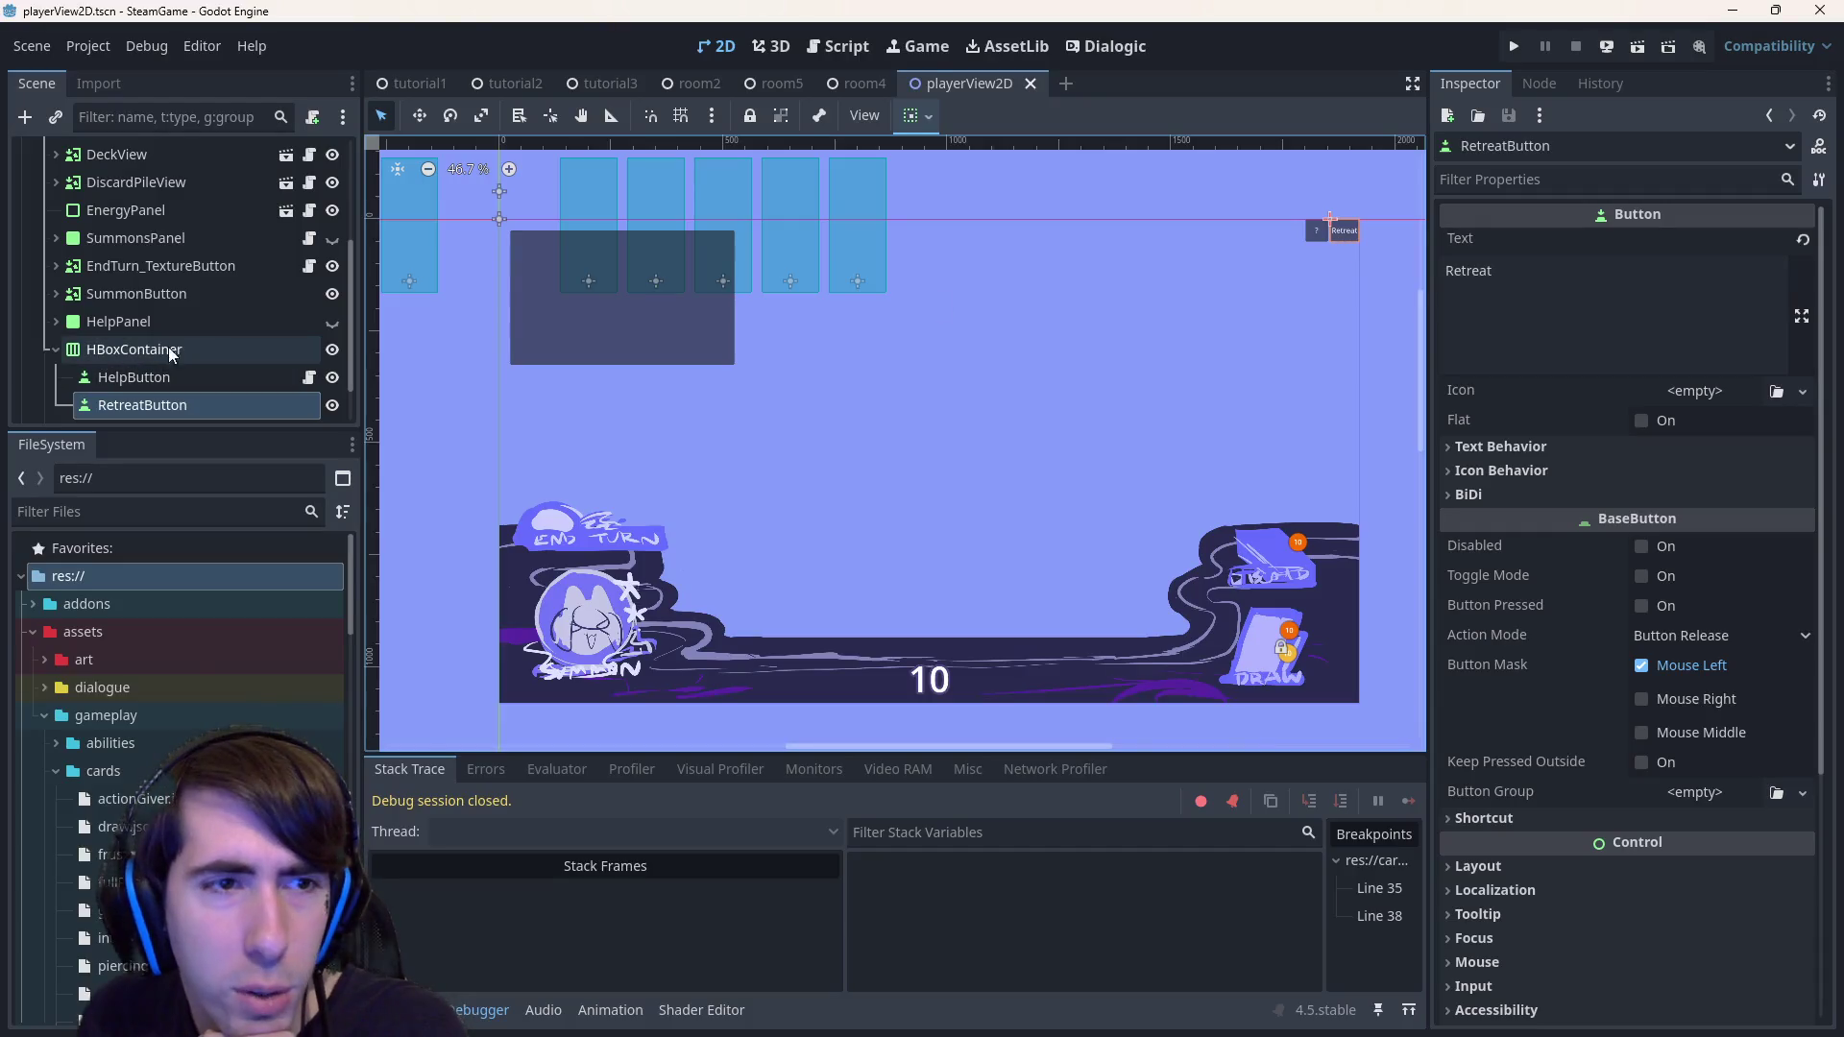
- Inspect the HelpButton node in the playerView2D scene tree
scroll(215, 337, up, 4)
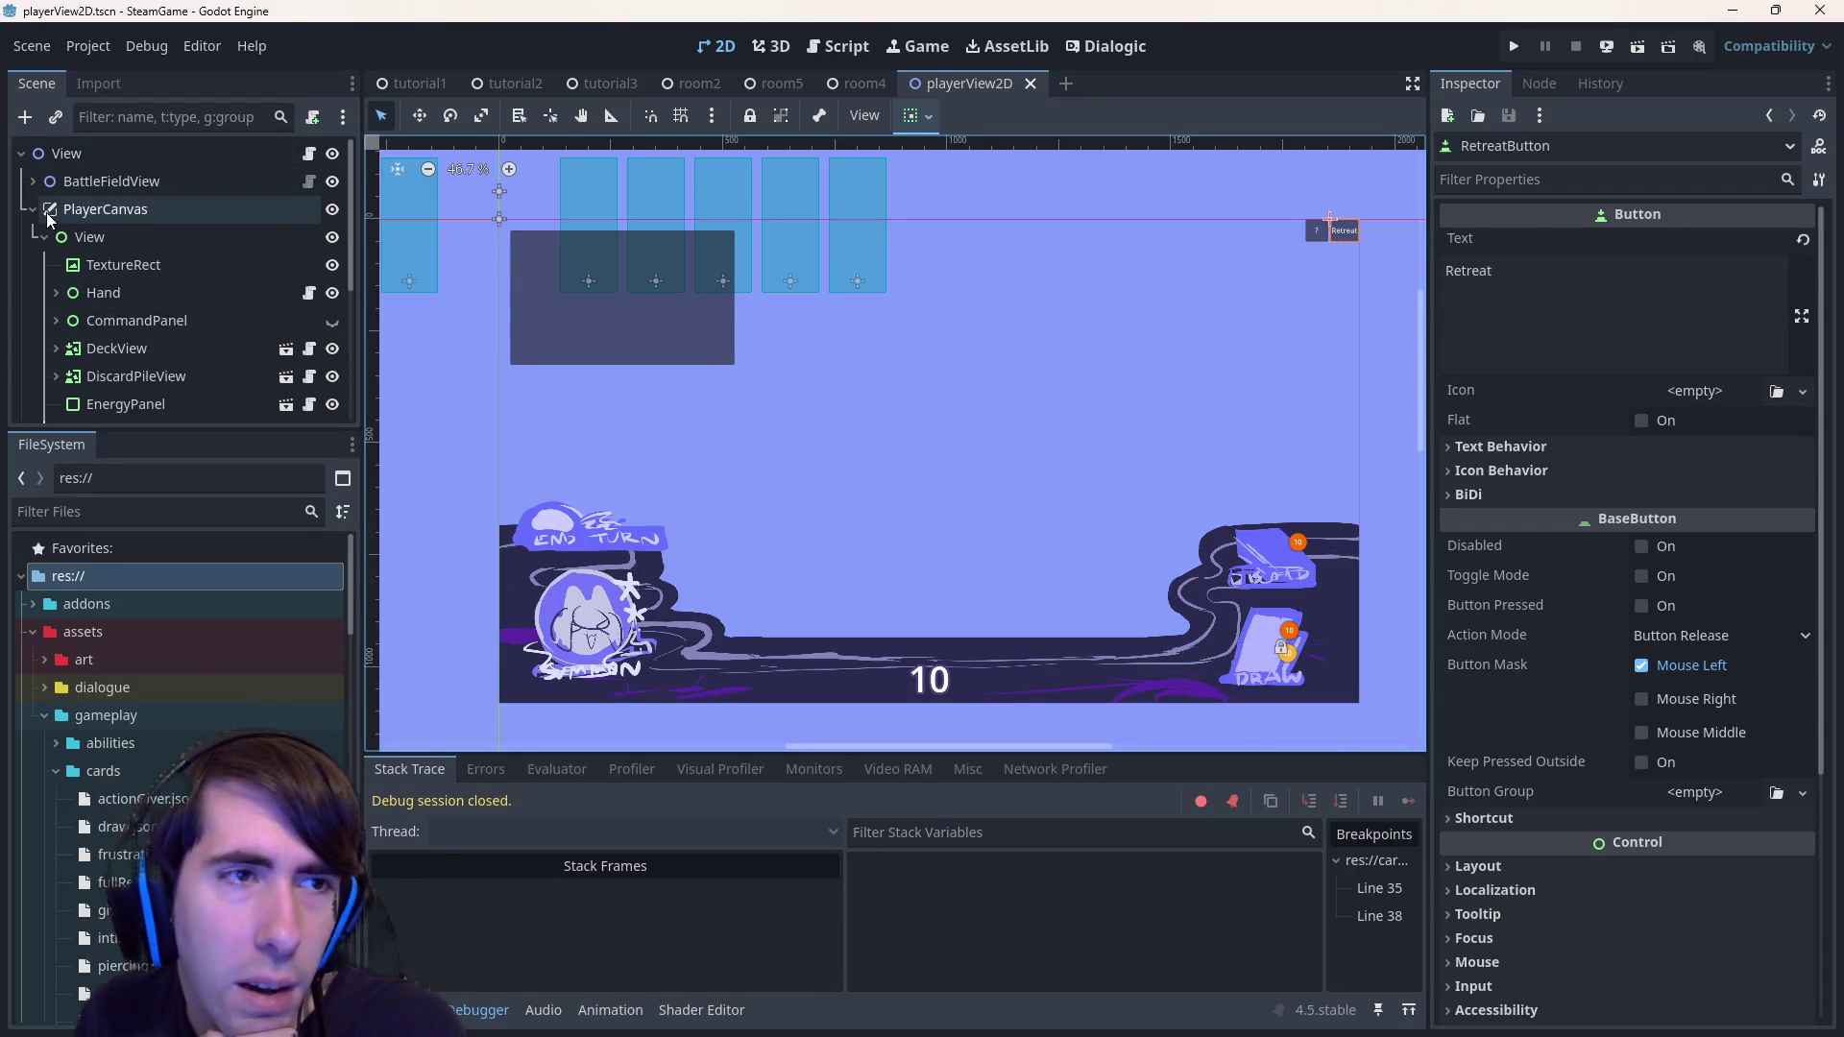
scroll(123, 247, down, 5)
scroll(150, 268, up, 5)
scroll(209, 176, down, 5)
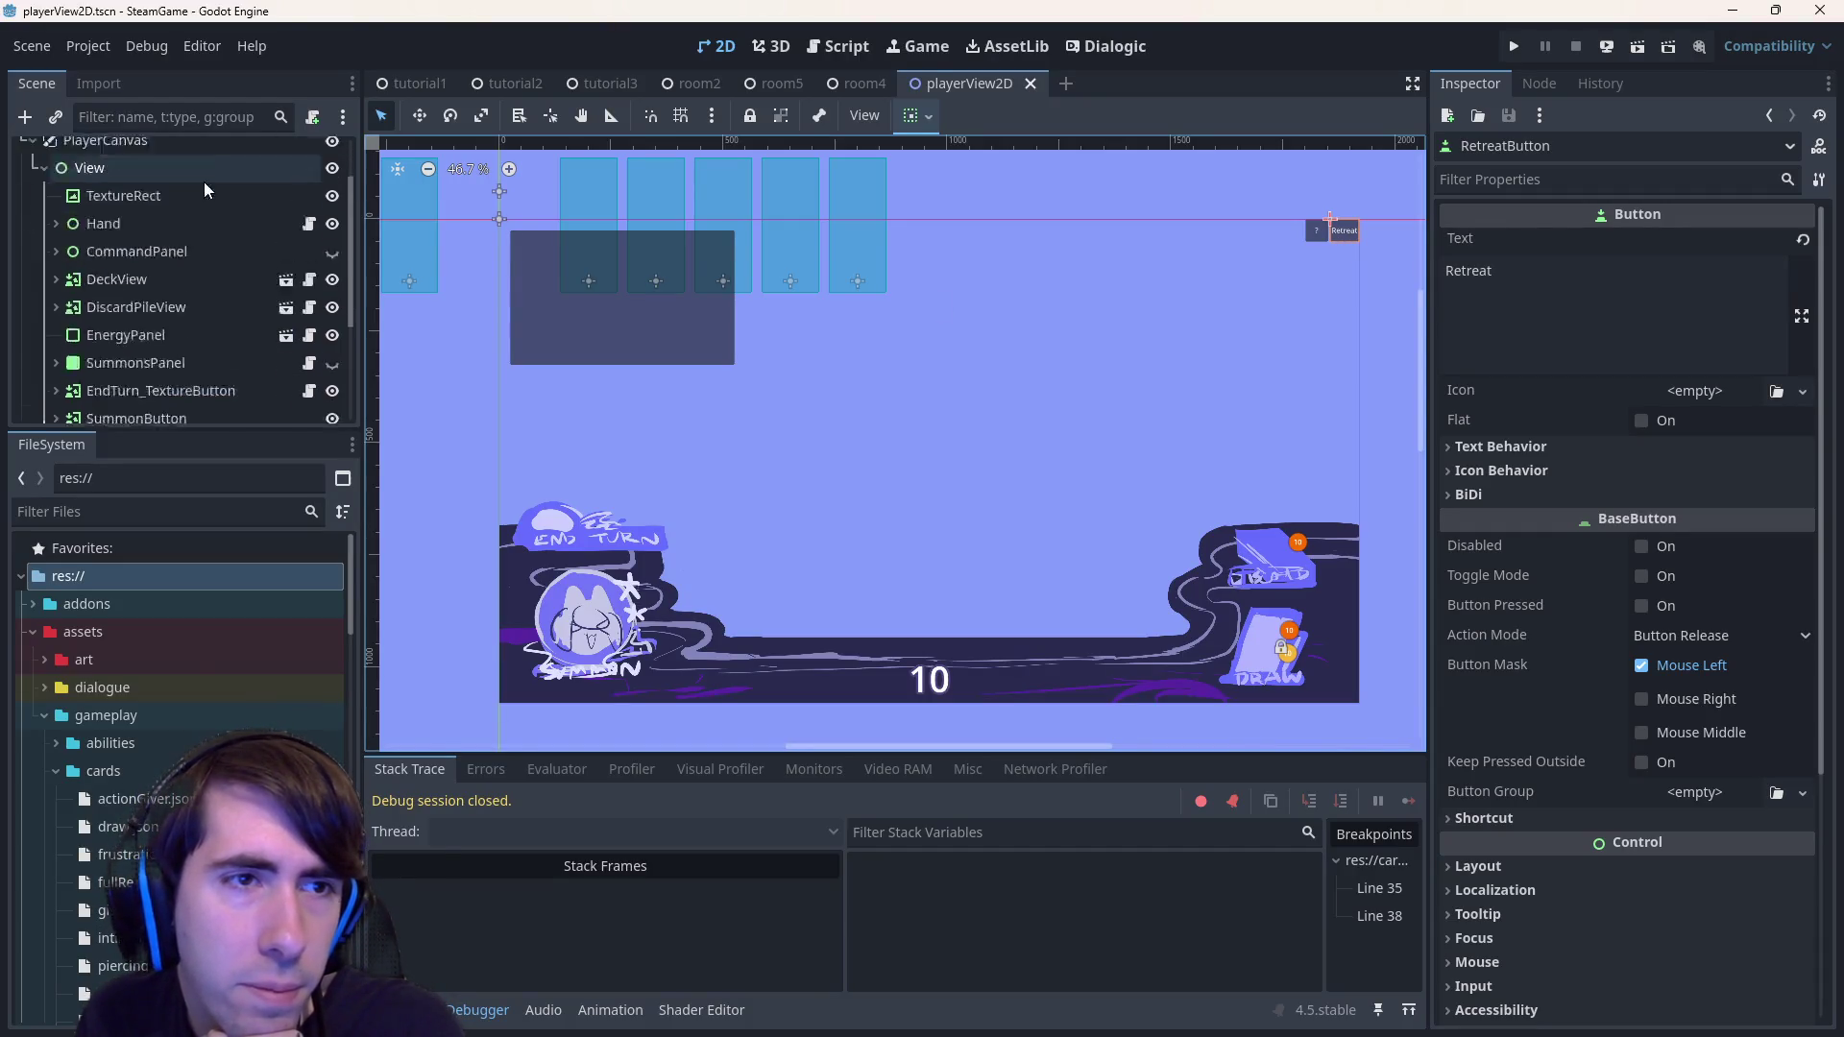
click(209, 321)
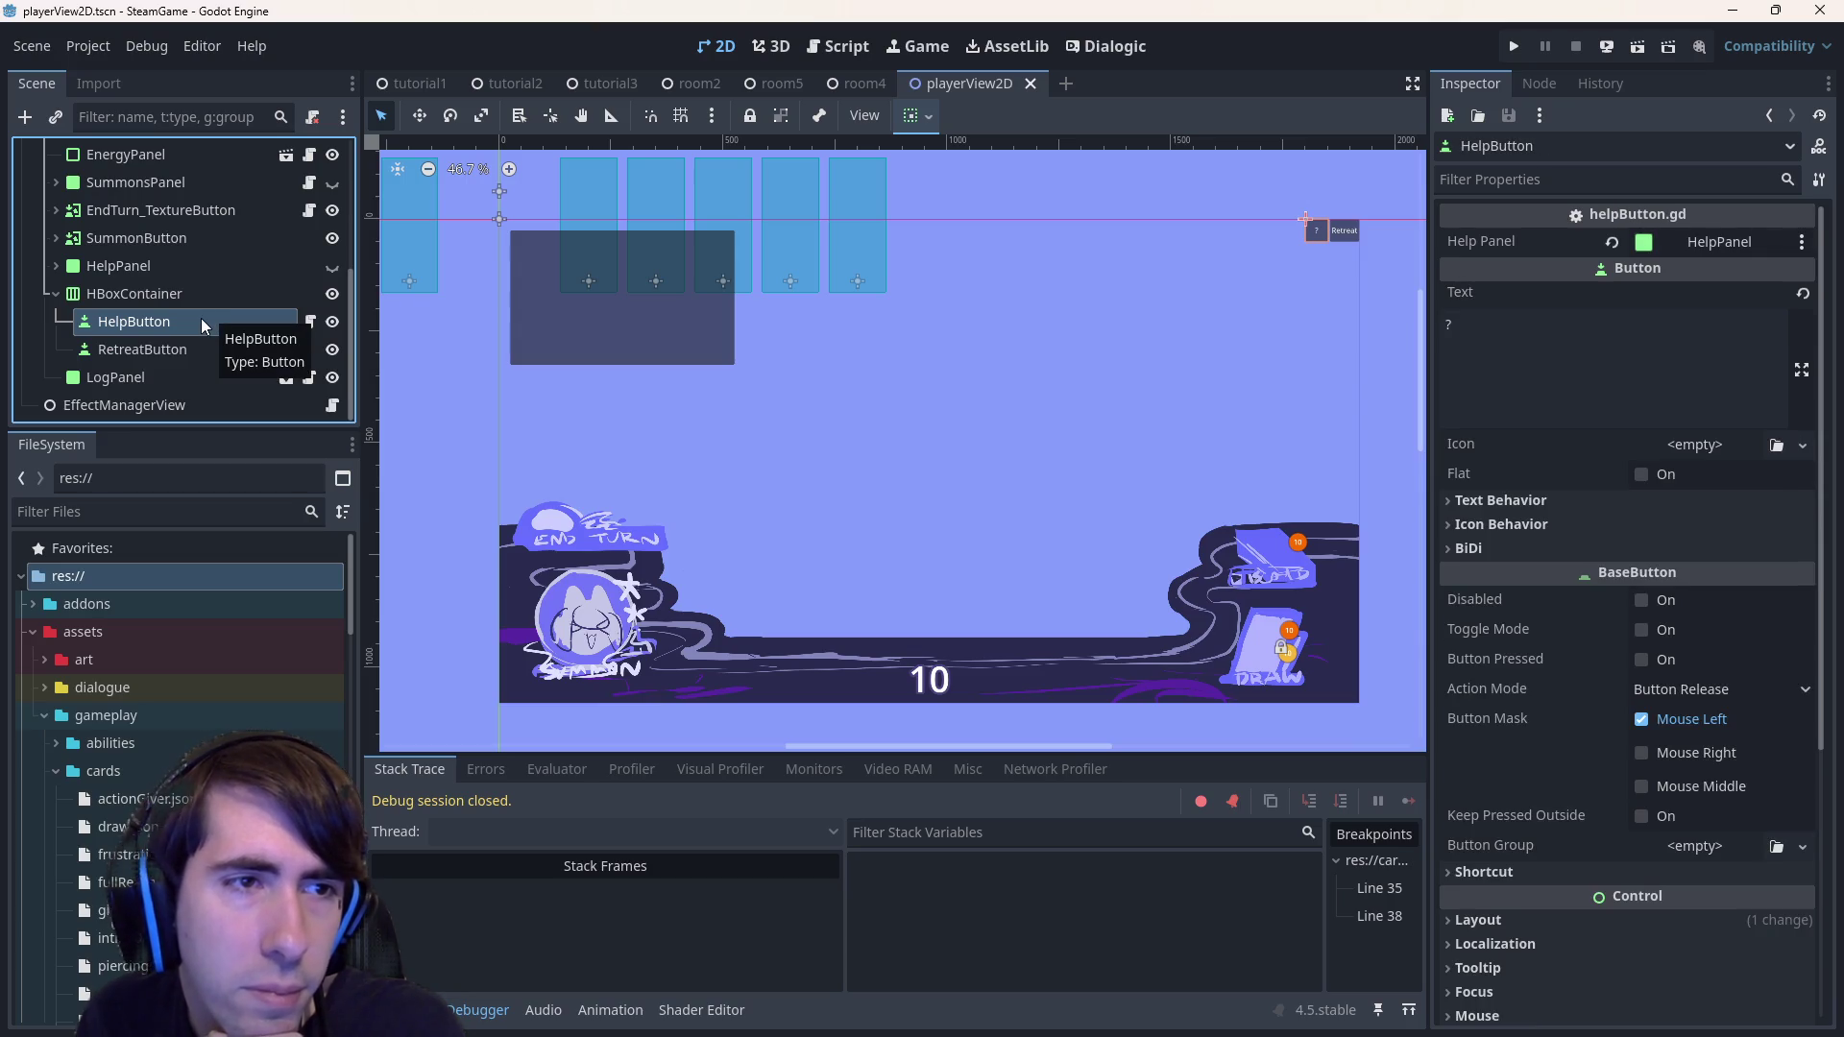
- Start renaming the HBoxContainer holding both buttons, trying TopRightButtons, then Toolbar
scroll(212, 307, up, 5)
scroll(159, 212, down, 5)
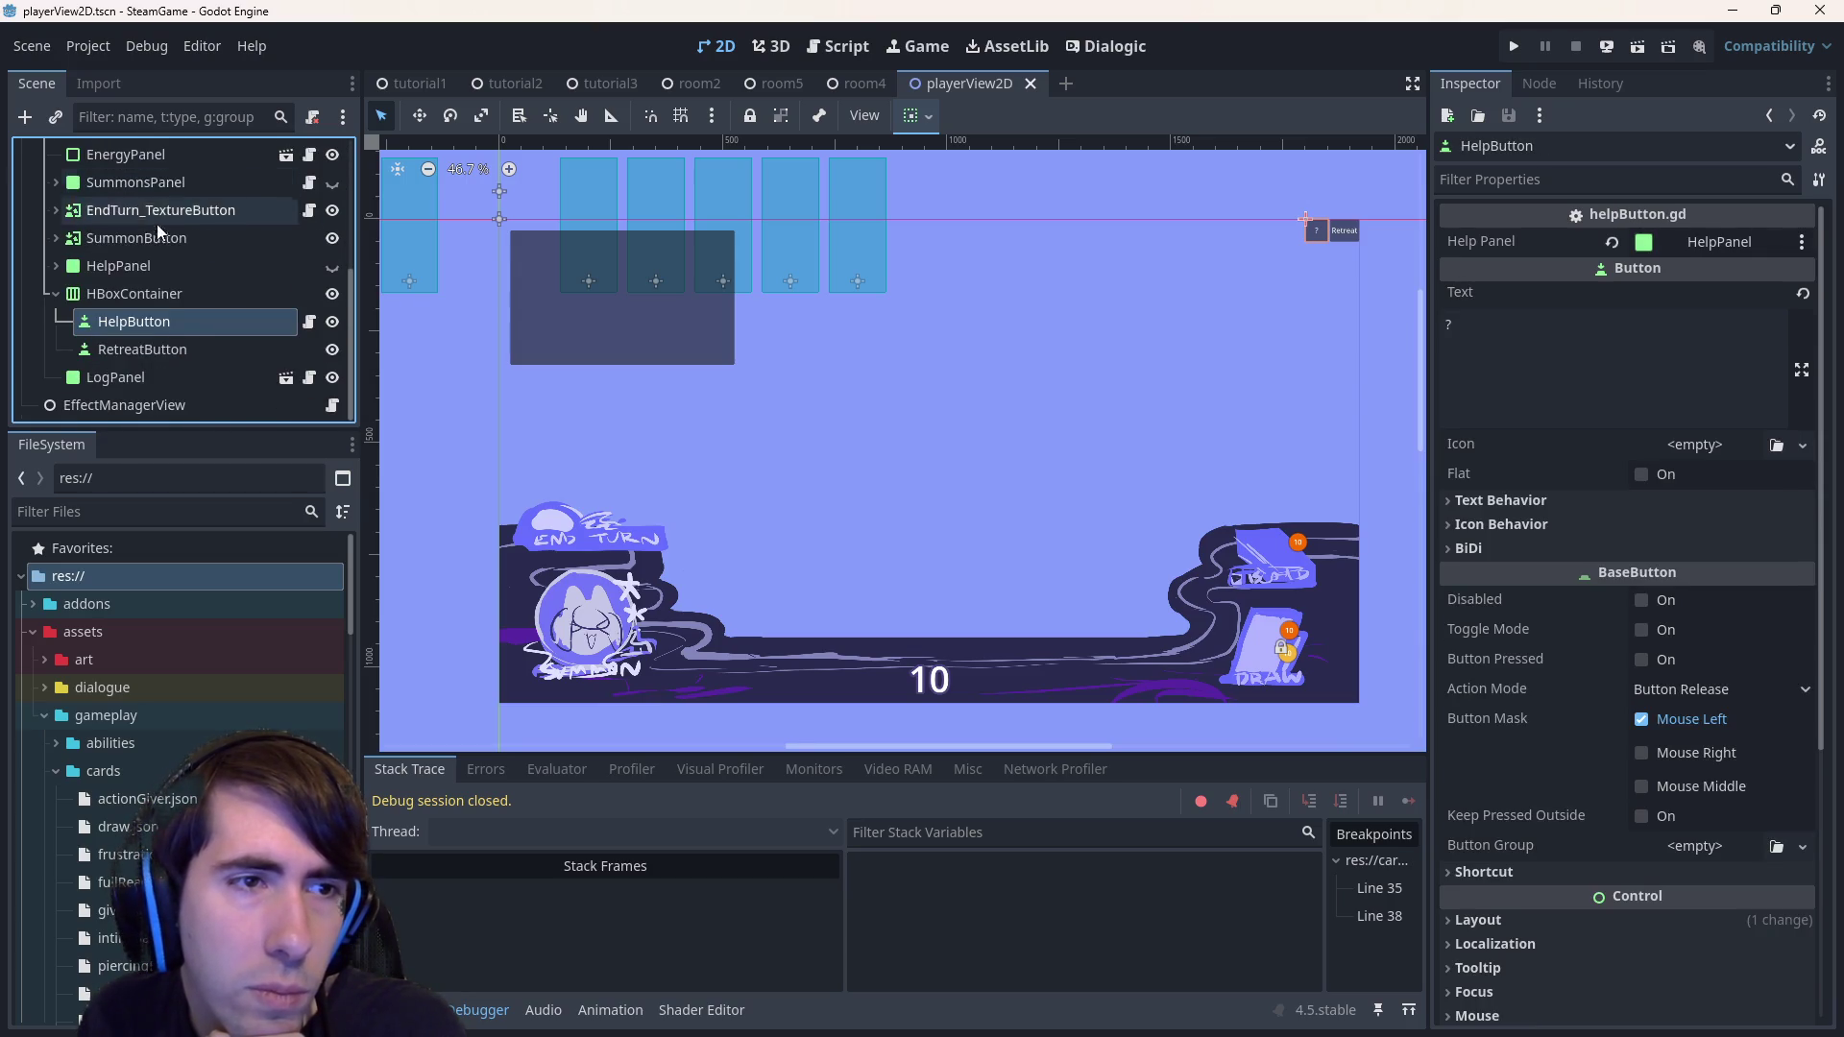
click(158, 294)
click(157, 294)
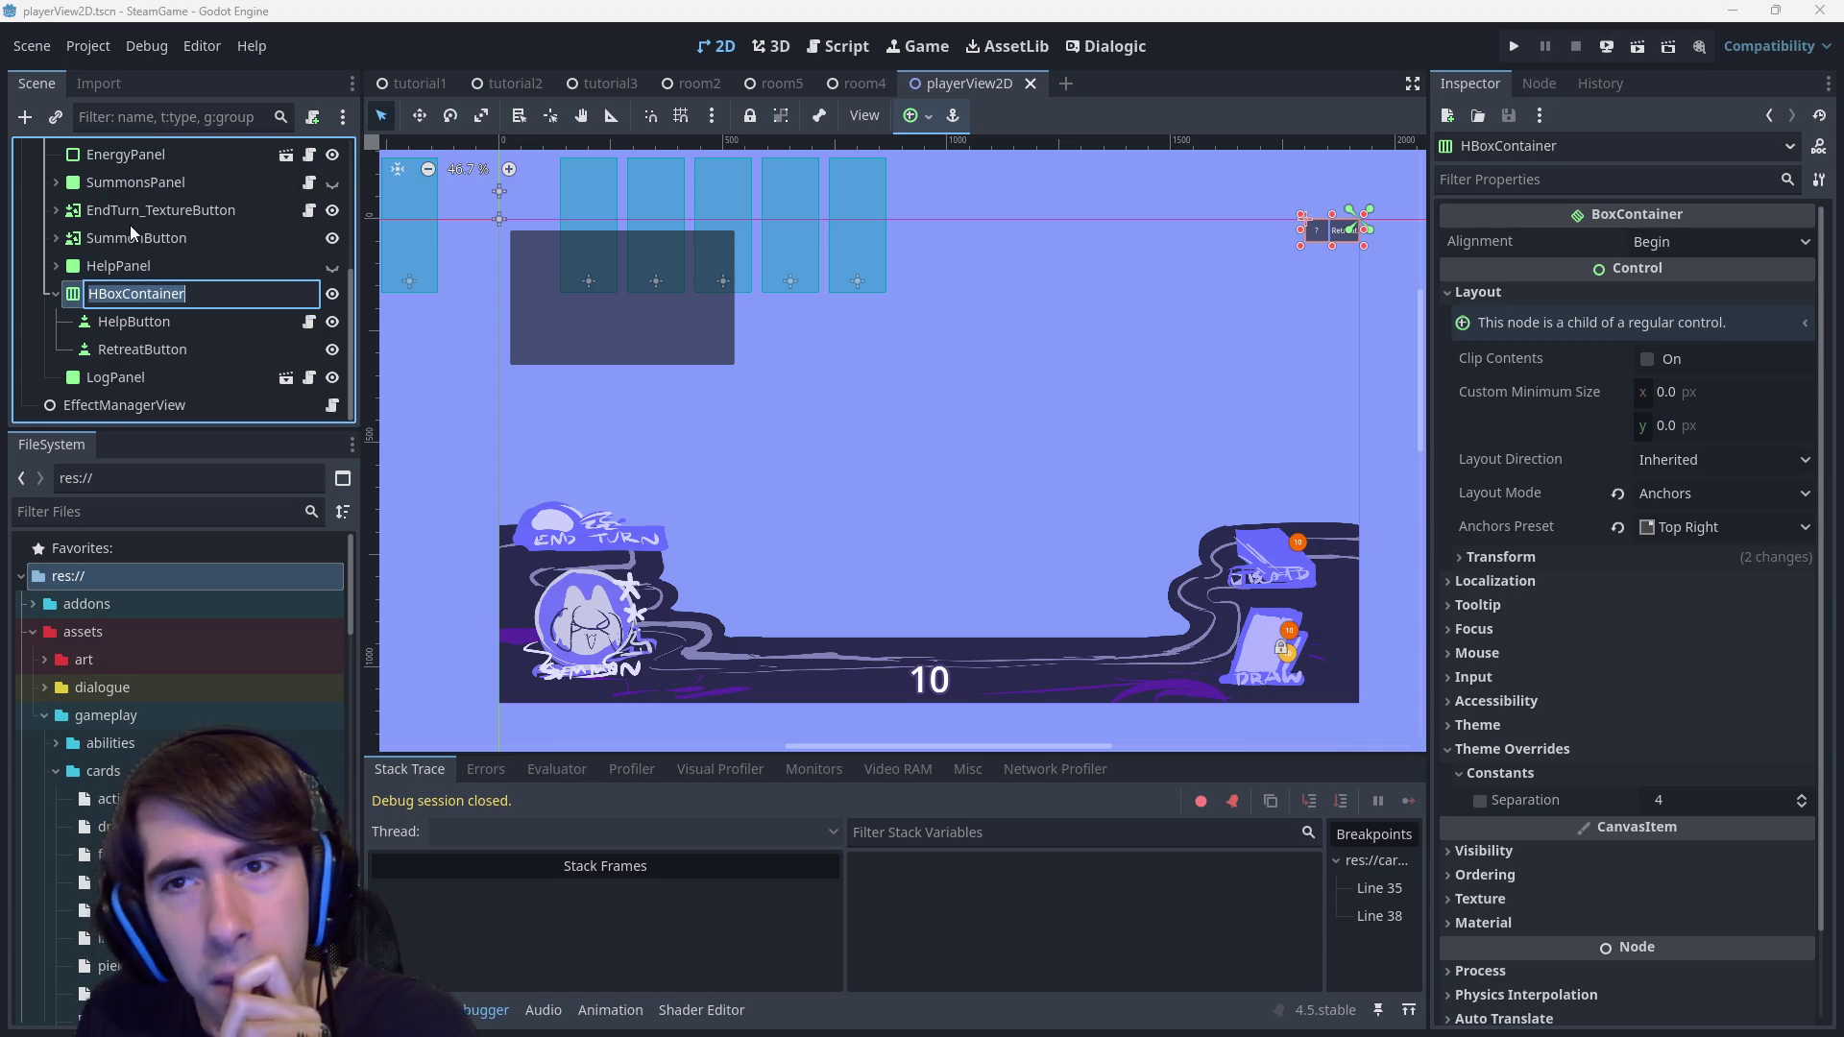
key(End)
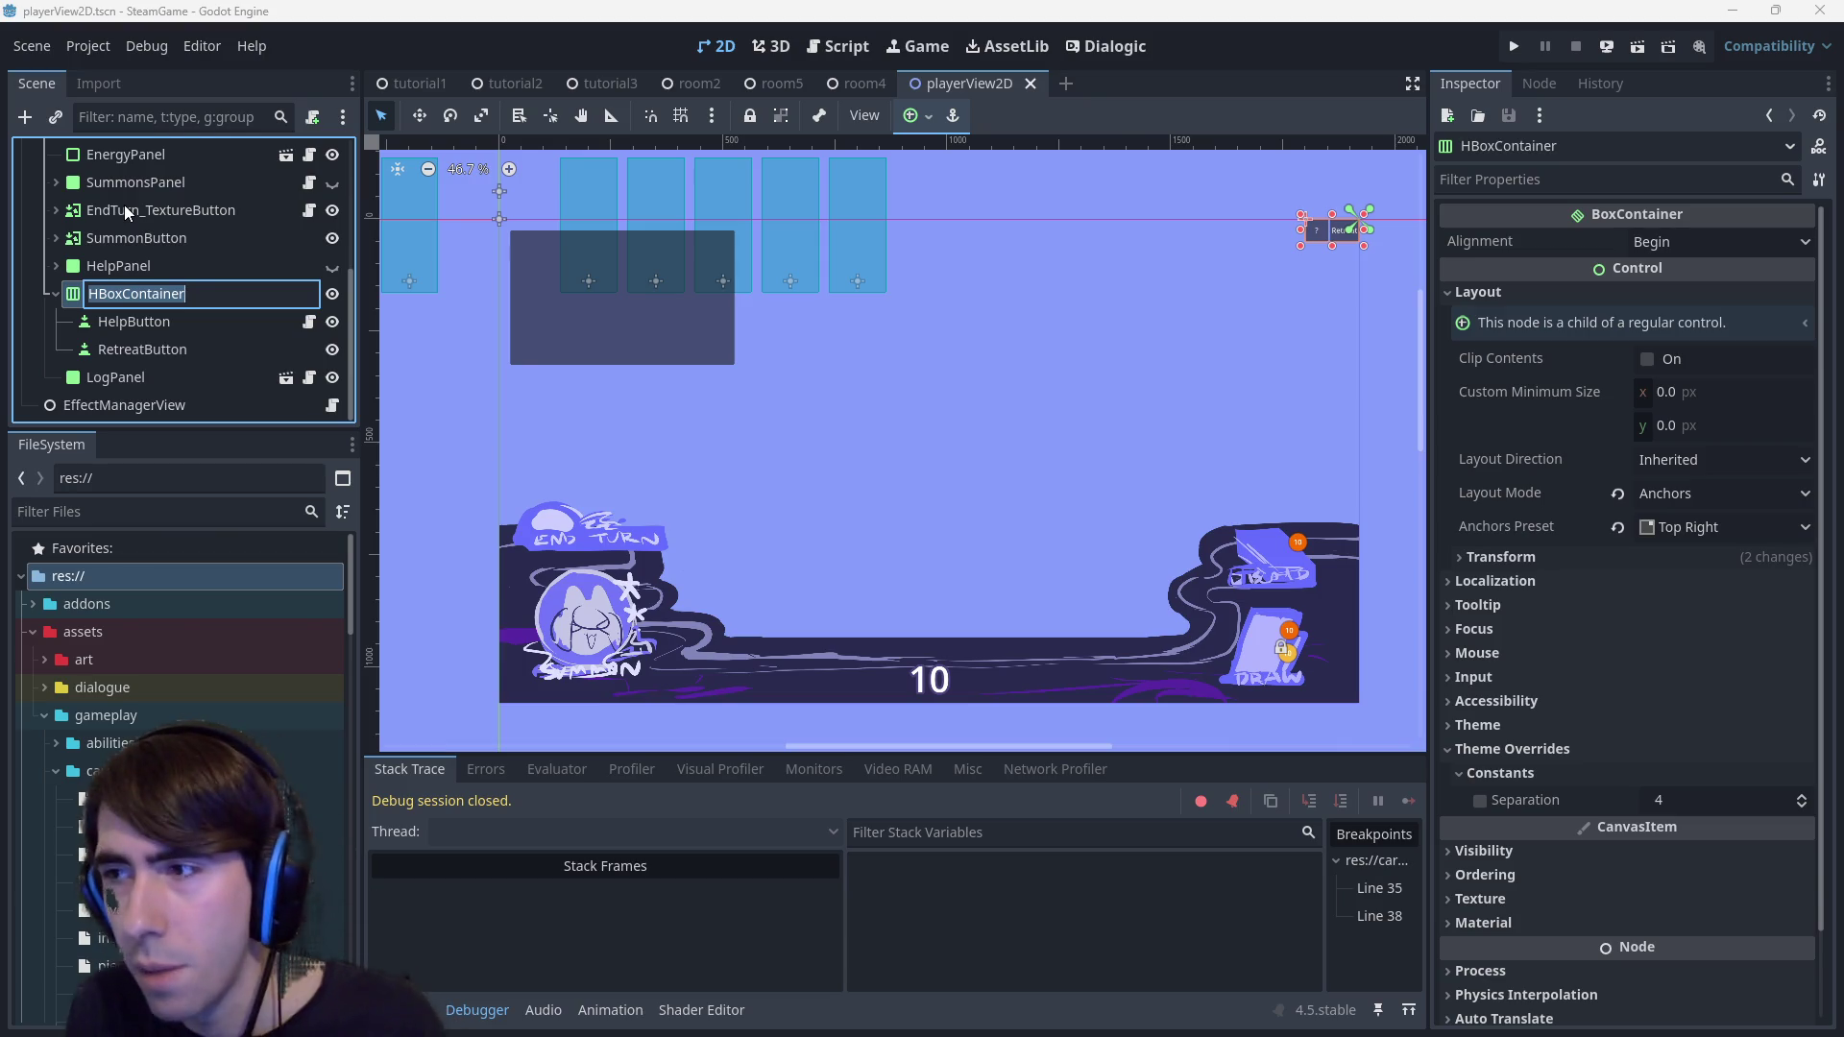
key(ctrl+a)
text(Top)
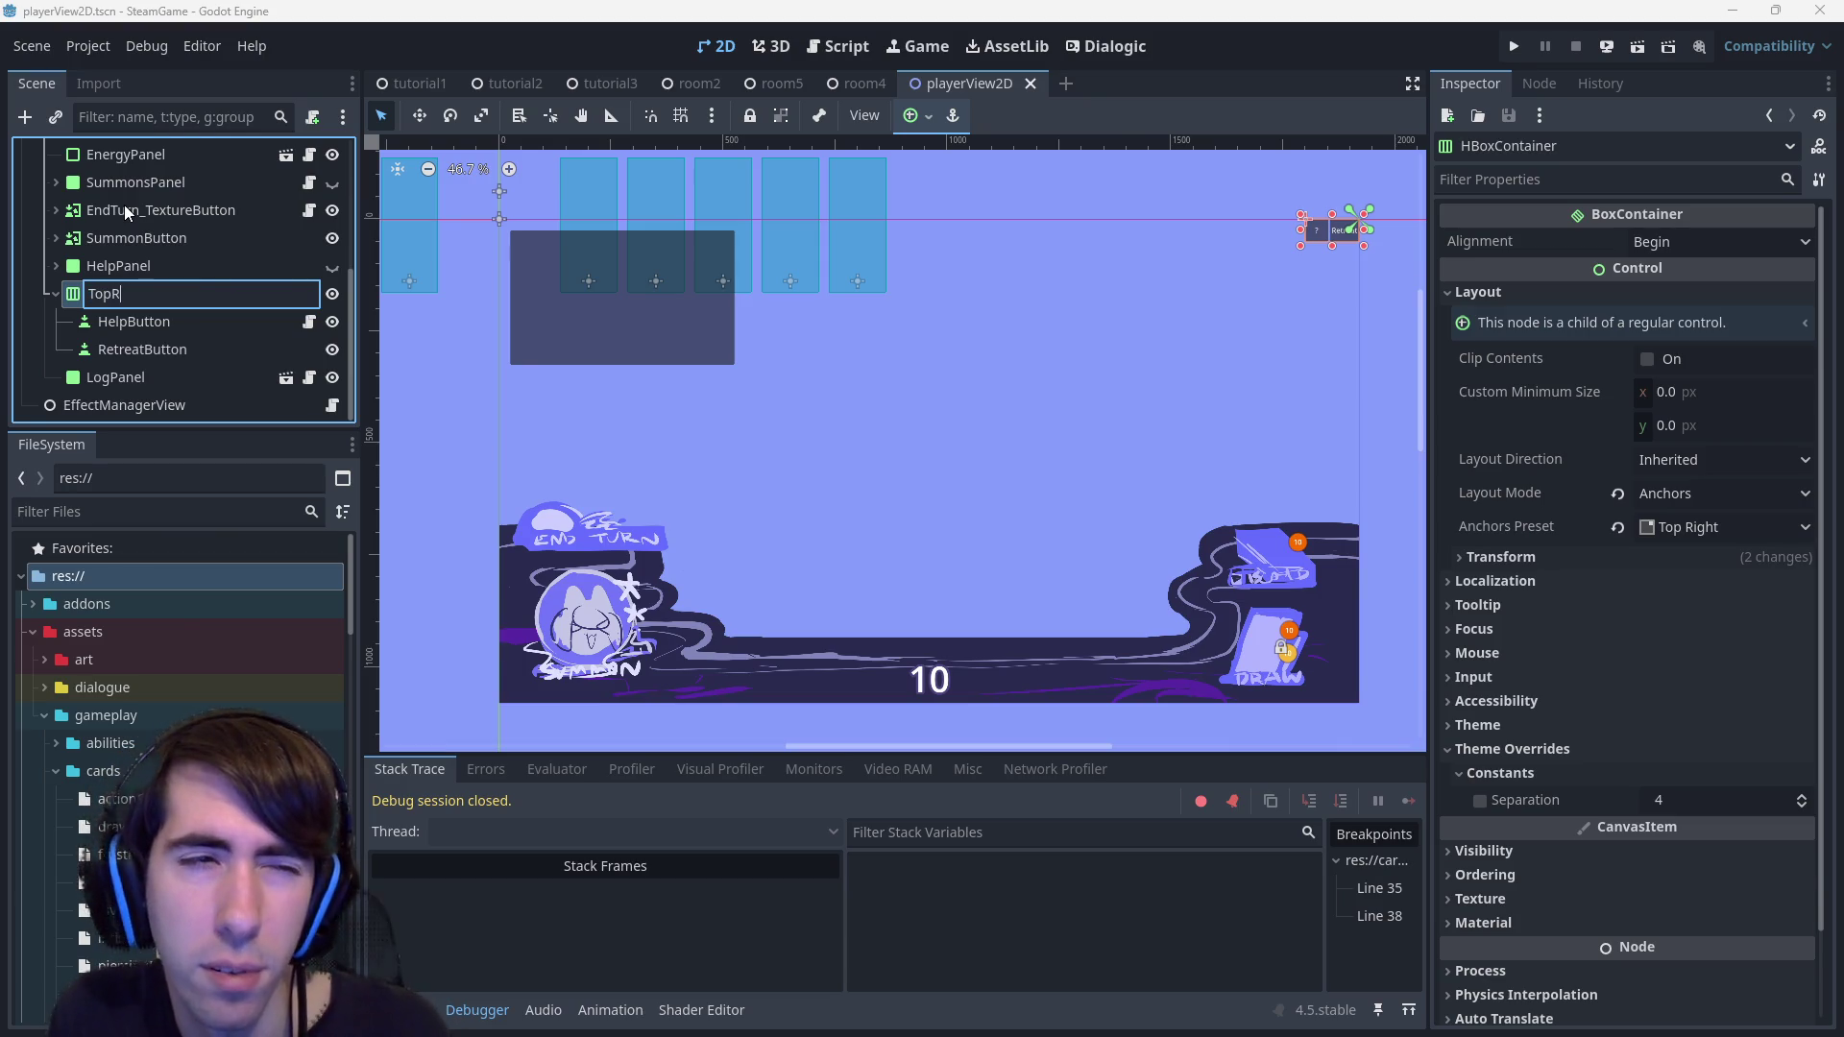
text(RightButtons)
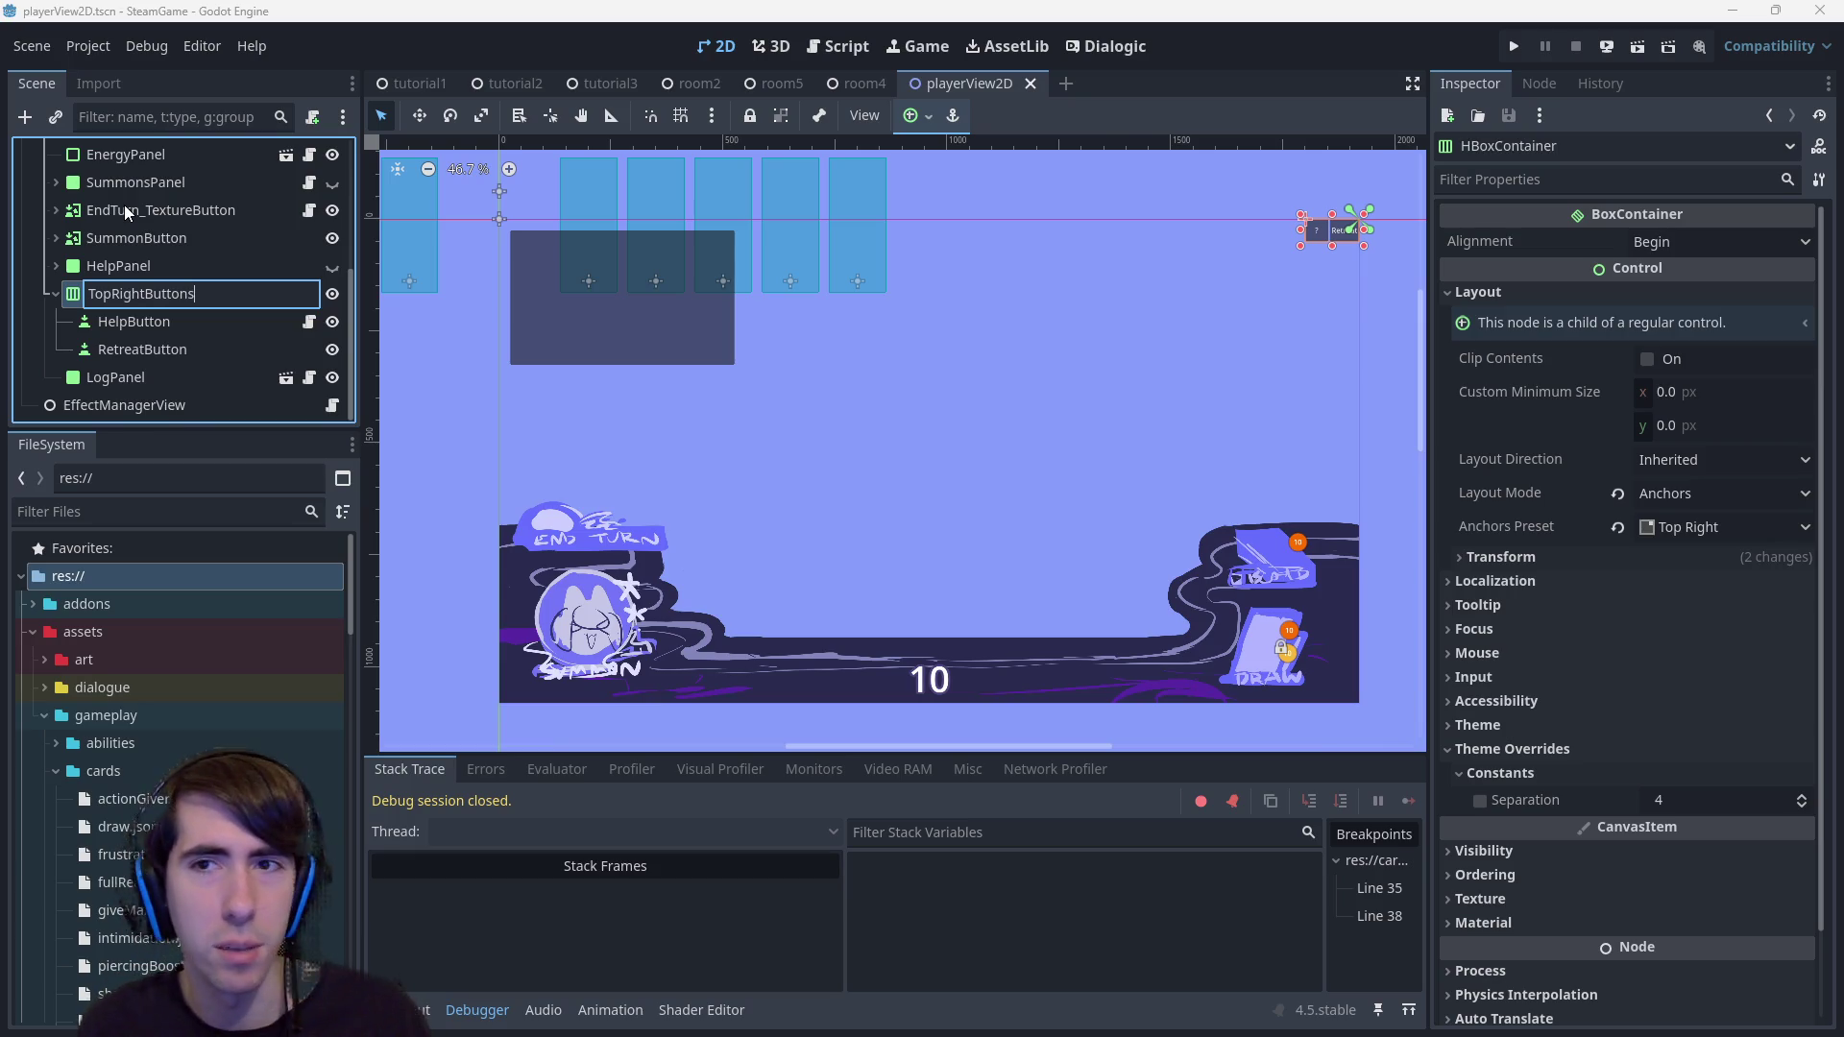
key(ctrl+a)
text(Toolba)
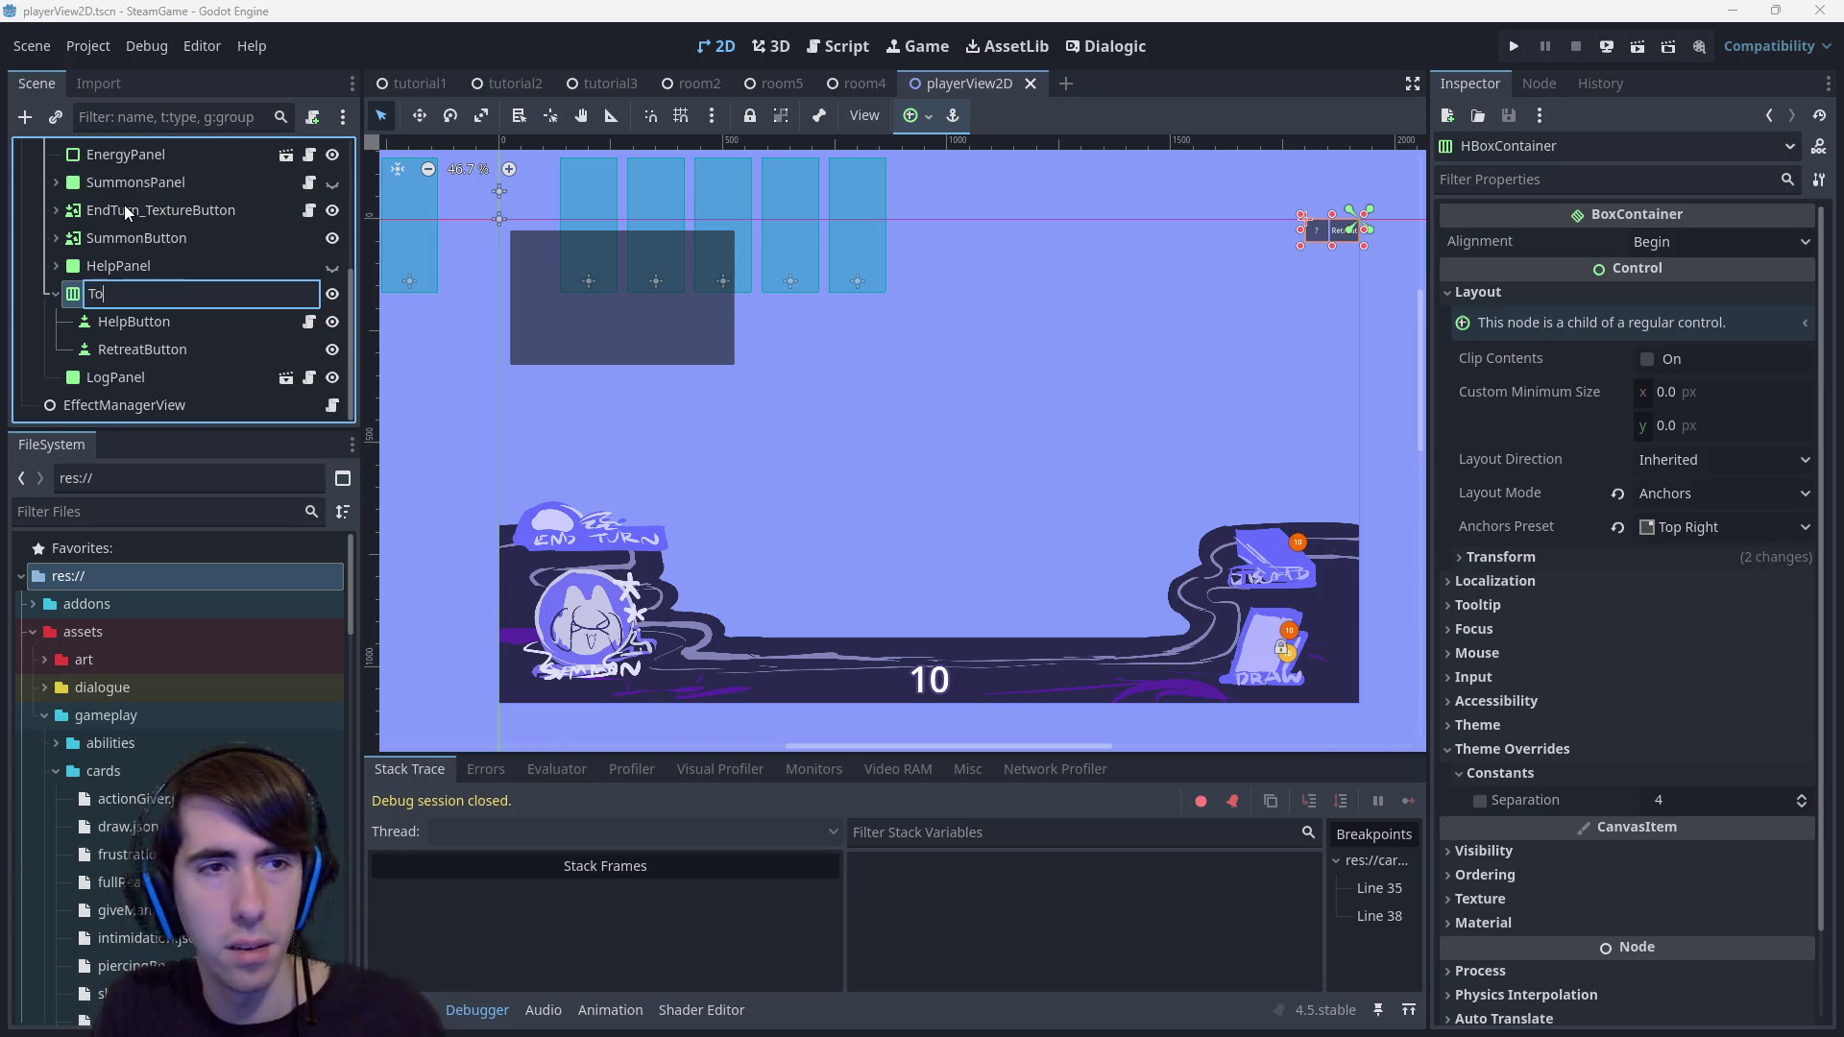
text(r)
- Try the names MenuButtons and ToolbarButtons, then commit the container name Toolbar
key(BackSpace)
key(BackSpace)
key(BackSpace)
text(MenuButtons)
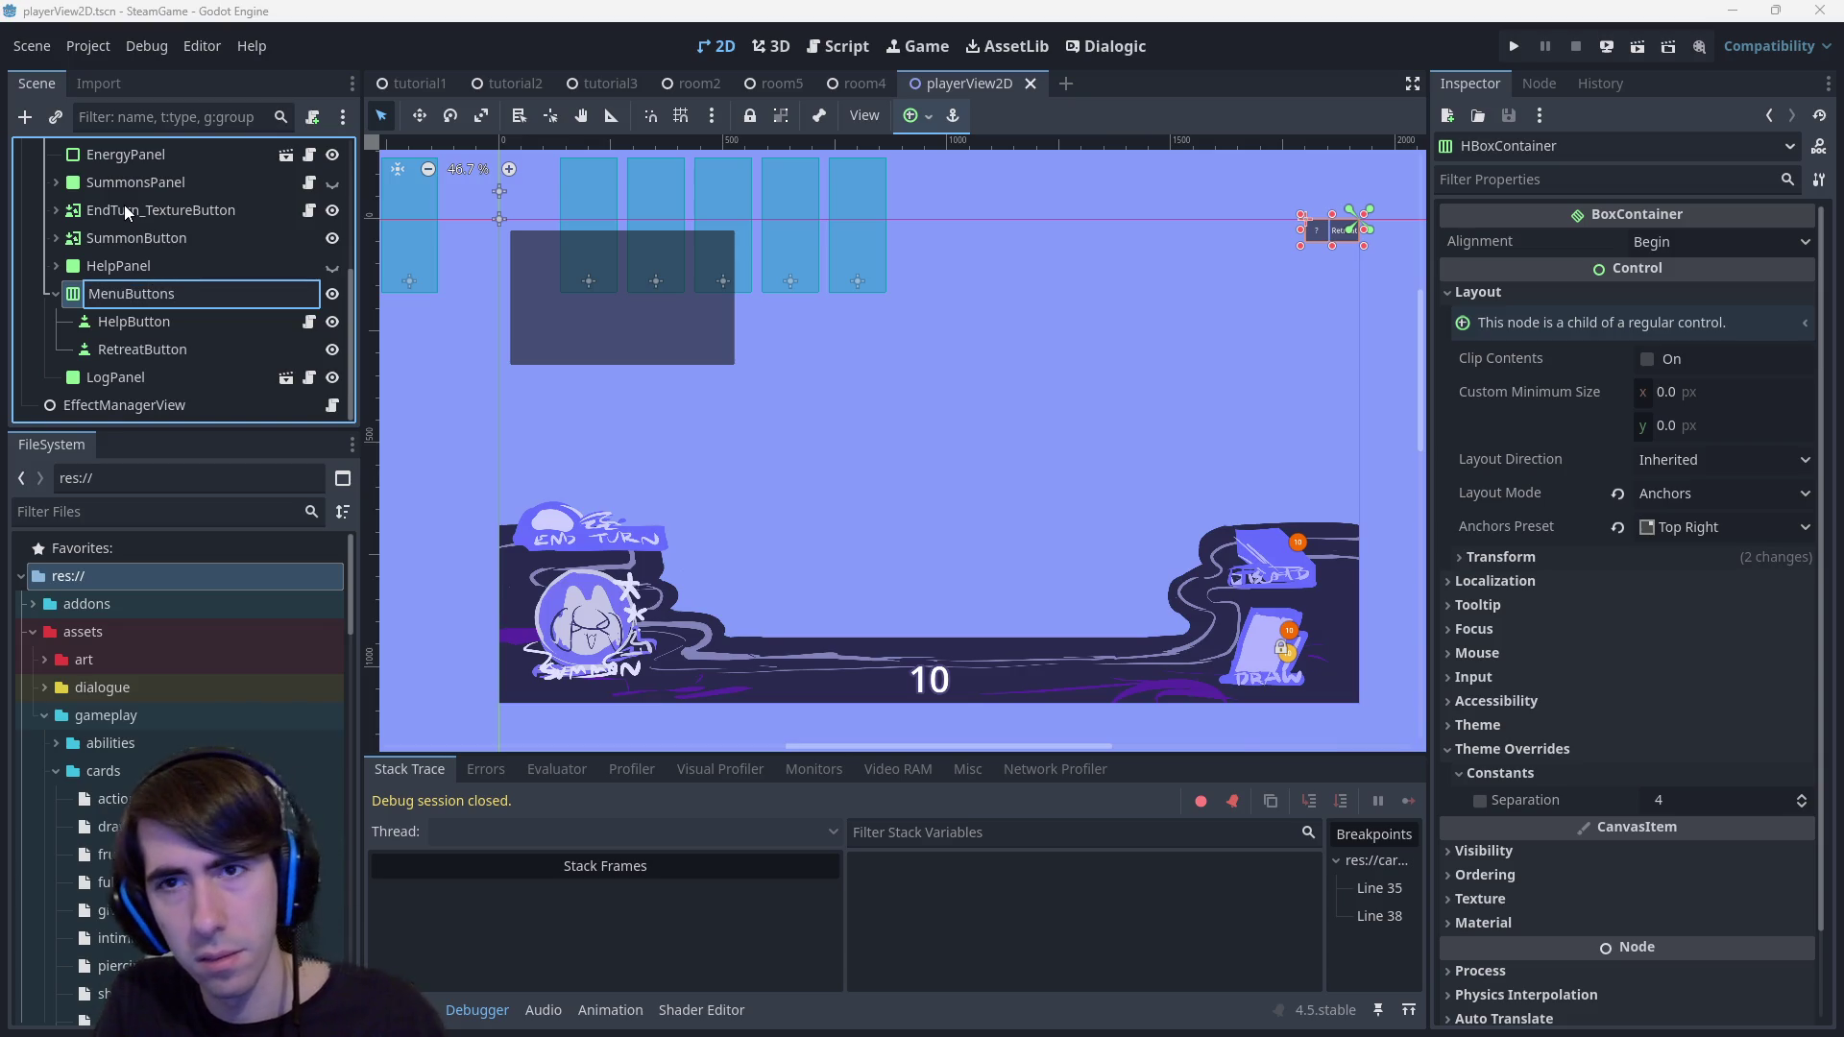
key(ctrl+a)
text(ToolbarBu)
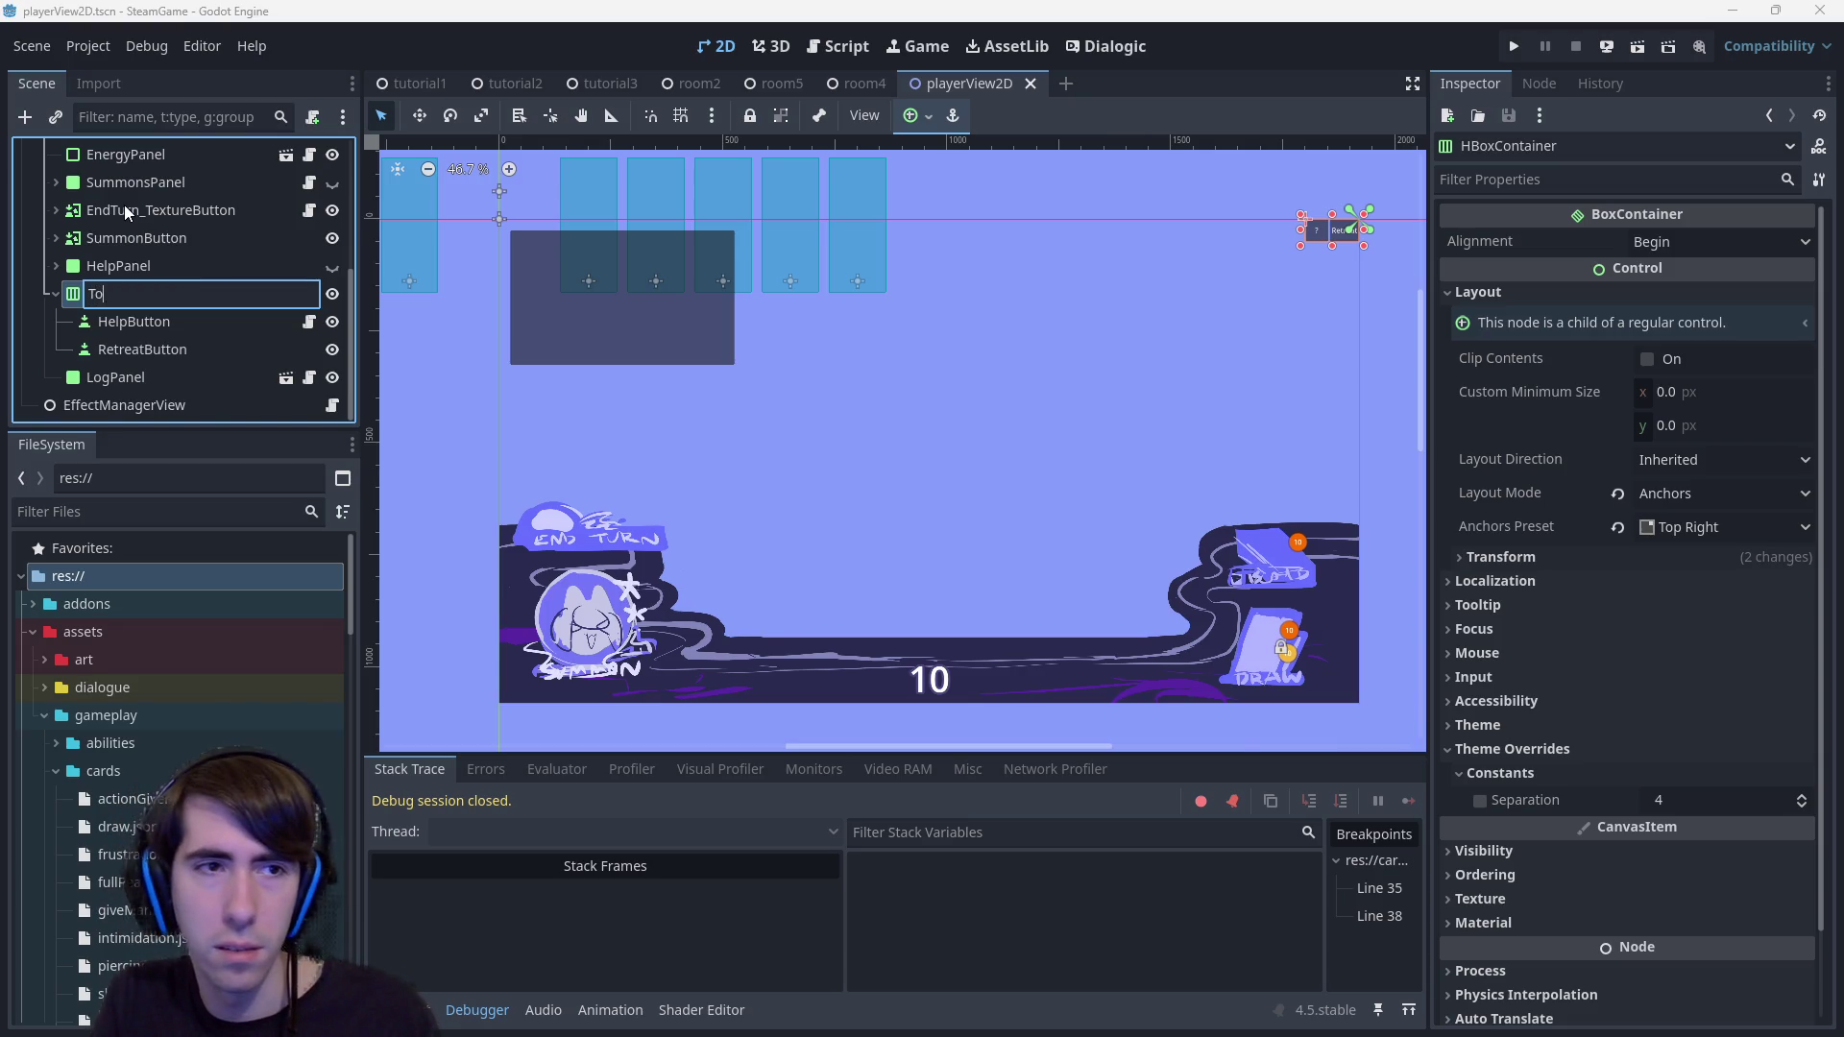
text(ttons)
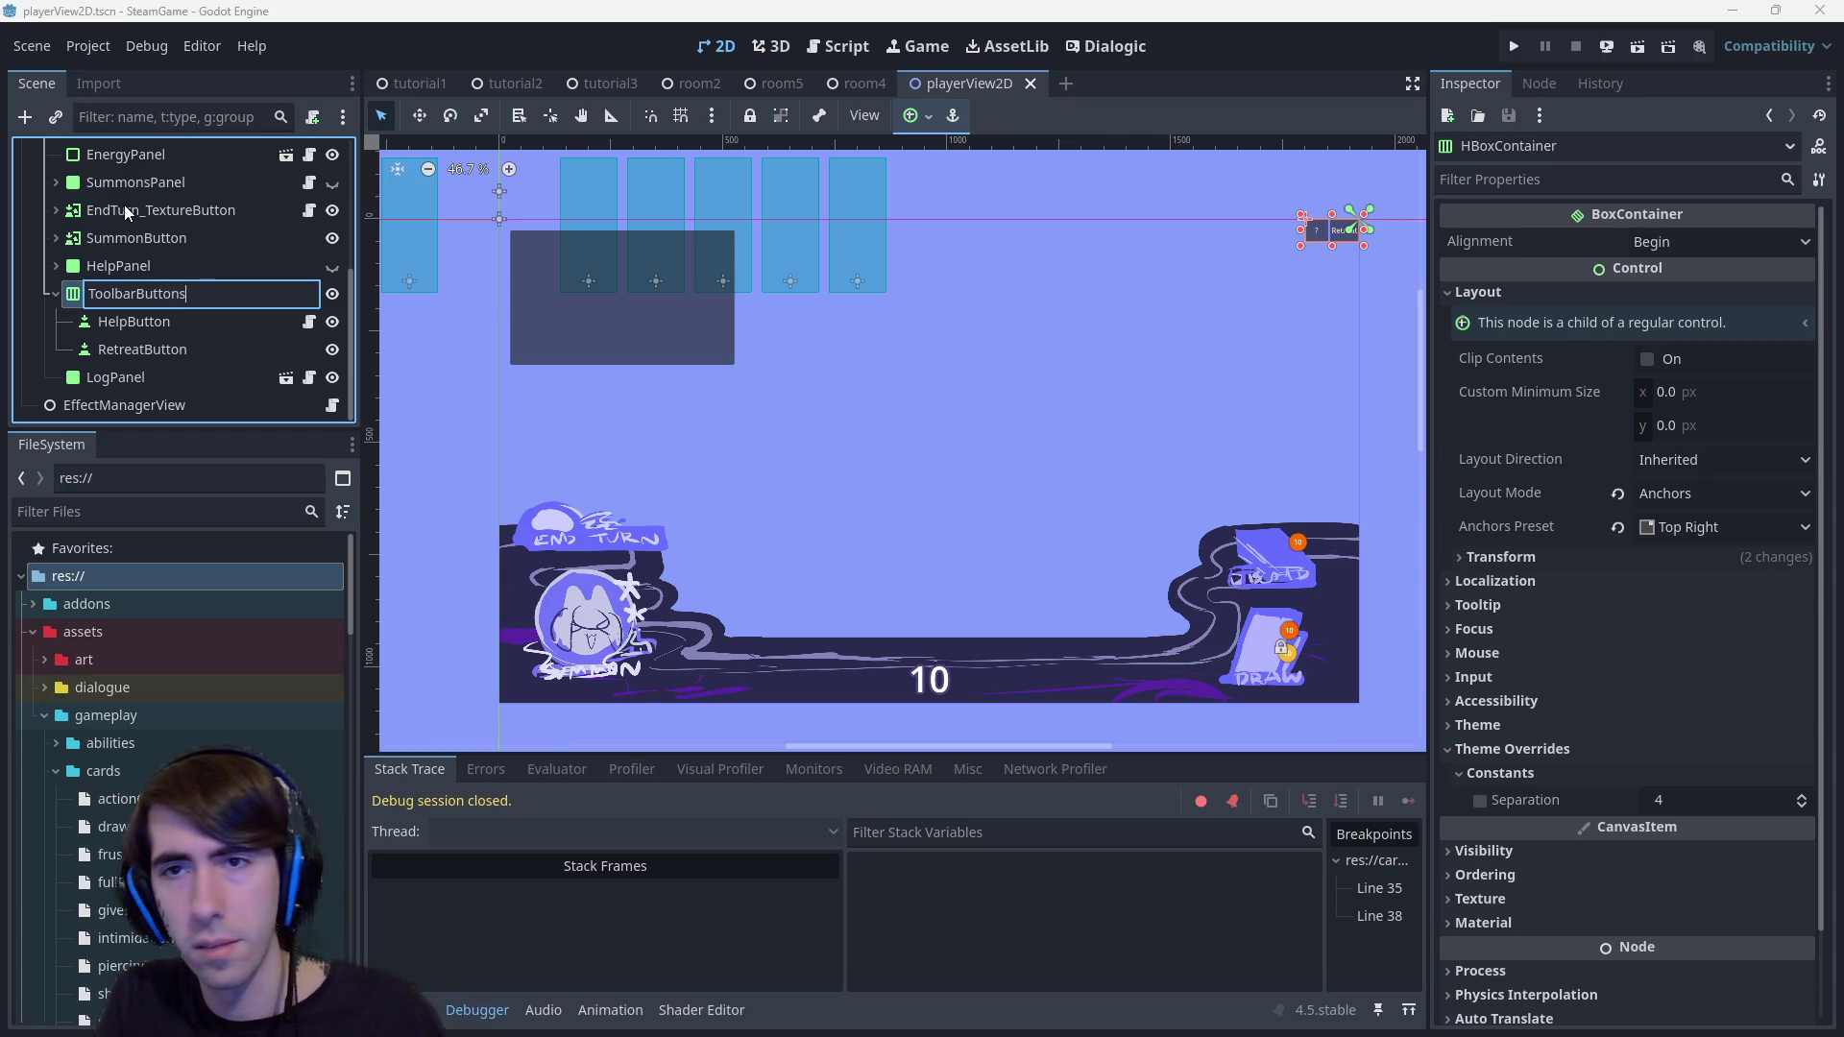
key(ctrl+a)
key(BackSpace)
text(Toolbar)
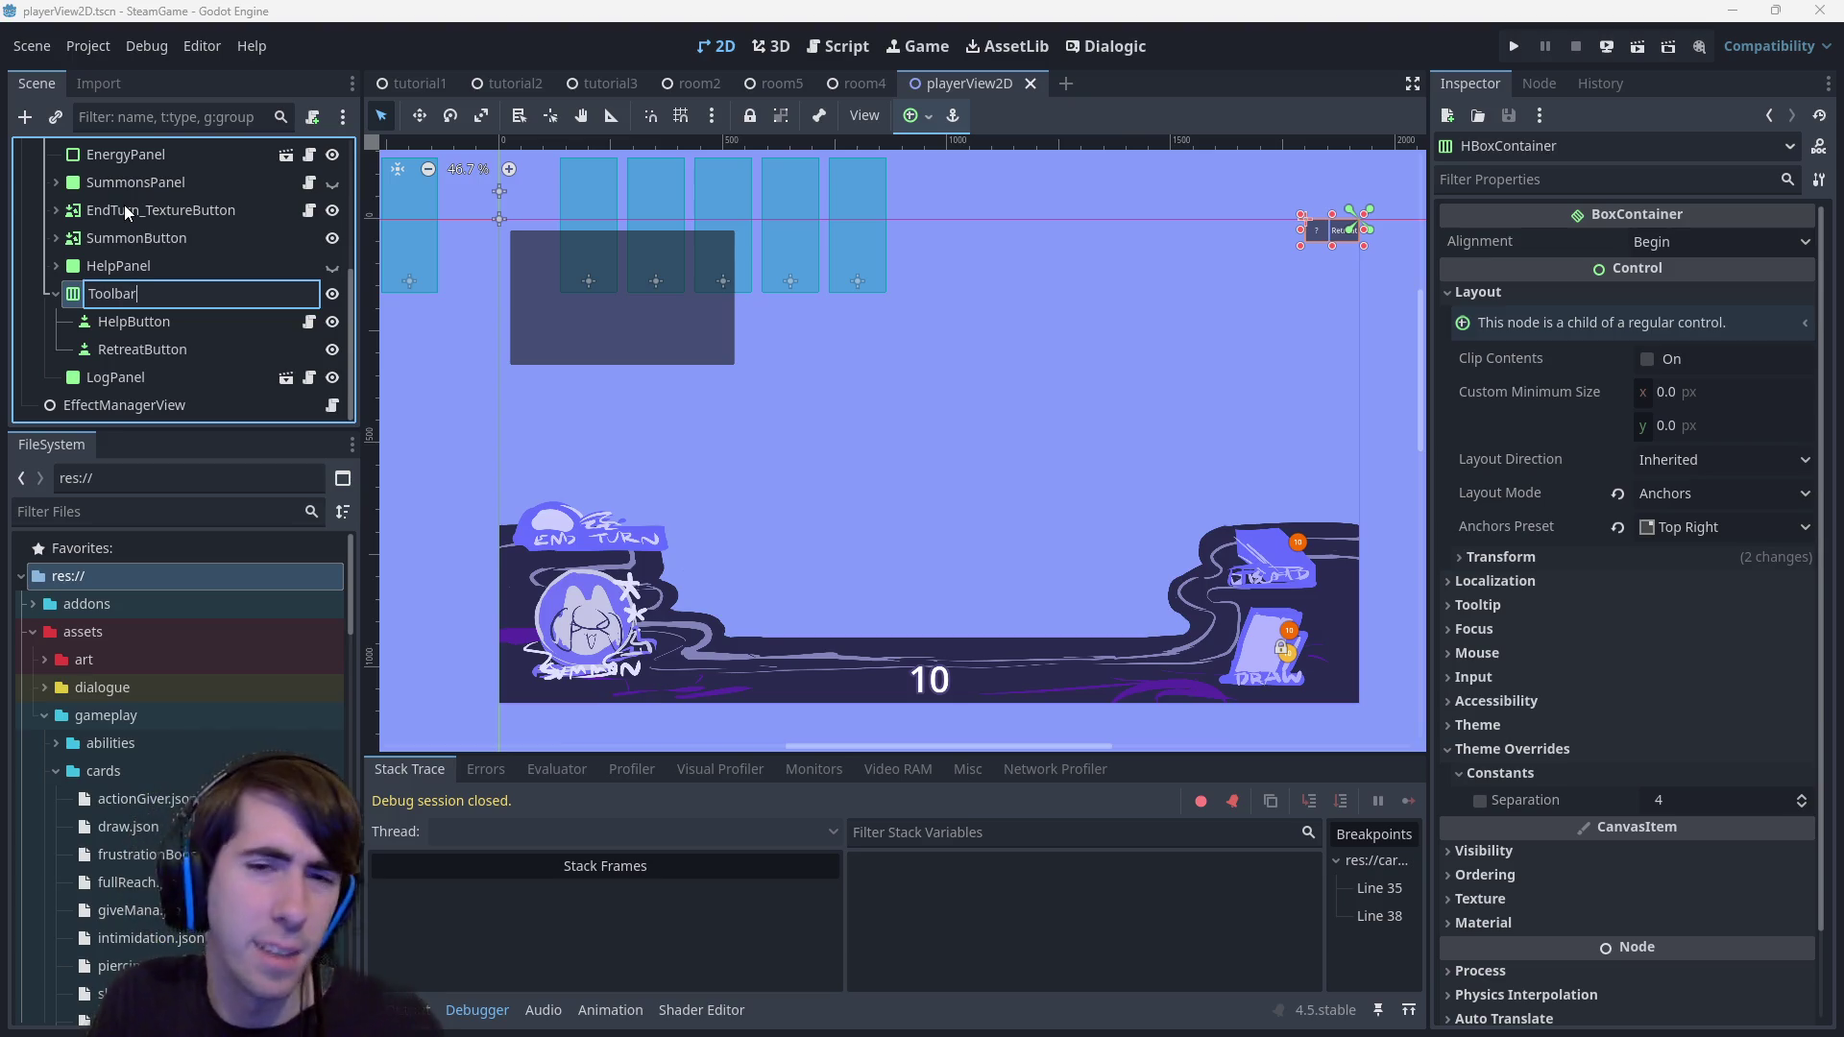
key(Return)
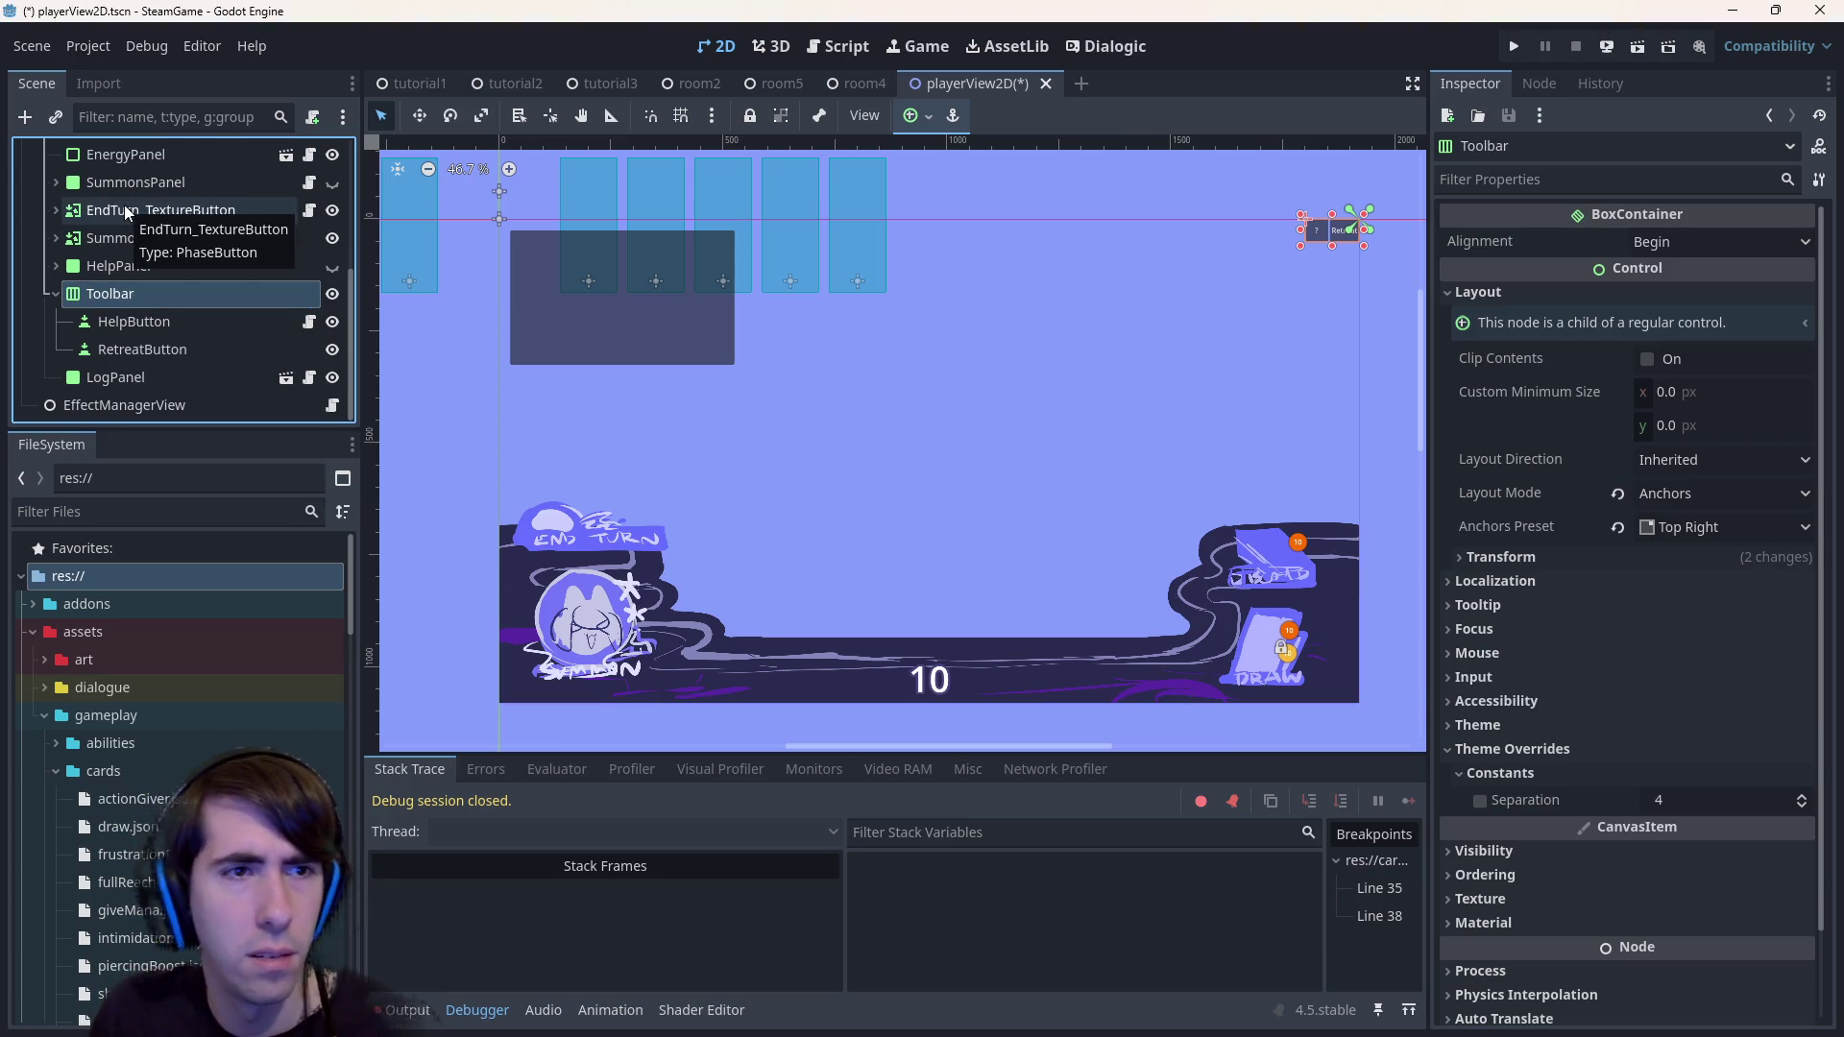
- Rename the Toolbar node to BattleToolbar
scroll(222, 309, up, 2)
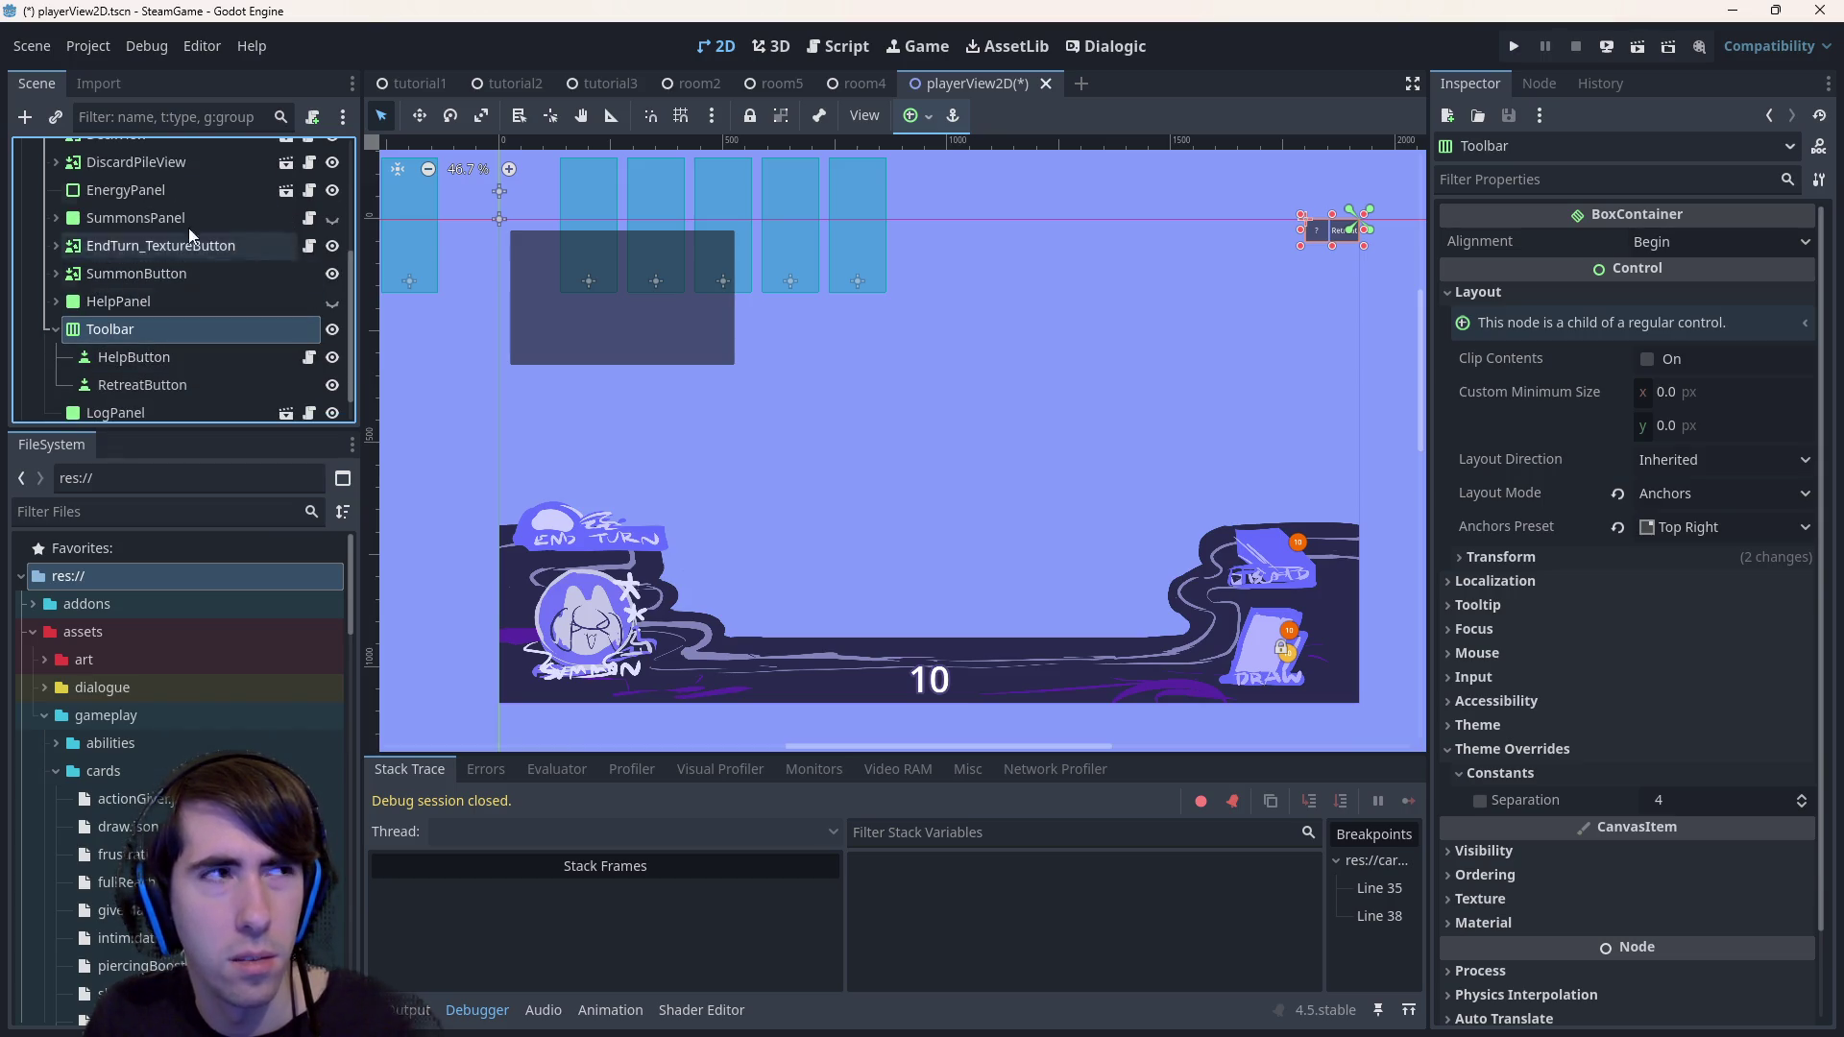
double_click(187, 332)
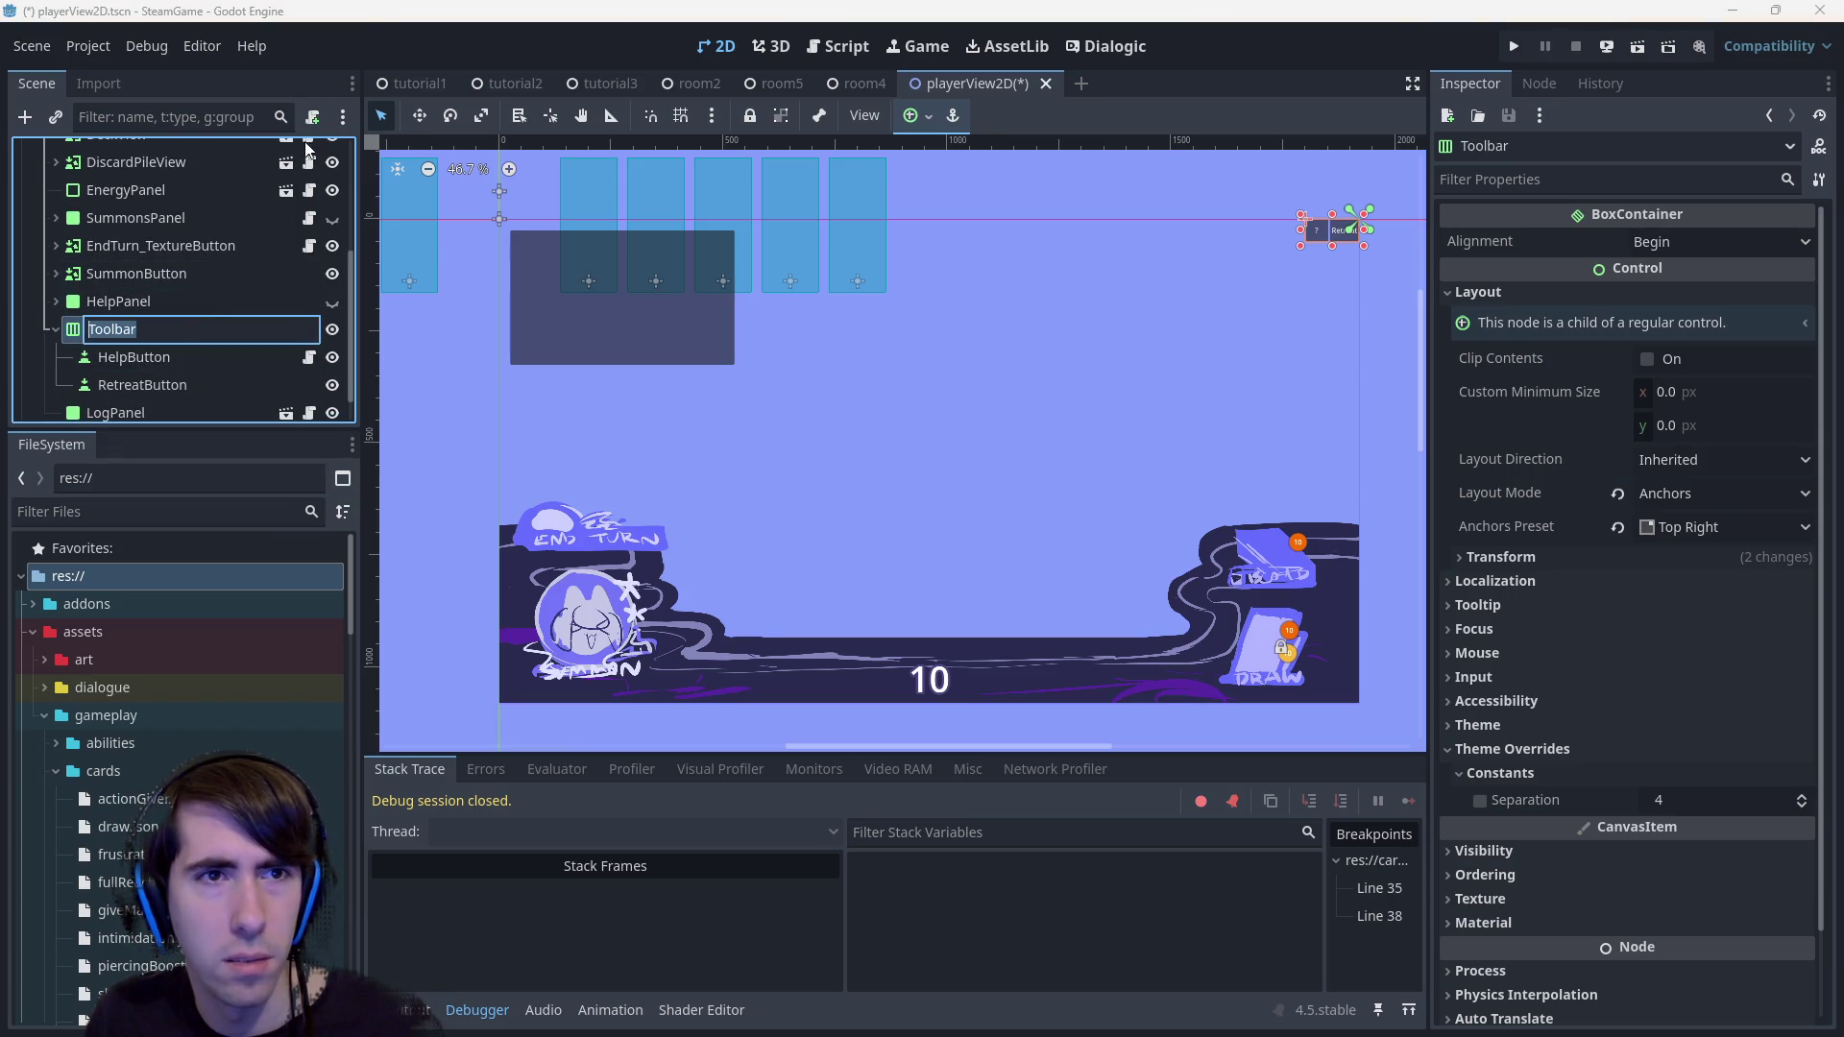
text(BattleToolbar)
key(Return)
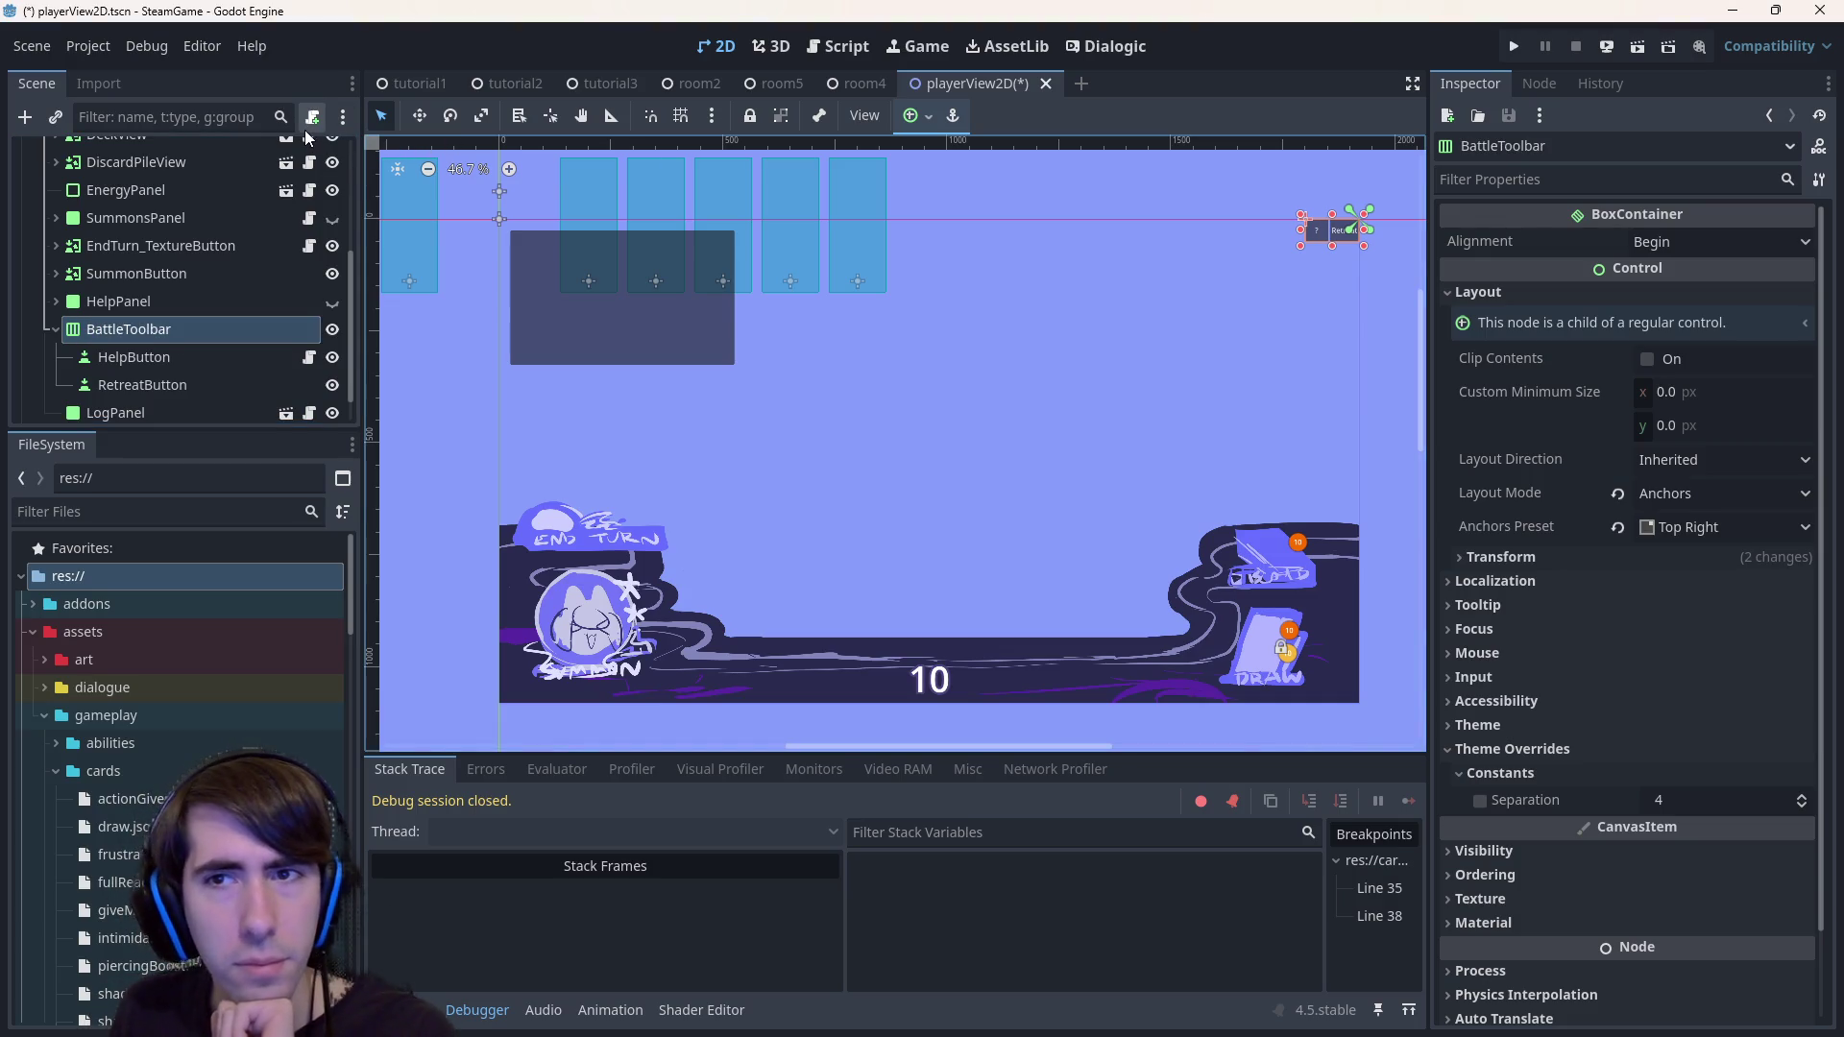
- Create battleToolbar.gd in view/scripts/ui and attach it to the BattleToolbar node
click(310, 123)
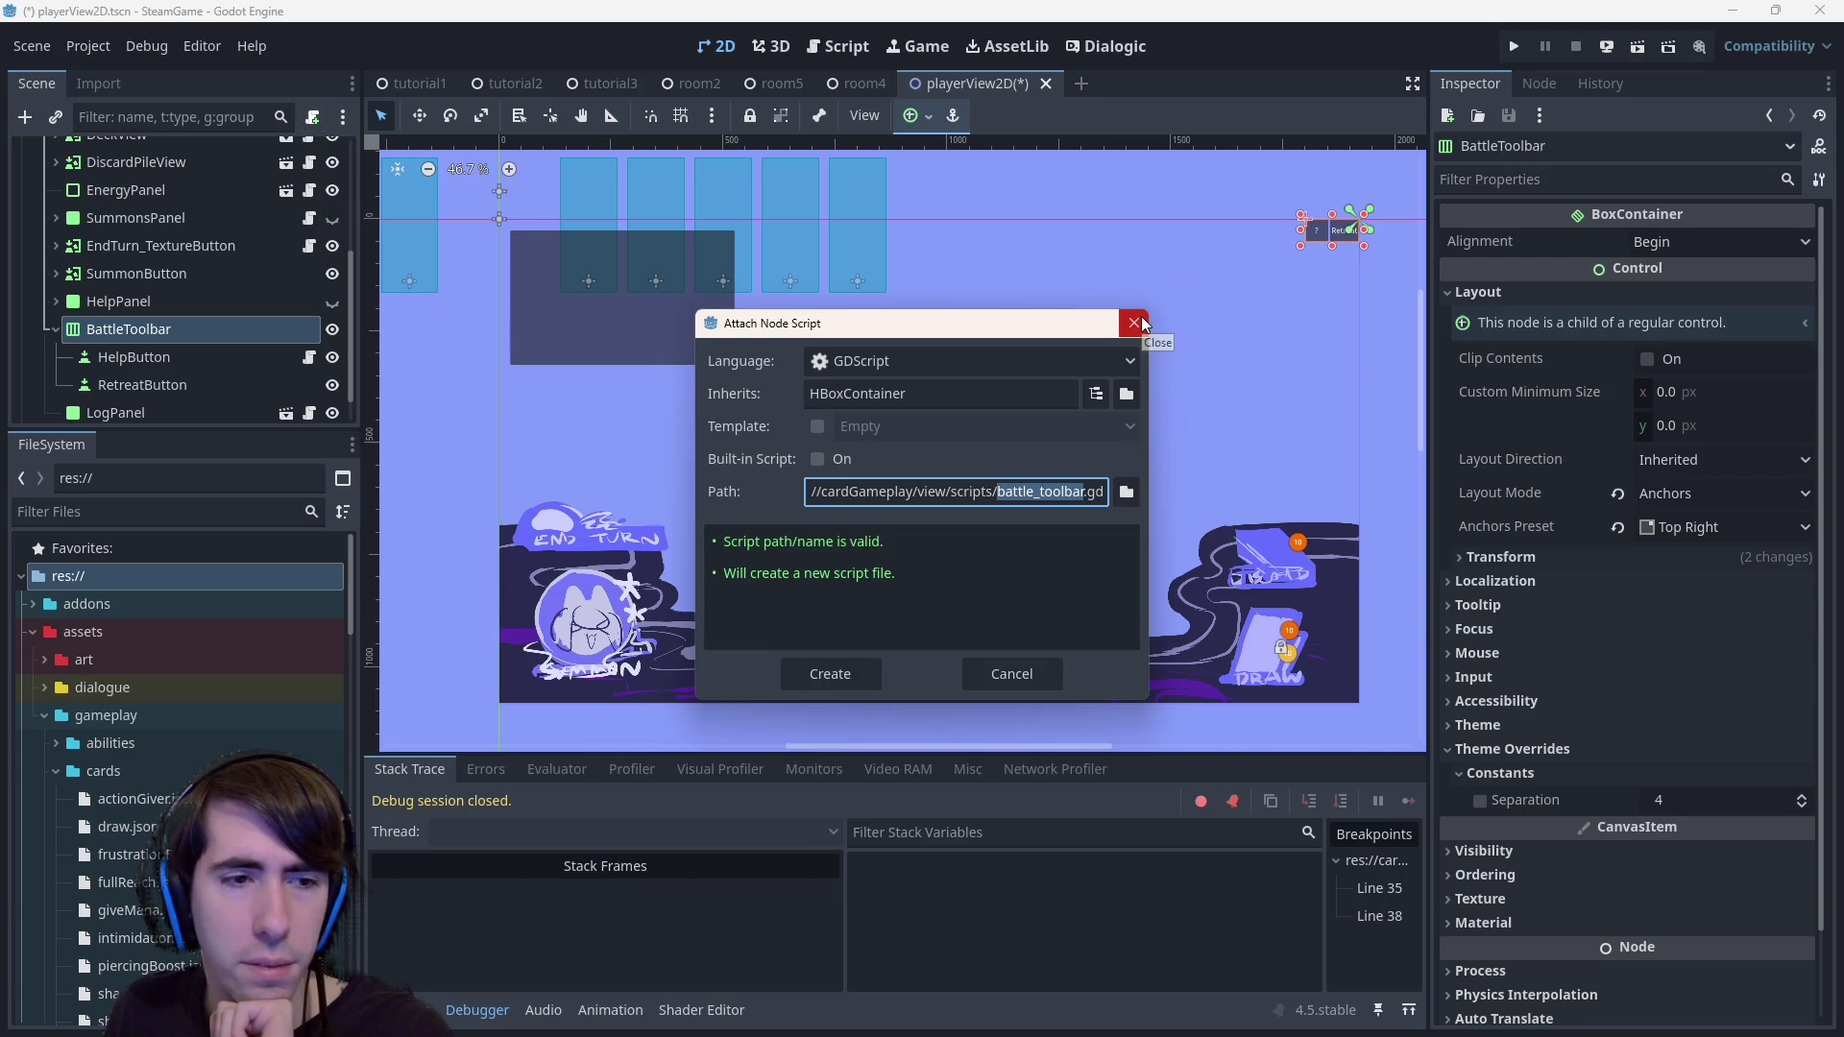
text(battleToolbar)
click(1126, 493)
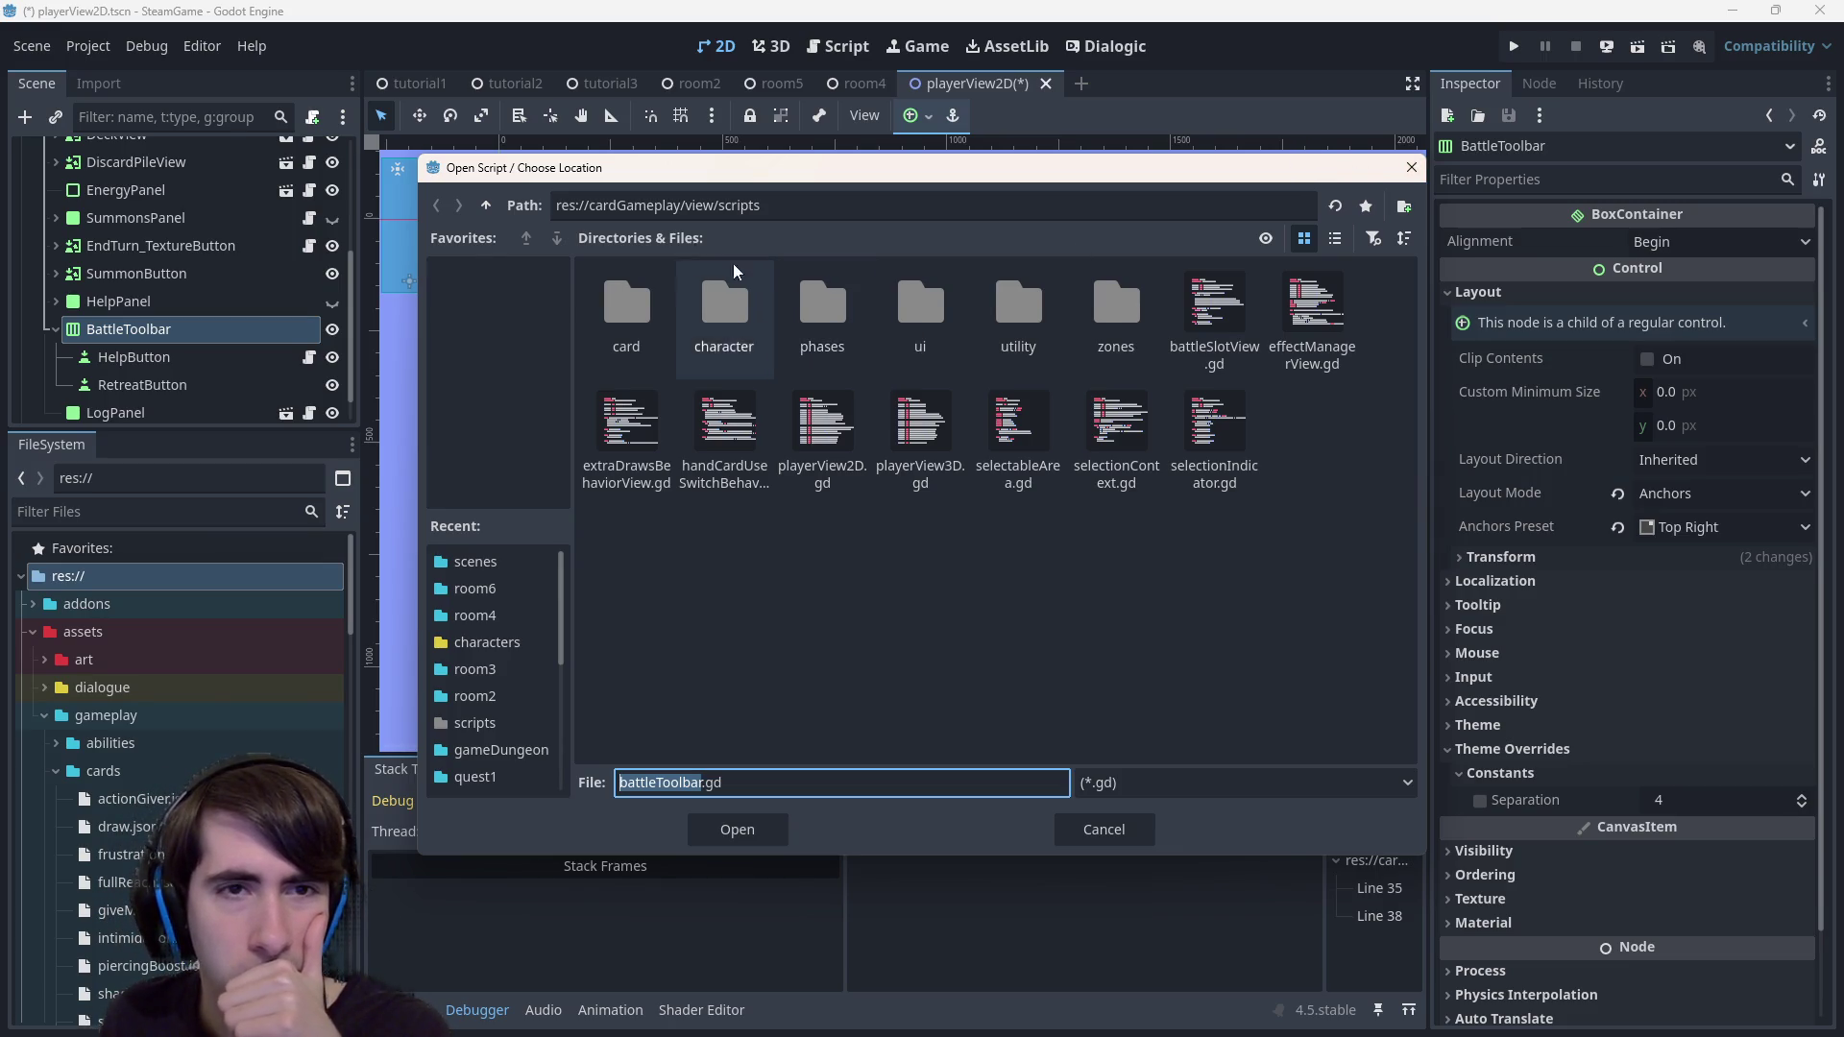
click(487, 205)
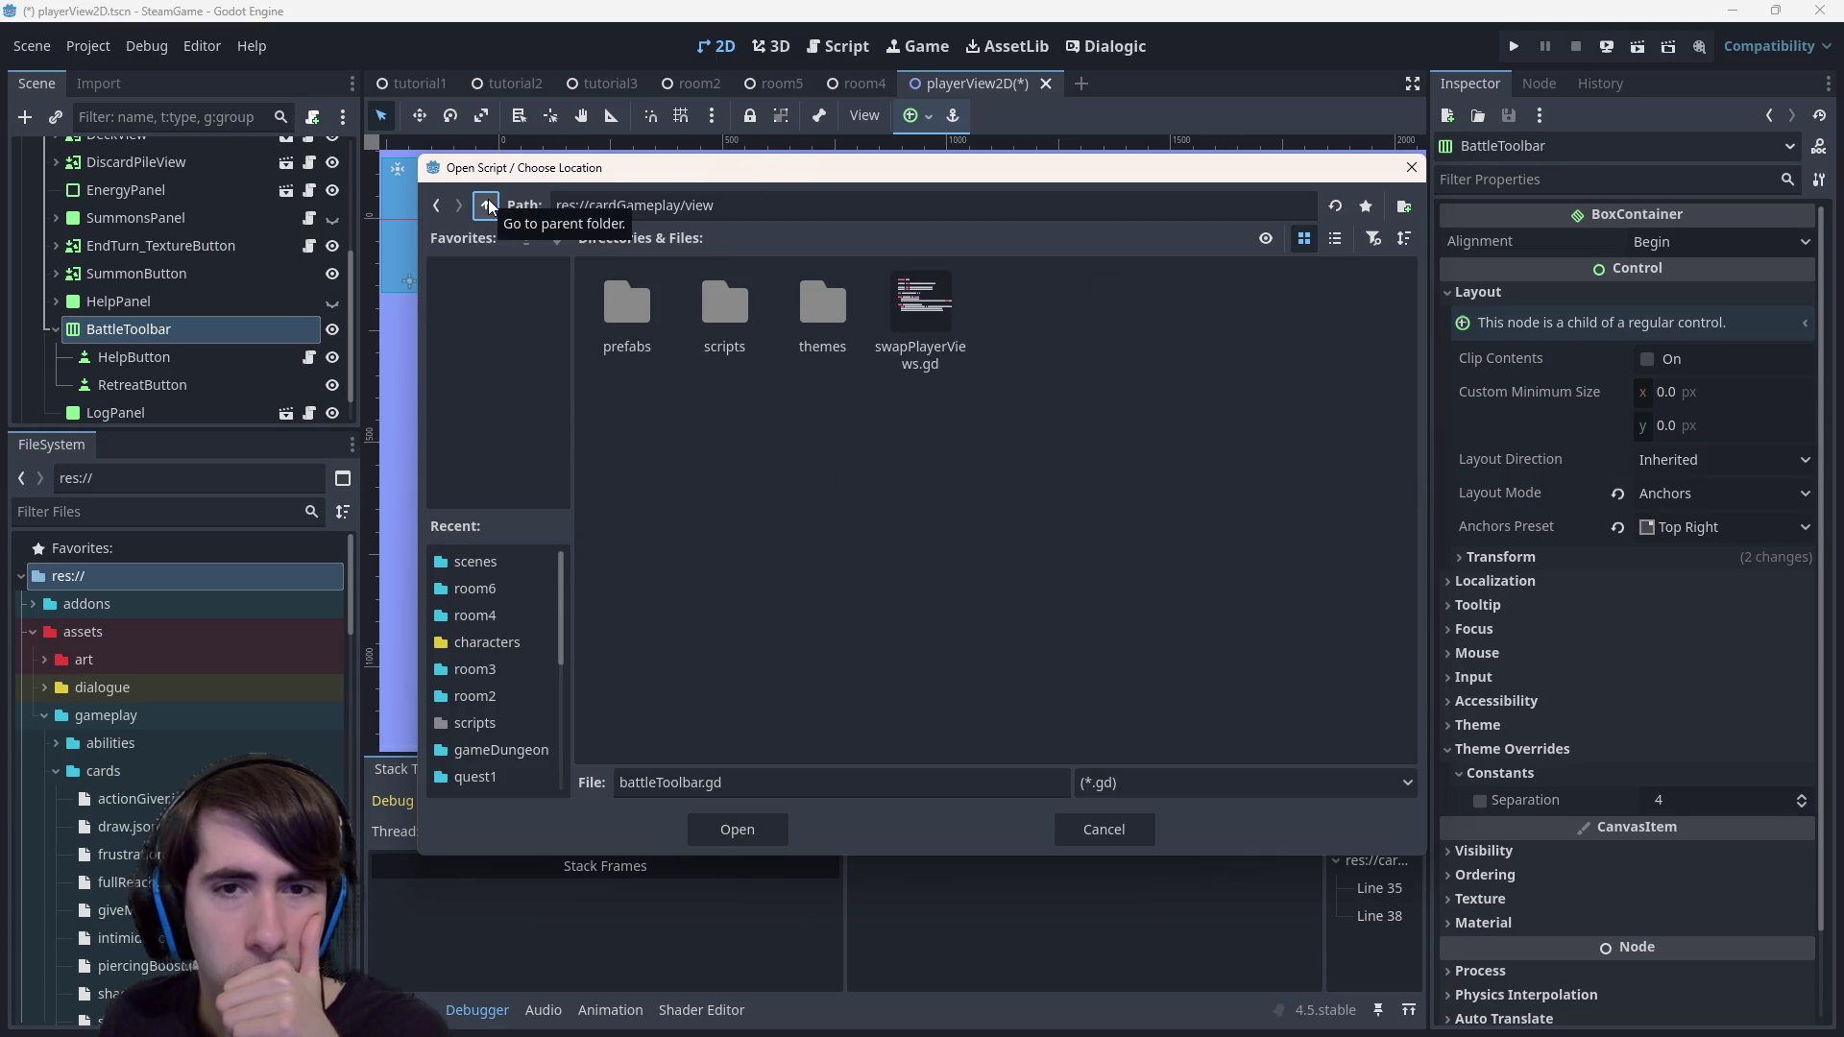
double_click(739, 326)
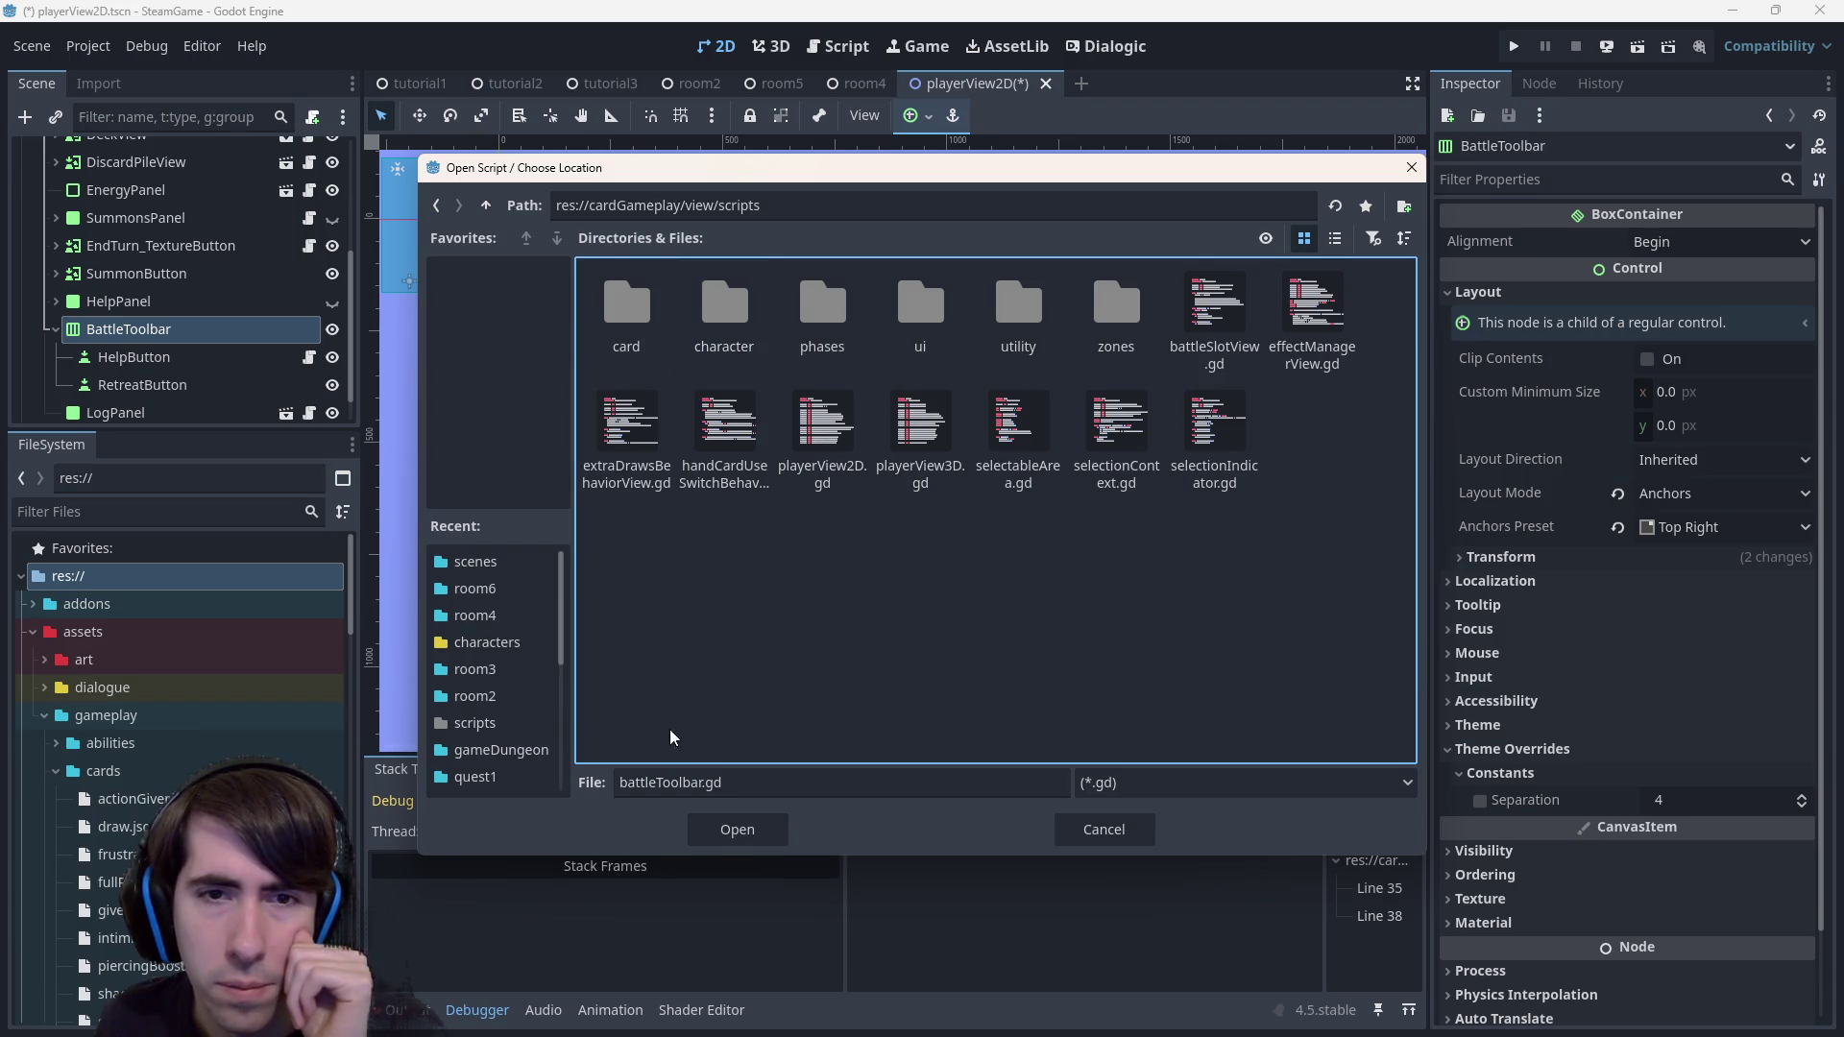
click(948, 317)
double_click(949, 317)
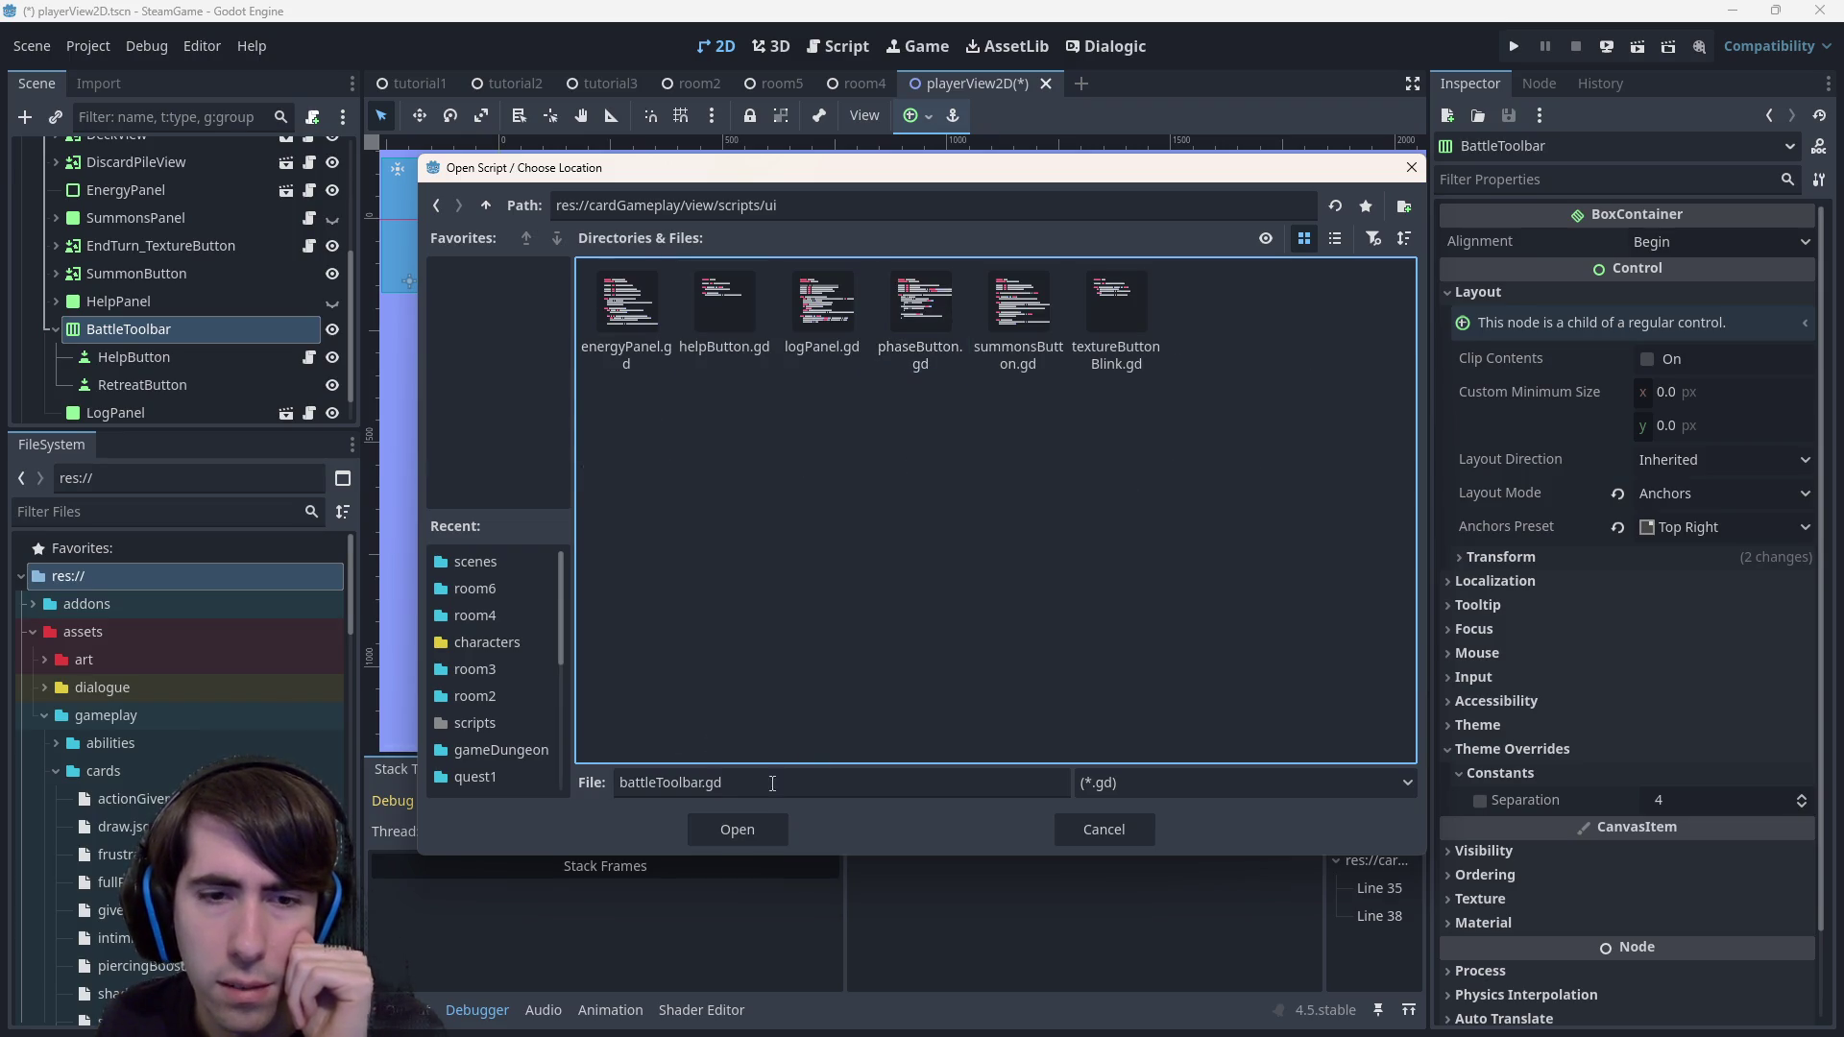
click(762, 842)
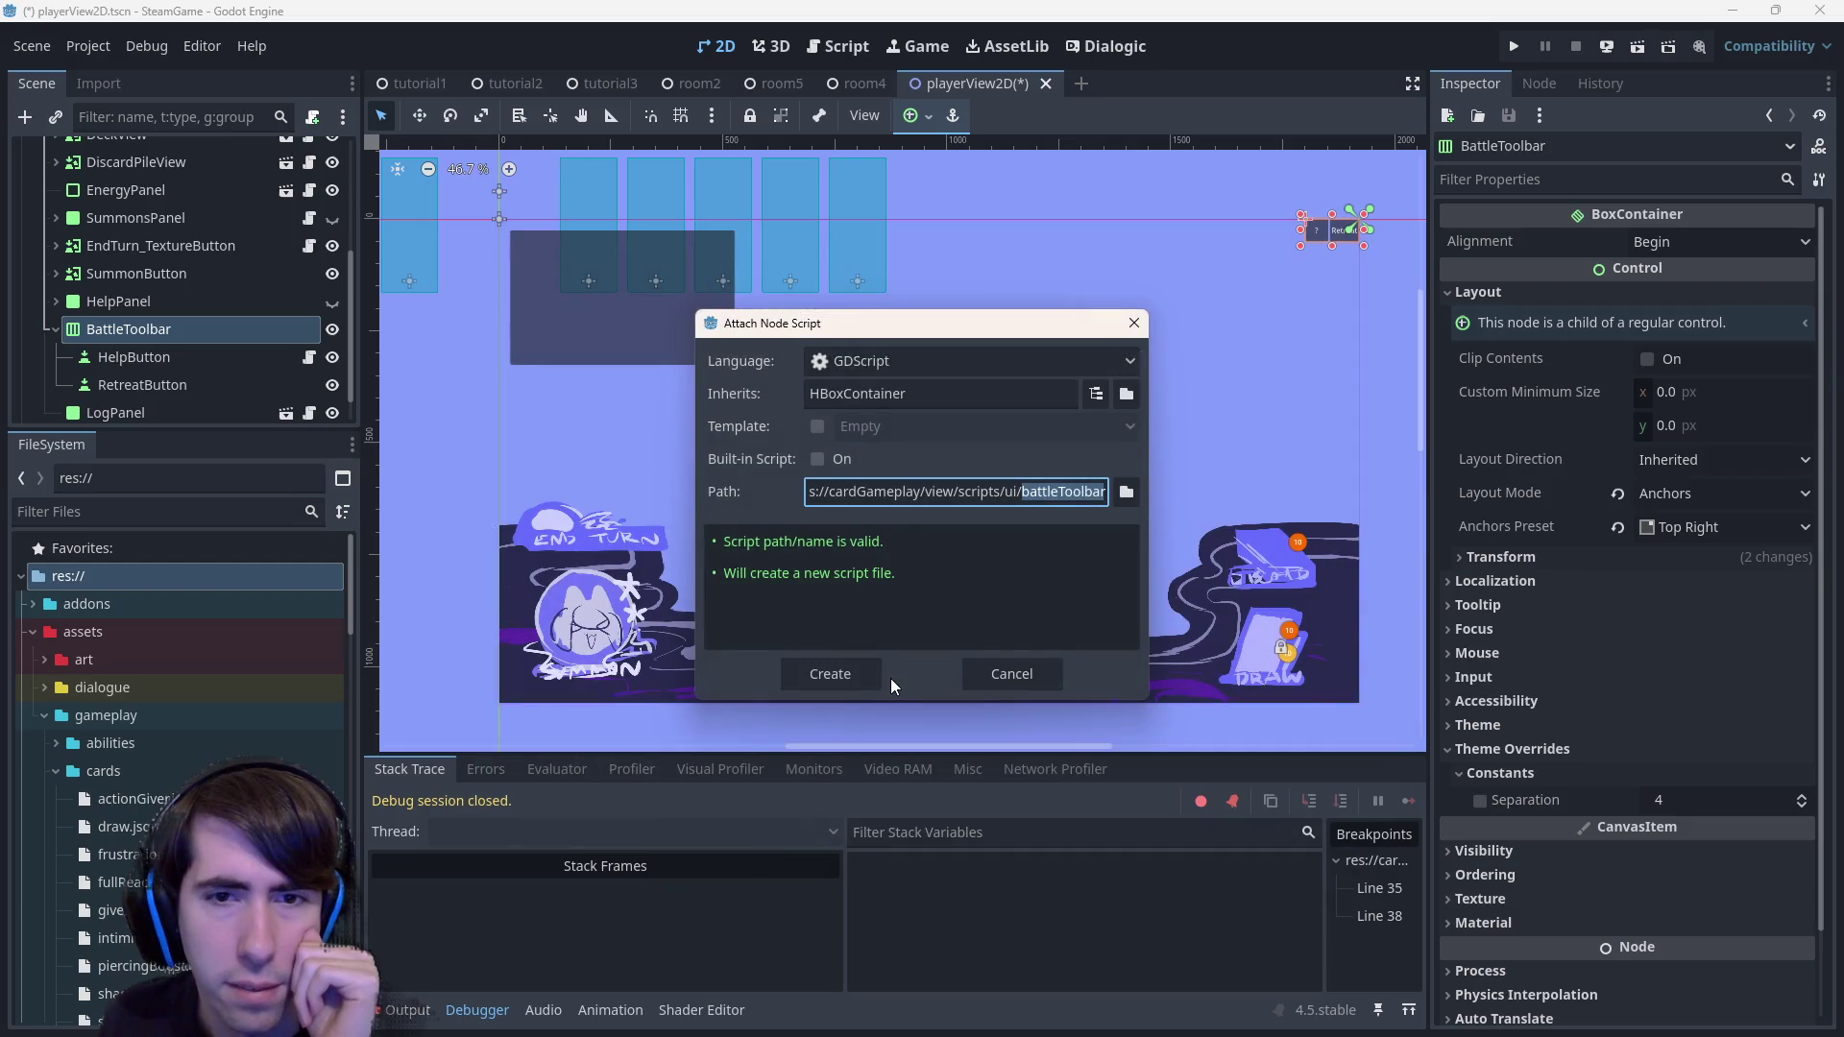
click(863, 681)
click(764, 218)
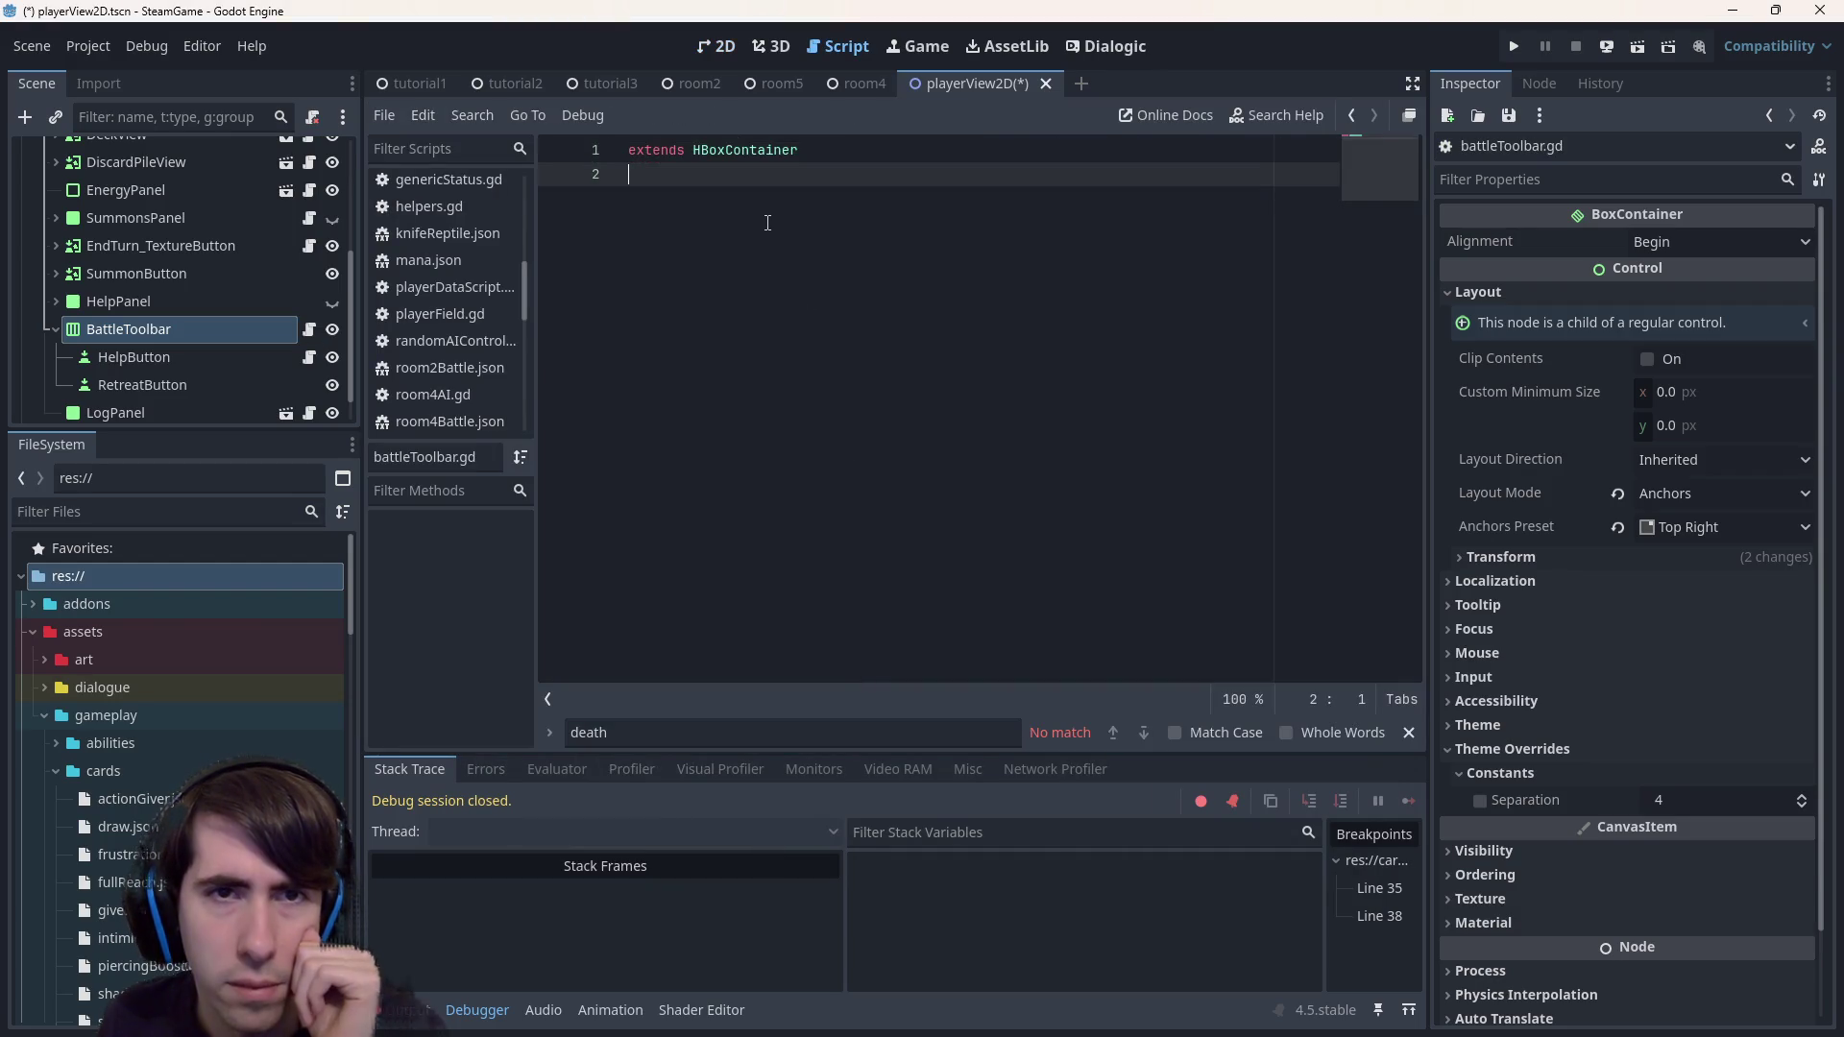
- Declare class_name BattleToolbar in battleToolbar.gd, correcting the BattleToolar typo
key(Return)
key(BackSpace)
text(class_name Batt)
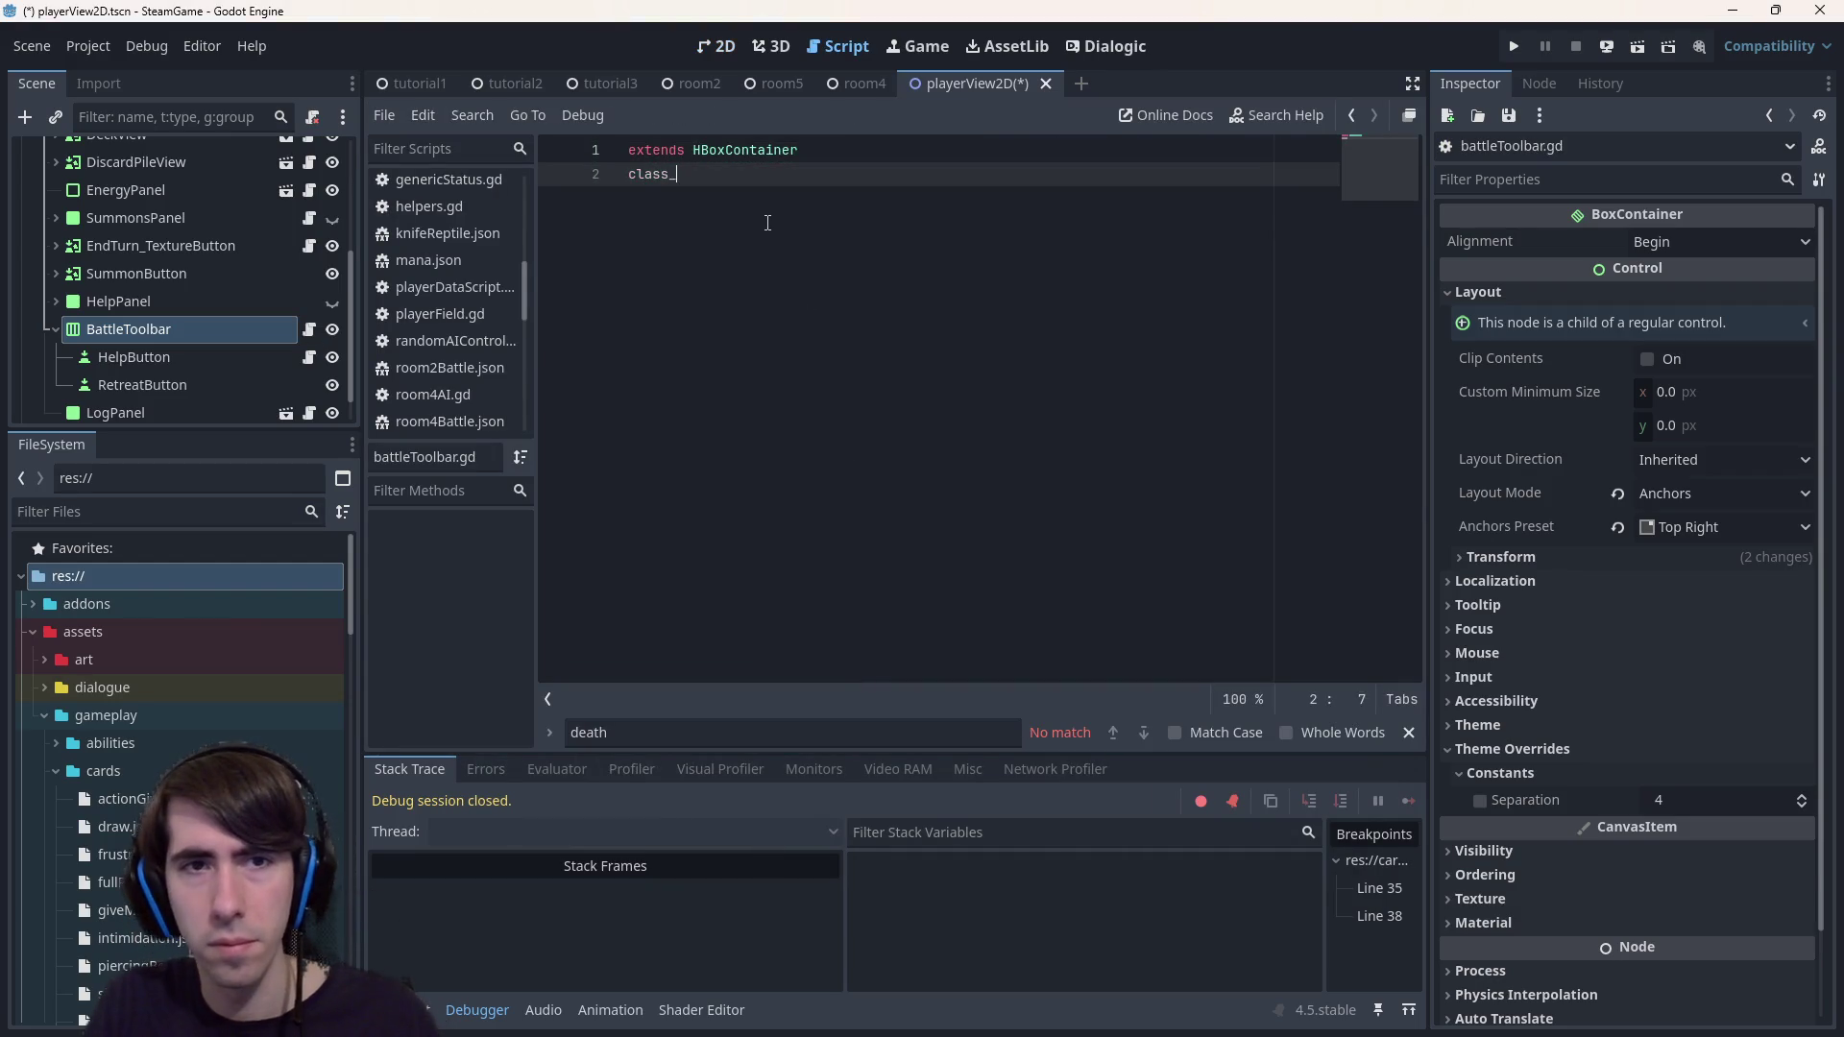
text(leToolar)
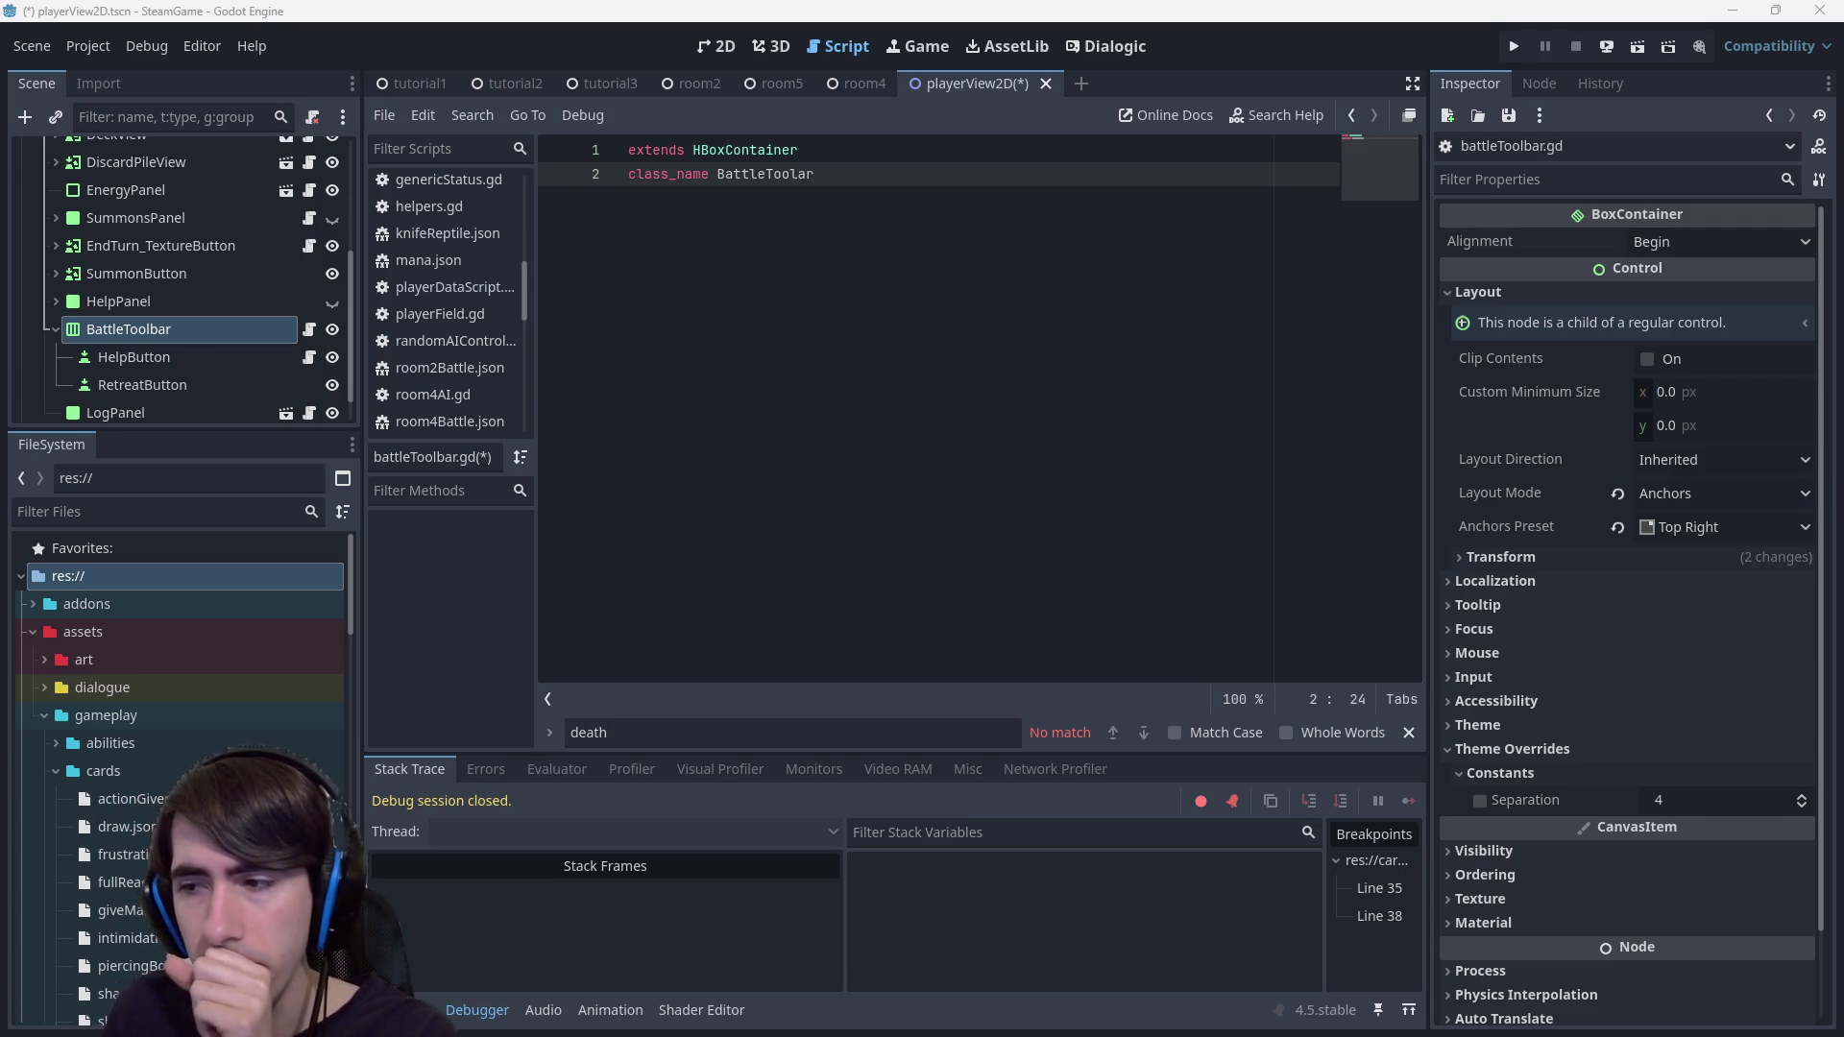
click(972, 298)
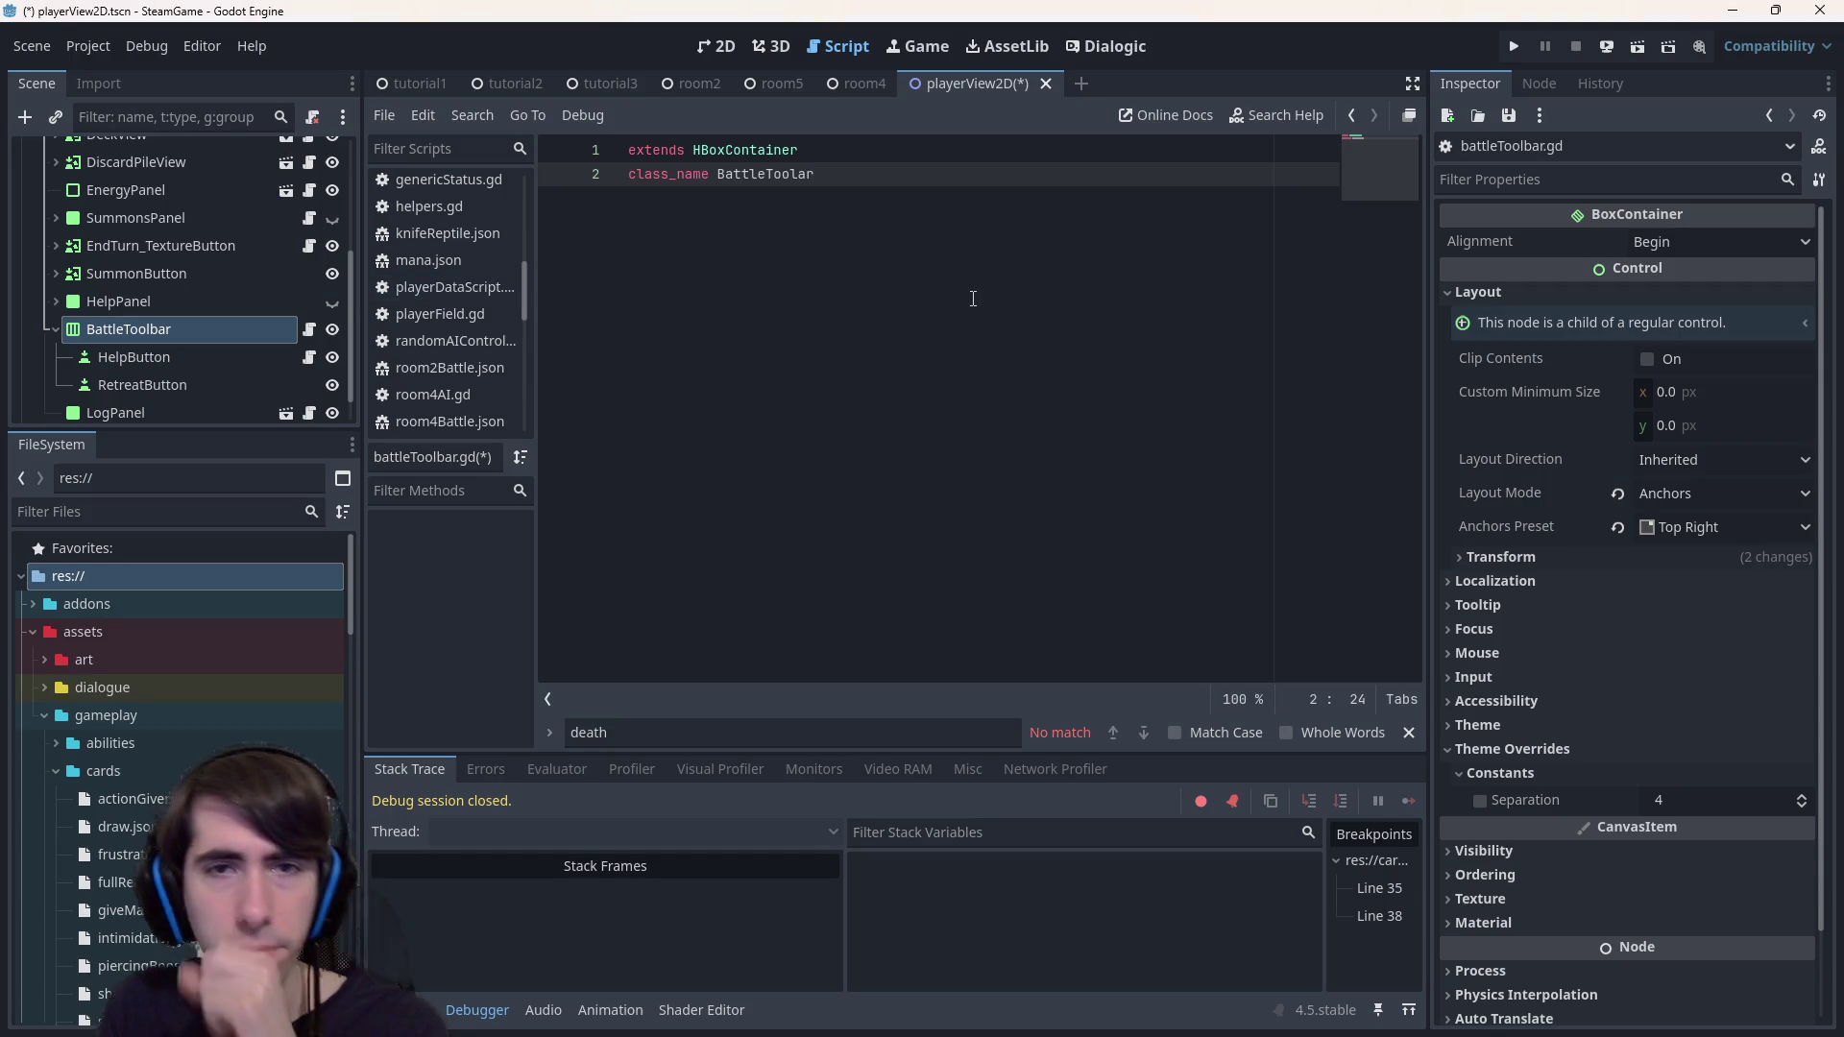
key(BackSpace)
key(BackSpace)
text(ar)
key(Return)
key(Return)
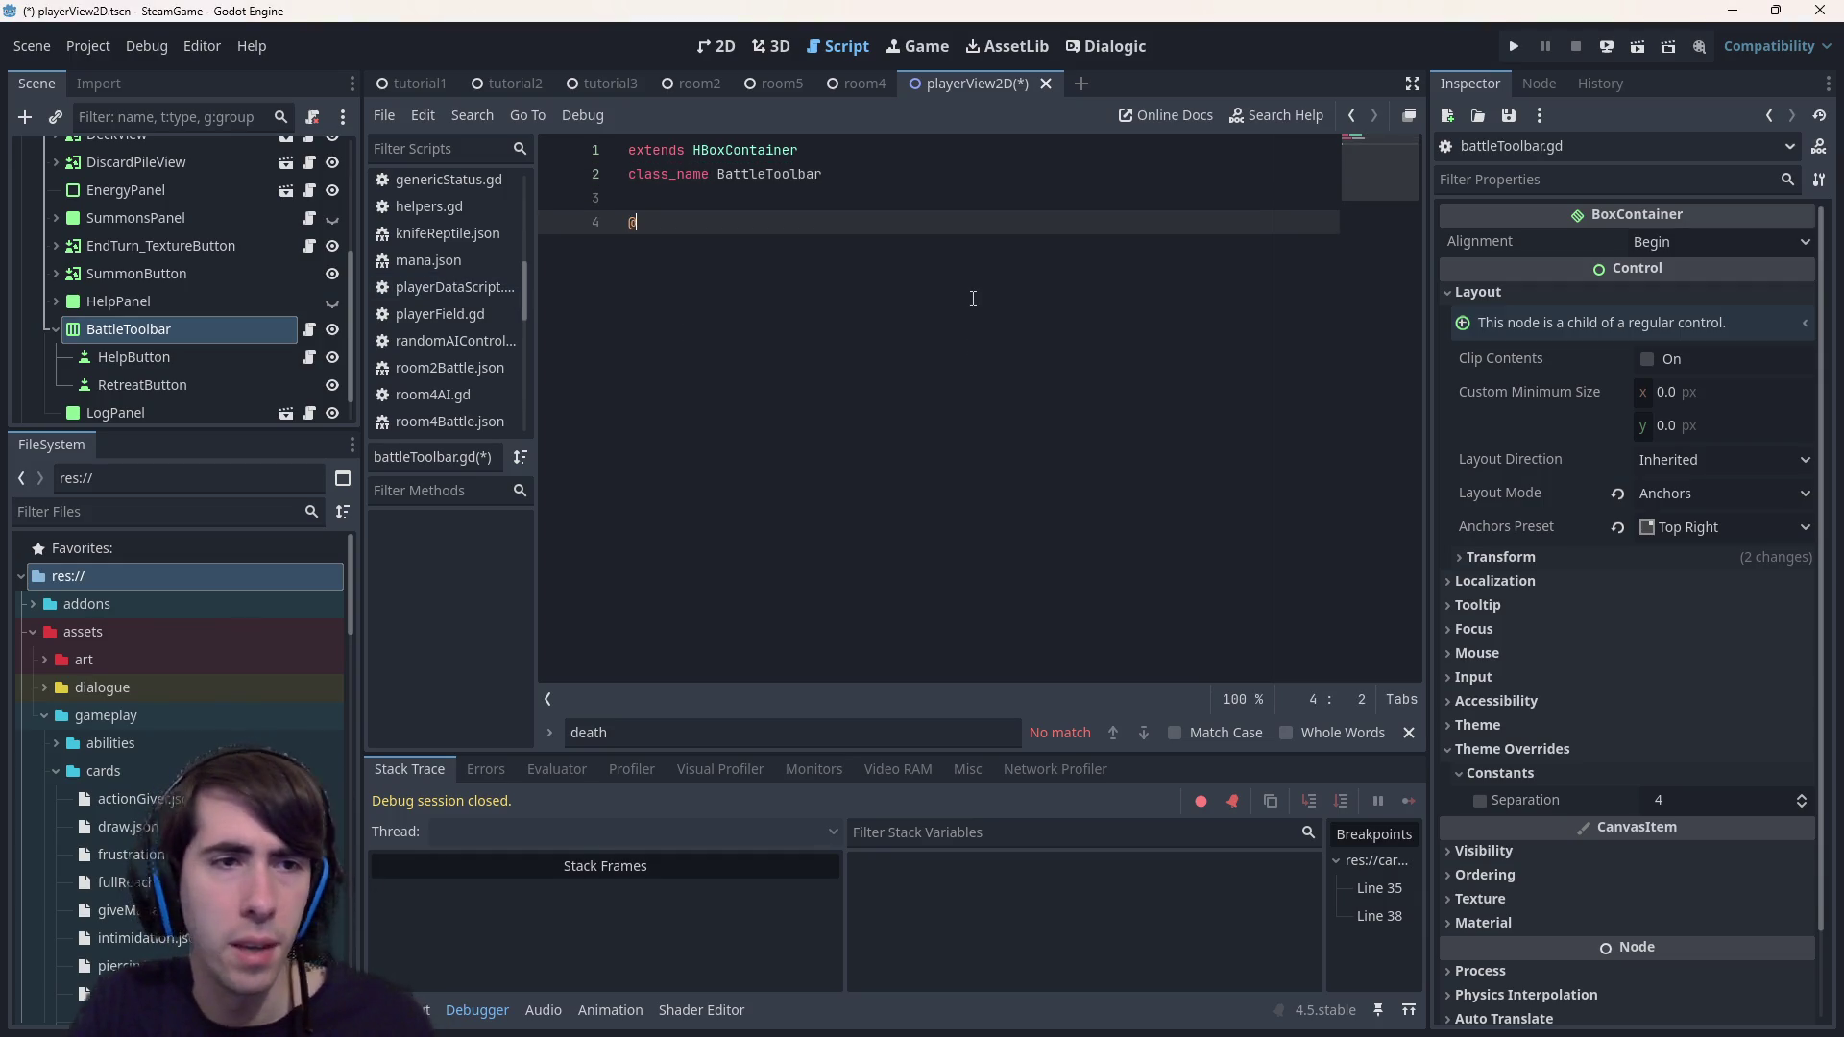
text(@export var he)
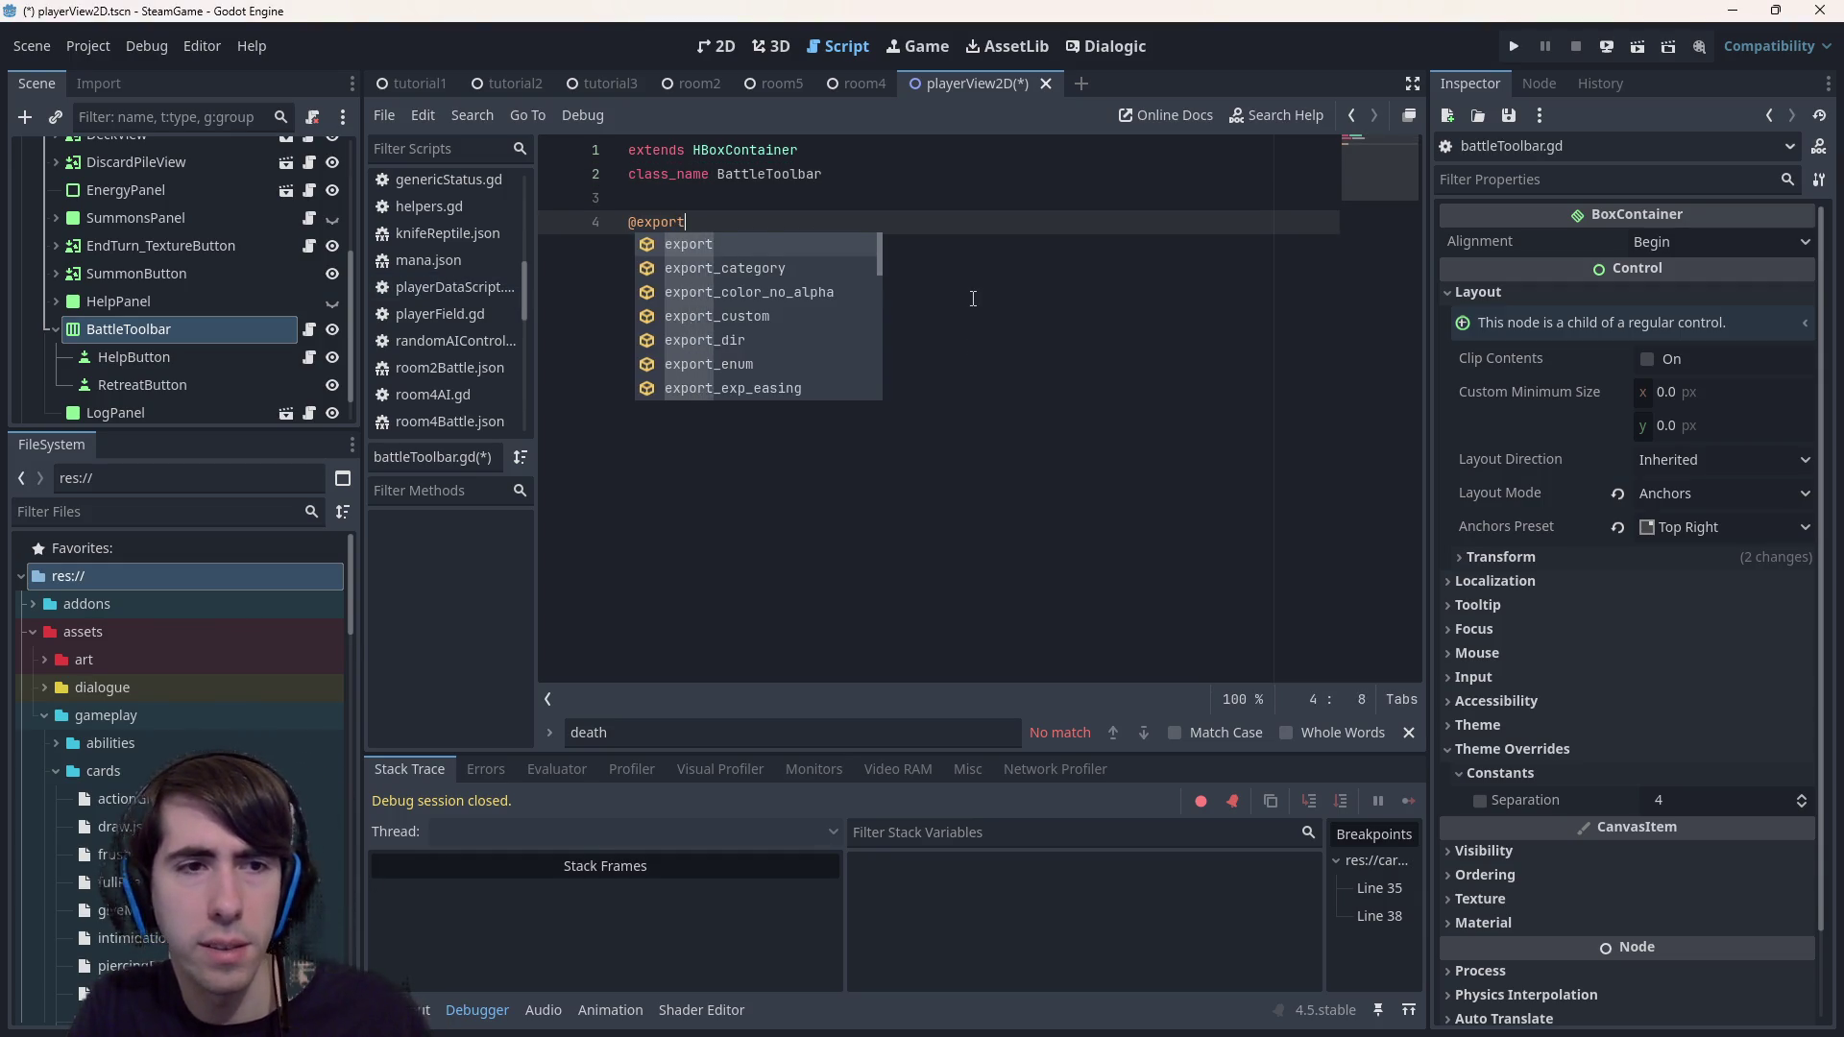
text(lpButton:B)
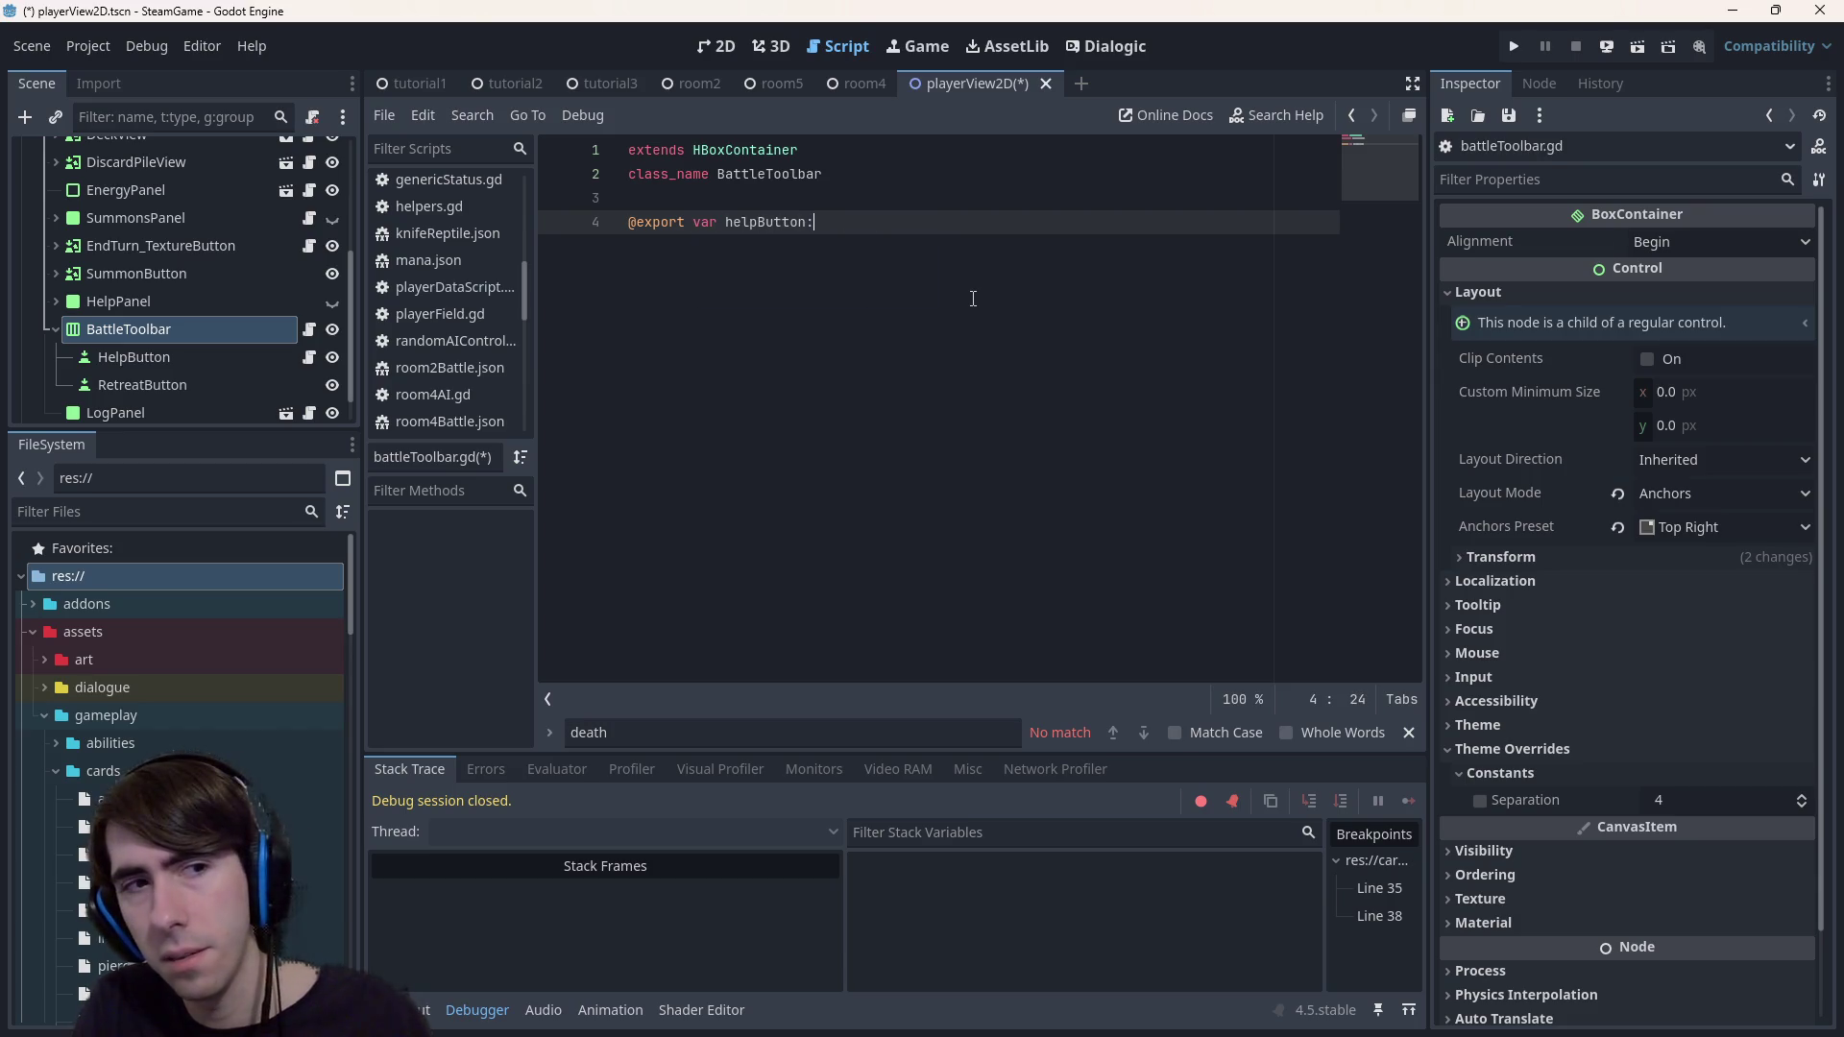
text(aseB)
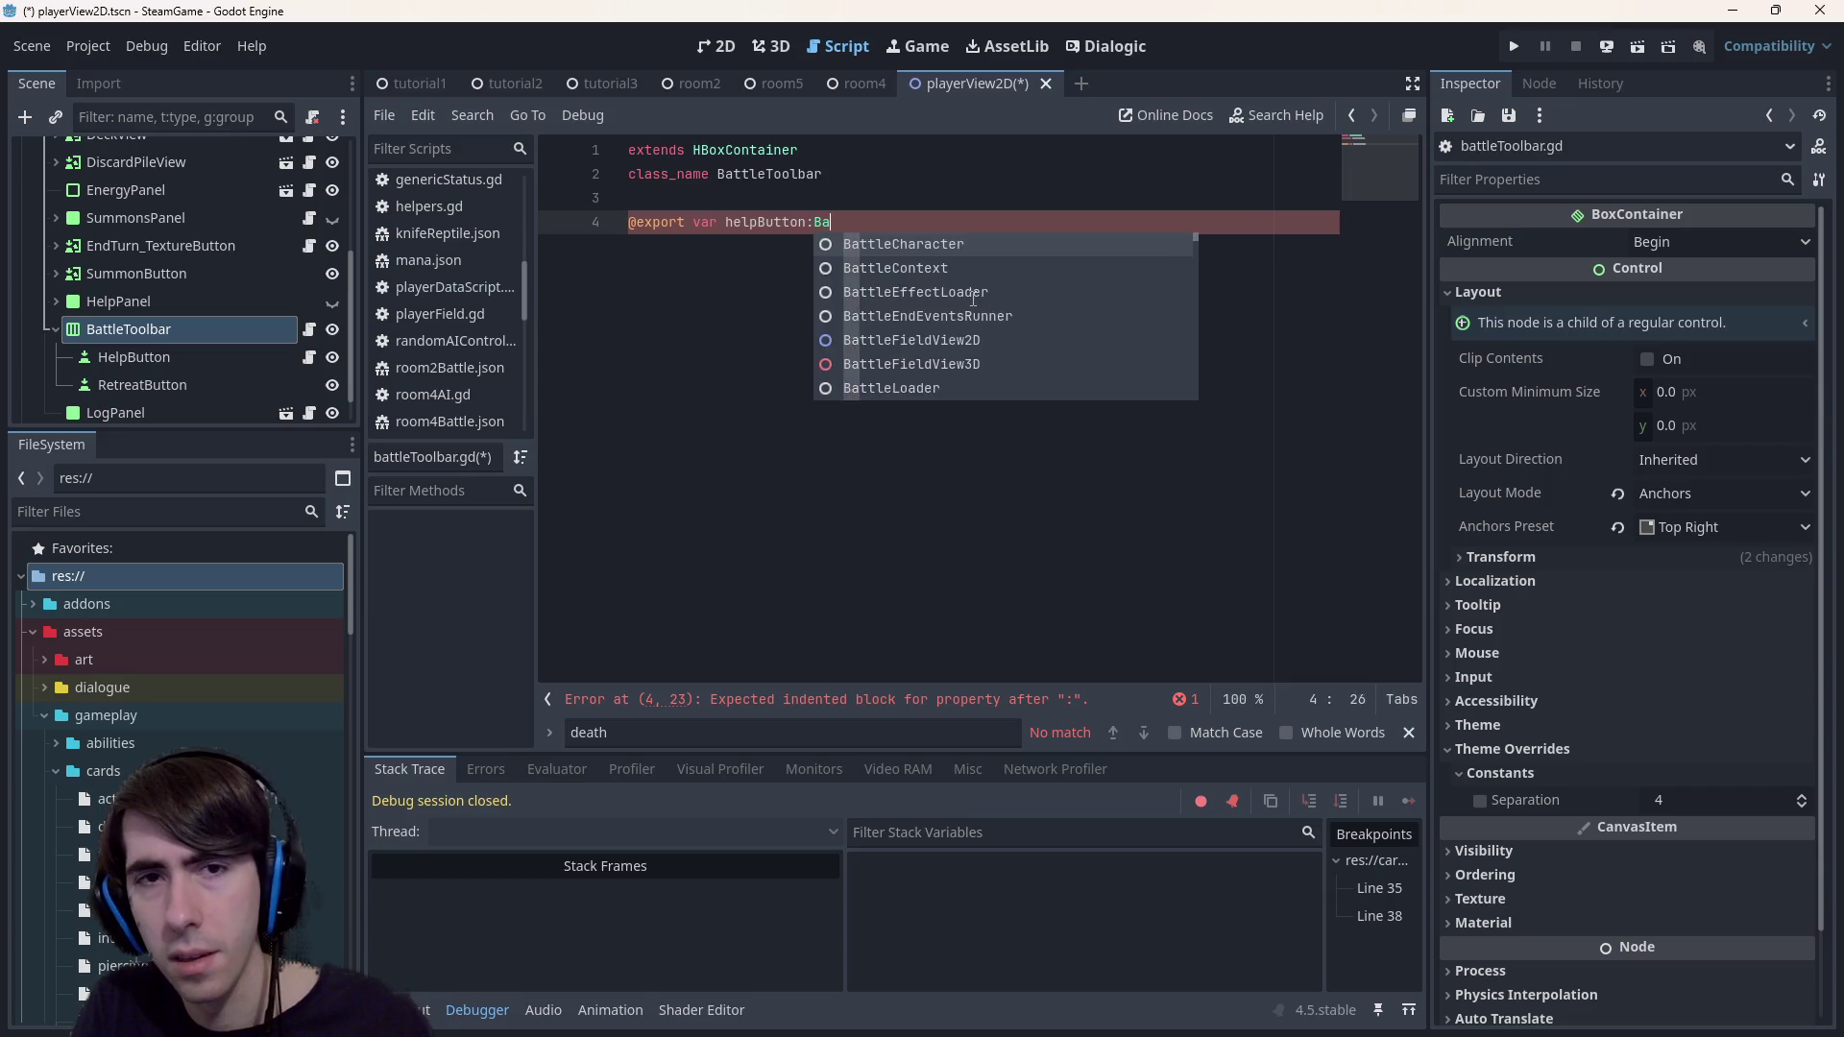
key(Return)
key(ctrl+s)
- Duplicate the helpButton export as retreatButton:BaseButton and save
key(ctrl+shift+Left)
key(ctrl+shift+Left)
key(ctrl+shift+Left)
key(End)
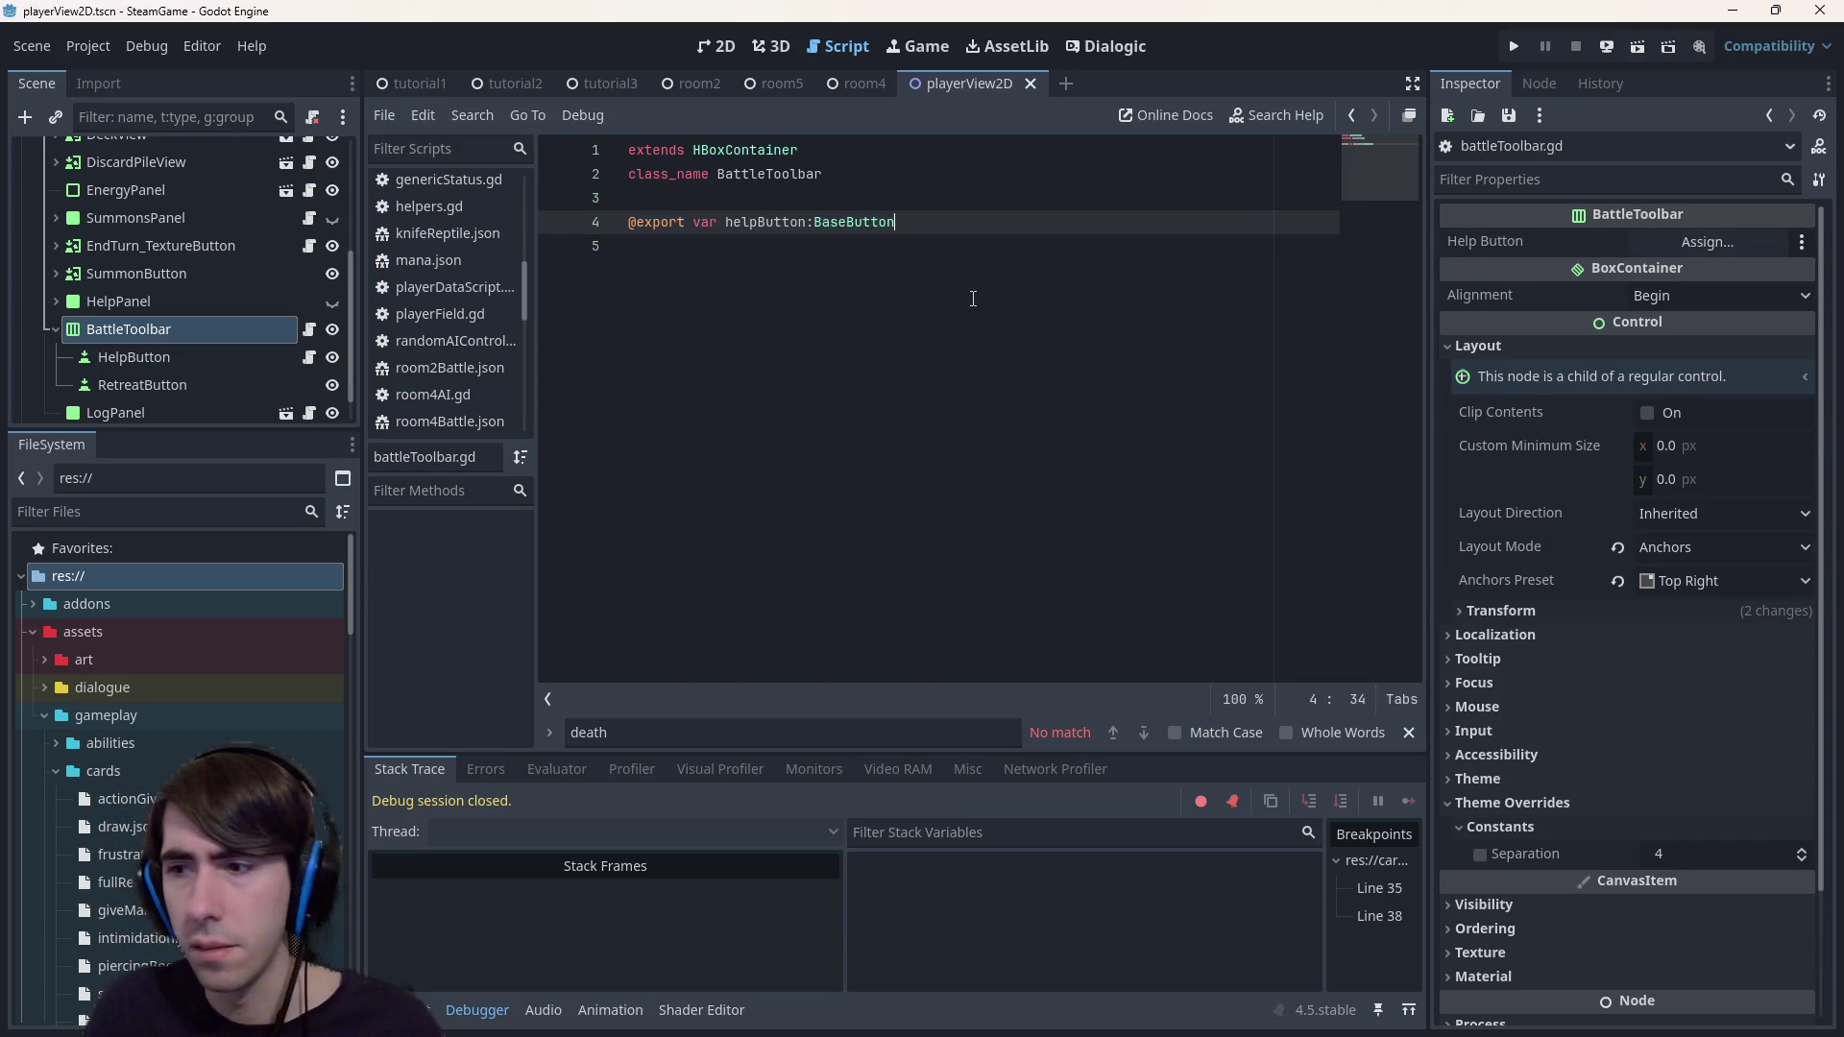
key(Return)
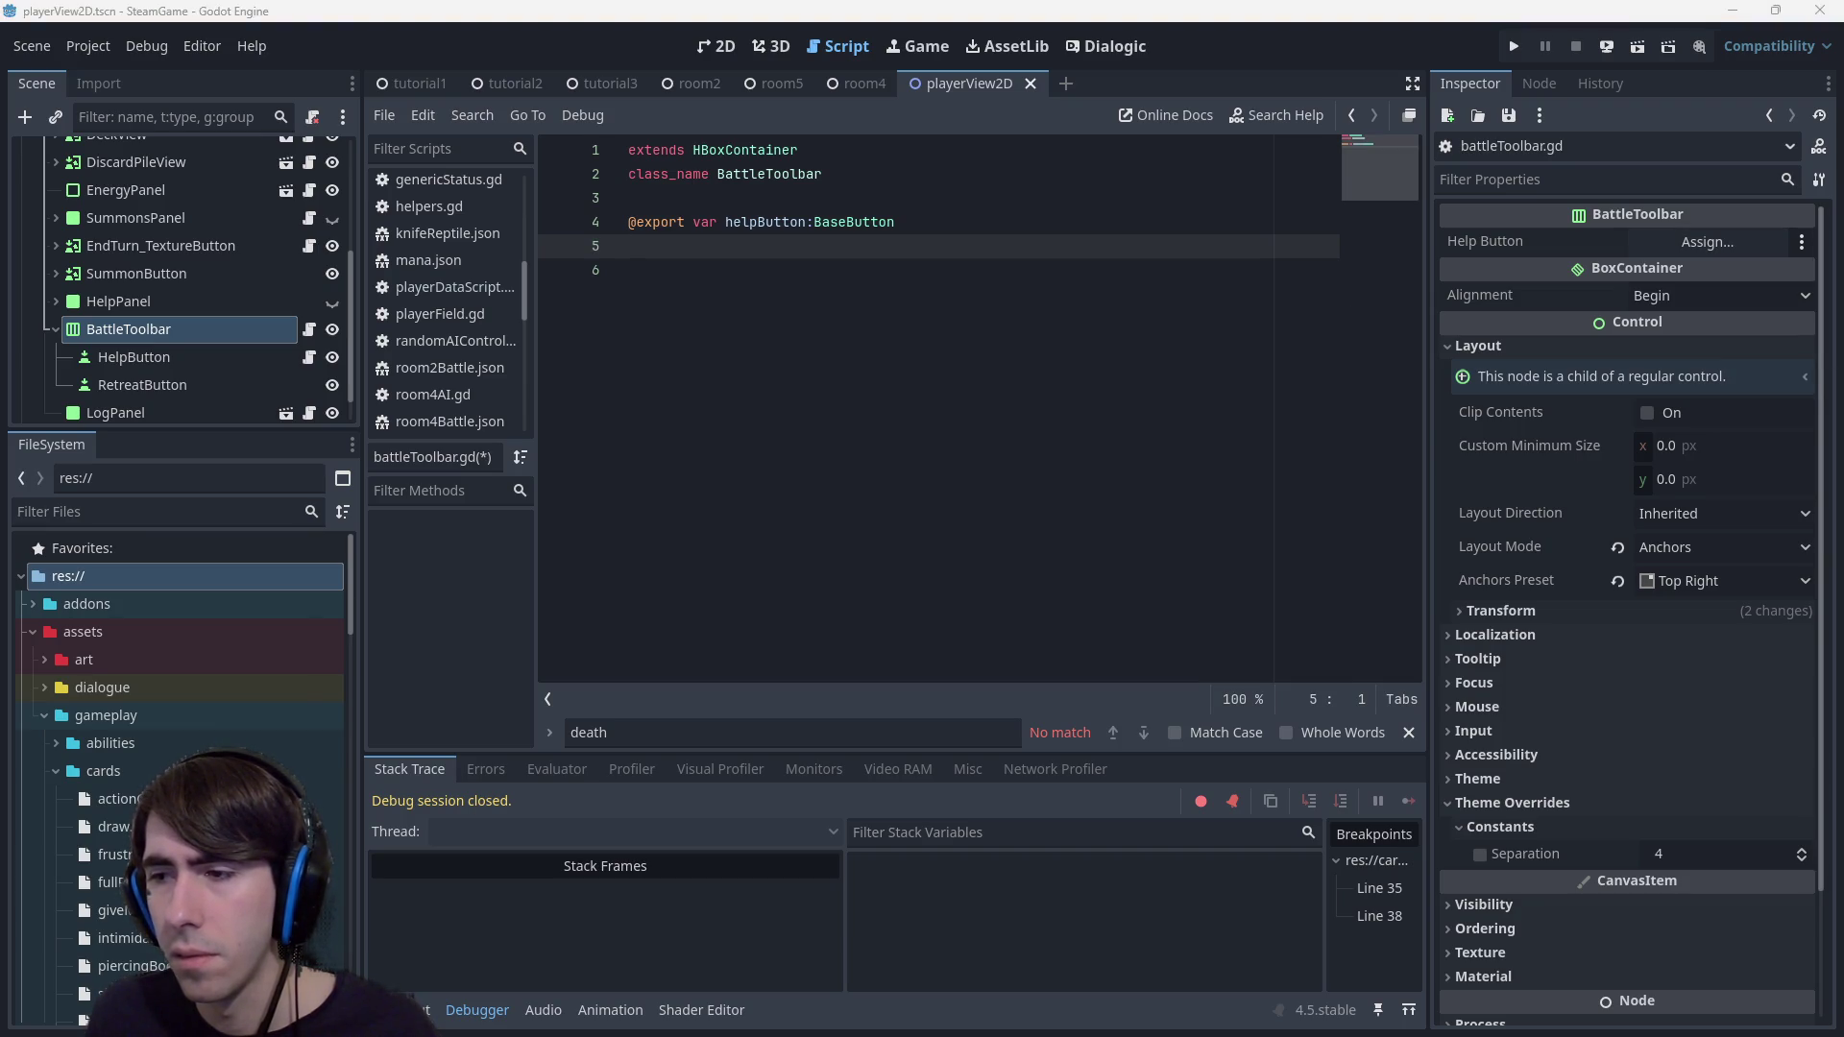
click(1103, 321)
click(1001, 249)
text(@export var helpButton:BaseButton)
double_click(748, 246)
text(retreat)
text(Button)
key(ctrl+s)
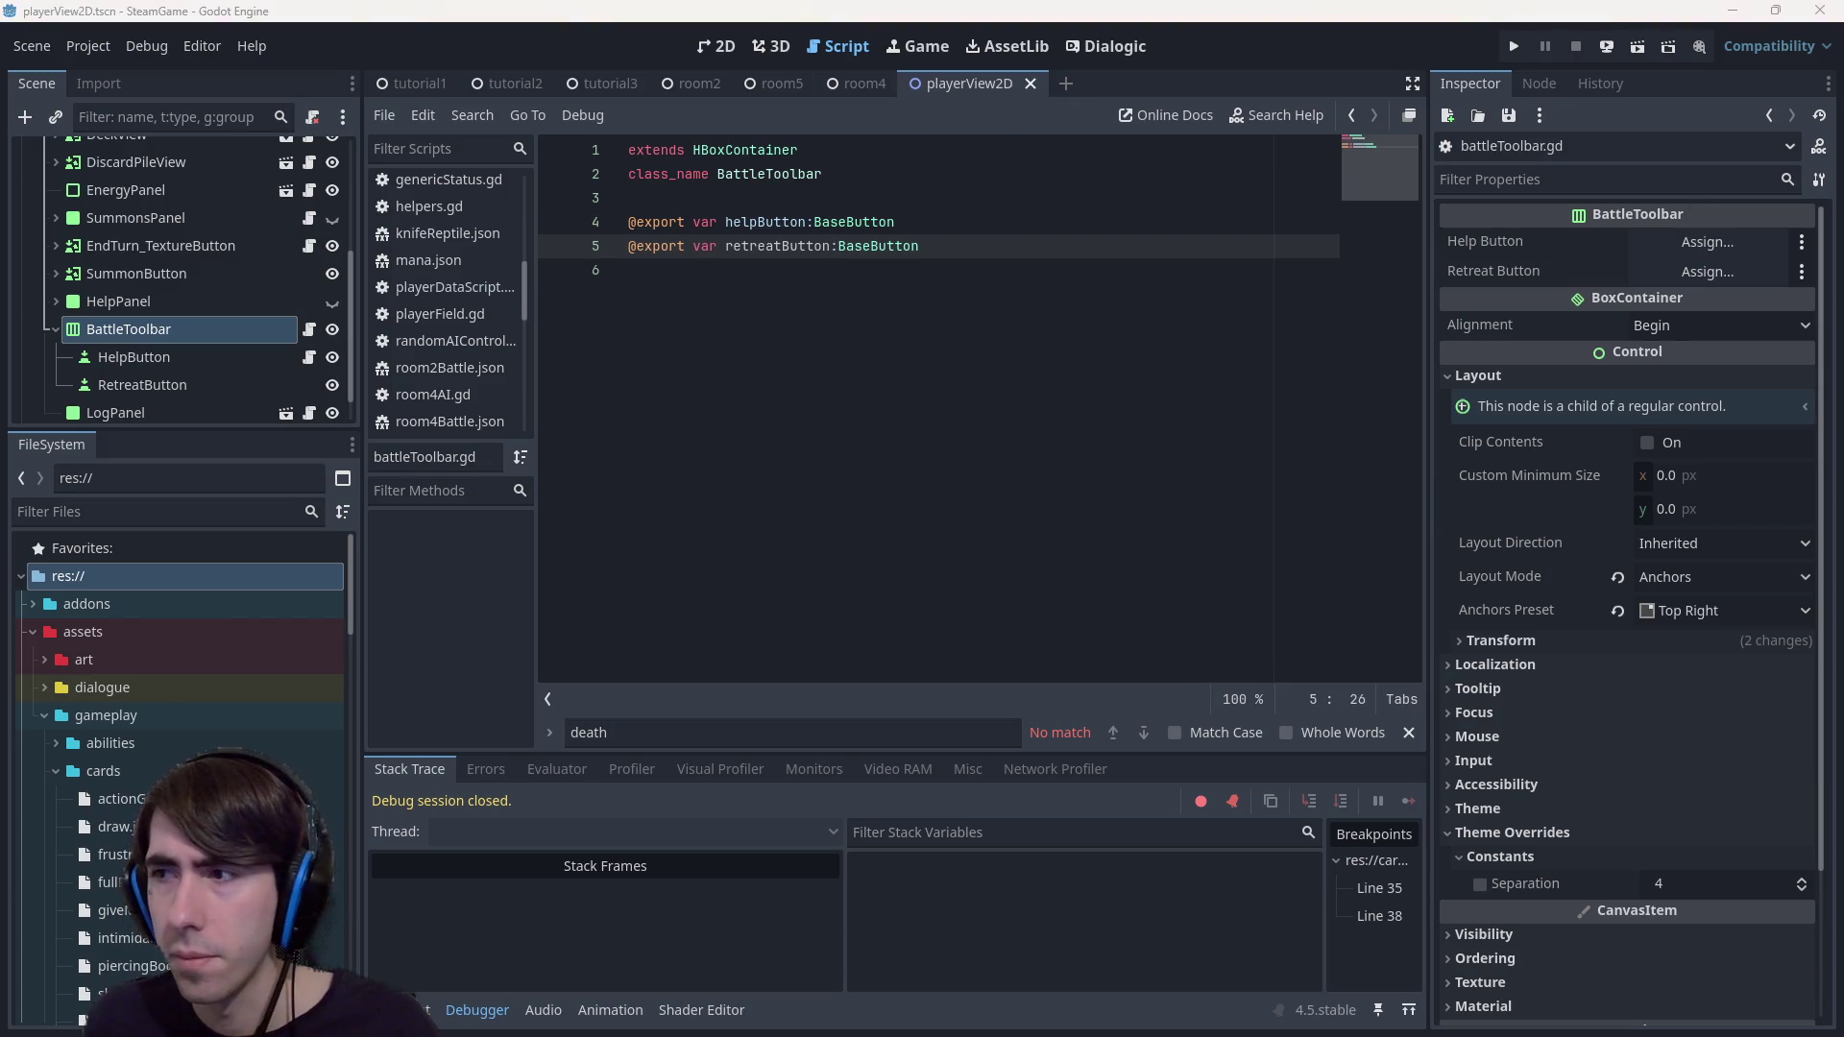
click(863, 353)
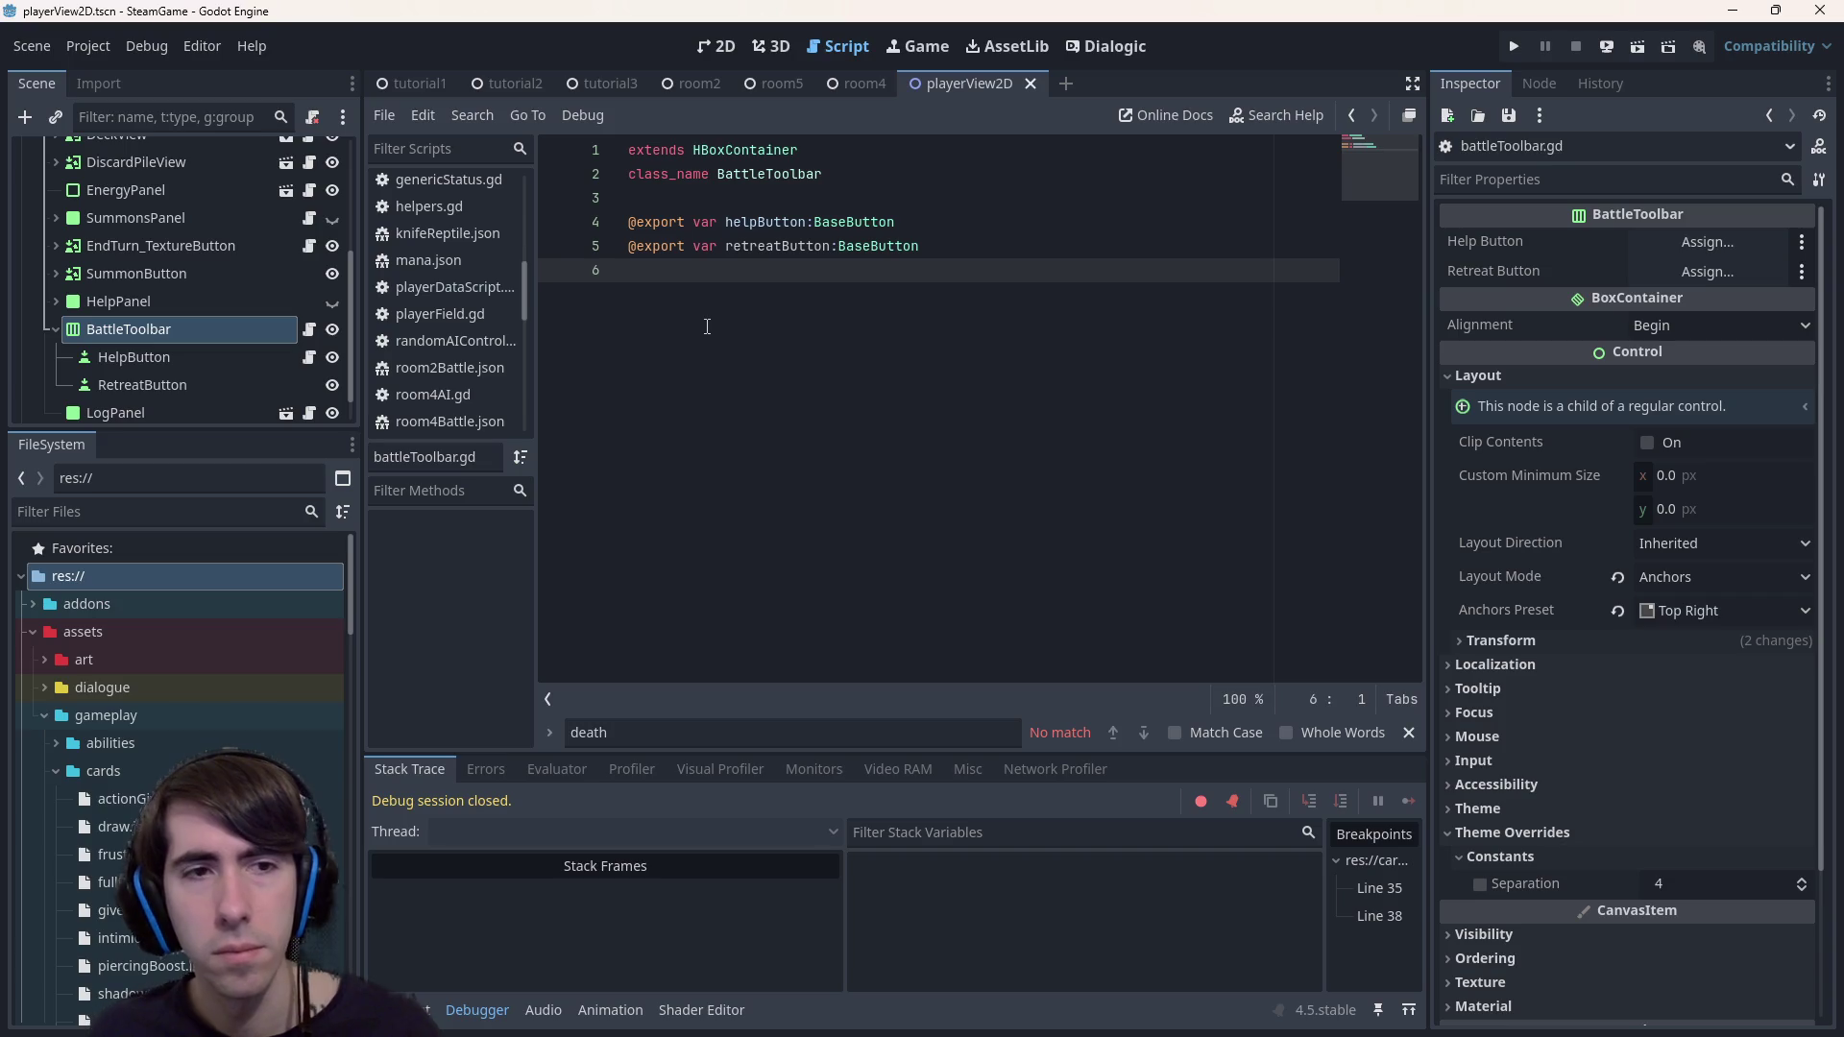
key(Return)
key(BackSpace)
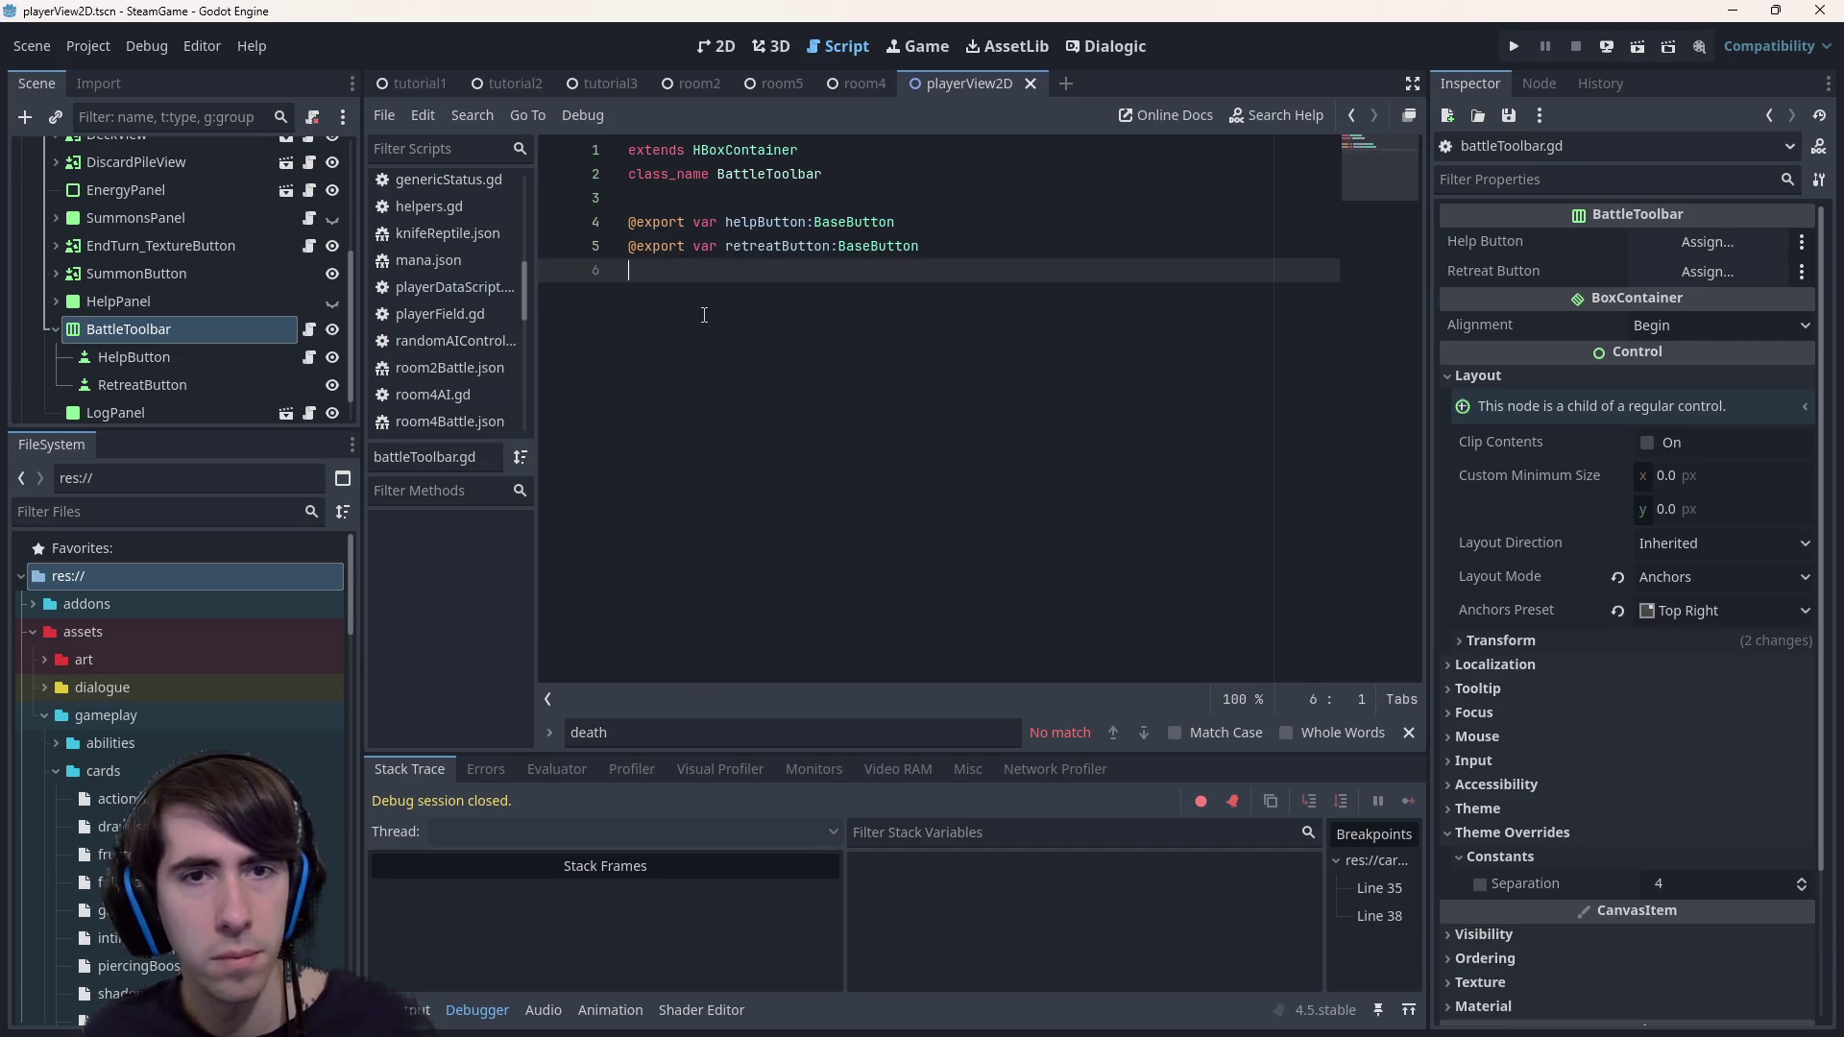
- Assign the HelpButton and RetreatButton nodes to the toolbar's Help Button and Retreat Button exports
click(1707, 242)
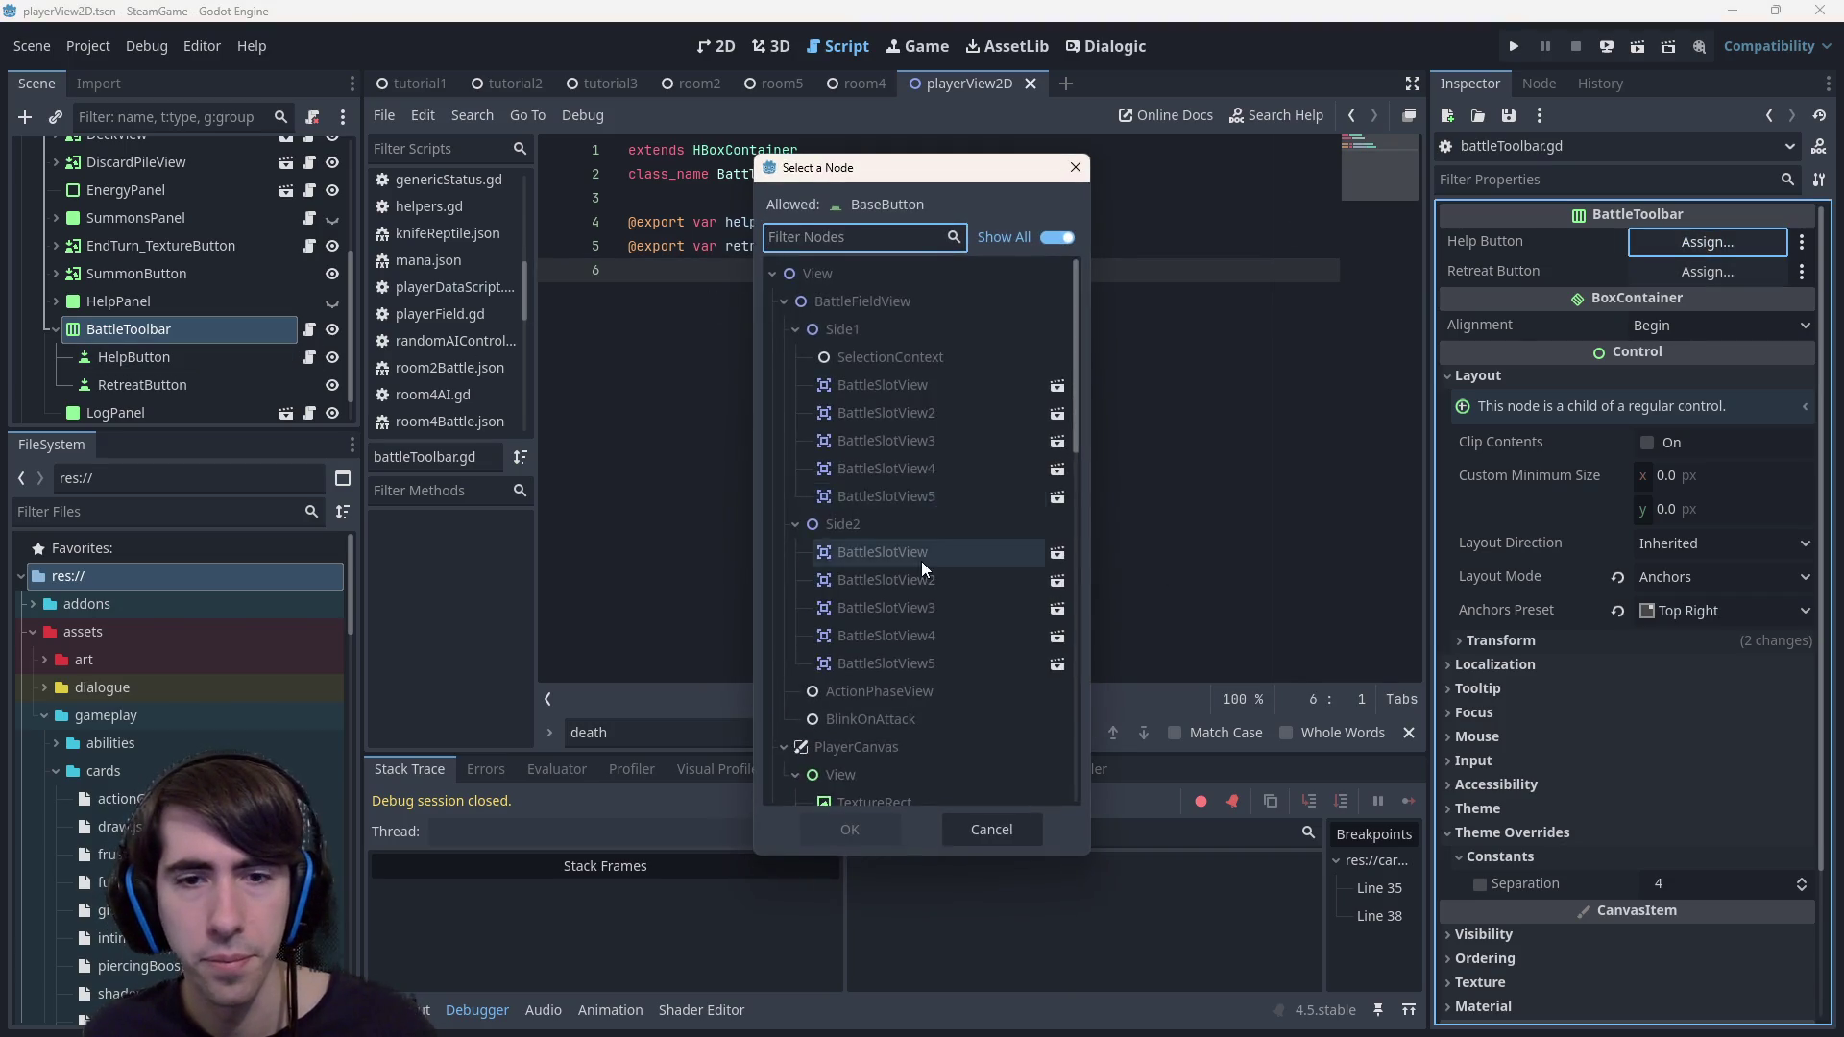
scroll(920, 567, down, 10)
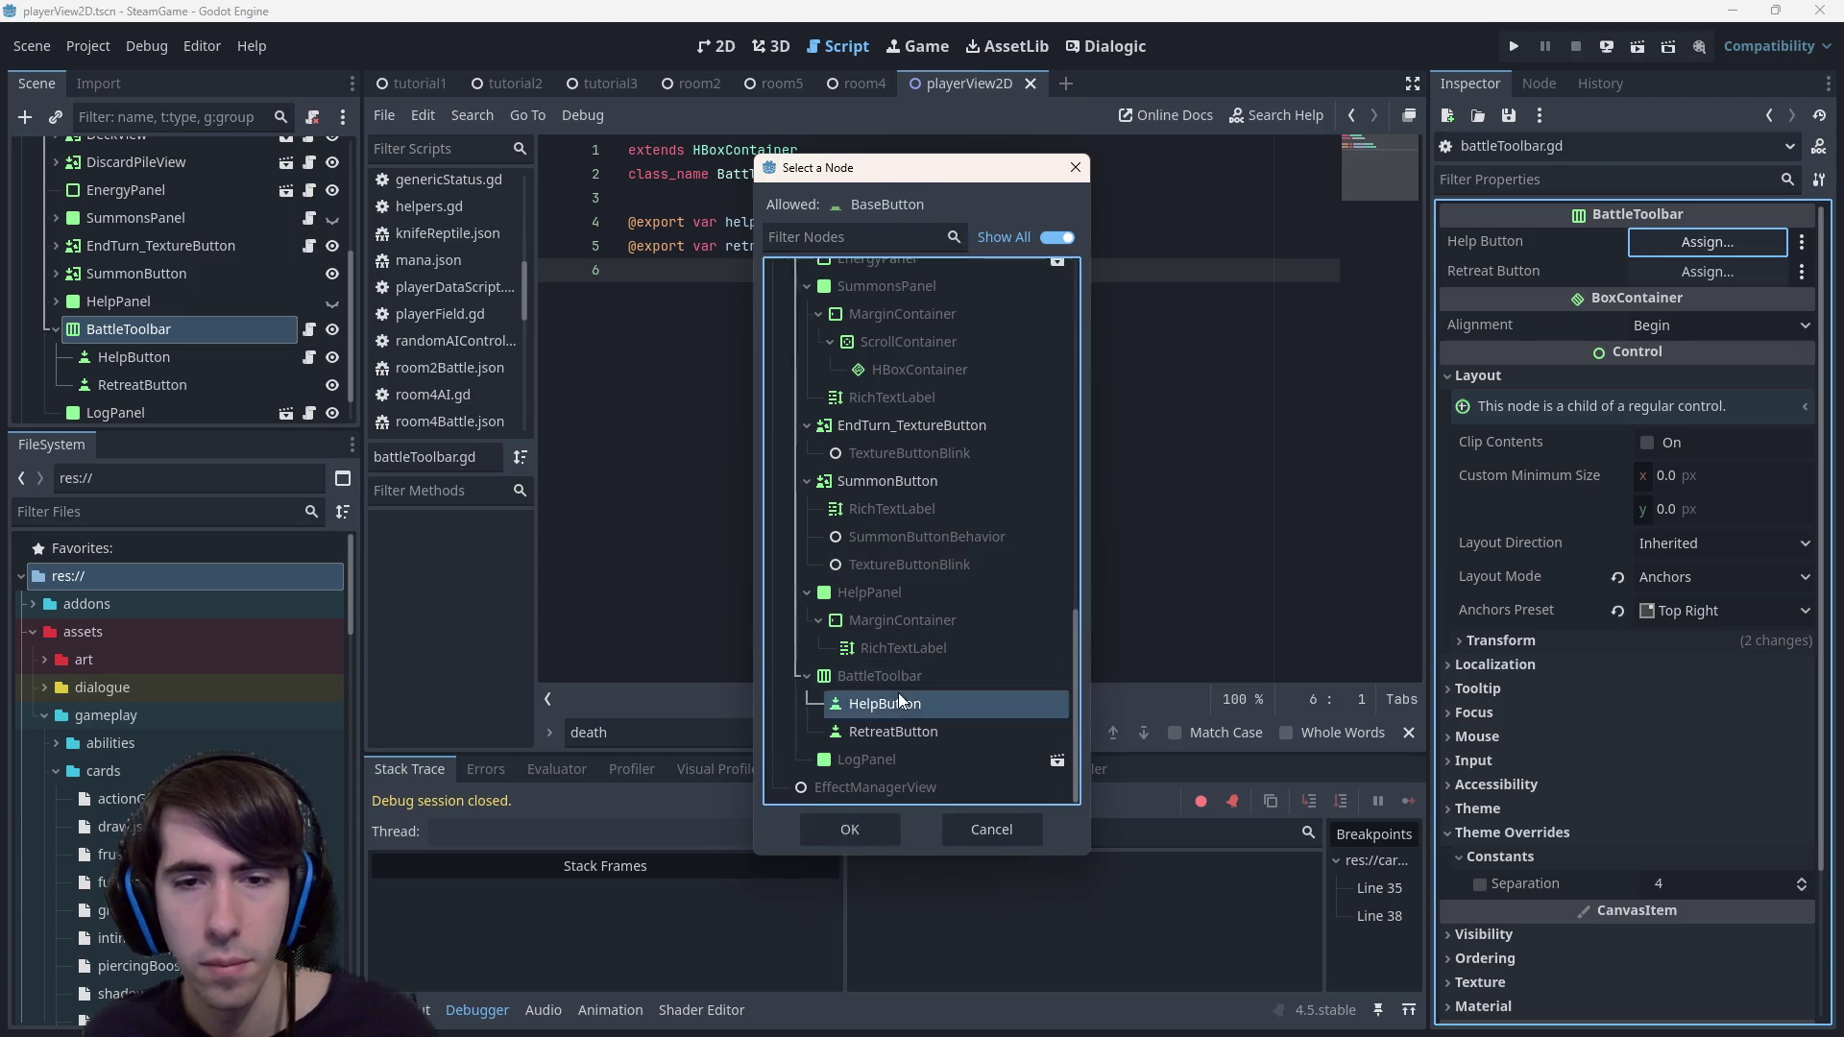
double_click(897, 697)
click(1721, 273)
scroll(971, 626, down, 10)
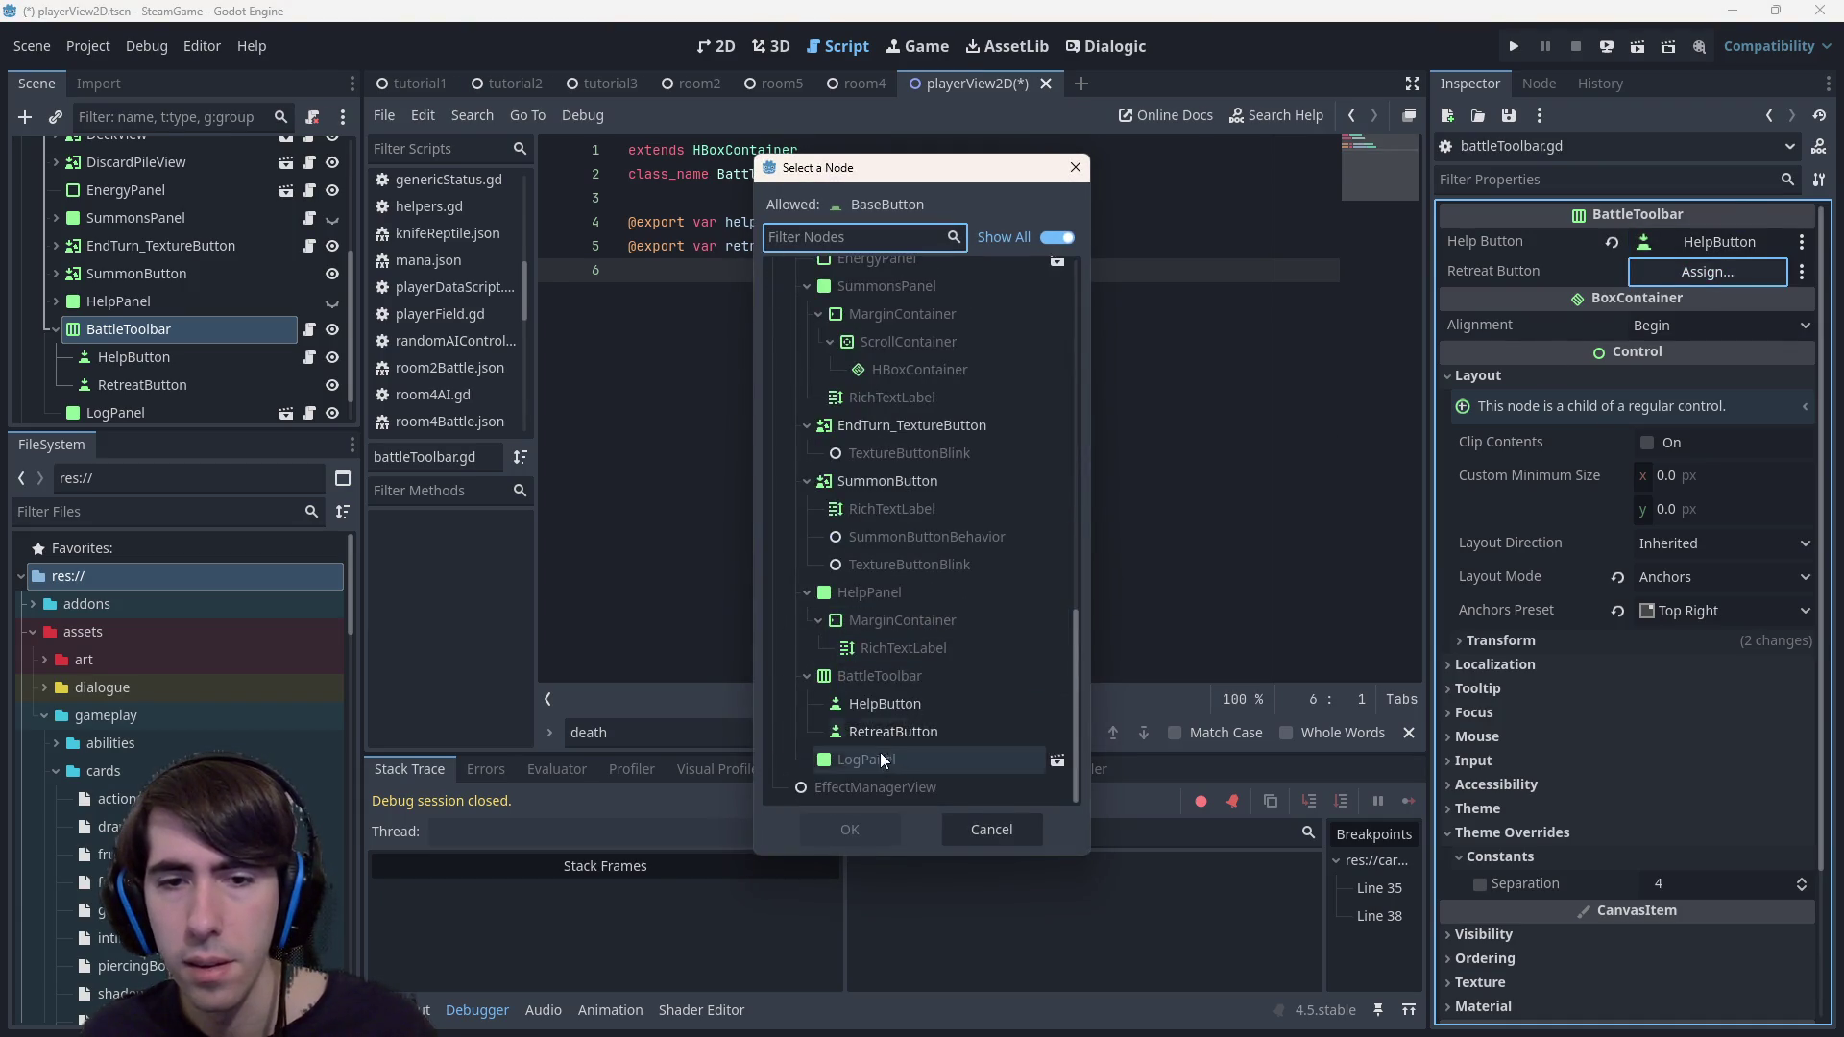
double_click(889, 730)
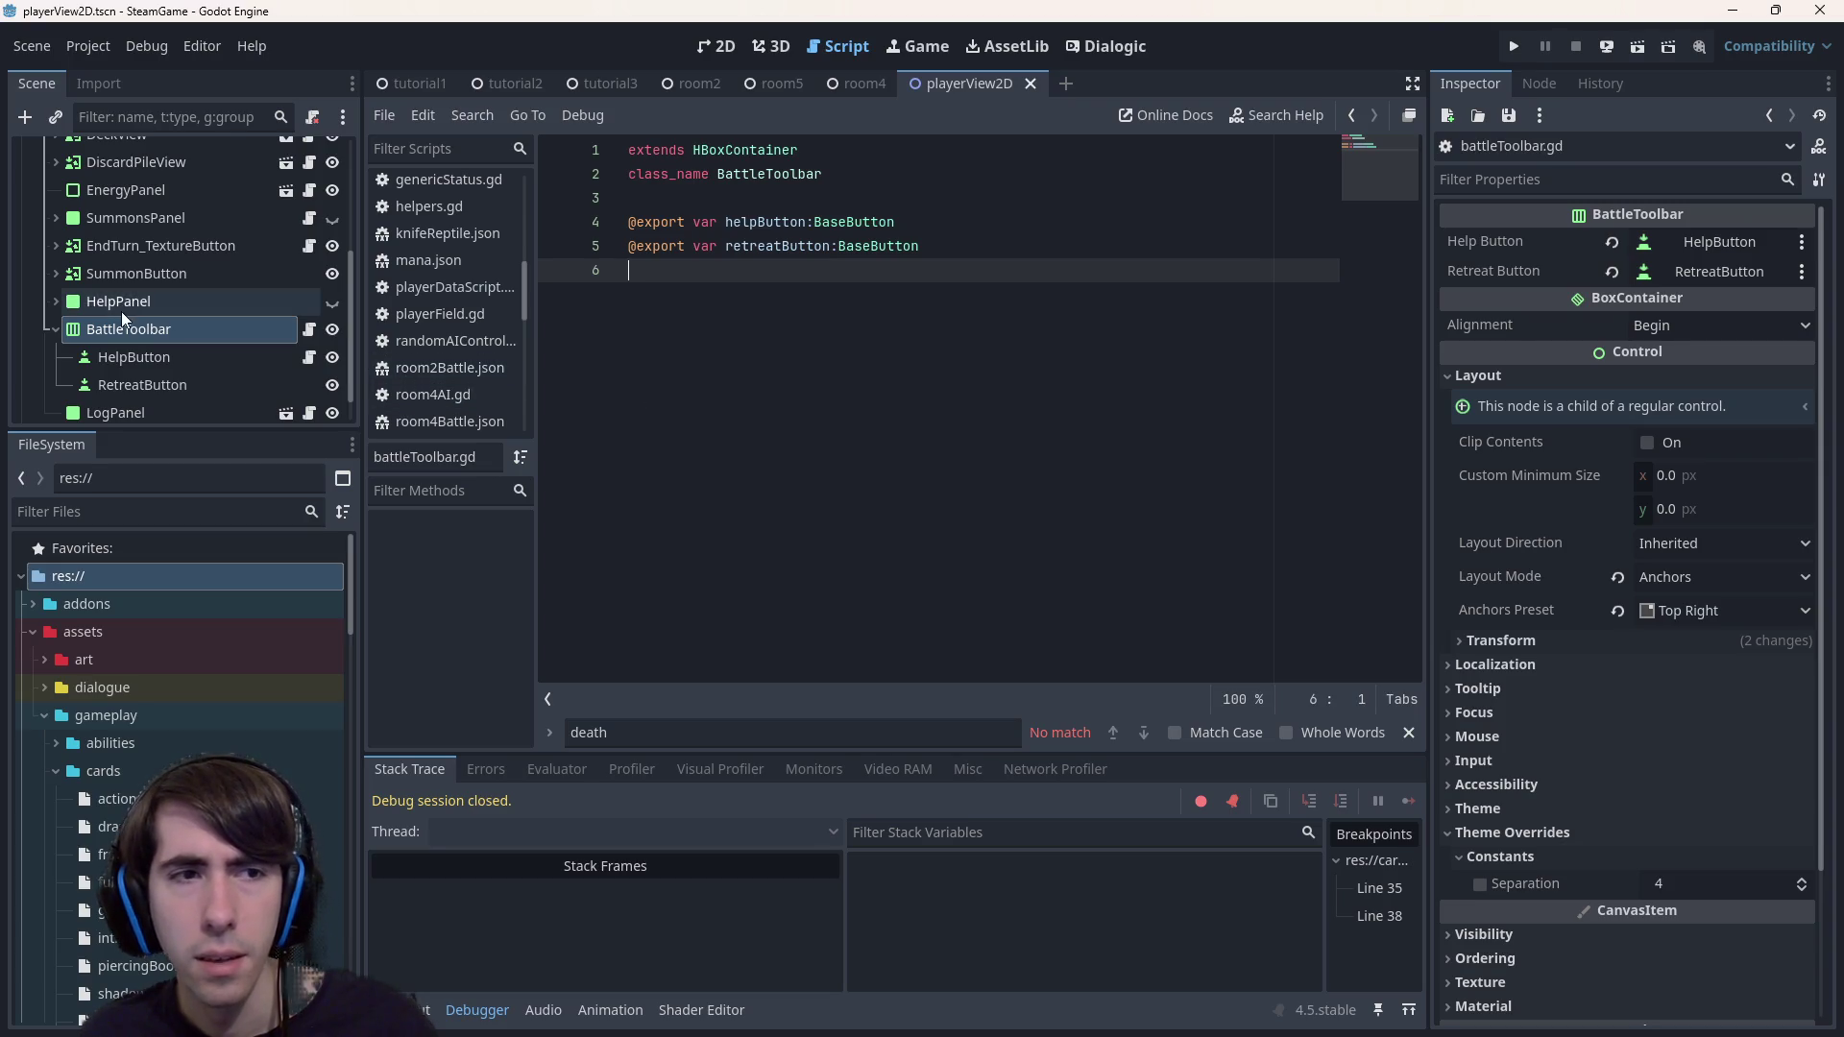
- Open playerView2D.gd with the caret at the end of the summonsButton export line
scroll(244, 308, up, 5)
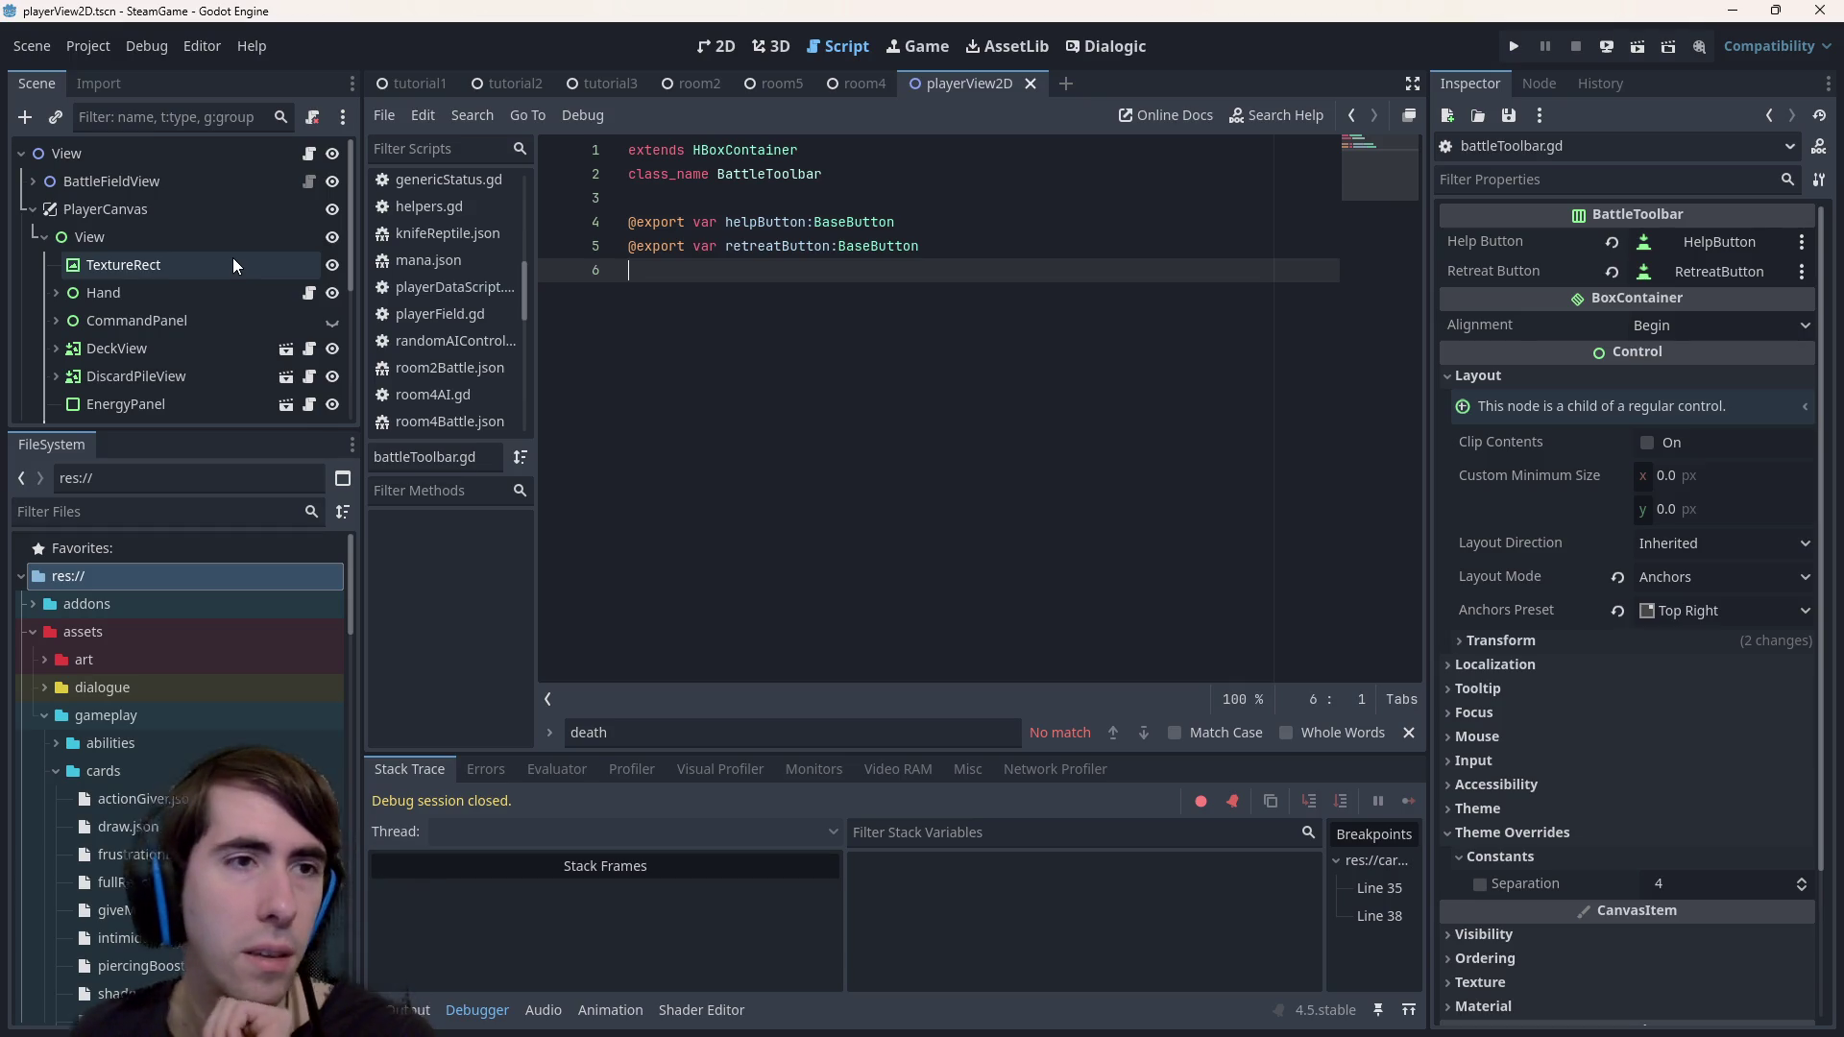
scroll(233, 257, down, 5)
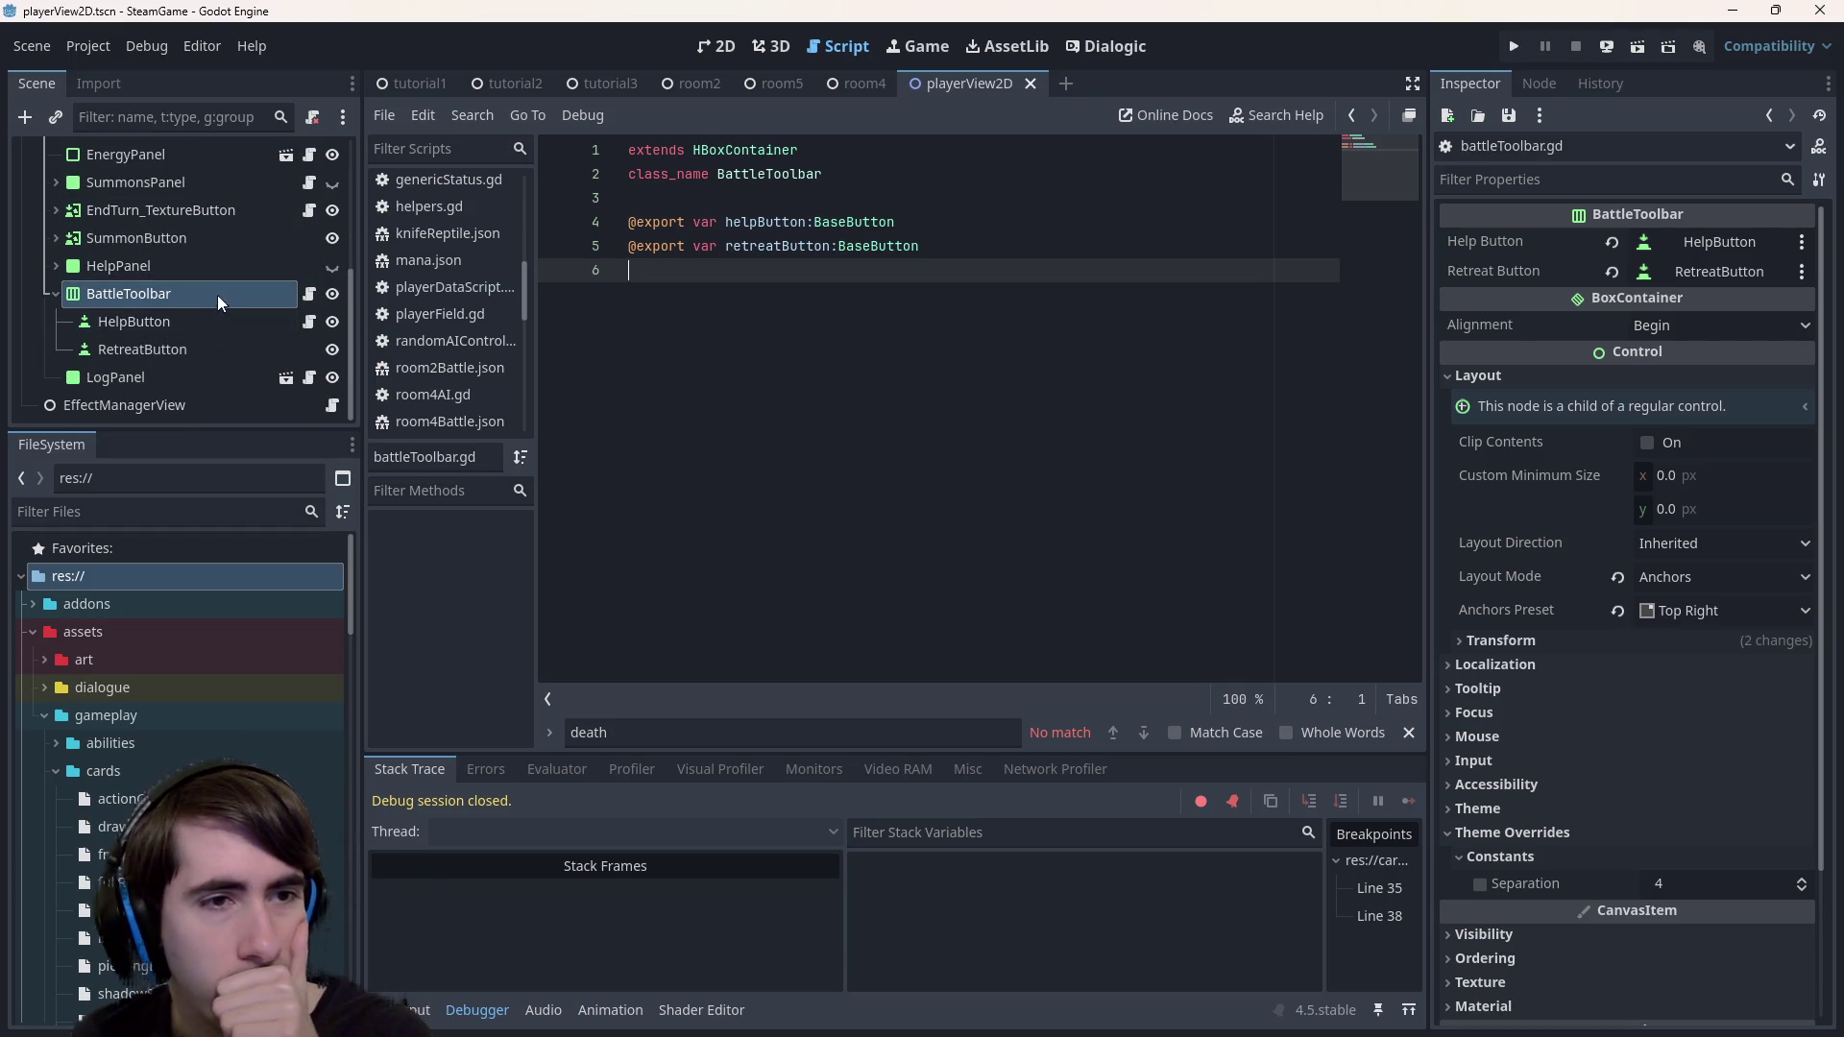
double_click(768, 174)
scroll(262, 288, up, 5)
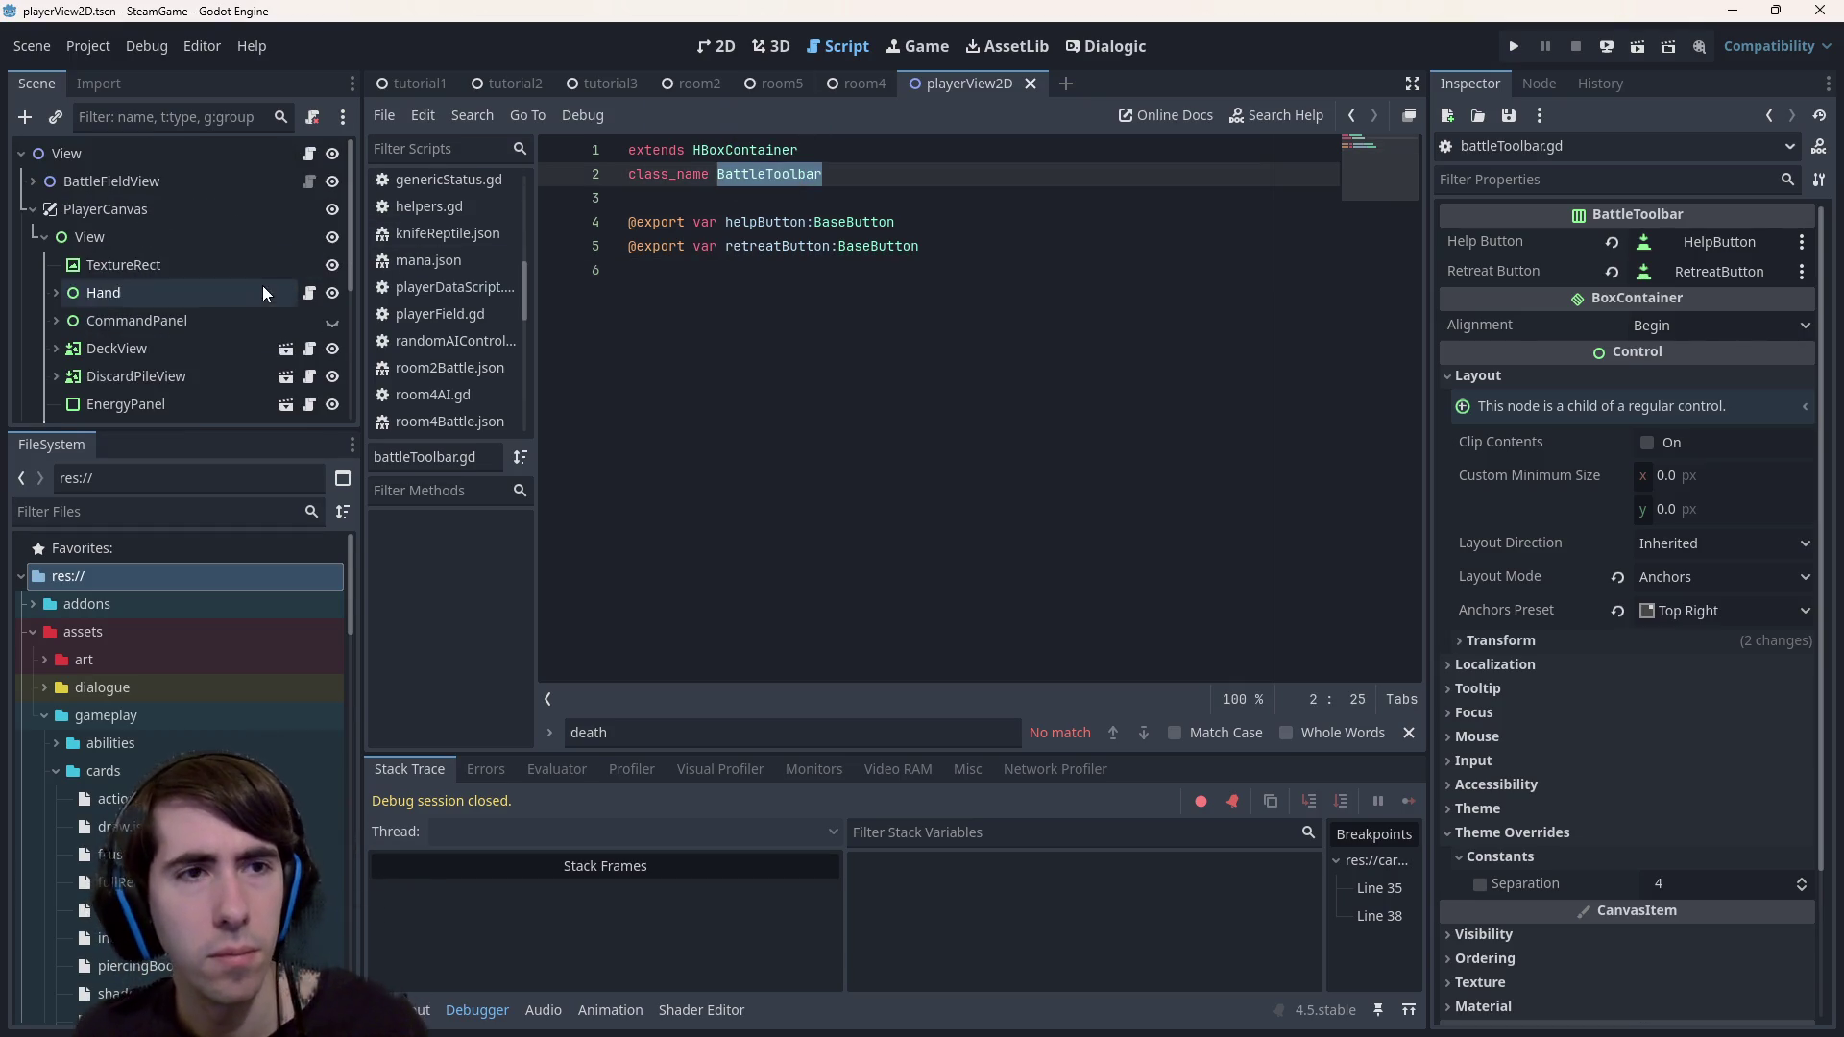
click(308, 152)
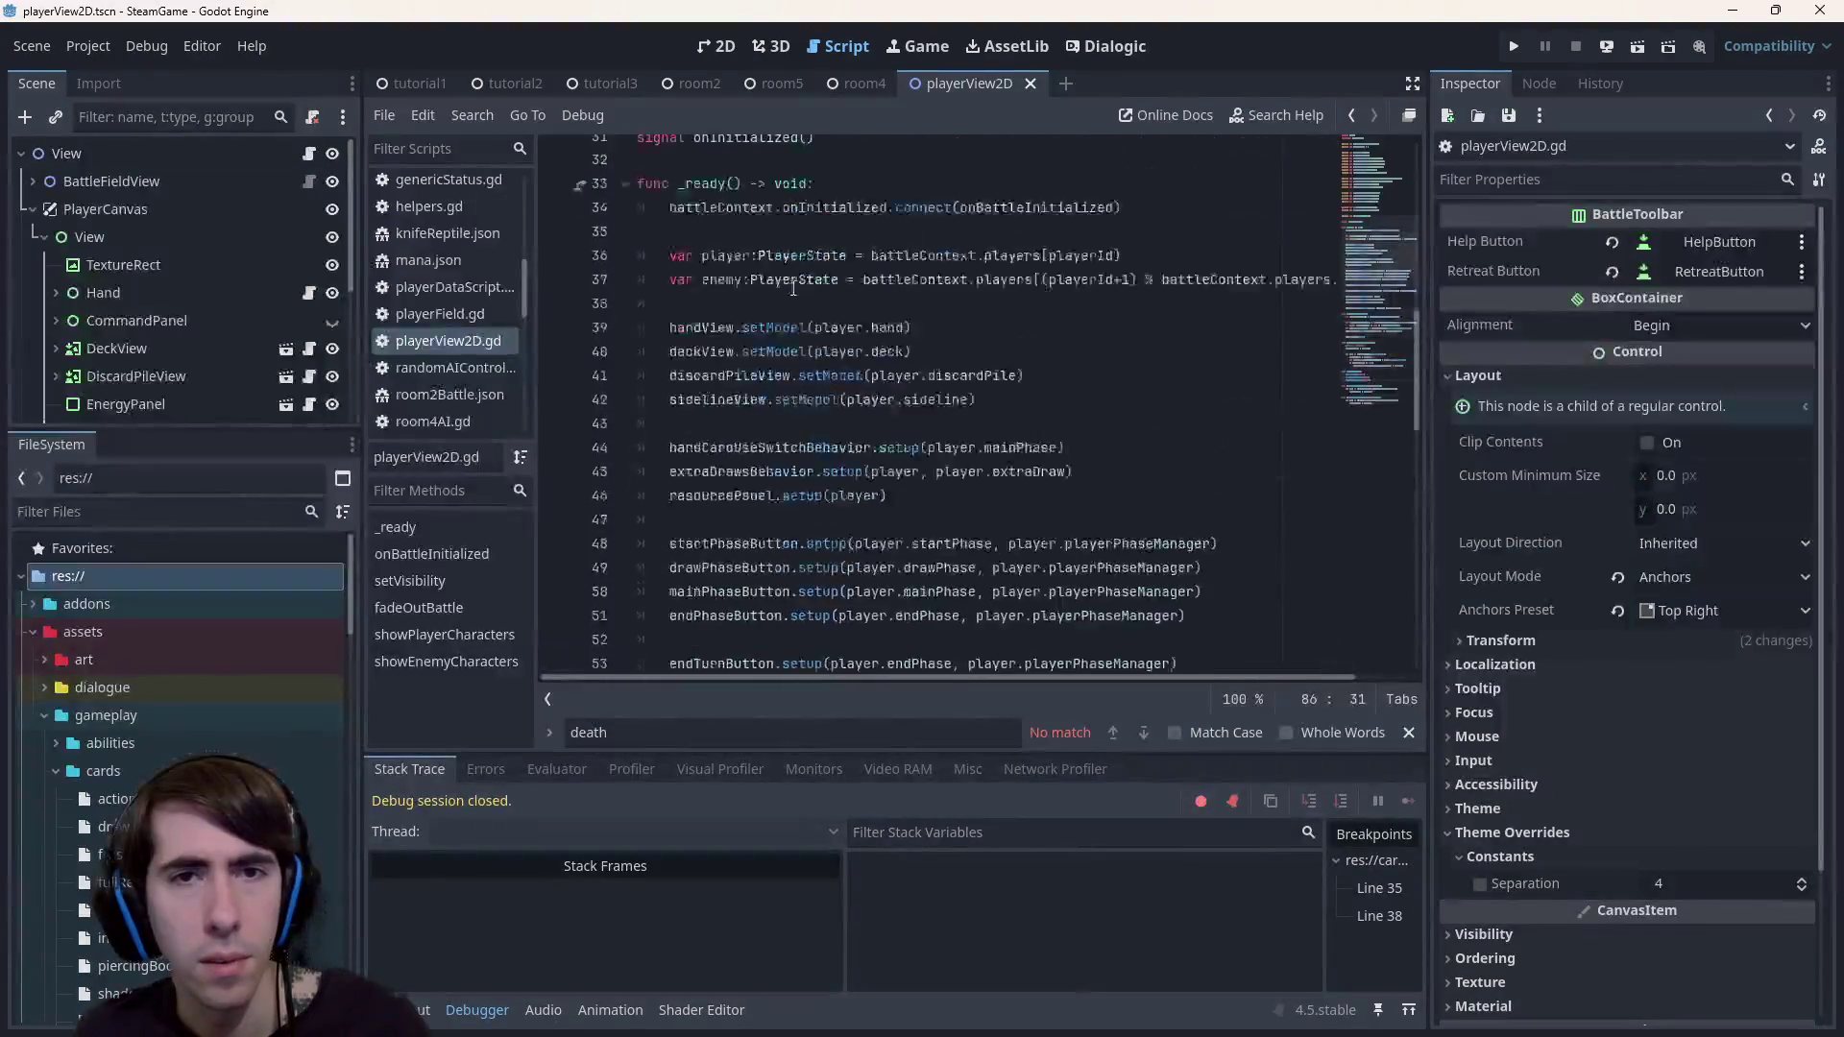
scroll(793, 287, up, 10)
scroll(793, 287, down, 7)
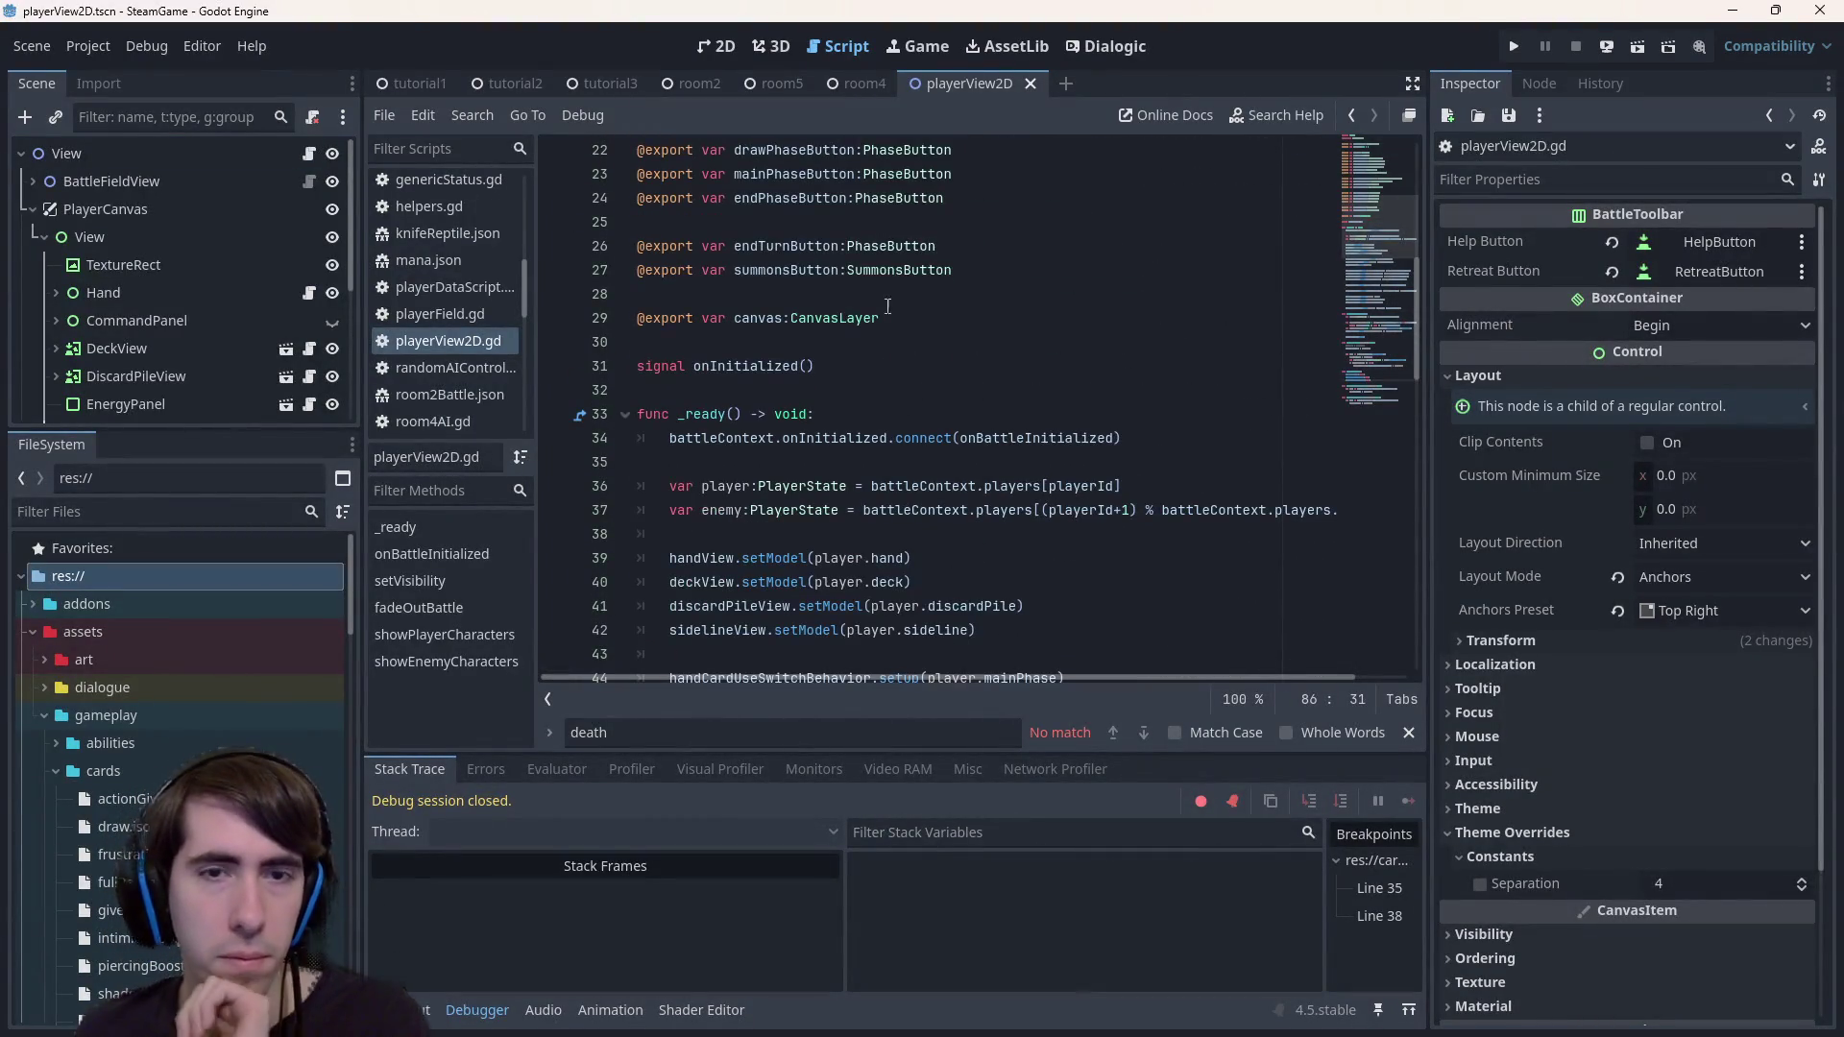
scroll(867, 302, up, 2)
click(956, 485)
click(1003, 414)
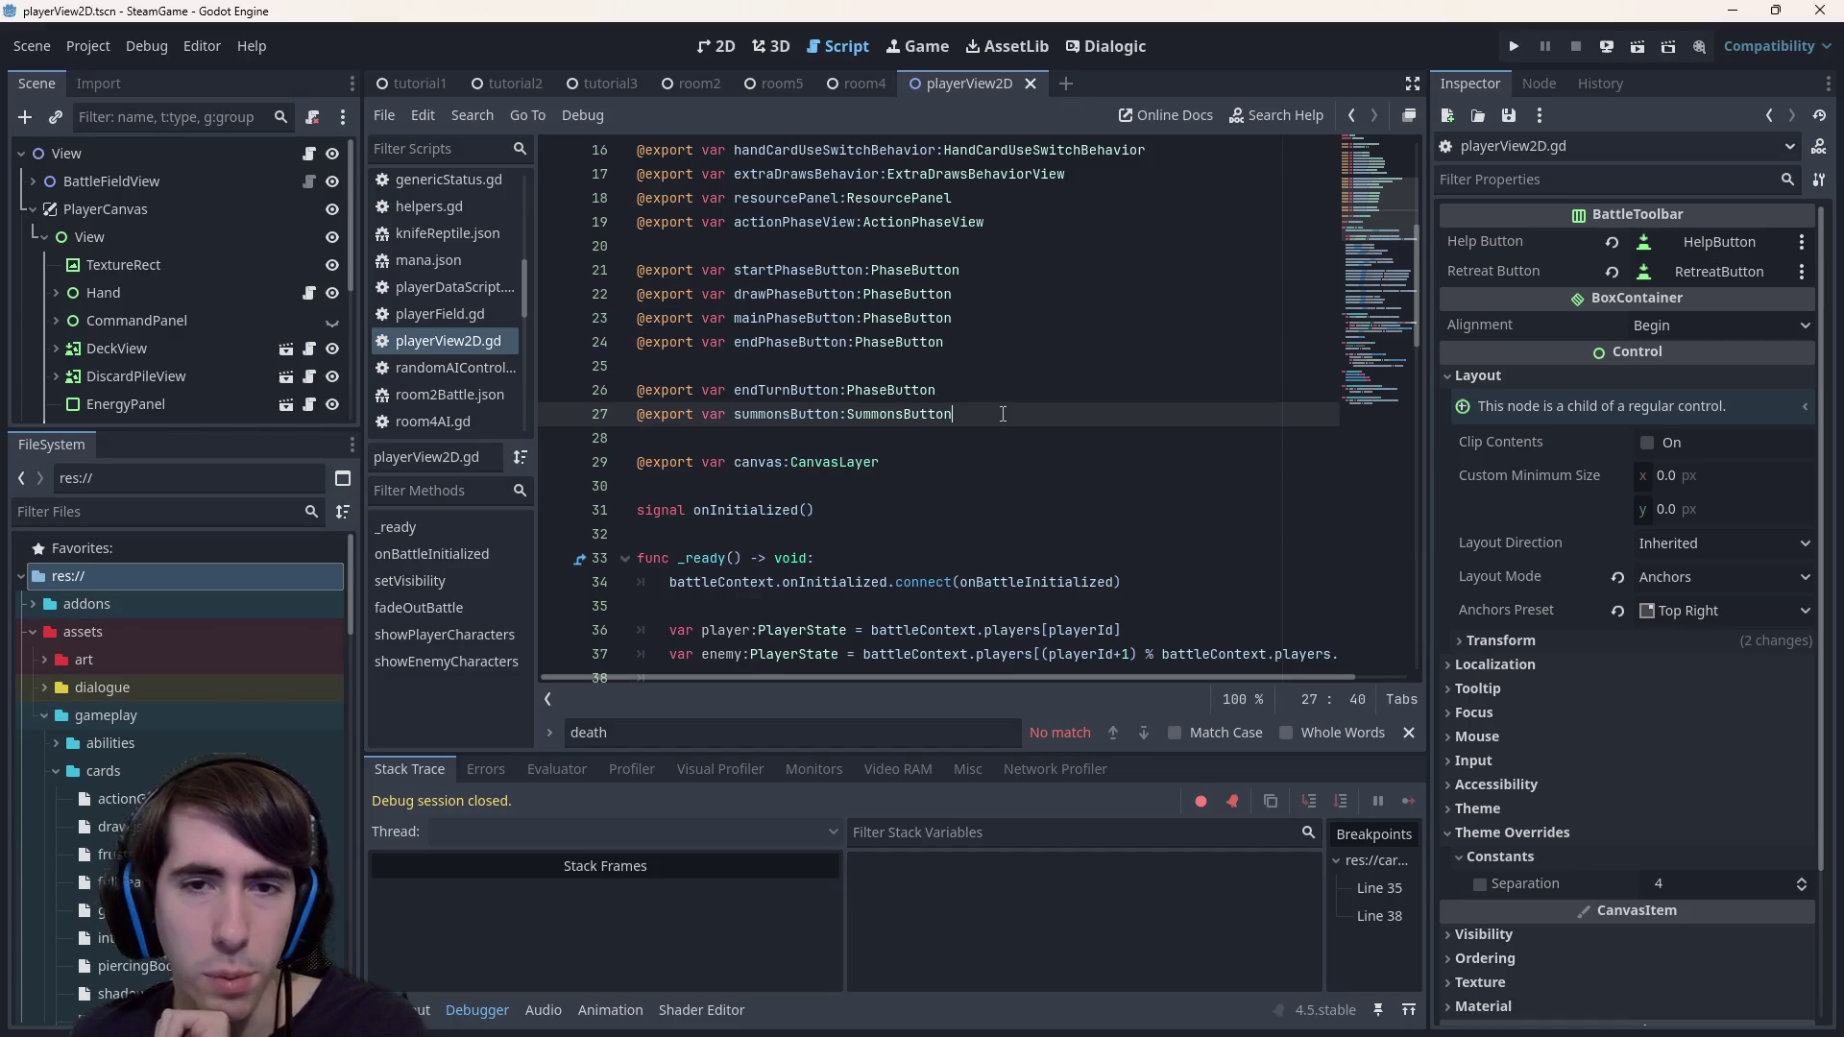
key(Return)
text(@exp)
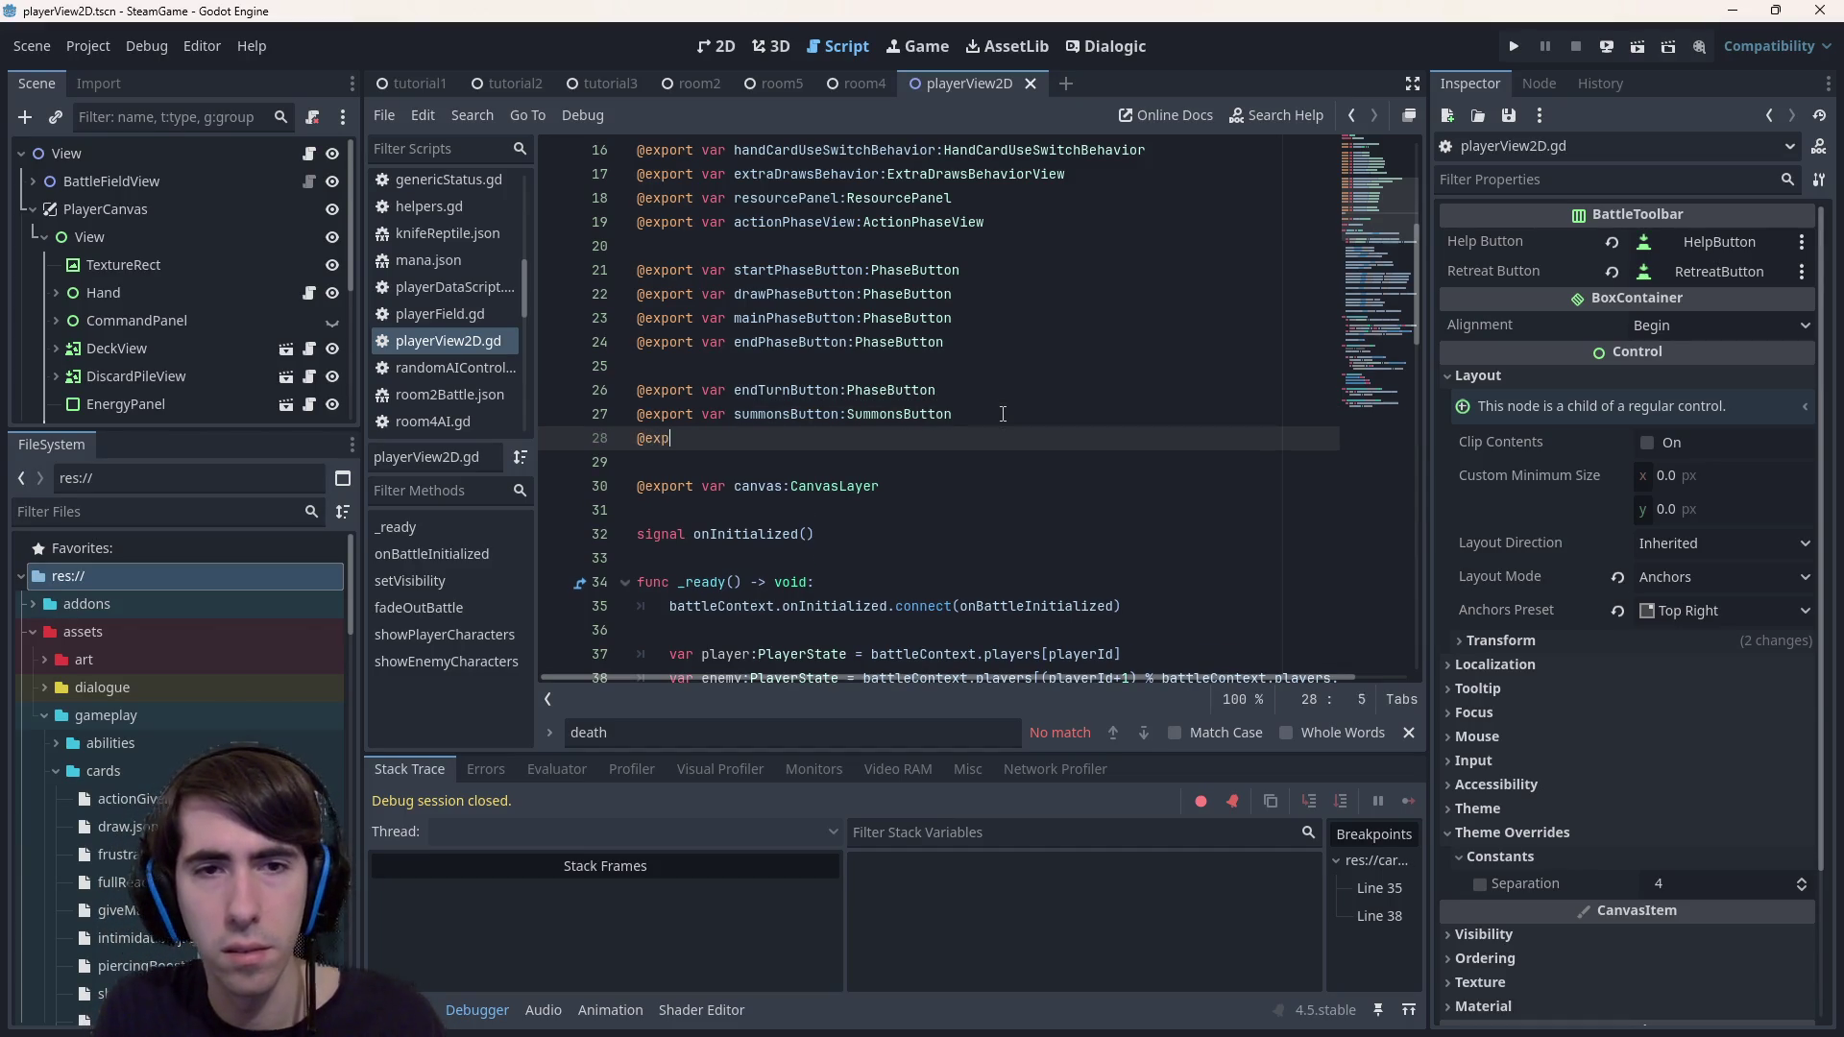
key(BackSpace)
key(BackSpace)
key(BackSpace)
text(export var BattleToolbar)
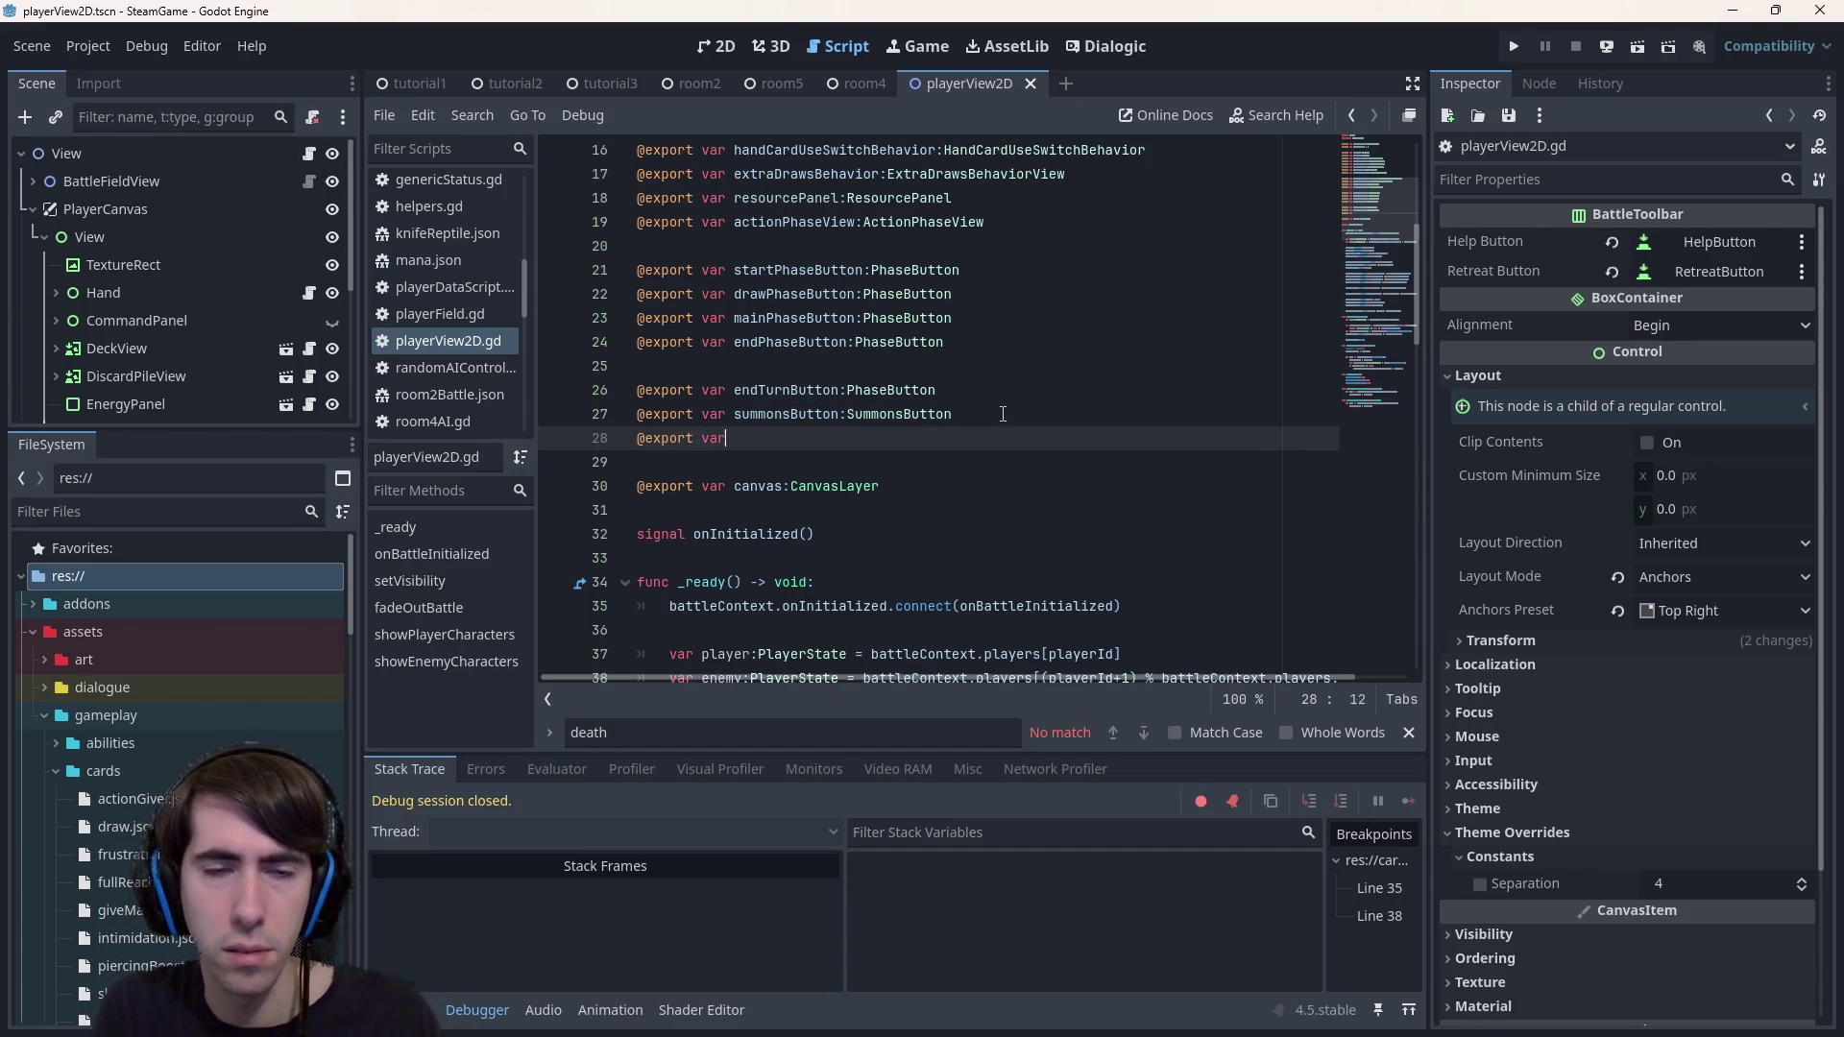
text(battleToolbar:BattleToolbar)
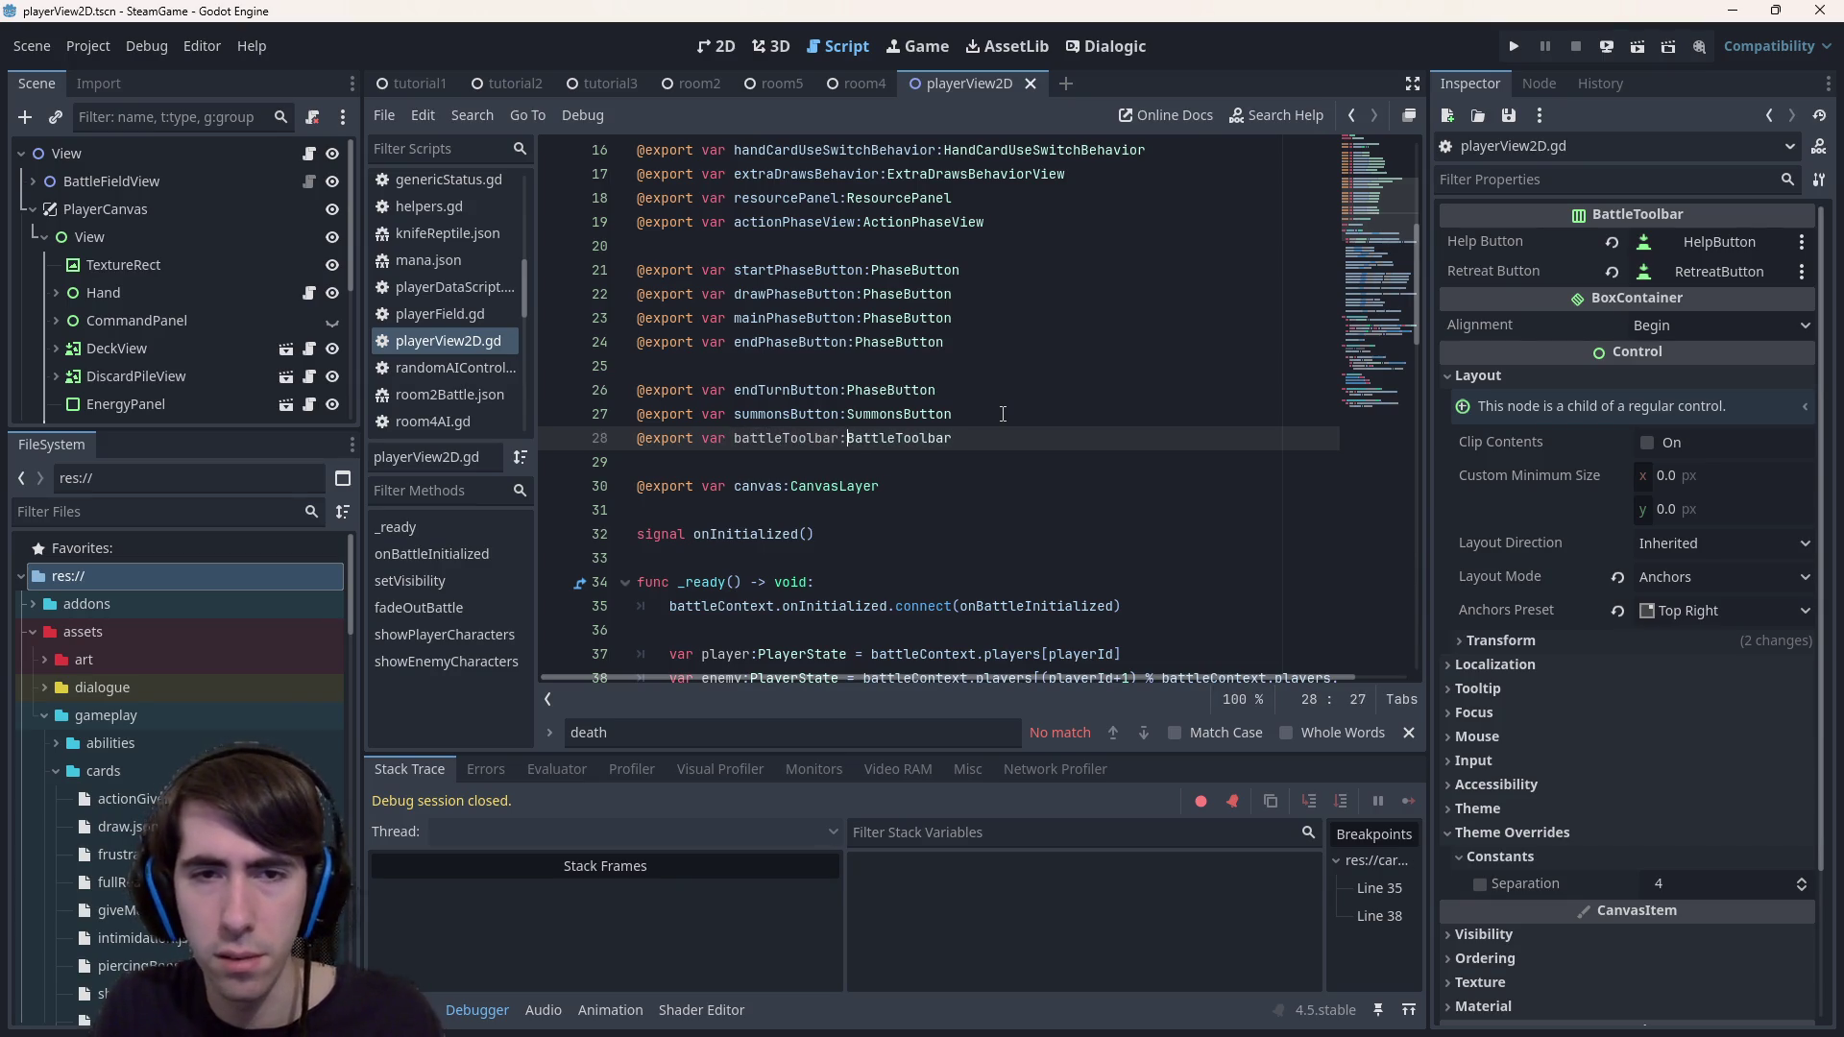
key(ctrl+s)
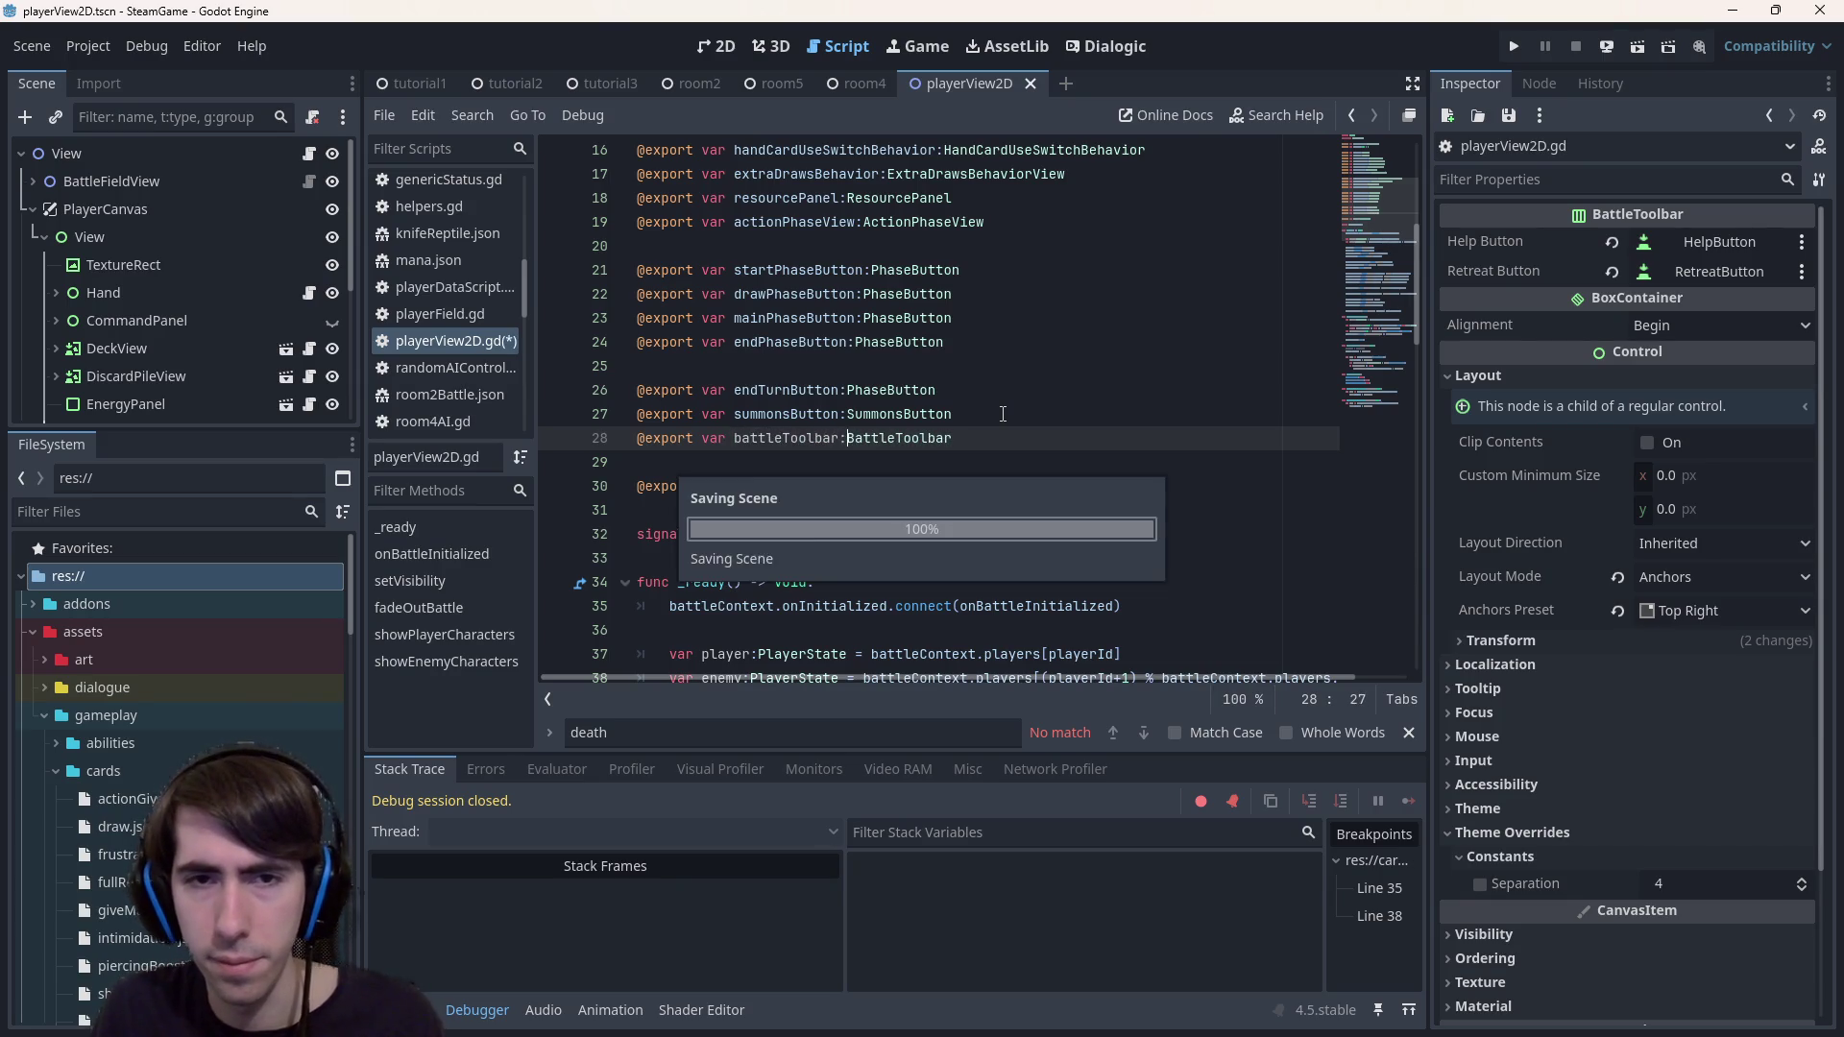
- Set the View node's Battle Toolbar export to the BattleToolbar node
click(76, 157)
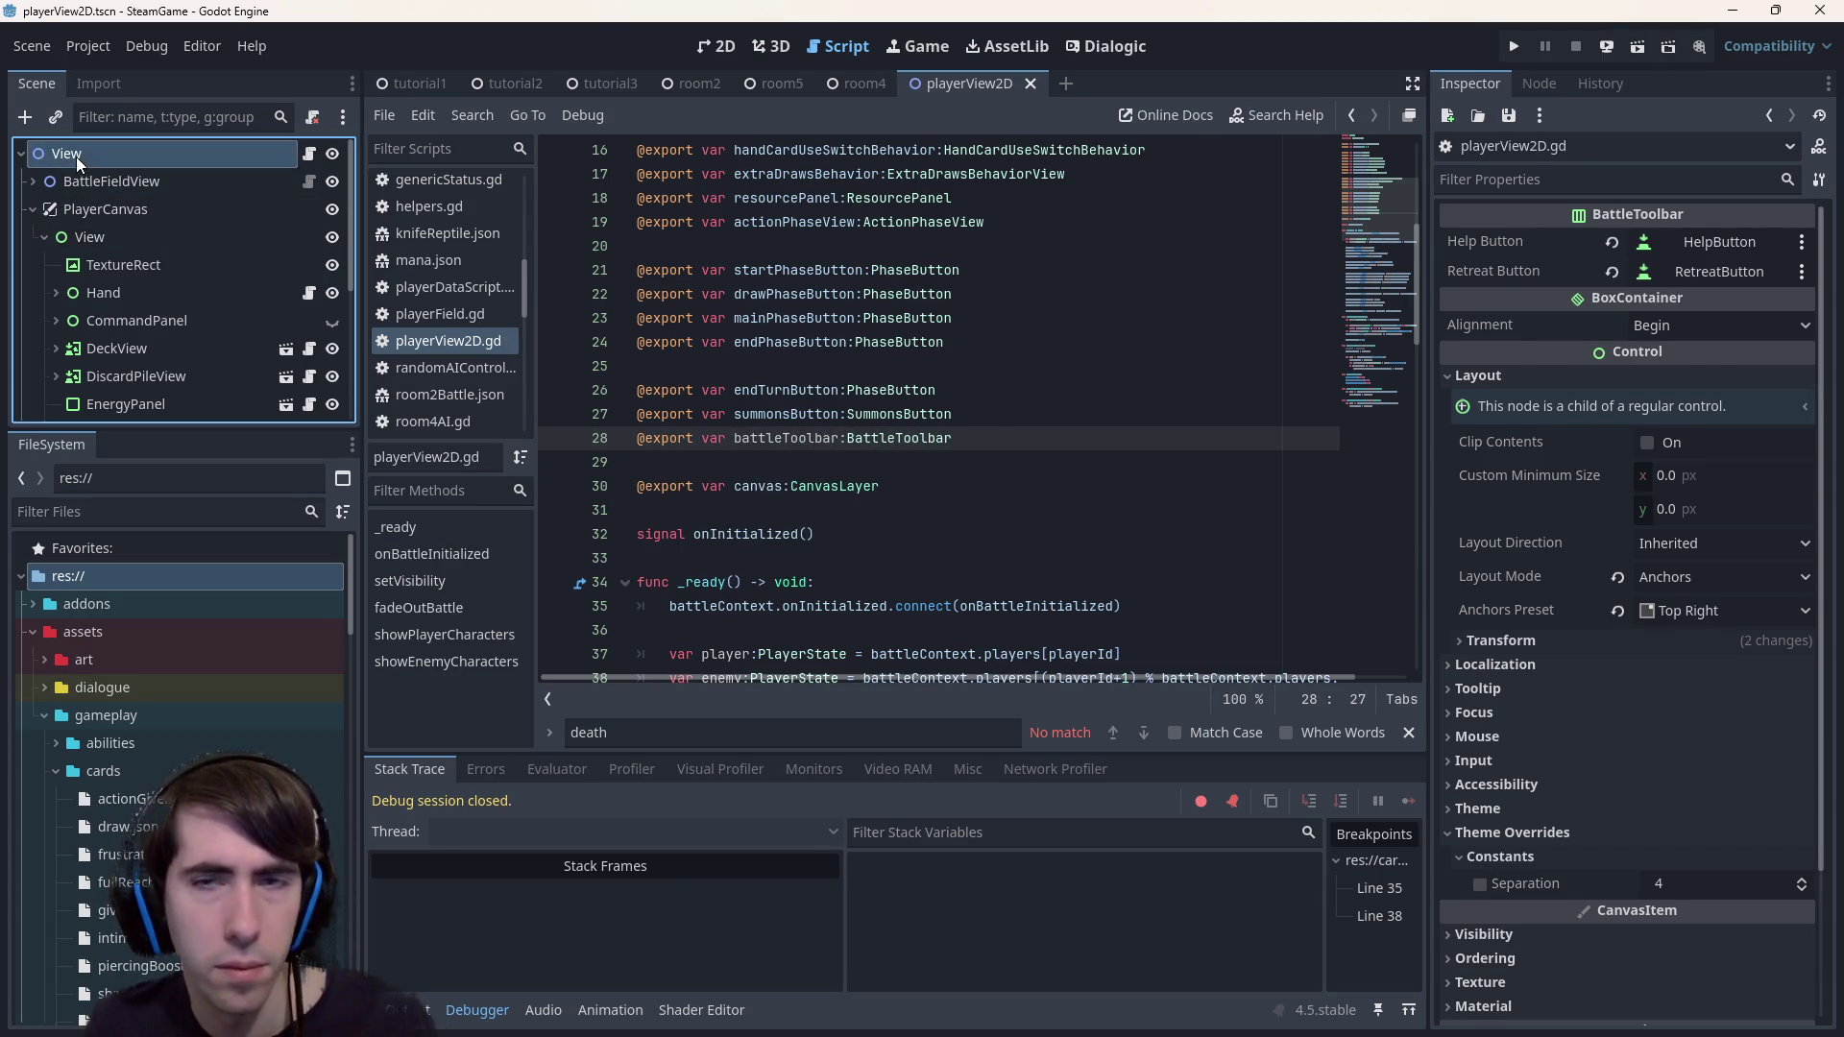
click(1696, 839)
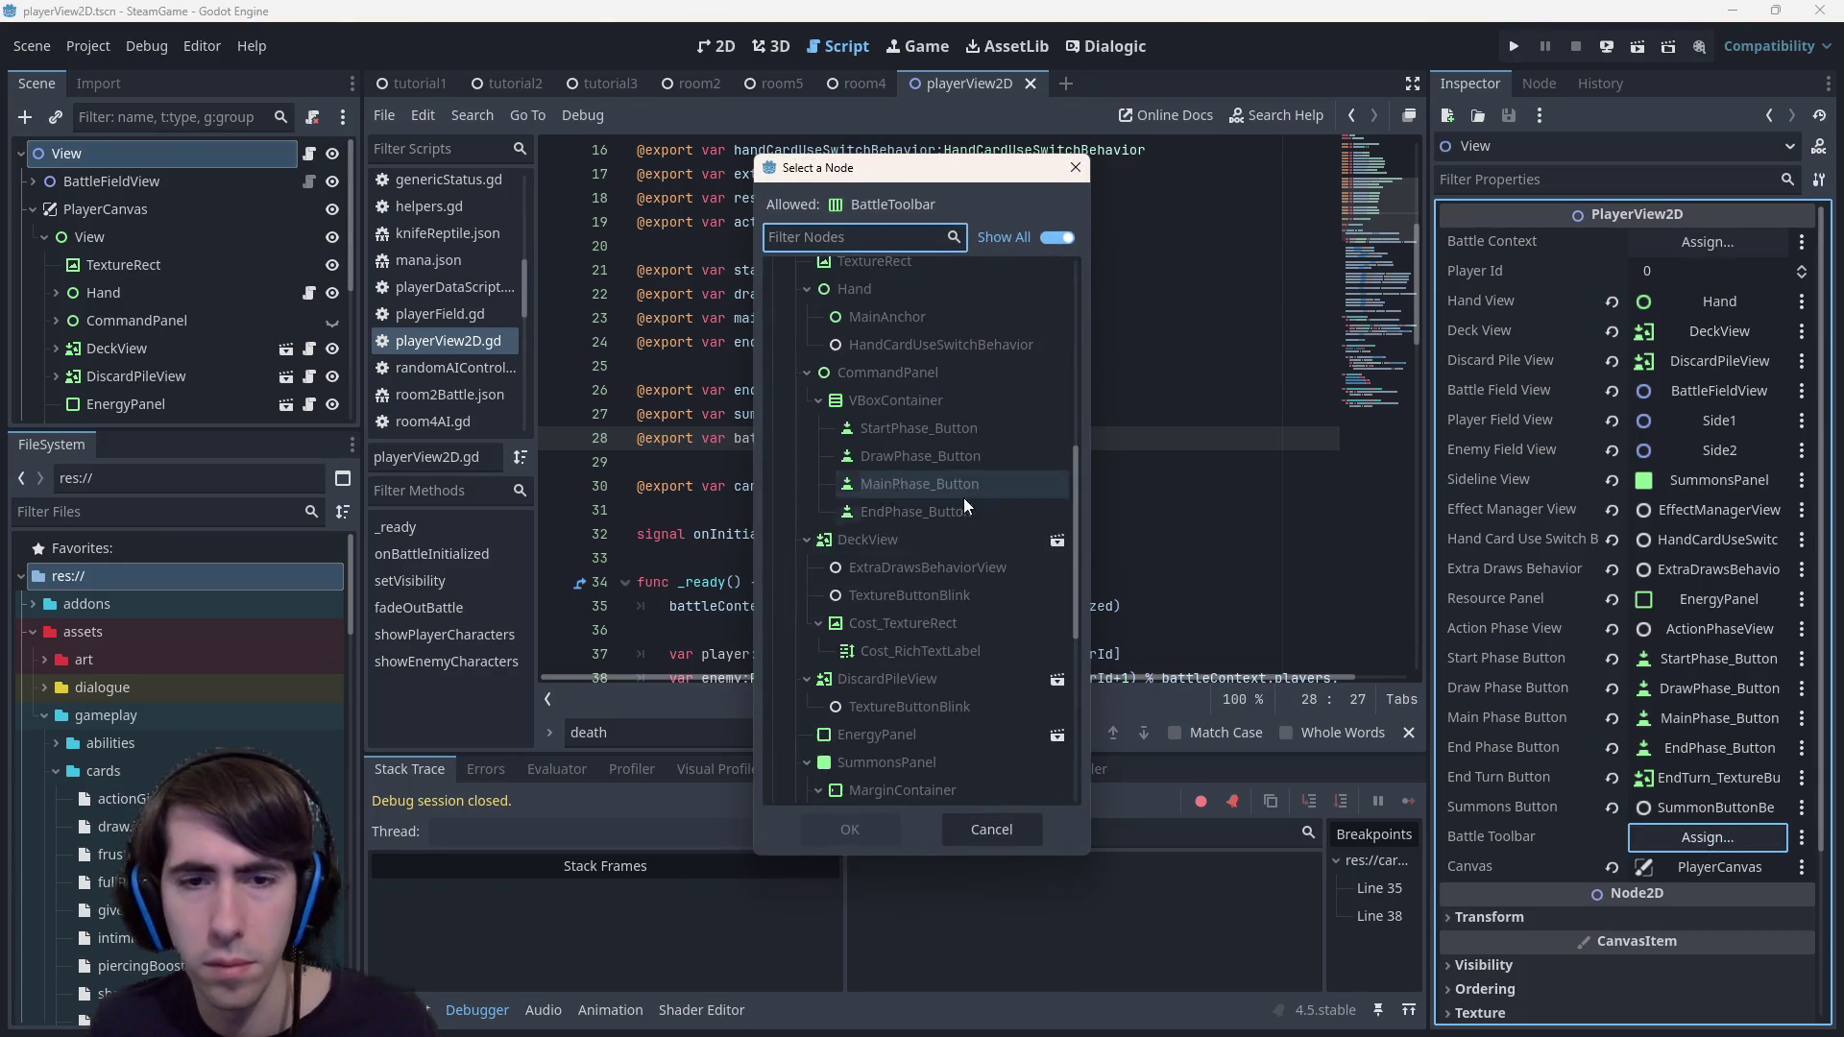
scroll(903, 662, down, 10)
click(941, 676)
double_click(941, 677)
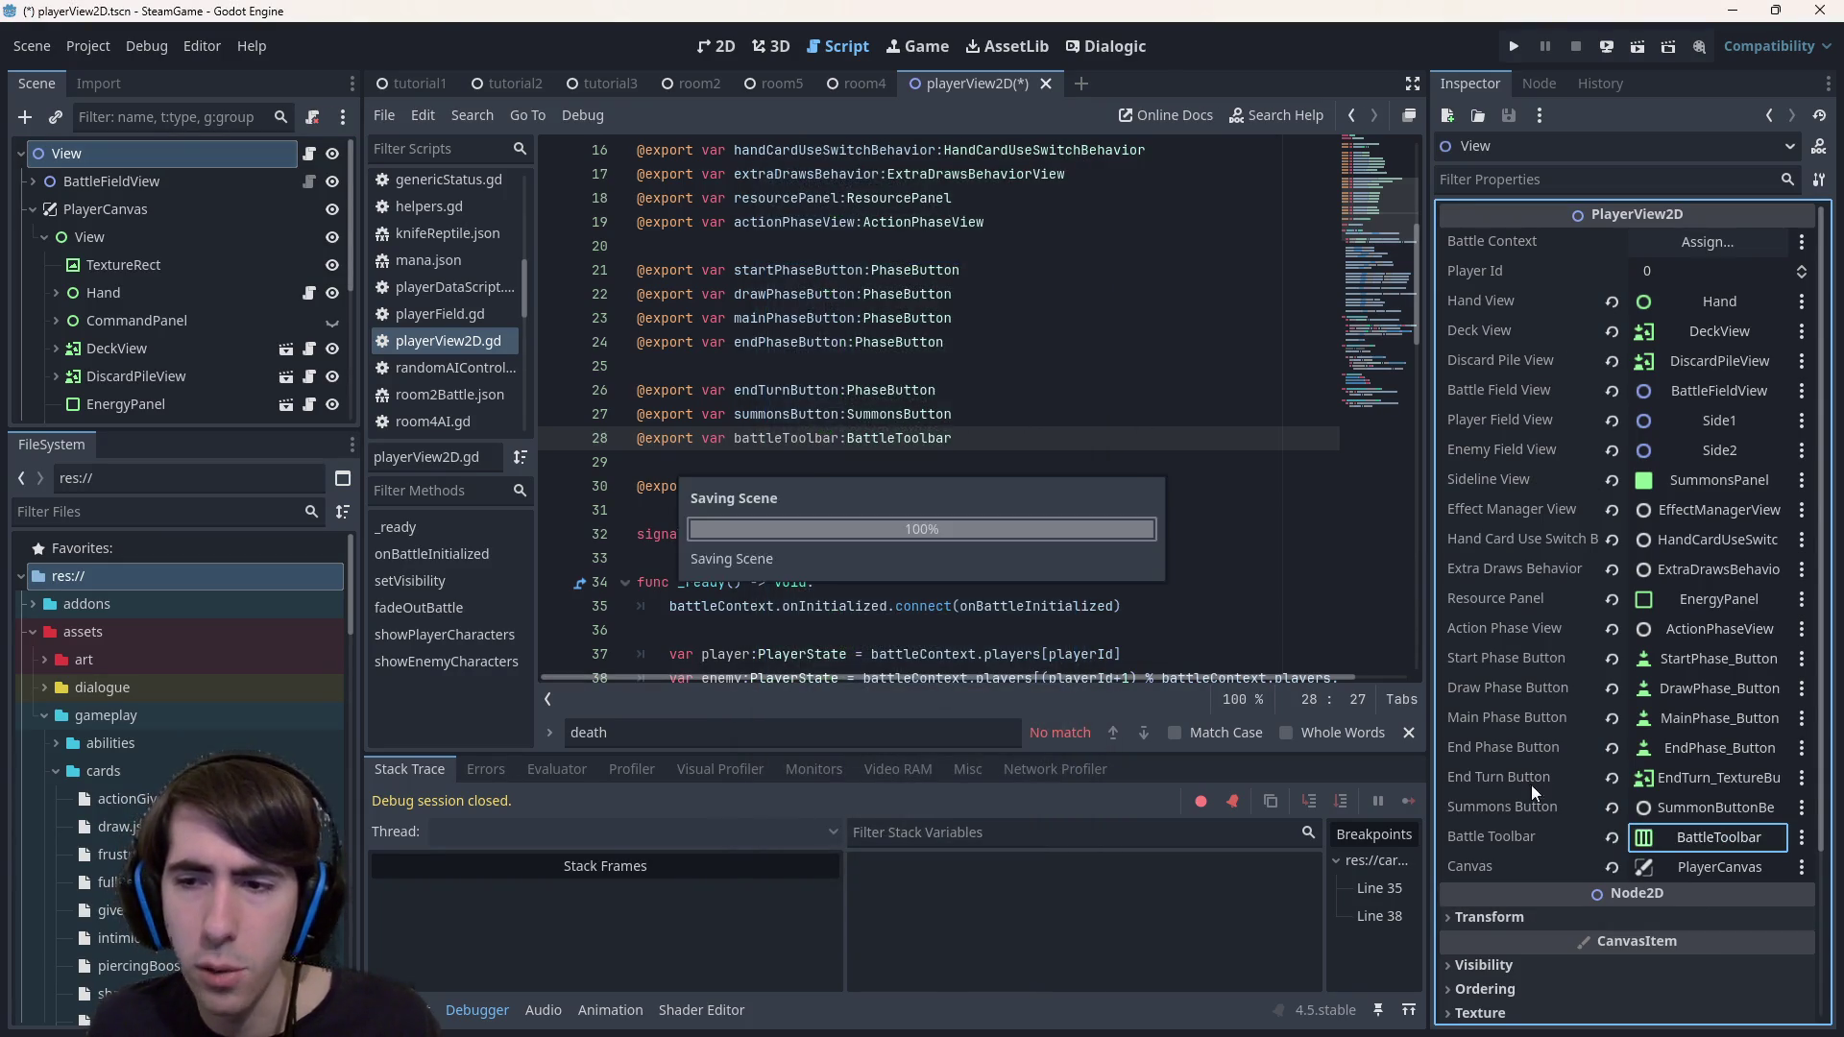
scroll(297, 336, down, 3)
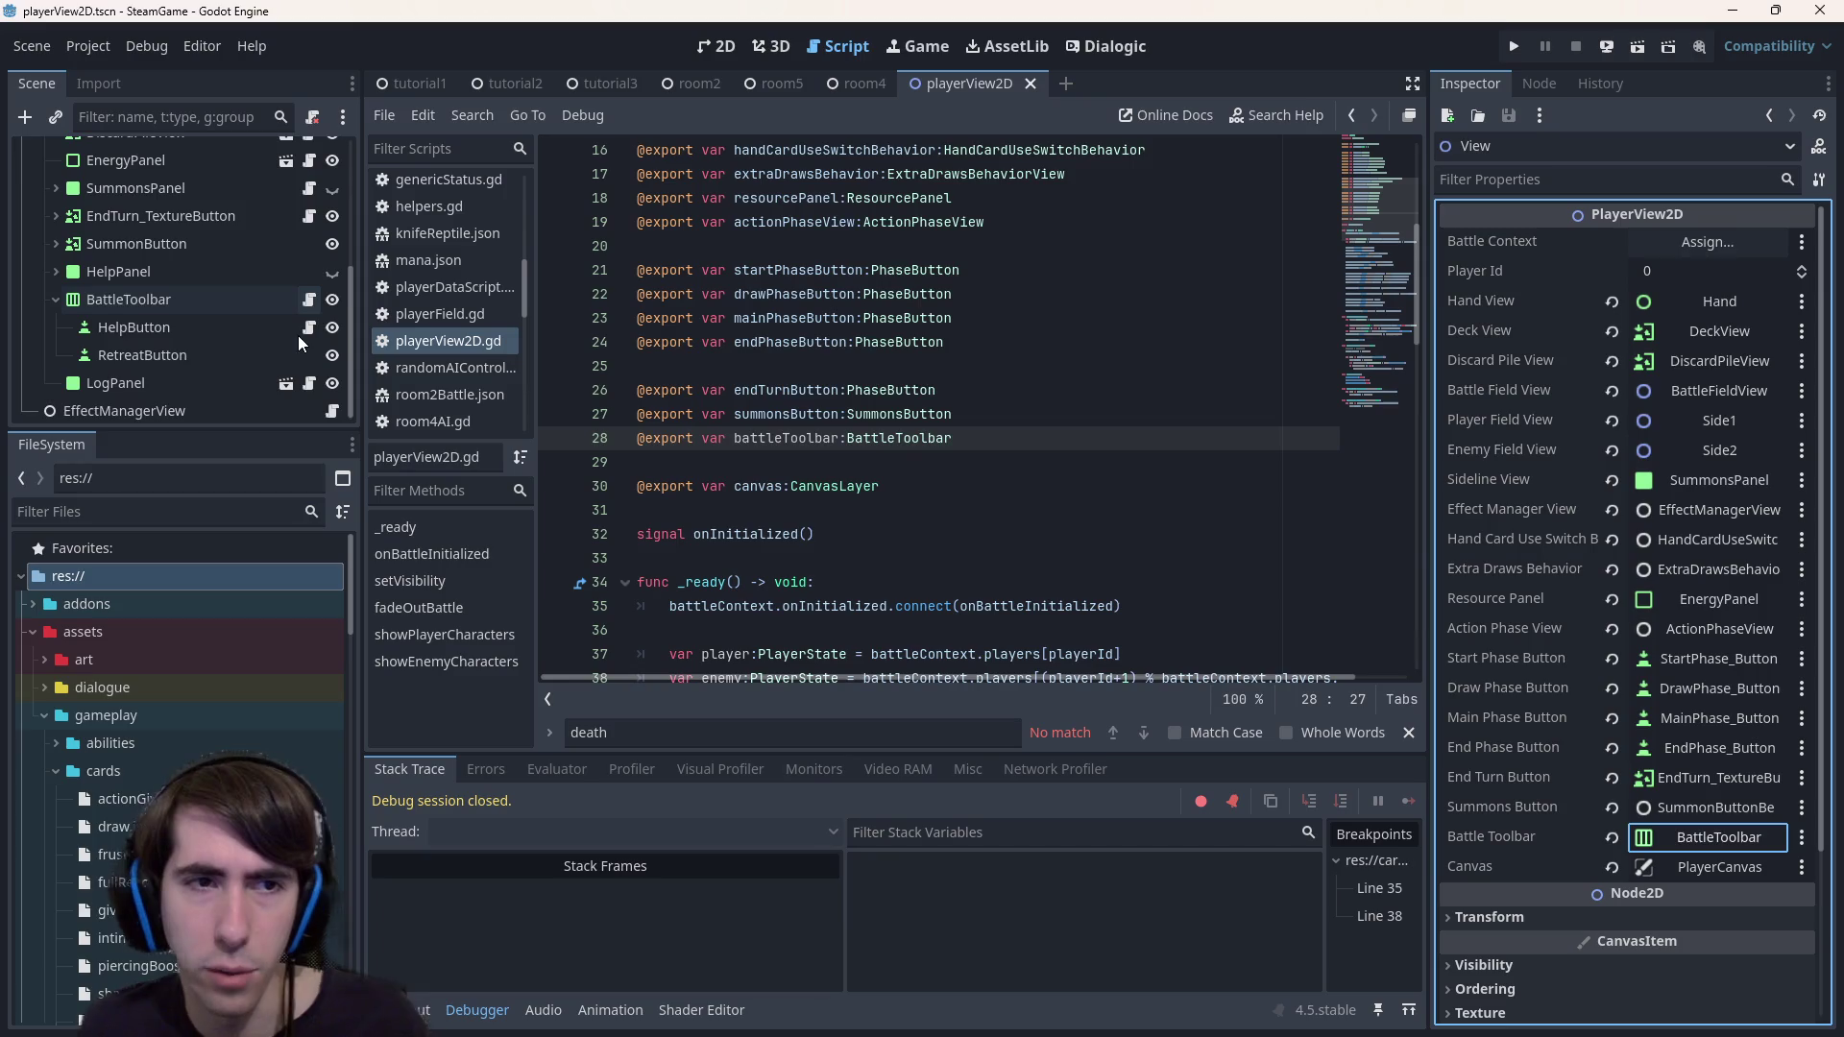
- Check the BattleToolbar, HelpButton and RetreatButton nodes, then switch to the room5 scene
click(147, 290)
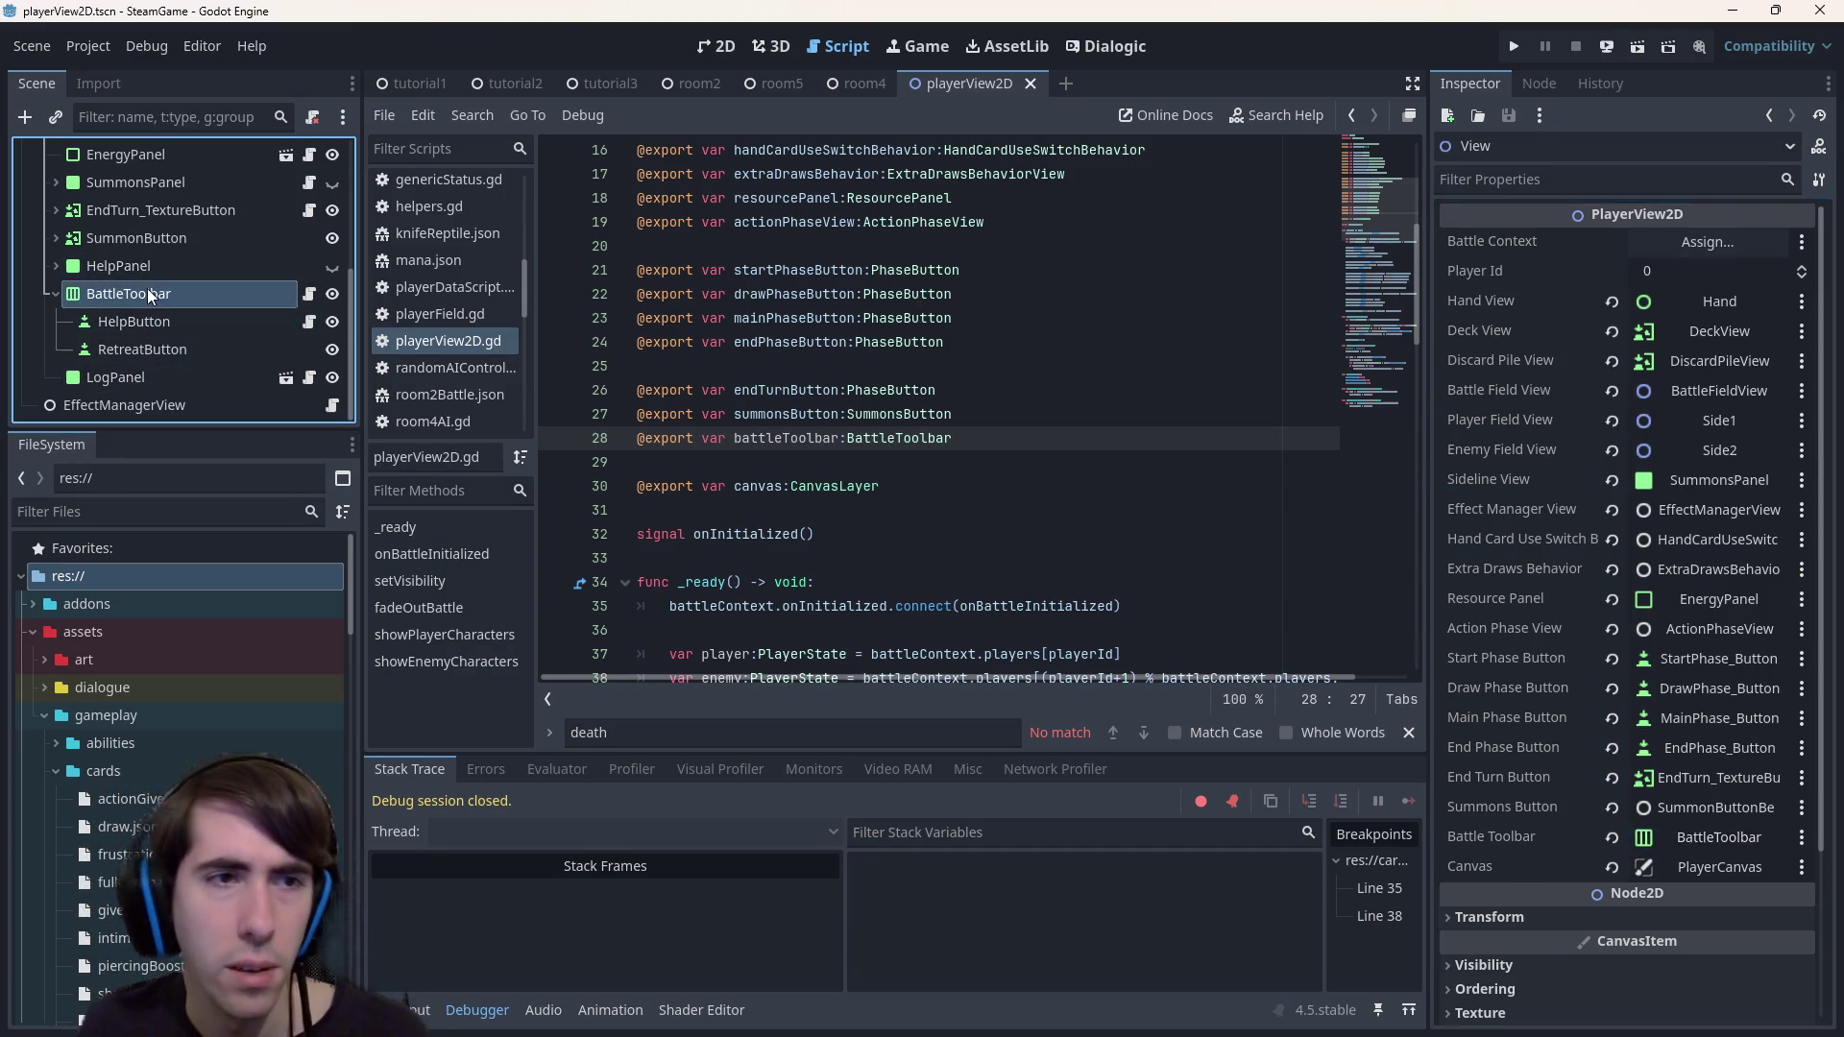
click(177, 321)
click(207, 350)
click(186, 320)
click(180, 350)
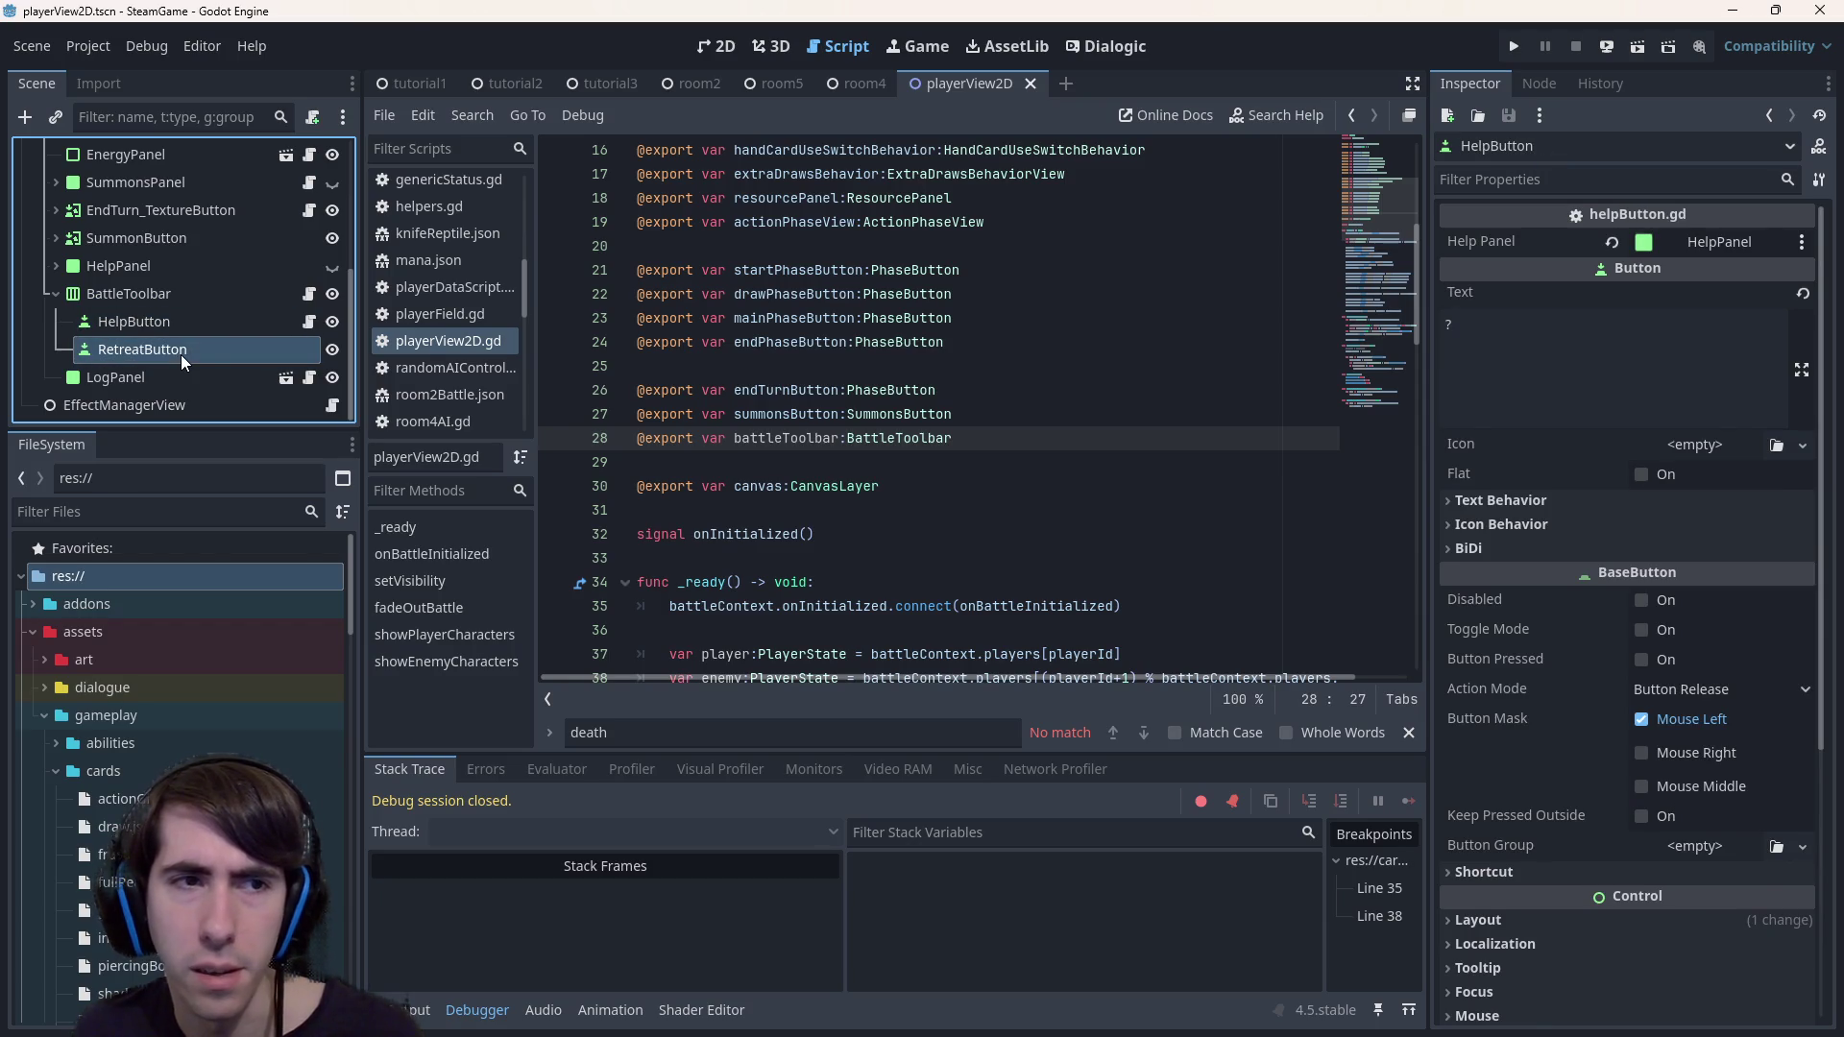
click(157, 323)
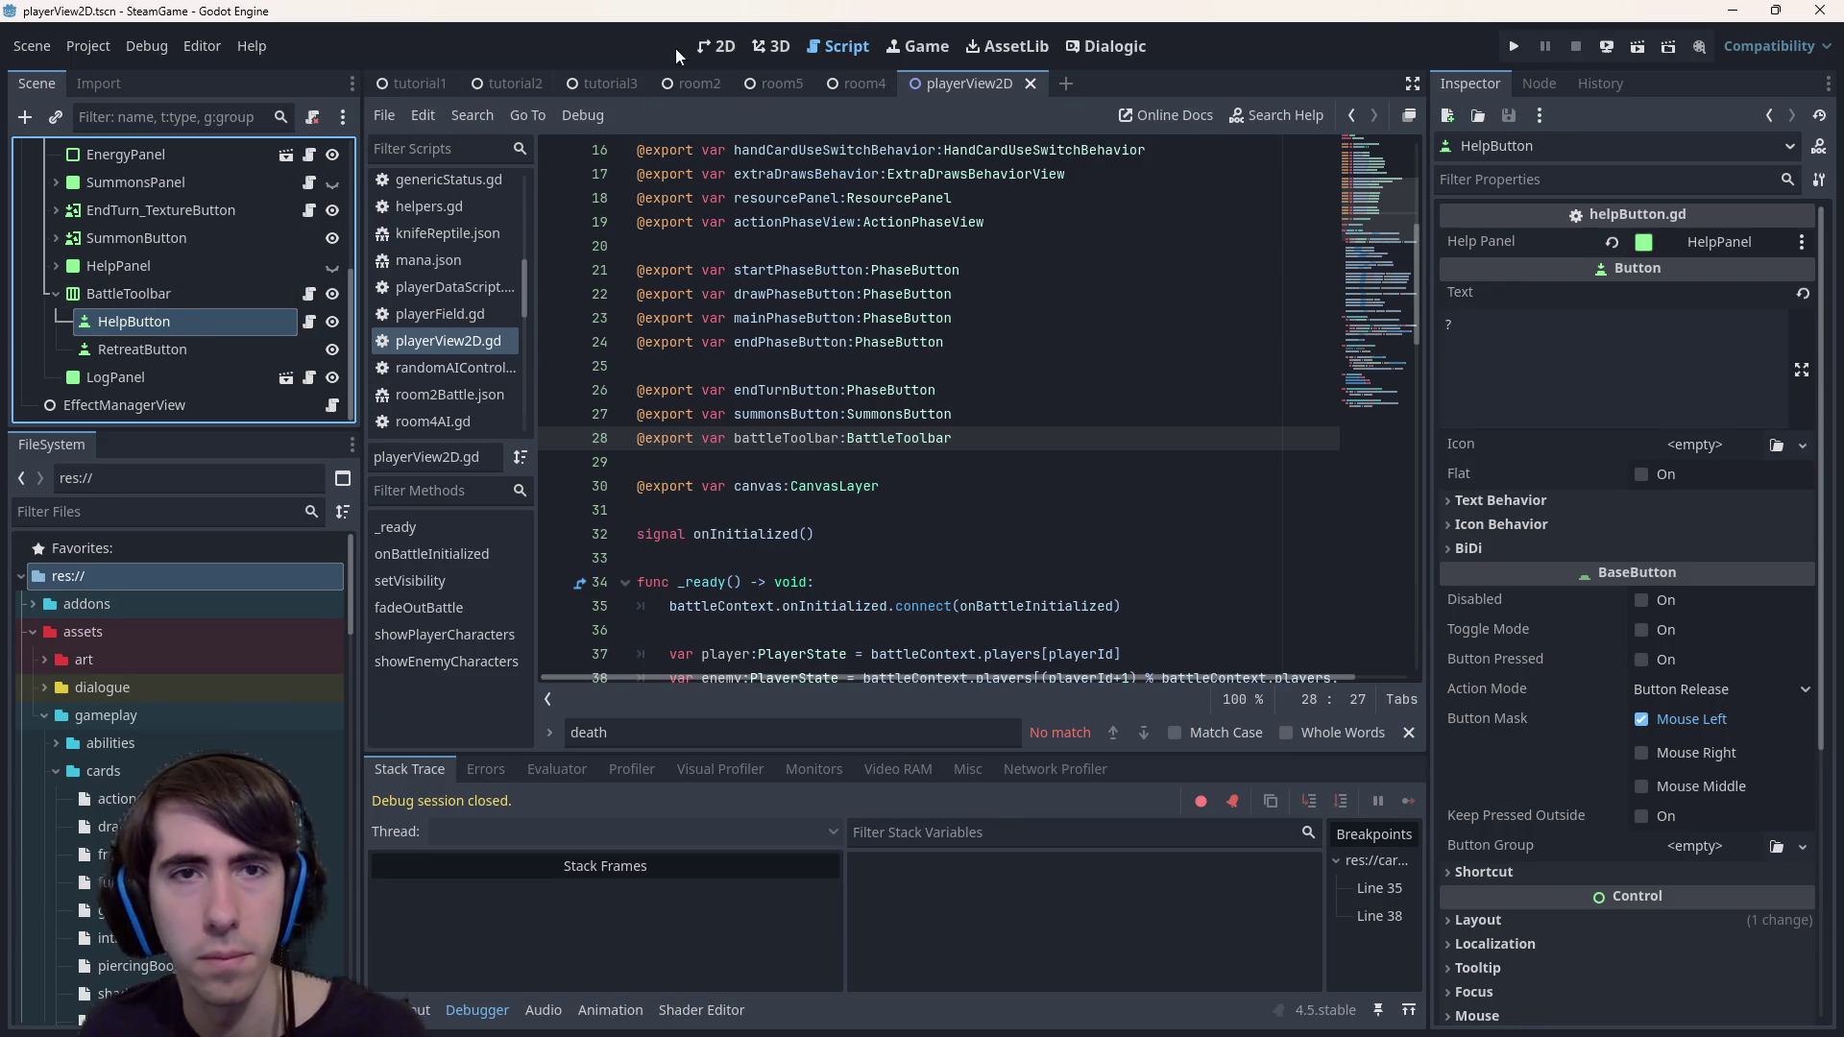
click(774, 83)
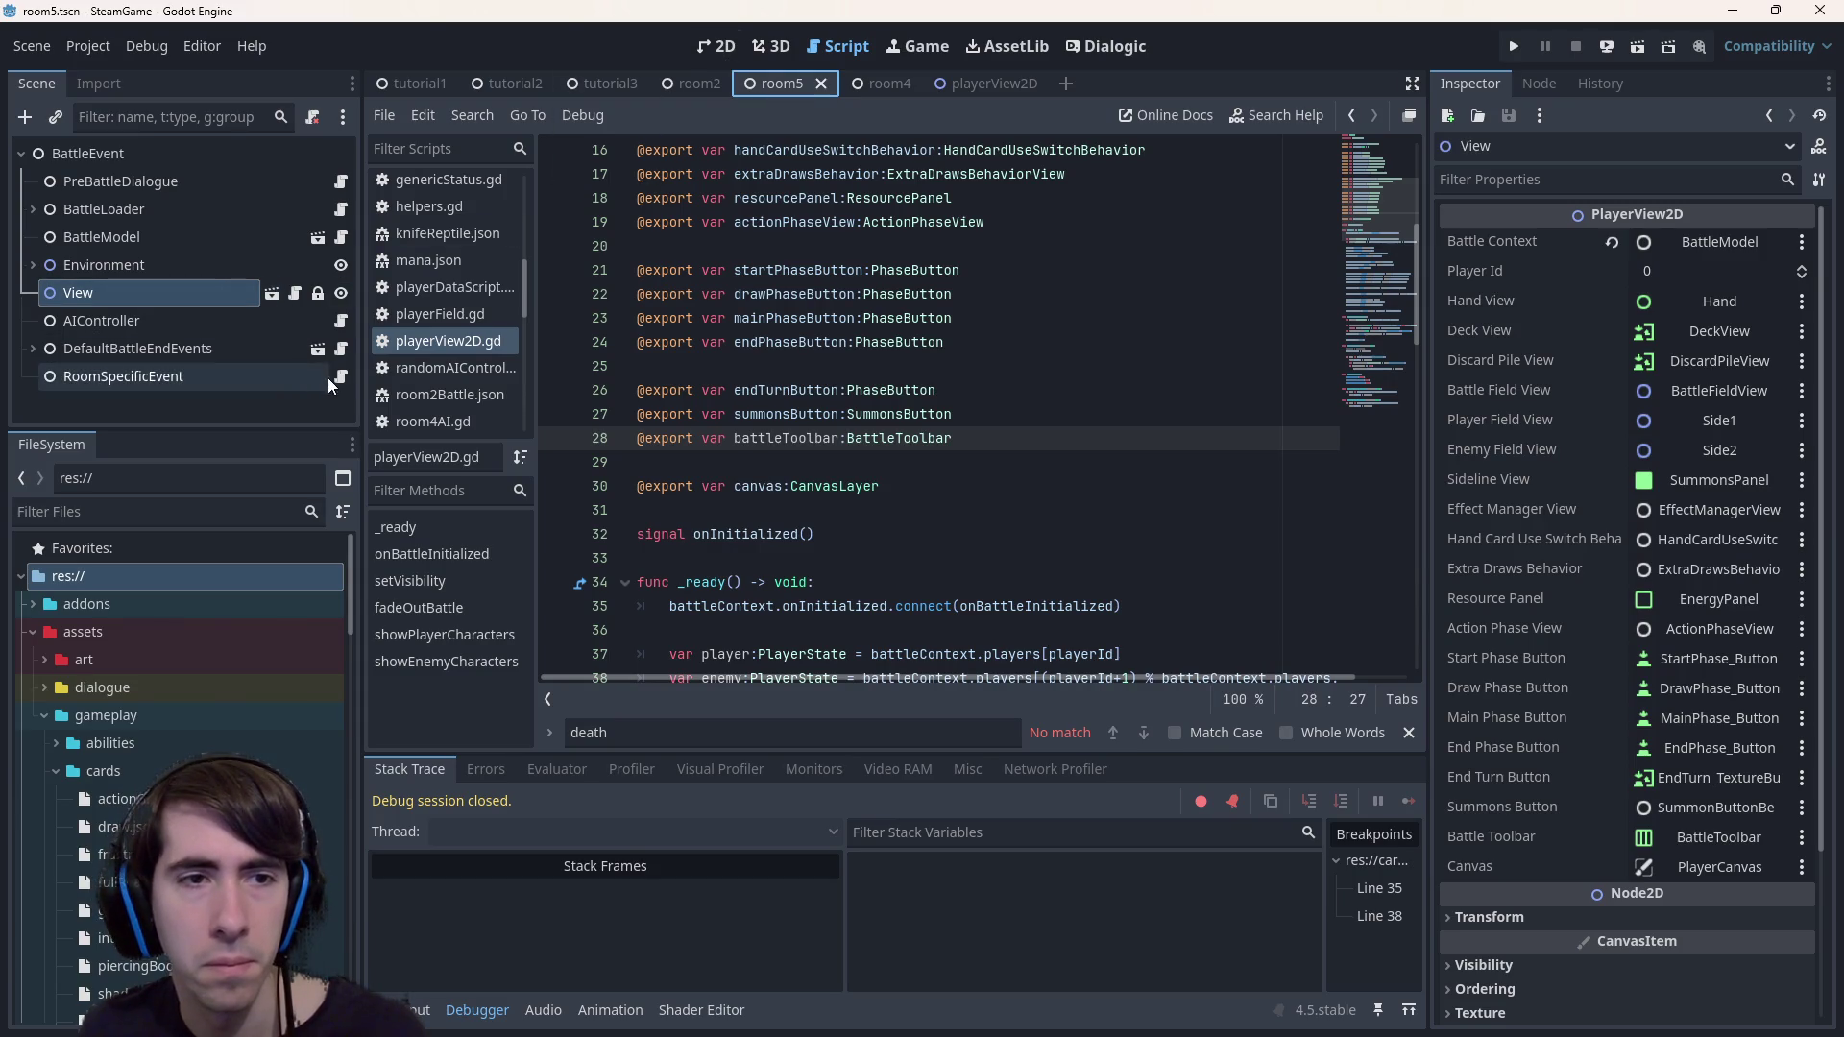
- Review the BattleToolbar type on line 28 and room5's BattleEvent root node
click(920, 439)
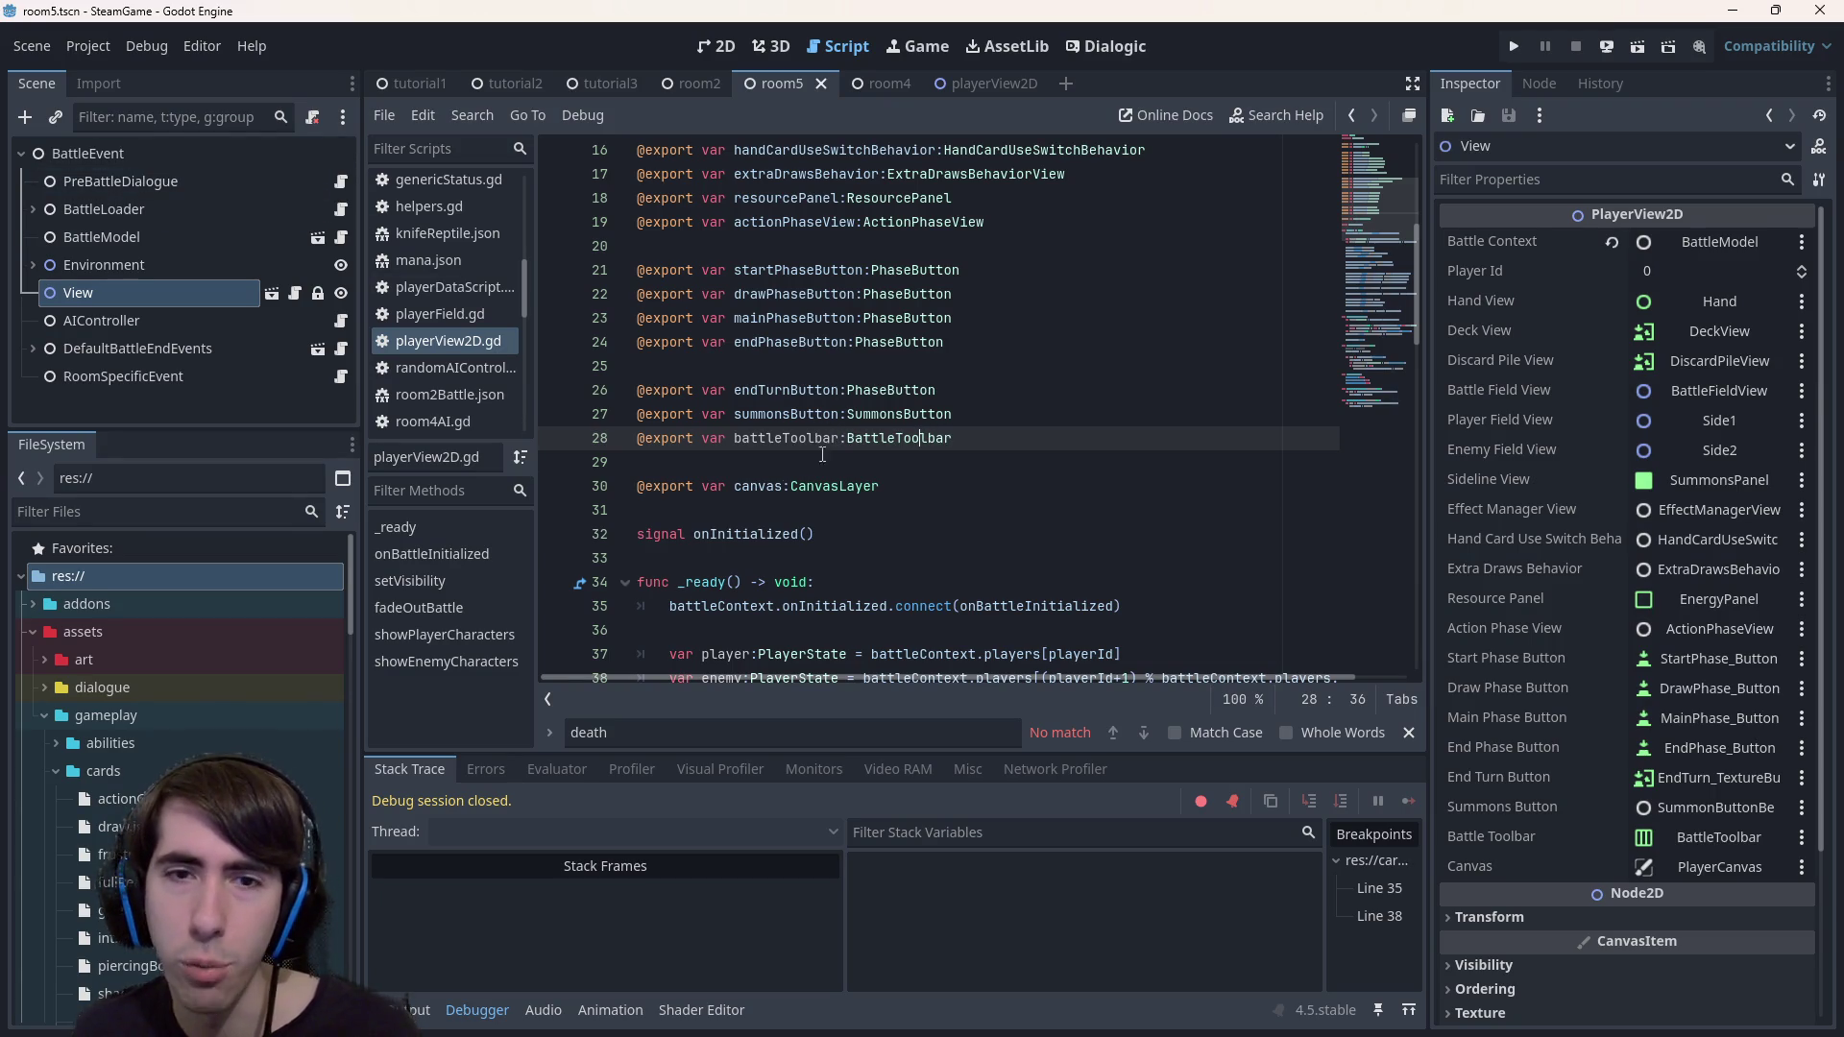
double_click(897, 413)
double_click(936, 436)
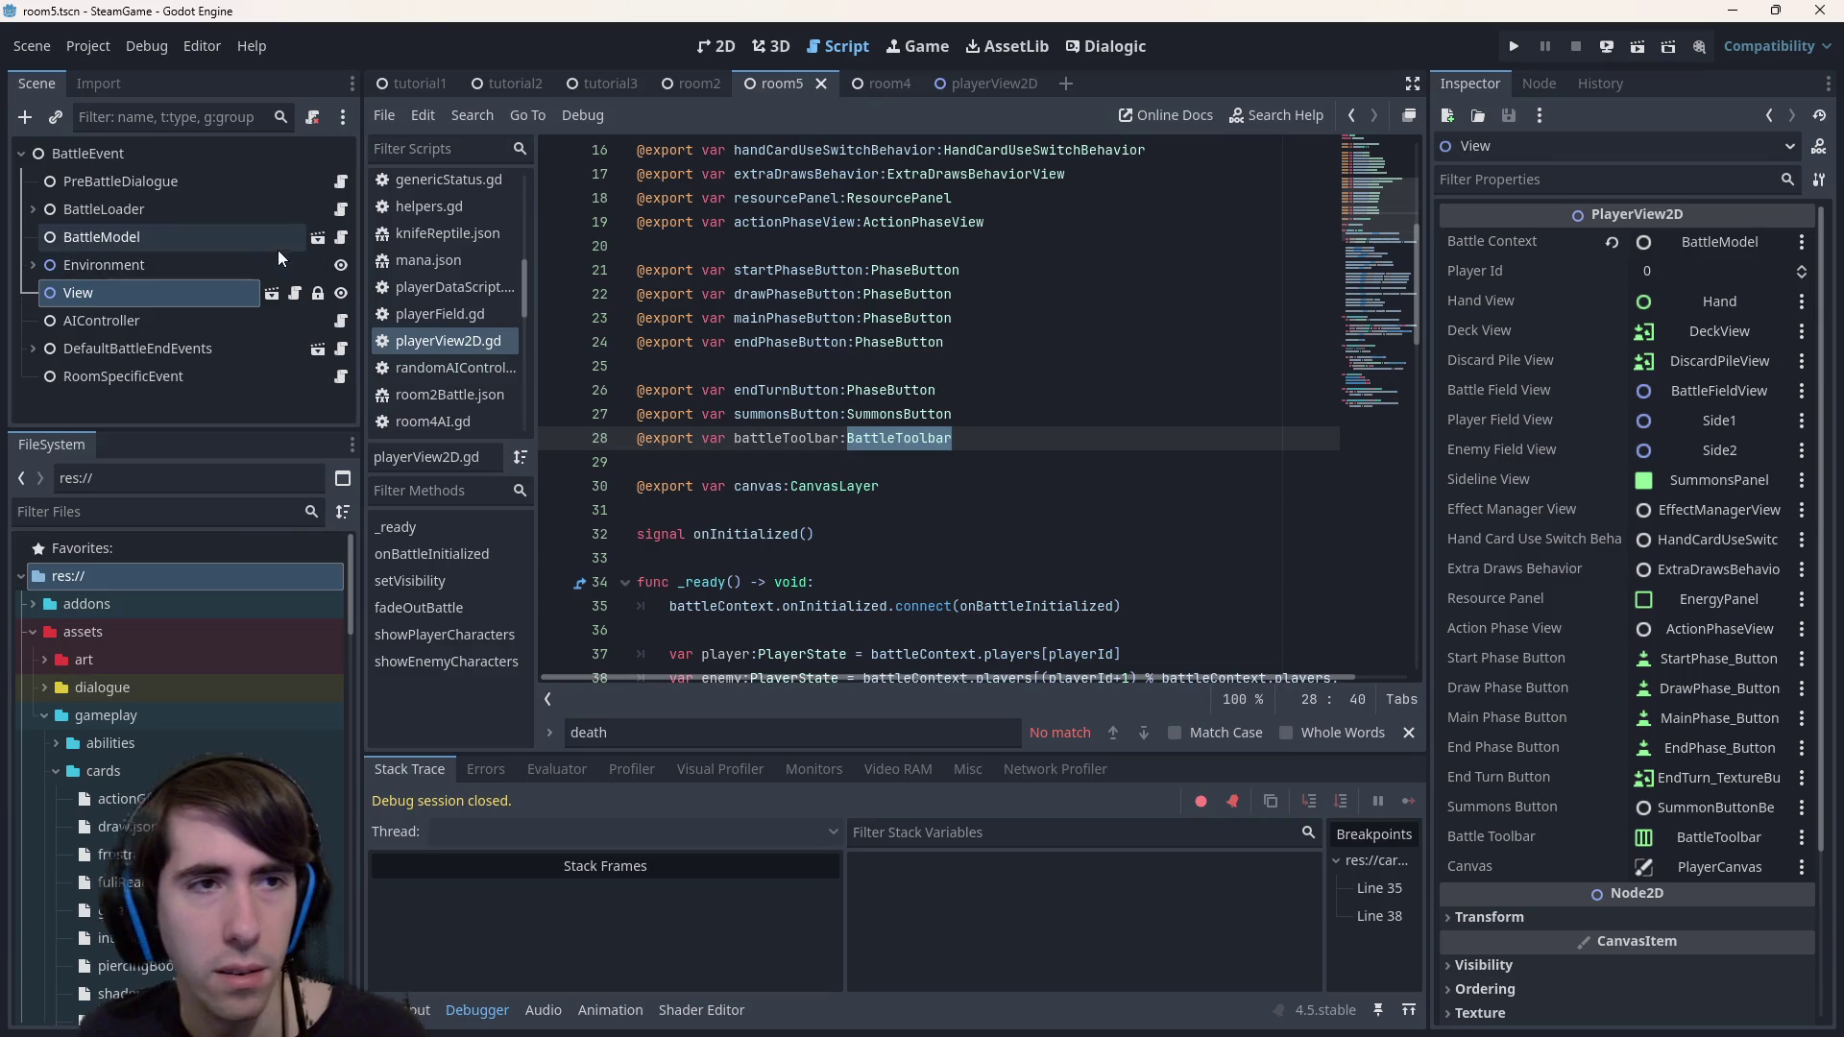
click(131, 144)
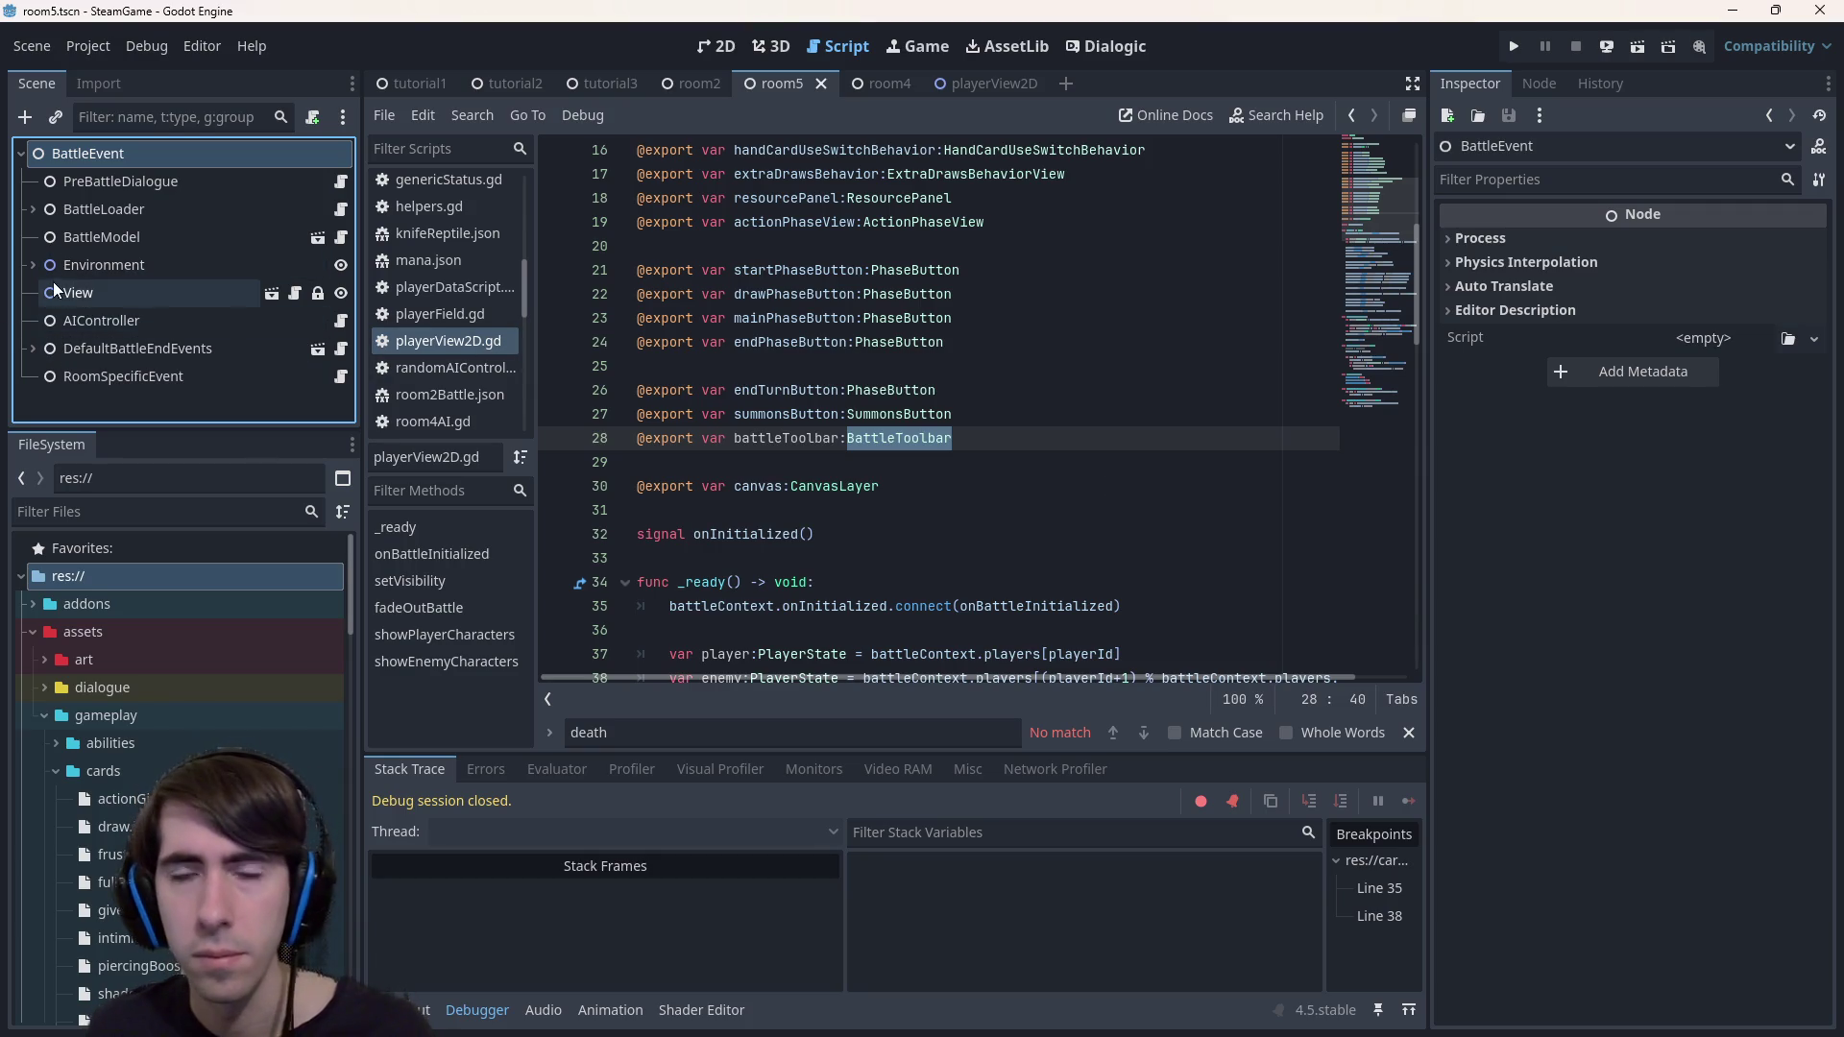
click(951, 439)
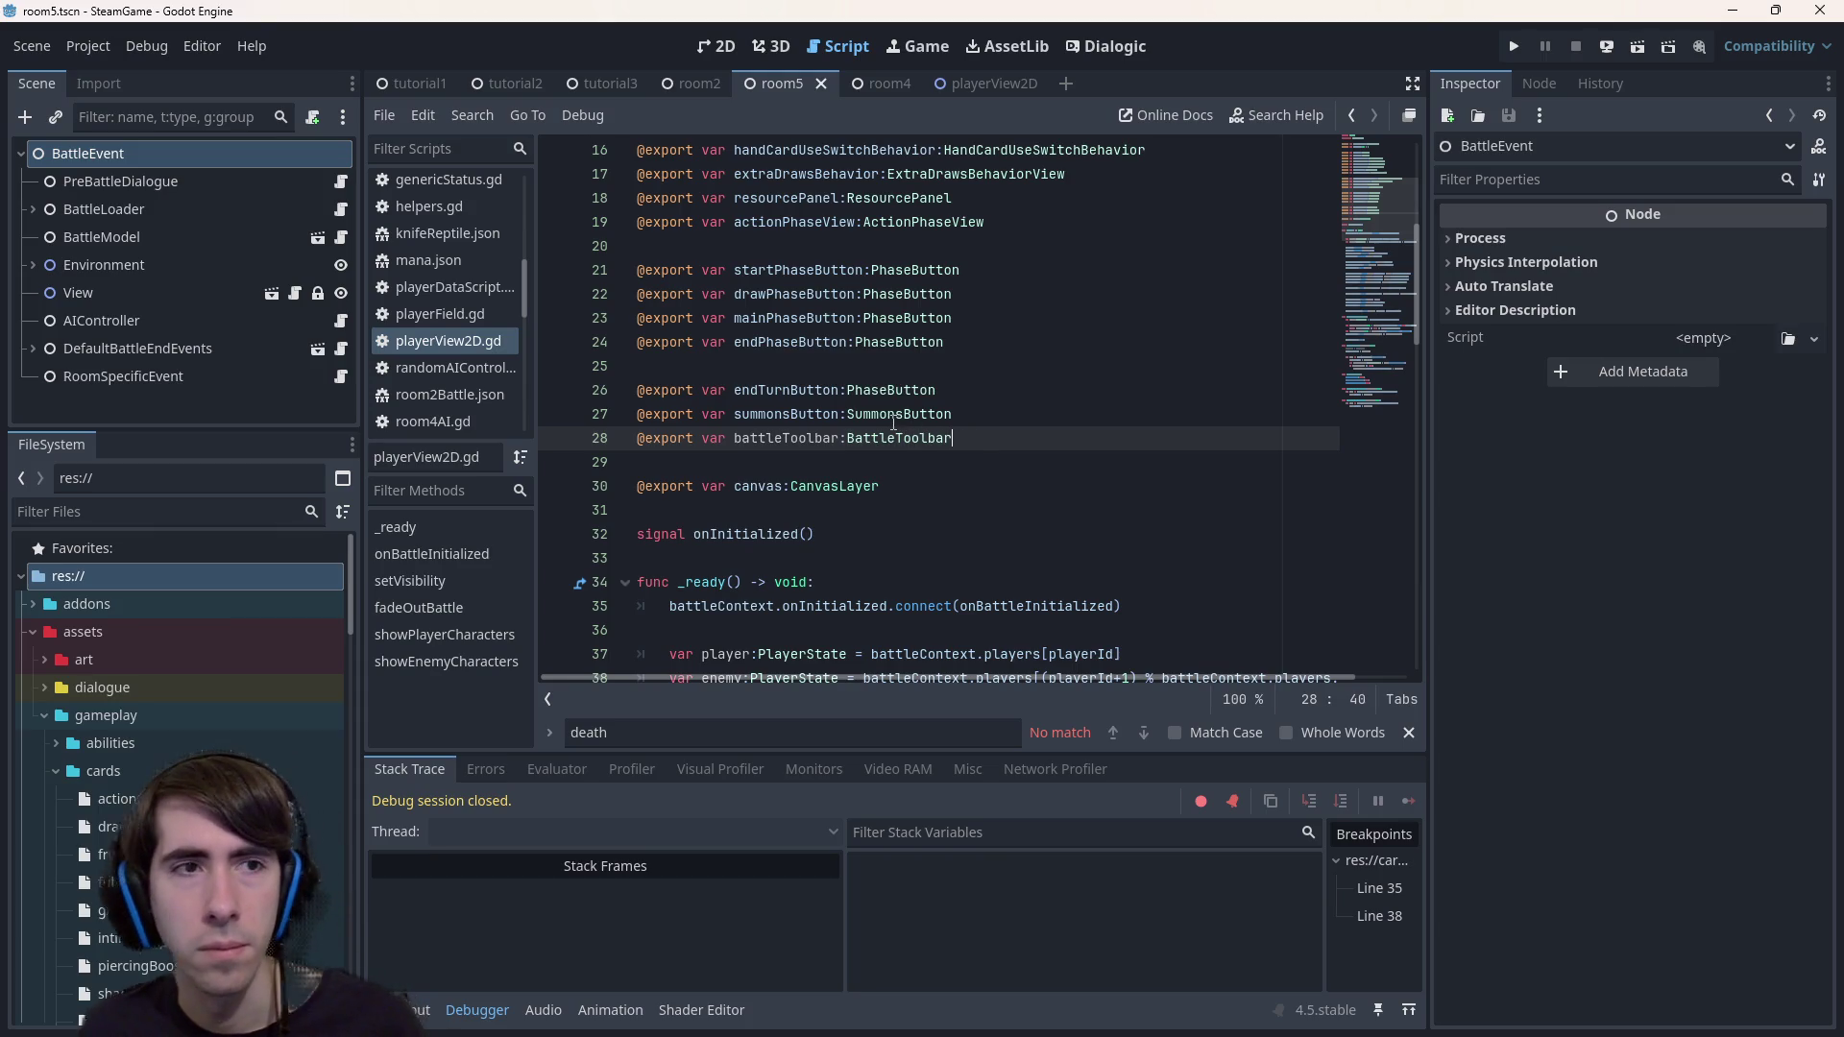
- Select room5's View node and open its playerView2D scene in the editor
click(725, 53)
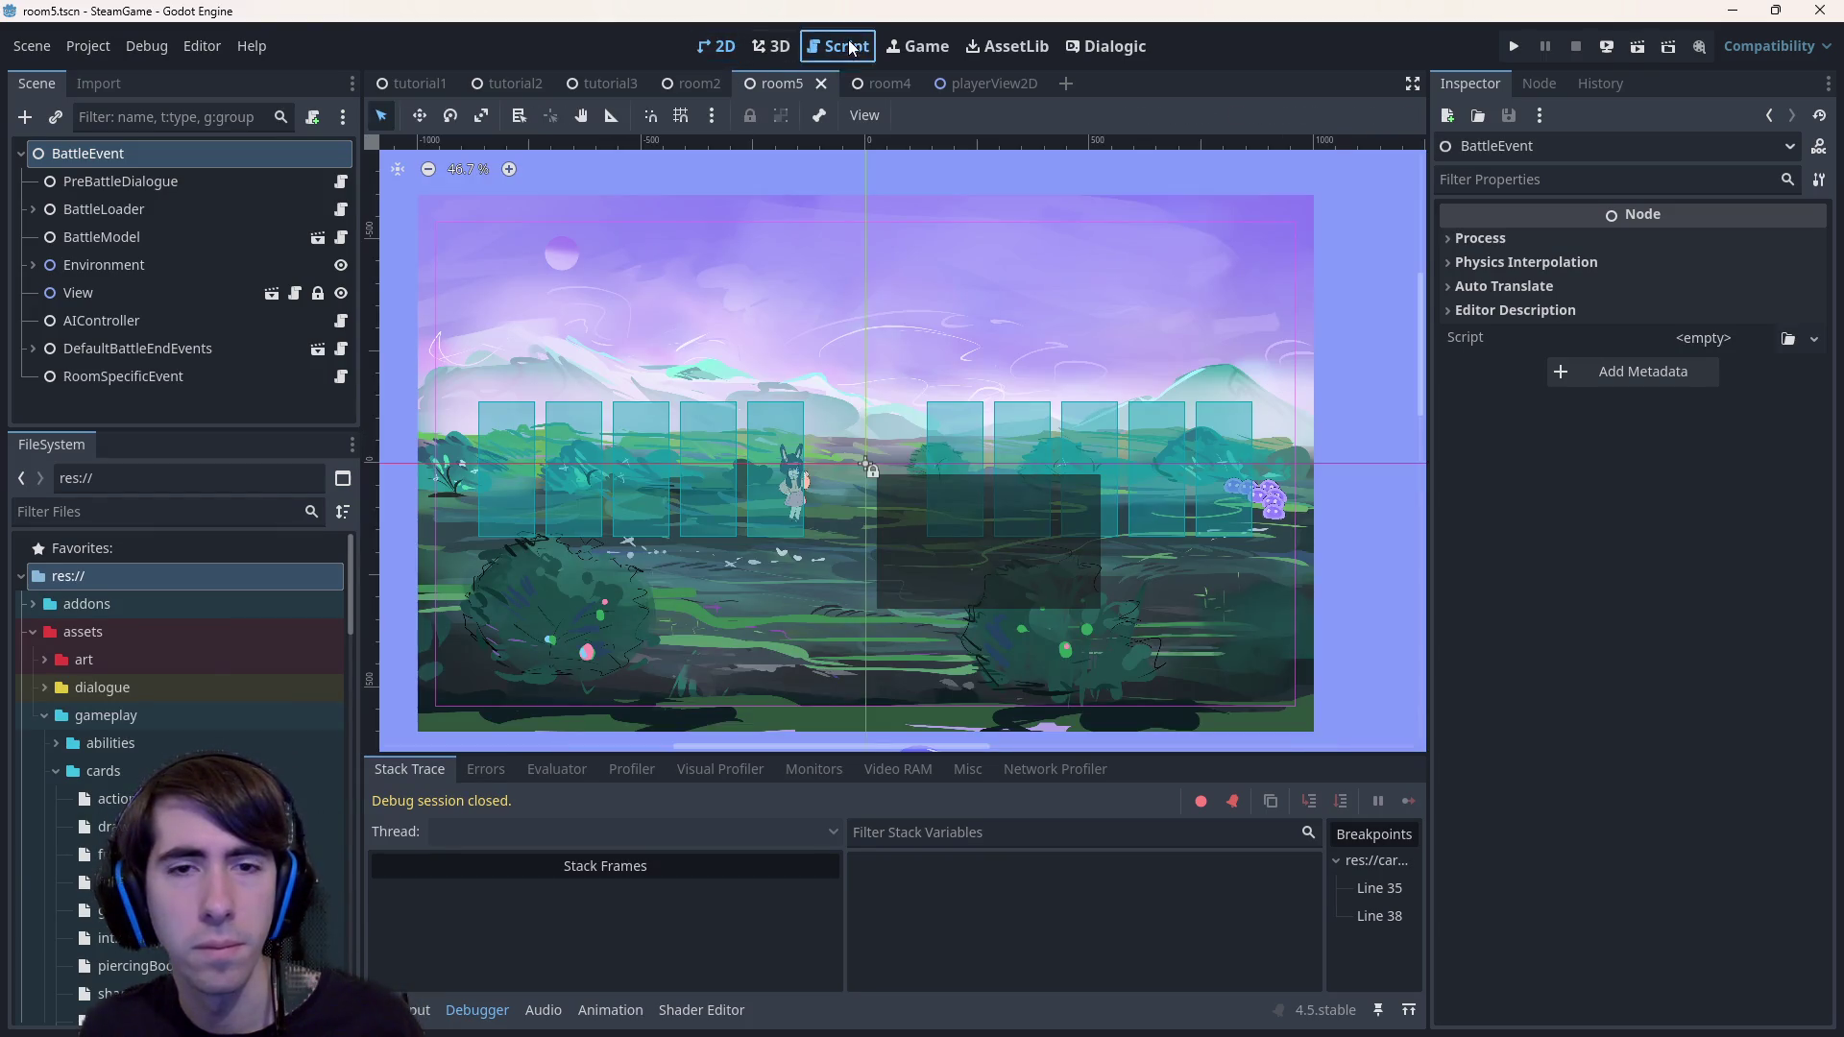
click(836, 44)
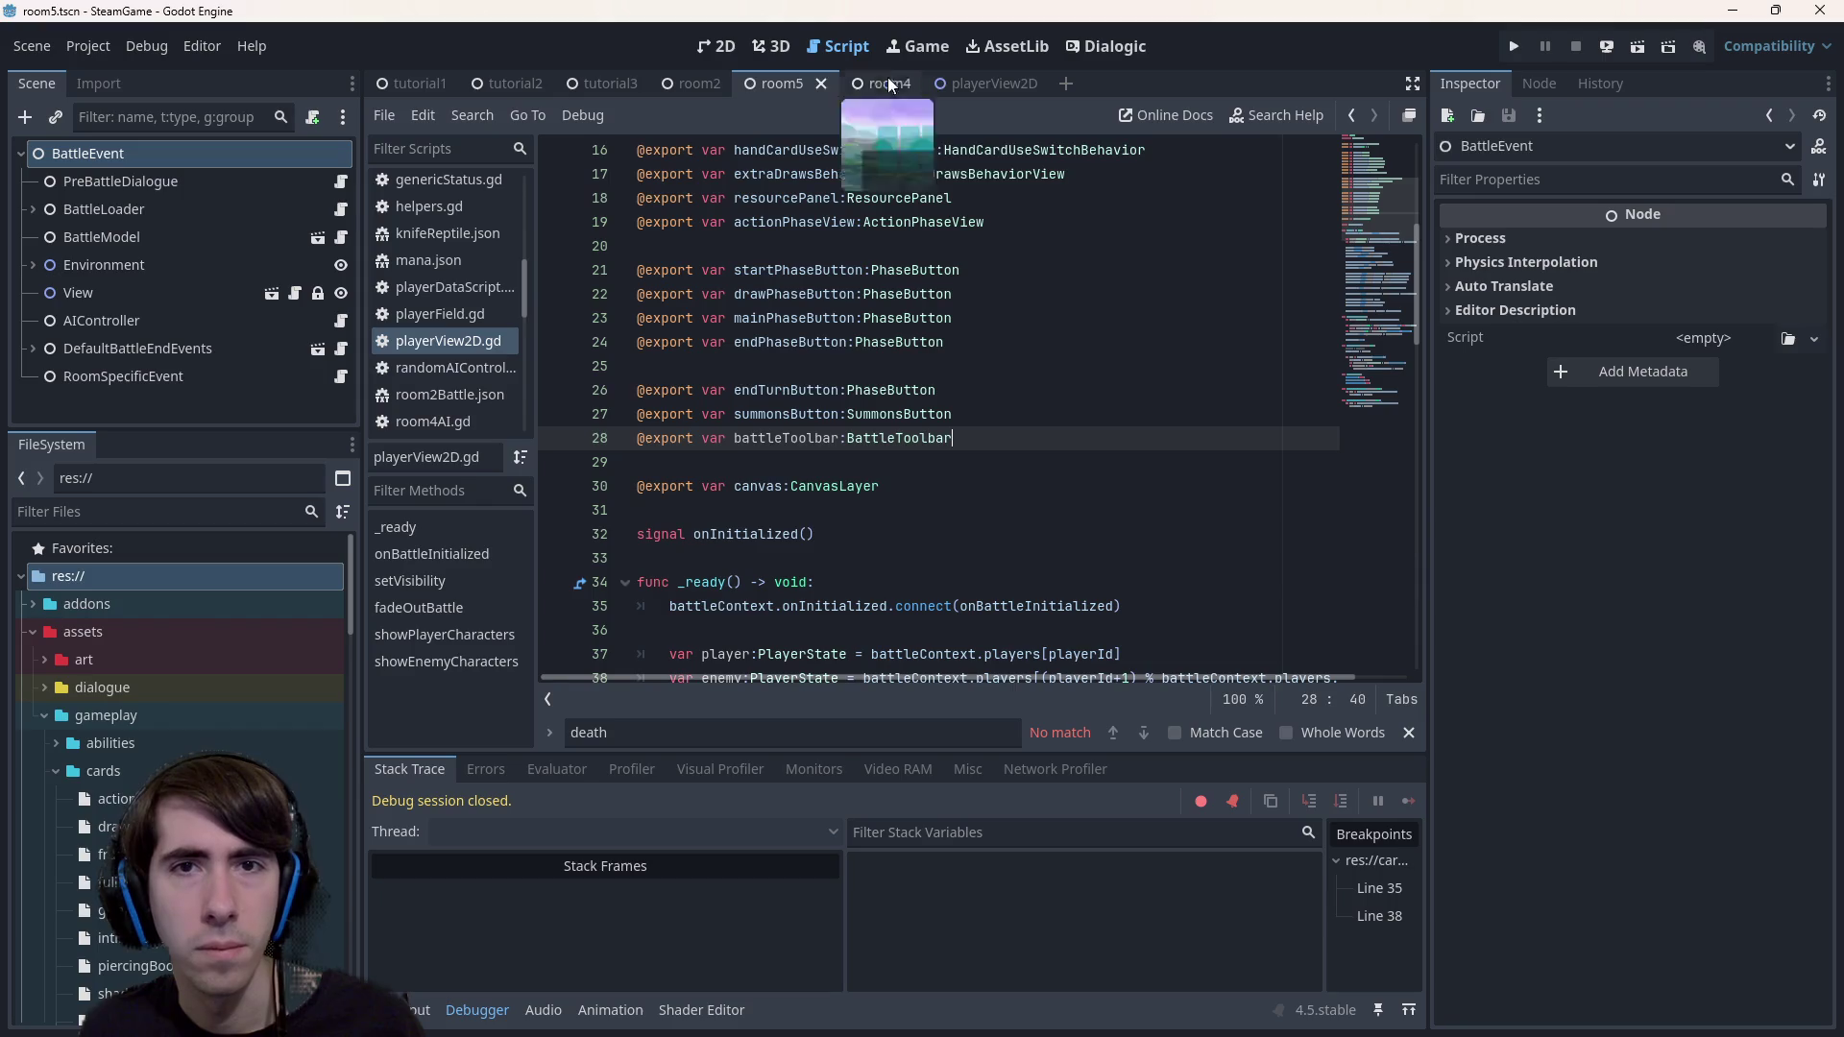
click(232, 290)
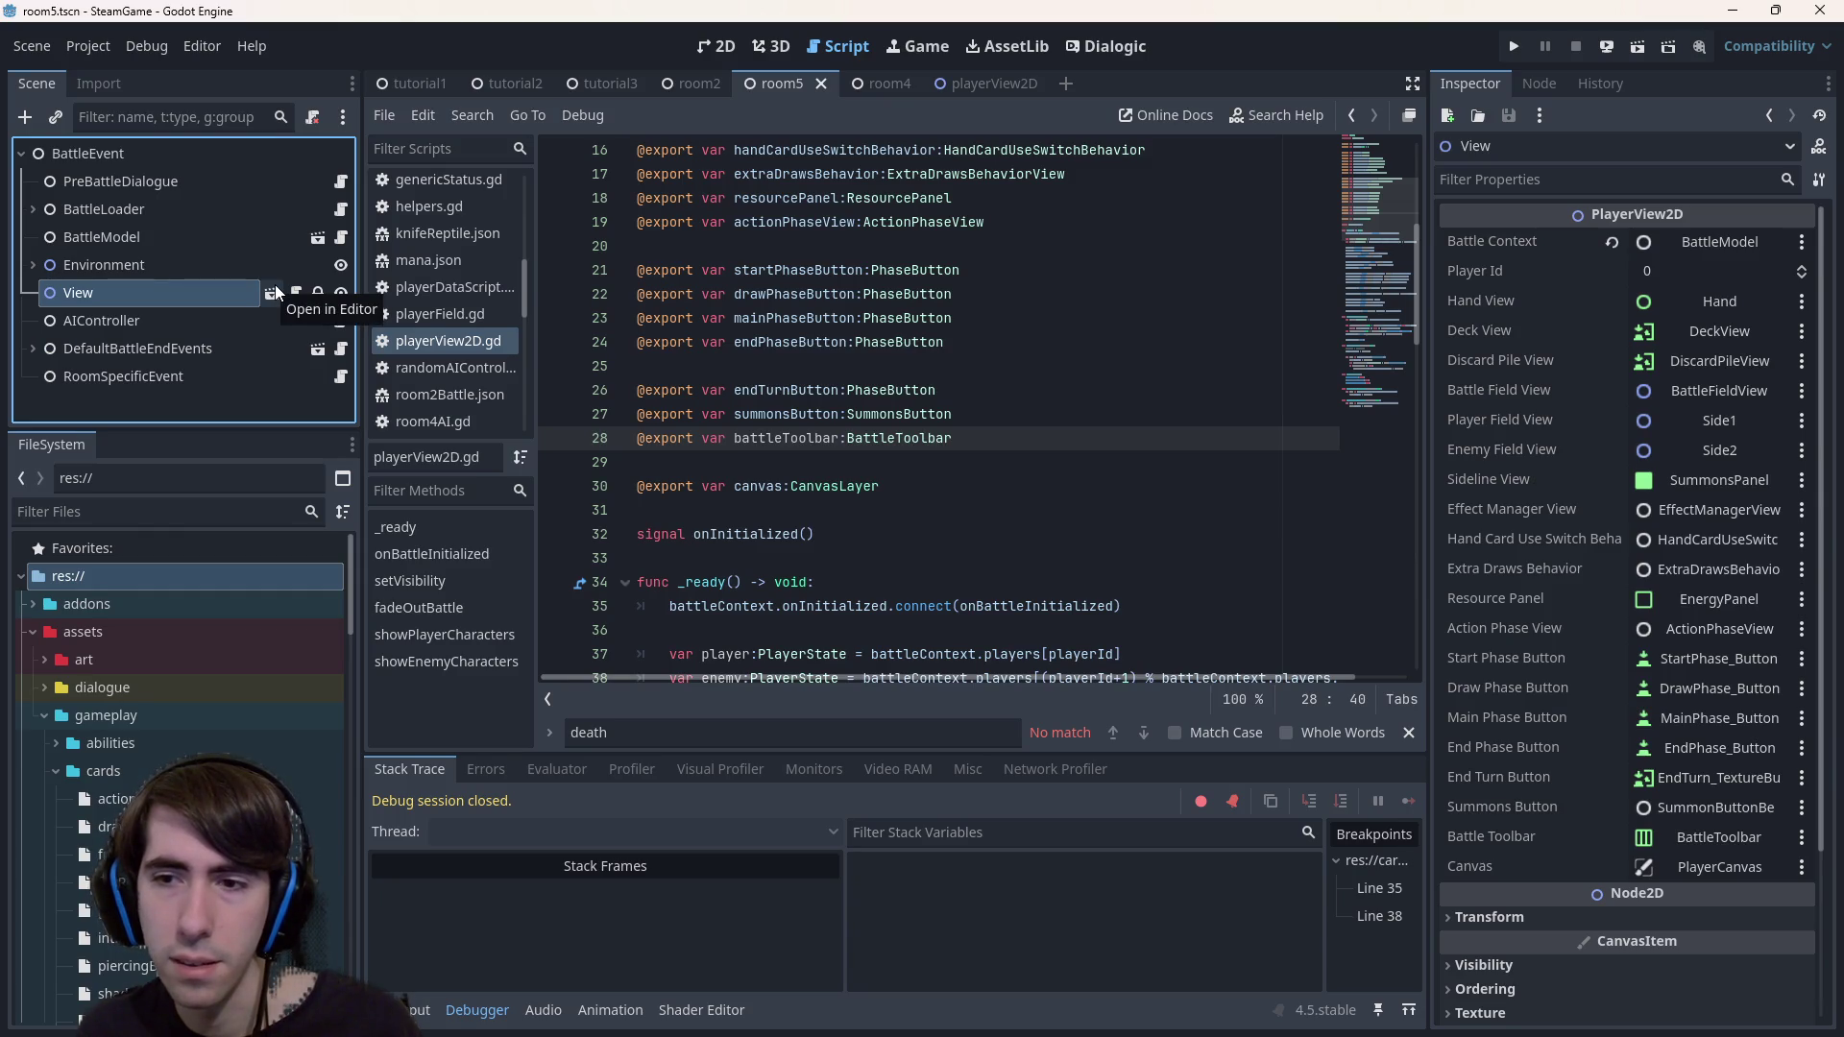
click(270, 293)
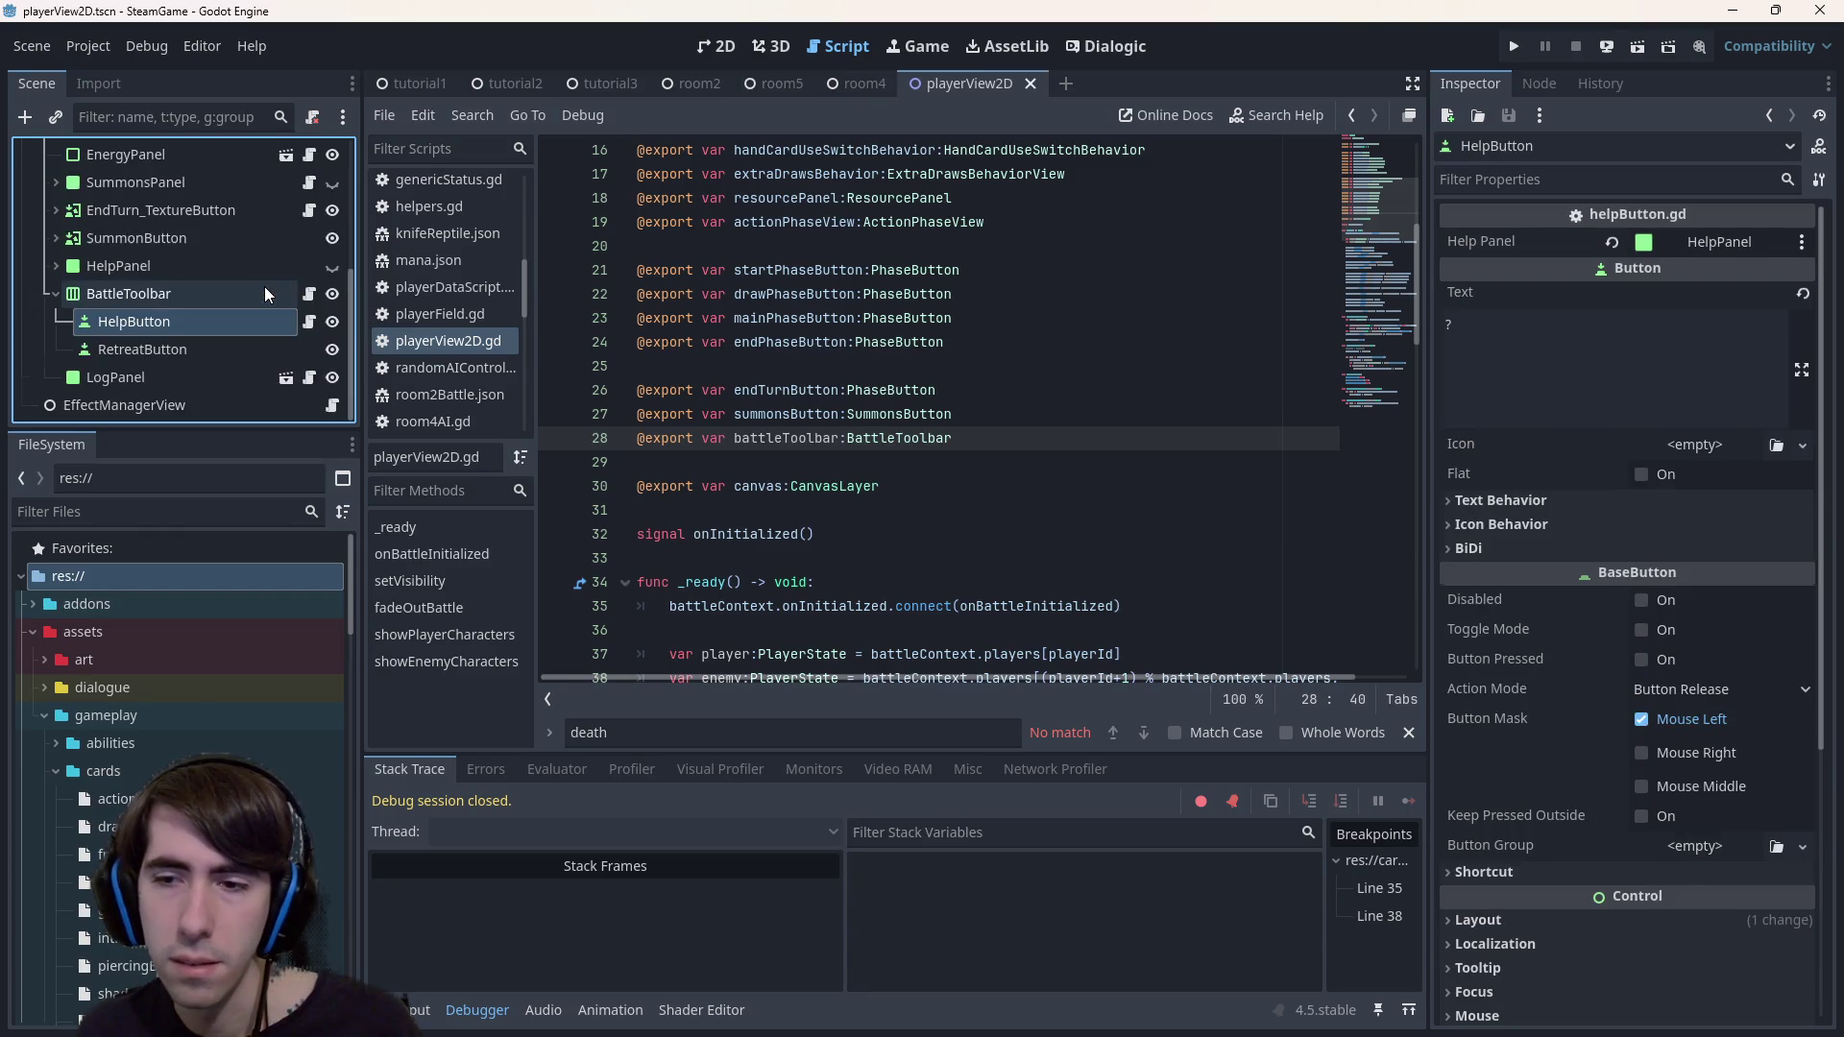
- Return to the playerView2D root's script properties, then switch to the browser's search results
scroll(228, 286, up, 5)
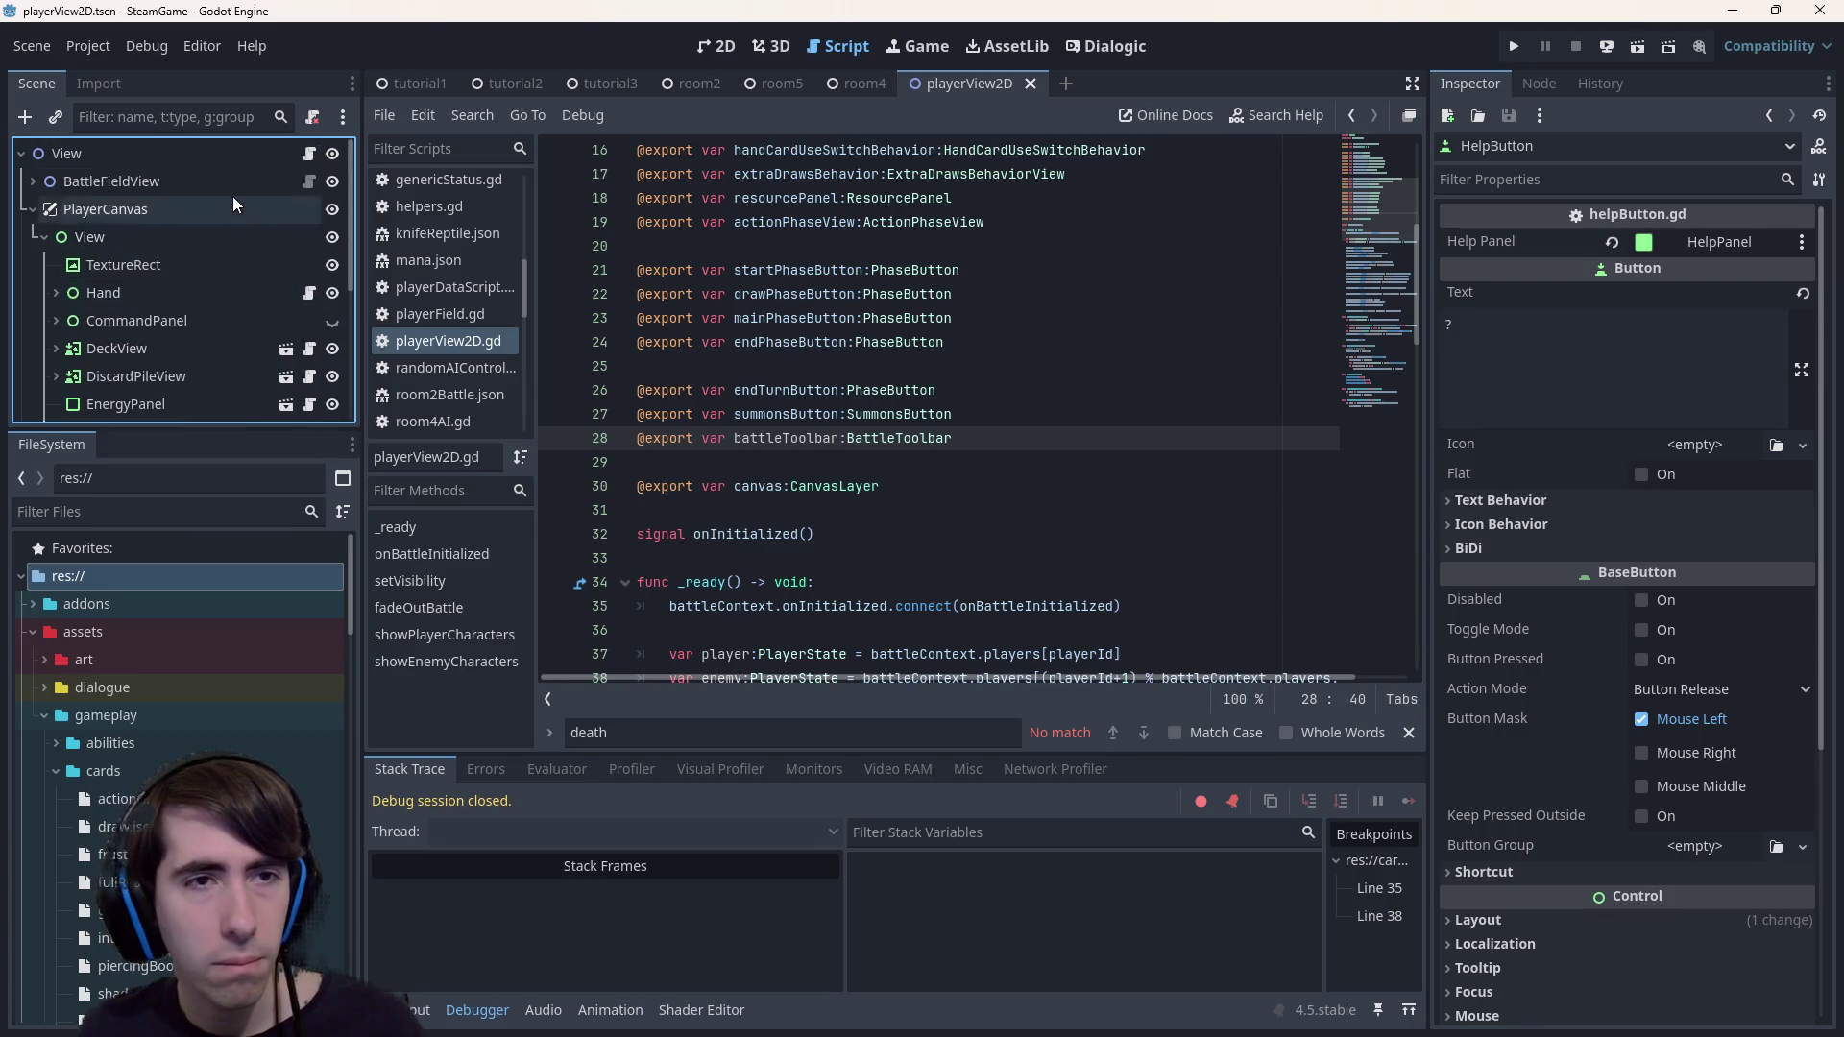
click(315, 153)
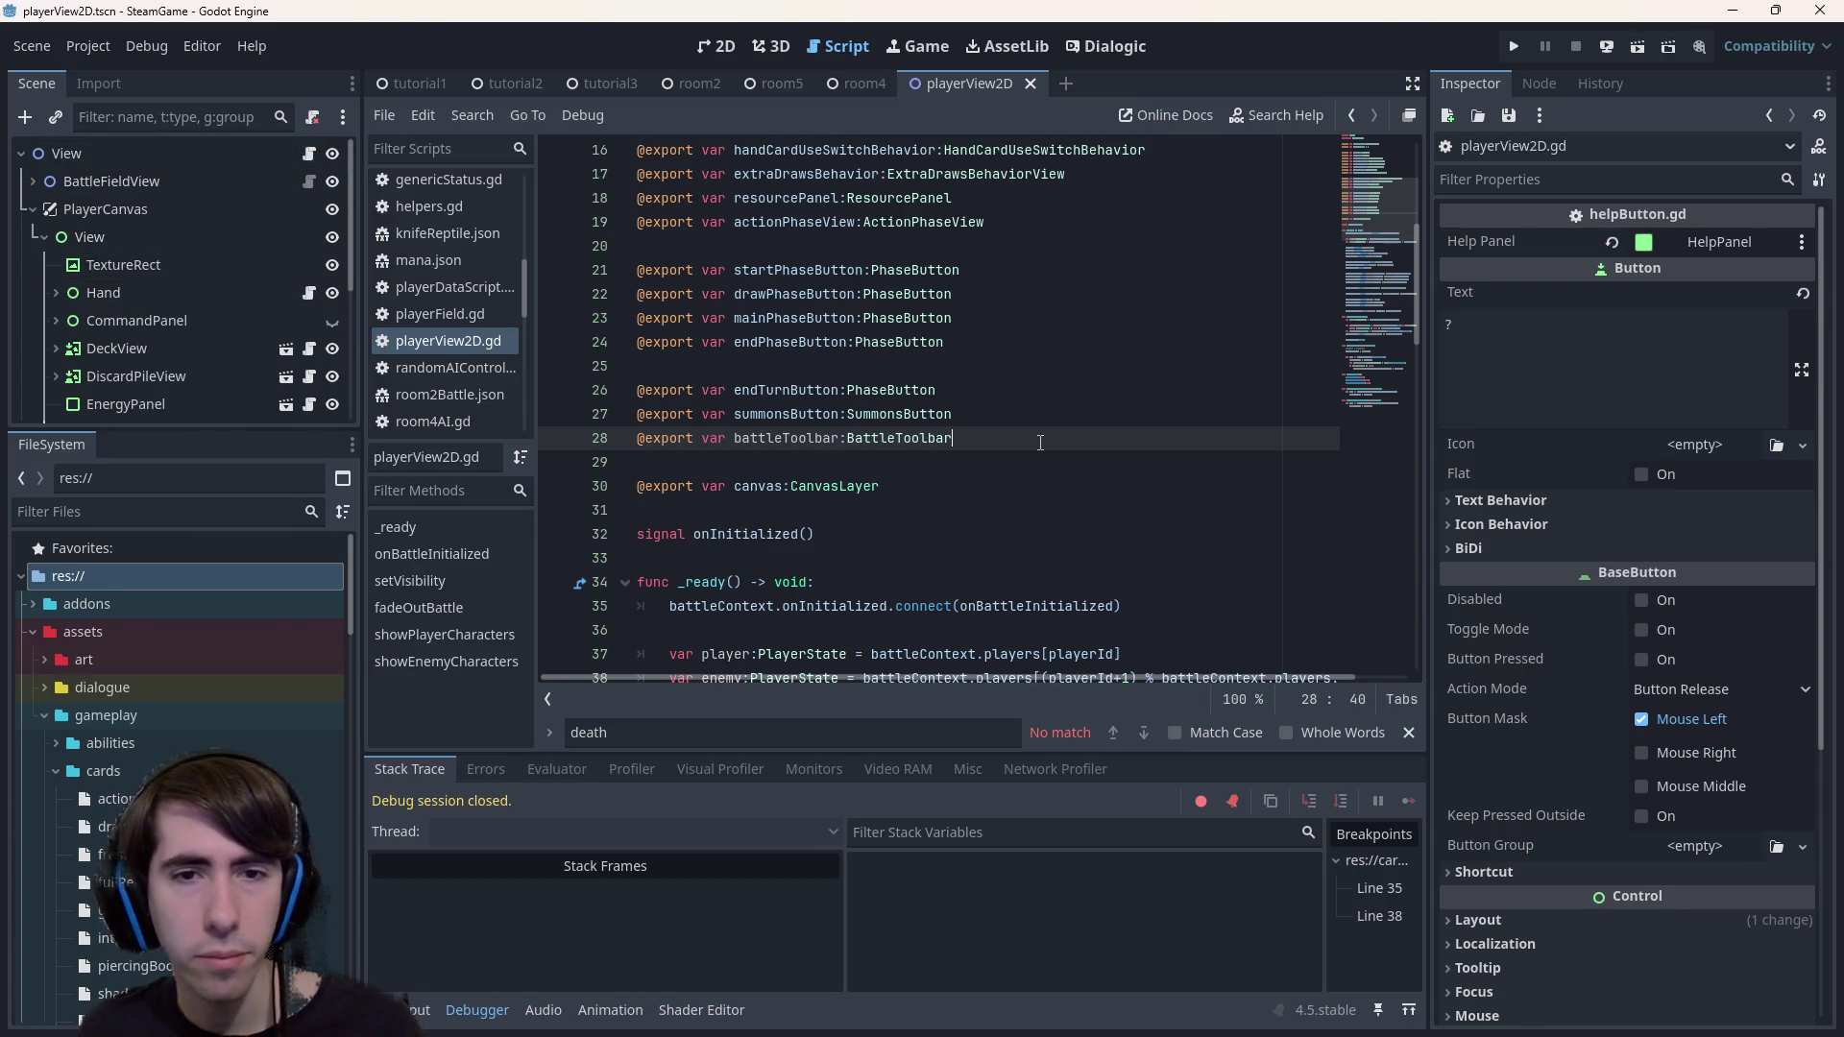
key(Return)
key(Return)
key(BackSpace)
key(BackSpace)
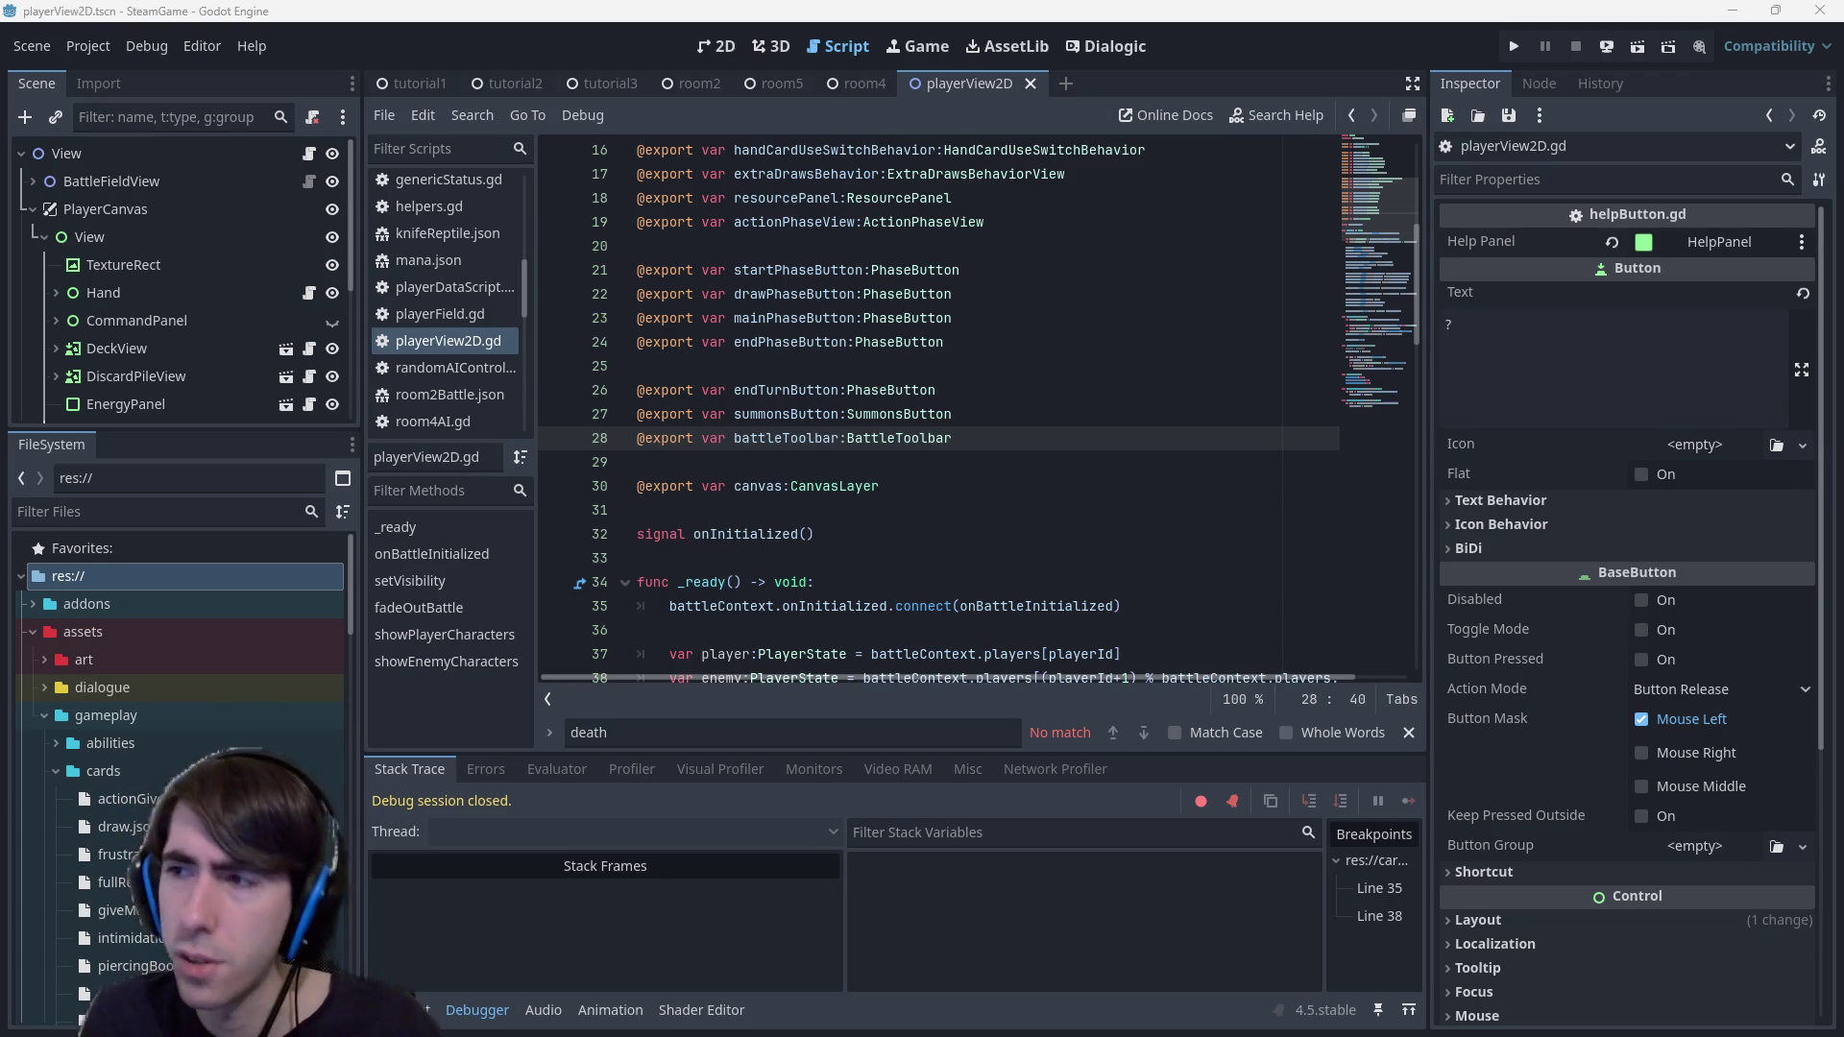
key(super+shift+Left)
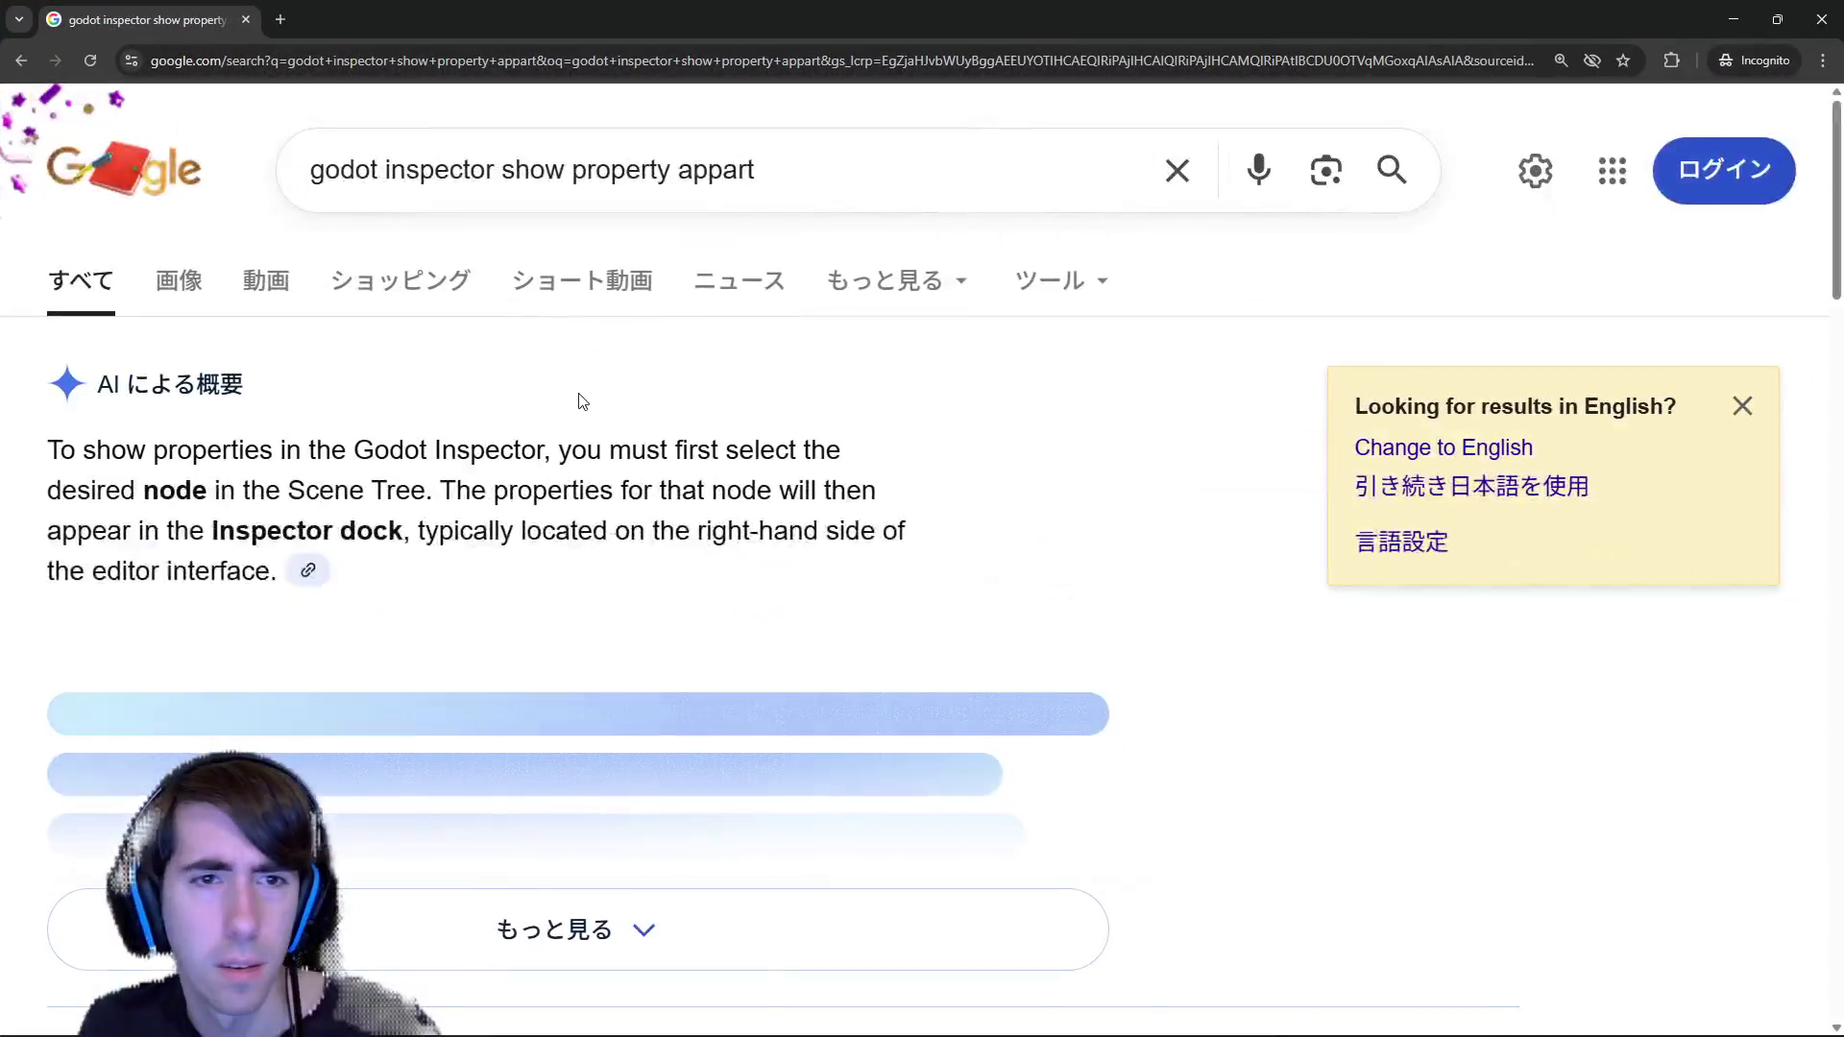
- Read the AI overview for 'godot inspector show property appart' and open a forum thread in the background
click(485, 927)
scroll(491, 636, down, 4)
key(ctrl+minus)
key(ctrl+minus)
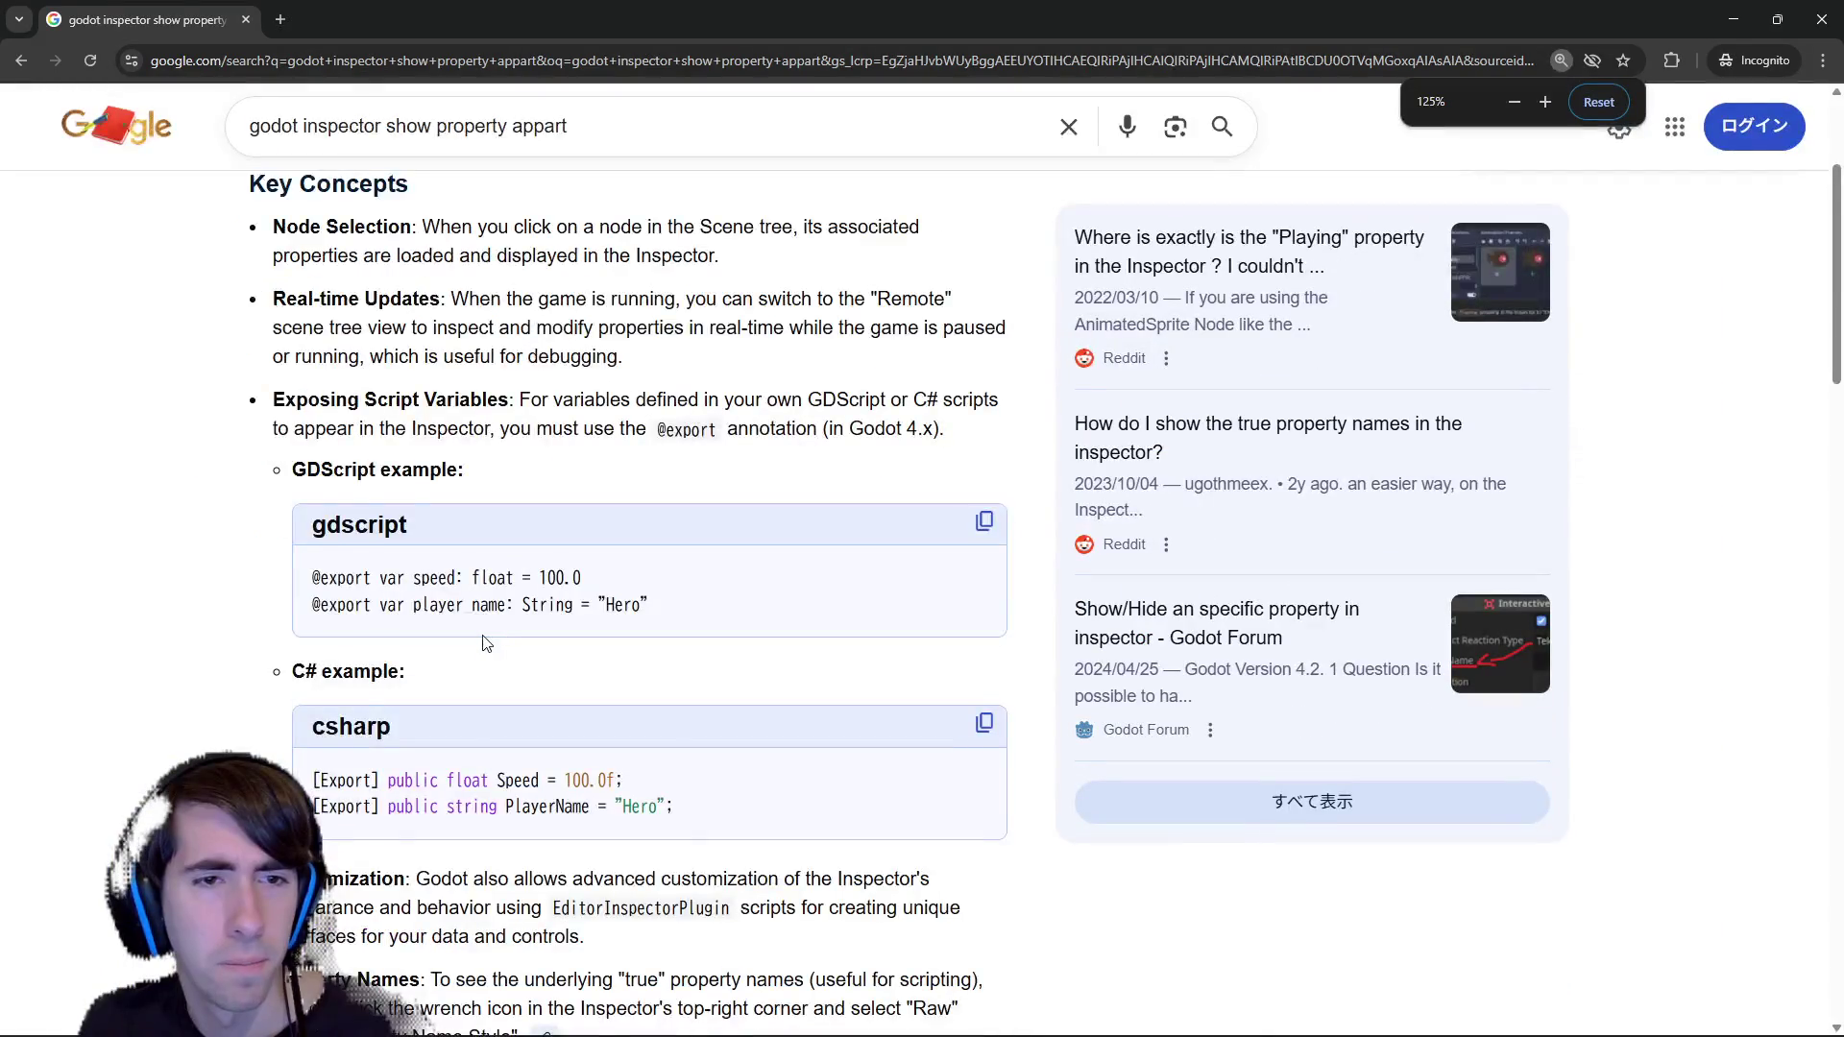
scroll(552, 519, down, 2)
scroll(547, 514, down, 3)
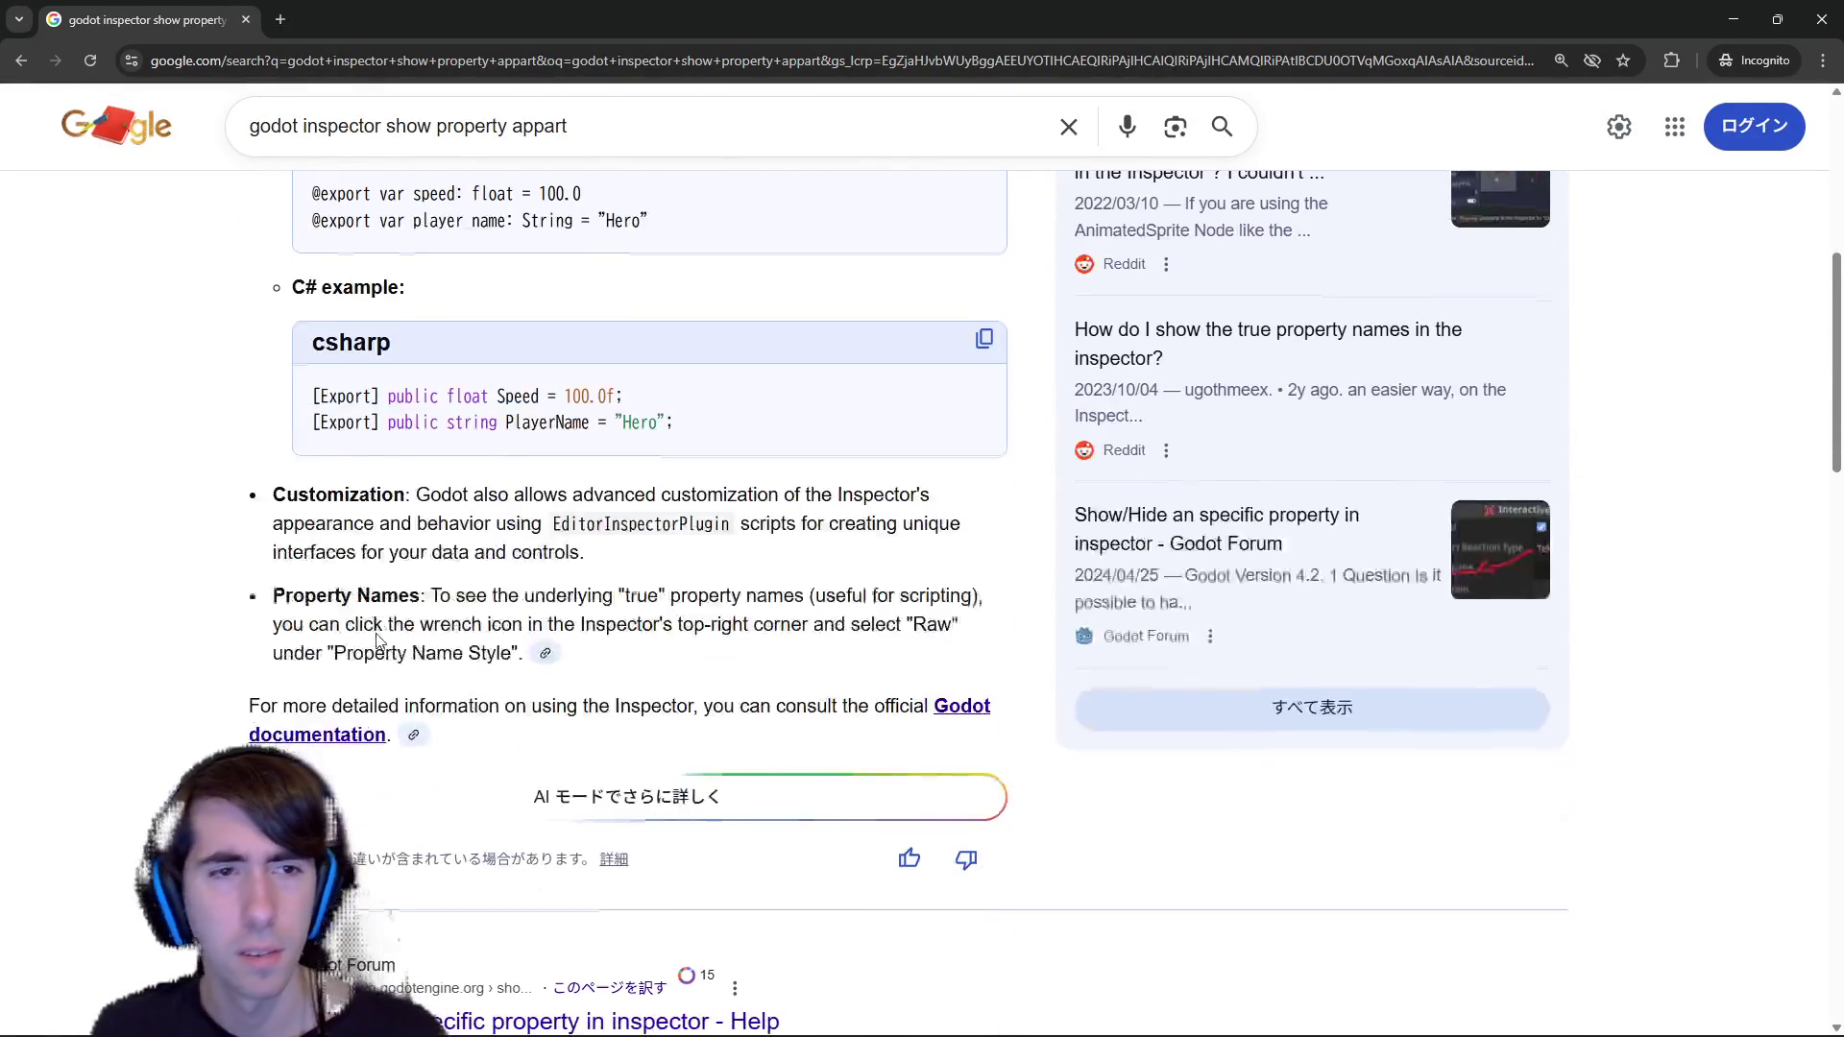
scroll(379, 643, down, 2)
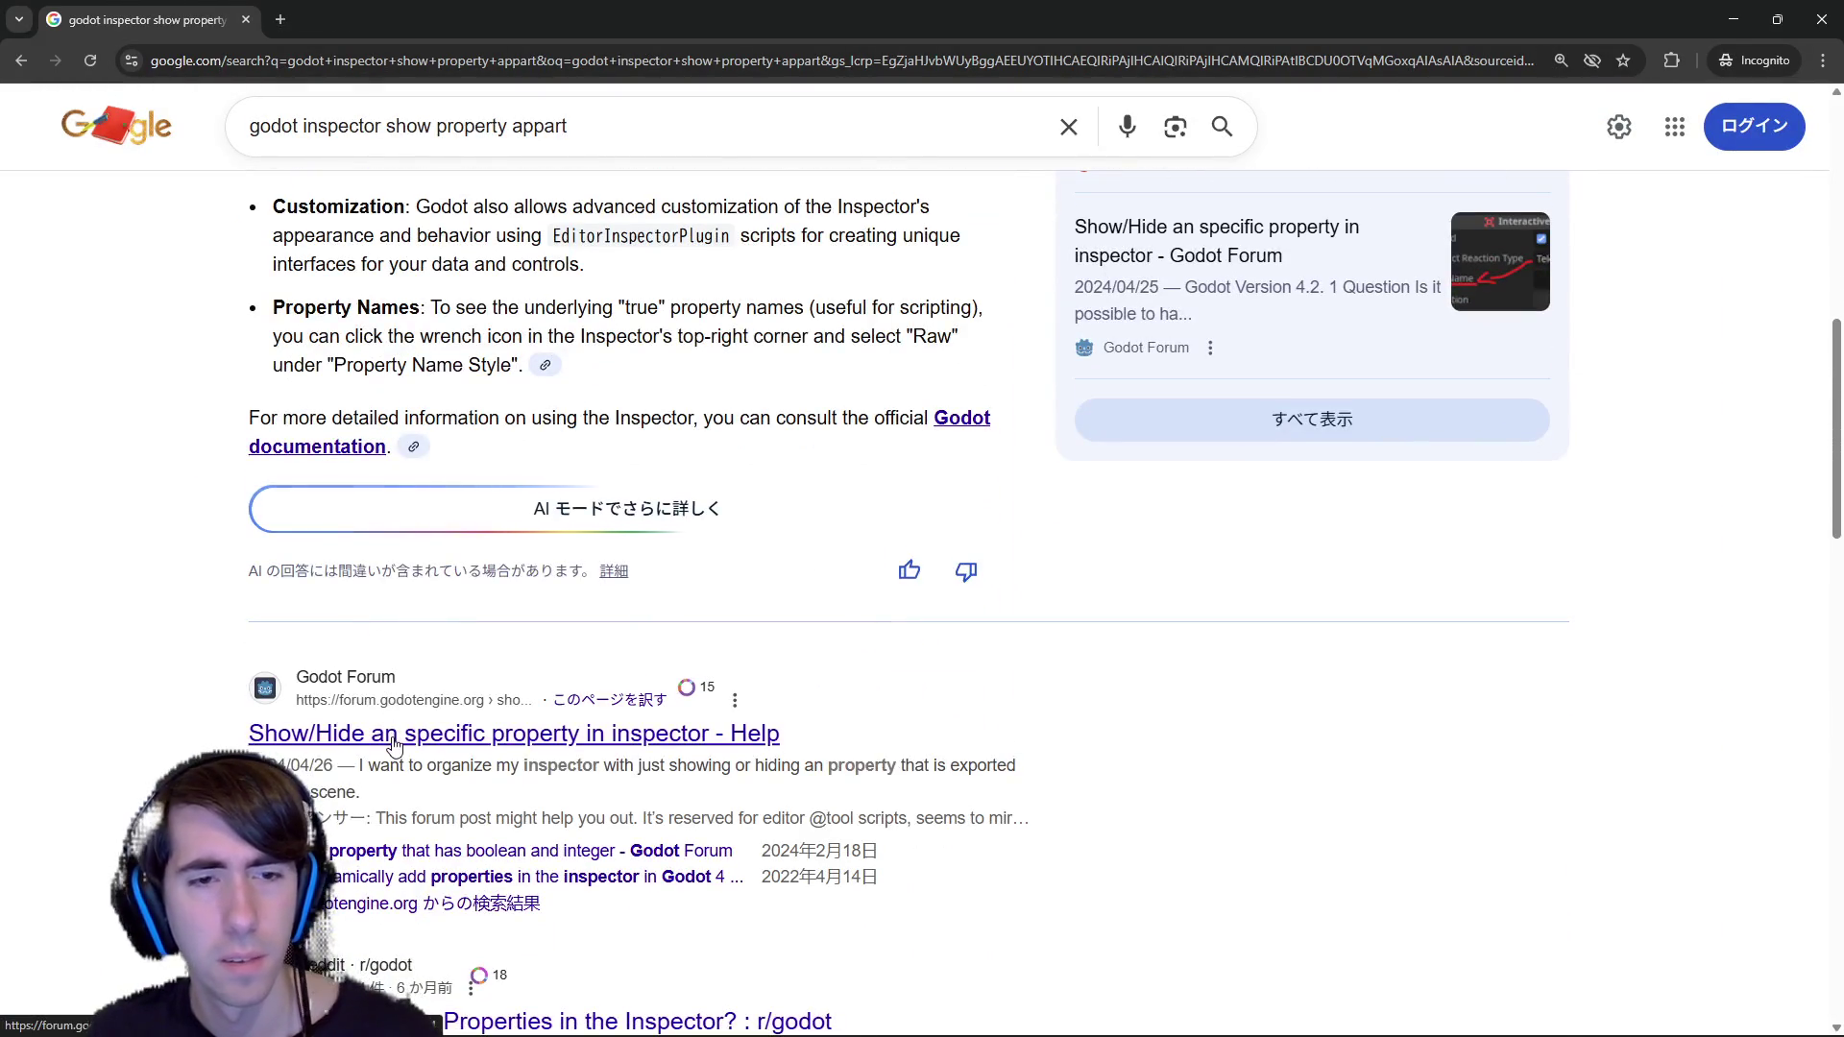
middle_click(384, 732)
scroll(394, 744, down, 2)
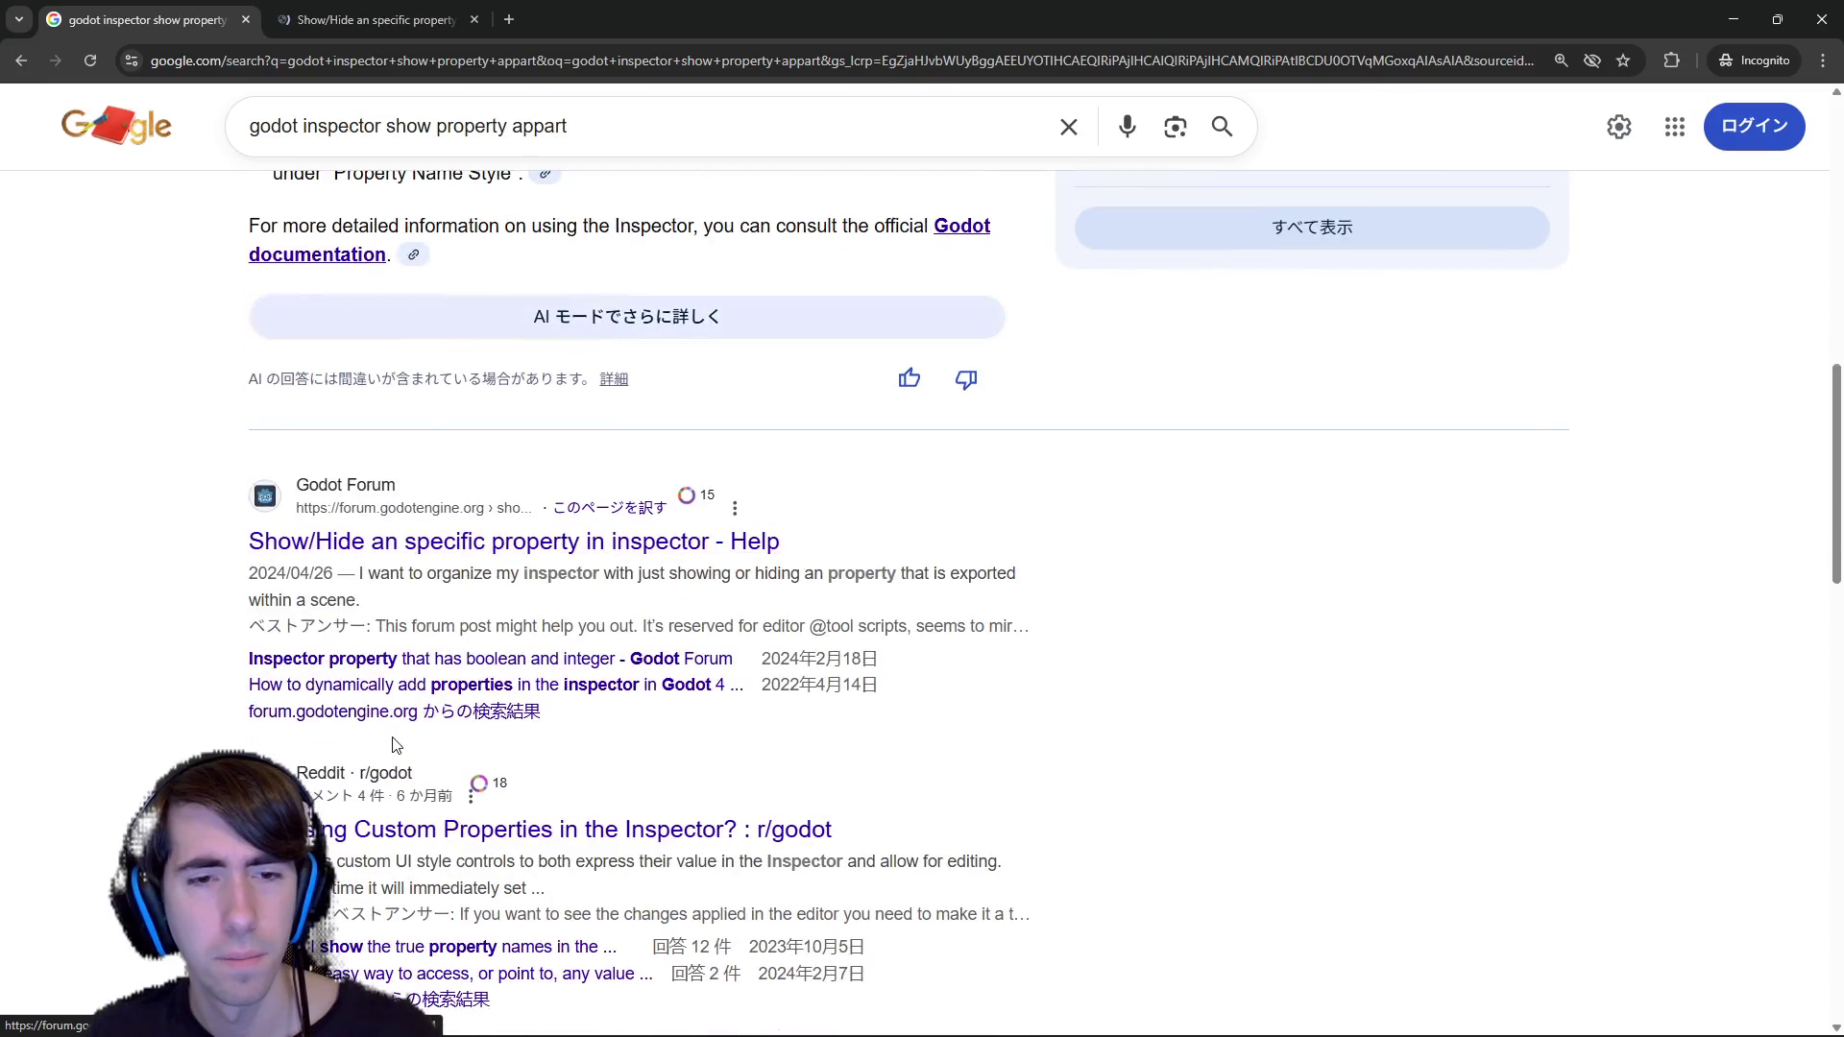
- Search Google for 'godot inspector group properties'
click(582, 146)
key(ctrl+BackSpace)
text(group)
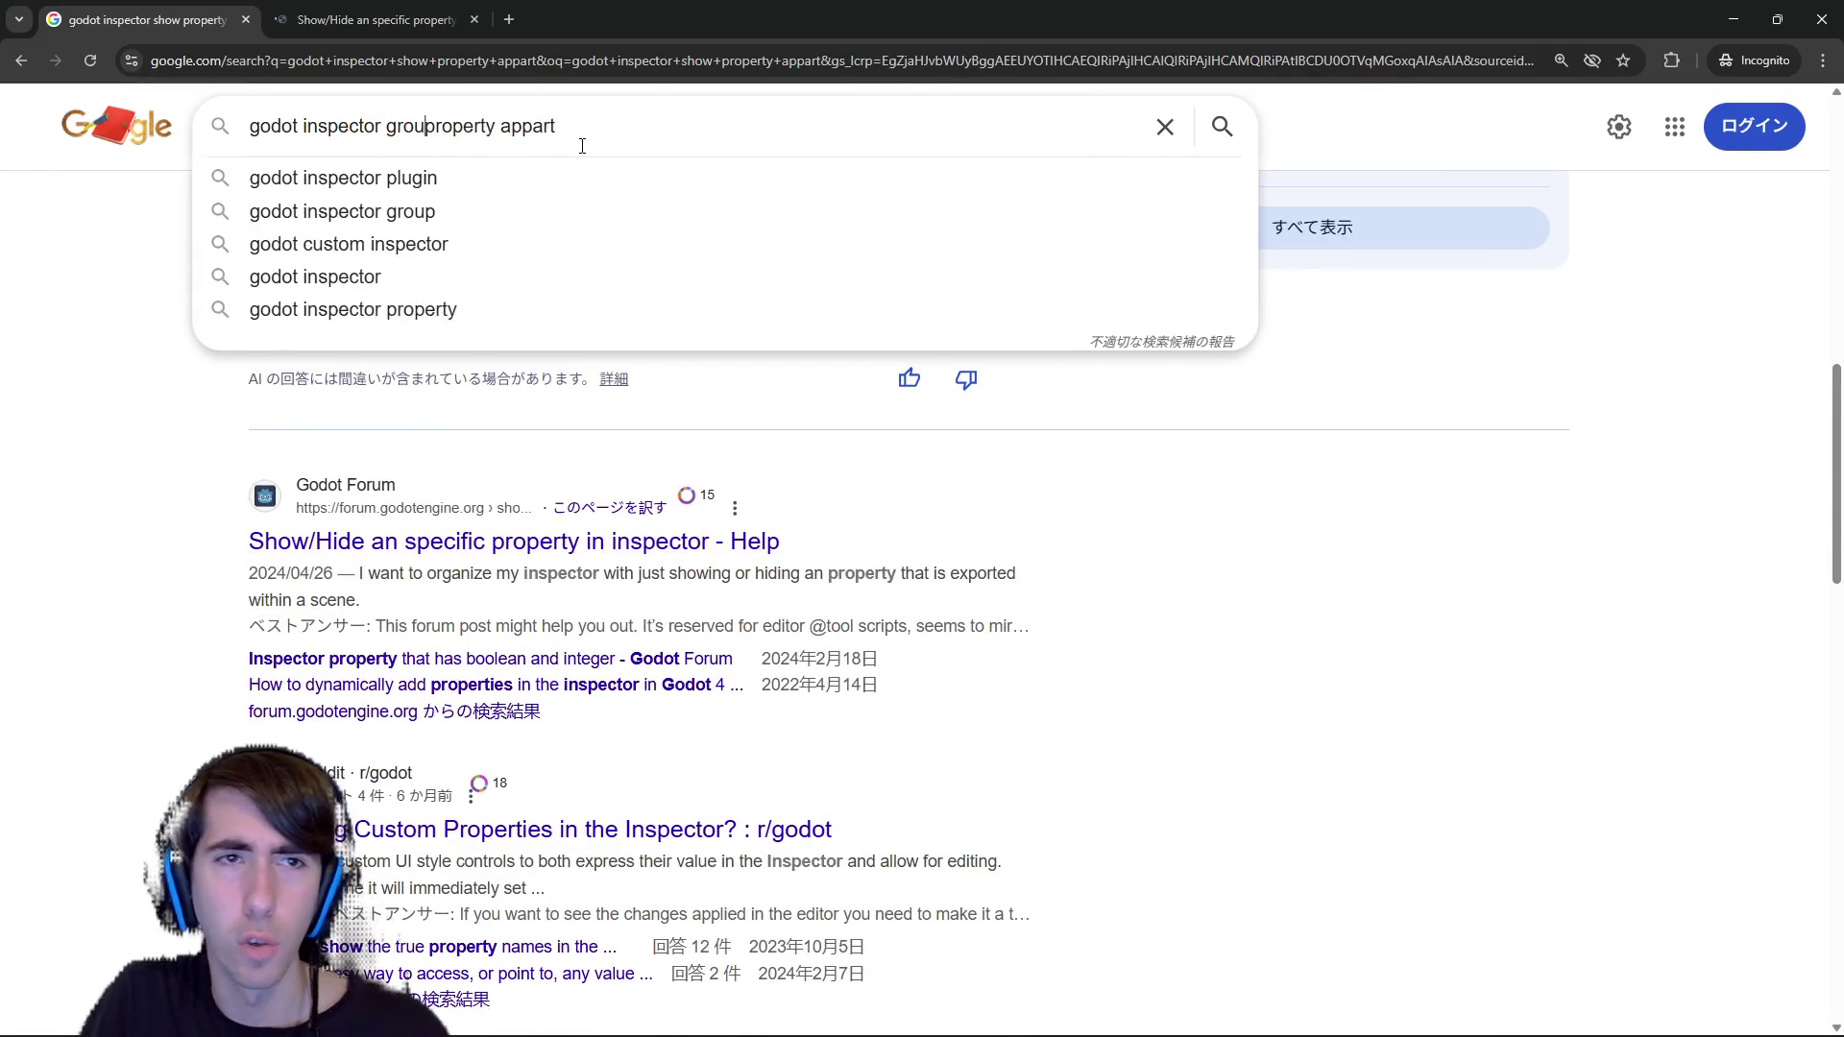
key(End)
key(ctrl+BackSpace)
key(BackSpace)
key(BackSpace)
text(ies)
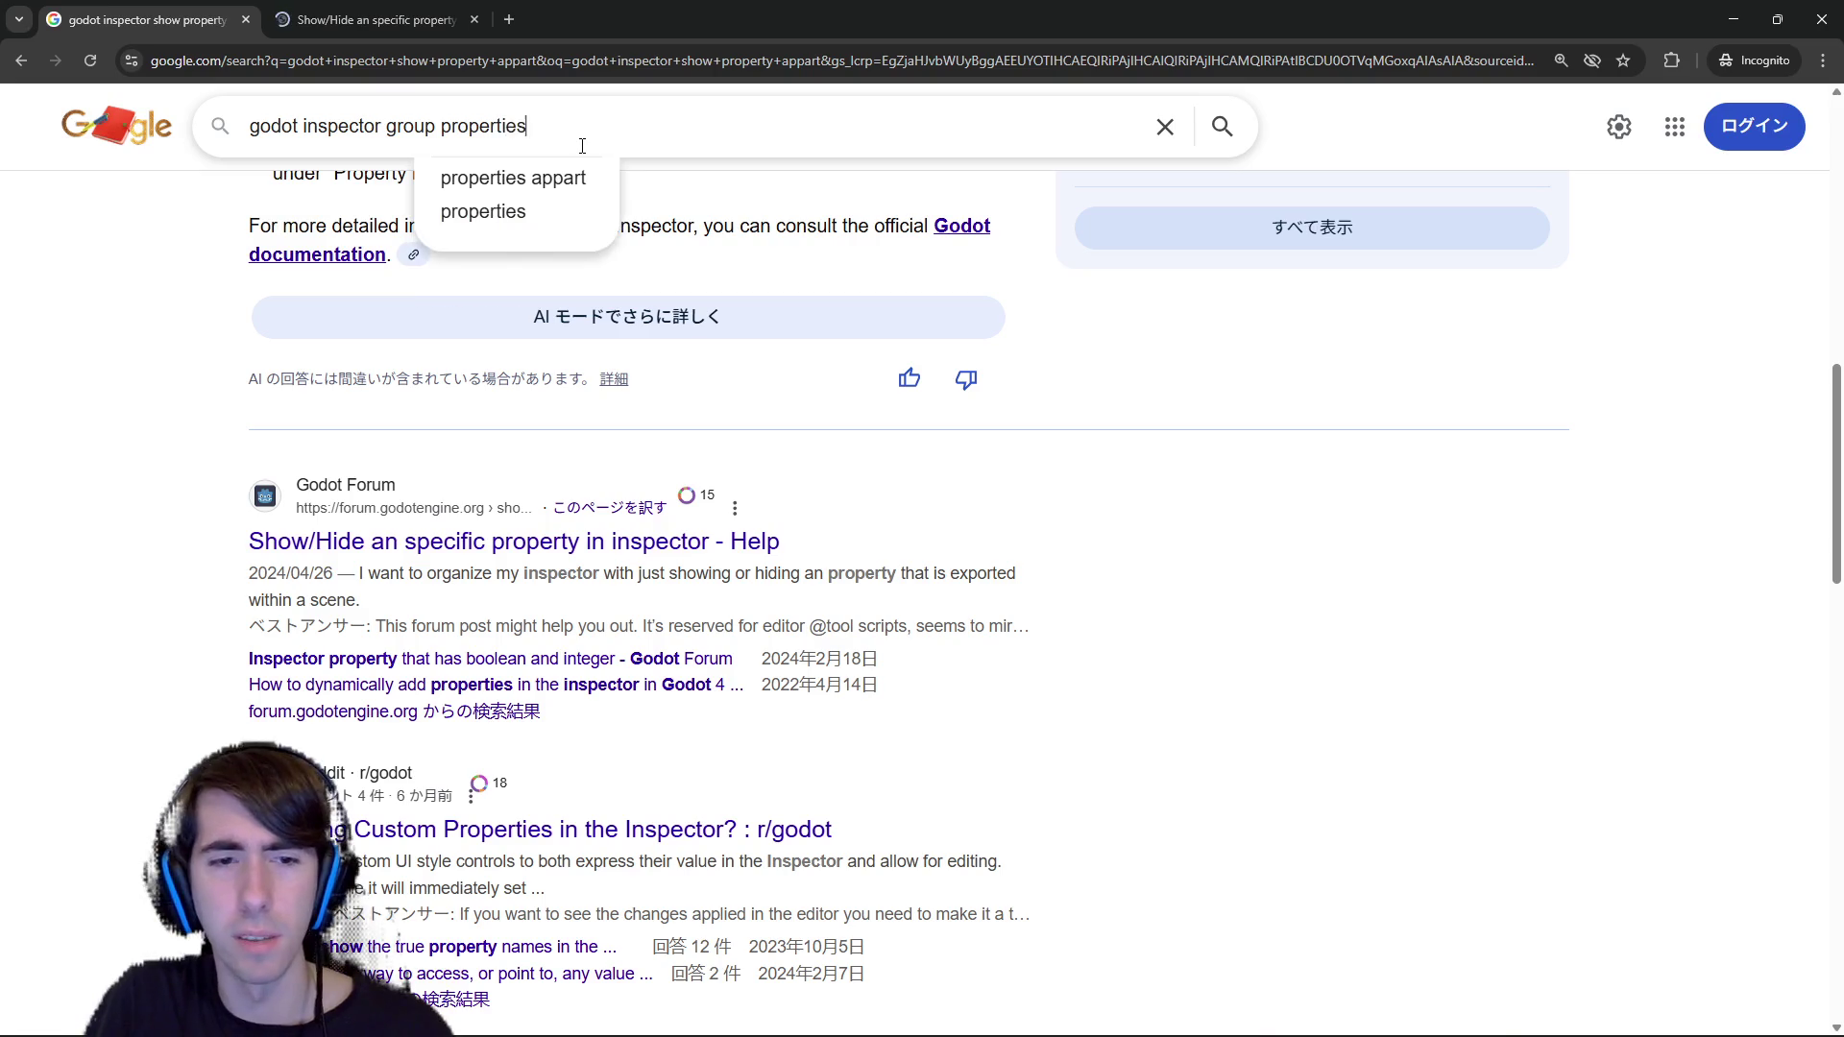
key(Return)
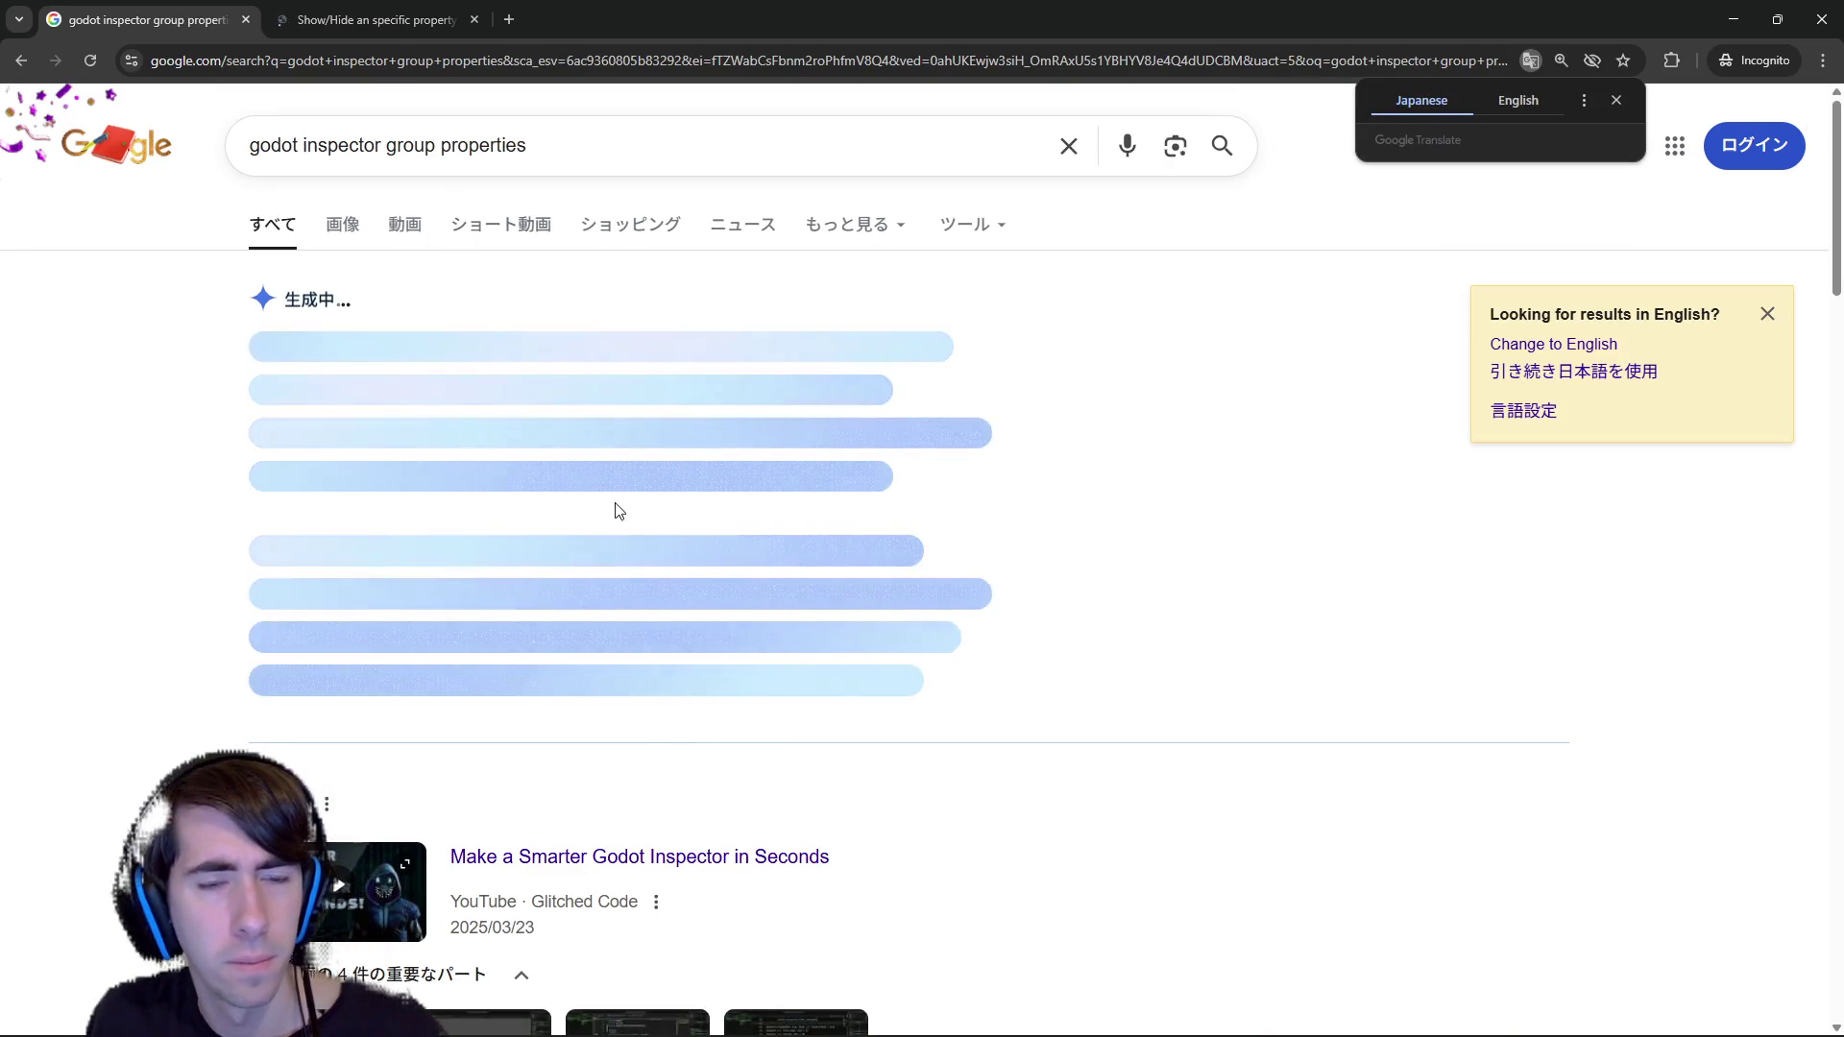
drag(573, 345, 923, 351)
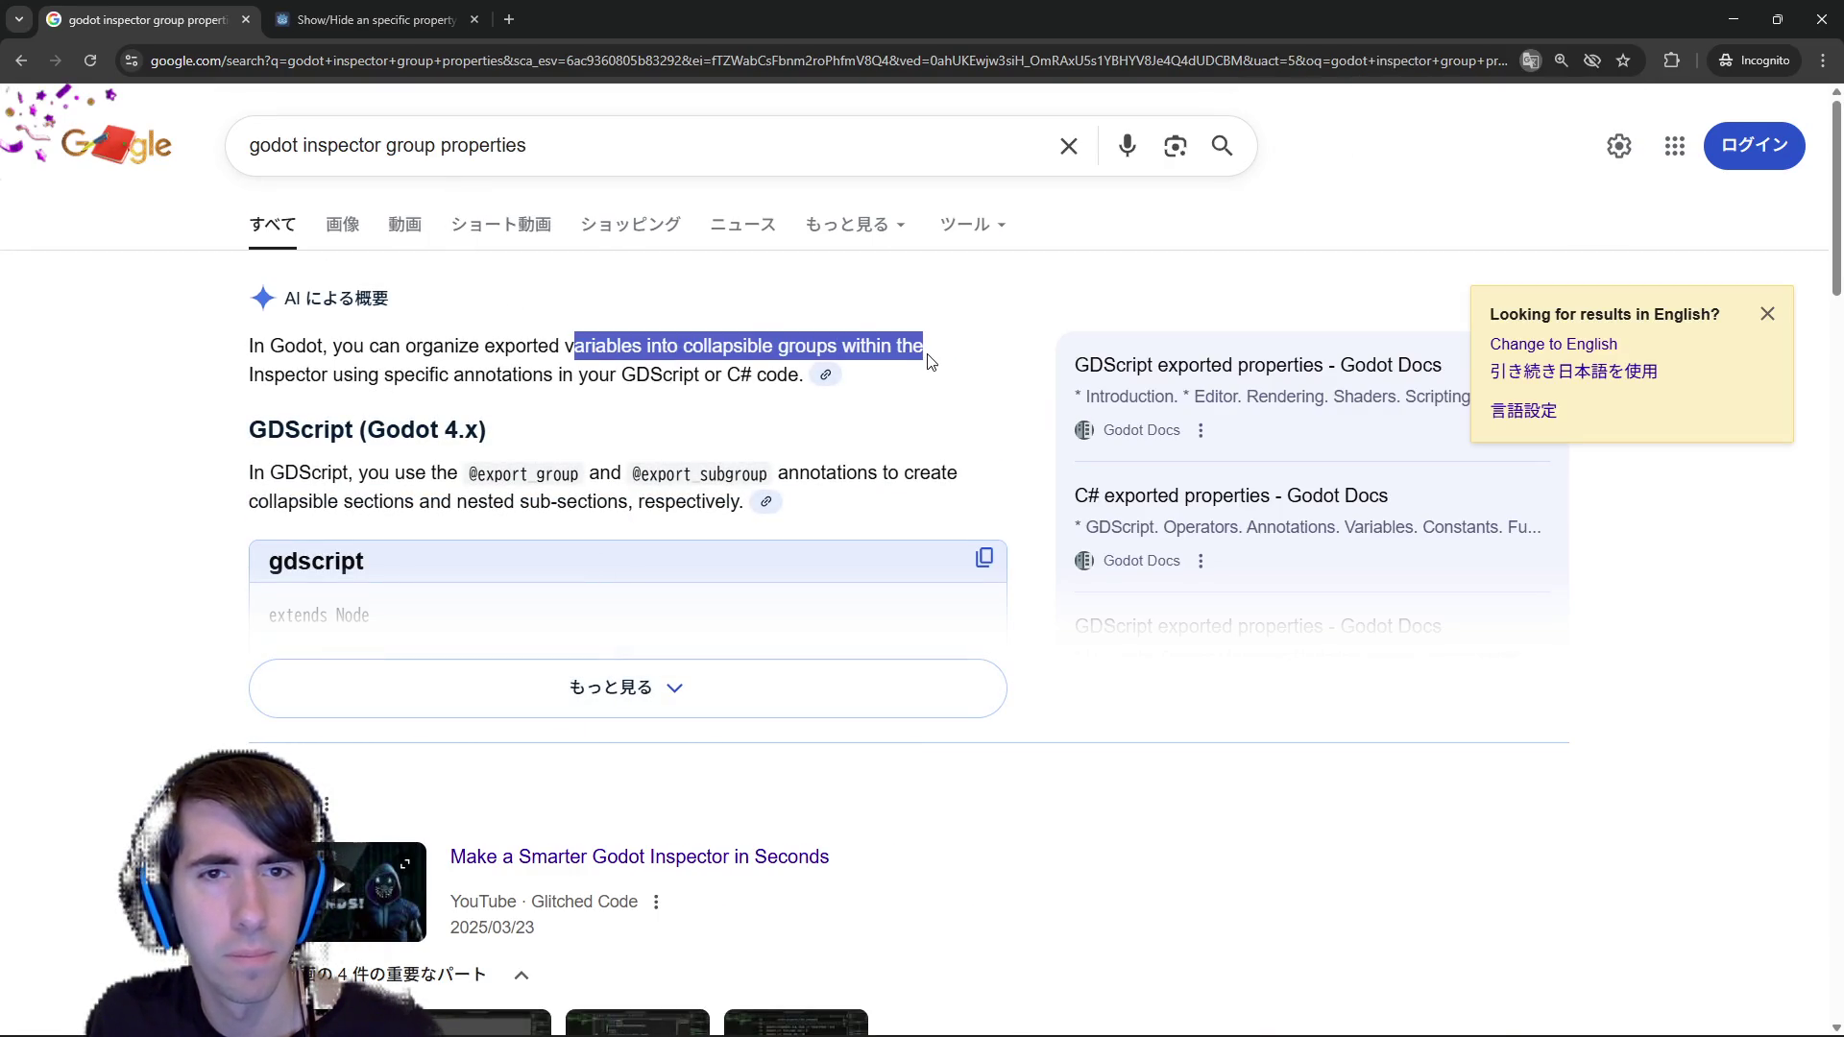
click(605, 683)
scroll(602, 690, down, 2)
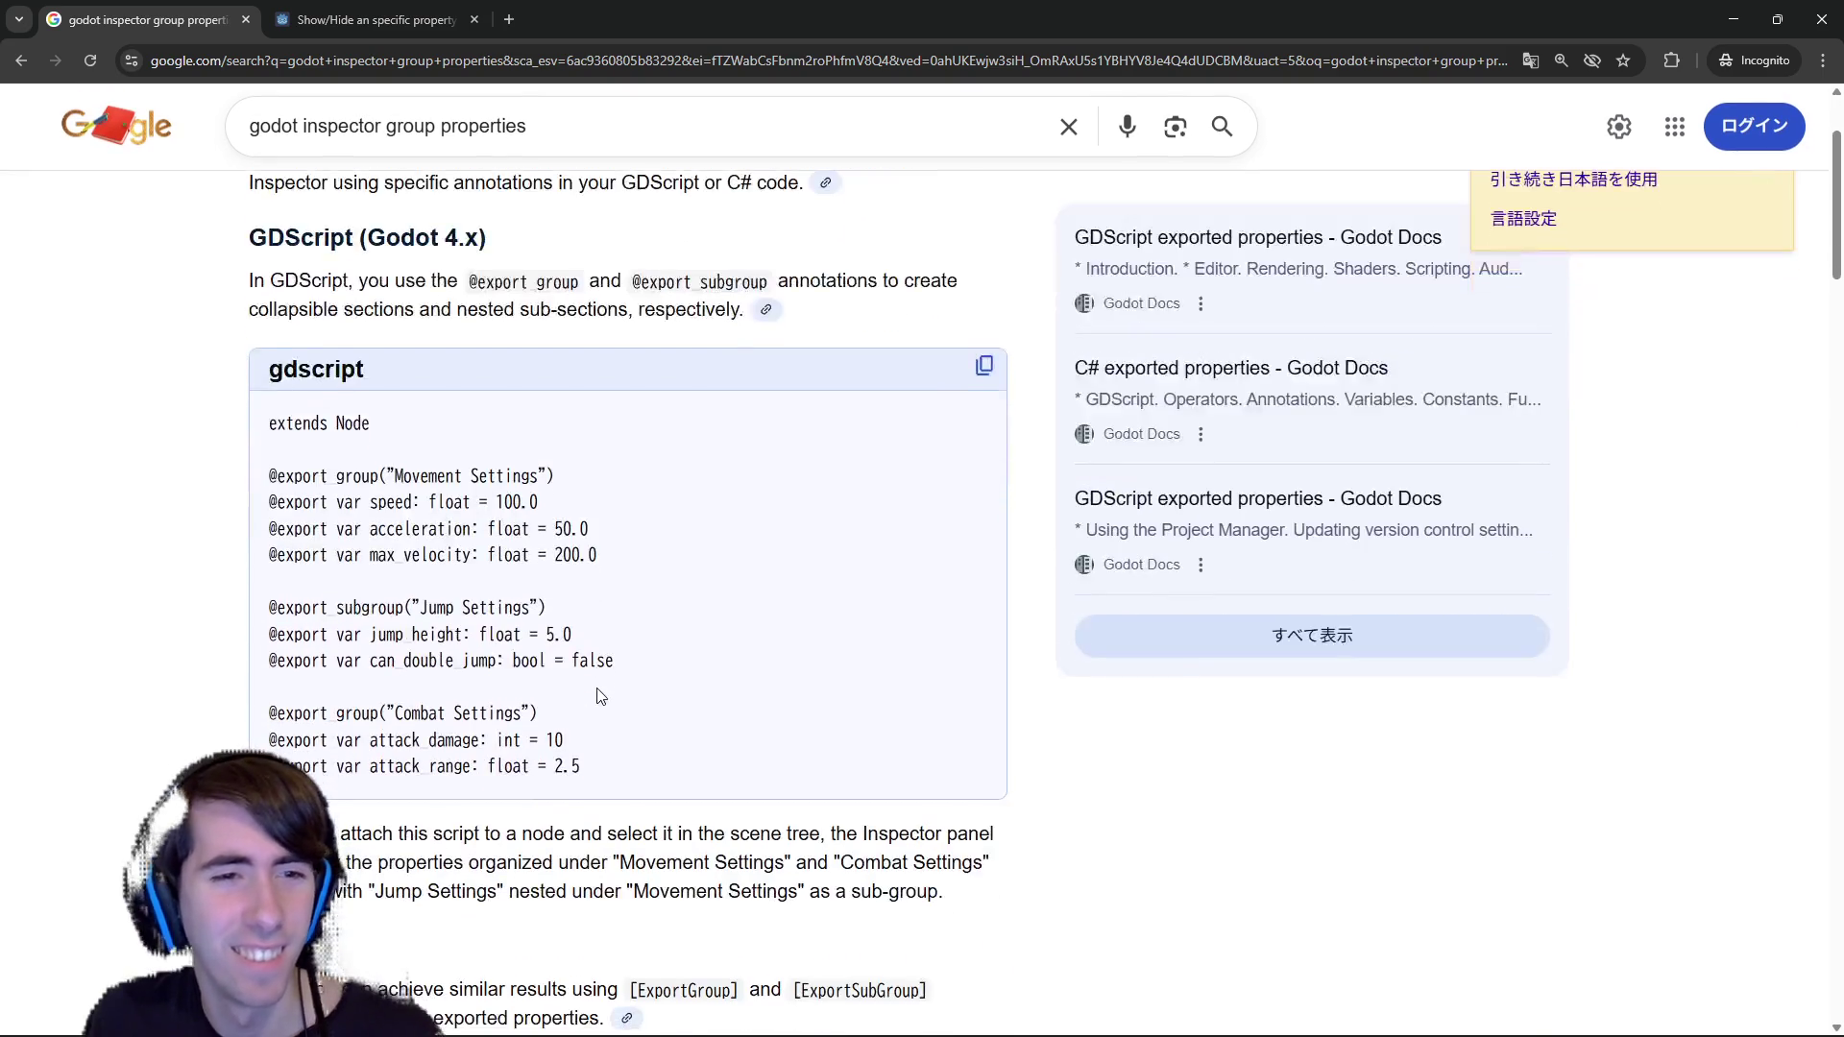
drag(284, 471, 420, 475)
click(605, 470)
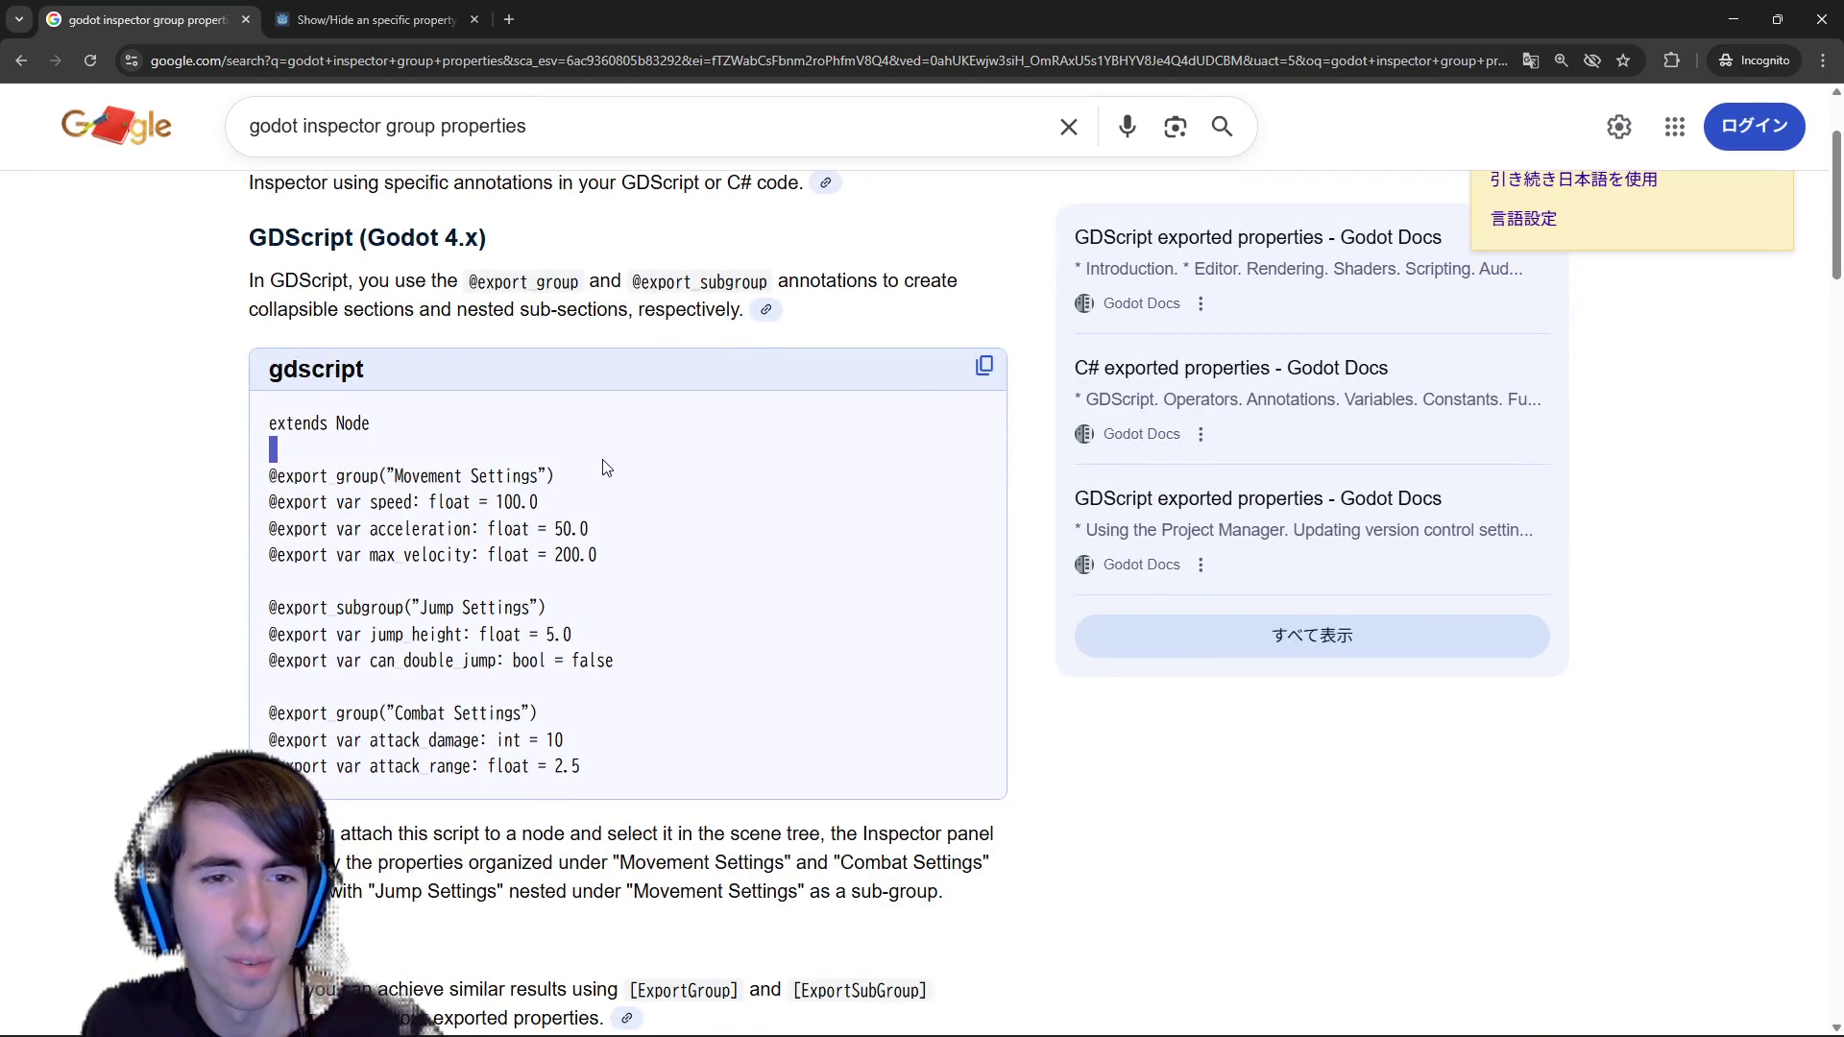
drag(617, 488, 270, 482)
right_click(271, 483)
click(317, 518)
key(alt+Tab)
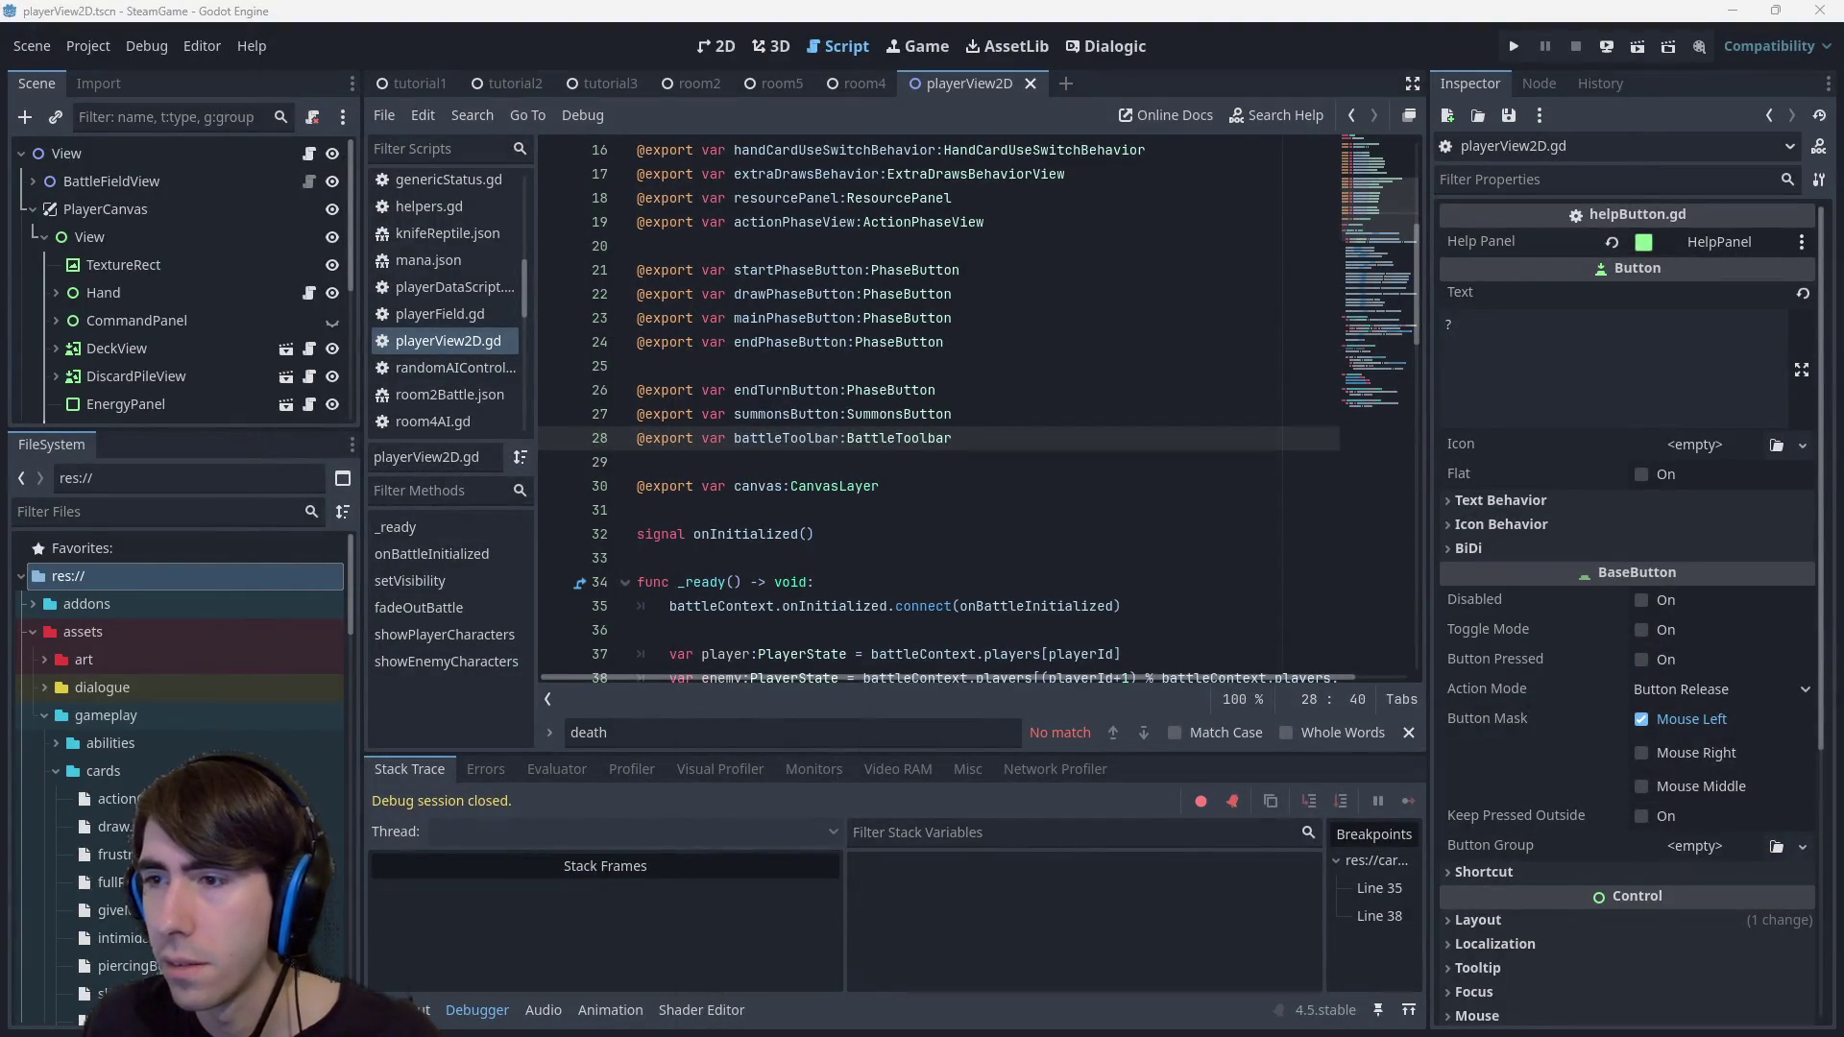
scroll(899, 335, up, 5)
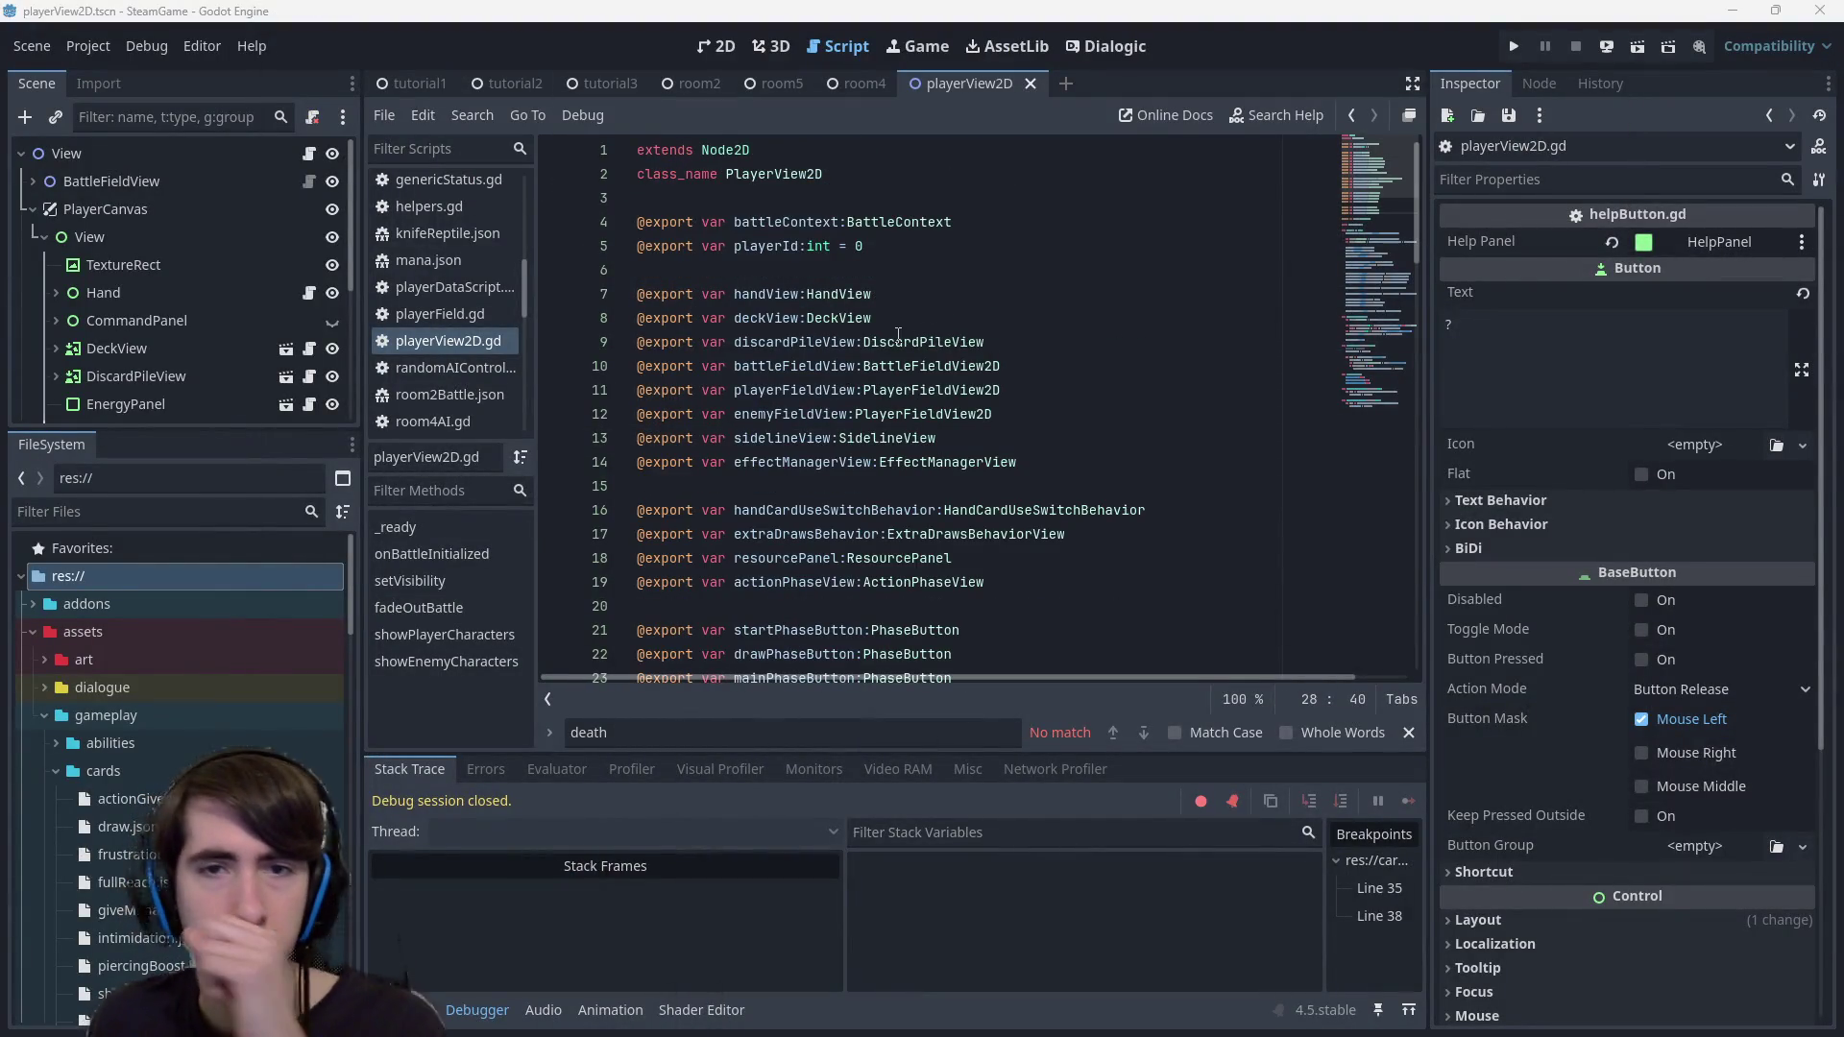
click(881, 264)
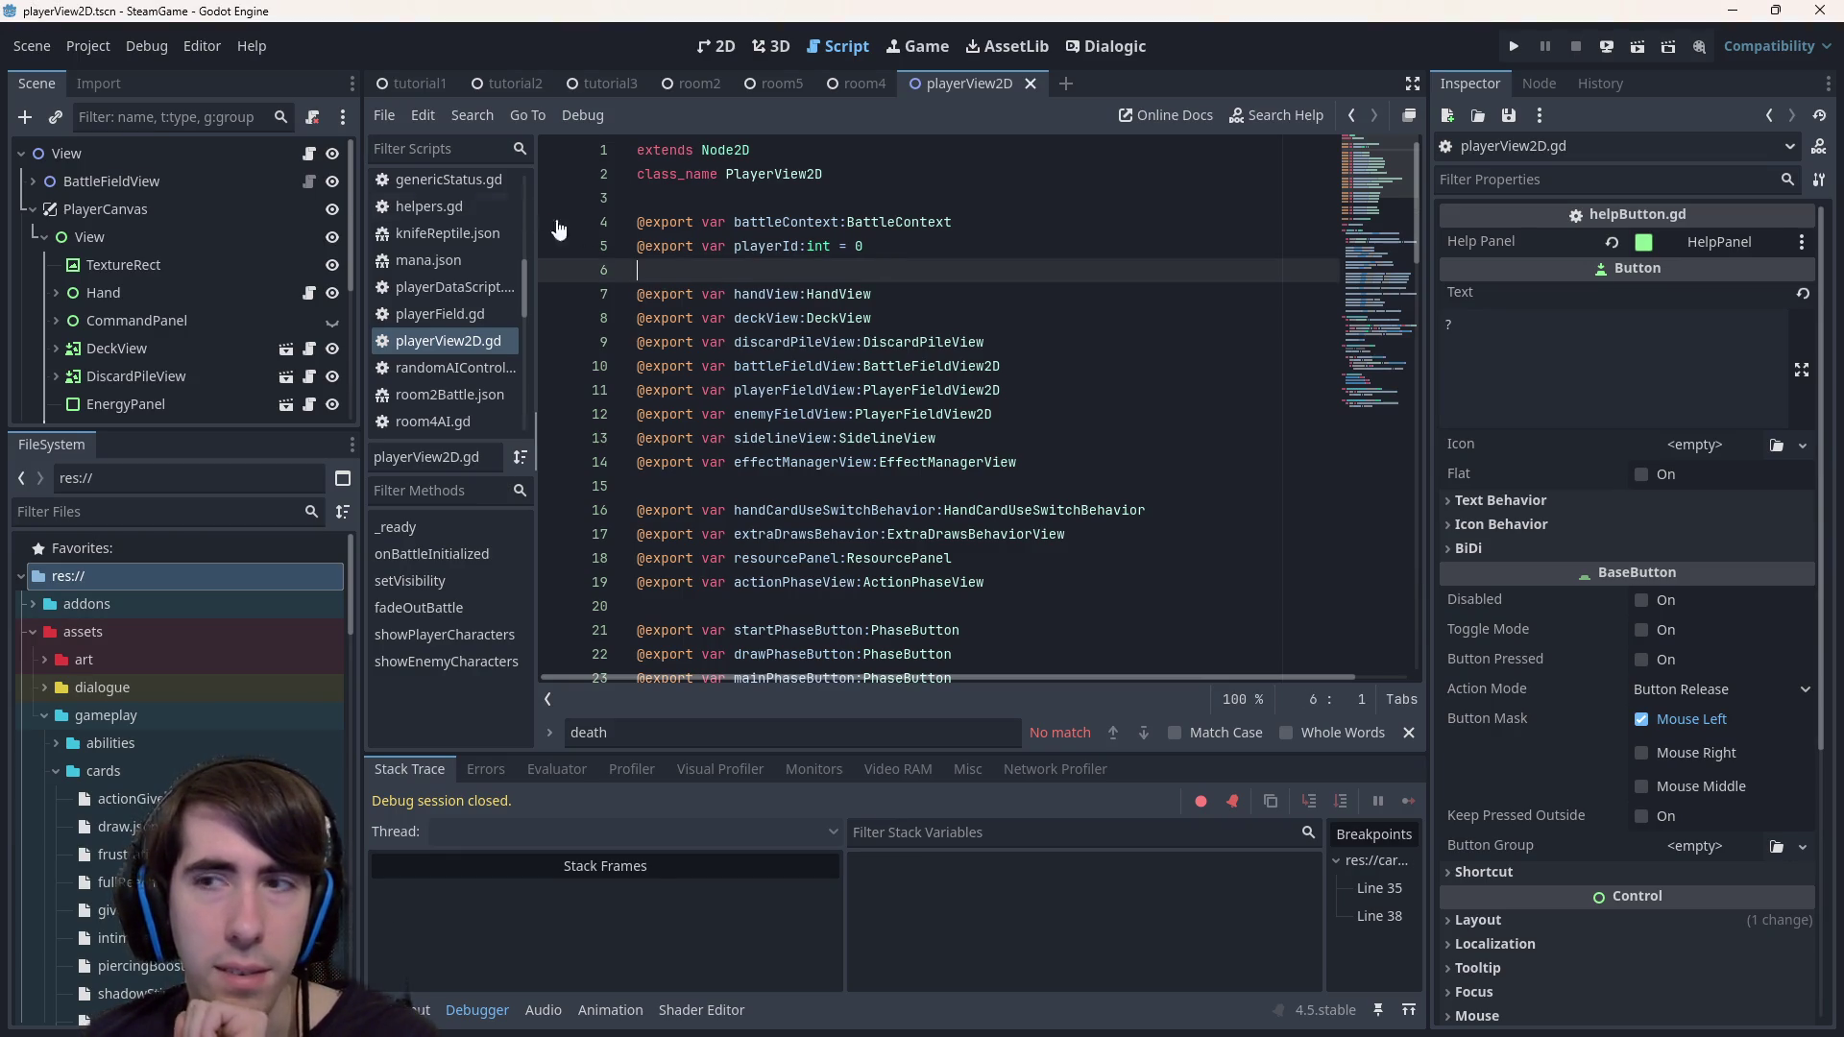
click(111, 182)
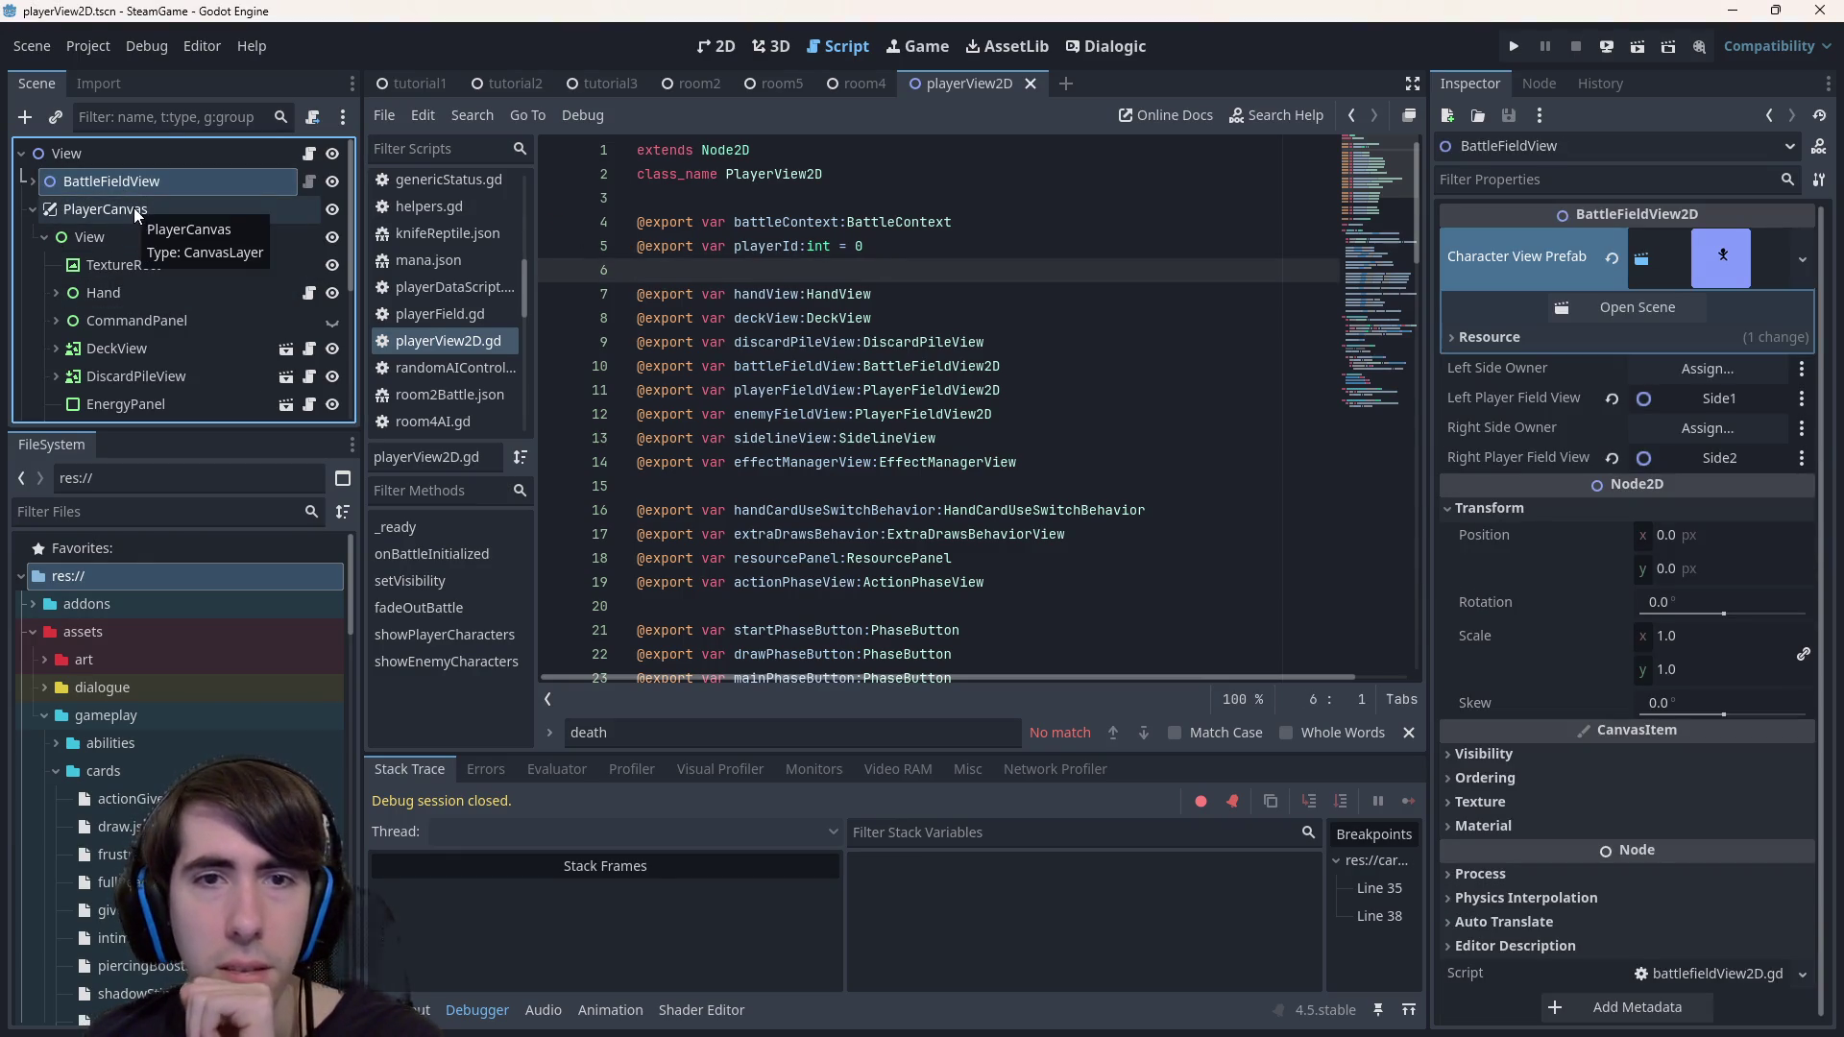
click(863, 270)
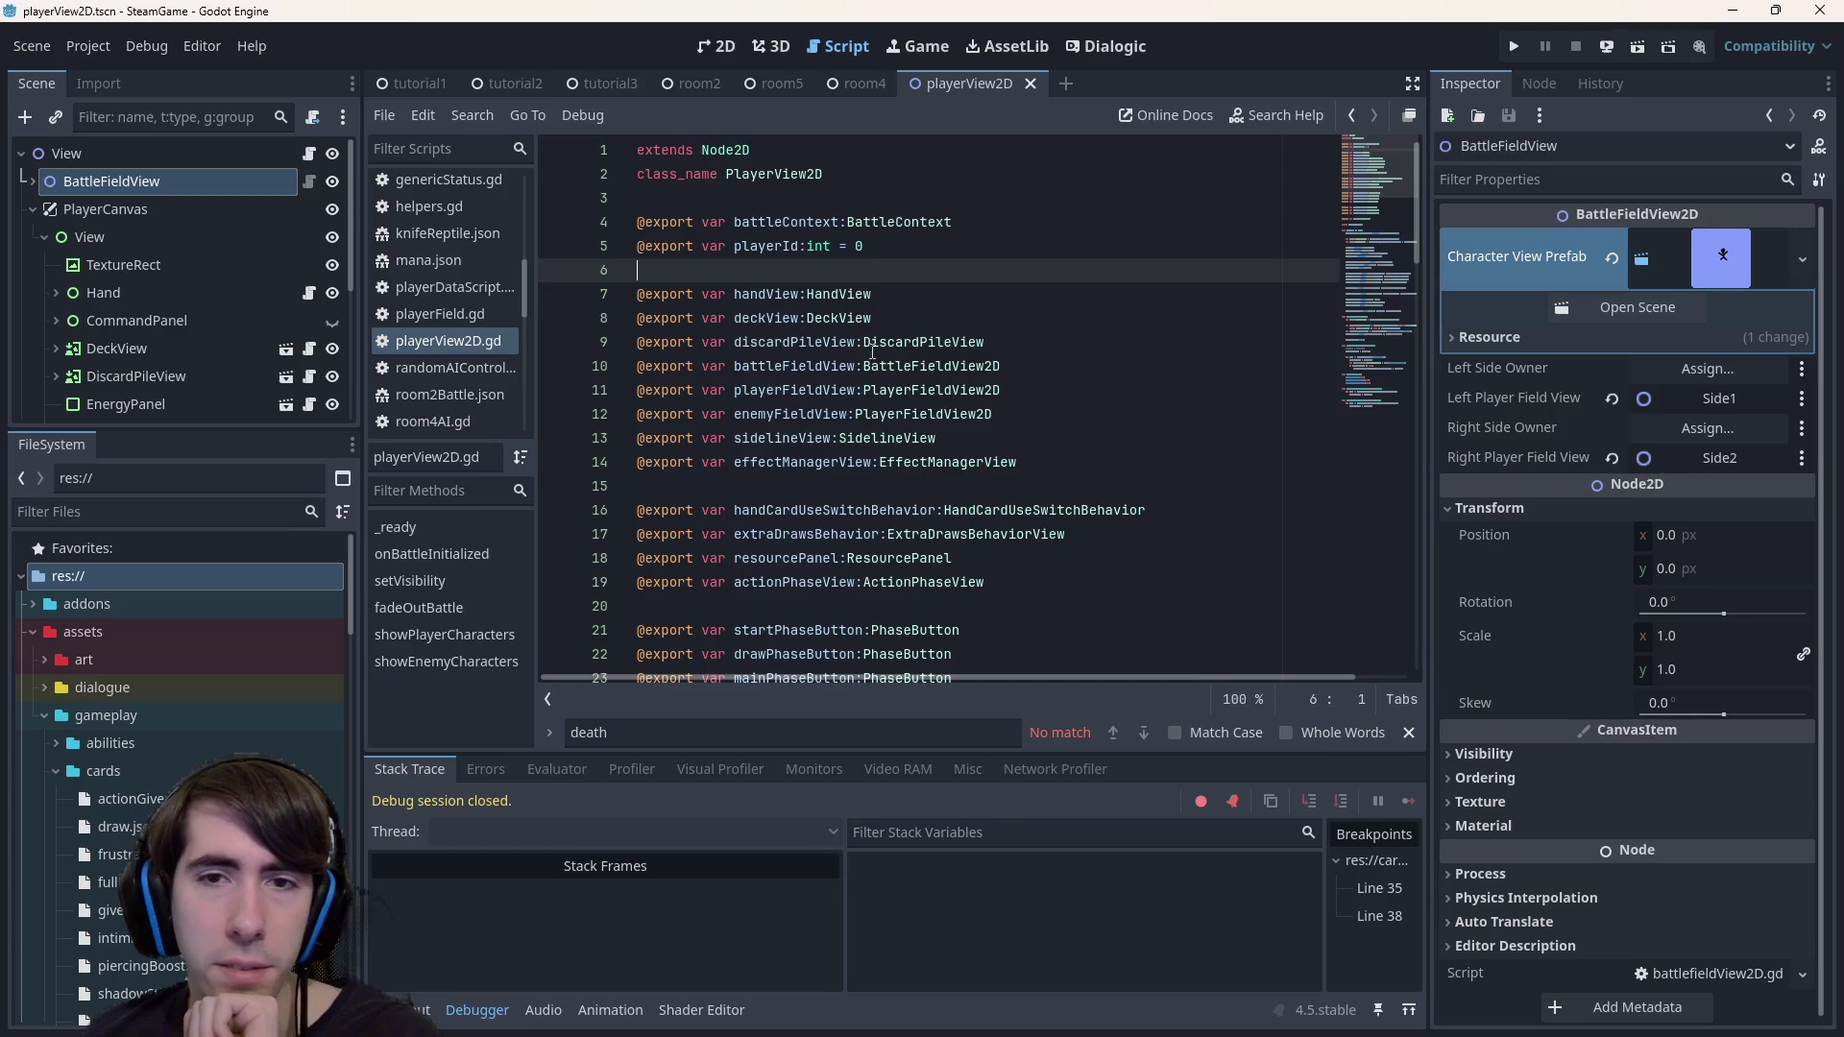
scroll(872, 351, down, 3)
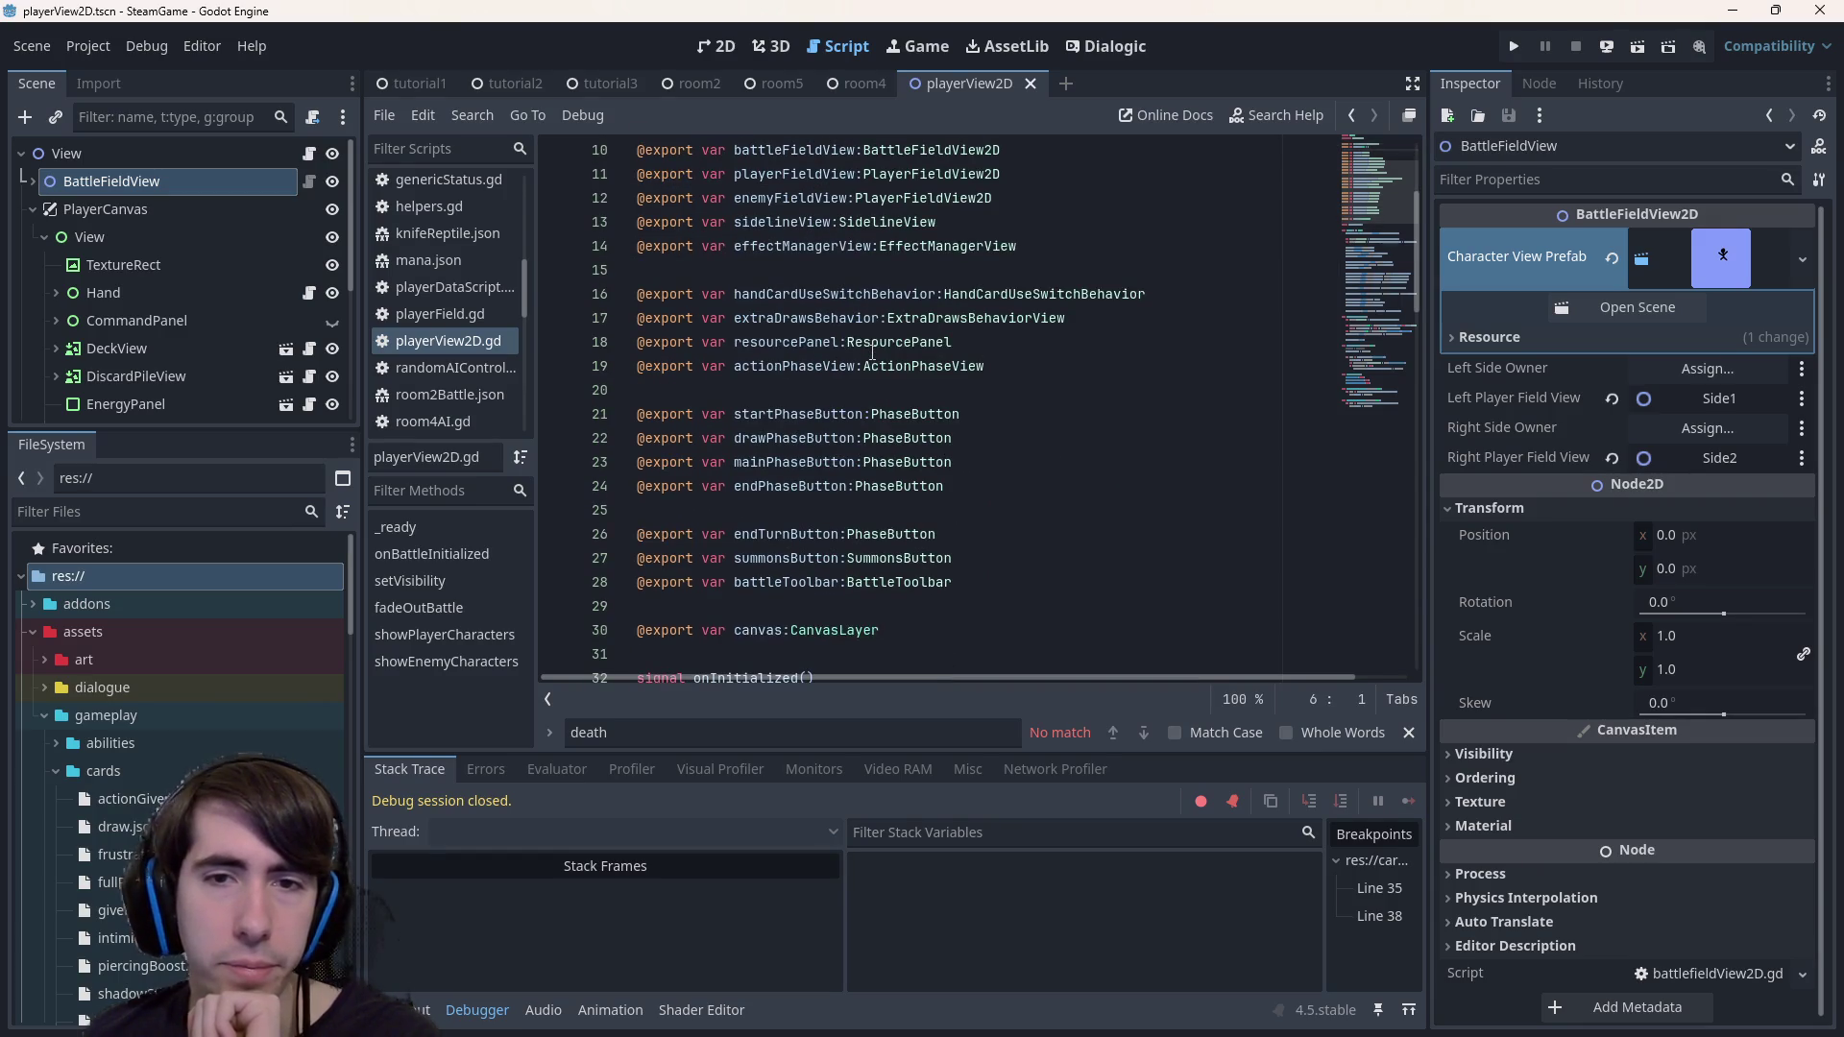
key(Return)
text(@export_group("Movement Settings"))
- Rename the pasted group to 'View Setup' and save the script
double_click(787, 222)
double_click(863, 222)
key(BackSpace)
key(ctrl+BackSpace)
text(View Setup)
key(ctrl+s)
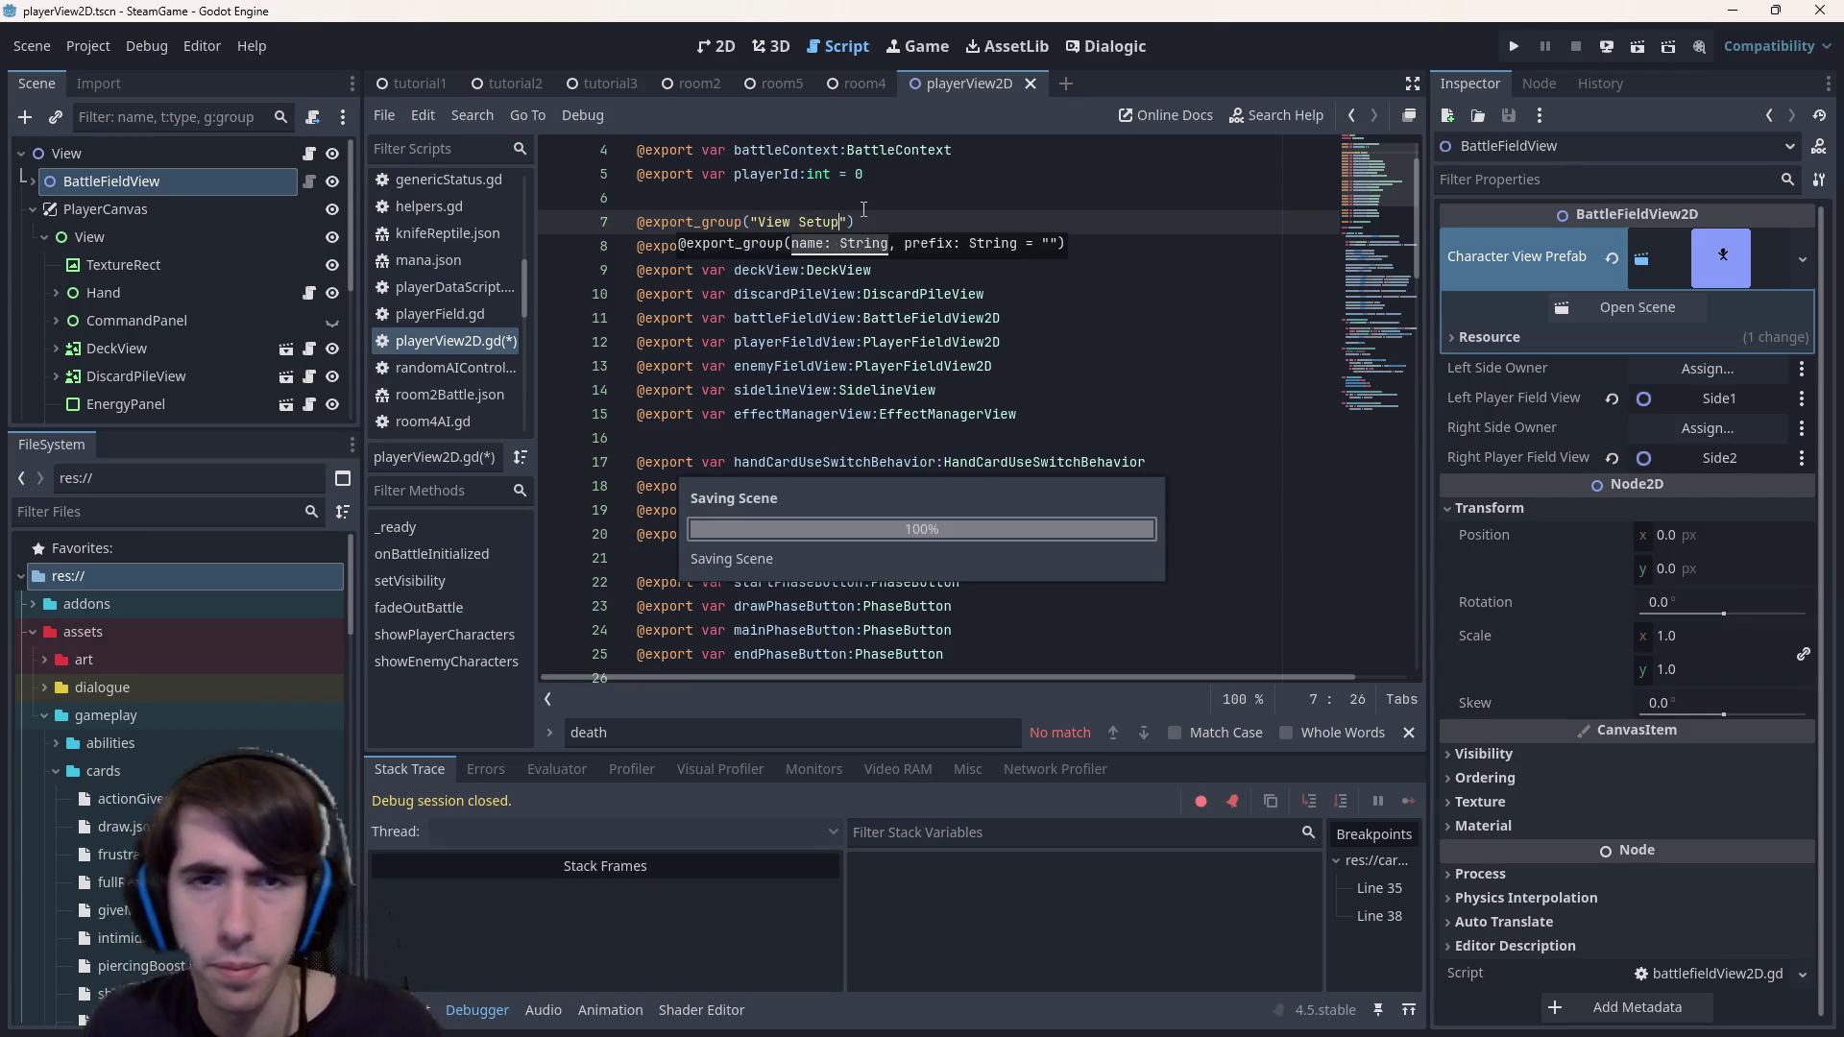
click(928, 343)
scroll(928, 343, down, 2)
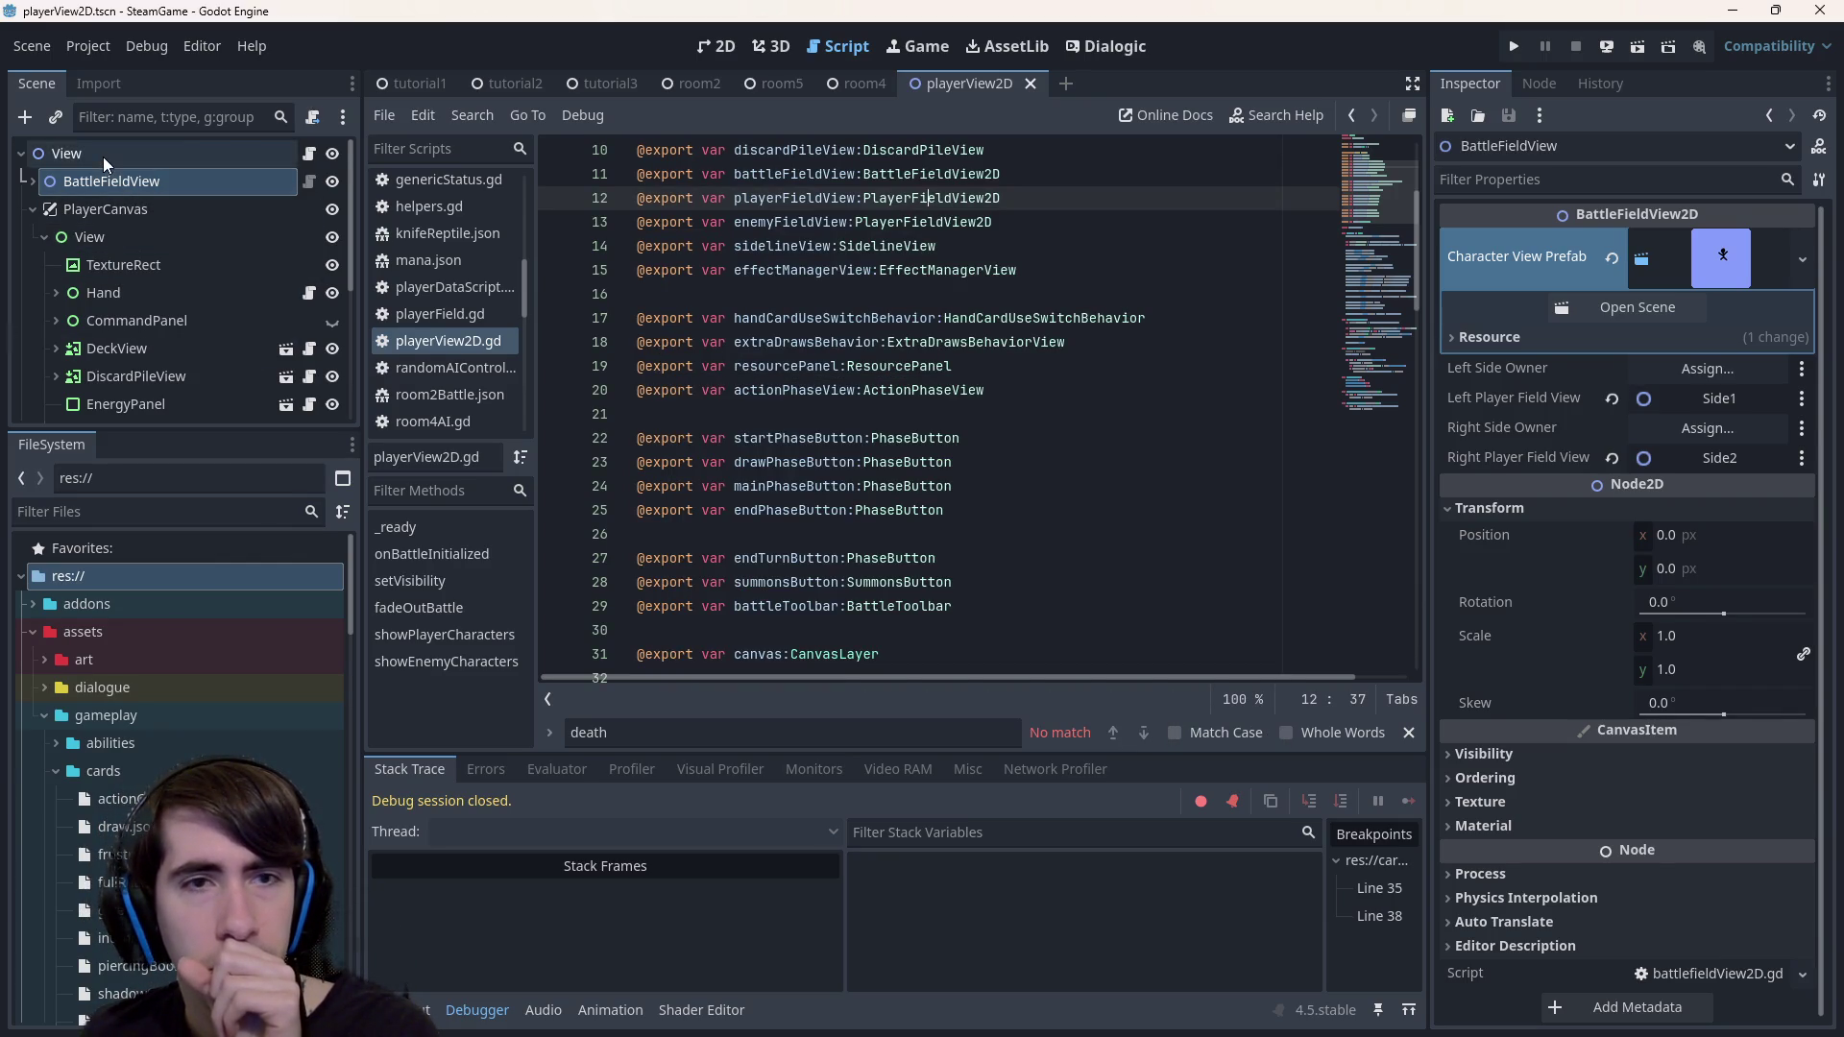
- Select the View root node and check its View Setup group in the Inspector
click(102, 158)
click(1633, 307)
click(1633, 307)
click(1633, 307)
click(1580, 303)
click(1580, 303)
scroll(1564, 383, down, 3)
scroll(1564, 383, up, 3)
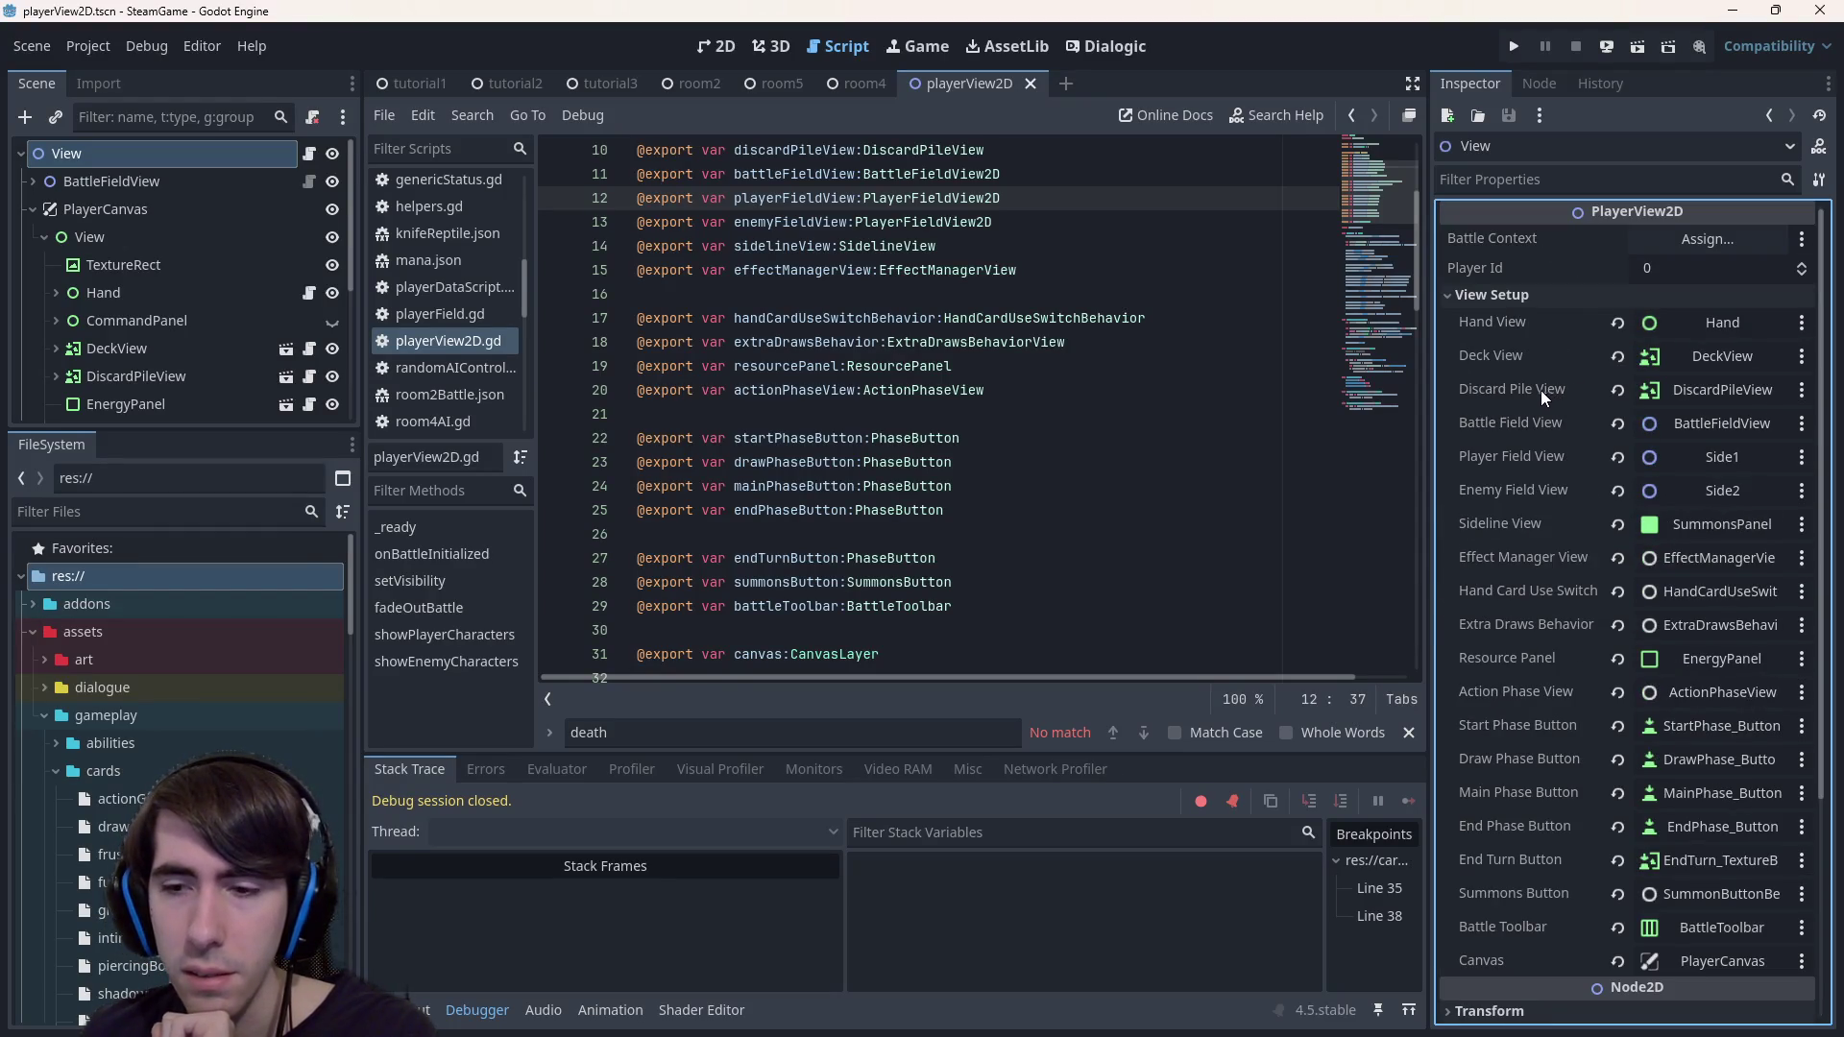
- Switch to the room5 scene and confirm its View node shows the View Setup group
click(758, 83)
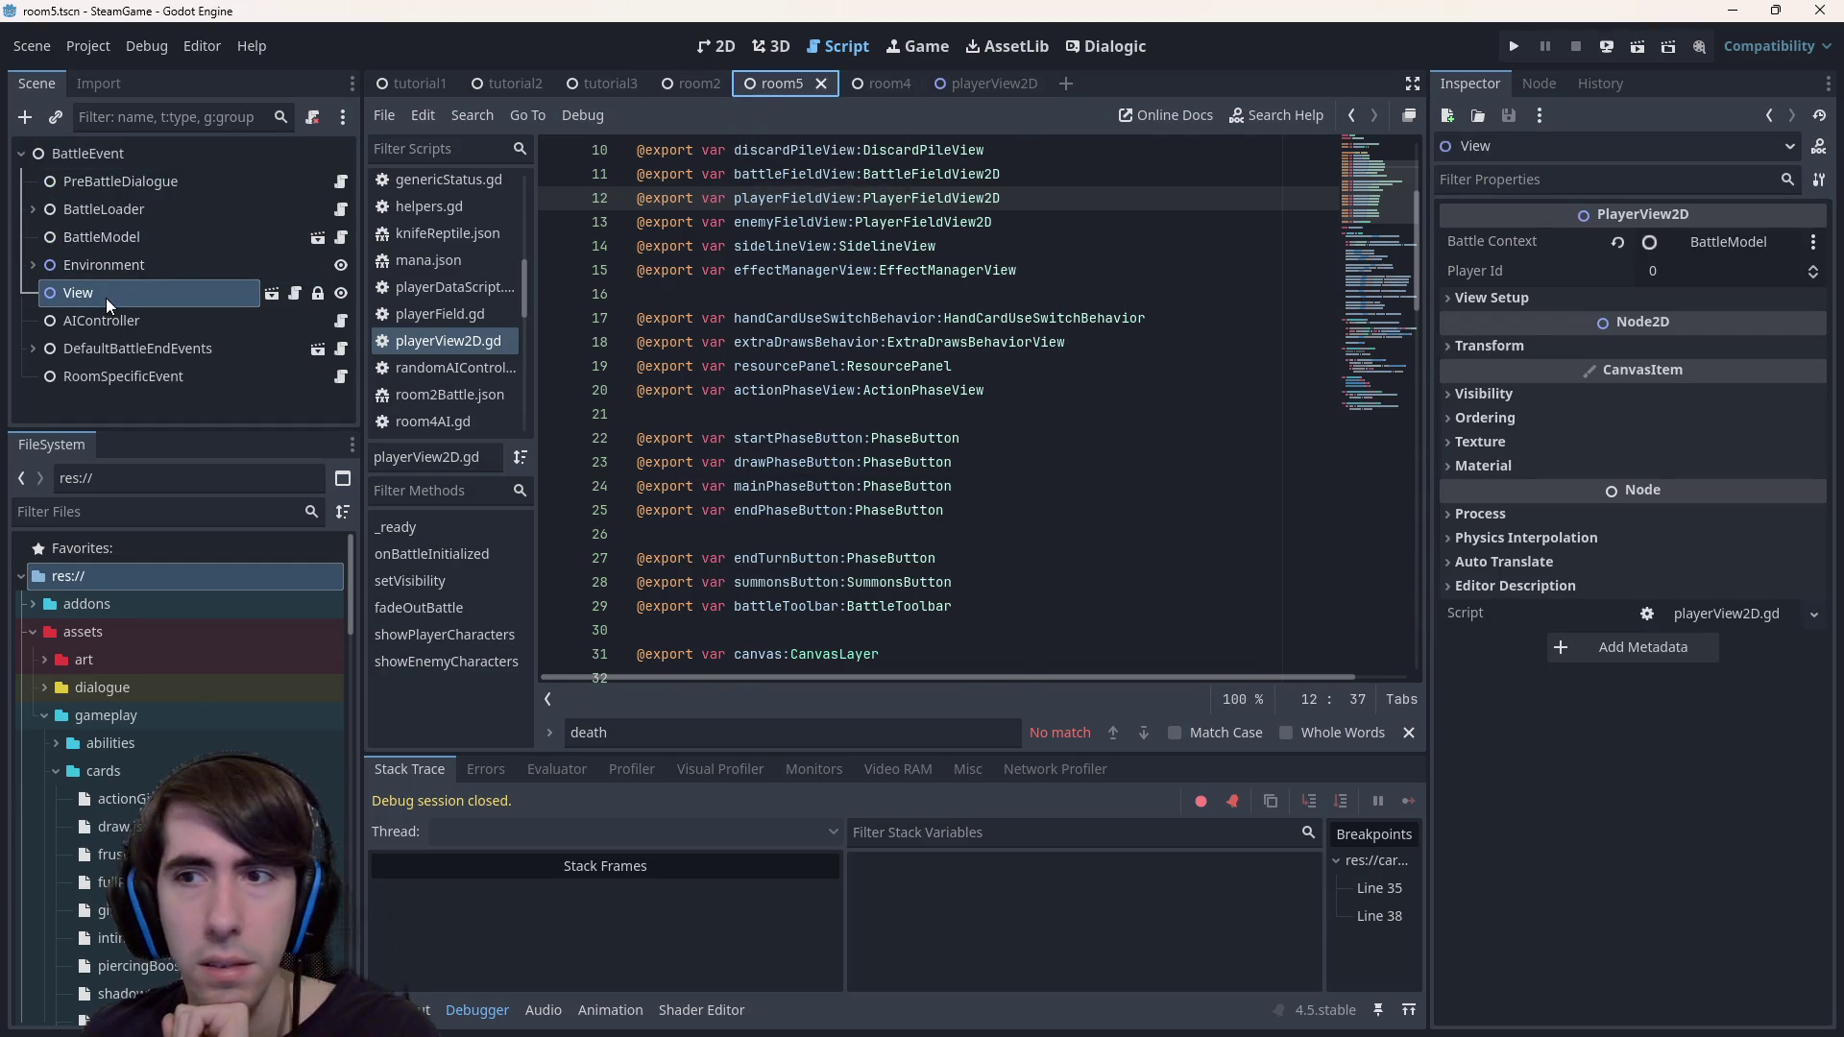
click(1507, 296)
scroll(1617, 643, down, 3)
scroll(1602, 749, up, 3)
click(1561, 295)
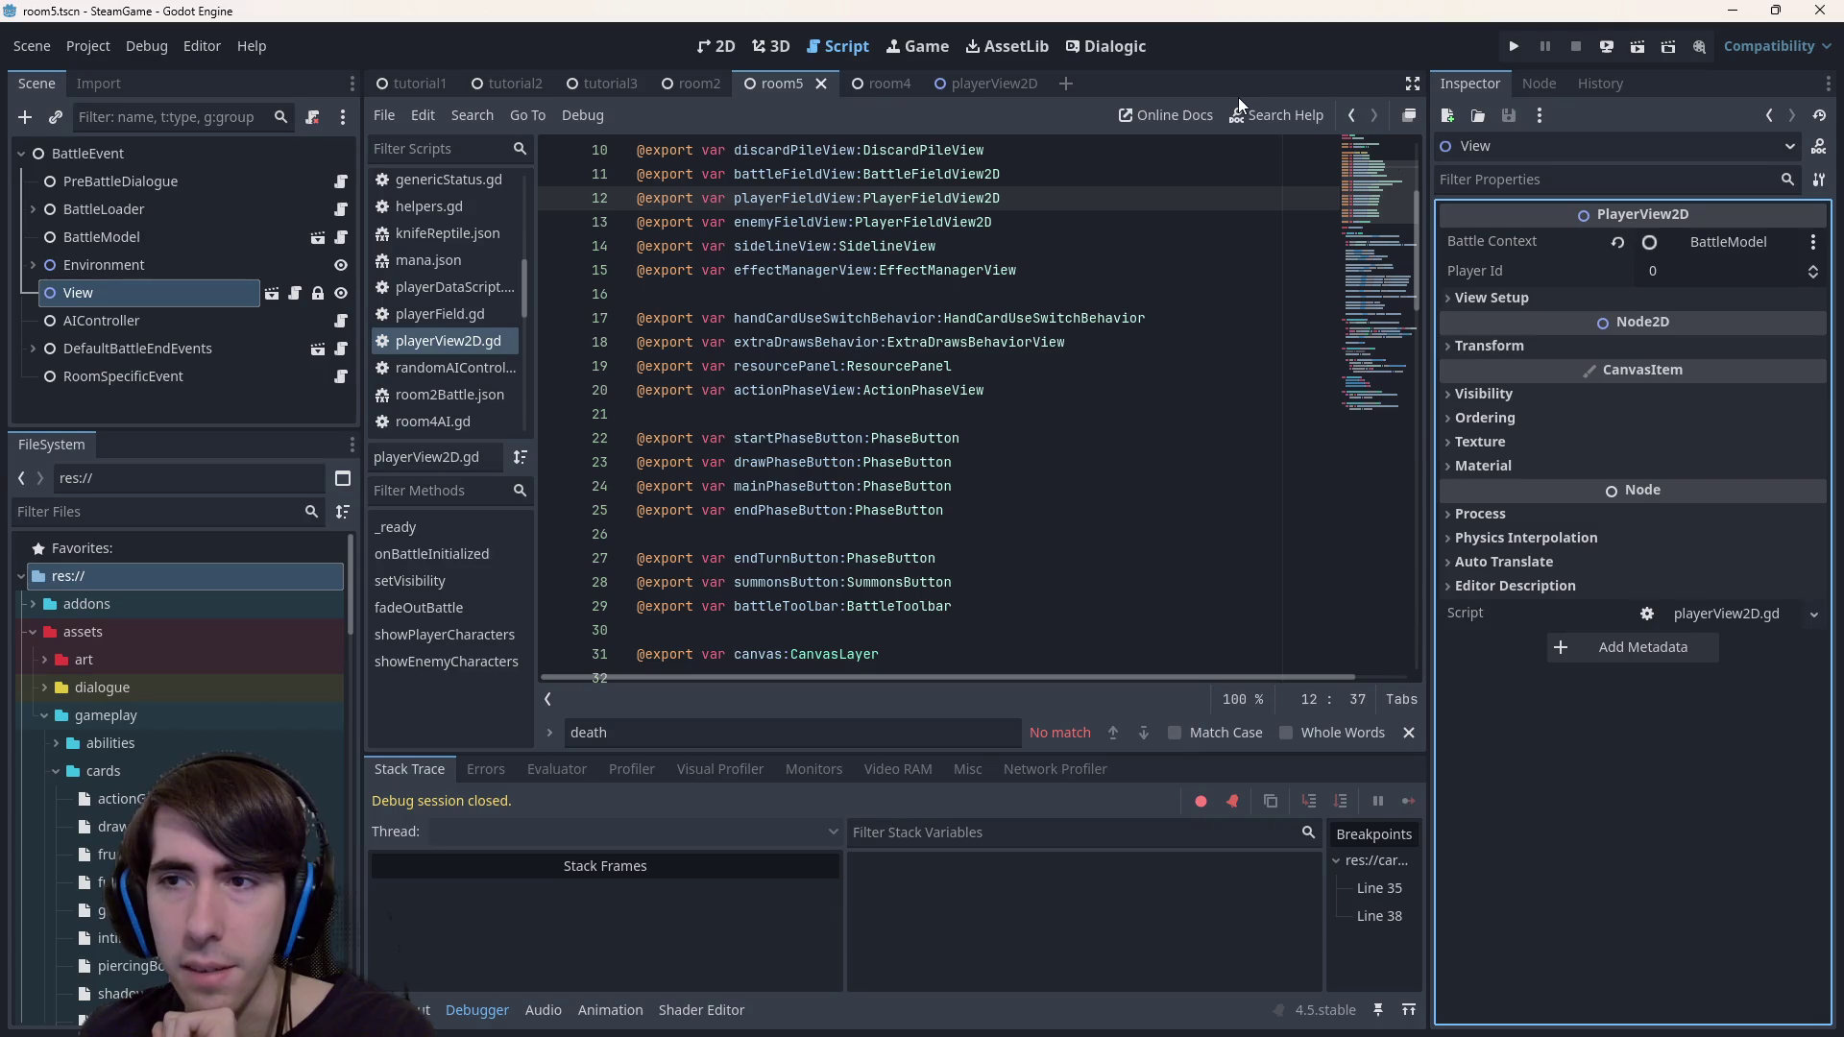
scroll(870, 343, up, 3)
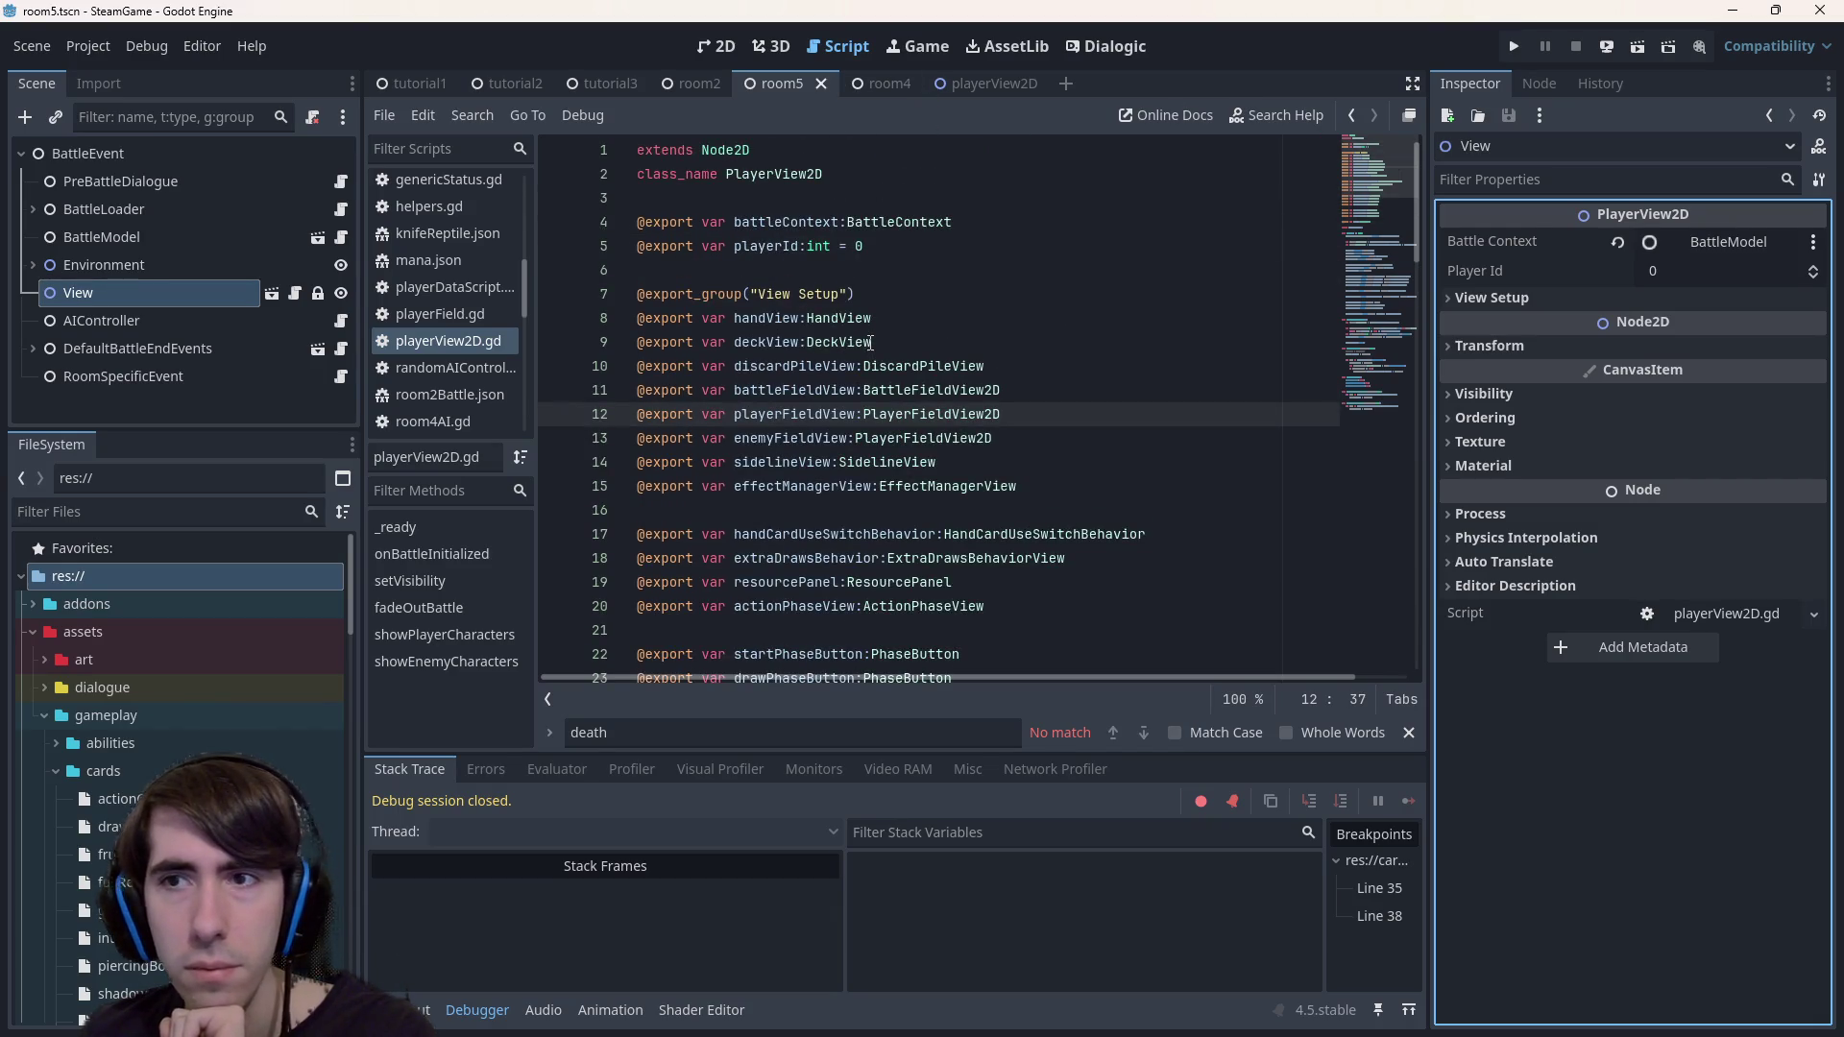
- Paste a copy of the View Setup export_group line onto a new line below the playerId export
scroll(870, 343, down, 1)
drag(856, 222, 612, 217)
key(ctrl+c)
scroll(870, 495, down, 4)
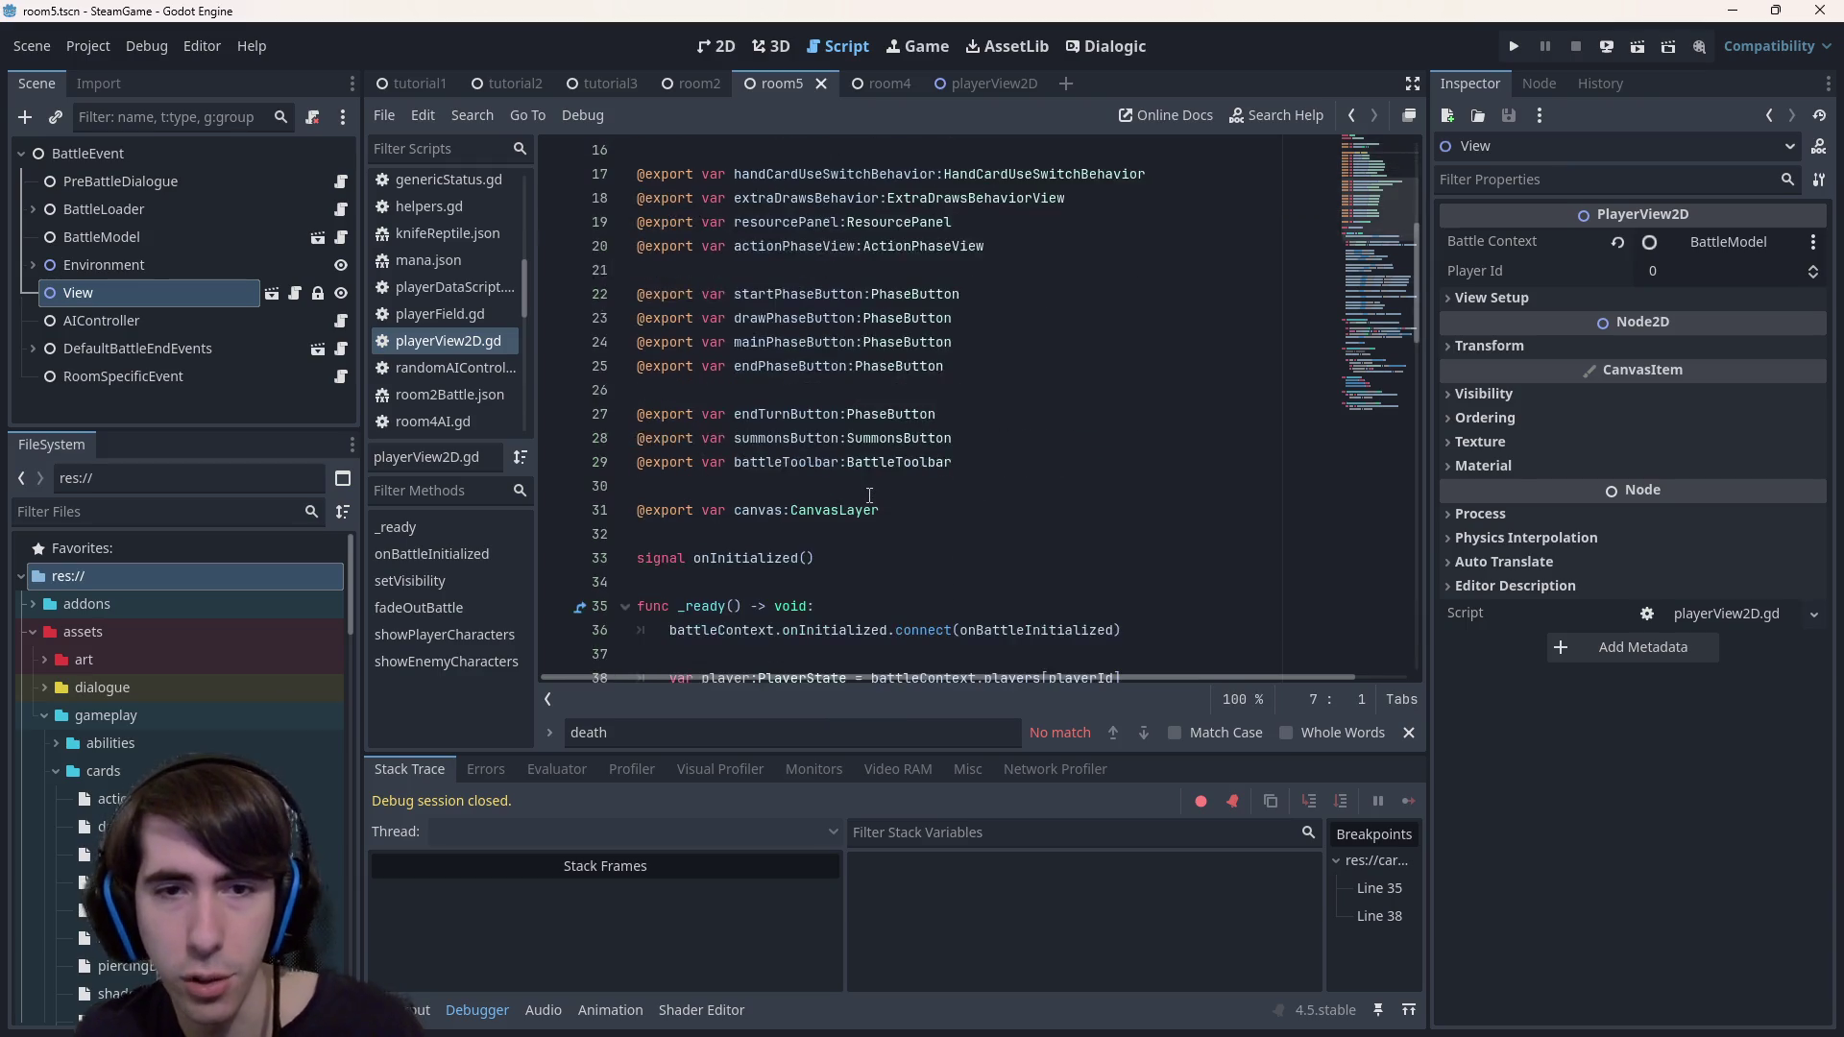
click(920, 505)
scroll(920, 505, up, 5)
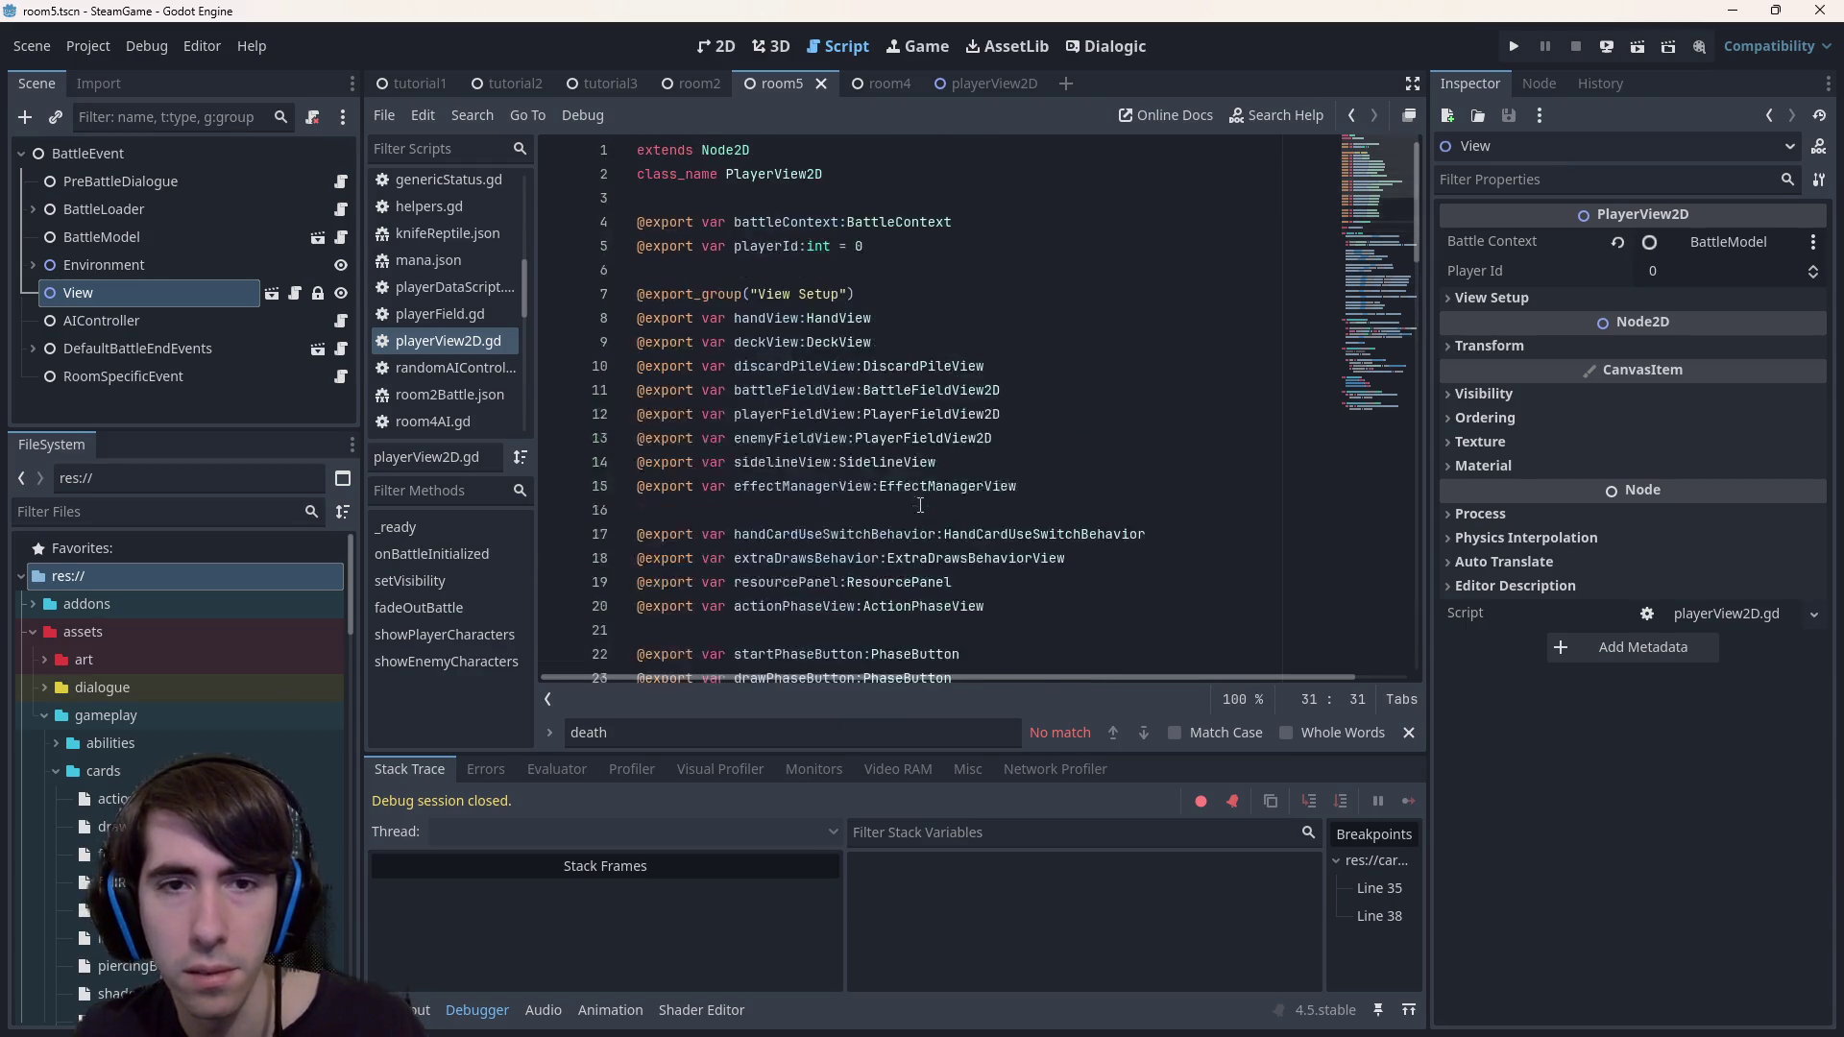
click(881, 251)
key(Return)
key(Return)
key(ctrl+v)
- Rename the pasted export group to 'Tutorial'
scroll(850, 417, down, 6)
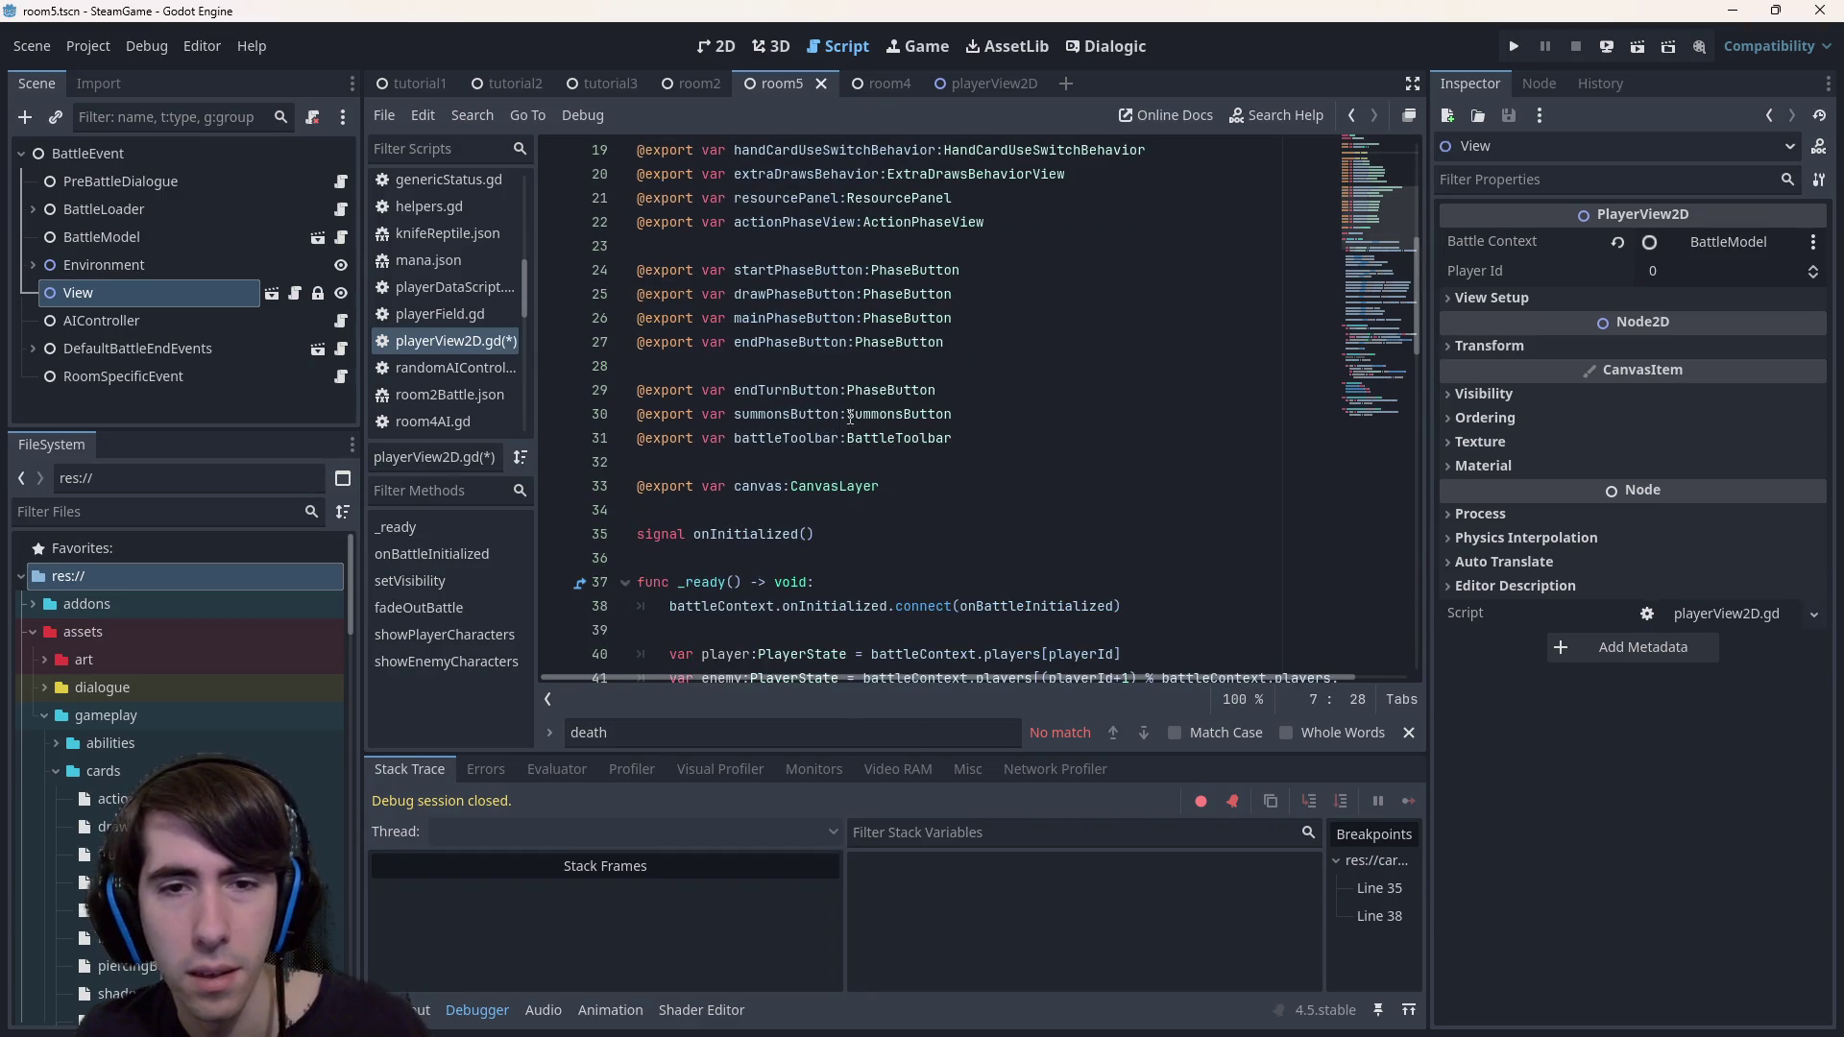
scroll(848, 365, up, 6)
double_click(813, 296)
key(BackSpace)
key(ctrl+BackSpace)
text(Tutorial)
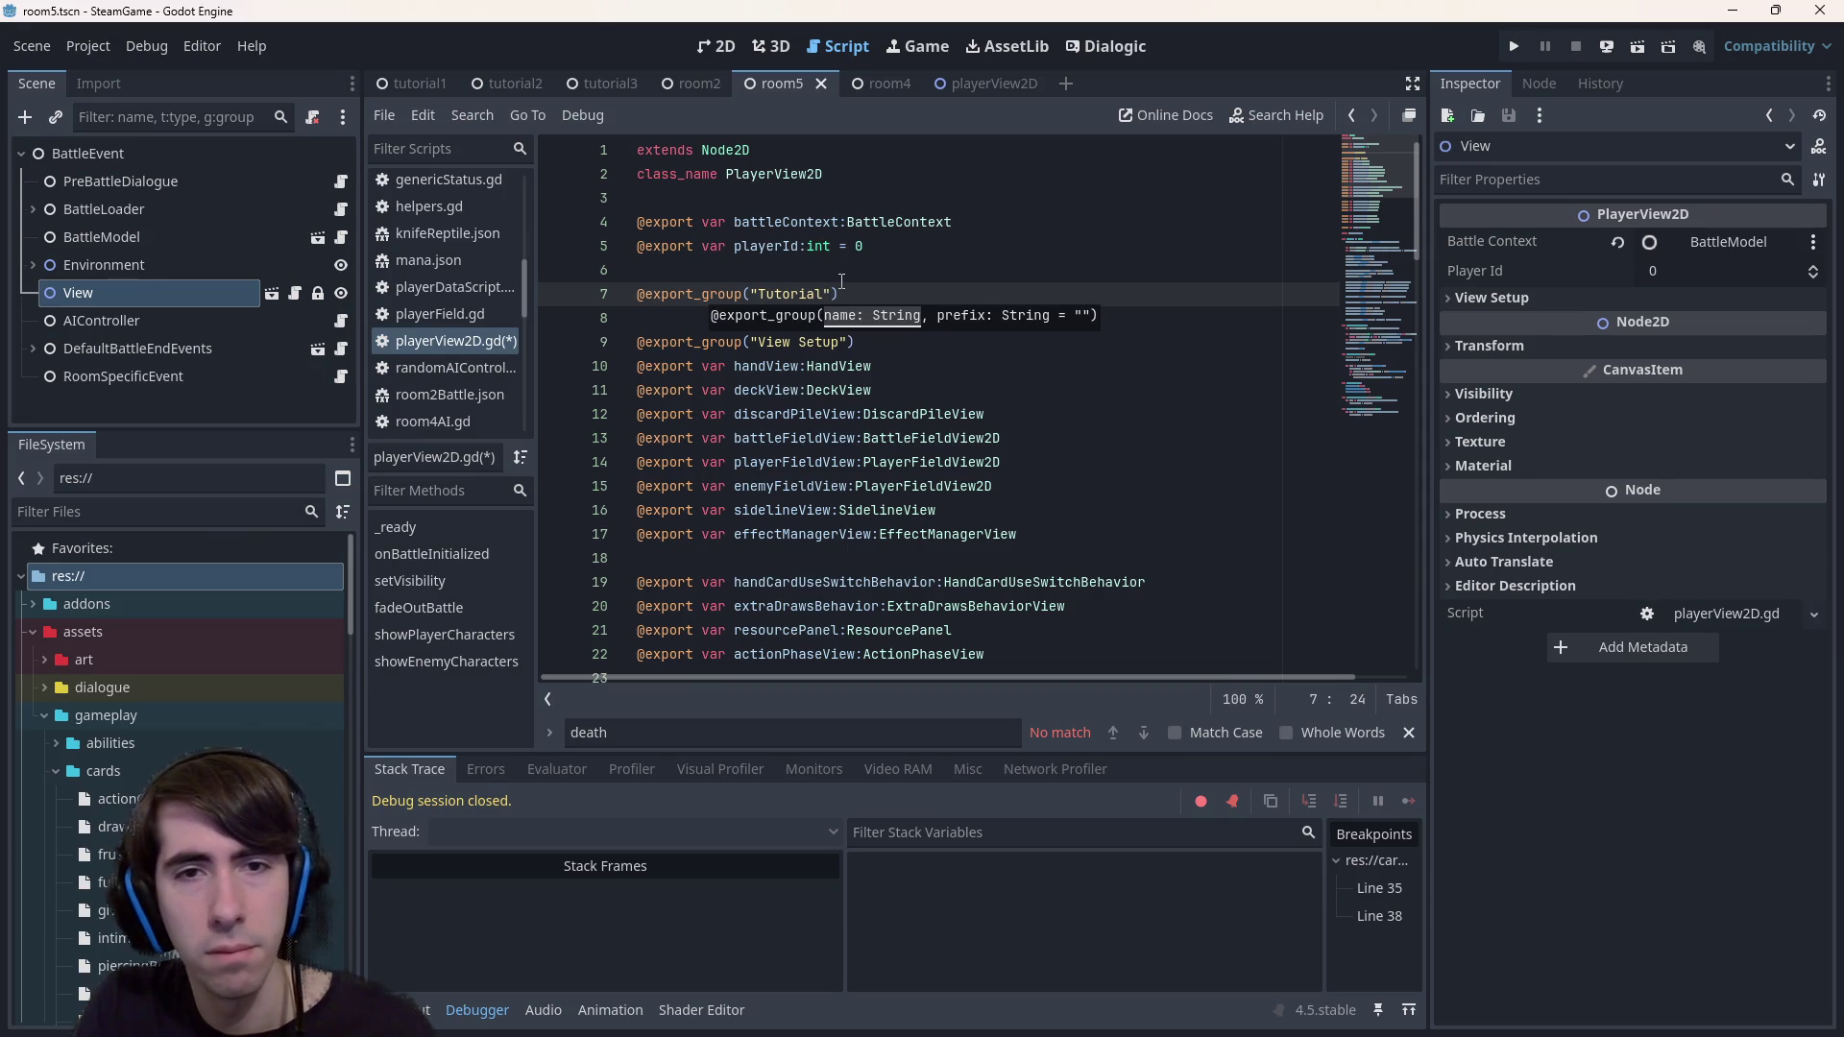
- Rename the Tutorial group to 'Component Visibility' and save the script
key(ctrl+BackSpace)
text(Component)
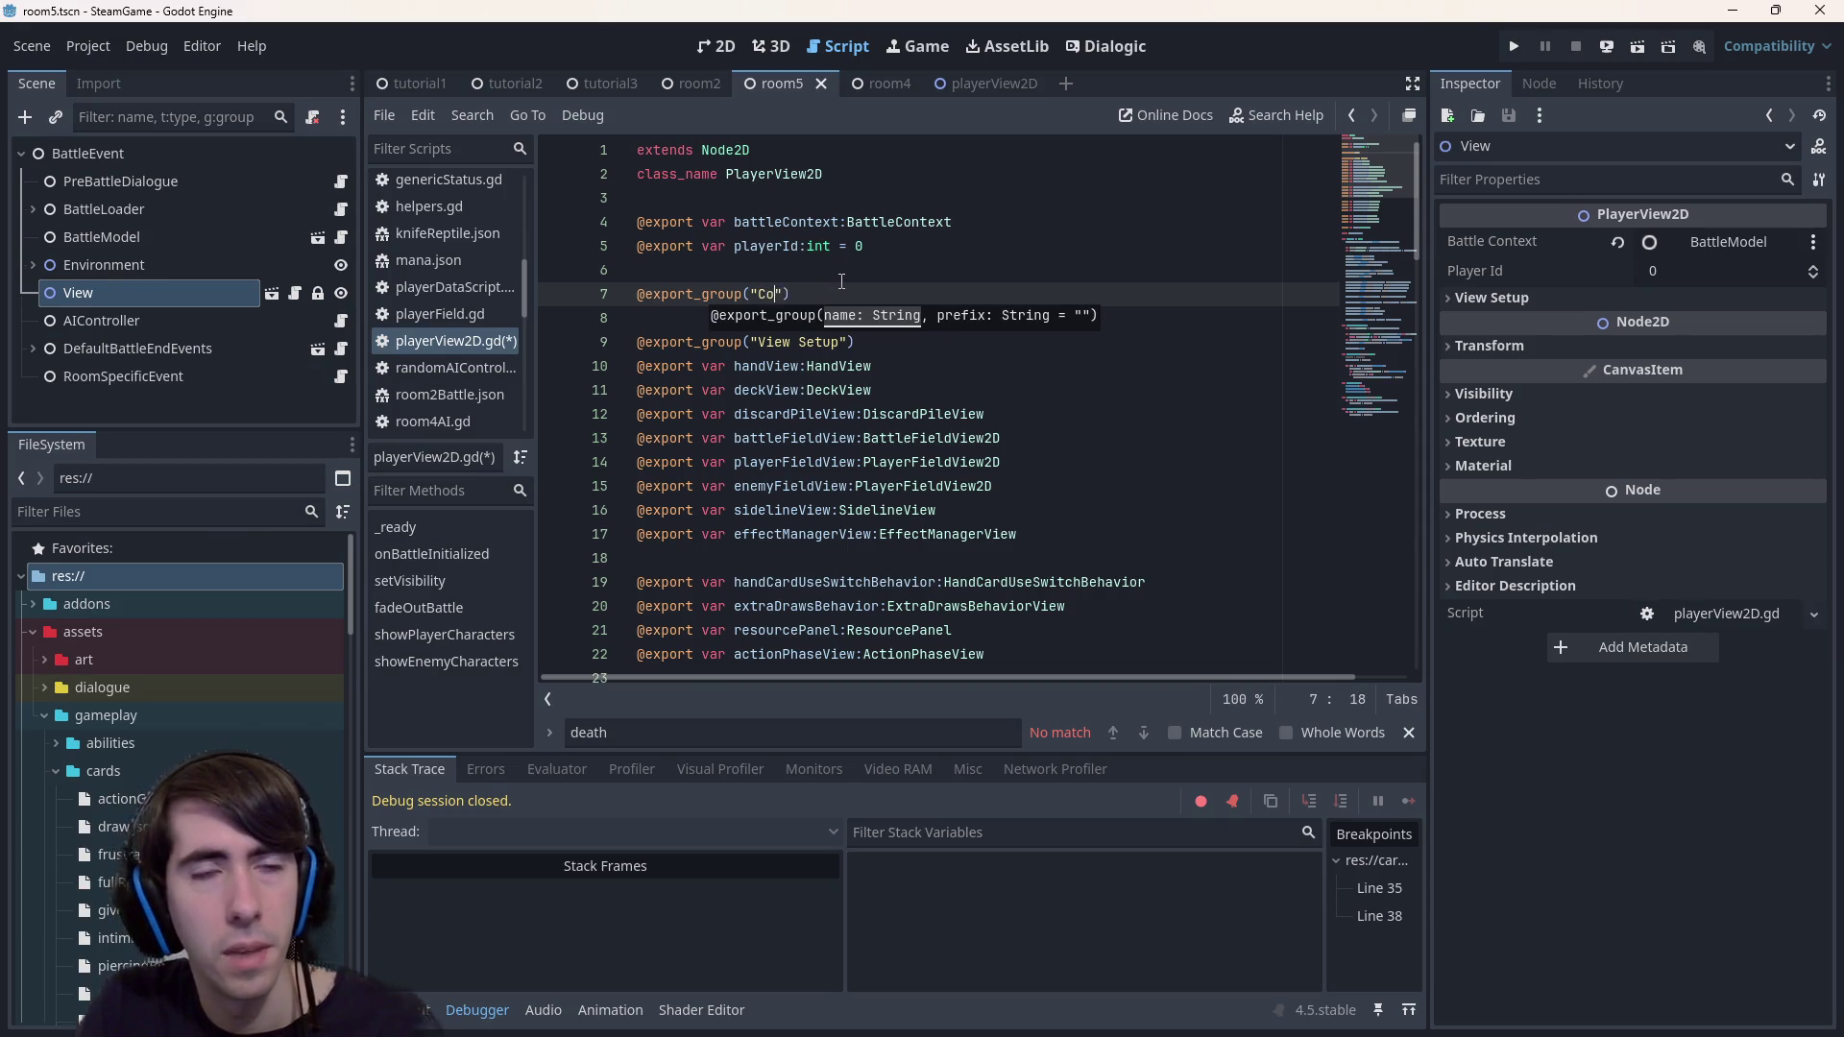
text( Visib)
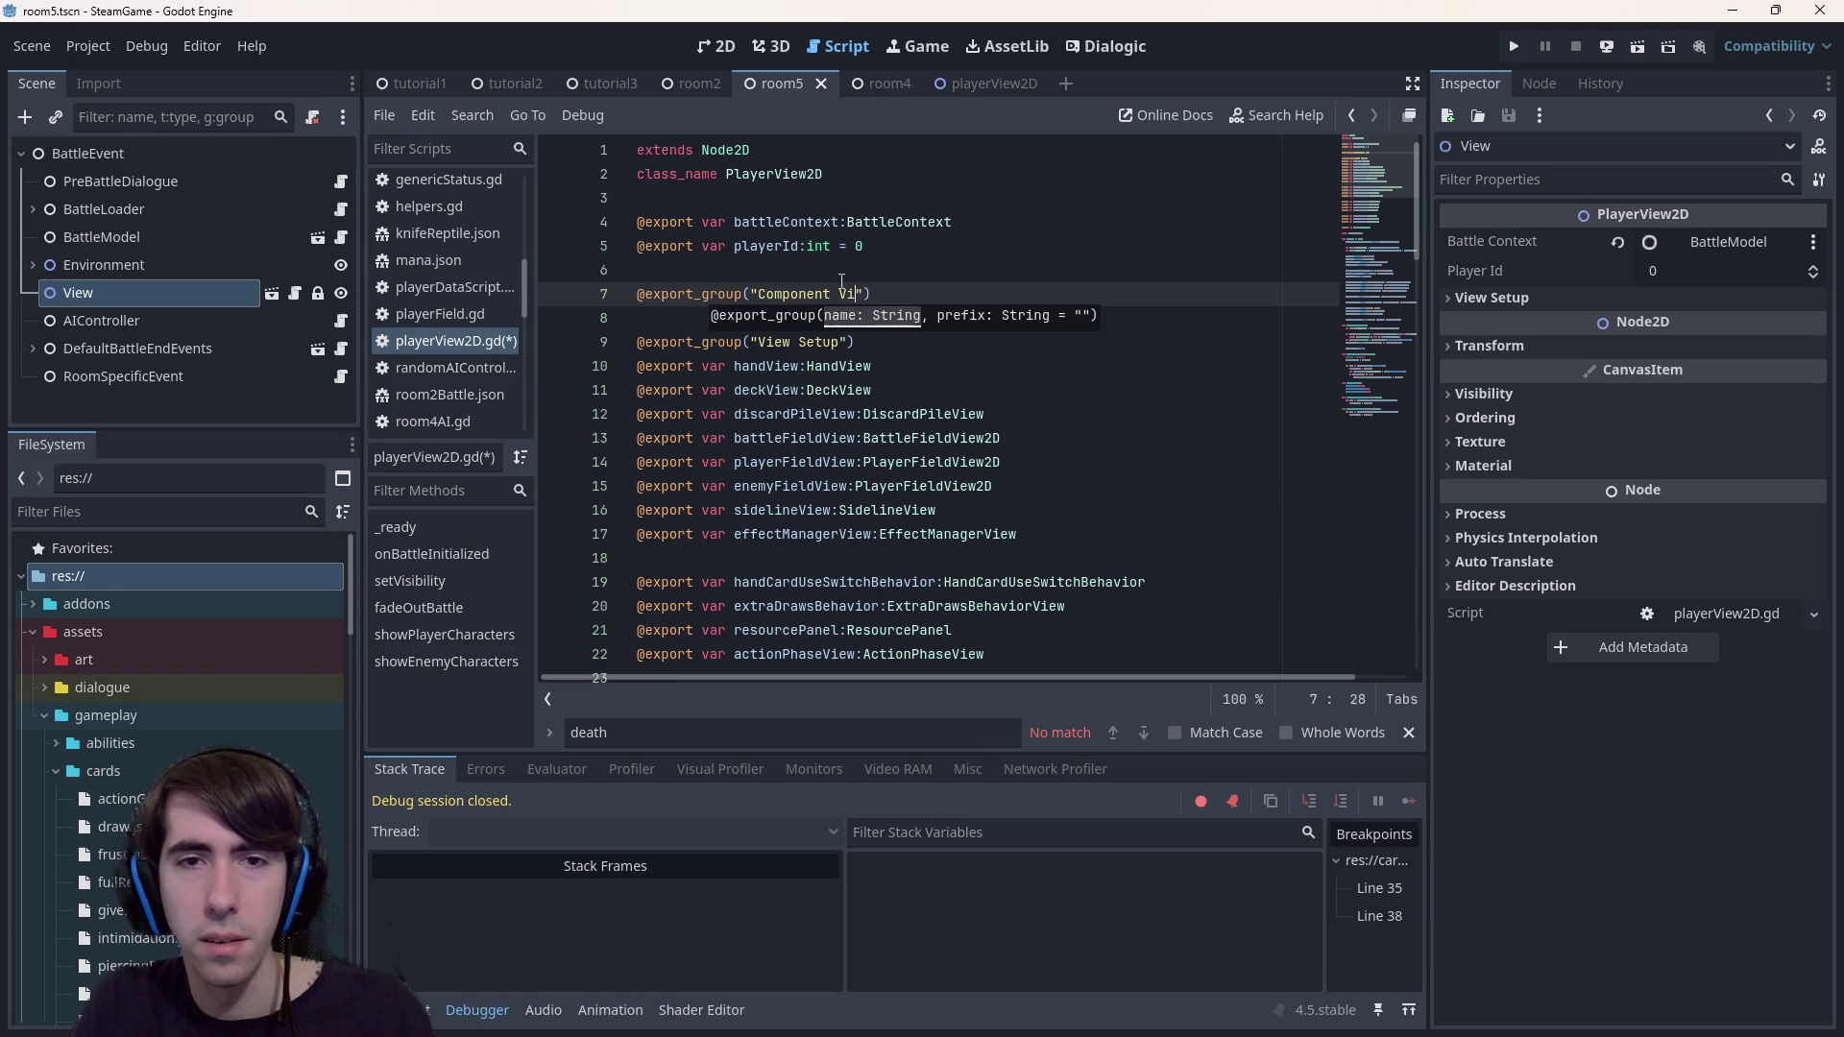
text(ility)
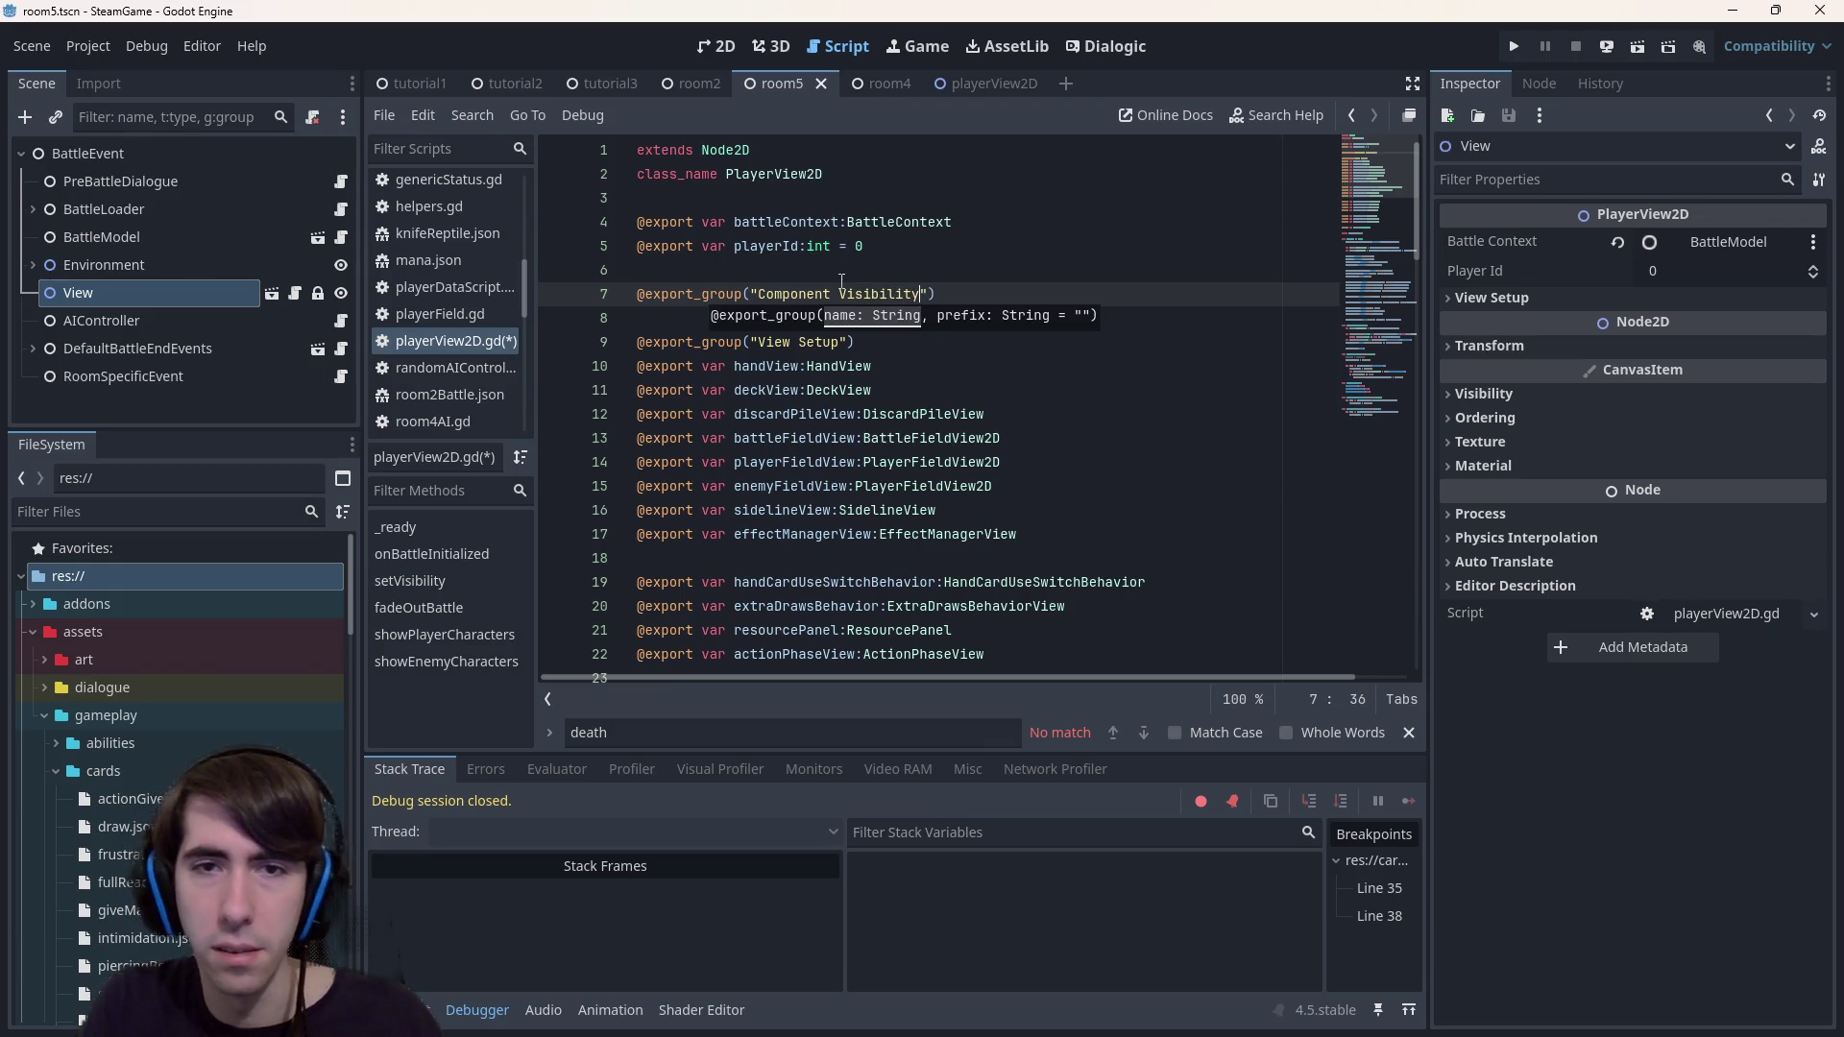
key(ctrl+s)
- Copy the handView export line into the new group as a variable named shouldShow
mouse_move(874, 366)
mouse_down()
mouse_move(634, 346)
mouse_move(526, 370)
mouse_up()
key(ctrl+c)
click(795, 317)
key(Return)
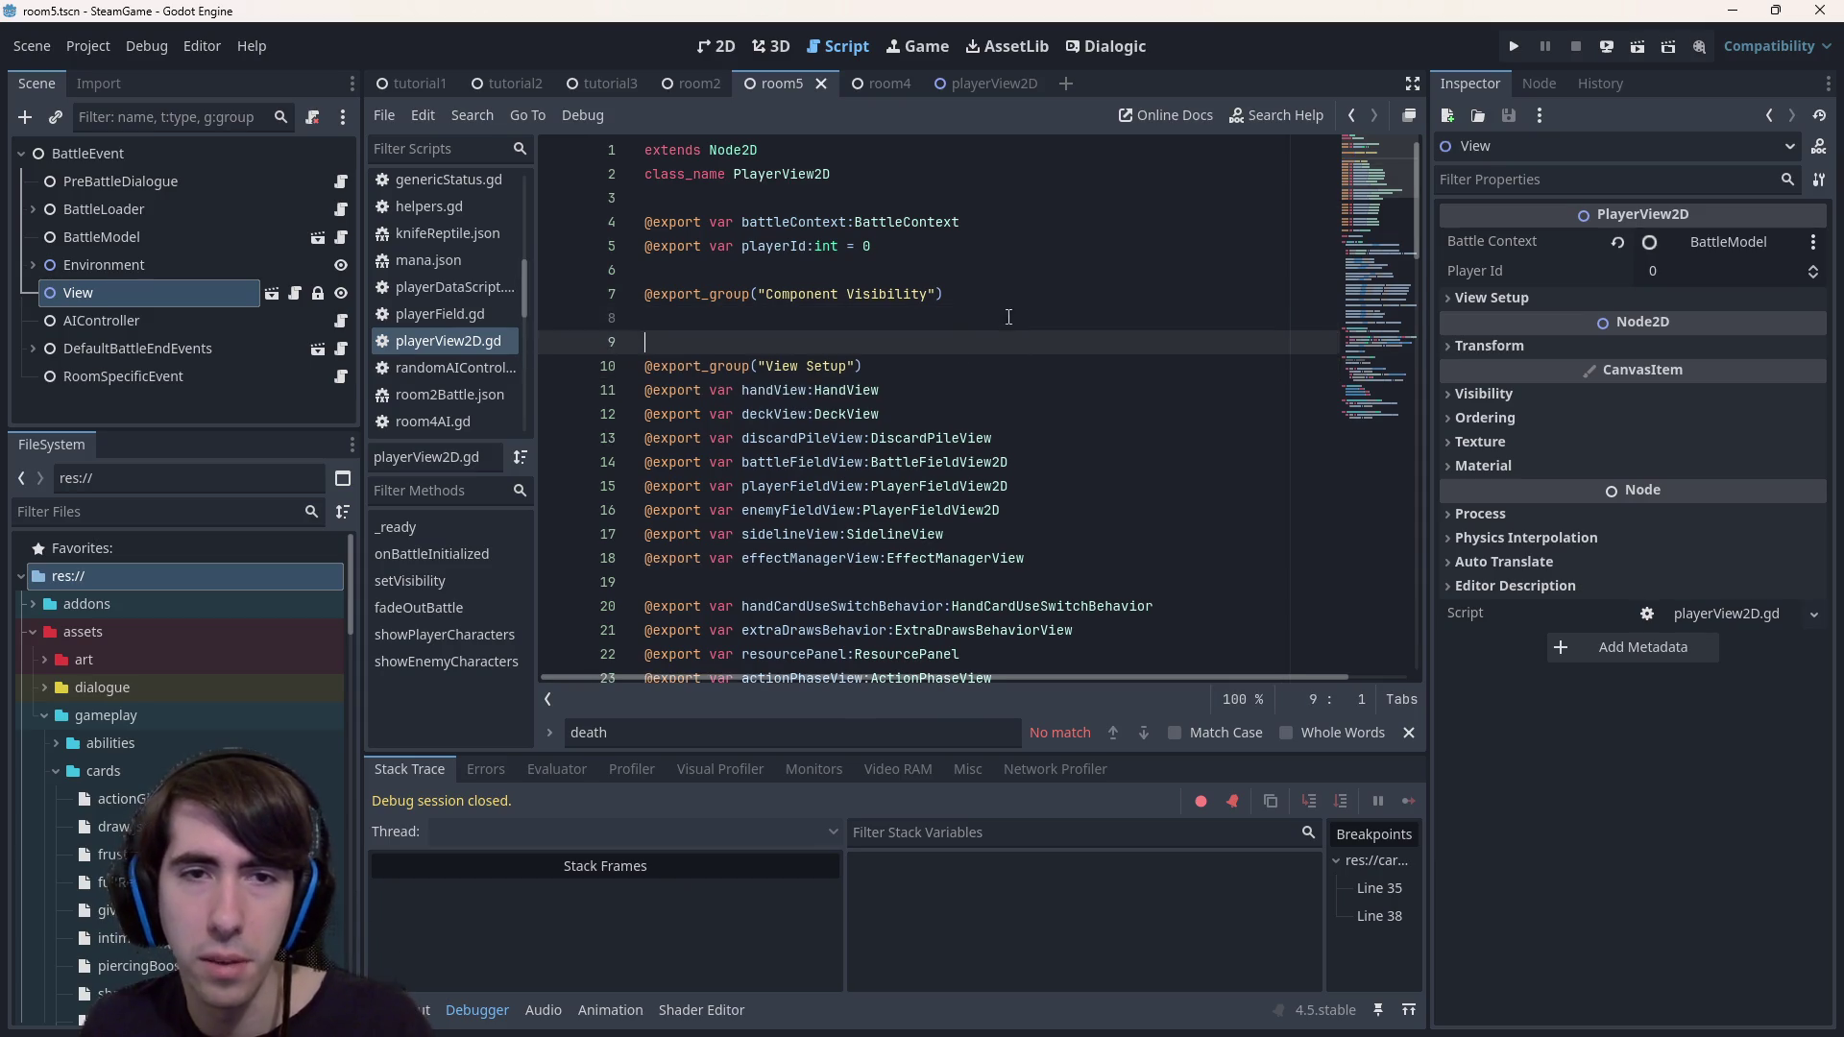
key(Up)
key(ctrl+v)
double_click(792, 317)
text(shouldShow)
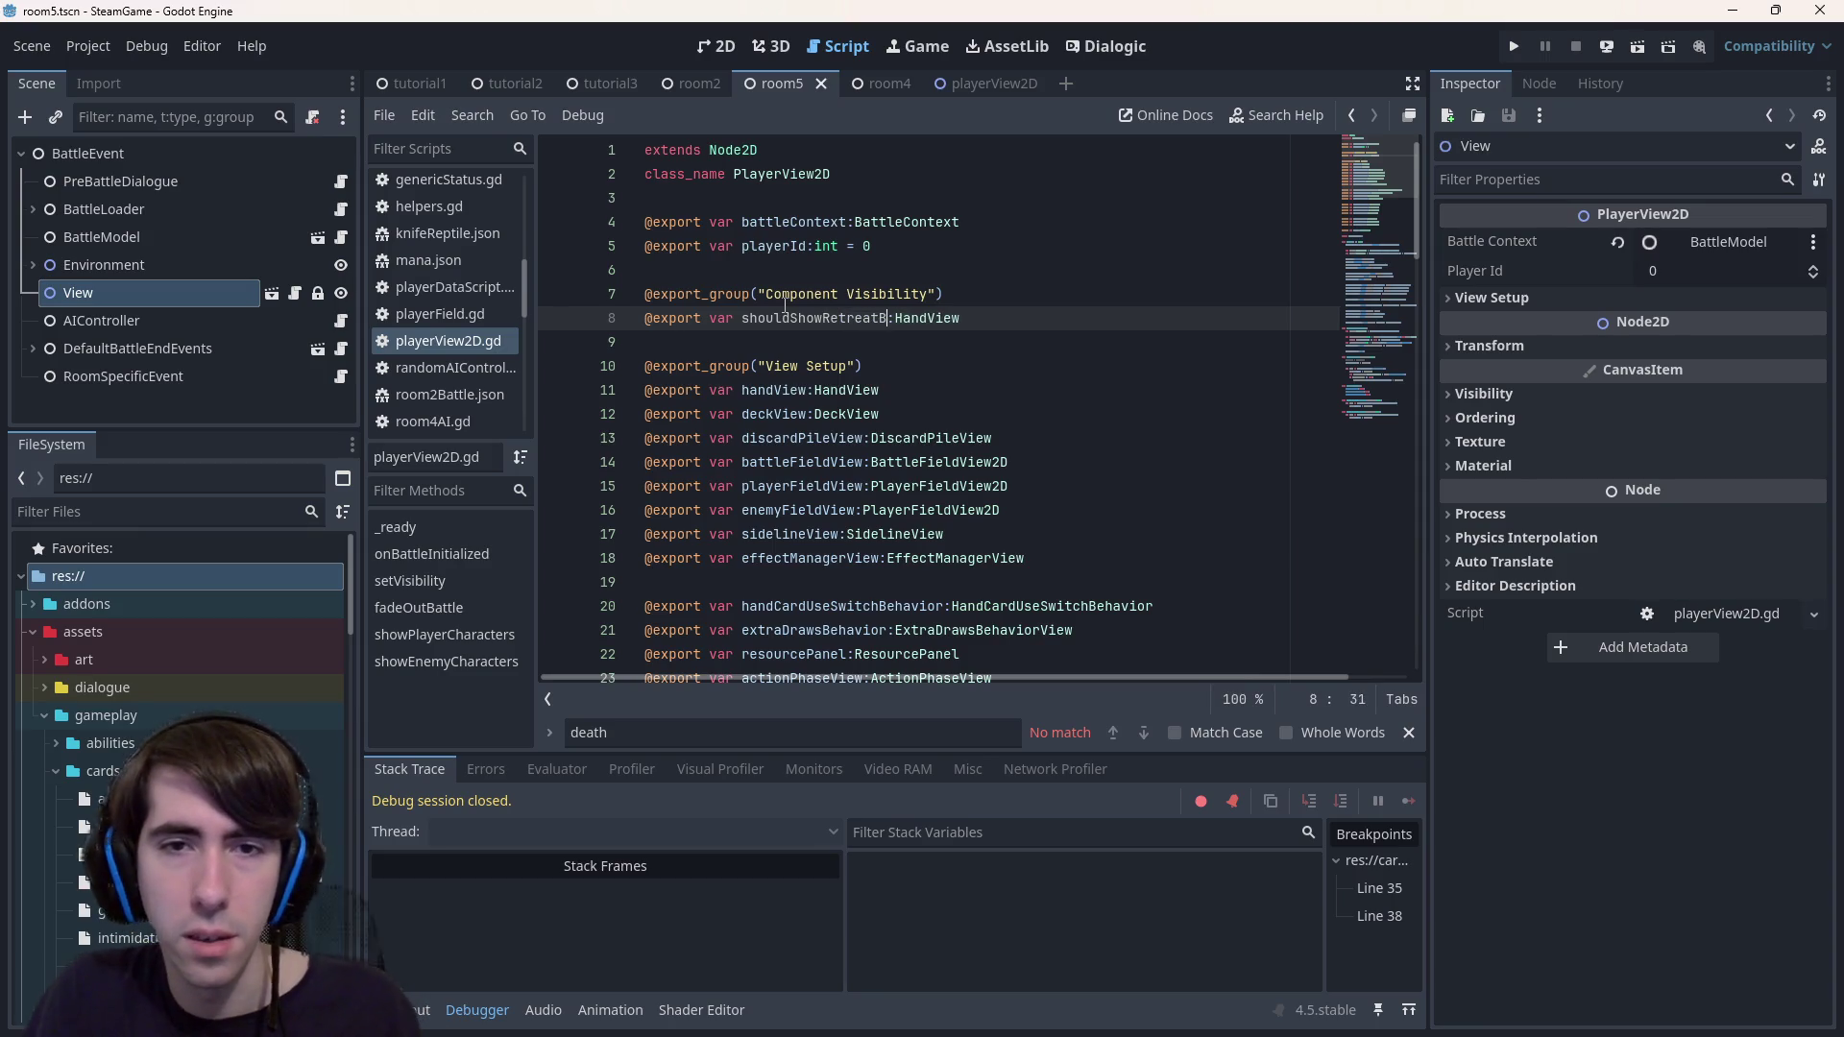
- Rename the copied variable to isRetreatAllowed and change its type to bool
key(ctrl+BackSpace)
text(isBu)
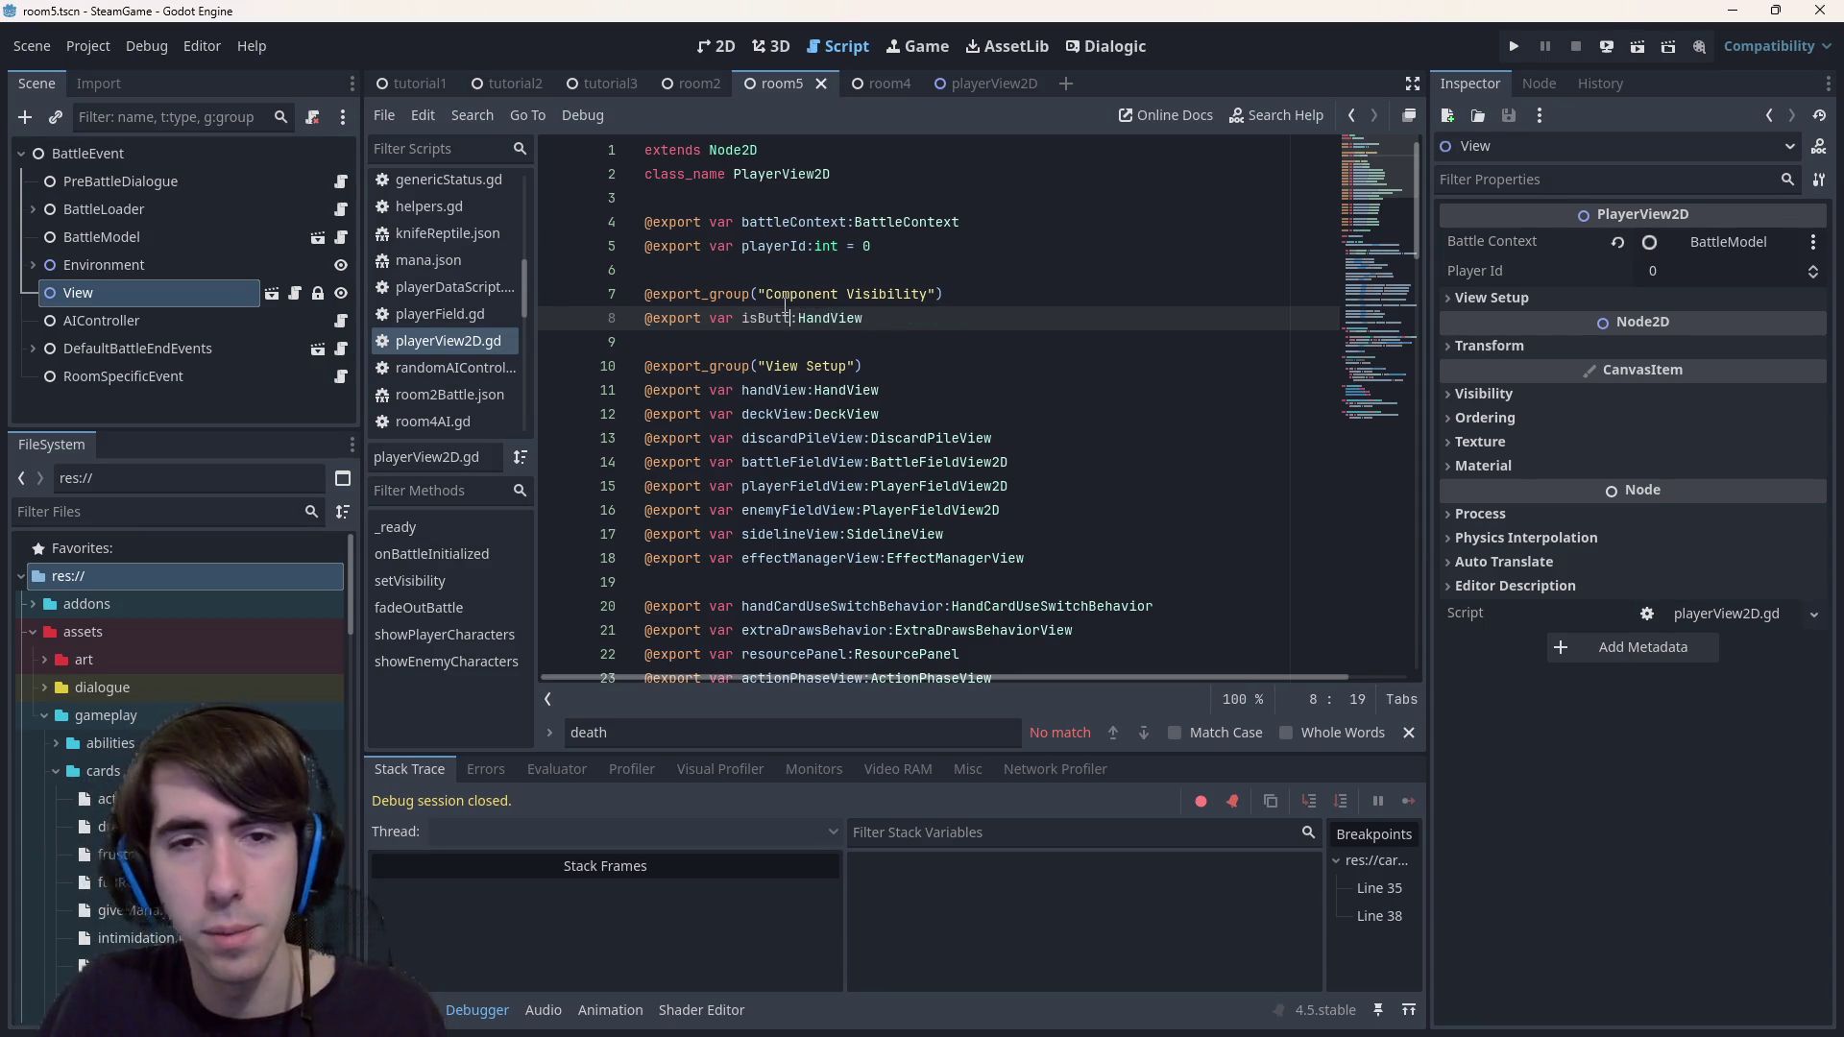
key(BackSpace)
key(BackSpace)
text(RetreatA)
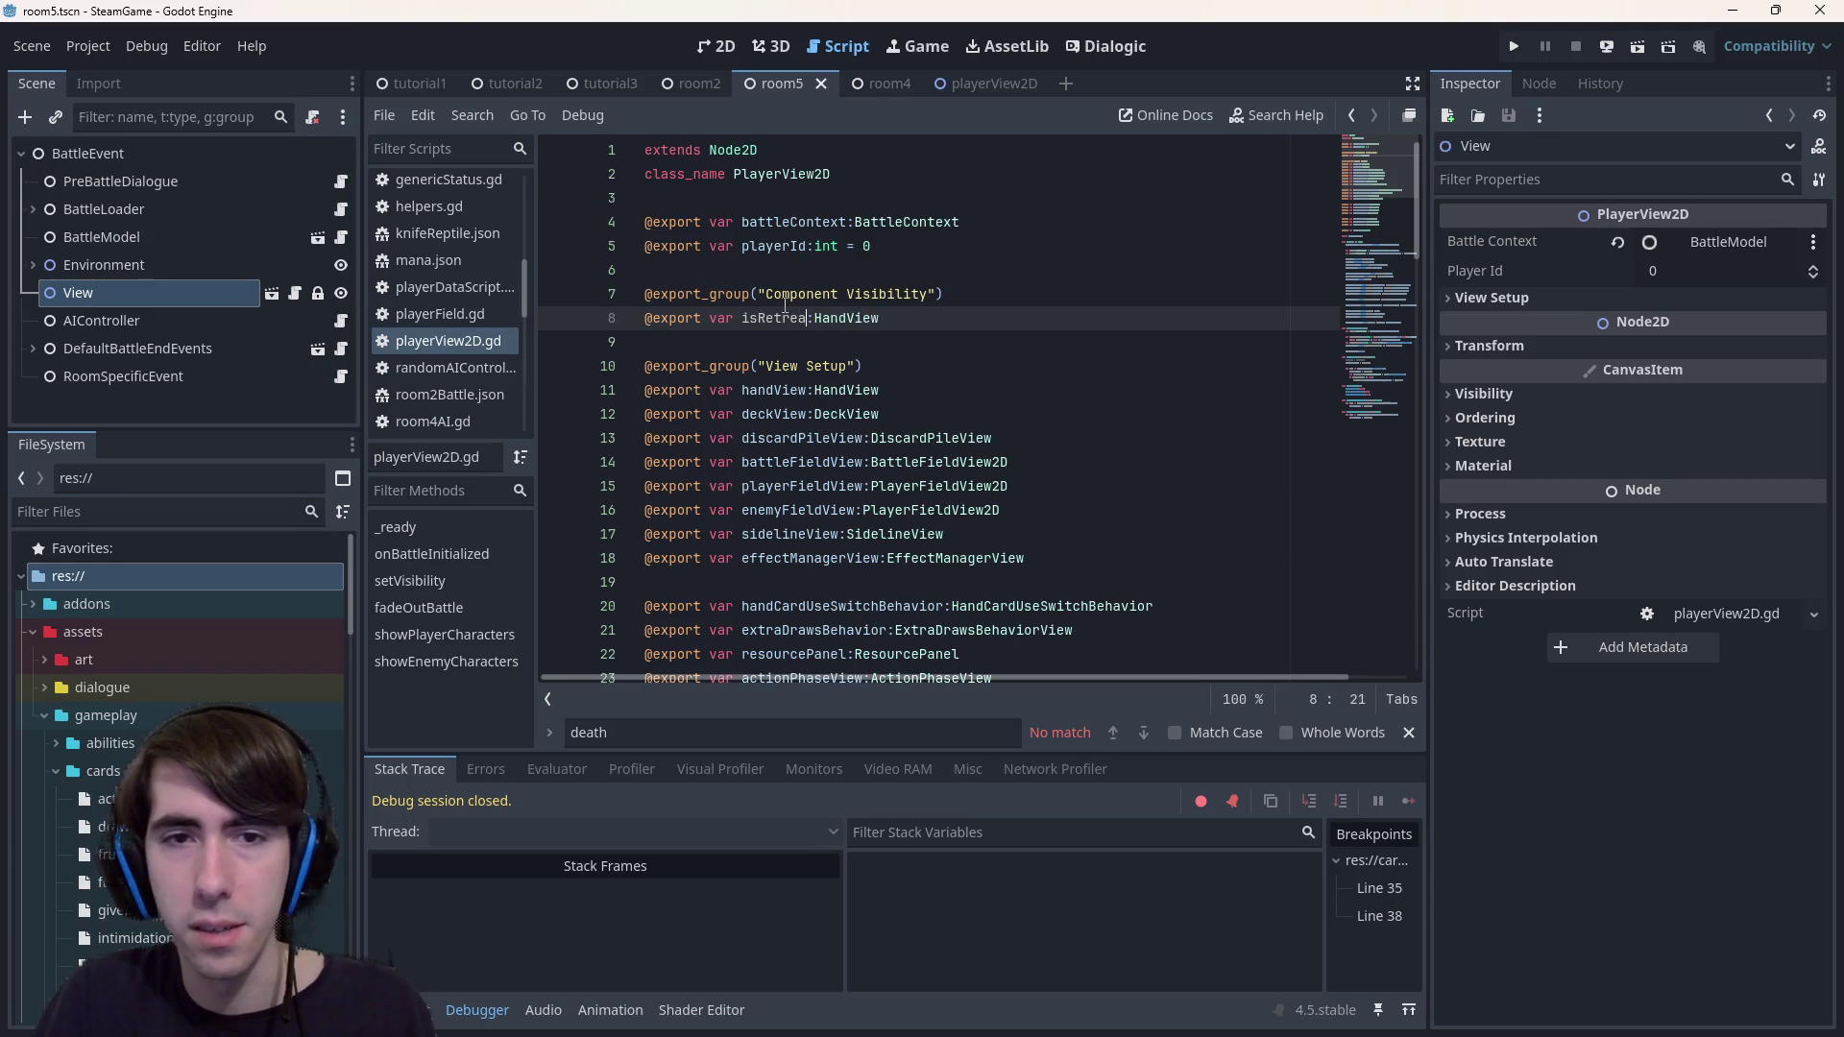
text(llo)
key(BackSpace)
key(BackSpace)
key(BackSpace)
text(Allowed)
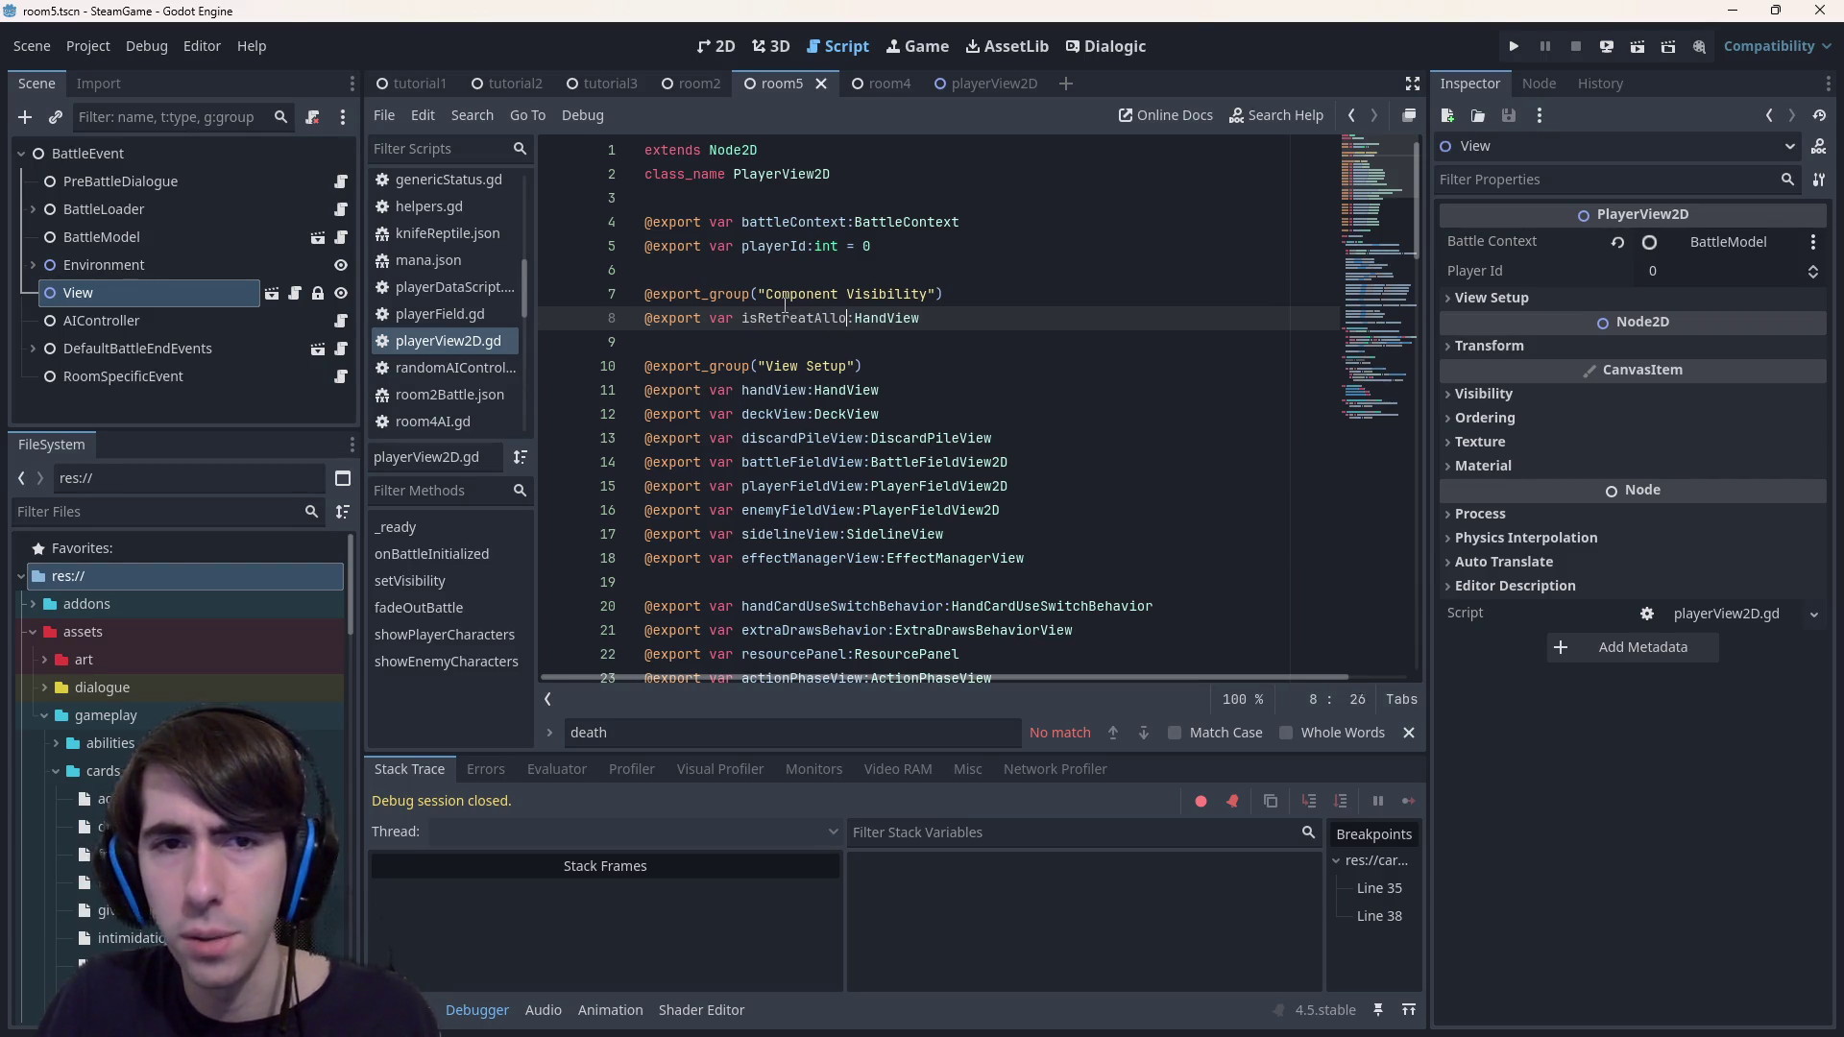
key(ctrl+s)
double_click(927, 318)
text(bool)
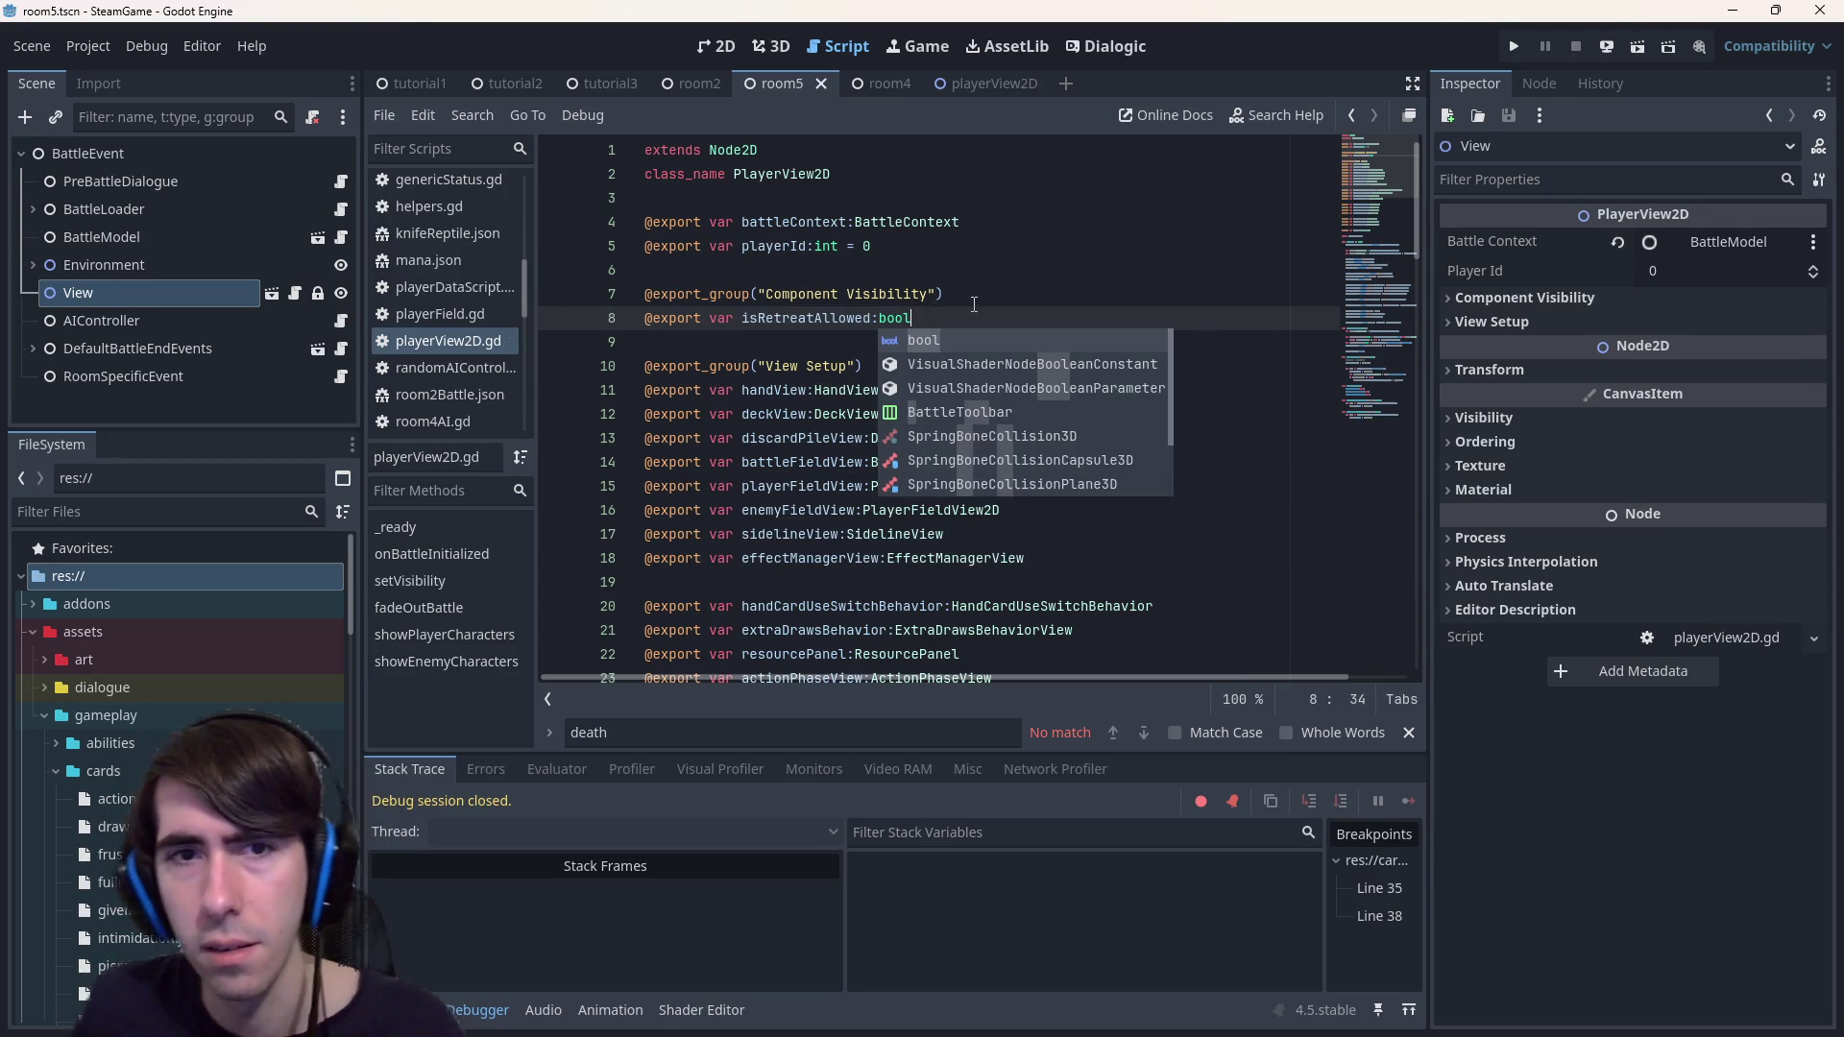
- Rename the group to 'Options', save, and select the isRetreatAllowed export line
double_click(924, 294)
key(BackSpace)
key(BackSpace)
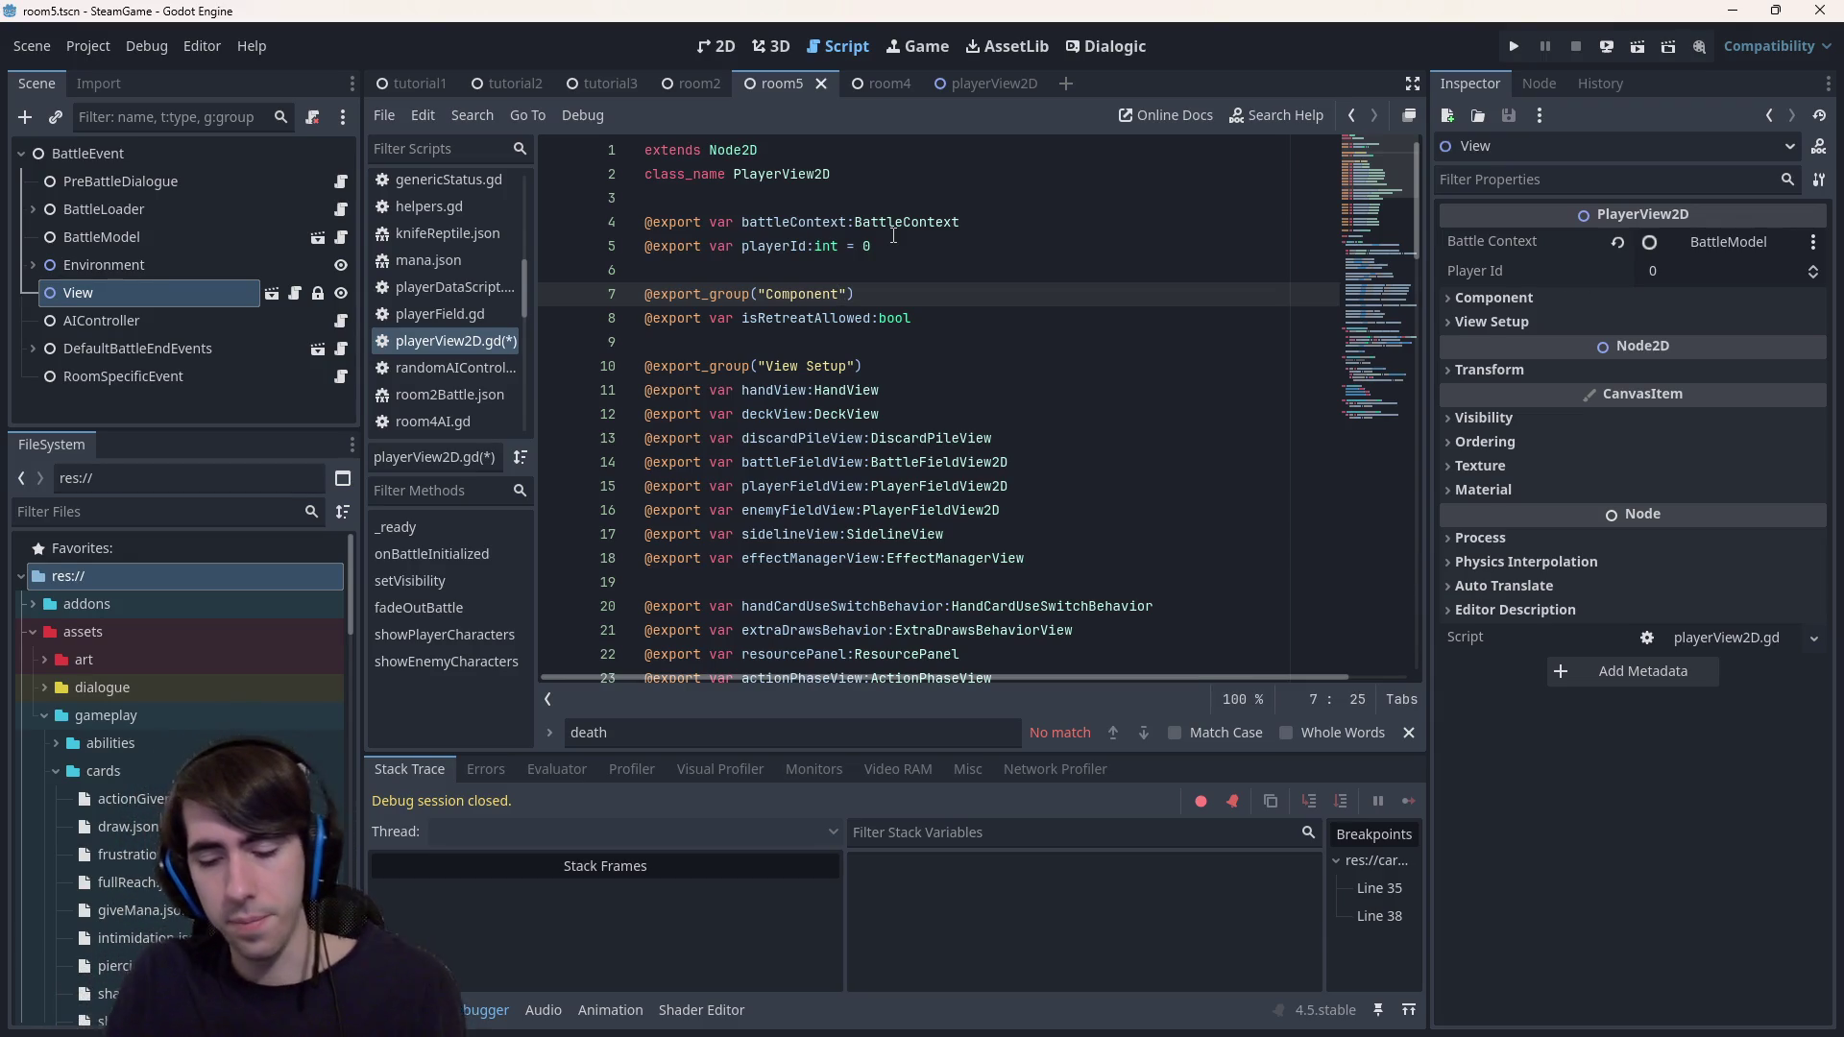
key(ctrl+BackSpace)
text(Options)
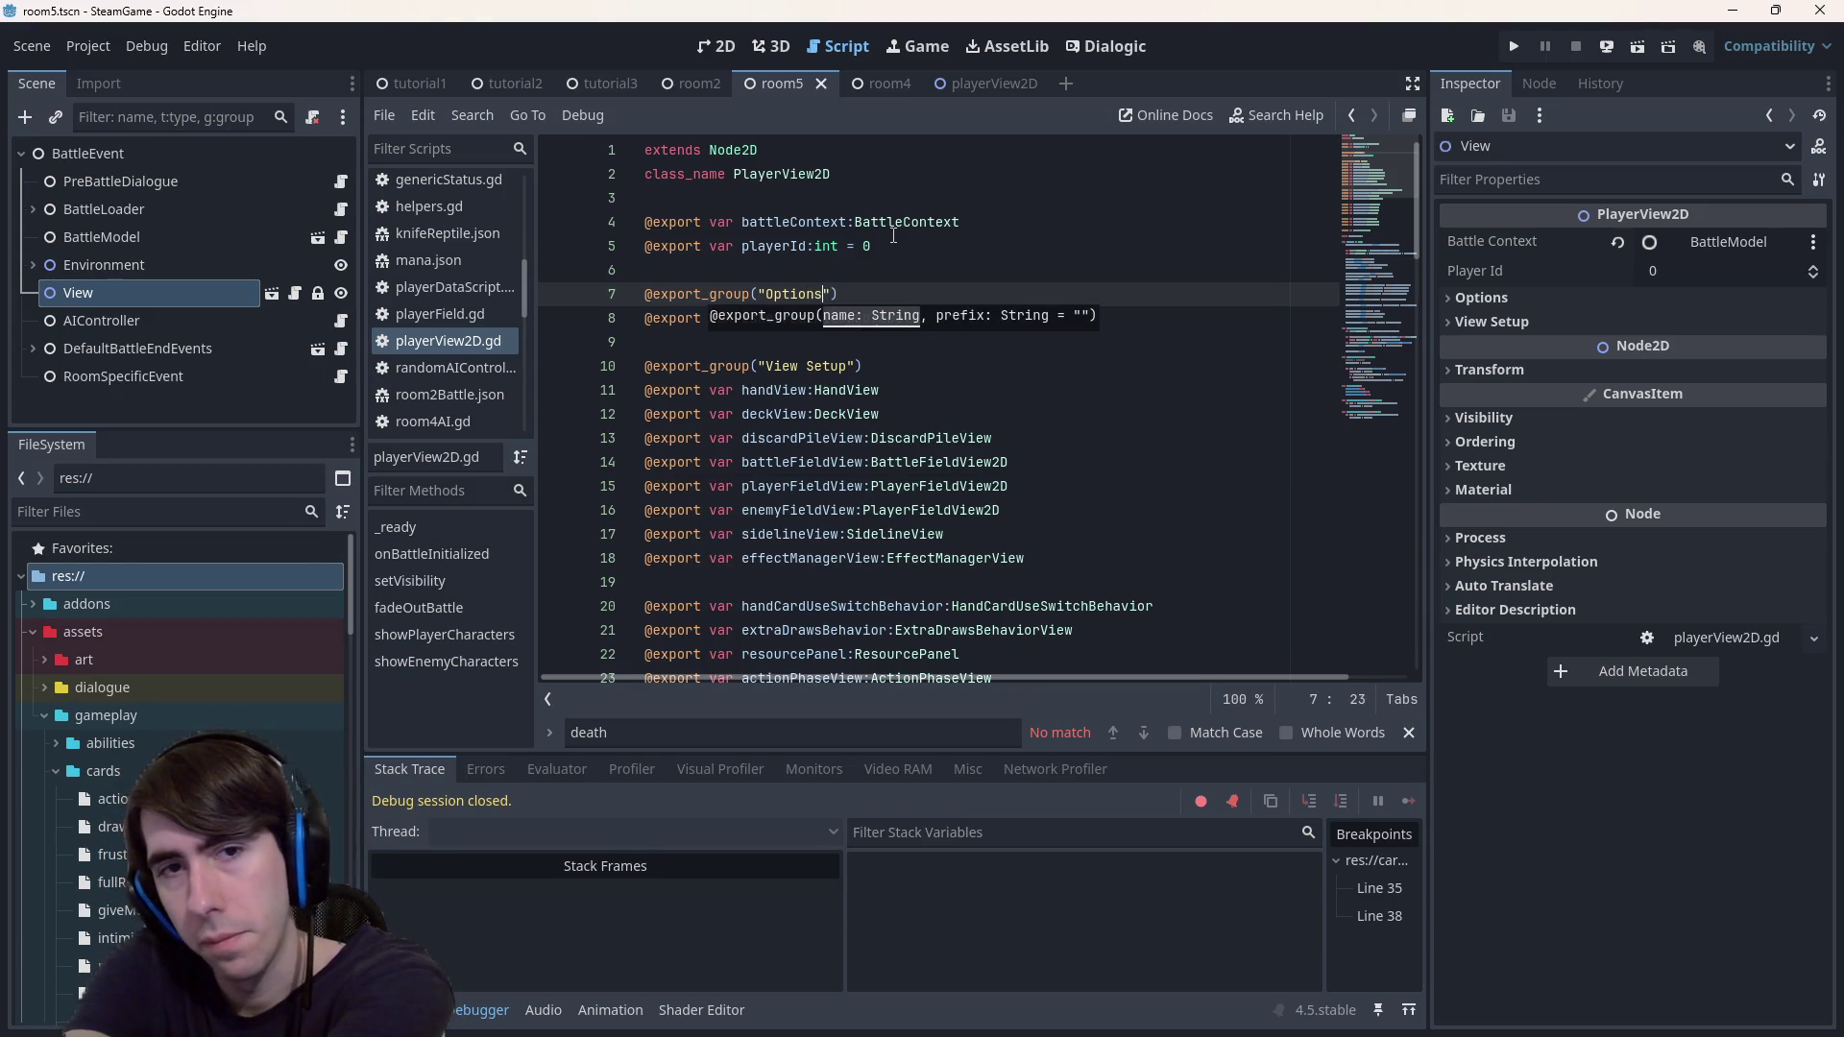
click(893, 230)
click(959, 315)
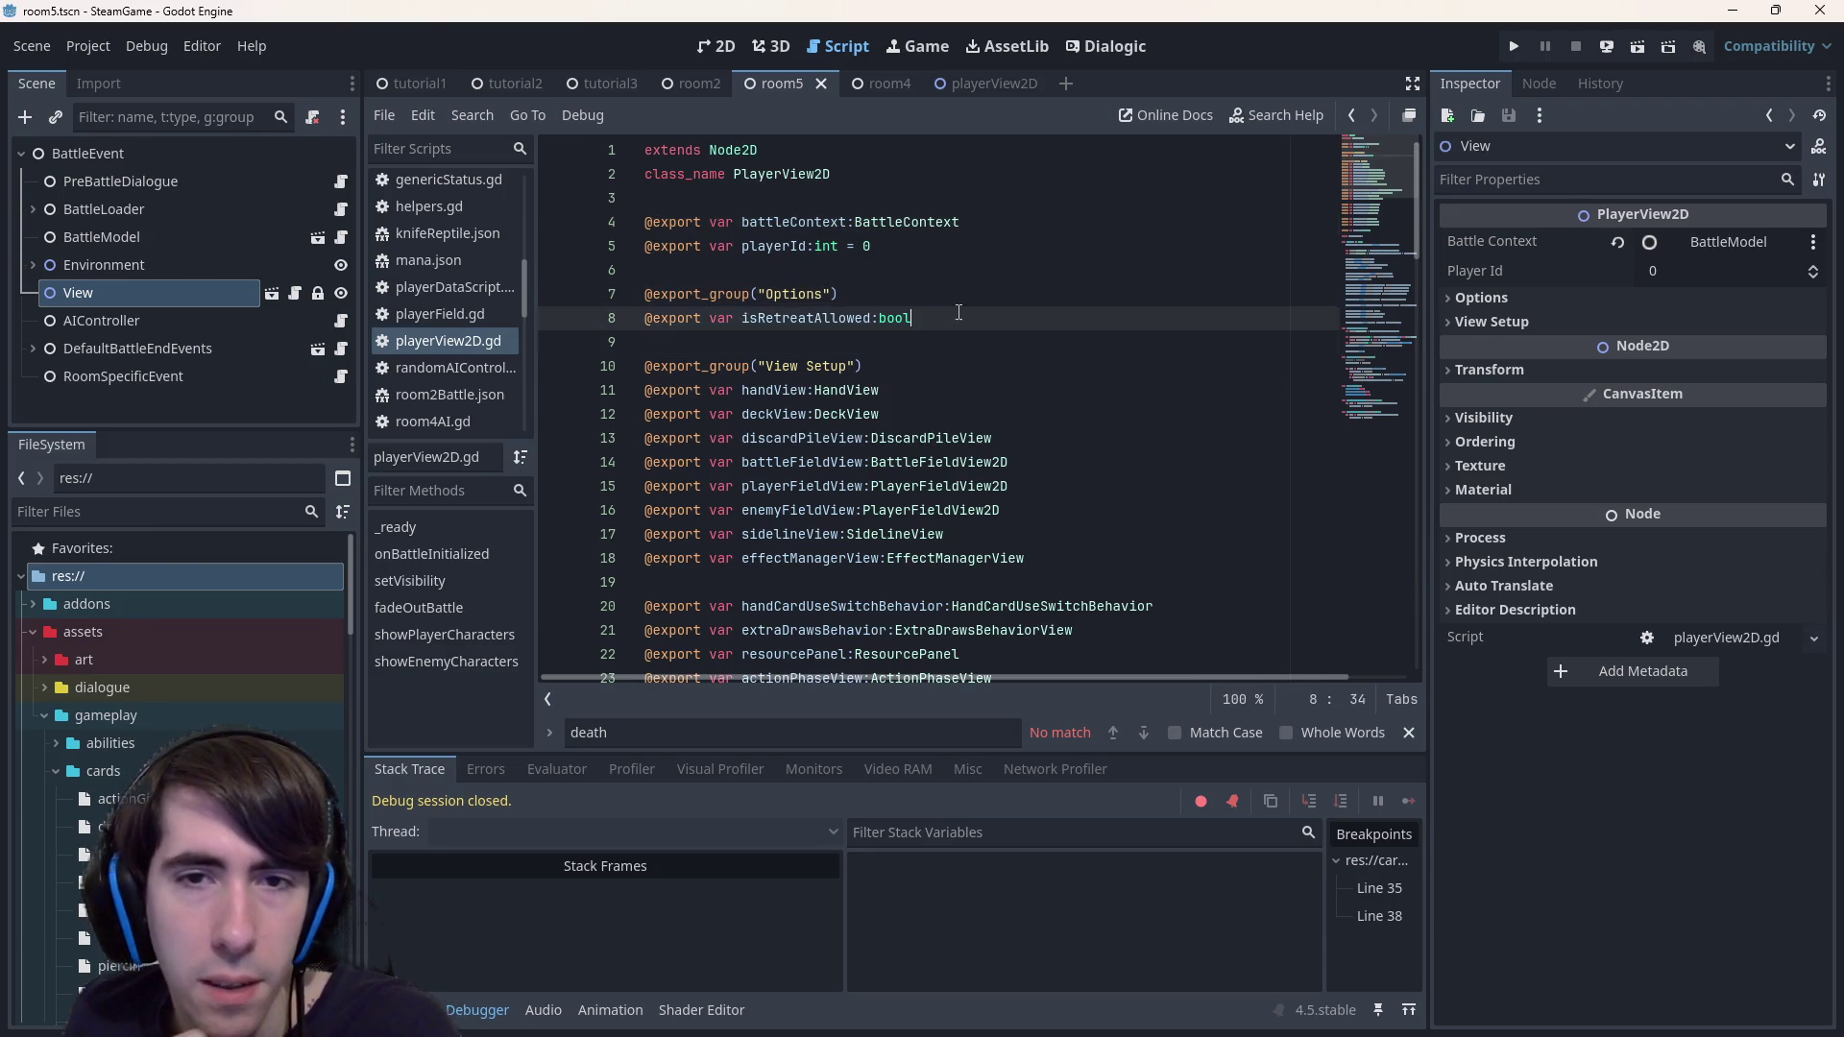
key(ctrl+s)
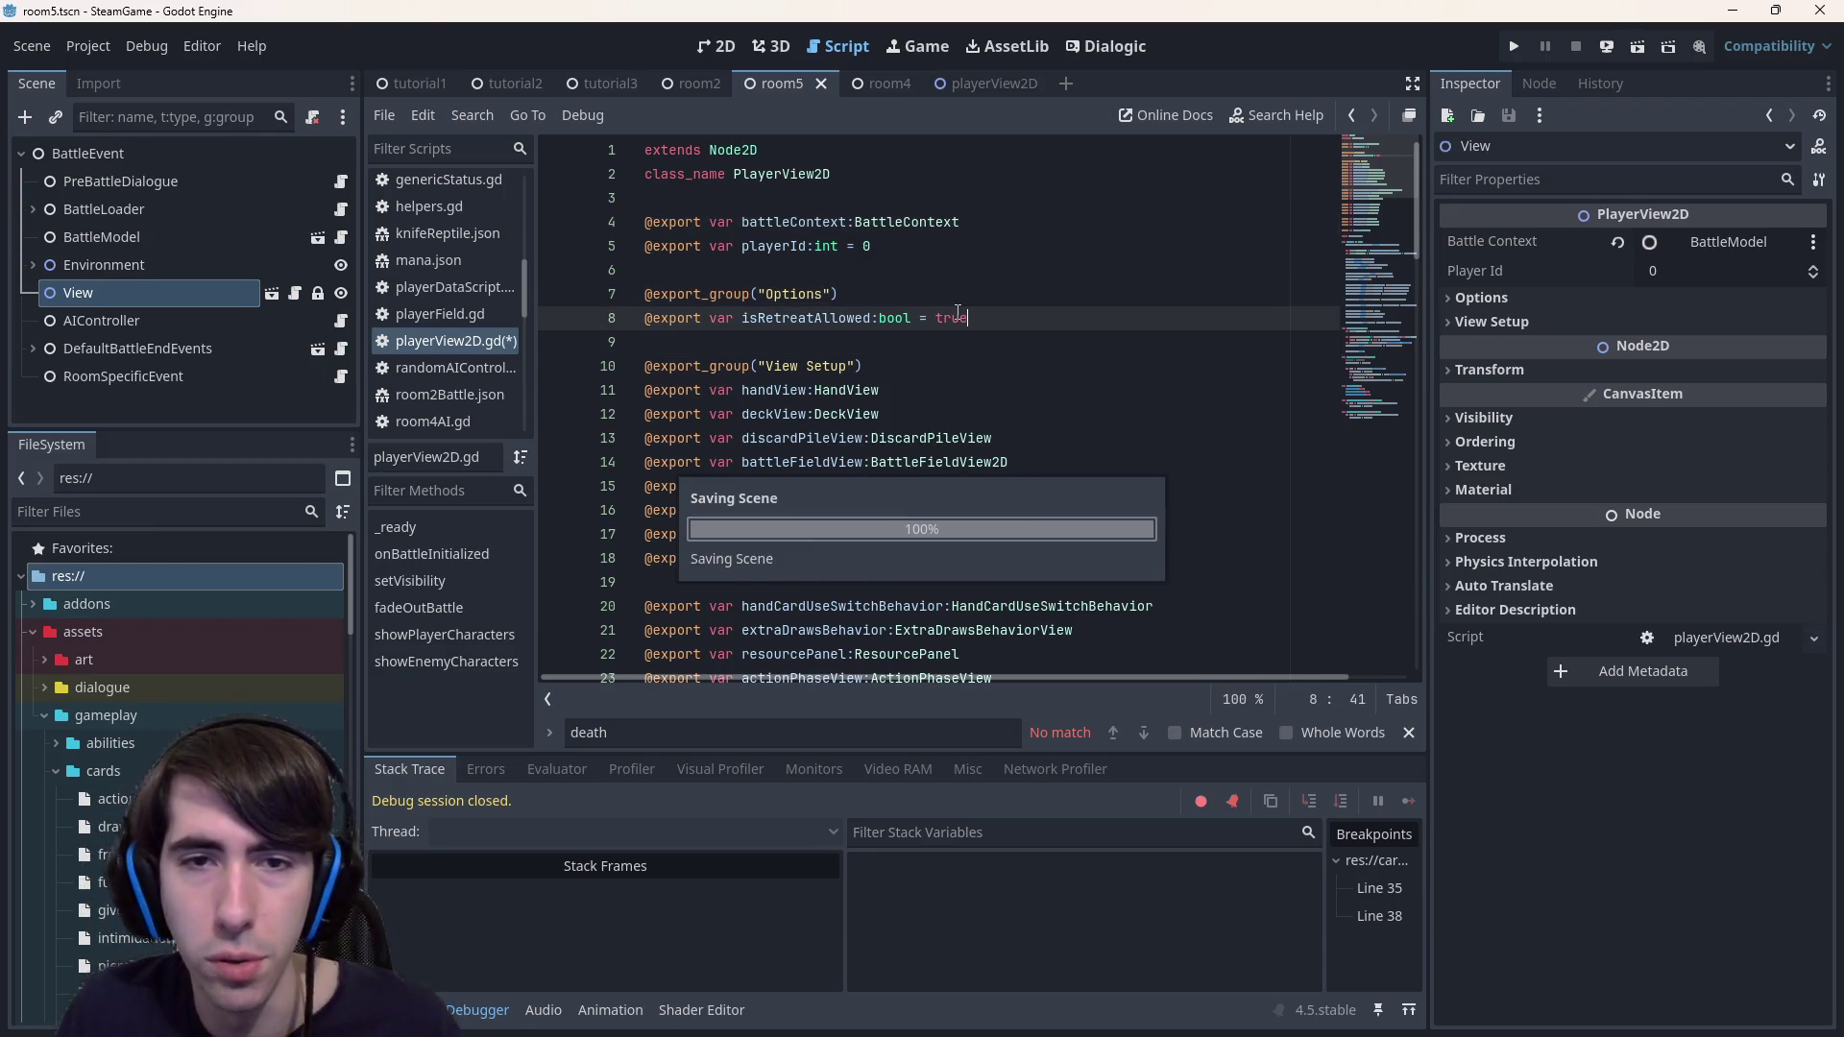
double_click(843, 318)
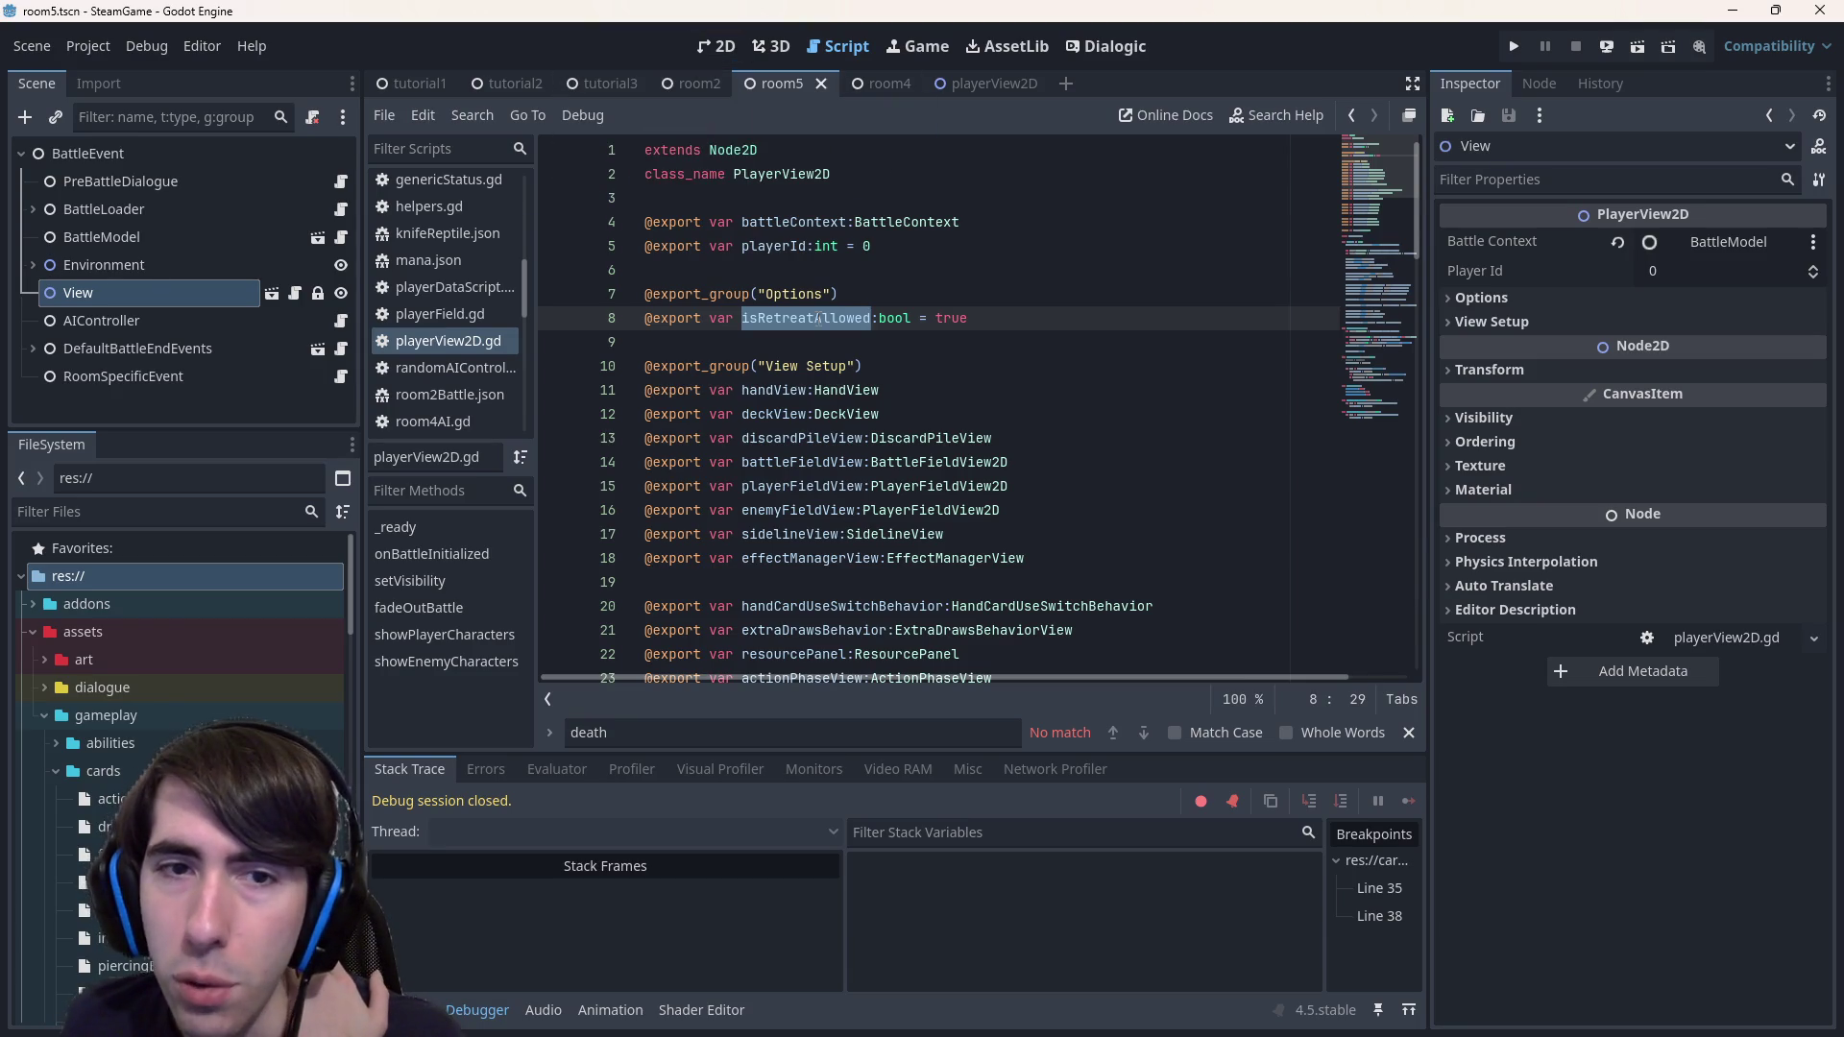
mouse_move(1373, 168)
mouse_down()
mouse_move(1366, 396)
mouse_move(1374, 183)
mouse_move(1329, 121)
mouse_up()
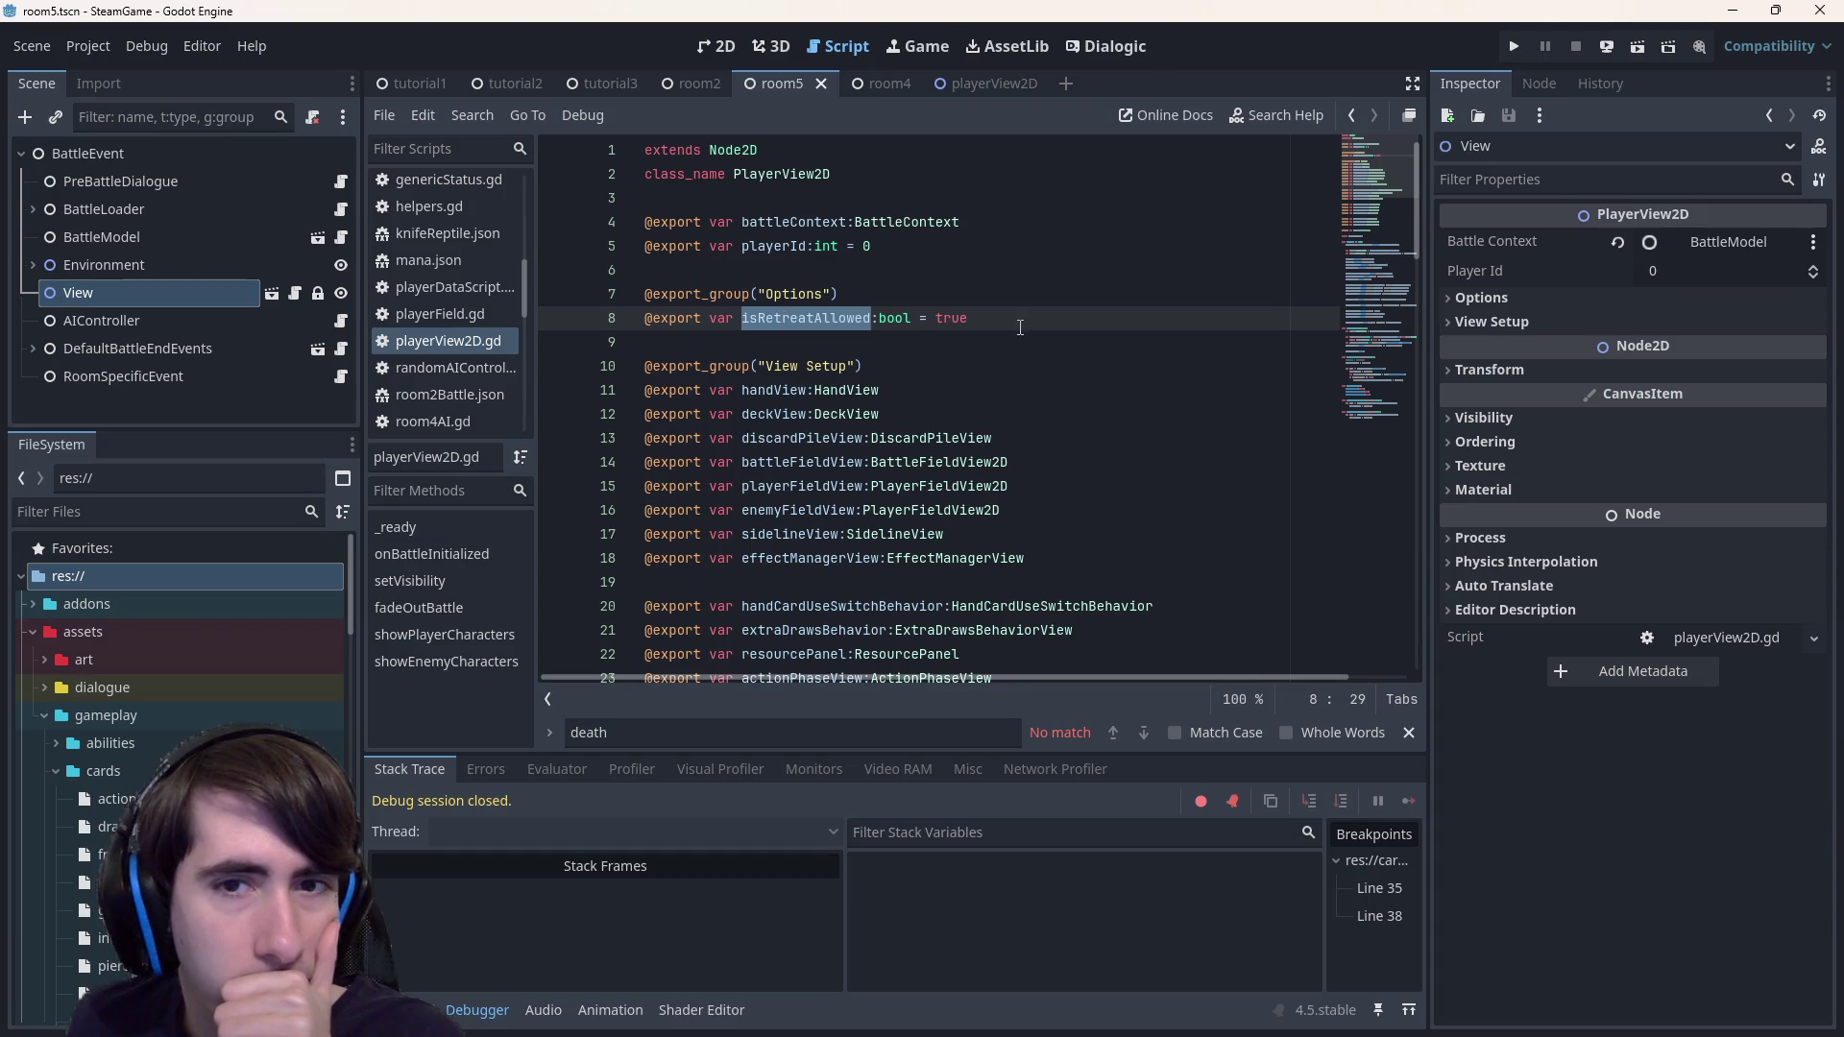
drag(1019, 327, 363, 321)
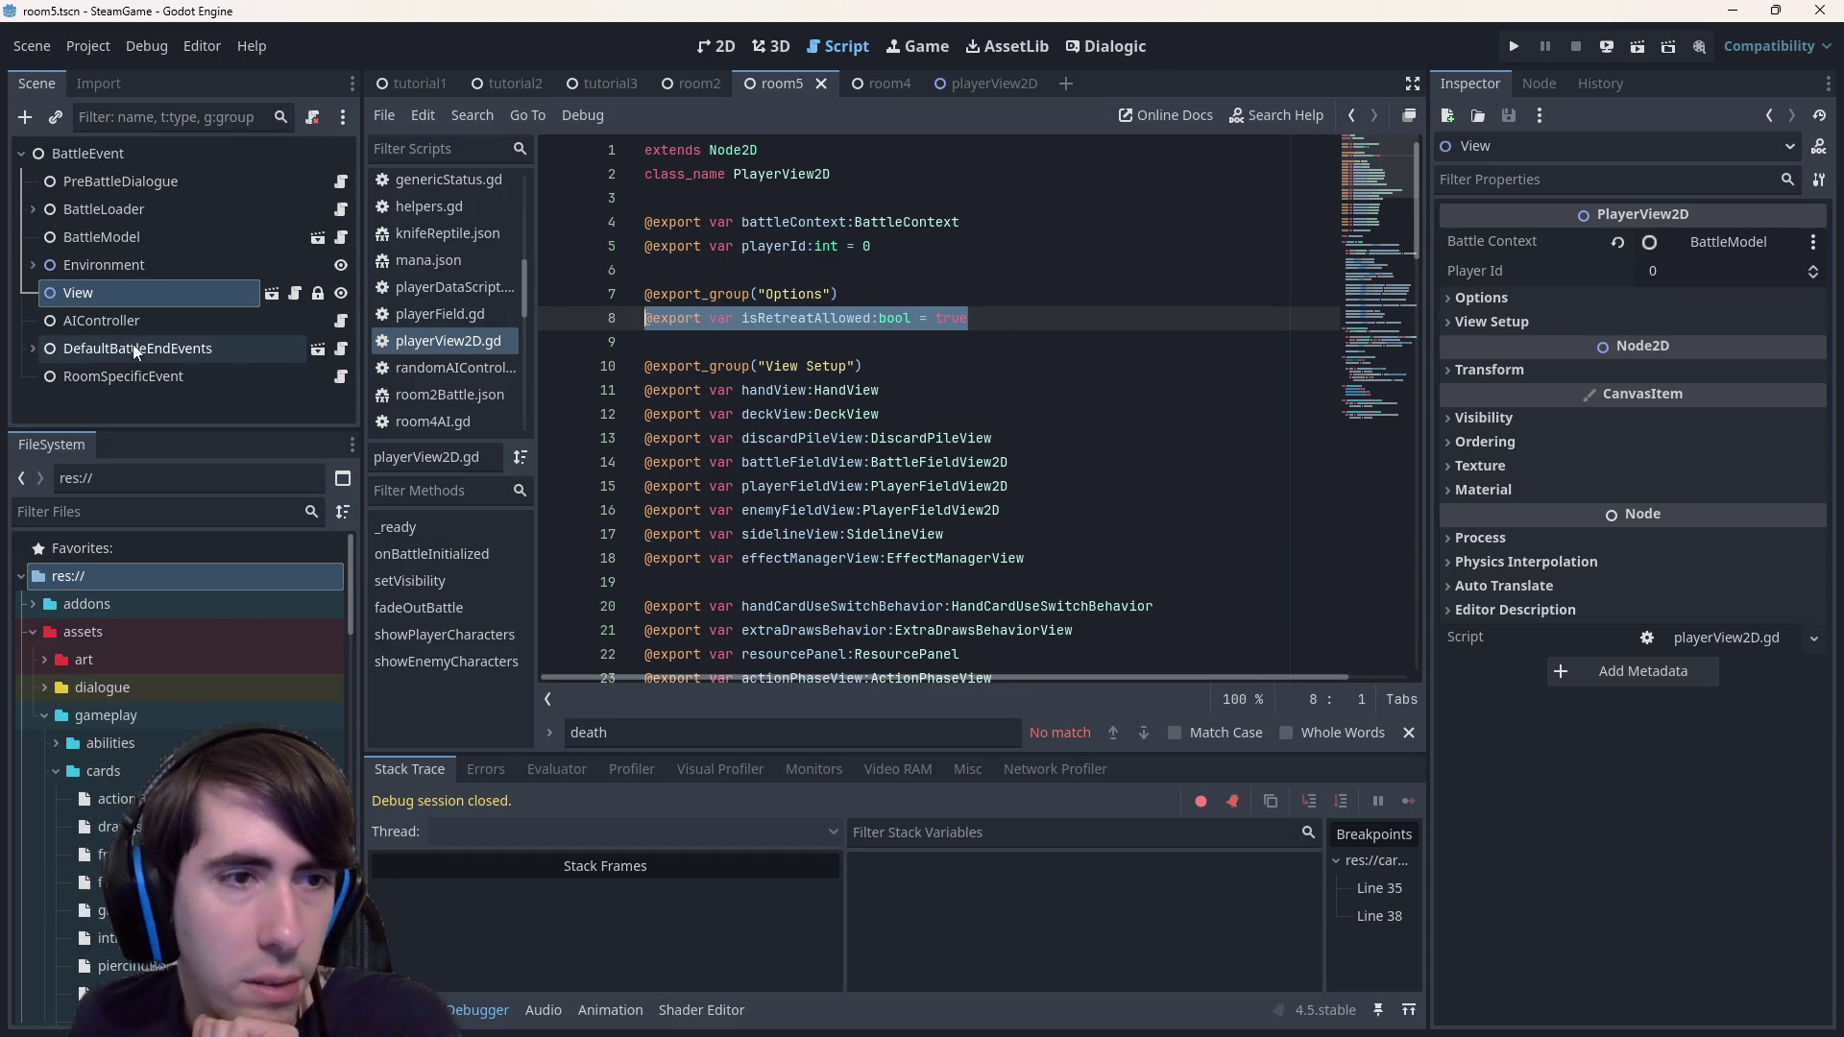
- Open the playerView2D scene from the View node and select the BattleToolbar node
click(272, 296)
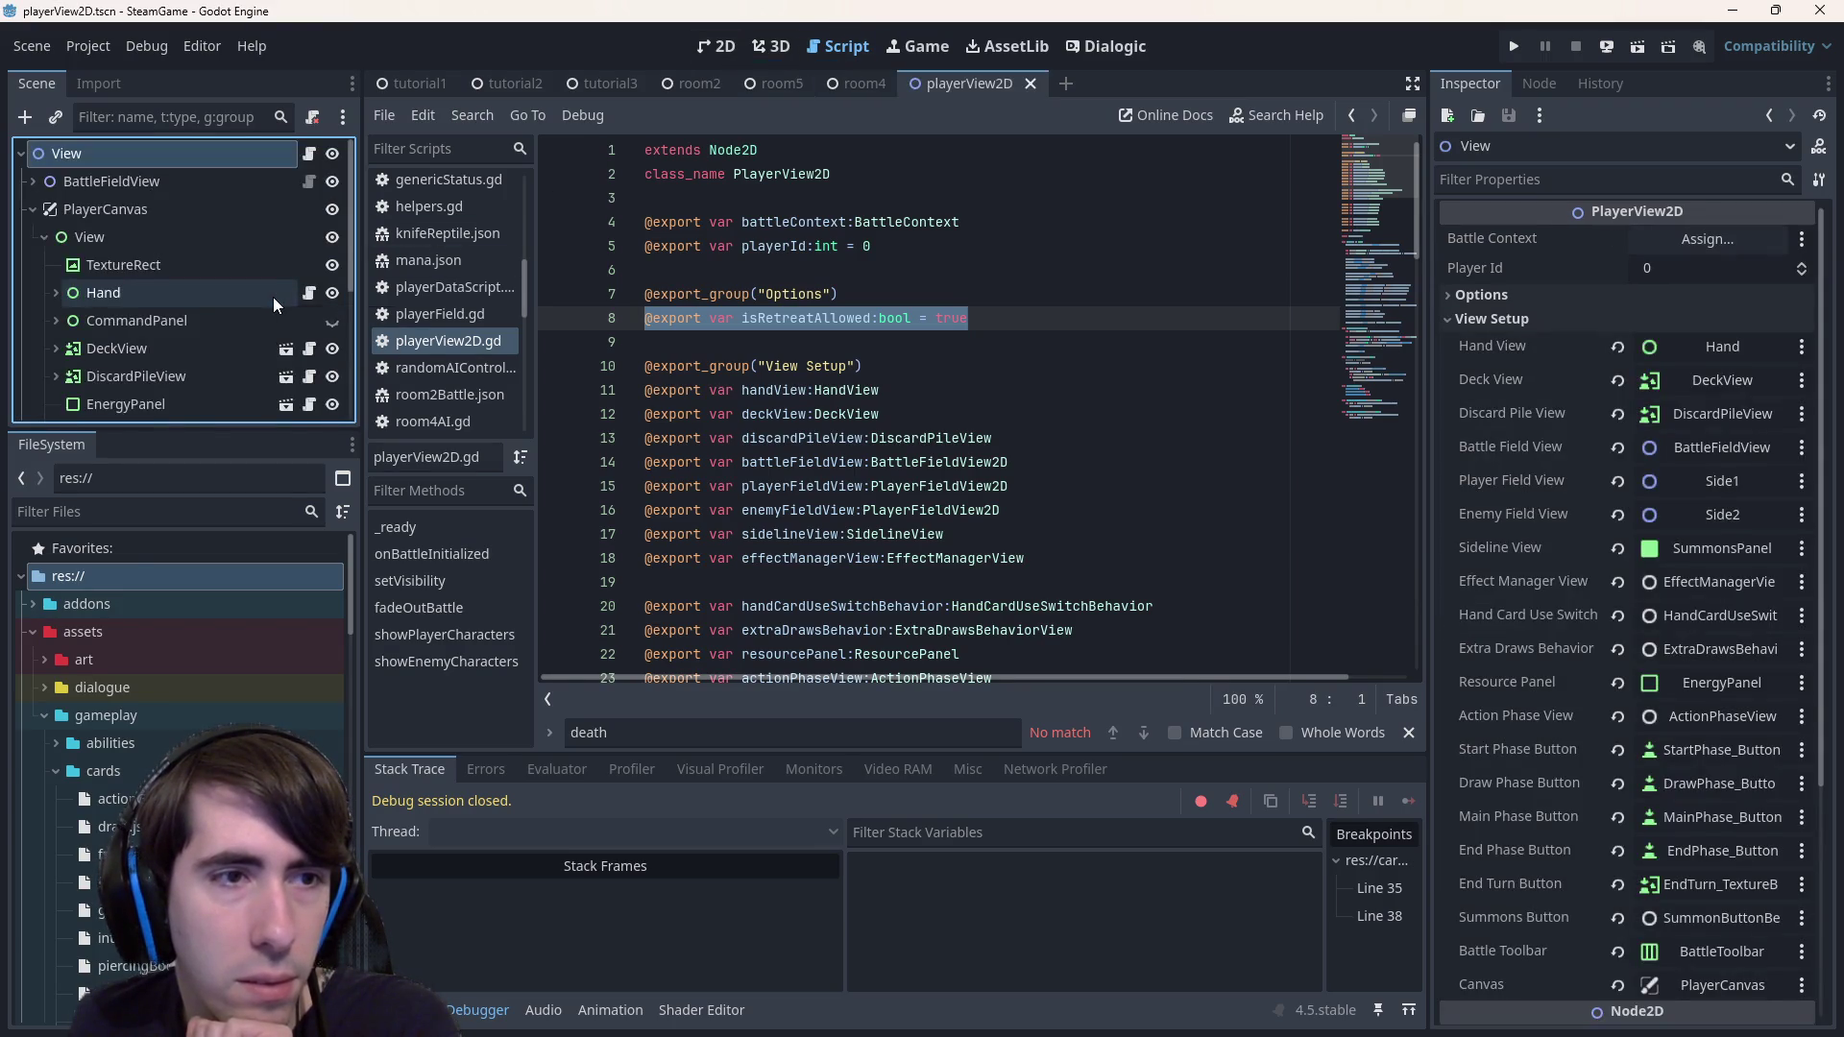
scroll(215, 365, down, 5)
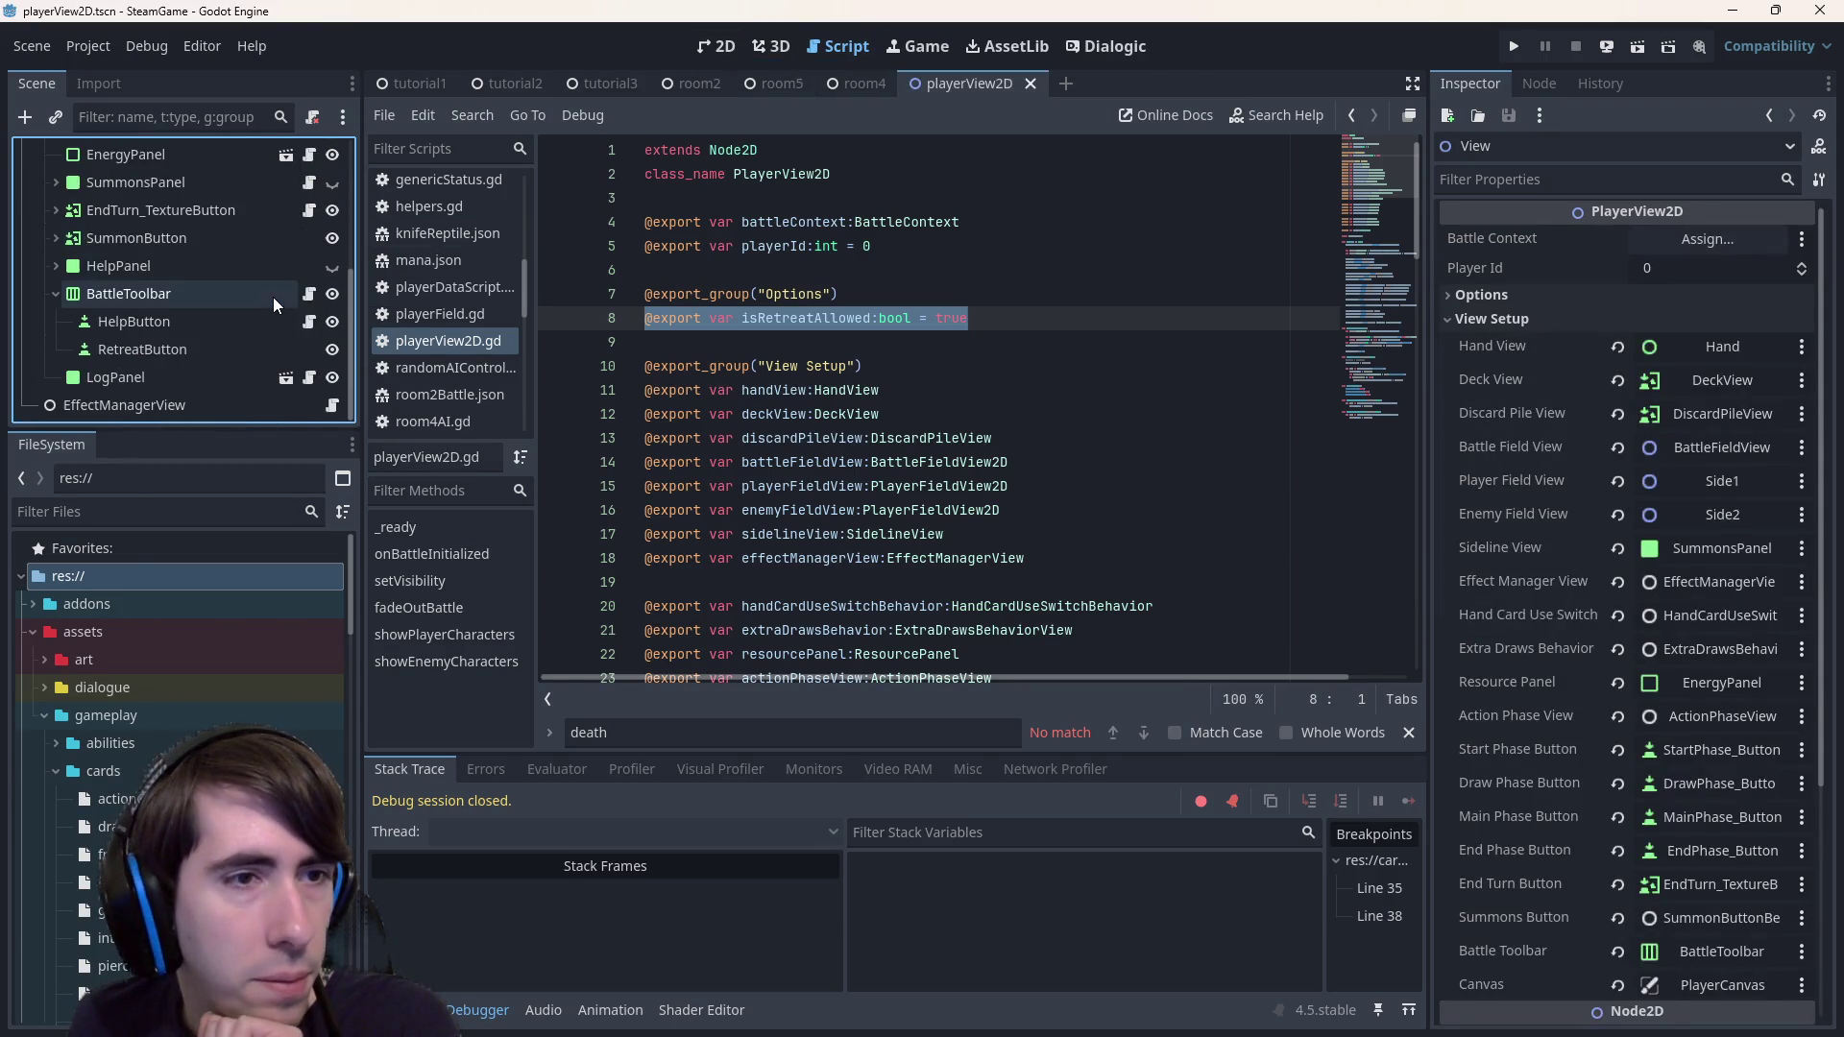
click(144, 286)
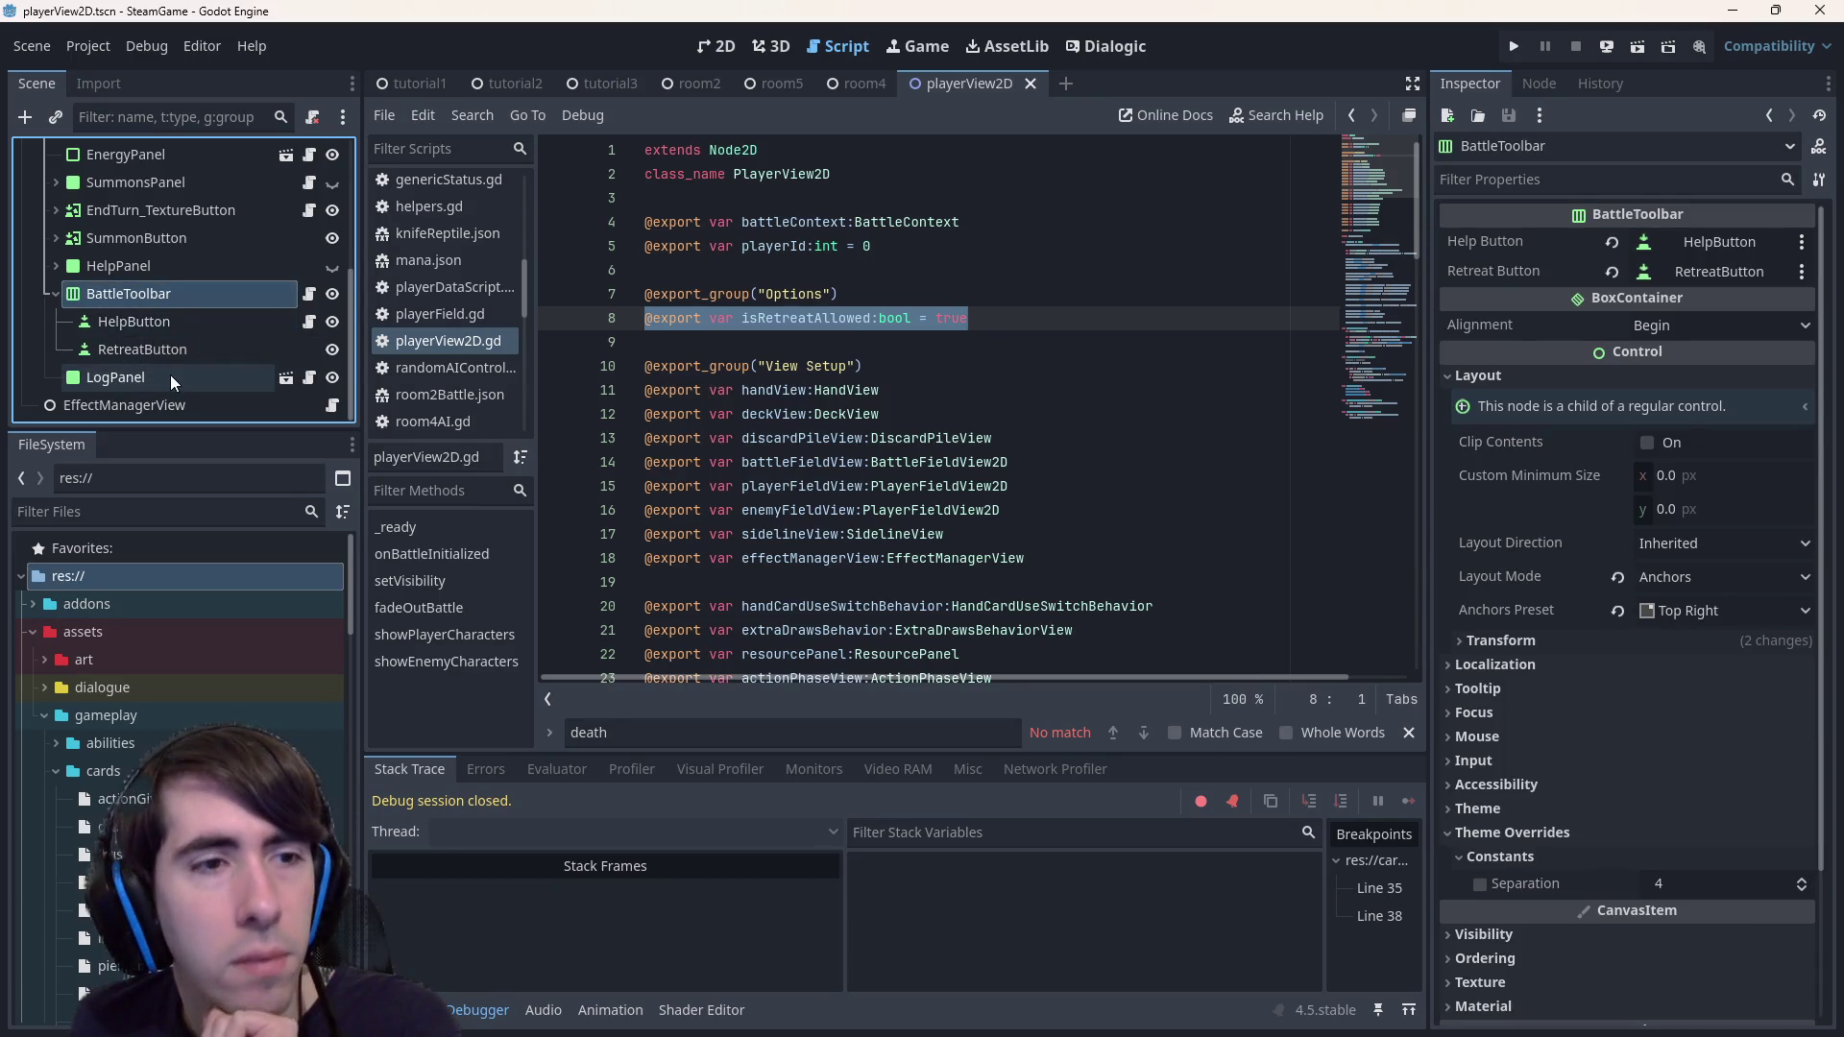
click(142, 322)
click(133, 290)
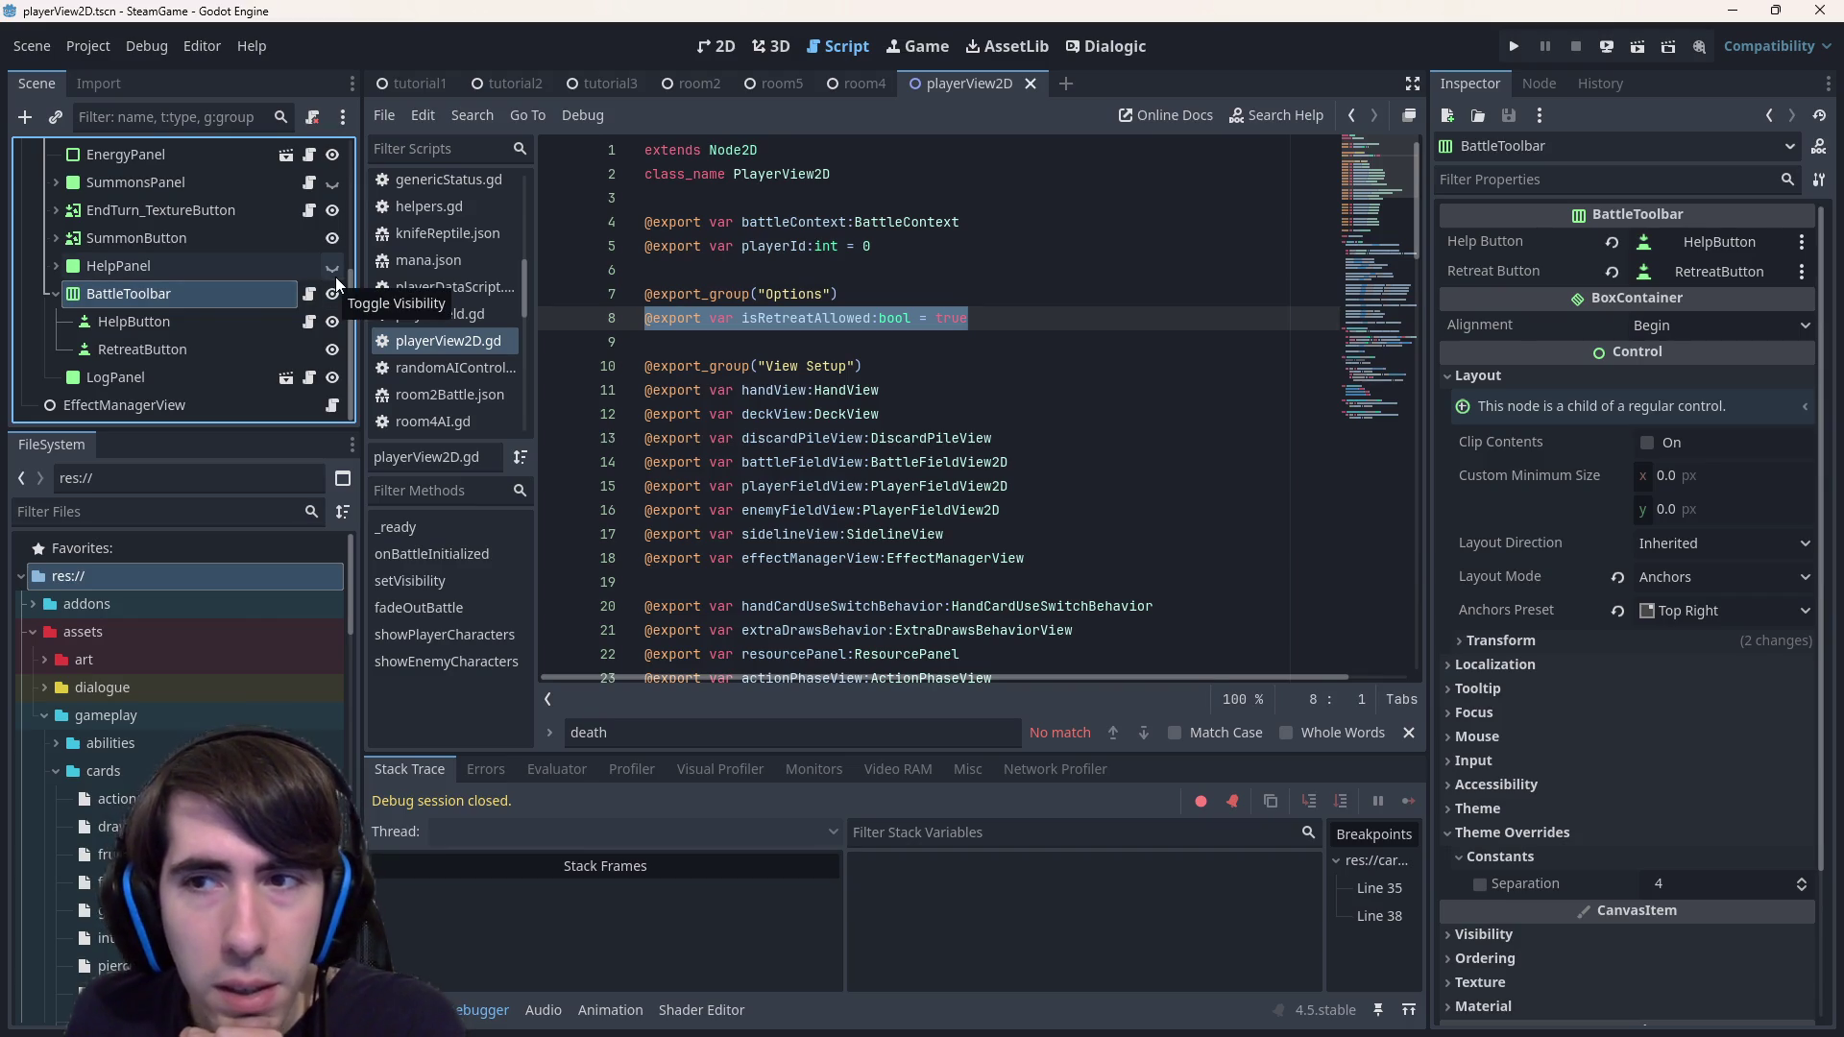
- Open battleToolbar.gd and add a blank line below the help and retreat button exports
click(309, 294)
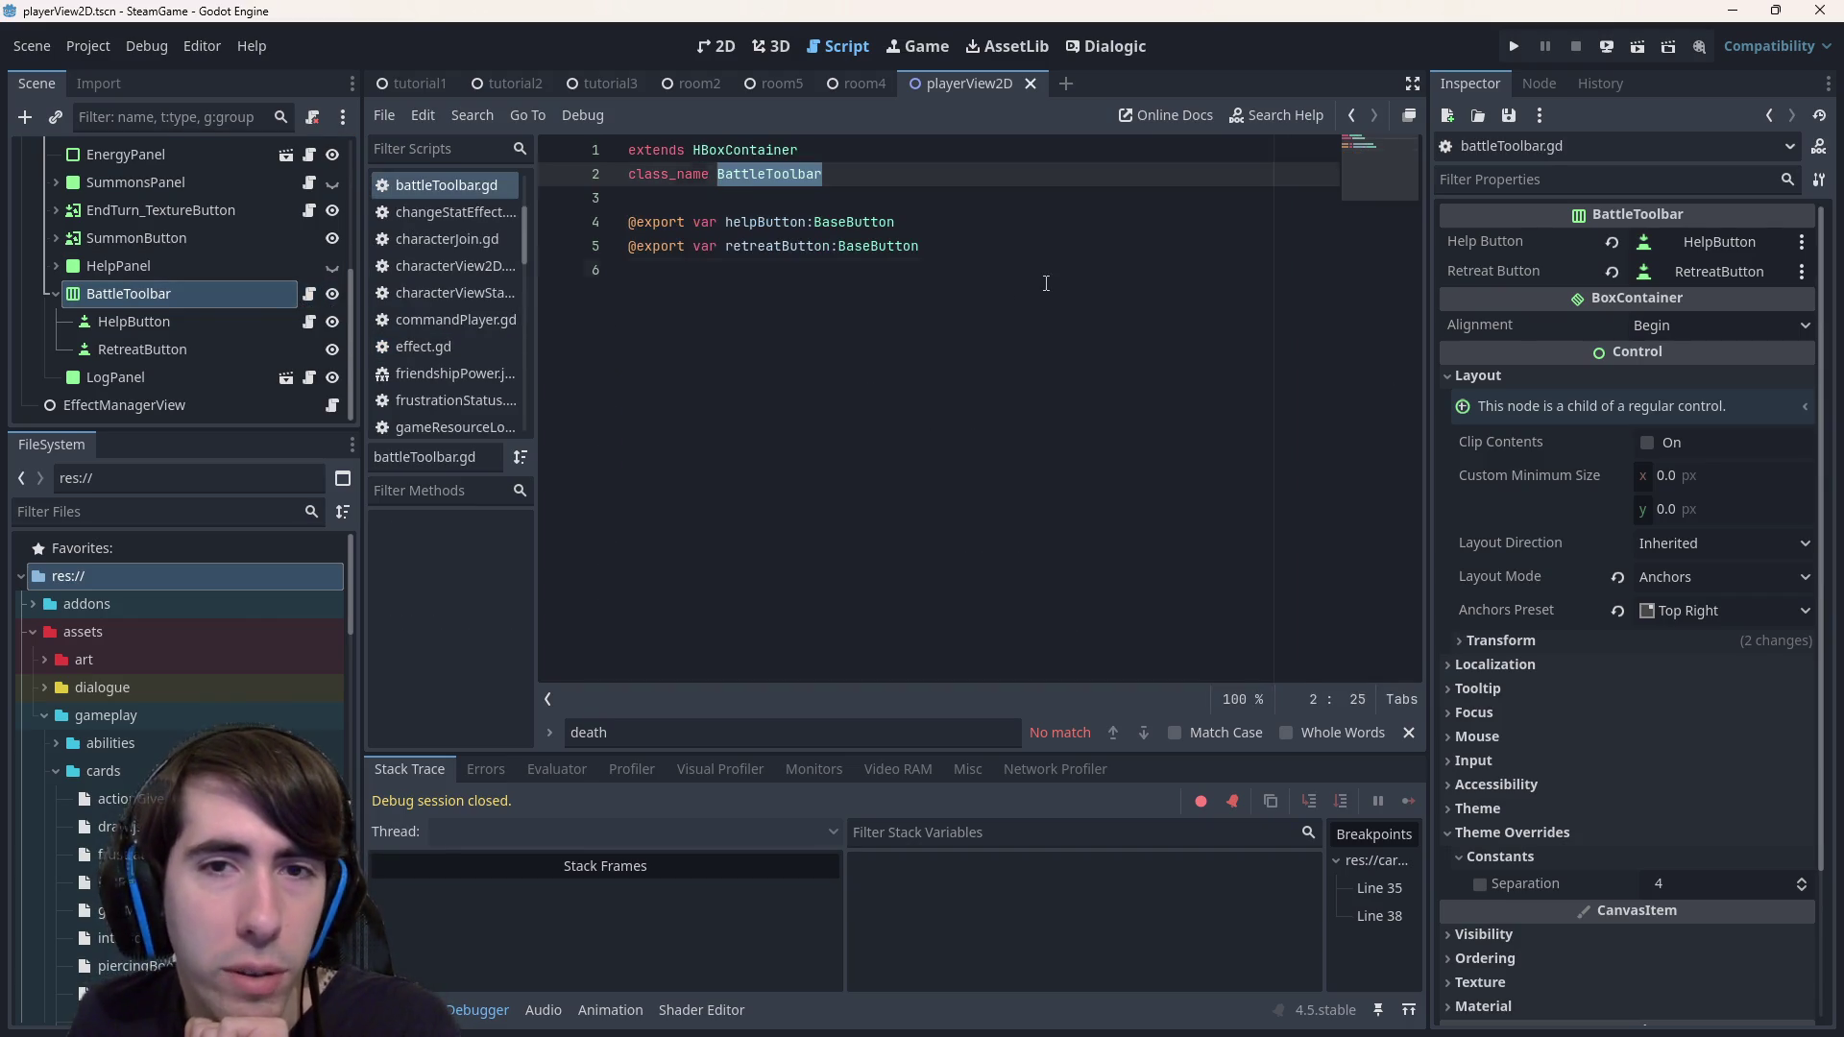
click(924, 202)
mouse_move(874, 229)
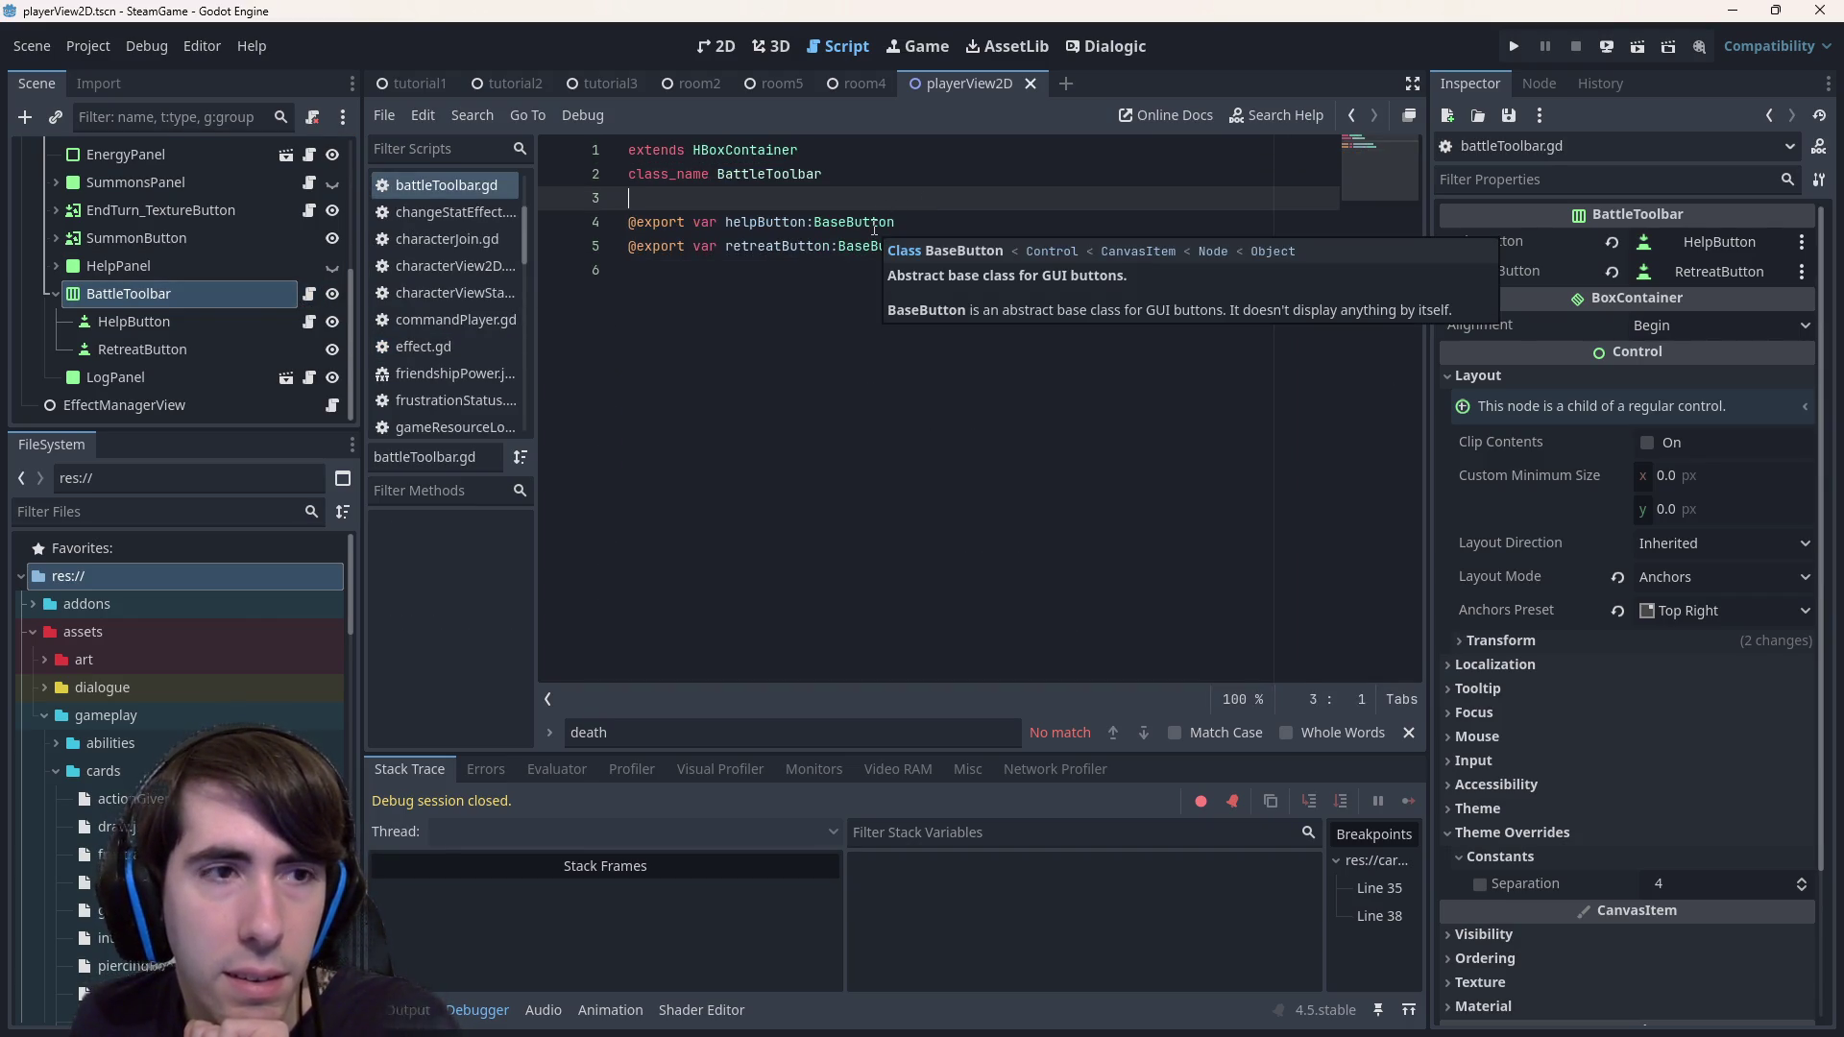
mouse_move(927, 247)
mouse_down()
mouse_move(788, 224)
mouse_move(595, 230)
mouse_up()
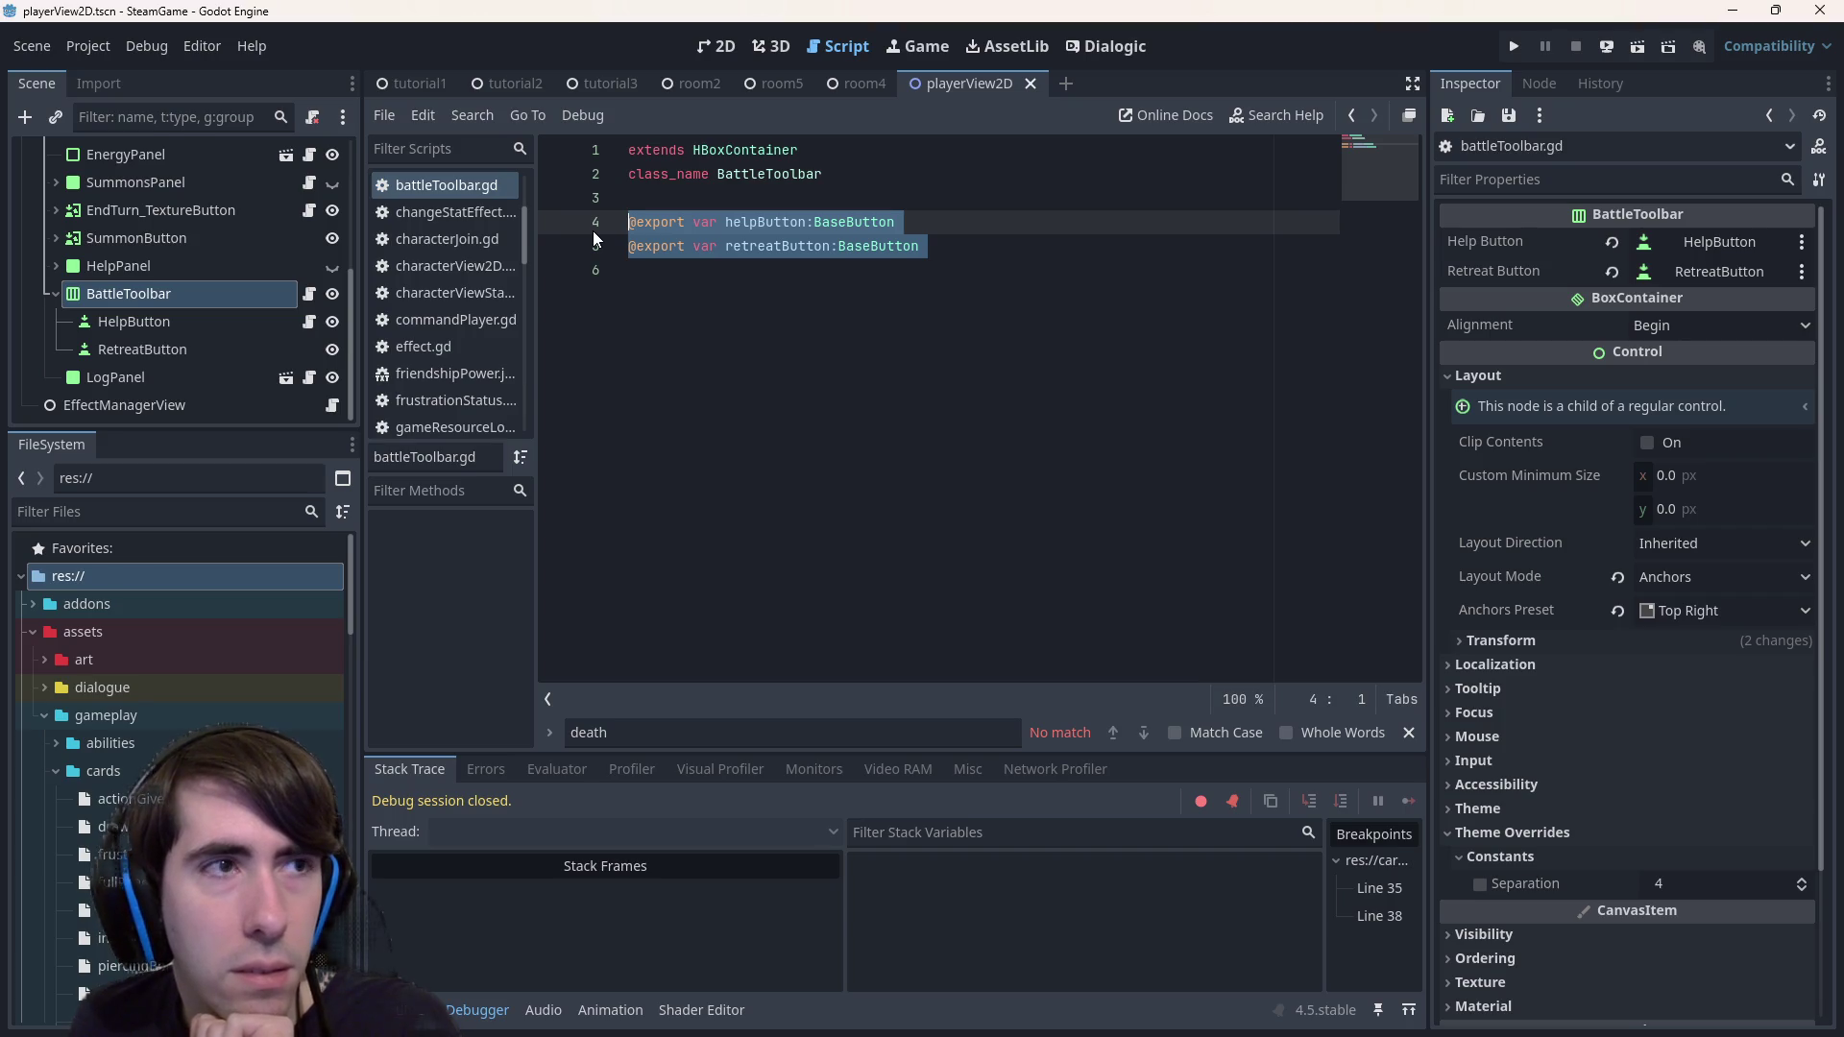
click(986, 390)
key(Return)
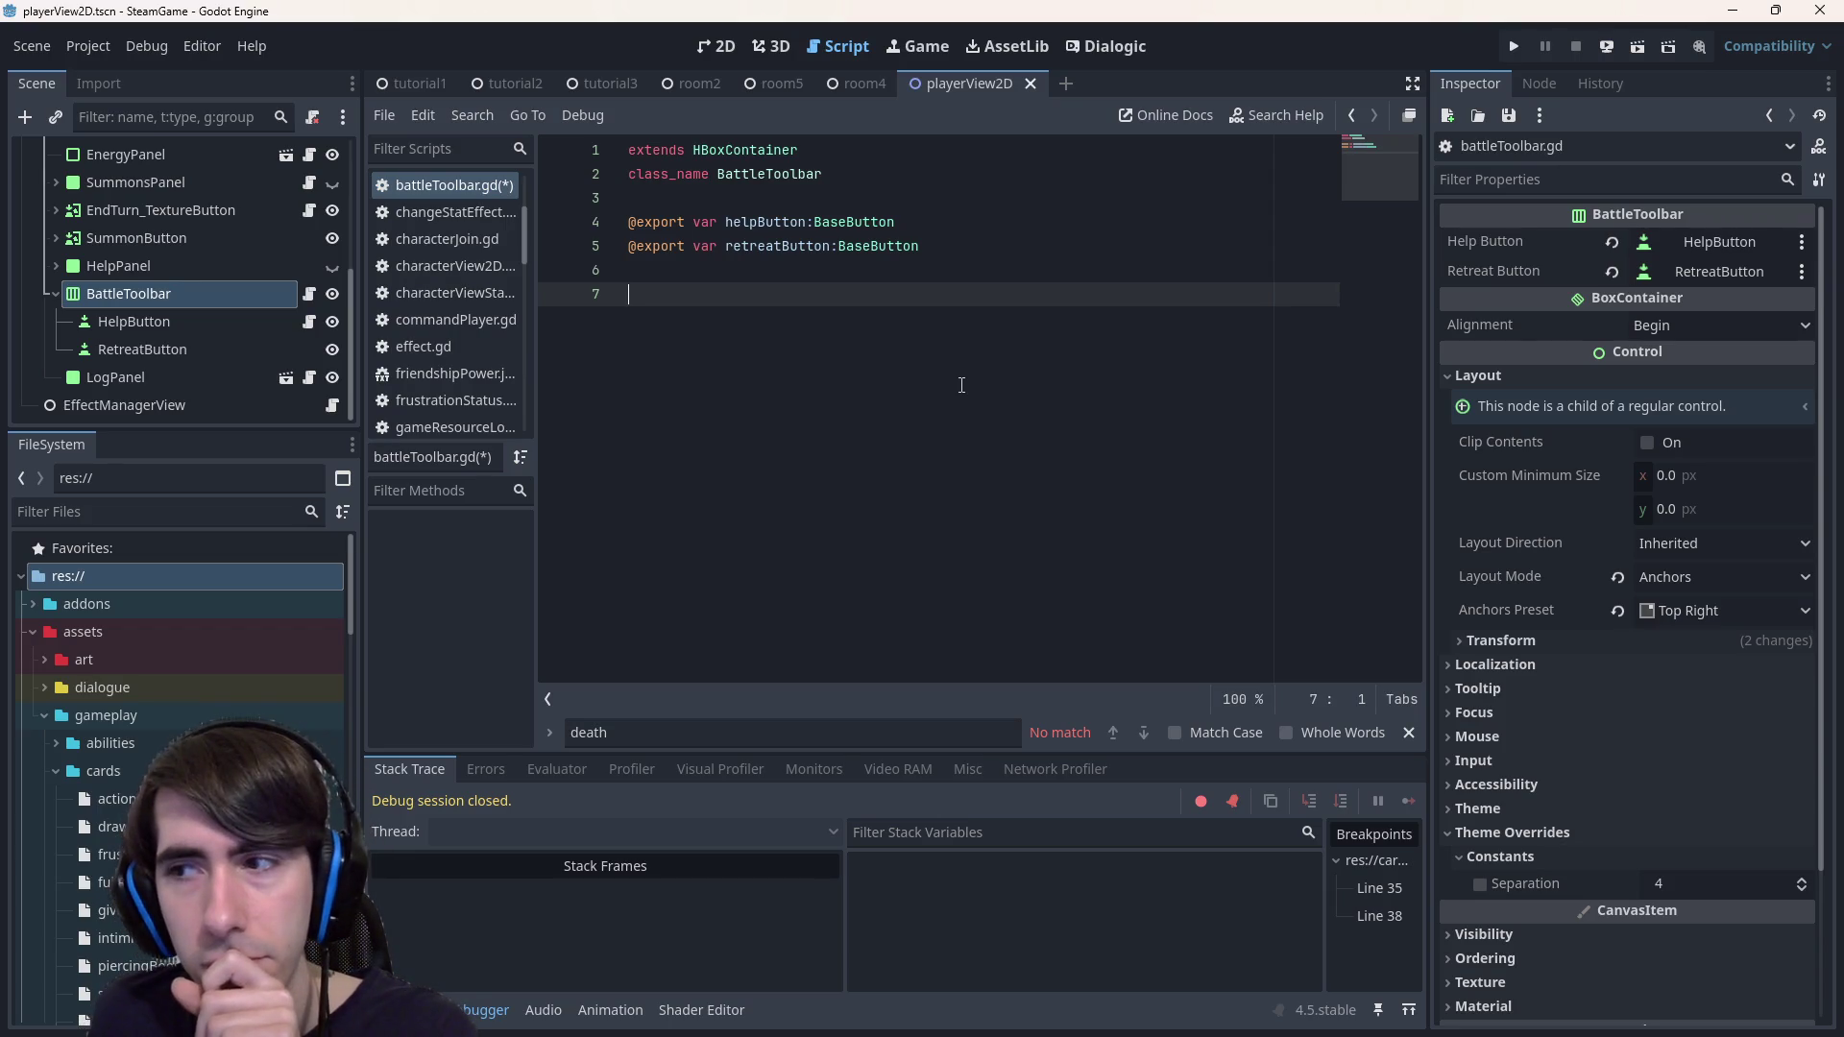
- Remove the _ready function from battleToolbar.gd and start a new setup() function
text(func _read)
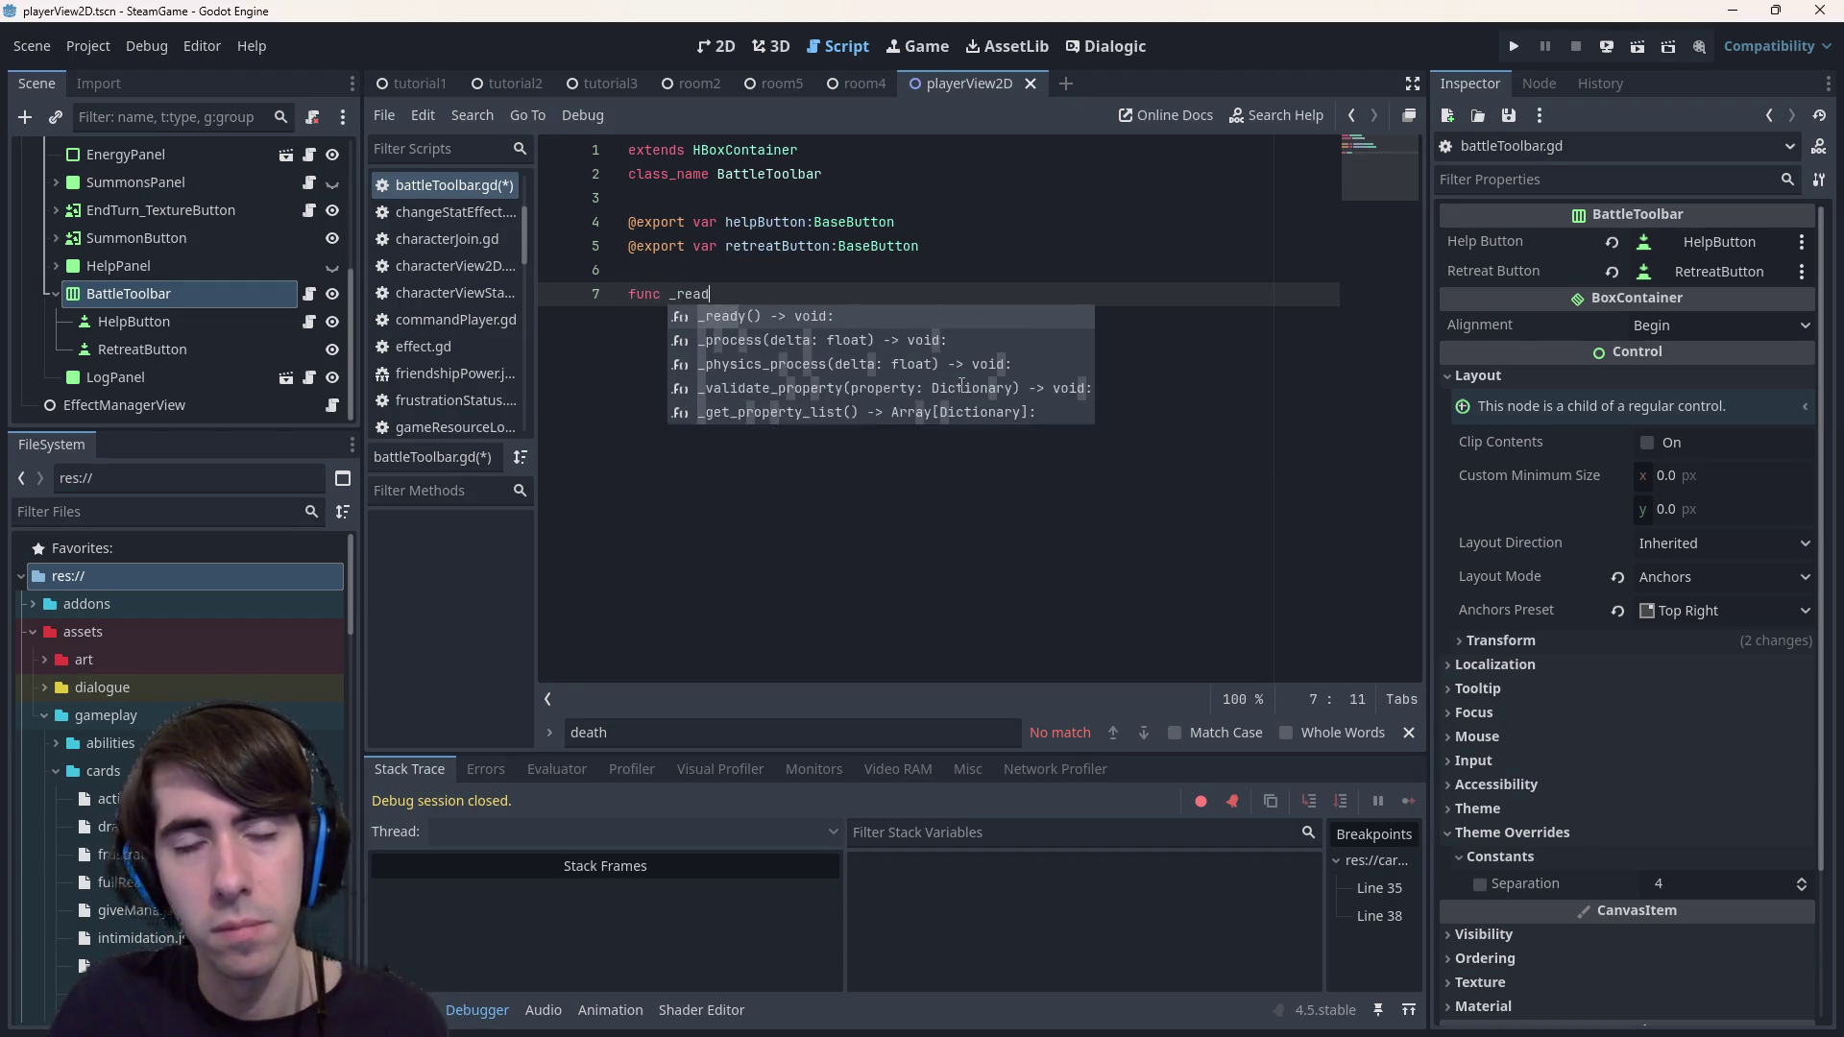
key(Return)
key(ctrl+shift+Left)
key(ctrl+shift+Left)
key(ctrl+shift+Left)
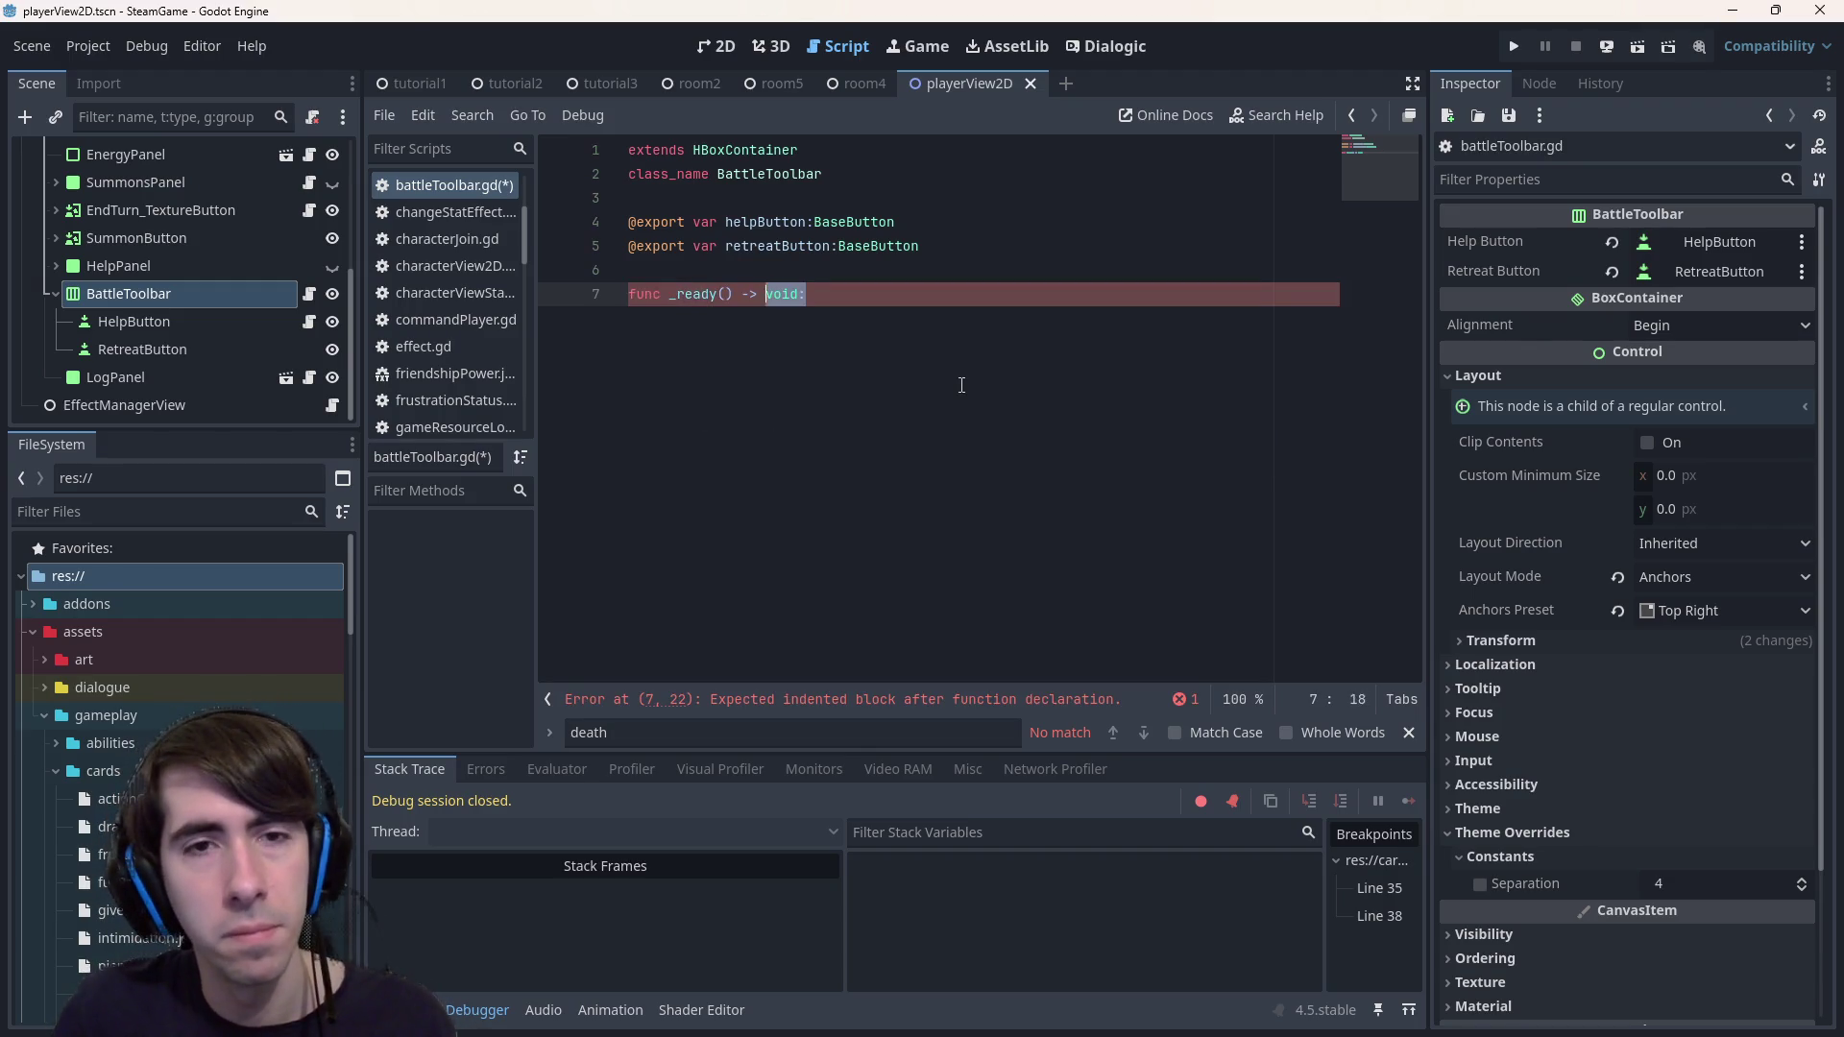
key(BackSpace)
text(f)
key(BackSpace)
key(BackSpace)
text(f)
key(BackSpace)
key(Return)
text(func setup():)
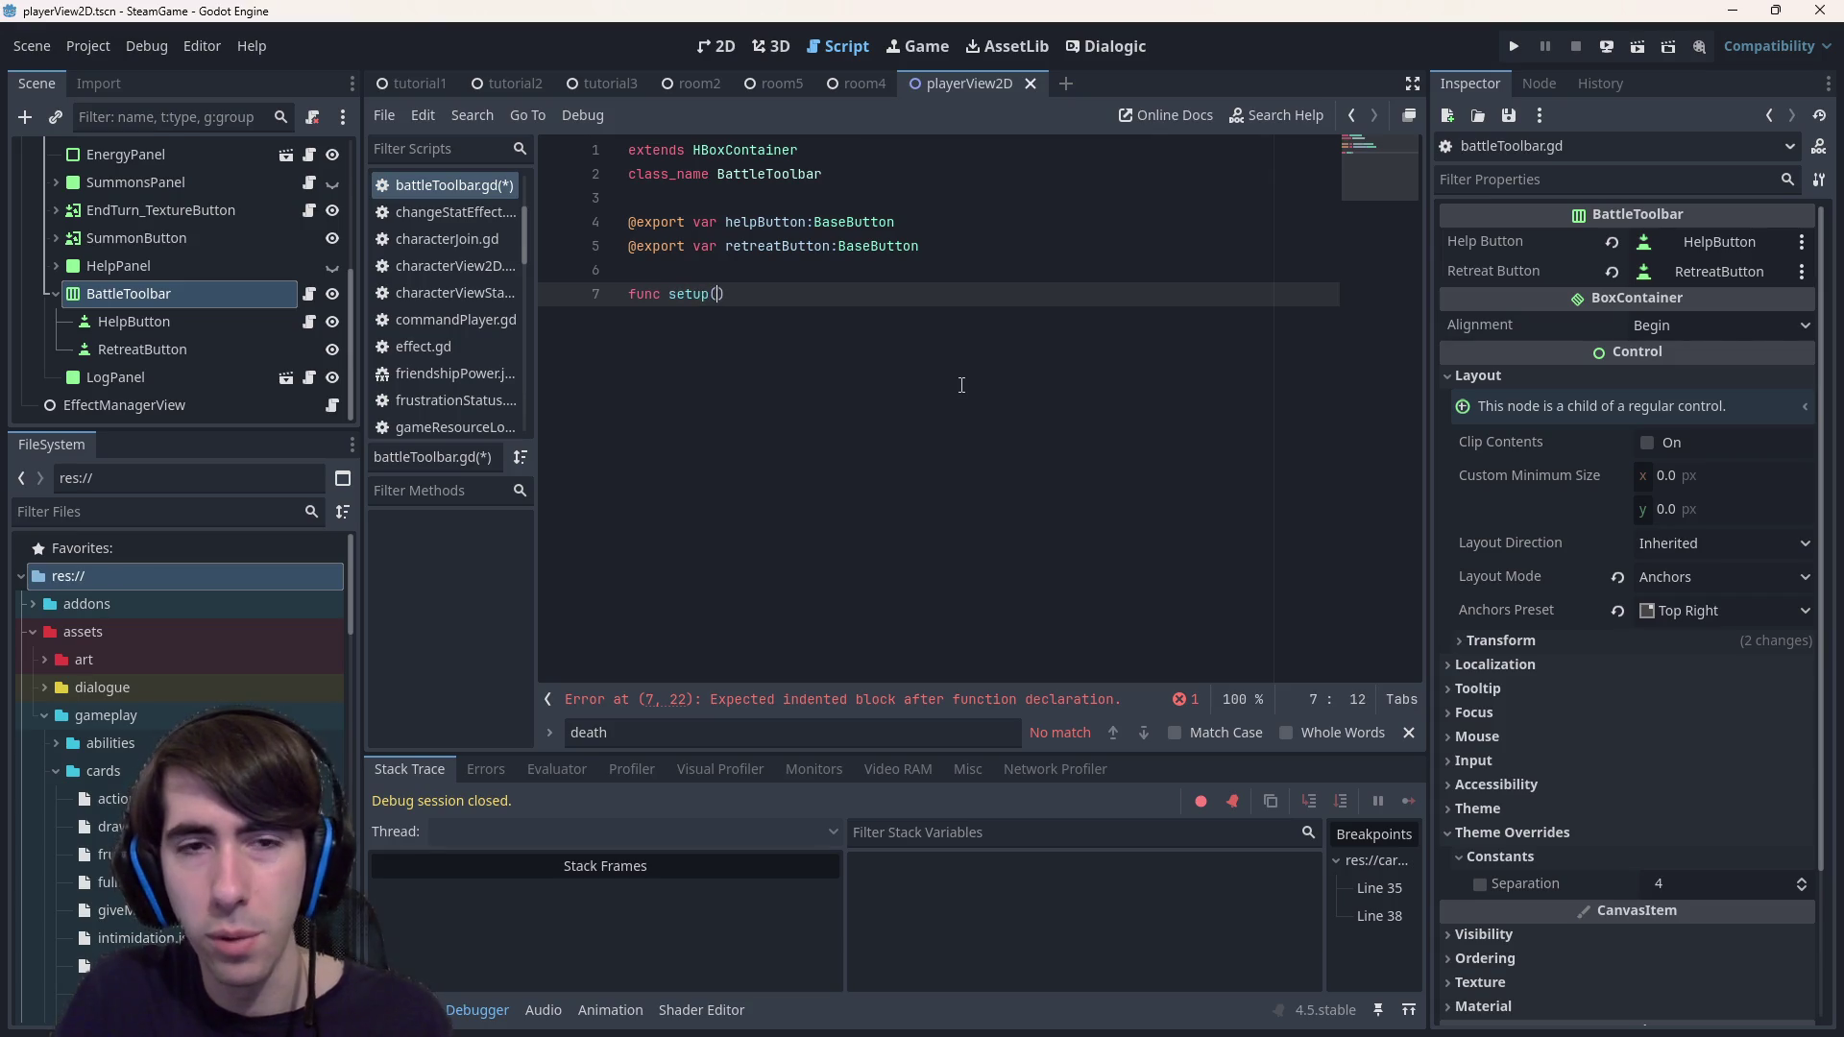
key(Return)
- Give setup an isRetreatAllowed:bool parameter and a pass body
key(Up)
key(End)
key(Left)
key(Left)
text(@export var isRetreatAllowed:bool = true)
key(ctrl+shift+Right)
key(Delete)
key(ctrl+BackSpace)
key(ctrl+BackSpace)
key(BackSpace)
key(ctrl+Right)
text(:bool)
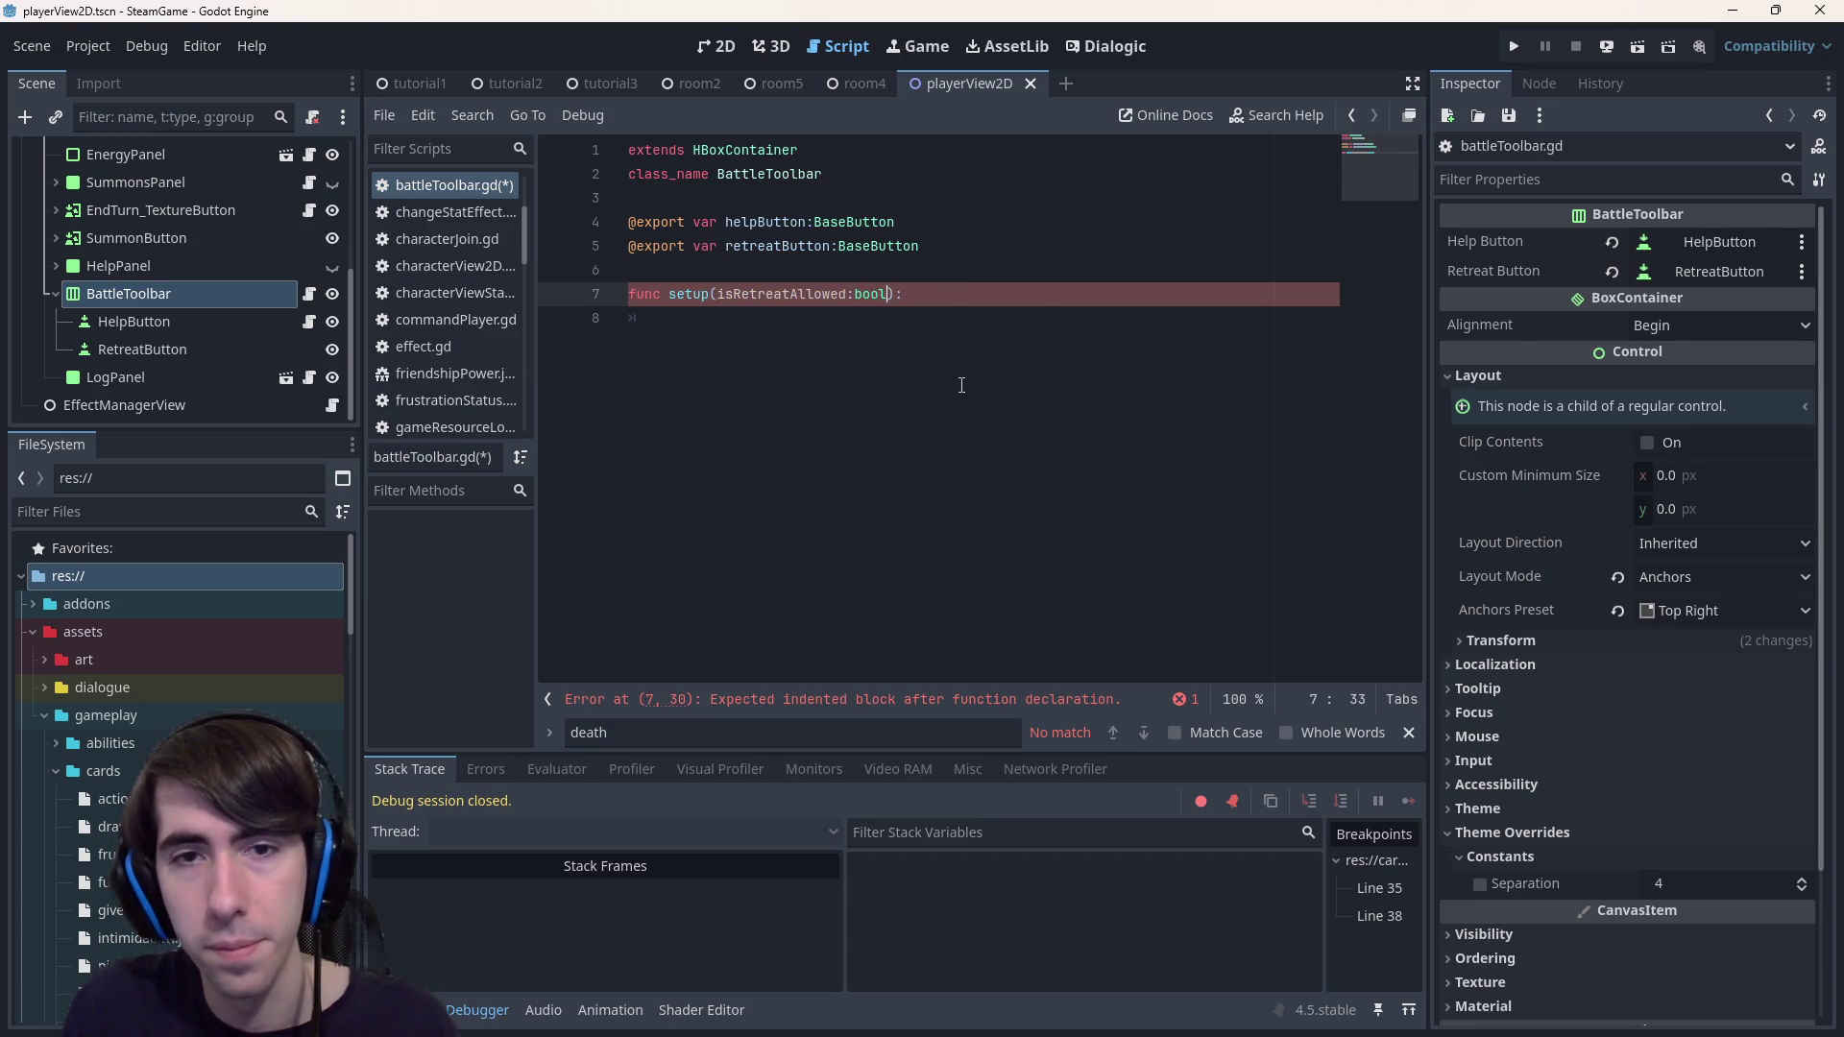
key(Escape)
key(Down)
text(pass)
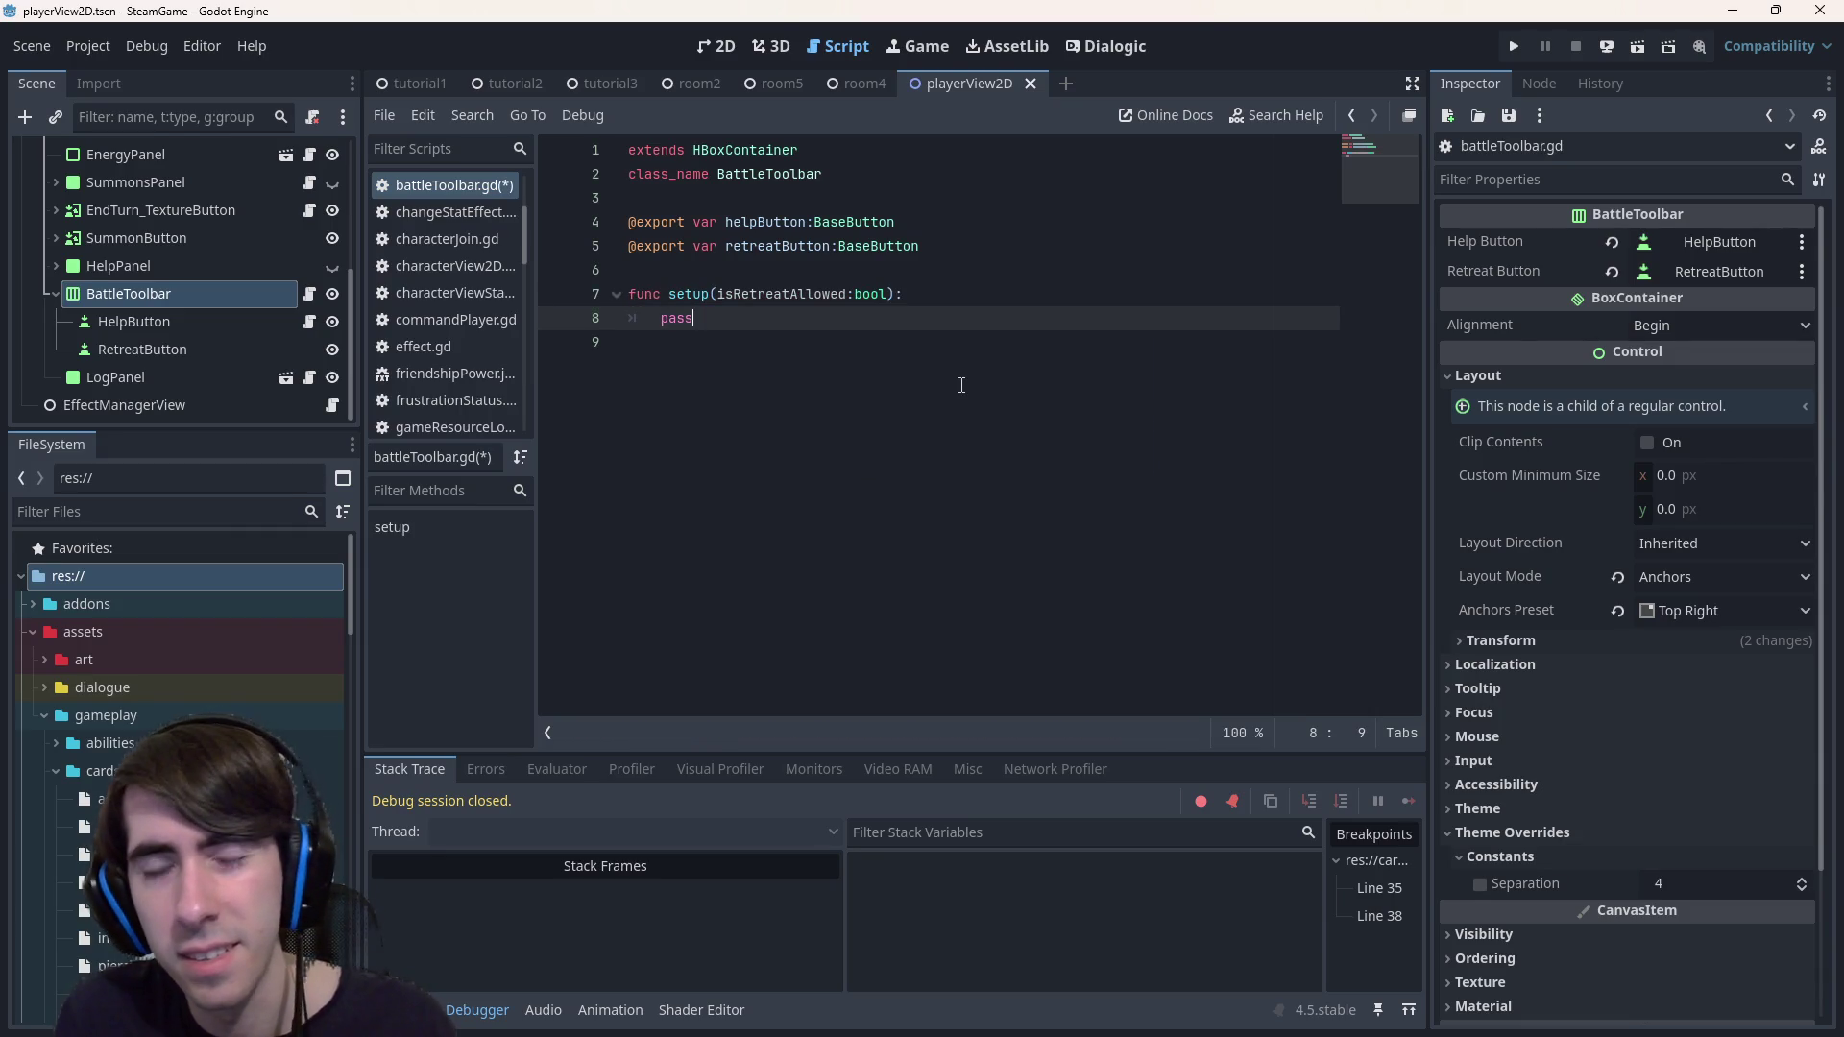
- Declare setIsRetreatAllowed(isRetreatAllowed:bool) above setup and save the script
key(Up)
key(Up)
key(Return)
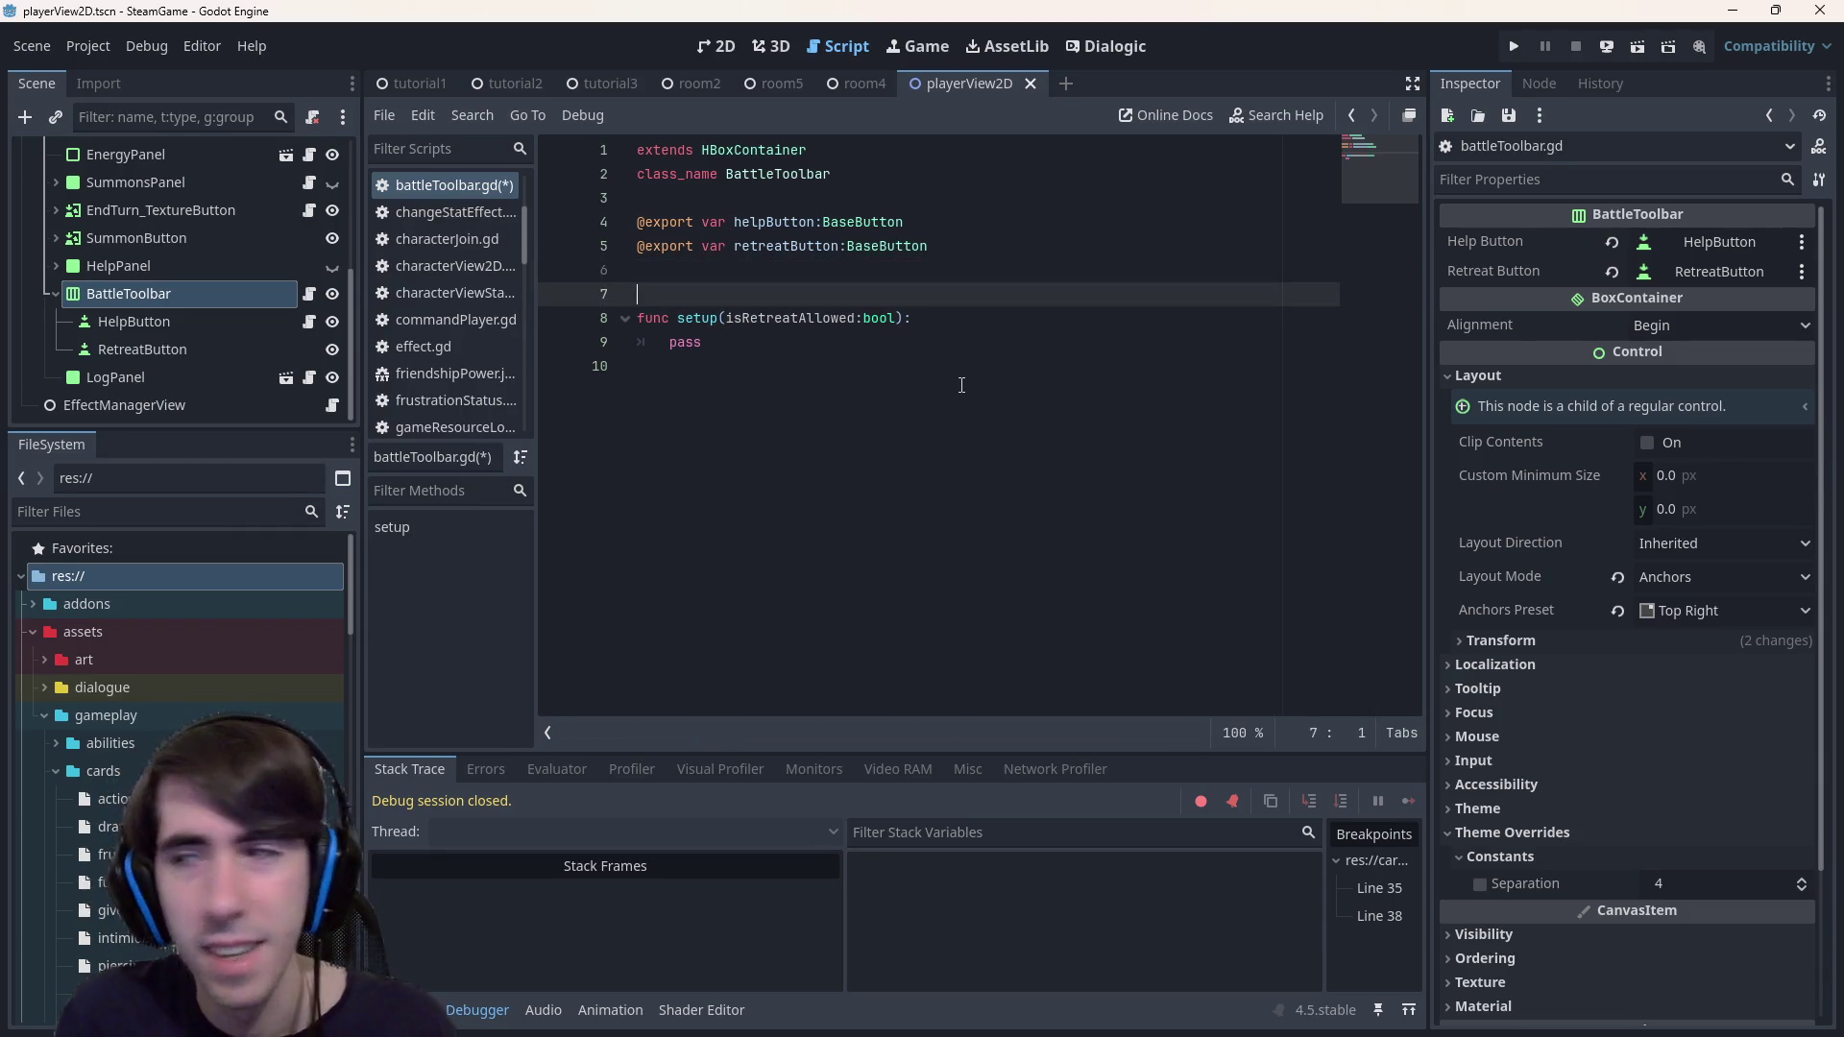
text(func set)
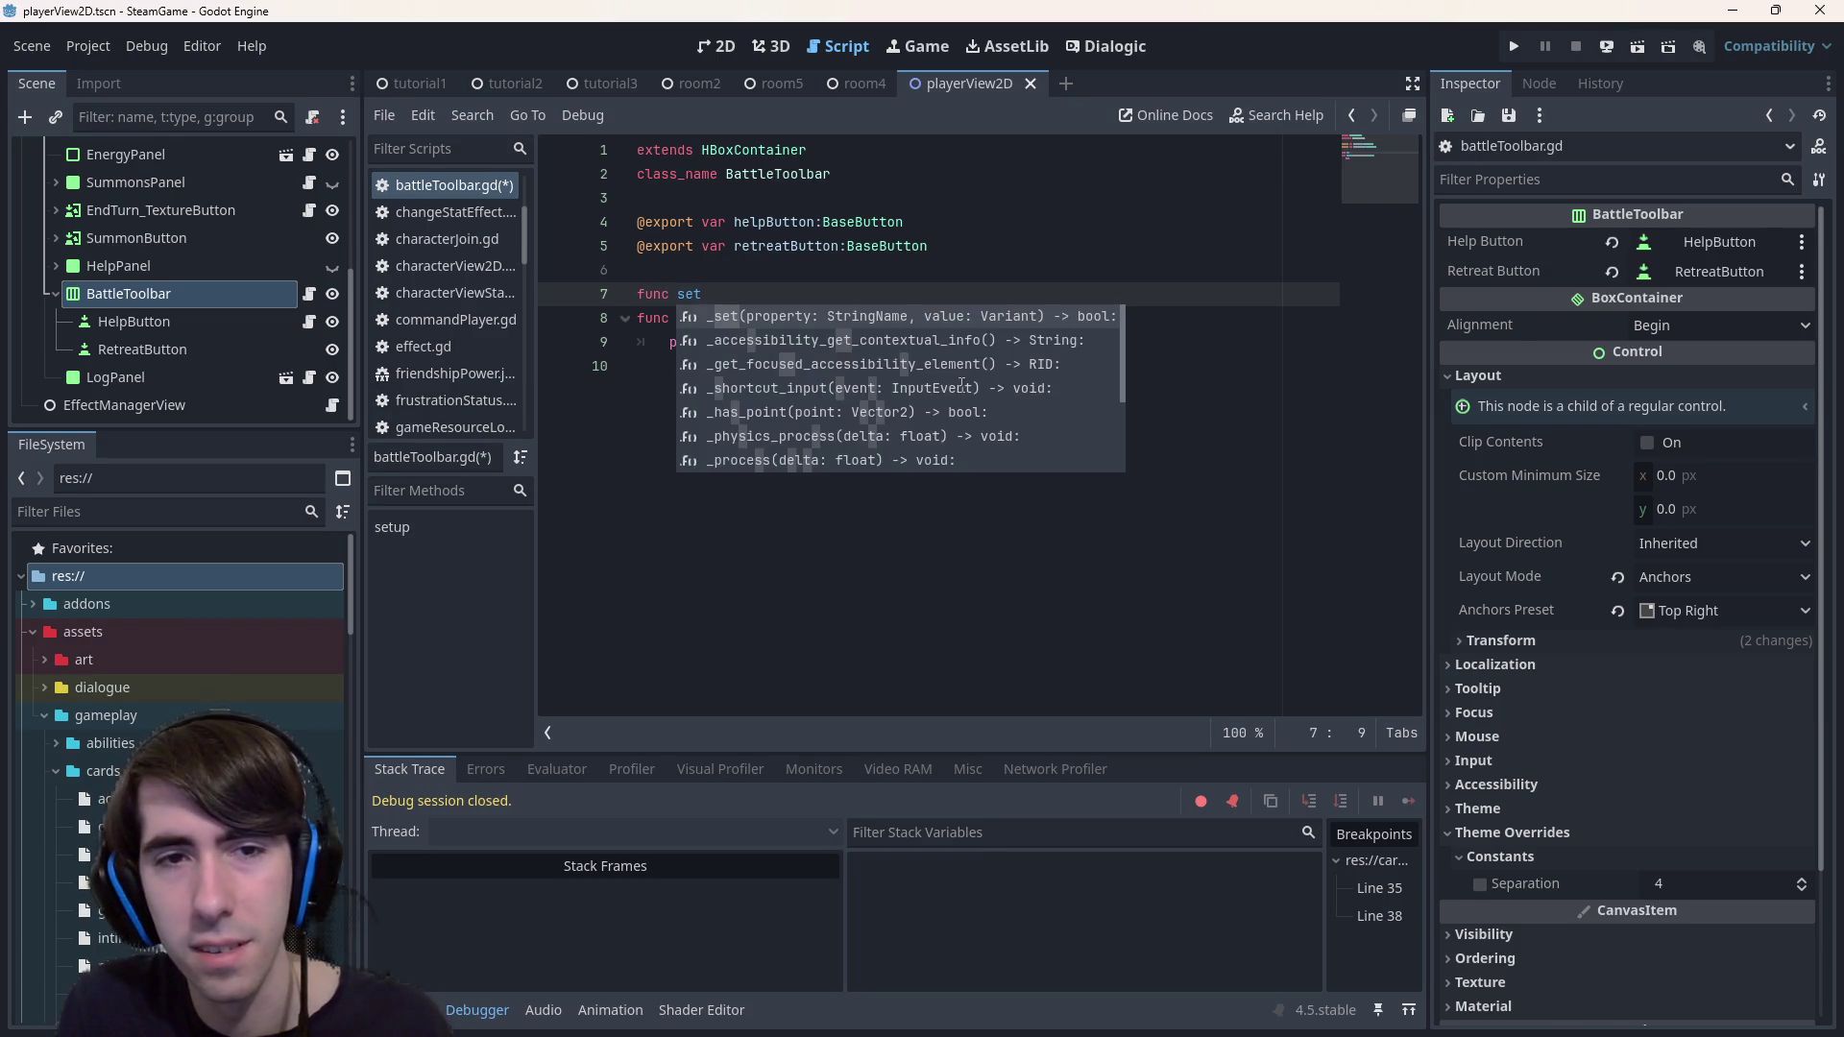
text(IsRet)
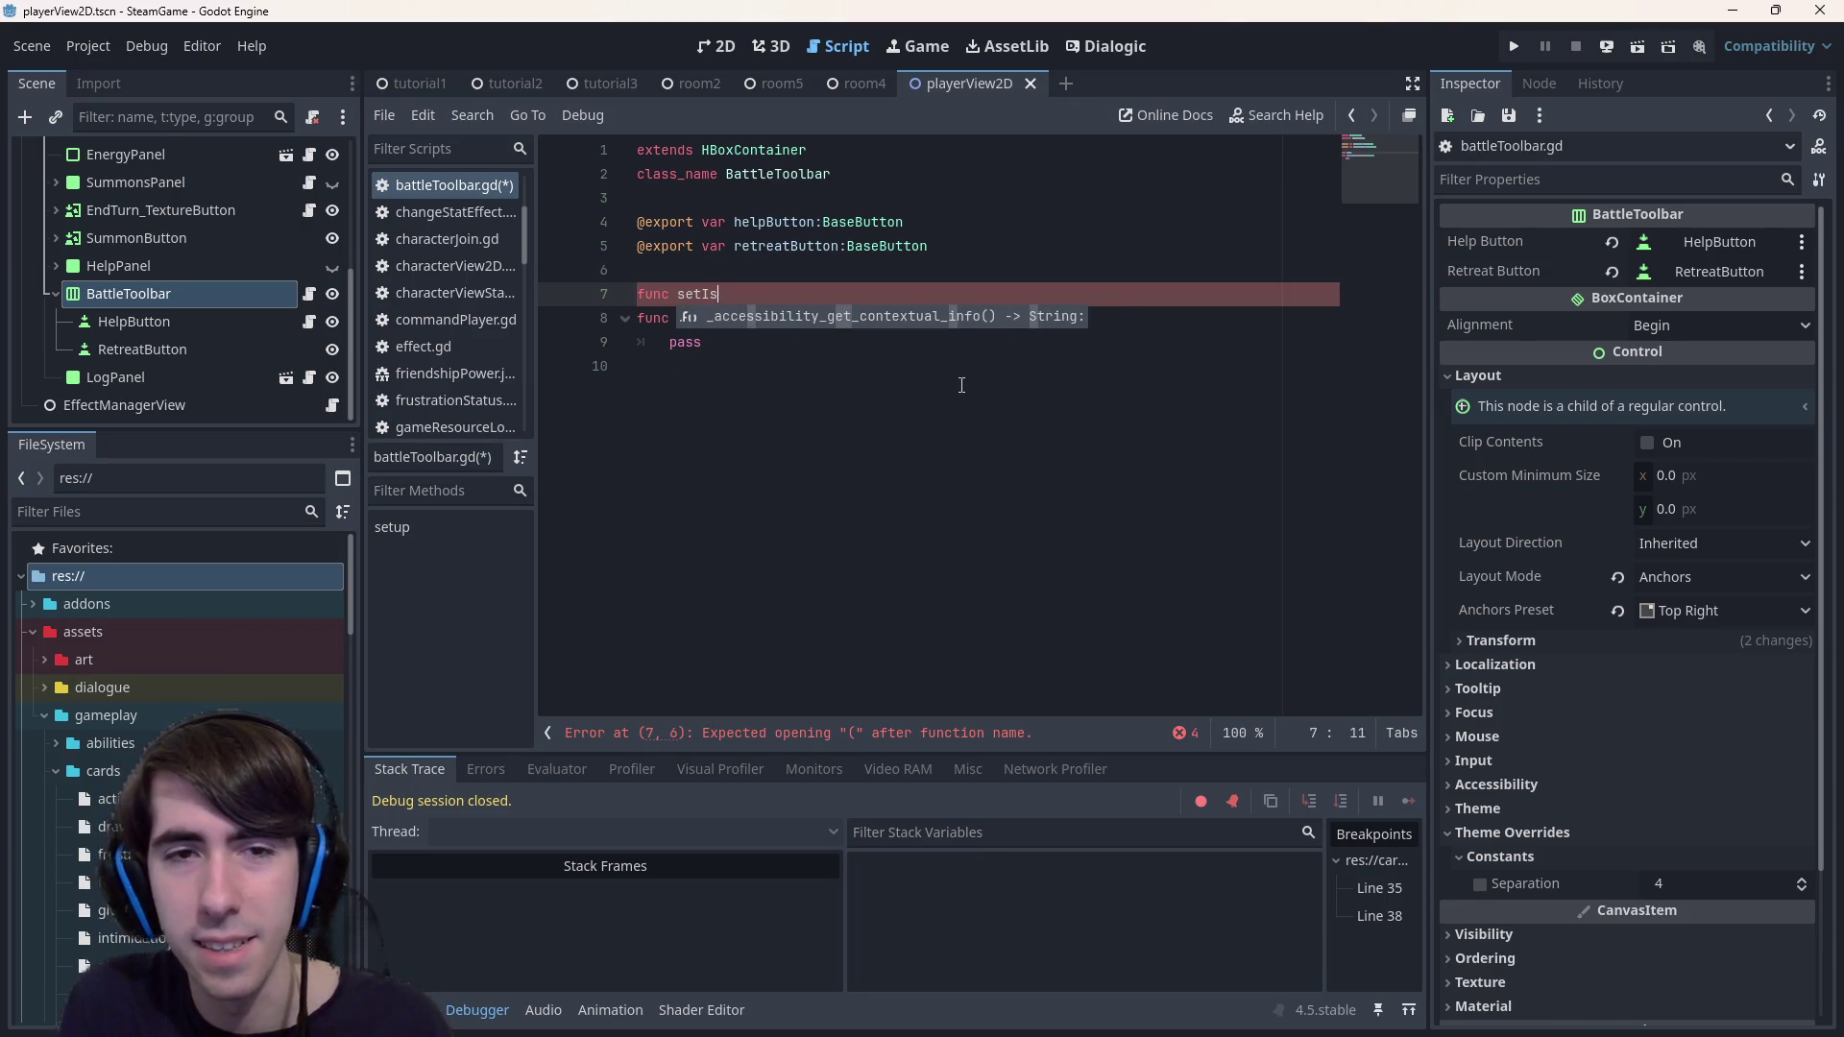
text(reatAllowe)
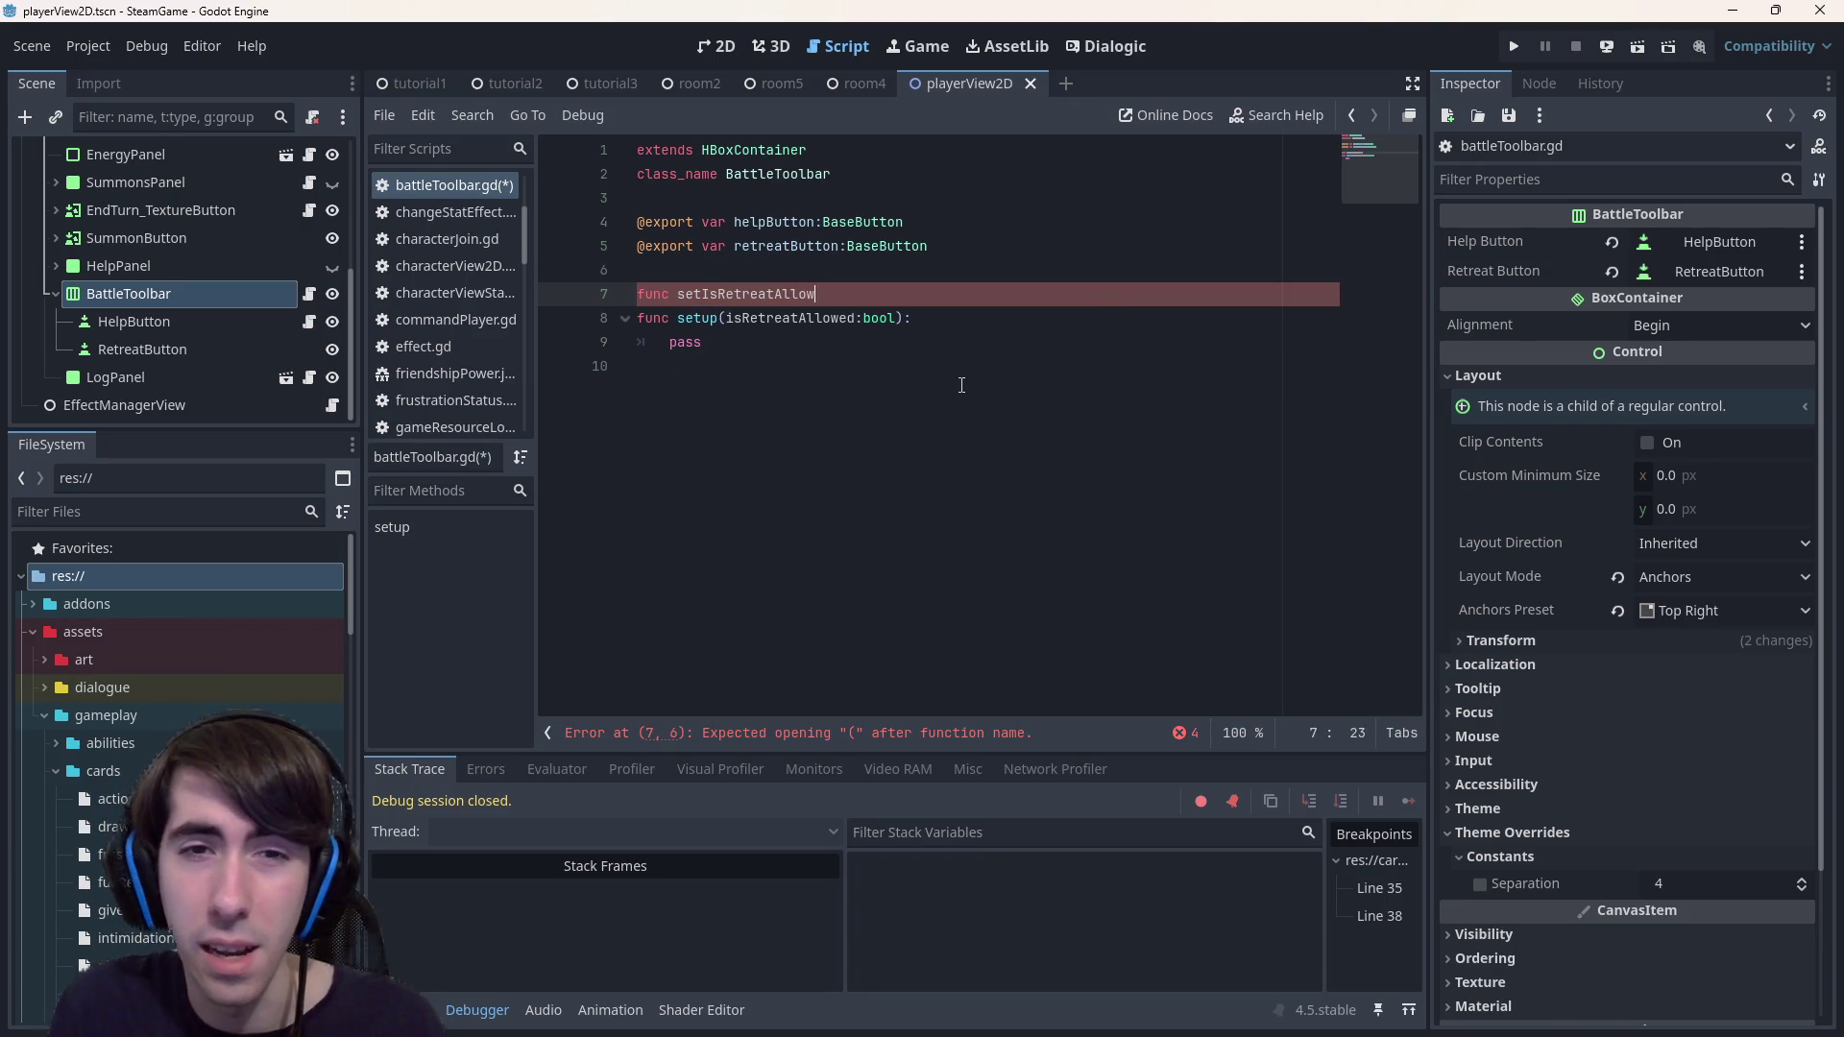
text(d())
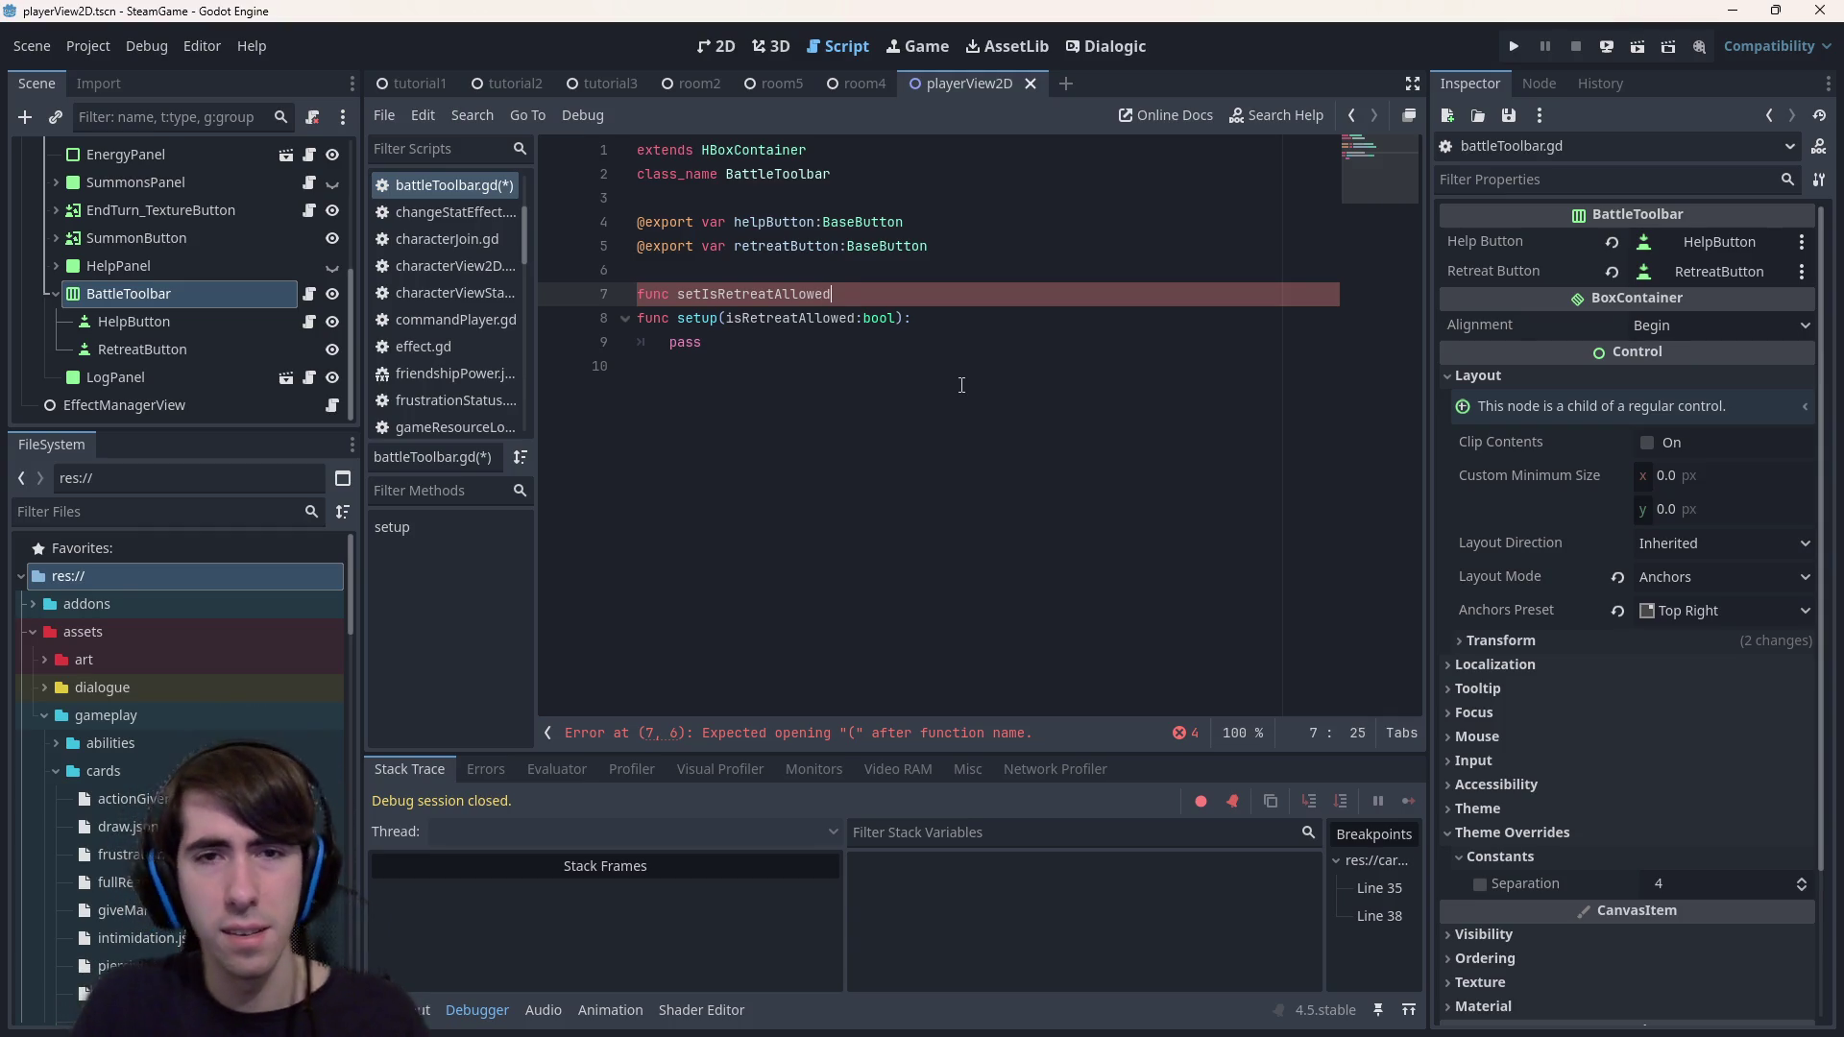
text(:)
key(Left)
key(Left)
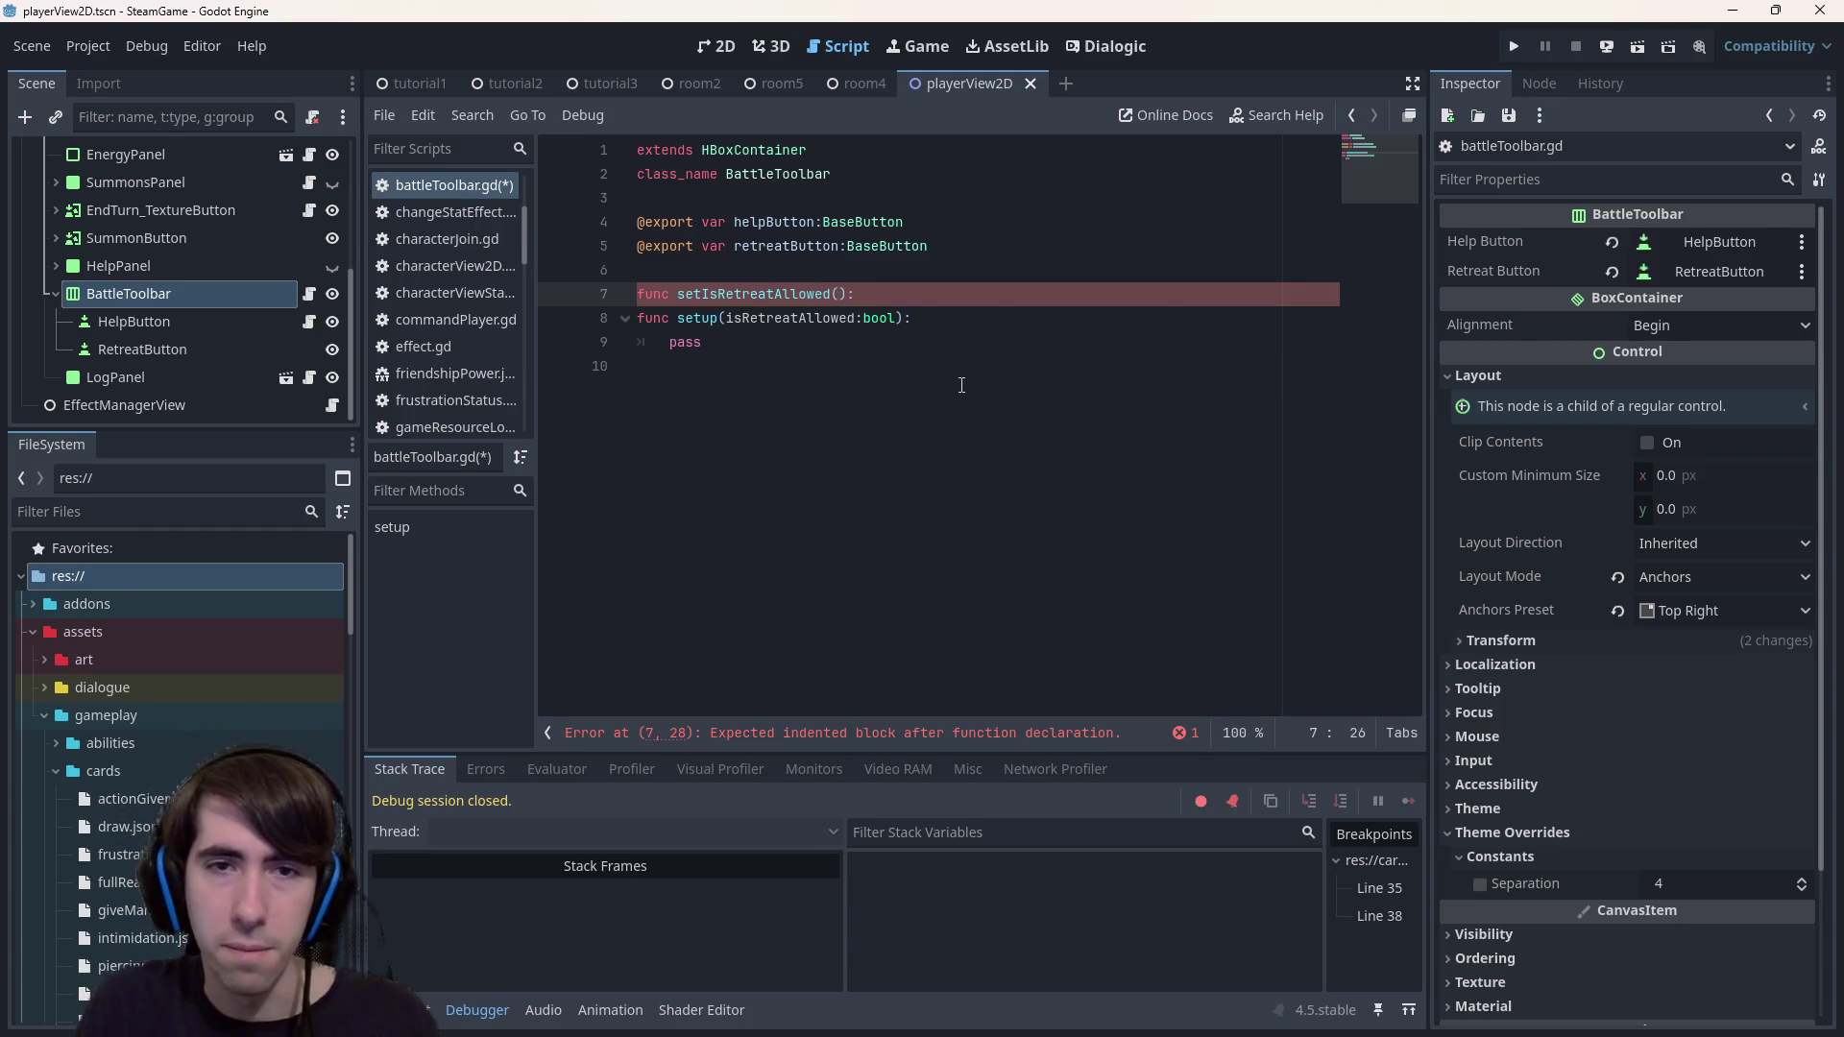
key(Down)
key(Down)
key(Down)
key(Up)
key(Up)
key(Up)
key(Up)
key(Up)
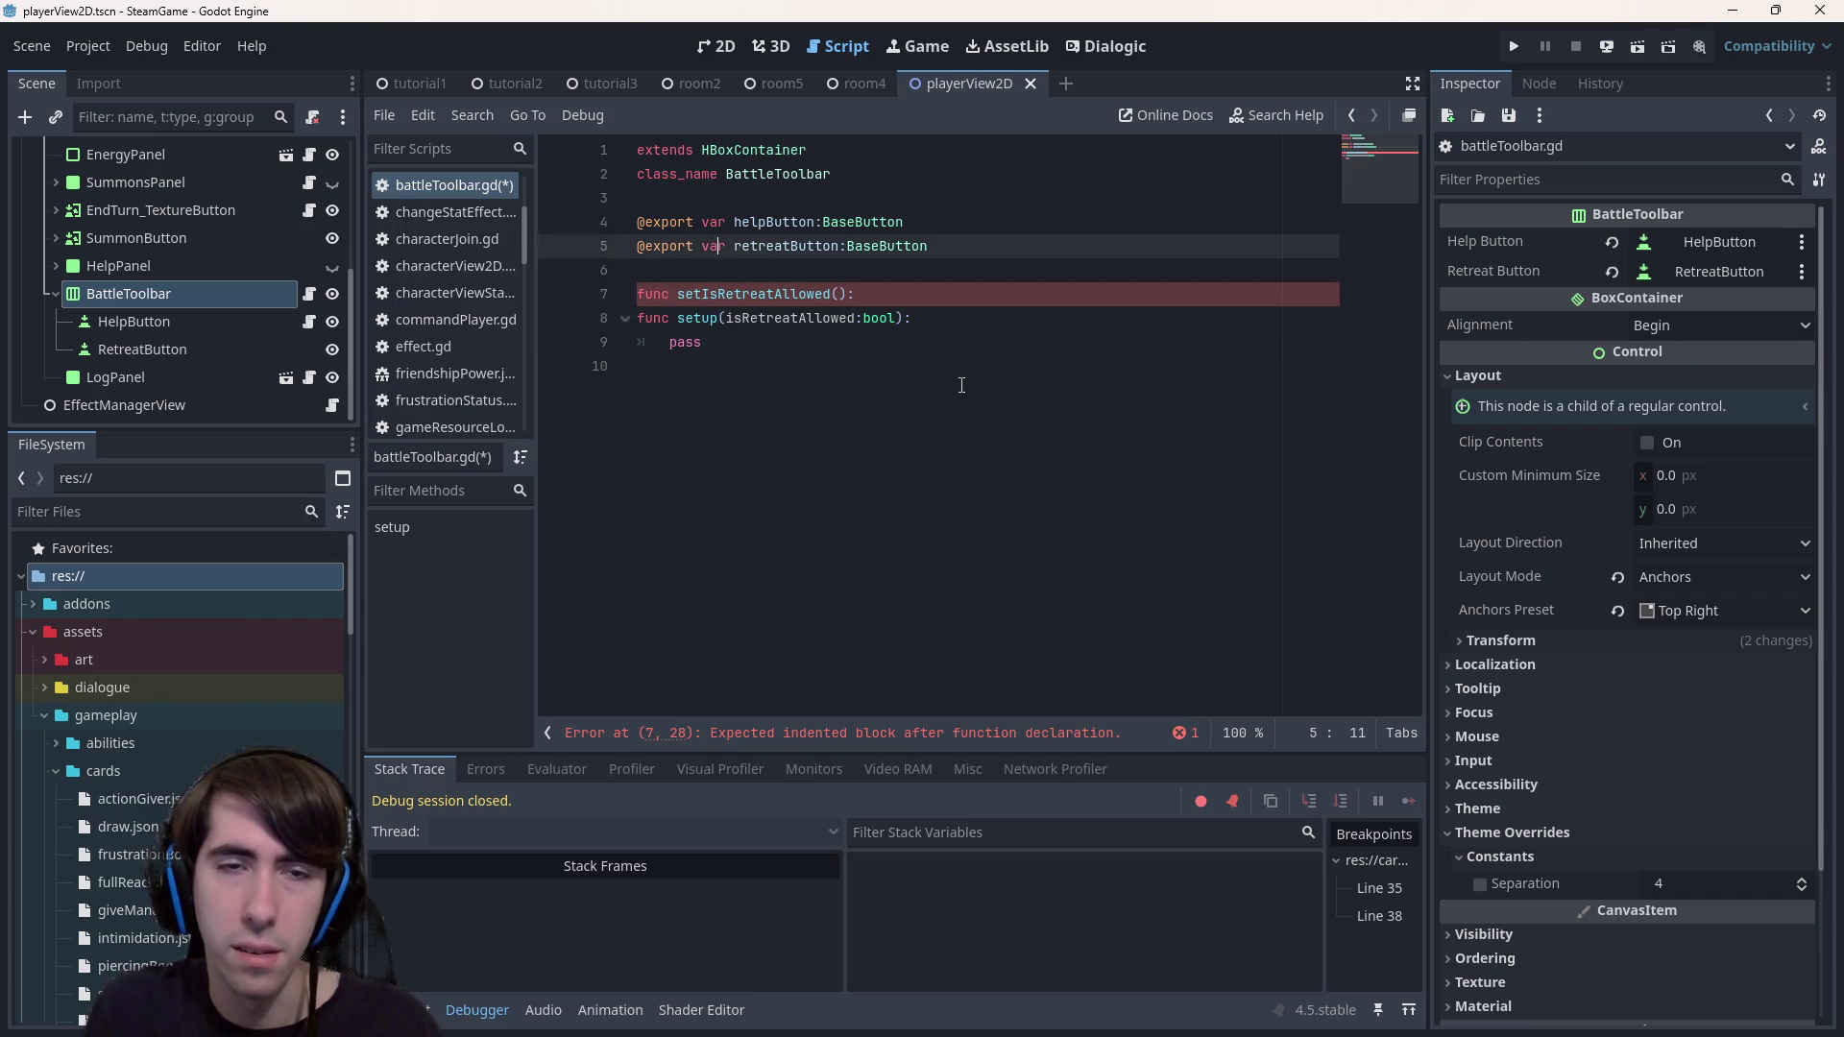
key(Down)
key(Return)
key(ctrl+v)
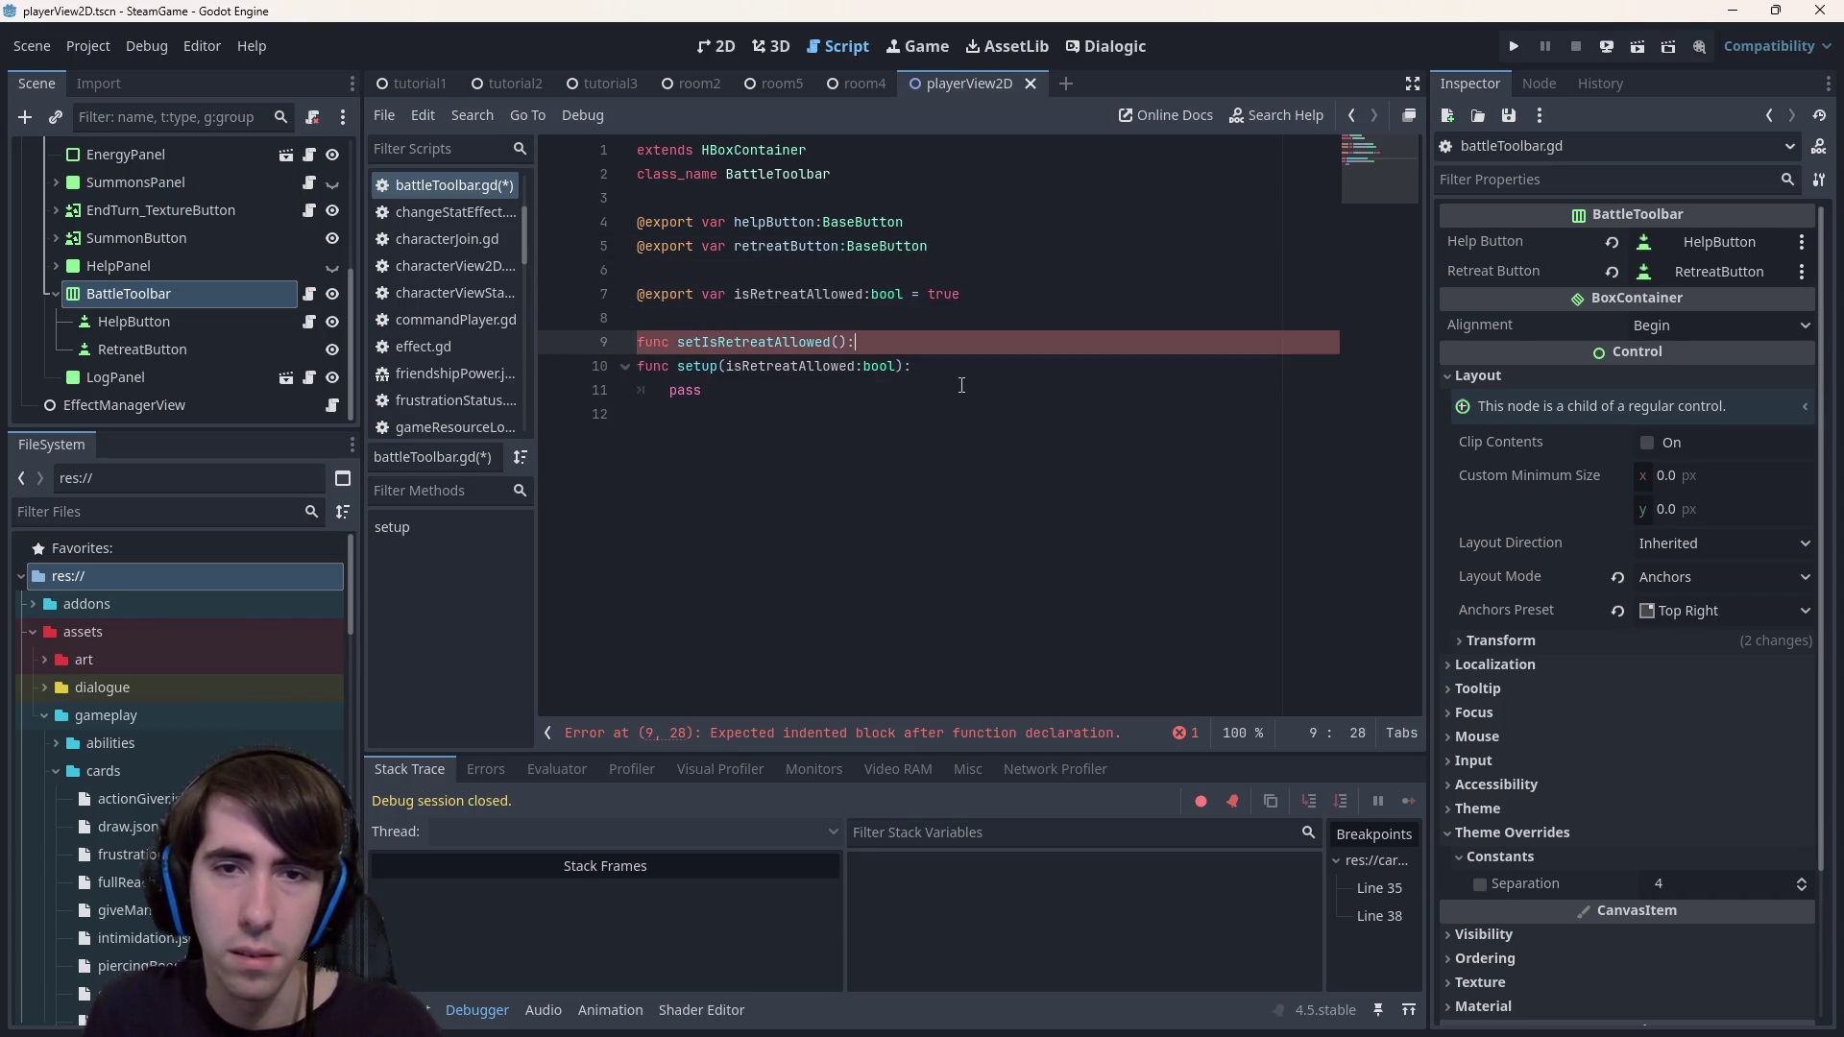
key(Down)
key(Down)
key(End)
key(Left)
key(Left)
key(ctrl+shift+Left)
key(Up)
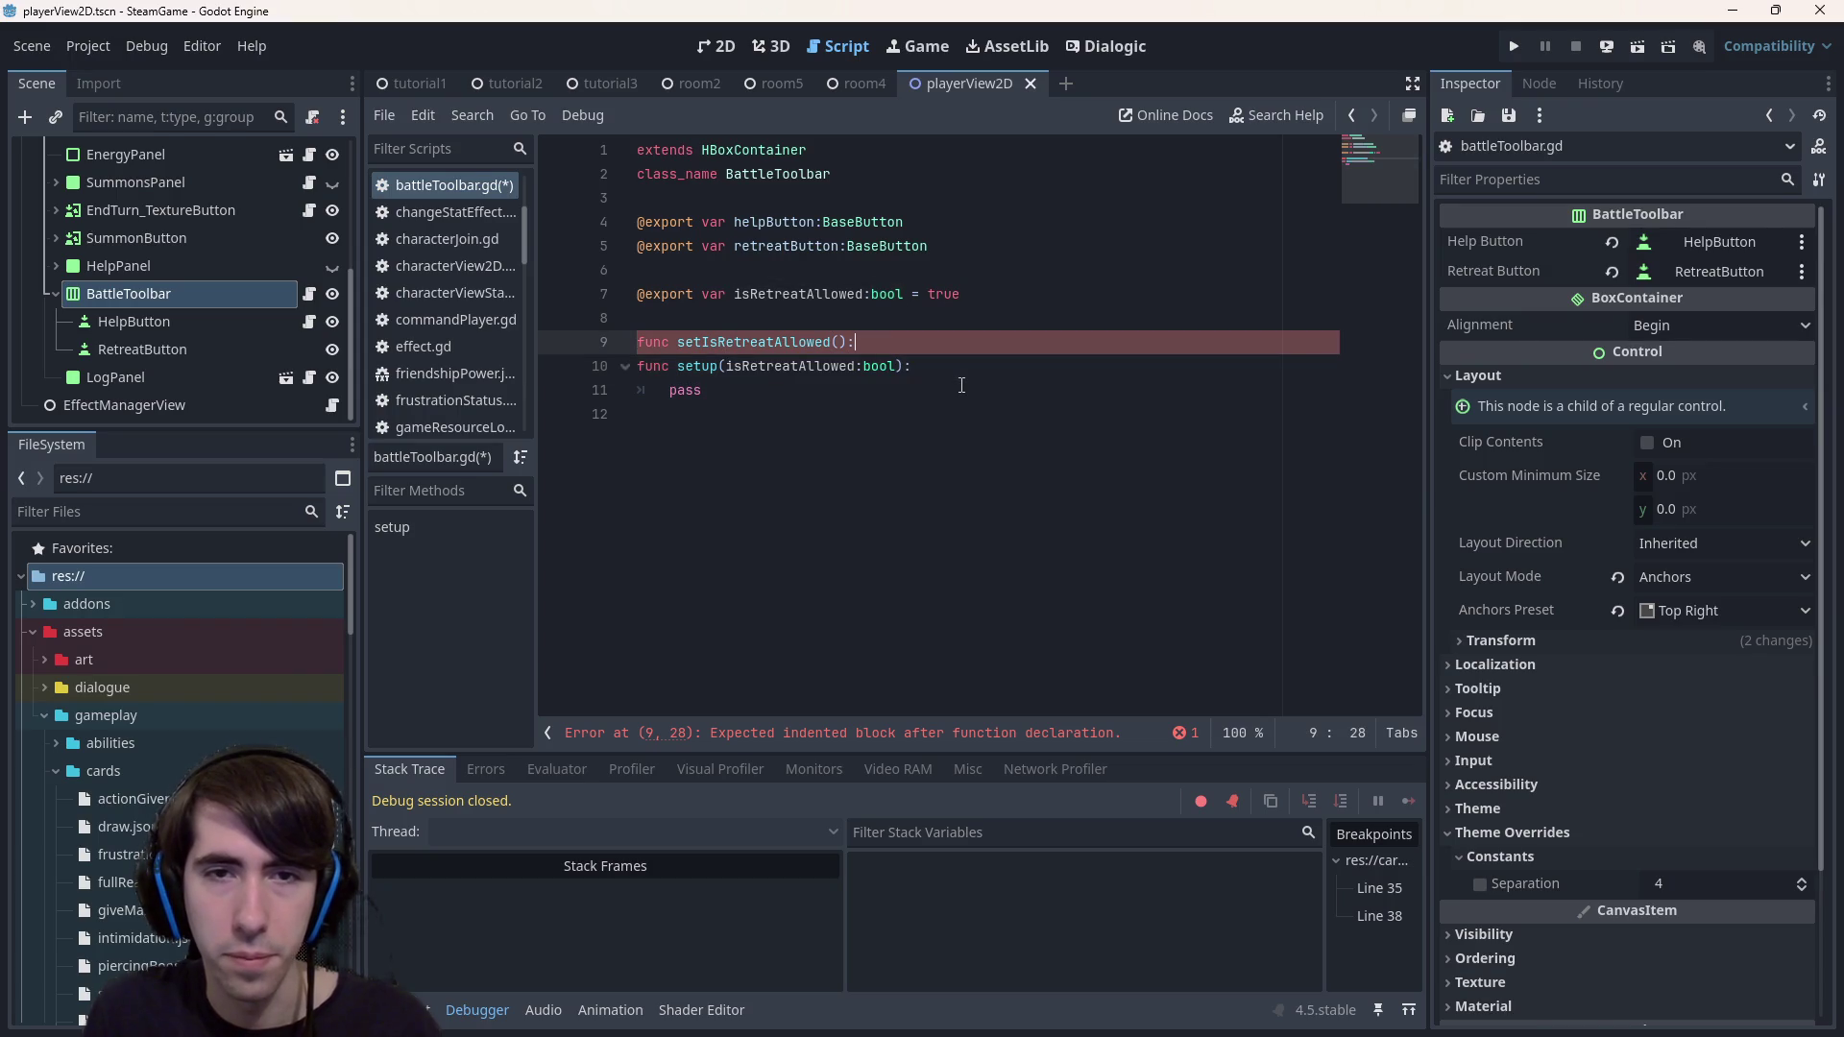
text(isRetreatAllowed:bool)
key(ctrl+s)
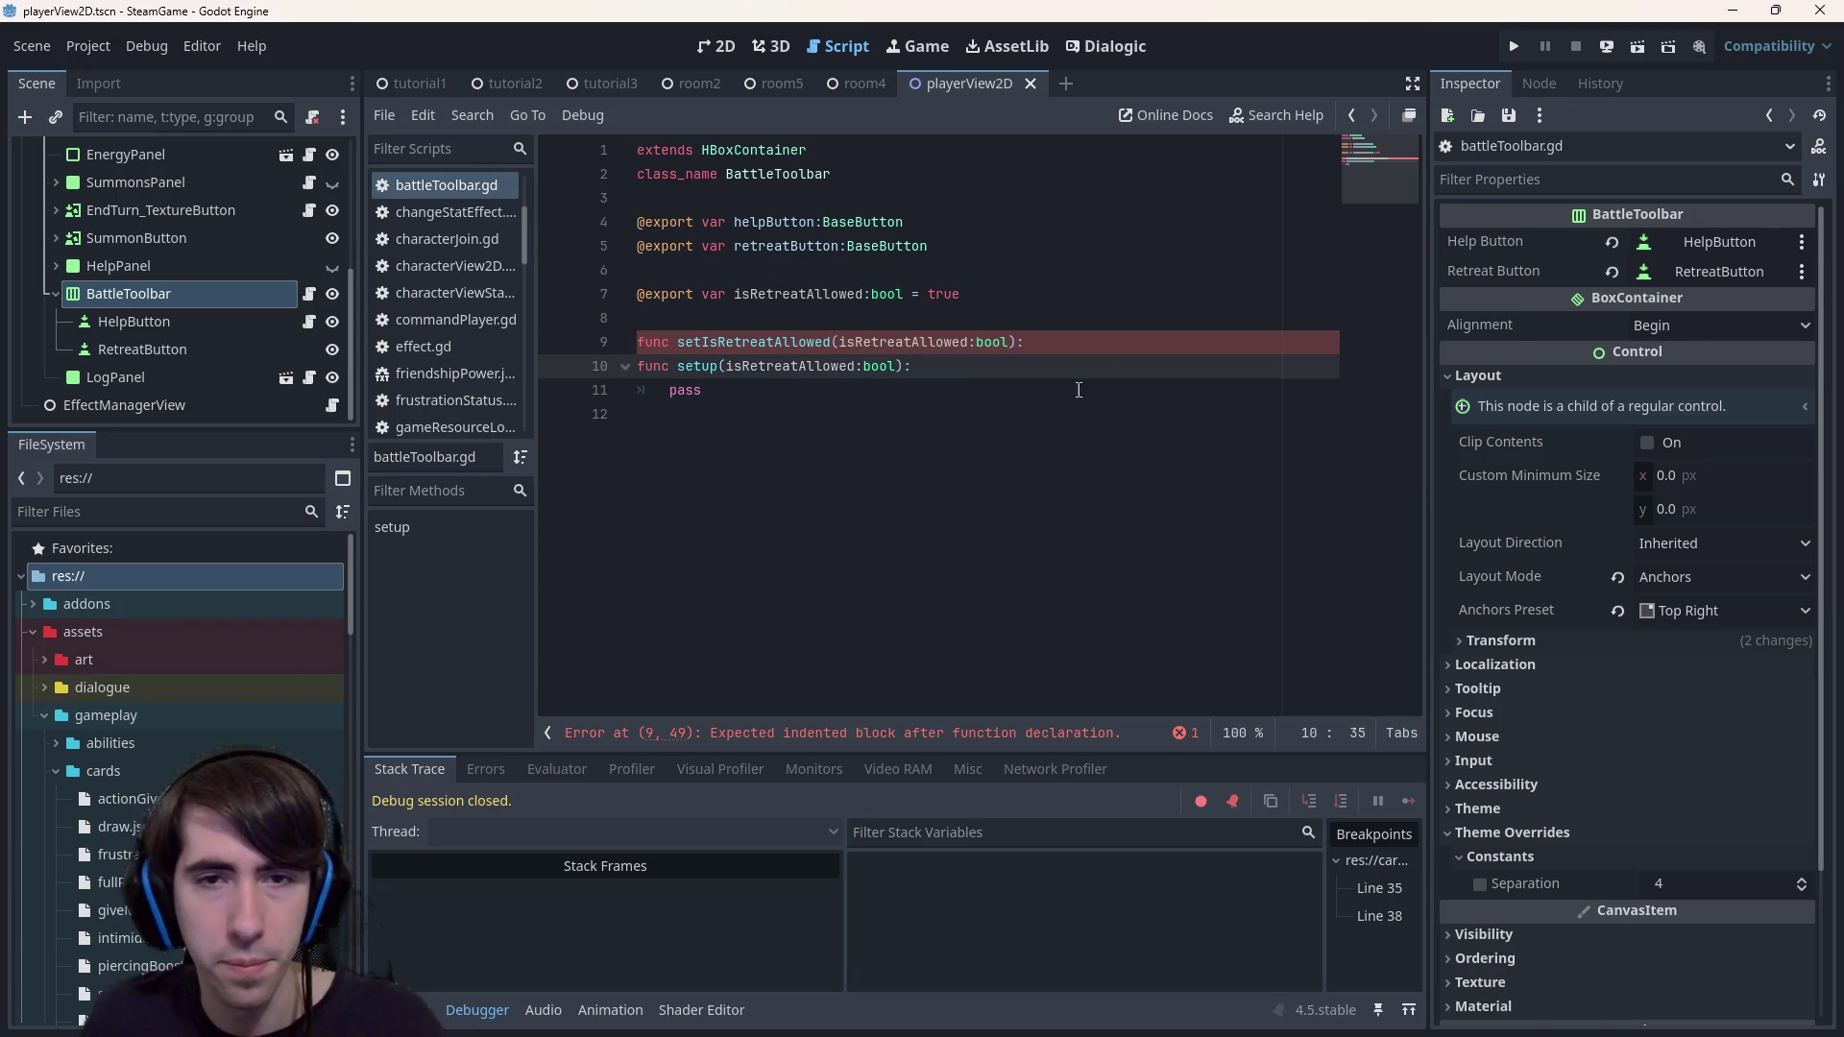
- Delete the old setup function line and the exported isRetreatAllowed line, then save
key(Down)
key(Down)
key(Down)
key(shift+Up)
key(shift+Up)
key(shift+Up)
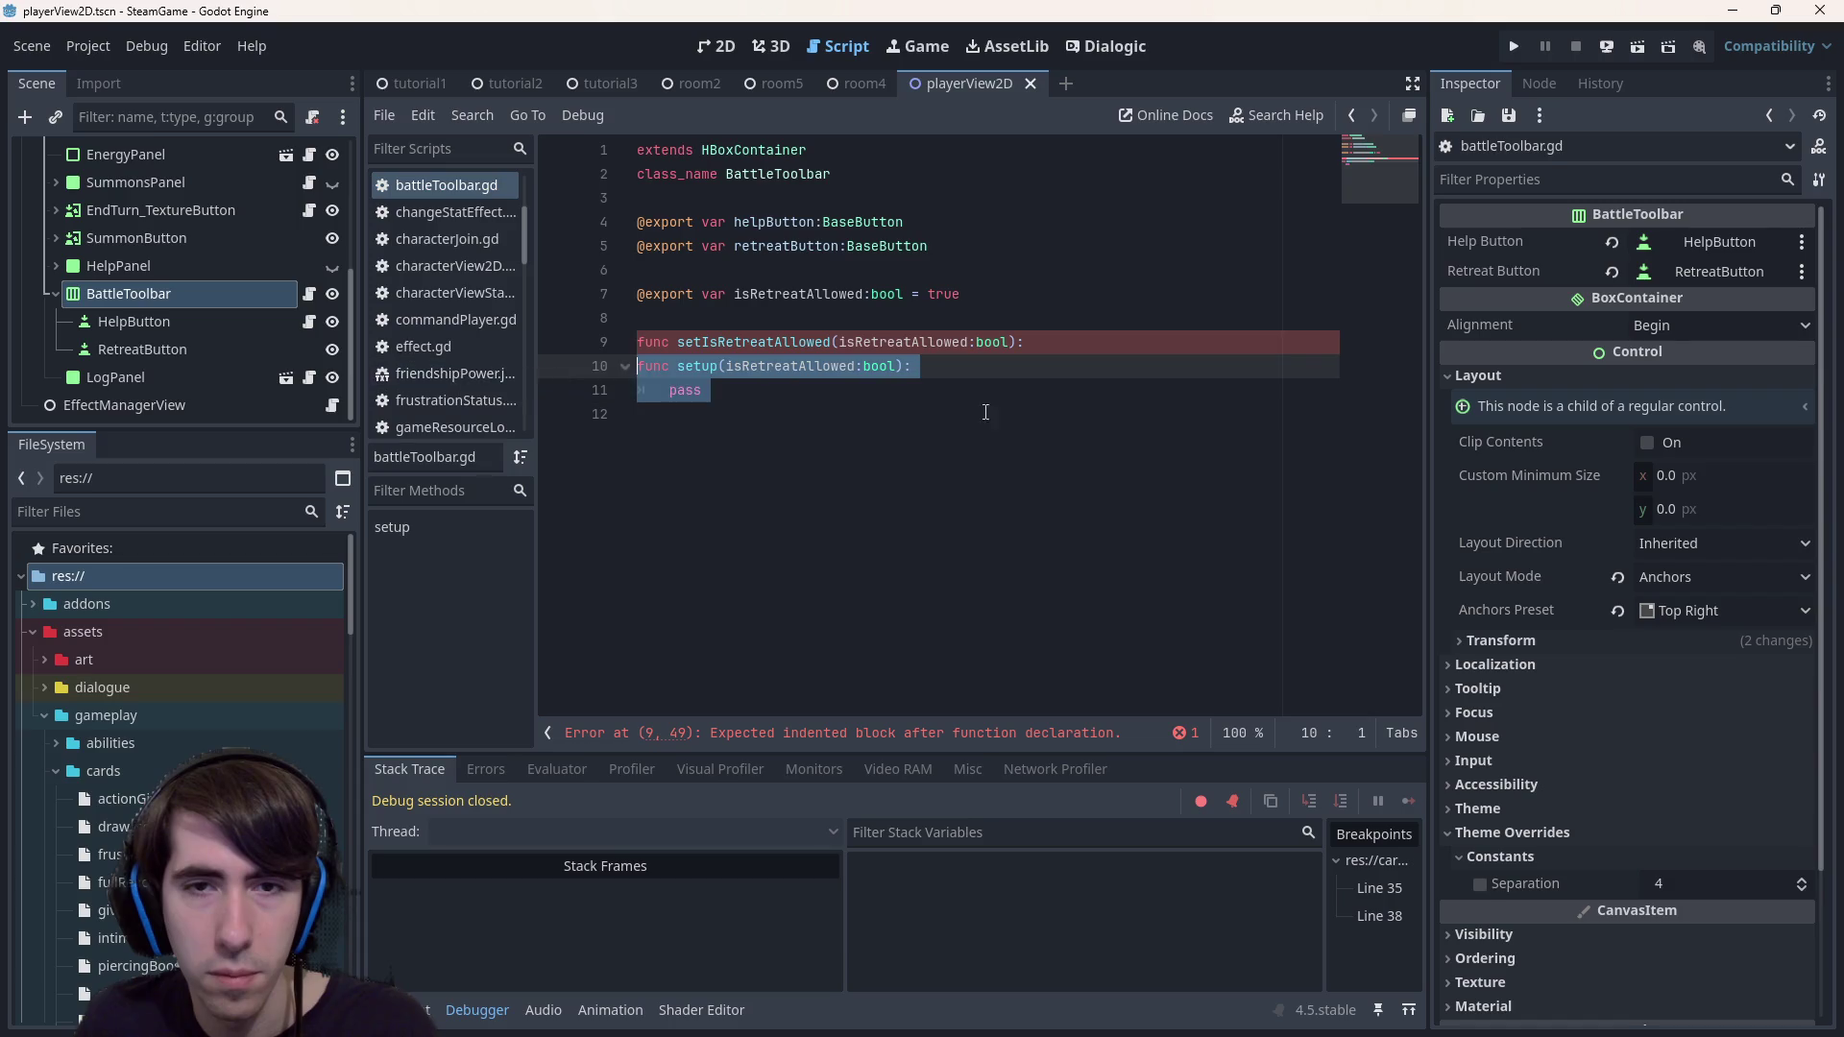
key(shift+Down)
key(shift+Down)
key(shift+Down)
key(Up)
key(Up)
key(shift+End)
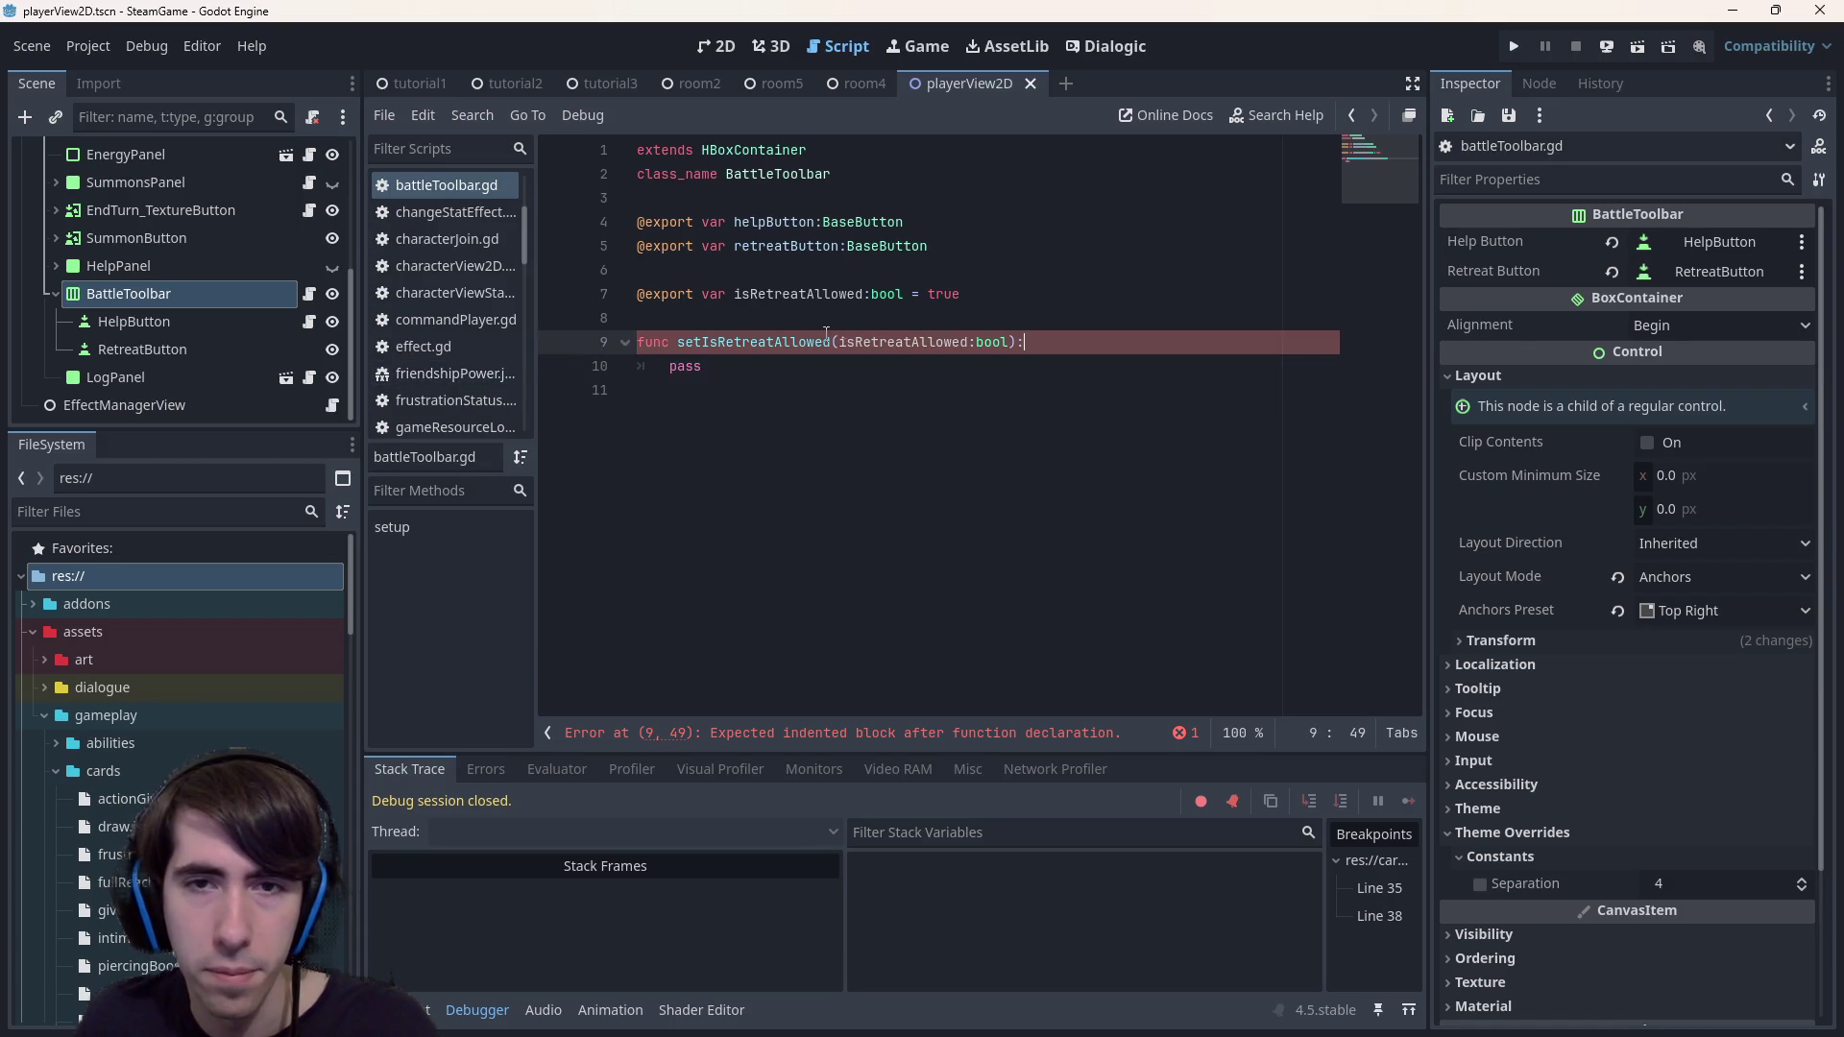
key(BackSpace)
key(BackSpace)
drag(874, 318, 573, 278)
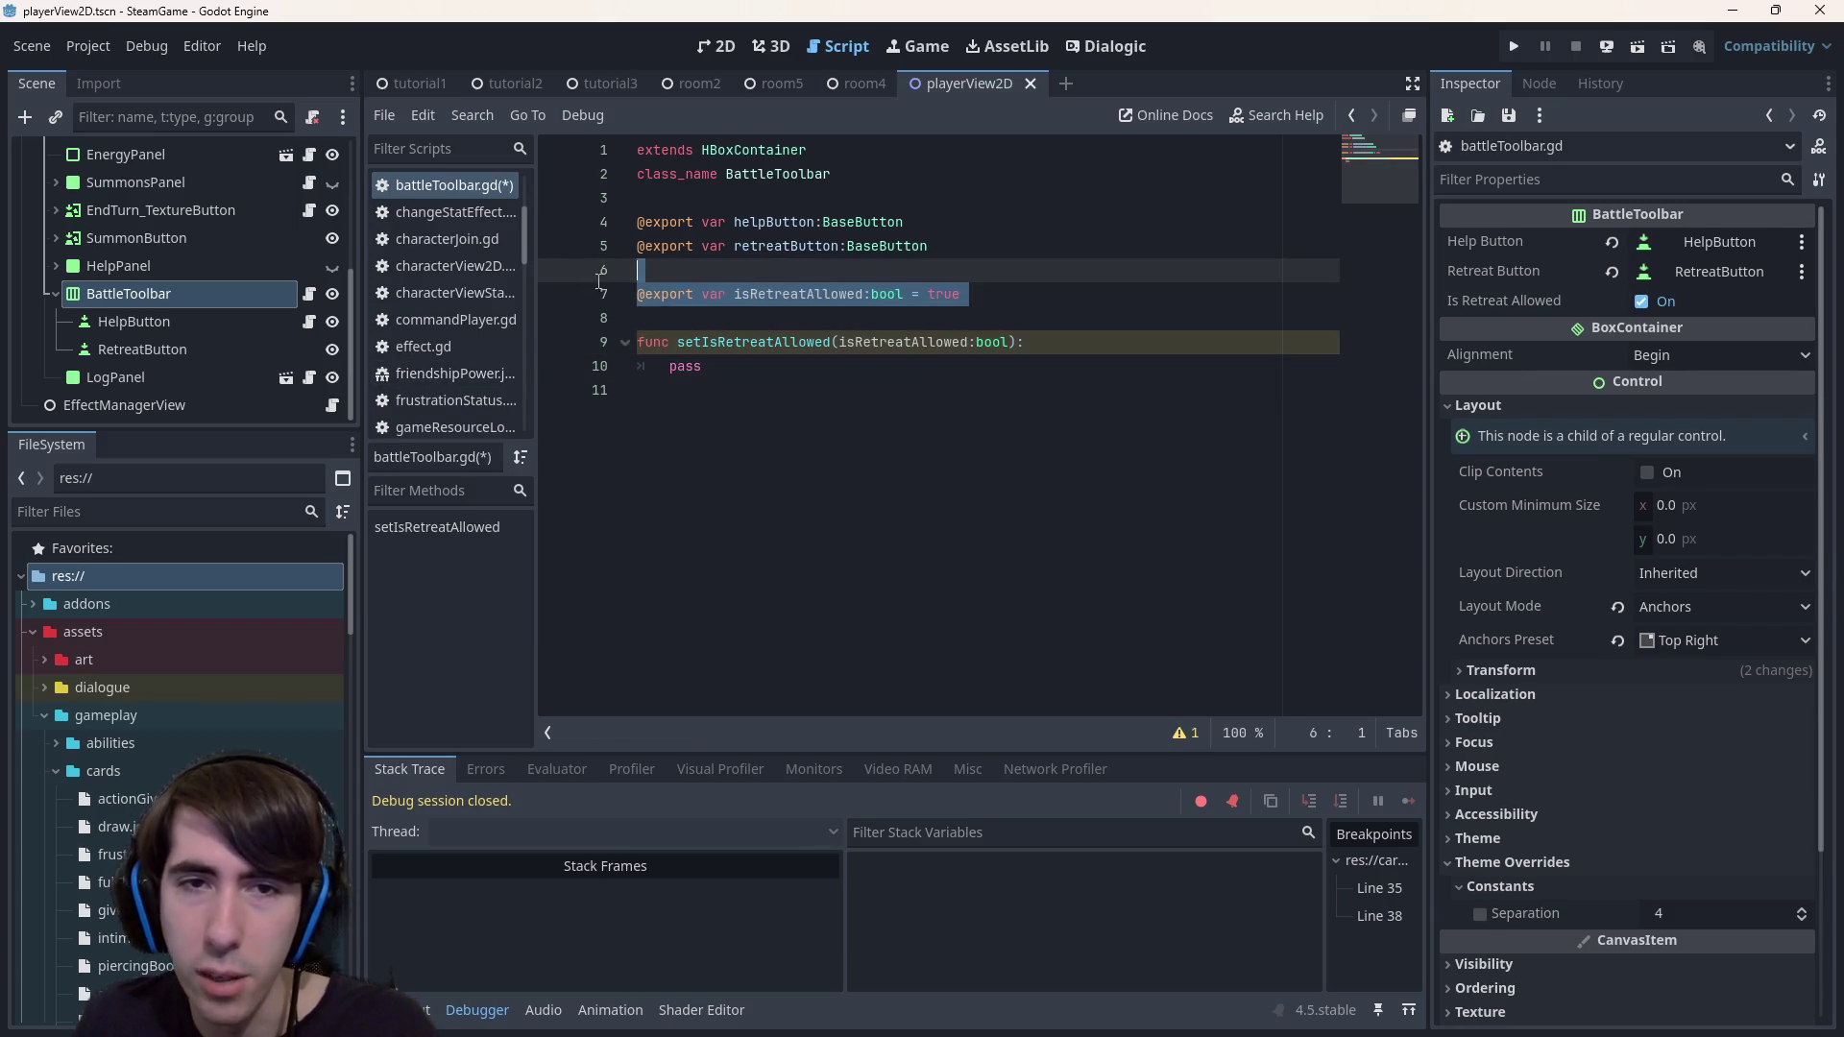
key(BackSpace)
key(ctrl+s)
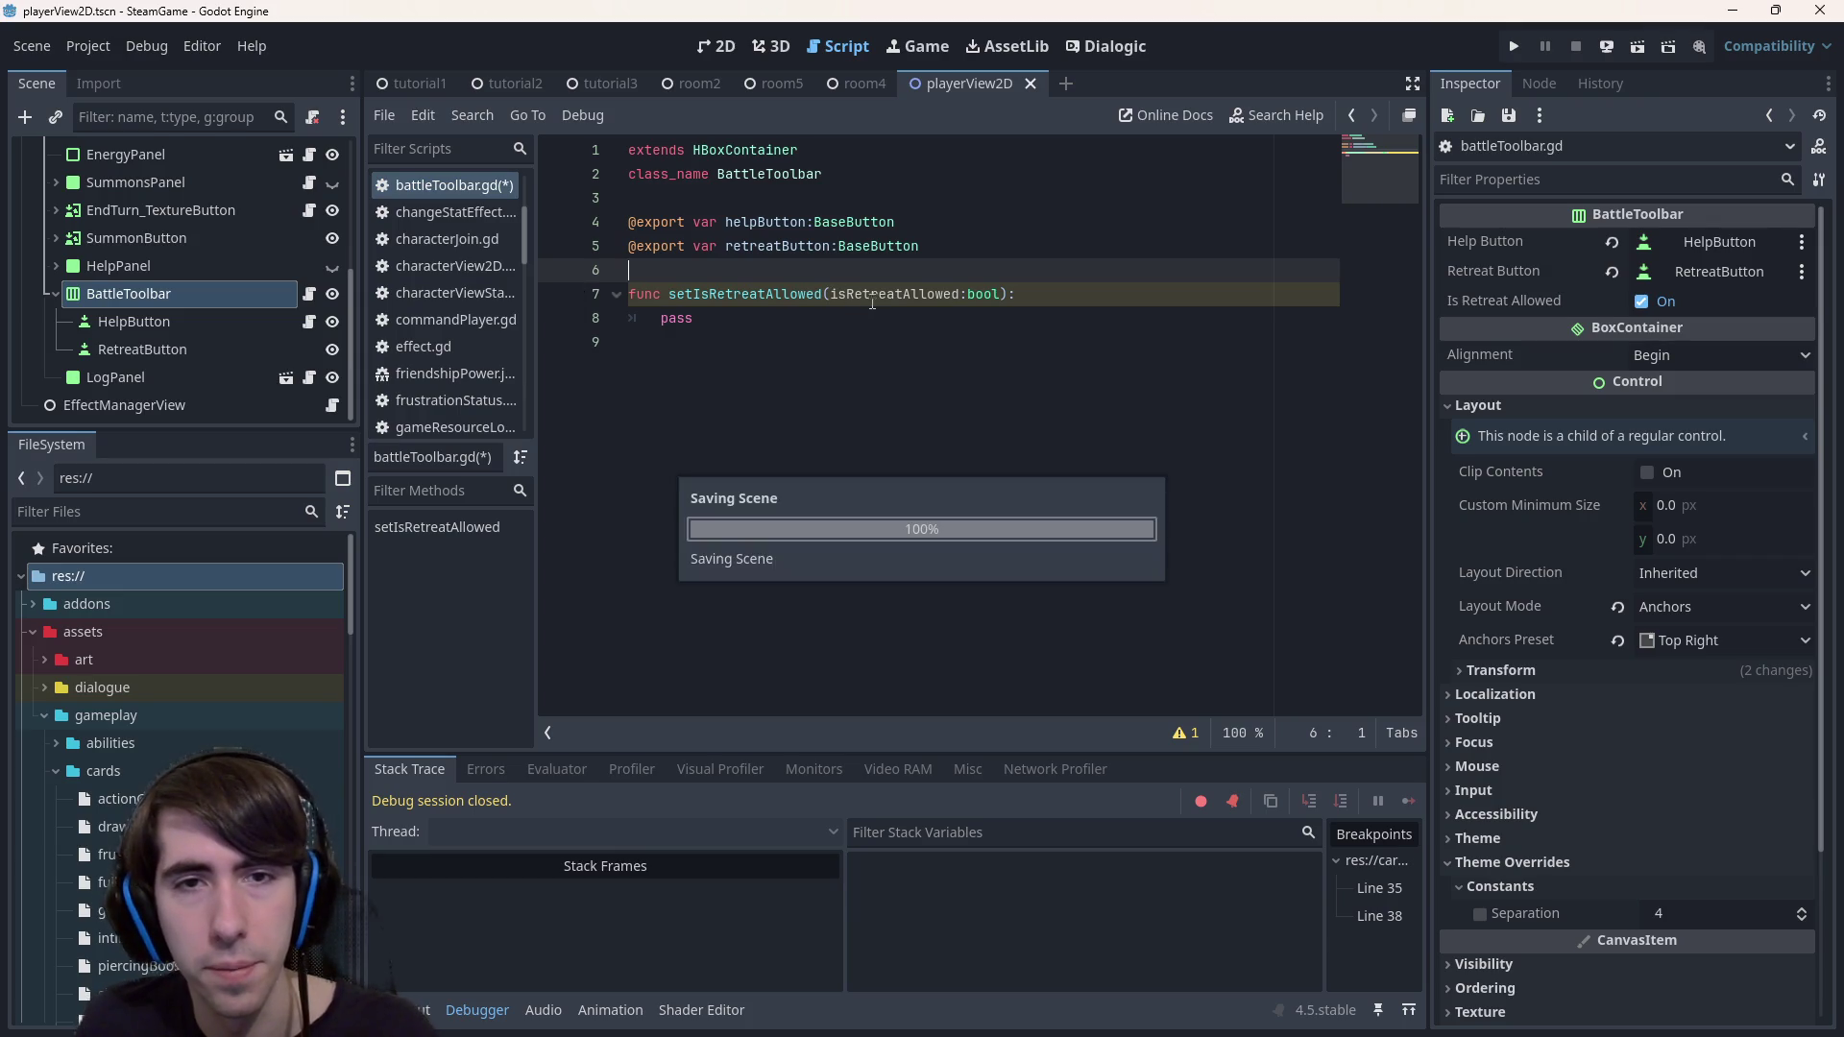
- Replace the pass body with retreatButton.visible = false and save
click(793, 247)
double_click(792, 247)
key(ctrl+c)
double_click(677, 318)
key(ctrl+v)
text(/.)
text(.visible = )
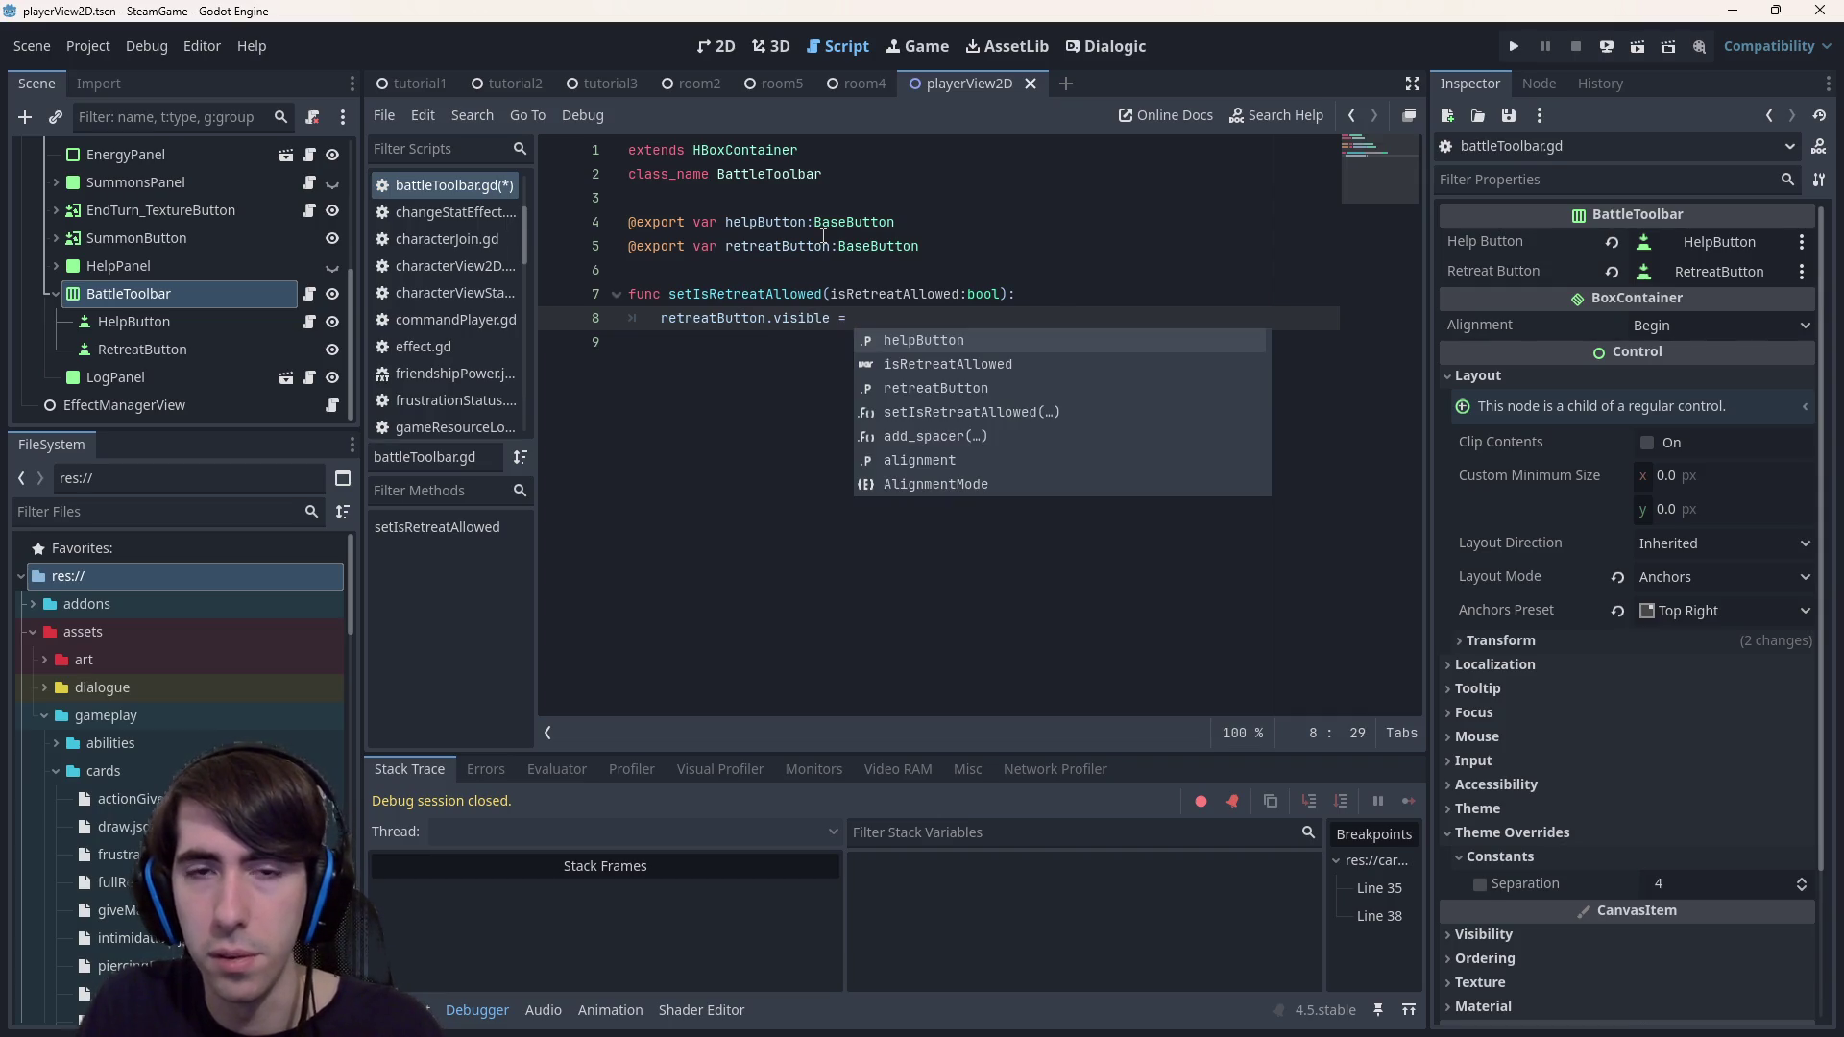
text(false)
key(ctrl+s)
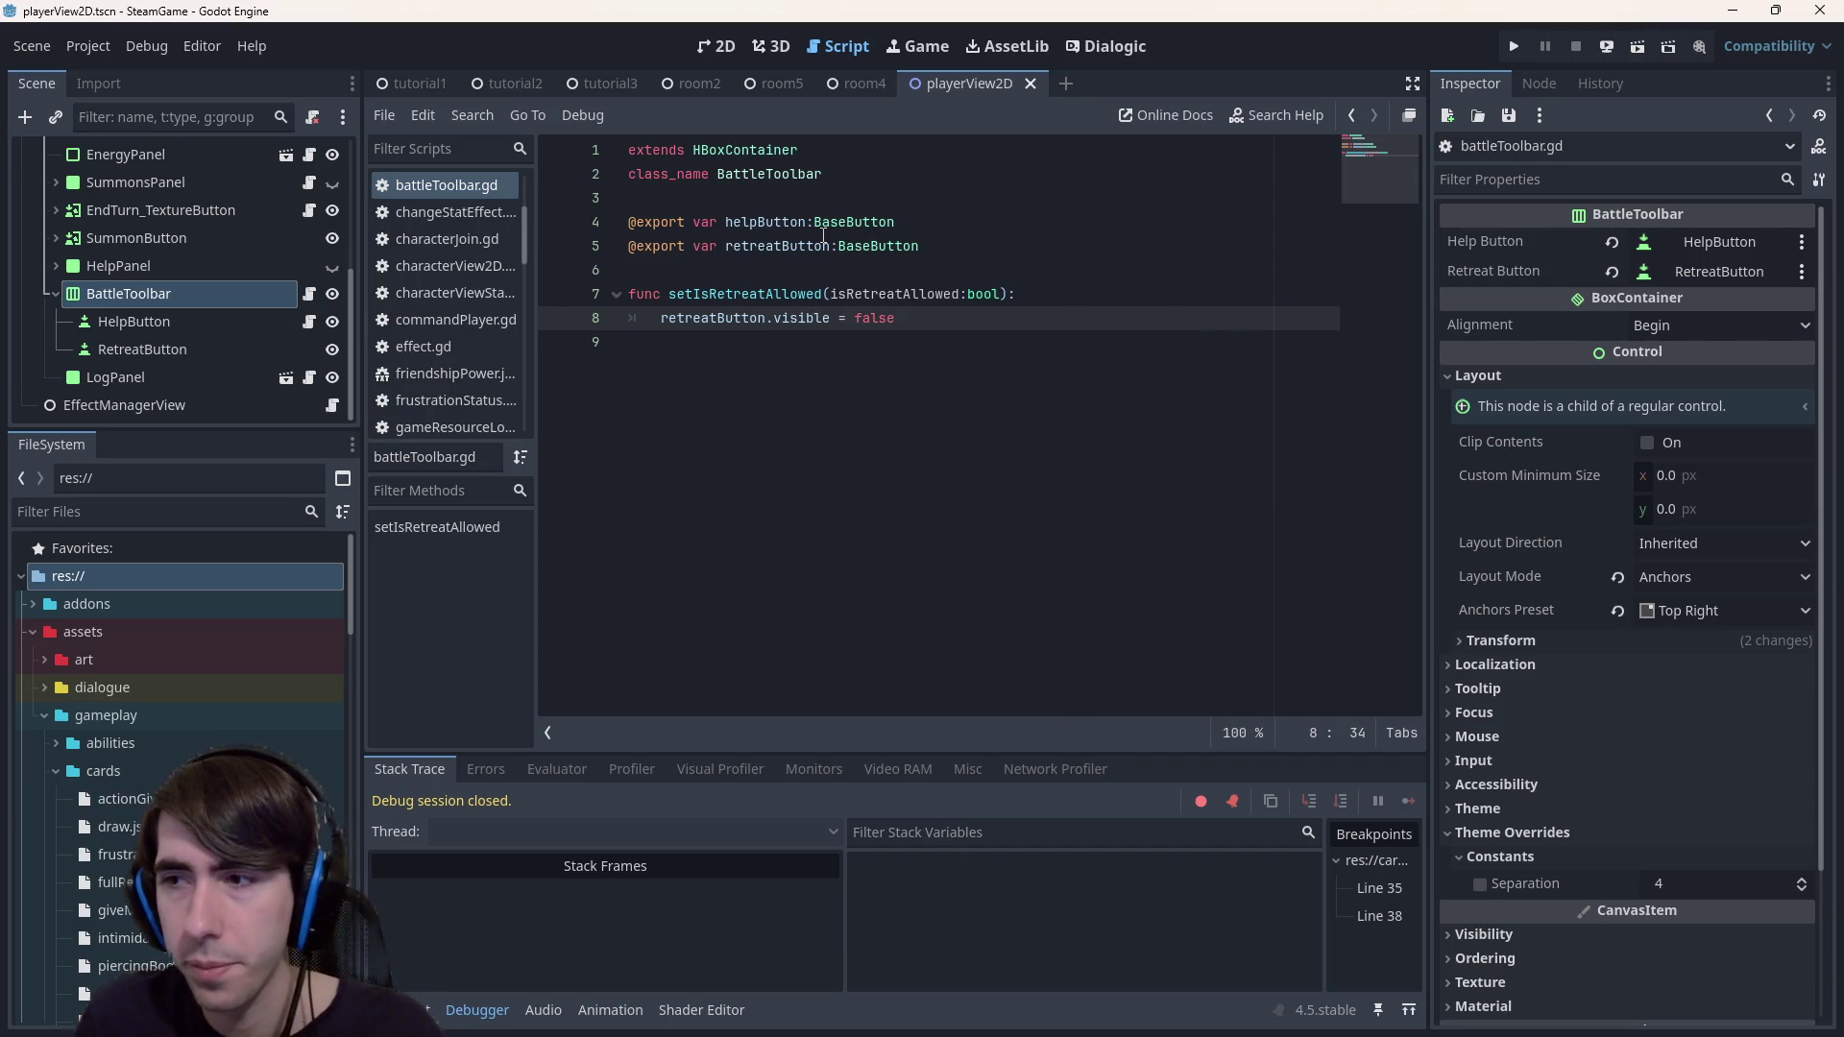
- Change false to isRetreatAllowed so the retreat button's visibility follows the argument, and save
key(Up)
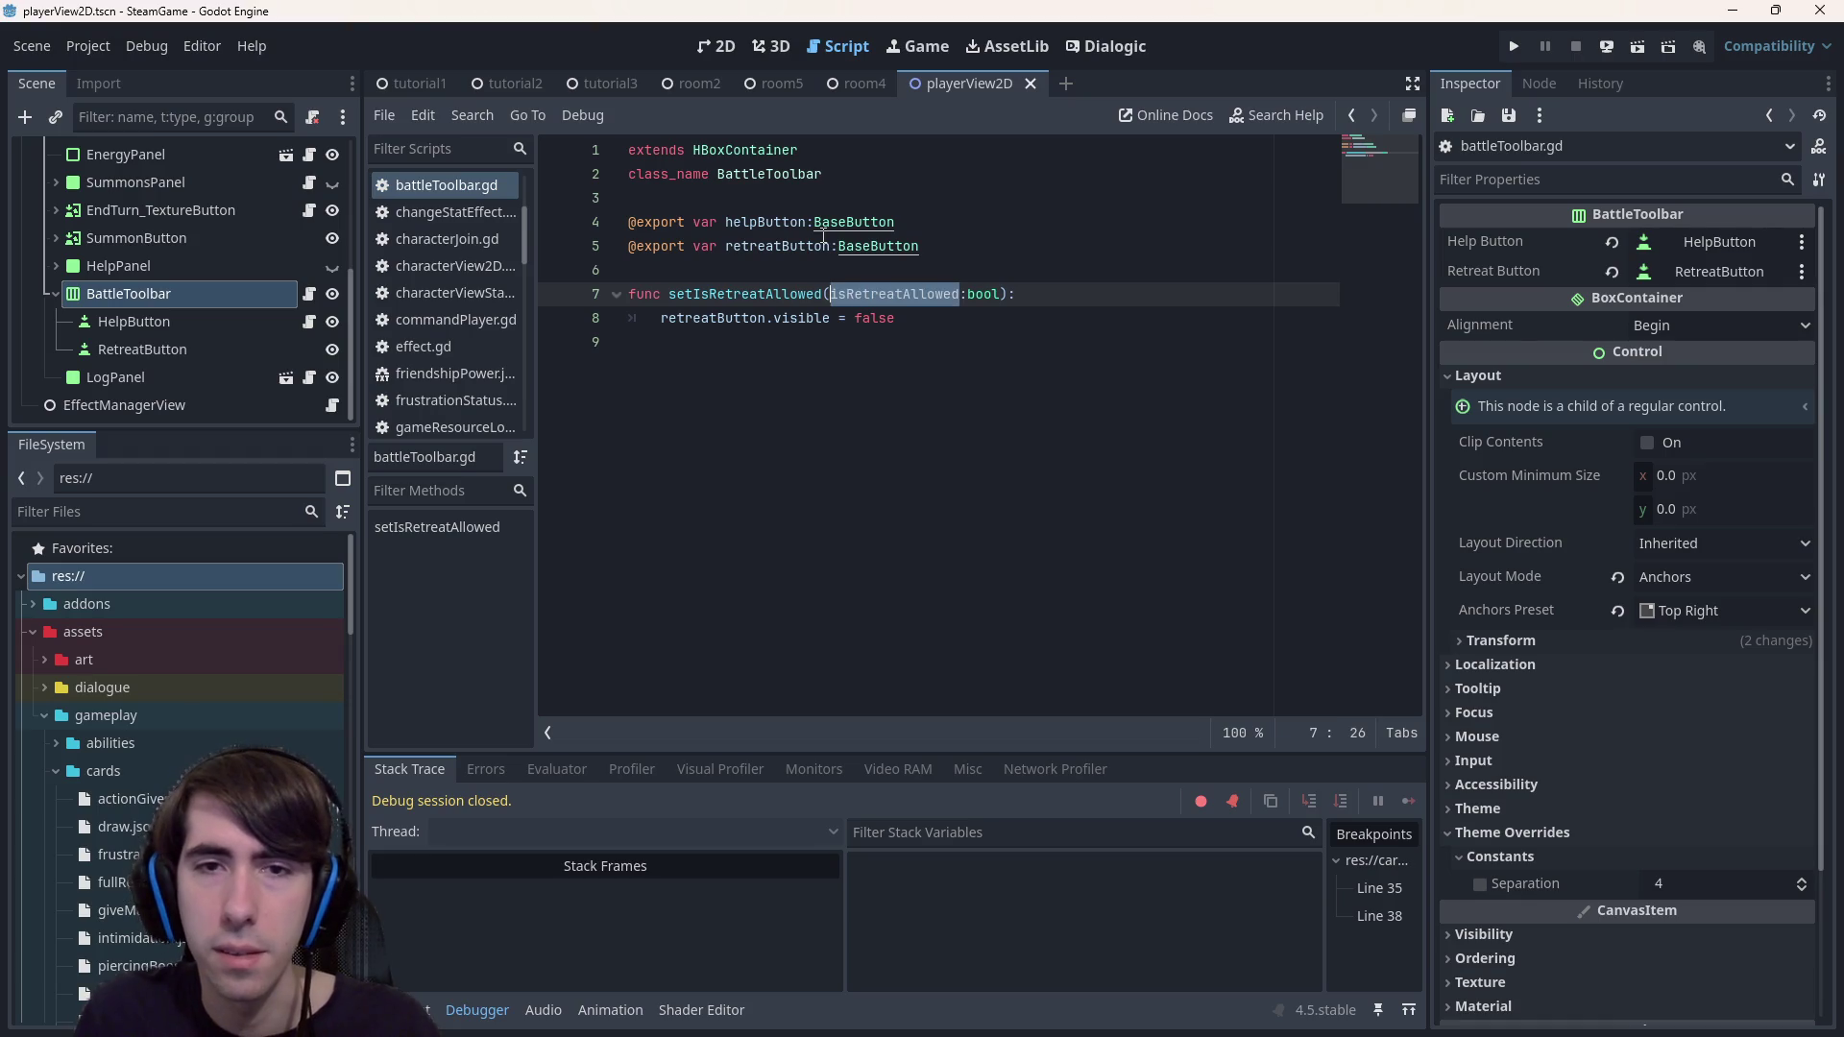
key(Down)
key(Down)
key(Up)
key(End)
key(ctrl+shift+Left)
text(isRetreatAllowed)
key(ctrl+s)
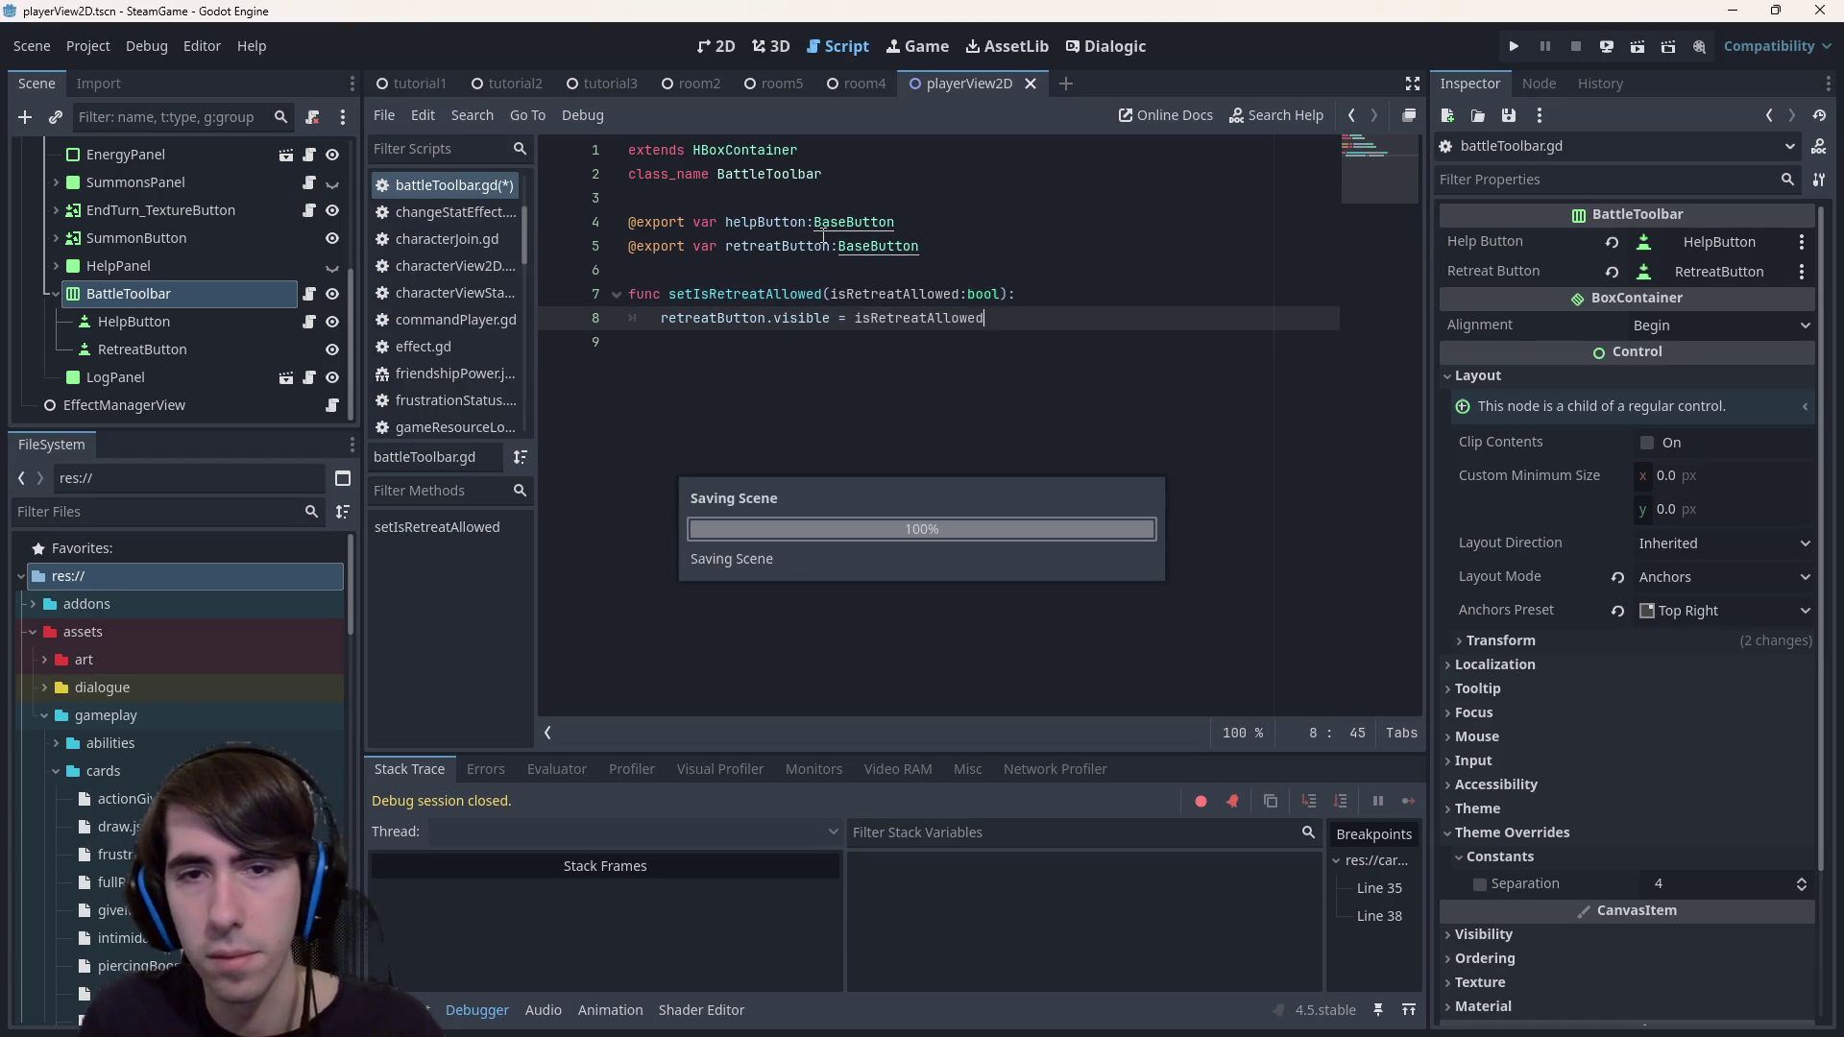
- Select the View root node and open its playerView2D script
scroll(173, 349, up, 5)
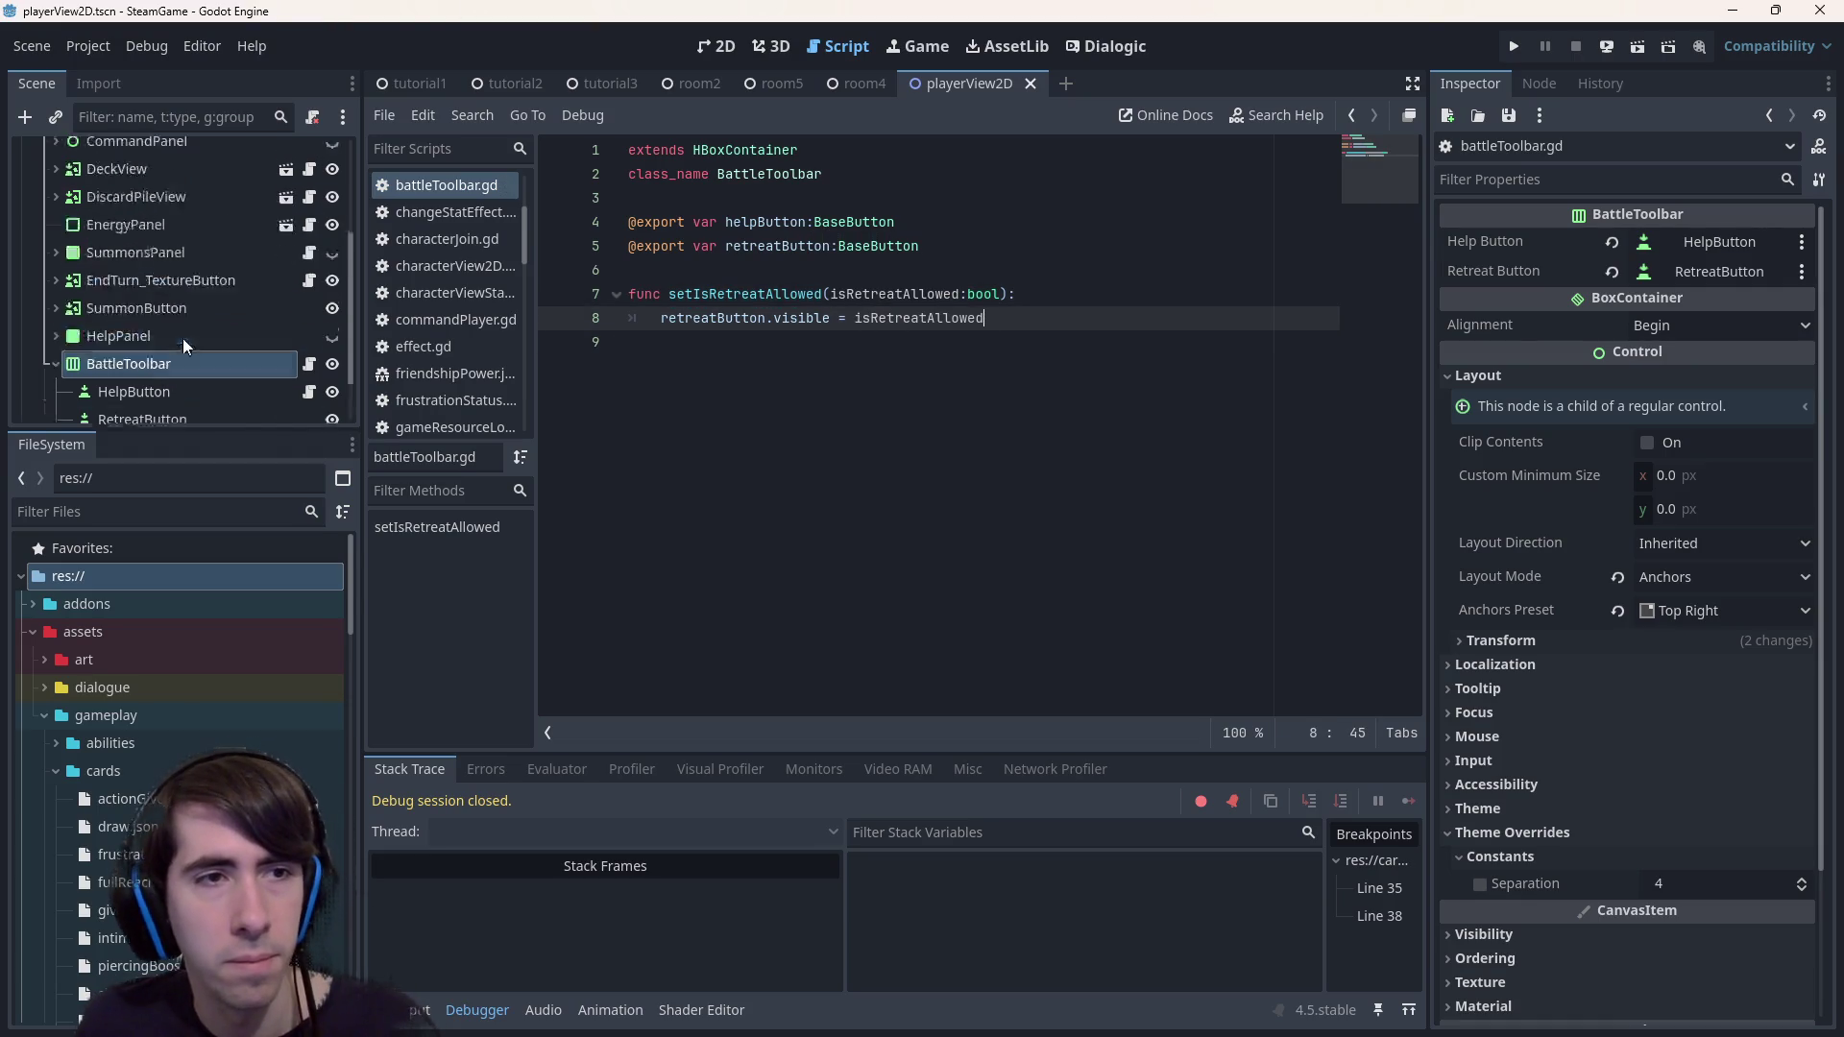
click(267, 152)
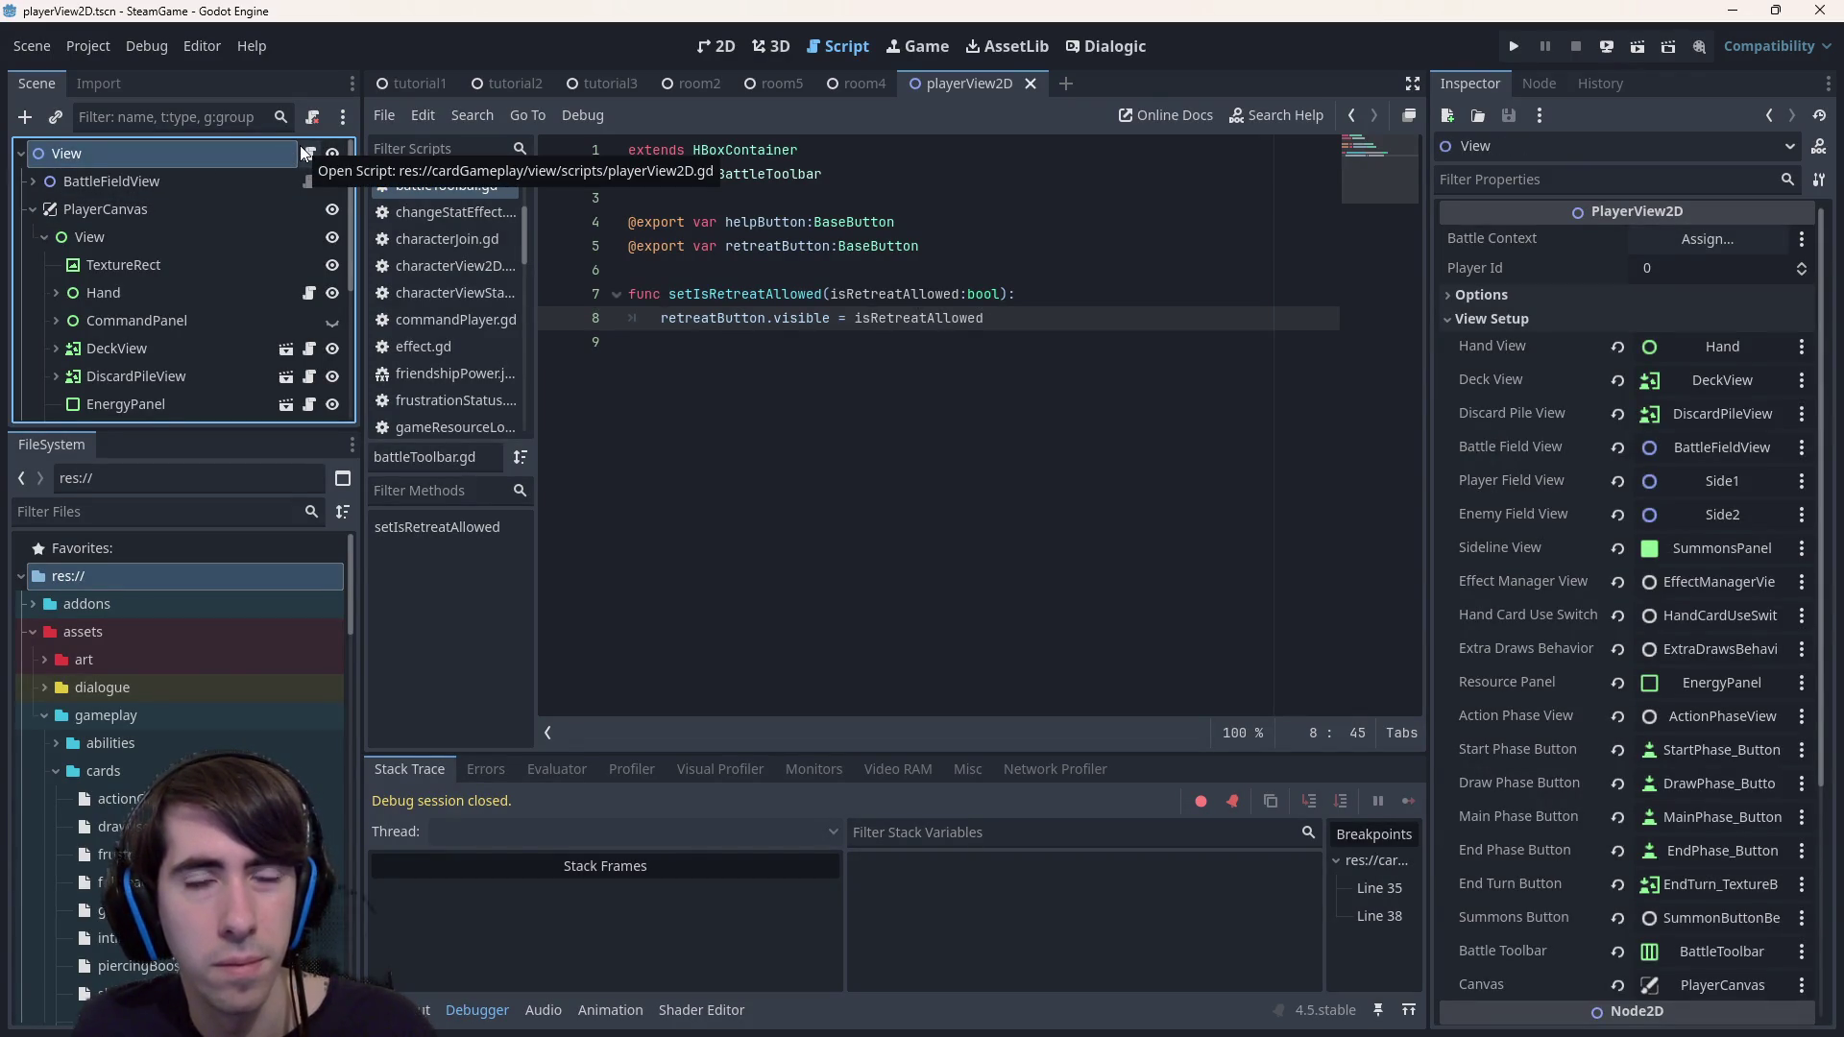
click(306, 151)
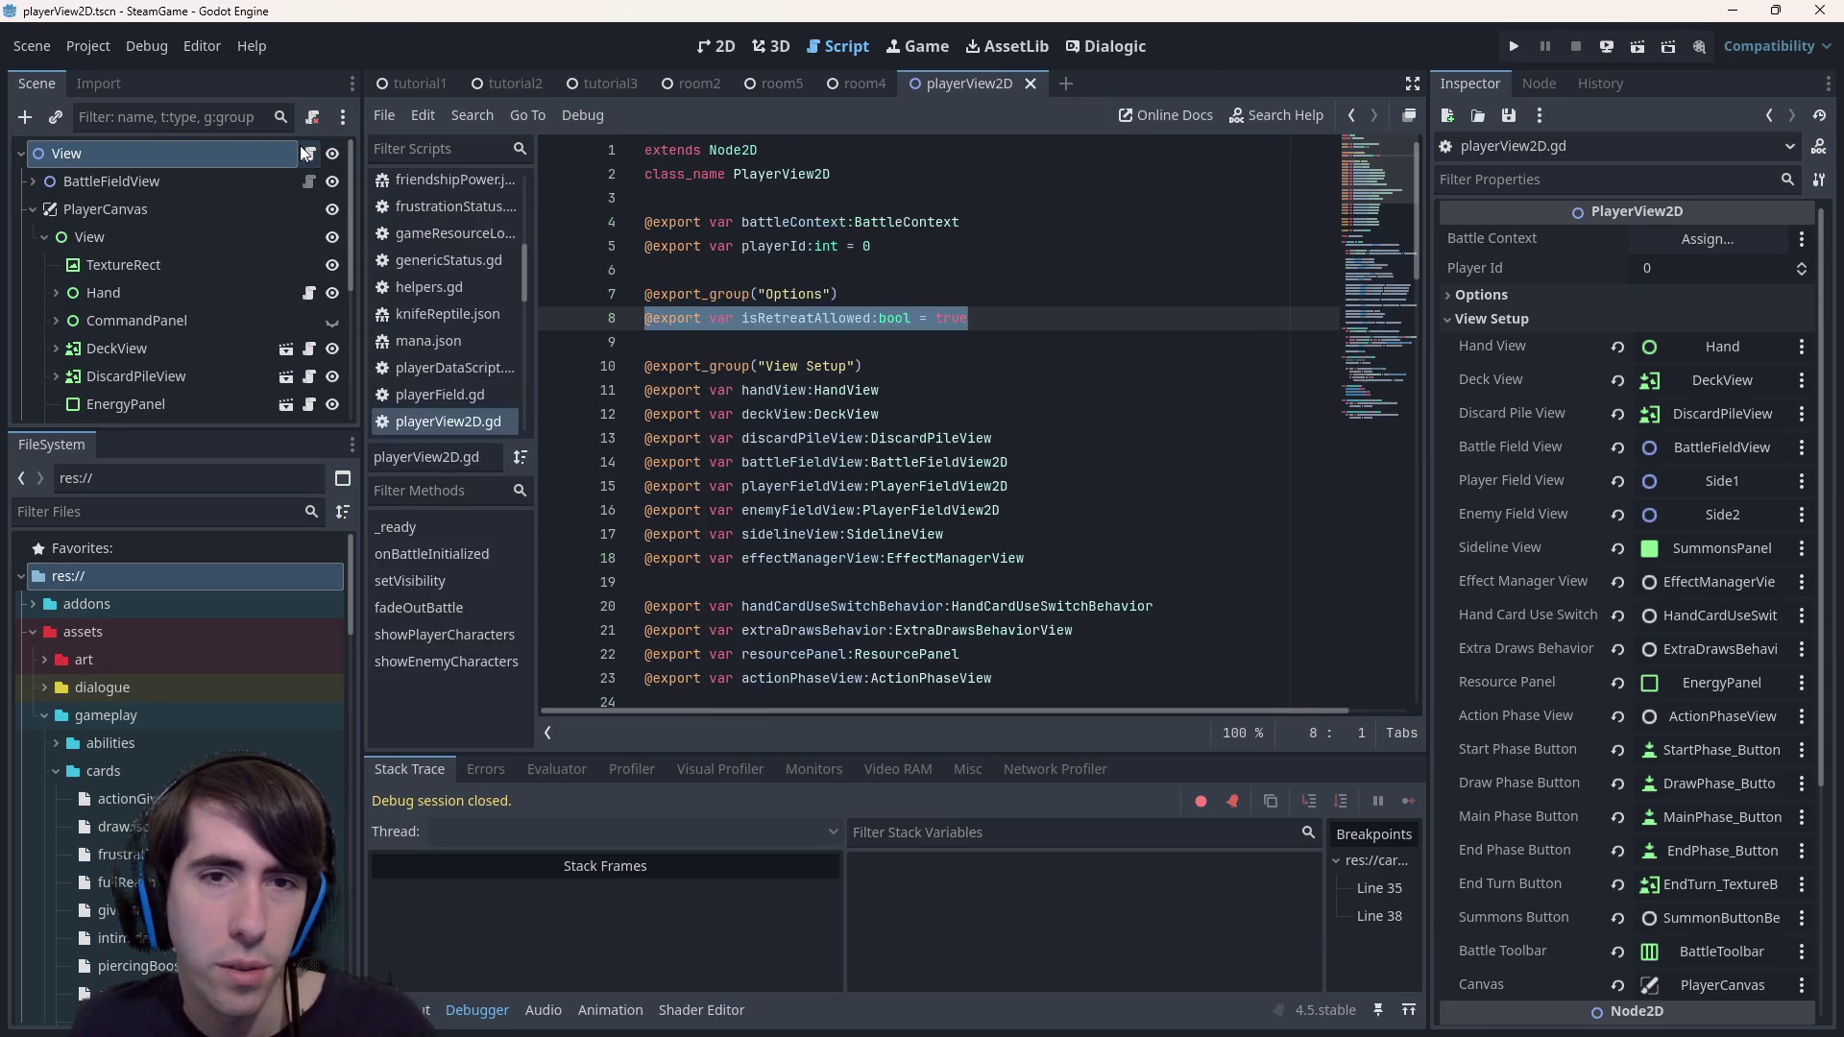
drag(1040, 307, 511, 294)
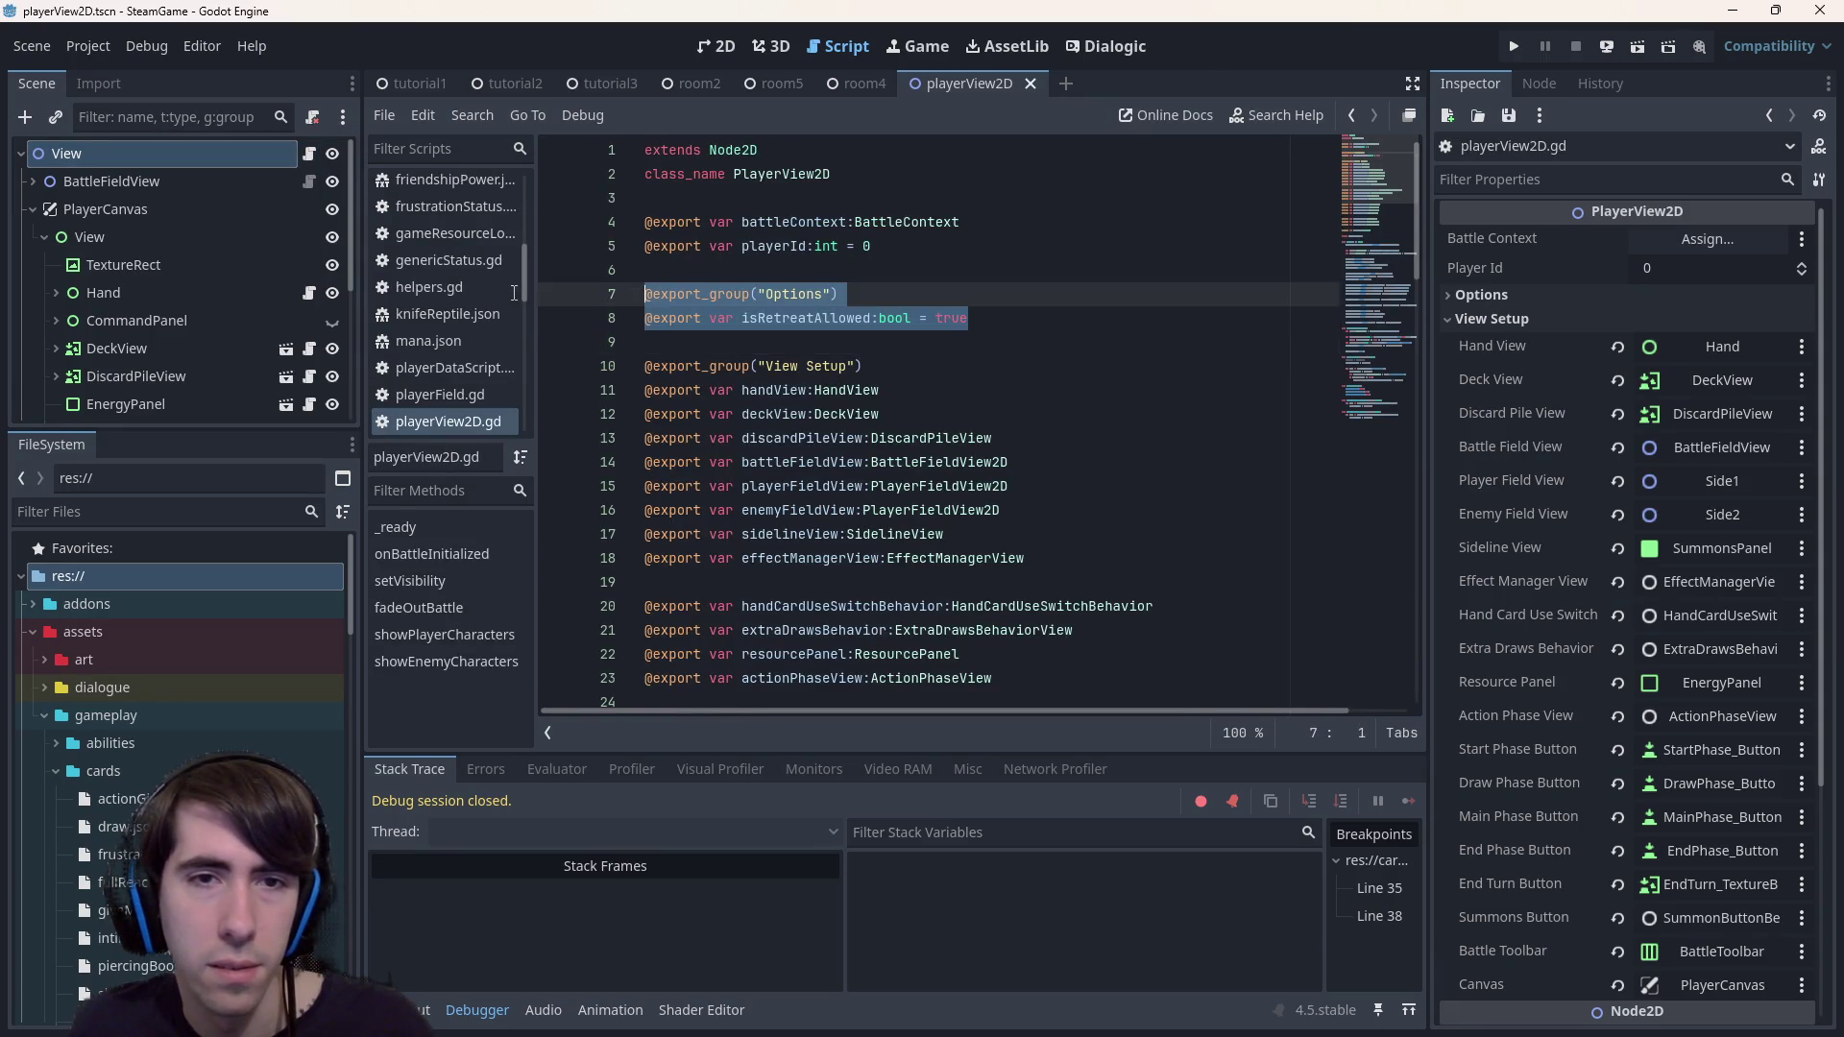
scroll(999, 478, down, 5)
scroll(999, 477, up, 5)
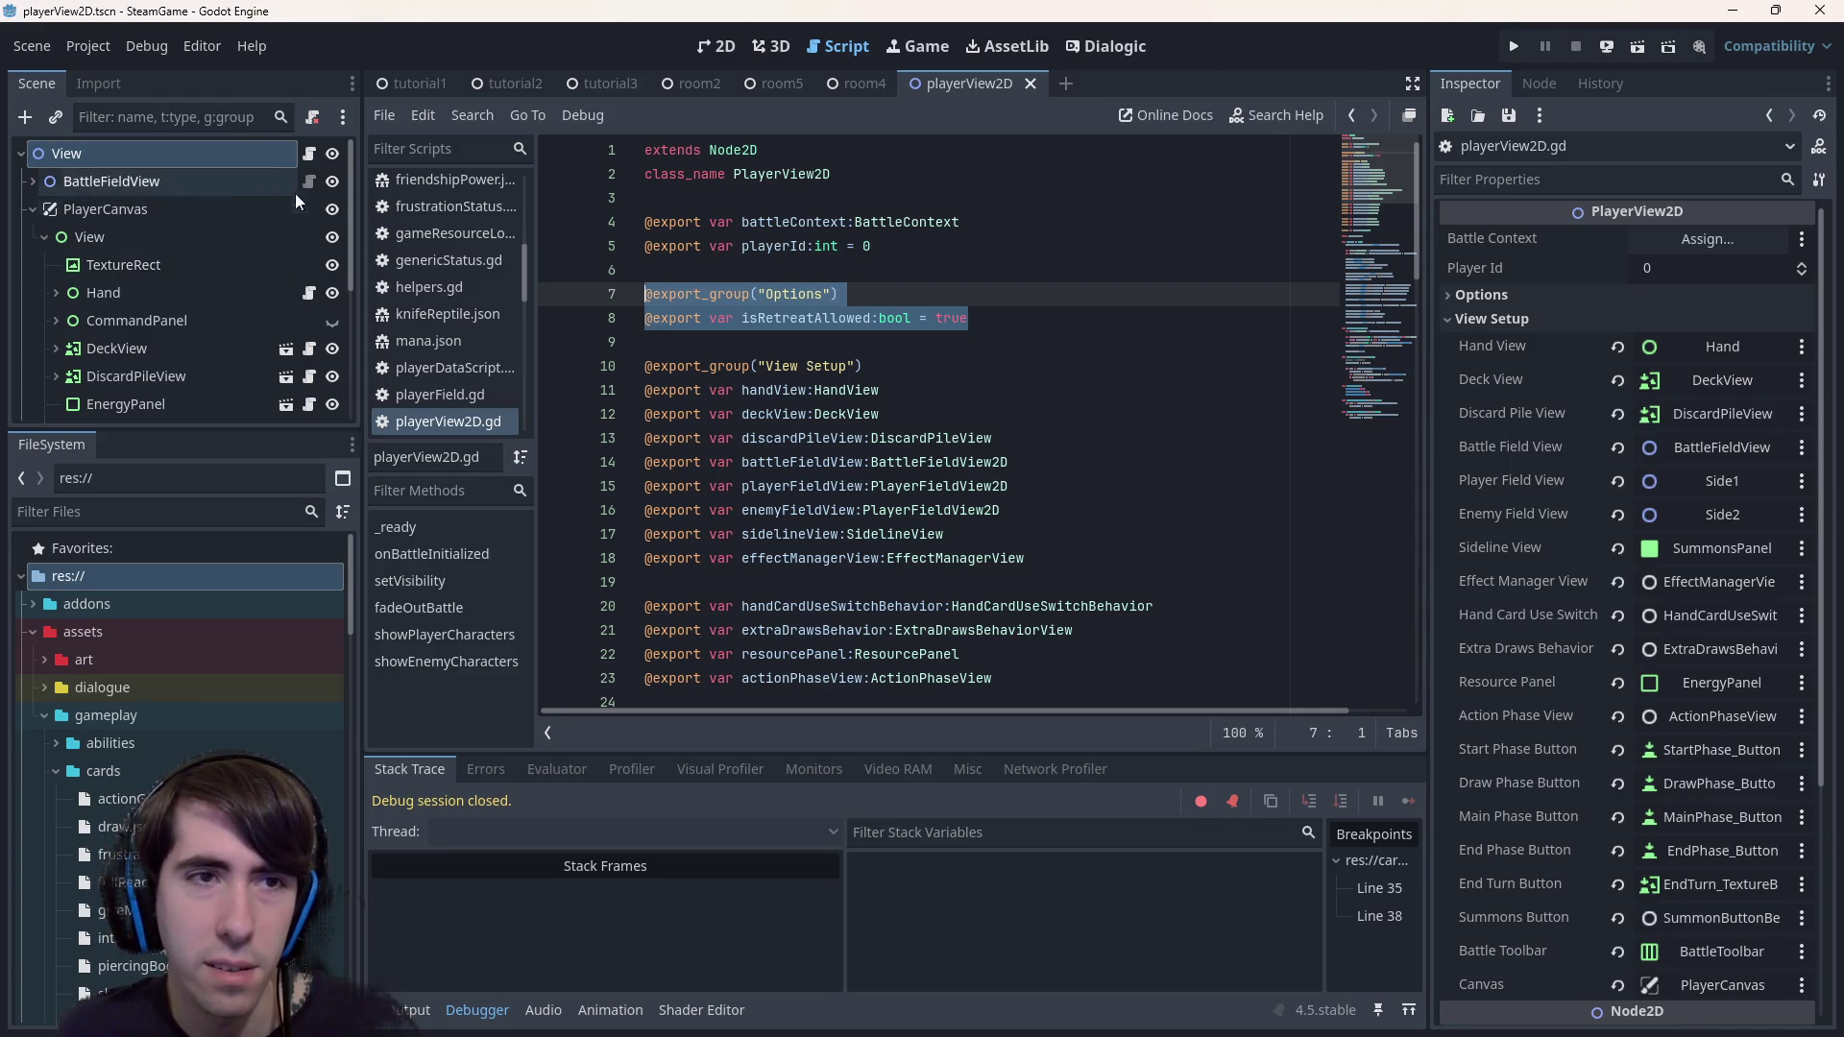
scroll(263, 314, down, 3)
scroll(263, 314, up, 3)
click(32, 210)
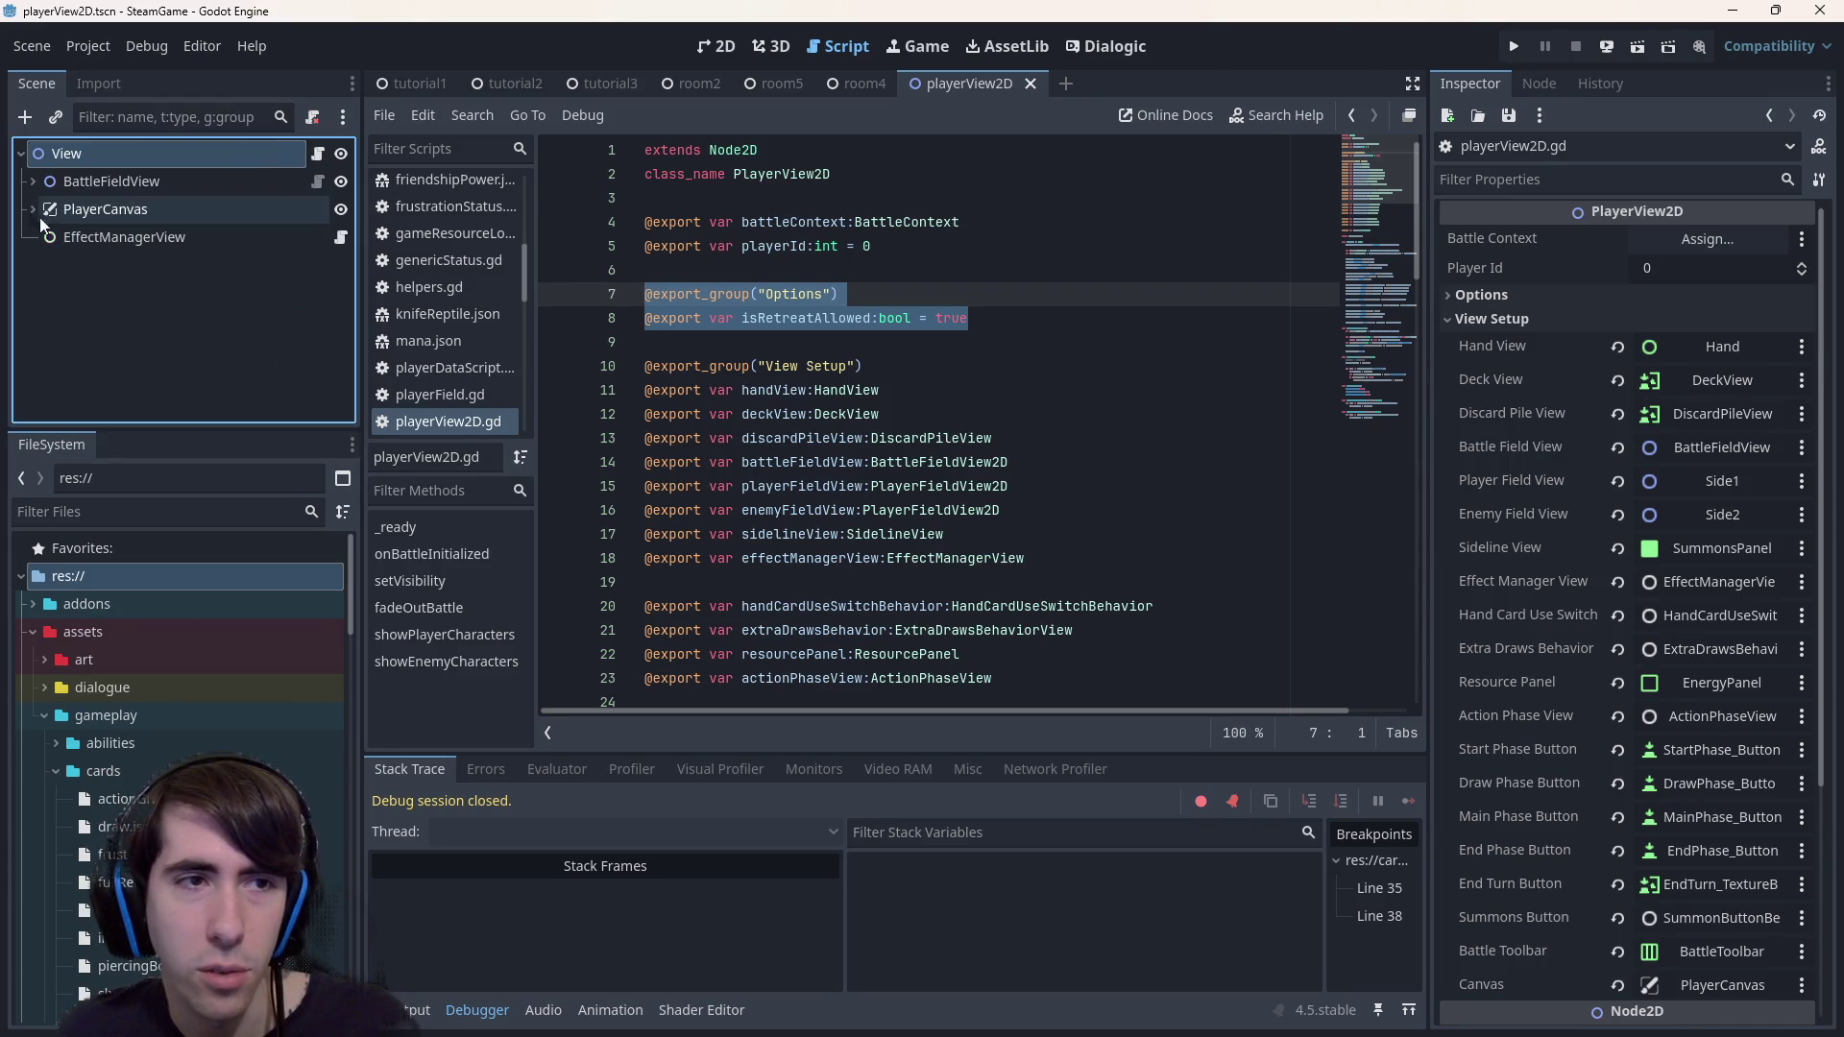
click(32, 209)
scroll(258, 394, down, 3)
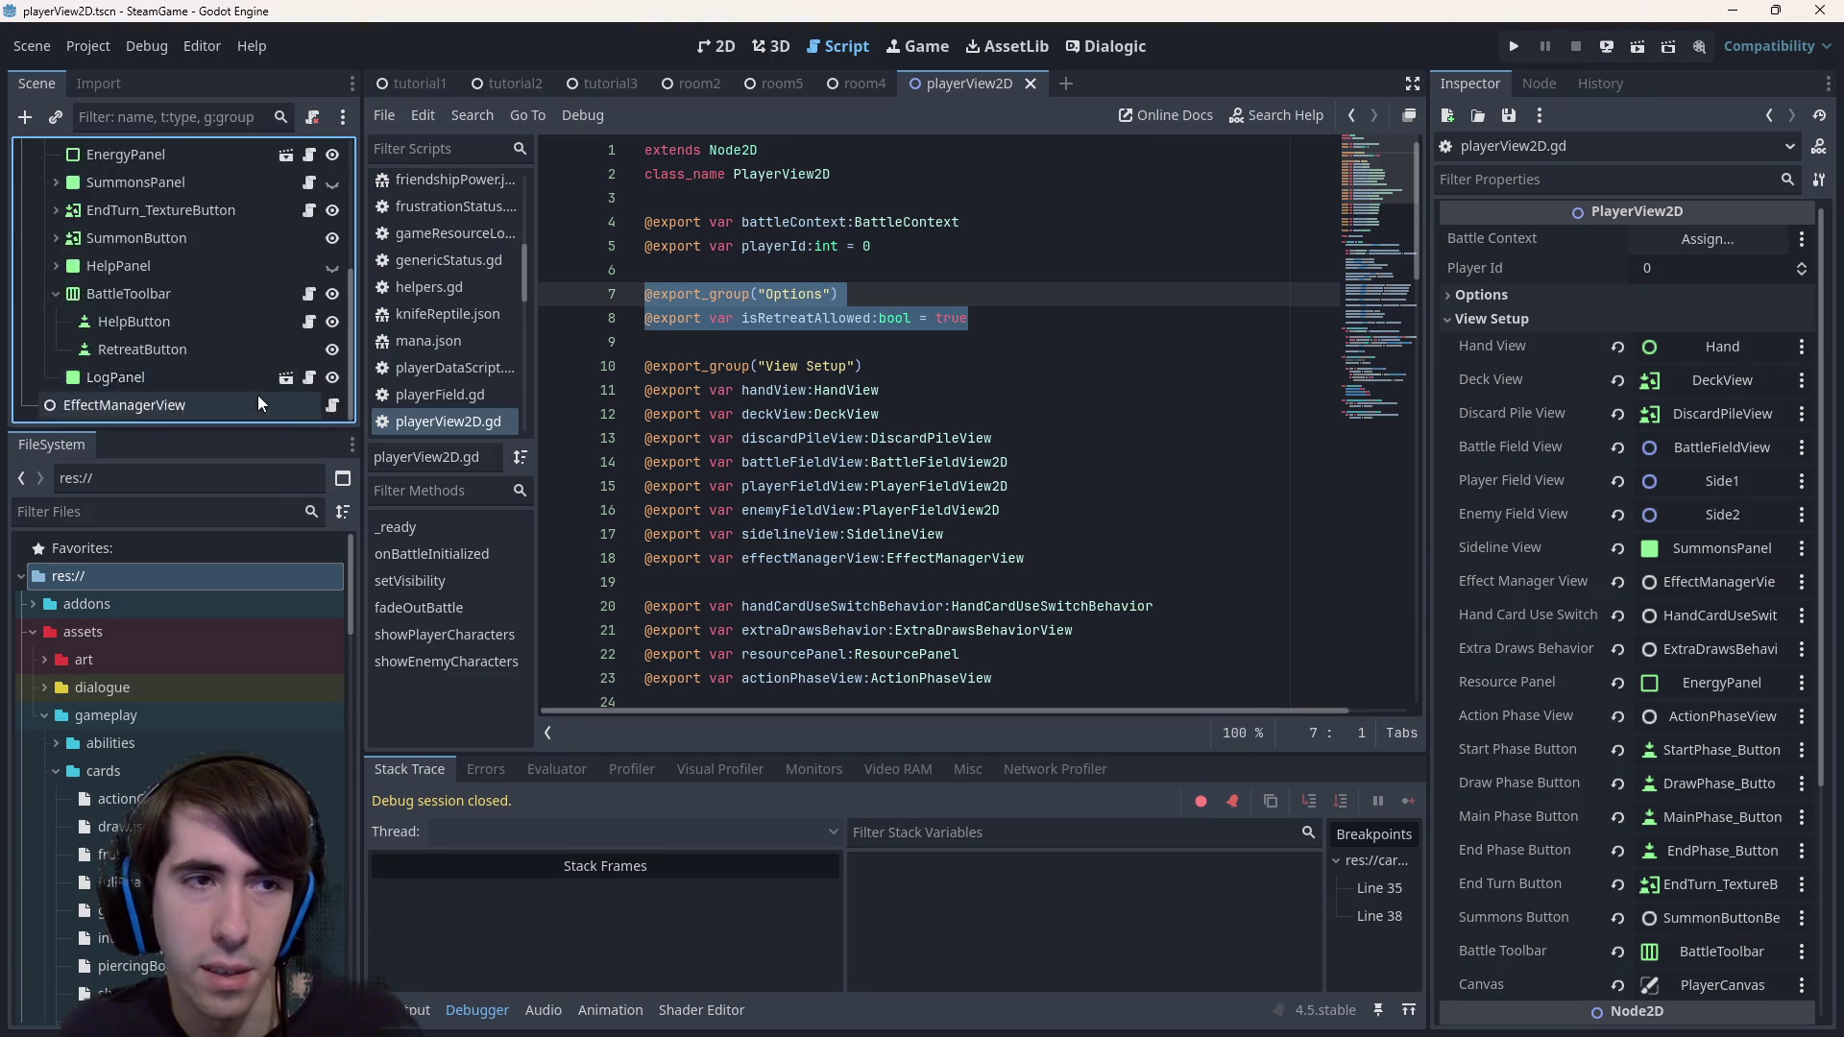
scroll(121, 232, up, 3)
click(43, 233)
scroll(812, 370, down, 6)
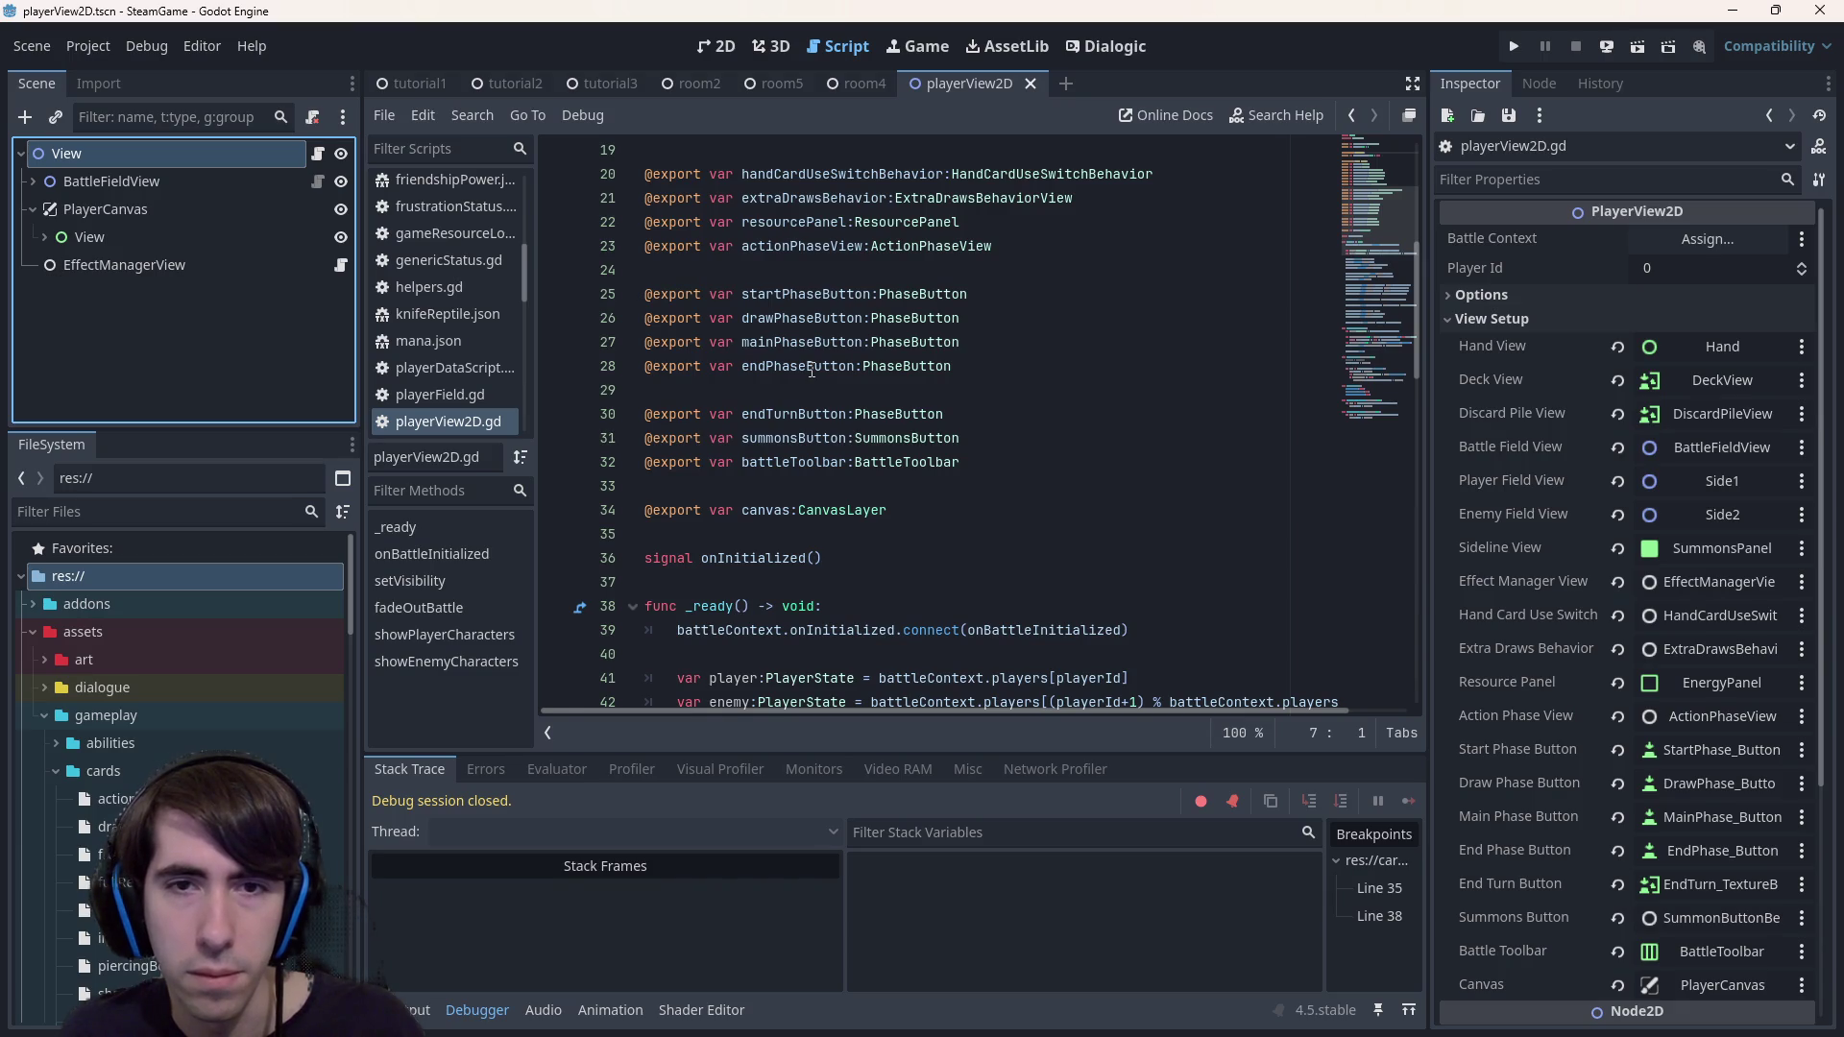
scroll(811, 370, up, 1)
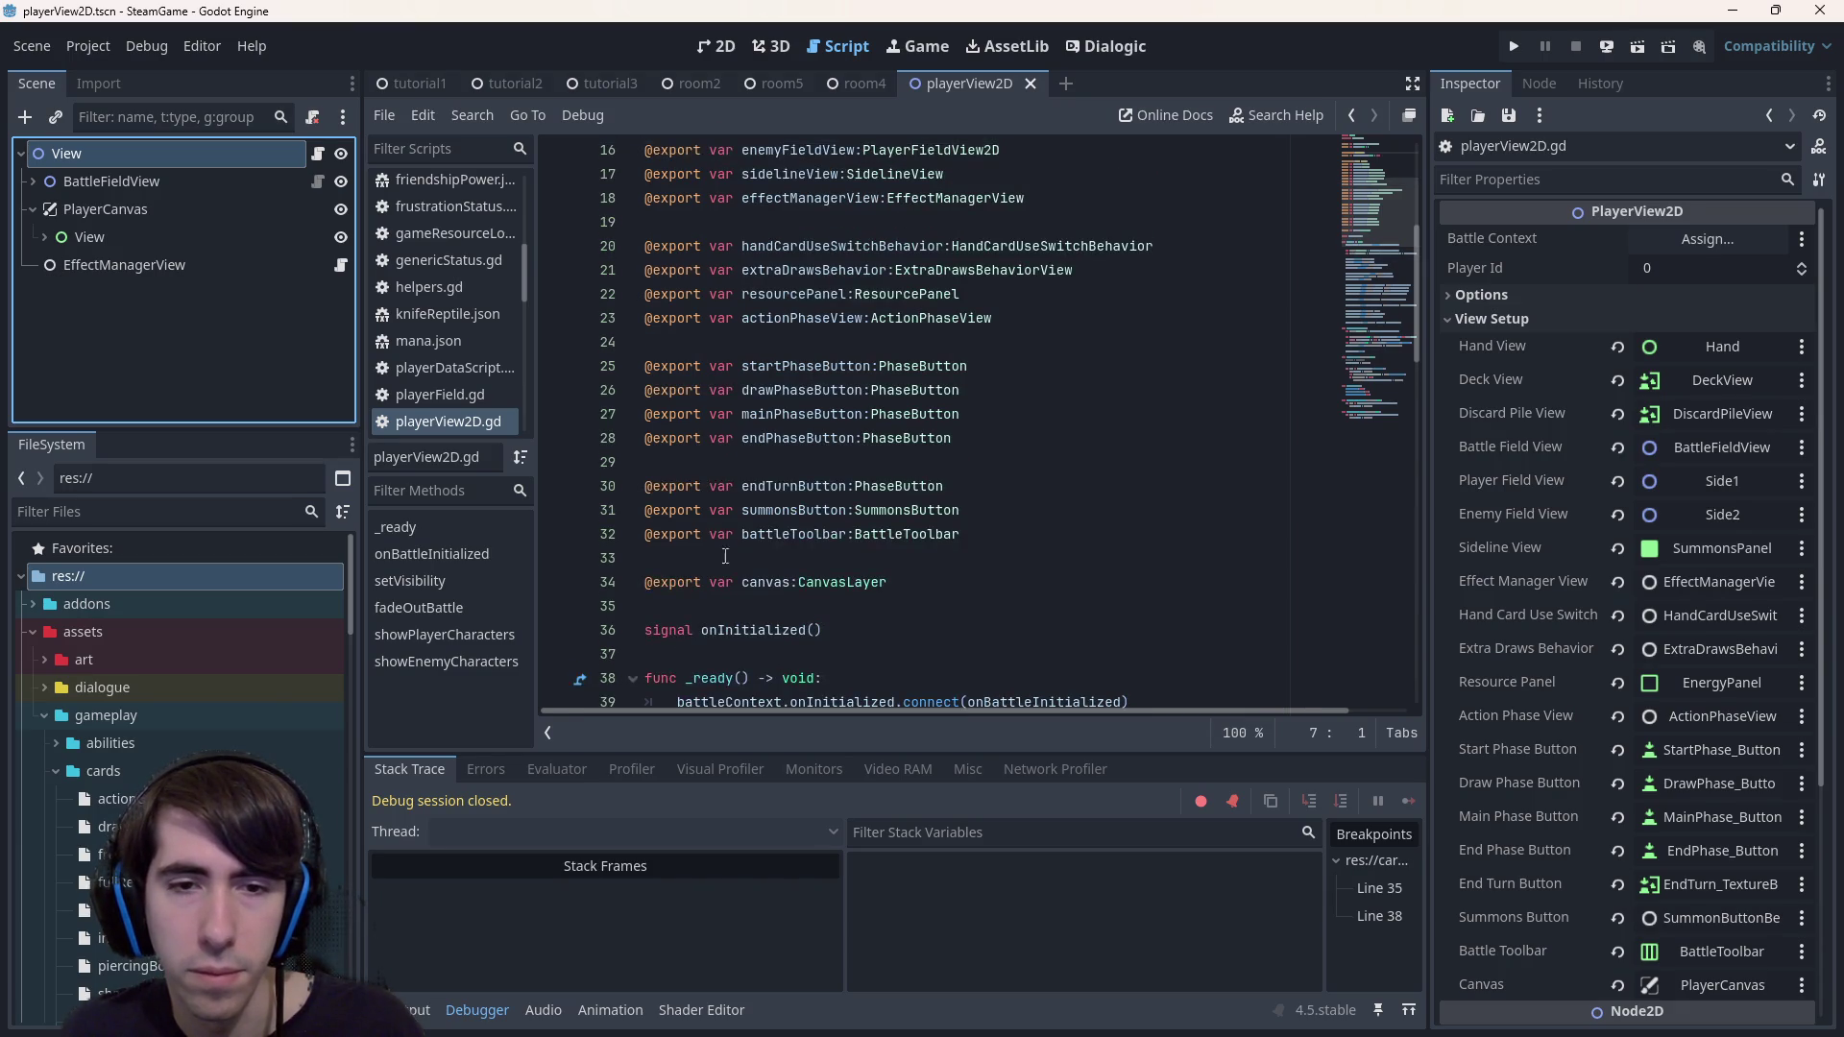
double_click(755, 631)
scroll(755, 480, up, 5)
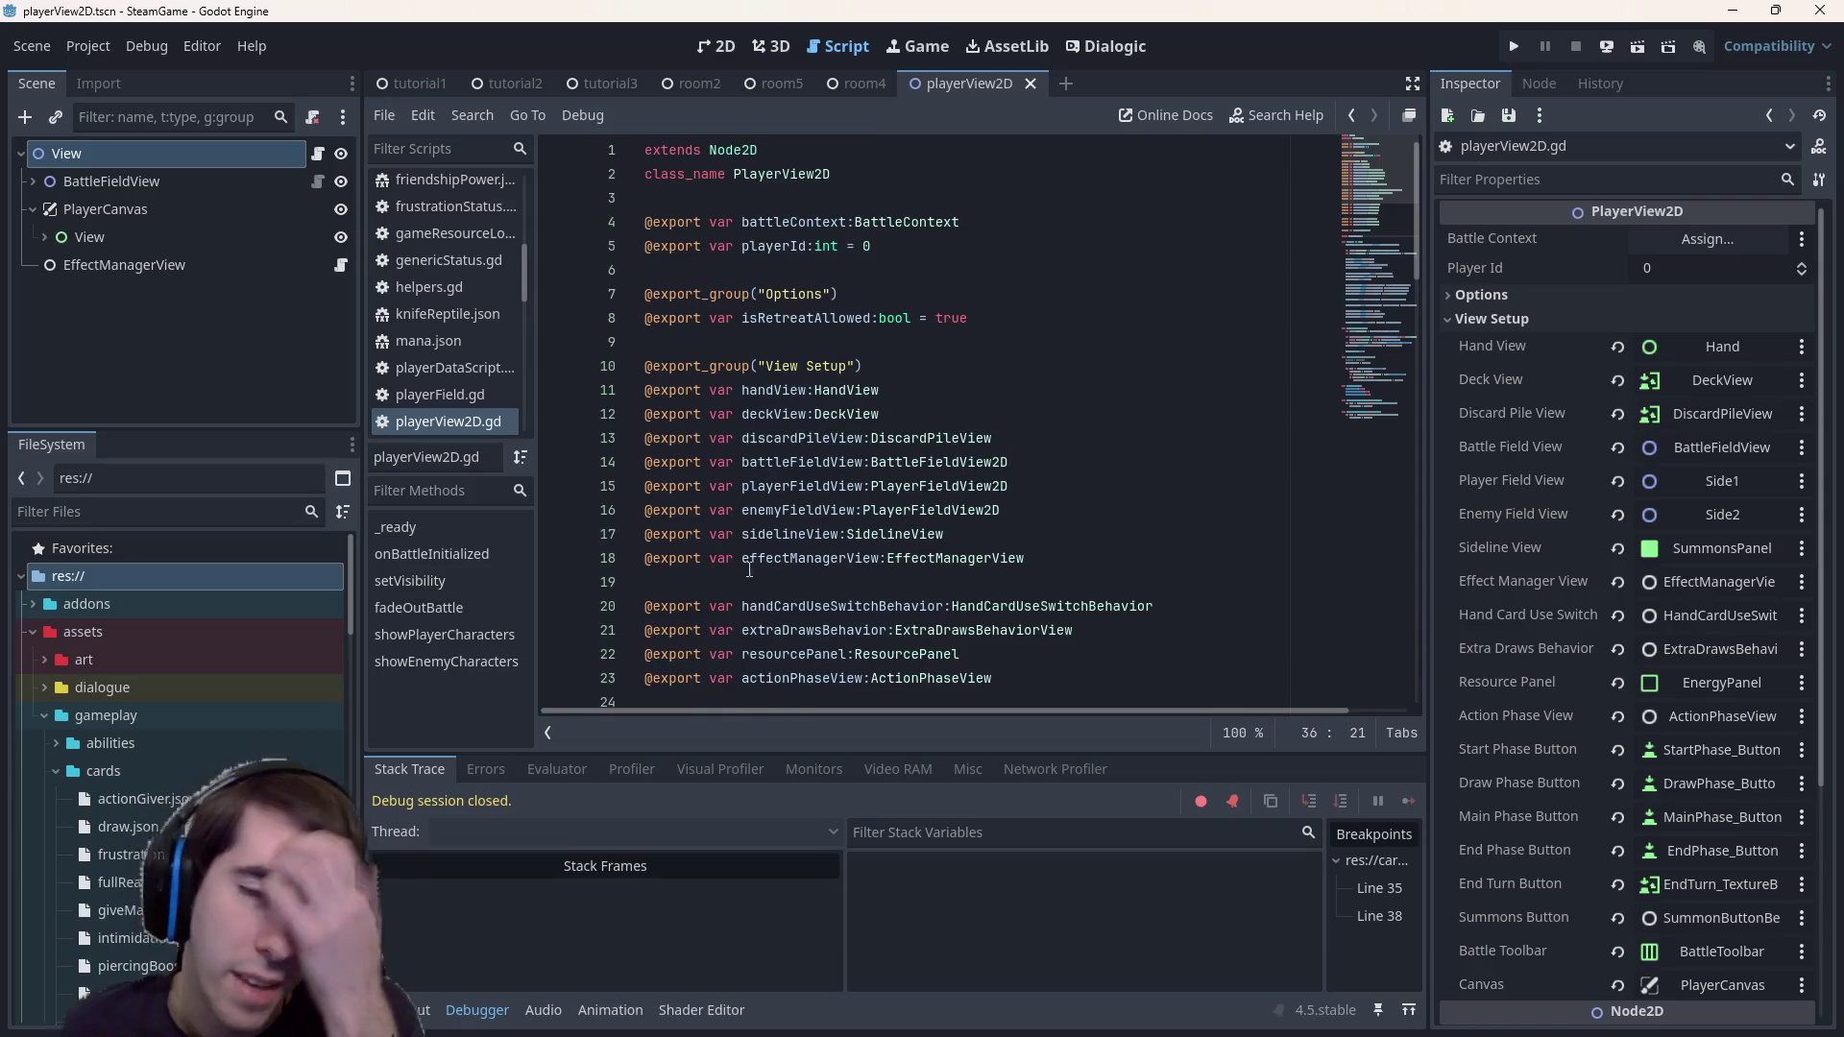
click(324, 154)
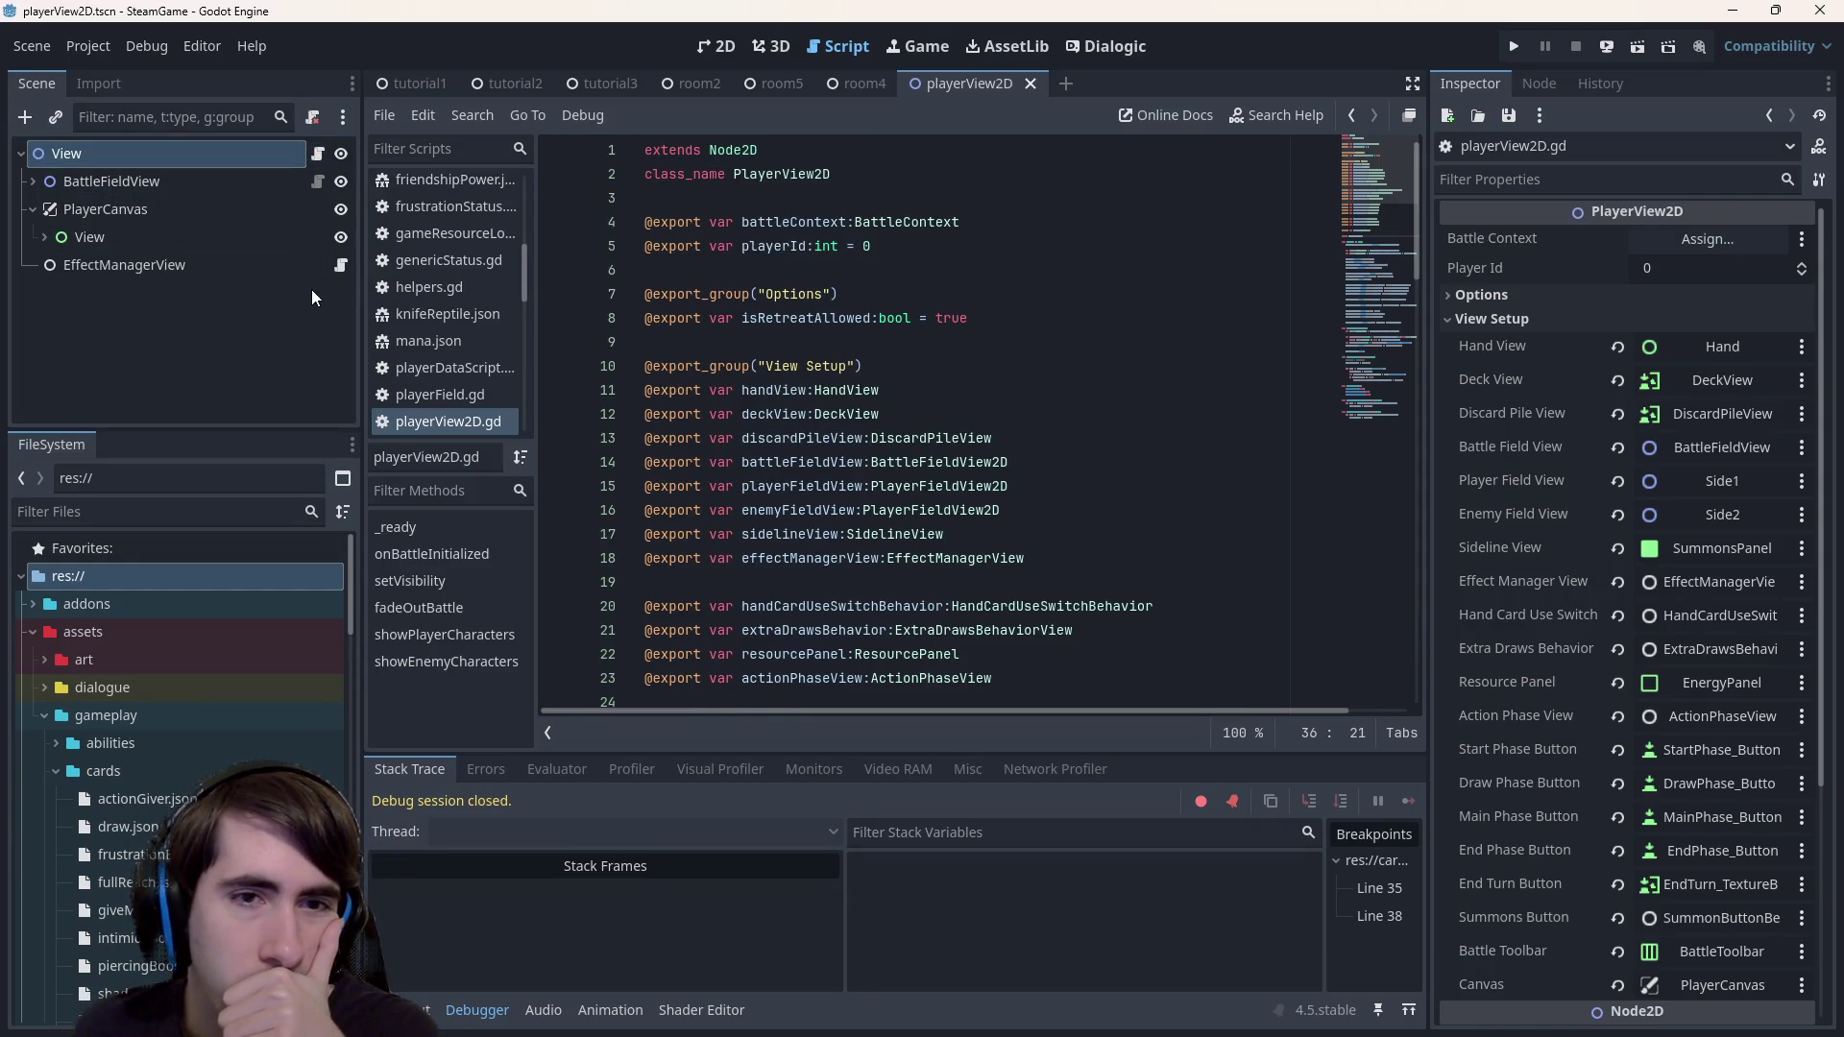
double_click(869, 320)
click(876, 269)
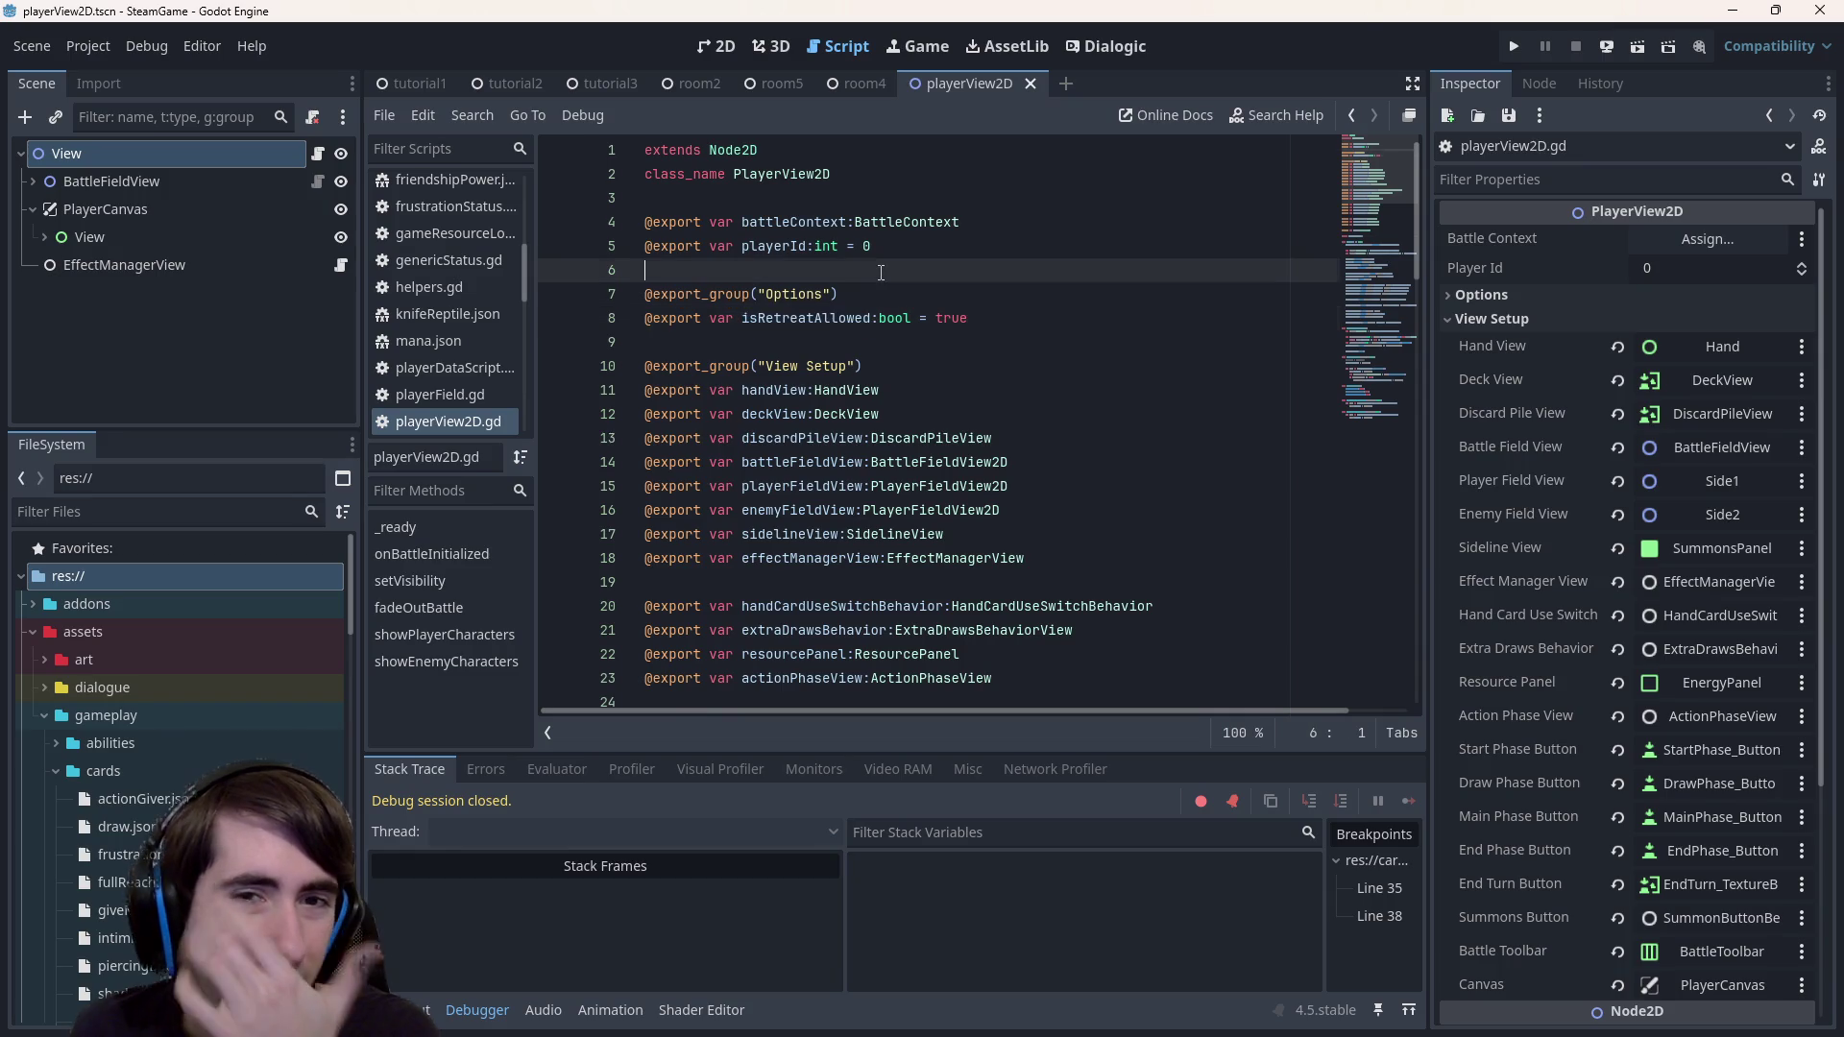
key(Return)
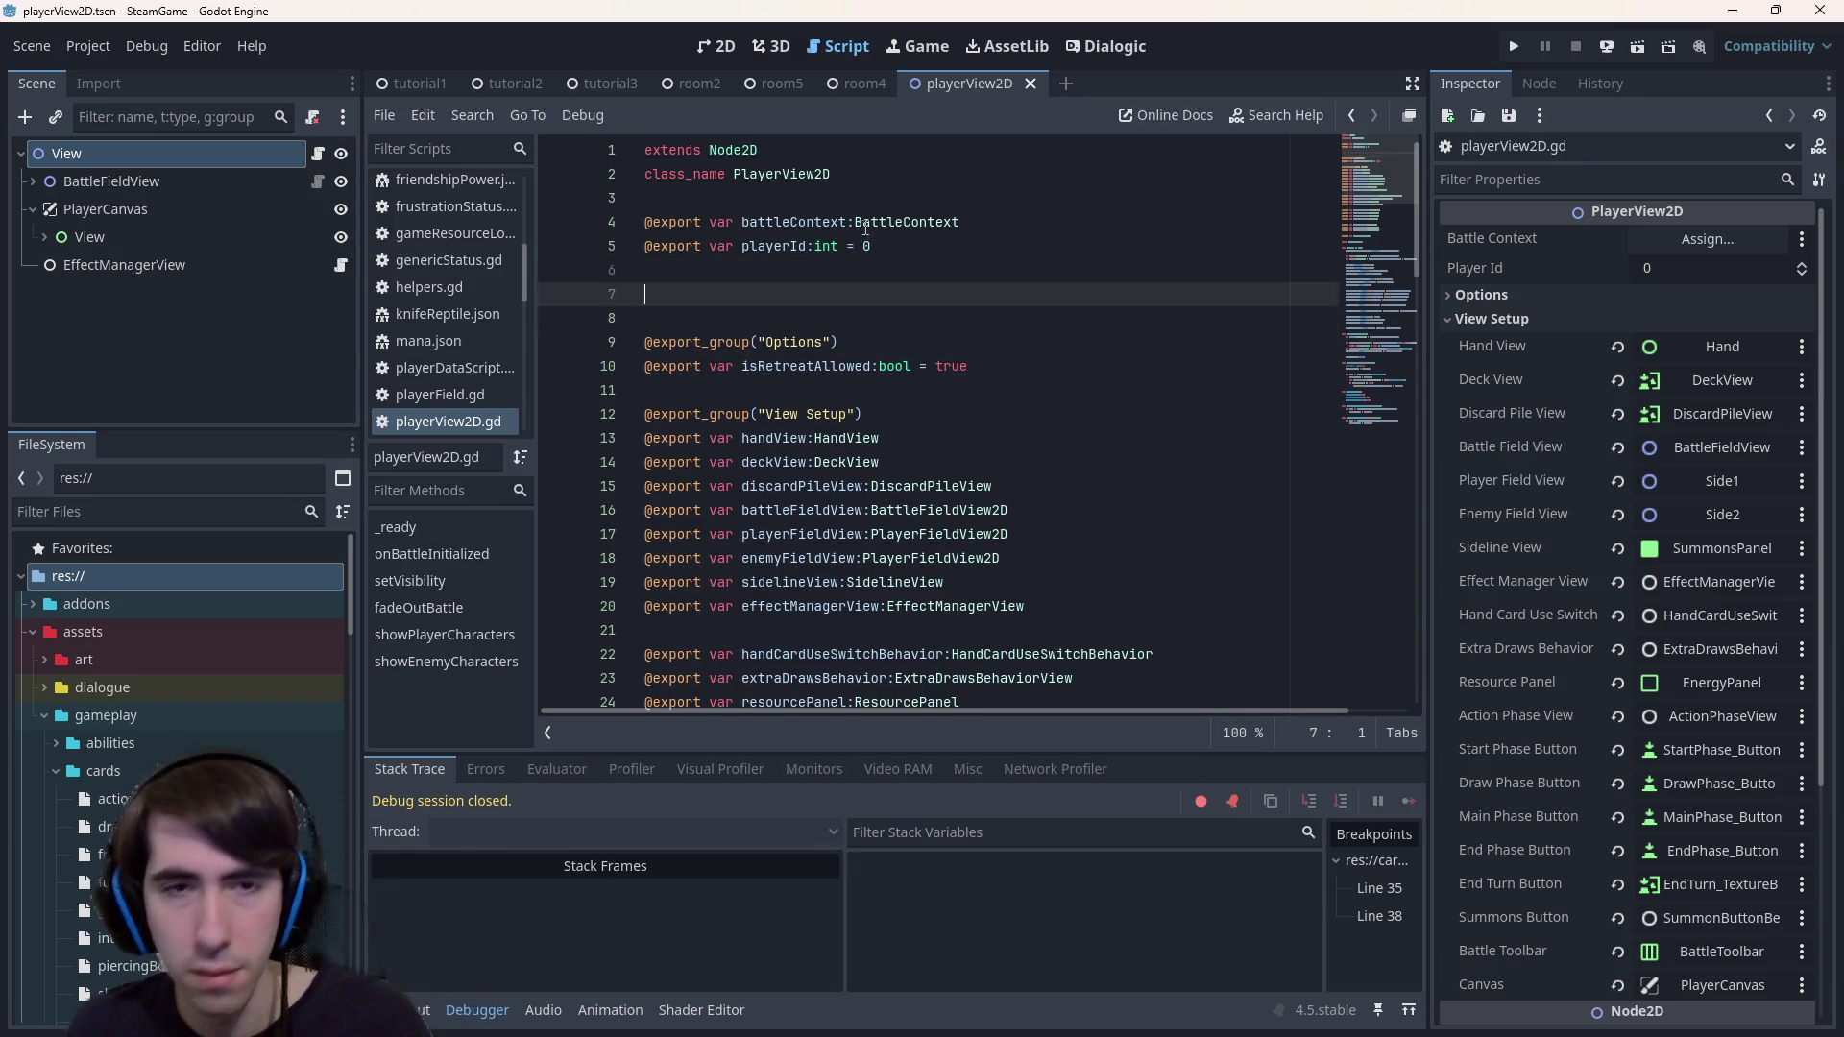
text(signal onSettingsUpdated())
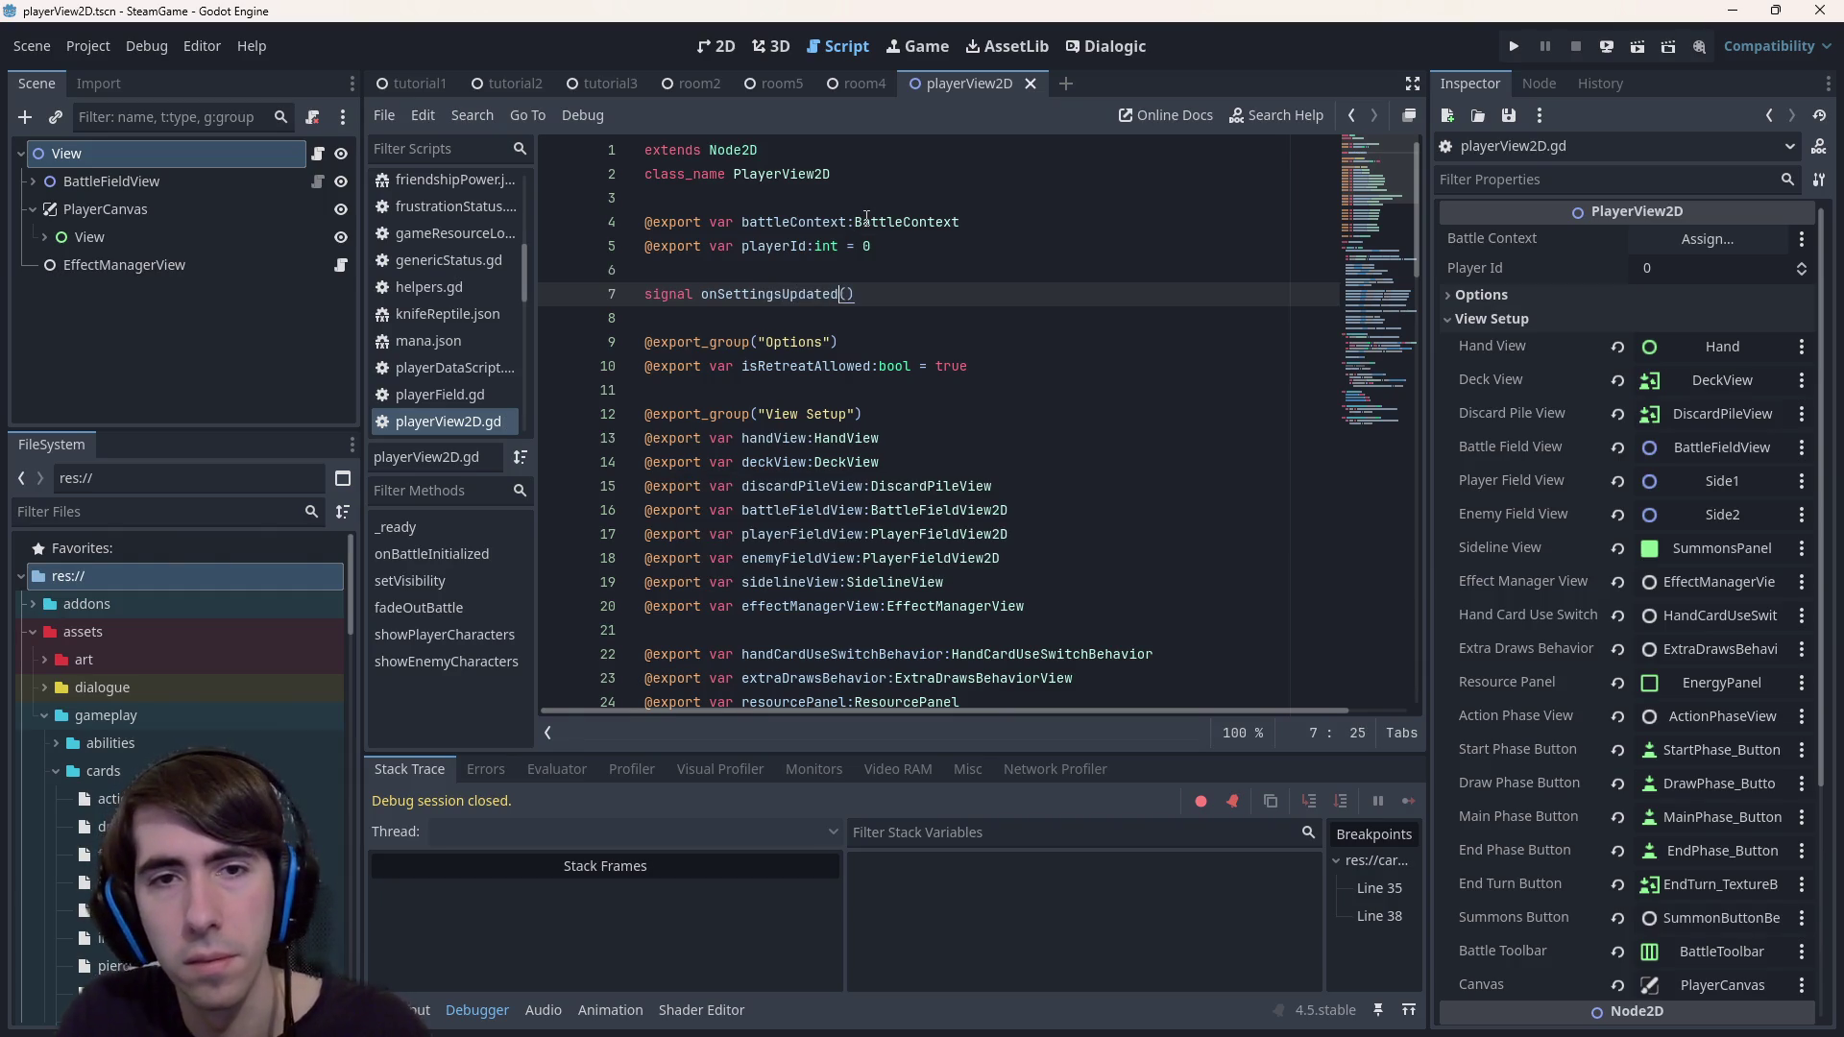
key(ctrl+shift+Left)
key(ctrl+shift+Left)
key(Down)
key(Down)
key(Down)
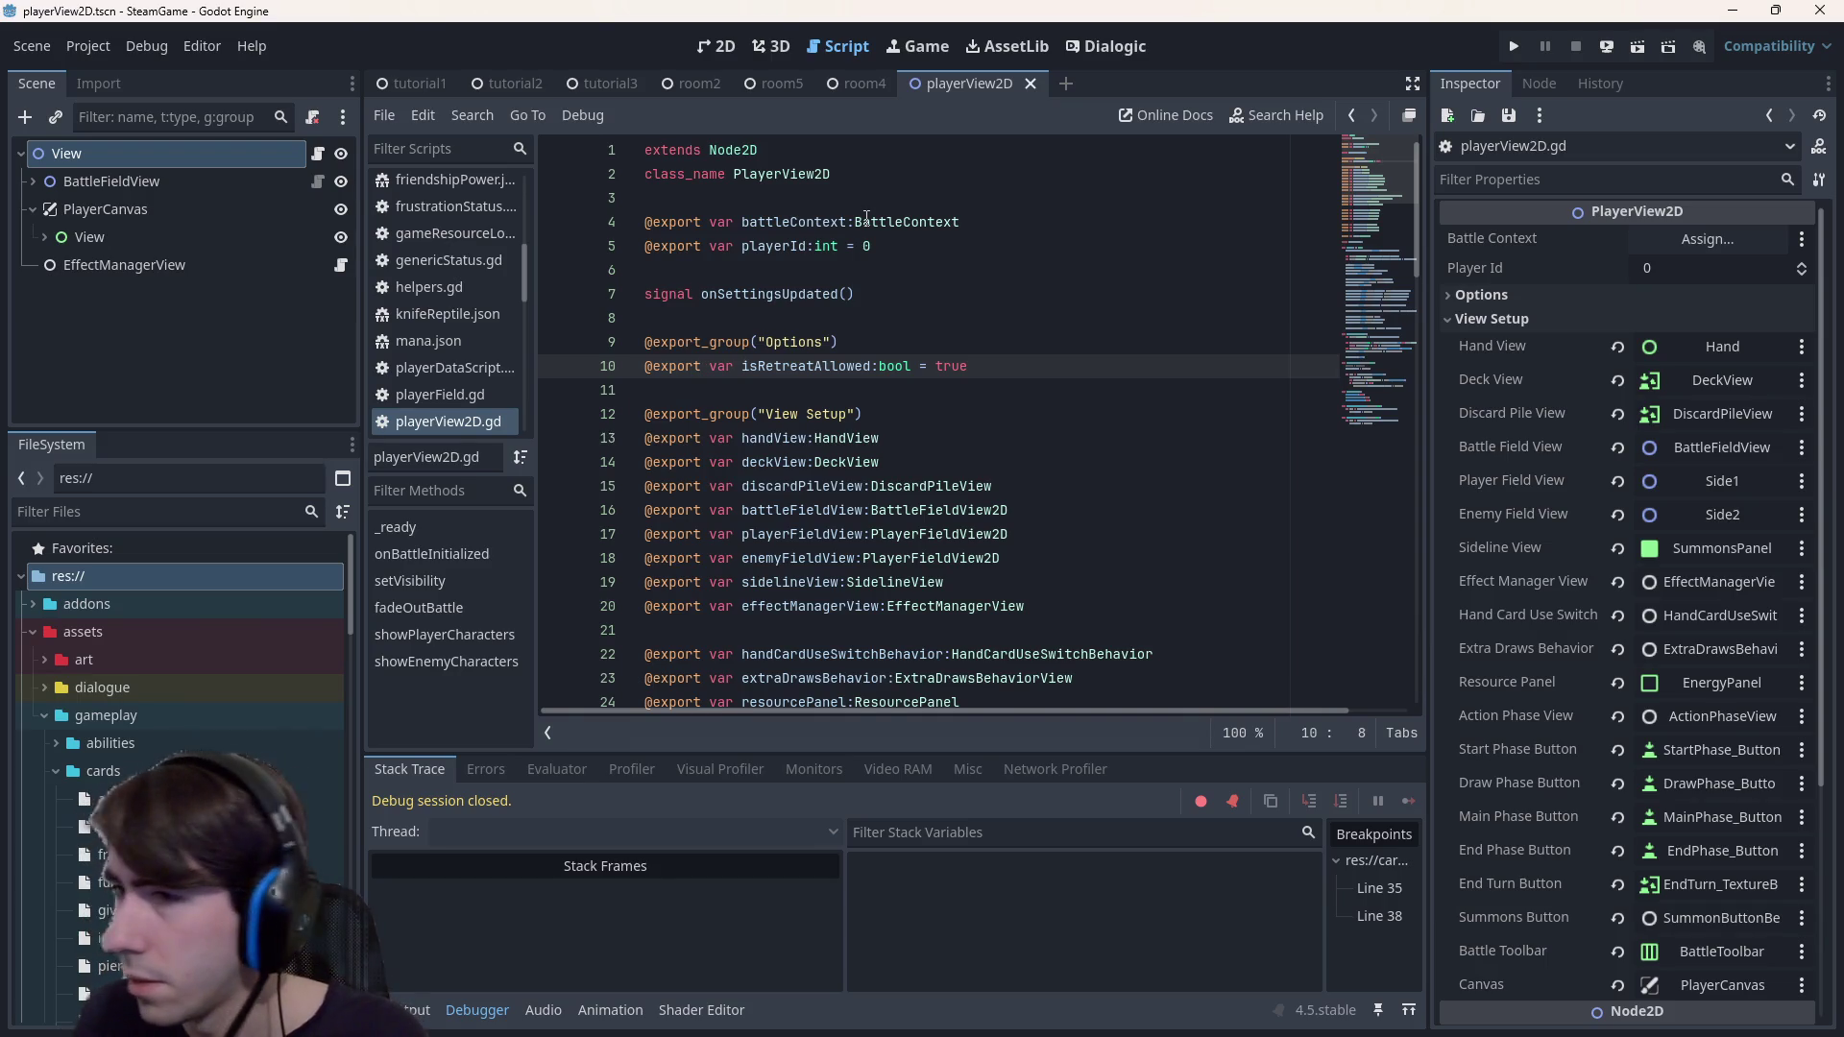
key(Up)
key(Up)
key(Up)
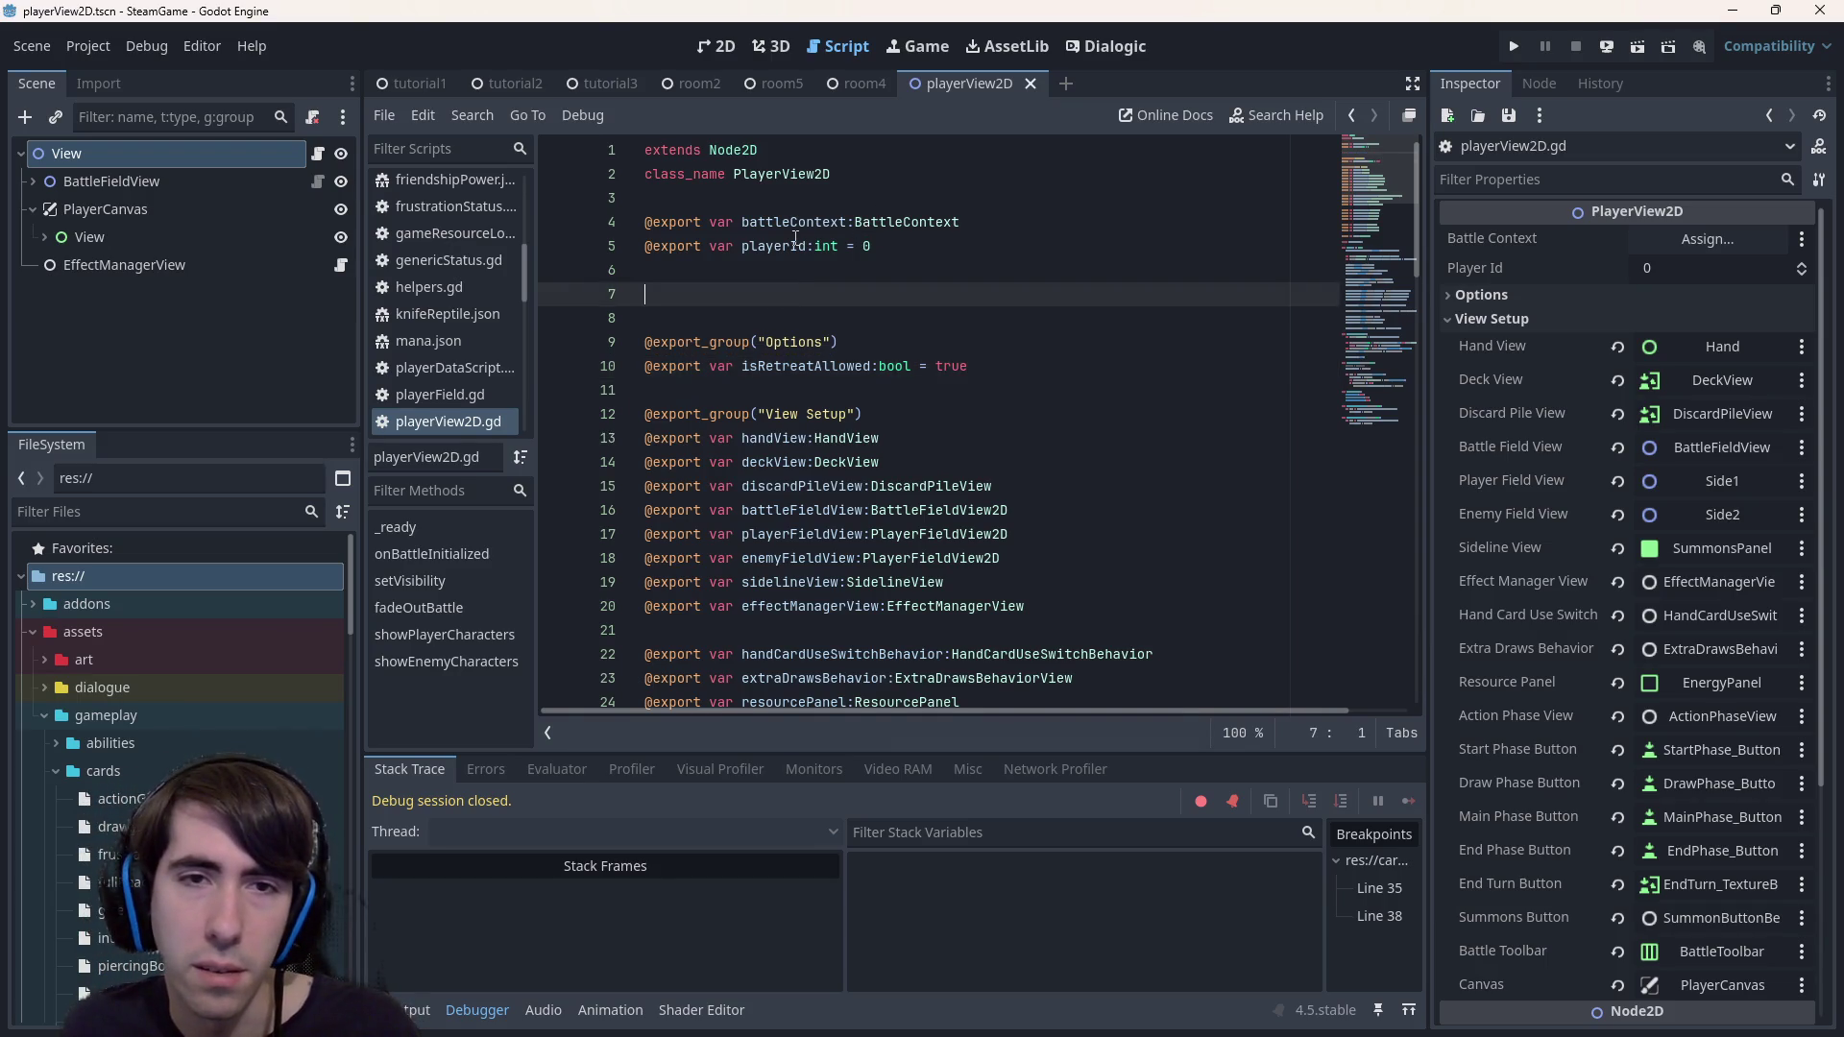
key(ctrl+shift+k)
key(BackSpace)
key(ctrl+s)
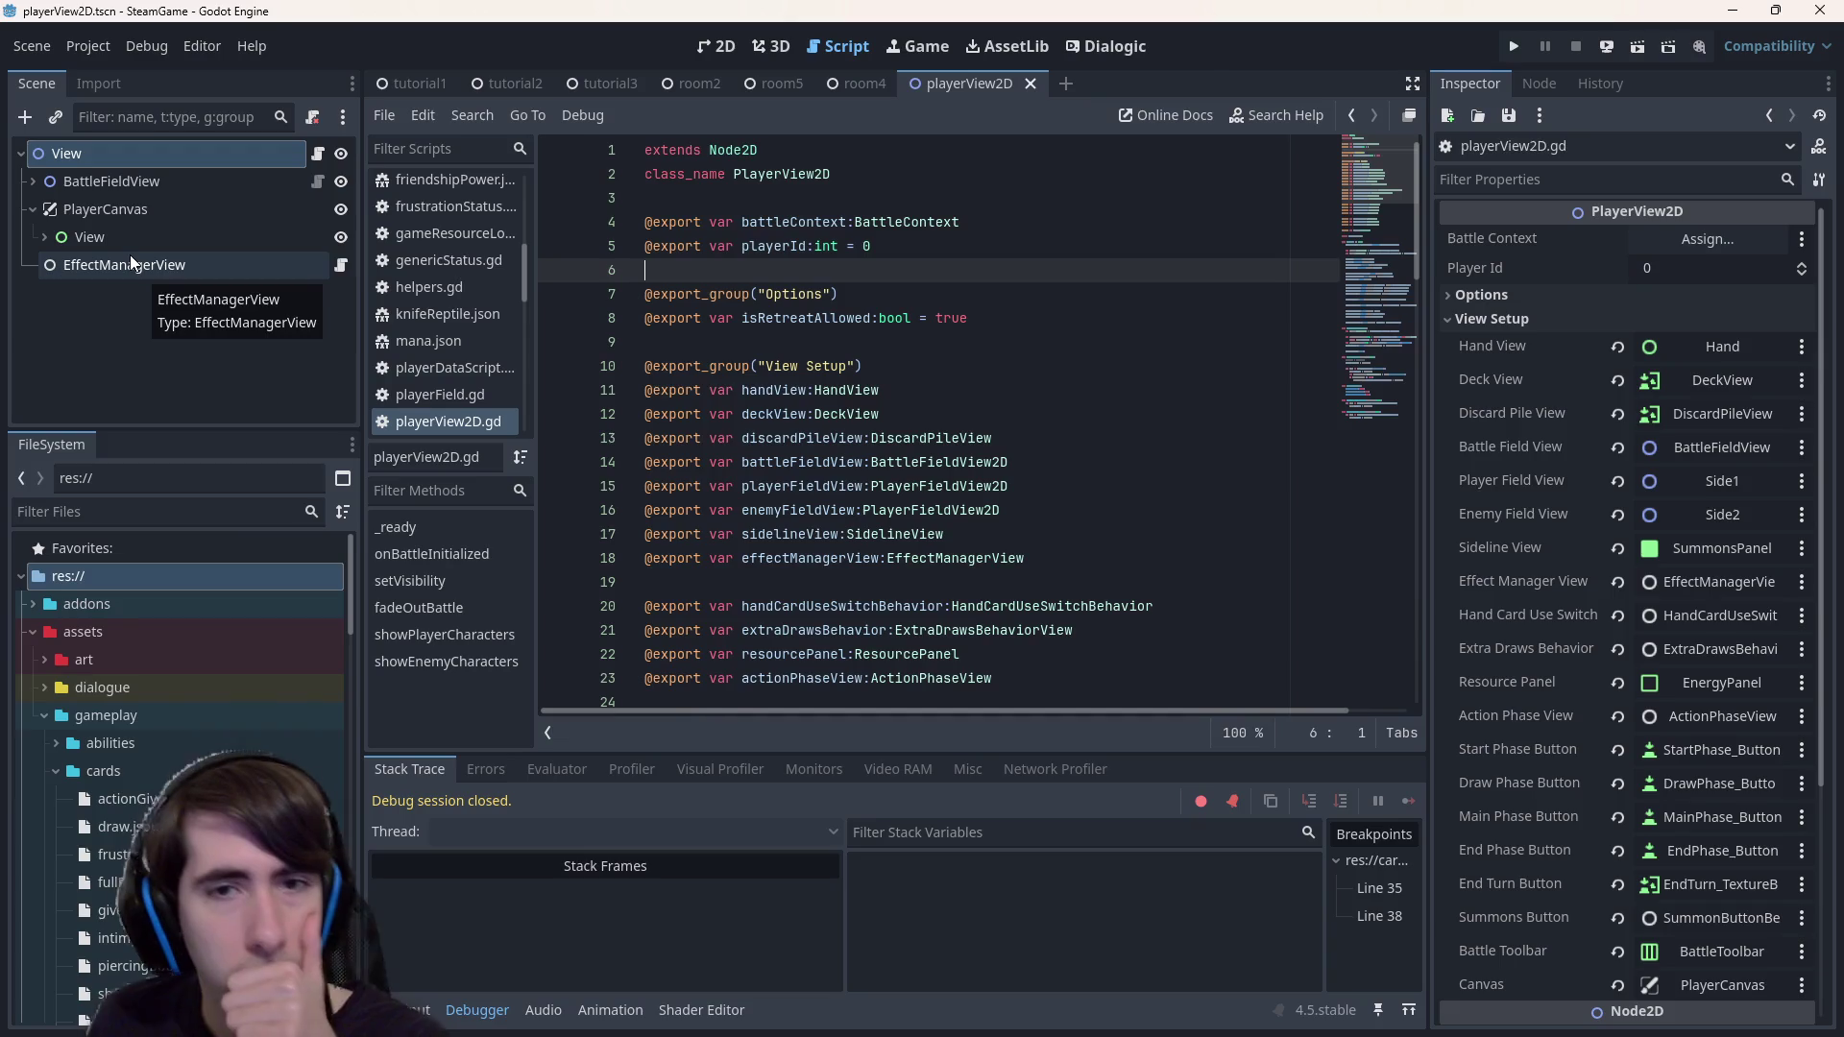
click(848, 318)
double_click(840, 318)
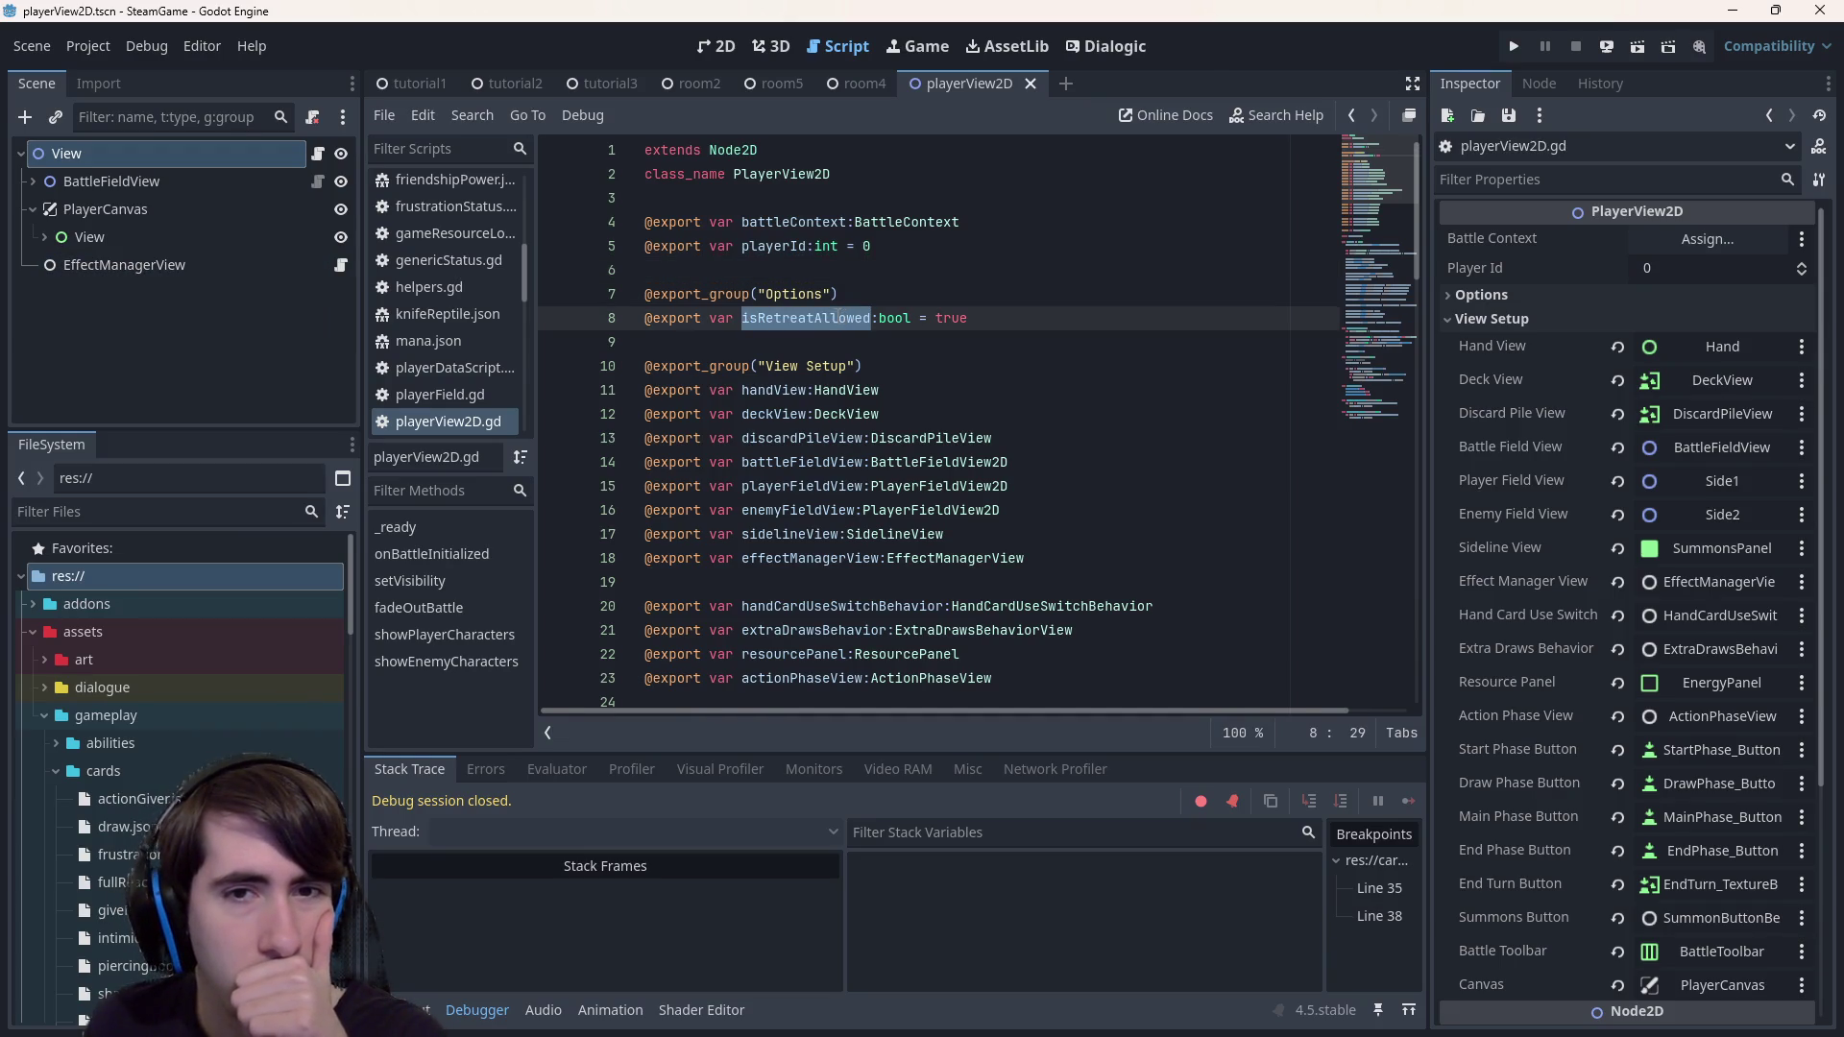
- Restore the onSettingsUpdated signal declaration and delete the exported battleToolbar line
click(827, 252)
key(ctrl+v)
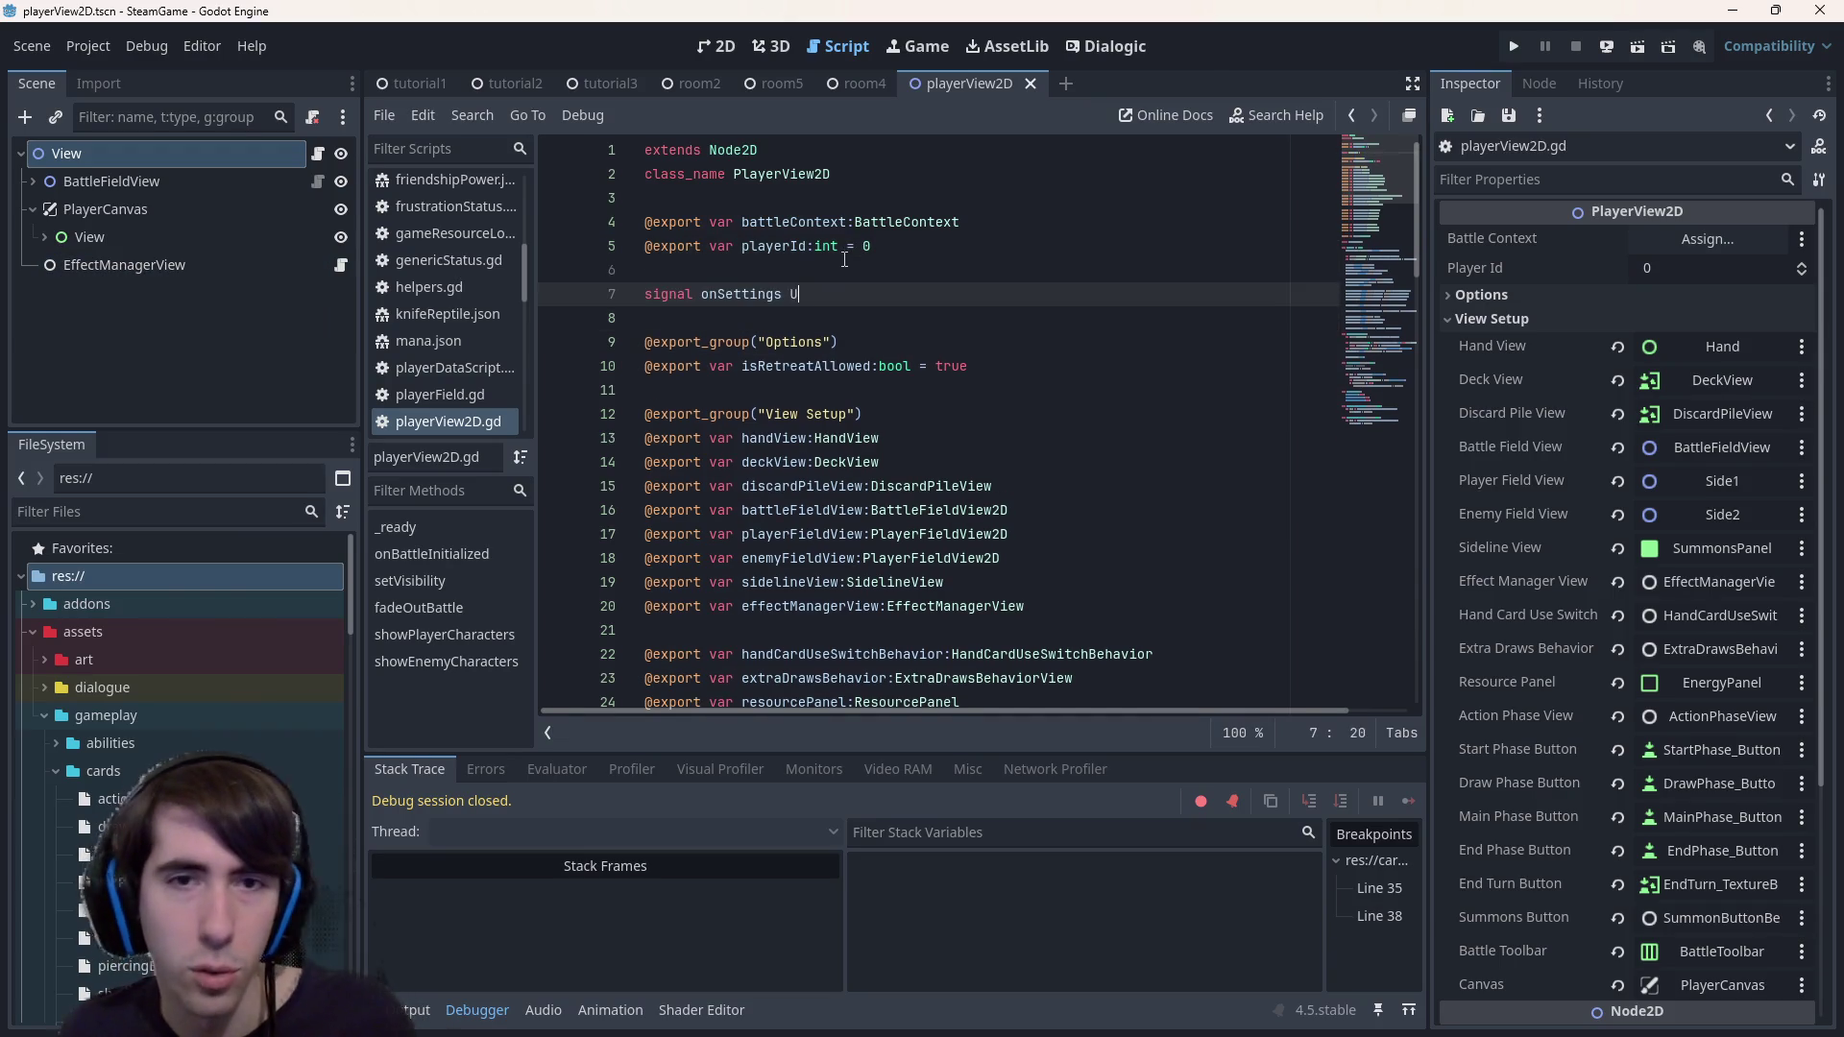
scroll(922, 577, down, 5)
click(938, 622)
drag(938, 622, 634, 630)
drag(965, 582, 509, 585)
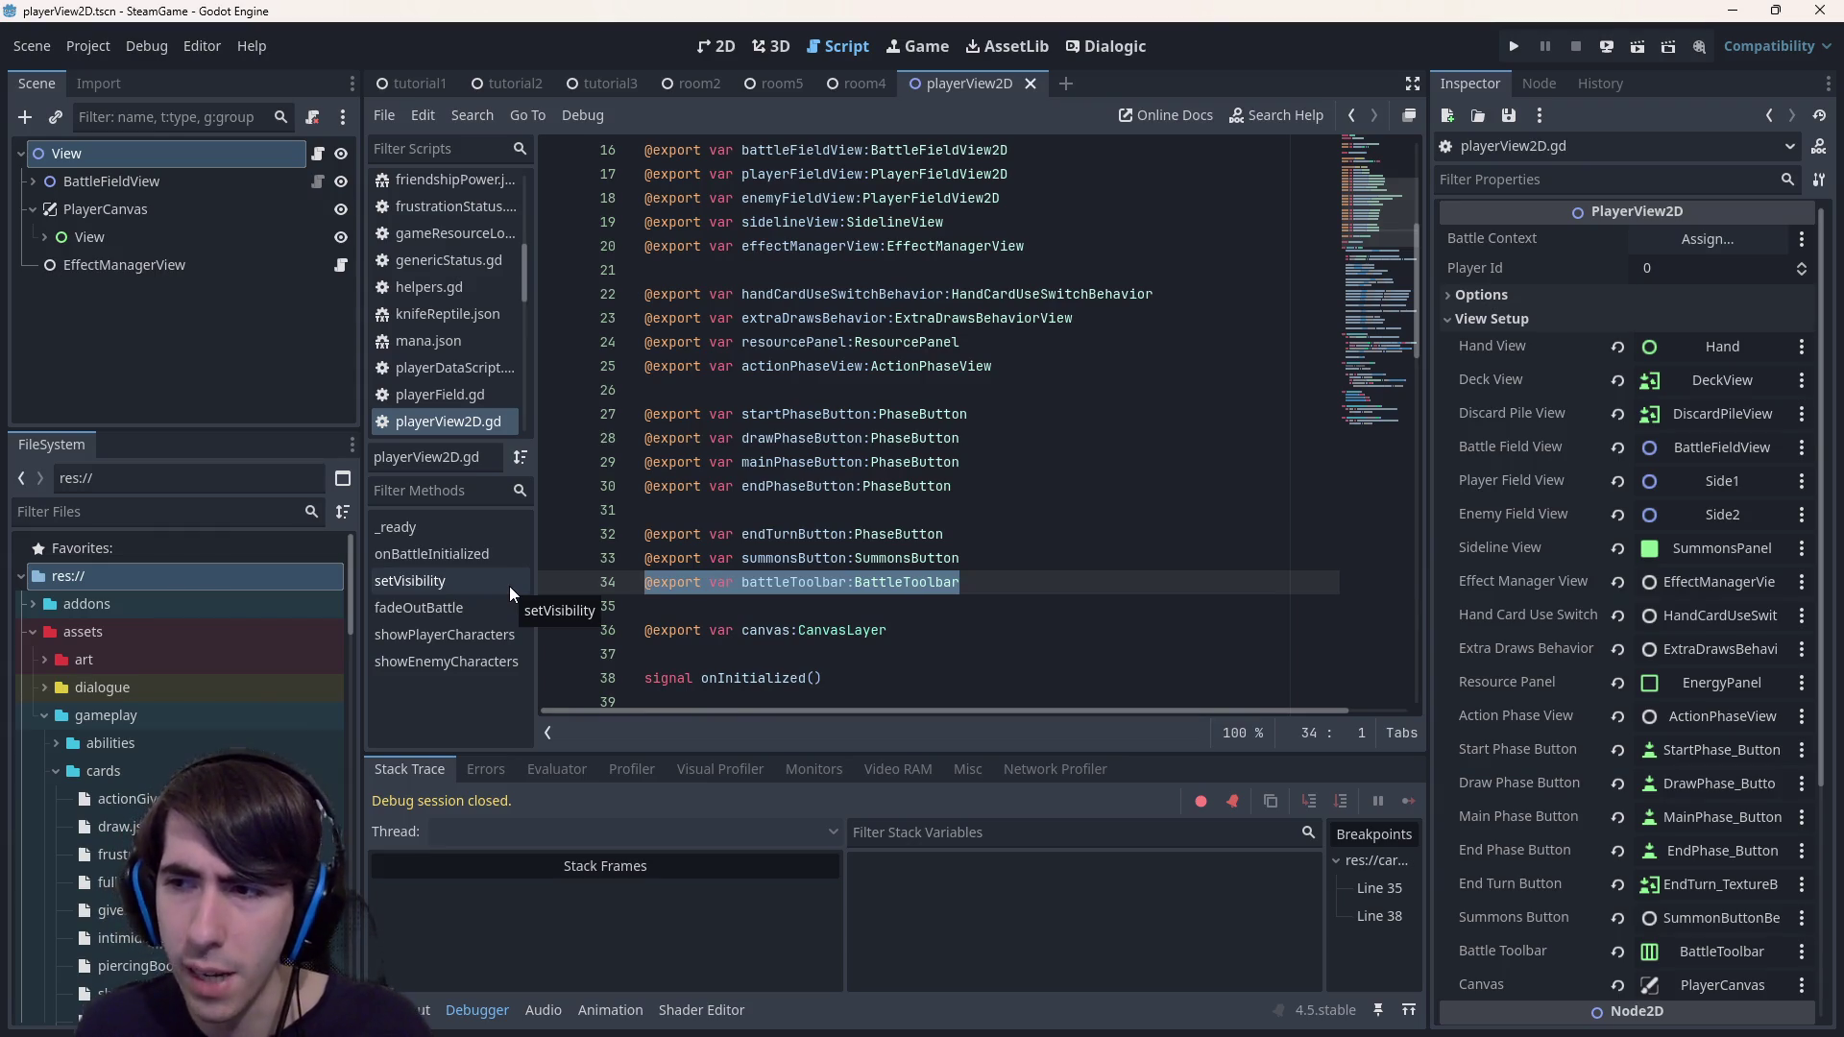
key(BackSpace)
key(BackSpace)
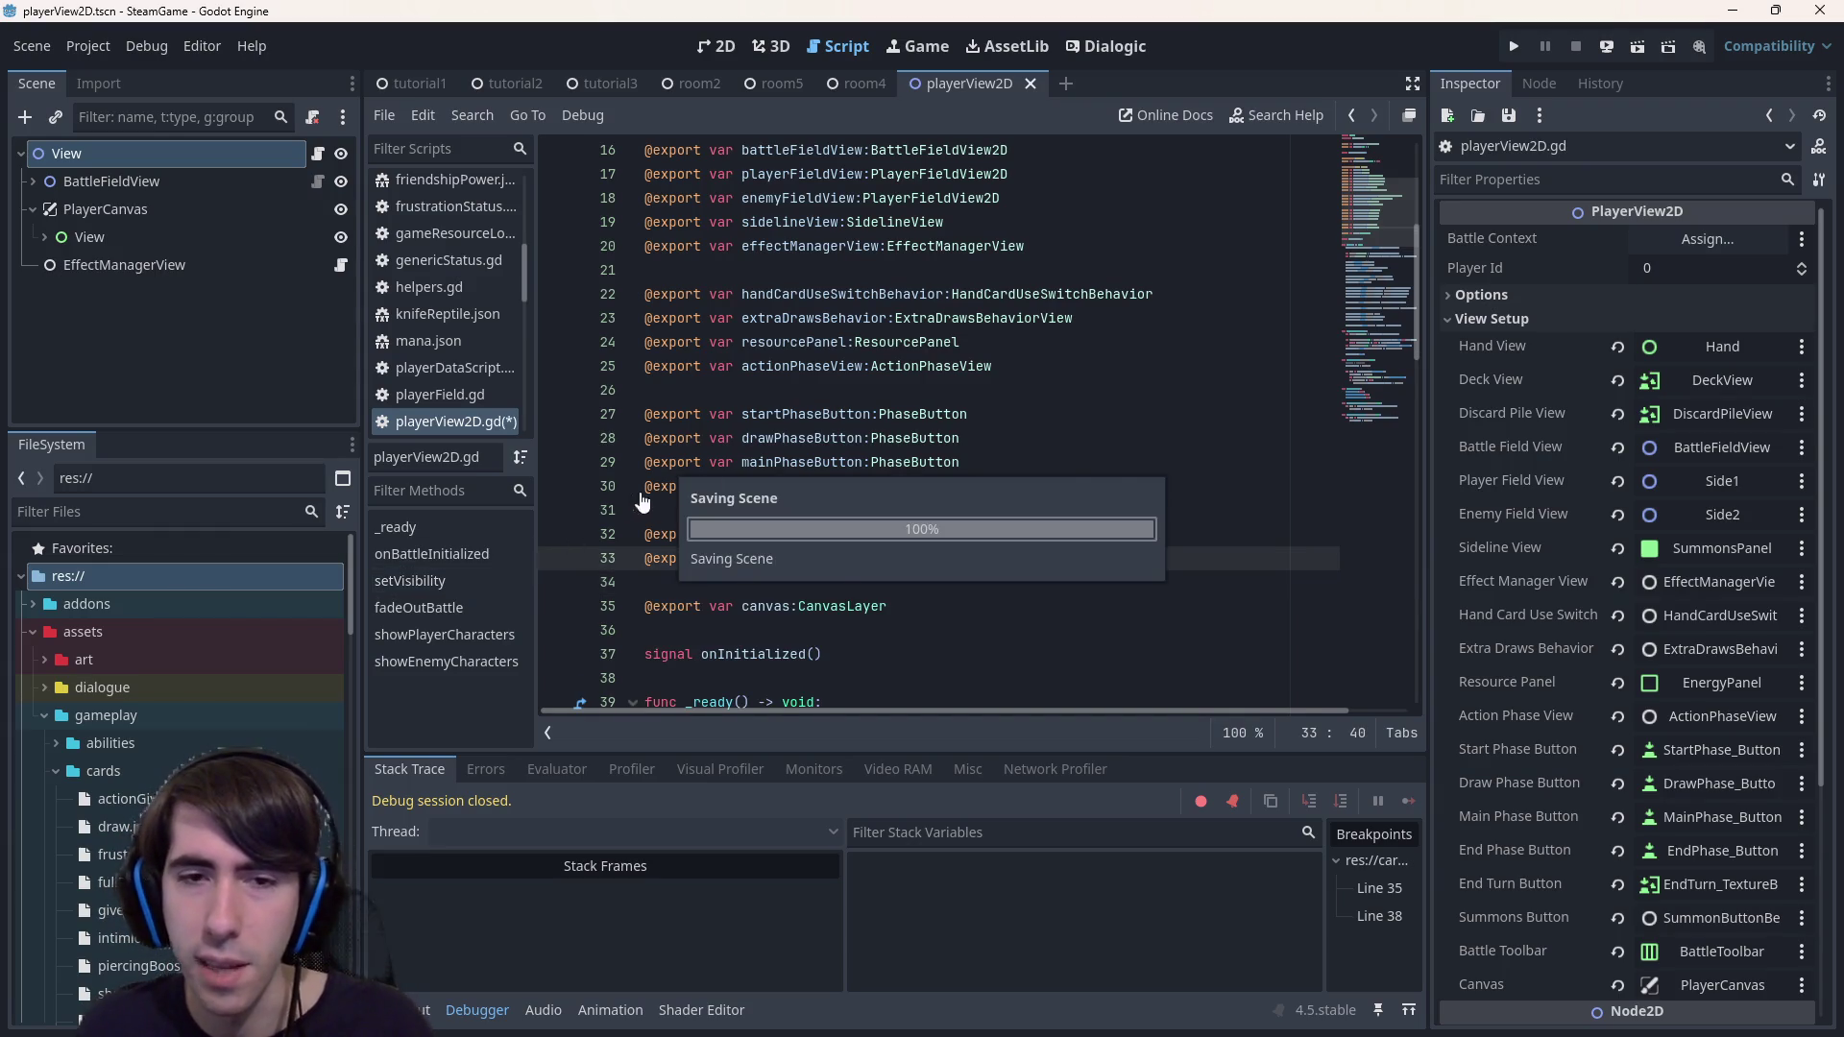
- Review the declarations, selecting the onSettingsUpdated signal and isRetreatAllowed variable names
scroll(902, 558, up, 5)
scroll(931, 506, down, 2)
scroll(924, 510, up, 2)
scroll(876, 329, down, 5)
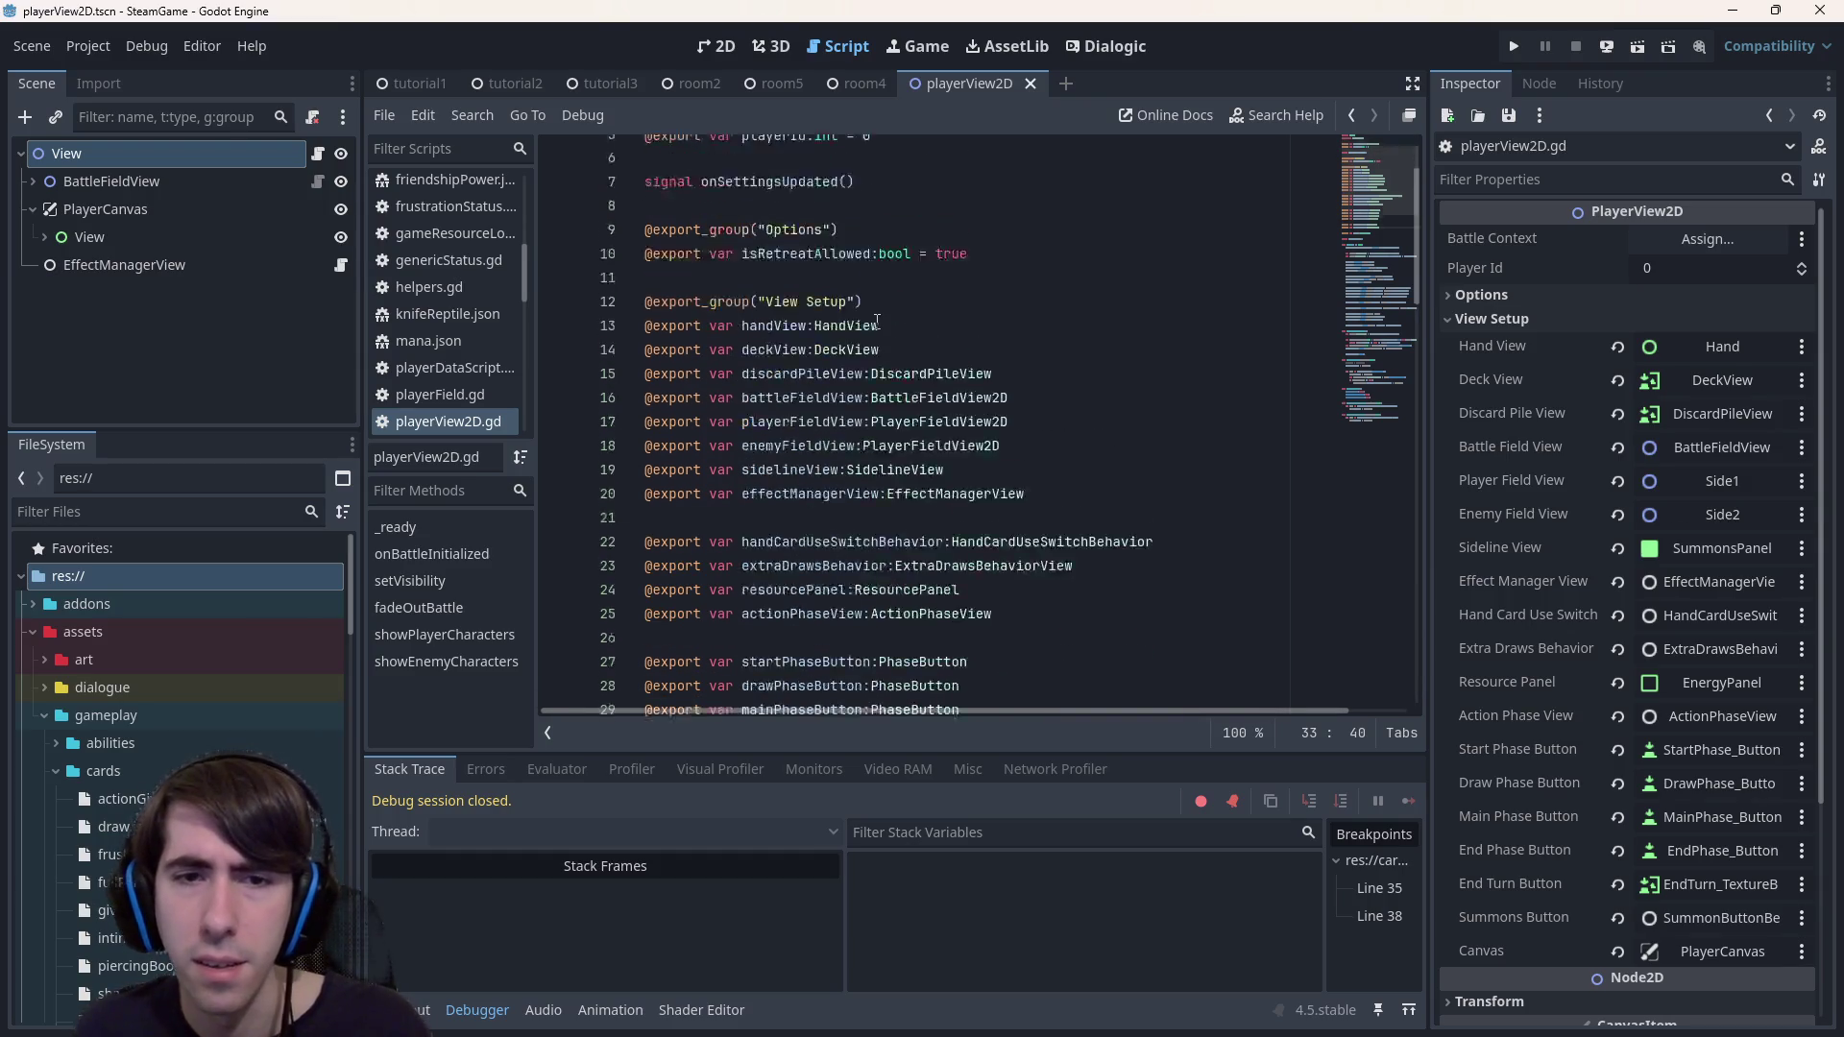
scroll(892, 322, up, 5)
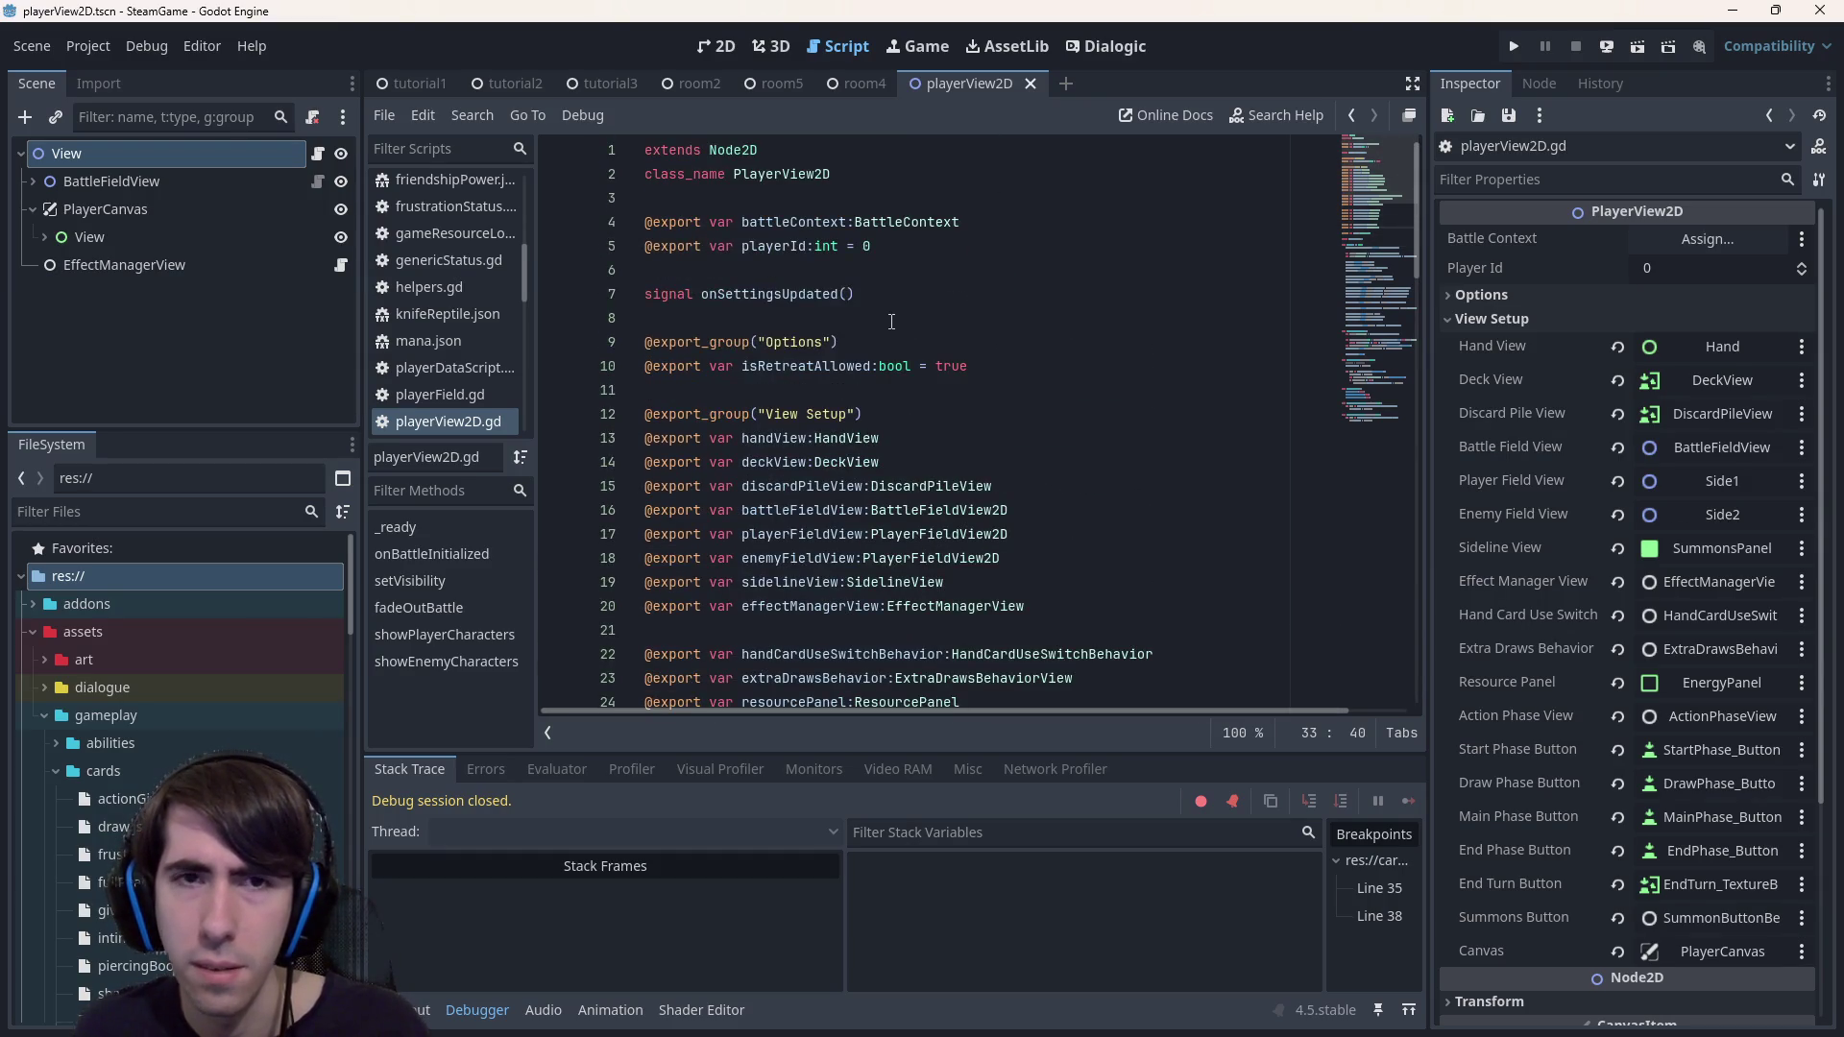
click(906, 265)
click(892, 247)
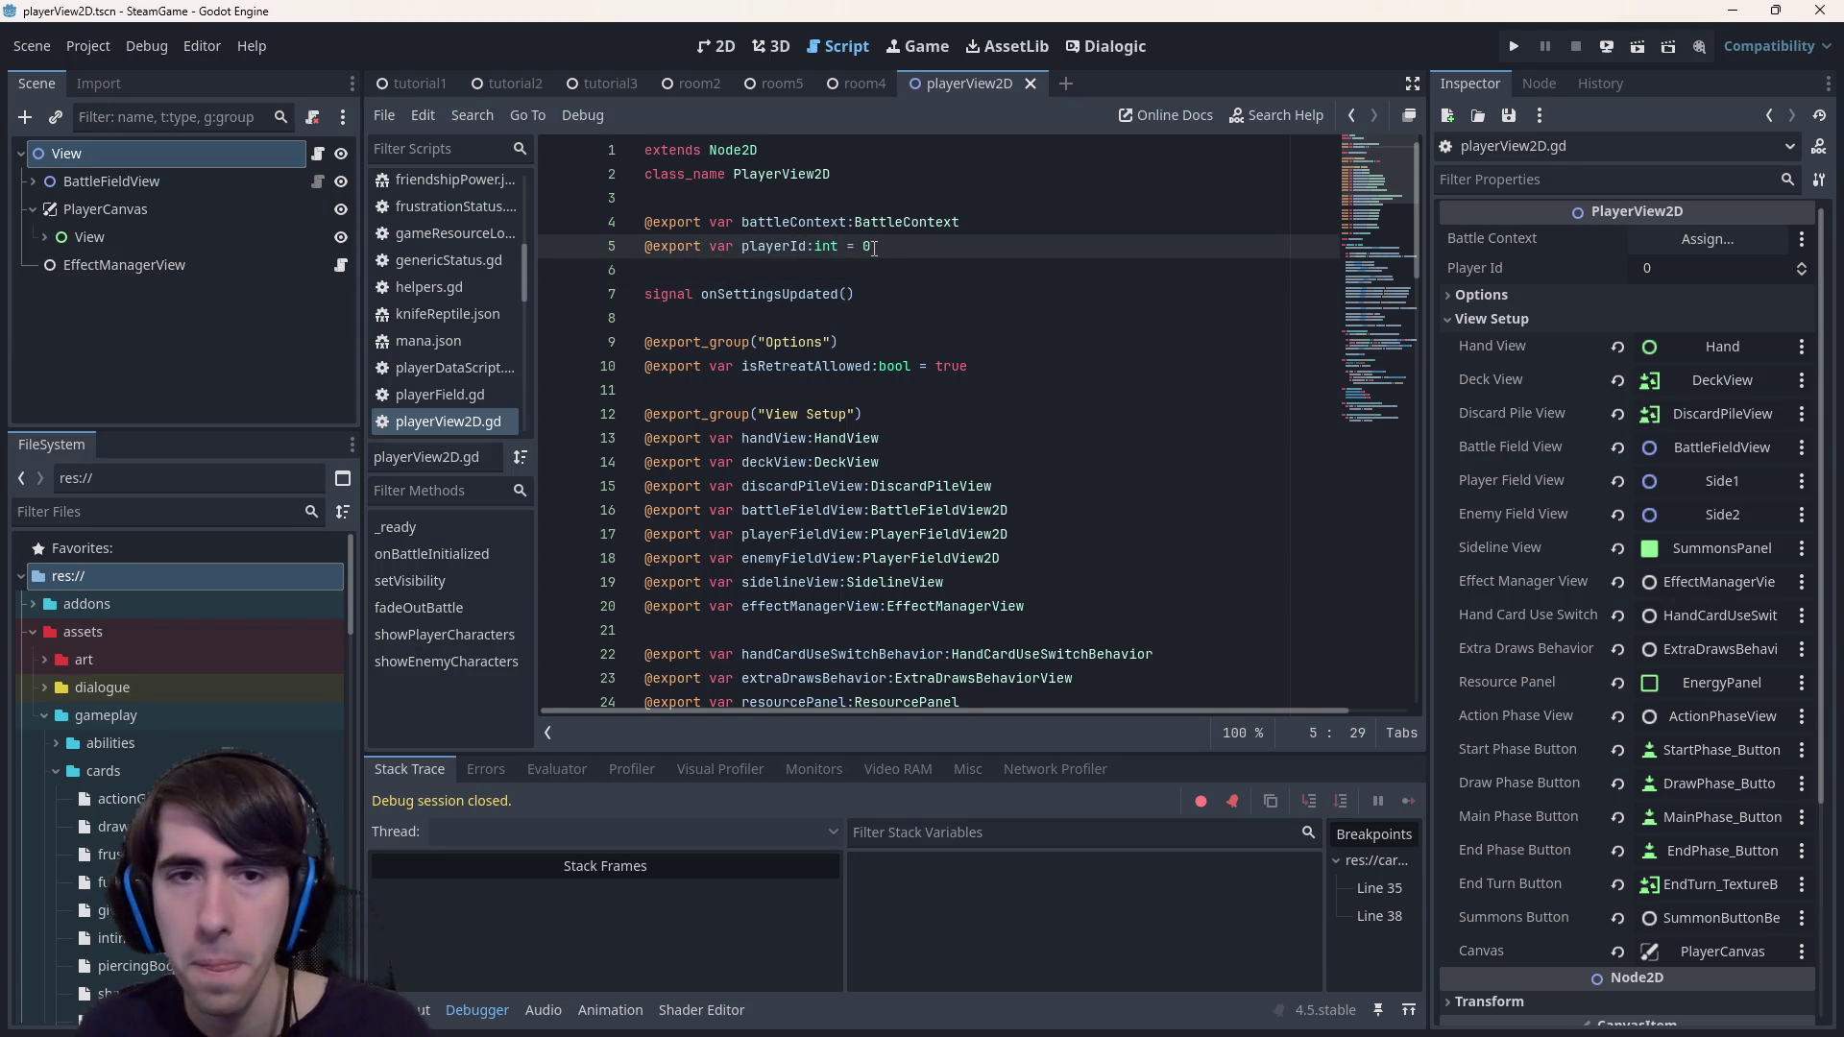
click(876, 292)
double_click(764, 293)
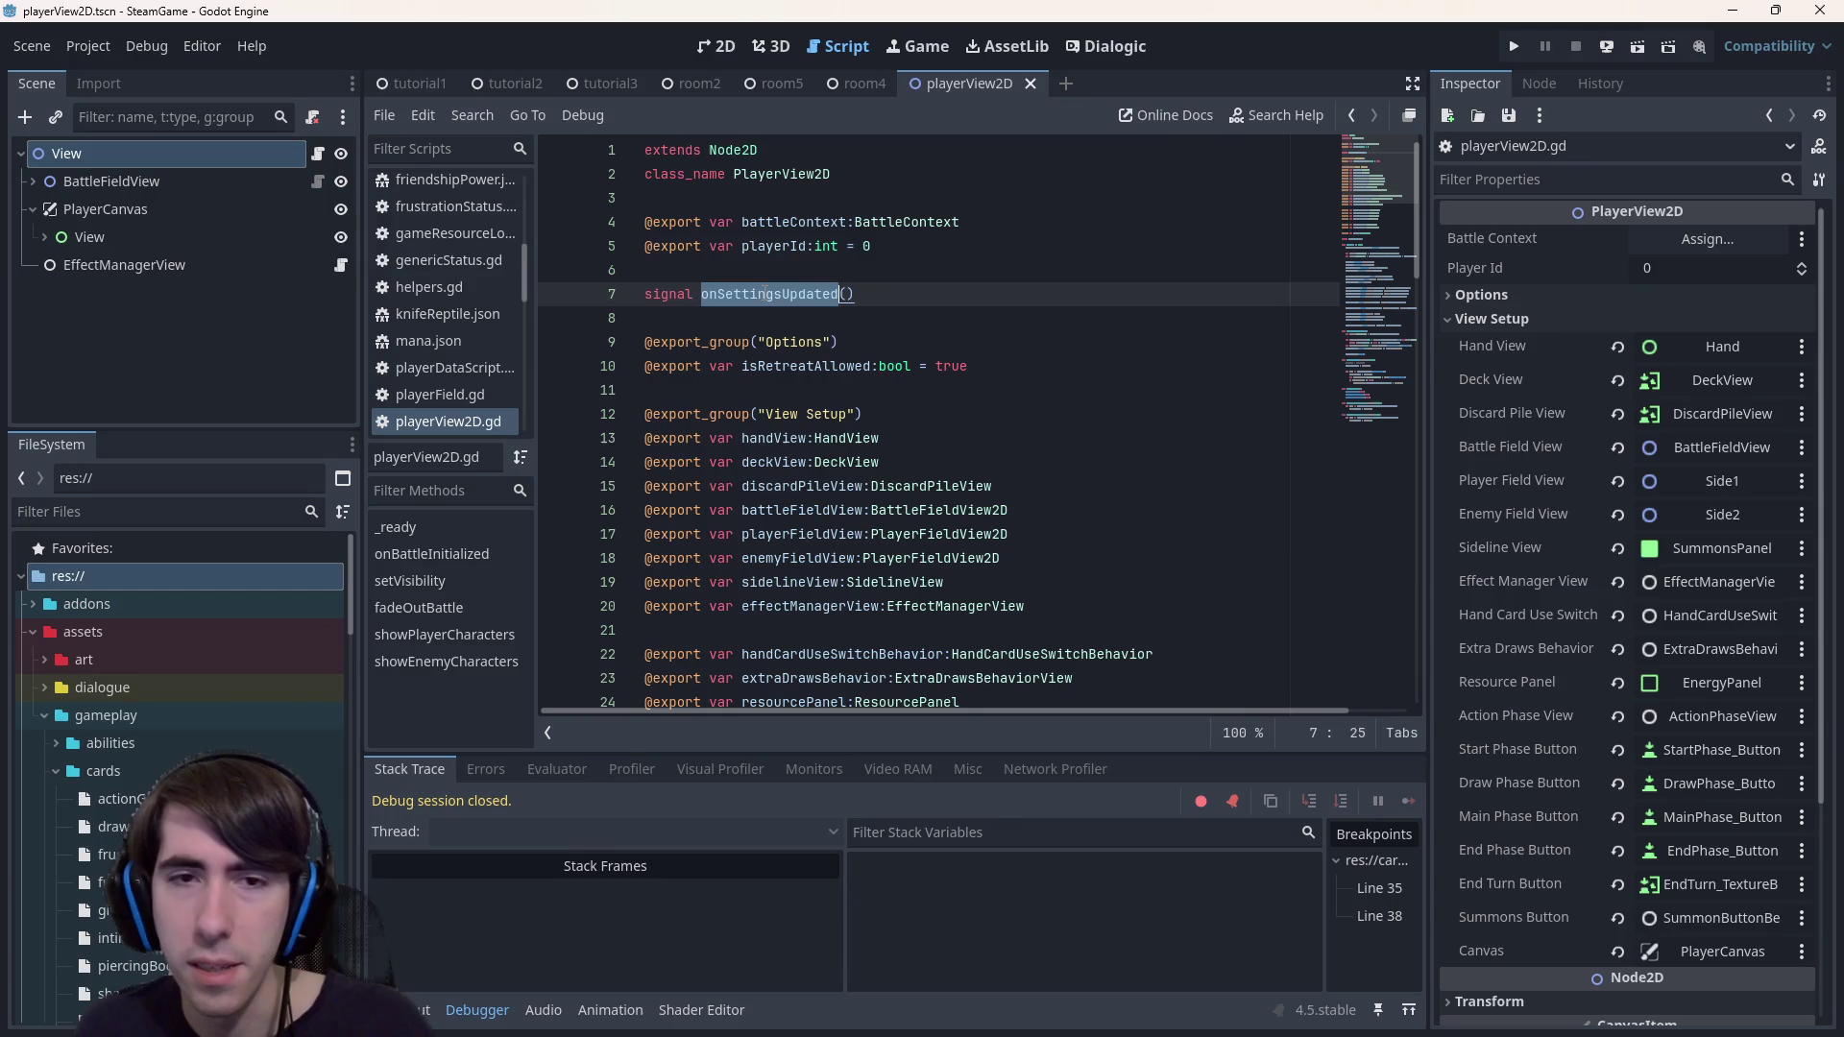
scroll(765, 292, down, 8)
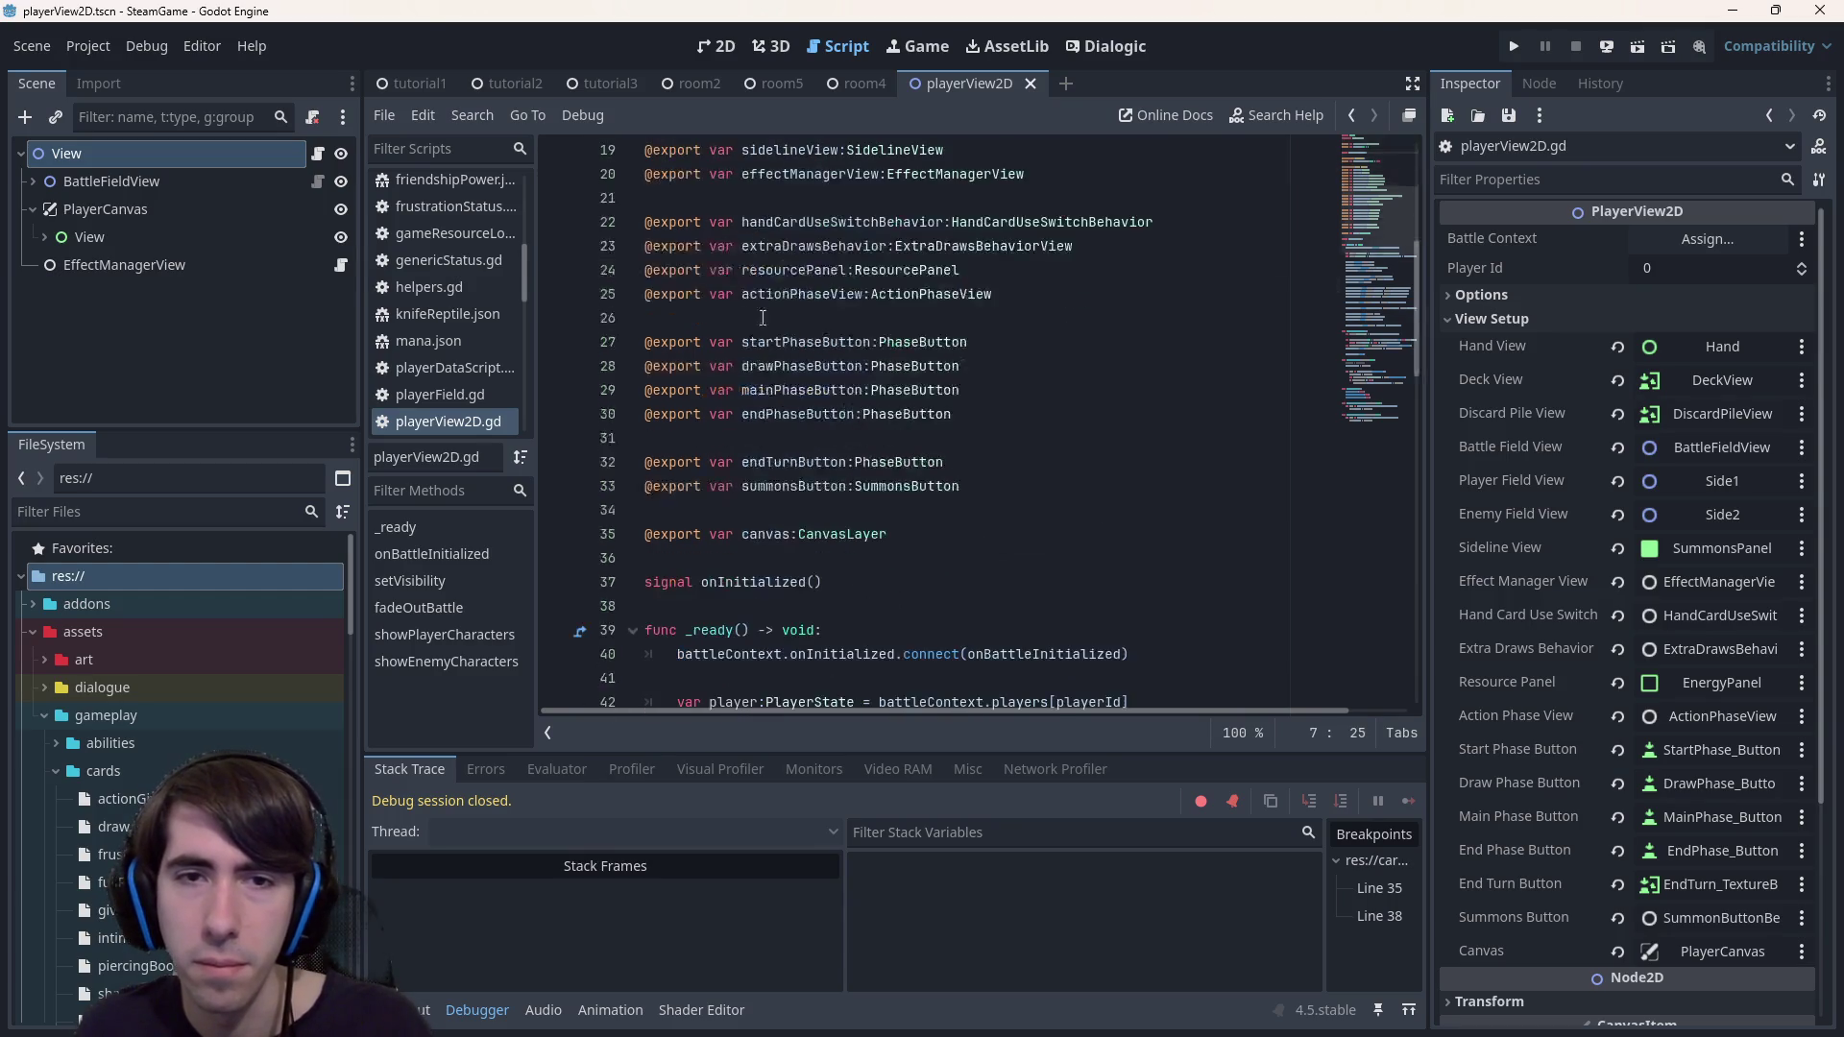
scroll(762, 319, up, 5)
scroll(763, 319, up, 4)
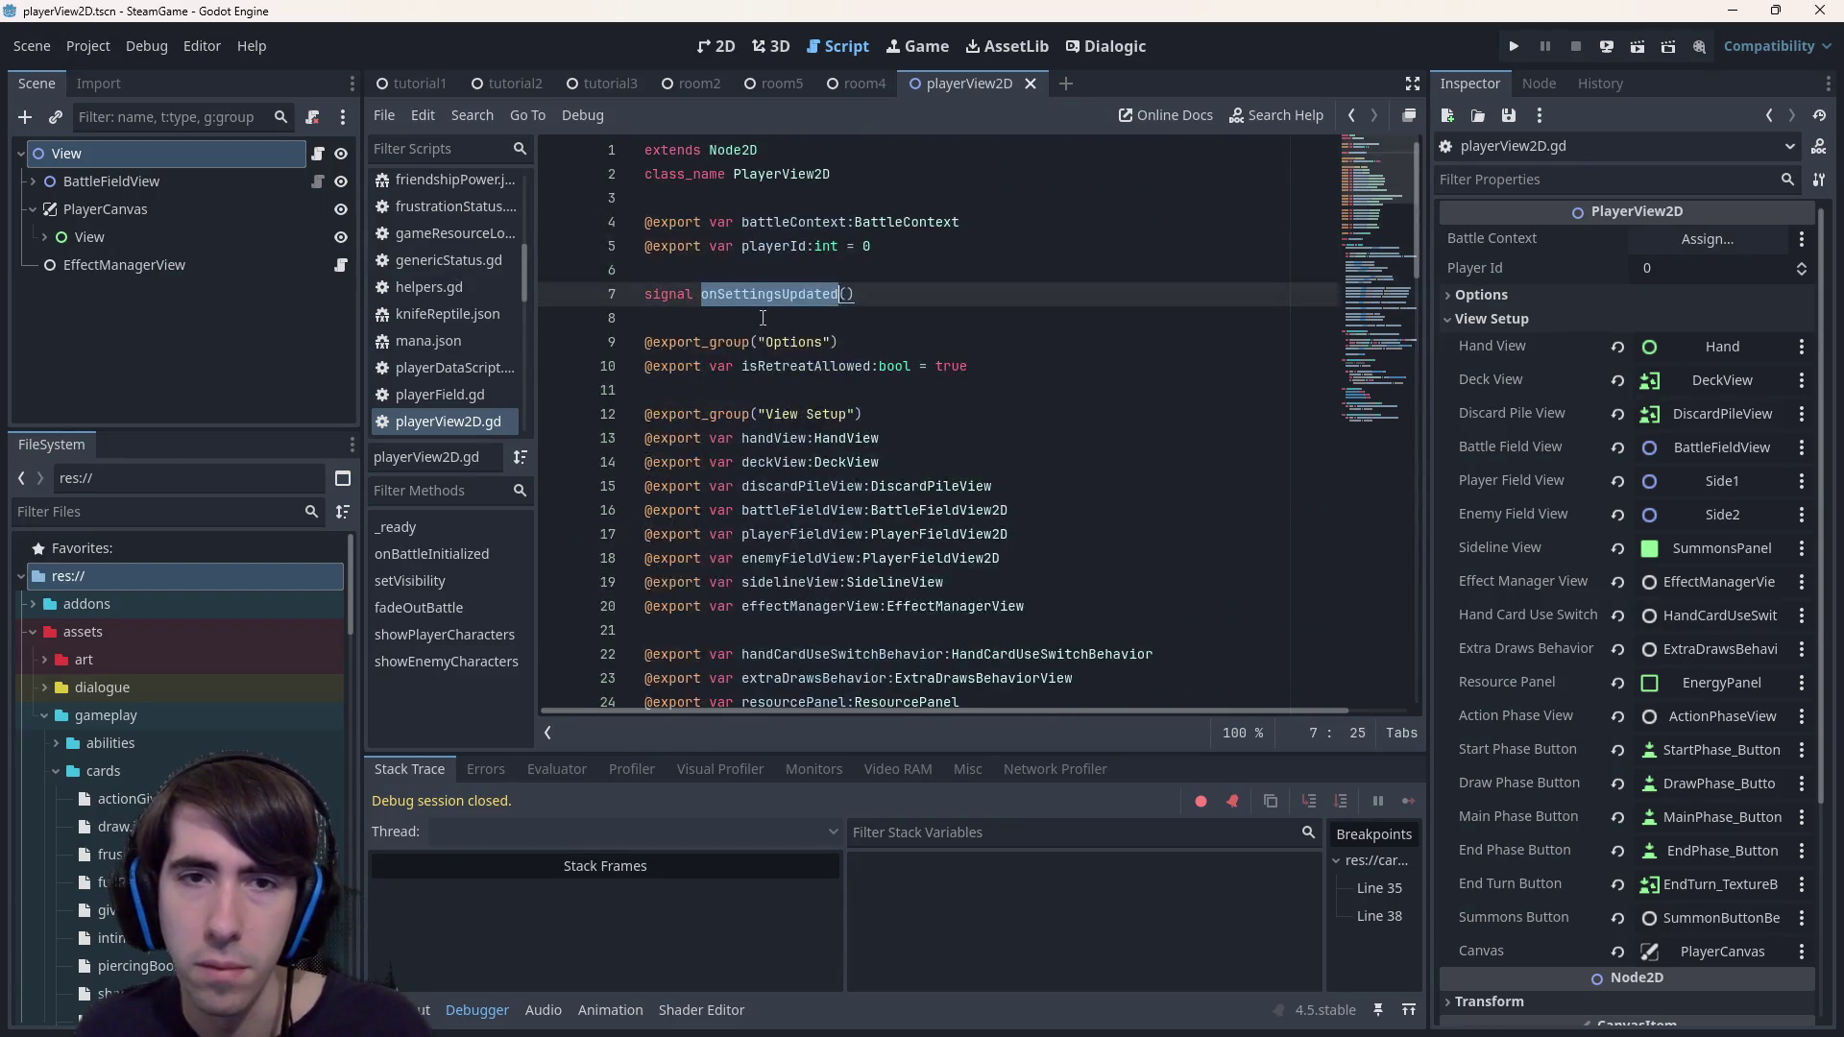
click(845, 341)
double_click(807, 366)
scroll(806, 384, down, 6)
- Add blank lines below the onInitialized signal to begin a new function
click(818, 616)
key(Return)
key(Up)
key(Return)
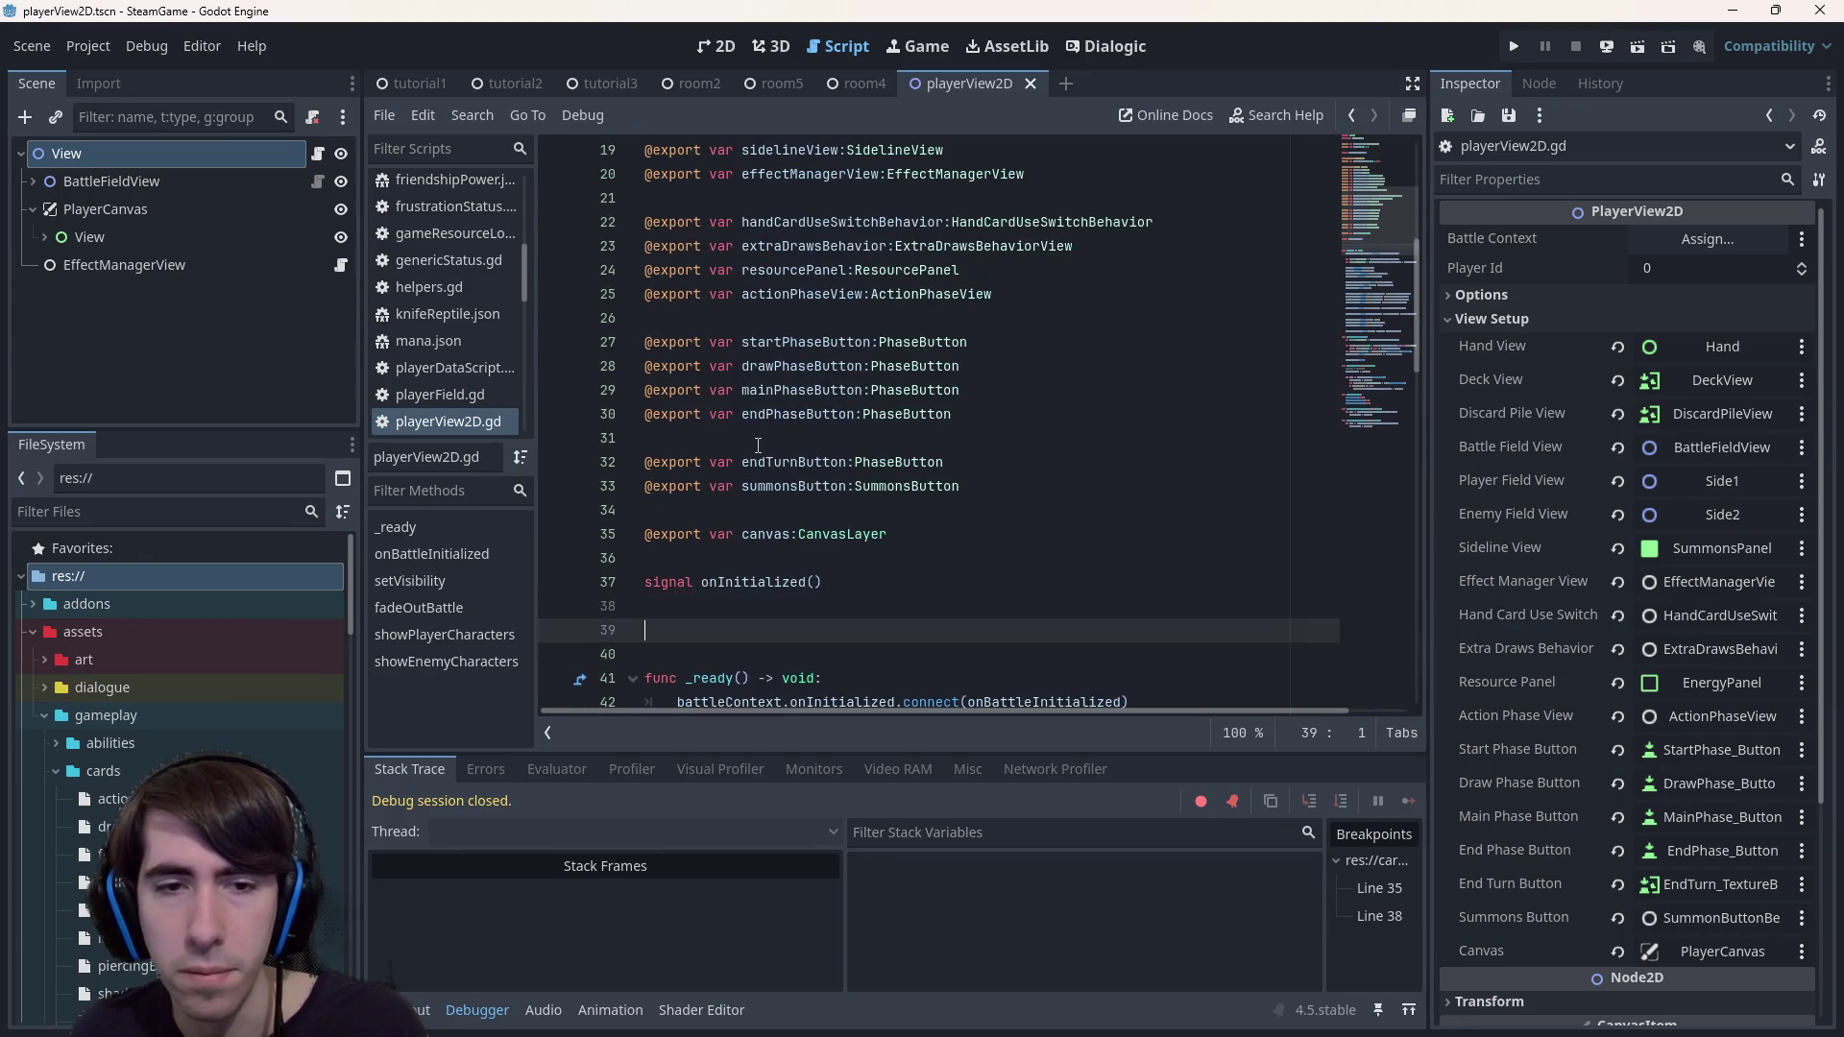
text(func)
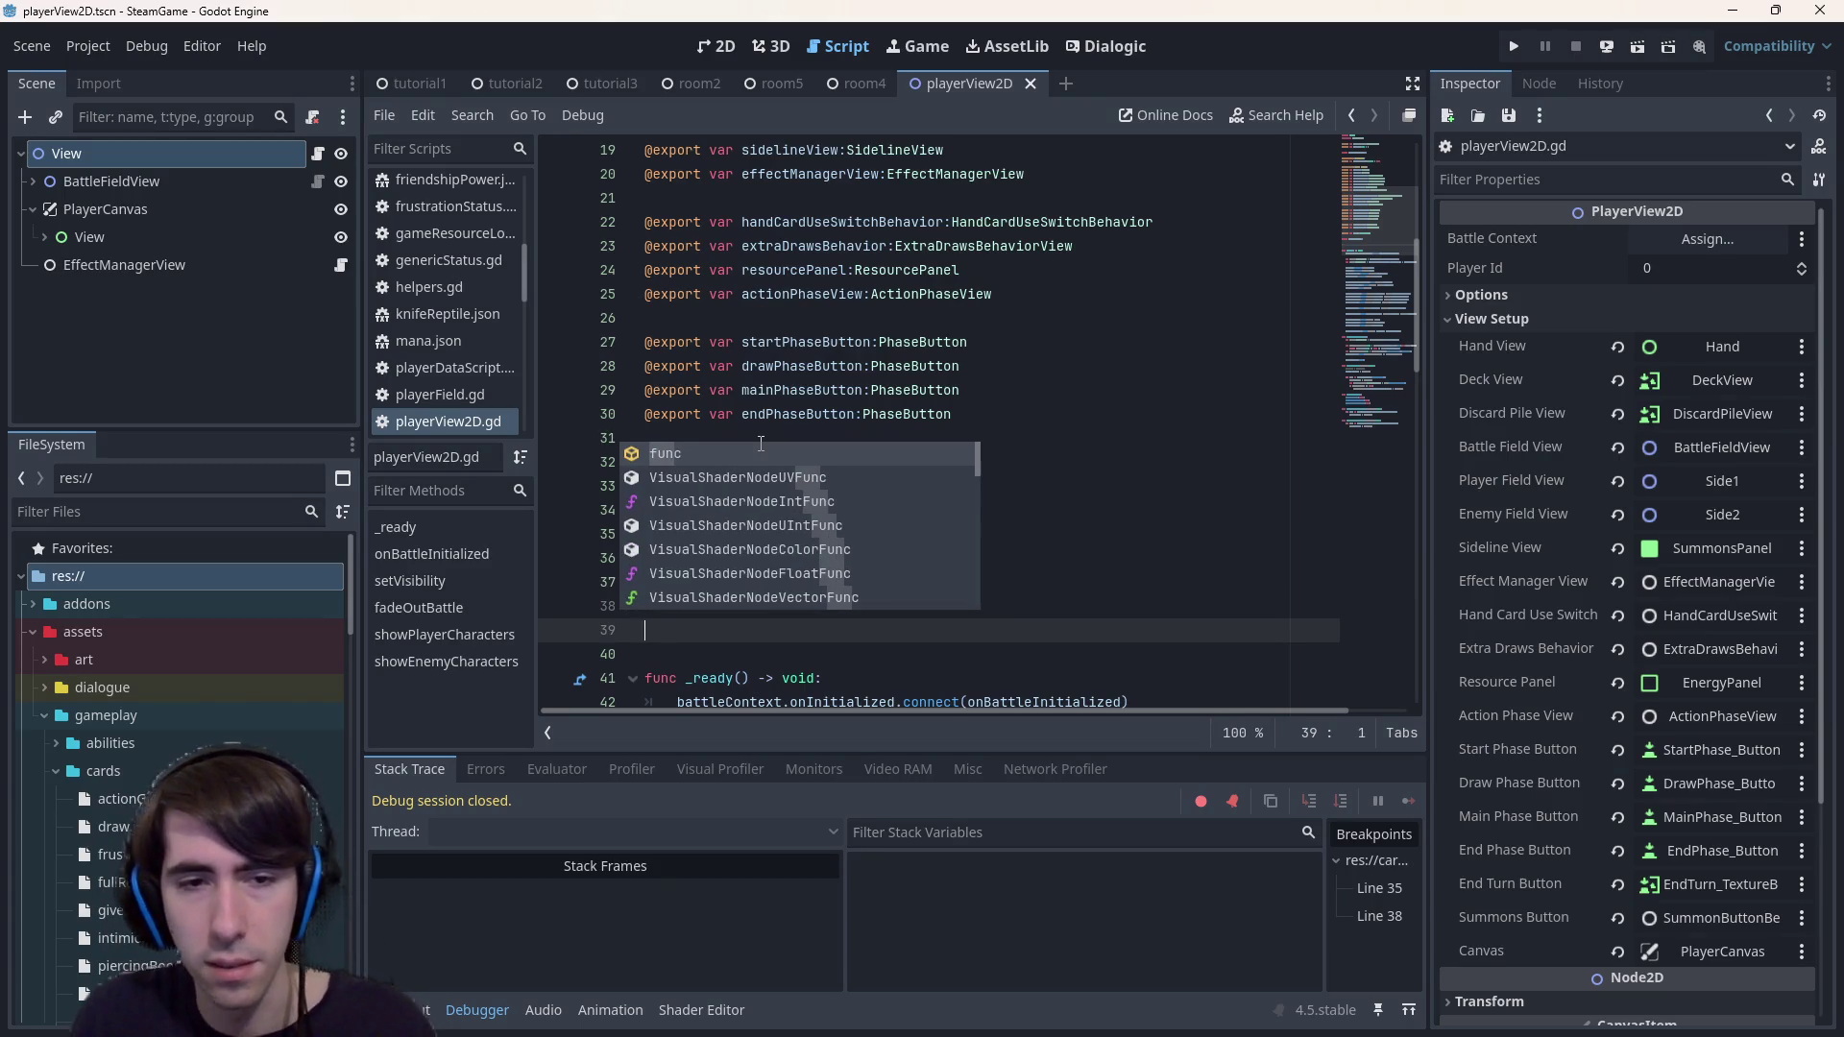
key(BackSpace)
scroll(817, 360, up, 6)
- Declare func setIsRetreatAllowed(inIsRetreatAllowed:bool) at the end of playerView2D.gd
double_click(817, 360)
key(ctrl+c)
scroll(821, 384, down, 15)
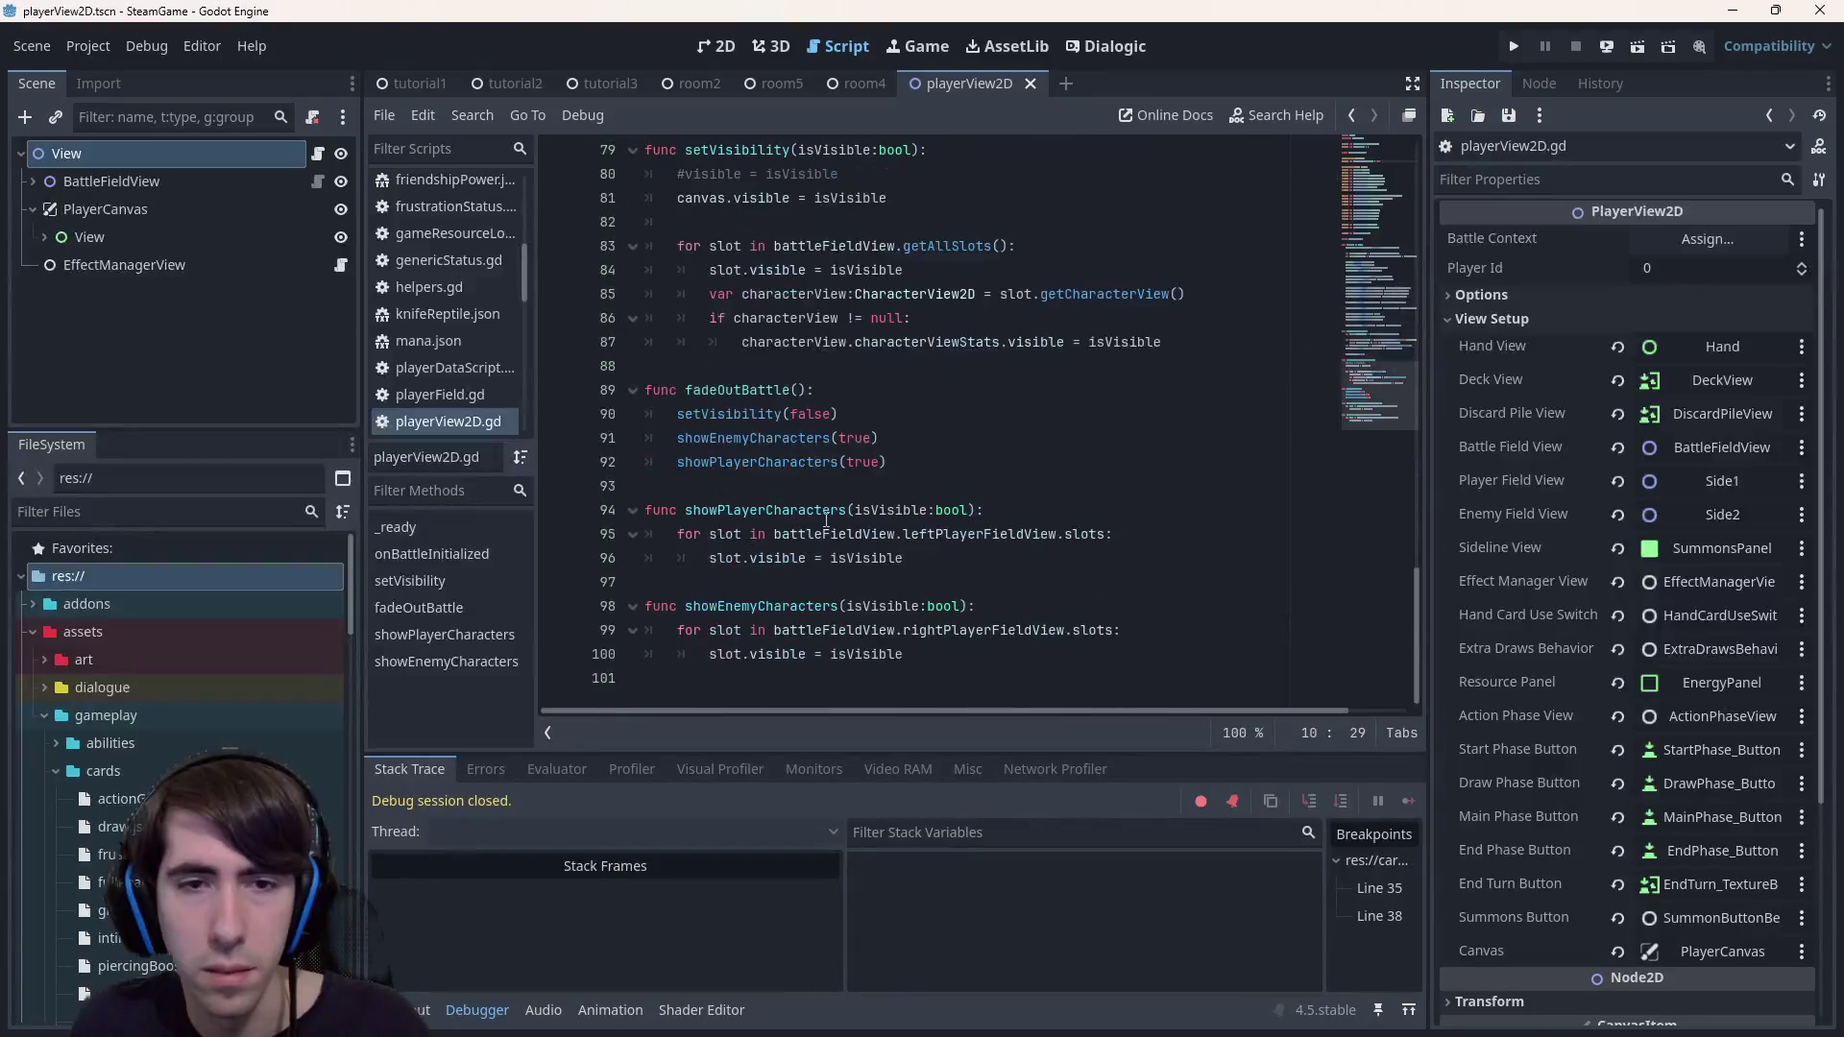
click(782, 699)
key(Return)
text(func)
key(ctrl+v)
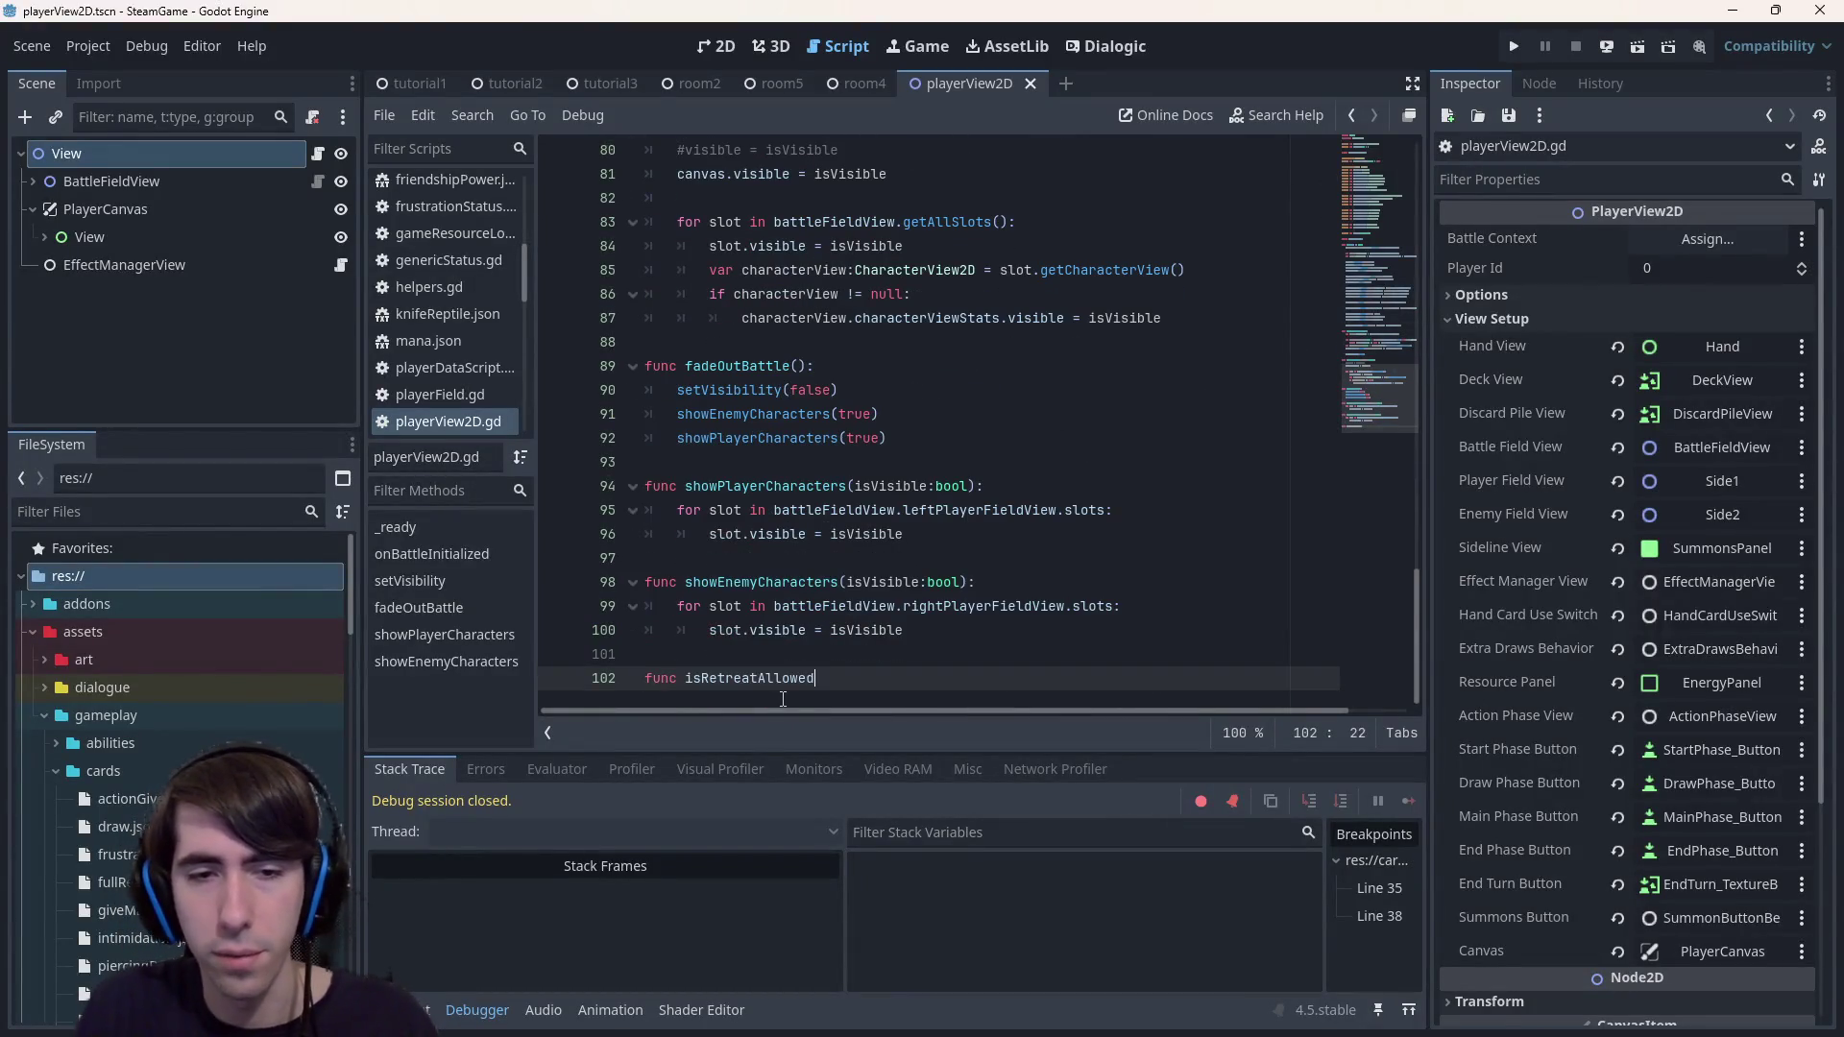
text(setIs)
key(Delete)
key(Delete)
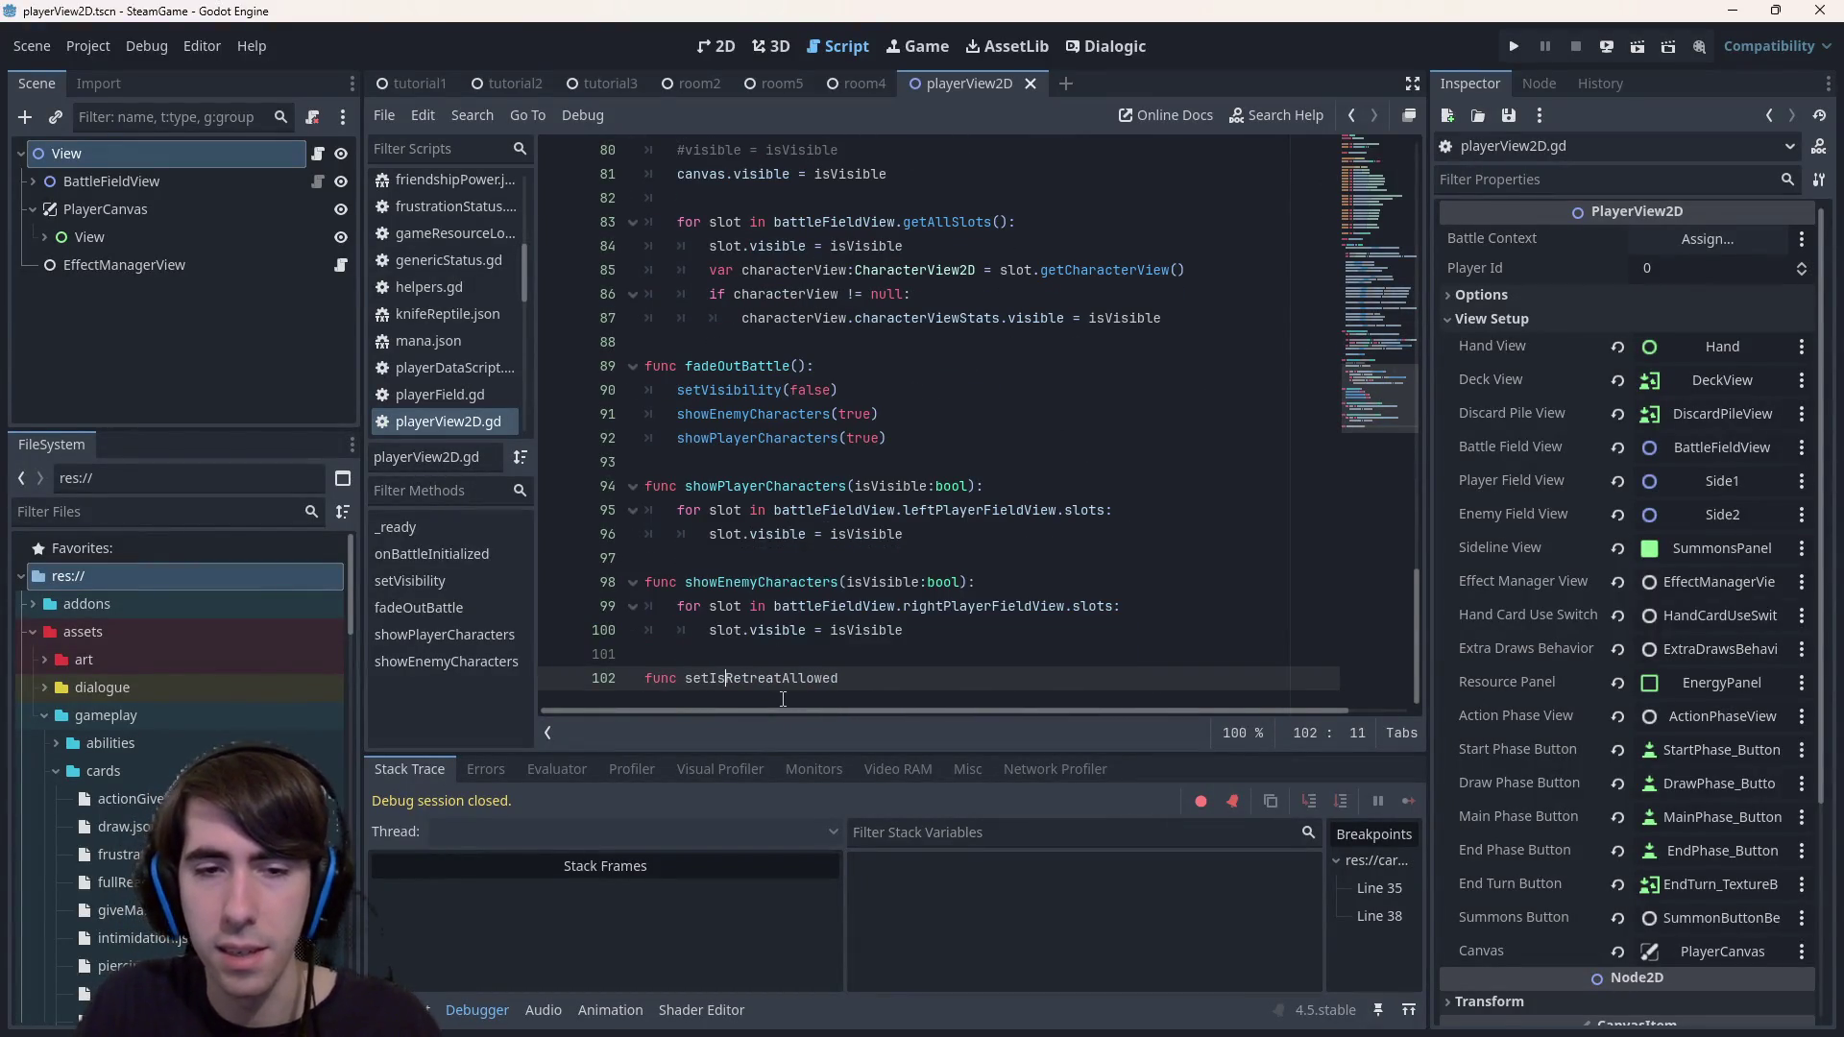
key(ctrl+v)
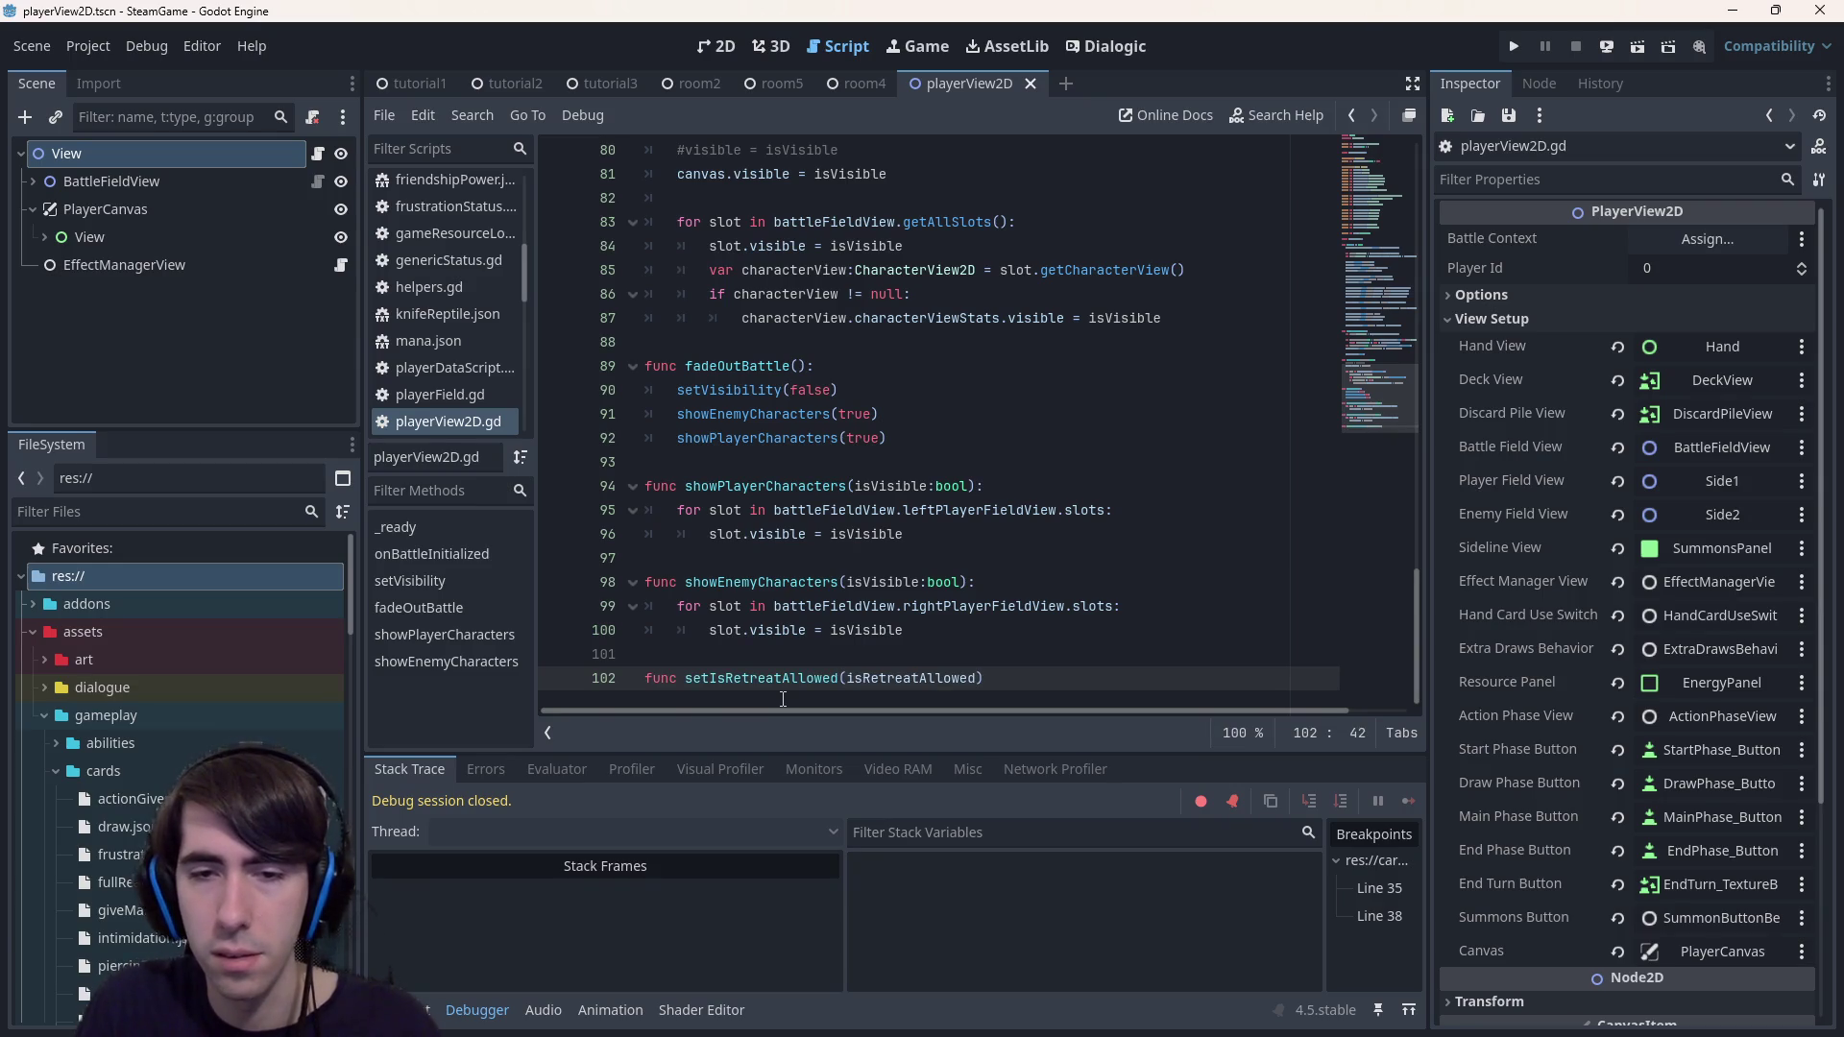
text(bool)
key(ctrl+Left)
key(ctrl+Left)
key(ctrl+Left)
text(in)
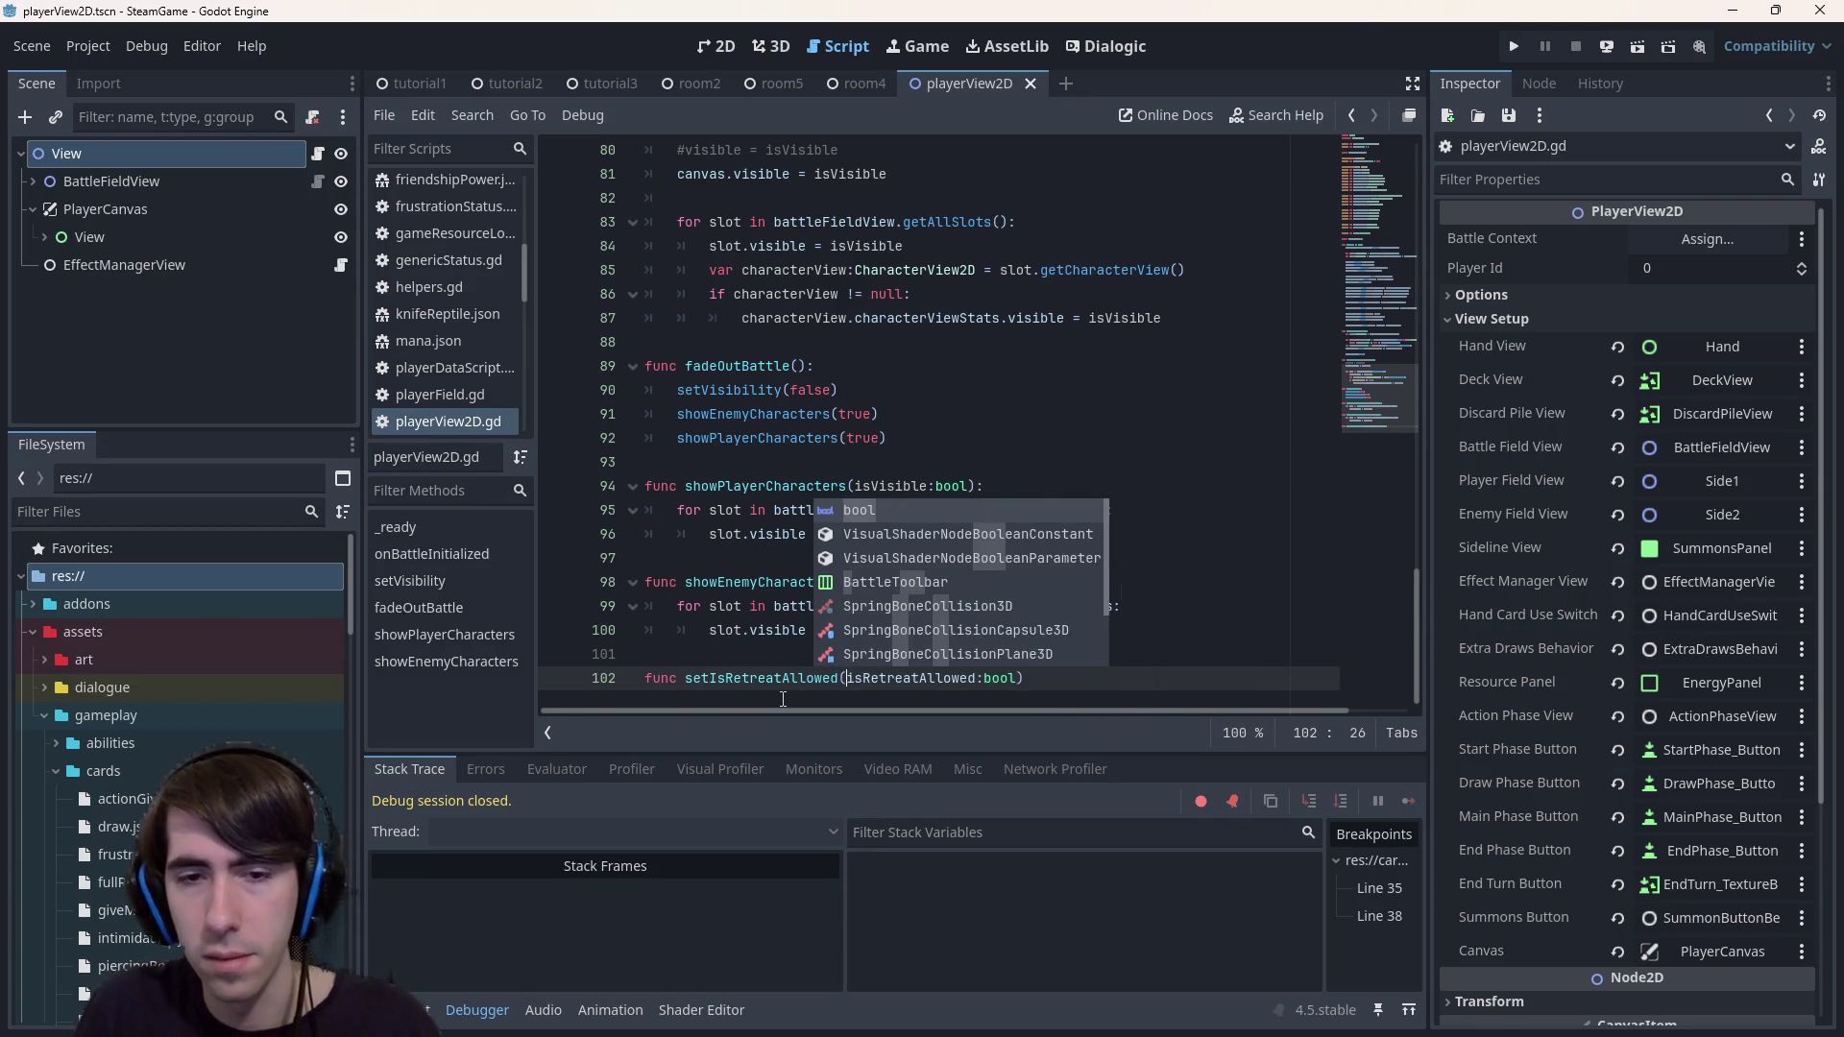
key(Delete)
text(I)
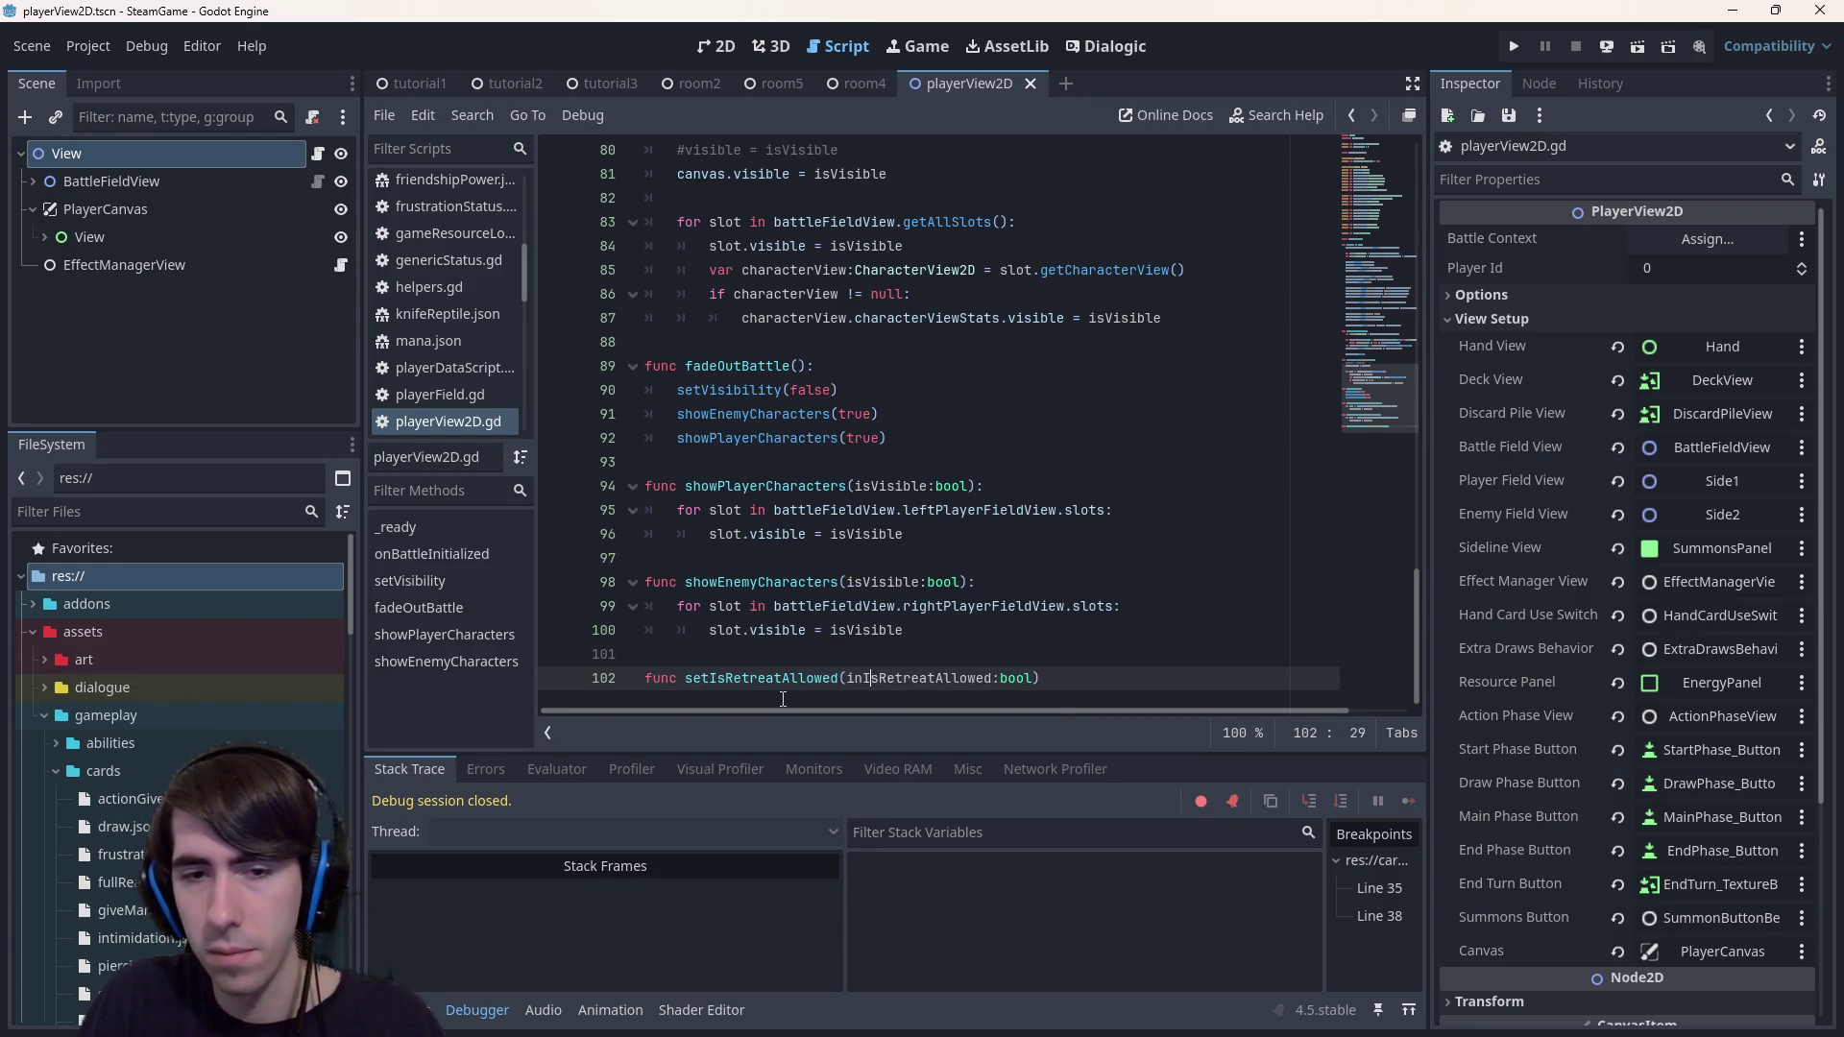
text()")
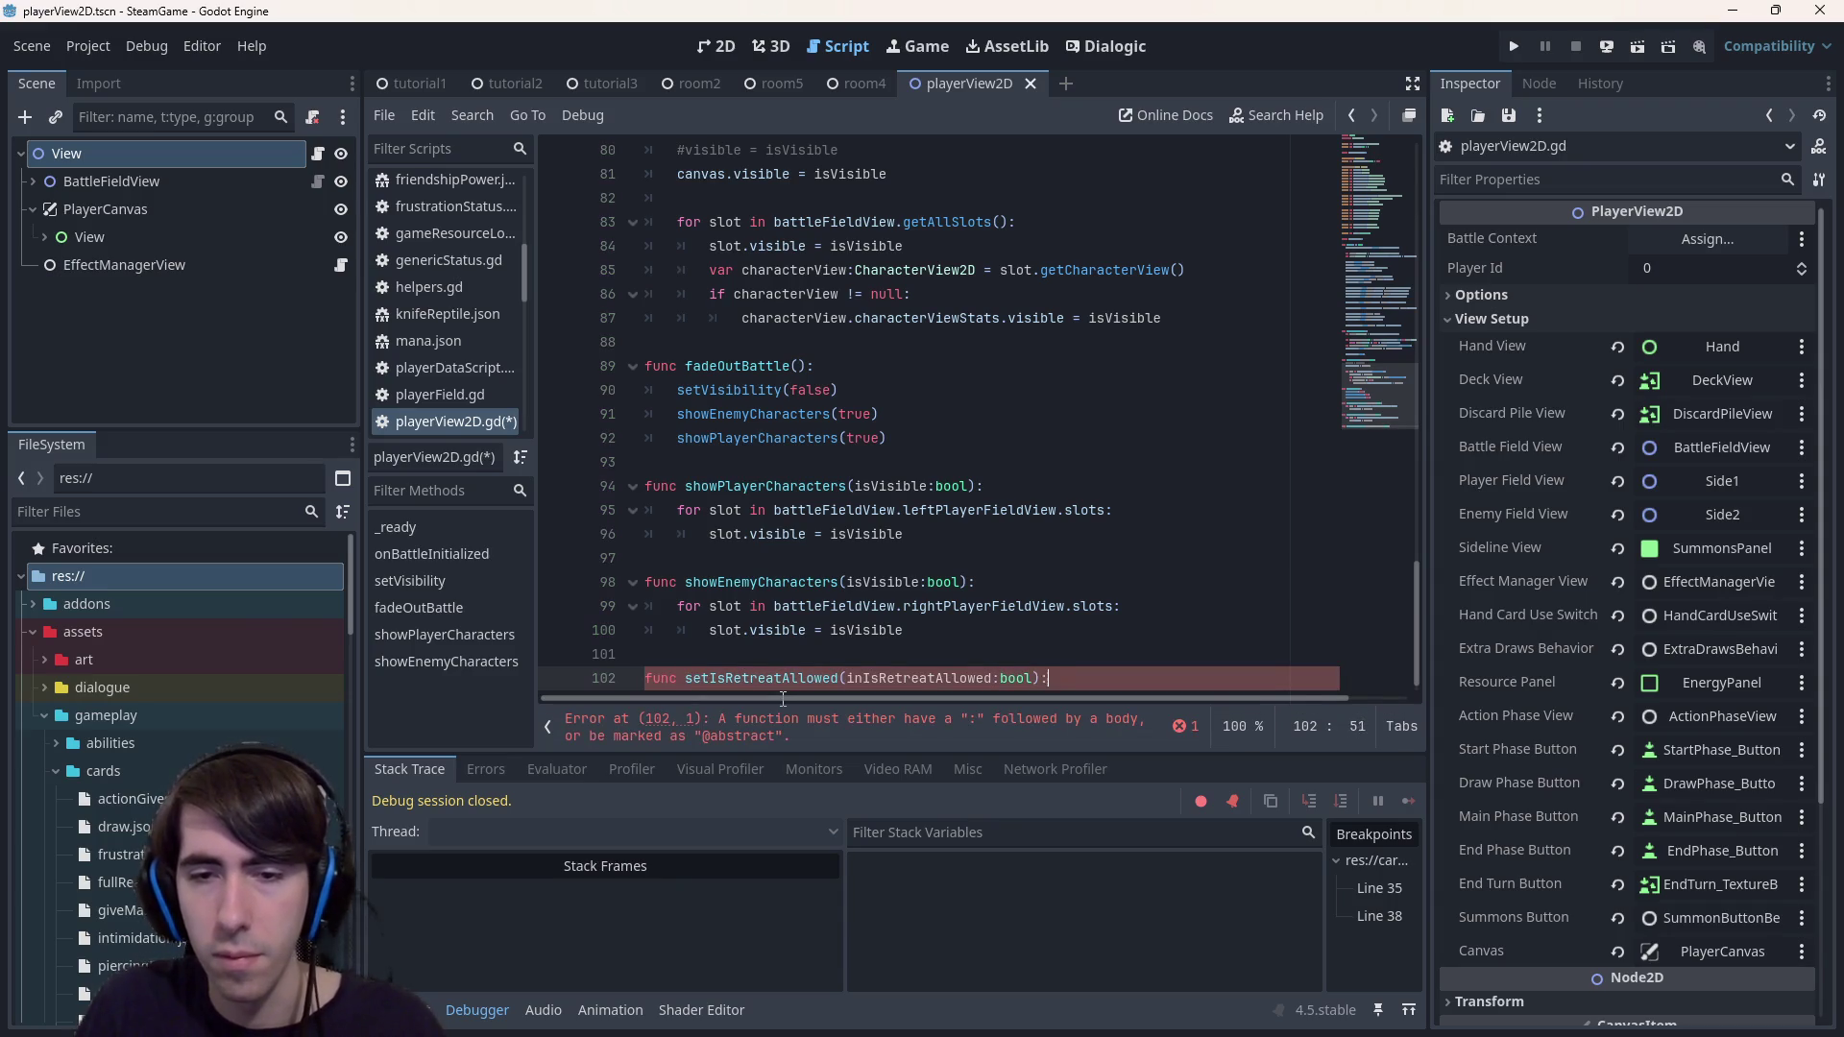
- Make the setter assign isRetreatAllowed = inIsRetreatAllowed and save
key(Return)
text(isRetreatAllowed = isInre)
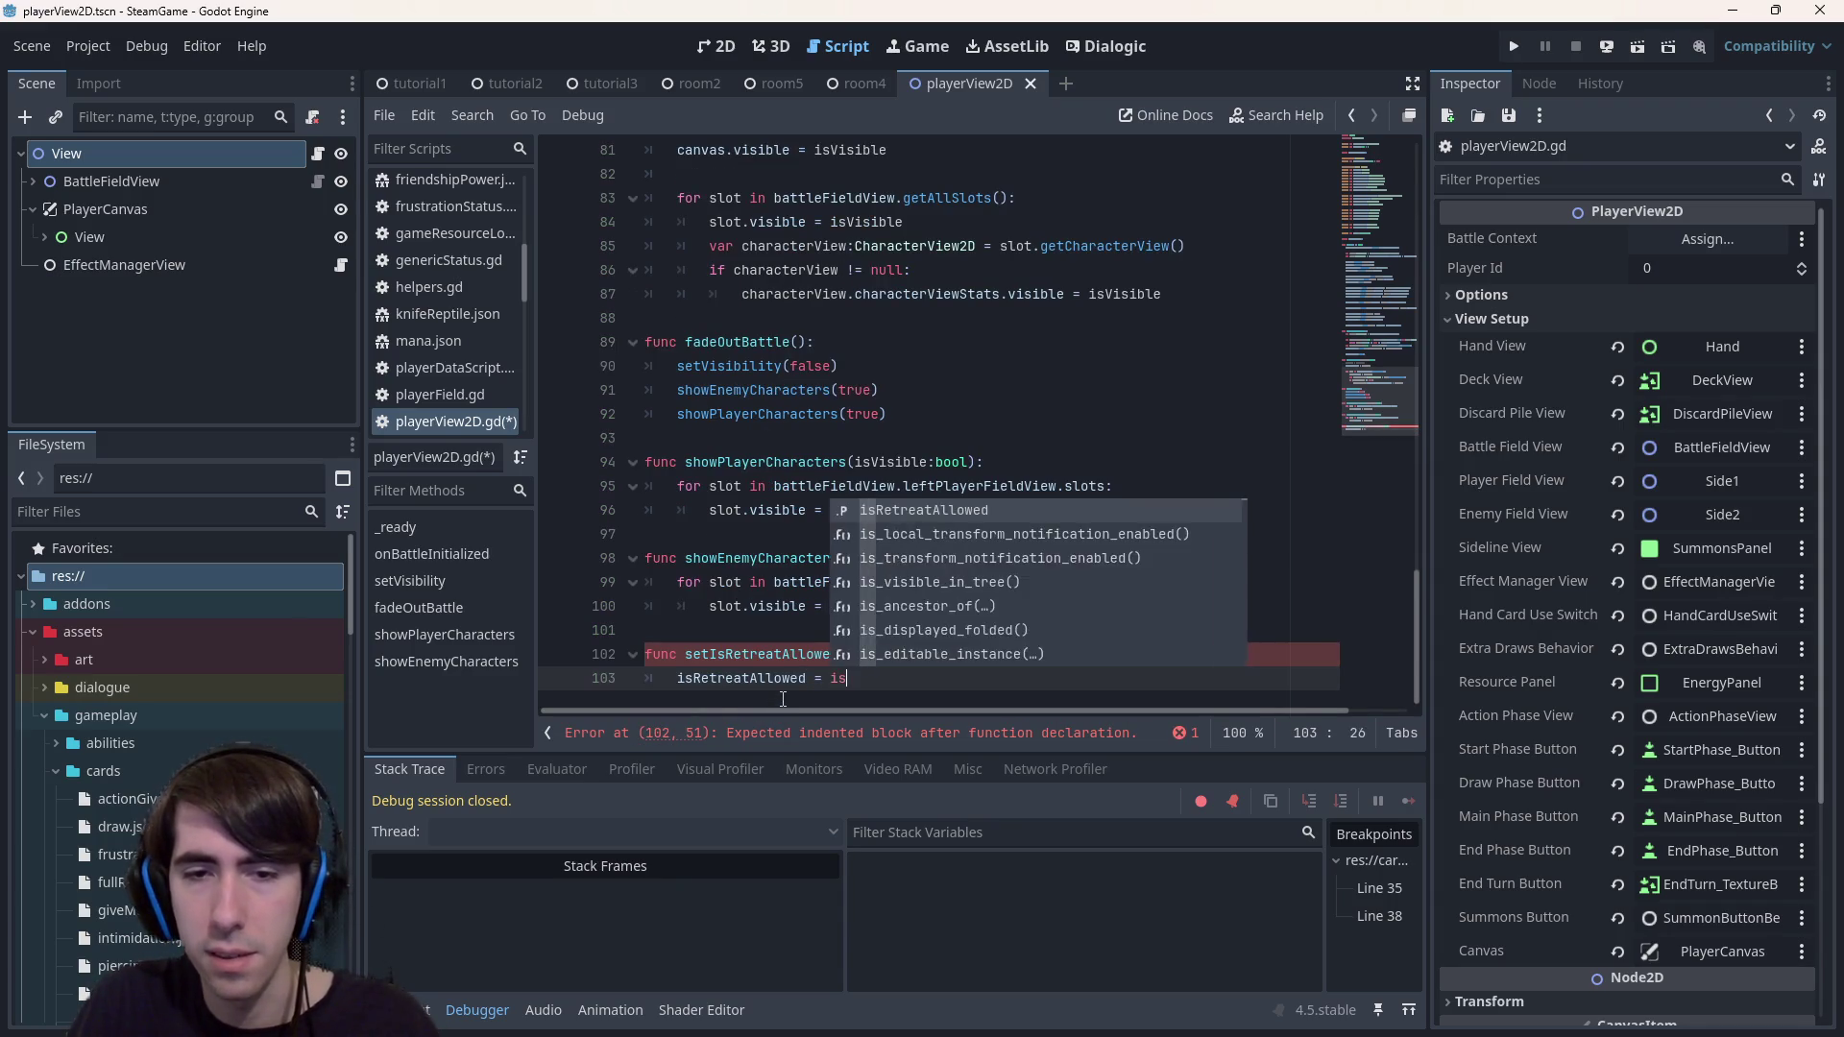
key(BackSpace)
key(BackSpace)
key(BackSpace)
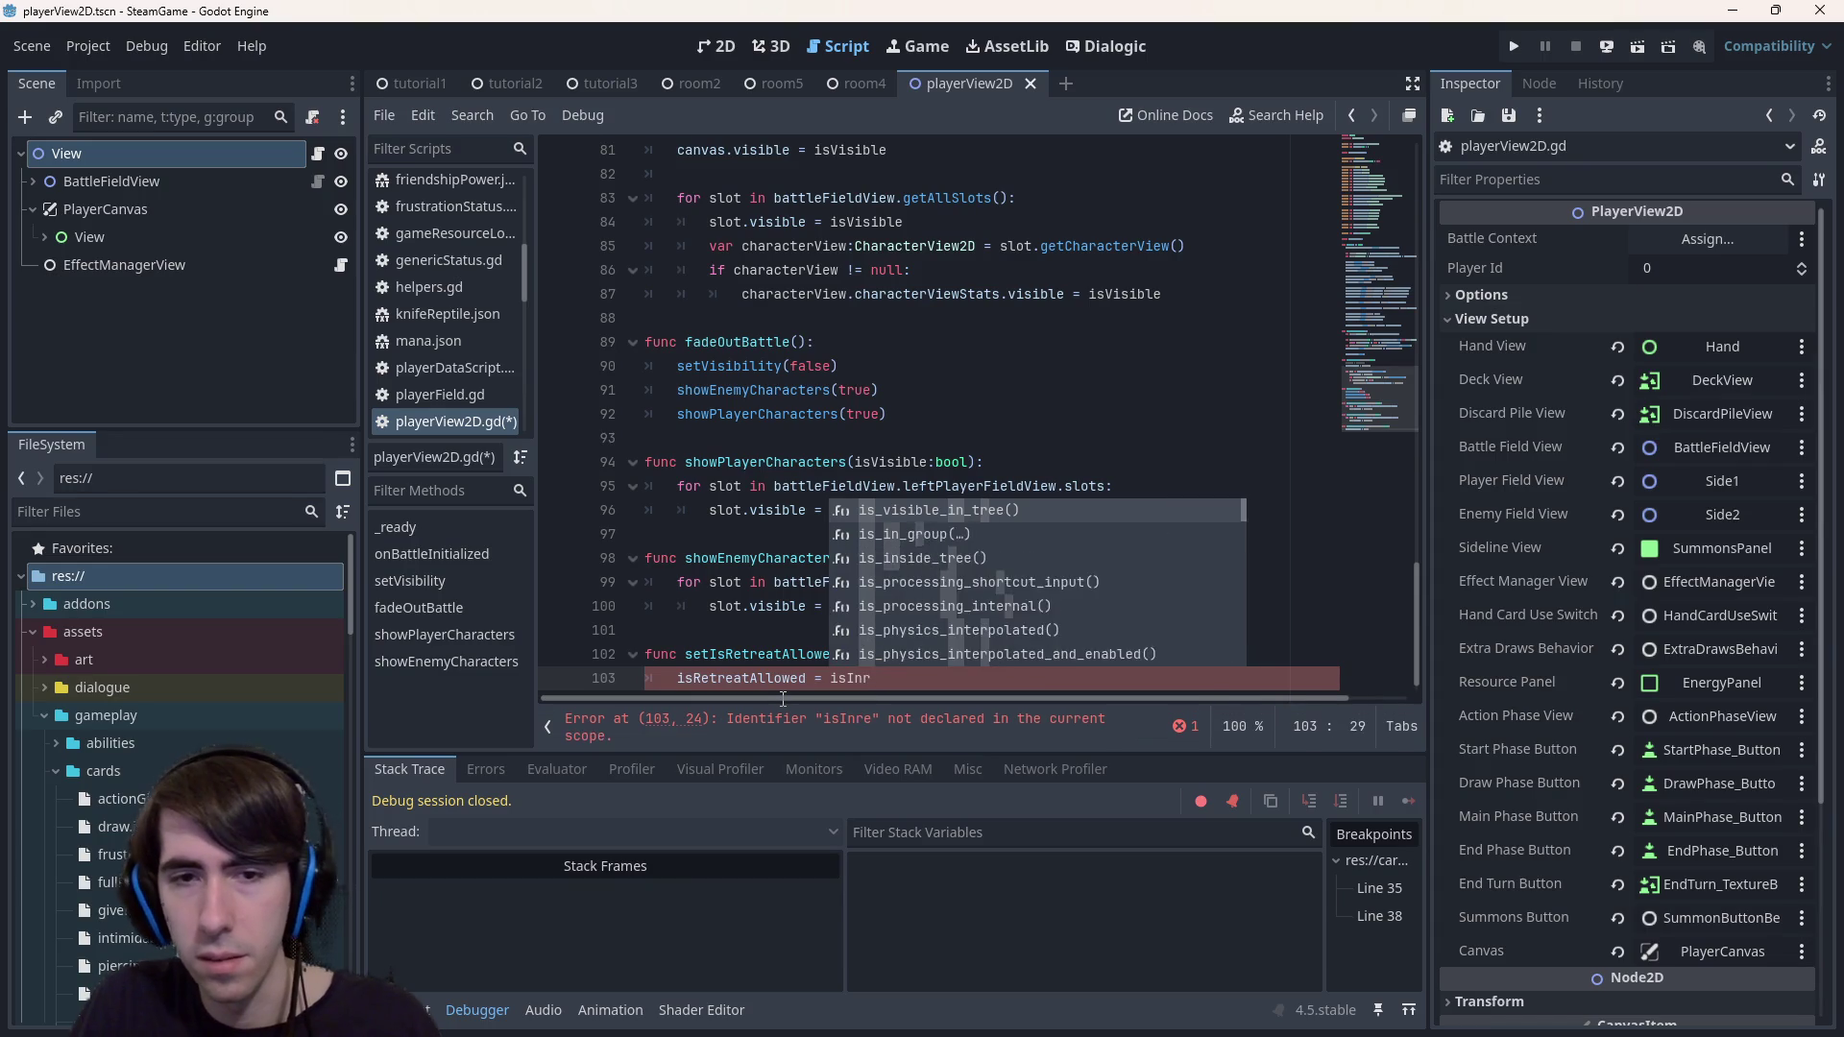
text(Ret)
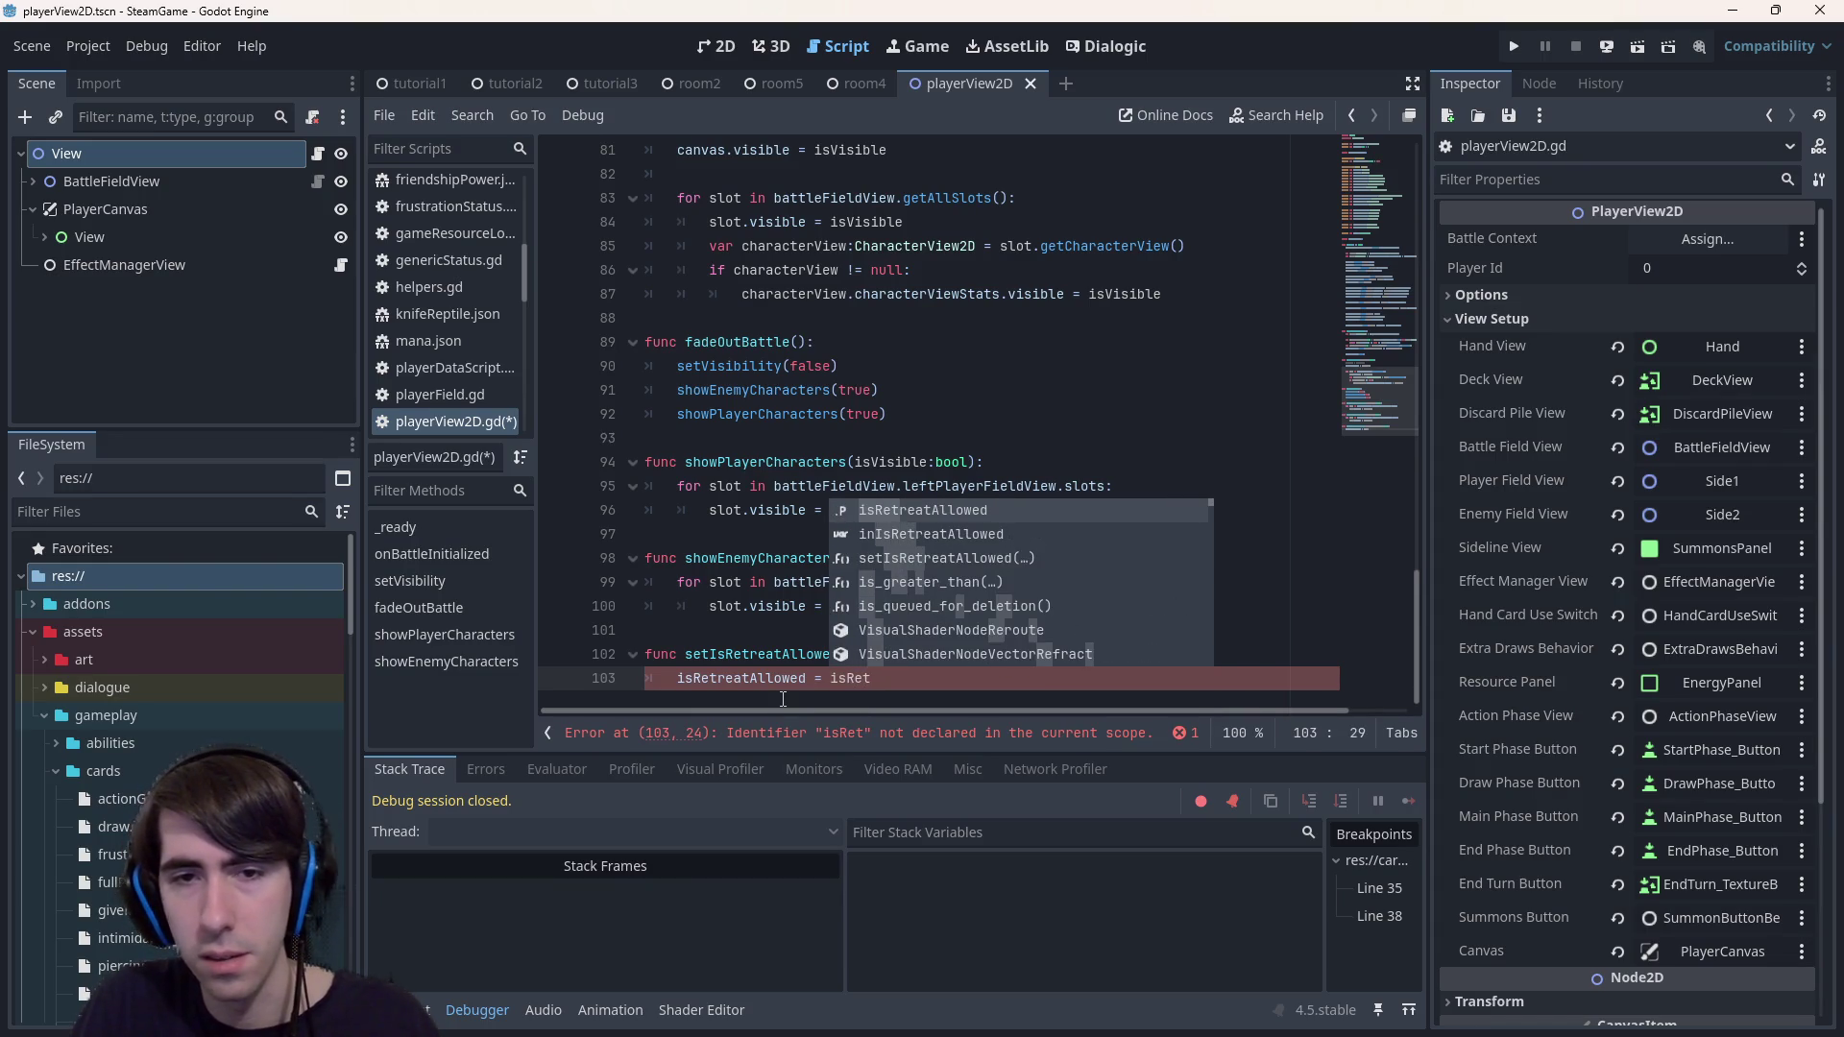
key(Down)
key(Return)
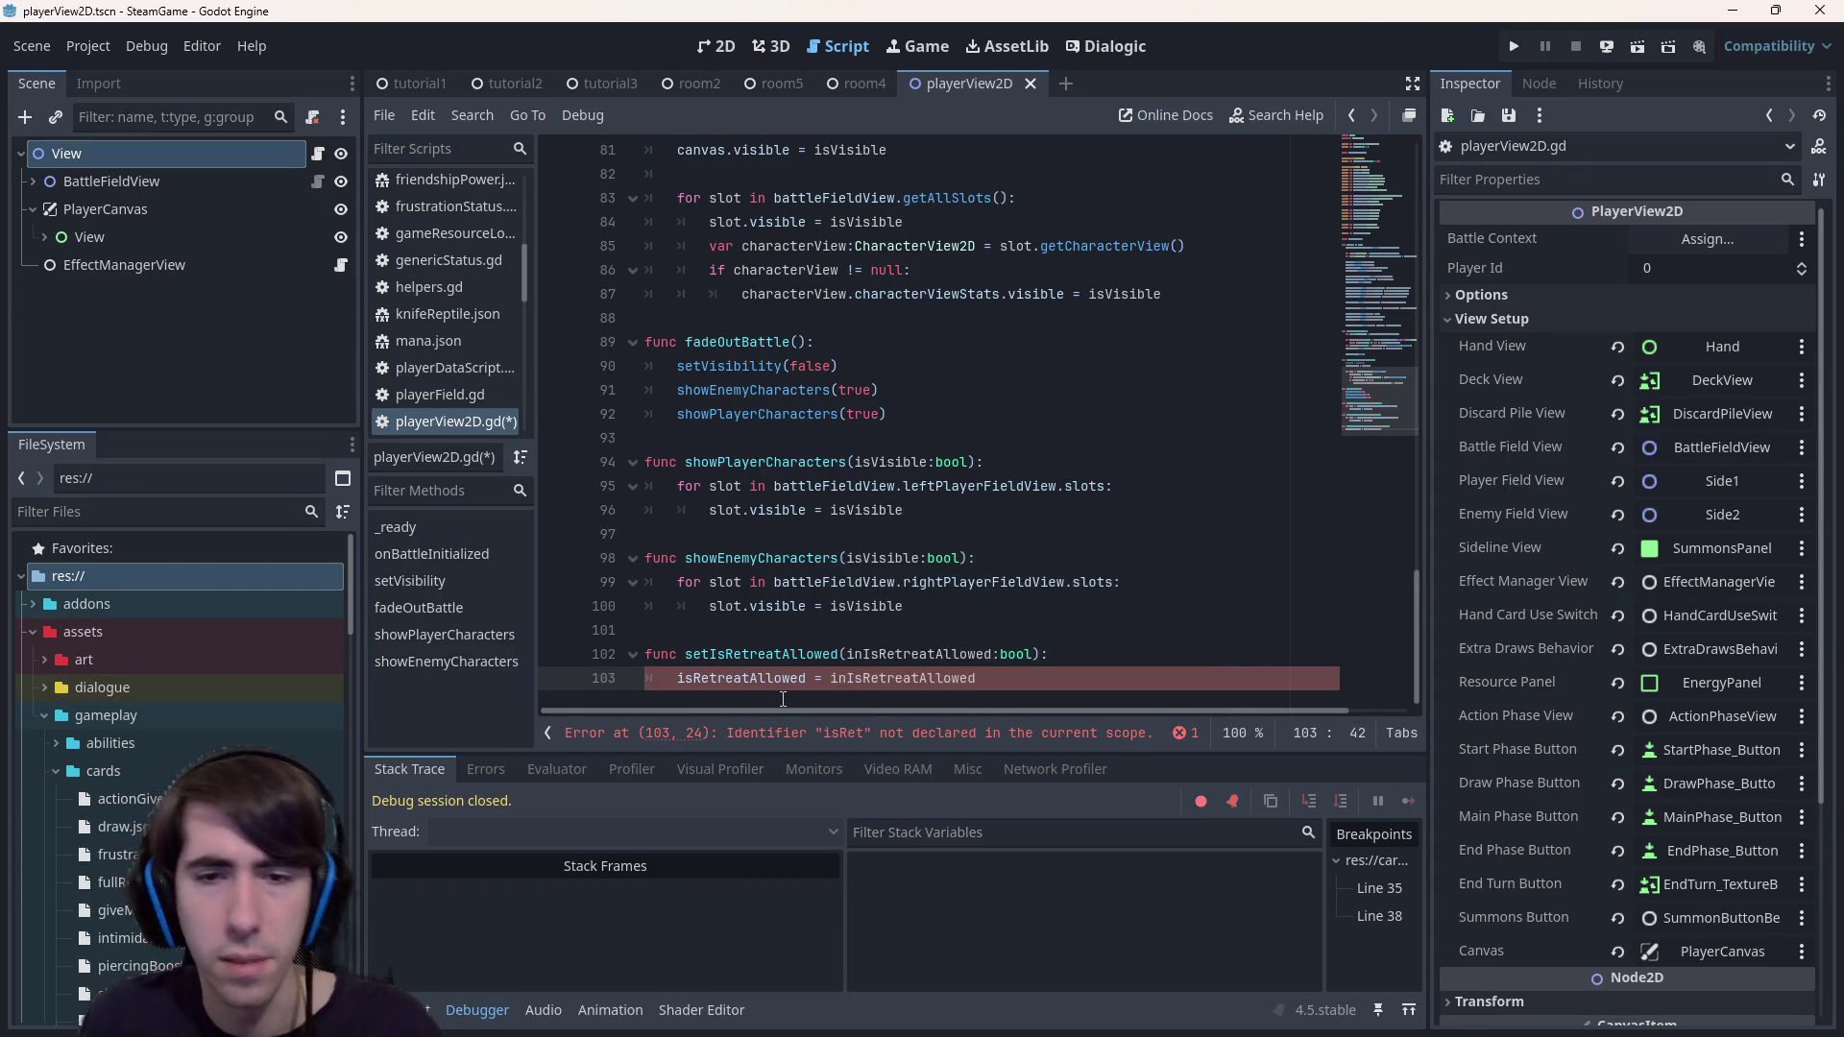
key(ctrl+s)
- Add onSettingsUpdated.emit() to the setter and save the script
key(Return)
text(settings)
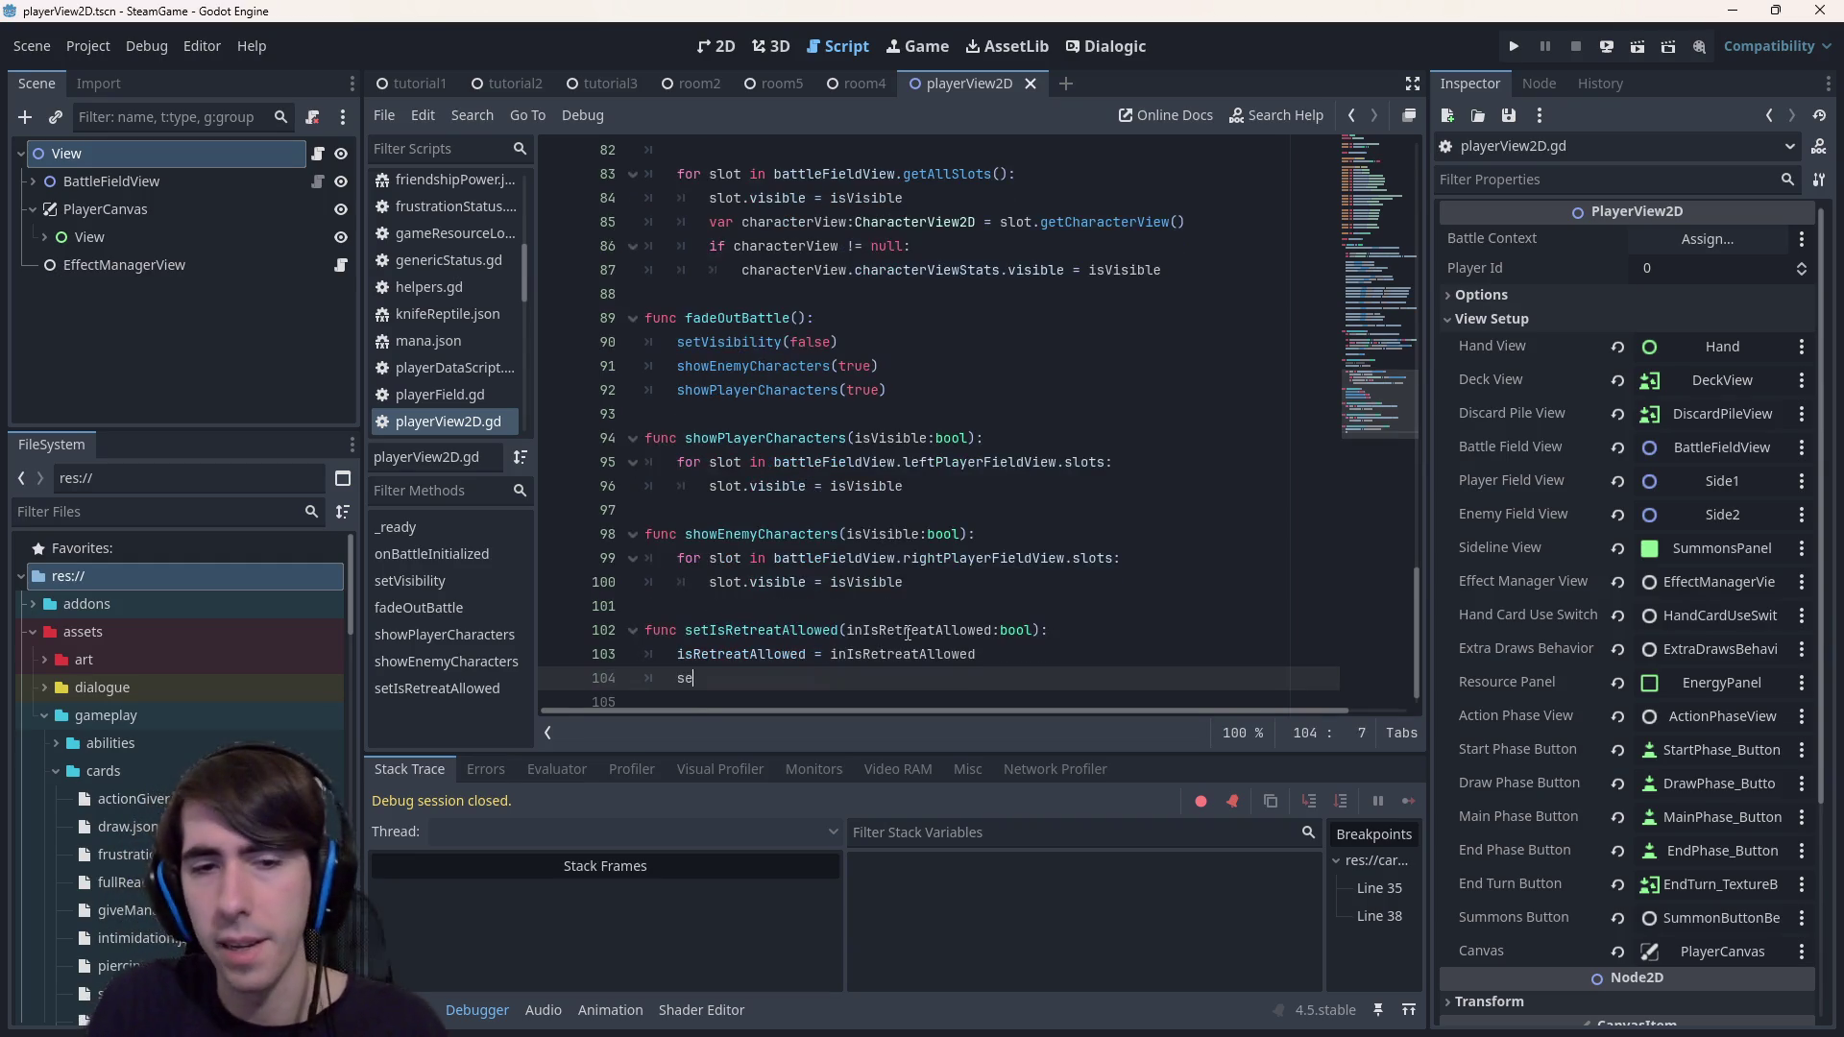
key(Return)
text(.emit()
key(ctrl+s)
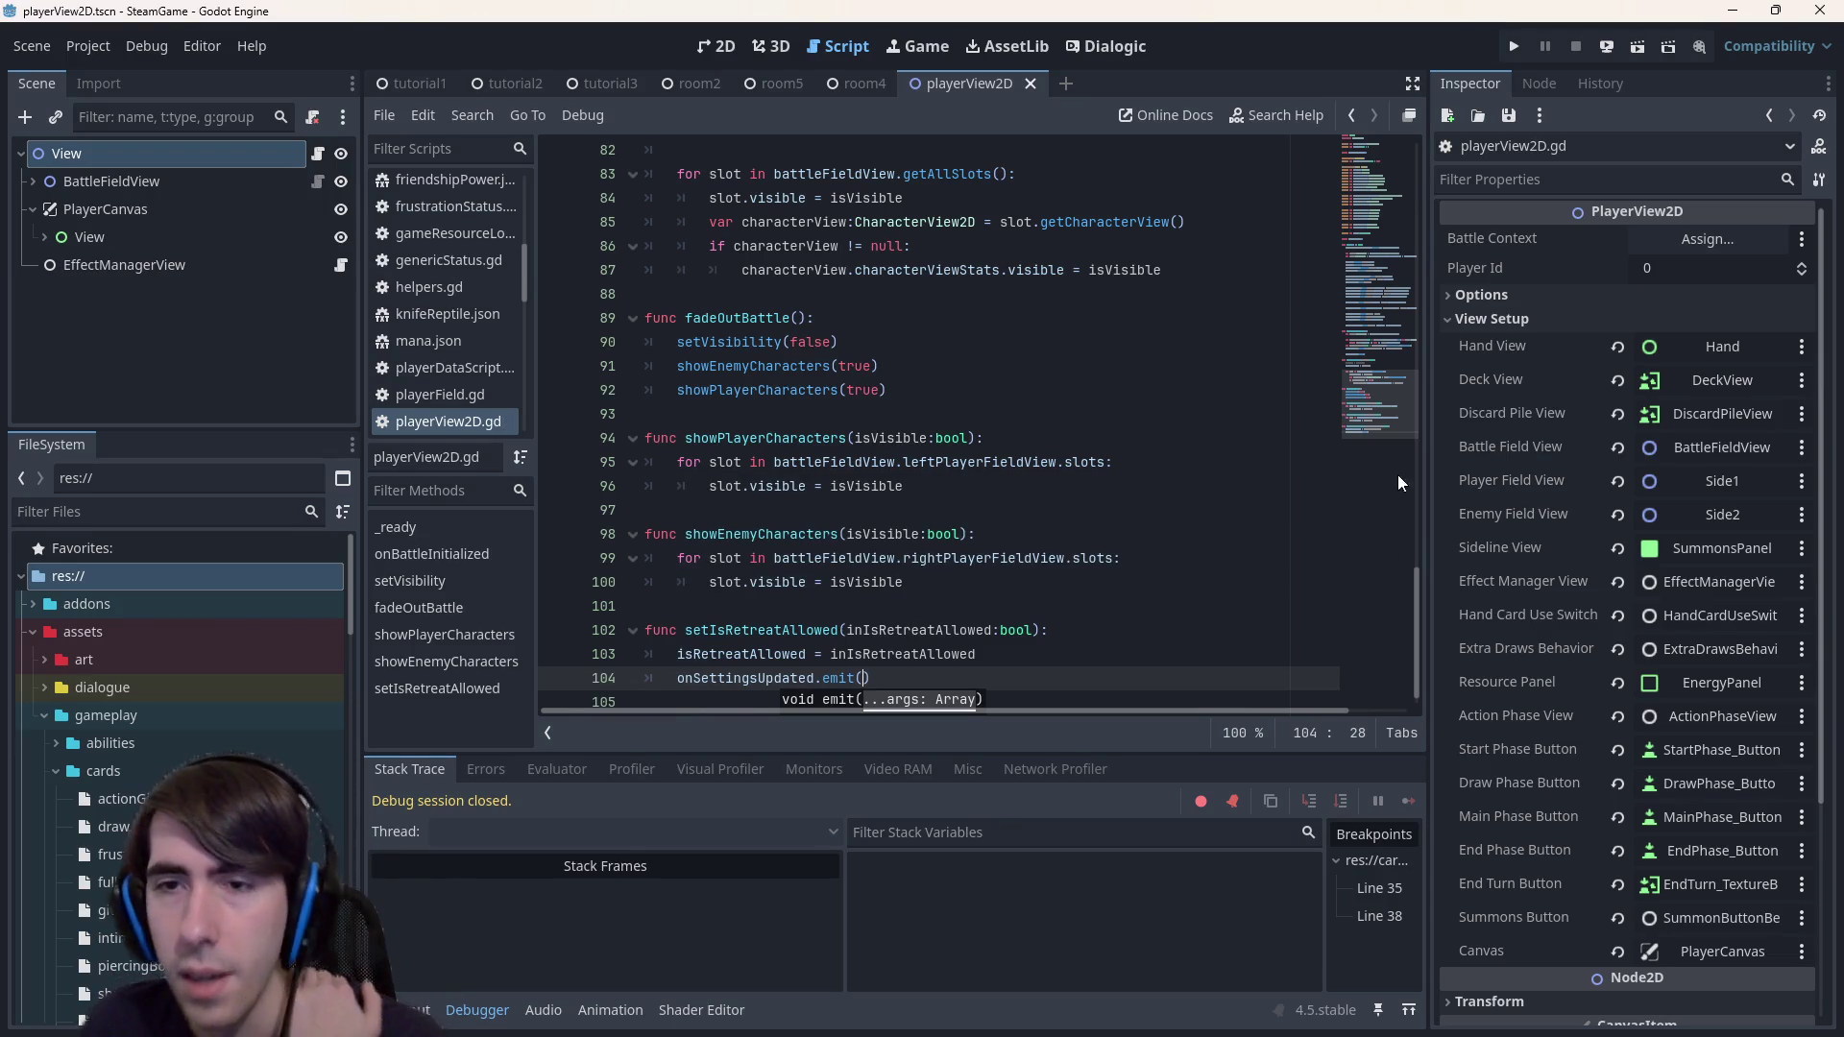
click(1380, 371)
scroll(1358, 469, down, 4)
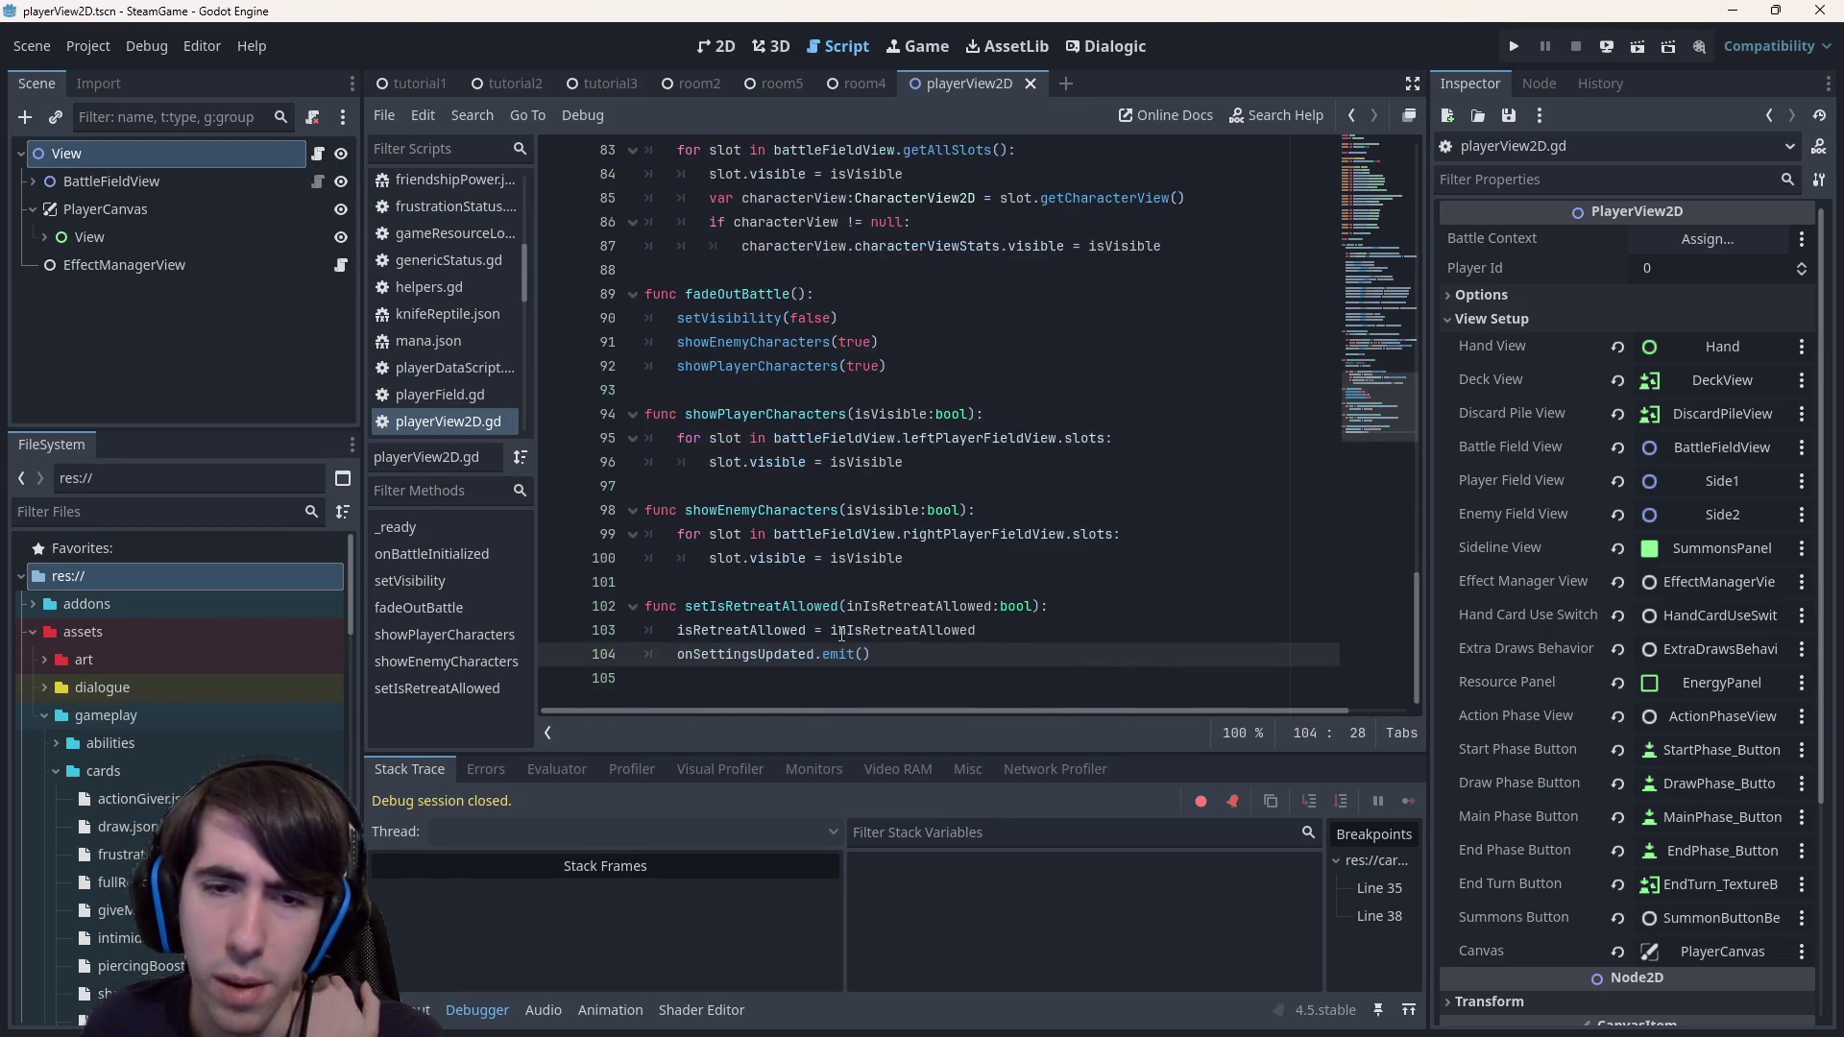
drag(1361, 407, 1329, 64)
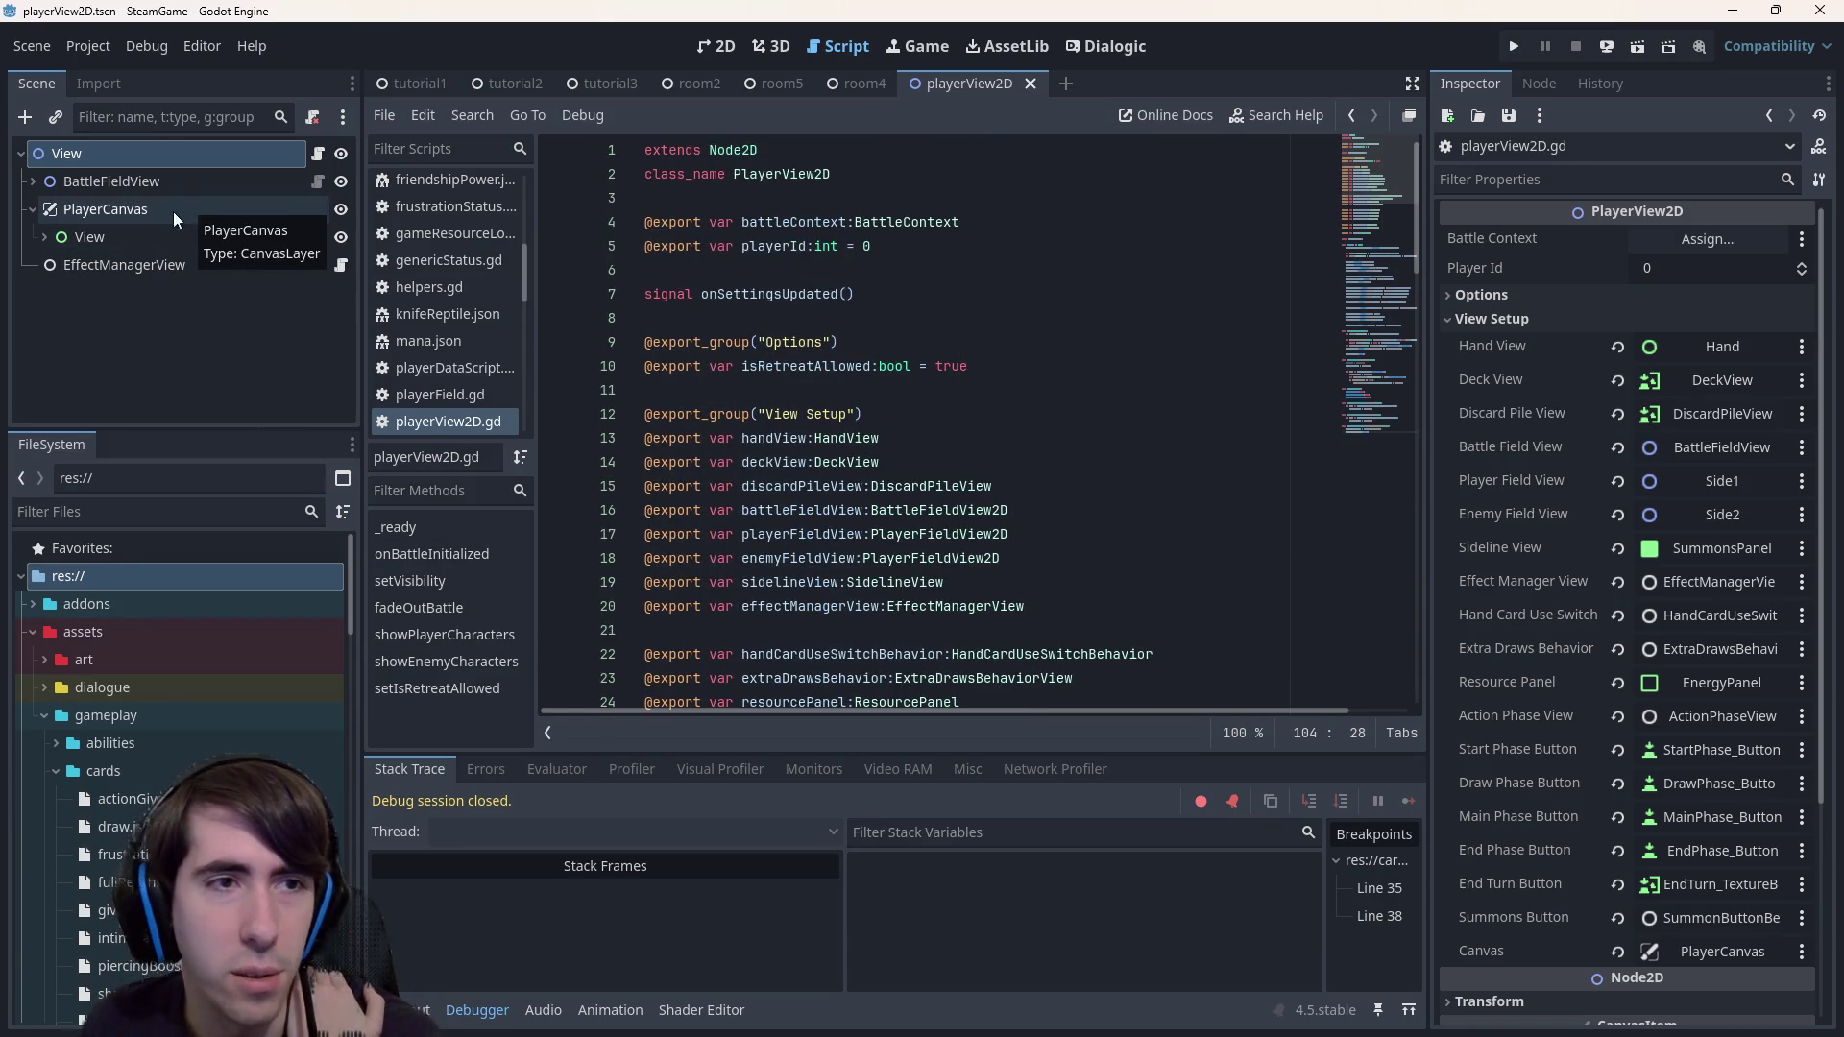
- Open the BattleToolbar script and add an exported playerView variable of type PlayerView2D
click(45, 237)
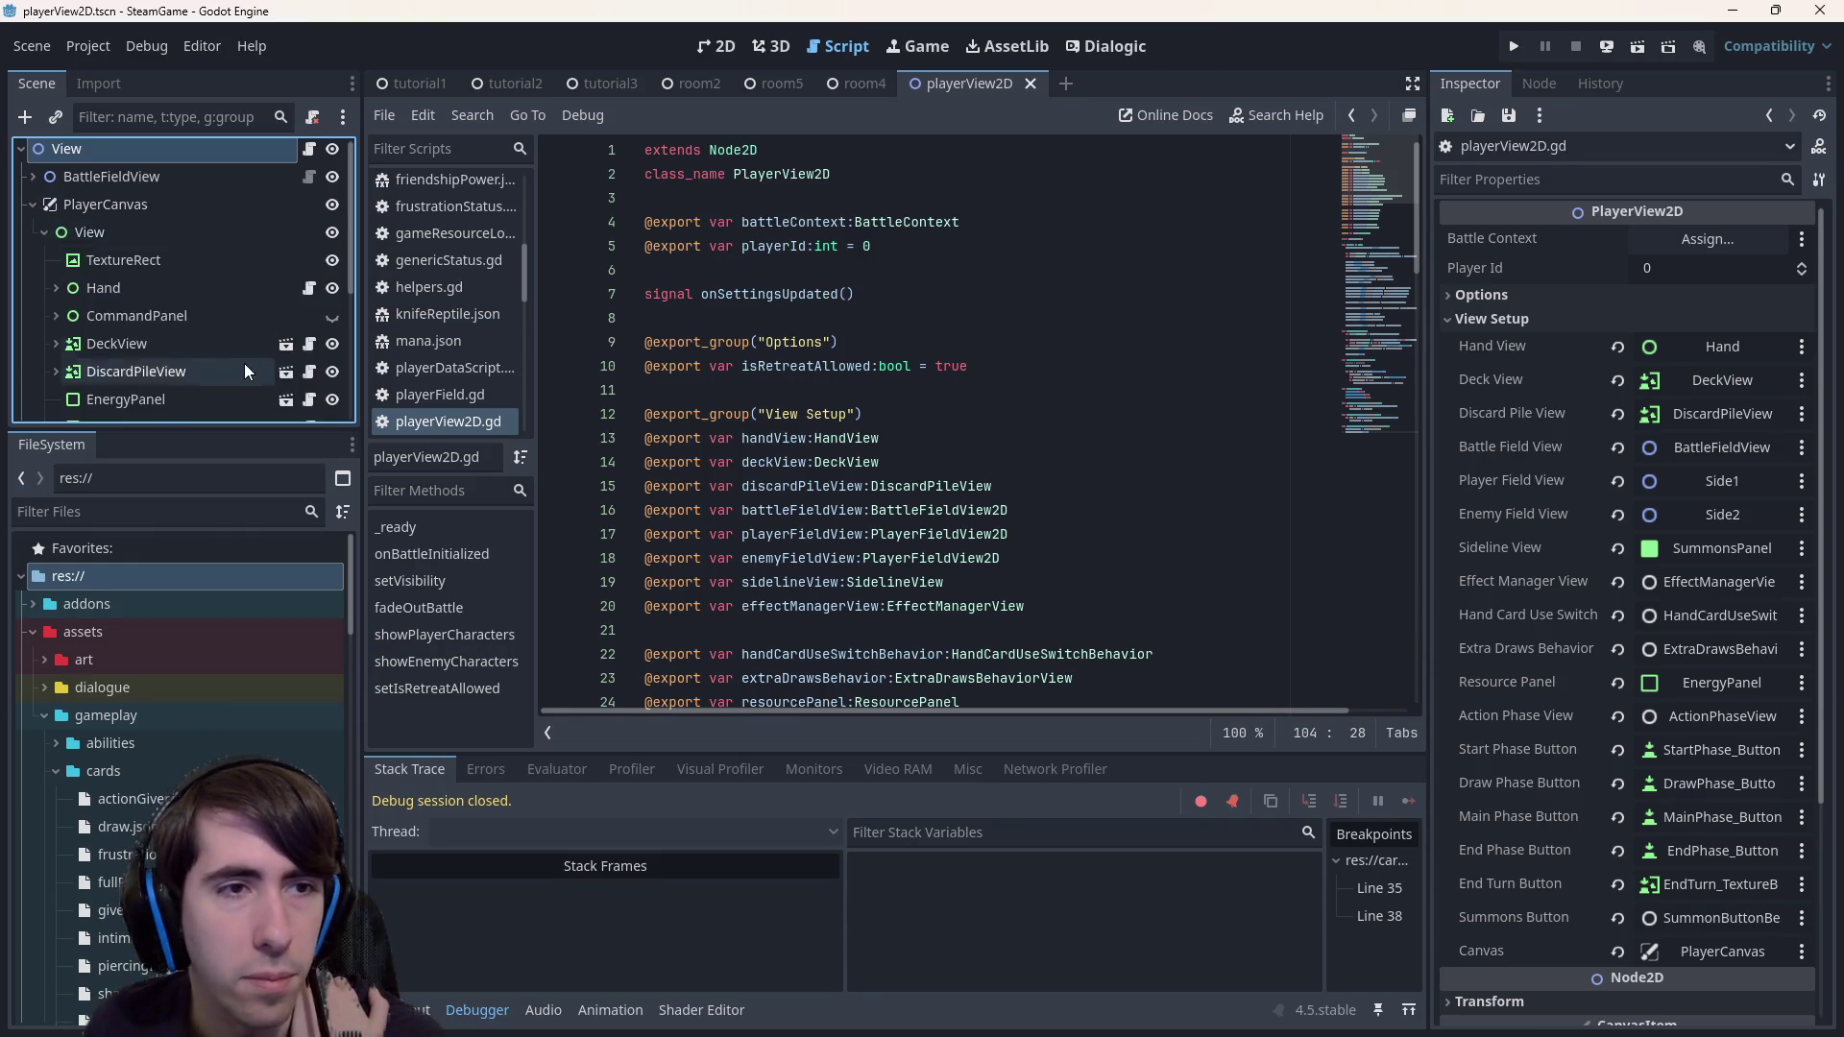
scroll(240, 365, down, 5)
click(148, 293)
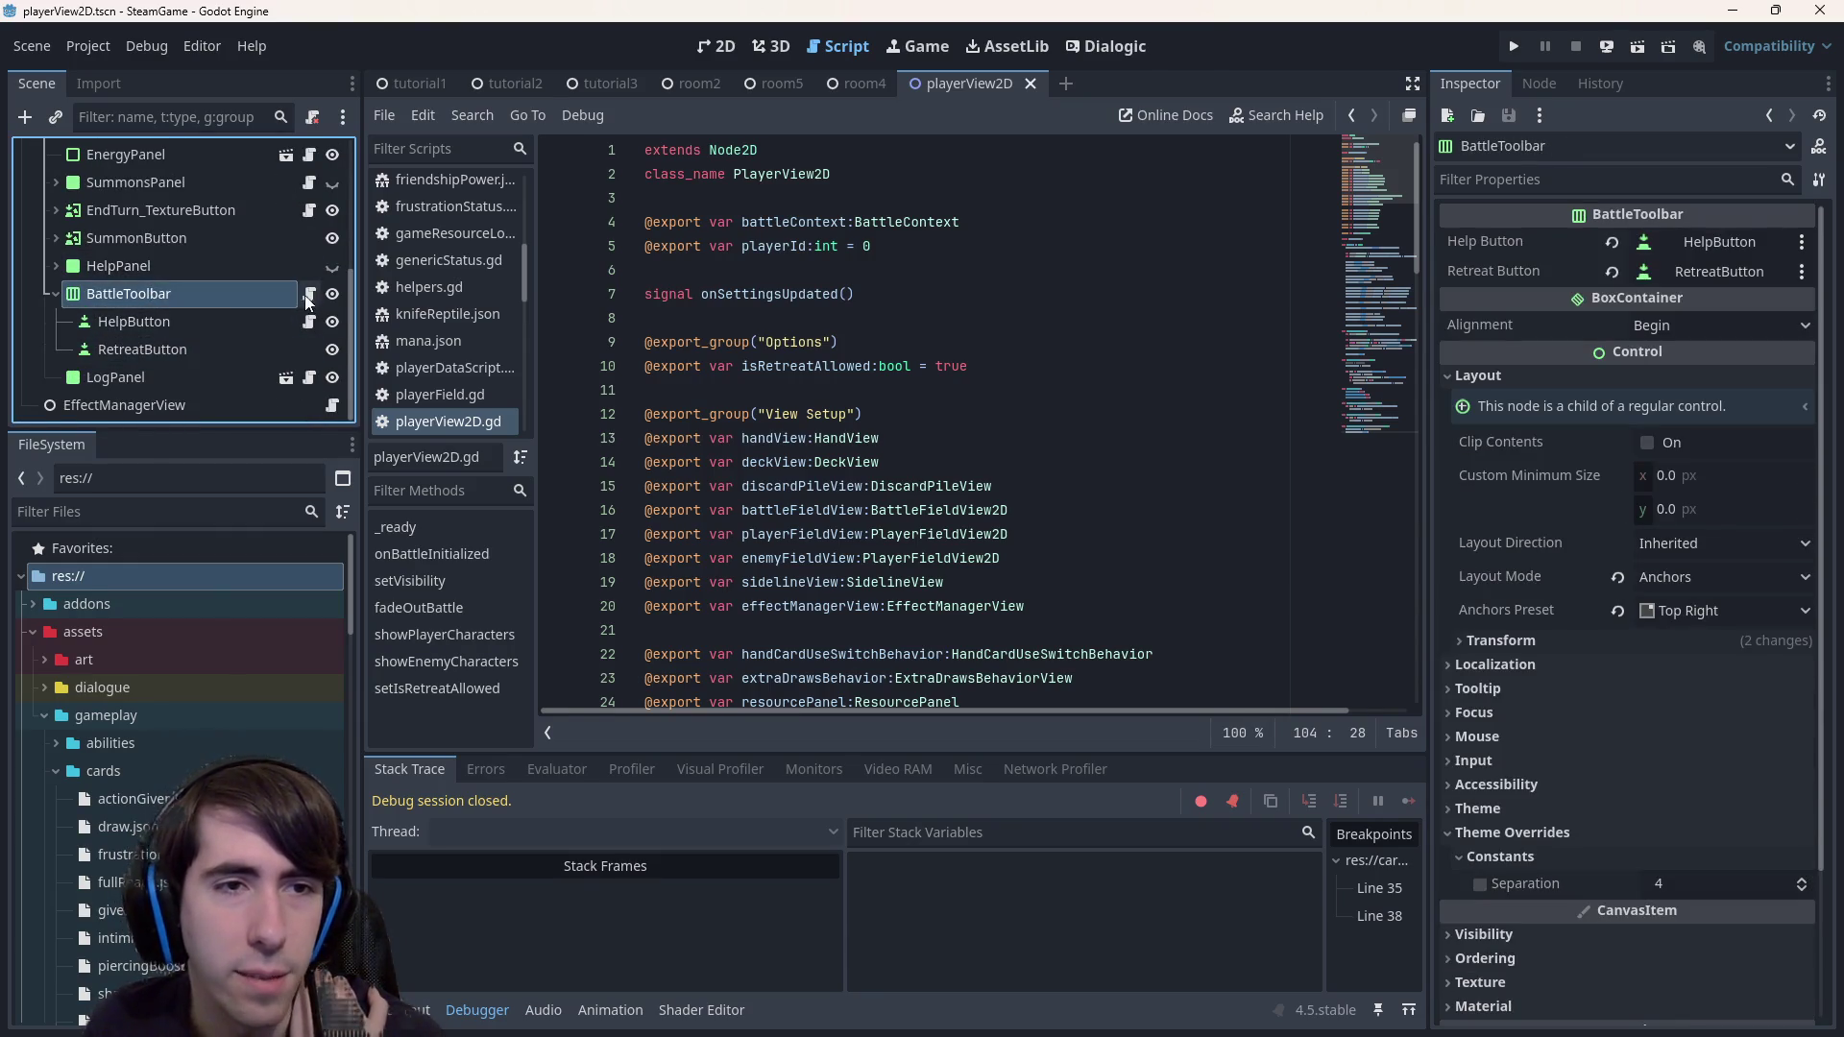
click(308, 293)
click(1024, 230)
click(1012, 262)
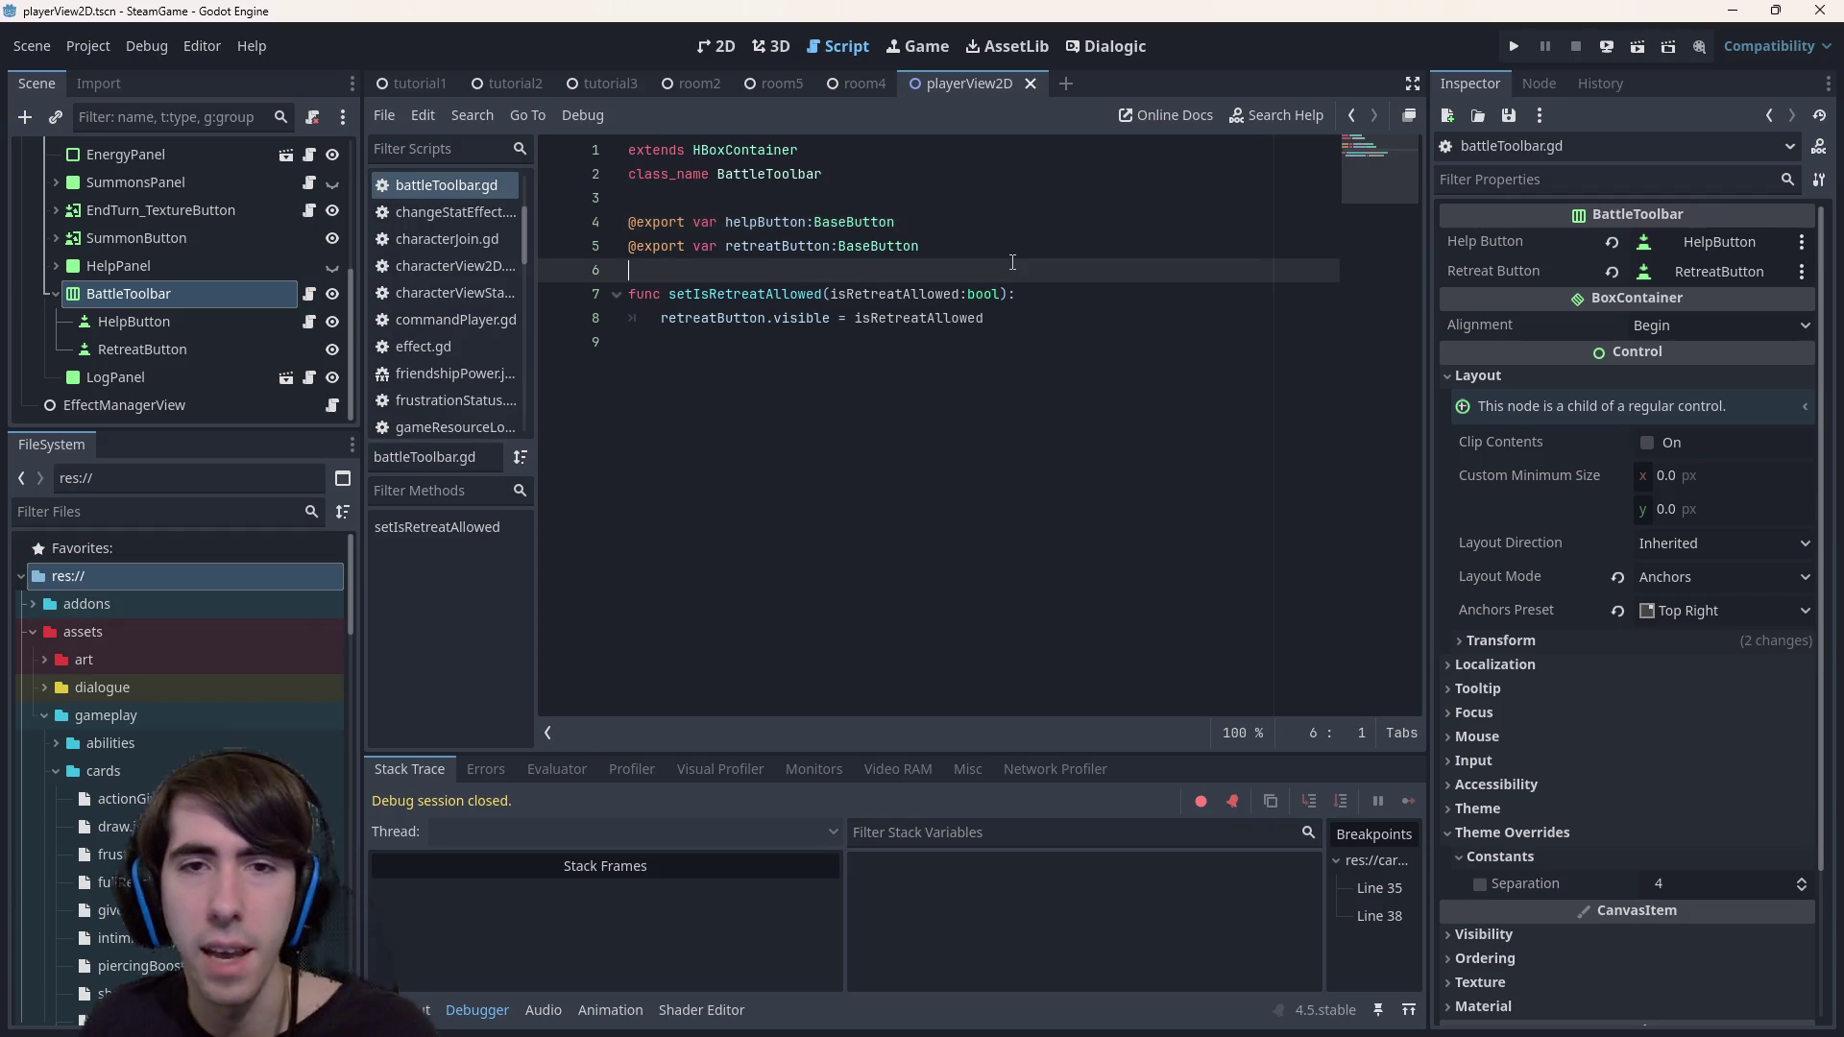
key(Up)
key(Up)
key(Up)
key(Return)
text(@export var player)
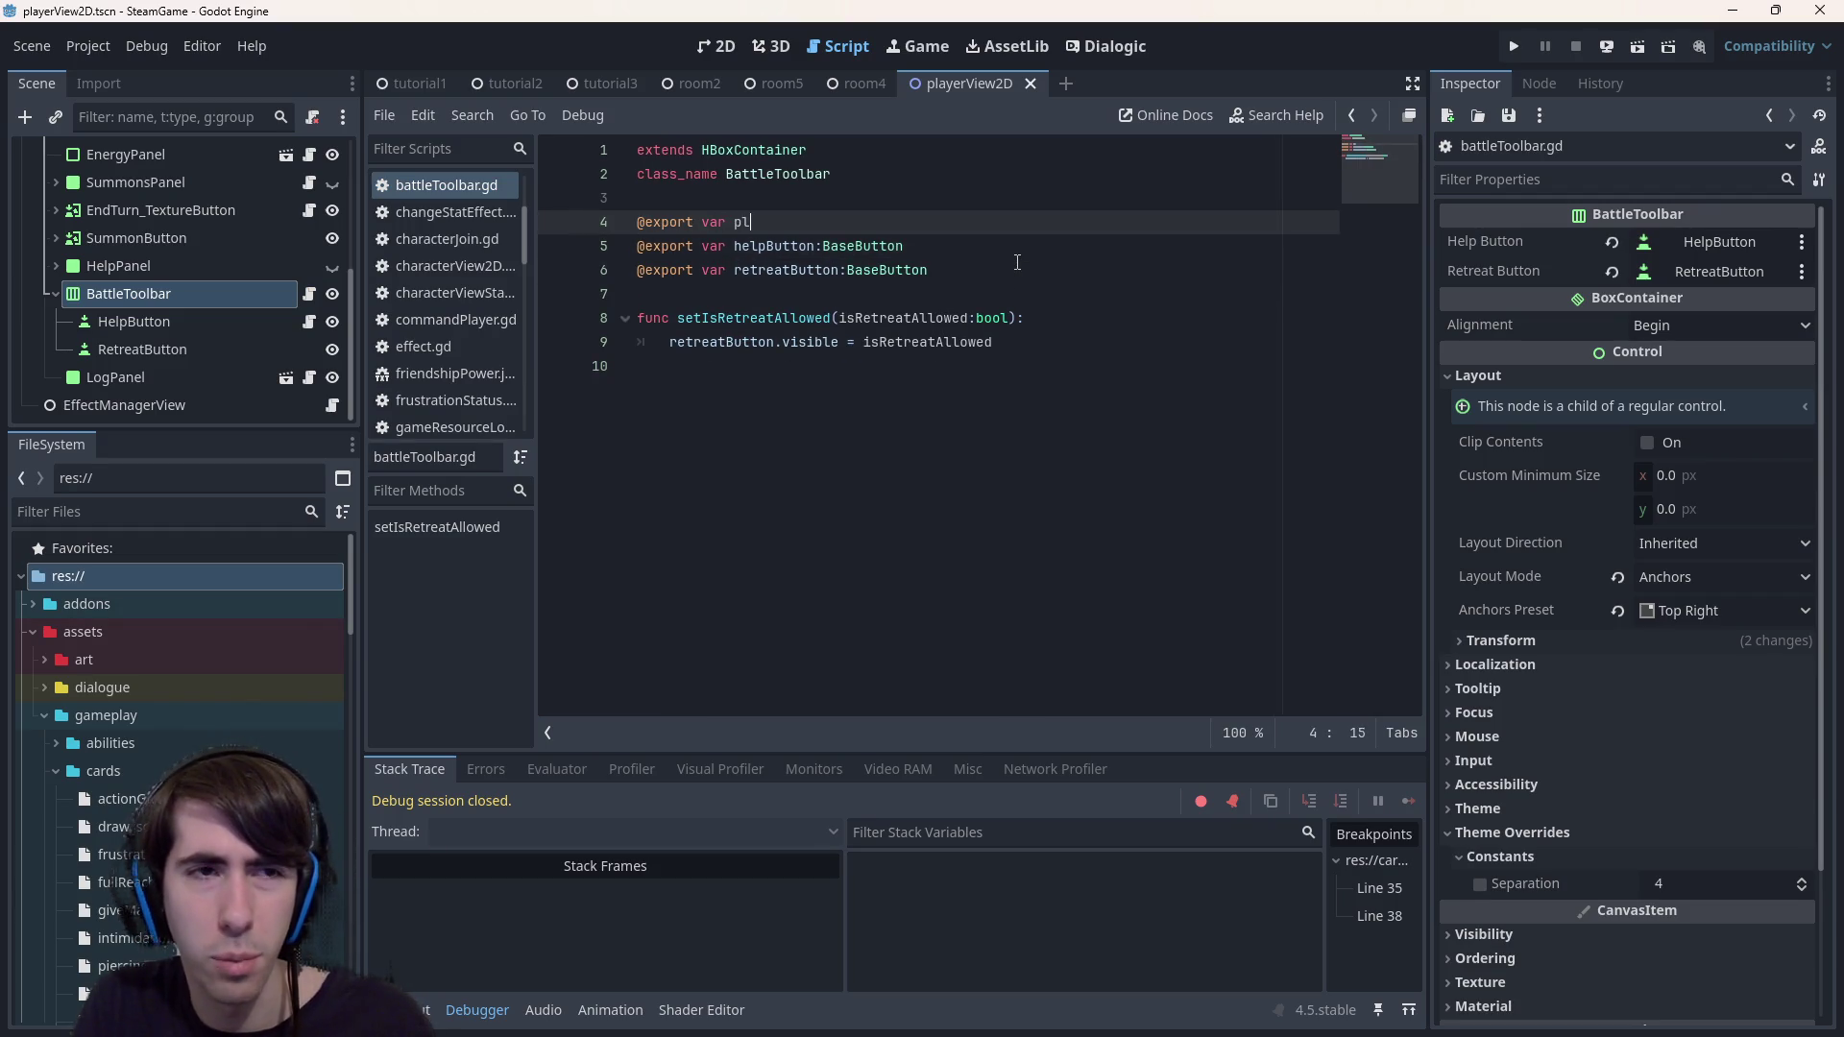
text(View:Pl)
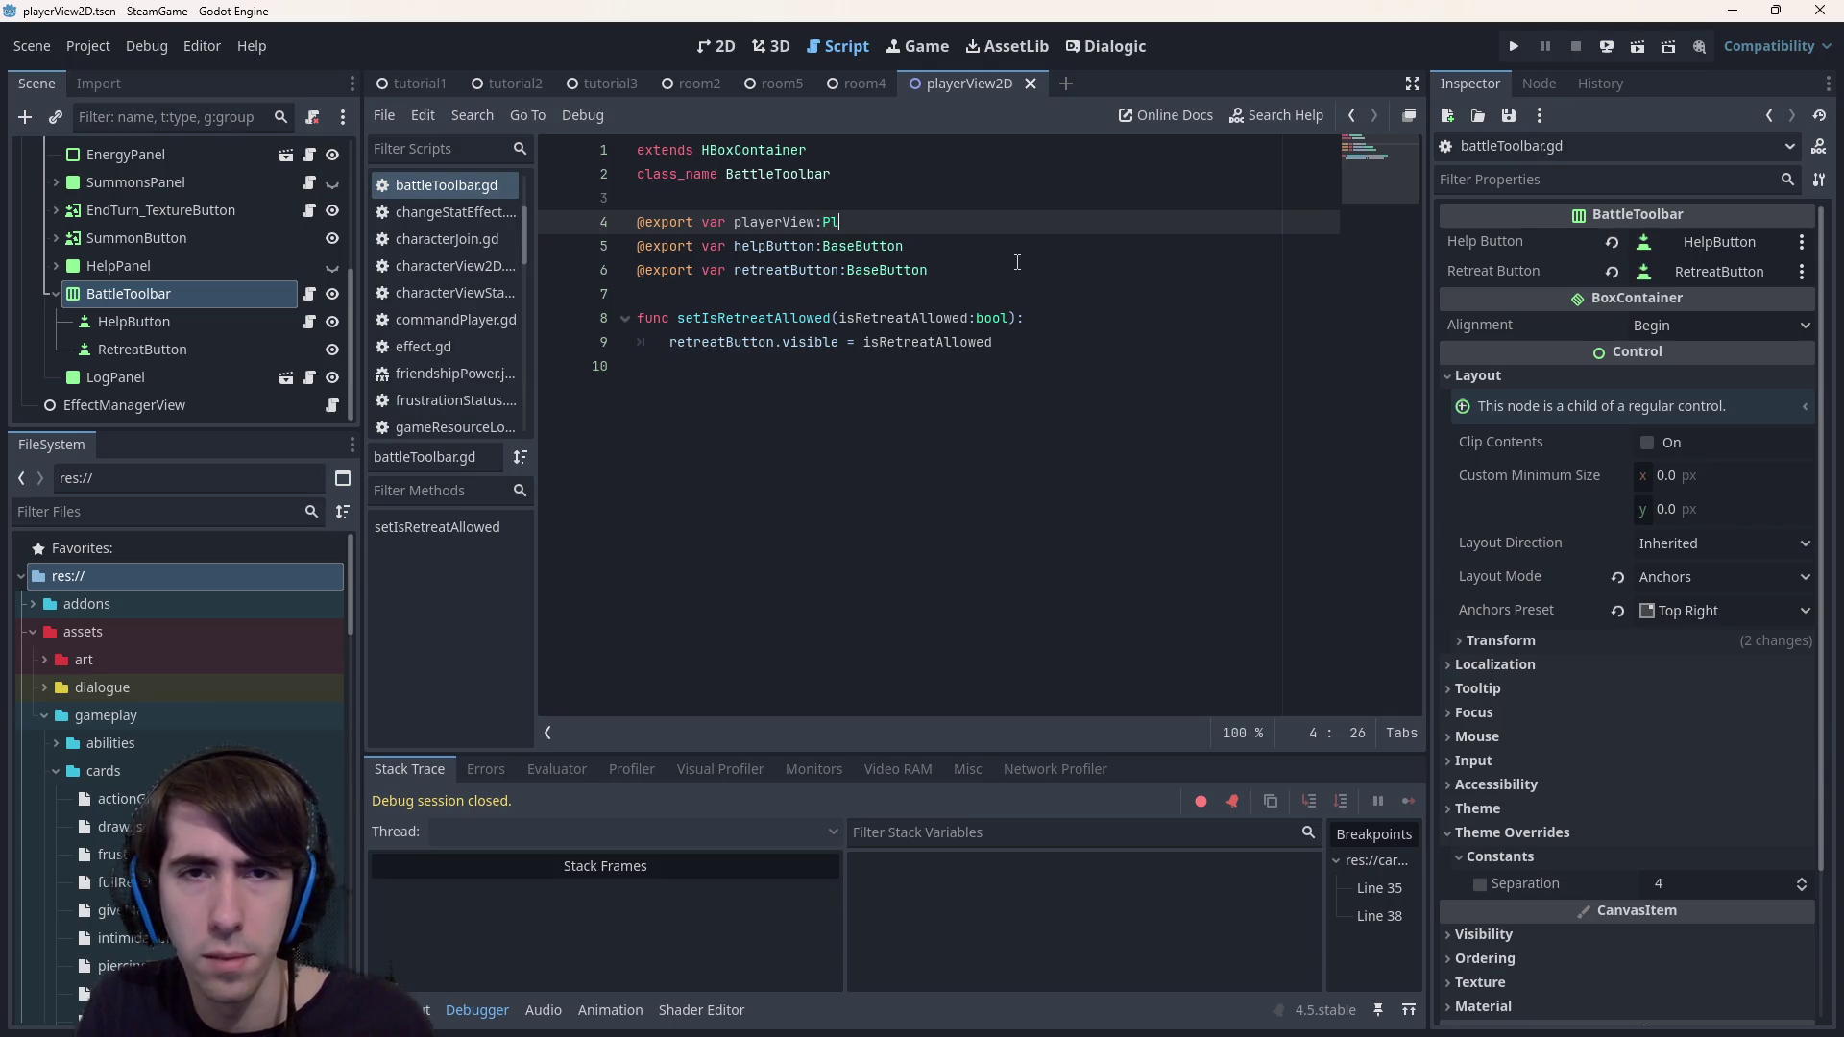
text(ayerView)
key(Return)
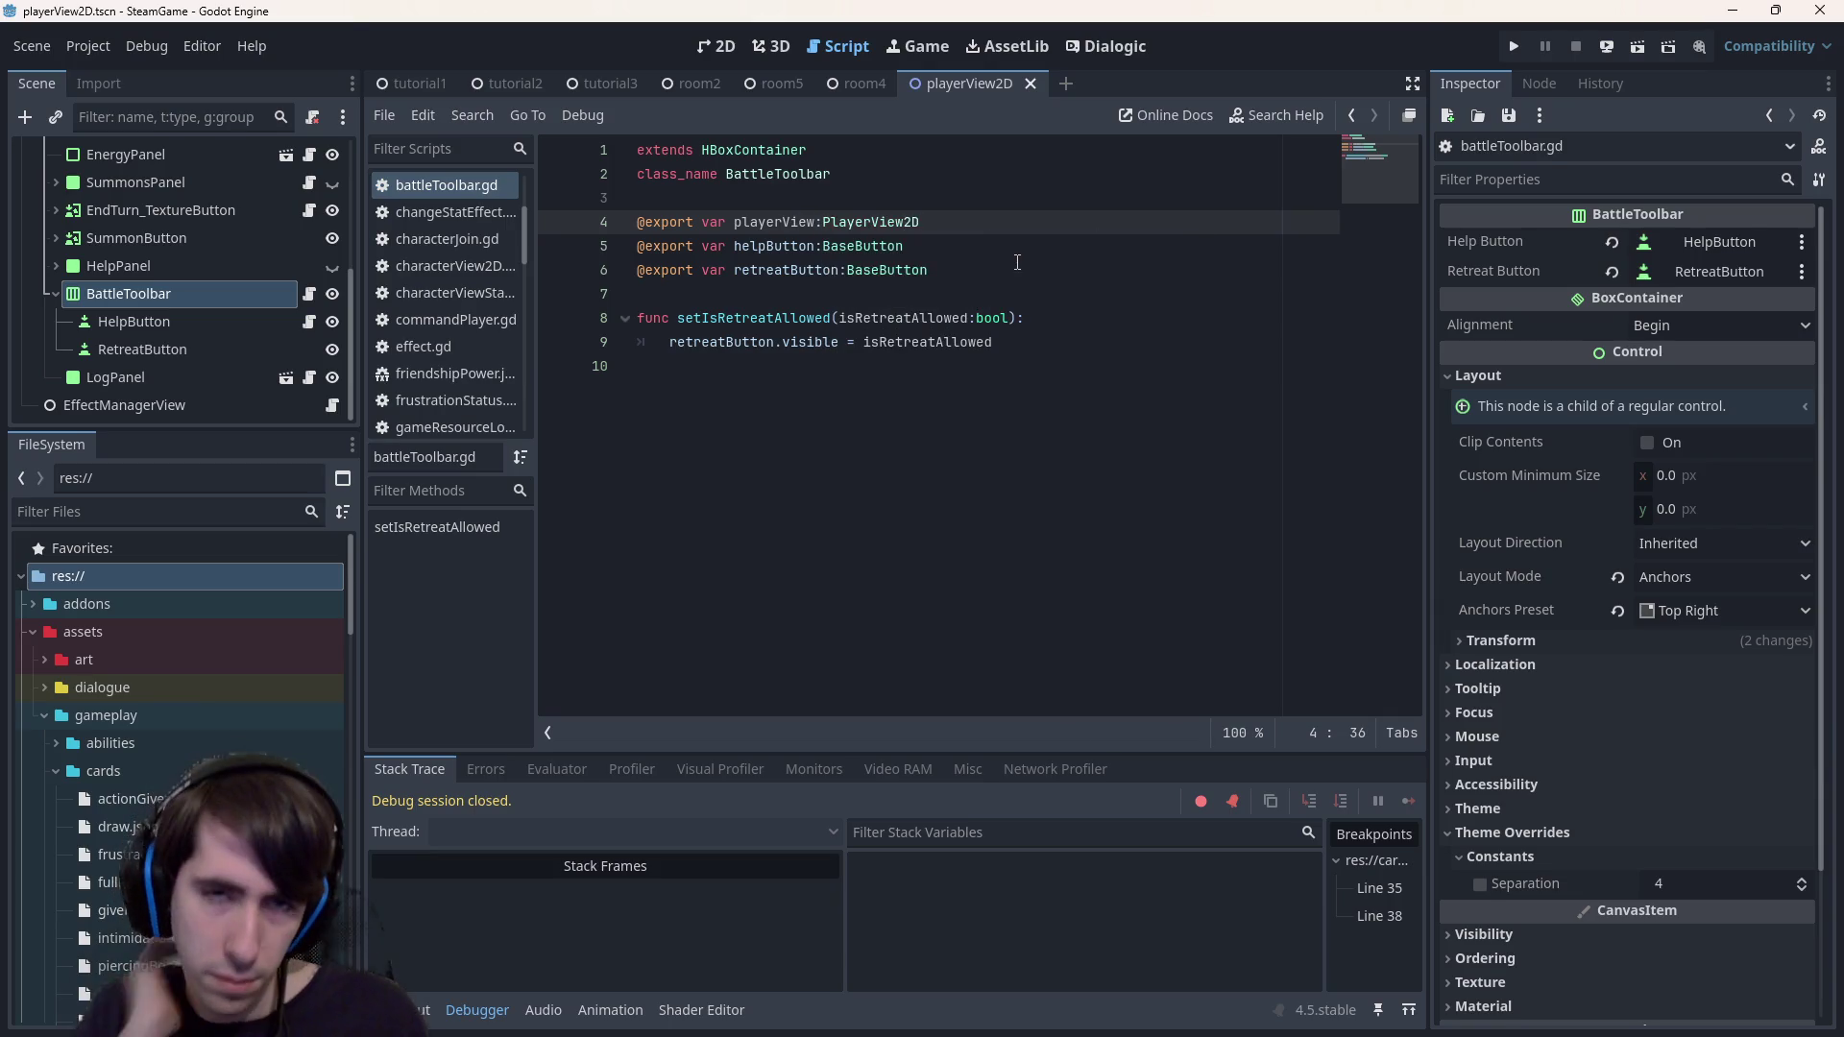
- Add a _ready function connecting playerView.onSettingsUpdated to onSettingsUpdated, and save
key(ctrl+Left)
key(ctrl+Left)
key(ctrl+shift+Left)
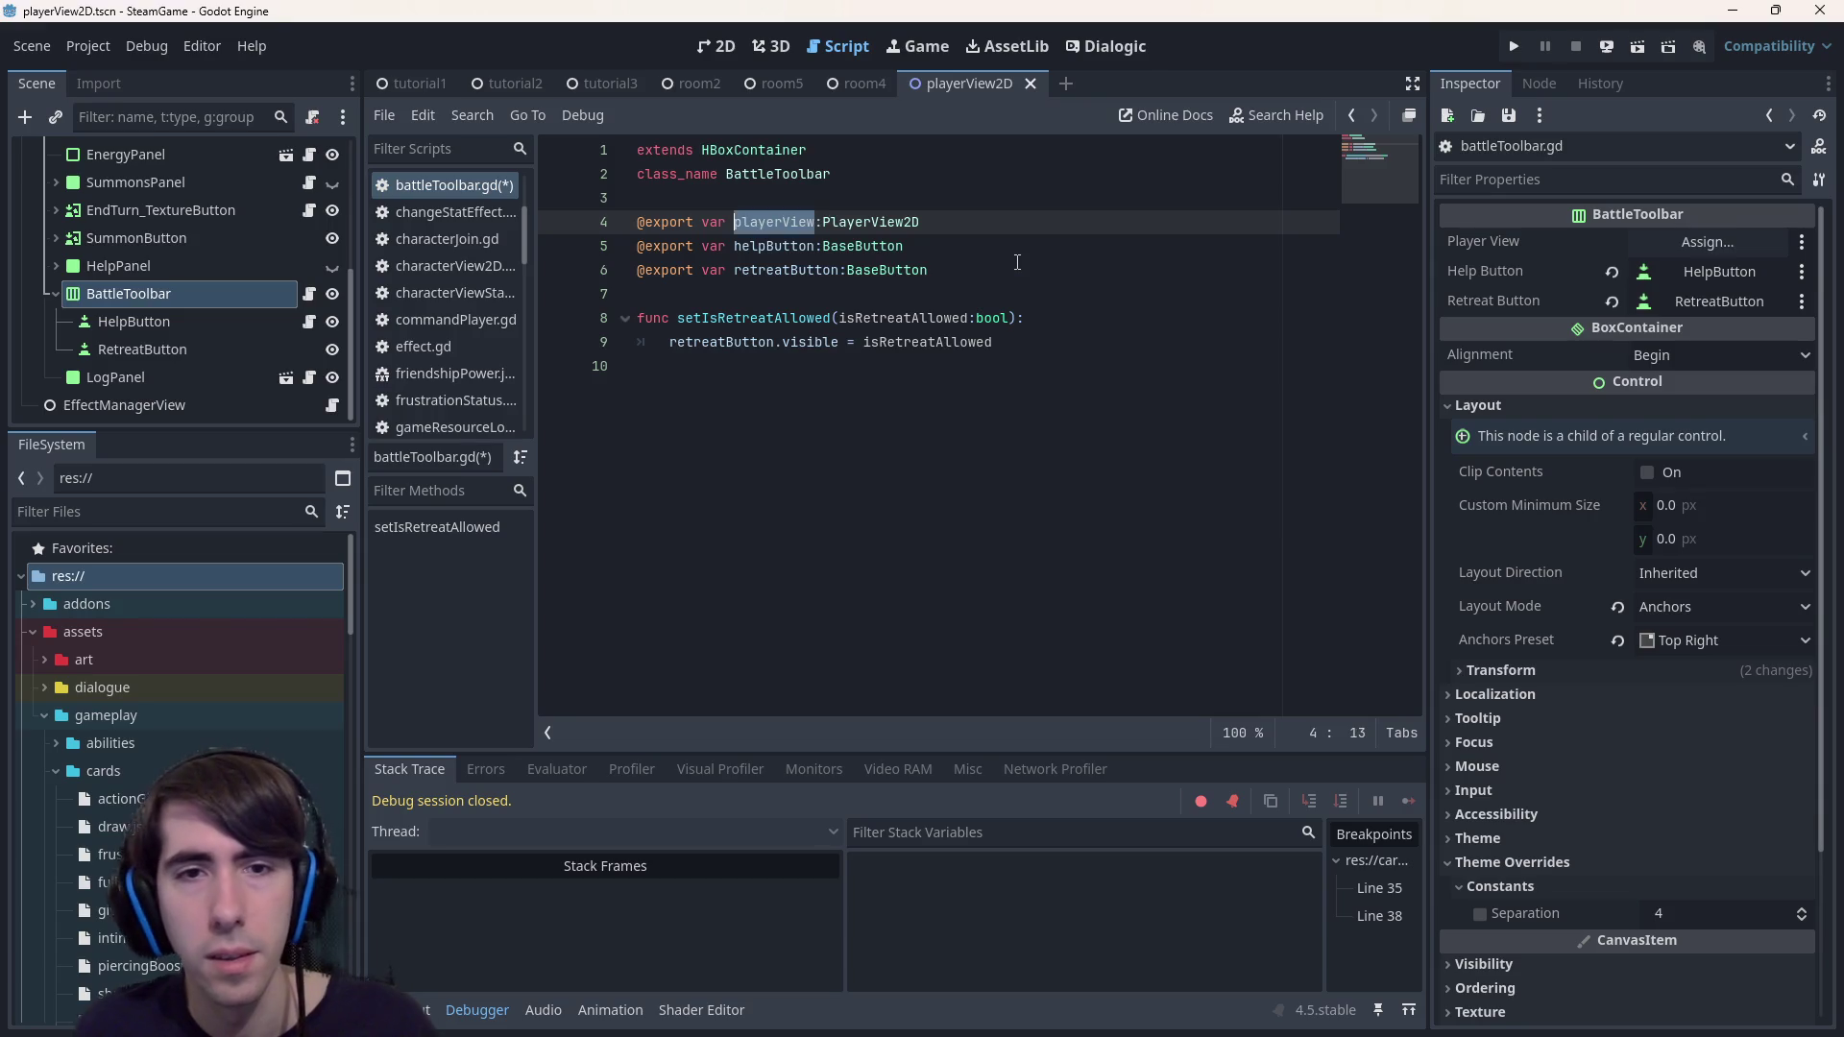
key(Down)
key(Down)
key(Down)
key(Return)
key(Up)
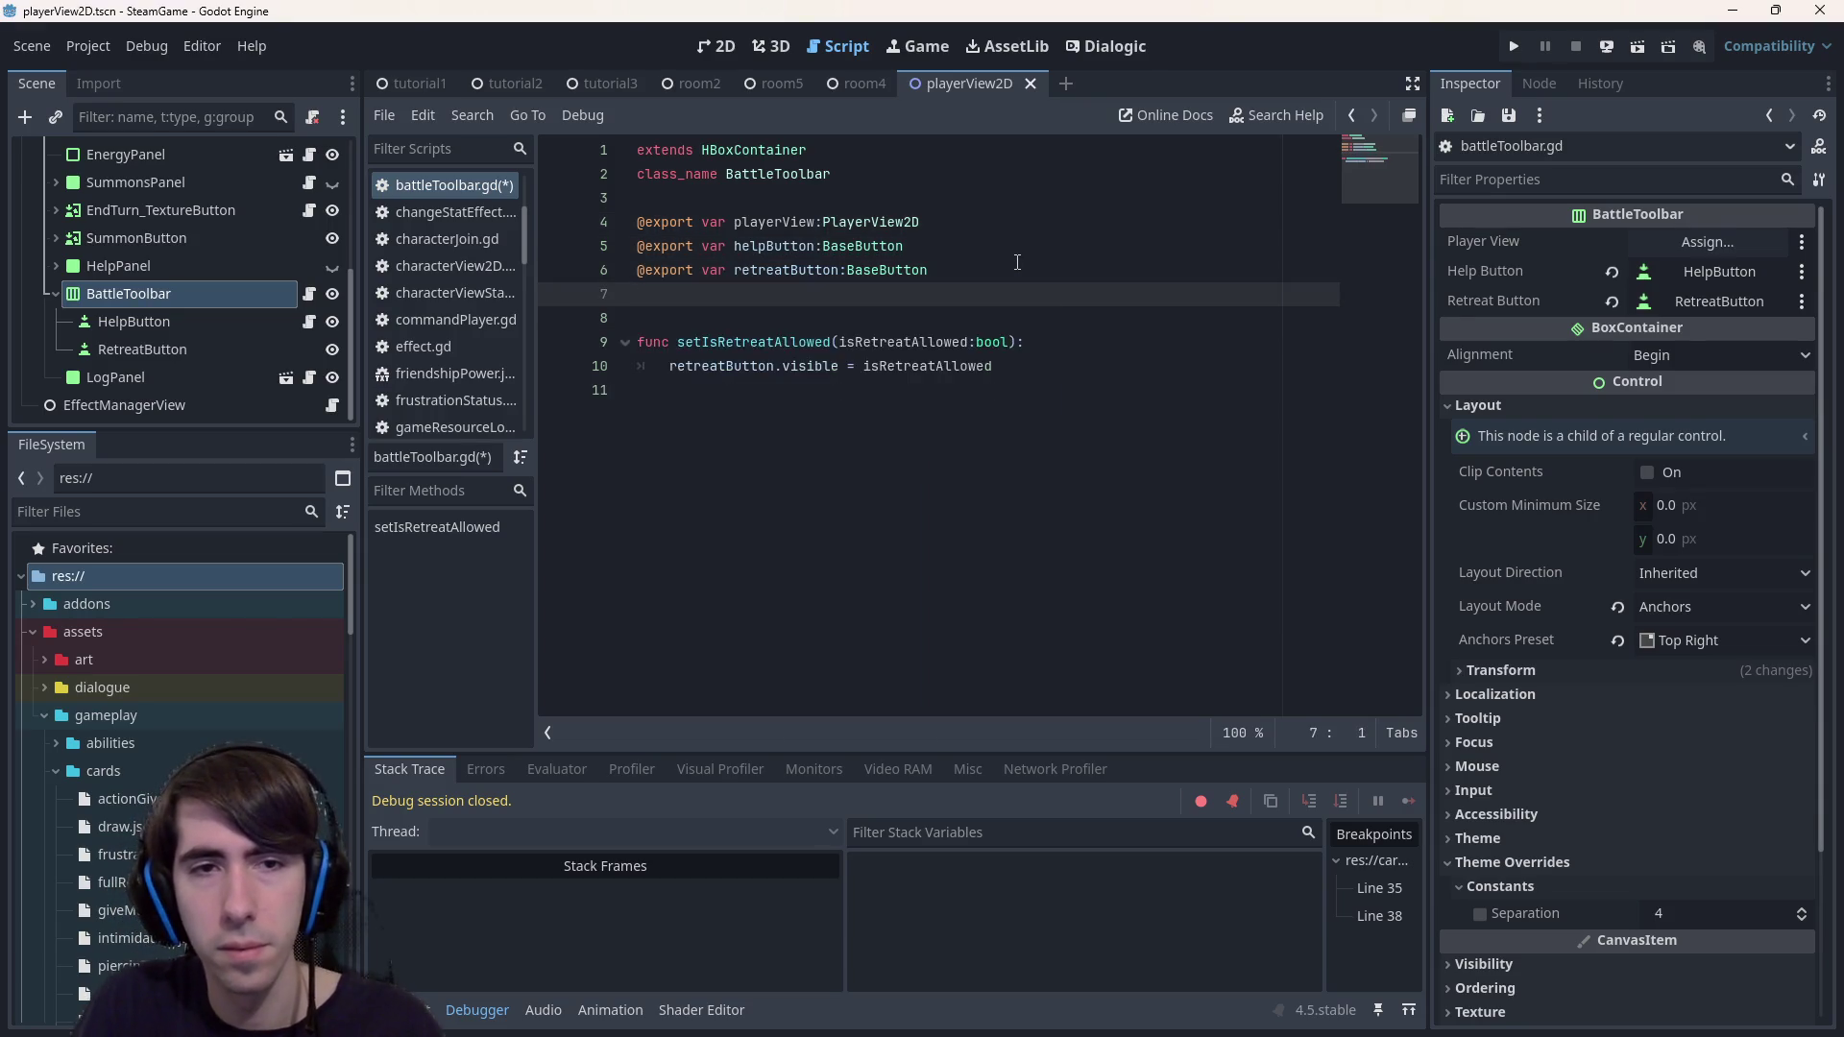
key(Return)
text(func _read)
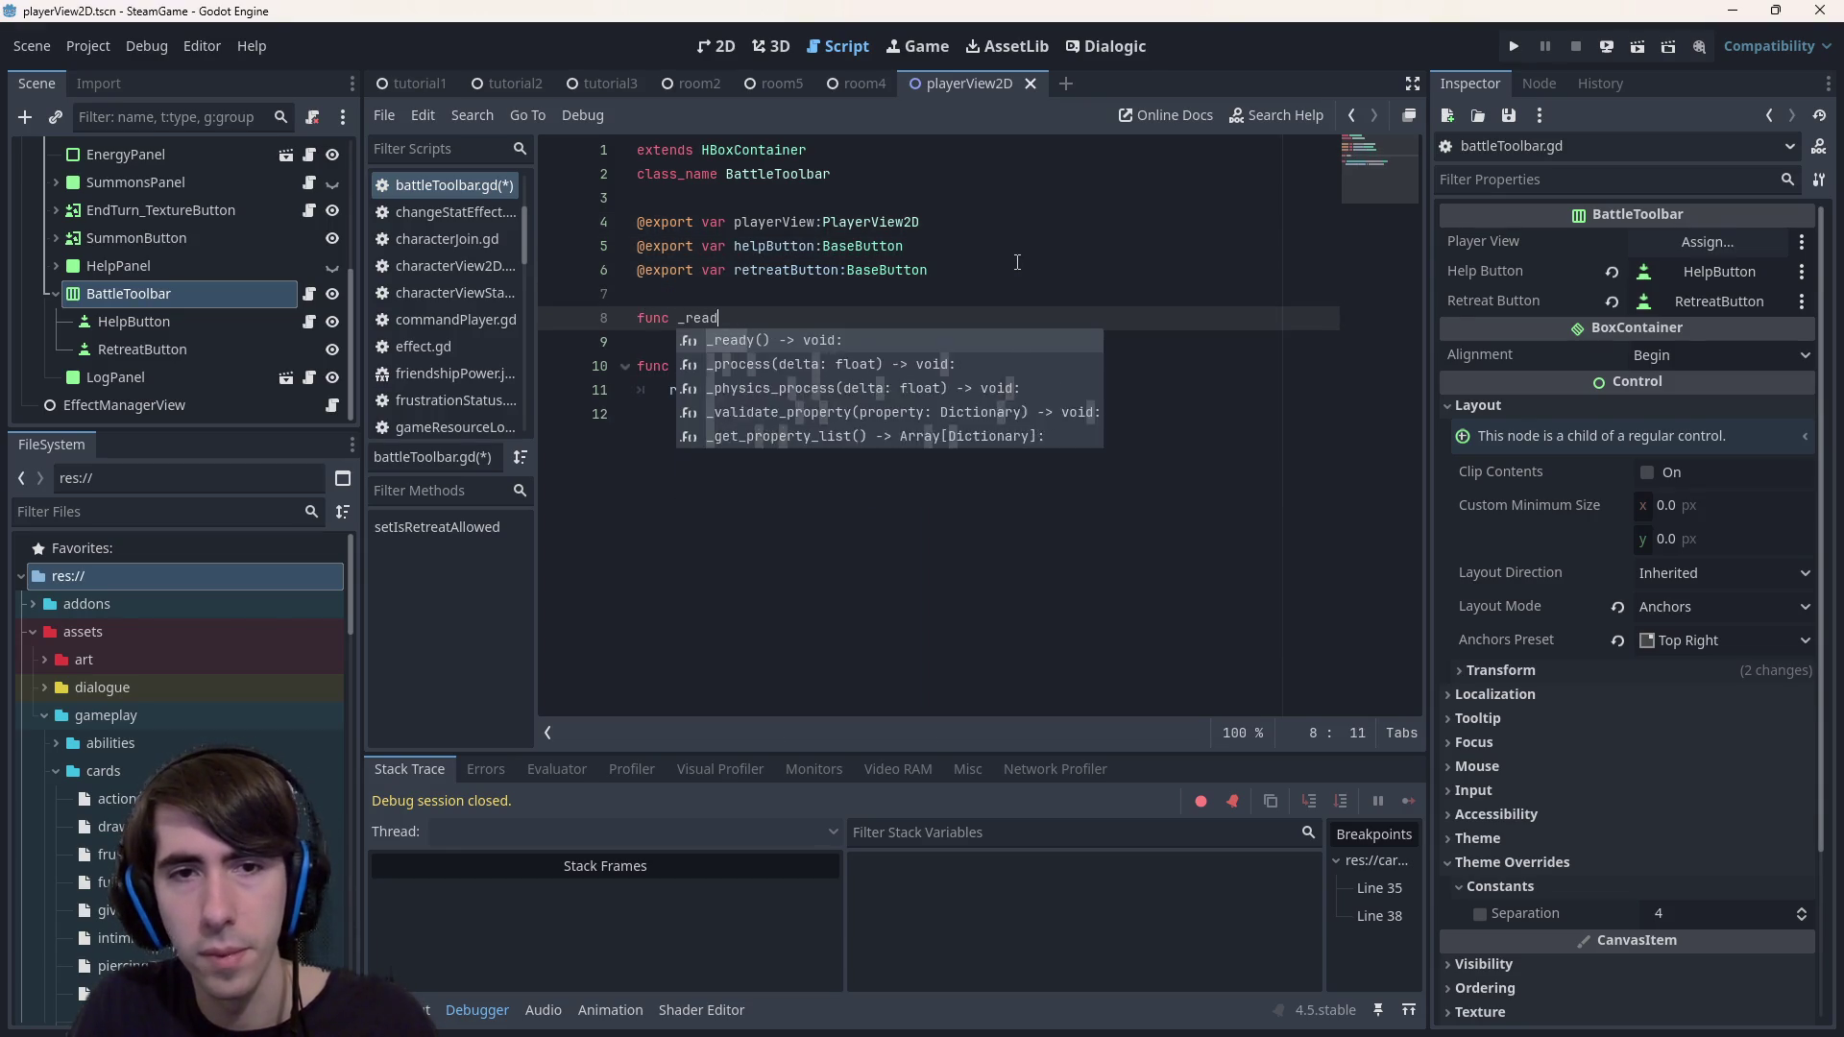
key(Return)
key(Return)
text(playerView.)
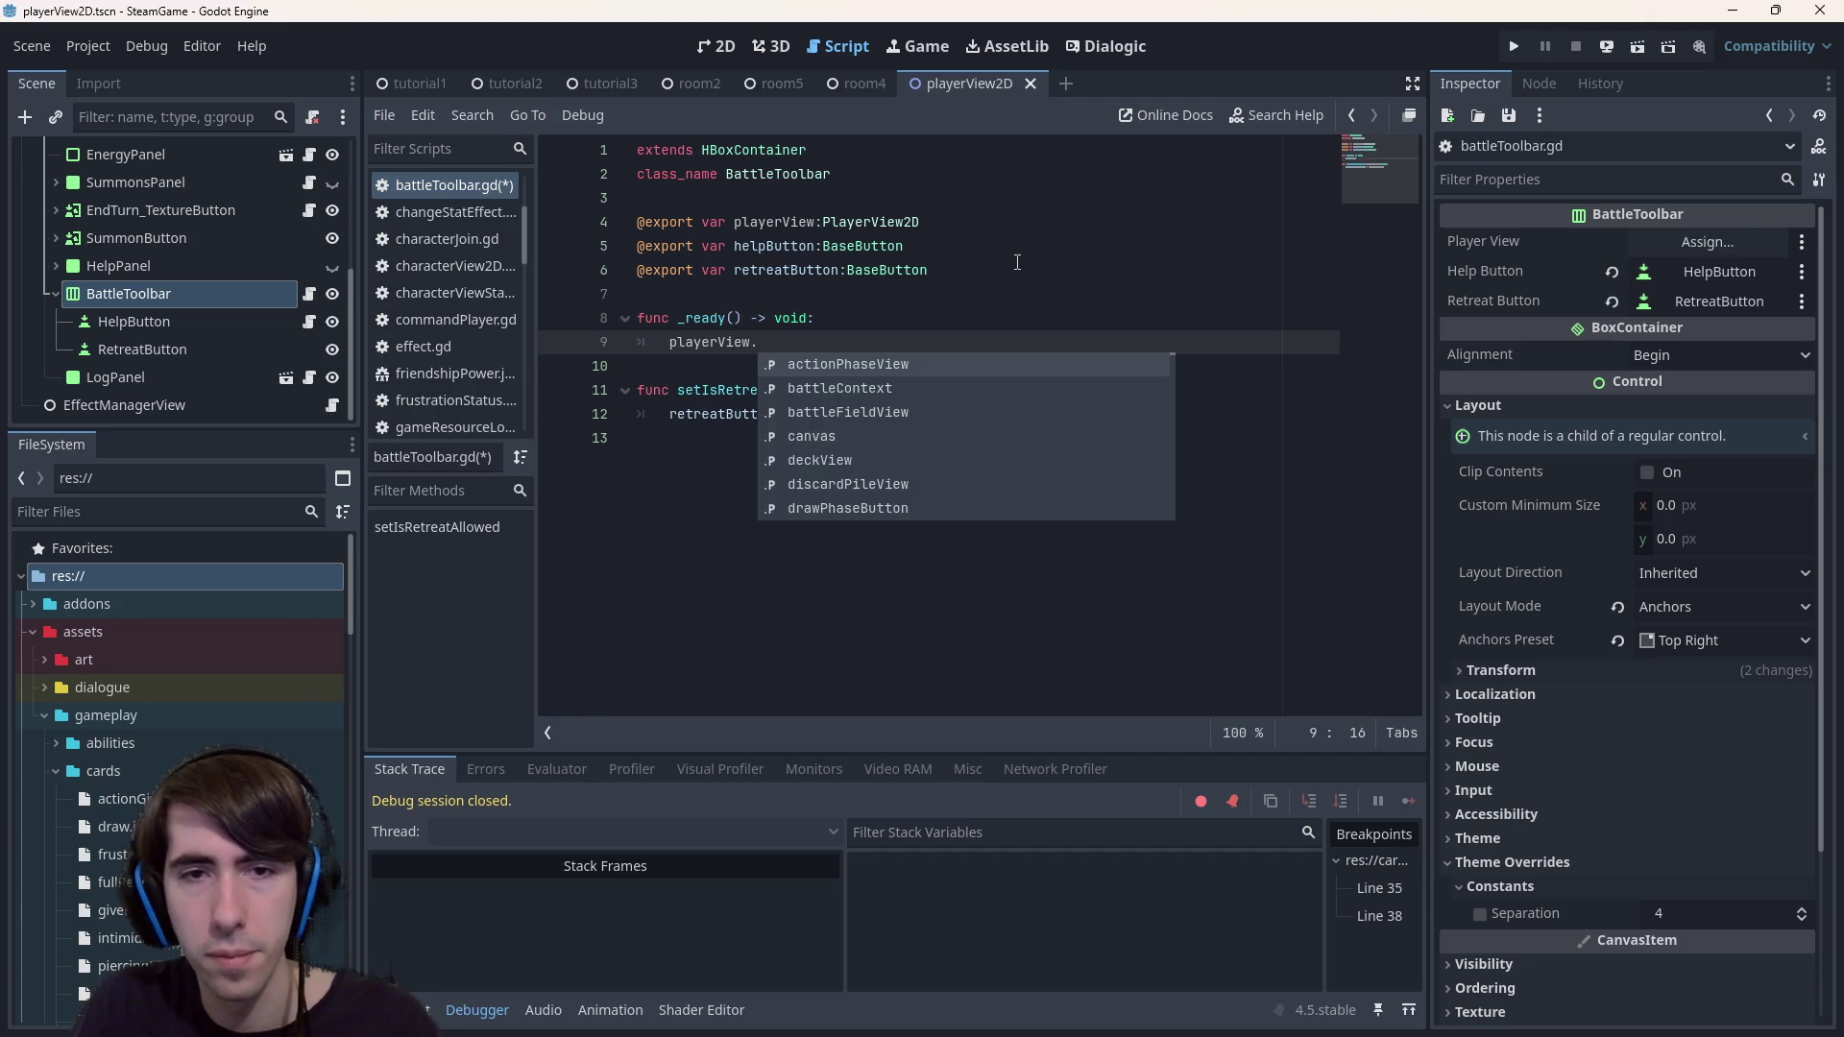
text(onSettingsUpdated.)
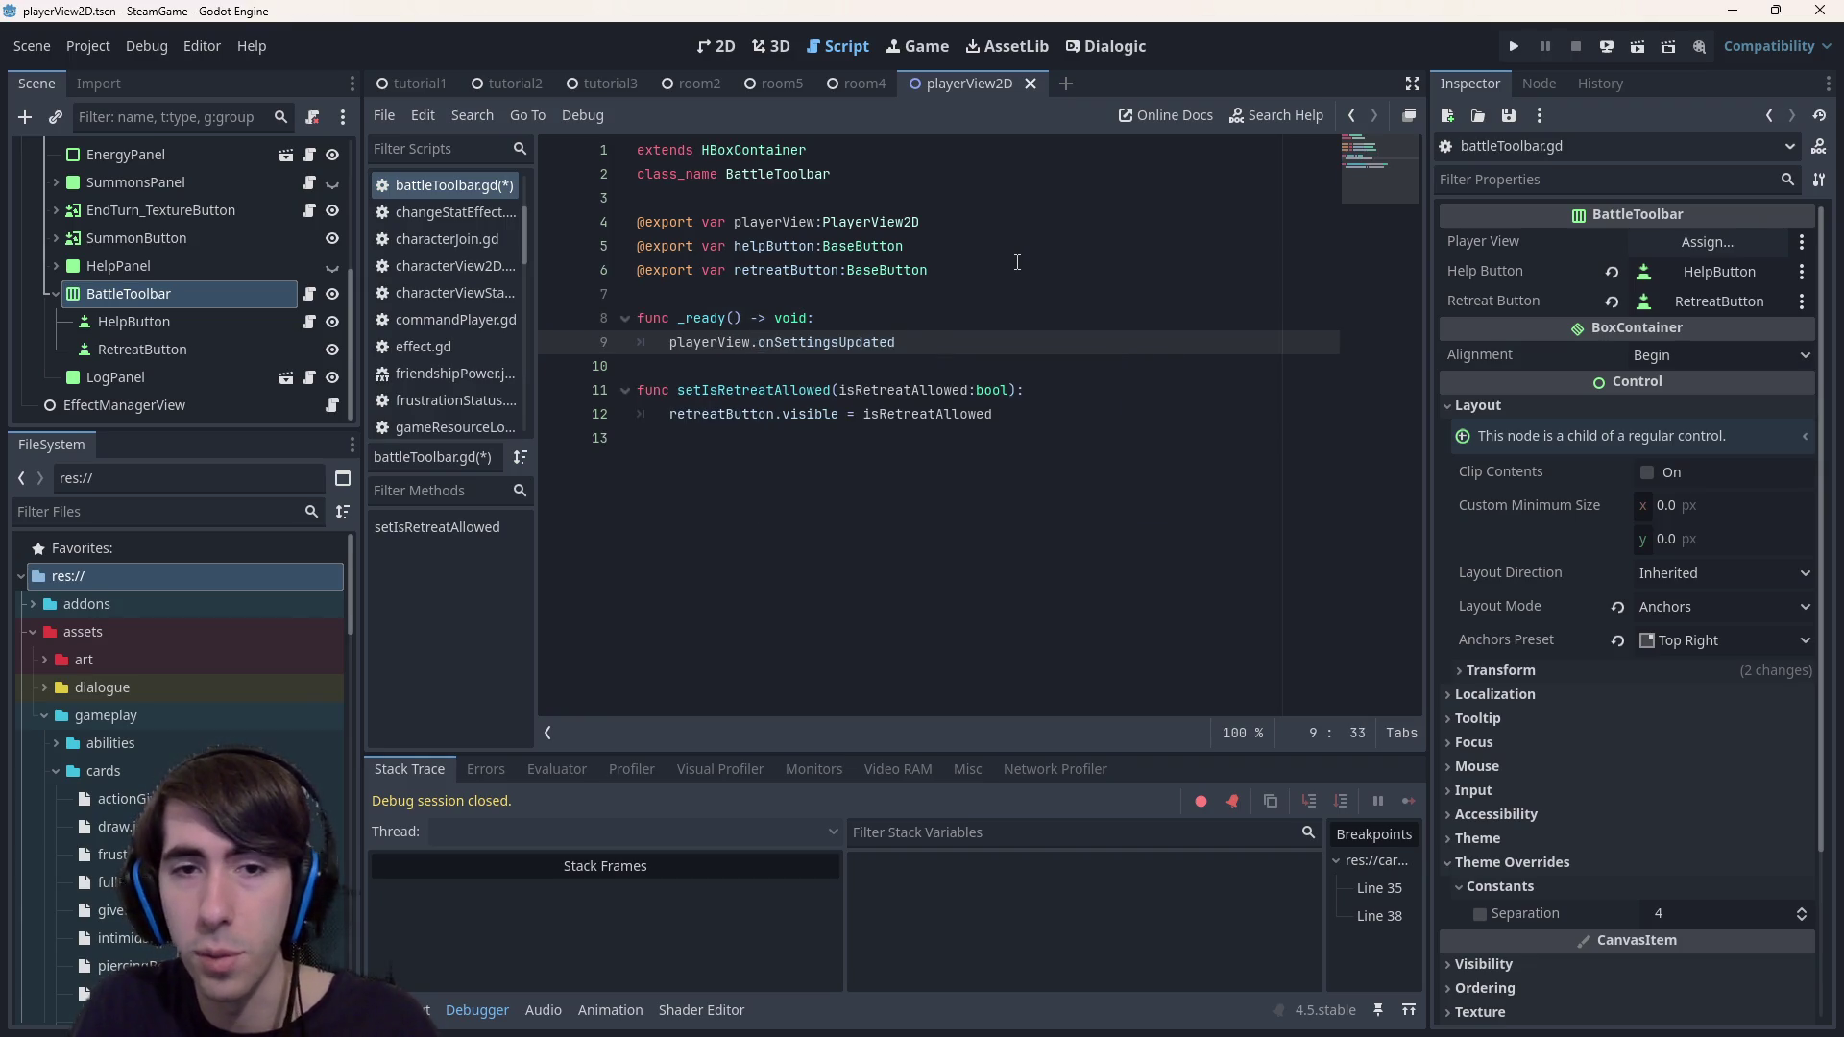
key(Return)
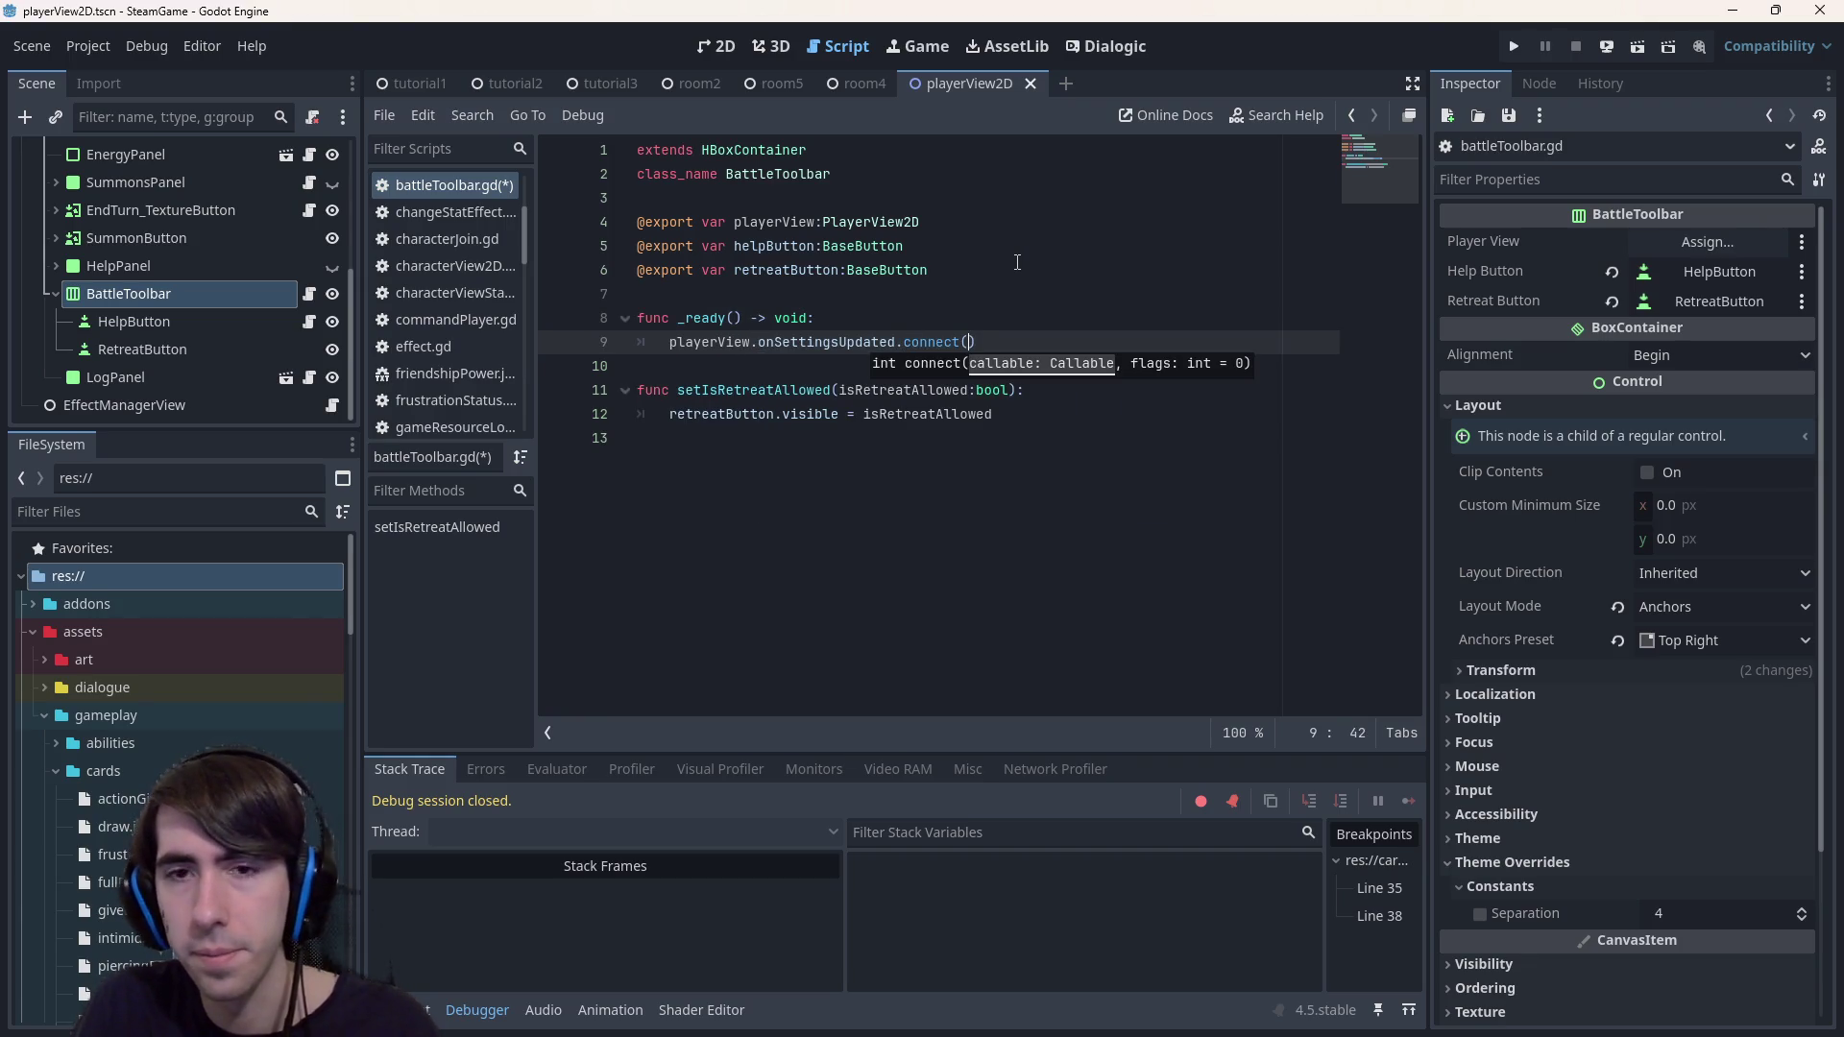
text(onSettingsUpdated)
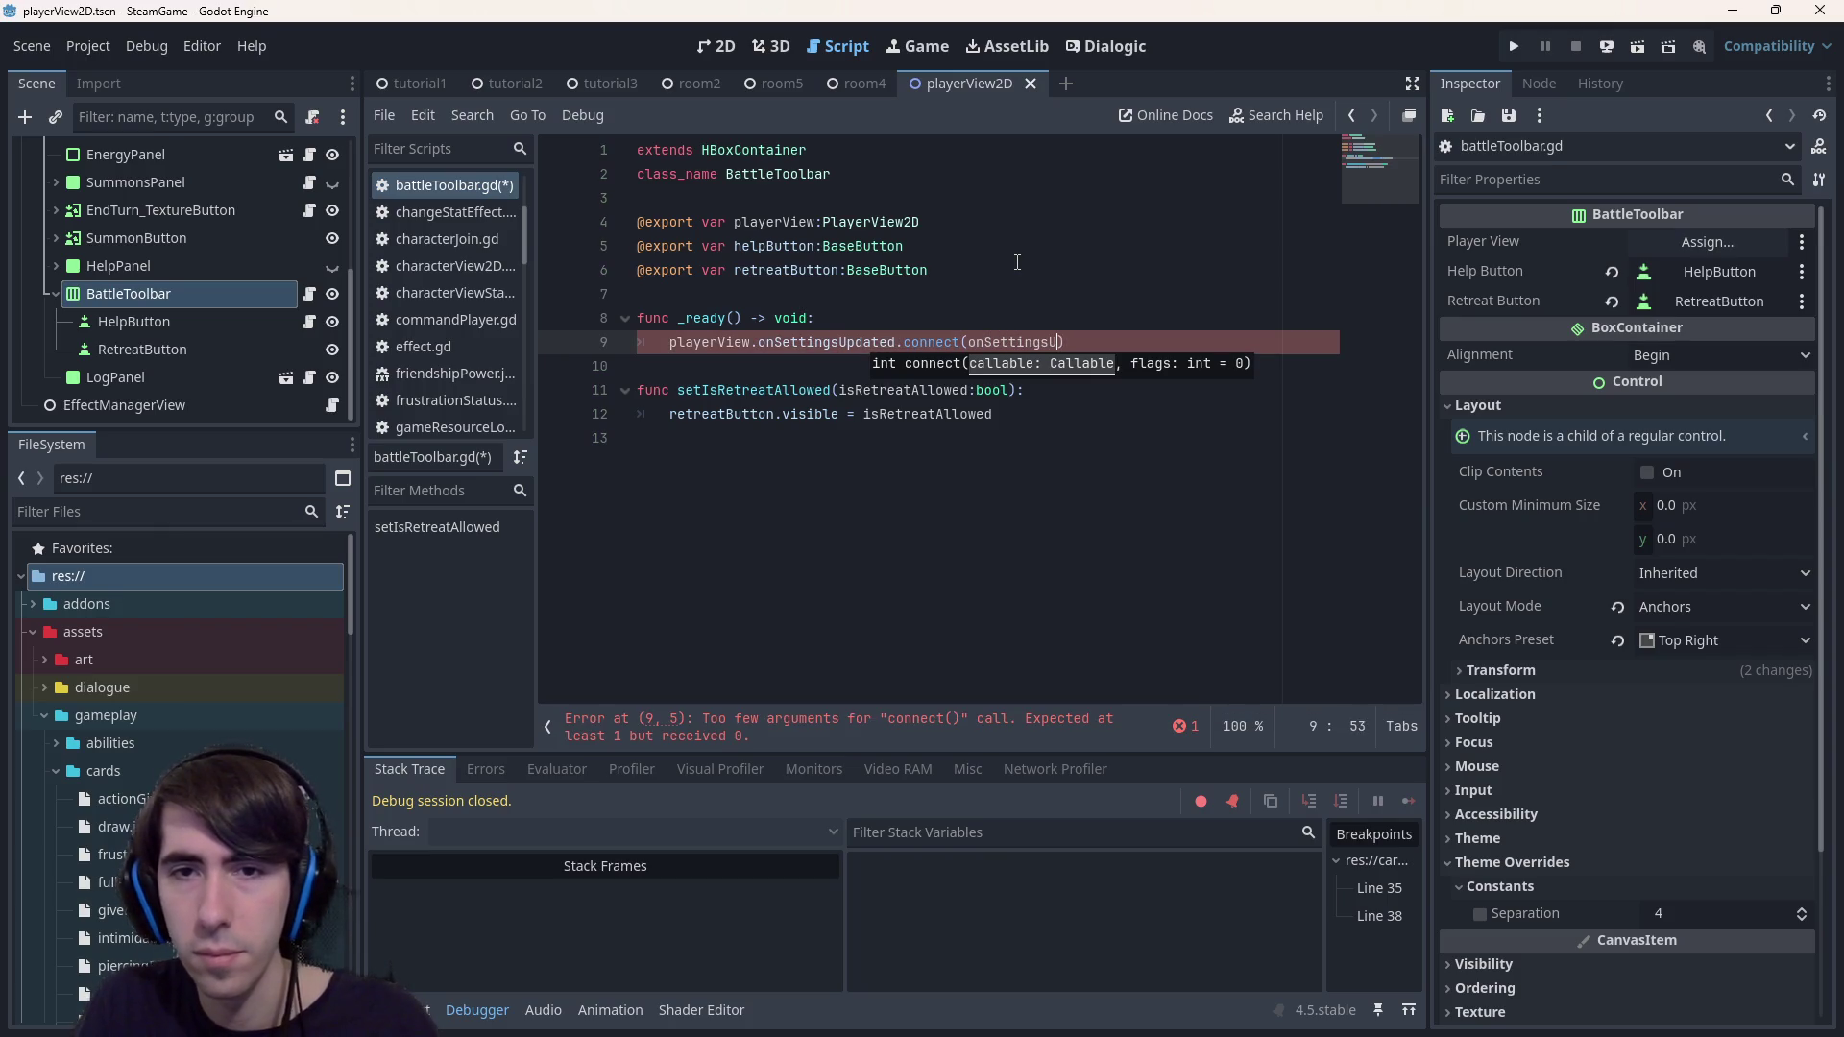
key(ctrl+s)
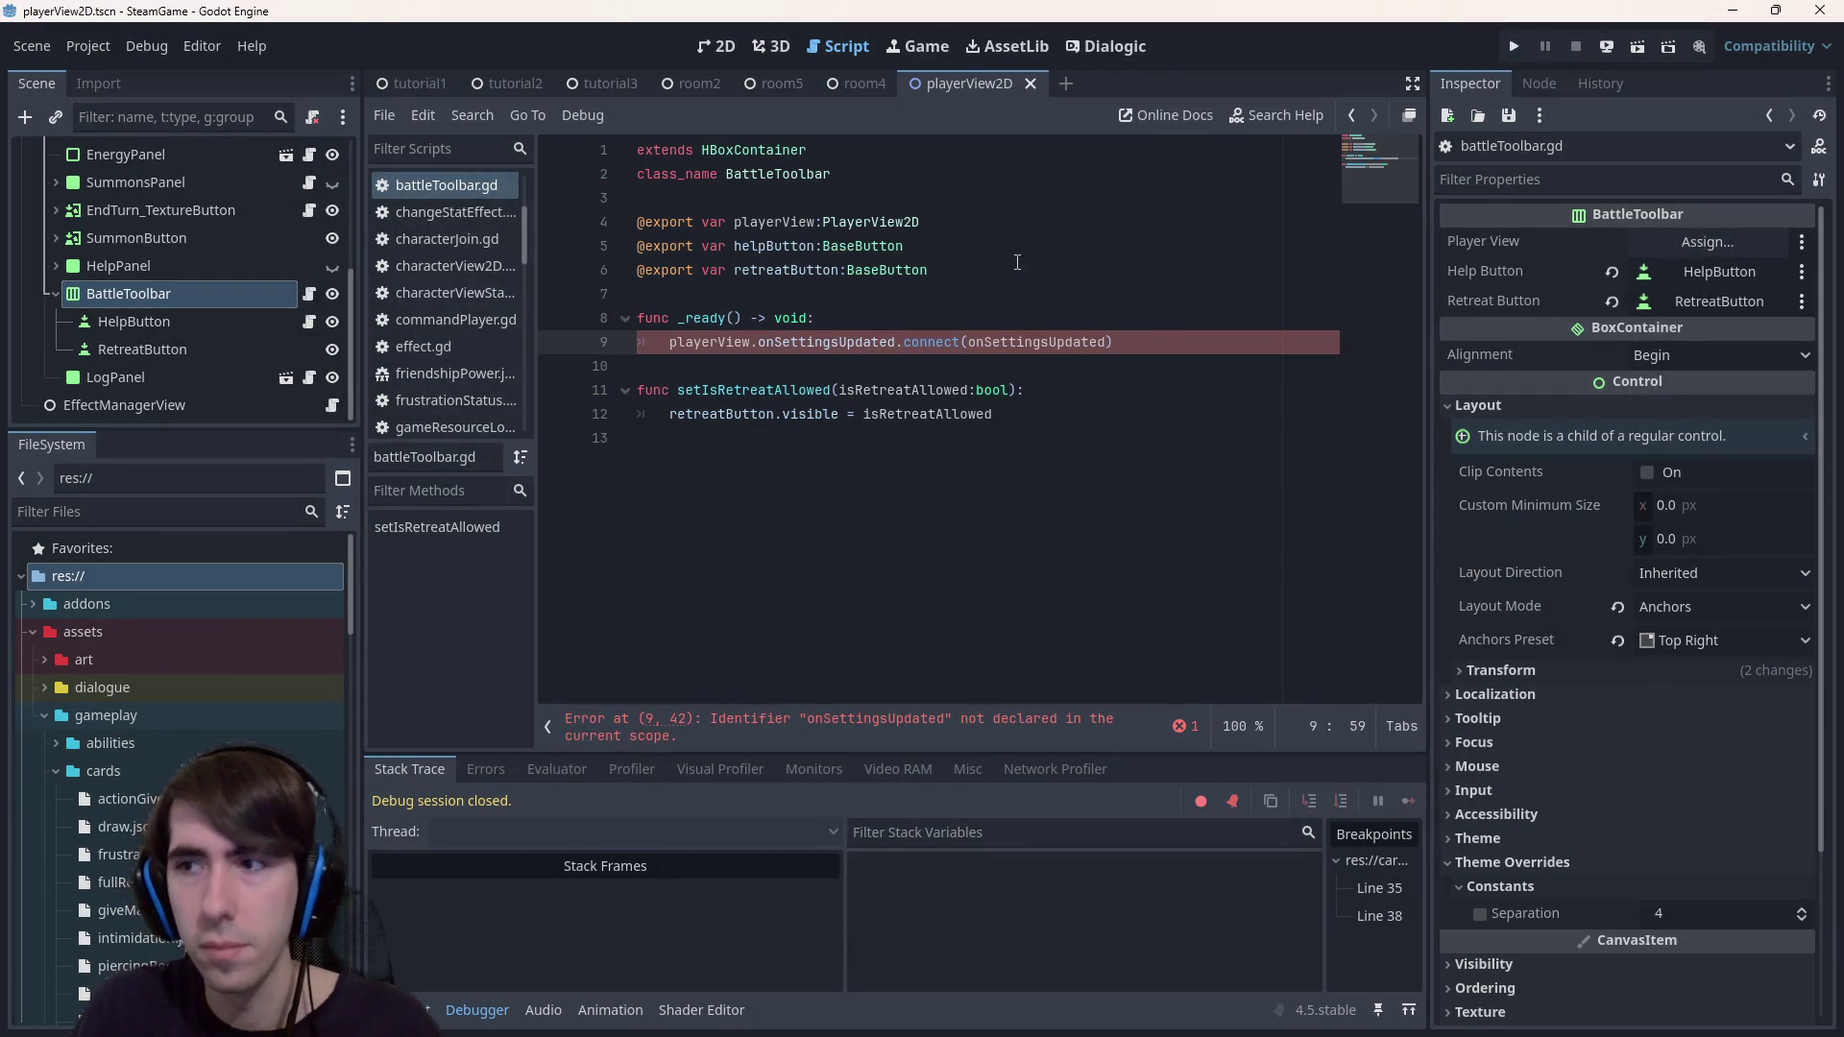
- Add an onSettingsUpdated() handler and move the old setIsRetreatAllowed body into it
key(ctrl+shift+Left)
key(Down)
key(Return)
key(Return)
key(Up)
text(func onSettingsUpdated():)
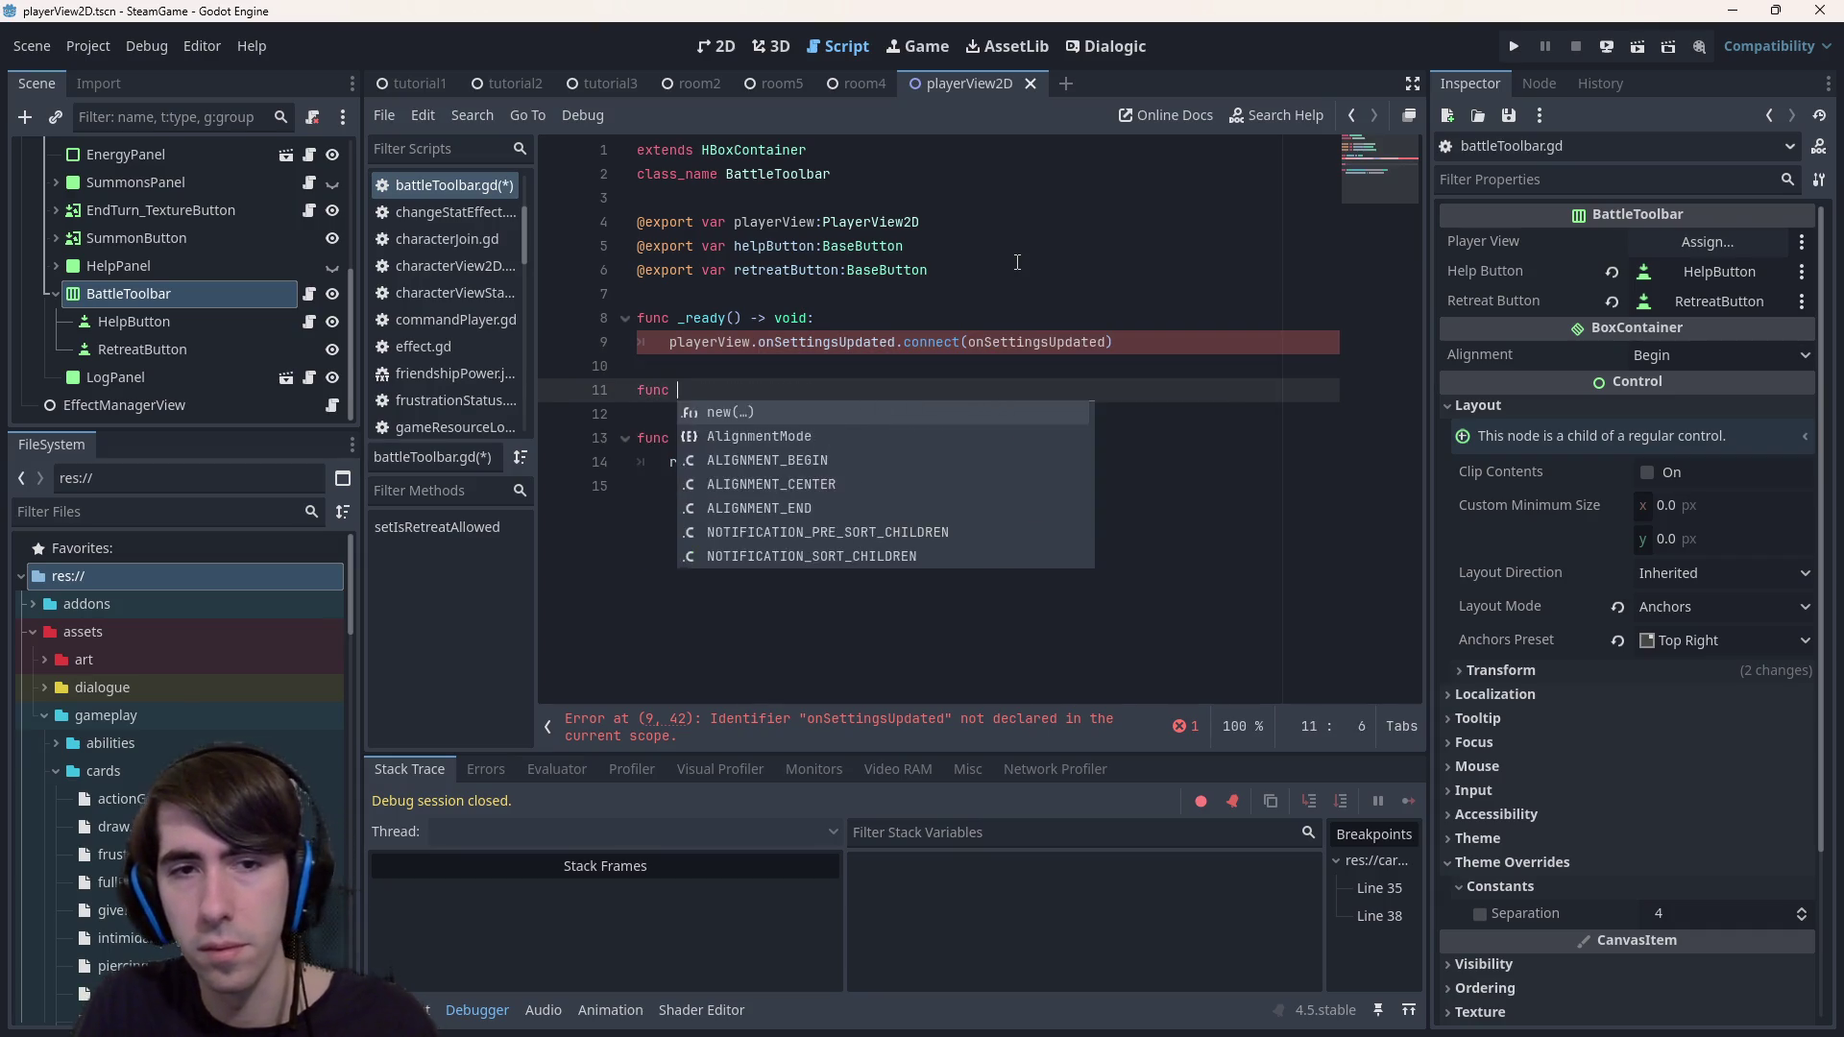
key(Return)
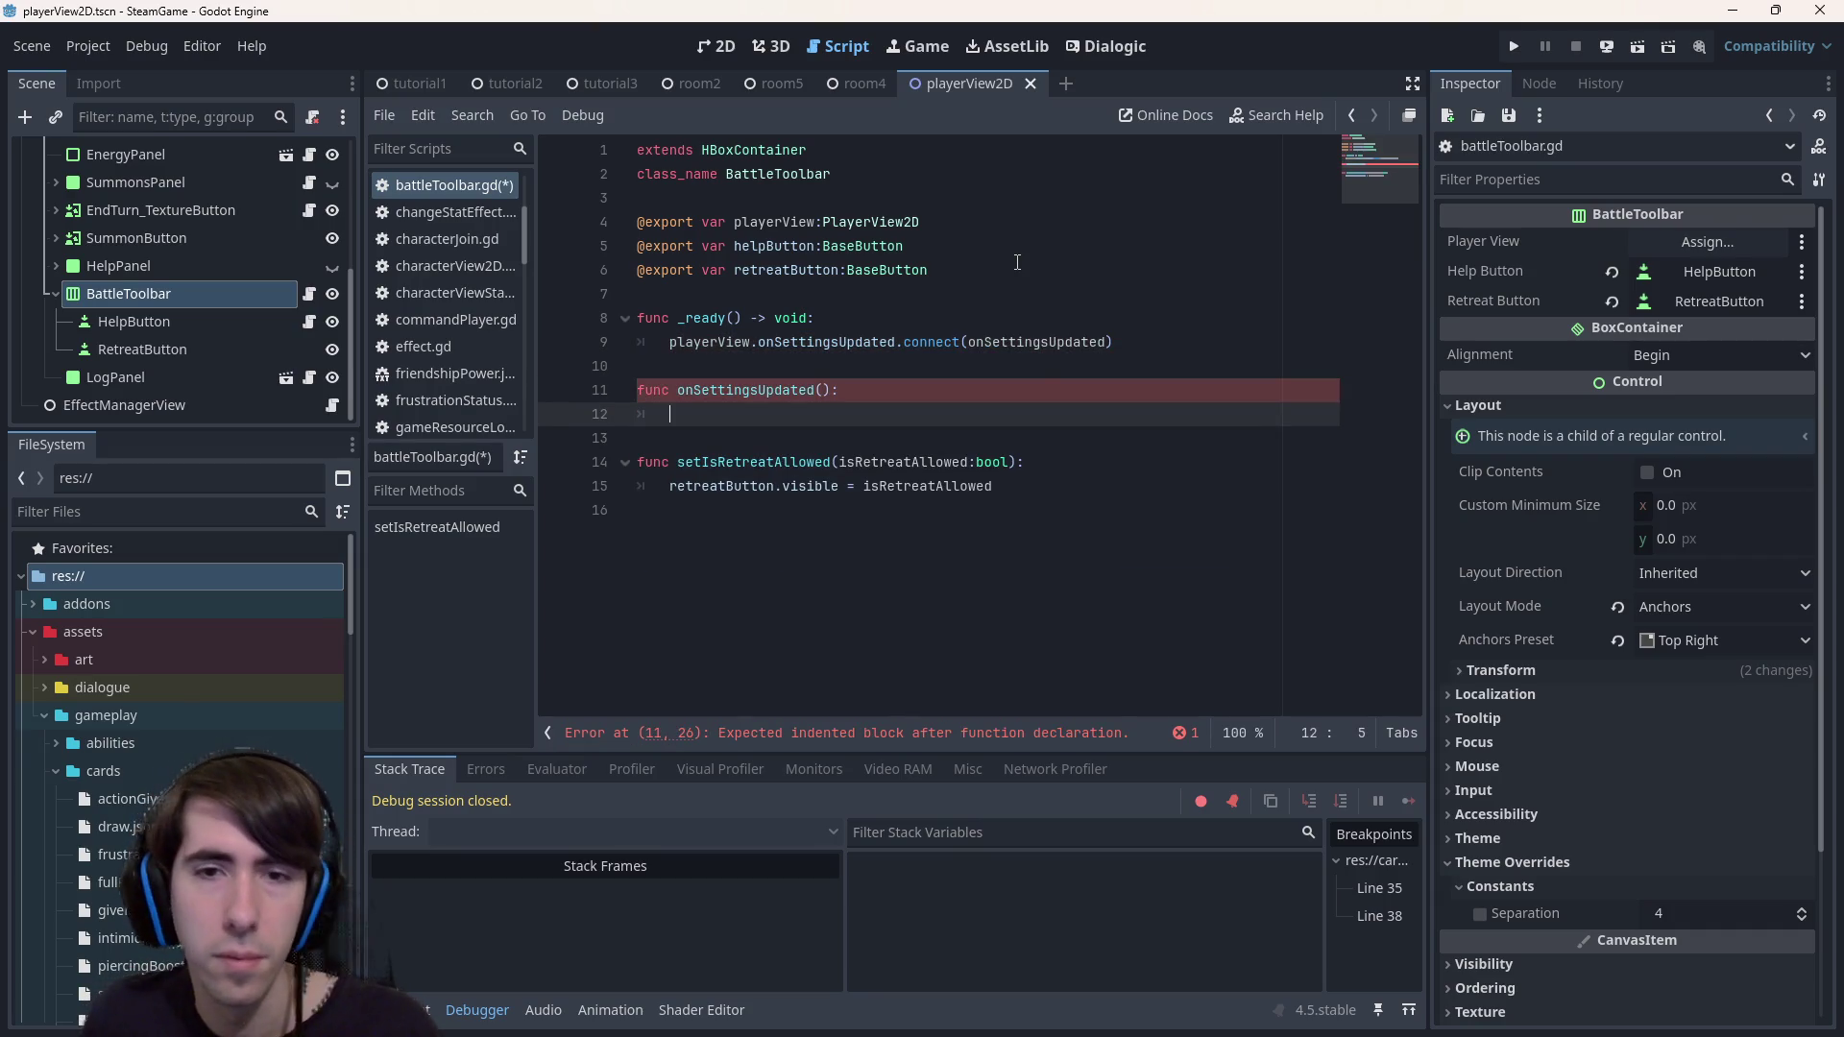
triple_click(1056, 470)
key(Delete)
key(BackSpace)
key(BackSpace)
- Make the handler set retreatButton.visible from playerView.isRetreatAllowed, then save the script
click(914, 414)
double_click(764, 222)
key(ctrl+c)
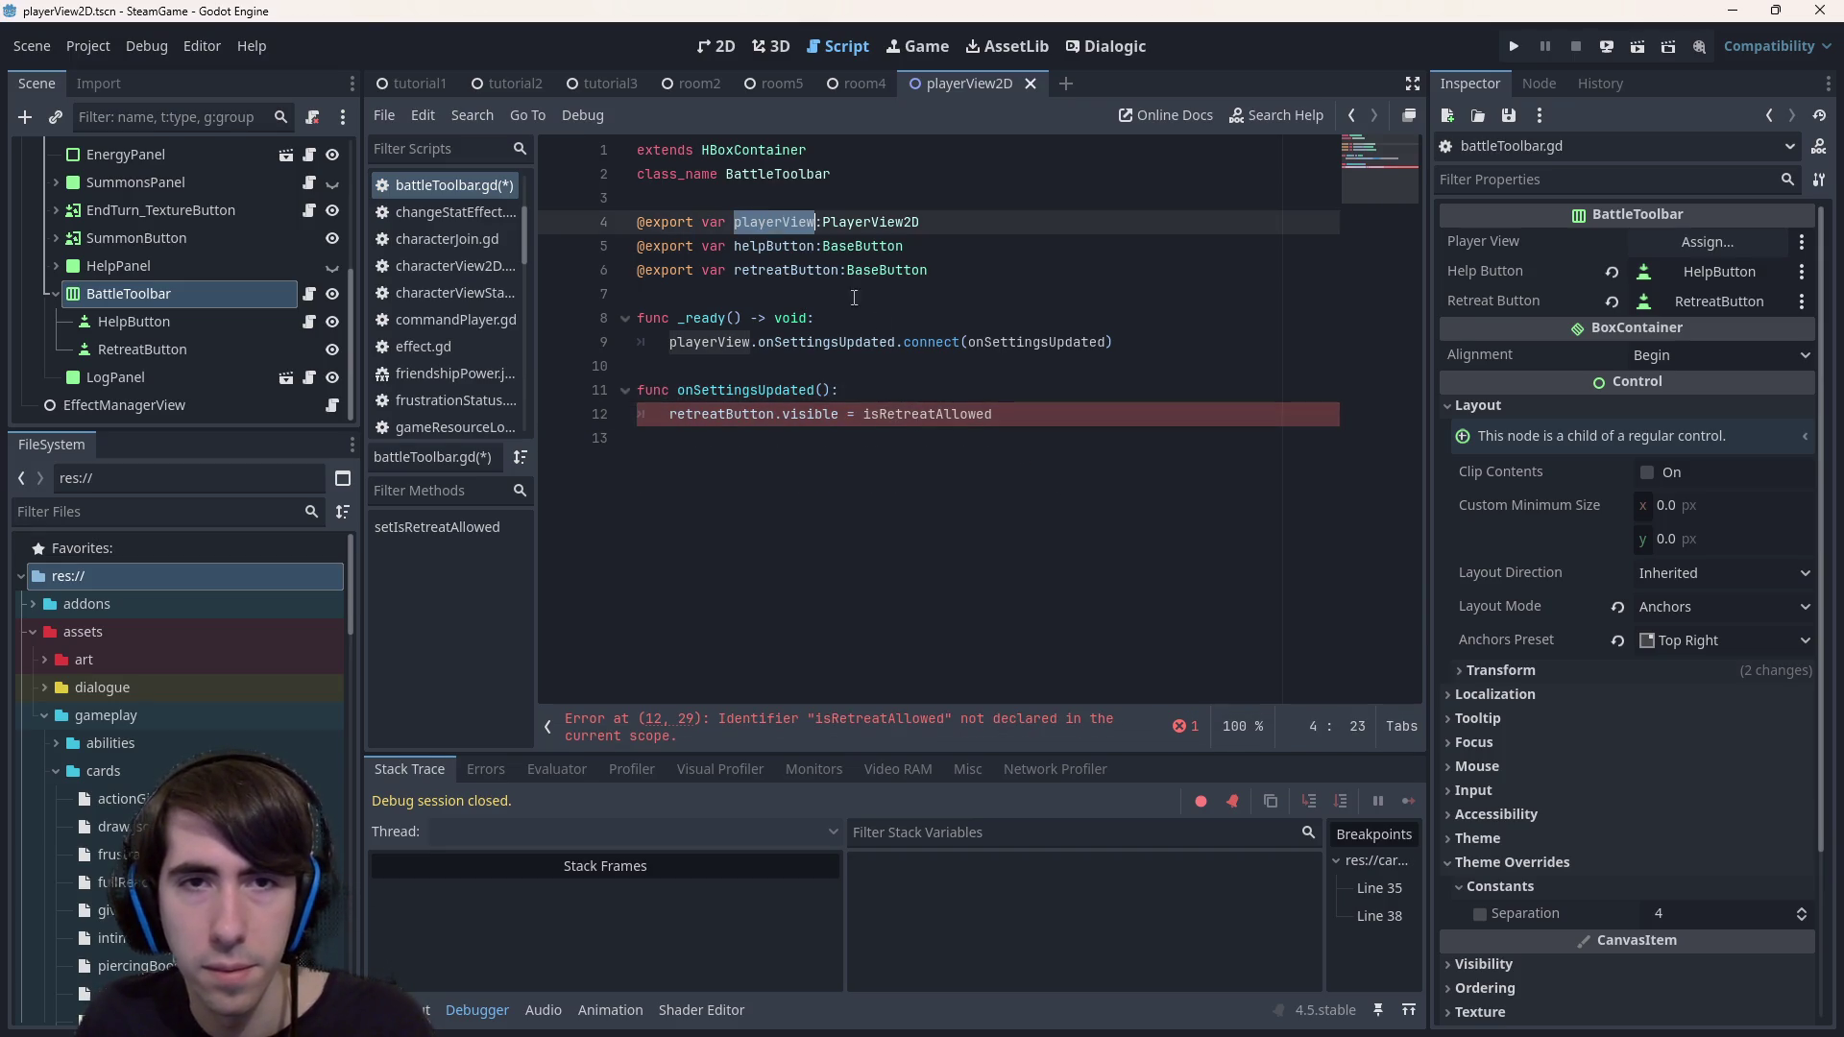
double_click(931, 418)
key(ctrl+v)
text(.is)
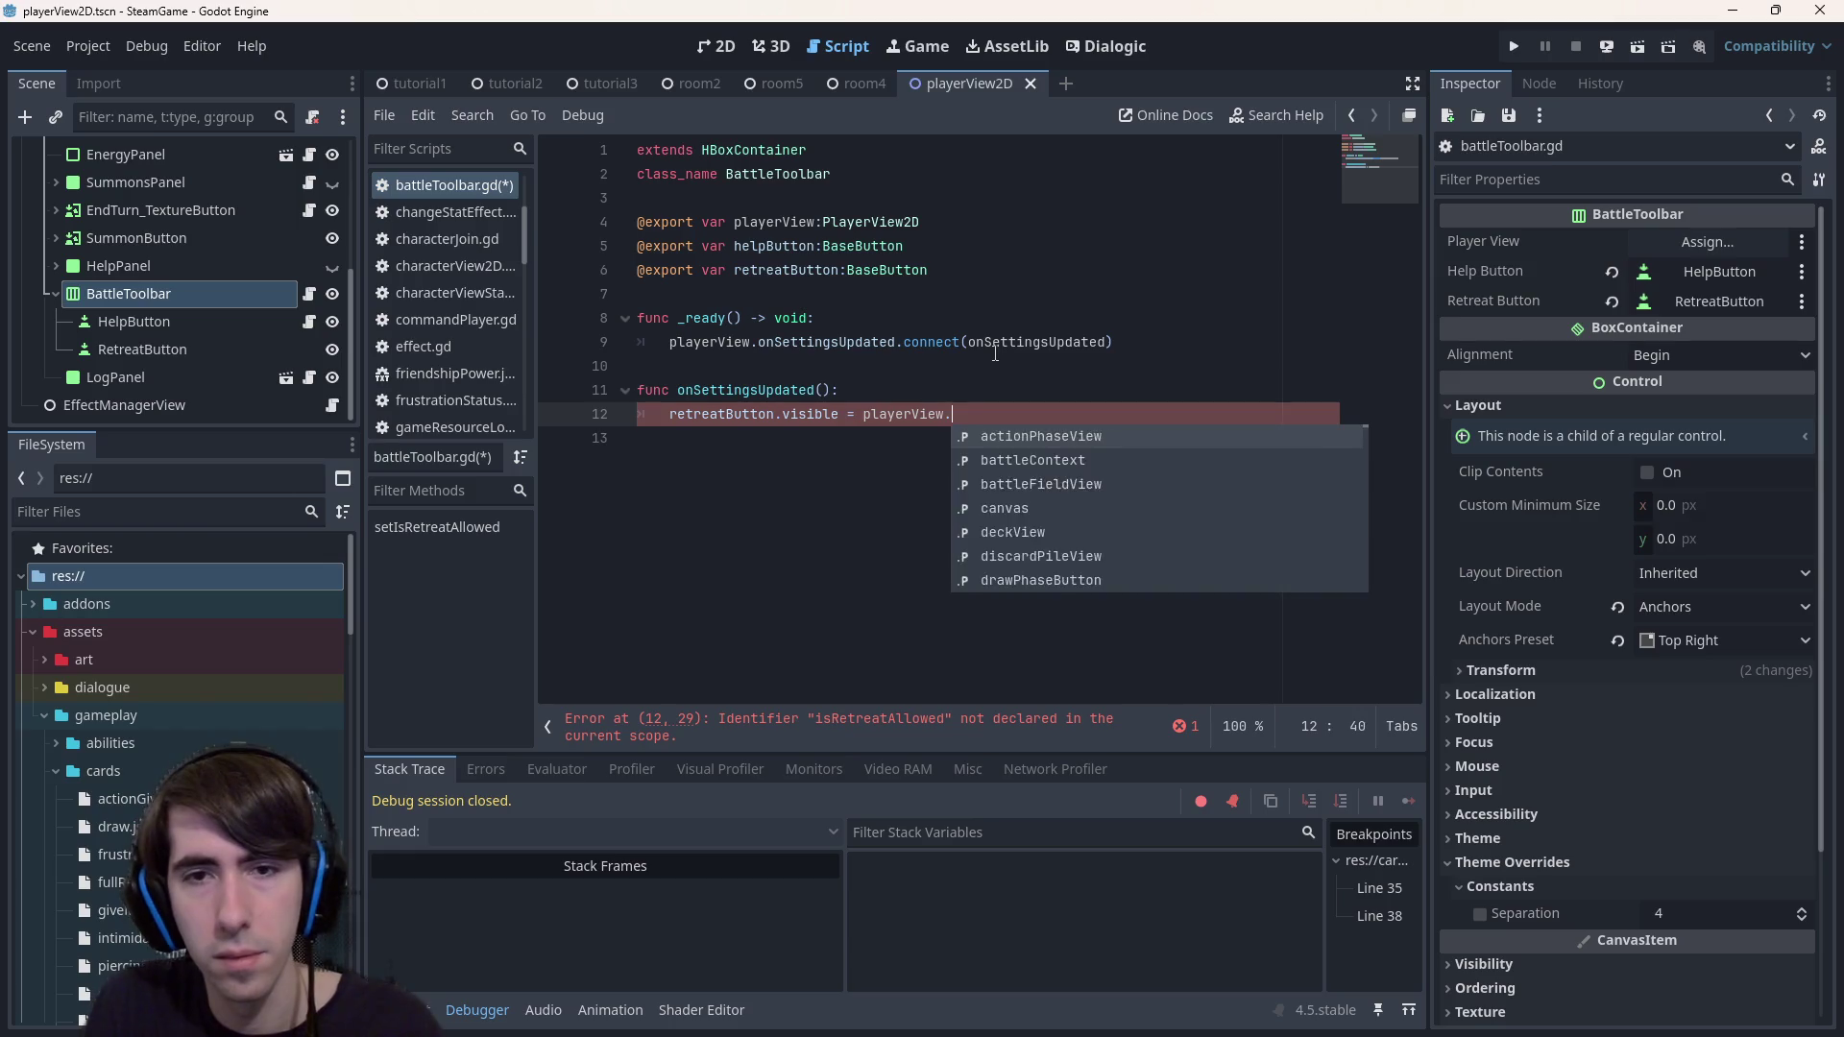
key(Return)
key(ctrl+s)
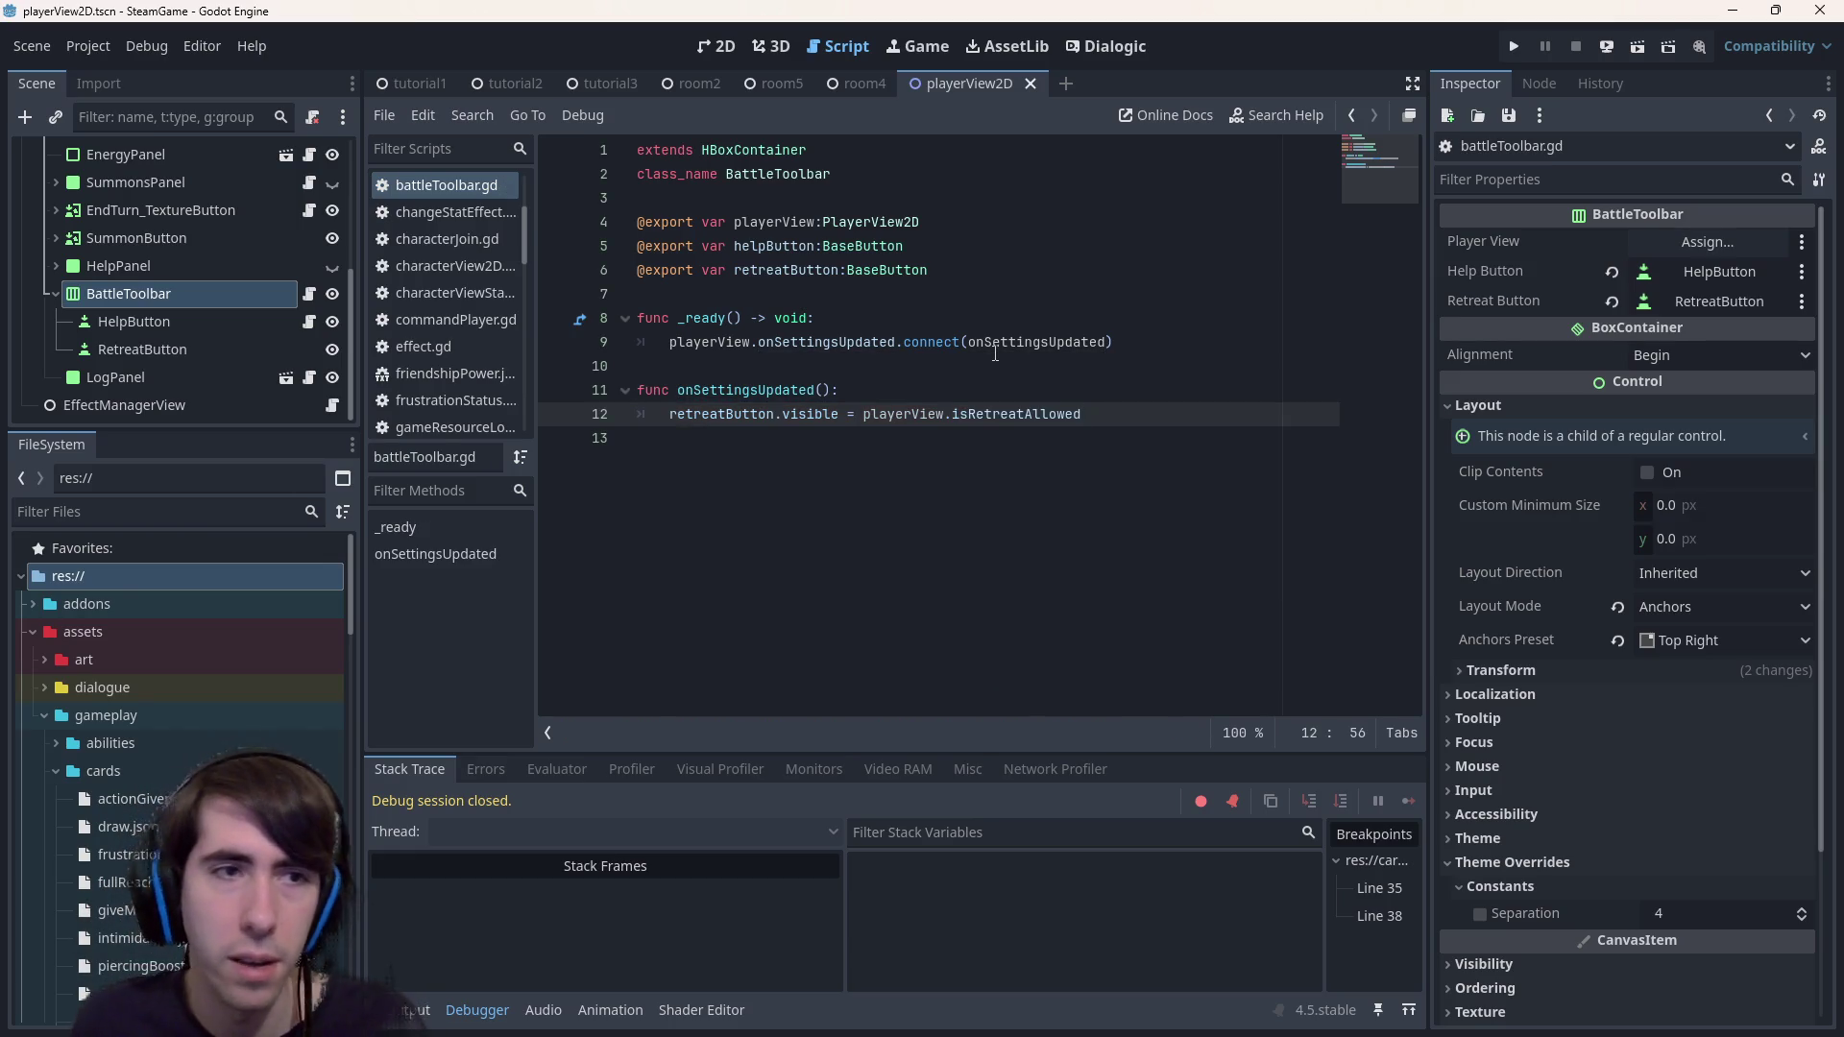
- Inspect the root View node's Options properties in the current scene
scroll(261, 234, up, 5)
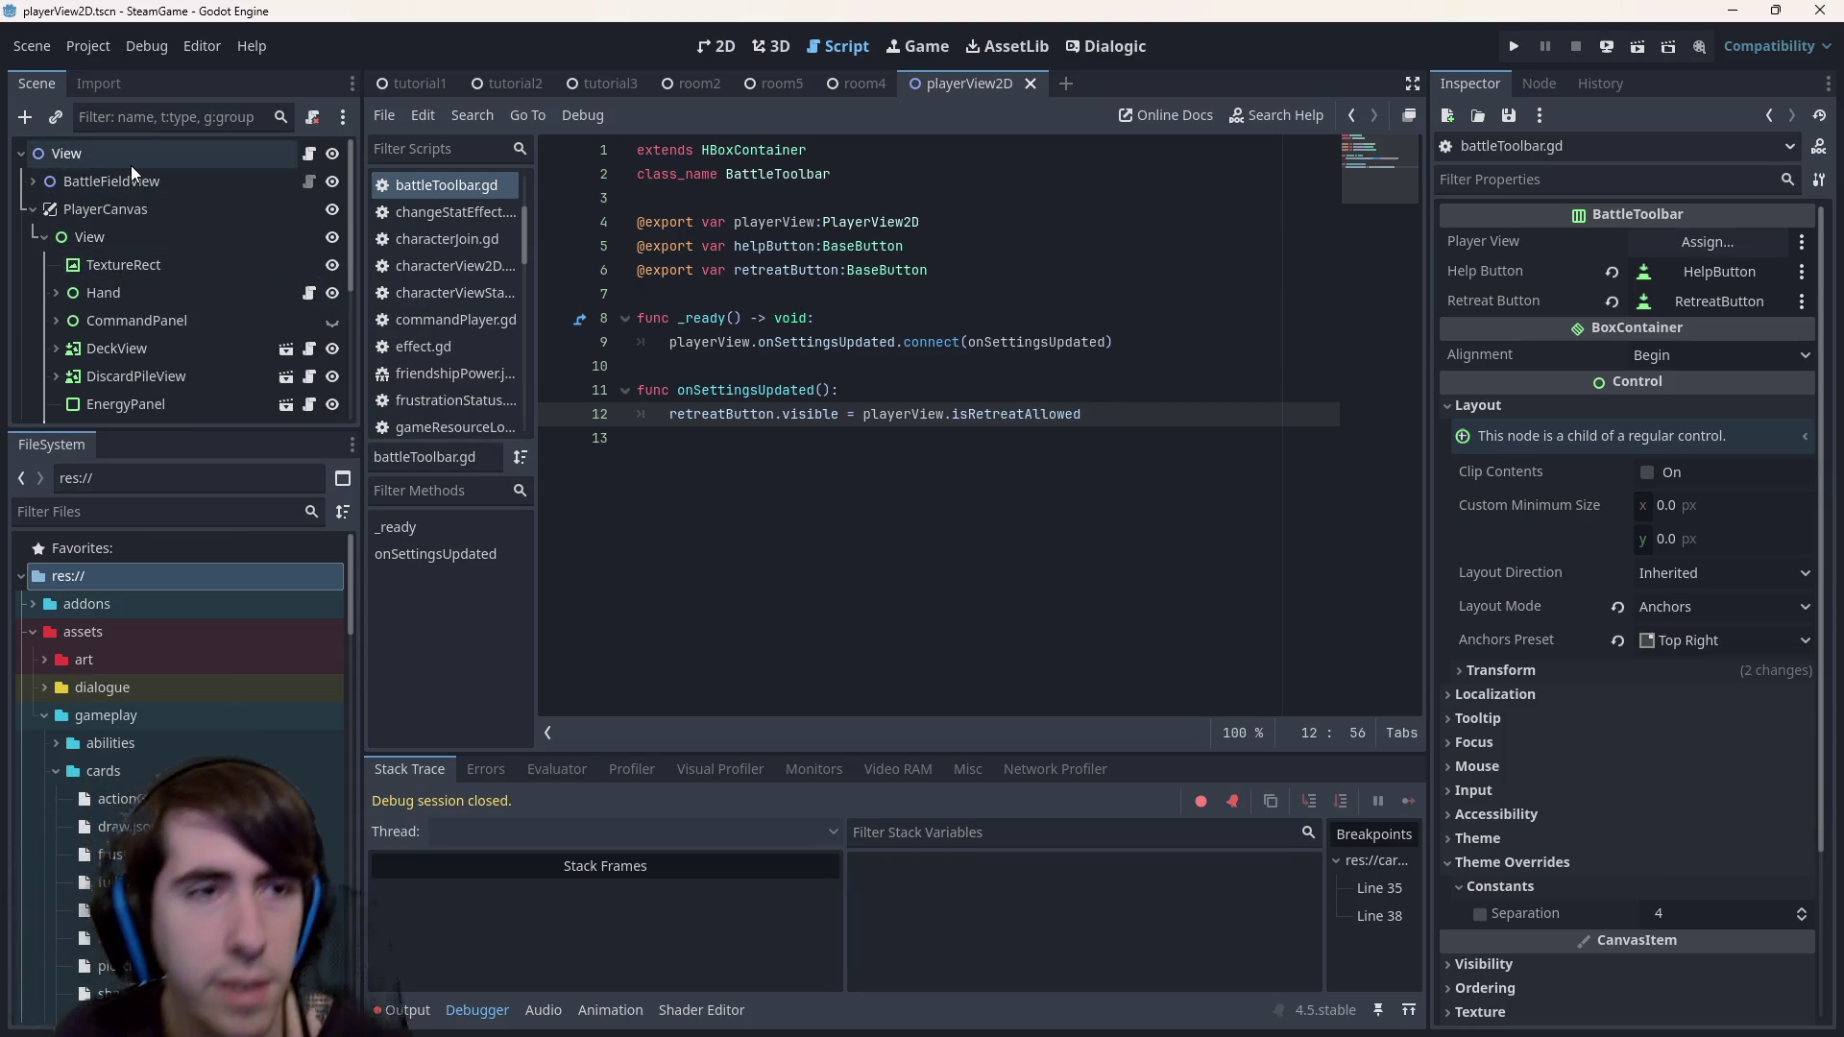
click(130, 162)
click(1481, 296)
click(1582, 347)
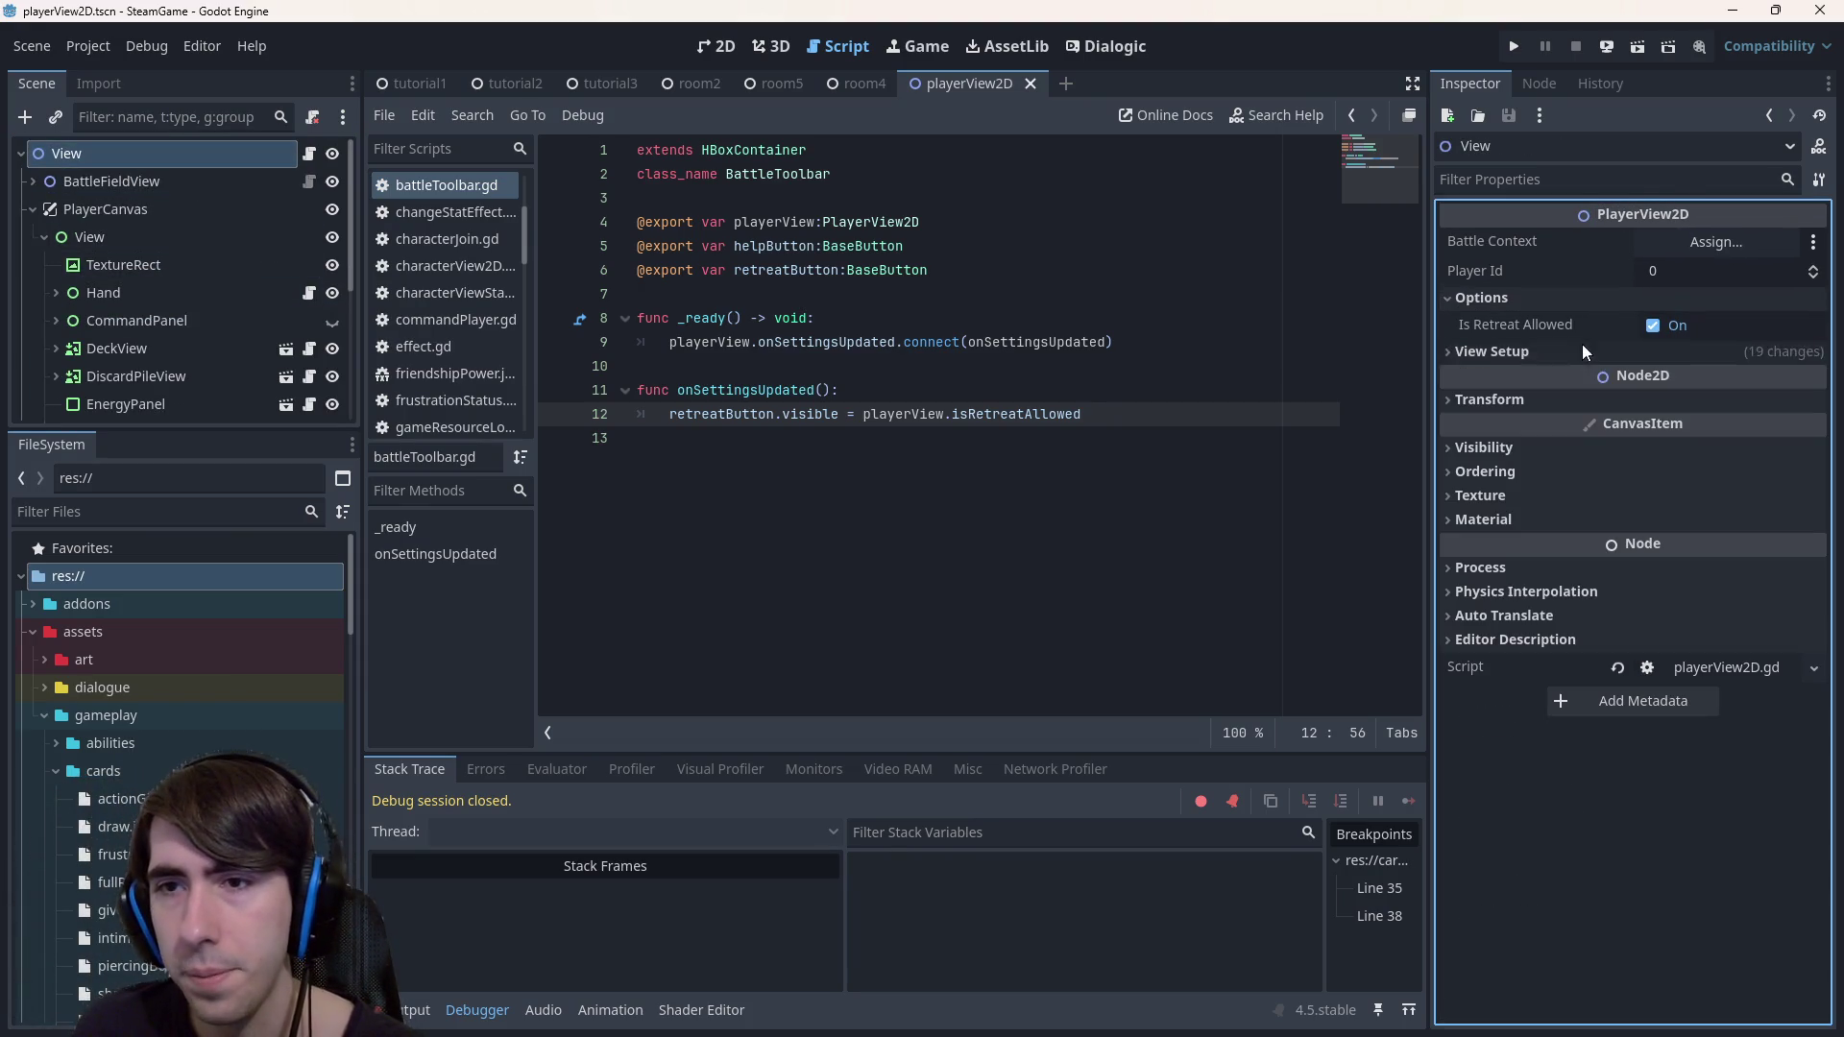
scroll(257, 366, down, 5)
click(135, 399)
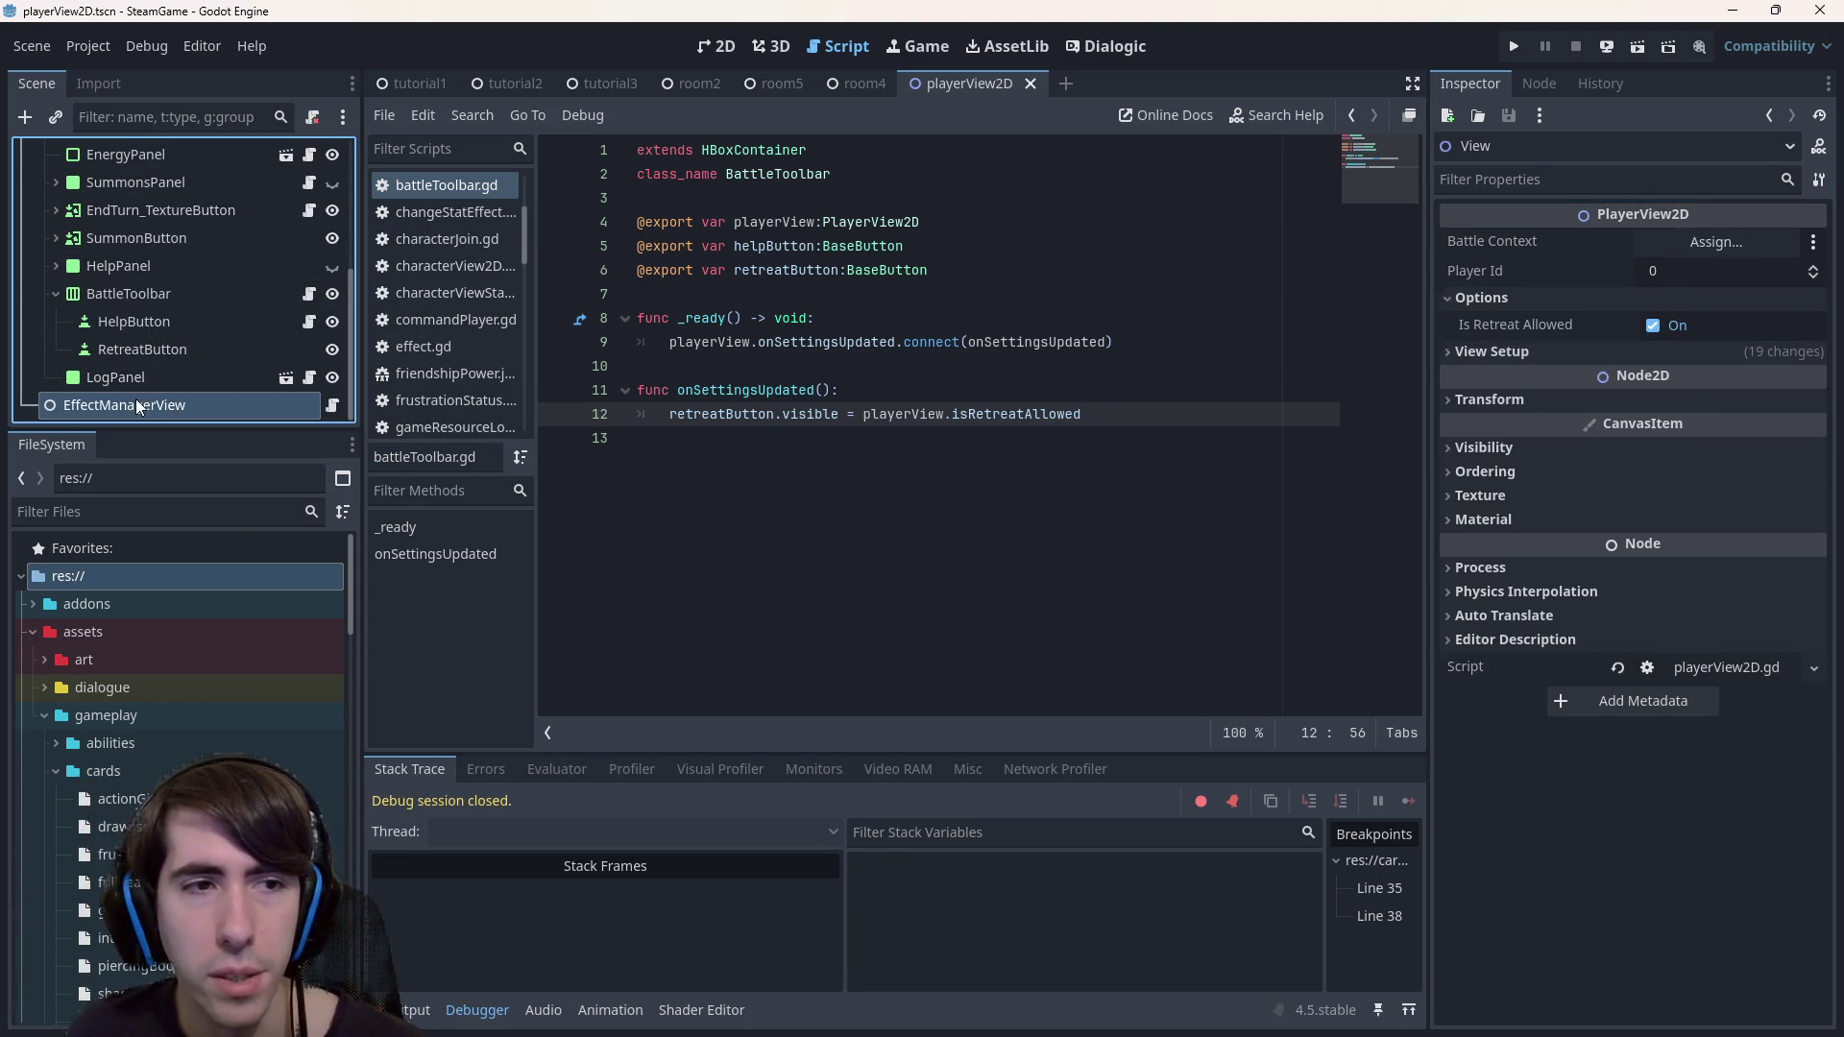
click(748, 470)
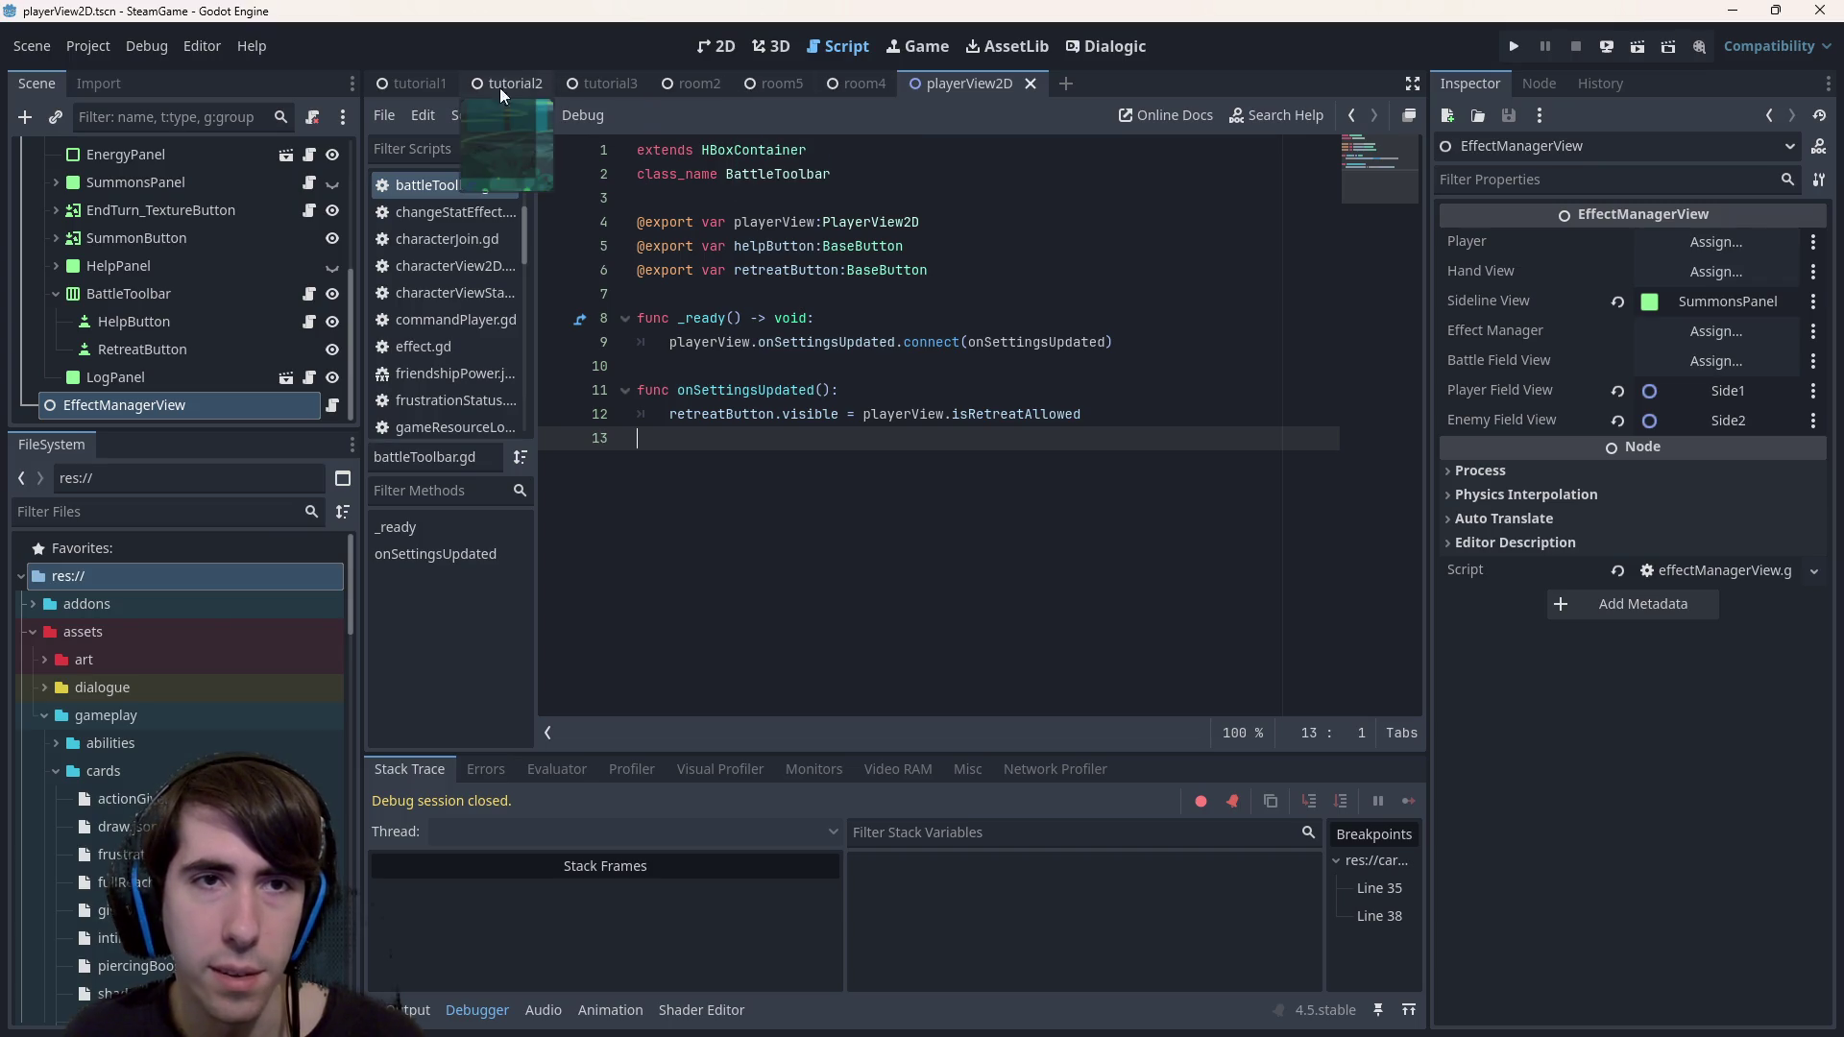
- Uncheck Is Retreat Allowed on the View node in tutorial1 and save the scene
click(395, 86)
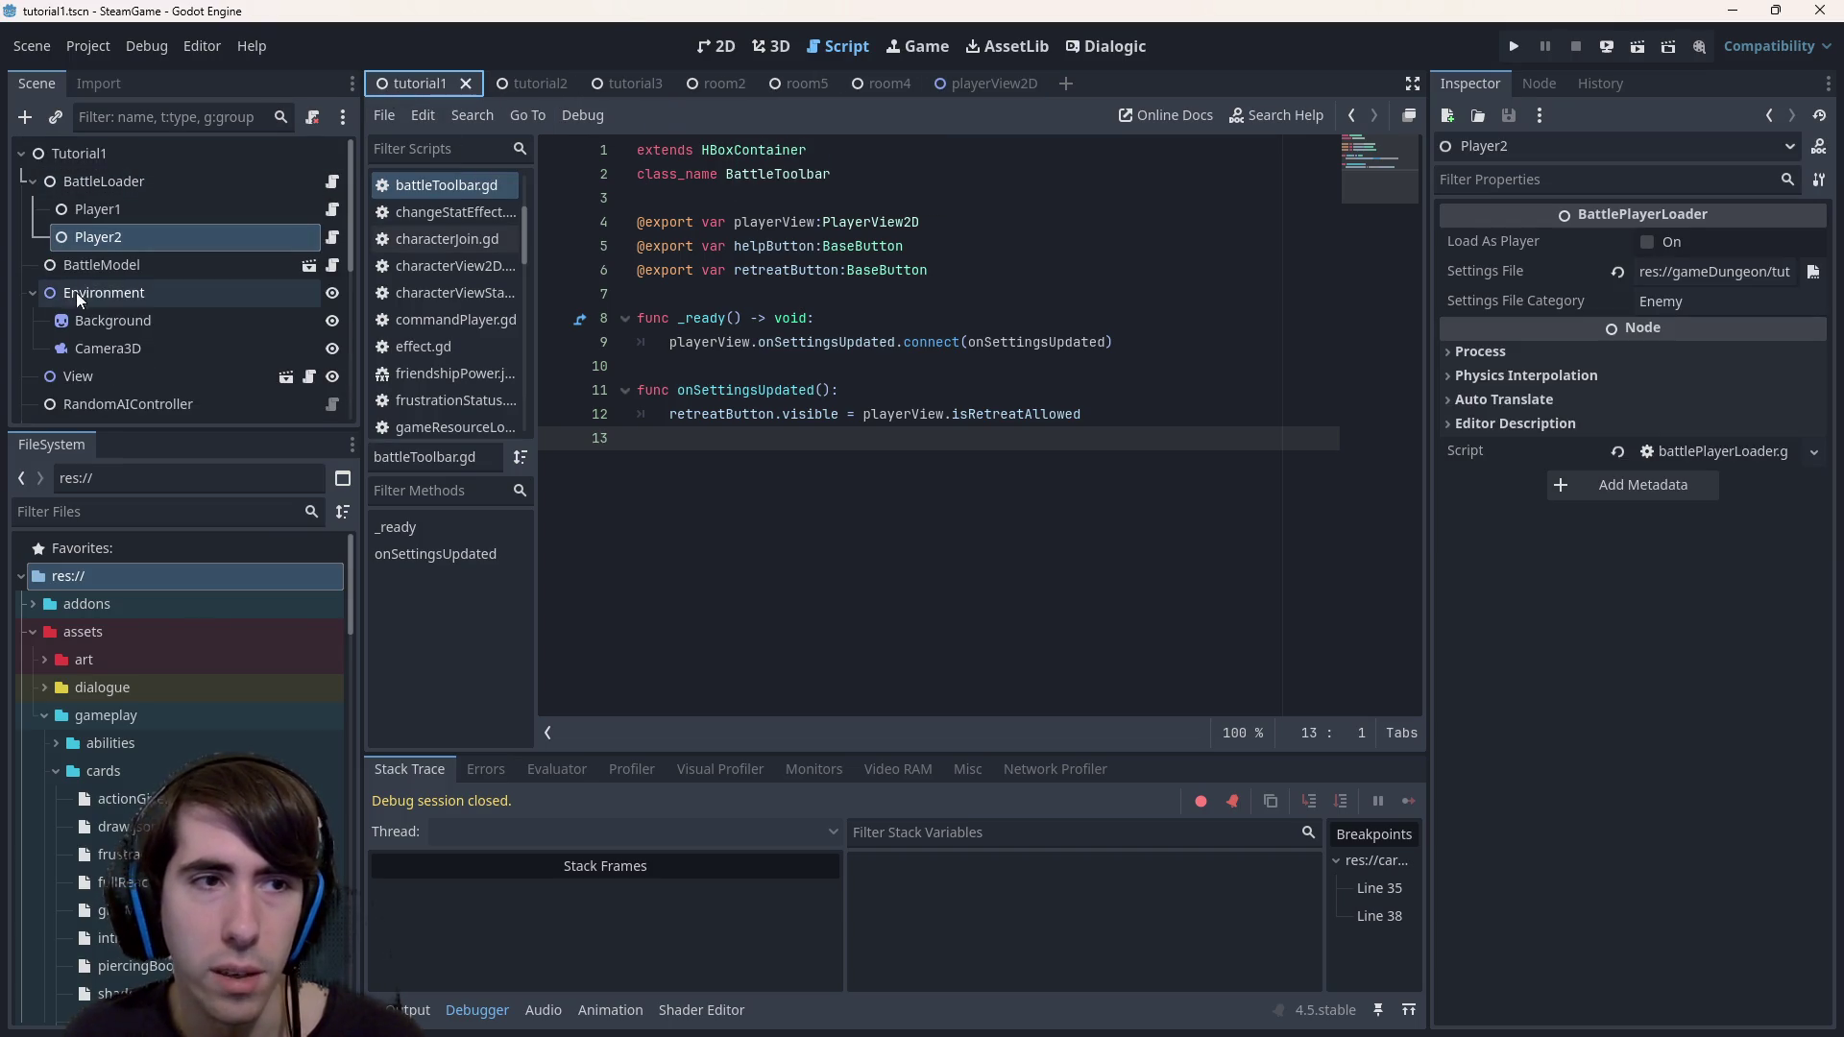
click(118, 292)
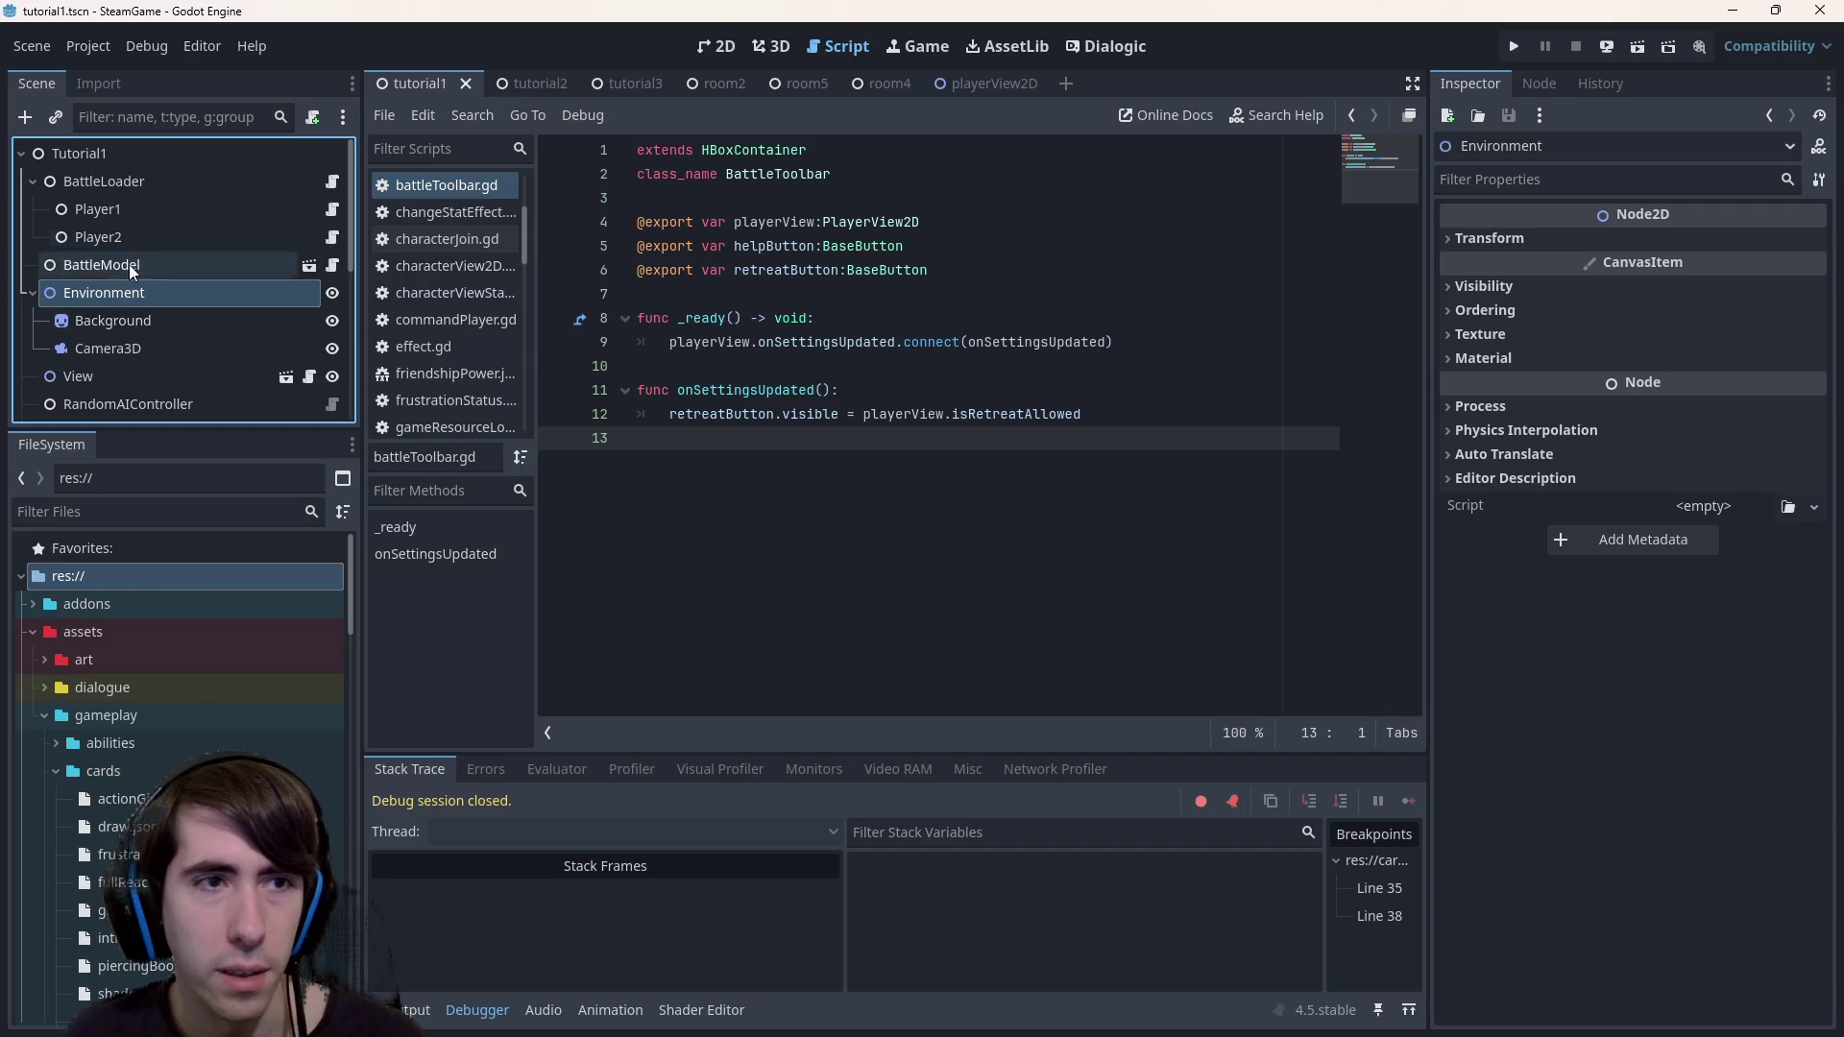
click(115, 376)
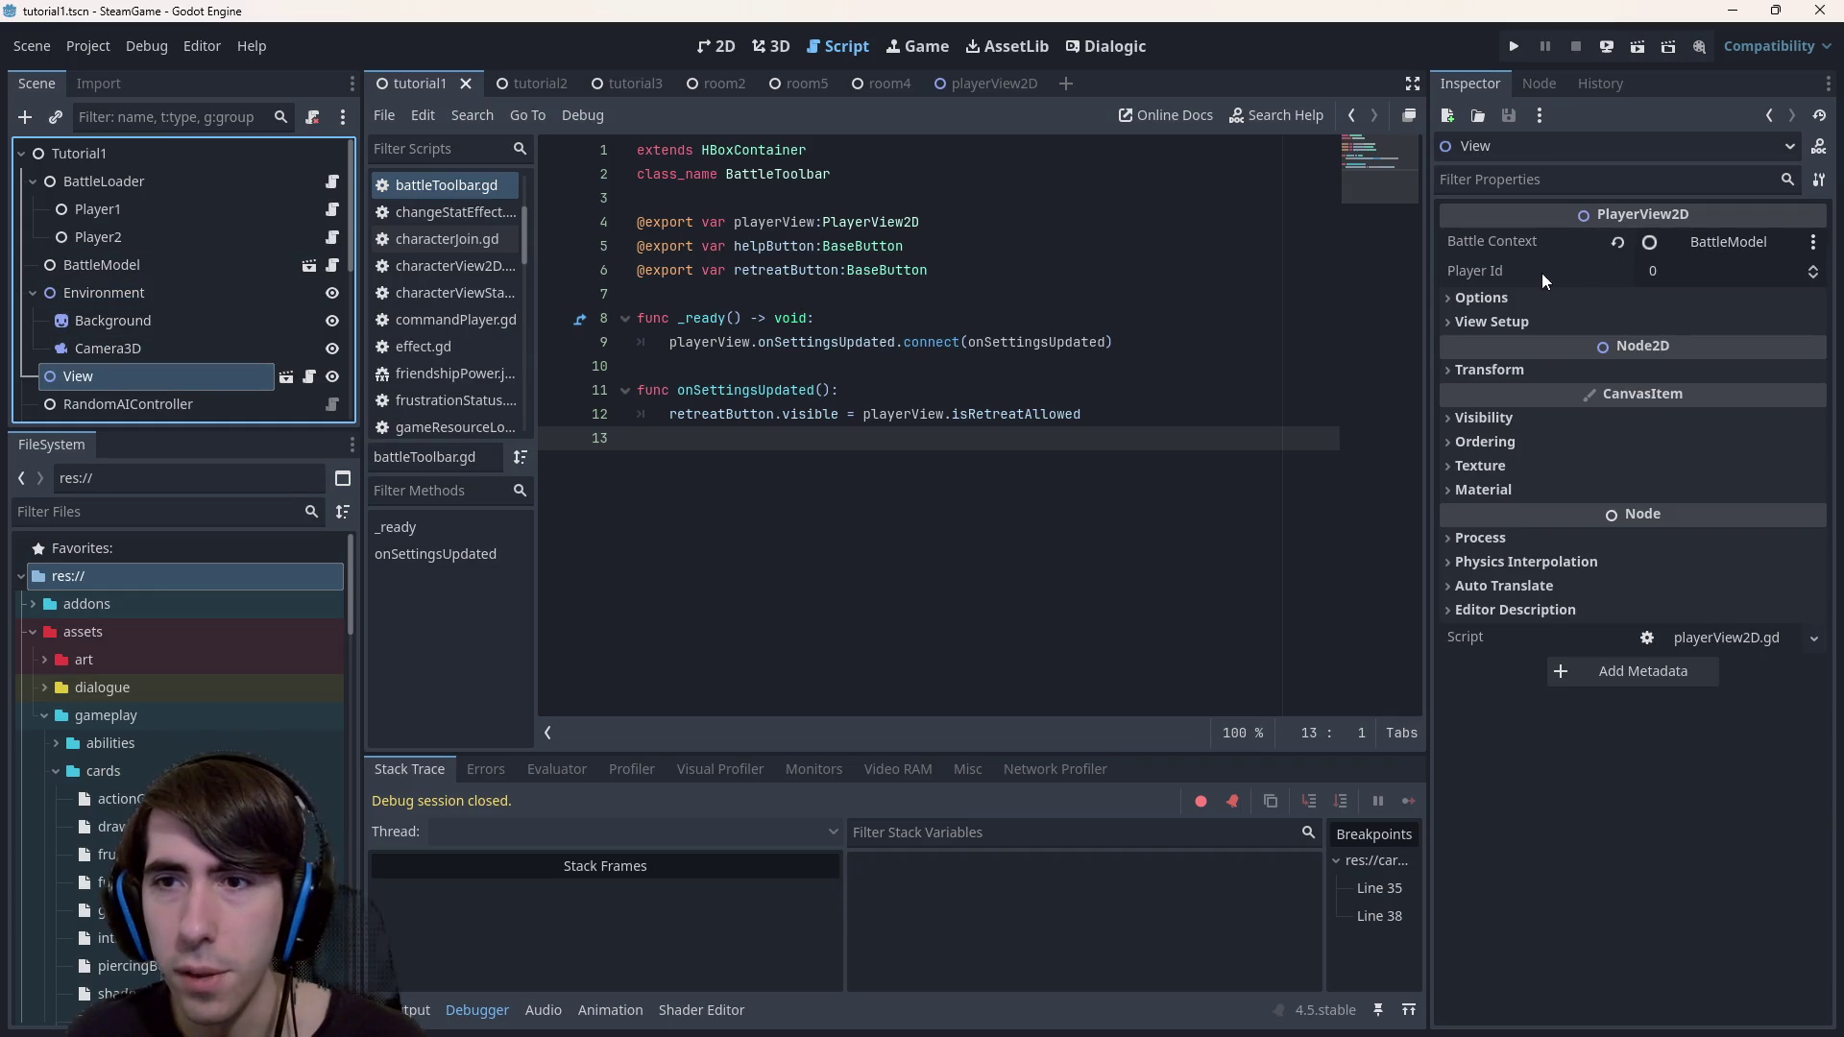
click(1546, 313)
click(1538, 305)
click(1548, 344)
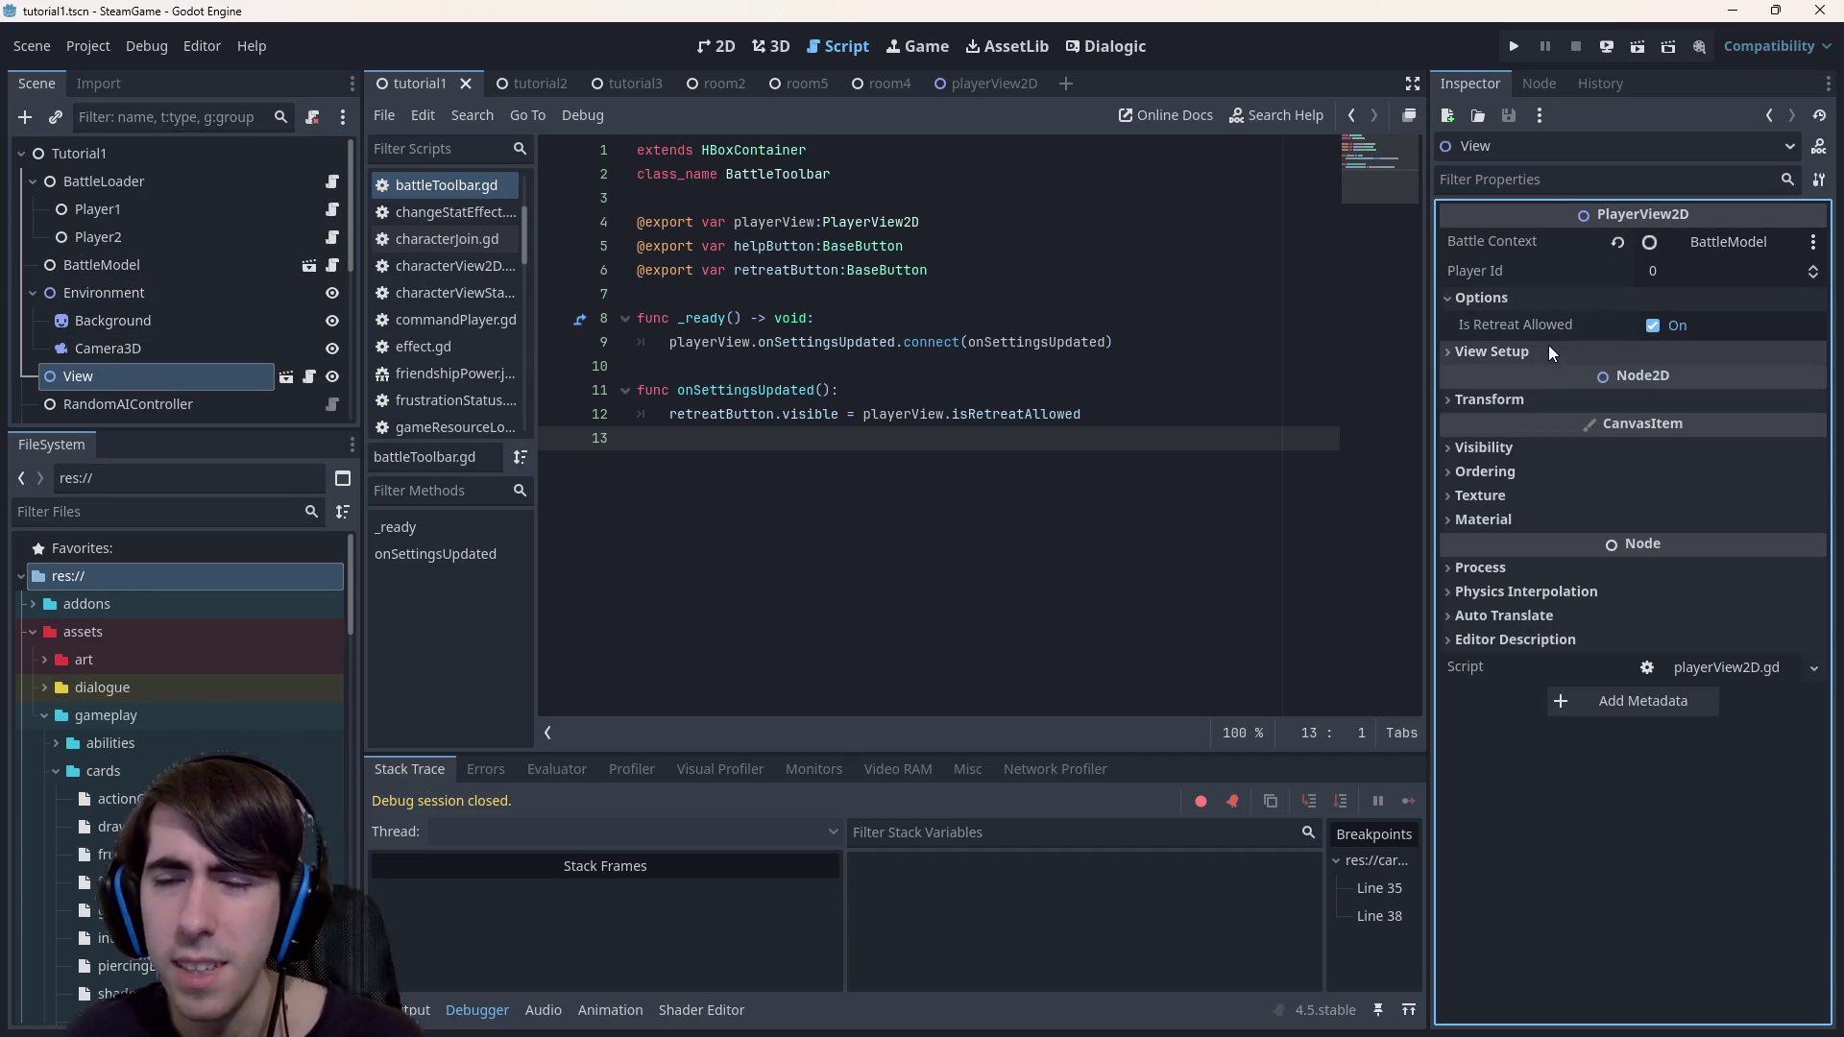
click(1668, 326)
key(ctrl+s)
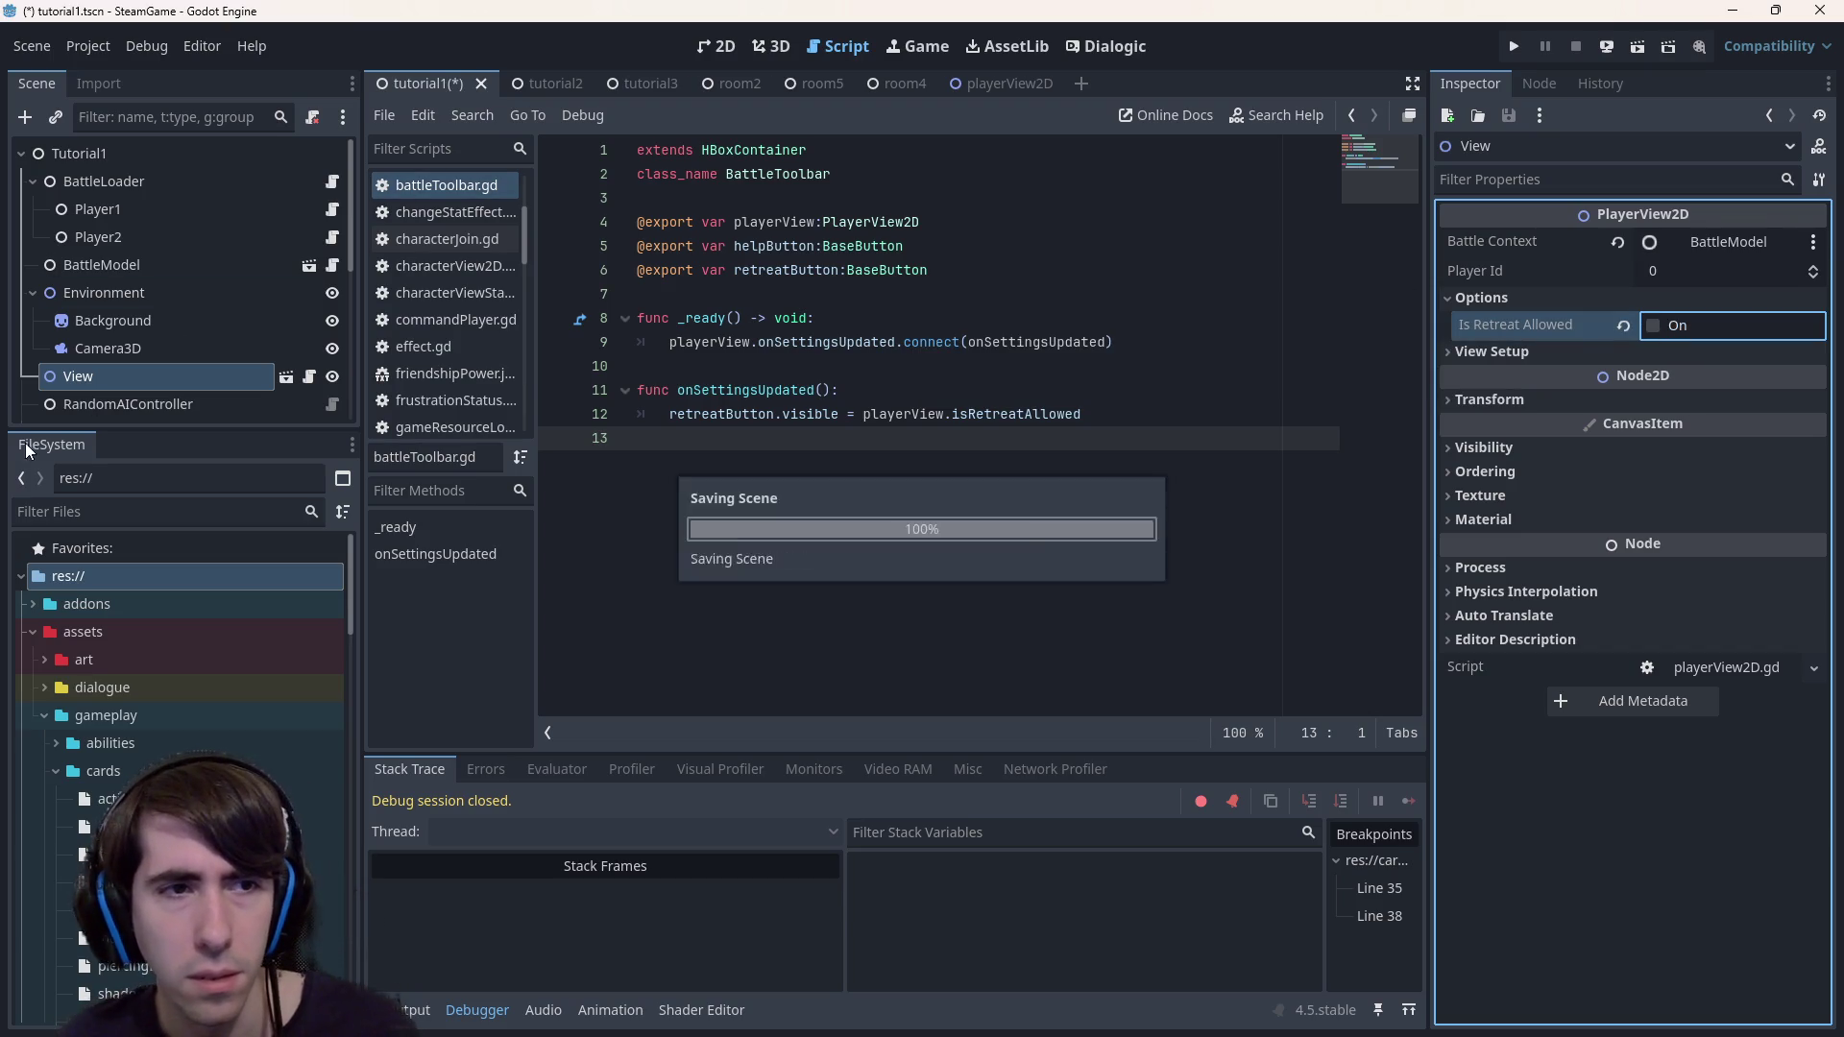
scroll(159, 338, down, 3)
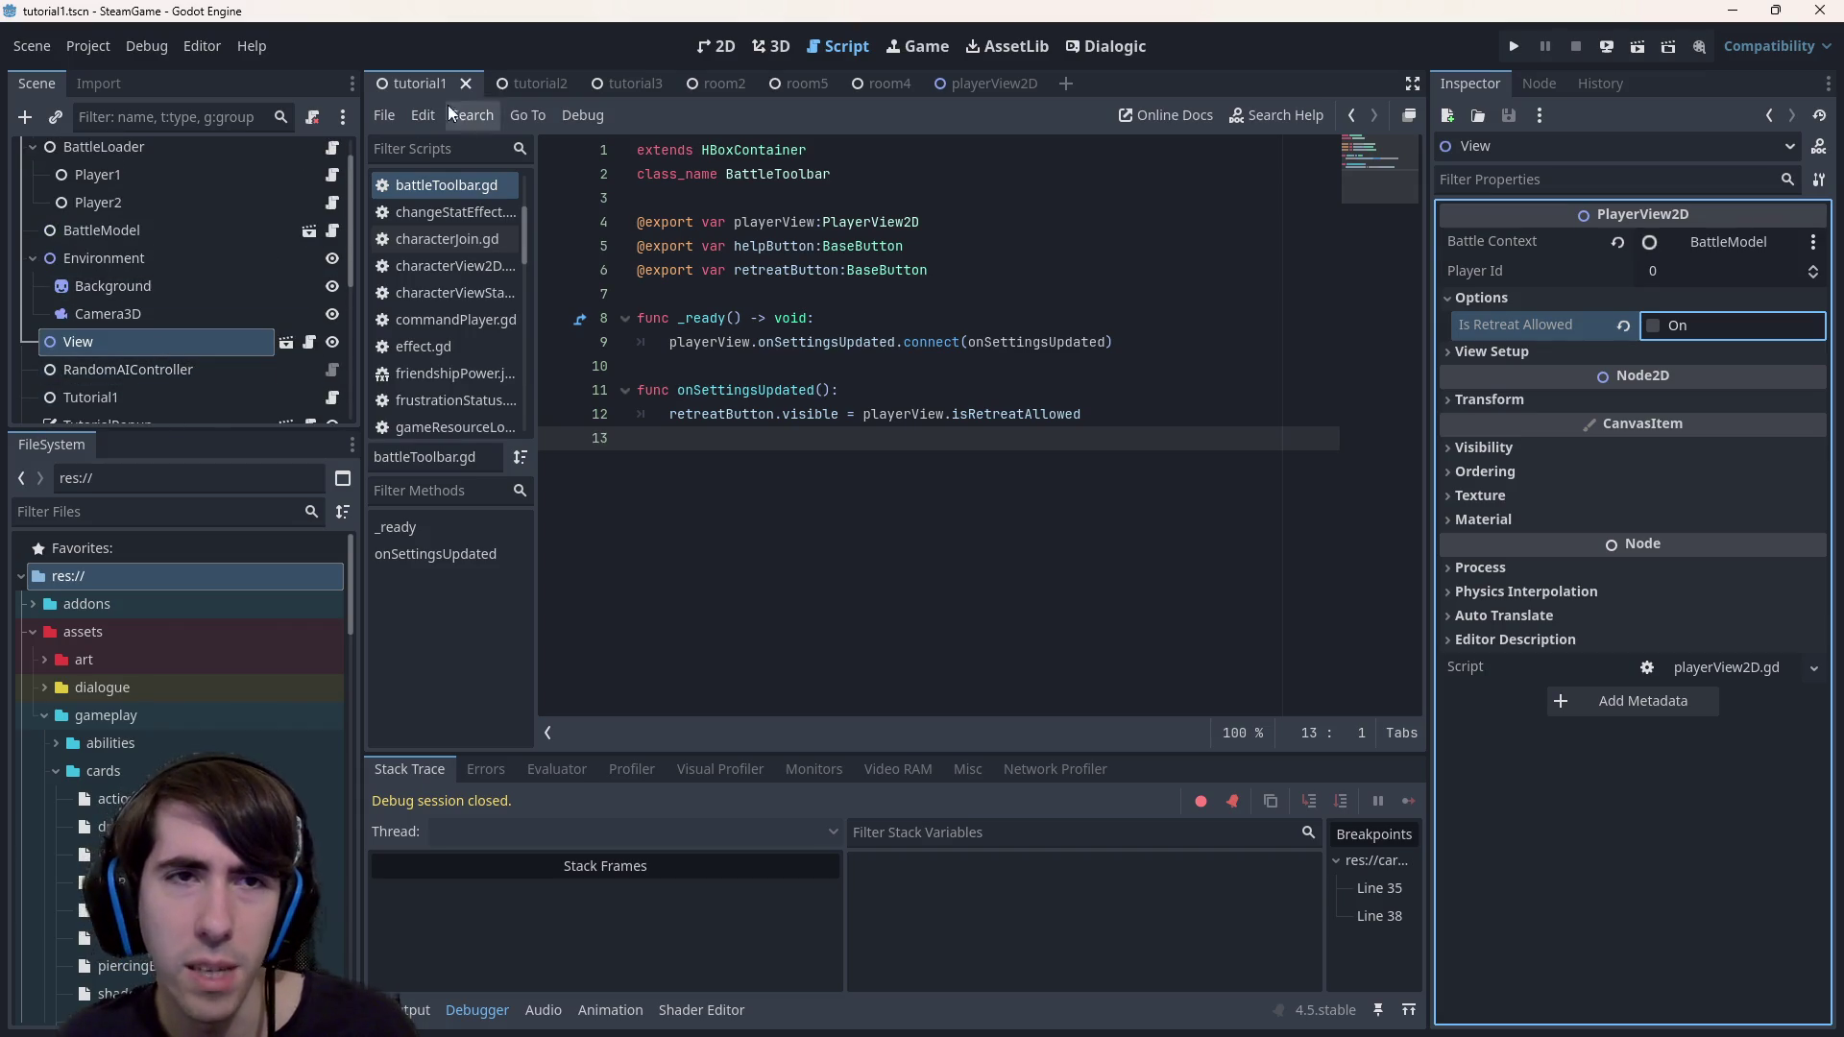
- Check the View options in tutorial2 and switch off Is Retreat Allowed in tutorial3
click(522, 83)
click(161, 378)
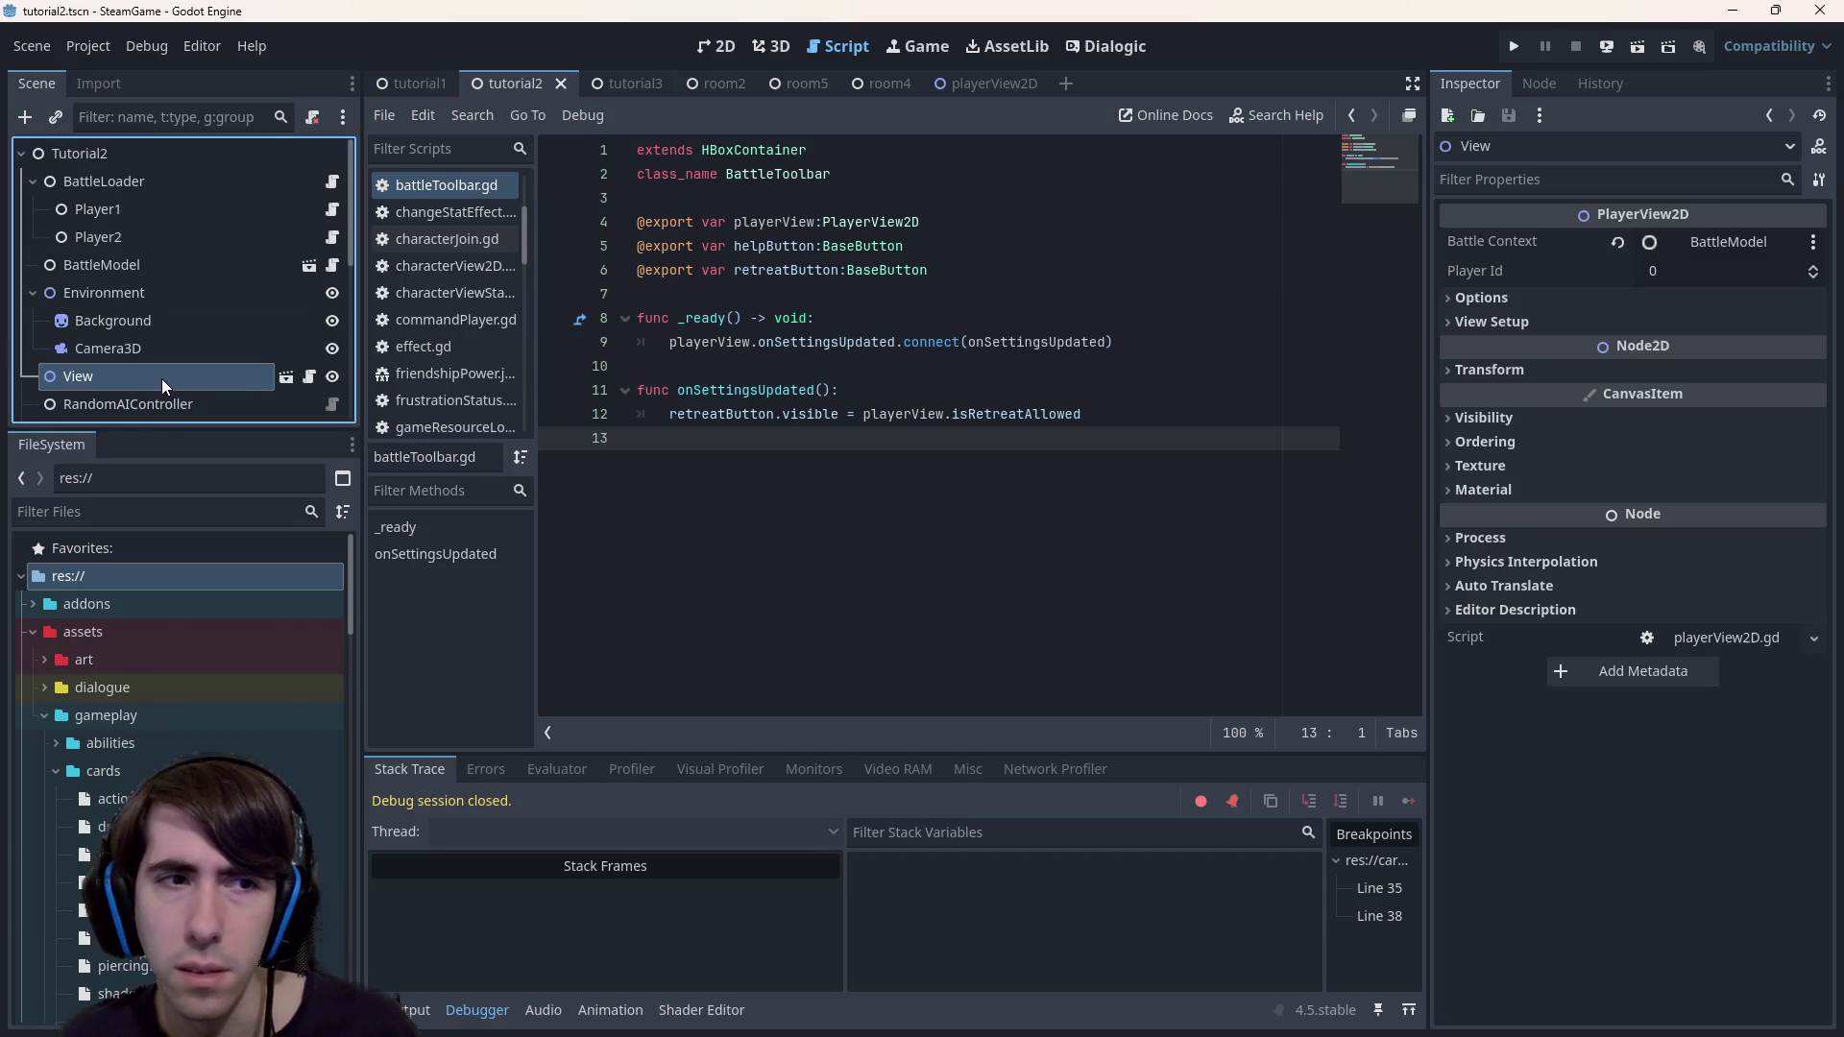
click(1592, 299)
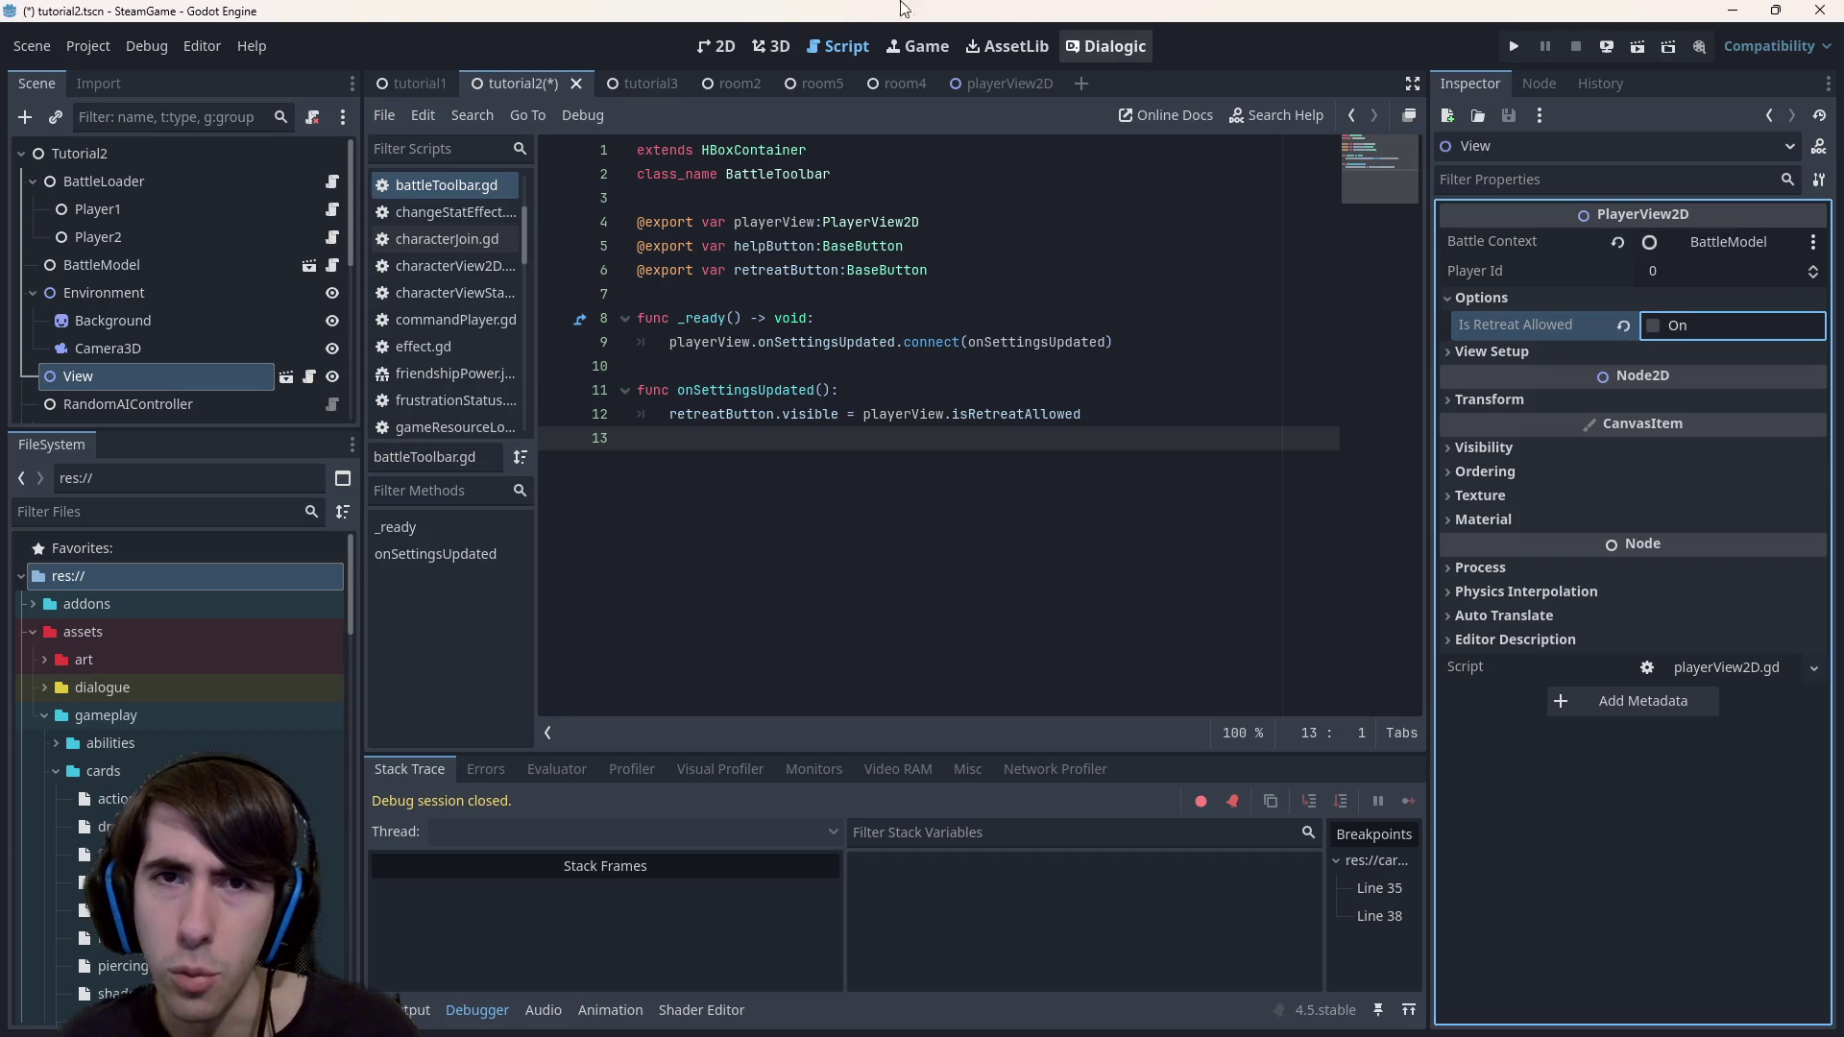
click(624, 85)
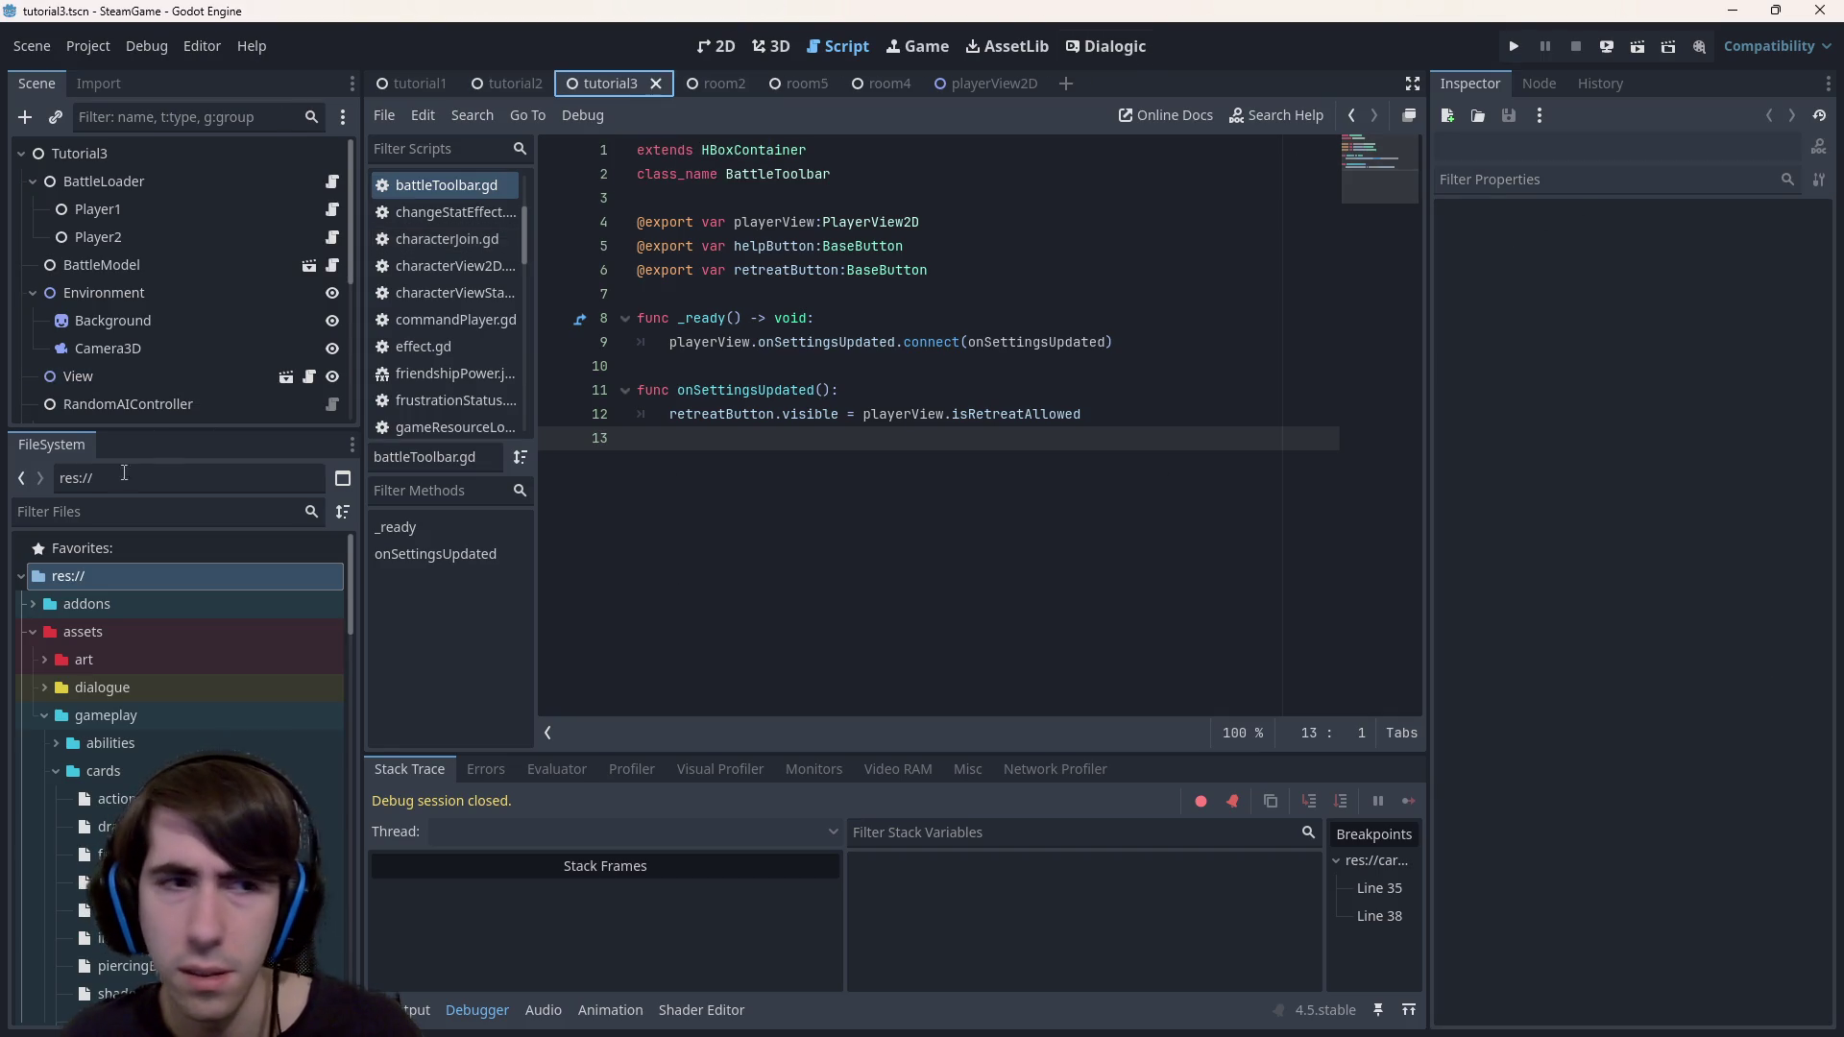
click(96, 376)
click(1536, 296)
click(1671, 328)
- Switch off Is Retreat Allowed on the View in room2 and room5, saving room4
click(687, 86)
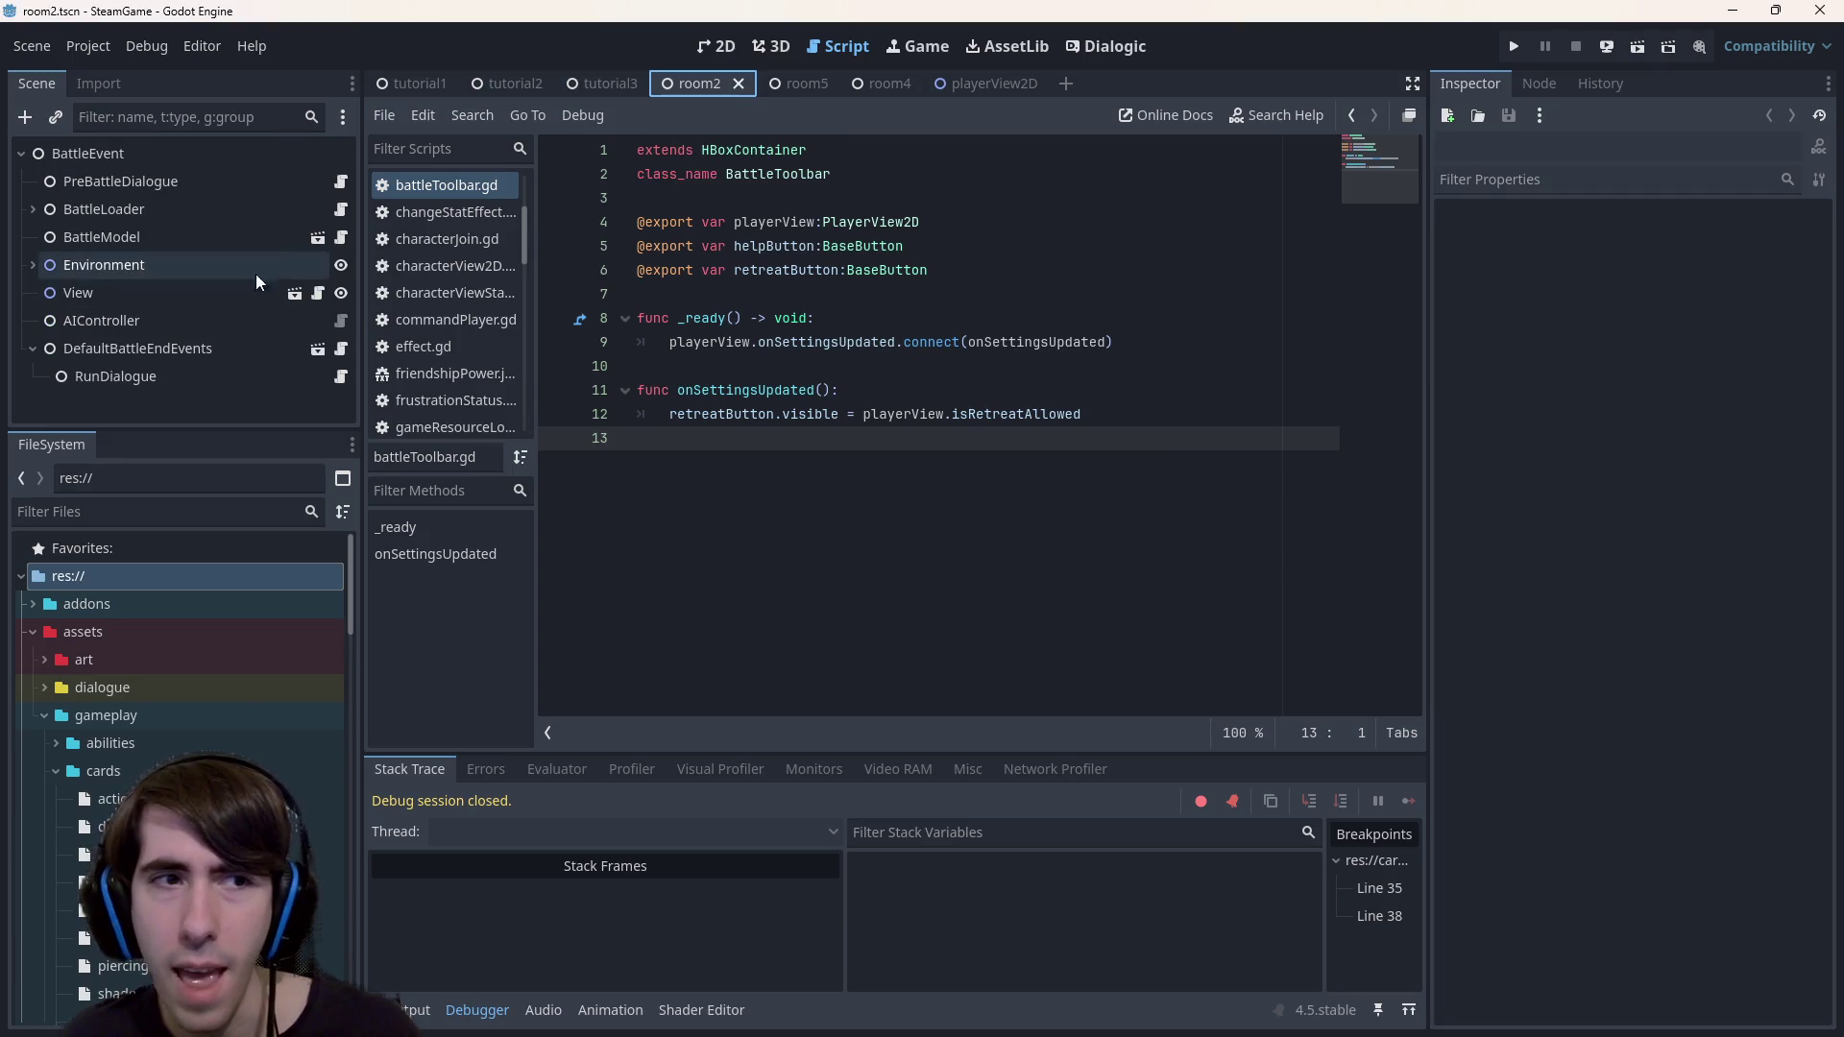
click(143, 161)
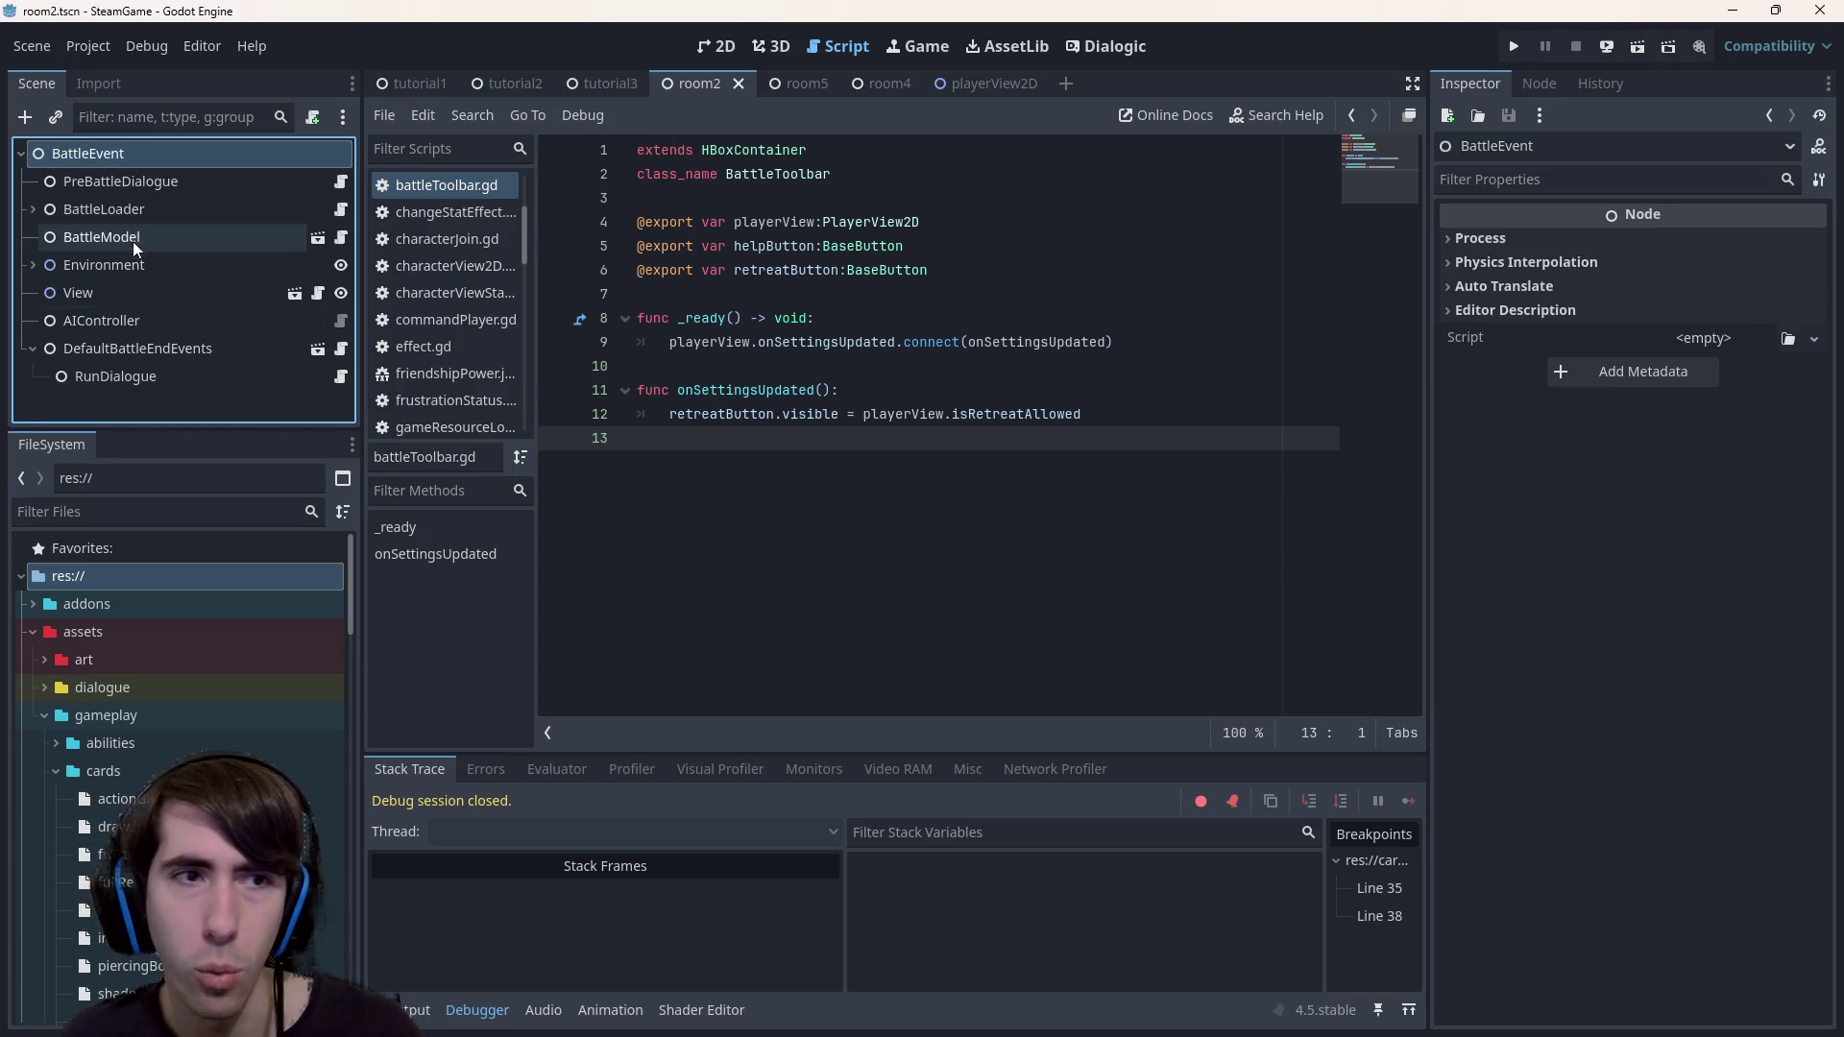
click(101, 292)
click(1532, 298)
click(1667, 325)
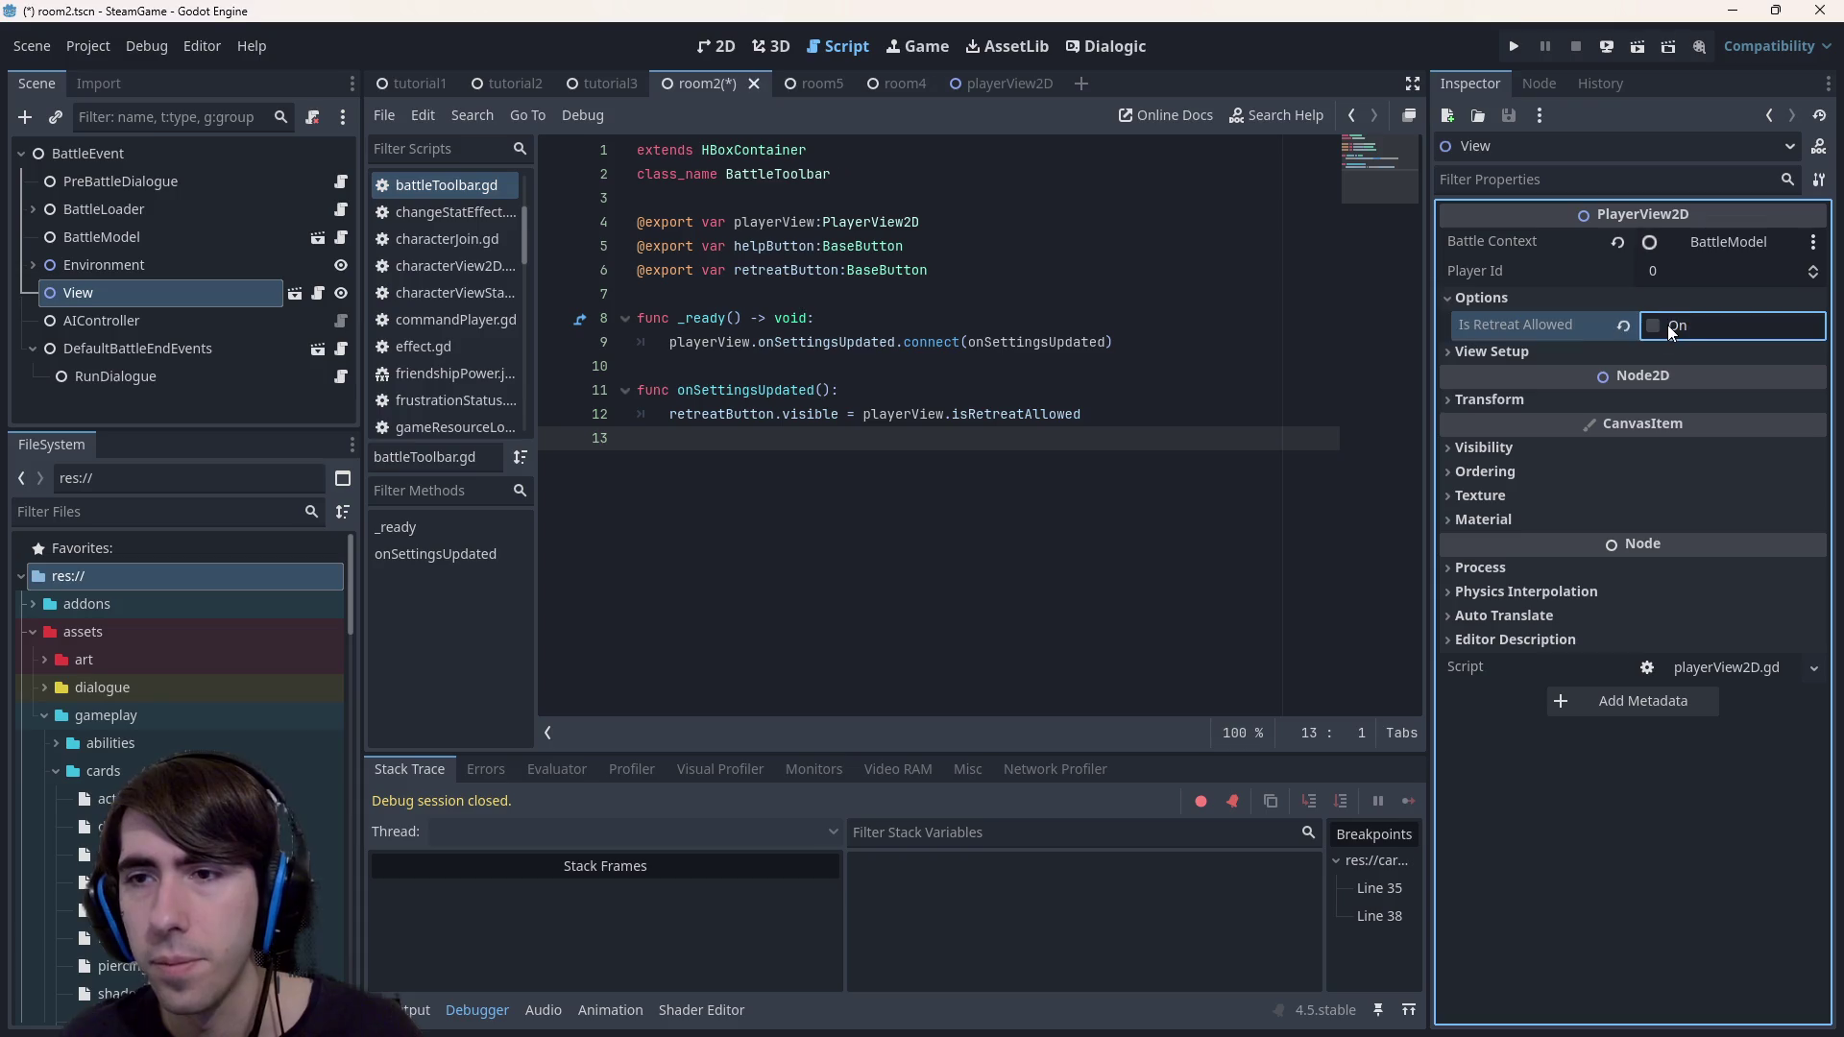
click(869, 91)
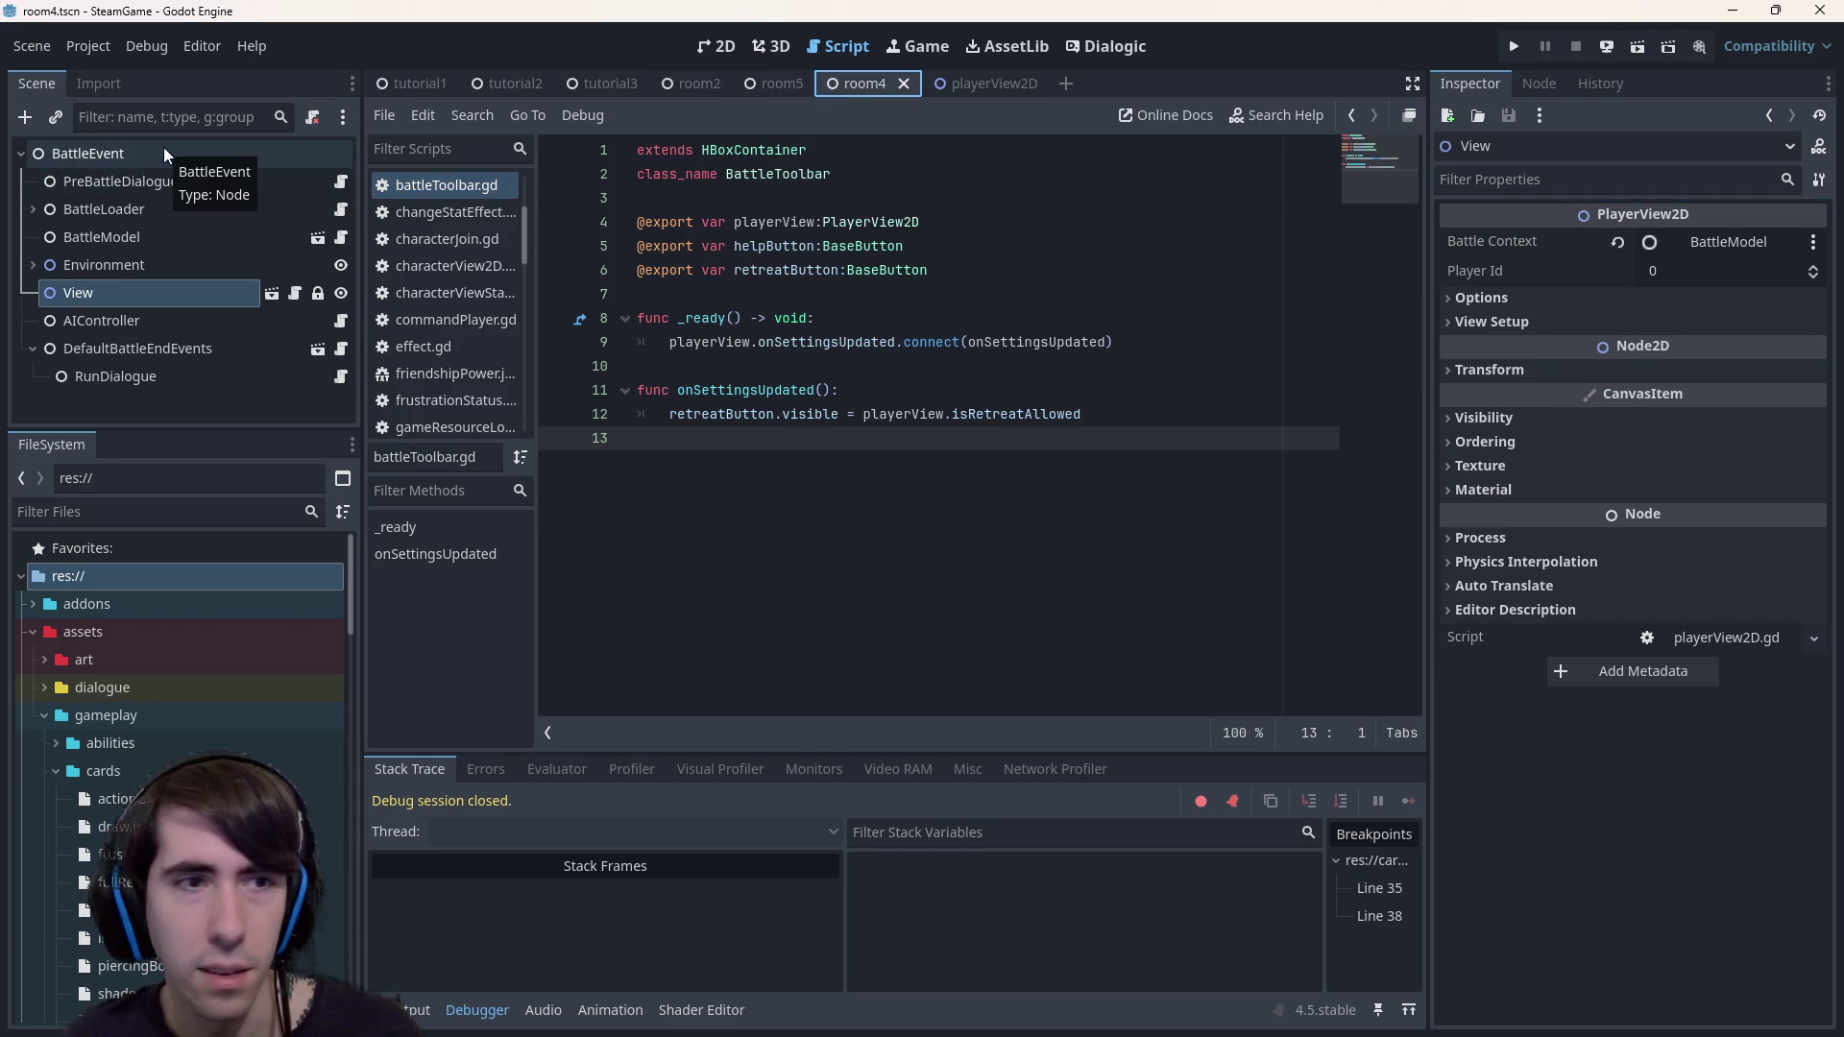
click(1465, 300)
key(ctrl+s)
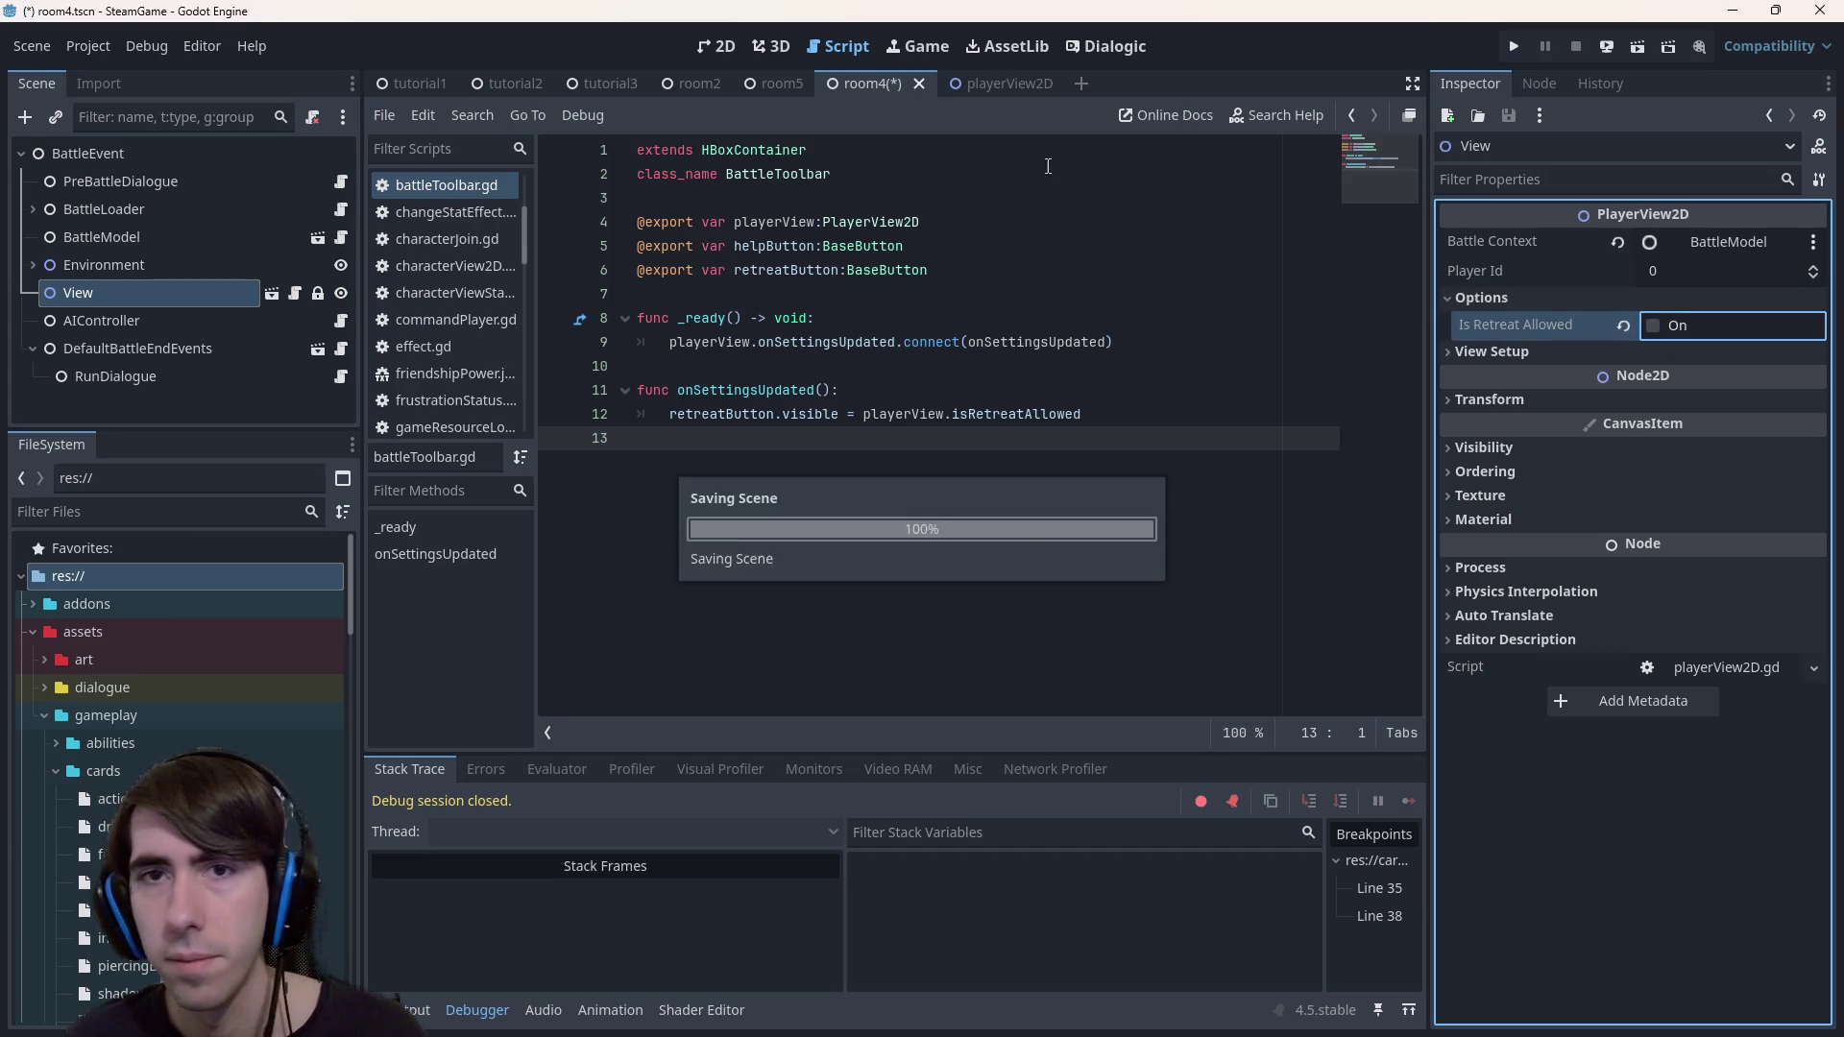
click(778, 84)
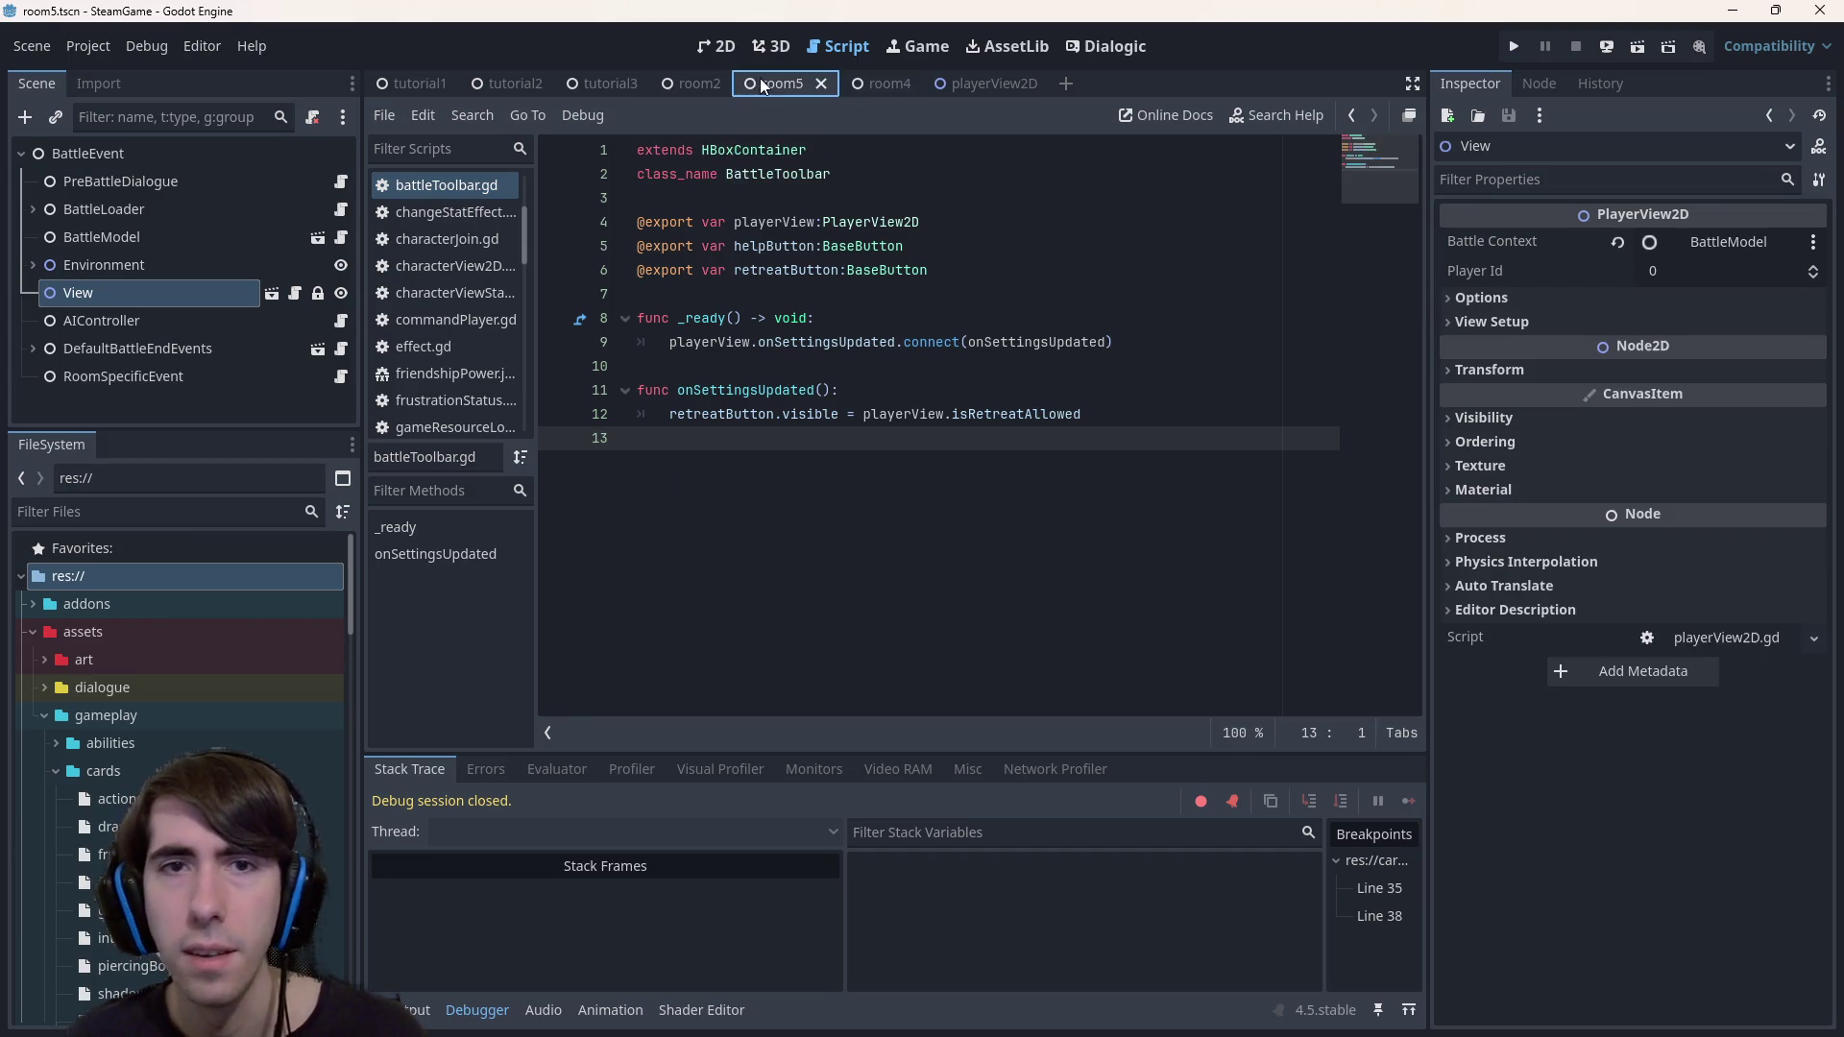
click(1479, 298)
click(1668, 327)
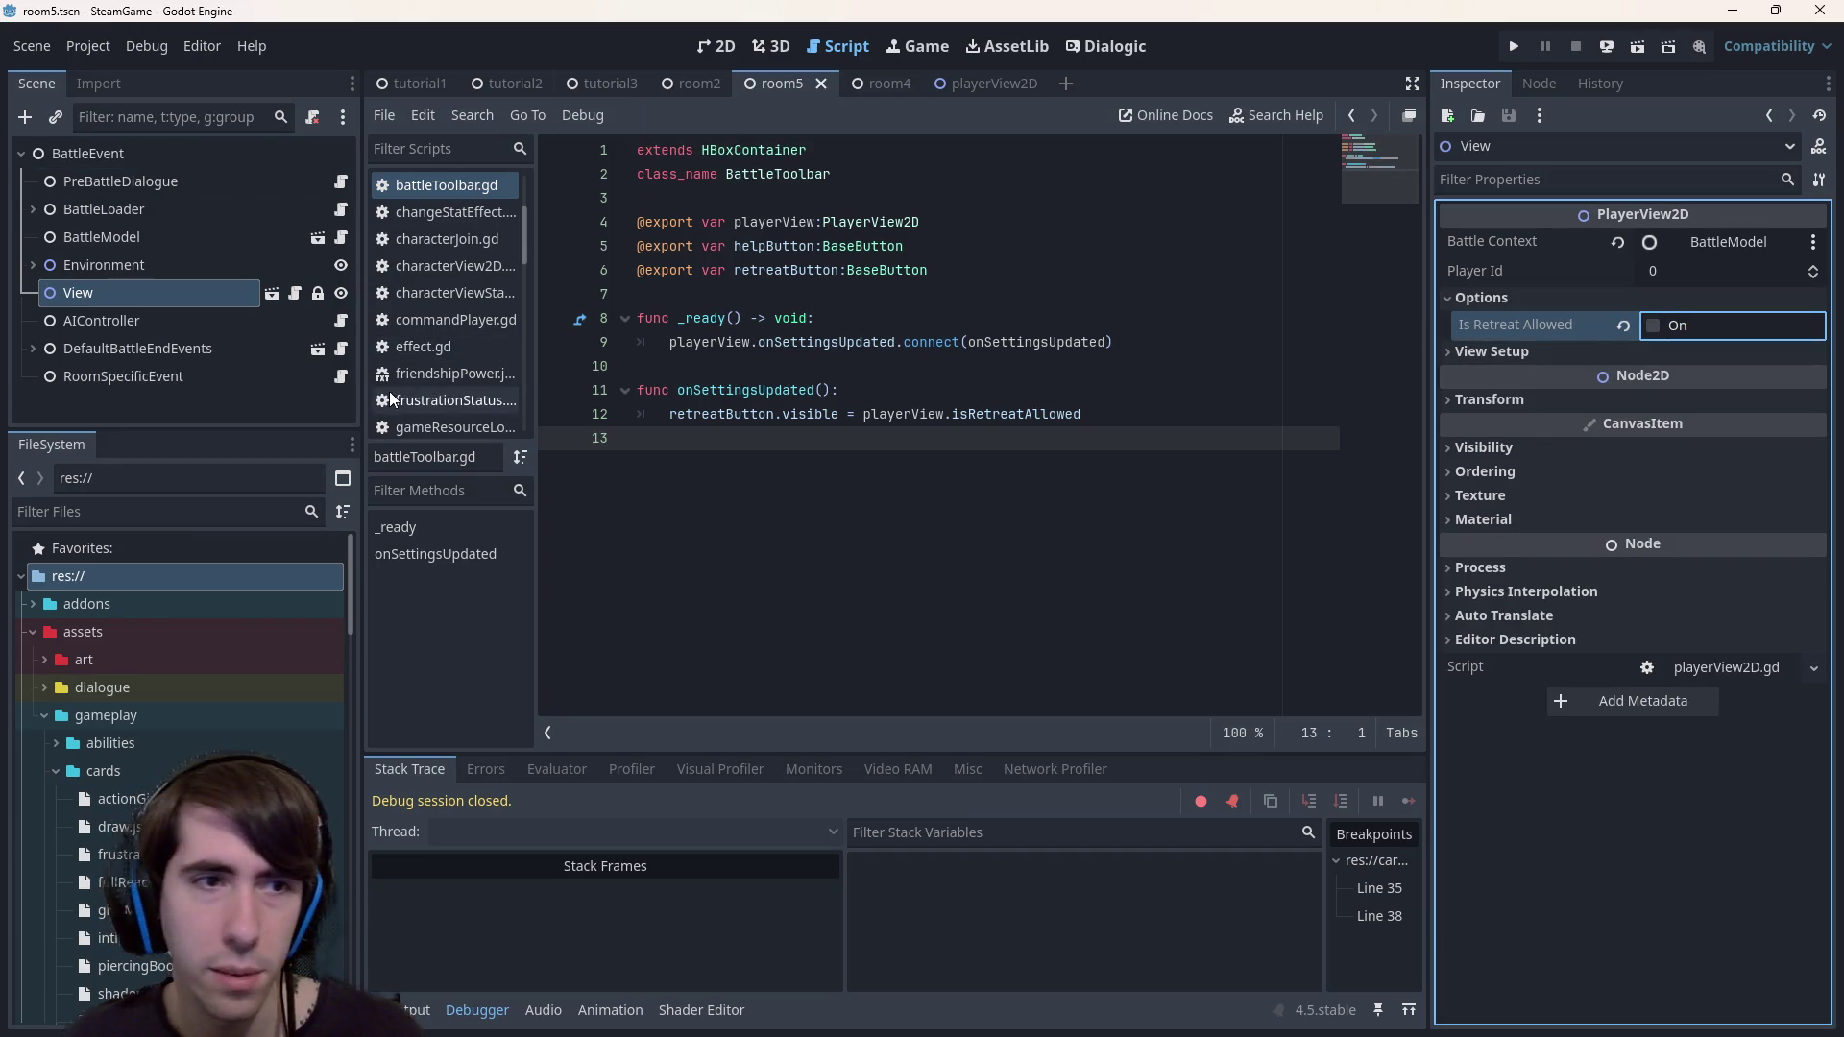
- In room5.gd, delete the showRetreatButton() call on line 14
click(340, 375)
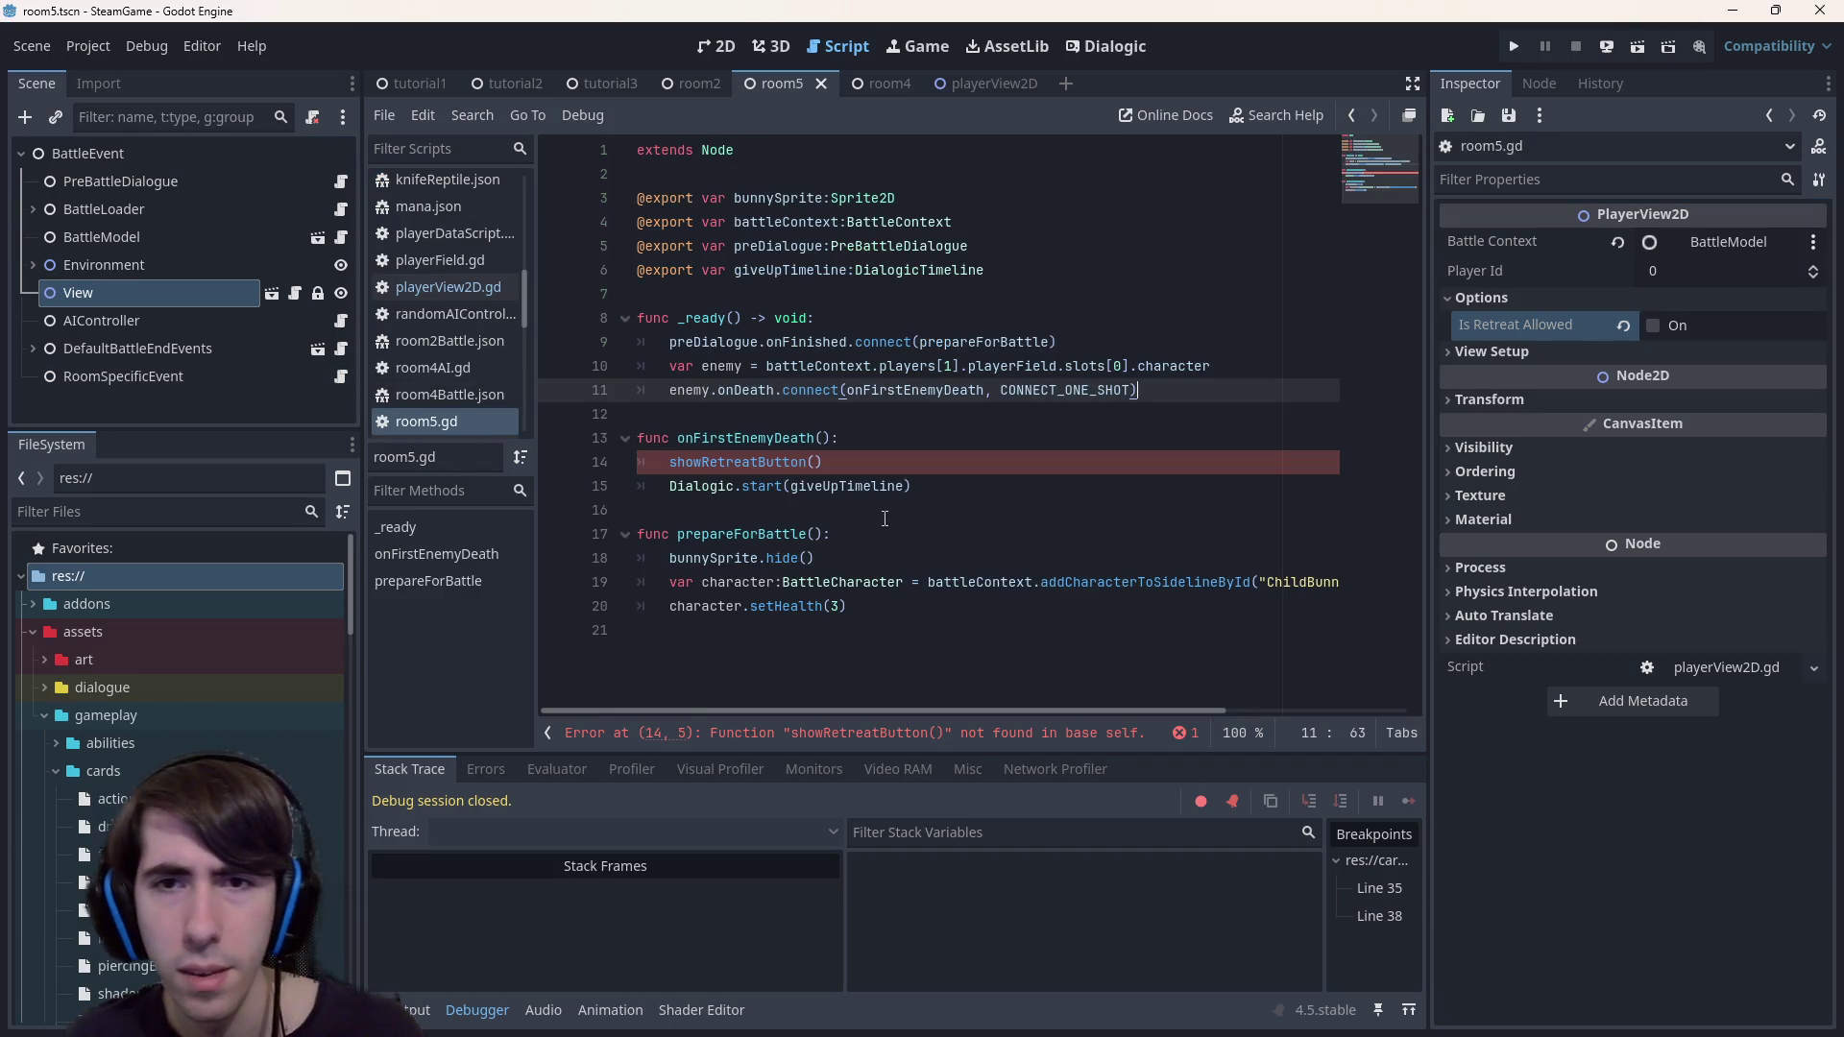
click(852, 485)
click(853, 468)
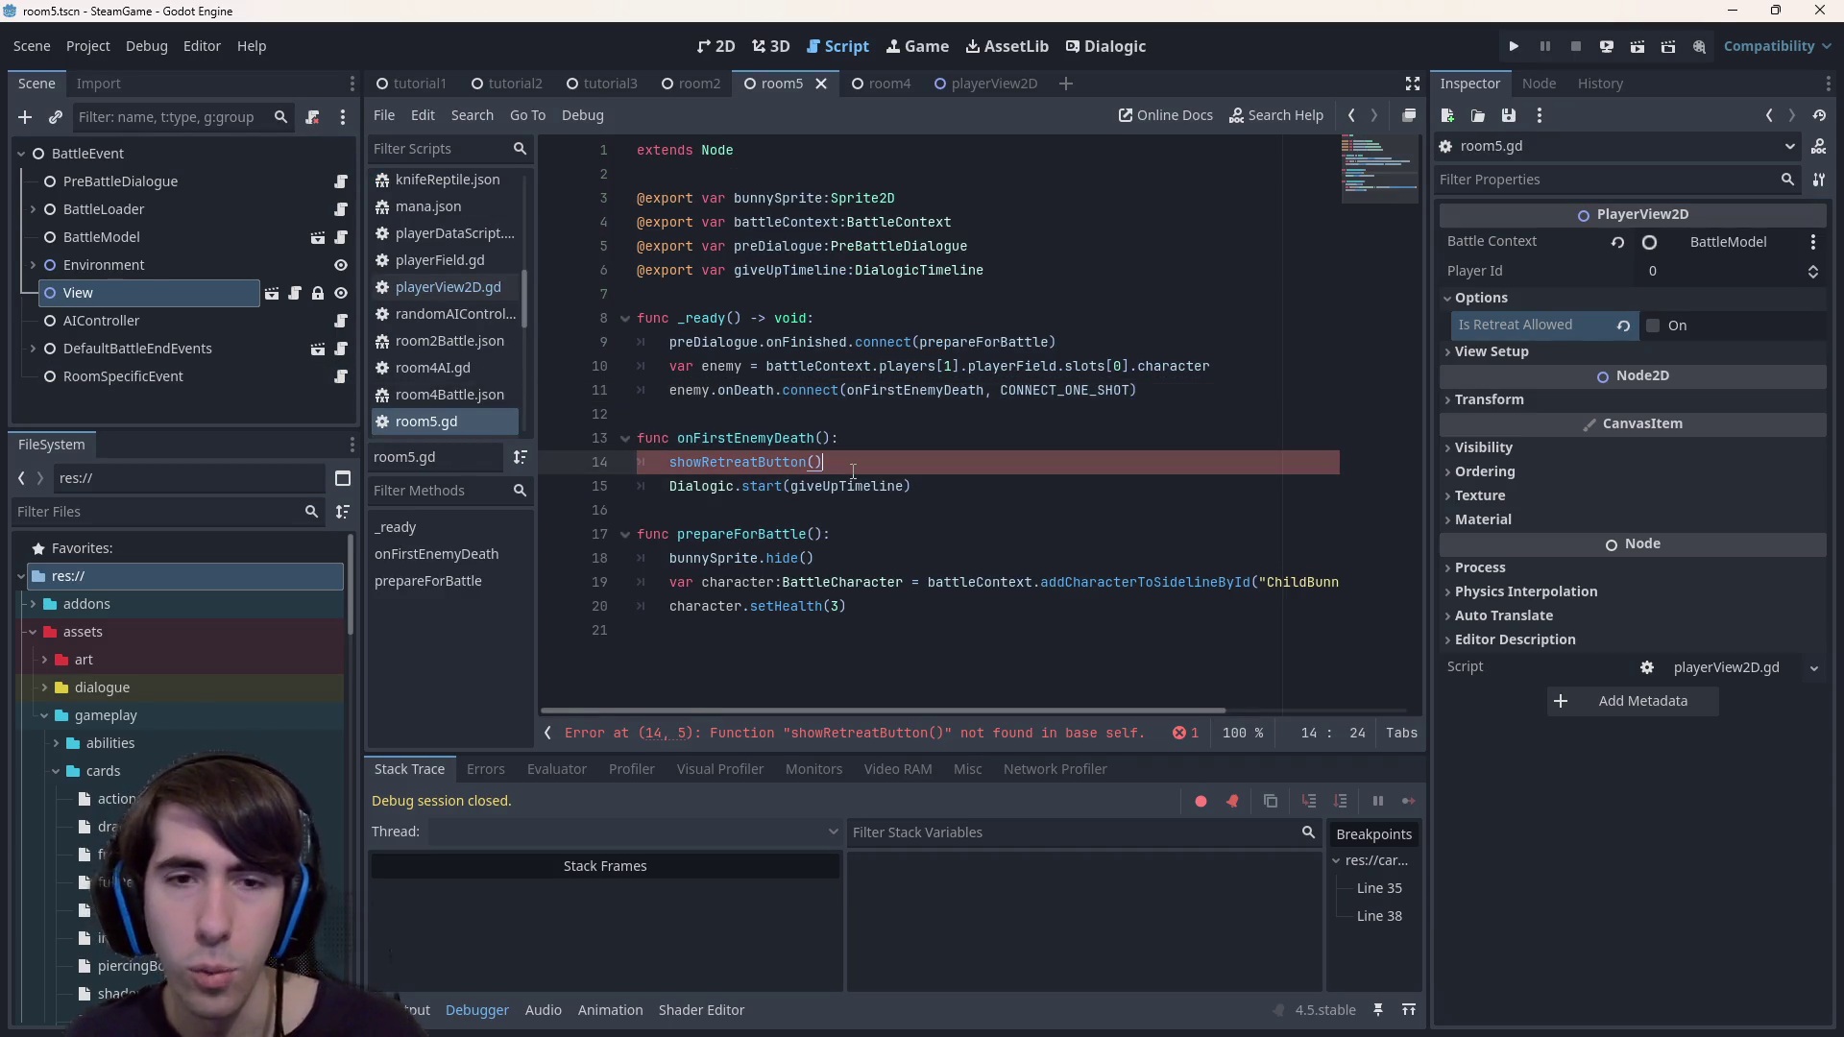
key(shift+Home)
key(BackSpace)
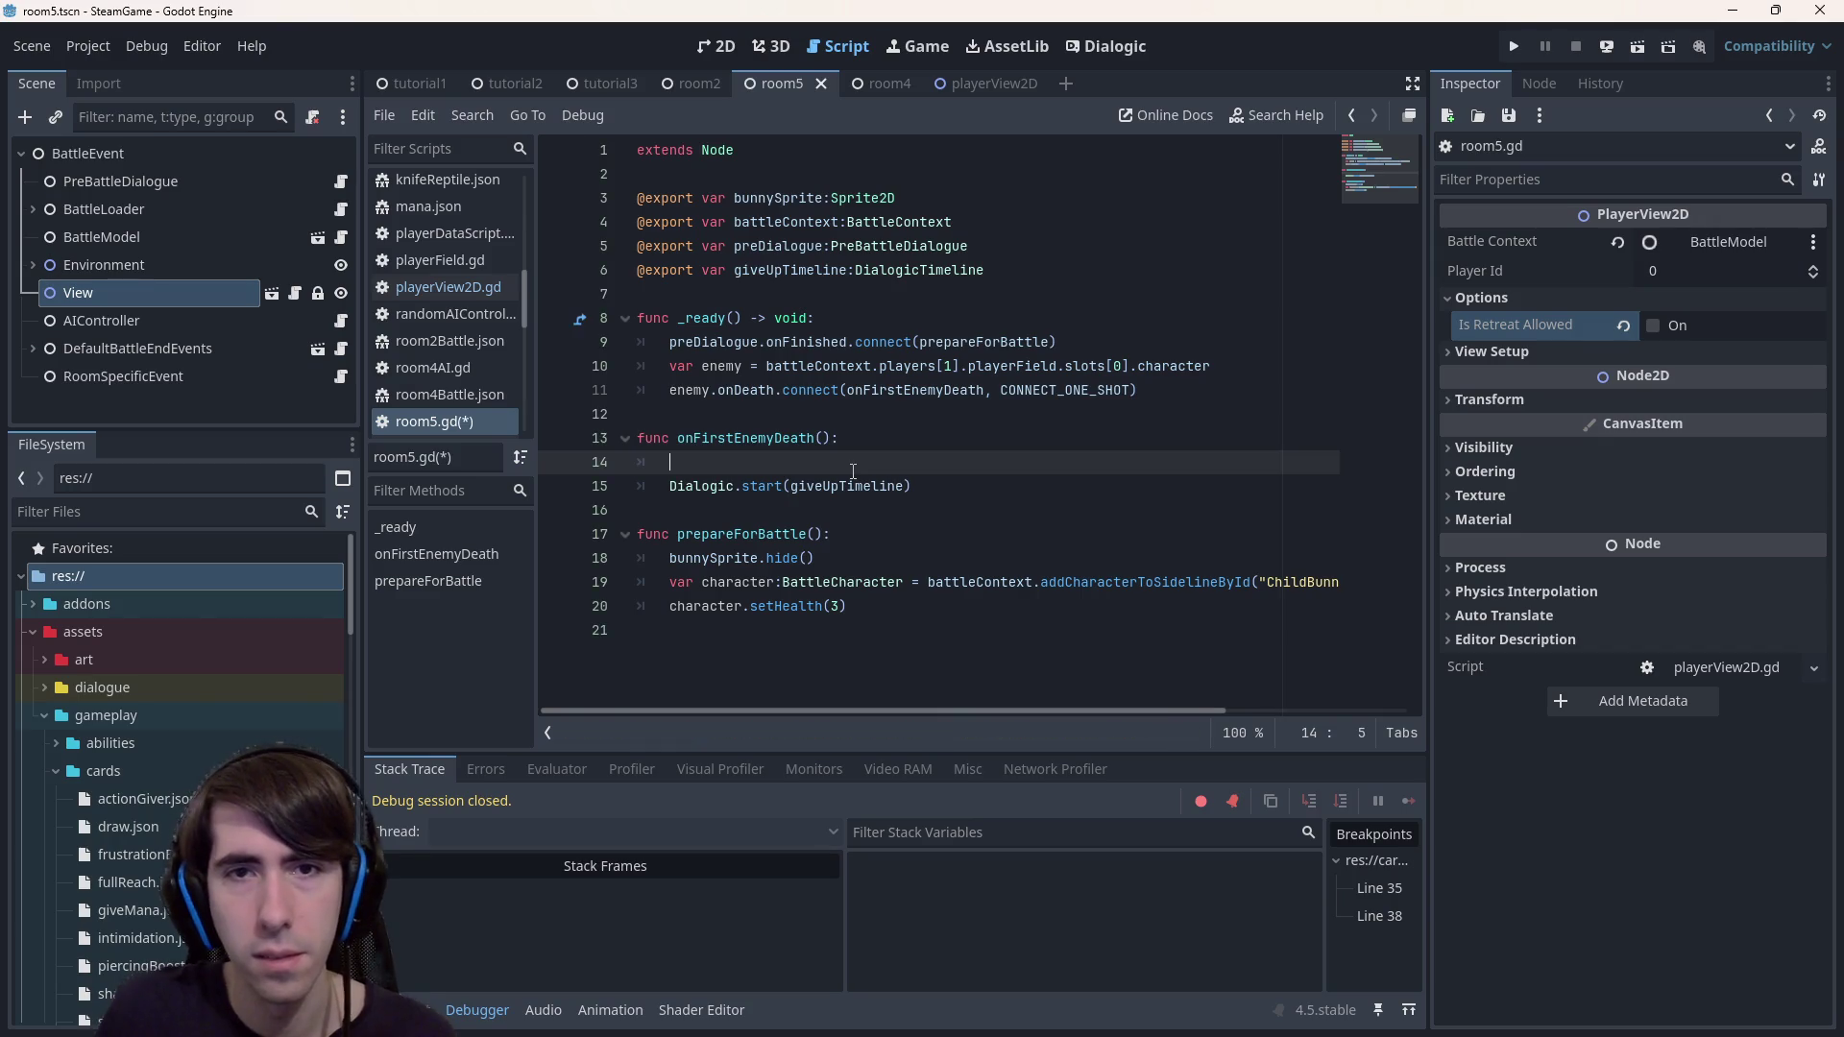
double_click(787, 222)
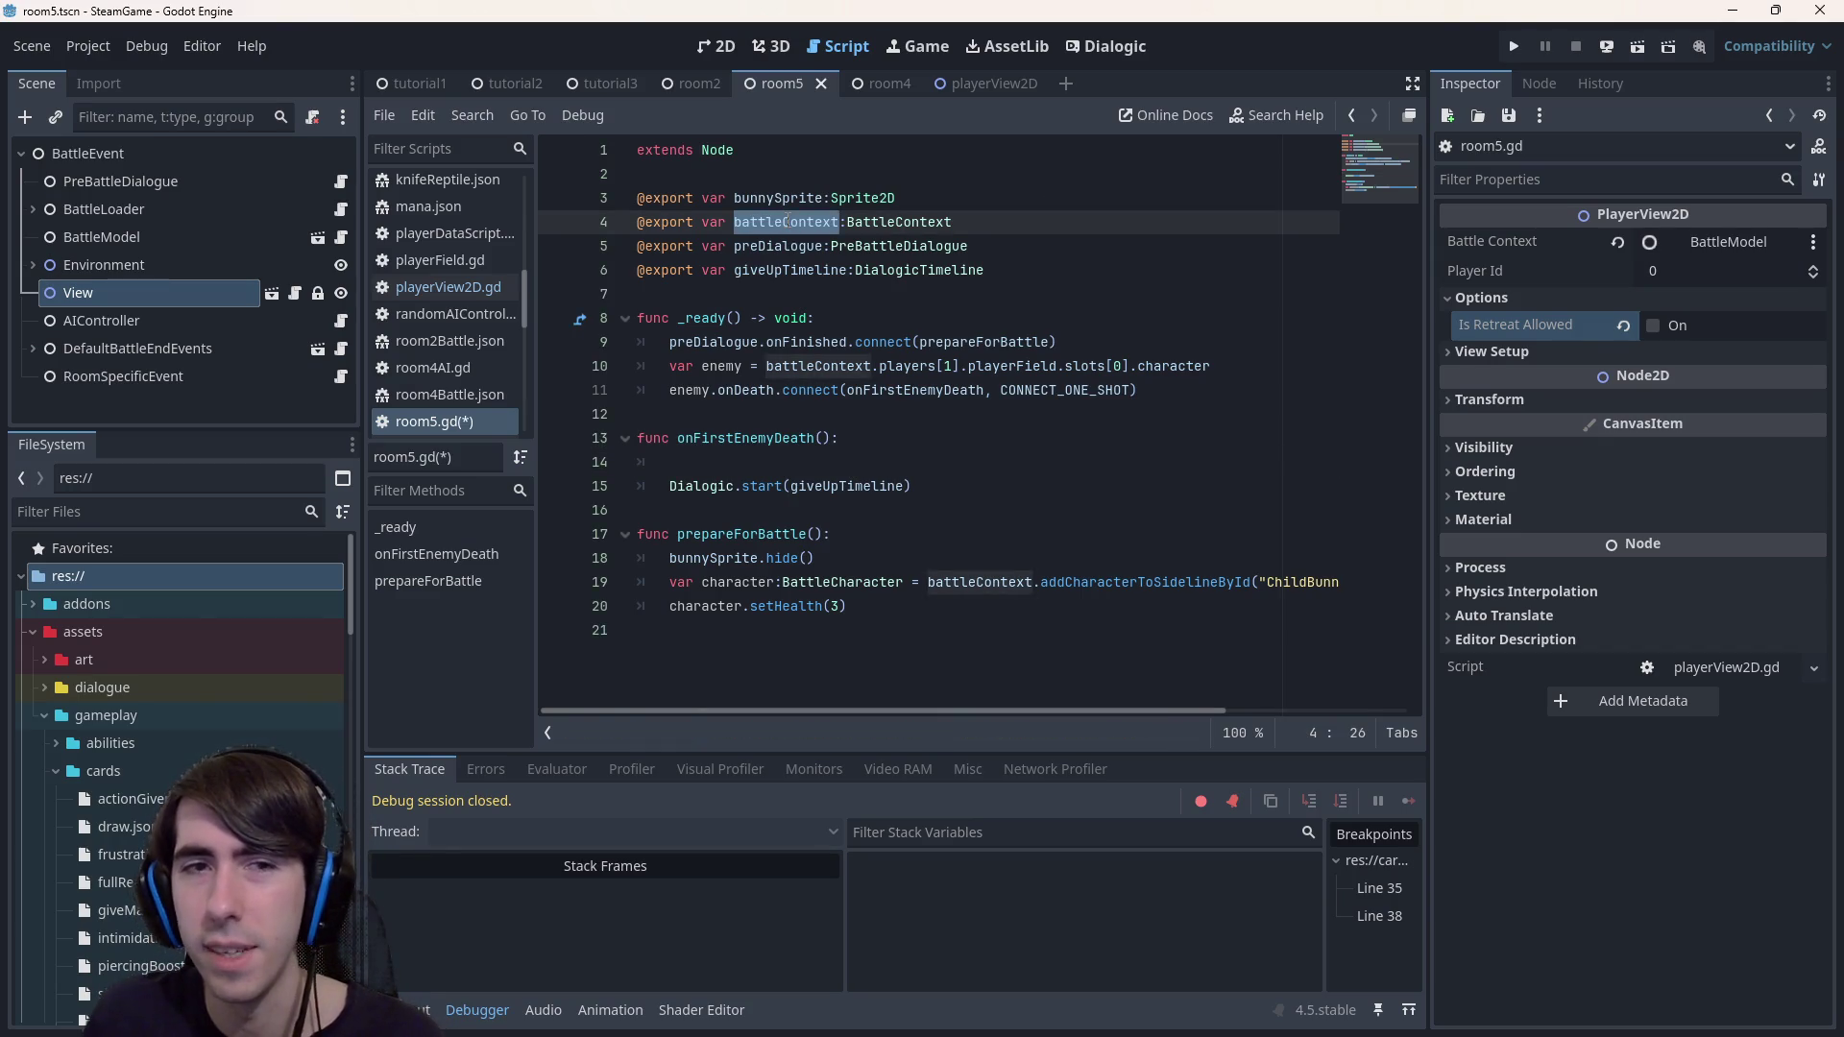
- Duplicate the battleContext export line below line 4, change its type to PlayerView2D, and save
drag(956, 222, 572, 225)
key(ctrl+c)
key(End)
key(Return)
key(BackSpace)
key(Return)
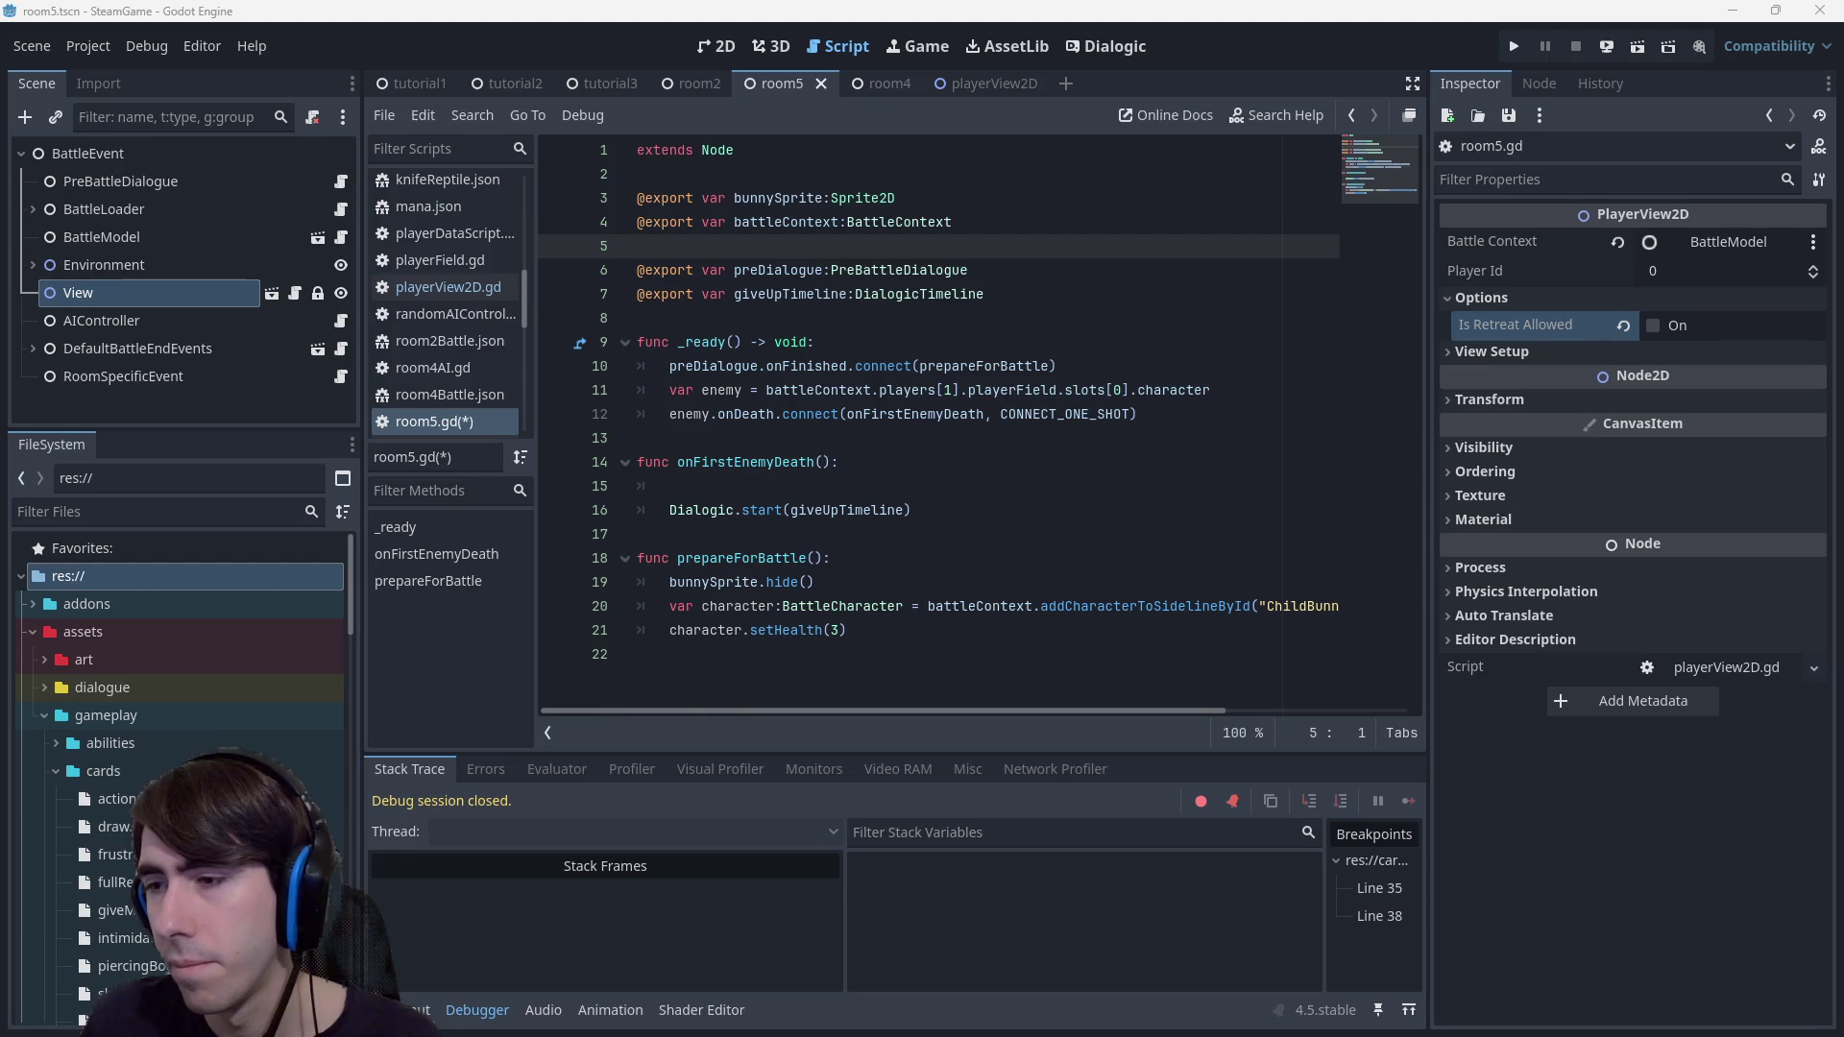
key(ctrl+v)
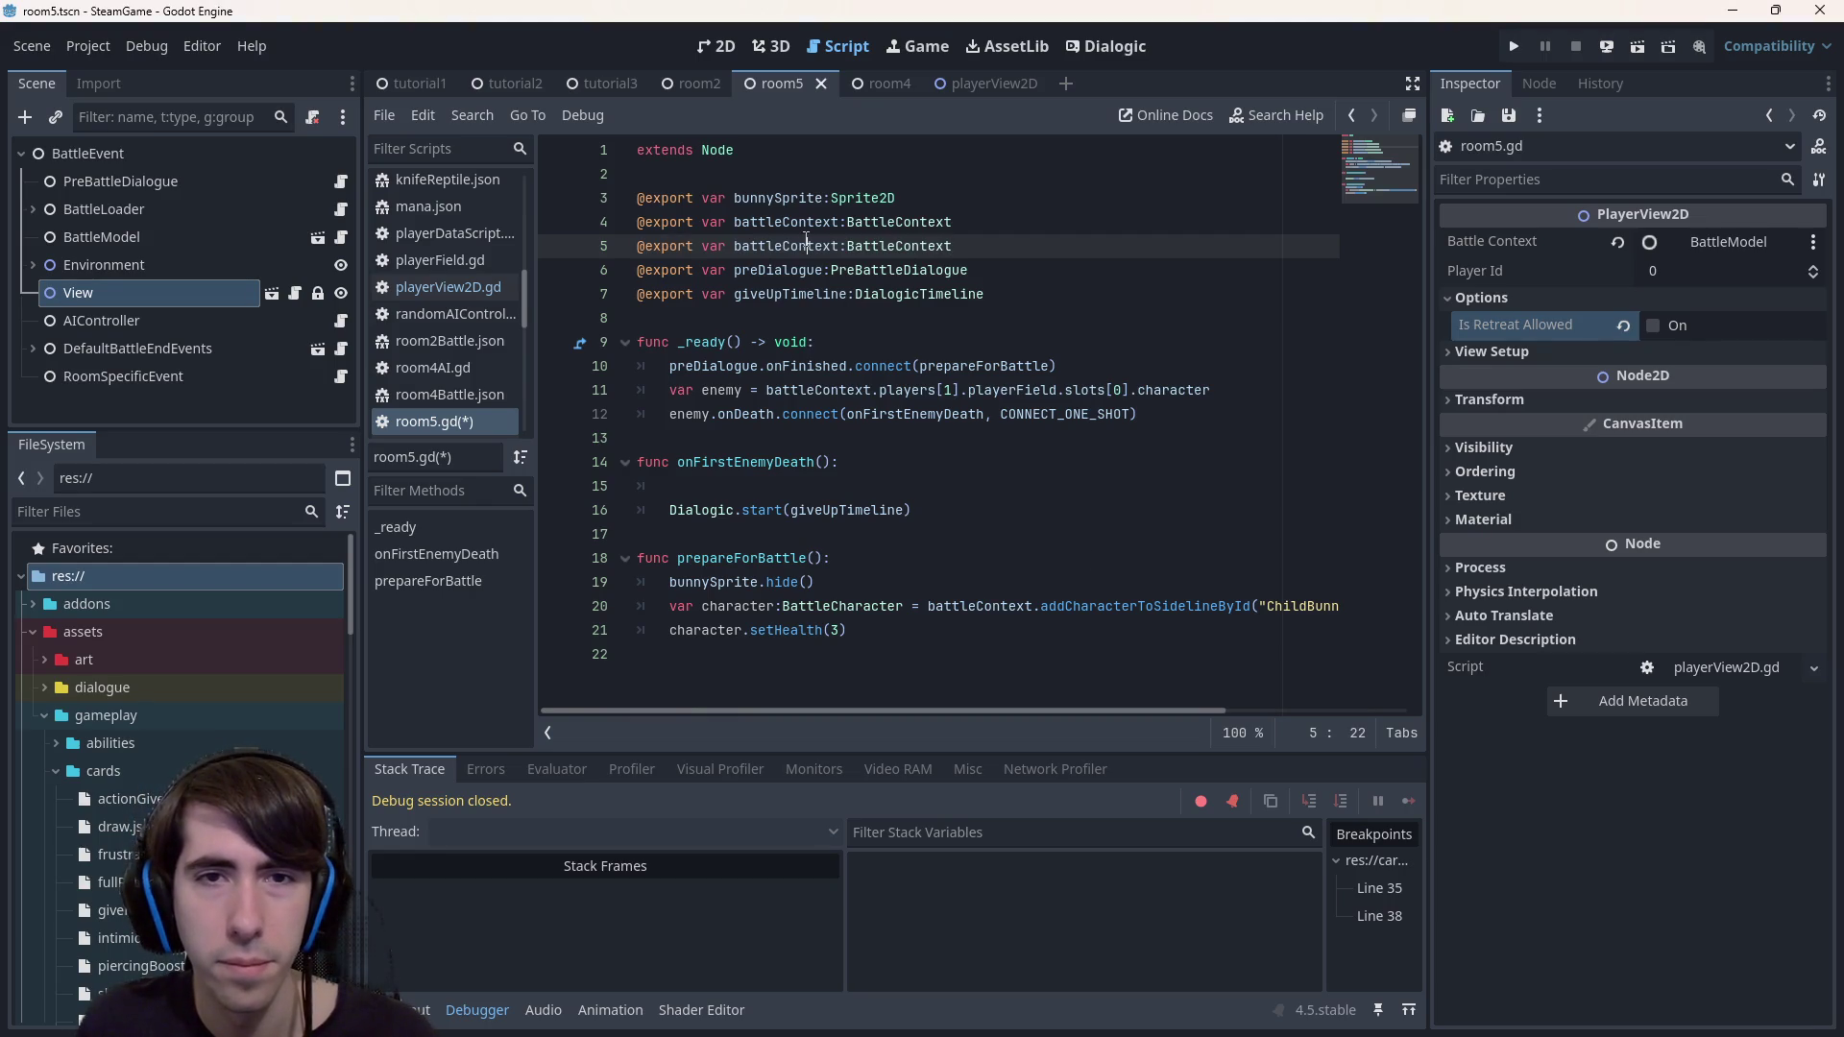
text(View)
key(ctrl+Right)
key(ctrl+shift+Right)
text(BattleV)
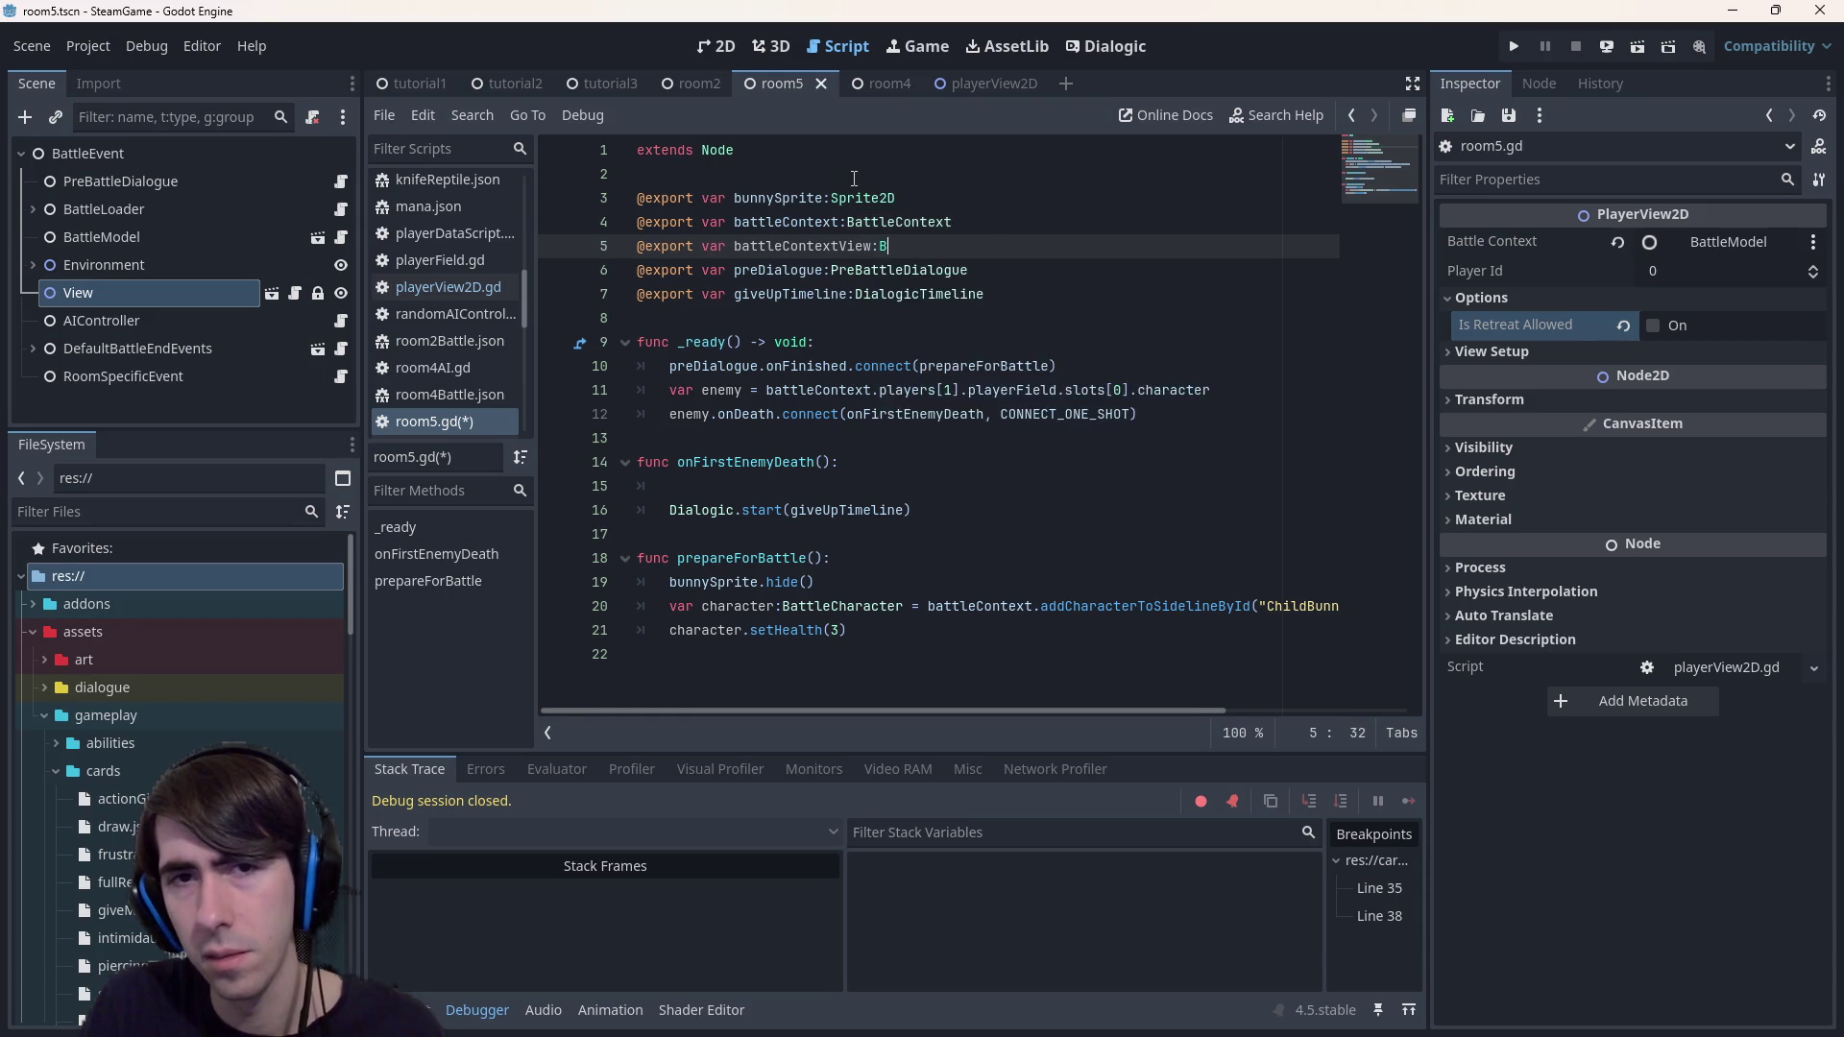
text(i)
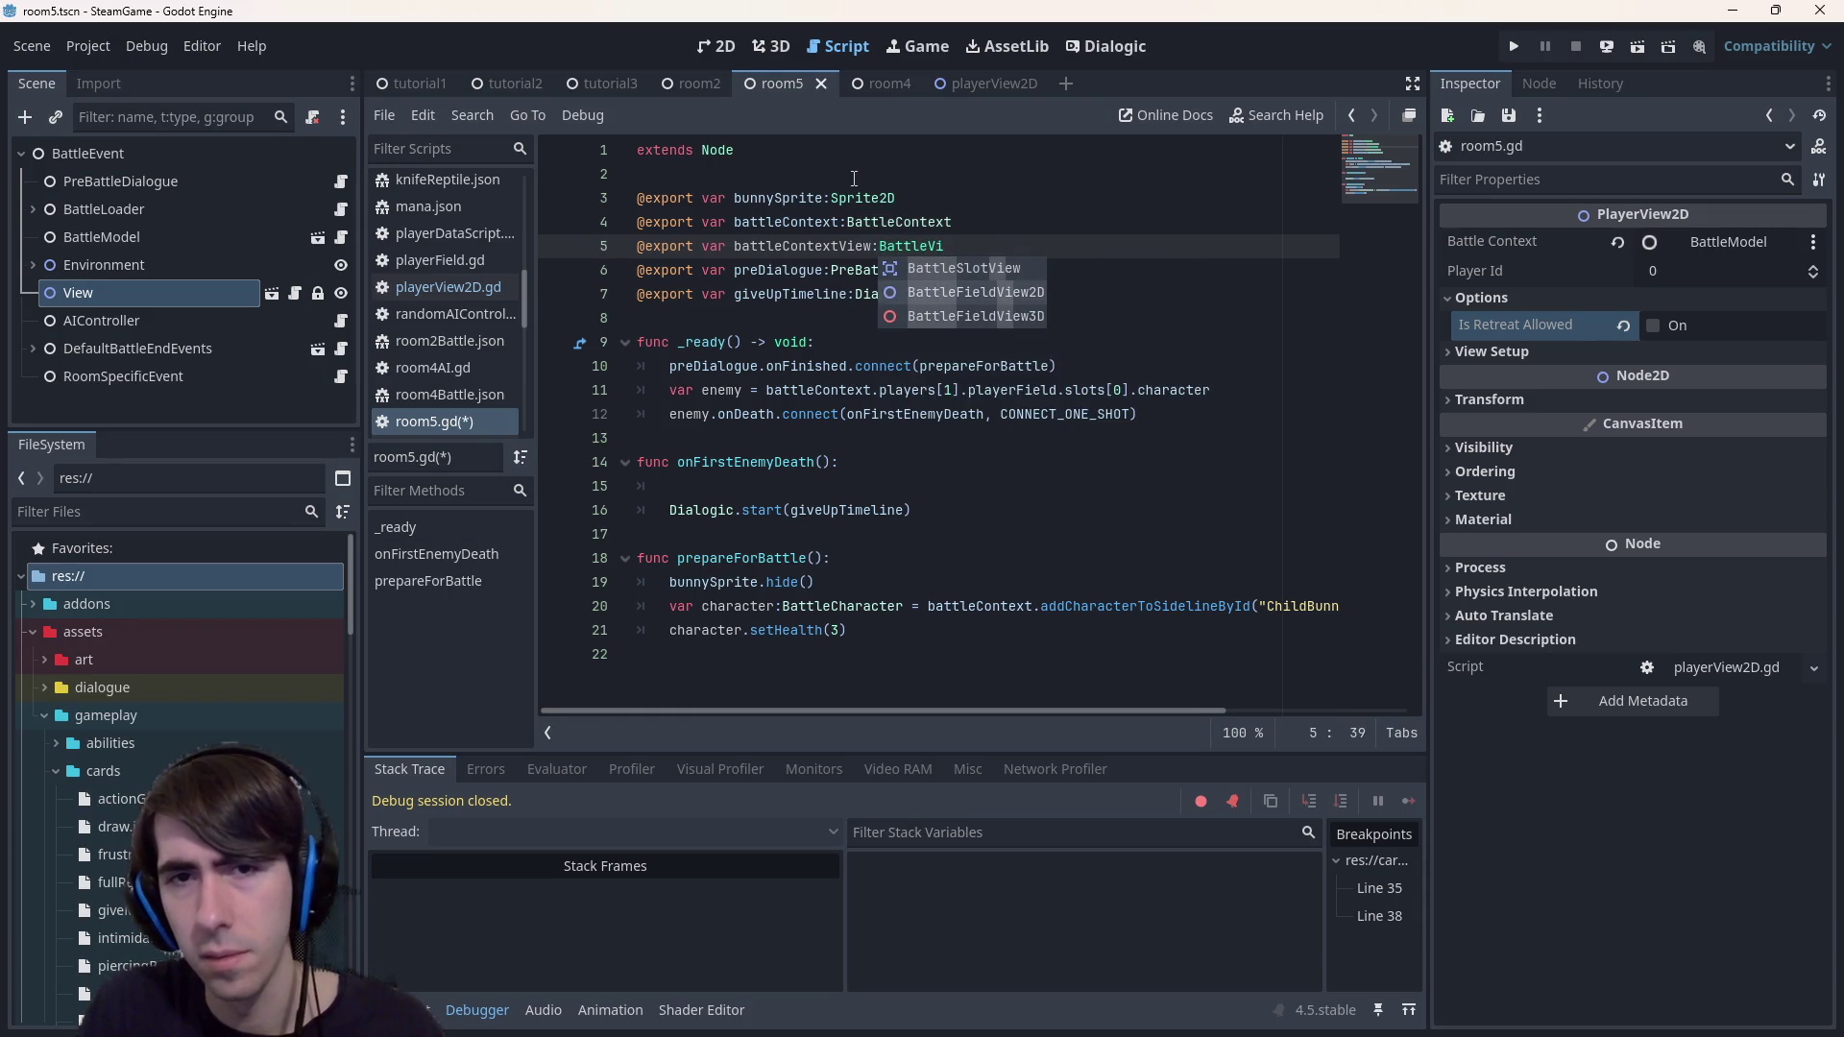
key(ctrl+BackSpace)
text(View2D)
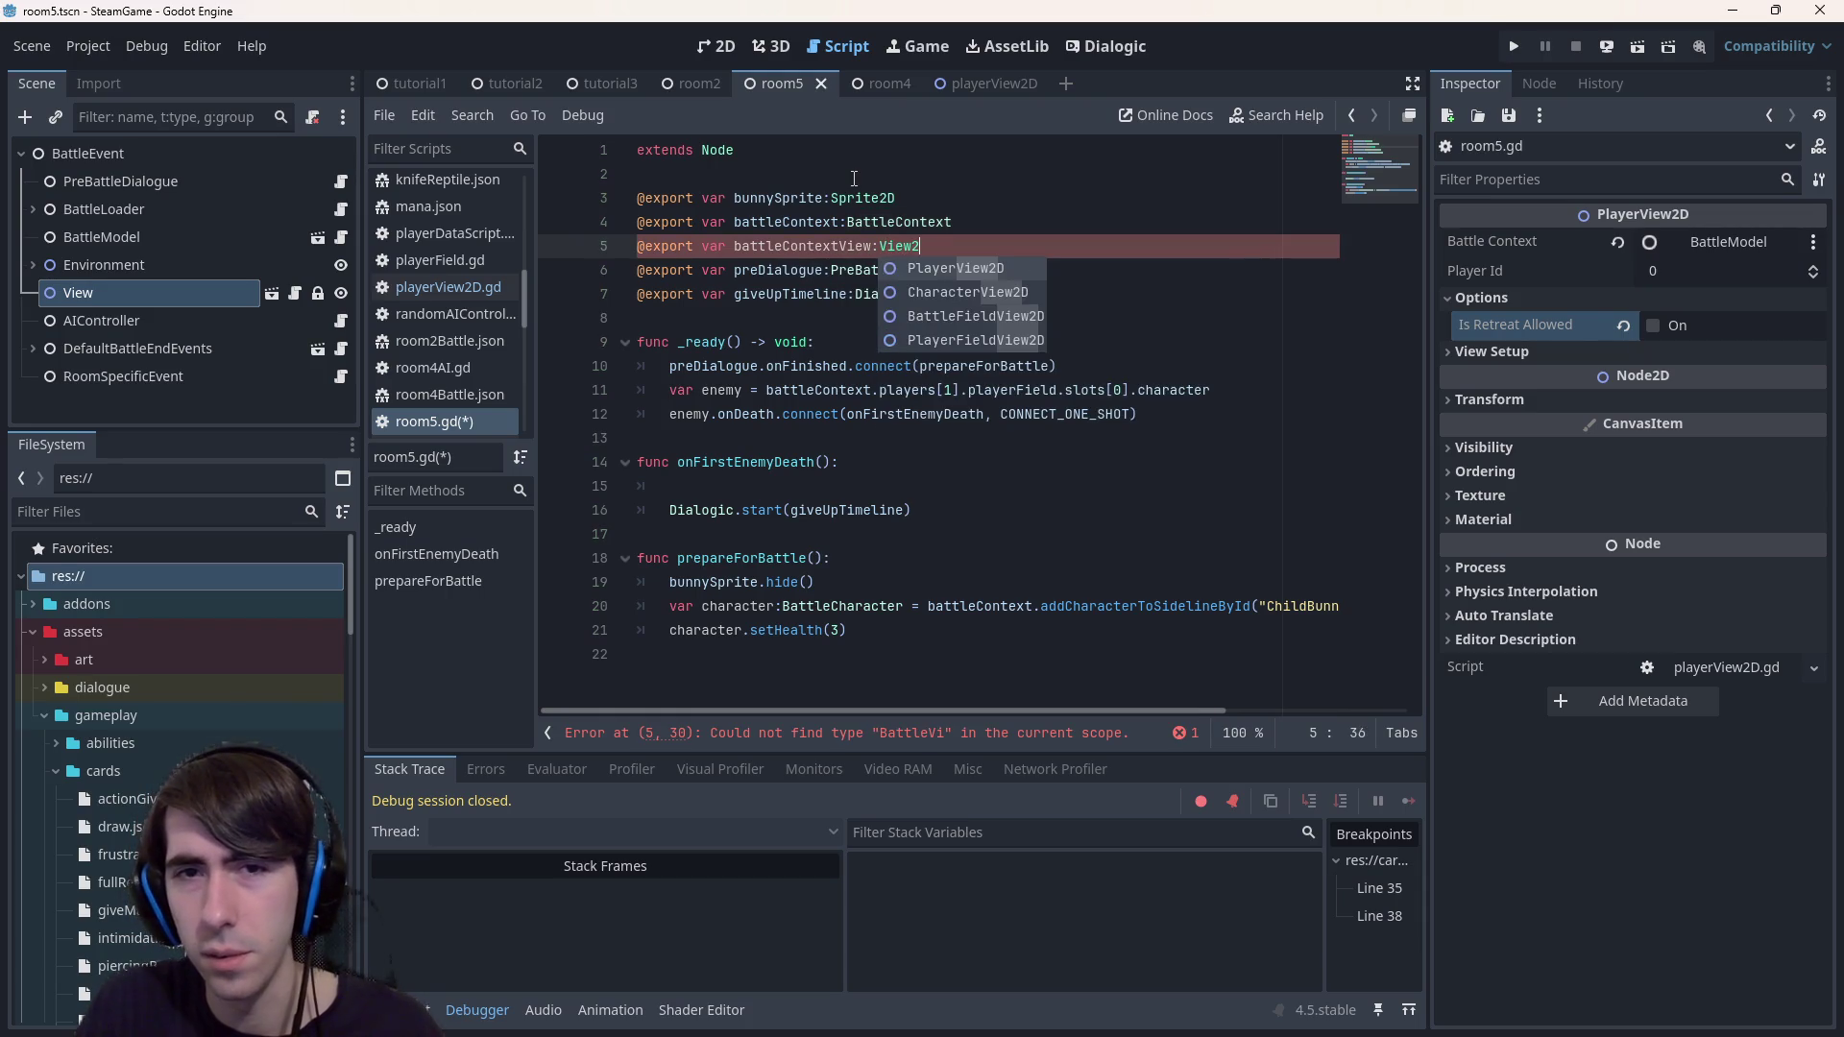
key(Return)
key(ctrl+s)
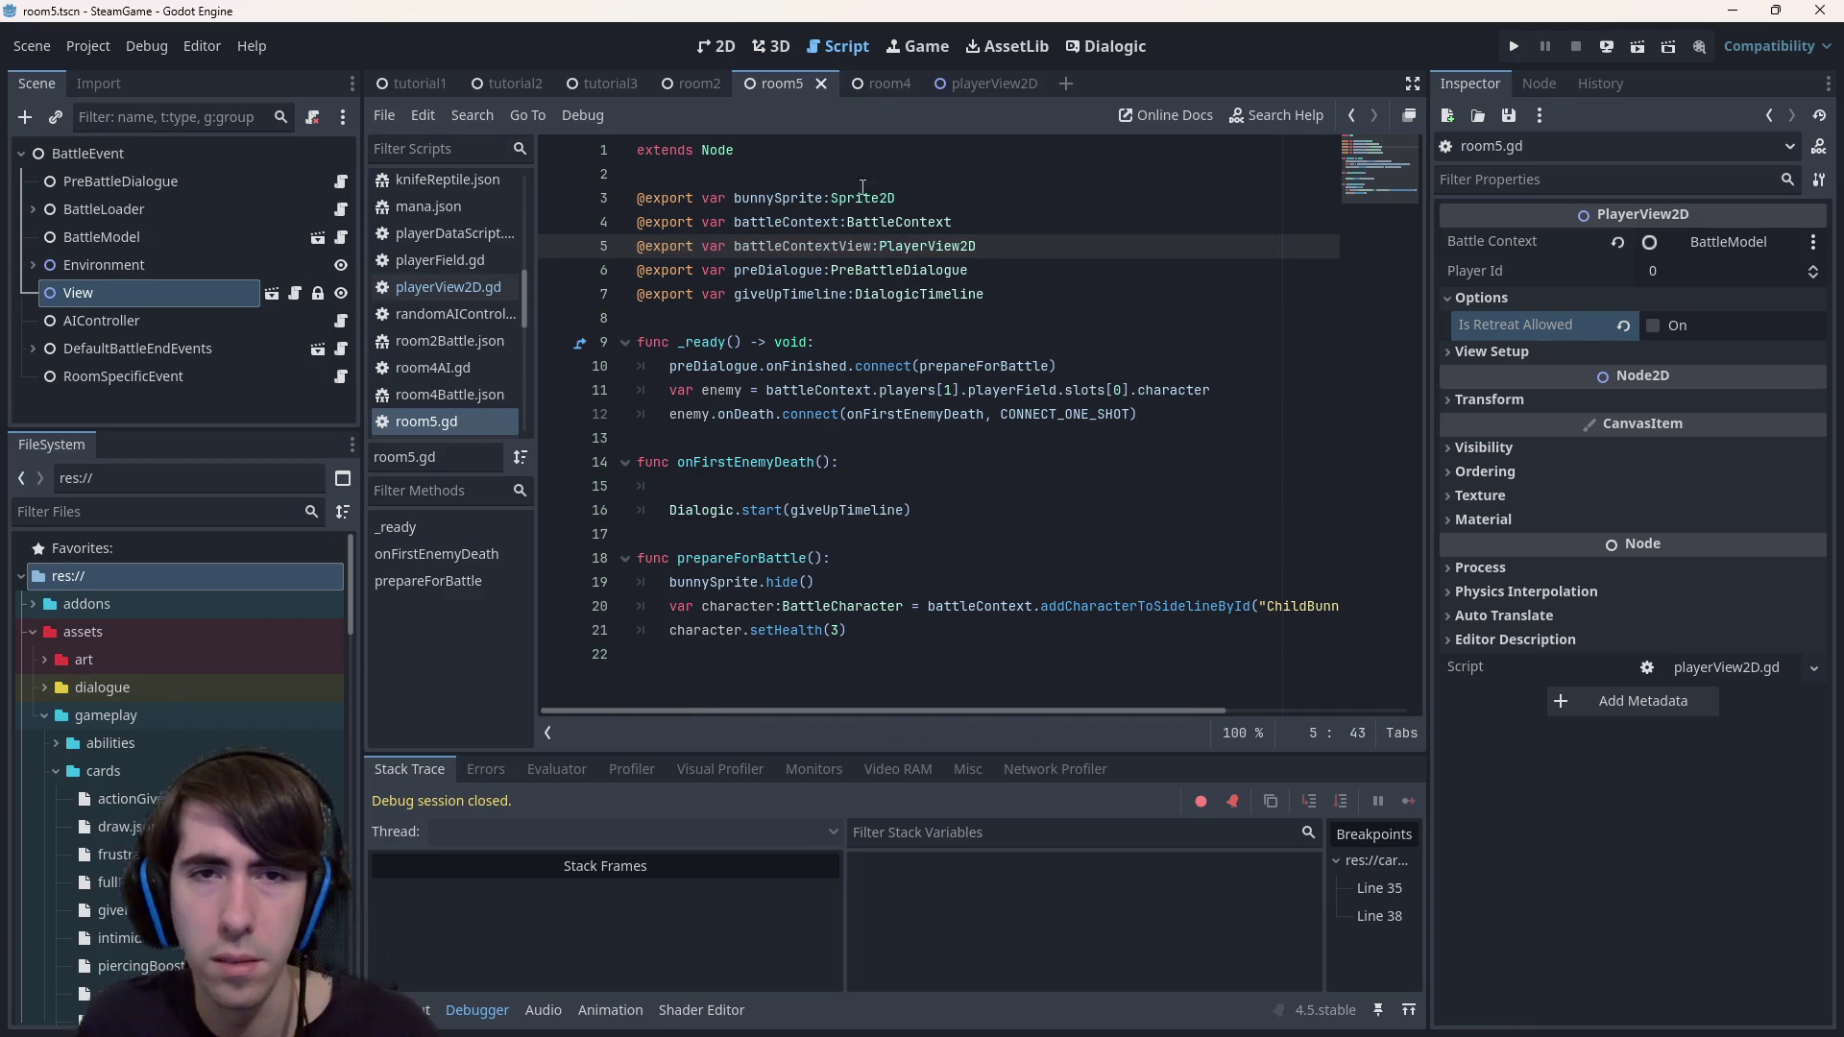
- Rename the new variable to playerView and save room5.gd
double_click(817, 249)
key(shift+Left)
key(shift+Left)
key(shift+Left)
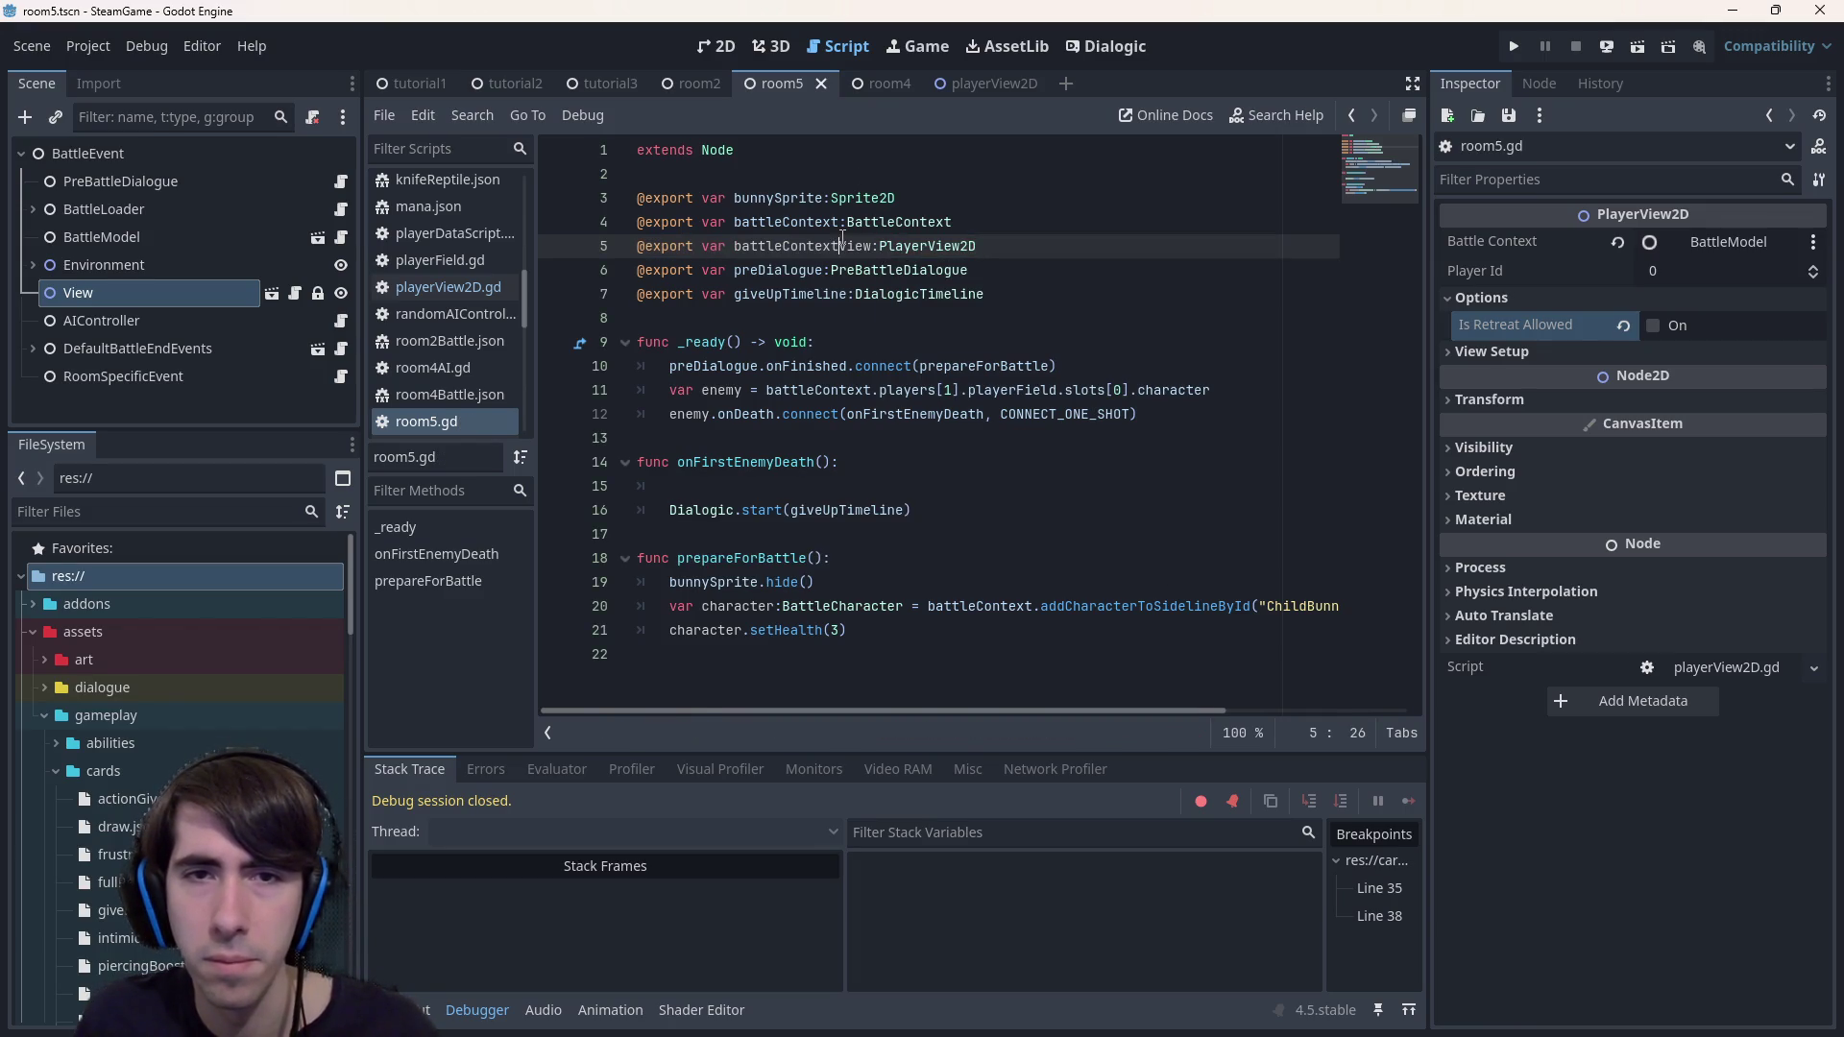
text(player)
key(ctrl+s)
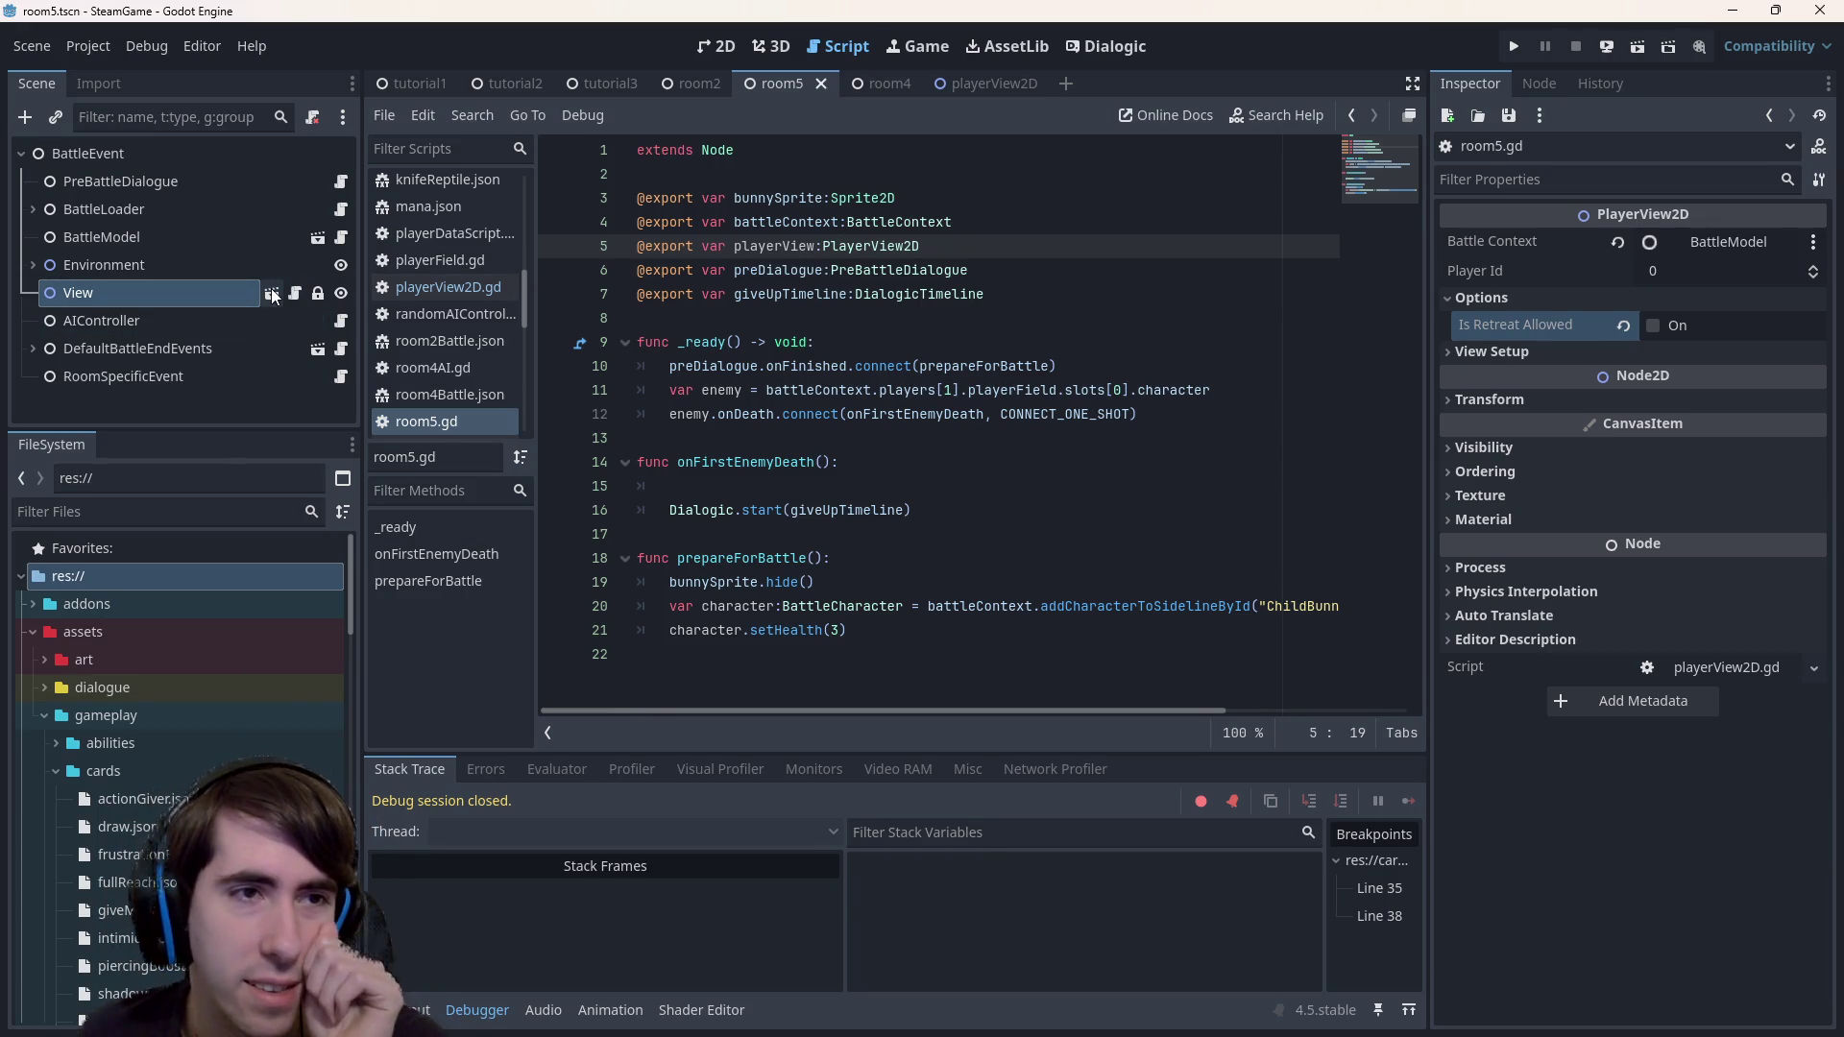
click(187, 240)
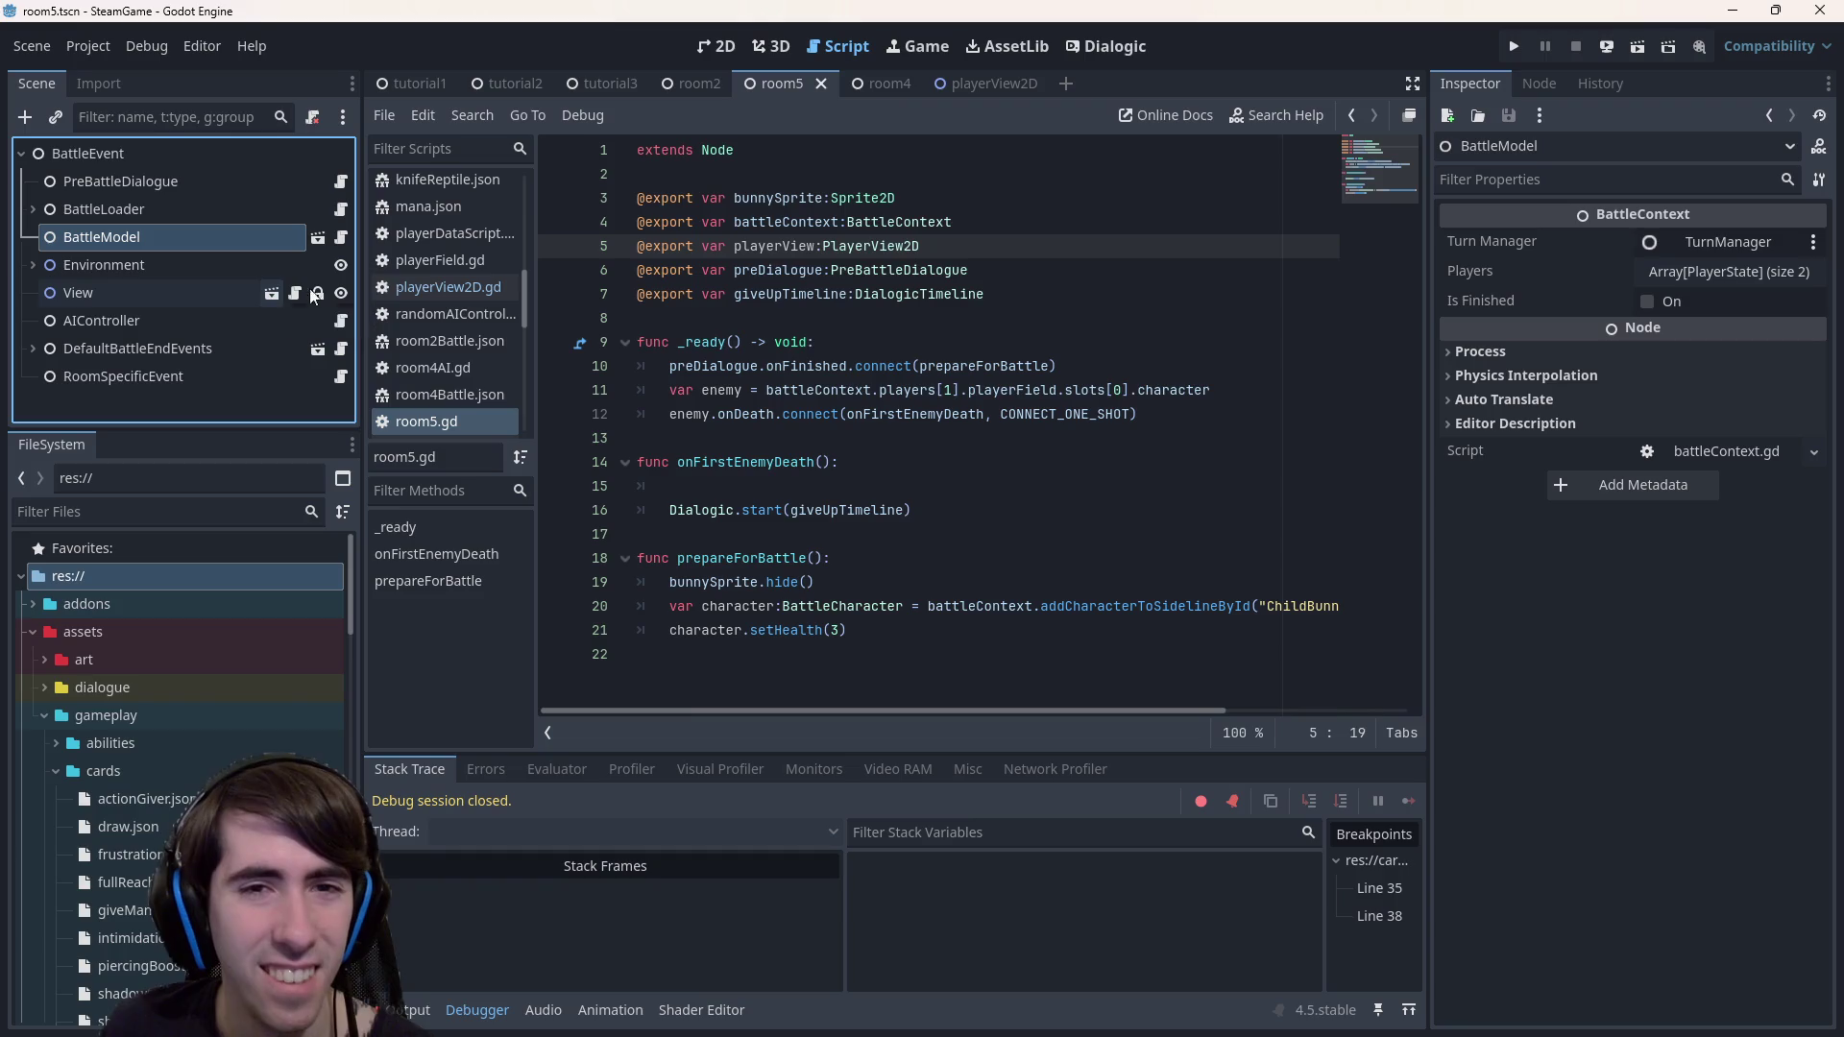
click(792, 222)
double_click(792, 222)
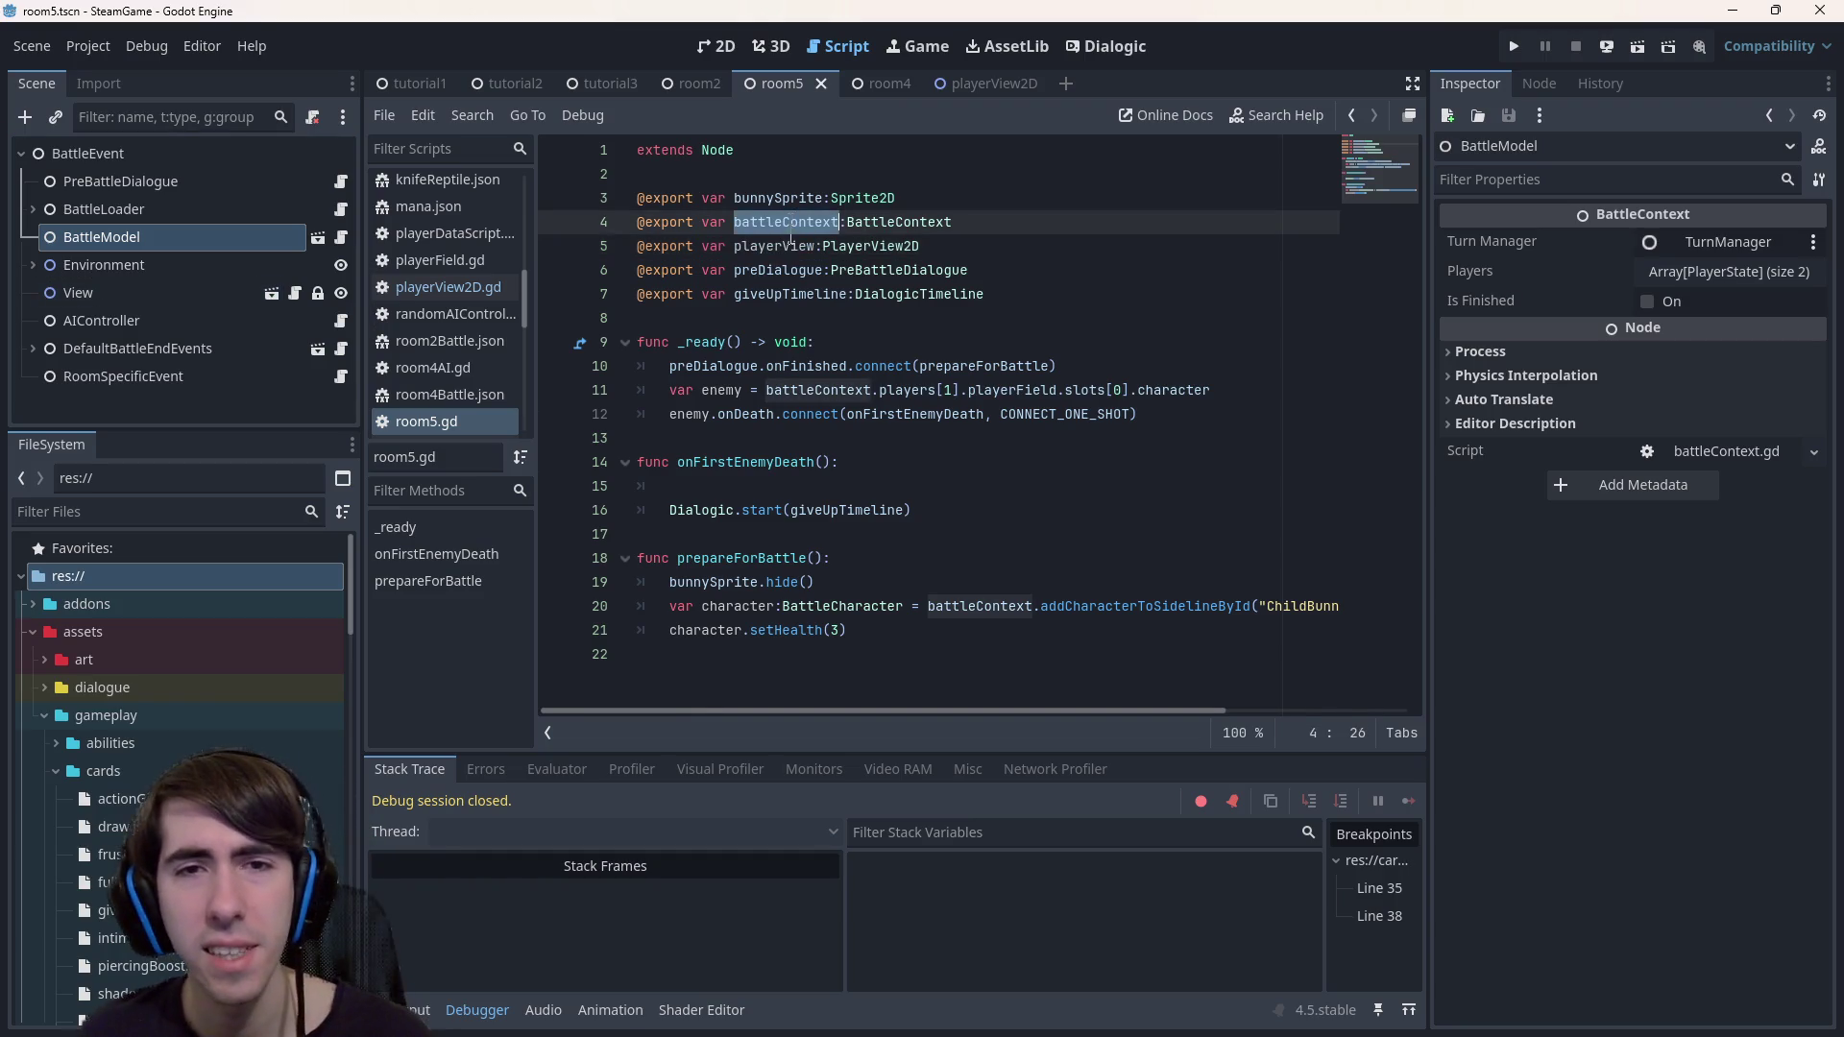
double_click(790, 245)
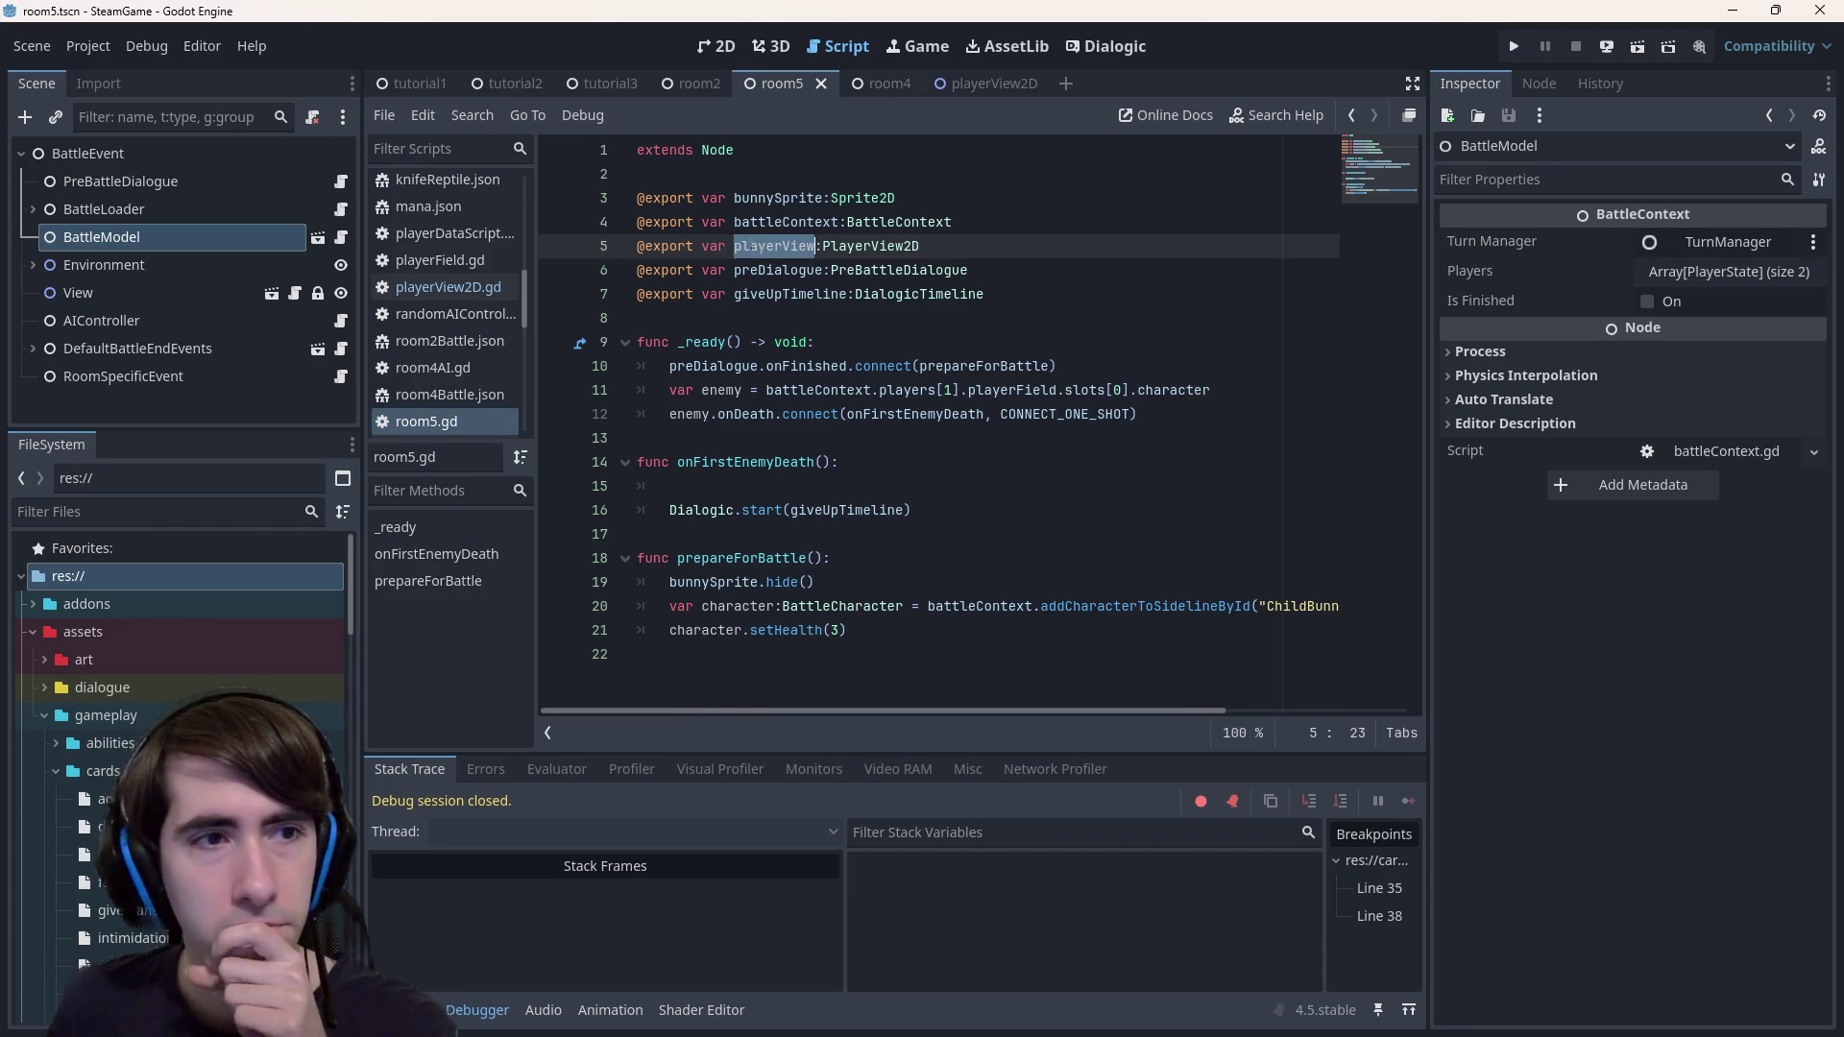
click(856, 481)
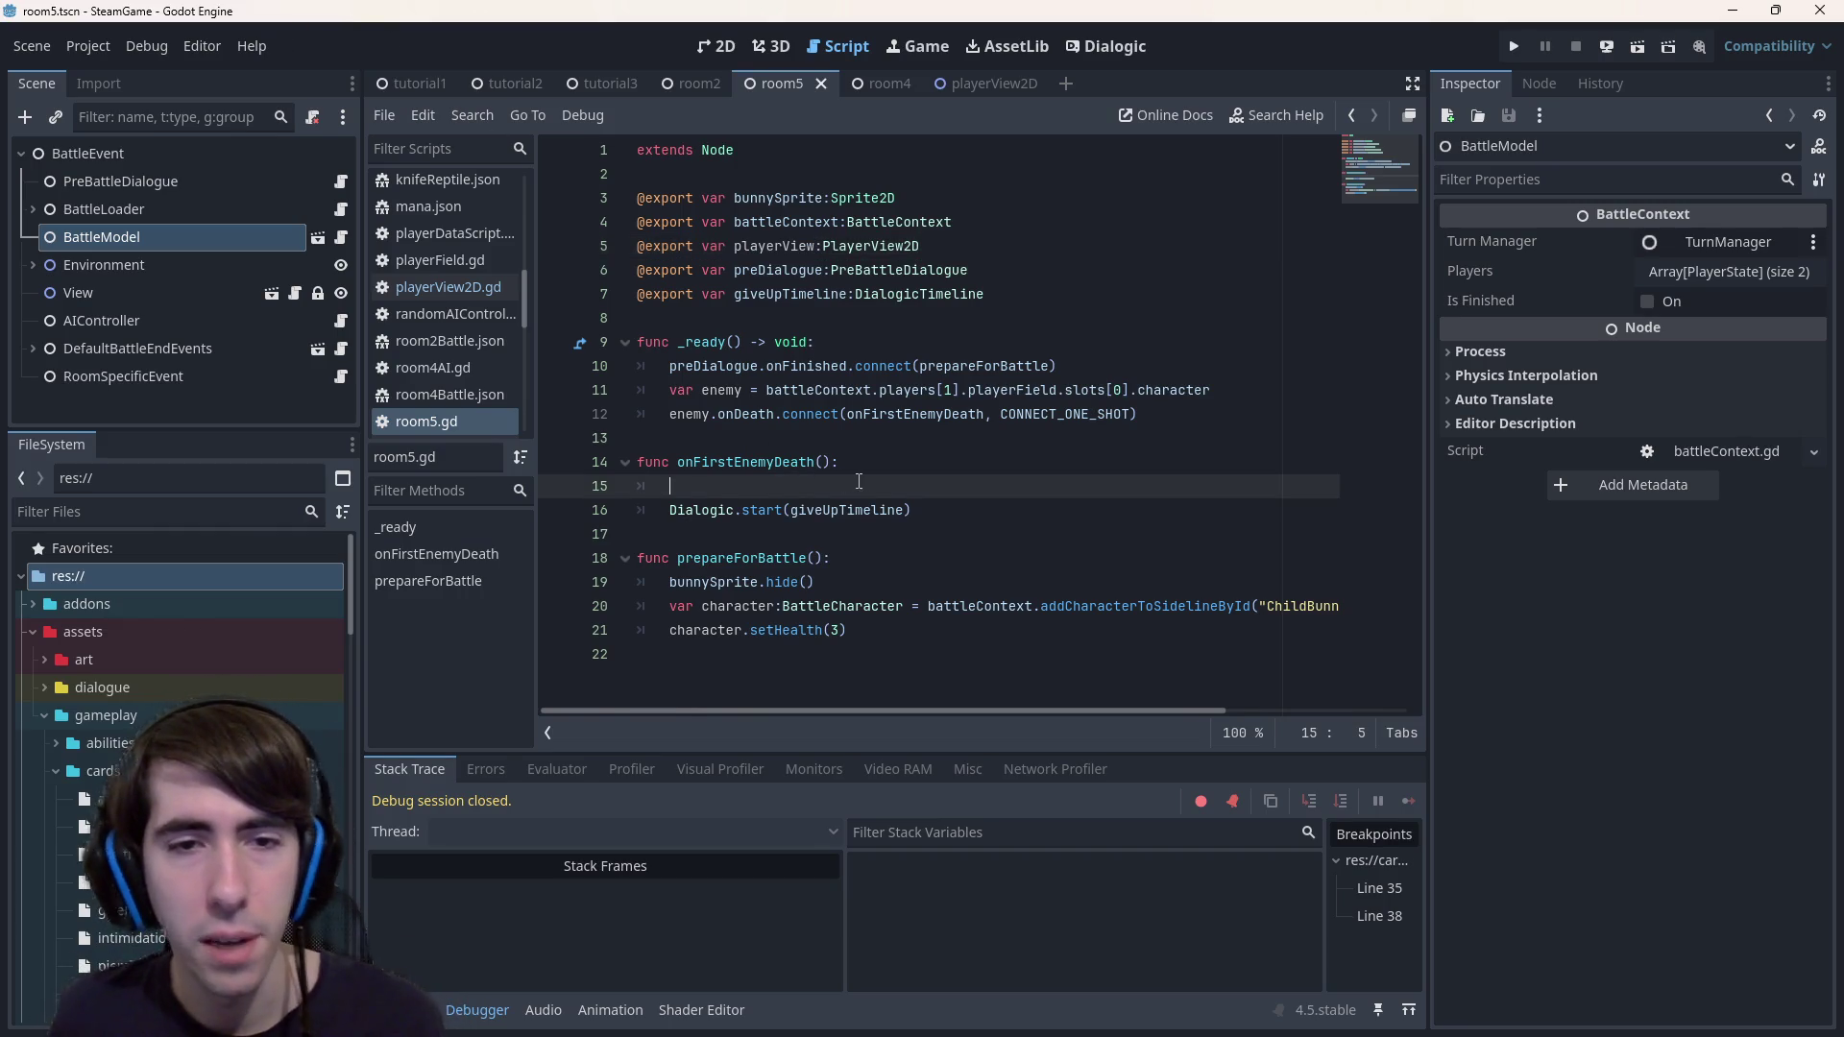
- Insert playerView.setIsRetreatAllowed(true) on line 15, before the Dialogic.start line
text(playerView.setIs)
key(Return)
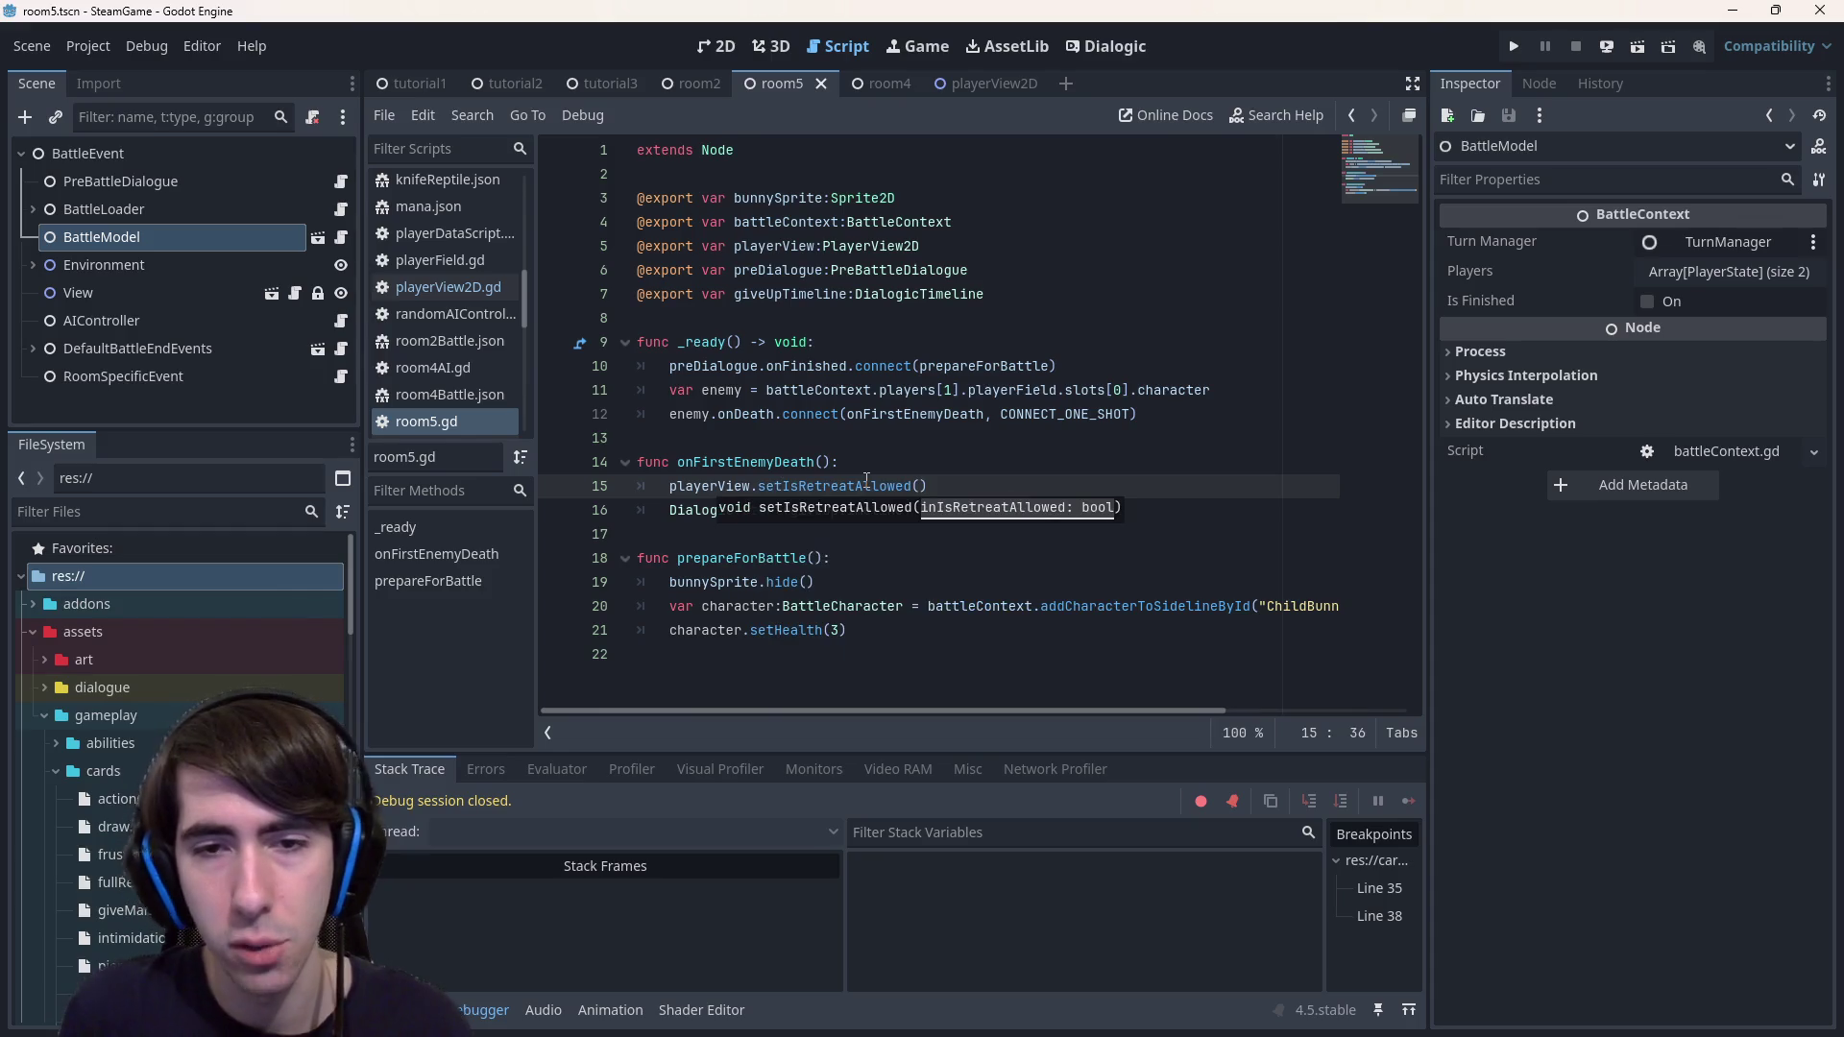
text(true)
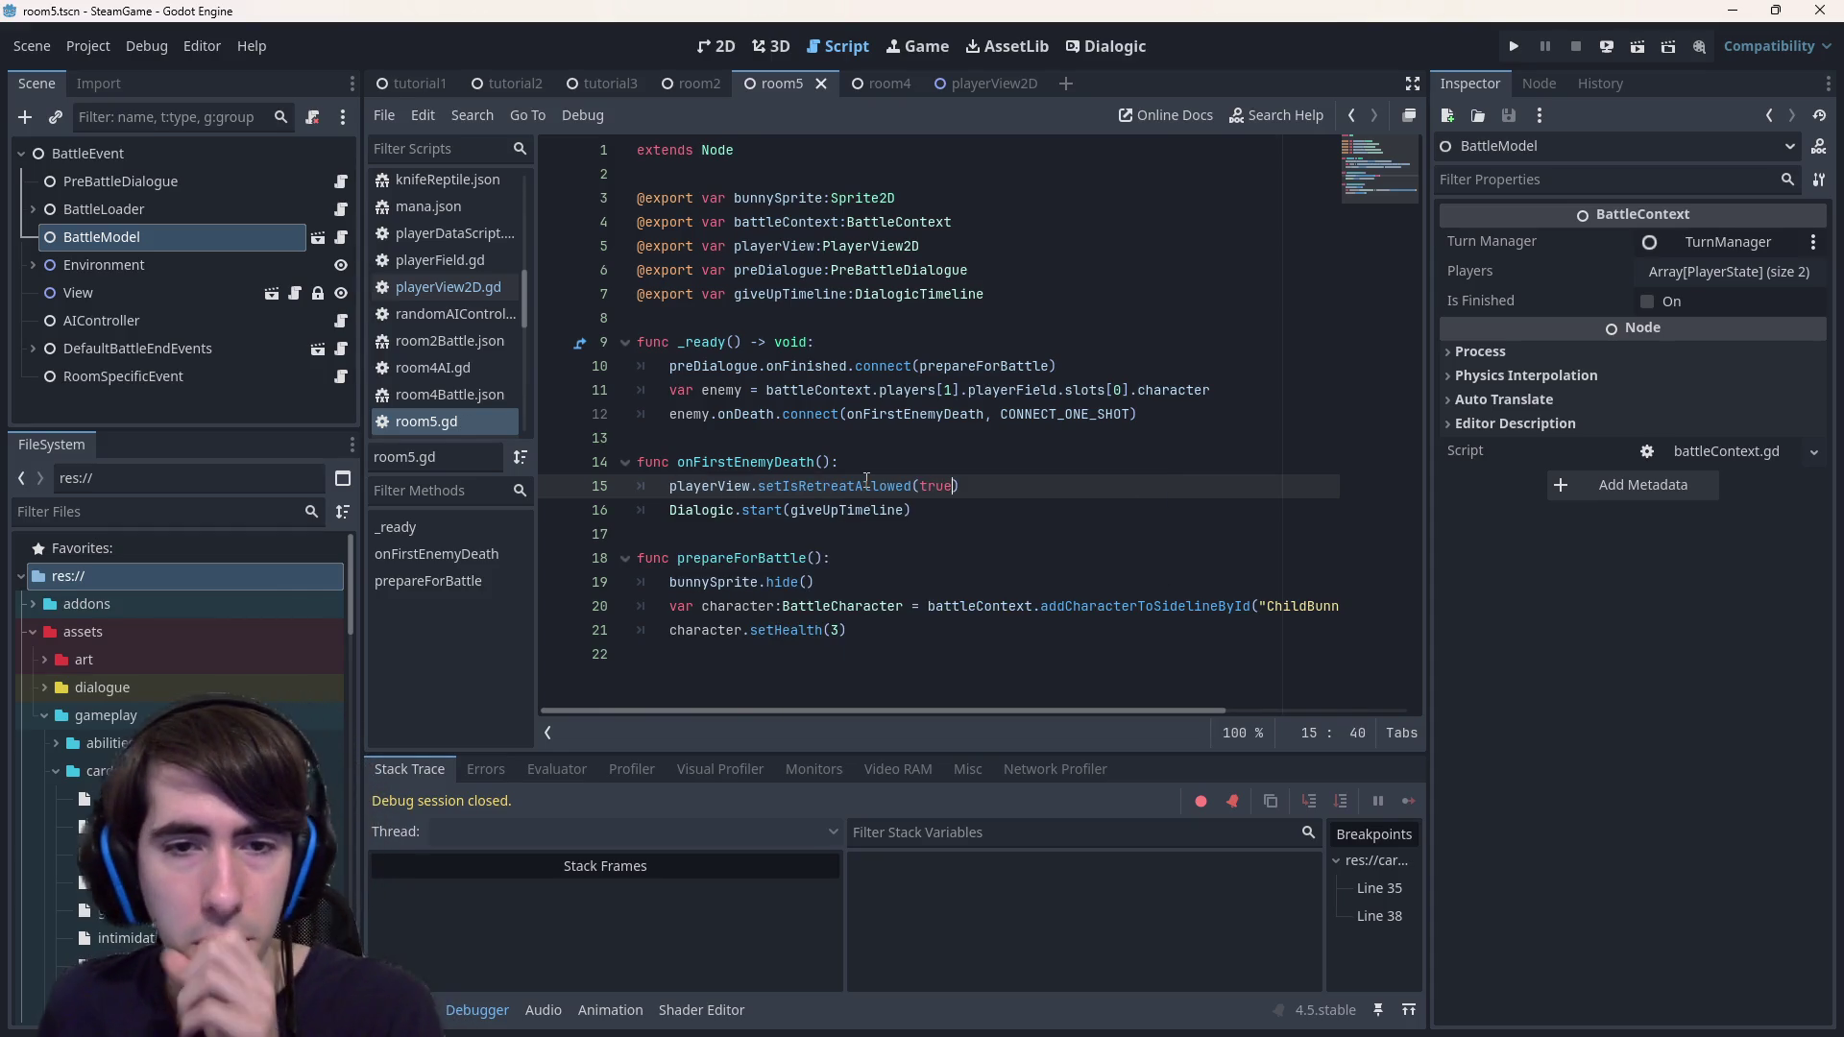
drag(913, 510, 544, 502)
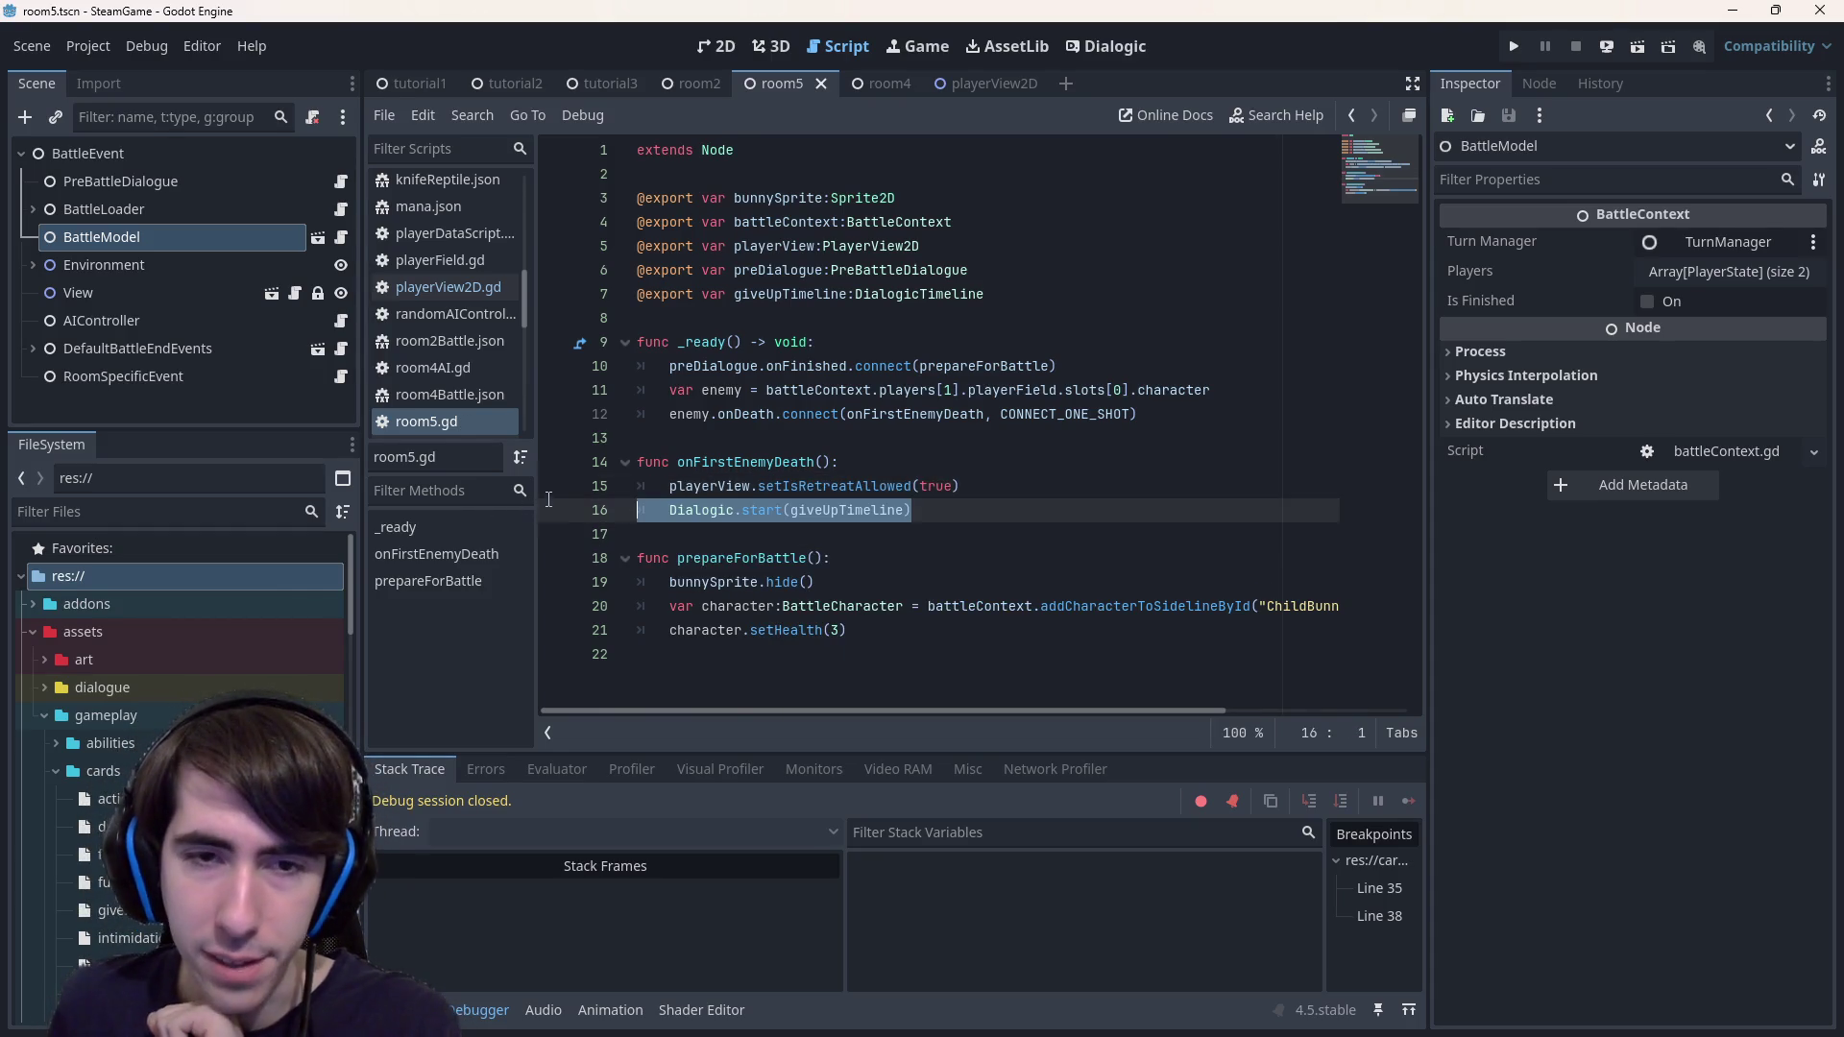
click(1008, 518)
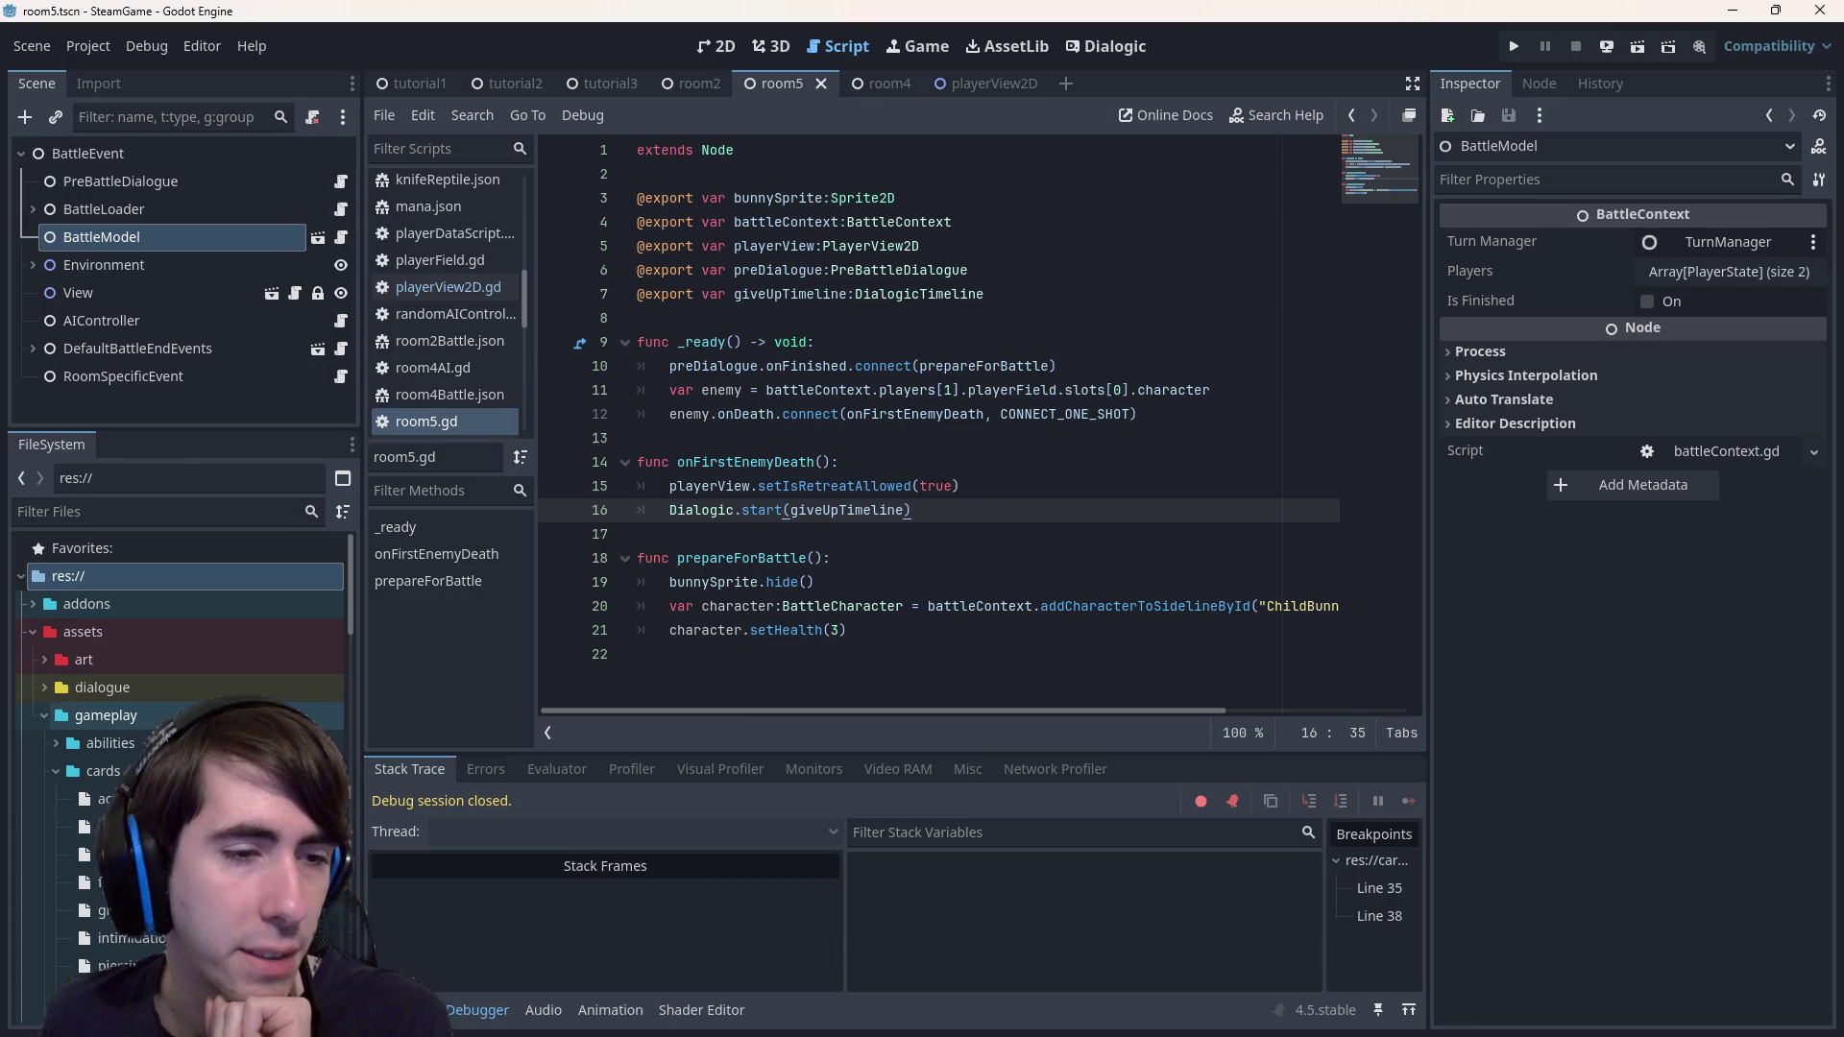
- Navigate the FileSystem dock from gameplay to the room5 folder
click(158, 718)
scroll(157, 719, down, 10)
click(191, 684)
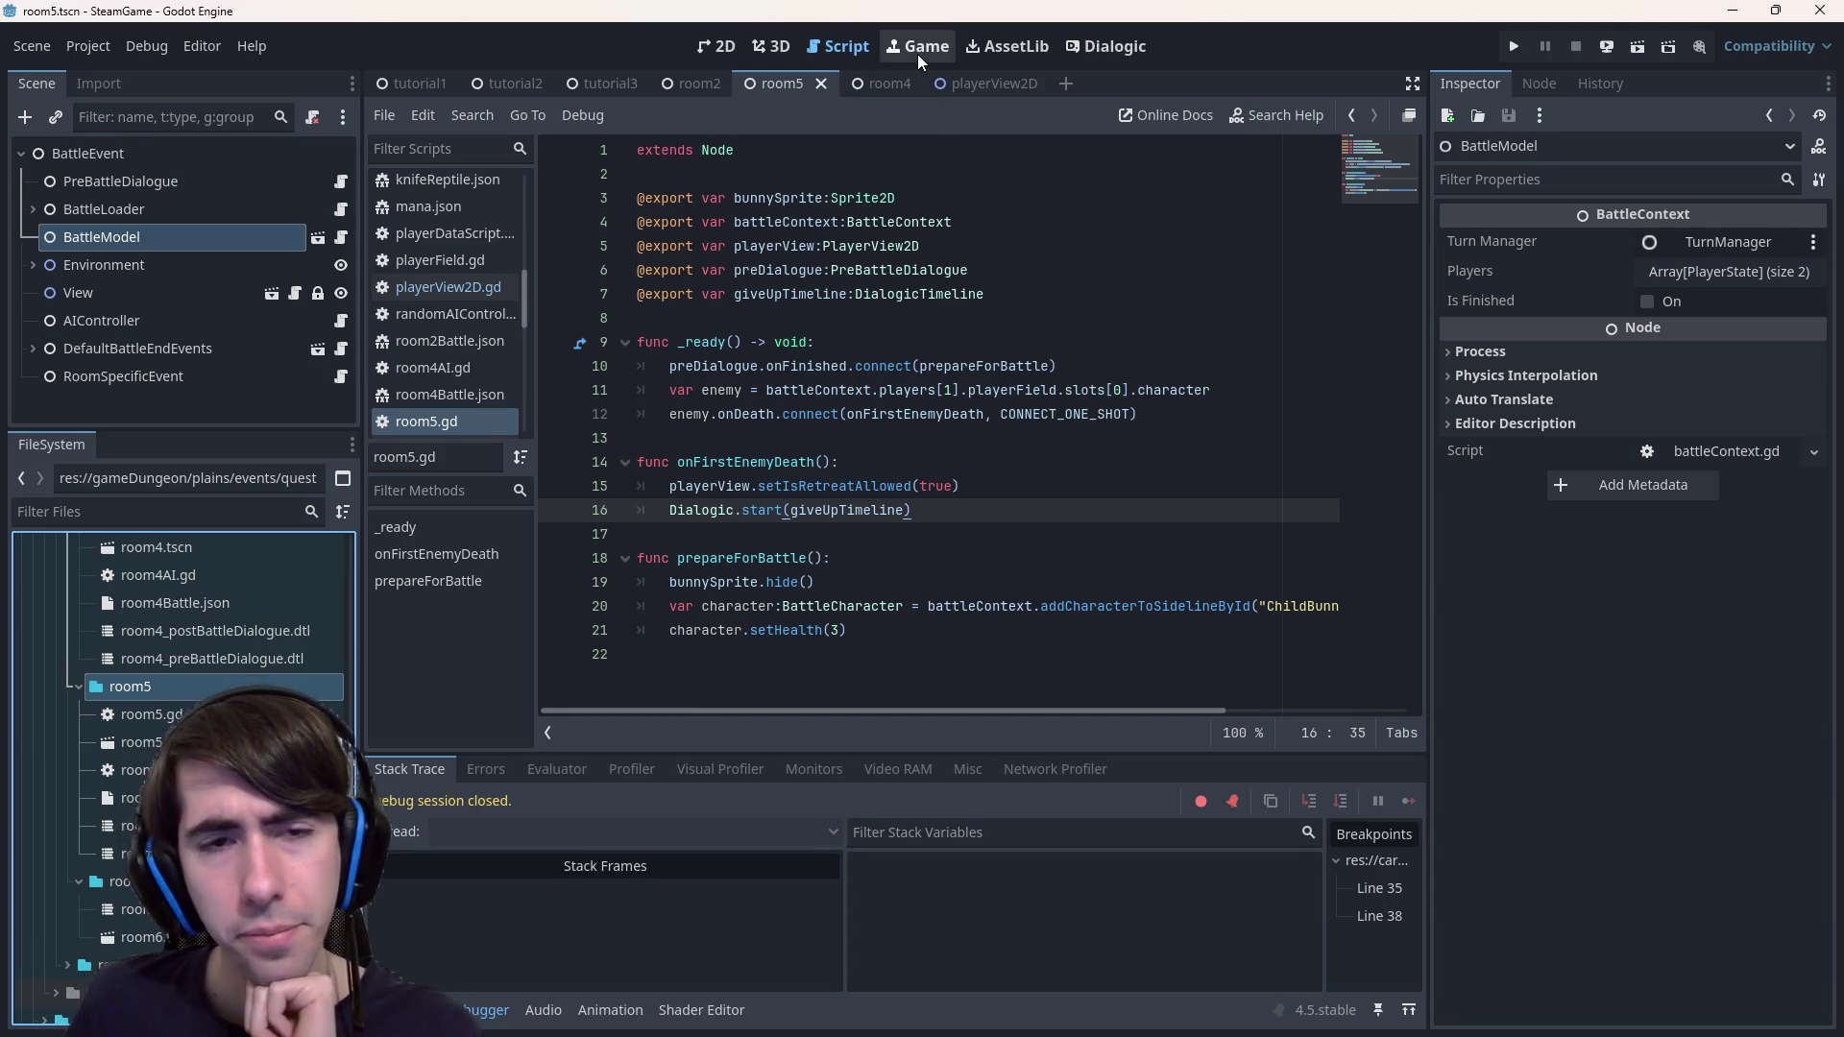
- In Dialogic, create a new timeline room5_givingUpDialogue inside the quest1/room5 folder
click(1105, 46)
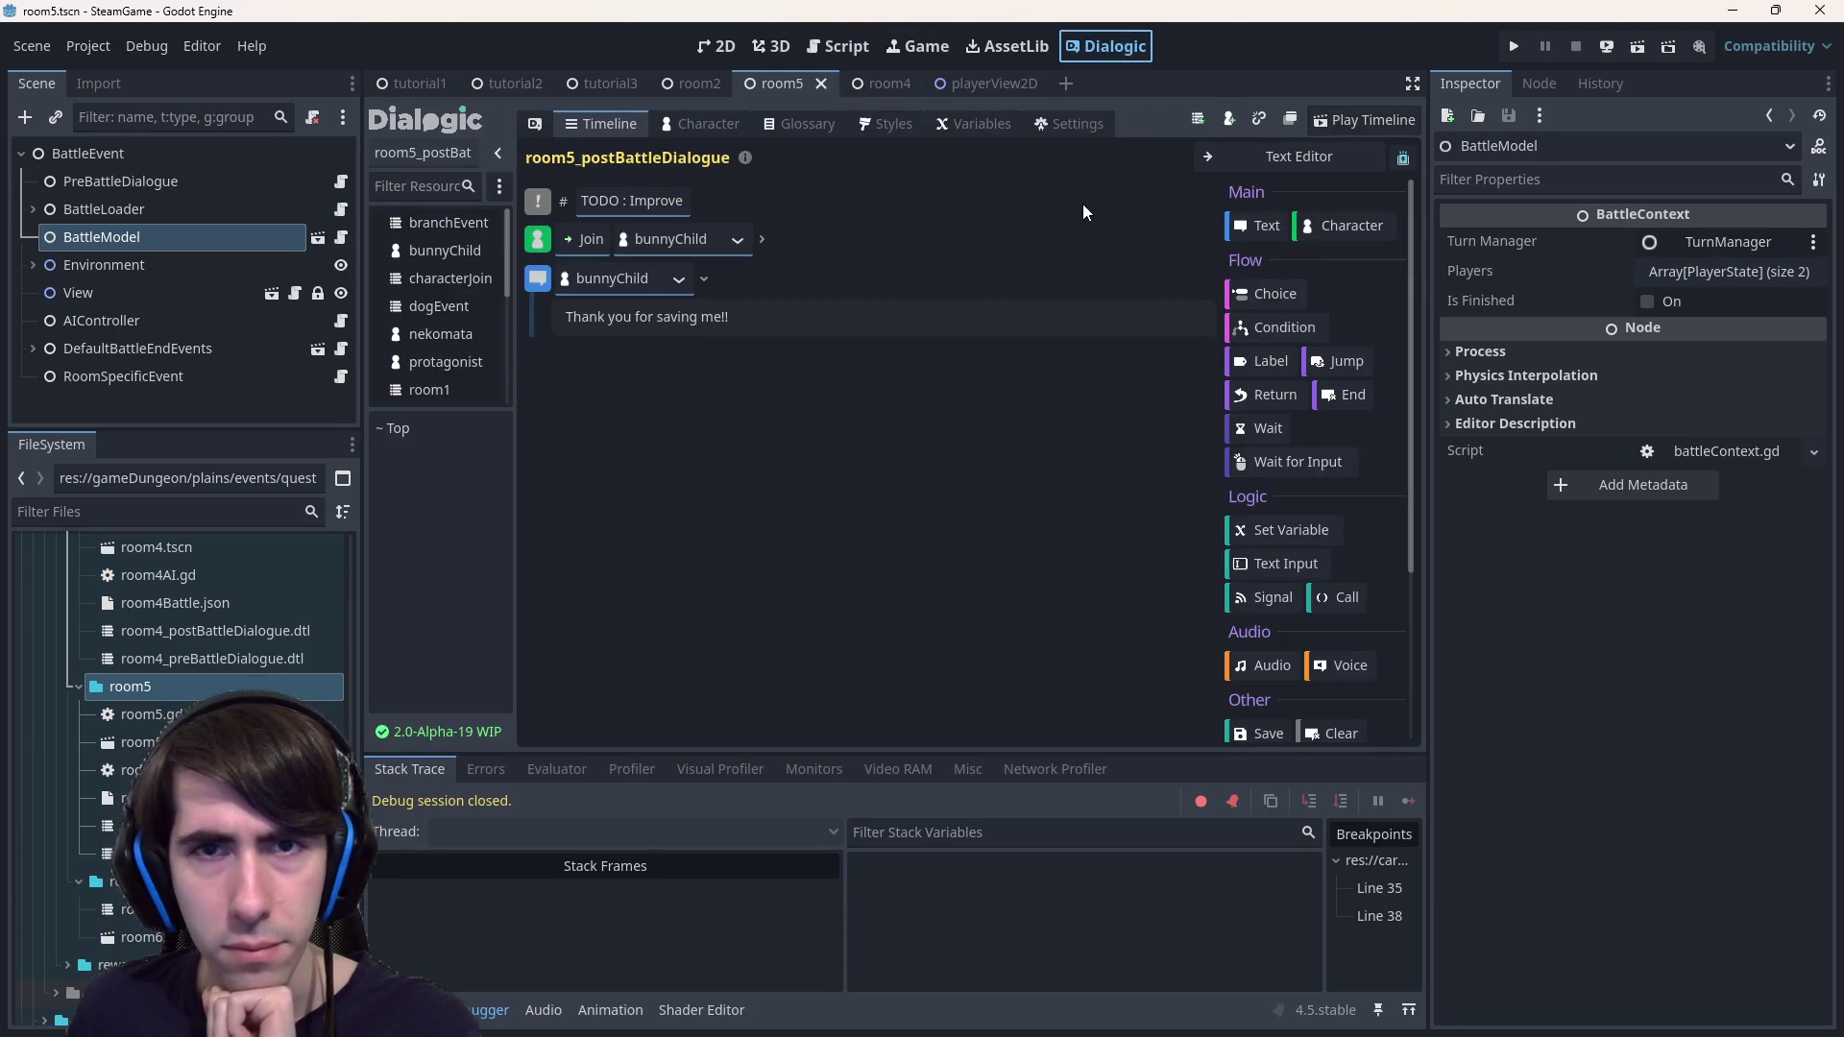
click(1198, 118)
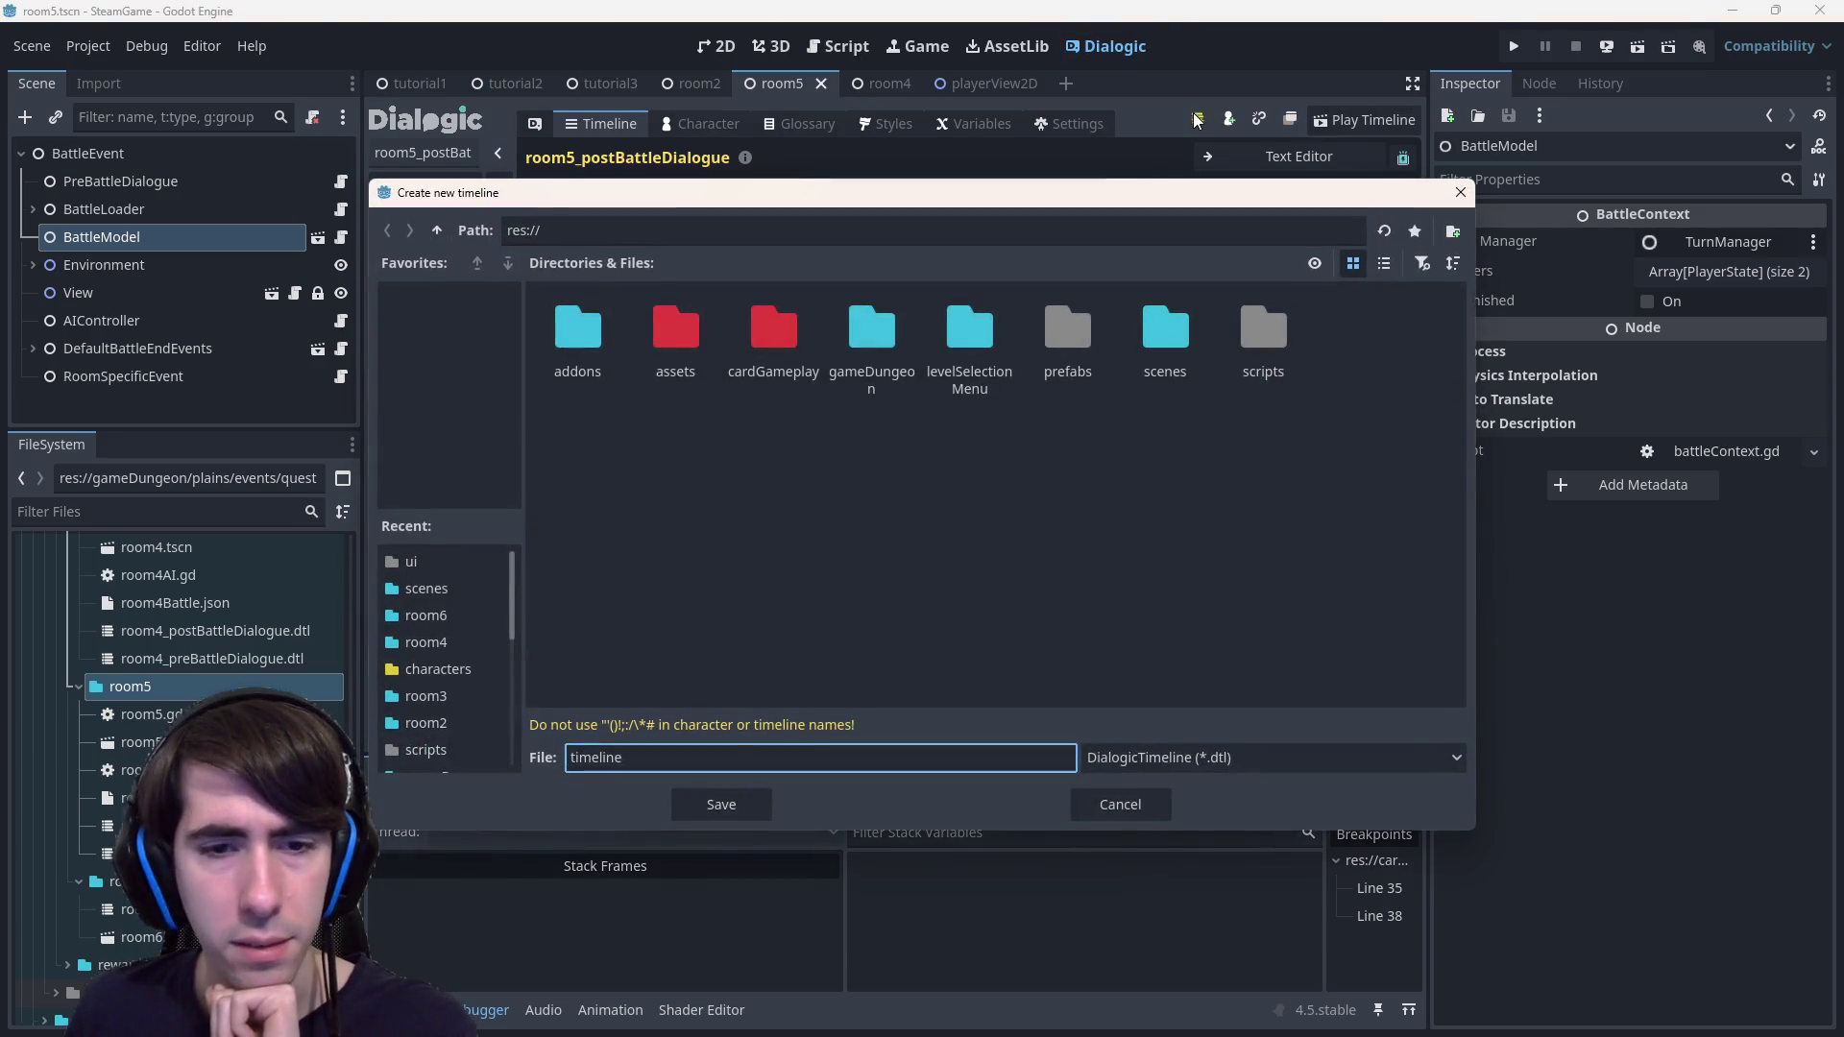
click(1460, 192)
right_click(261, 685)
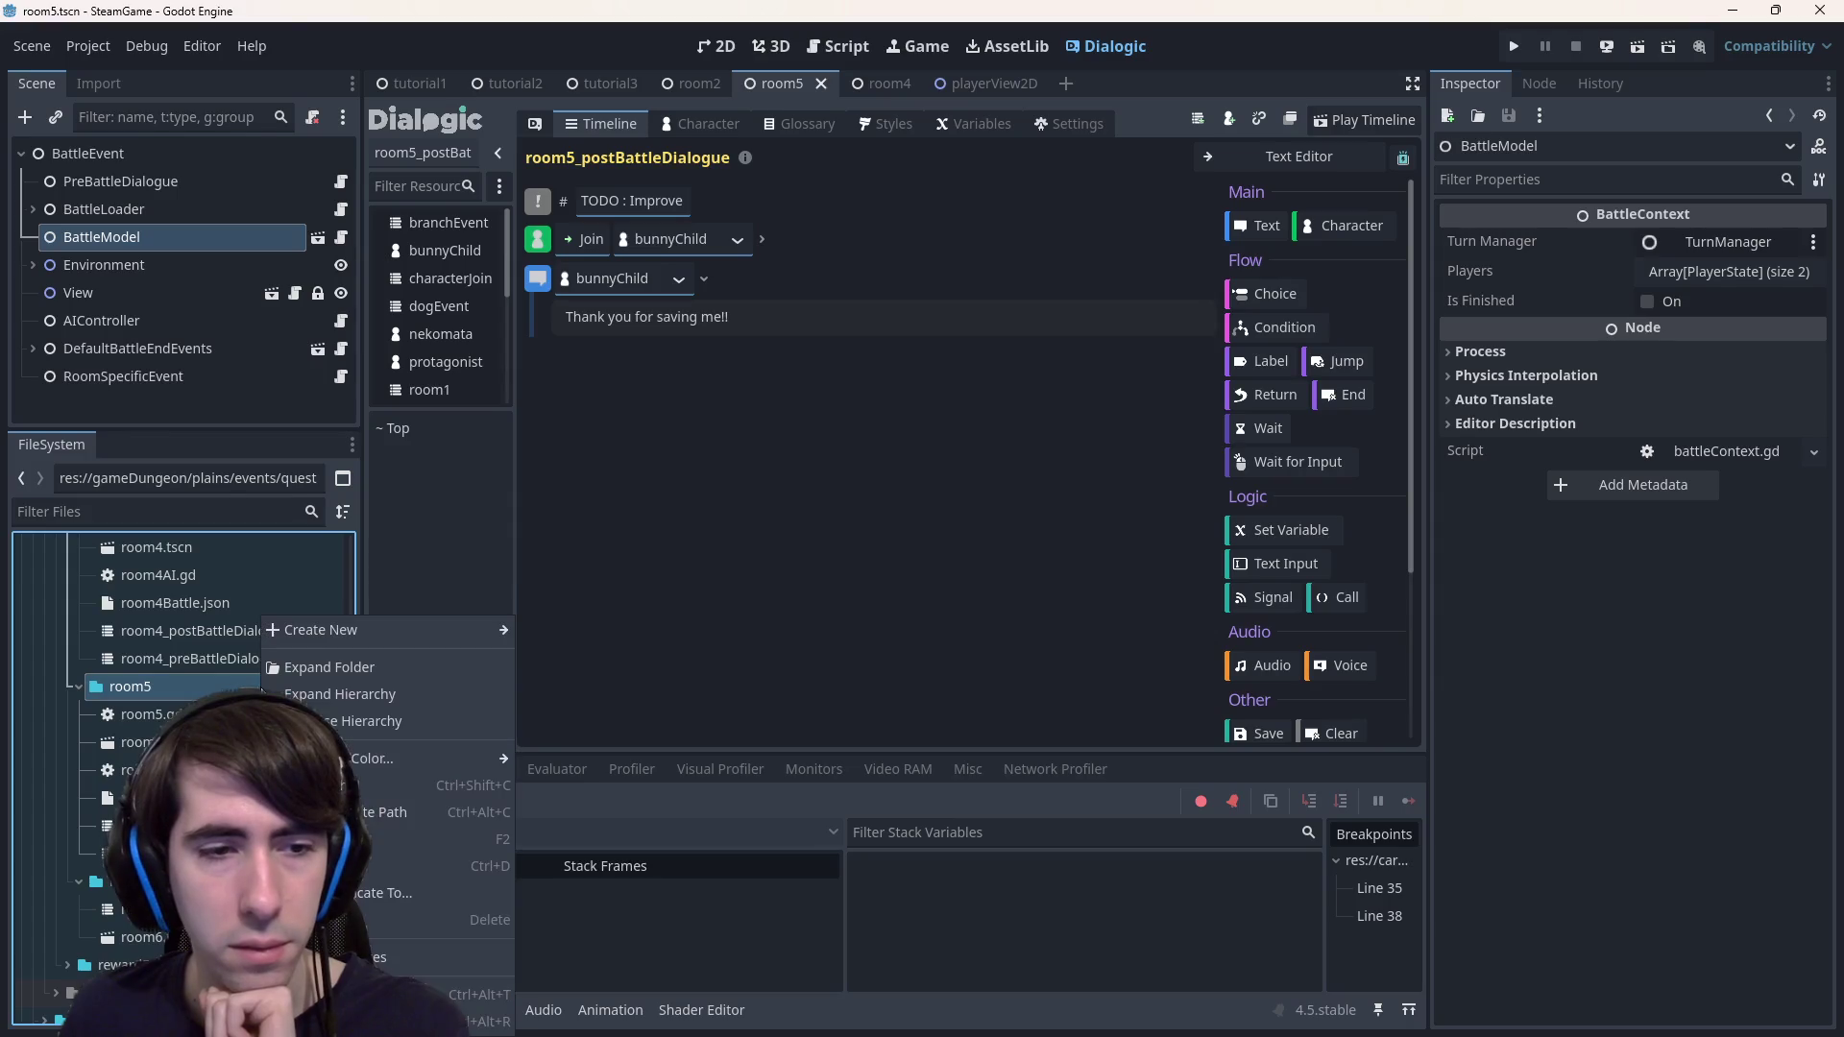
click(366, 785)
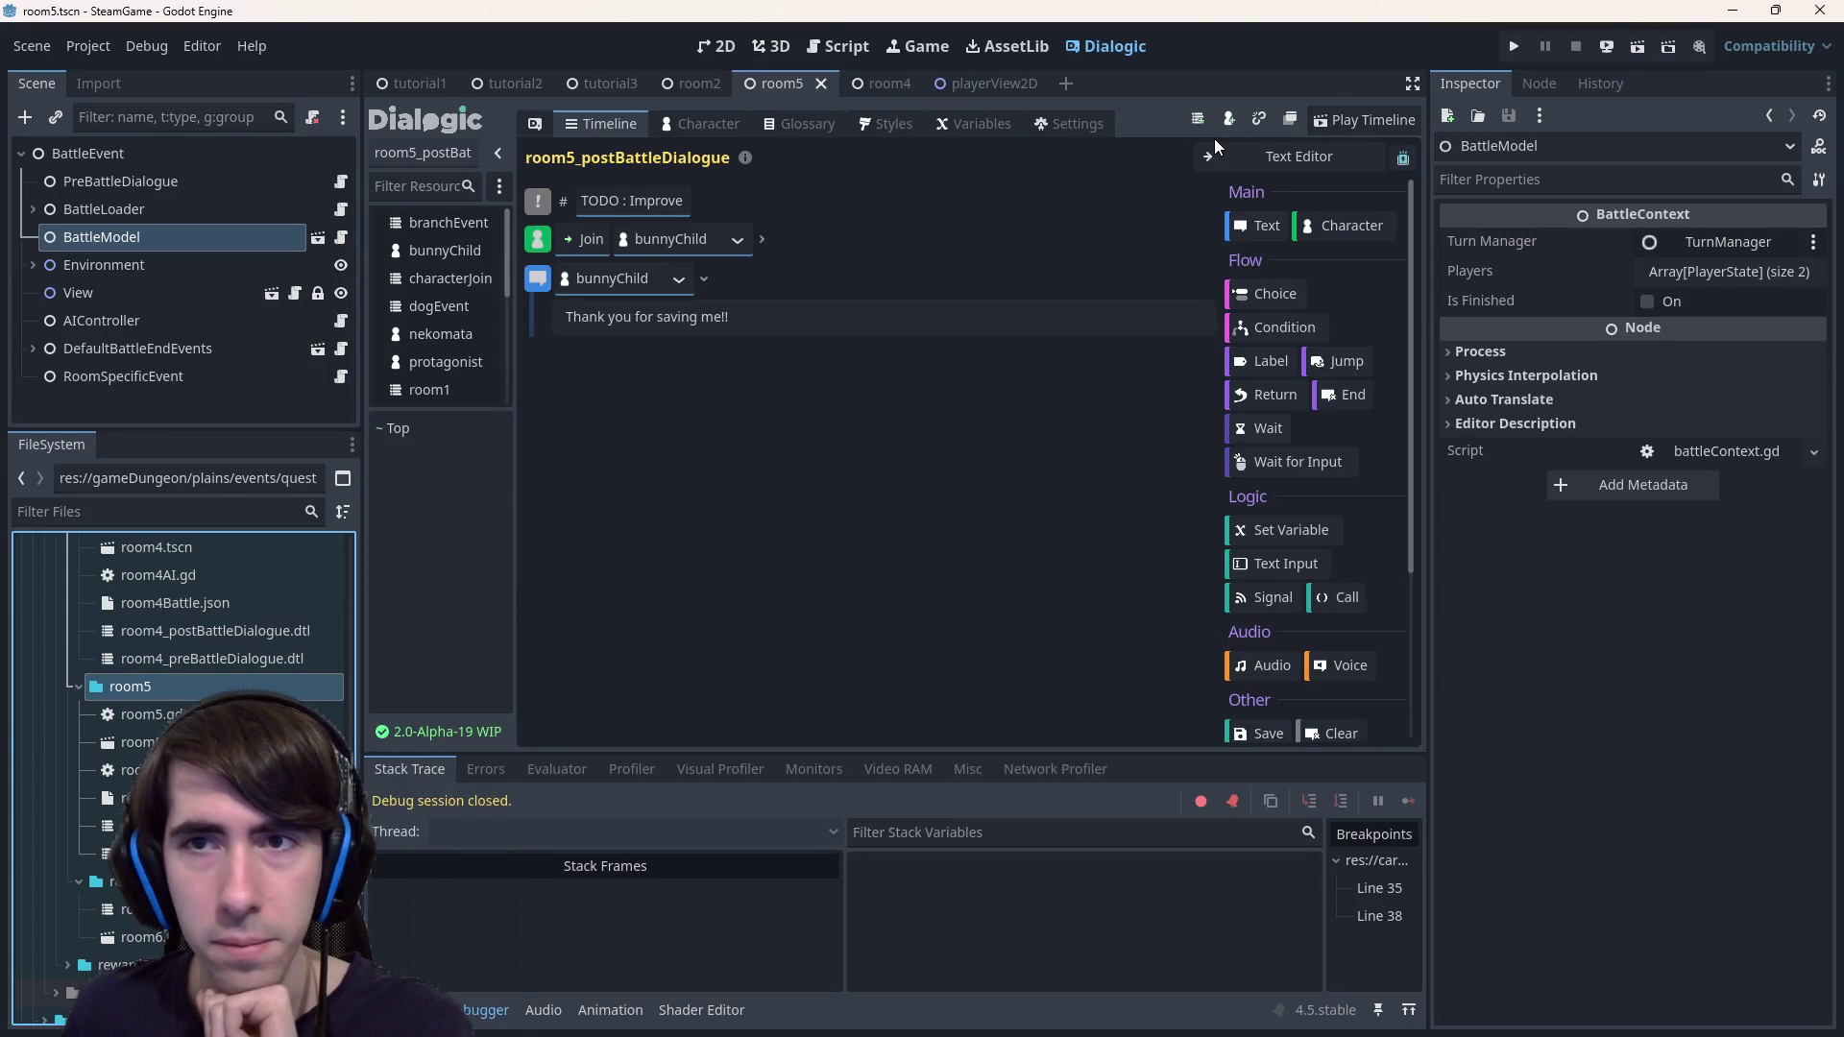
click(1197, 119)
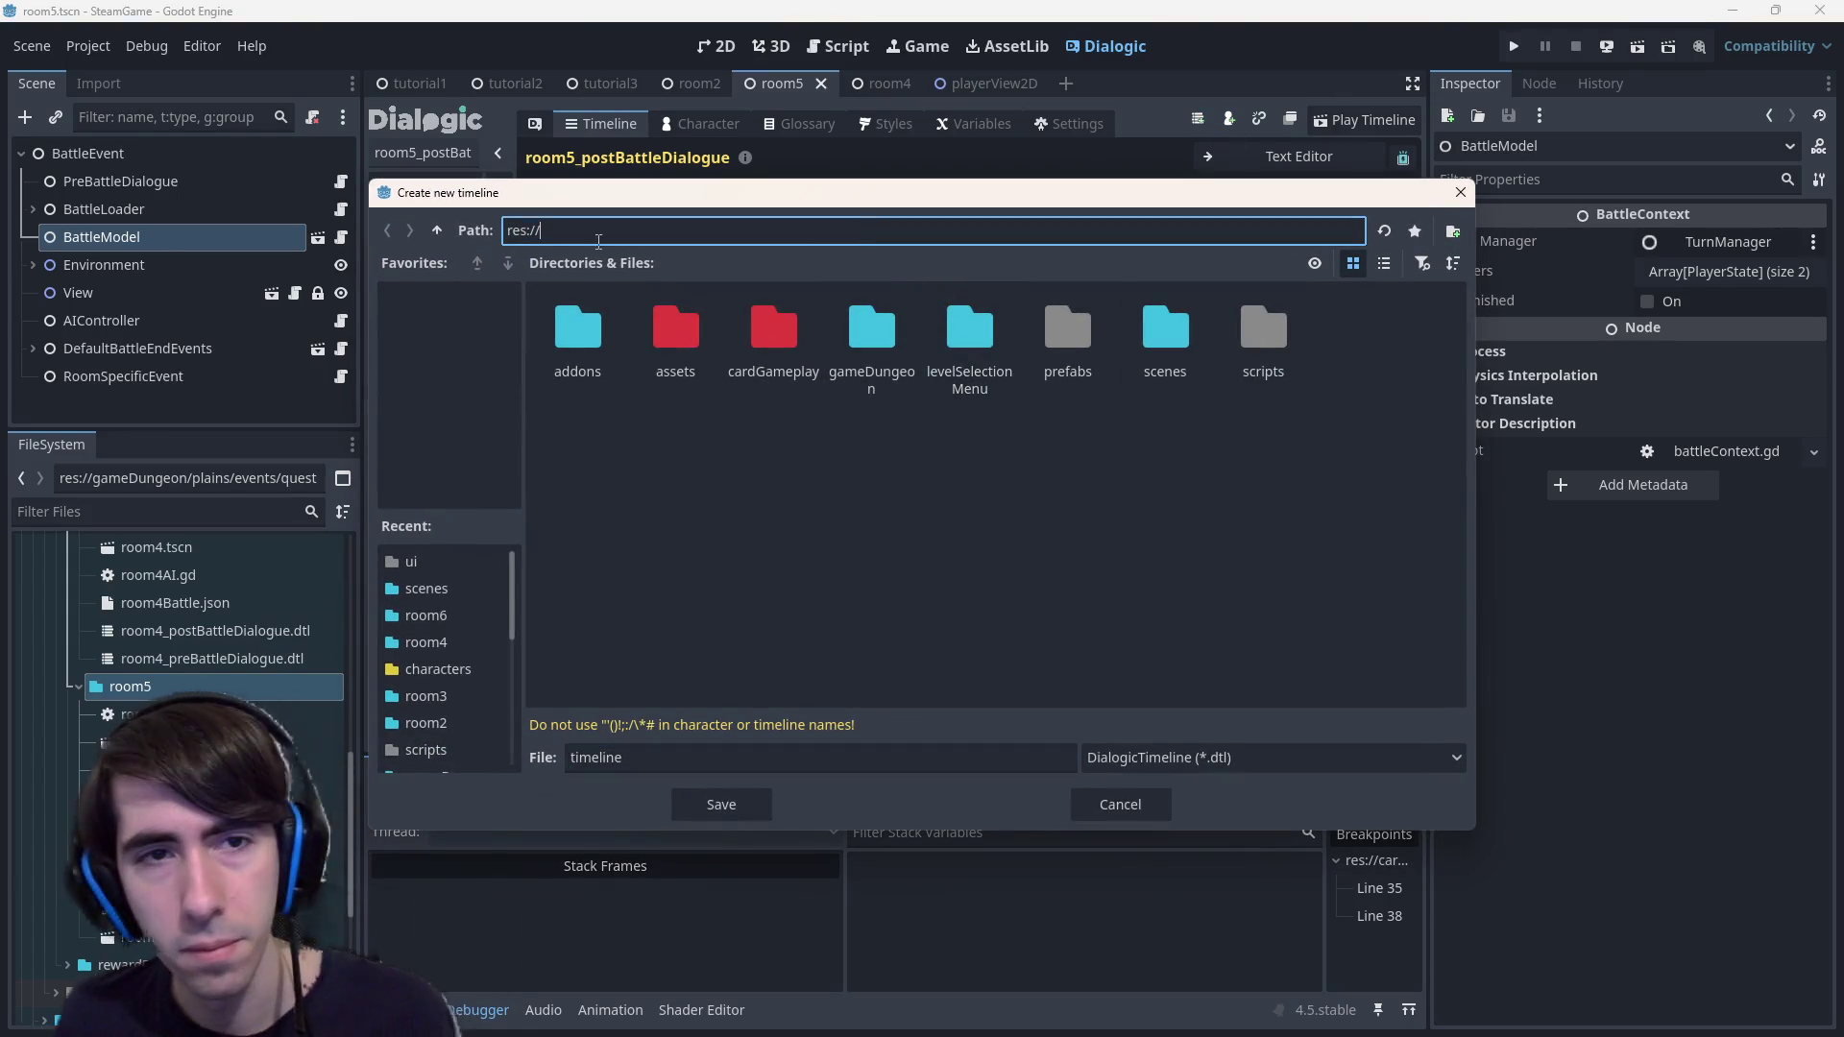
click(661, 758)
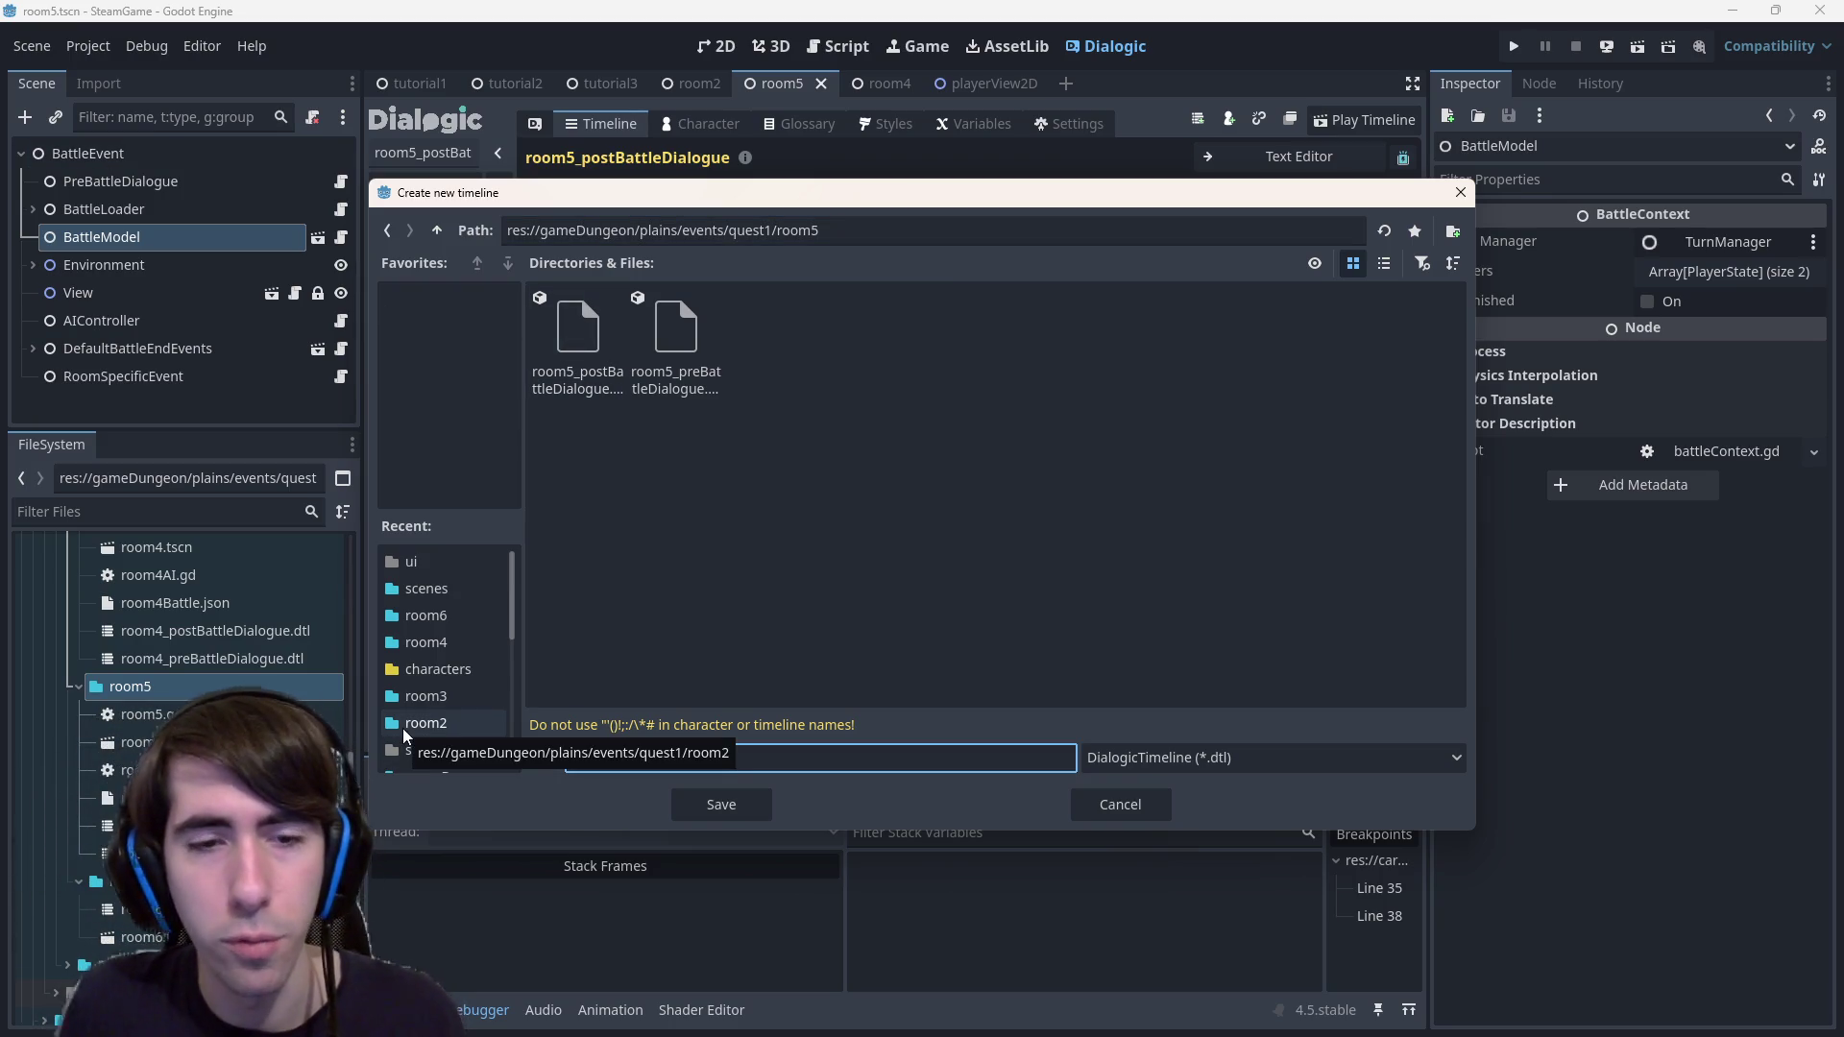
text(room5_givingUp)
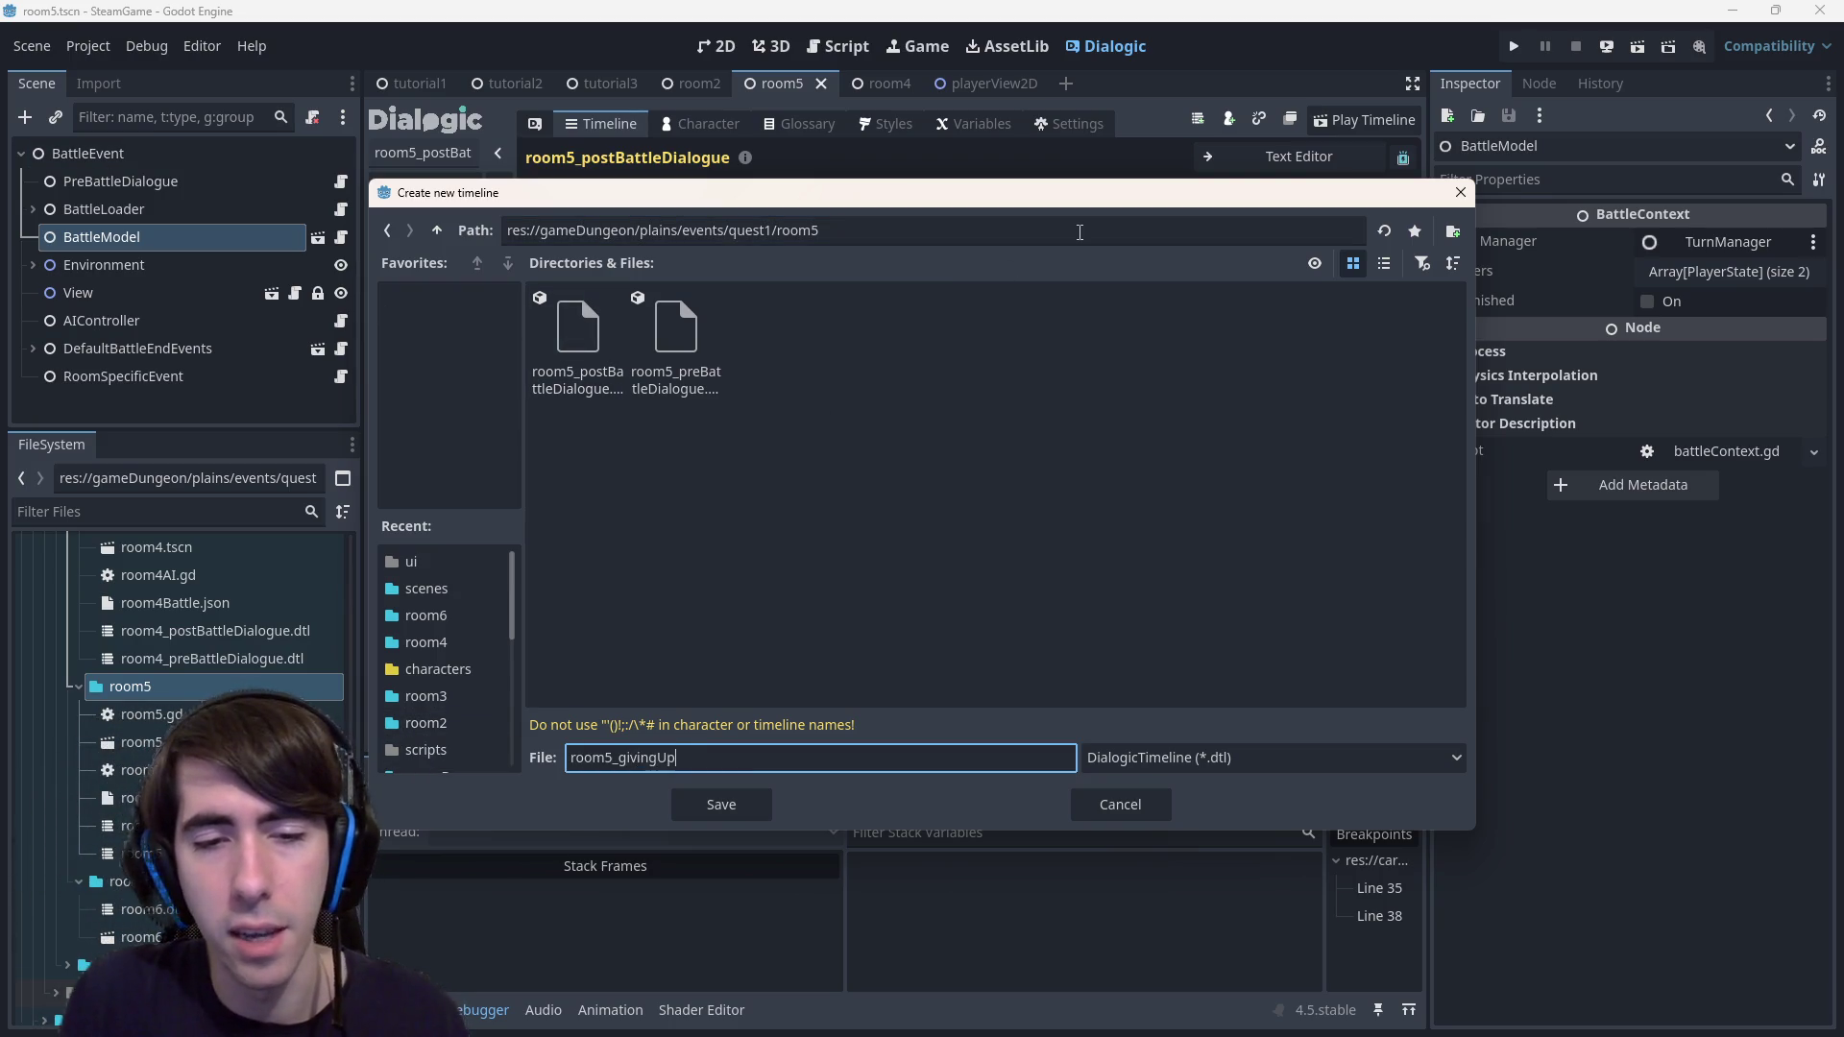
text(Dialogue)
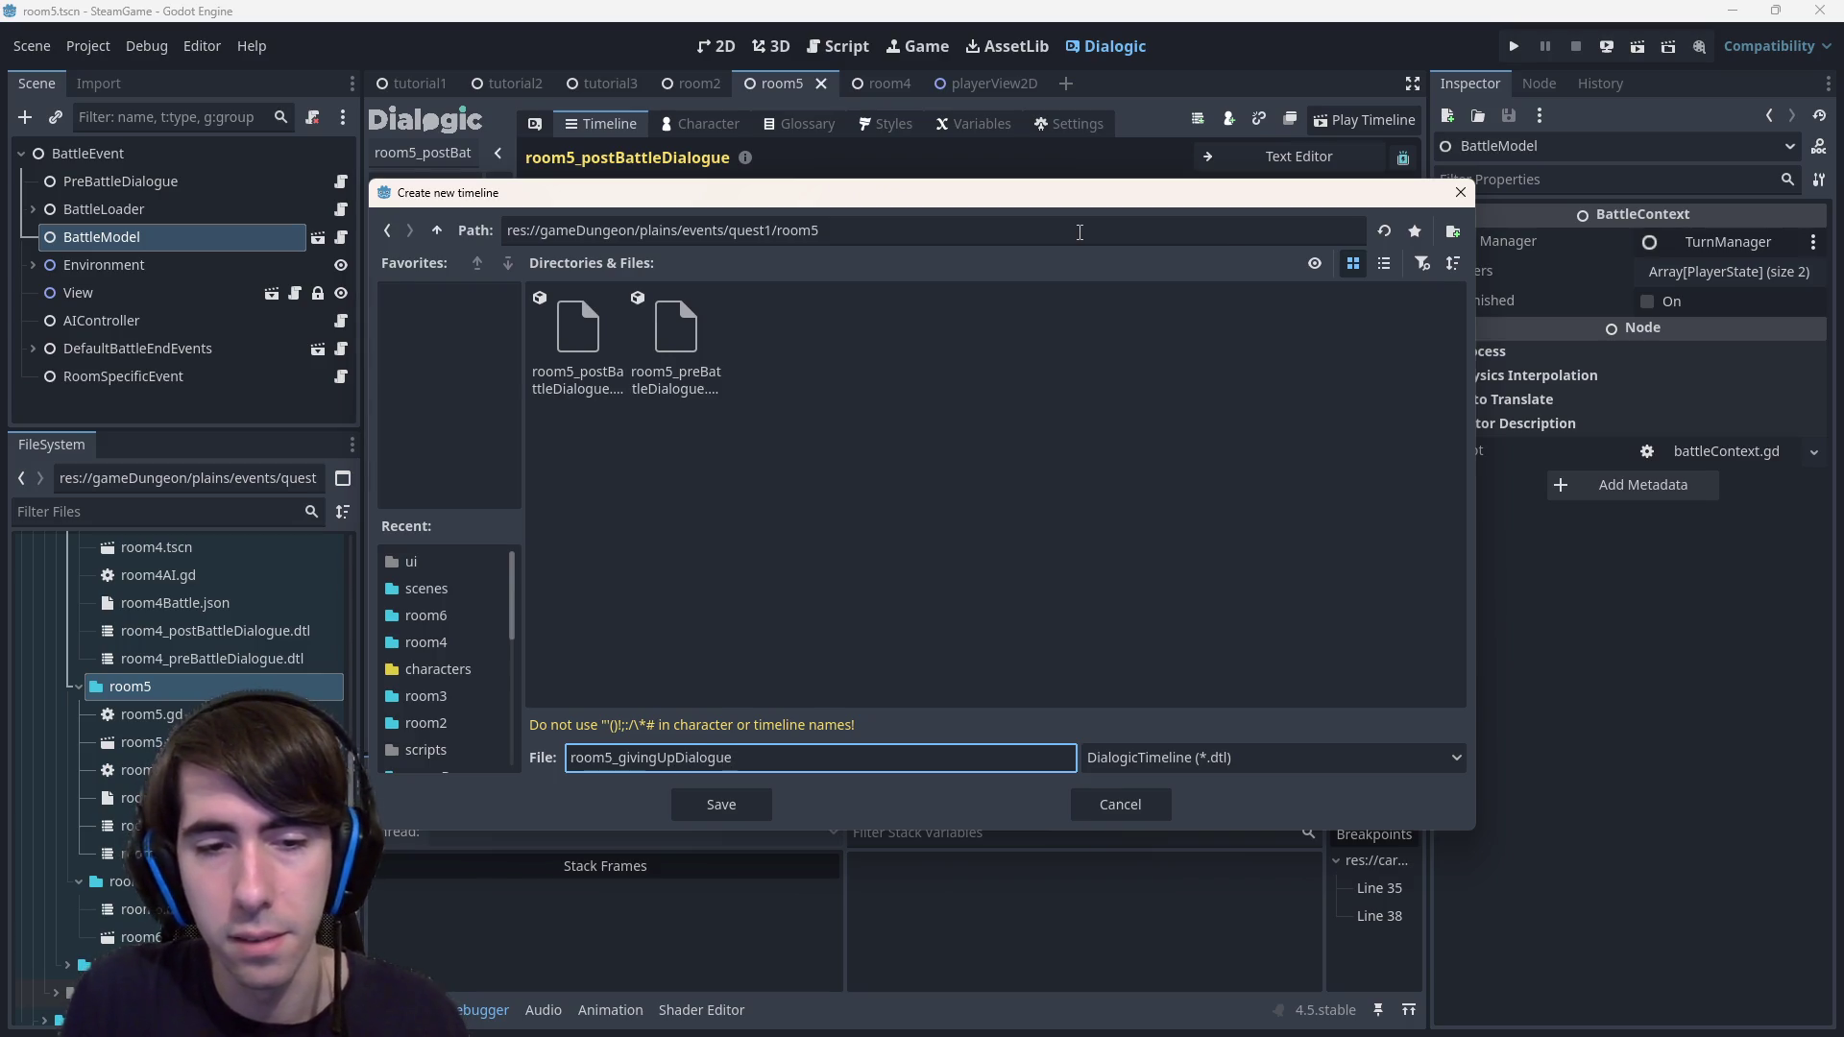
key(Return)
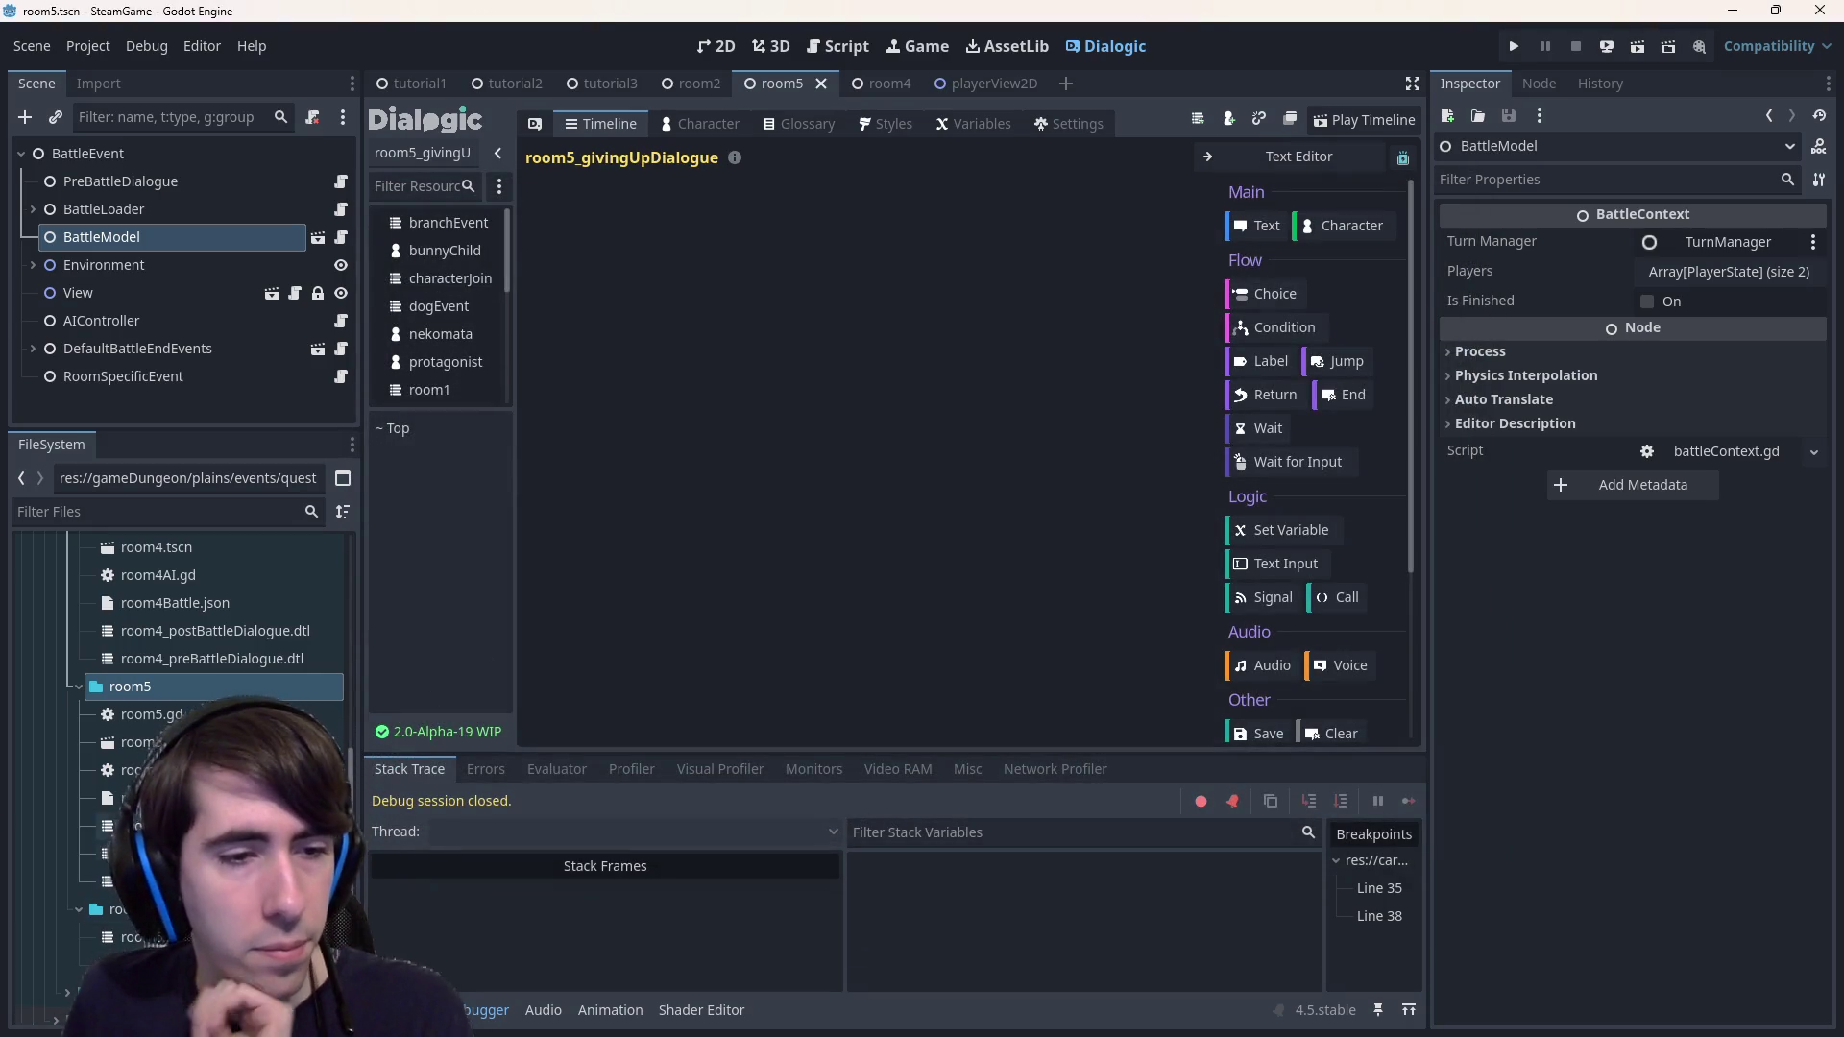
- Add a Text and a Join event, with the Join moved above and set to nekomata
click(1270, 227)
click(1344, 225)
click(542, 283)
drag(542, 283, 560, 184)
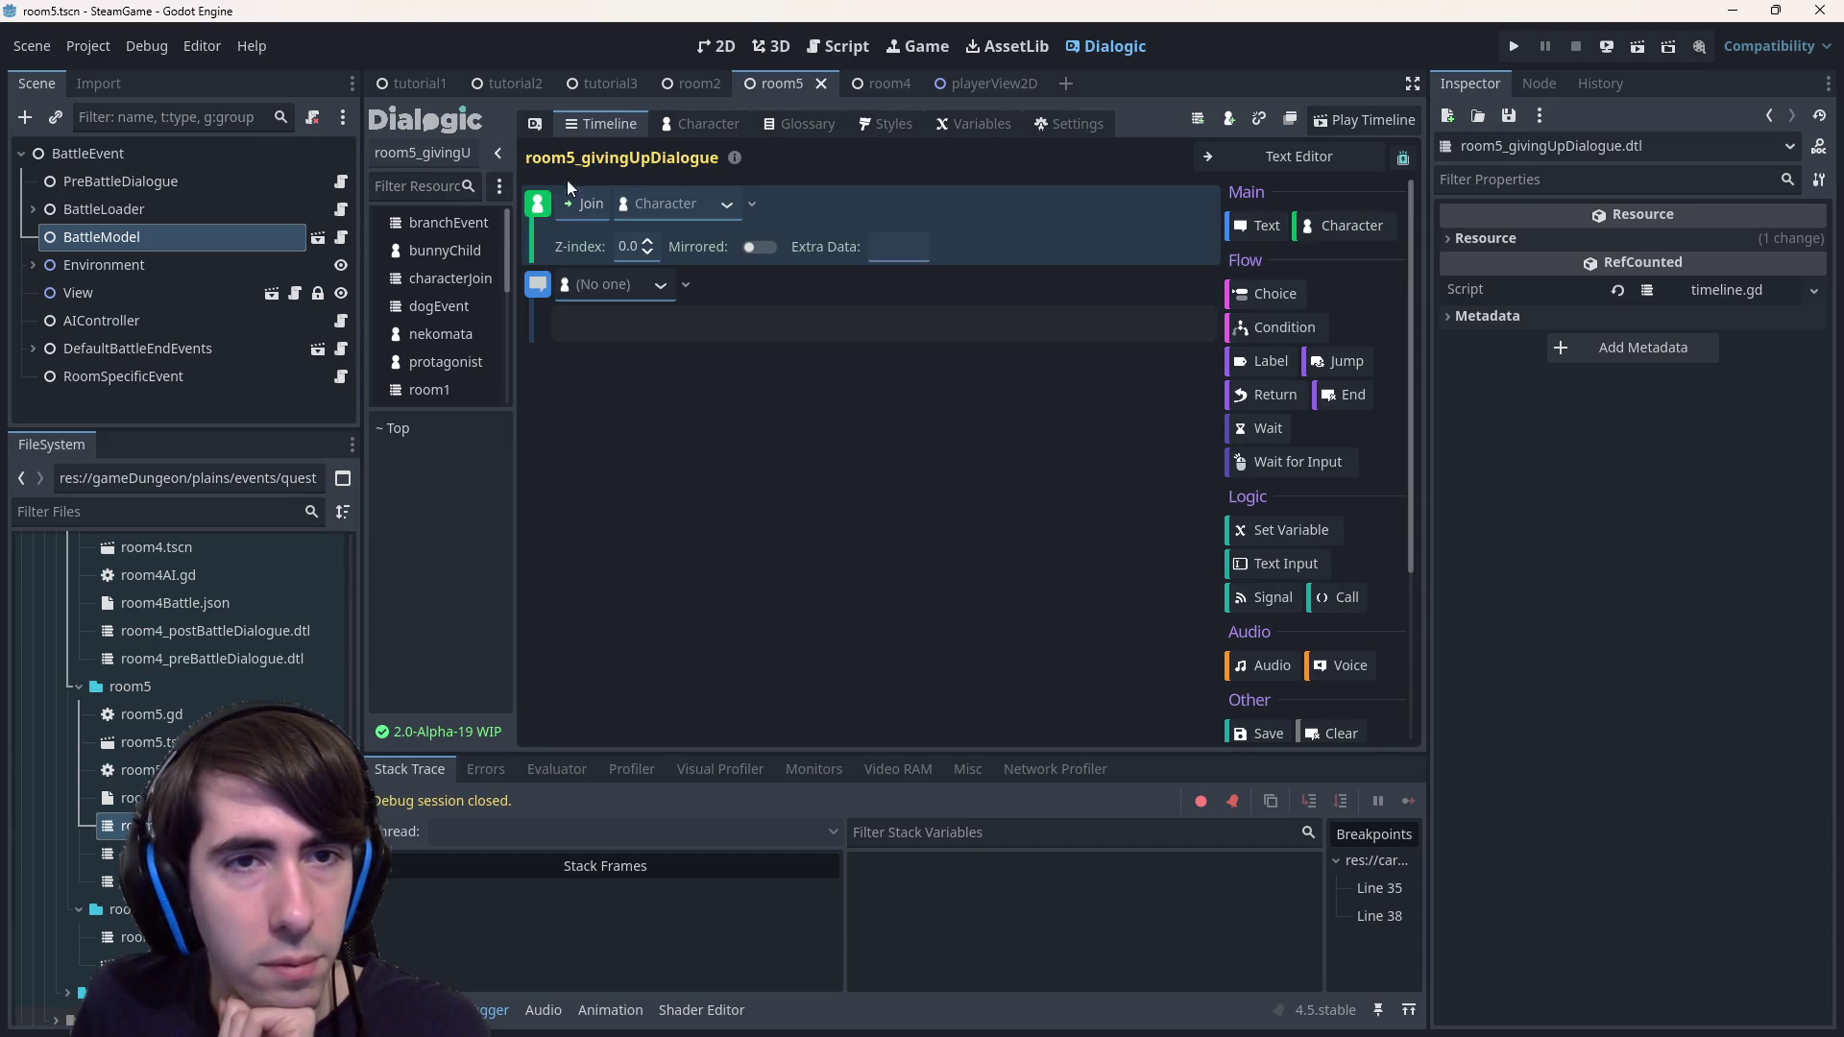
click(641, 203)
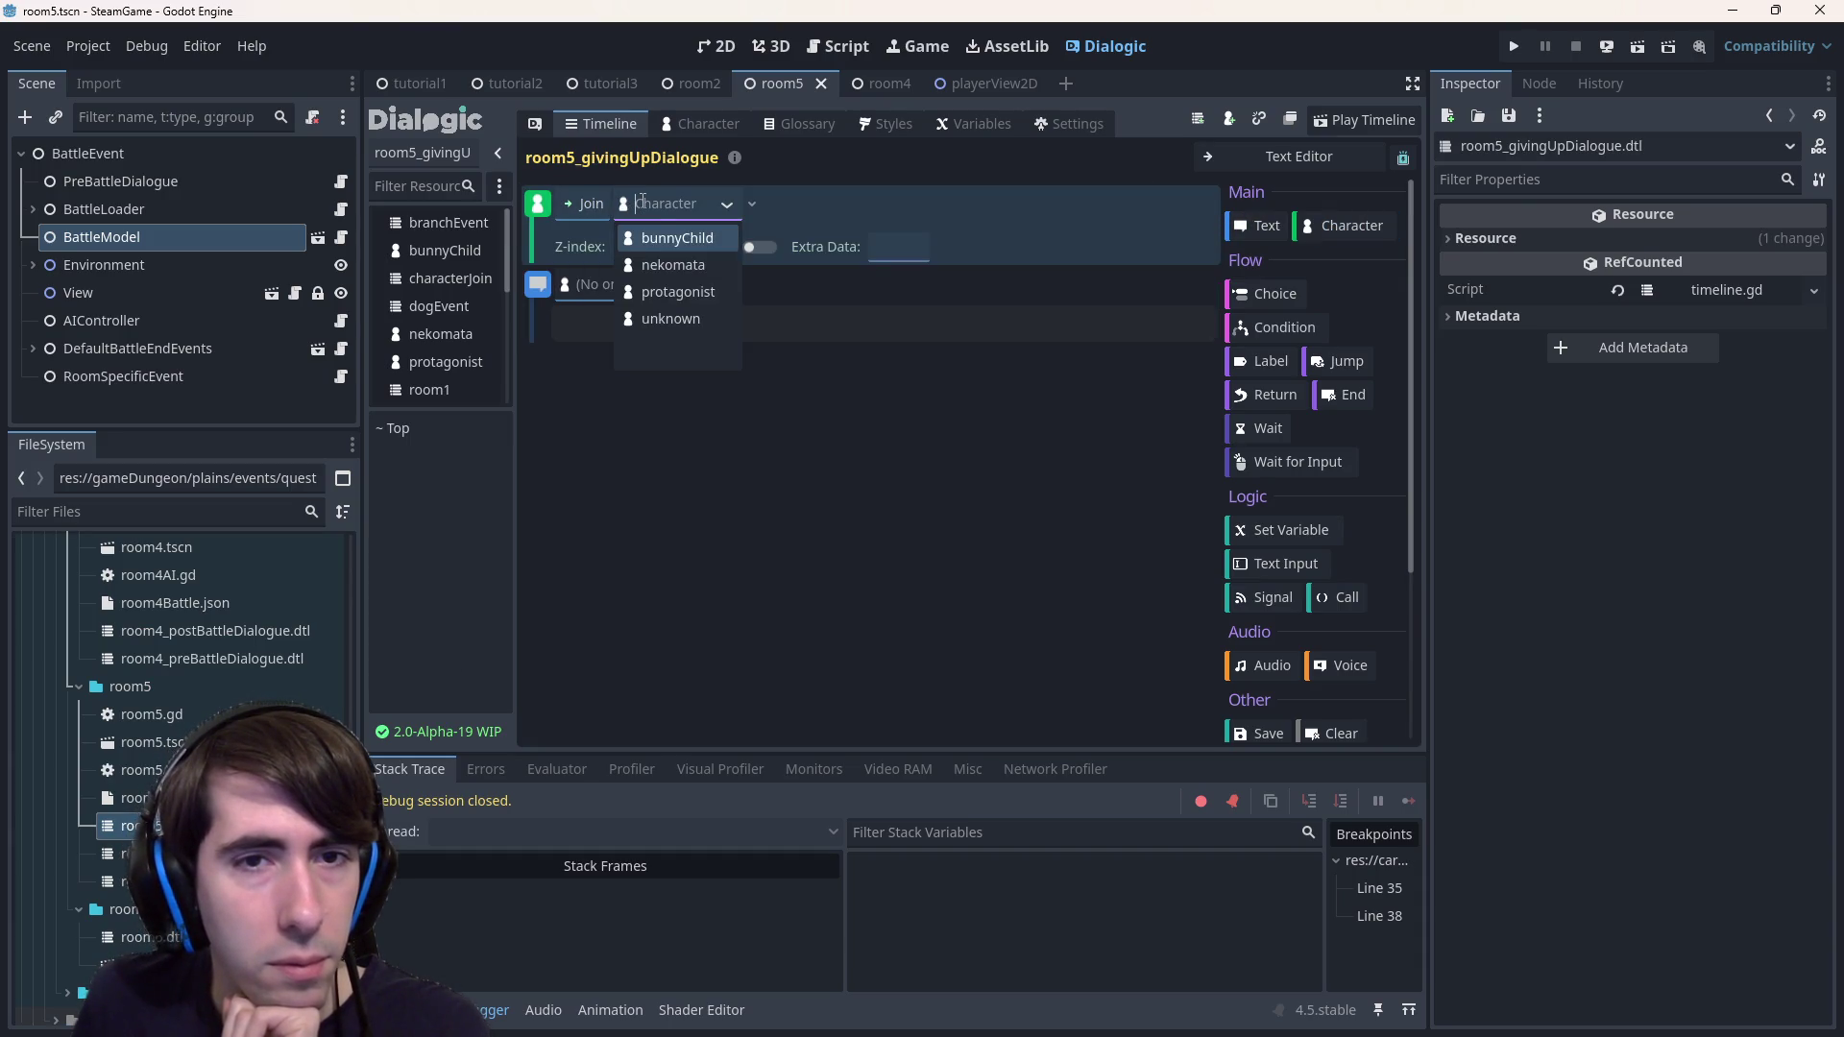
click(689, 265)
click(891, 249)
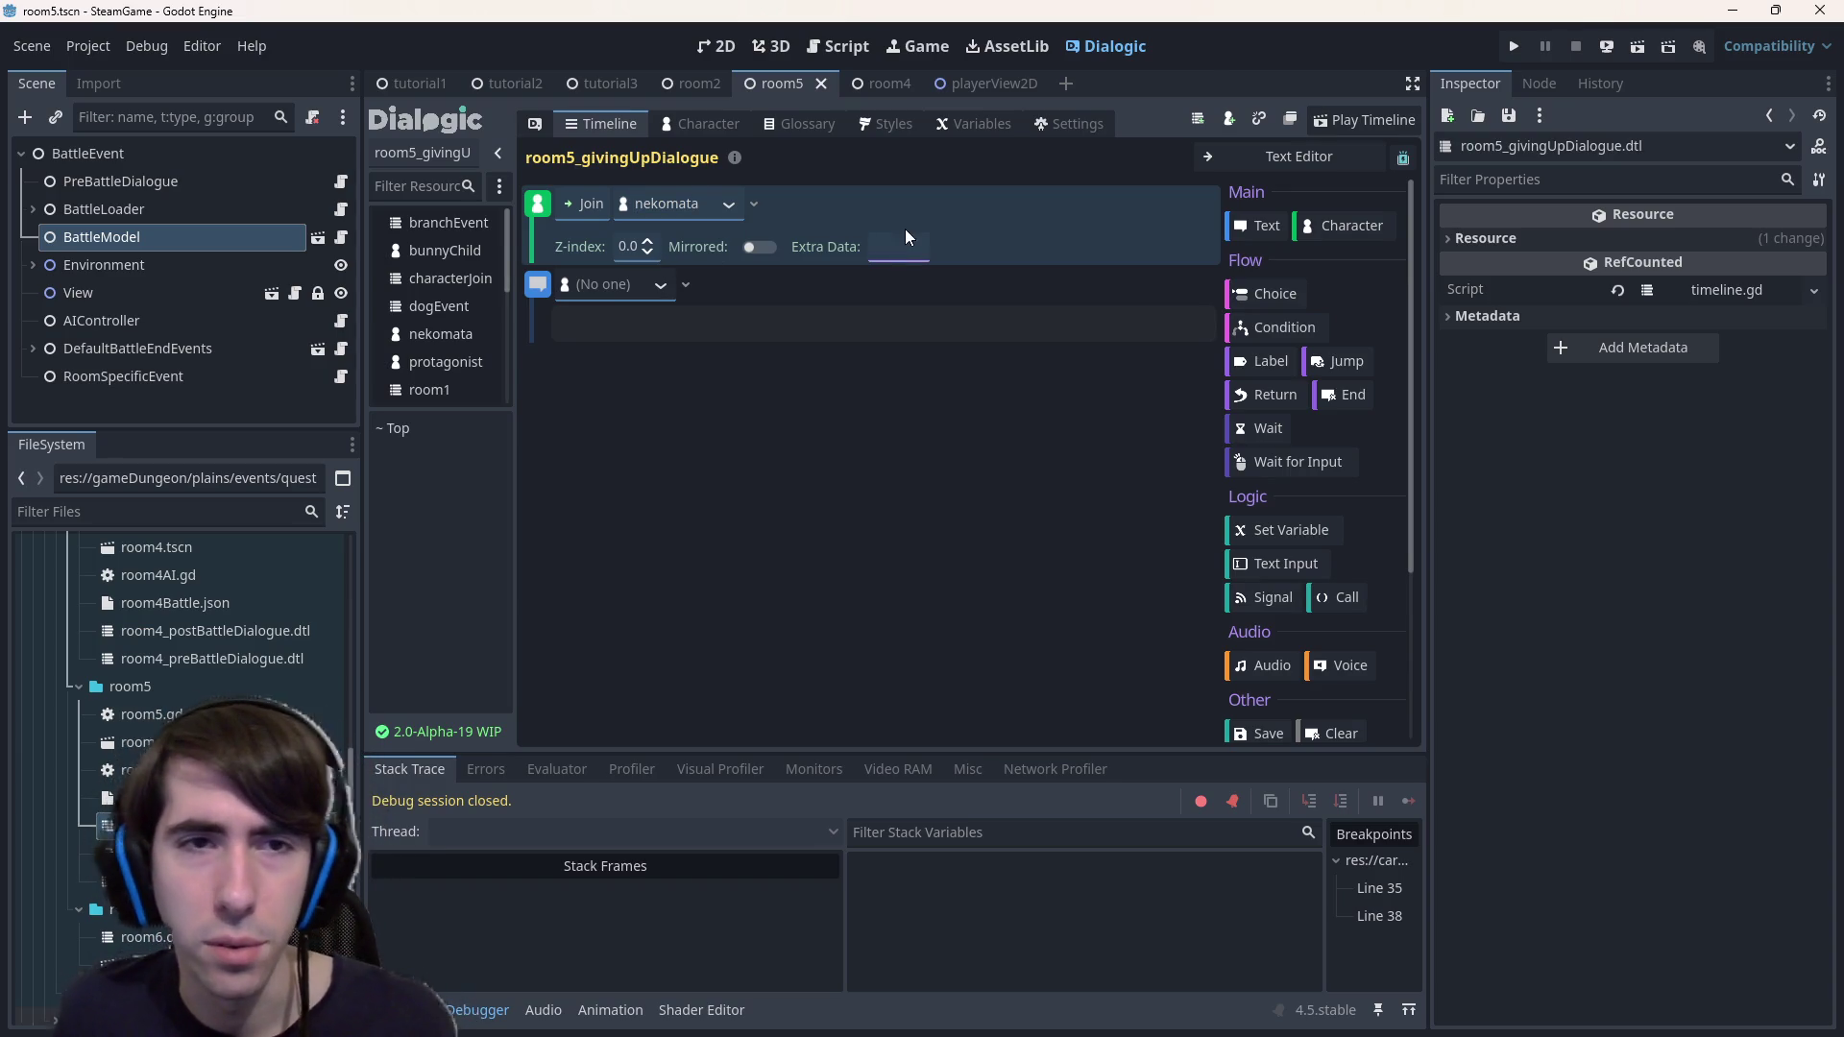
- Make nekomata the speaker of the first text line, reading 'There are too many of them!'
click(588, 285)
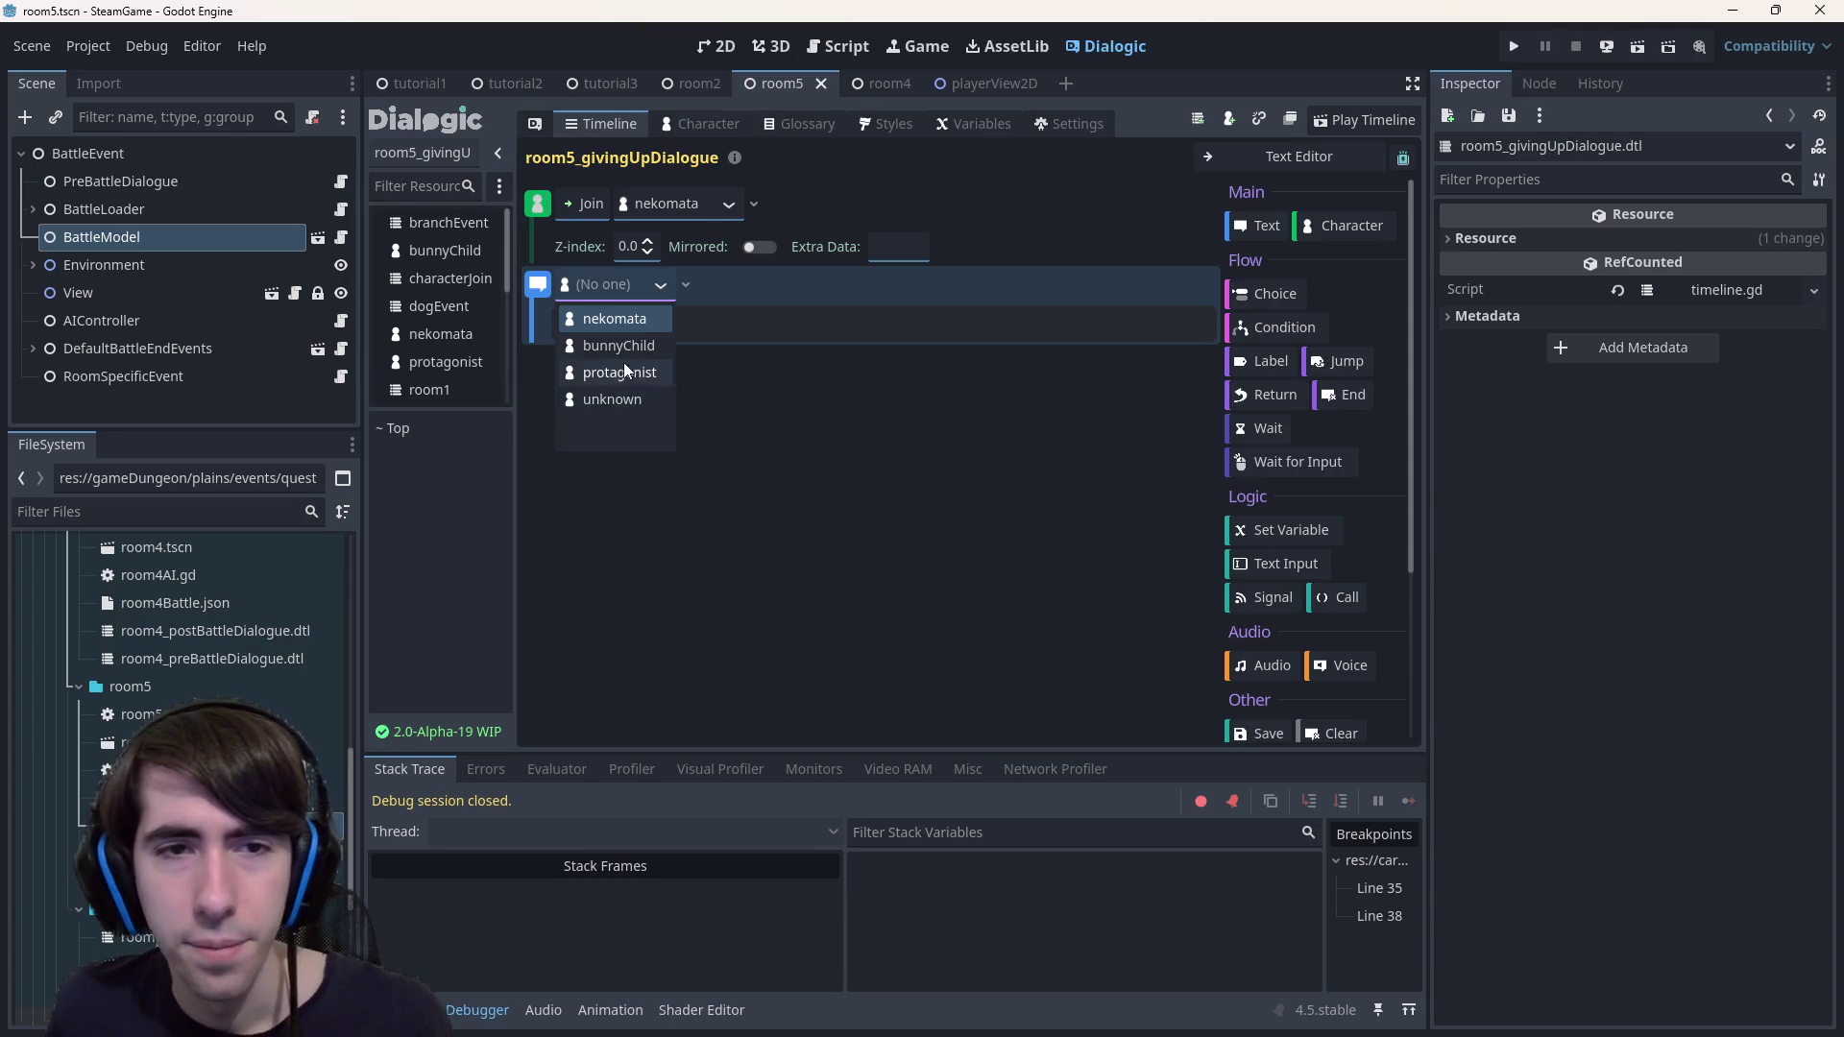
click(614, 319)
text(They're too)
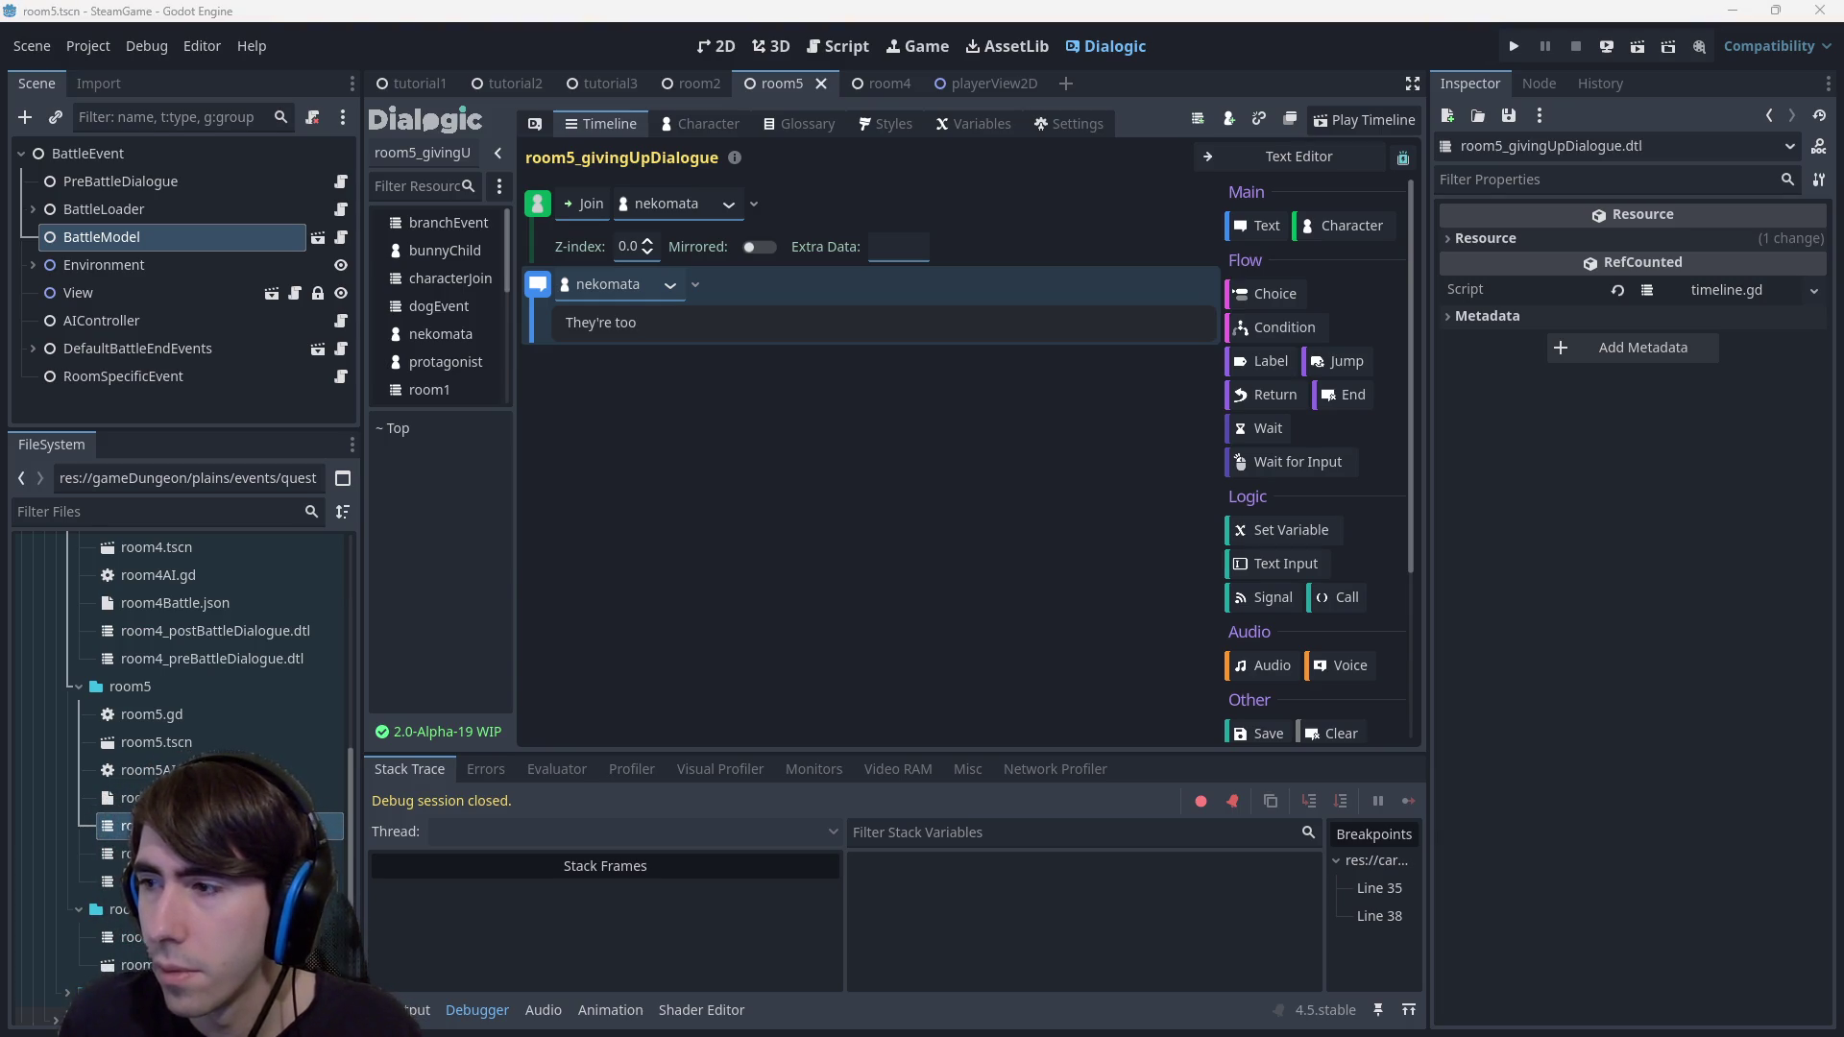
triple_click(835, 313)
text(There are too many of t)
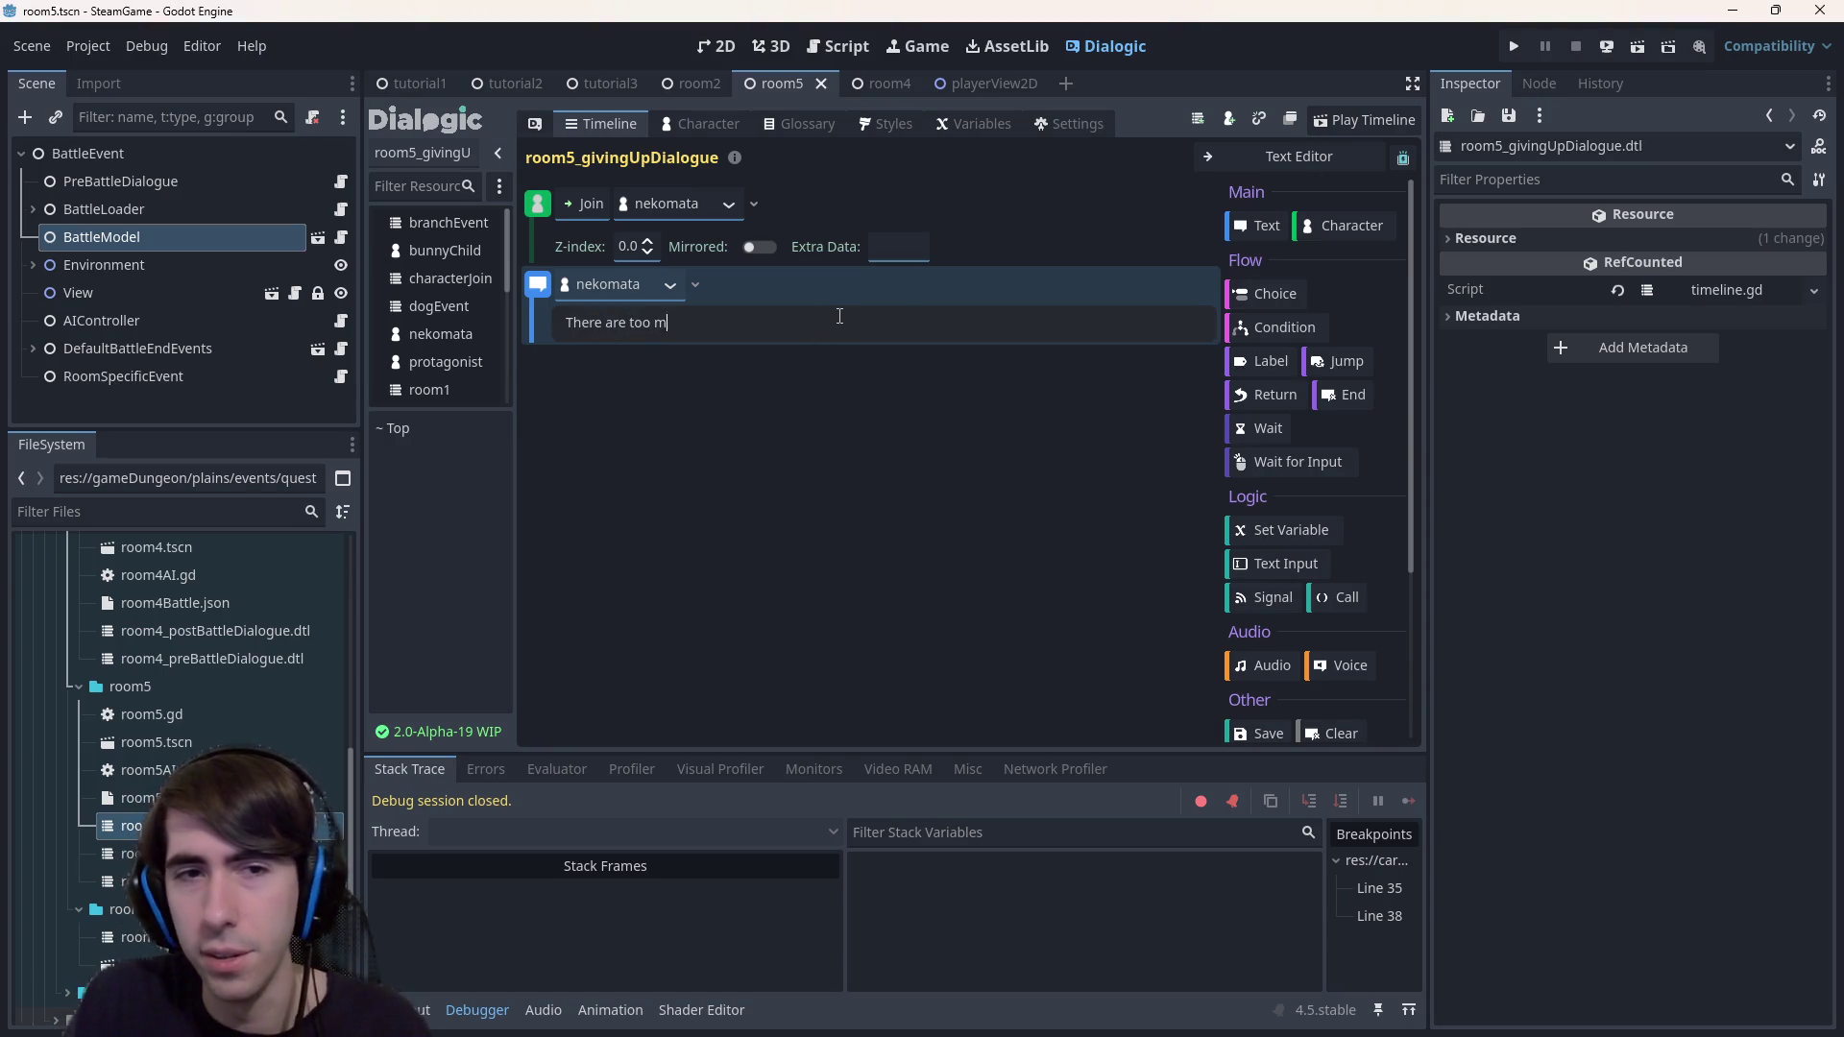
text(hem!)
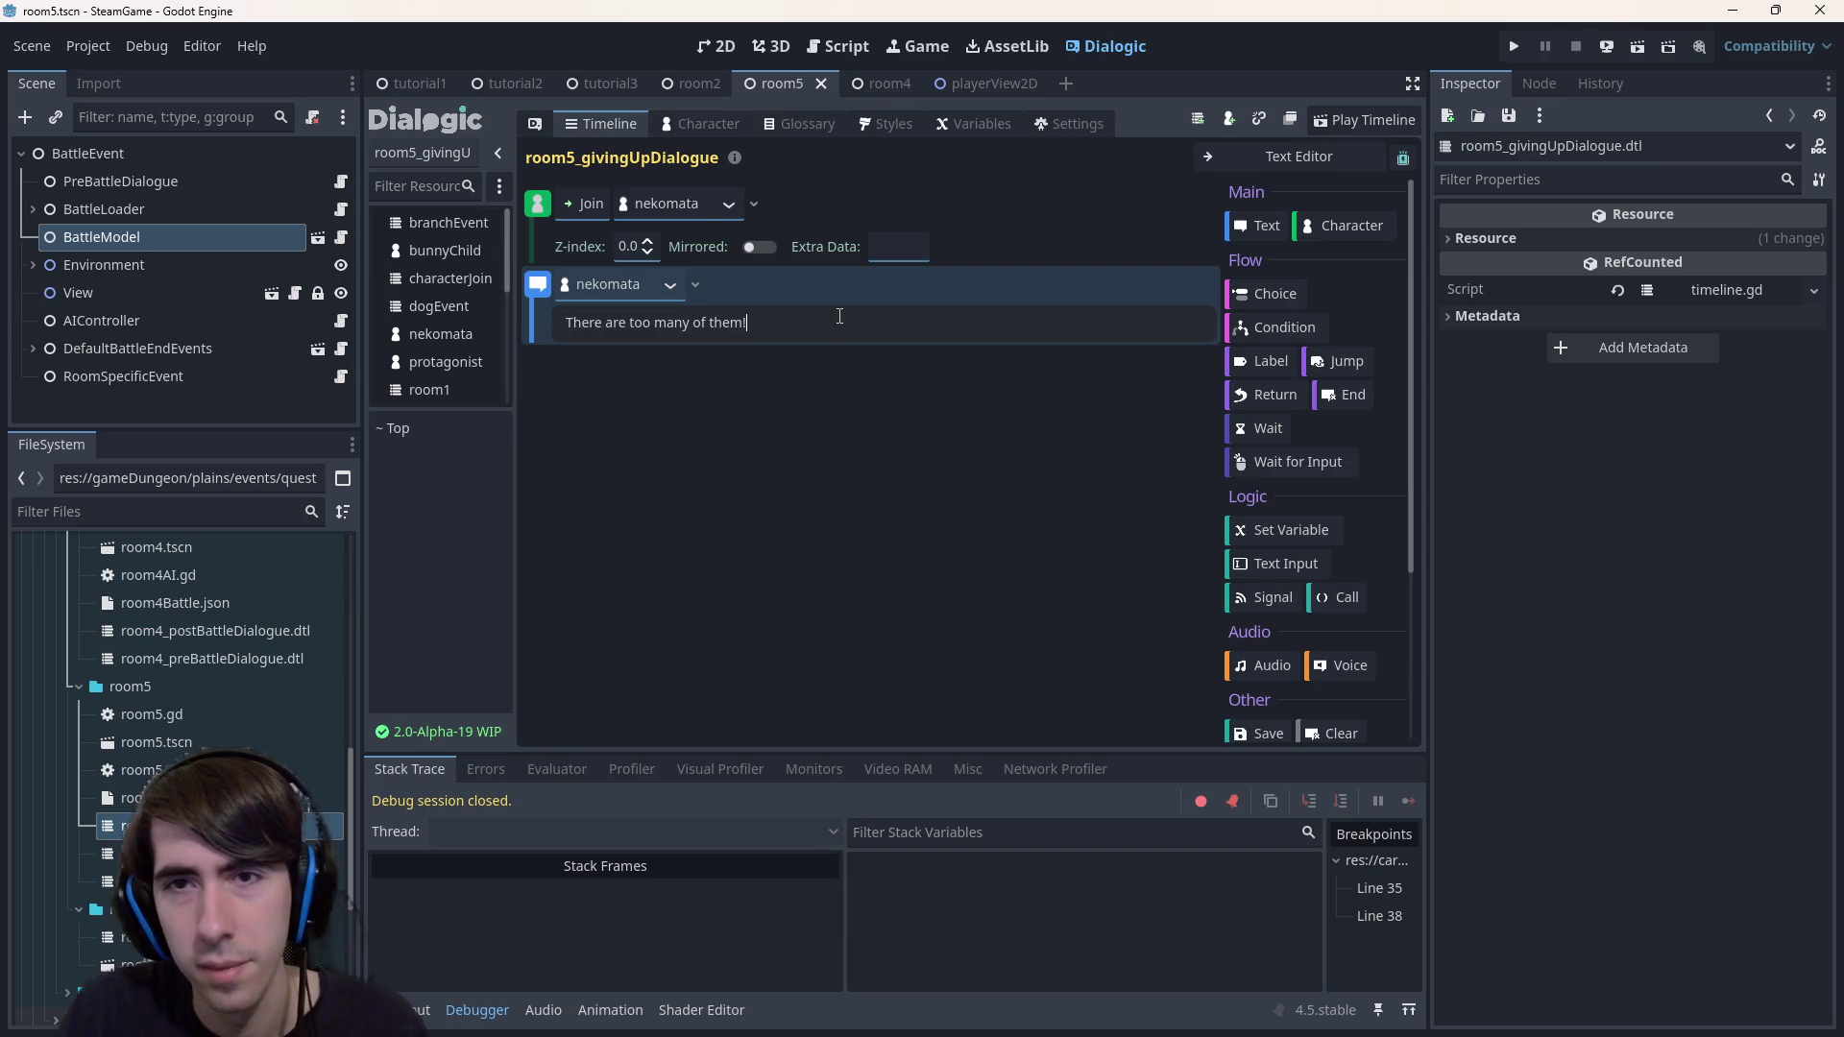
- Append 'They're too strong' to the first line, typed in a new second text event
click(1255, 226)
text(They're too strong)
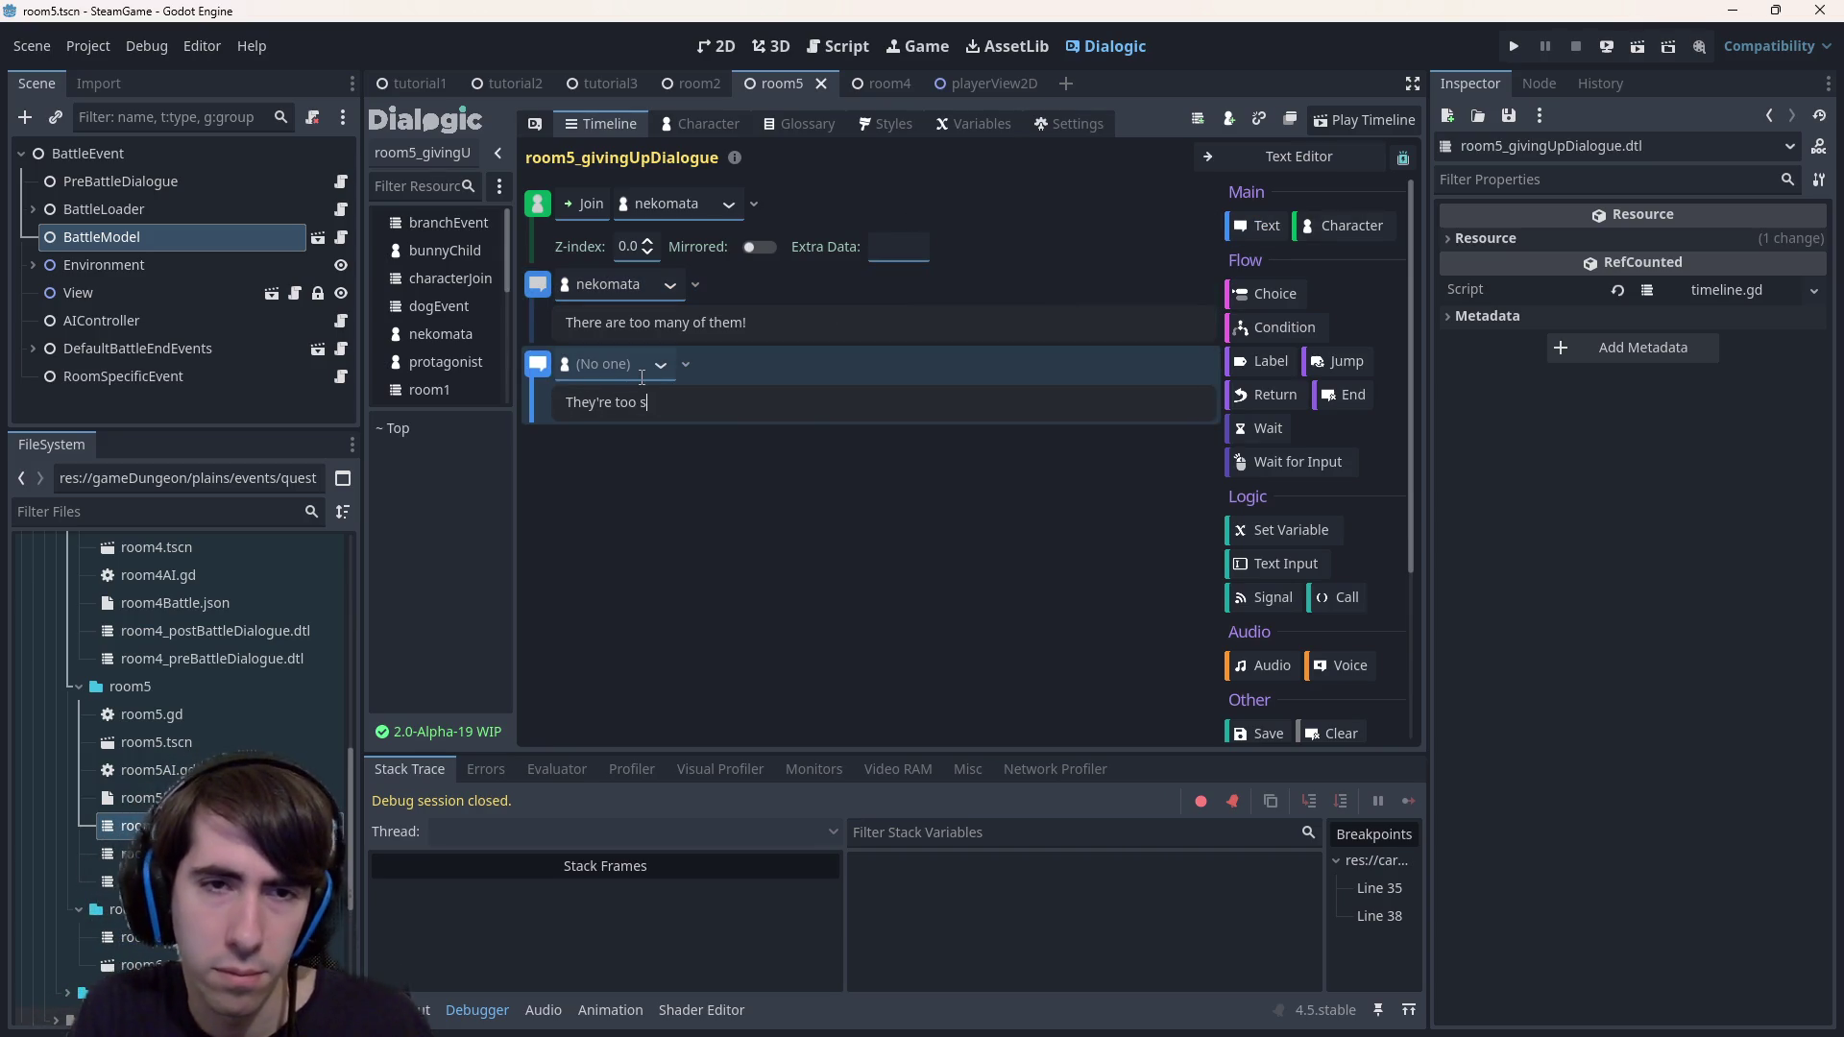
key(ctrl+a)
key(ctrl+c)
click(791, 322)
key(ctrl+v)
- Make nekomata speak the second text line with 'We should escape'
click(591, 365)
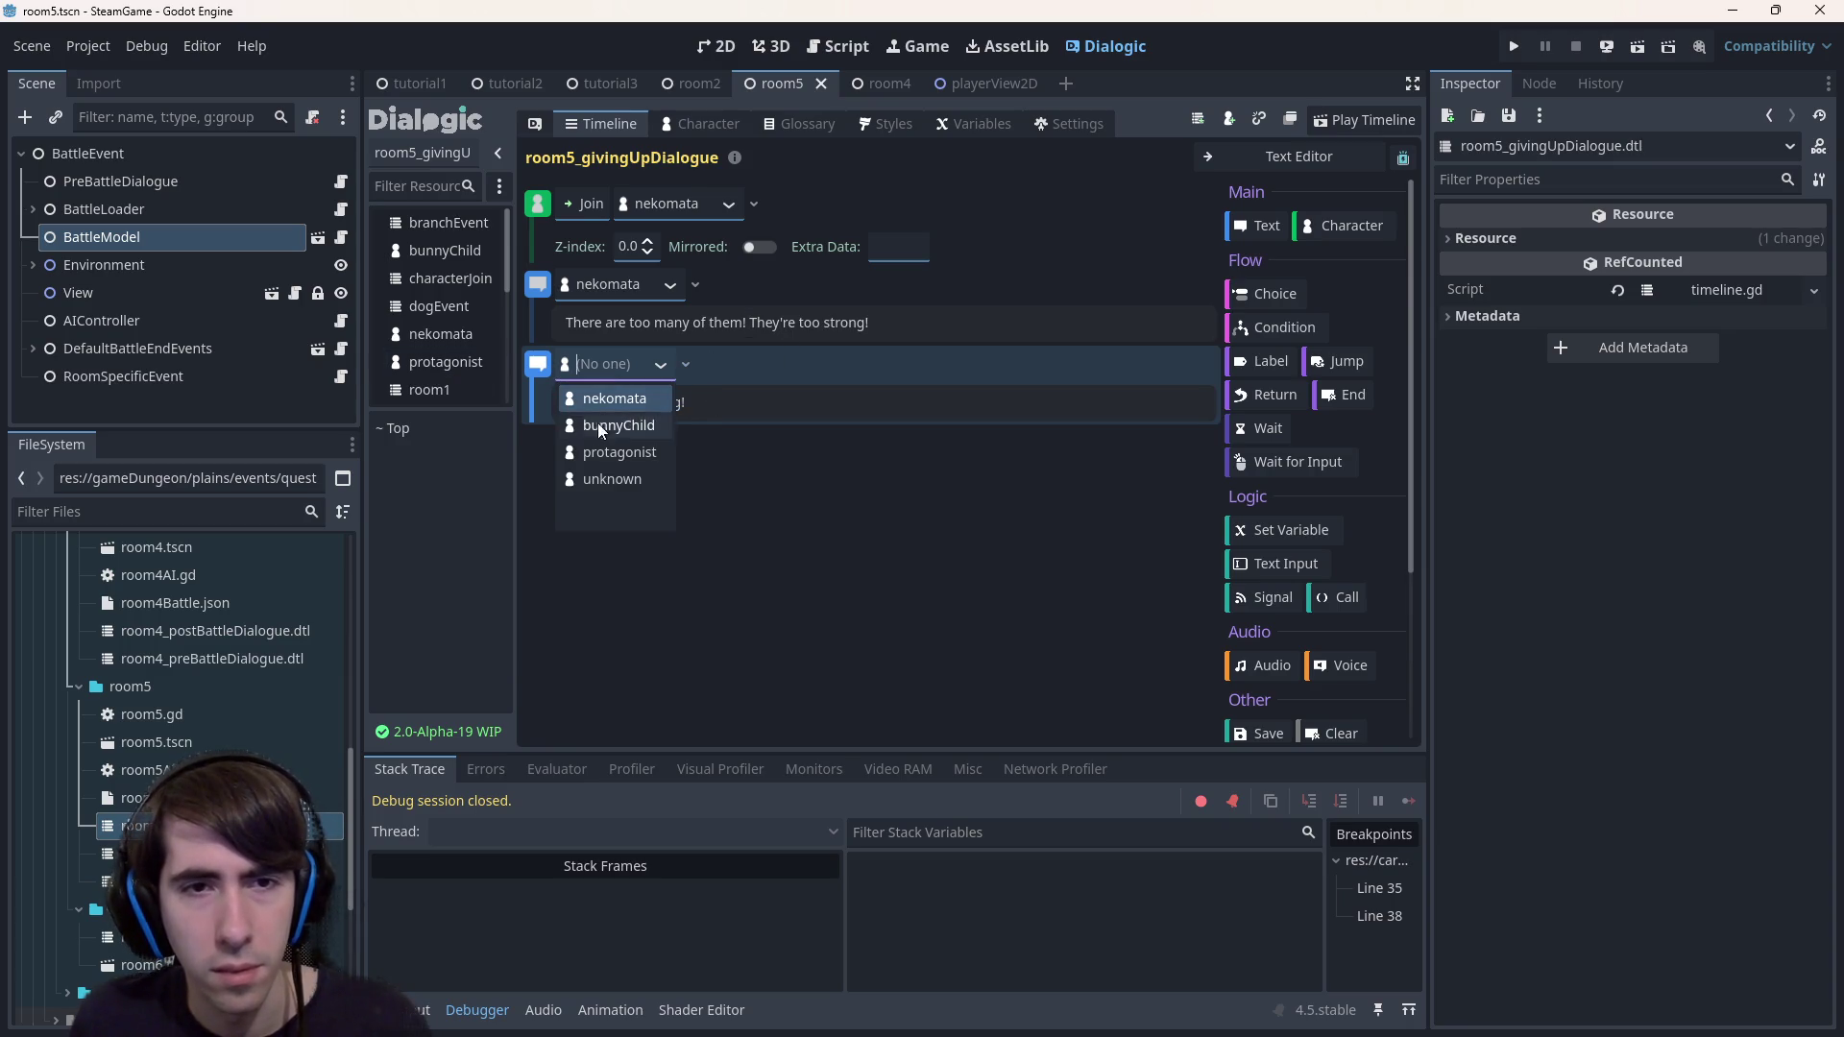
click(613, 396)
key(ctrl+a)
text(We shoul)
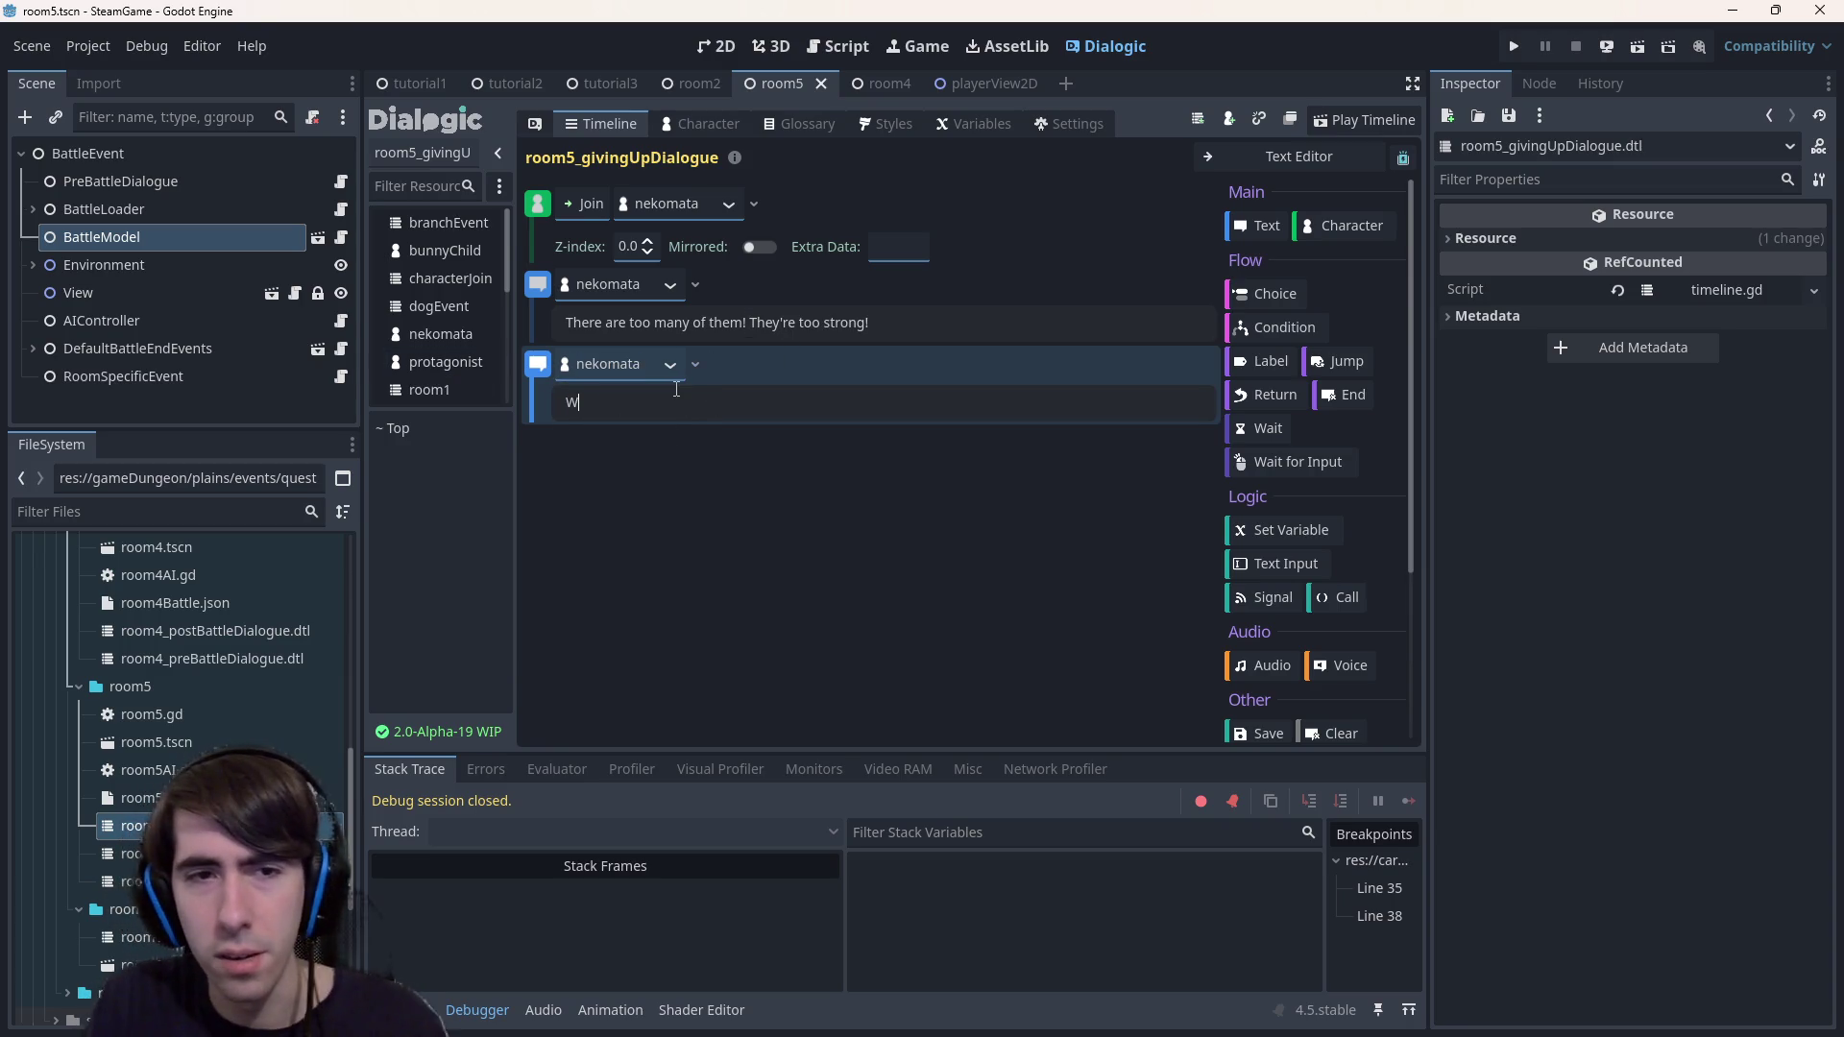
key(ctrl+a)
key(BackSpace)
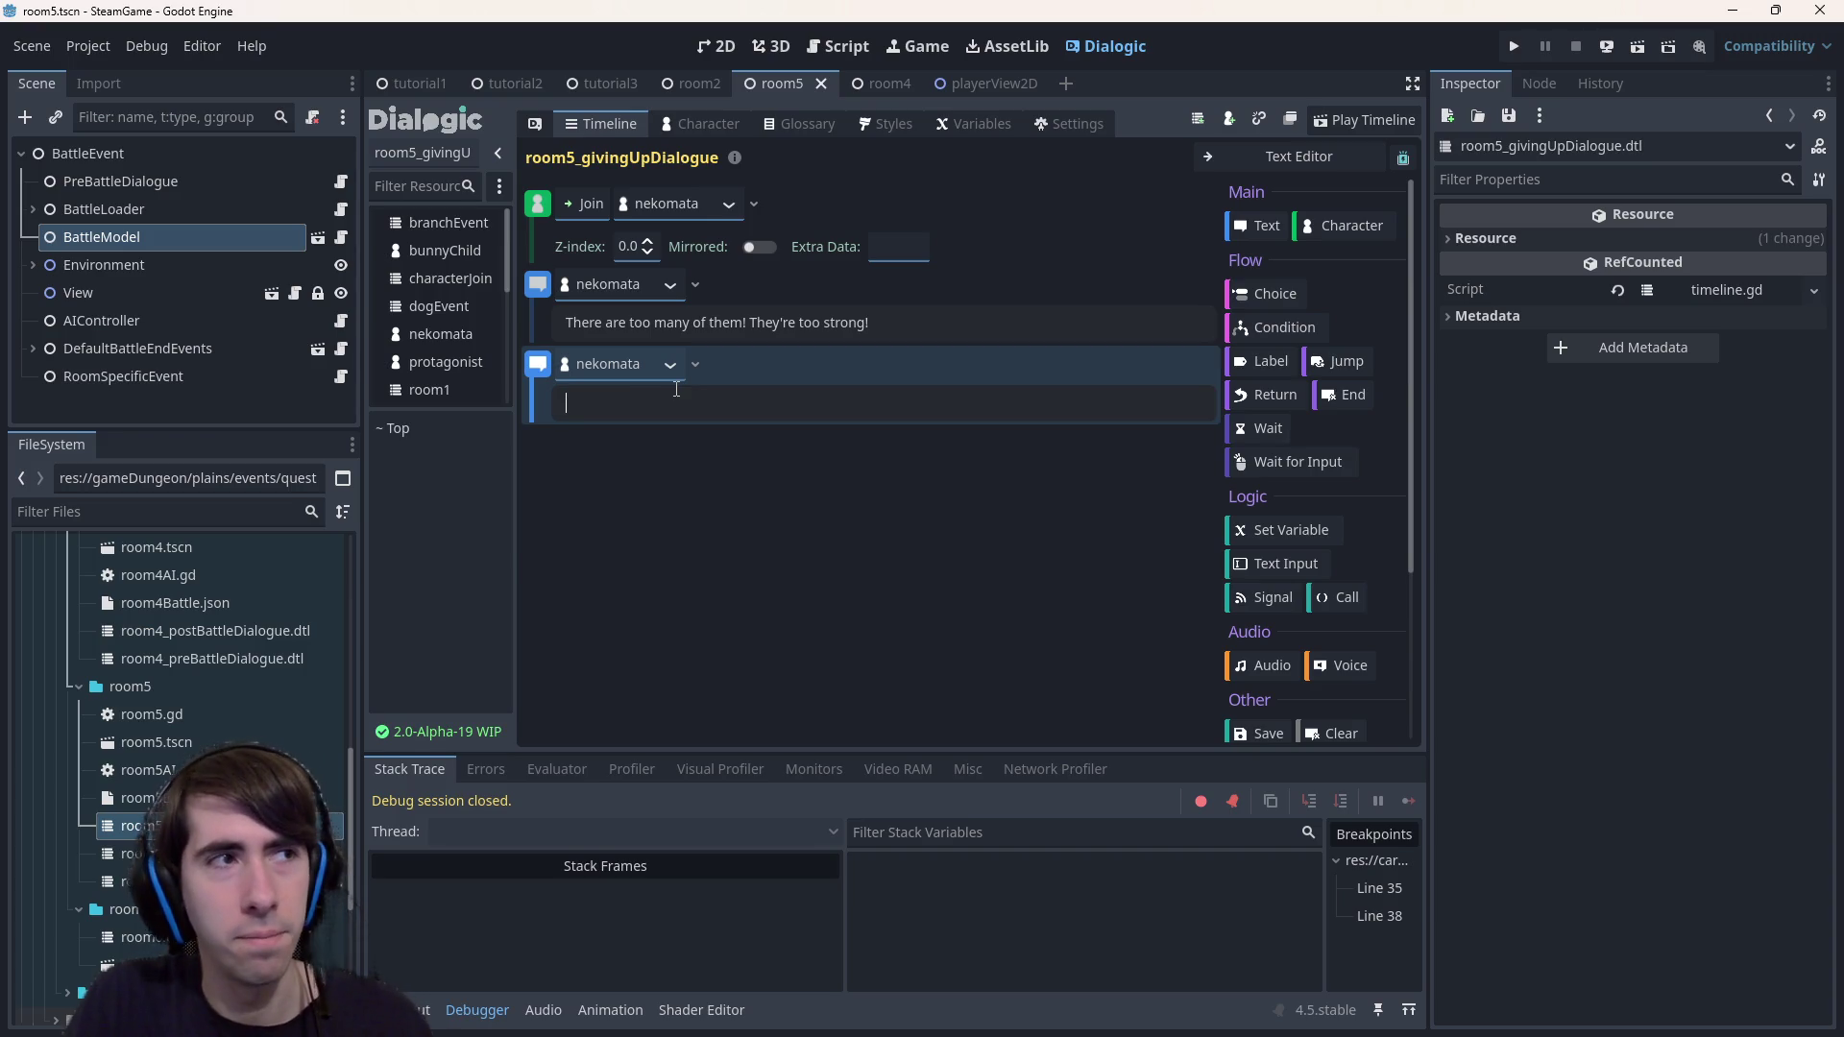
text(Let's)
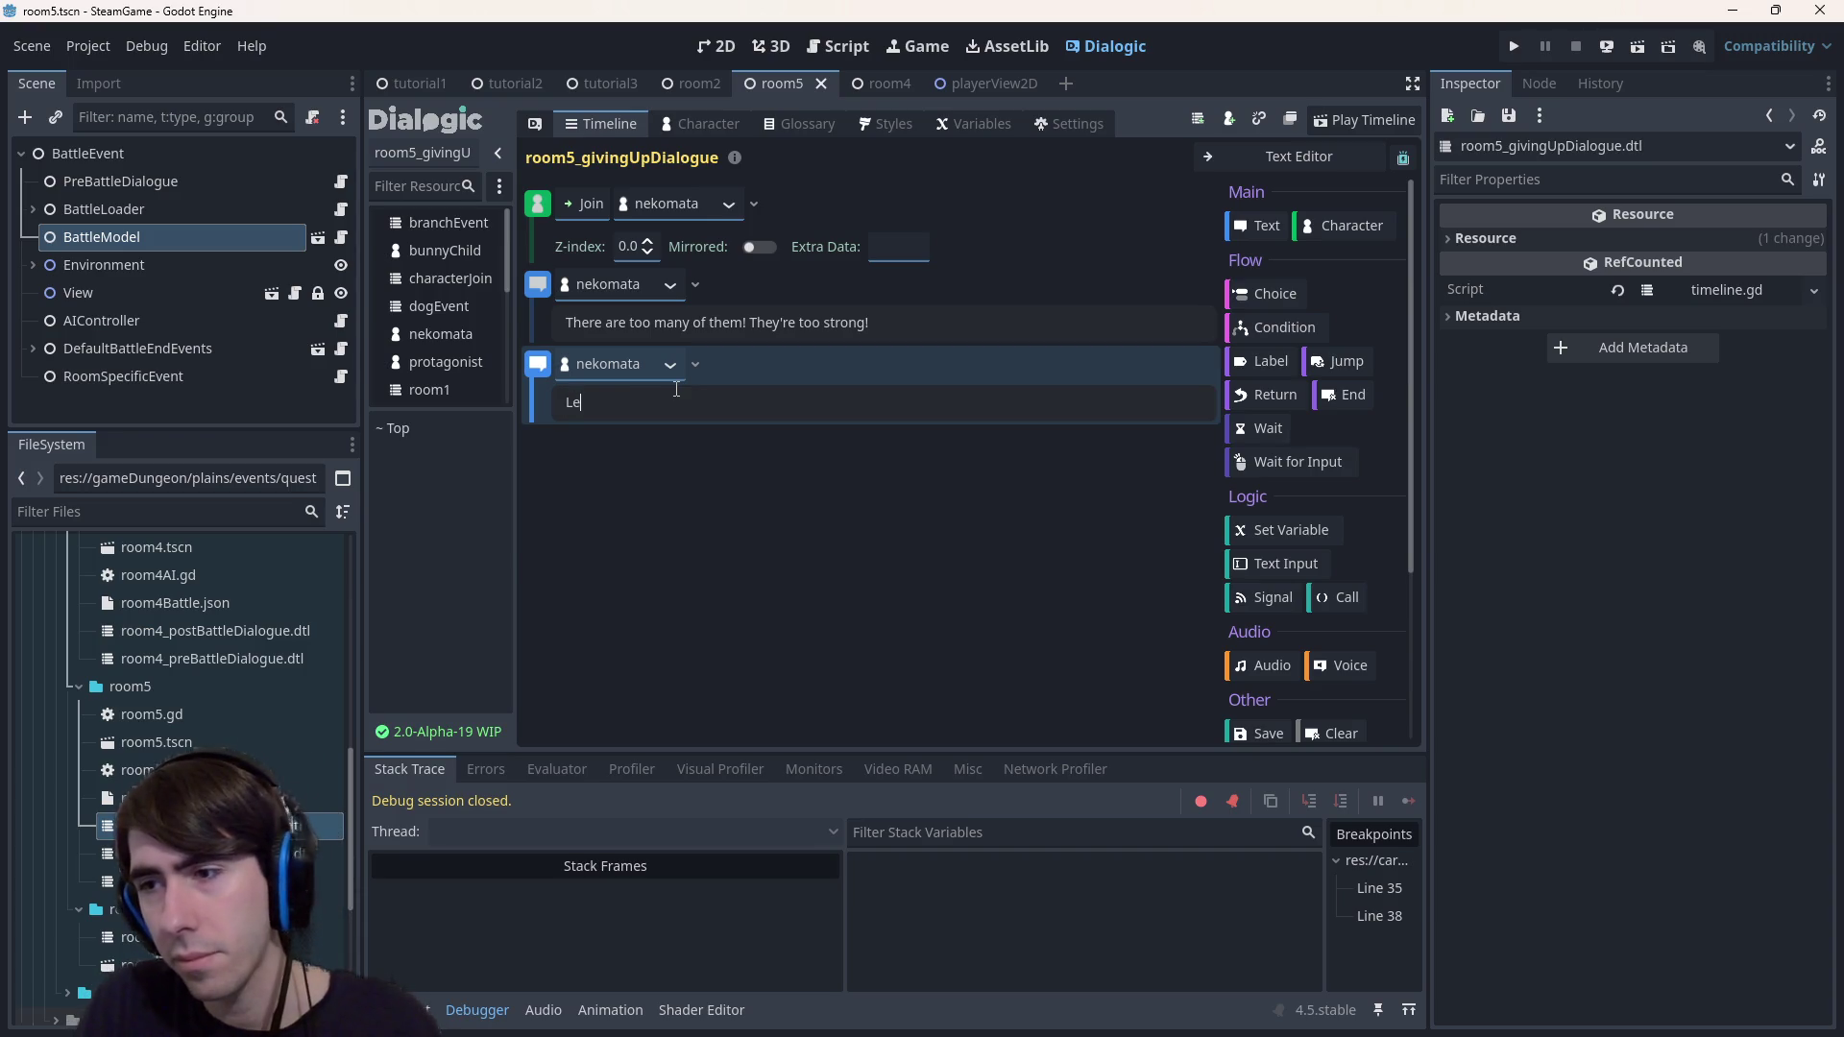
key(BackSpace)
key(BackSpace)
key(BackSpace)
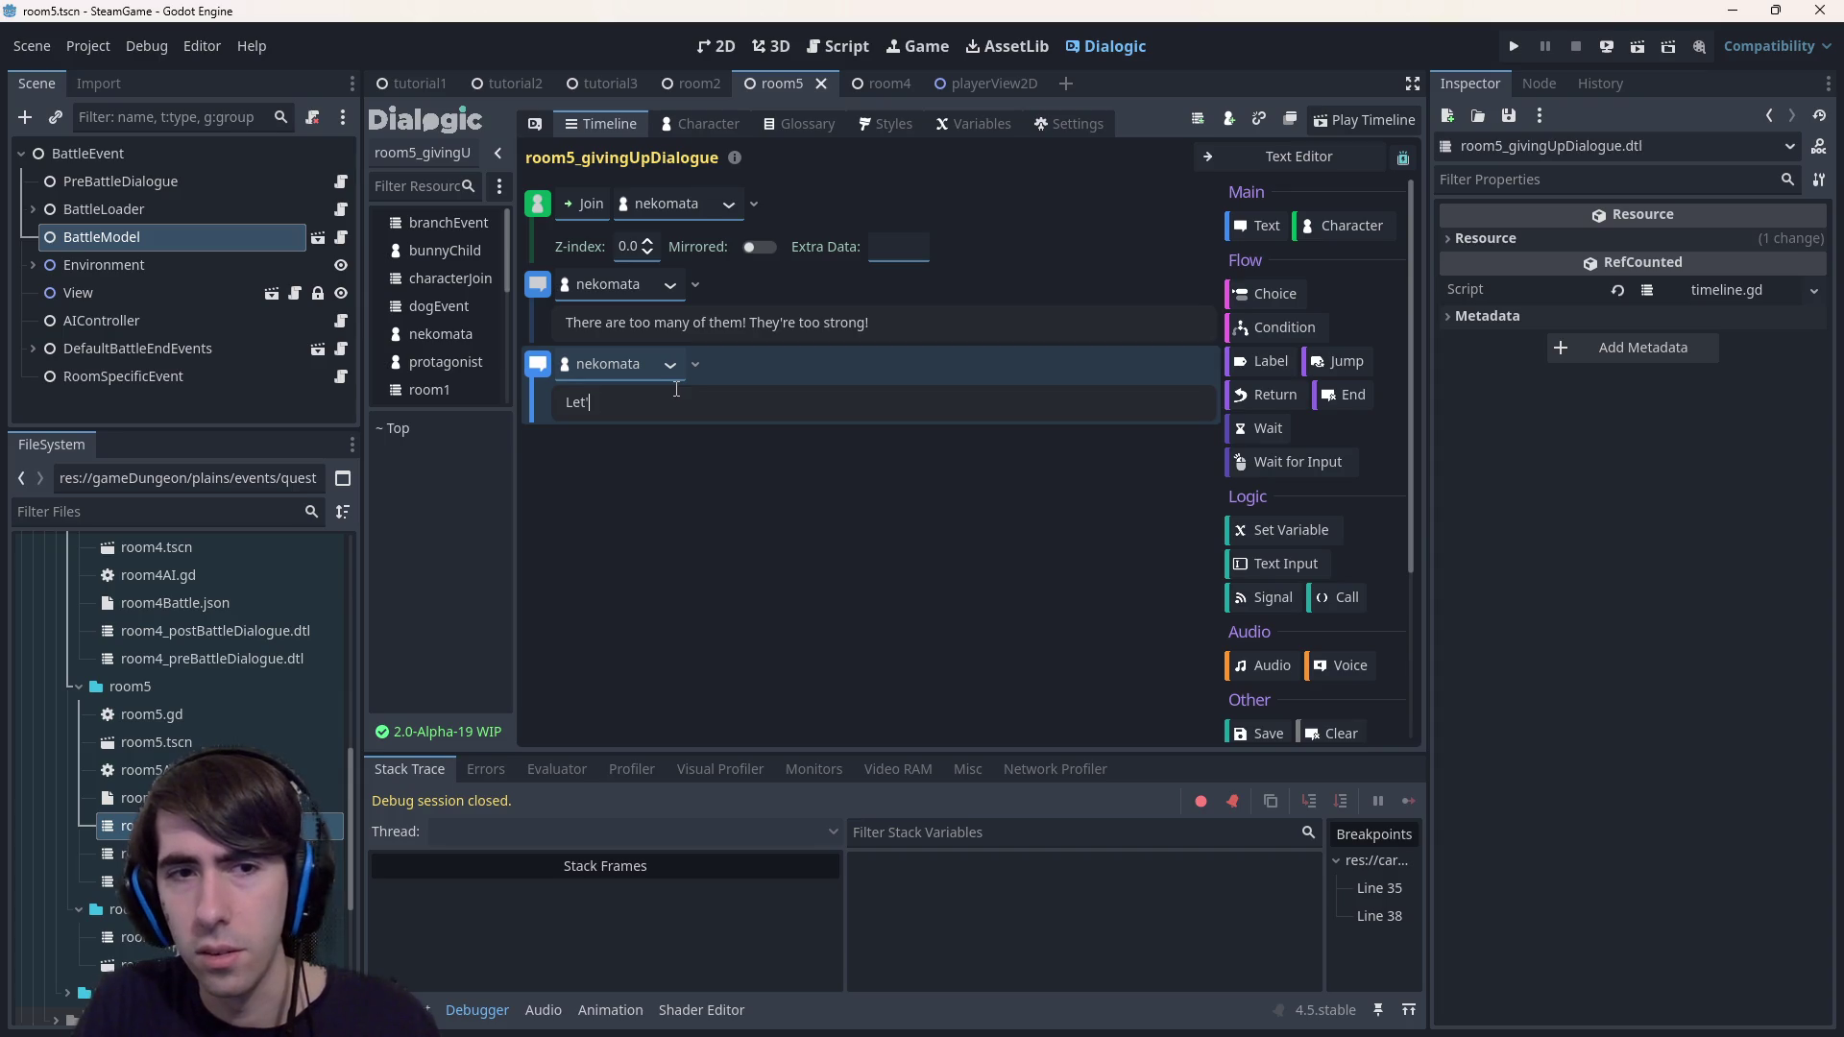
text(We should escape!)
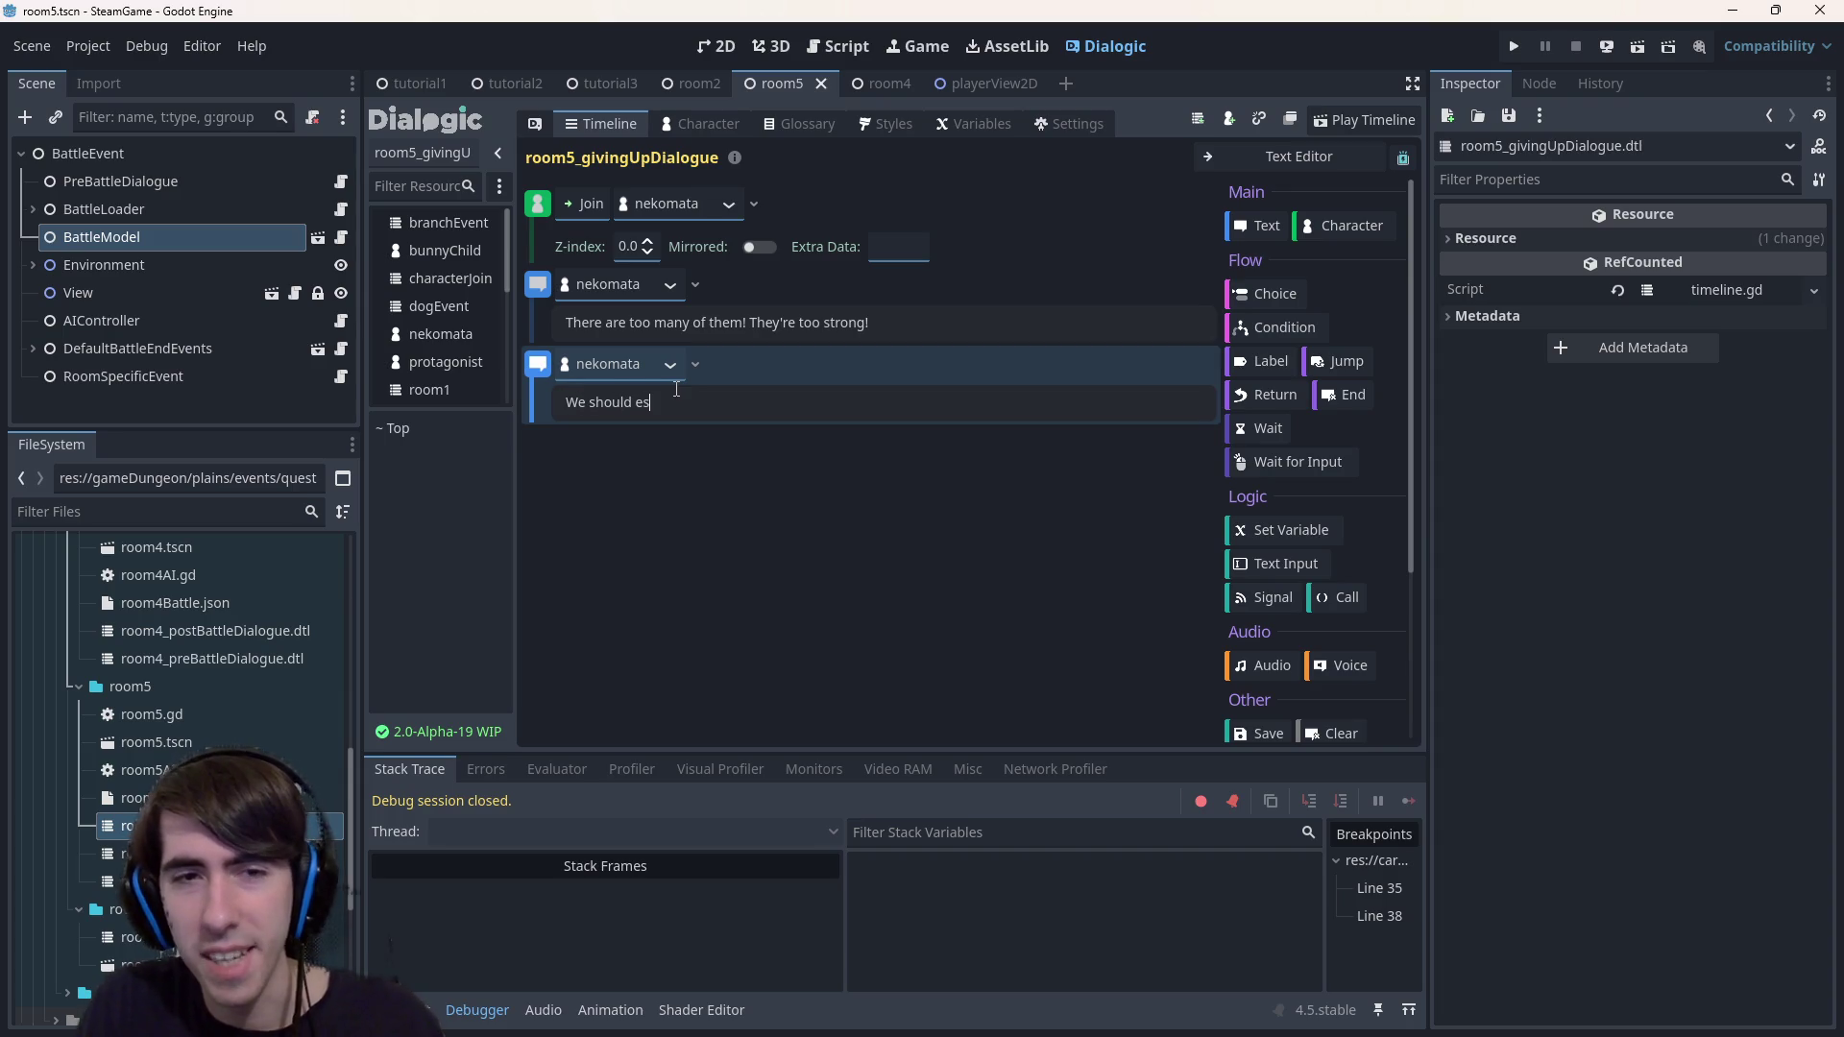
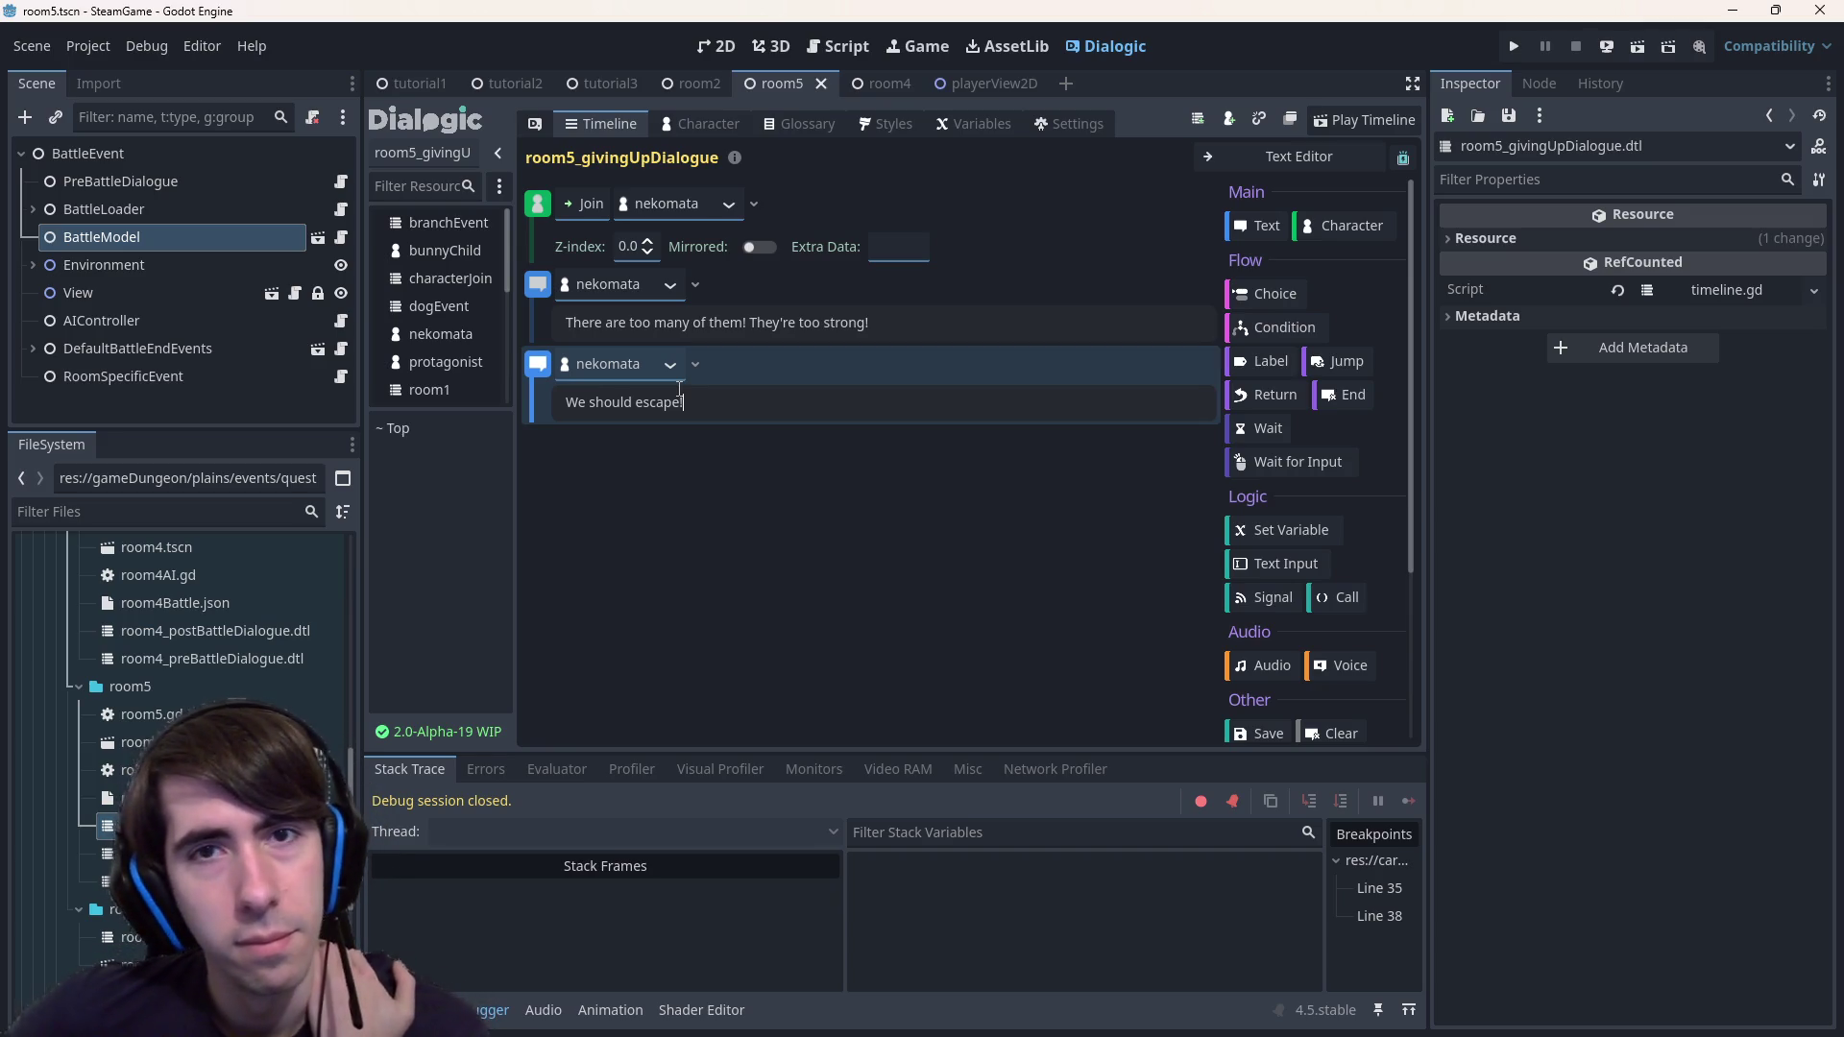
- Reword nekomata's second line to 'Let's leave!'
key(ctrl+a)
key(BackSpace)
text(Let's leave)
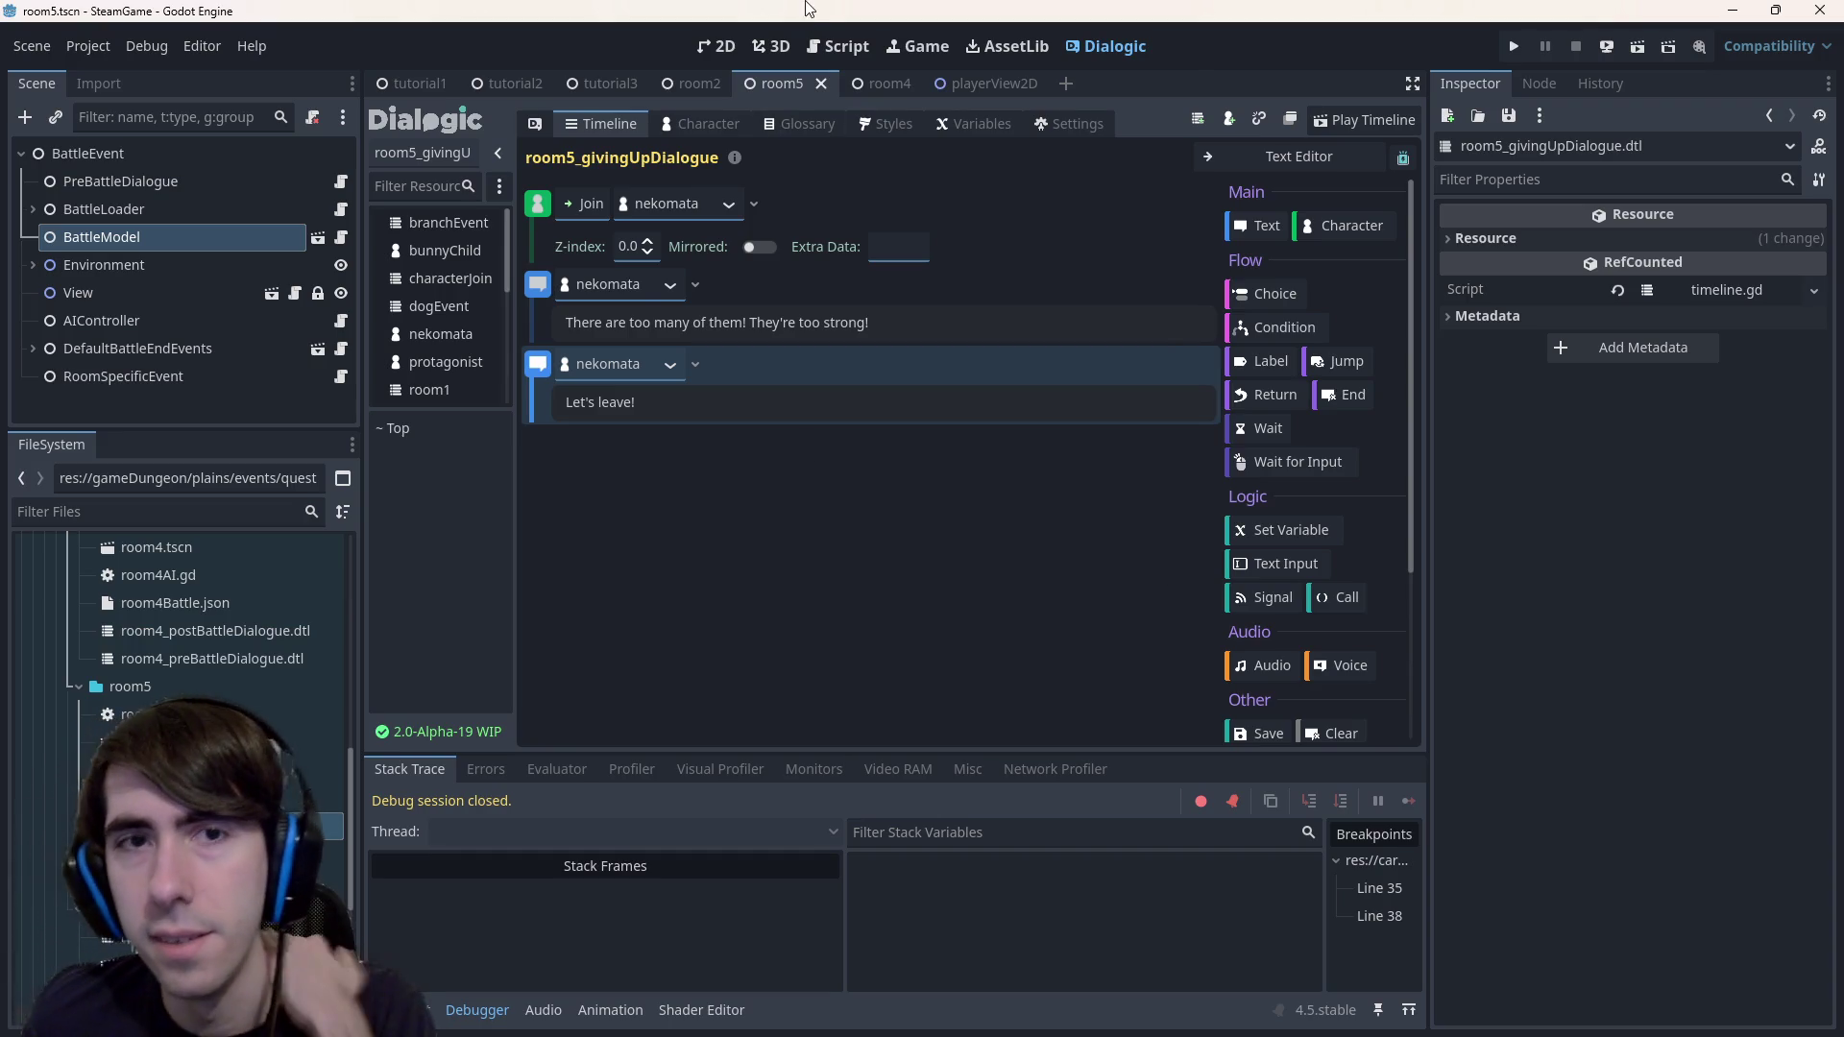
- Add a new empty Text event below 'Let's leave!' and open its speaker list
click(1264, 229)
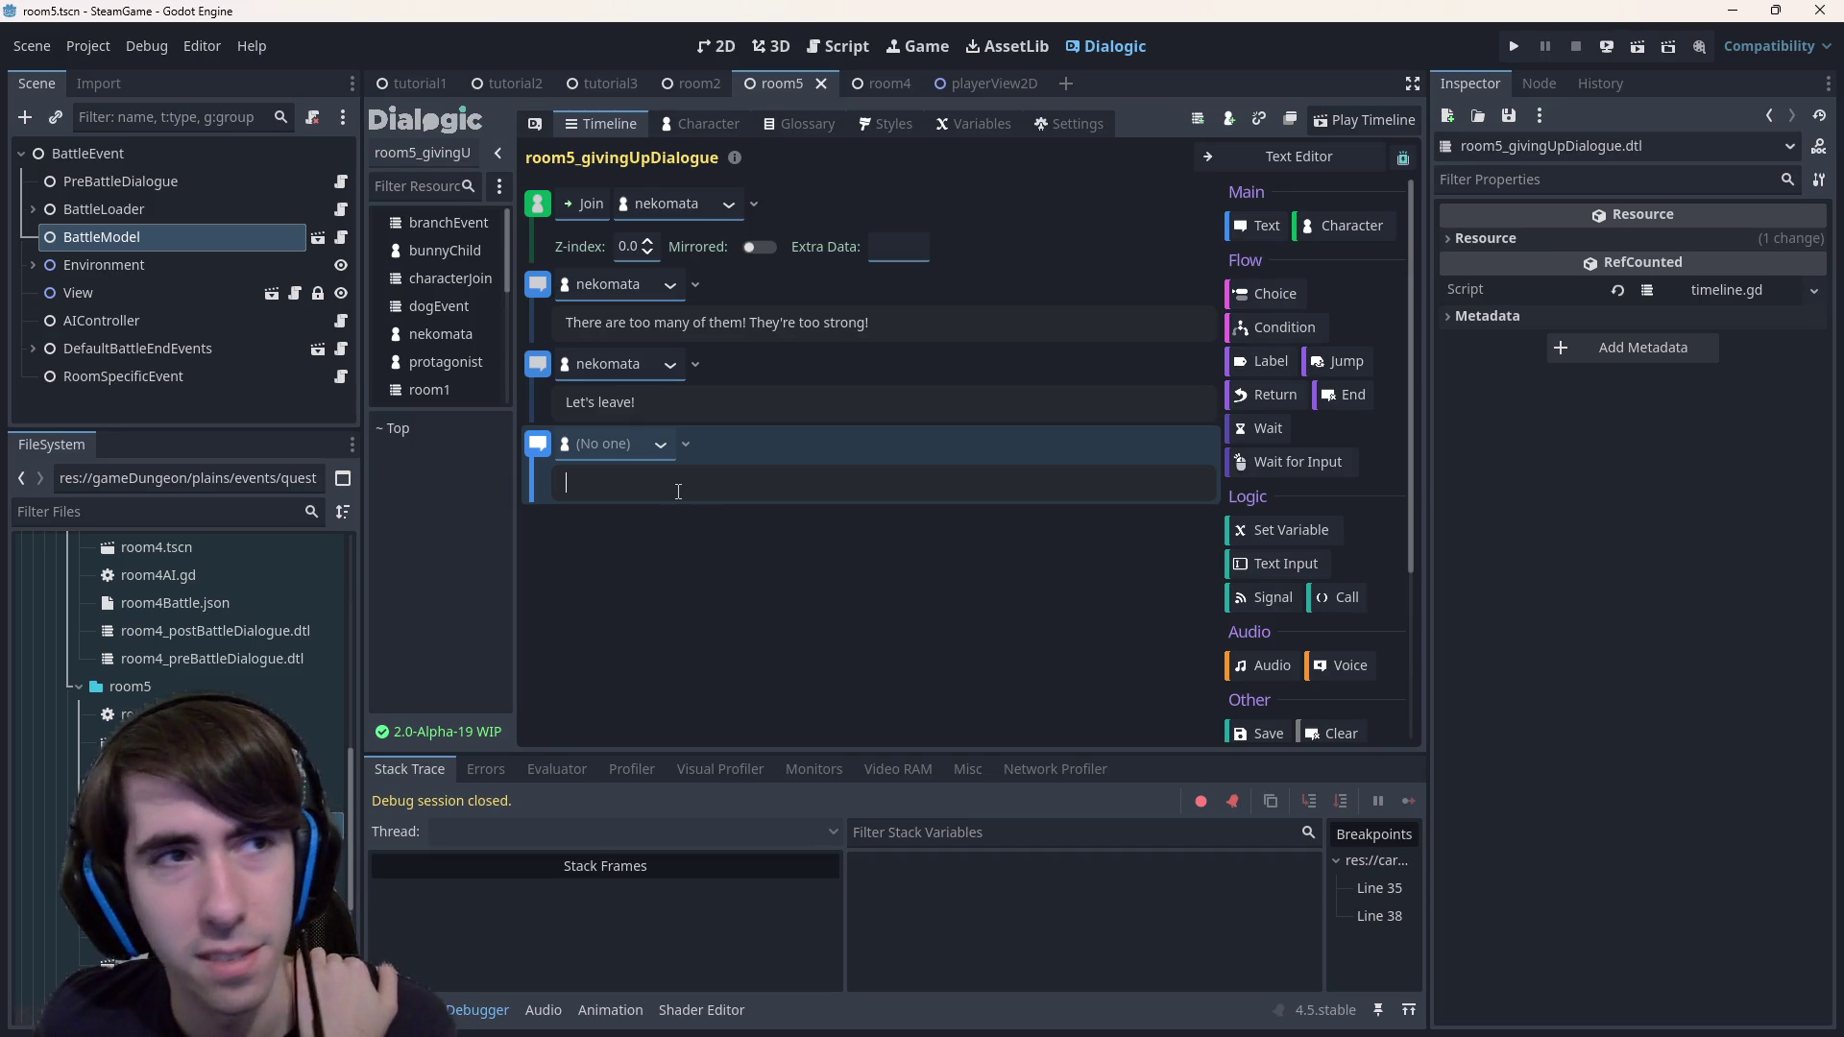
click(629, 443)
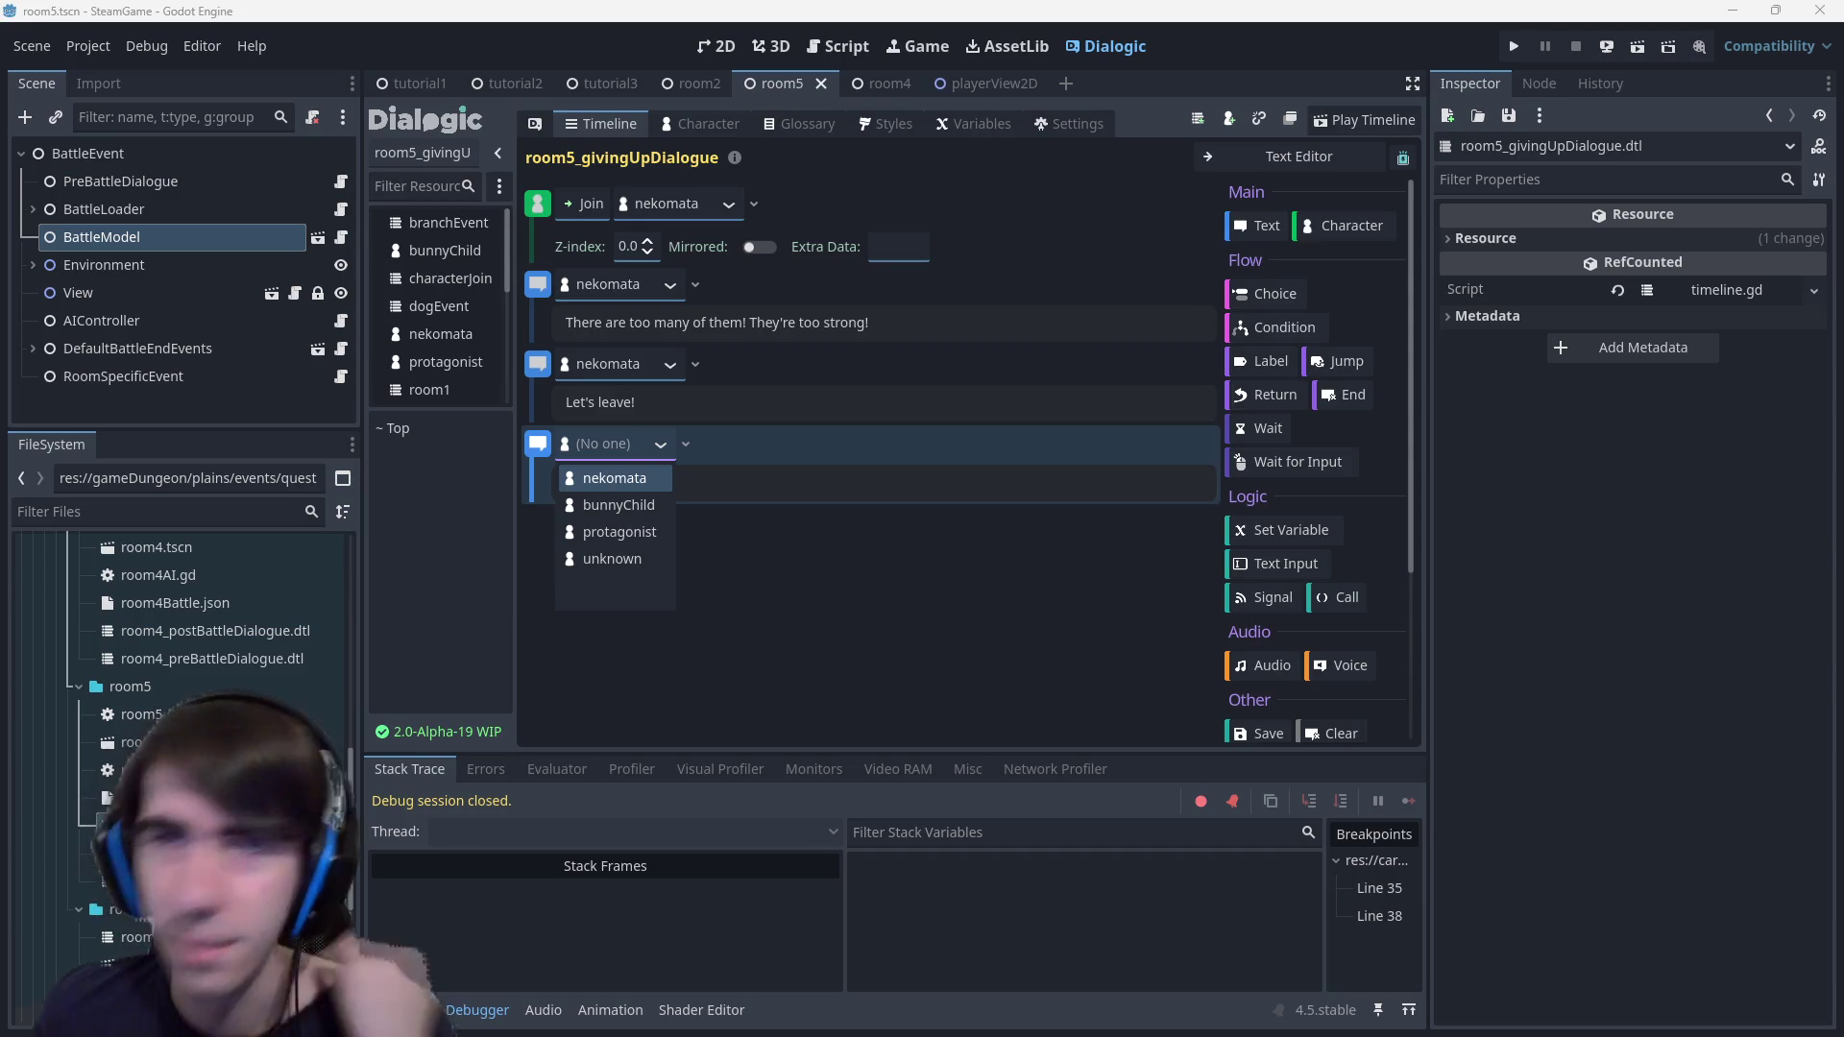
mouse_move(712, 82)
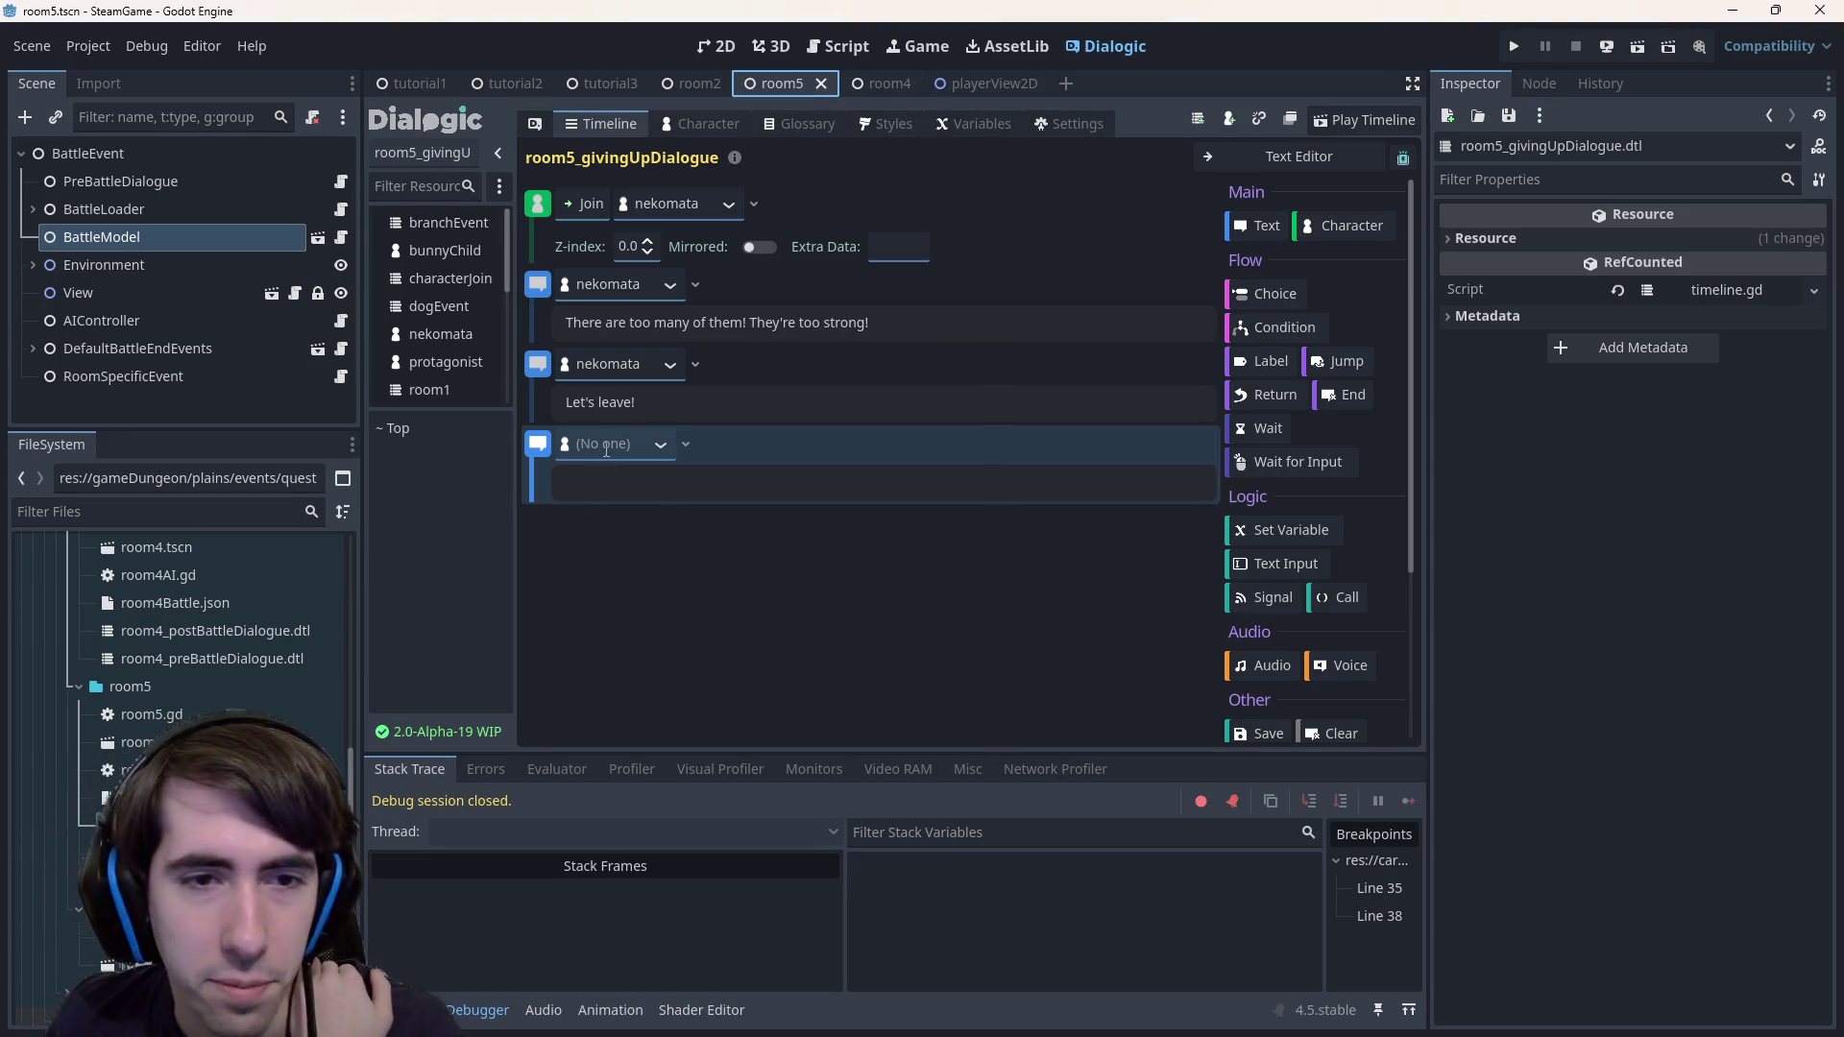
scroll(271, 679, up, 10)
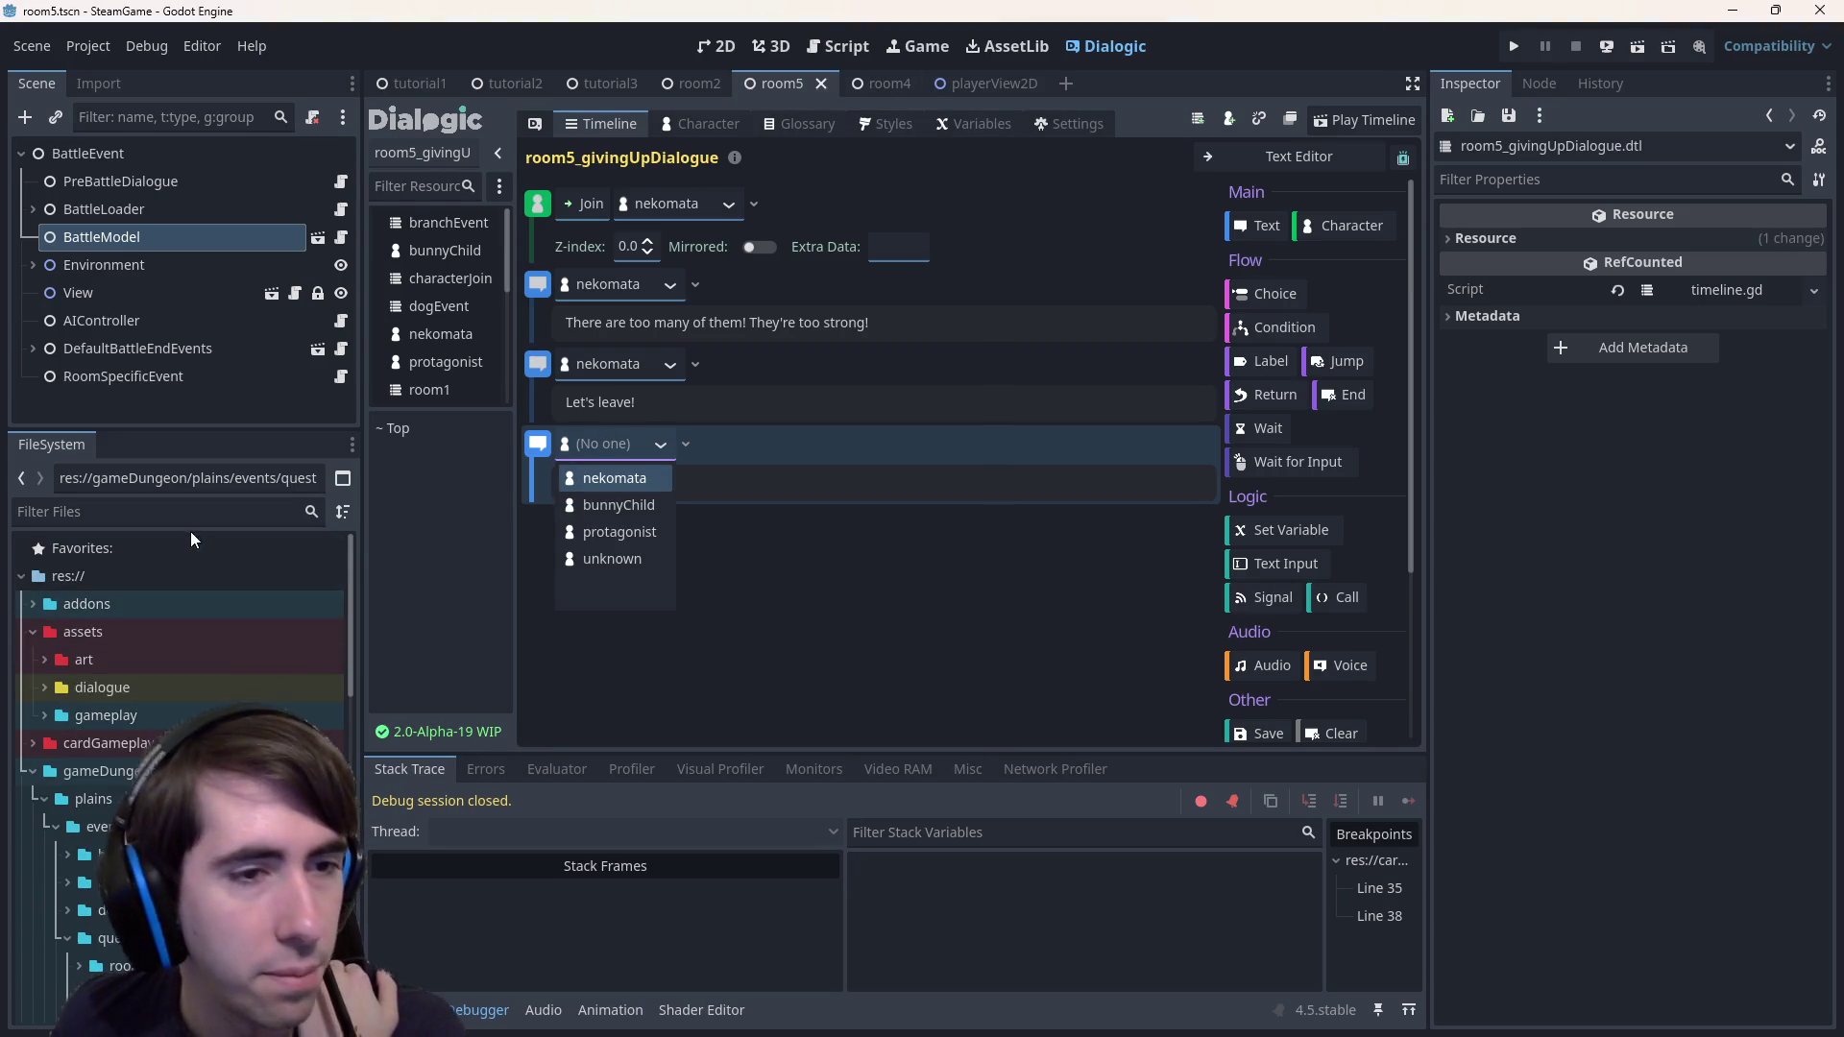
- Duplicate the unknown character in assets/dialogue/characters as system, with display name System
click(137, 693)
click(132, 687)
double_click(133, 687)
double_click(136, 715)
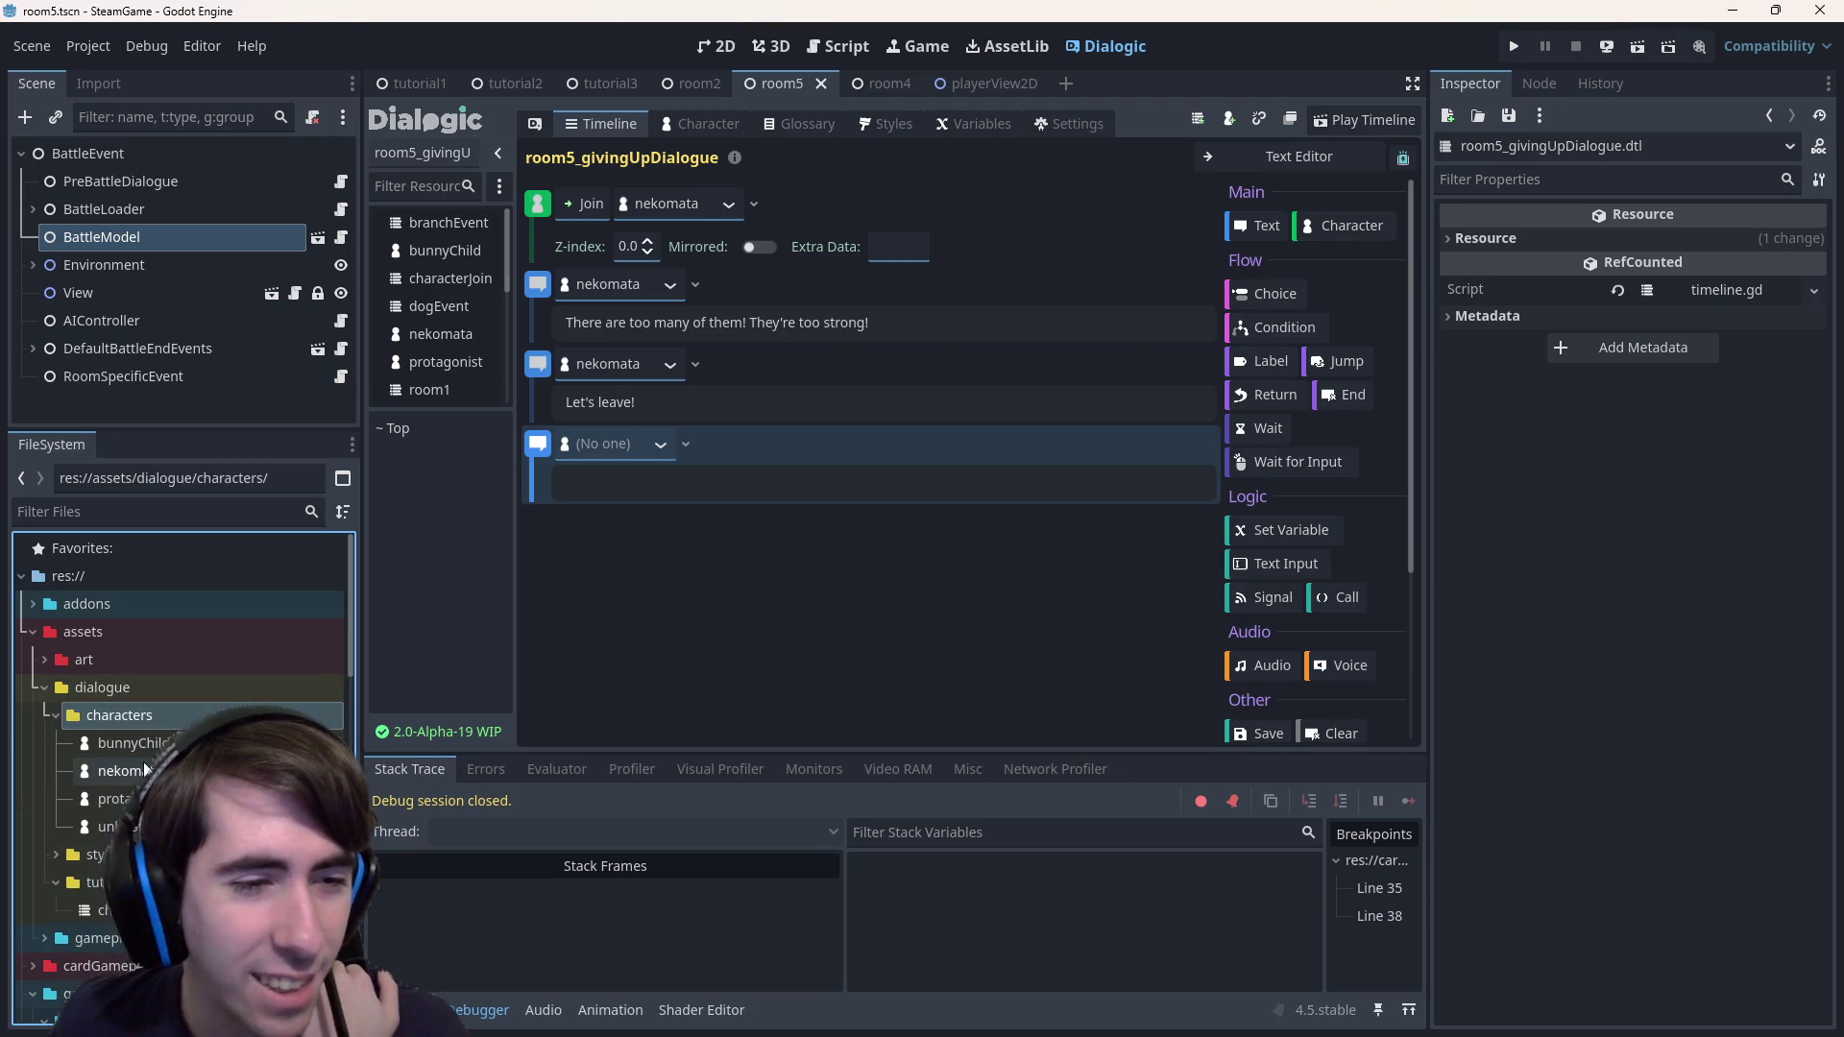
click(144, 771)
click(125, 826)
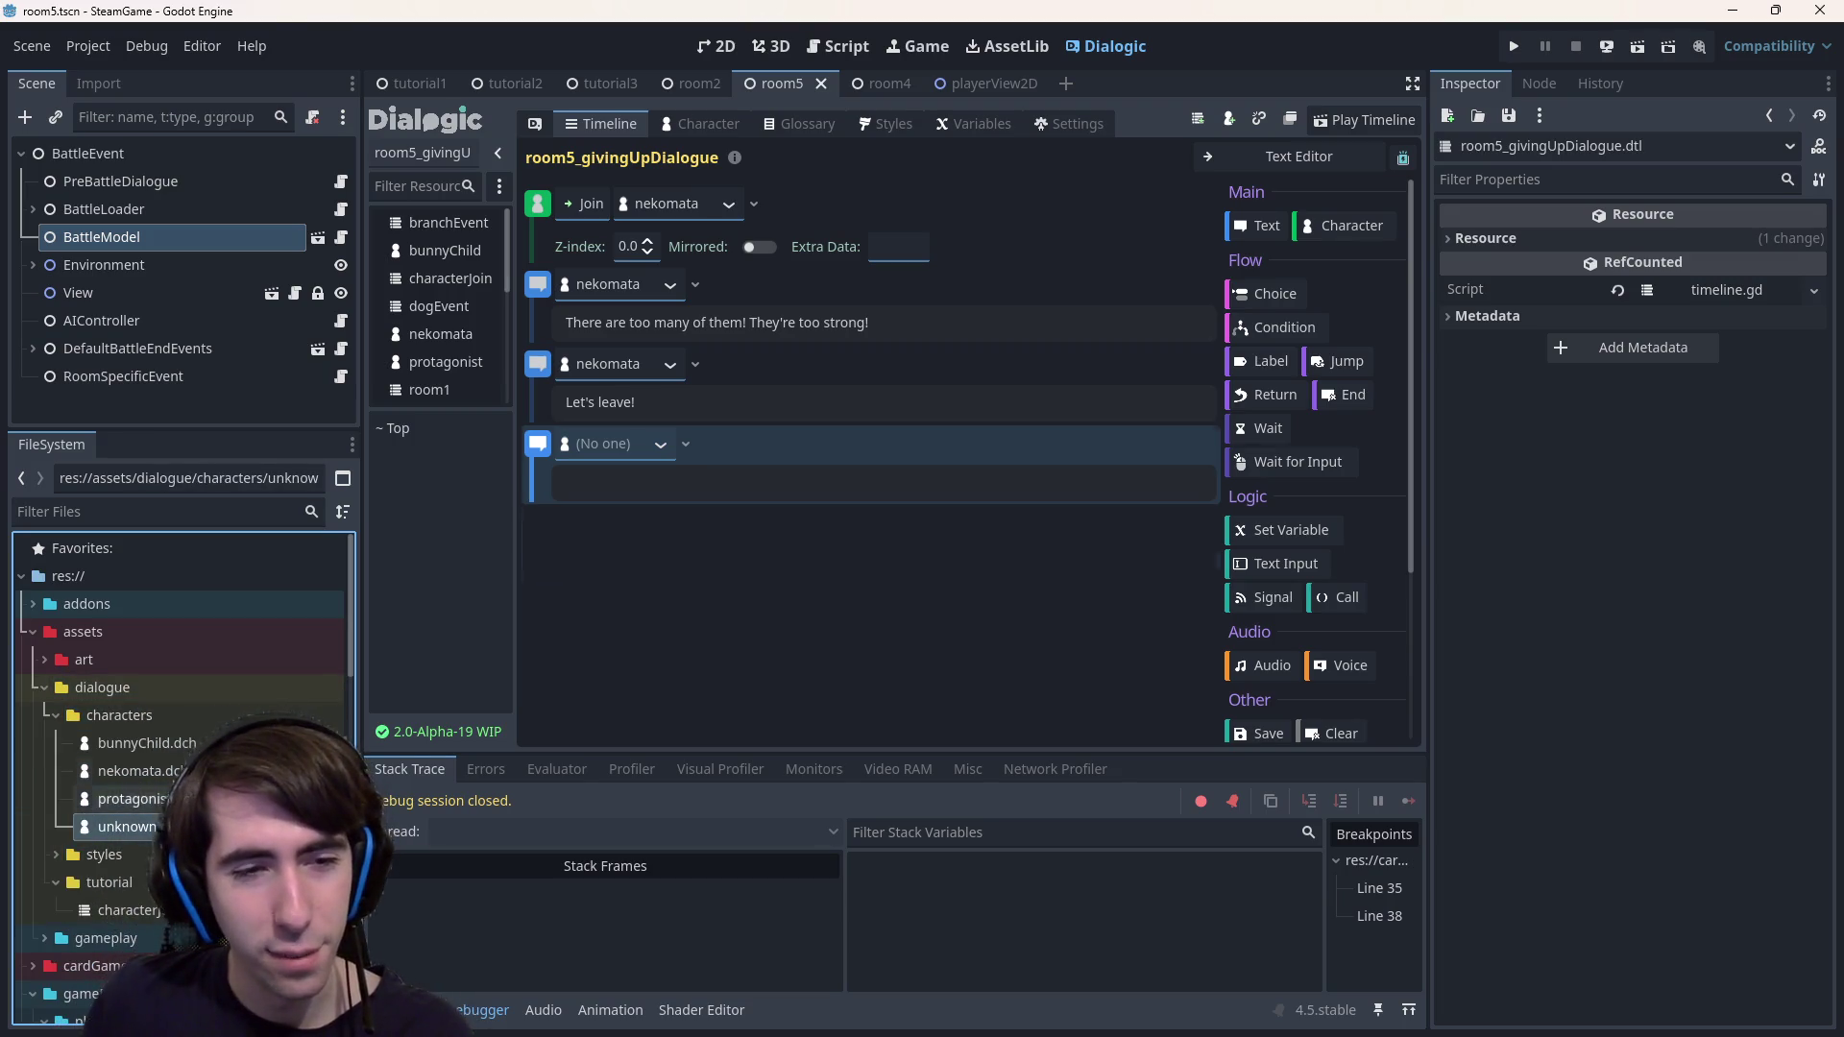
key(ctrl+d)
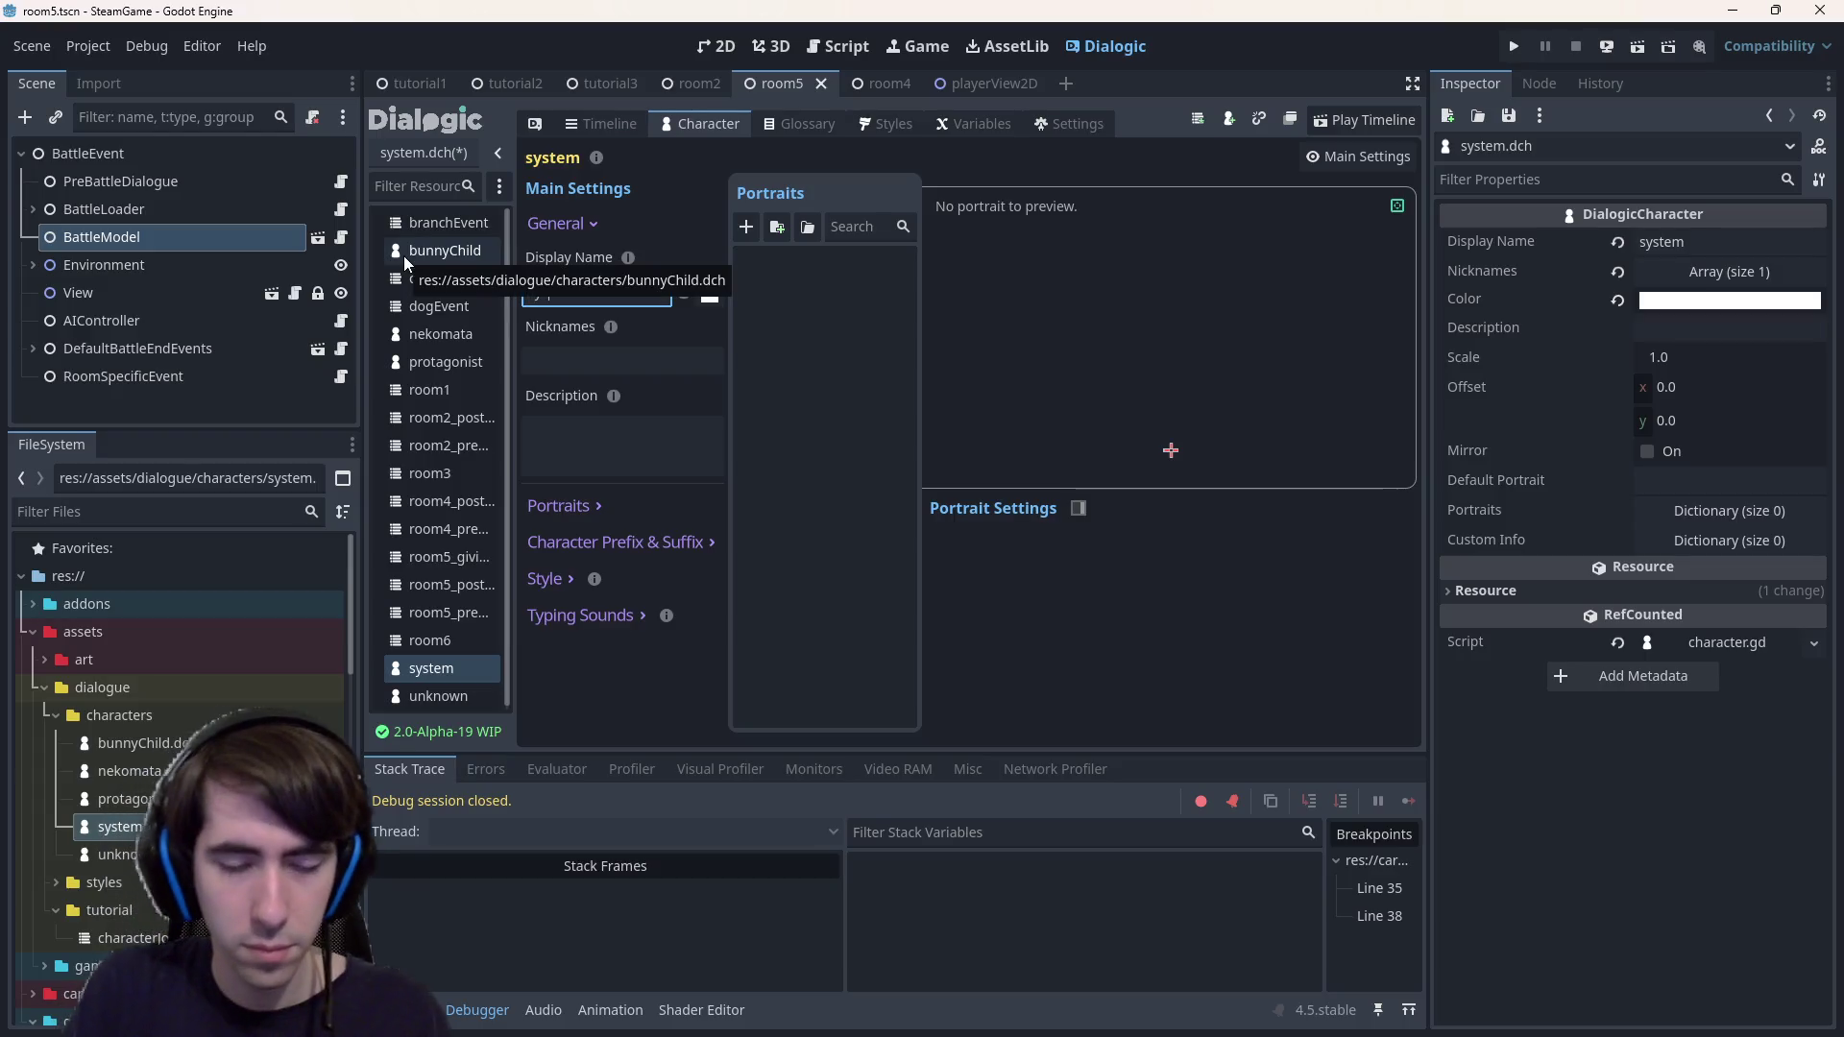
click(815, 380)
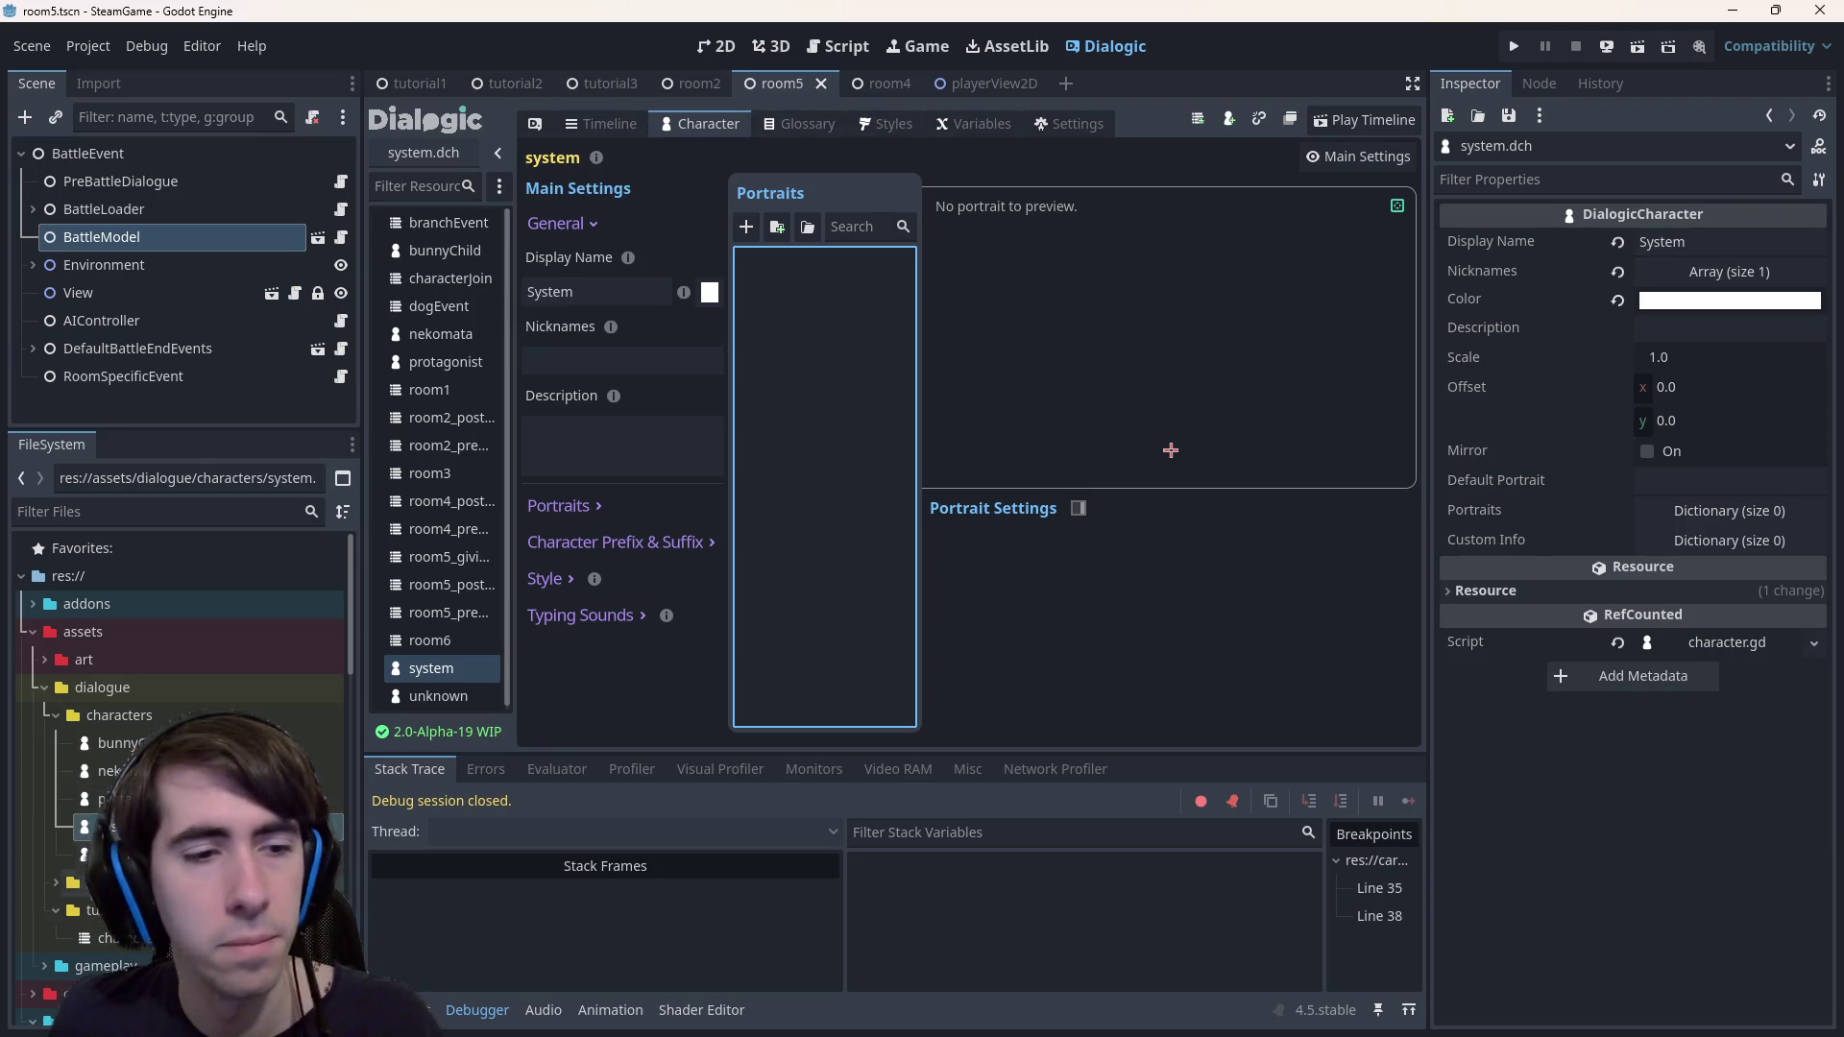
- Return to the room5_givingUpDialogue timeline from the resource list
scroll(182, 672, down, 5)
scroll(182, 672, down, 5)
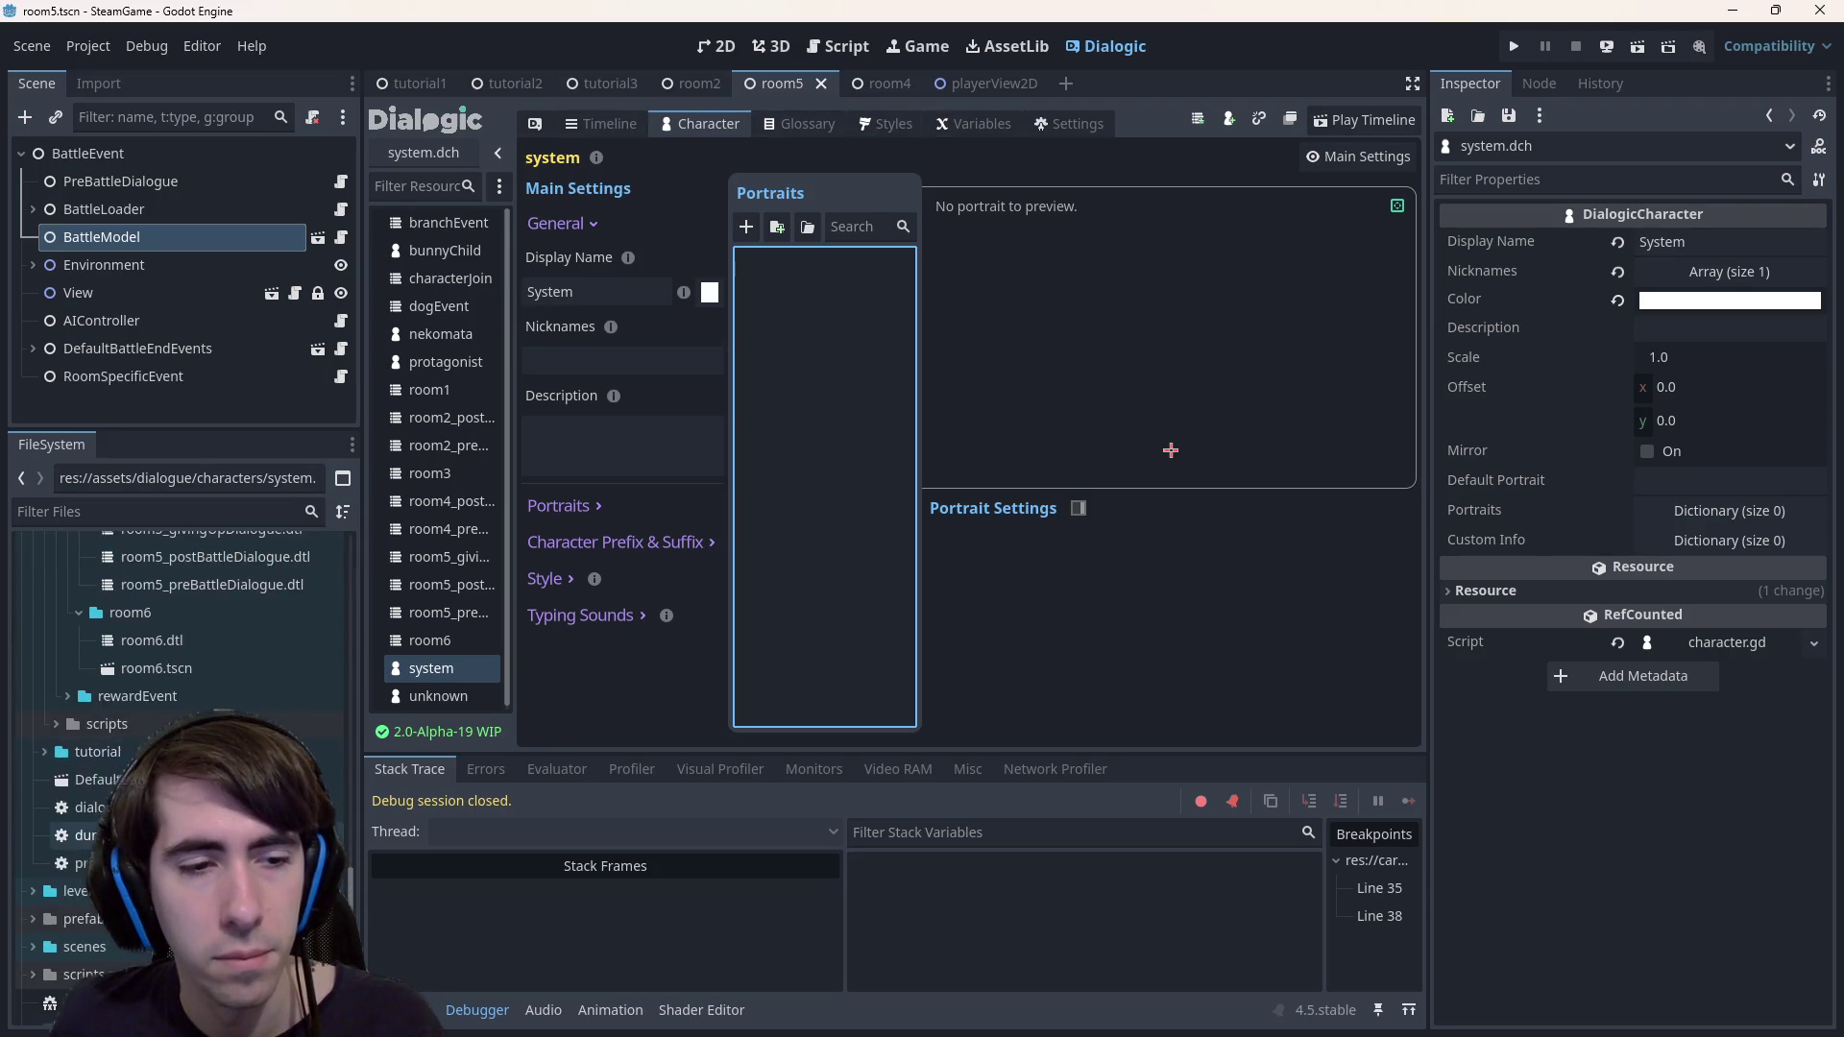
scroll(189, 643, down, 5)
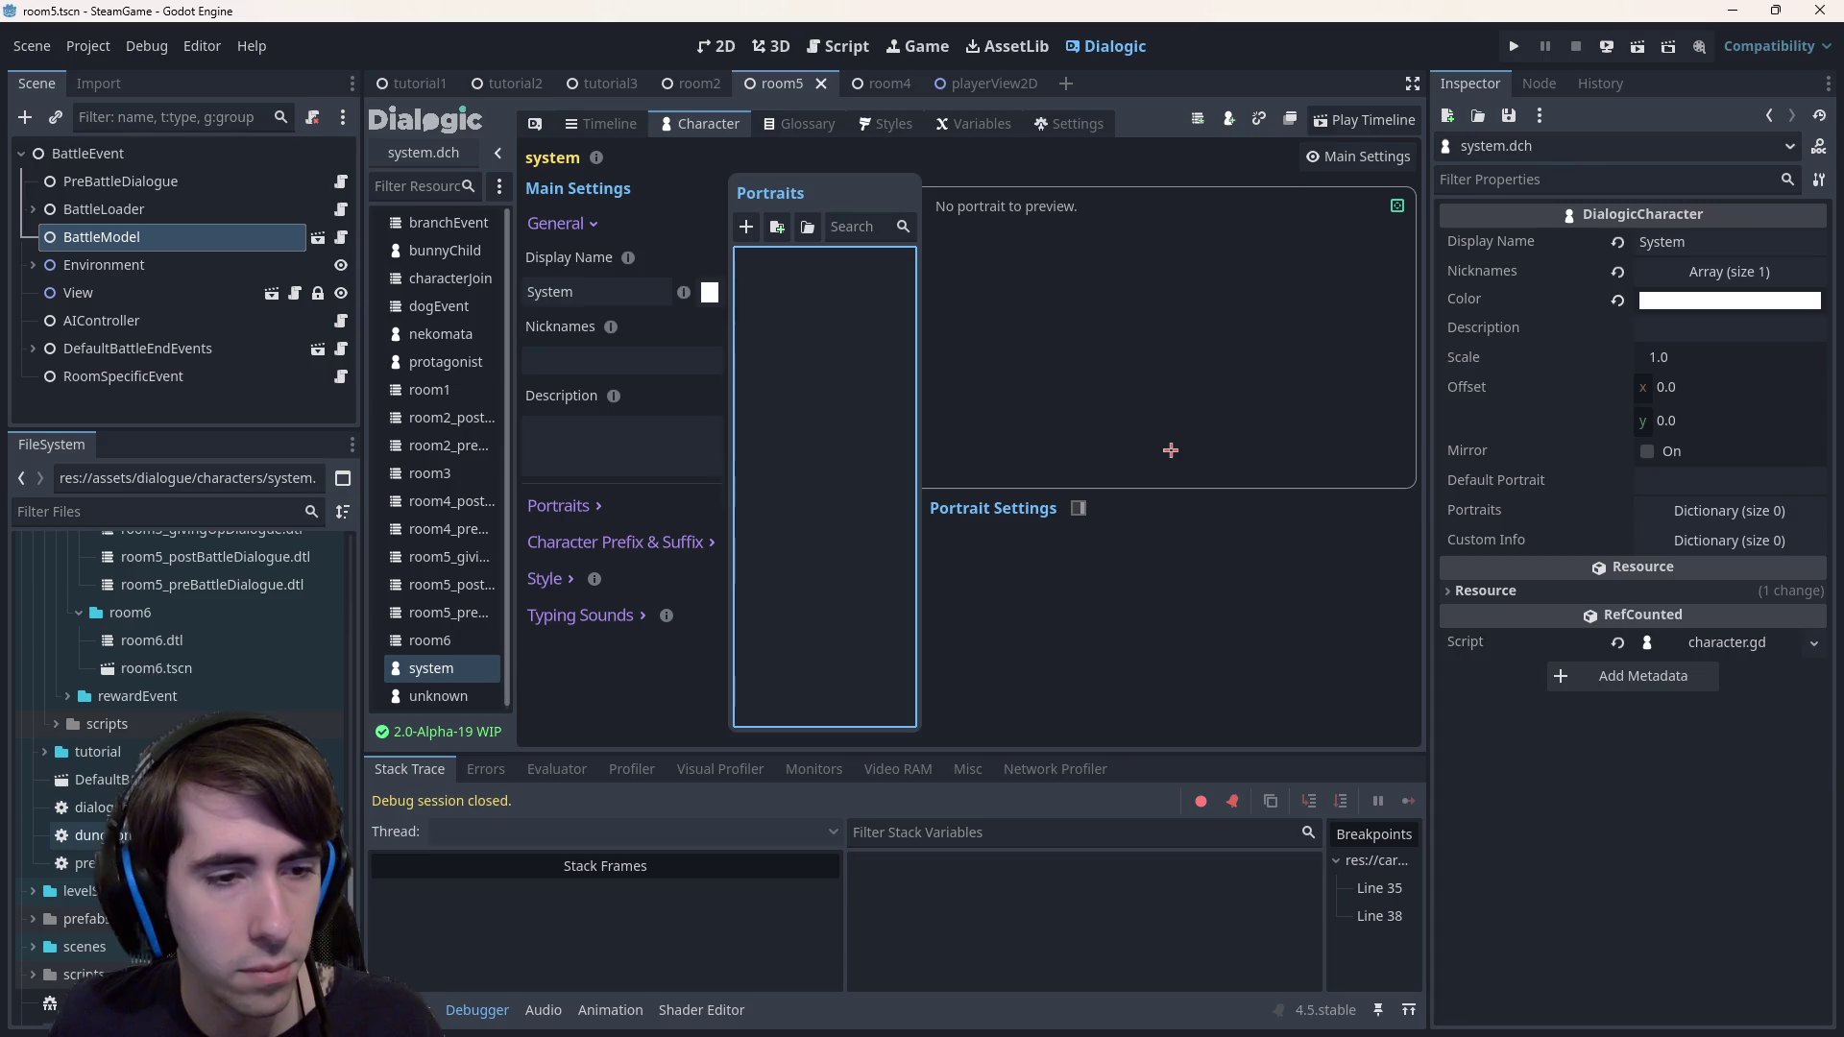
scroll(189, 643, down, 1)
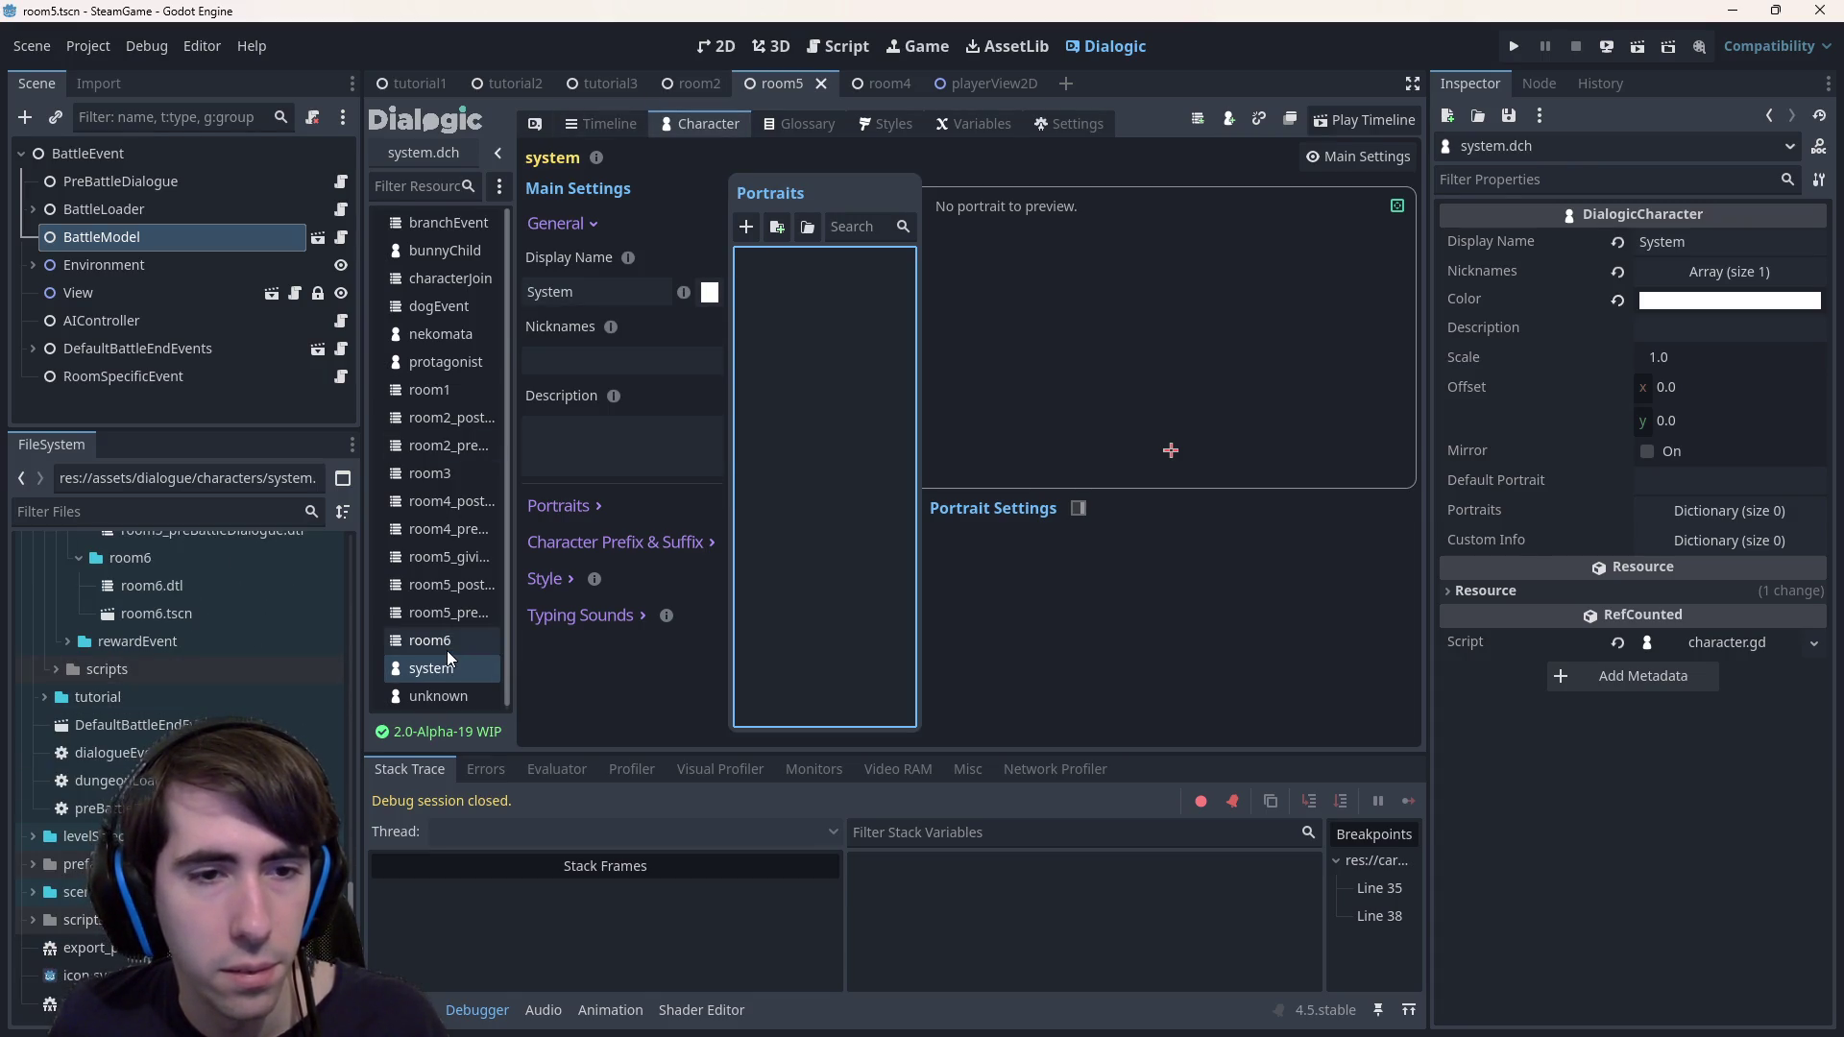
click(458, 566)
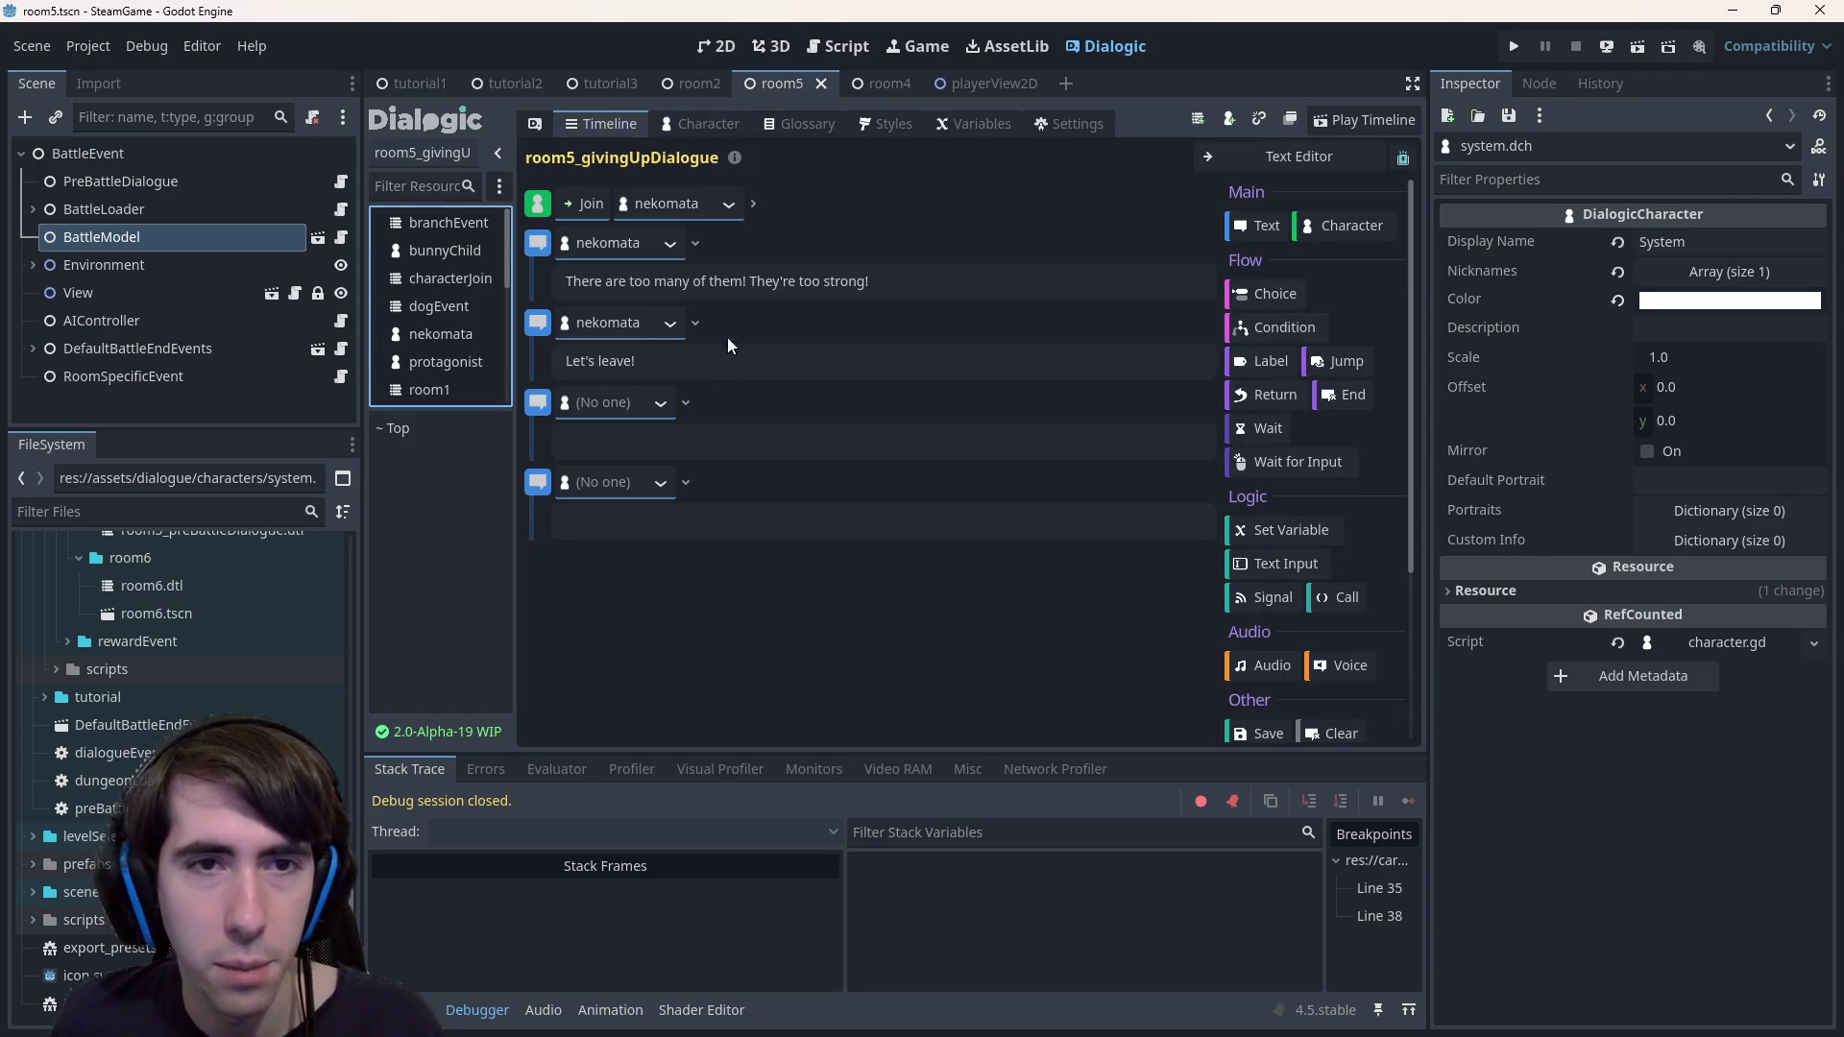
- Make system the third event's speaker and delete the extra empty event
click(614, 403)
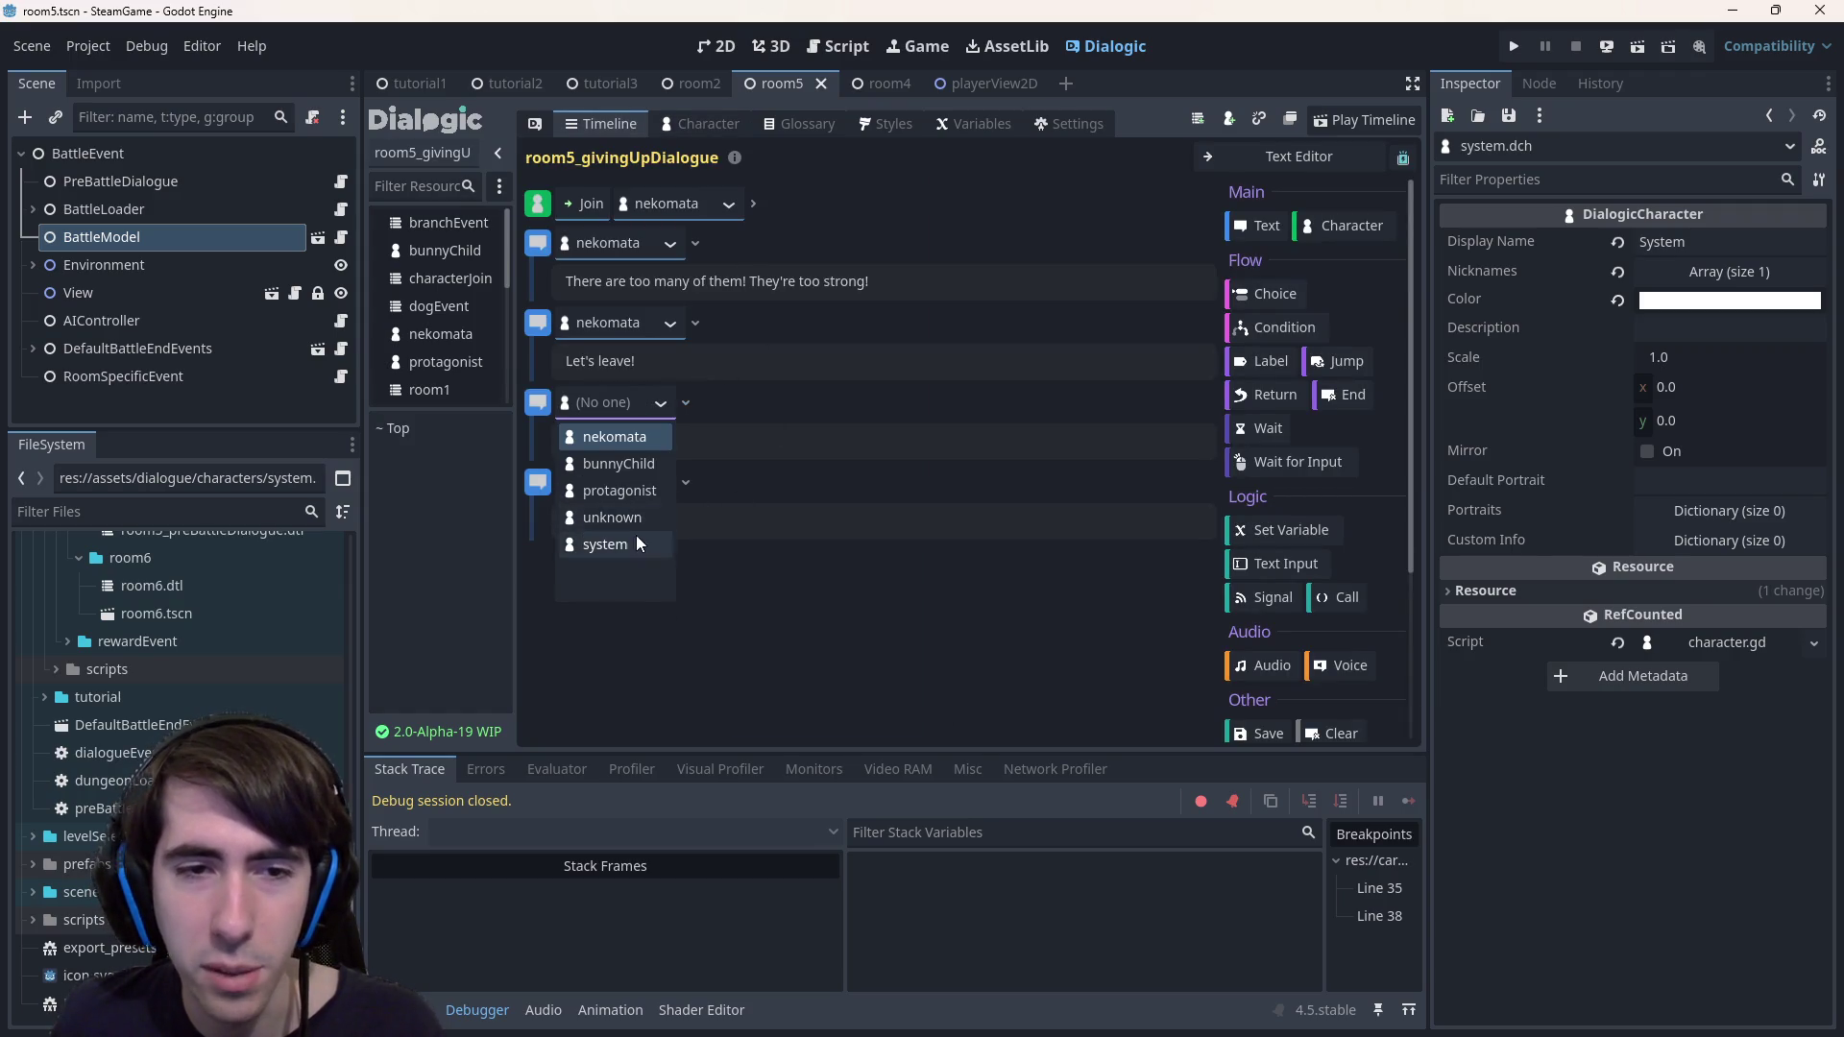
click(637, 544)
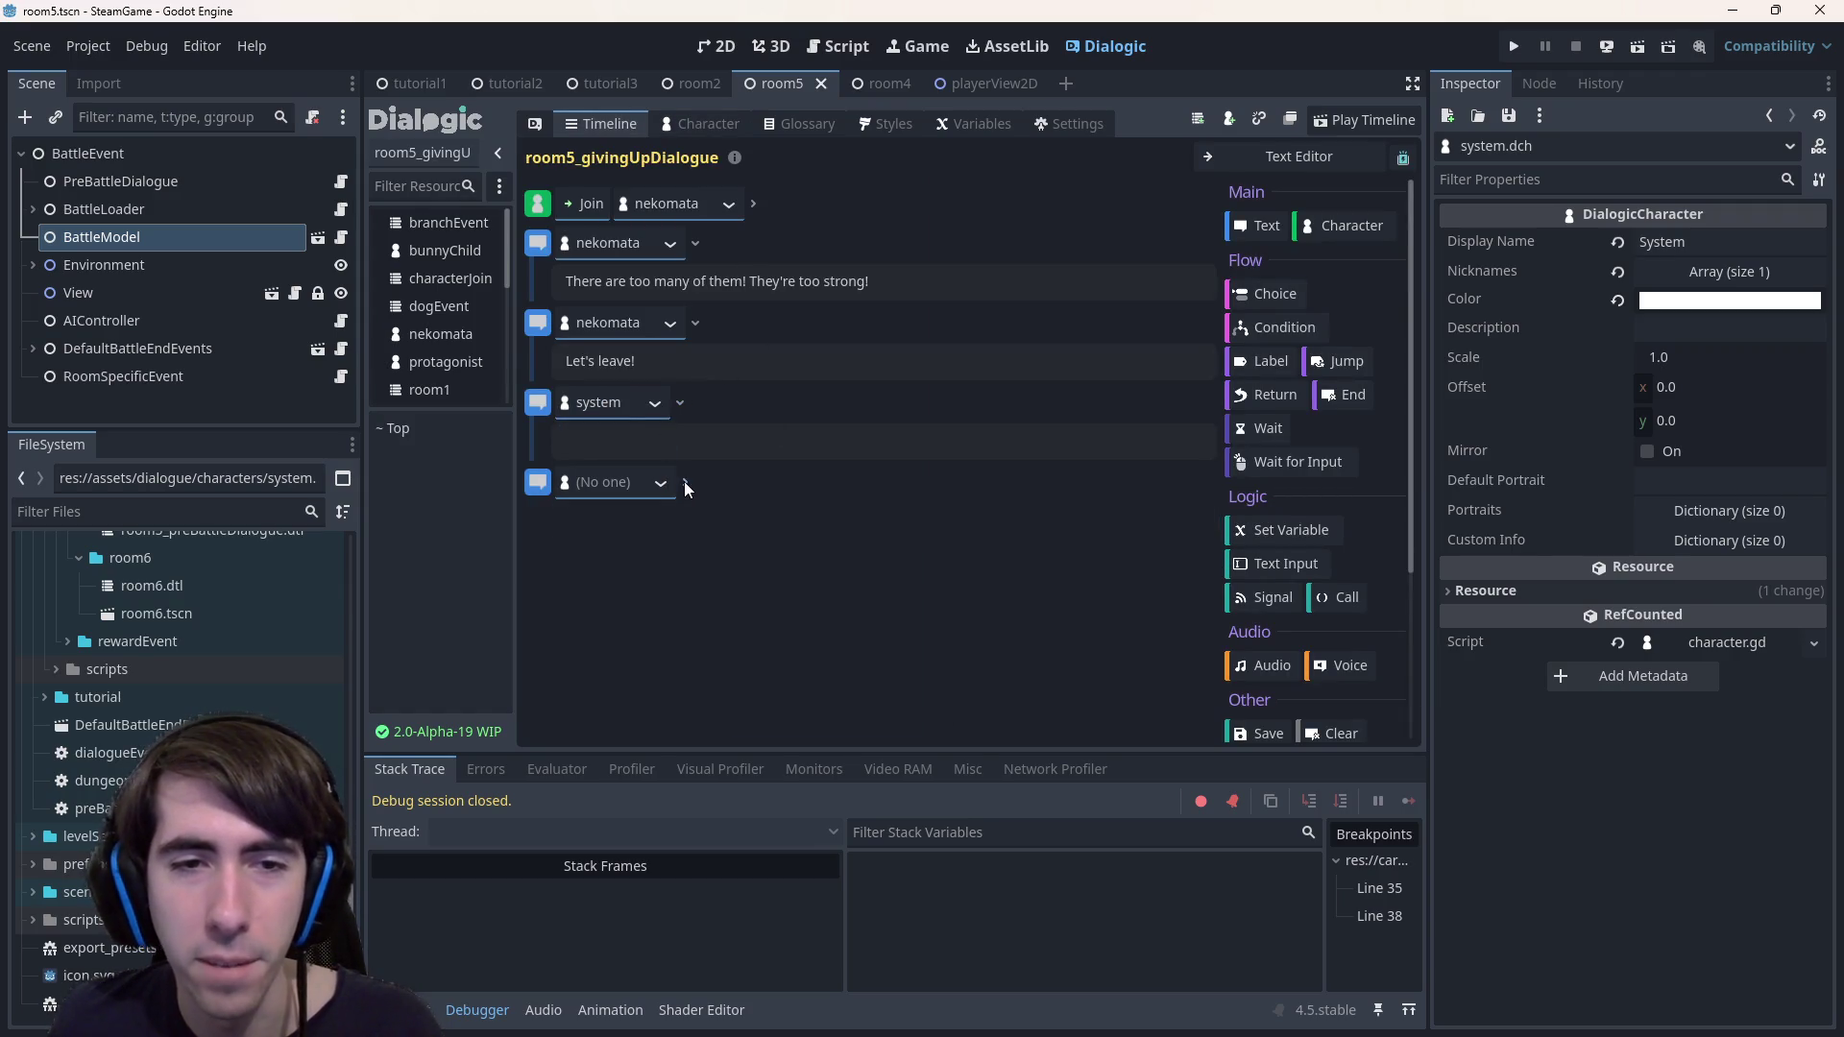
right_click(549, 480)
click(576, 698)
- Type the system message 'Click on the [b]Retreat Button[/b]…' with bold tags
text(On the)
key(ctrl+a)
text(CLic)
key(BackSpace)
key(BackSpace)
key(BackSpace)
text(lick on)
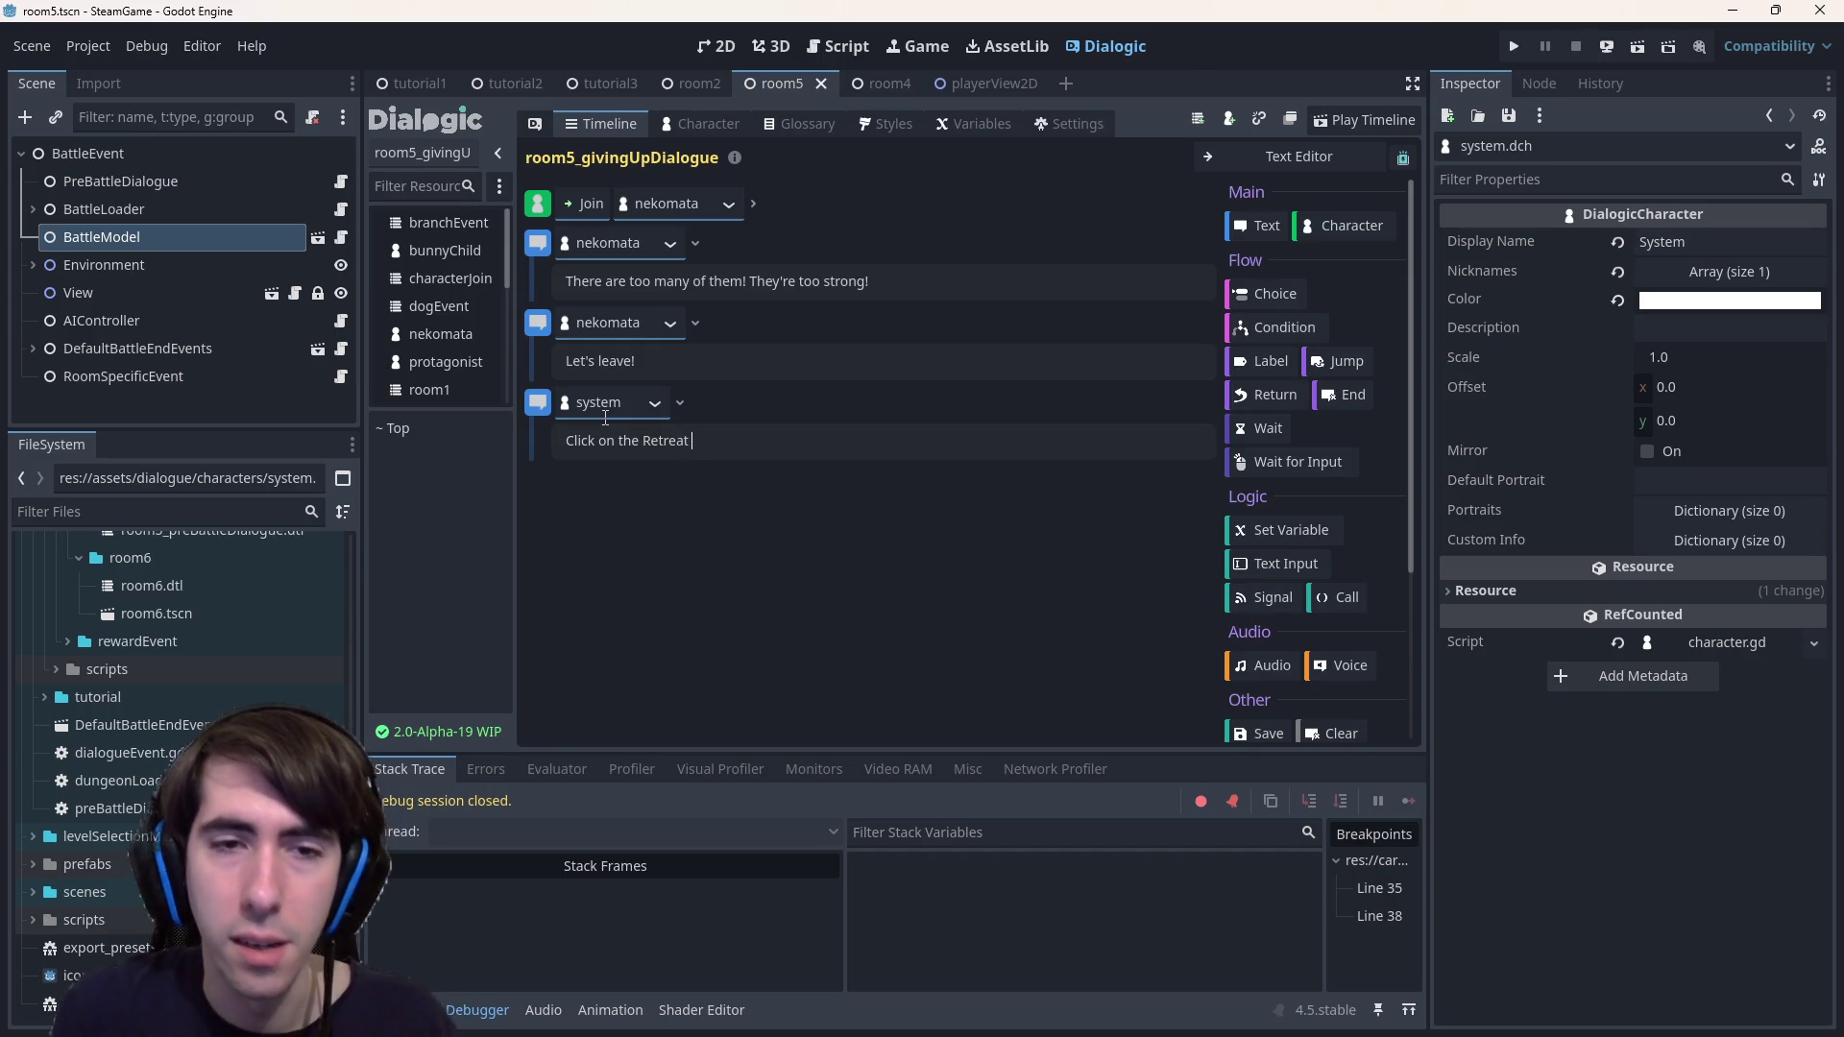
text(to leave.)
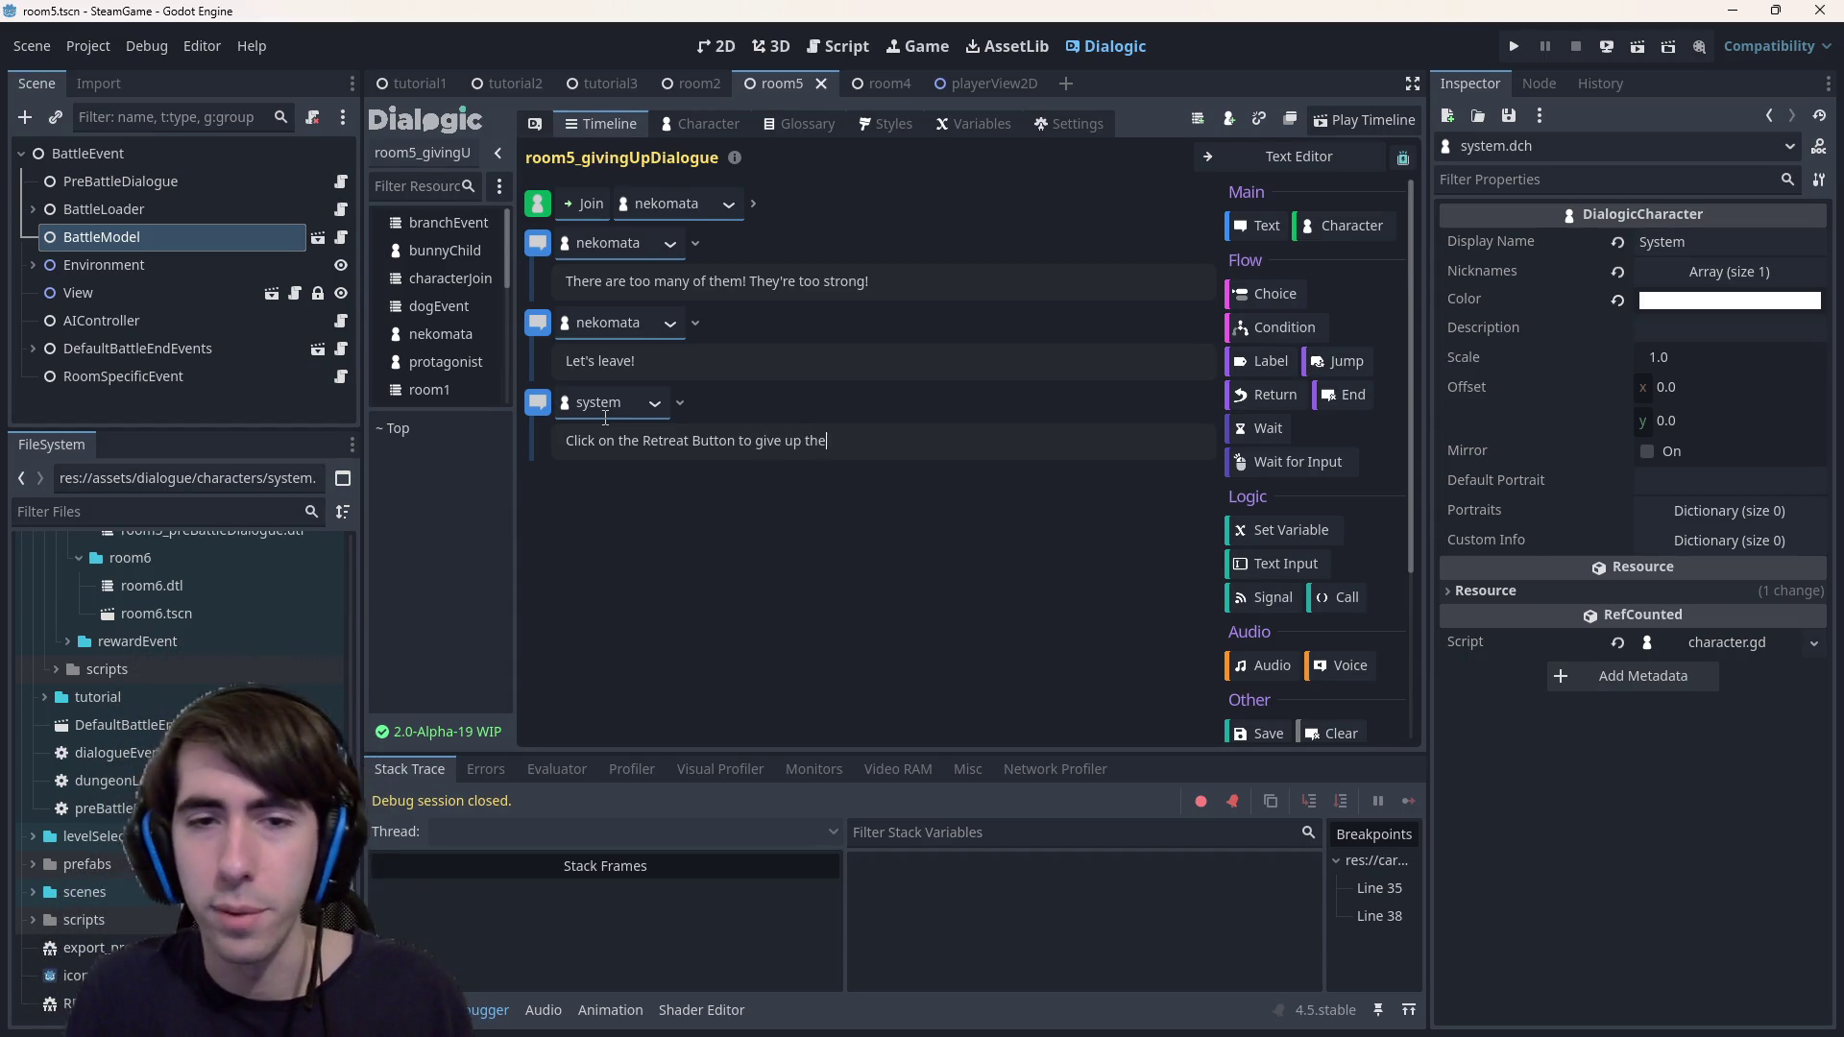
key(ctrl+shift+Left)
key(Left)
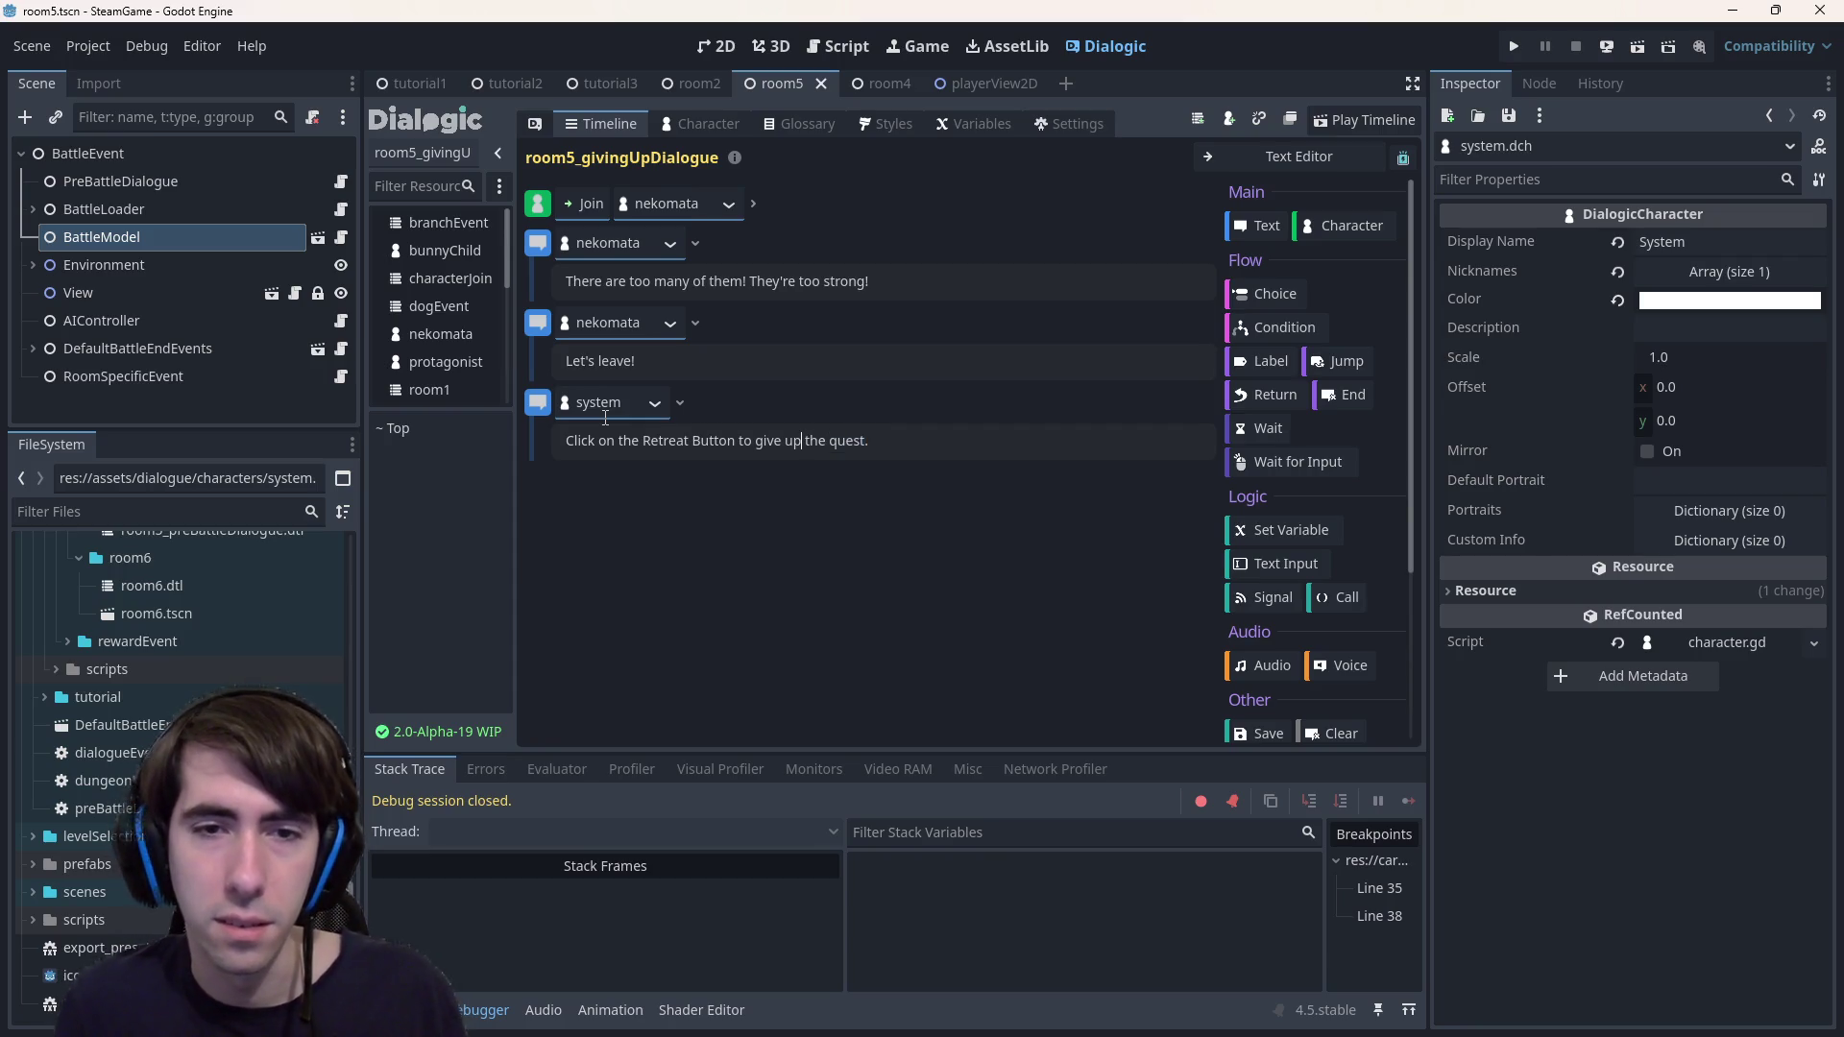
text([b])
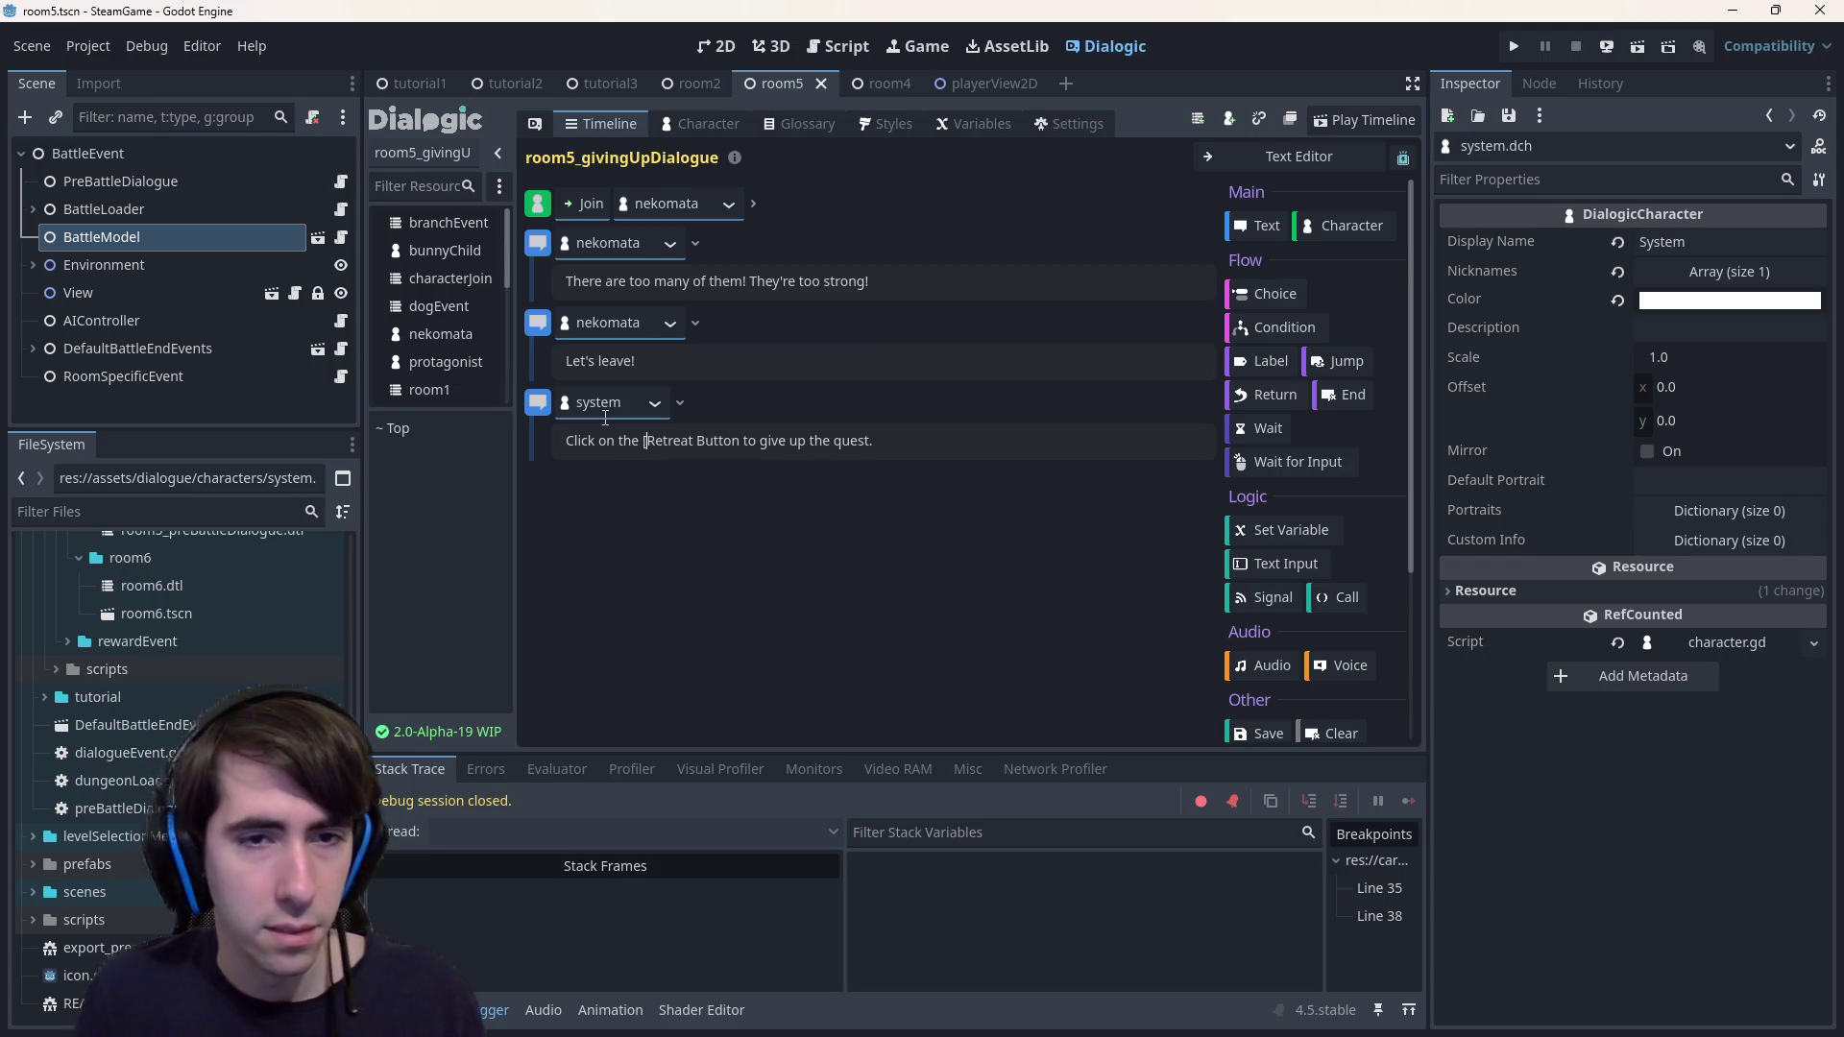
text([b)
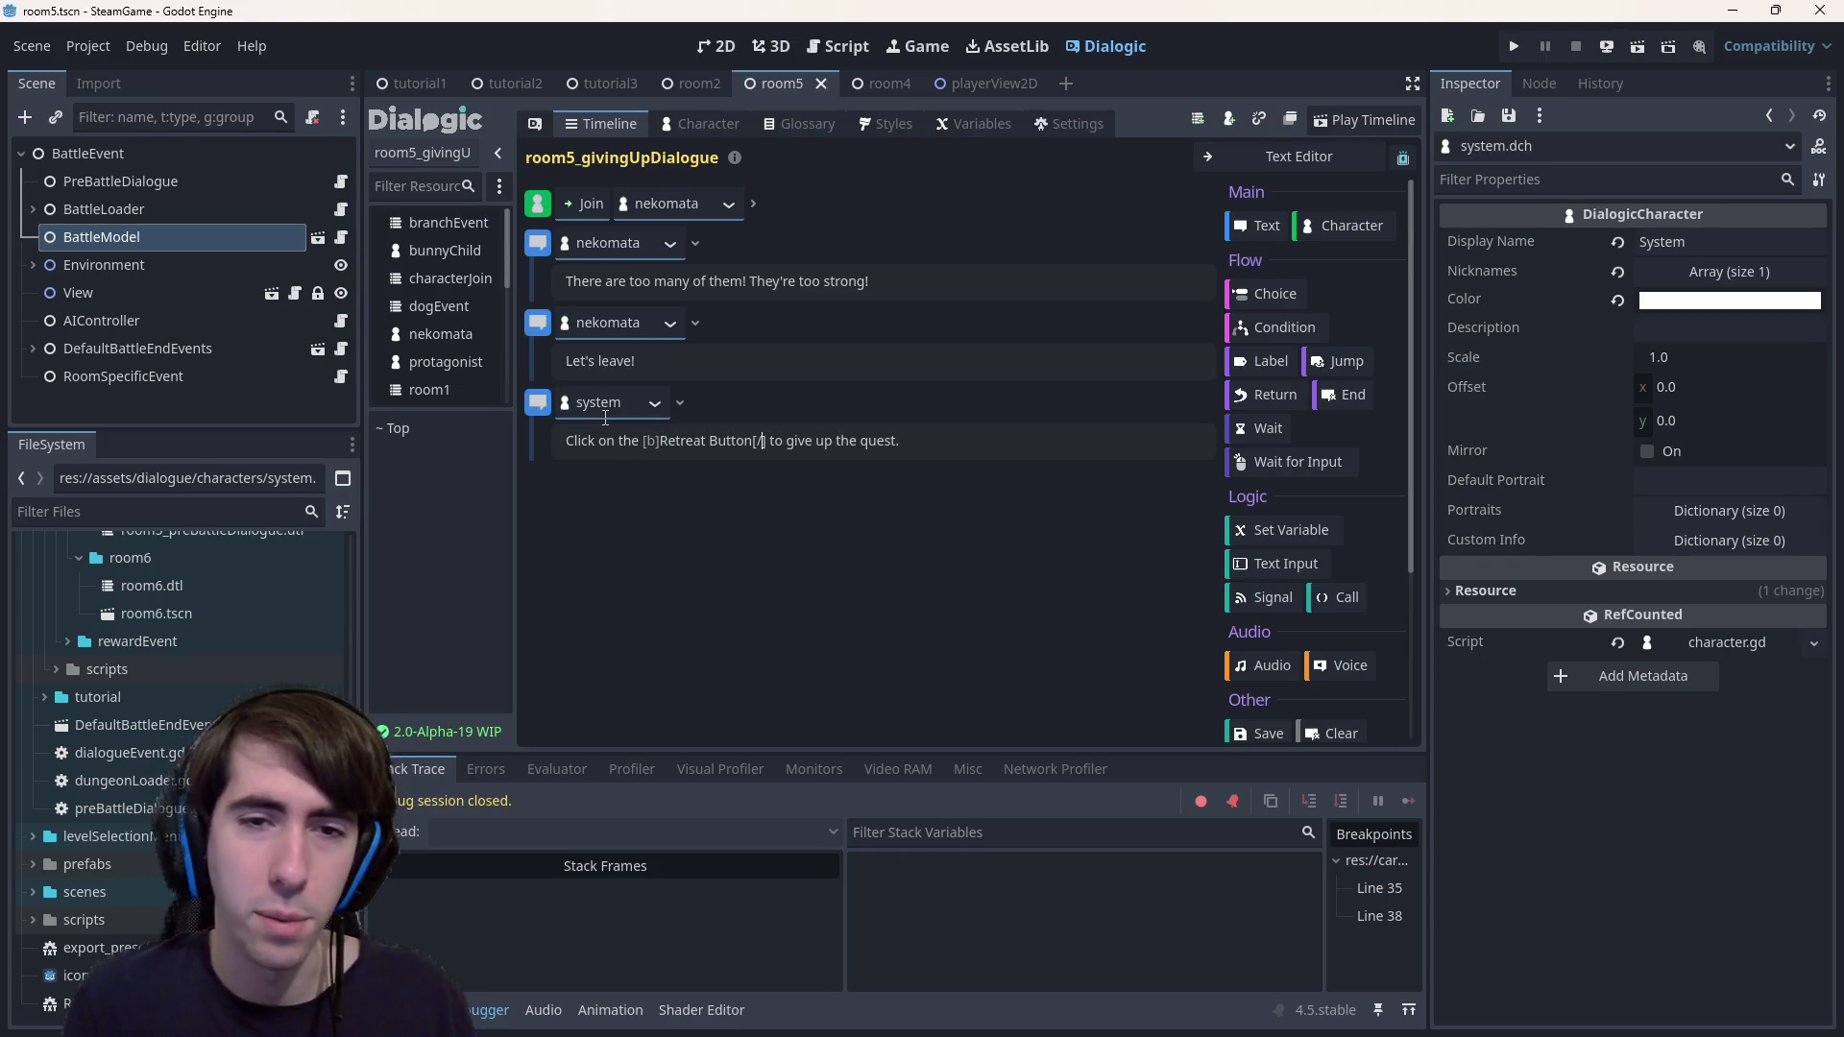
key(BackSpace)
text(/b)
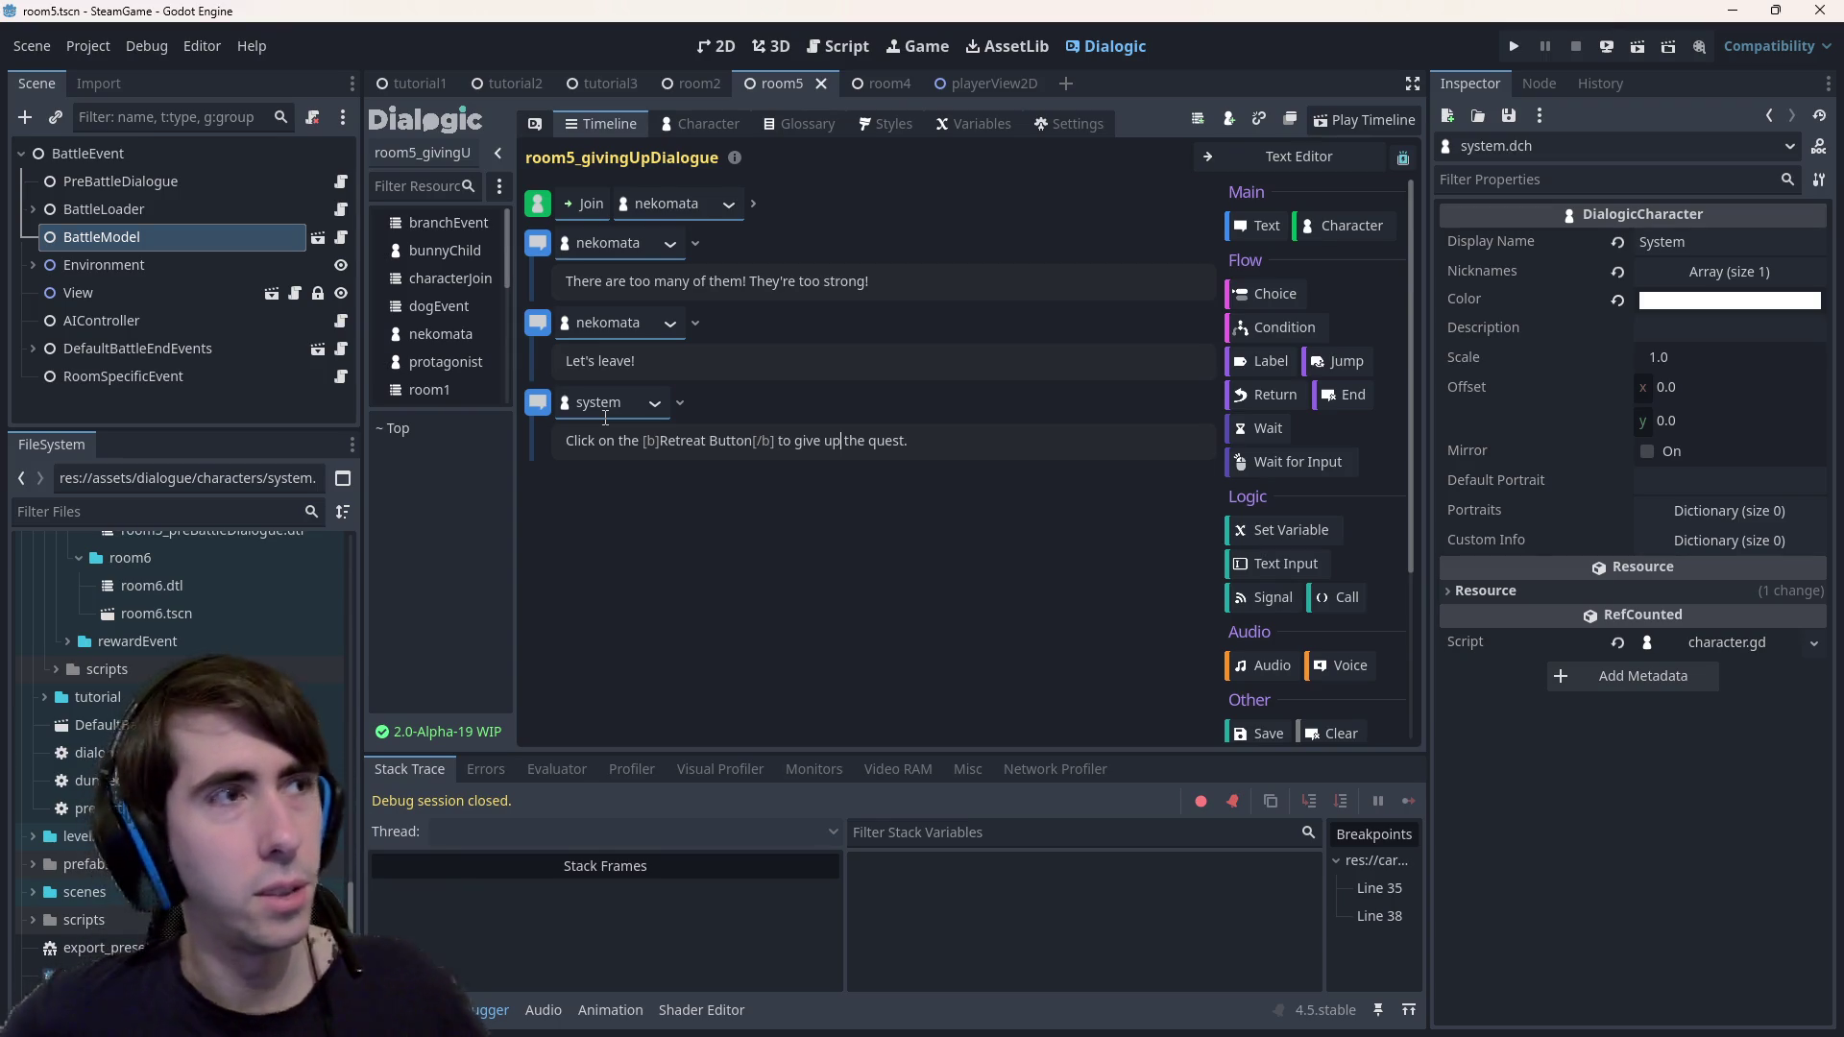
- Change the message ending to 'to stop the quest.' and run the game
key(ctrl+shift+Left)
key(ctrl+shift+Left)
key(Left)
key(ctrl+shift+Right)
key(ctrl+shift+Right)
key(ctrl+shift+Right)
key(ctrl+shift+Right)
key(ctrl+shift+Left)
key(ctrl+shift+Left)
text(stop)
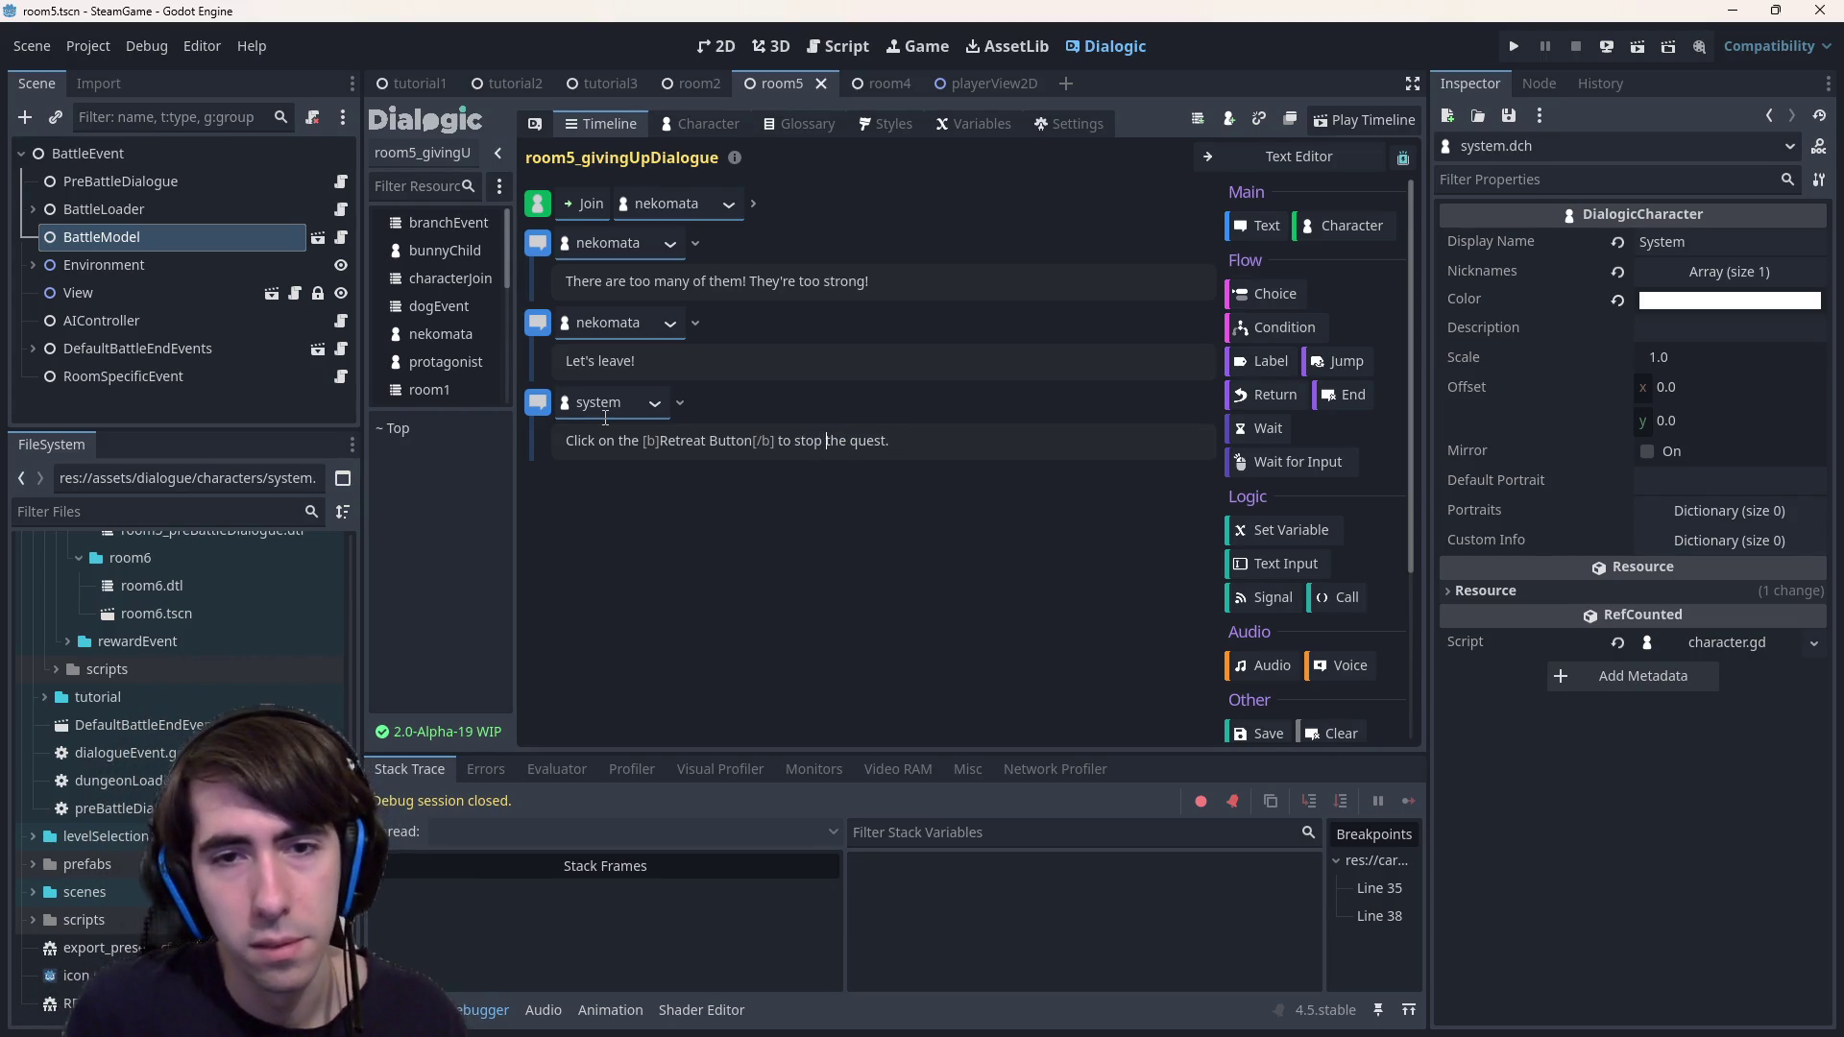
click(1636, 50)
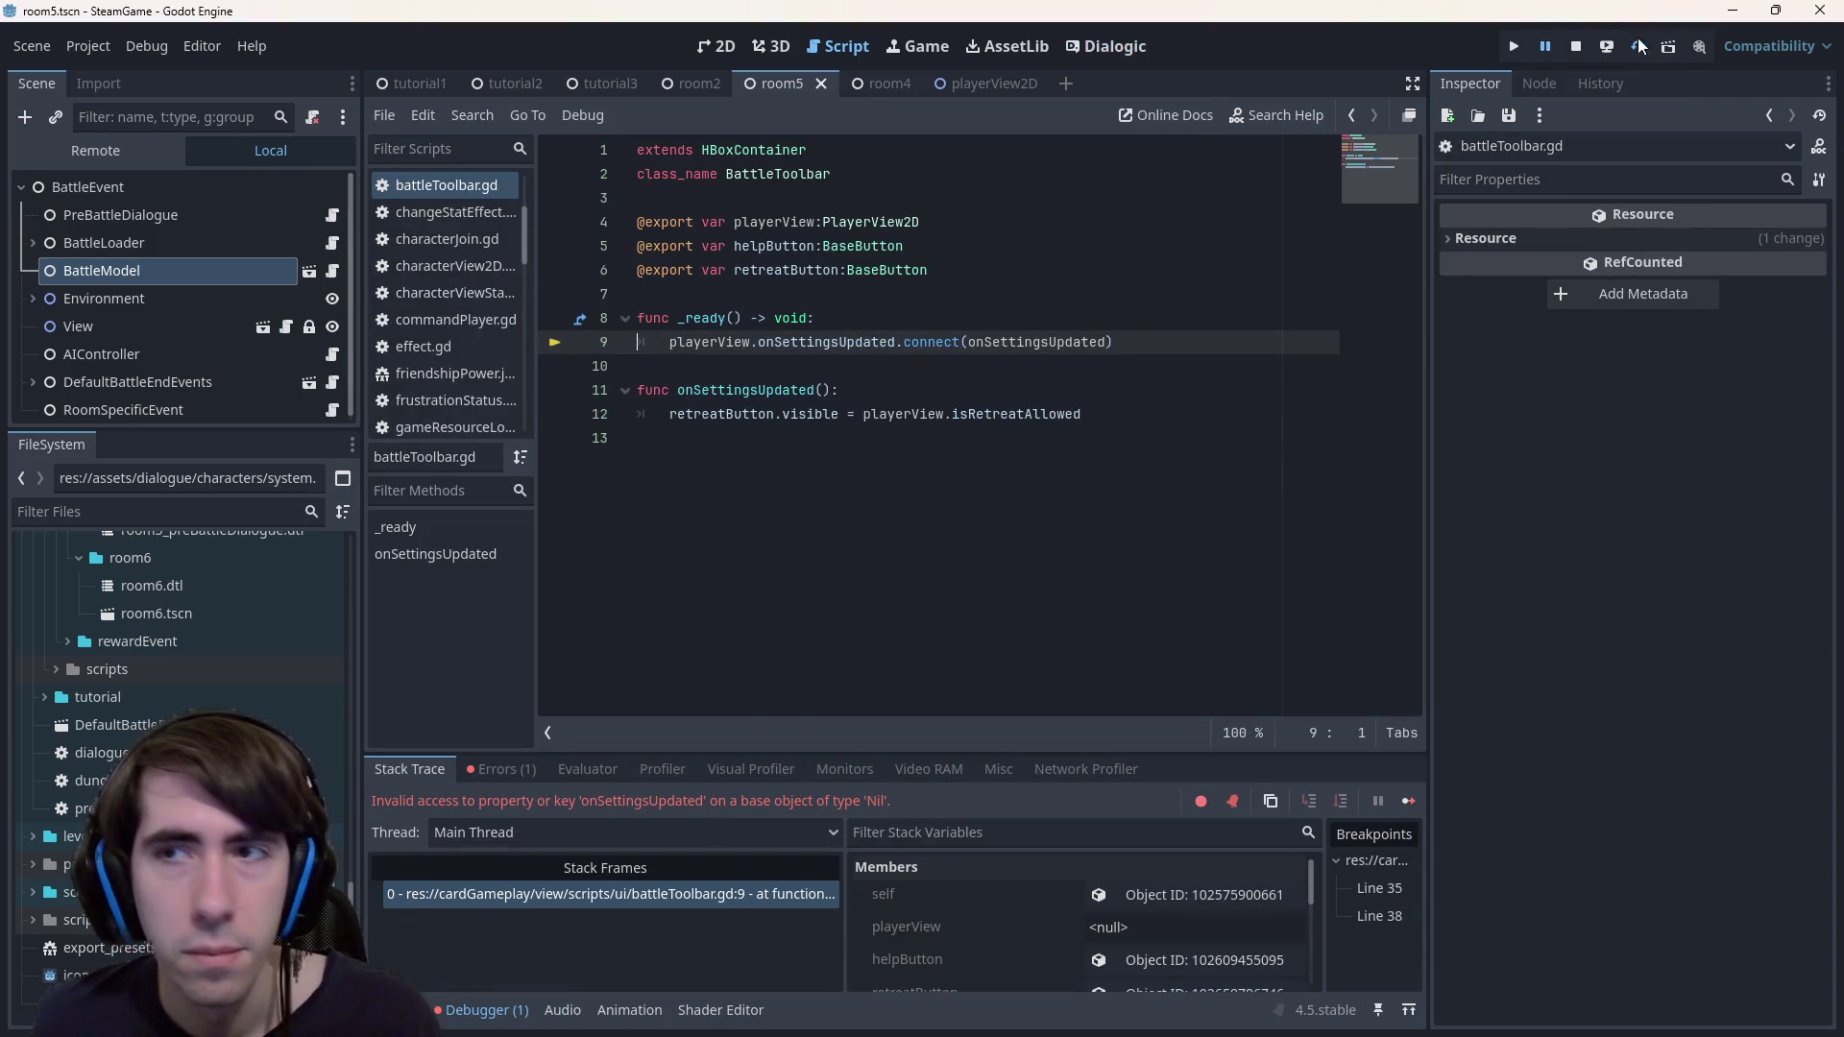
- Stop the failed run and look at the null playerView in the _ready function
click(1577, 47)
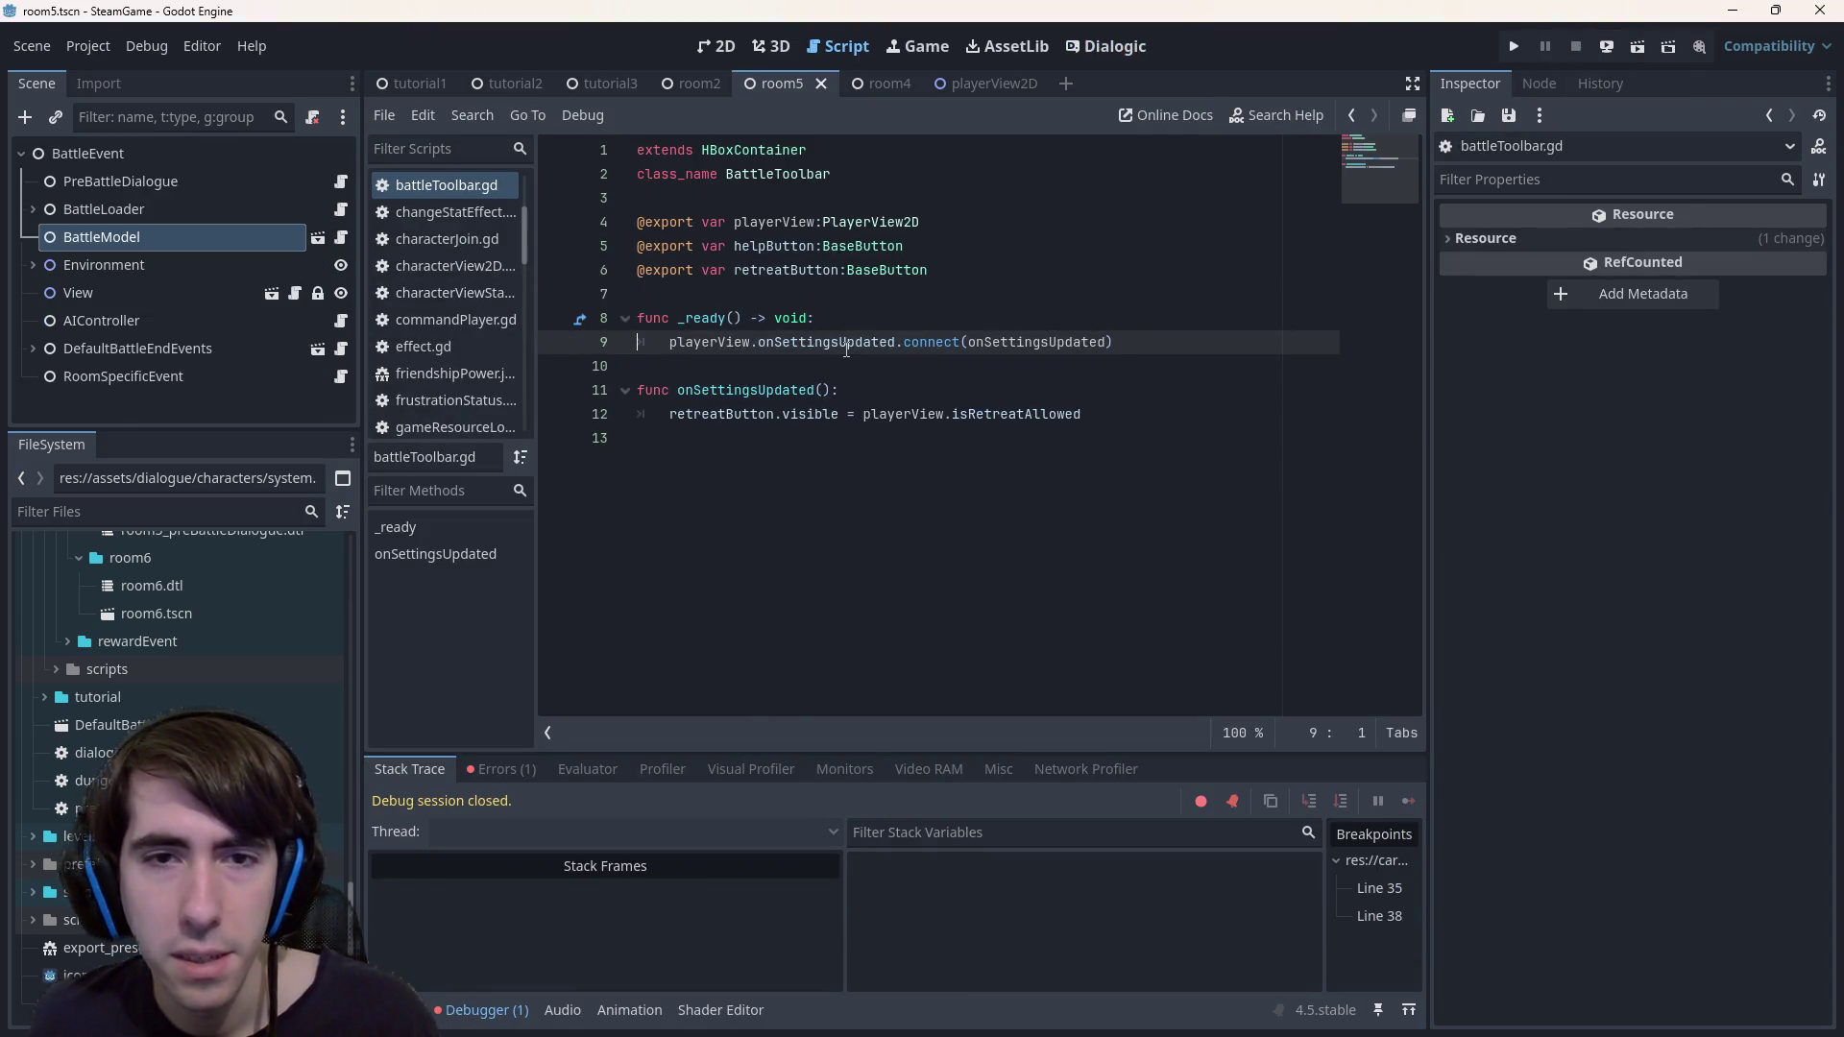
mouse_move(846, 349)
double_click(741, 336)
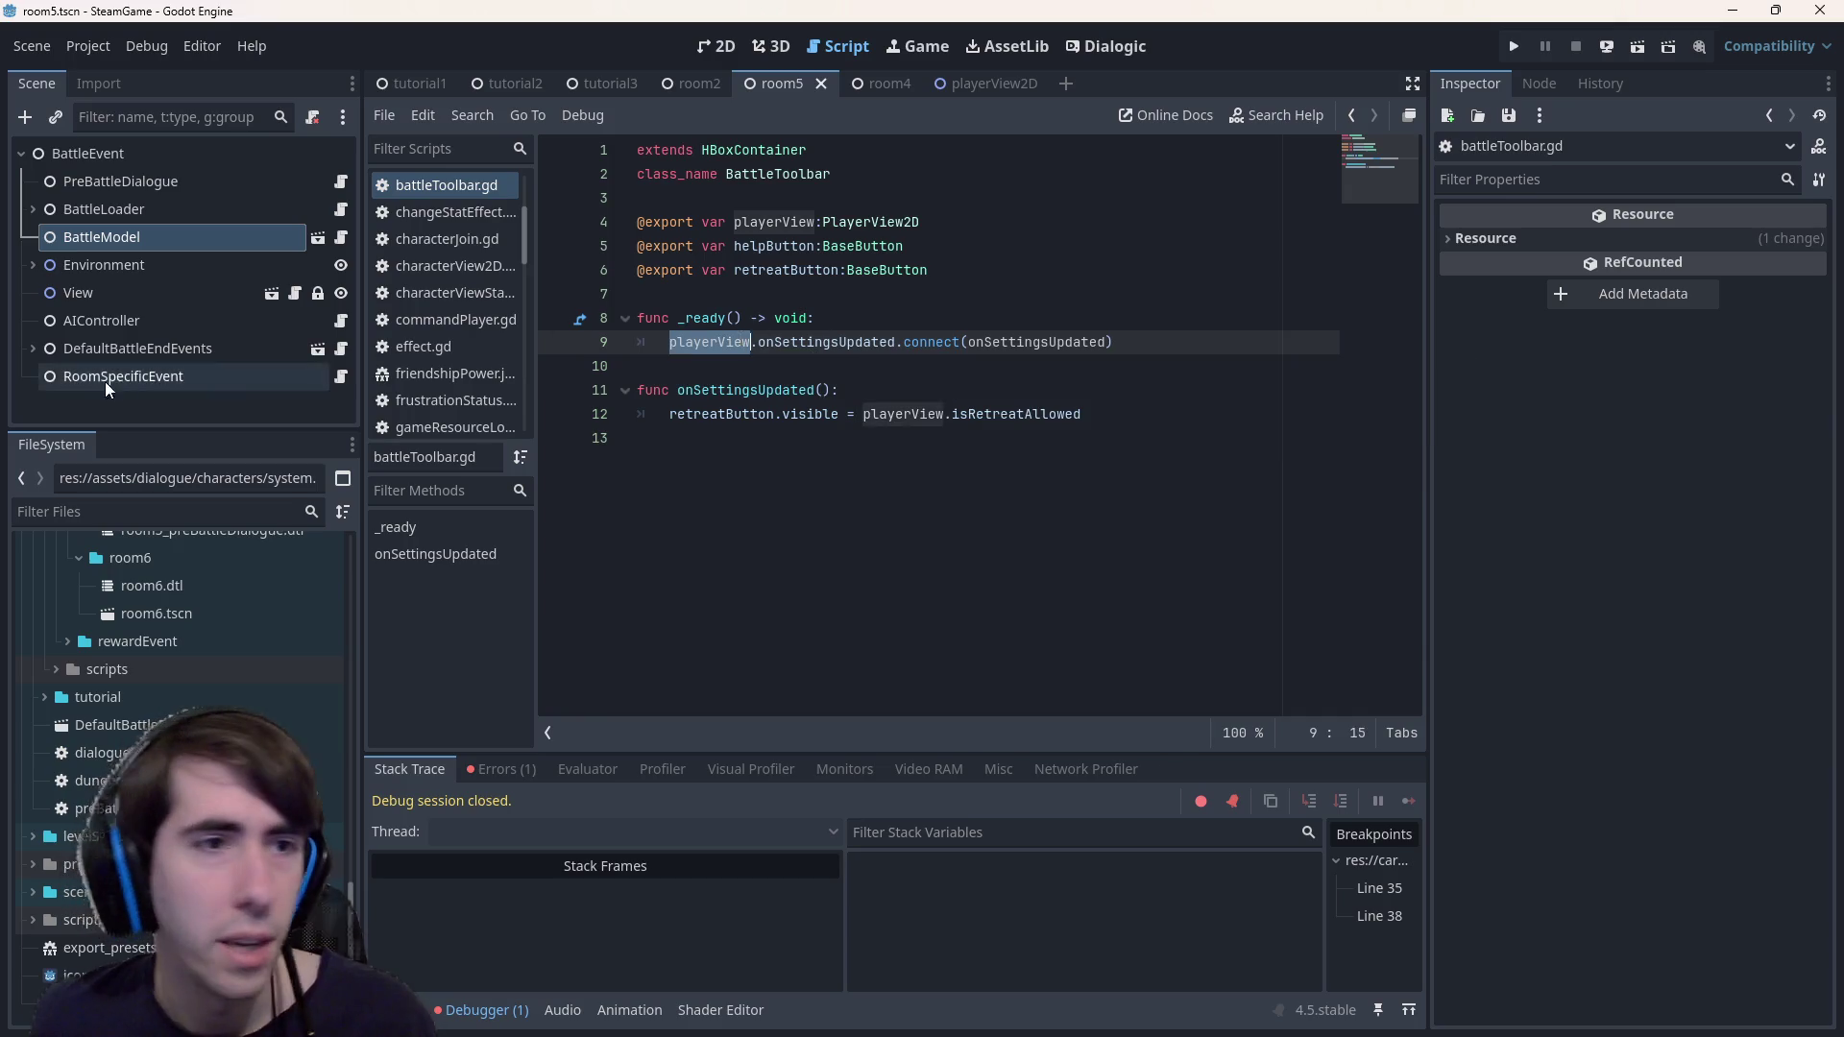
- Assign View as BattleToolbar's Player View in playerView2D, save, and return to room5
click(272, 293)
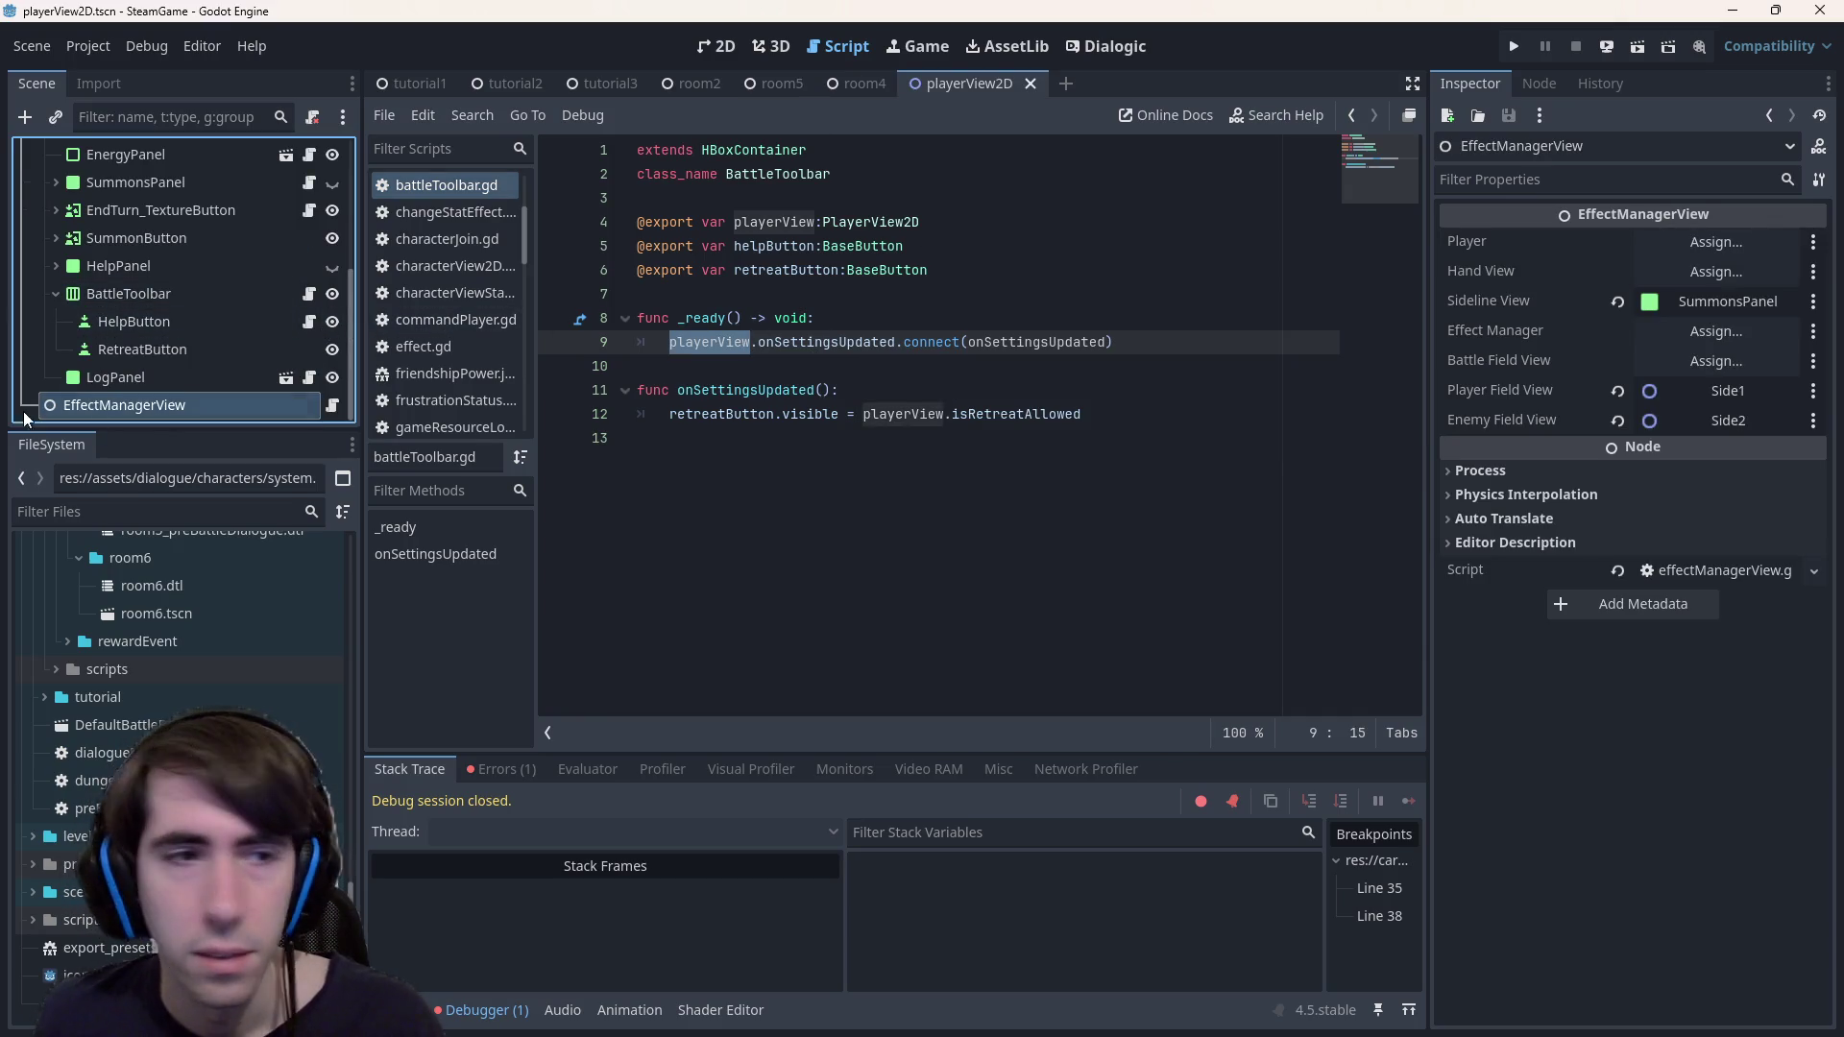
click(183, 292)
click(1707, 241)
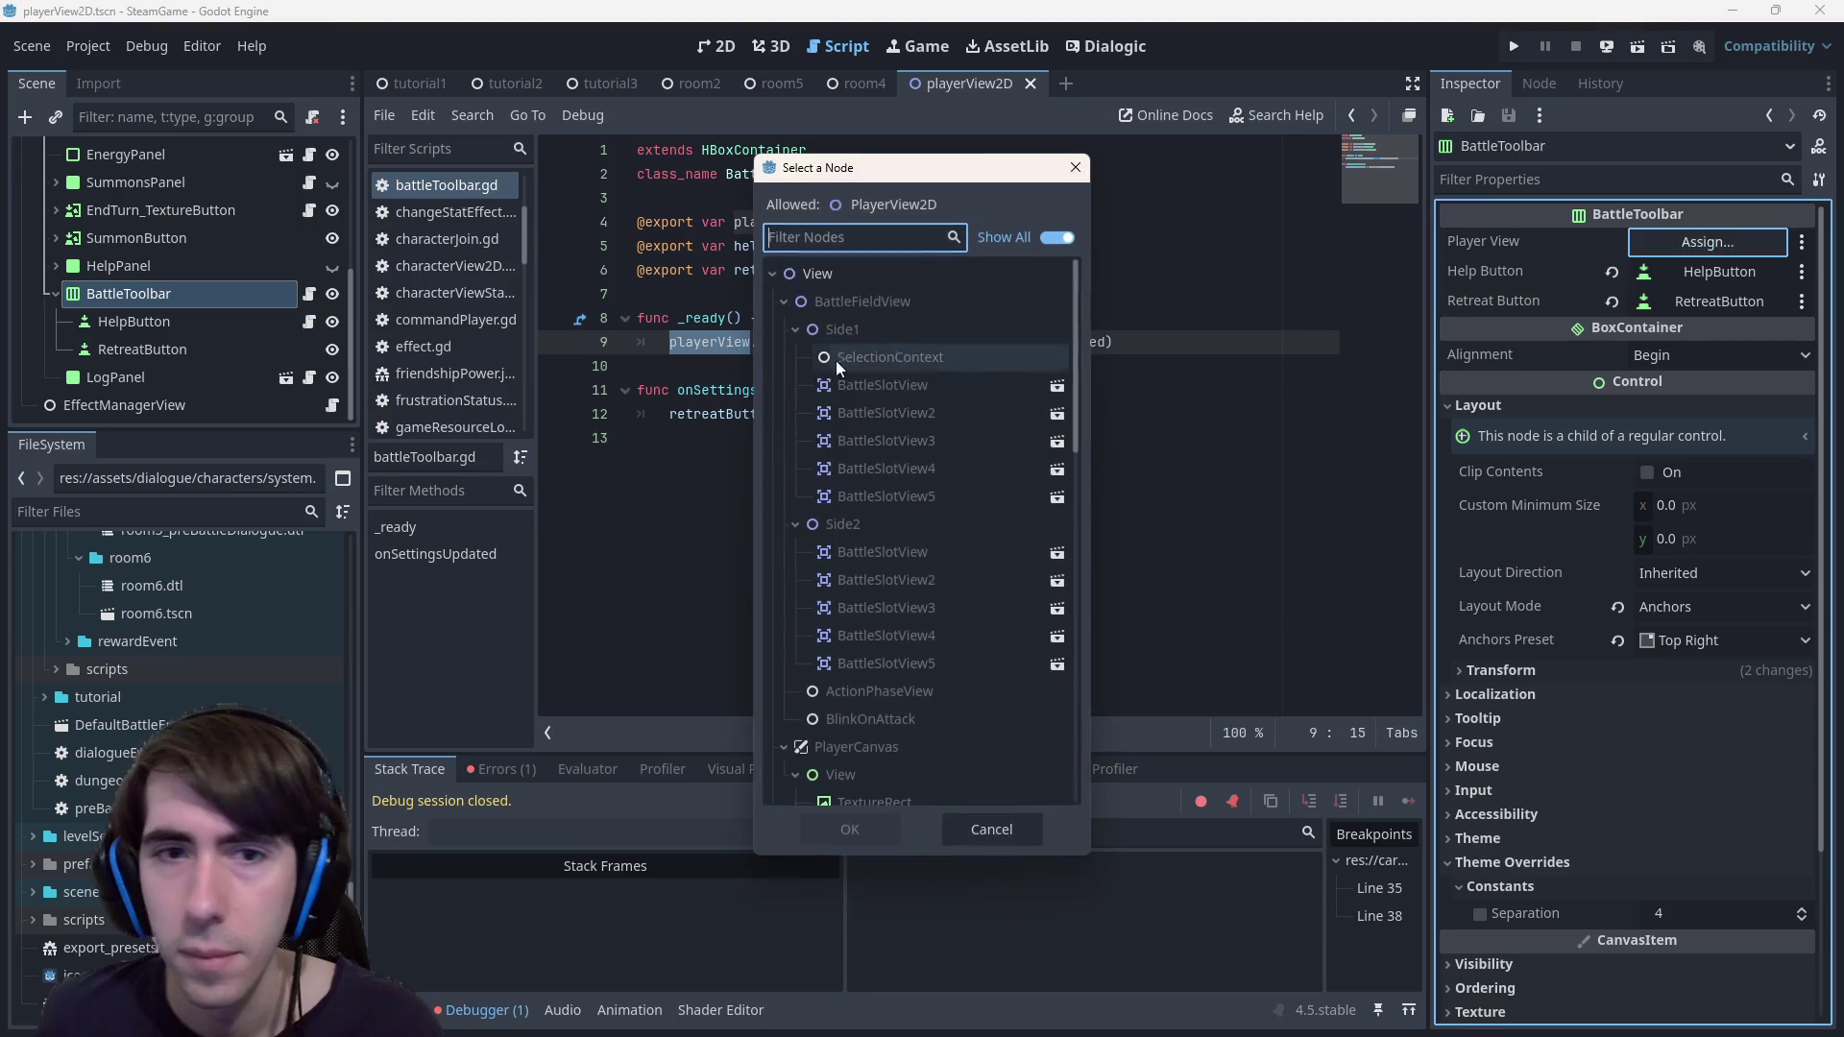
double_click(845, 281)
key(ctrl+s)
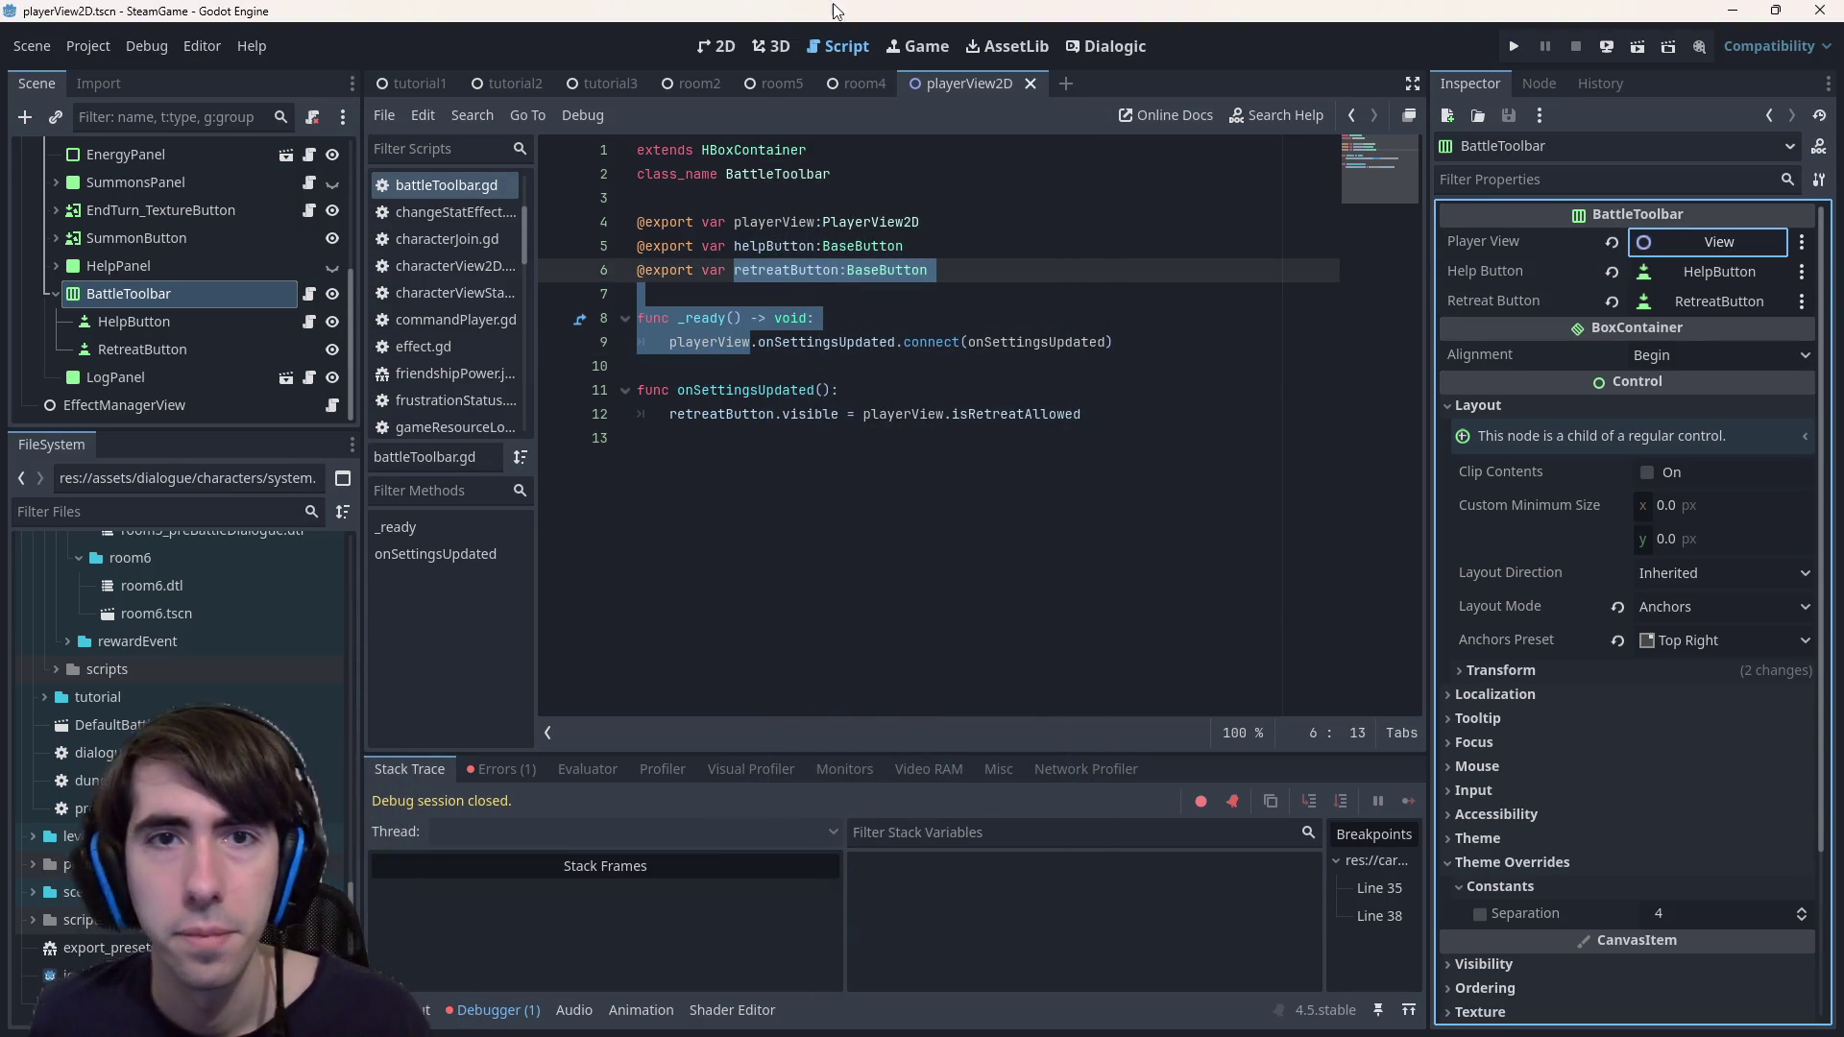
click(801, 83)
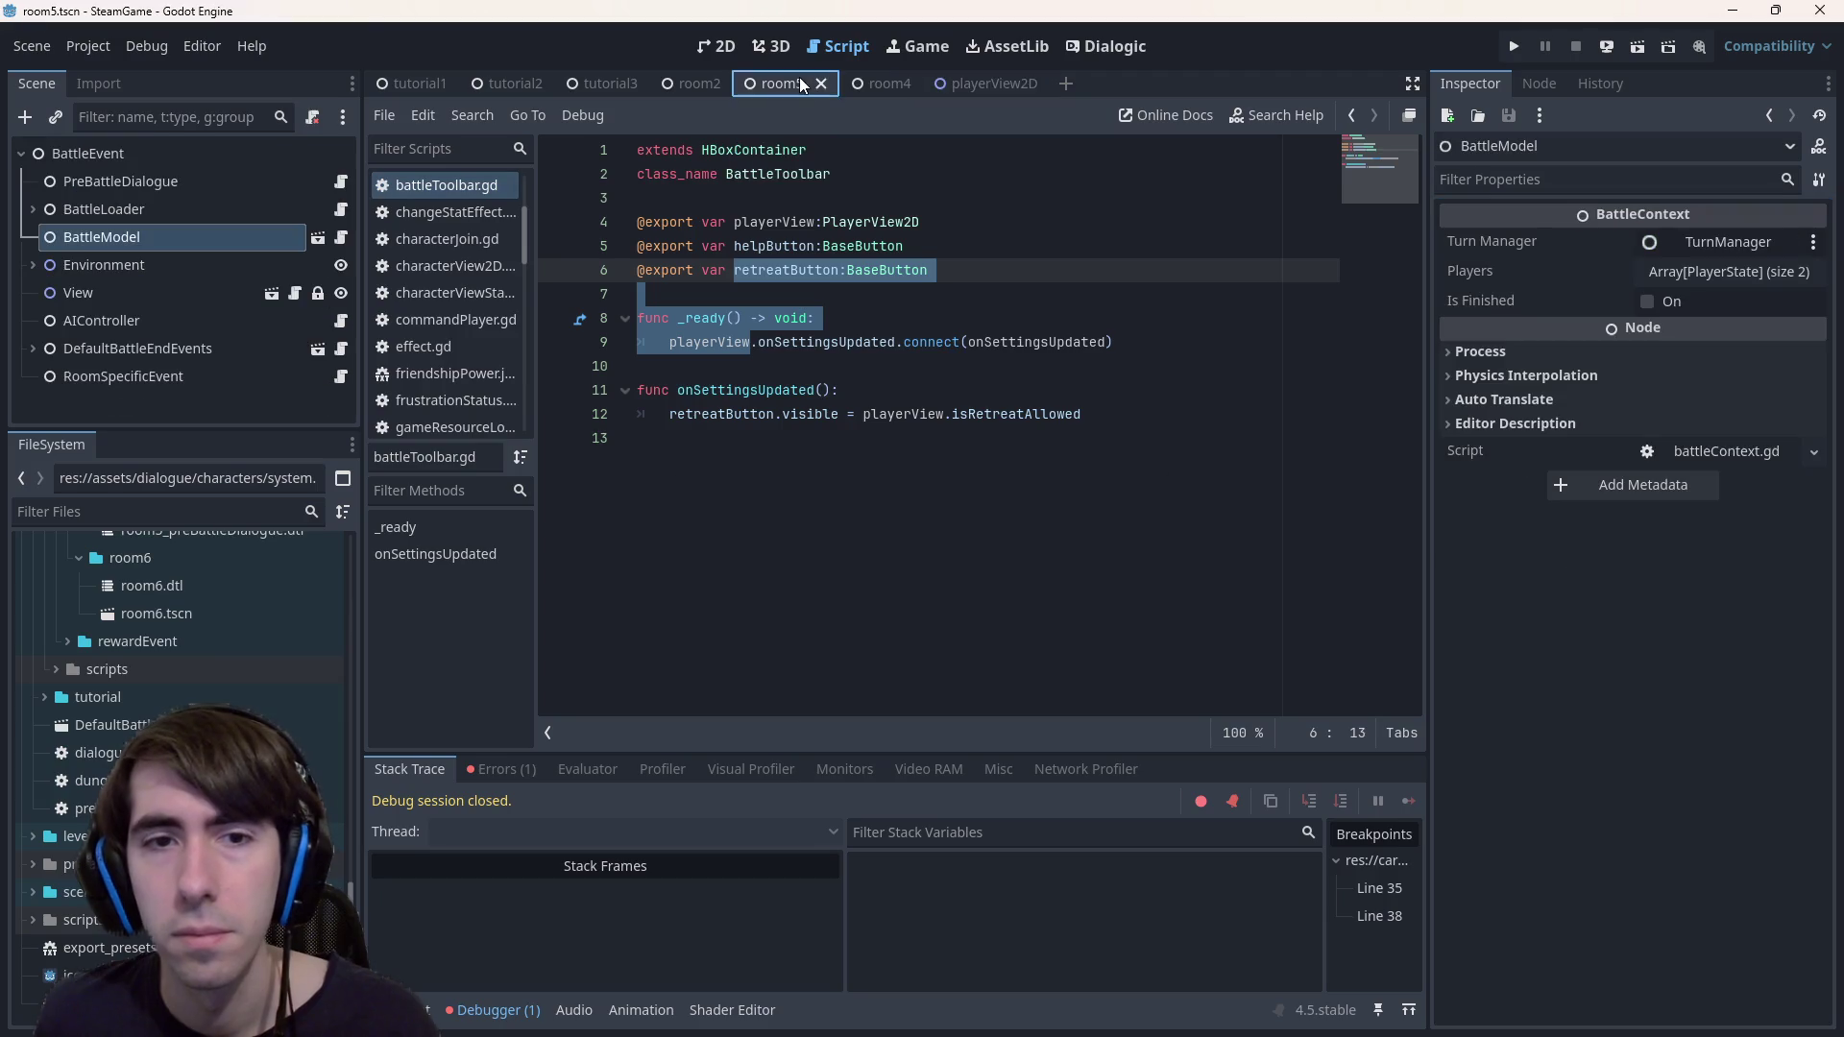
- Run room5, examine the onDeath null error at room5.gd line 12, then stop debugging
click(1613, 48)
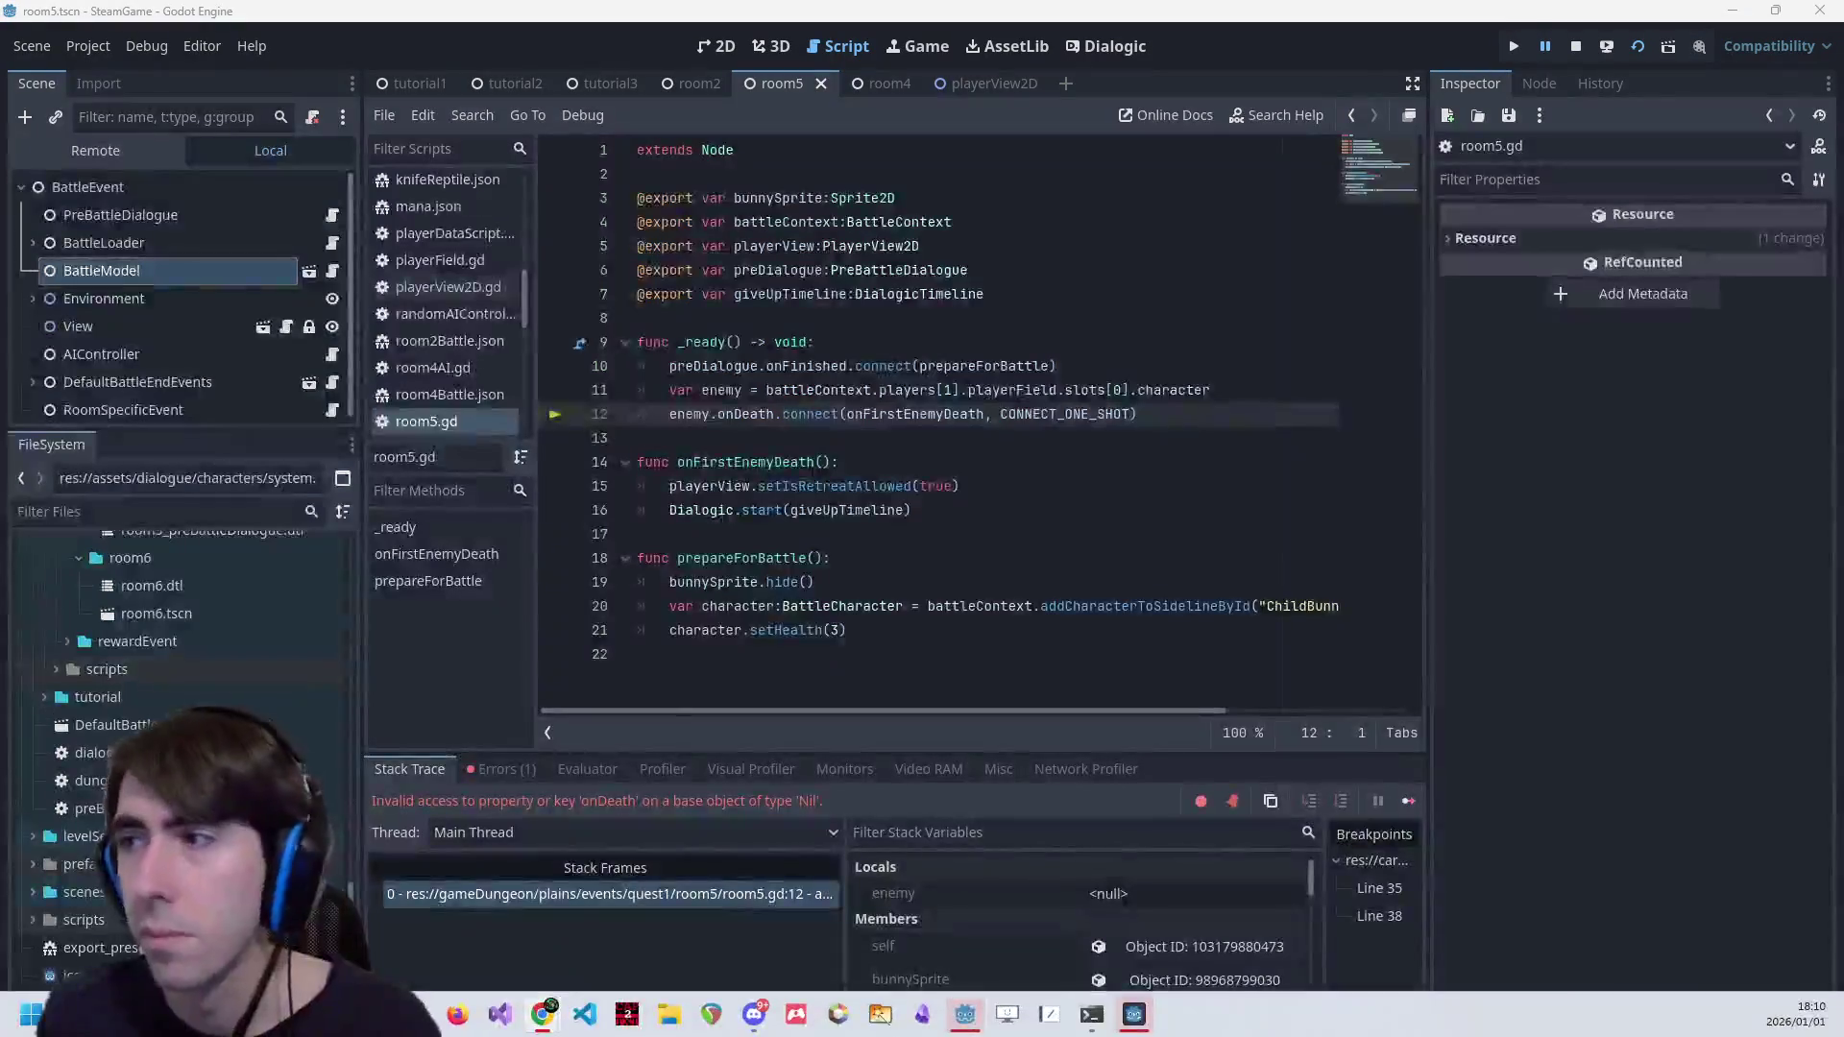
key(F6)
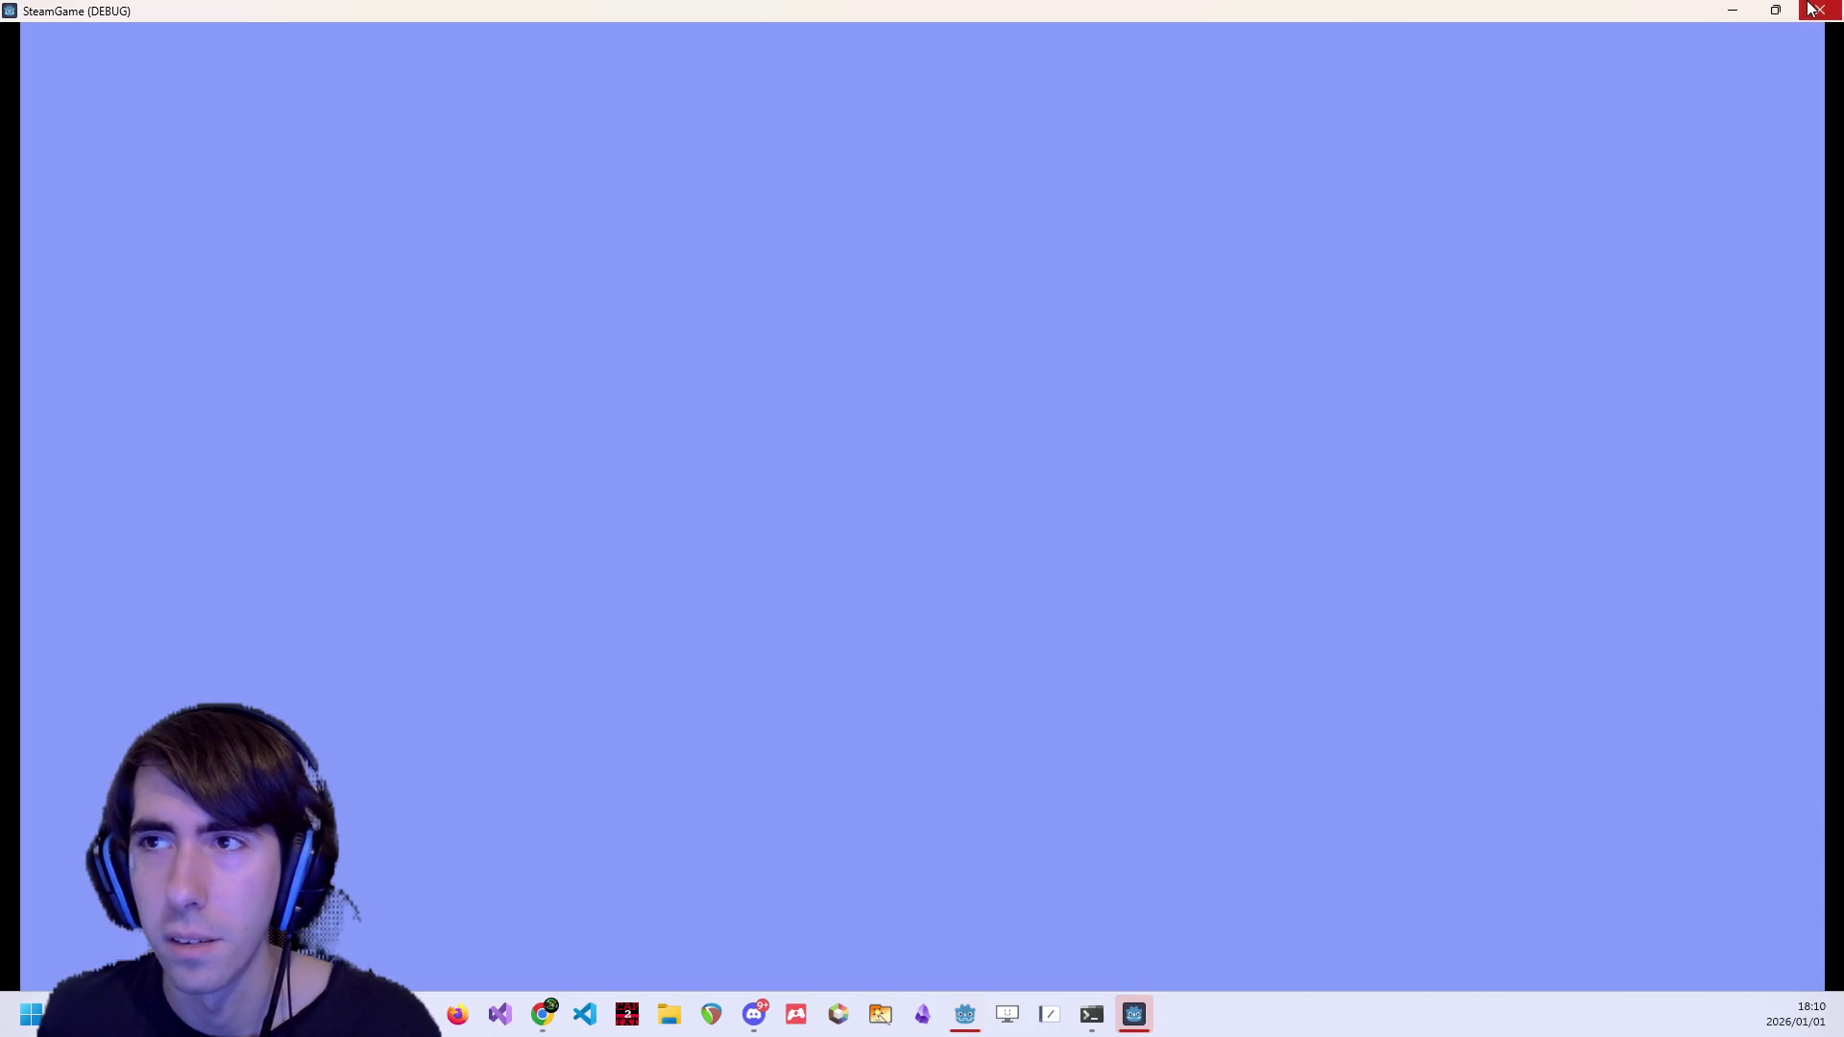
click(965, 1014)
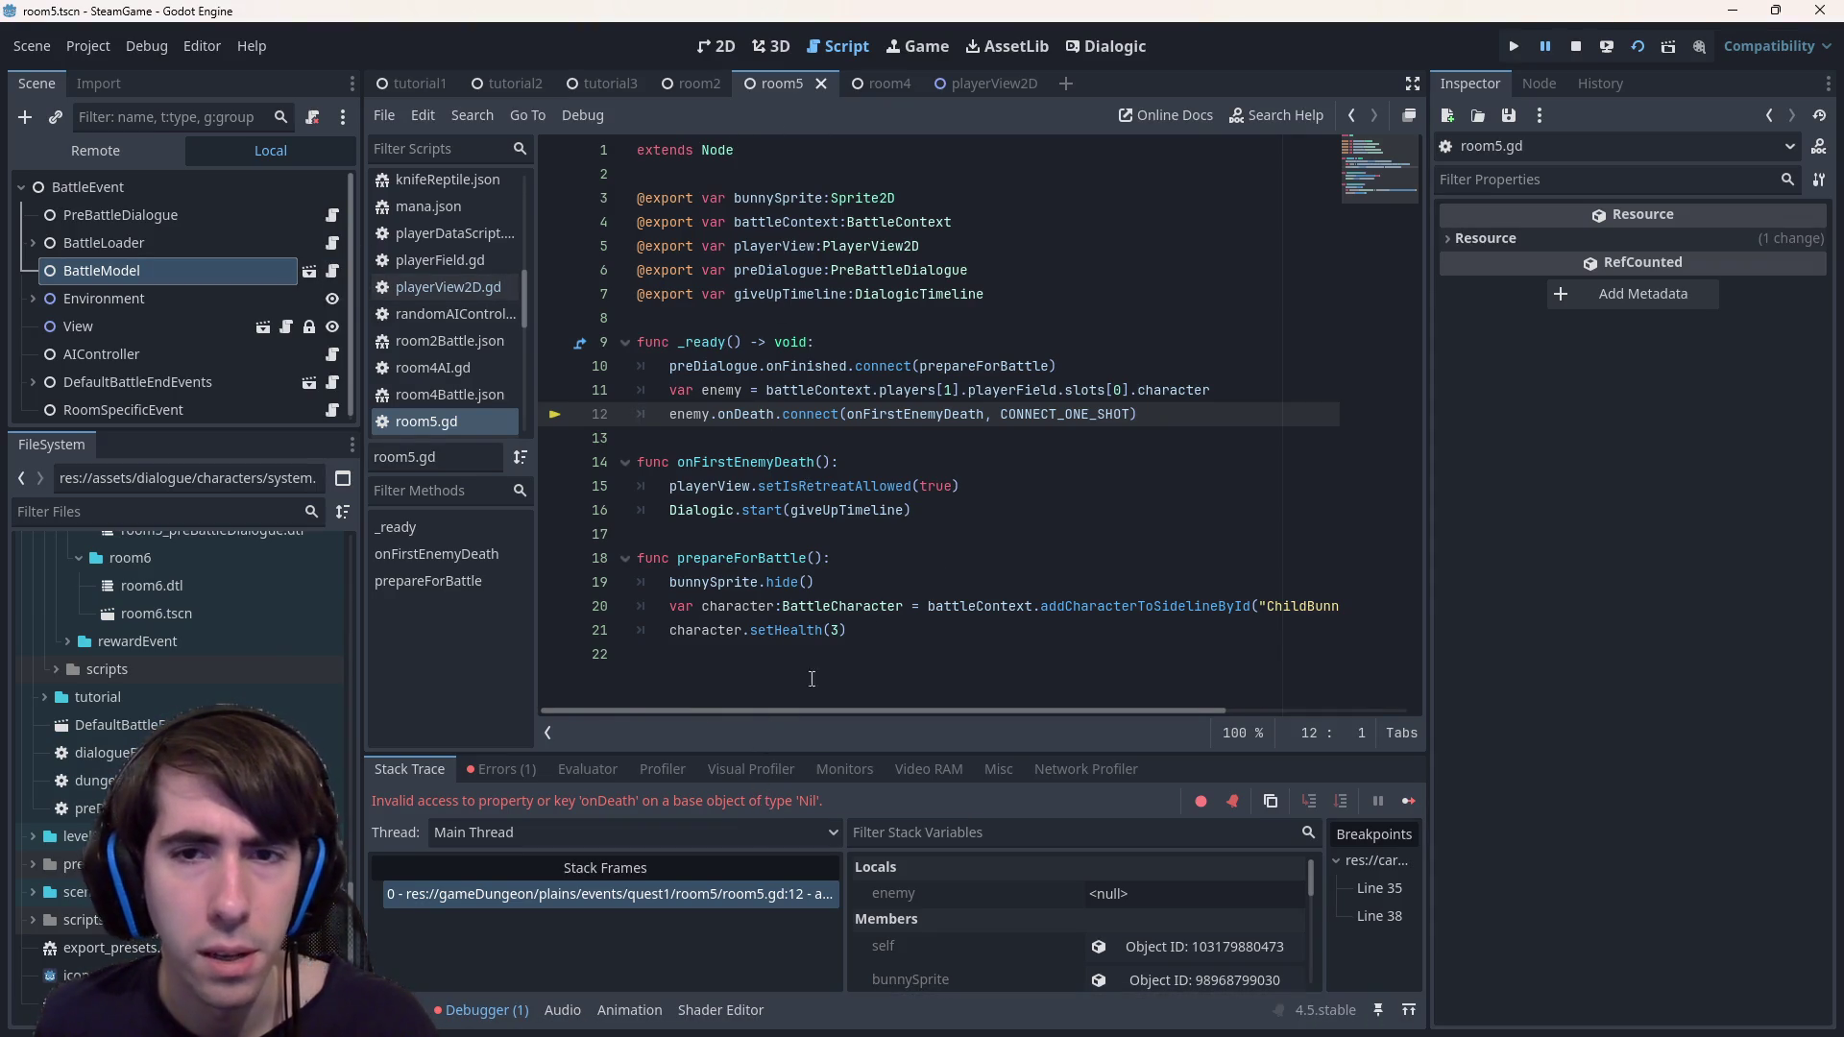
mouse_move(1191, 380)
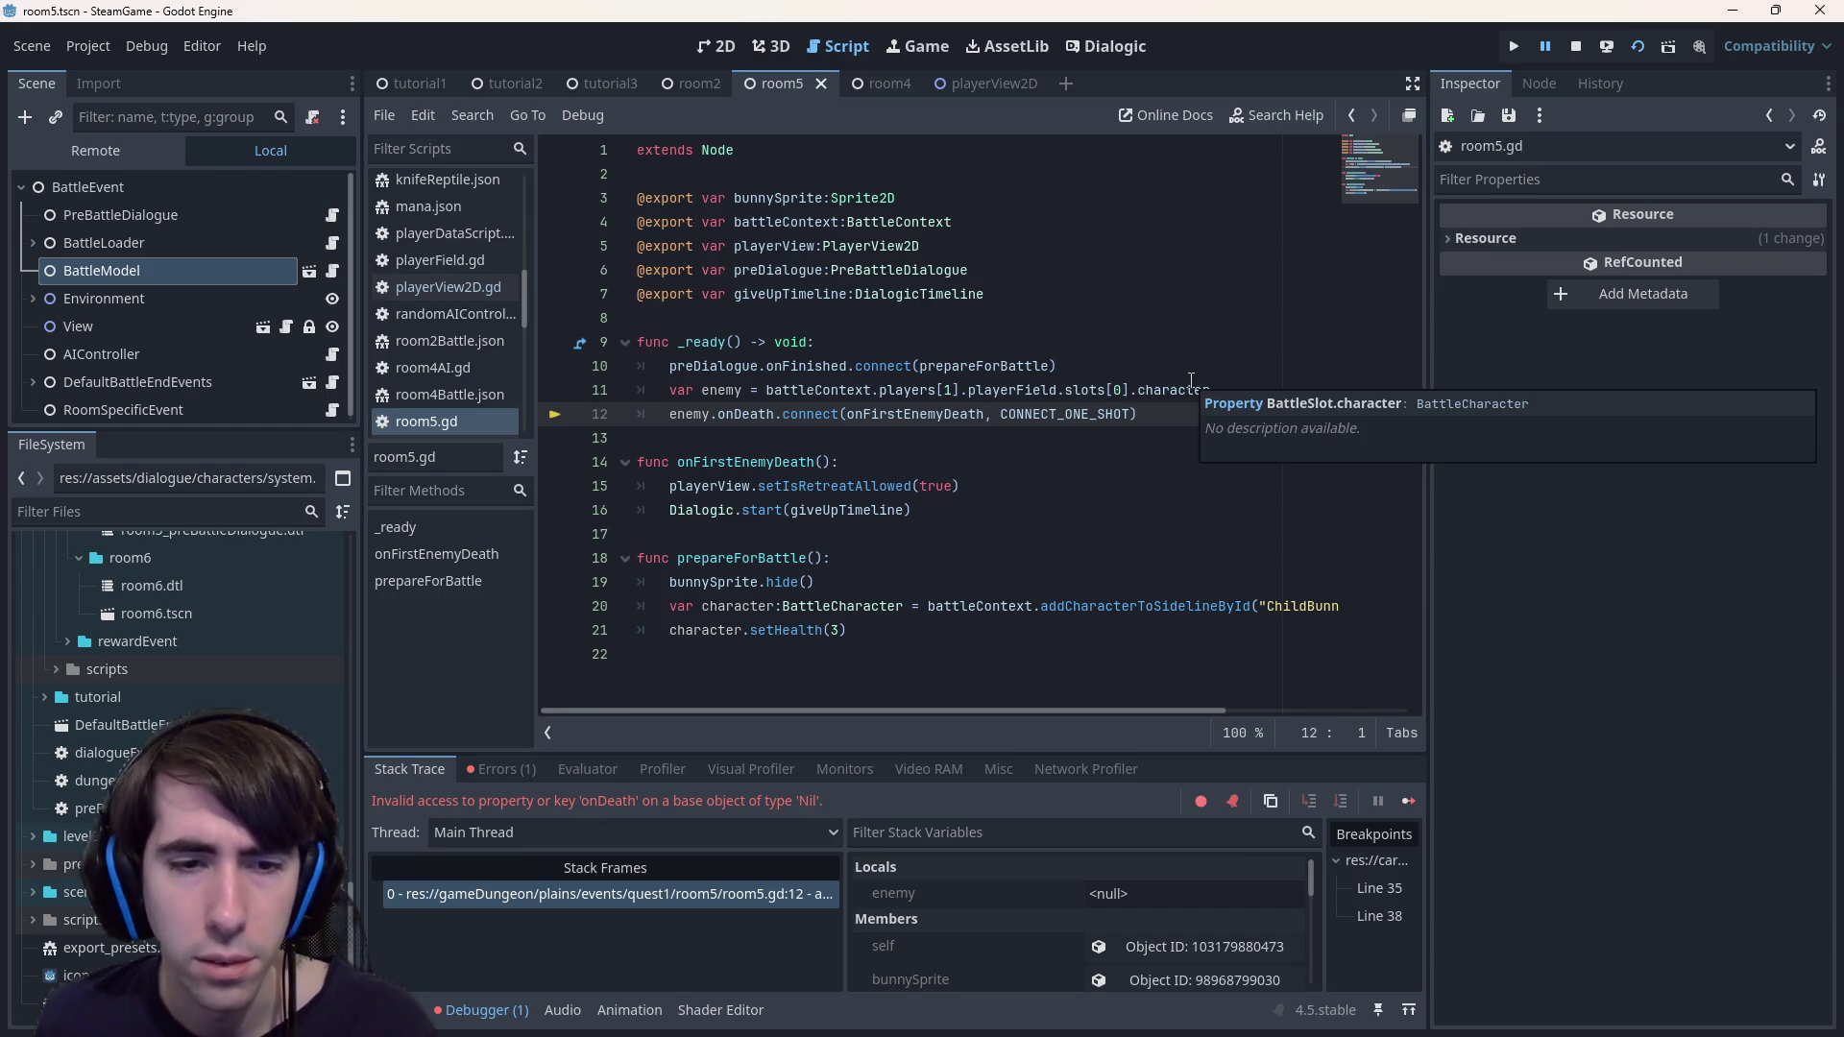
mouse_move(1080, 388)
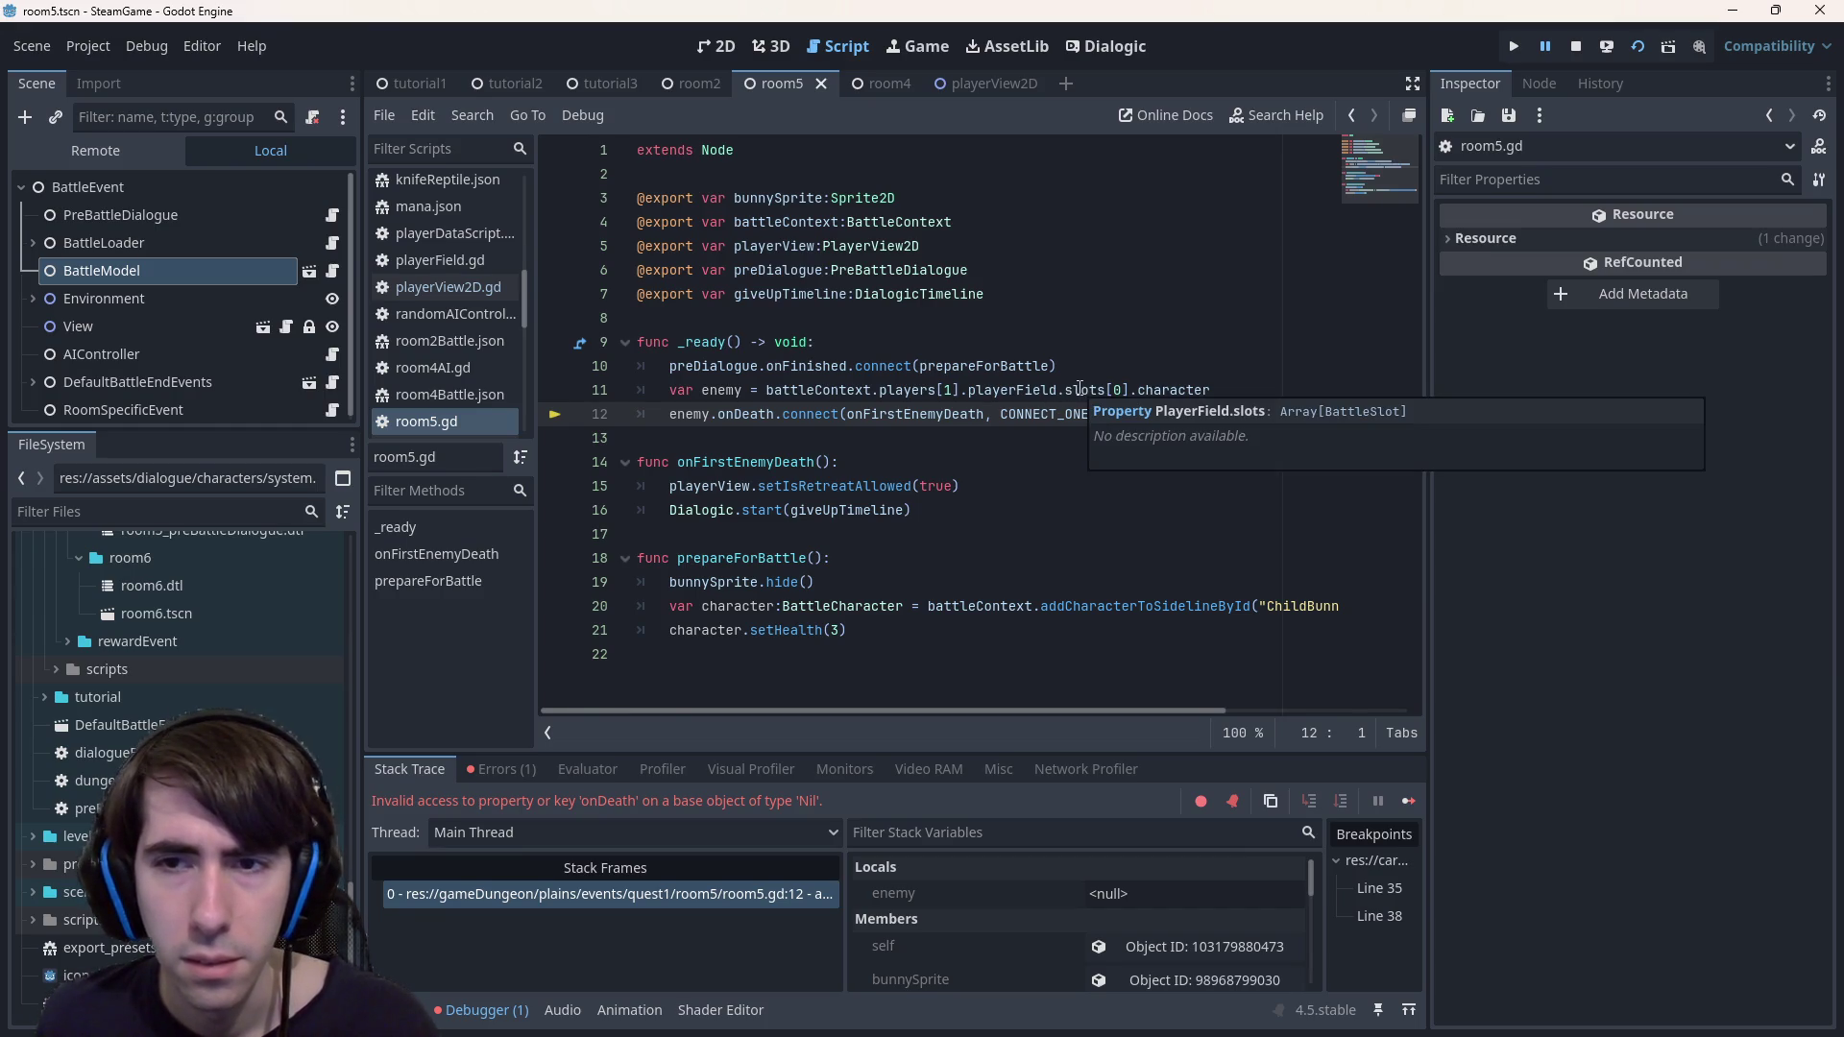
mouse_move(1001, 393)
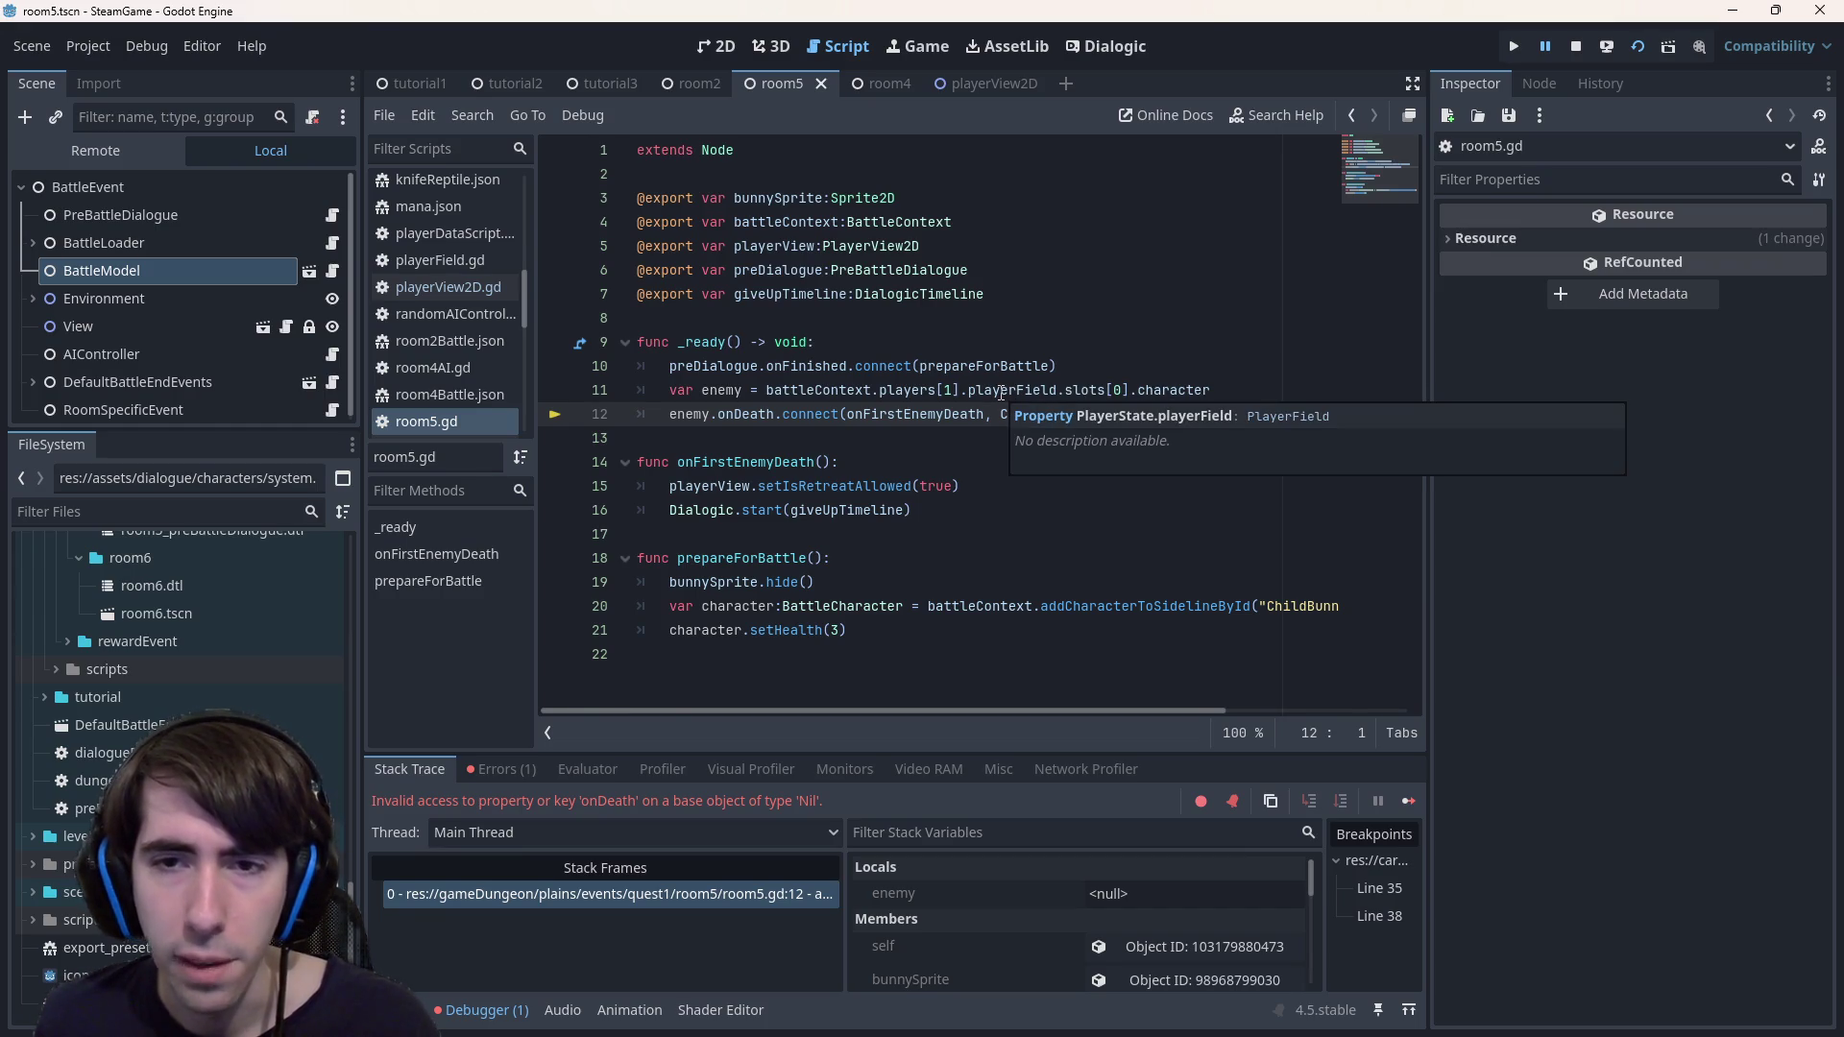
double_click(902, 390)
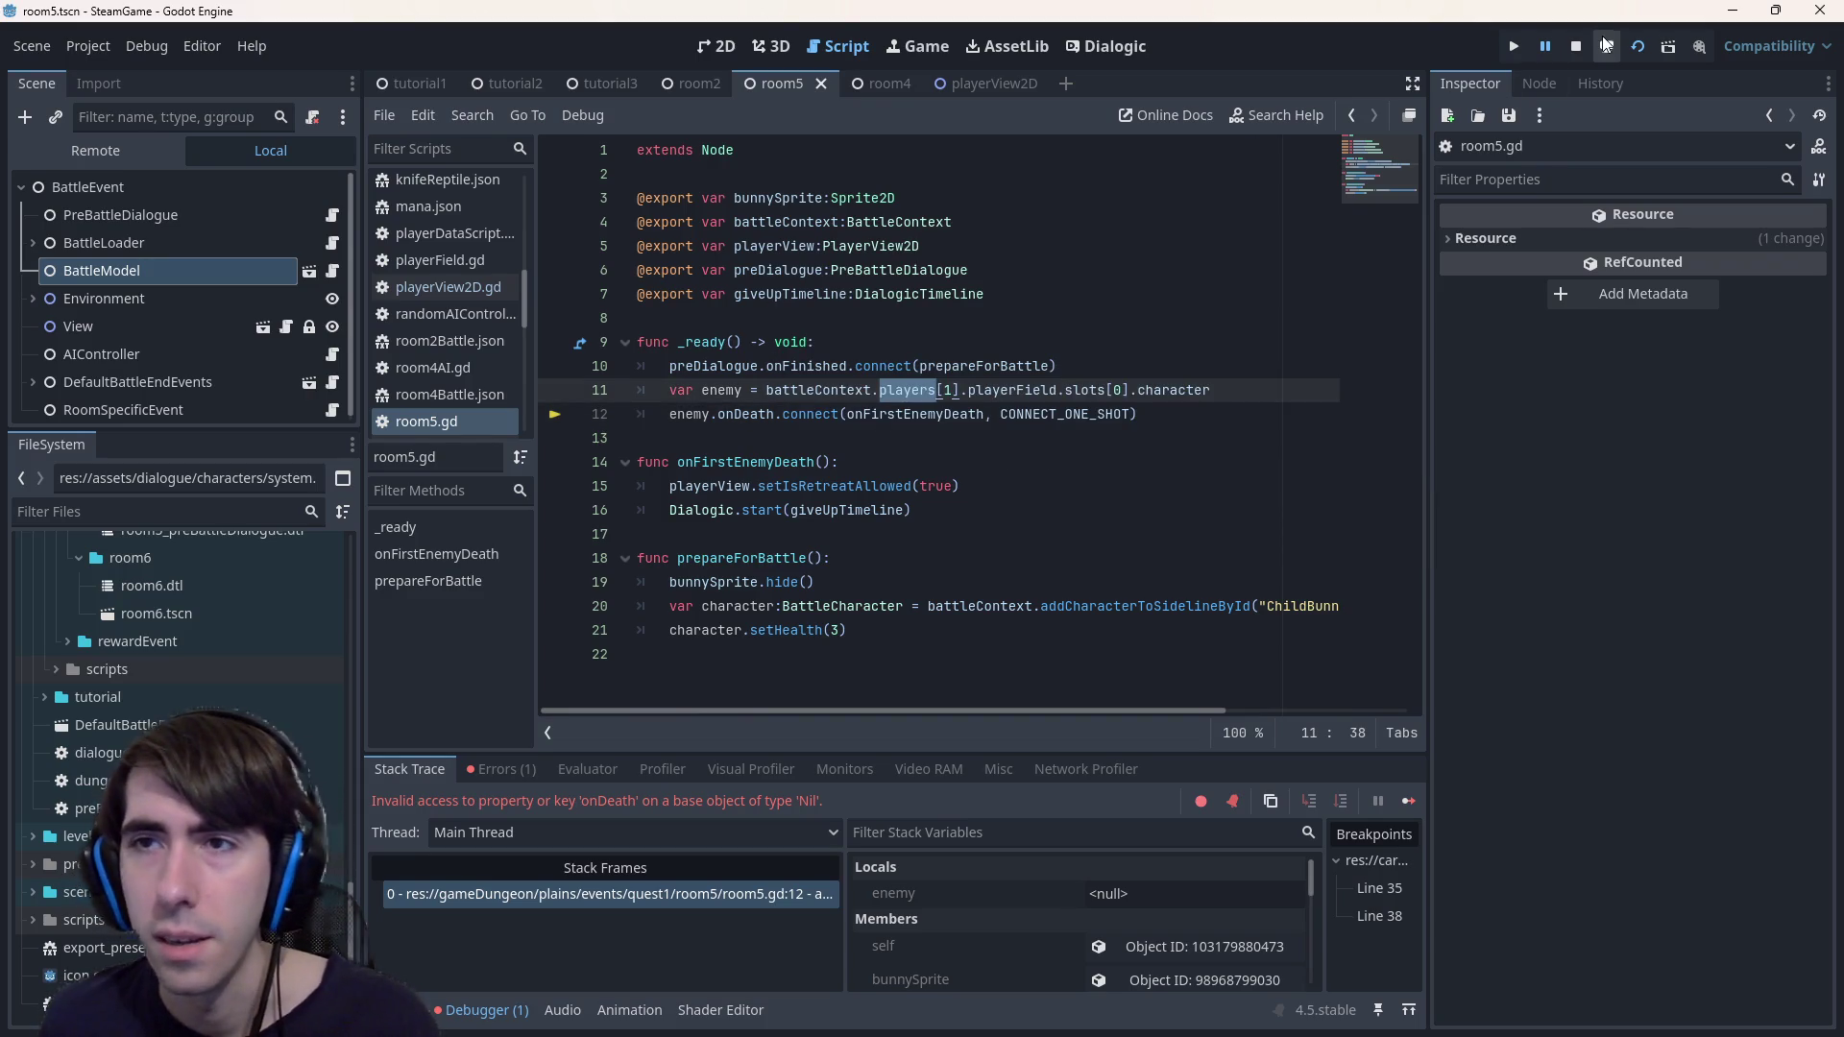
click(1576, 46)
mouse_move(923, 352)
mouse_down()
mouse_move(960, 413)
mouse_move(950, 342)
mouse_up()
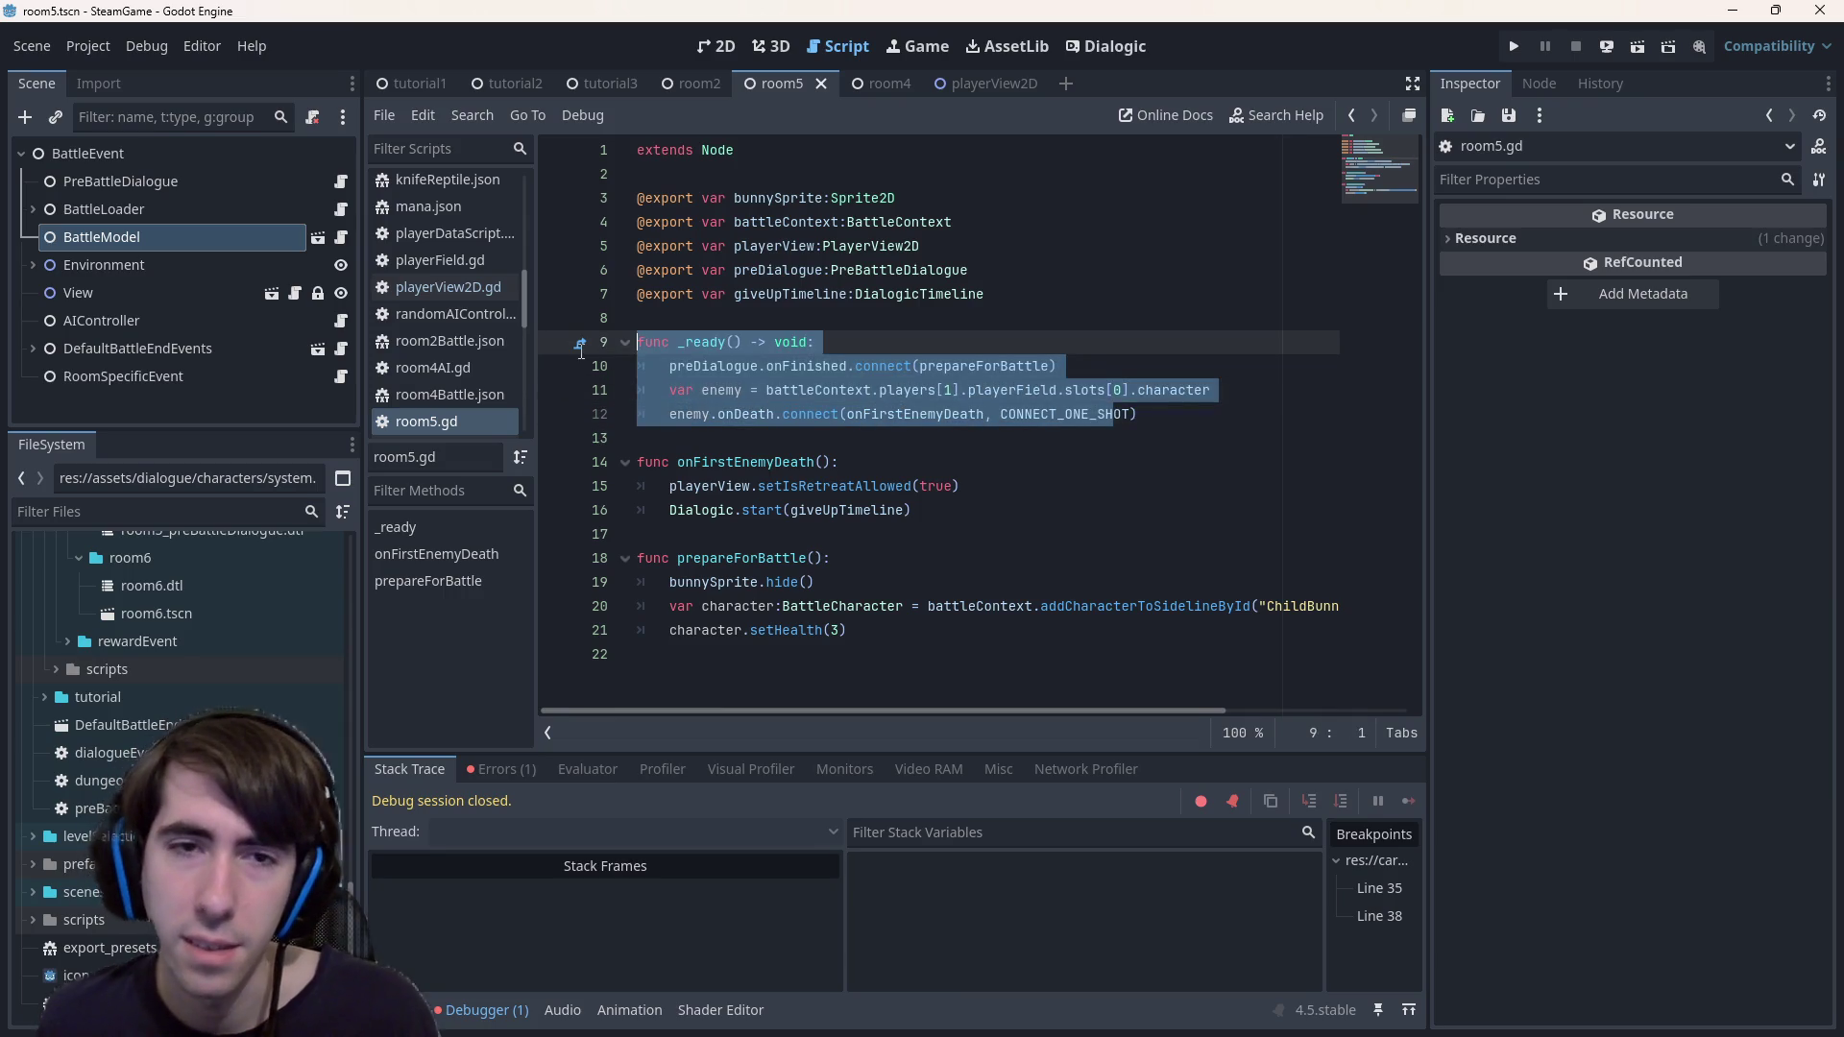
- Add playerView.onInitialized.connect(onViewInitialized) to _ready in room5.gd
click(1025, 366)
click(891, 341)
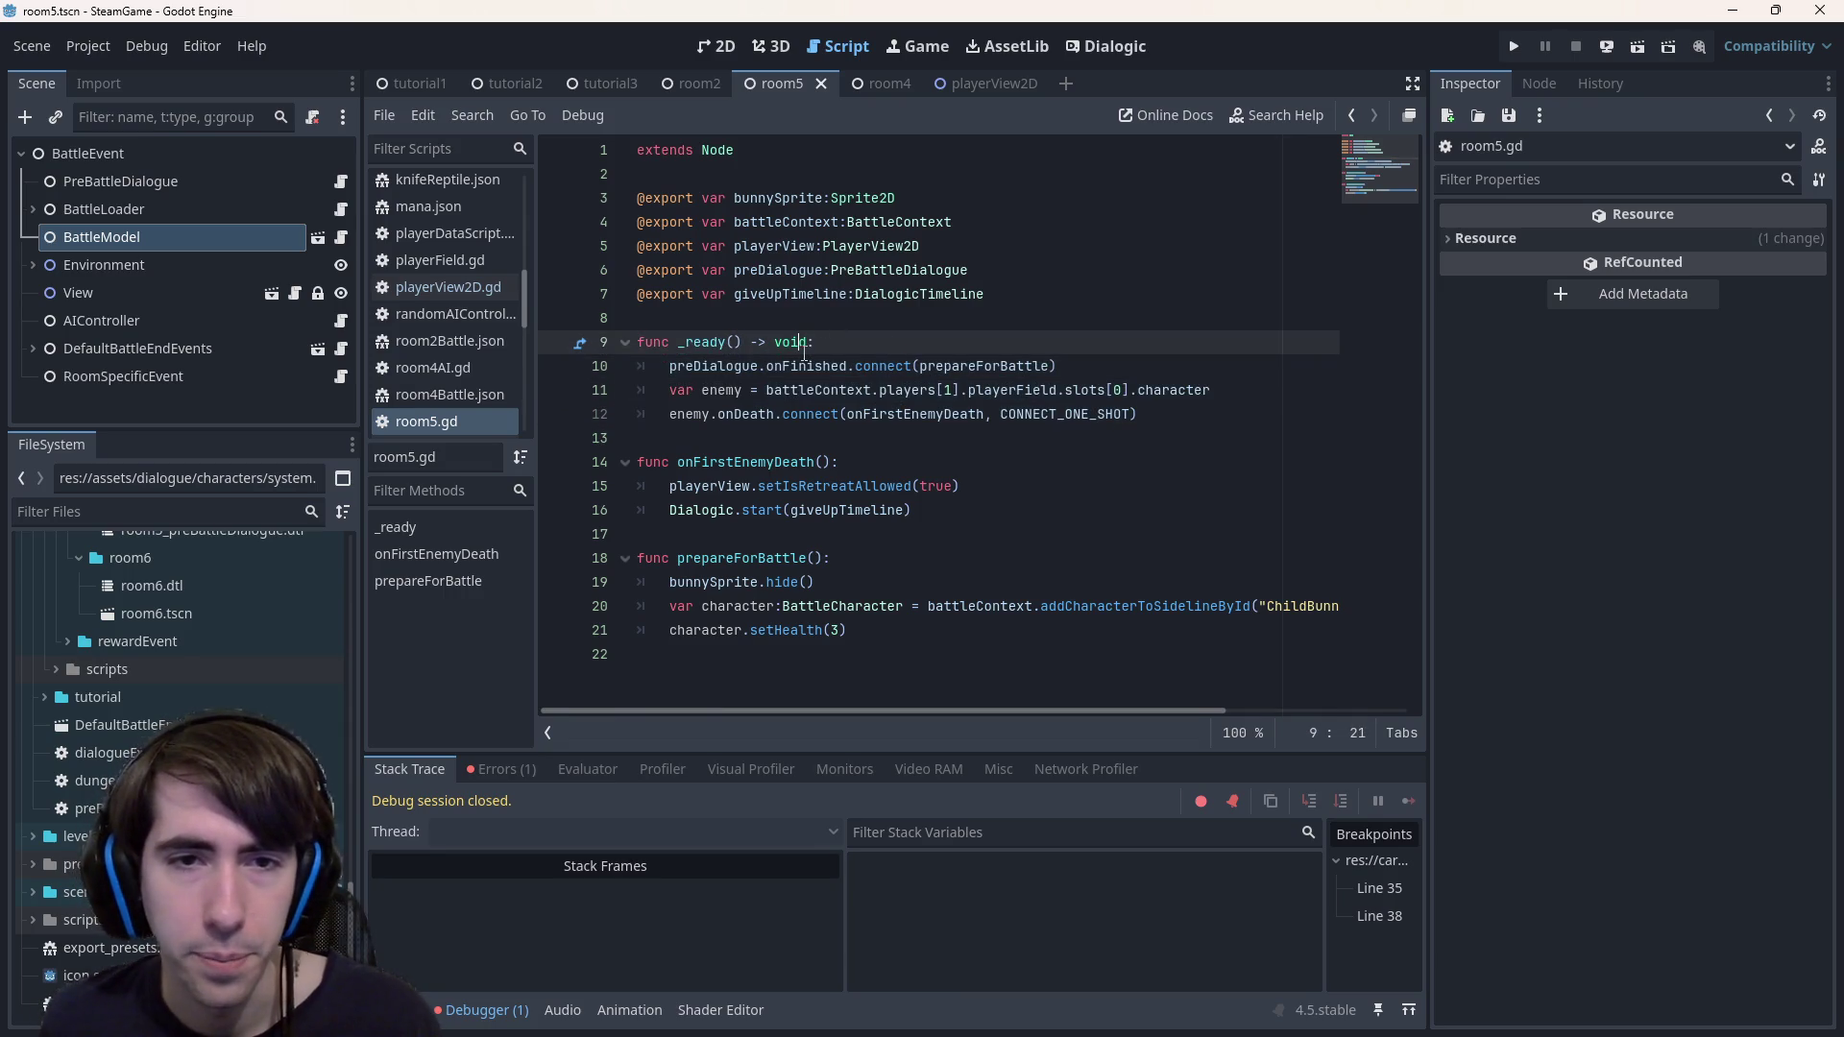
double_click(785, 222)
click(1083, 366)
double_click(773, 247)
key(ctrl+c)
click(1189, 368)
key(Return)
key(ctrl+v)
text(.)
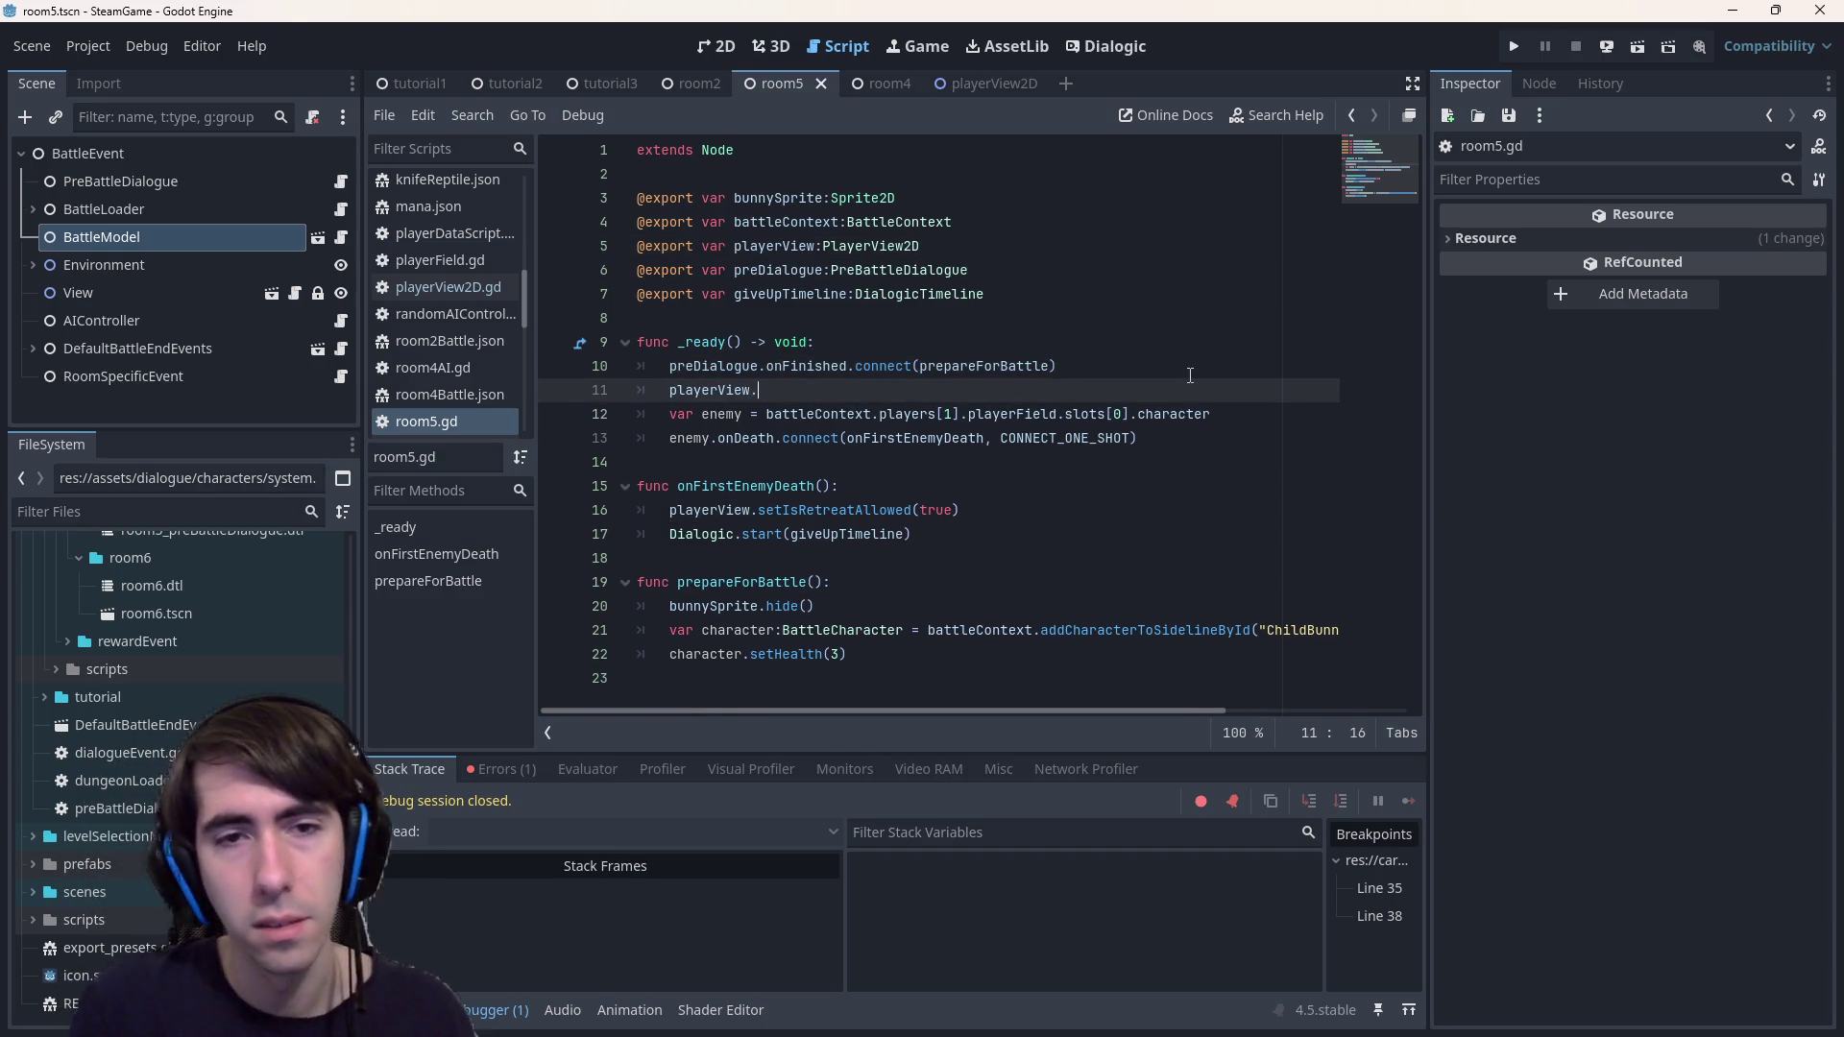
text(onI)
key(Return)
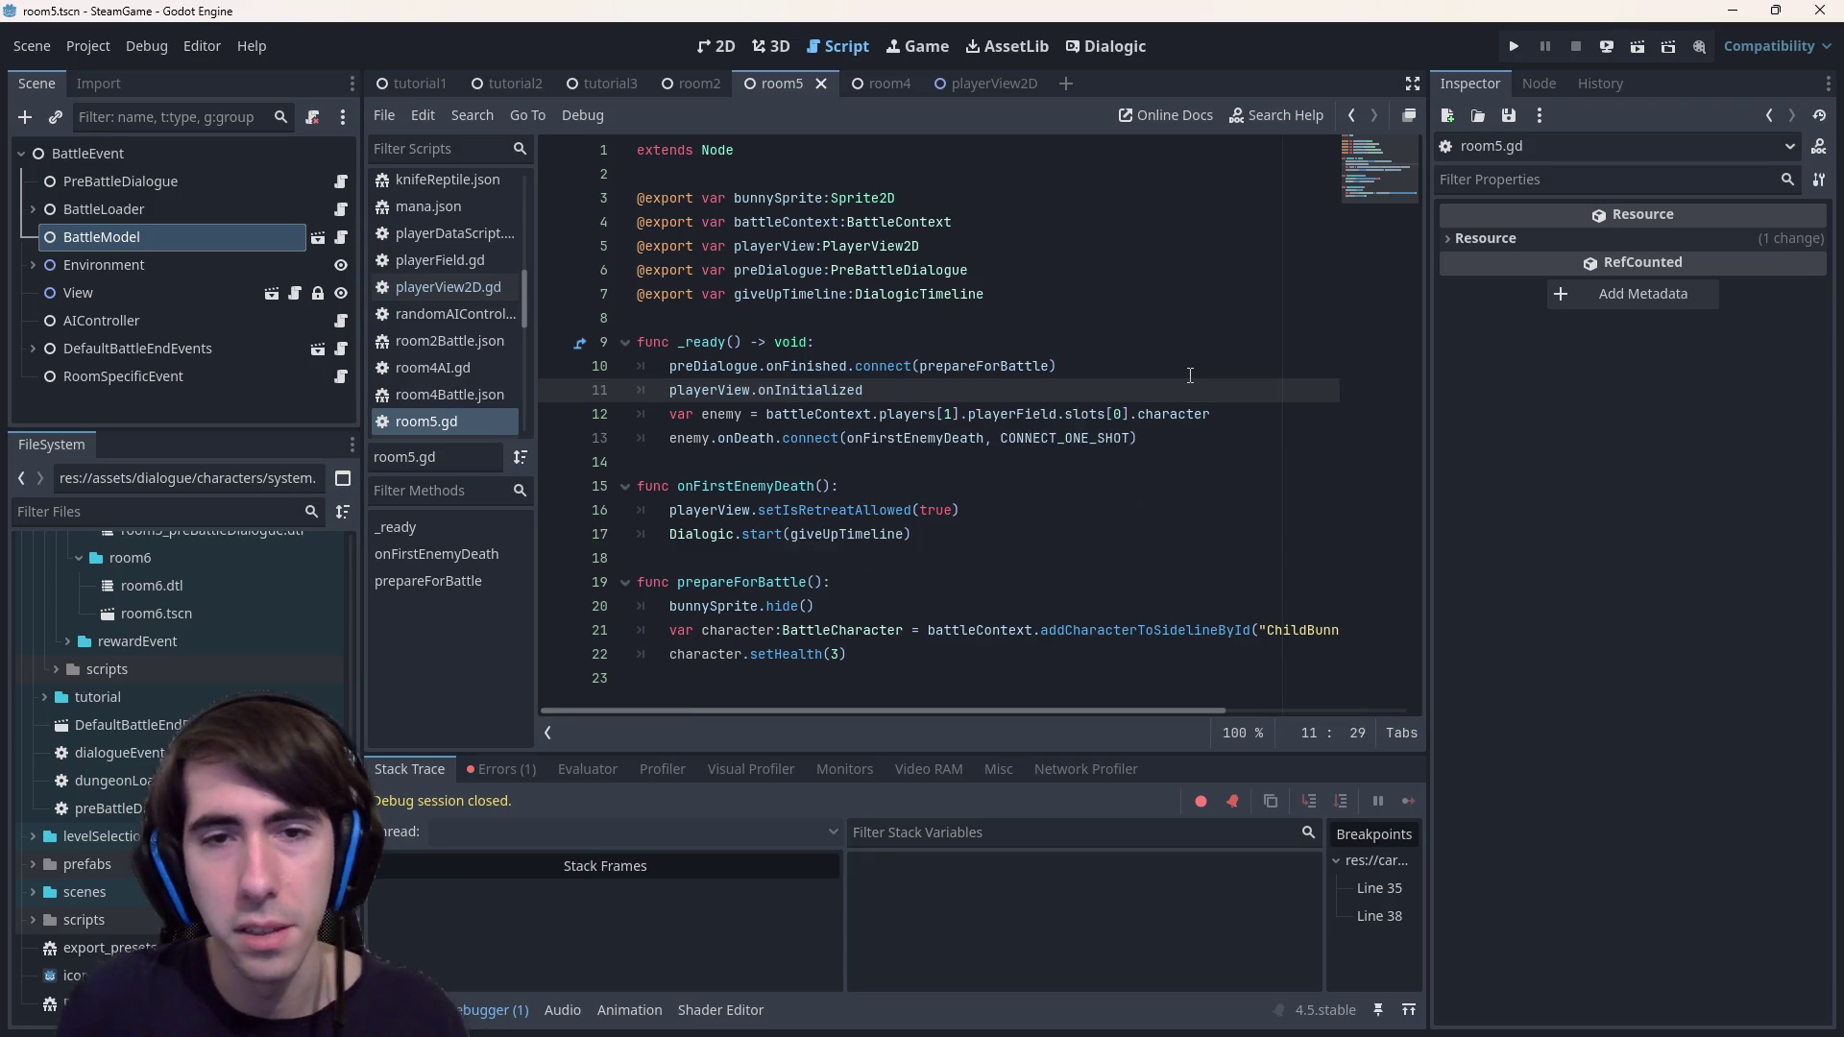
text(.connect()
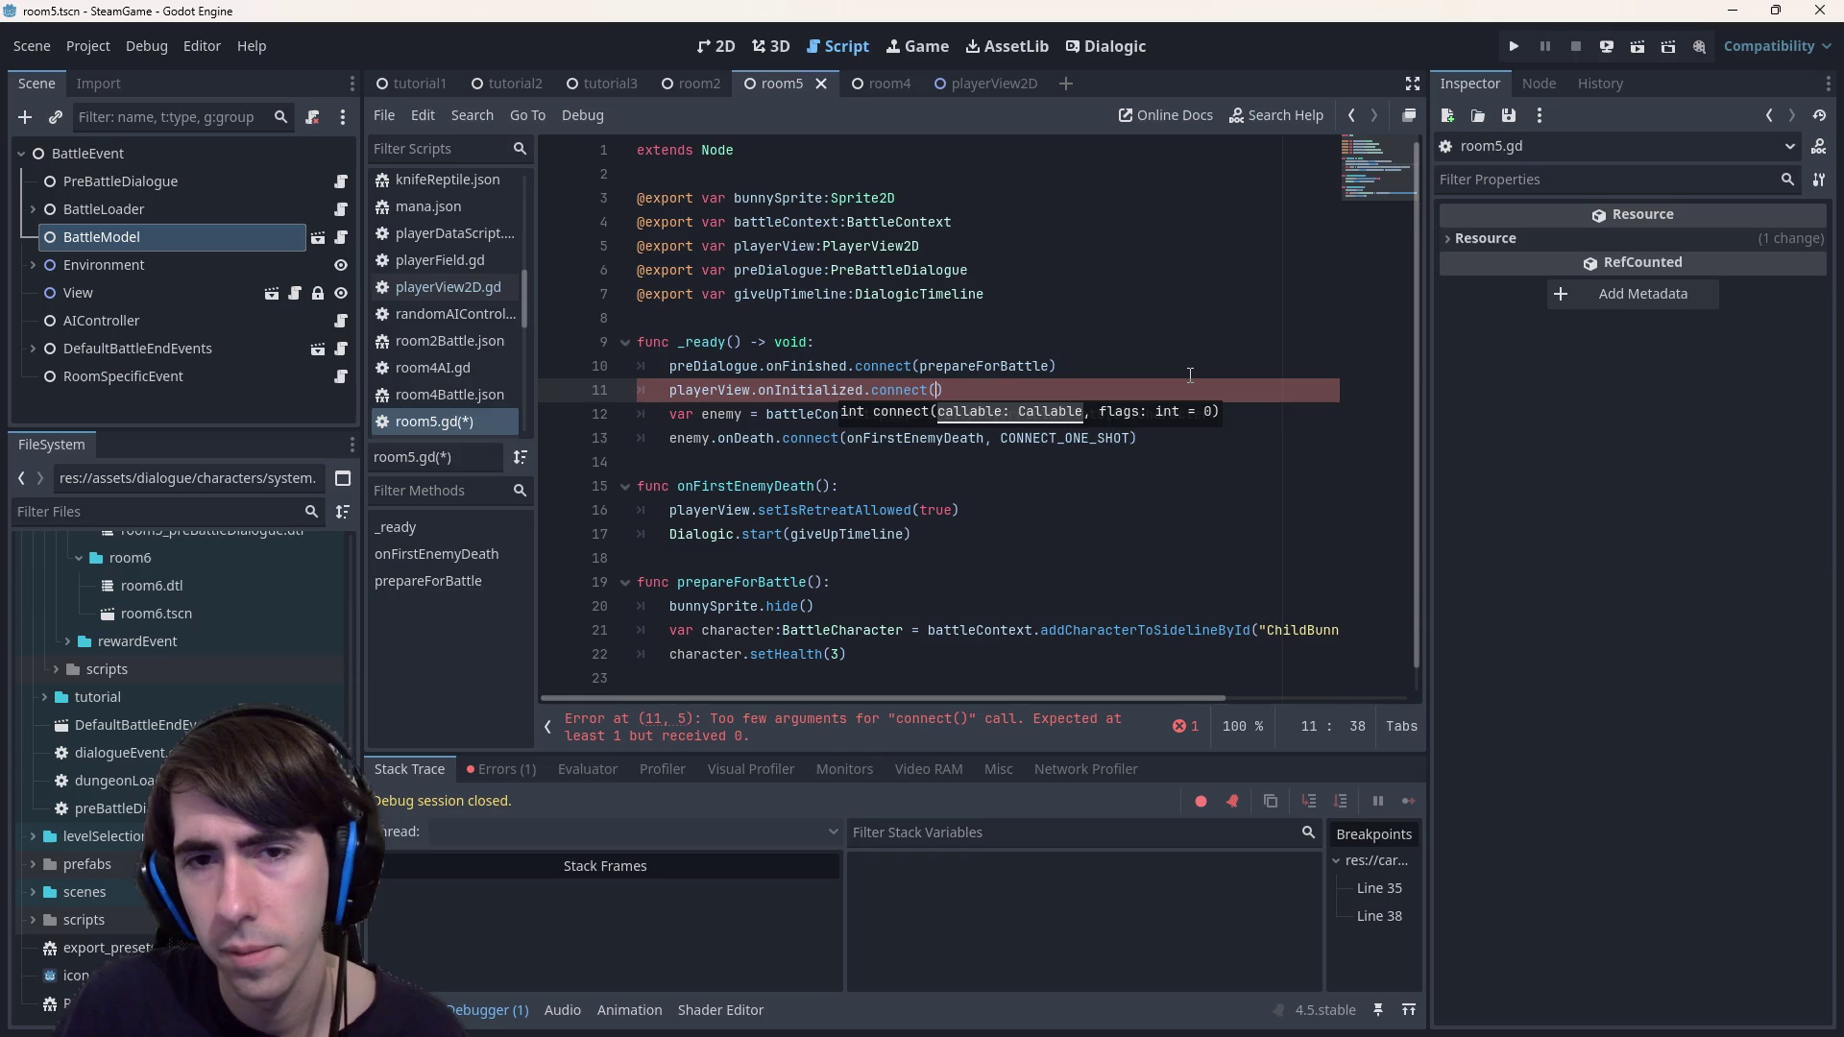
text(ew)
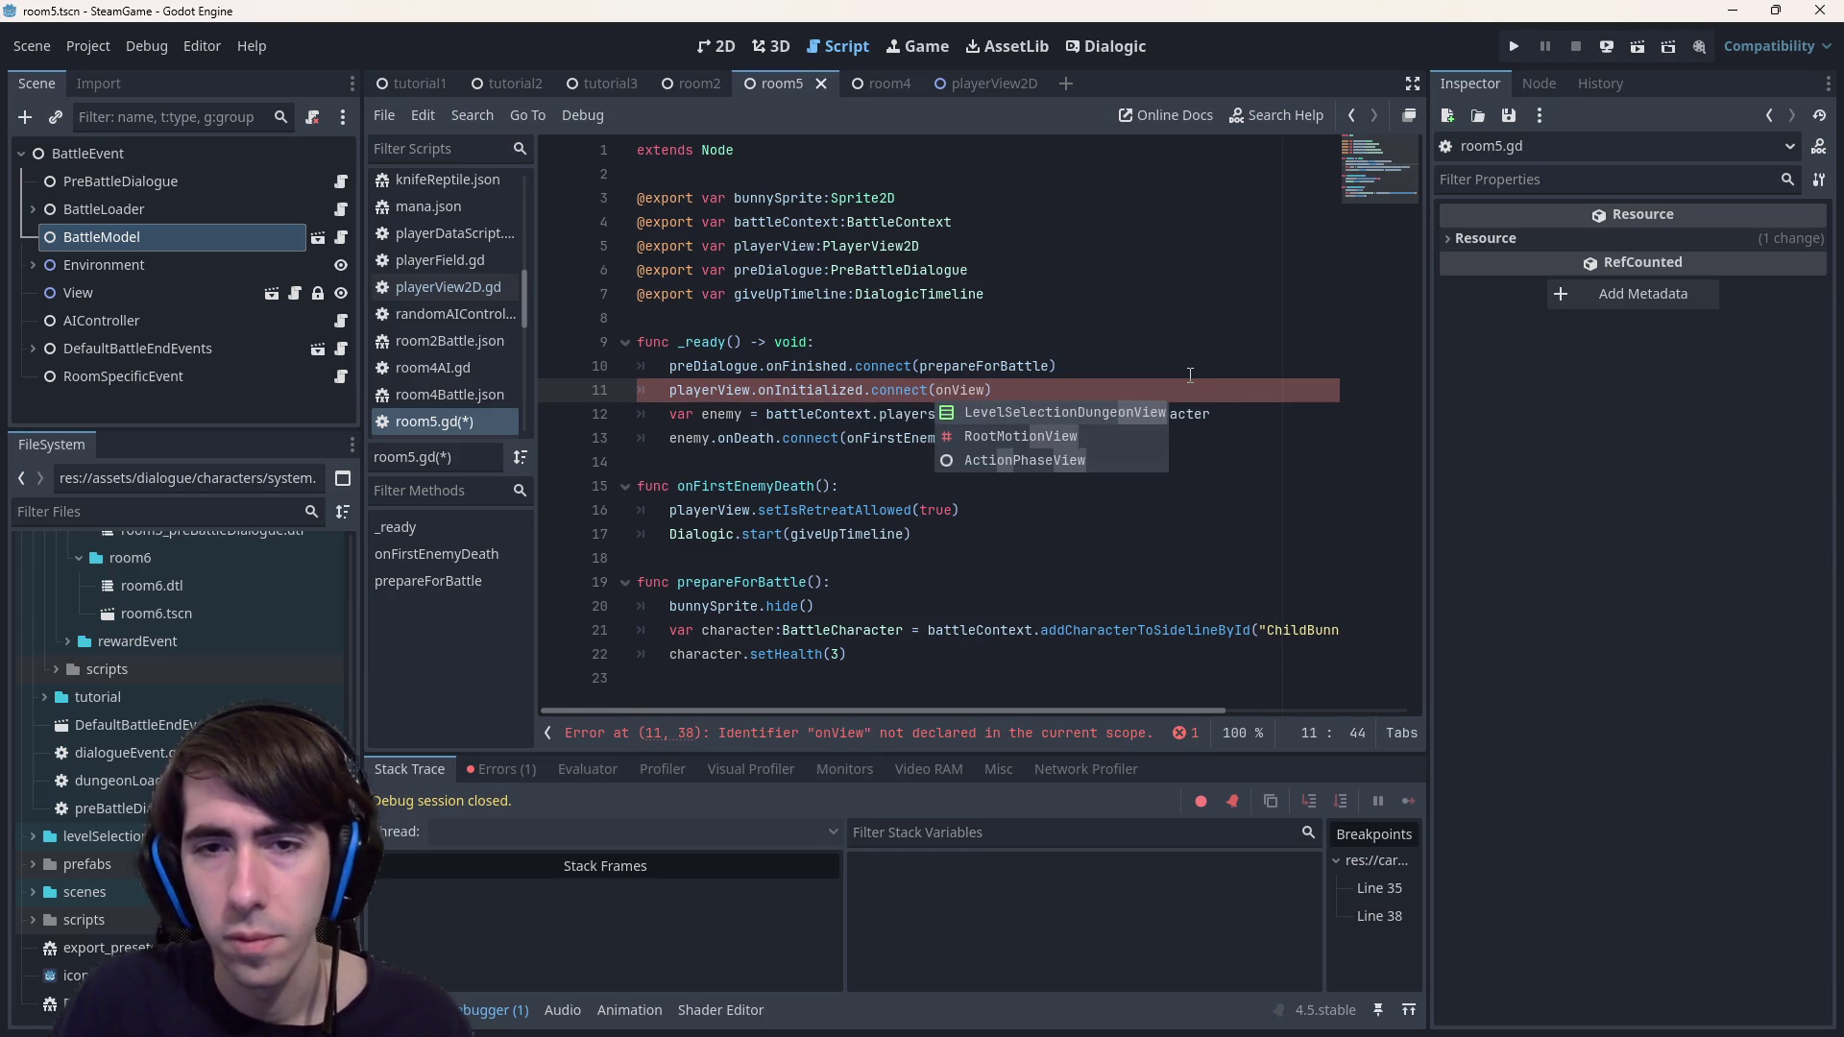
text(Initialized)
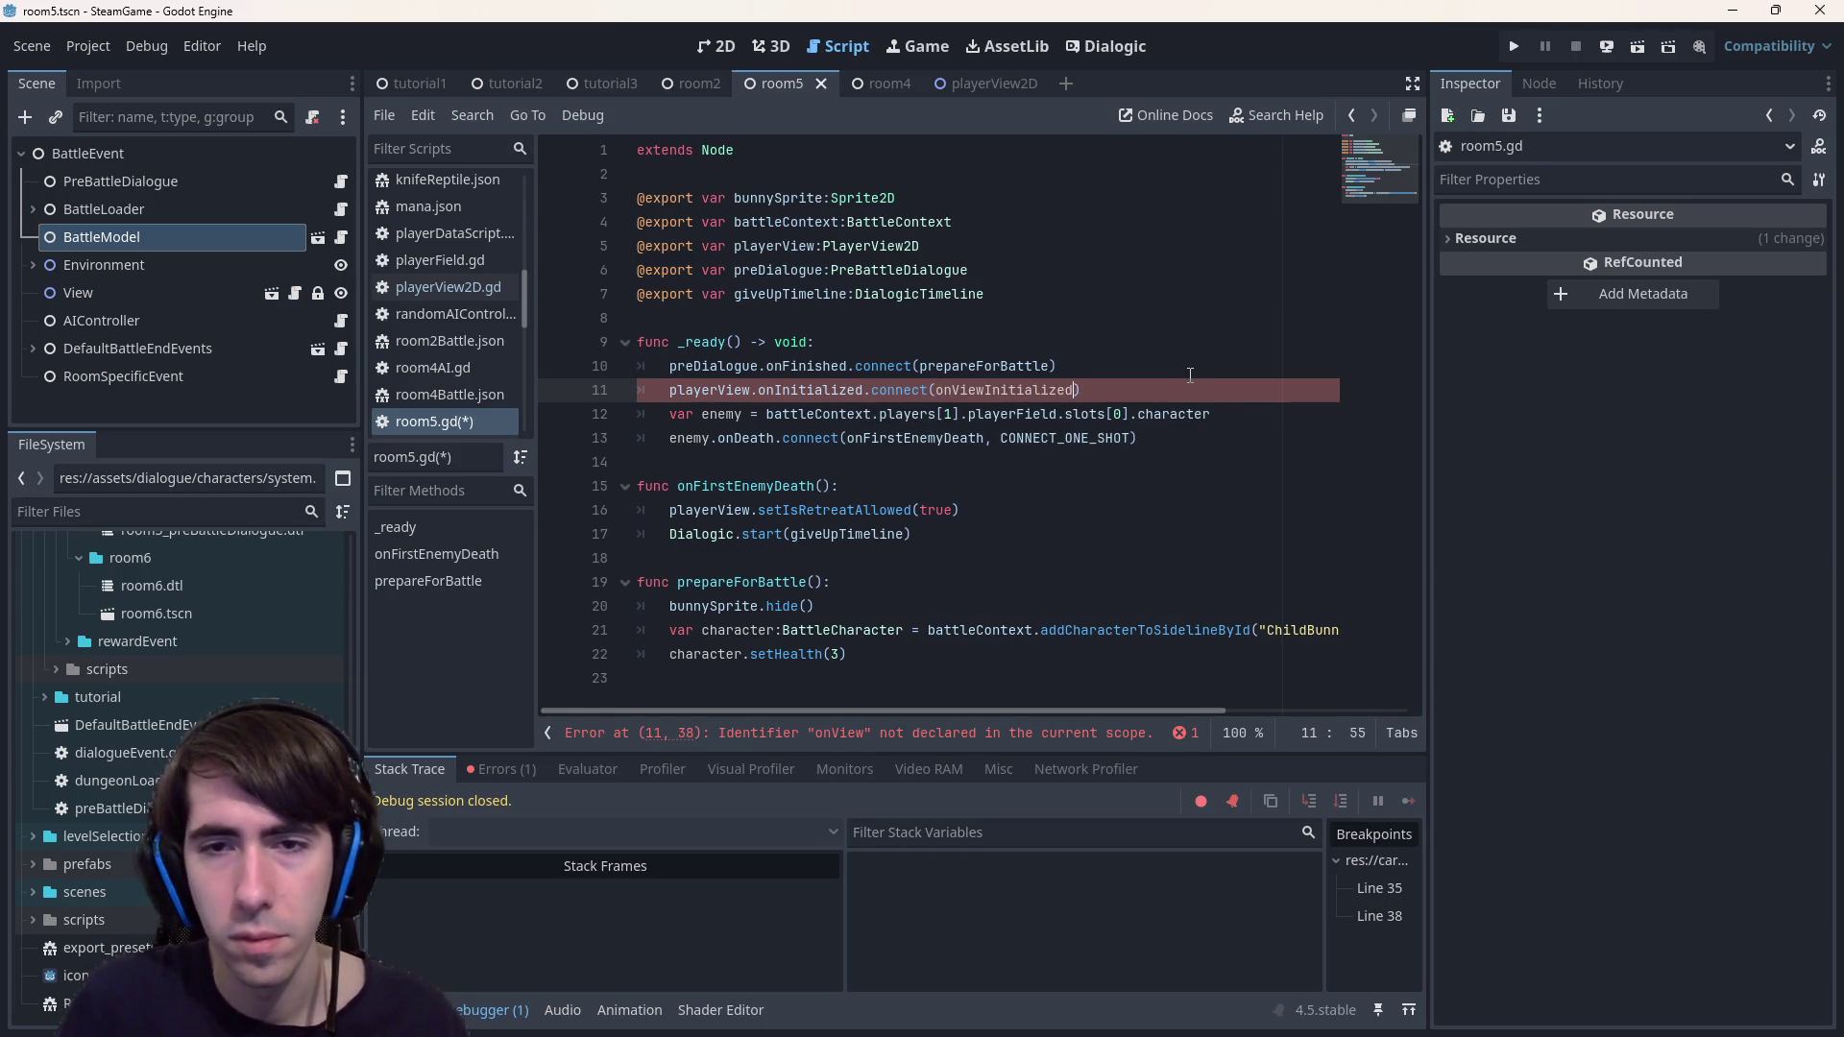
key(Right)
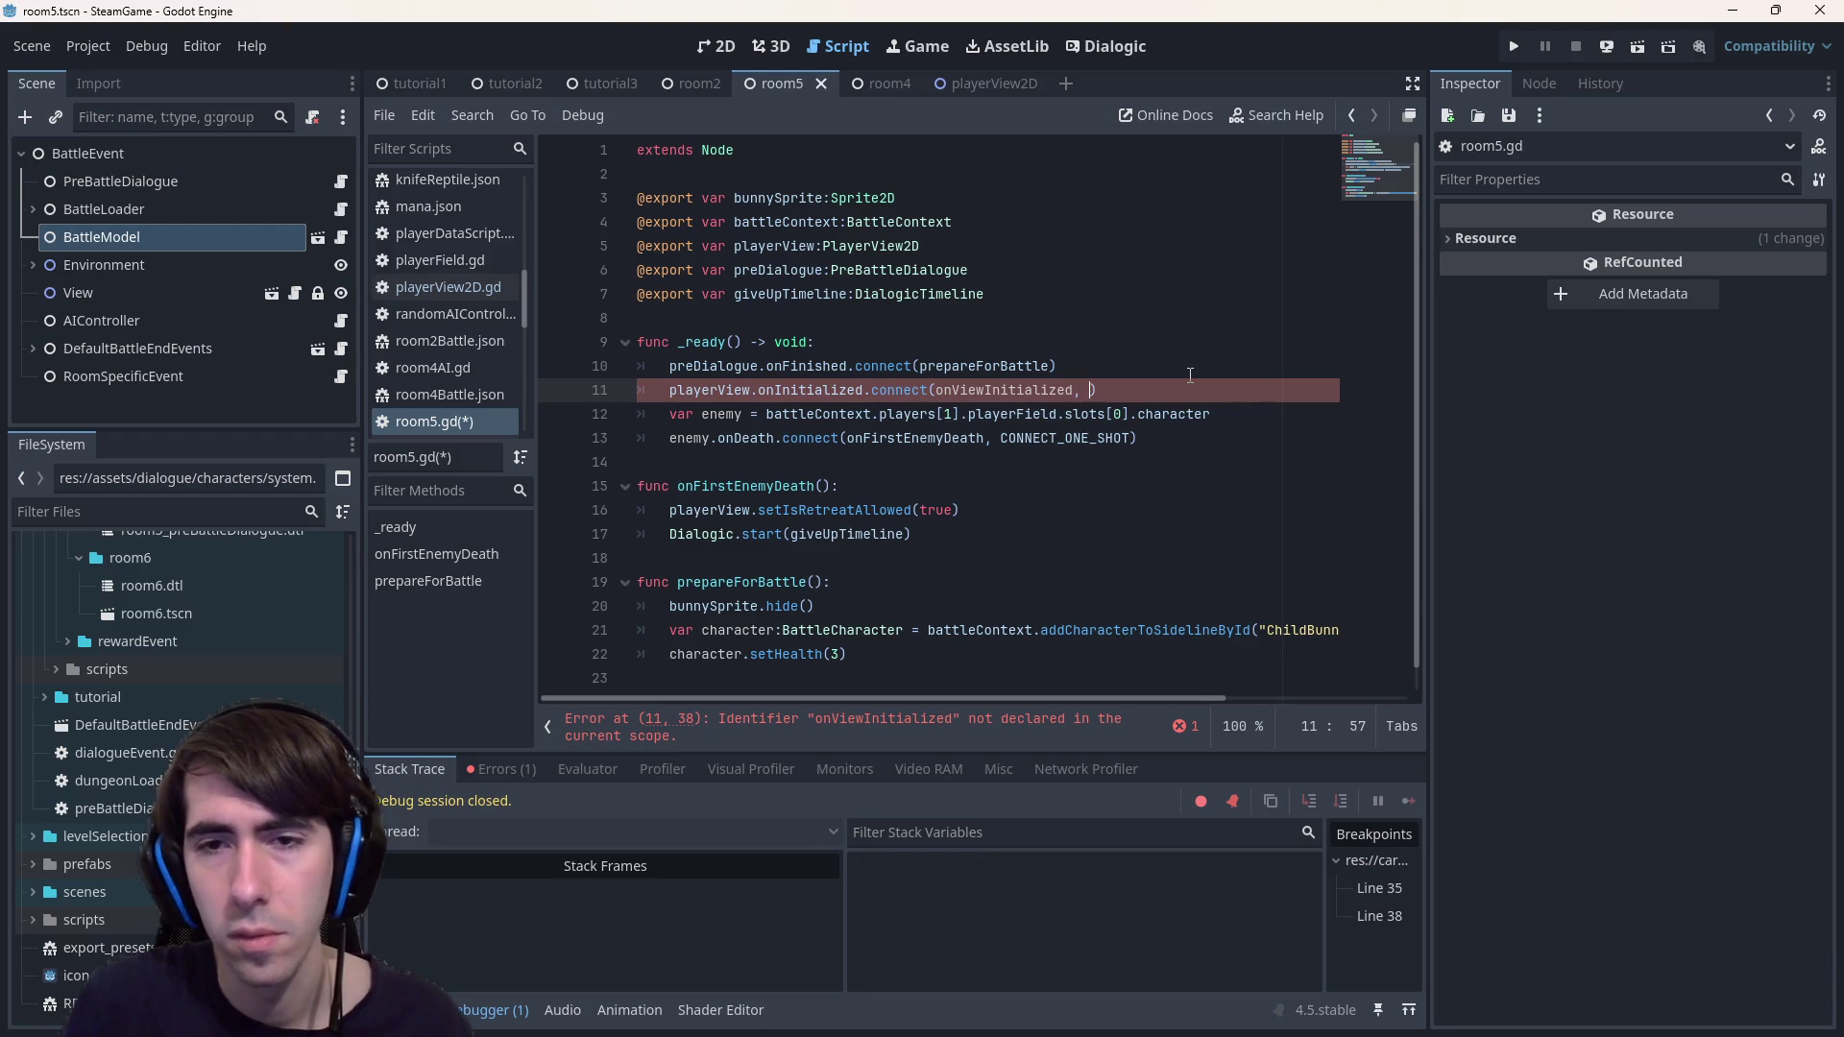
- Put the enemy death lines under a new func onViewInitialized(): and rerun the scene
key(Right)
key(Return)
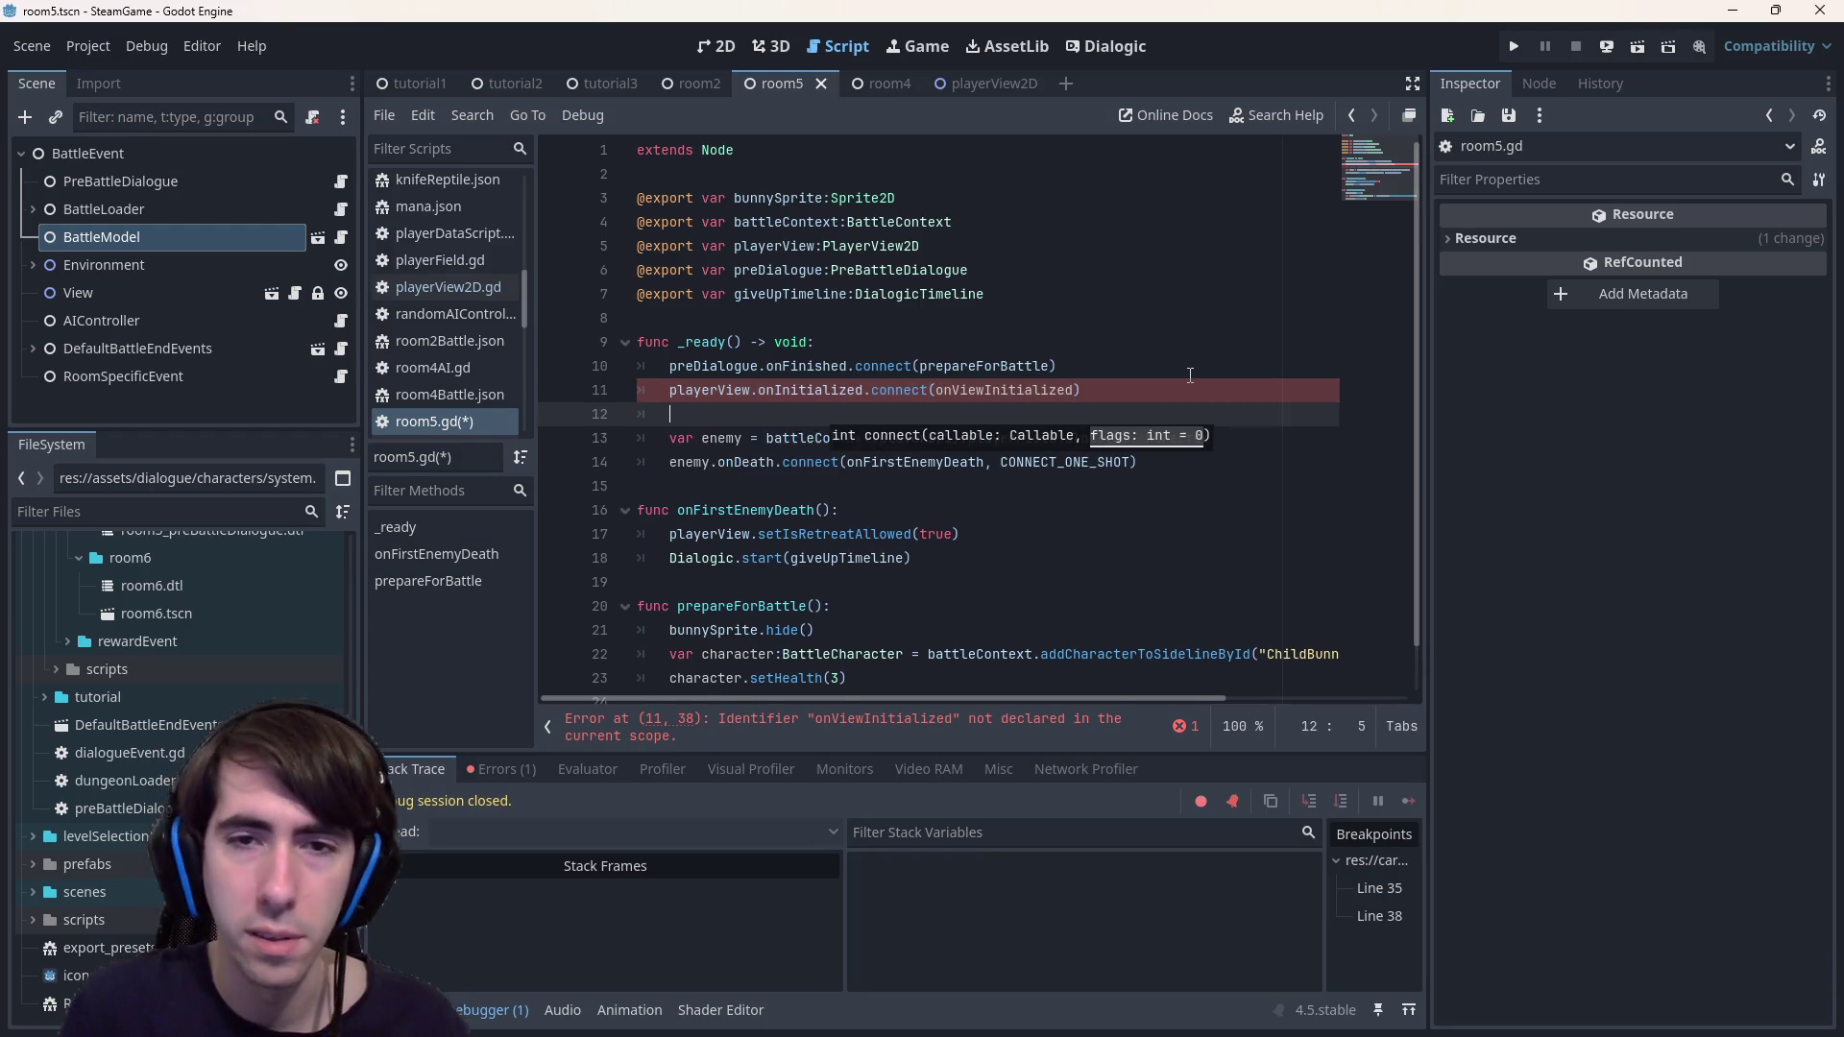
key(Return)
key(Up)
key(Down)
text(func )
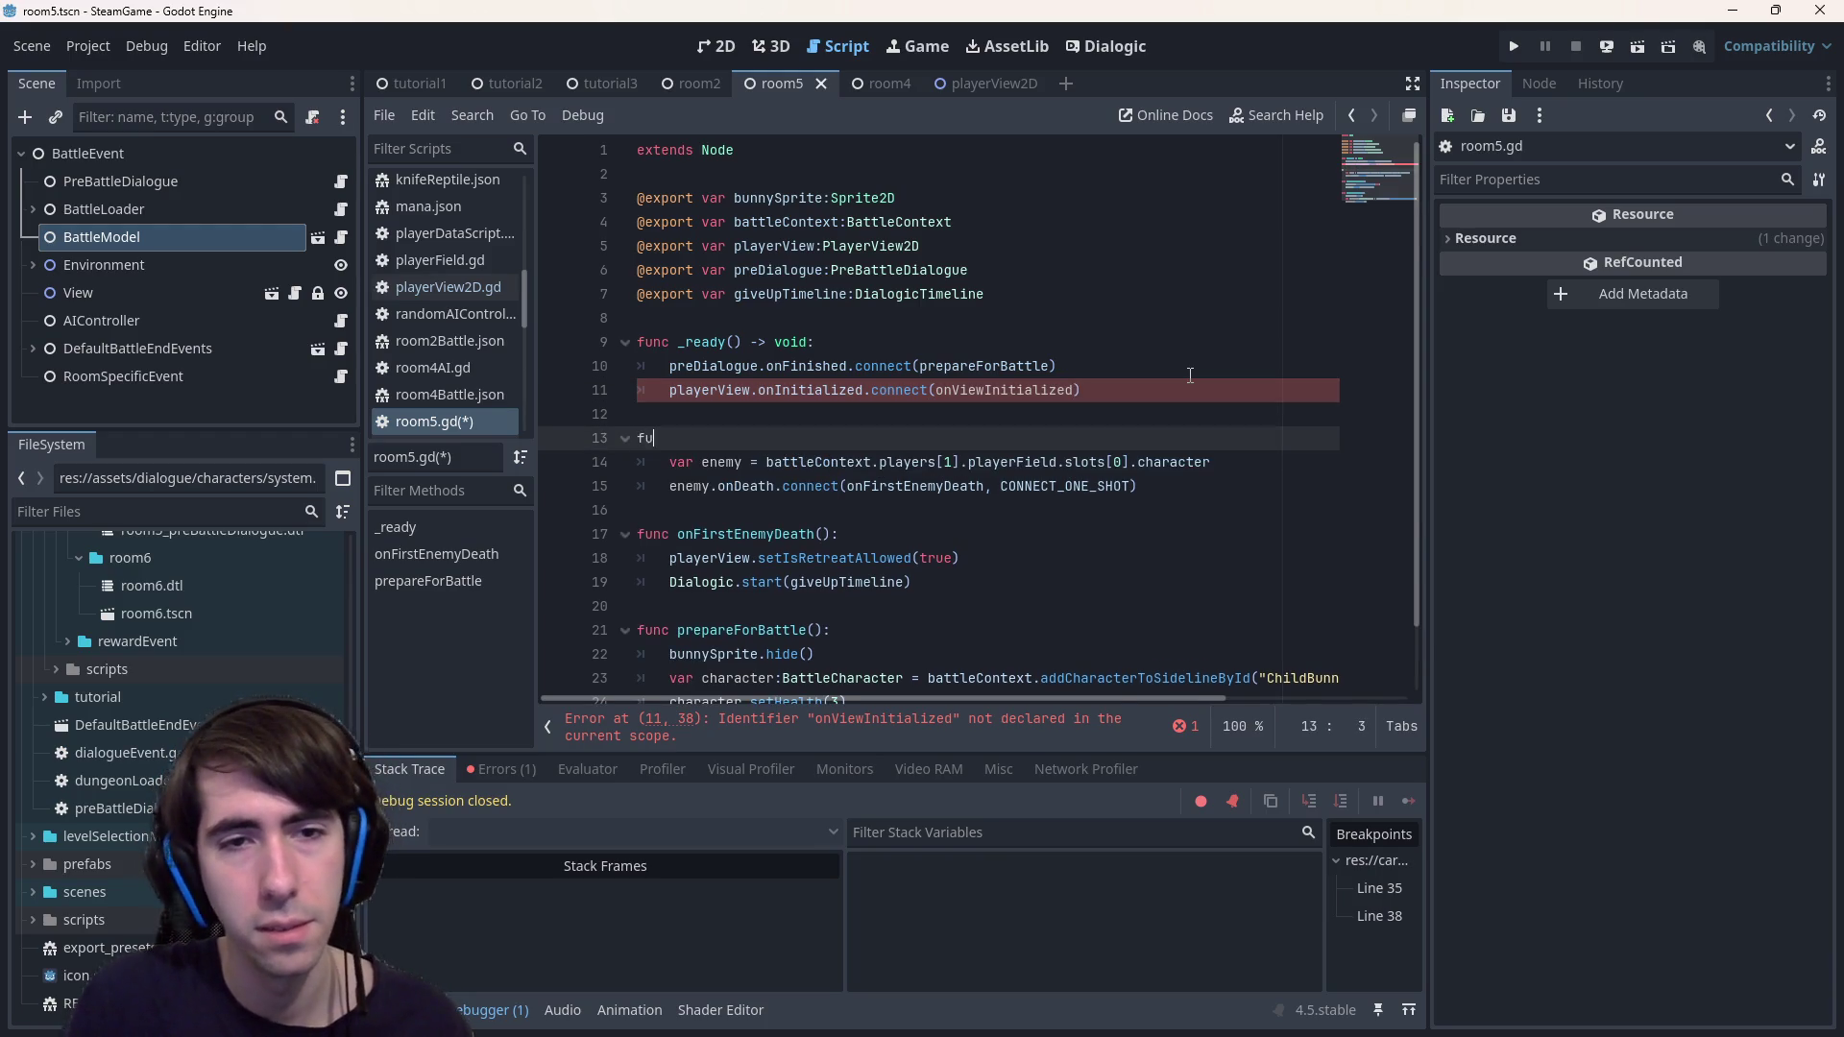
text(onViewInitialized():)
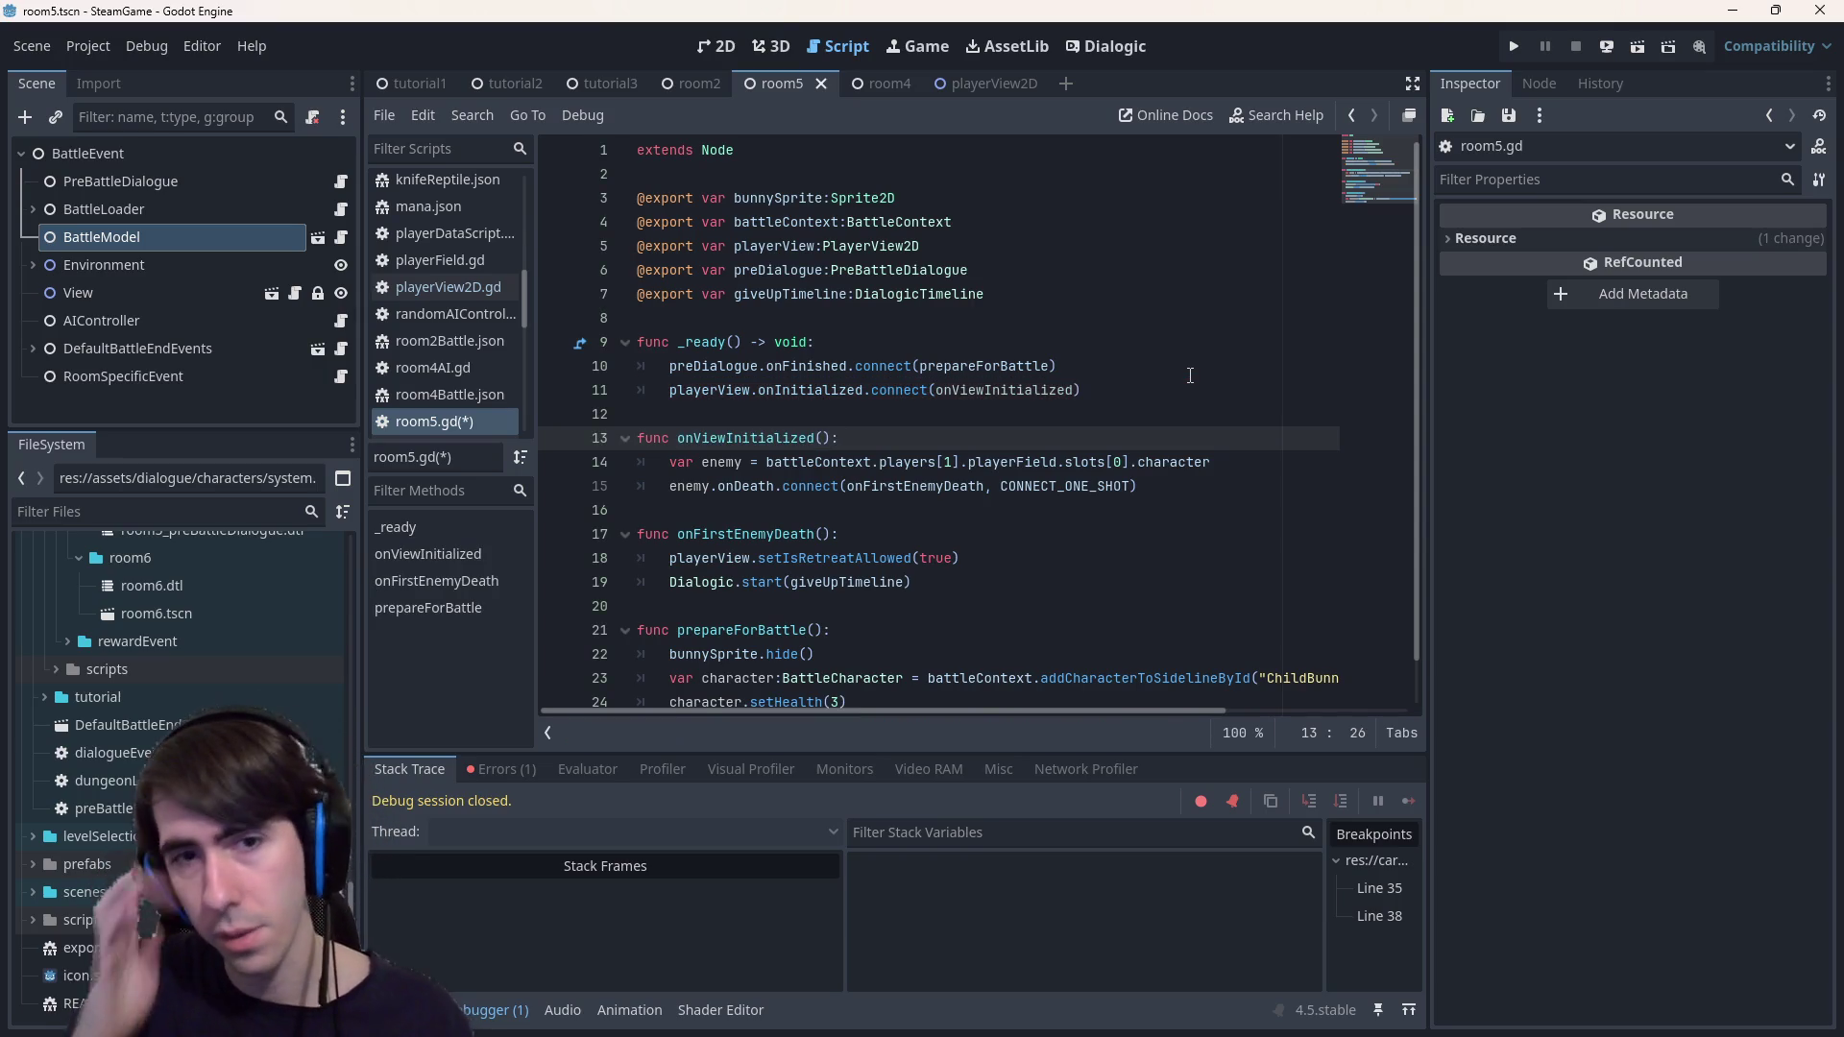
click(1637, 46)
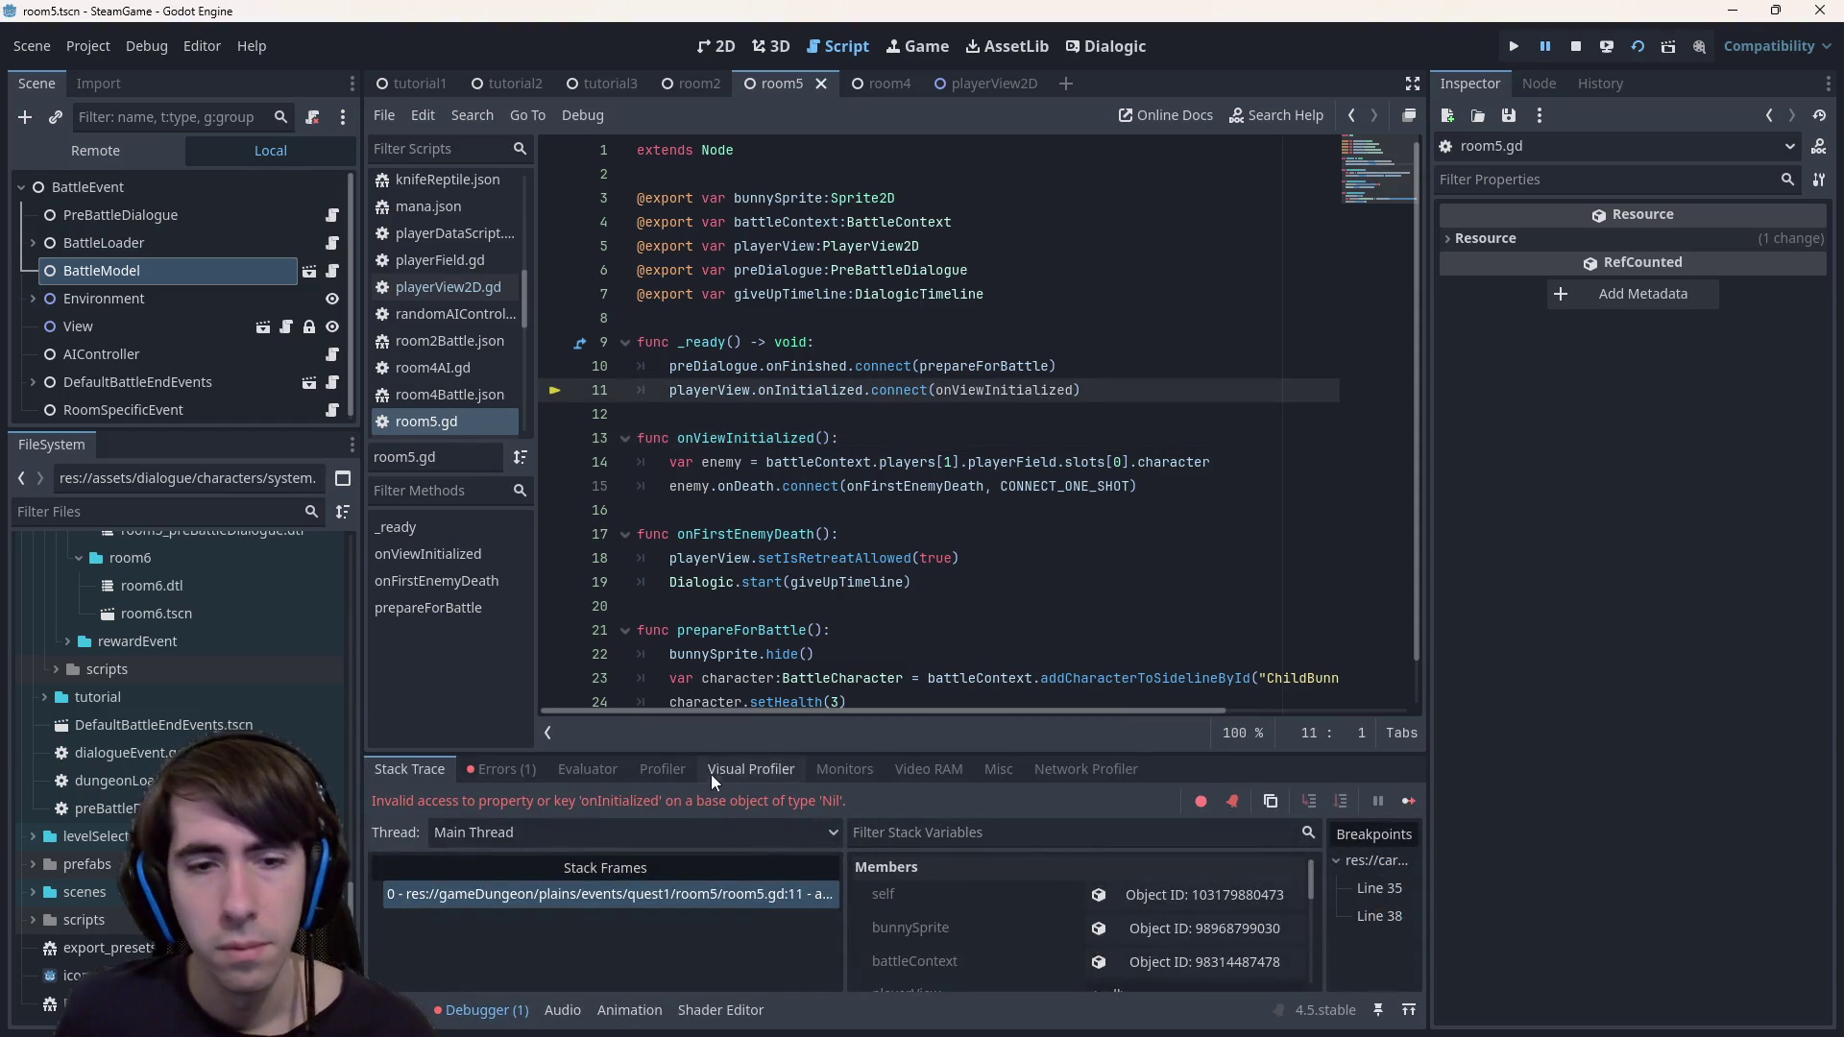
- Stop the game and assign the View node as RoomSpecificEvent's Player View, then save
click(763, 828)
click(684, 376)
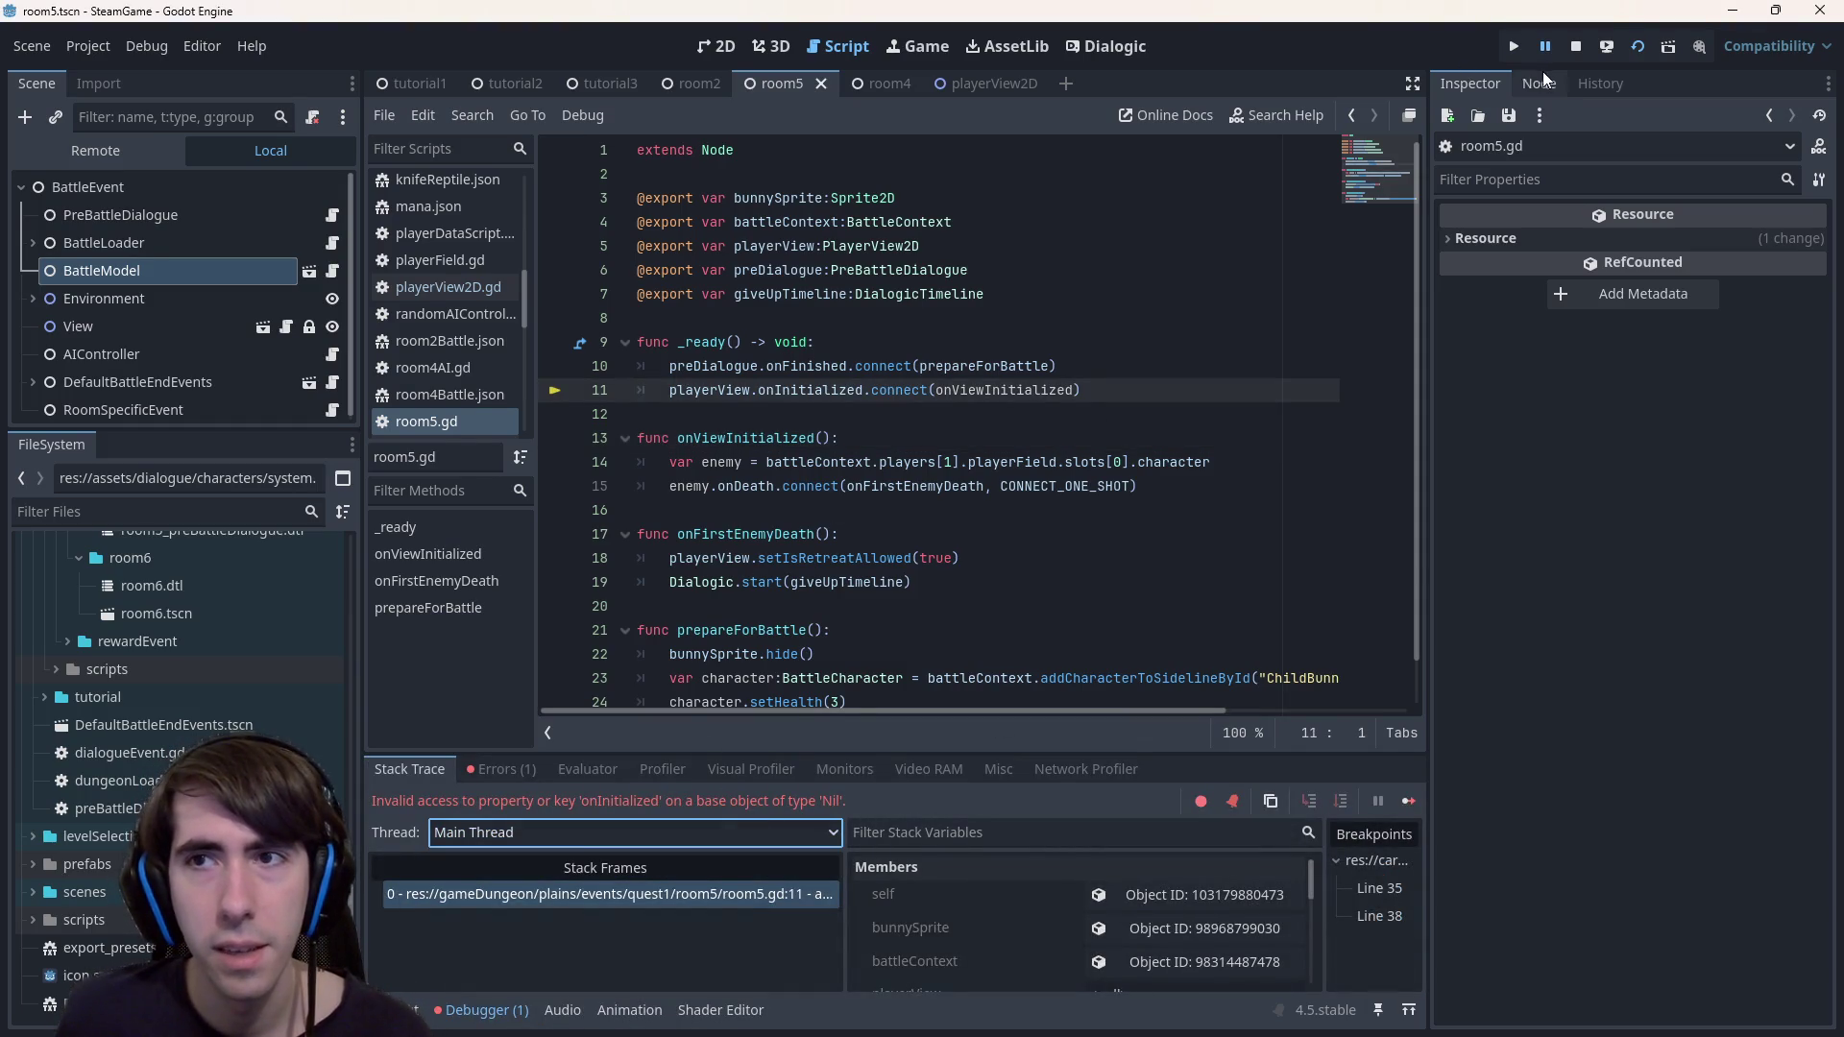
click(1577, 44)
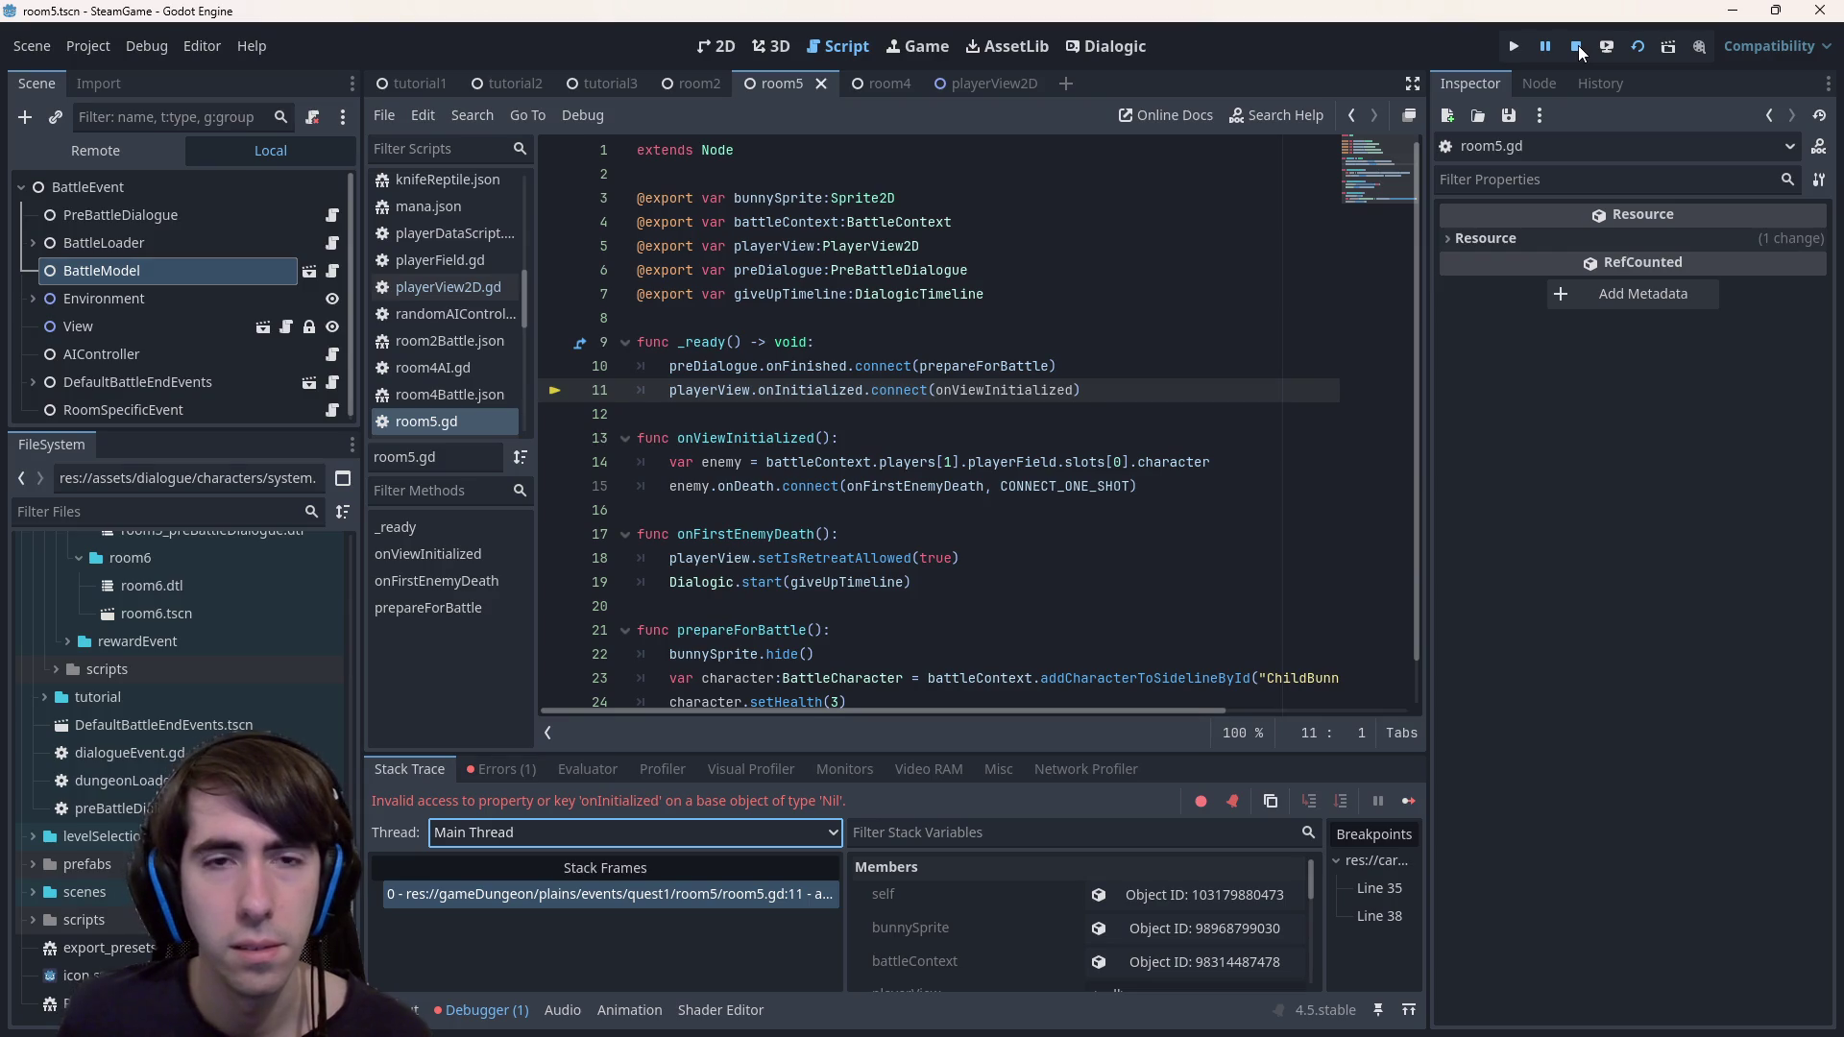
click(140, 377)
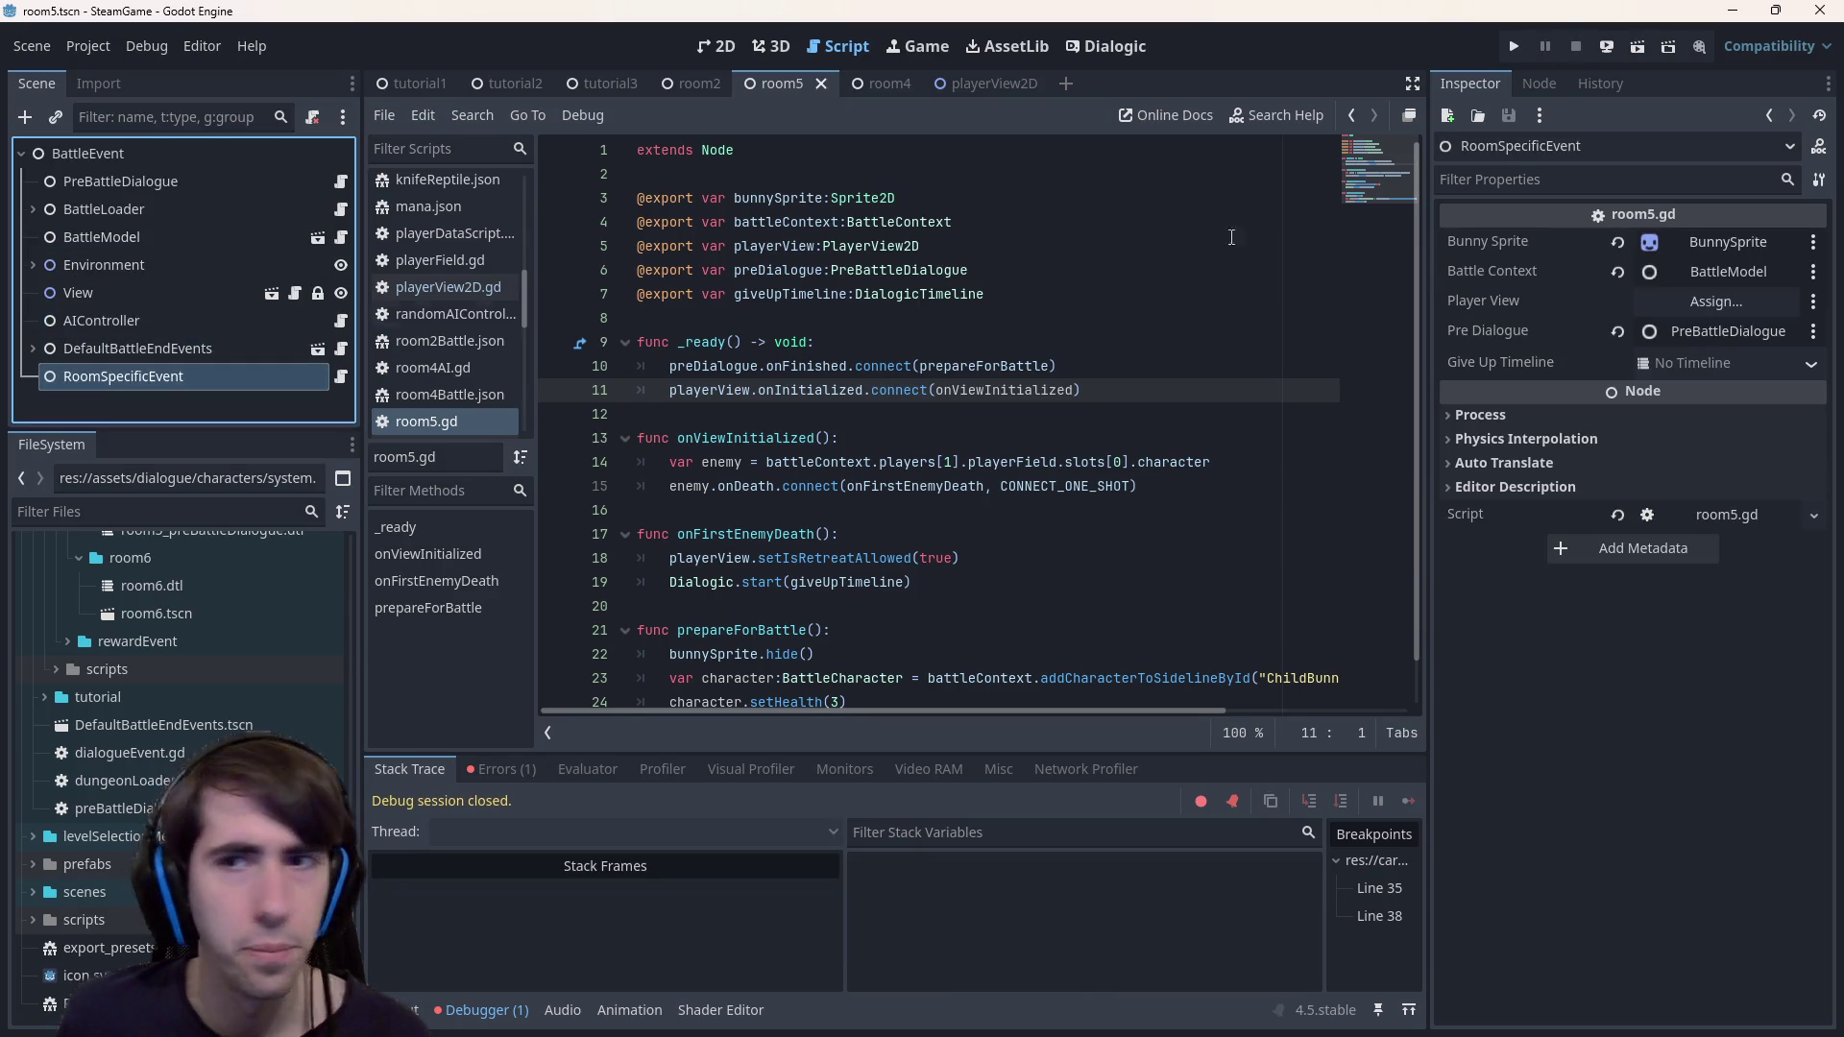
click(1697, 305)
scroll(960, 749, down, 2)
double_click(855, 685)
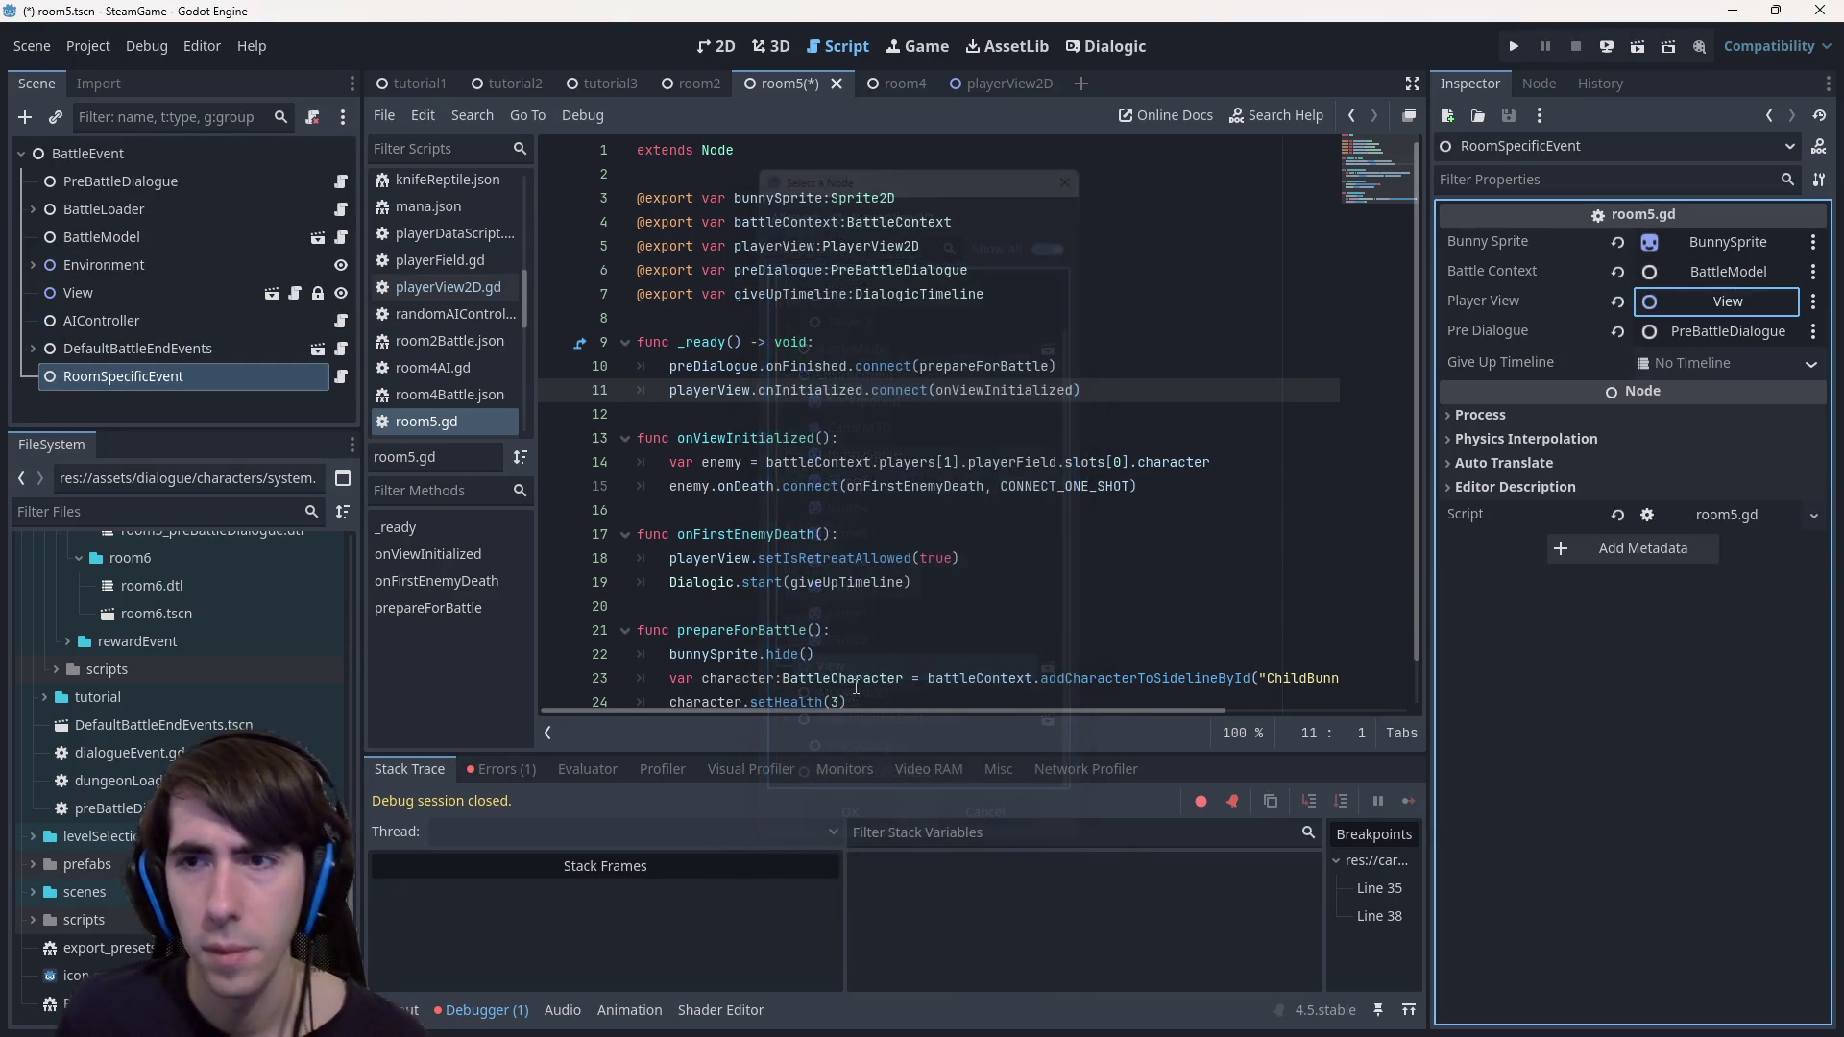
key(ctrl+s)
- Set RoomSpecificEvent's Give Up Timeline to room5_givingUpDialogue and run the room5 scene
click(1733, 364)
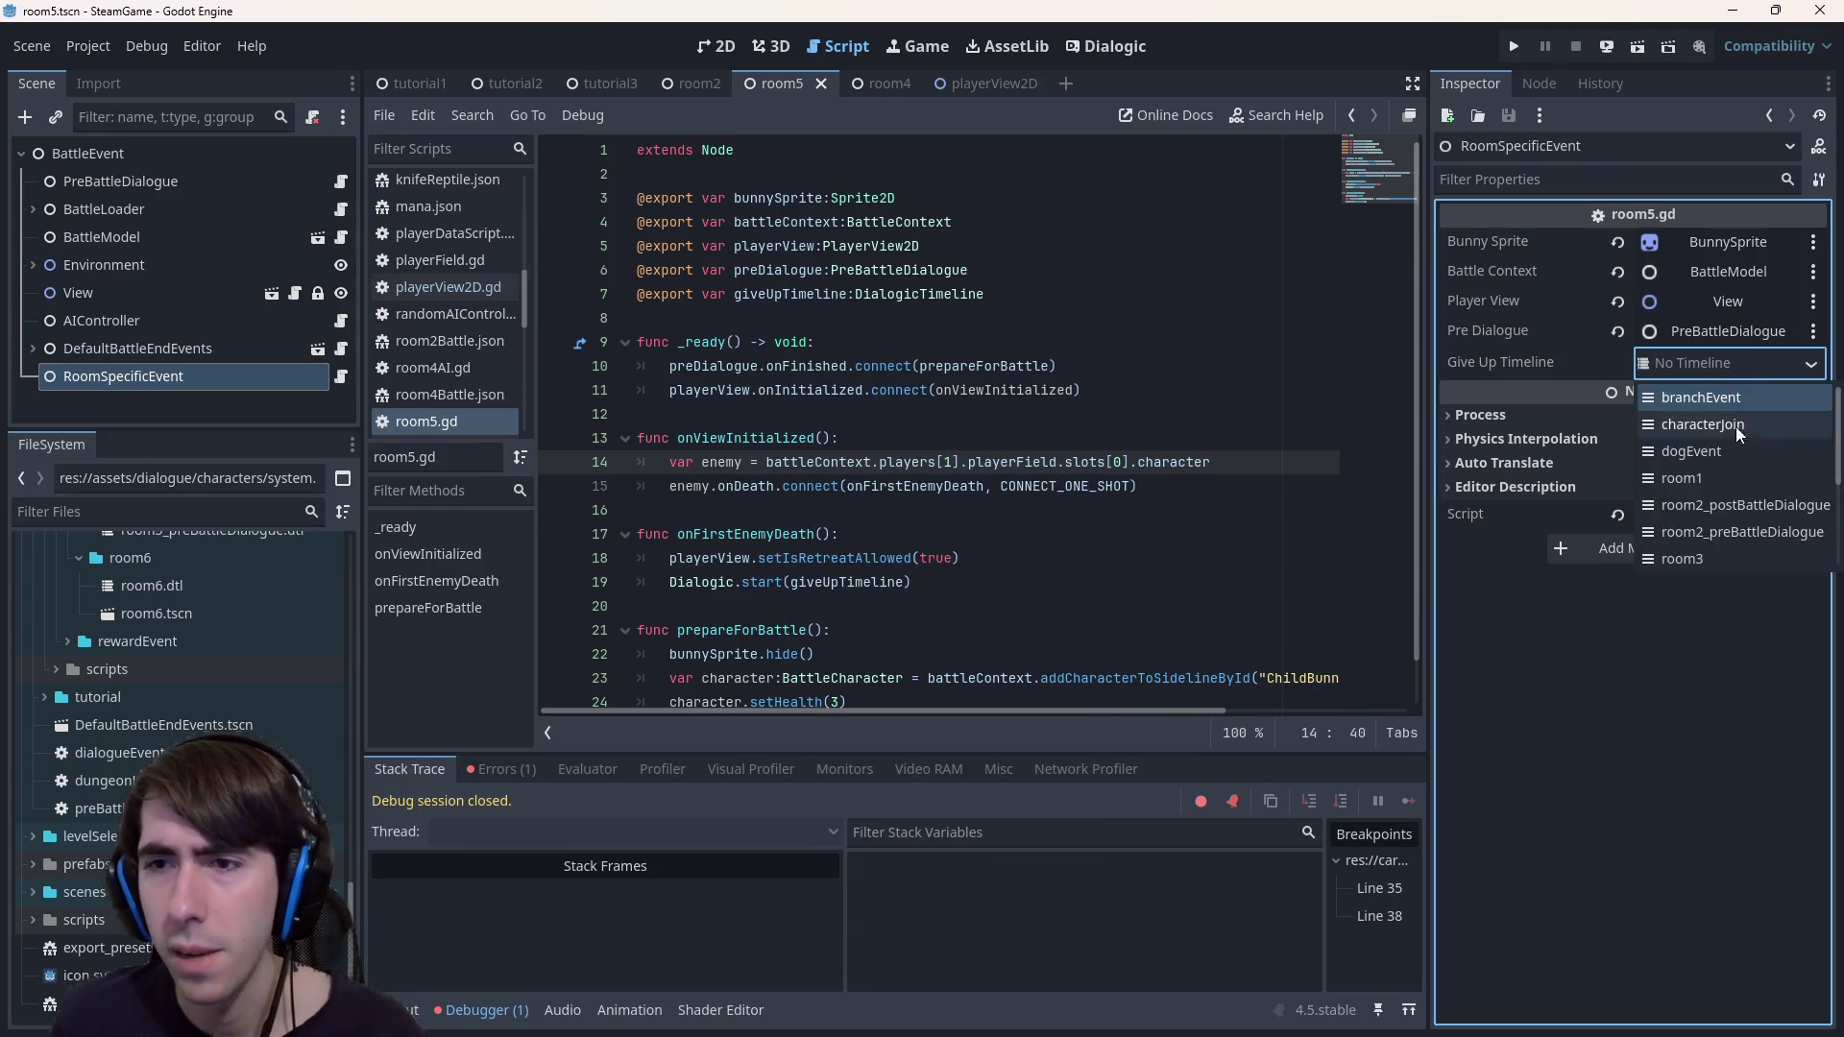
text(room5_givingUp)
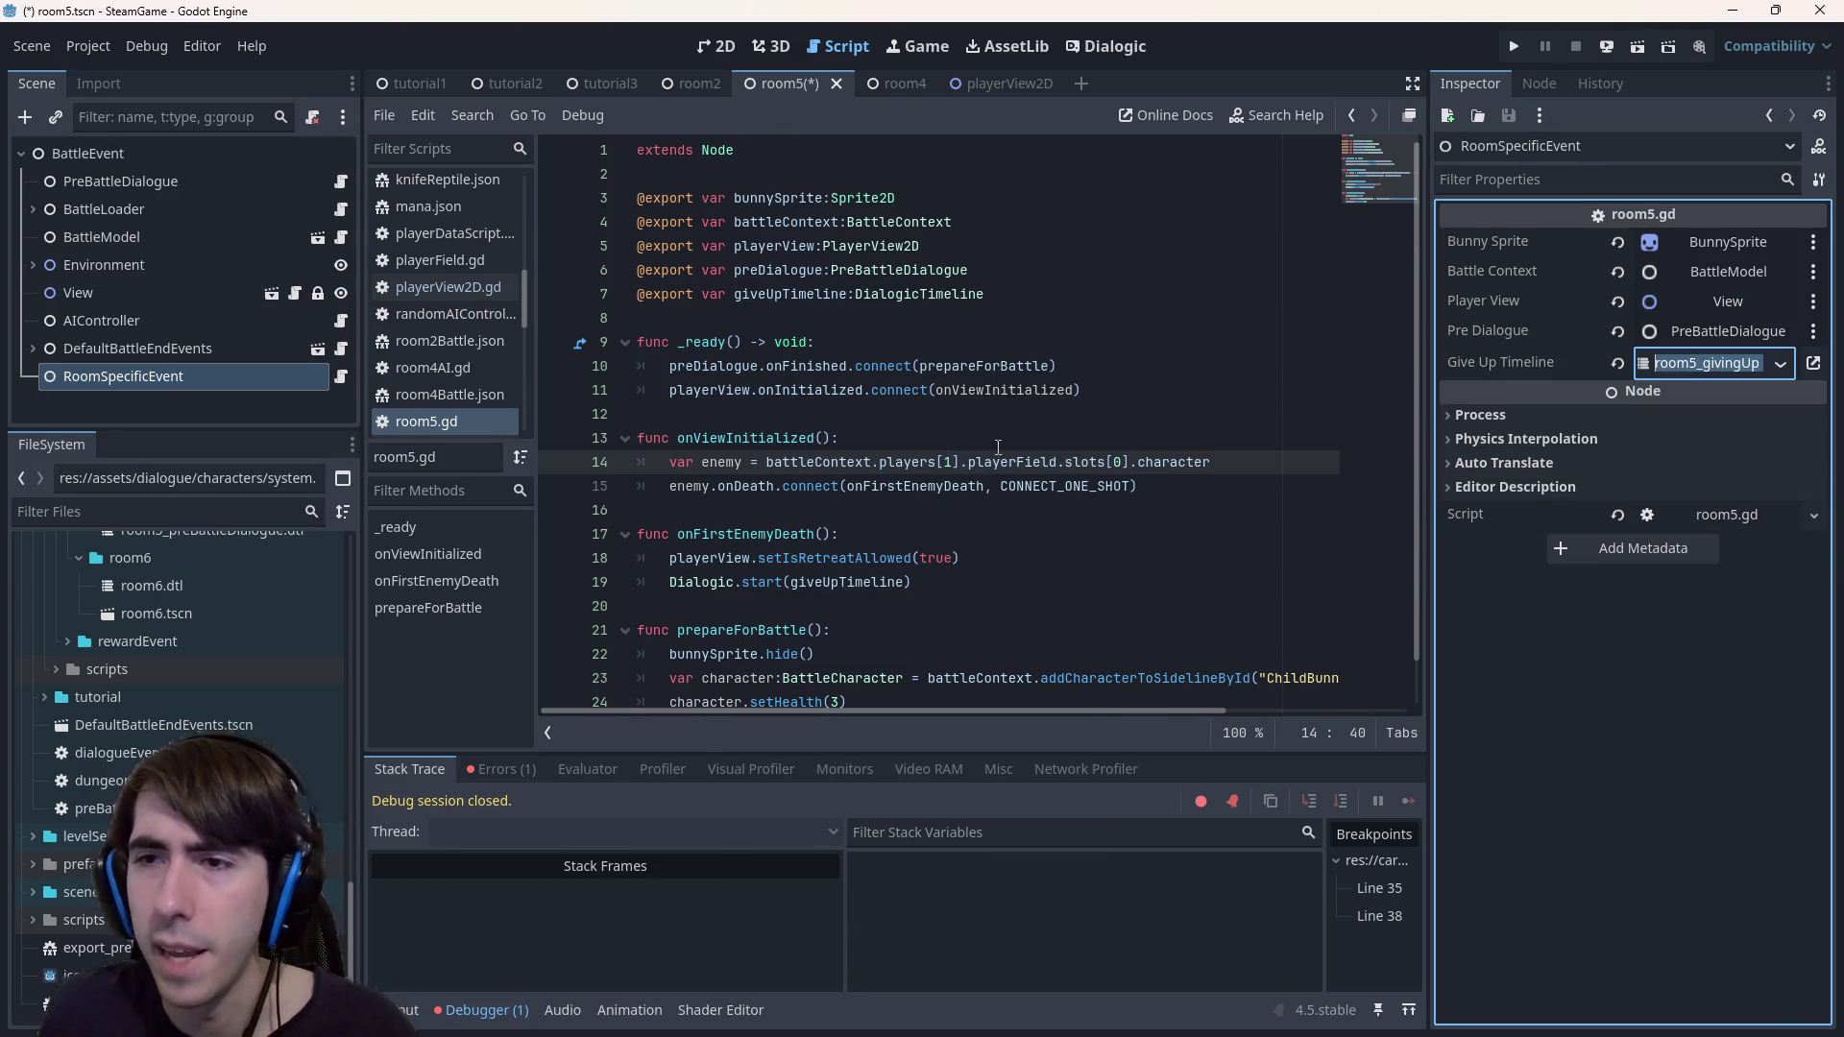
click(888, 390)
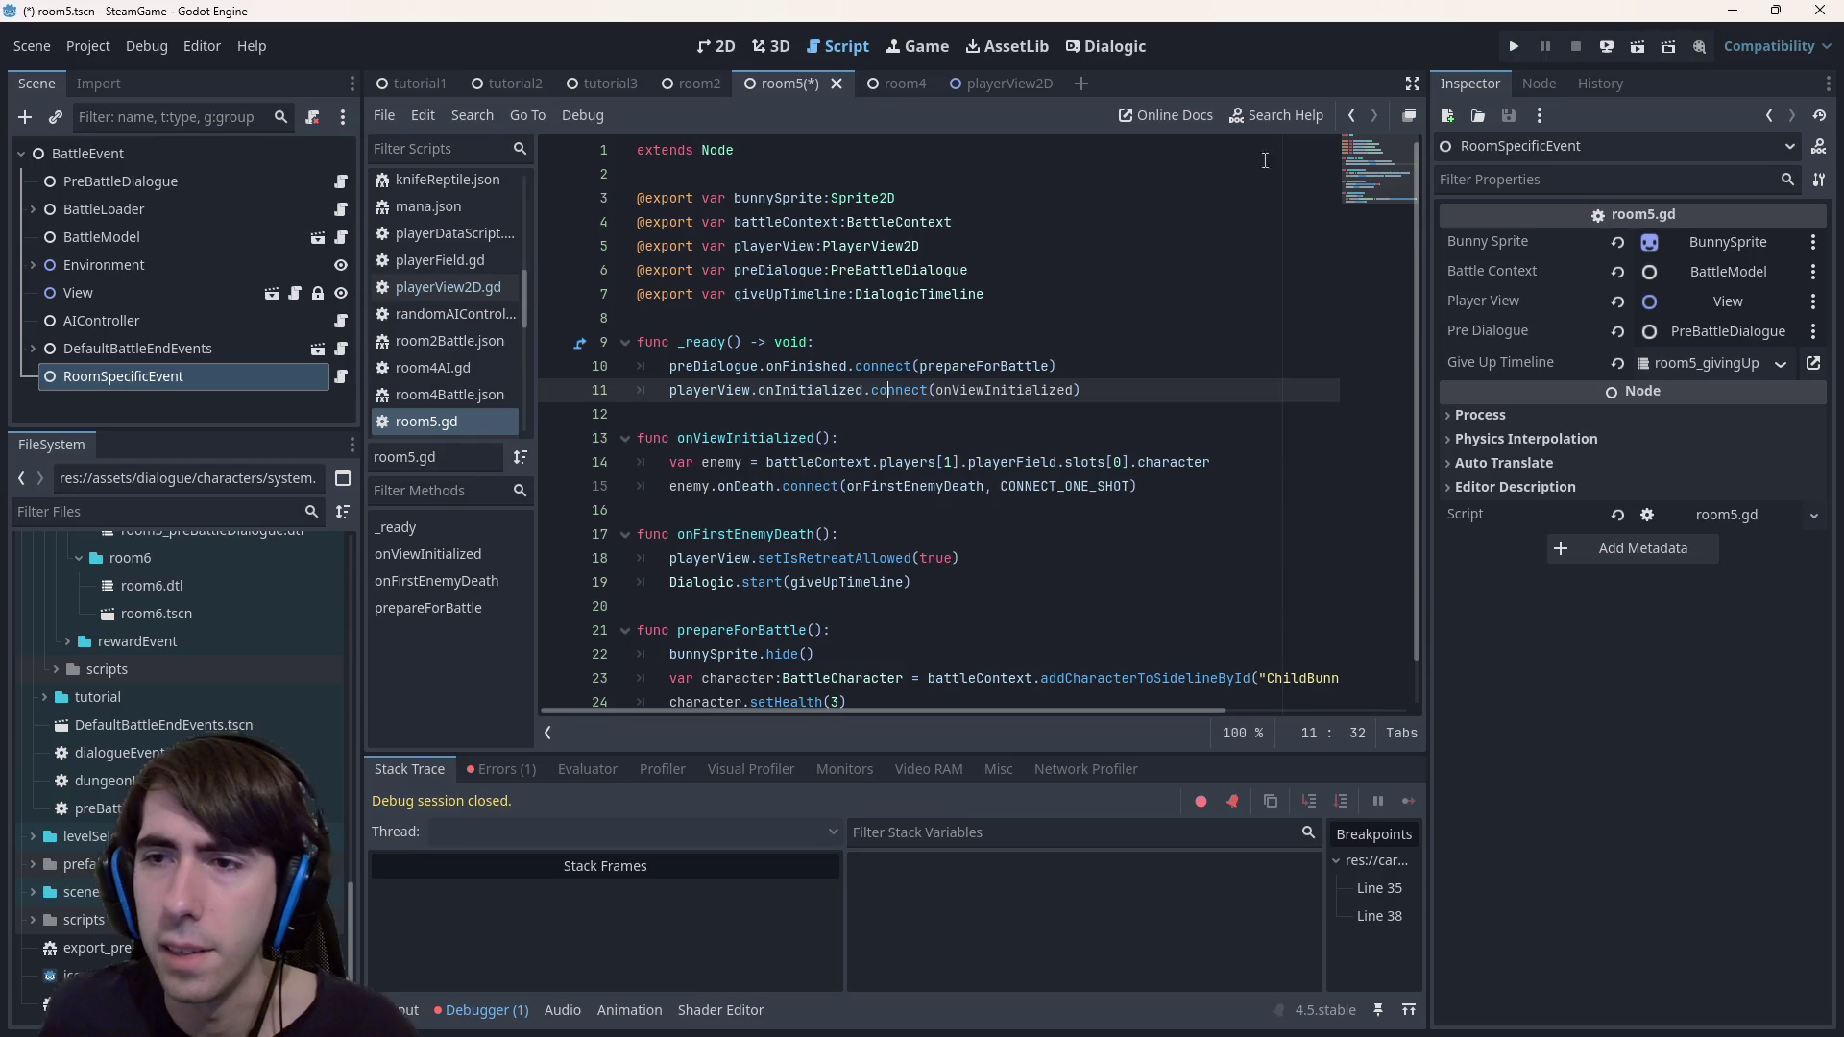
click(1638, 48)
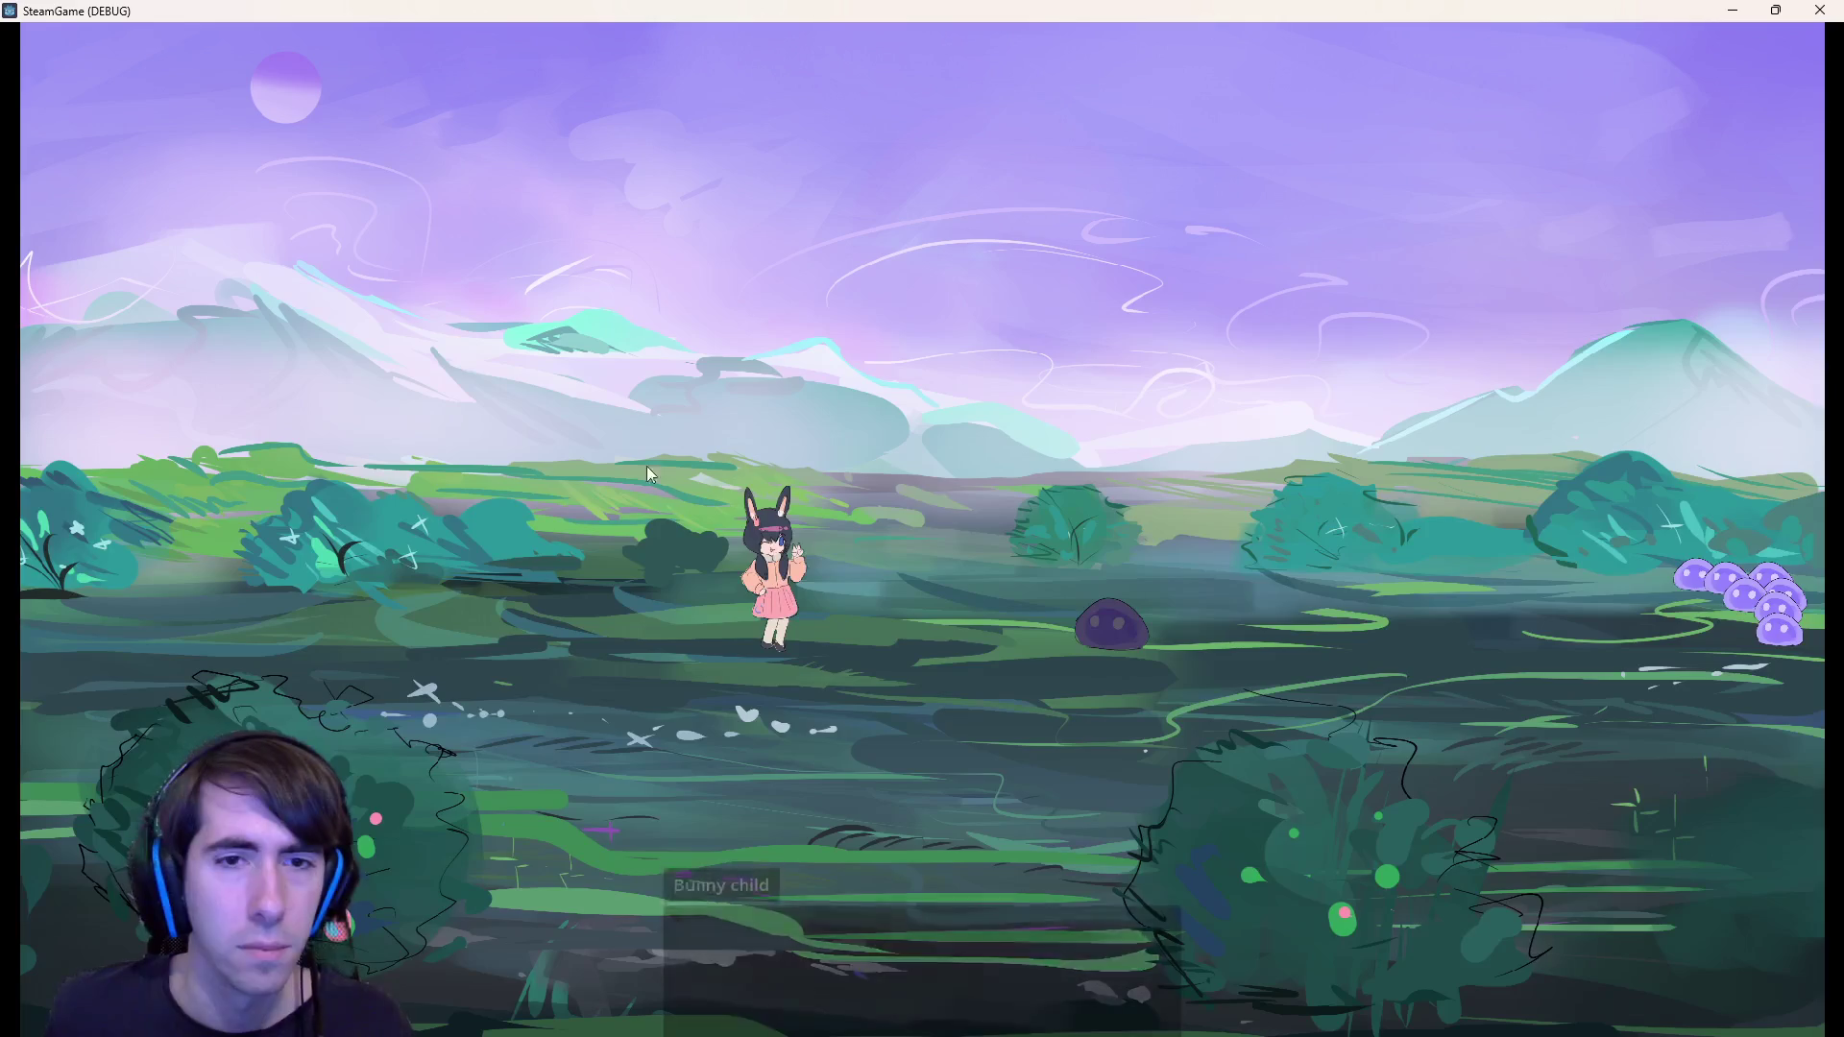
- Click through the opening dialogue and inspect the null dragAnchor error in the debugger
click(672, 516)
click(668, 505)
click(671, 513)
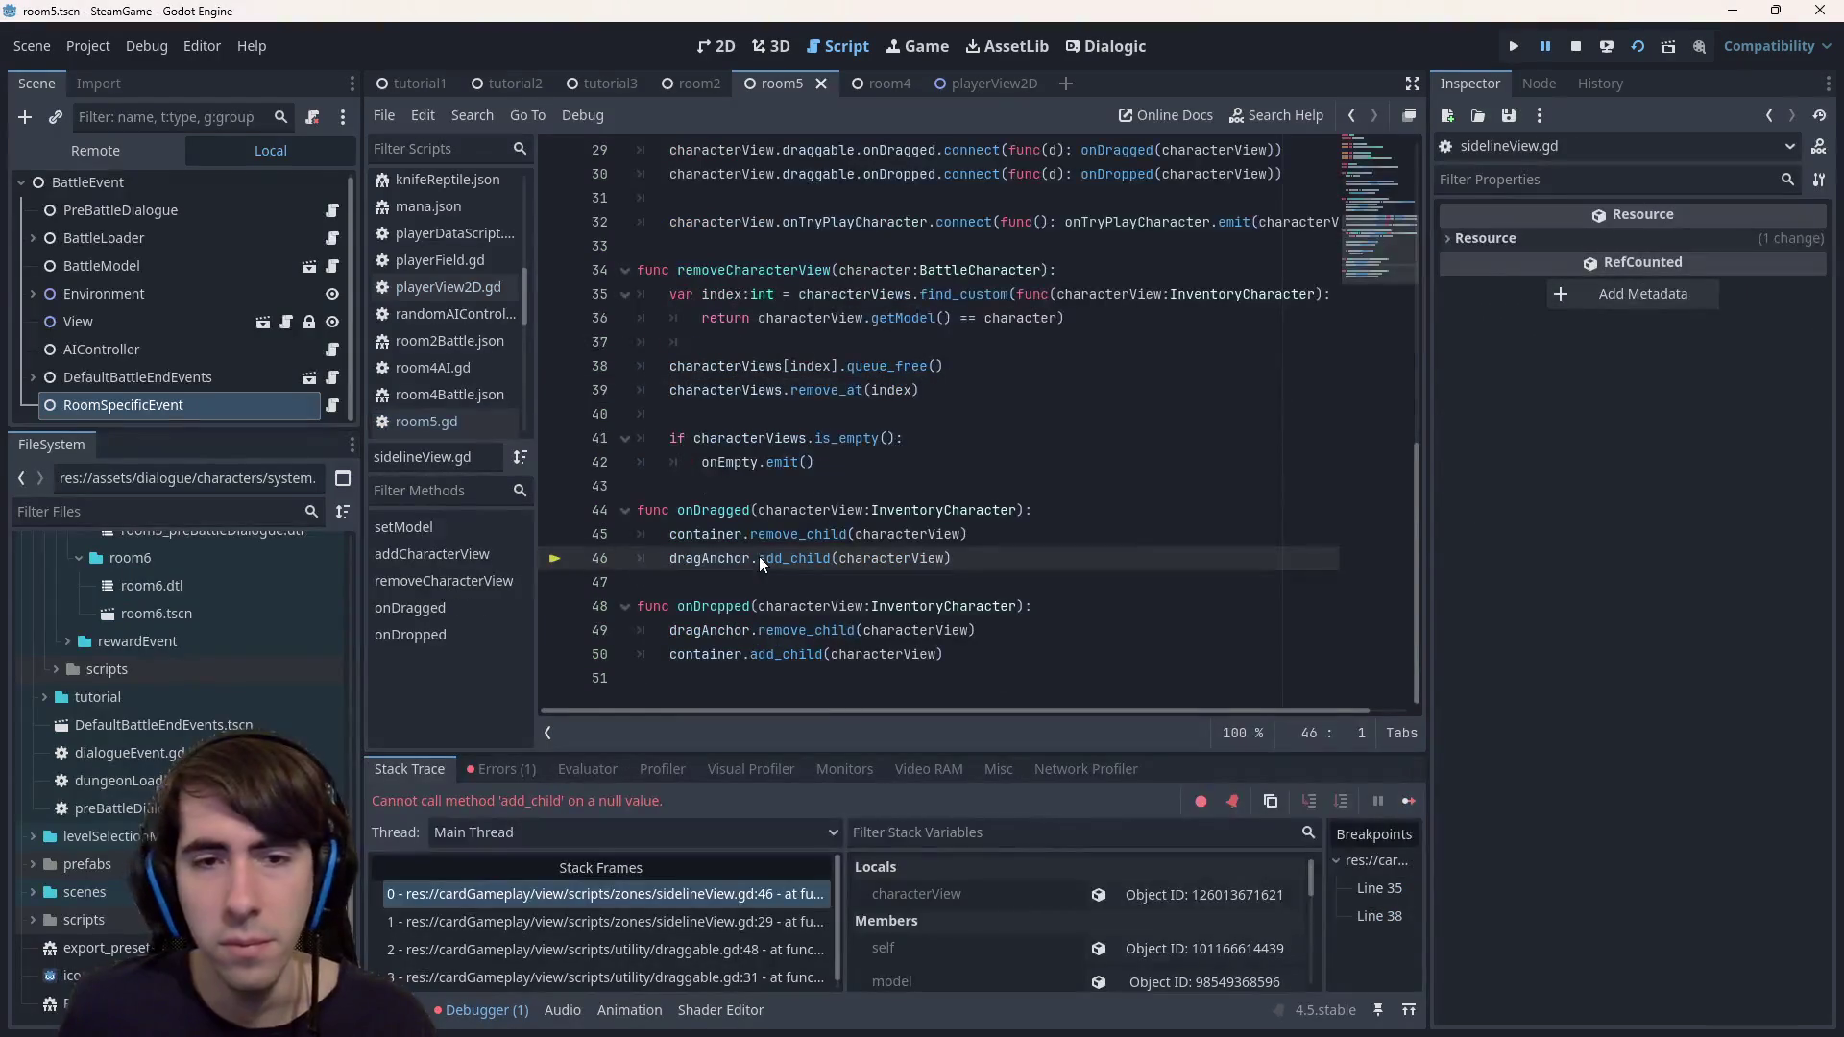
mouse_move(752, 555)
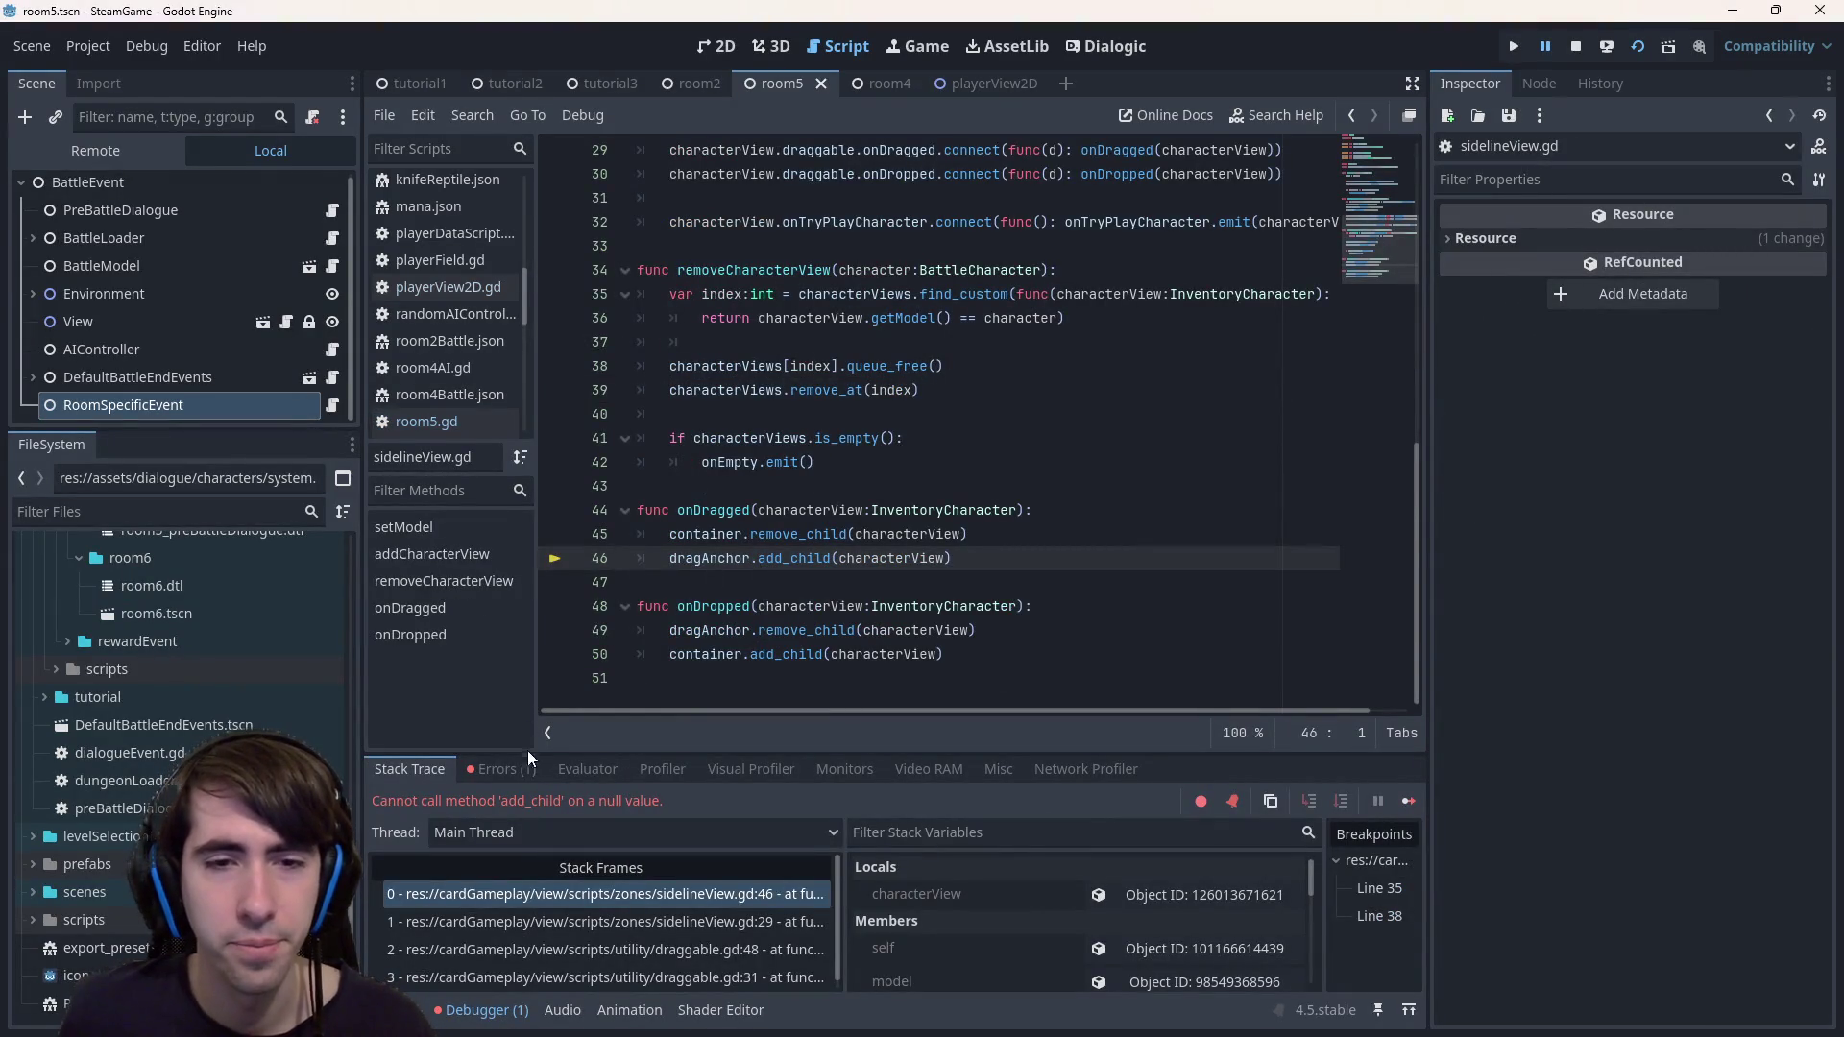
click(484, 761)
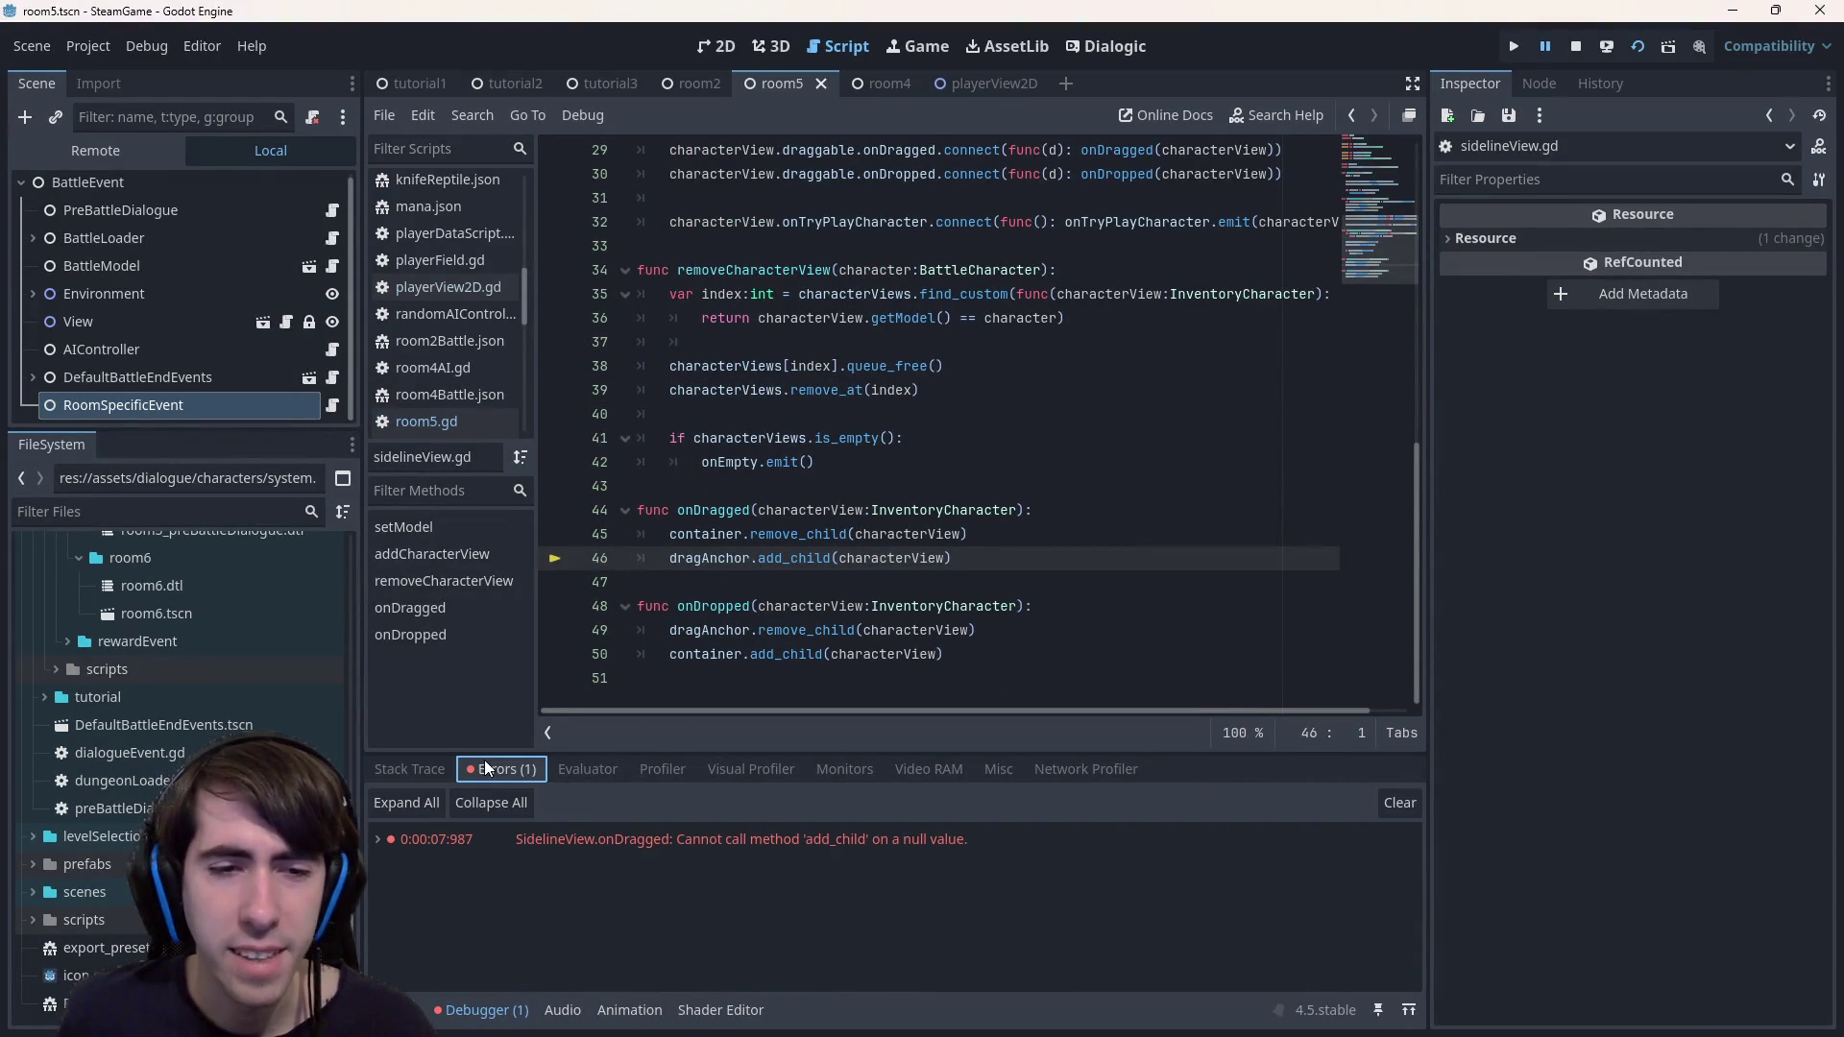
click(430, 766)
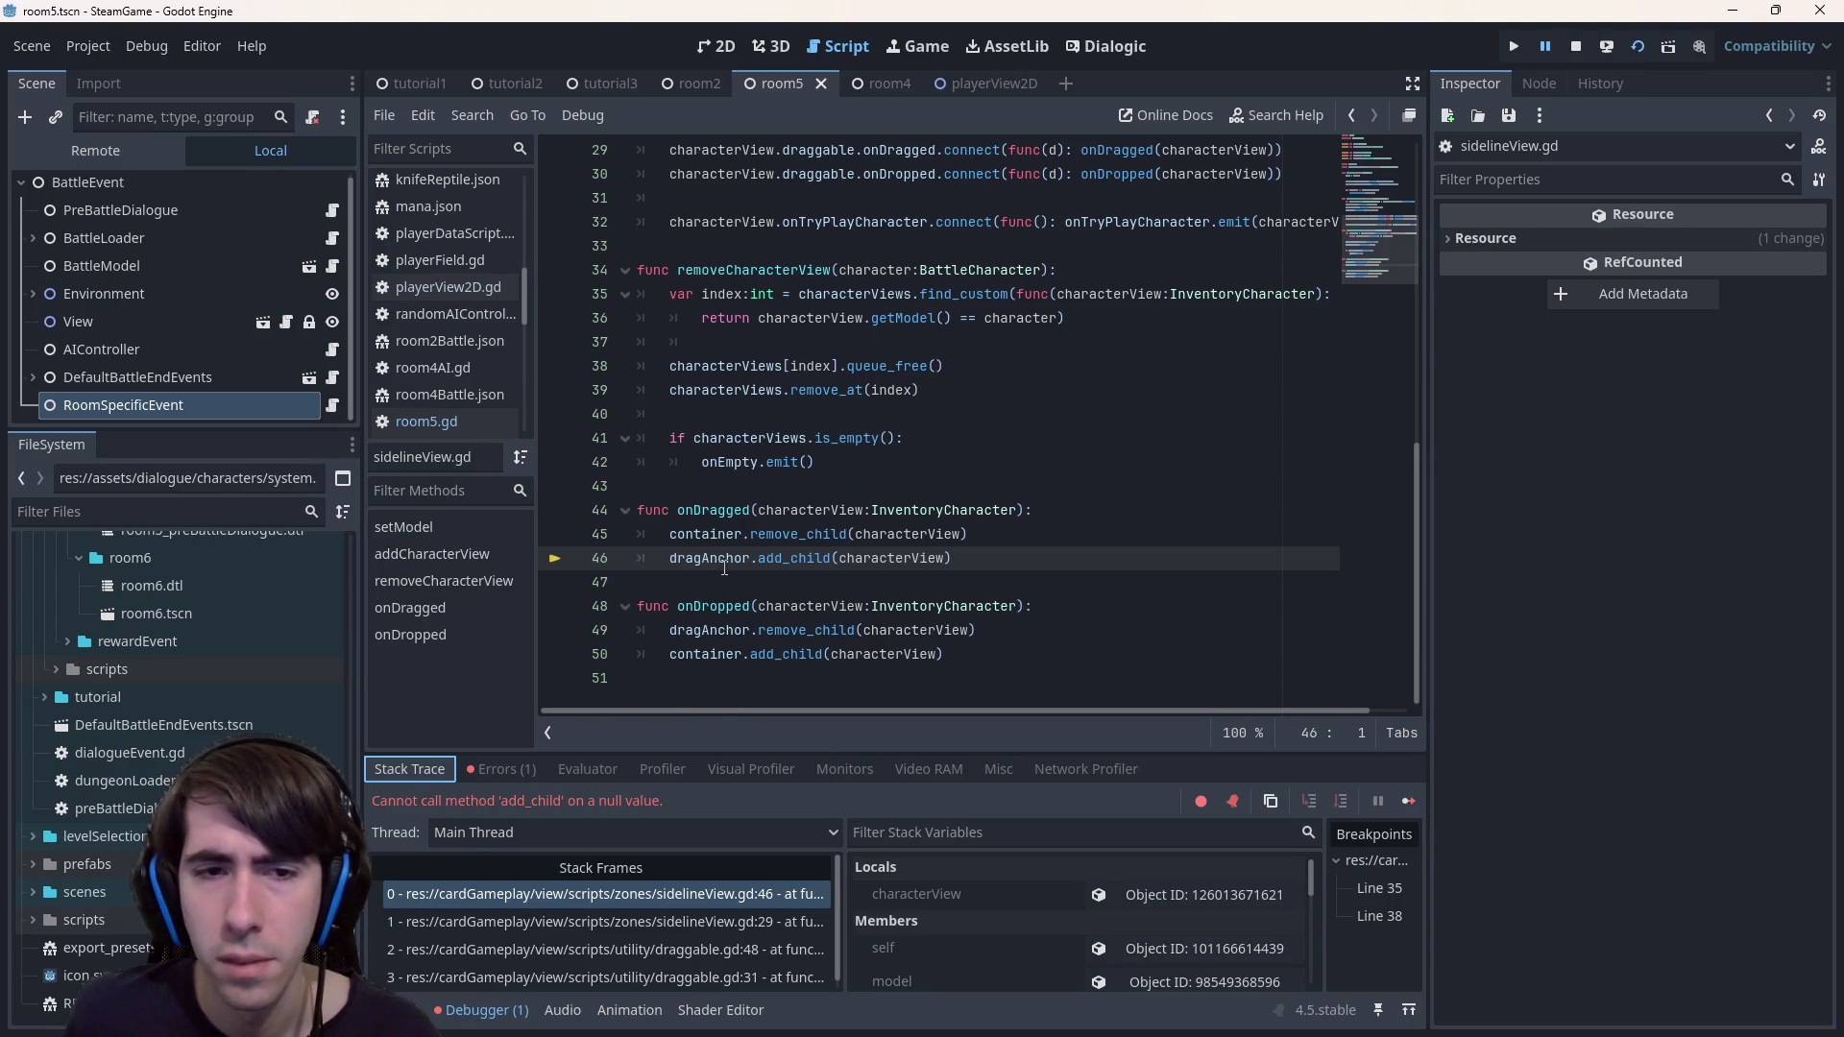
mouse_move(724, 567)
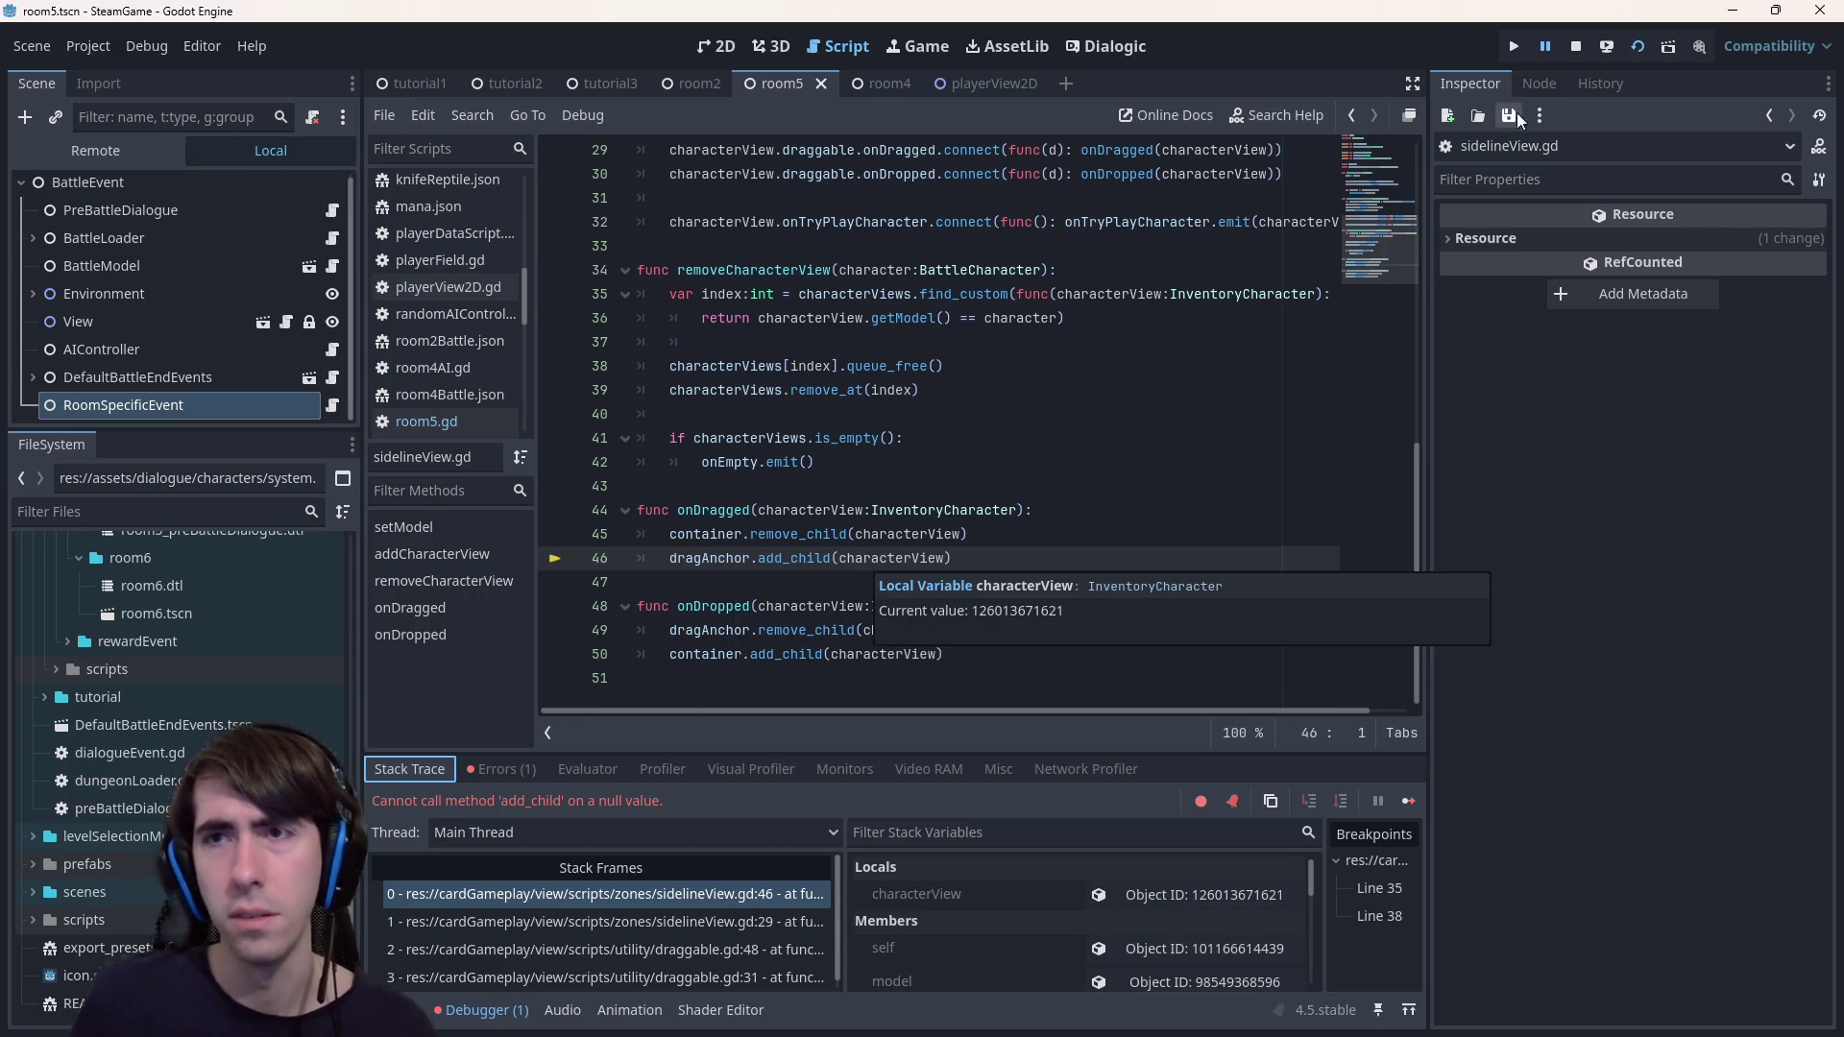
- Restart the game, stop it, and relaunch it with F5
click(1637, 46)
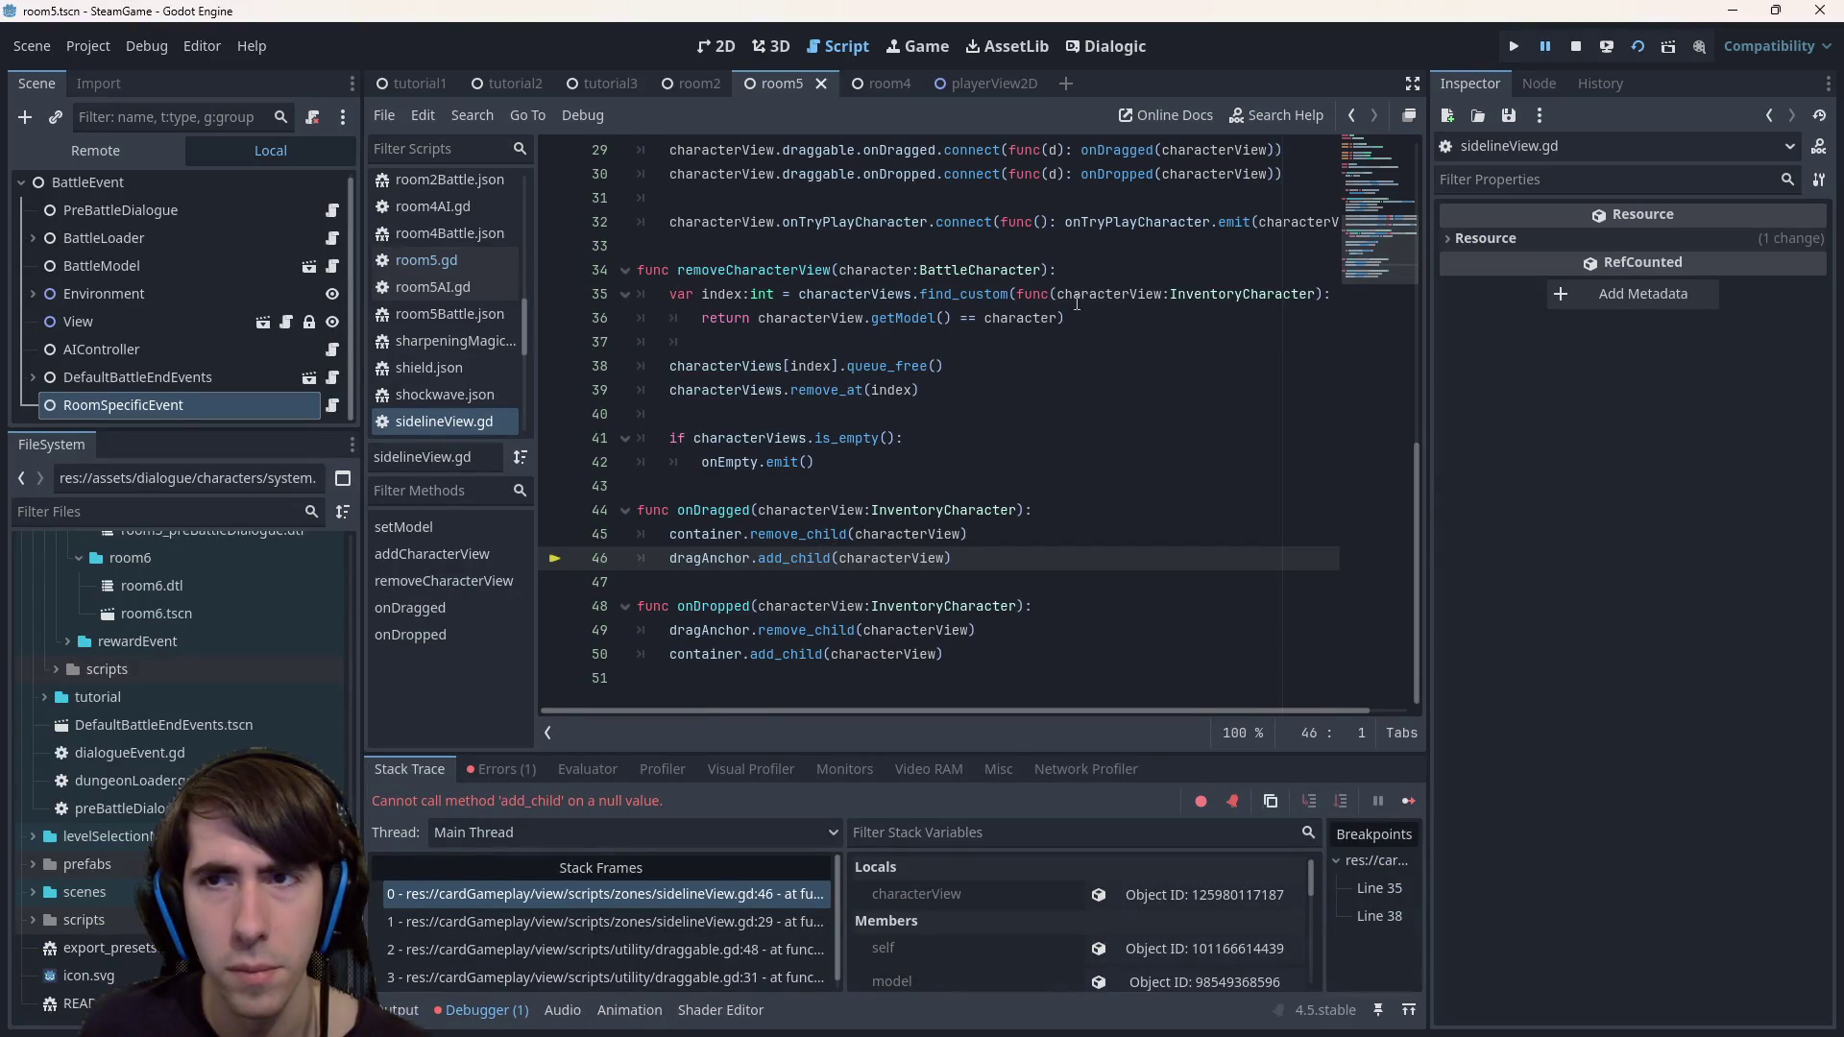
click(1575, 46)
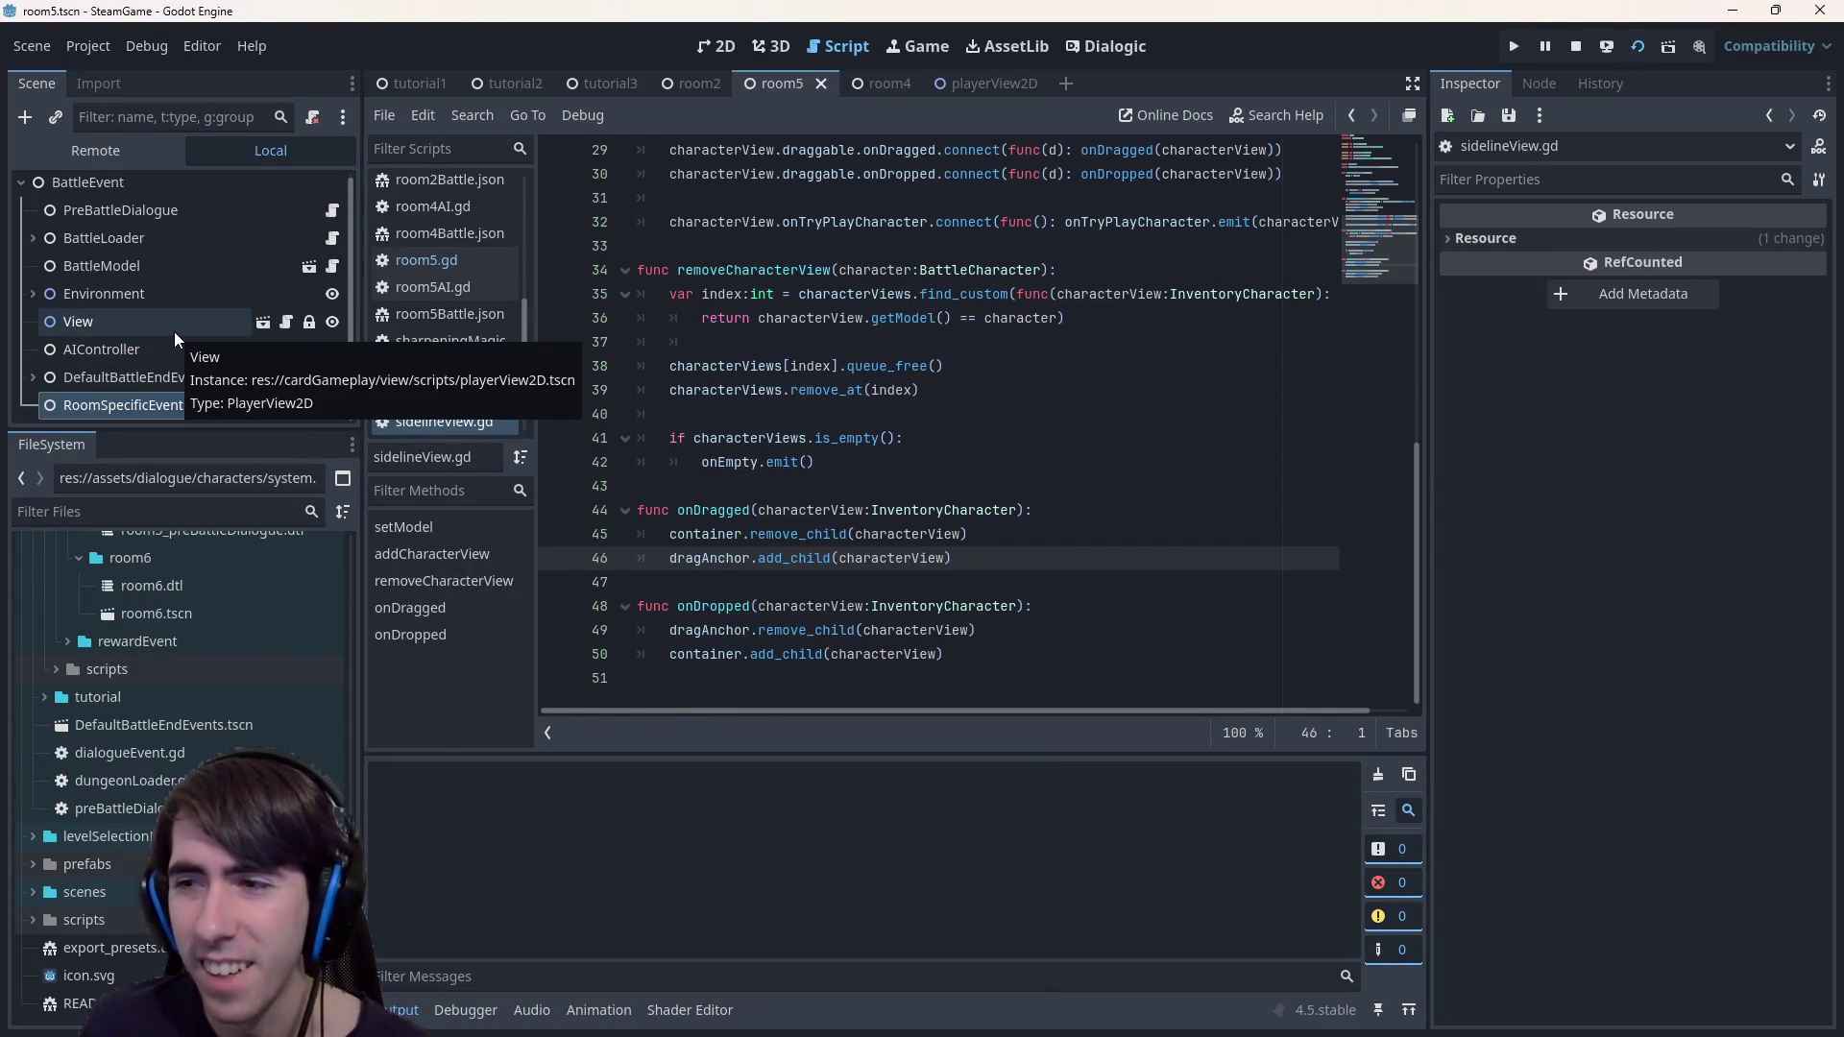
key(F5)
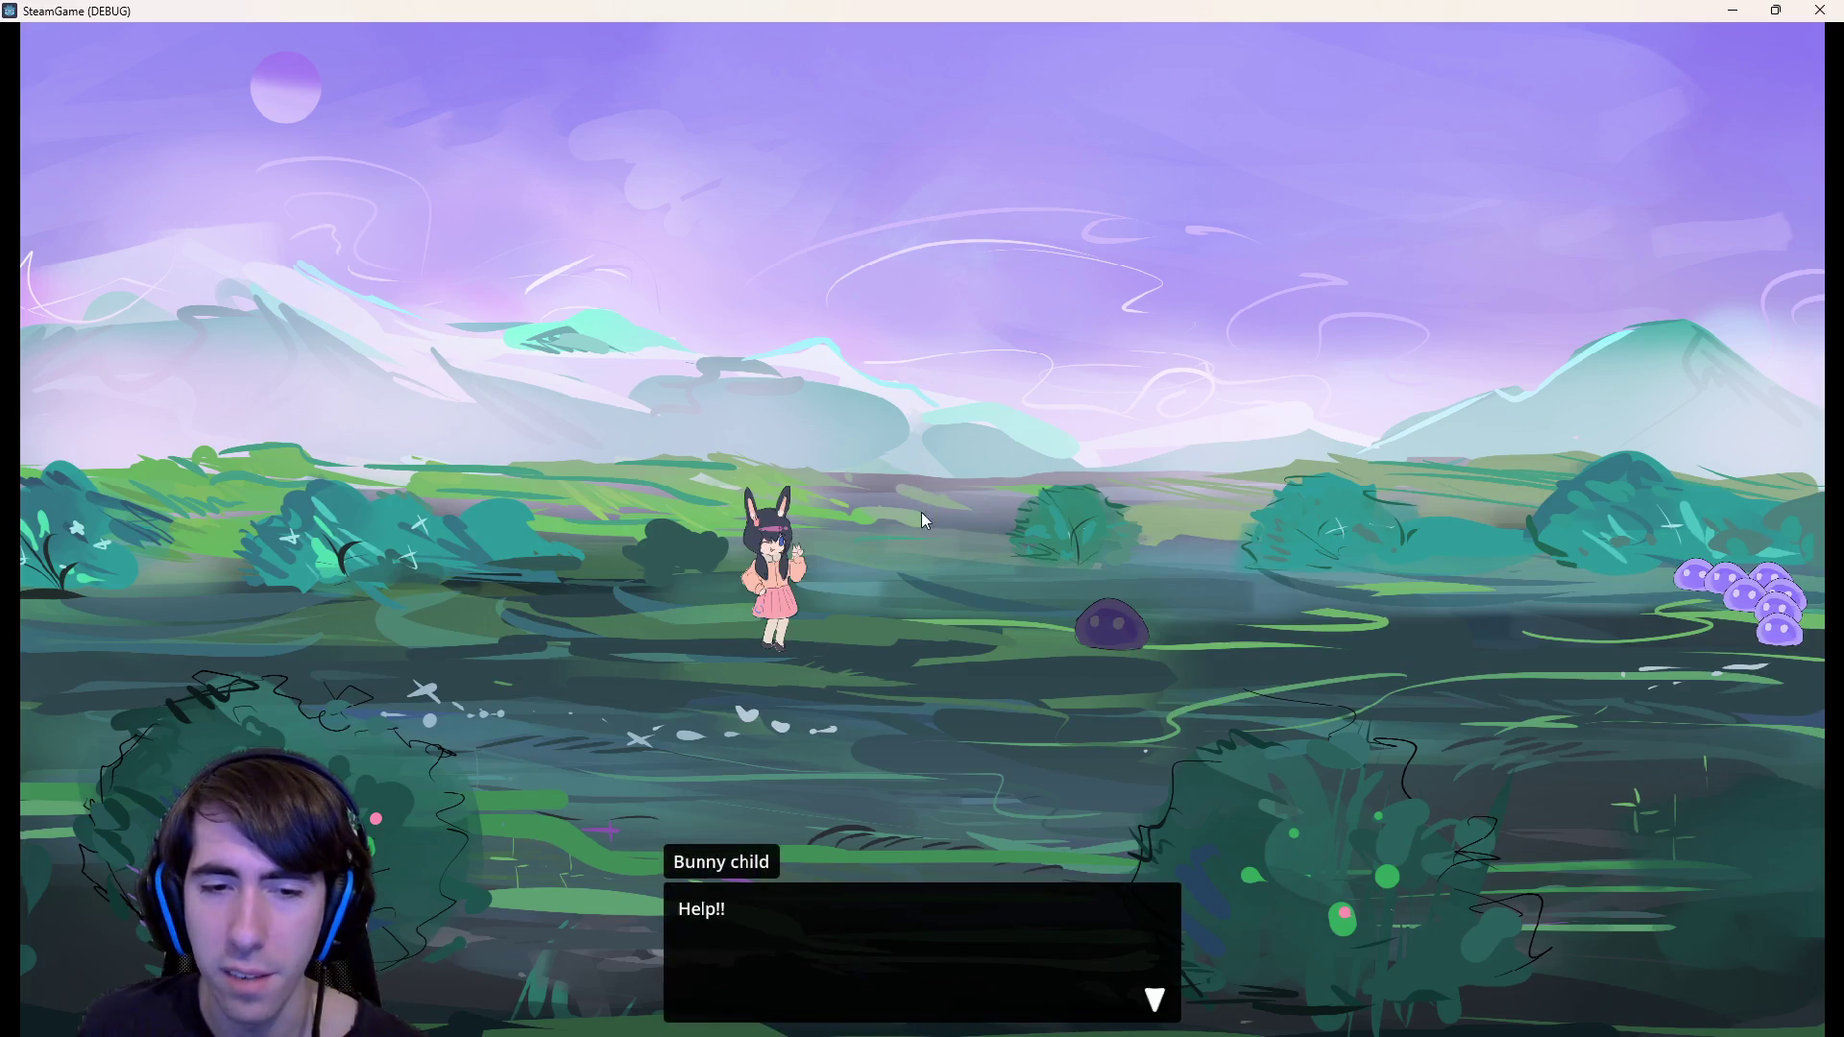
- Enter the battle, drag a party character, and show the onDragged error at sidelineView.gd line 46
click(936, 566)
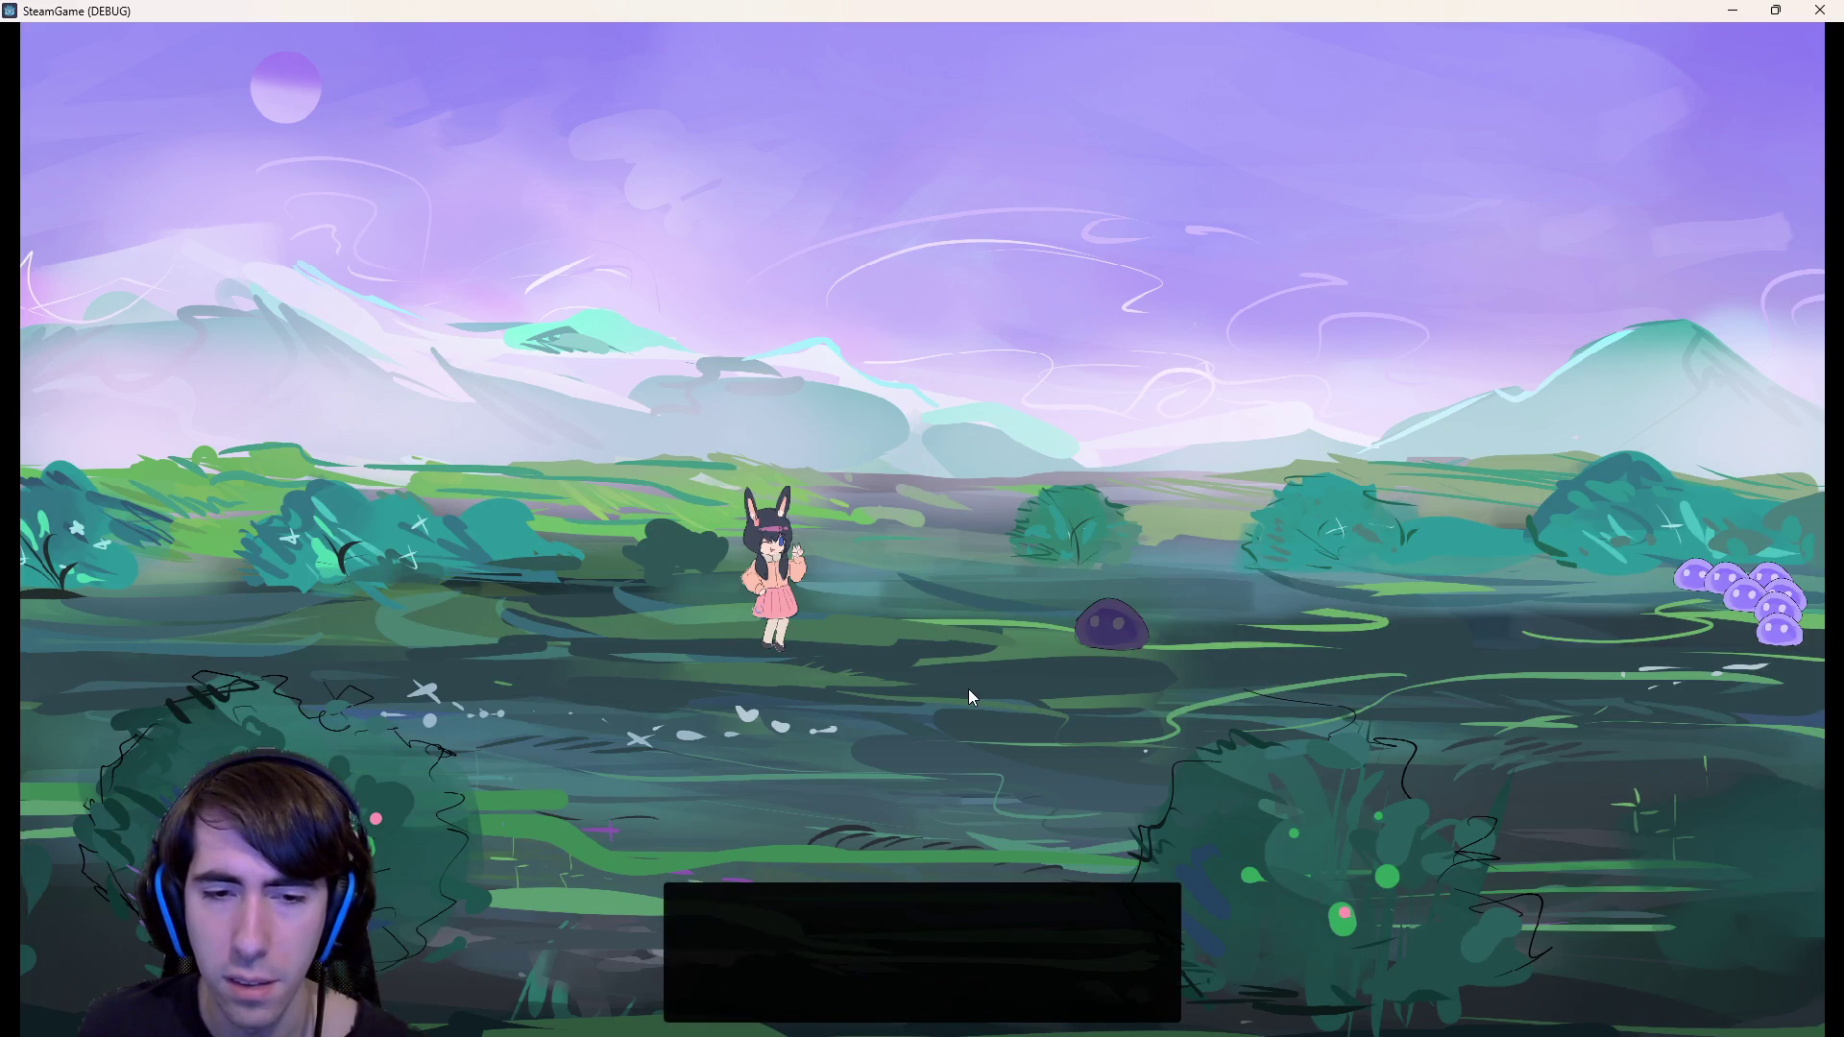
click(969, 690)
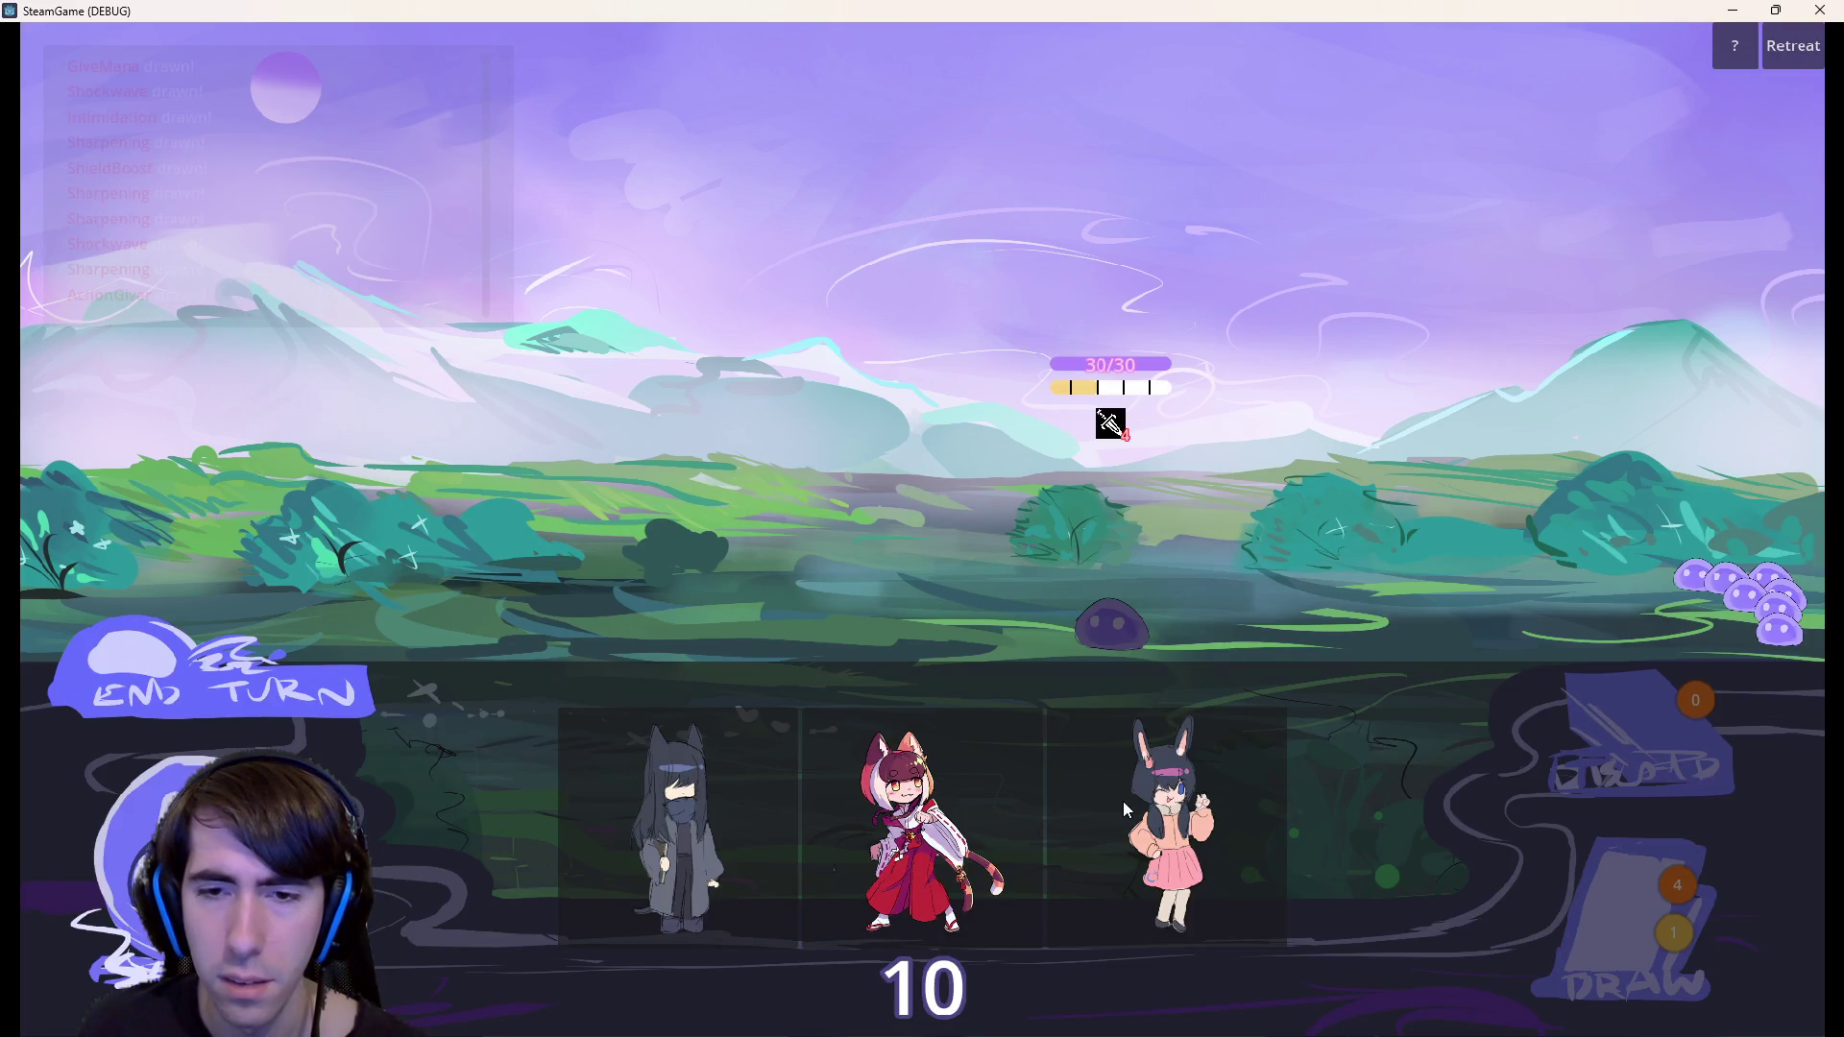
drag(1121, 801, 1064, 717)
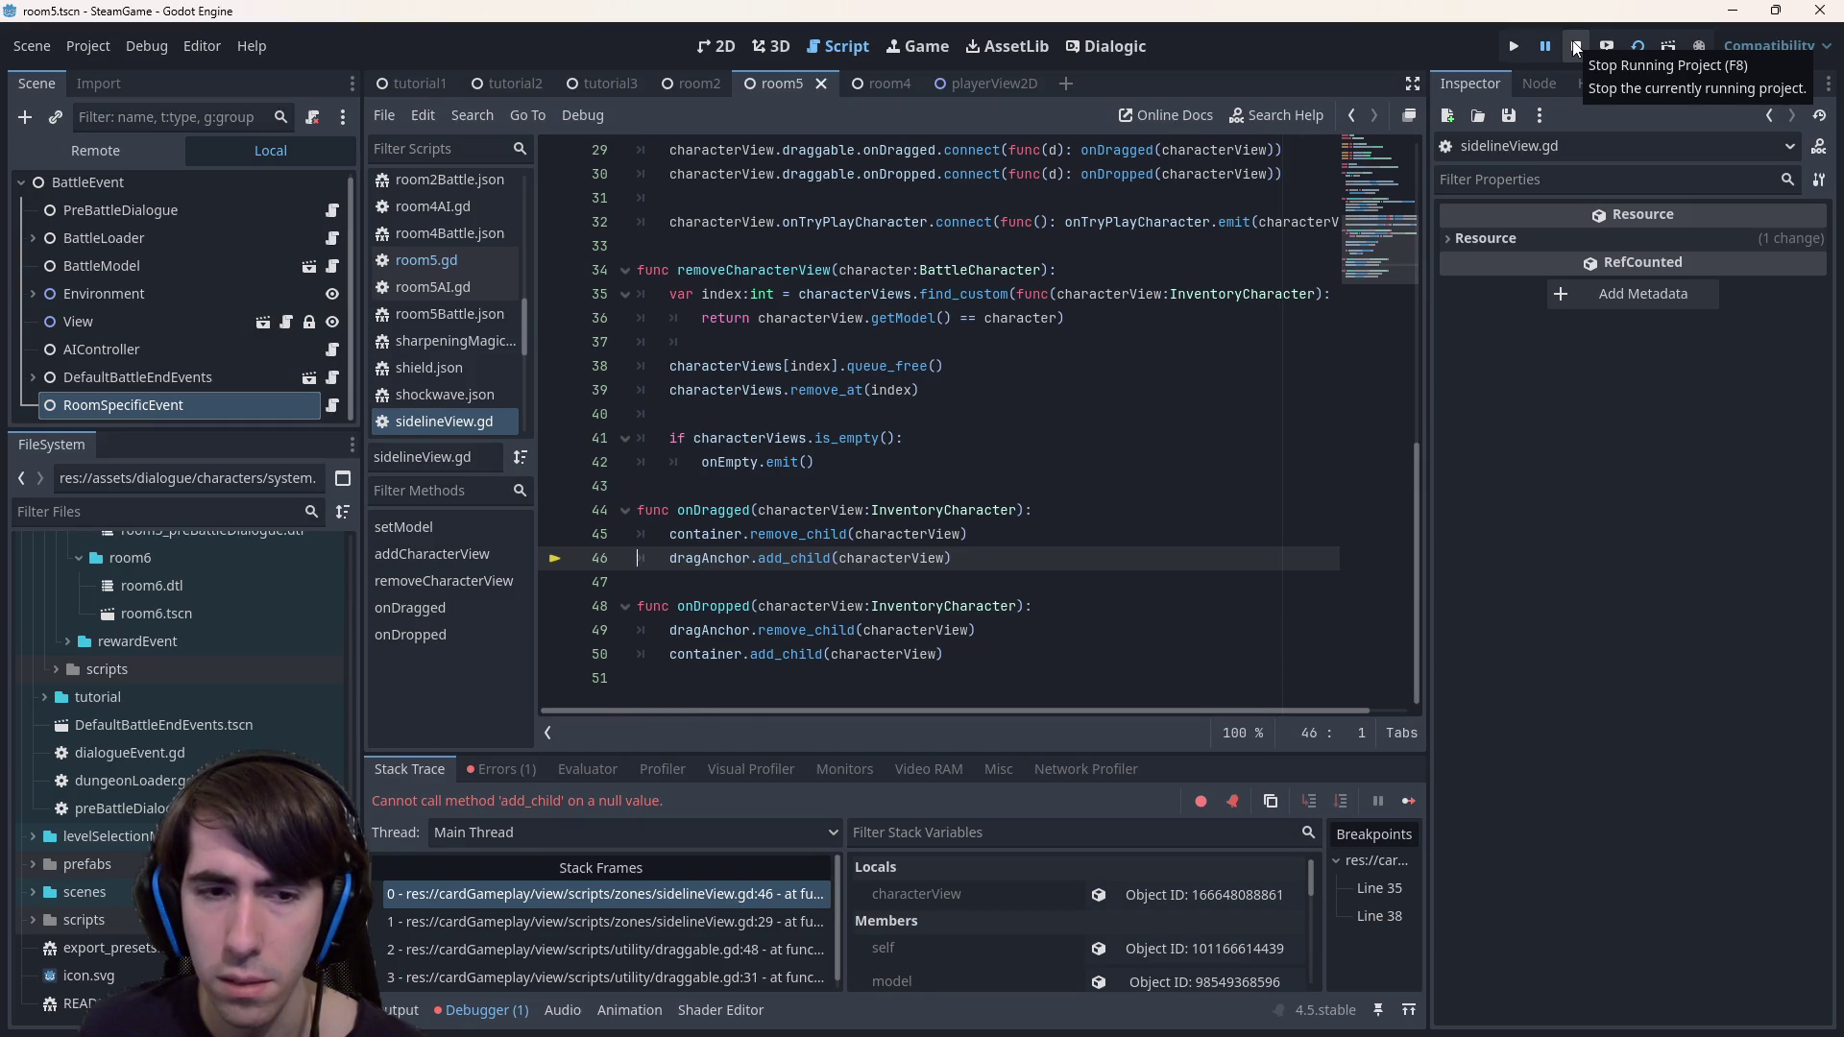
click(528, 778)
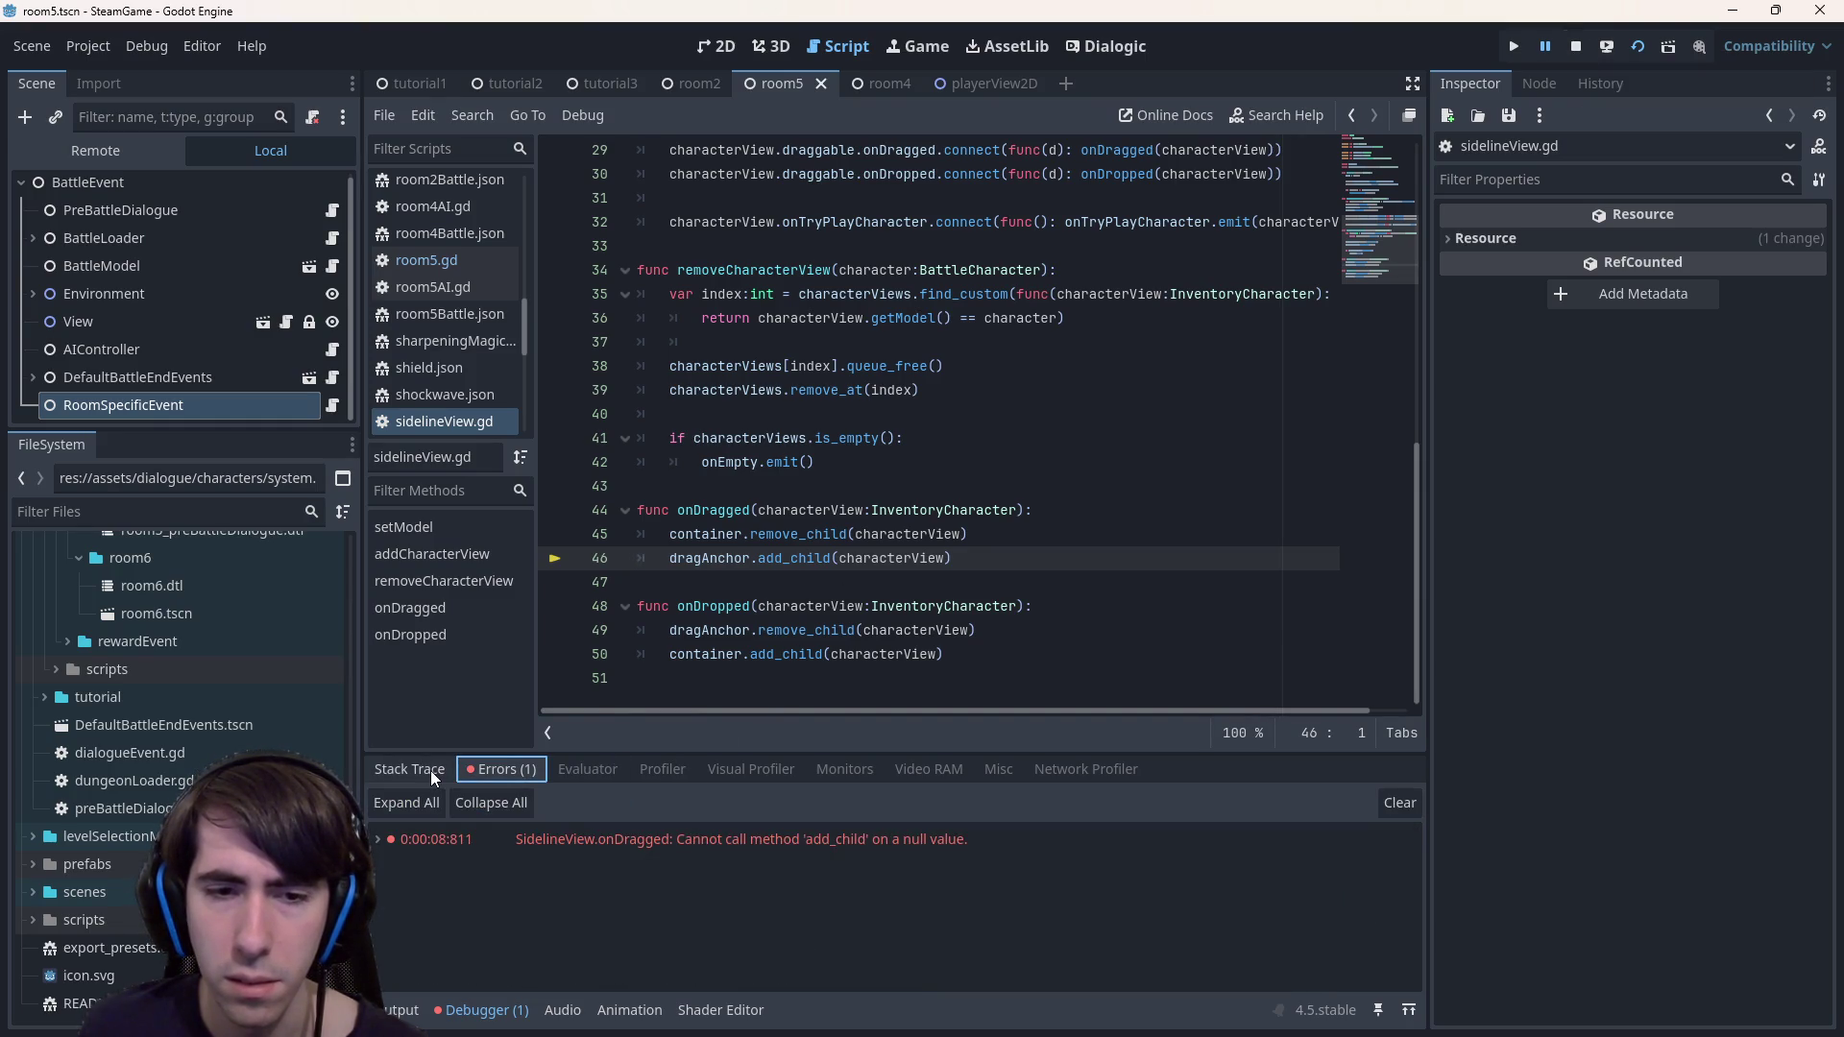
- Check the stack trace, select the dragAnchor declaration on line 8, and stop the game
mouse_move(577, 841)
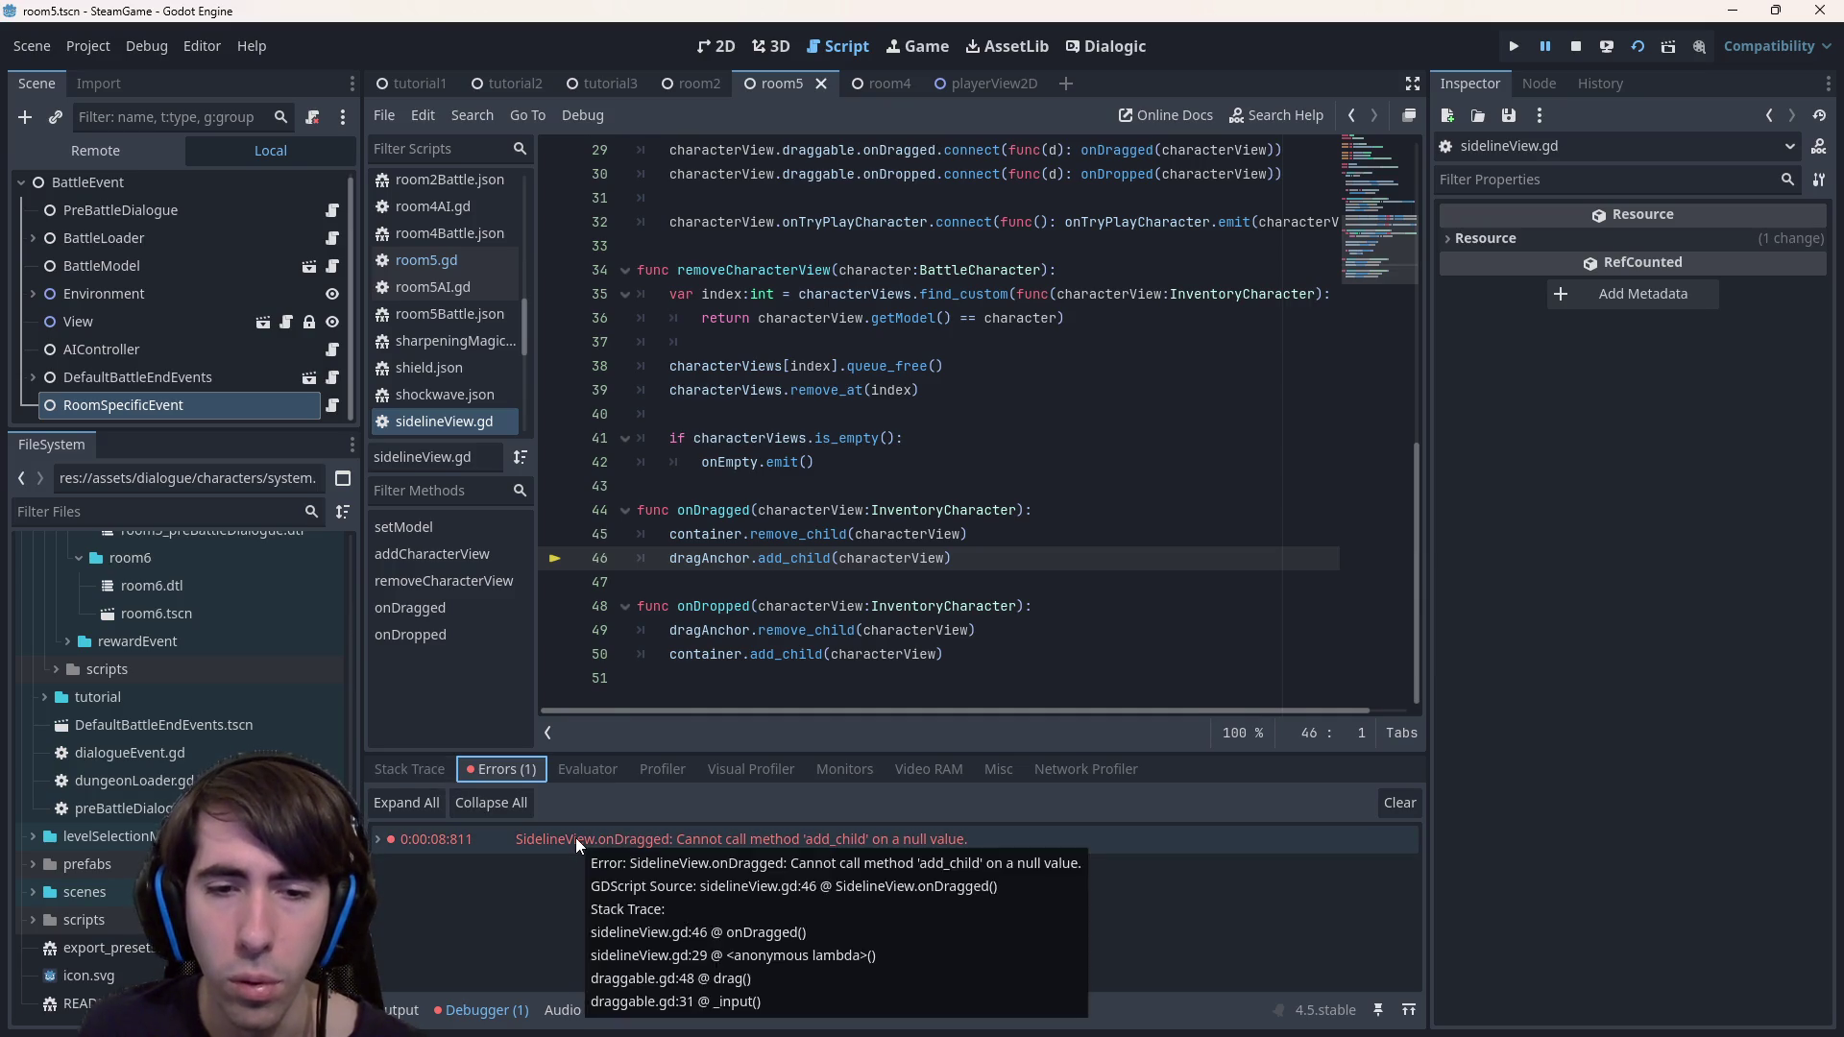
click(437, 767)
scroll(956, 334, up, 9)
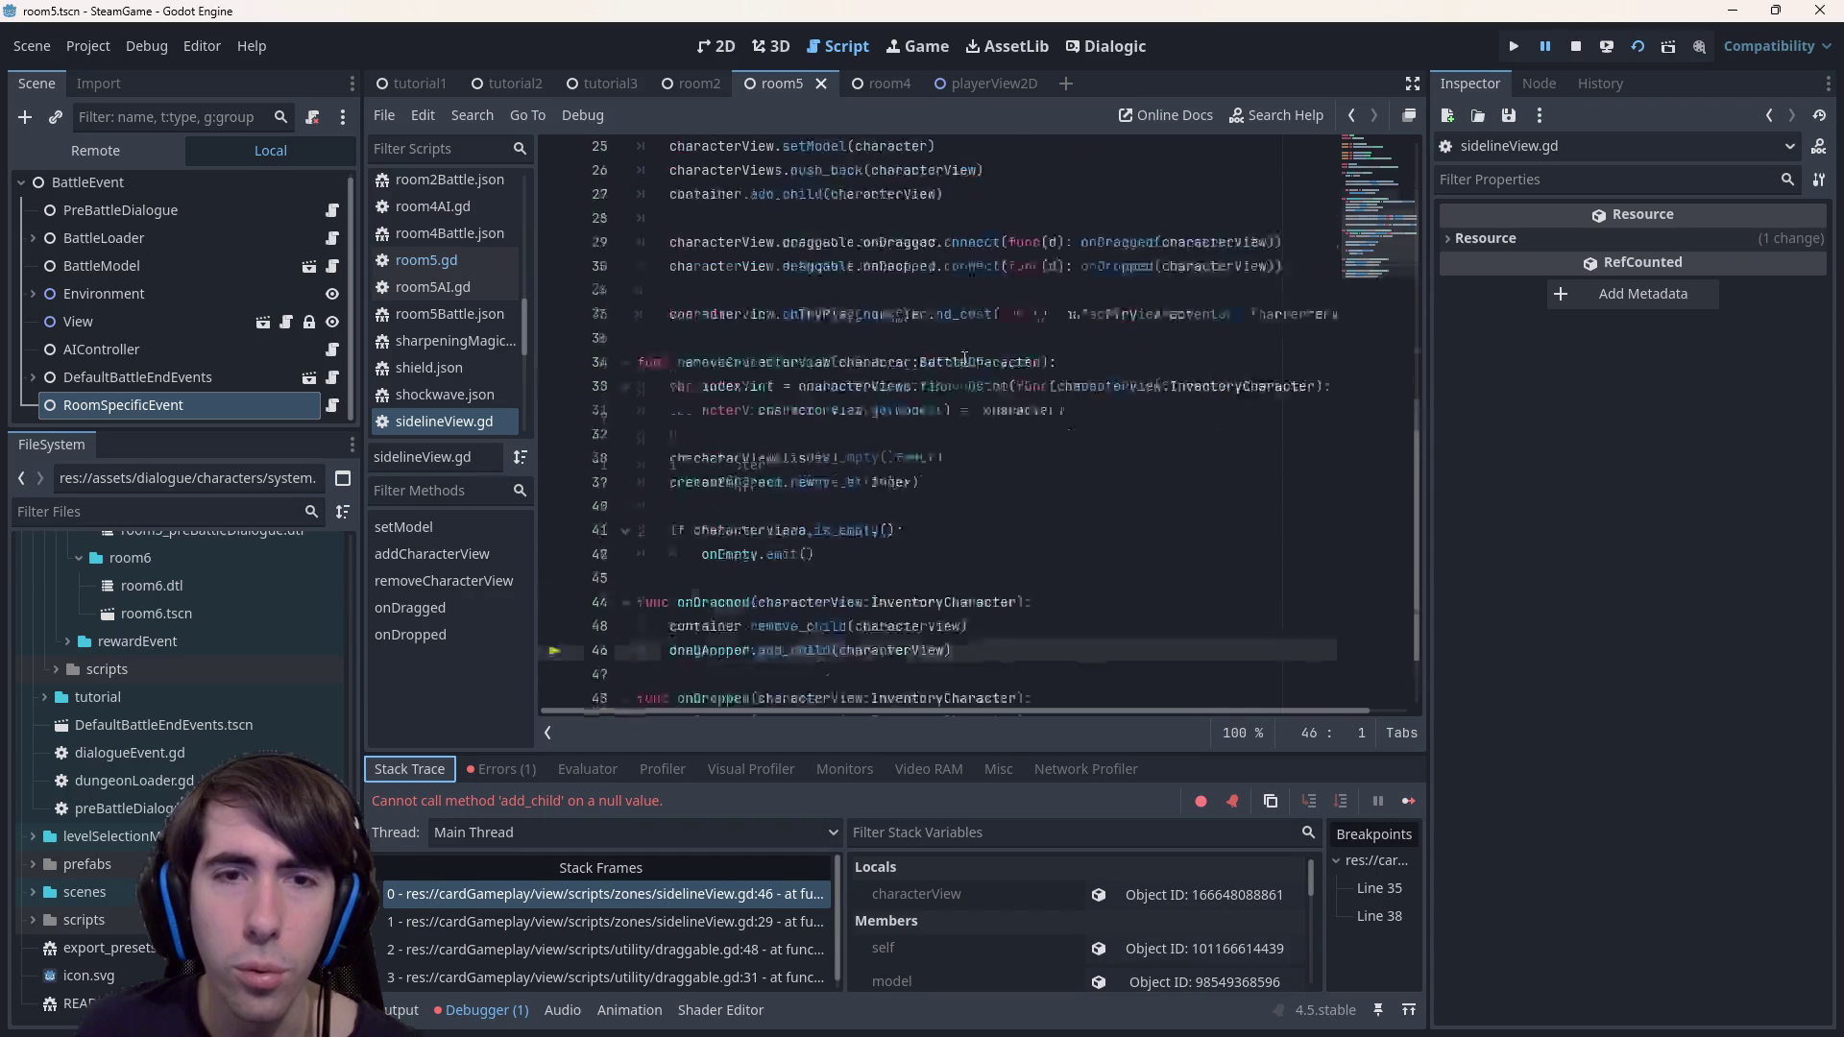
scroll(956, 334, down, 8)
scroll(832, 478, up, 8)
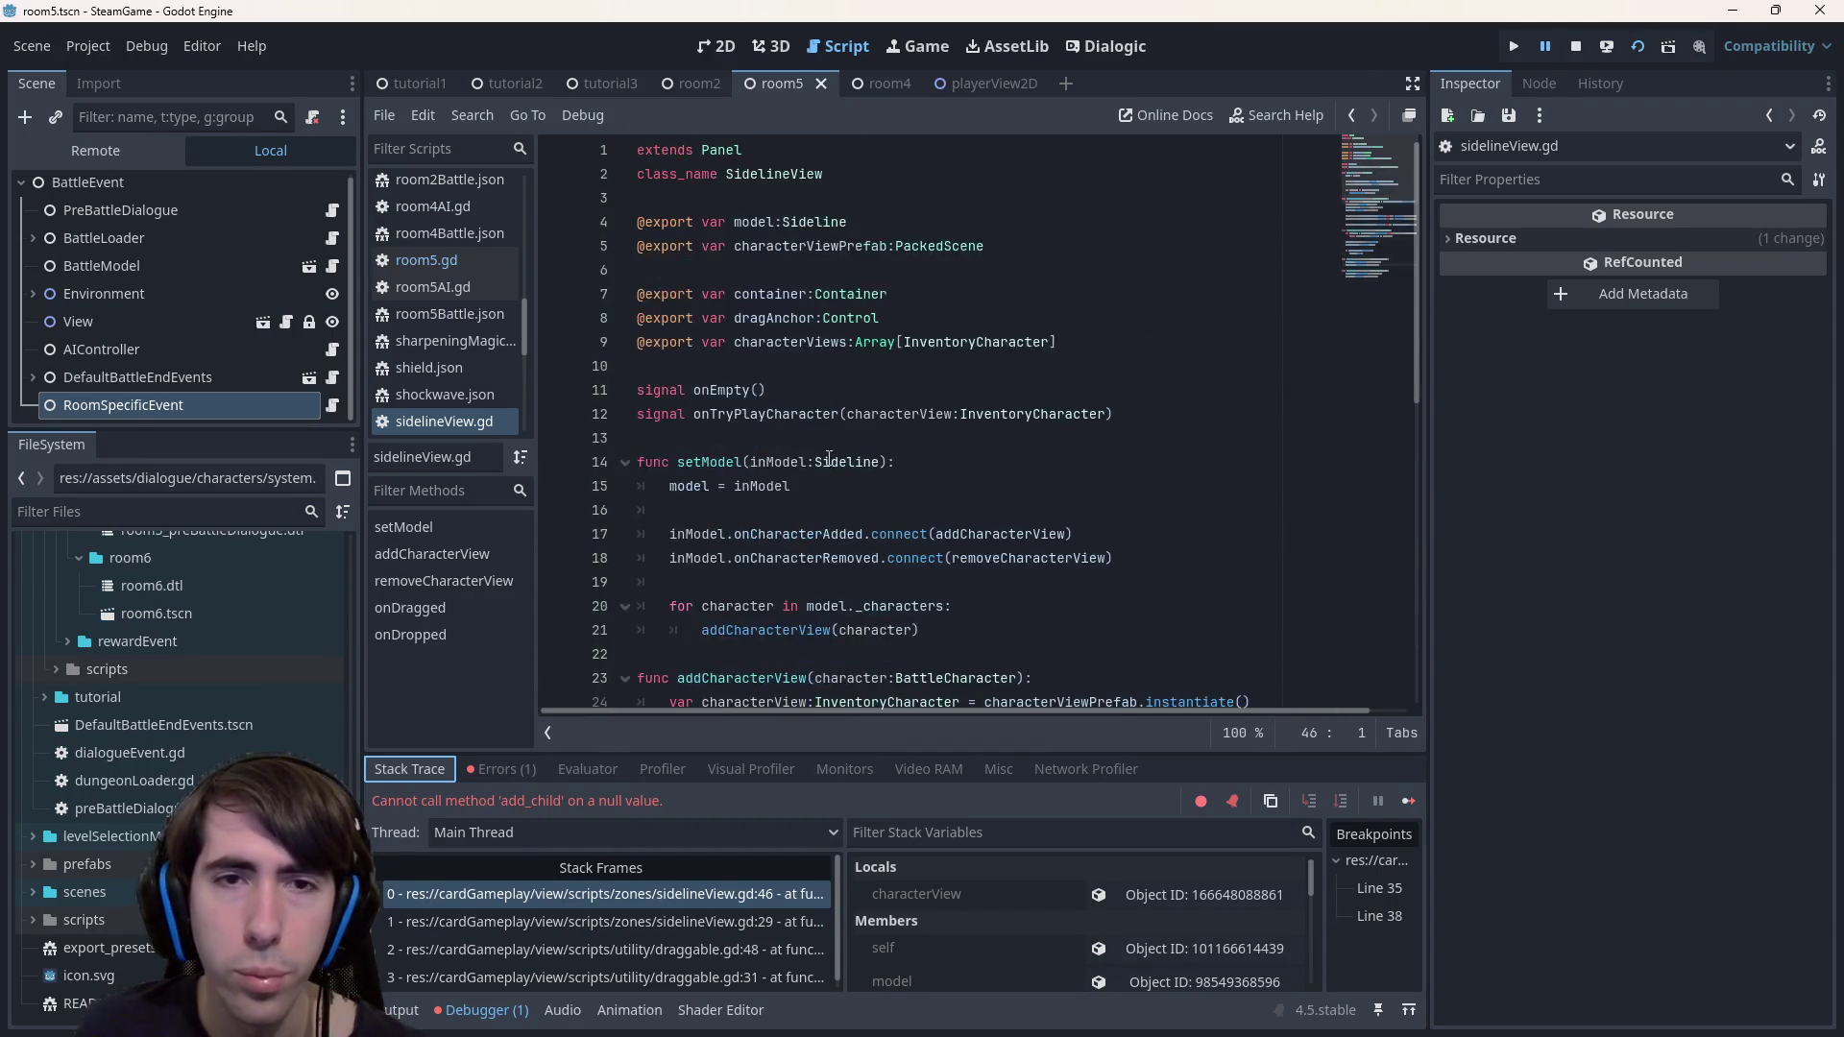
double_click(793, 329)
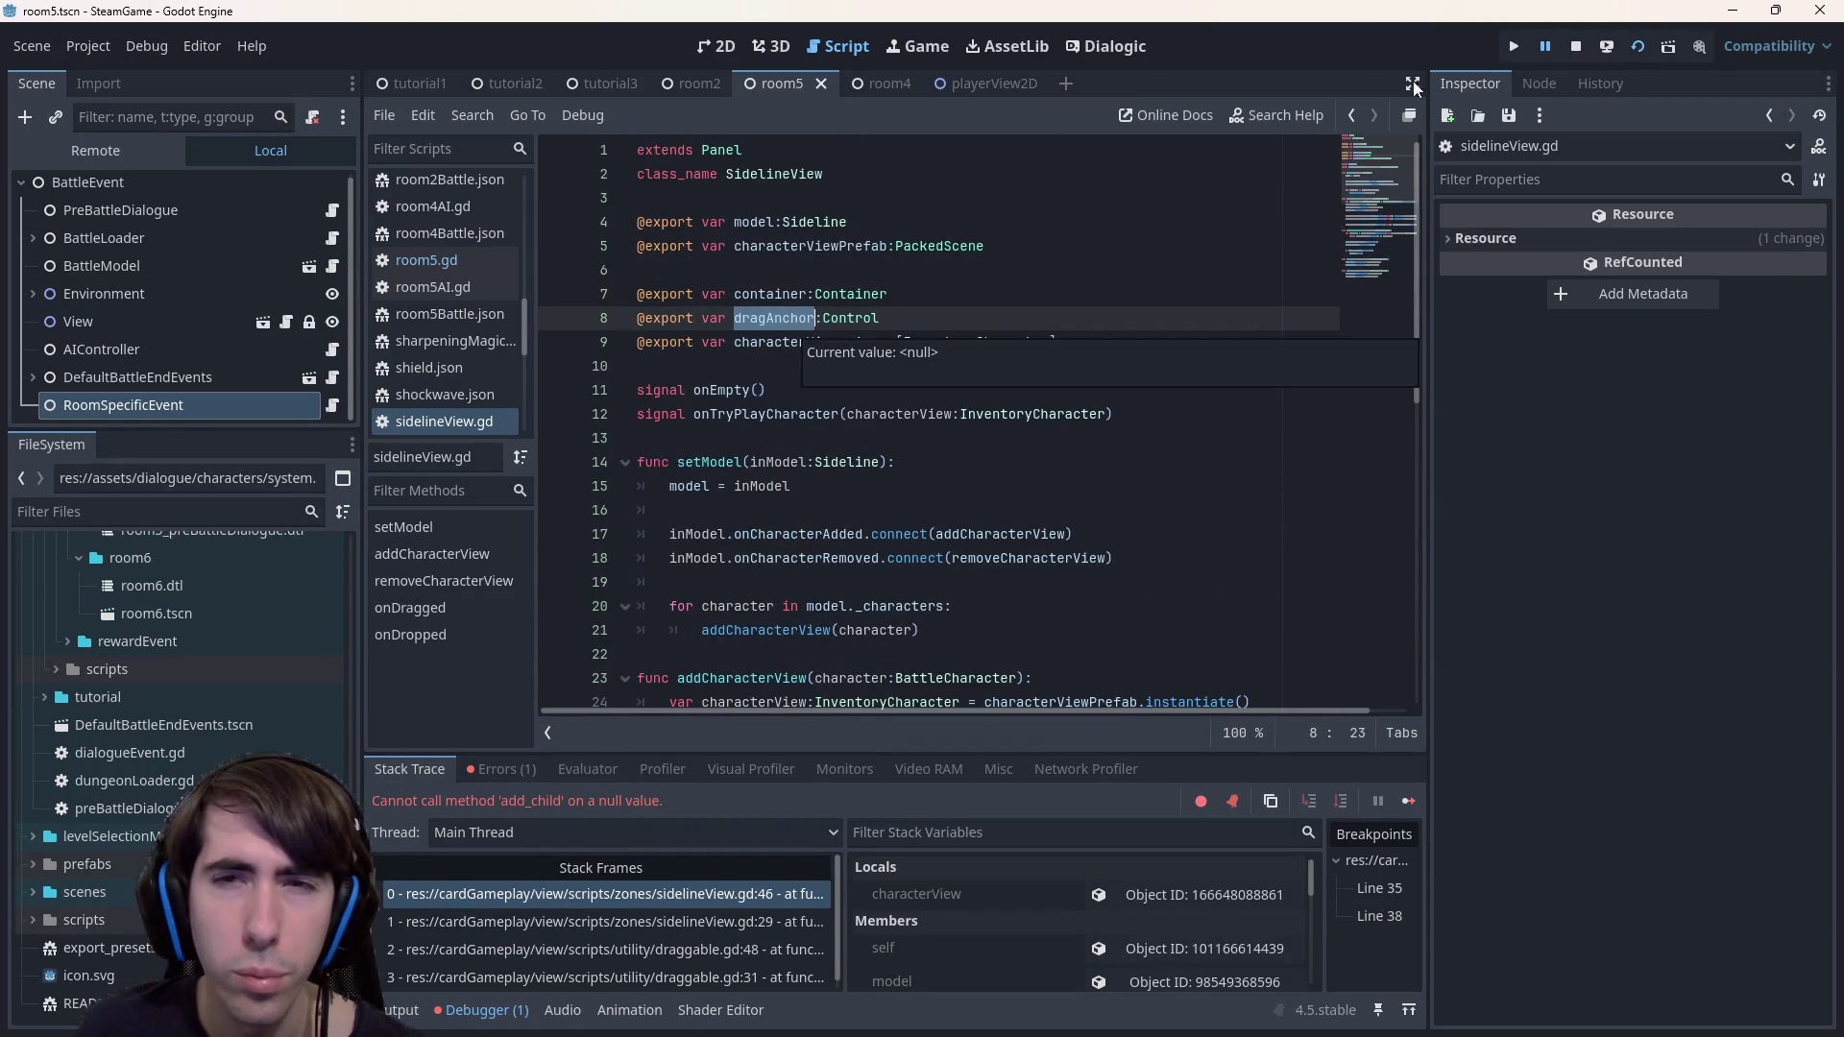
click(1575, 46)
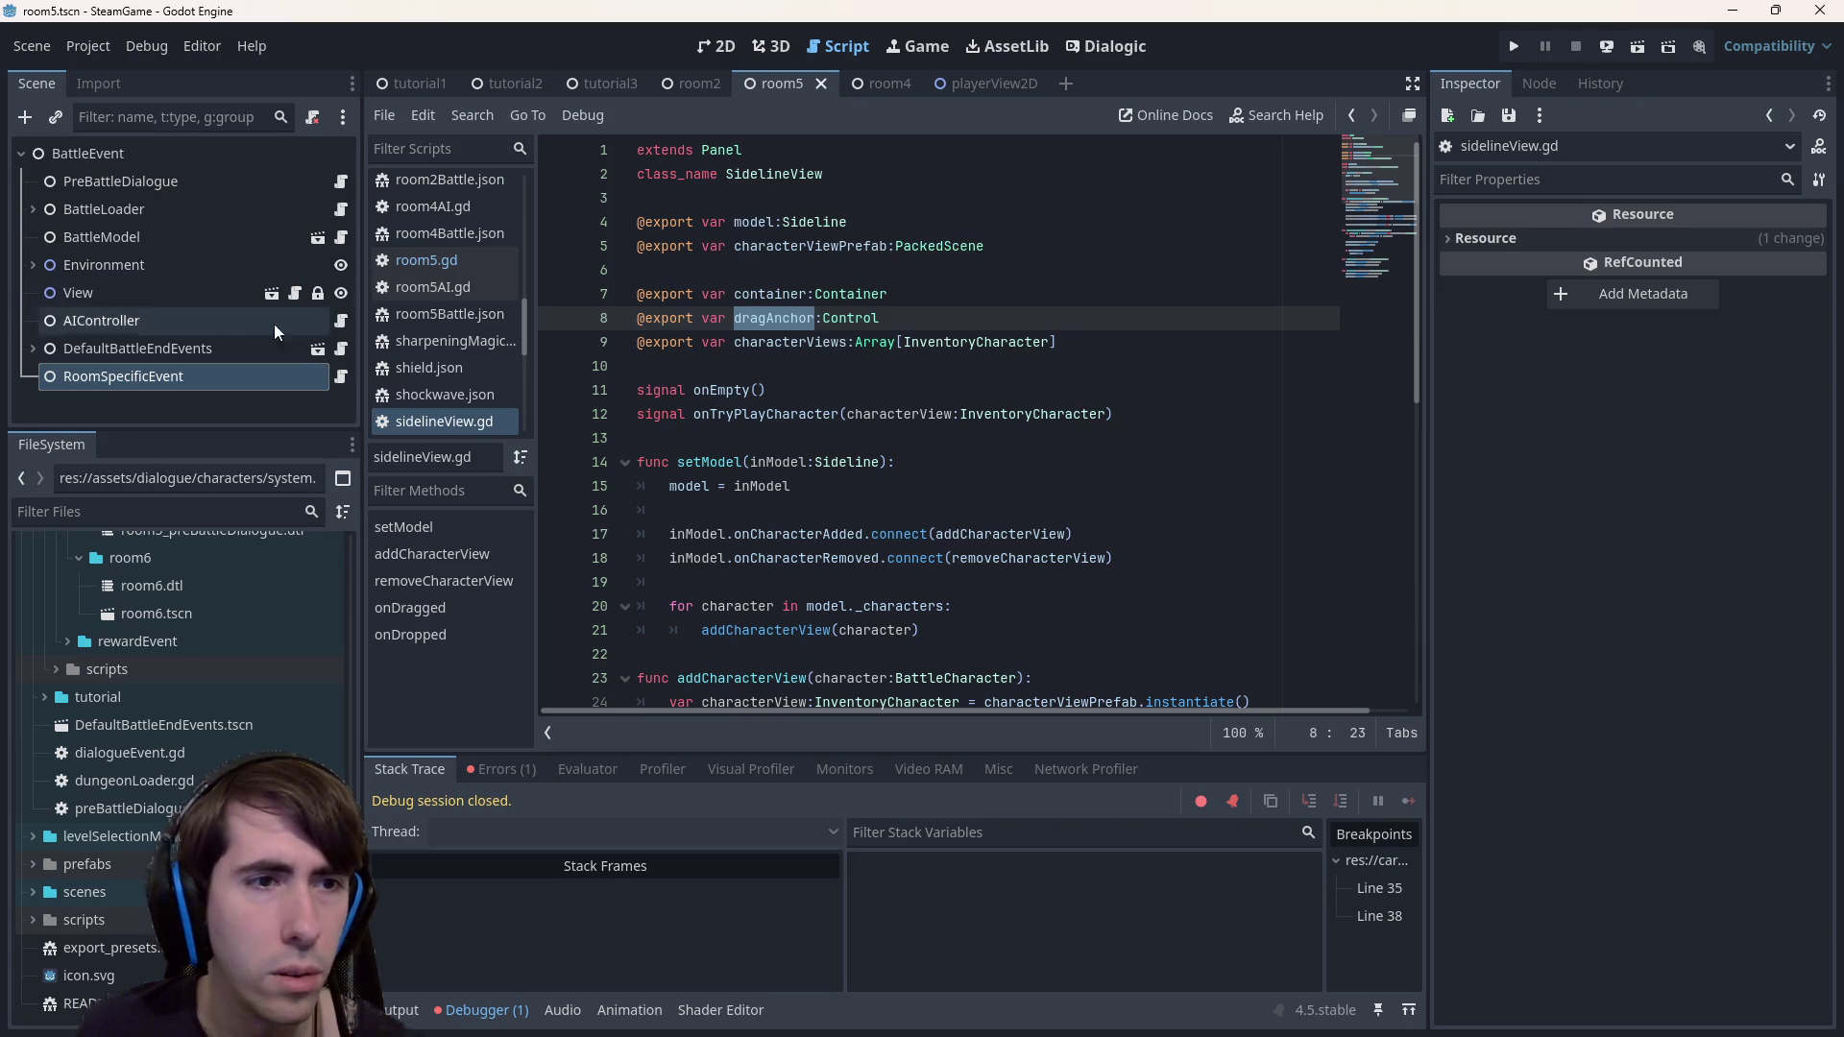
- Open the playerView2D scene, collapse its scene tree nodes, and bring up the PowerShell terminal
click(186, 408)
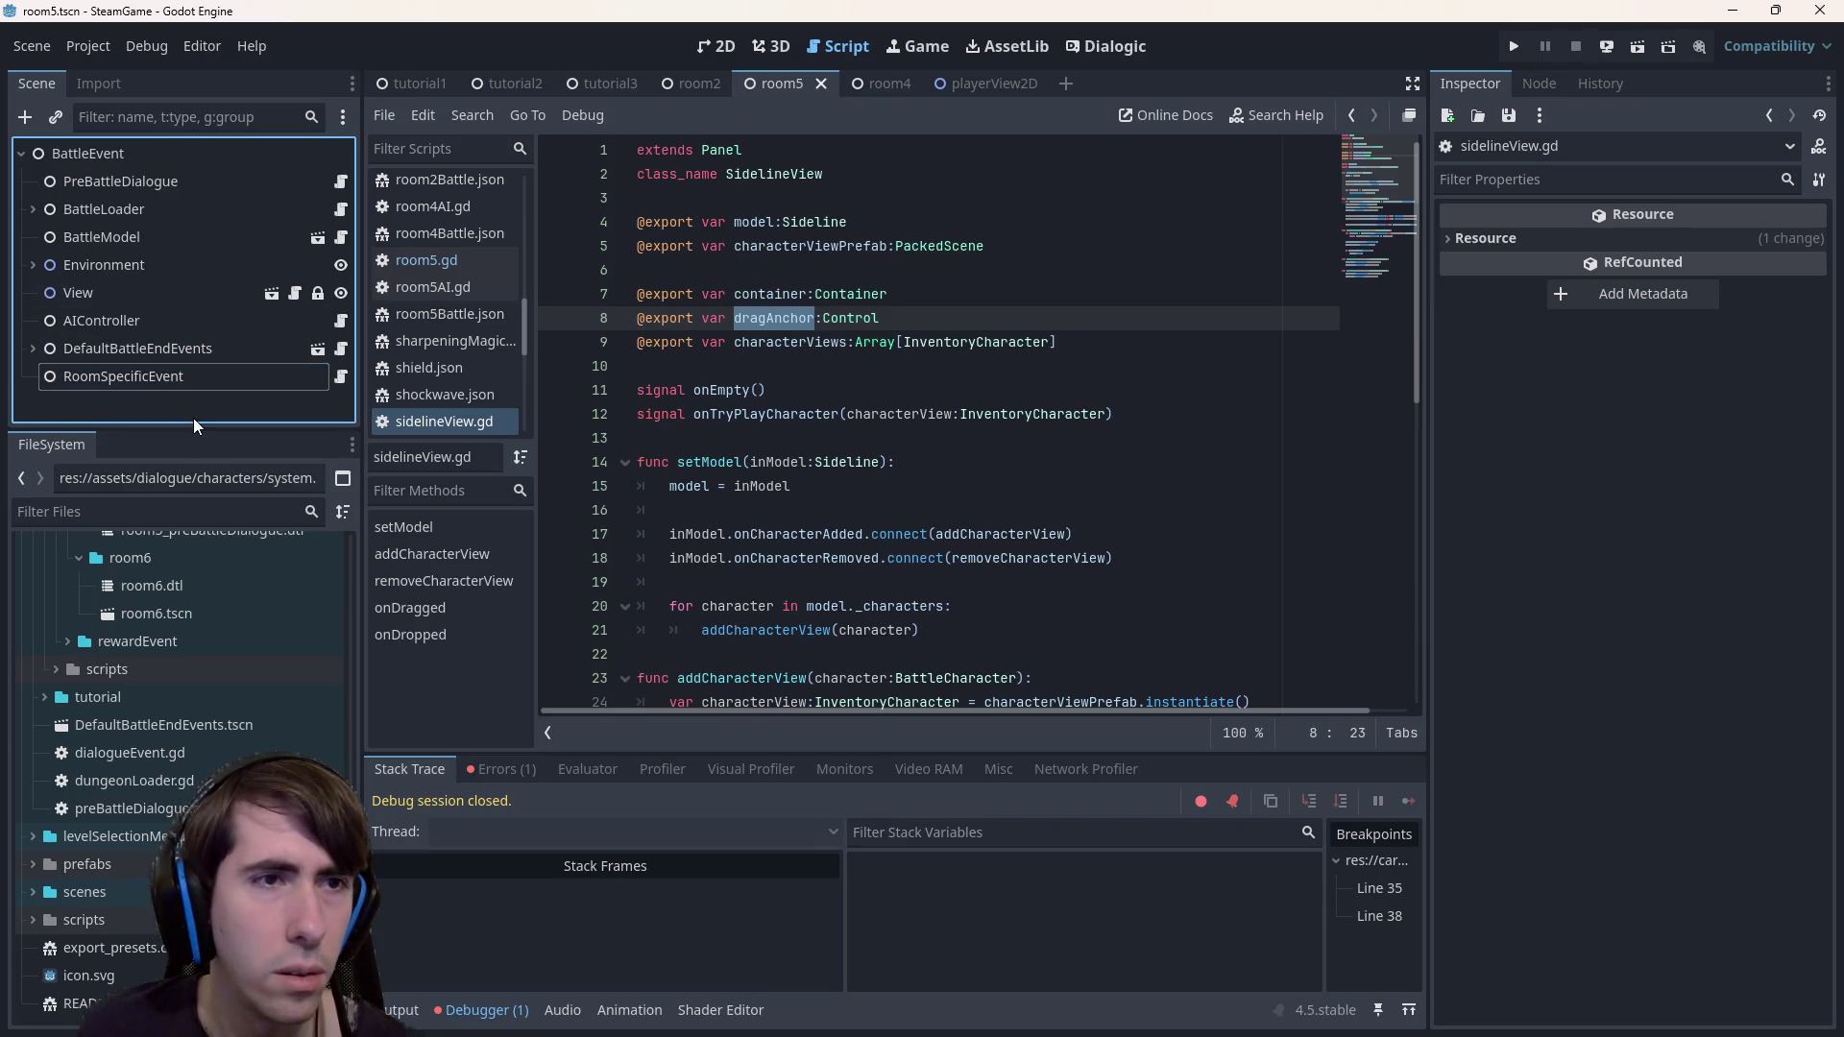
click(273, 294)
click(54, 293)
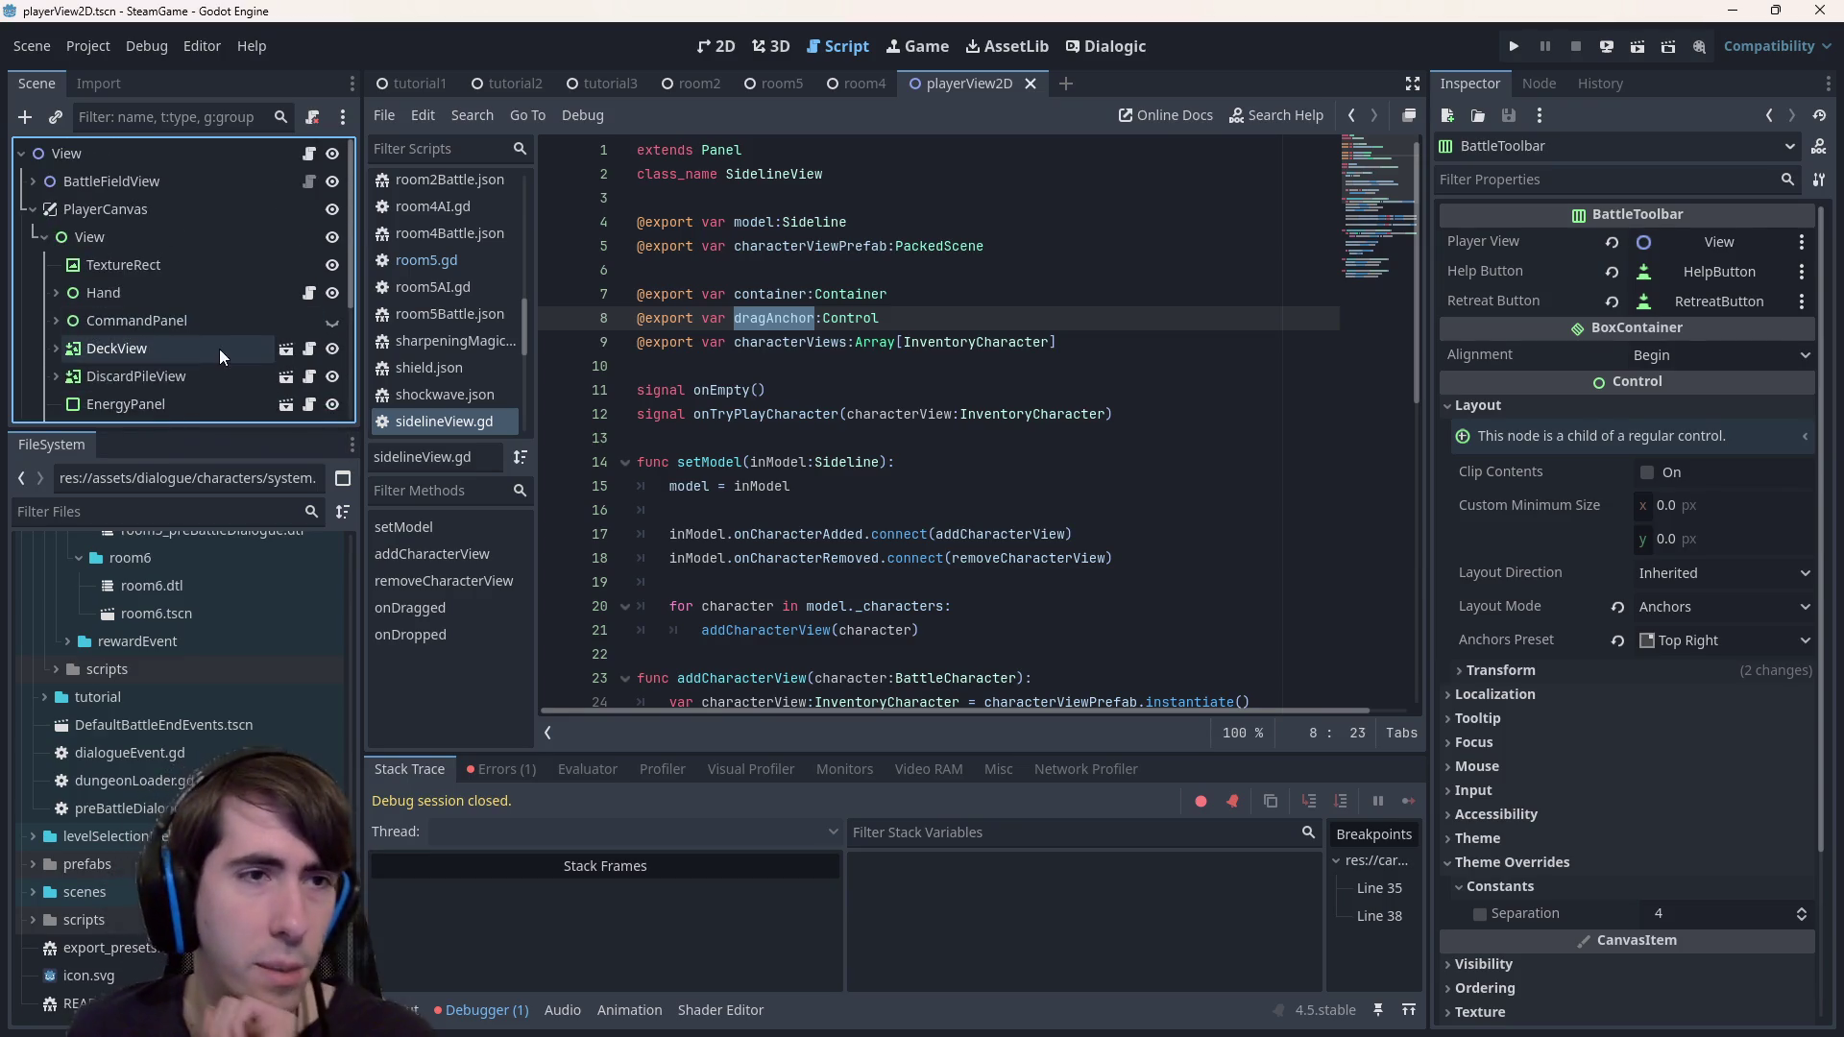
click(43, 237)
click(69, 290)
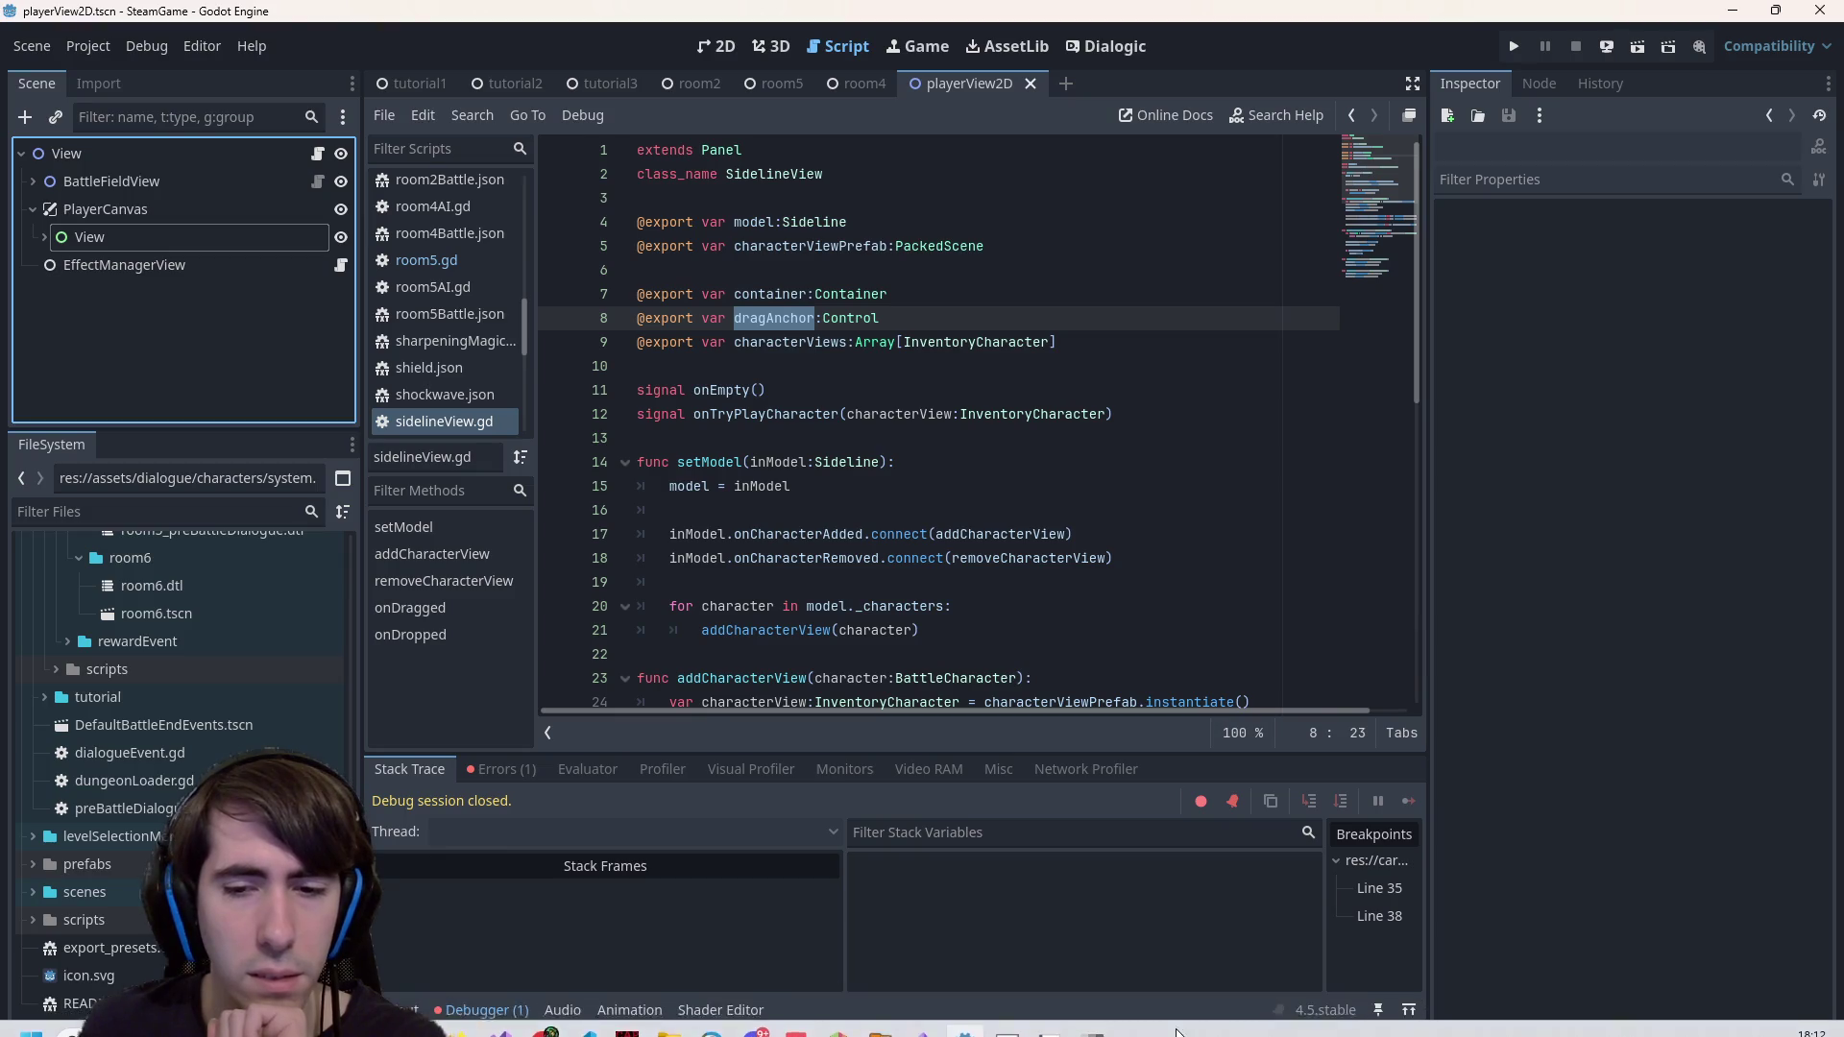
click(1089, 1022)
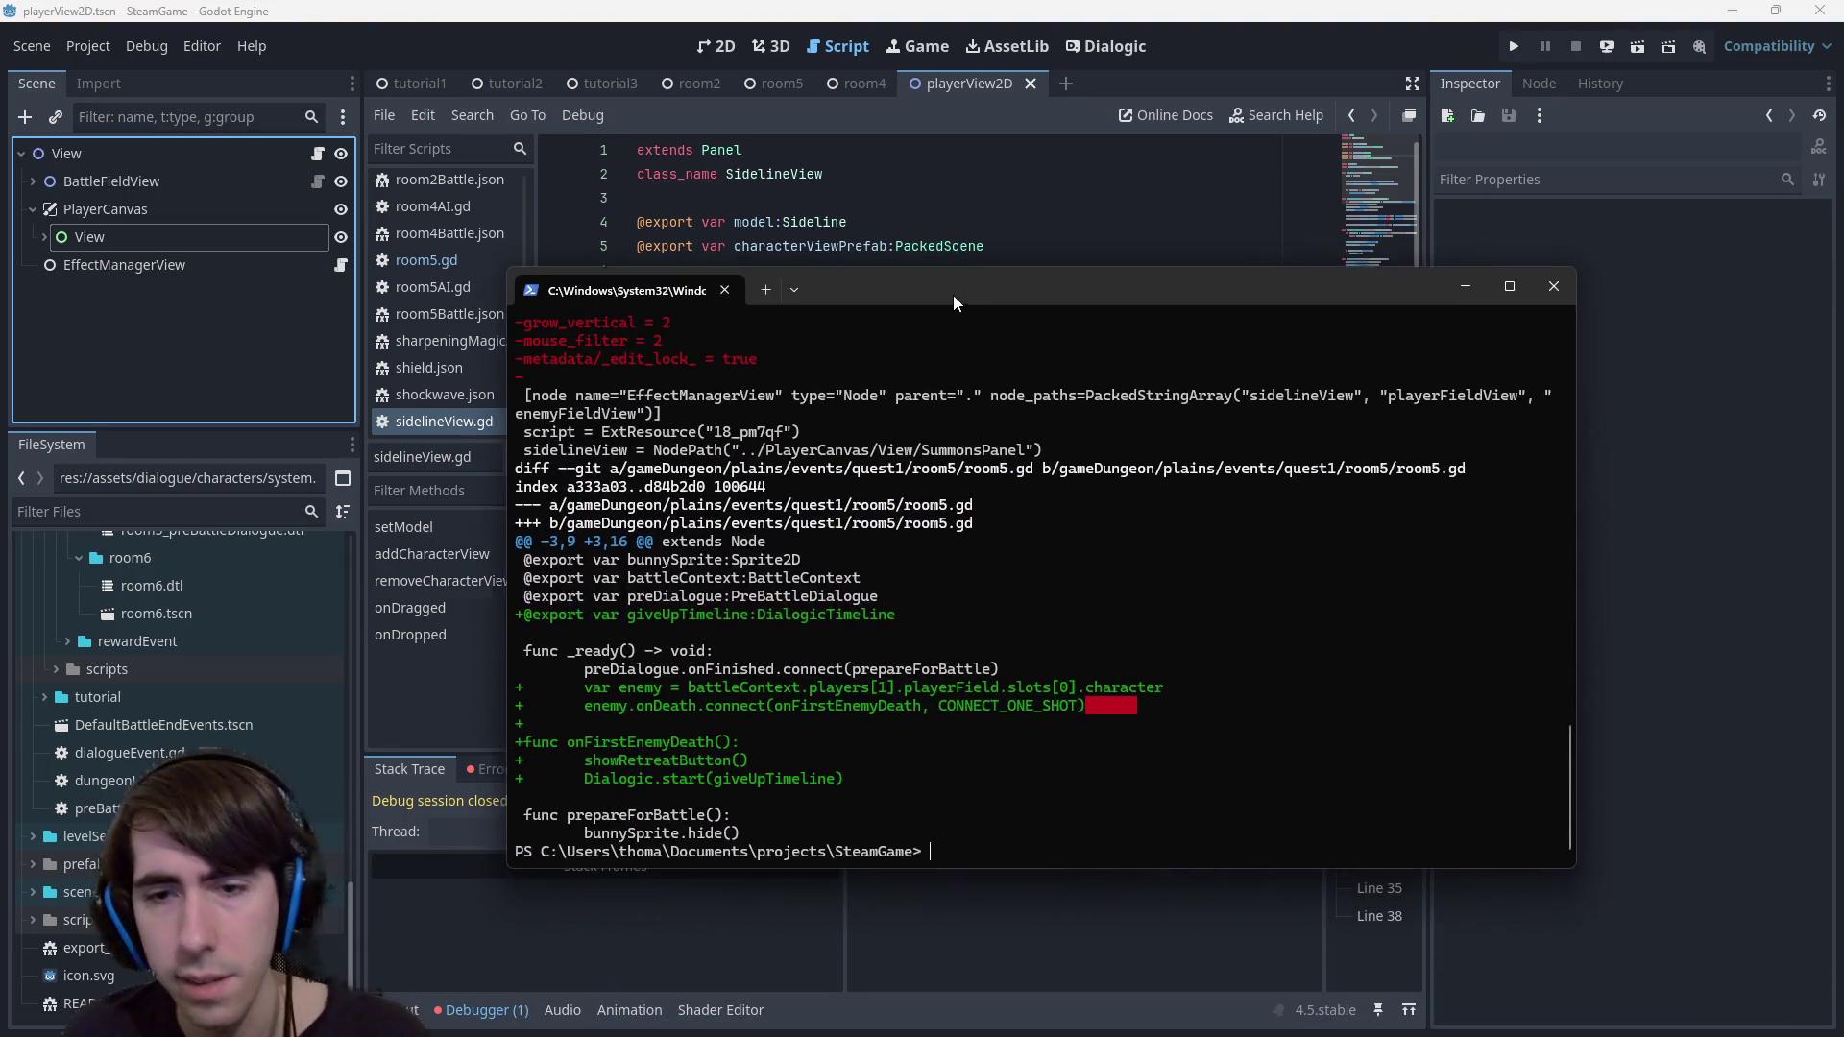
- Run git status with gtus and diff playerView2D.tscn in the terminal
drag(953, 303, 945, 298)
text(git sta)
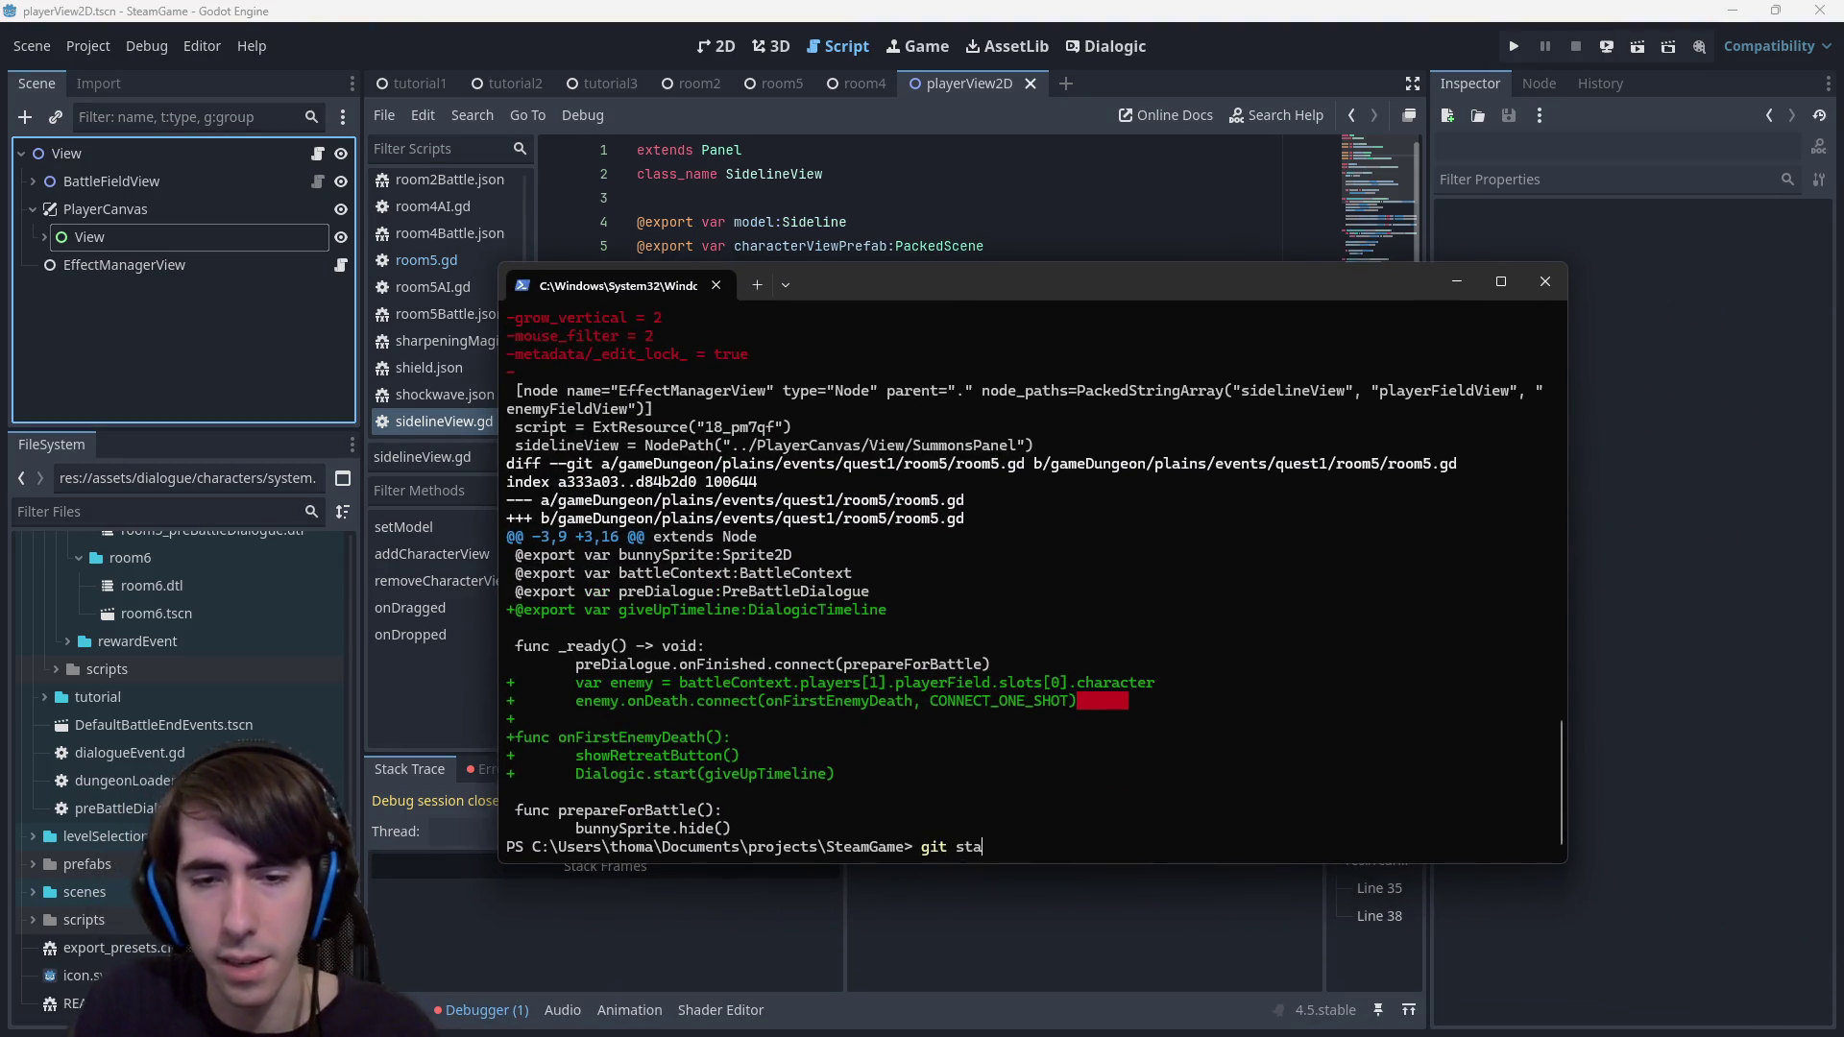
text(tus)
key(Return)
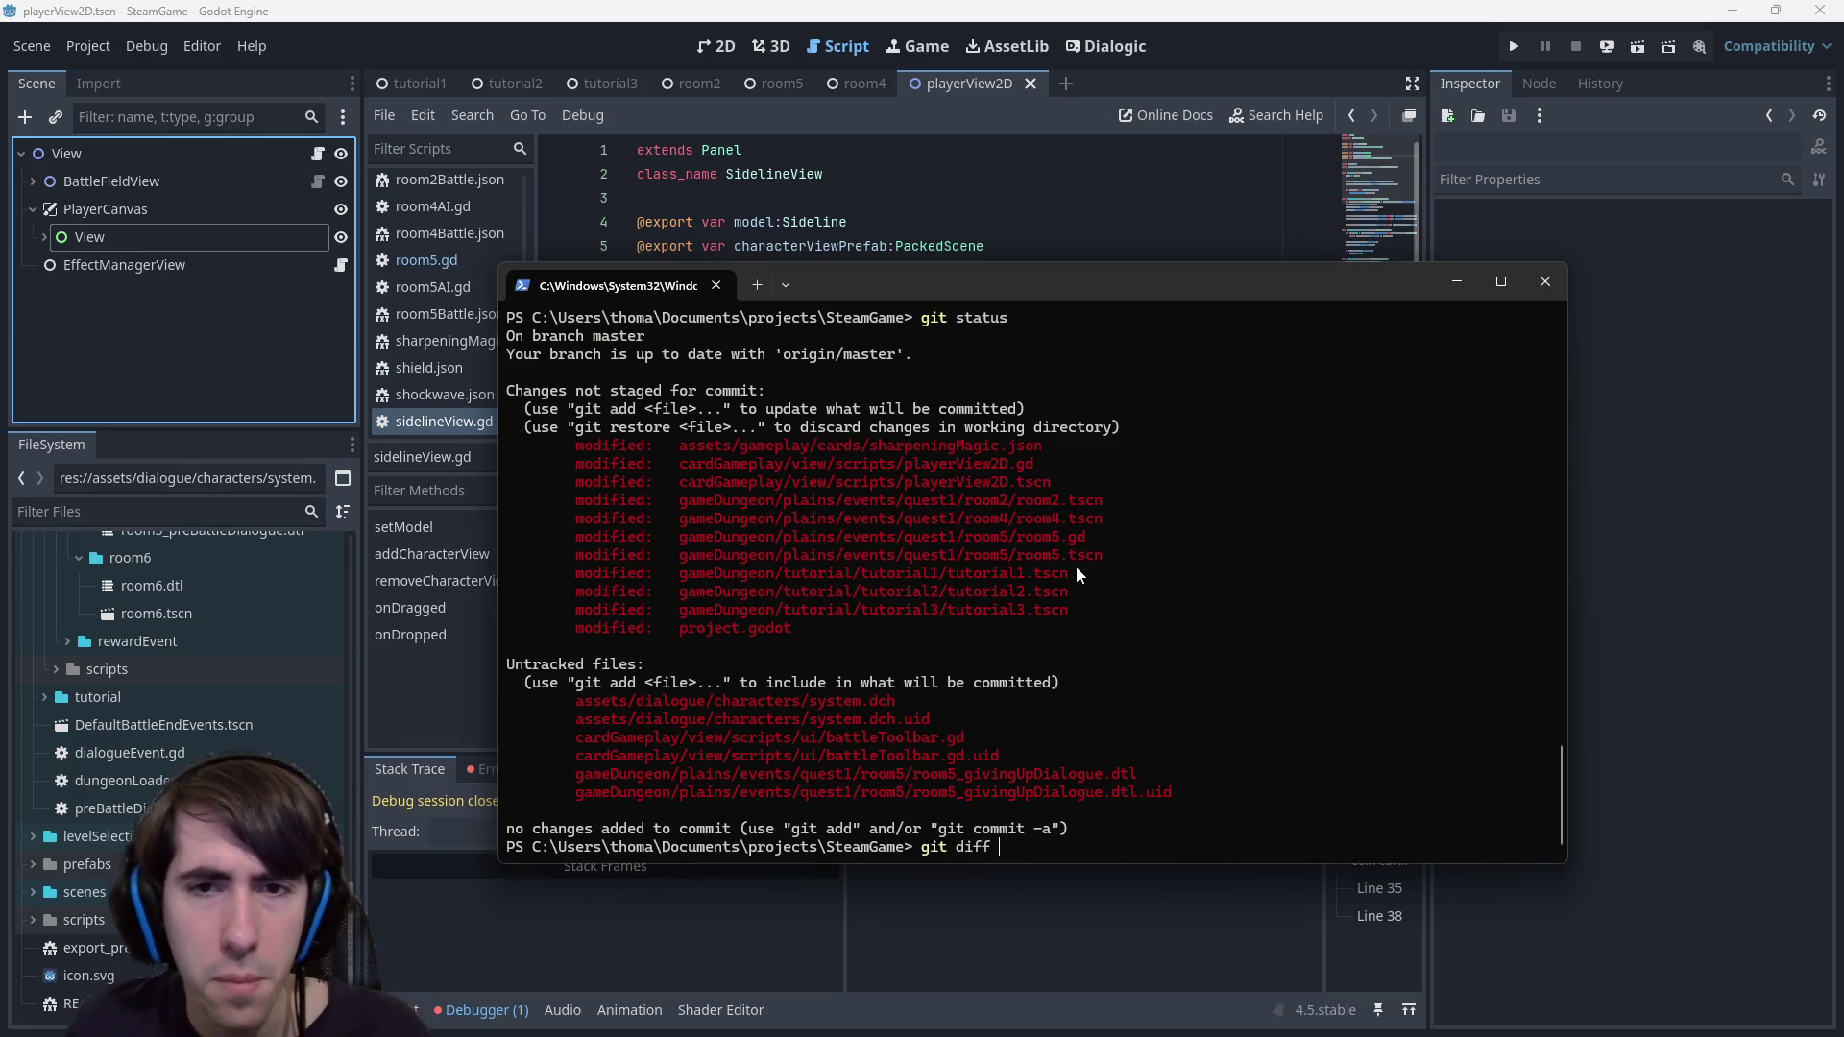
drag(683, 478, 1109, 488)
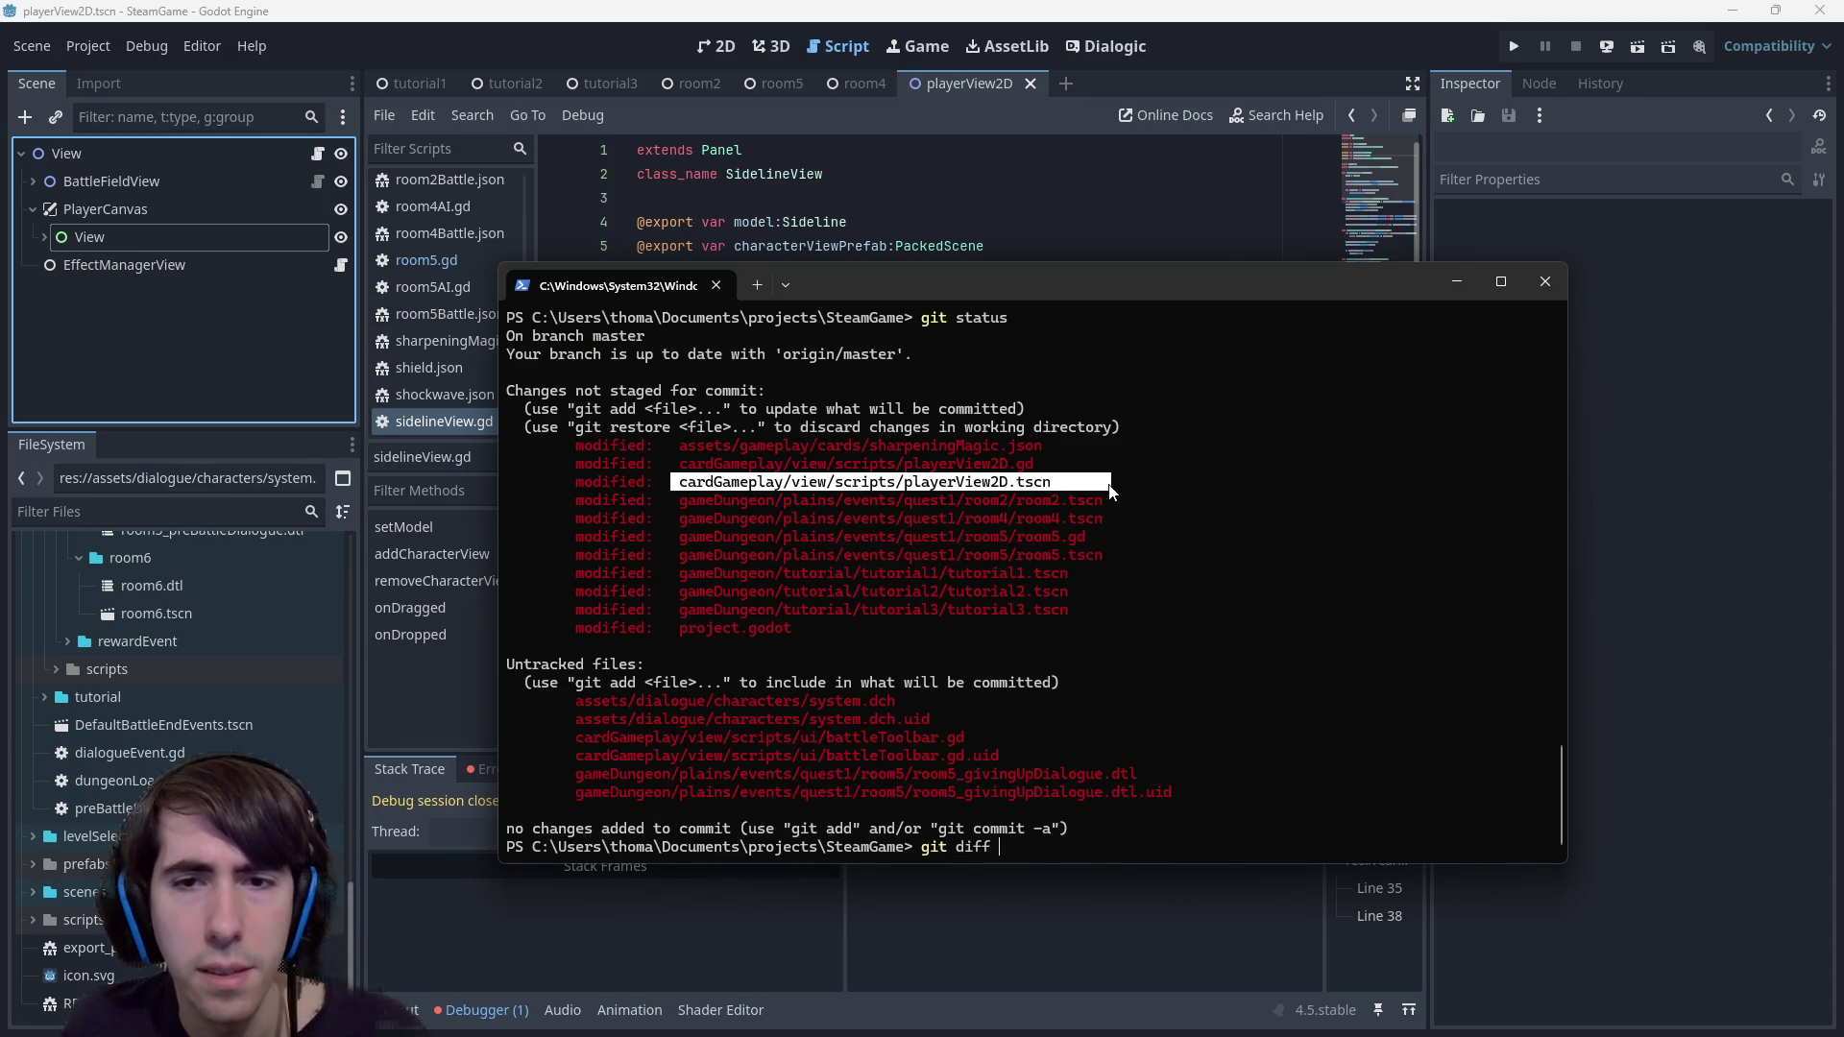
text(cardGameplay/view/scripts/playerView2D.tscn)
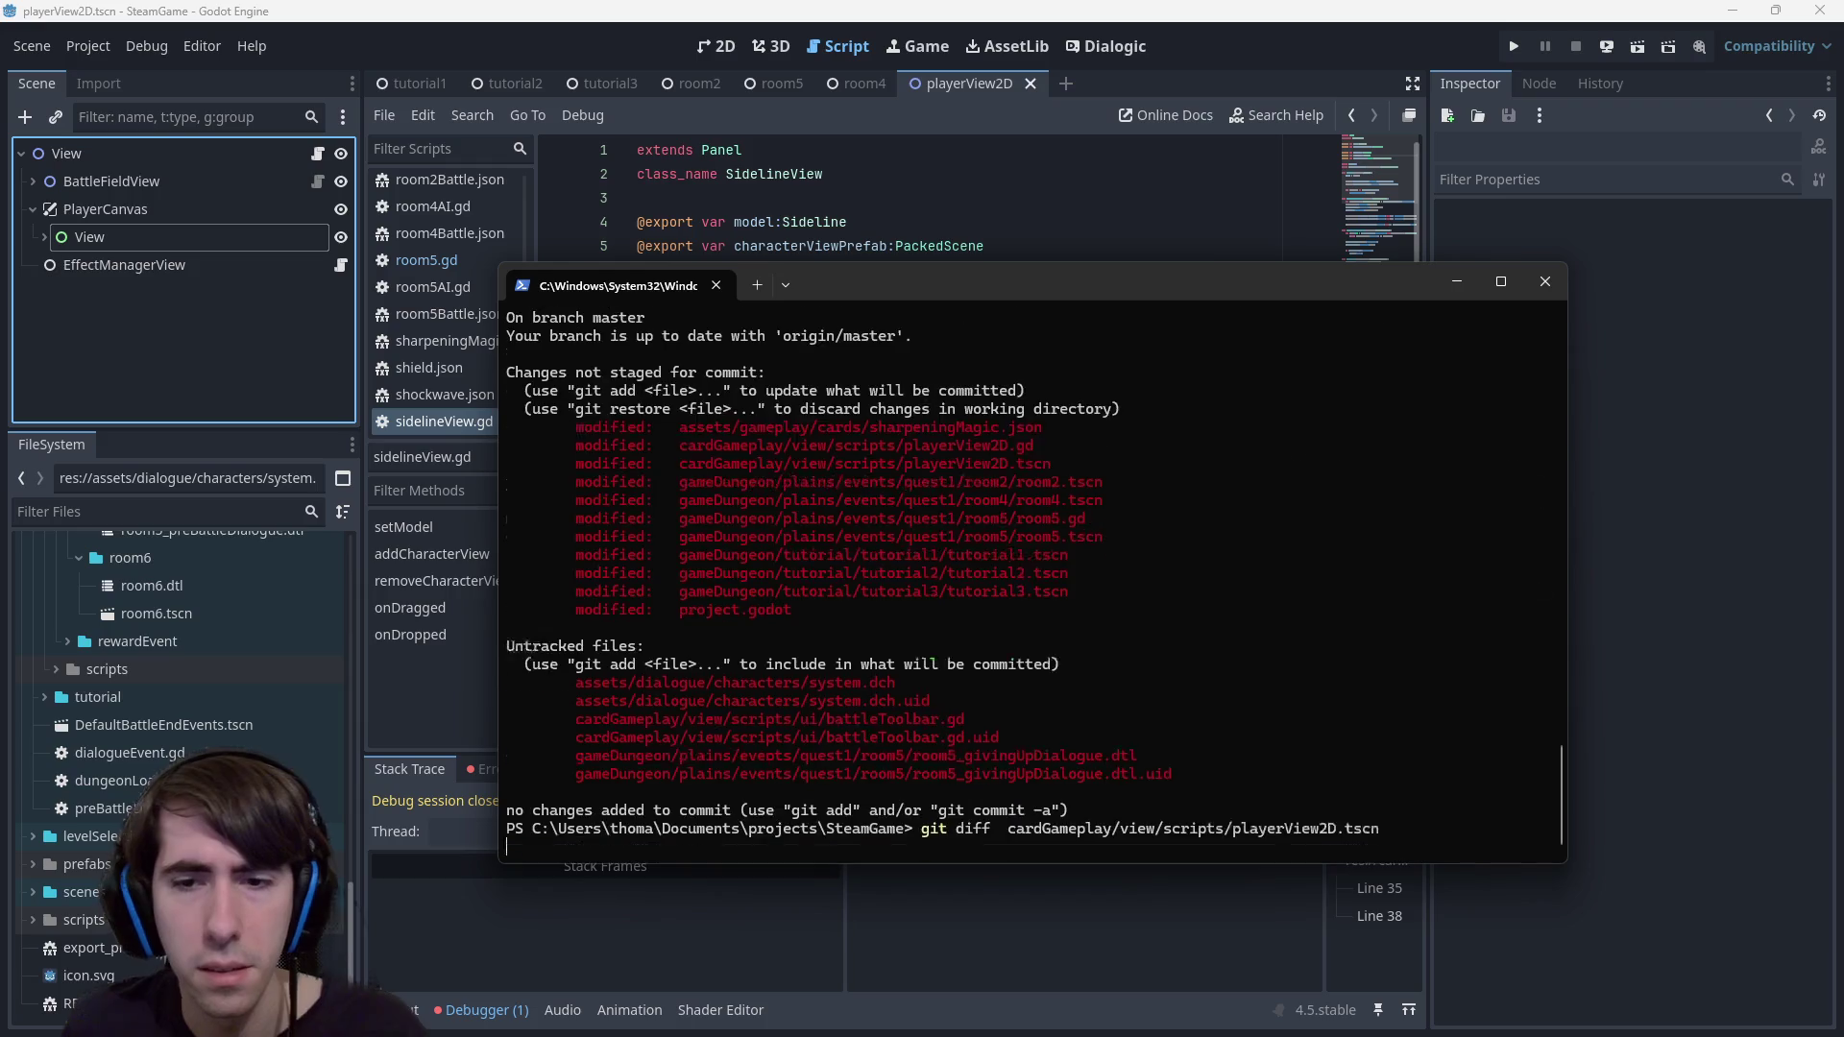
key(Return)
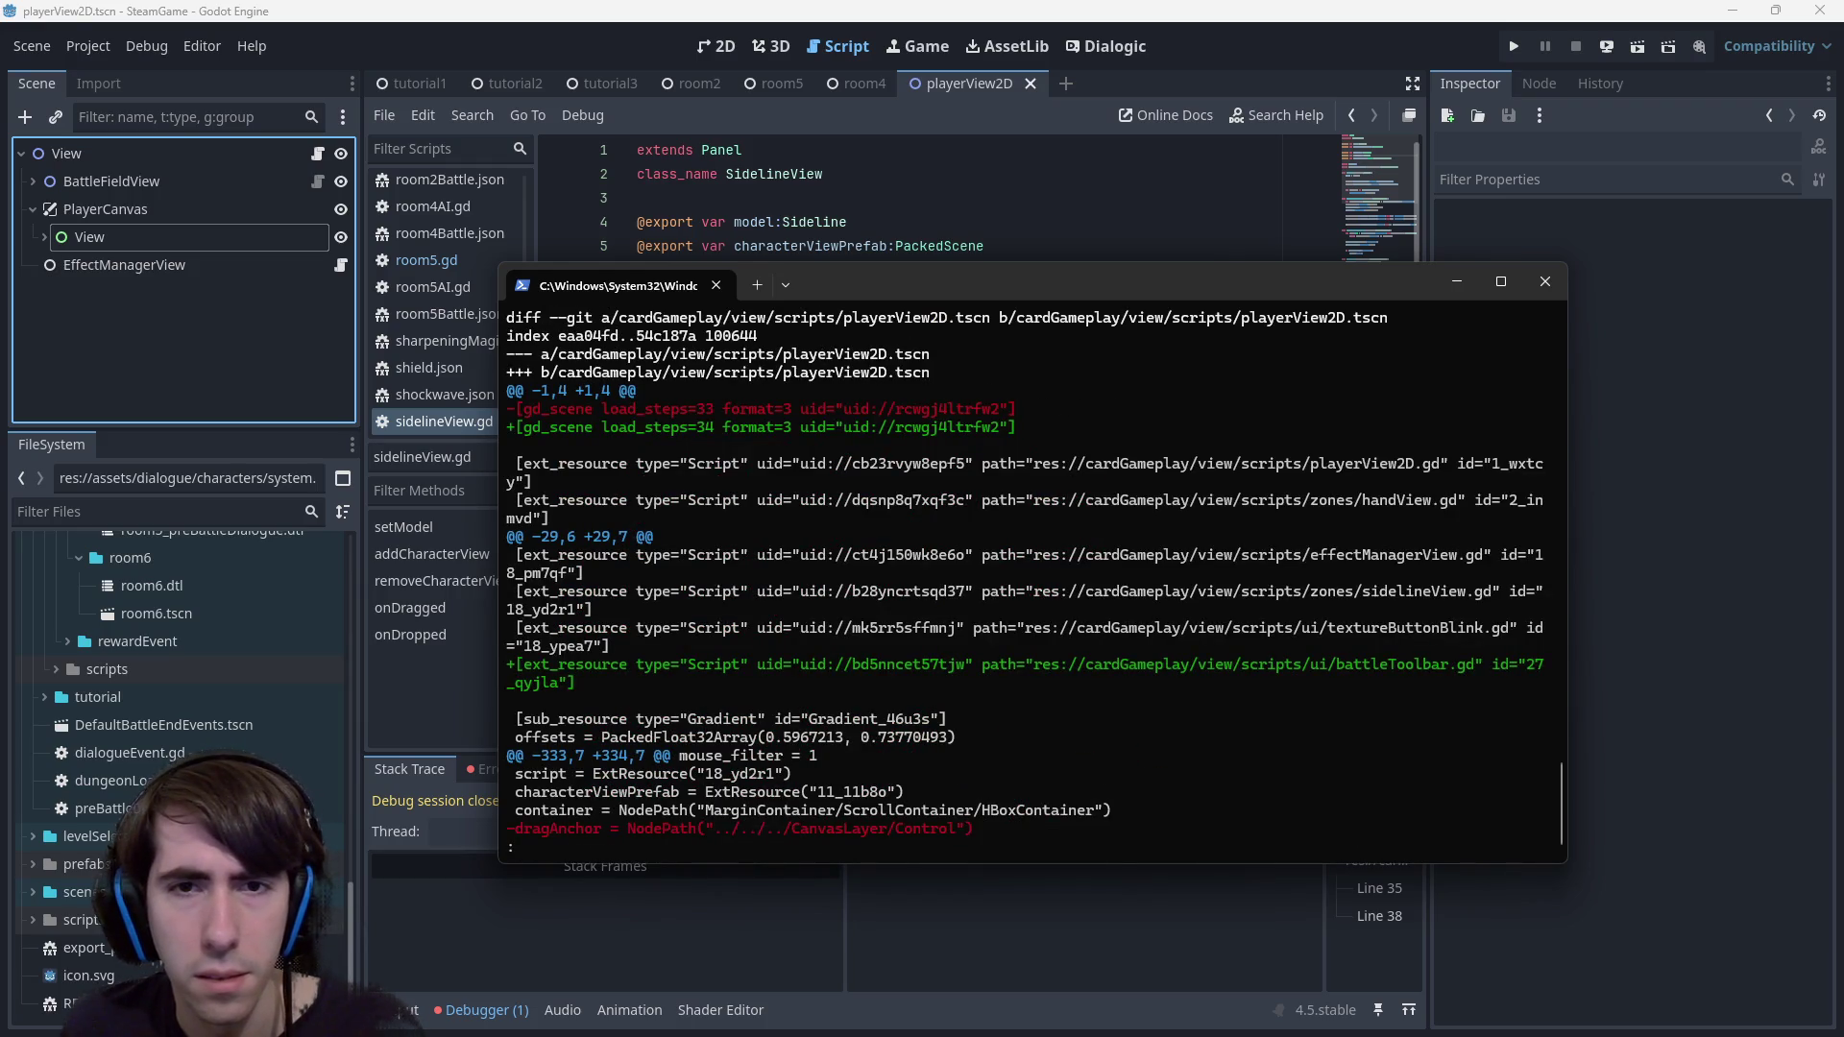
- Page through the scene diff to read the new BattleToolbar node's anchor and offset changes
key(Down)
key(Down)
key(Down)
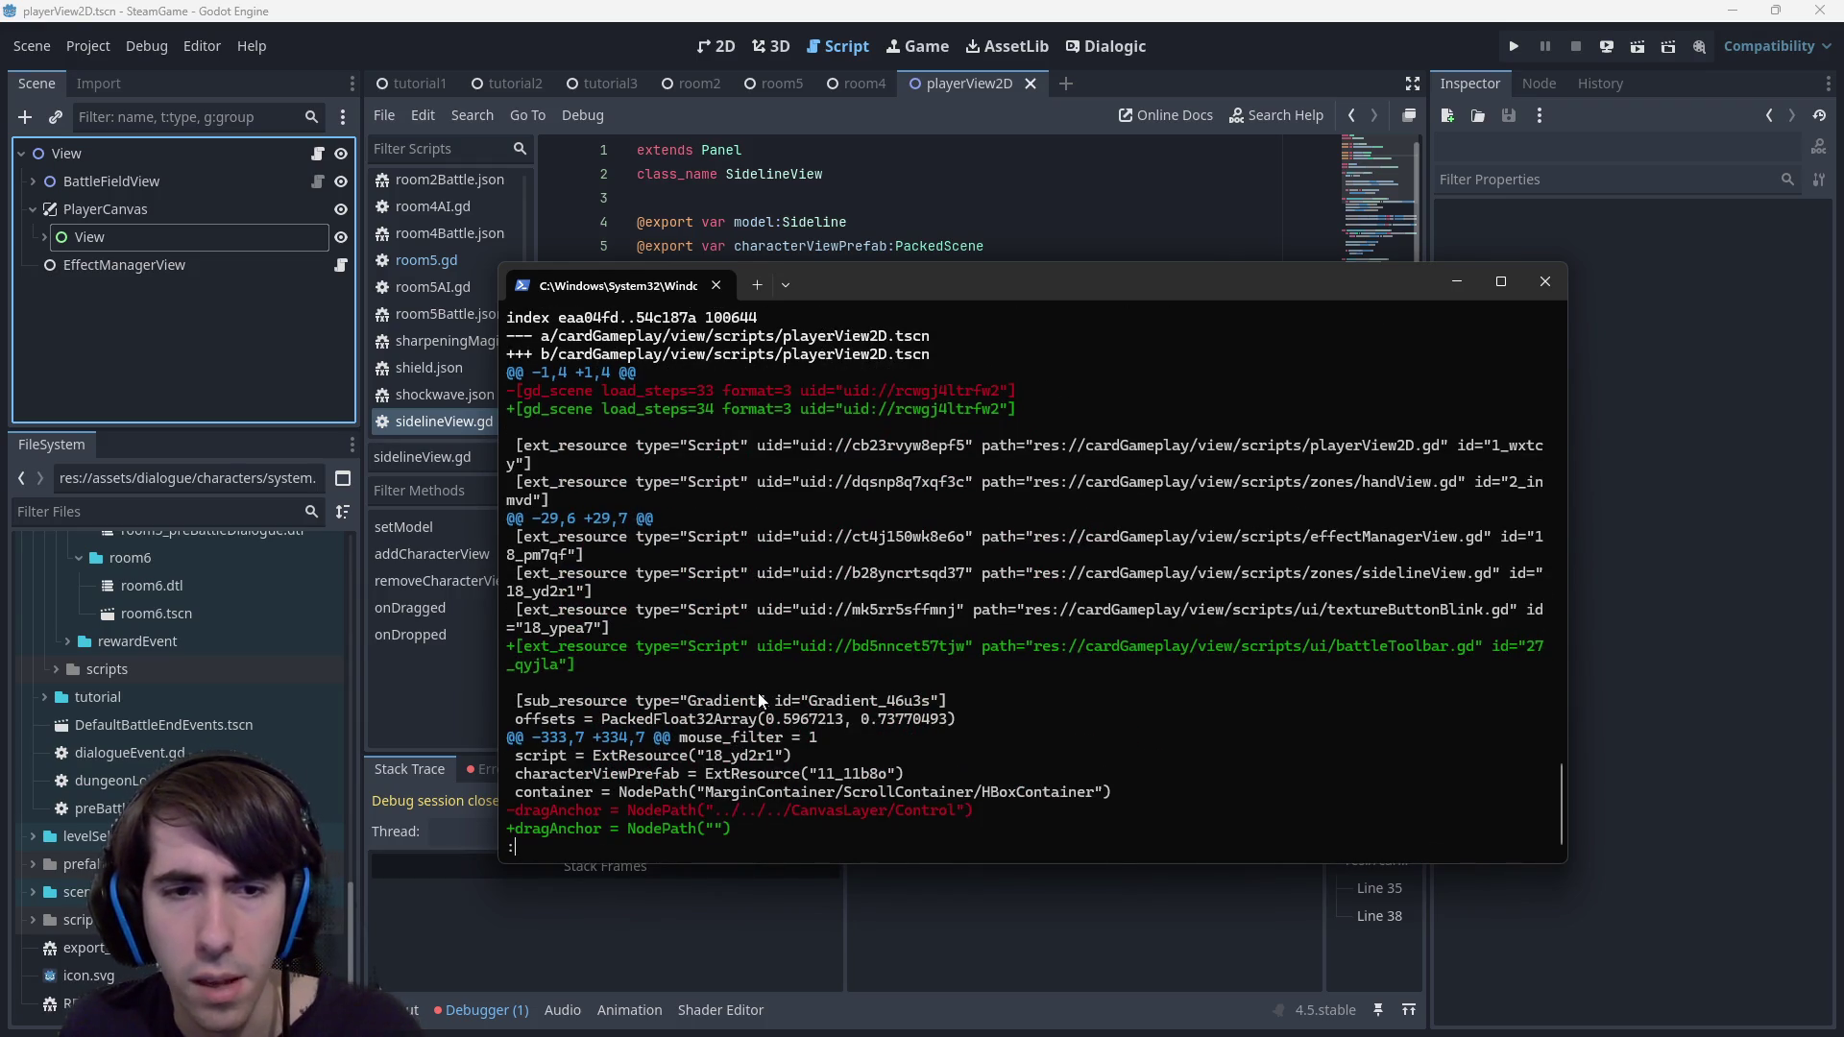
key(Down)
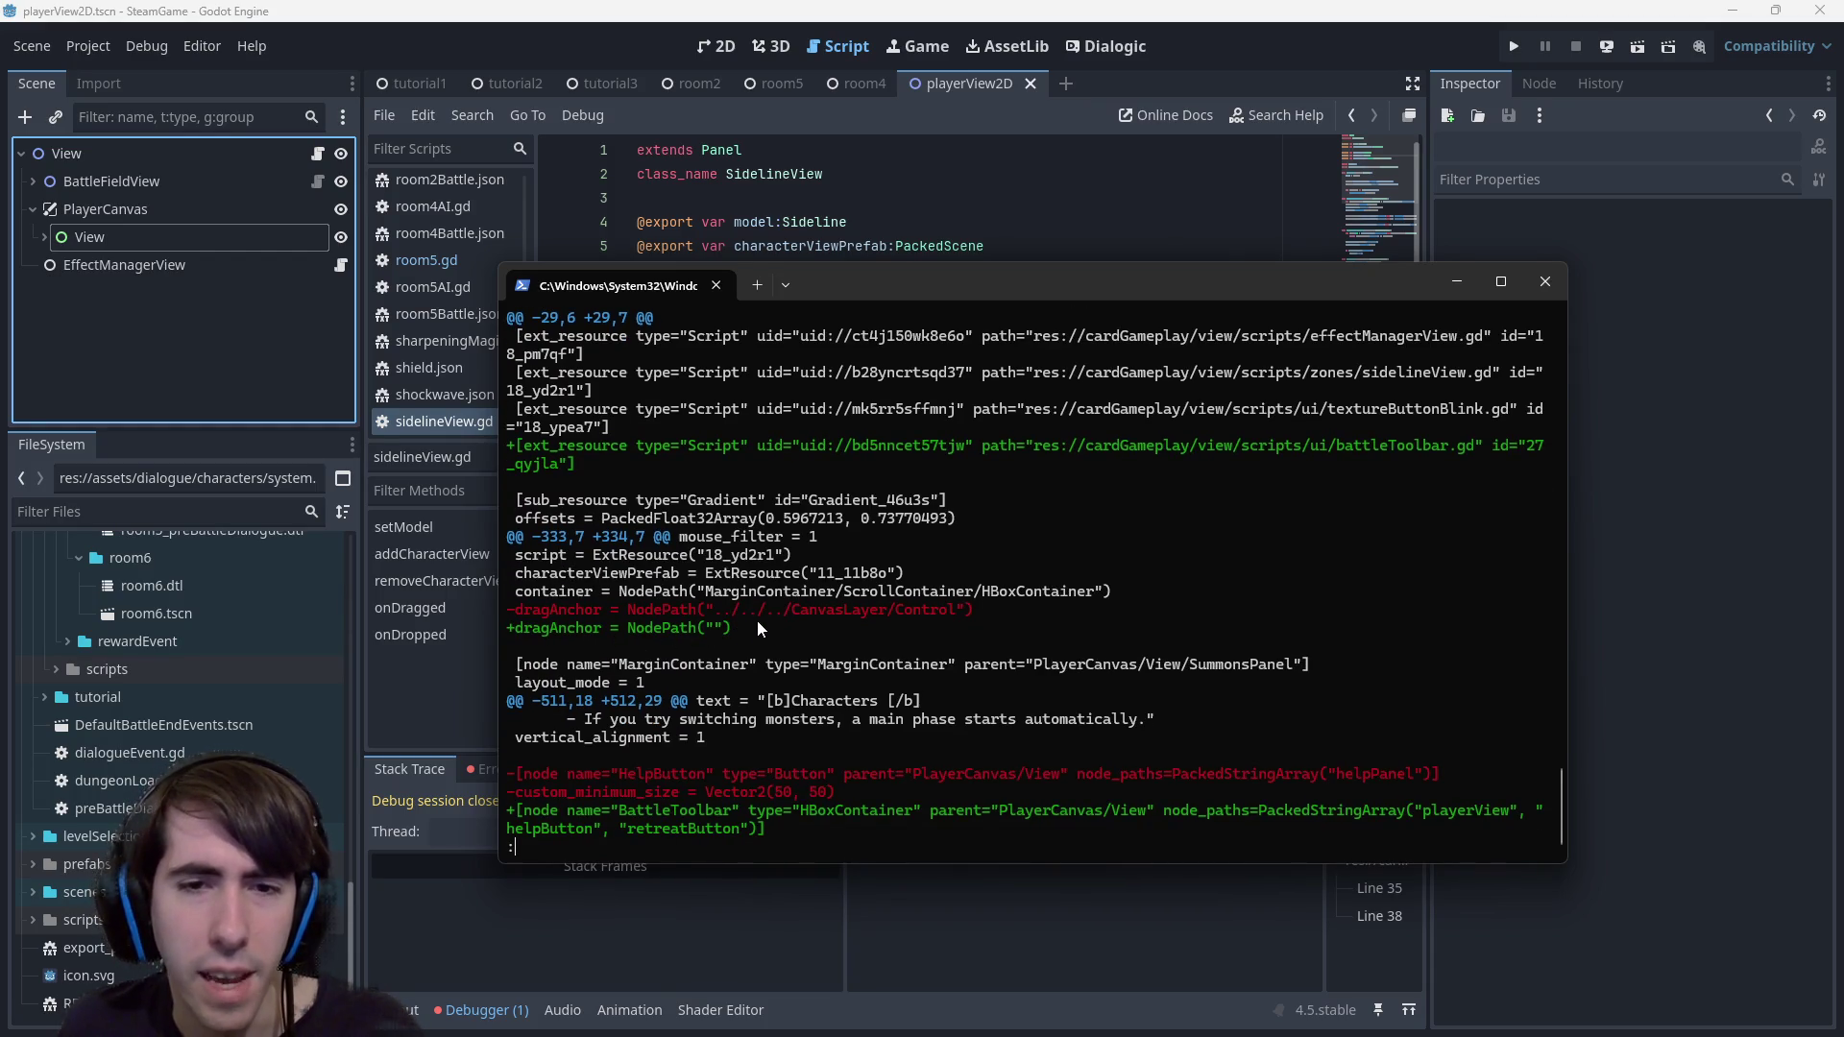
key(Down)
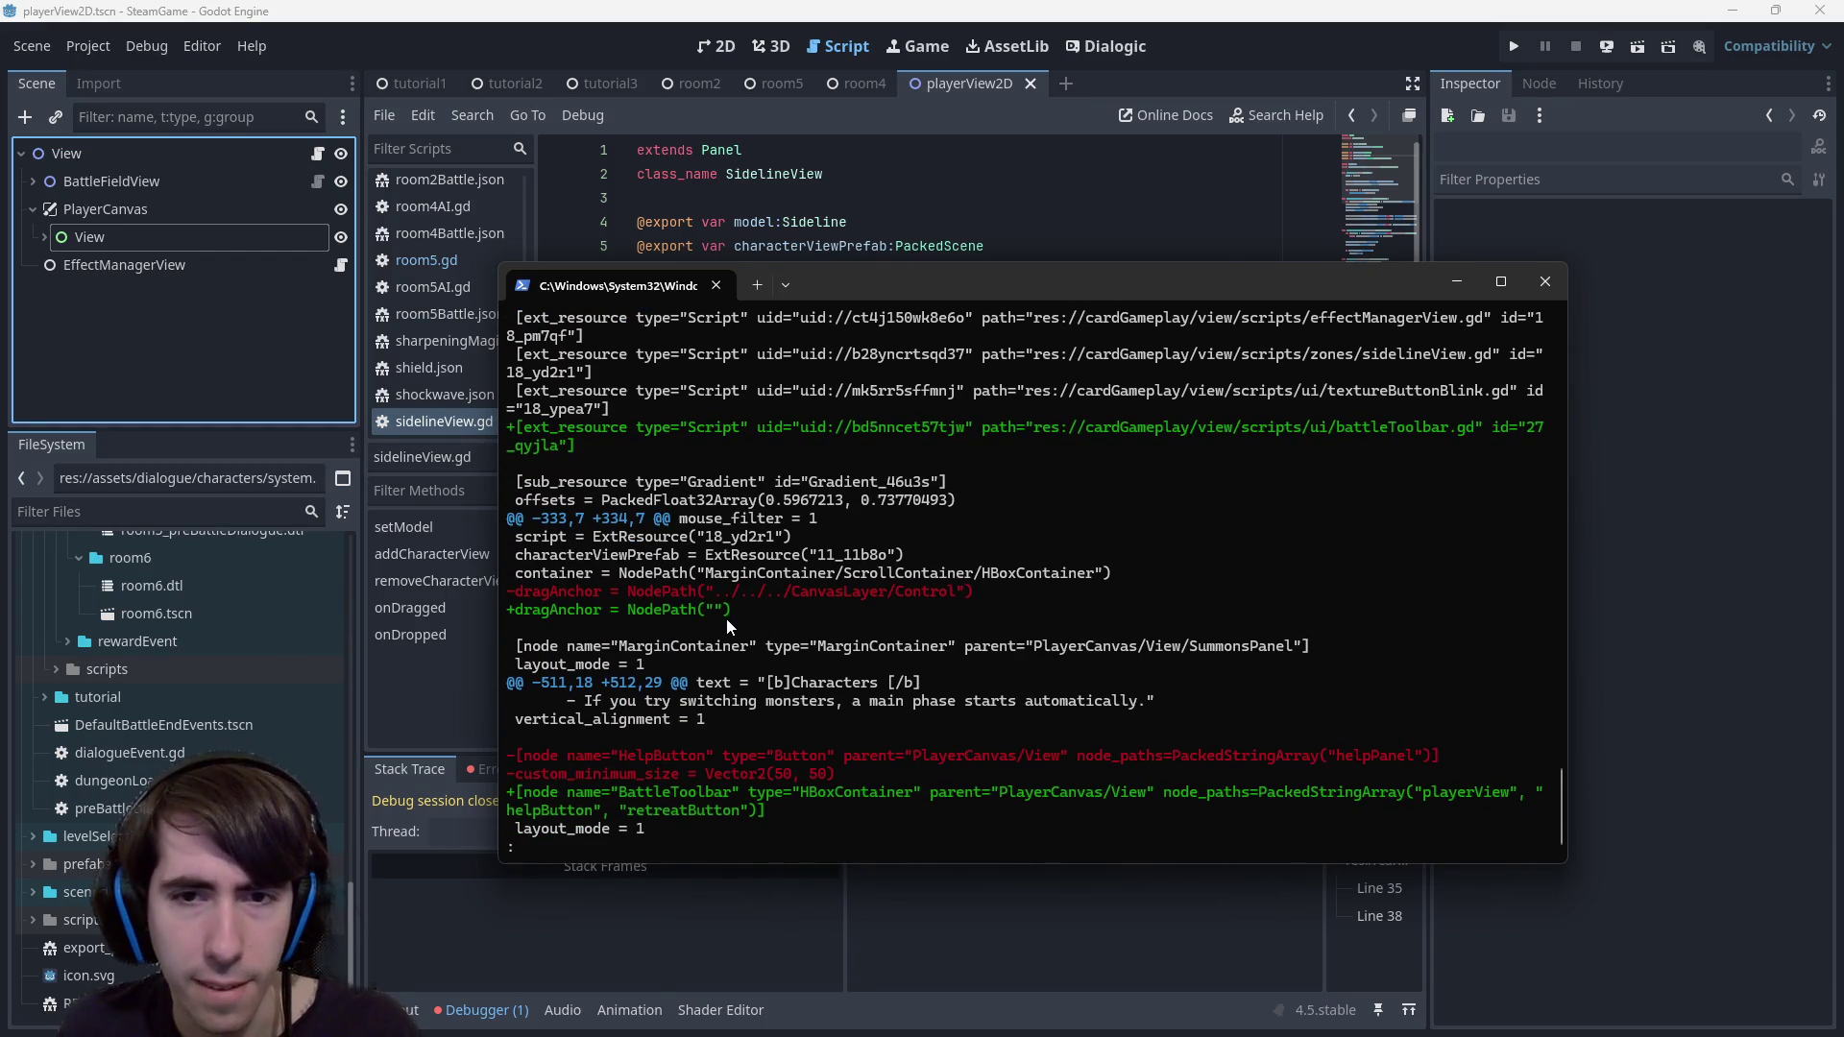
key(Down)
key(Down)
key(Down)
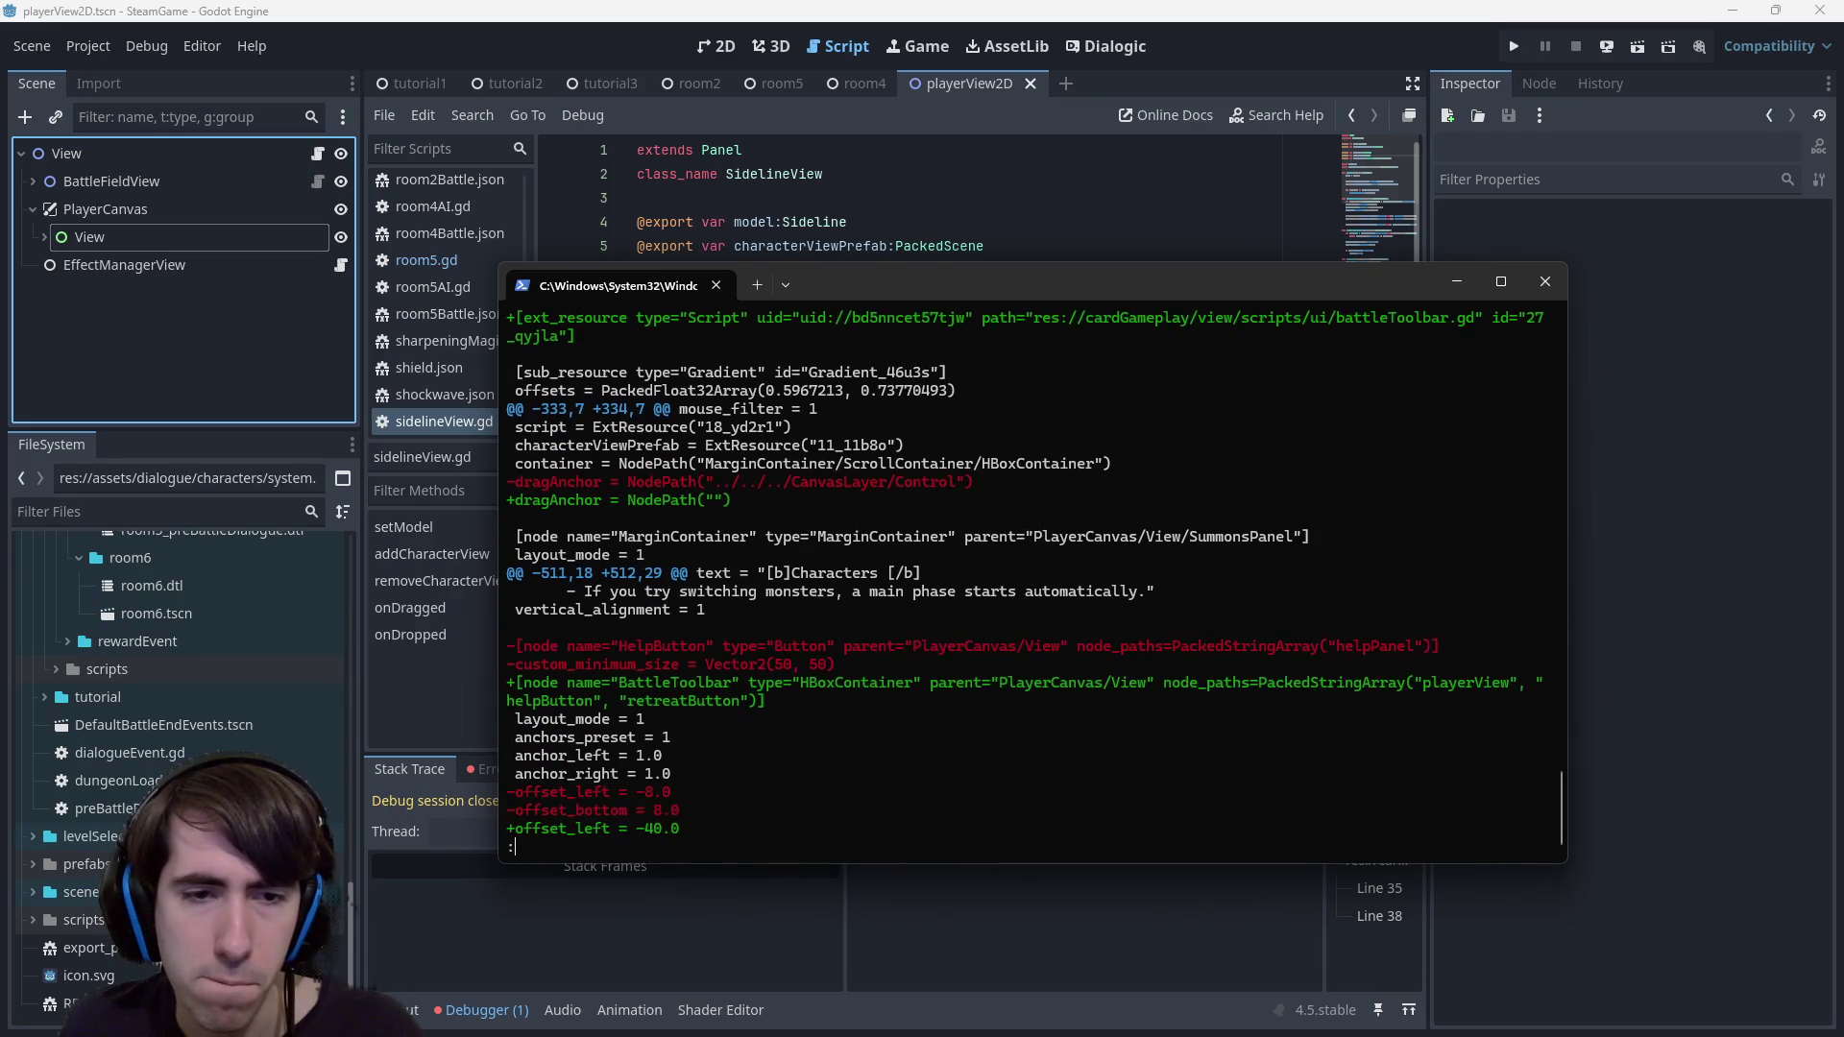
key(Down)
key(Down)
key(Down)
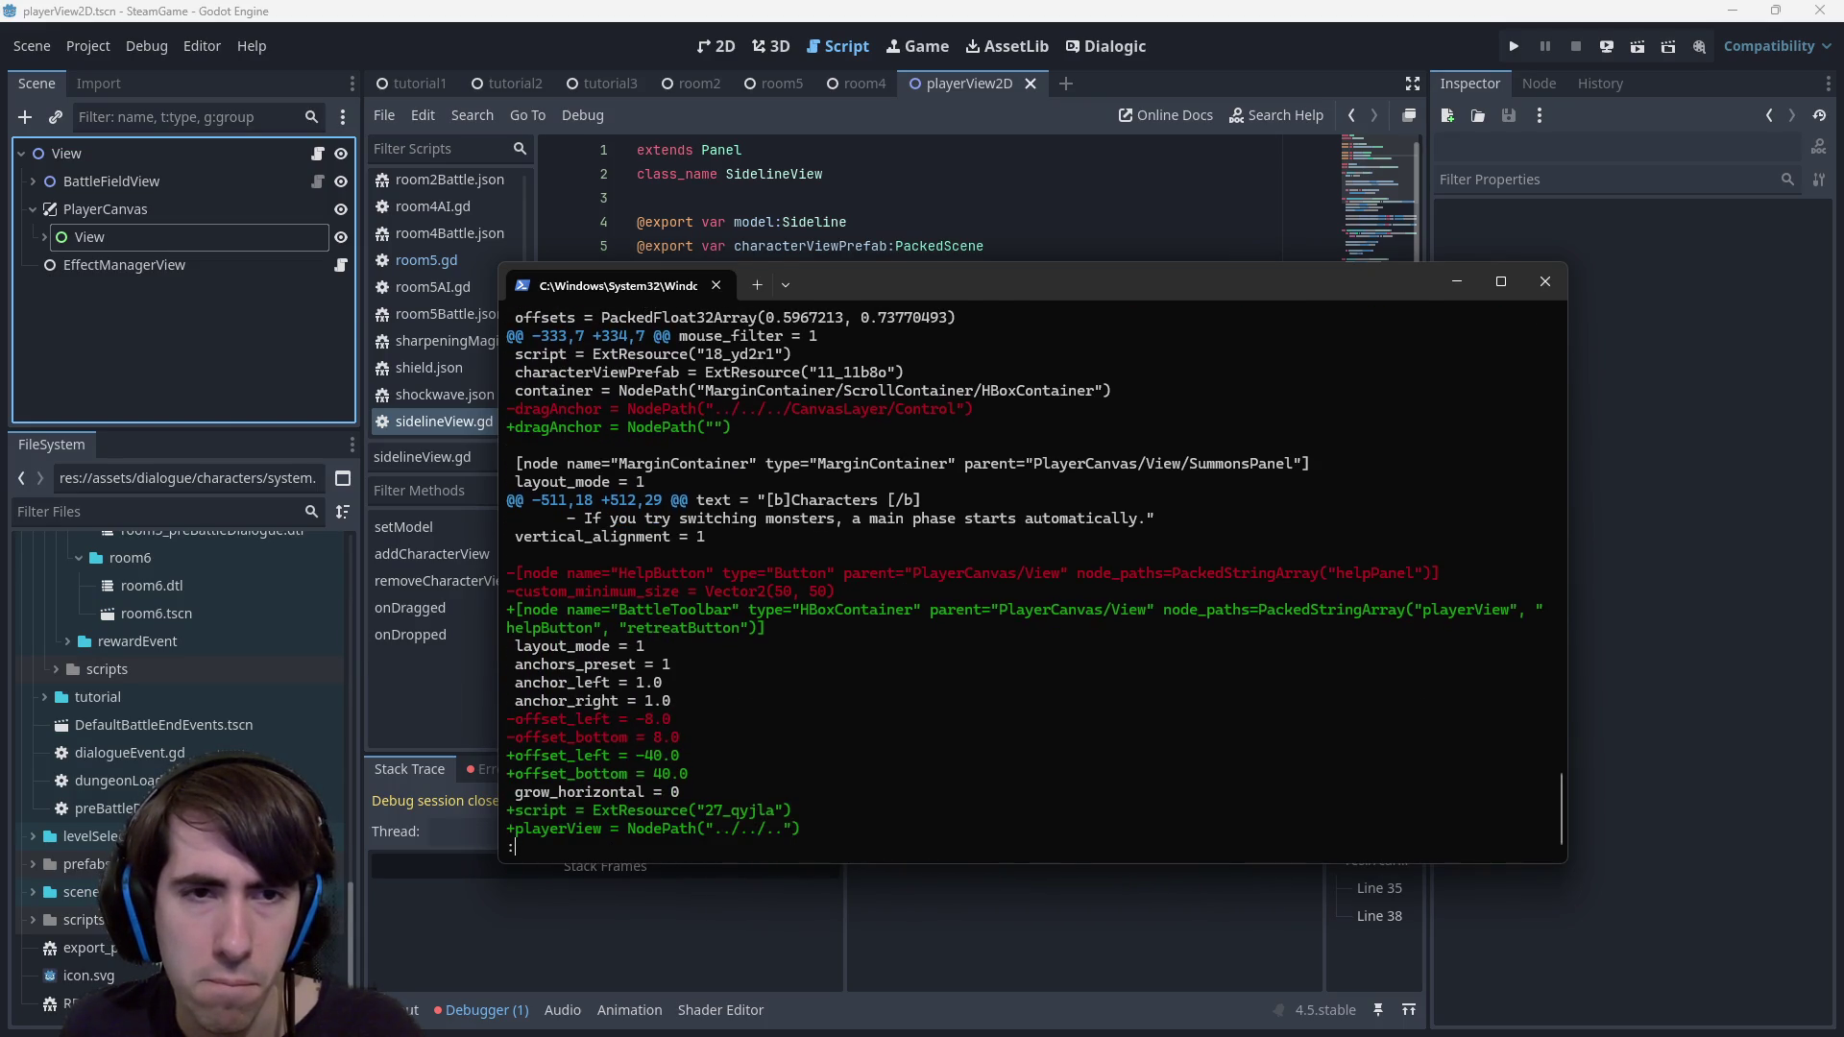
key(Up)
key(Up)
key(Up)
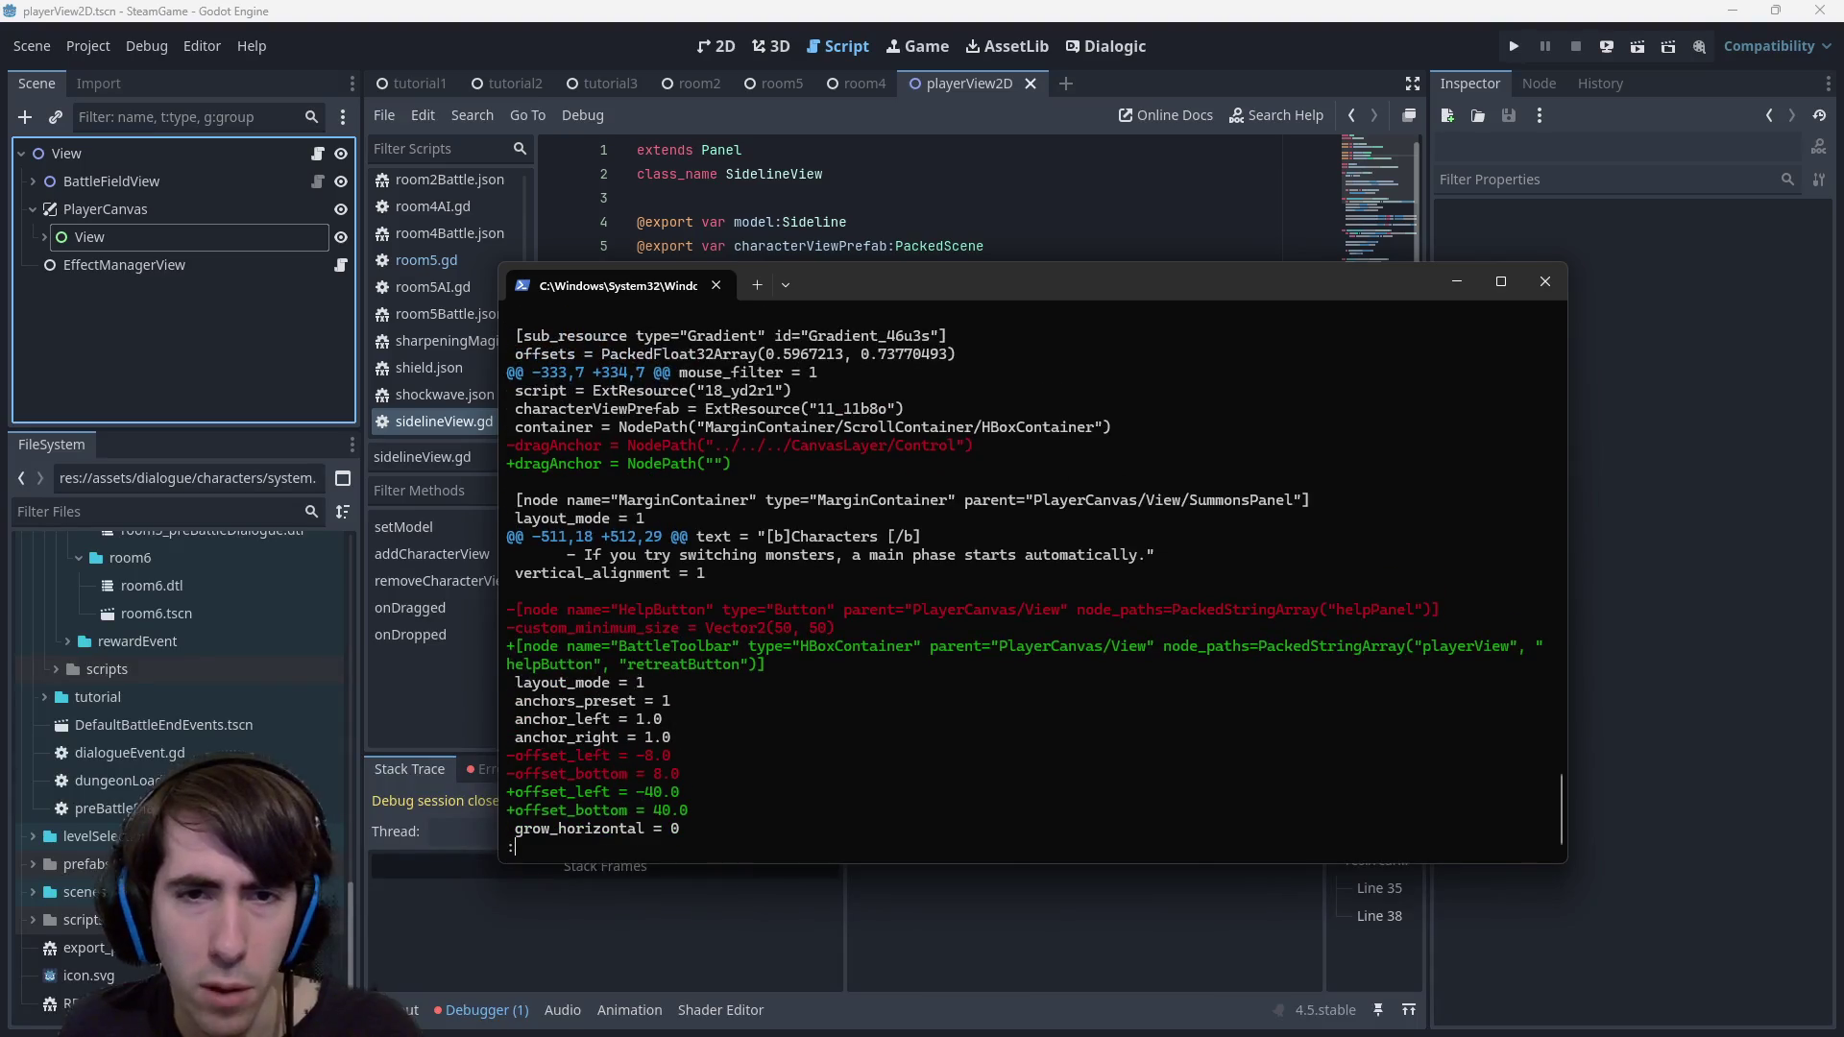
key(Down)
key(Down)
key(Down)
key(Down)
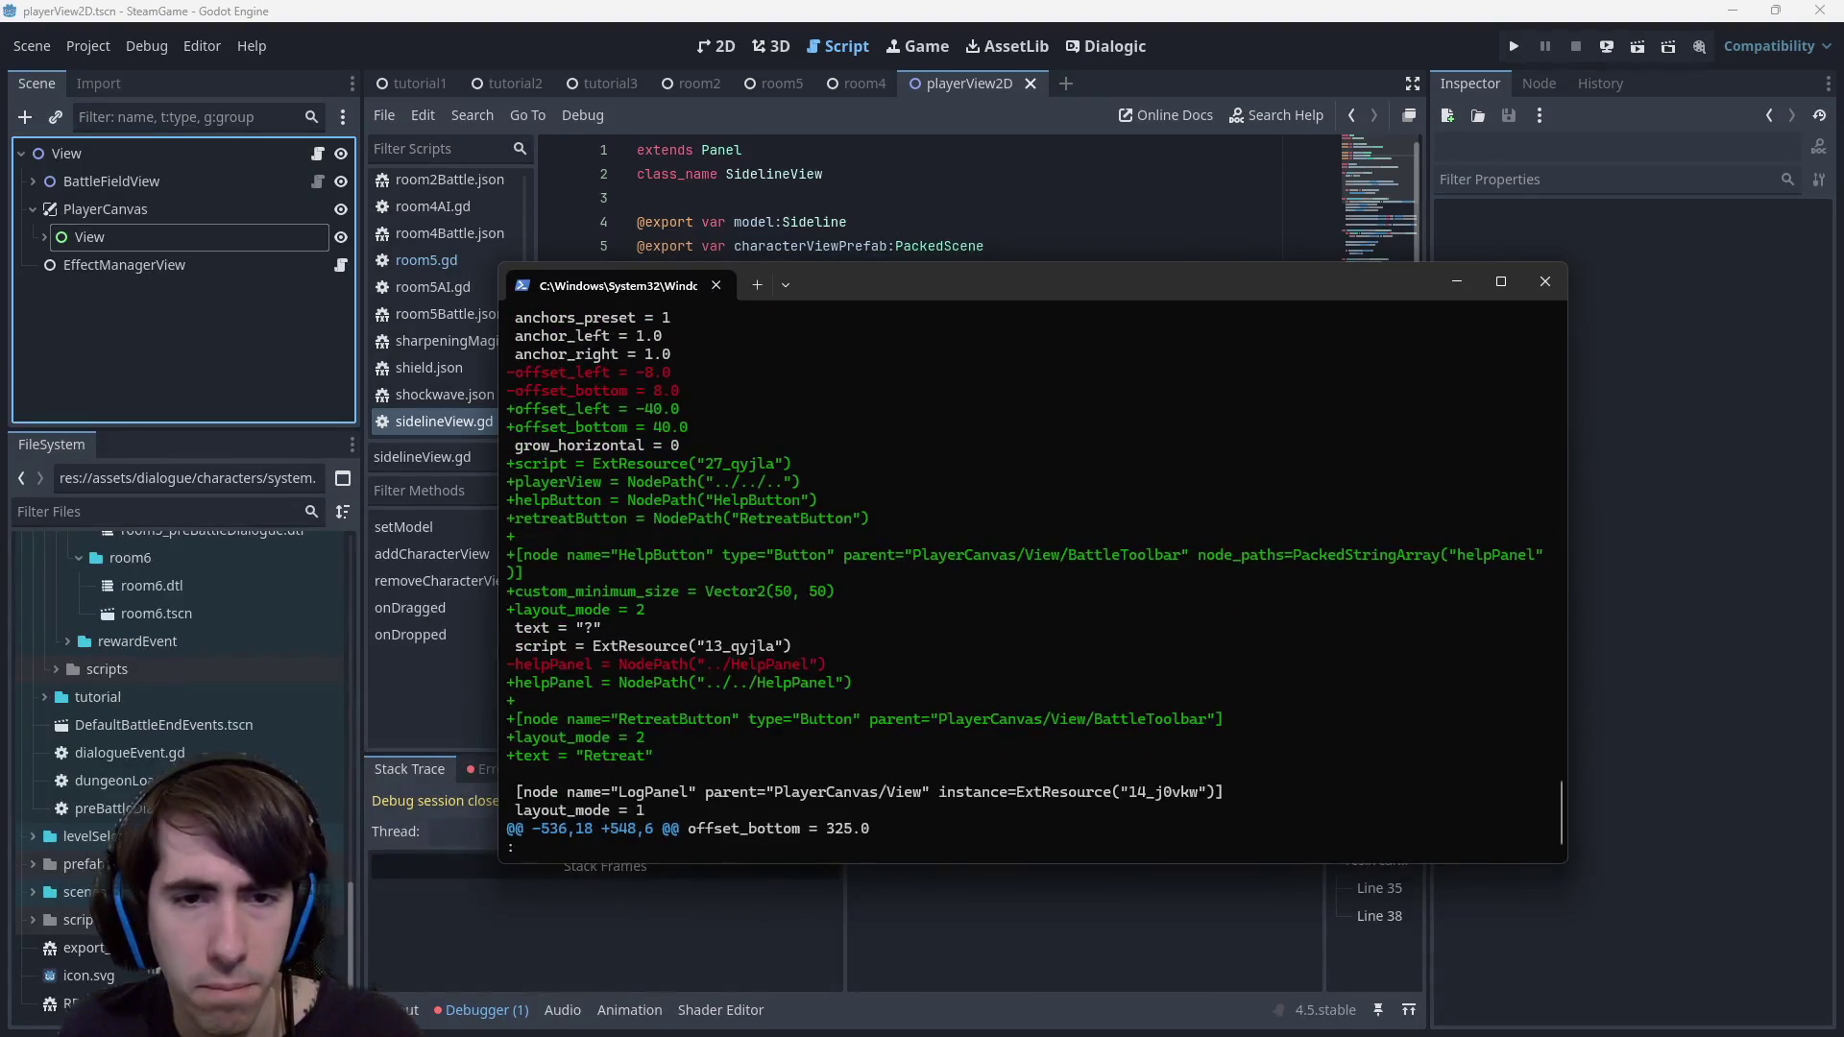
- Select the container and dragAnchor diff lines, then return to Godot
scroll(689, 514, up, 6)
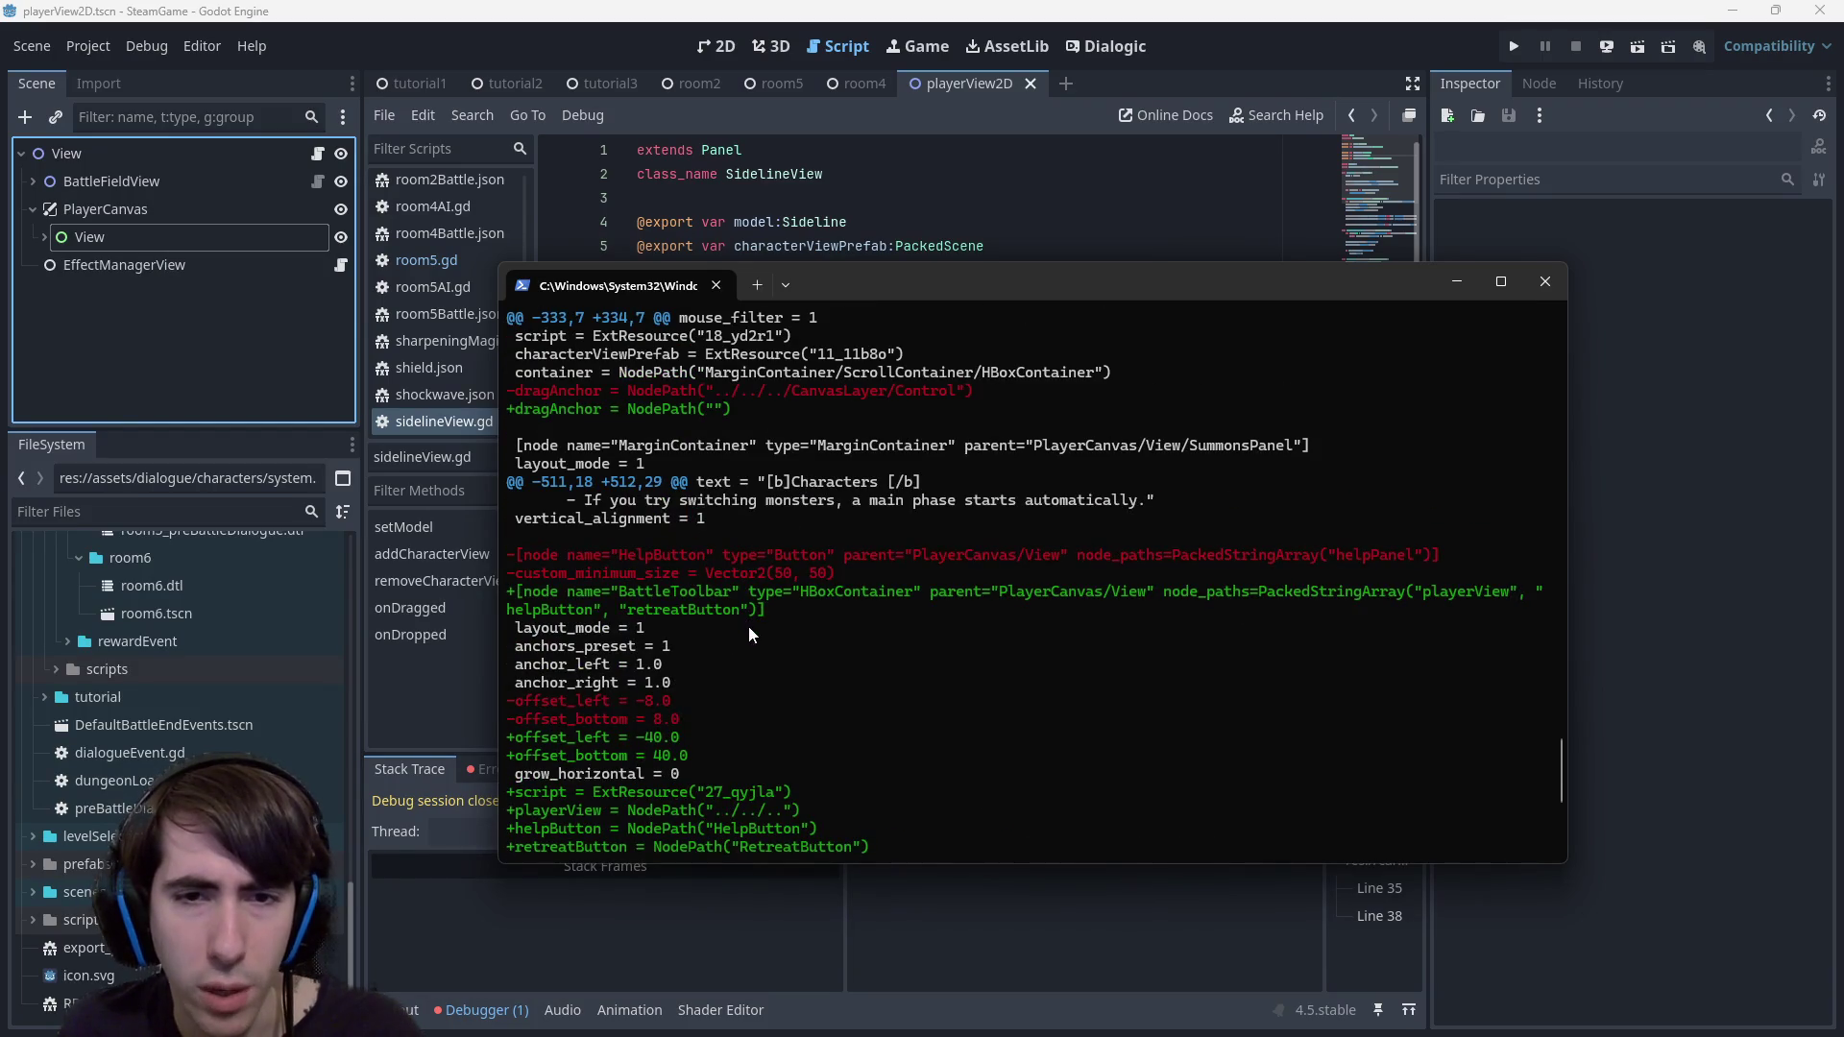
drag(699, 413, 569, 387)
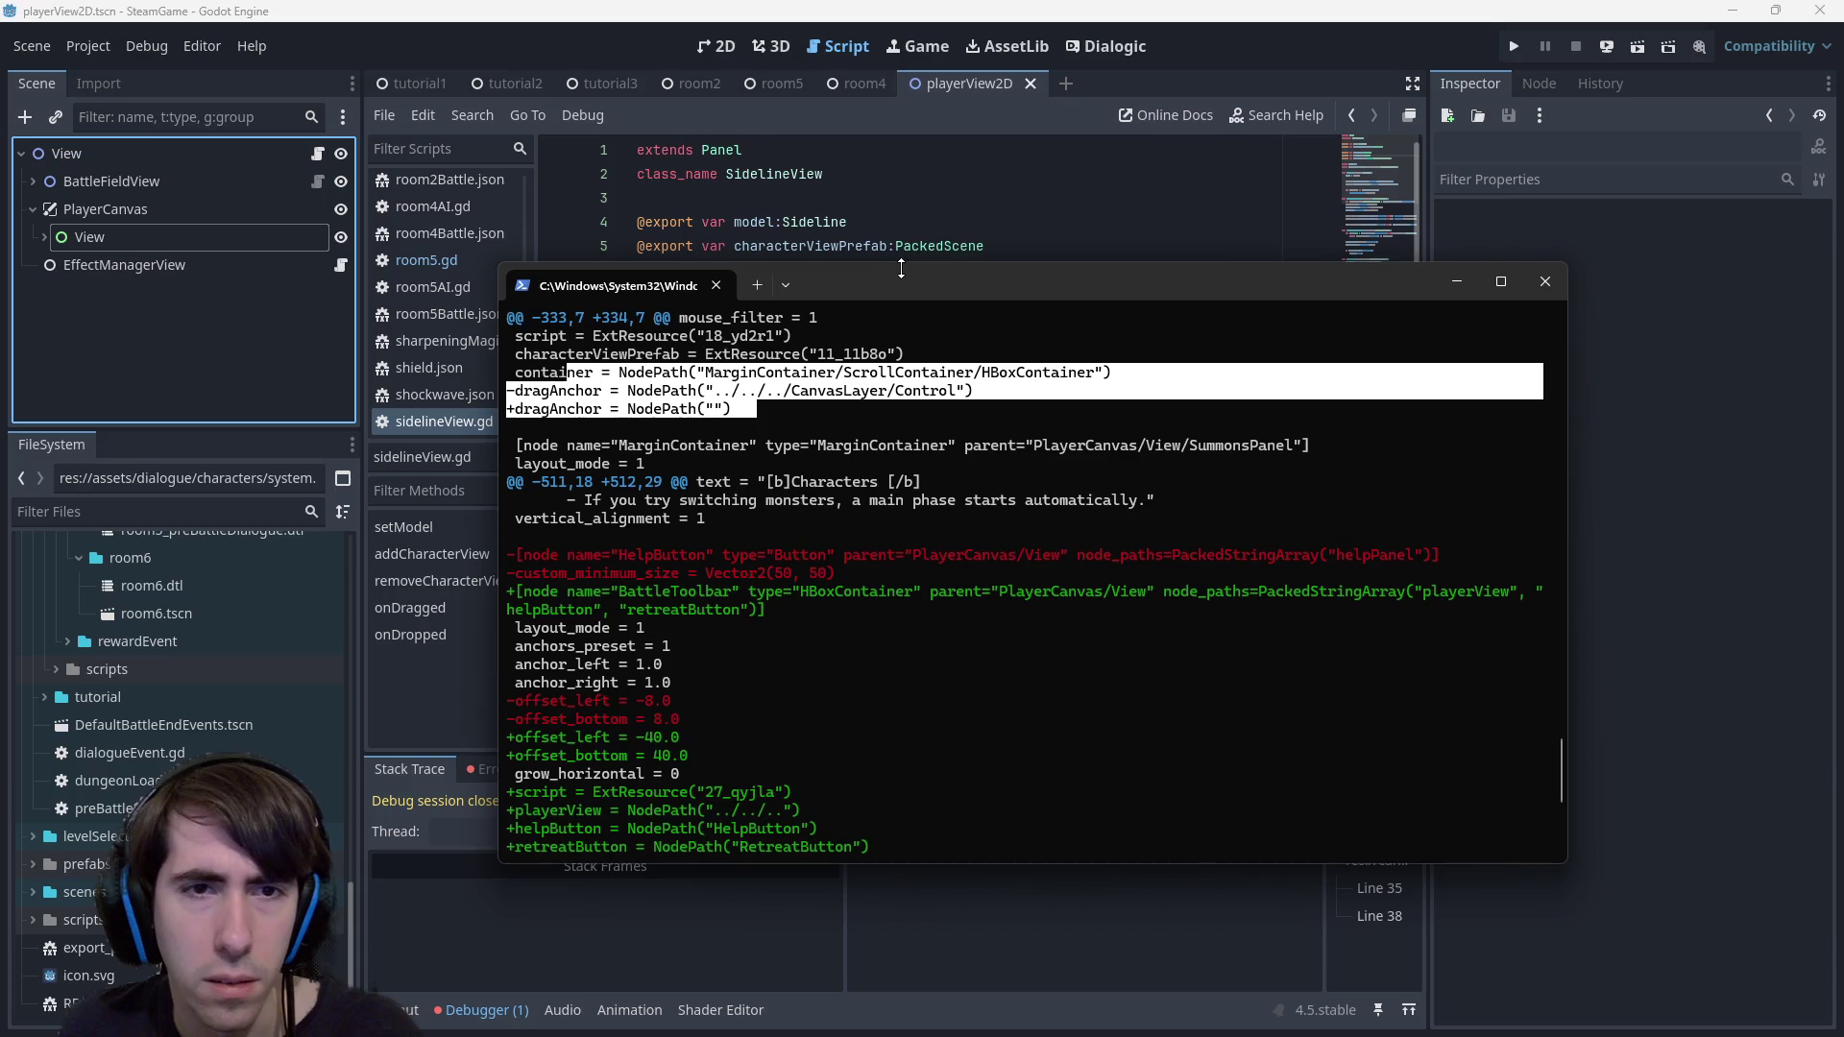
drag(872, 273, 957, 322)
scroll(976, 422, down, 6)
scroll(1118, 625, up, 10)
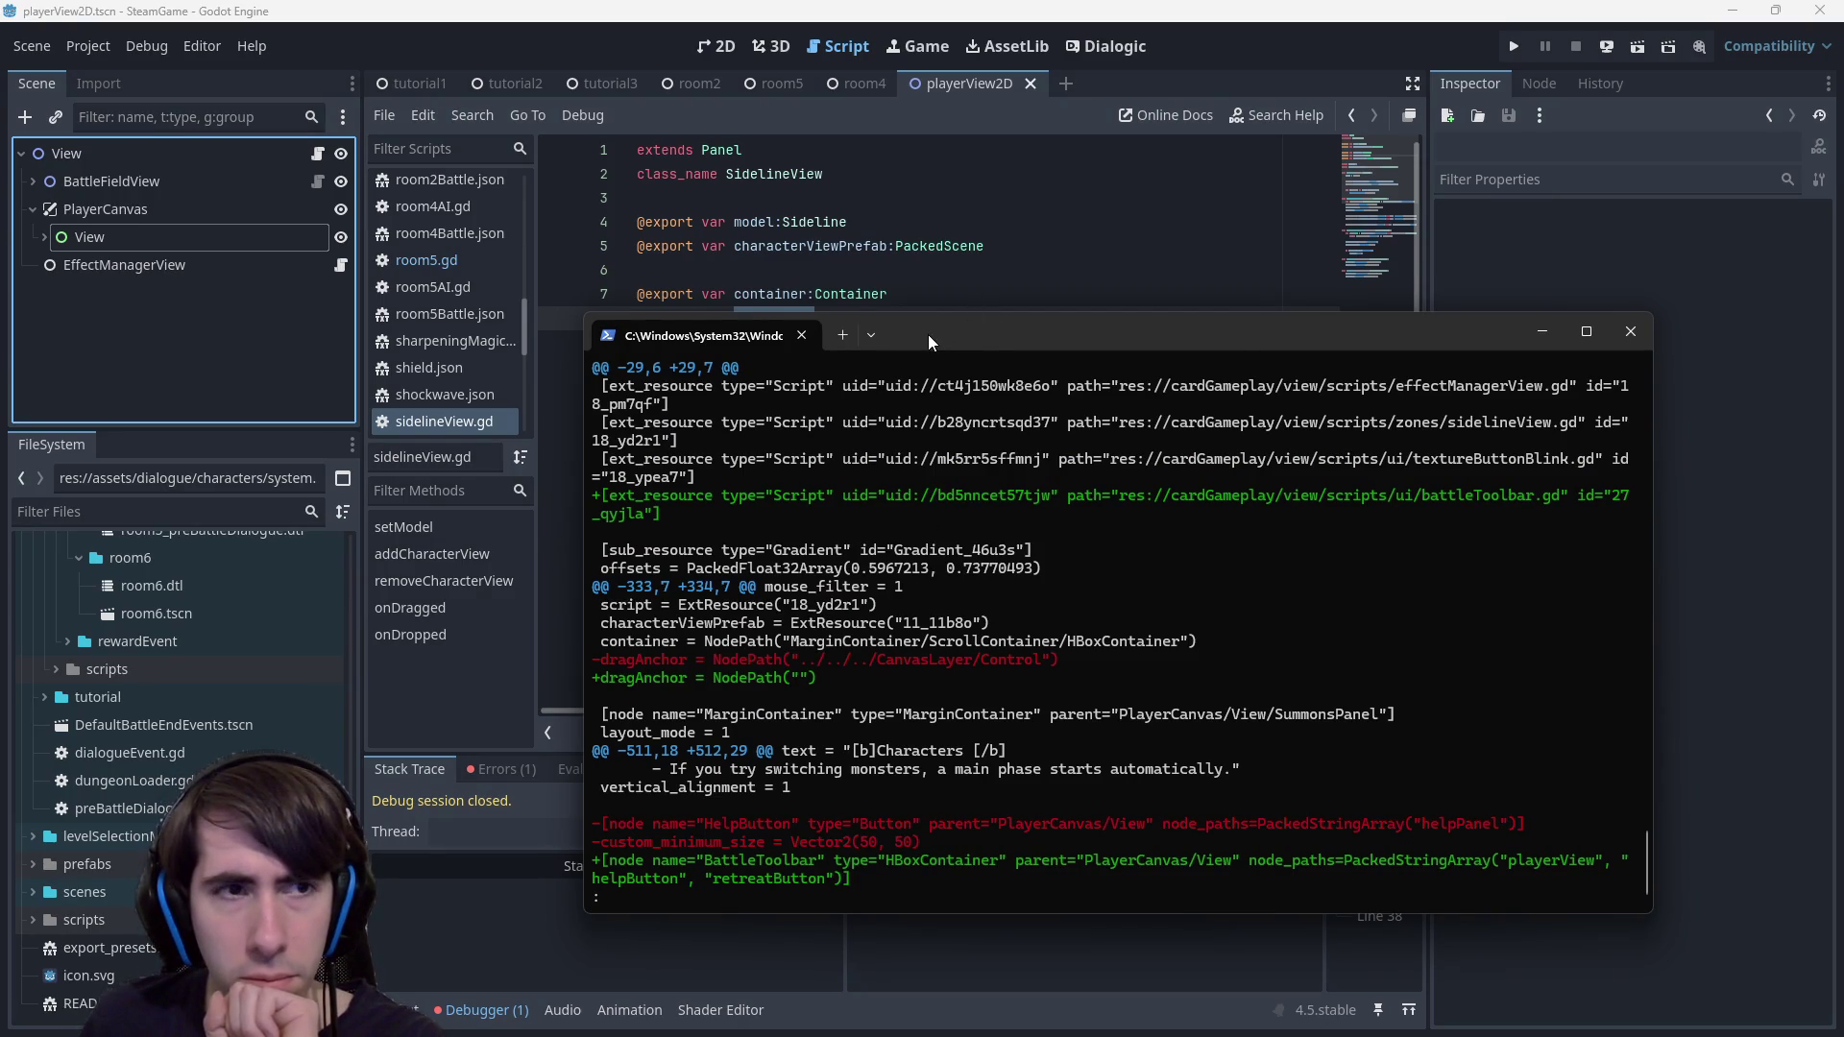
key(alt+Tab)
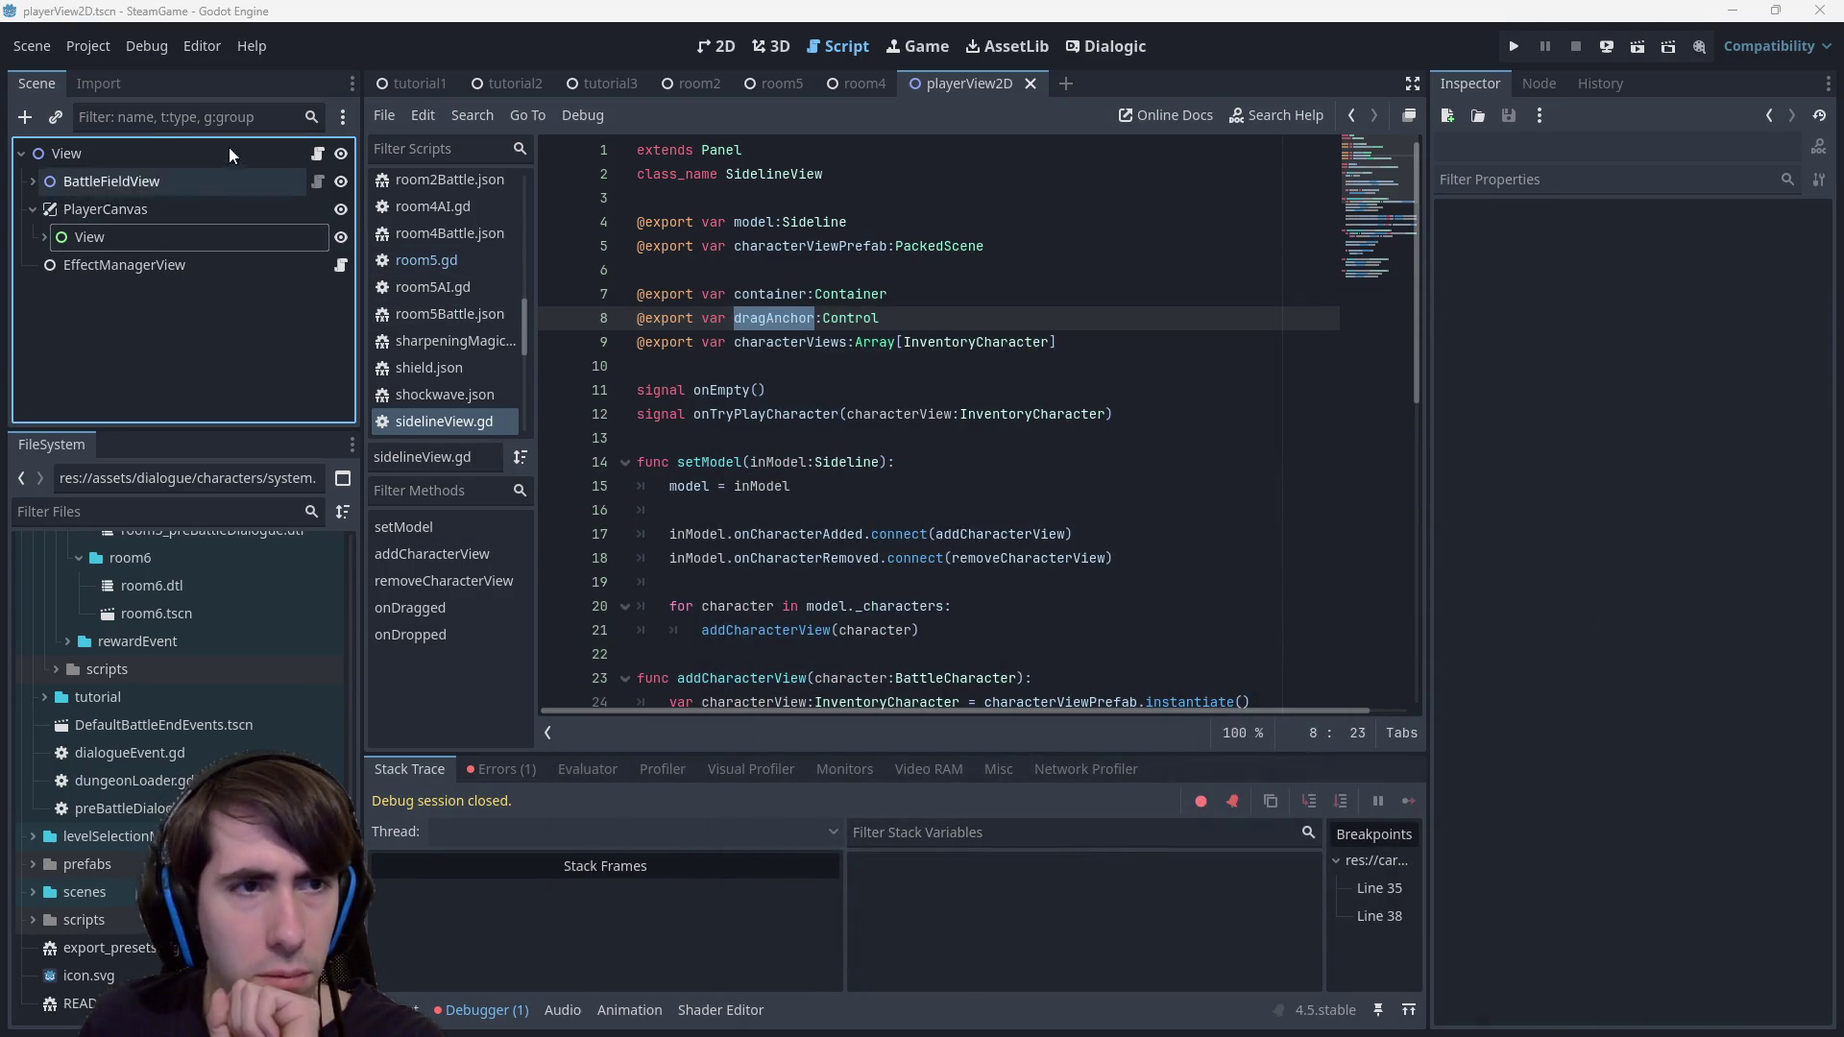
- Expand PlayerCanvas > View in the Scene dock, briefly filtering the tree for 'drag'
click(44, 238)
scroll(111, 299, down, 3)
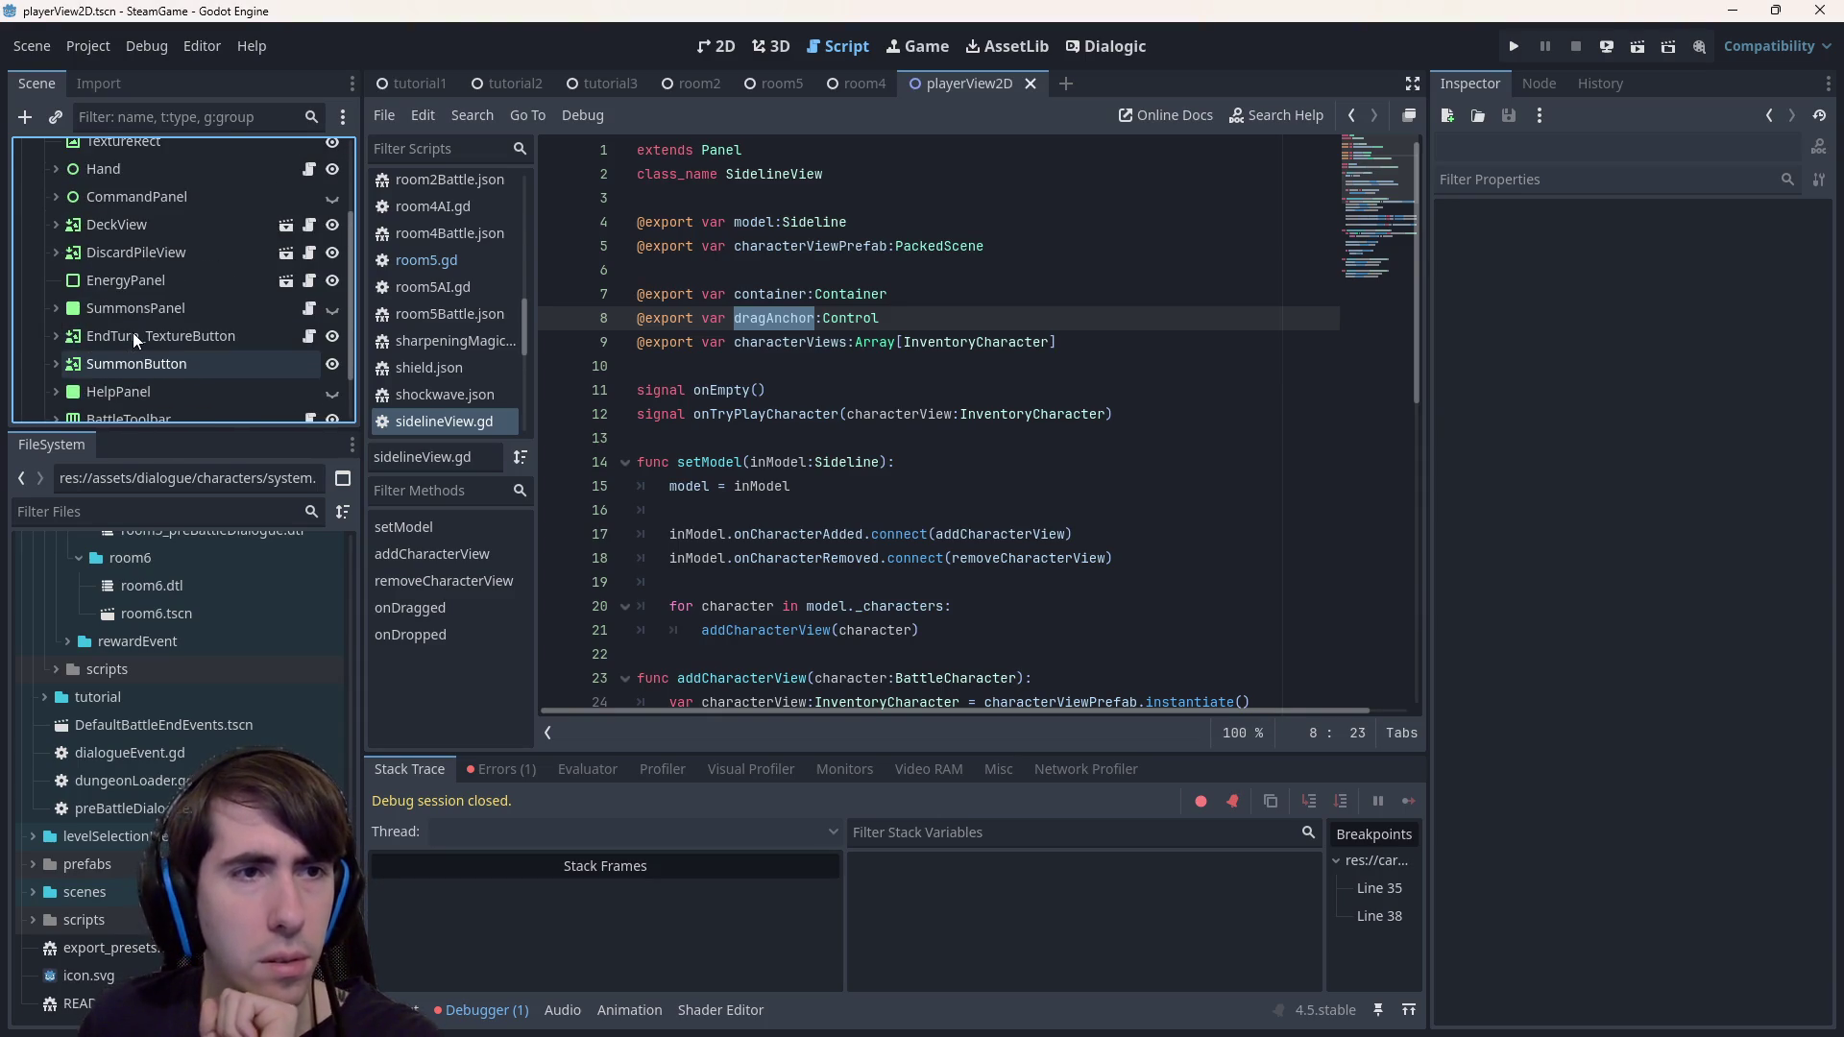
scroll(132, 332, up, 3)
click(130, 117)
text(drag)
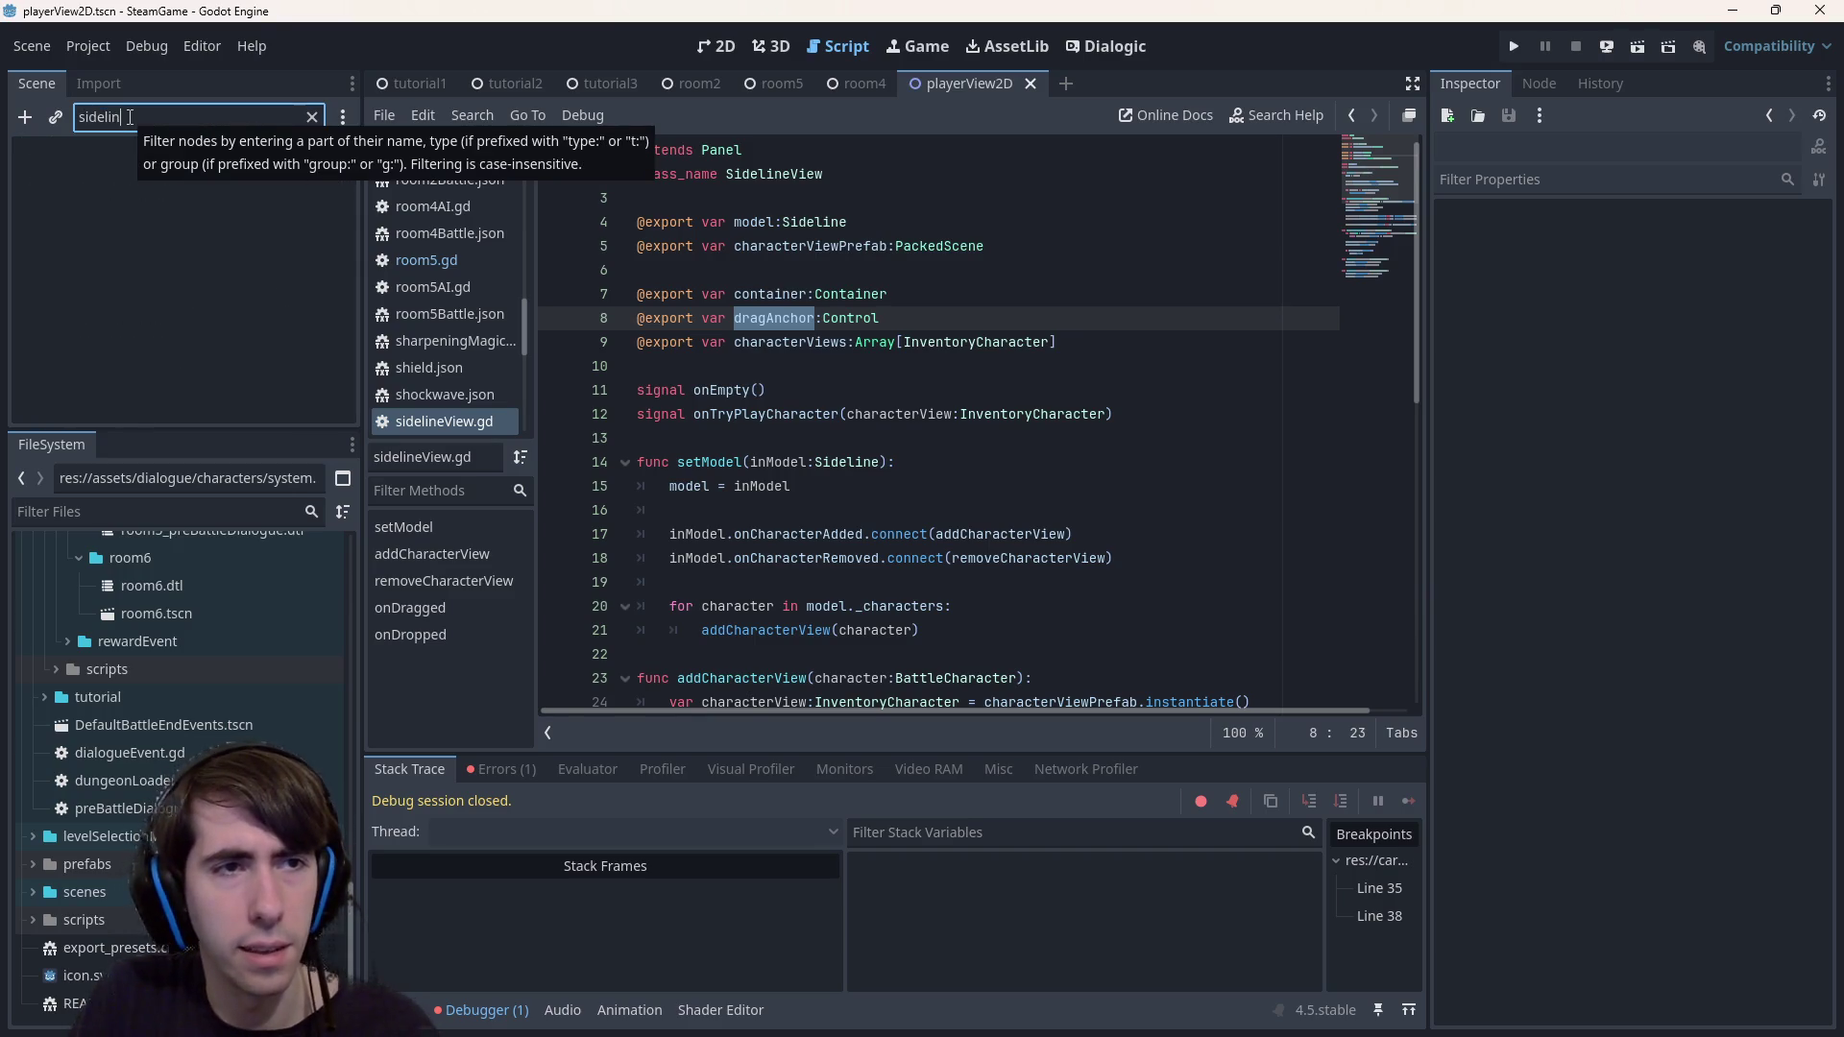
key(BackSpace)
key(BackSpace)
key(BackSpace)
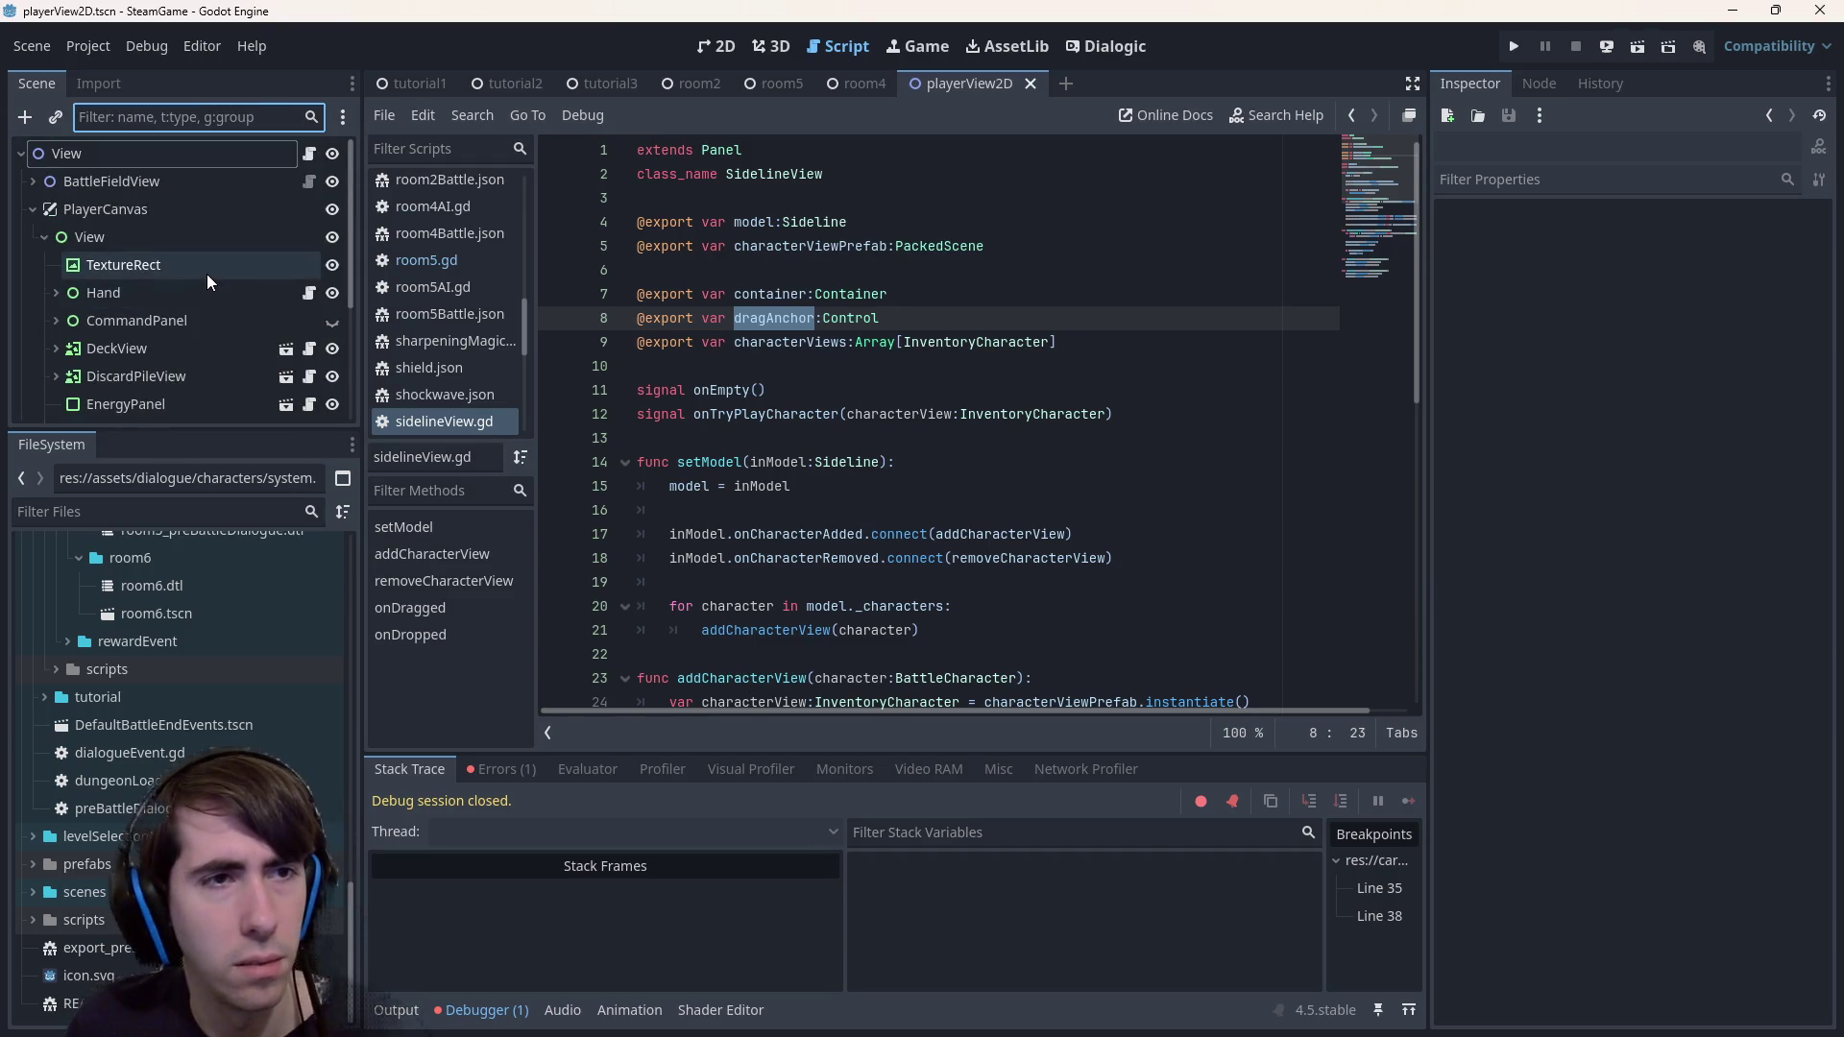
scroll(205, 274, down, 3)
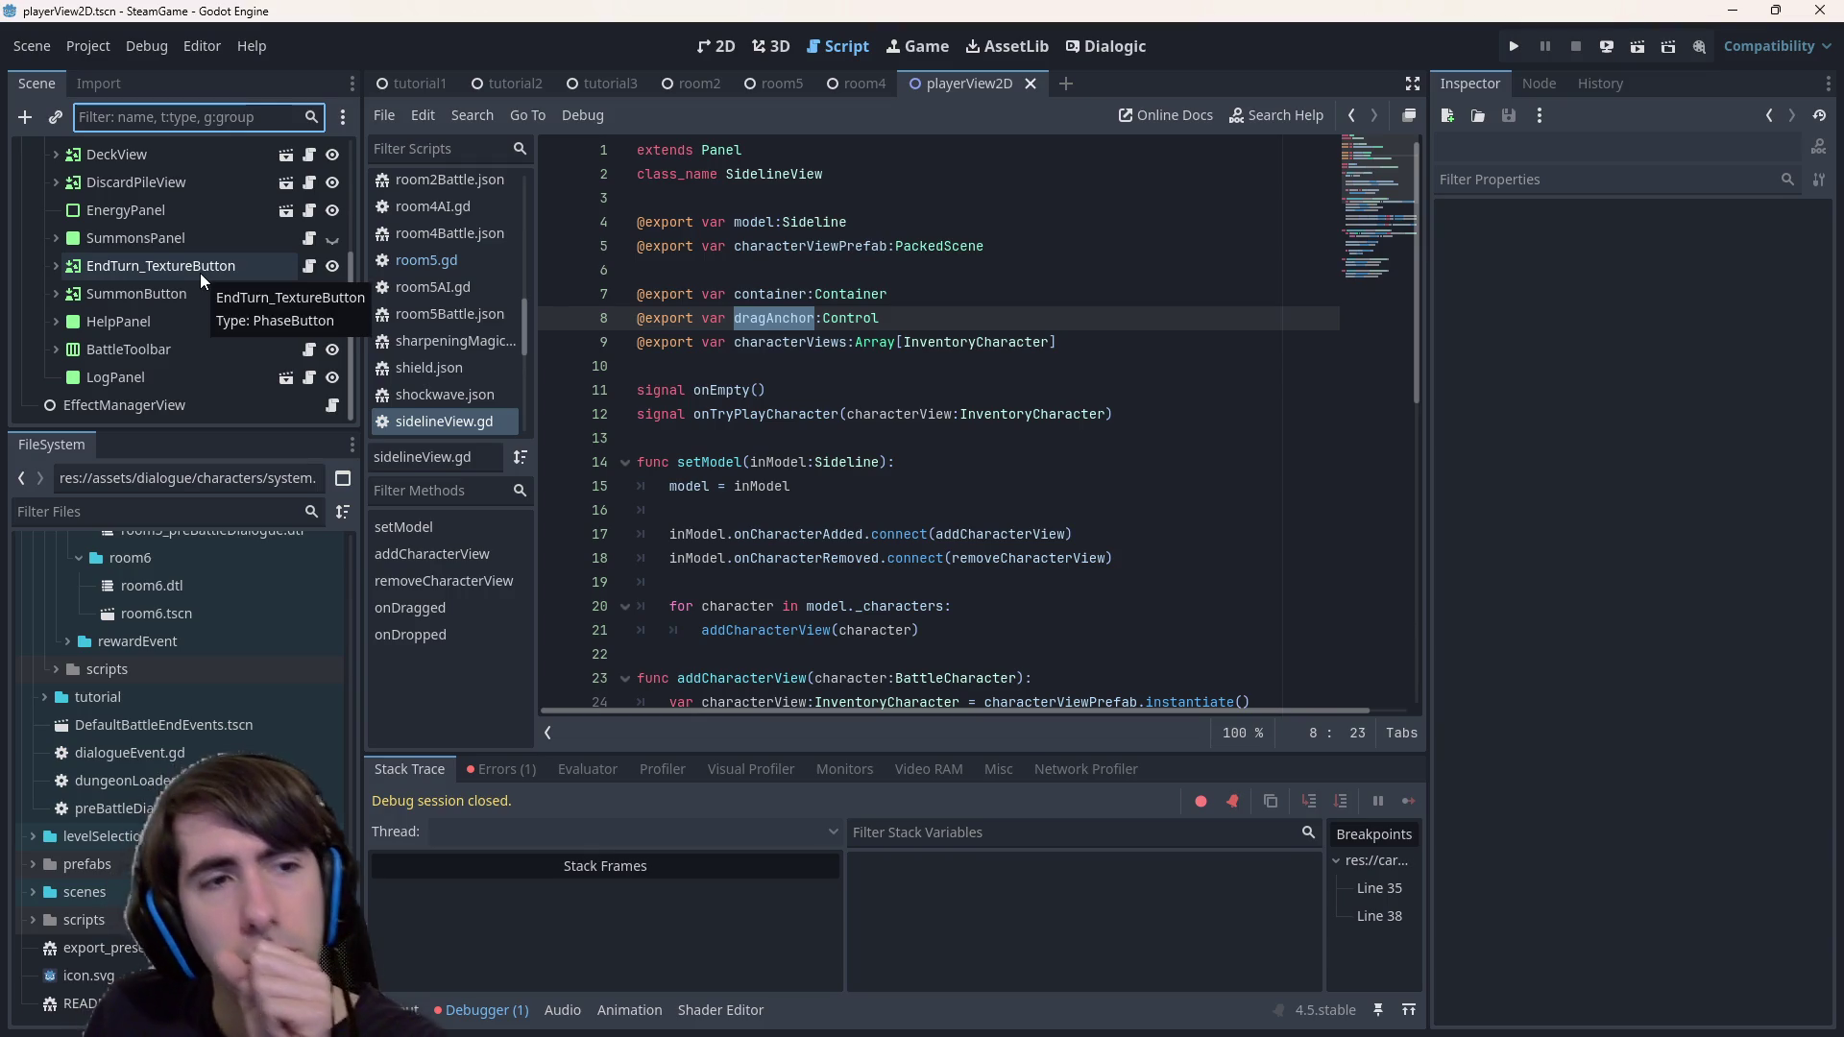
- Page the terminal diff to (END), past LogPanel and the removed CanvasLayer and Control nodes
key(alt+Tab)
drag(1825, 296, 776, 243)
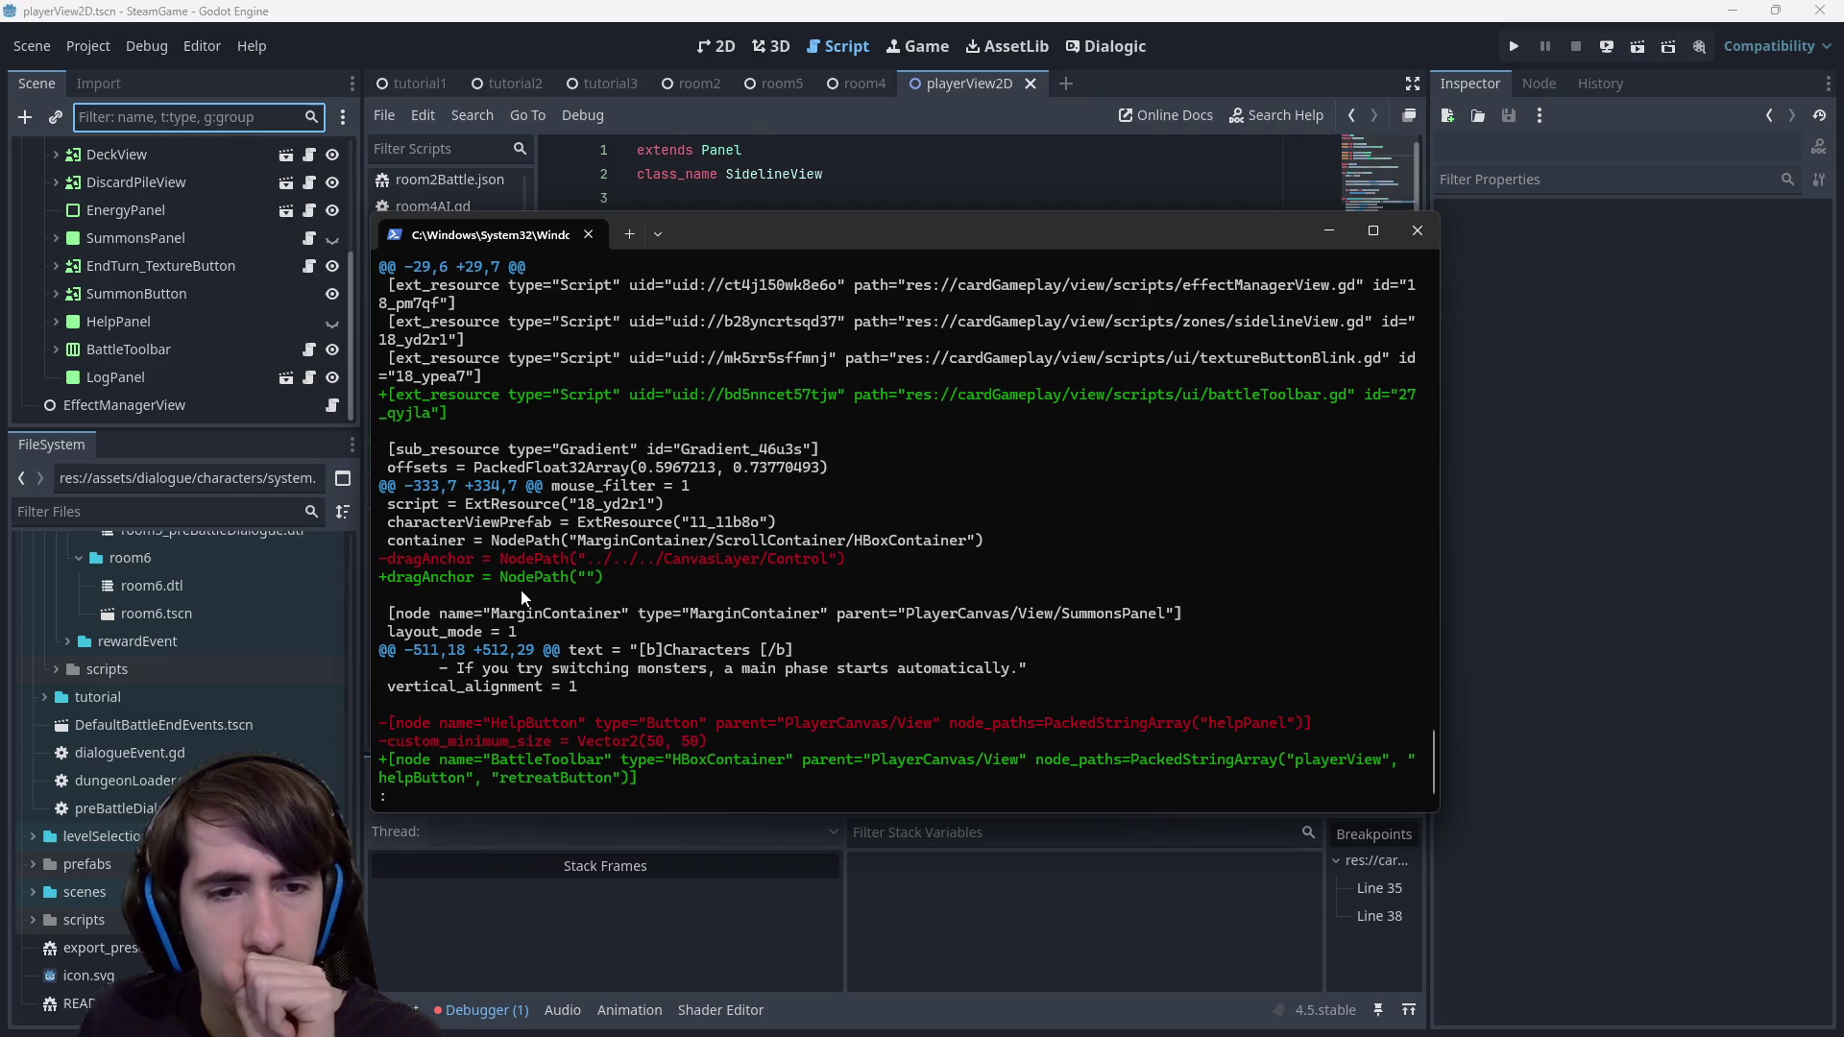
key(Down)
key(Down)
key(Down)
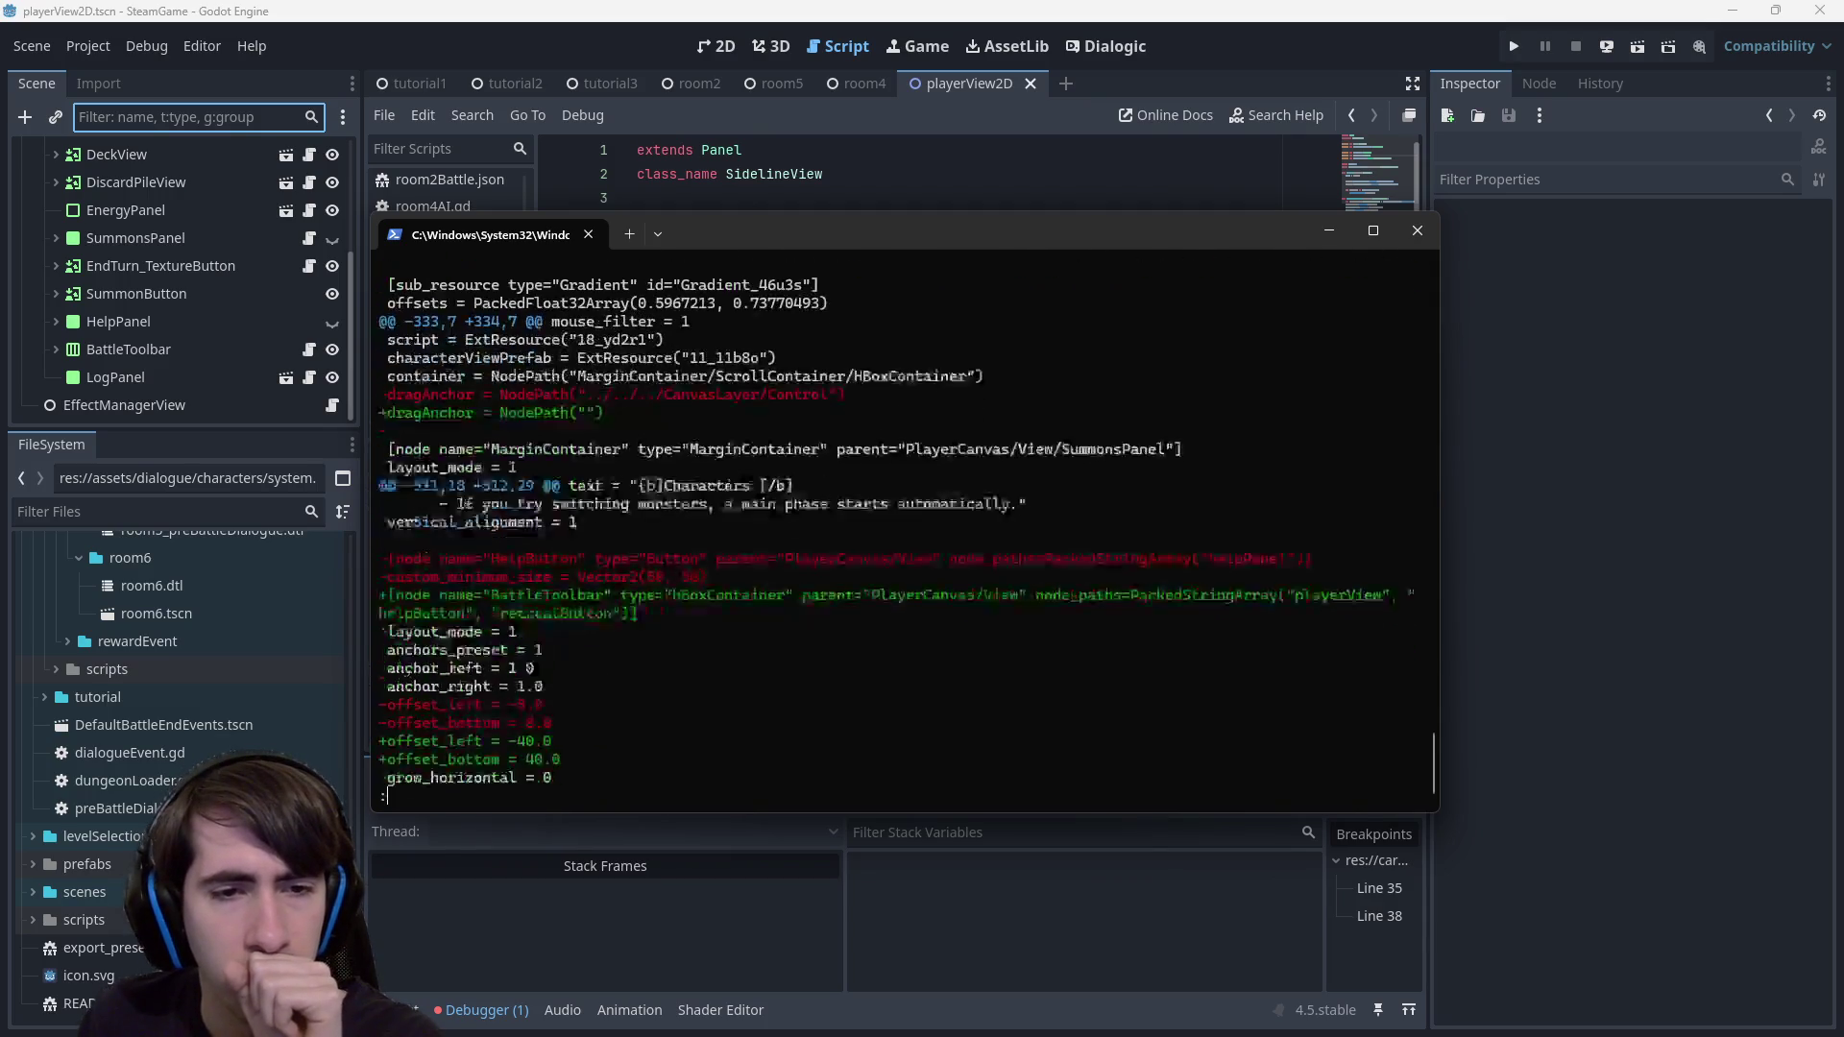
key(Down)
key(Down)
key(Down)
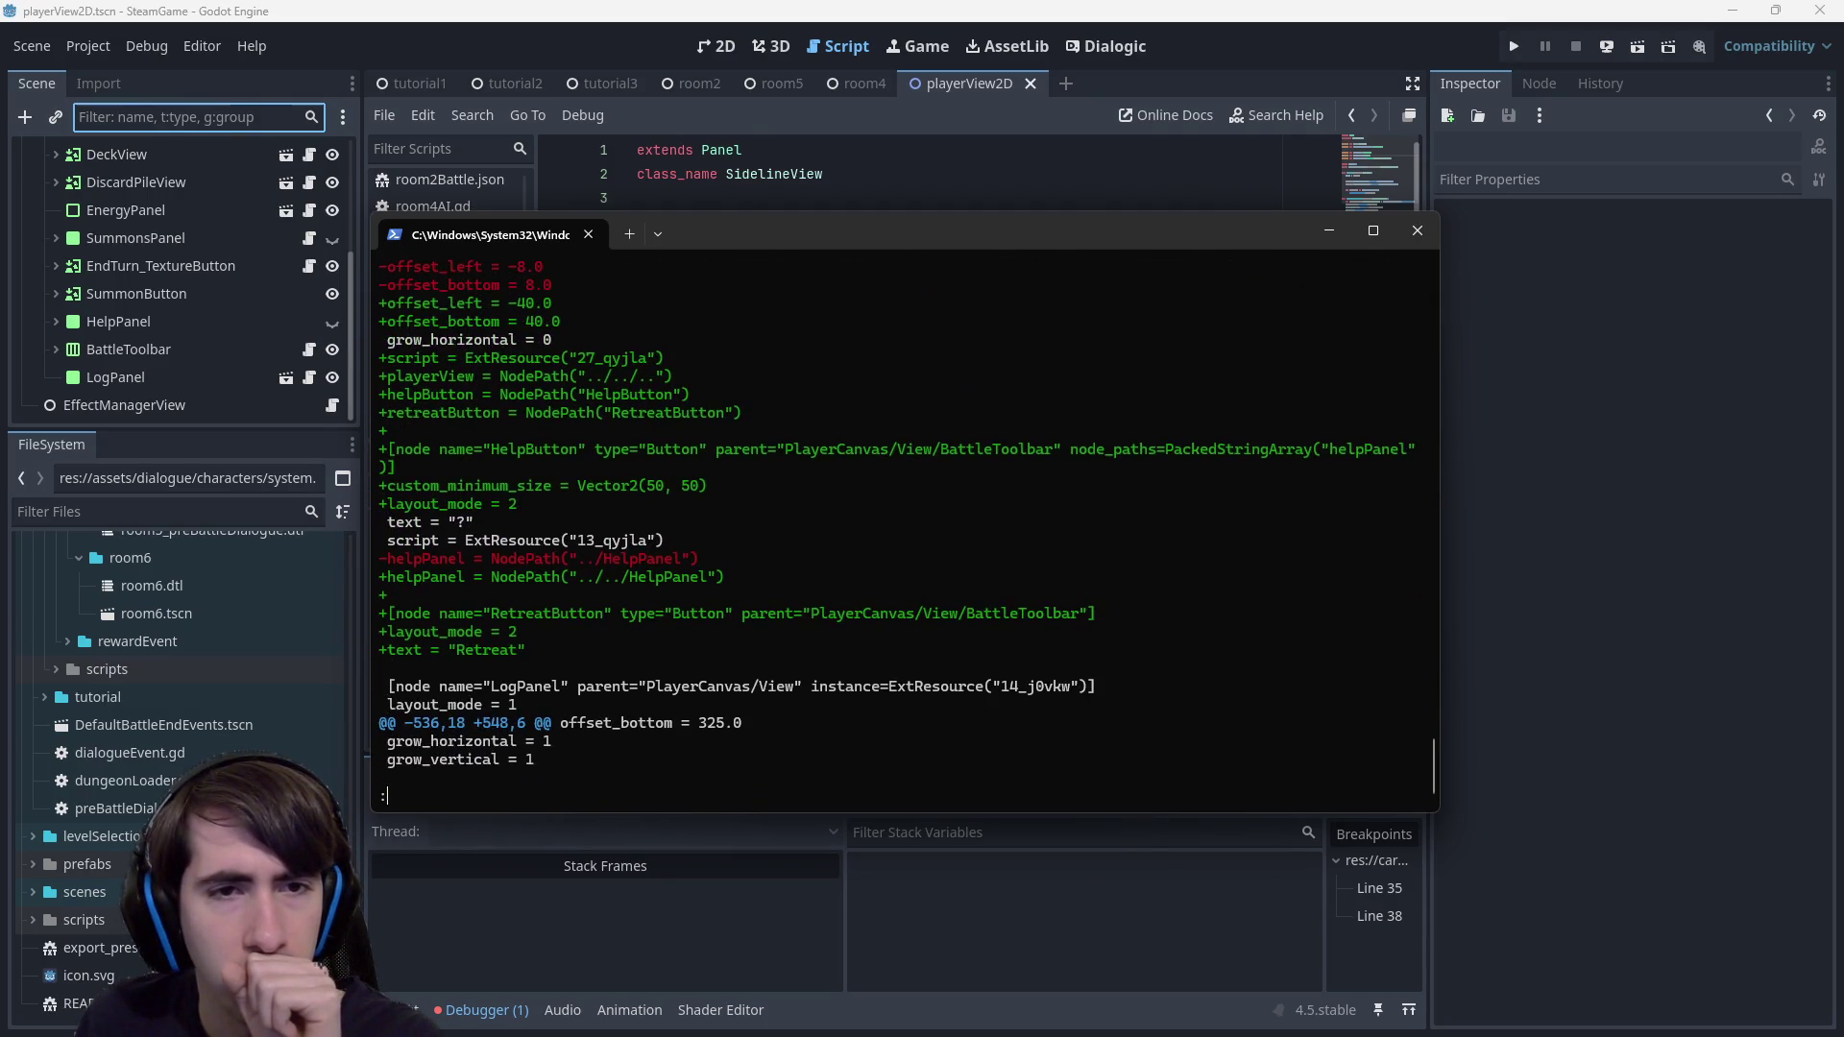
key(Down)
key(Down)
key(Down)
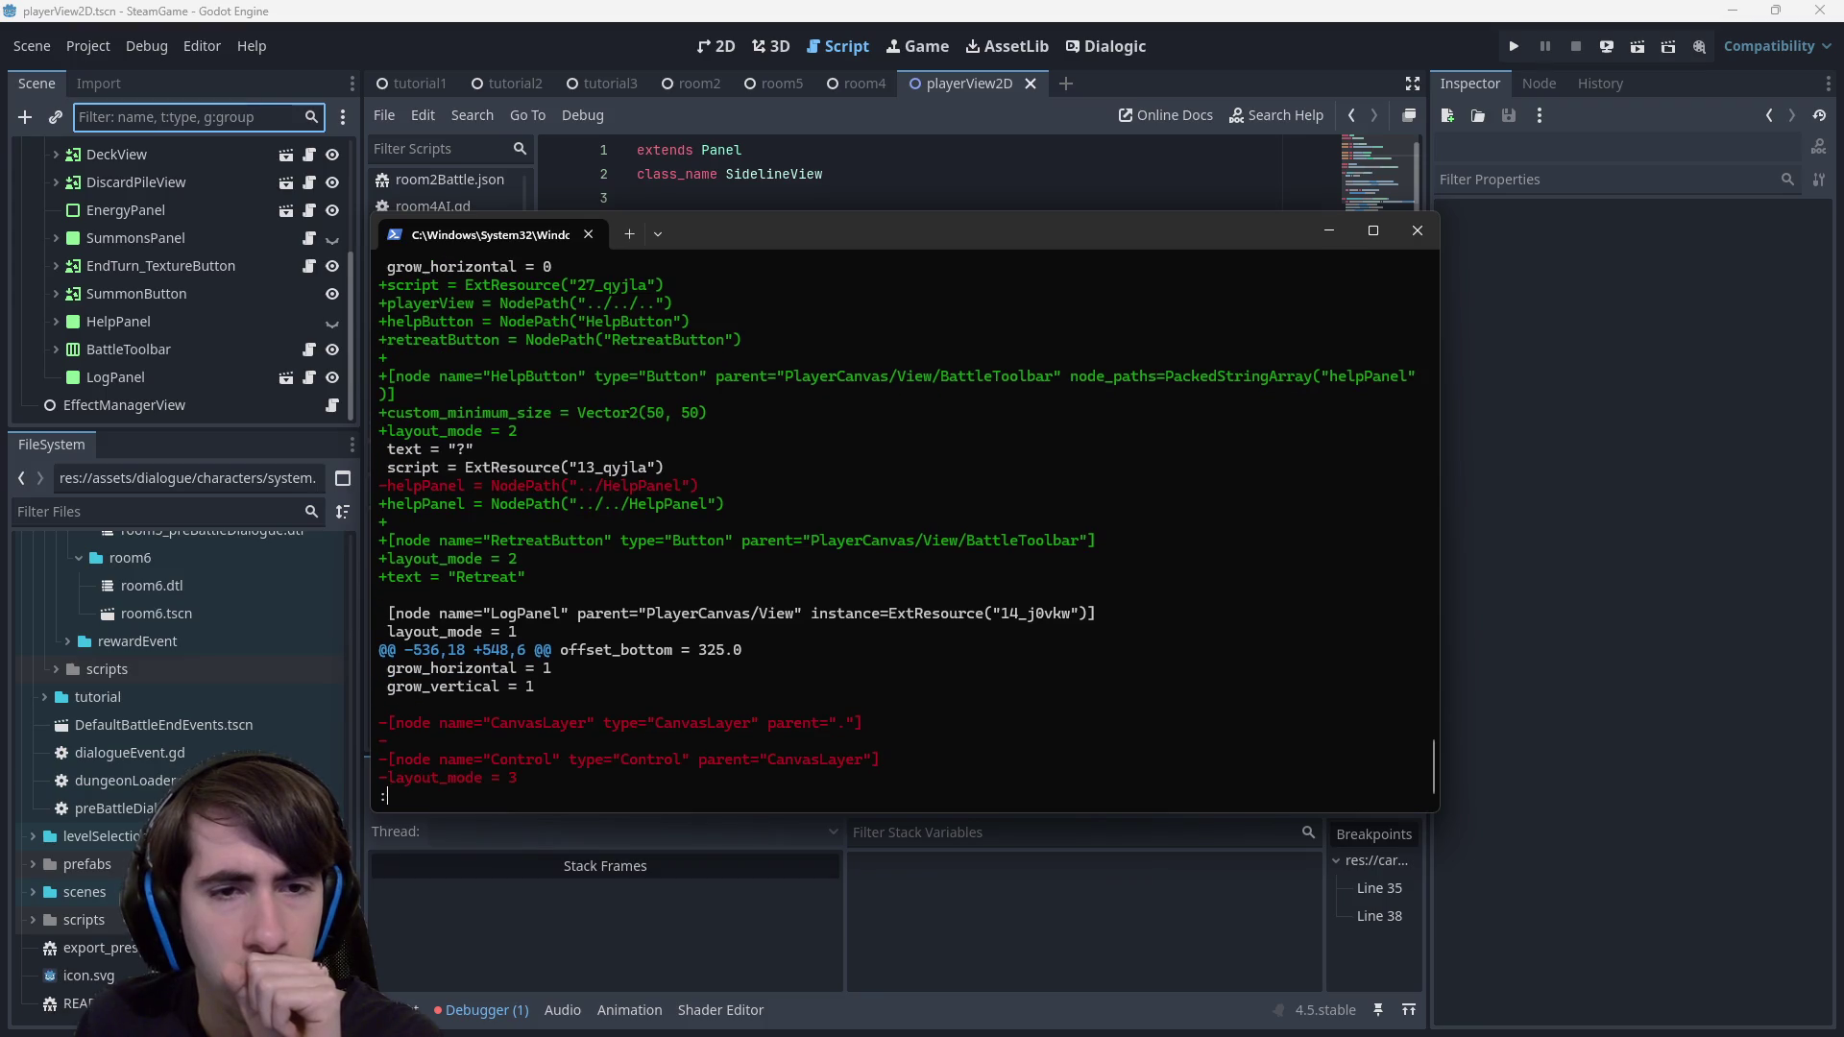
key(Down)
key(Down)
key(Down)
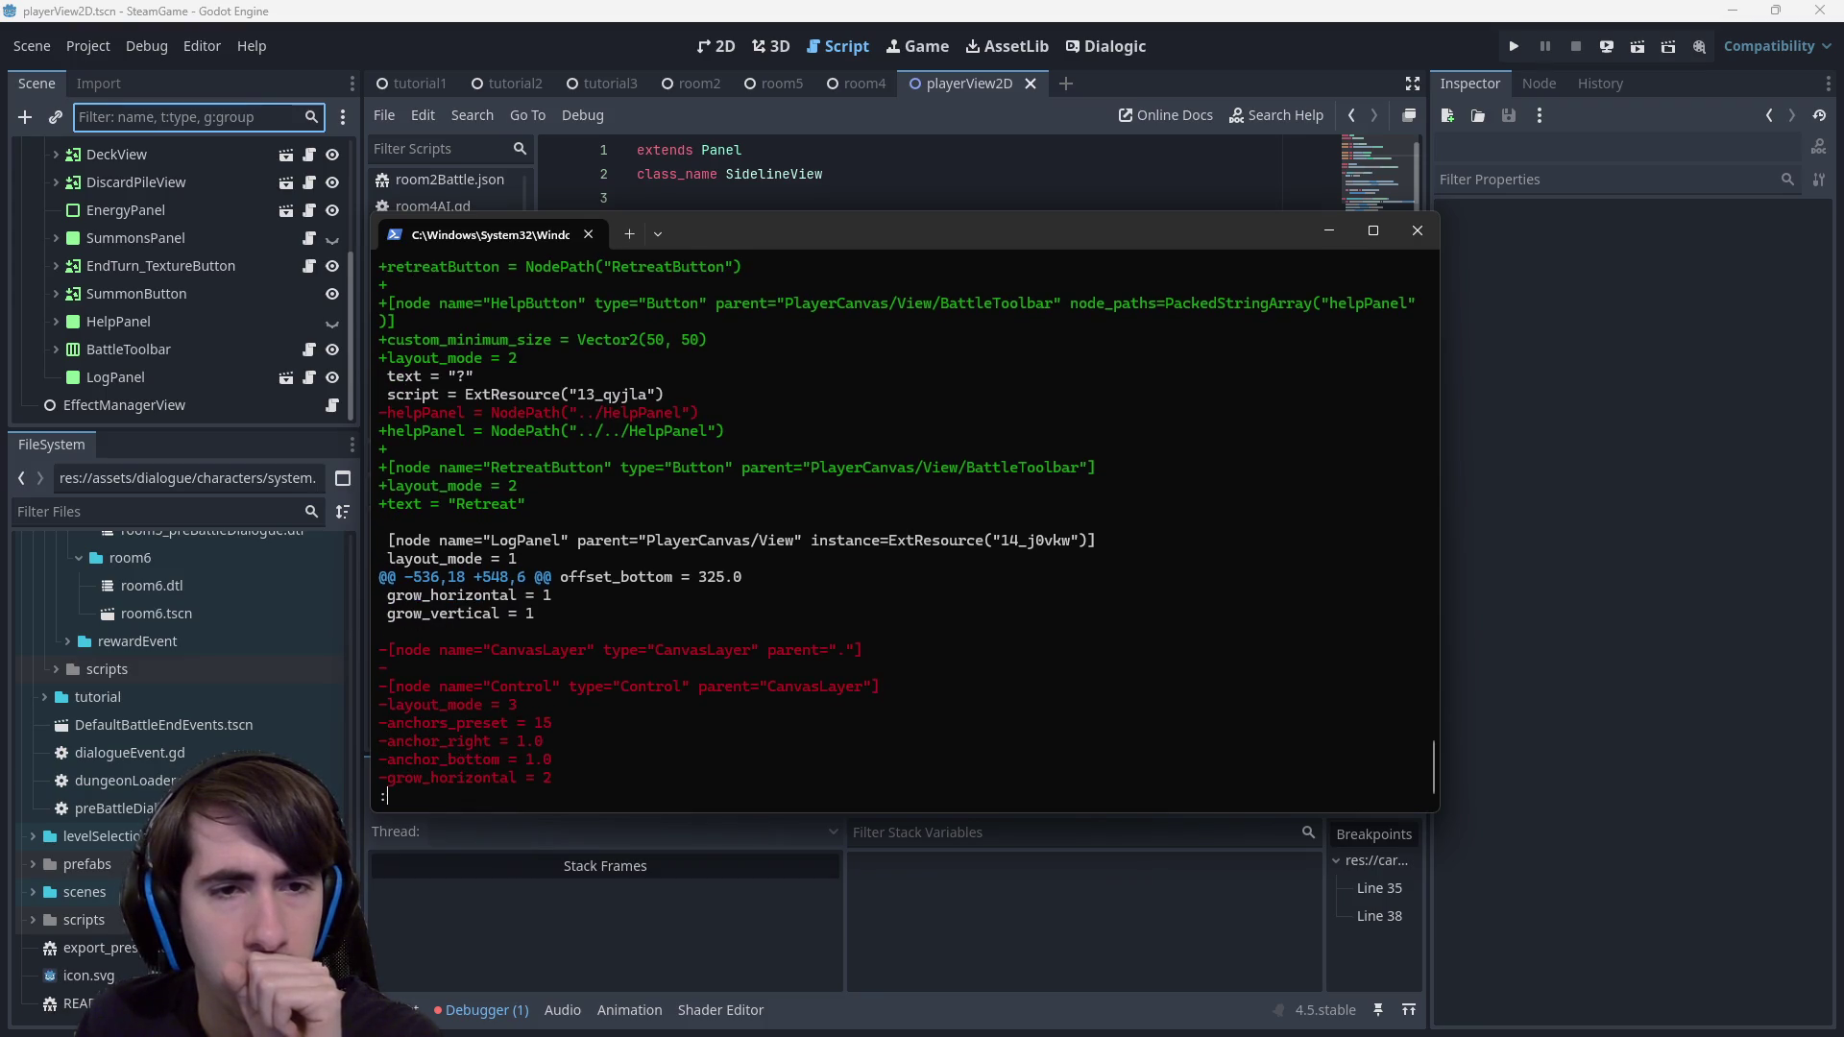
key(Down)
key(Down)
key(Down)
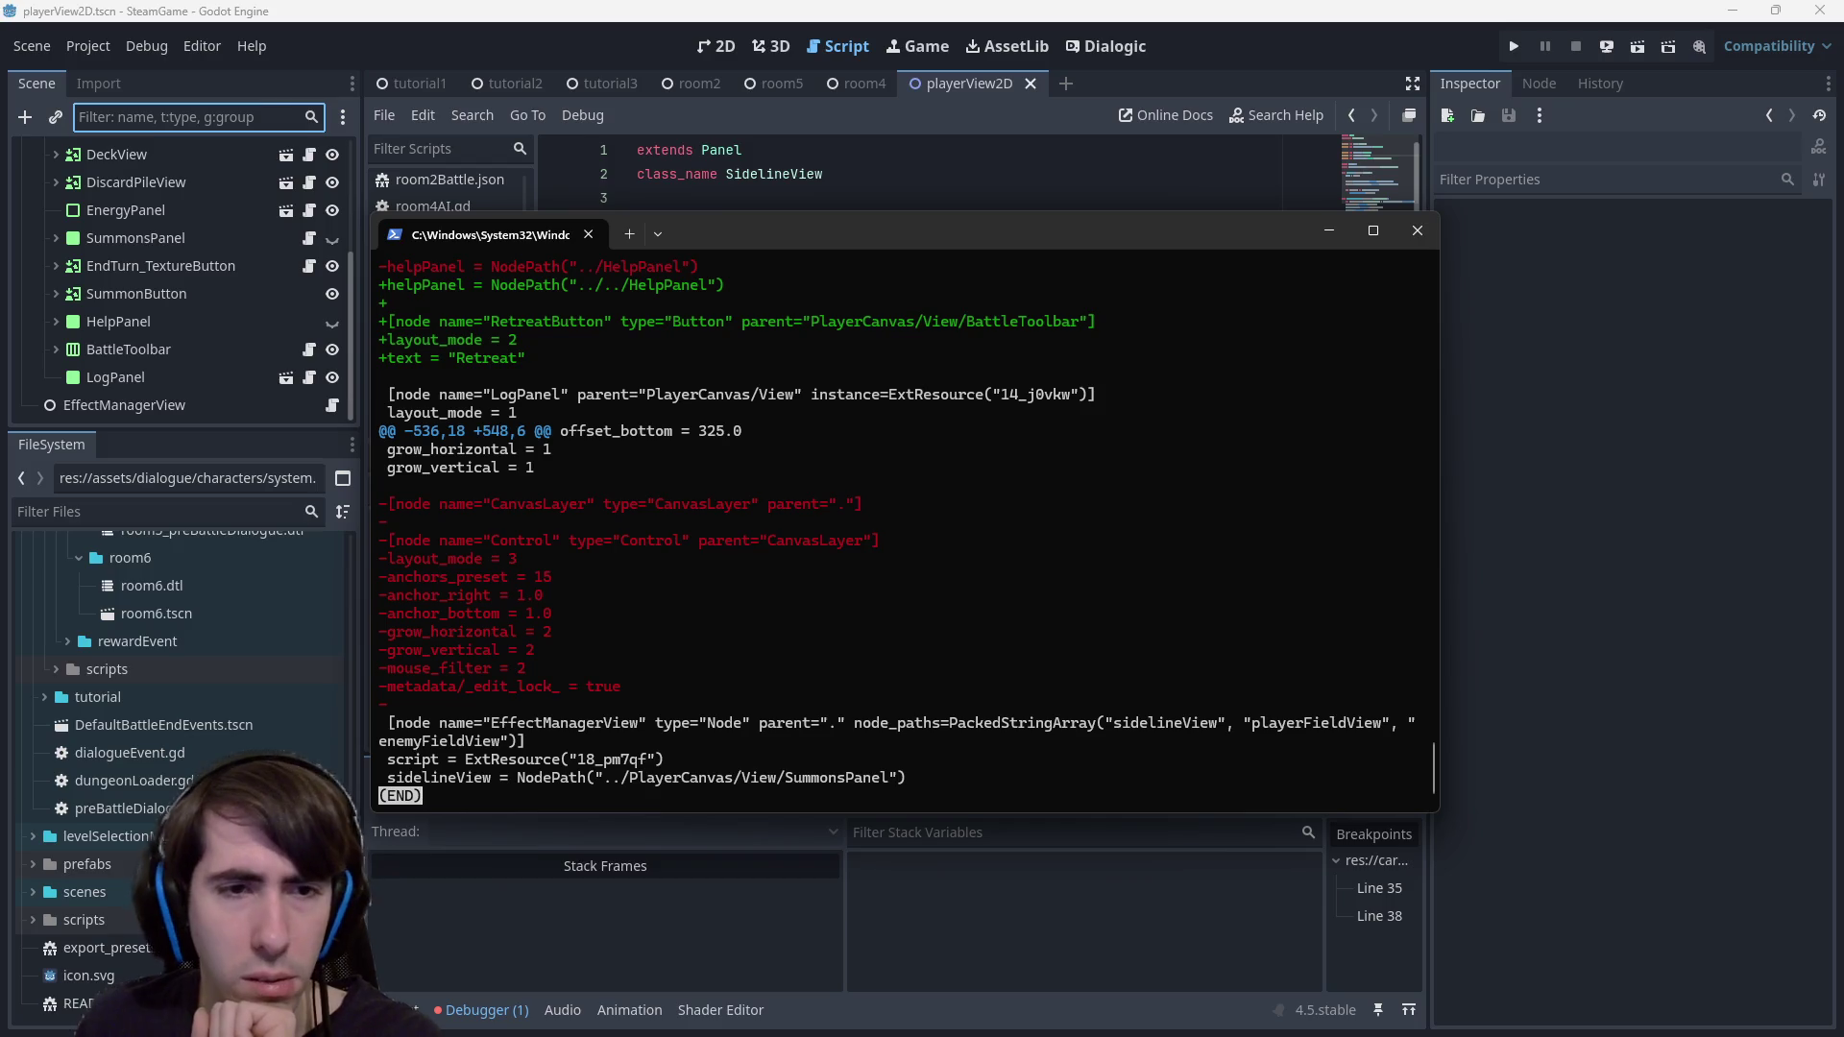
- Select part of the diff text, reposition the terminal, and switch back to Godot
drag(509, 540, 530, 687)
drag(1089, 215, 1094, 325)
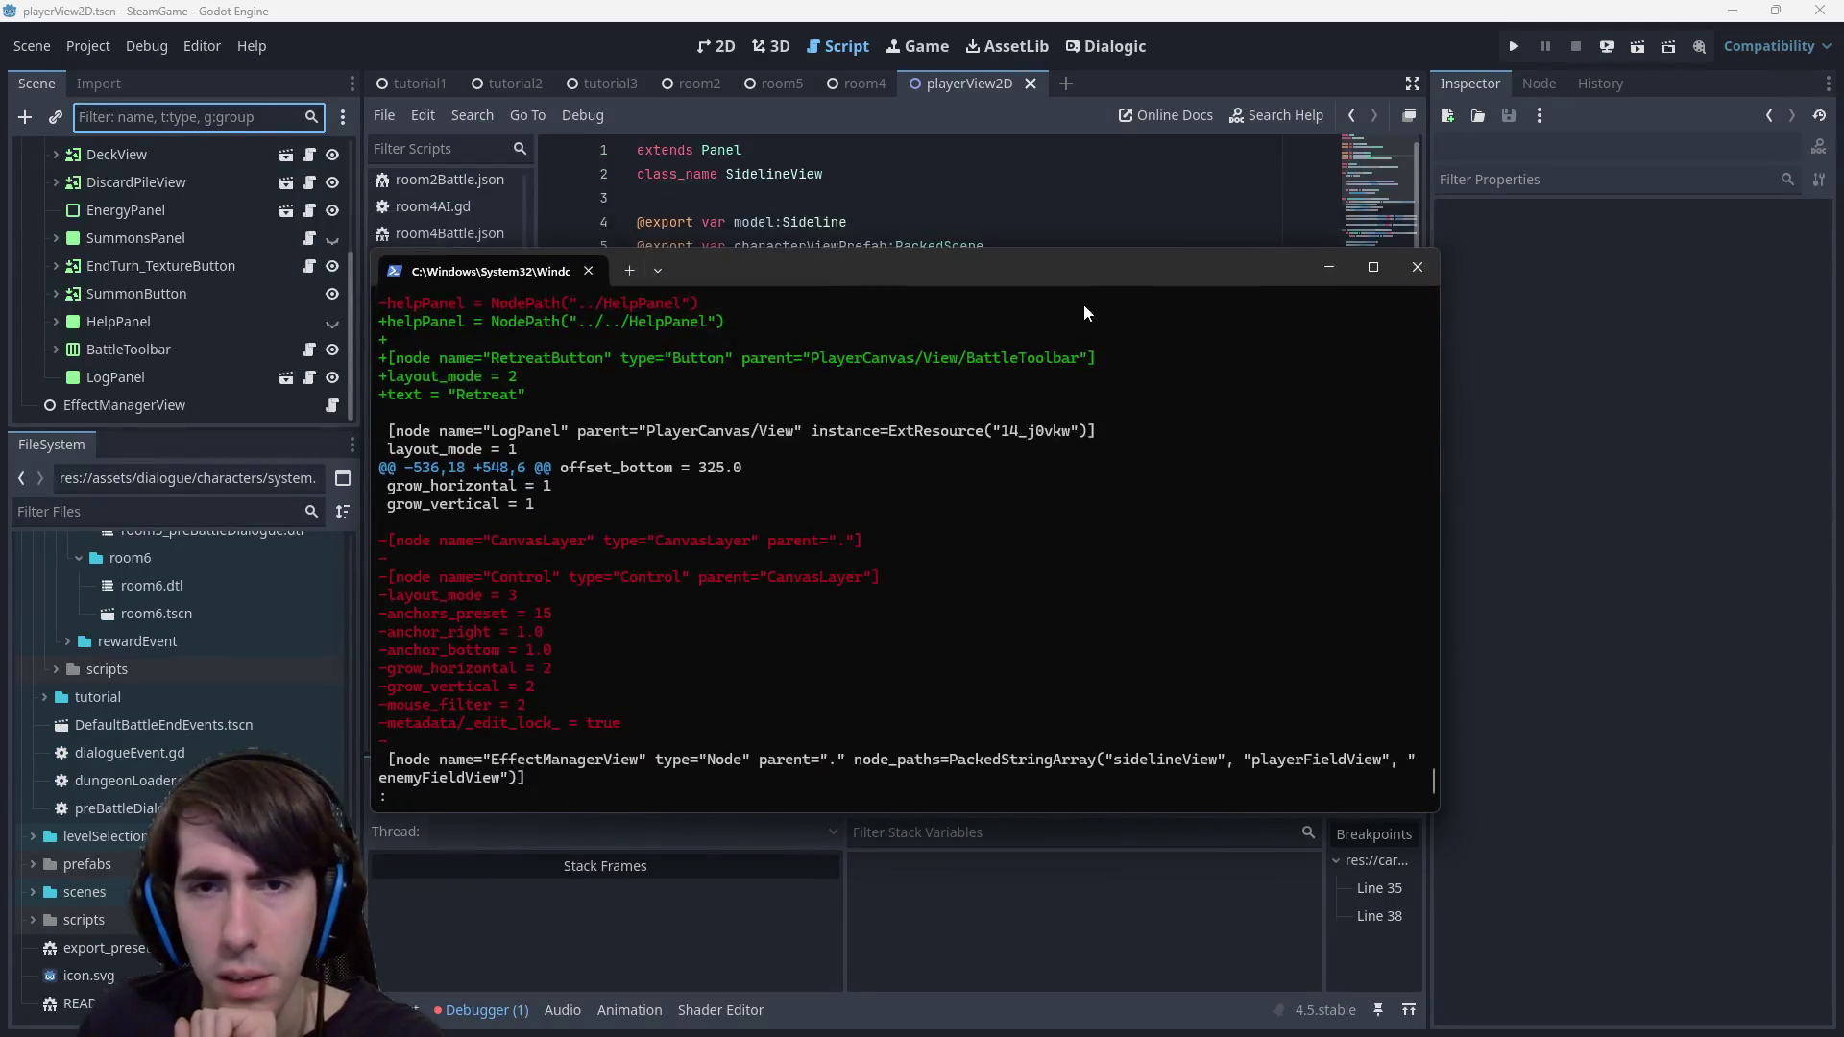
click(1046, 273)
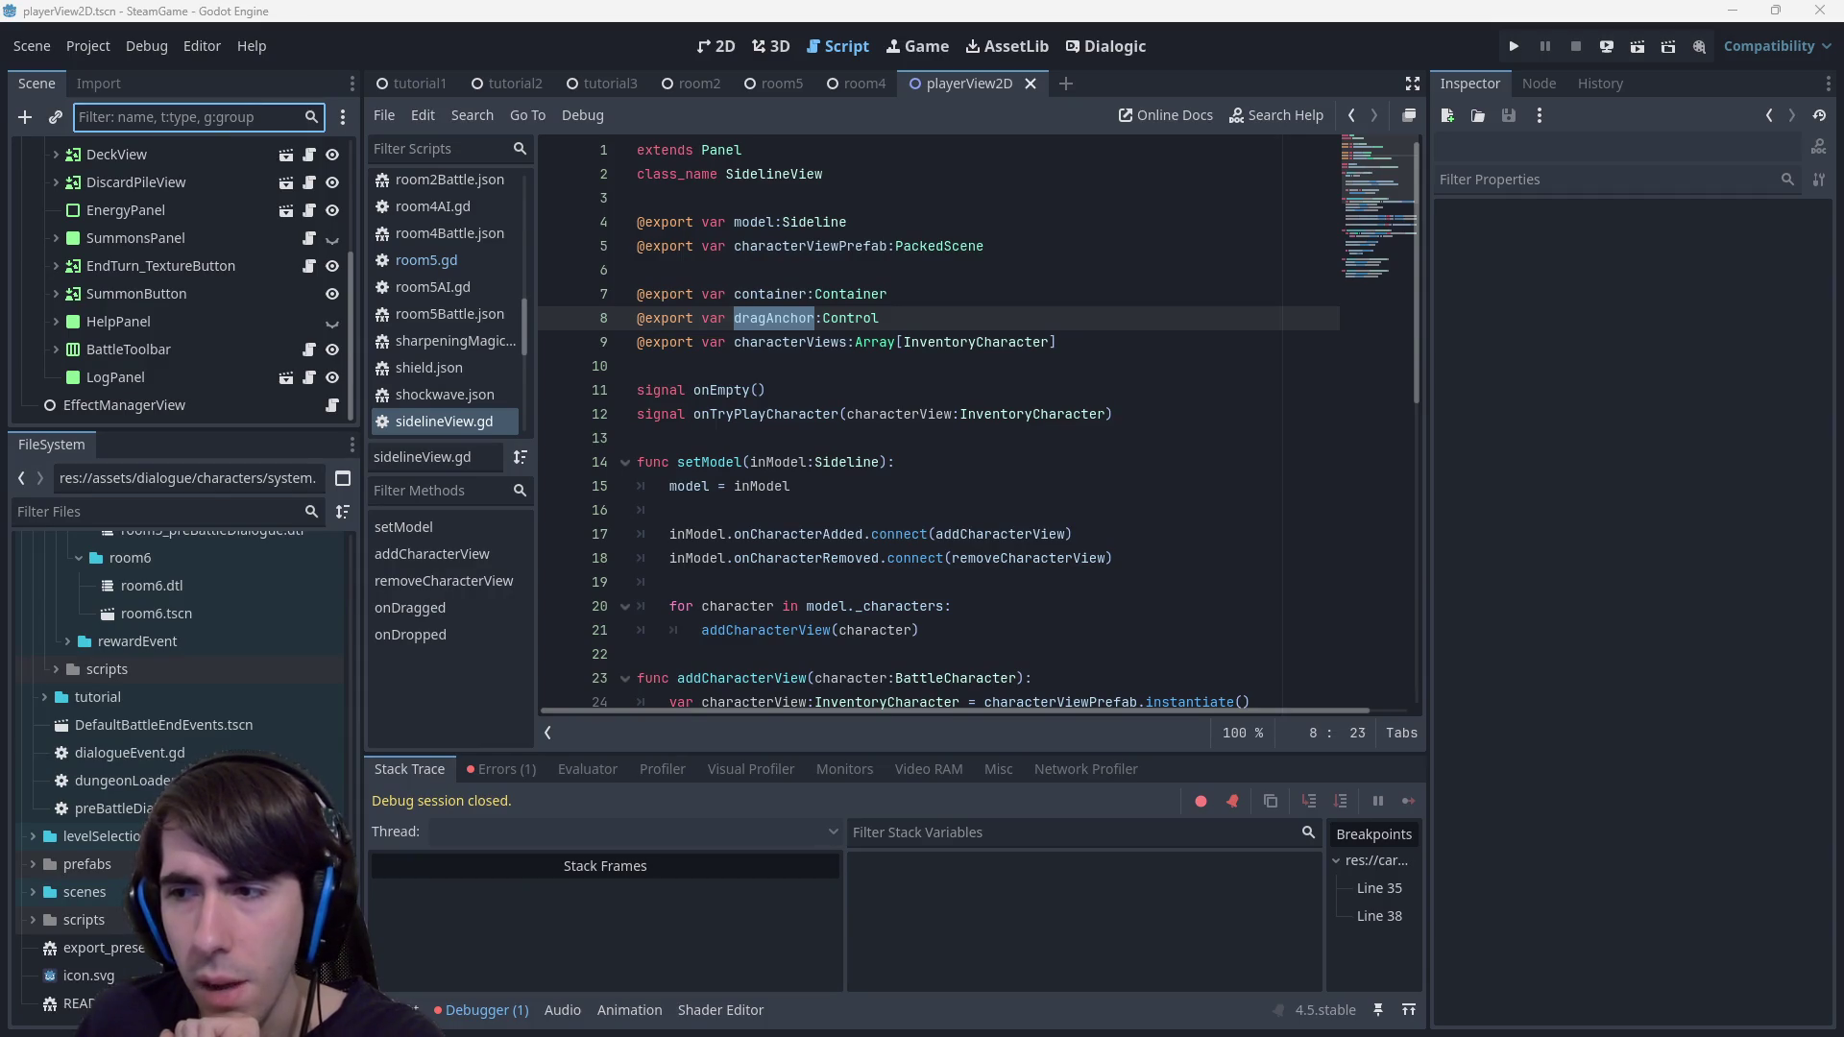
key(alt+Tab)
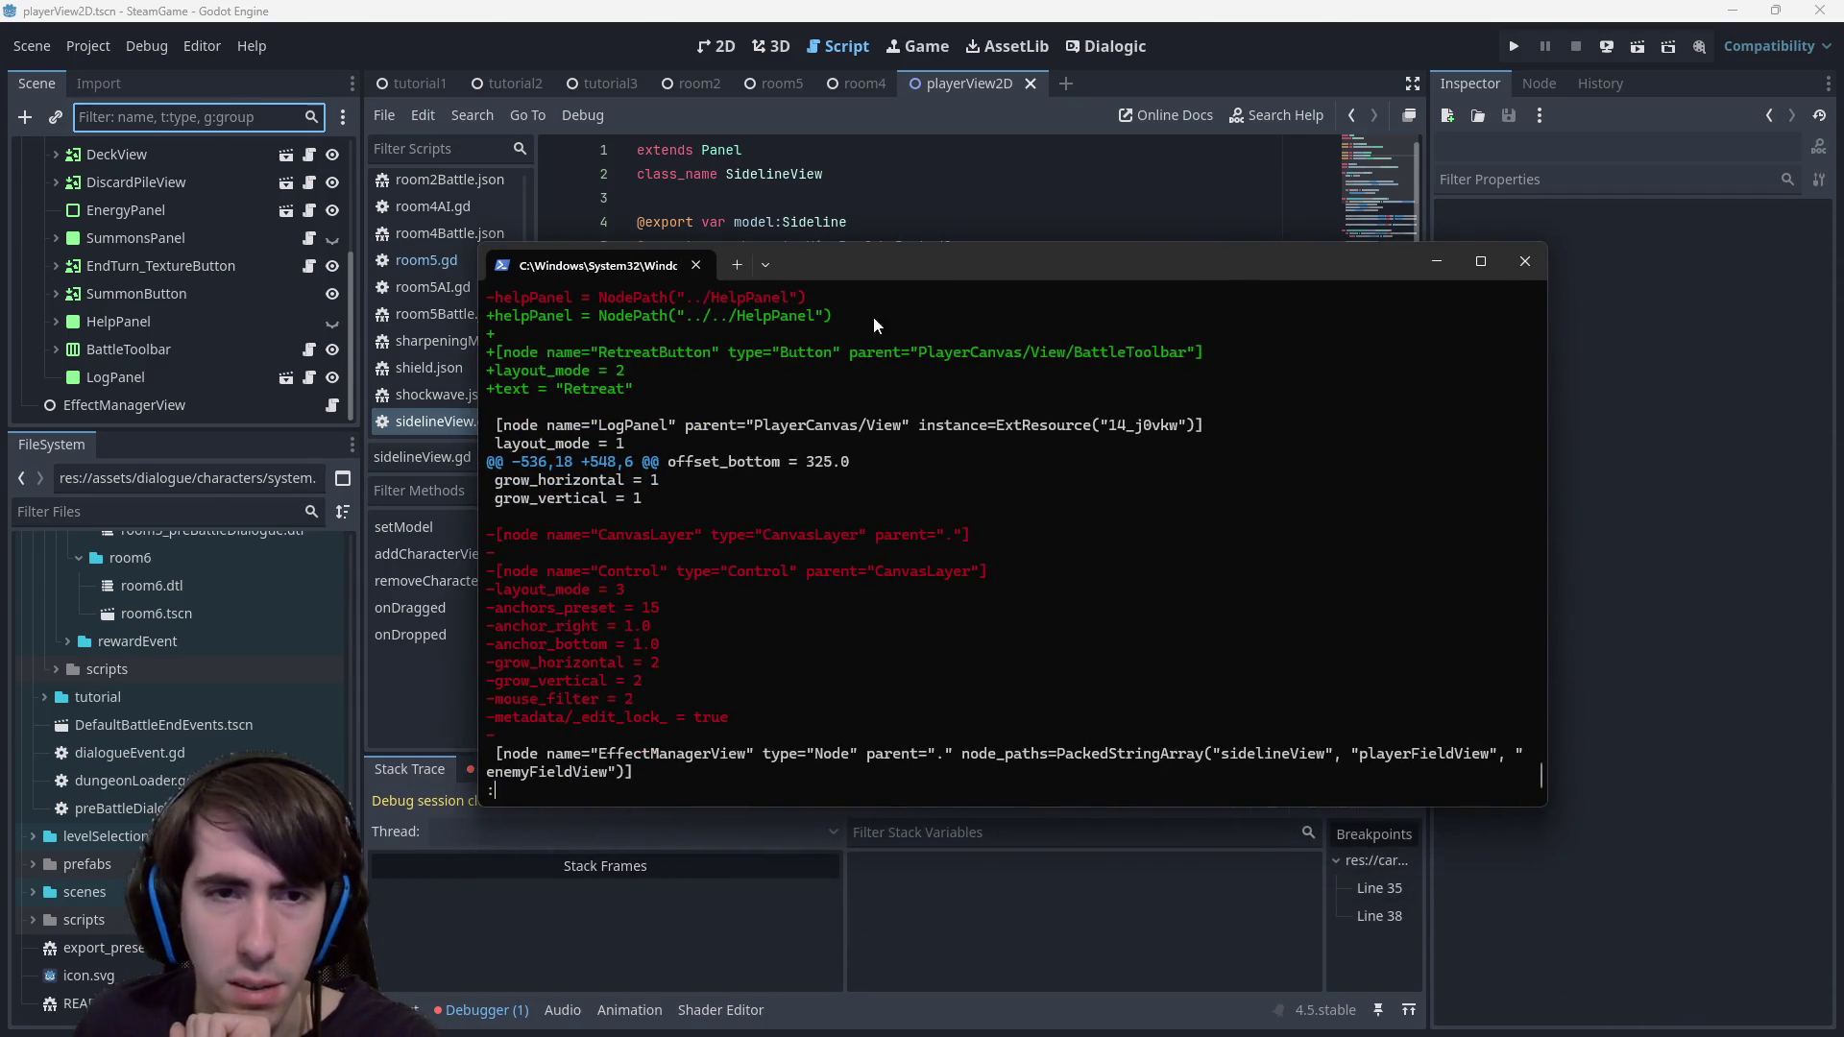
drag(807, 270, 869, 270)
key(alt+Tab)
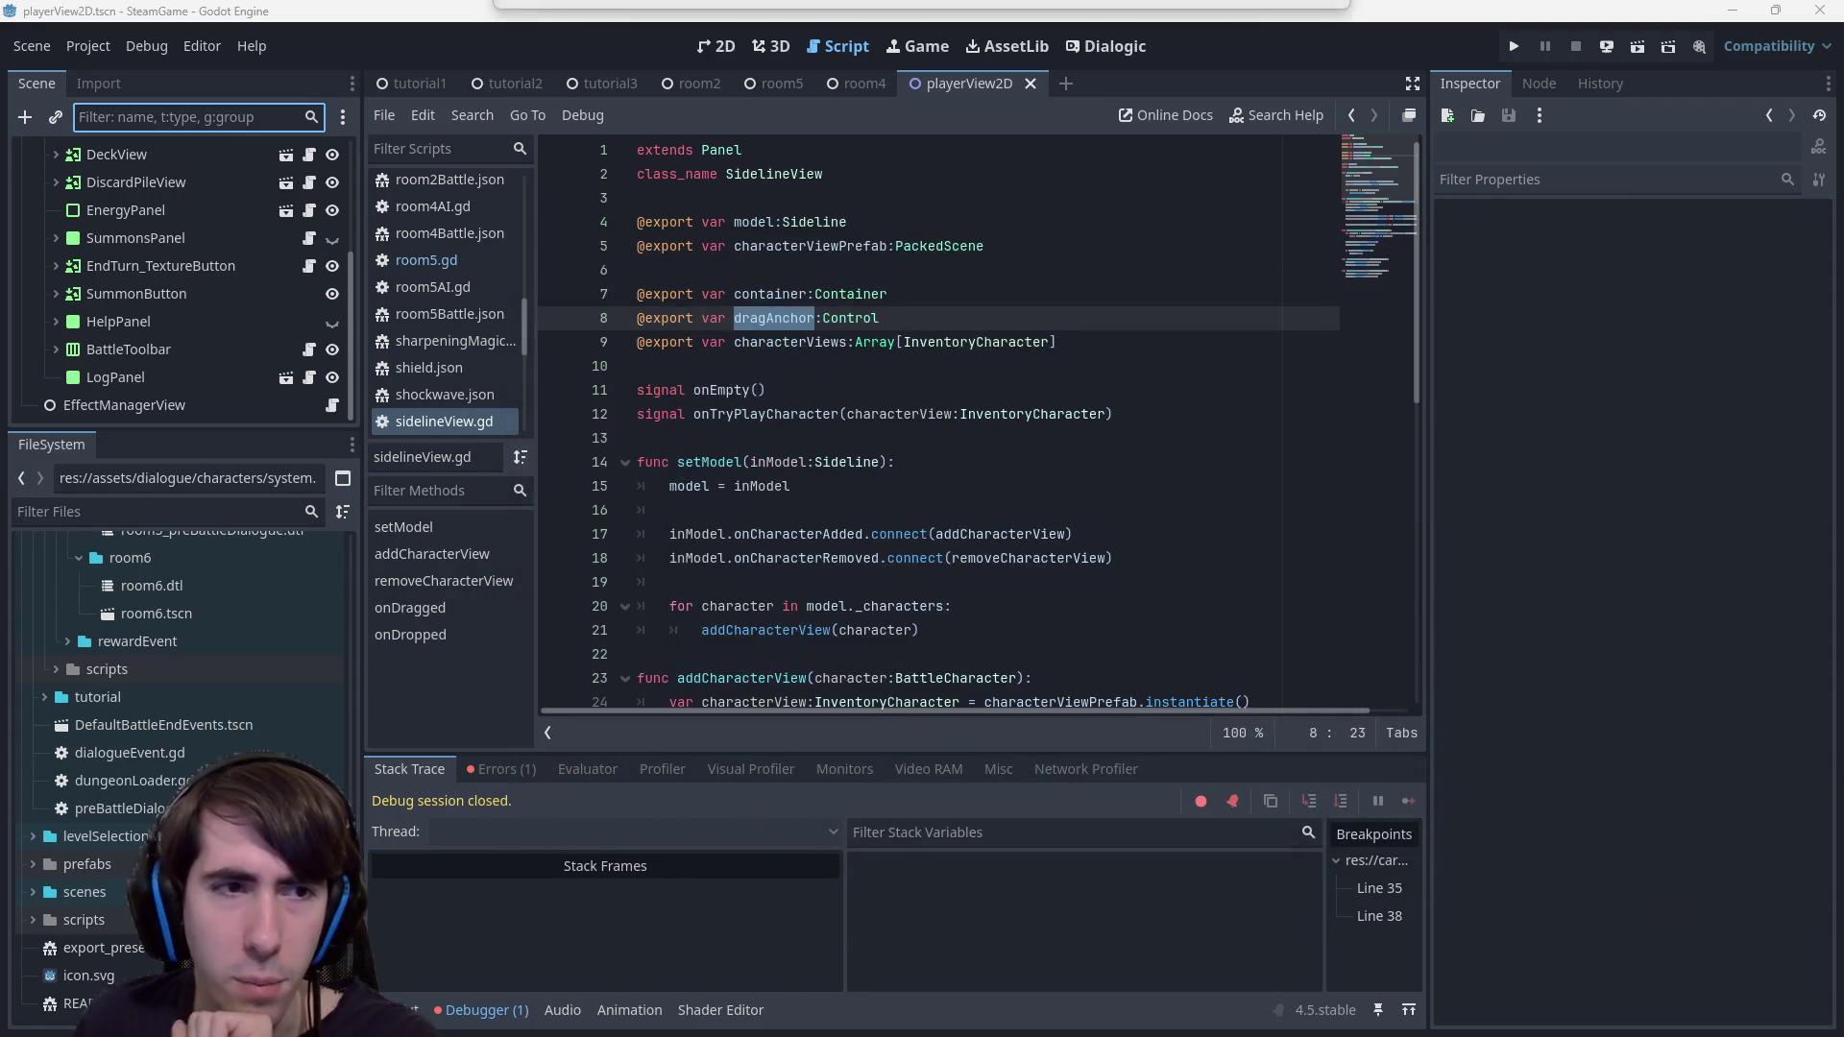
scroll(164, 361, up, 5)
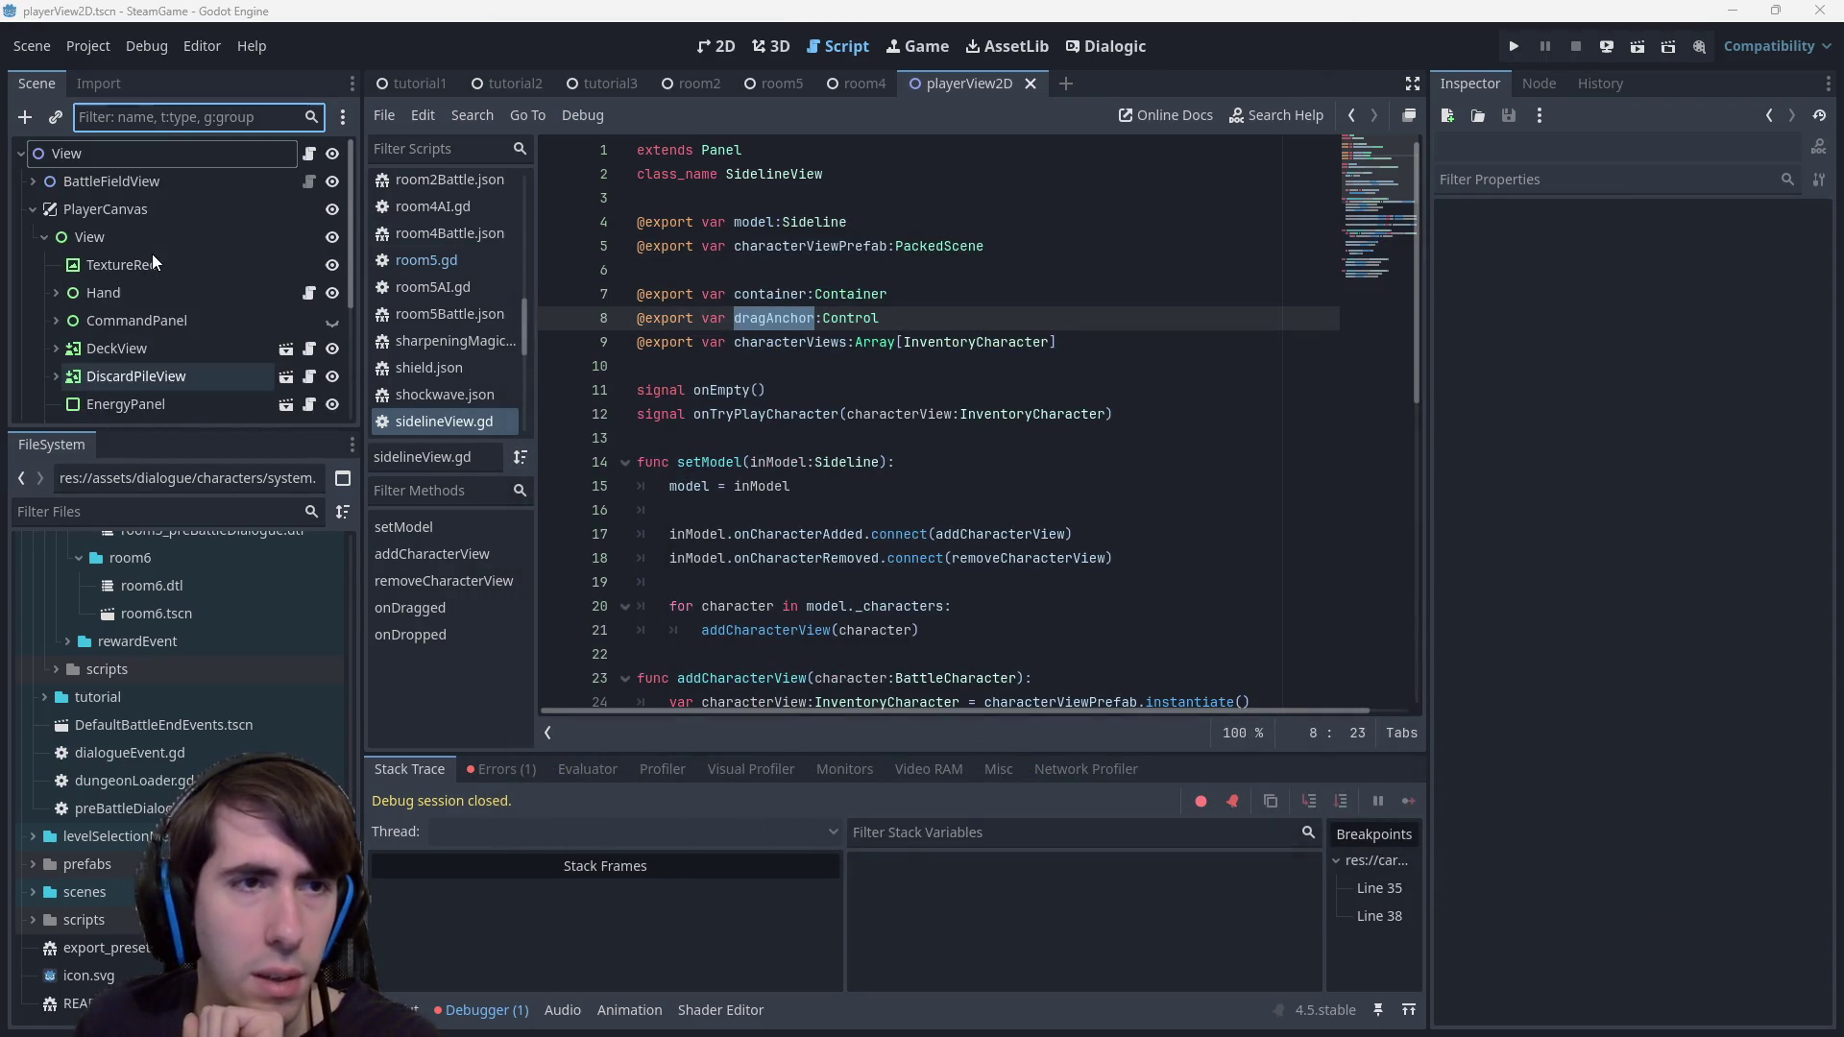
- Show the root View node's playerView2D.tscn in FileSystem and open it in the external code editor
right_click(142, 151)
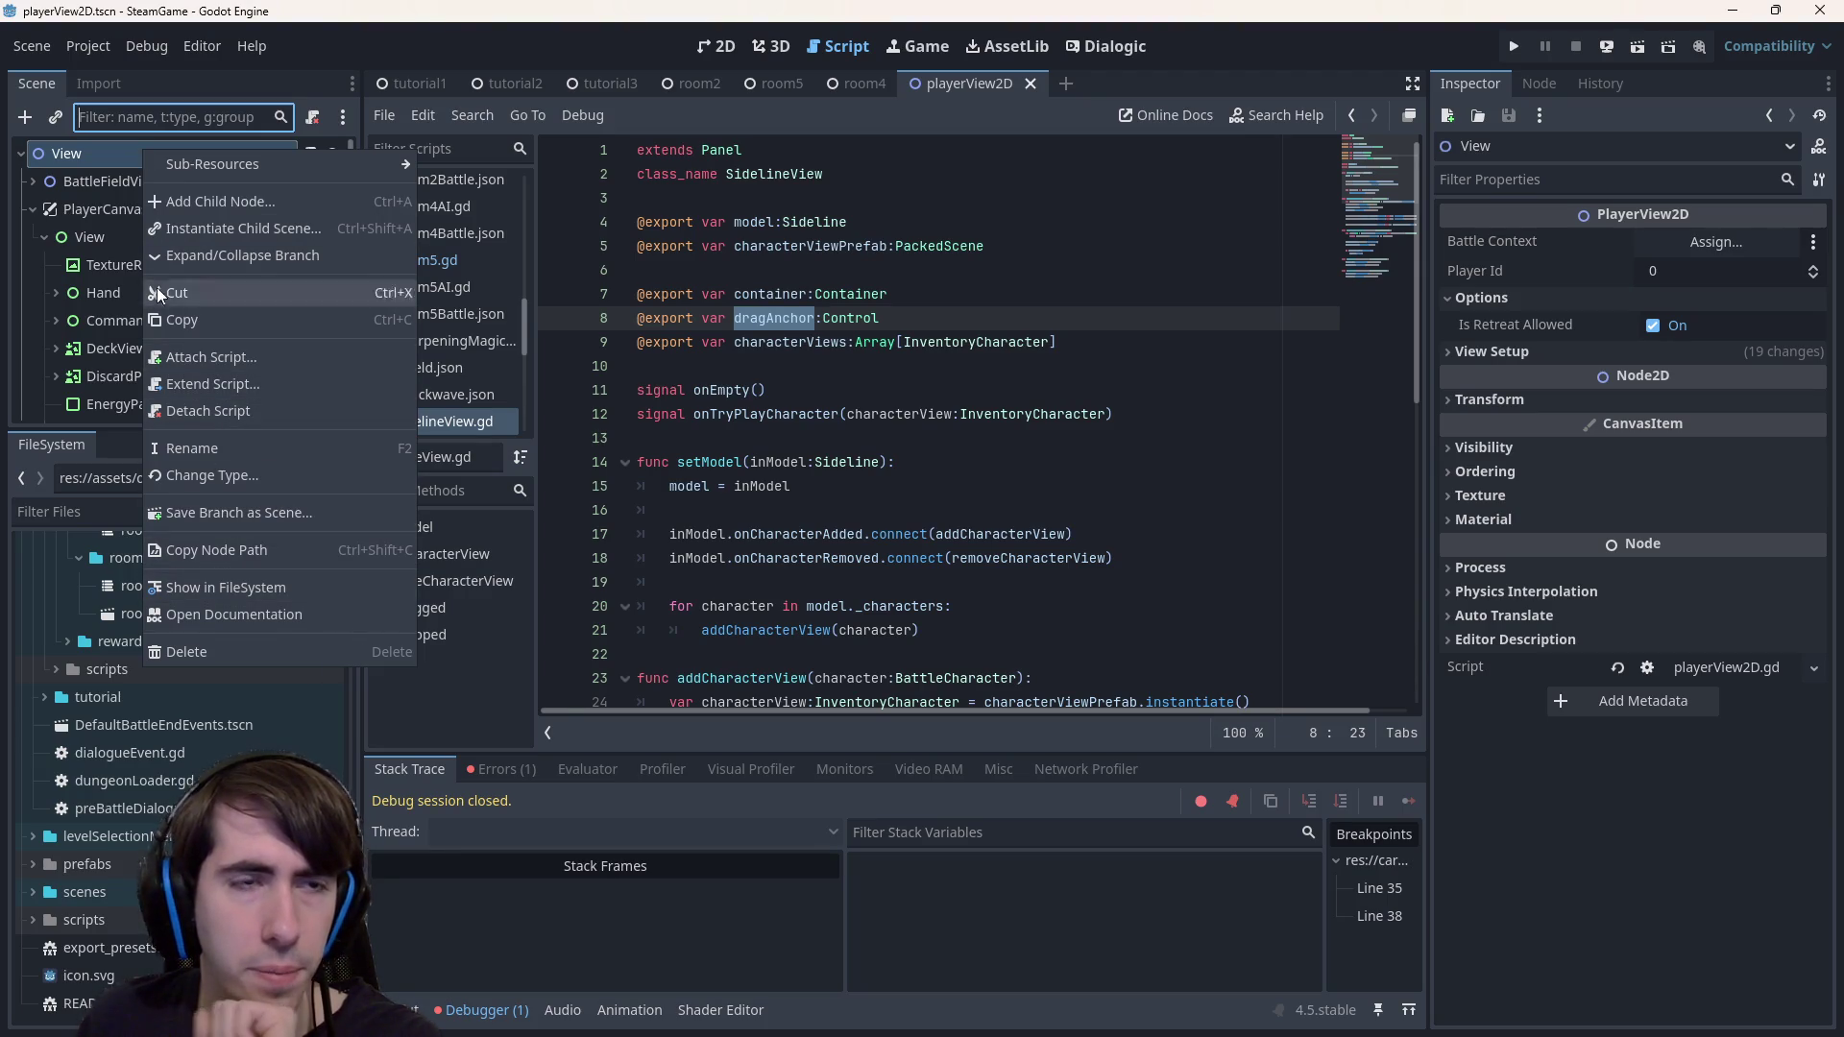
click(293, 586)
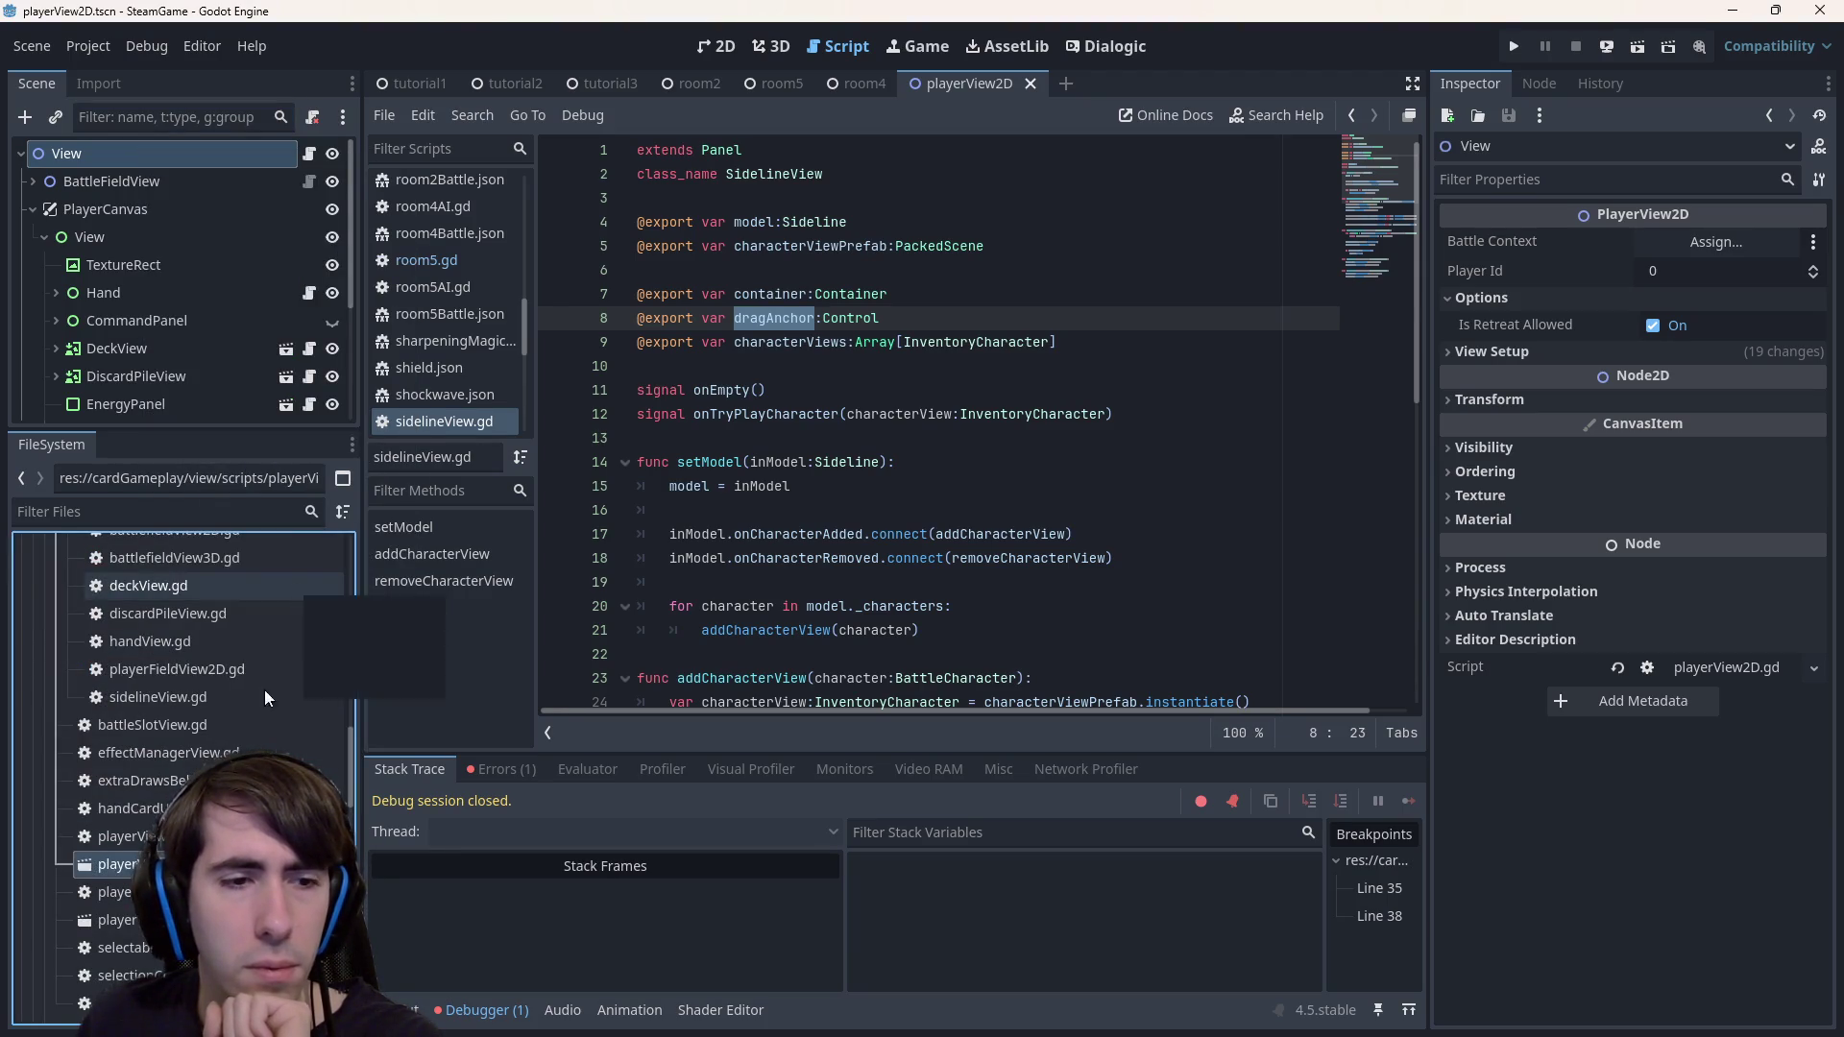
right_click(248, 864)
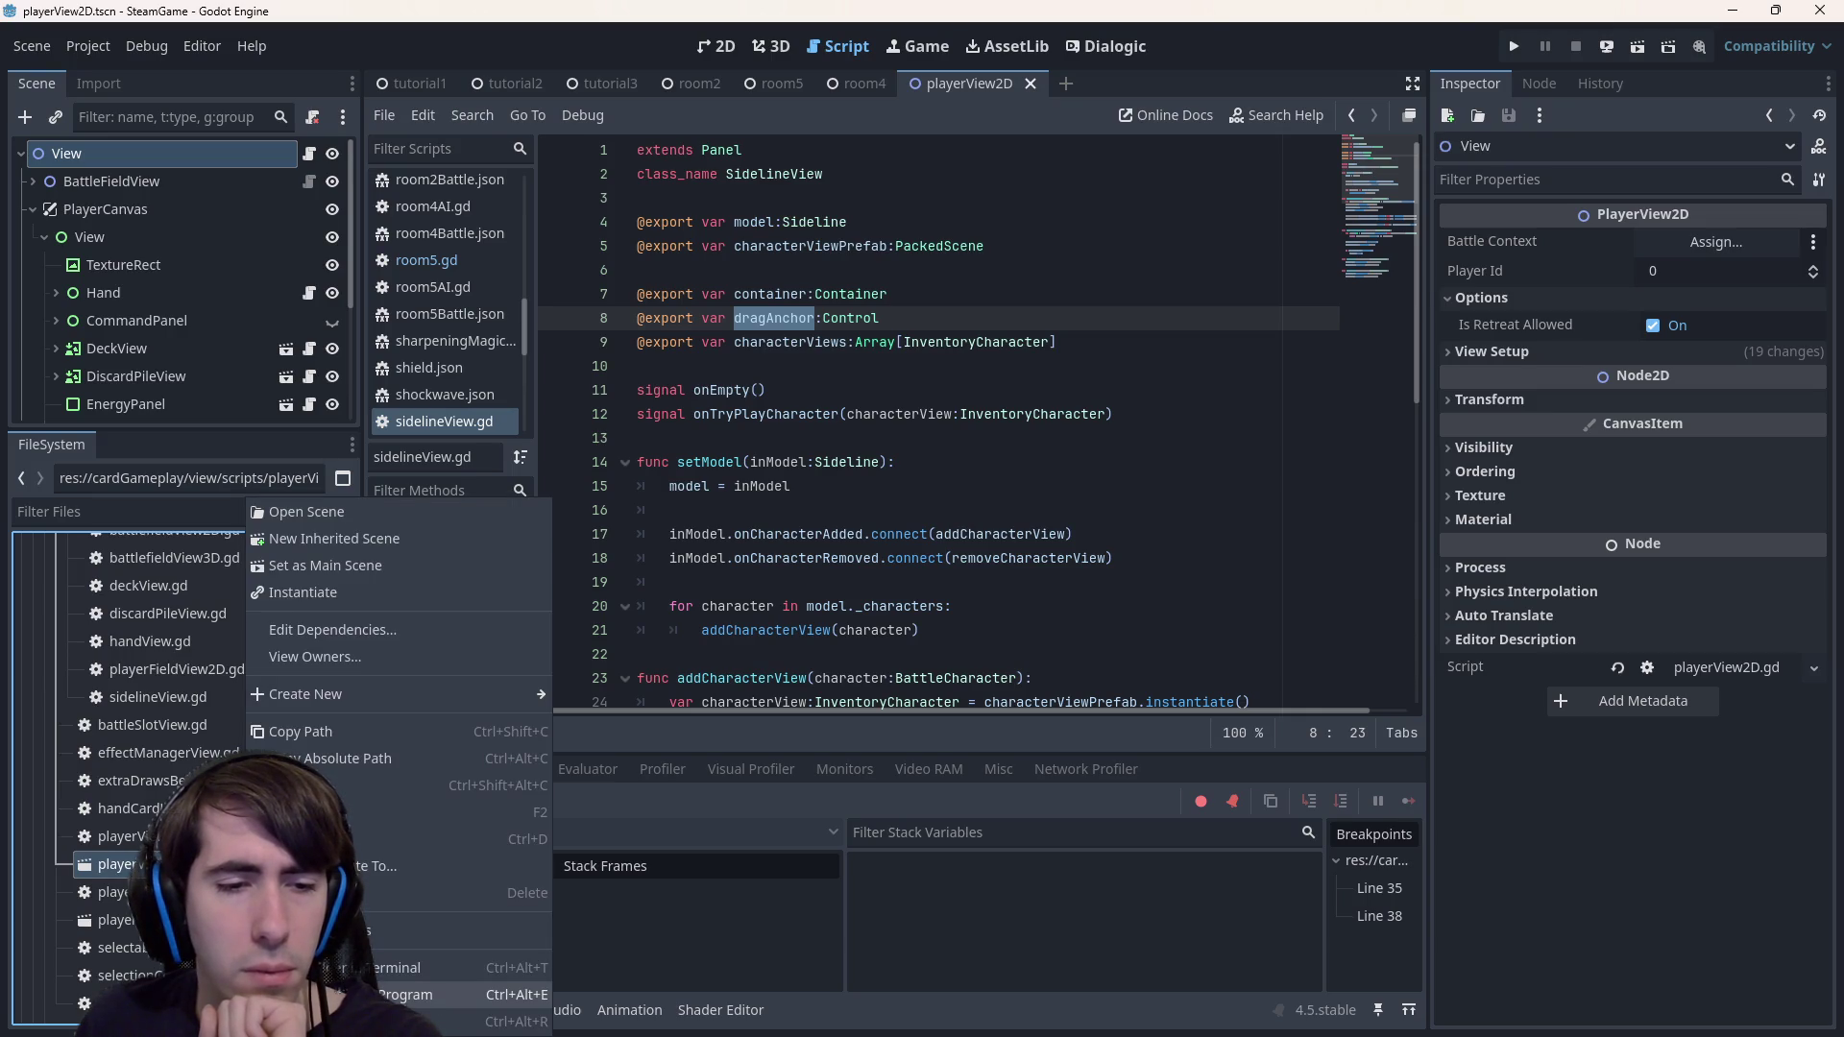
click(317, 995)
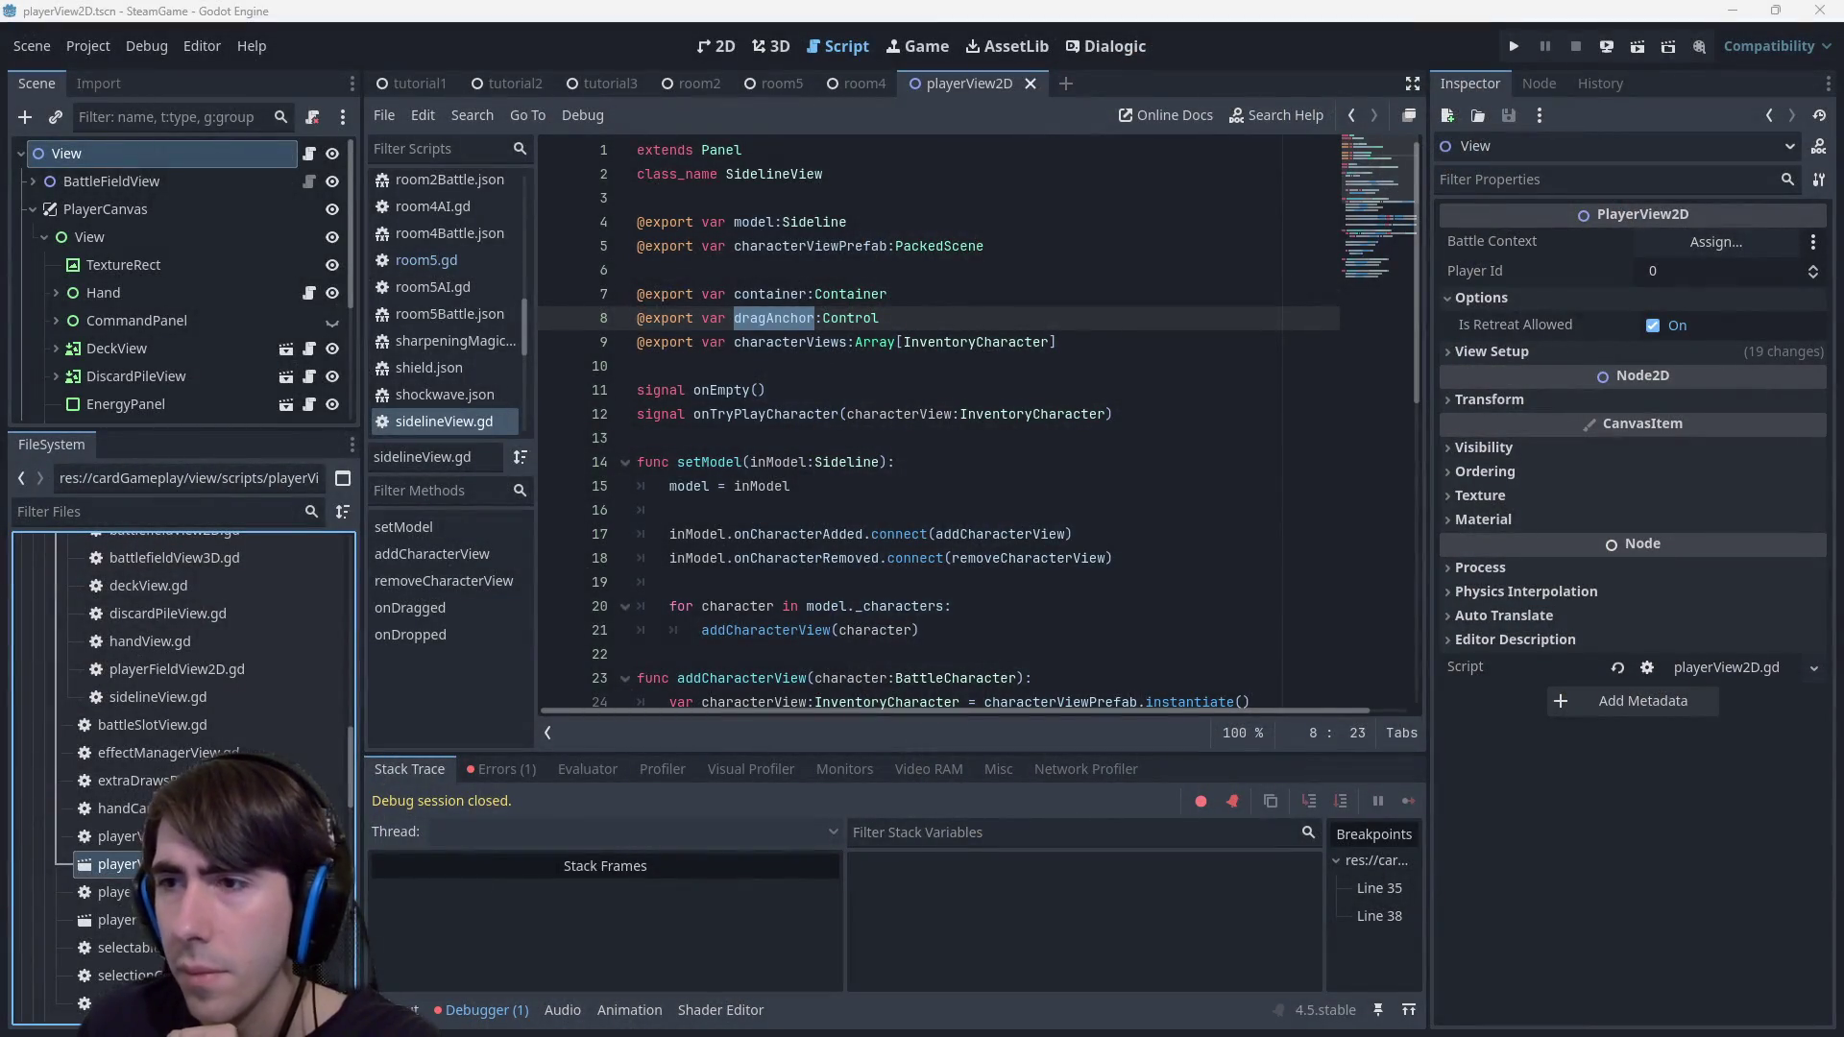
drag(1842, 317, 1502, 319)
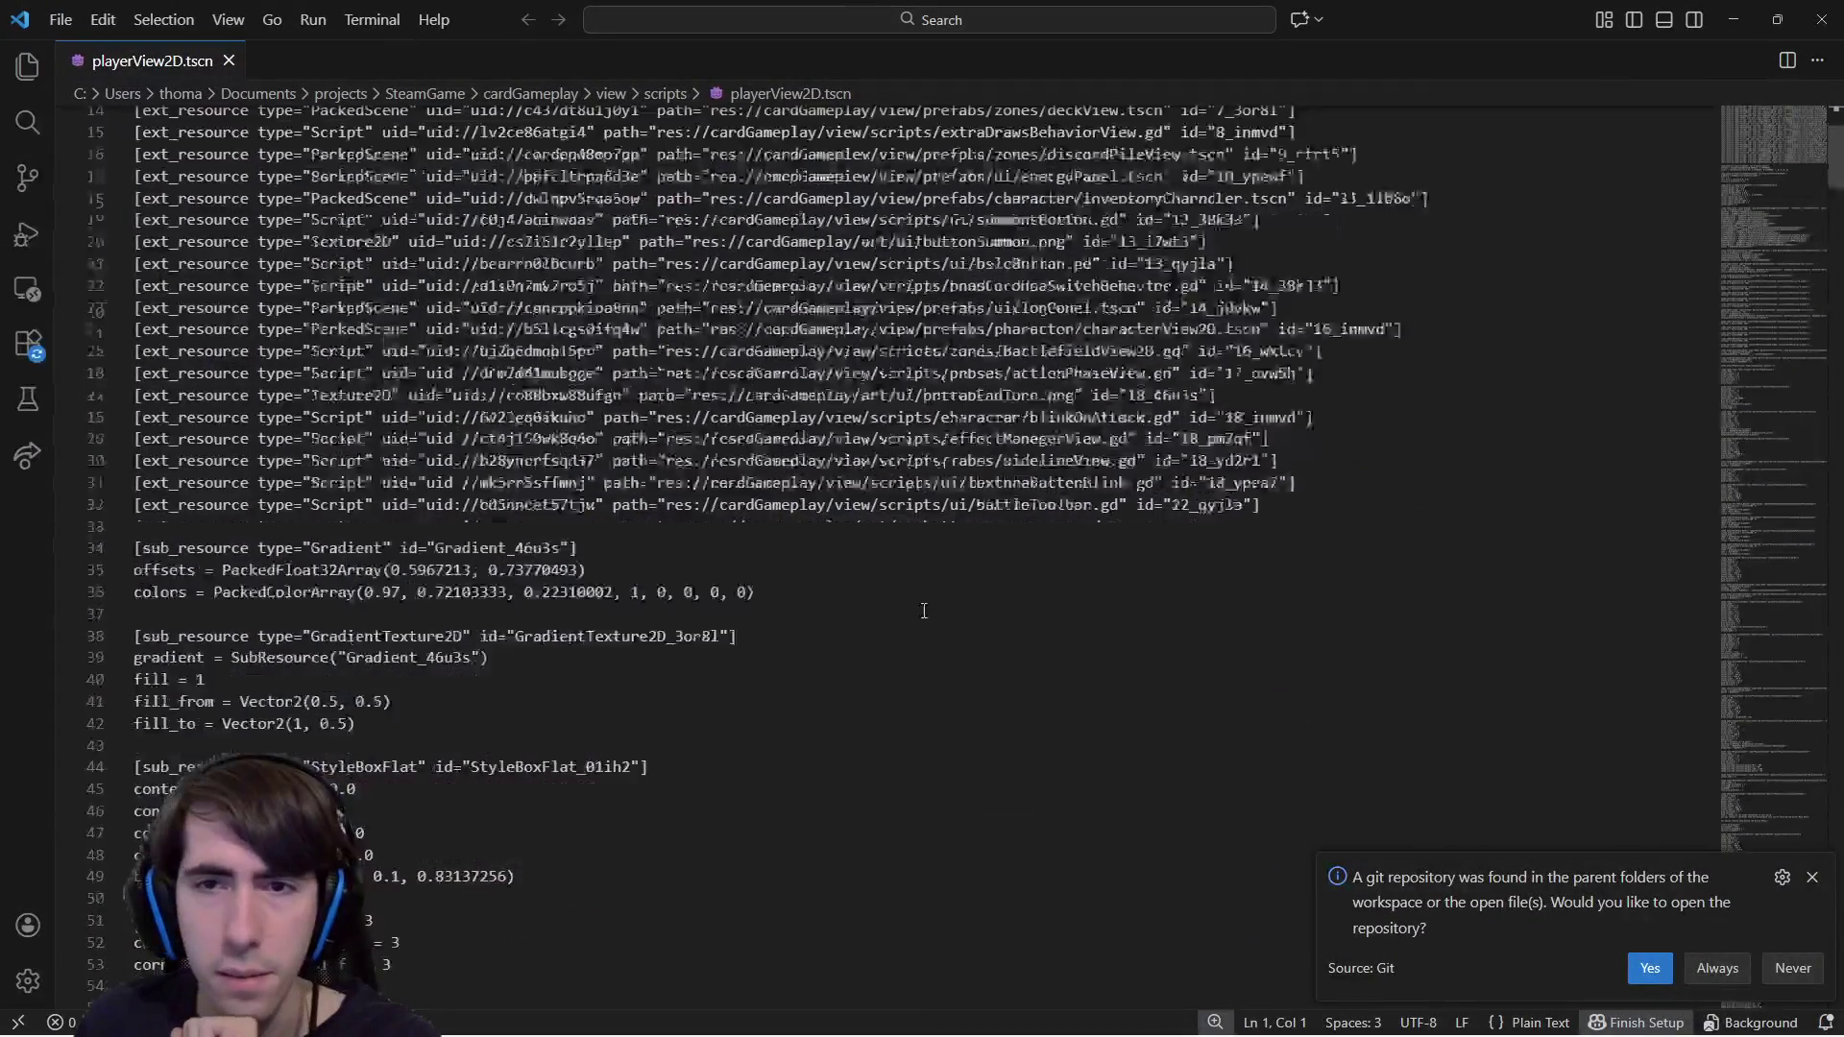
- Copy the changed dragAnchor line from the terminal diff
scroll(1740, 117, down, 5)
drag(1760, 180, 1661, 822)
key(alt+Tab)
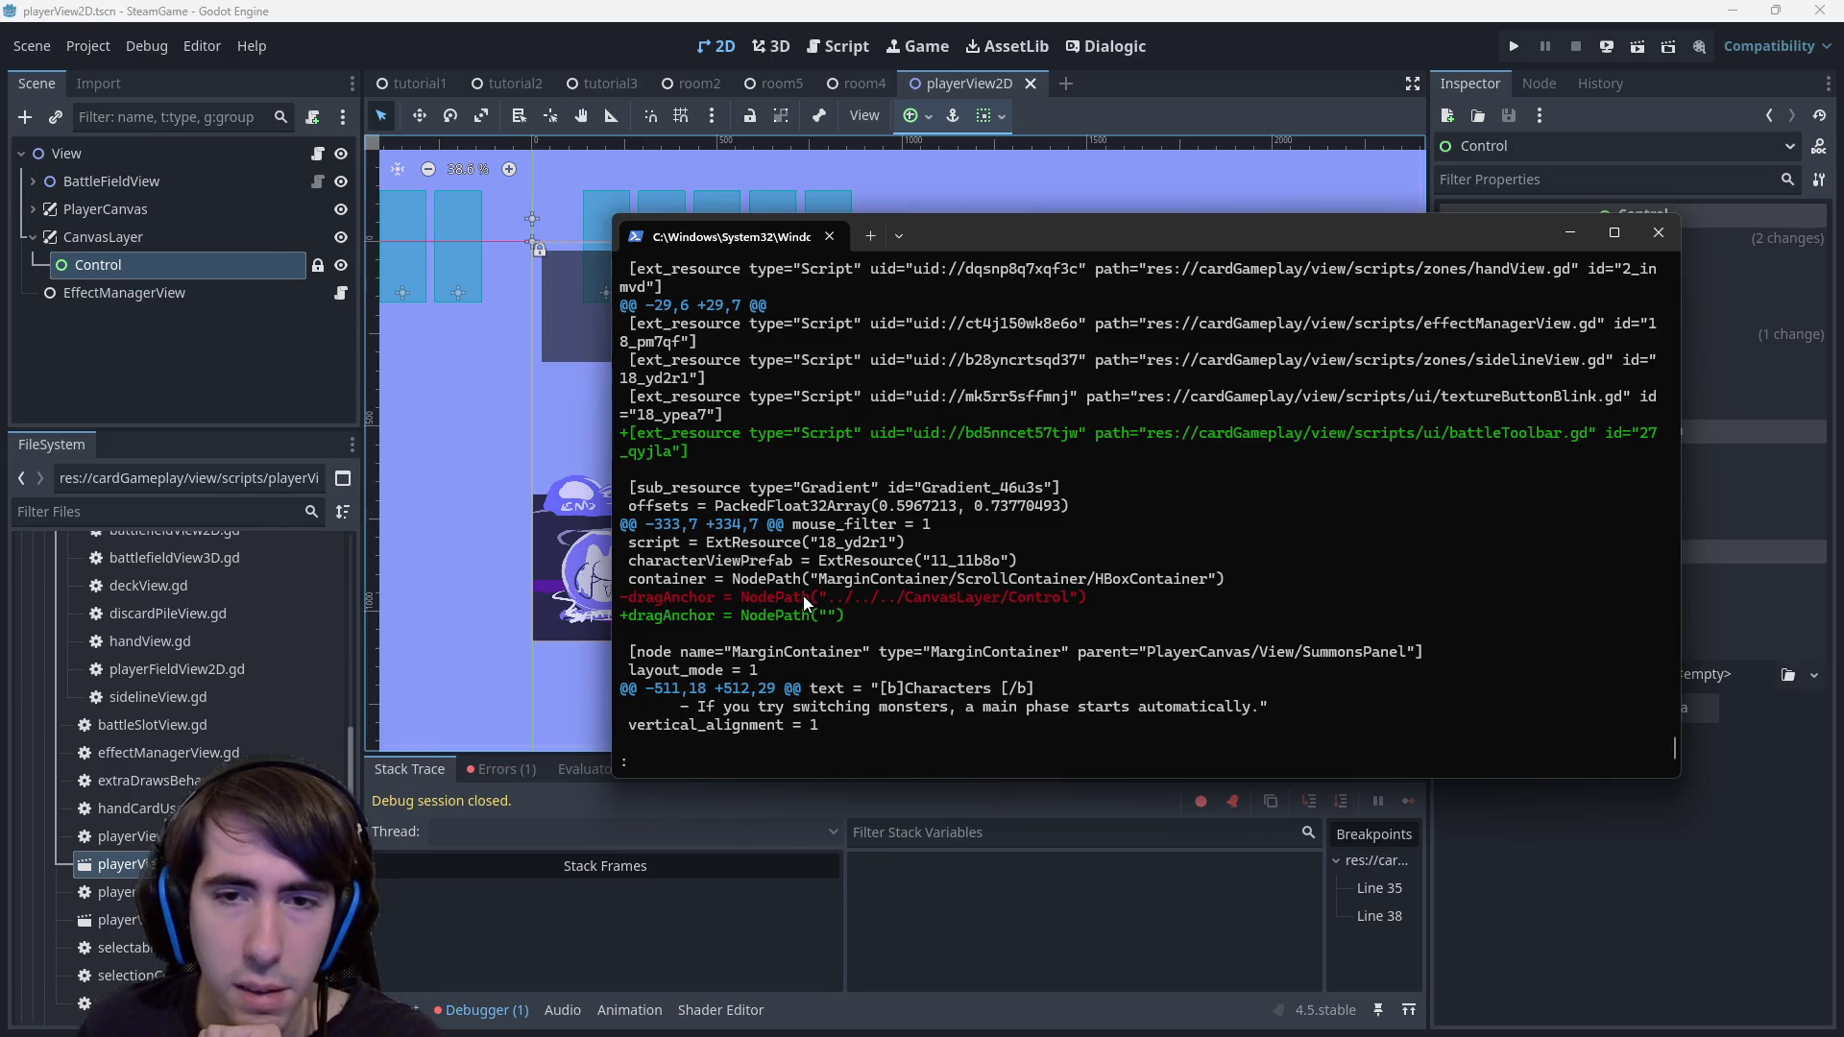
drag(717, 581, 886, 587)
drag(727, 529, 905, 548)
click(904, 548)
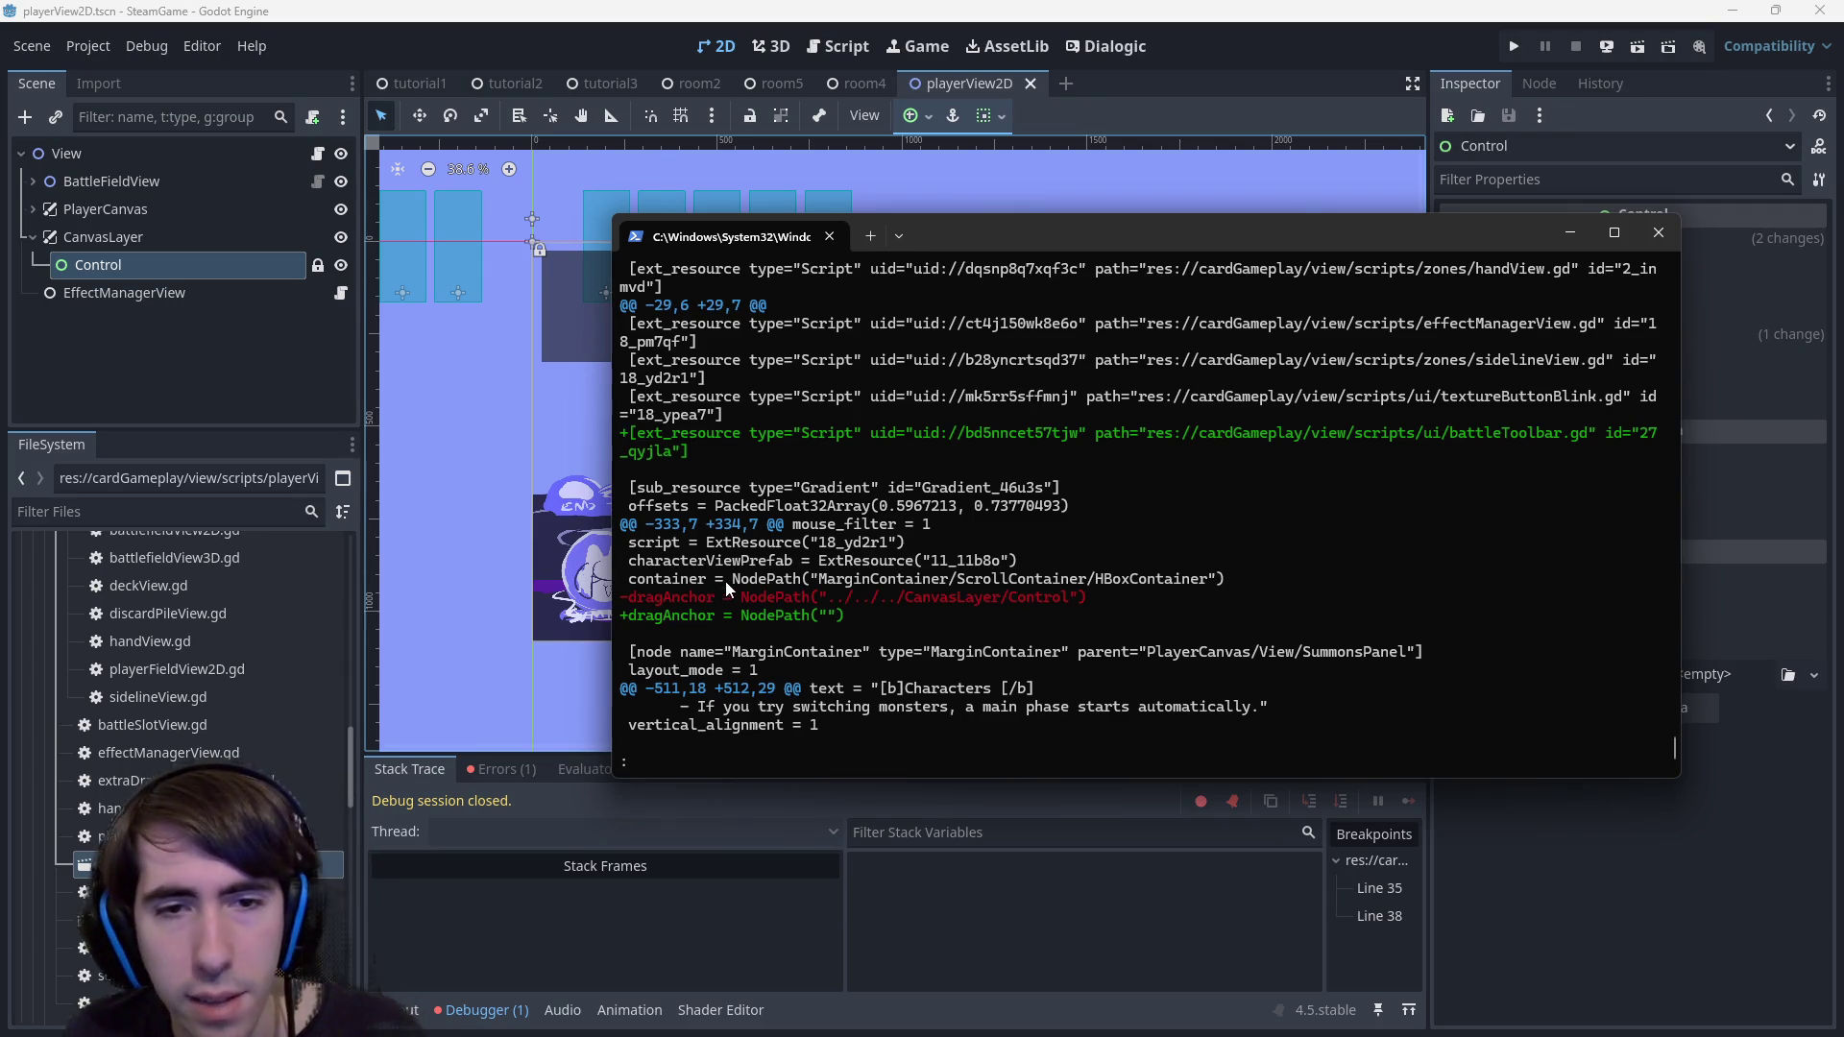
drag(625, 618, 838, 624)
key(ctrl+c)
- Search VS Code for dragAnchor, copy SummonsPanel, then filter and select it in Godot's Scene tree
key(alt+Tab)
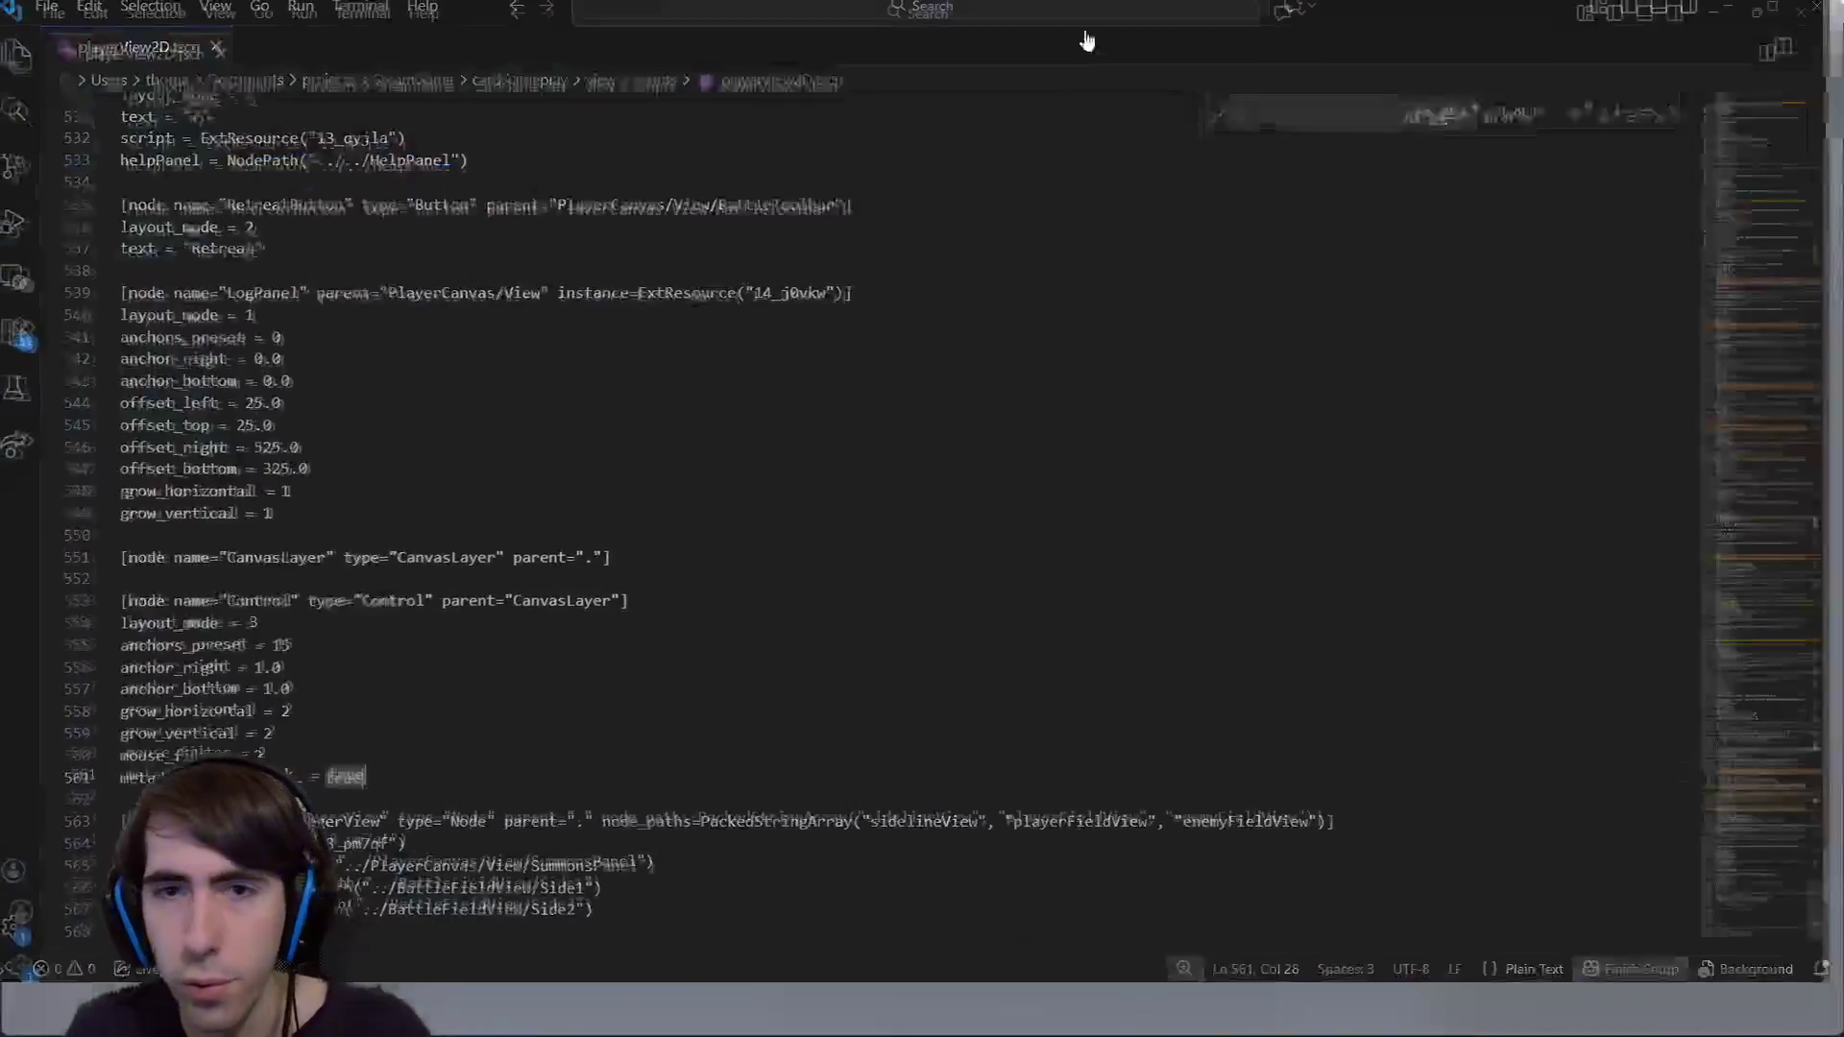
key(ctrl+v)
double_click(277, 264)
key(alt+Tab)
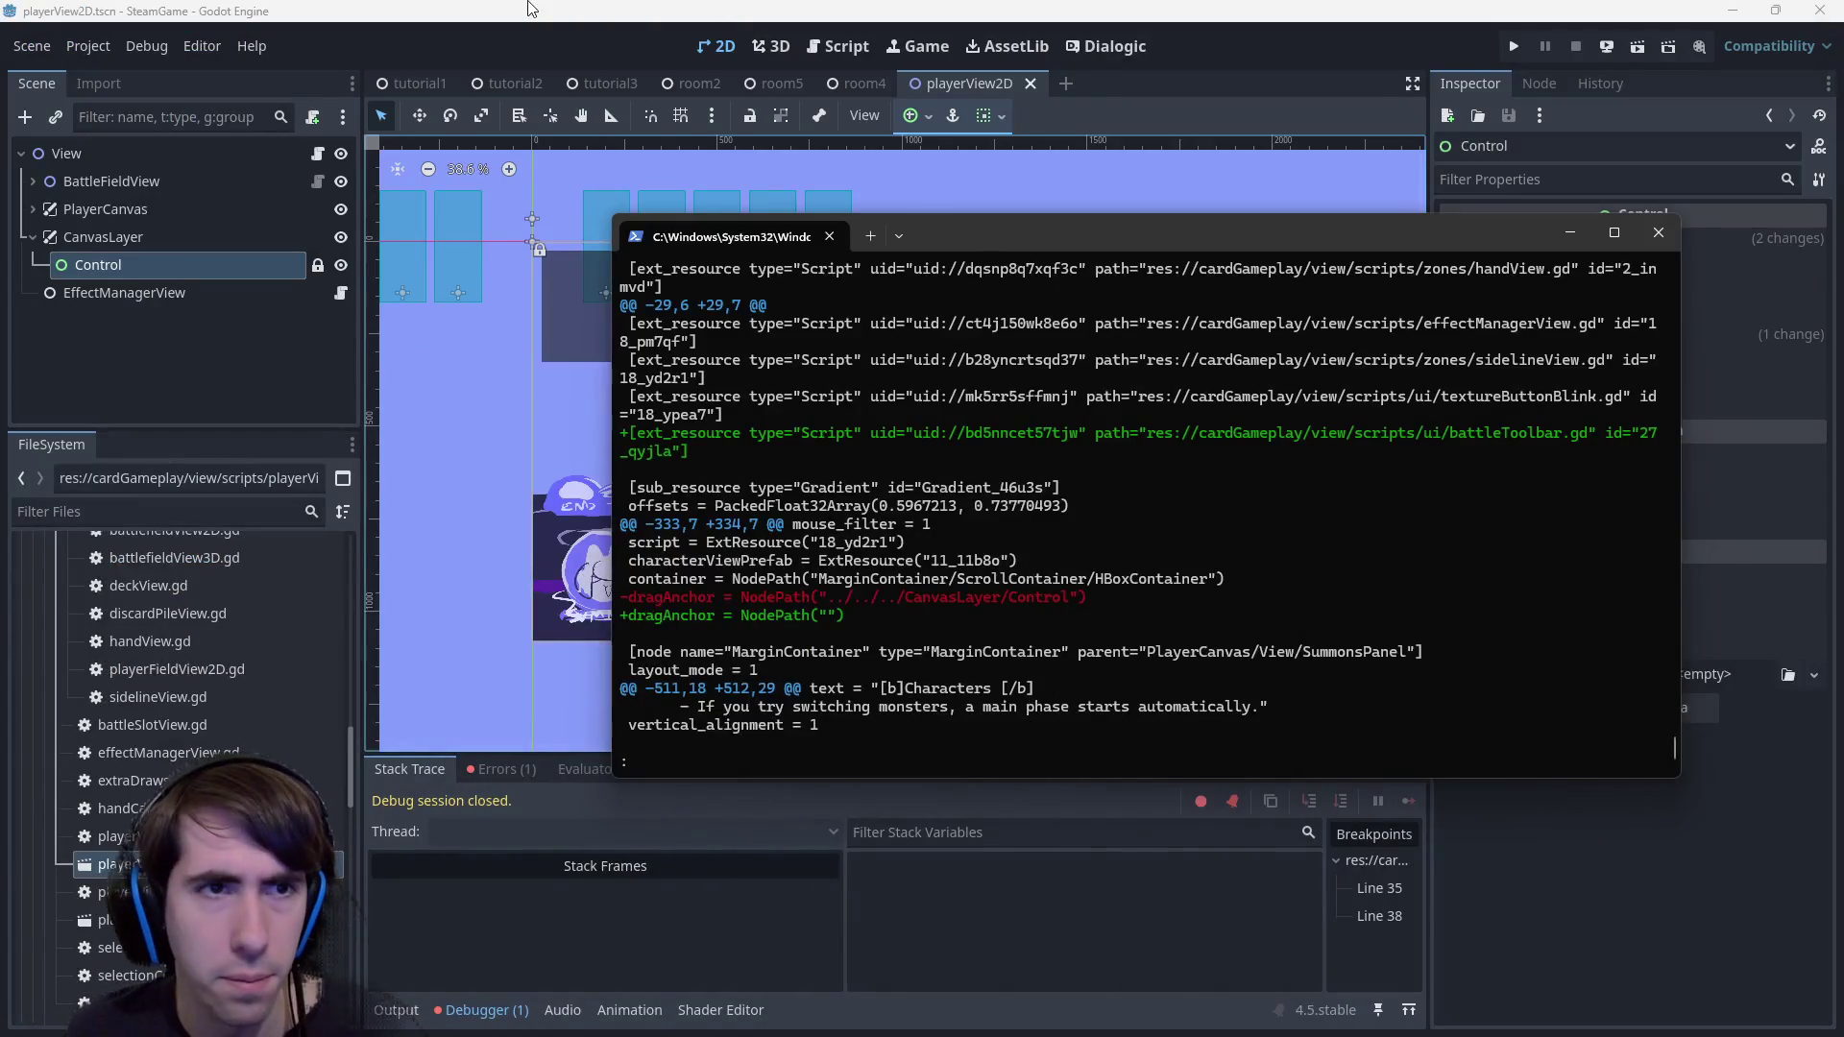
click(163, 116)
key(ctrl+v)
click(309, 156)
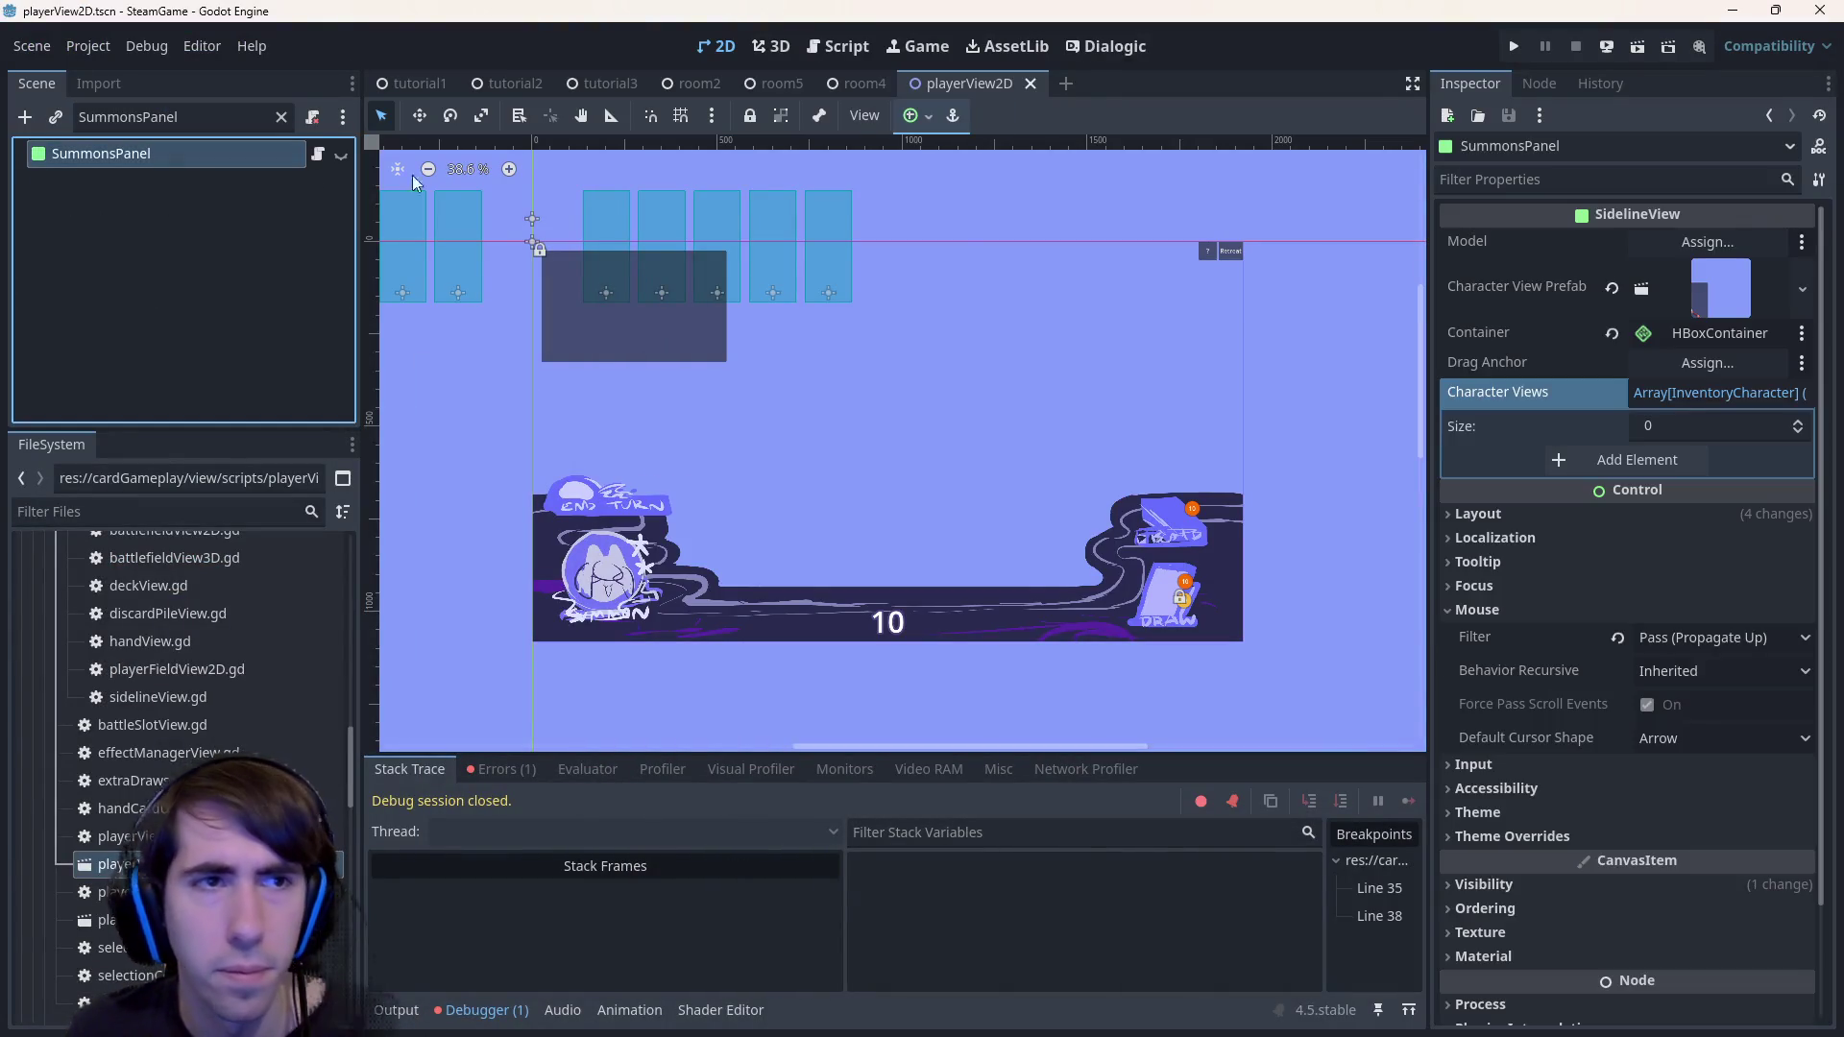
- Assign Control as SummonsPanel's Drag Anchor, save playerView2D, and run the room5 scene
click(1701, 362)
scroll(912, 688, down, 10)
double_click(893, 753)
key(ctrl+s)
click(280, 116)
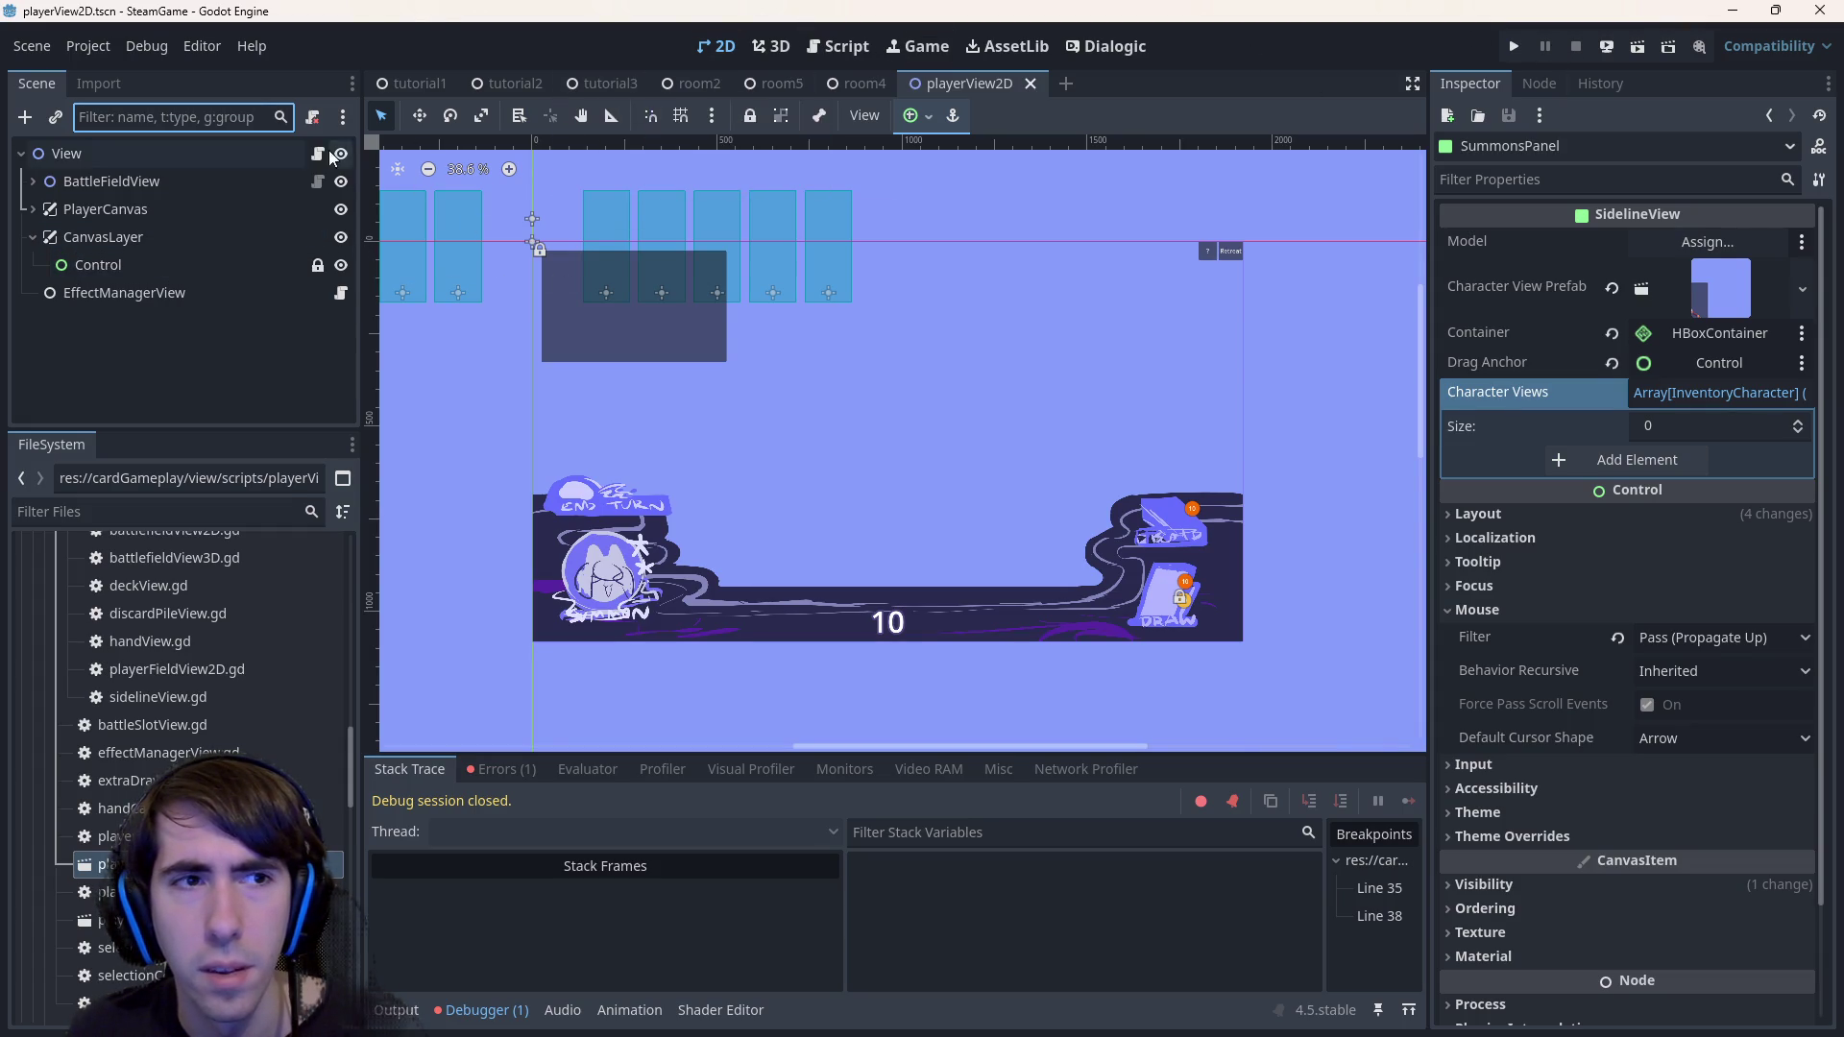
click(764, 85)
click(1666, 48)
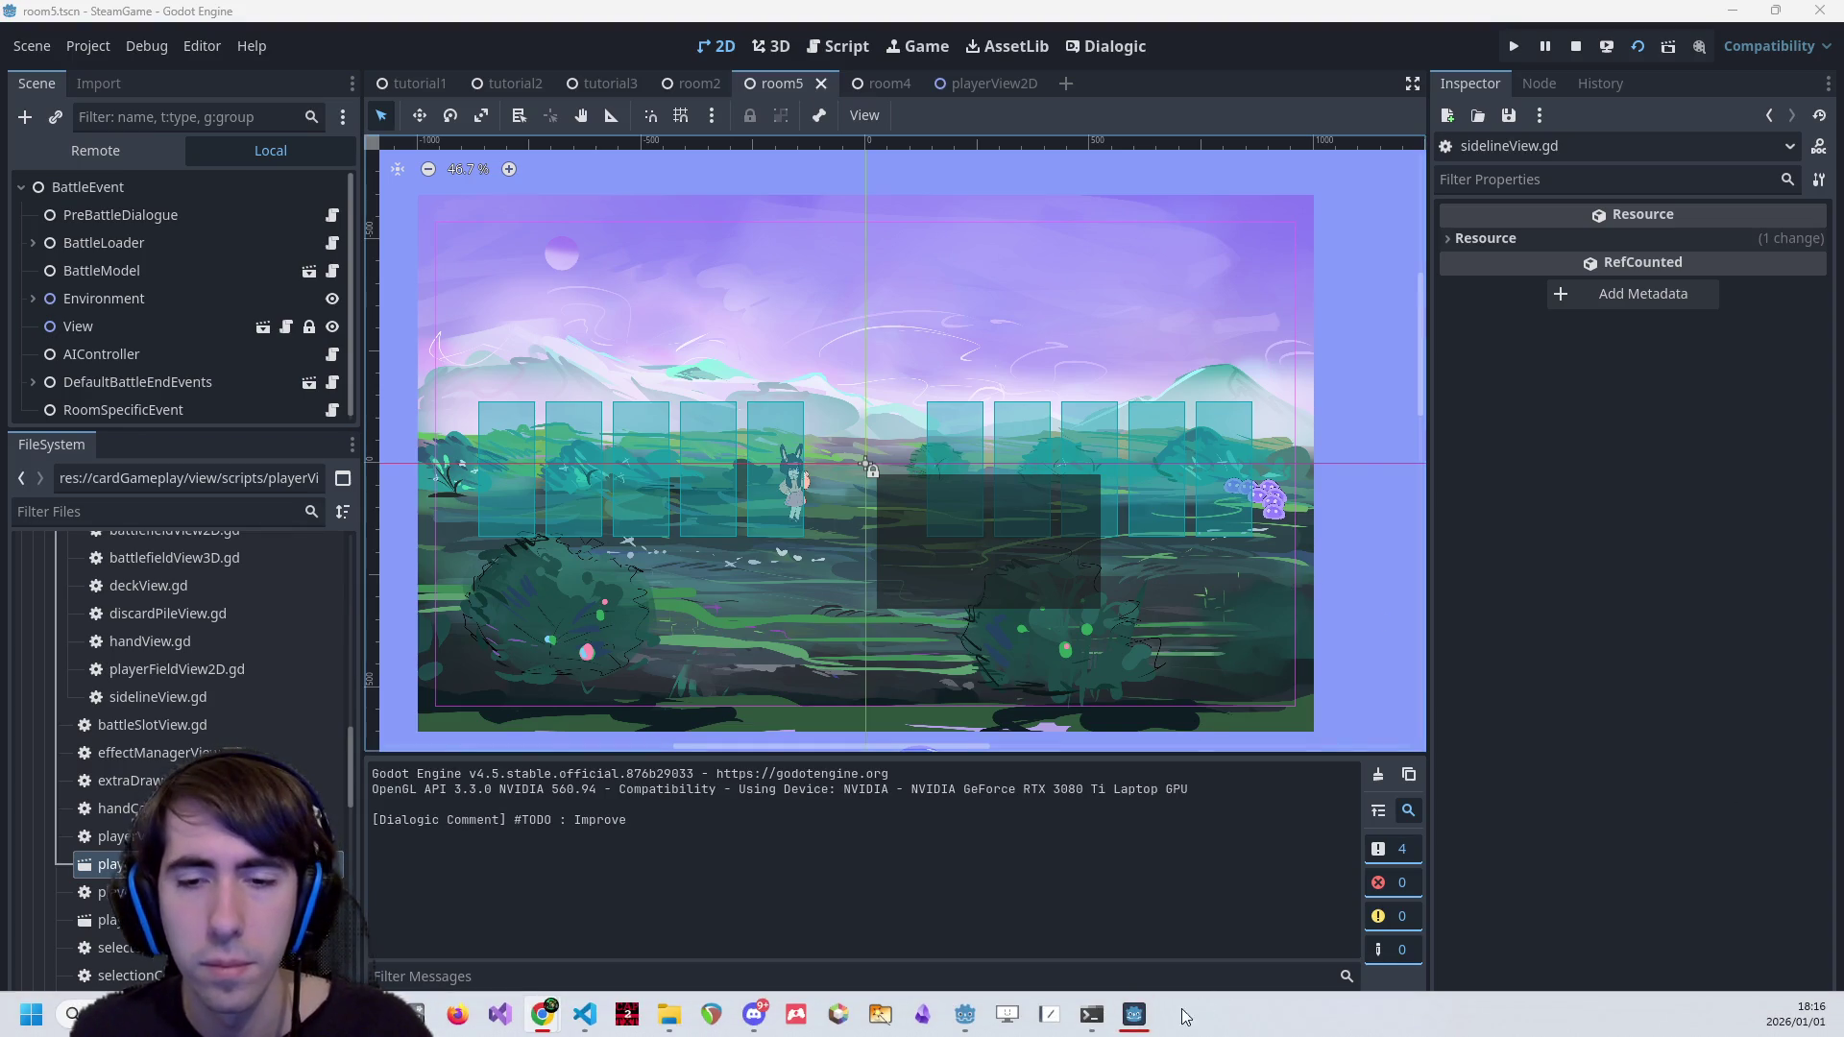
- Skip the intro dialogue, place both characters, play Shield Boost, draw, and end the turn
click(1136, 1027)
click(750, 638)
click(747, 618)
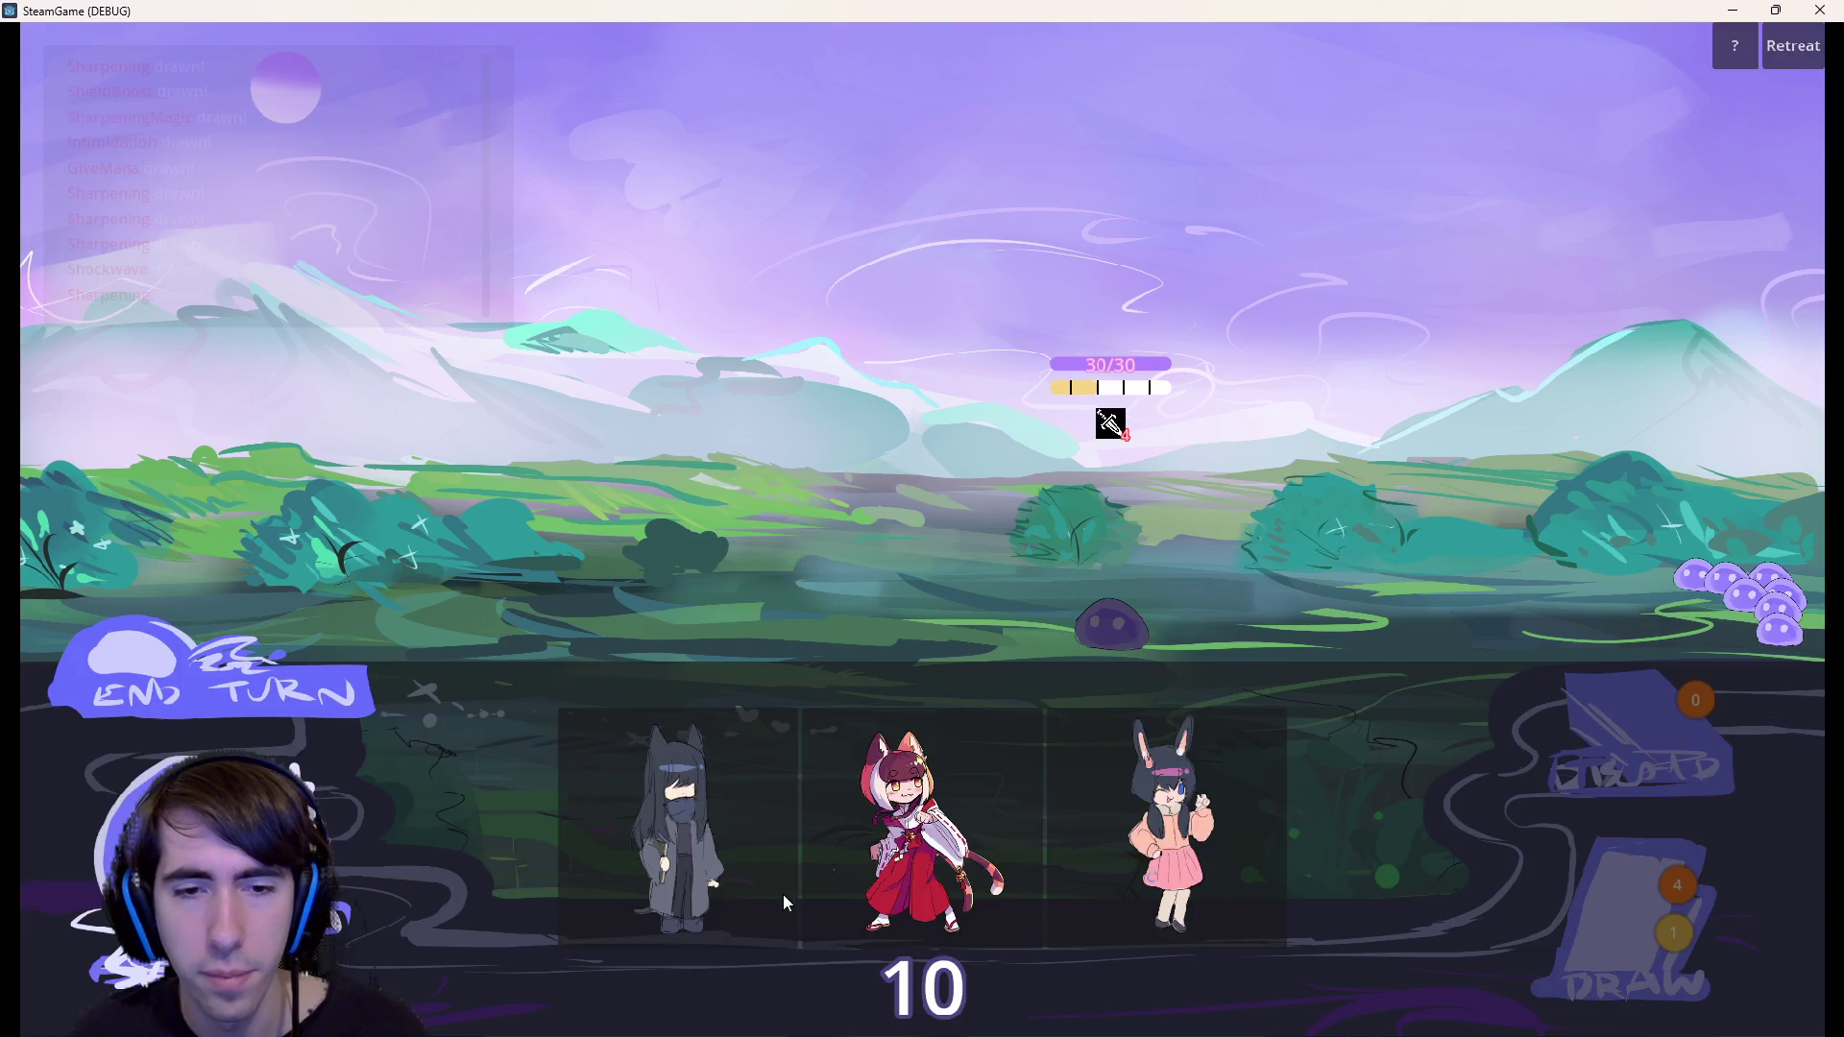
mouse_move(781, 895)
mouse_down()
mouse_move(684, 559)
mouse_move(734, 562)
mouse_up()
mouse_move(922, 845)
mouse_down()
mouse_move(612, 559)
mouse_move(590, 561)
mouse_up()
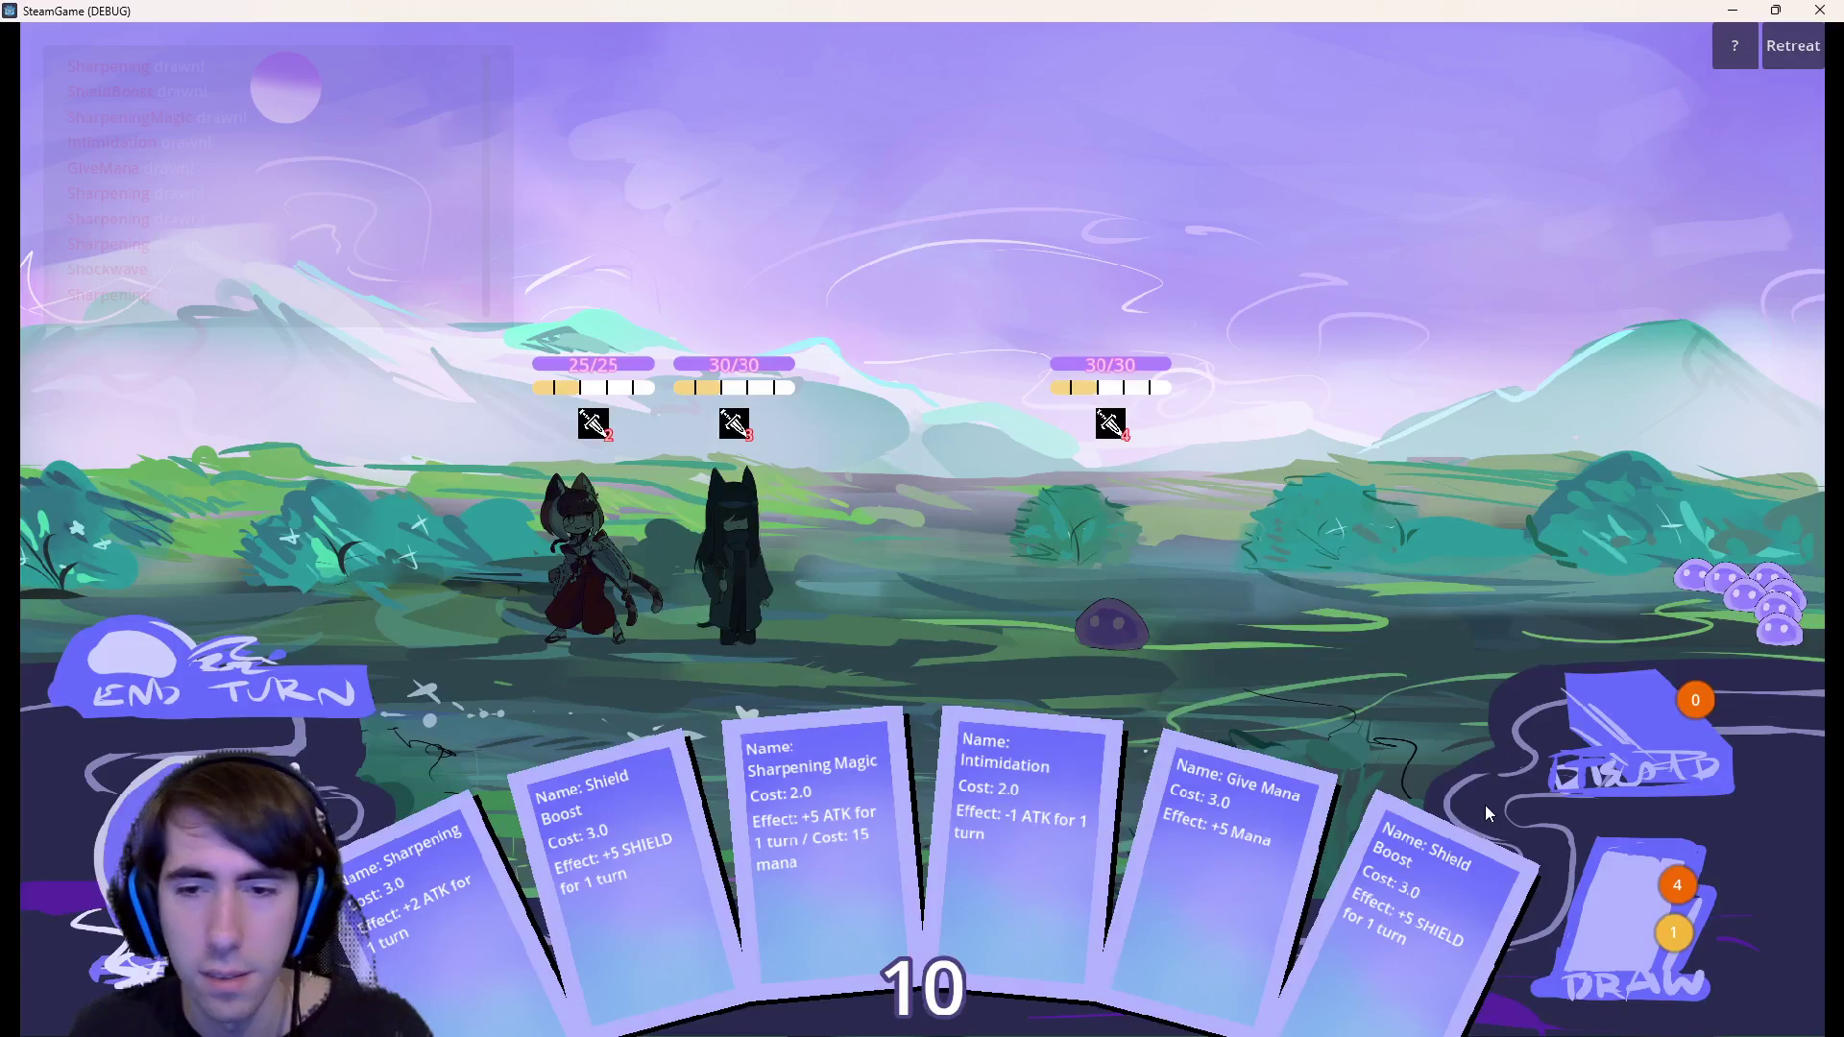
mouse_move(1383, 835)
mouse_down()
mouse_move(876, 568)
mouse_move(745, 562)
mouse_up()
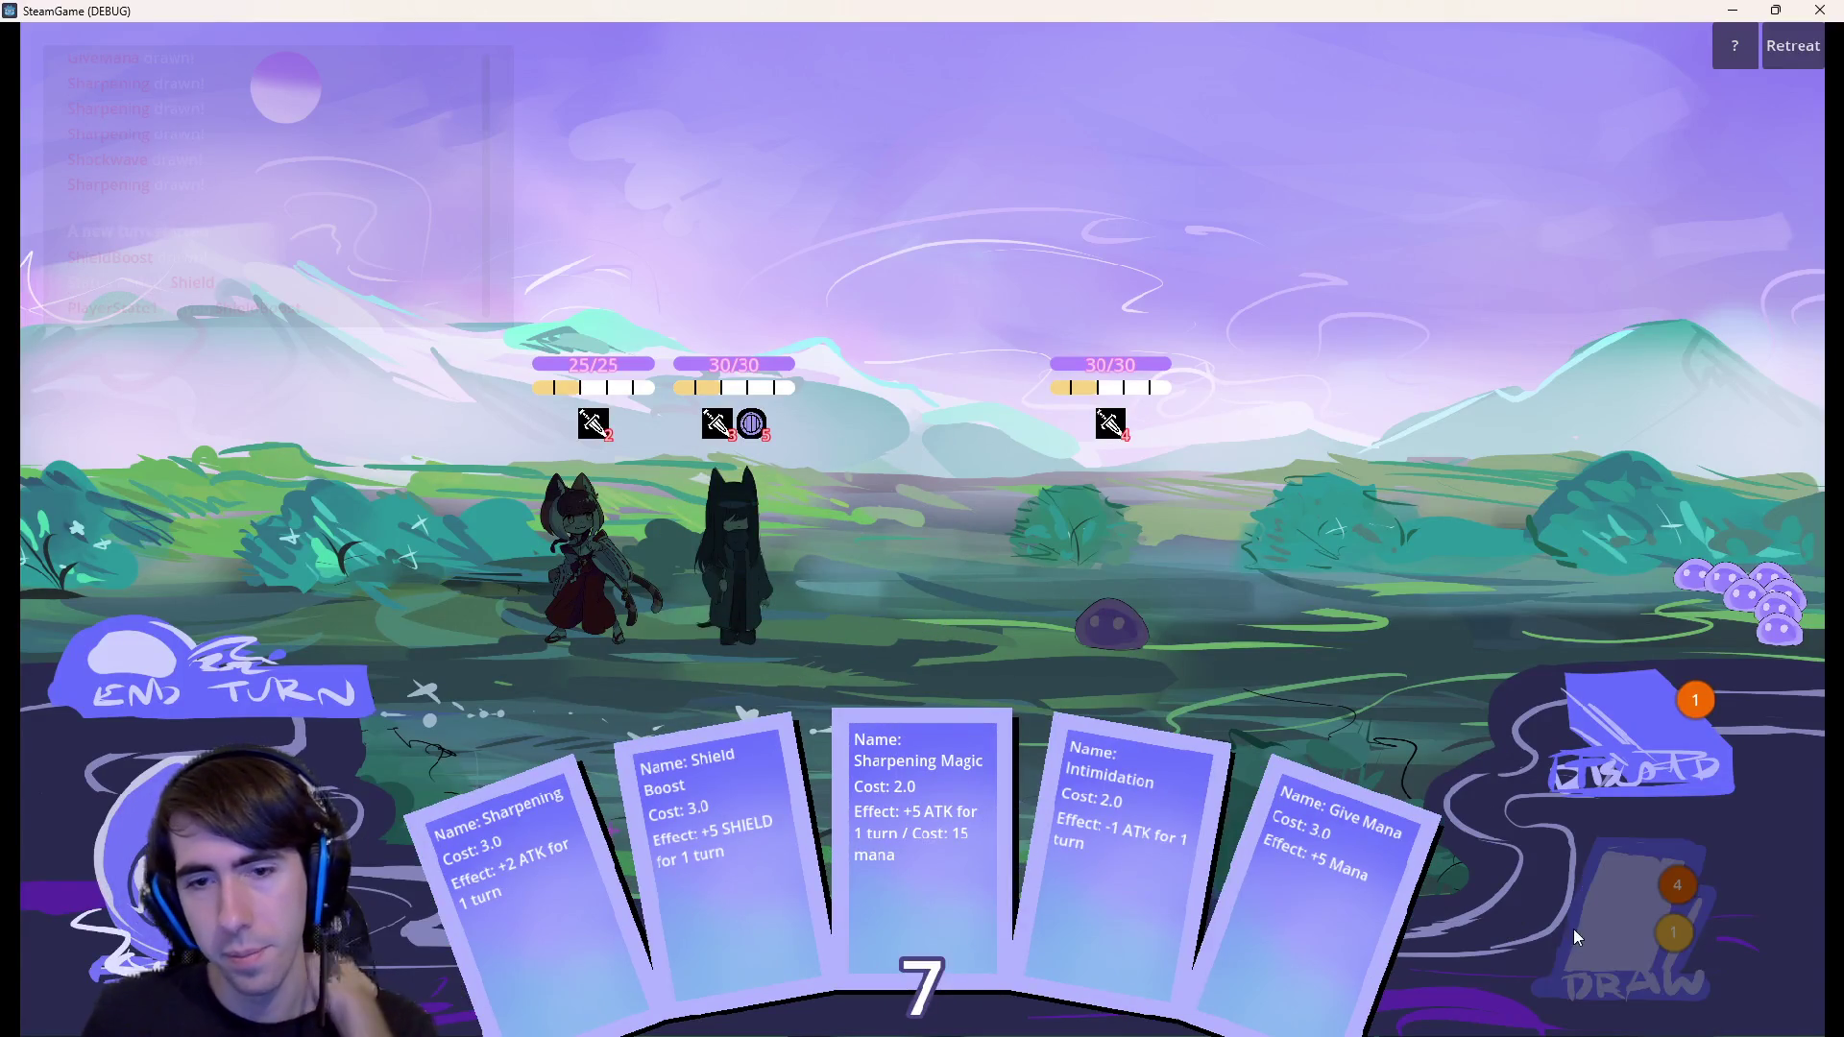
drag(695, 854, 720, 592)
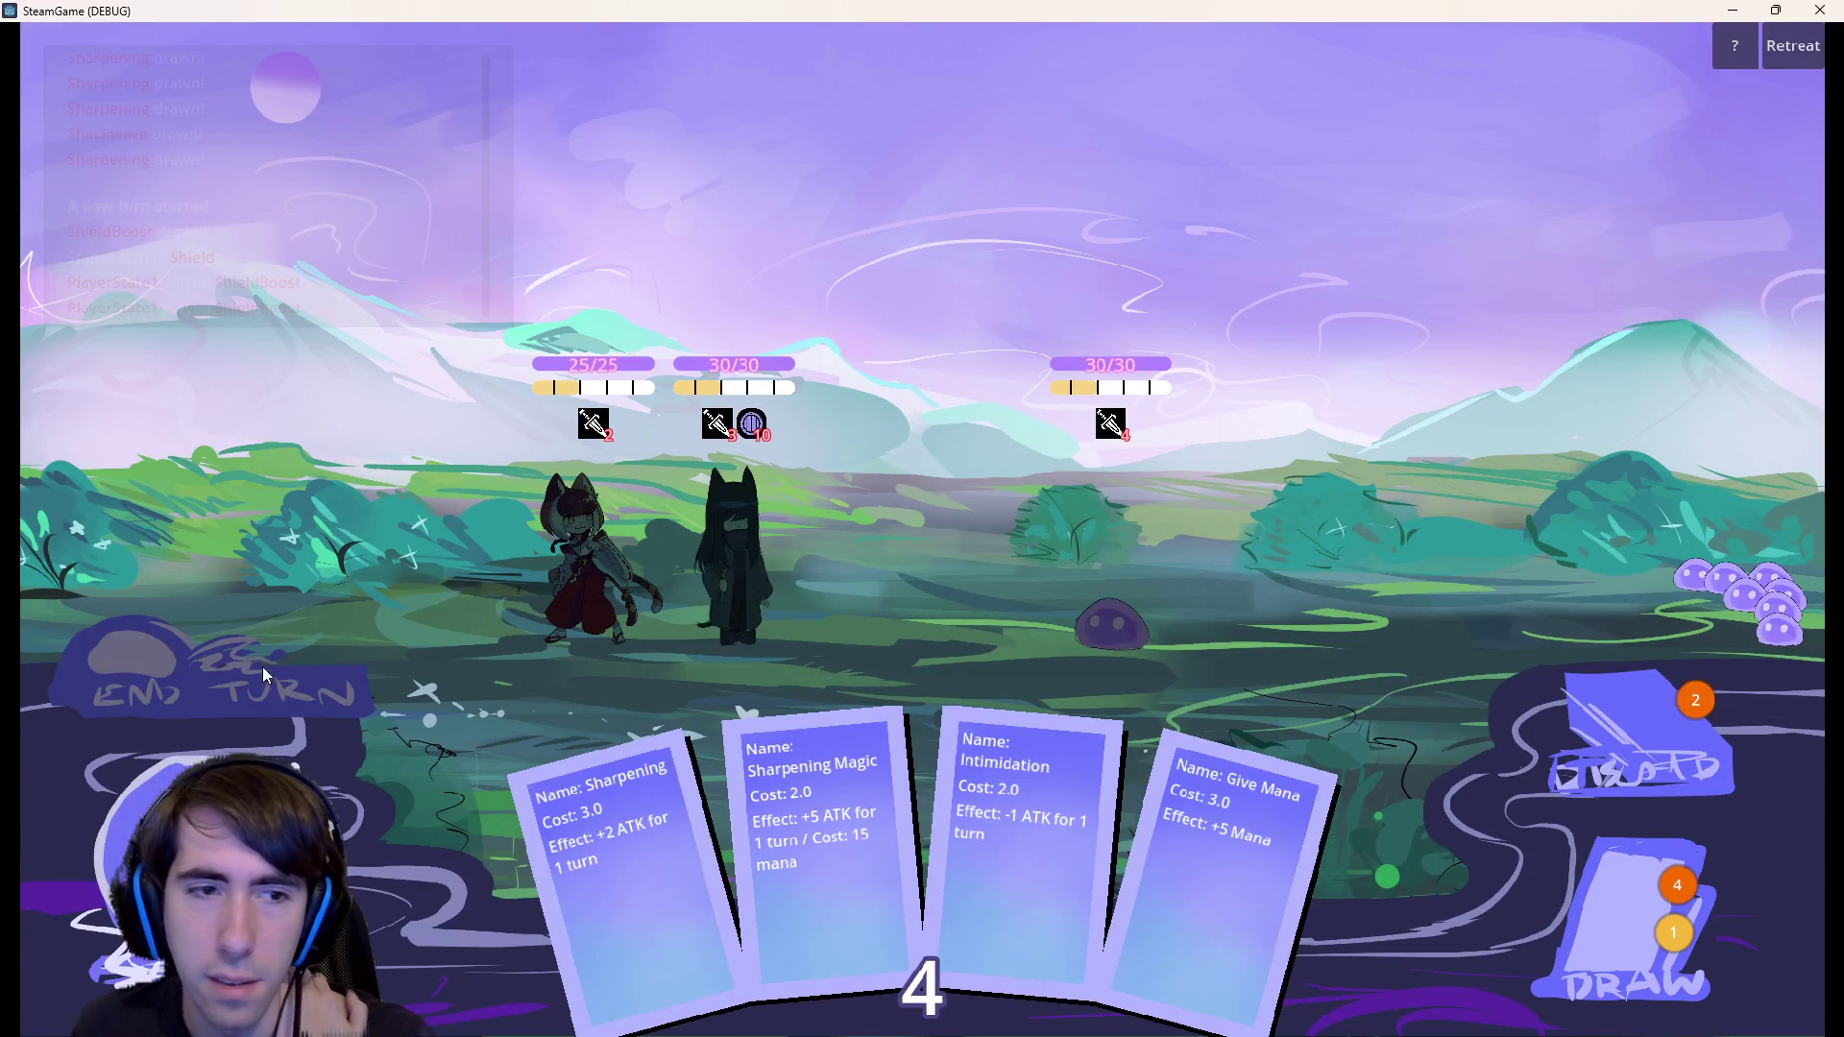
click(297, 660)
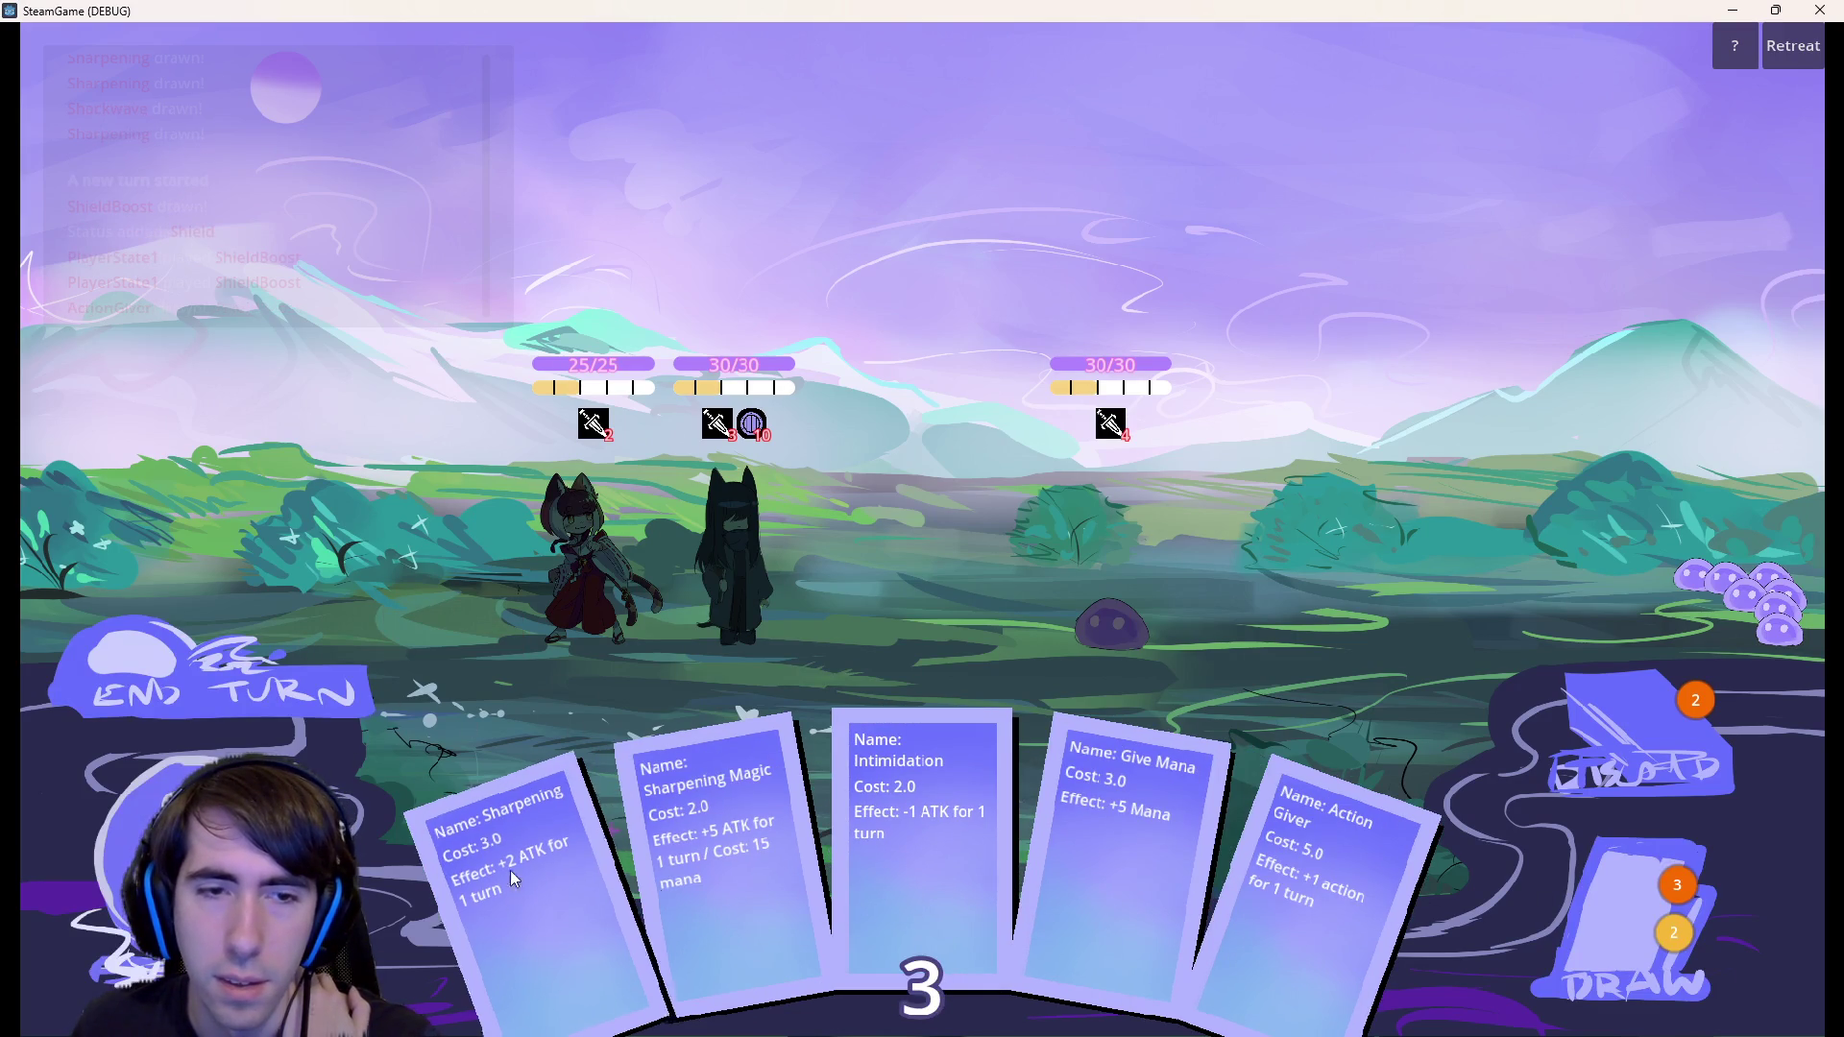
click(290, 663)
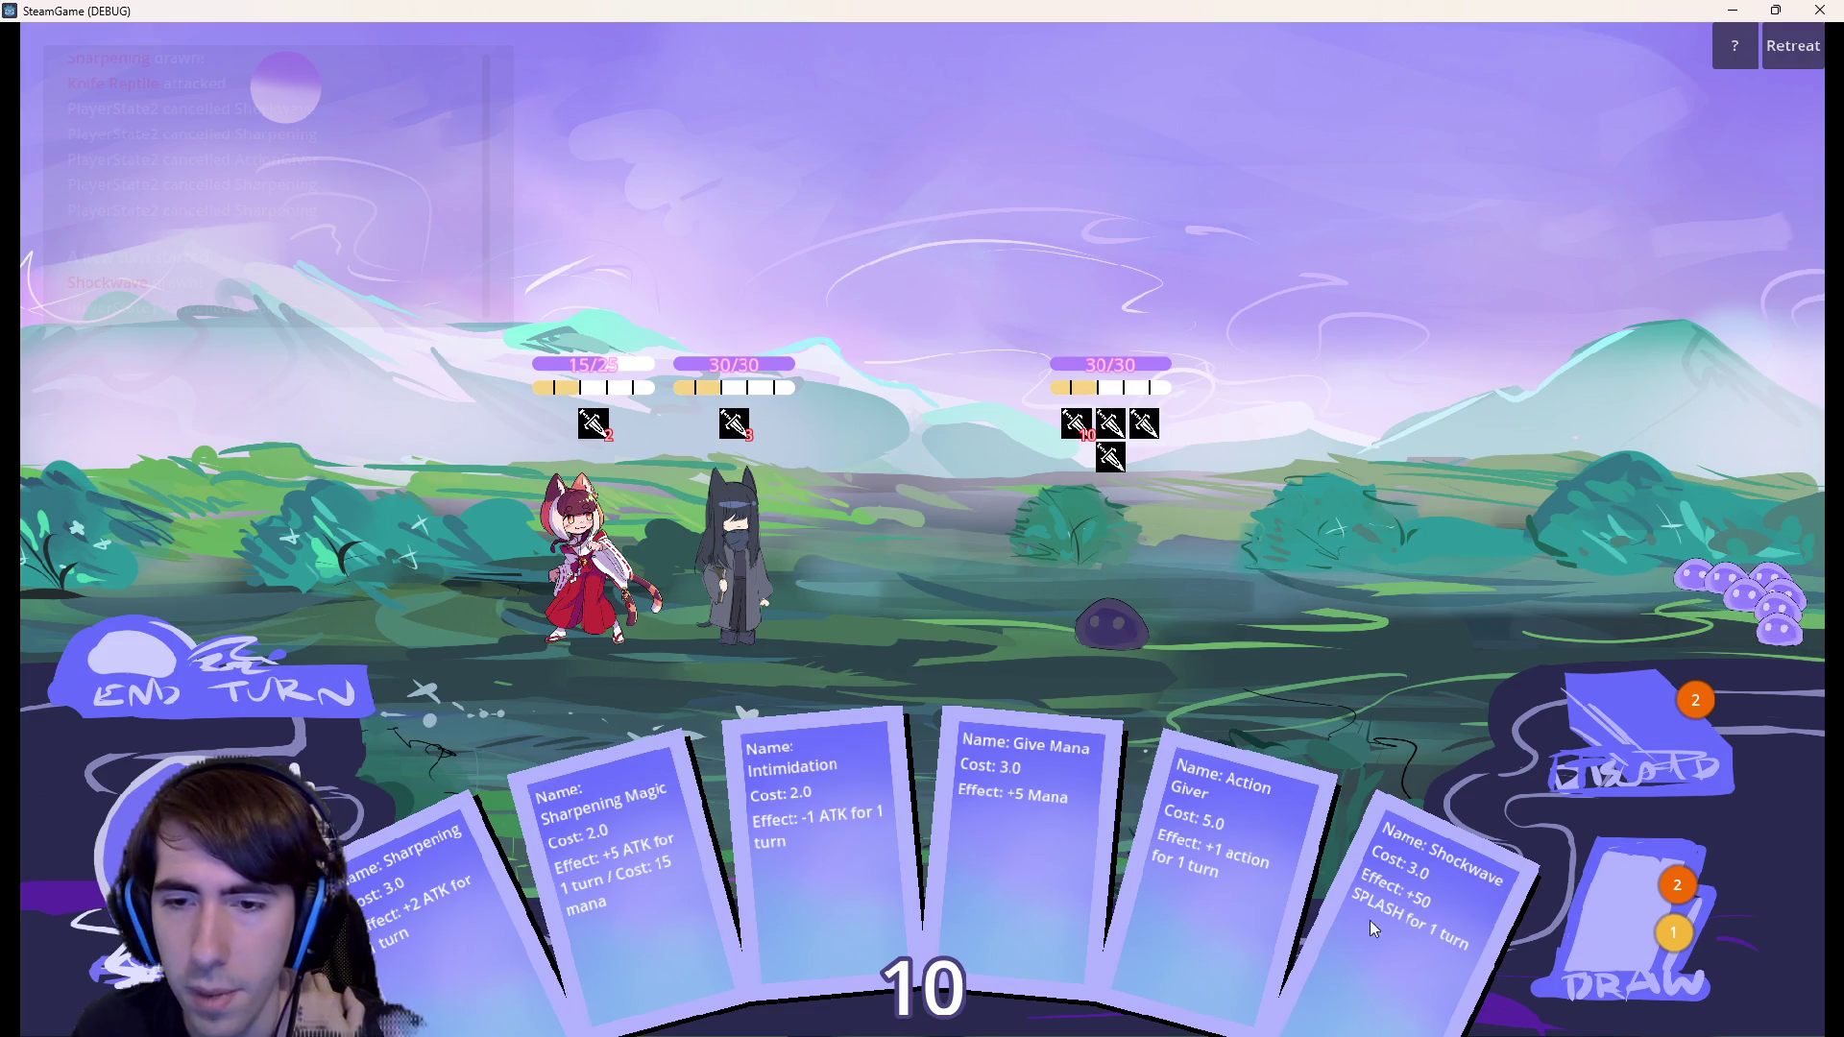
- Play Give Mana and Sharpening, end the turn, then play Give Mana and draw two cards
click(1621, 879)
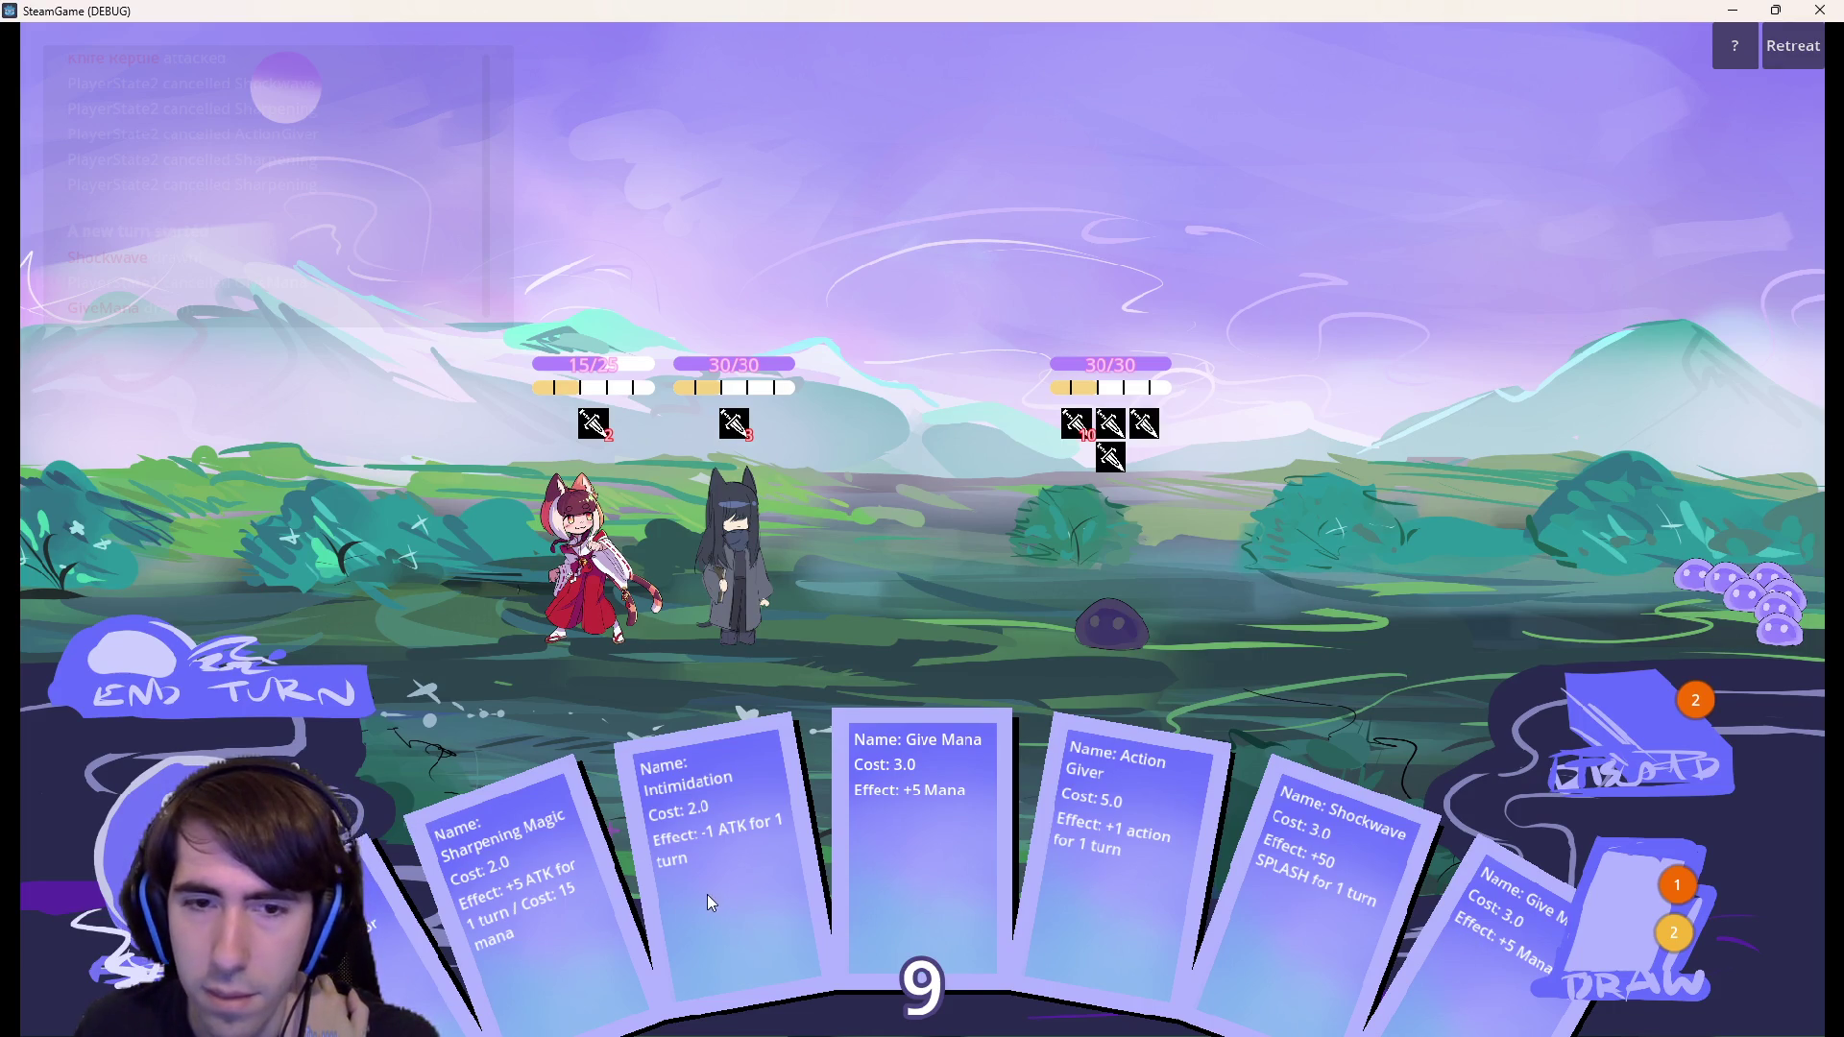
mouse_move(894, 854)
mouse_down()
mouse_move(884, 634)
mouse_move(771, 587)
mouse_up()
drag(1400, 874, 763, 544)
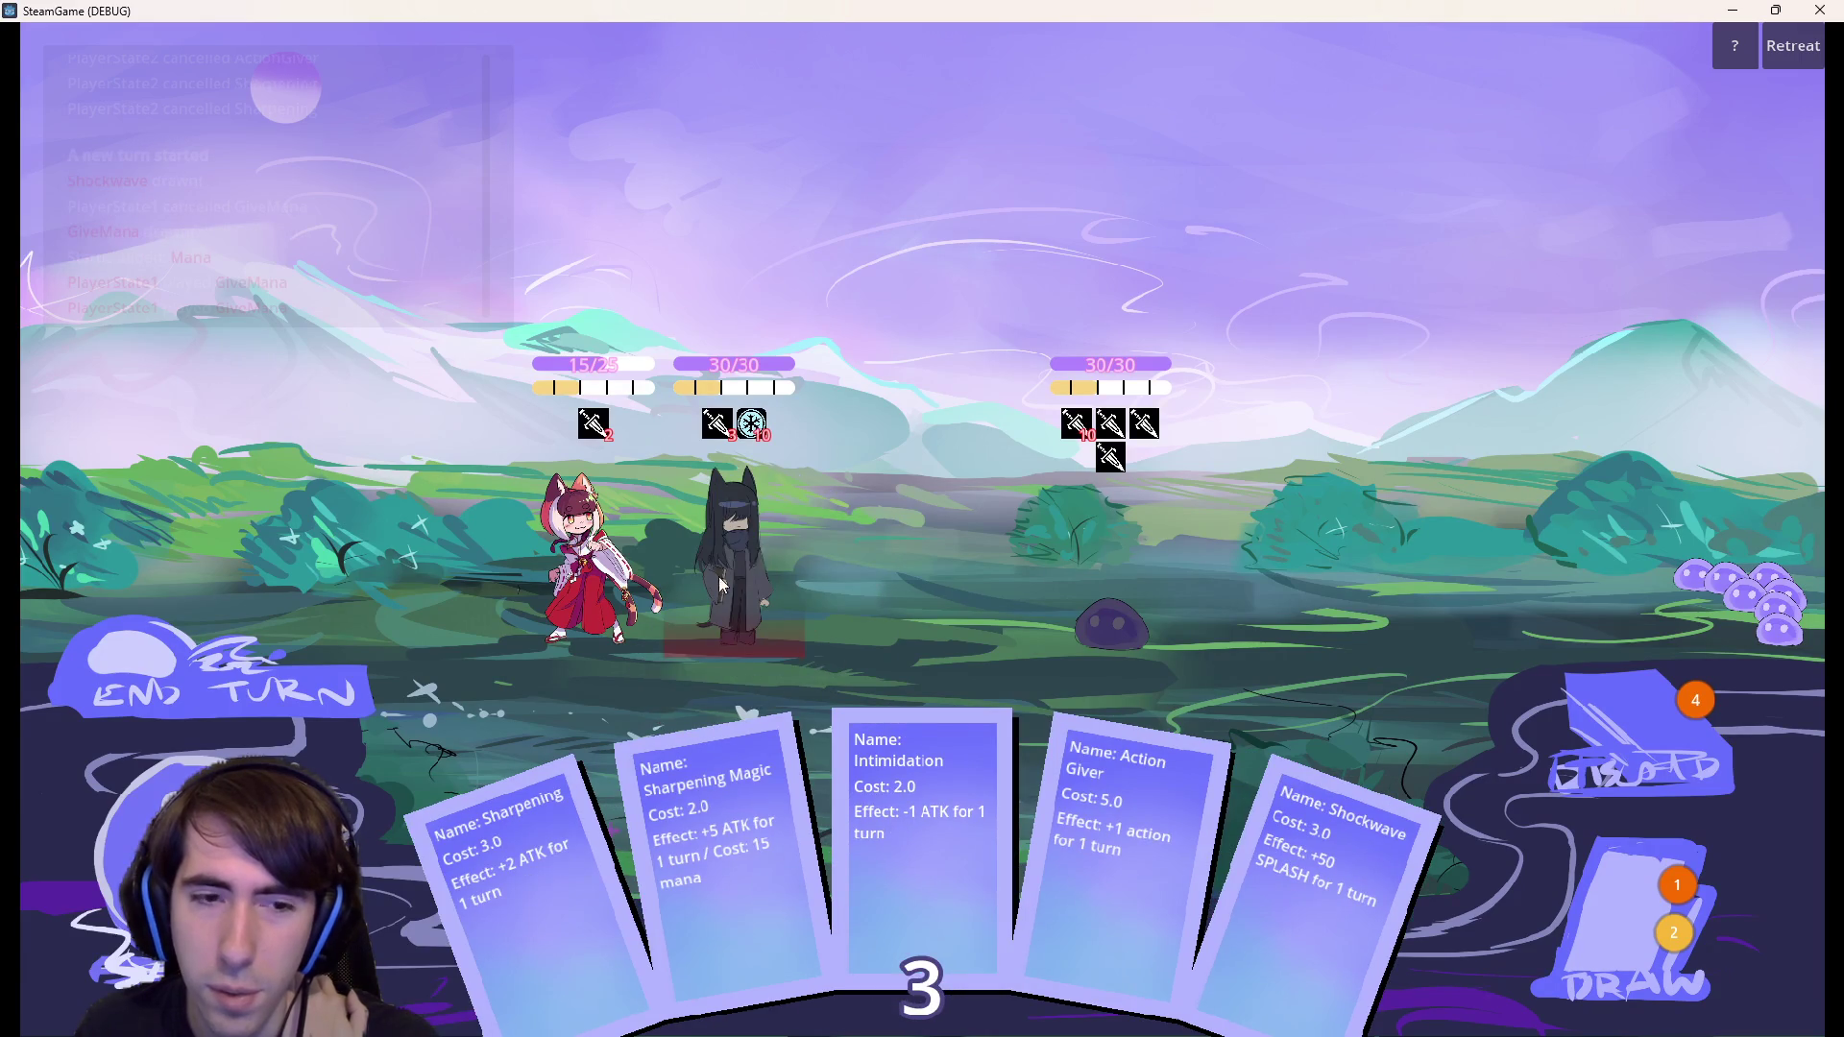
mouse_move(514, 890)
mouse_down()
mouse_move(540, 762)
mouse_move(762, 571)
mouse_up()
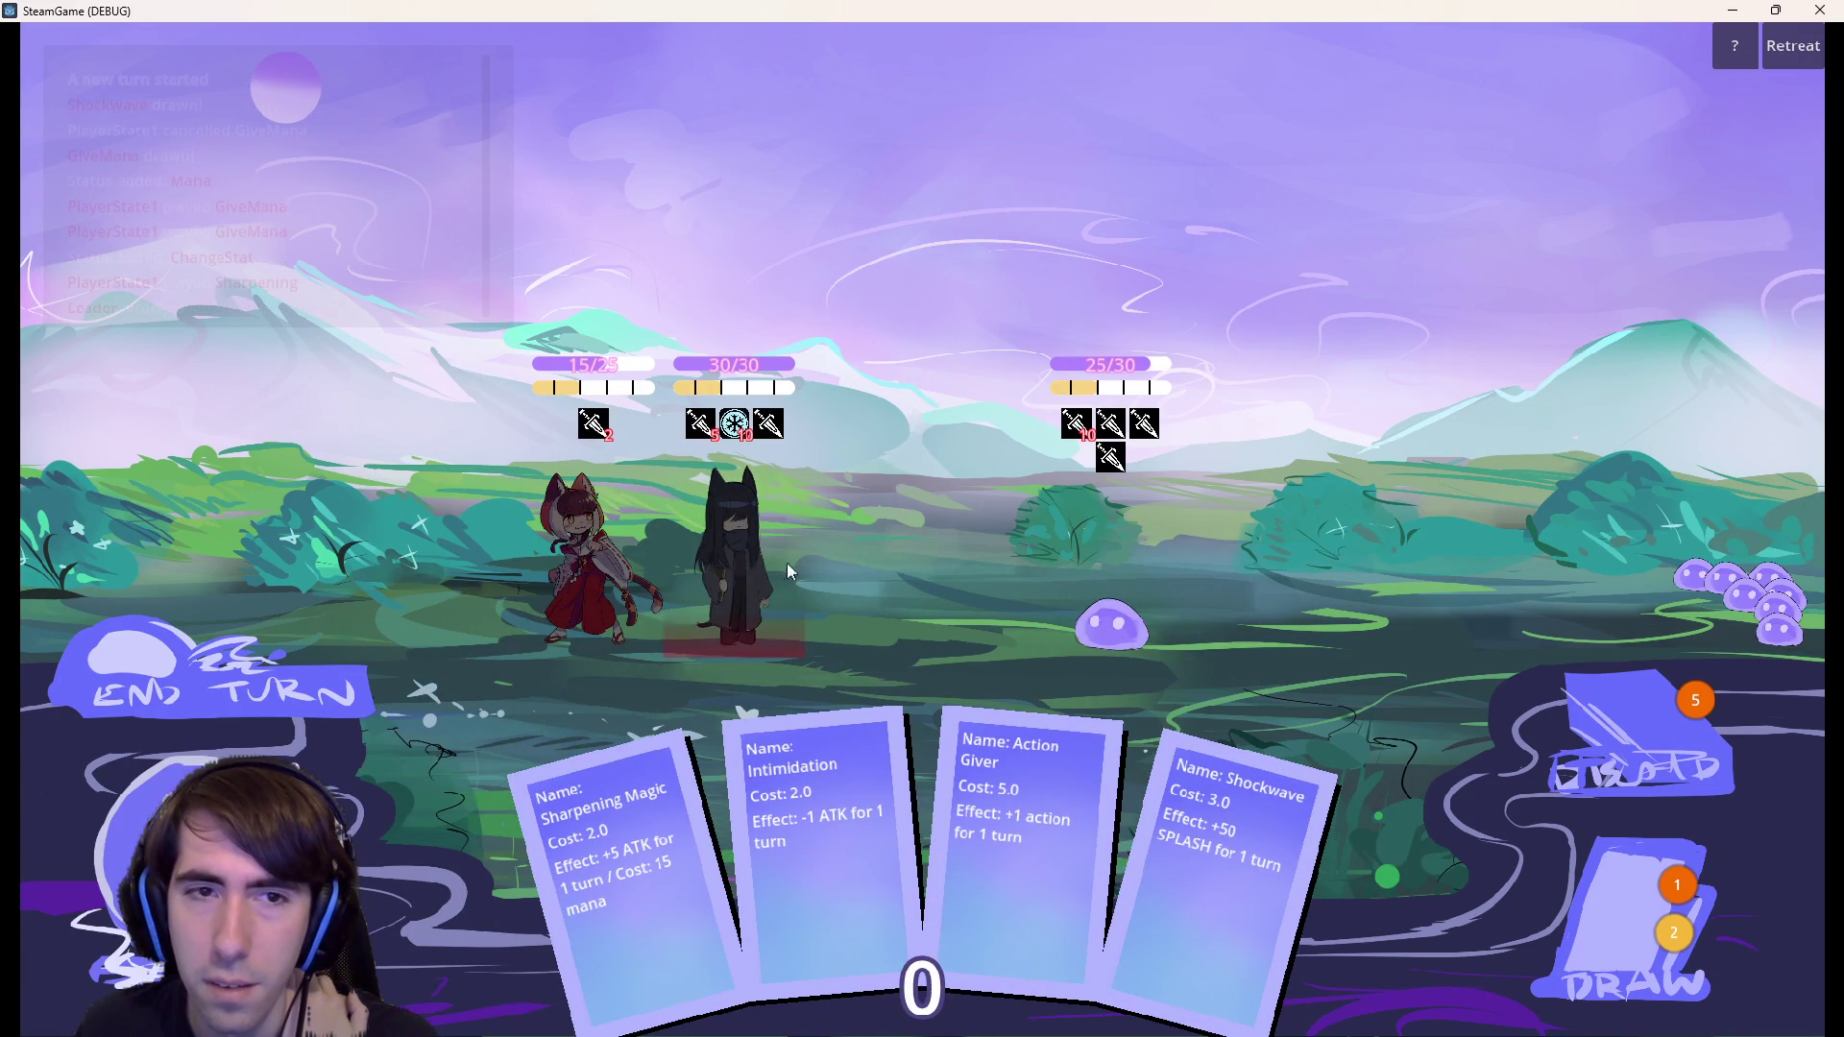
click(286, 694)
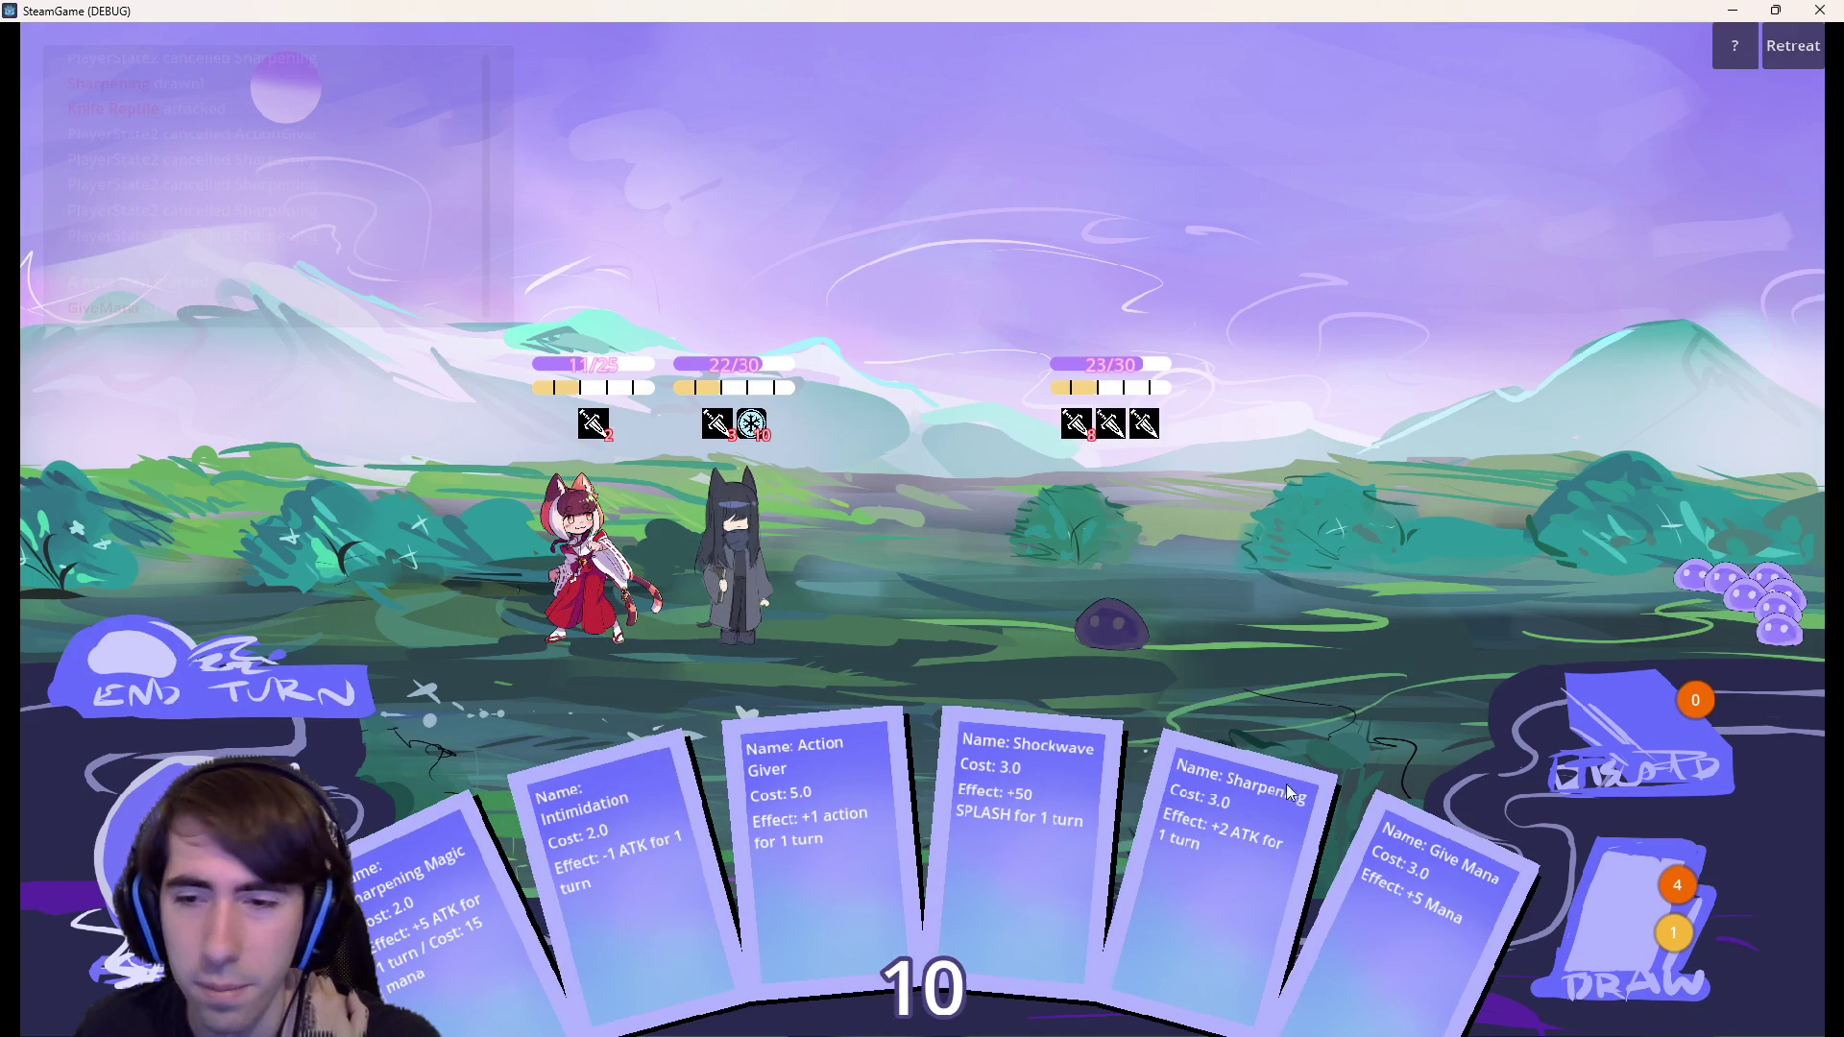
mouse_move(1421, 902)
mouse_down()
mouse_move(772, 570)
mouse_move(788, 563)
mouse_up()
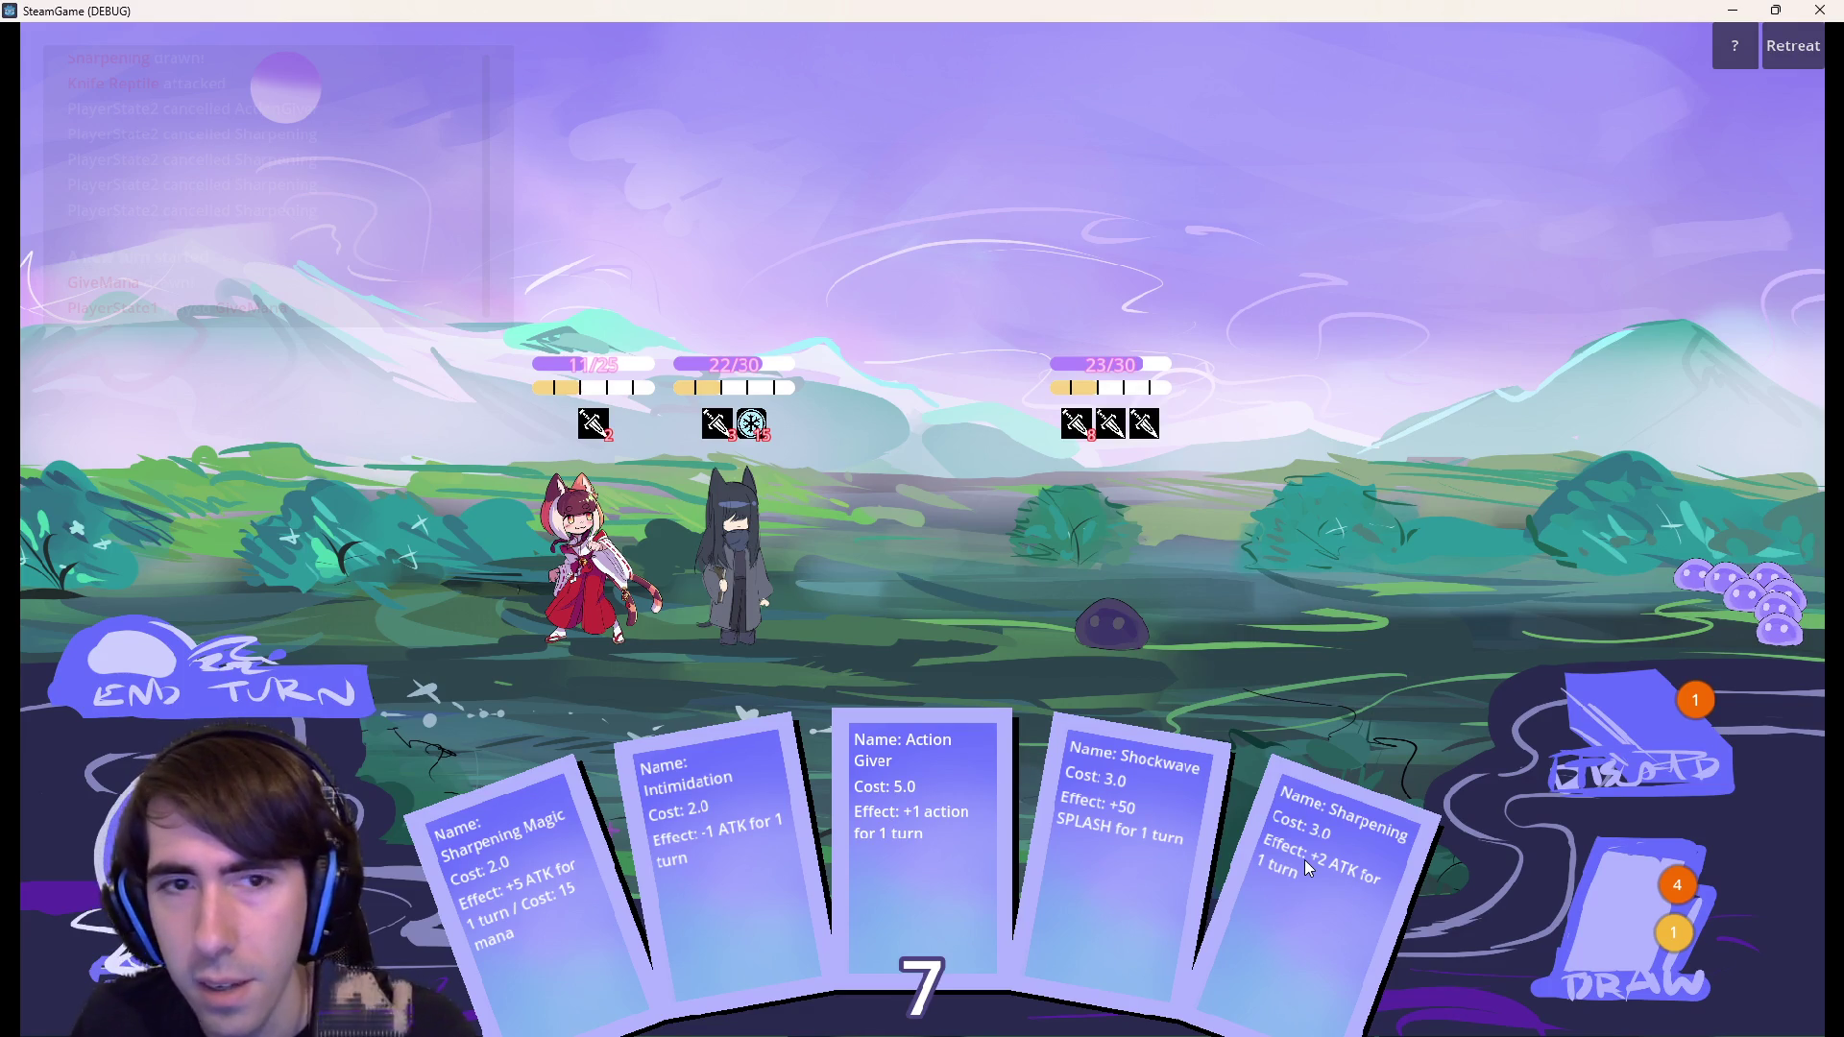
click(1630, 903)
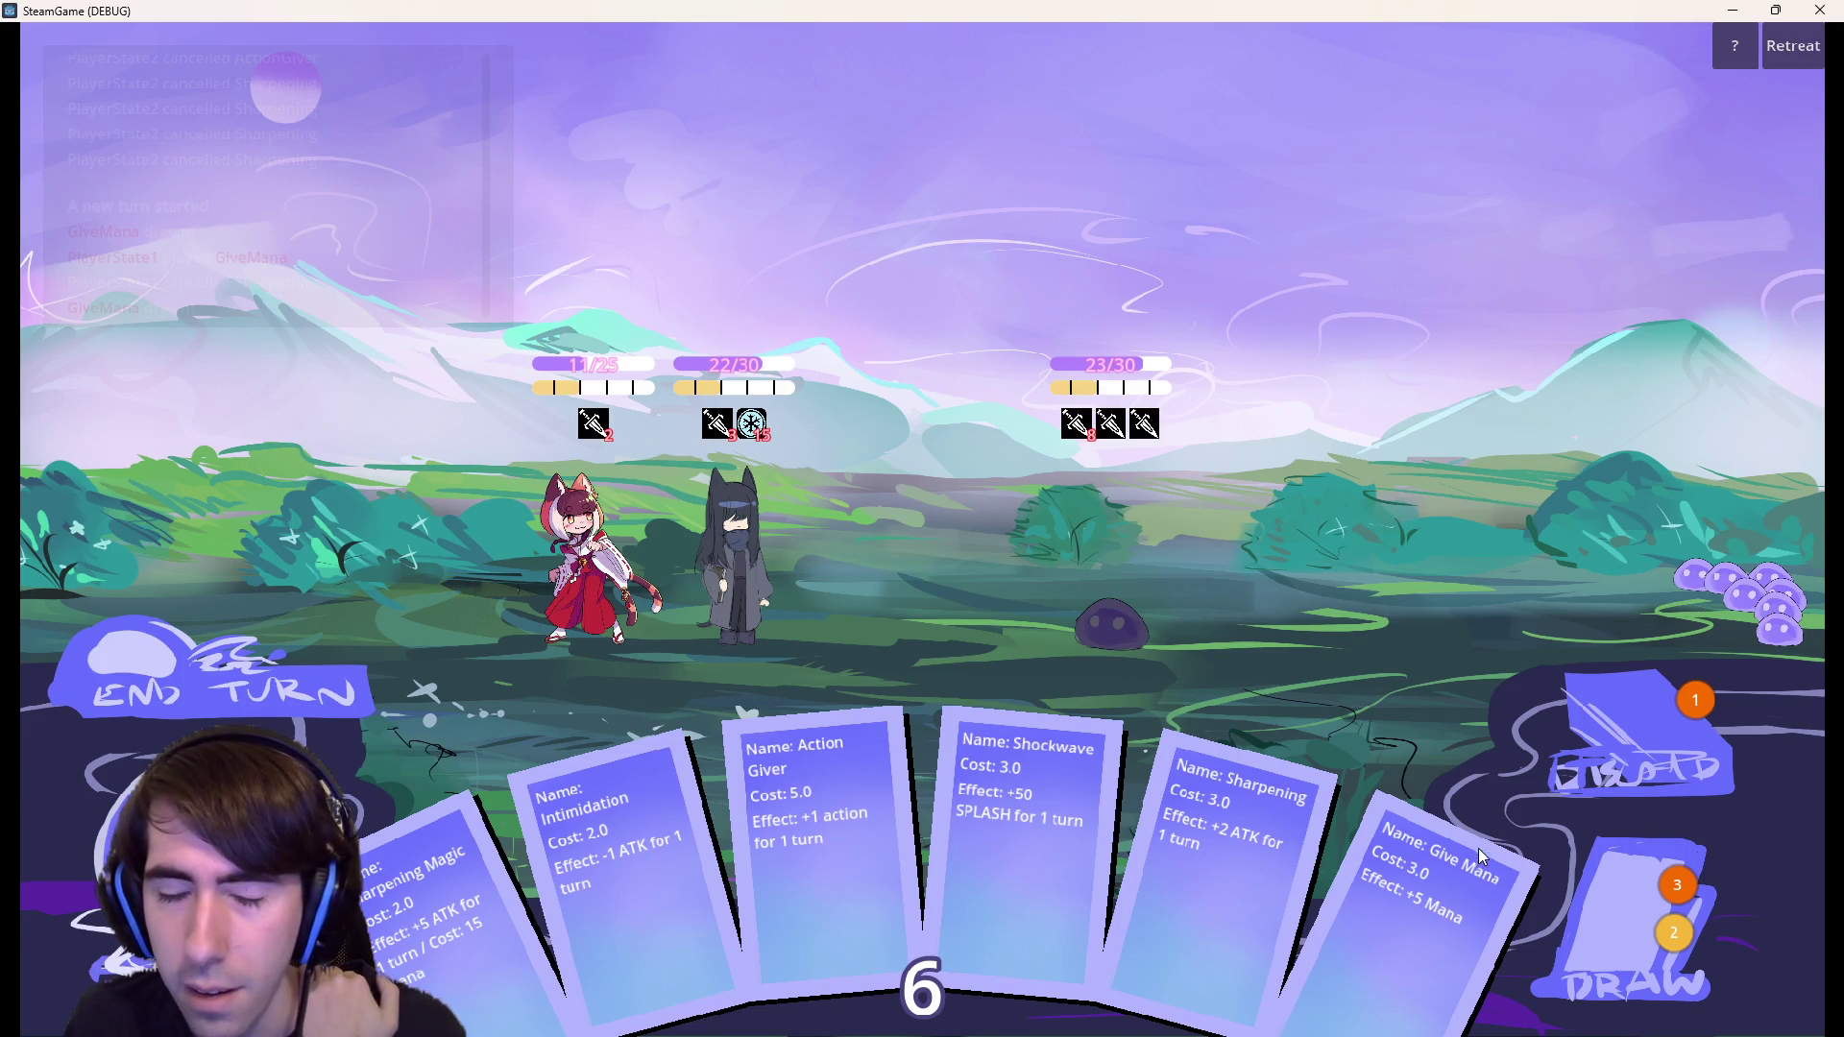
click(1671, 895)
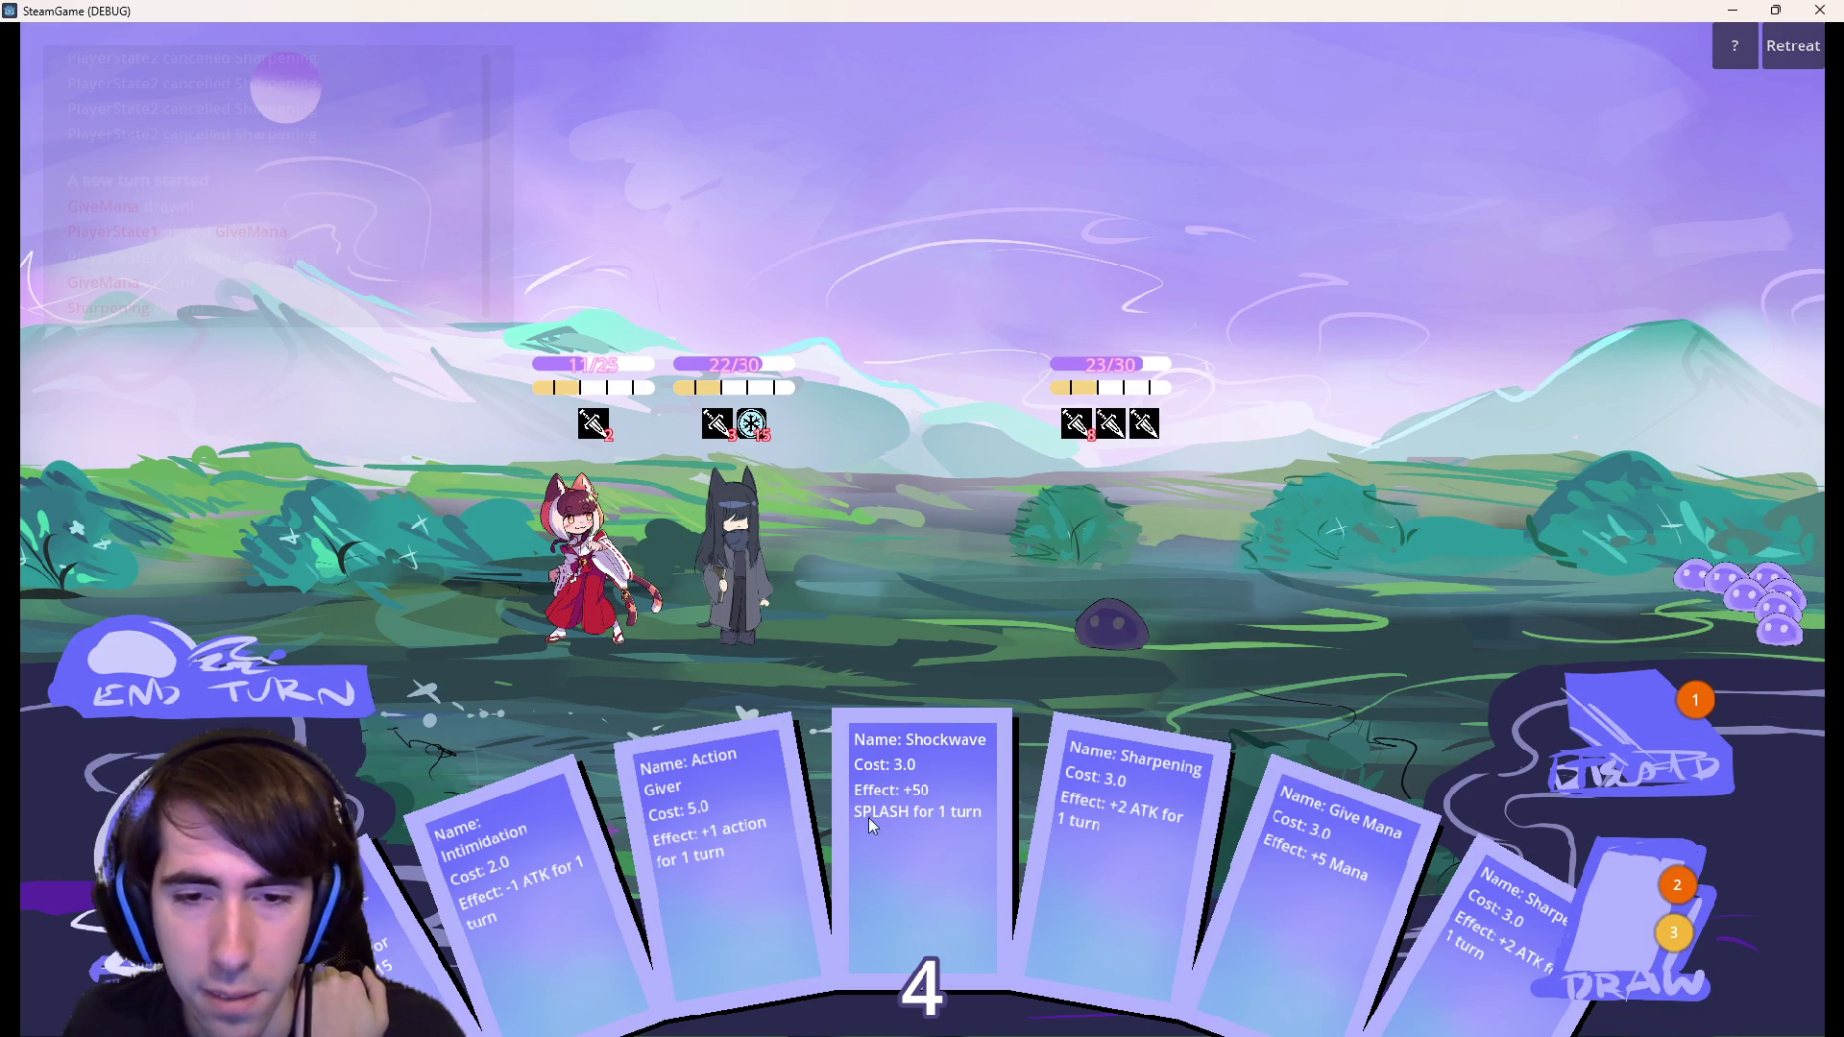
- Play Sharpening on the cat character and attack the slime with the dark-haired character
mouse_move(1169, 871)
mouse_down()
mouse_move(570, 561)
mouse_move(585, 559)
mouse_up()
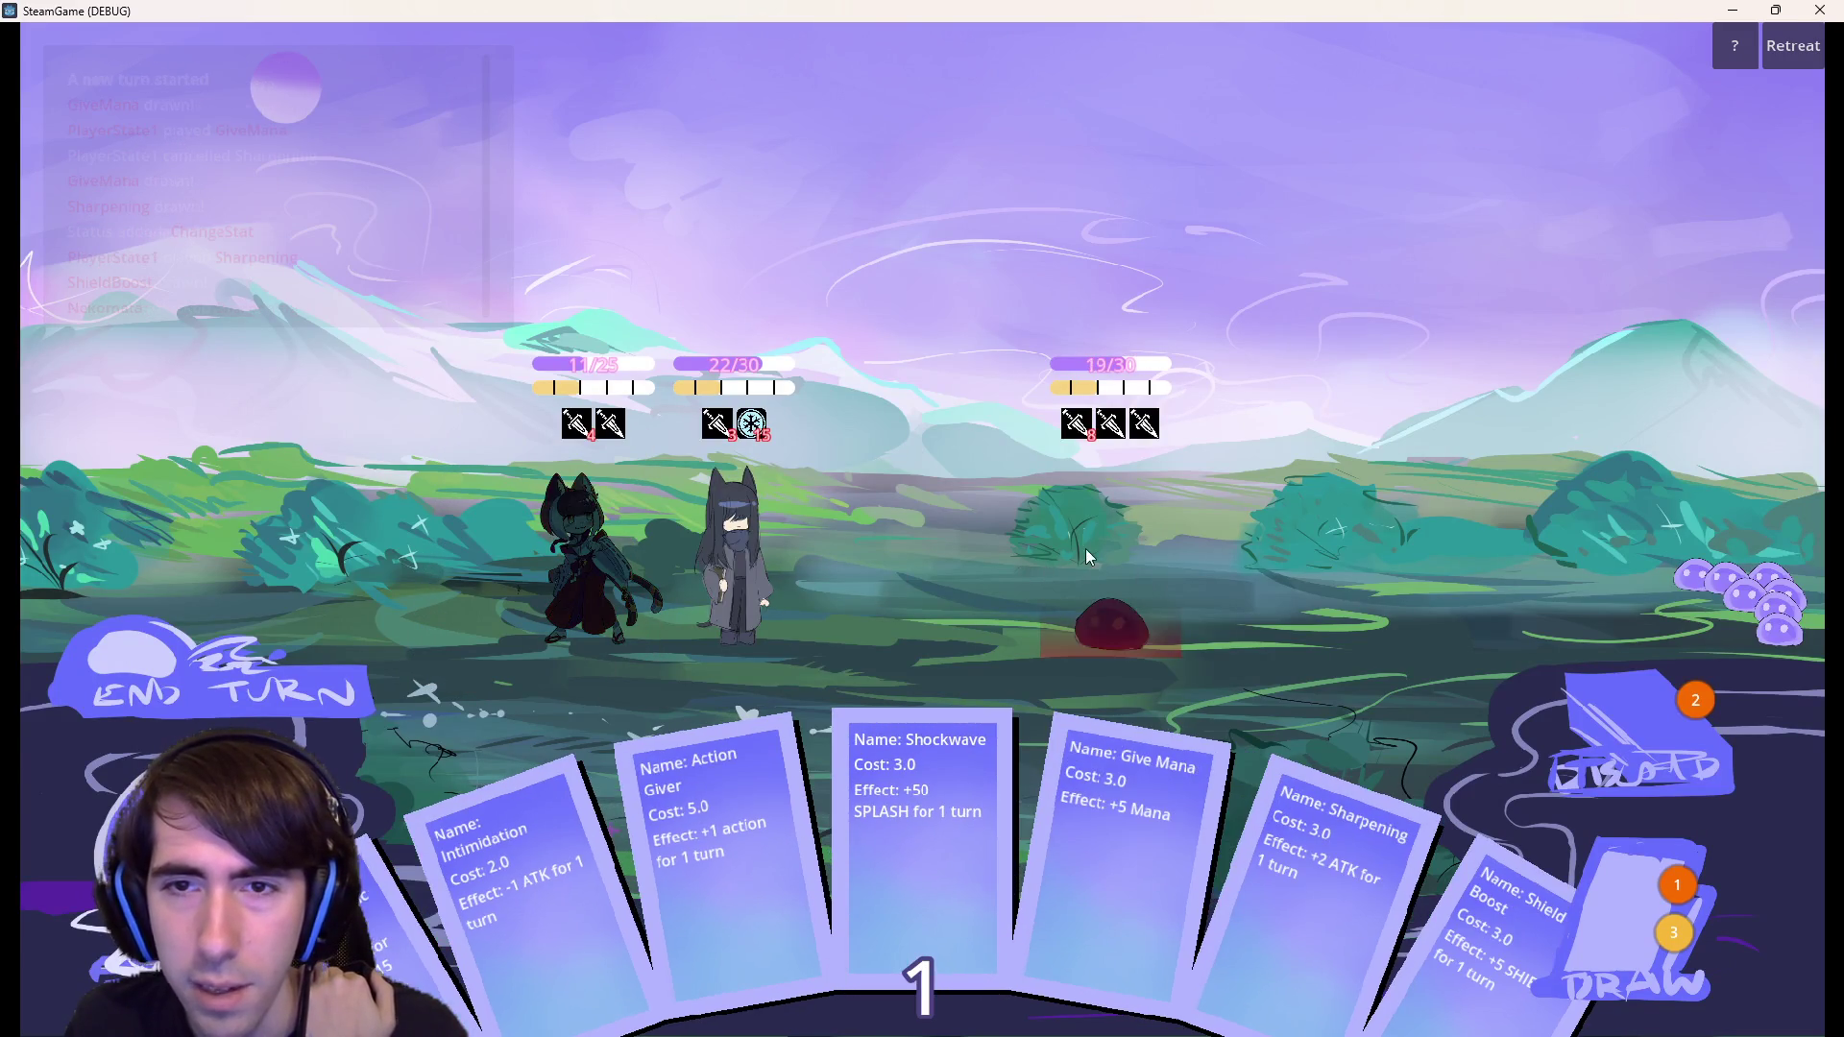
click(764, 572)
click(1115, 595)
click(279, 694)
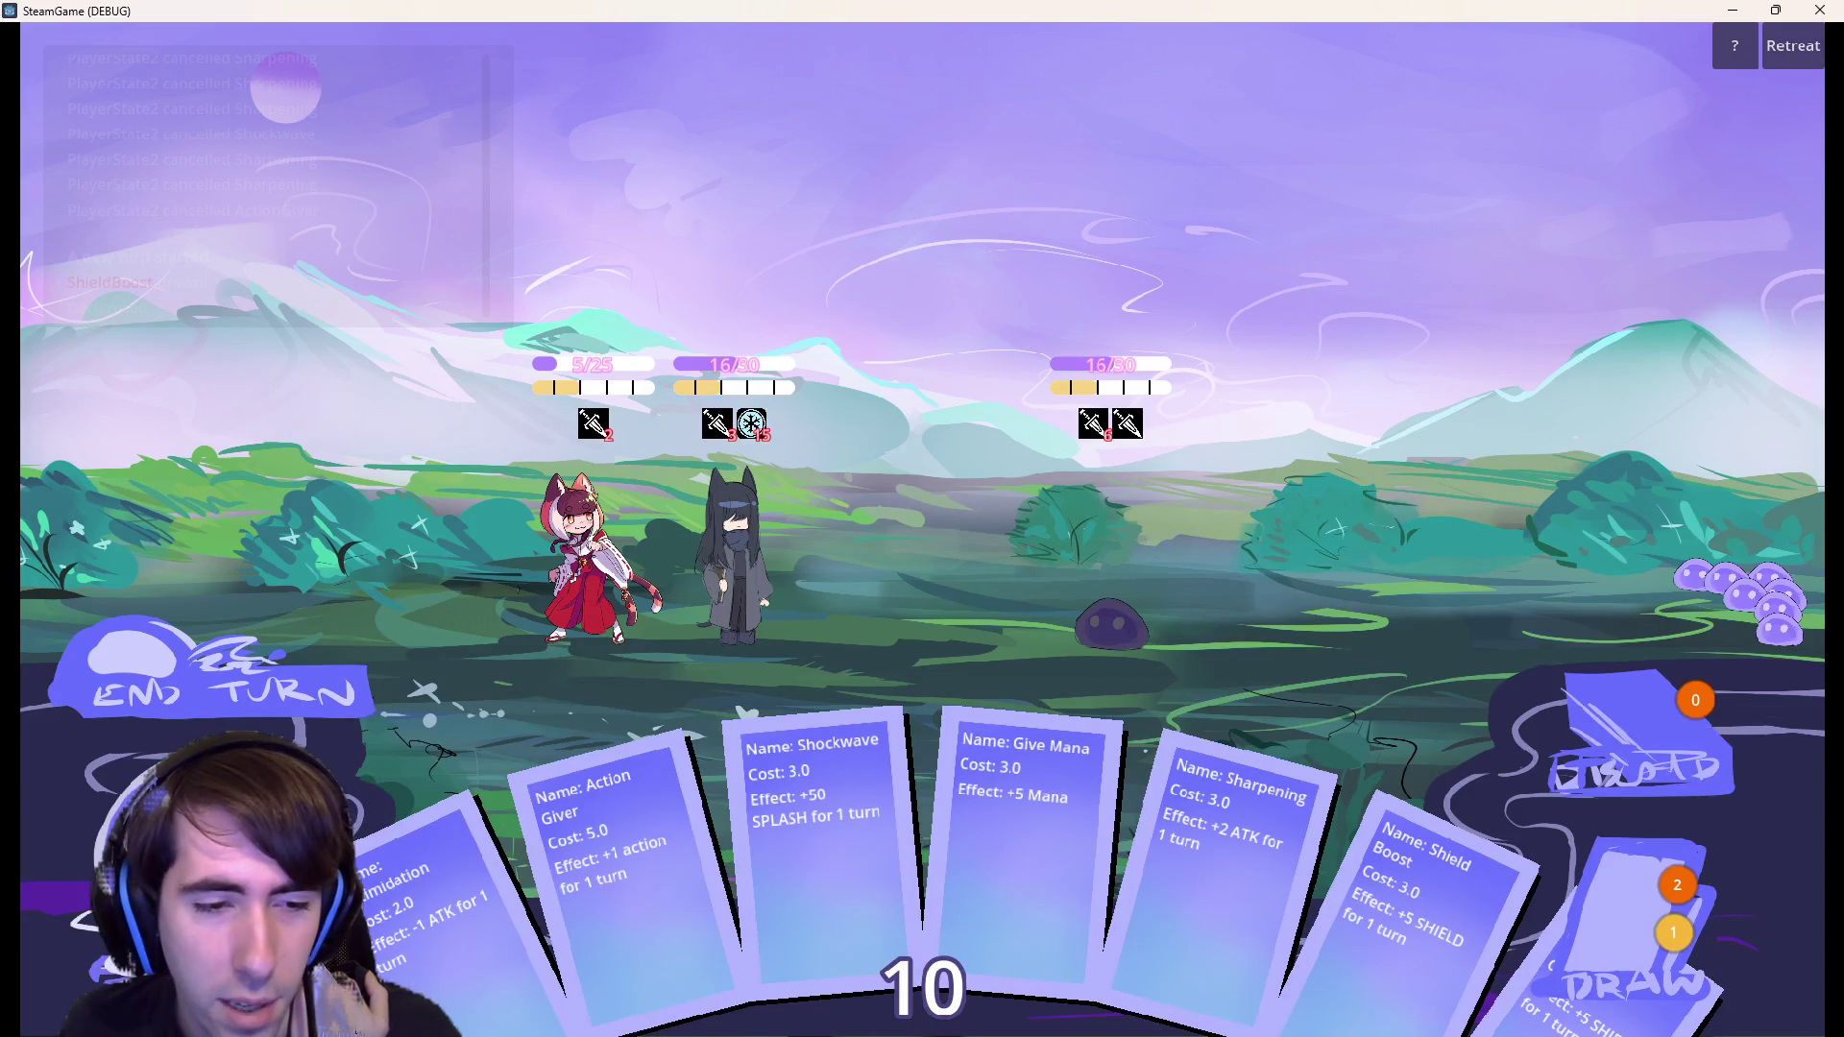
- Play Sharpening Magic, Action Giver and Sharpening, kill the slime, and finish the post-battle dialogue
mouse_move(442, 845)
mouse_down()
mouse_move(642, 494)
mouse_move(816, 509)
mouse_move(775, 511)
mouse_up()
mouse_move(567, 874)
mouse_down()
mouse_move(733, 618)
mouse_move(720, 561)
mouse_up()
mouse_move(1057, 880)
mouse_down()
mouse_move(792, 585)
mouse_move(1063, 896)
mouse_move(843, 657)
mouse_move(776, 628)
mouse_up()
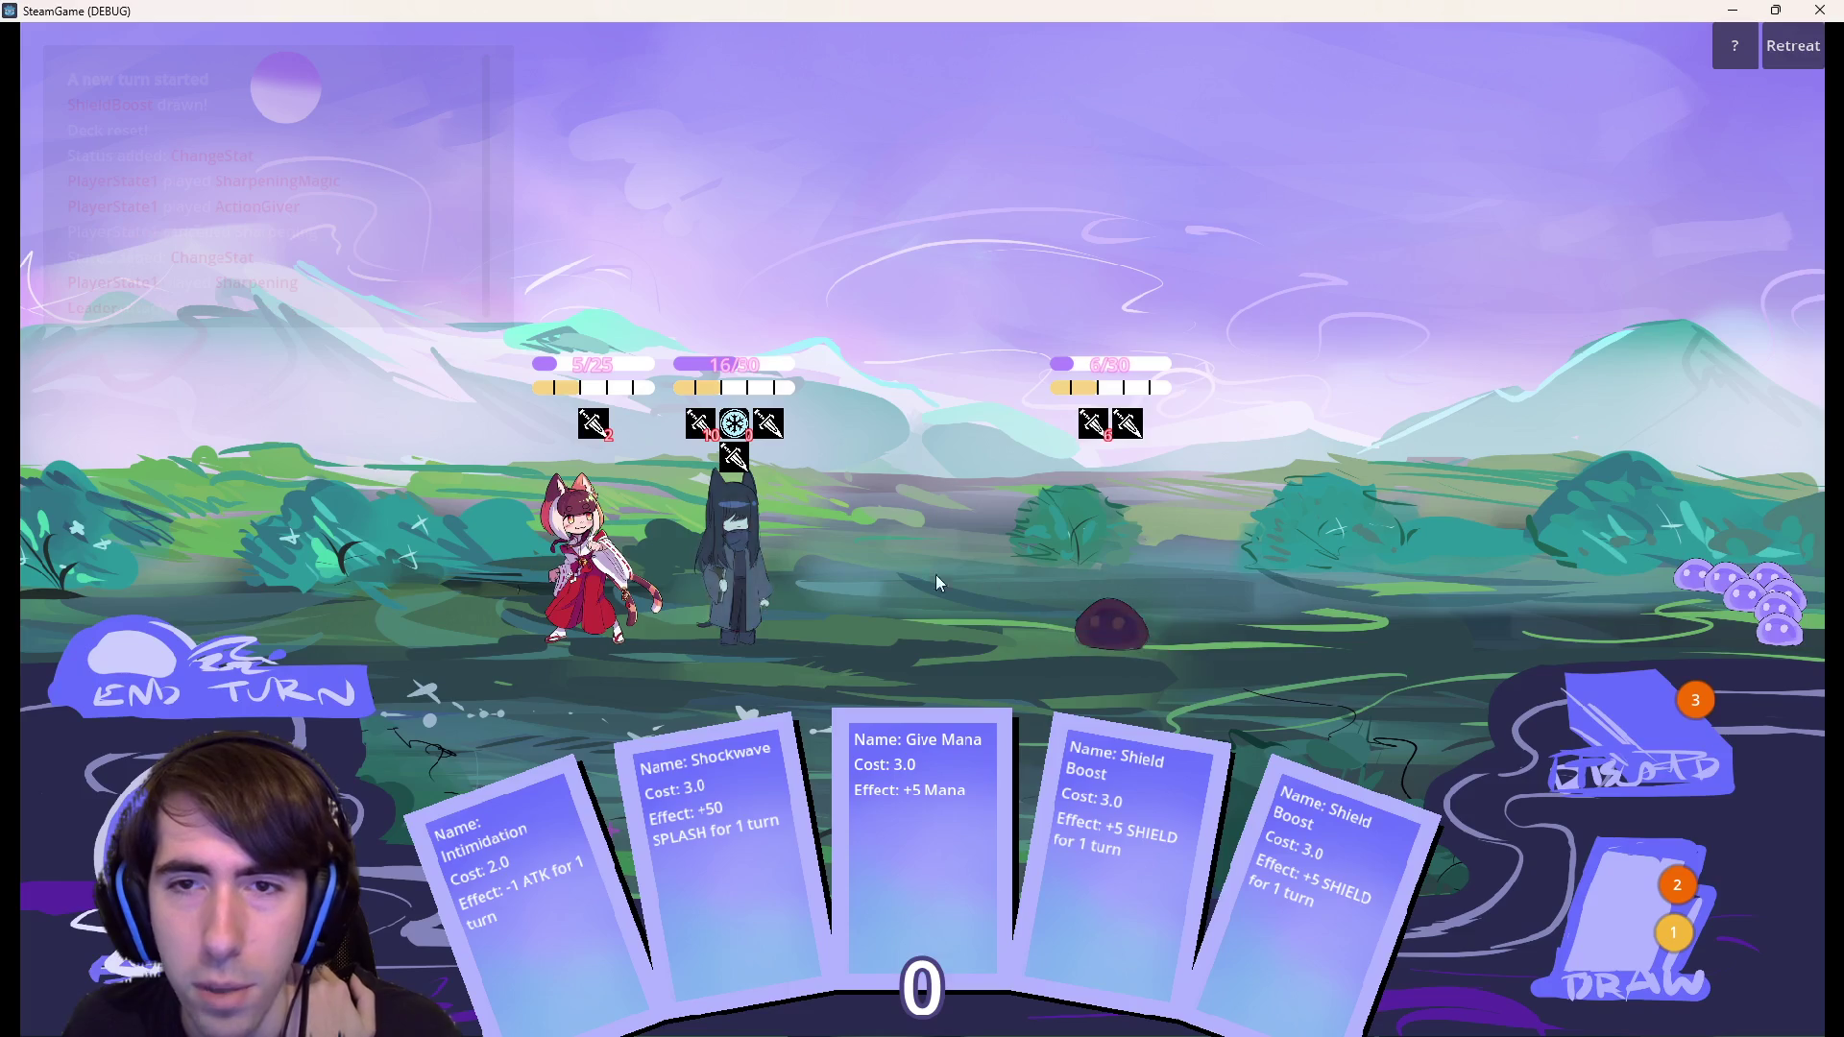
click(1114, 586)
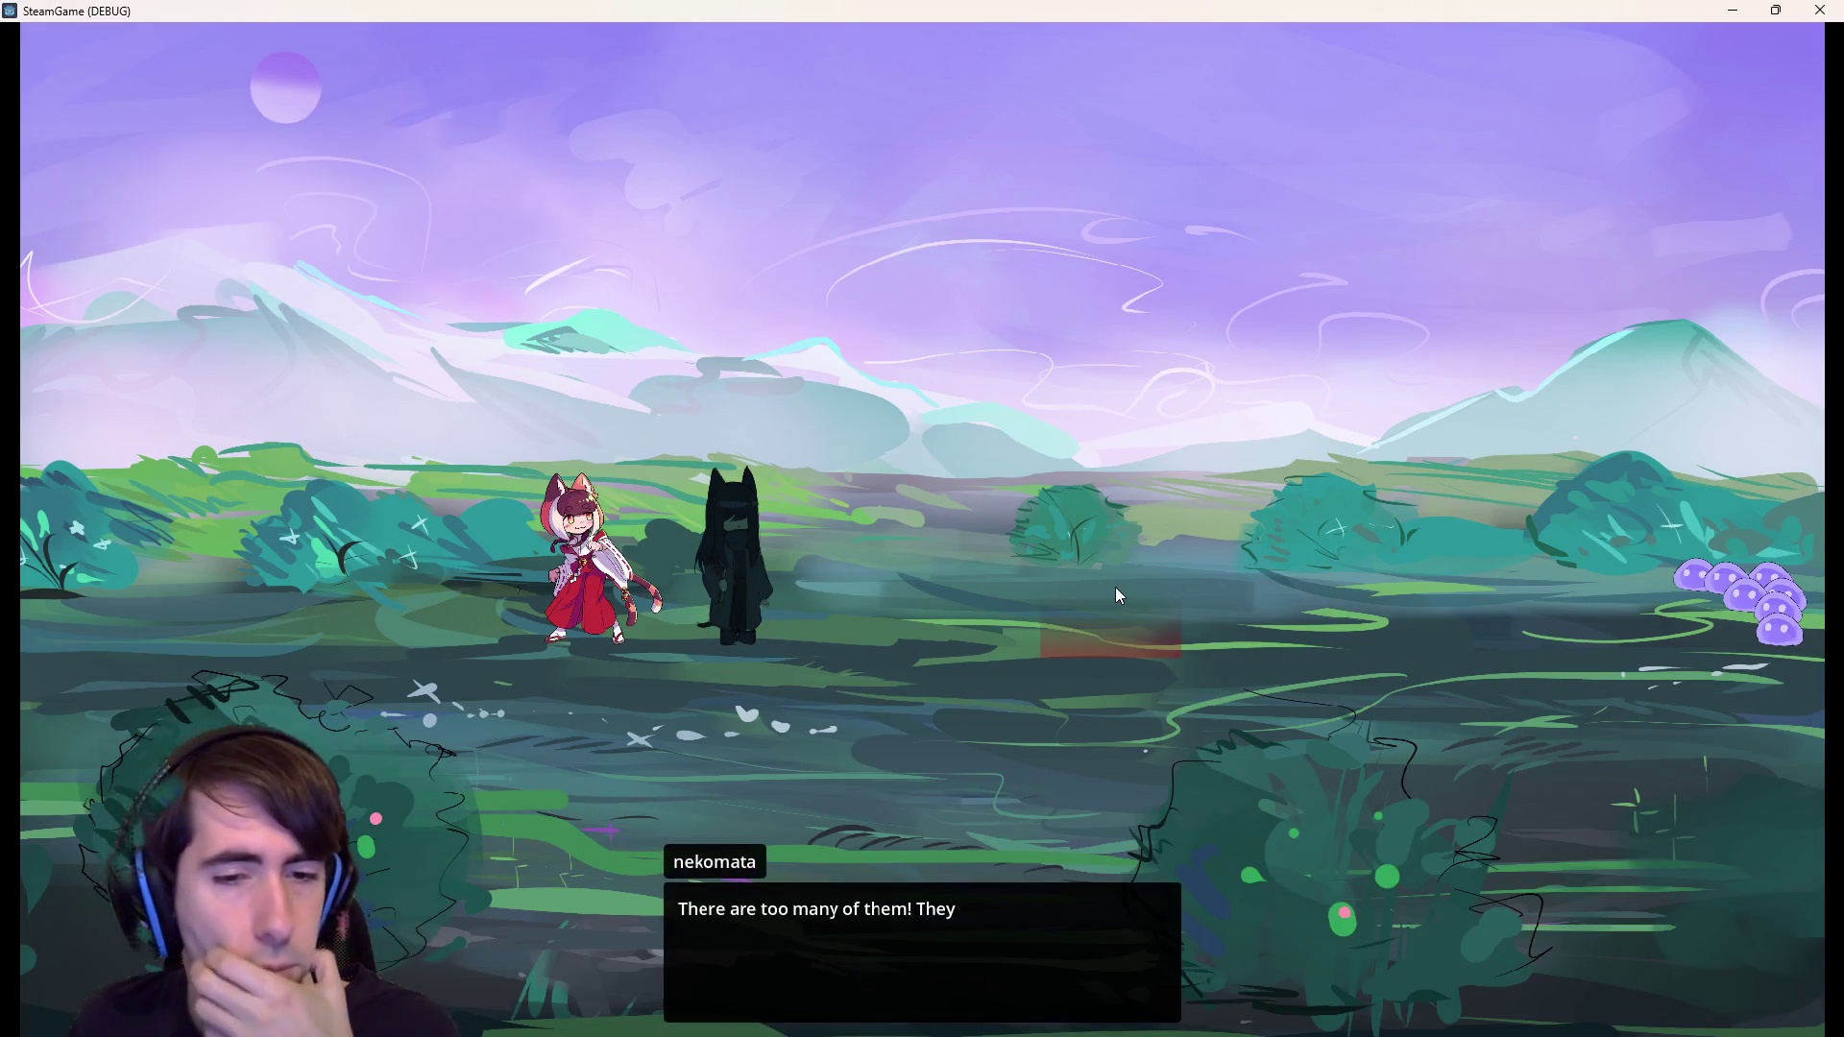
click(1059, 623)
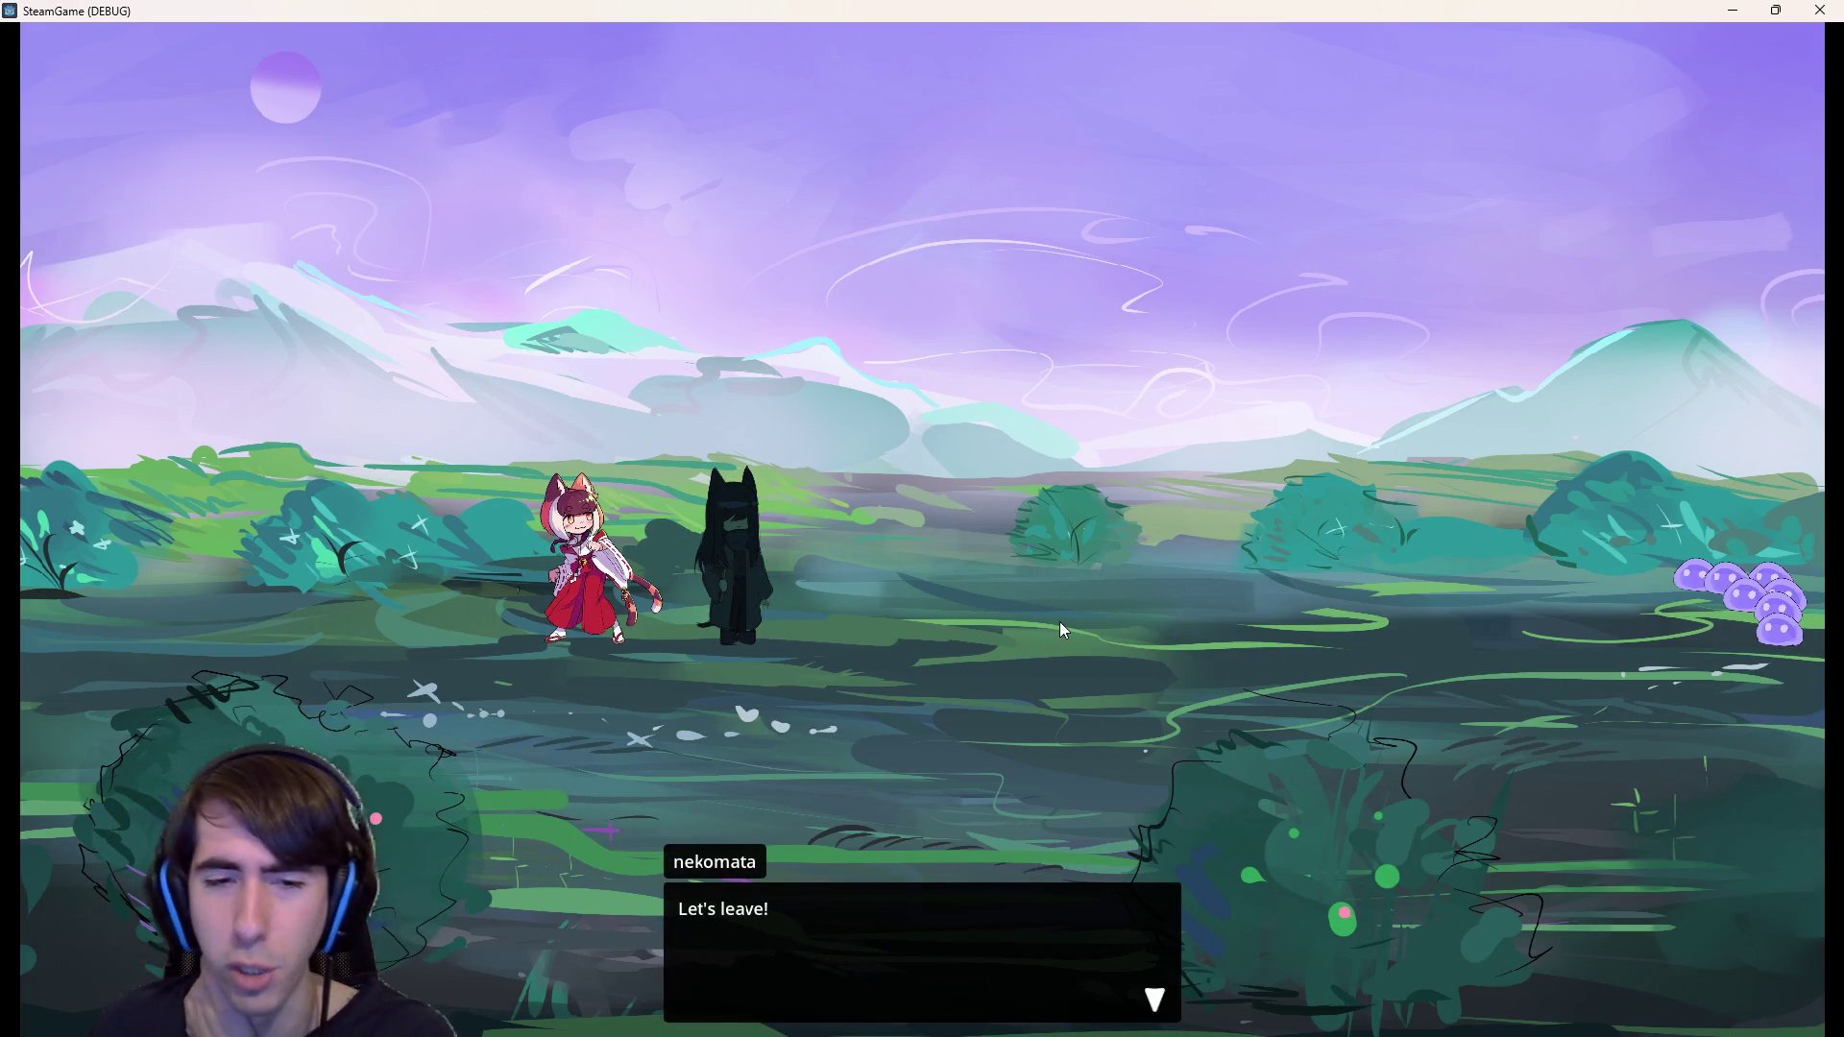
click(1059, 622)
click(847, 879)
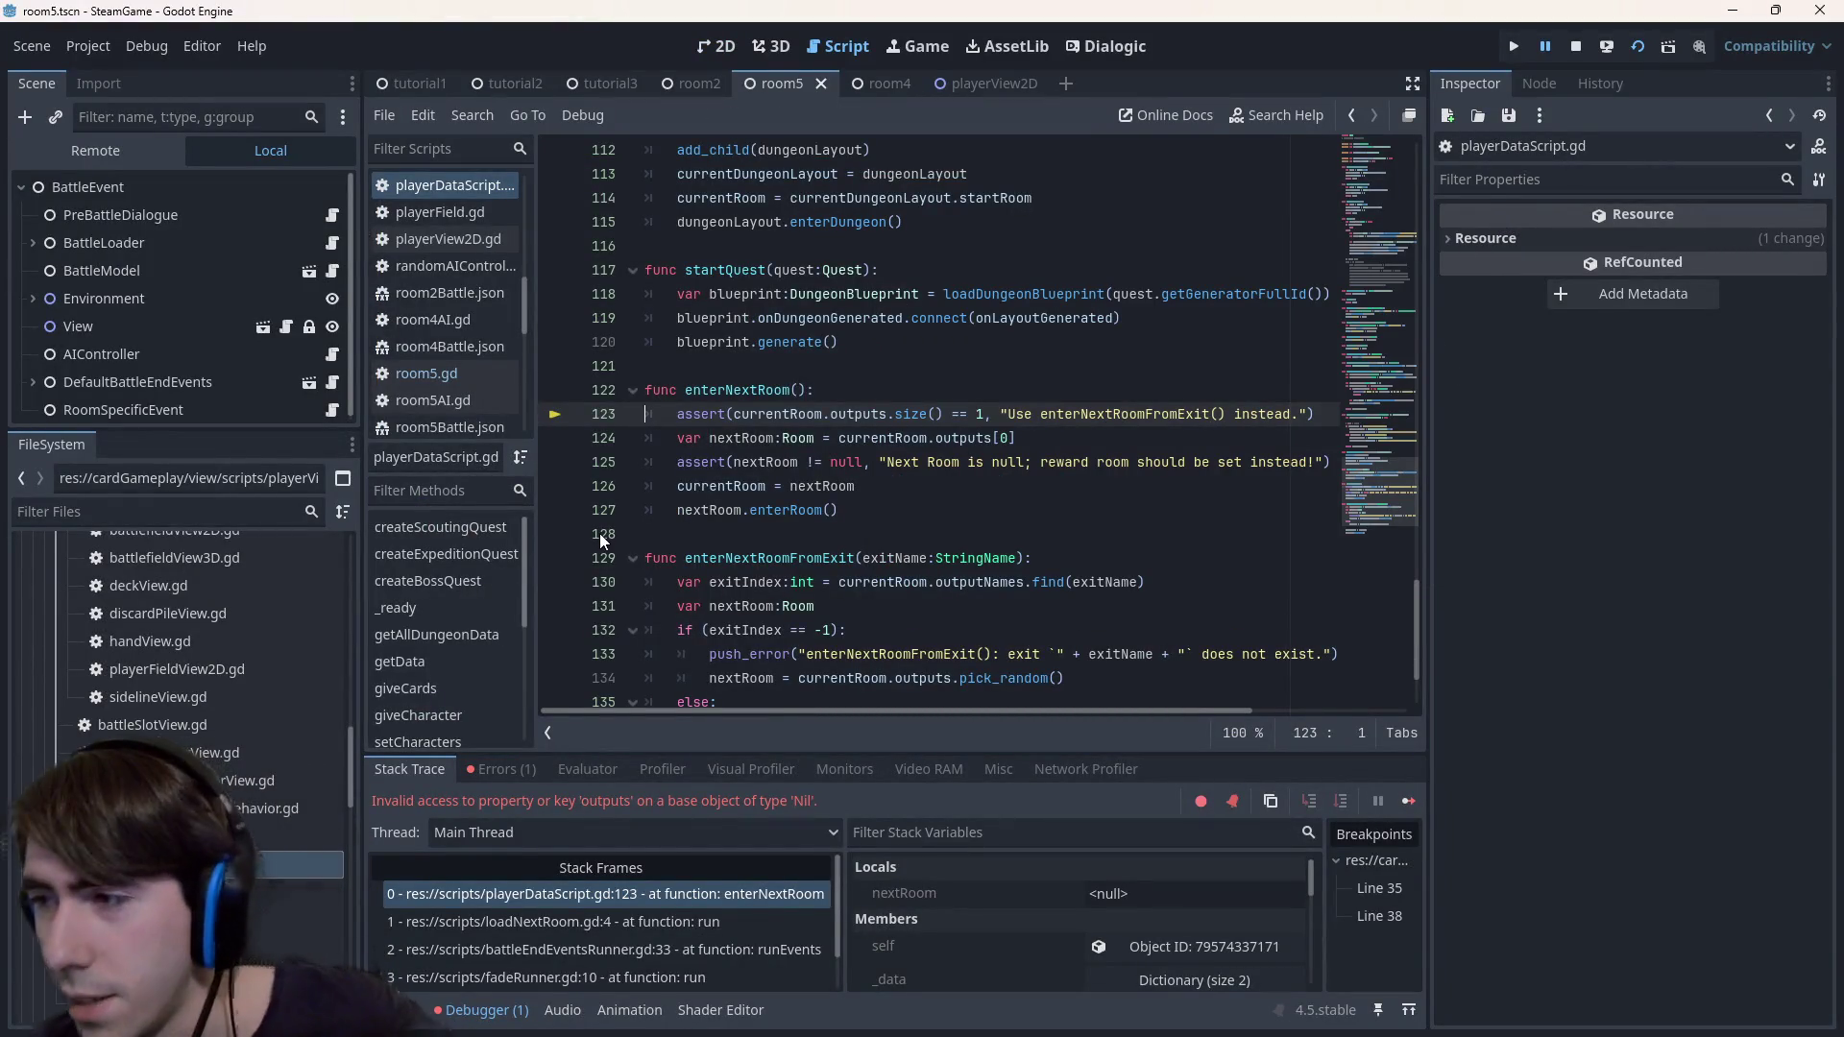
- Stop the running game and inspect the debugger's reported error
click(1577, 46)
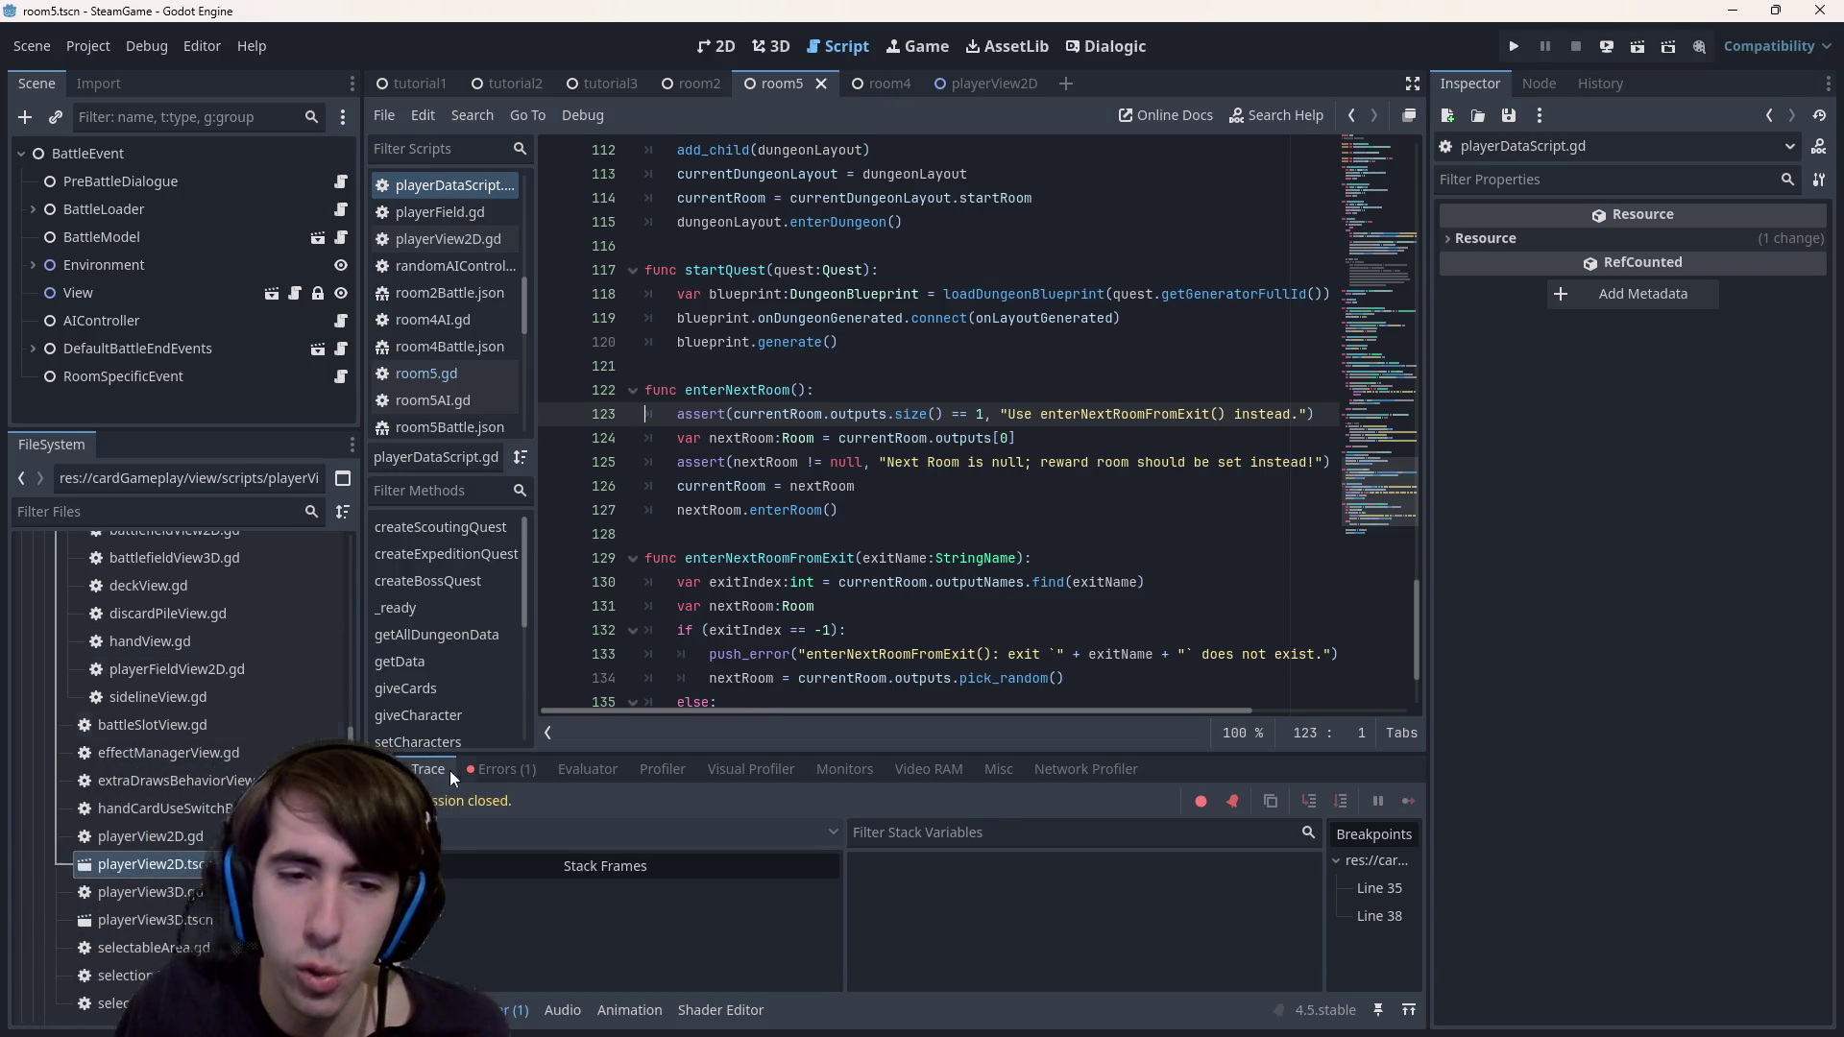
click(498, 769)
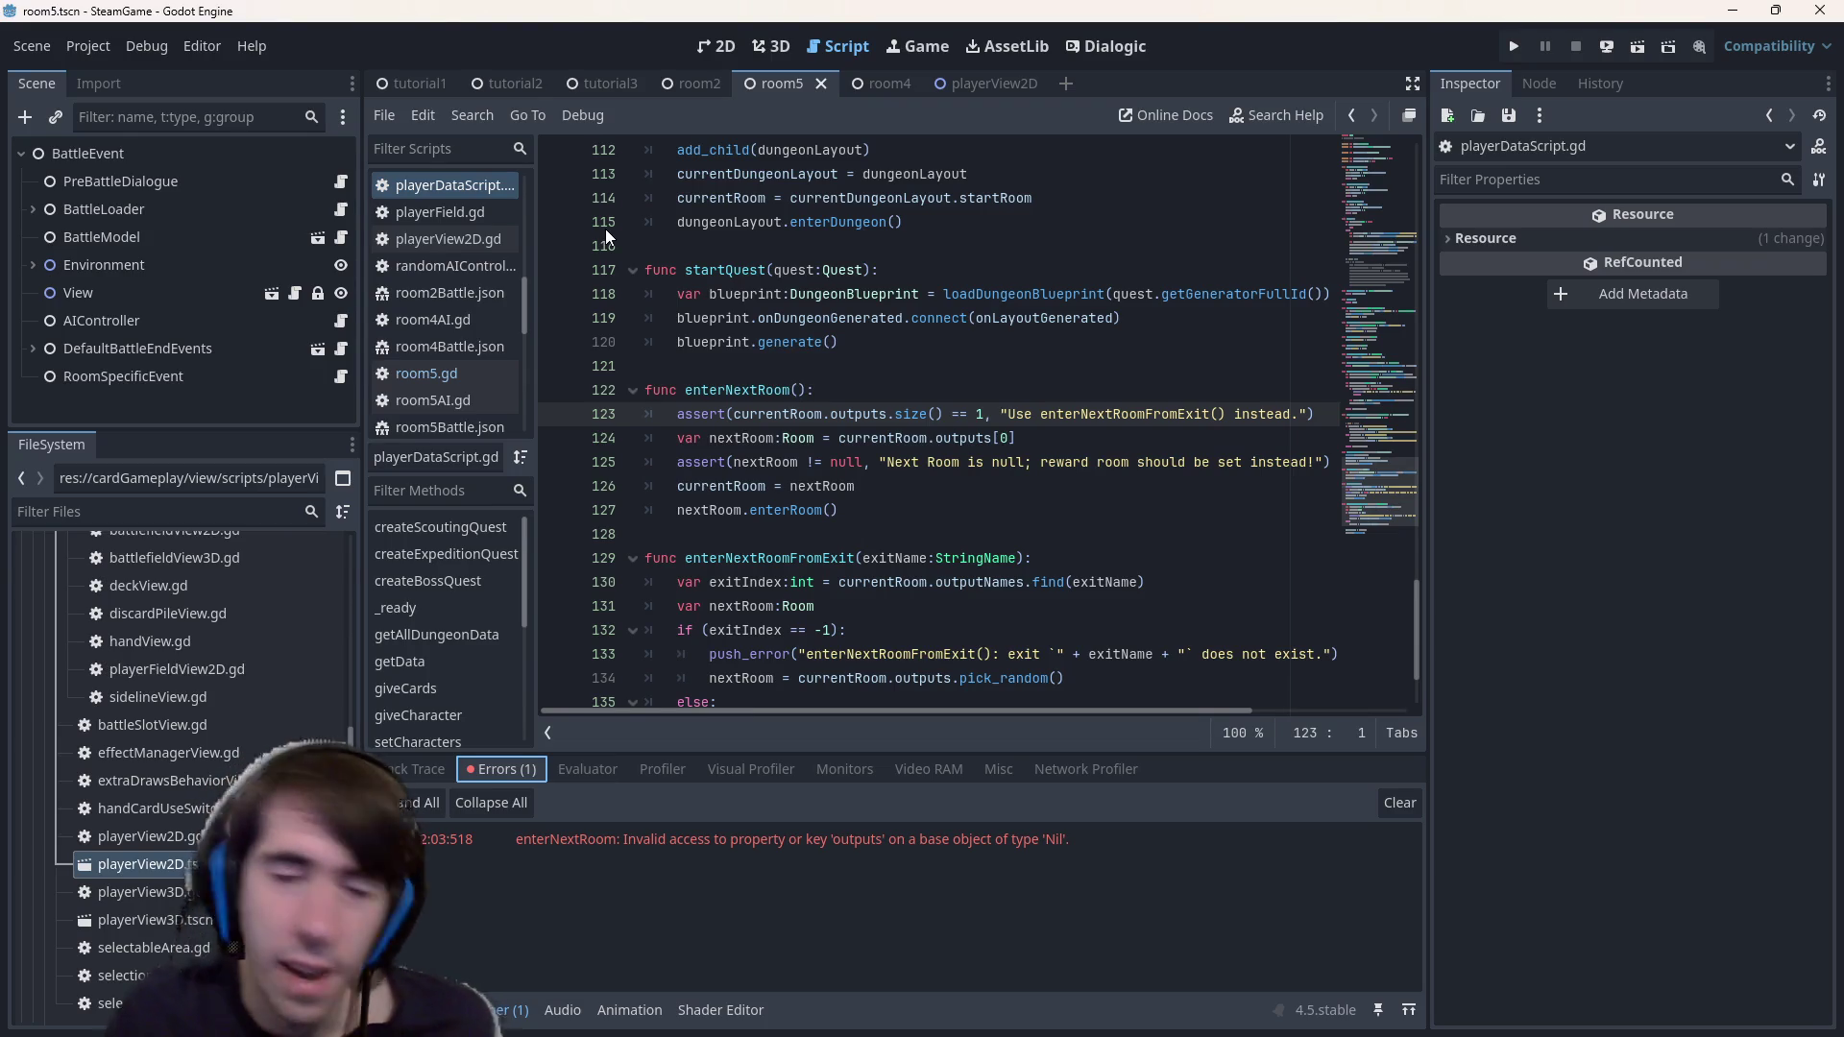
scroll(292, 672, up, 10)
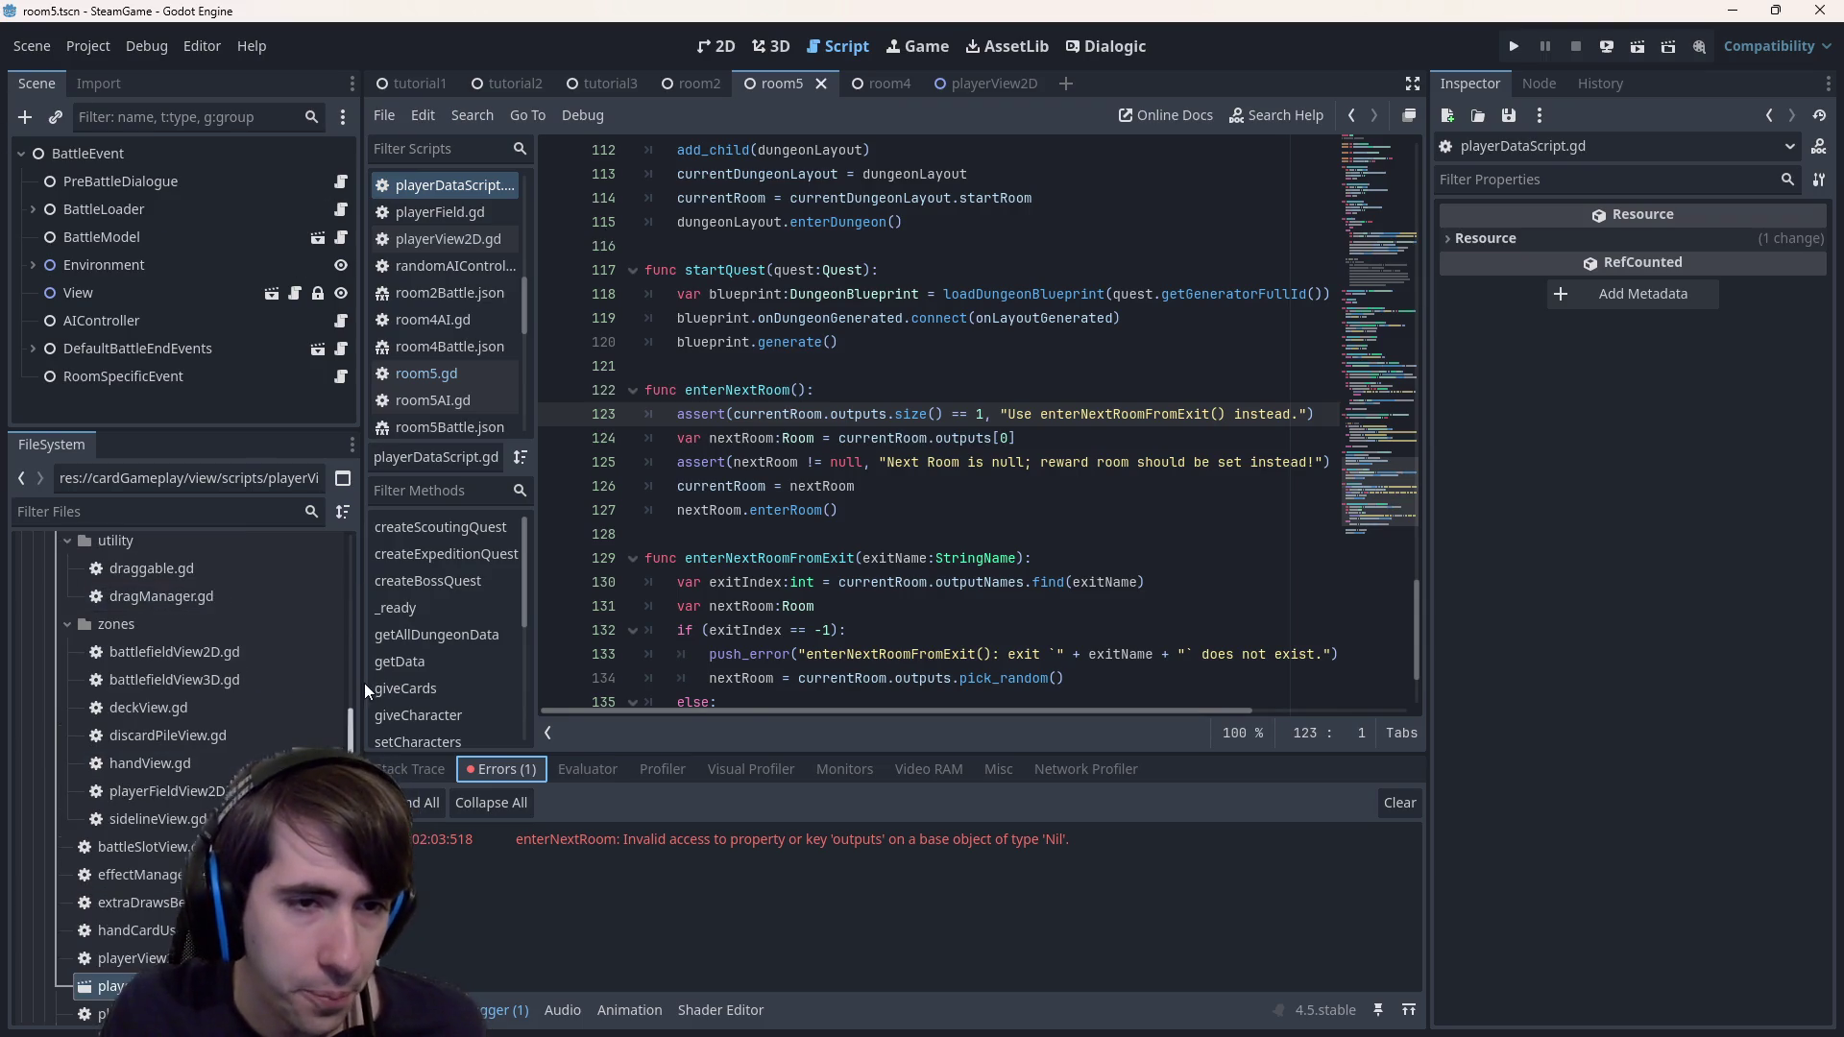
scroll(284, 707, up, 4)
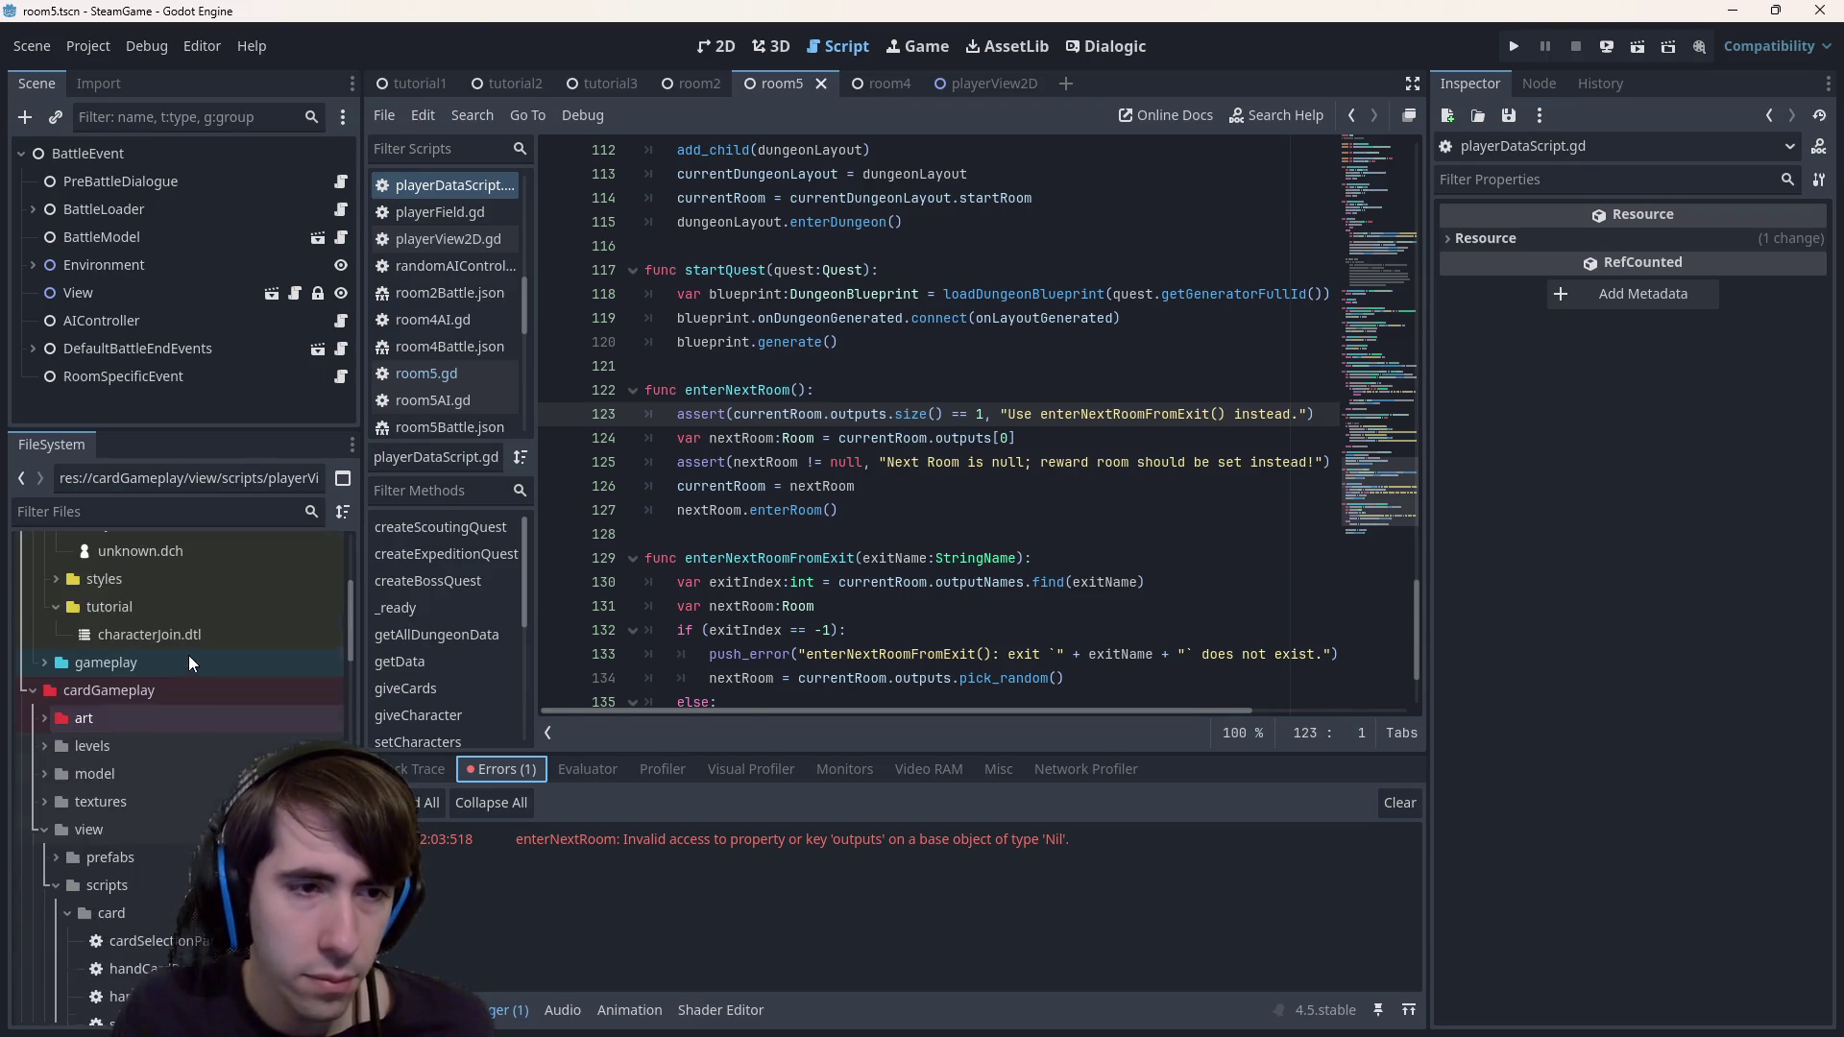
- Browse gameDungeon down to the quest1 room5 folder and open room5Battle.json
click(106, 828)
scroll(105, 826, up, 5)
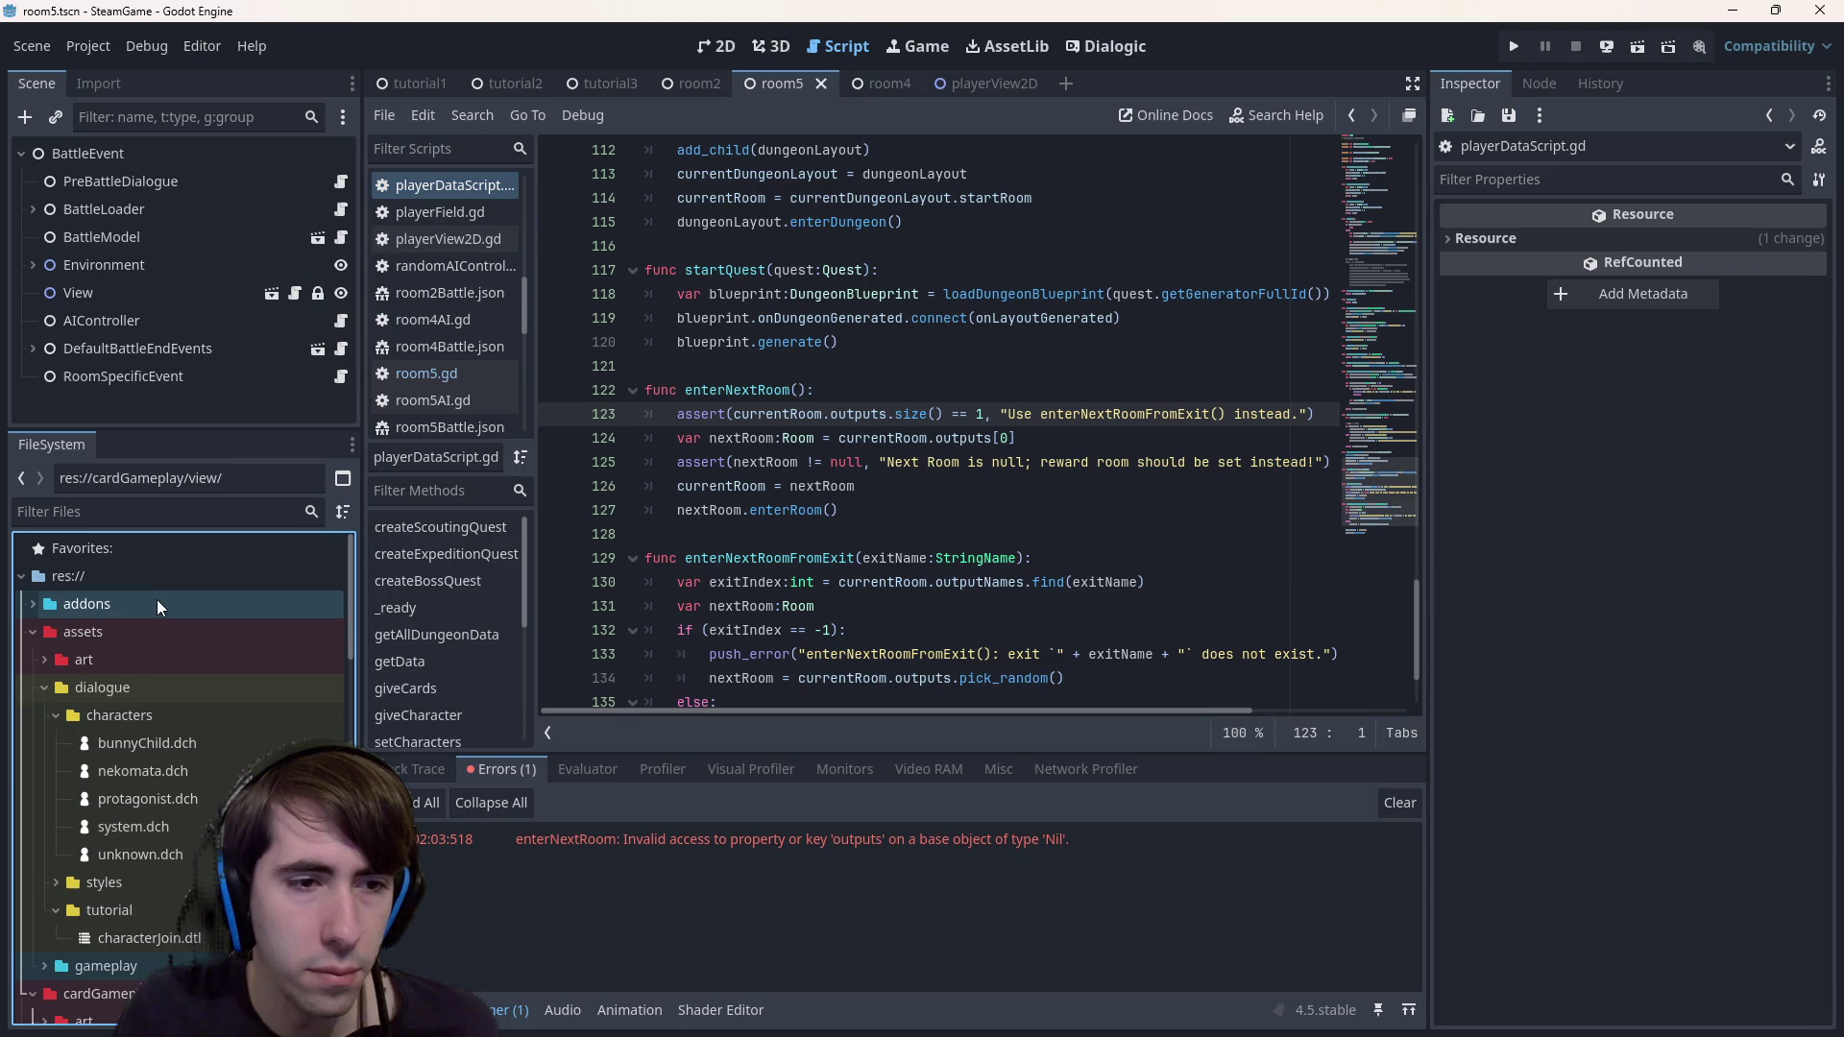
scroll(175, 768, down, 3)
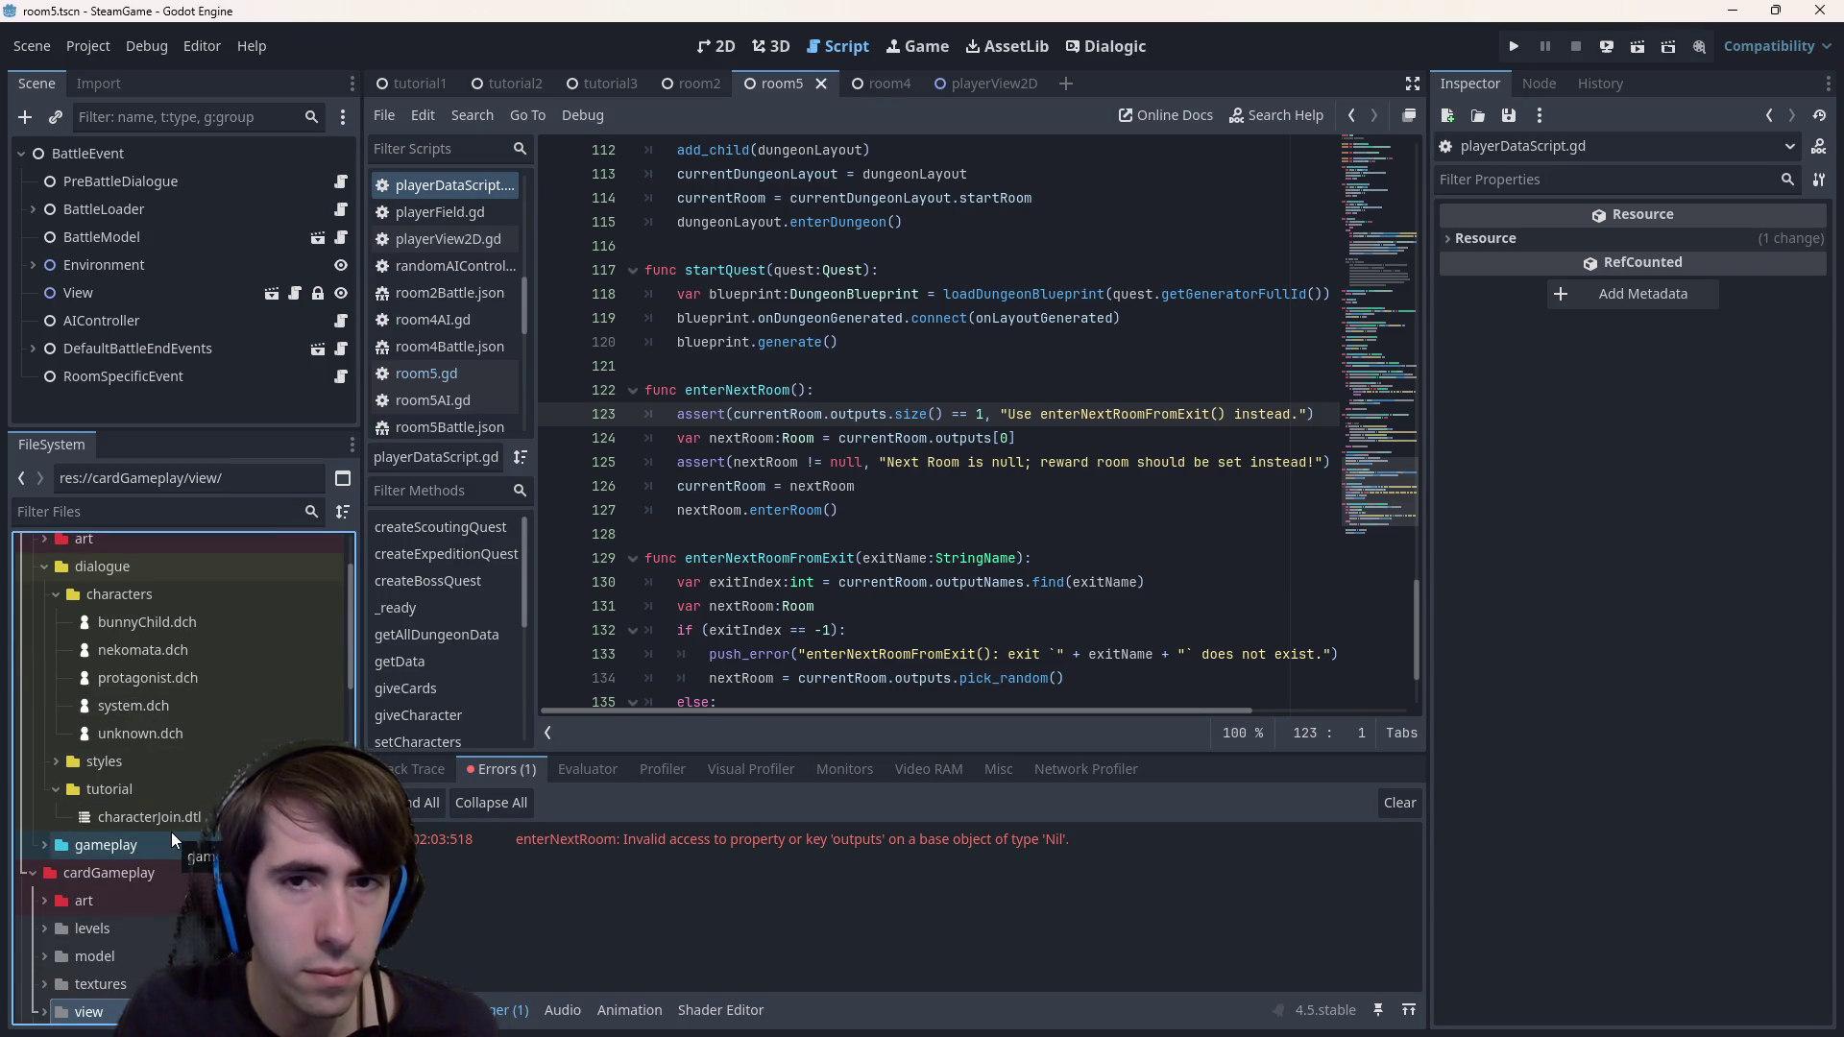
scroll(144, 730, up, 4)
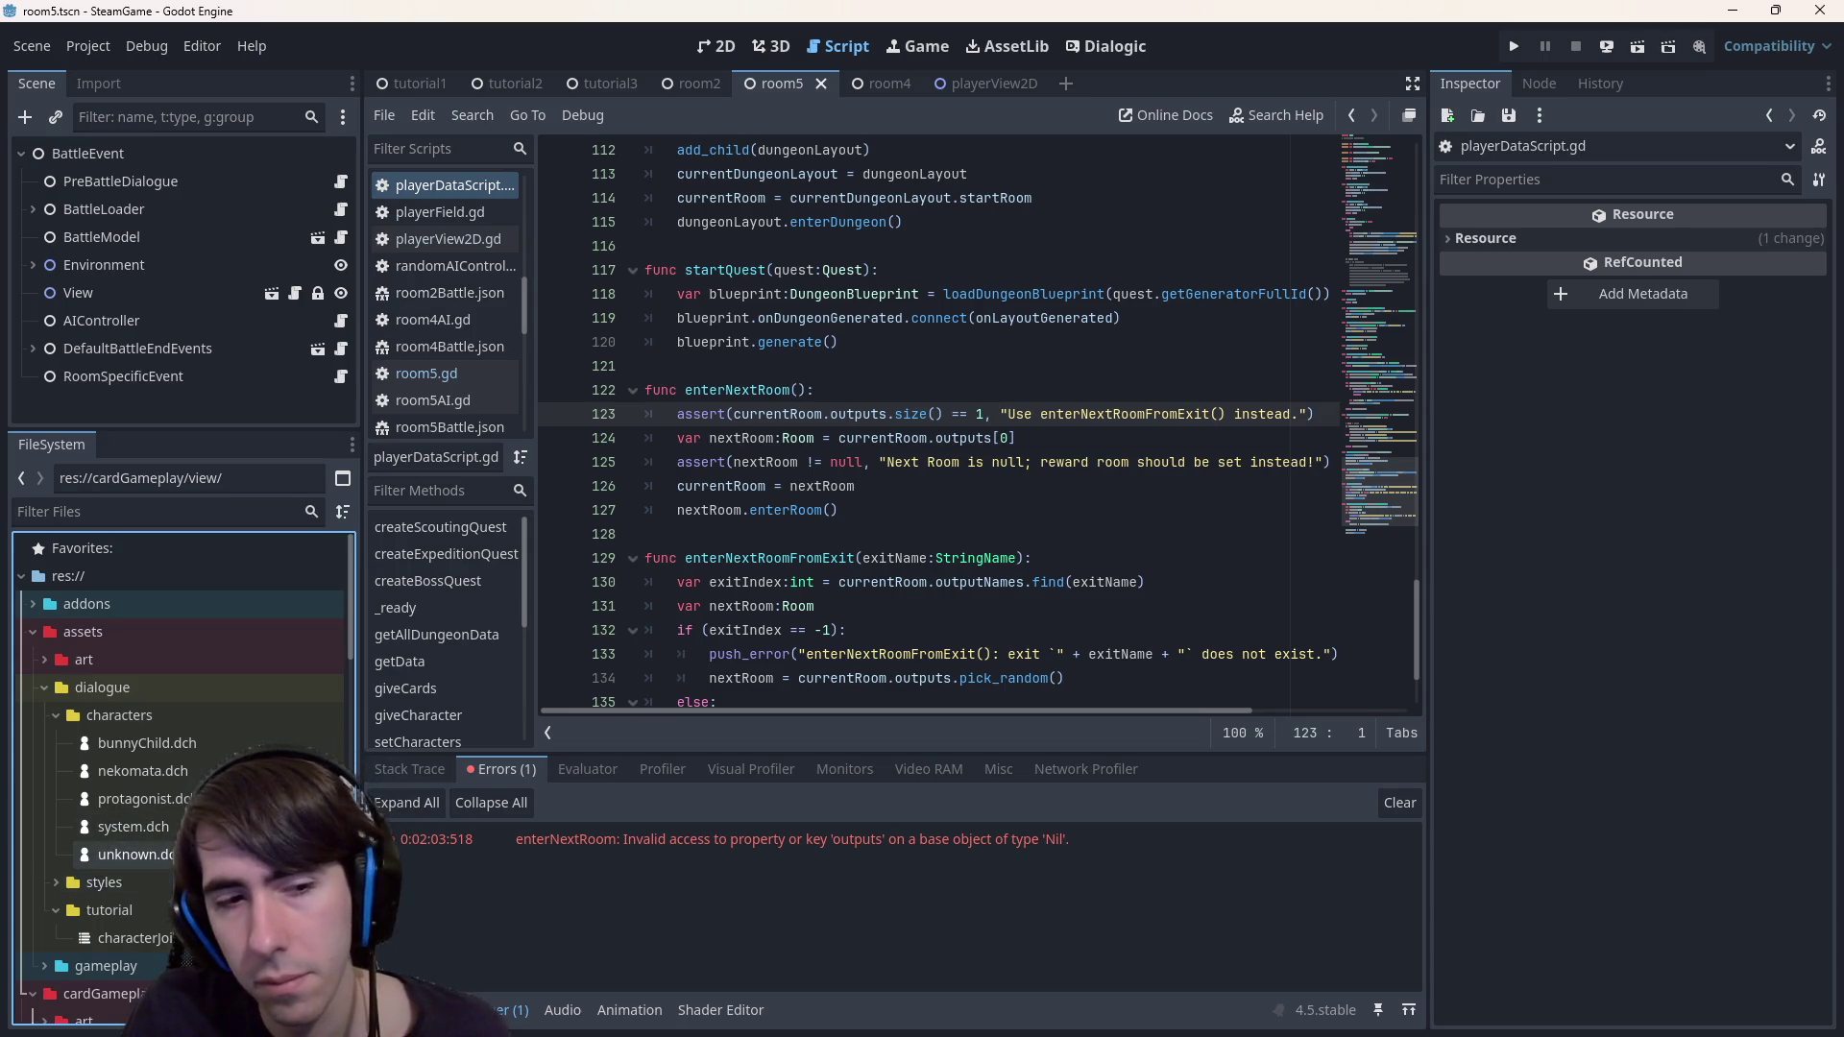
scroll(165, 856, down, 5)
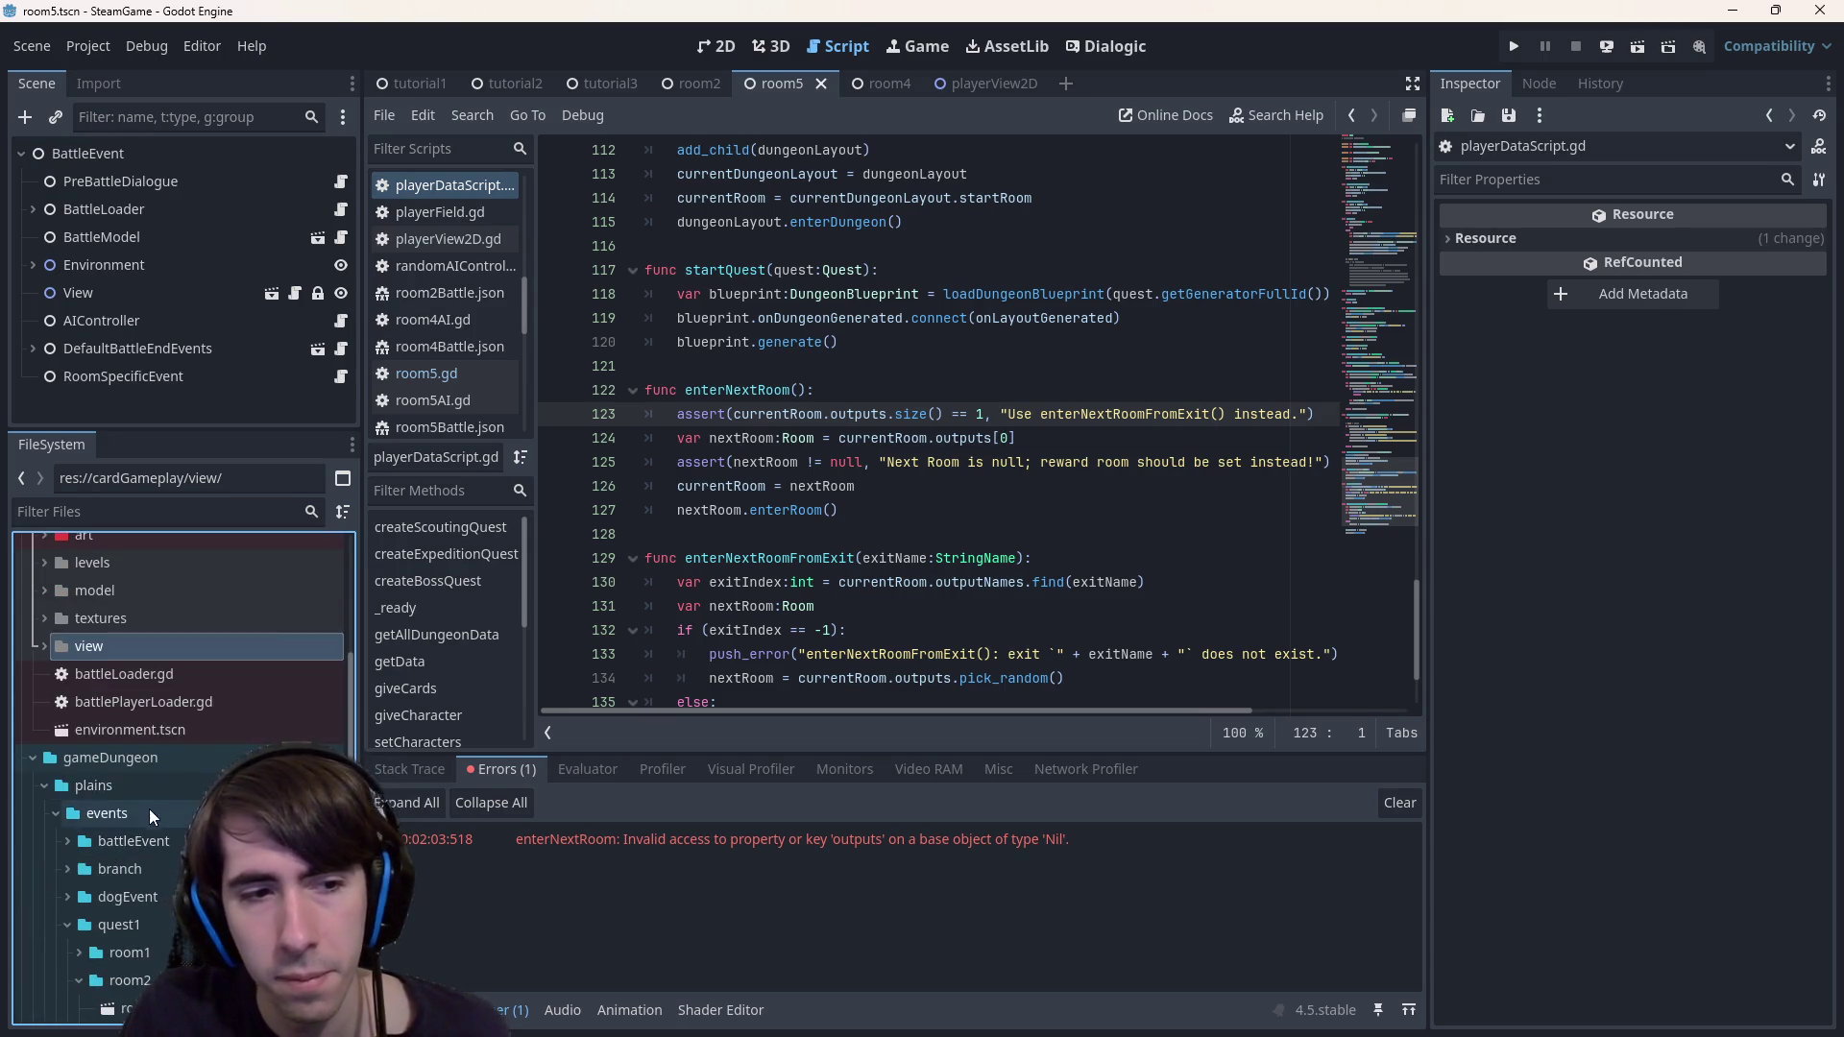
double_click(119, 752)
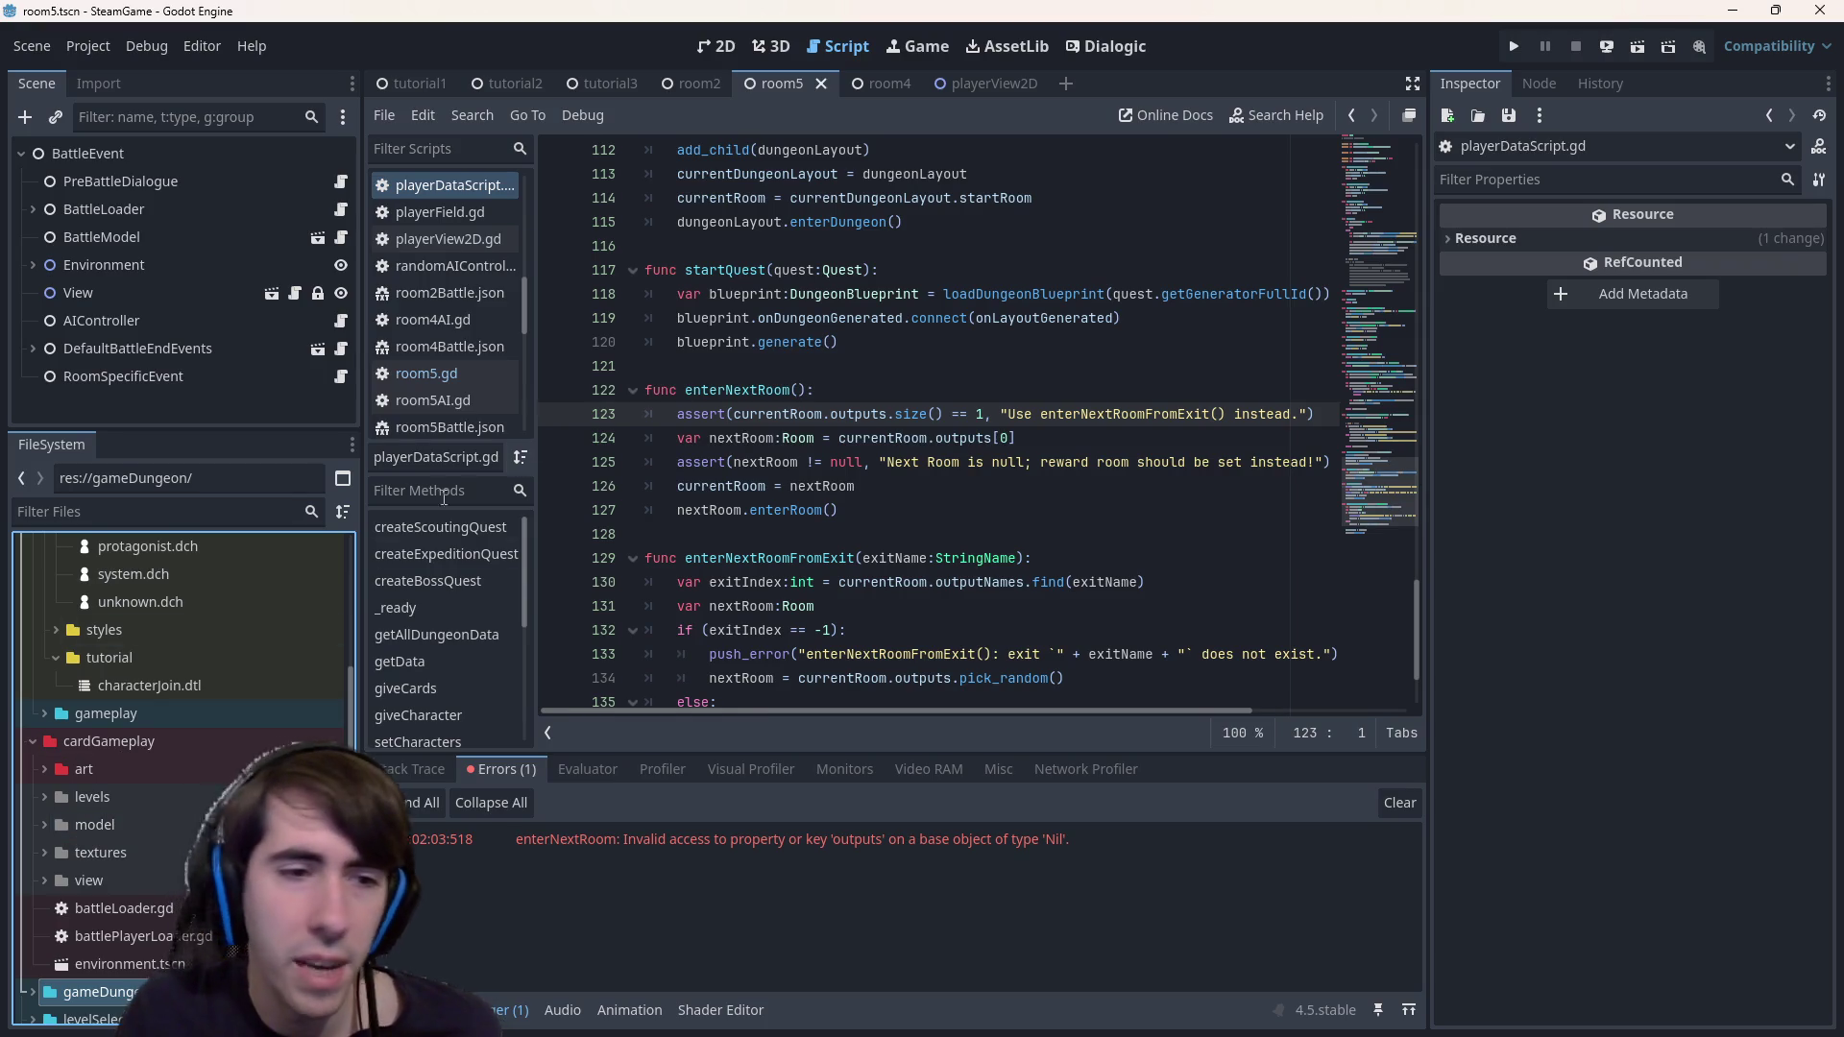
scroll(211, 746, up, 5)
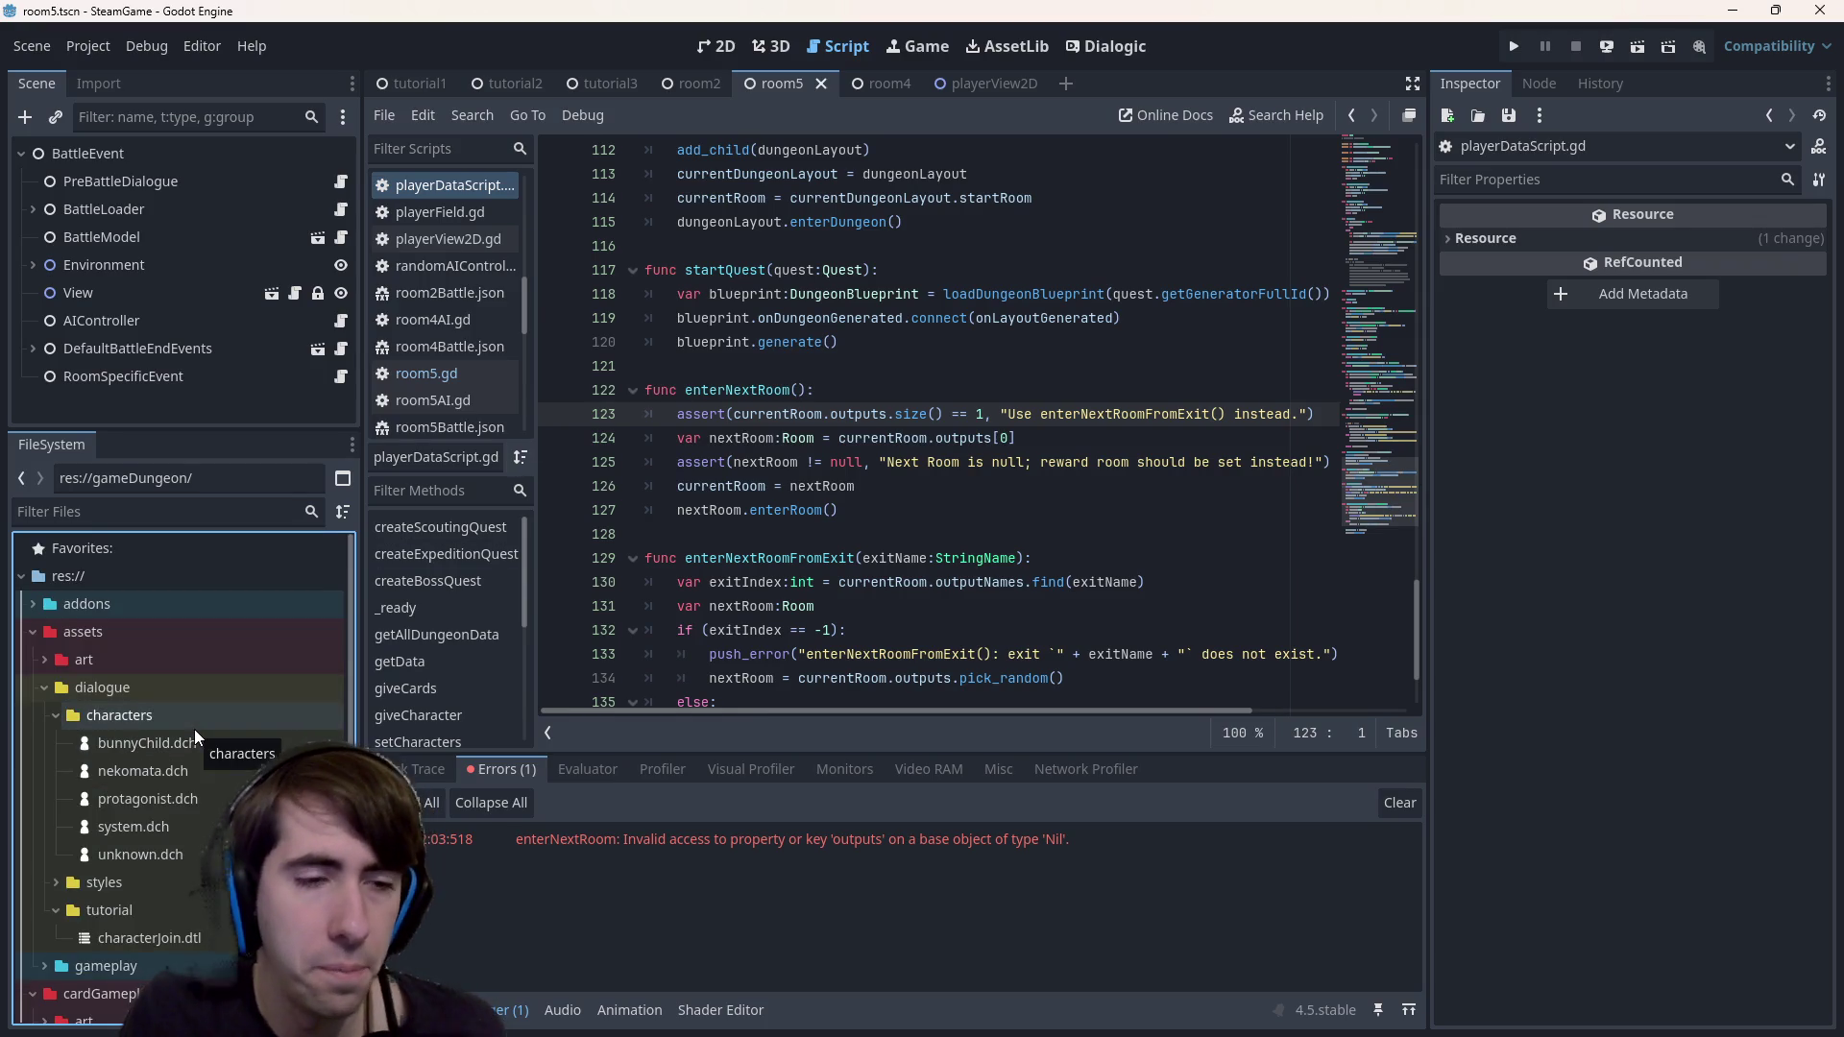
scroll(164, 753, down, 3)
scroll(164, 752, down, 8)
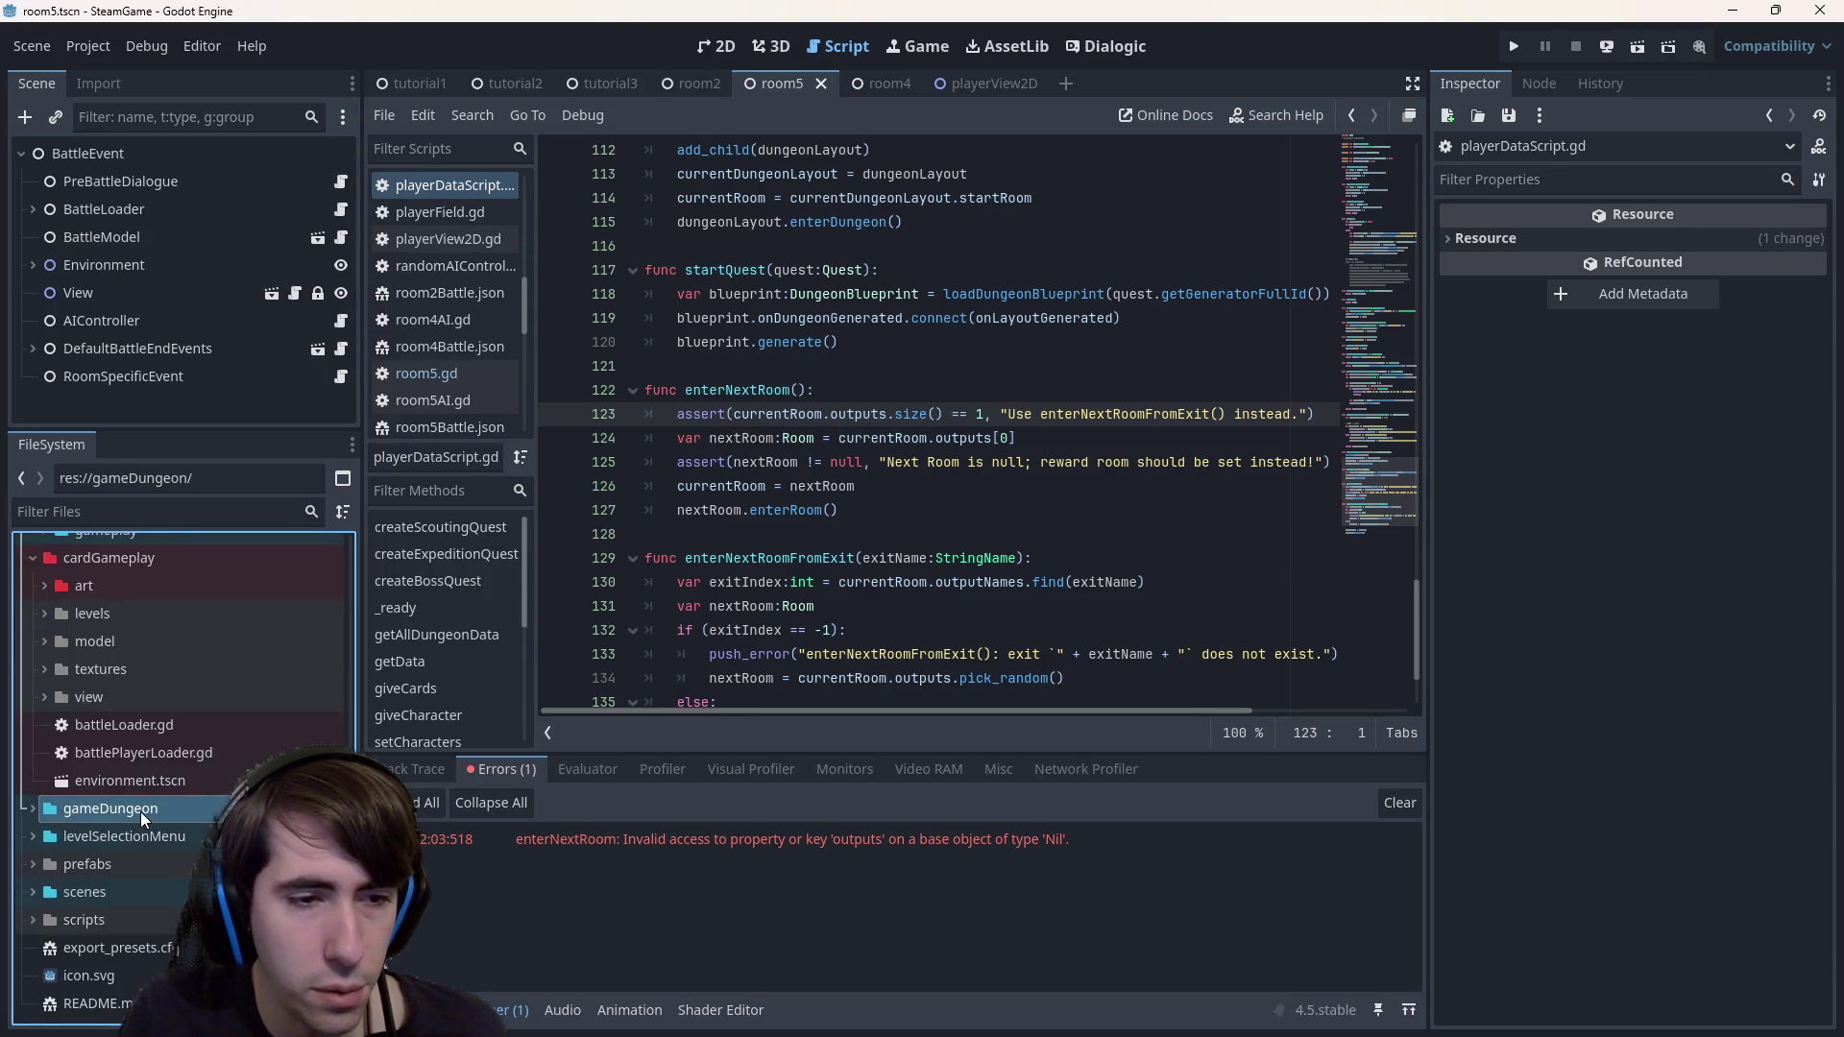
double_click(140, 811)
scroll(140, 810, down, 6)
scroll(141, 815, down, 12)
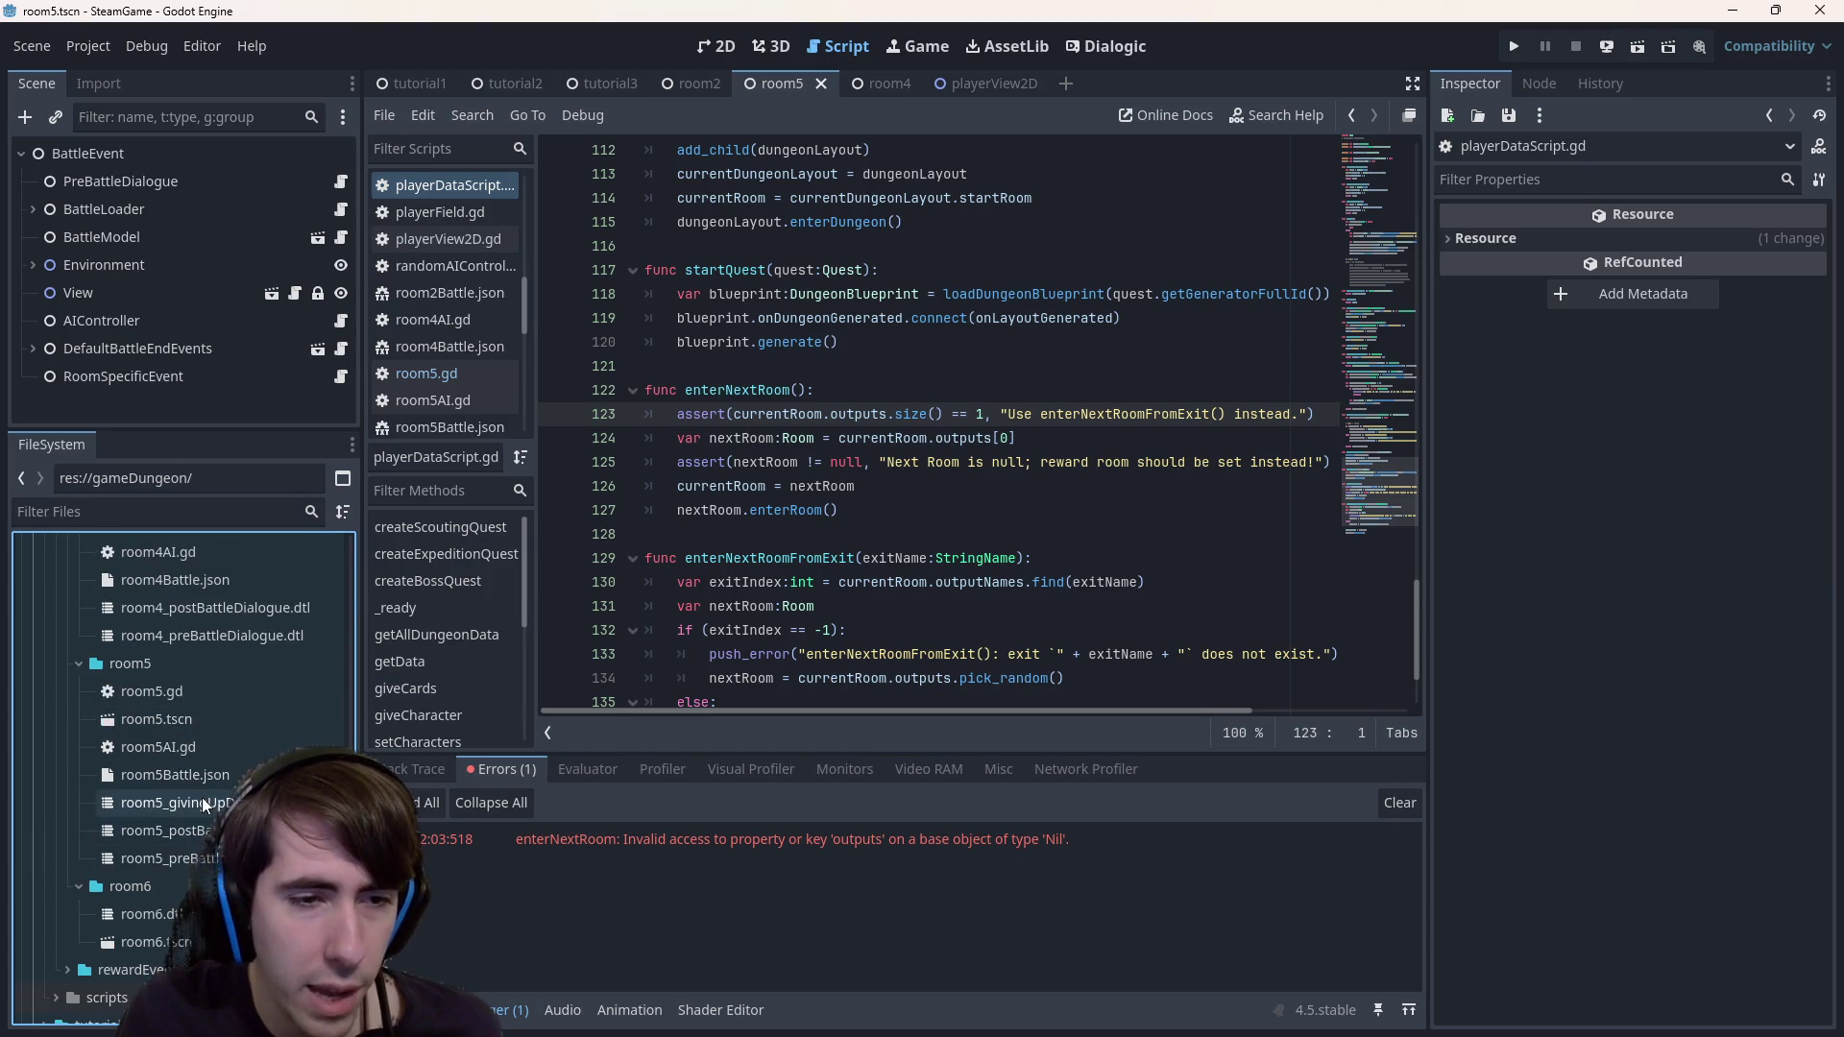
double_click(202, 778)
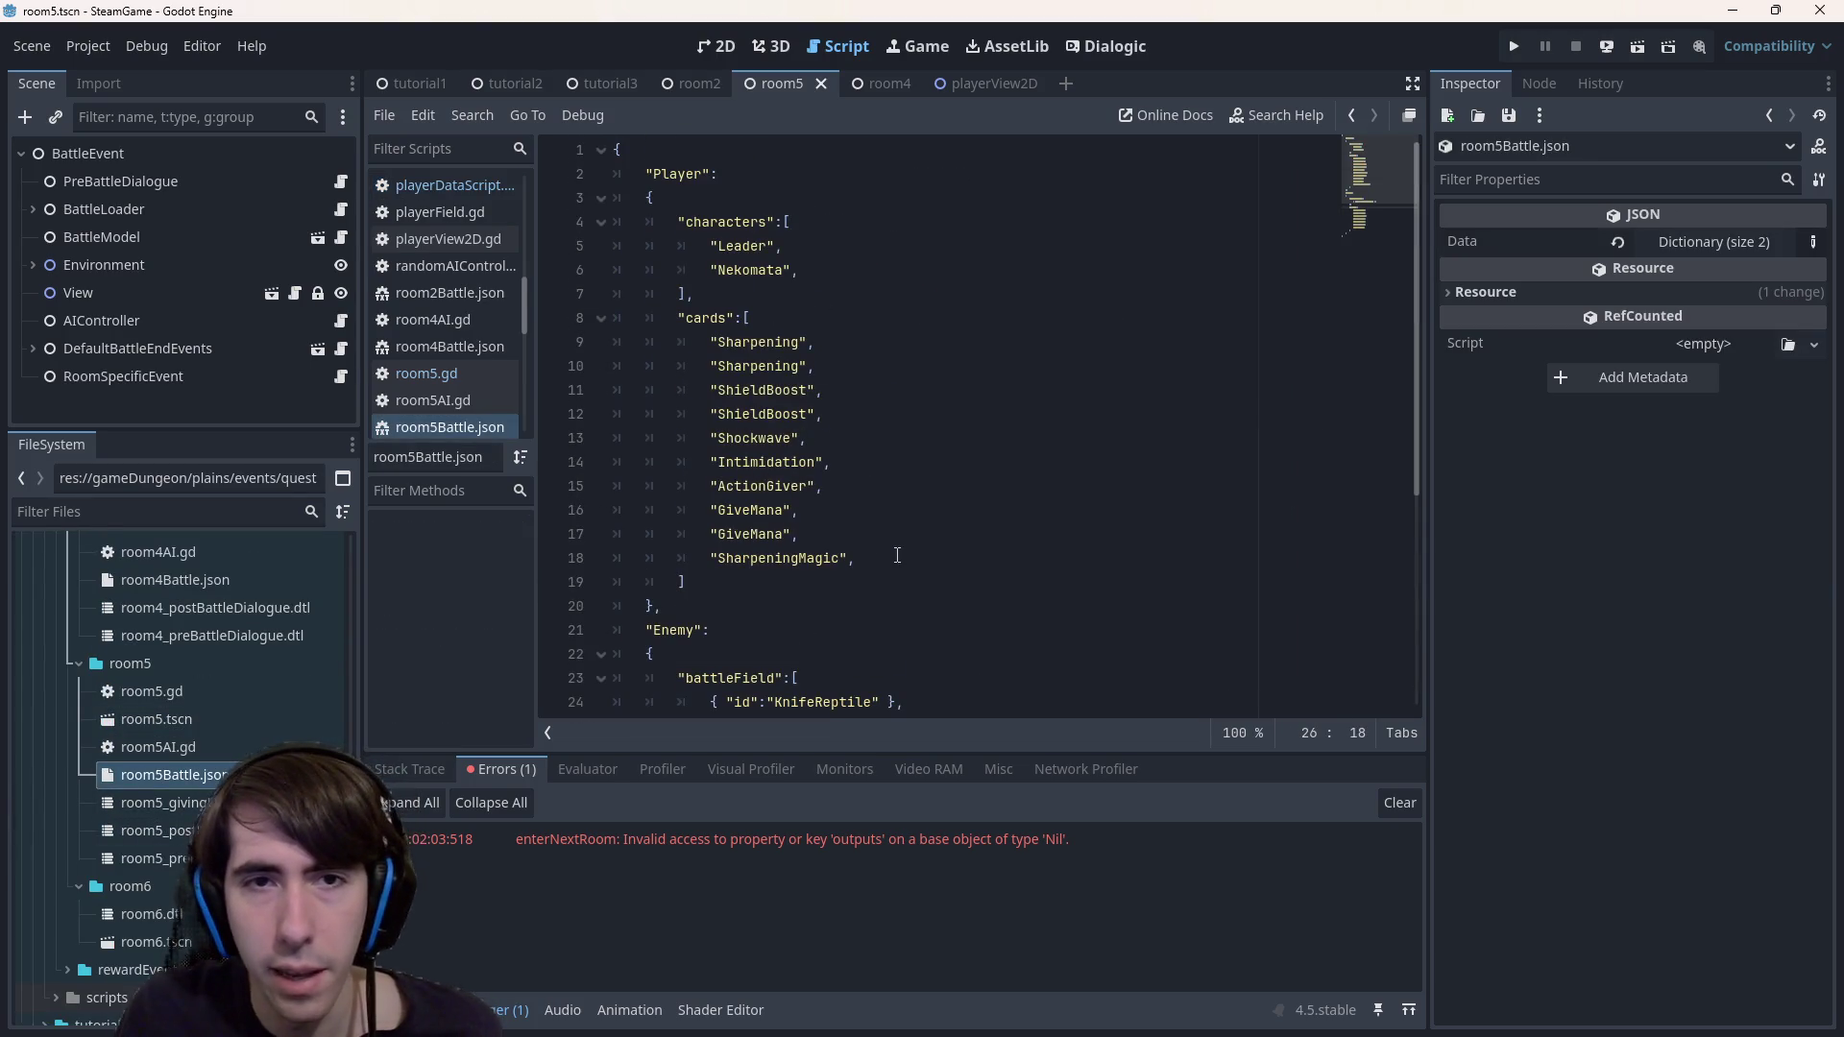
- Copy the Player's characters array into the Enemy block and save
mouse_move(693, 294)
mouse_down()
mouse_move(614, 230)
mouse_move(476, 227)
mouse_up()
key(ctrl+c)
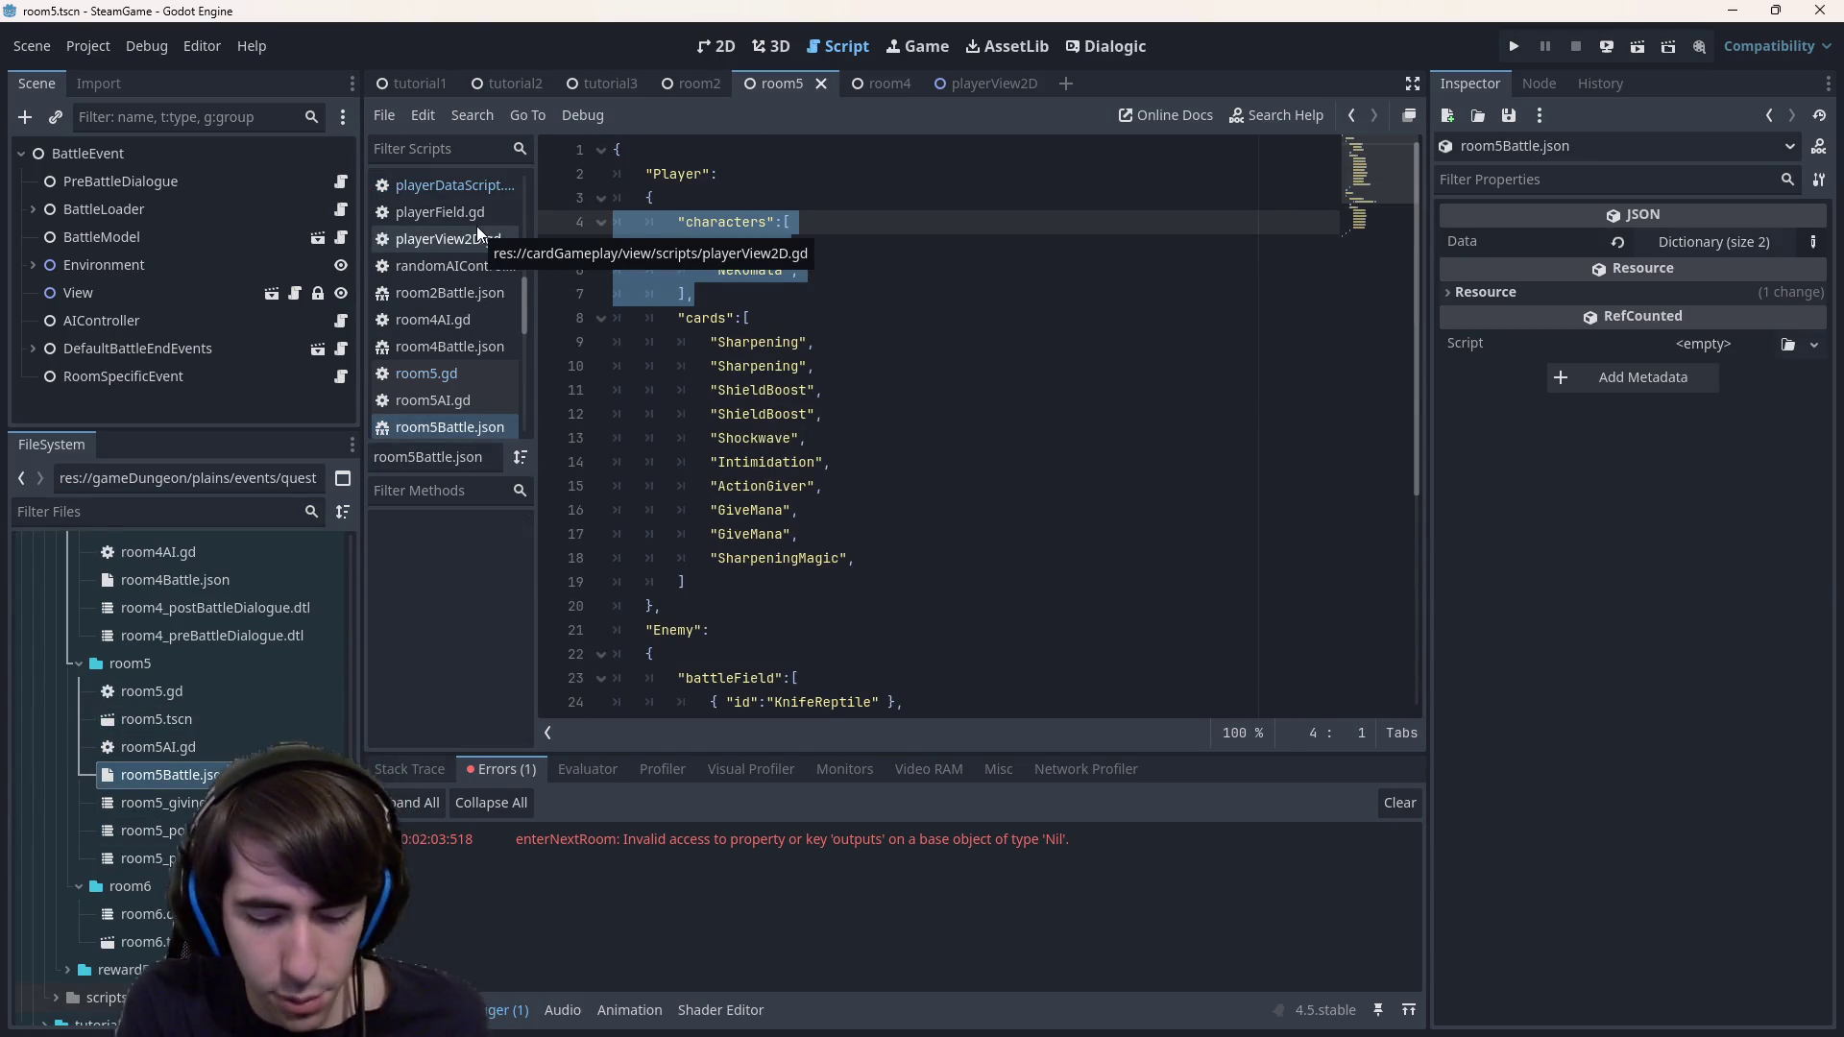
scroll(885, 277, down, 3)
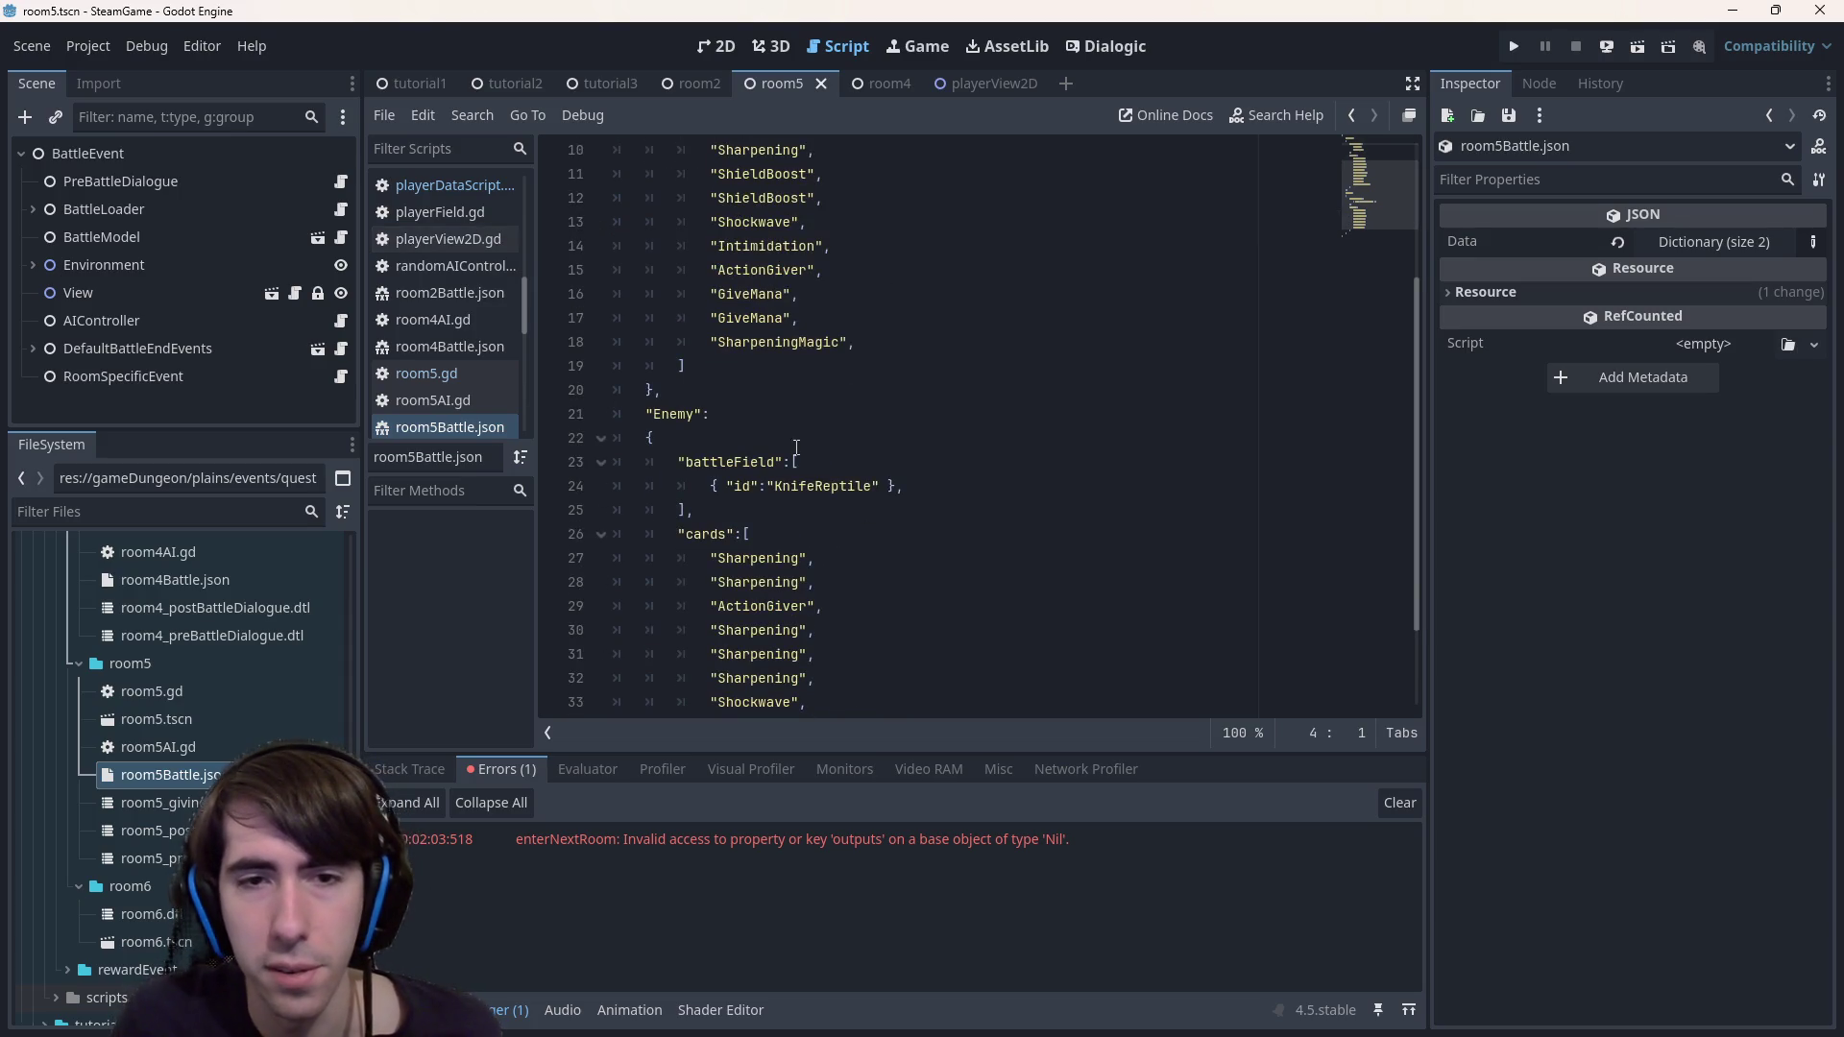
click(766, 428)
key(Return)
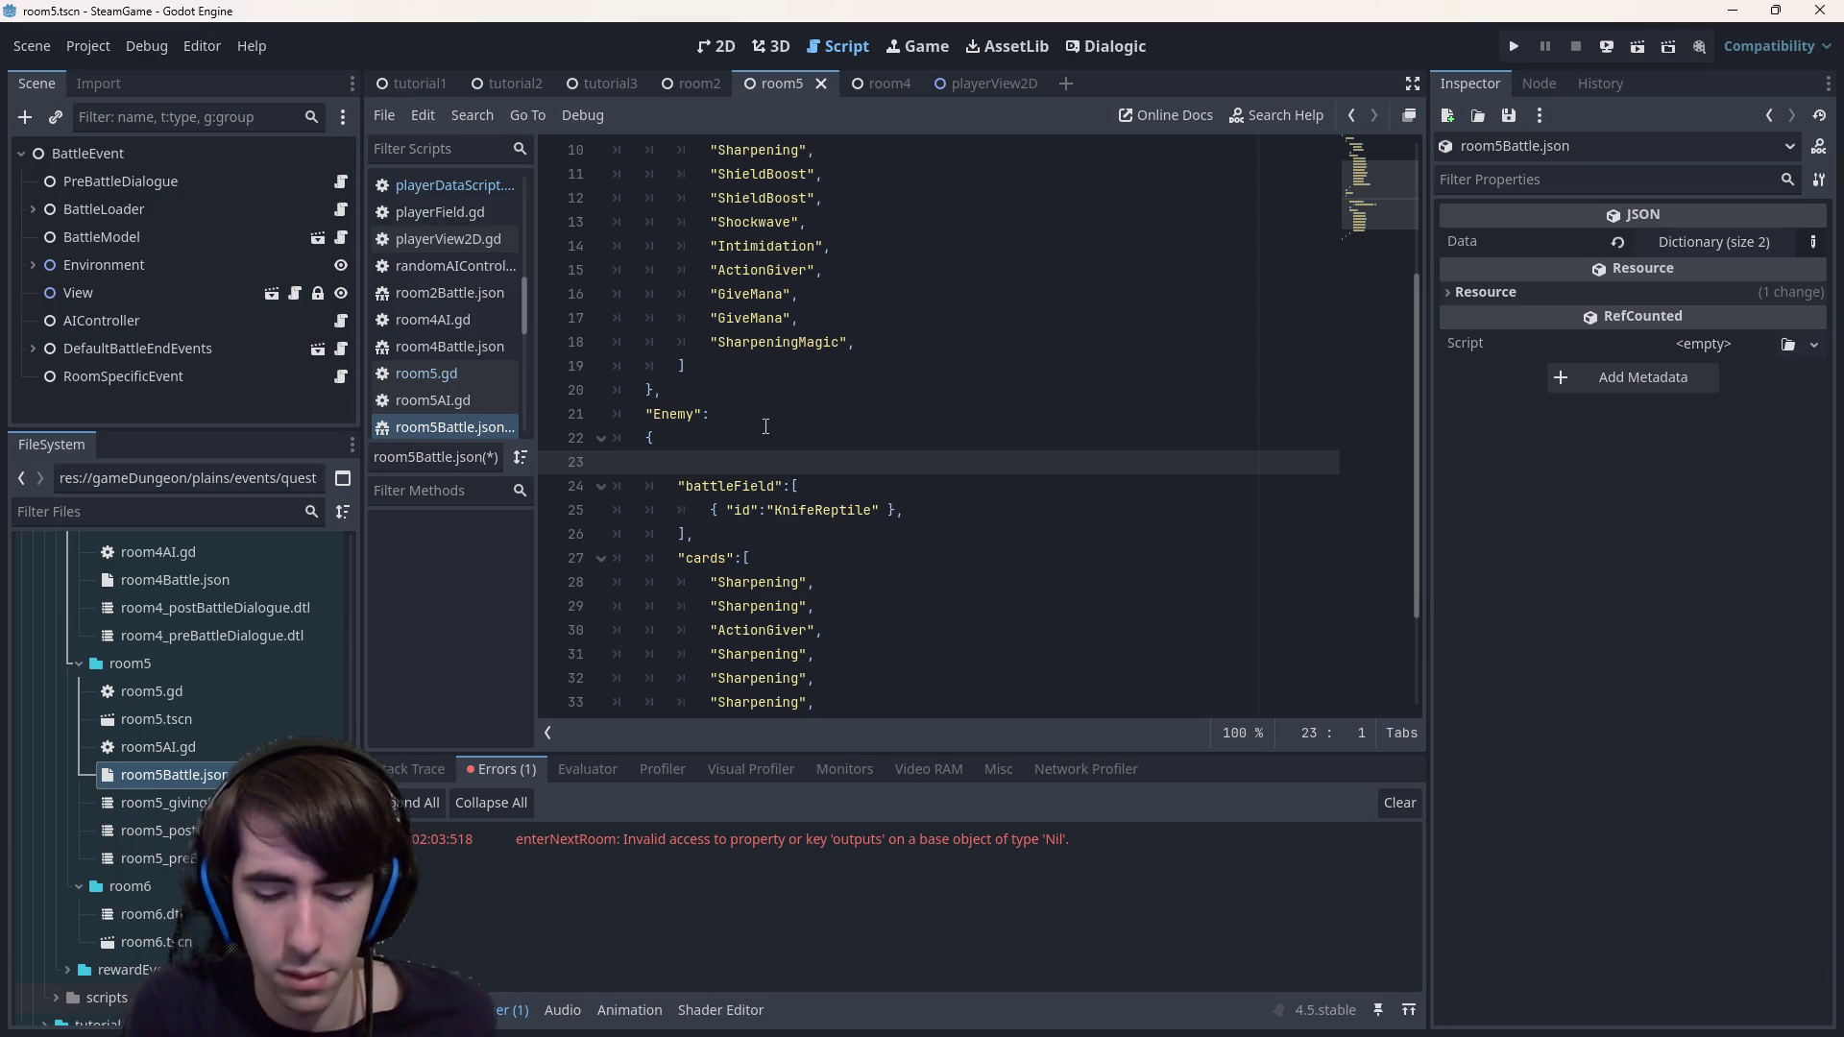
key(ctrl+v)
key(ctrl+s)
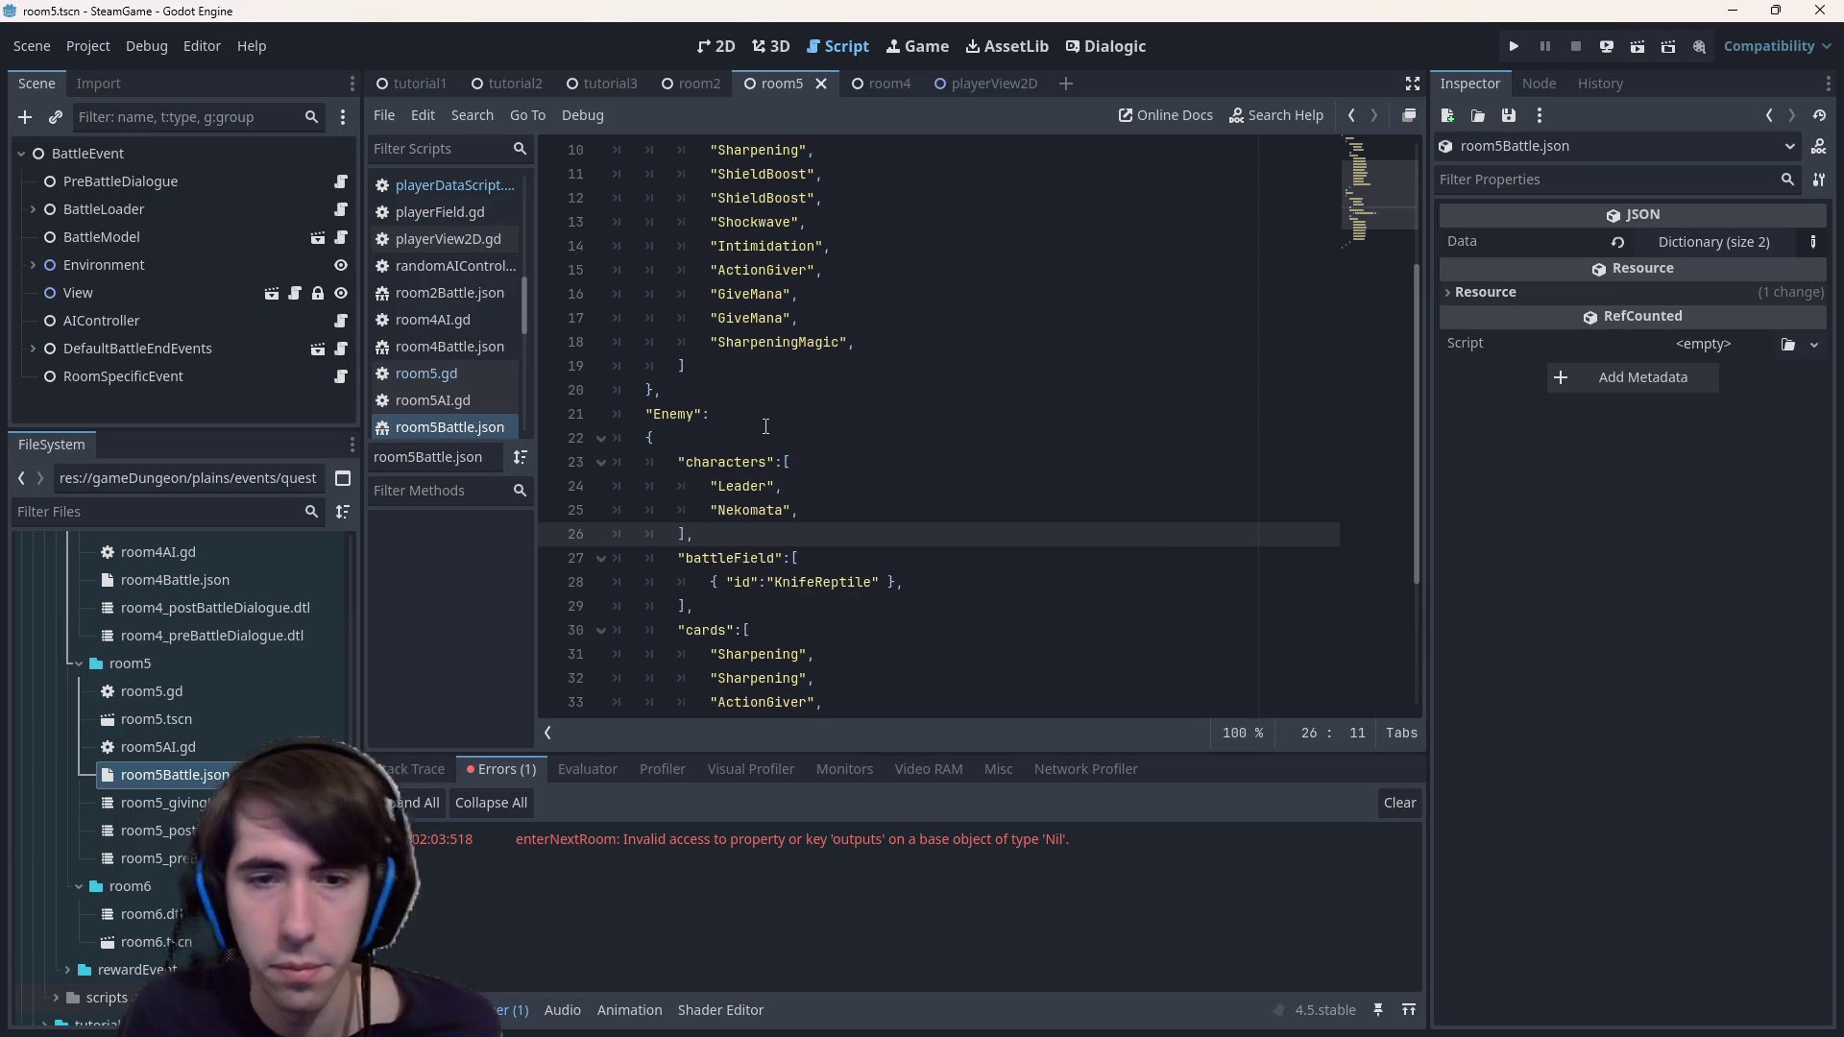
click(718, 45)
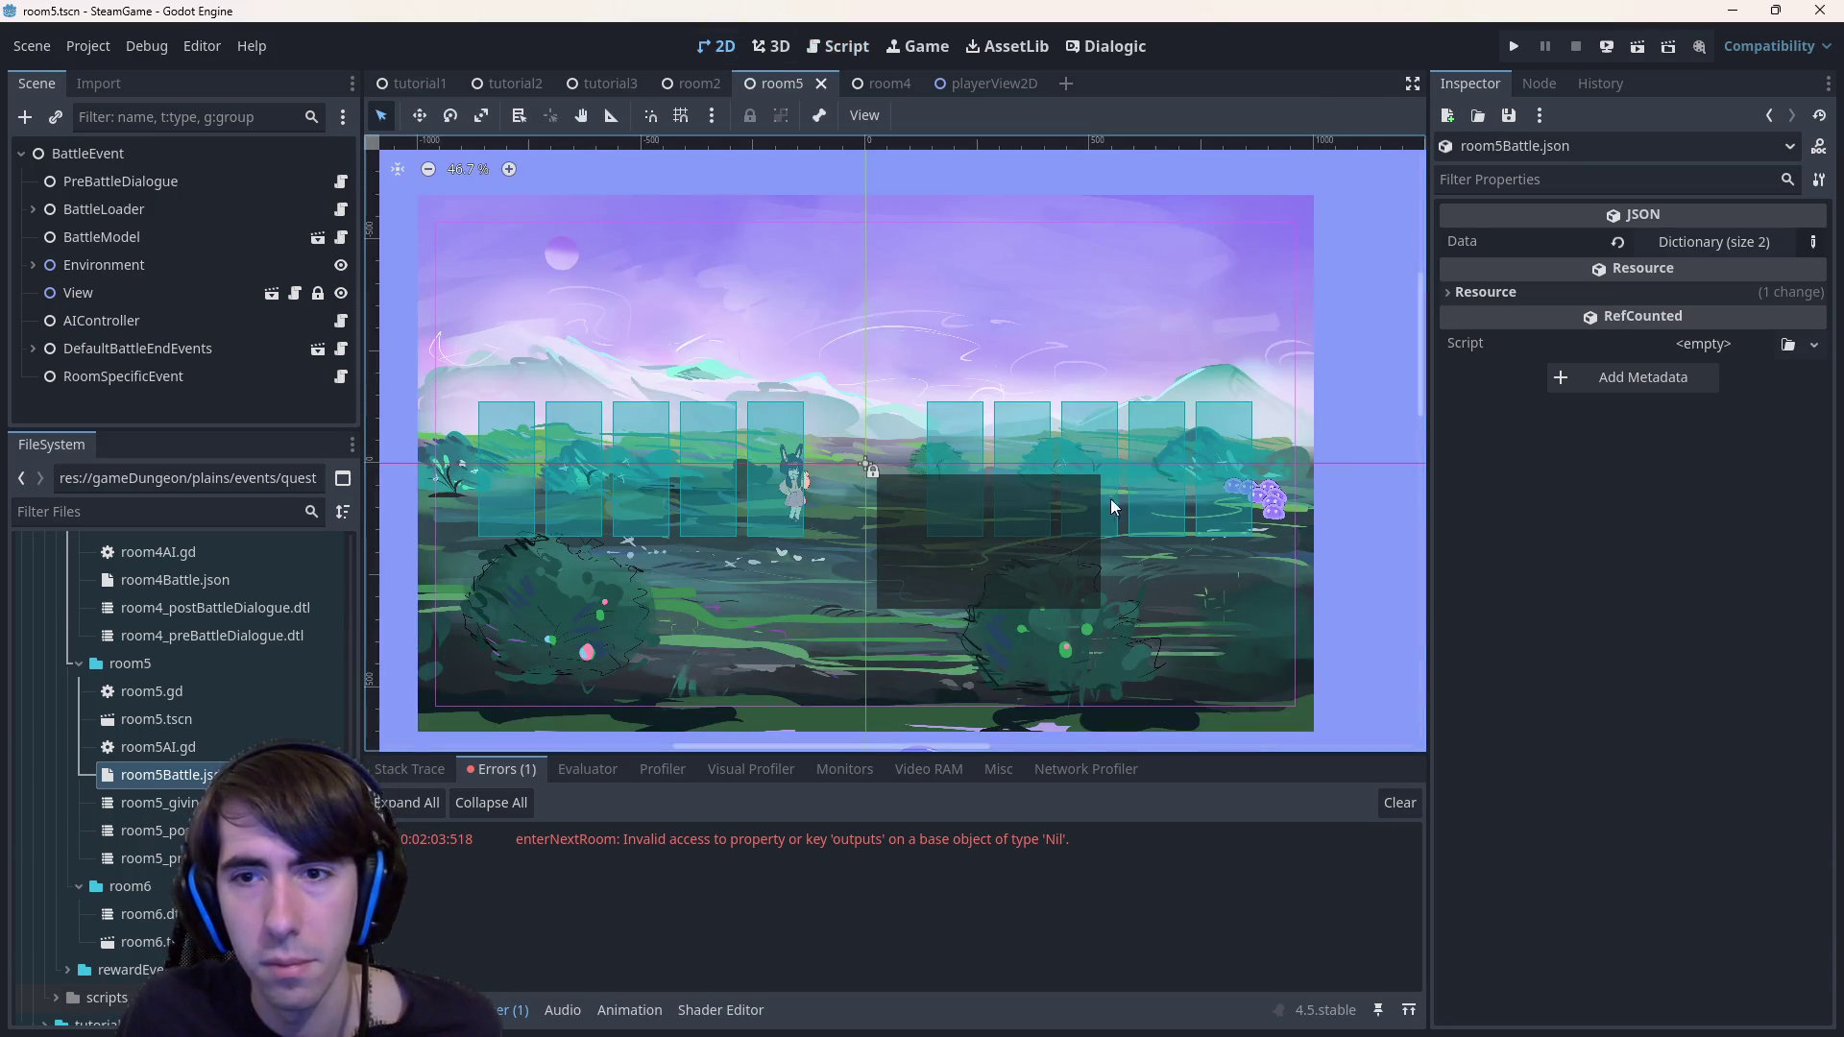
click(867, 45)
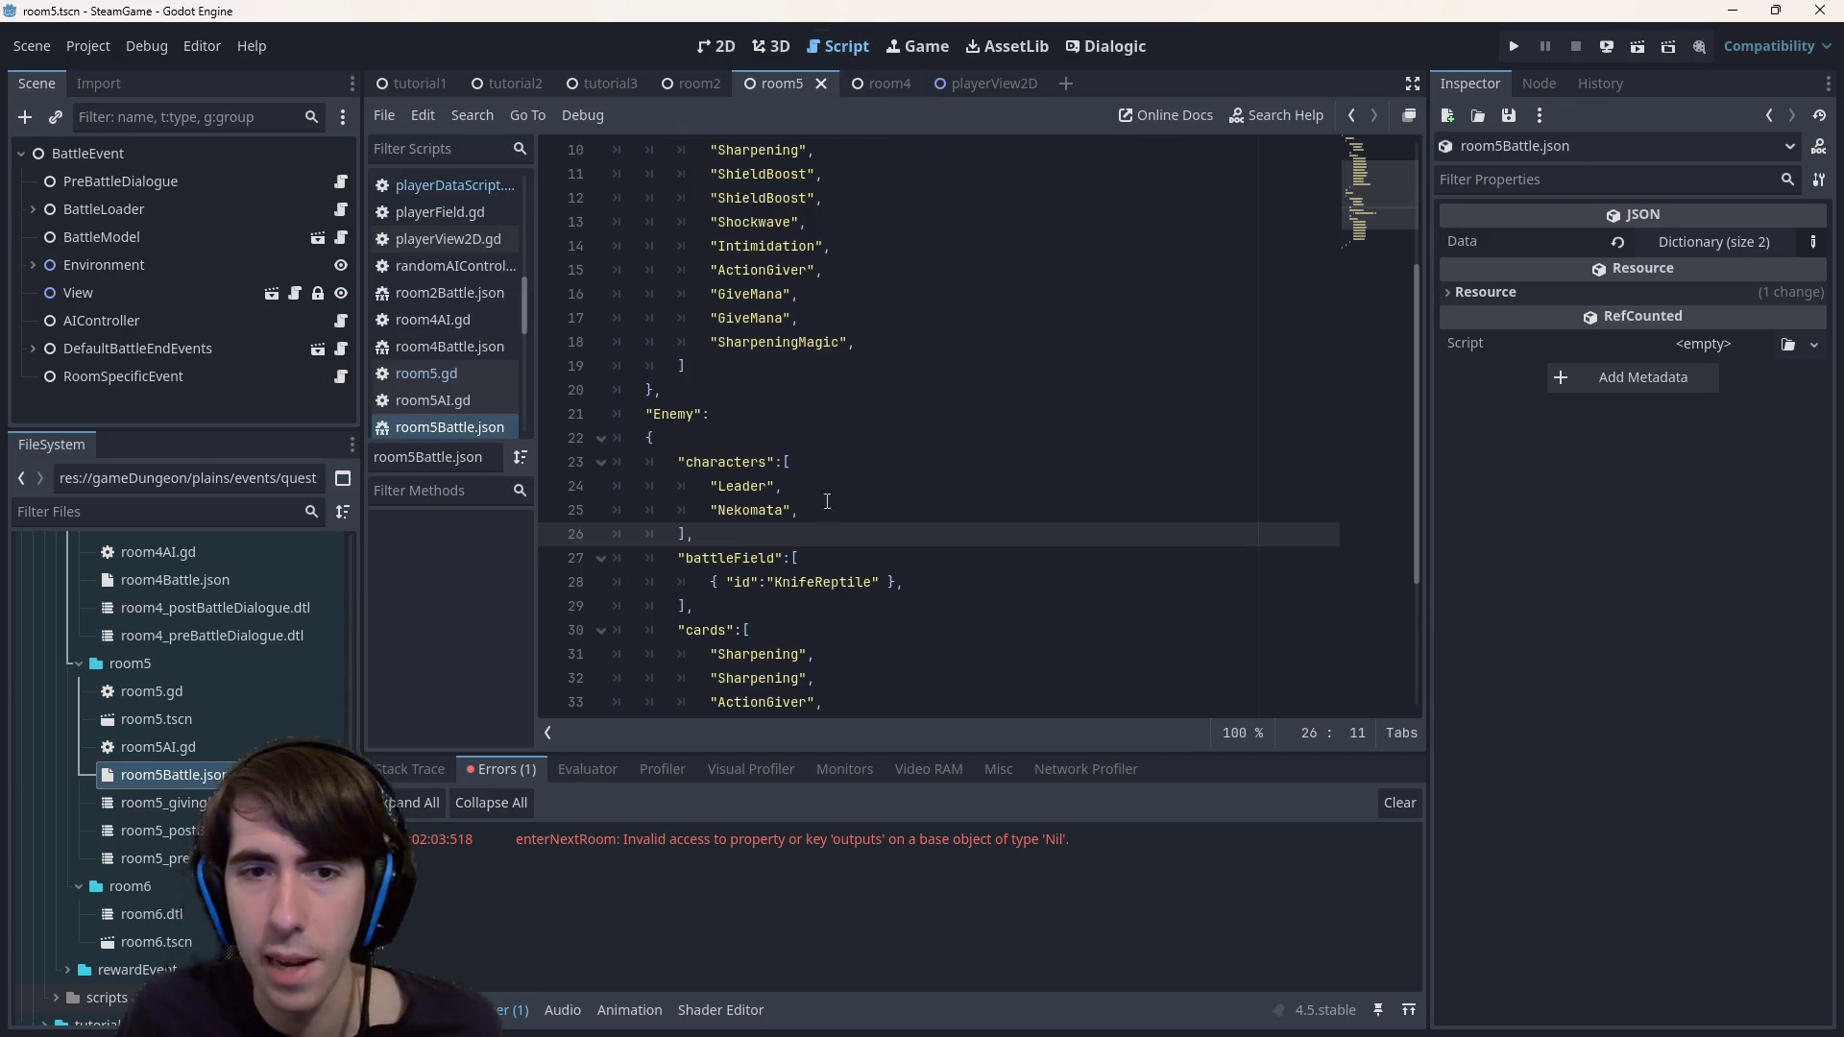
- Replace Leader and Nekomata in the Enemy list with KnifeReptile and copy both lines
double_click(802, 581)
key(ctrl+c)
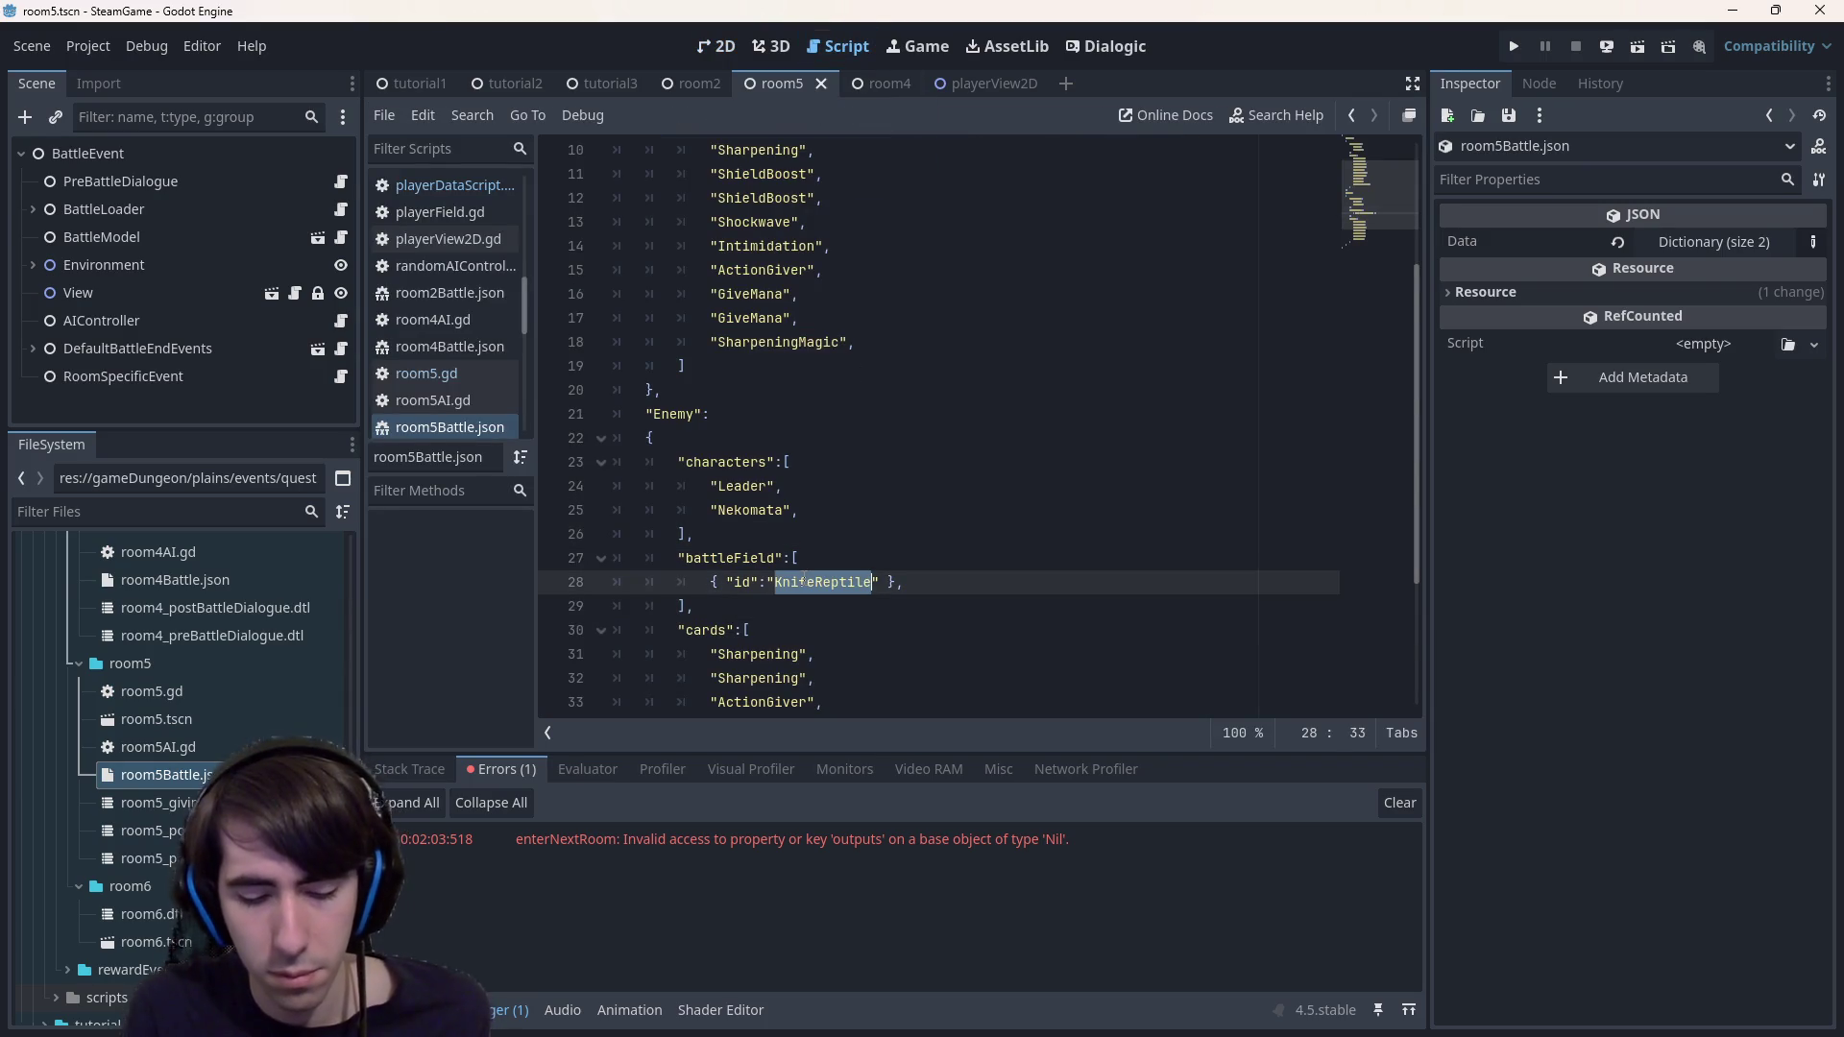
double_click(744, 486)
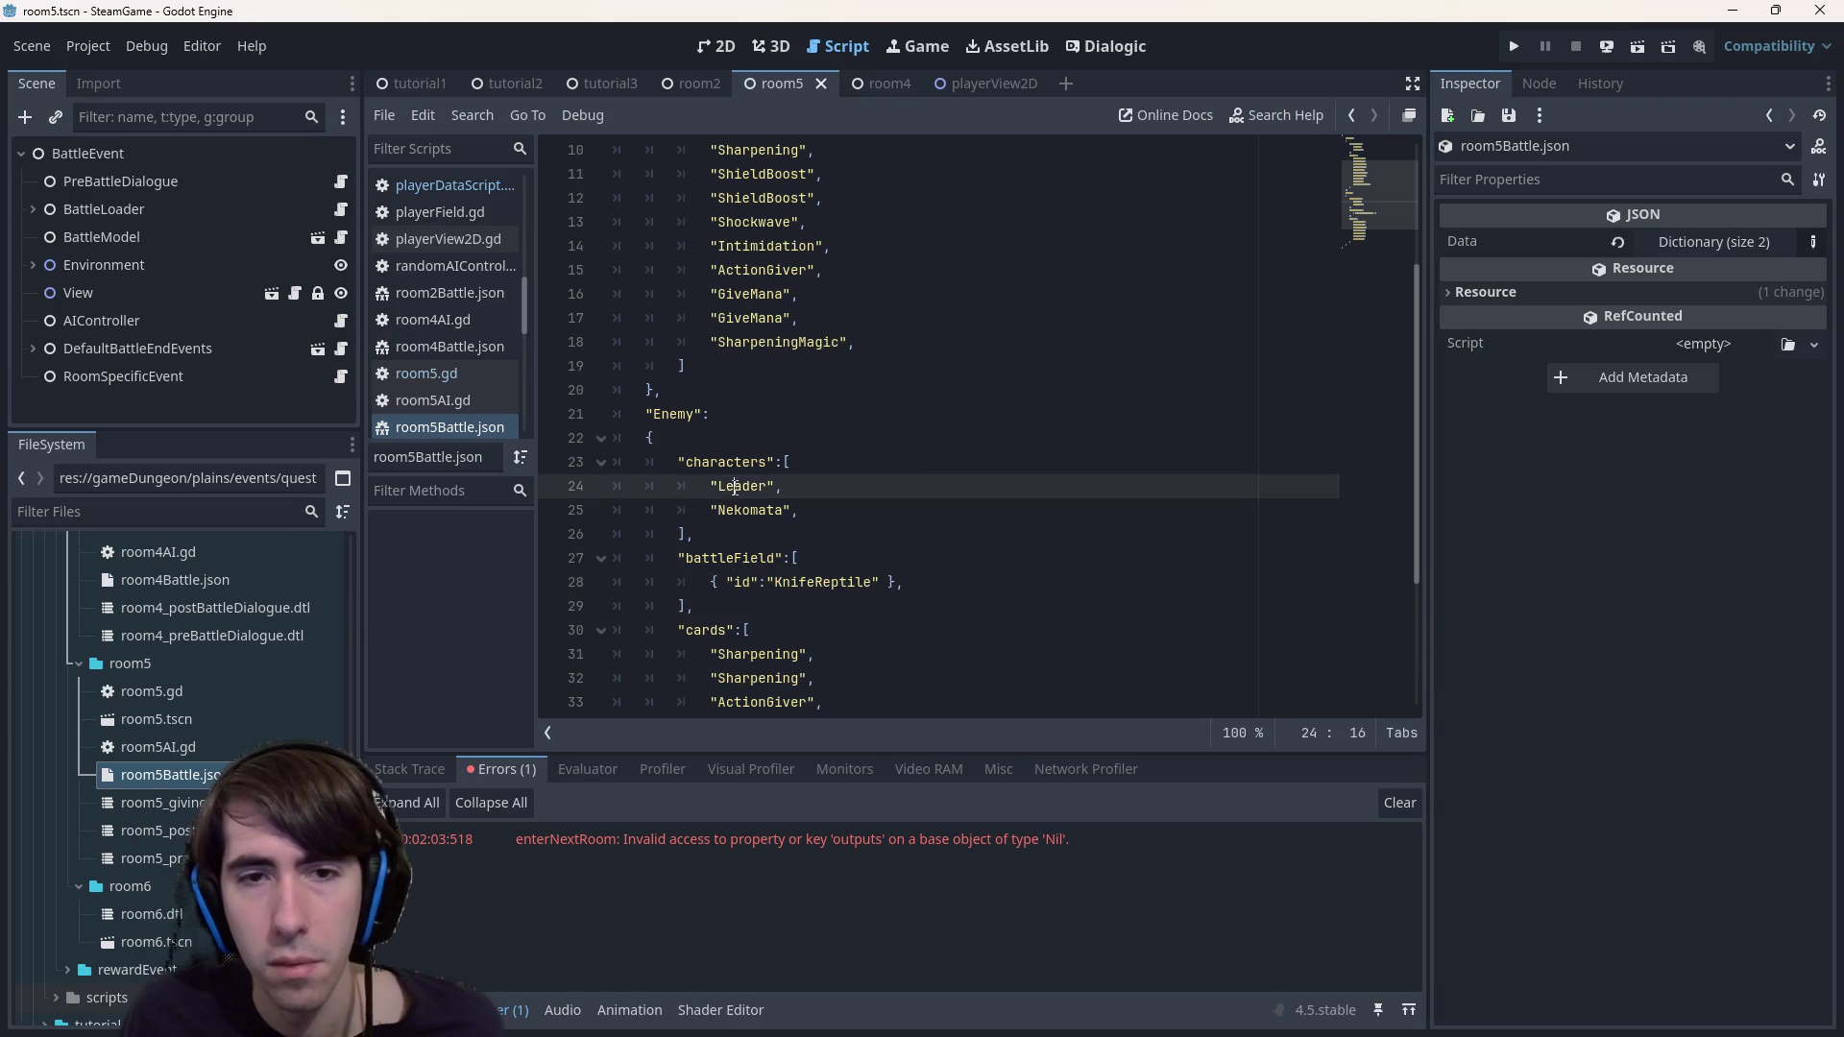
key(ctrl+v)
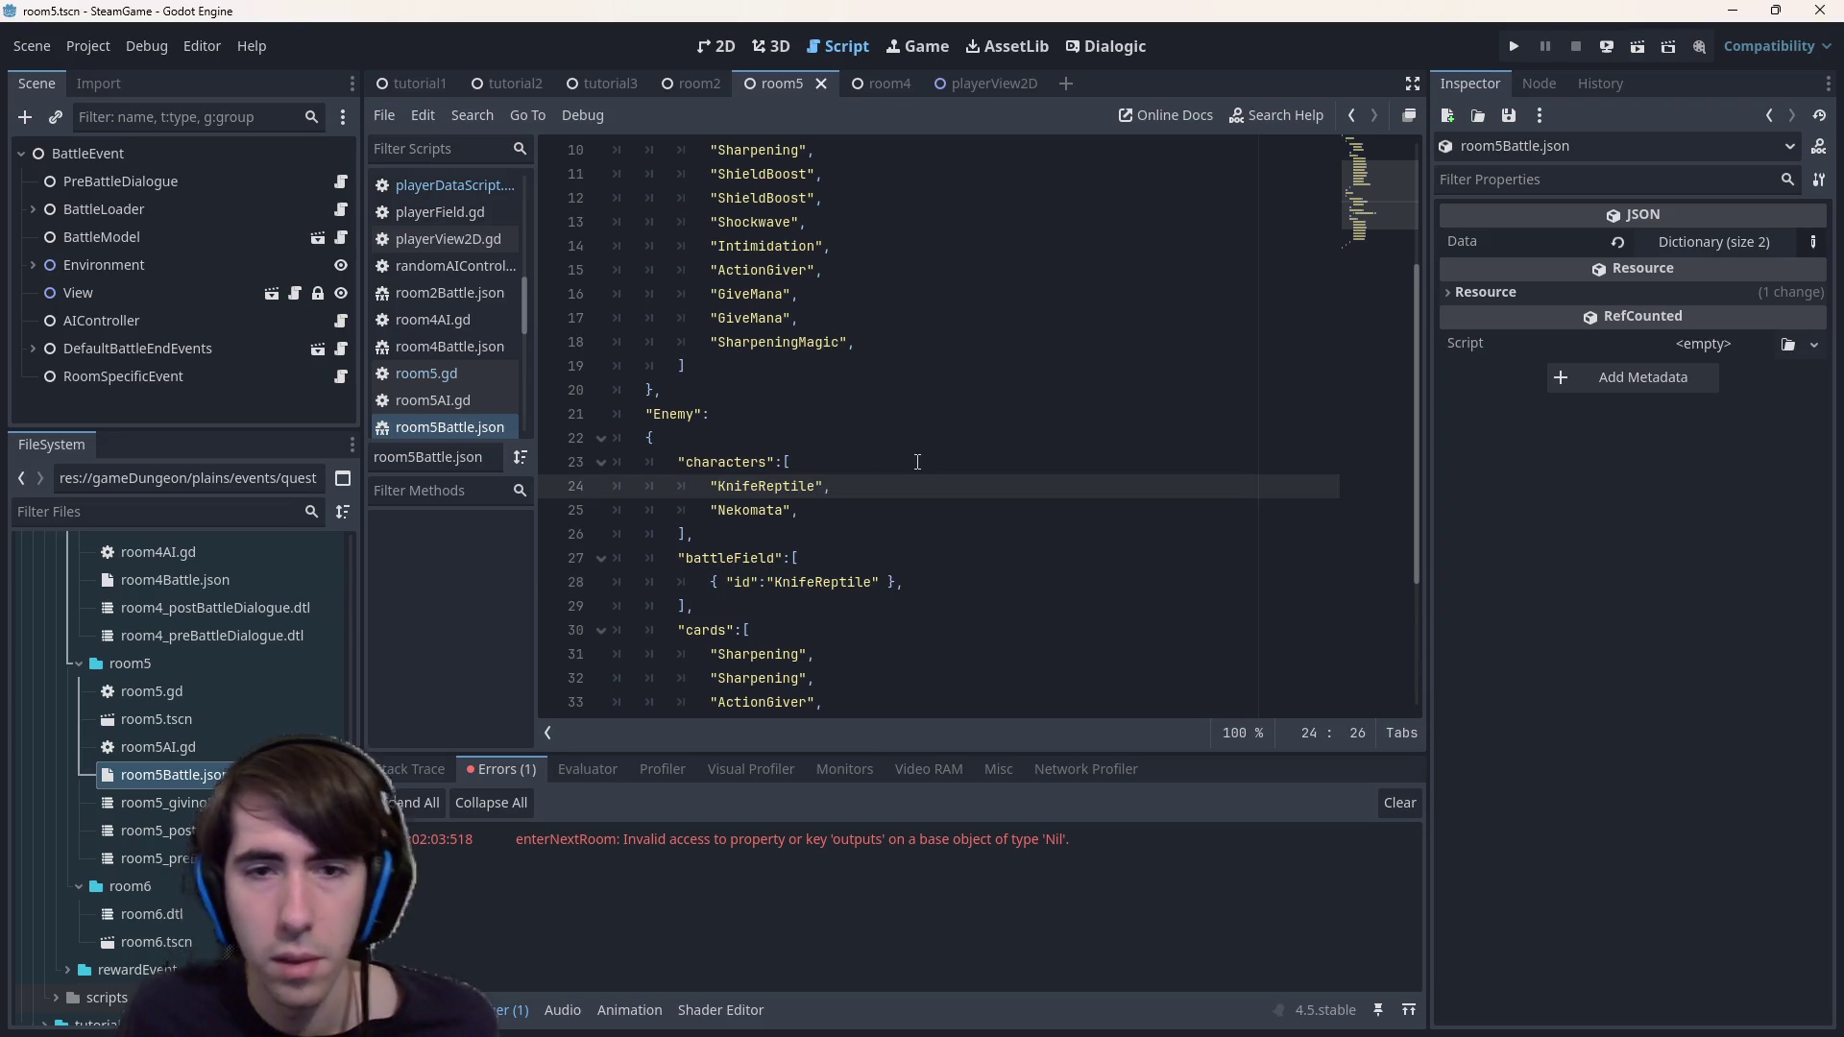
double_click(751, 510)
key(ctrl+v)
drag(850, 512, 519, 493)
key(ctrl+c)
- Paste the KnifeReptile lines repeatedly to reach eight entries and save room5Battle.json
key(End)
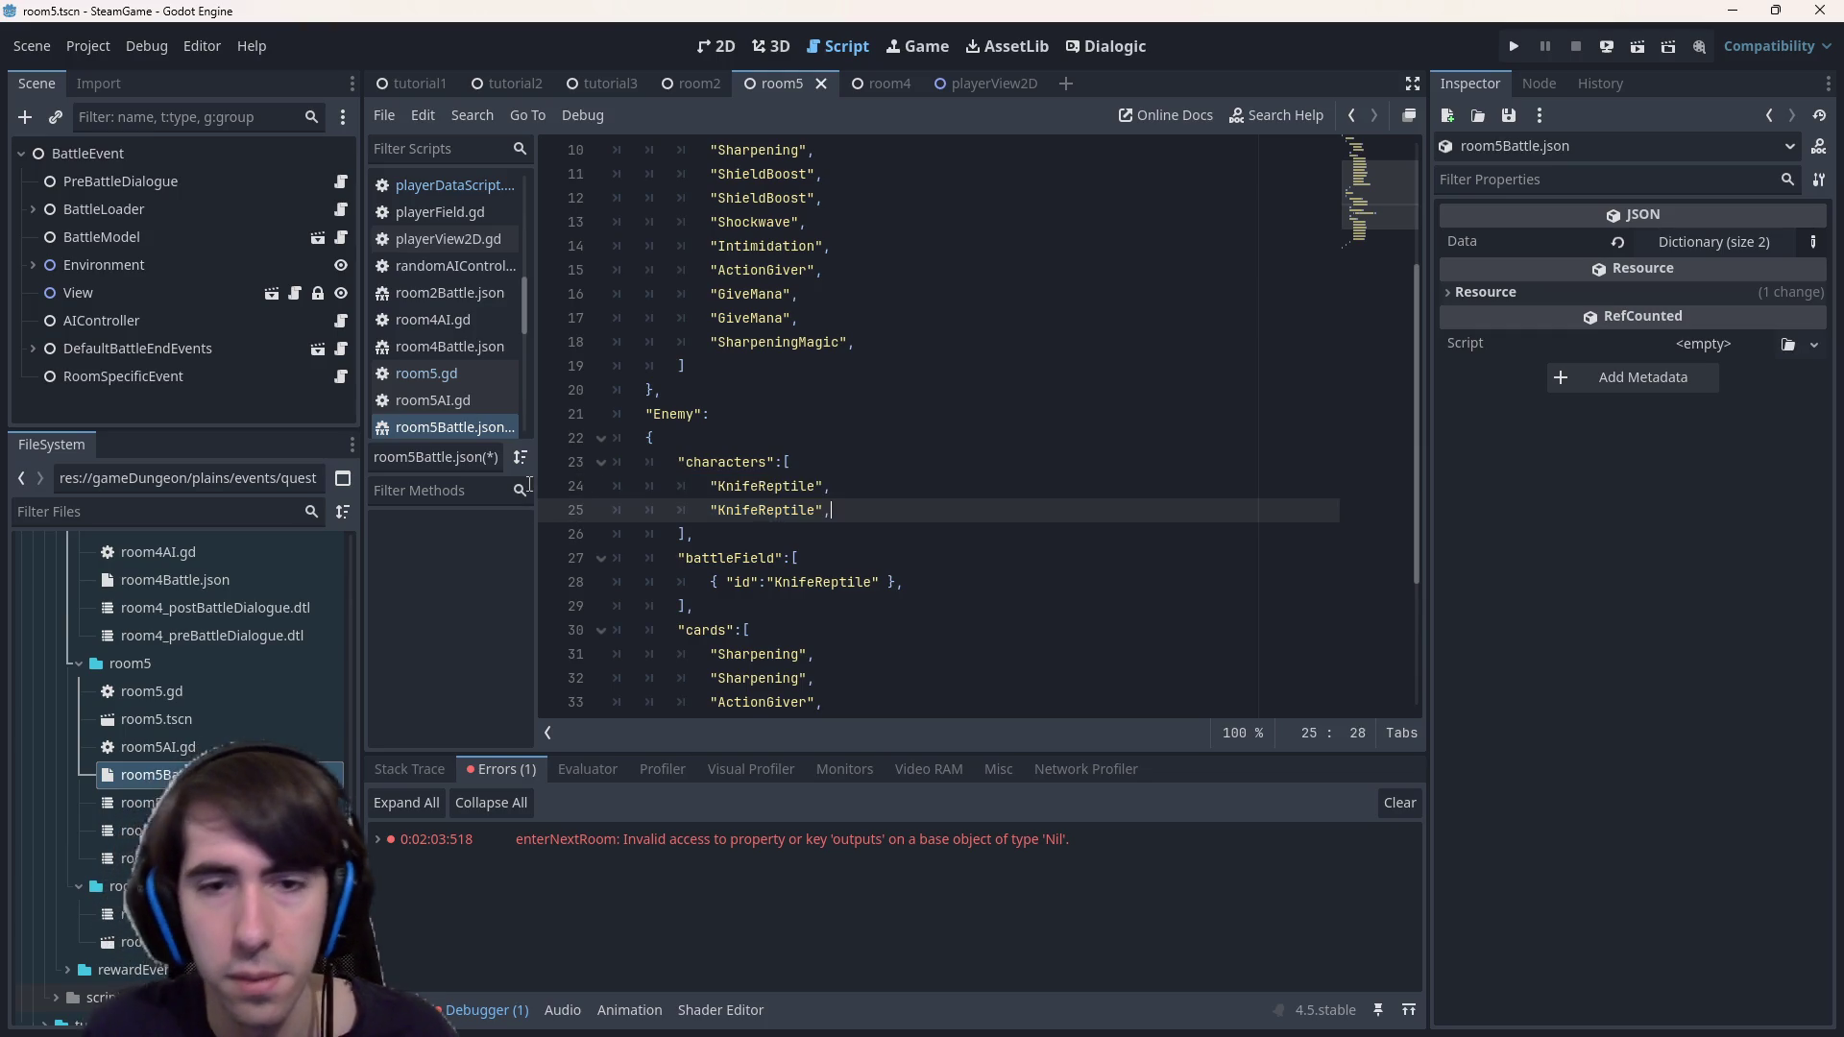
key(Return)
key(ctrl+v)
key(Return)
key(Down)
key(Up)
key(ctrl+v)
key(Return)
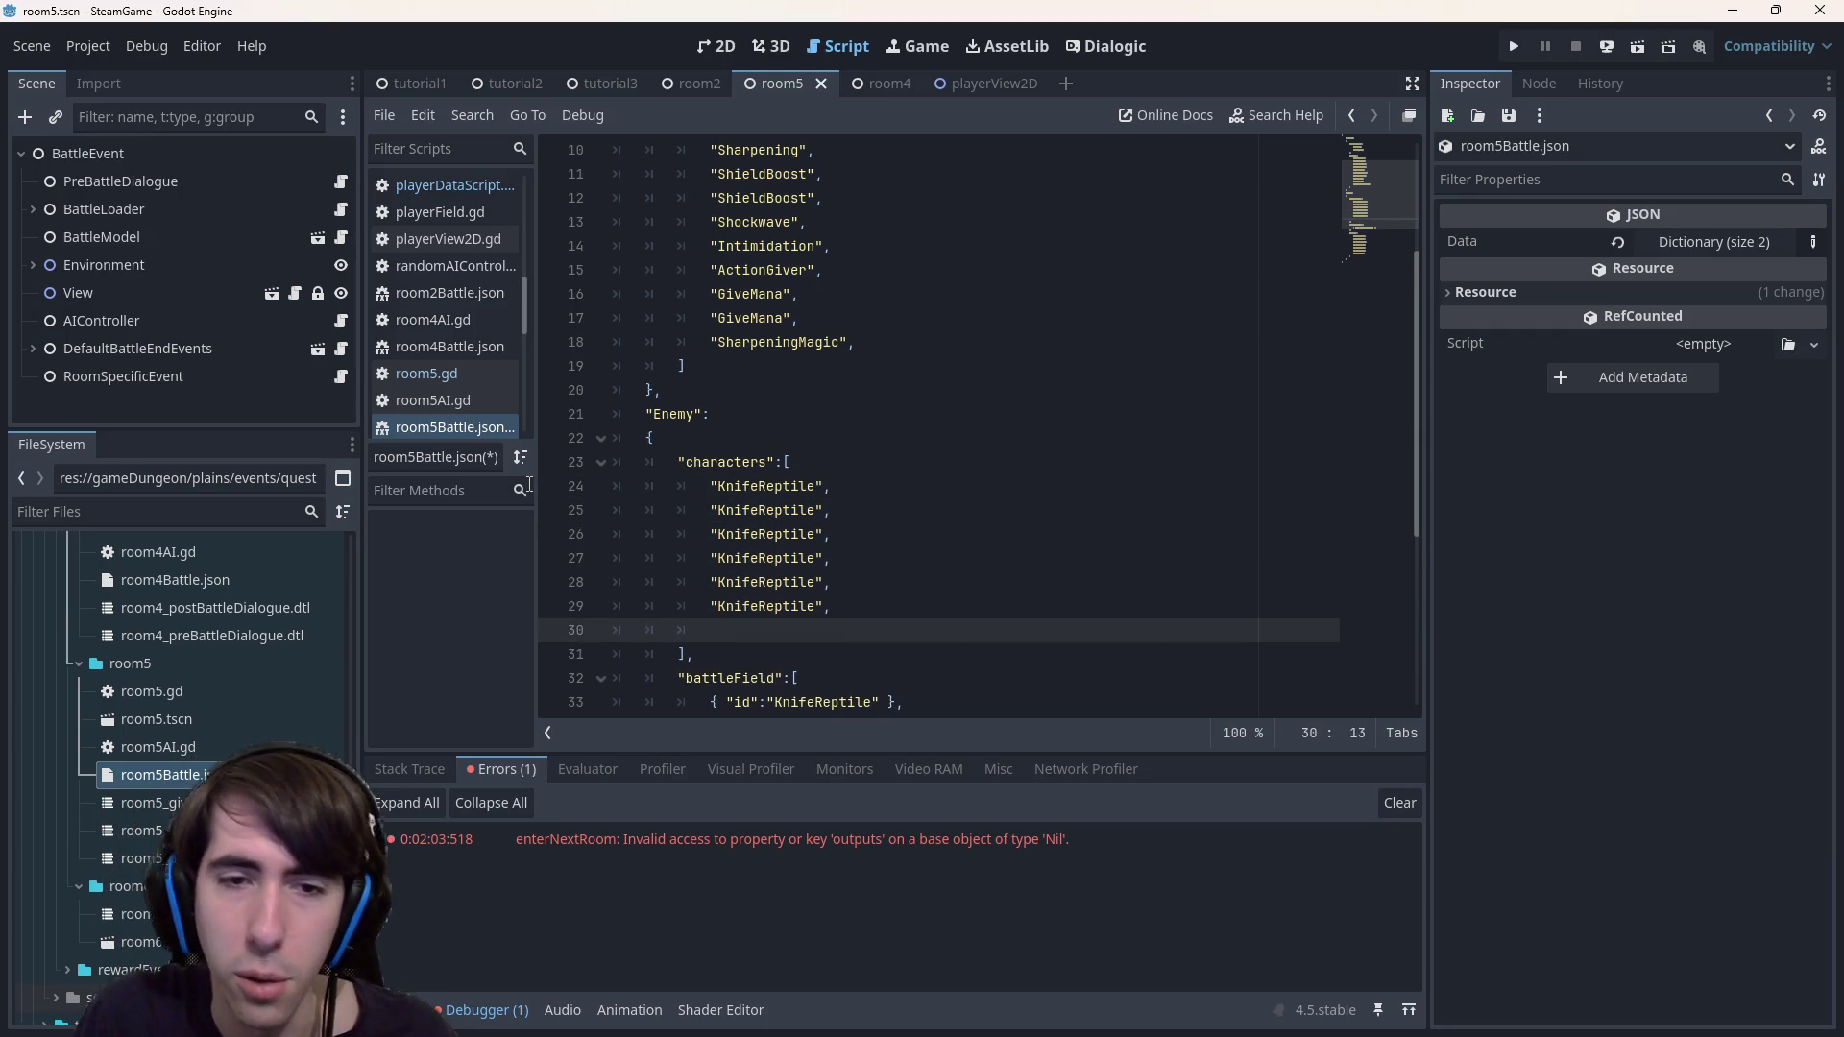
key(ctrl+v)
key(ctrl+s)
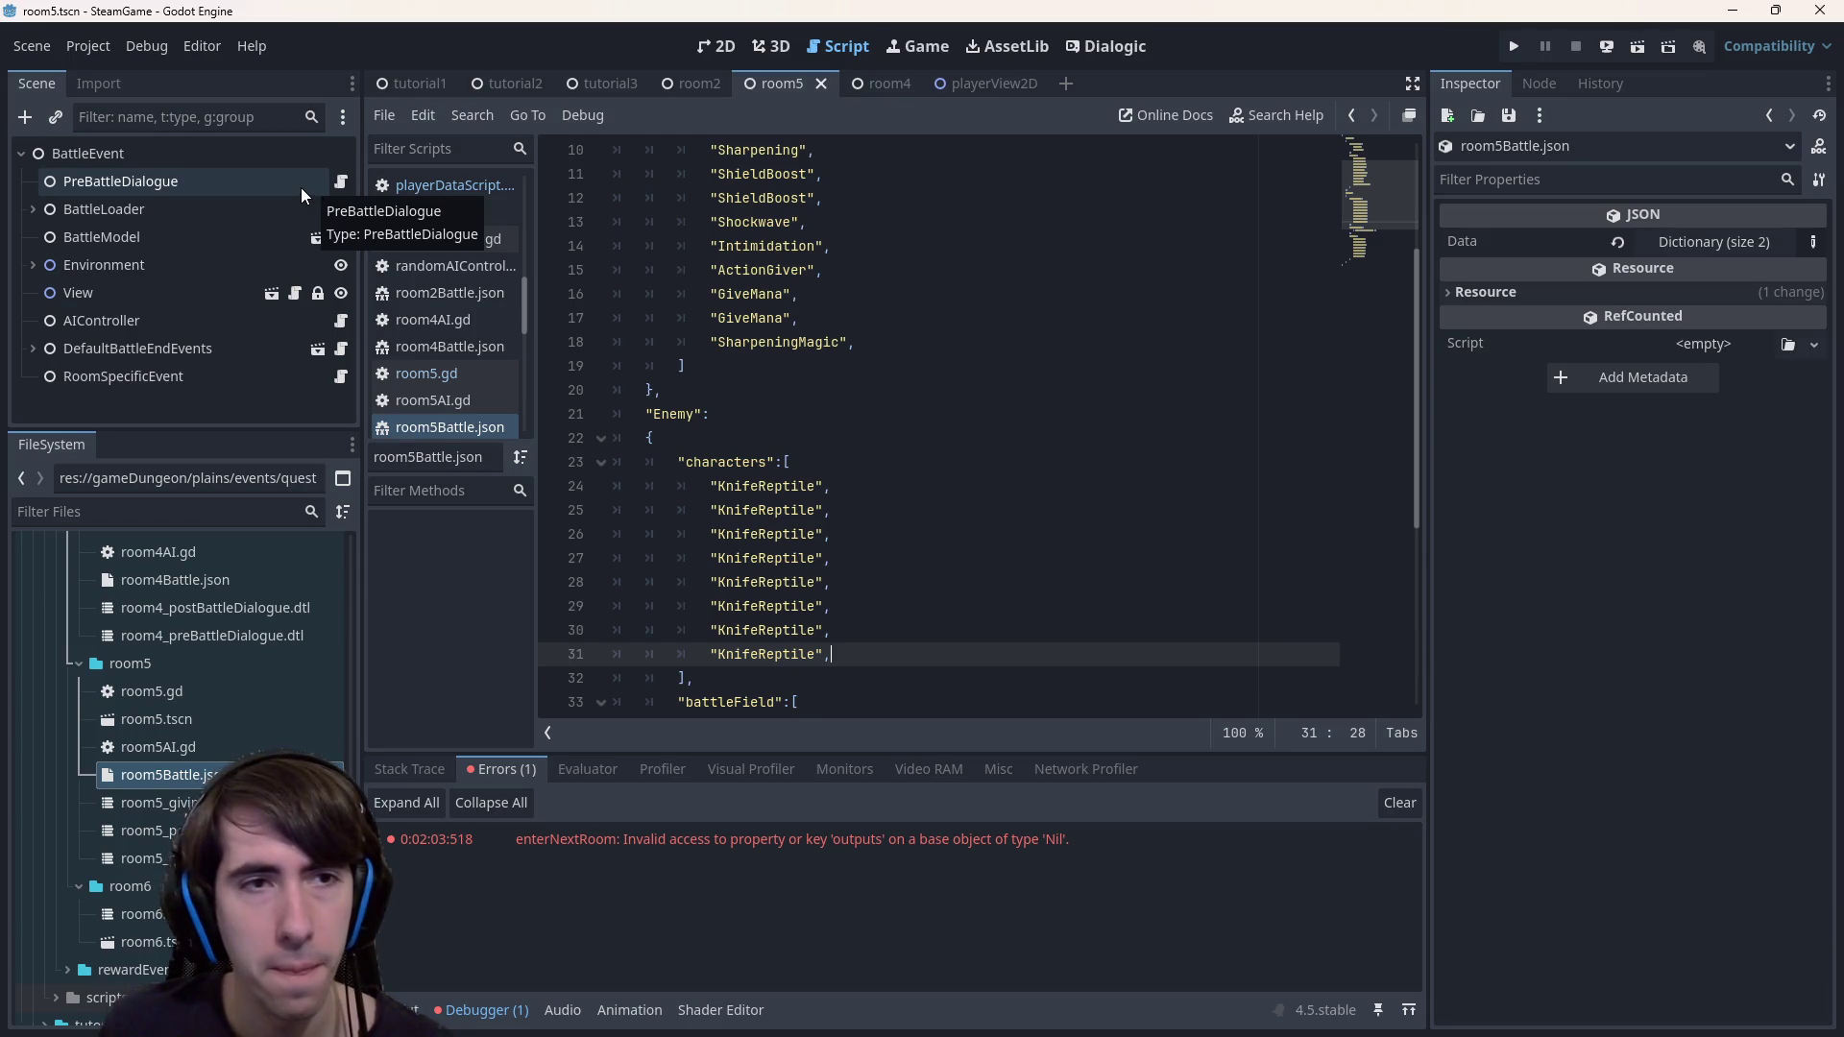
- Open a PowerShell terminal in the project's res:// folder
right_click(262, 157)
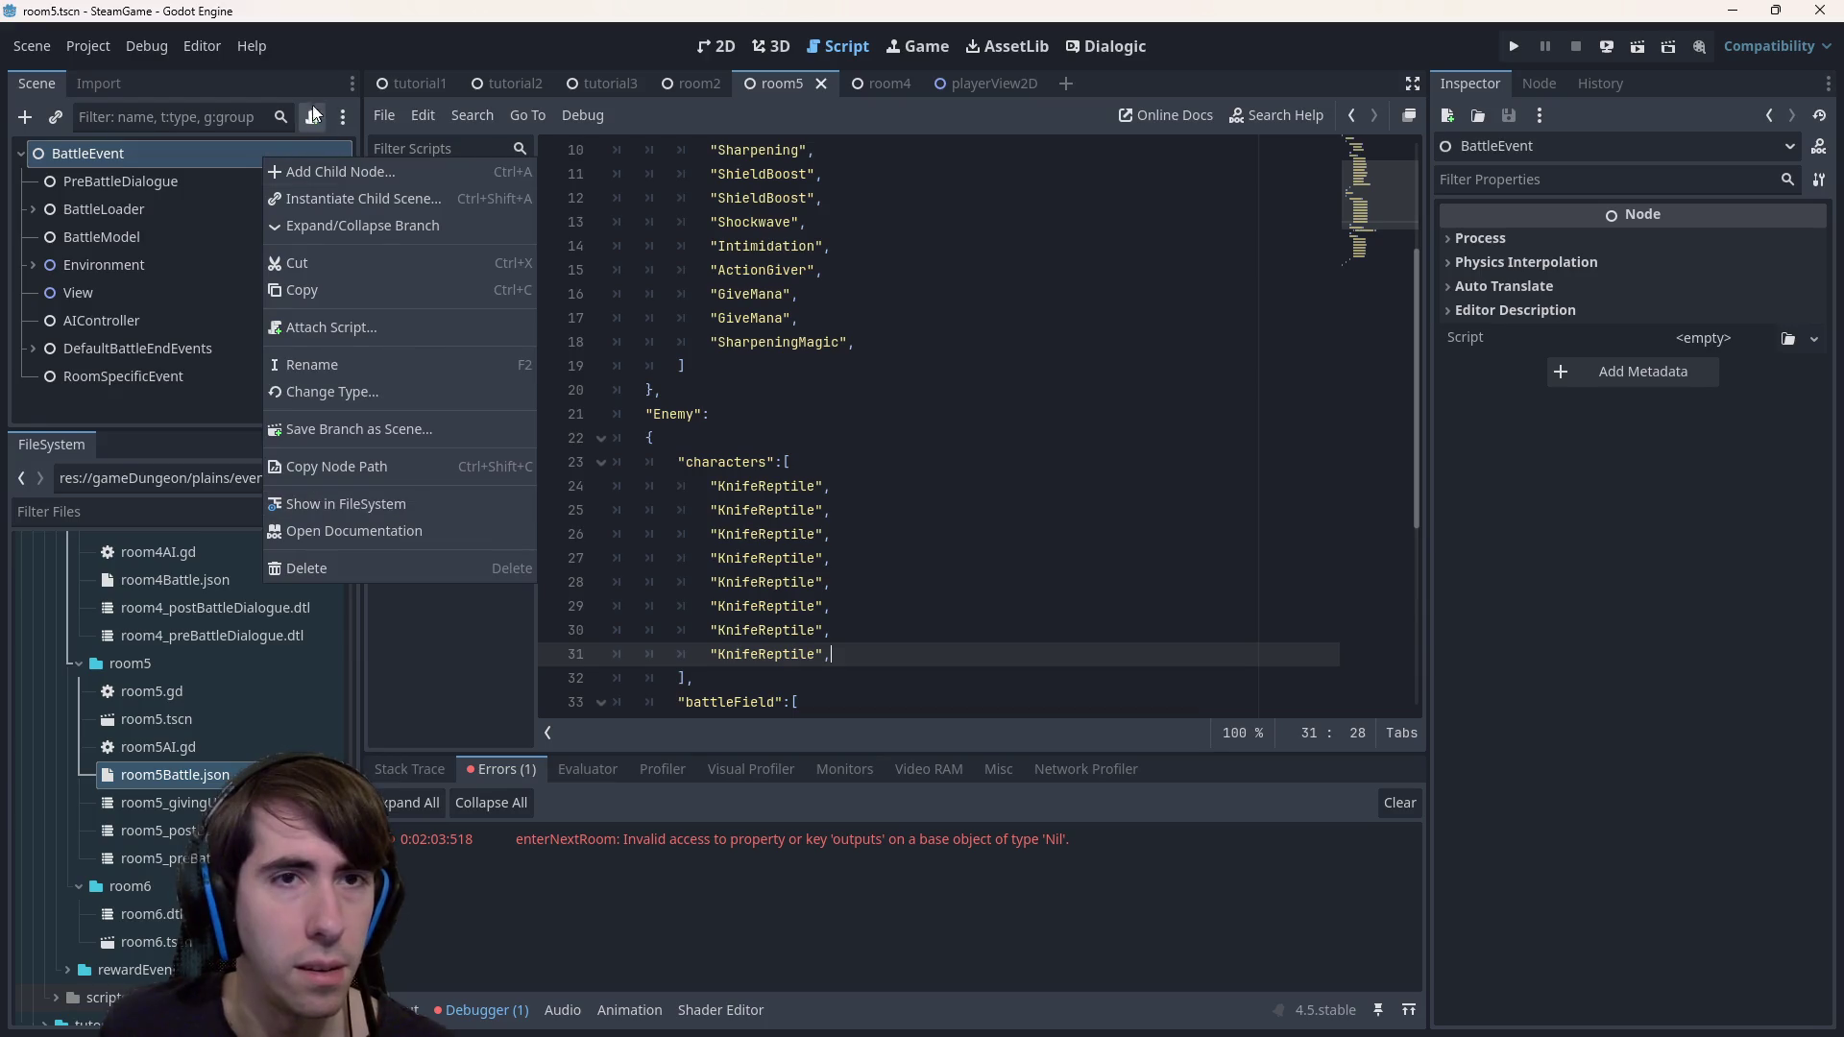
click(129, 153)
right_click(129, 154)
click(240, 651)
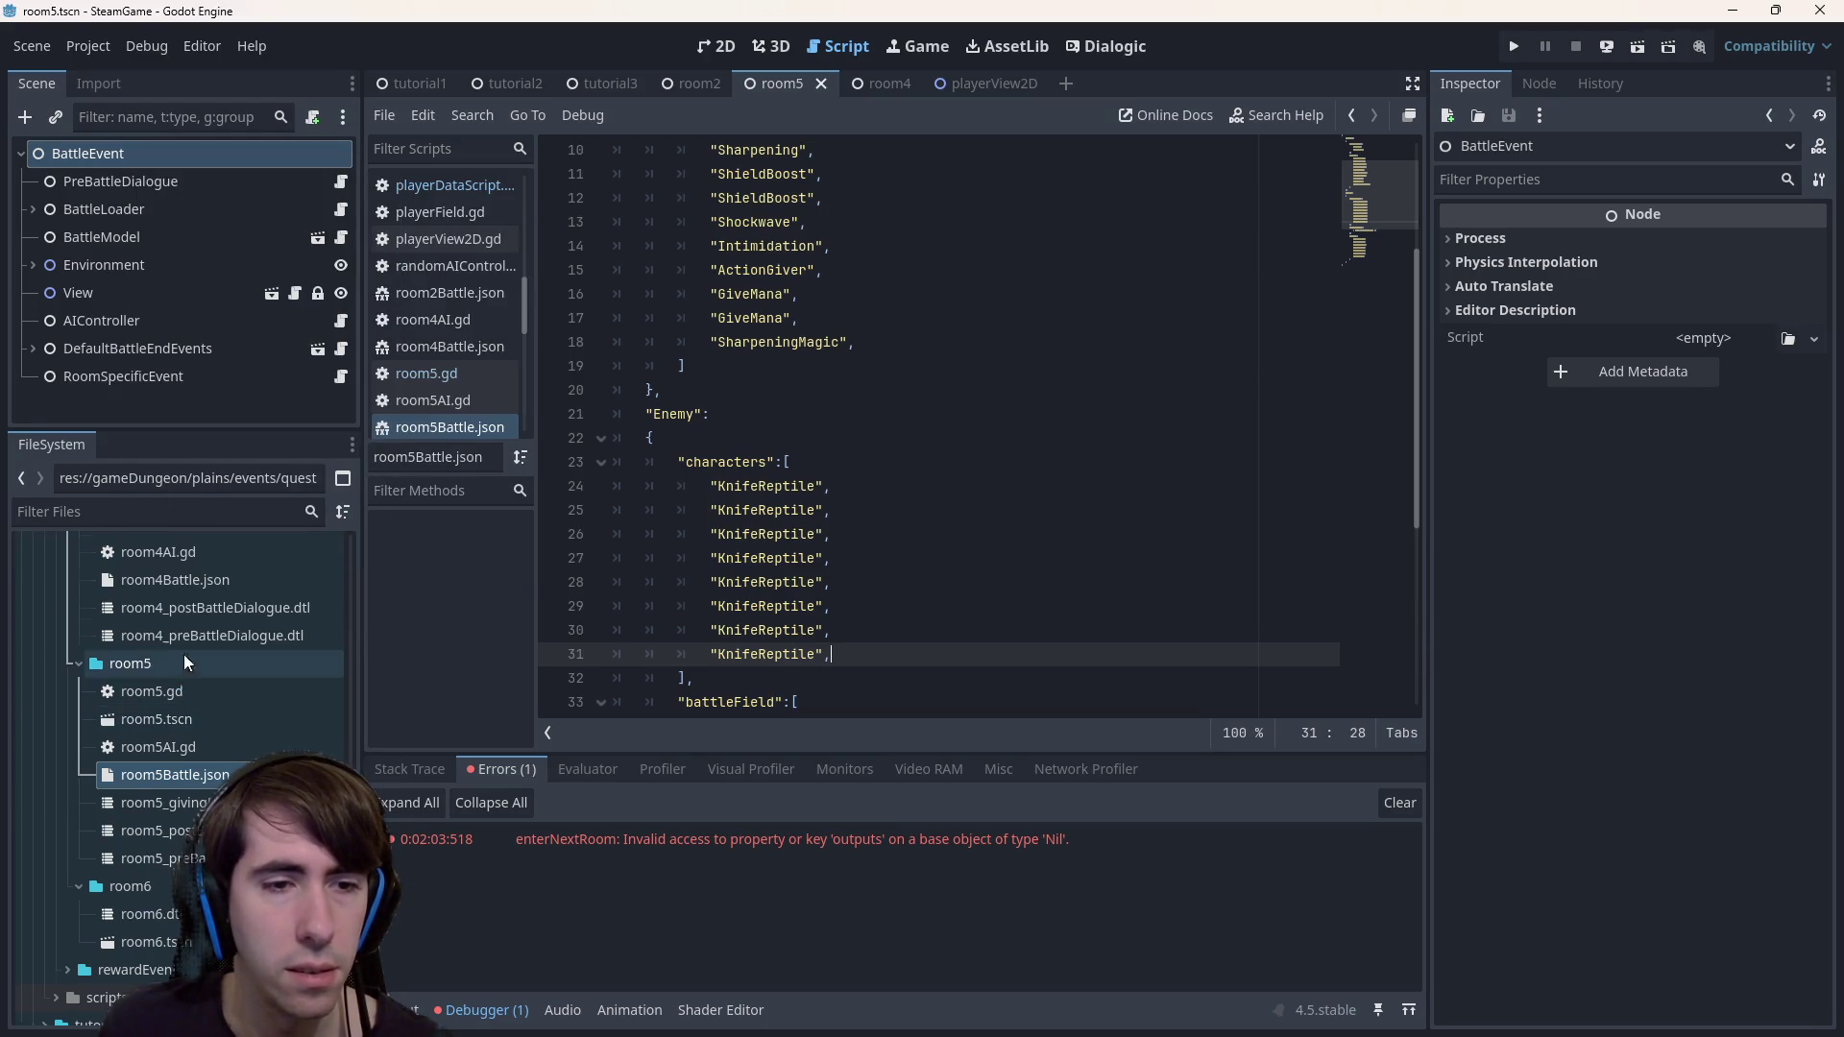
scroll(181, 672, up, 15)
right_click(106, 575)
click(192, 841)
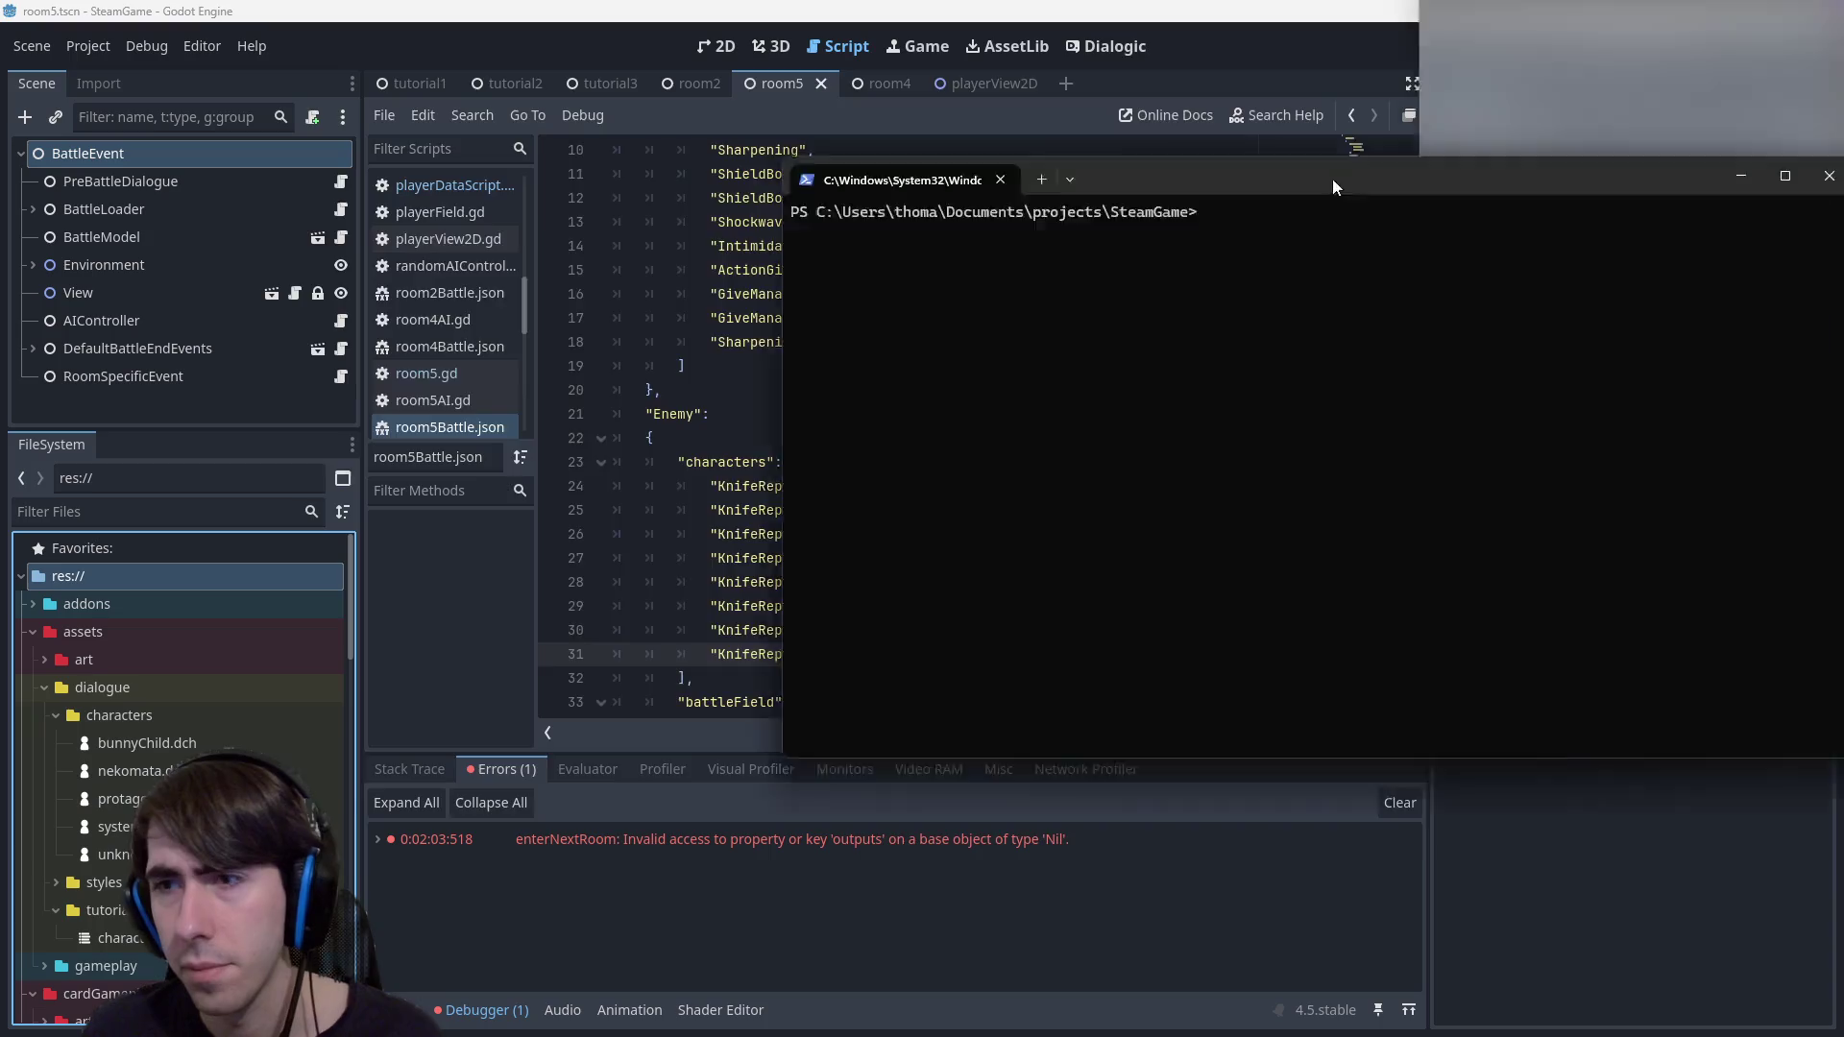
mouse_move(1333, 178)
mouse_down()
mouse_move(878, 331)
mouse_move(839, 261)
mouse_up()
- Check git status and stage all changes with git add
text(git status)
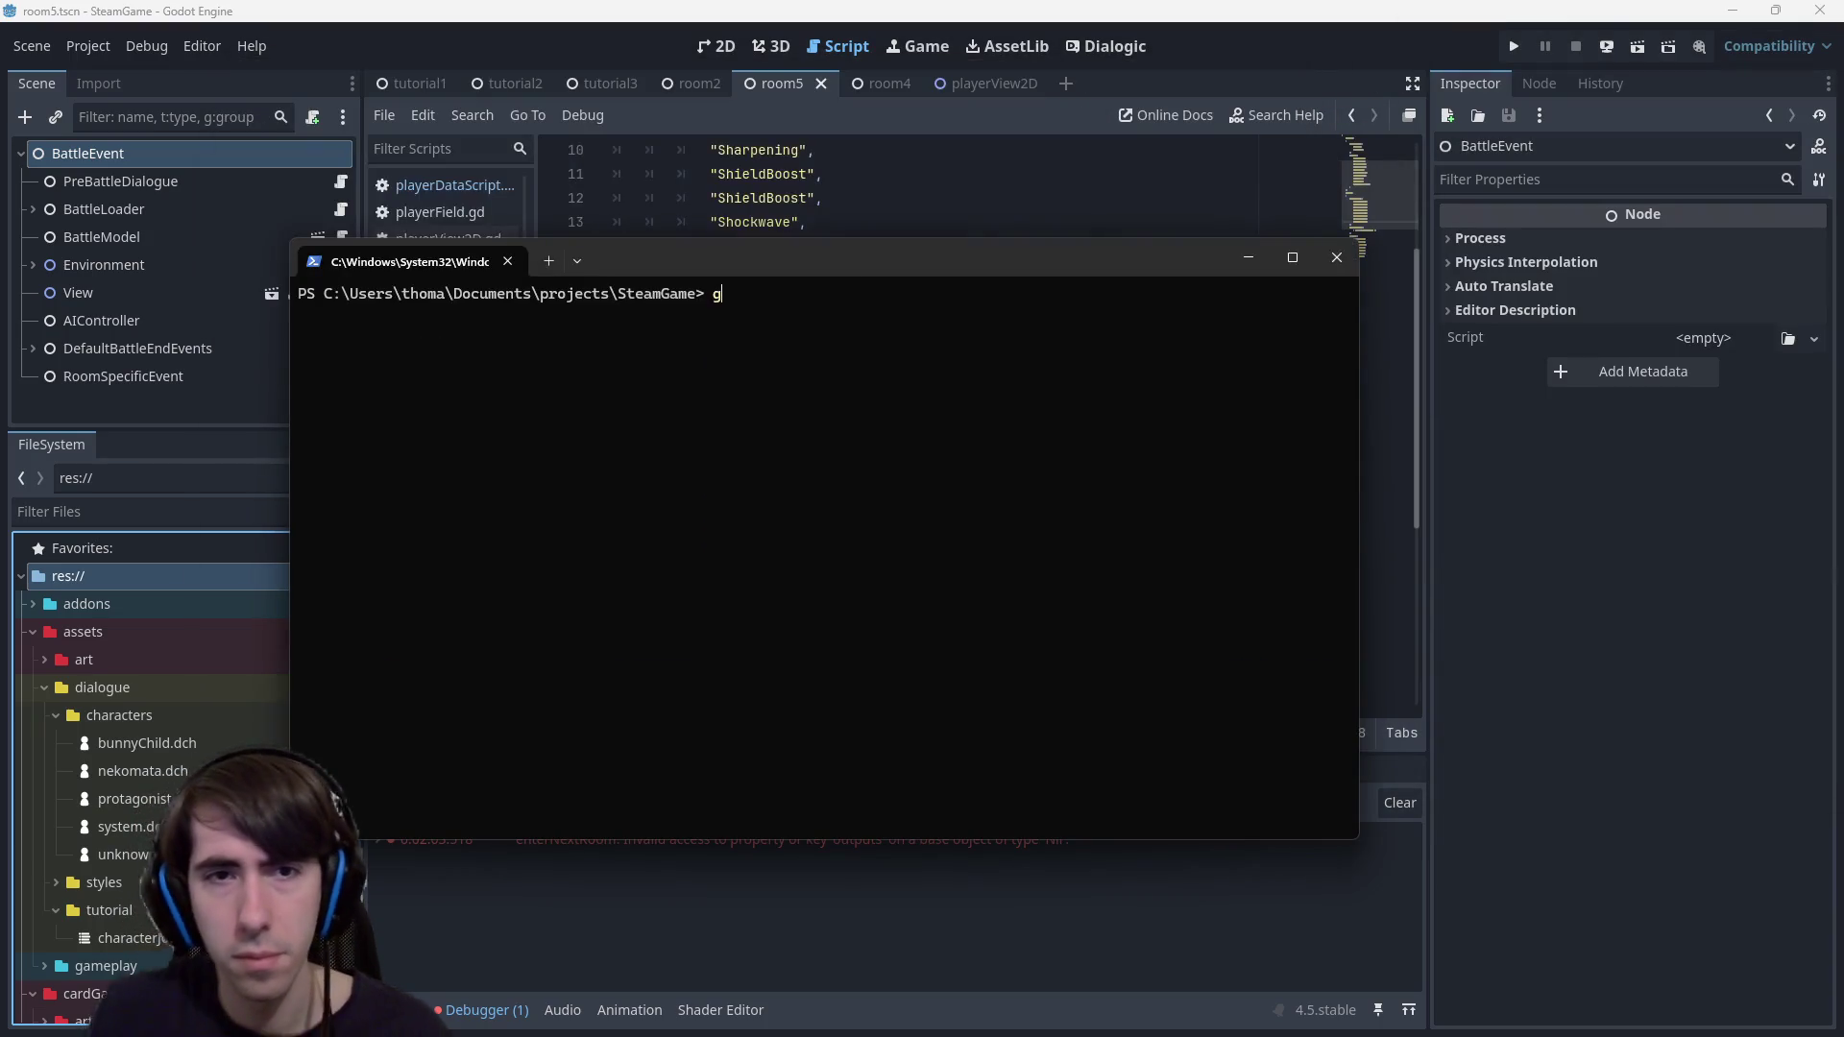
key(Return)
text(git add .)
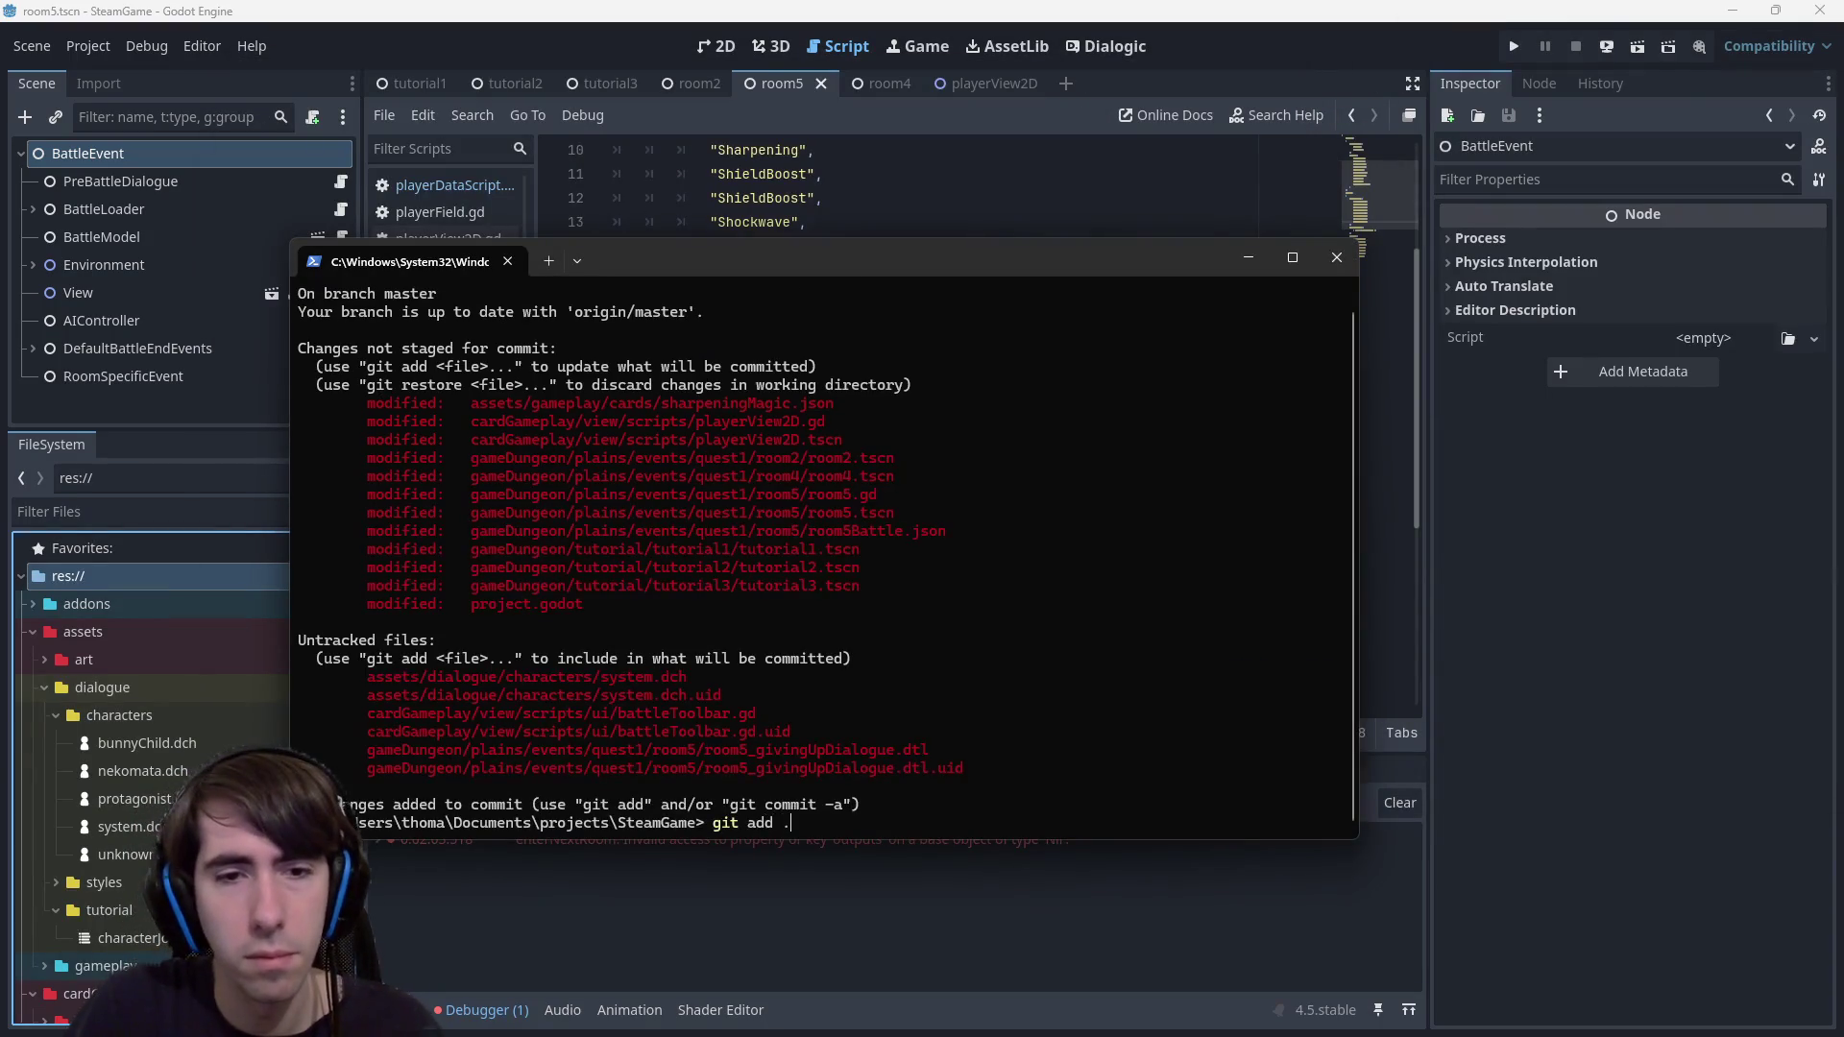
key(Return)
- Begin the commit command with the message tag "[MAD-]" without running it
text(git commit -m "[MA]")
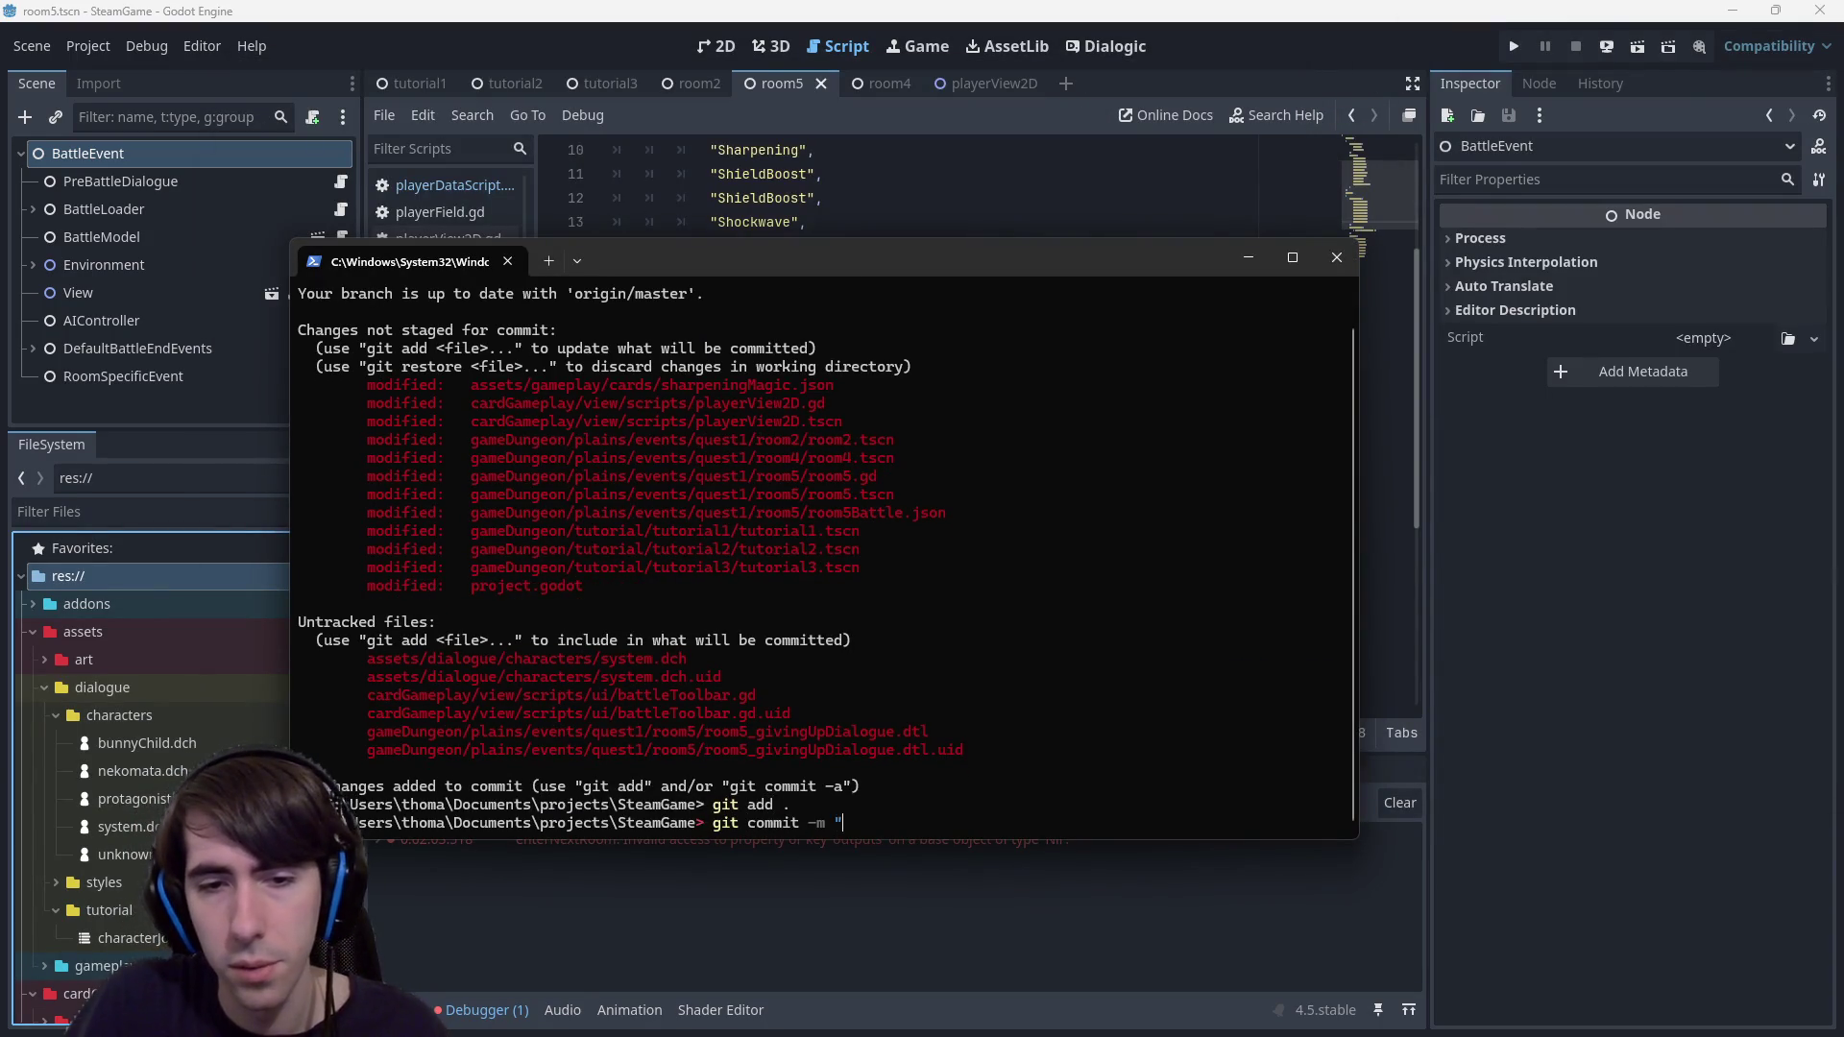
key(Left)
key(Left)
text(MAD-)
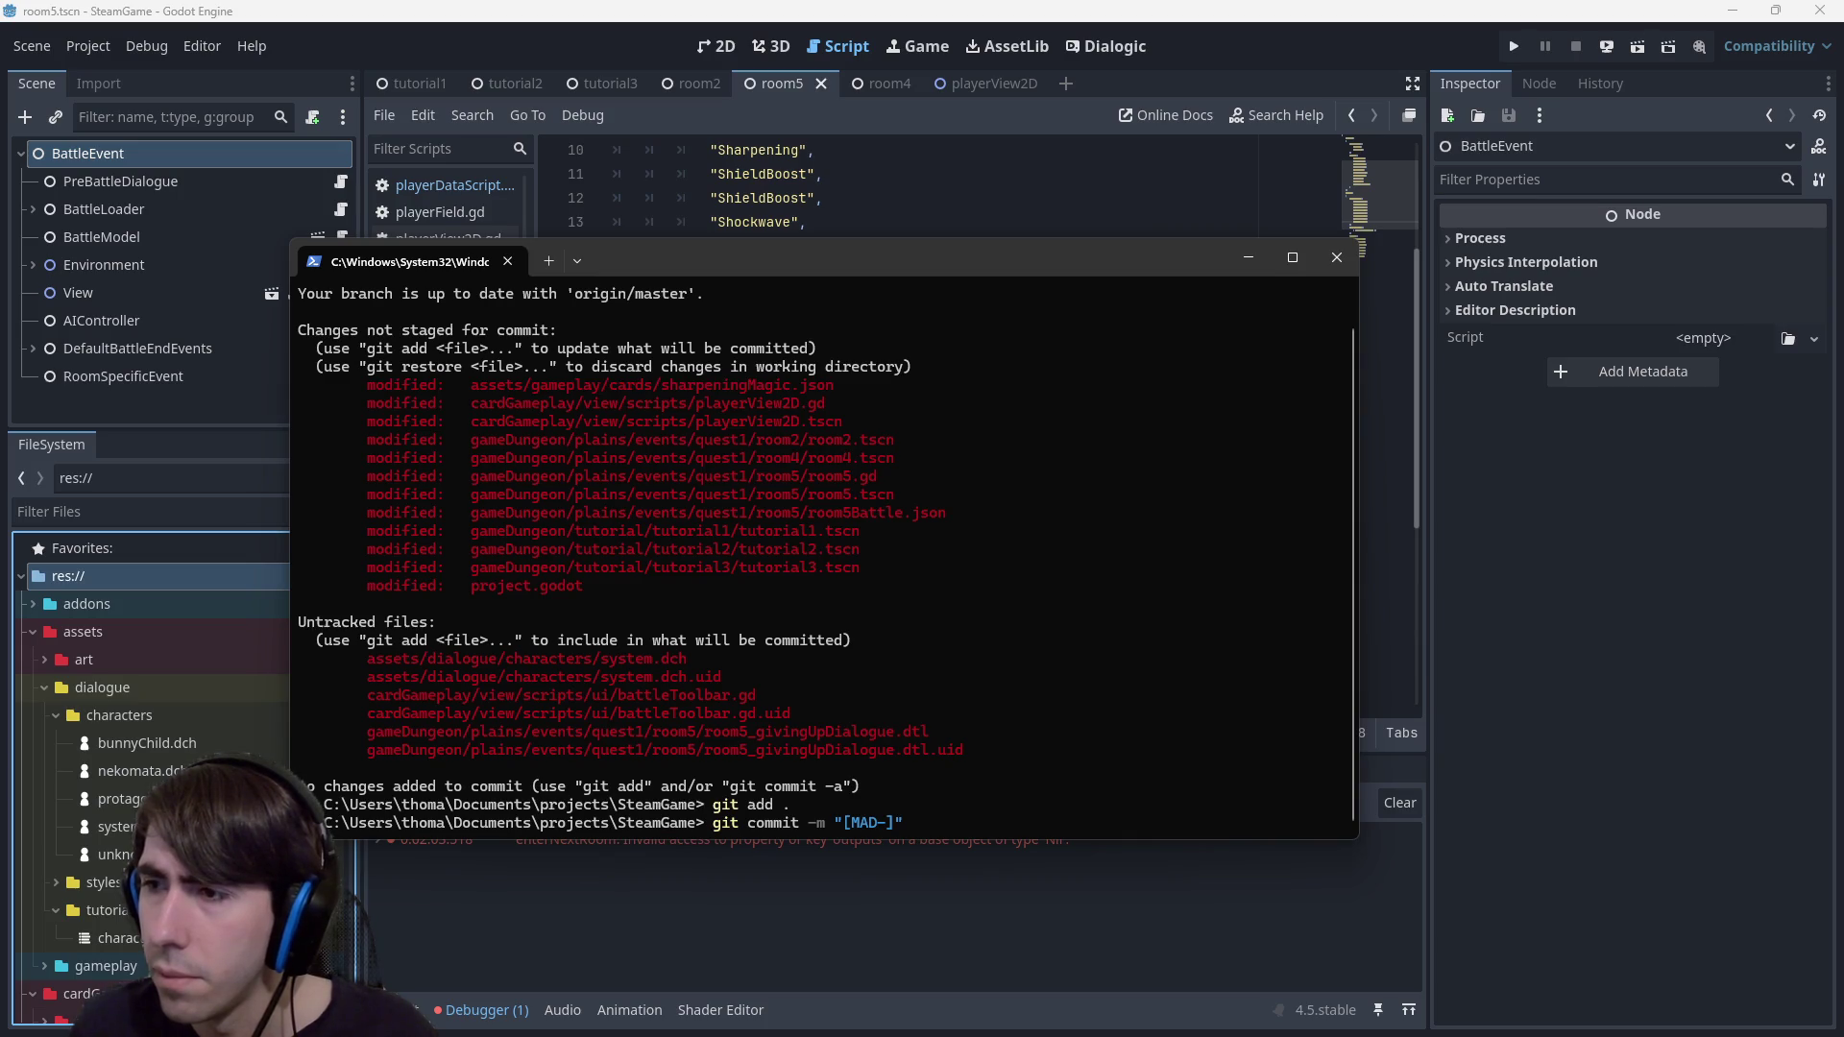
key(alt+Tab)
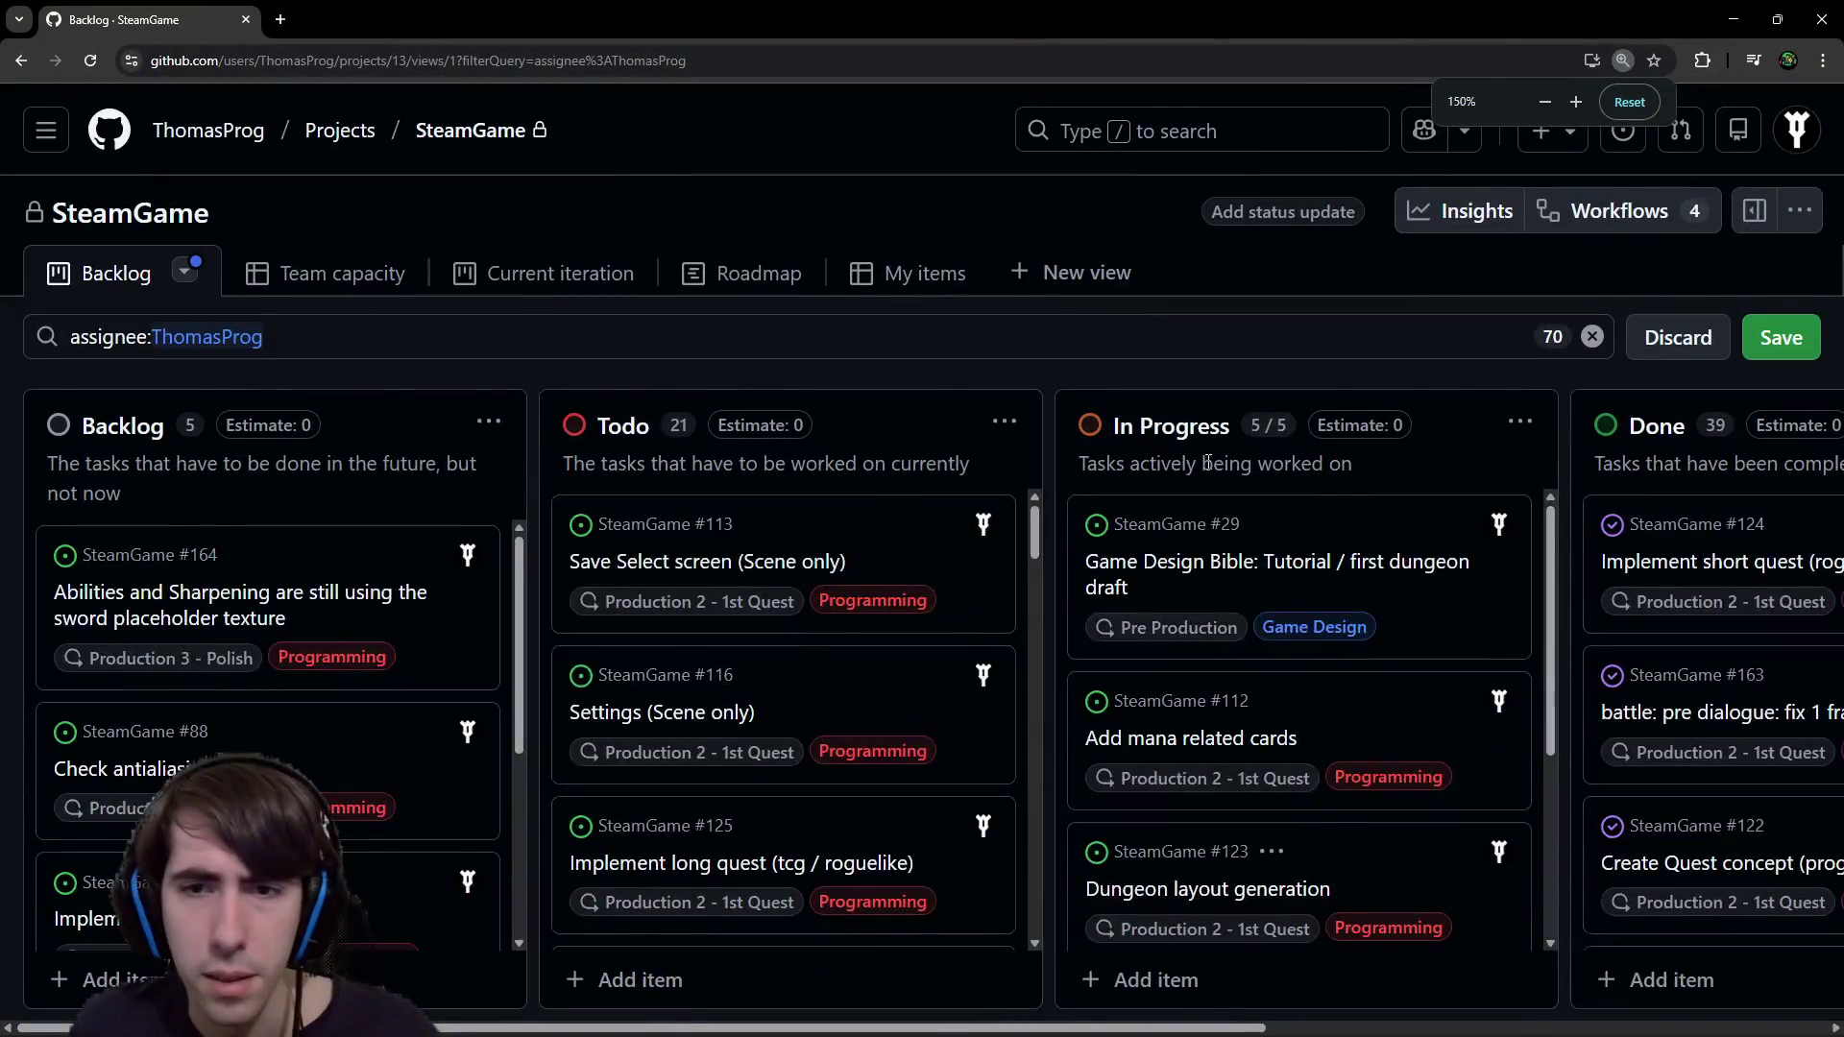
- Zoom the SteamGame project board out to look up the task number
key(ctrl+minus)
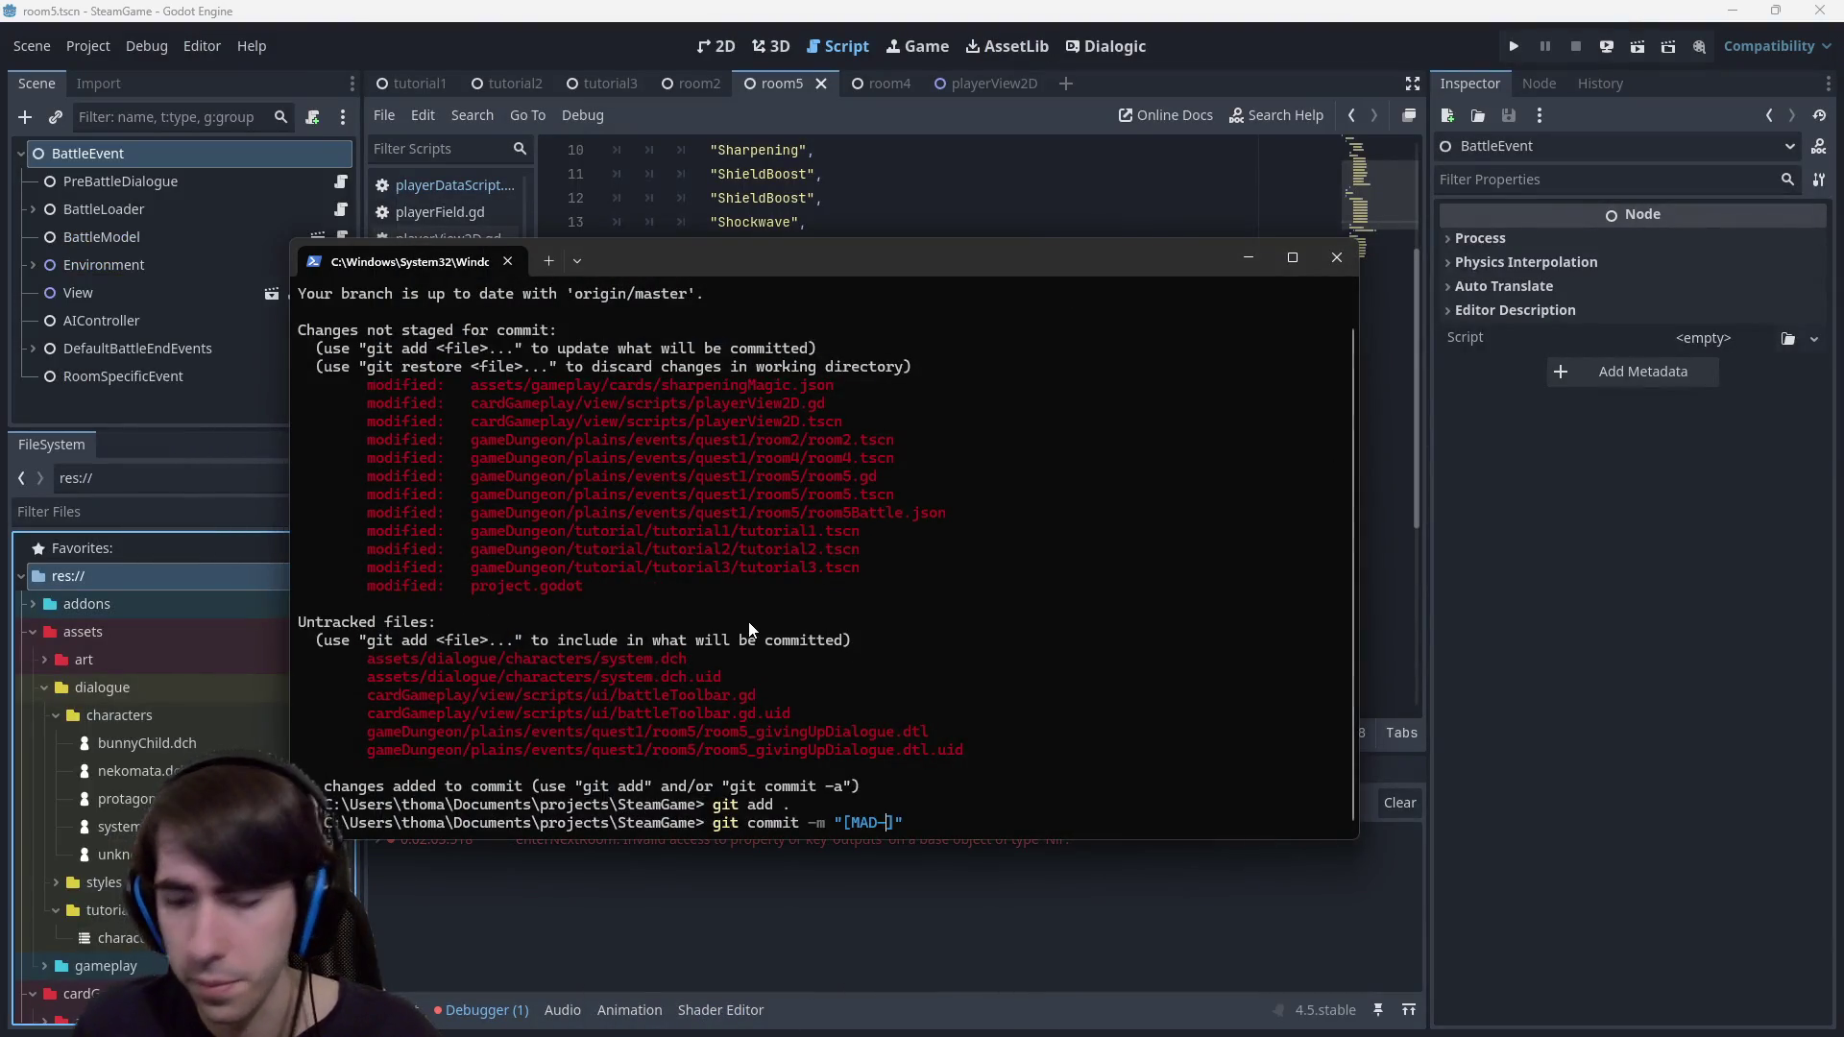
- Commit with message "[MAD-162] RetreatButton view added, retreat dialogue added"
text(162])
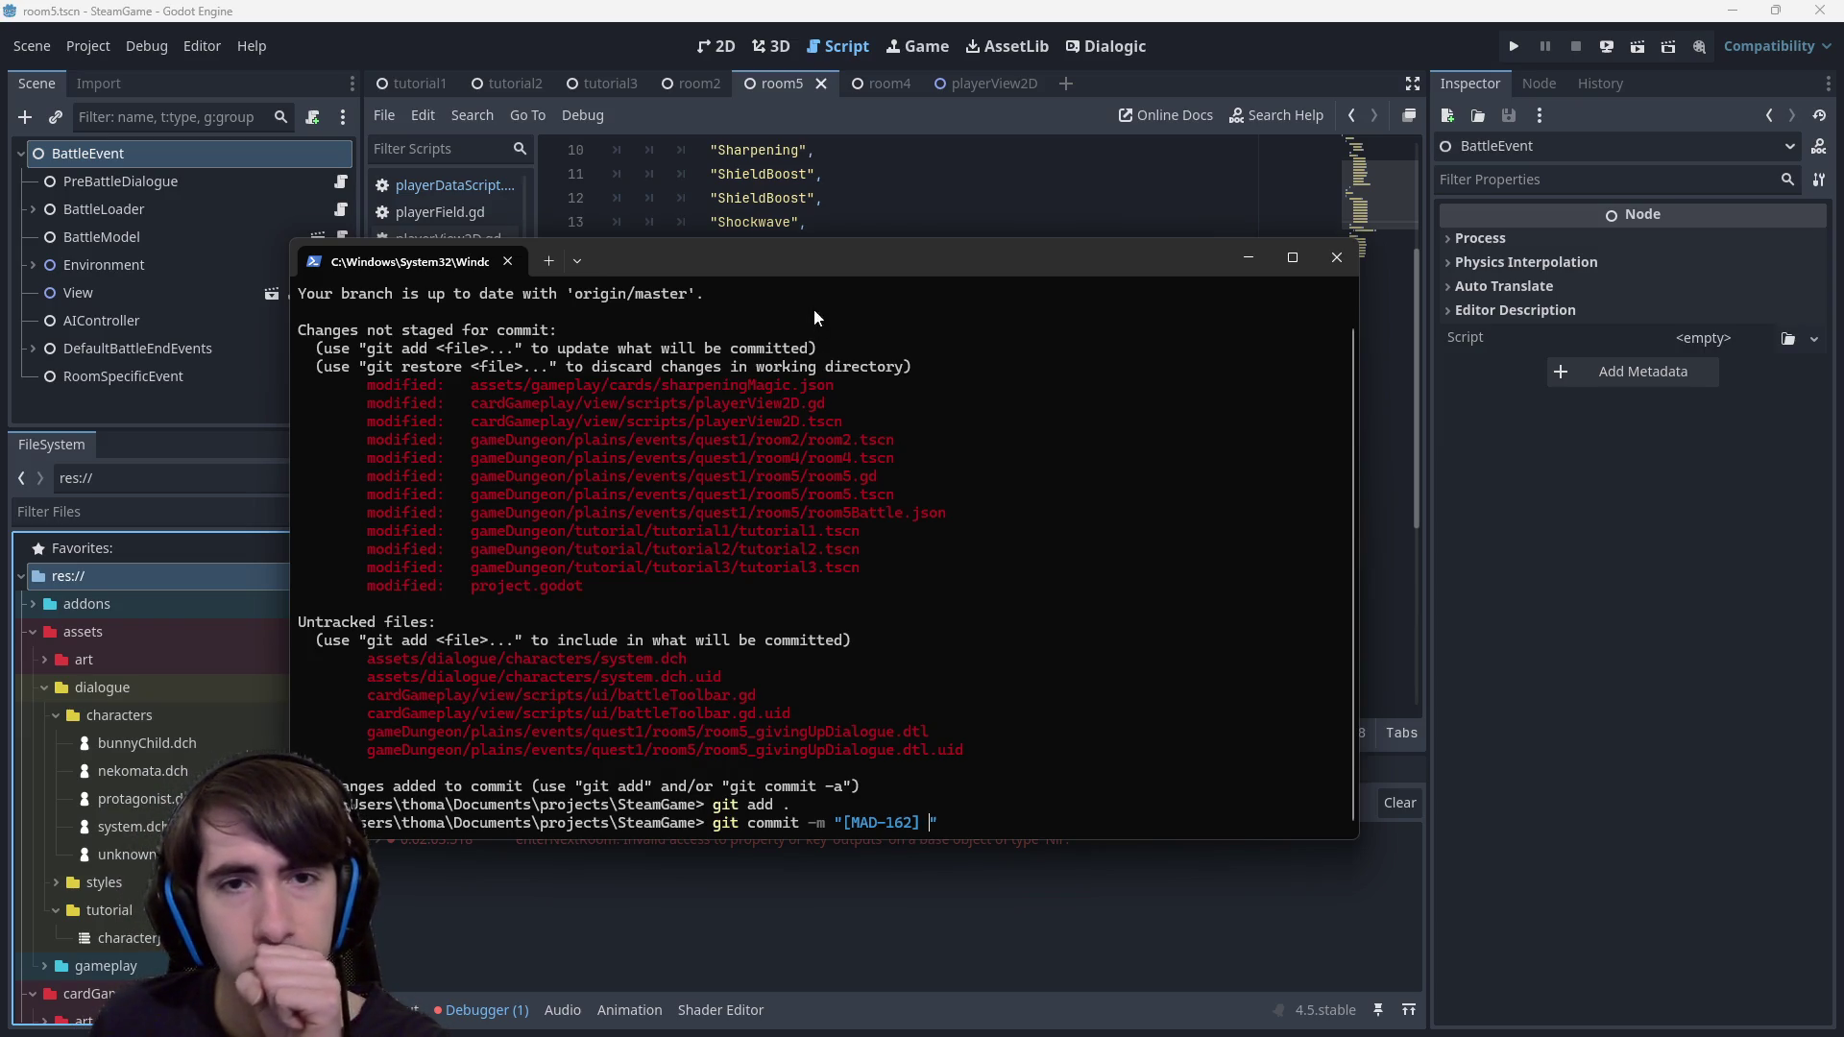
mouse_move(774, 255)
mouse_down()
mouse_move(970, 181)
mouse_move(874, 177)
mouse_move(908, 188)
mouse_move(918, 135)
mouse_up()
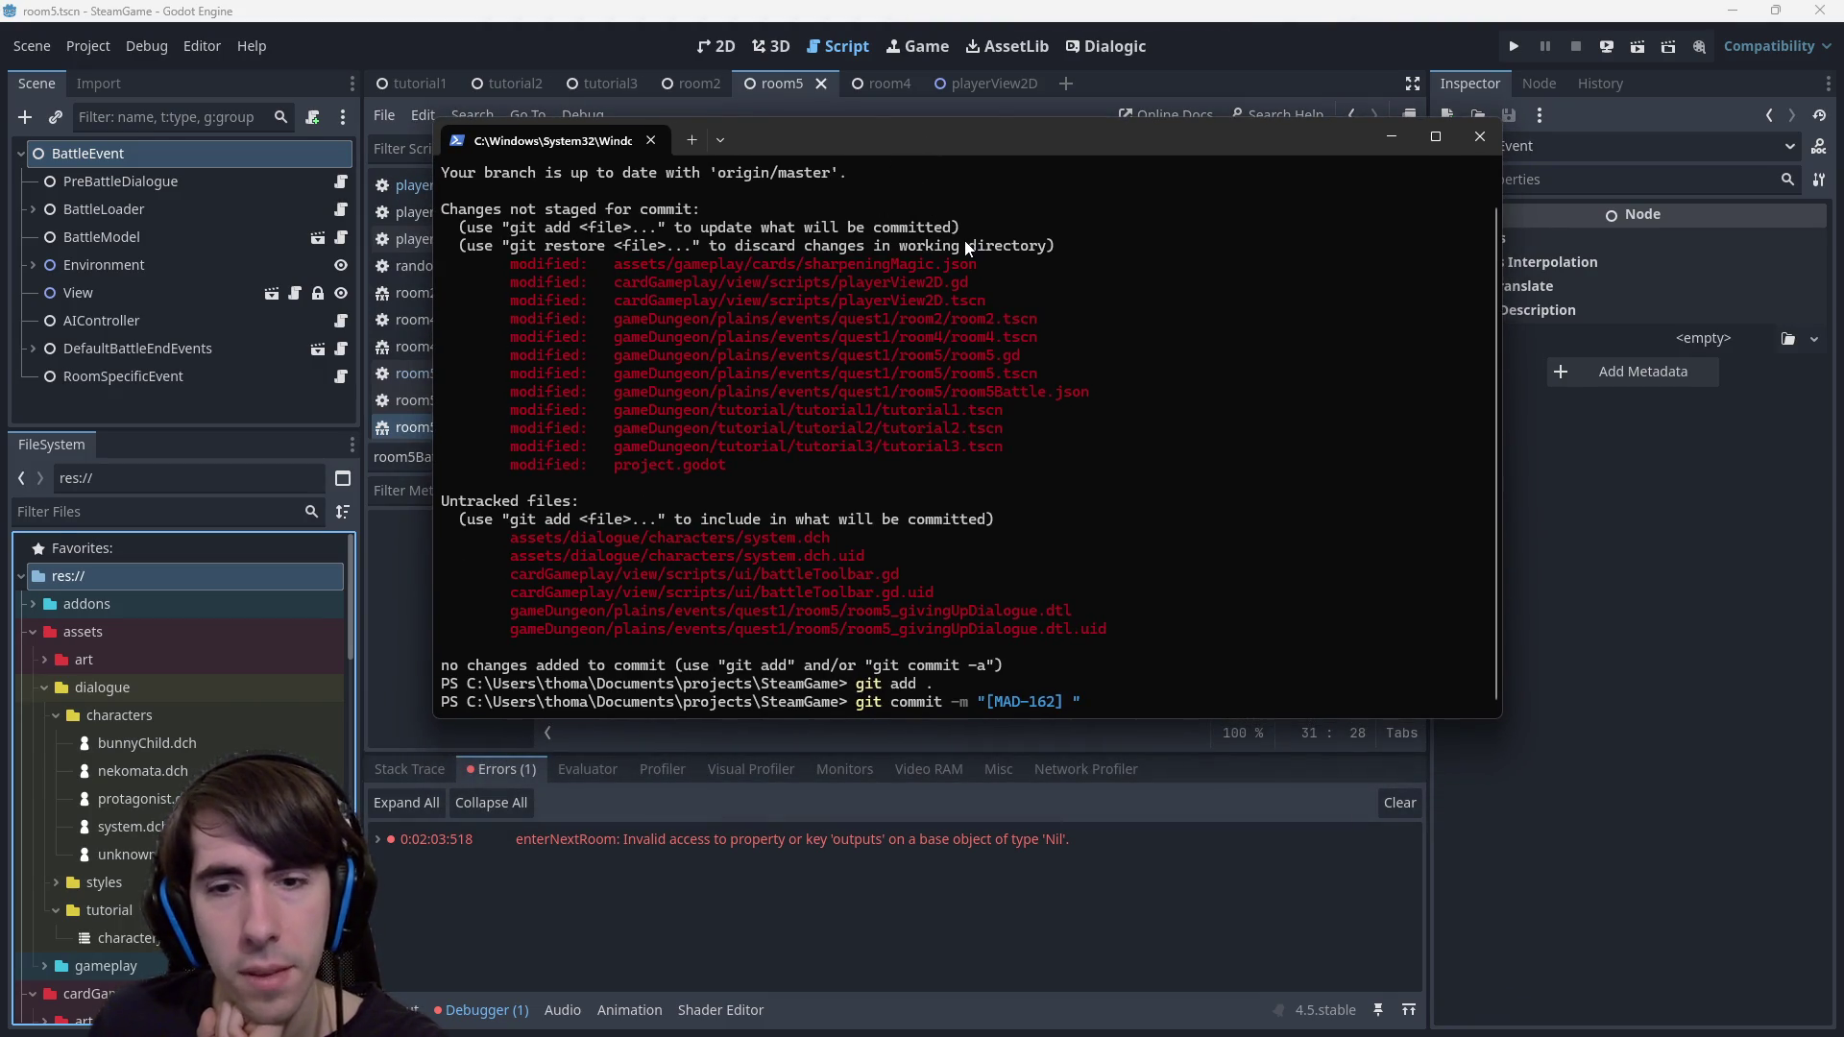
mouse_move(860, 144)
mouse_down()
mouse_move(1092, 815)
mouse_move(1057, 724)
mouse_move(1070, 371)
mouse_move(1102, 363)
mouse_move(912, 262)
mouse_up()
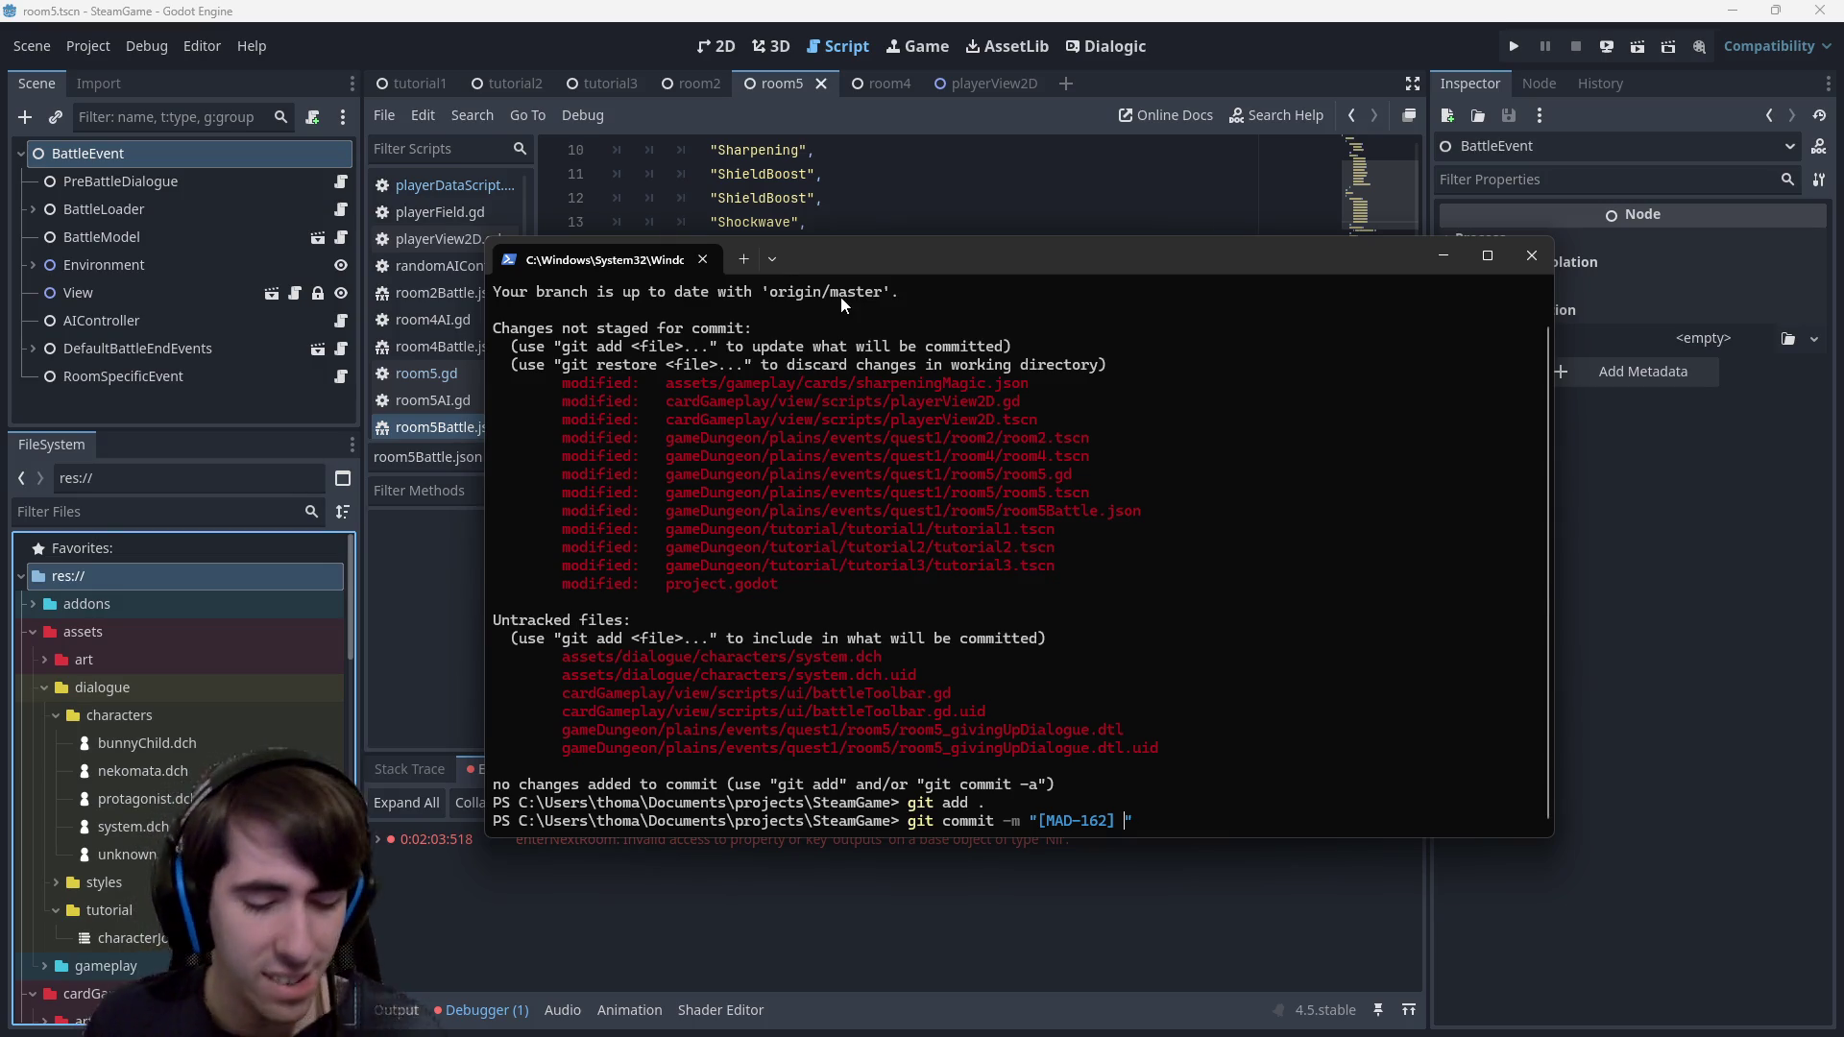
text(Retreat)
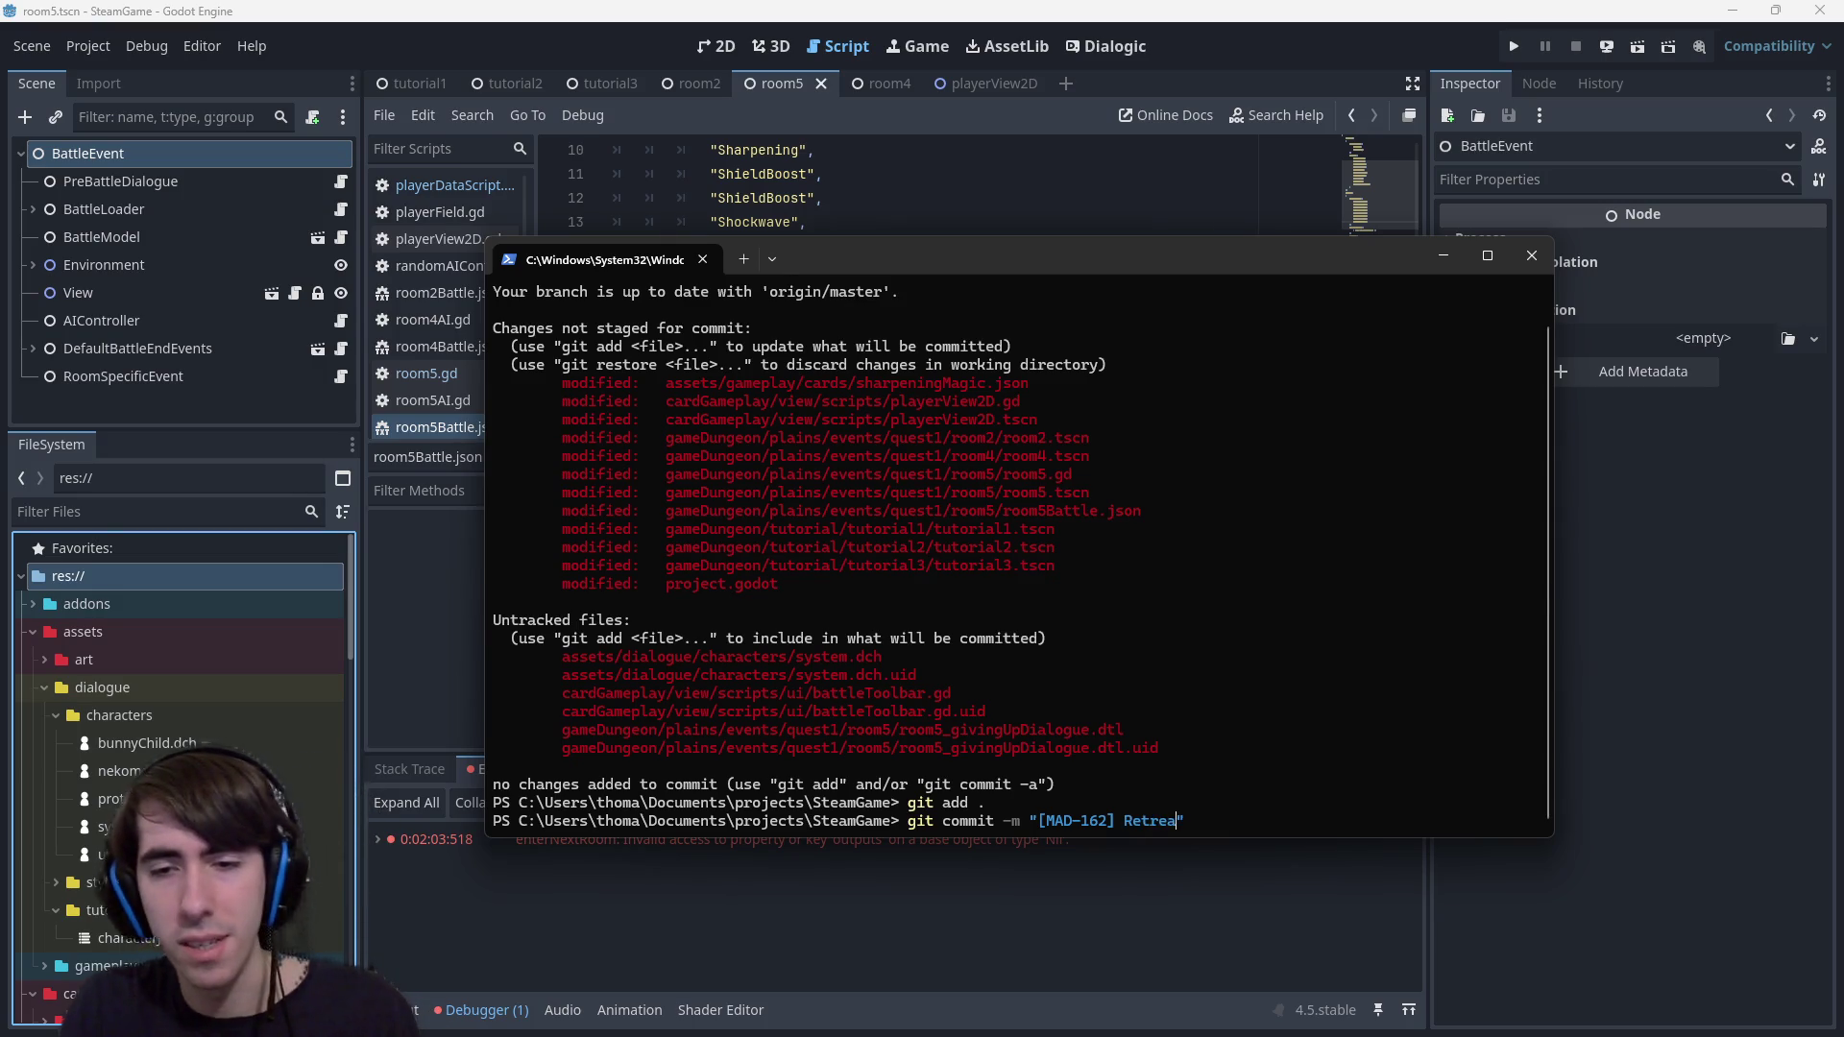
text(Button viwe a)
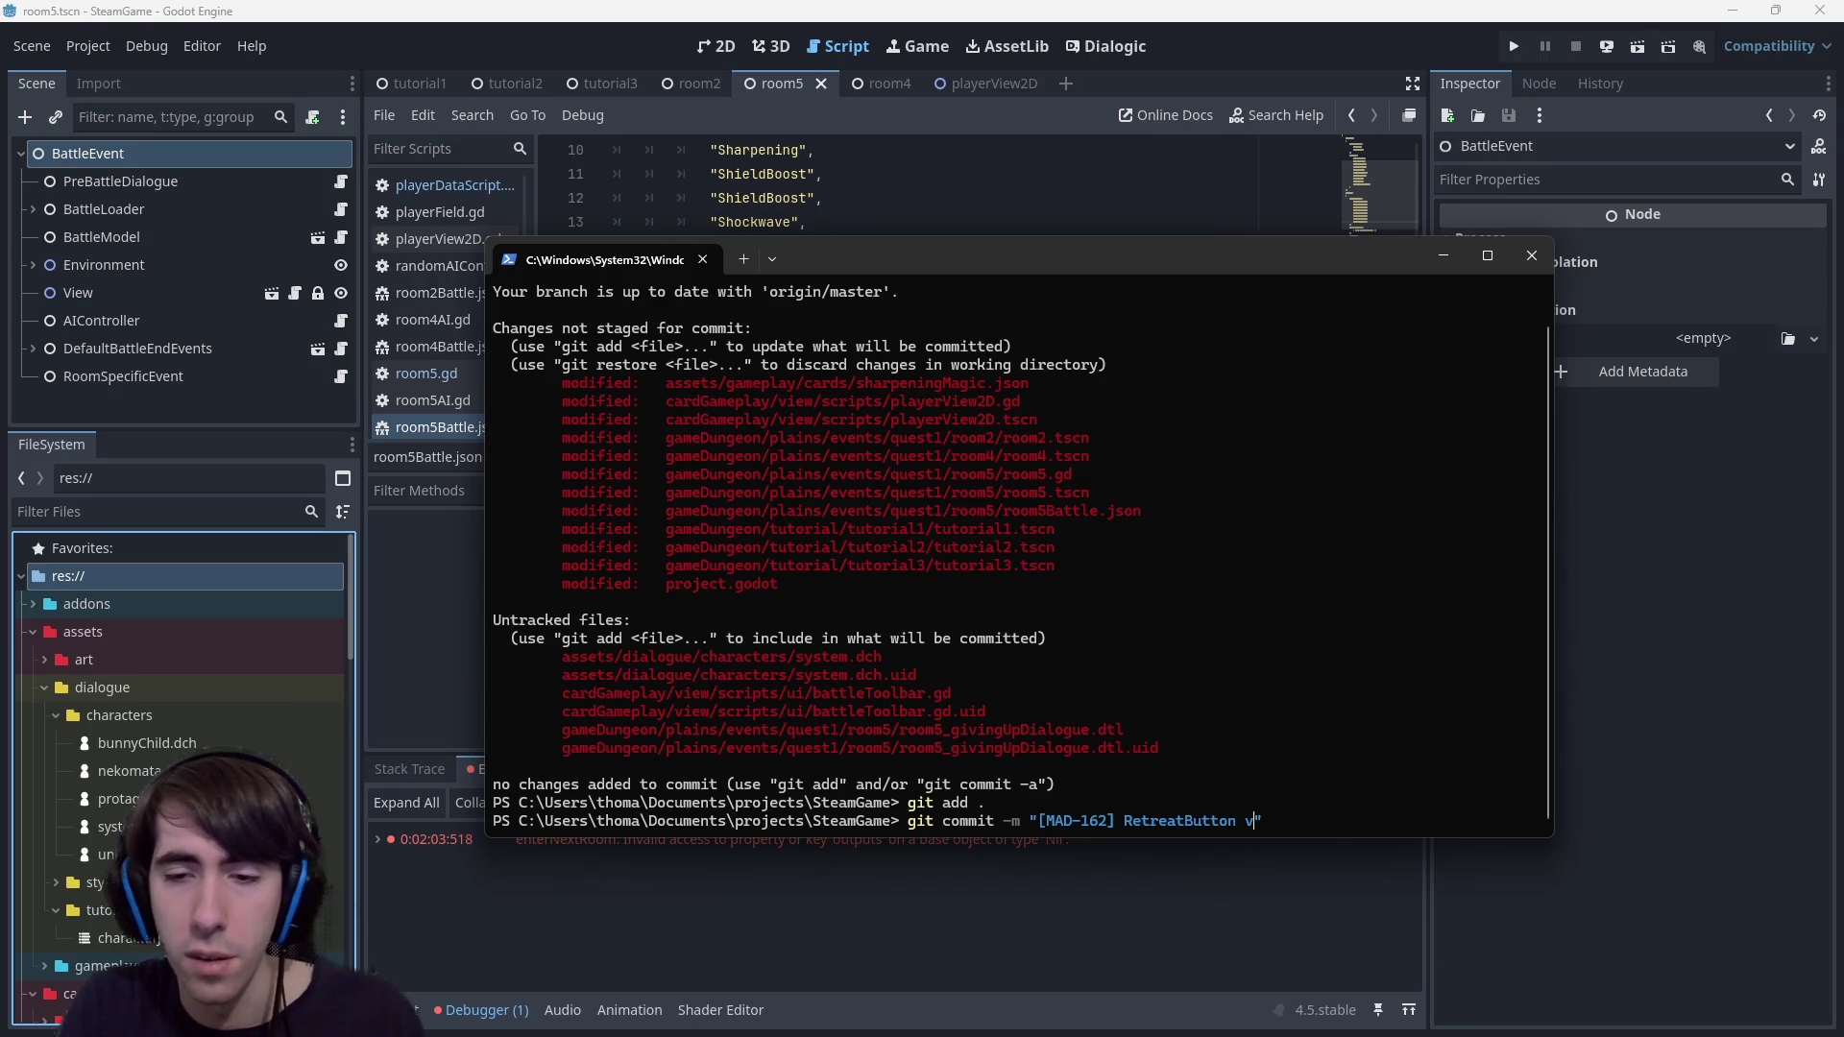
key(BackSpace)
key(BackSpace)
key(BackSpace)
text(ew added,)
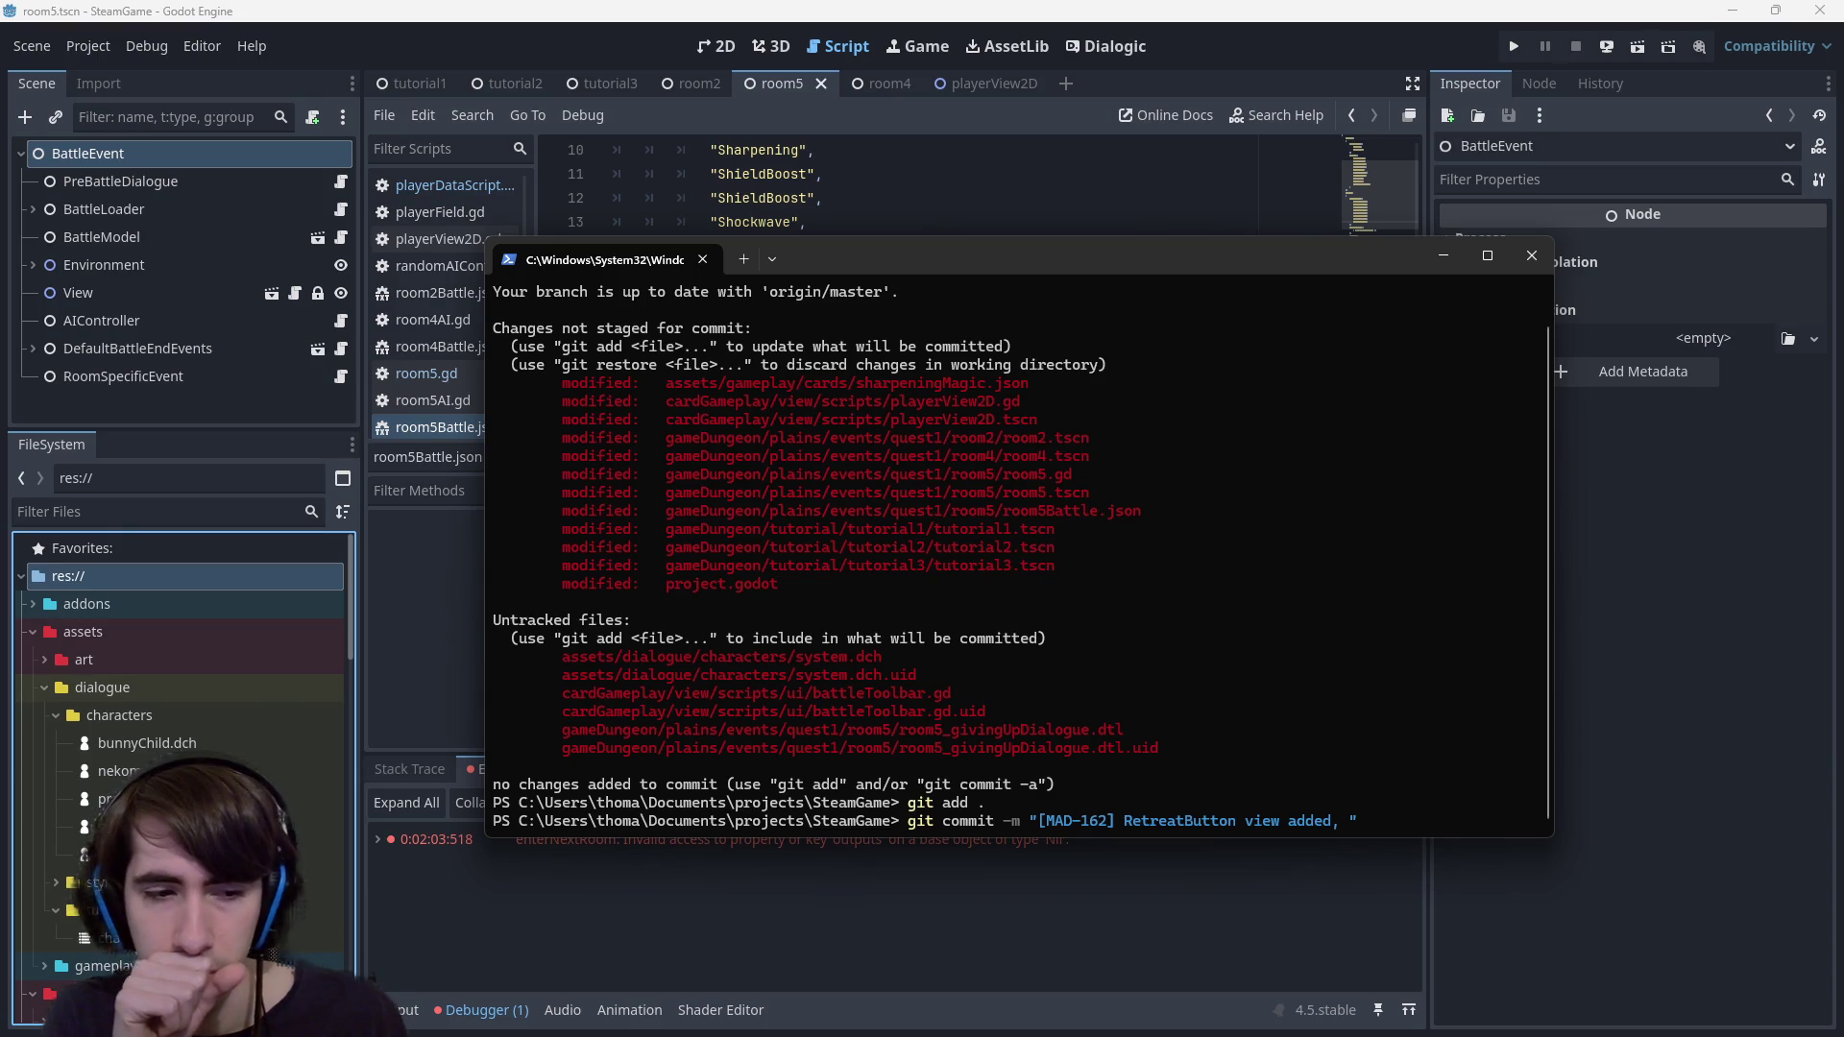
text(ret)
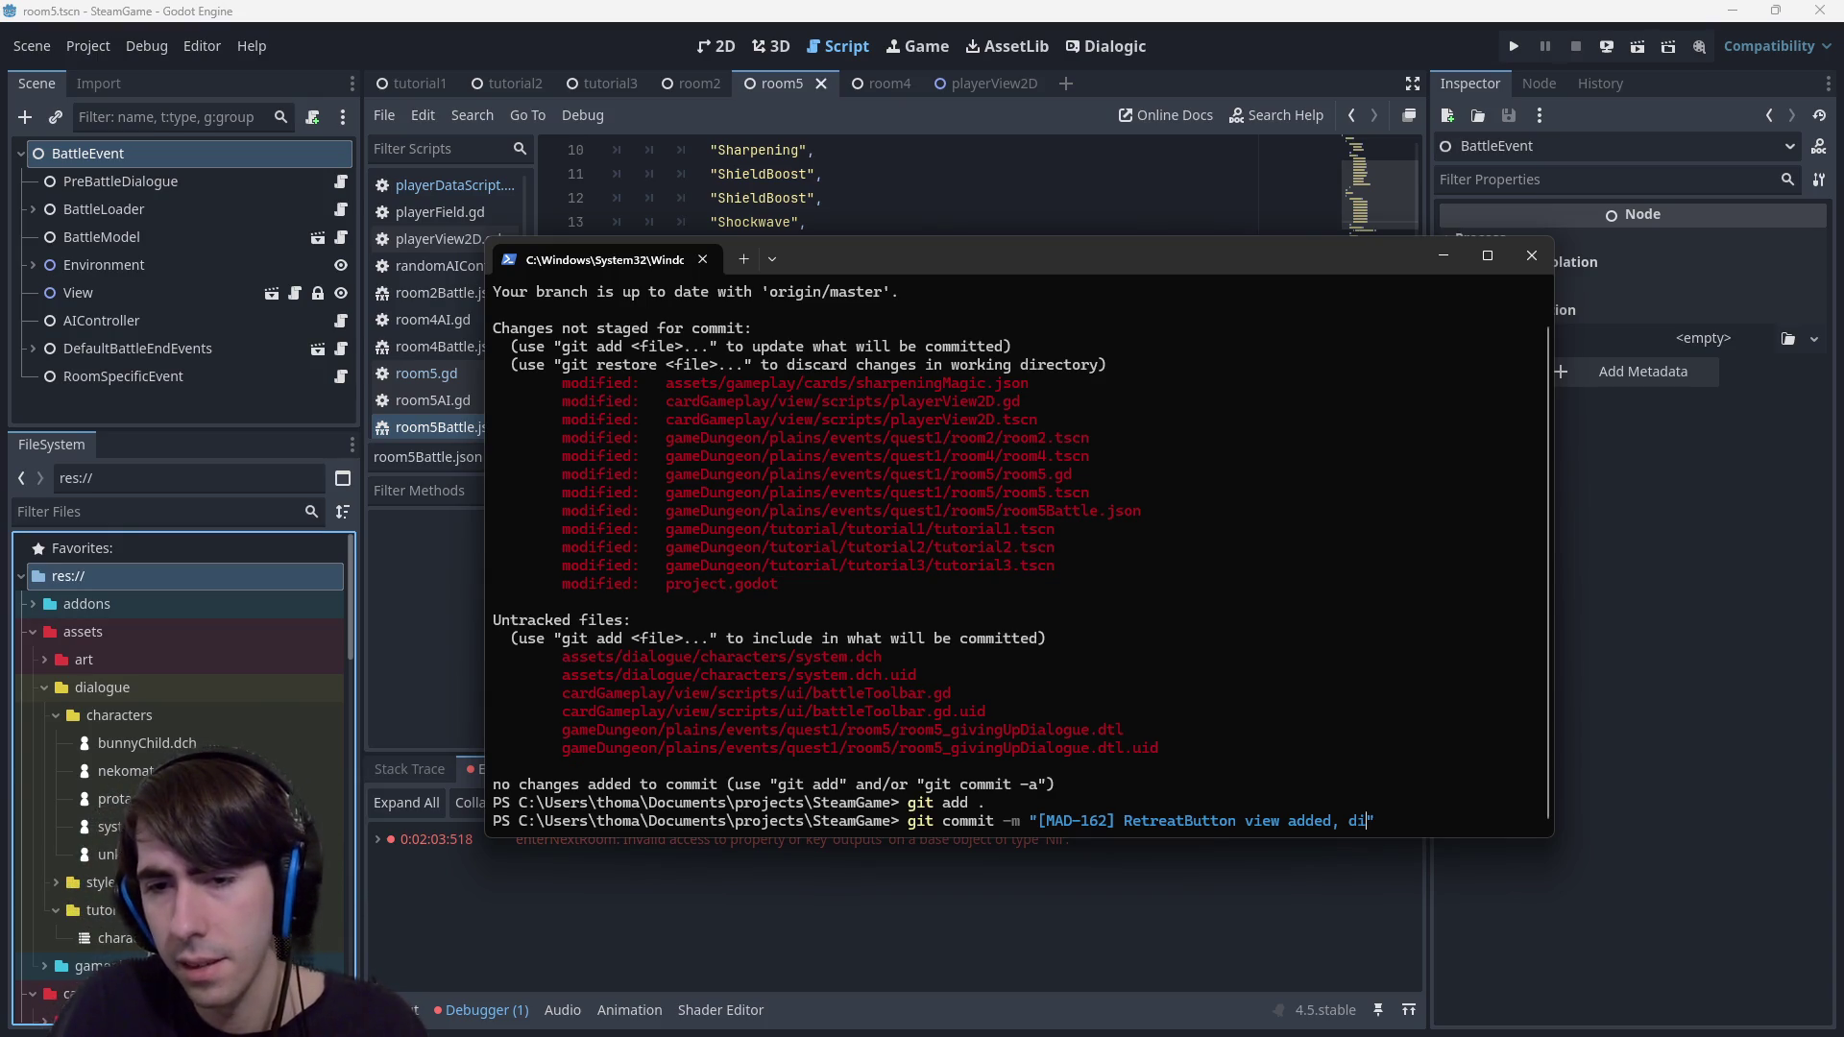
key(BackSpace)
key(BackSpace)
key(BackSpace)
text(retreat dialogue added)
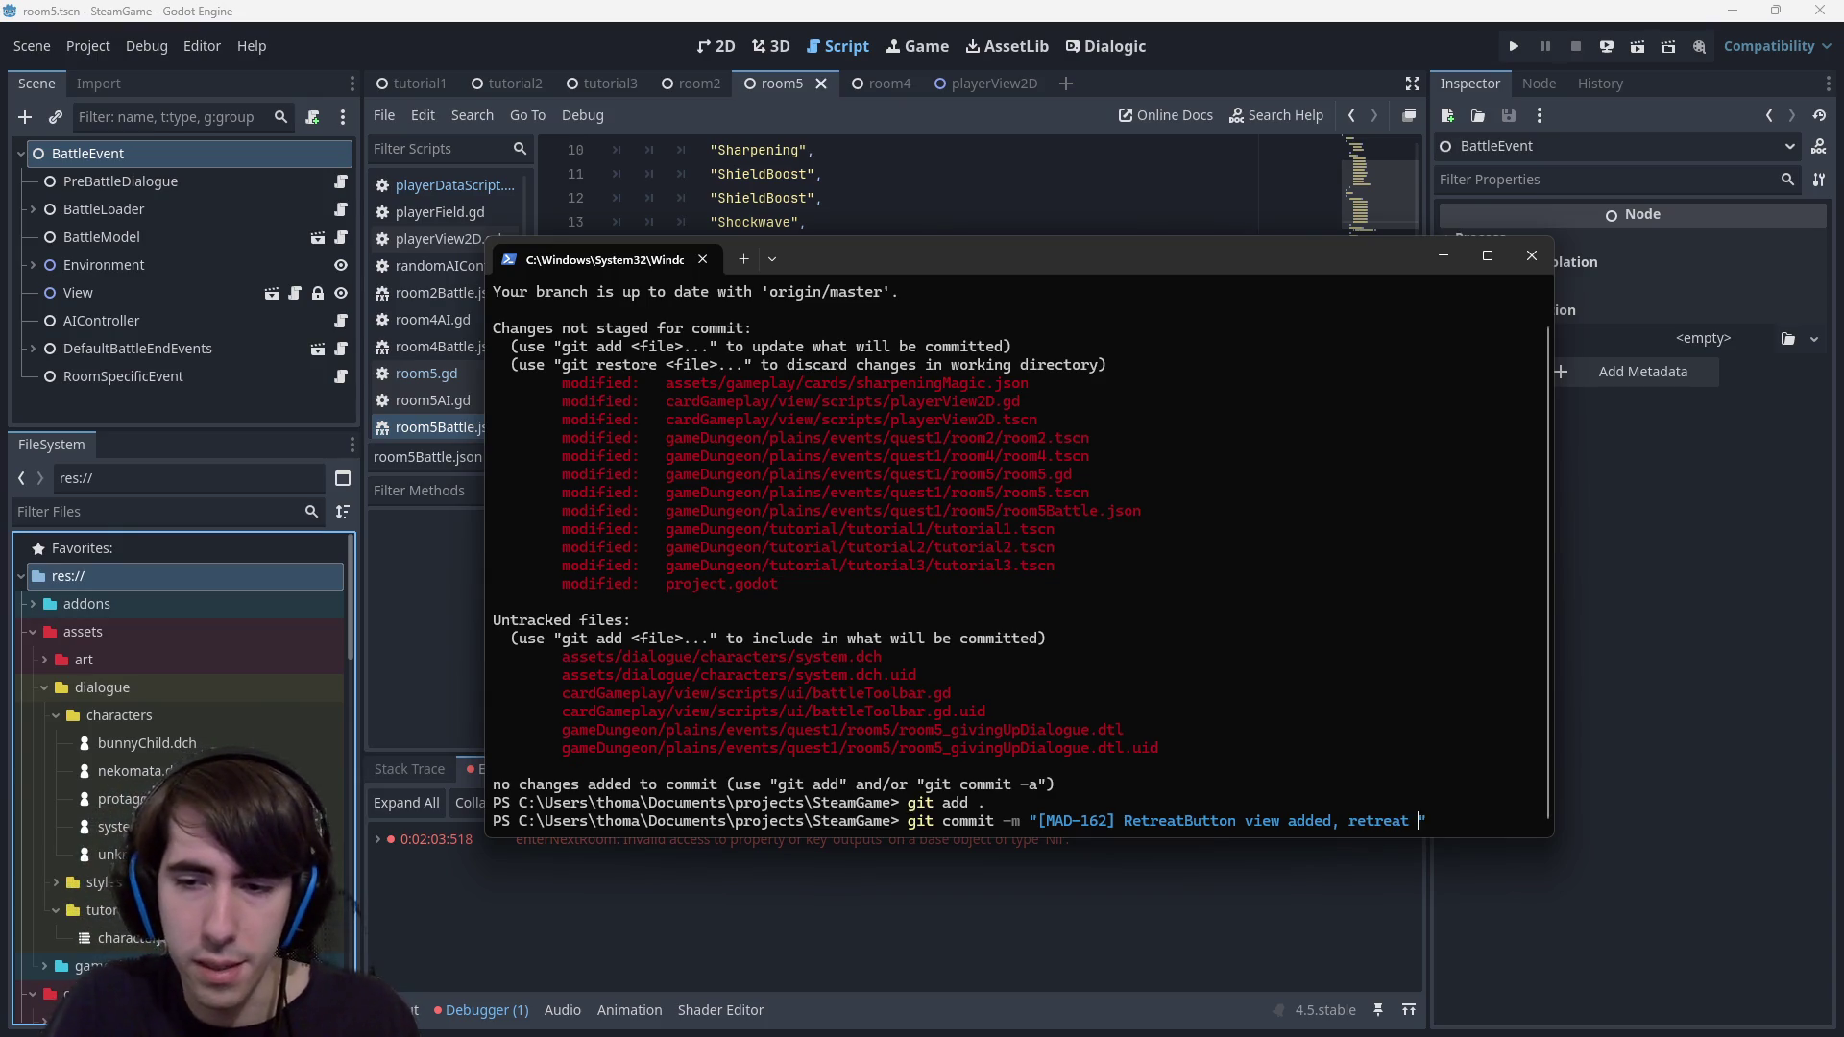
key(Return)
- Push the new commit to origin master
text(git push)
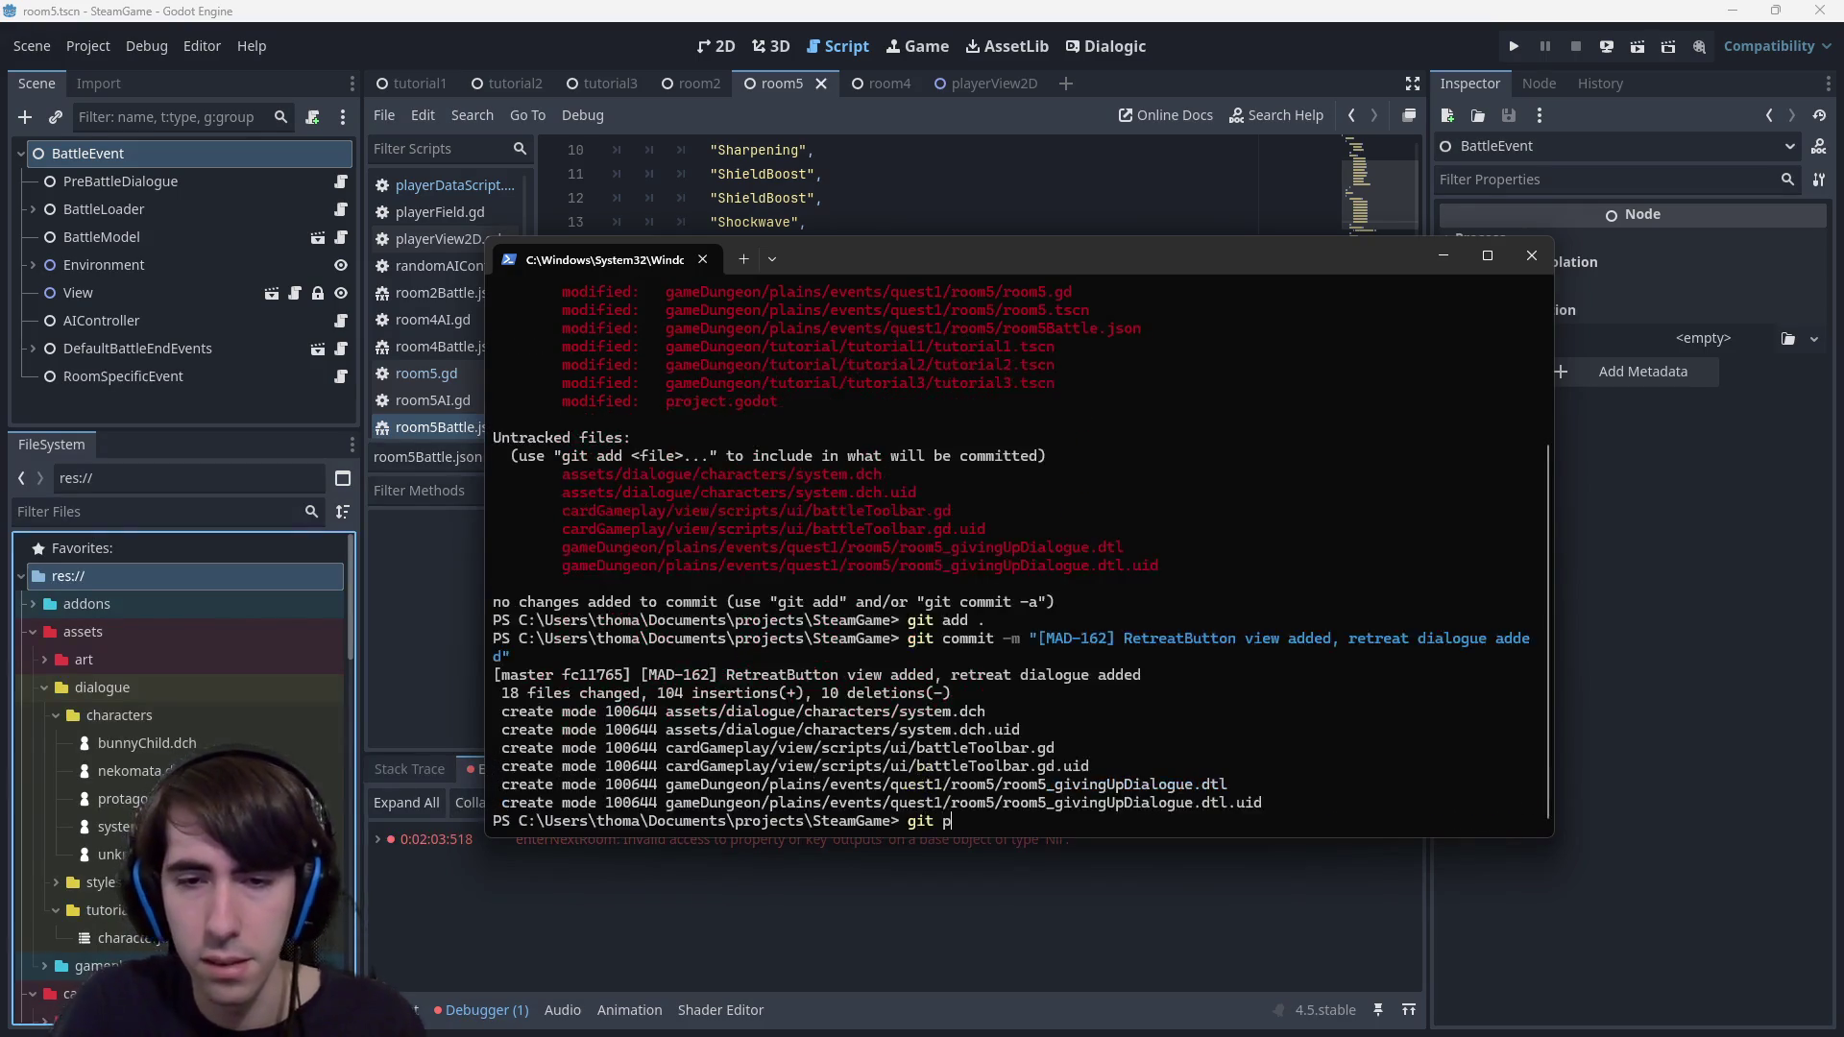
key(Return)
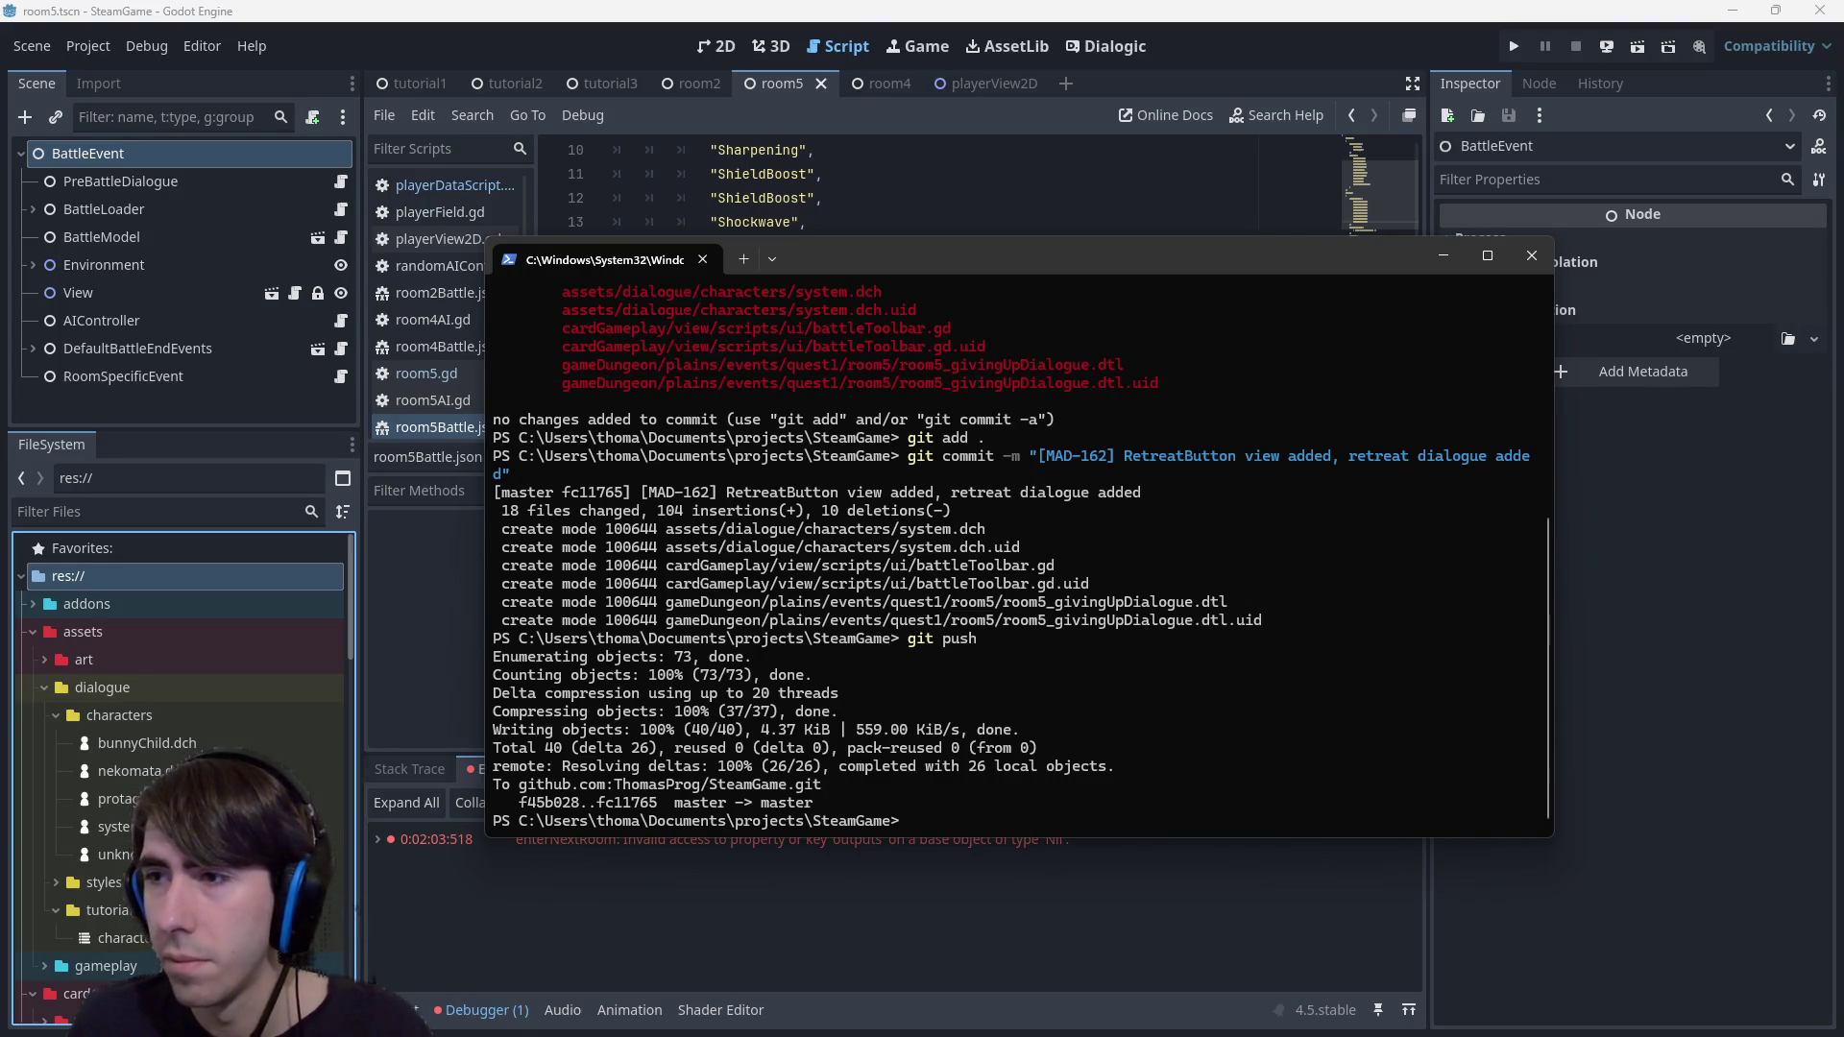
click(1443, 255)
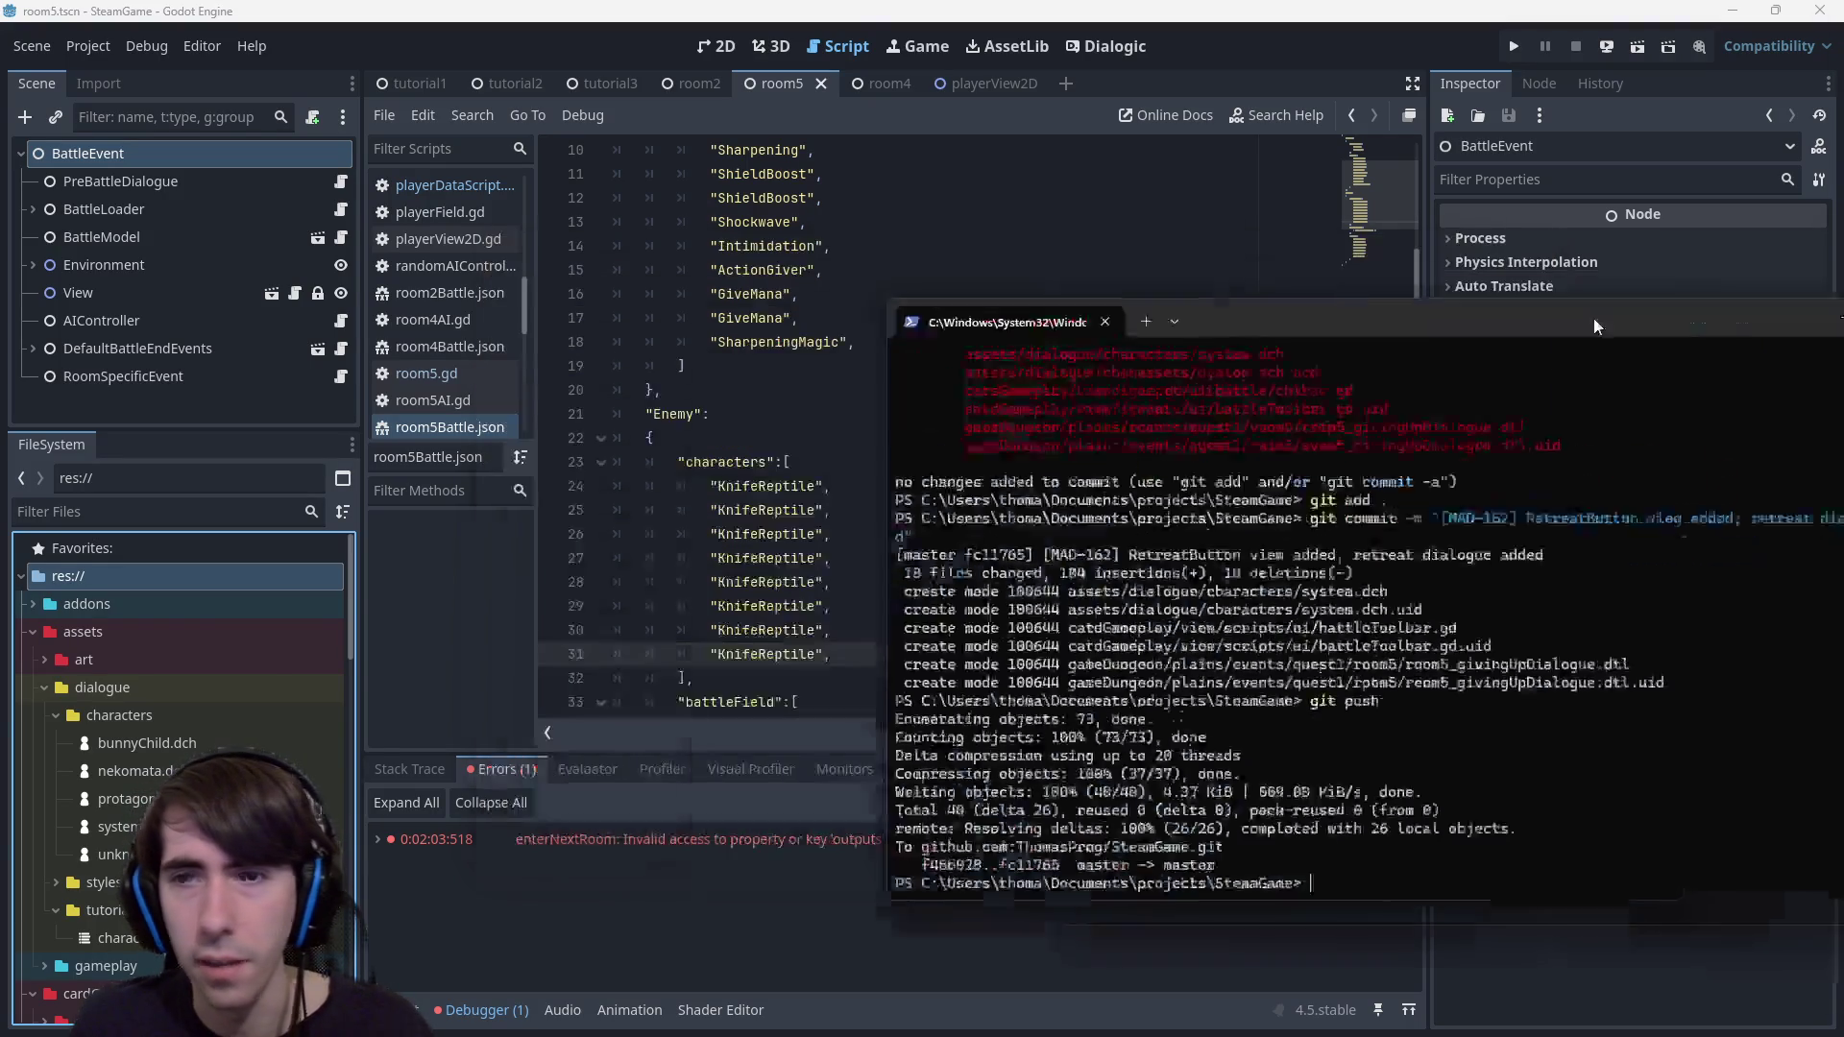
- Place the caret on the KnifeReptile entries in room5Battle.json's enemy list
click(1005, 493)
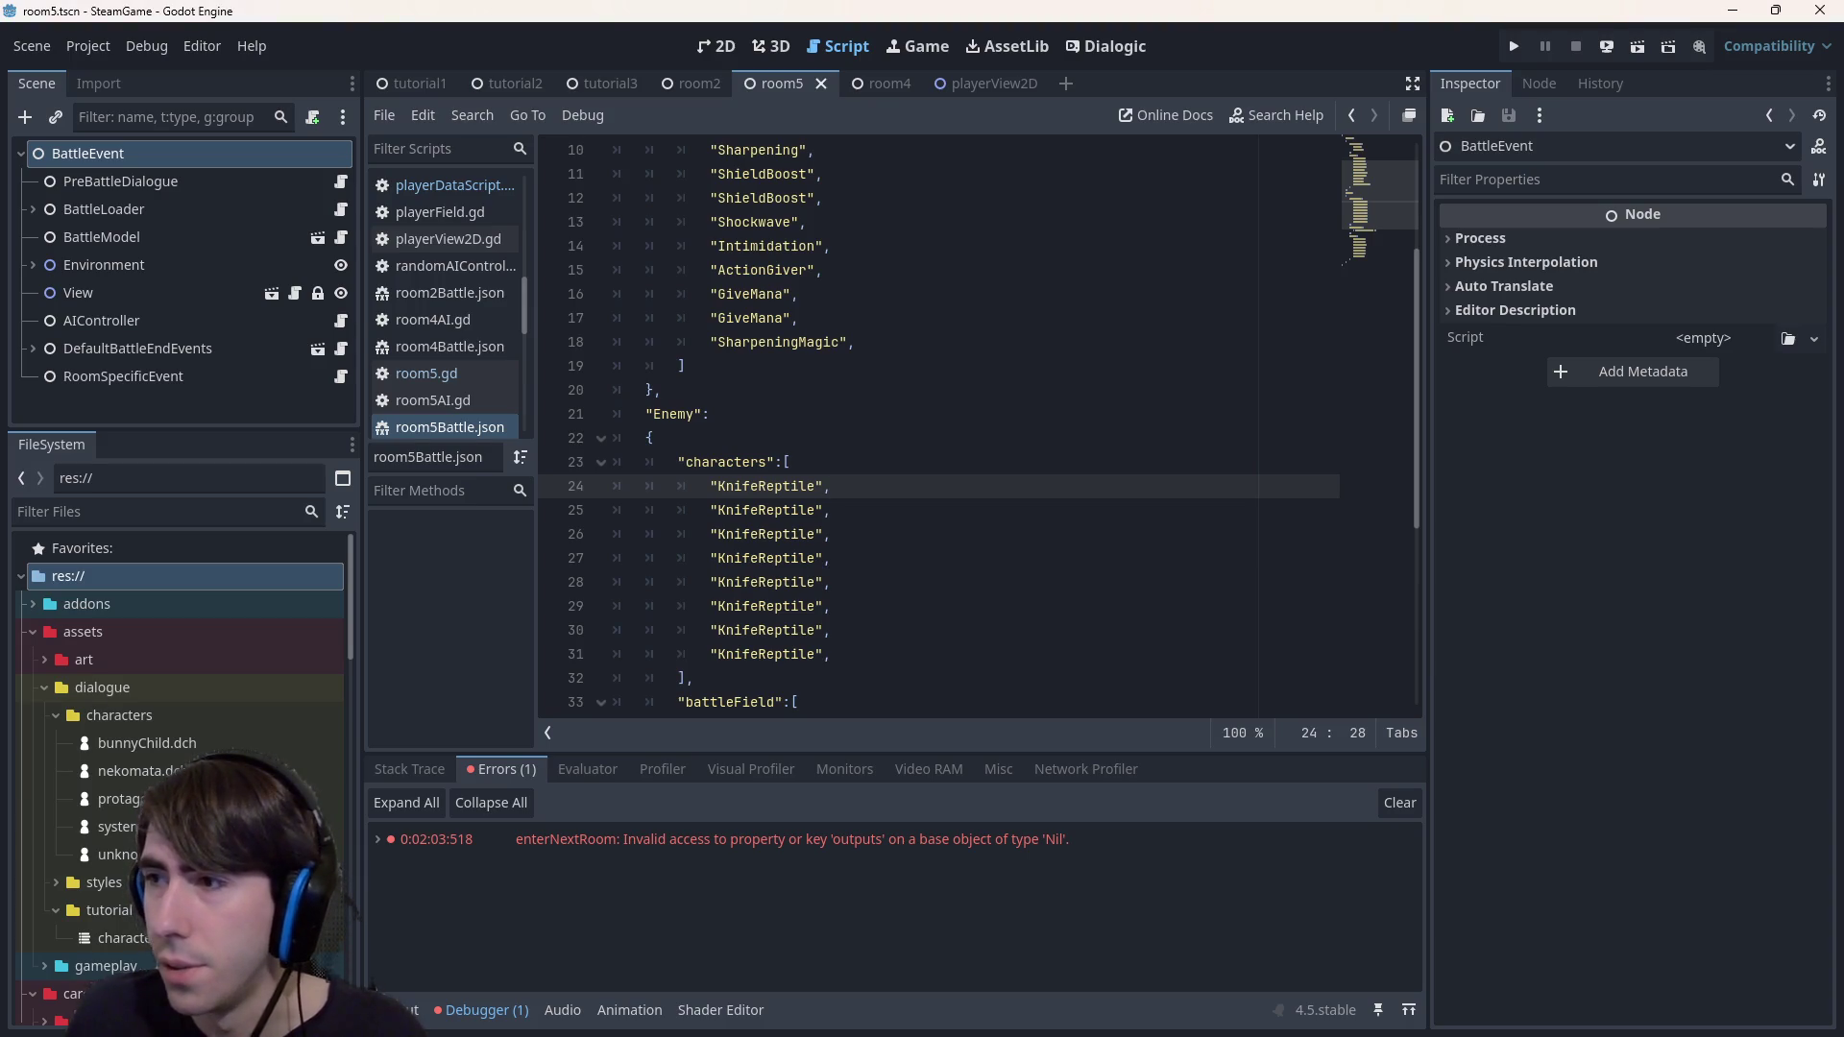
key(Down)
key(Down)
key(Down)
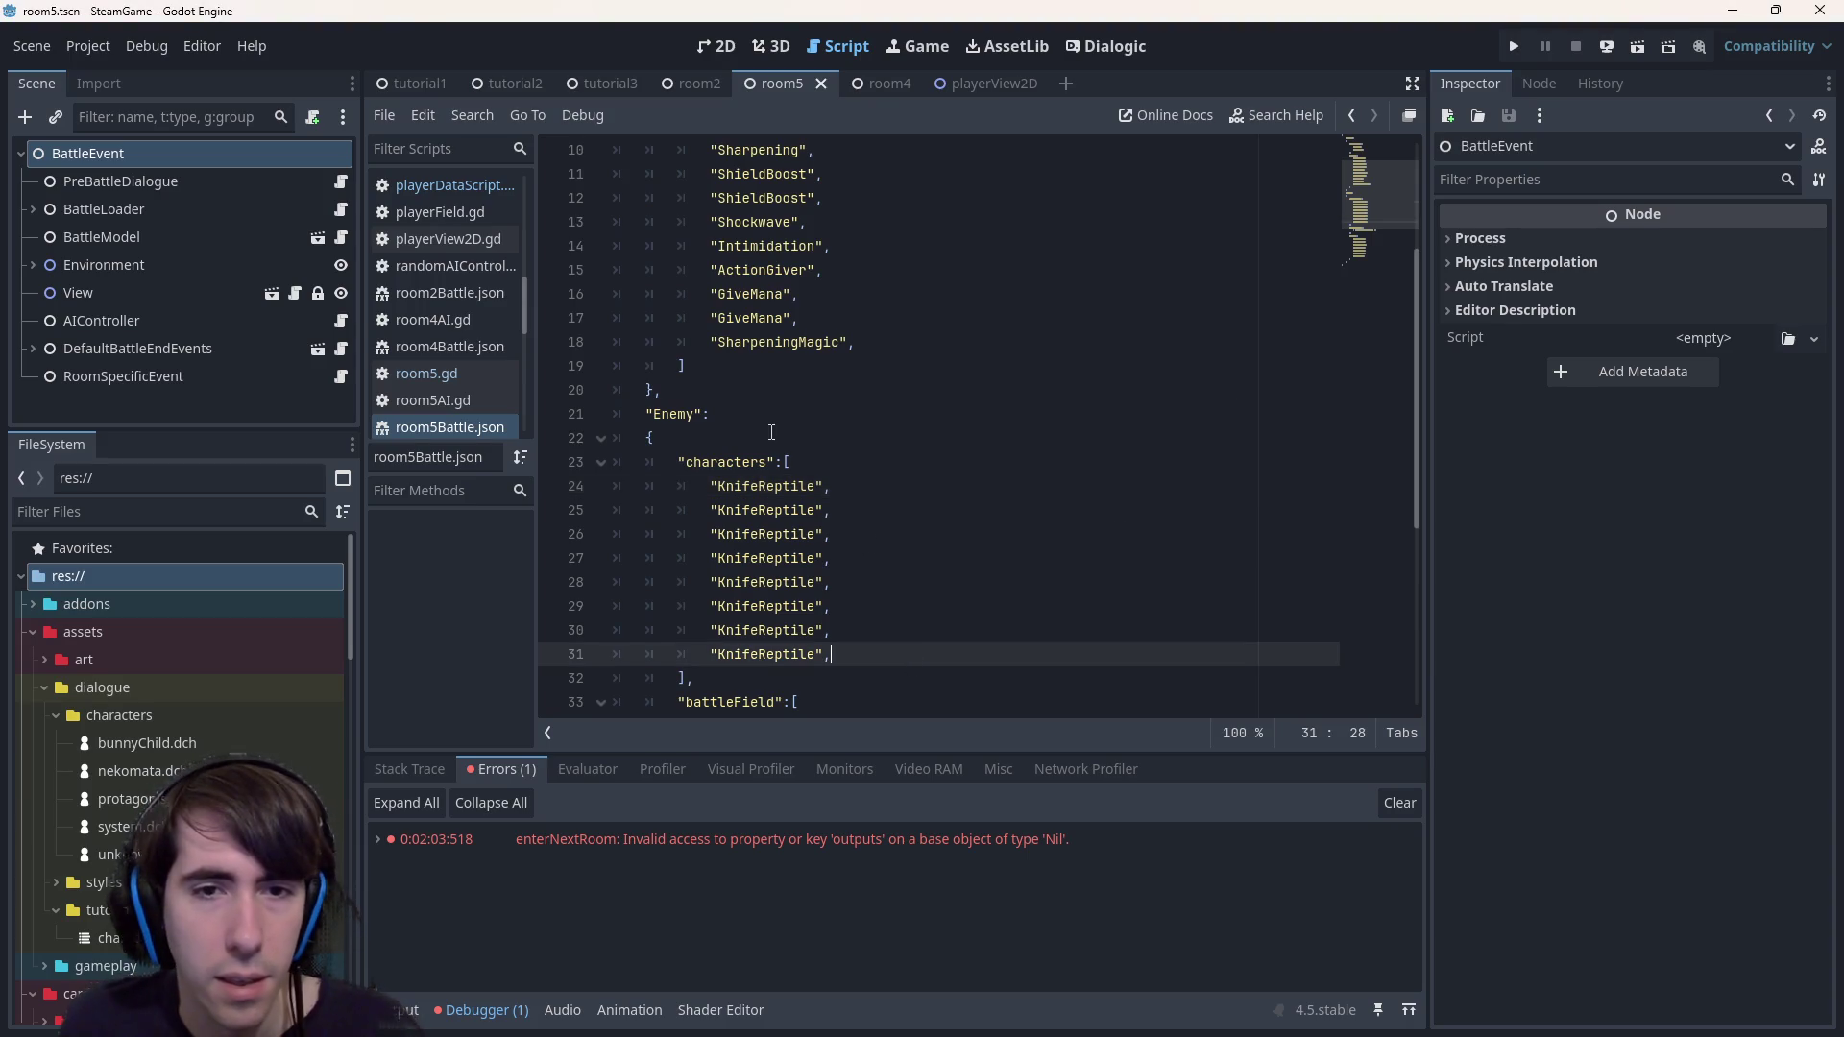
- Open BattleModel's battleContext.gd script and search it for 'gameover'
double_click(896, 832)
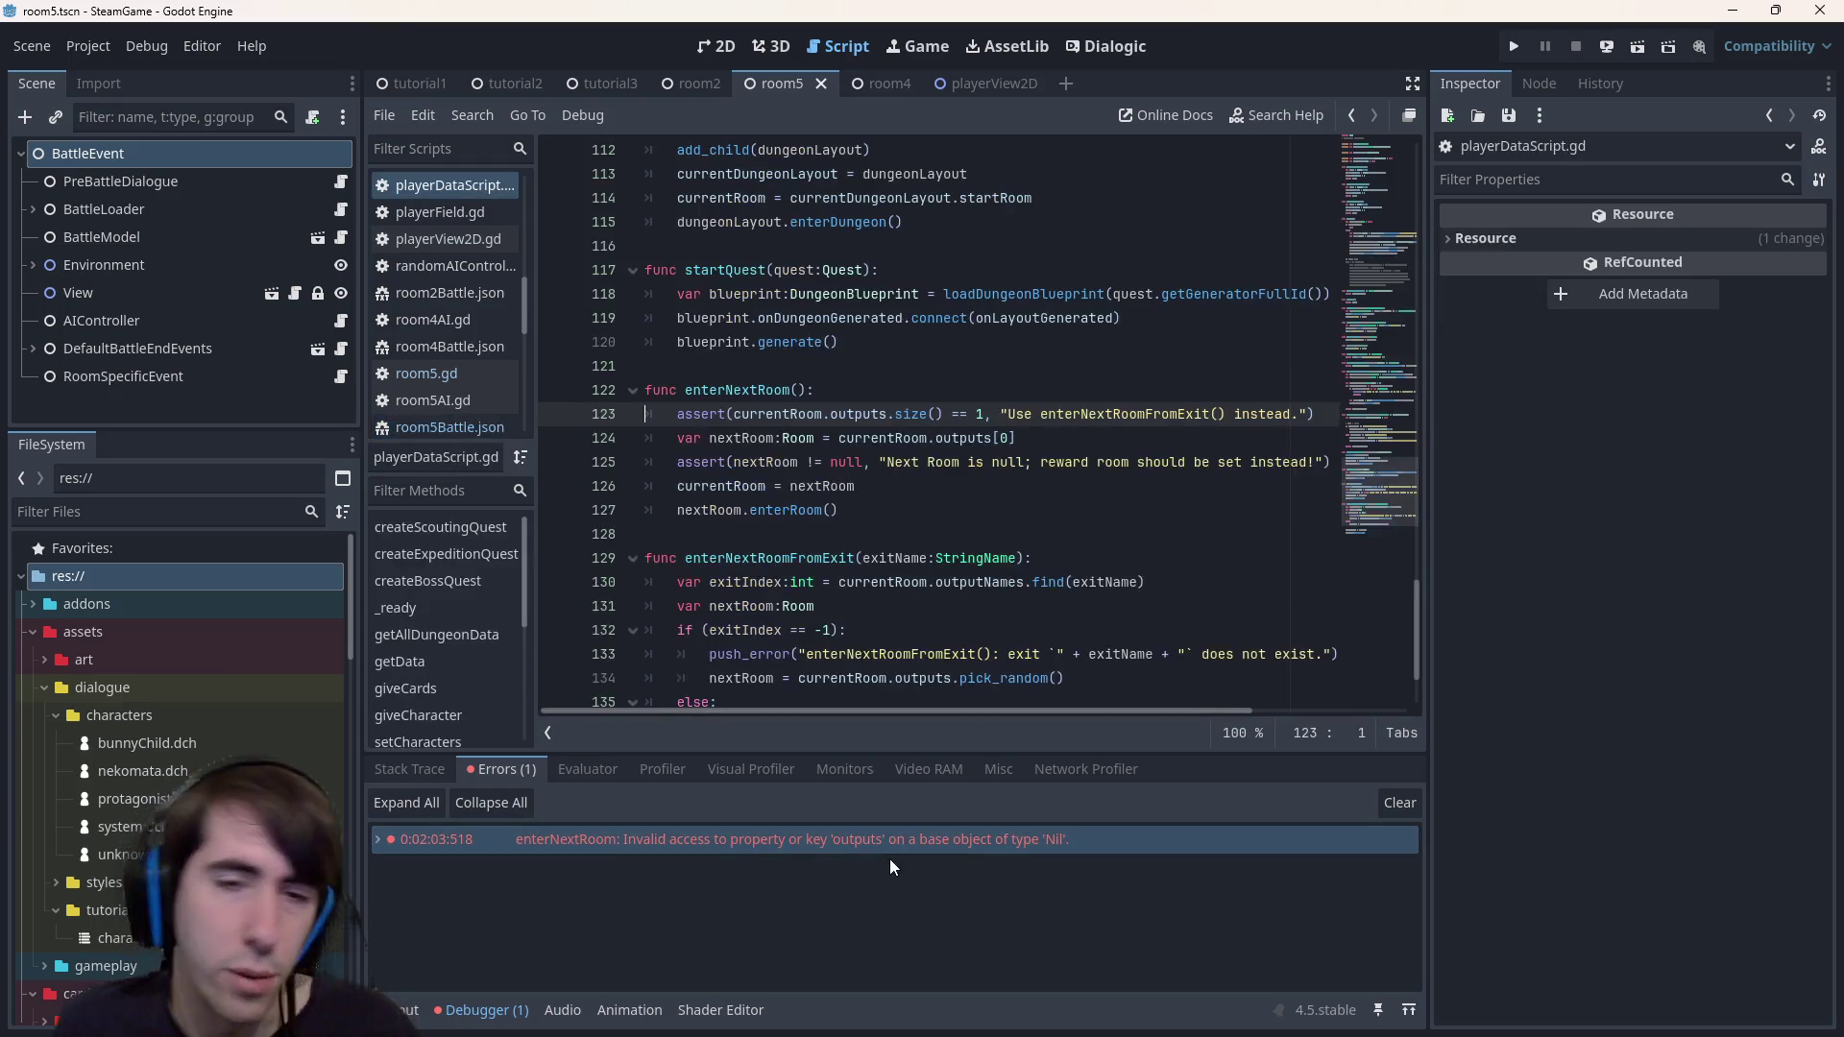
click(715, 46)
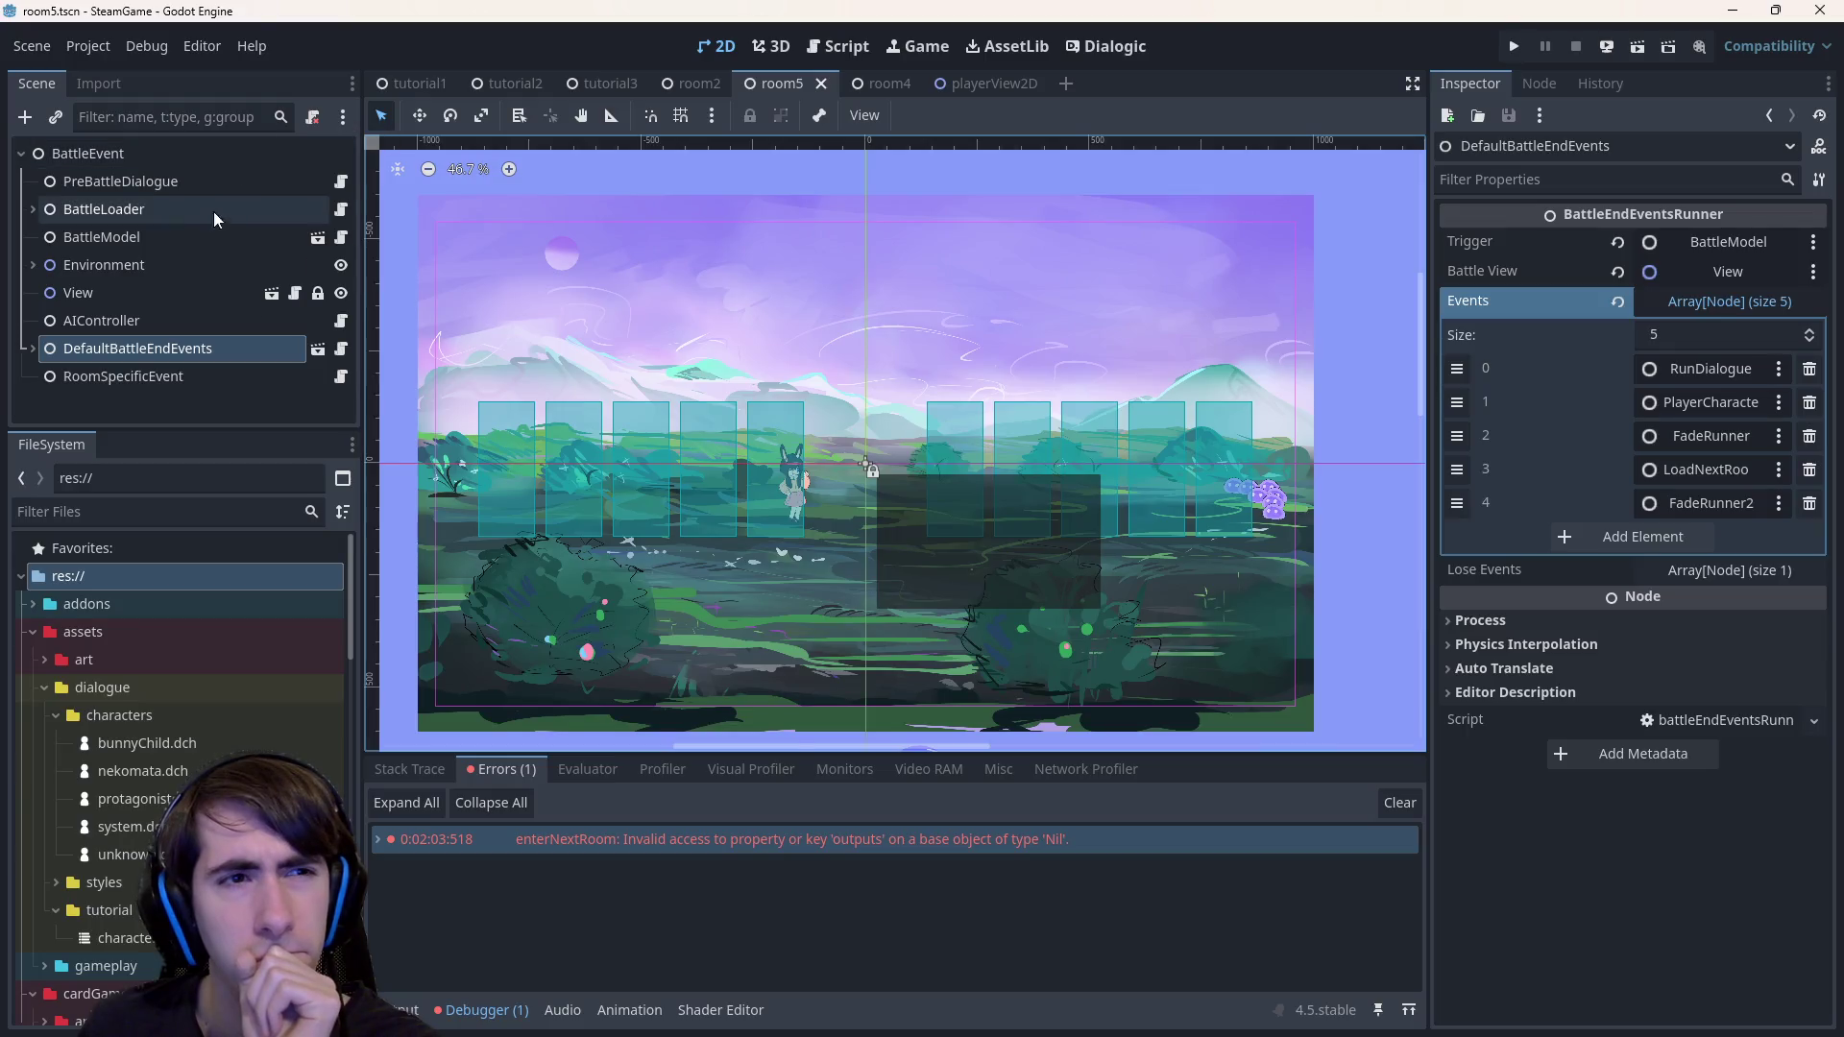
click(240, 237)
click(341, 239)
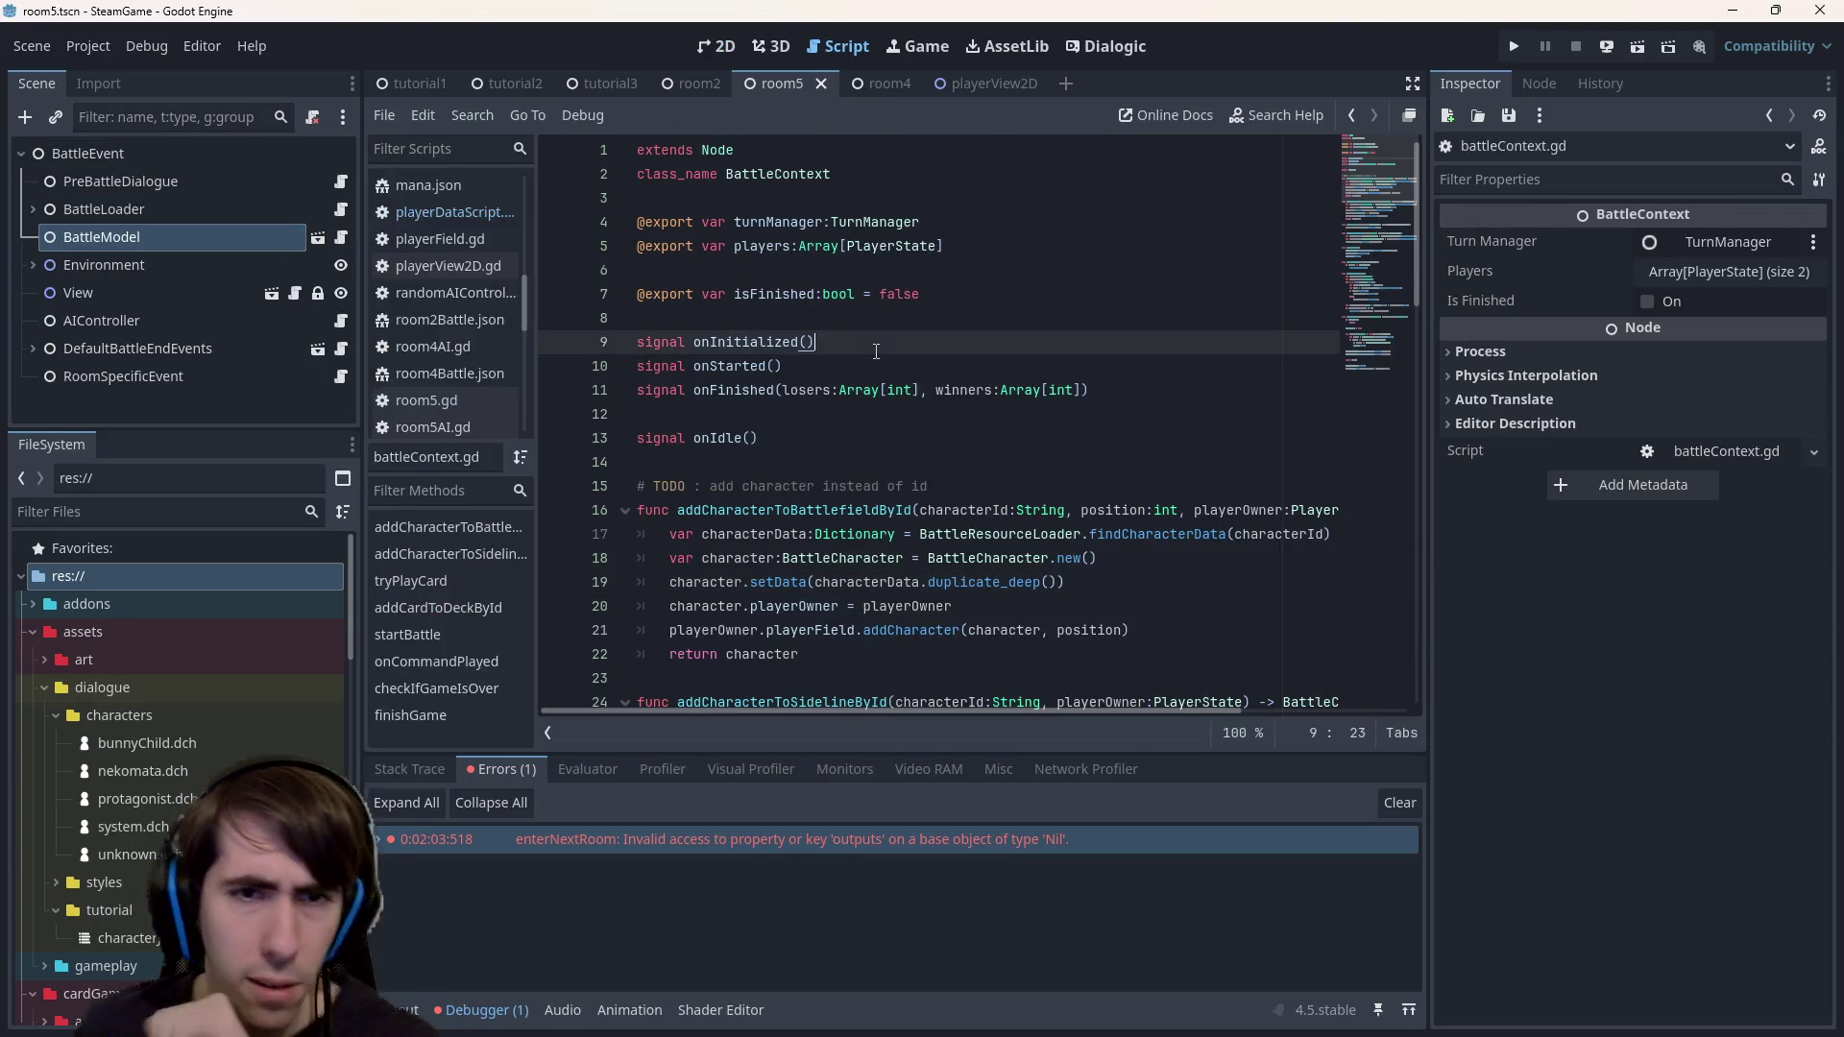
key(ctrl+f)
text(gameover)
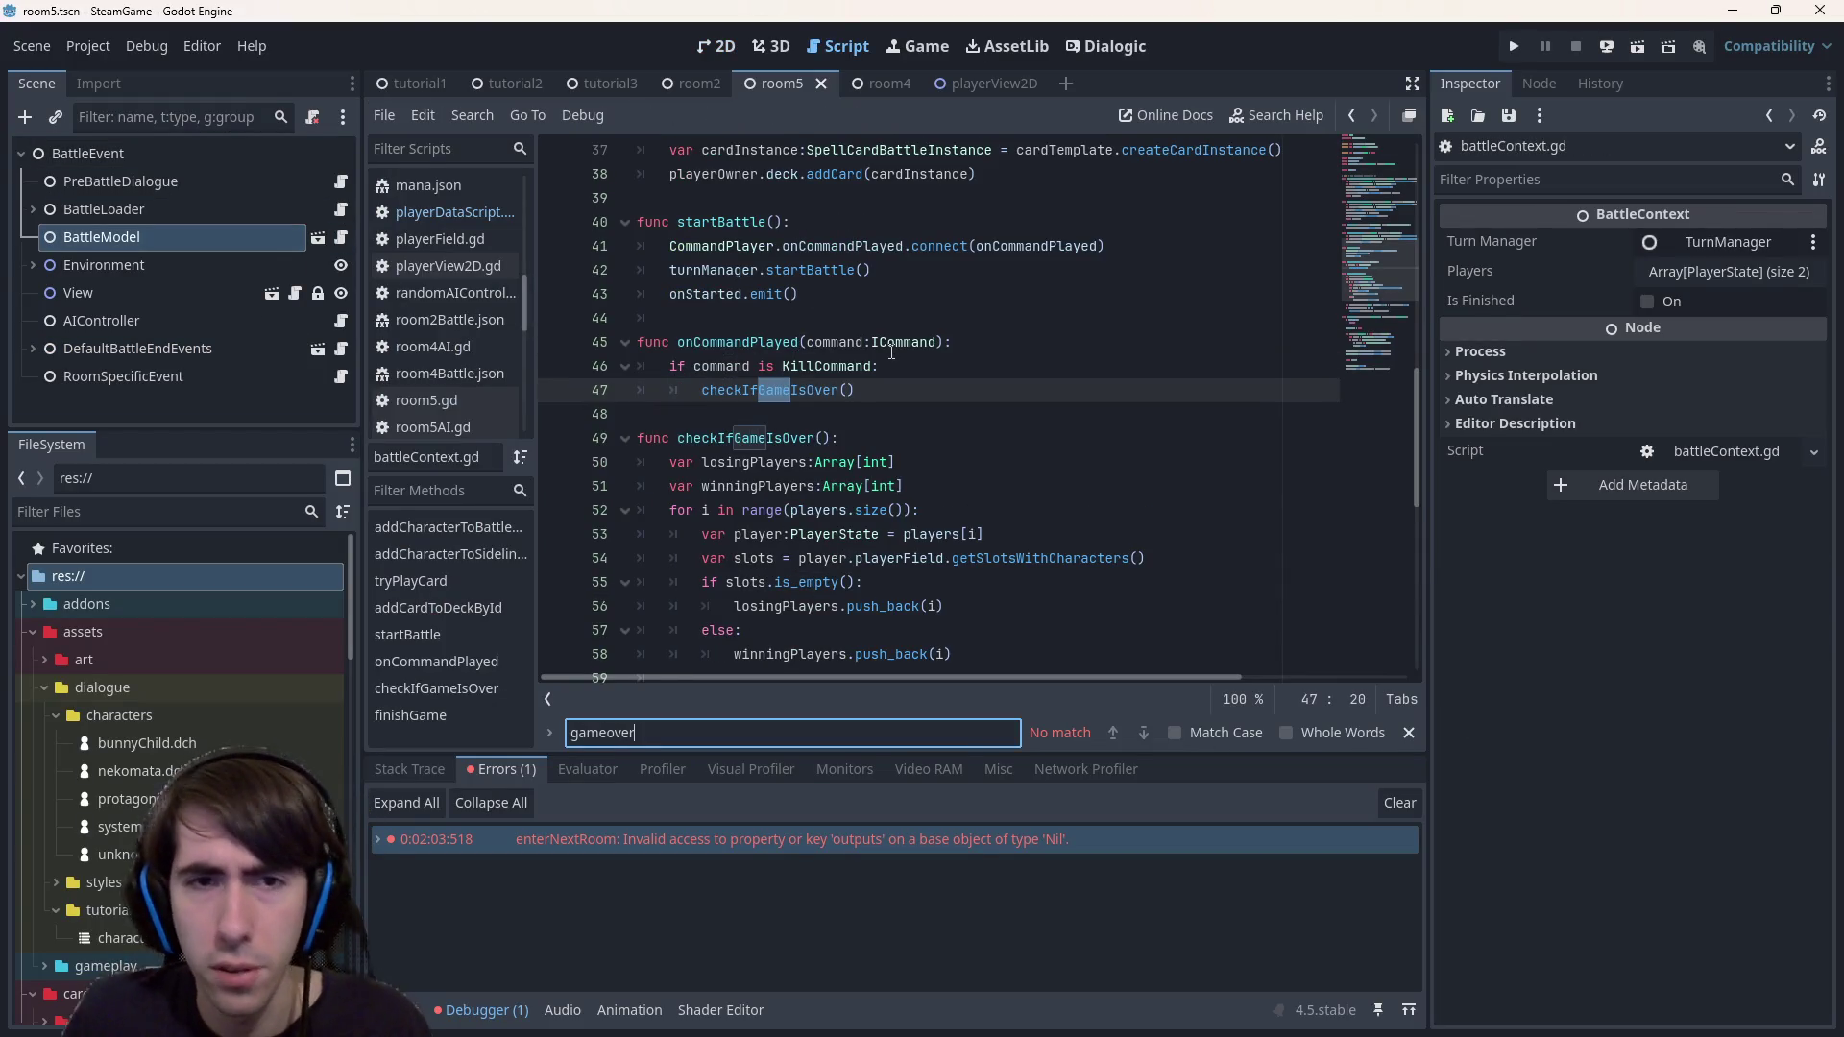
- Locate checkIfGameIsOver and put the caret at the start of slots line 54
double_click(796, 389)
key(ctrl+f)
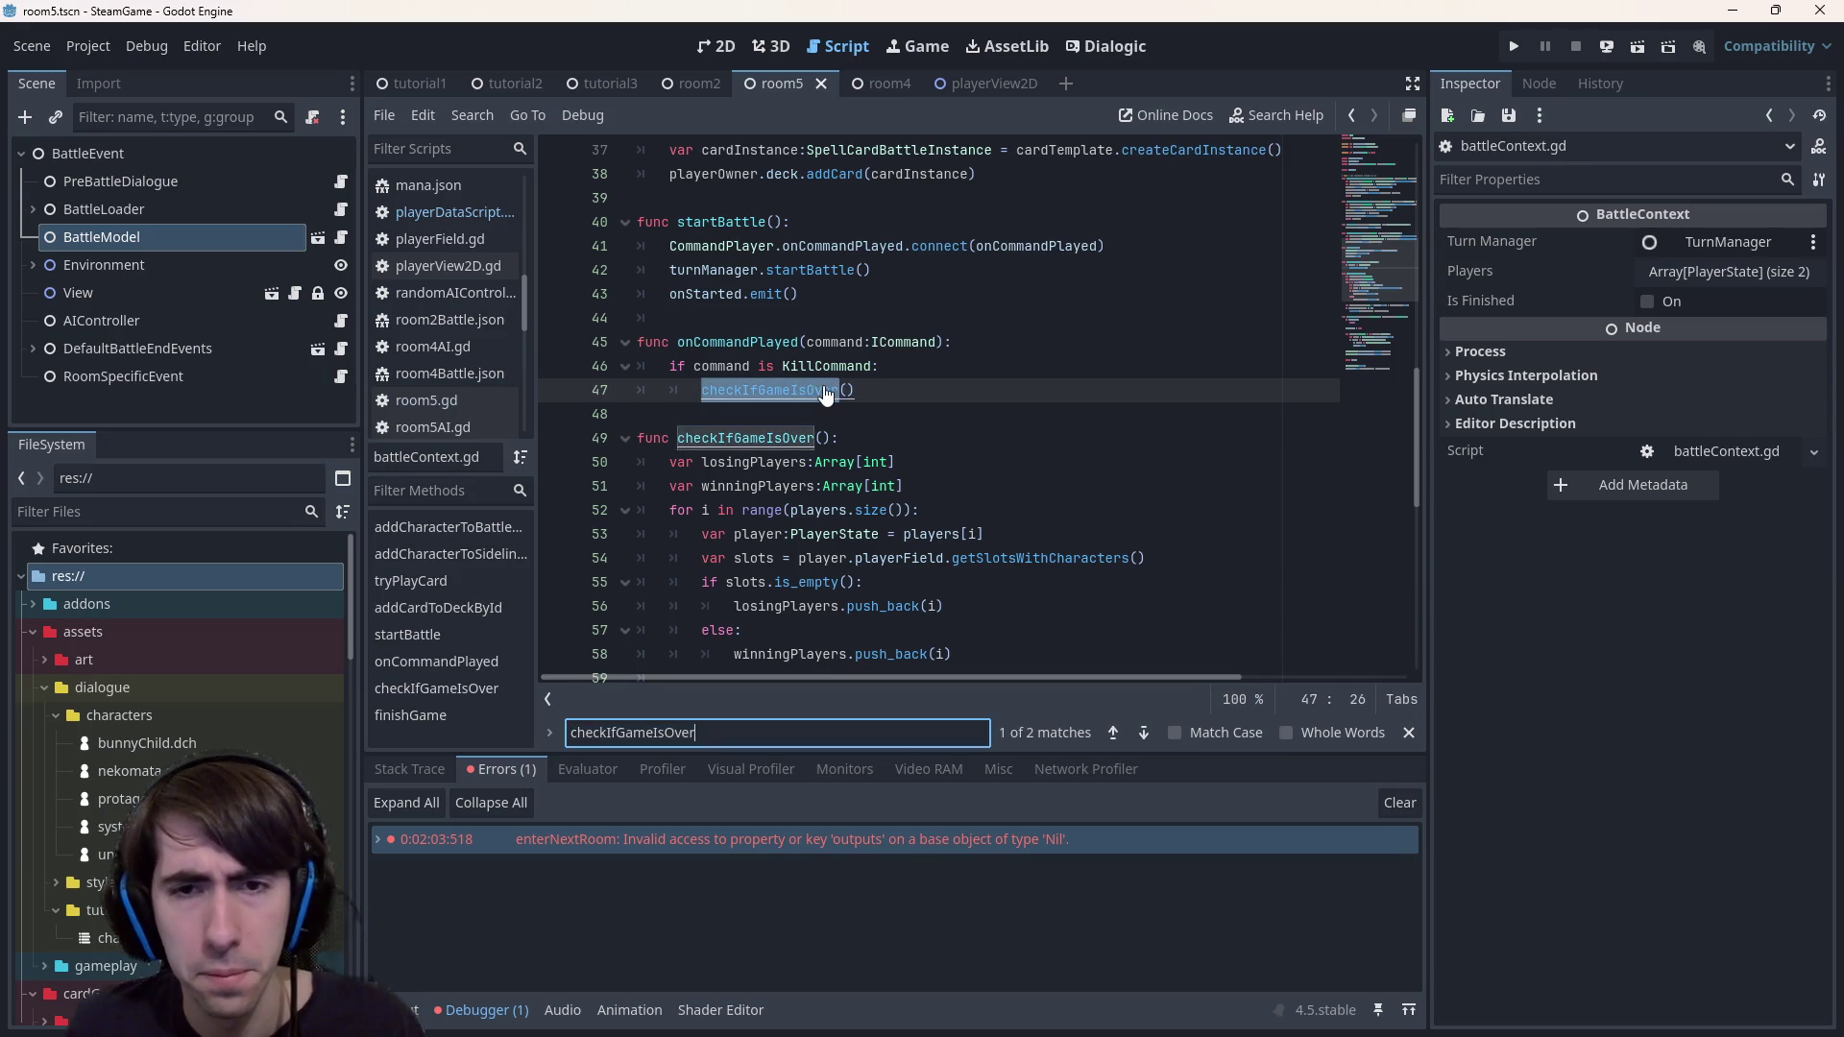
scroll(1124, 495, down, 2)
mouse_move(1202, 424)
mouse_down()
mouse_move(614, 451)
mouse_move(595, 394)
mouse_move(579, 422)
mouse_up()
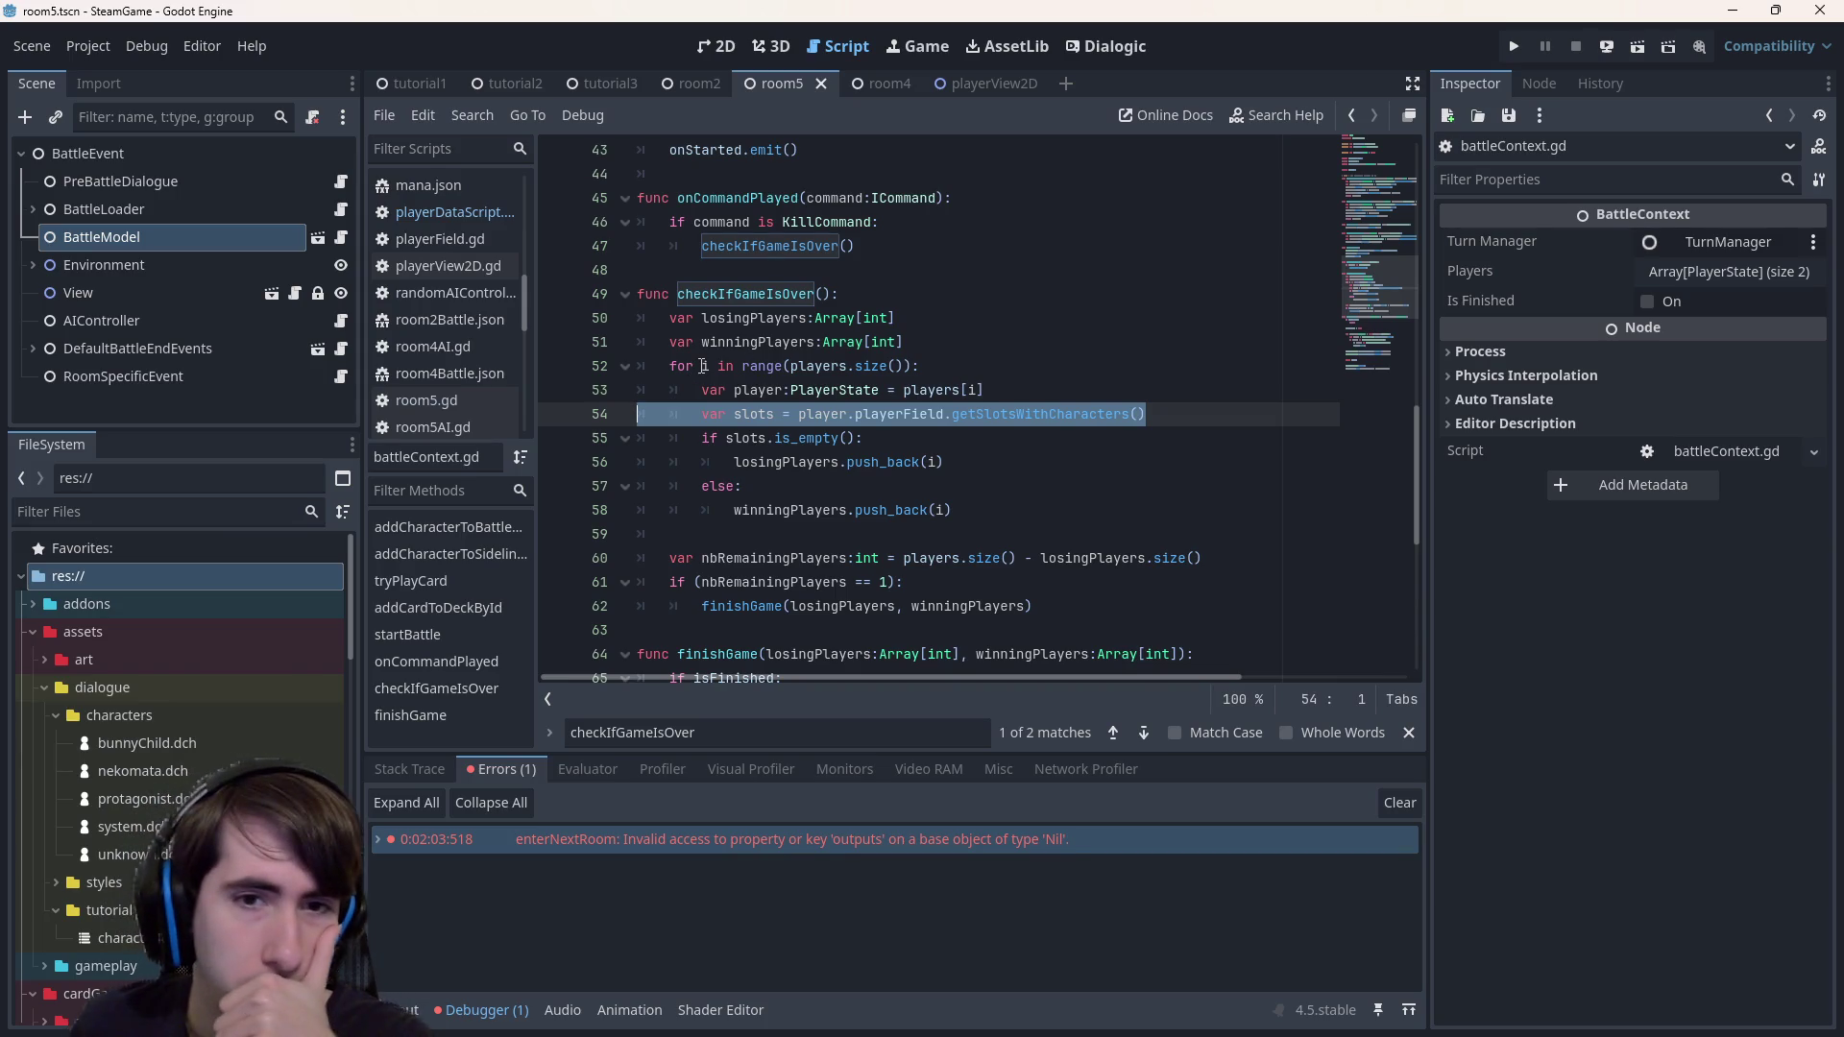
click(1233, 421)
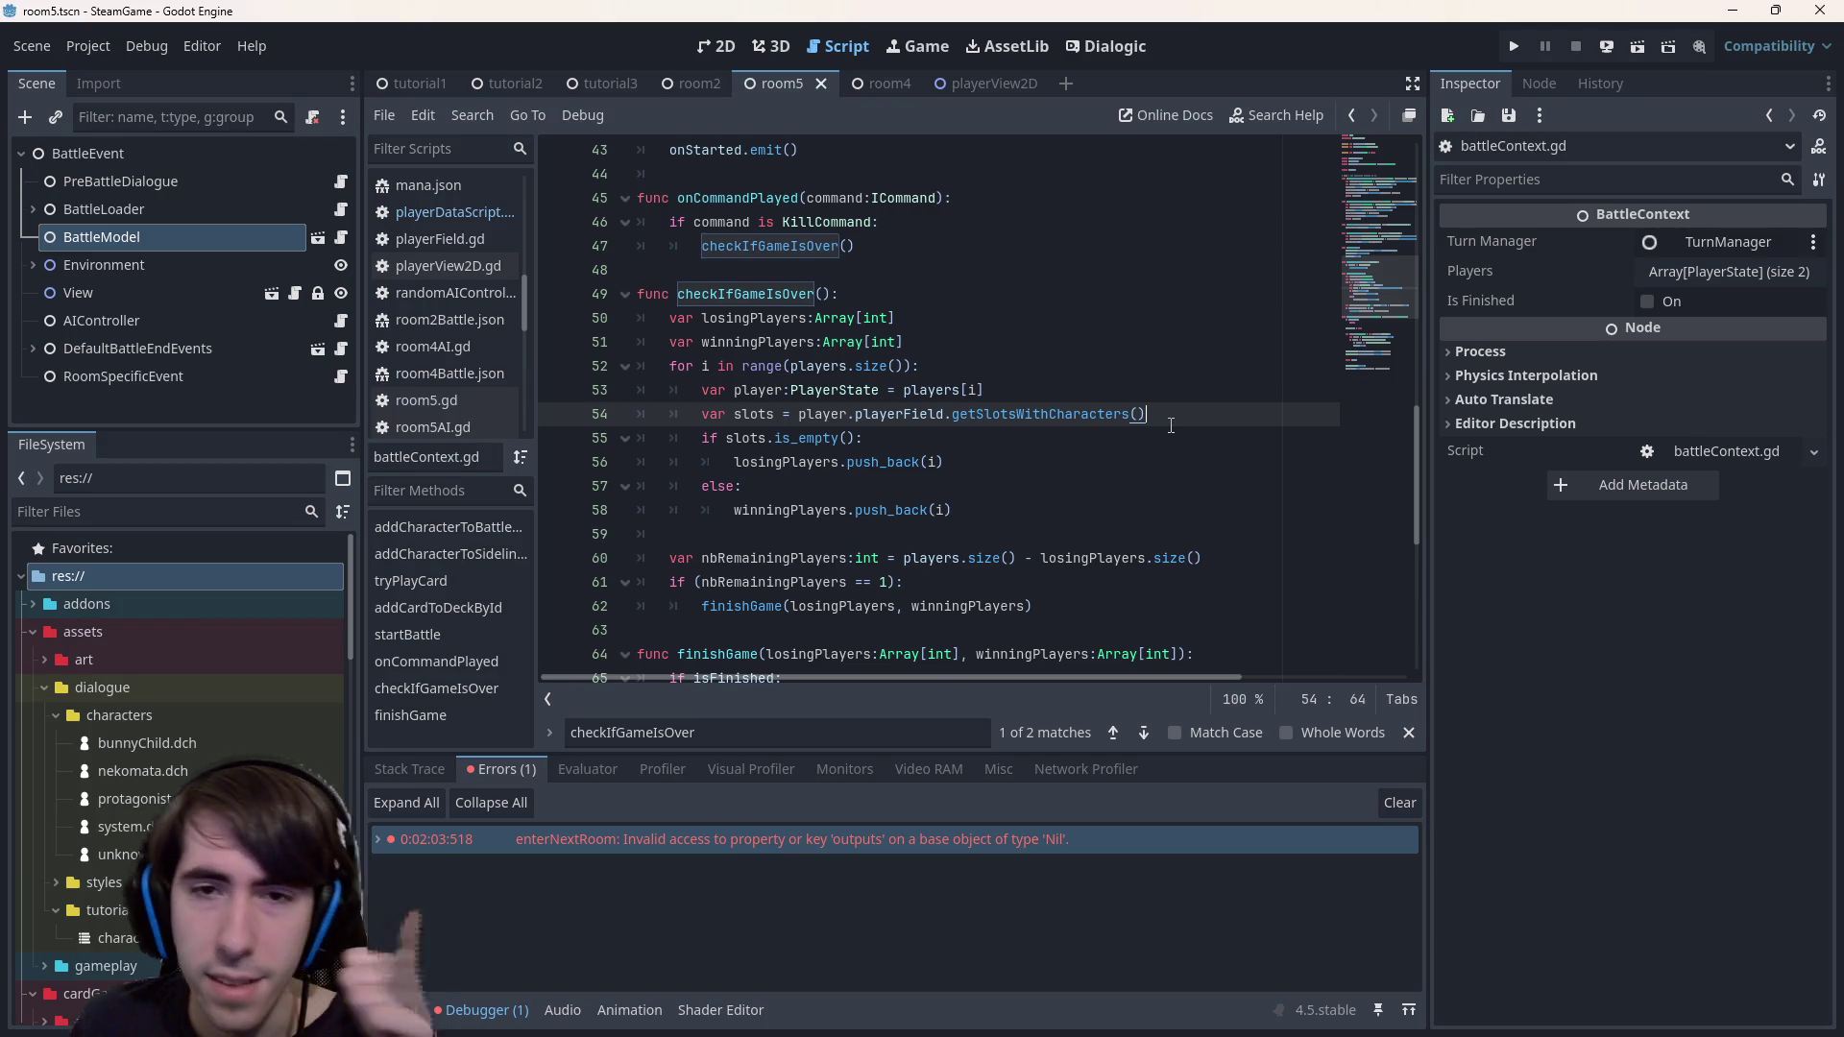
double_click(831, 415)
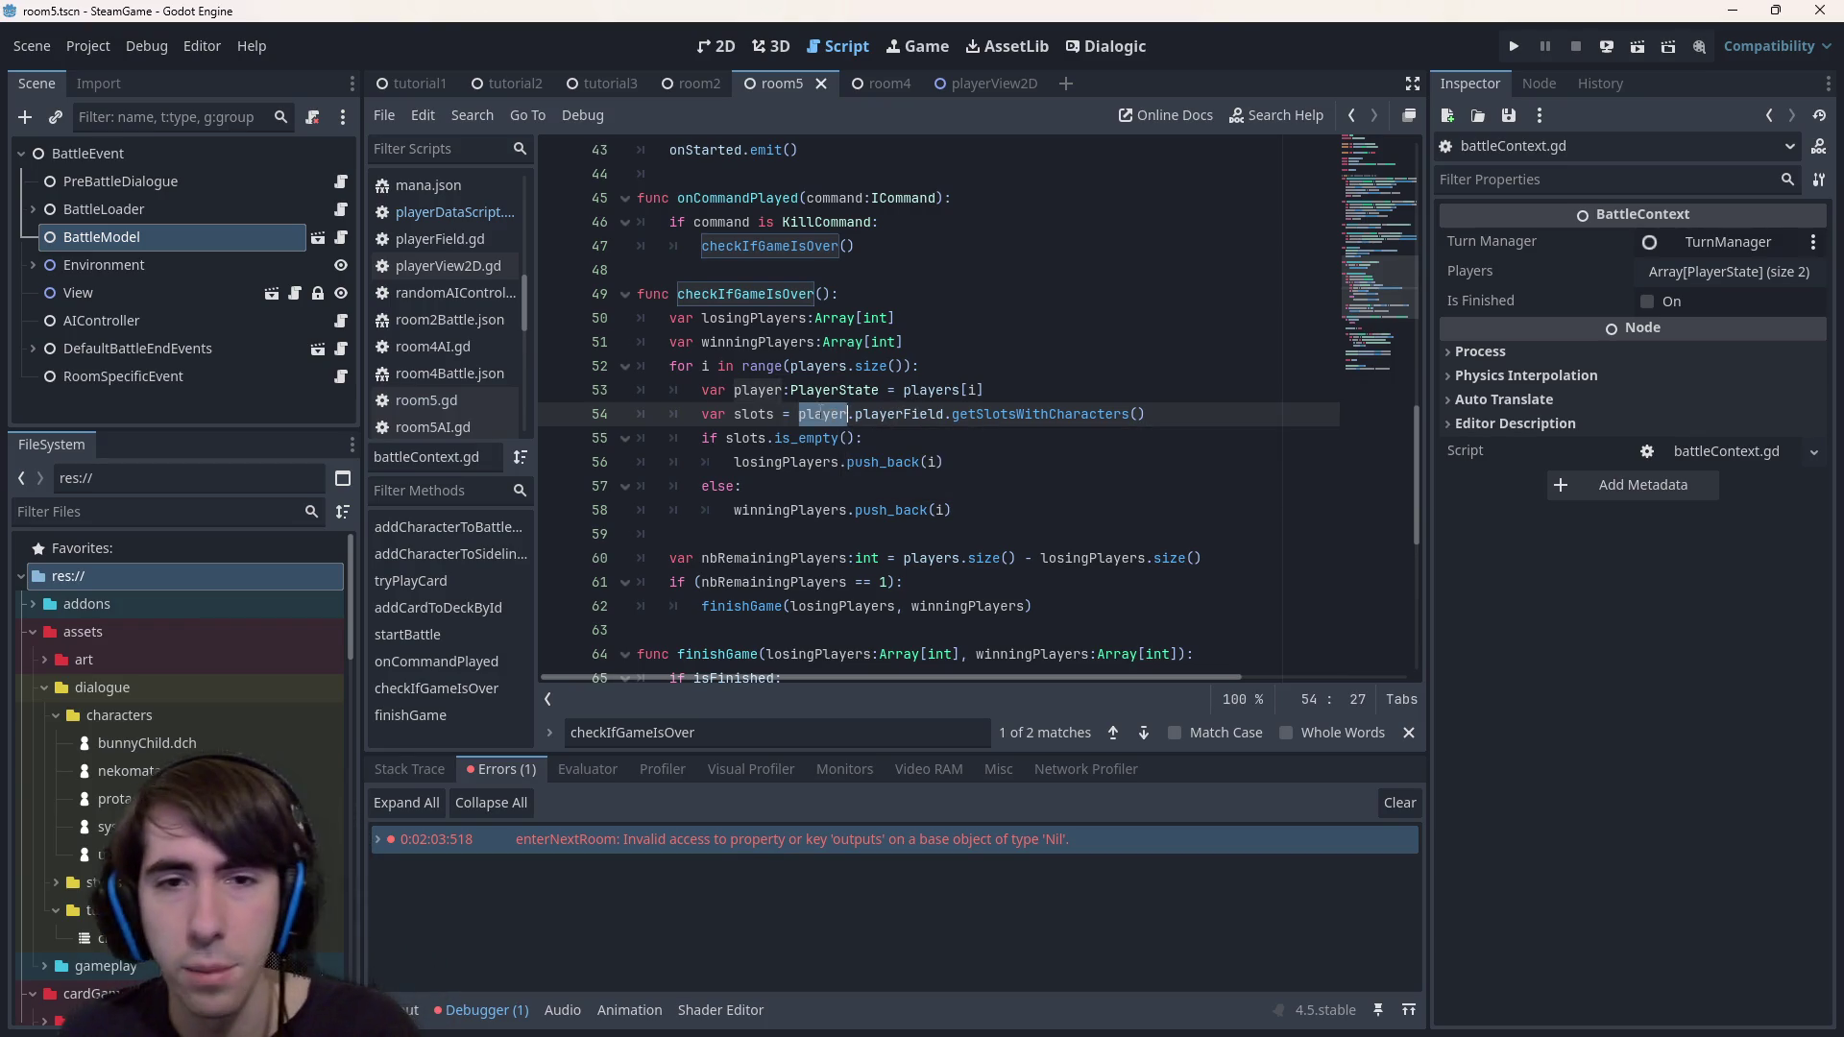
click(1065, 388)
- Add a 'vagetCharacters' line above the slots line and inspect getCharacters in playerState.gd
key(Return)
text(va)
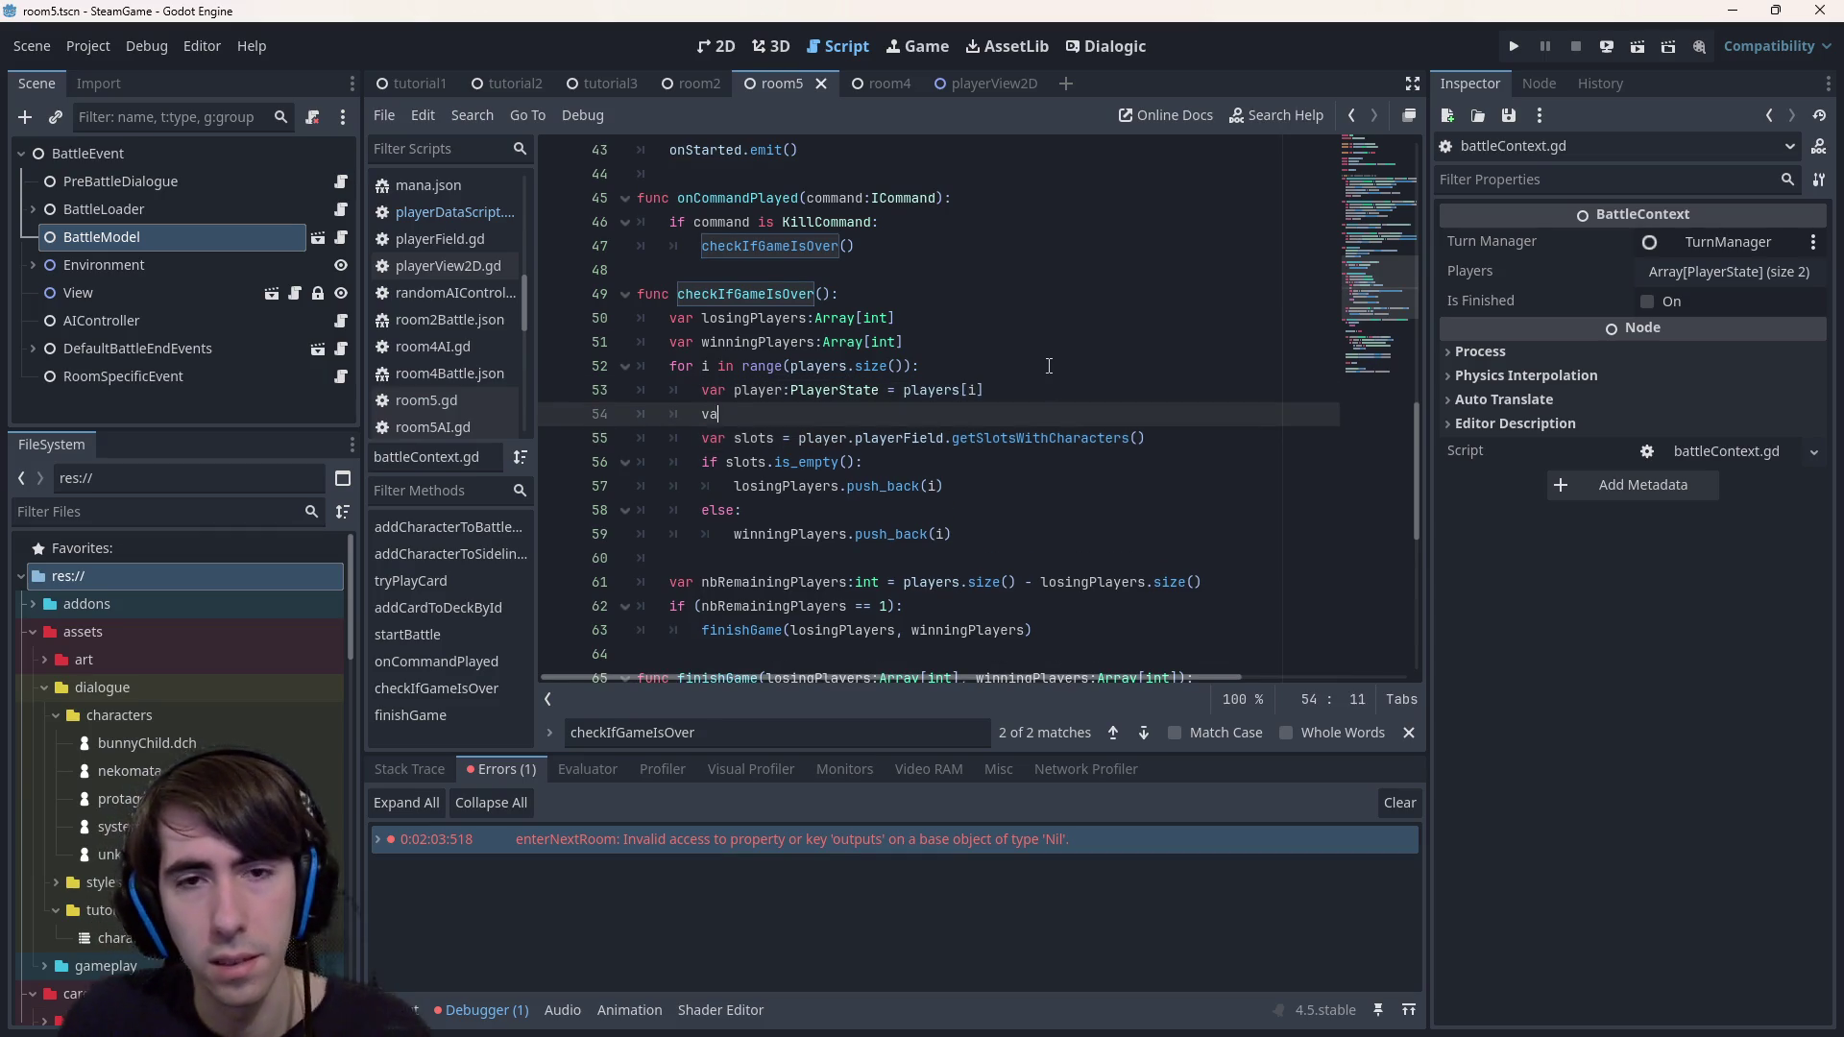
text(getCharacters)
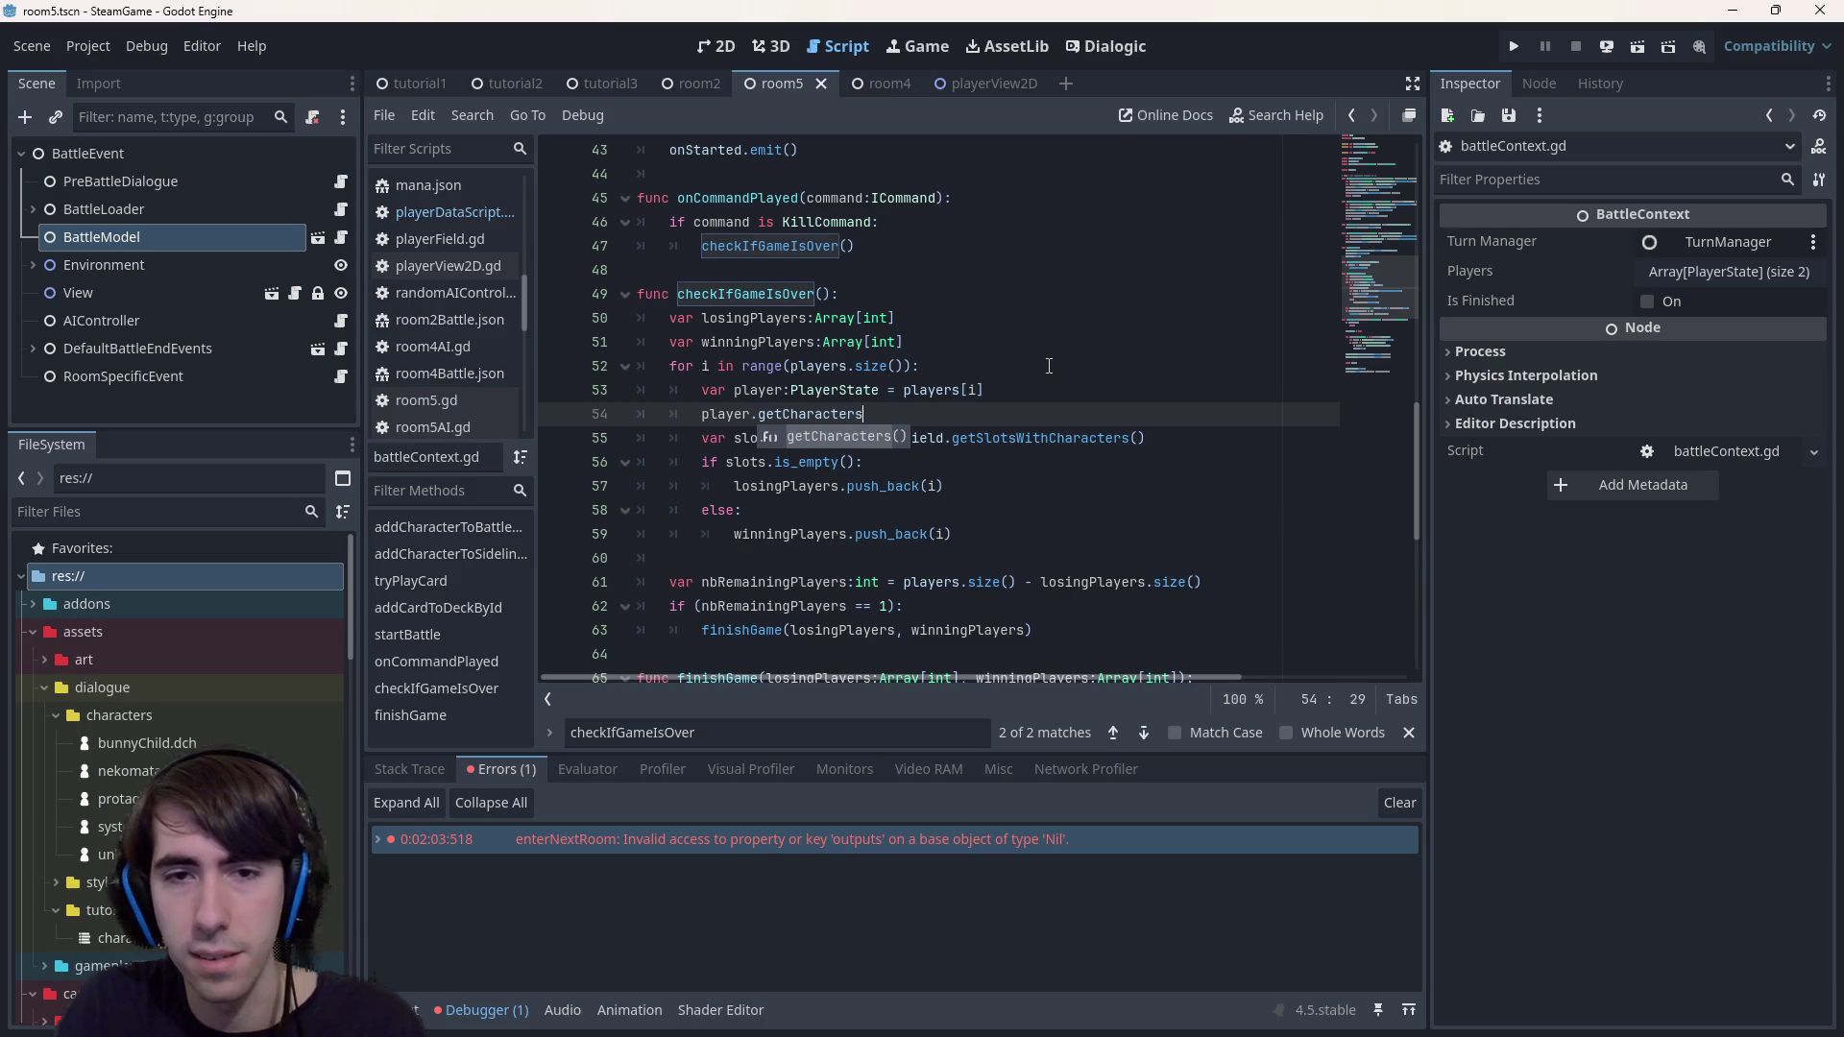
ctrl+click(839, 413)
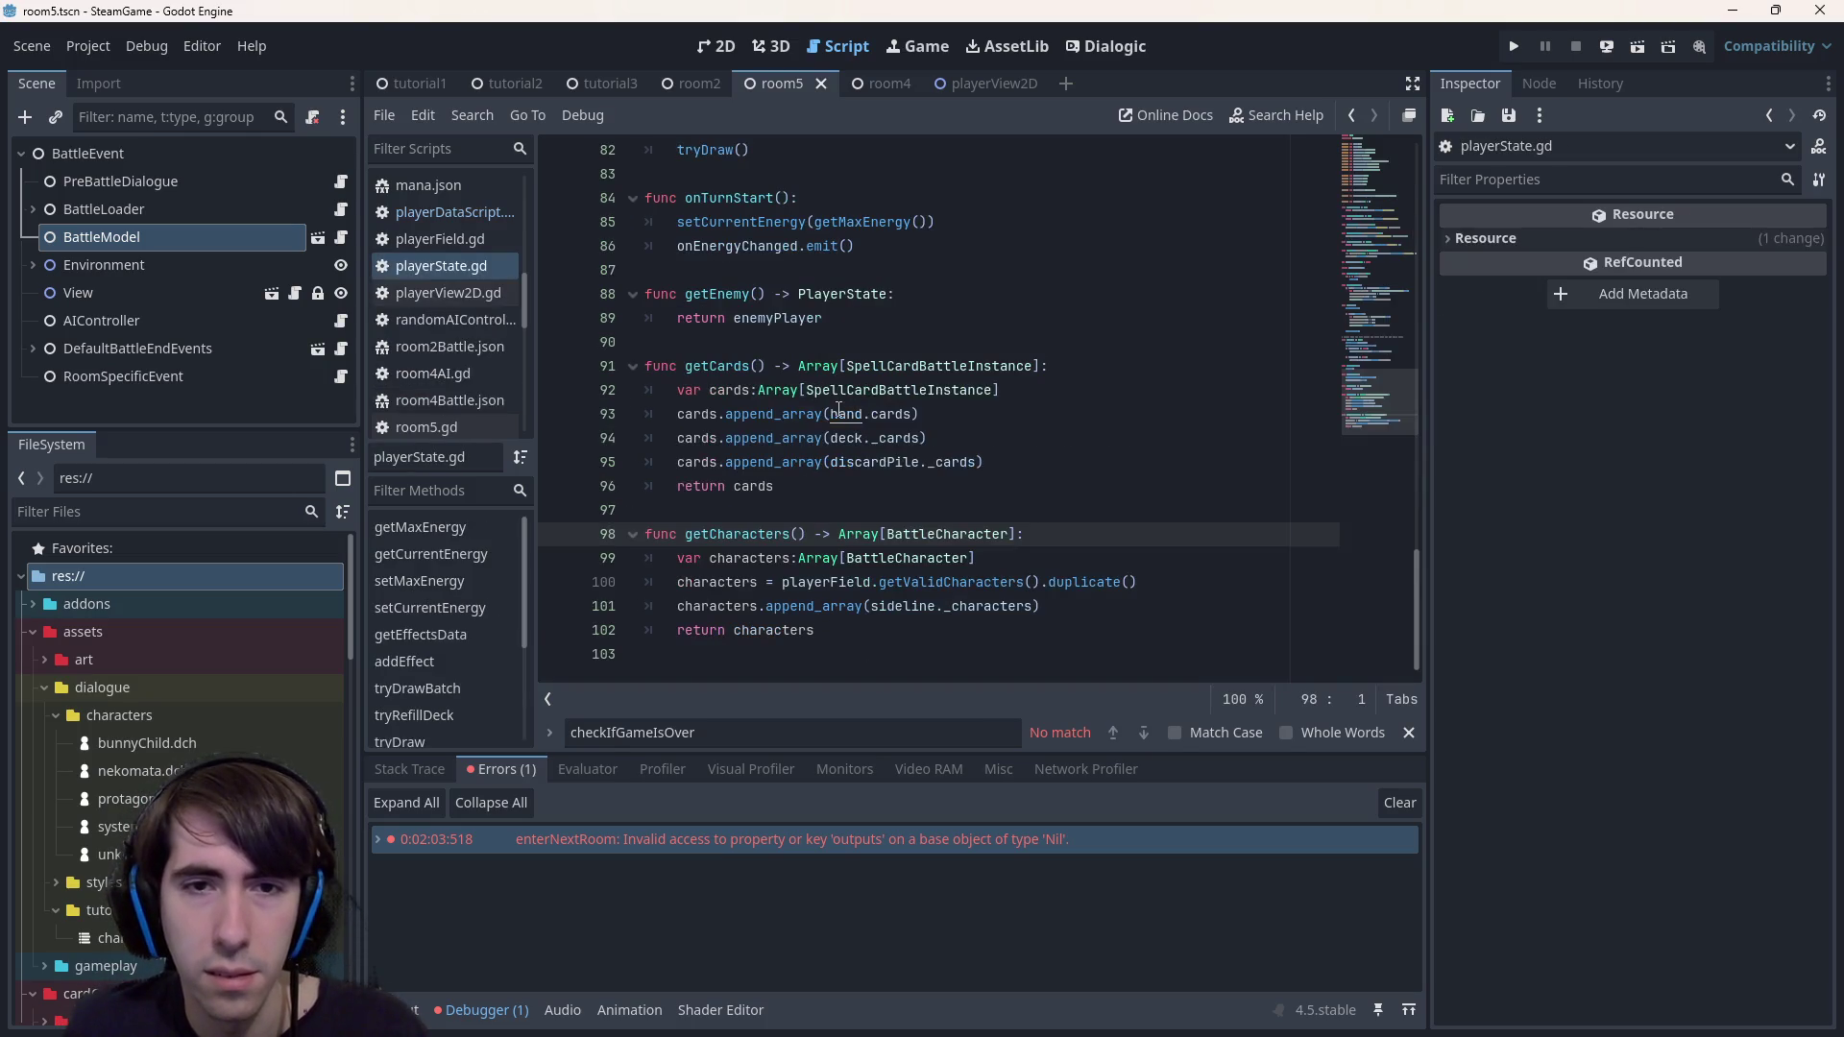
double_click(998, 582)
double_click(803, 583)
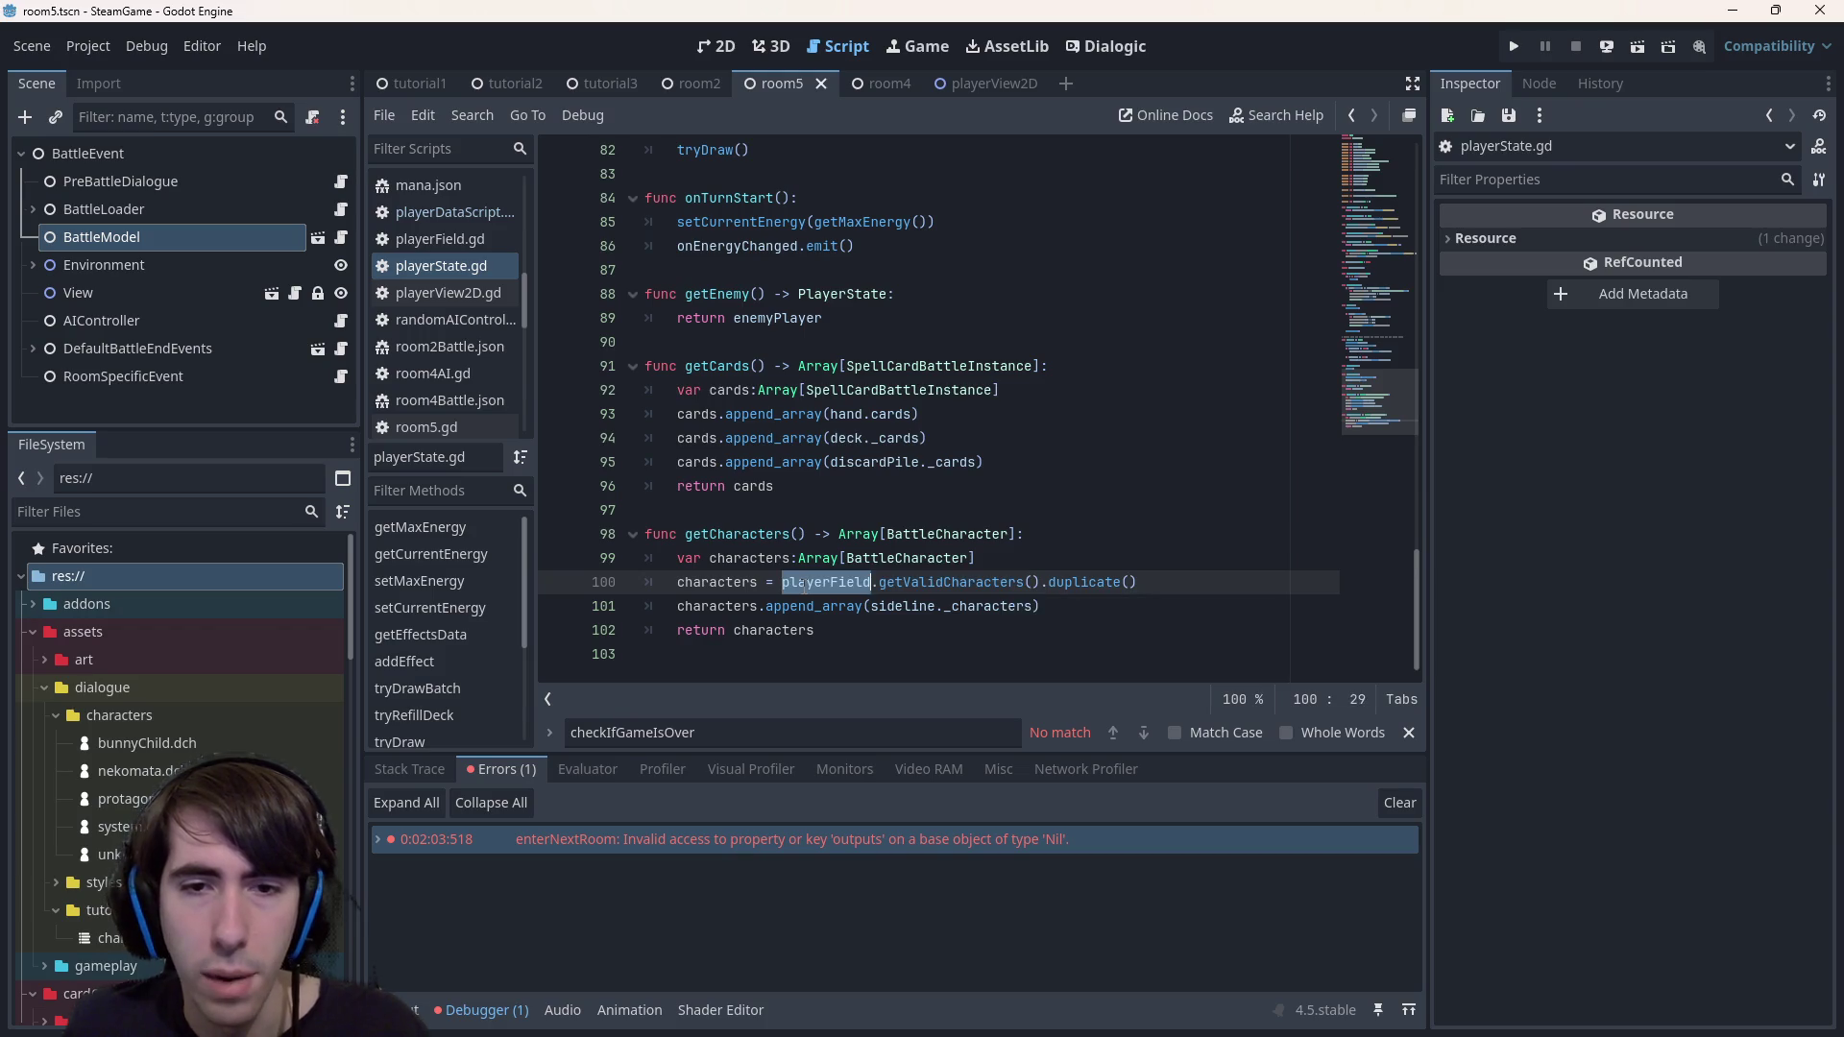
click(919, 606)
double_click(919, 606)
click(1022, 625)
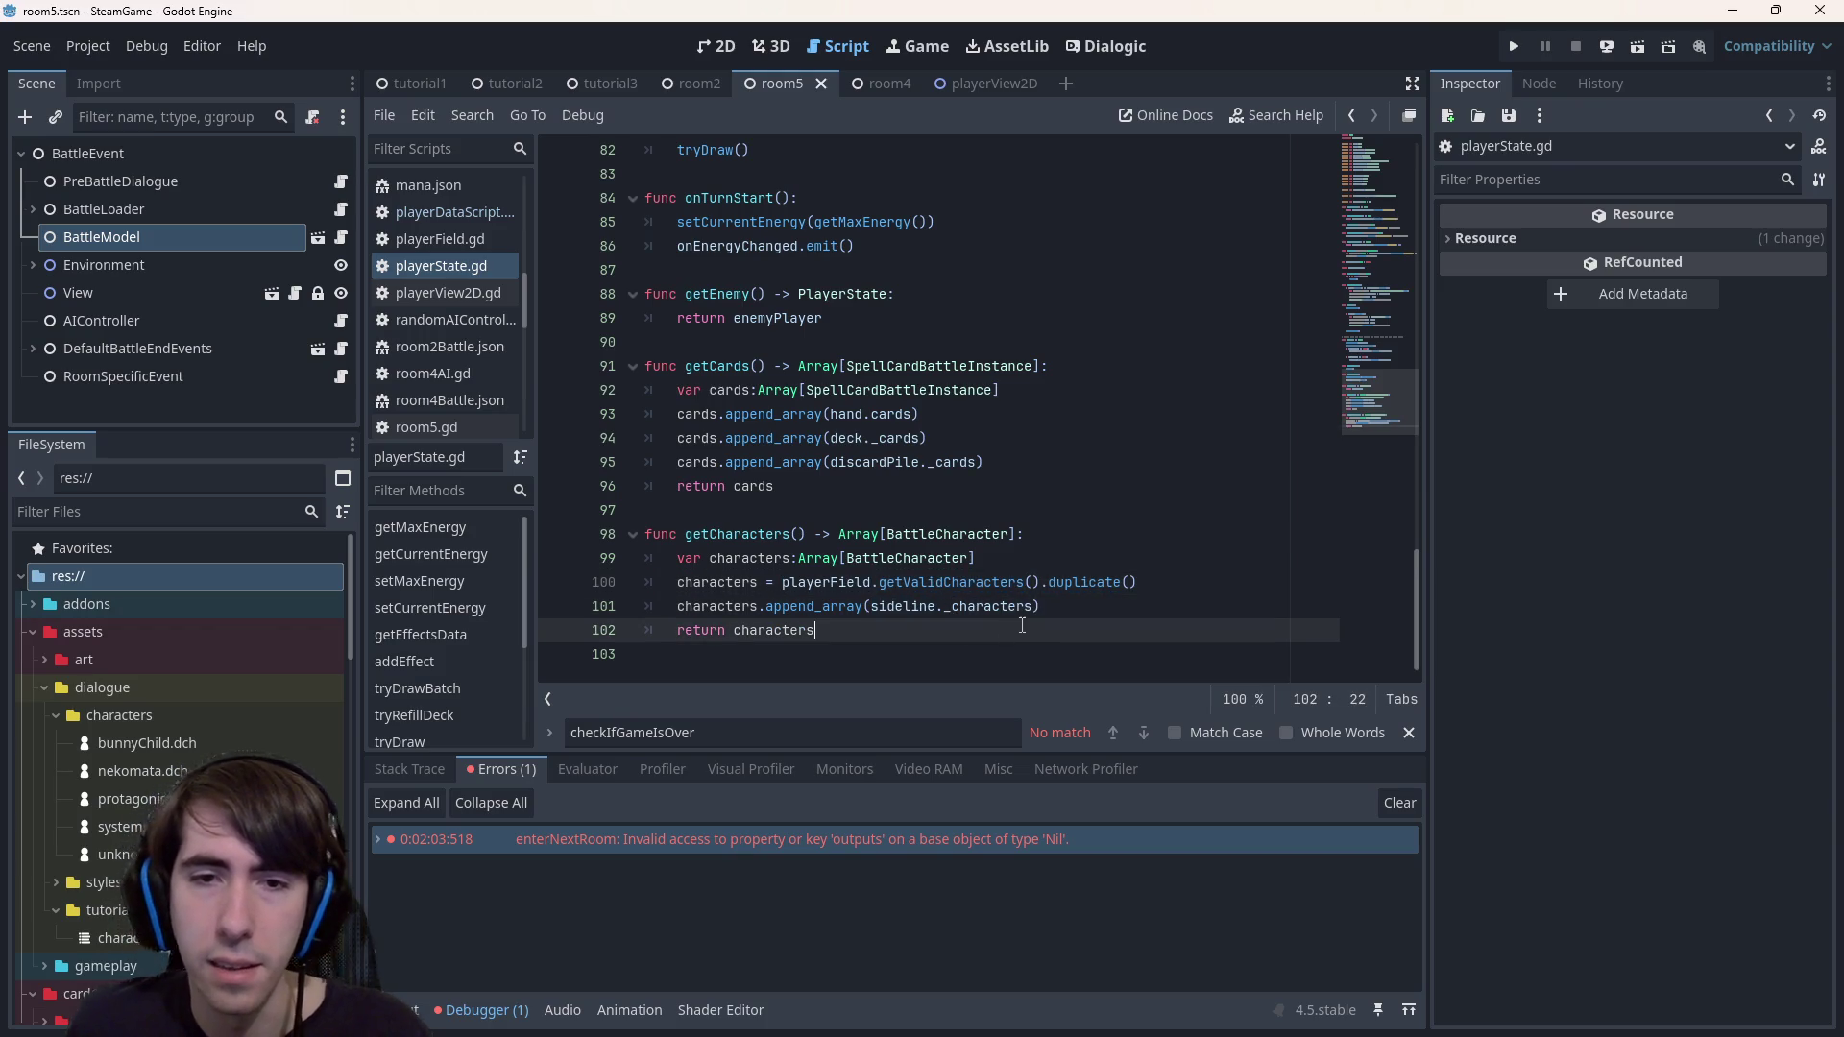
- Back in battleContext.gd, change the call to getAliveCharacters and save
key(ctrl+z)
key(ctrl+shift+z)
key(ctrl+z)
key(alt+Left)
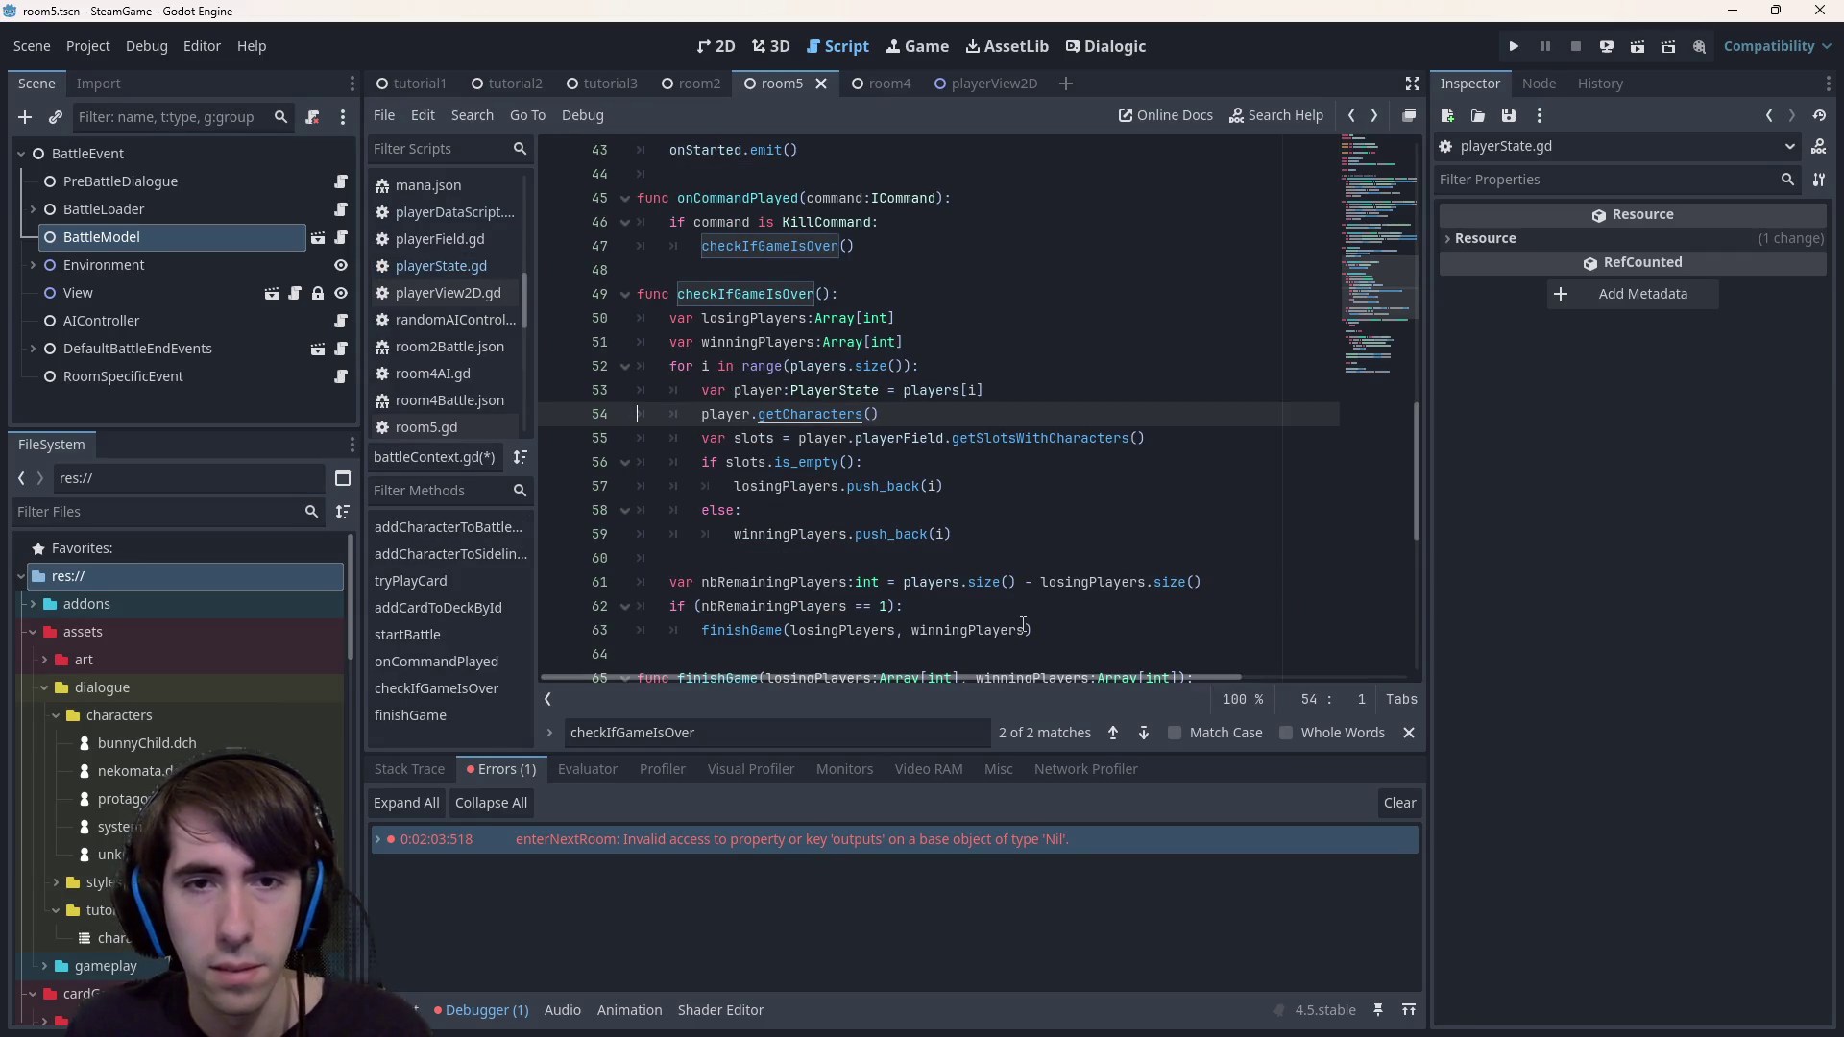
key(End)
key(Left)
key(Left)
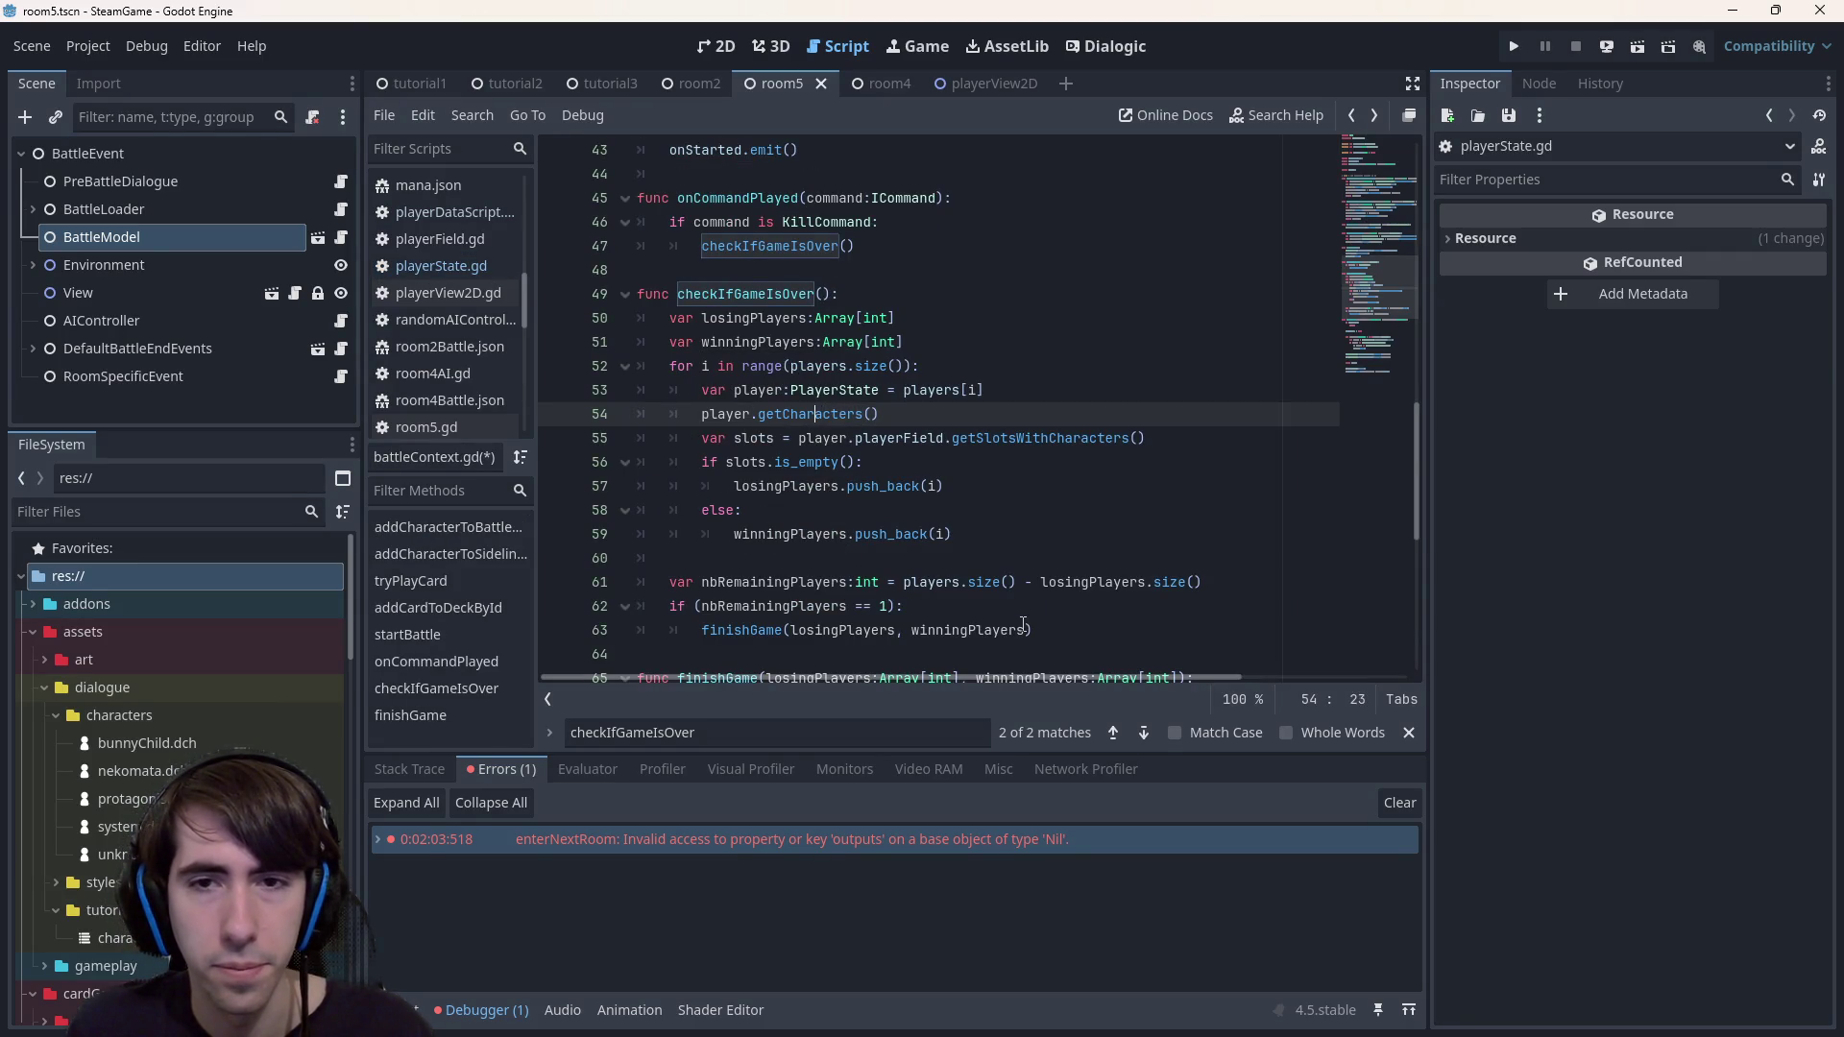
key(Right)
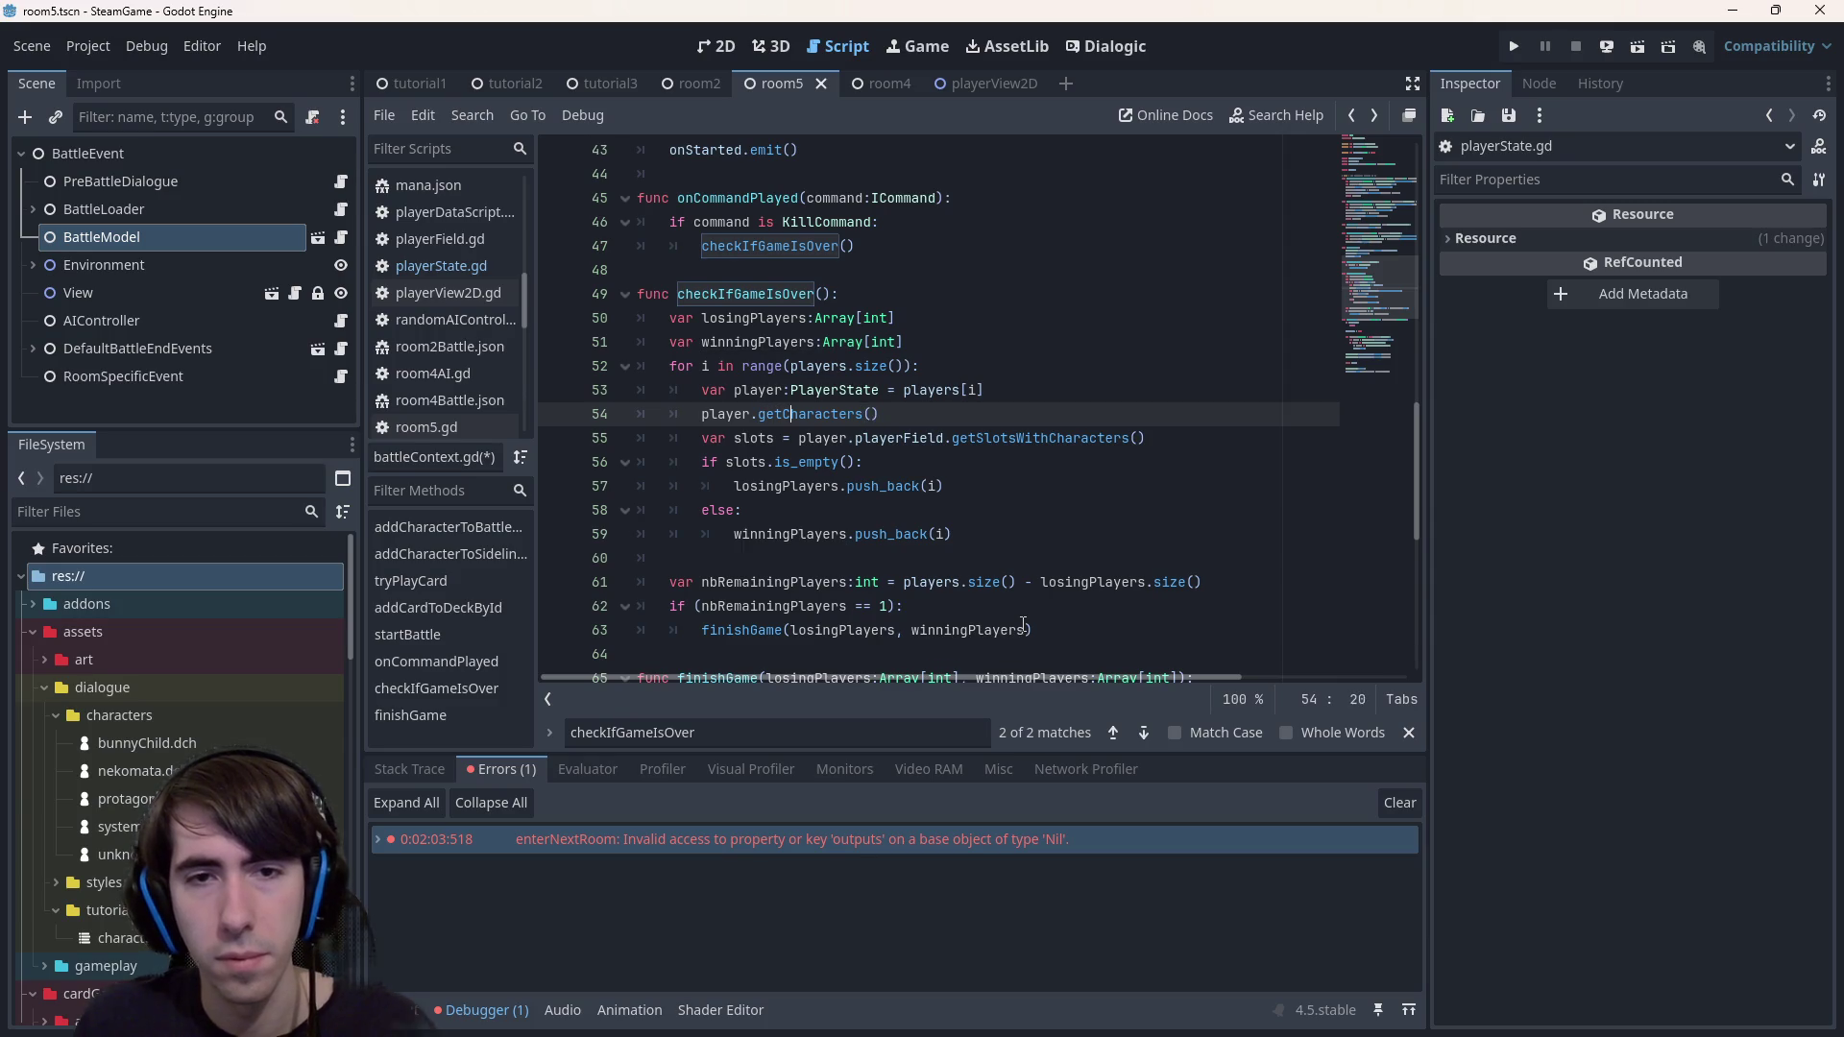
text(Alive)
key(ctrl+s)
- Restore line 54 to 'var aliveCharacters = player.getAliveCharacters()' by undoing stray edits
drag(919, 414, 696, 410)
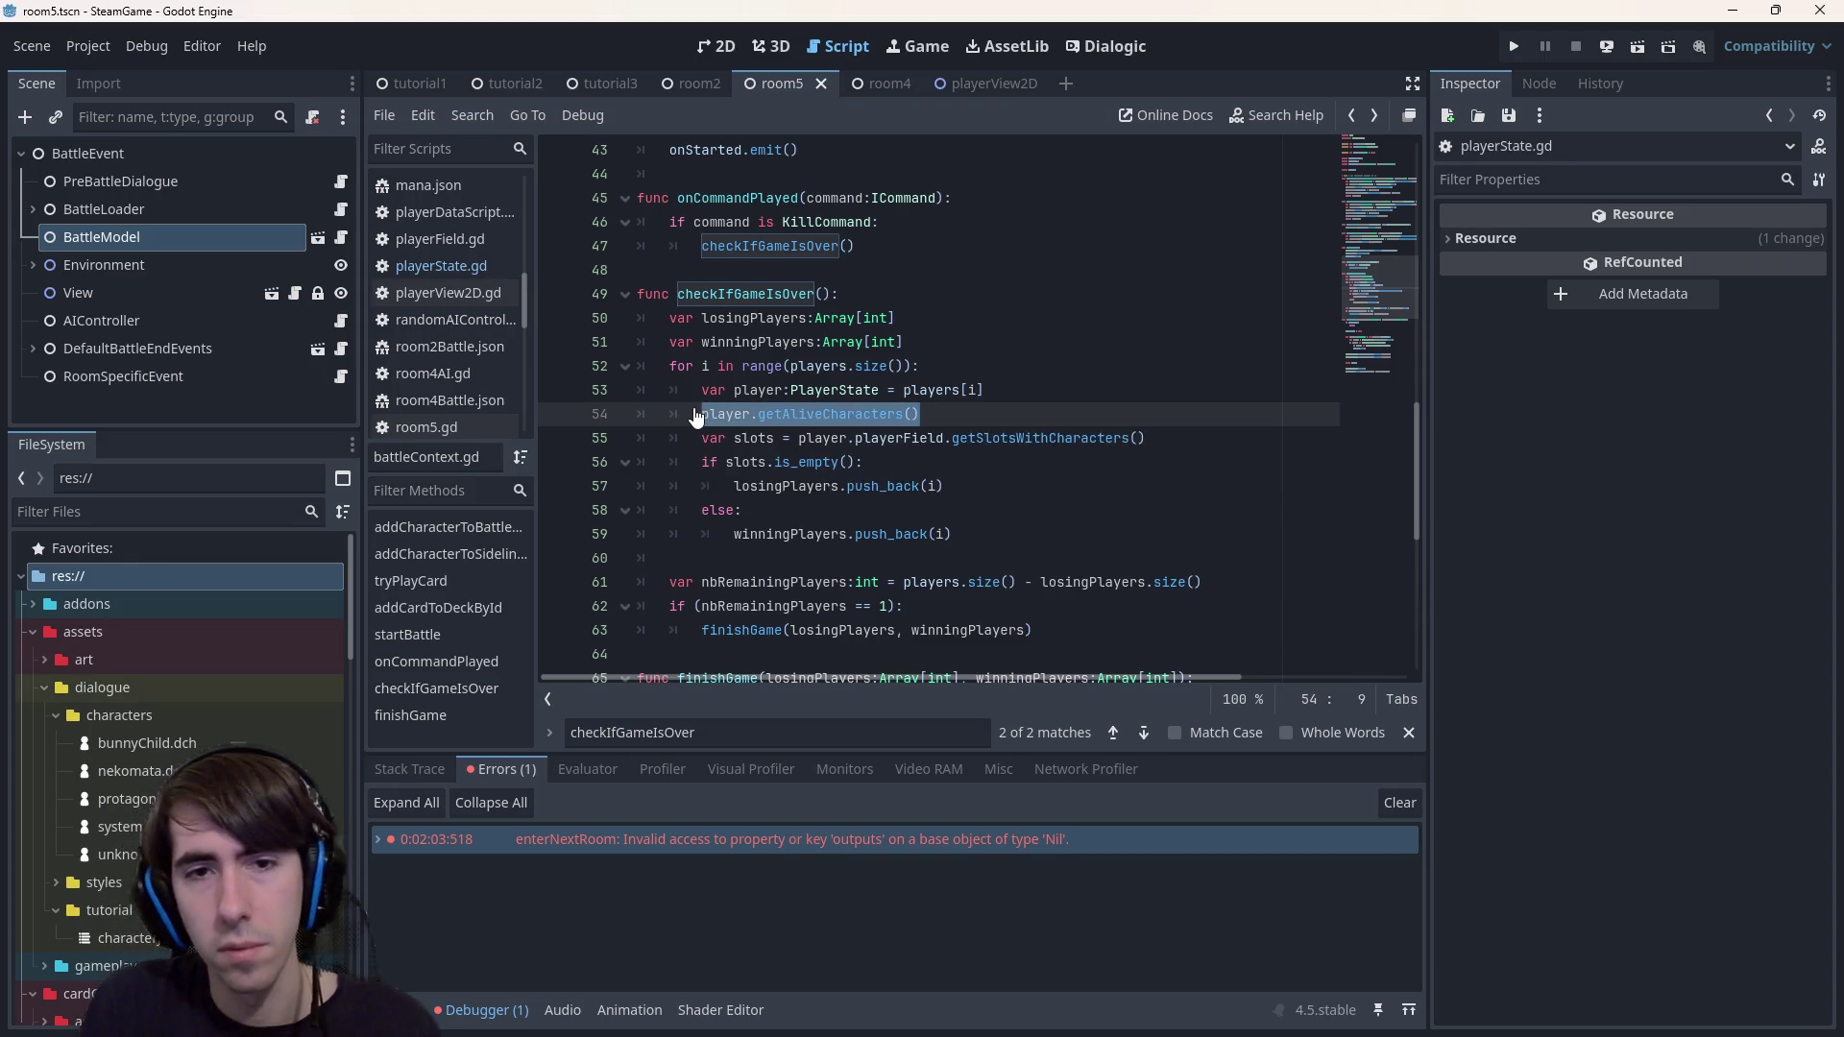
key(Escape)
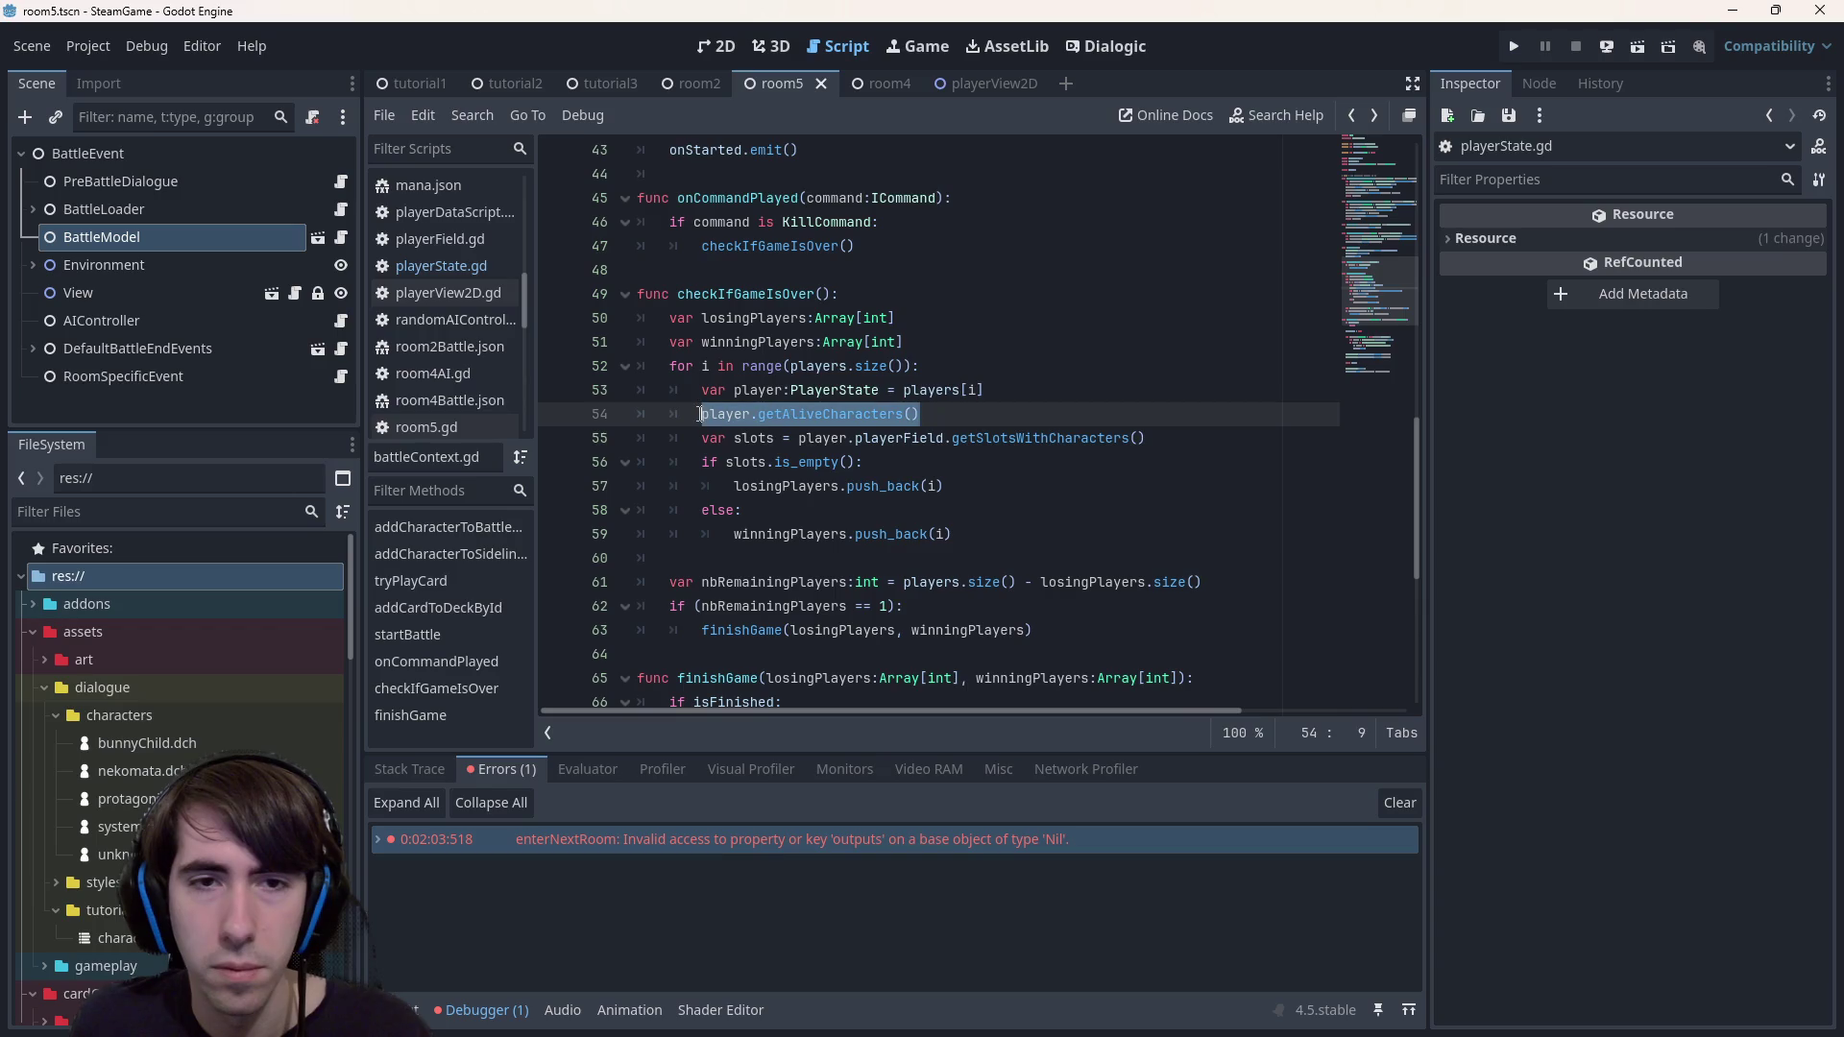
key(BackSpace)
key(BackSpace)
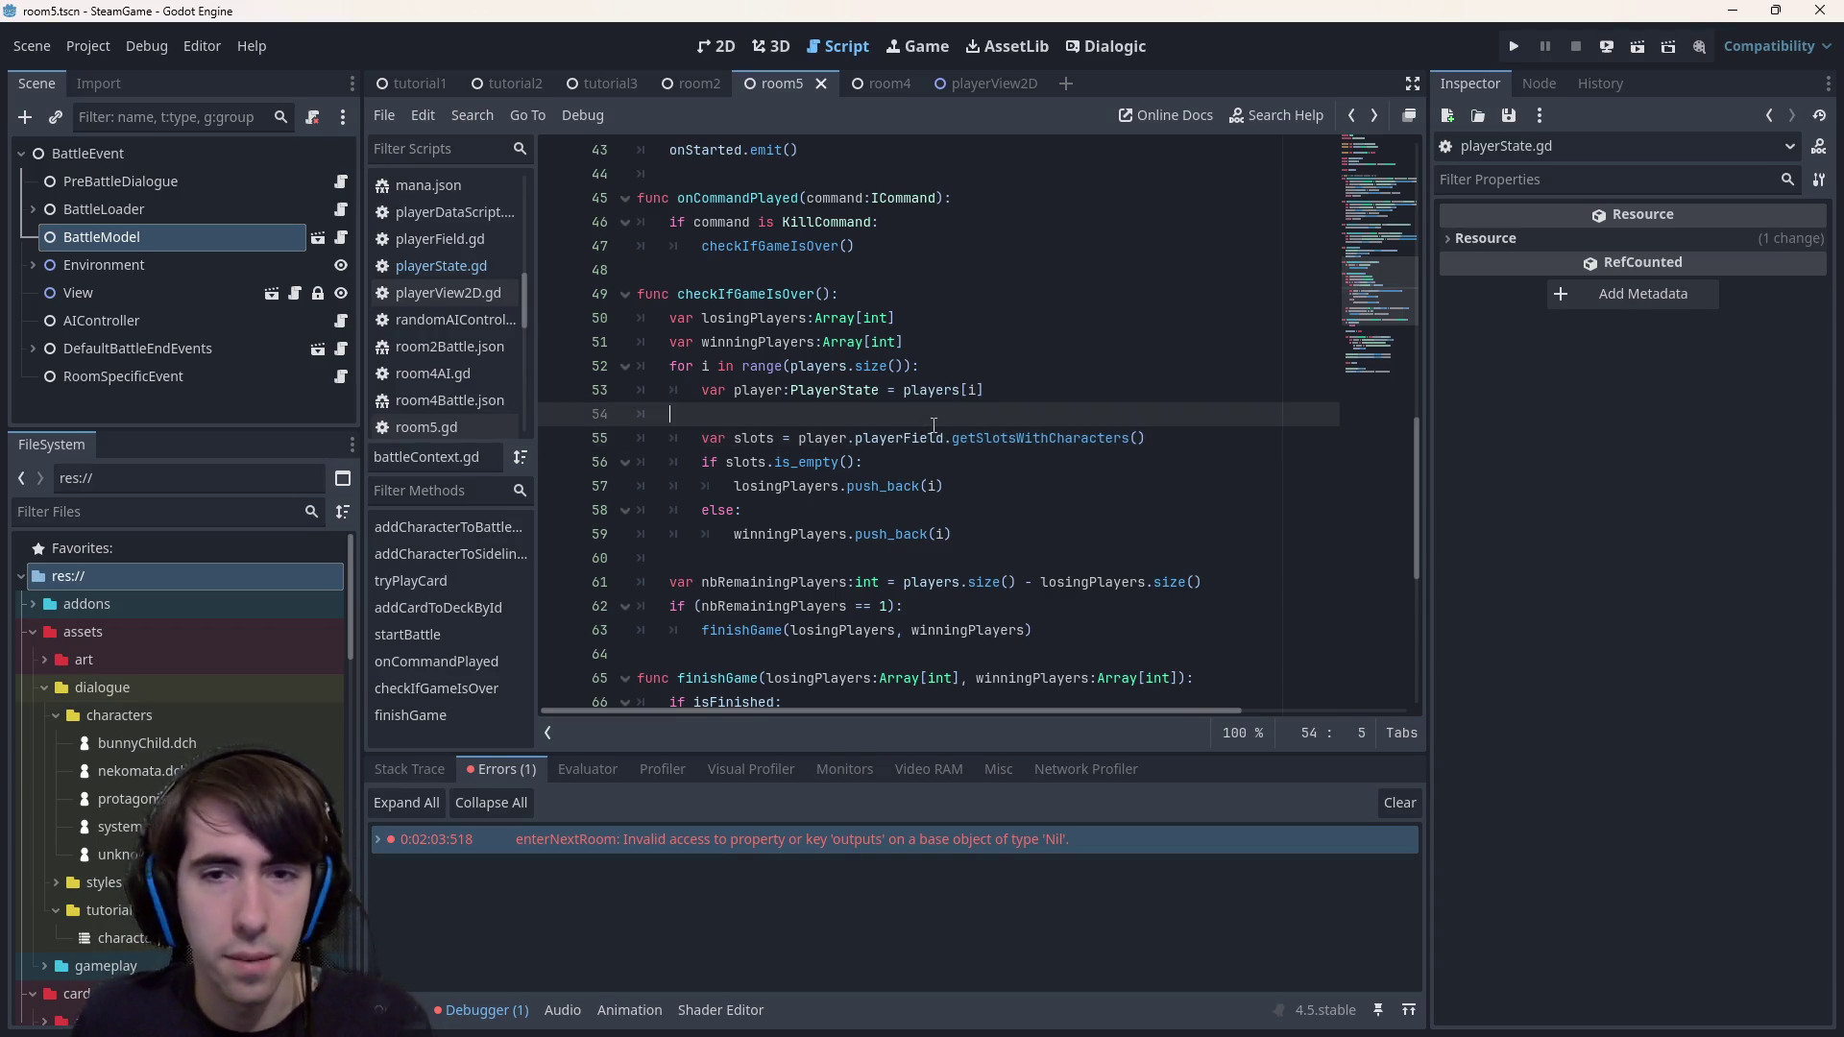
key(ctrl+z)
key(ctrl+z)
key(ctrl+z)
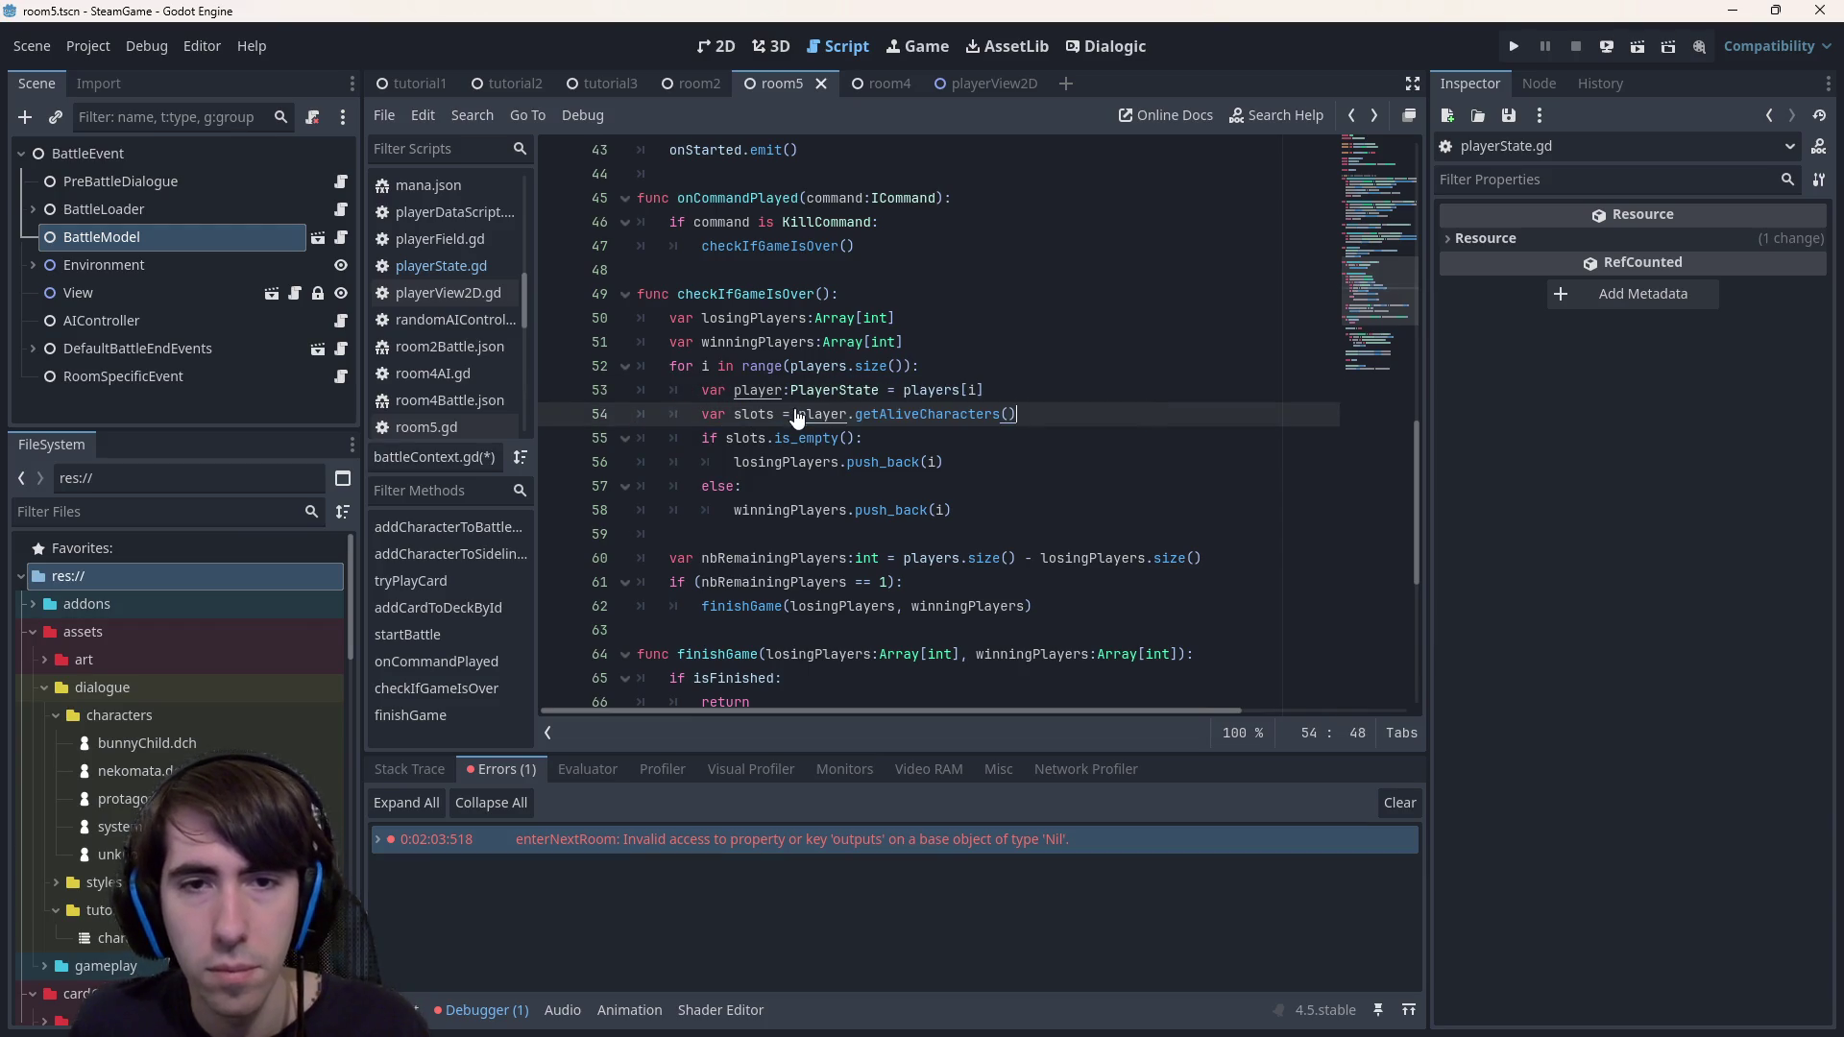
key(ctrl+z)
key(ctrl+z)
key(ctrl+z)
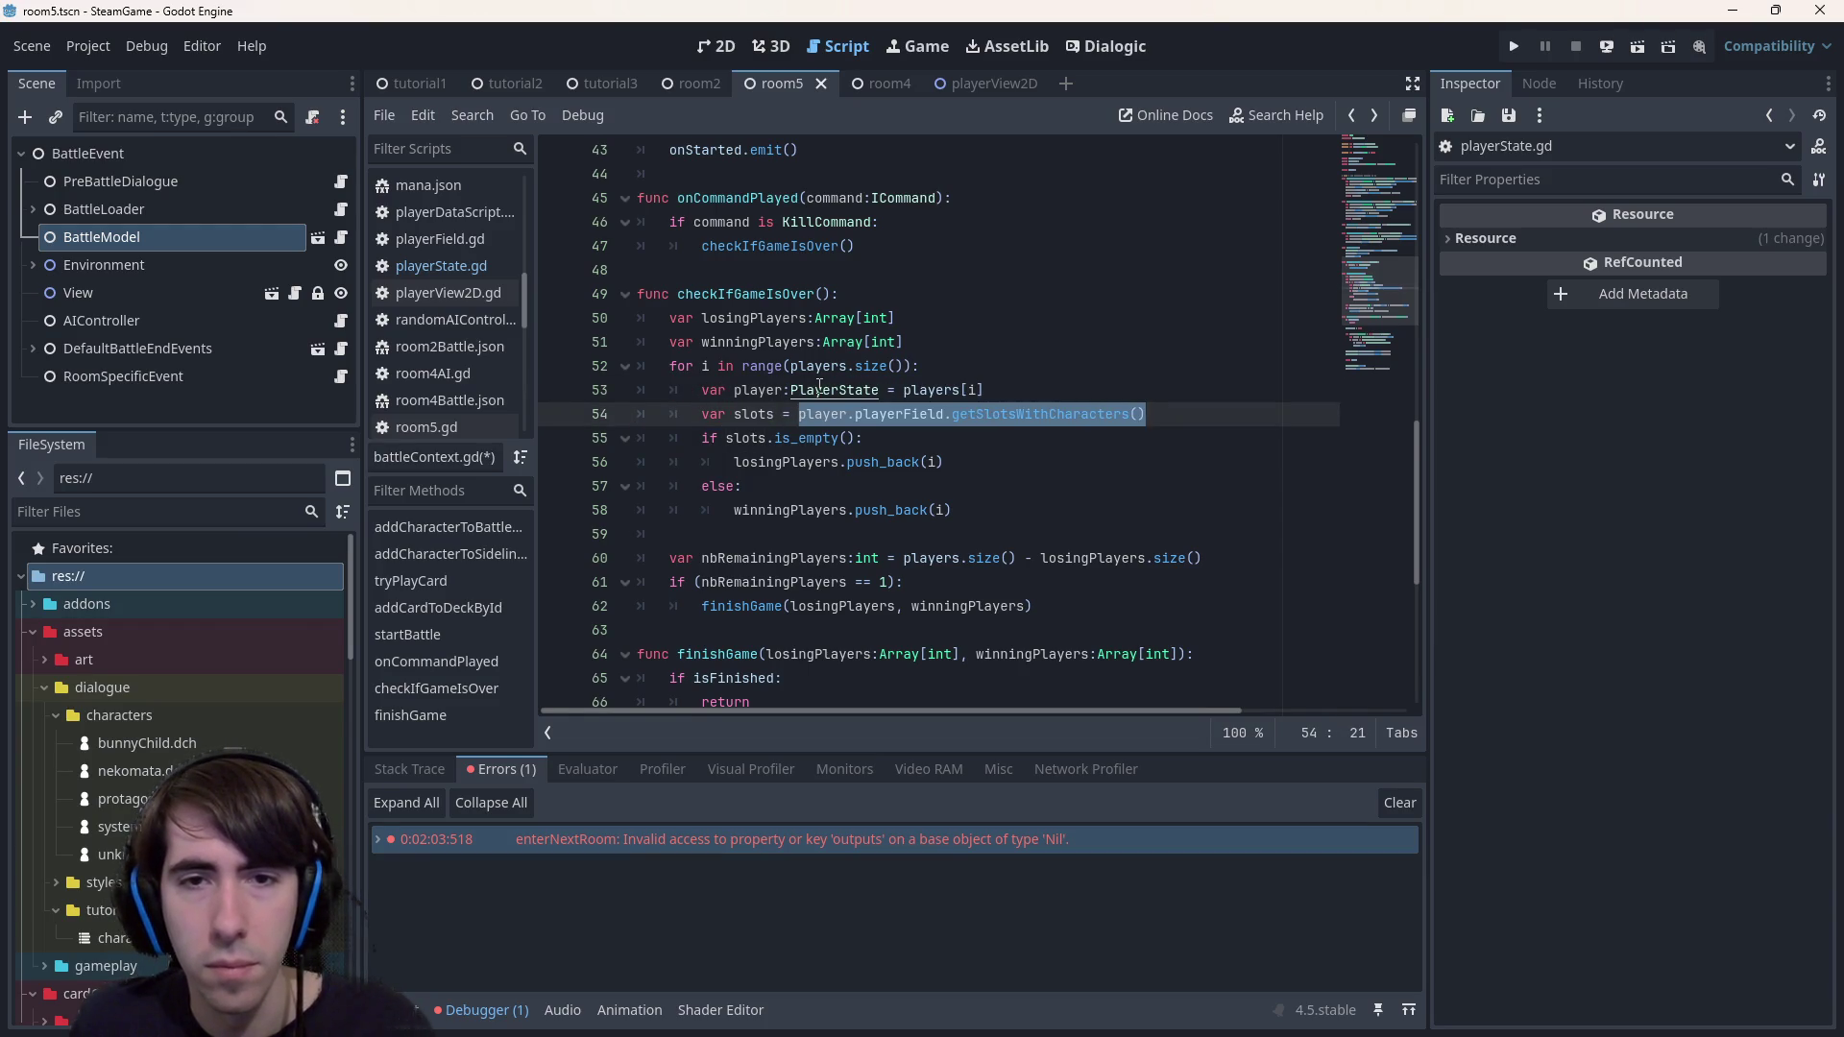
key(ctrl+z)
key(ctrl+z)
key(ctrl+z)
key(ctrl+z)
key(ctrl+z)
key(ctrl+z)
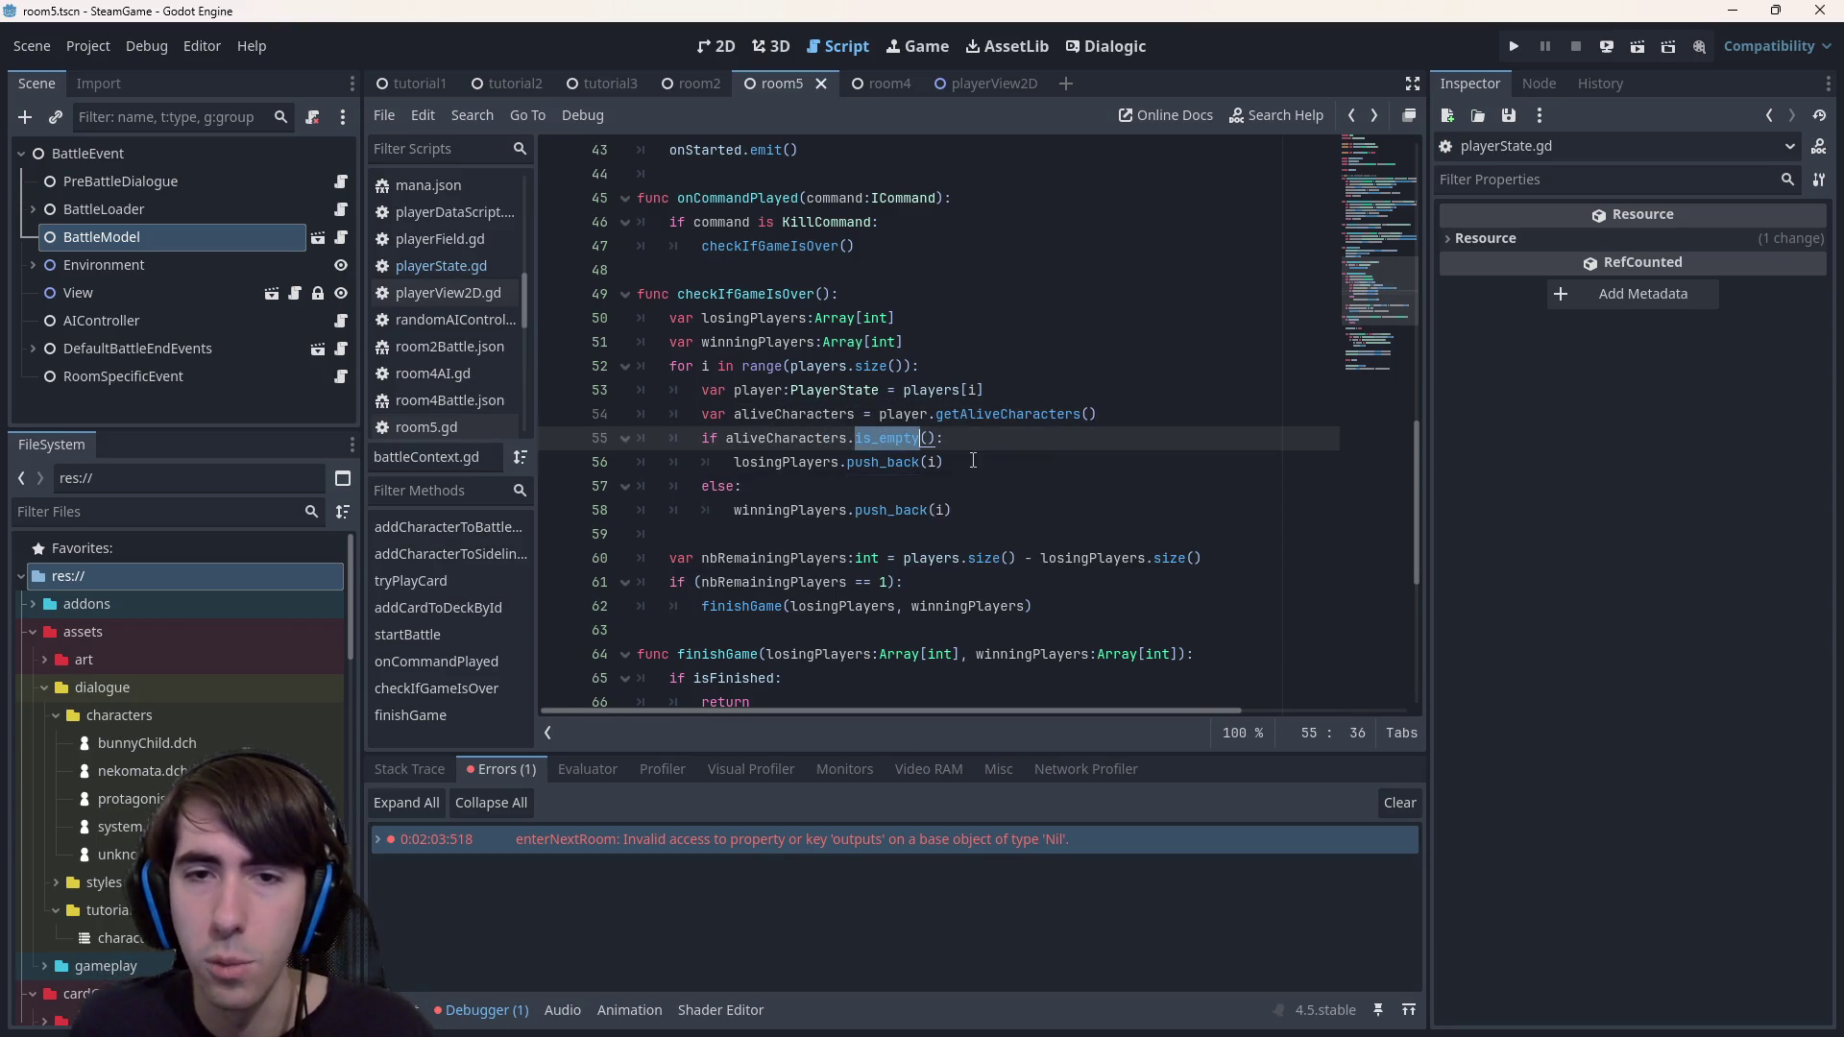
- Review the aliveCharacters is_empty() check and losingPlayers, then bring up playerState.gd
click(776, 451)
double_click(792, 462)
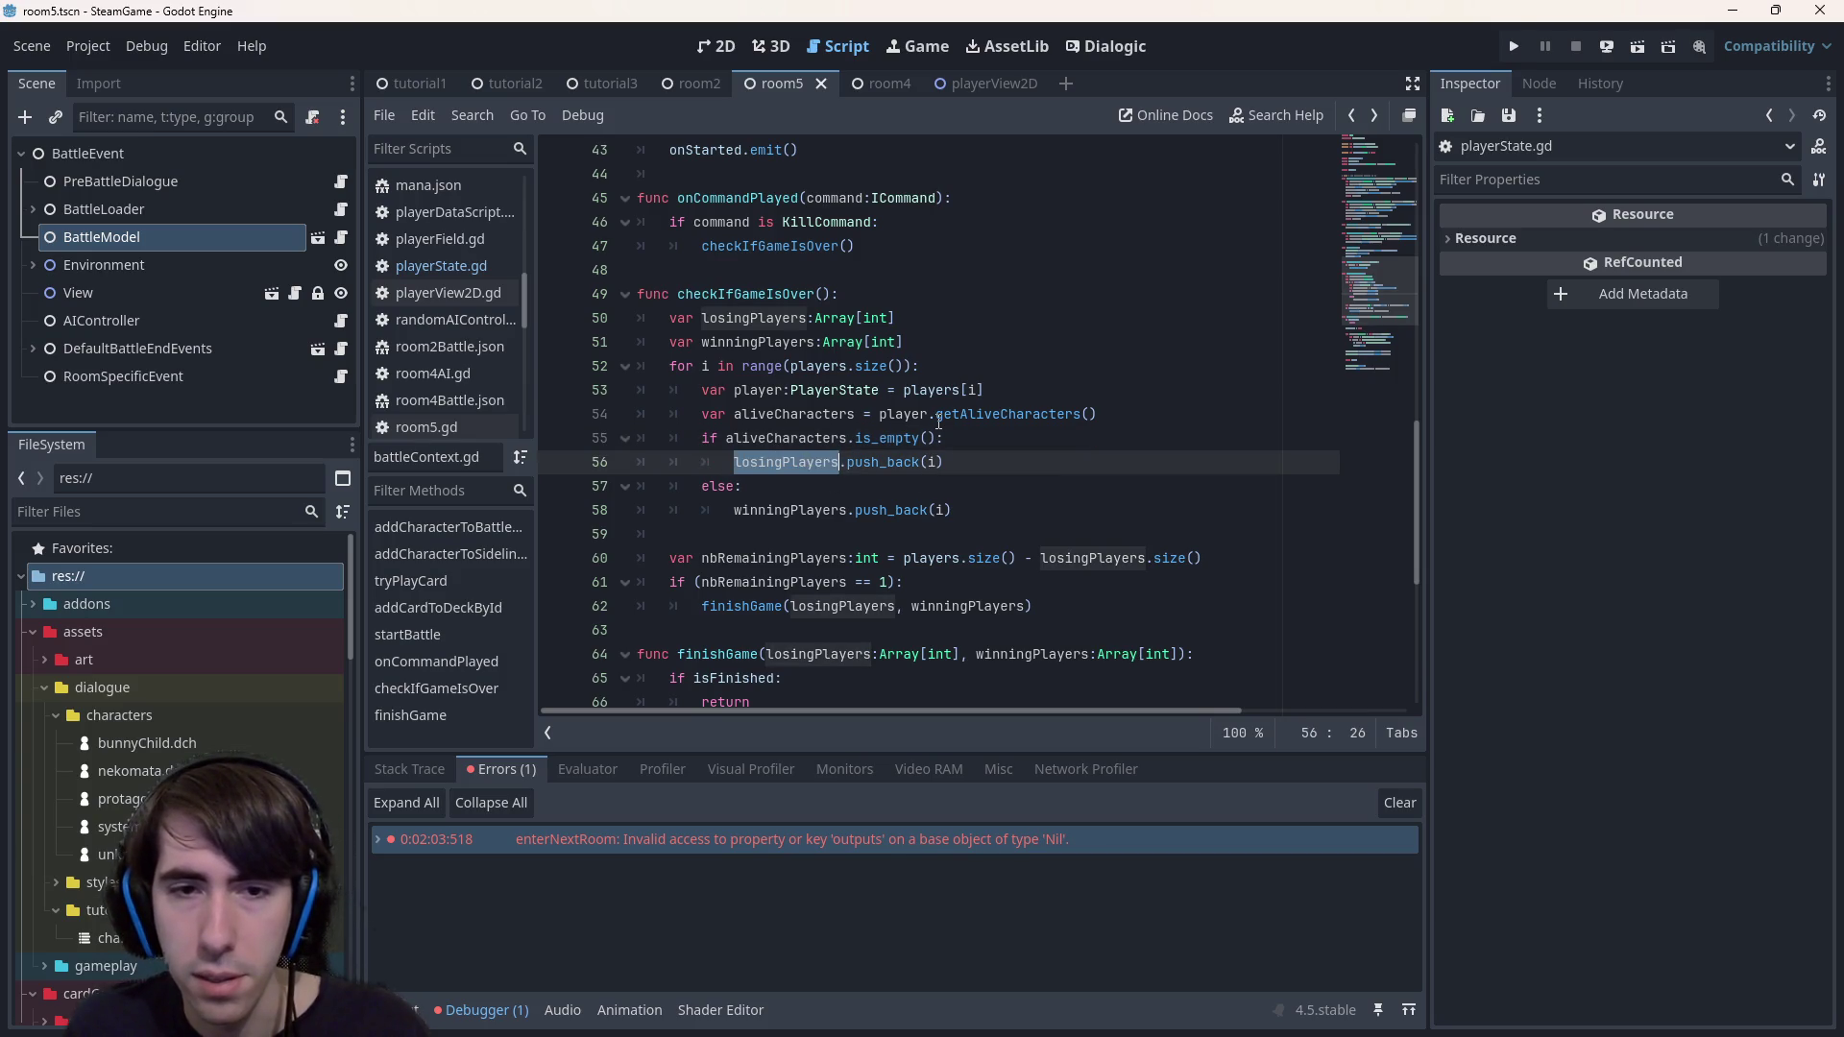
click(1050, 413)
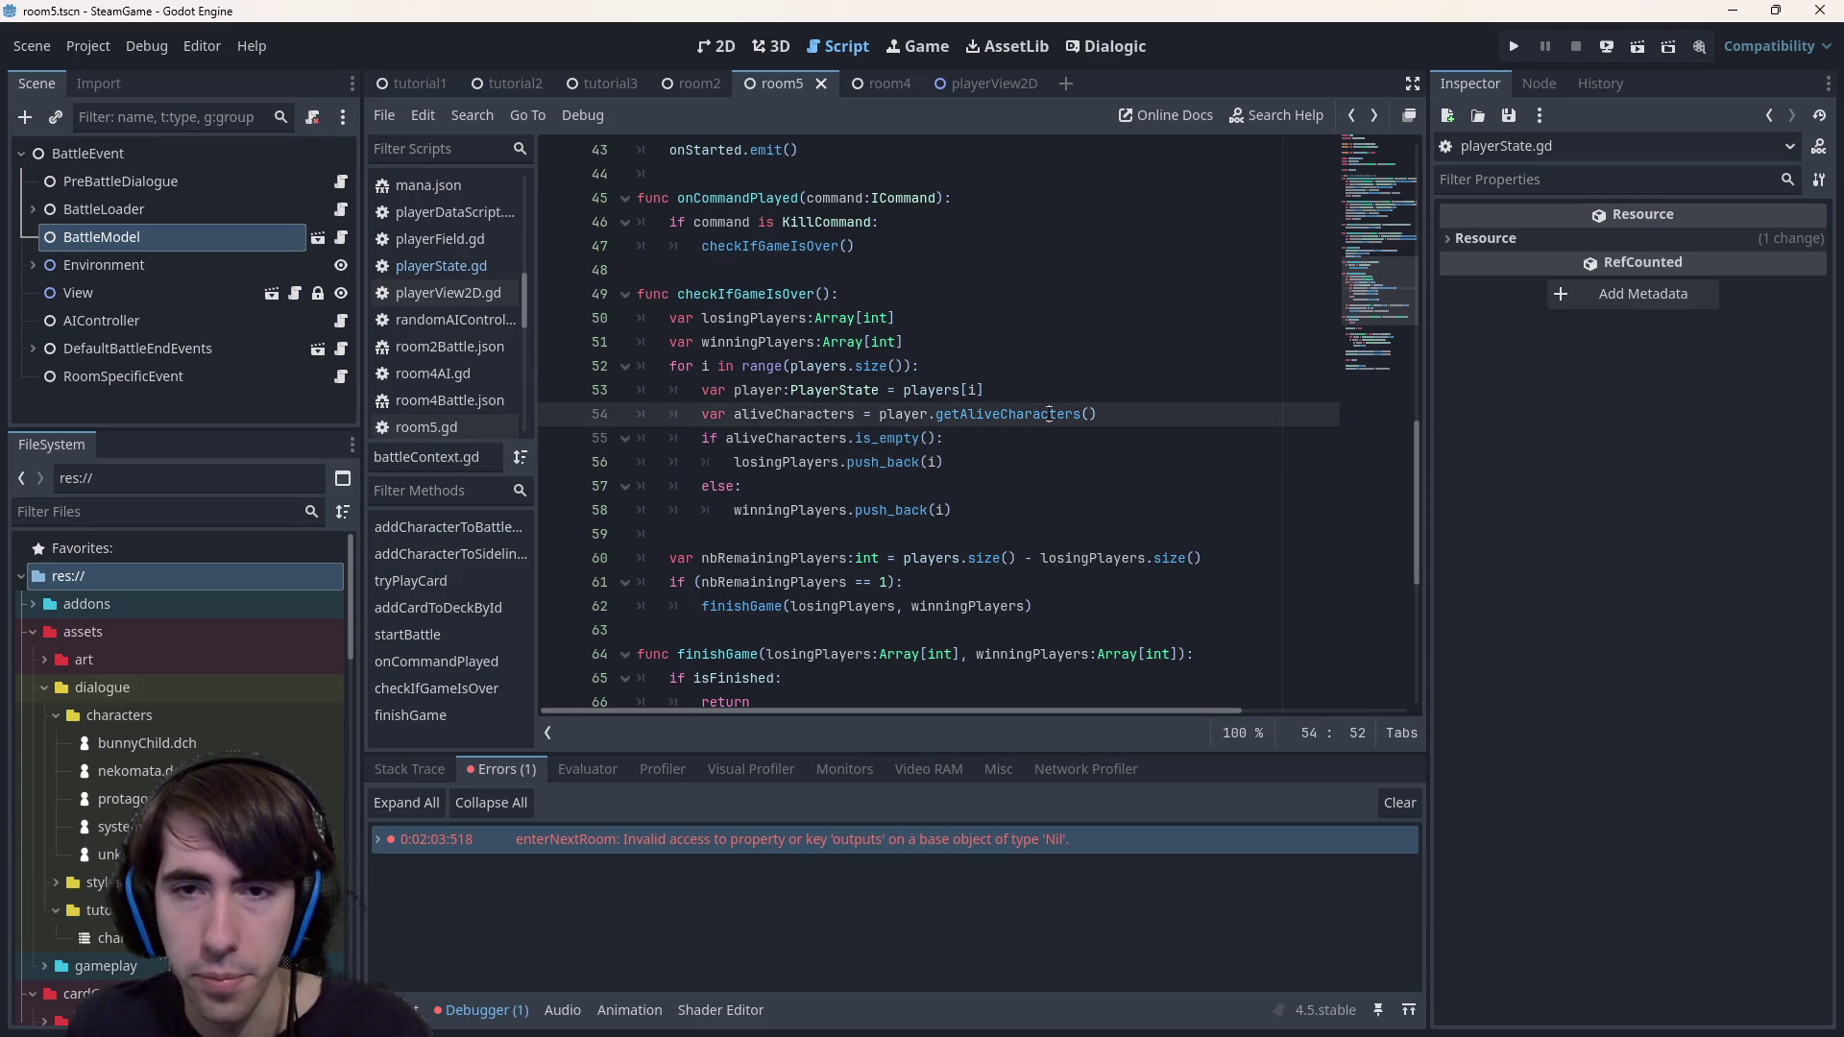
double_click(968, 413)
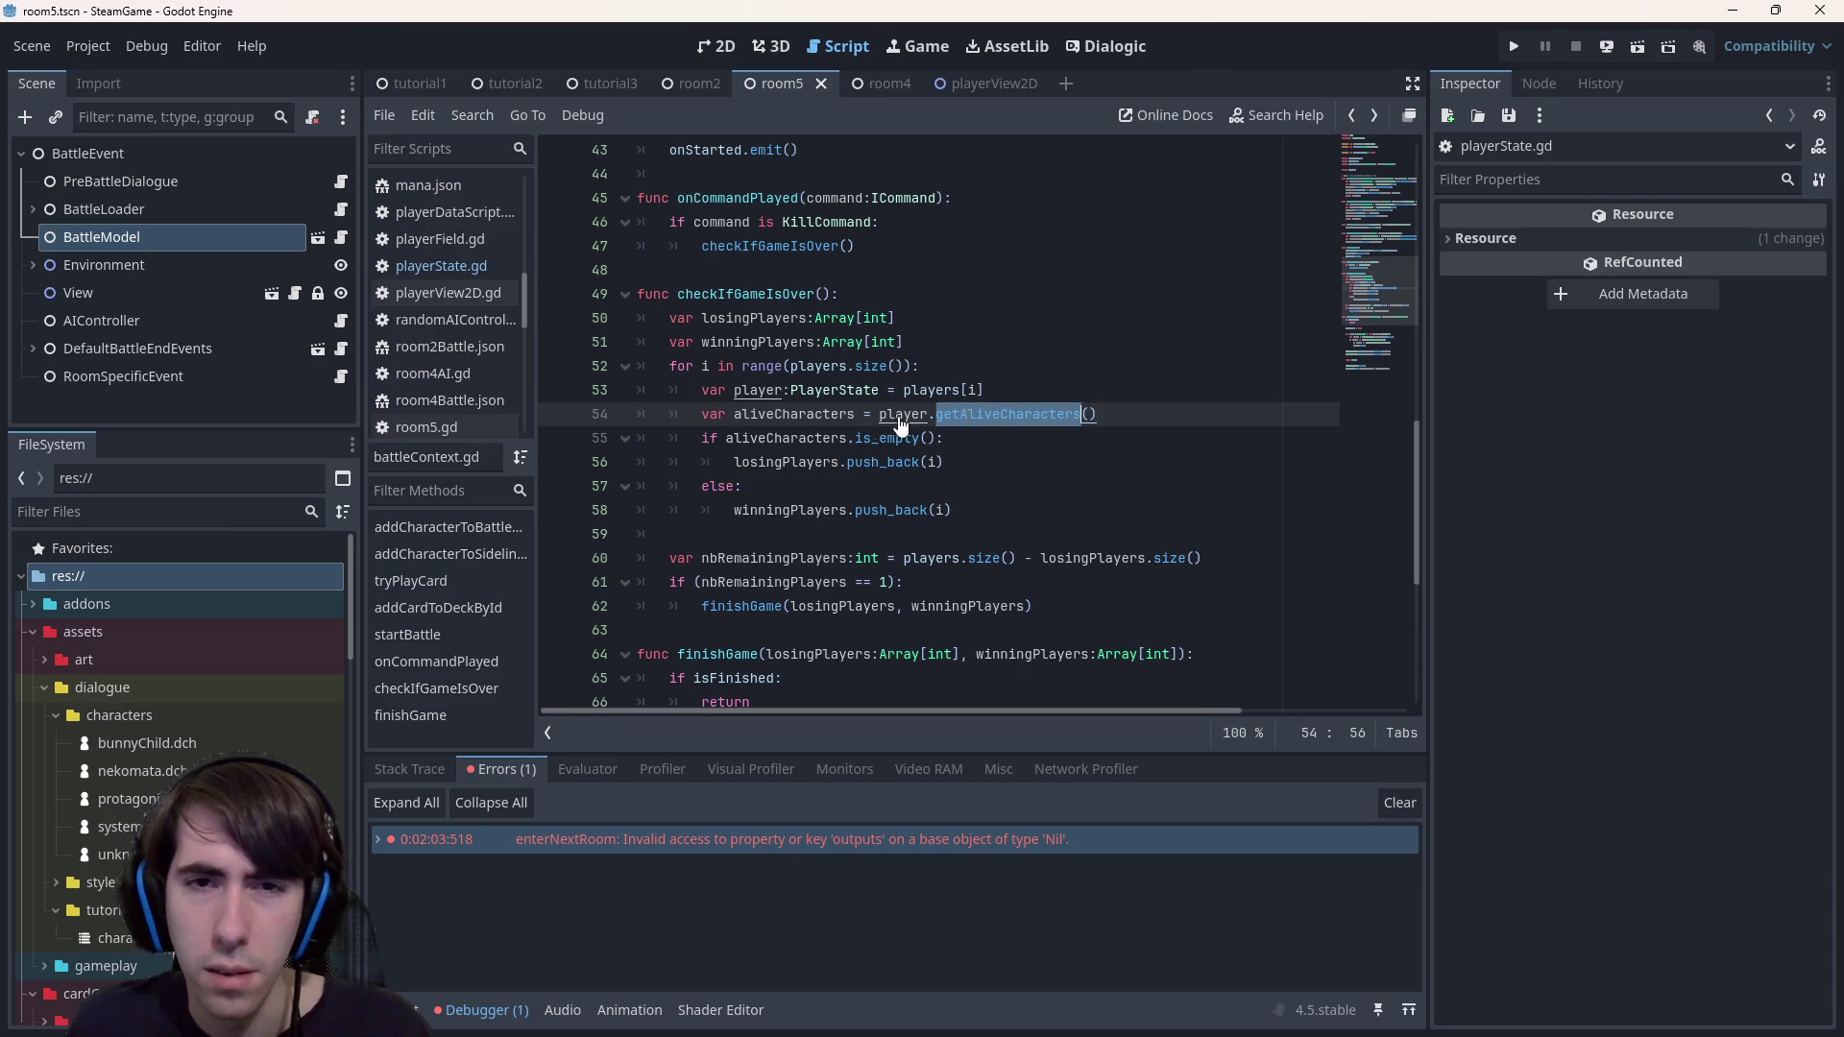
ctrl+click(842, 397)
click(976, 485)
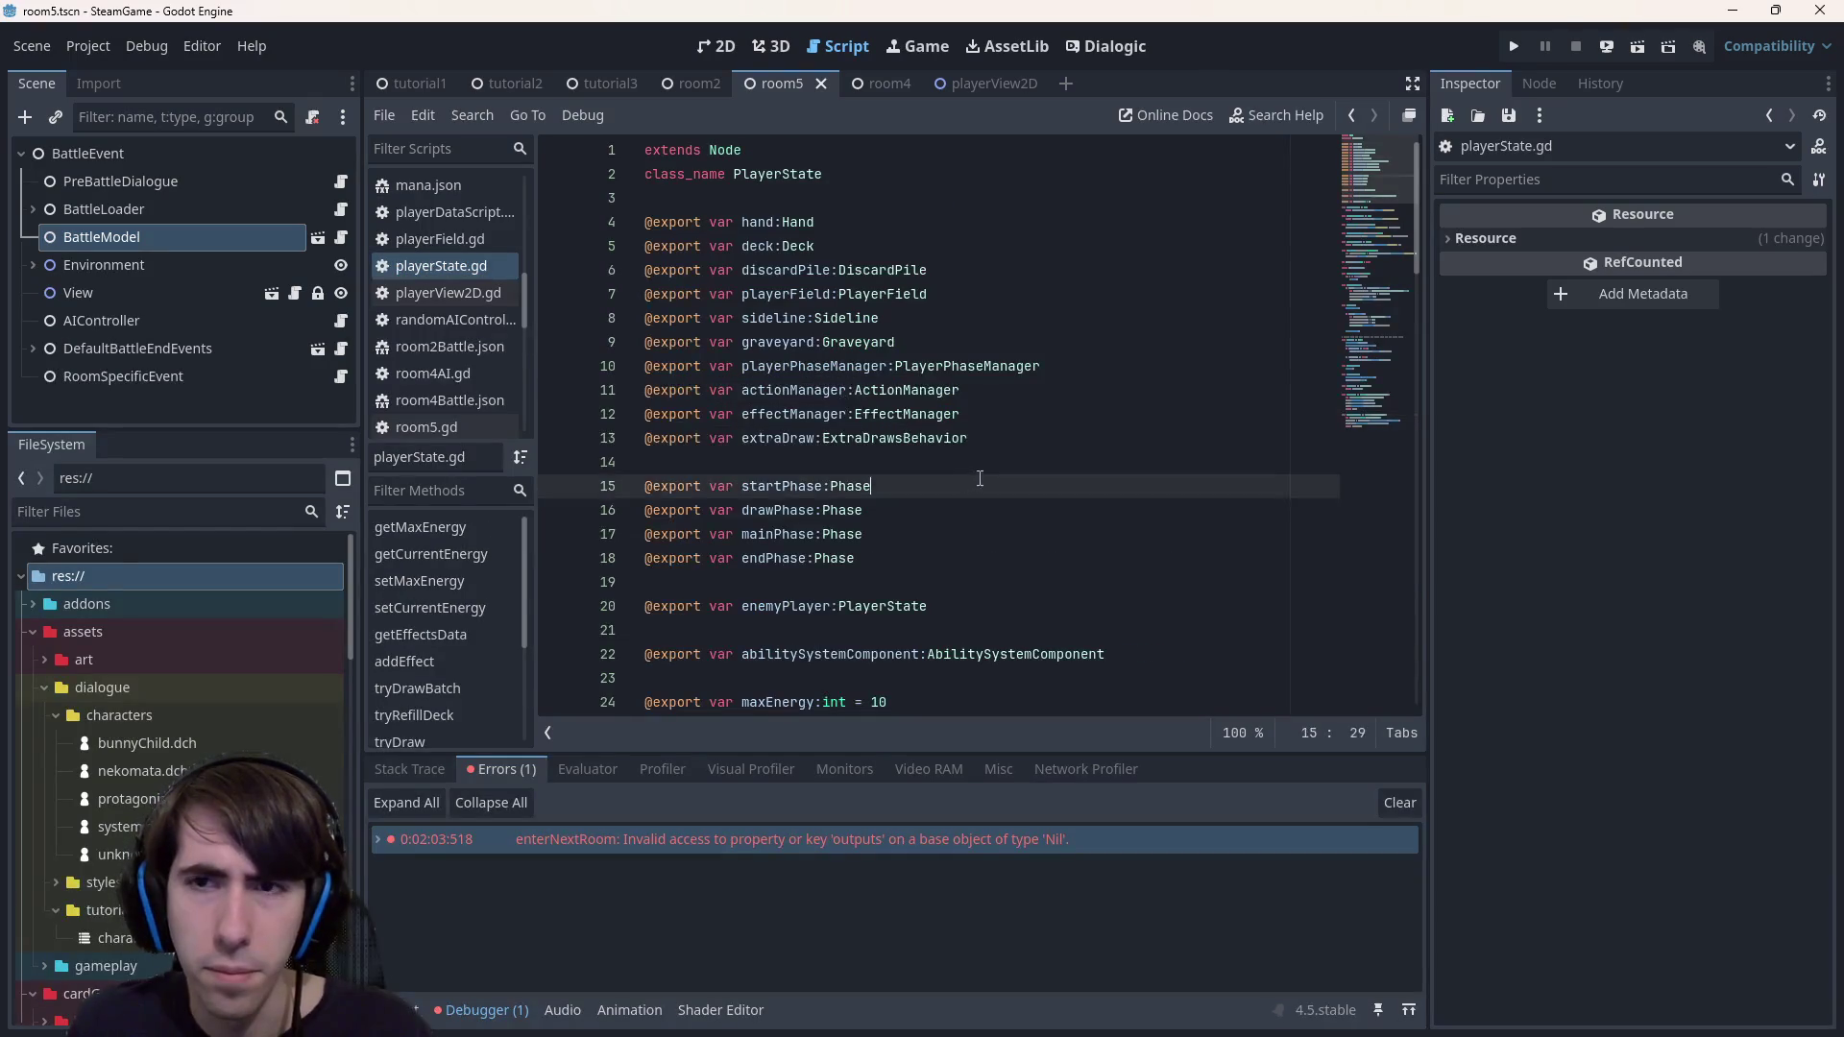
- Rename playerState's getCharacters function to getAliveCharacters
scroll(799, 384, down, 20)
scroll(798, 384, down, 4)
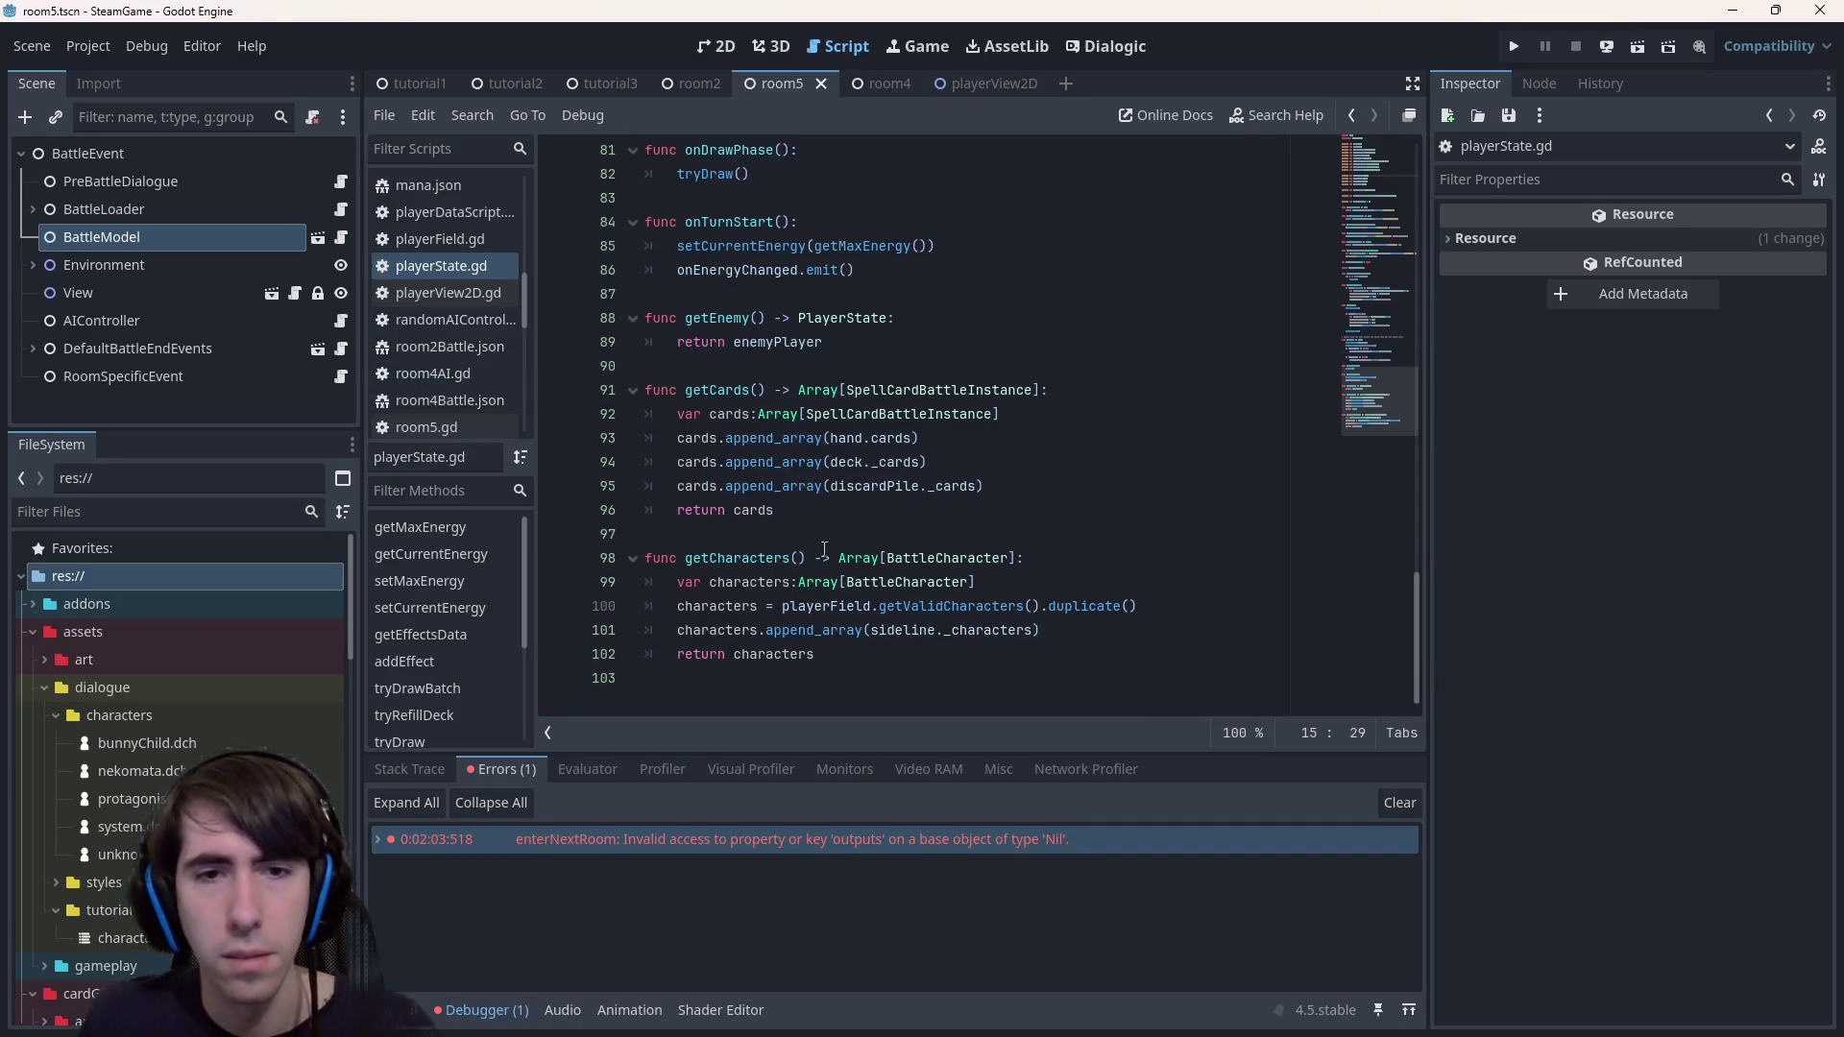
double_click(736, 557)
text(getAliveCharacters)
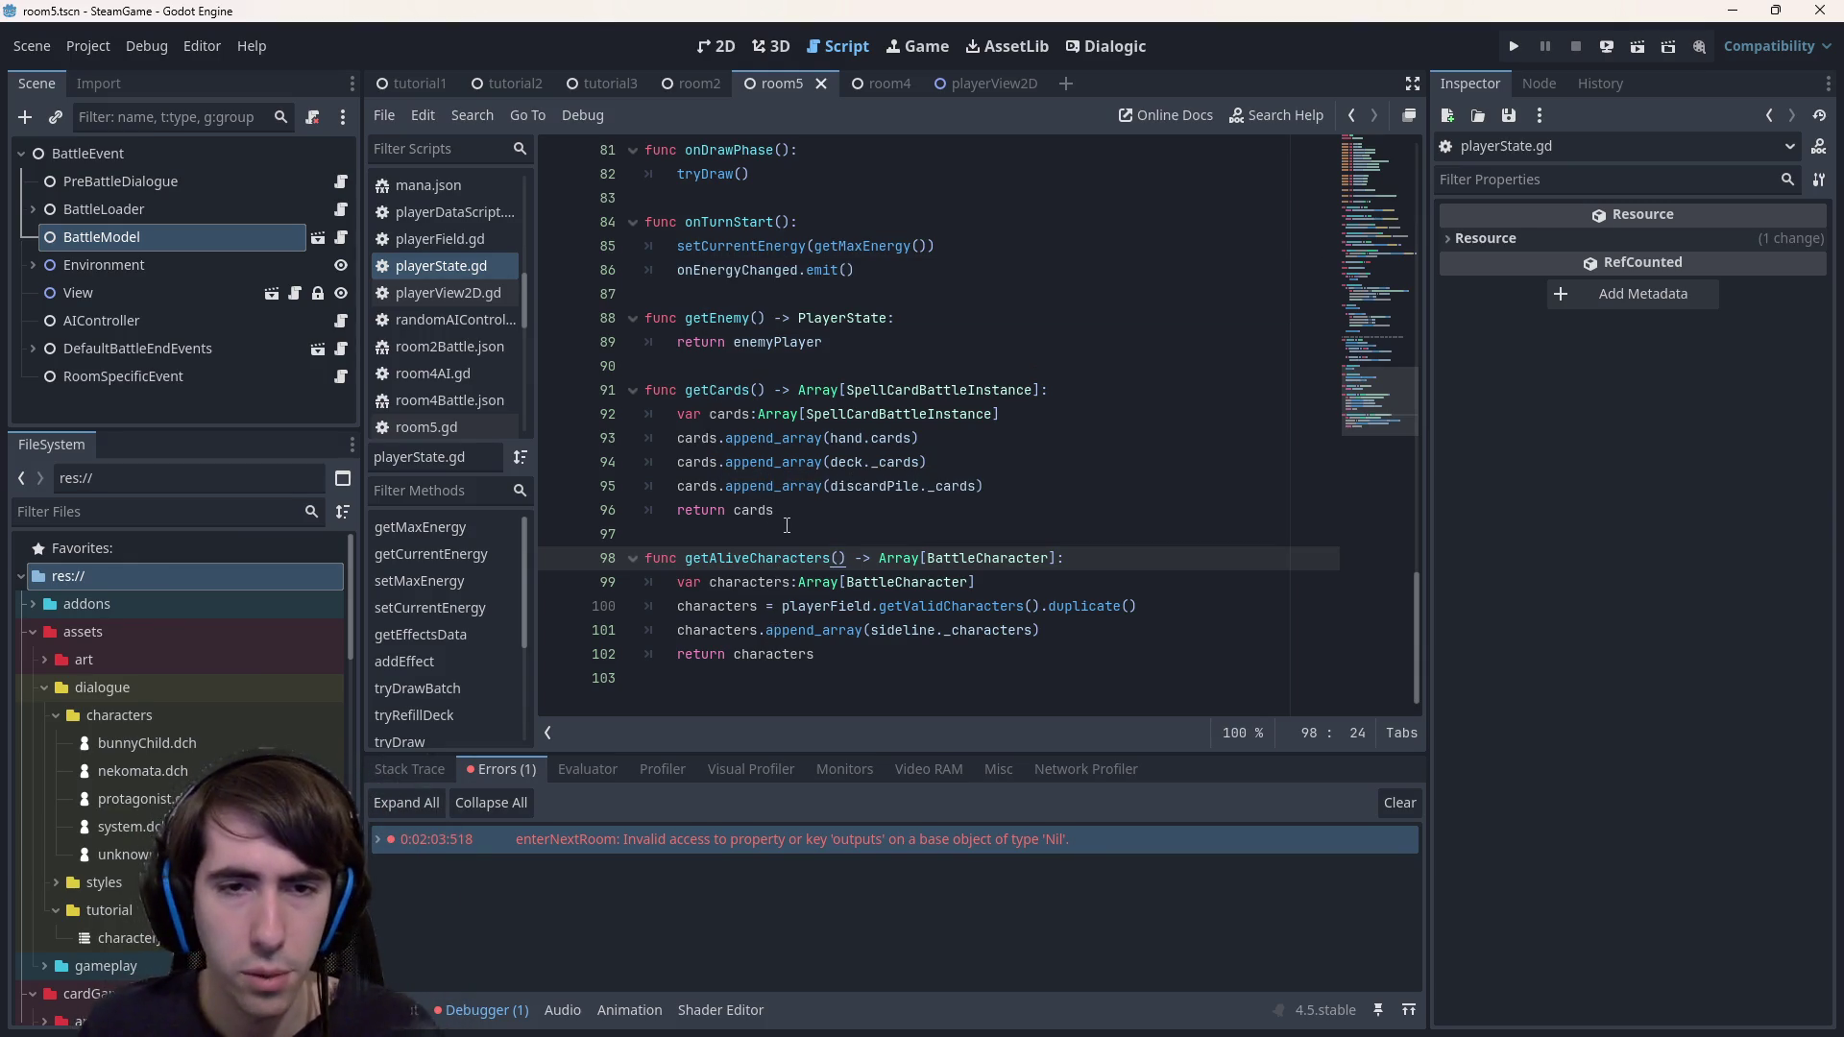
- Search all scripts for getCharacters()
key(ctrl+shift+f)
text(playerState.G)
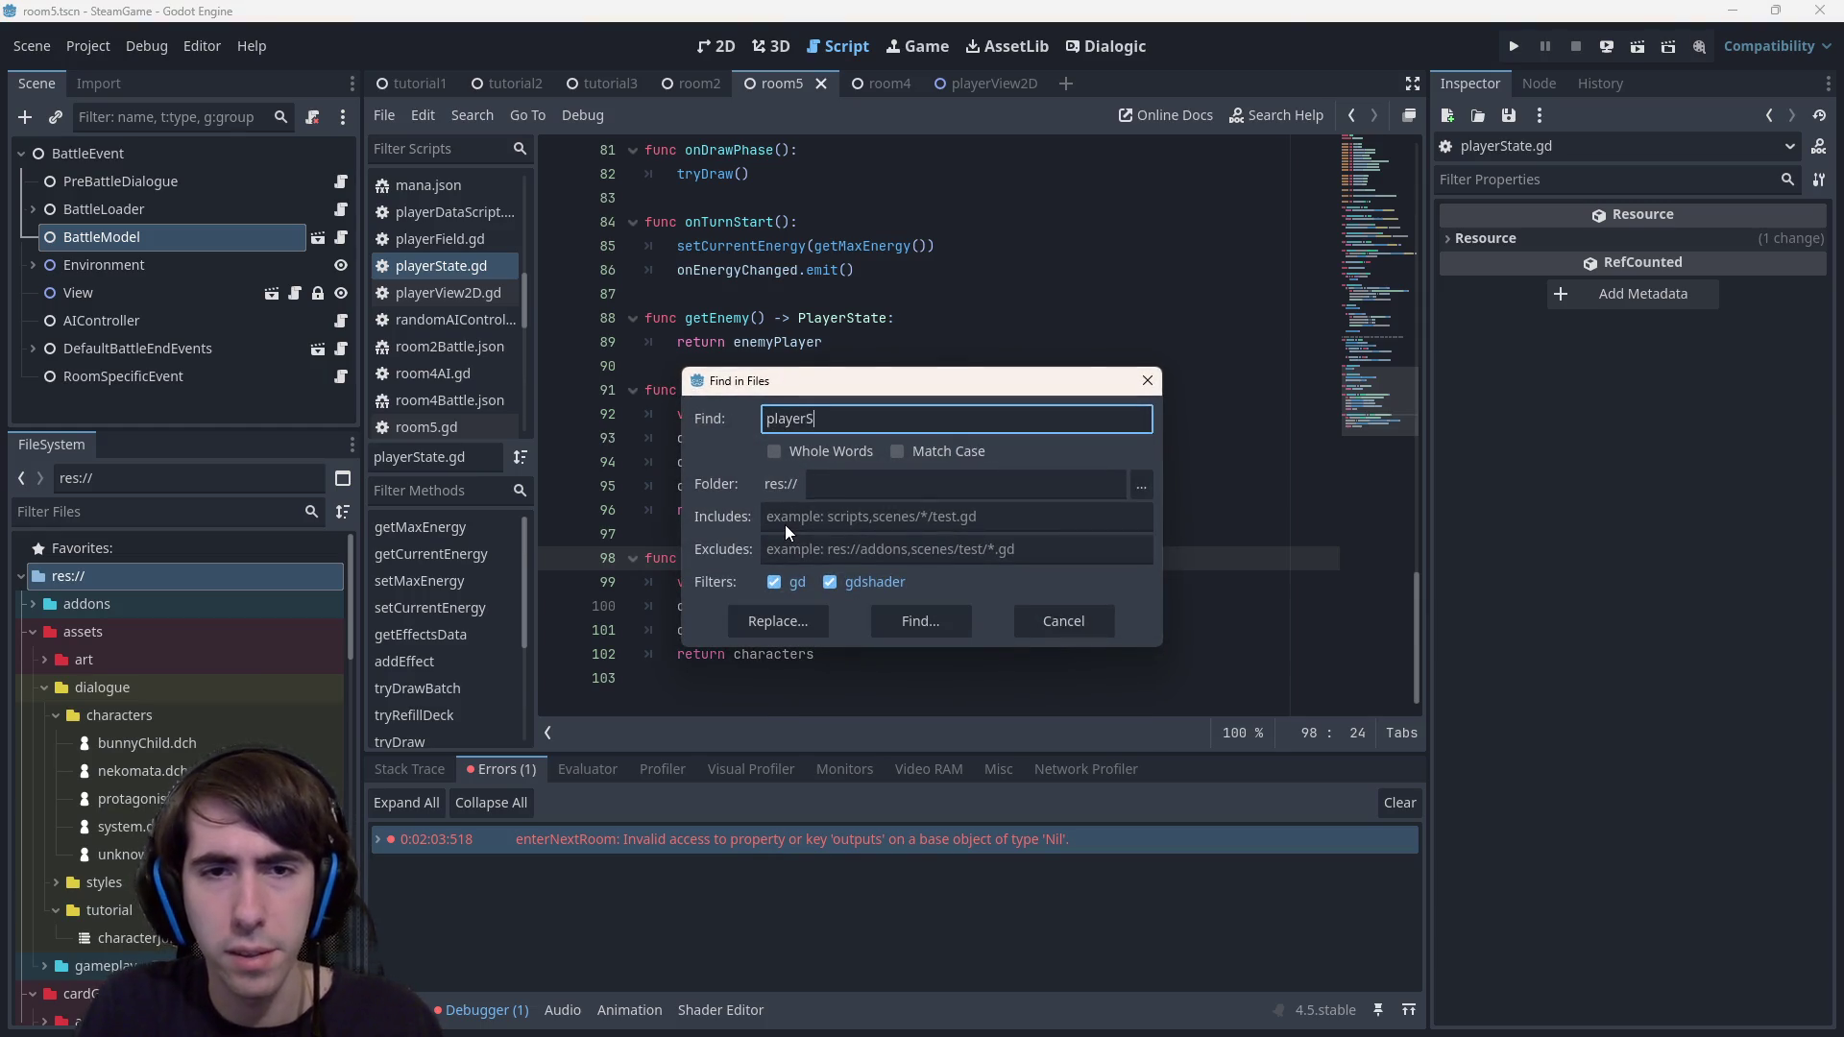
key(BackSpace)
text(getCharacters)
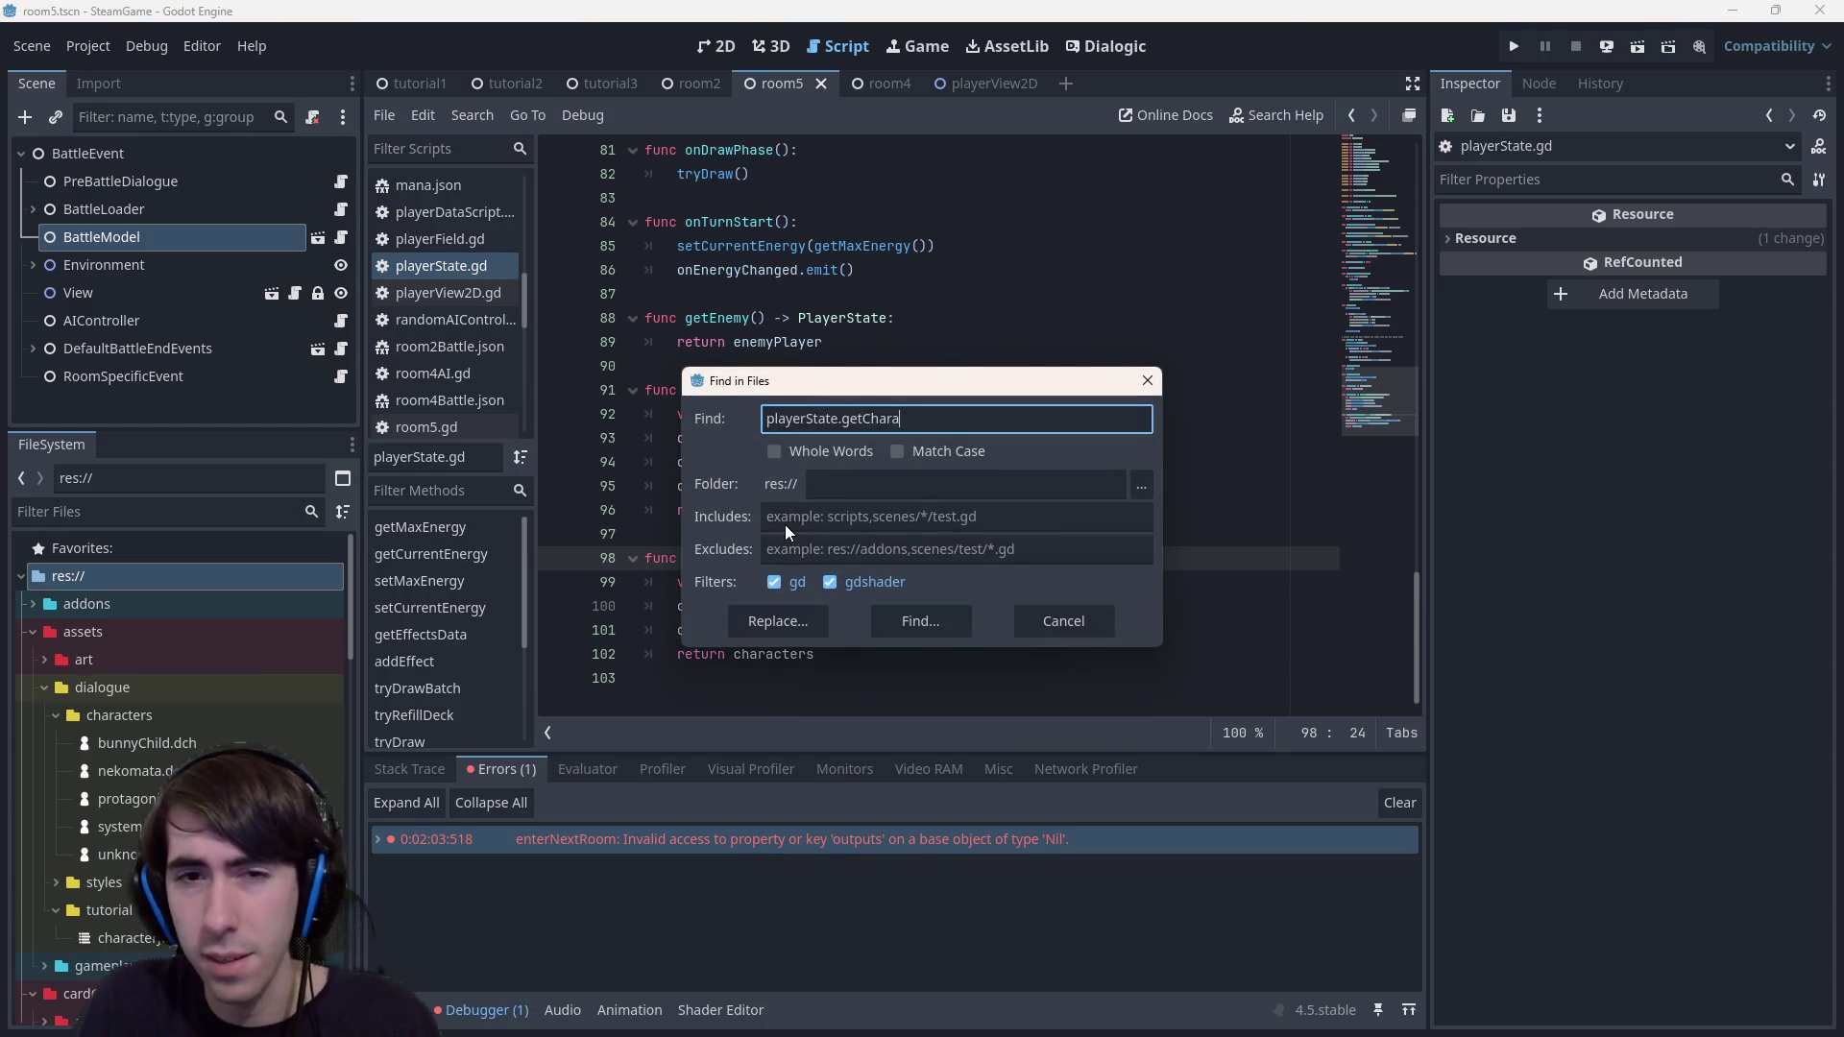
key(Return)
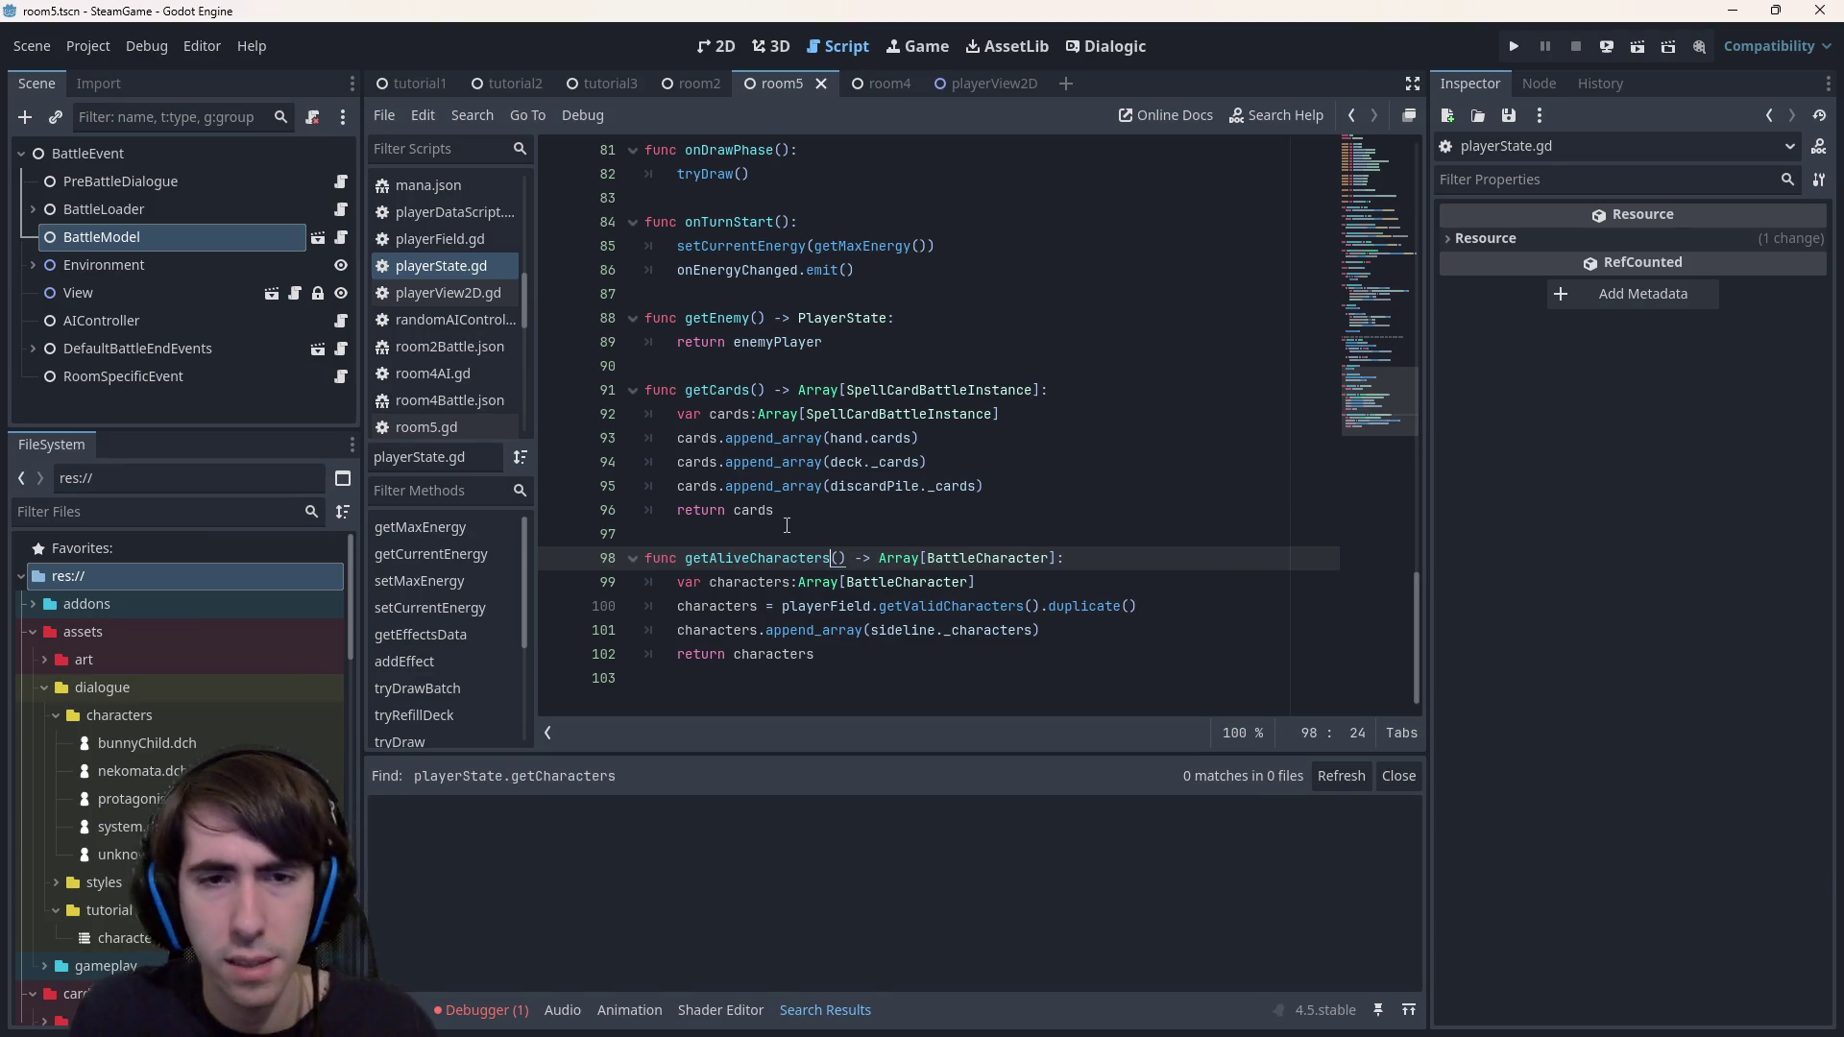
key(ctrl+shift+f)
text(())
key(Return)
key(ctrl+shift+f)
key(Home)
key(ctrl+Delete)
key(ctrl+Delete)
key(Return)
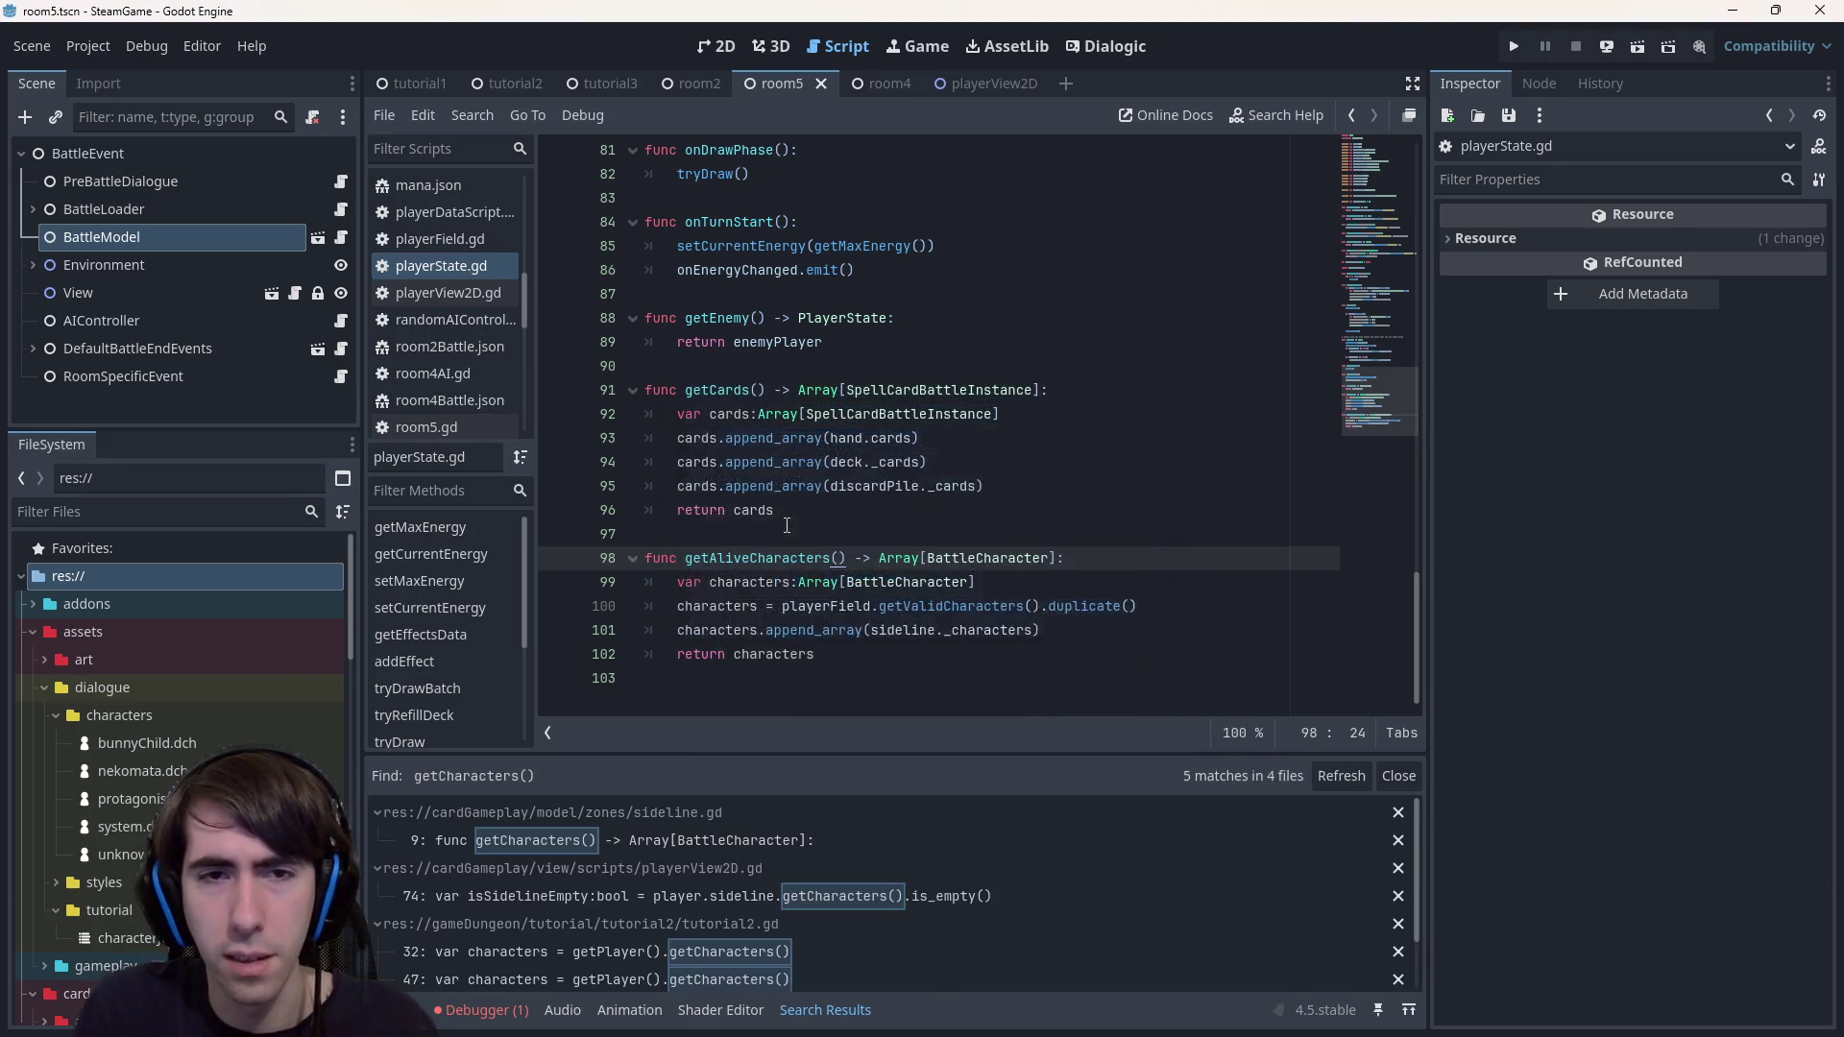
- Replace getCharacters with getAliveCharacters on lines 32 and 47 of tutorial2.gd
click(804, 836)
click(805, 897)
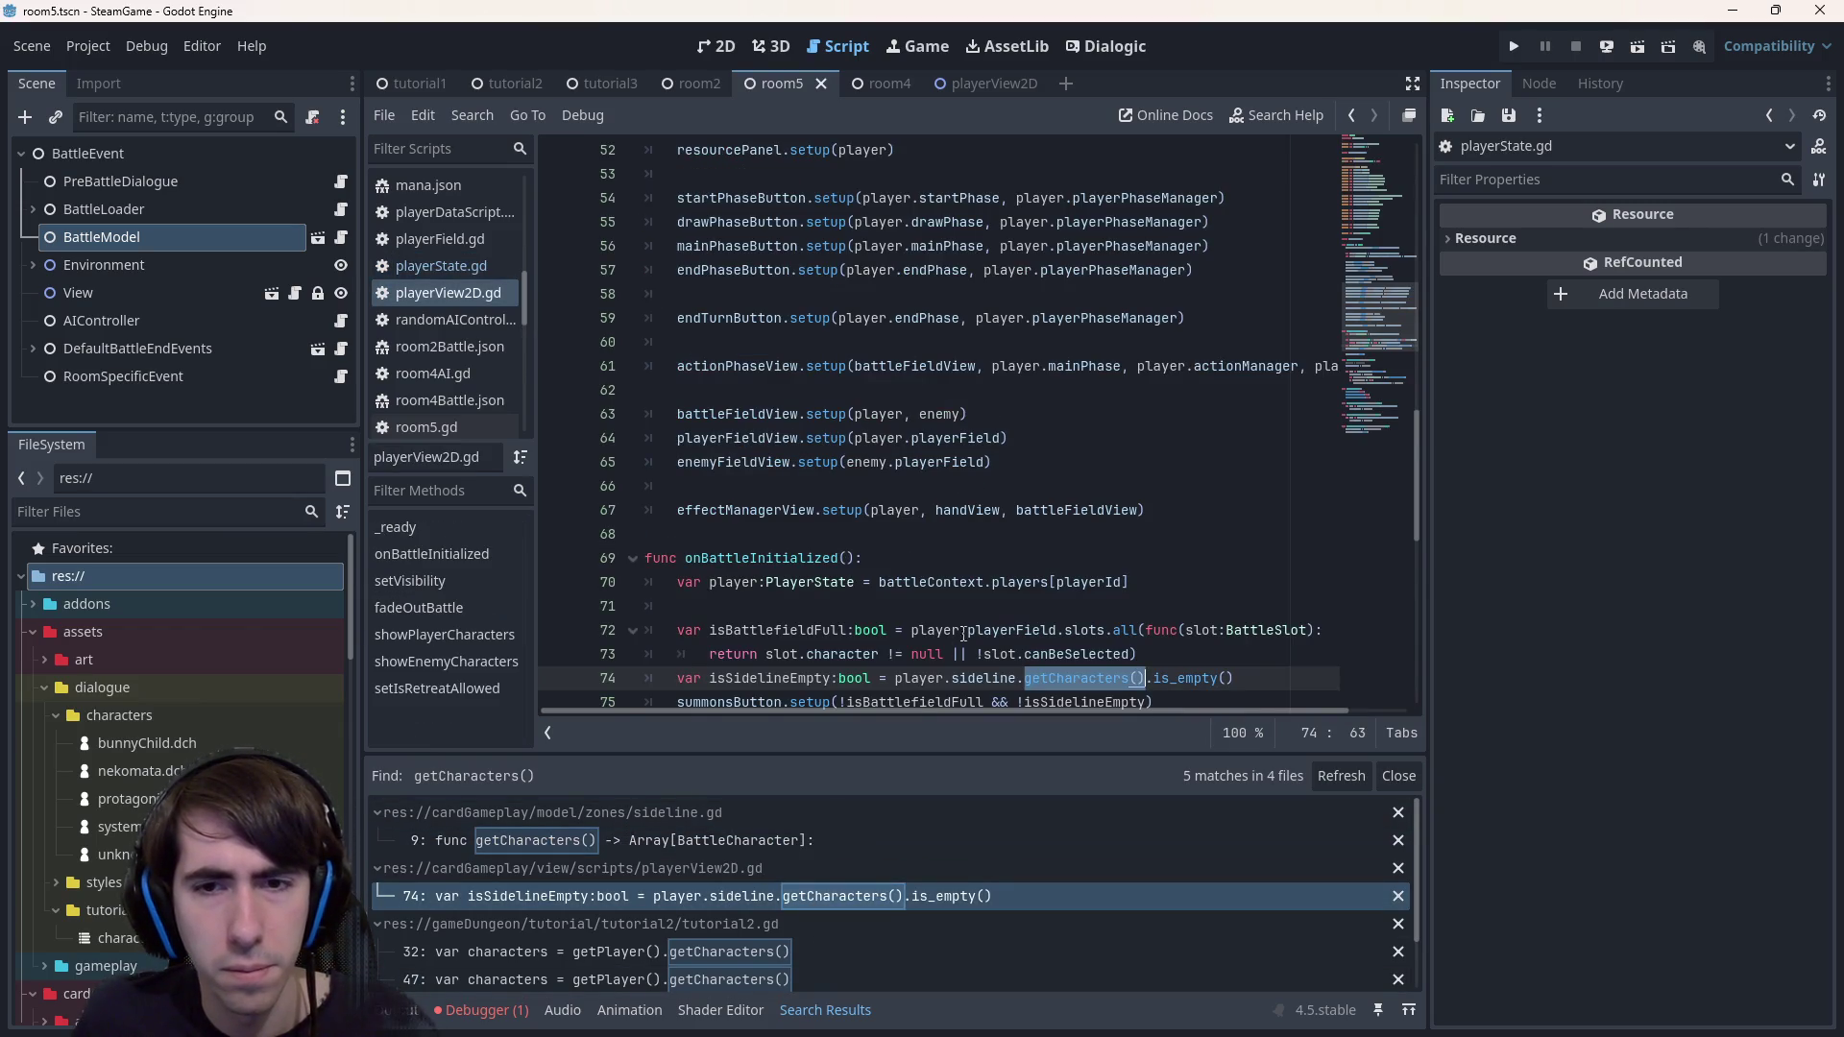
scroll(967, 628, down, 2)
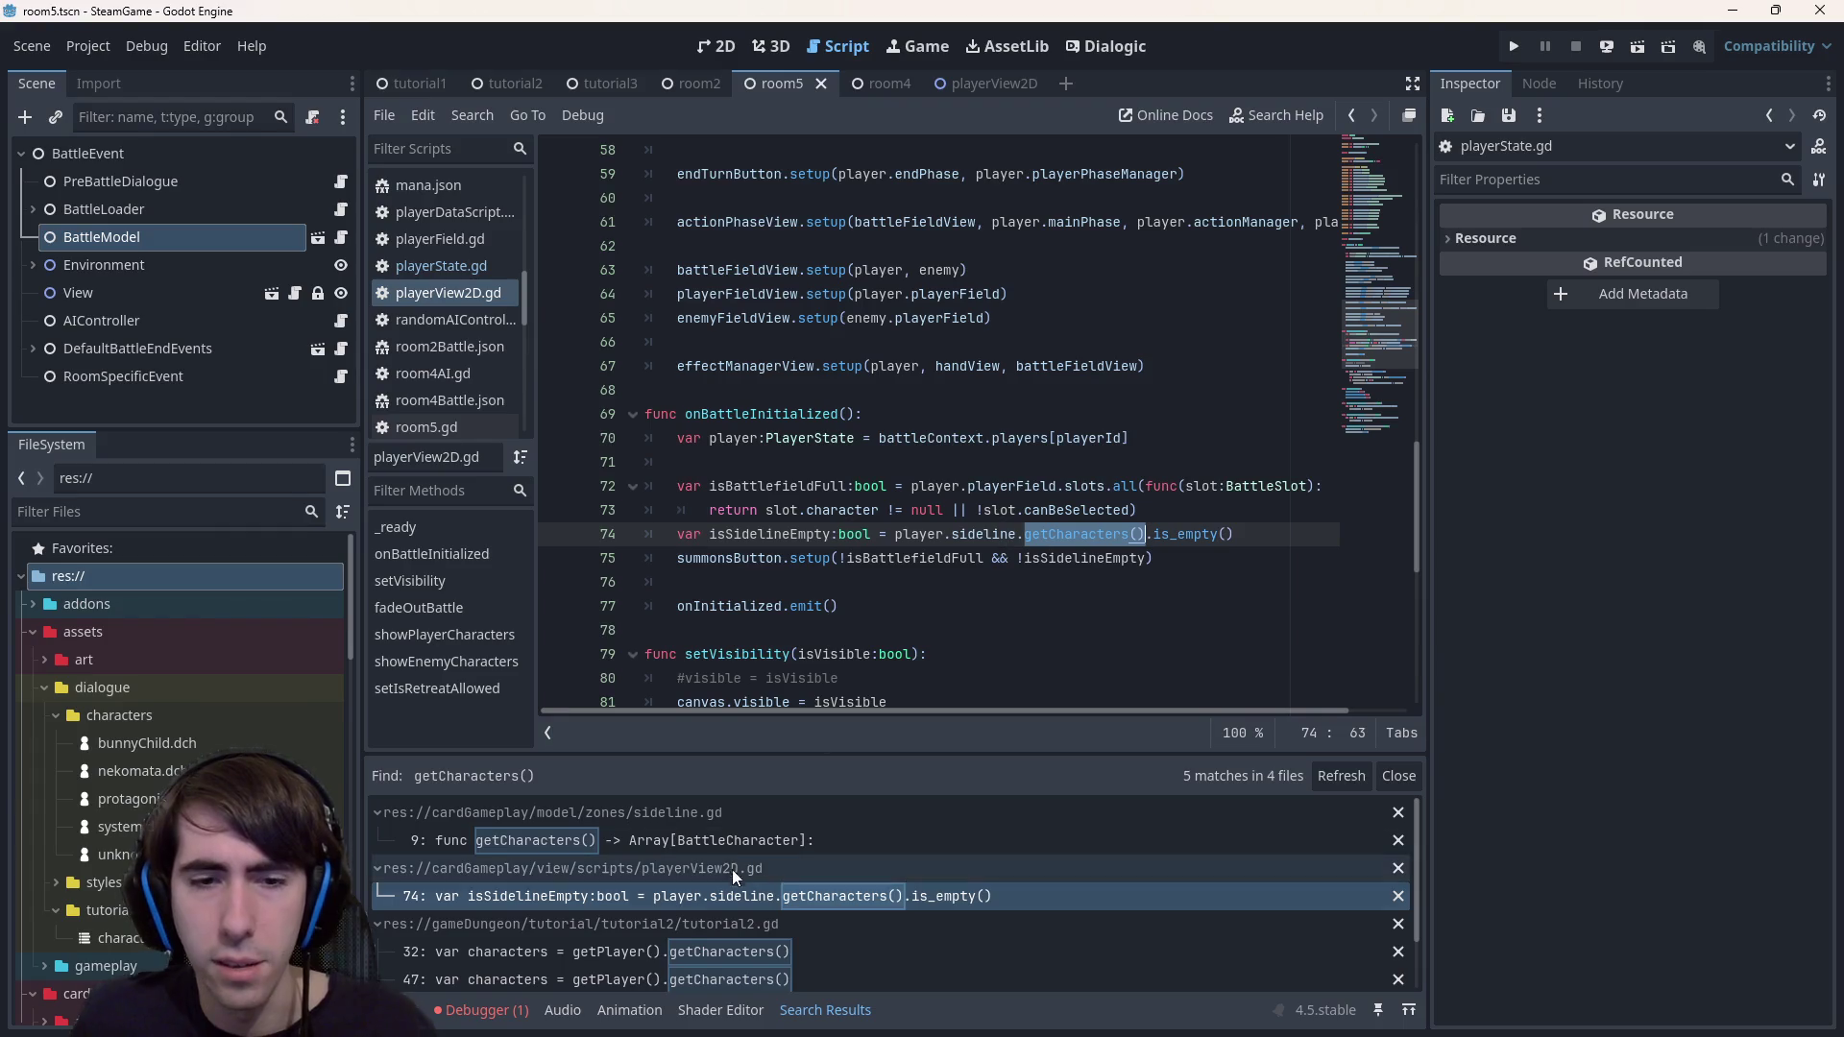
scroll(676, 912, down, 2)
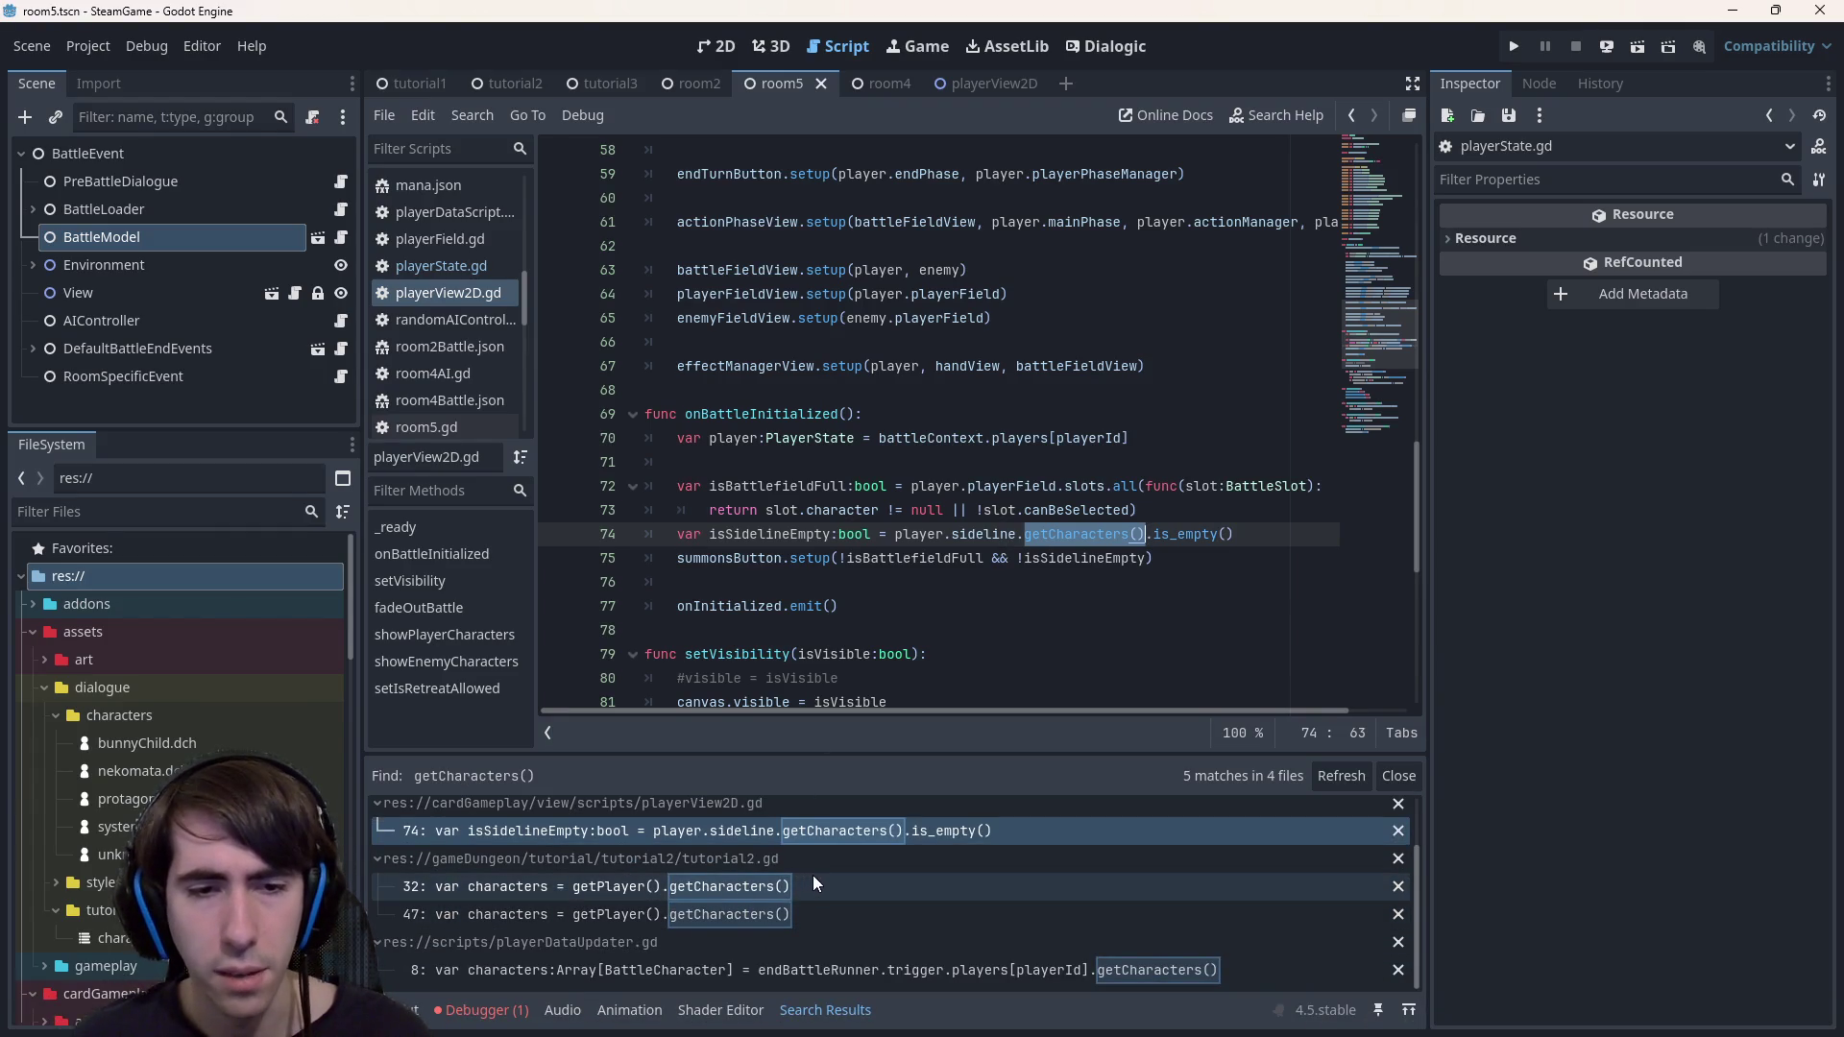
click(812, 876)
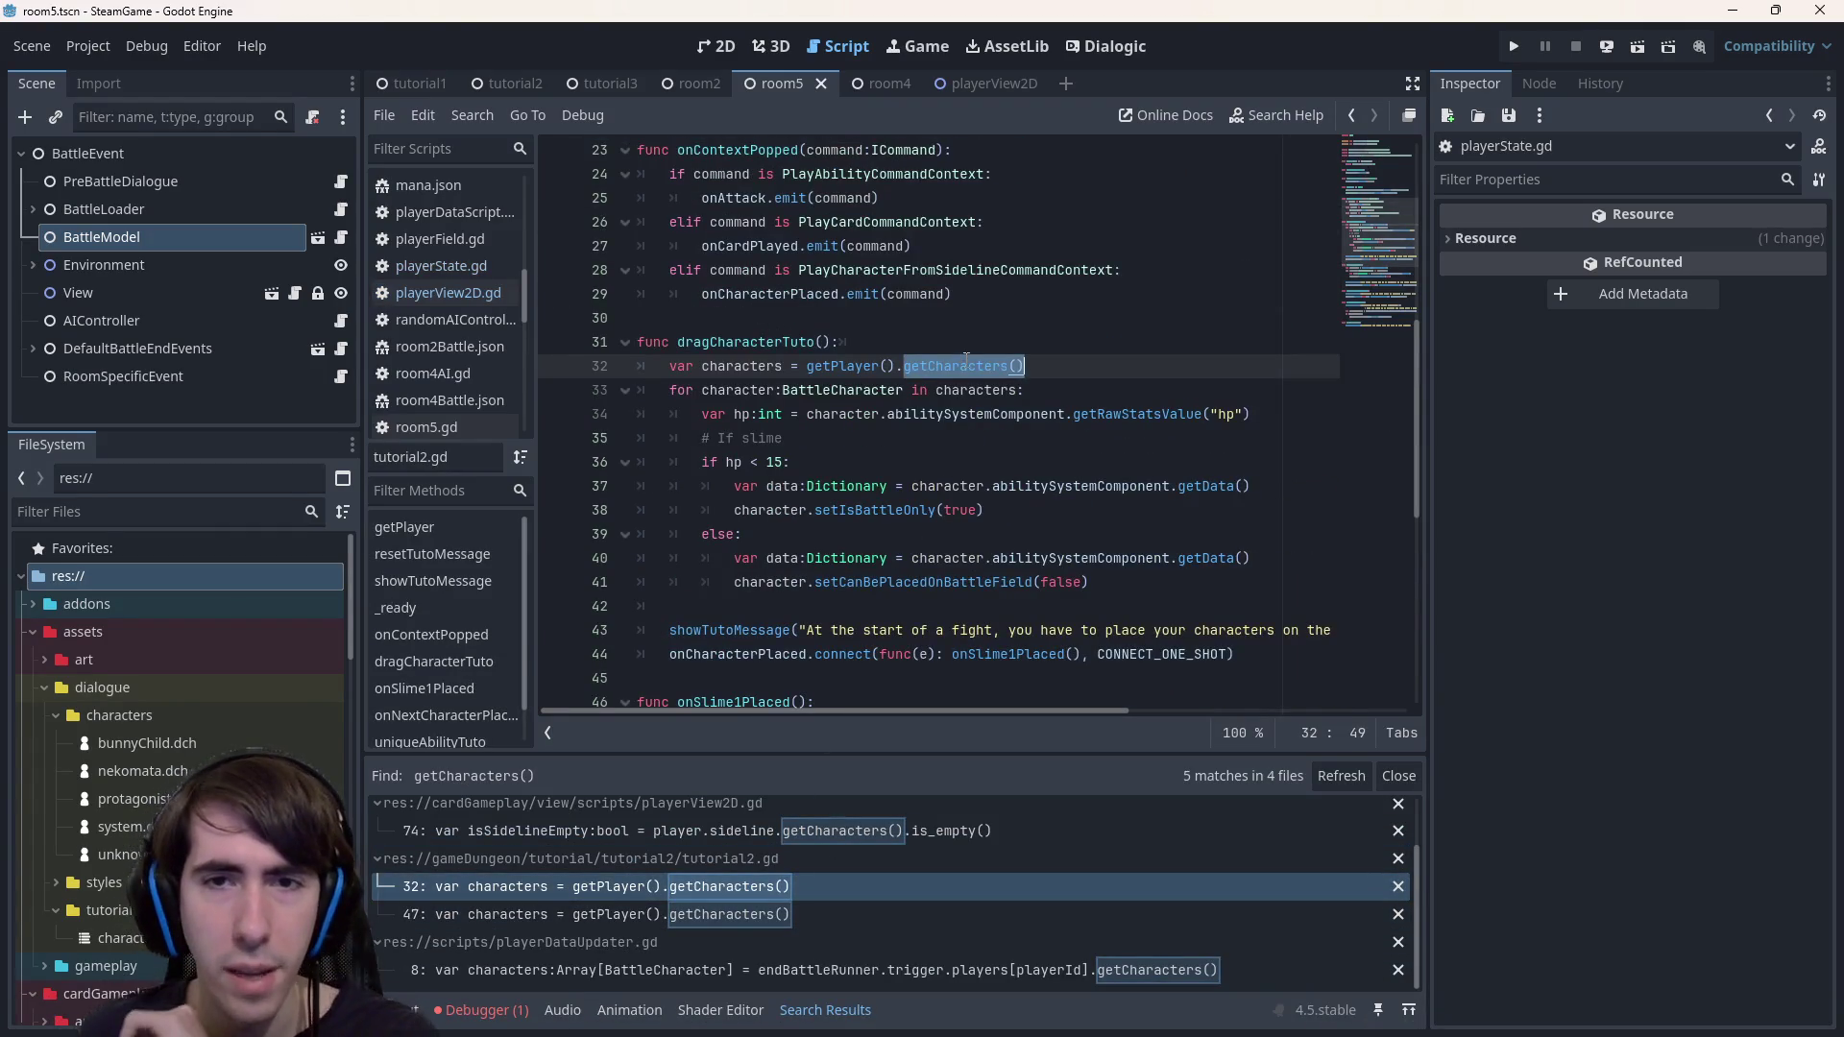
key(shift+Left)
key(shift+Left)
key(ctrl+space)
text(getAlive)
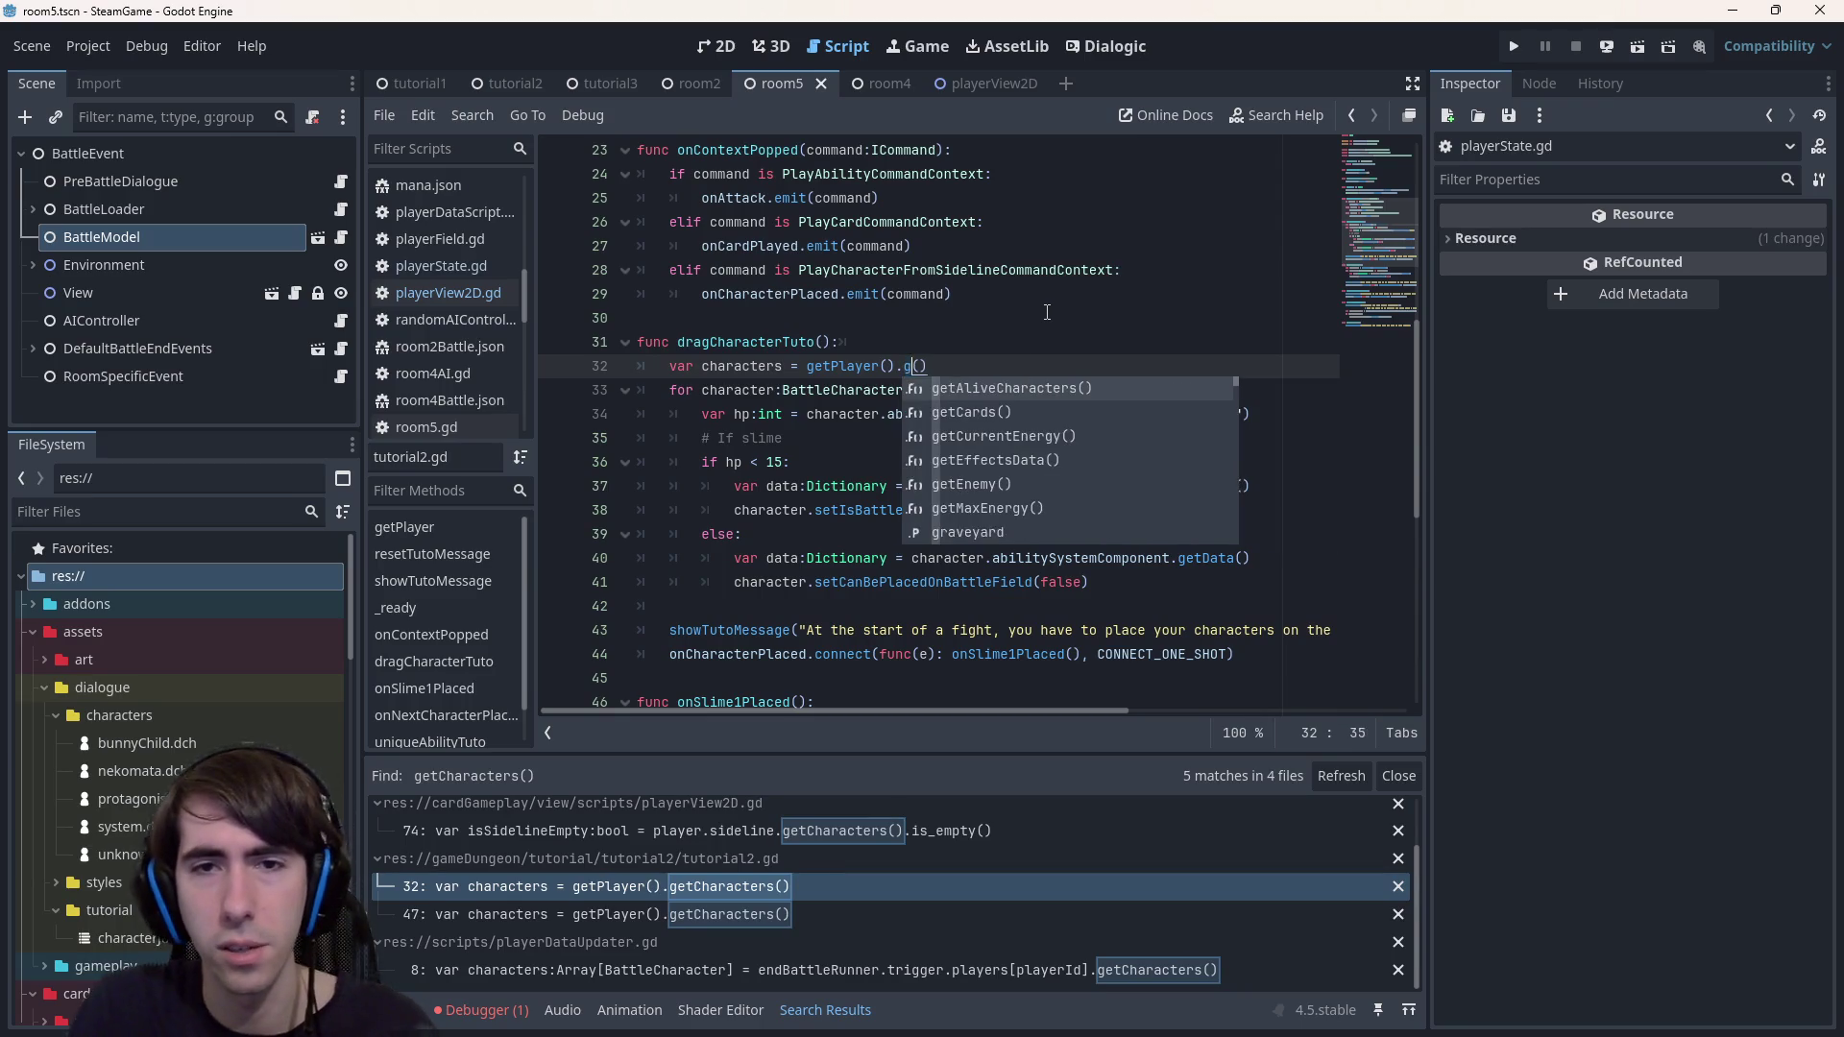
key(Return)
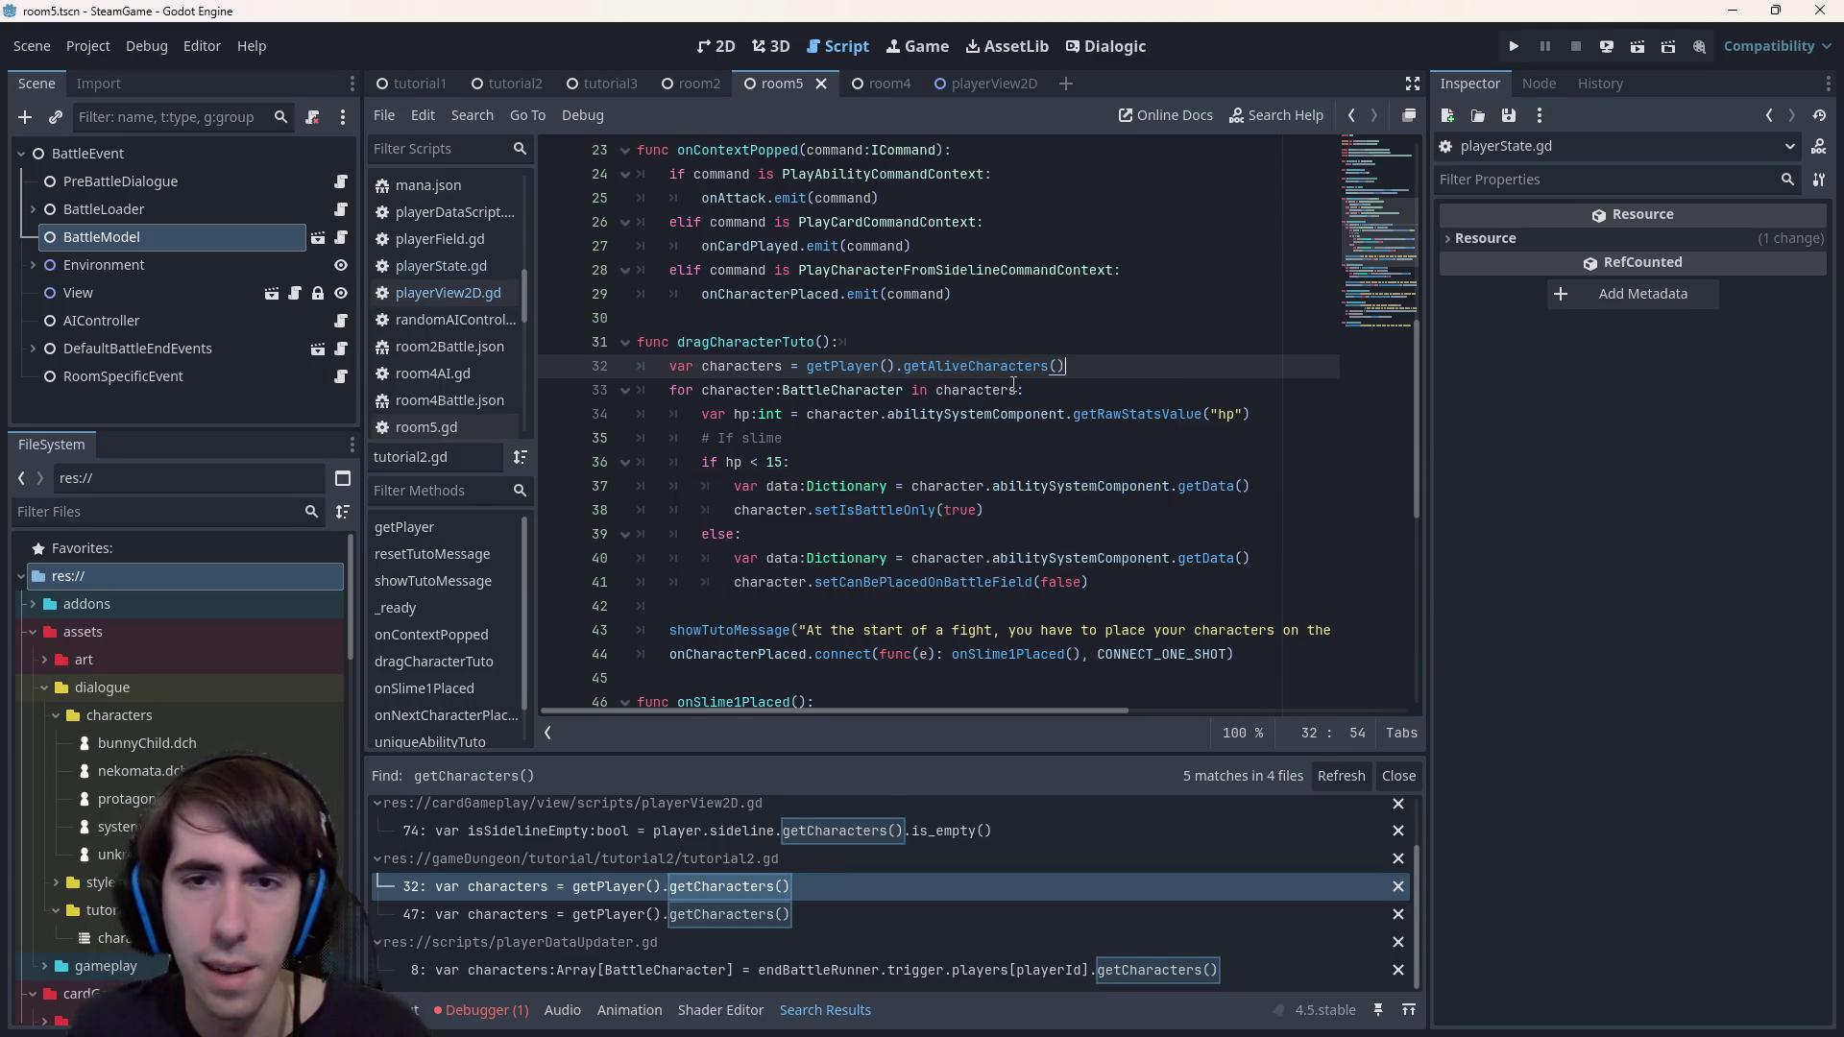
double_click(1018, 365)
key(ctrl+c)
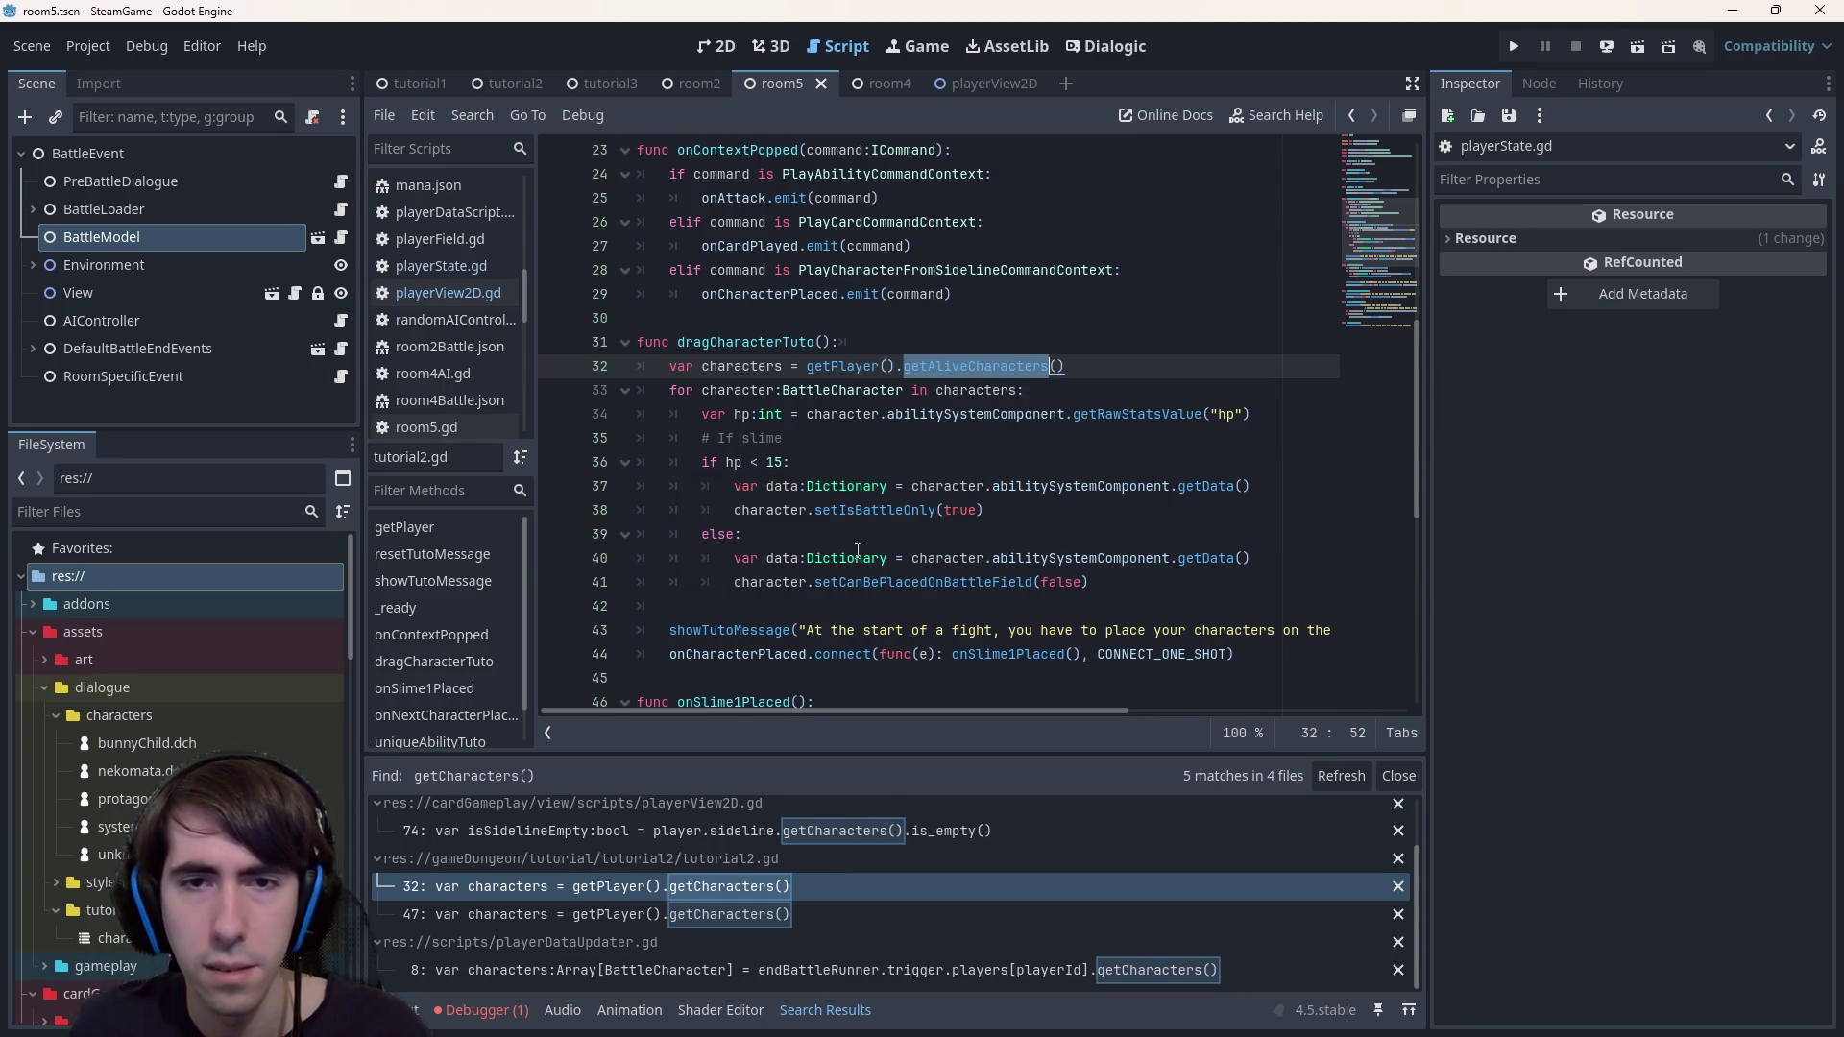
click(782, 917)
double_click(993, 534)
key(ctrl+v)
- Swap in getAliveCharacters on line 8 of playerDataUpdater.gd and save
click(1004, 964)
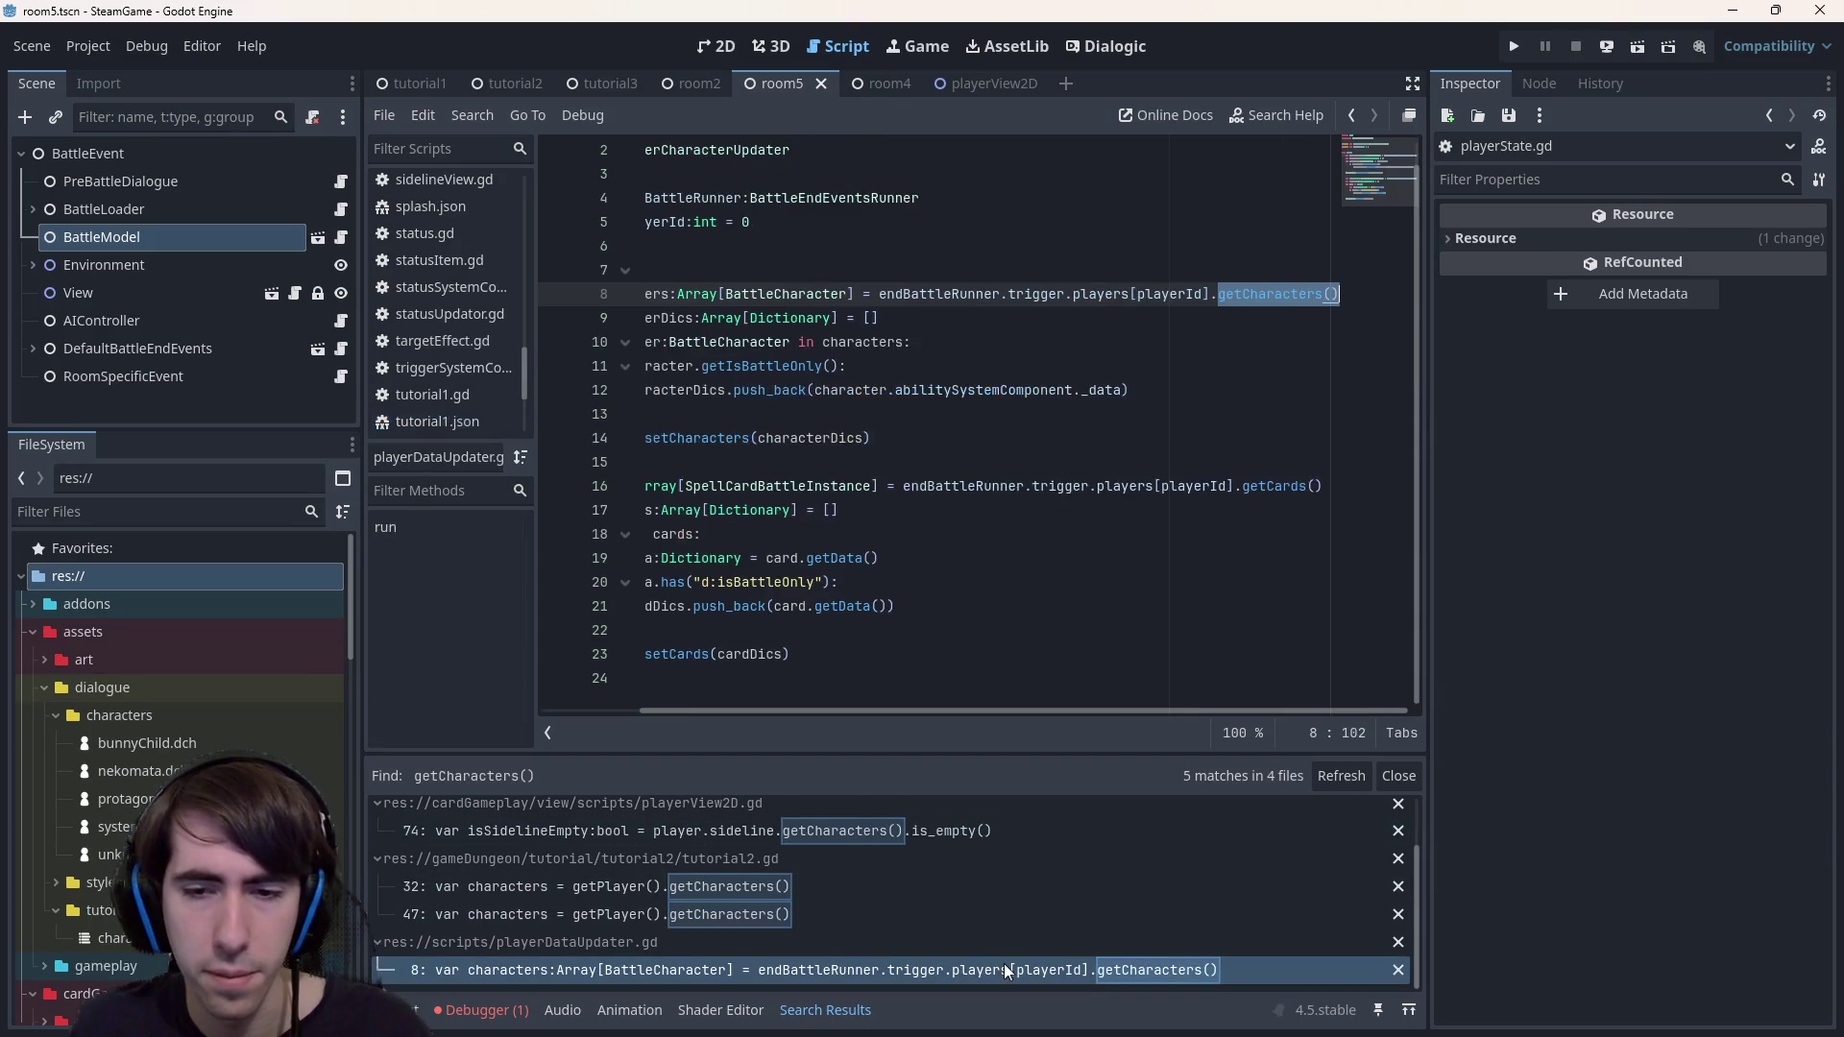
drag(1200, 390, 653, 342)
click(1114, 321)
double_click(1283, 293)
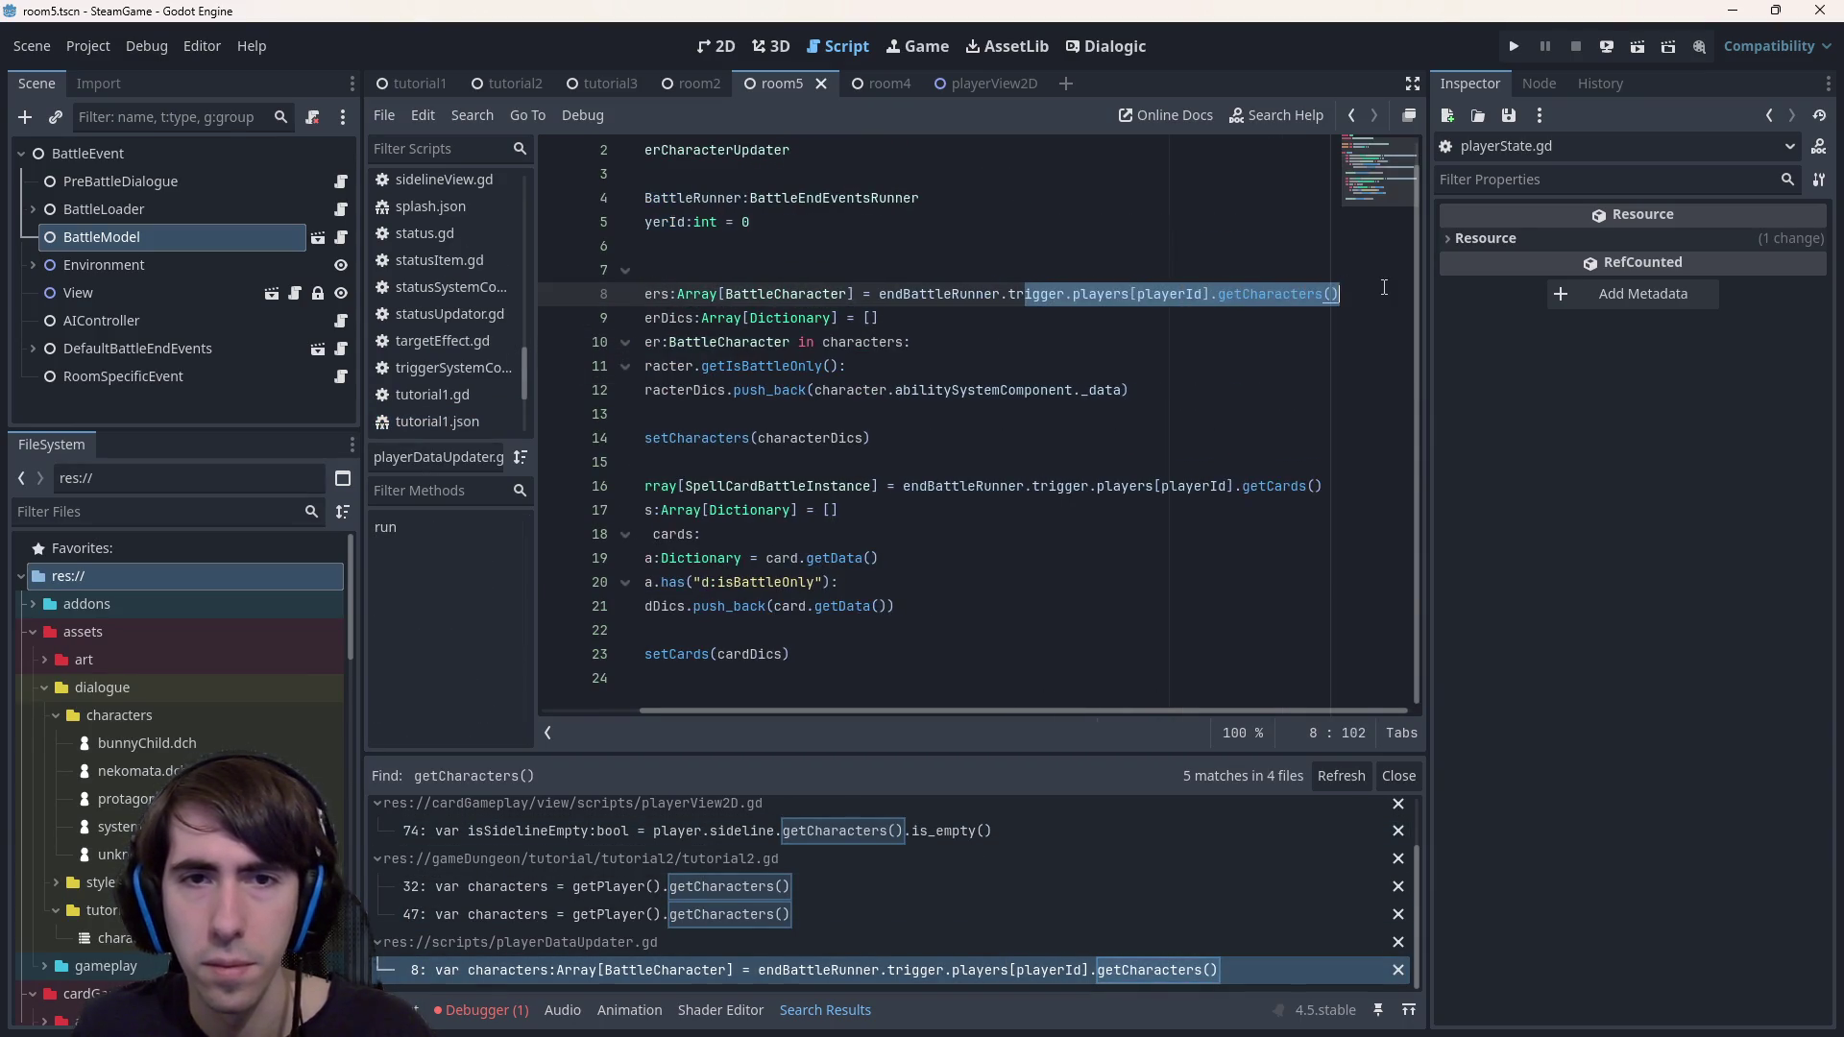
key(ctrl+v)
key(ctrl+s)
drag(1283, 294, 941, 346)
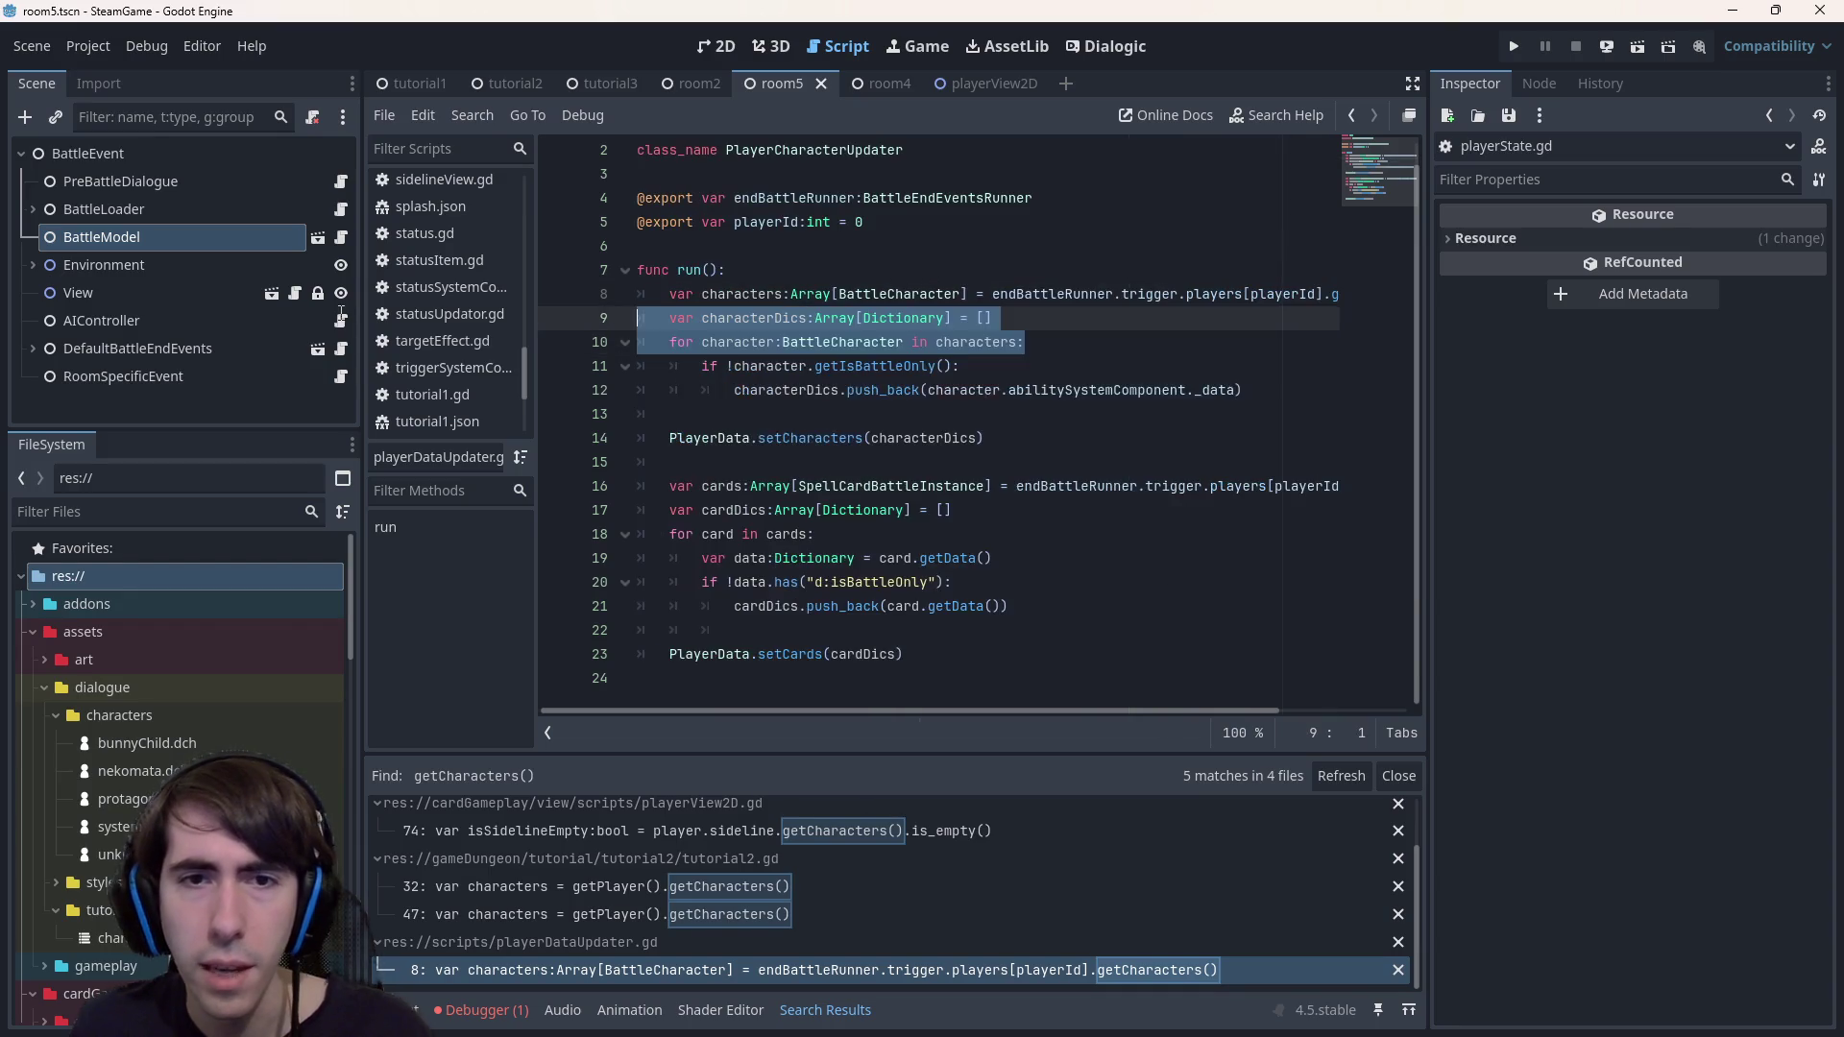
click(928, 390)
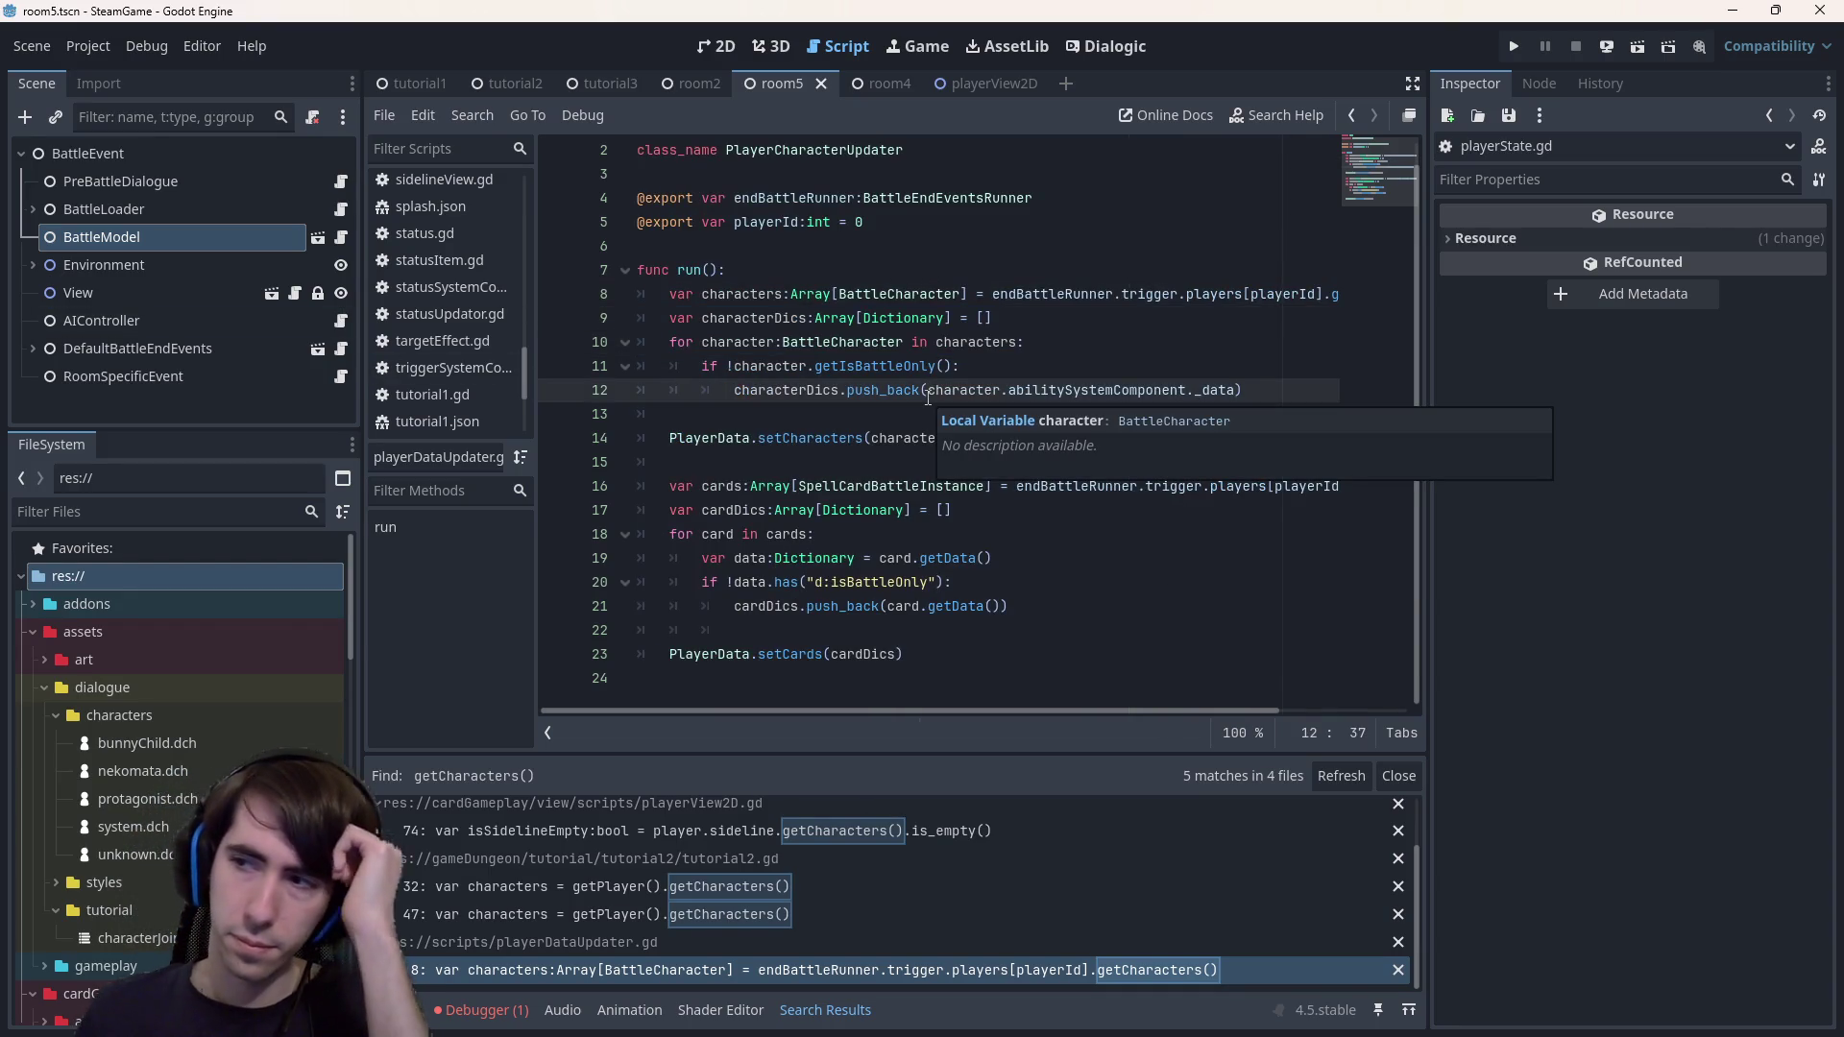
click(341, 238)
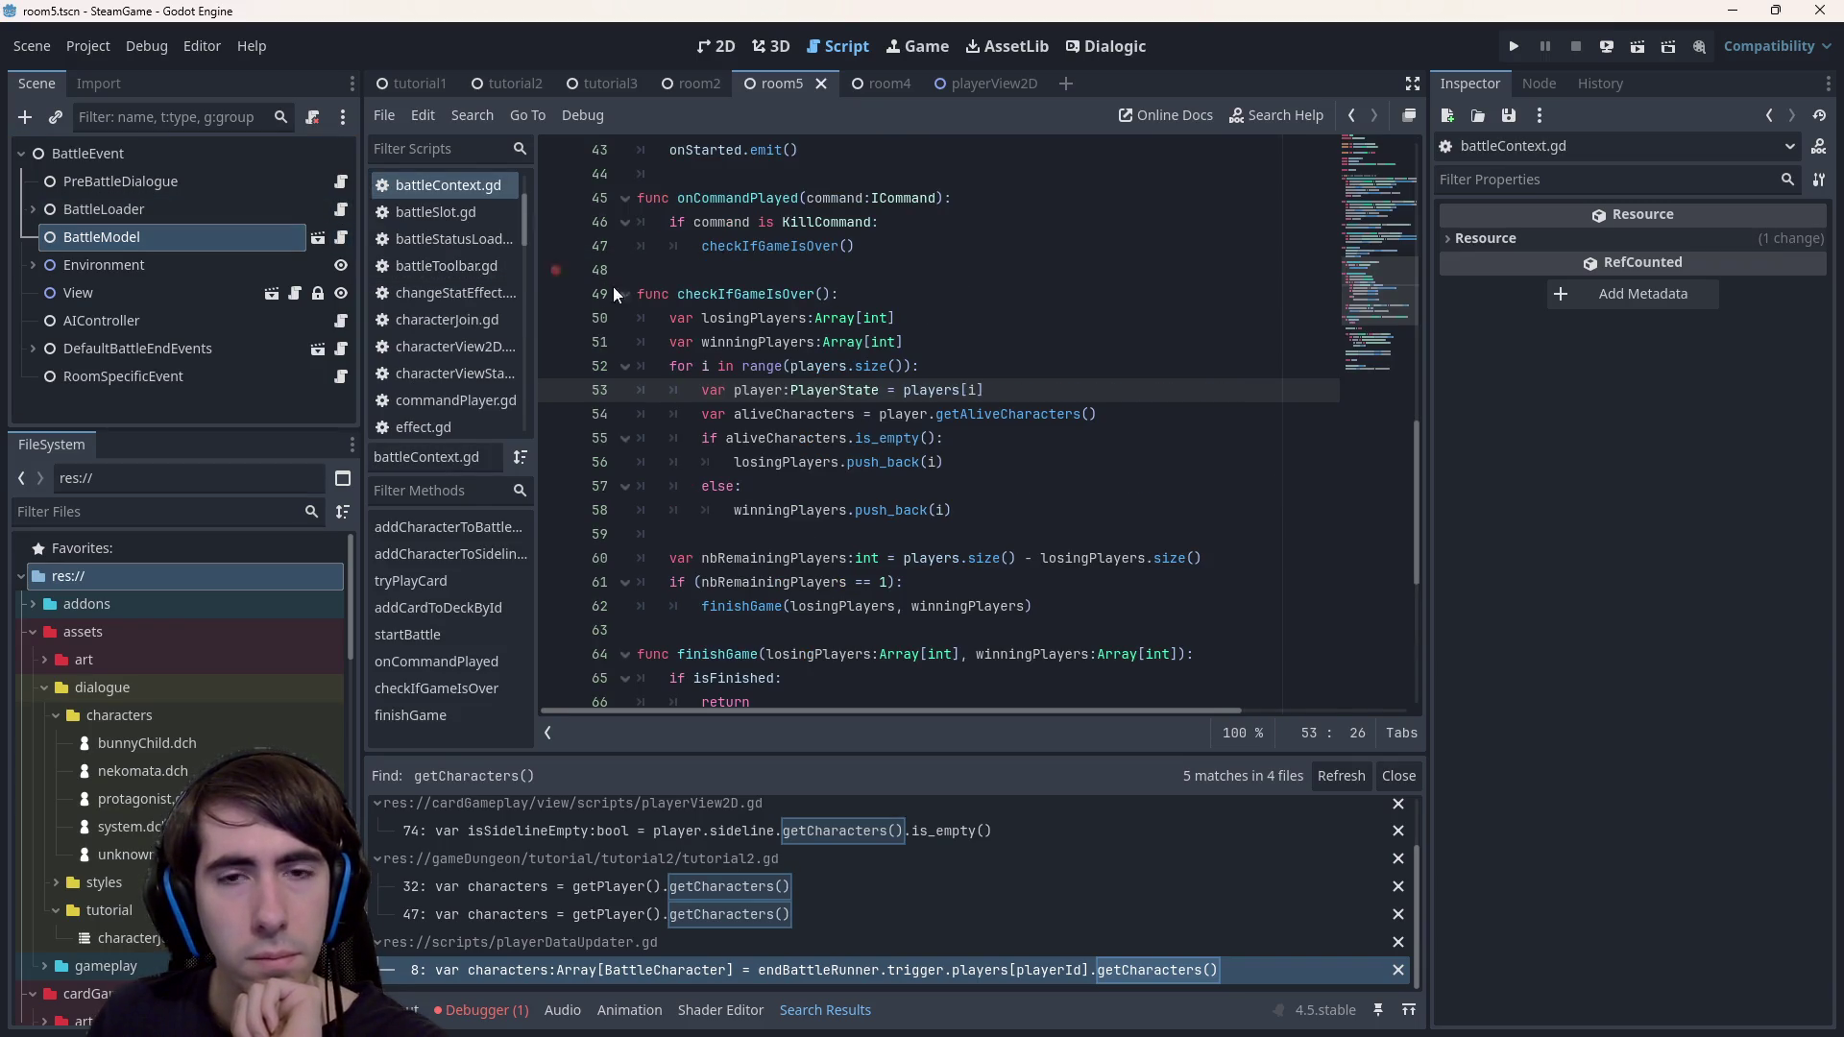
scroll(867, 433, down, 1)
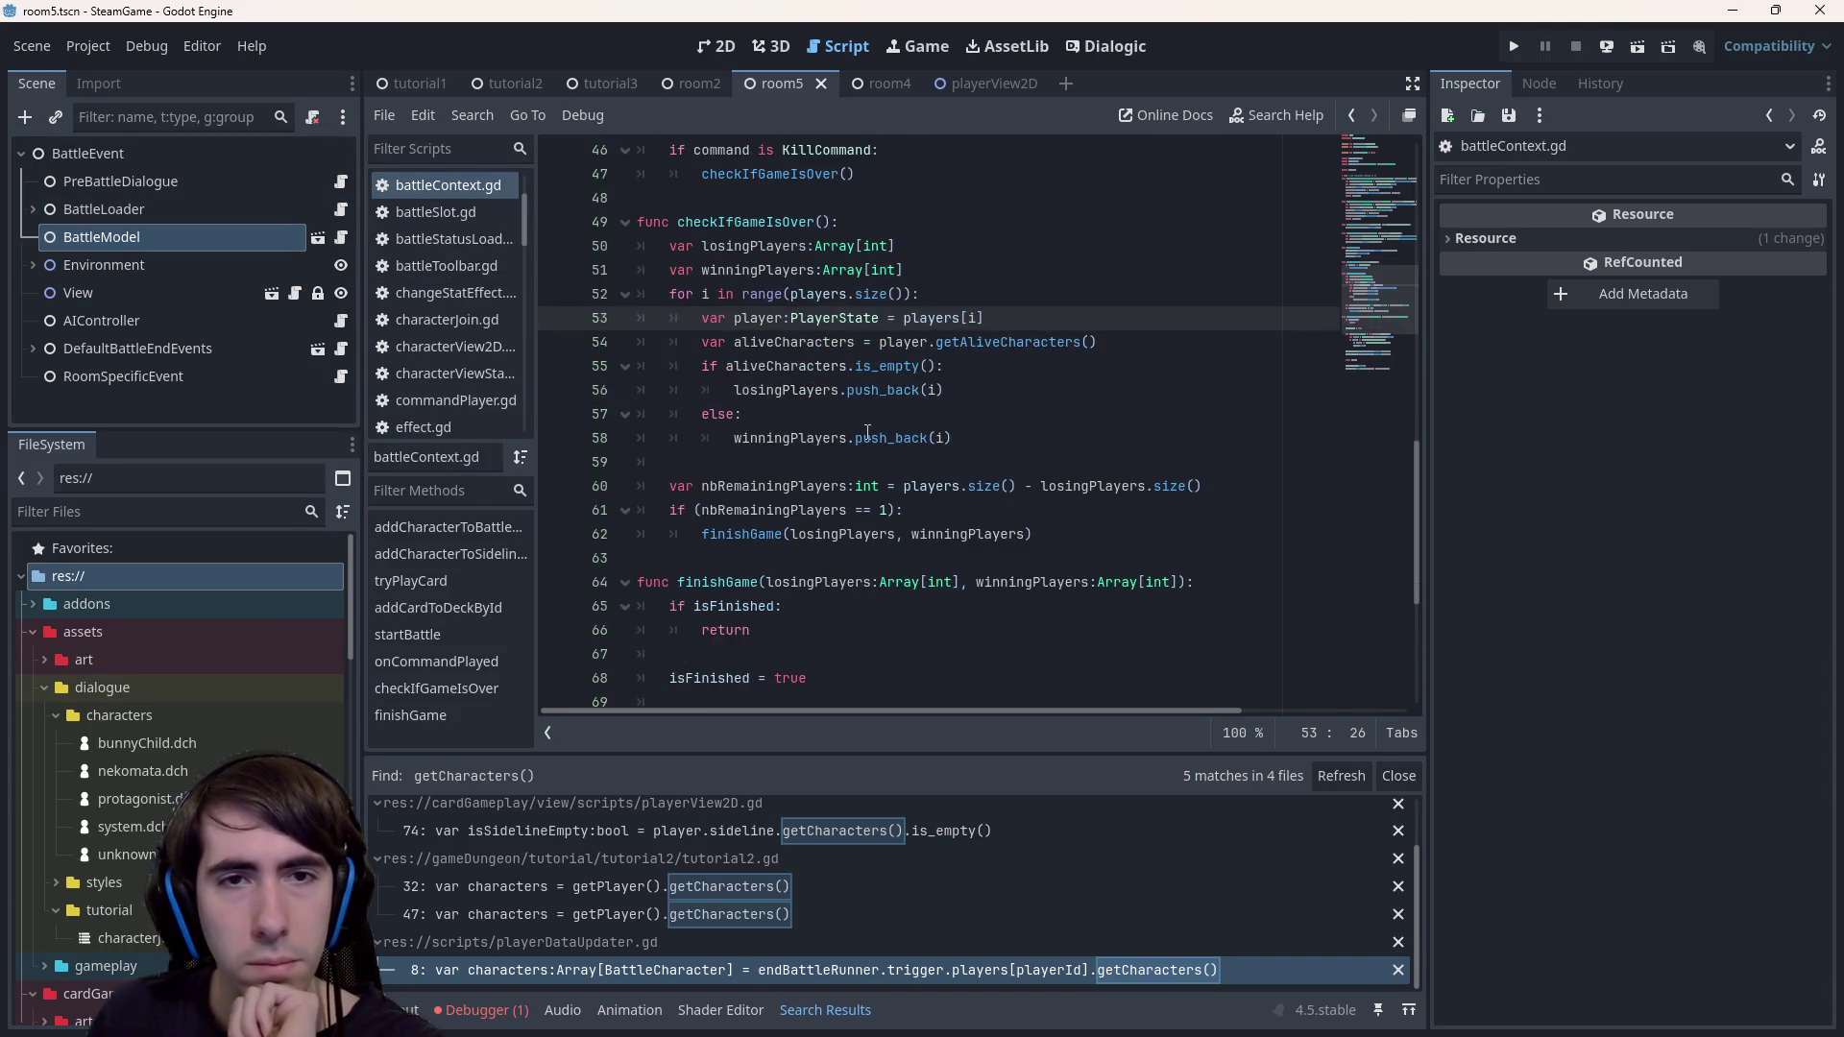
scroll(781, 286, down, 3)
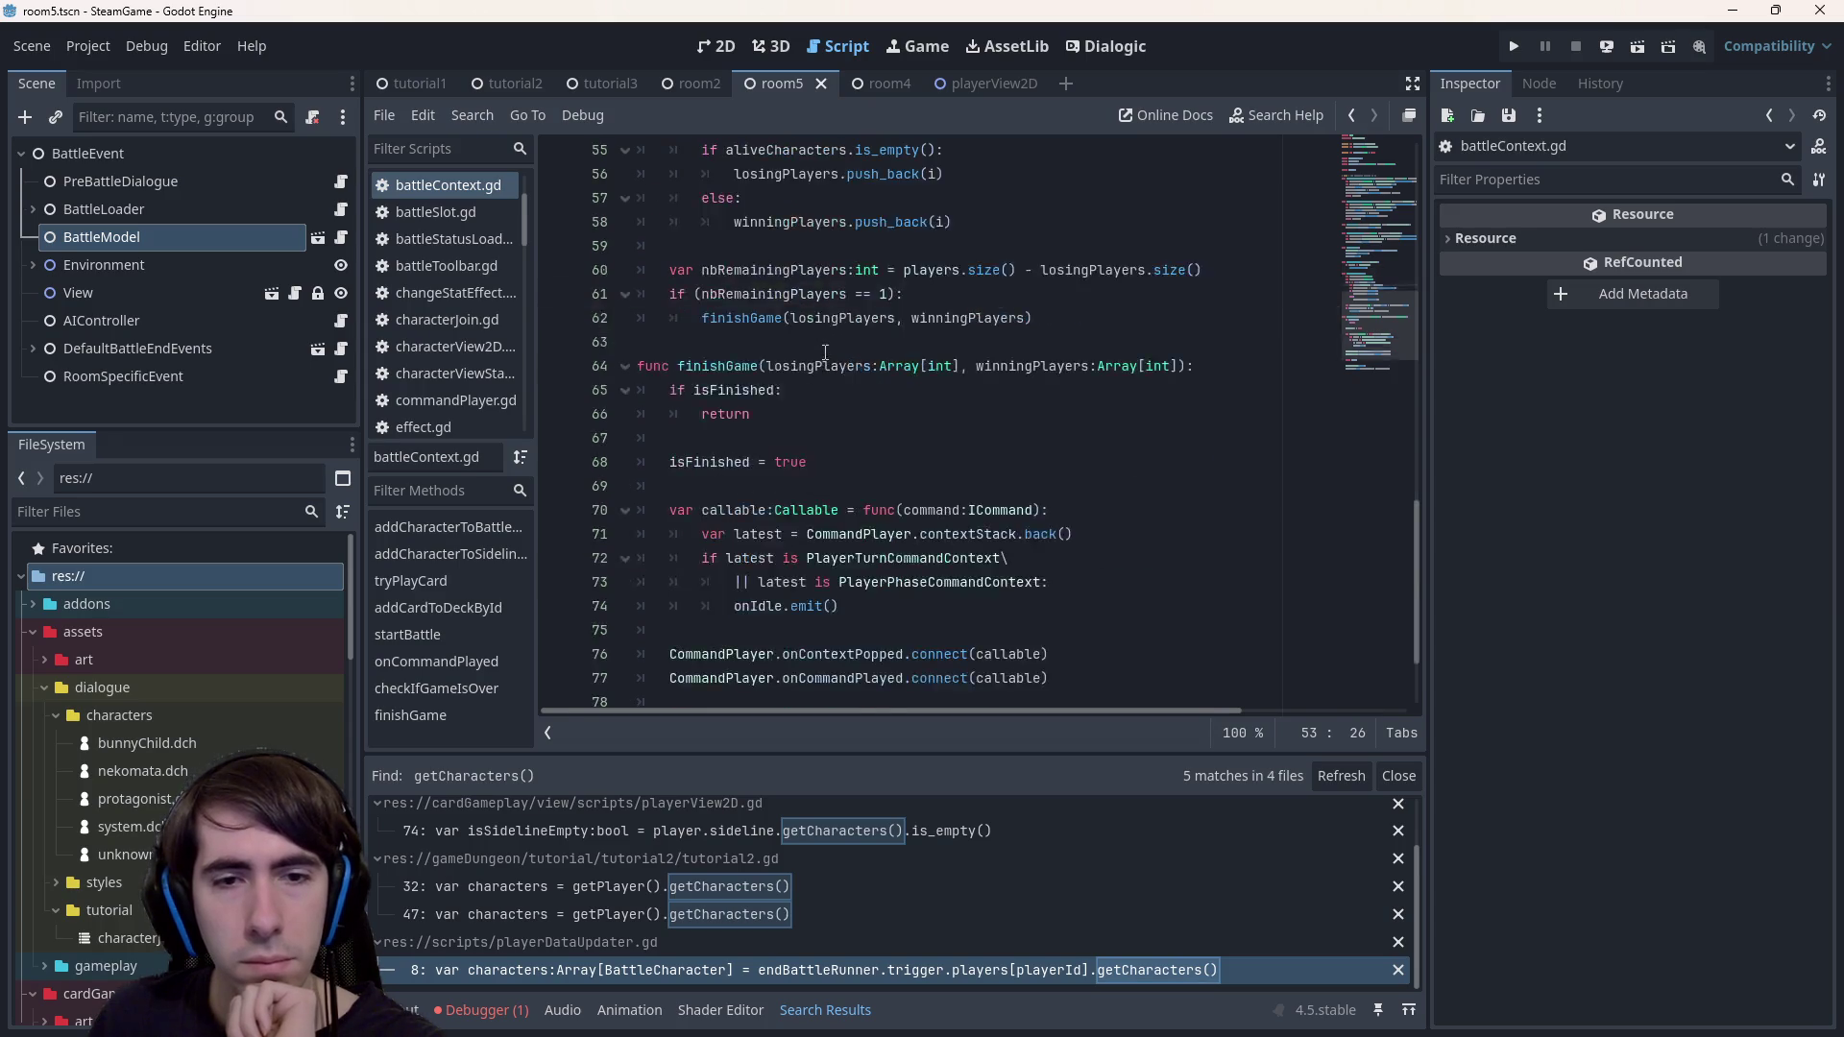
scroll(850, 351, up, 4)
mouse_move(963, 415)
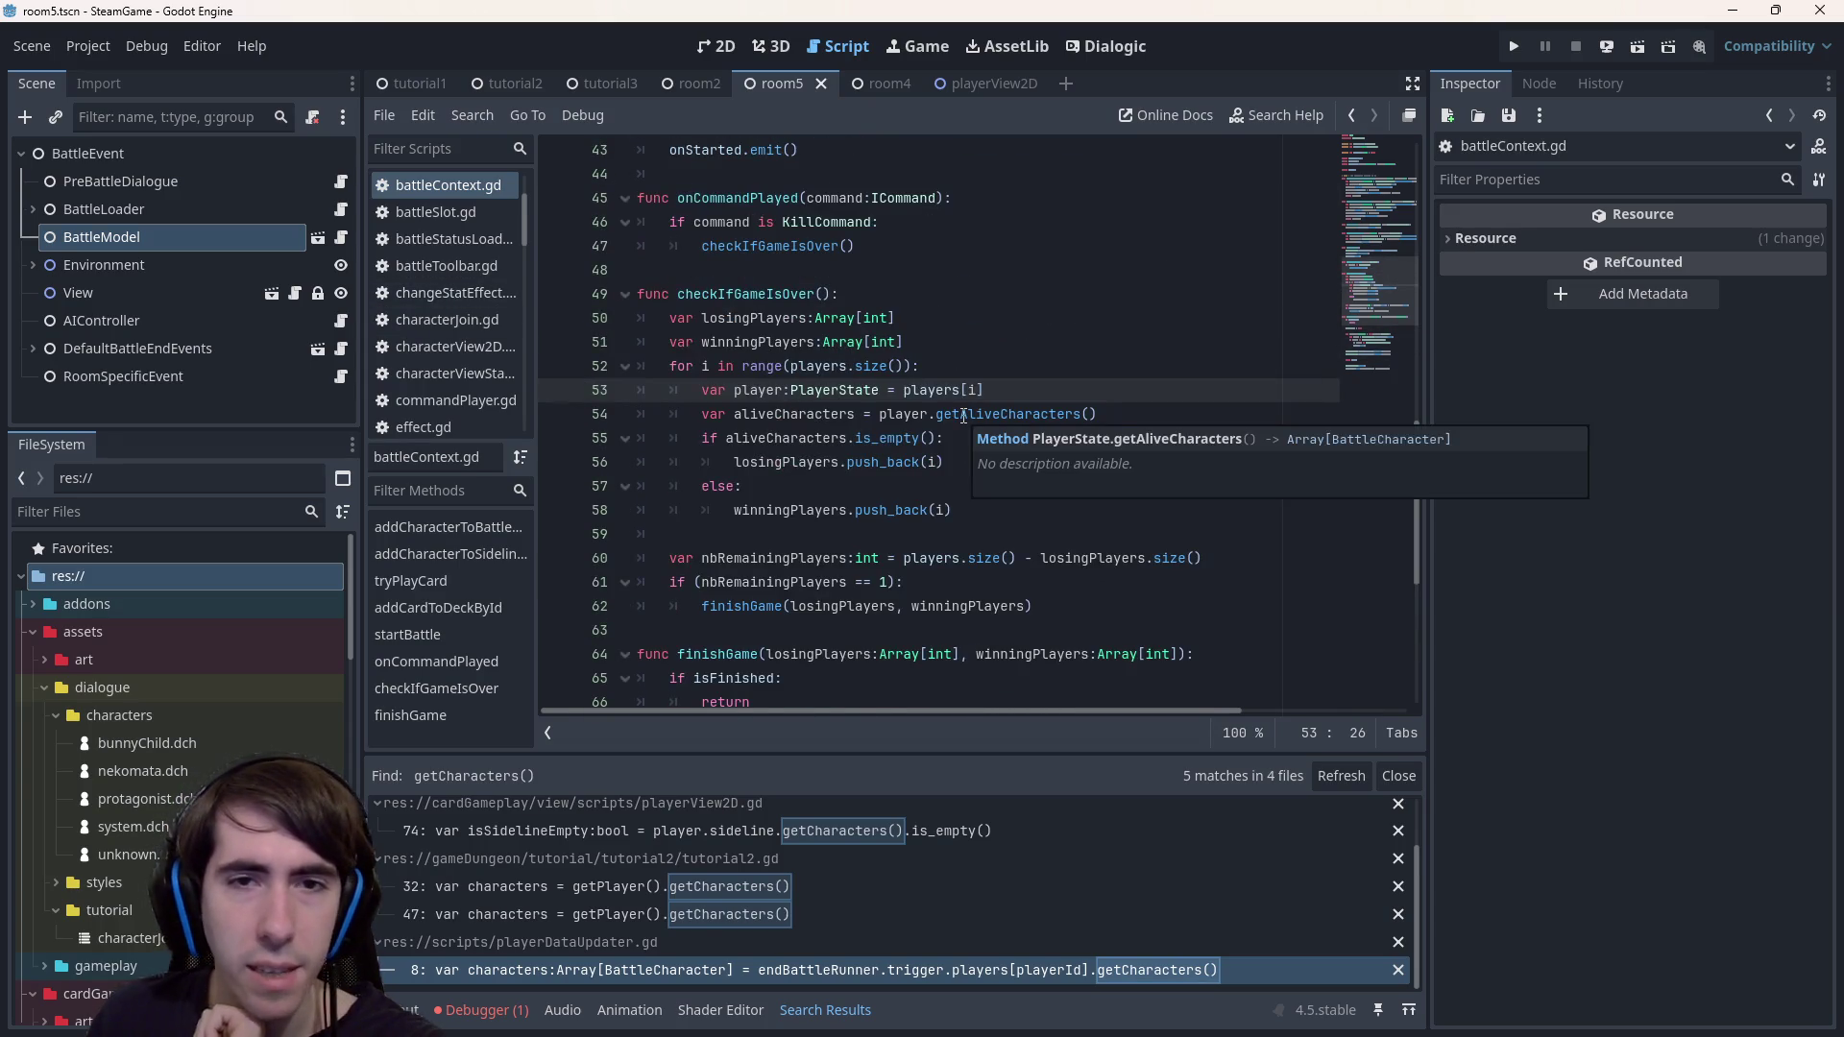
click(1119, 413)
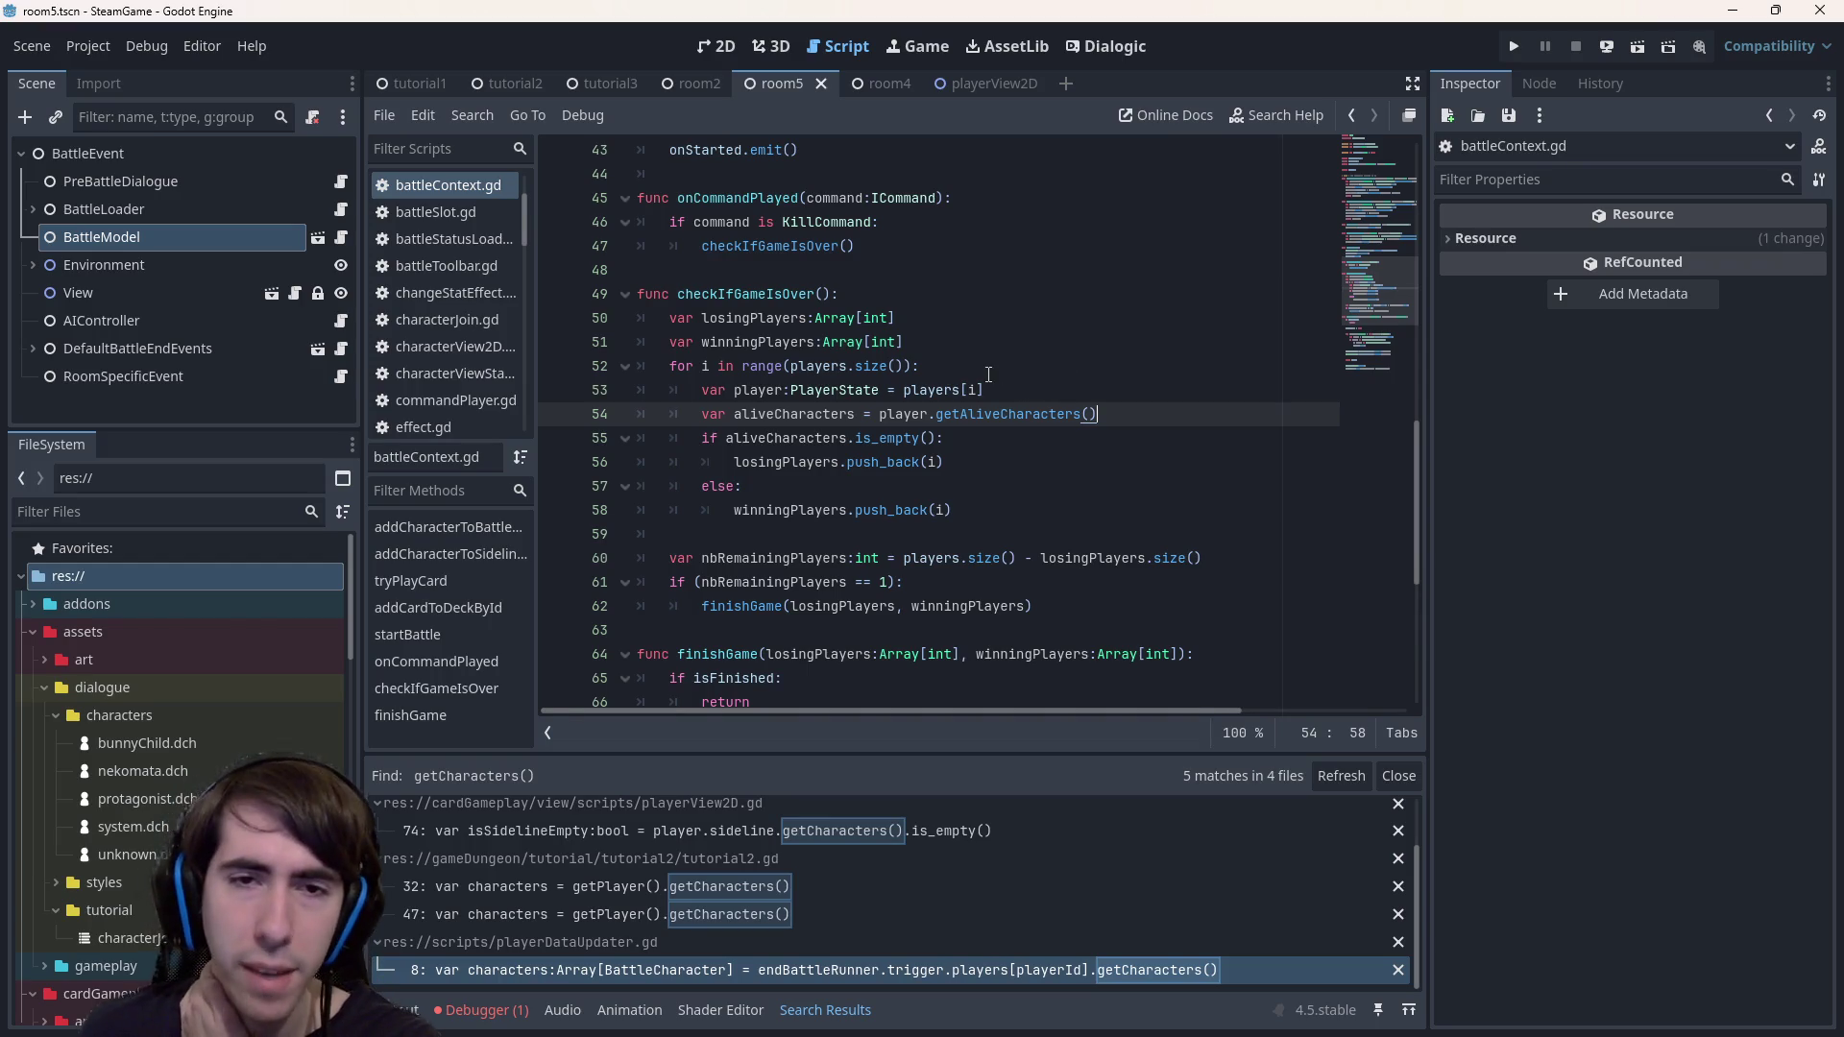
drag(999, 526, 701, 389)
click(1057, 414)
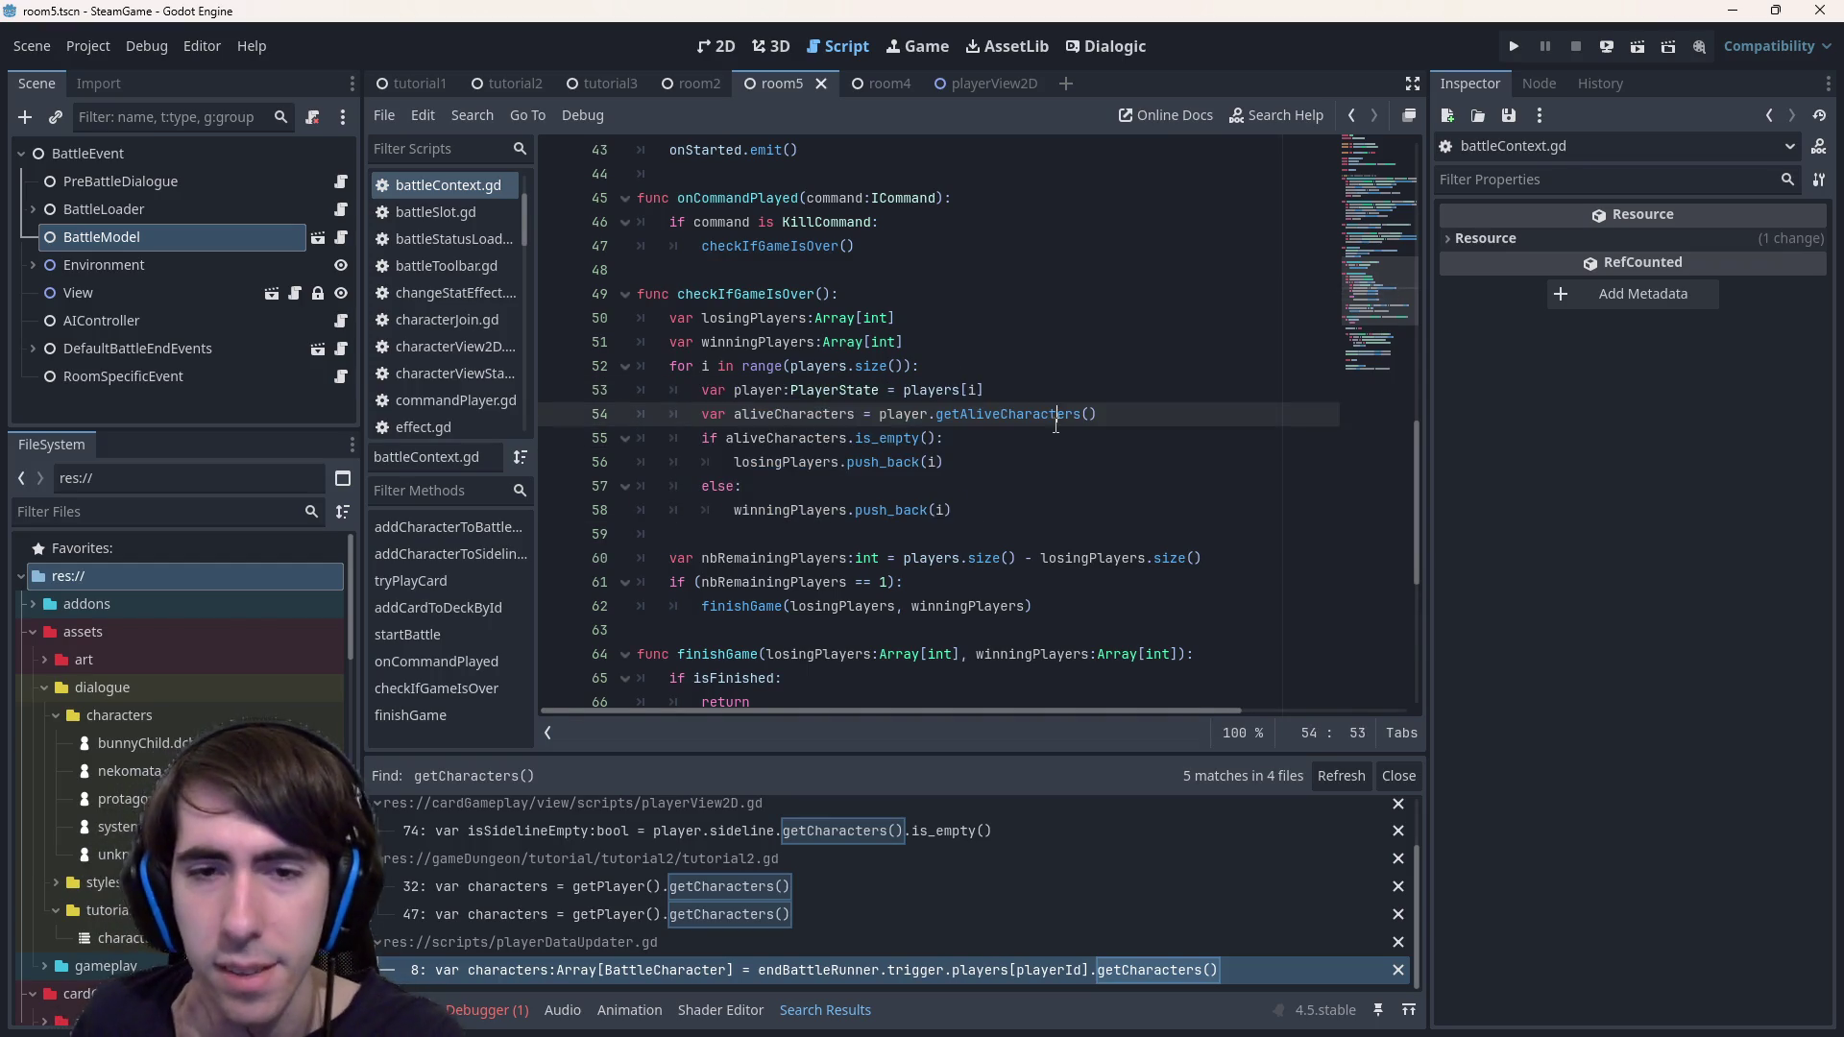
- Run room5, play two Give Mana and Intimidation on the slime, then end the turn
click(1636, 50)
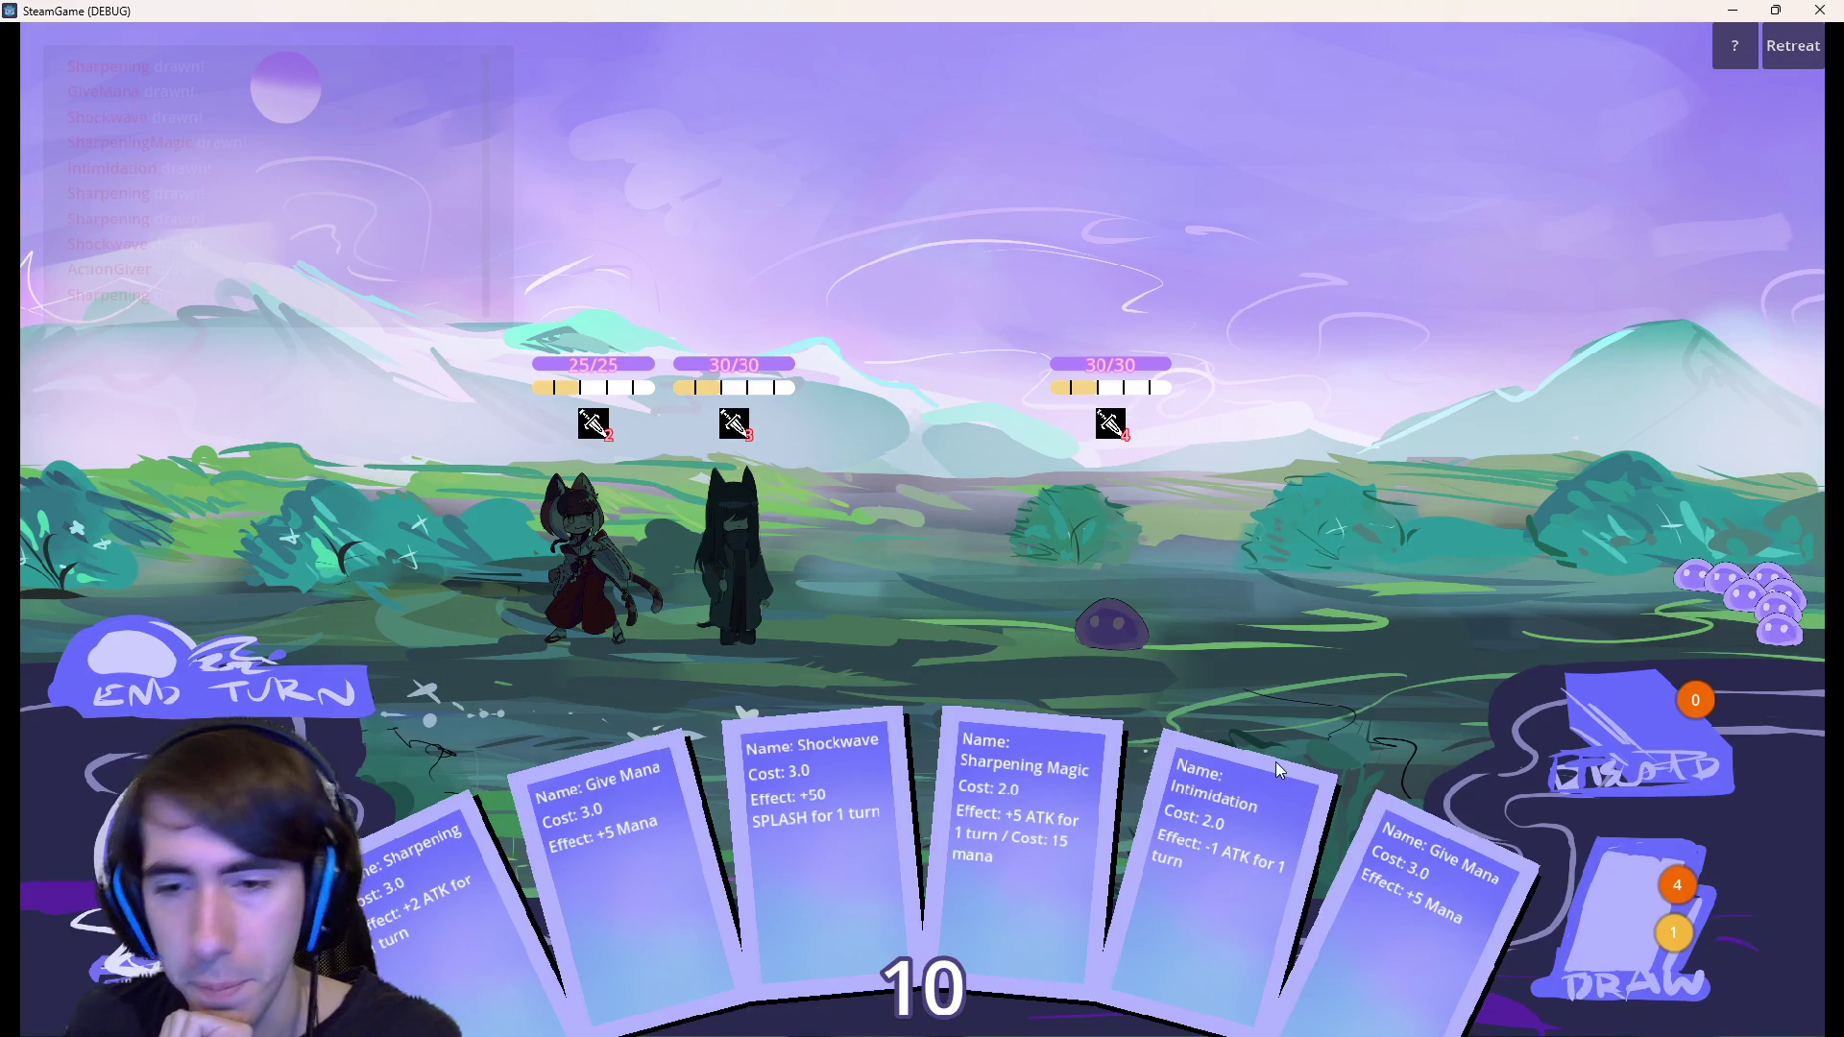
mouse_move(1443, 888)
mouse_down()
mouse_move(1364, 787)
mouse_move(782, 586)
mouse_move(770, 550)
mouse_up()
drag(797, 707, 763, 554)
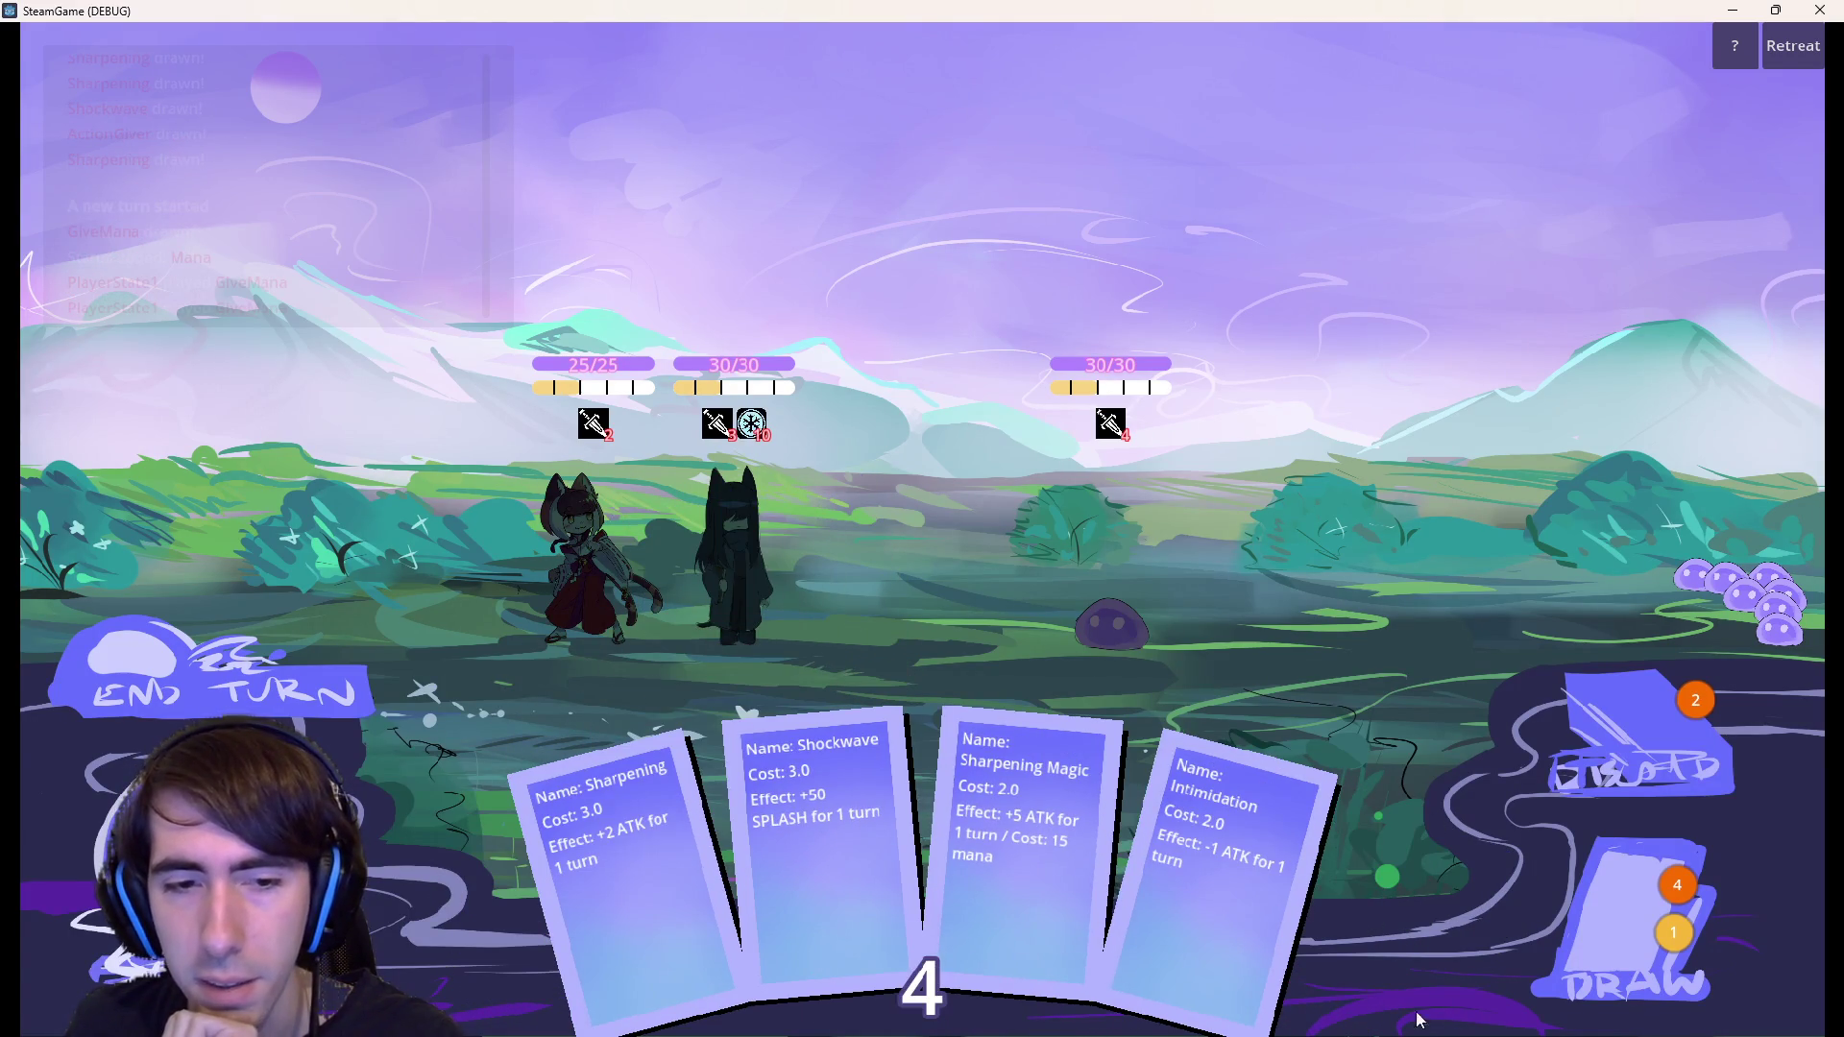
click(1574, 936)
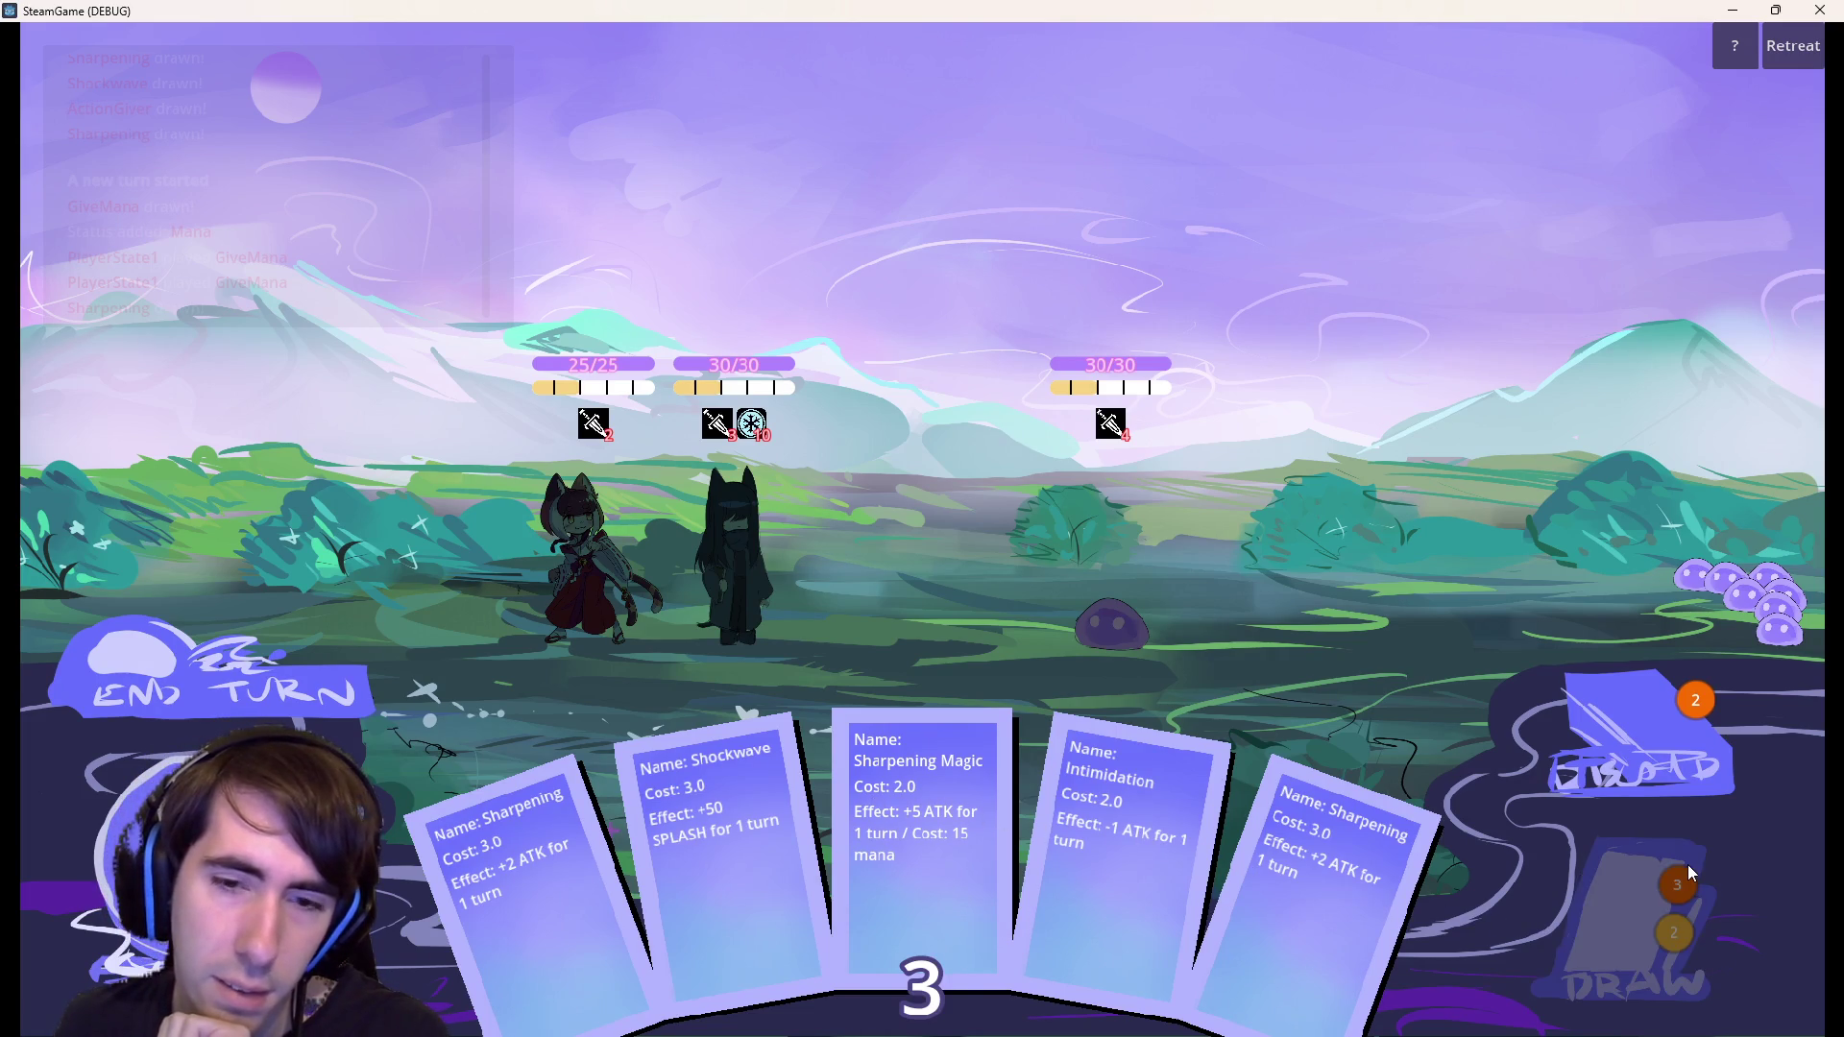
drag(1123, 825, 1126, 584)
click(257, 694)
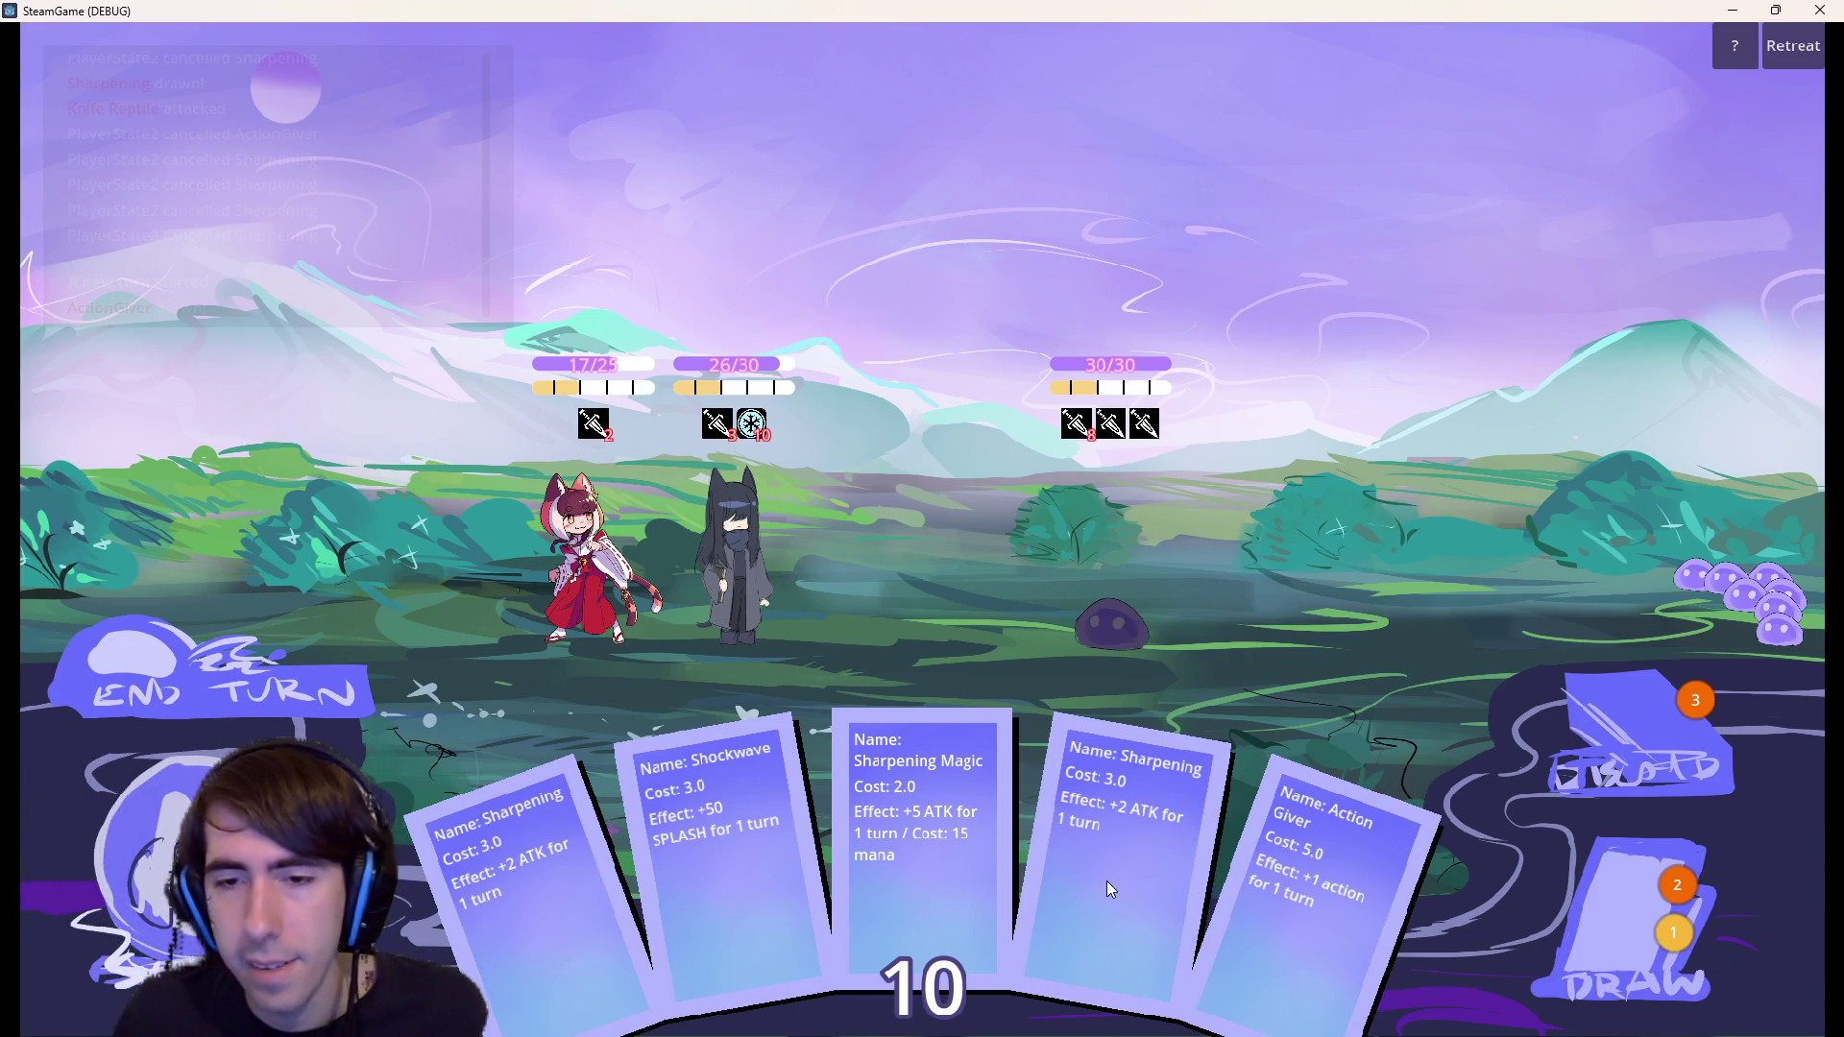
- Play three Sharpening cards, attack the slime down to 21 HP, and end the turn
click(1588, 890)
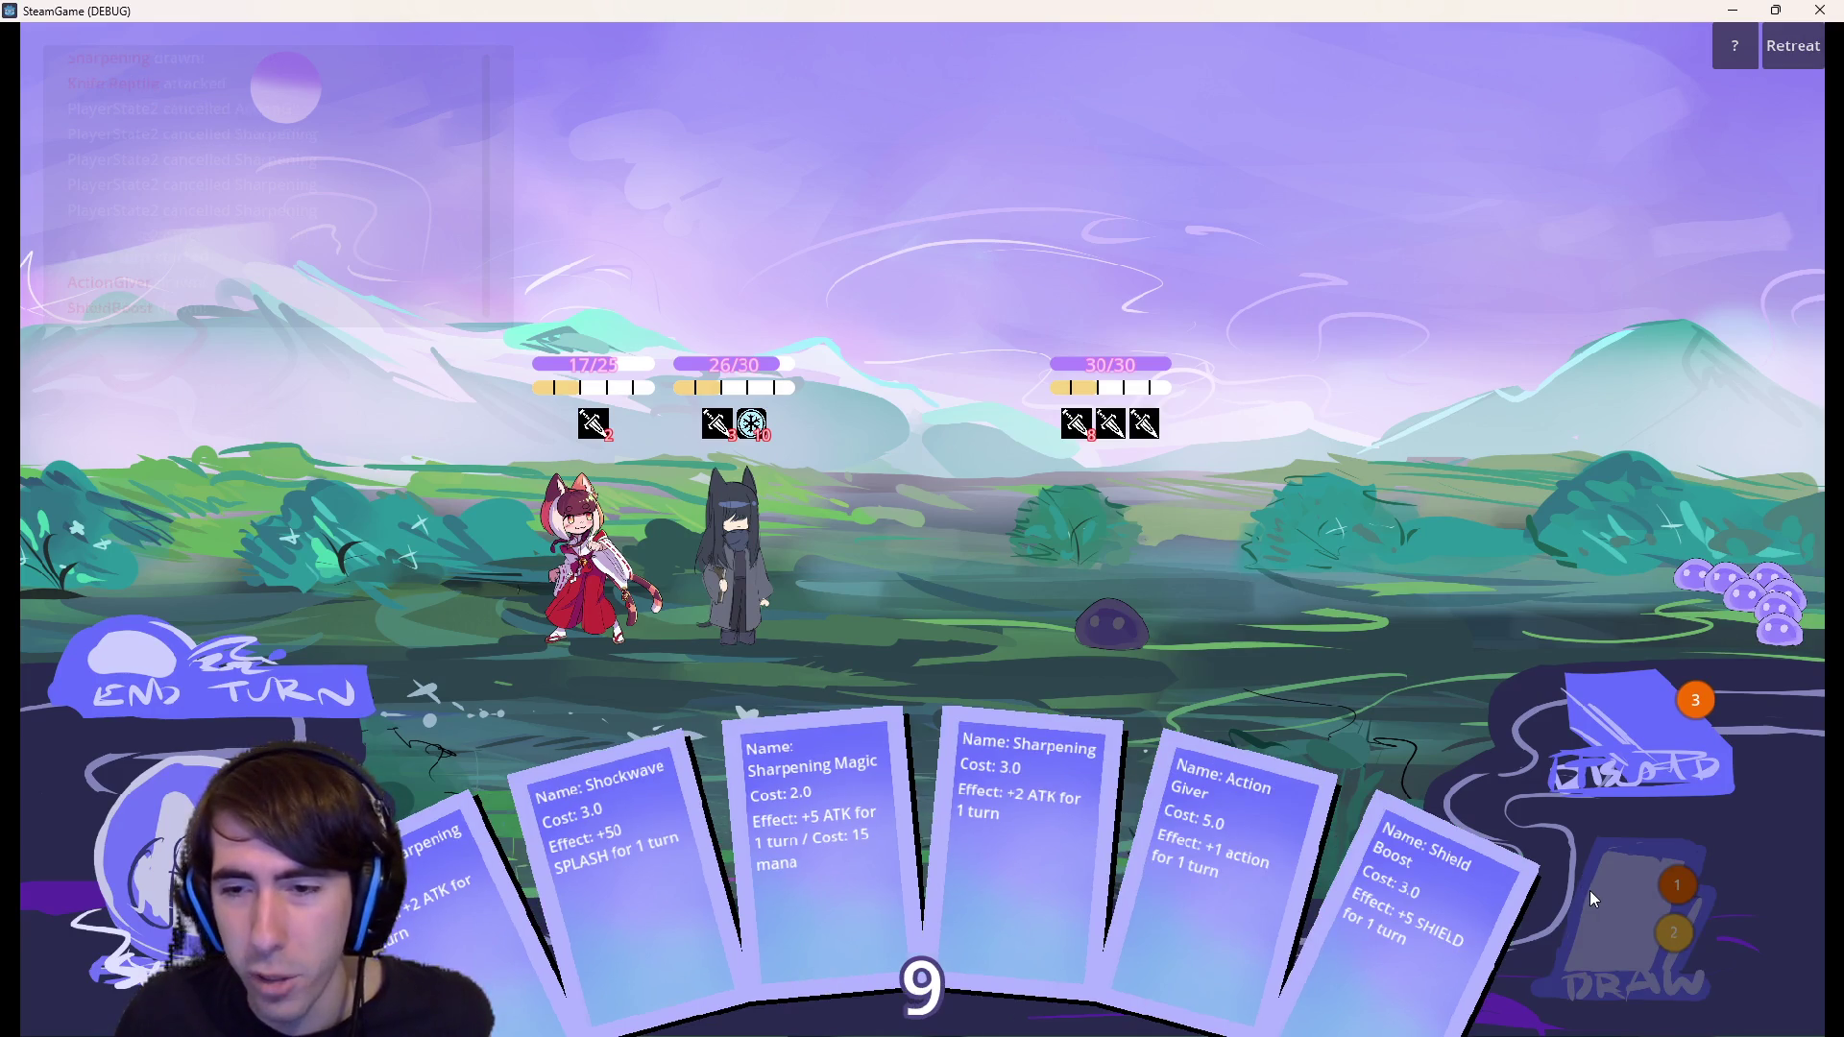
mouse_move(1406, 937)
mouse_down()
mouse_move(527, 545)
mouse_move(1391, 861)
mouse_up()
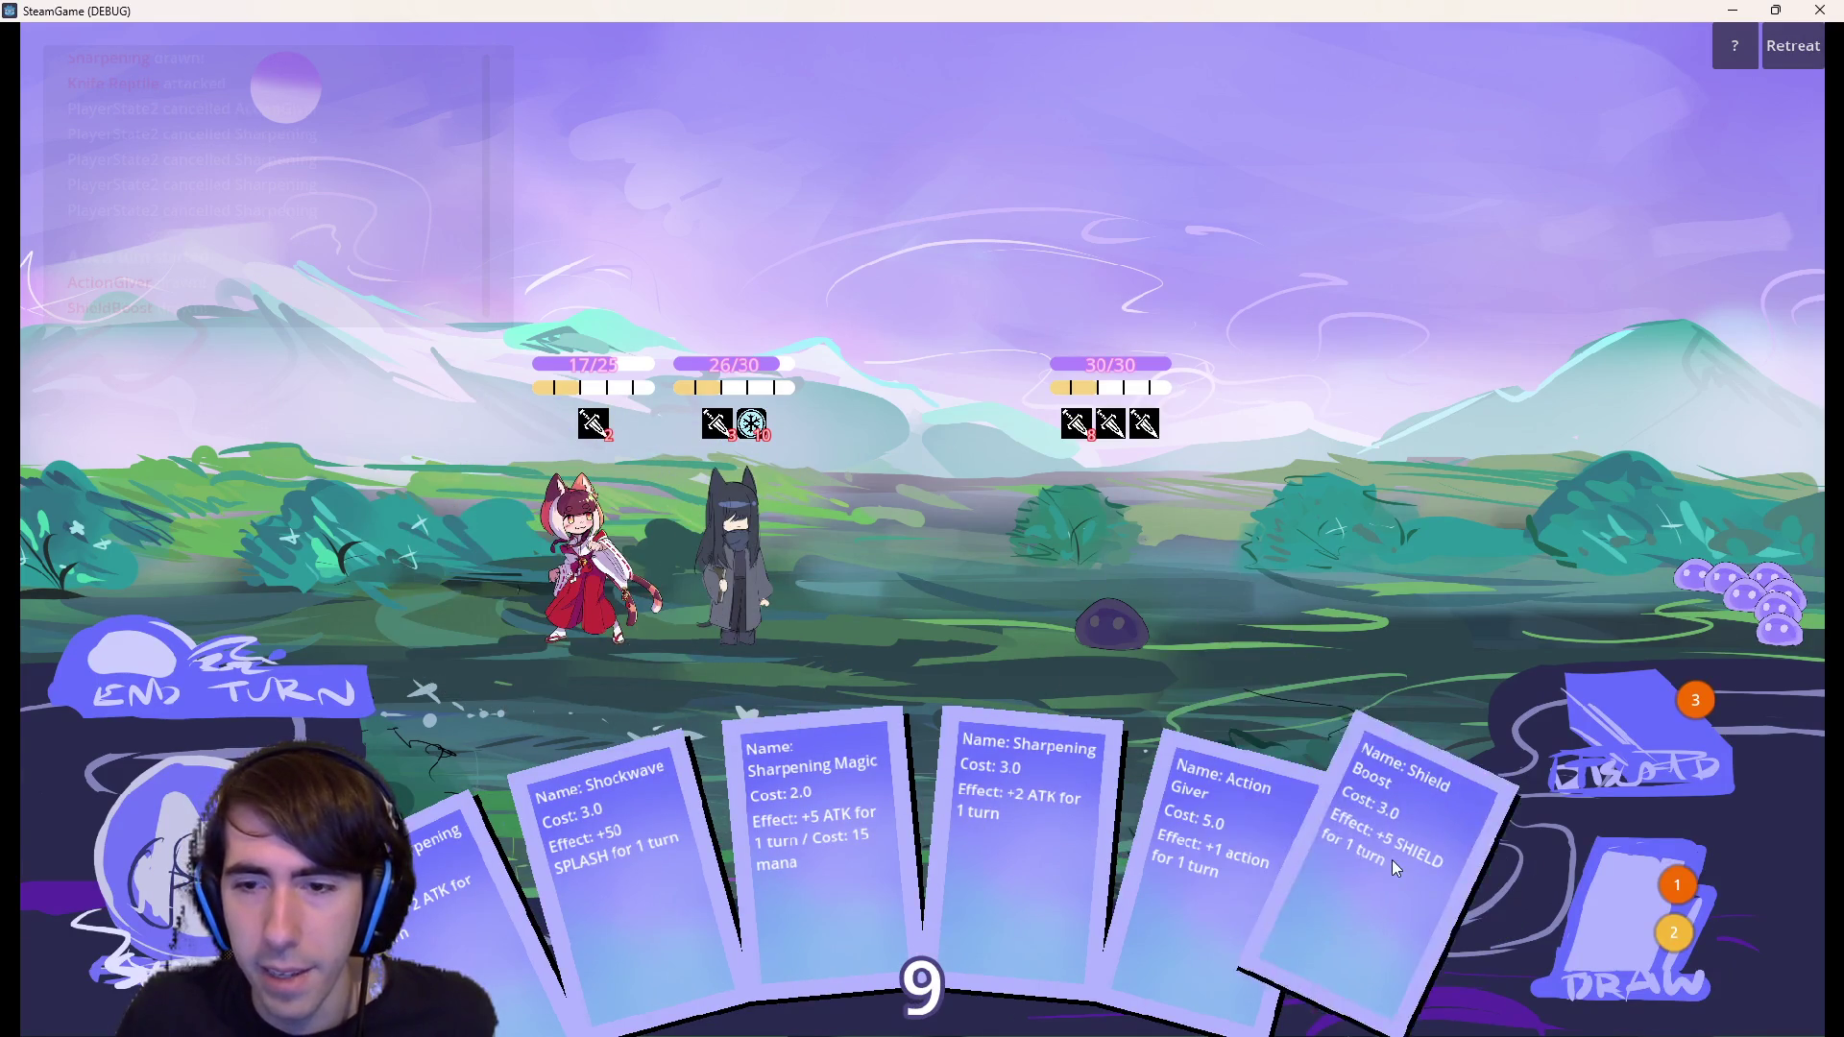
click(1638, 903)
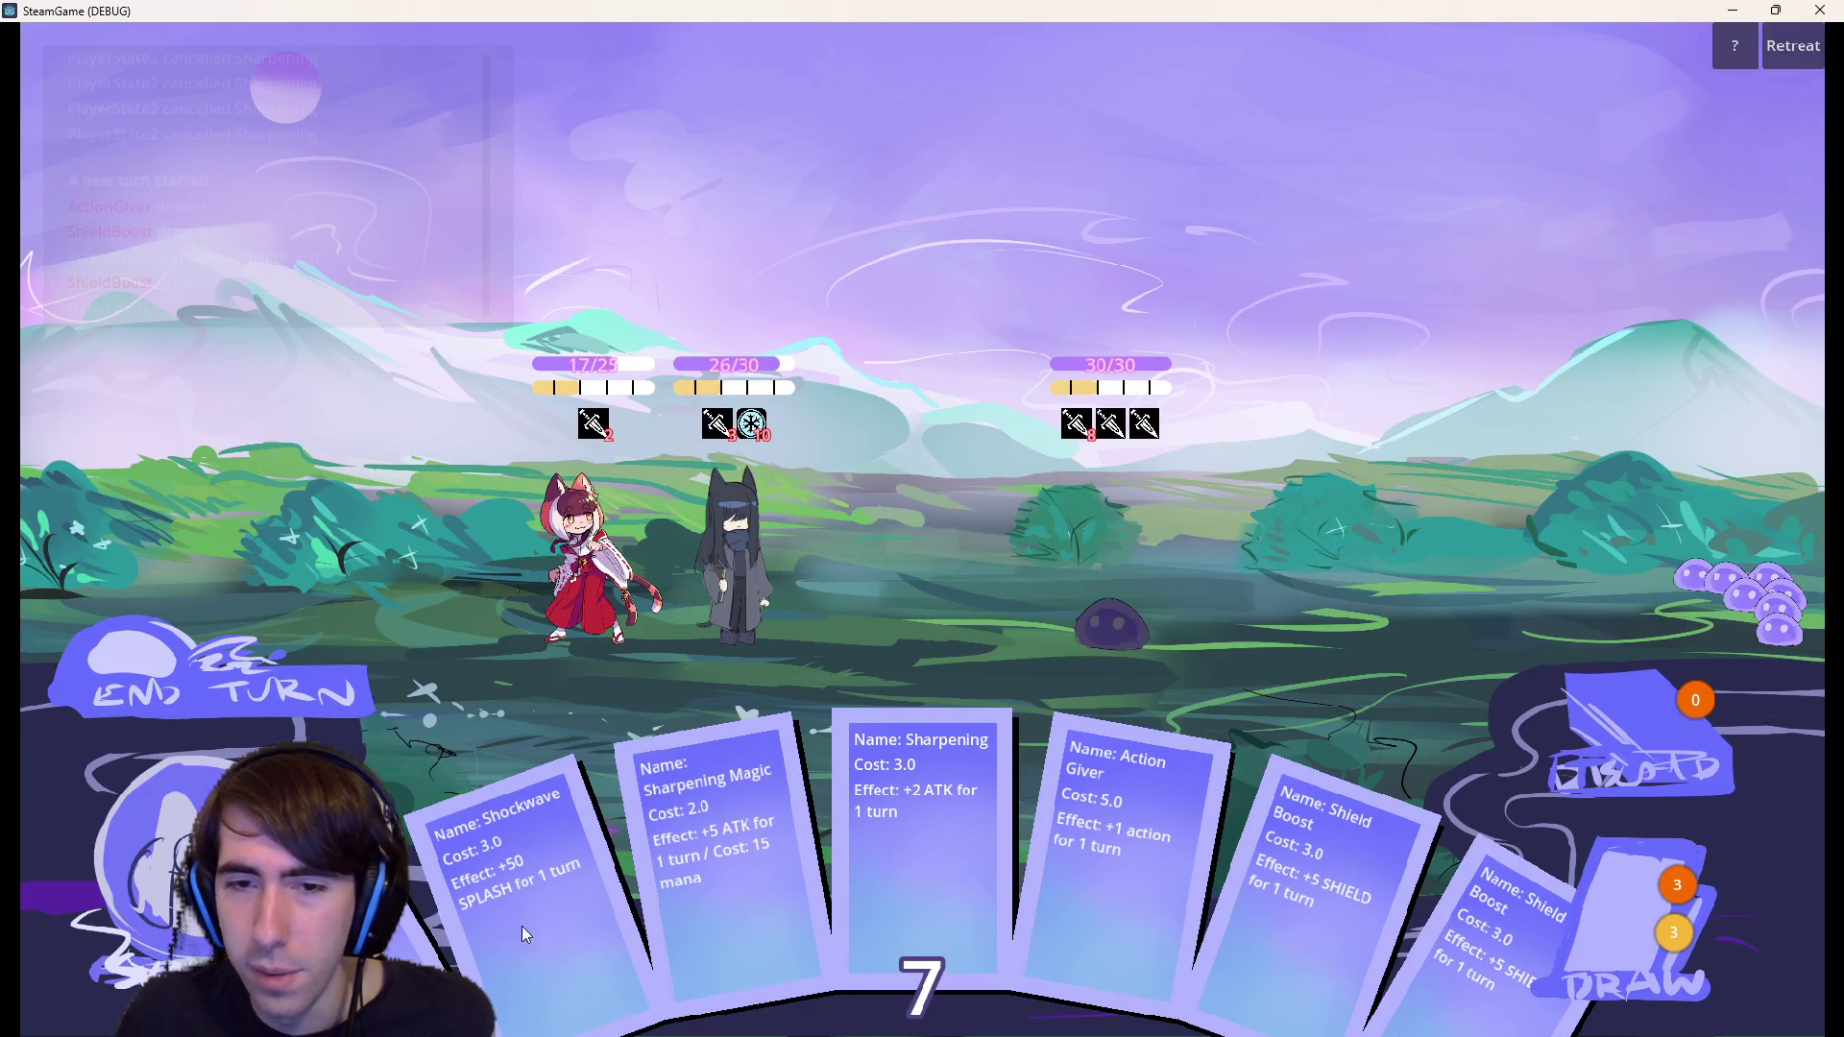
mouse_move(699, 736)
mouse_down()
mouse_move(810, 609)
mouse_move(793, 560)
mouse_up()
drag(916, 864, 729, 573)
mouse_move(814, 804)
mouse_down()
mouse_move(591, 595)
mouse_move(594, 573)
mouse_up()
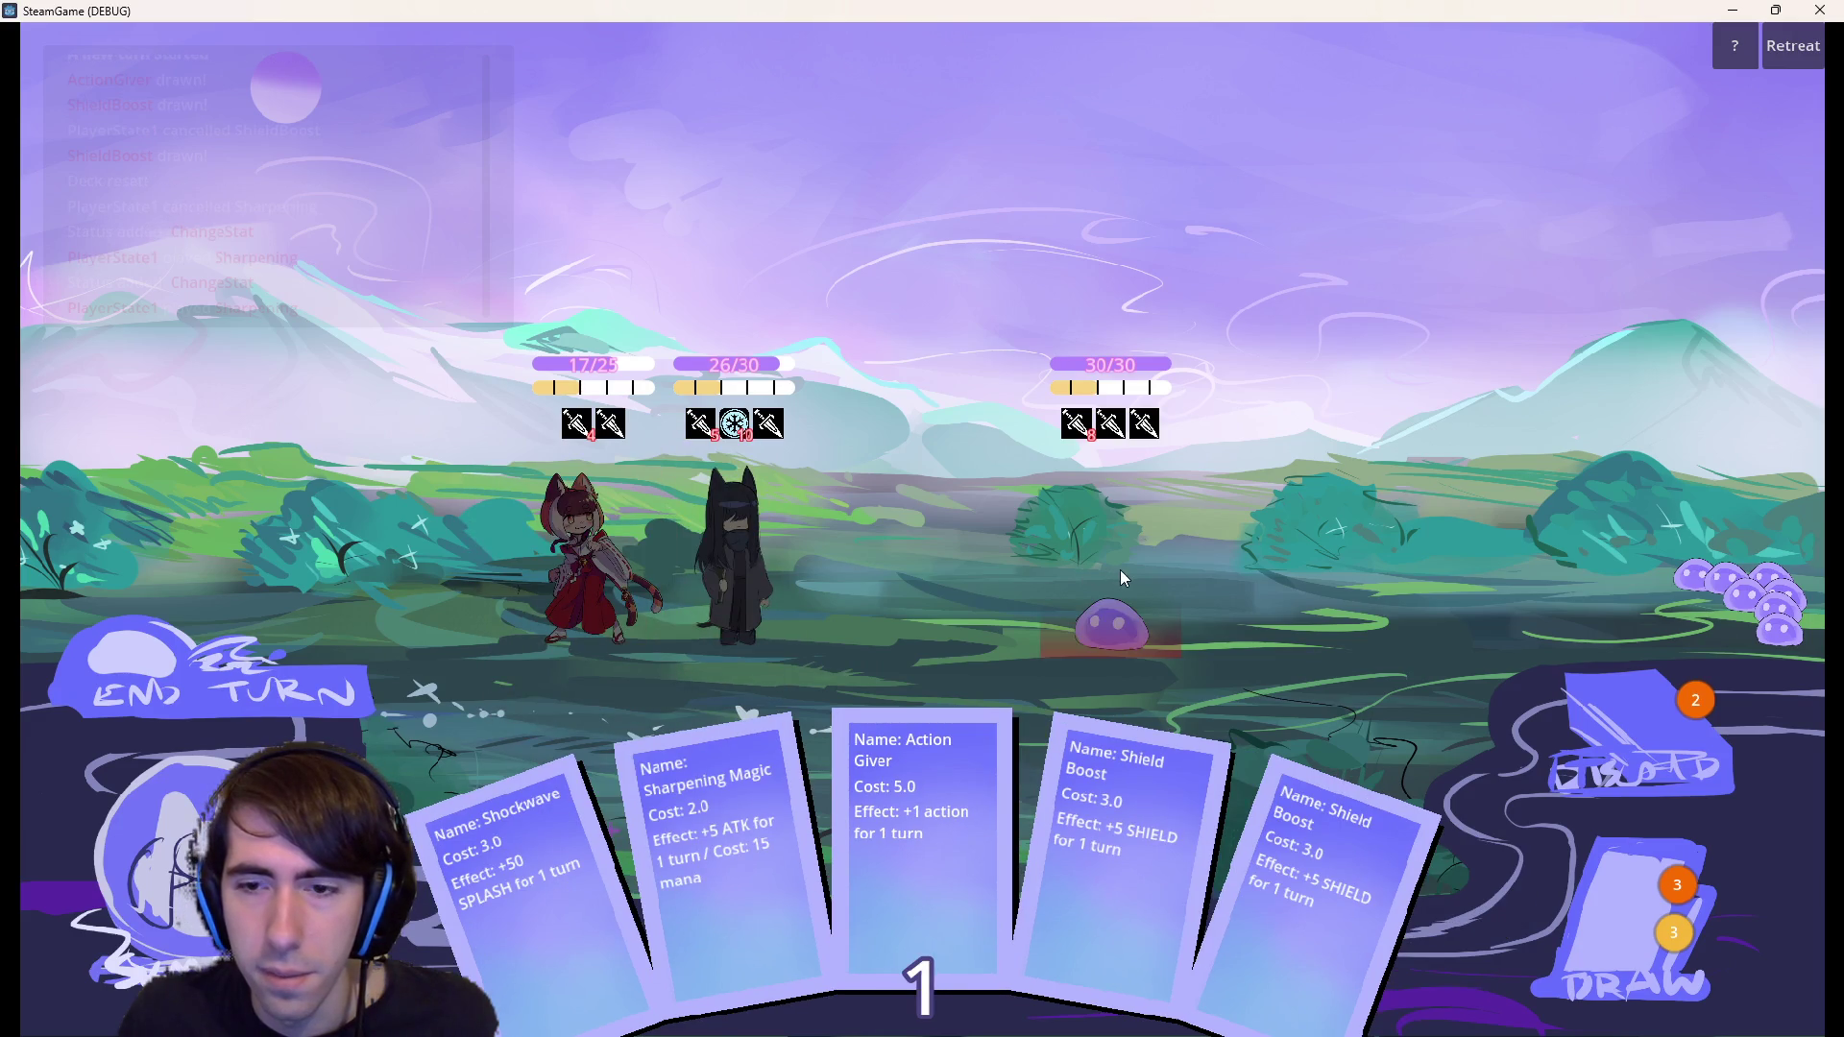
click(1119, 568)
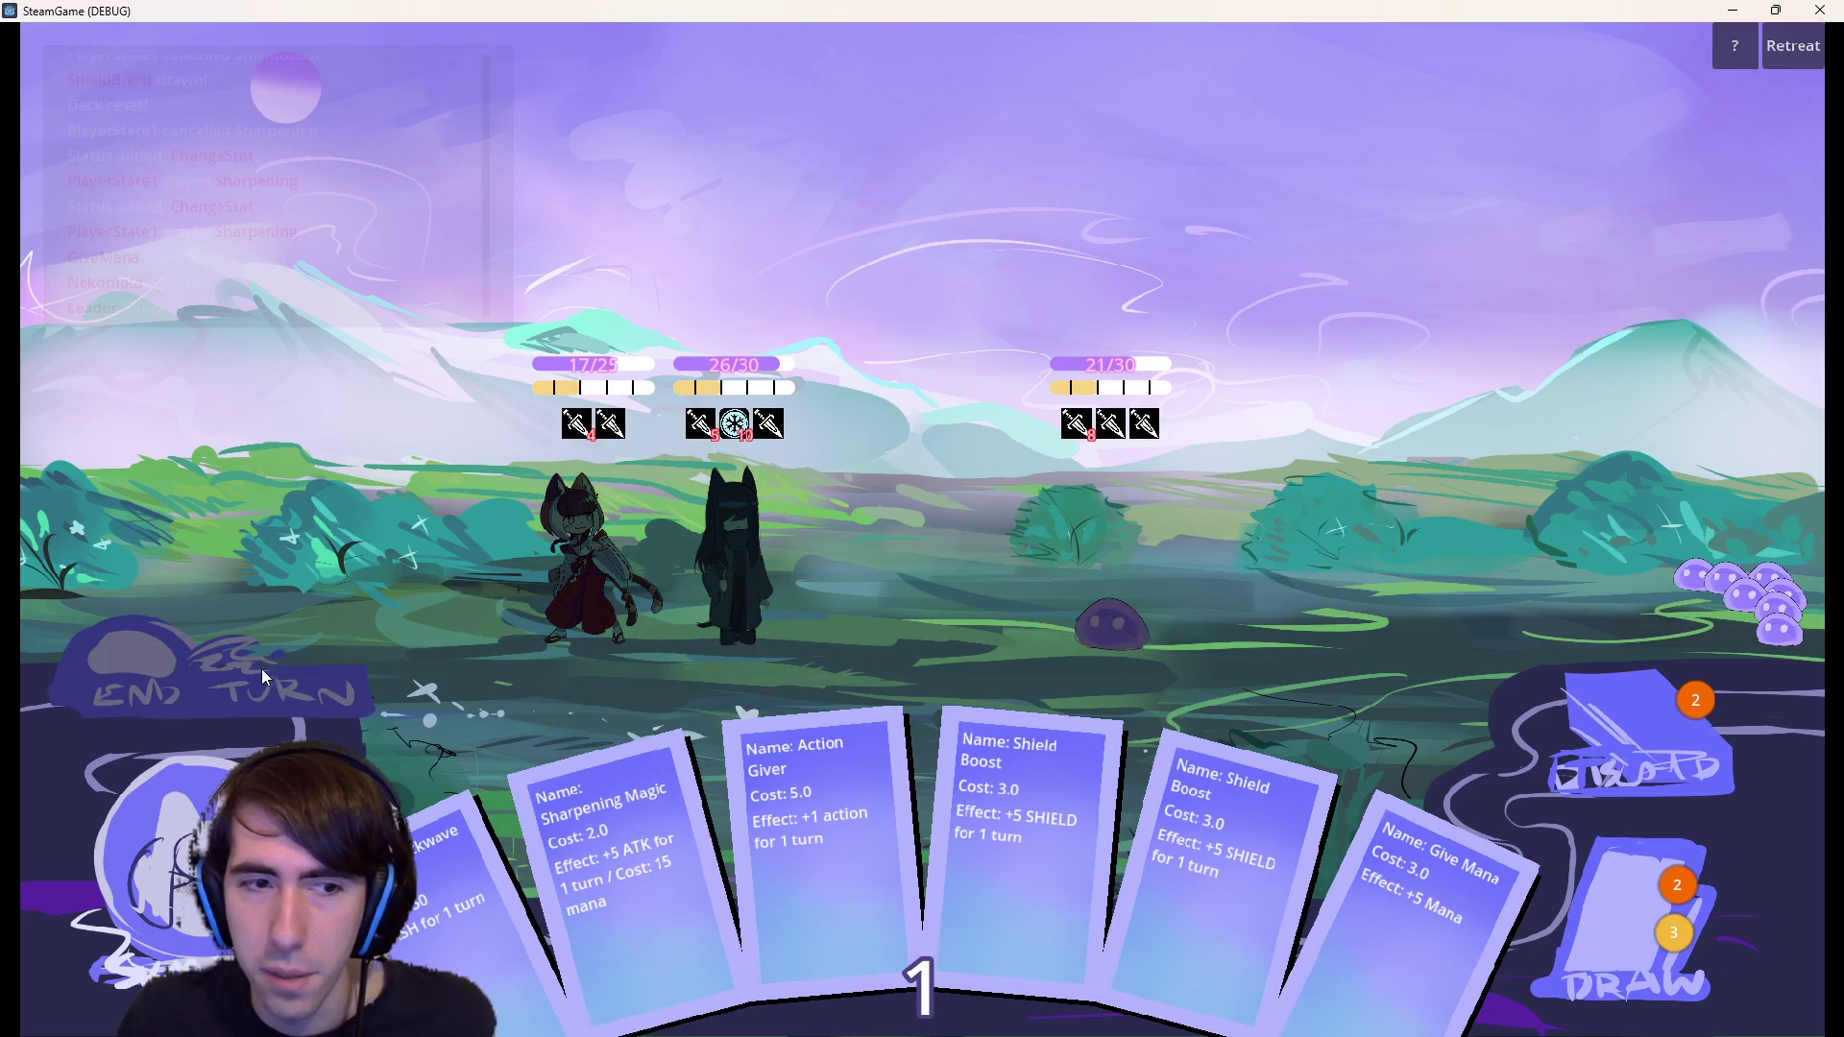
mouse_move(576, 428)
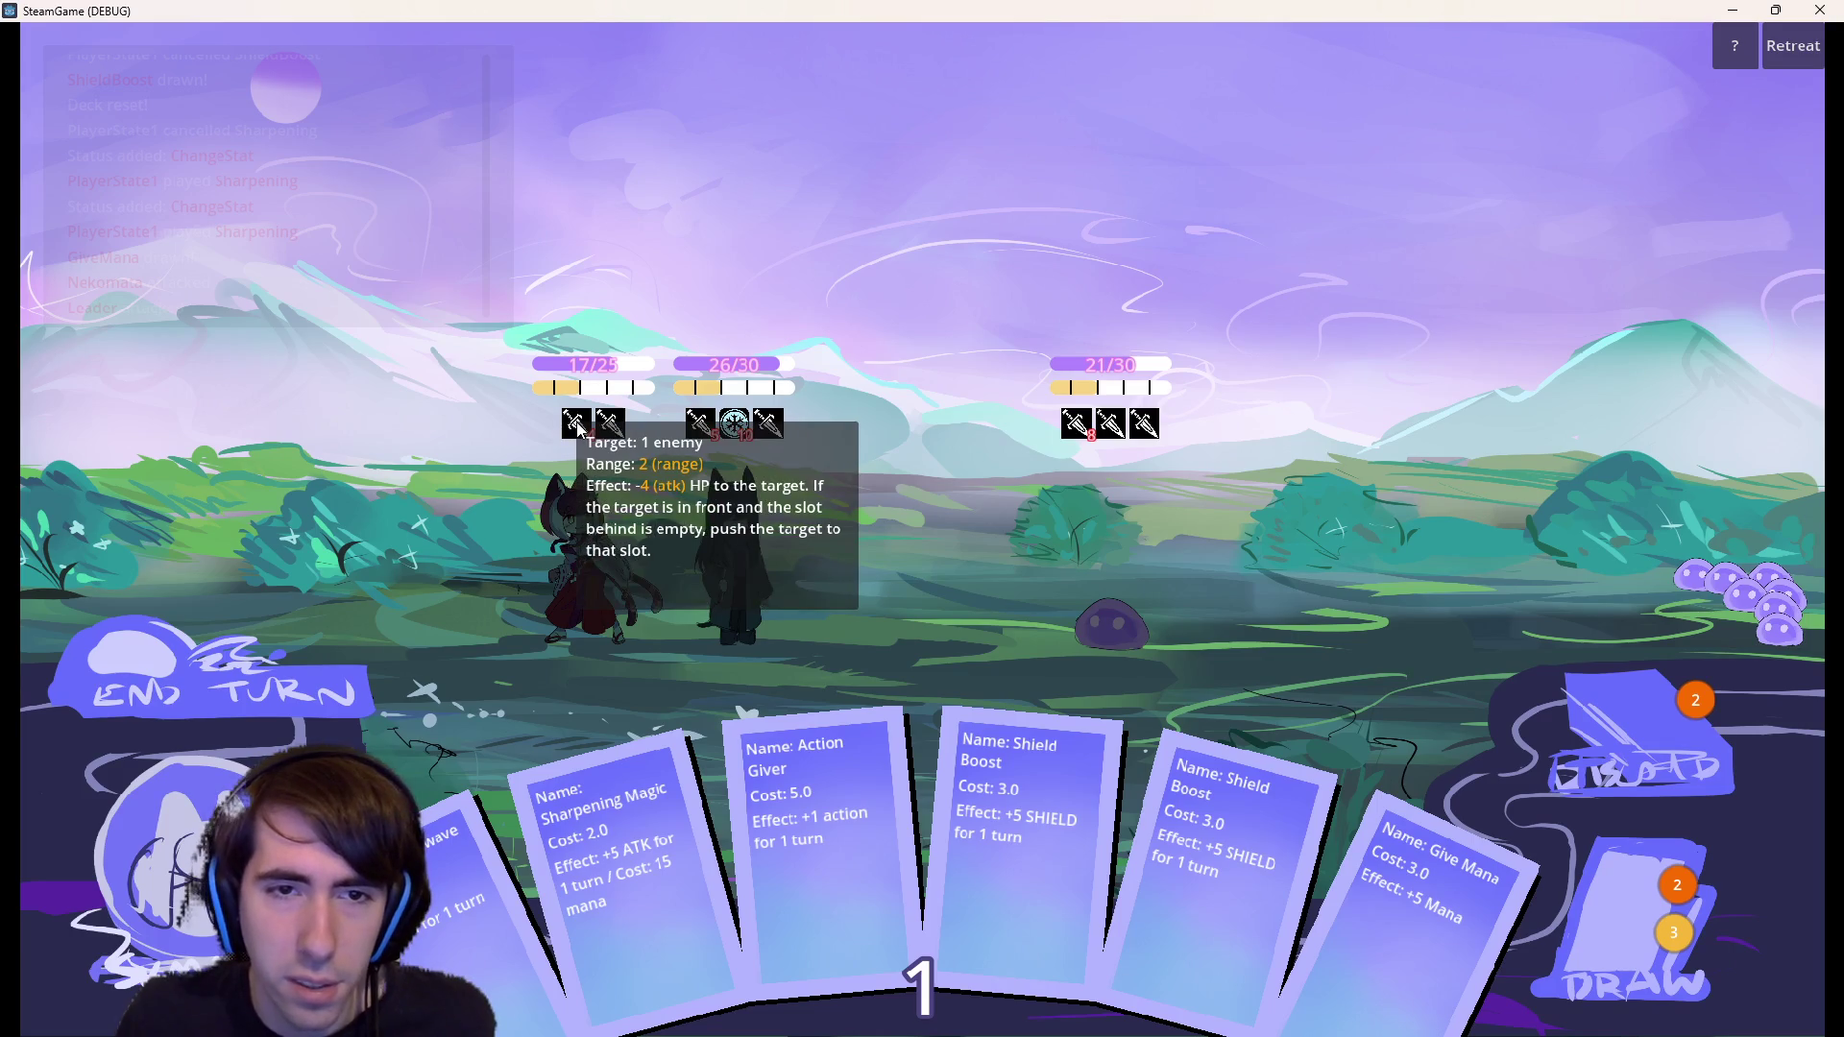
click(262, 607)
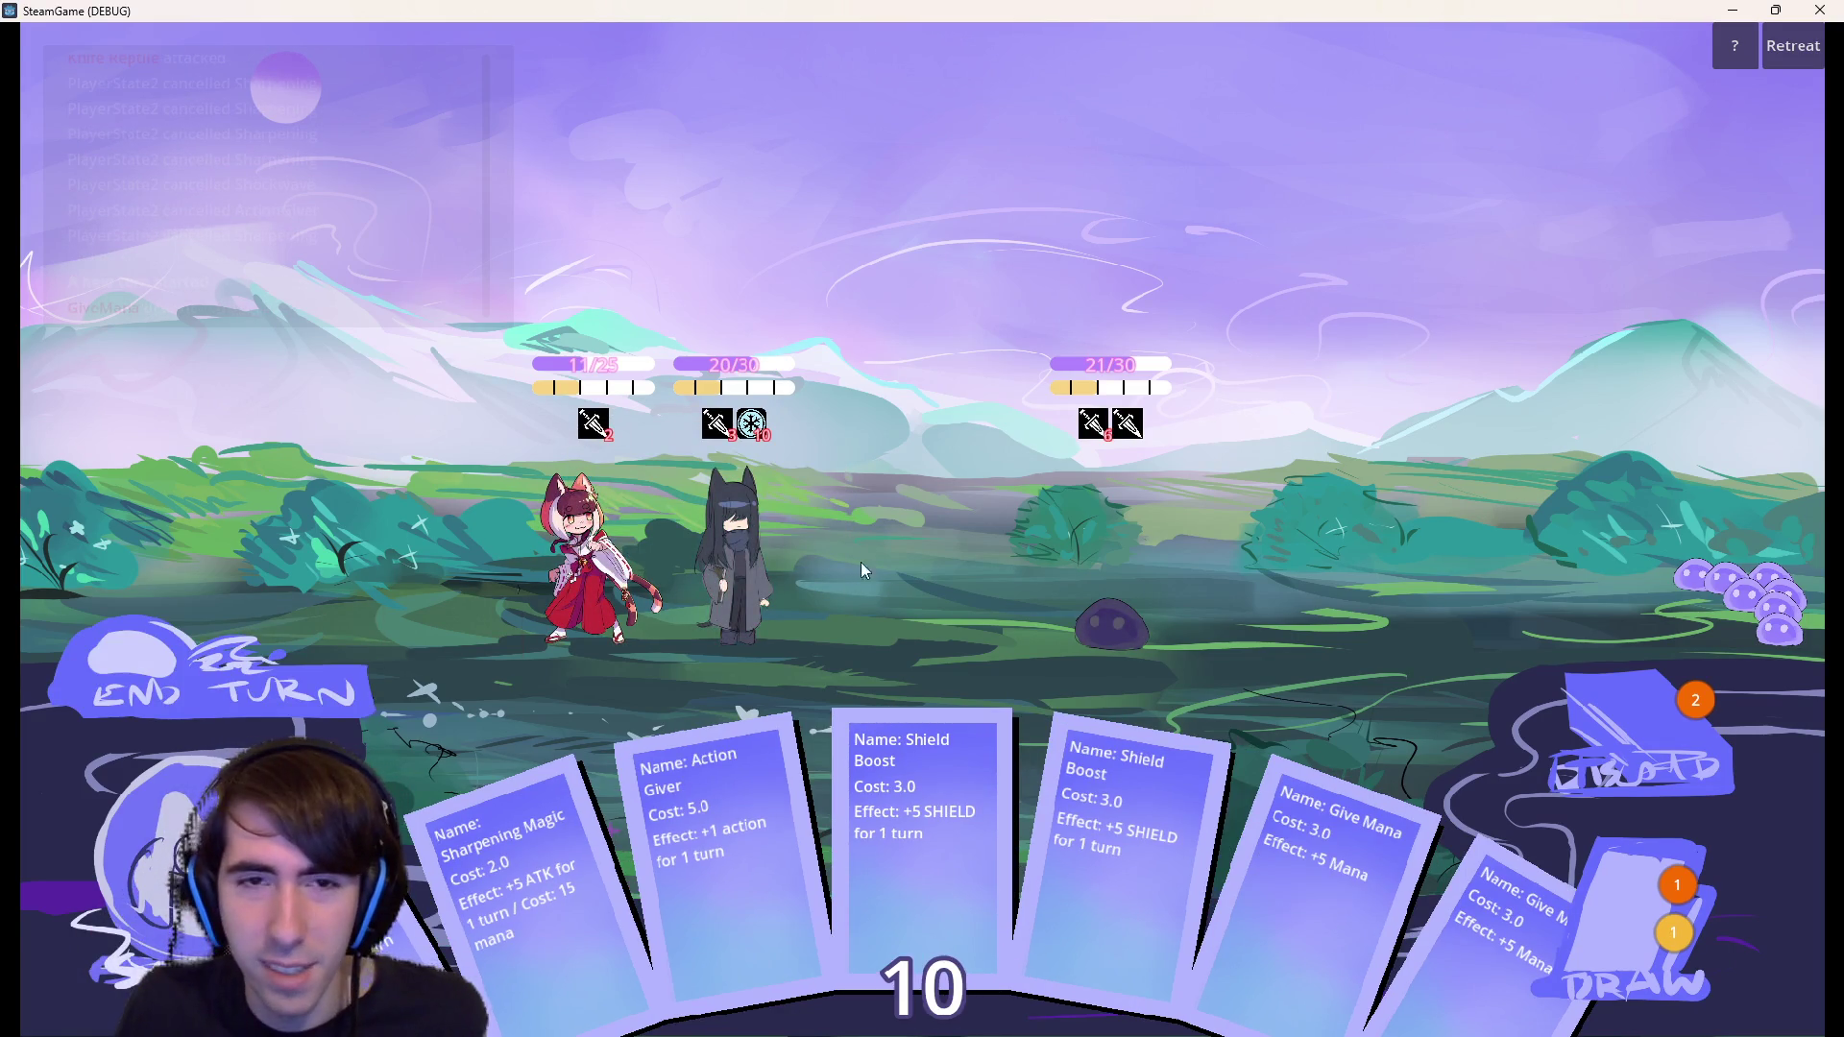
- Shield both heroes with Shield Boost, attack the slime, and end the turn
mouse_move(922, 778)
mouse_down()
mouse_move(972, 630)
mouse_move(753, 533)
mouse_up()
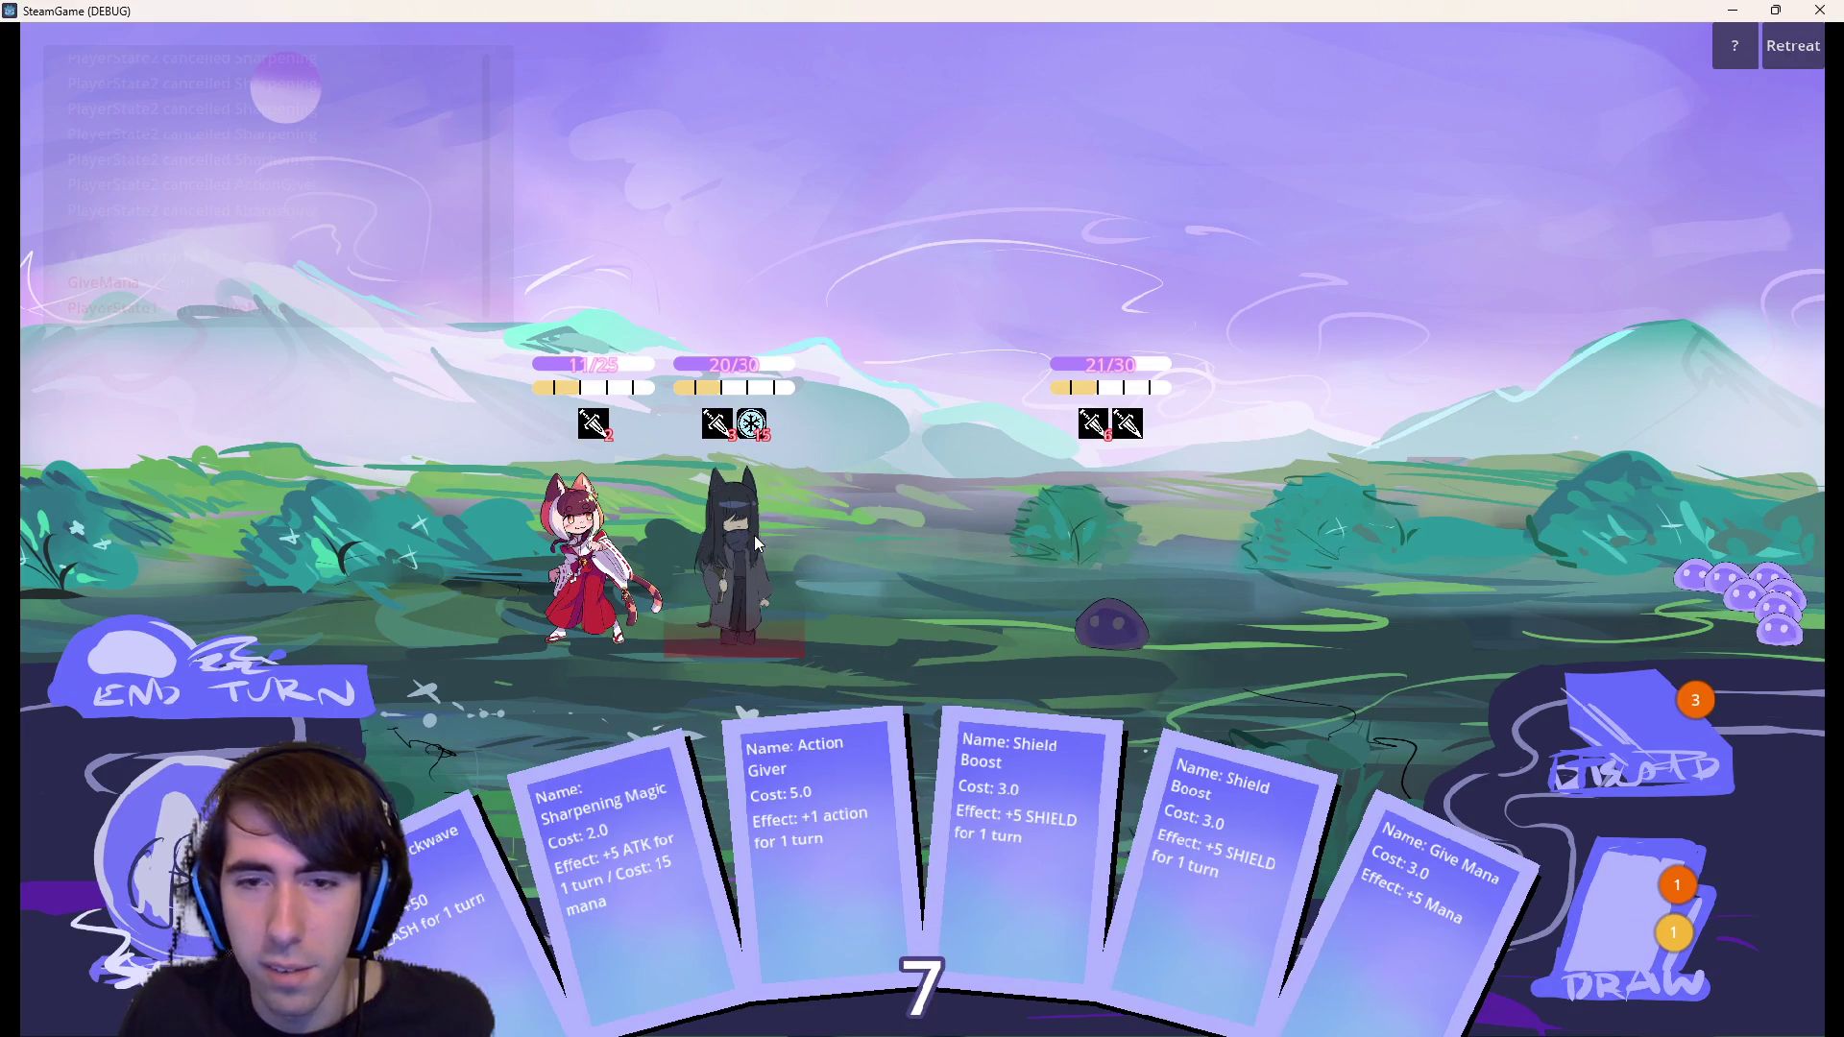
mouse_move(1227, 851)
mouse_down()
mouse_move(546, 484)
mouse_move(583, 506)
mouse_up()
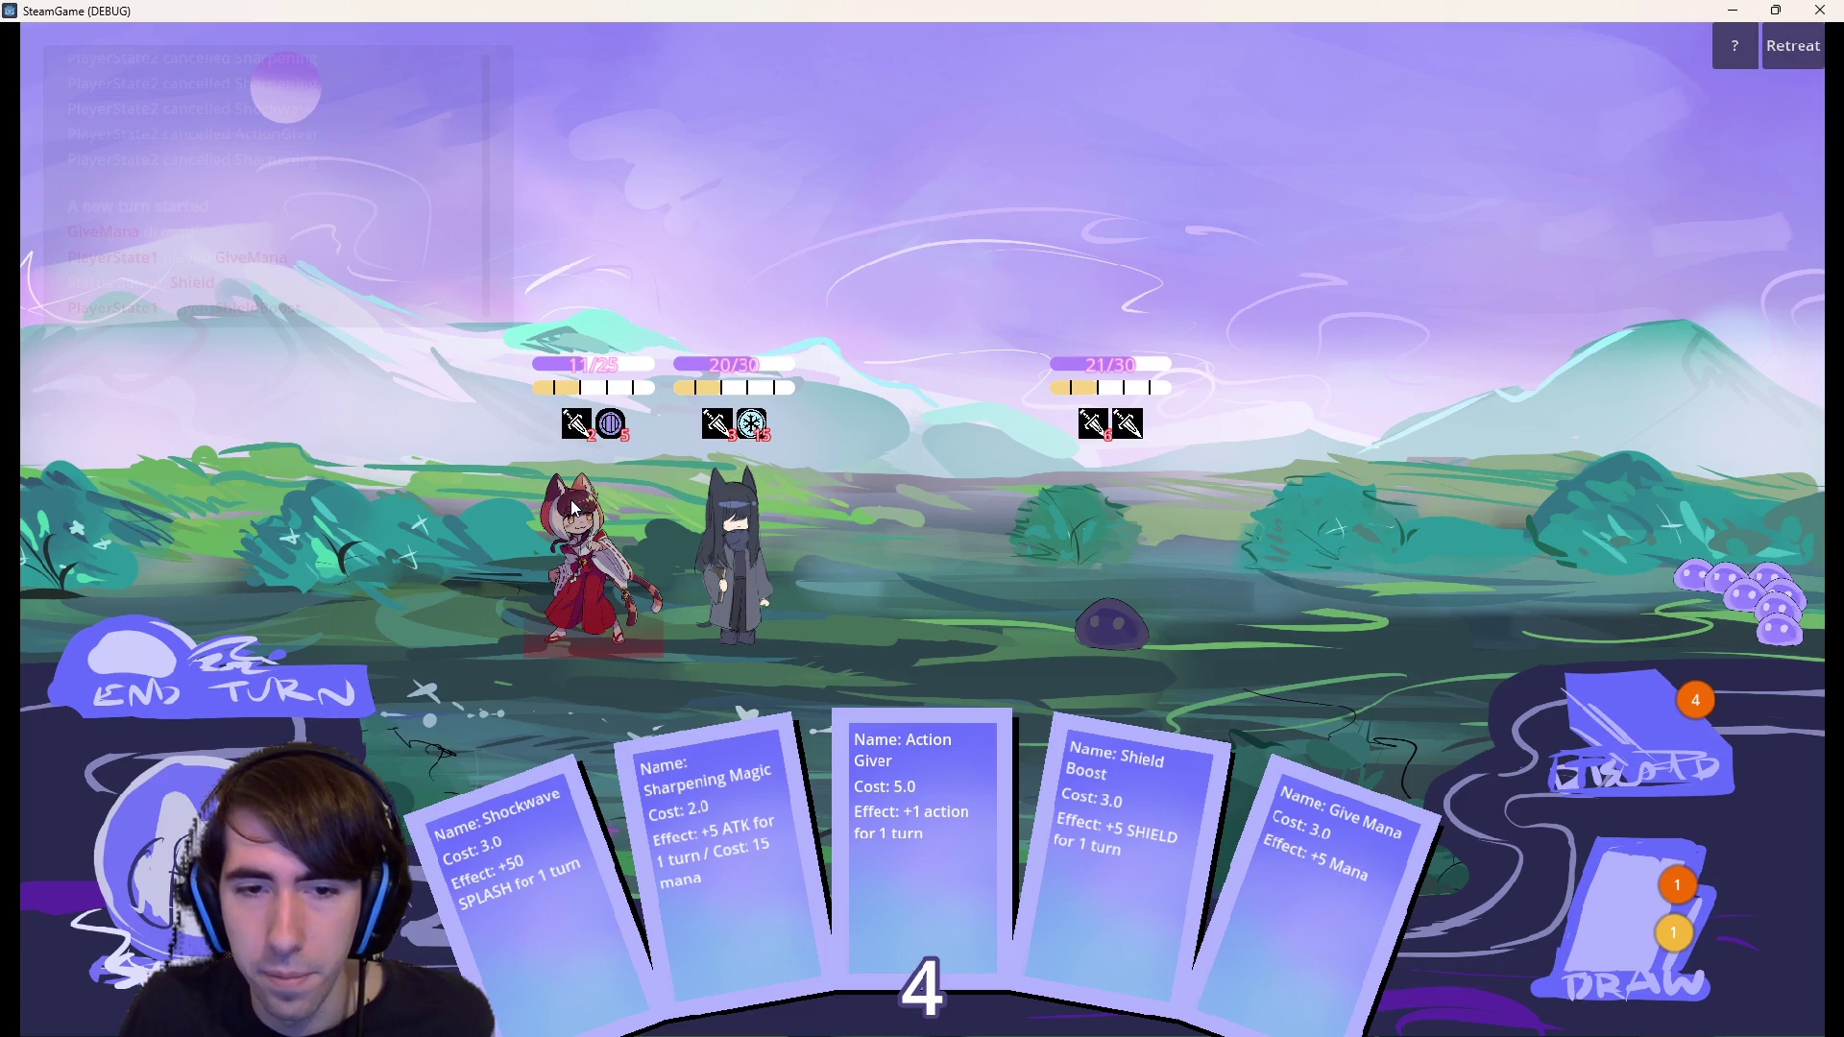
click(1621, 882)
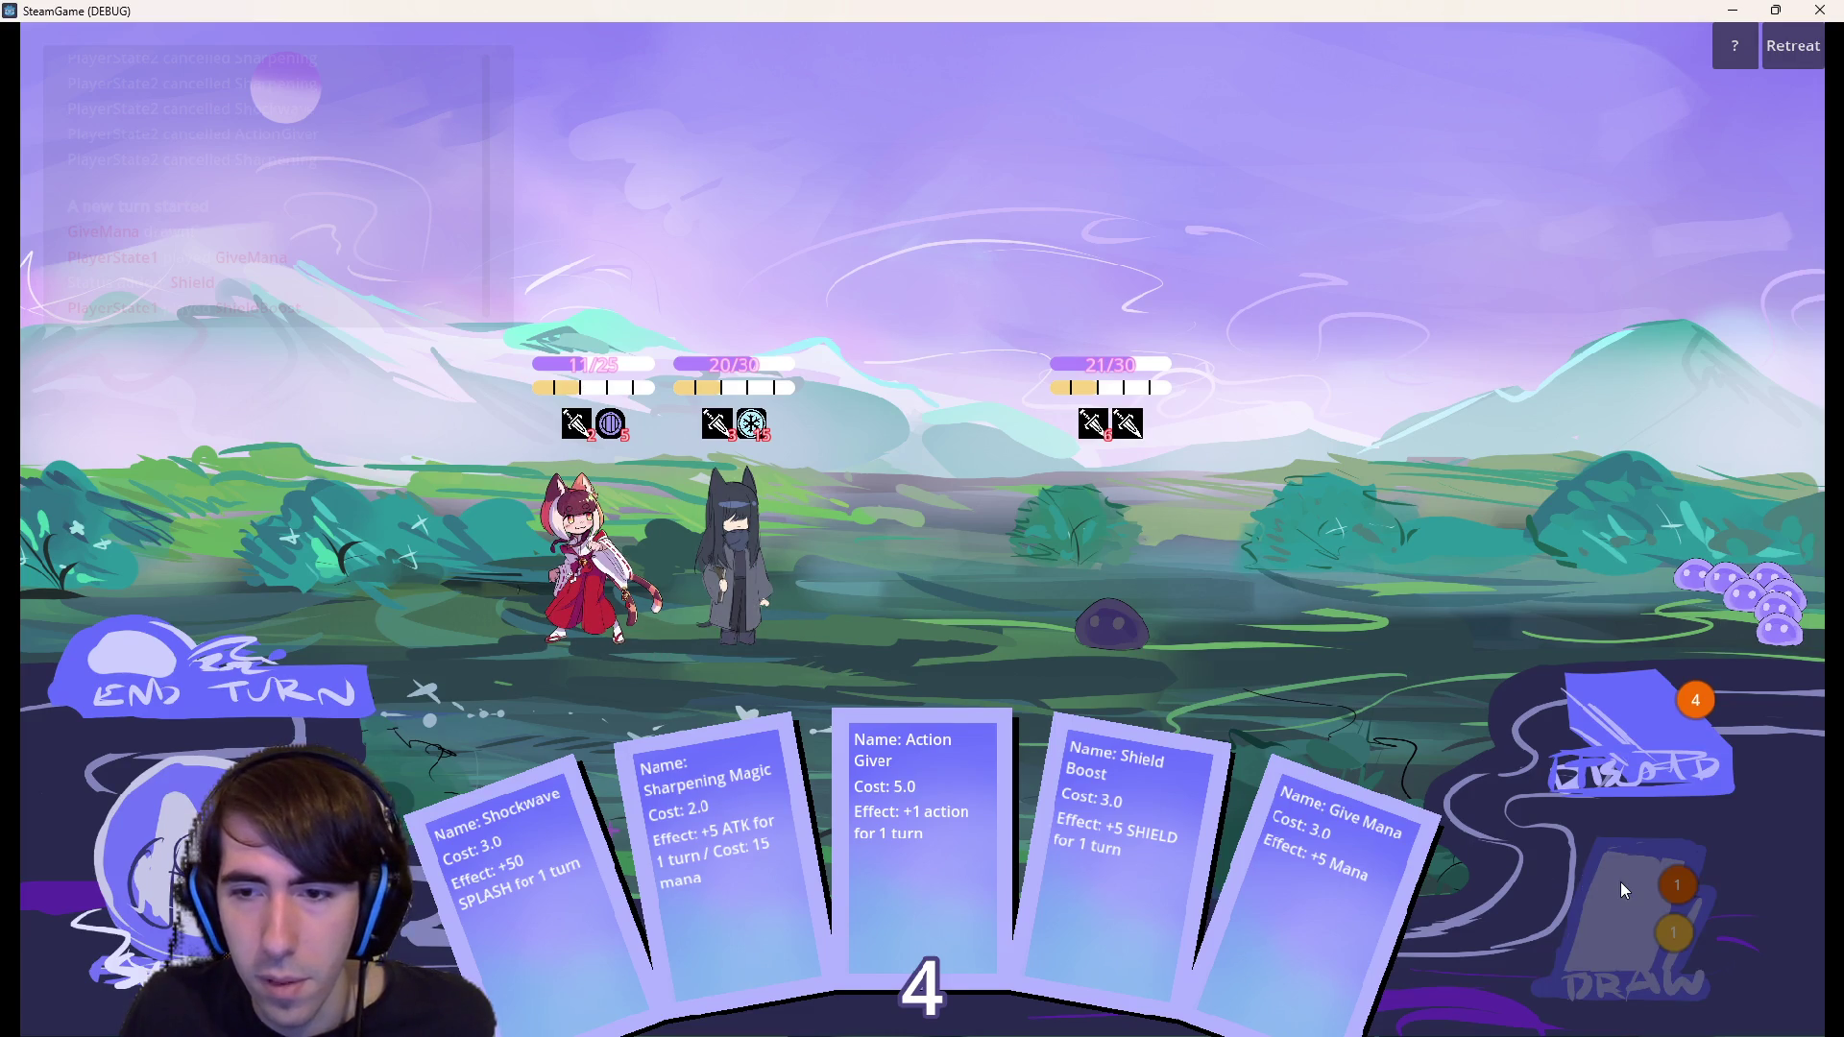
click(1610, 878)
click(1604, 877)
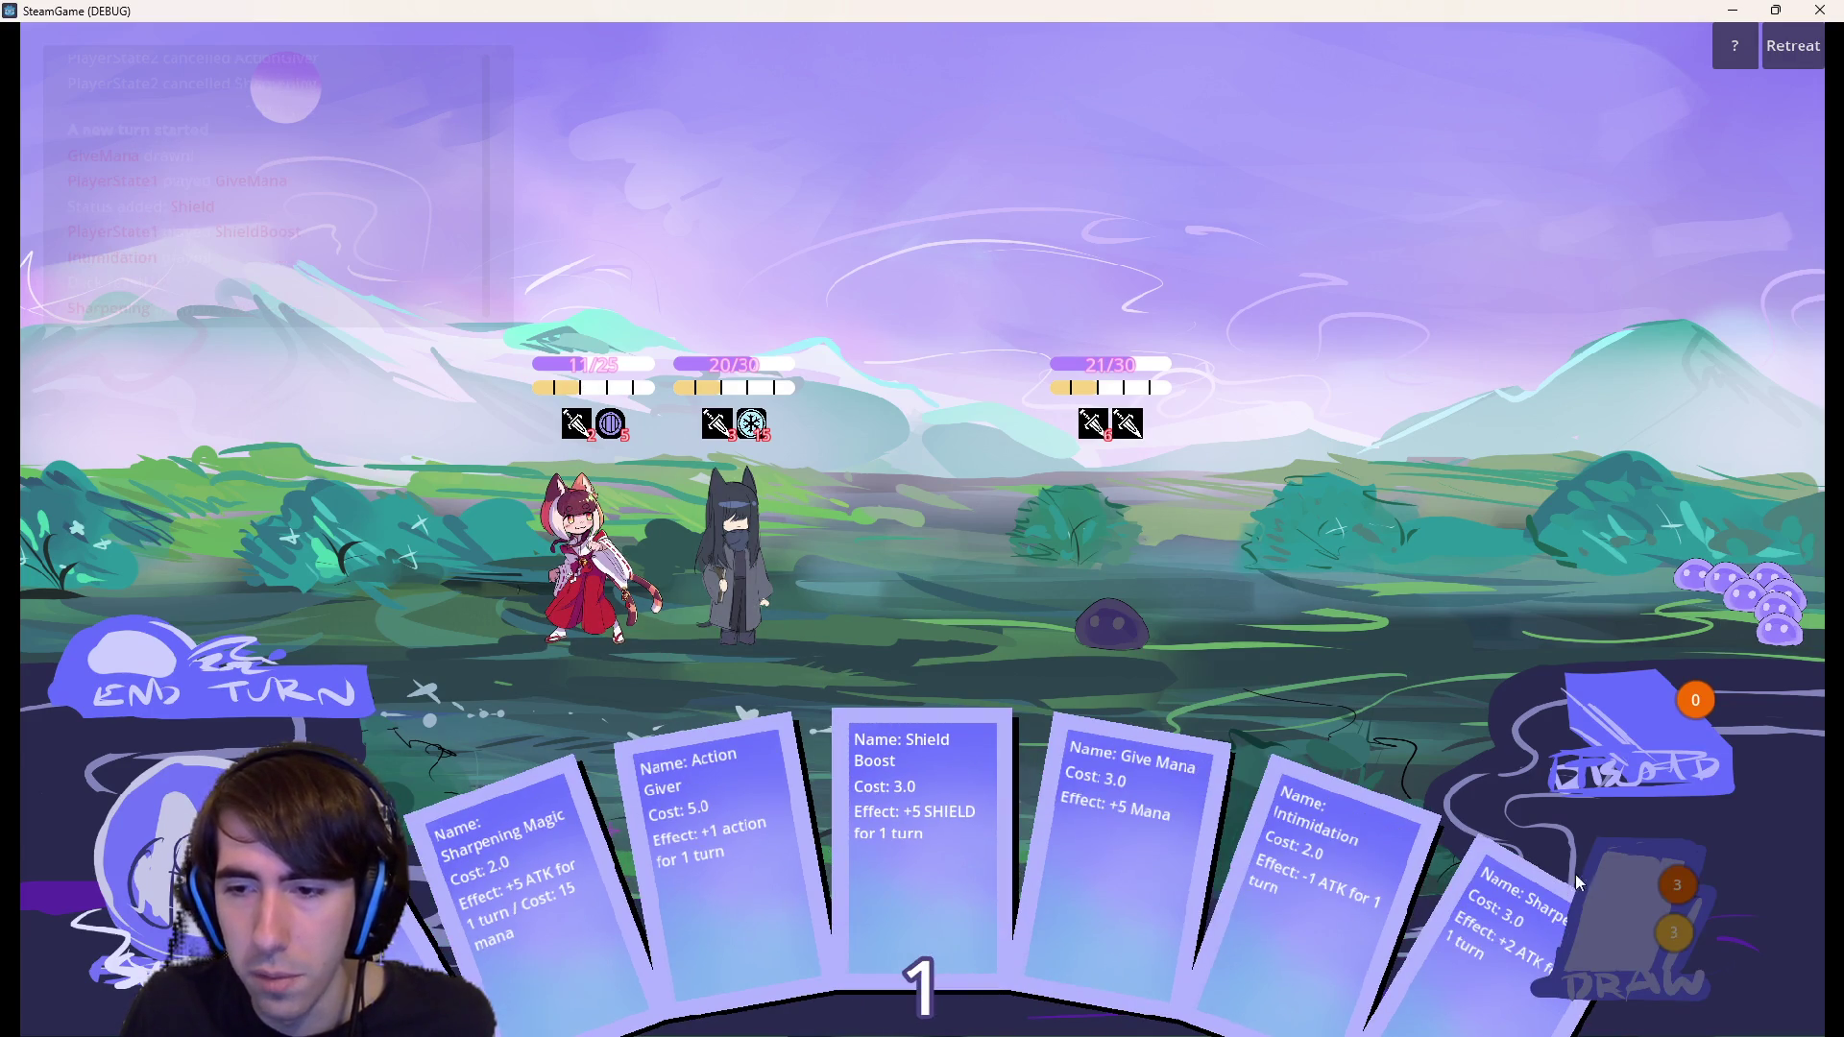
click(1127, 552)
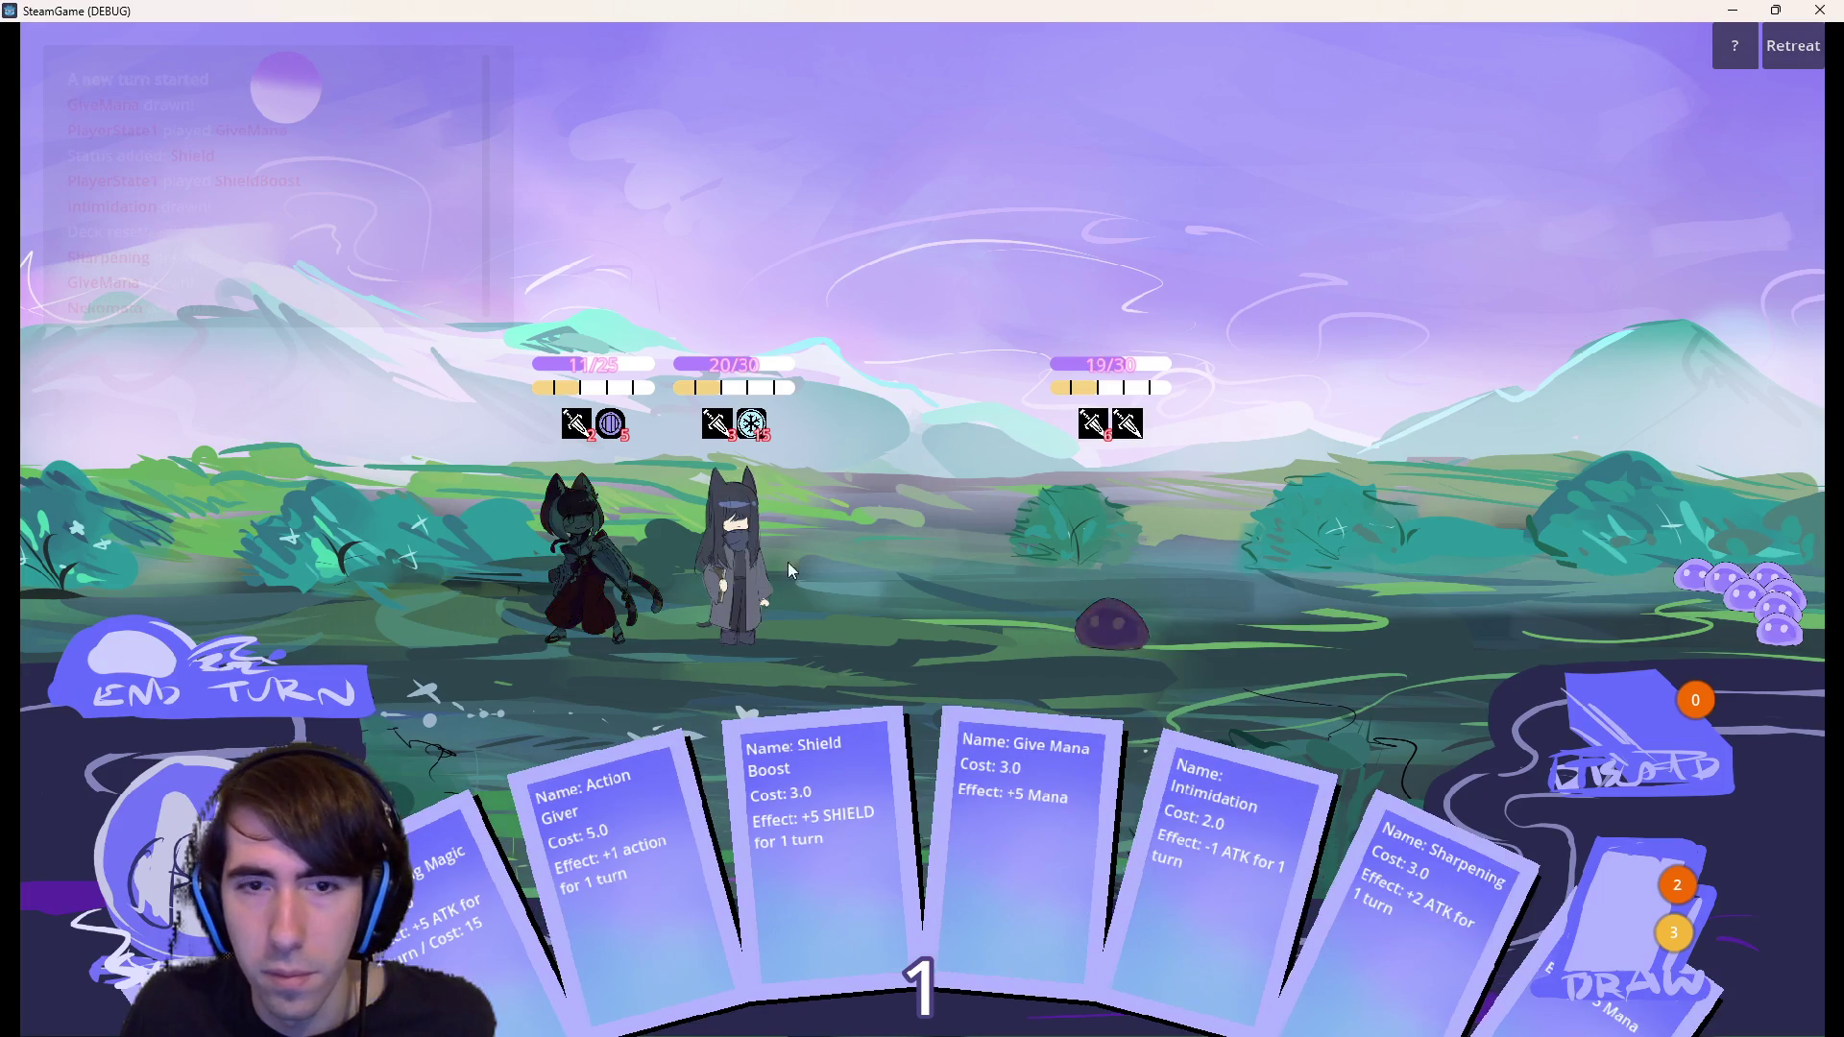
click(371, 658)
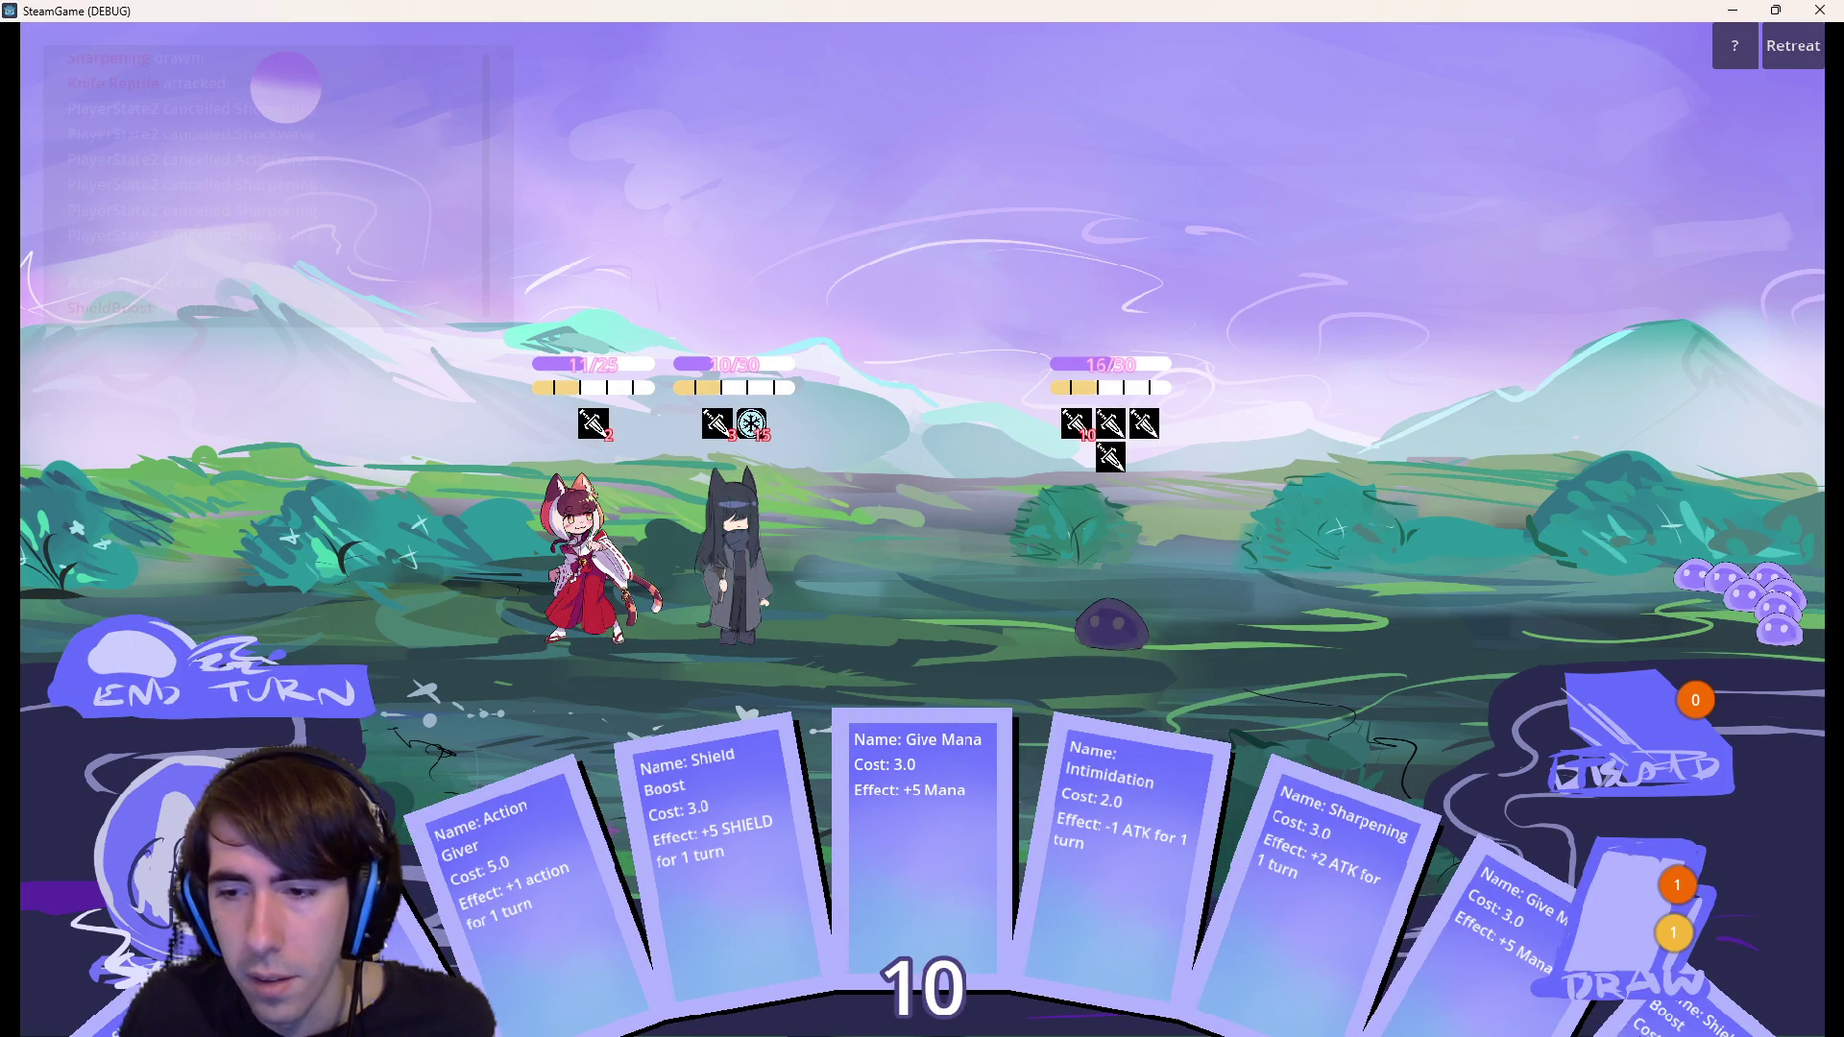
- Play Action Giver on the black-haired hero and Sharpening Magic on the party
mouse_move(1440, 1036)
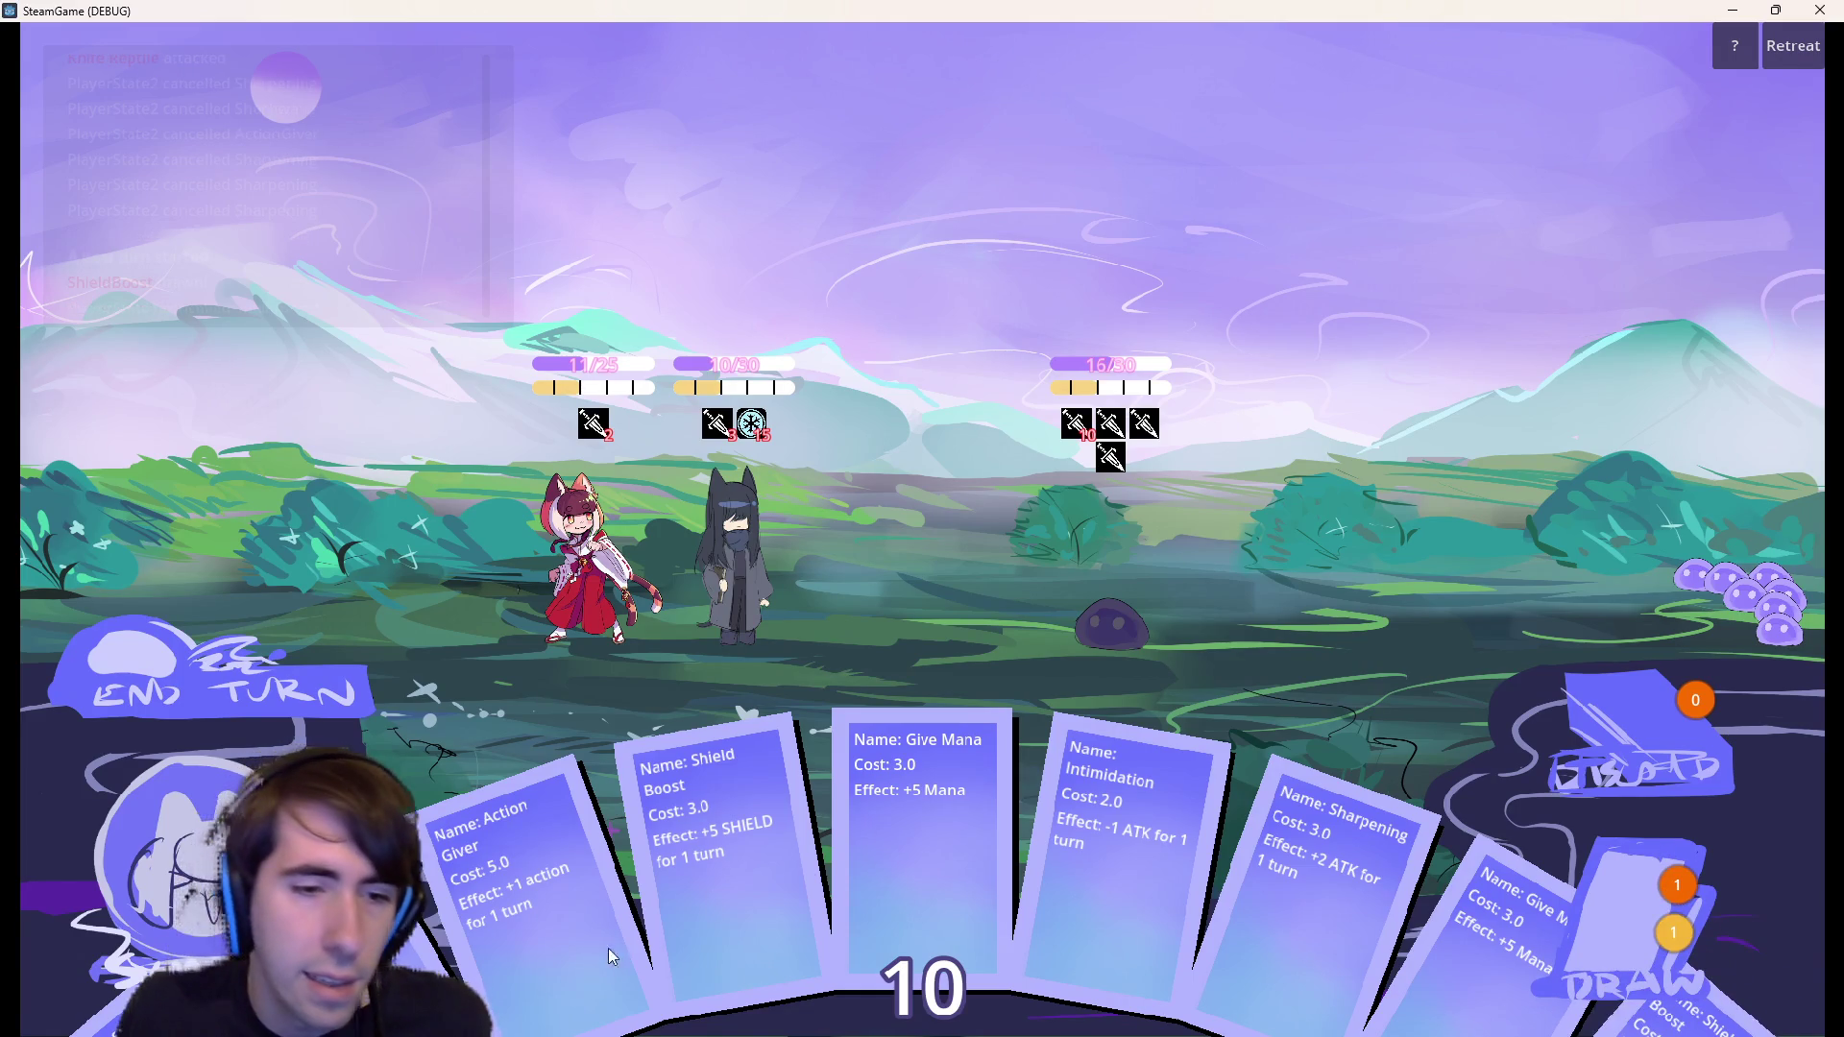
mouse_move(200, 881)
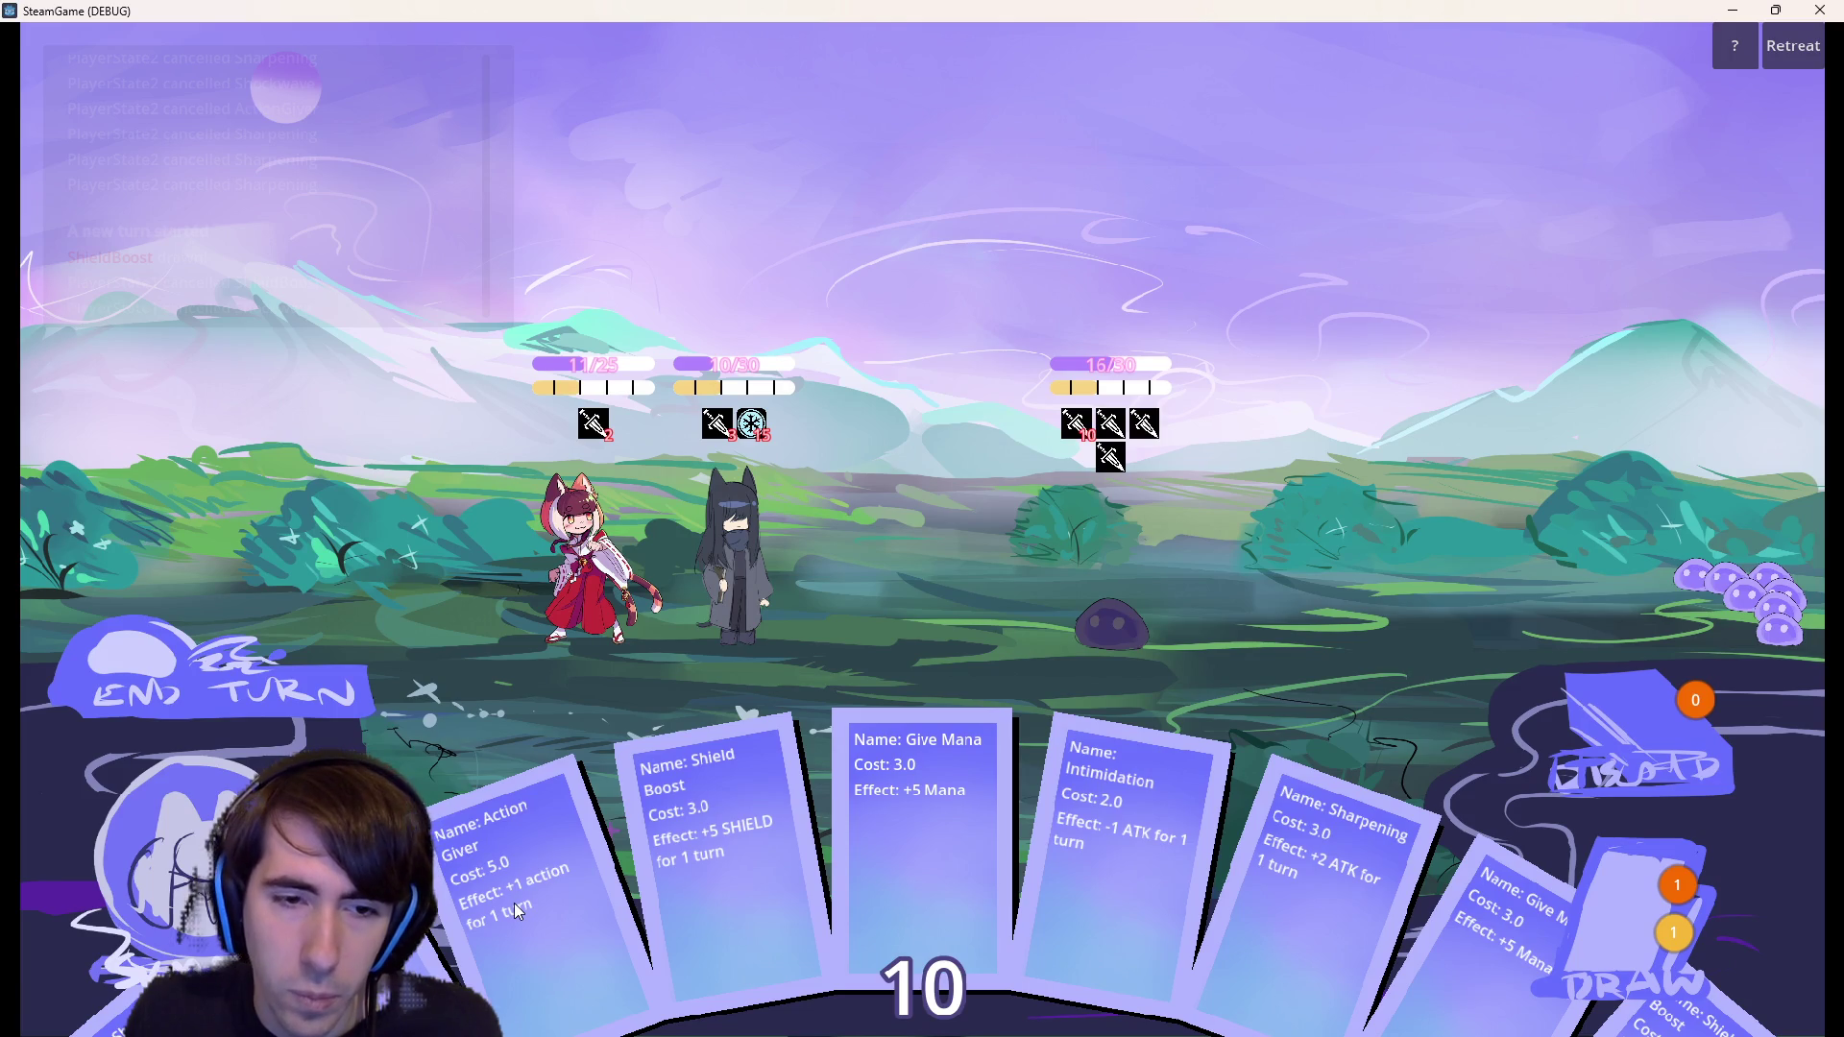
drag(518, 910, 751, 597)
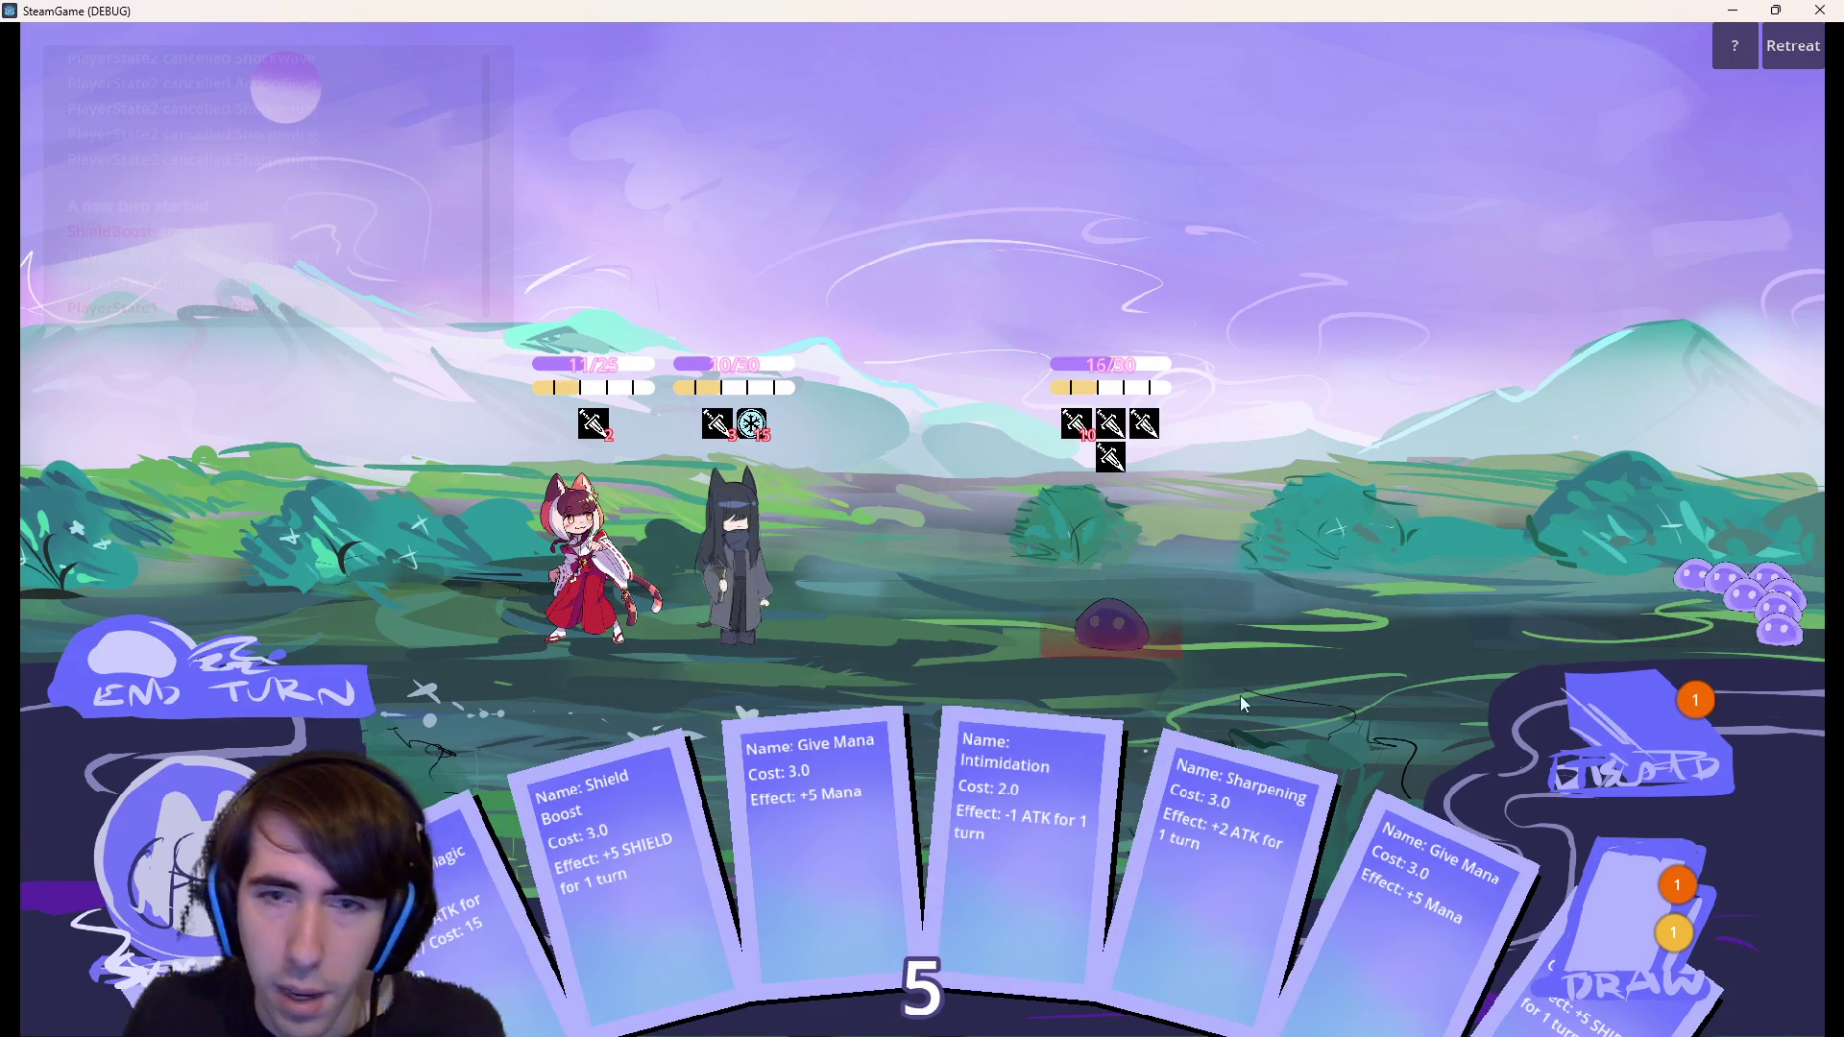
click(1640, 920)
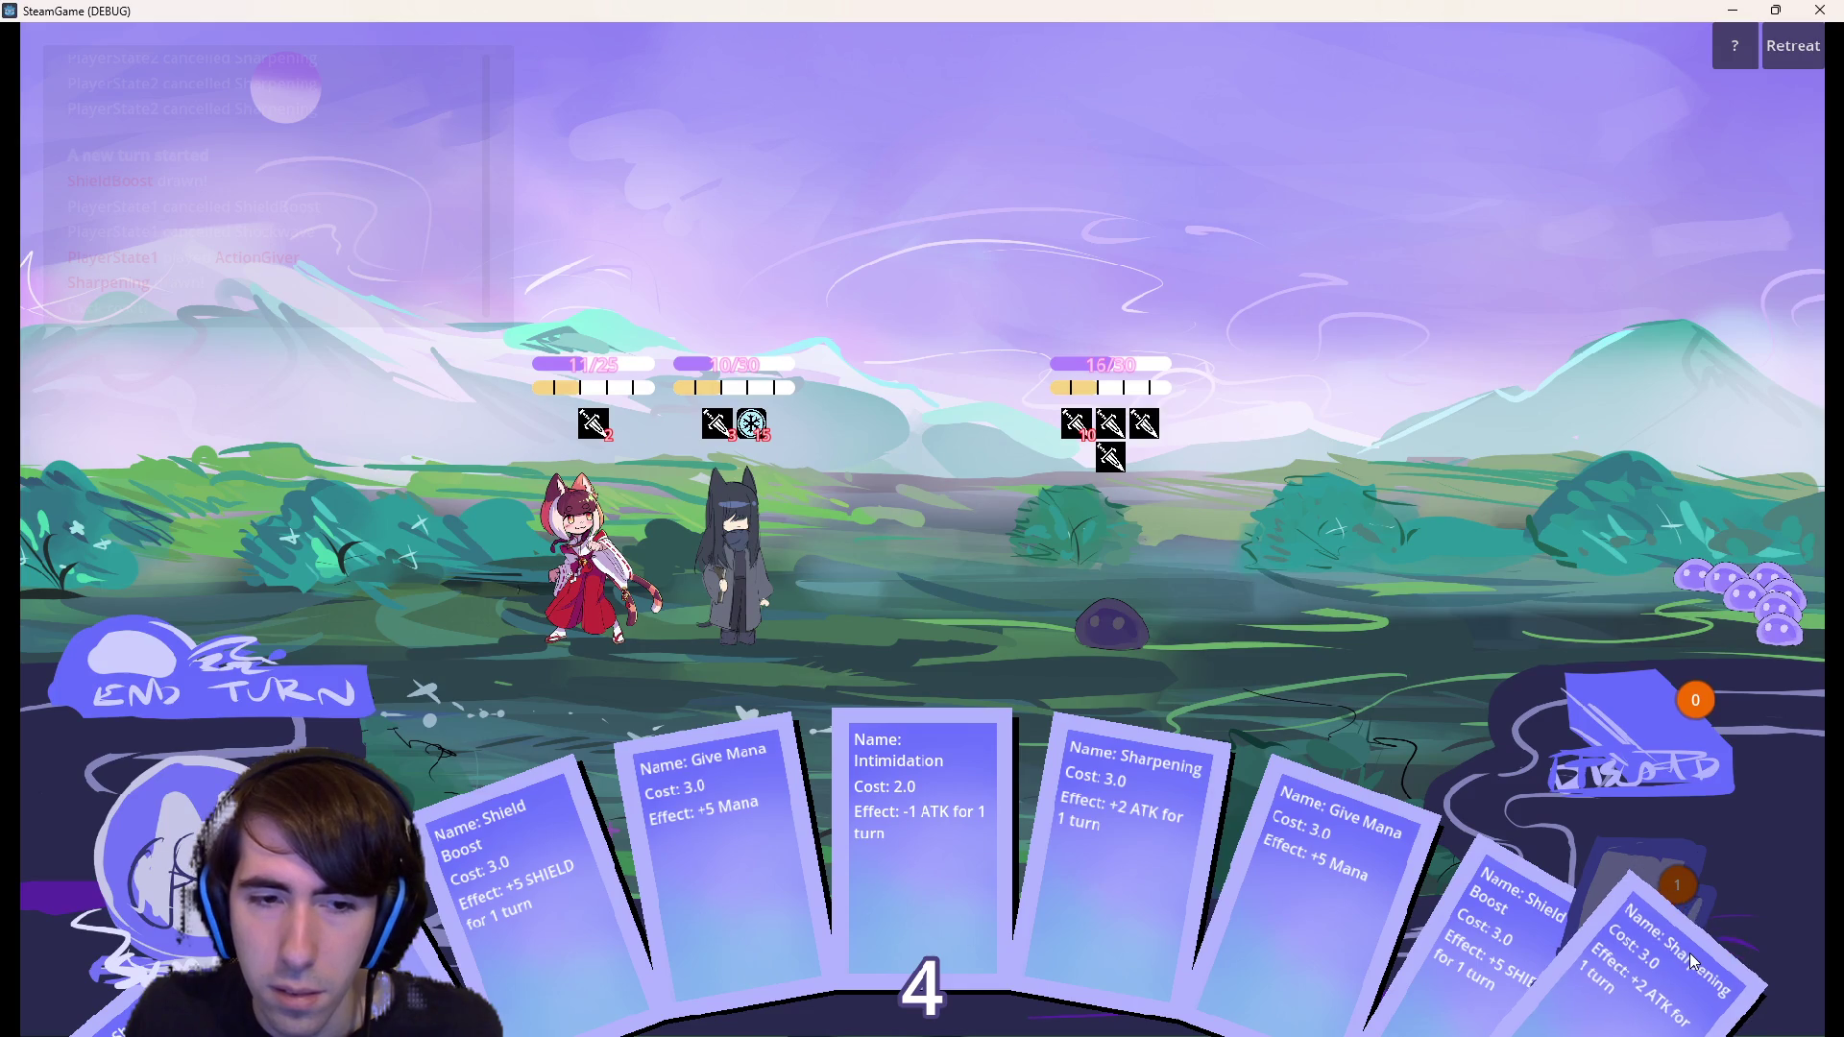
drag(562, 768, 757, 579)
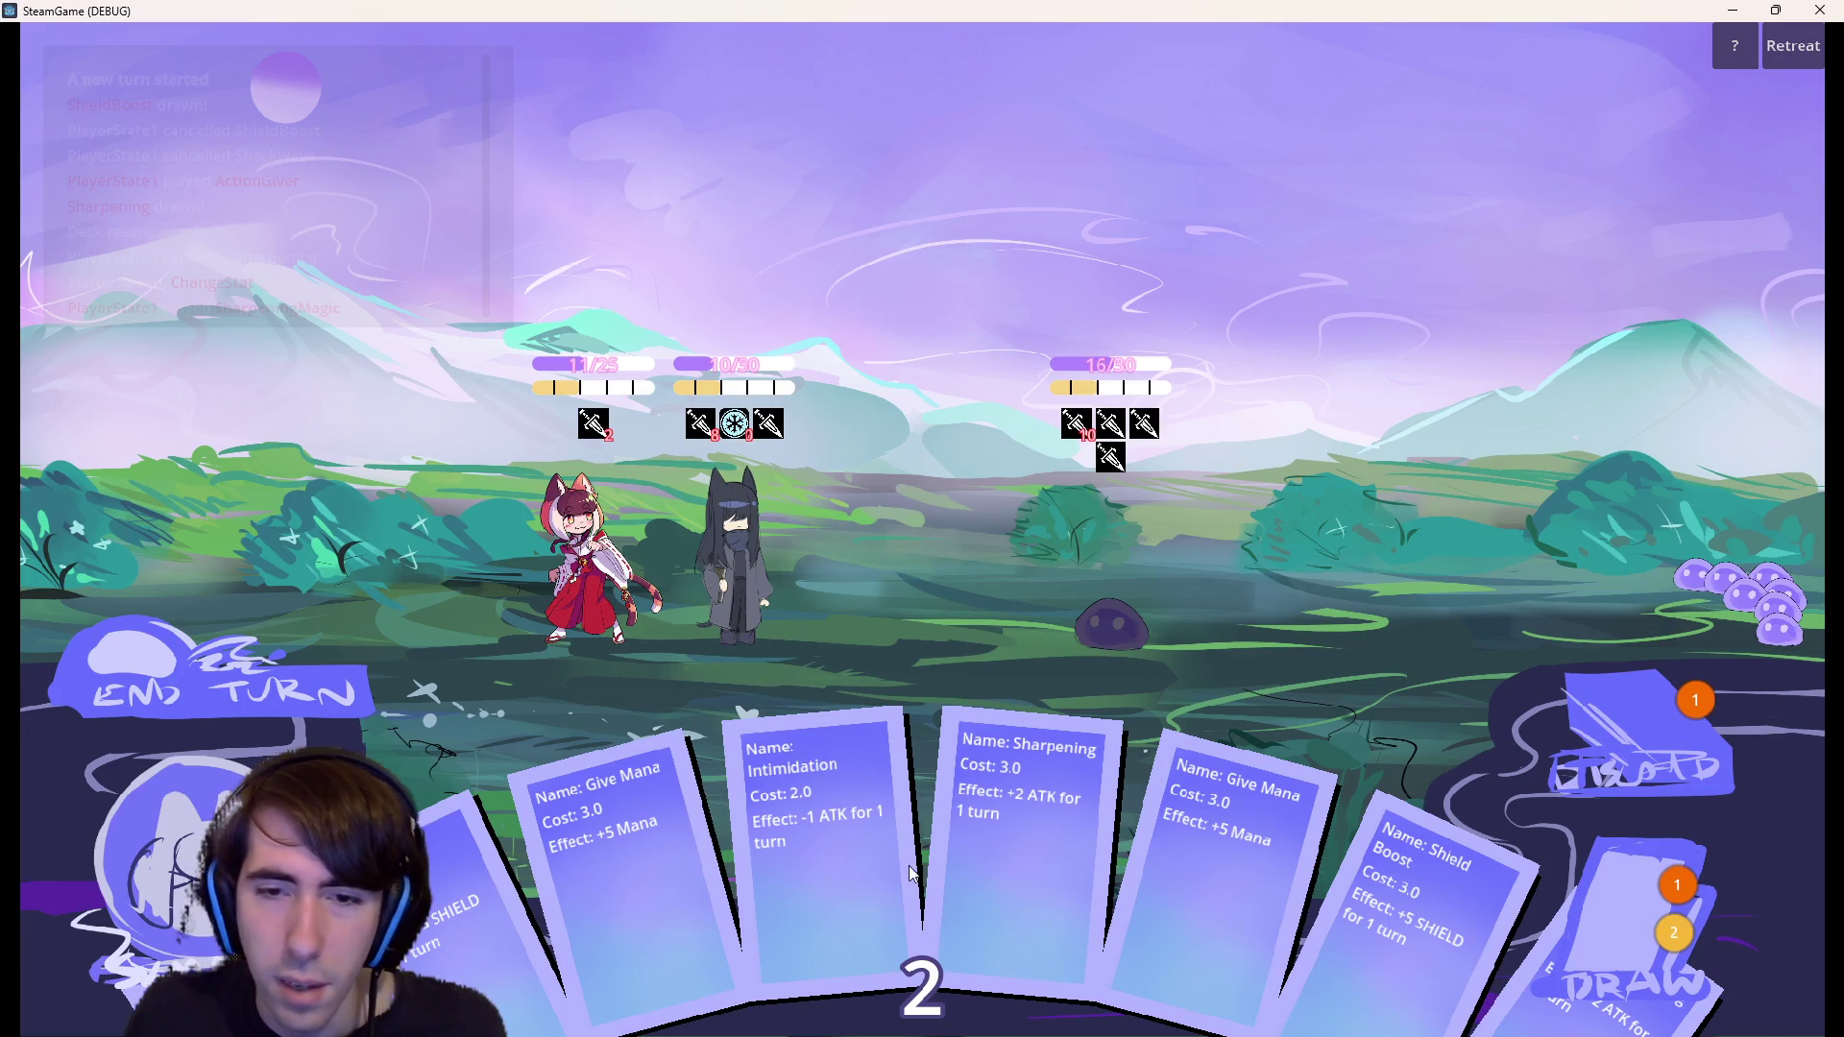
click(1616, 861)
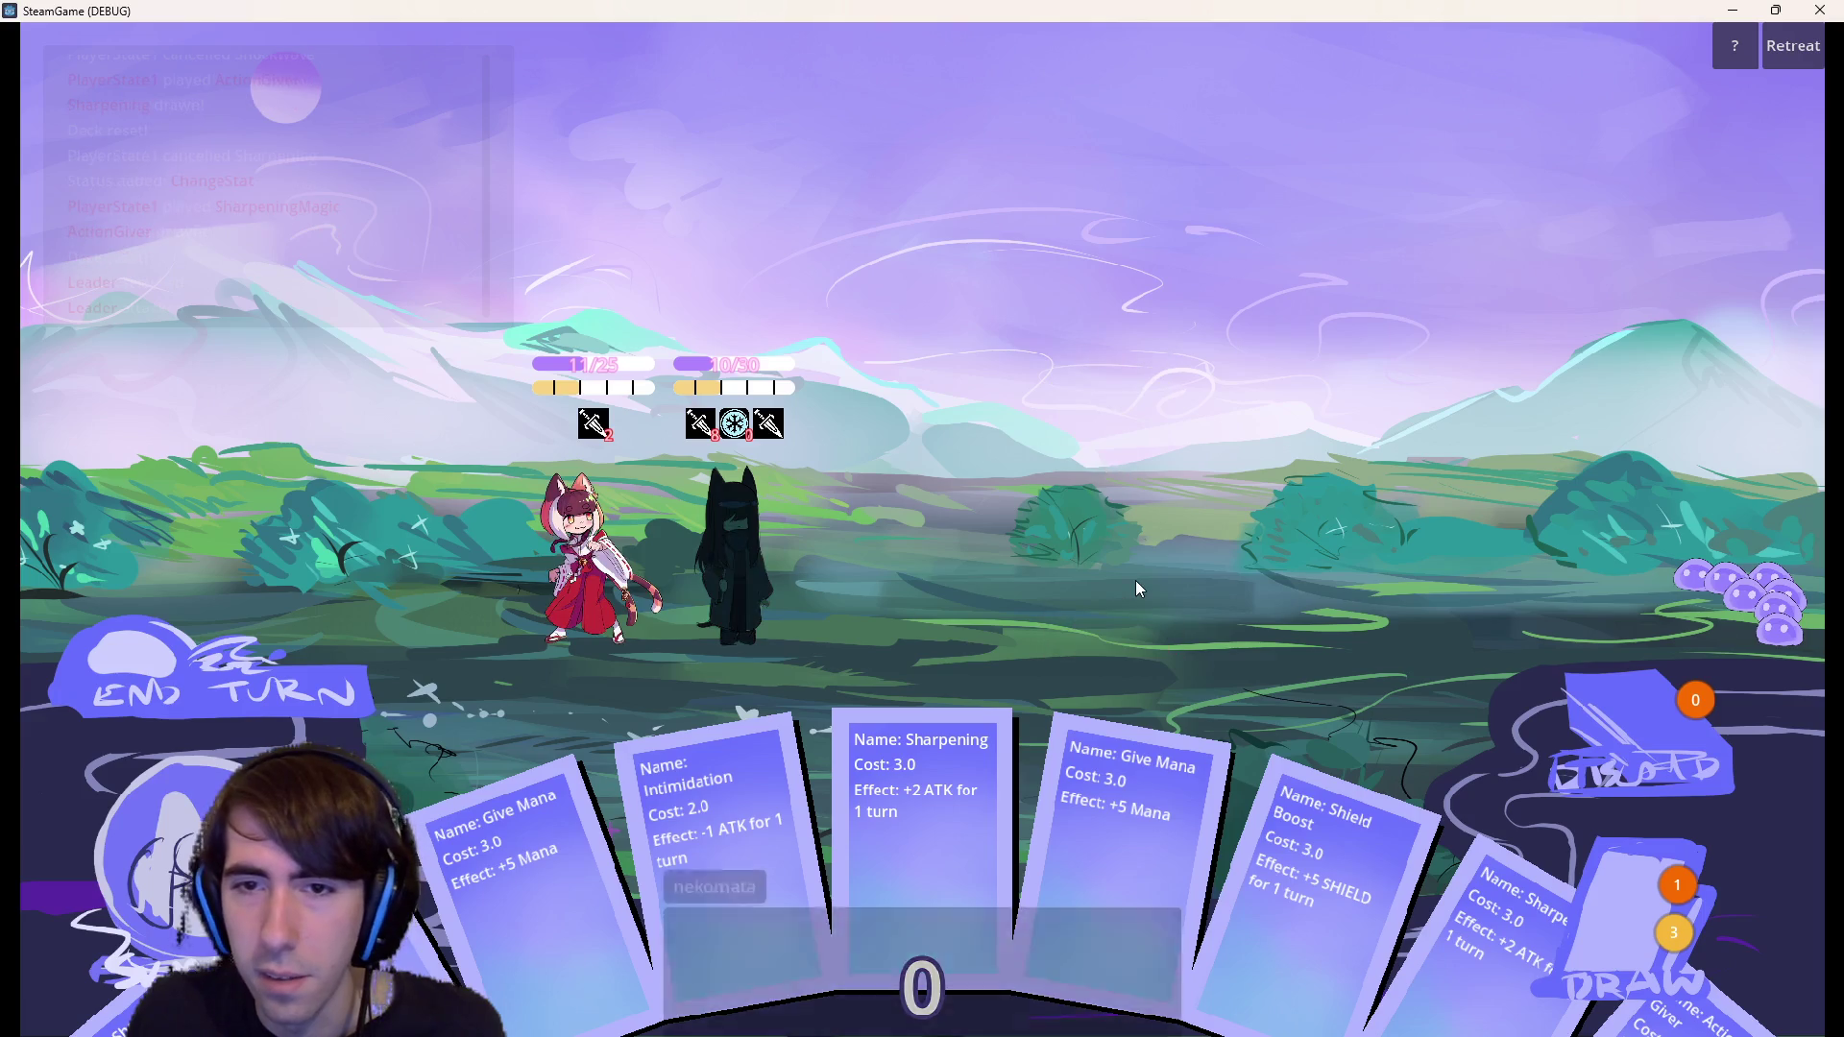
- Advance through the end-of-battle dialogue until the System's retreat message closes
click(949, 567)
click(949, 515)
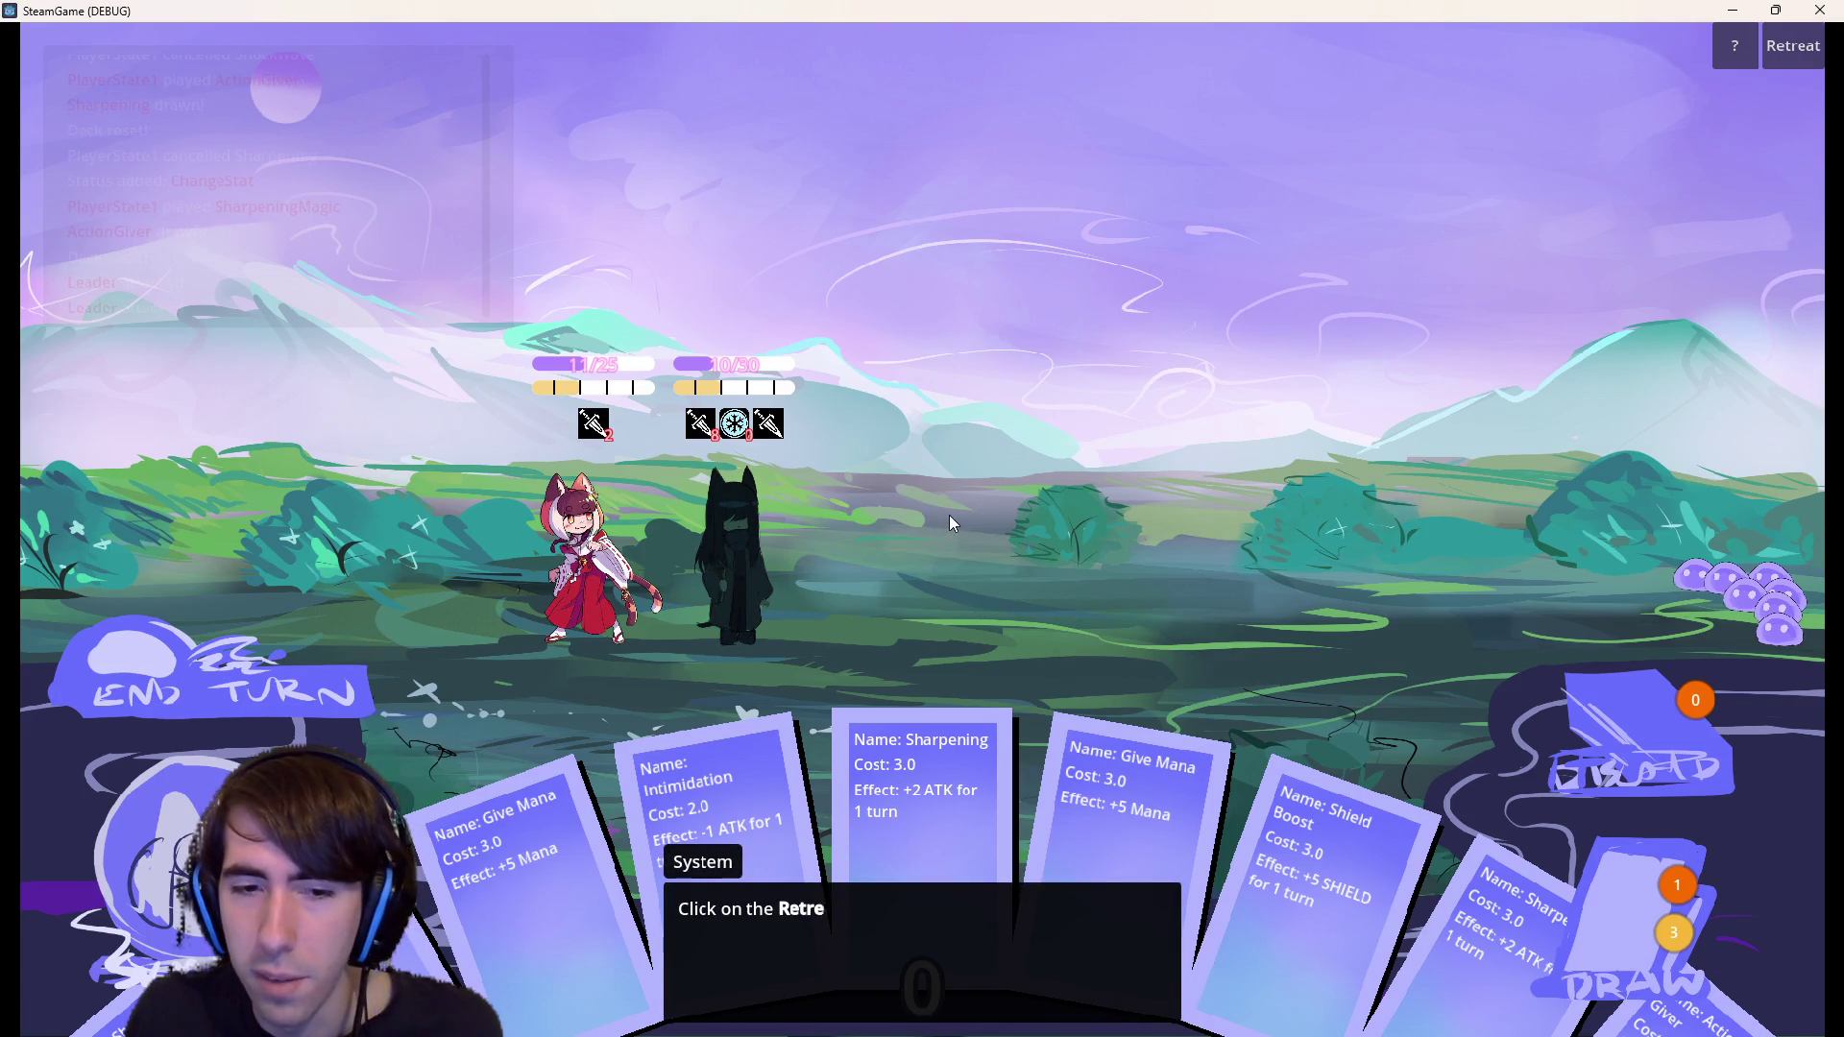
click(948, 515)
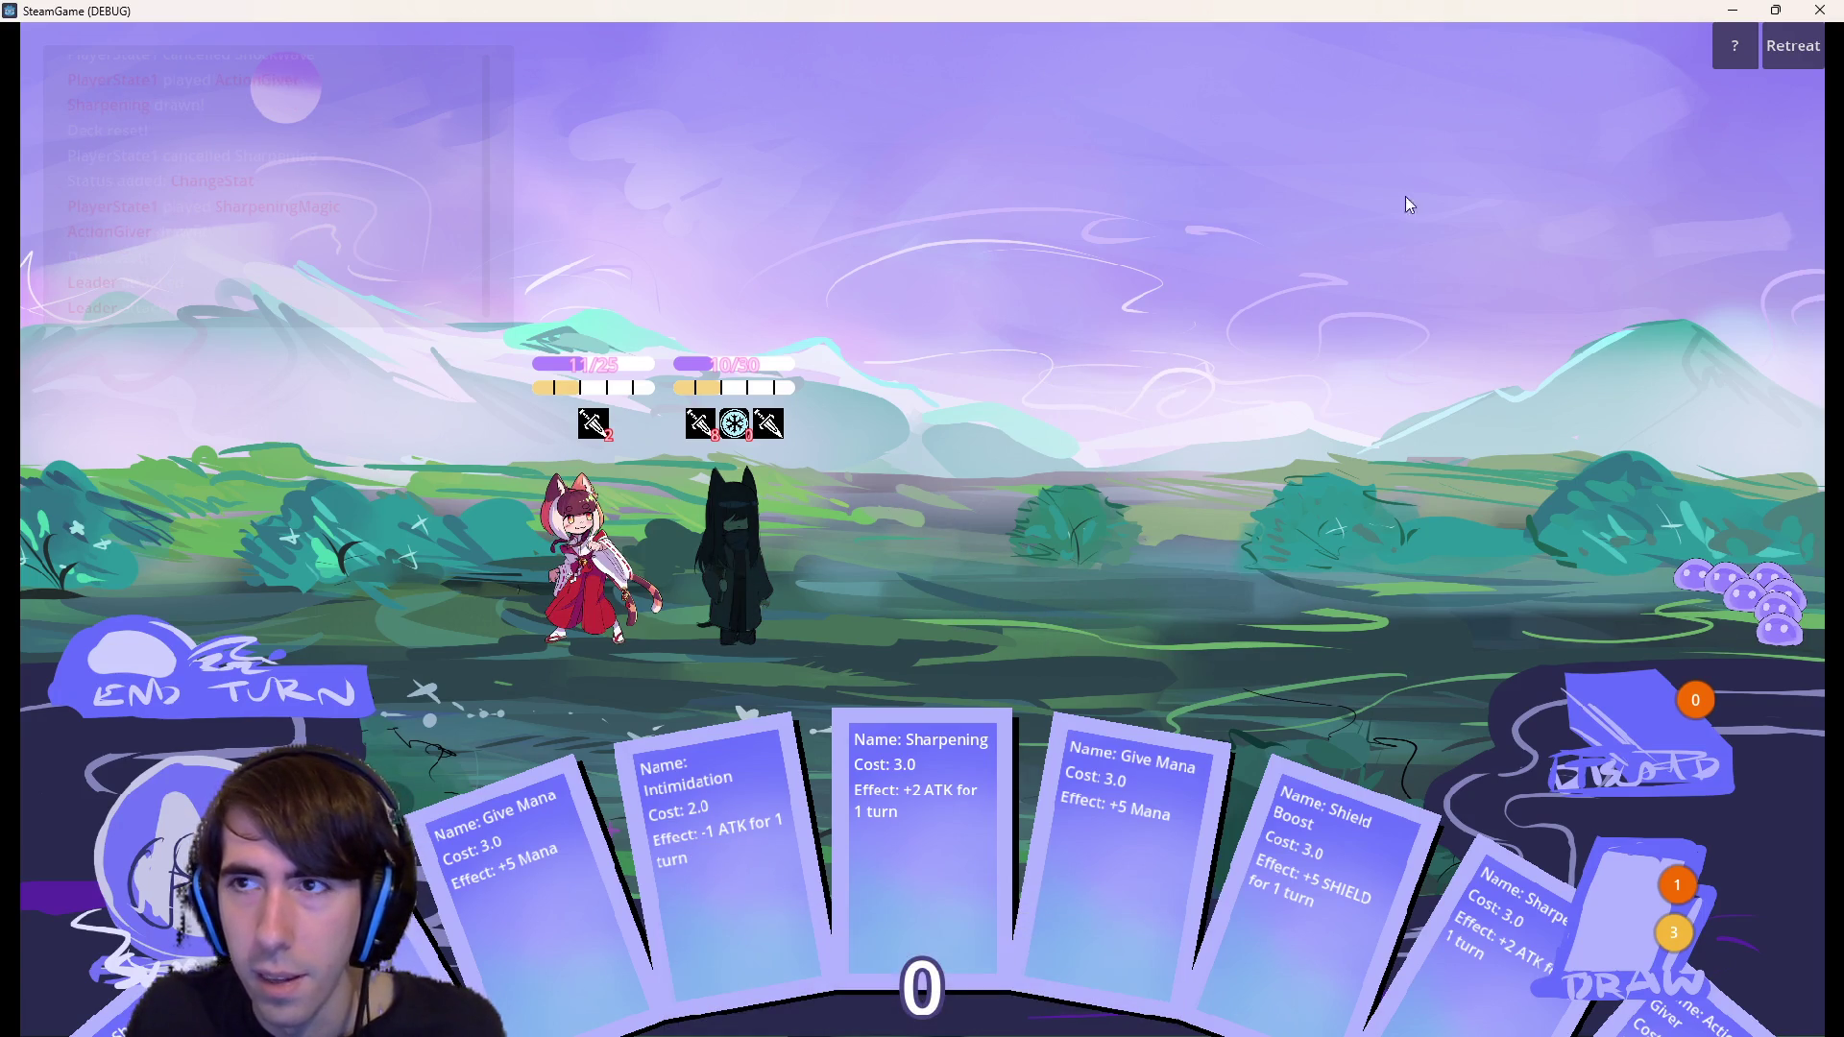
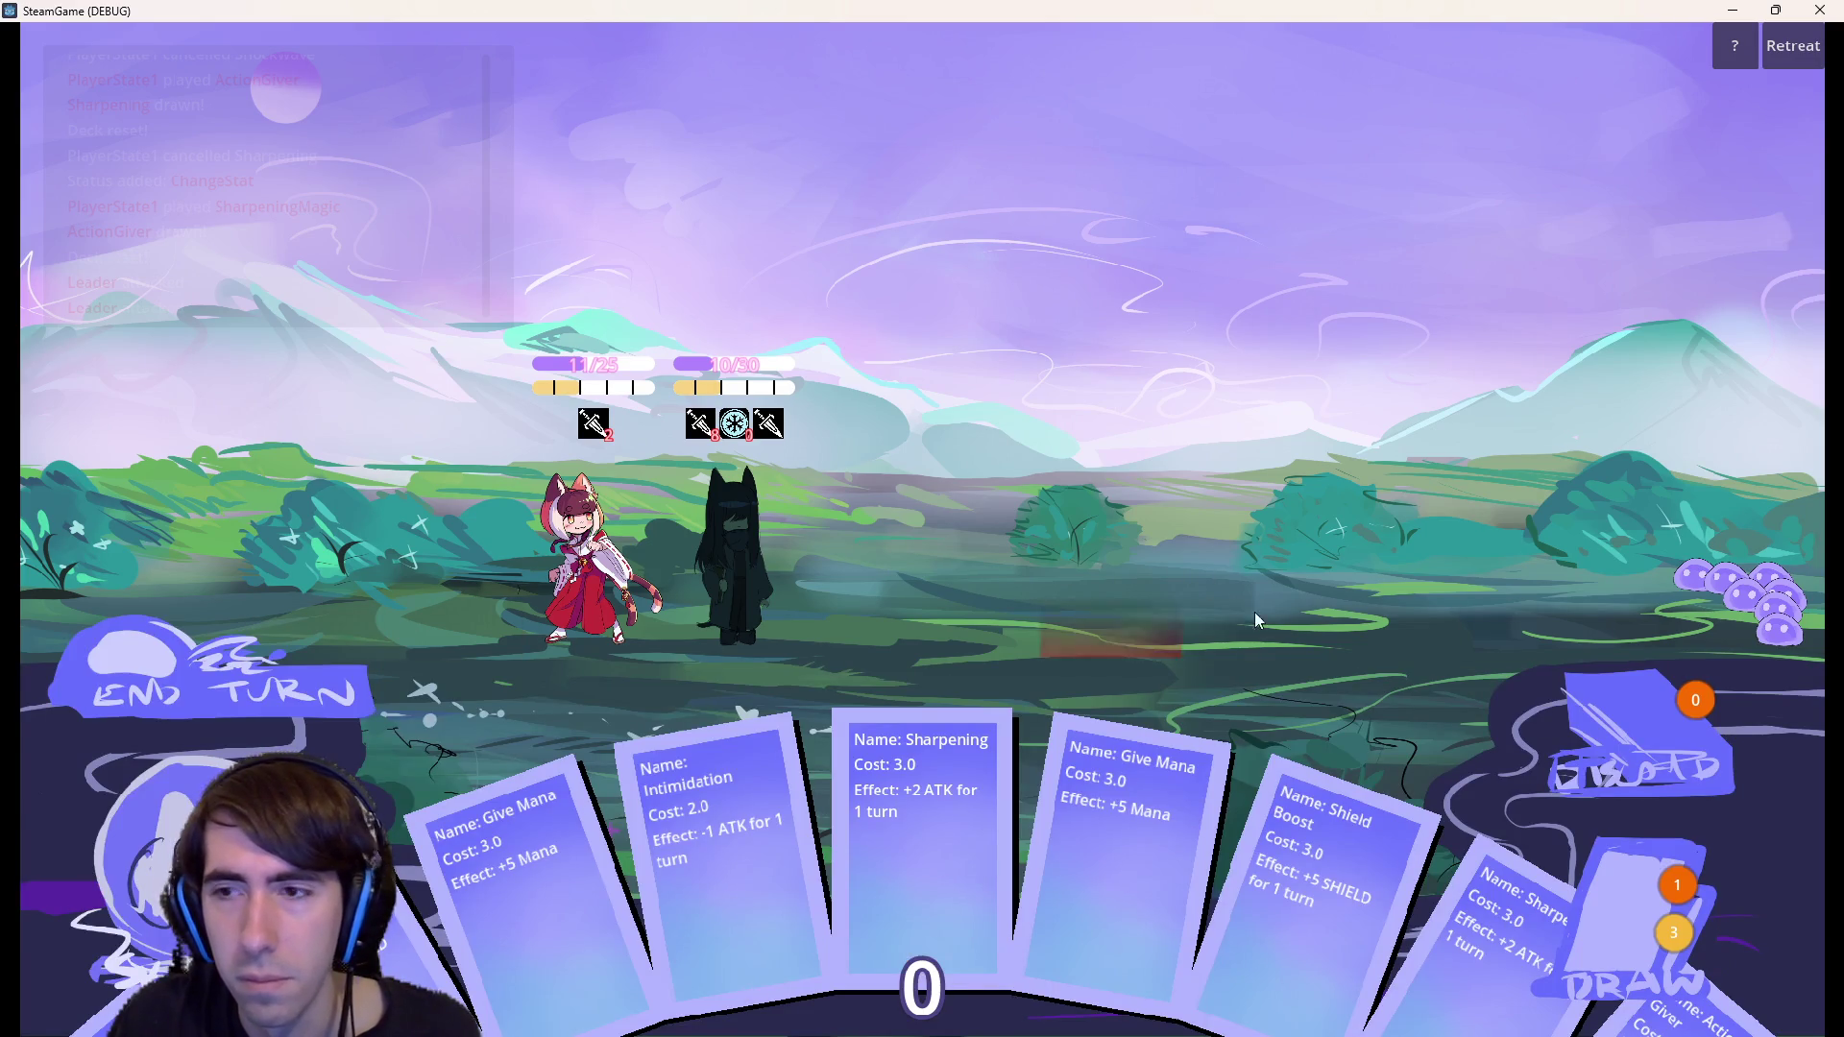
- Close the running game, check getAliveCharacters, and review room5AI.gd's AIController base class line
click(1821, 8)
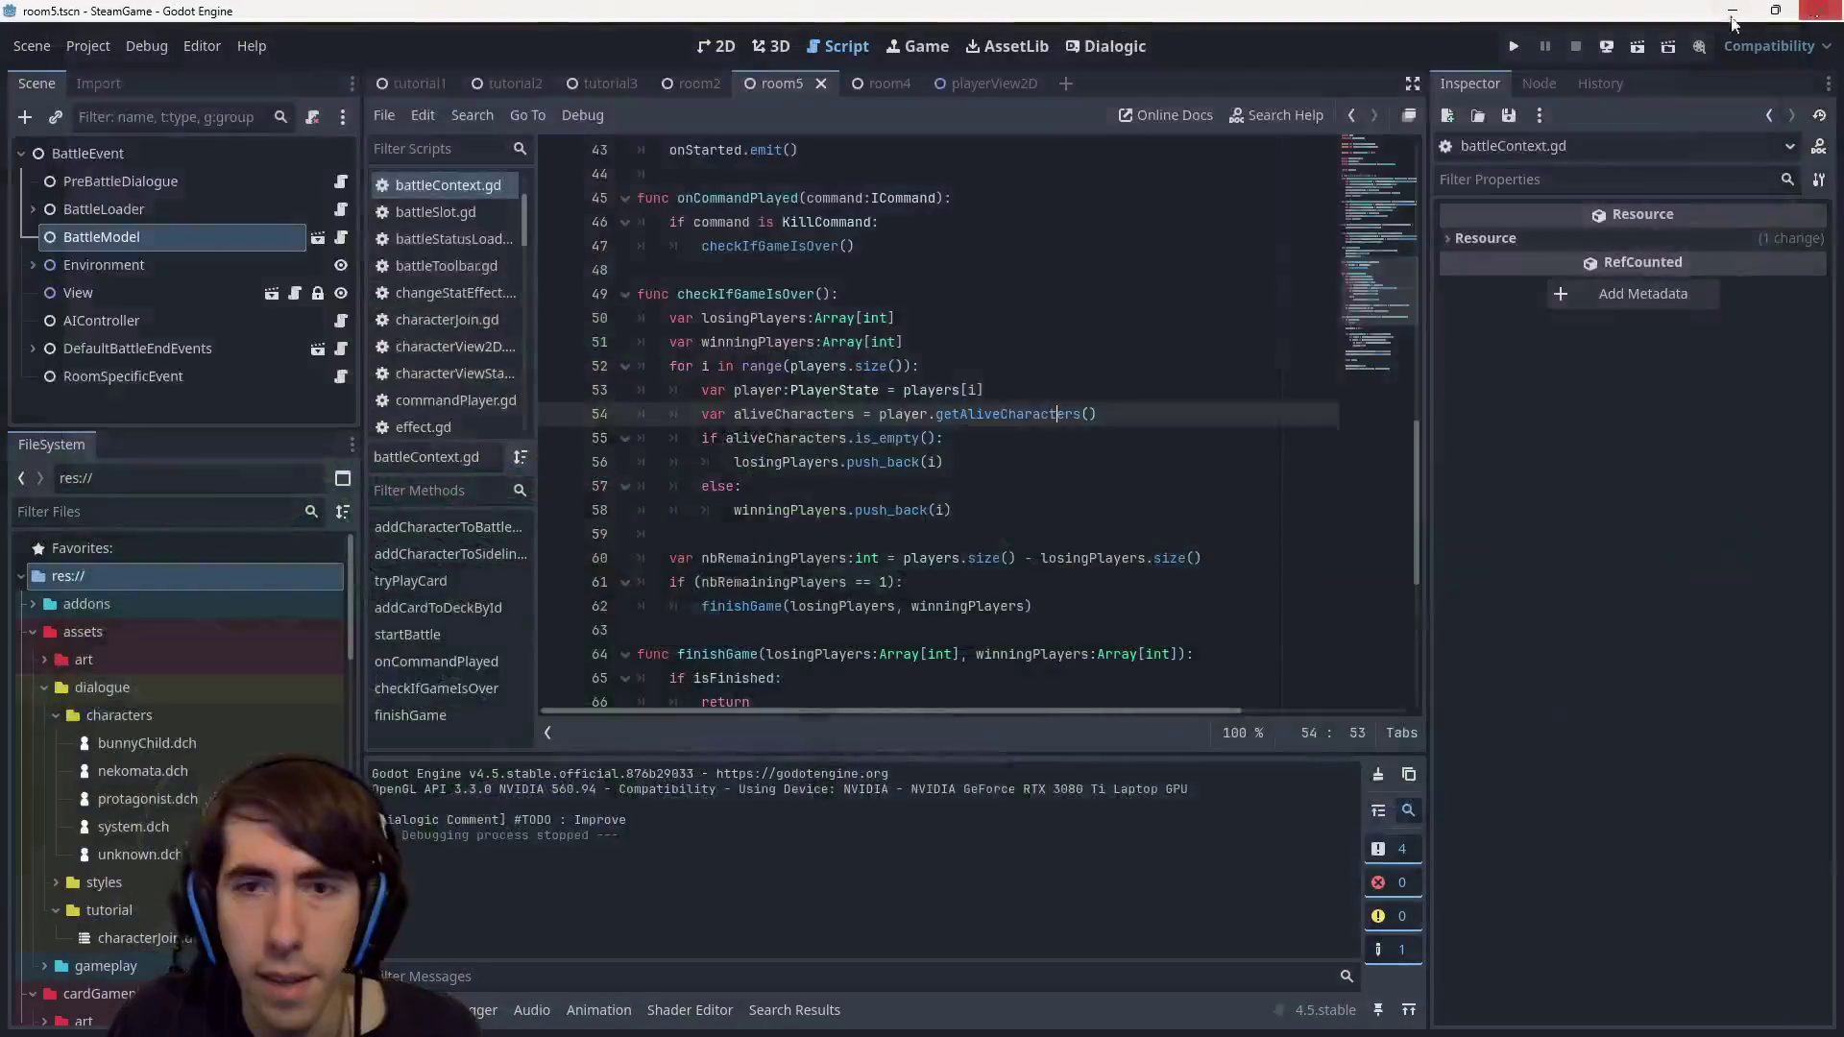
double_click(980, 414)
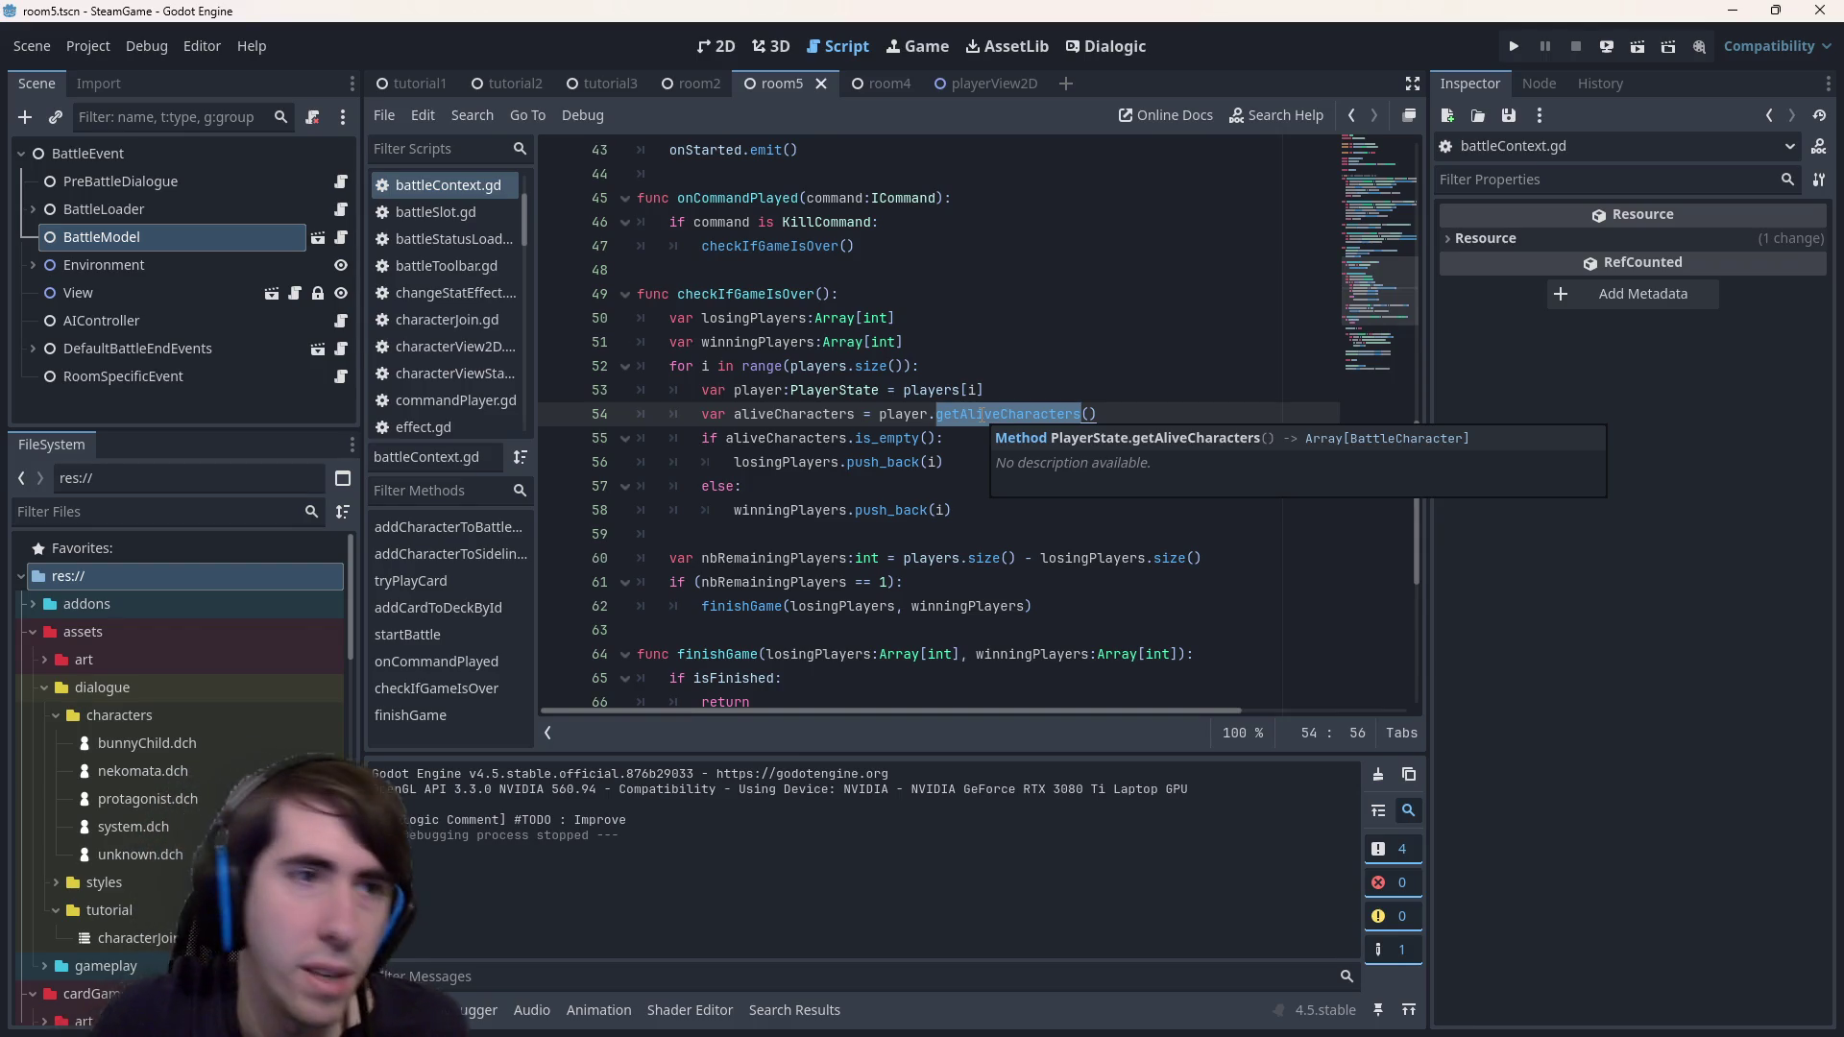
click(339, 327)
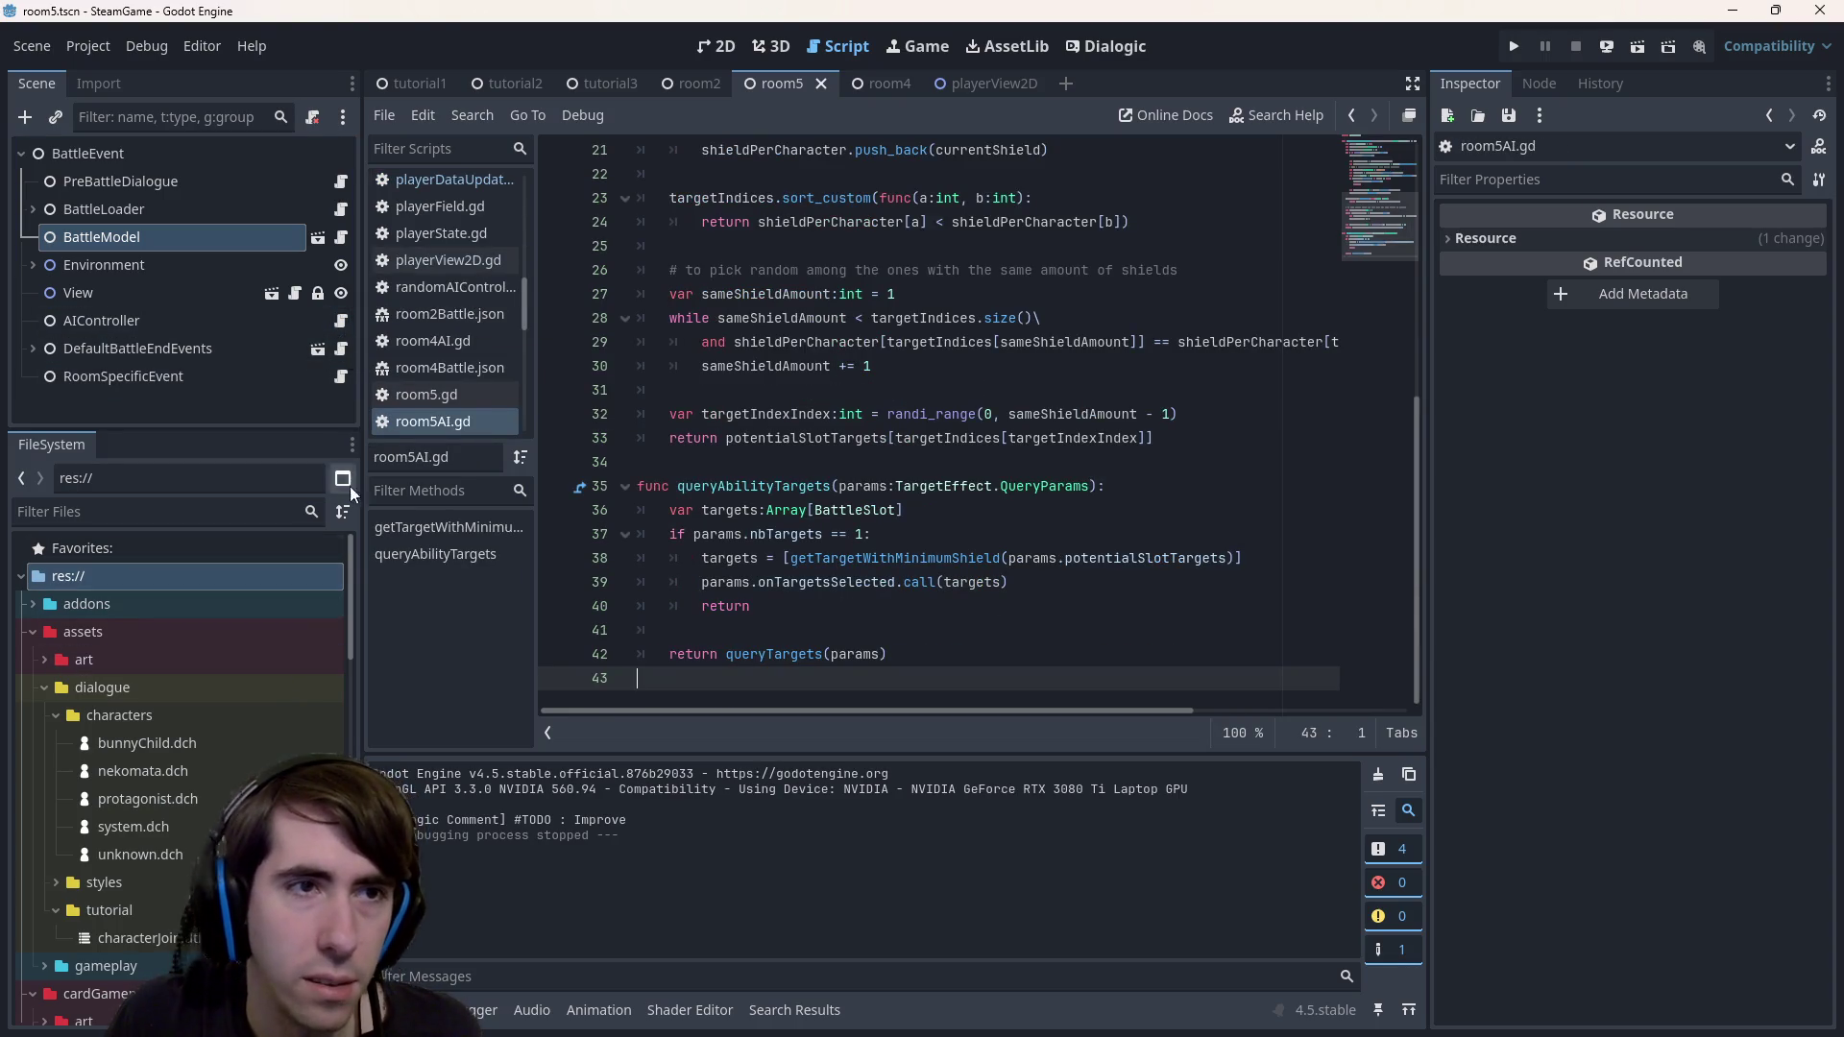
scroll(625, 234, up, 5)
scroll(764, 326, down, 5)
scroll(764, 327, up, 5)
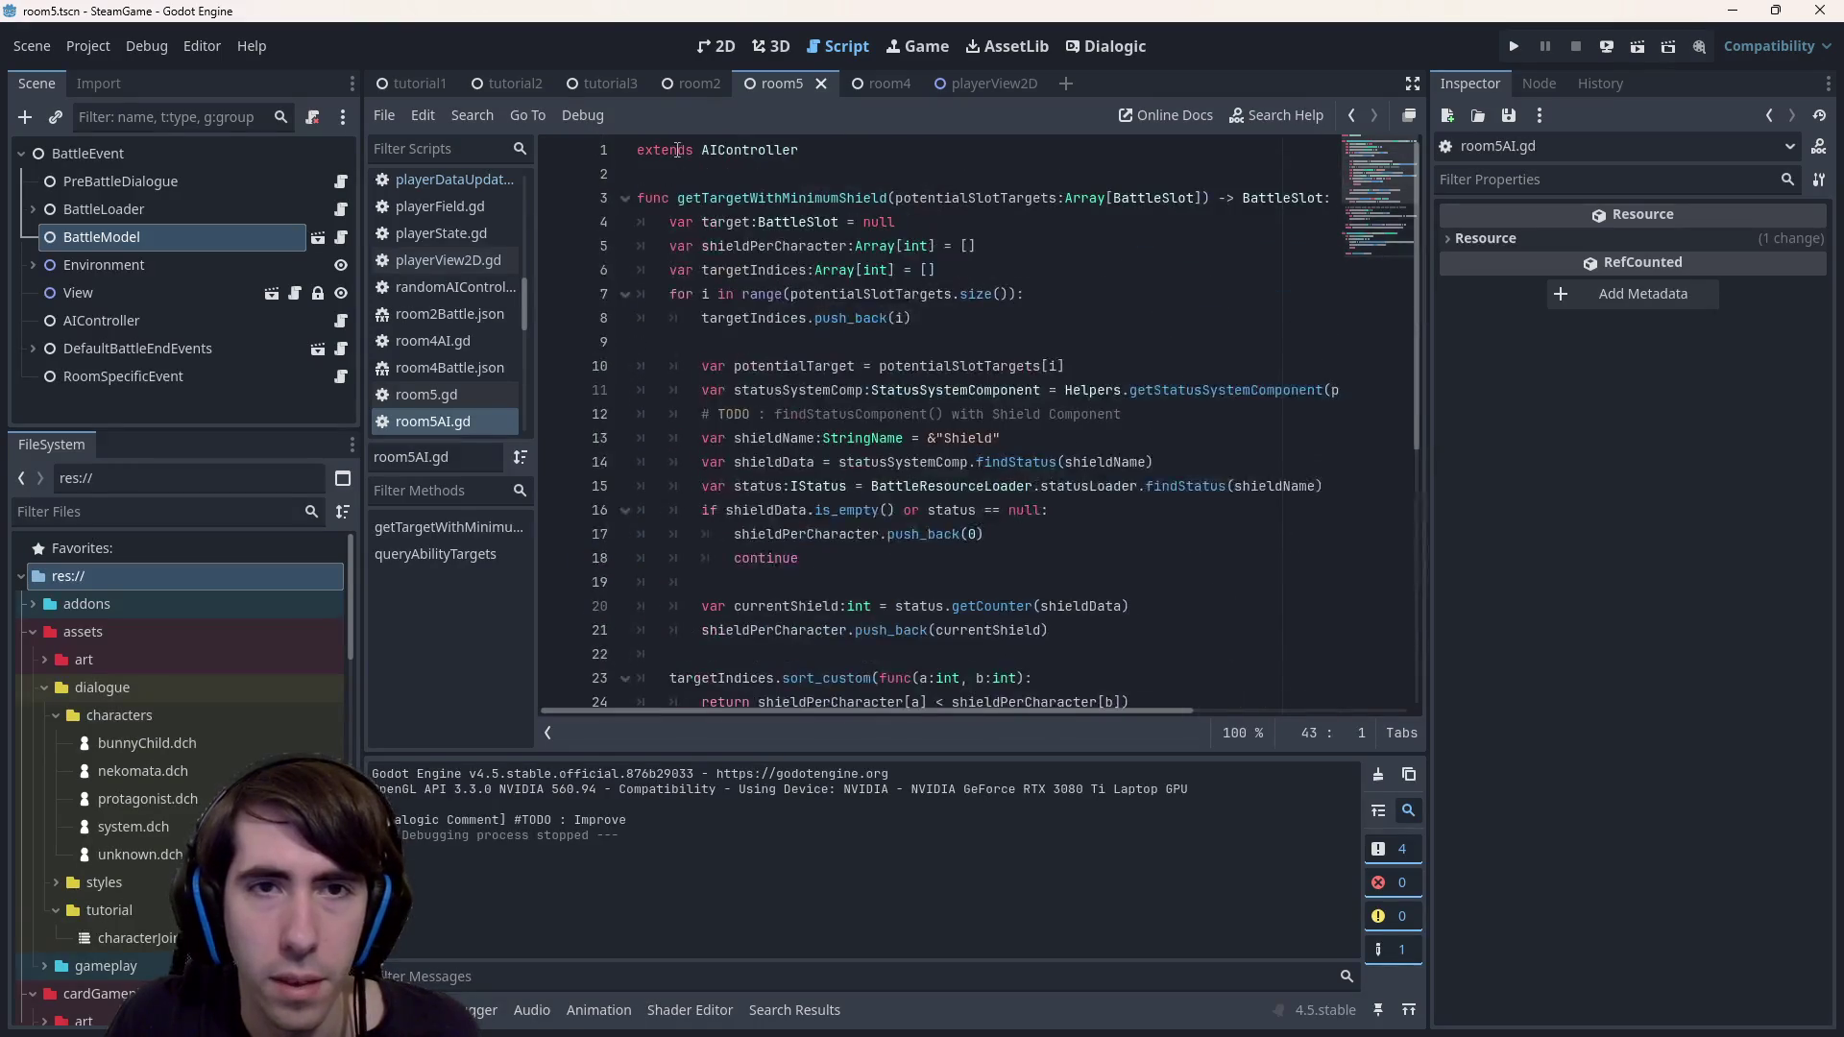
click(762, 149)
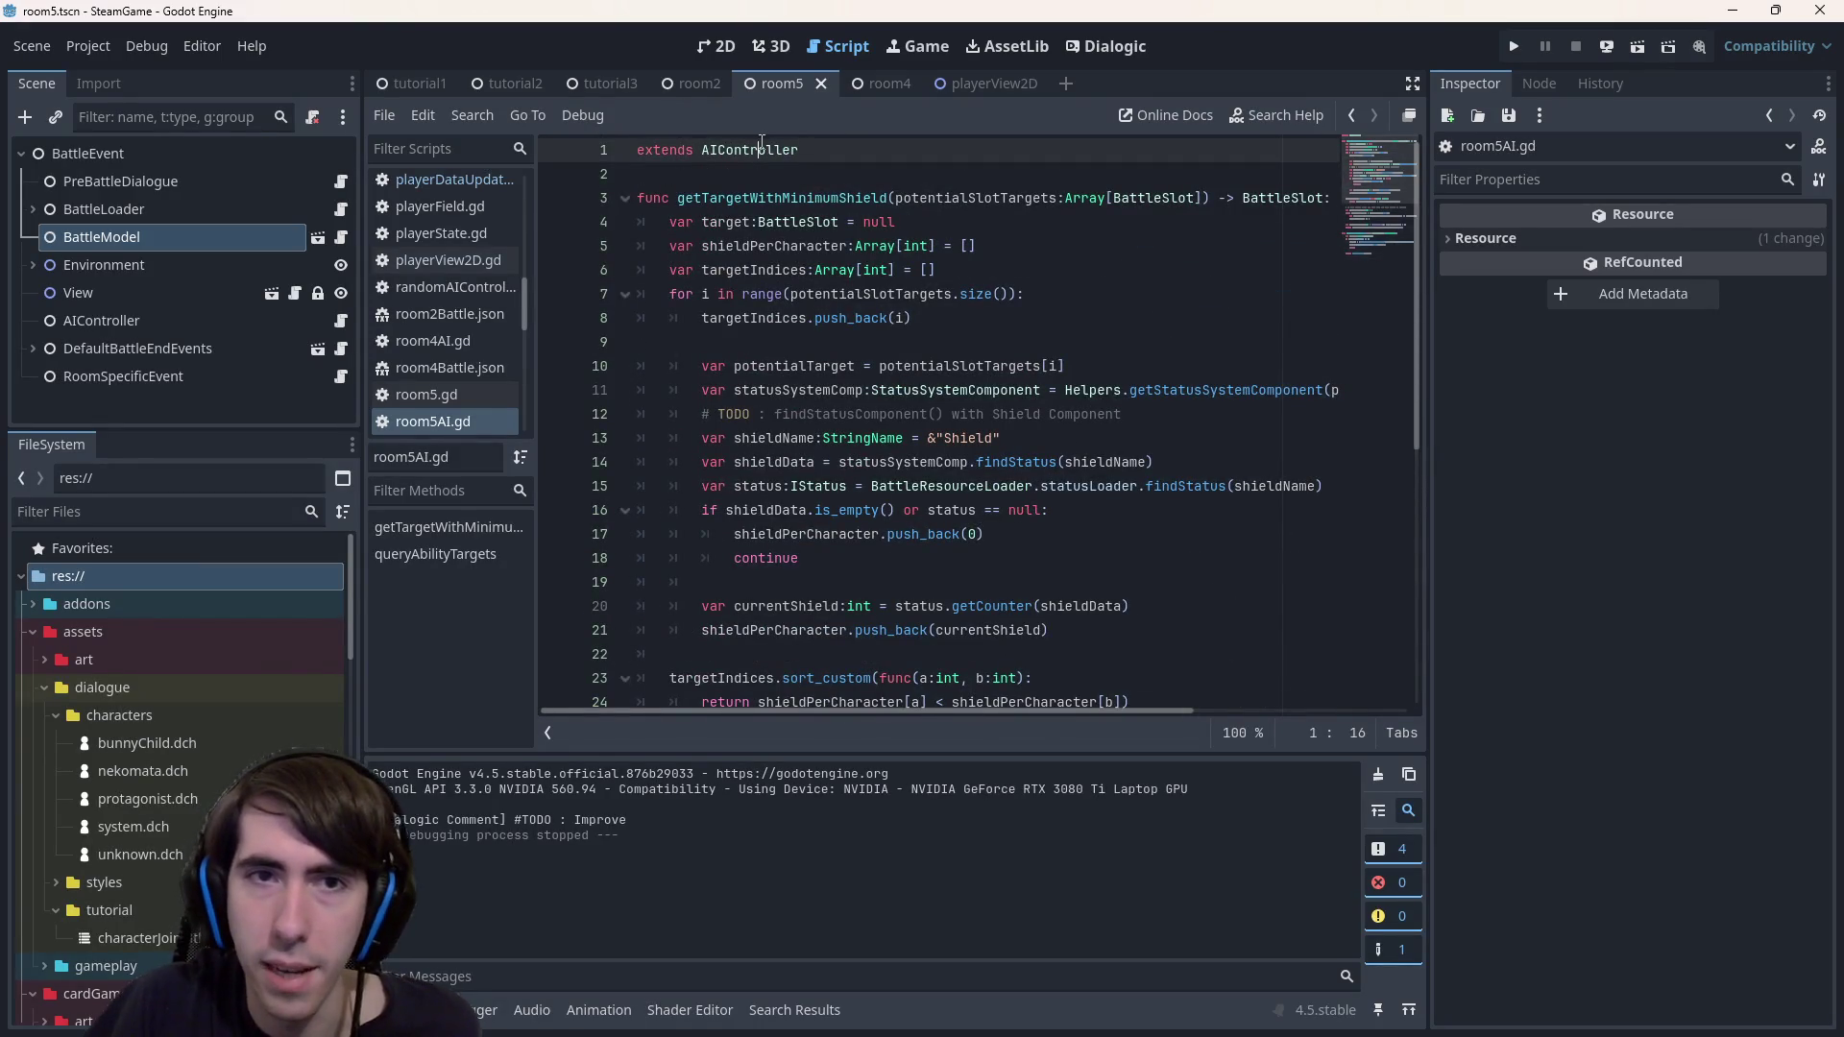
- Open aiController.gd and insert blank lines after tryAction's 0.5 * speed timer await
ctrl+click(763, 149)
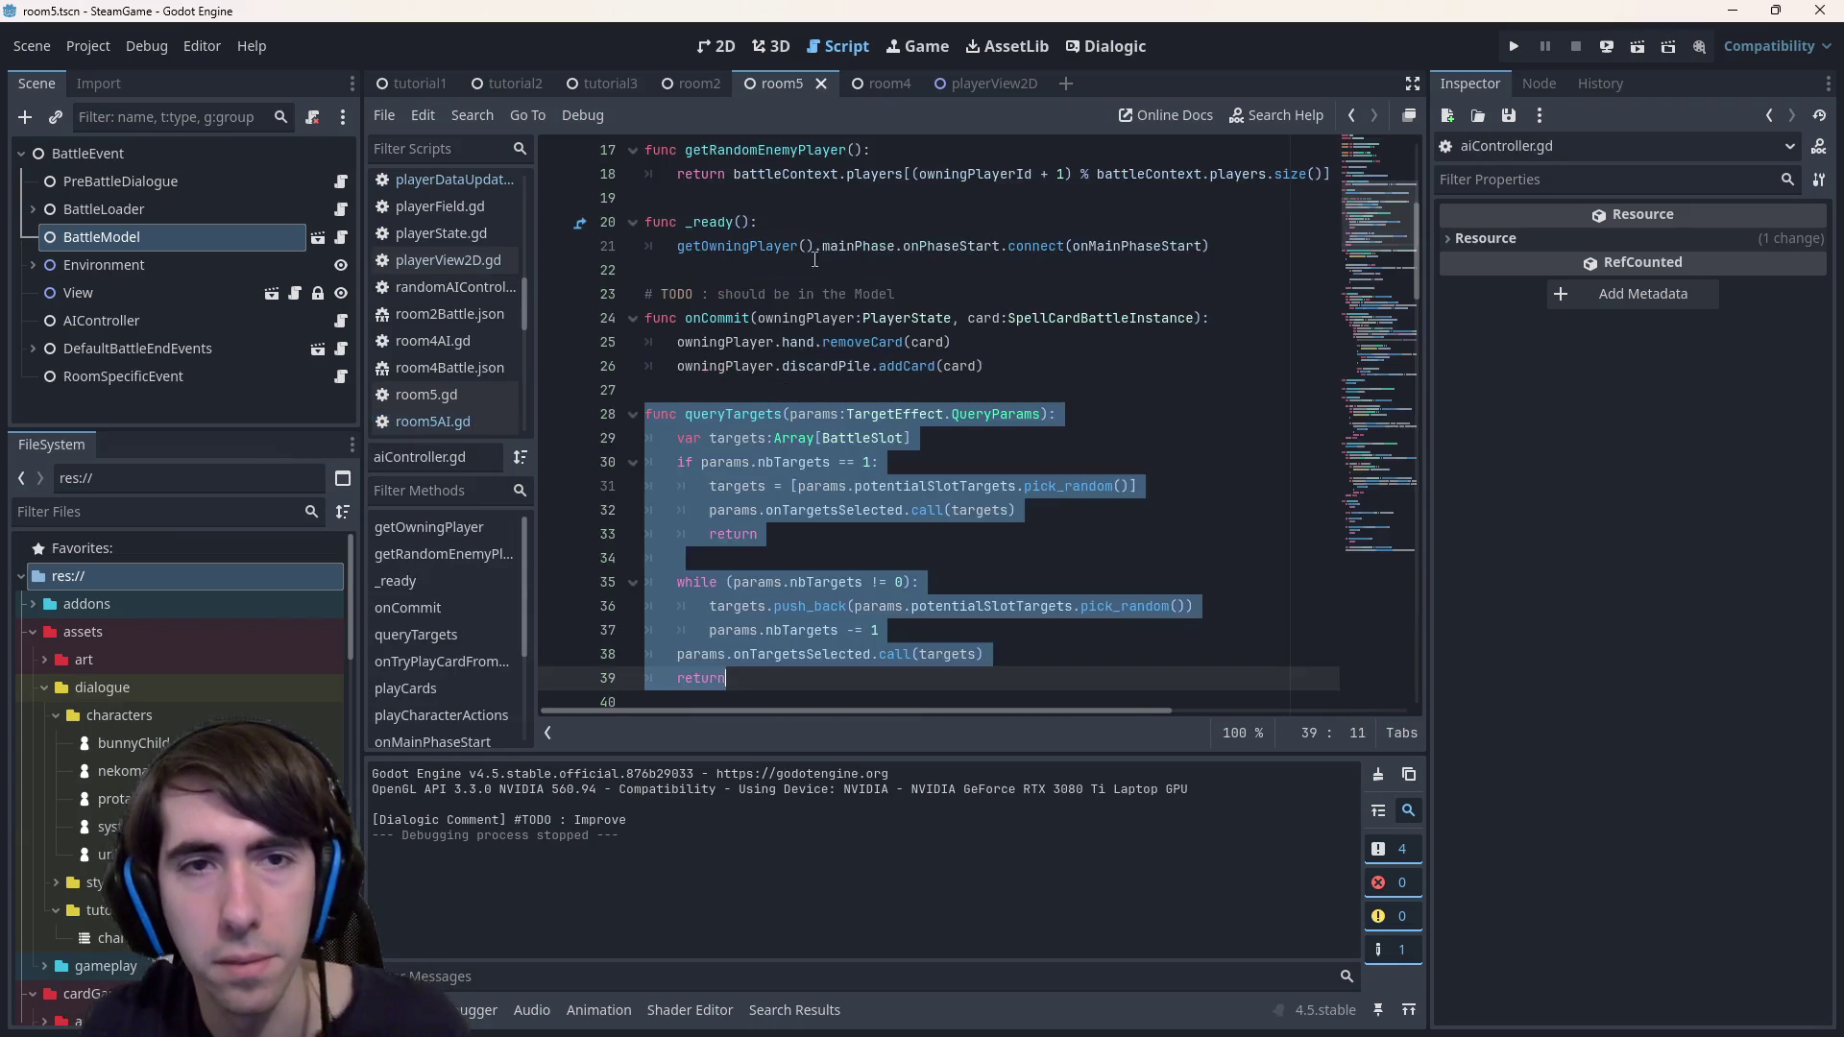
scroll(797, 222, down, 18)
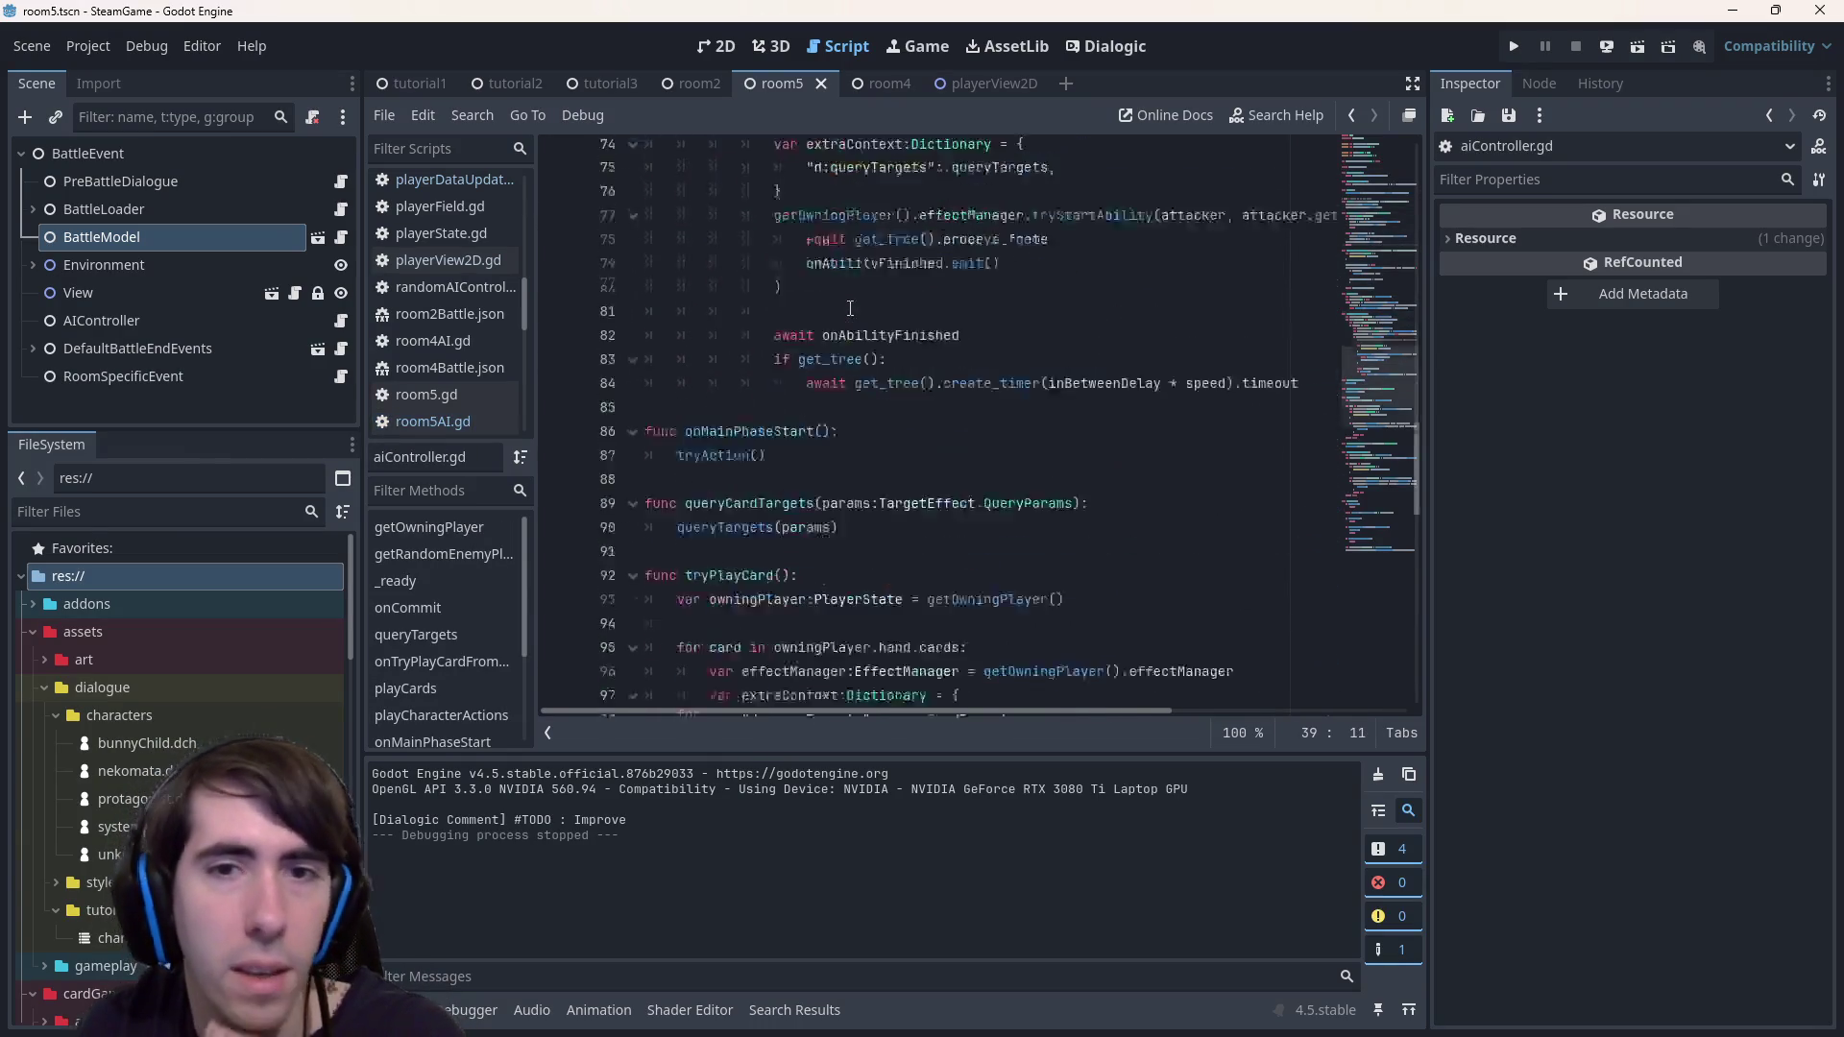
scroll(849, 308, up, 4)
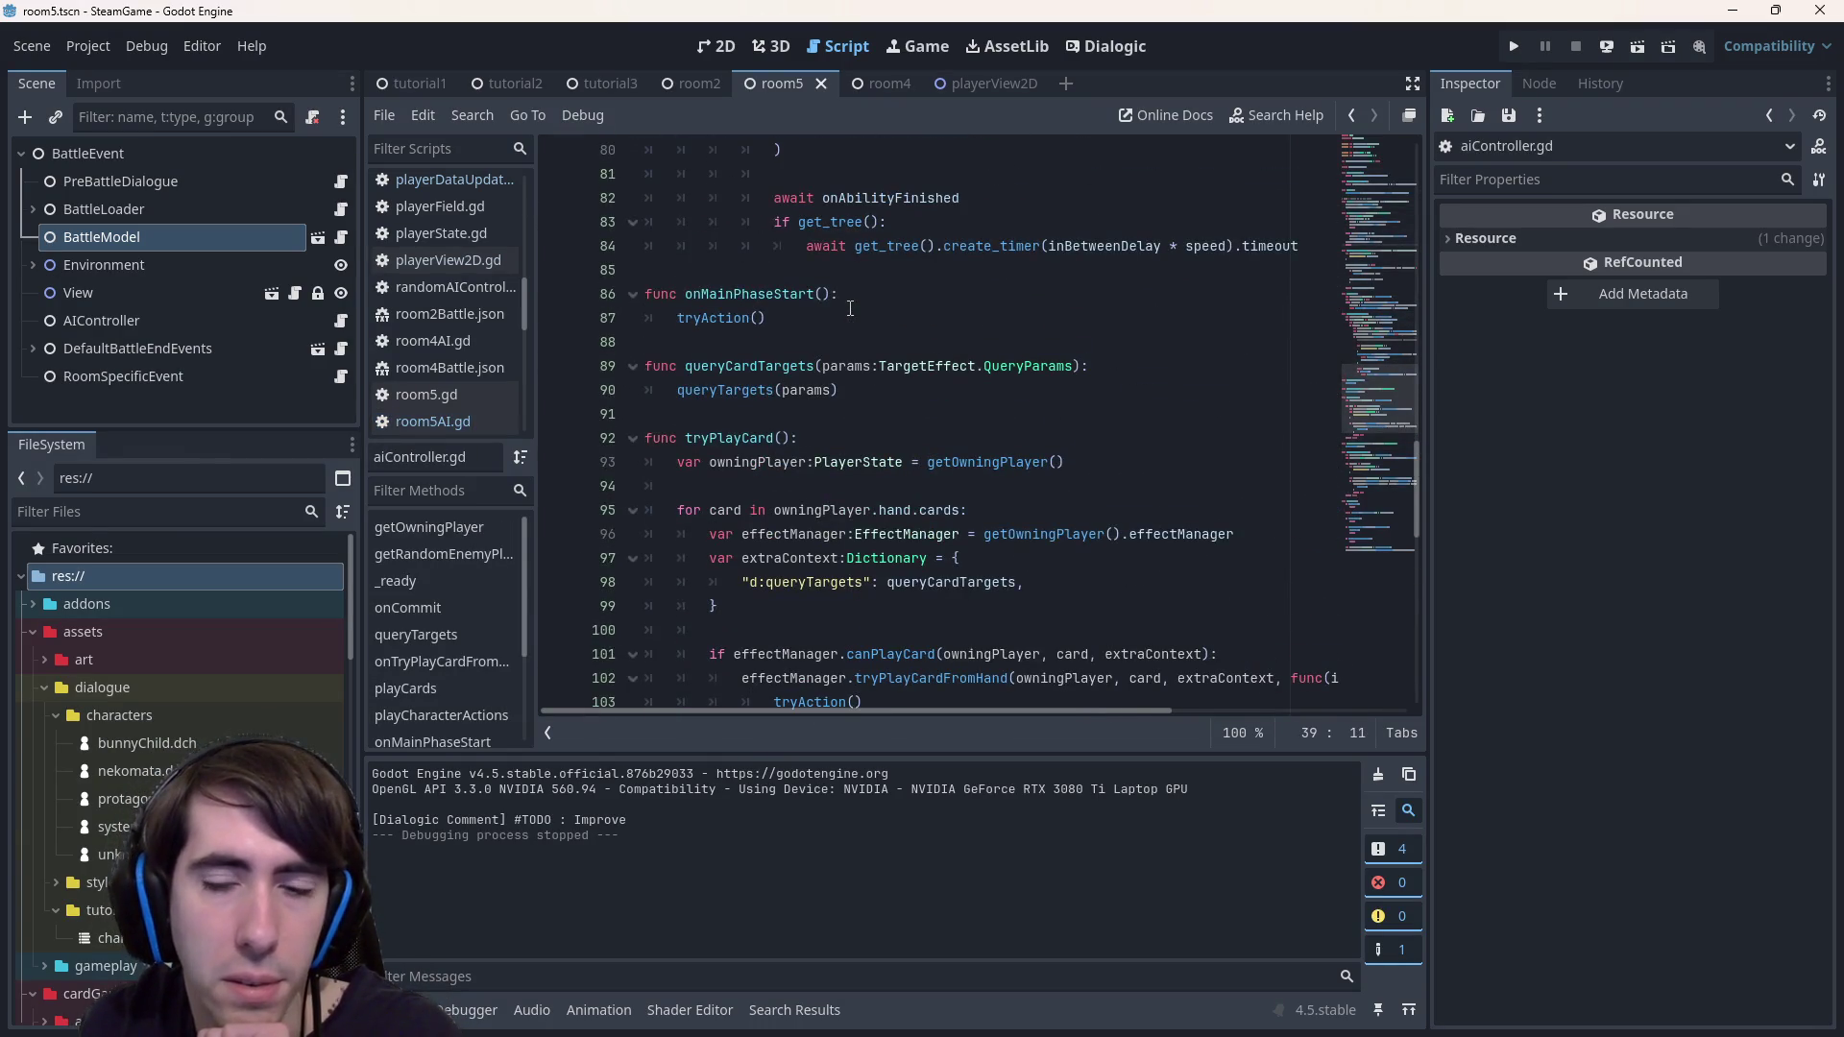
scroll(850, 308, down, 6)
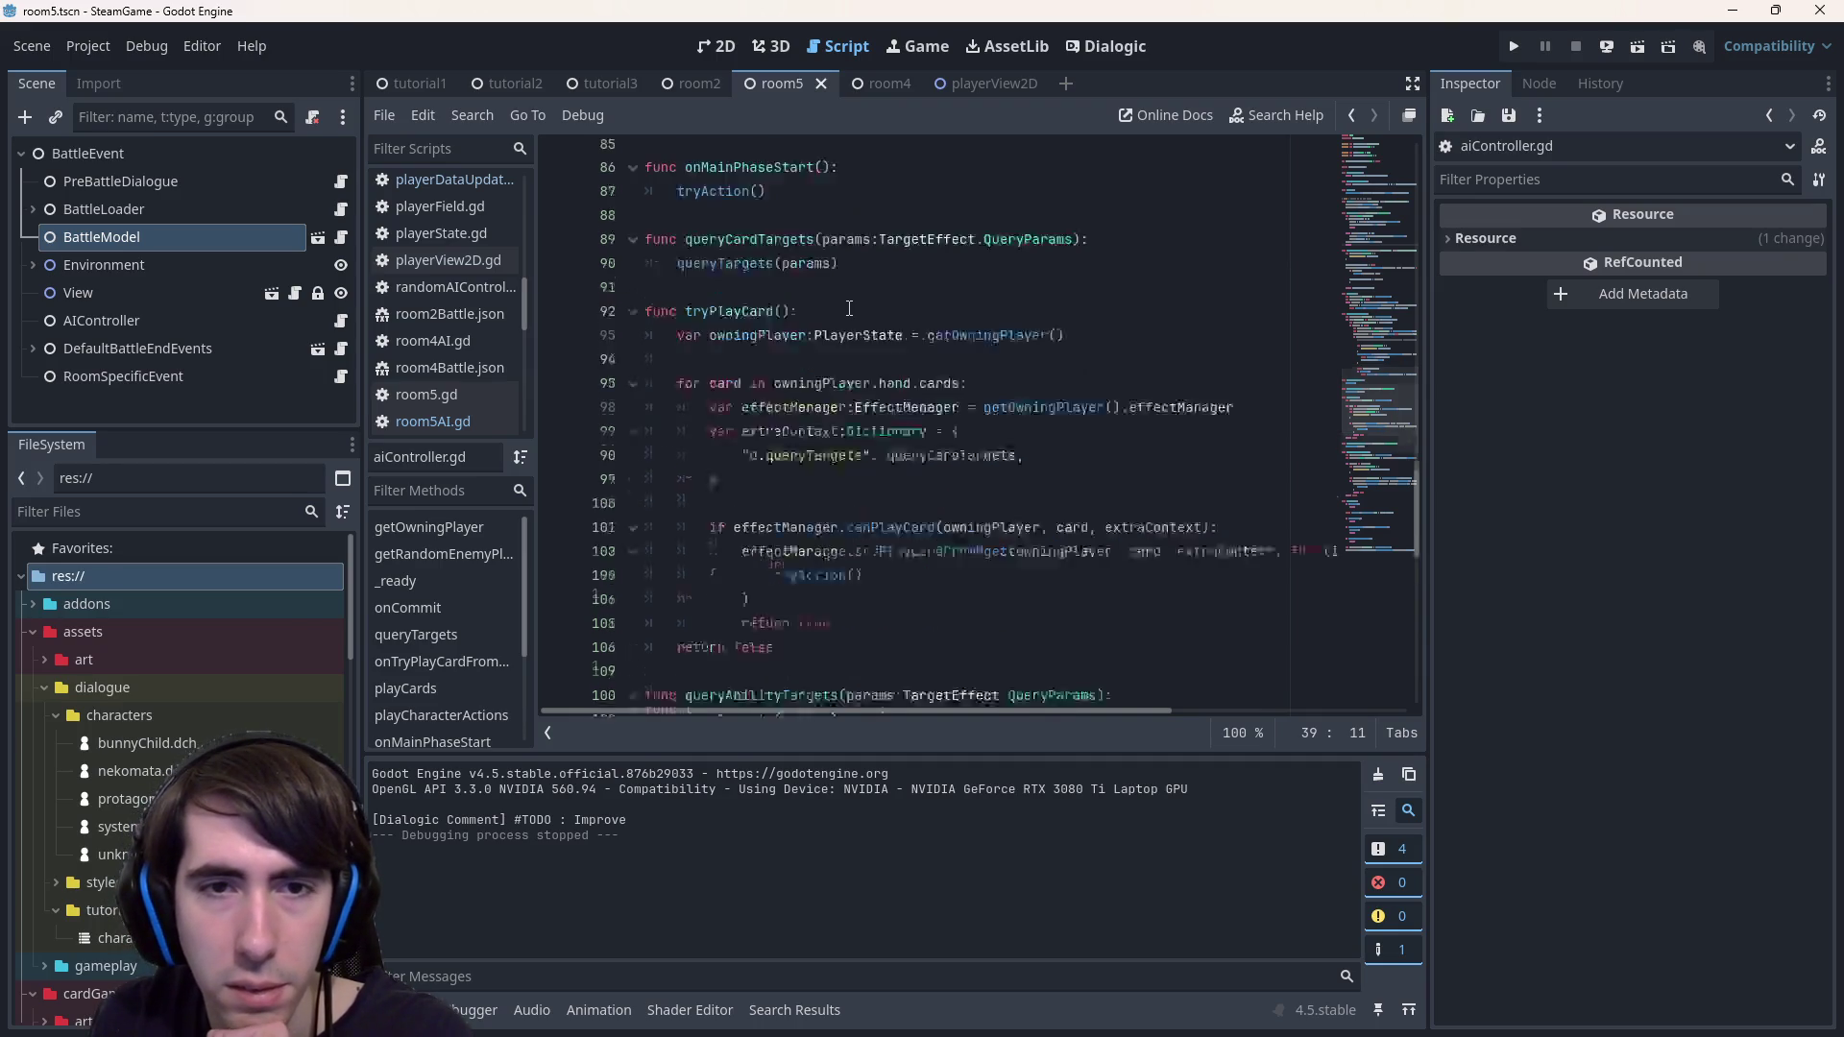
scroll(807, 327, down, 8)
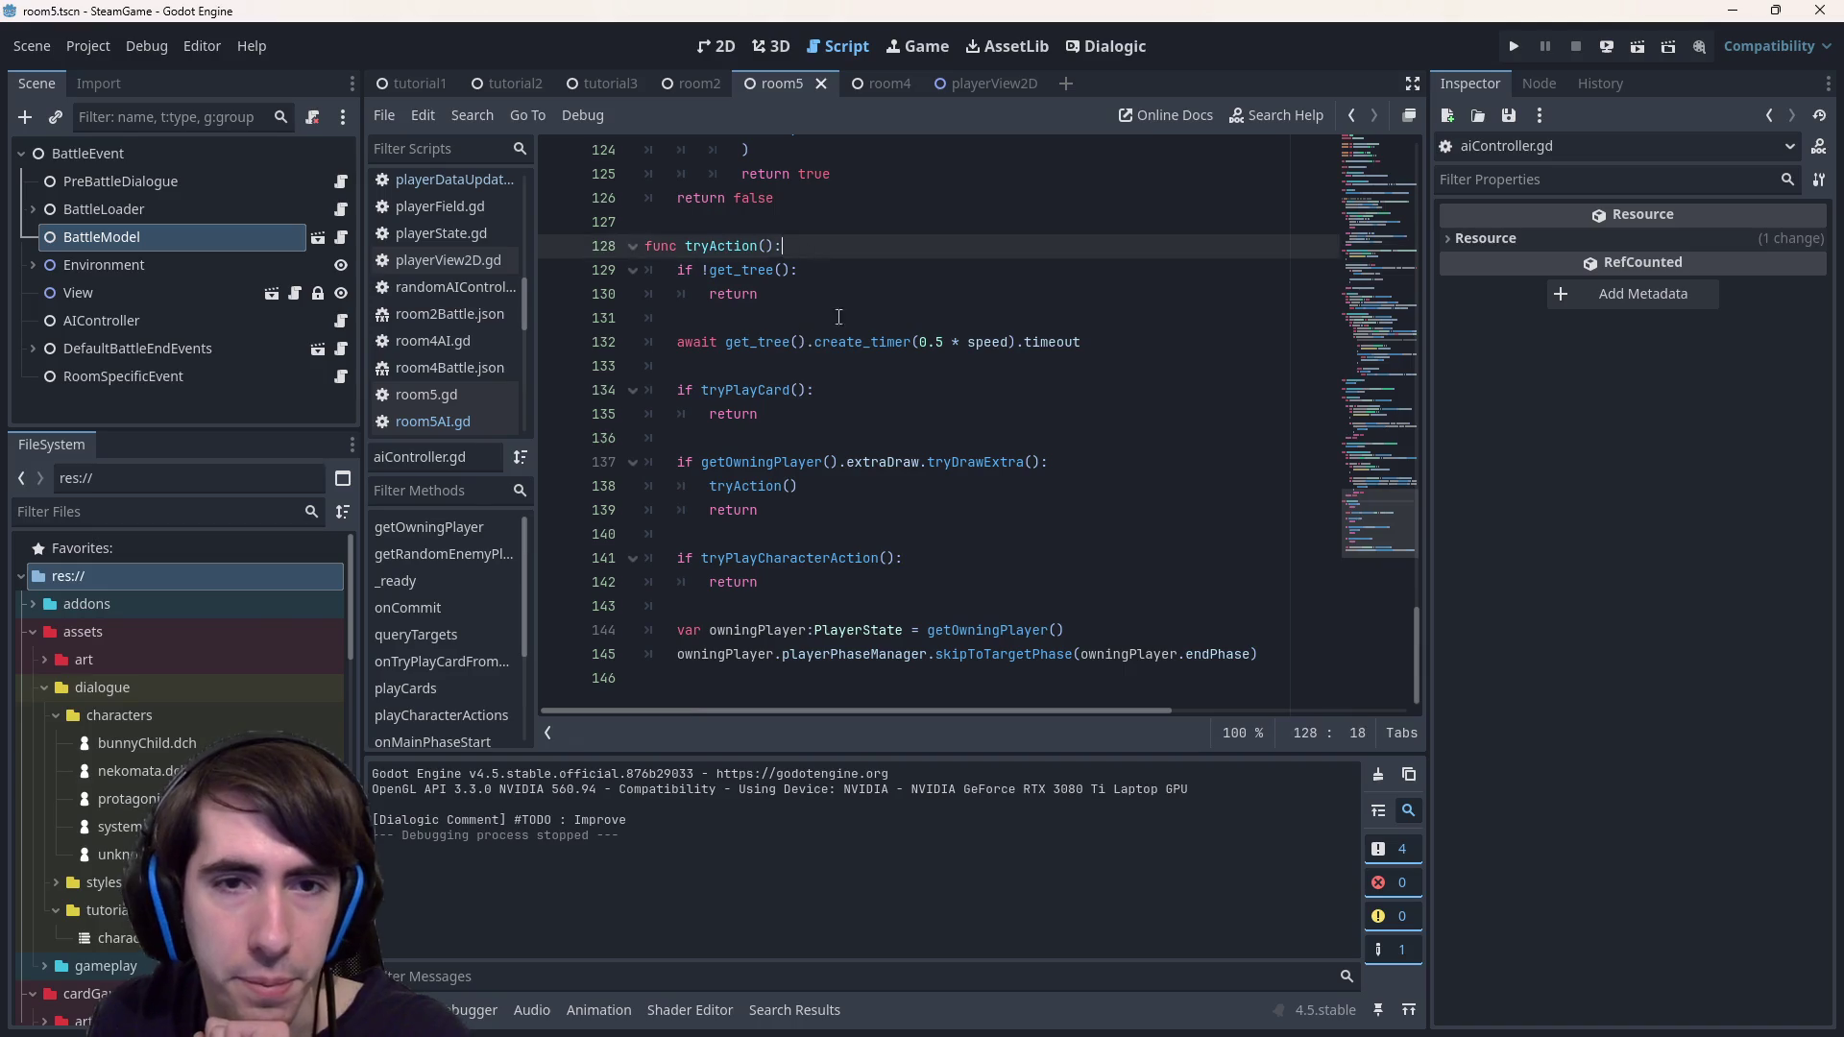
click(847, 362)
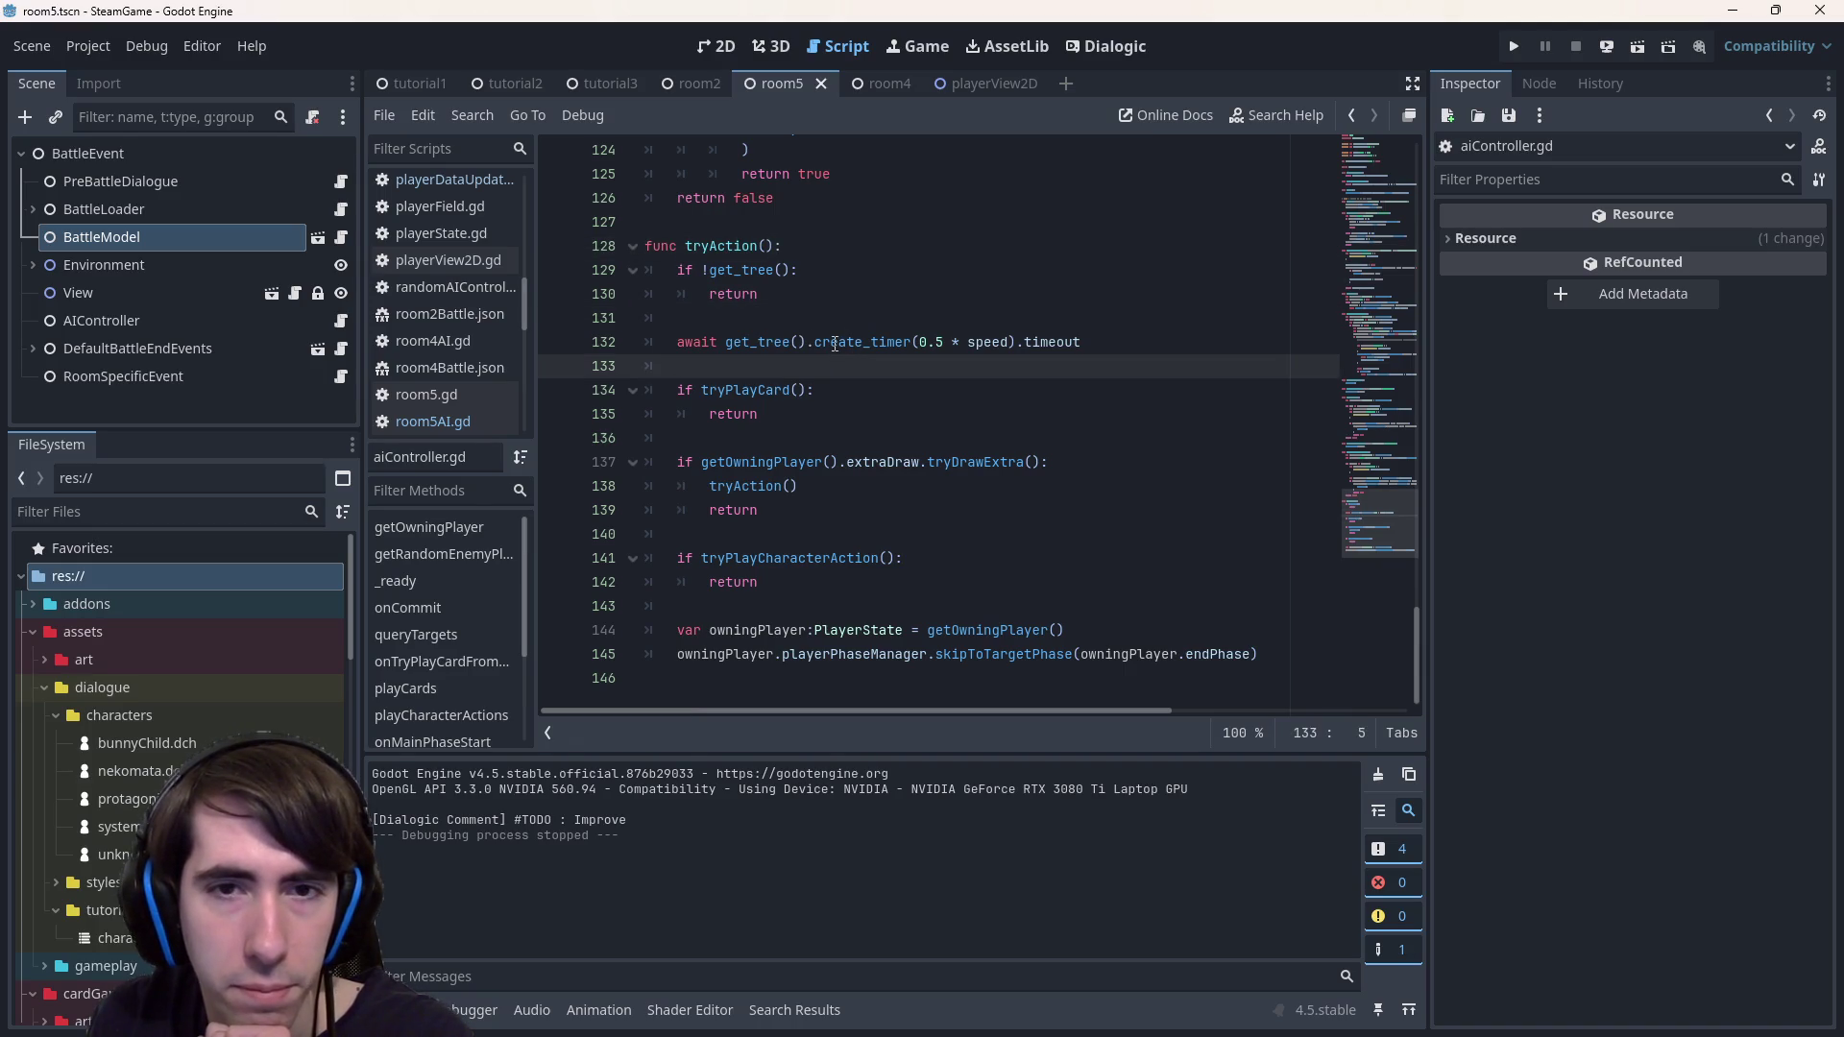
mouse_move(834, 342)
key(Return)
key(Return)
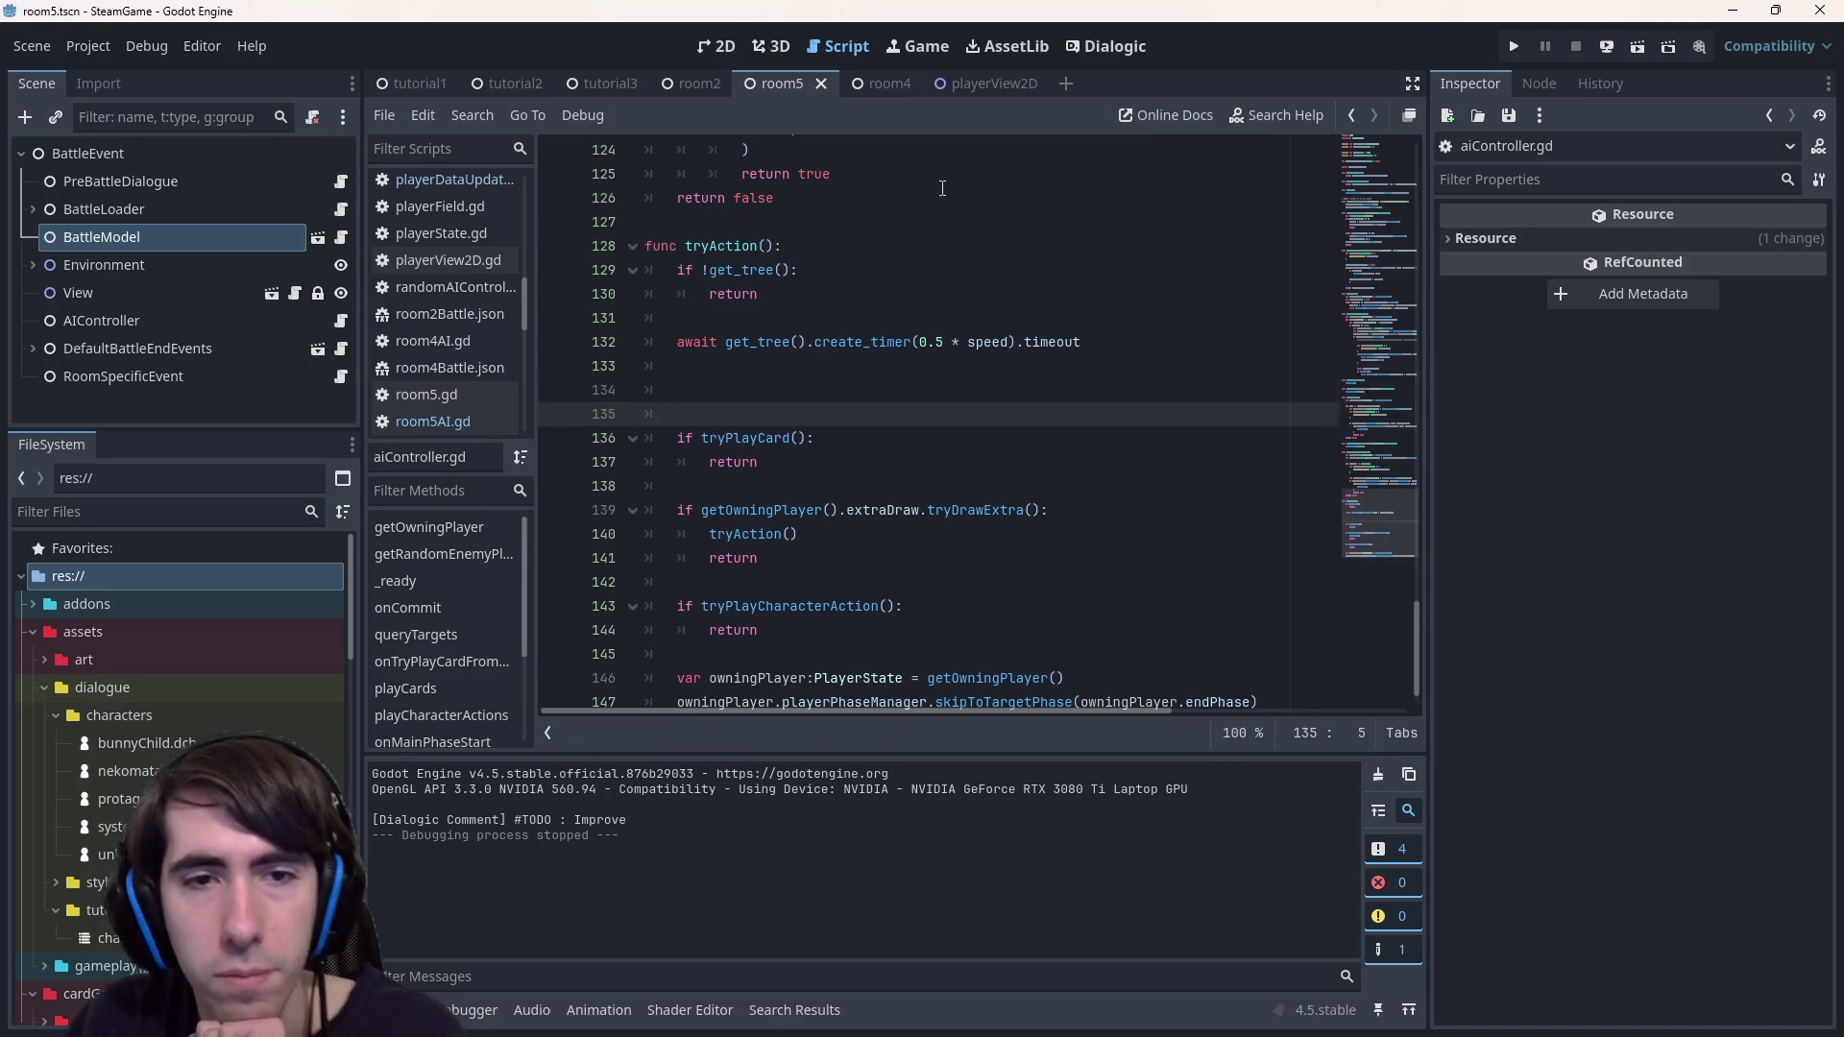
- Add 'if trySummonCharacter(): return' to tryAction after the timer wait, and save
key(Up)
text(if tryPlayChara)
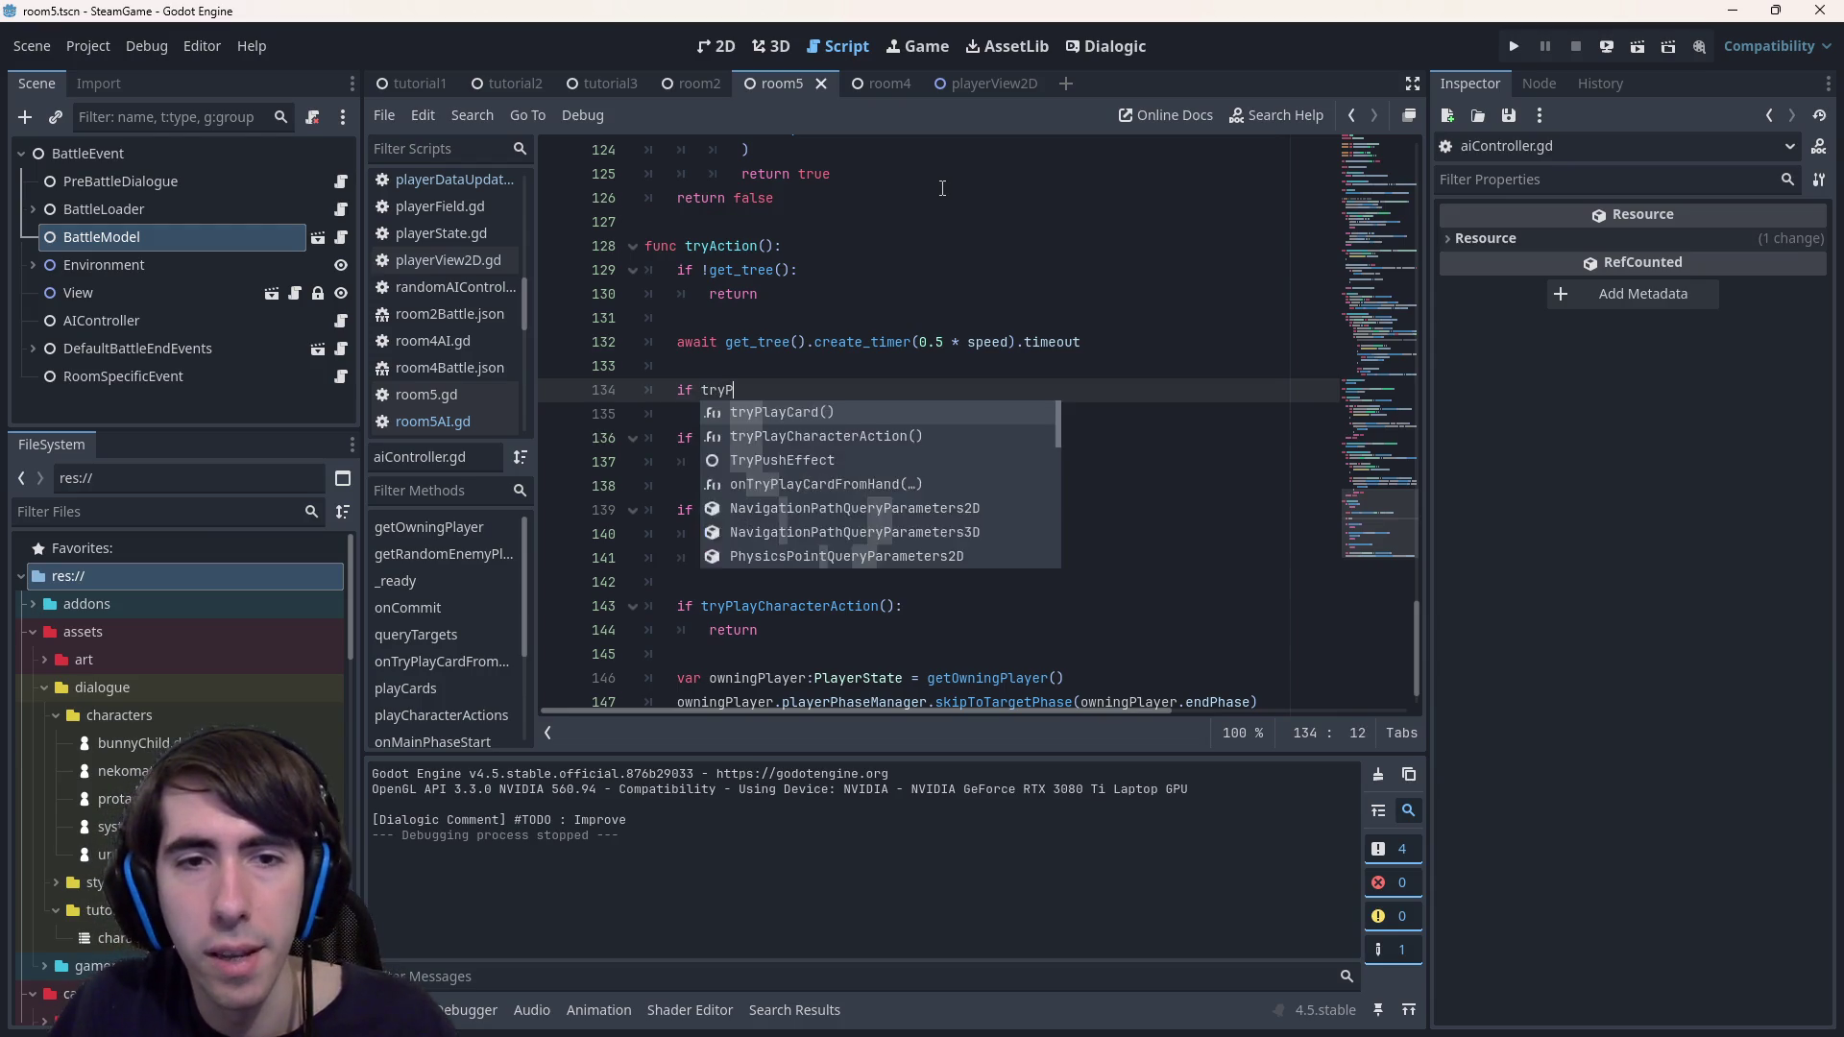
text(cter)
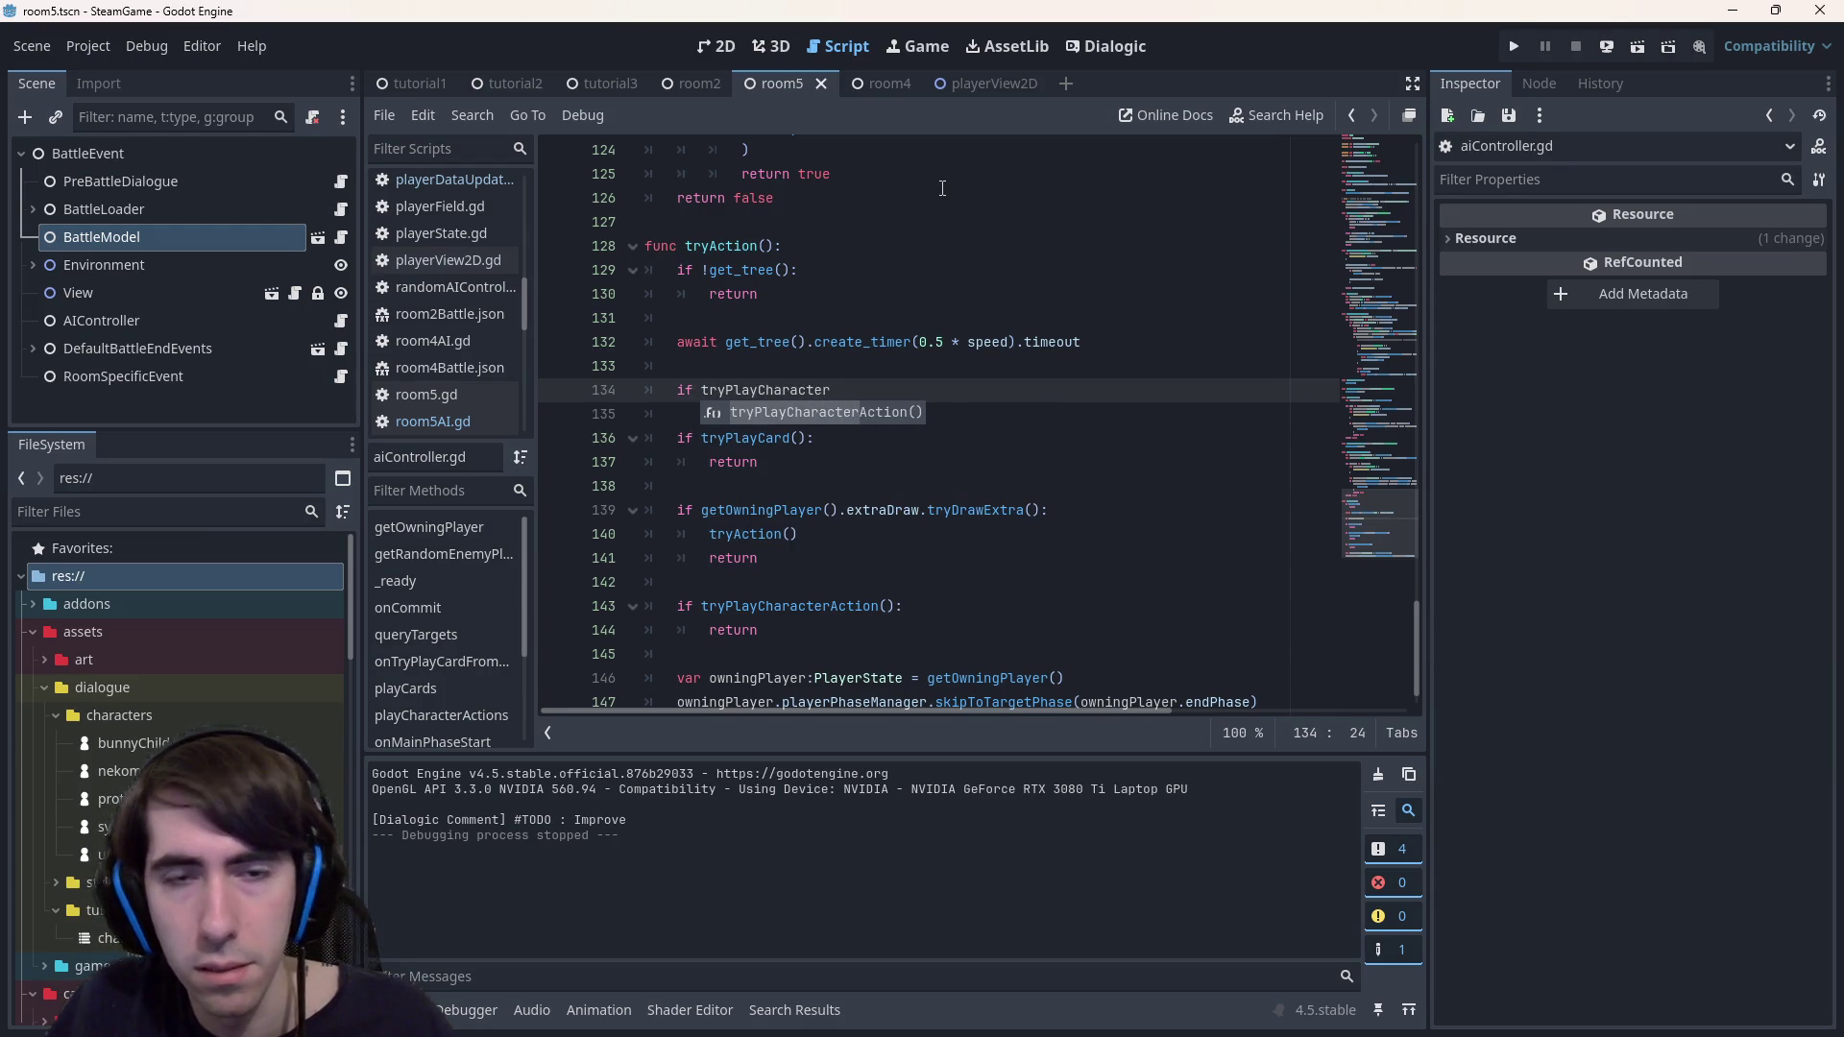
text(():)
key(ctrl+Left)
key(ctrl+Left)
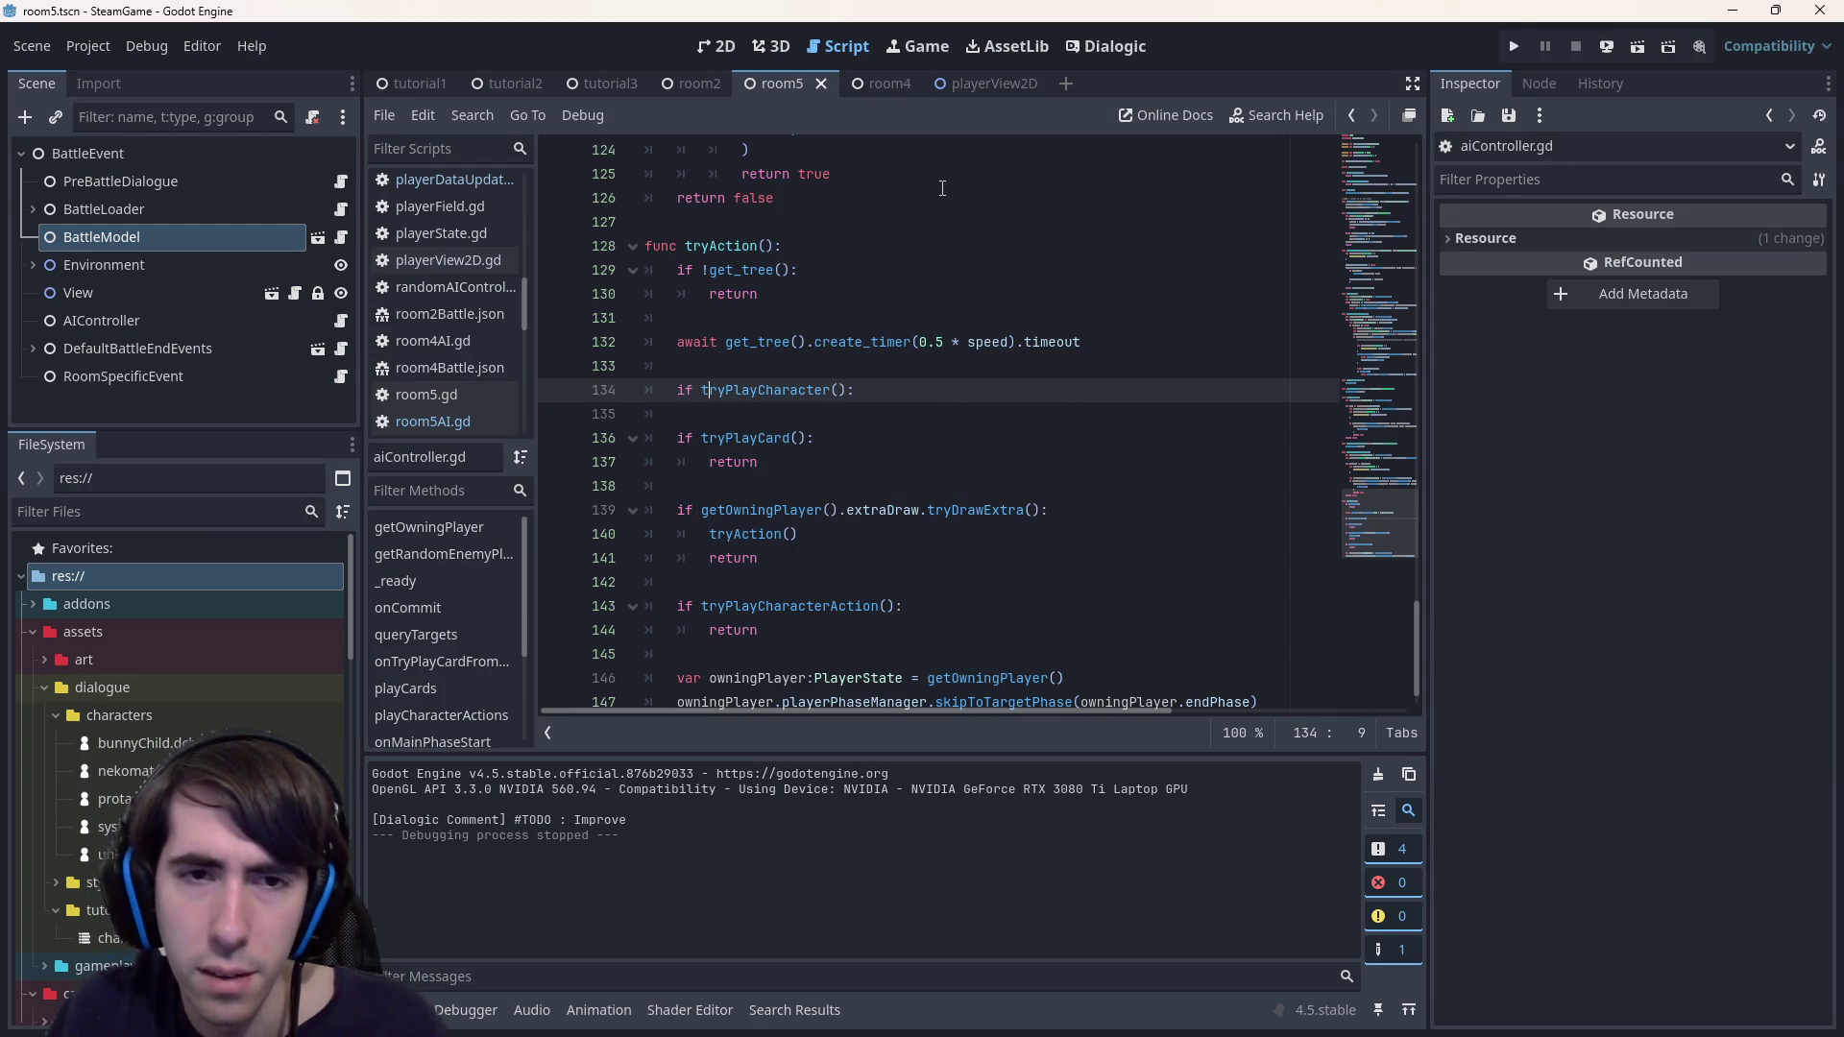
key(Right)
key(Right)
key(Delete)
key(Delete)
key(Delete)
text(Summon)
key(Return)
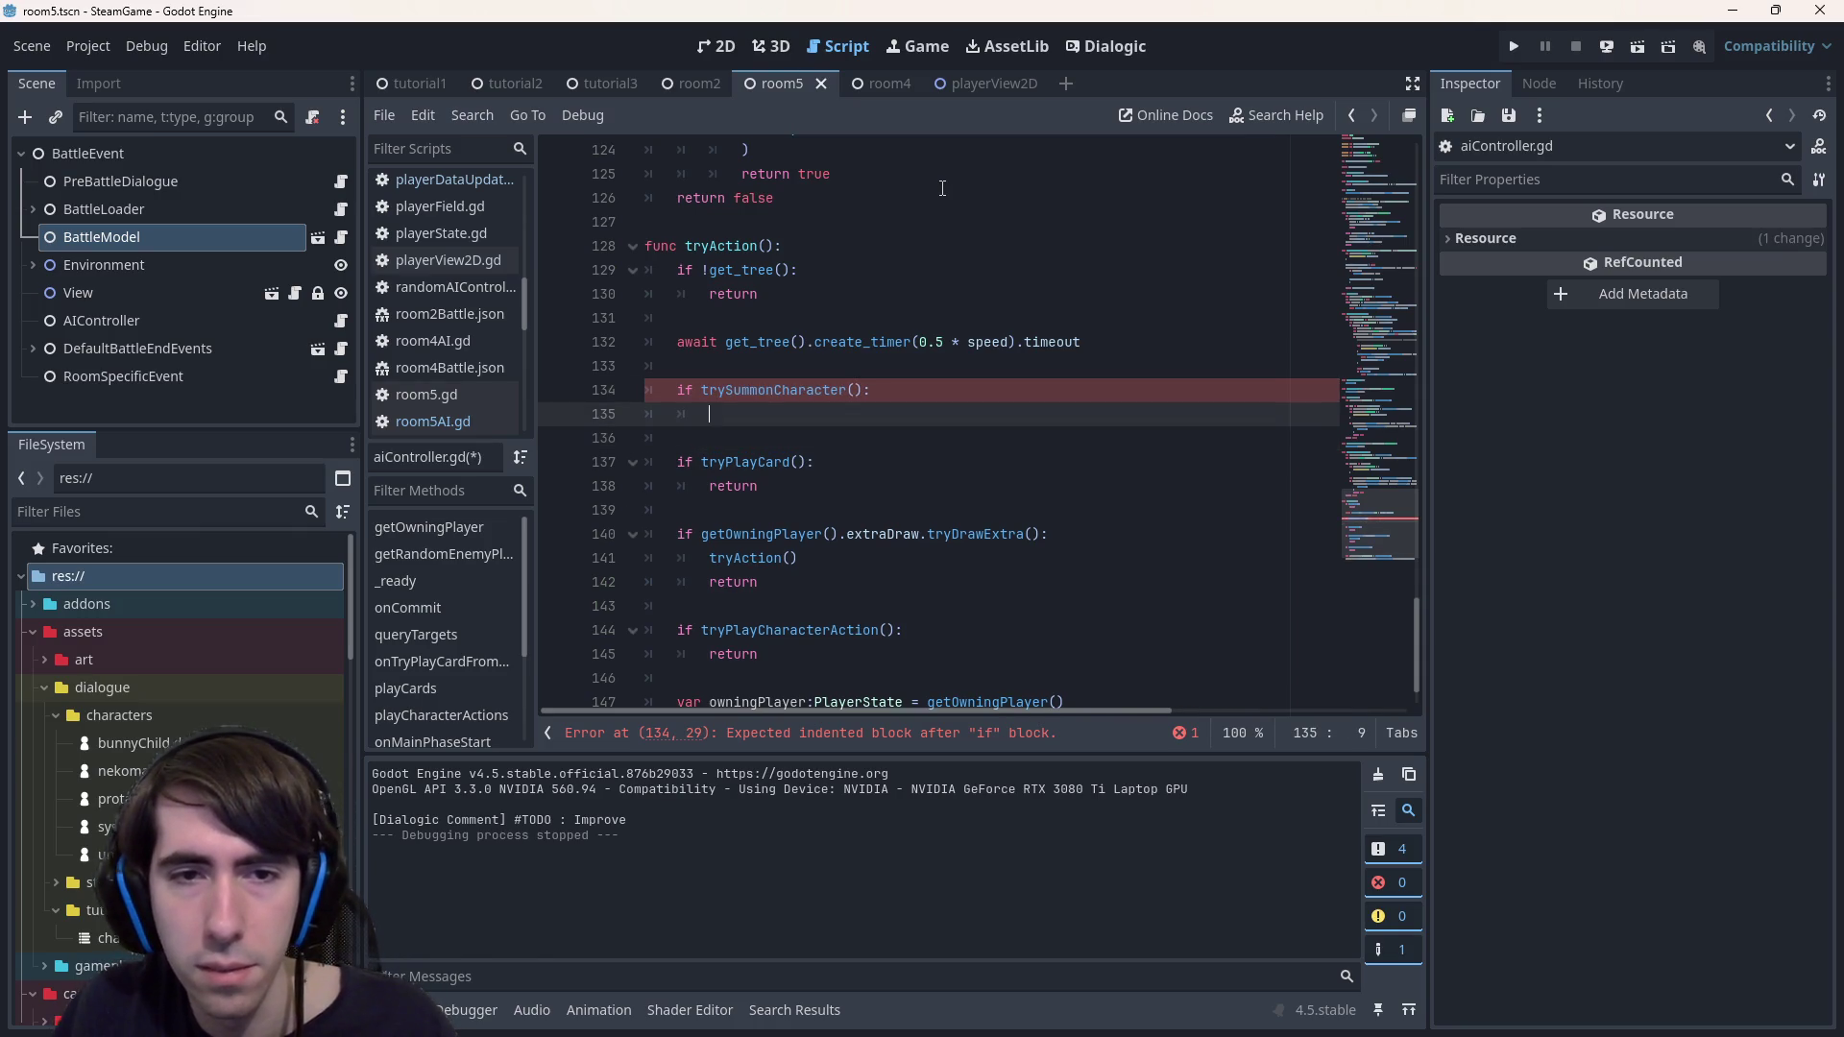
text(return)
key(ctrl+s)
- Declare an empty 'func trySummonCharacter():' just above tryAction
double_click(797, 414)
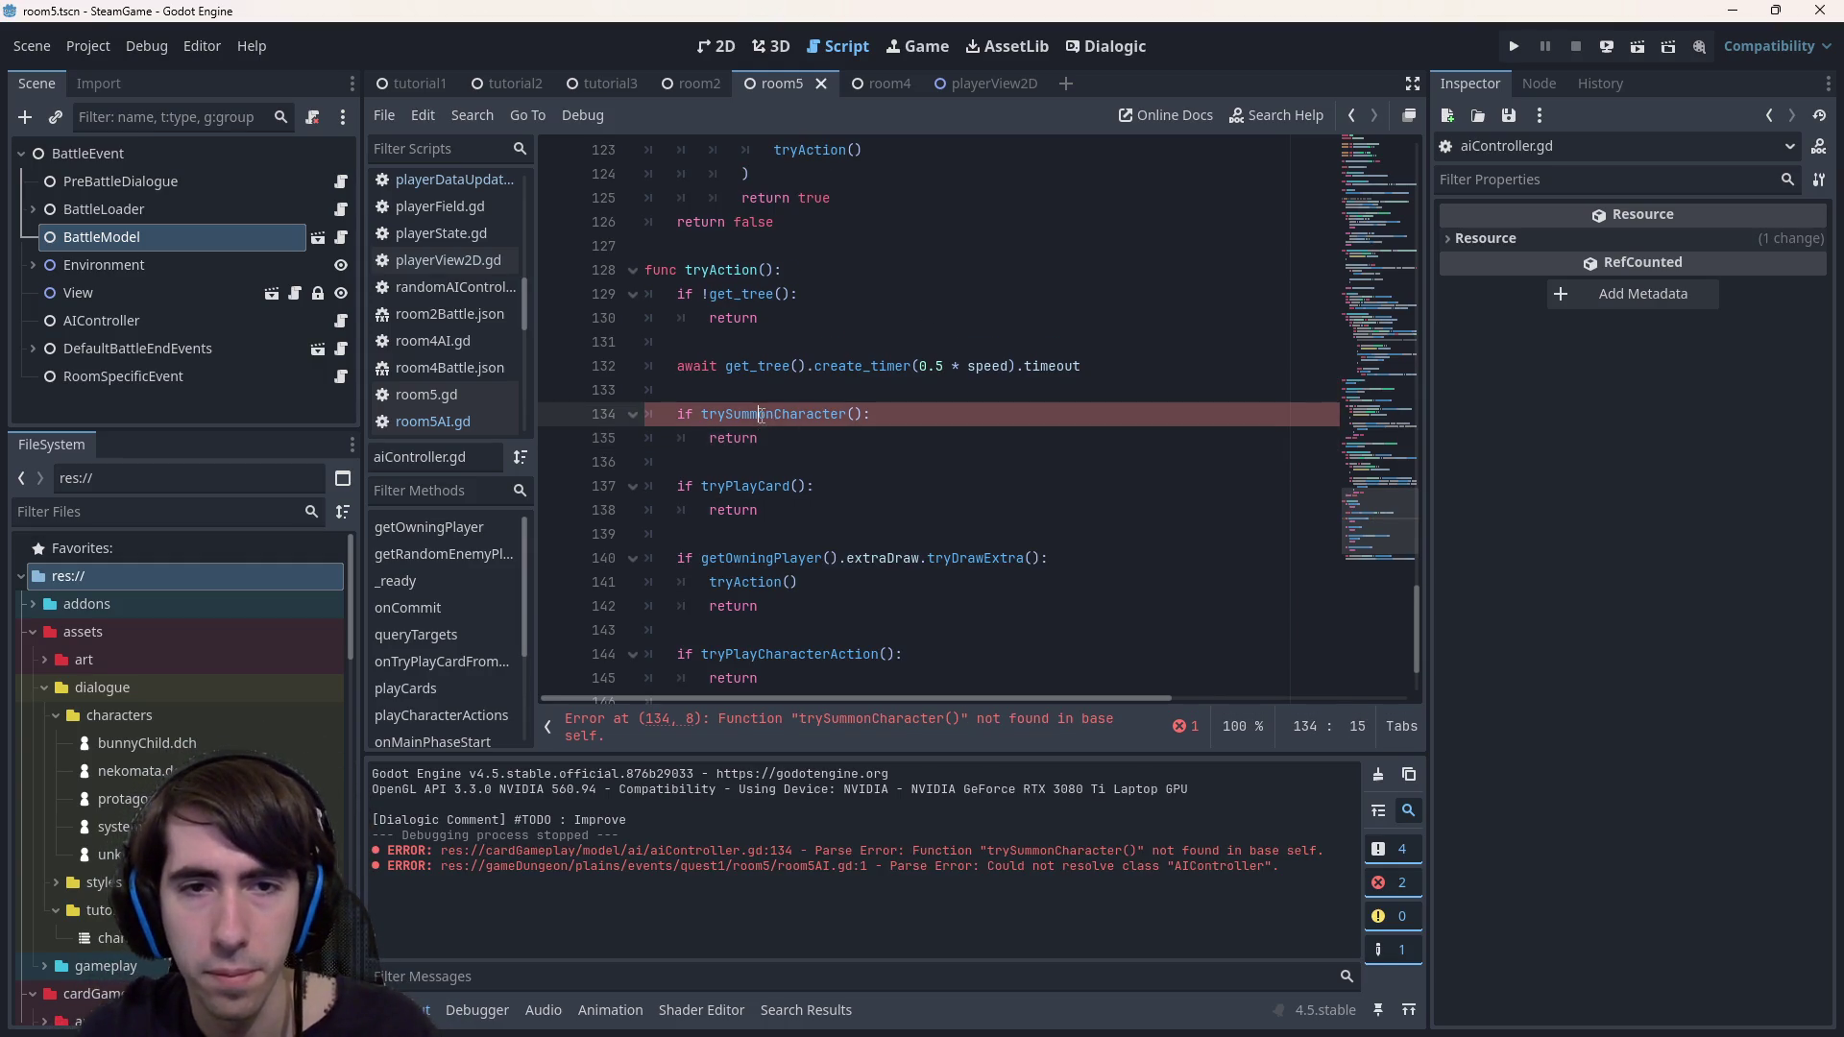
click(723, 240)
key(Return)
key(Return)
key(Up)
text(func)
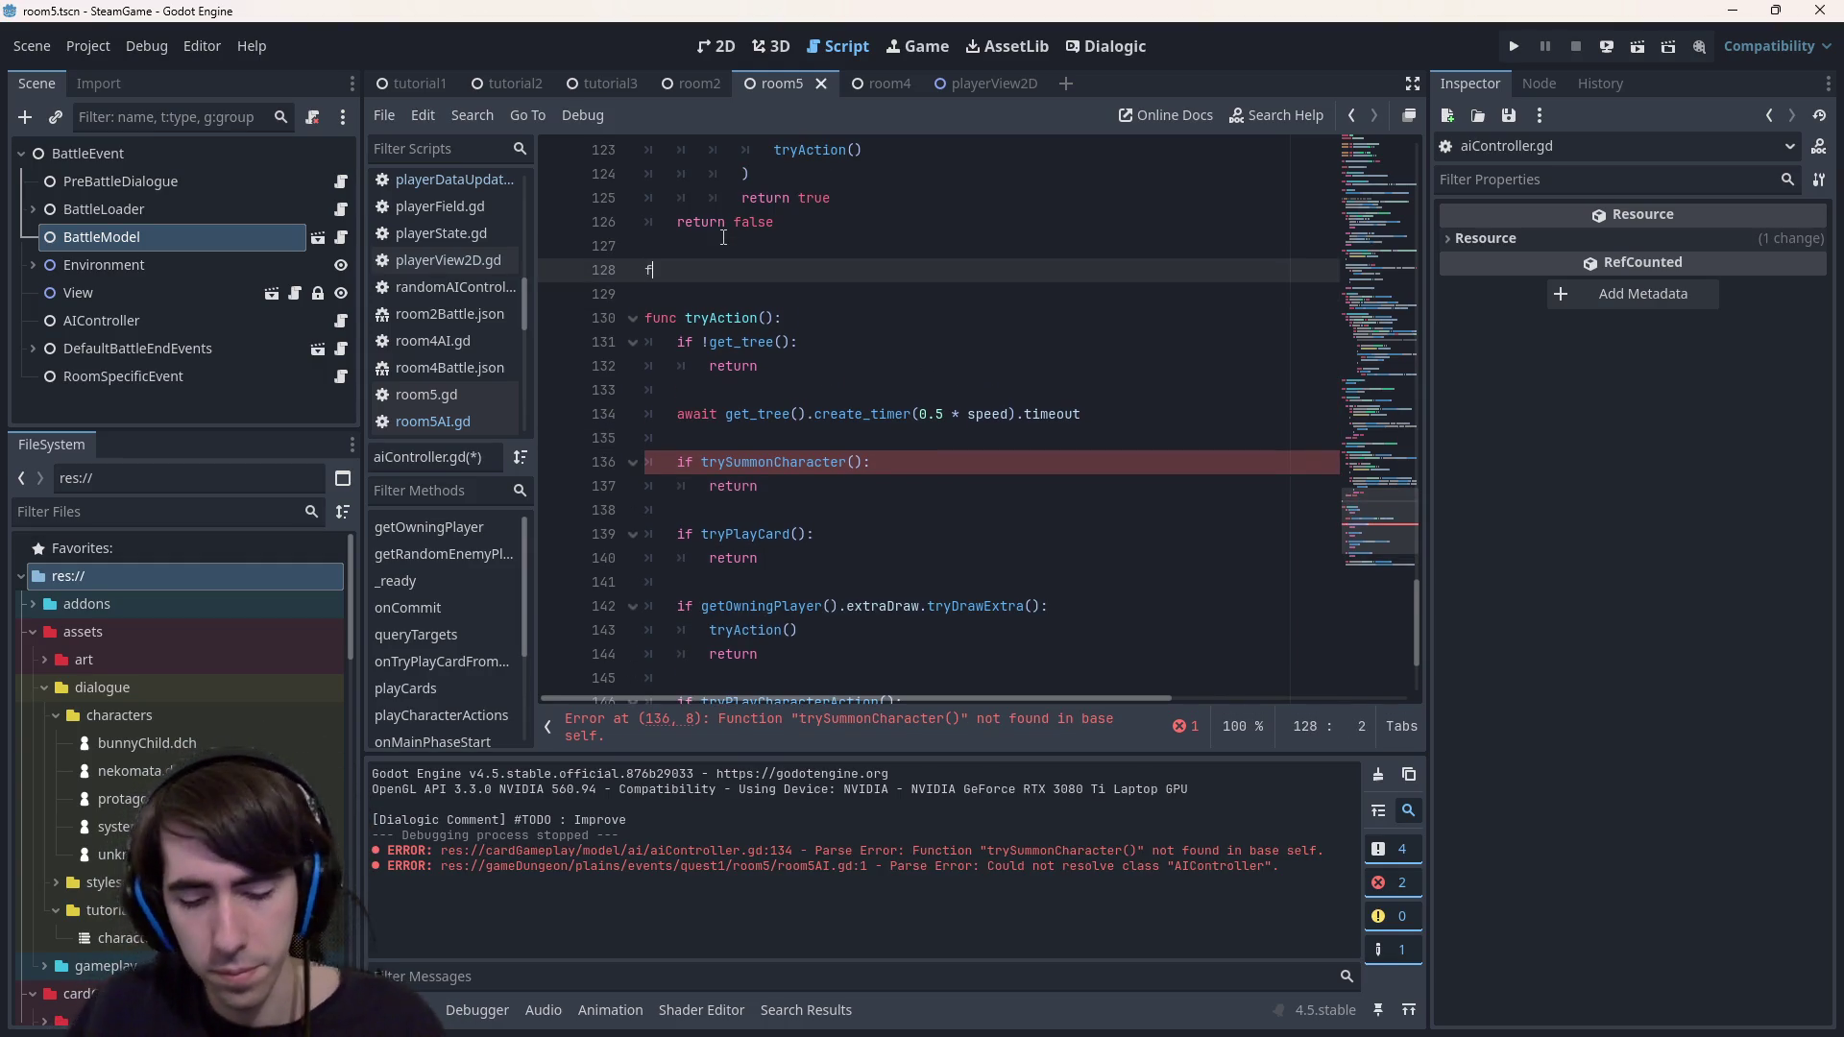
text(trySummonCharacter())
text(():)
key(Return)
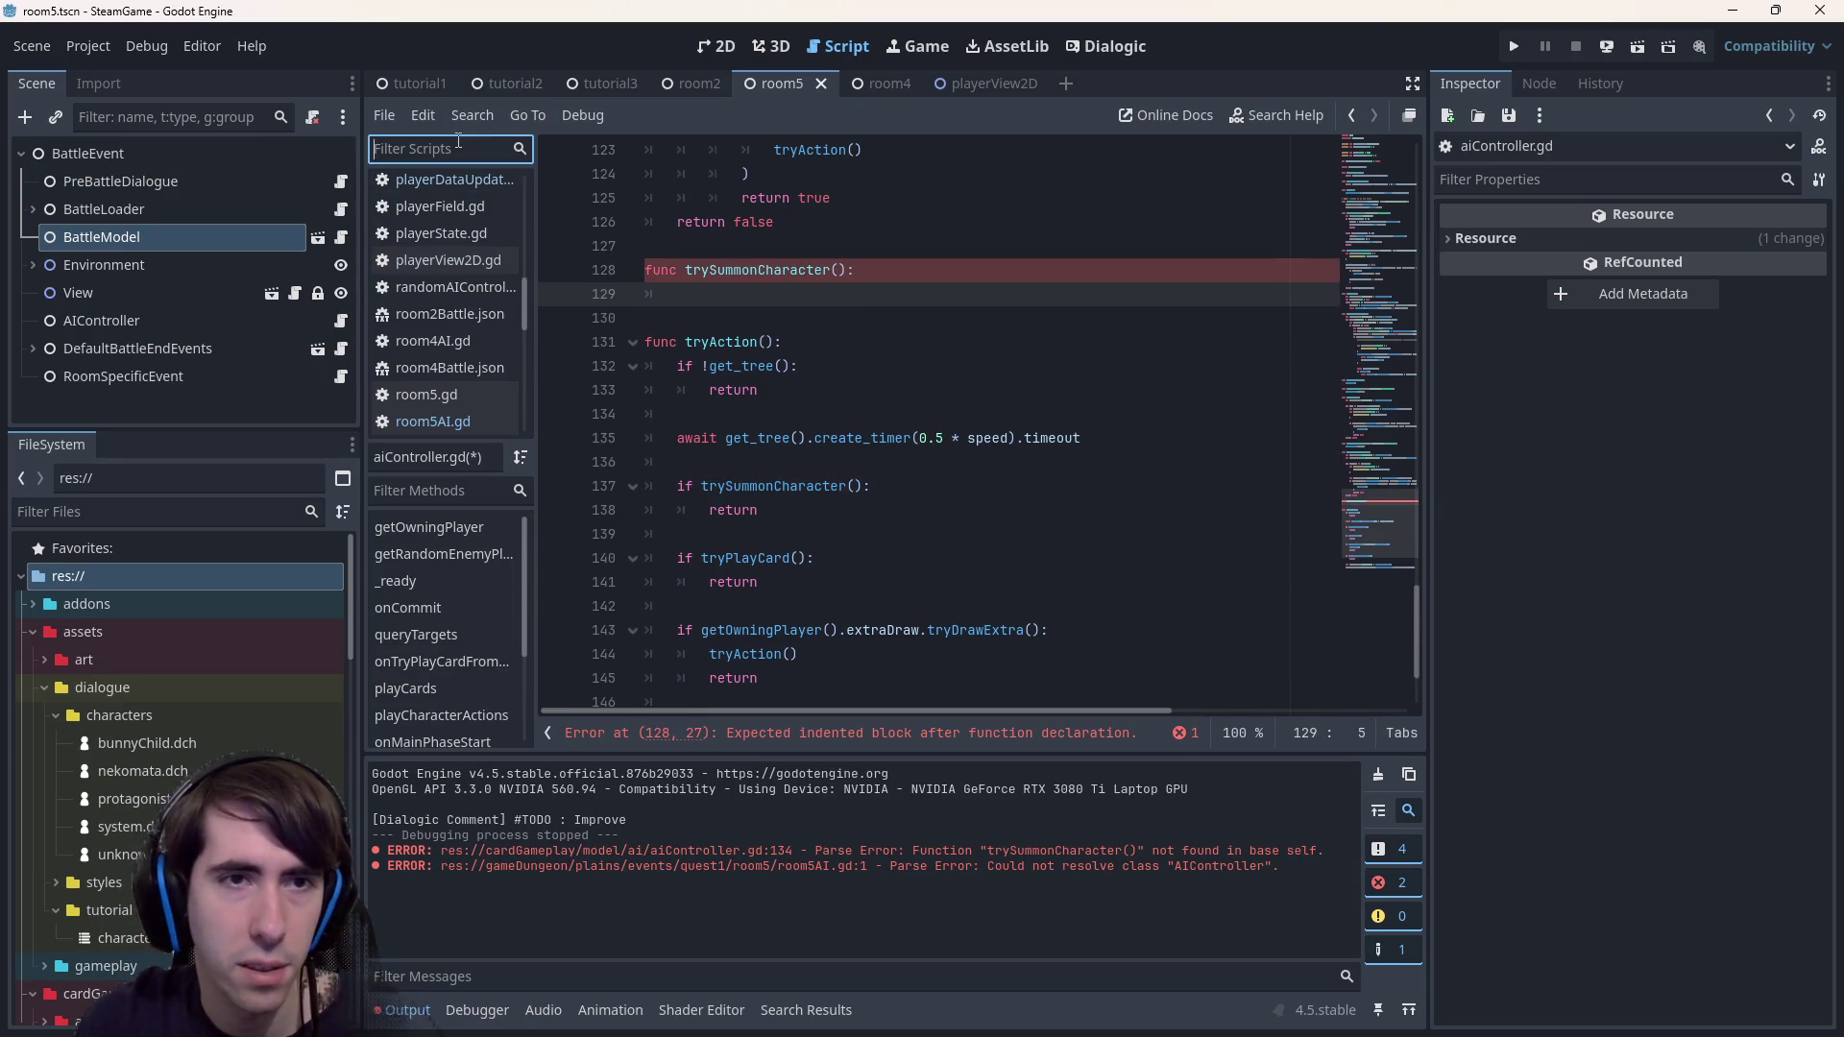
click(940, 274)
key(ctrl+shift+f)
- Search the project for onDropped and review handSpellCardView.gd's onDropped body
text(onDragged)
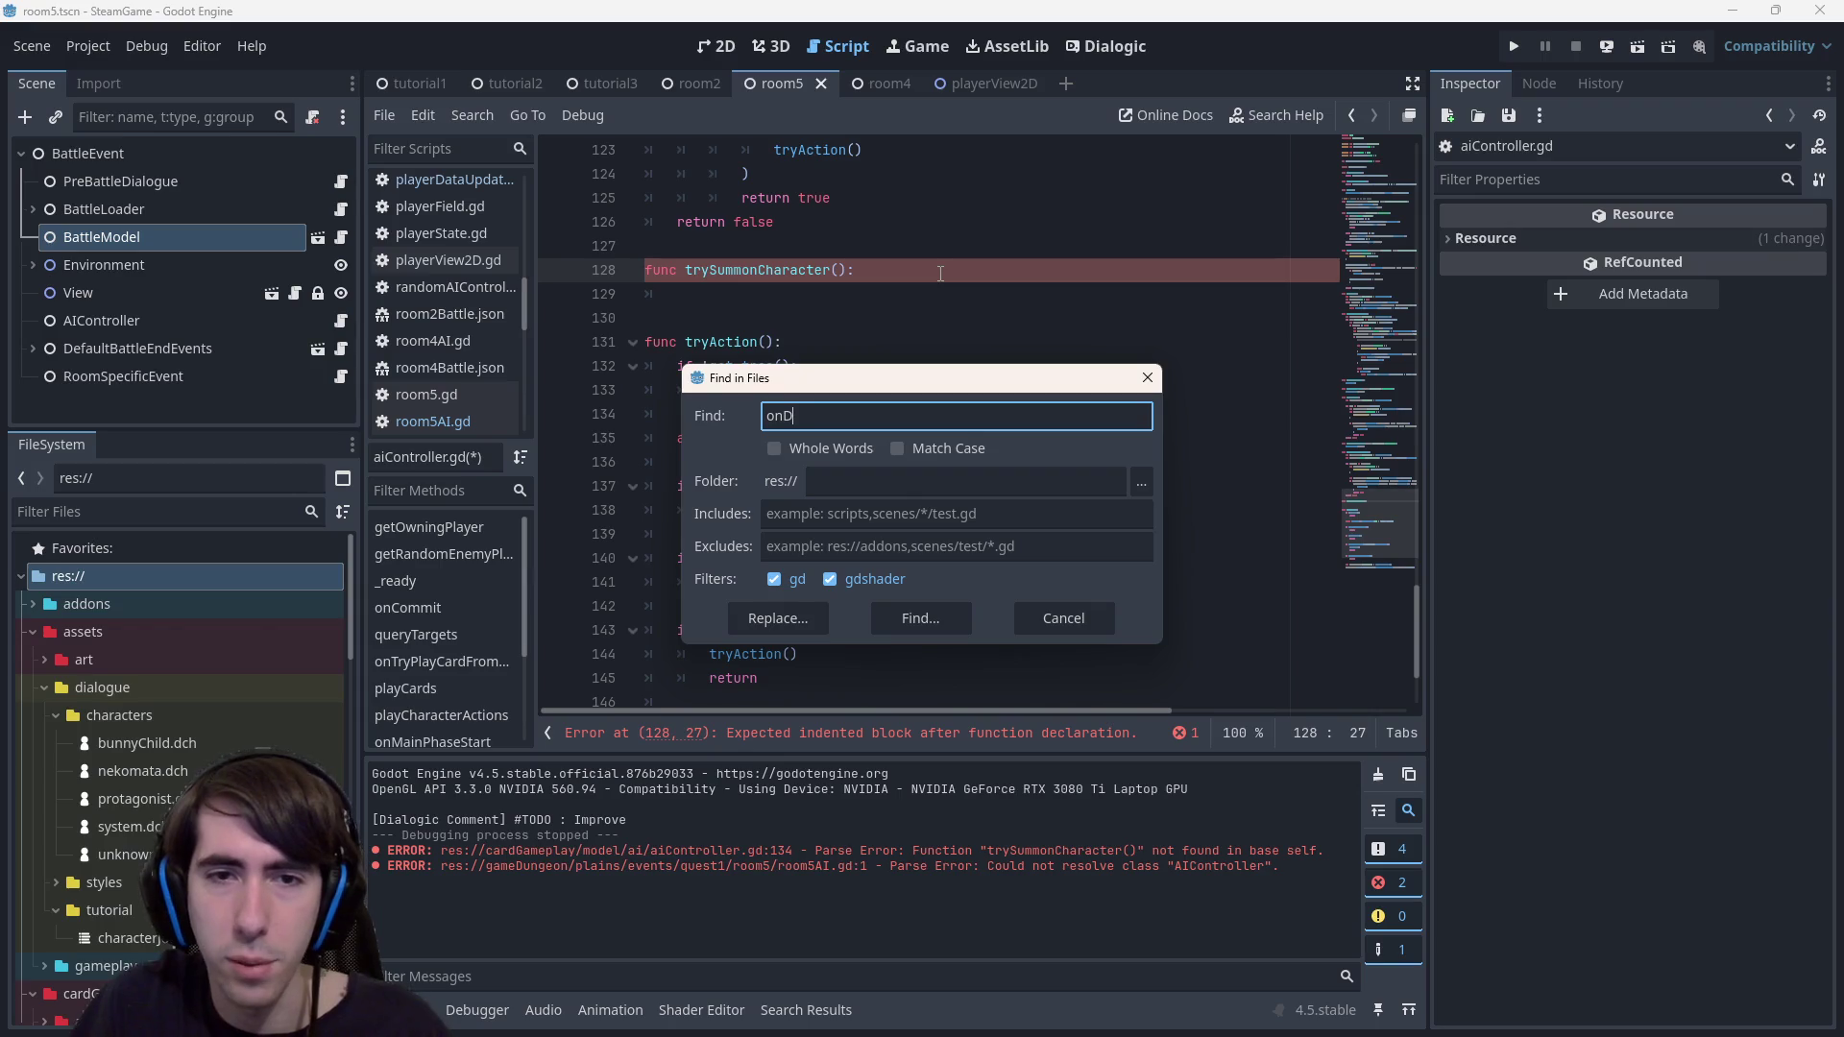
key(BackSpace)
key(BackSpace)
key(BackSpace)
text(opped)
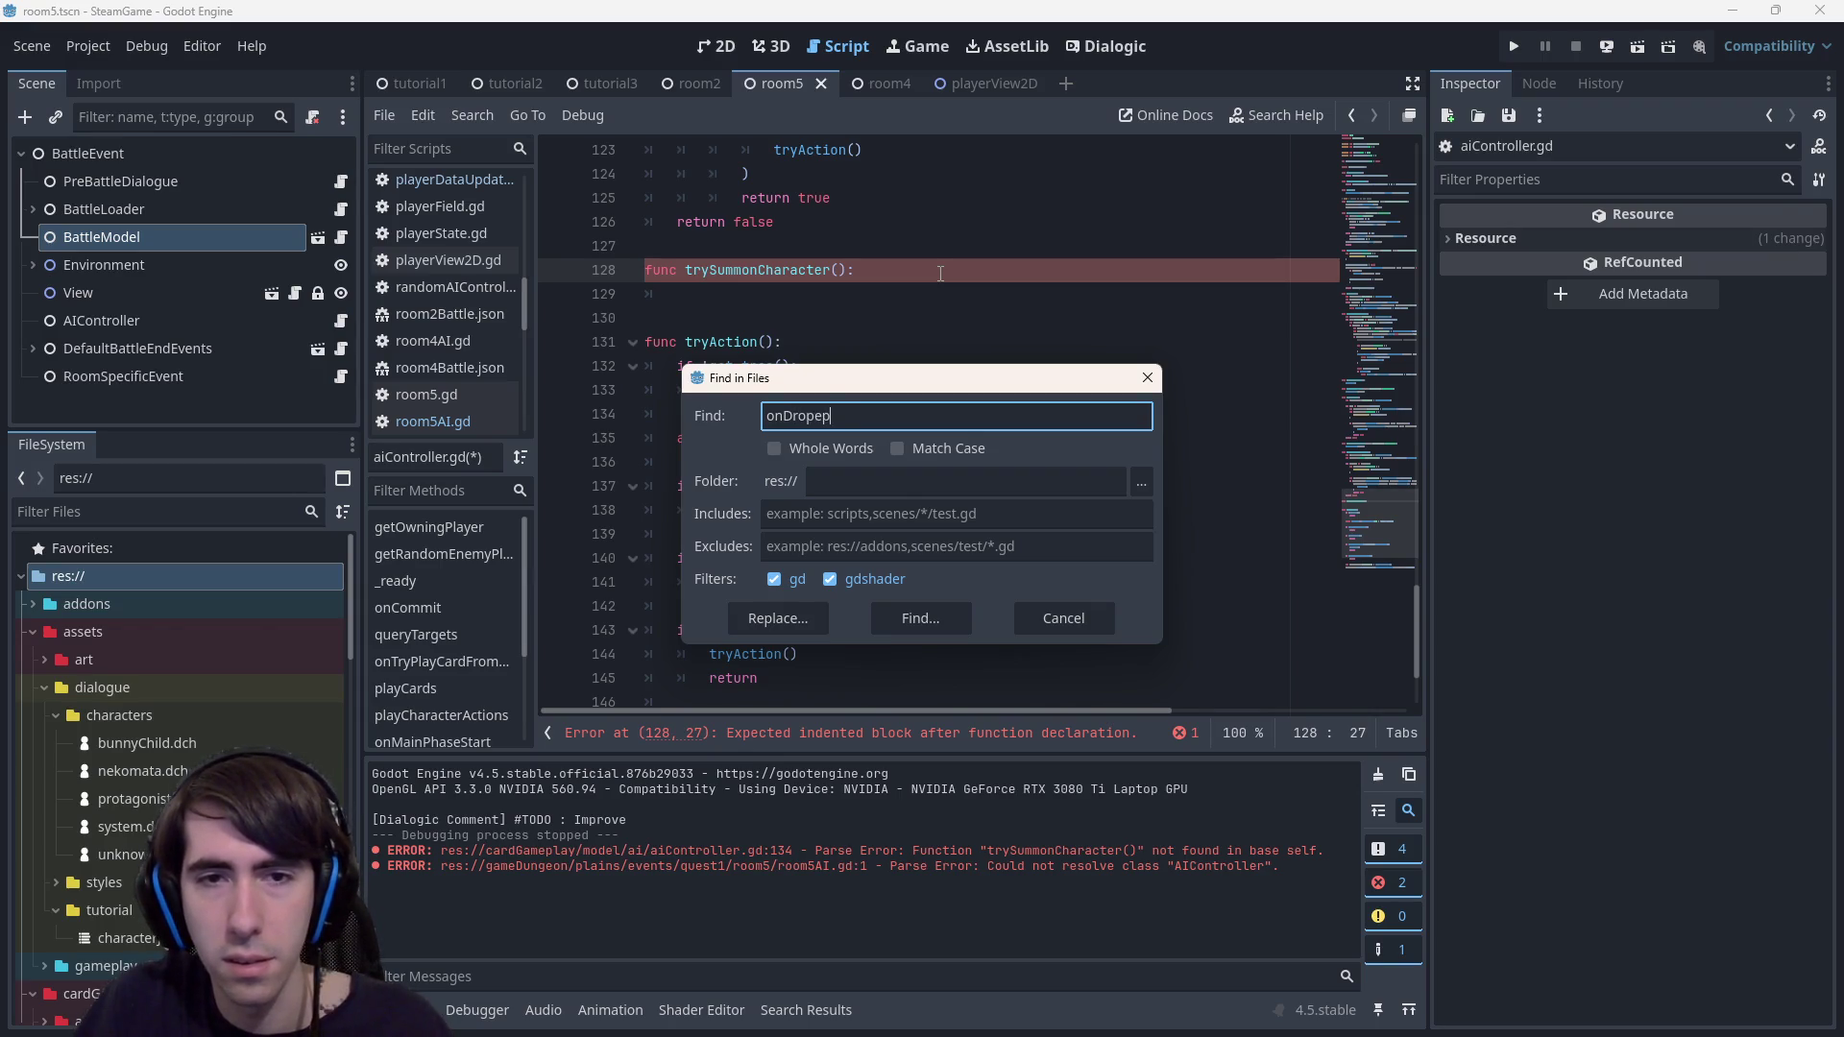
key(Return)
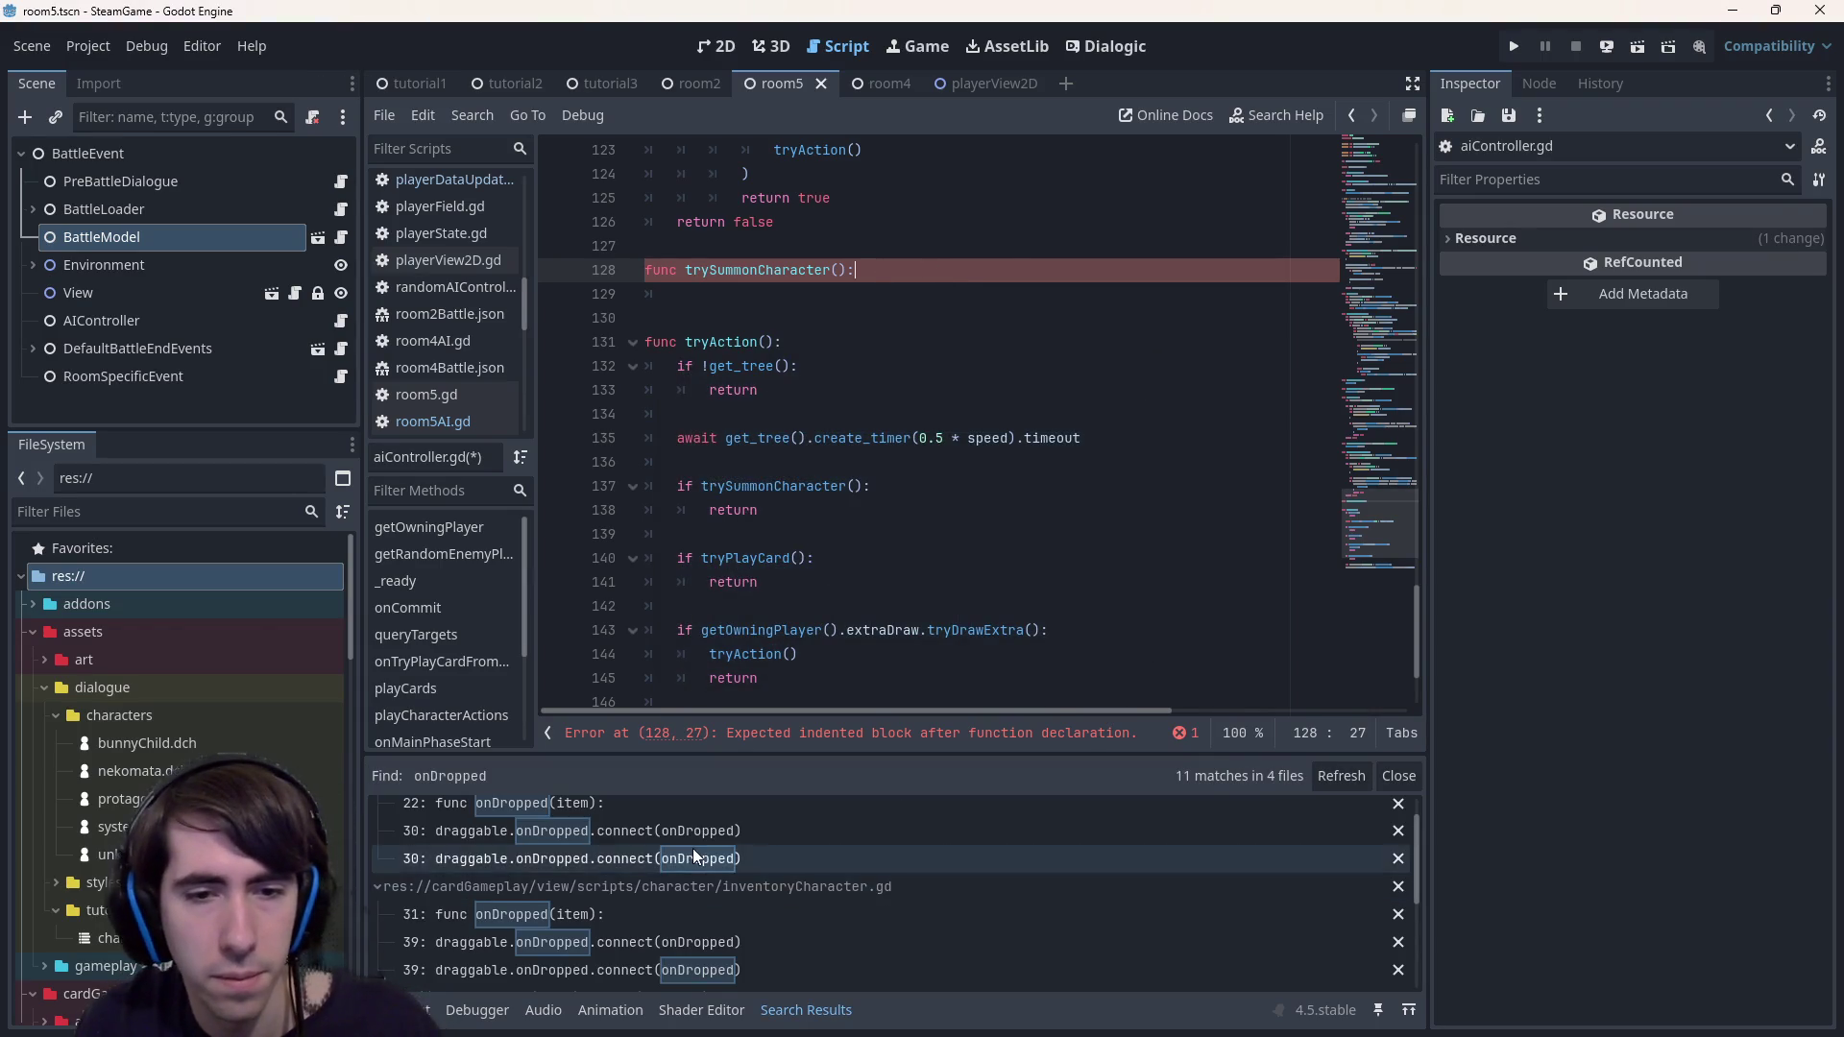
click(693, 849)
scroll(693, 849, down, 4)
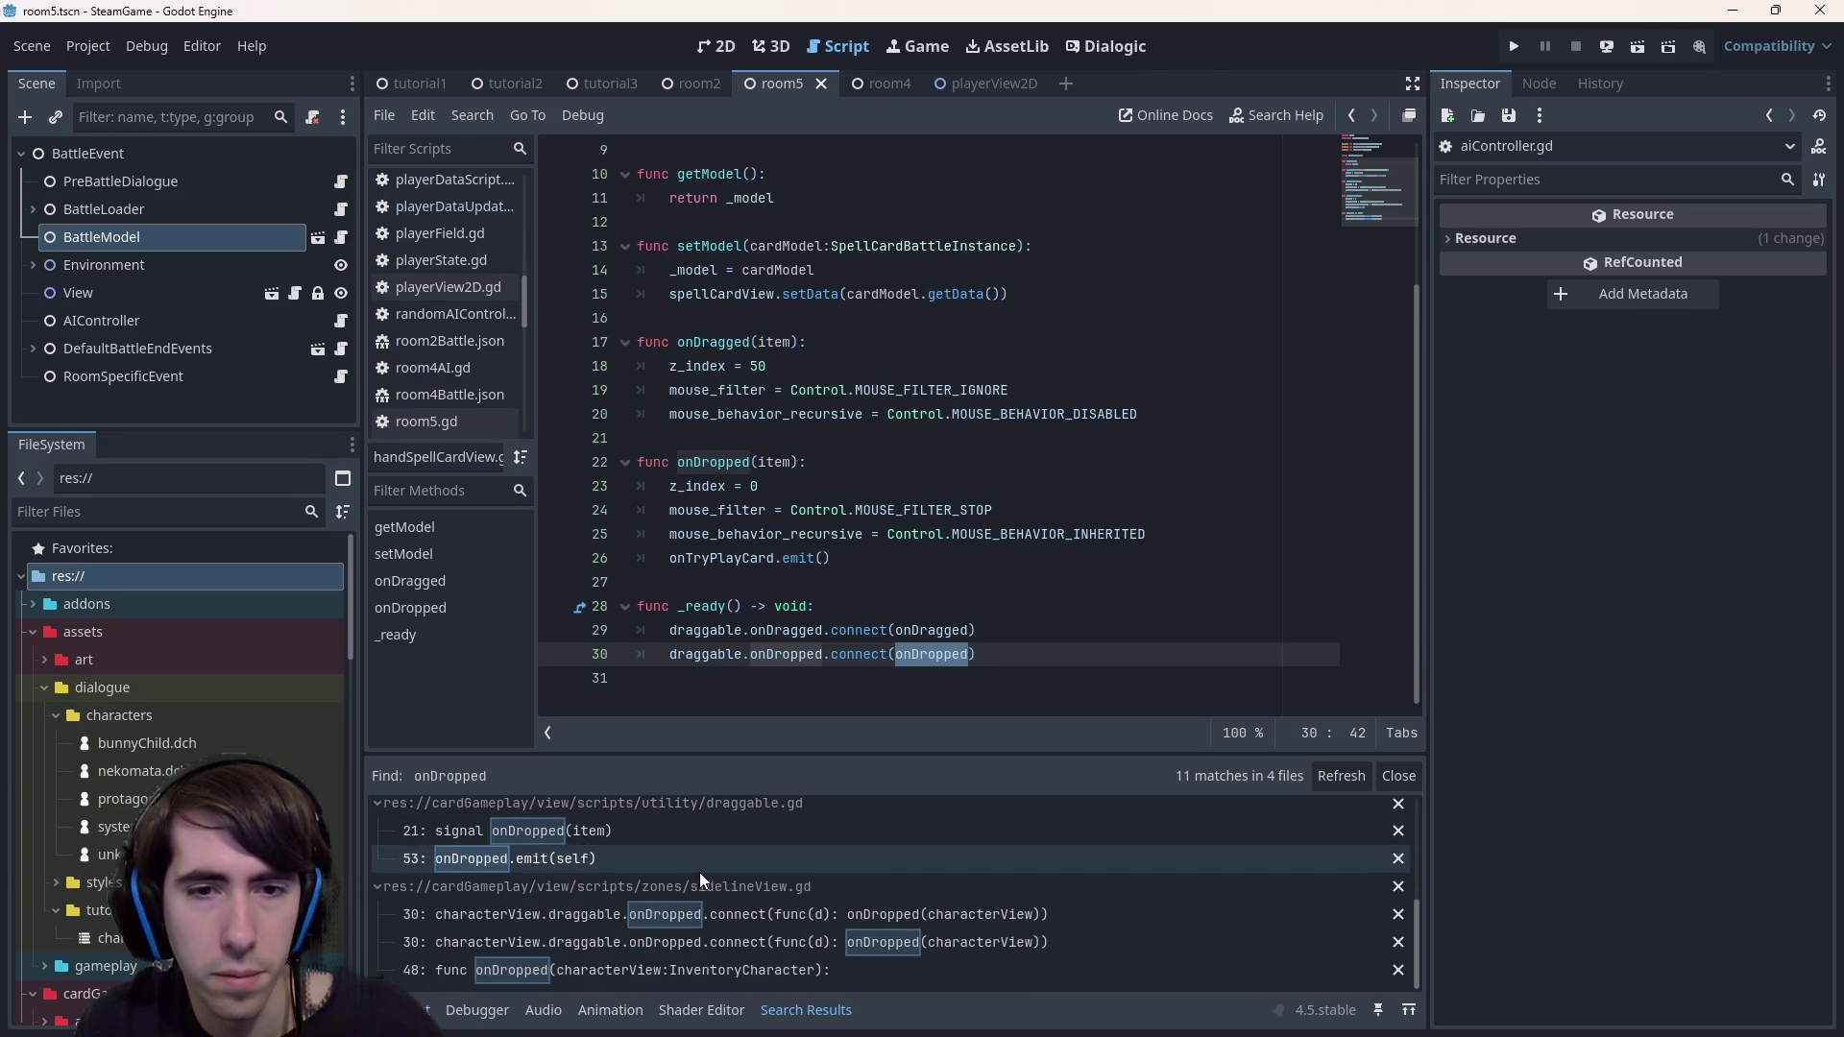
drag(890, 533, 632, 465)
click(840, 563)
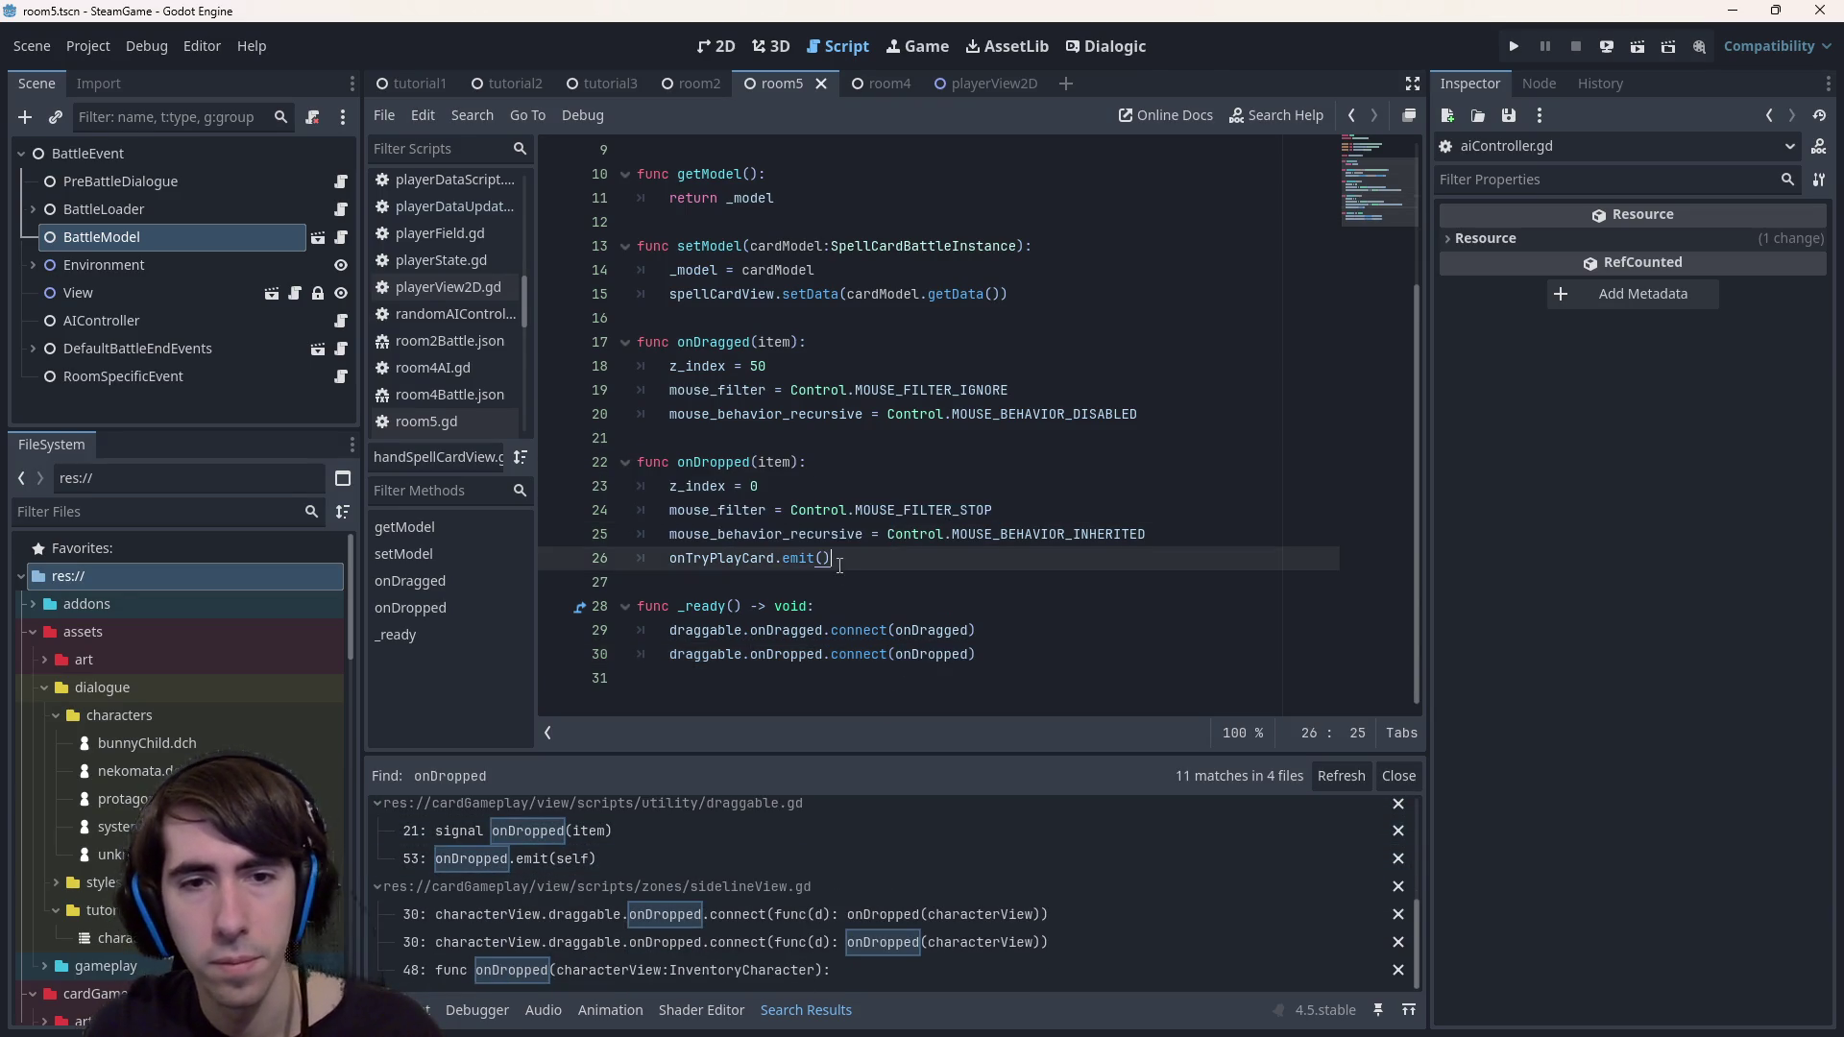
- Open inventoryCharacter.gd's onDropped handler and select the onTryPlayCharacter signal name
scroll(653, 877, up, 3)
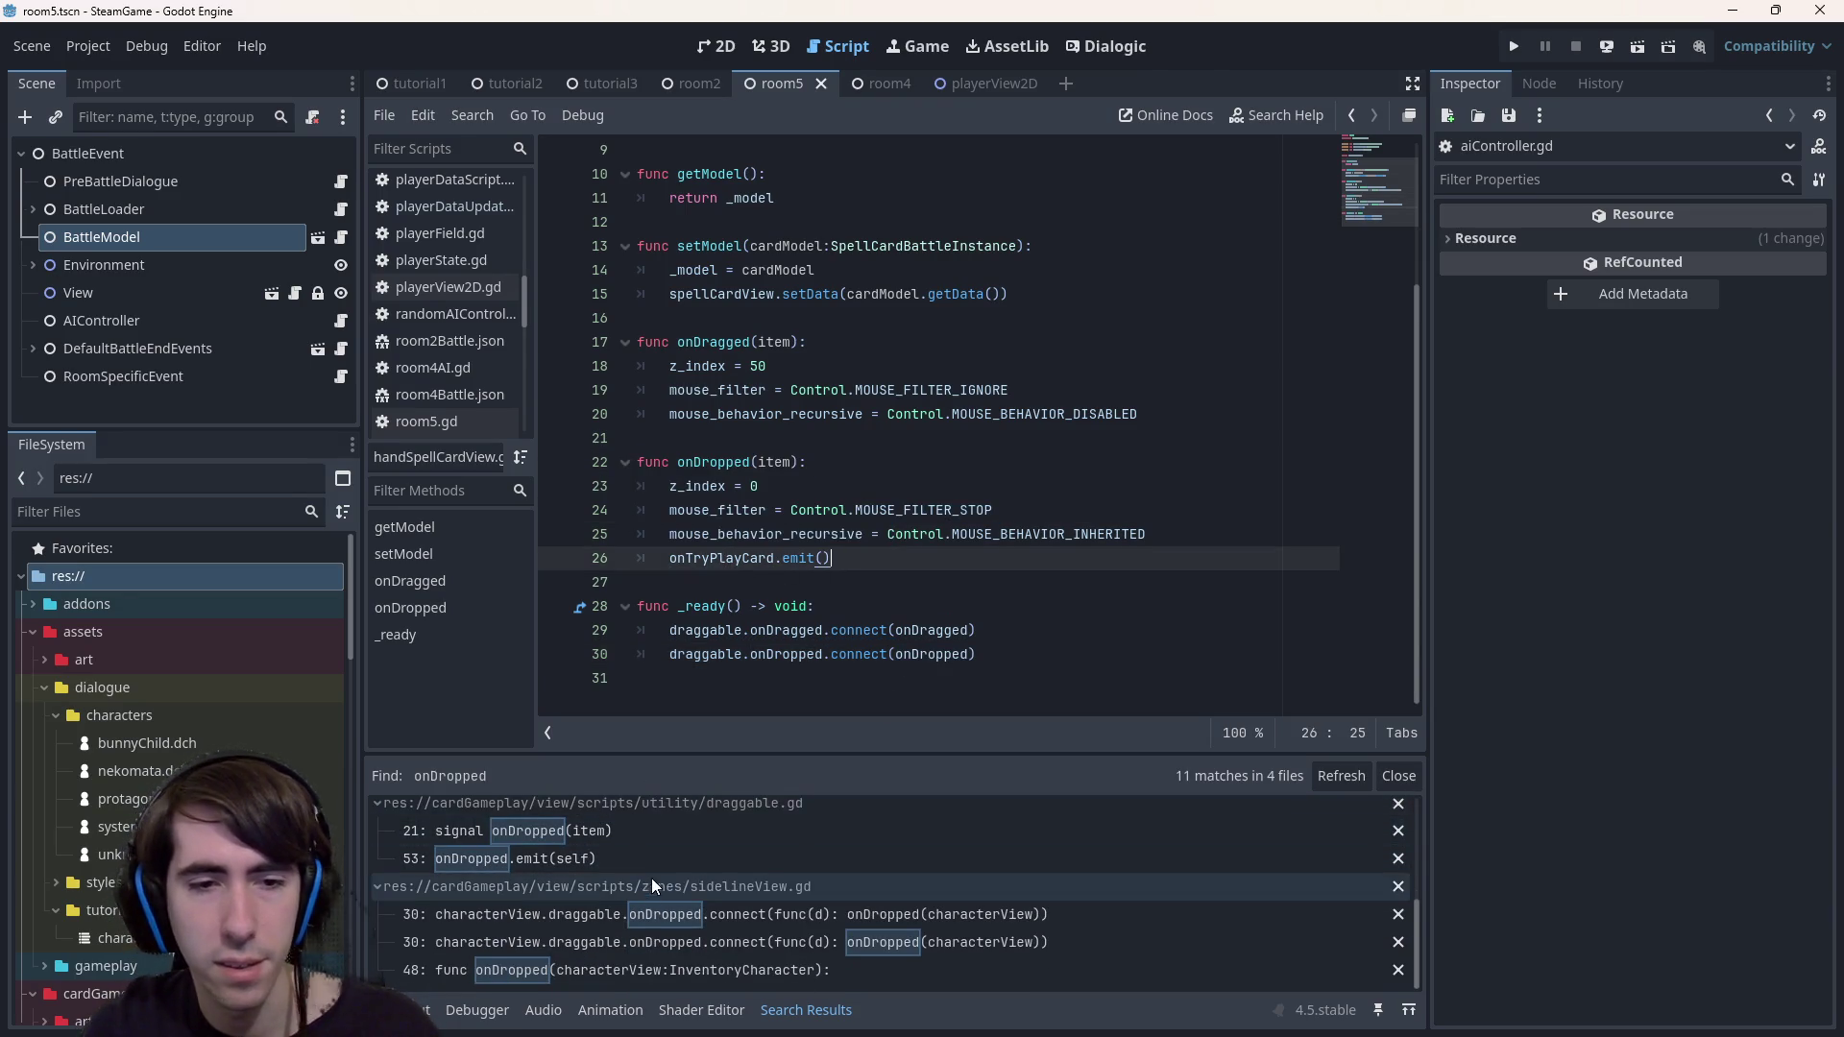
scroll(670, 891, up, 2)
scroll(699, 870, down, 2)
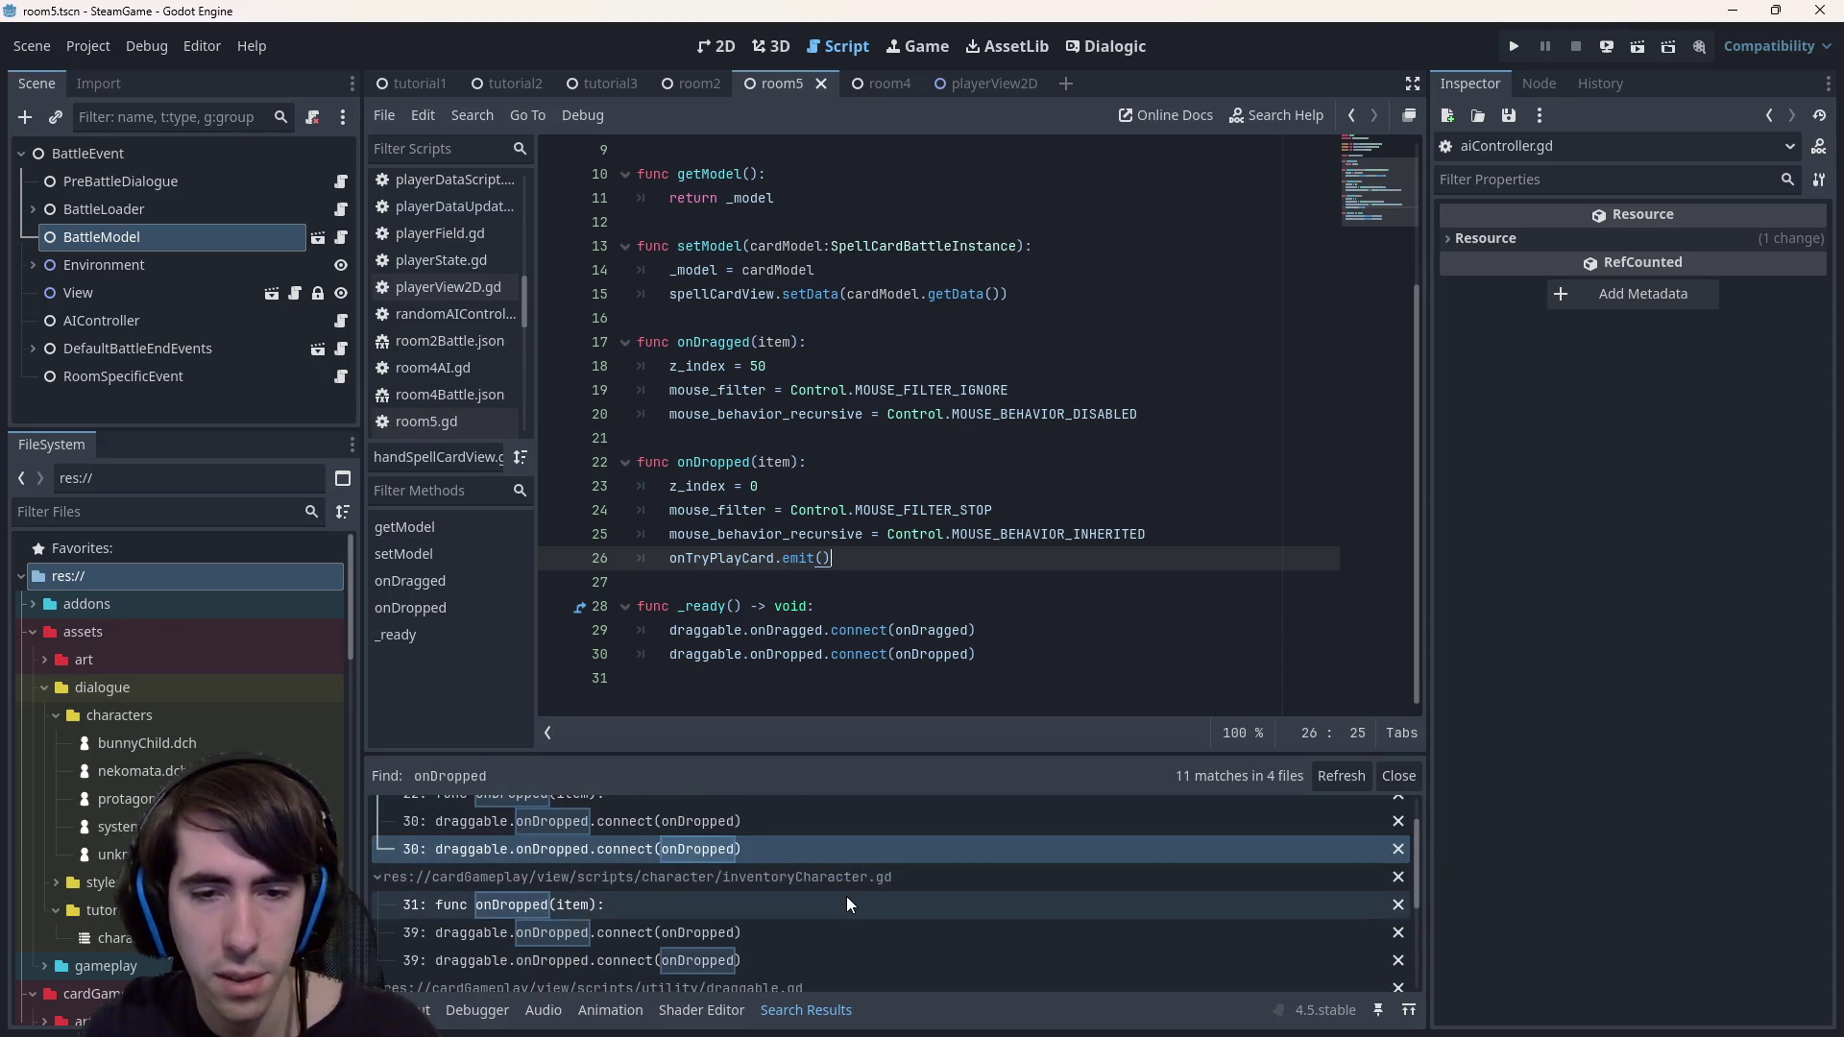
click(846, 903)
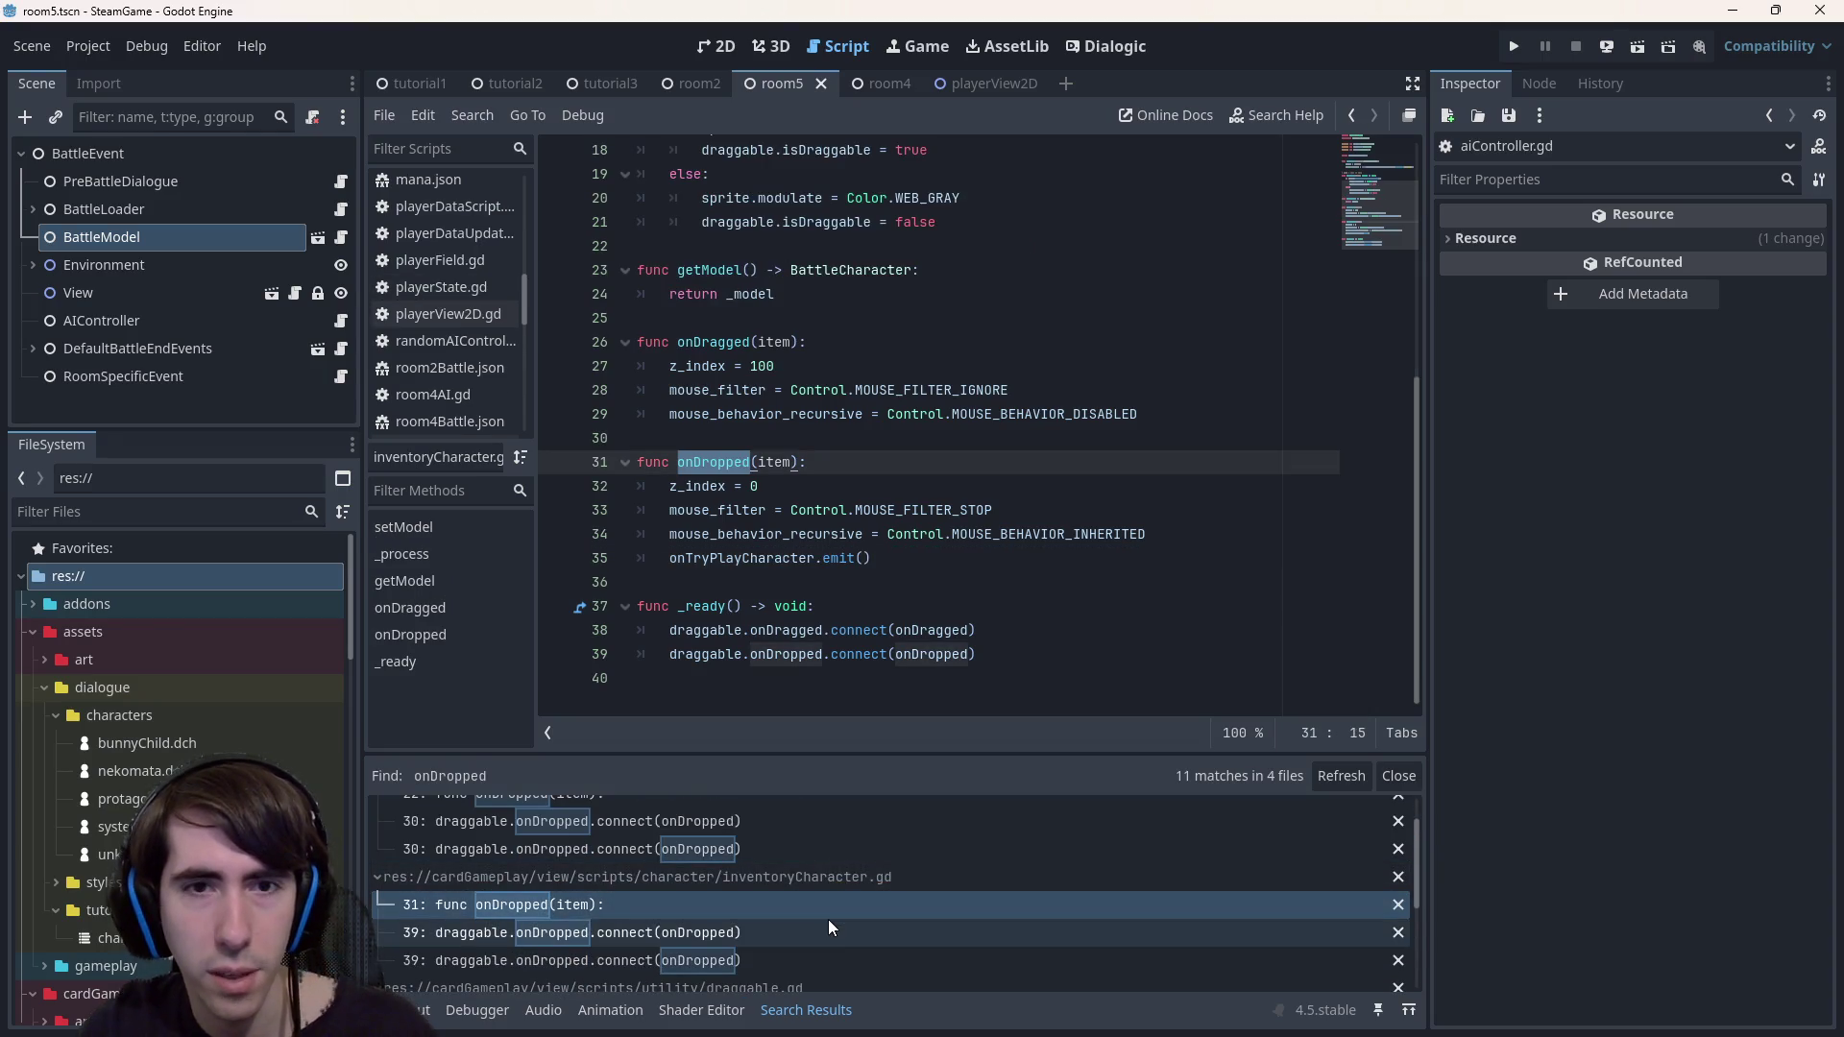
double_click(769, 556)
key(ctrl+shift+f)
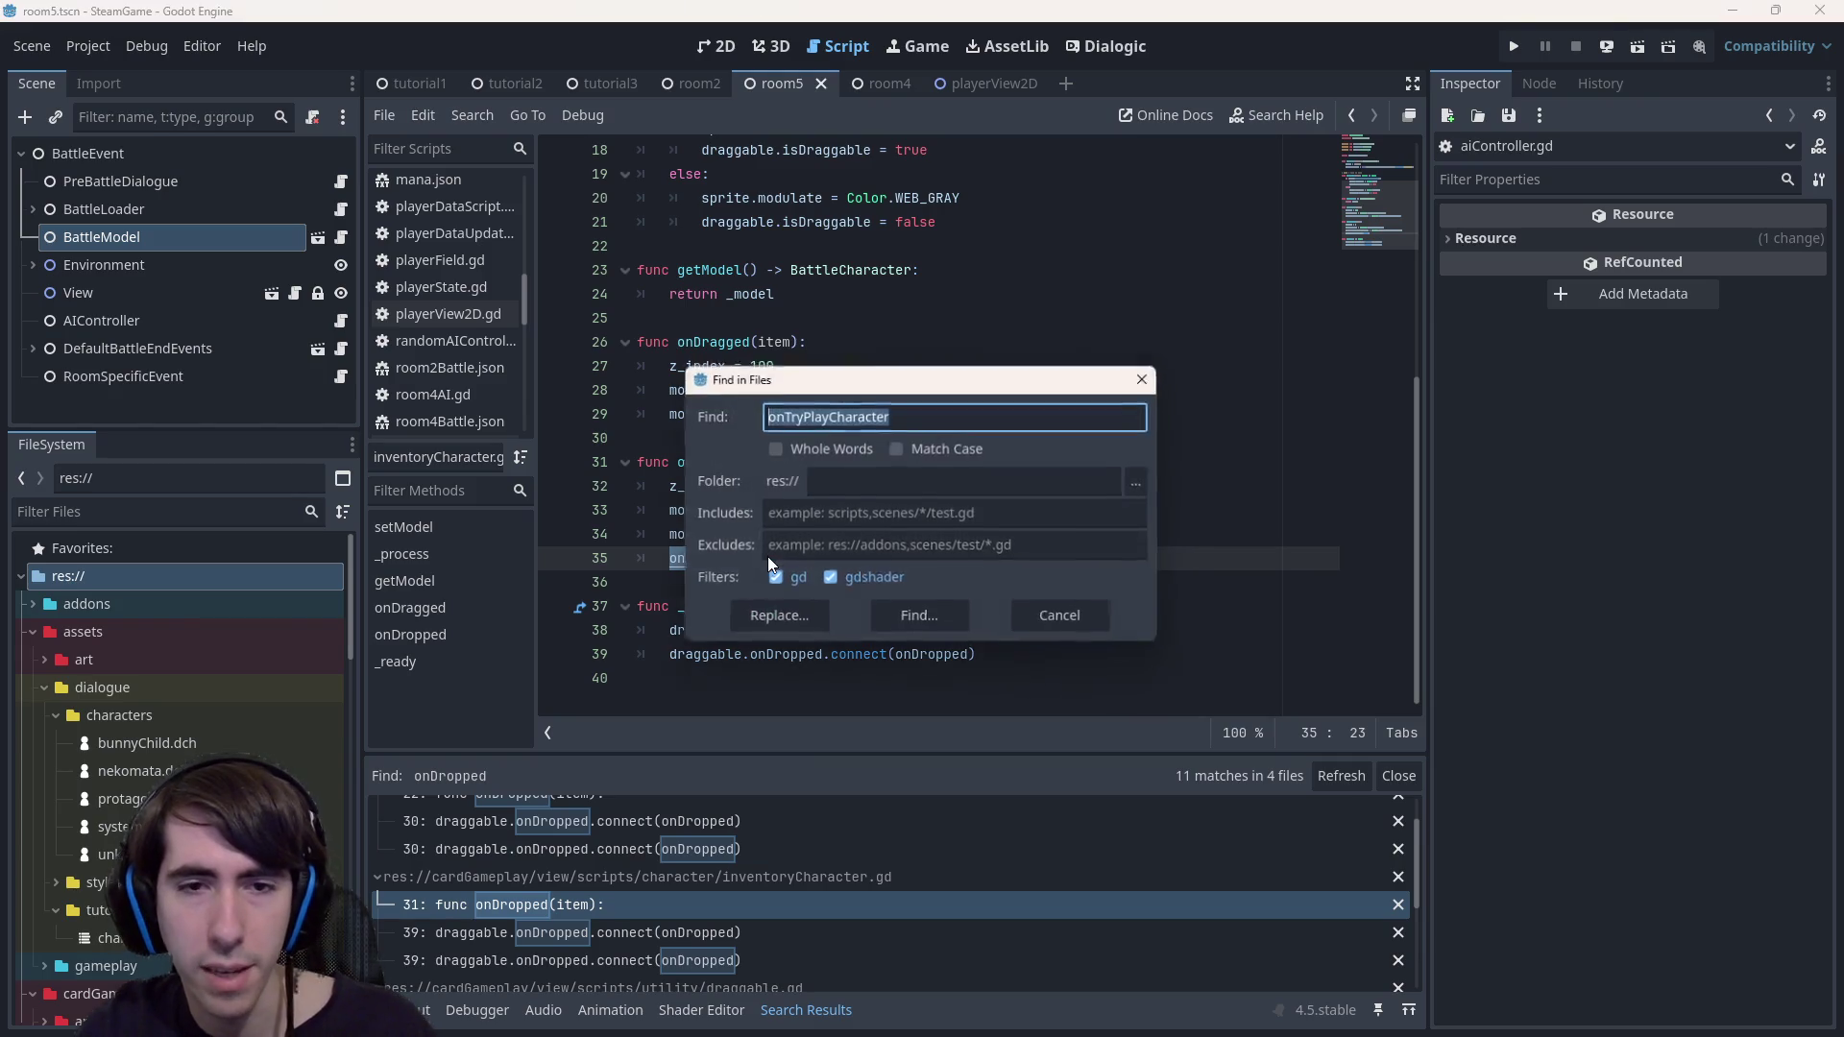
- Search for onTryPlayCharacter and view its declaration and line 32 connections in sidelineView.gd
key(Return)
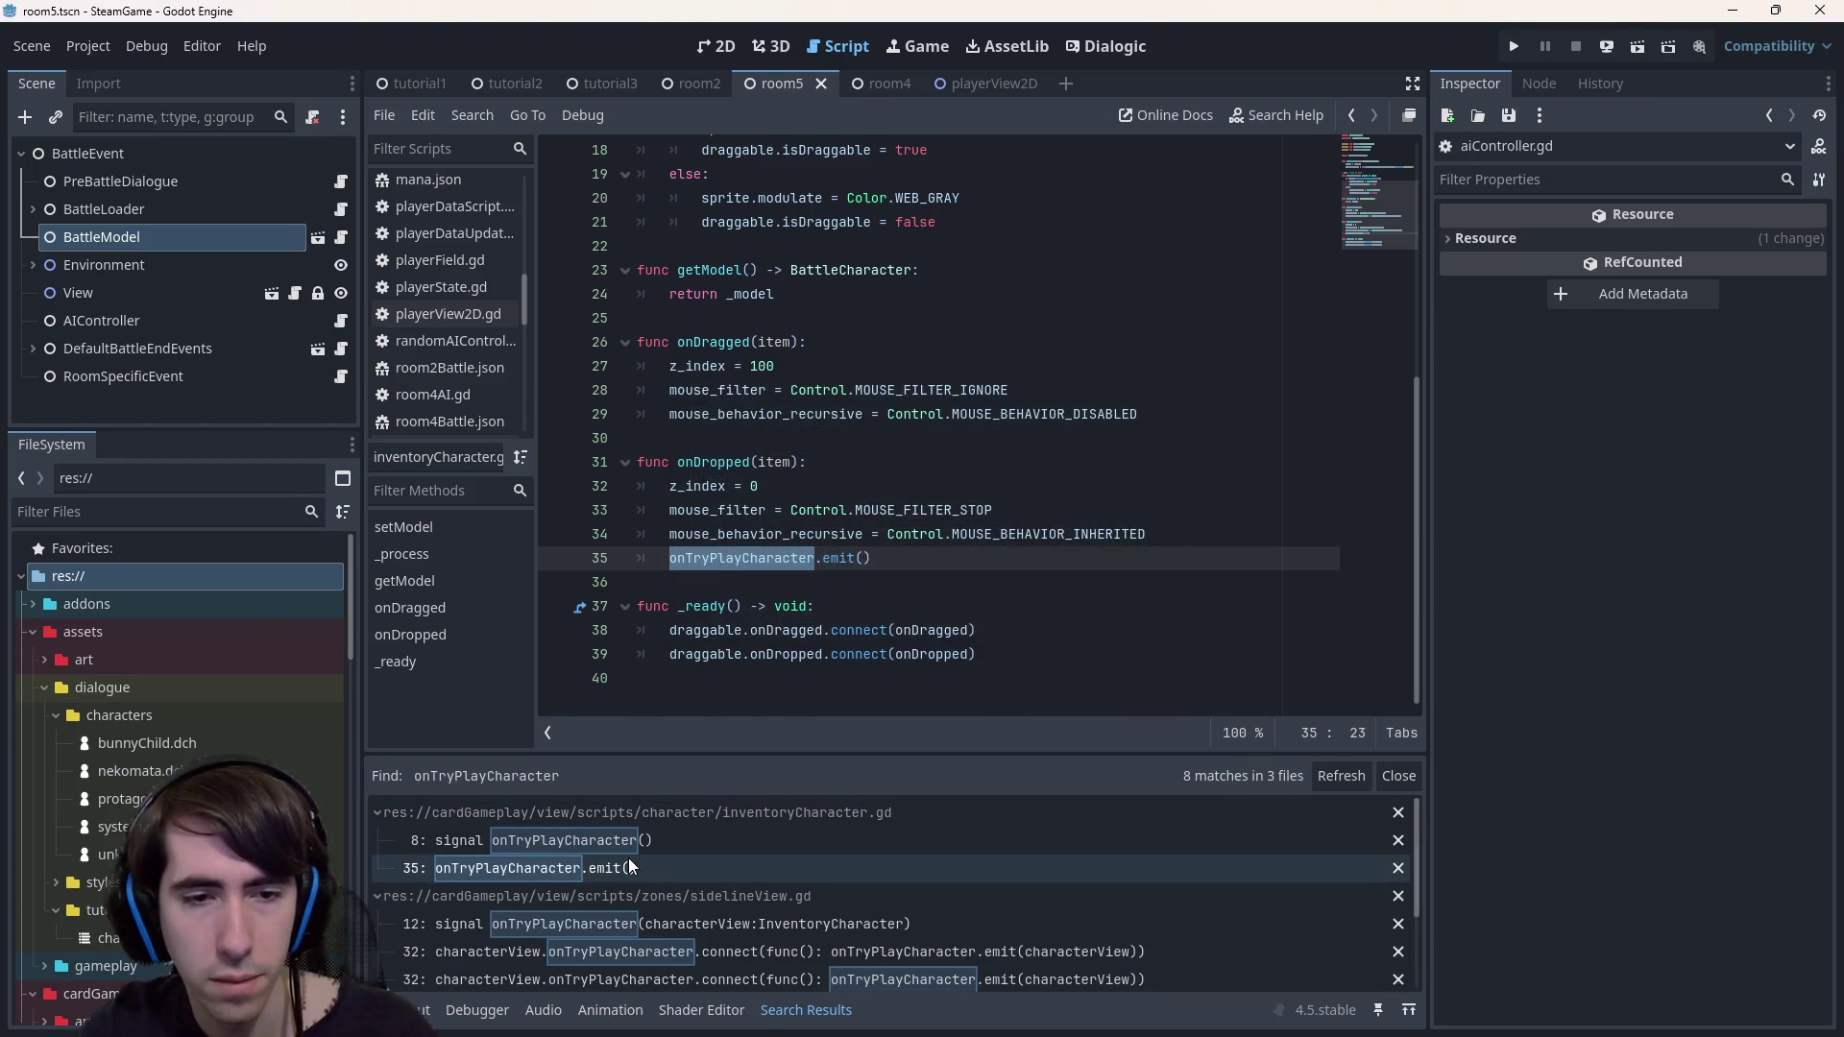
click(628, 851)
click(631, 877)
click(699, 923)
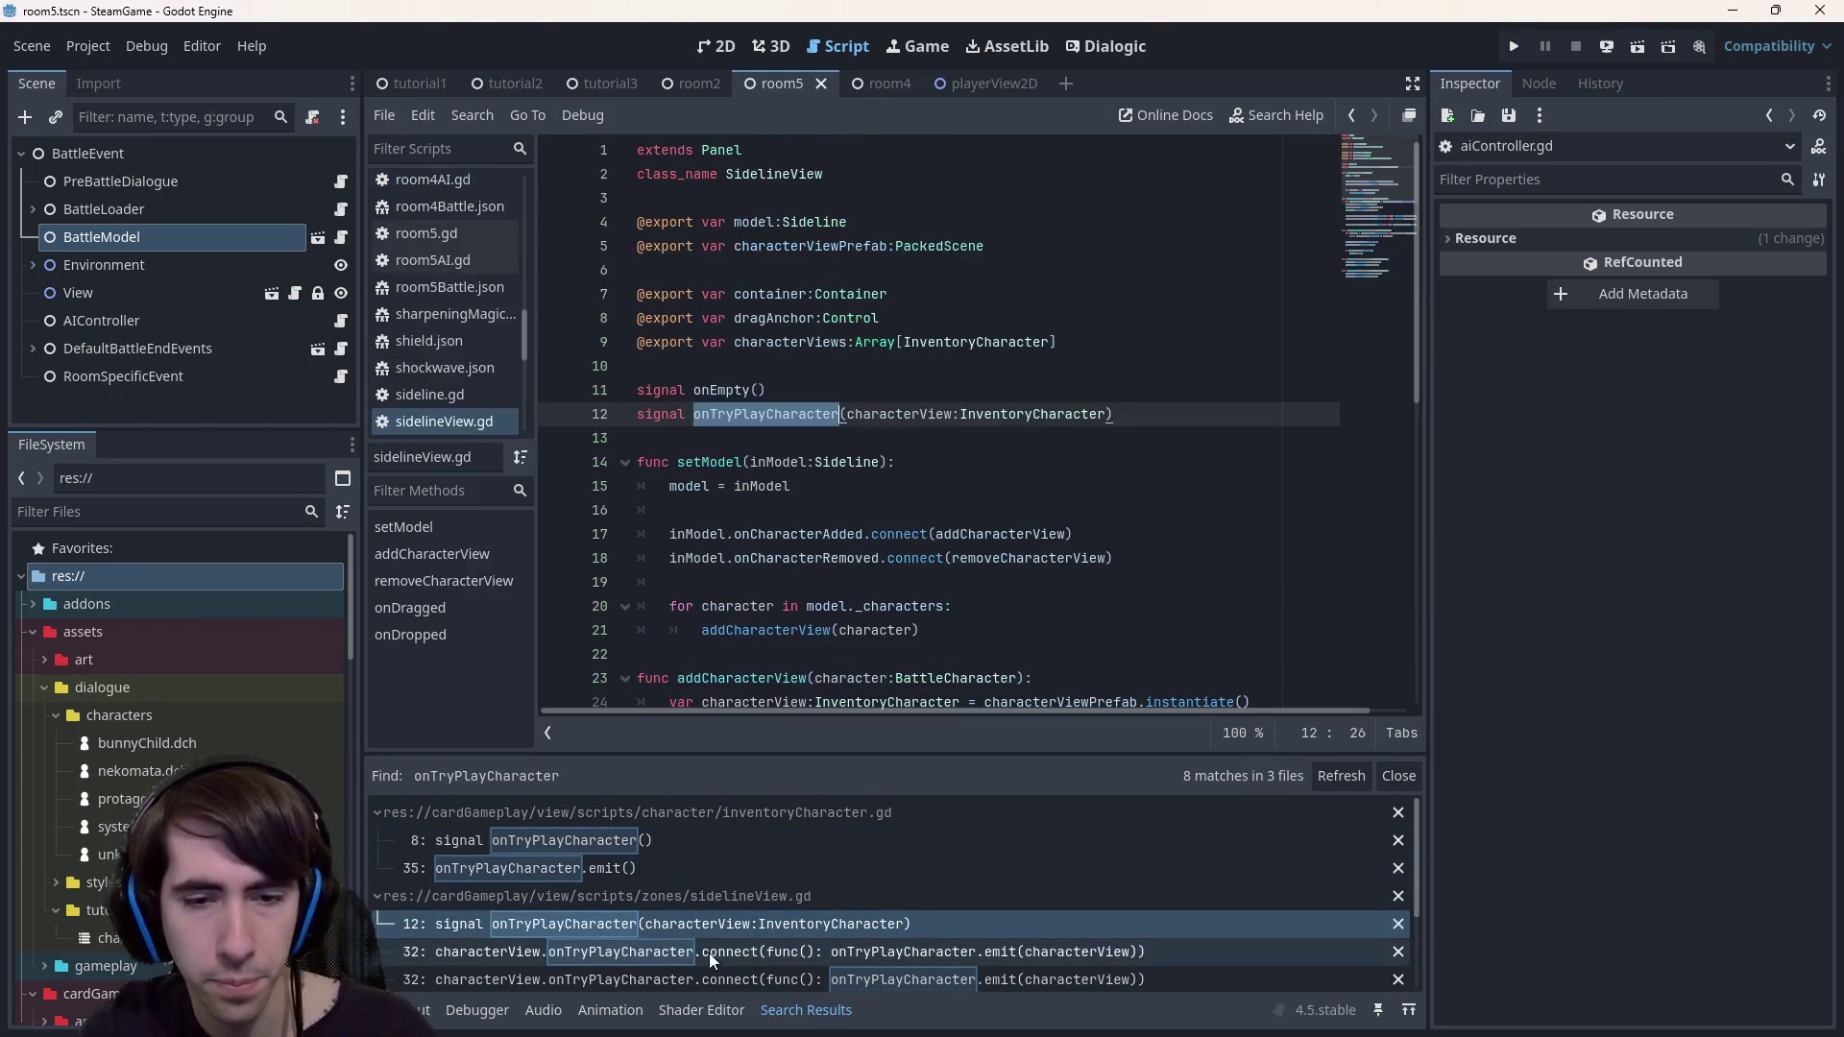
scroll(842, 701, down, 1)
click(753, 950)
scroll(753, 950, down, 1)
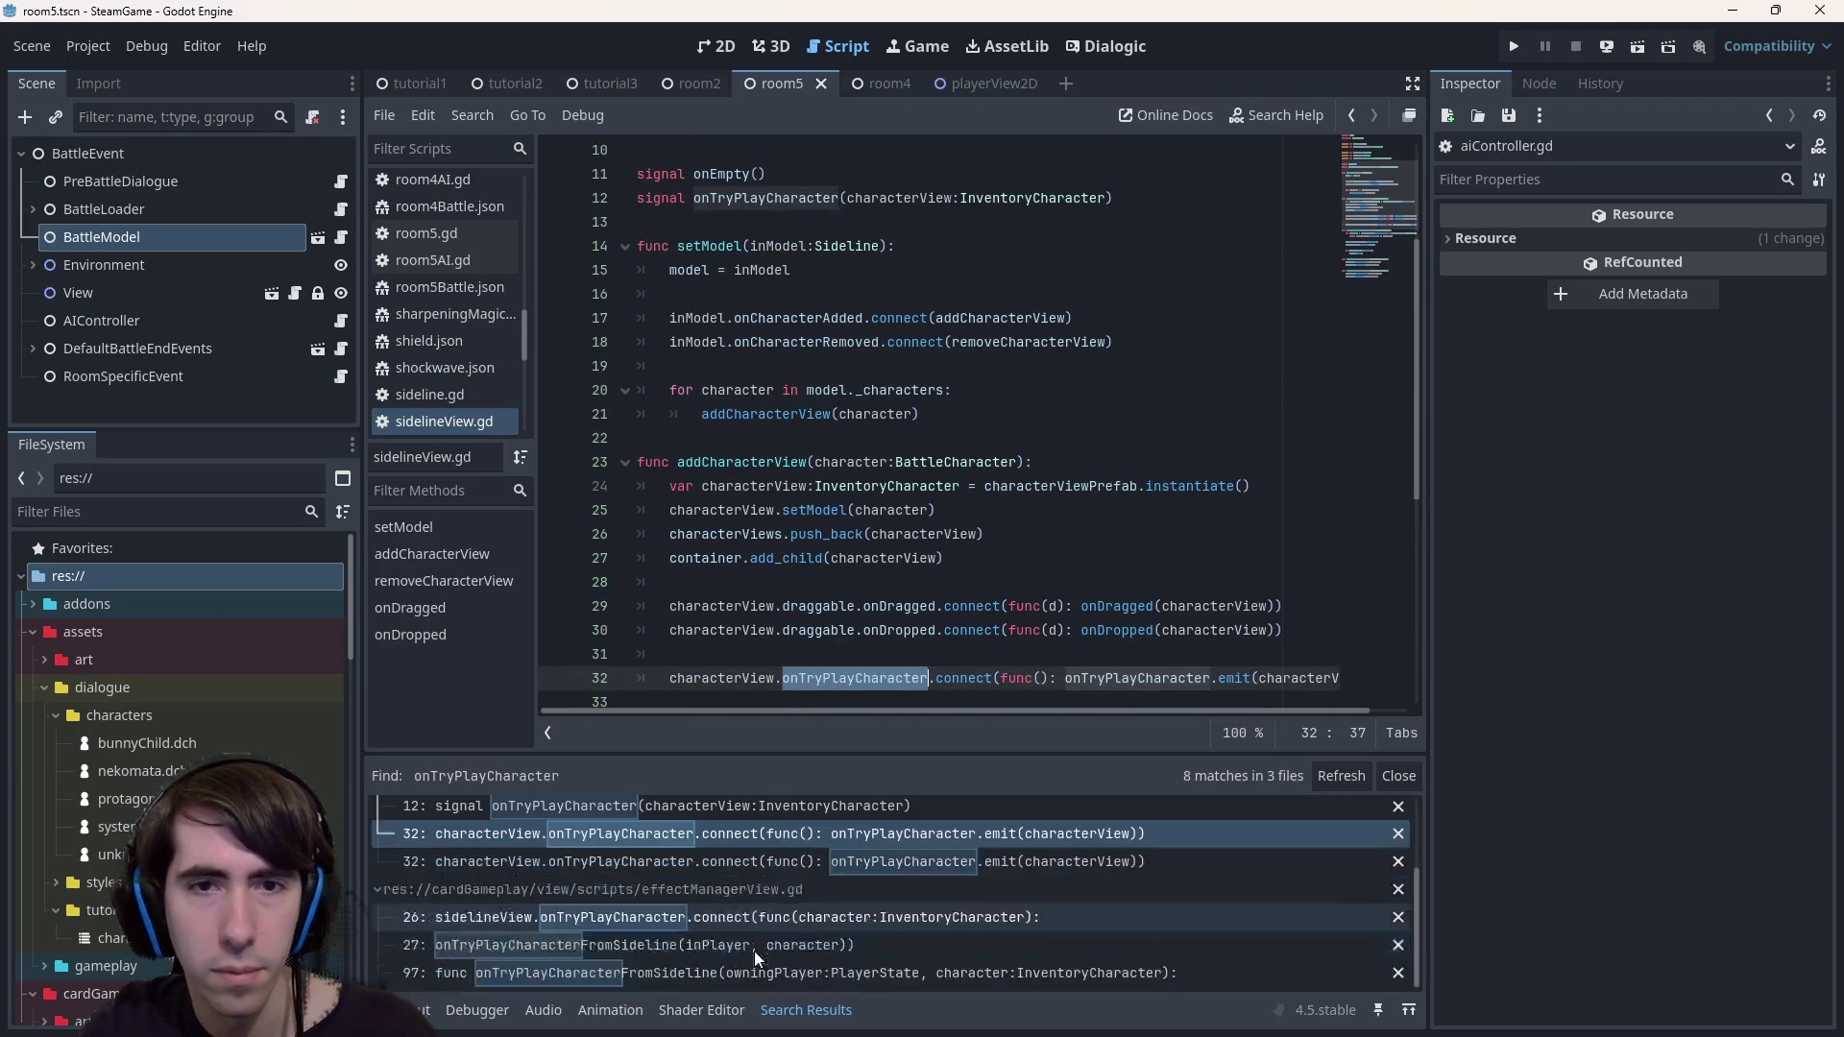
click(757, 893)
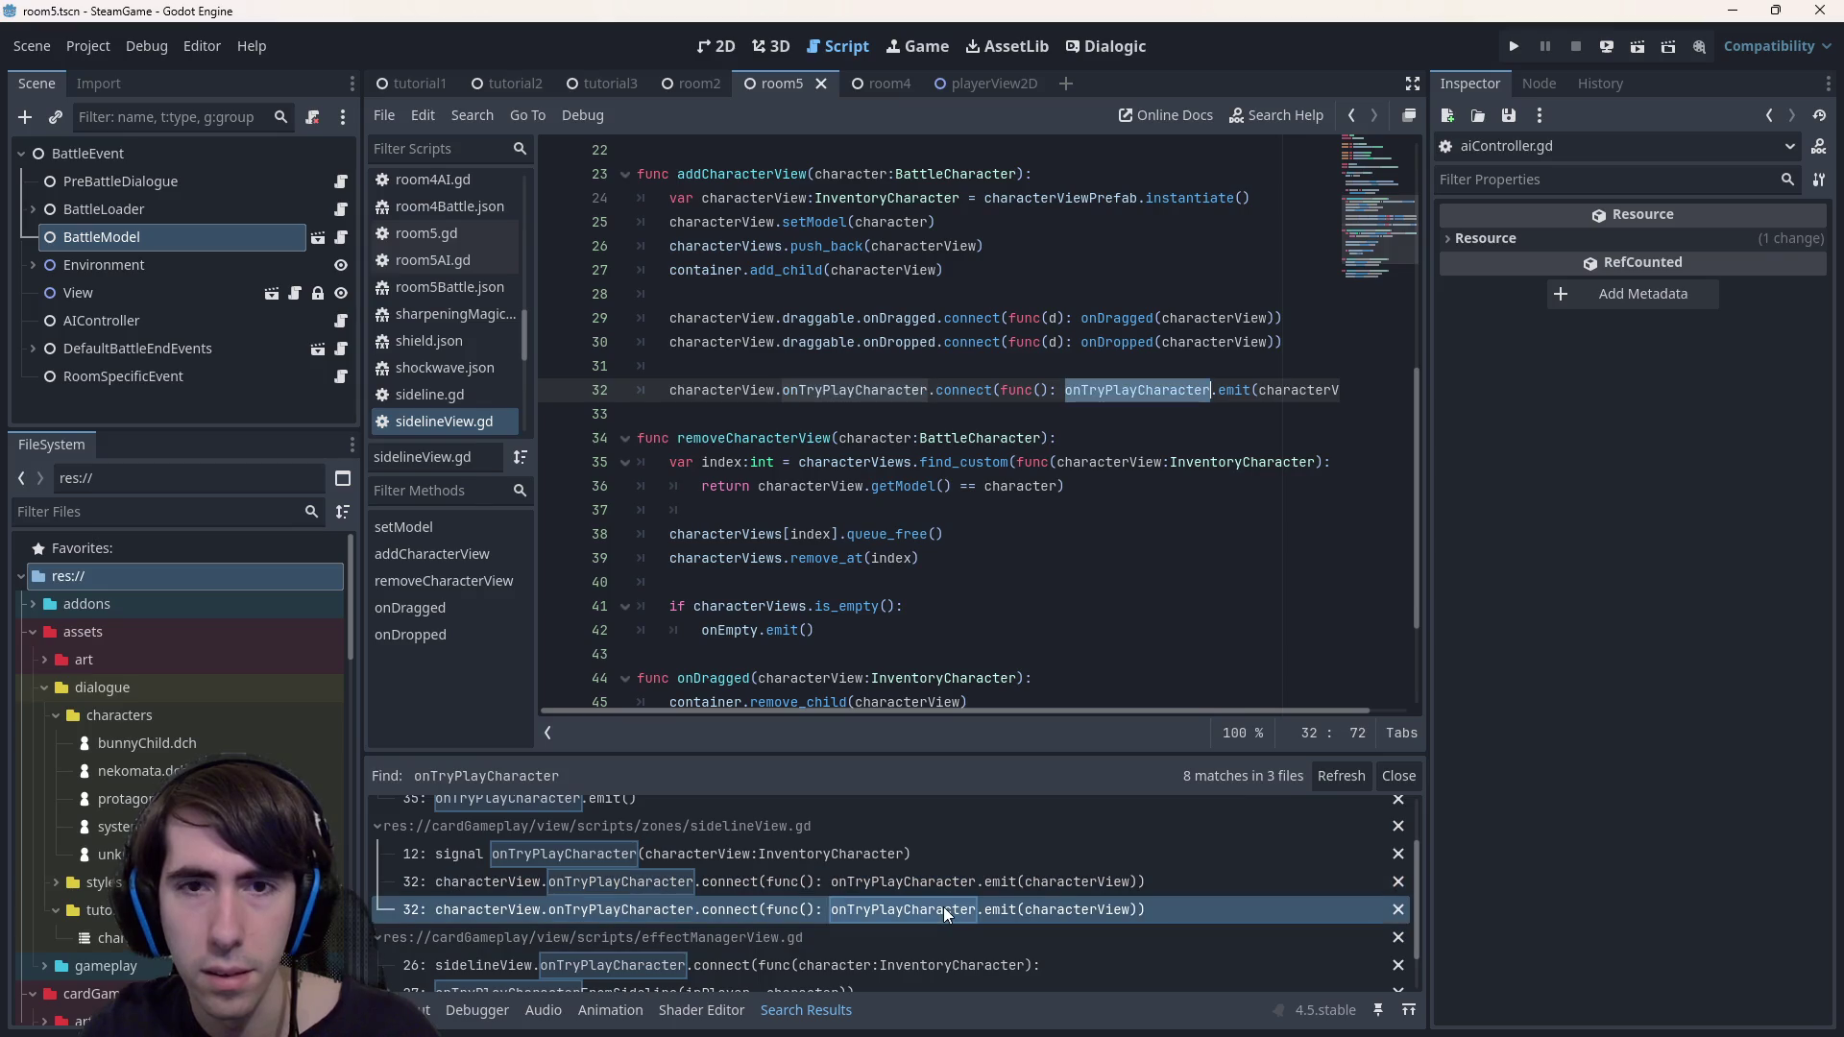
- Follow the connection to effectManagerView.gd's onTryPlayCharacterFromSideline definition, widening the code area
click(932, 968)
scroll(932, 968, down, 1)
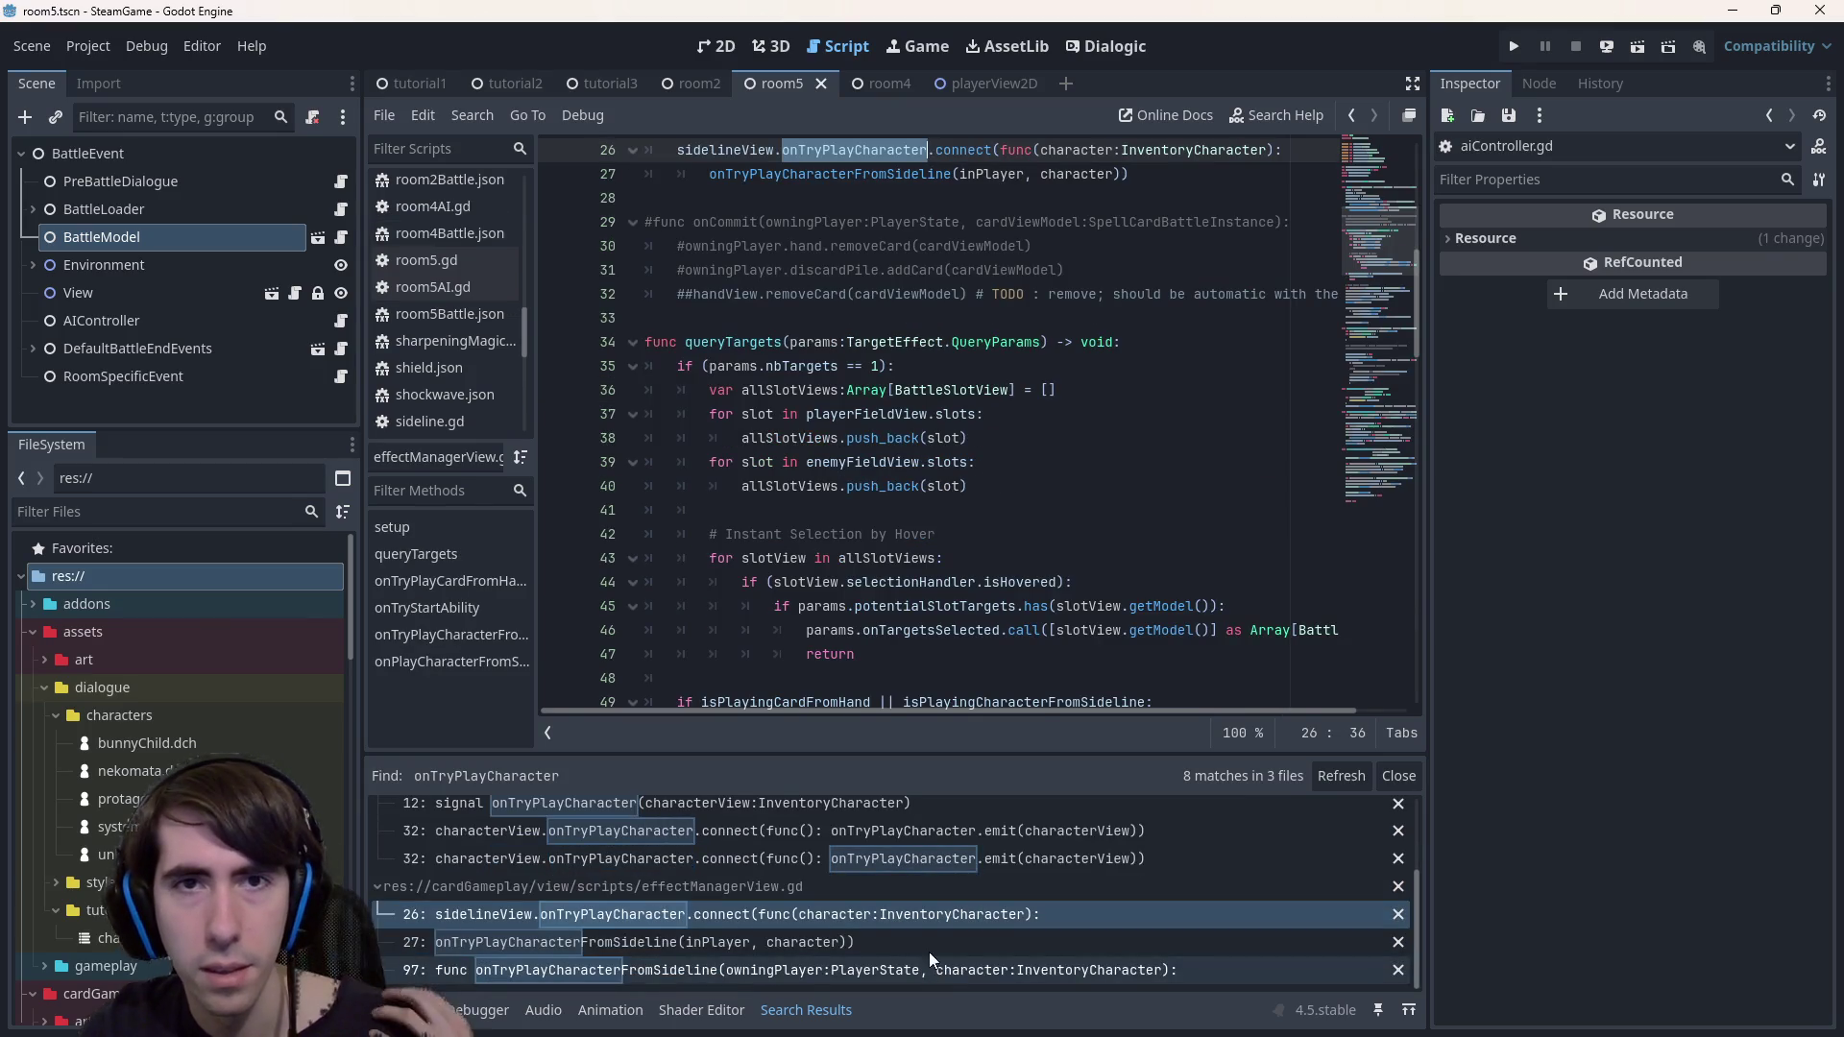
click(838, 939)
scroll(907, 461, up, 3)
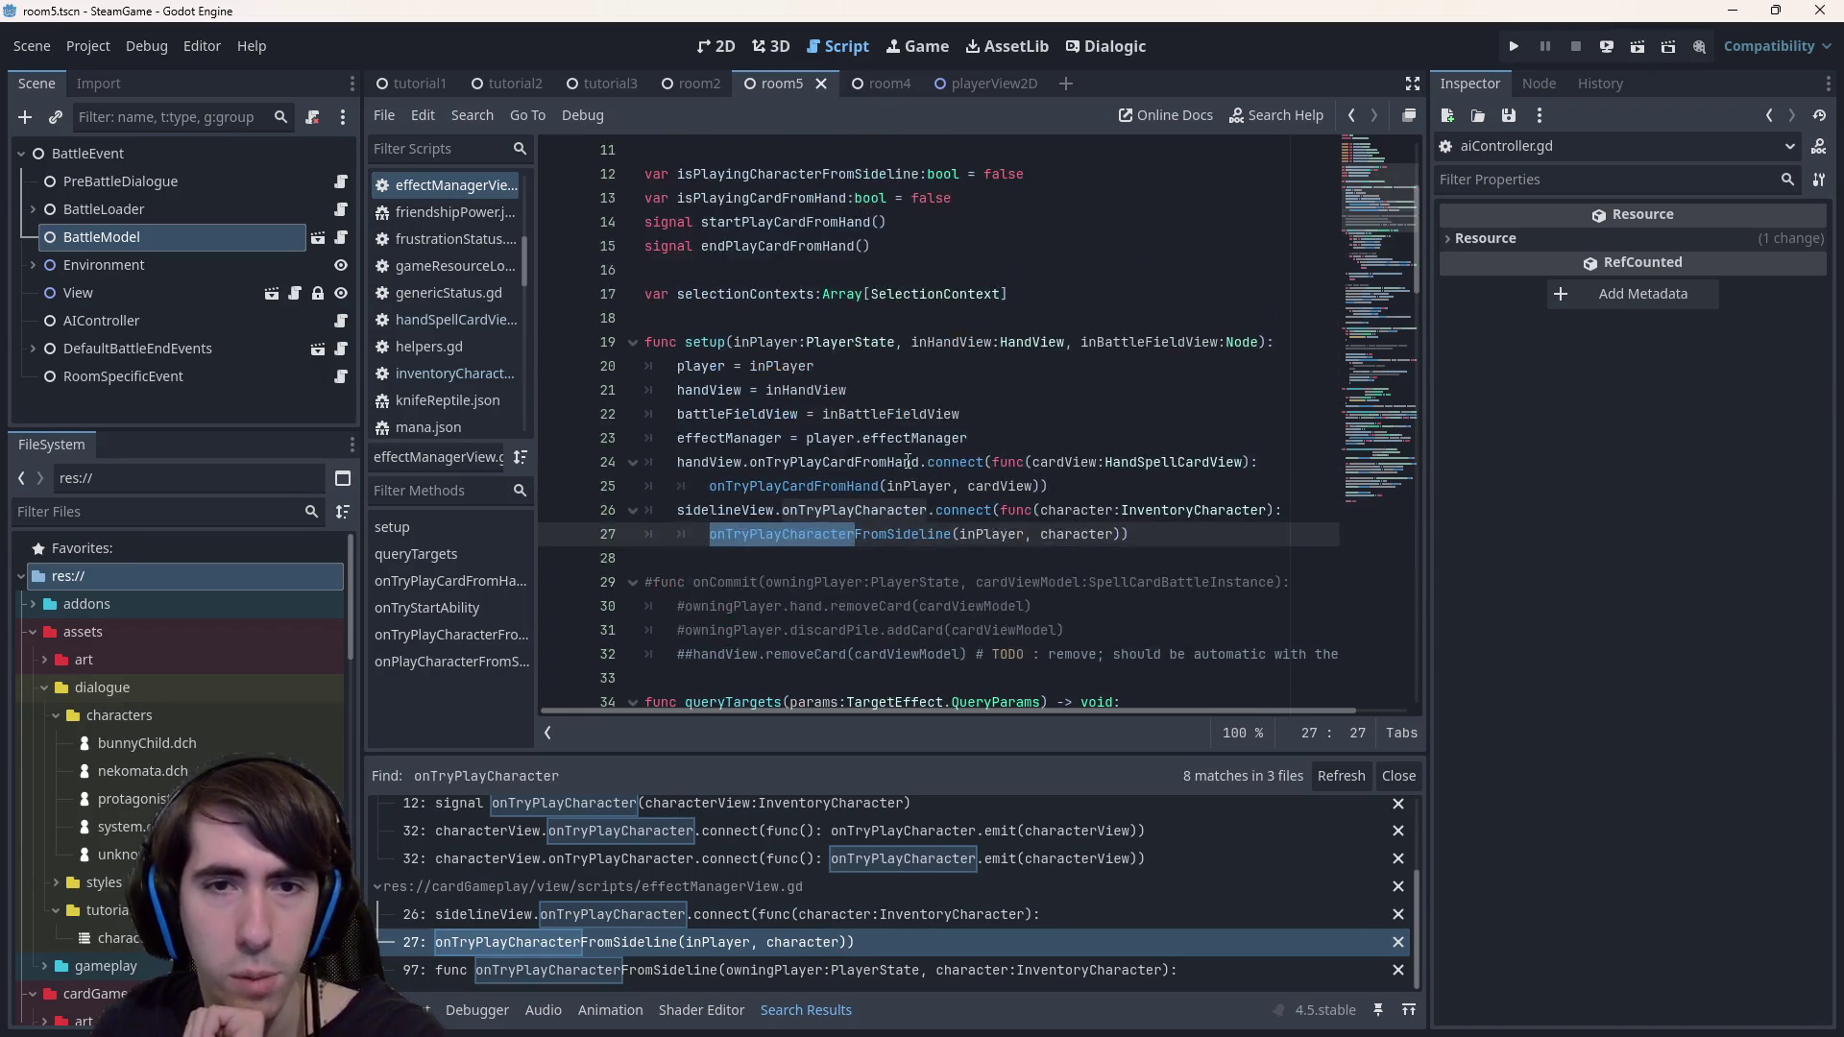
click(786, 968)
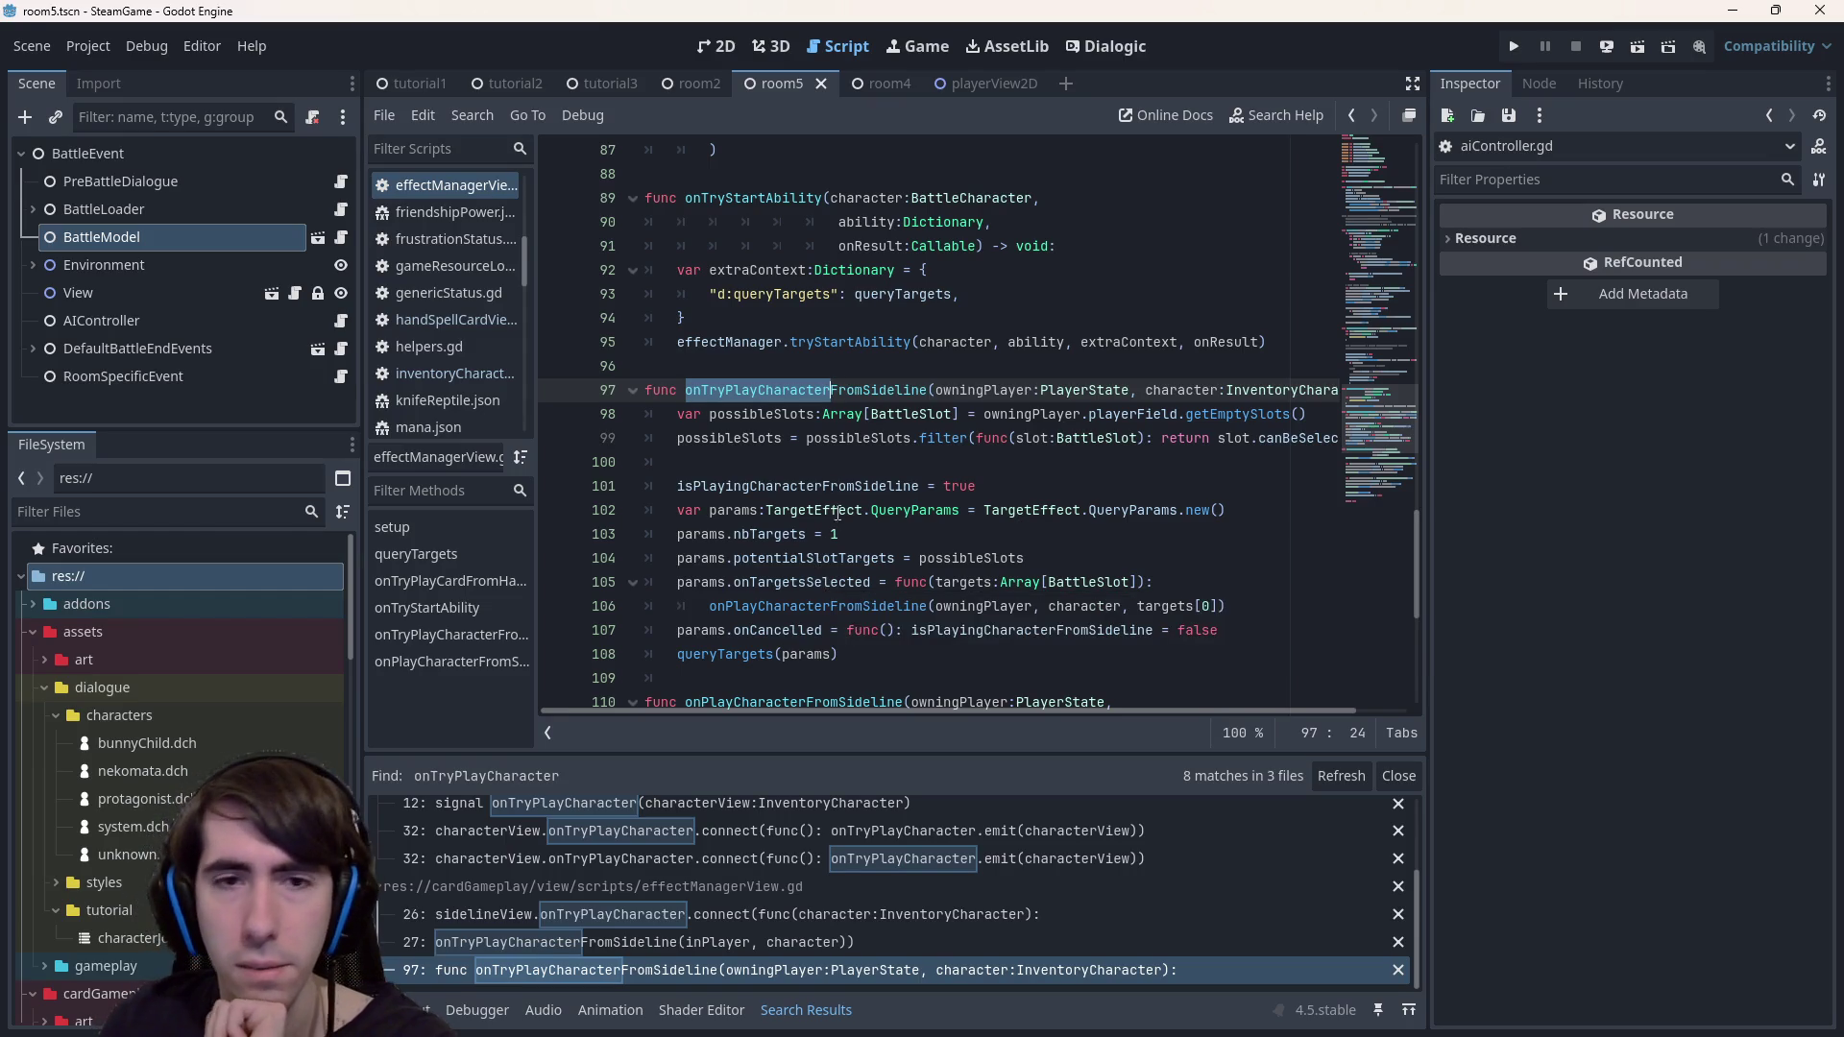
drag(1427, 490, 1554, 498)
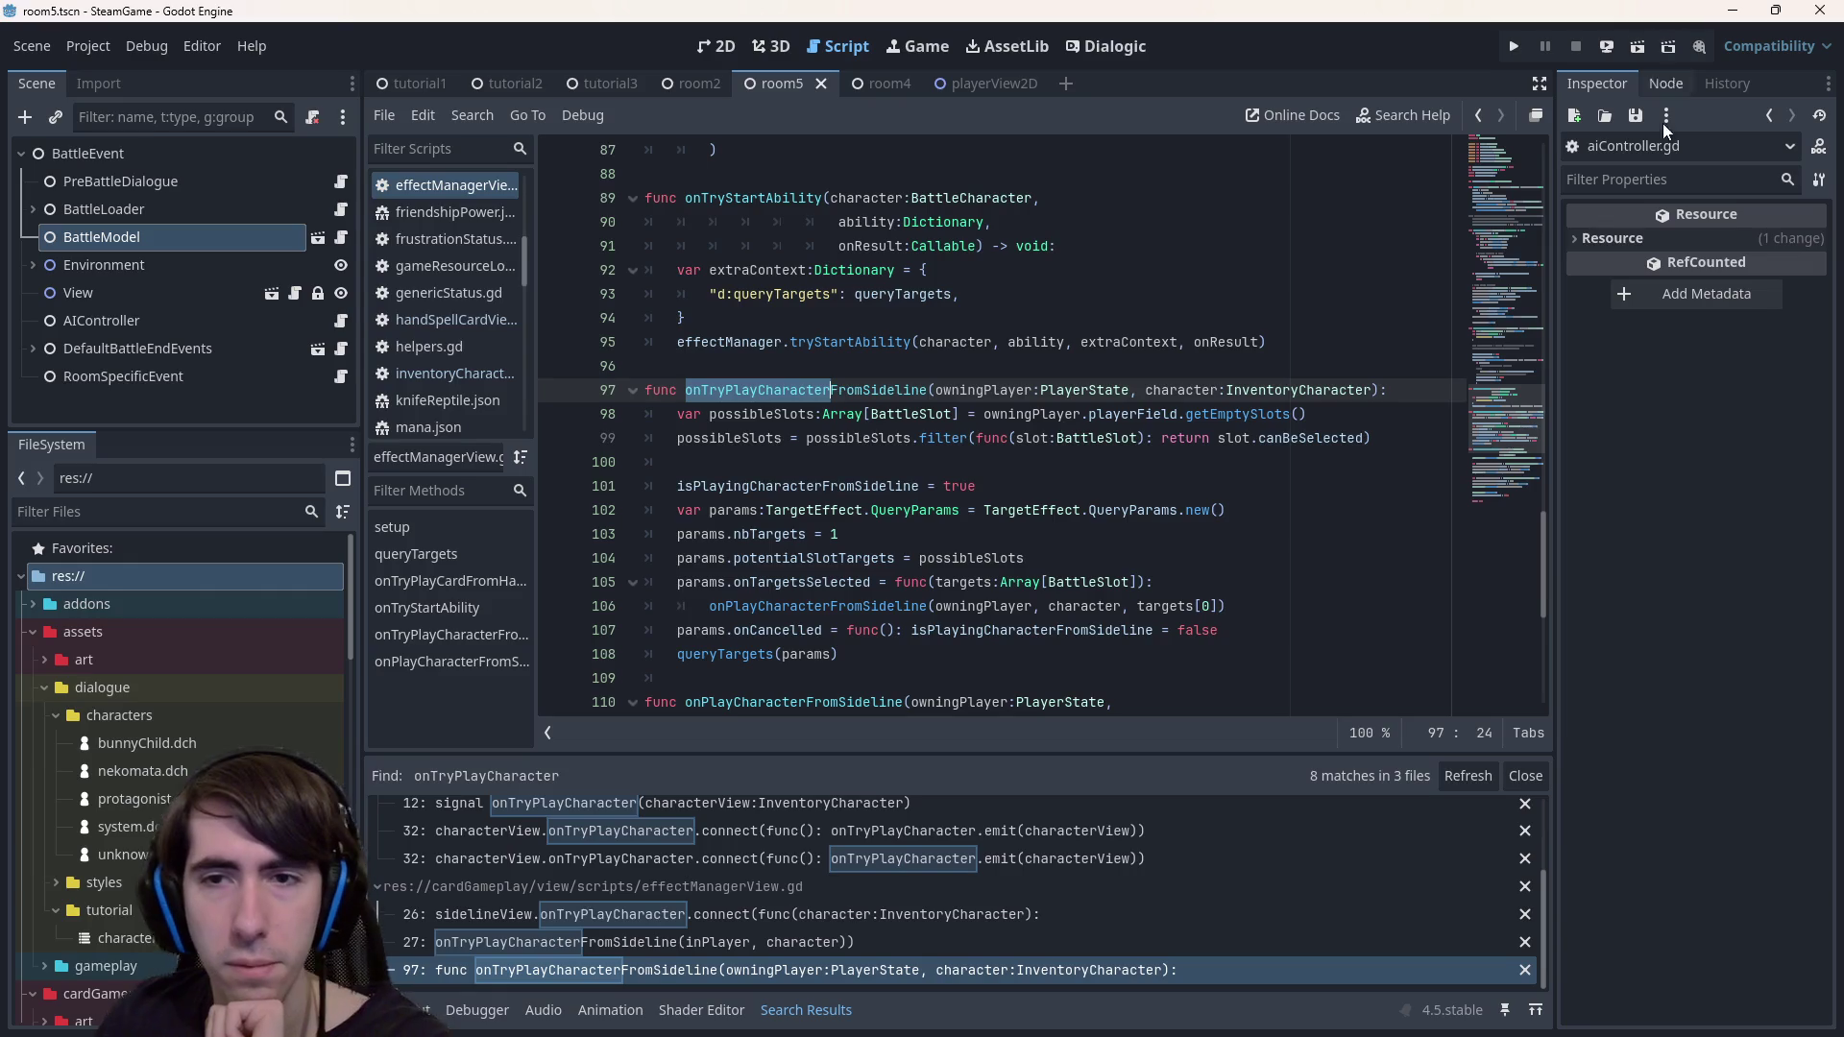
scroll(903, 380, down, 1)
scroll(903, 379, down, 2)
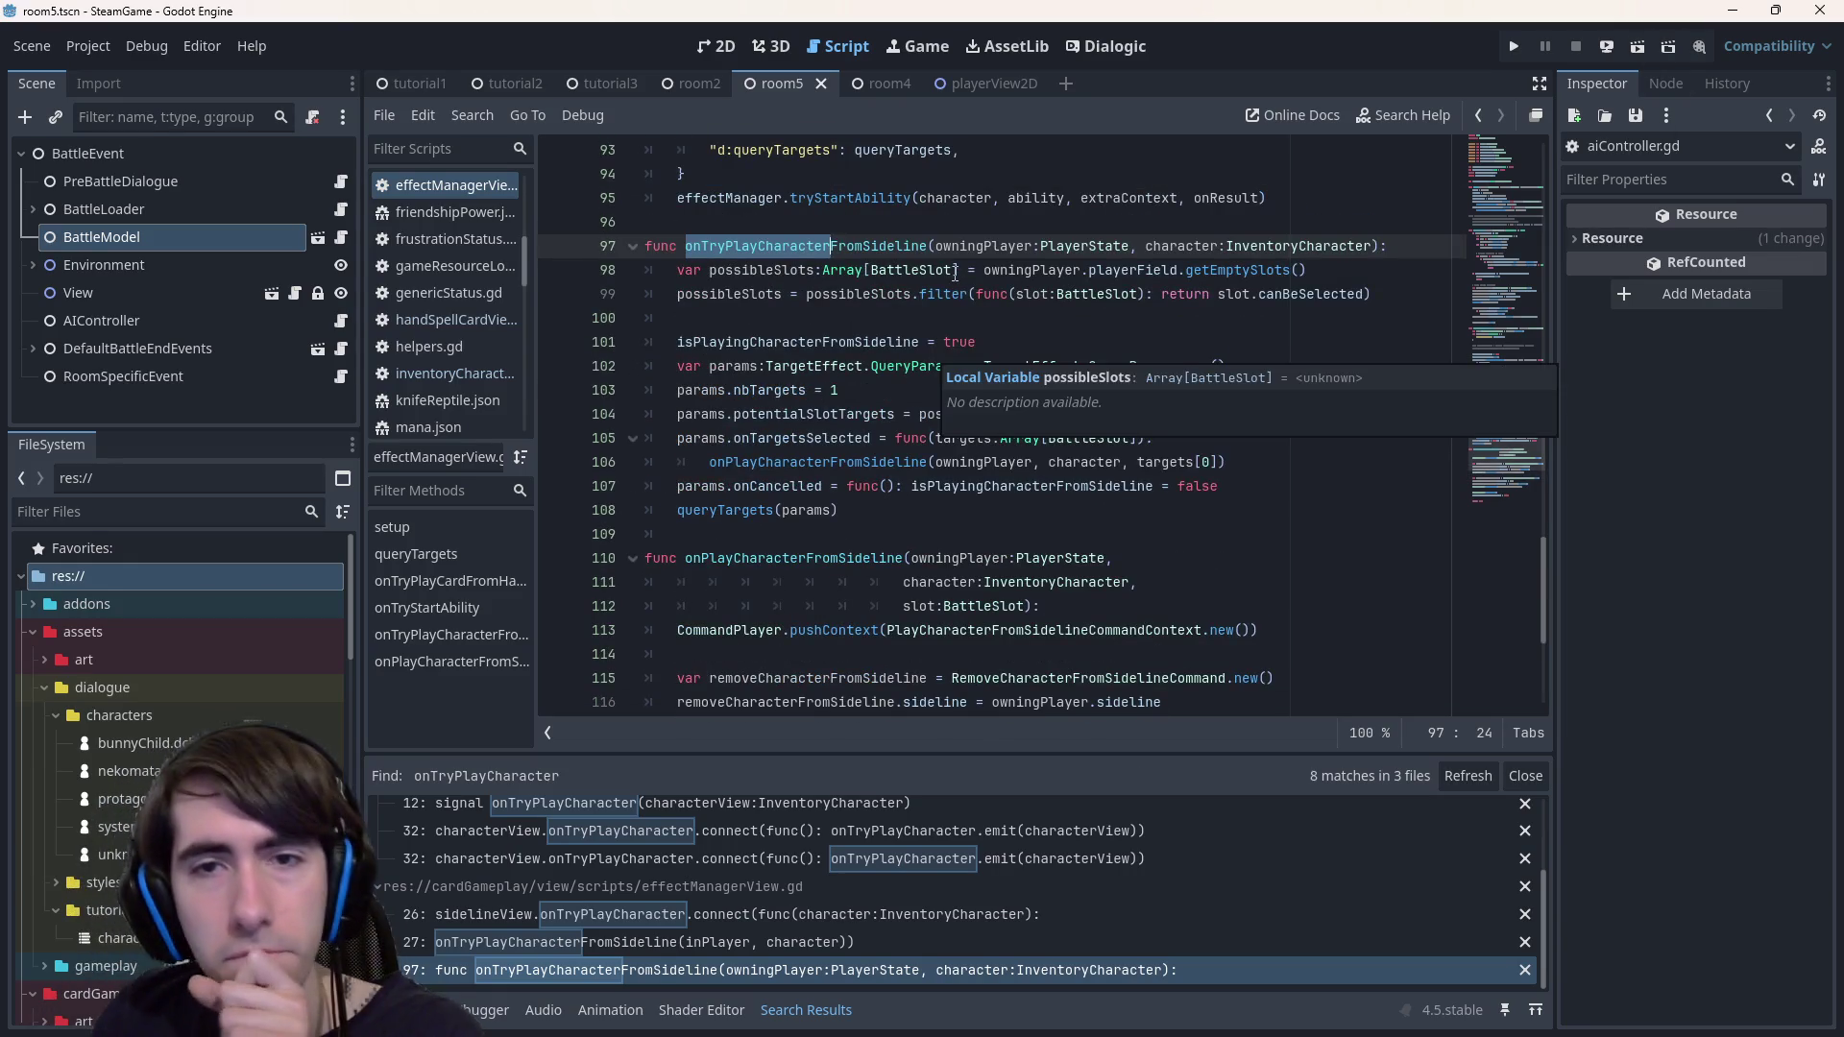
- Highlight owningPlayer, possibleSlots, params, onTargetsSelected and queryTargets uses in that function
double_click(986, 245)
double_click(789, 270)
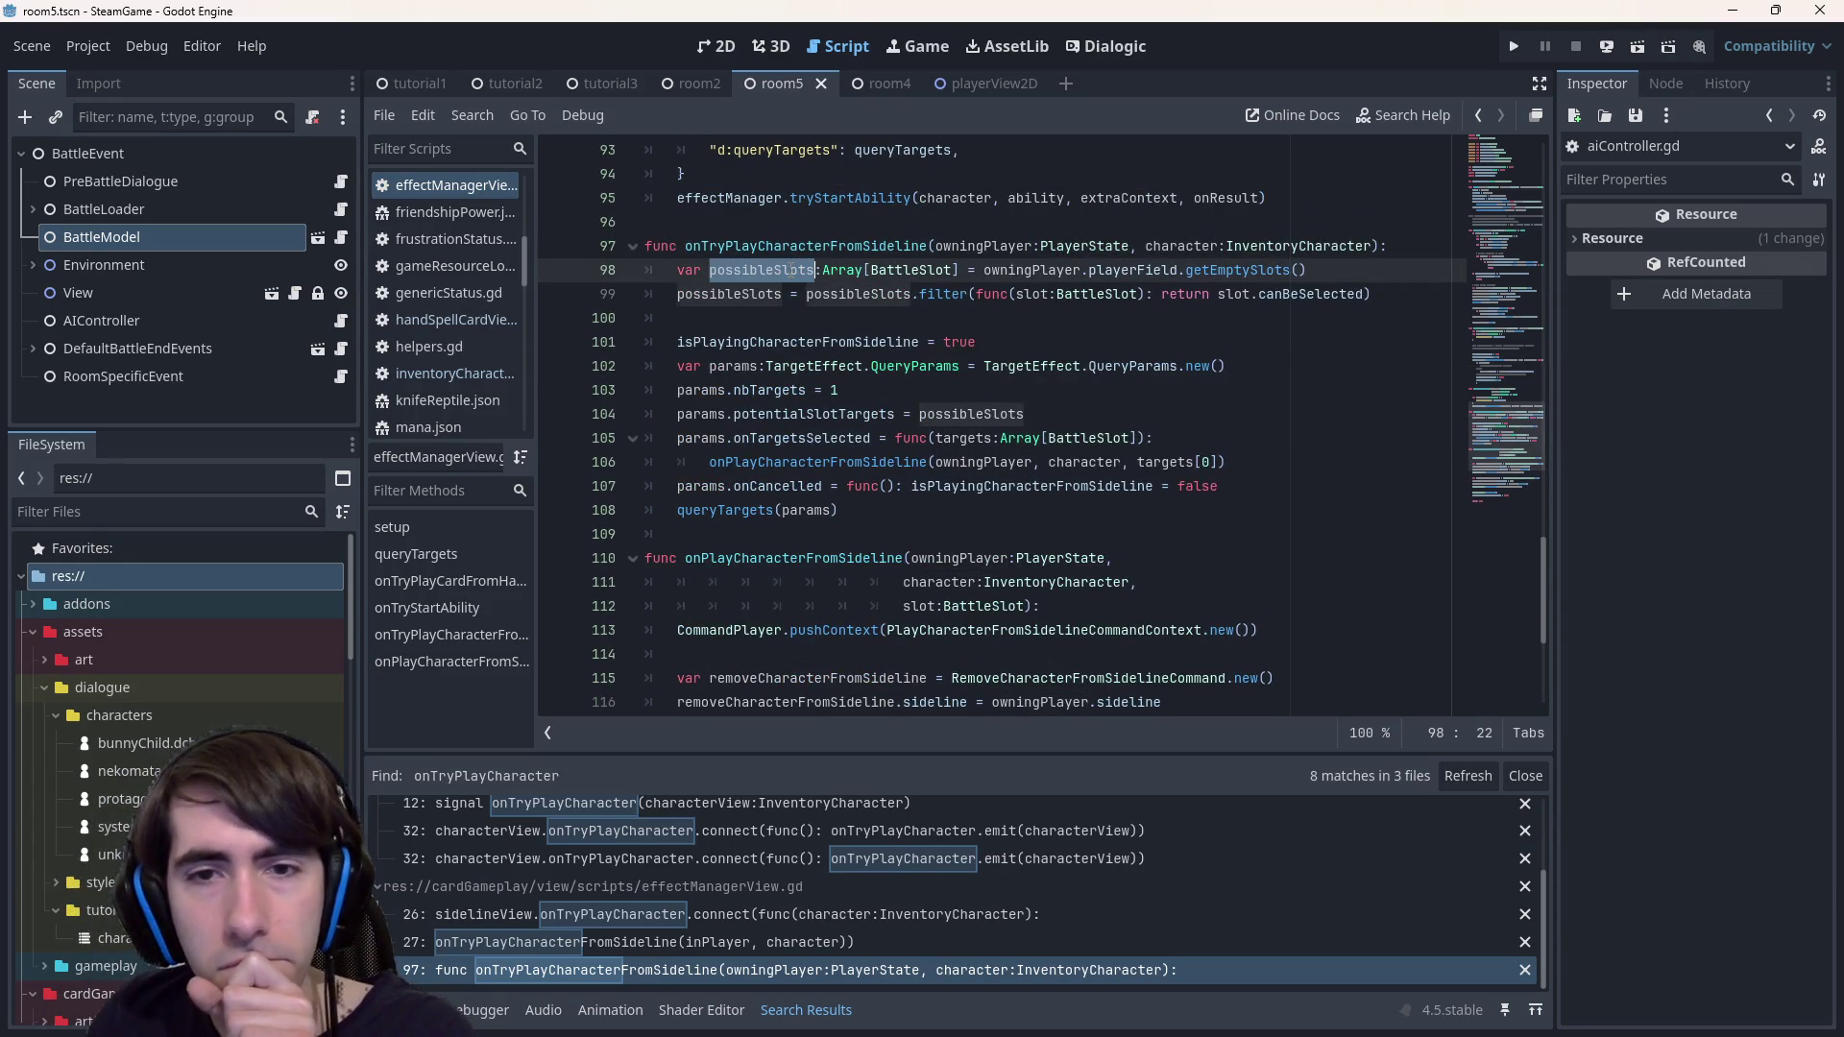
double_click(727, 366)
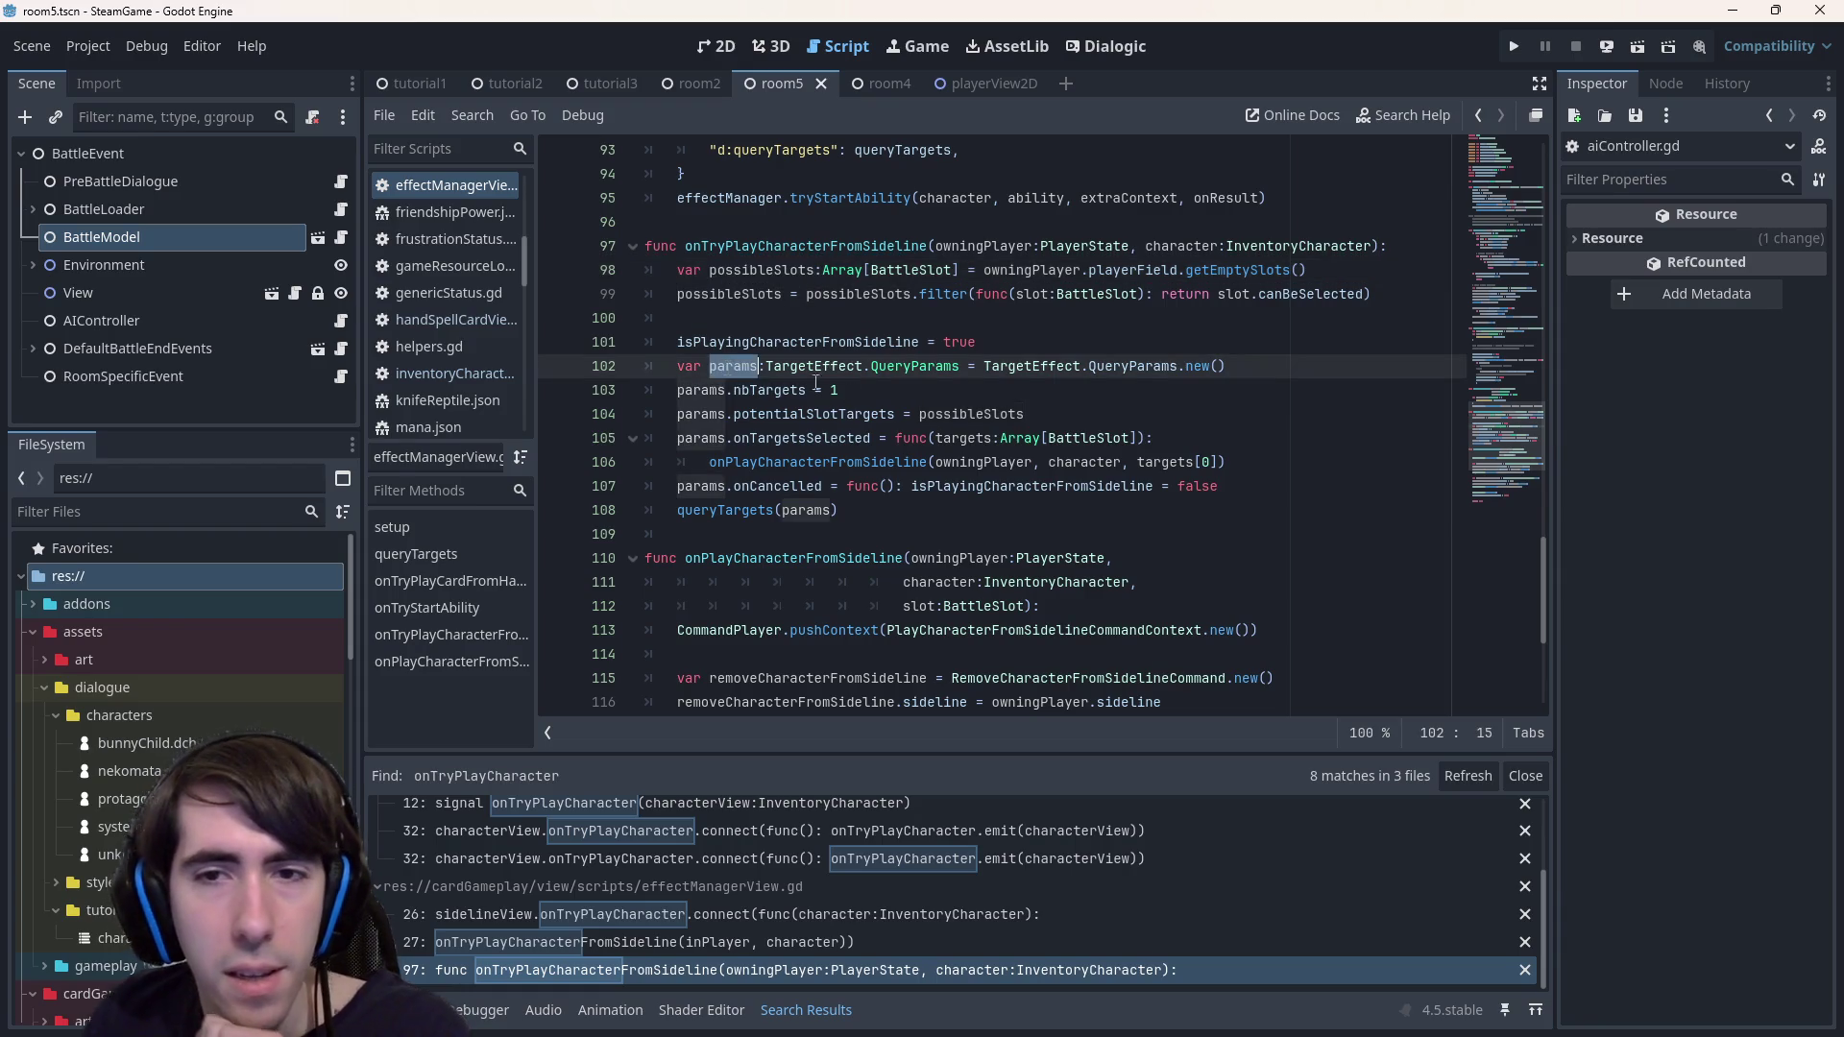
scroll(943, 440, up, 1)
double_click(792, 532)
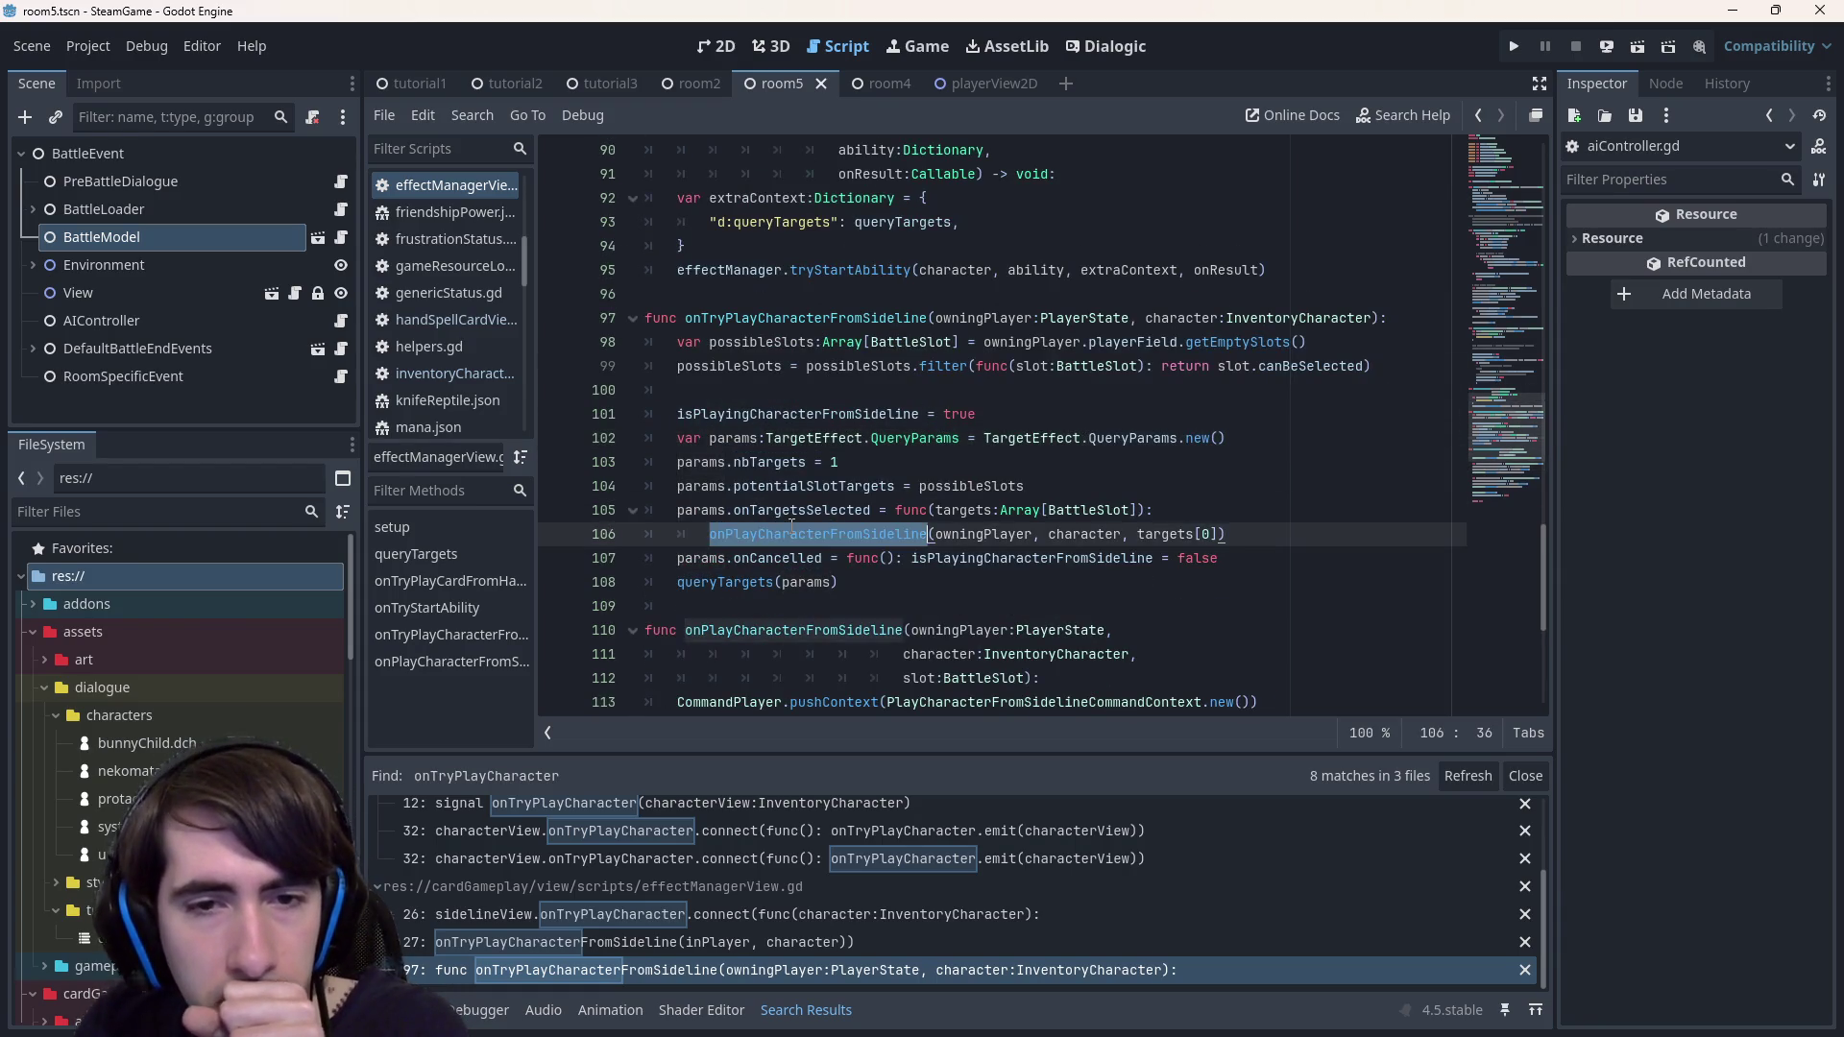
double_click(791, 510)
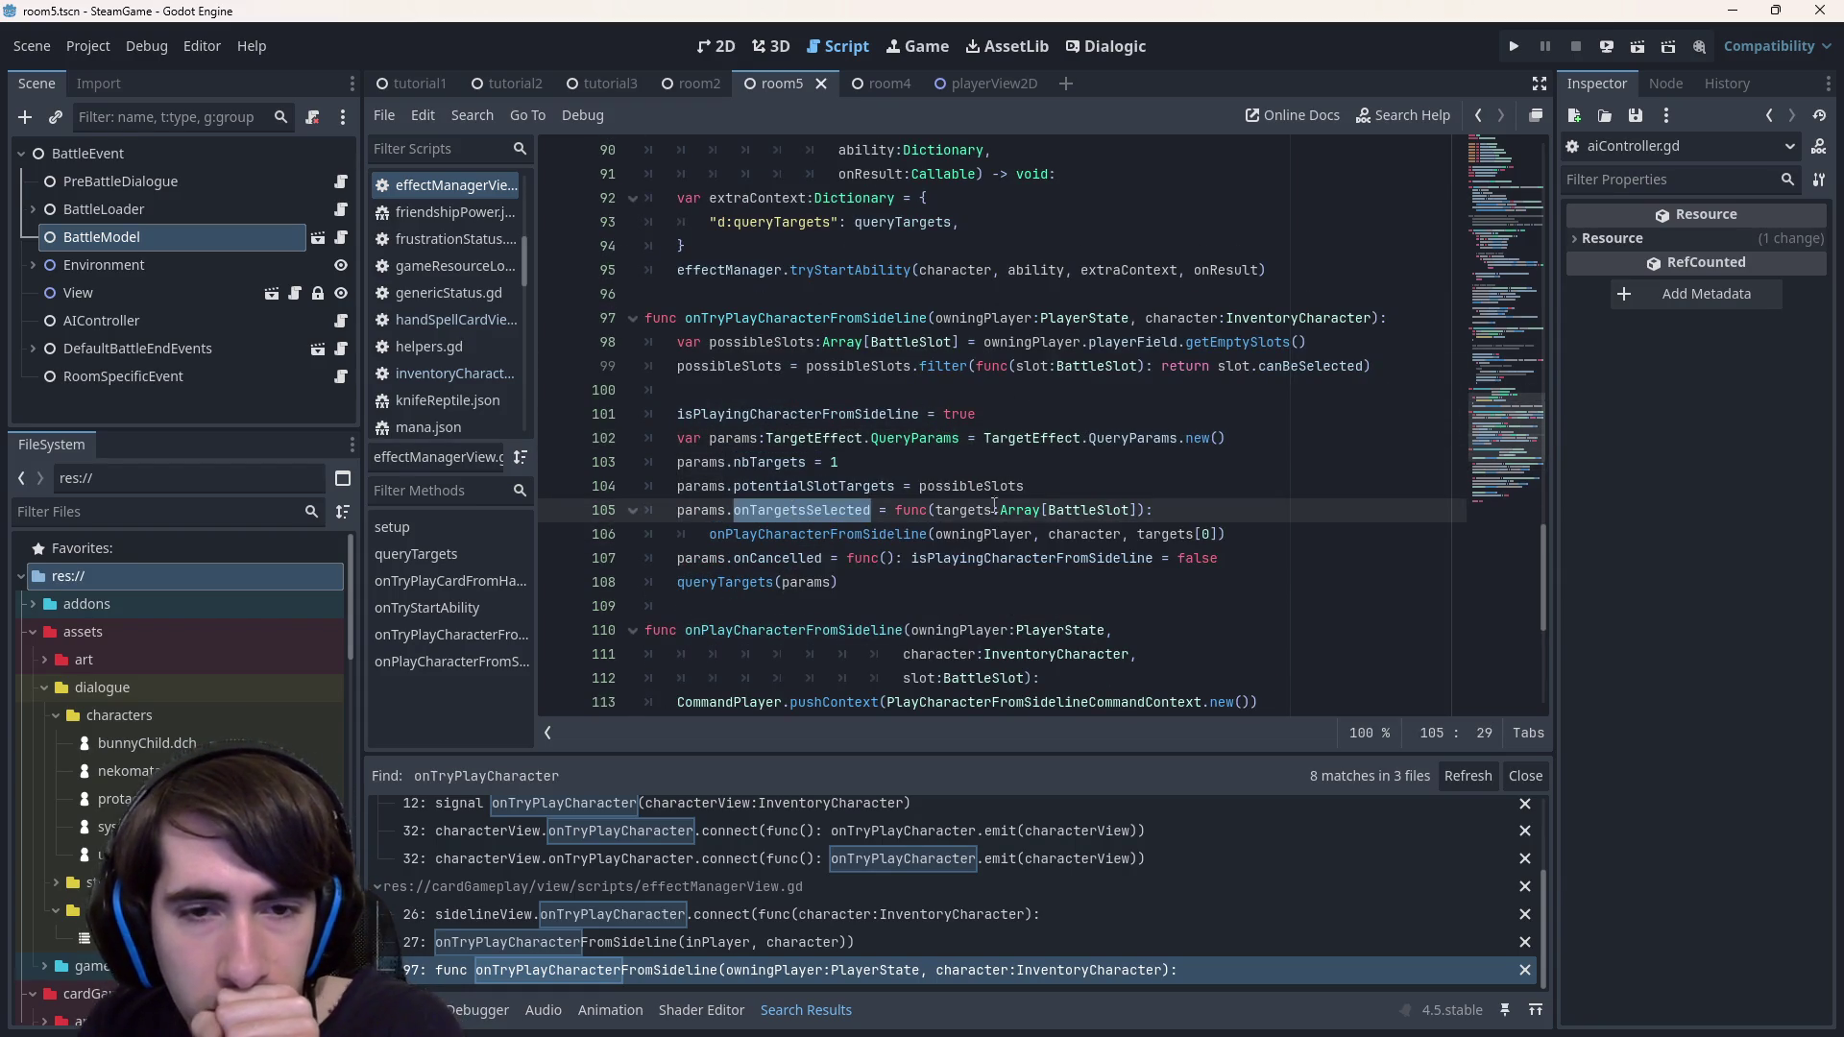
click(882, 594)
double_click(778, 558)
double_click(725, 582)
click(785, 558)
double_click(747, 582)
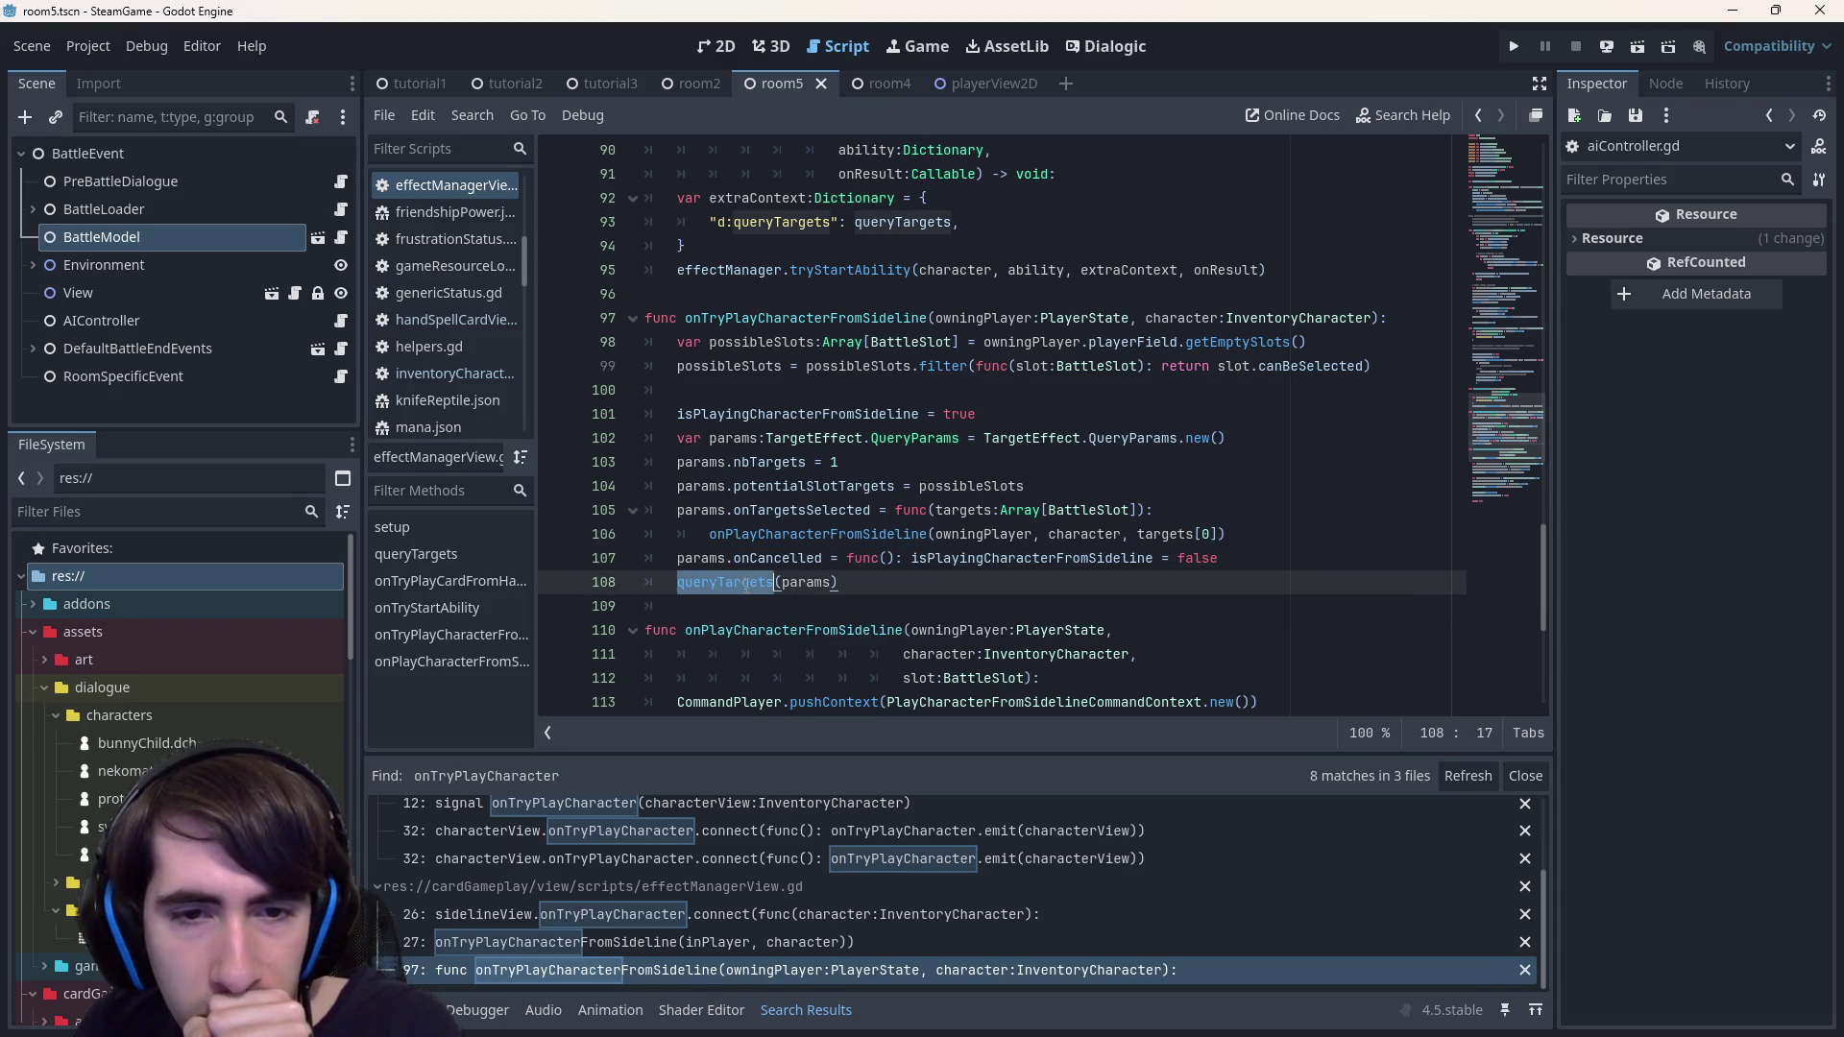
mouse_move(745, 506)
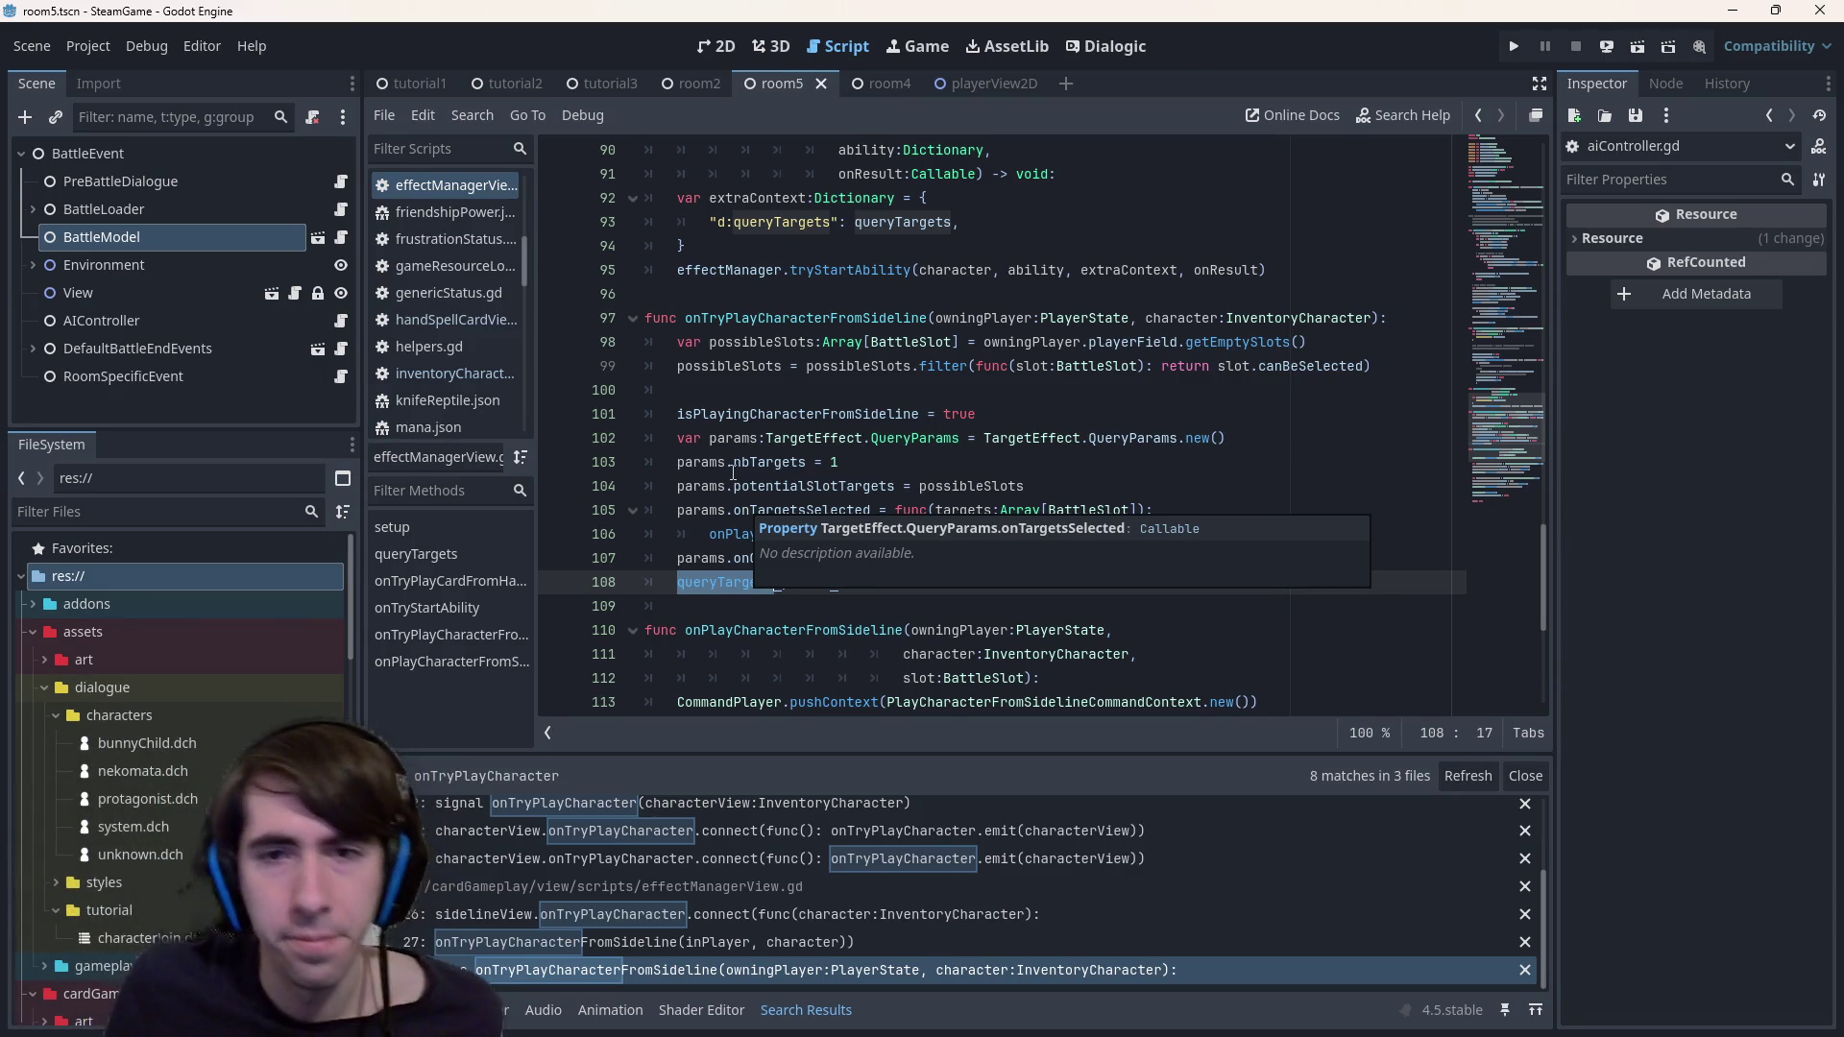
- Select lines 98–108 and step through the params setup to the onPlayCharacterFromSideline call
mouse_move(875, 593)
mouse_down()
mouse_move(864, 488)
mouse_move(515, 338)
mouse_up()
double_click(783, 318)
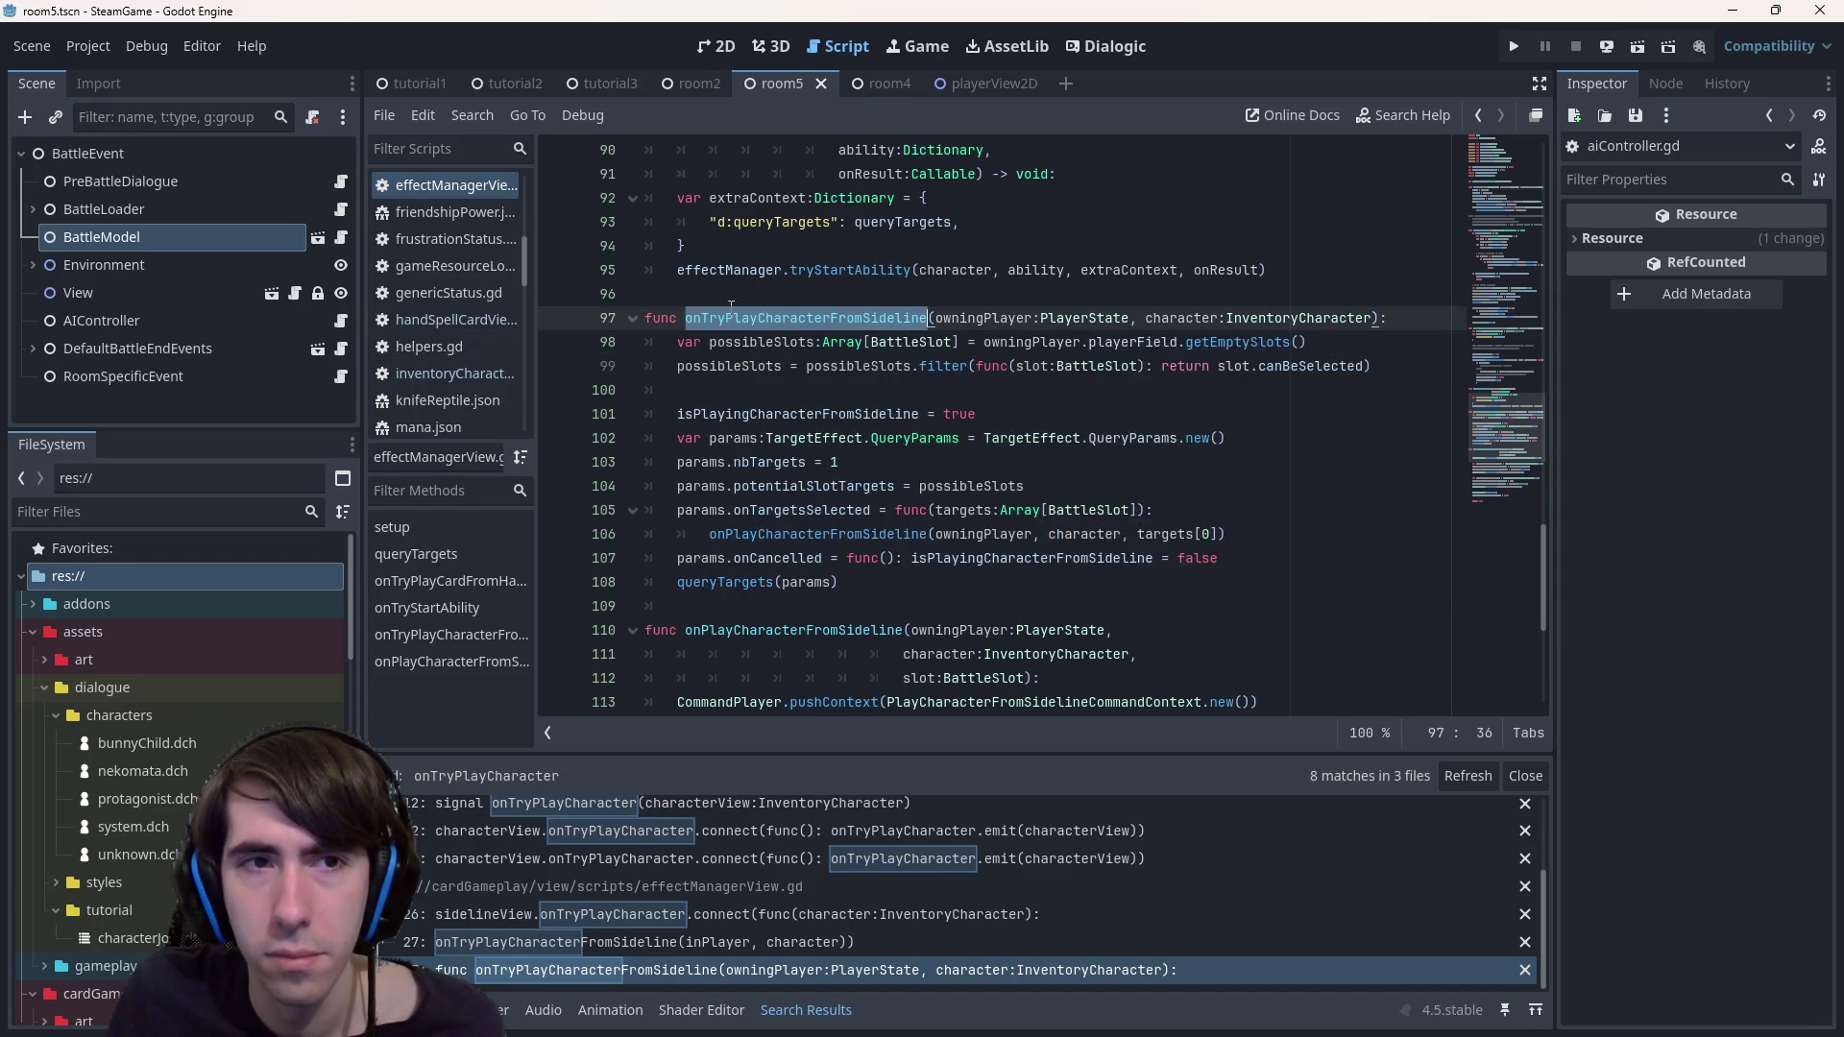
click(872, 582)
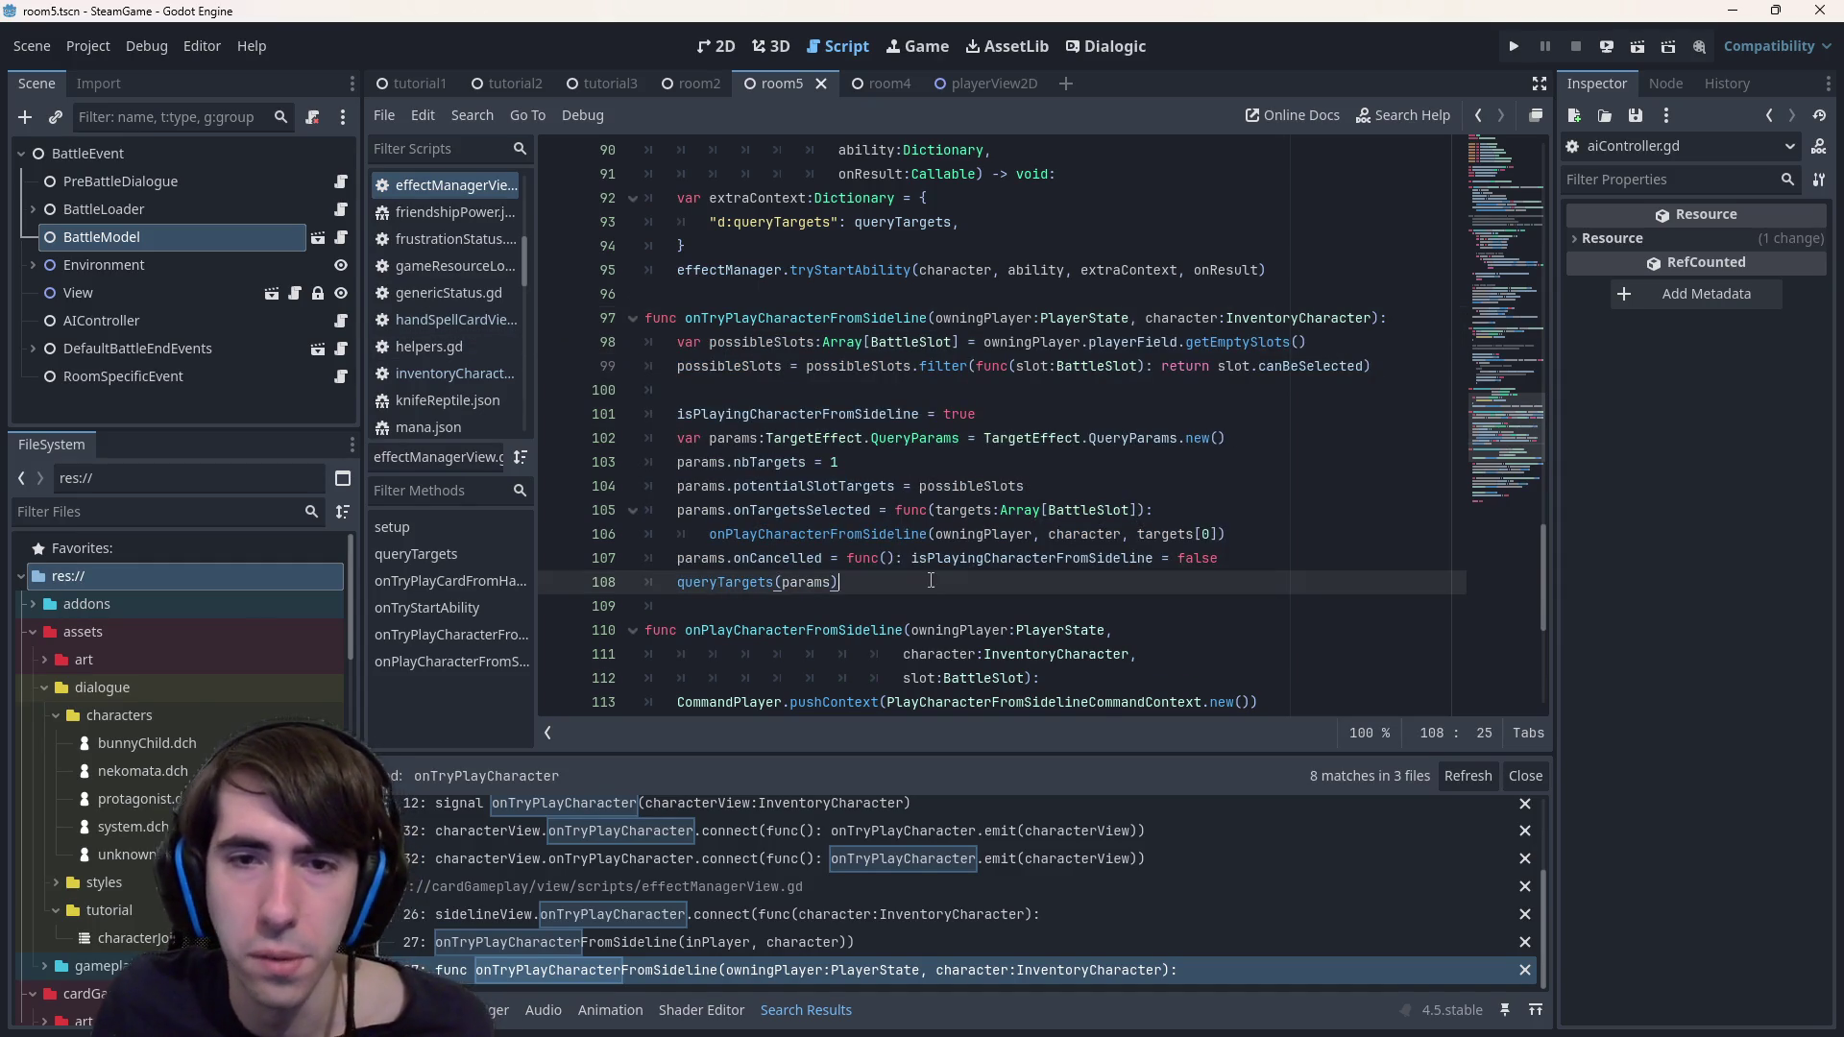
click(818, 437)
click(798, 461)
click(795, 486)
click(791, 510)
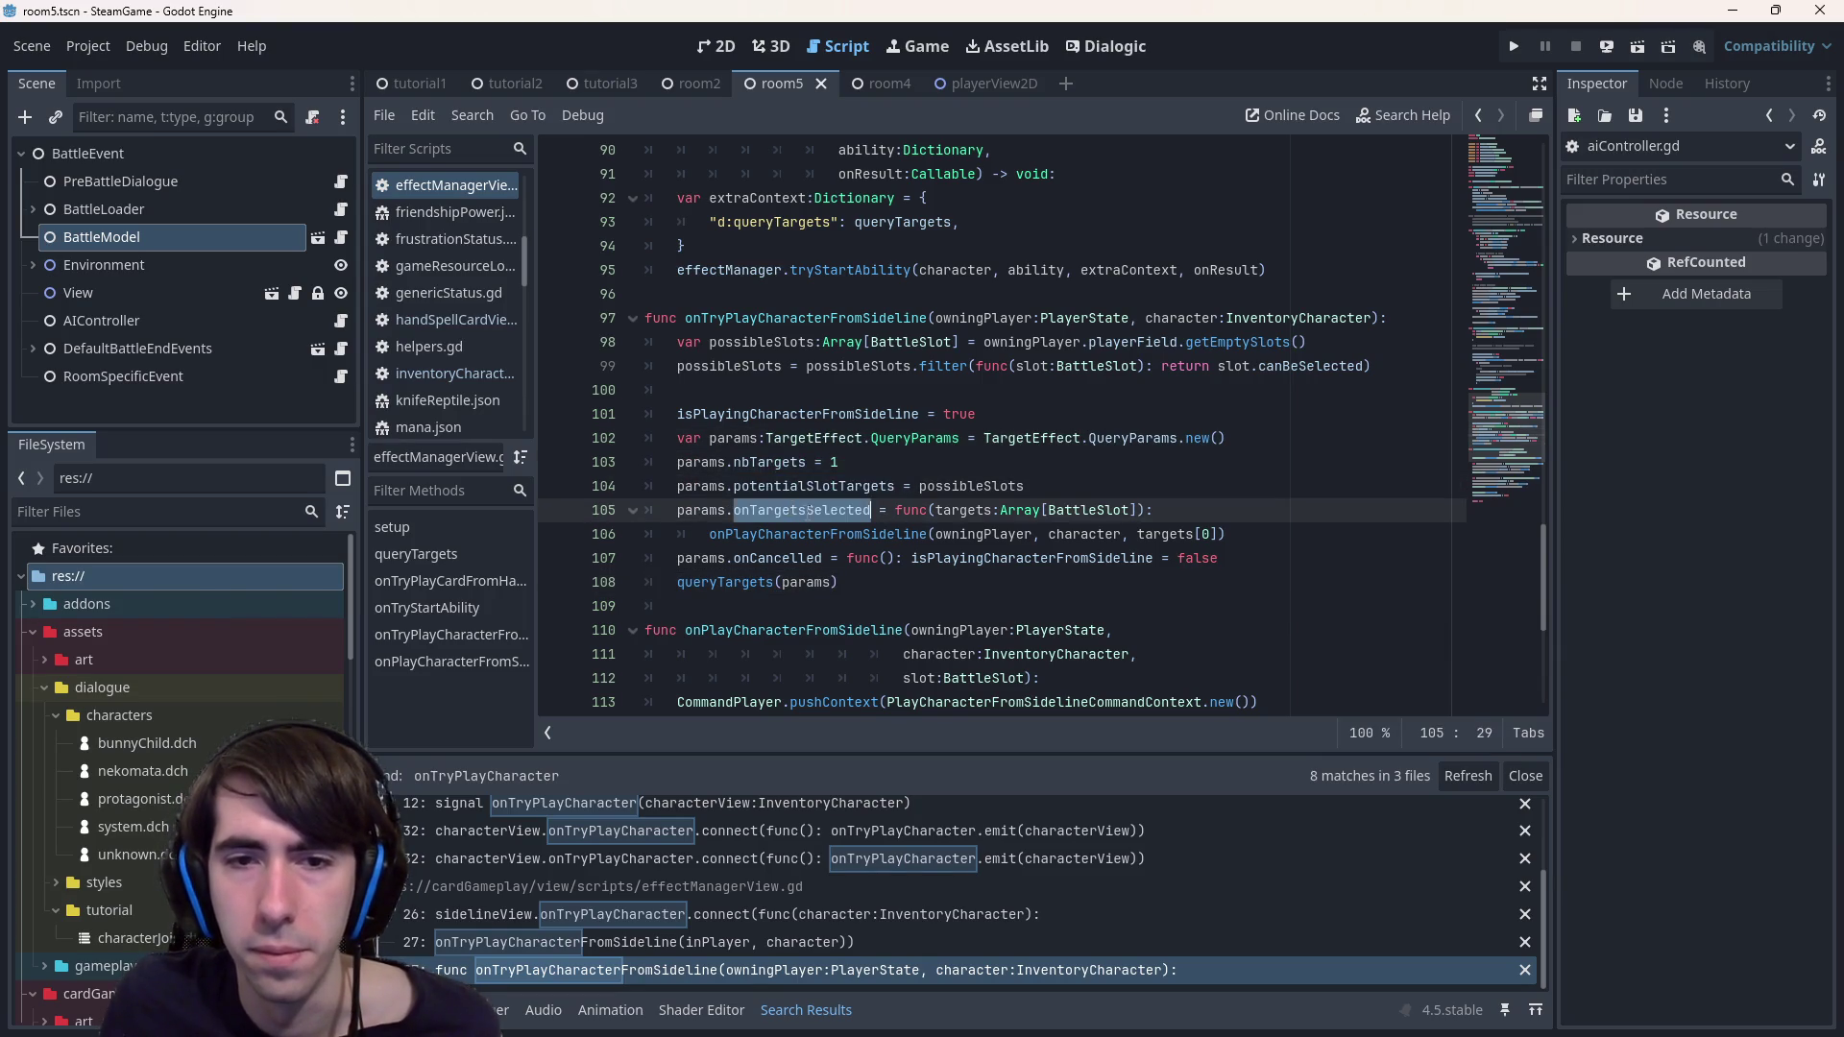
double_click(831, 528)
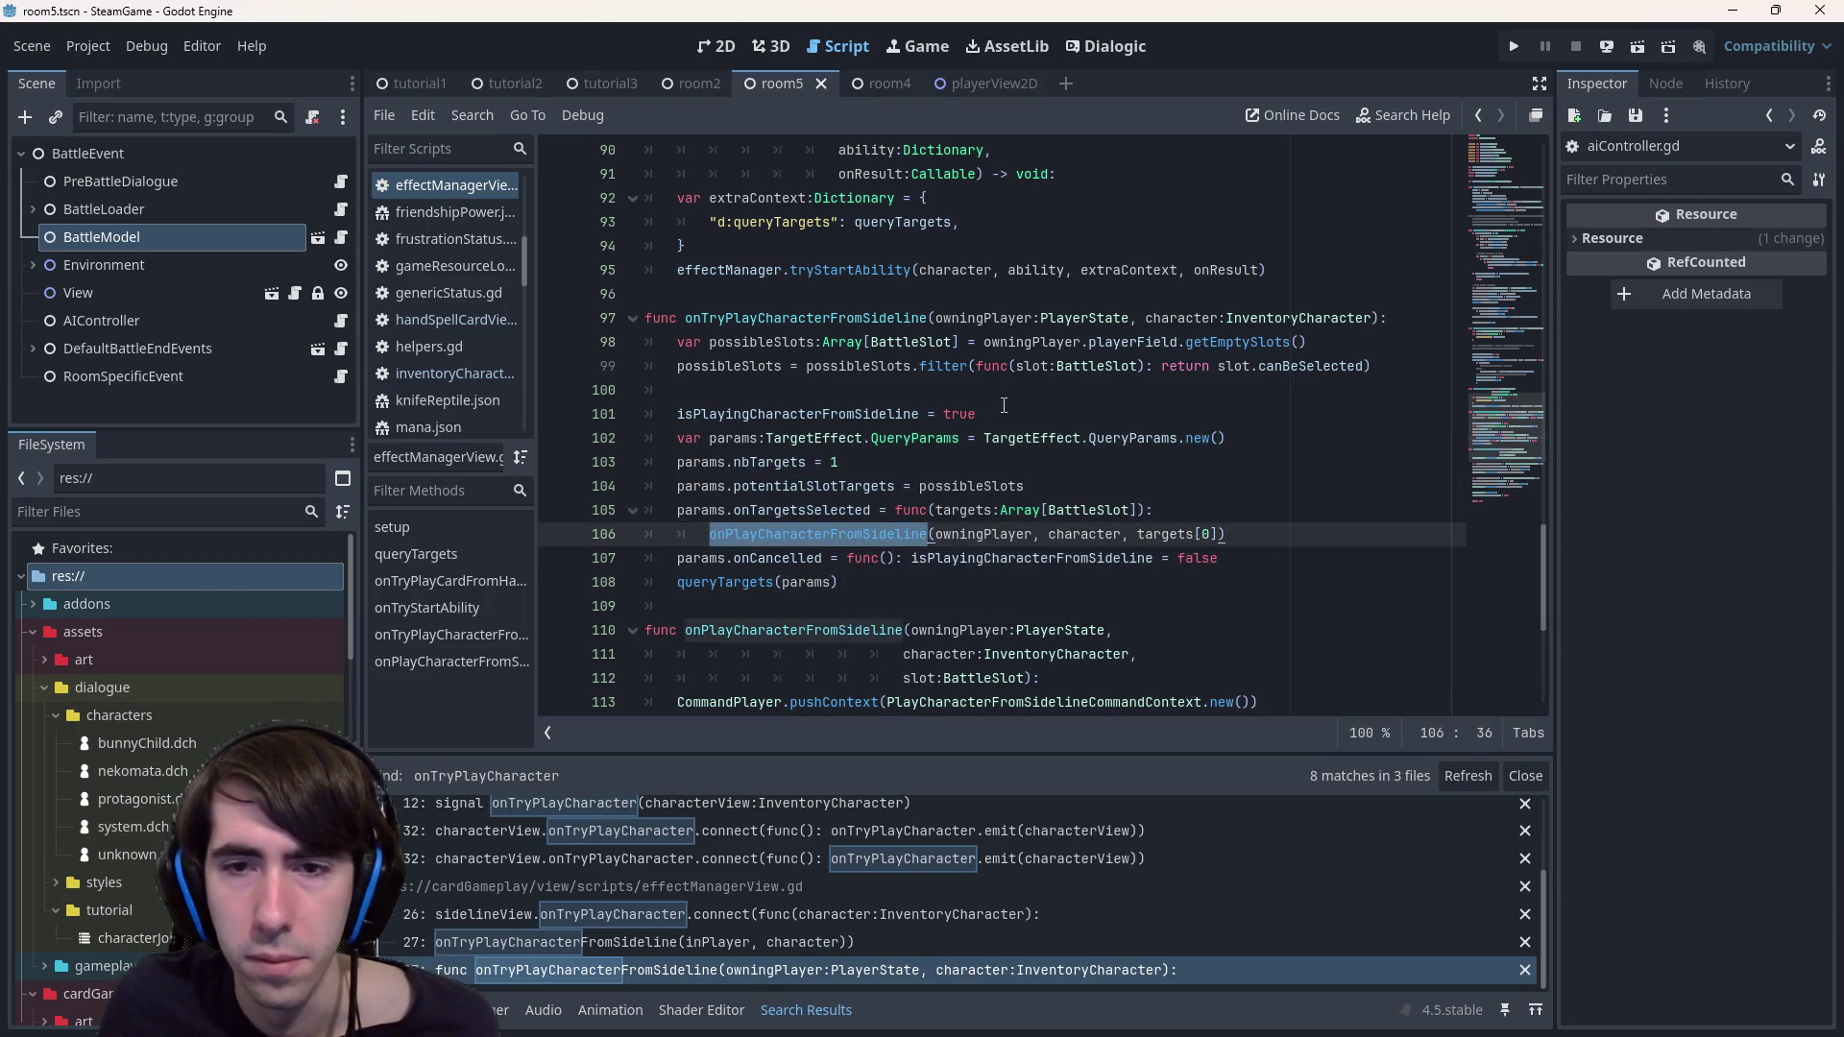
scroll(962, 442, down, 4)
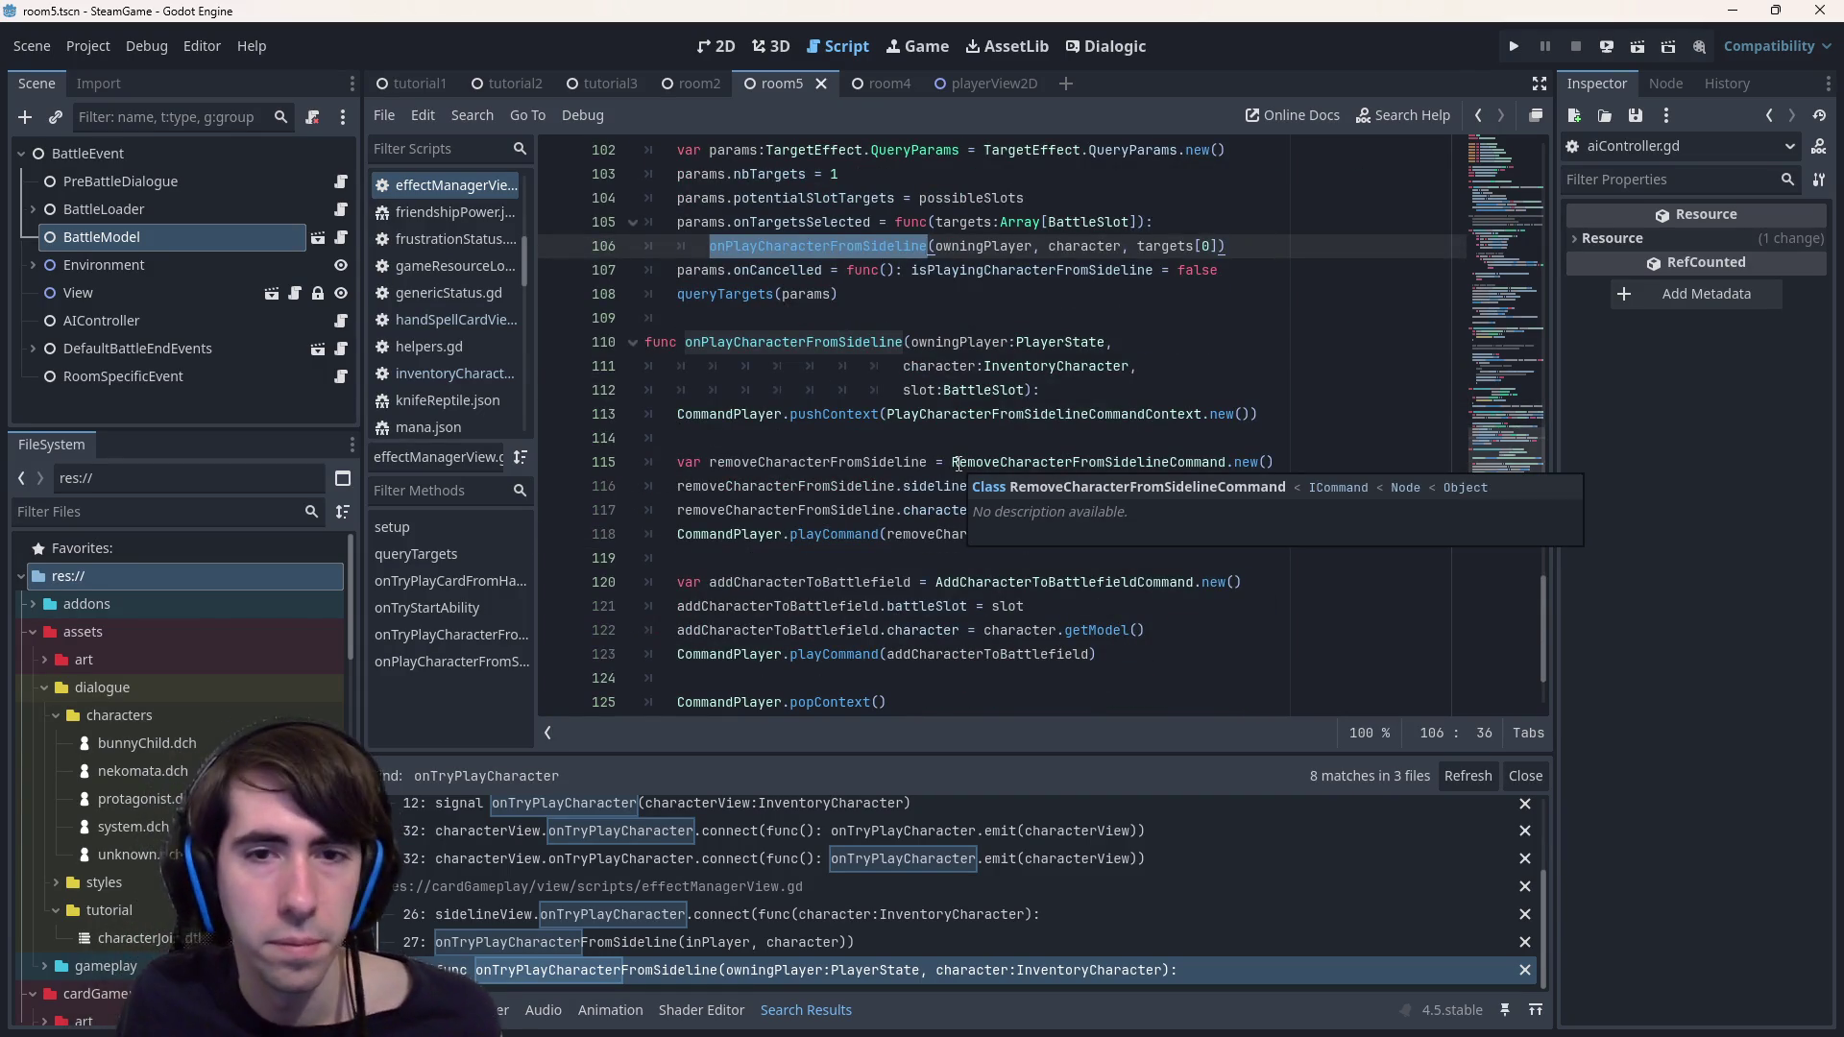
scroll(958, 465, down, 1)
double_click(1039, 414)
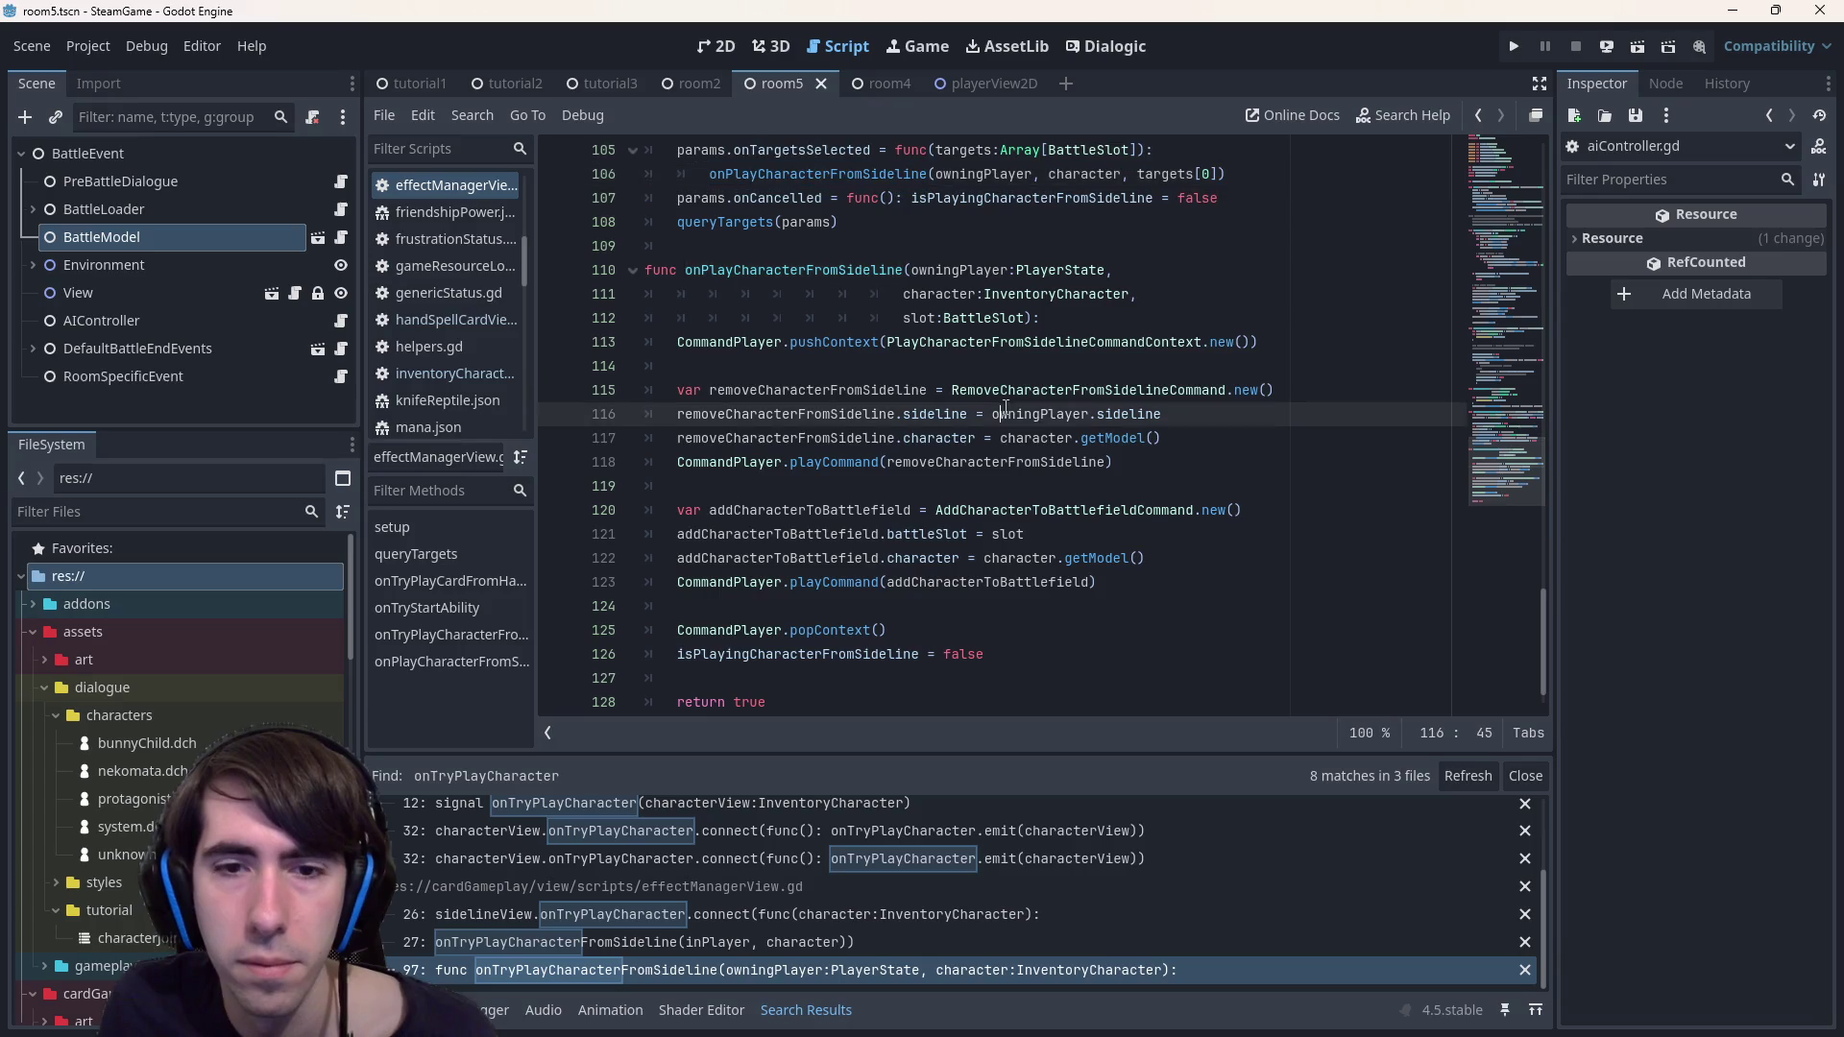
double_click(1096, 390)
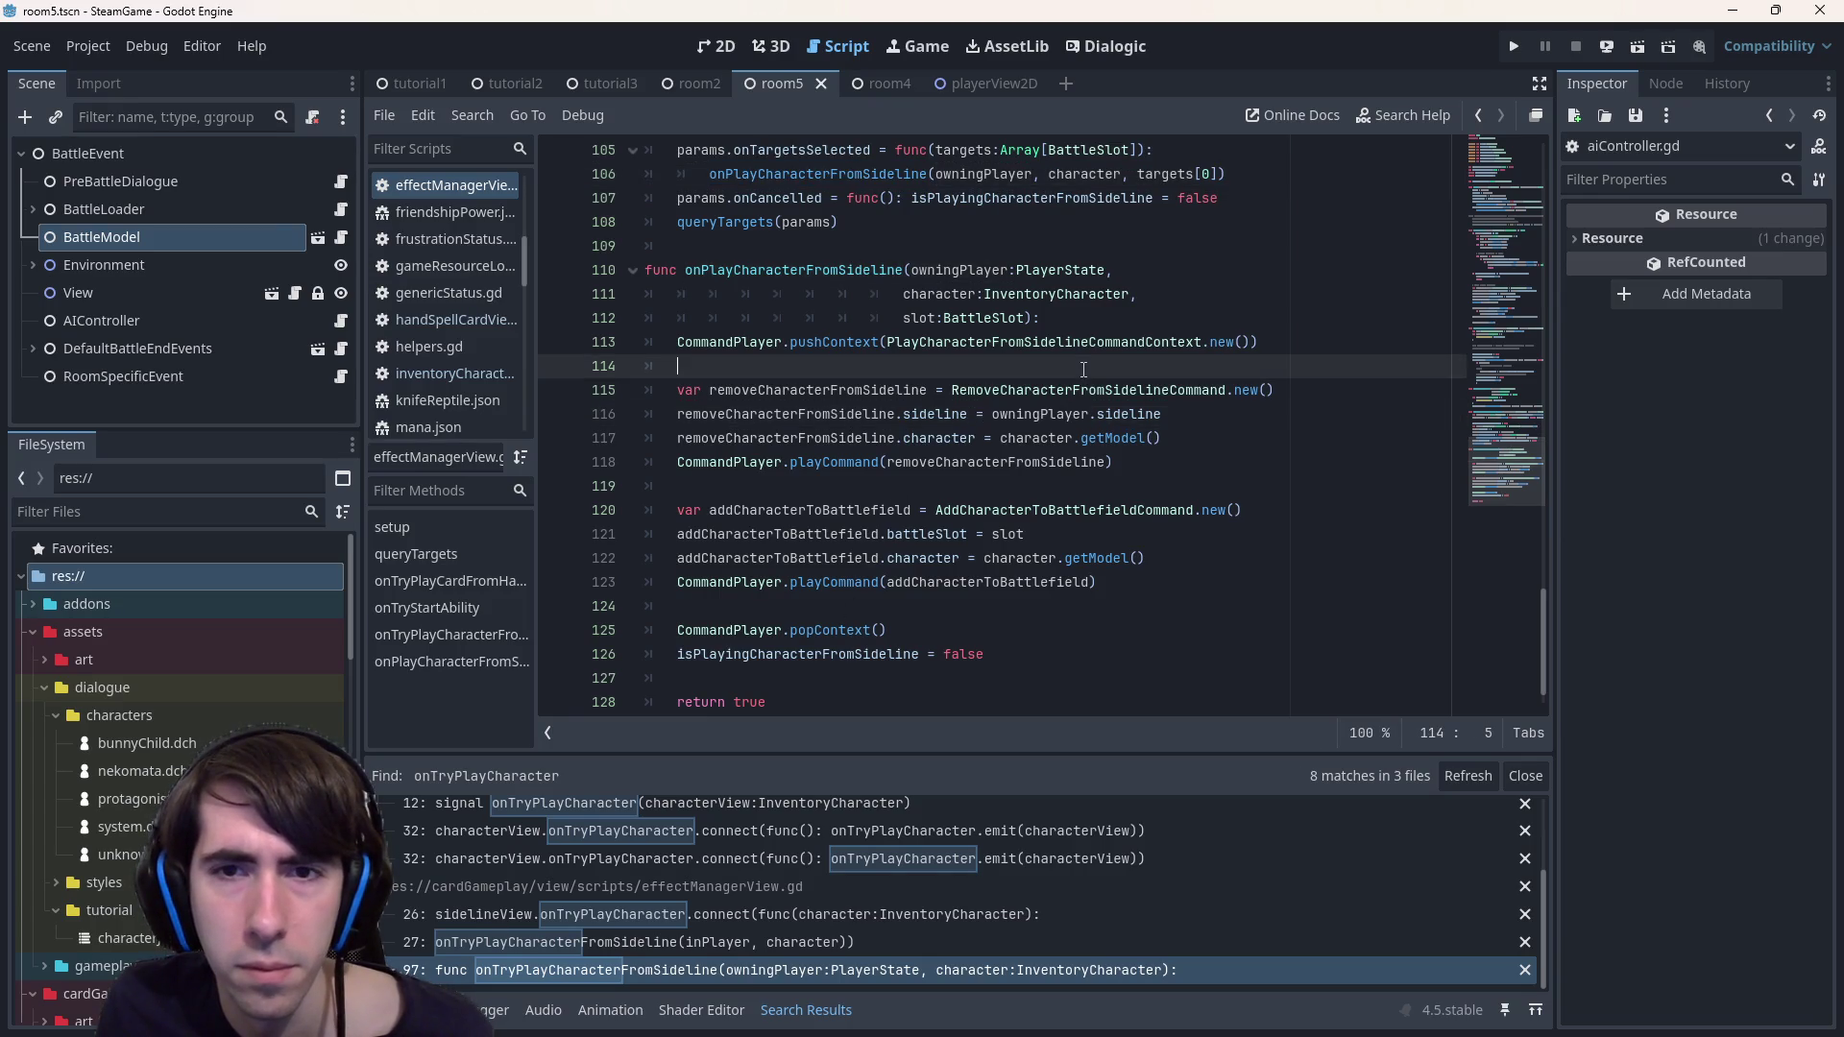
scroll(1096, 390, up, 3)
double_click(1048, 414)
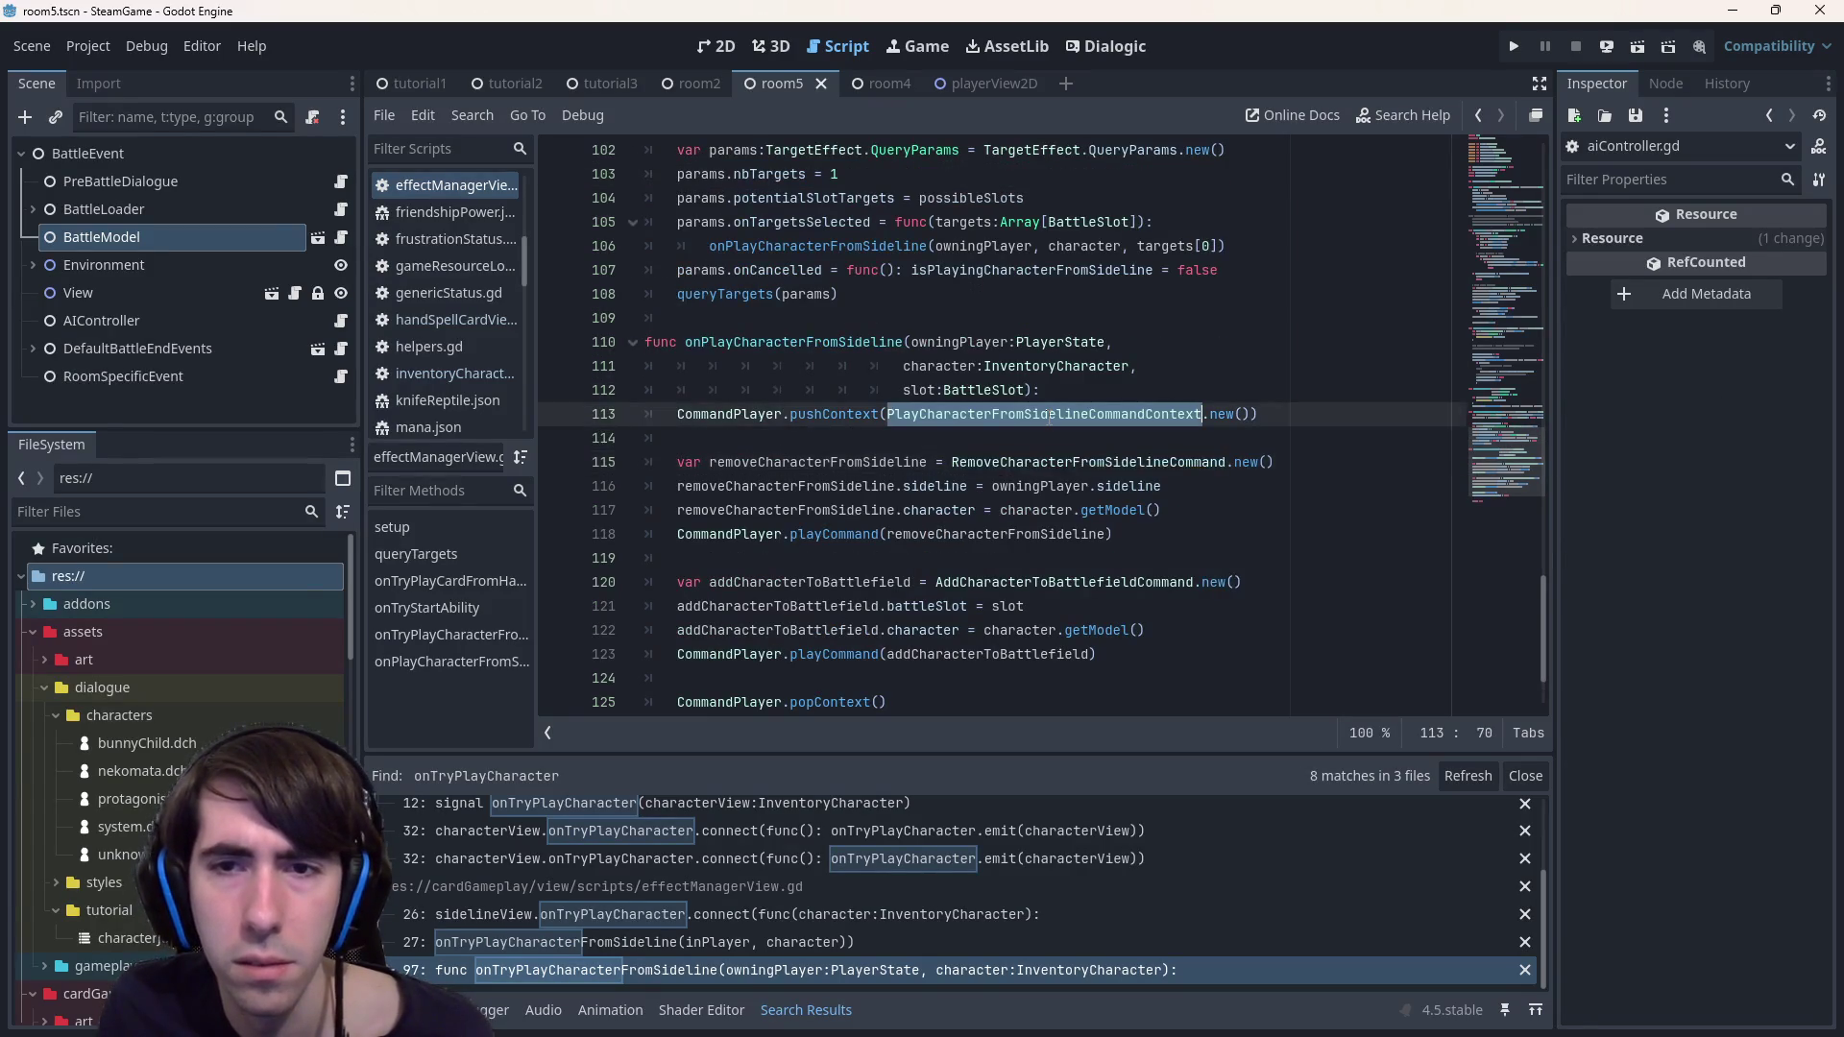
scroll(1048, 419, up, 3)
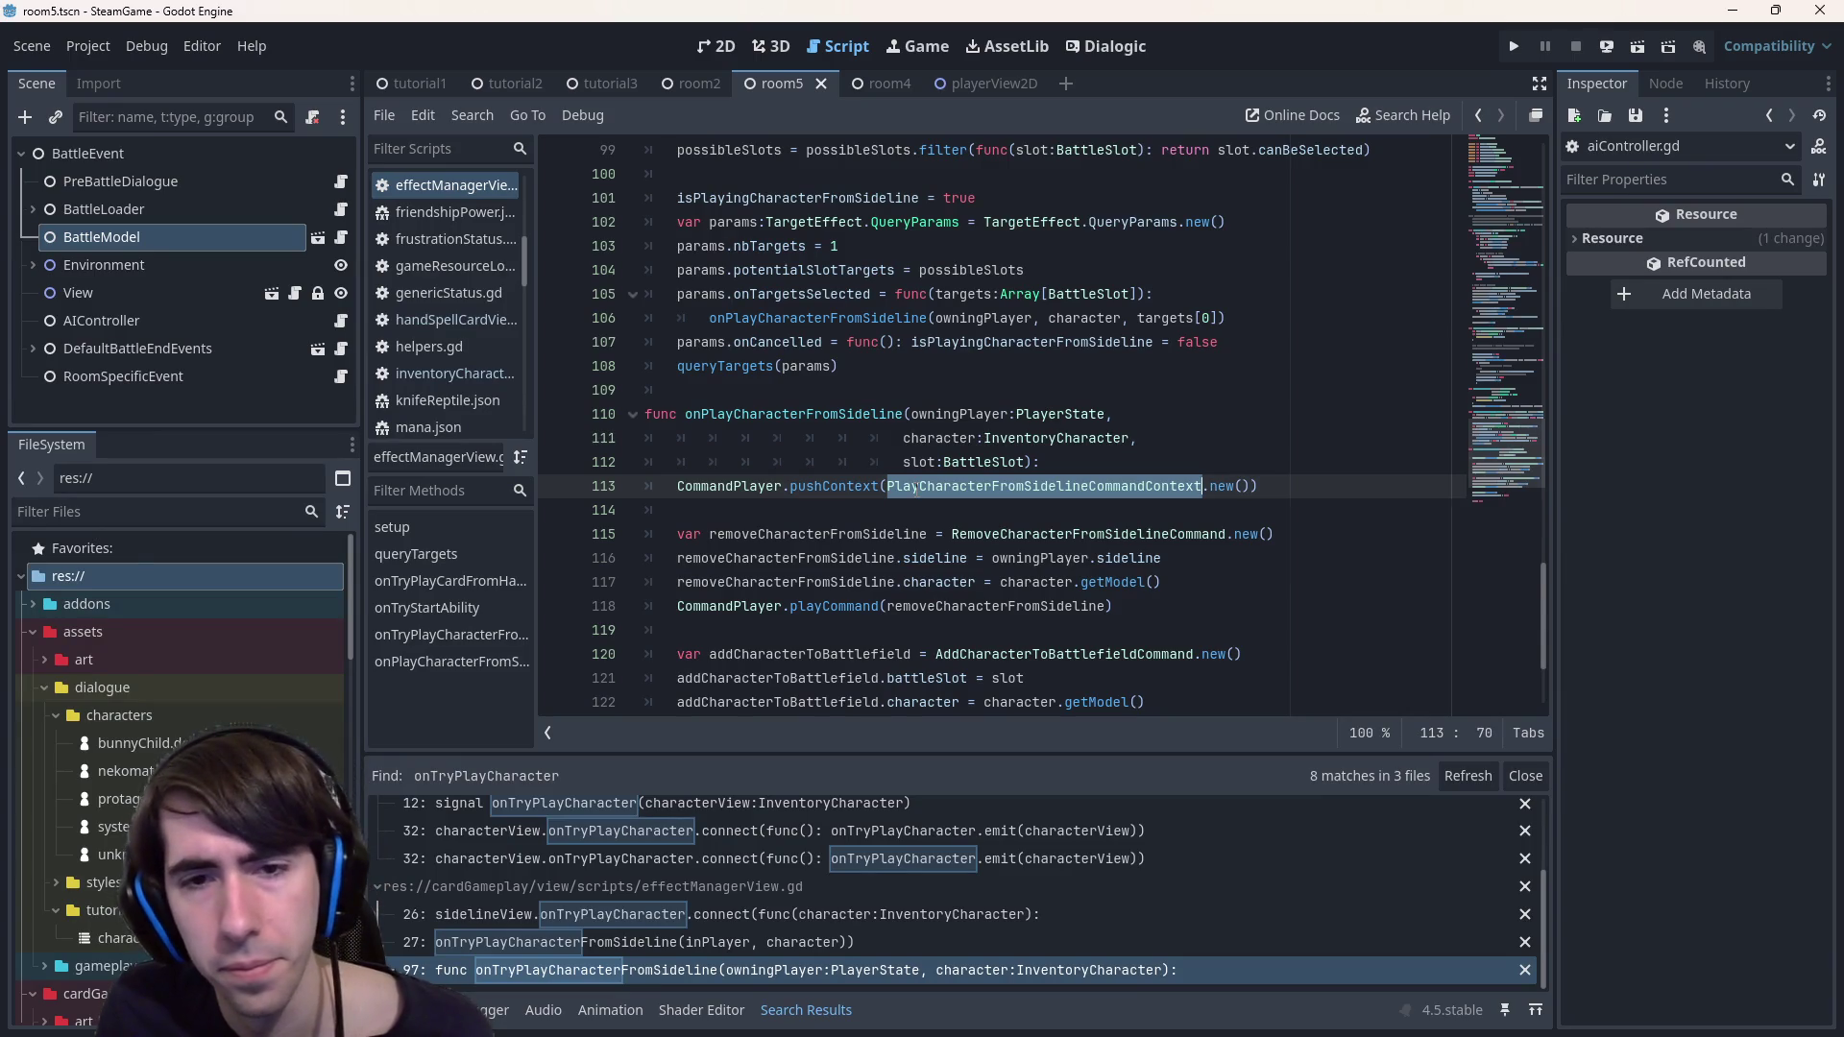
scroll(915, 486, down, 2)
scroll(1230, 410, down, 1)
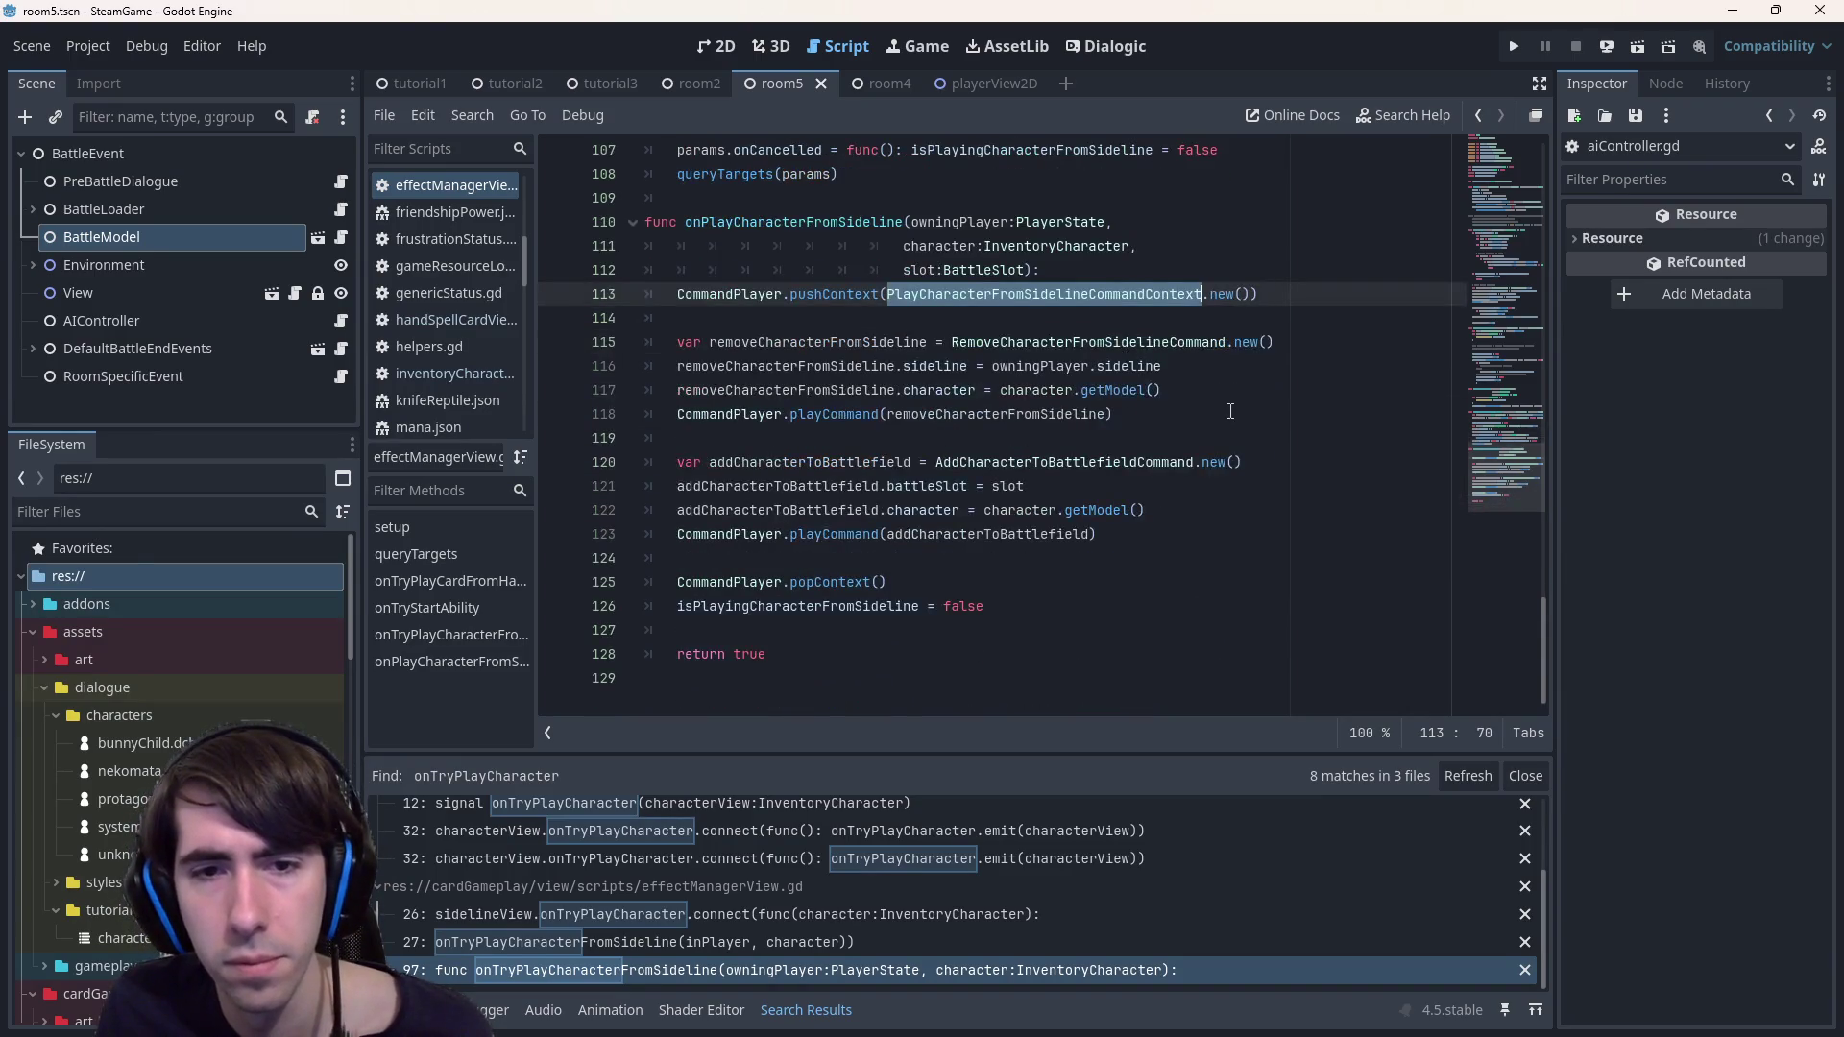
double_click(1049, 461)
double_click(884, 460)
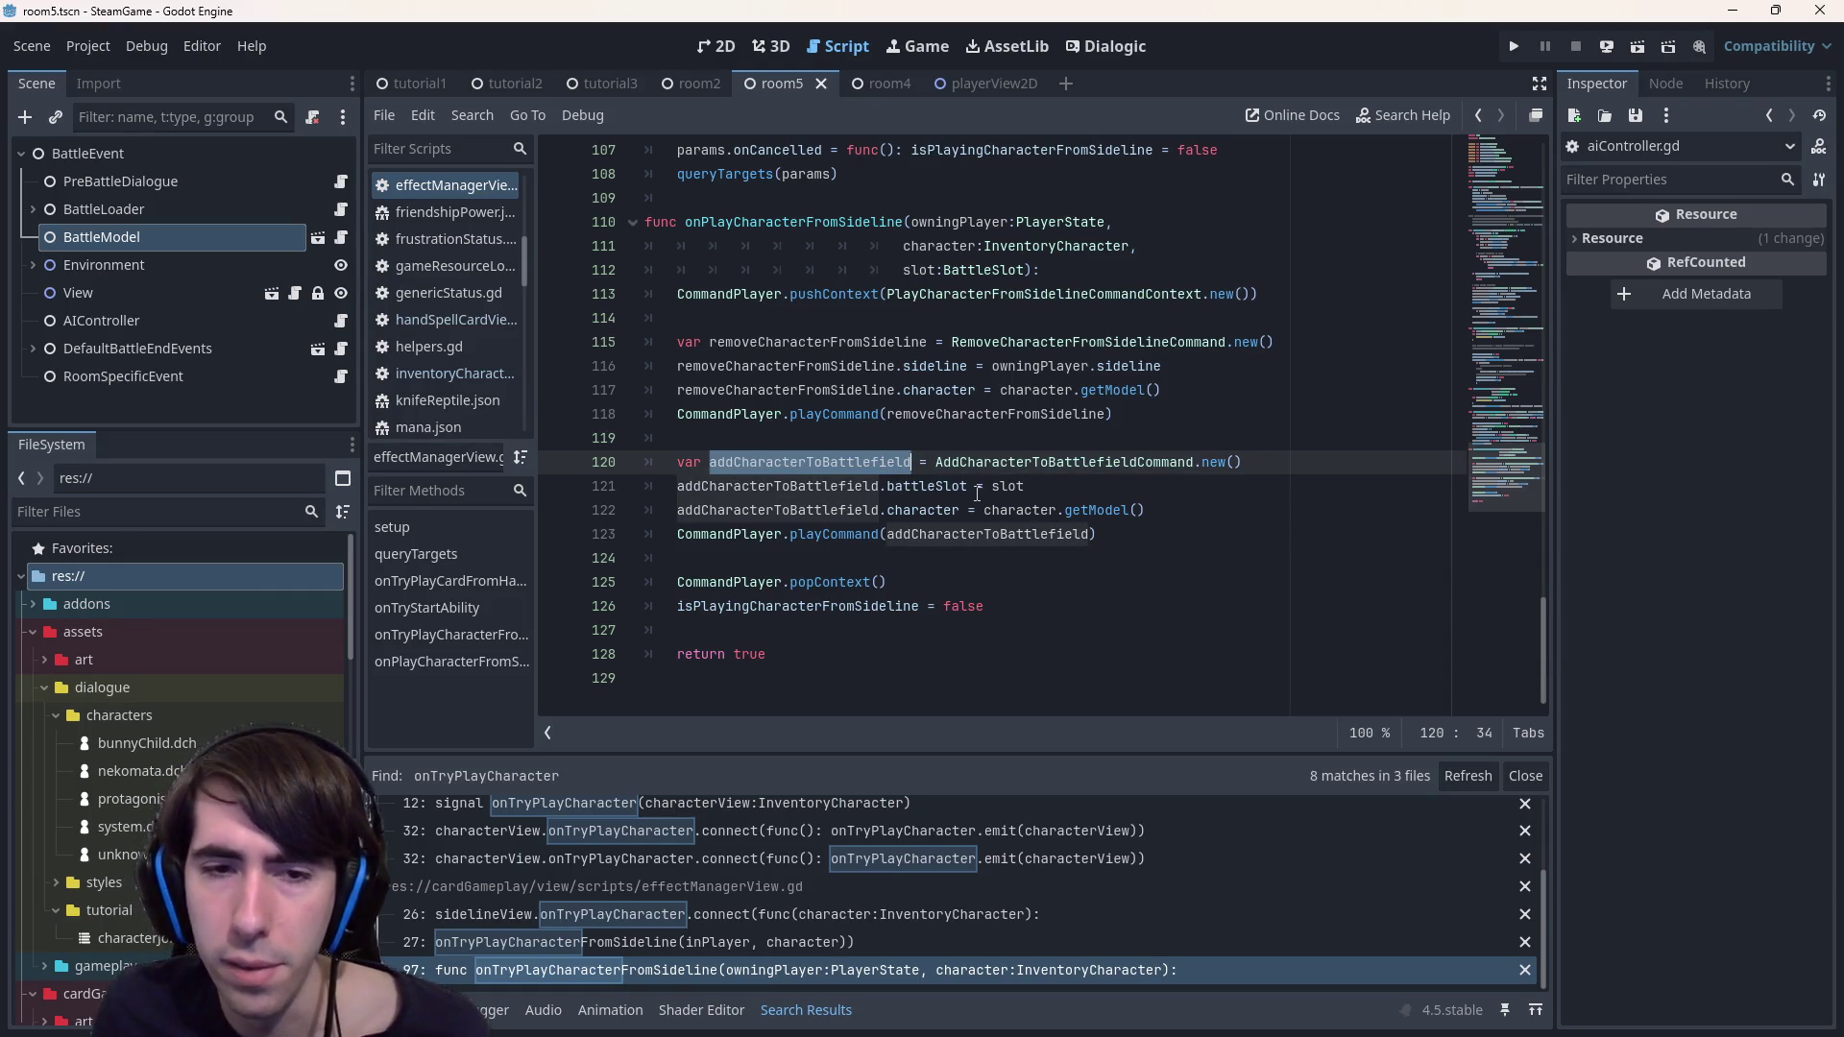
scroll(1015, 500, up, 1)
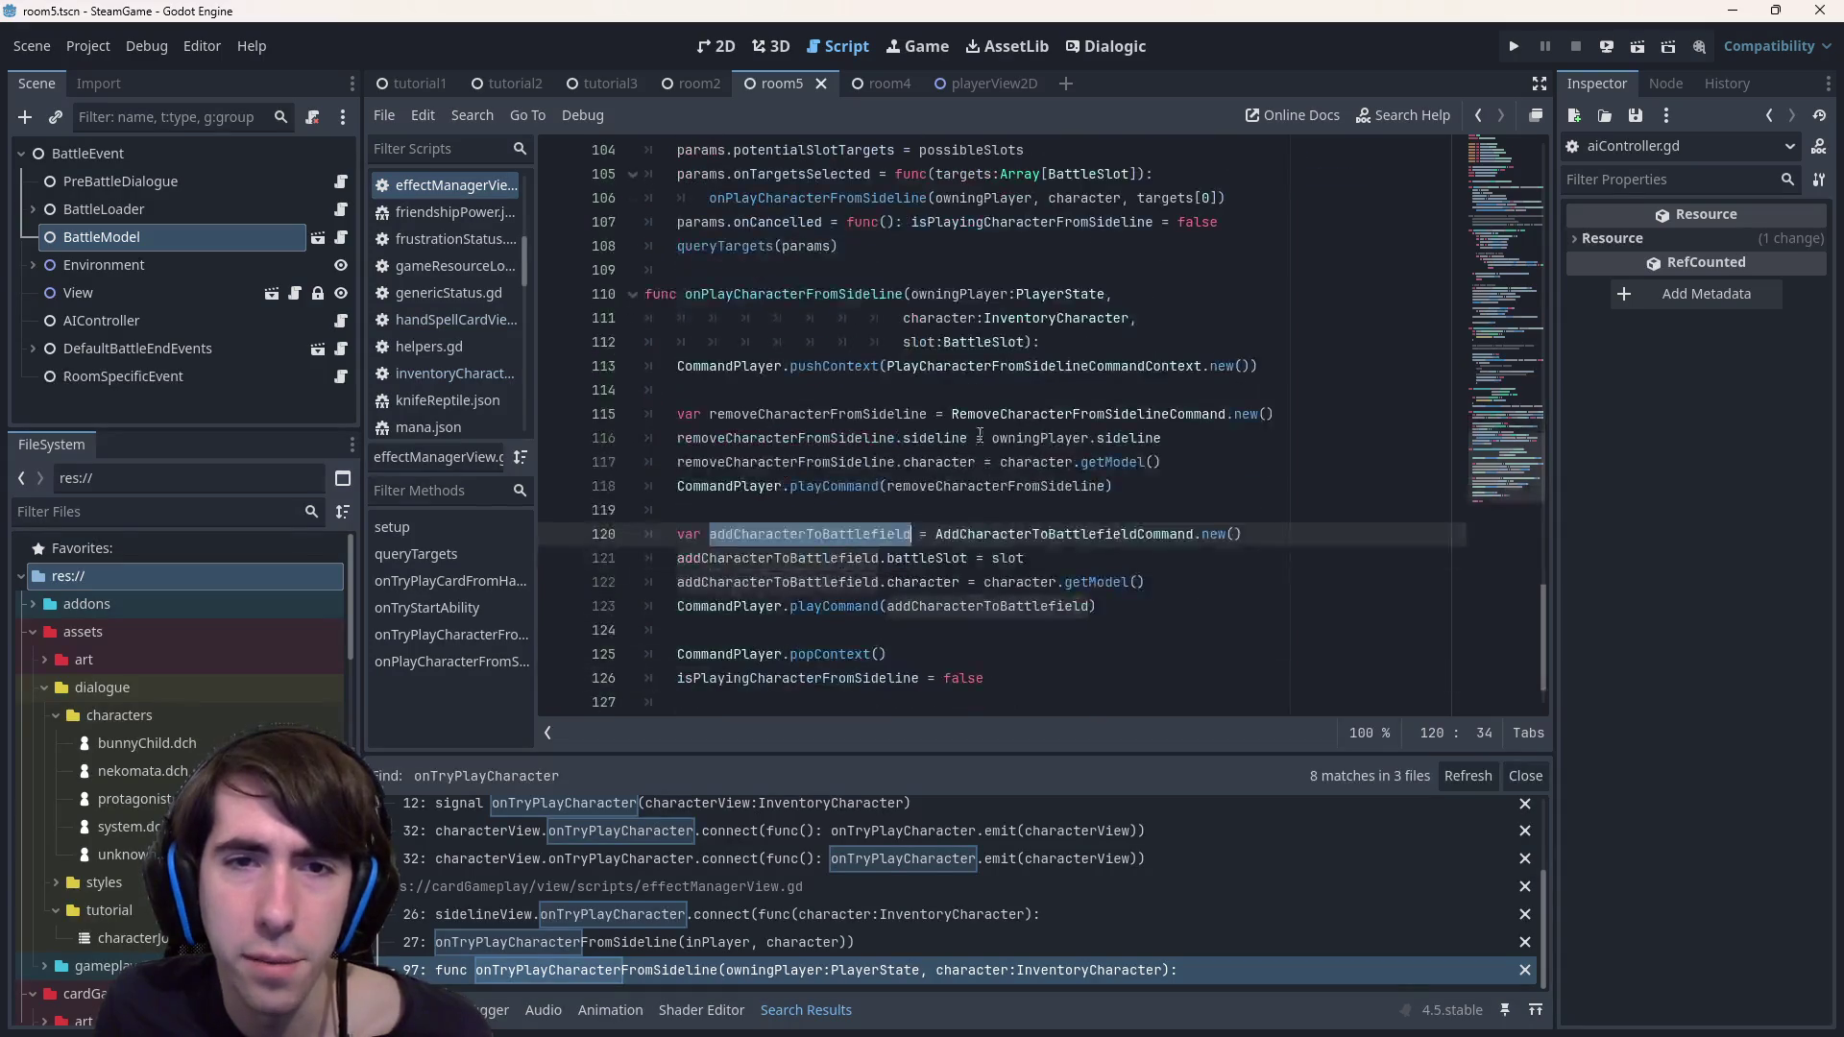
double_click(849, 294)
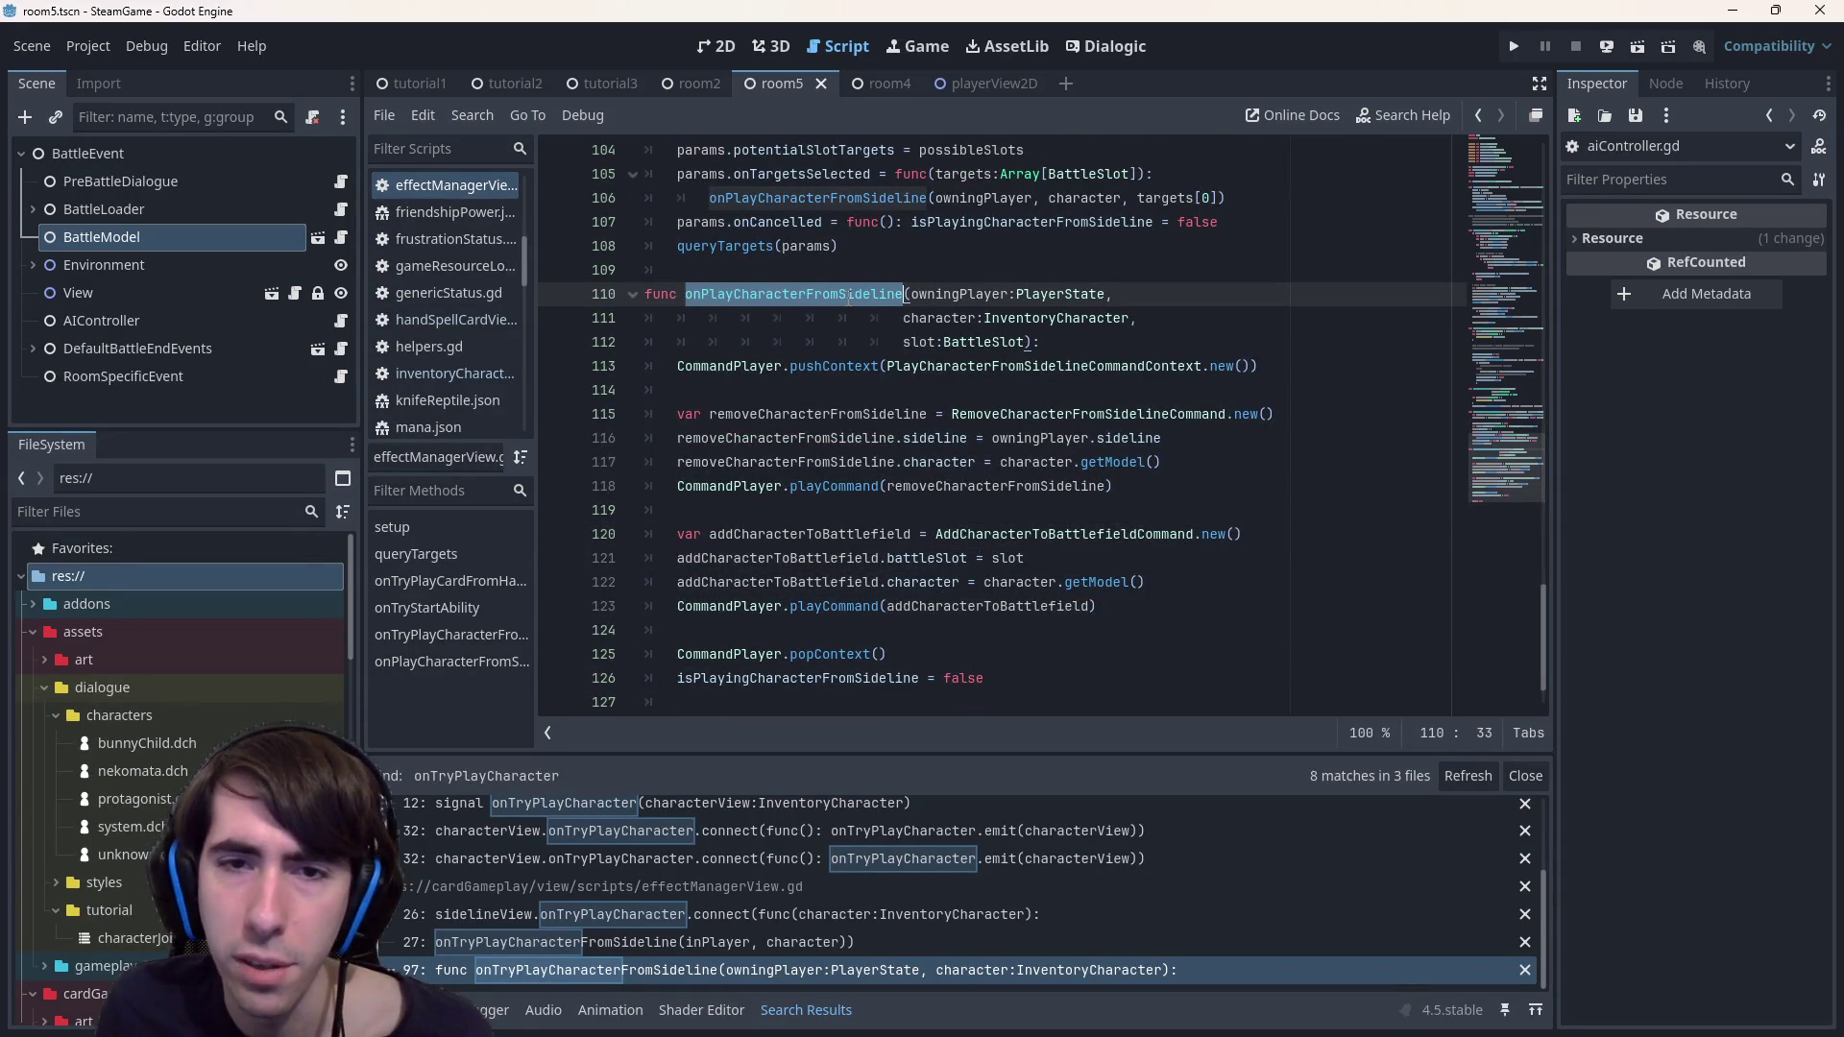
mouse_move(944, 434)
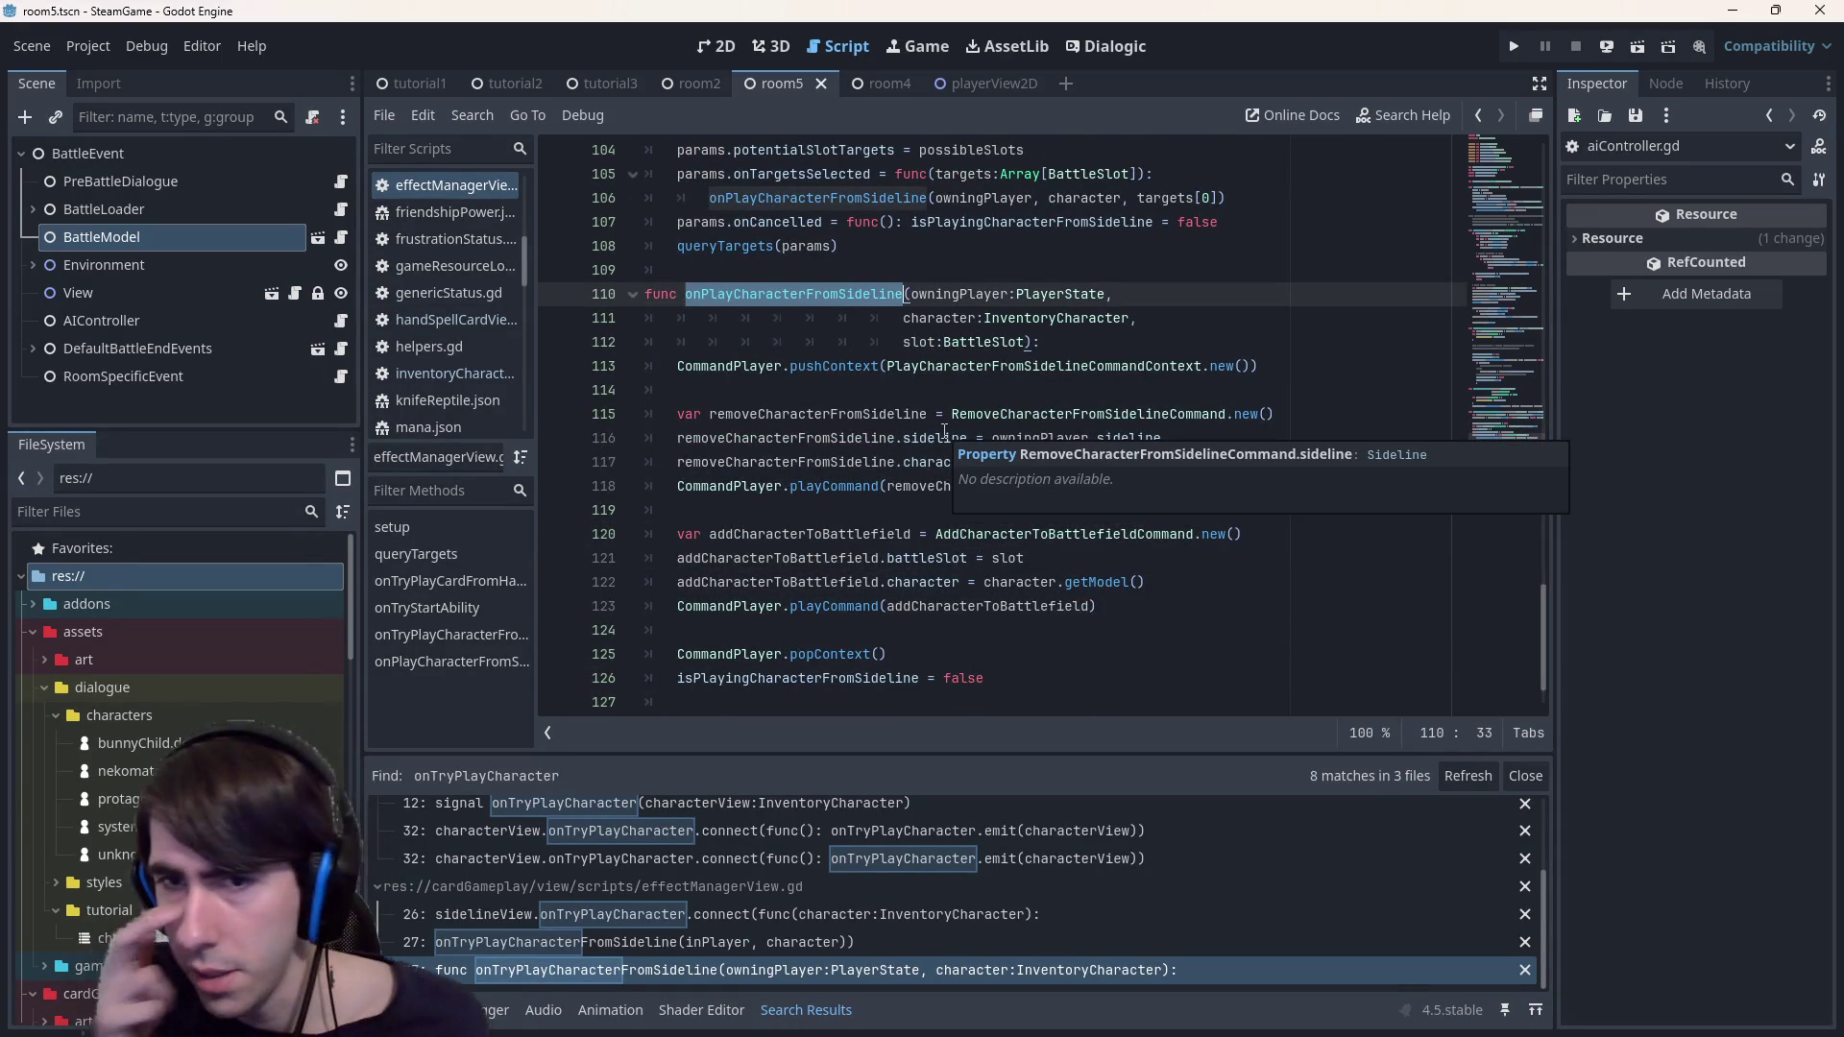
click(965, 437)
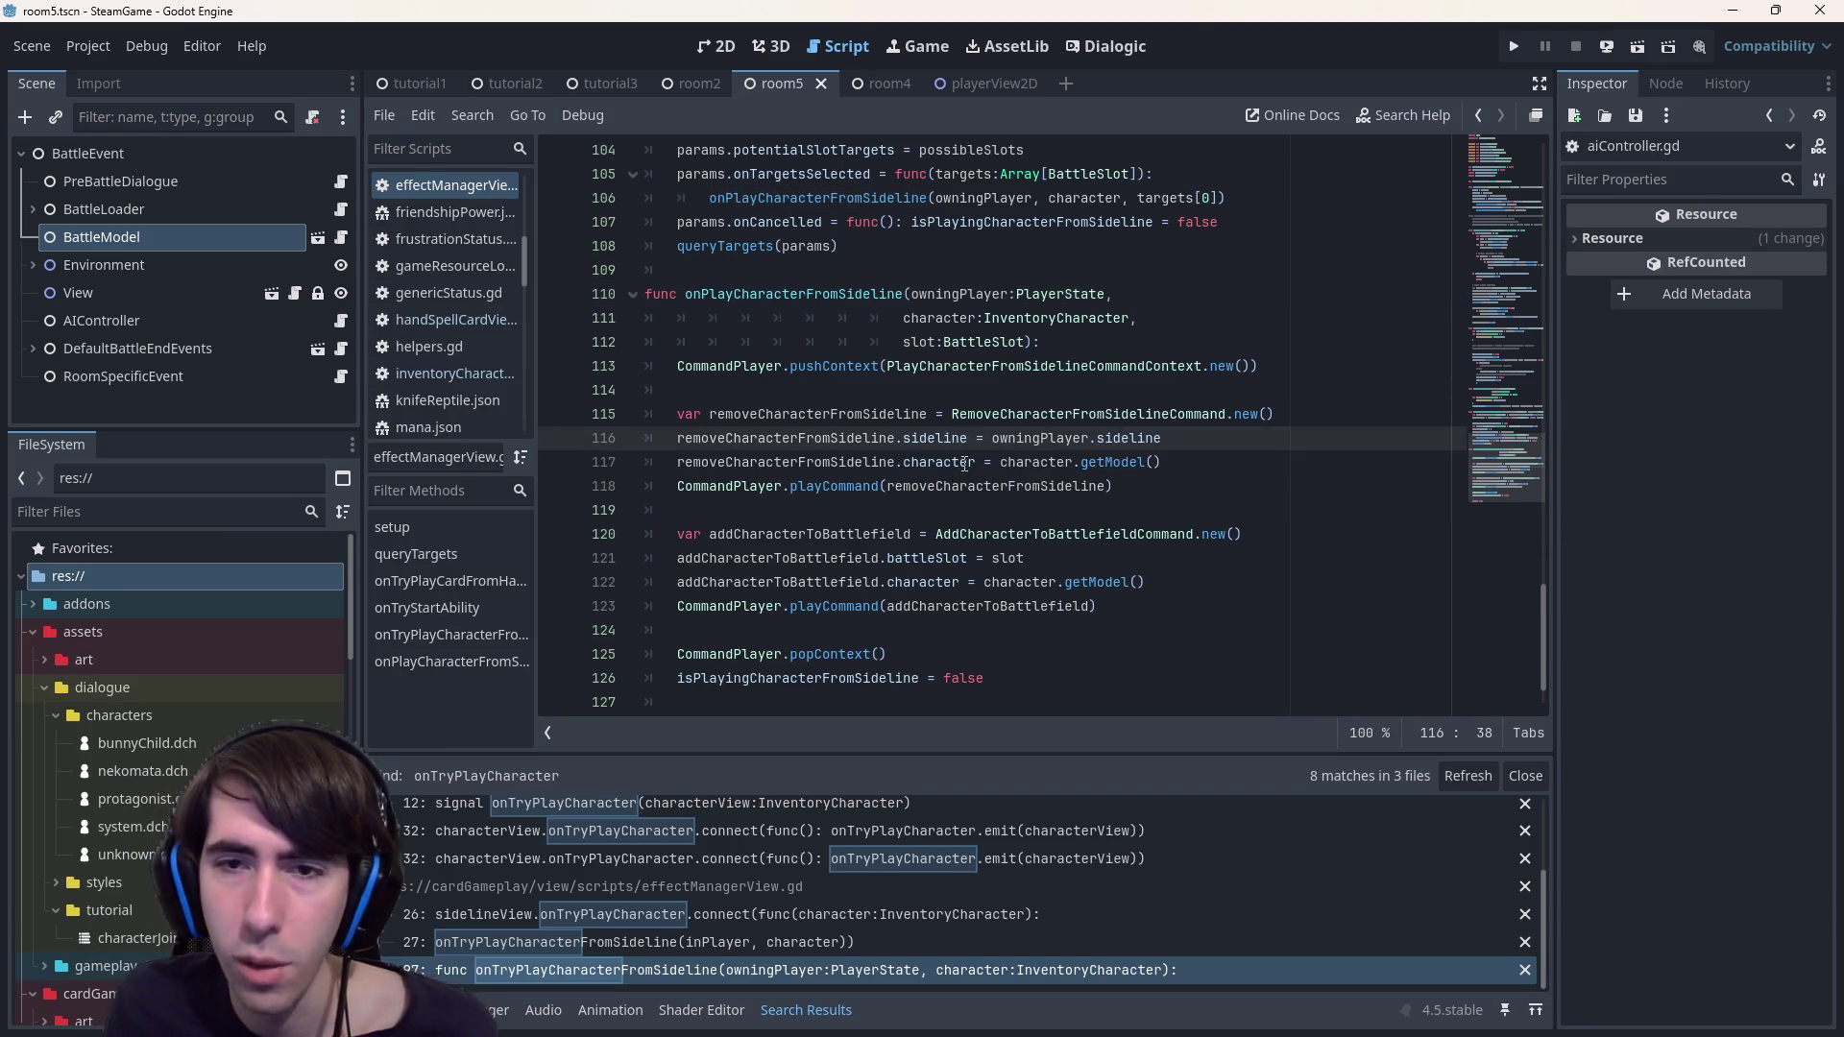
scroll(951, 462, down, 1)
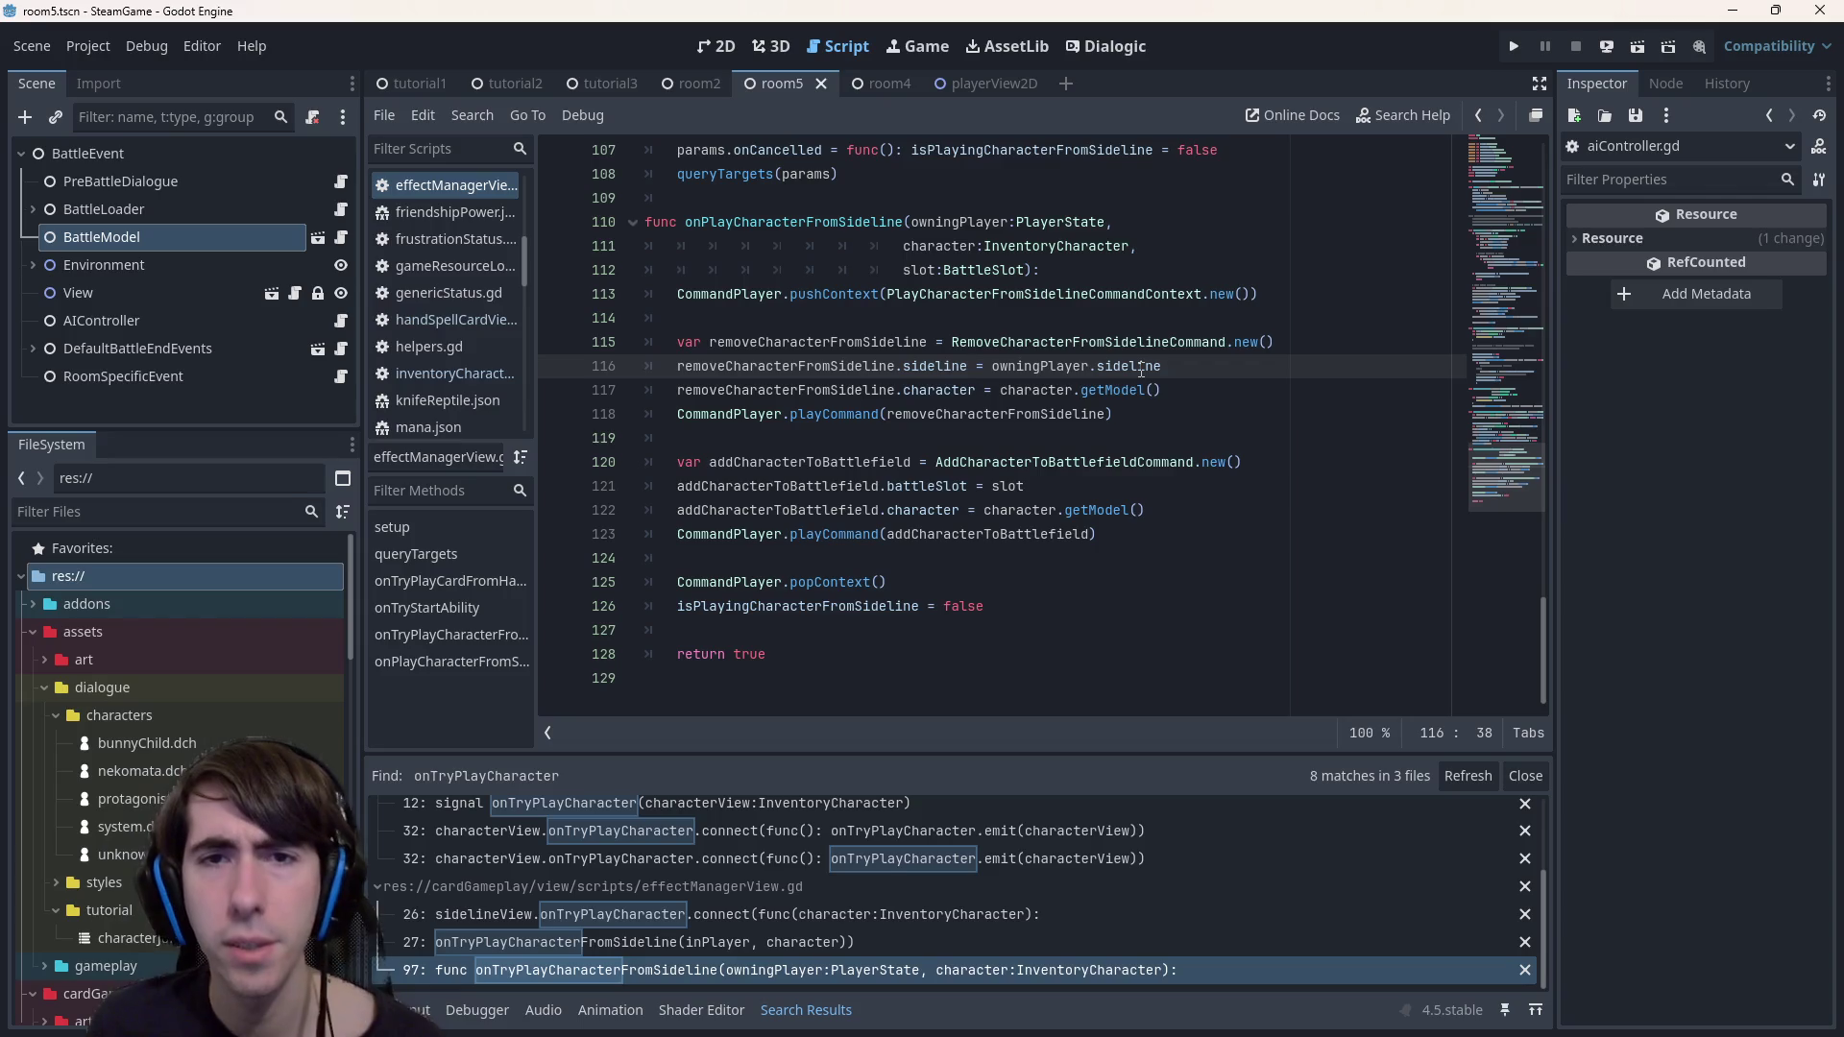
double_click(963, 246)
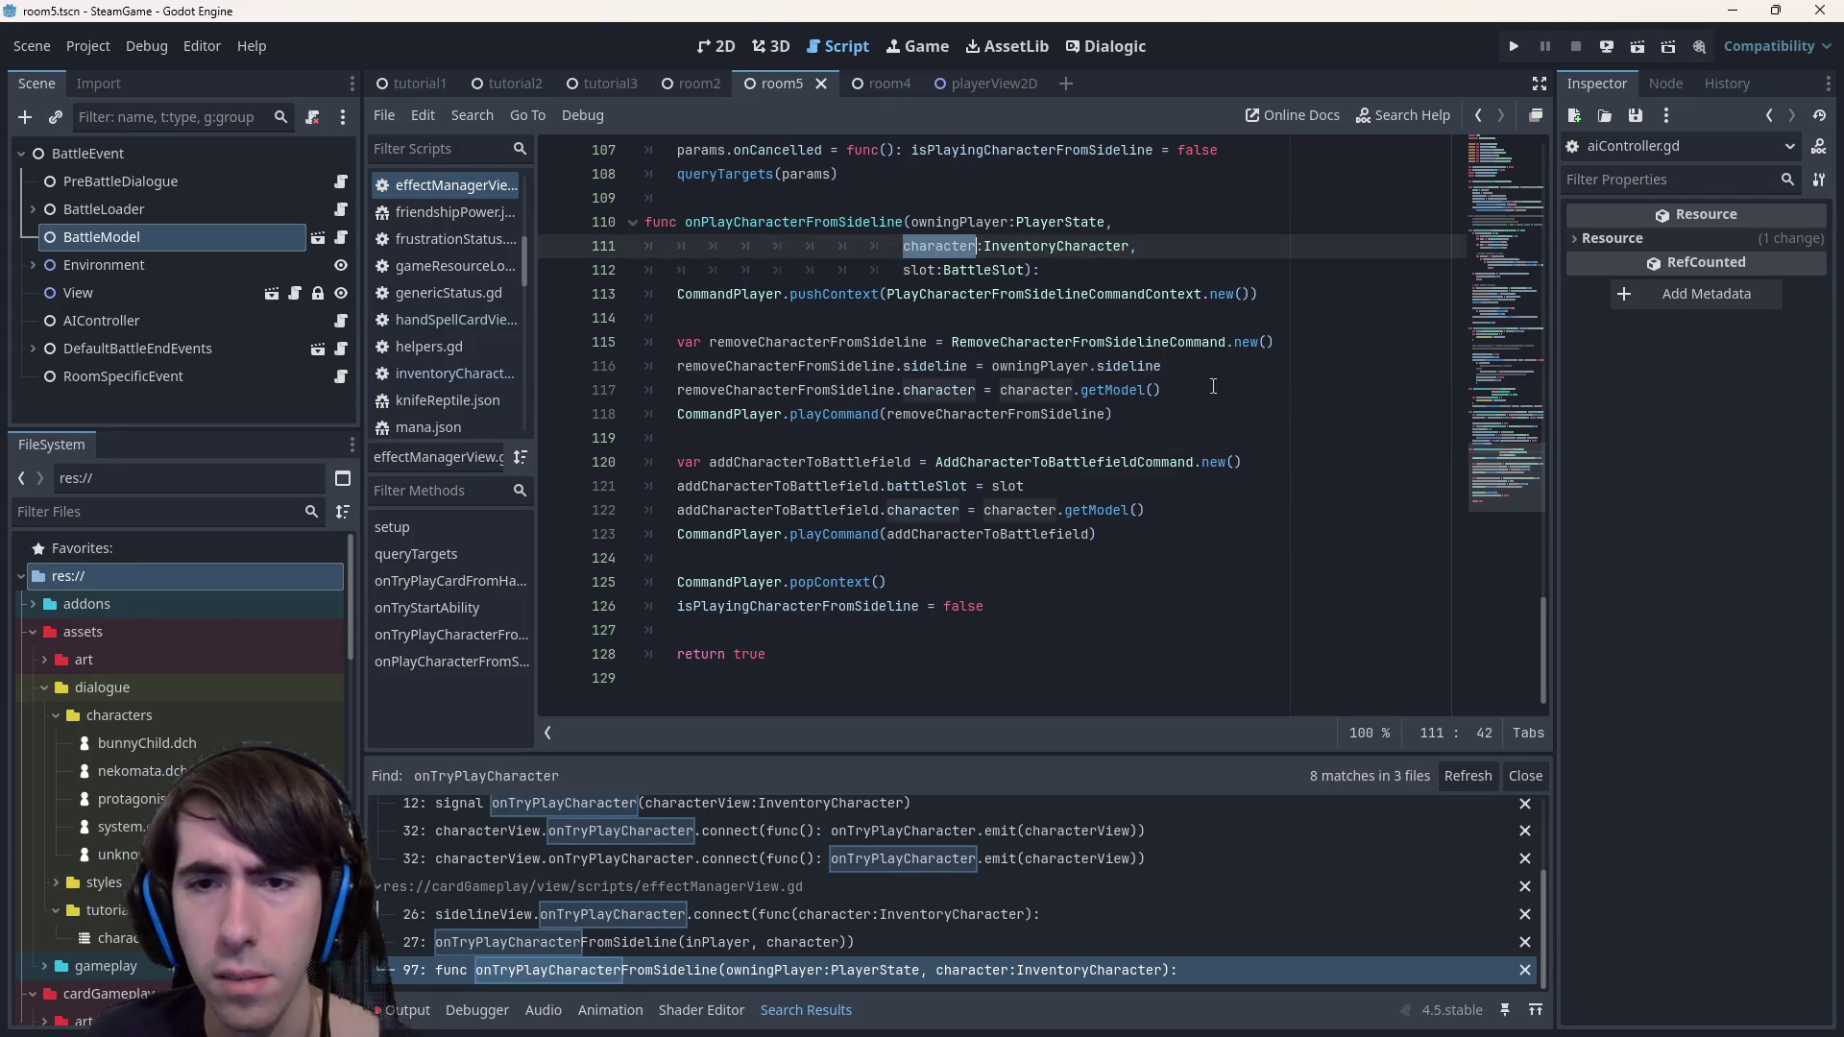
mouse_move(1128, 382)
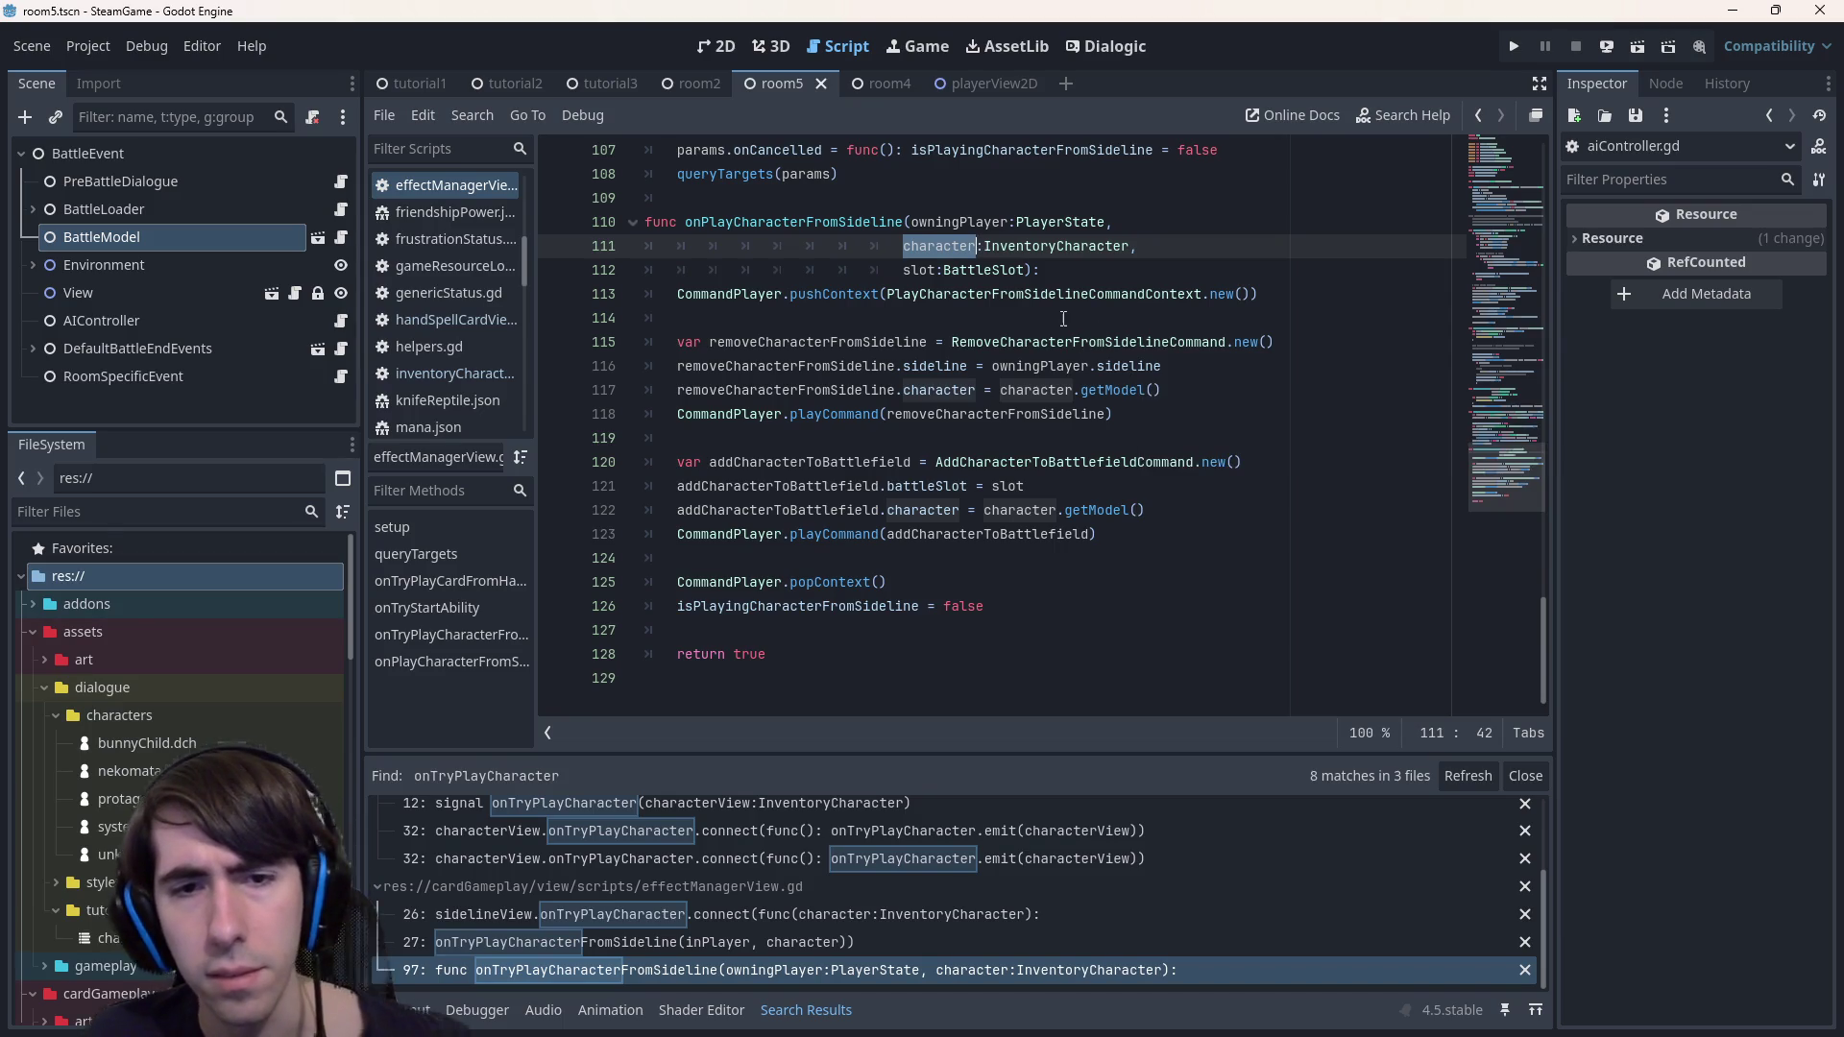
double_click(843, 583)
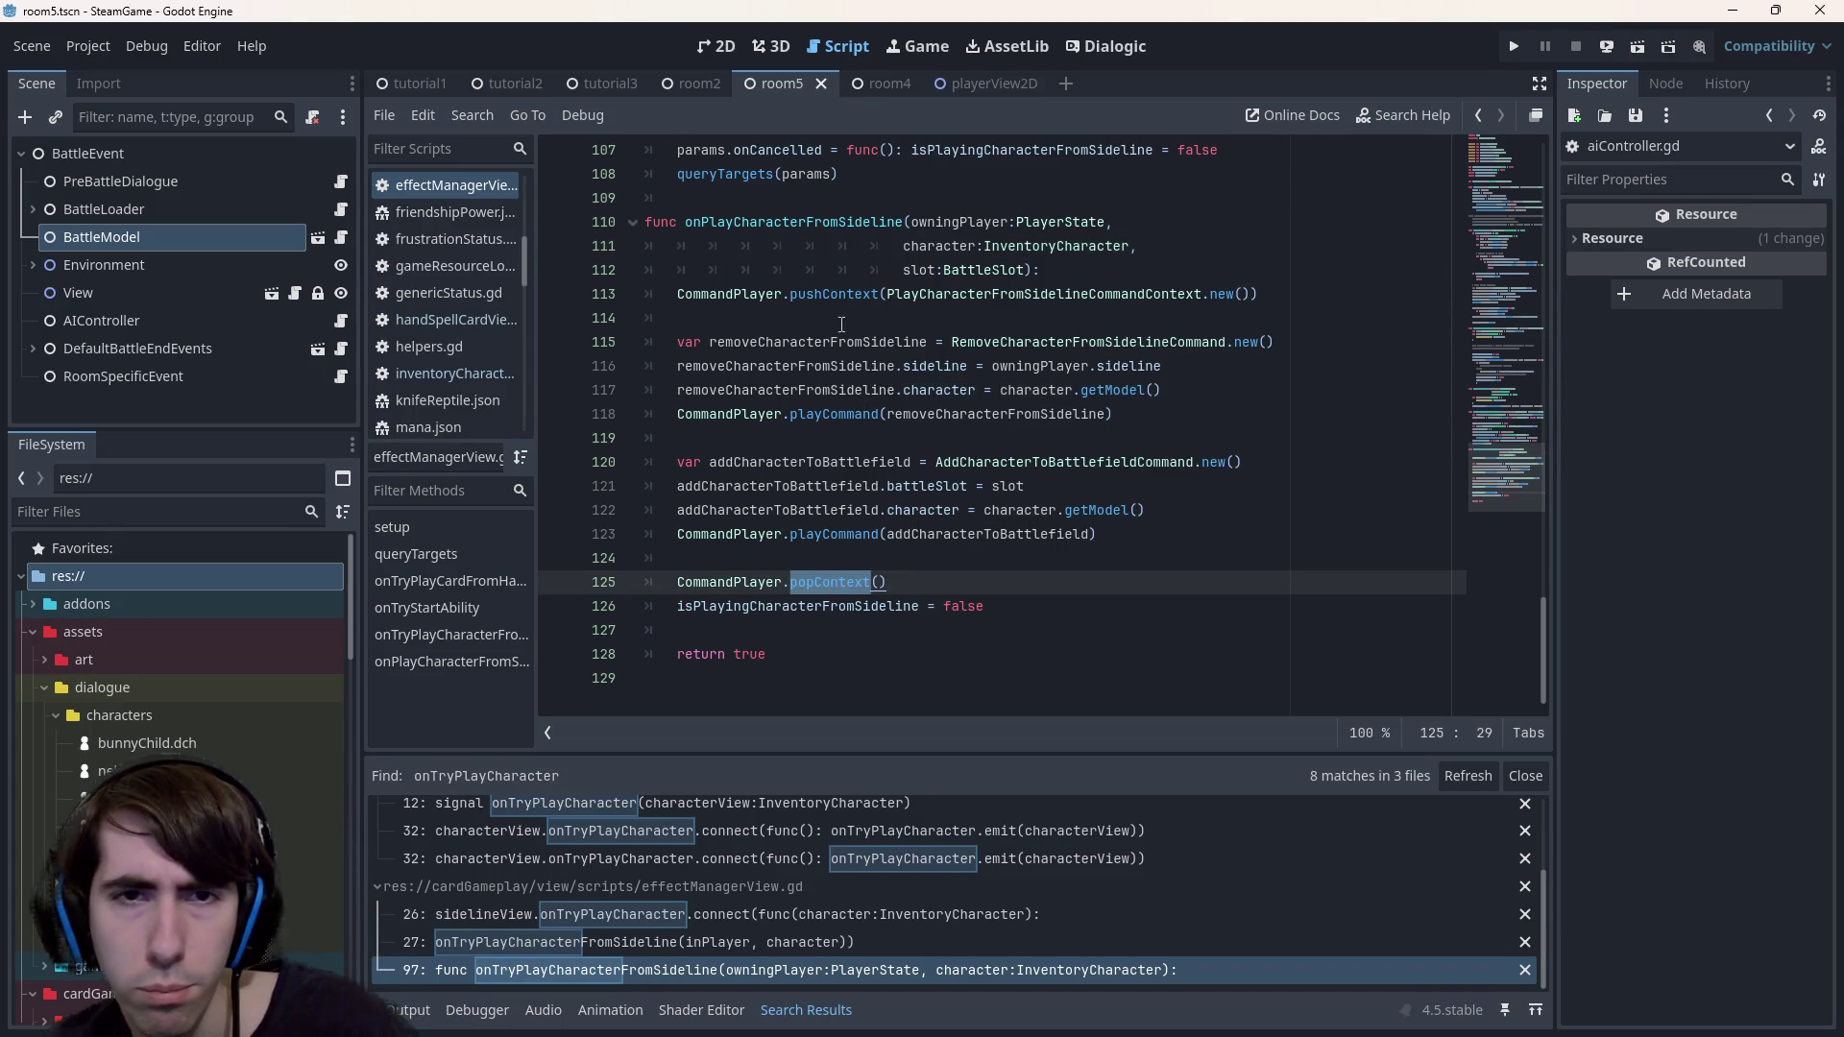
double_click(794, 293)
double_click(831, 583)
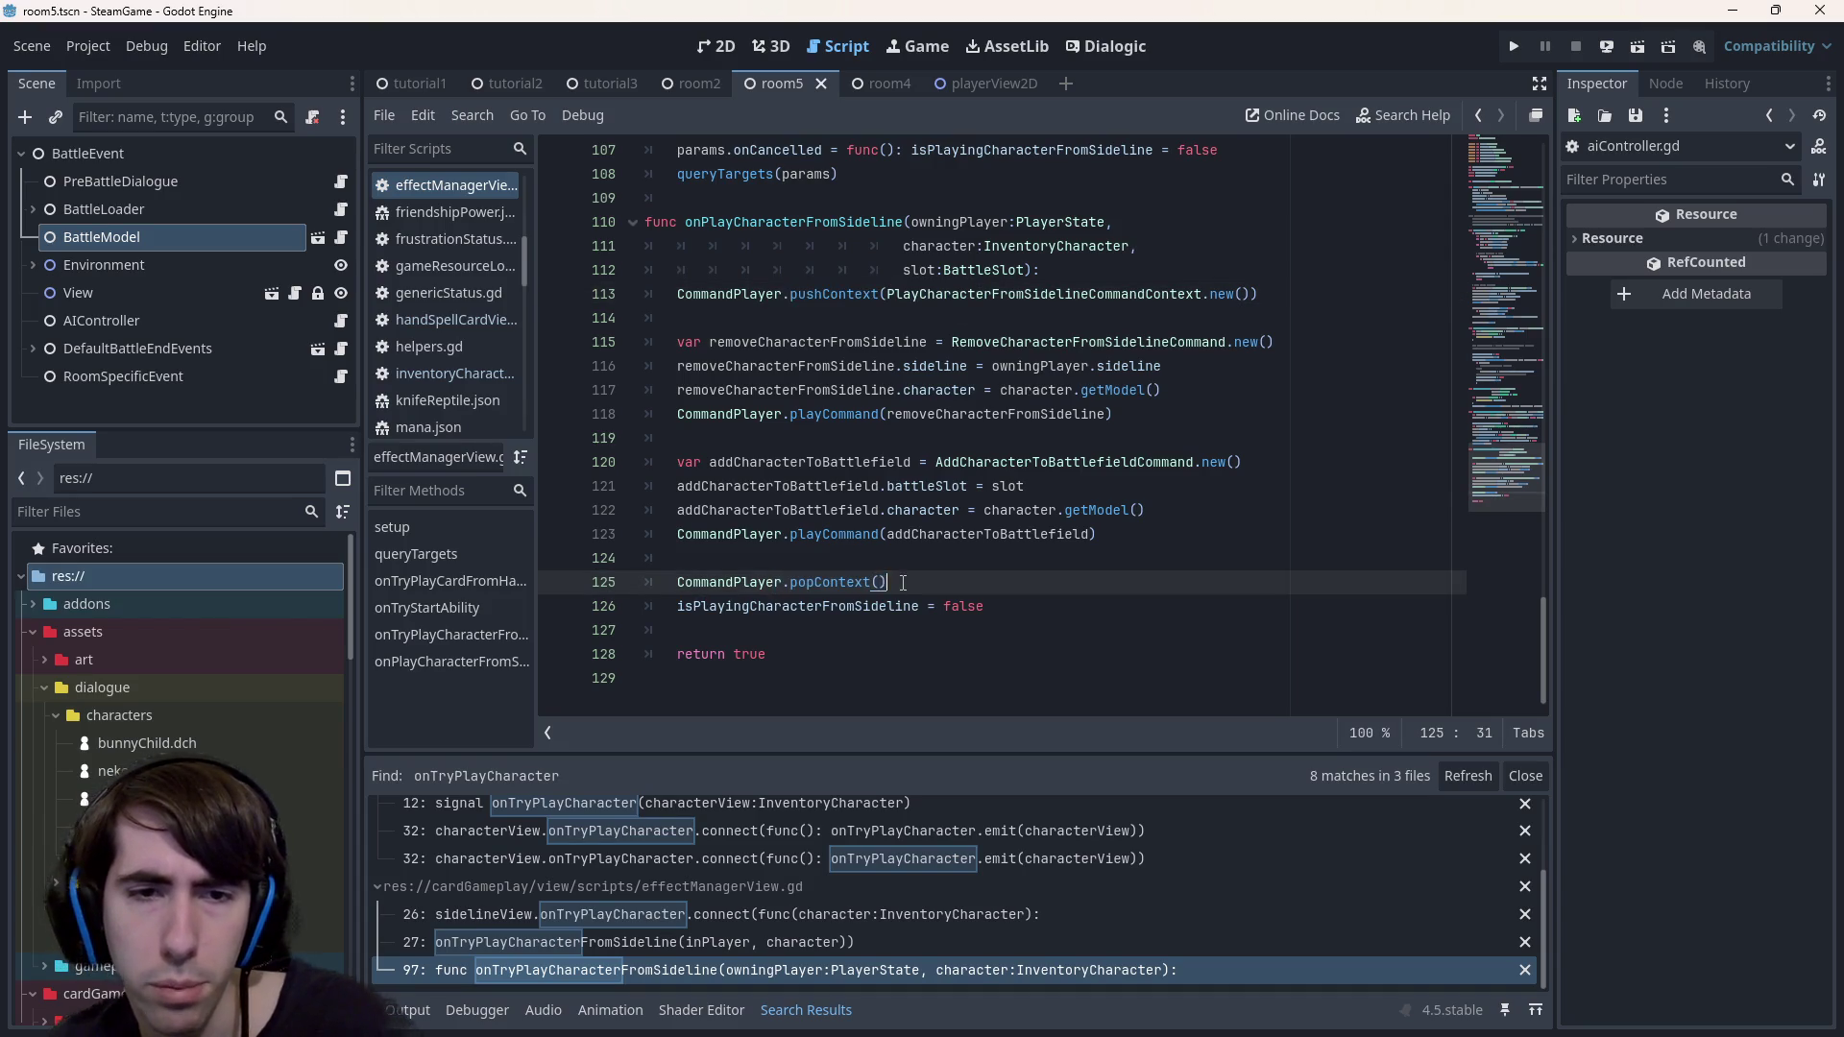
drag(758, 607, 790, 607)
click(871, 609)
double_click(871, 609)
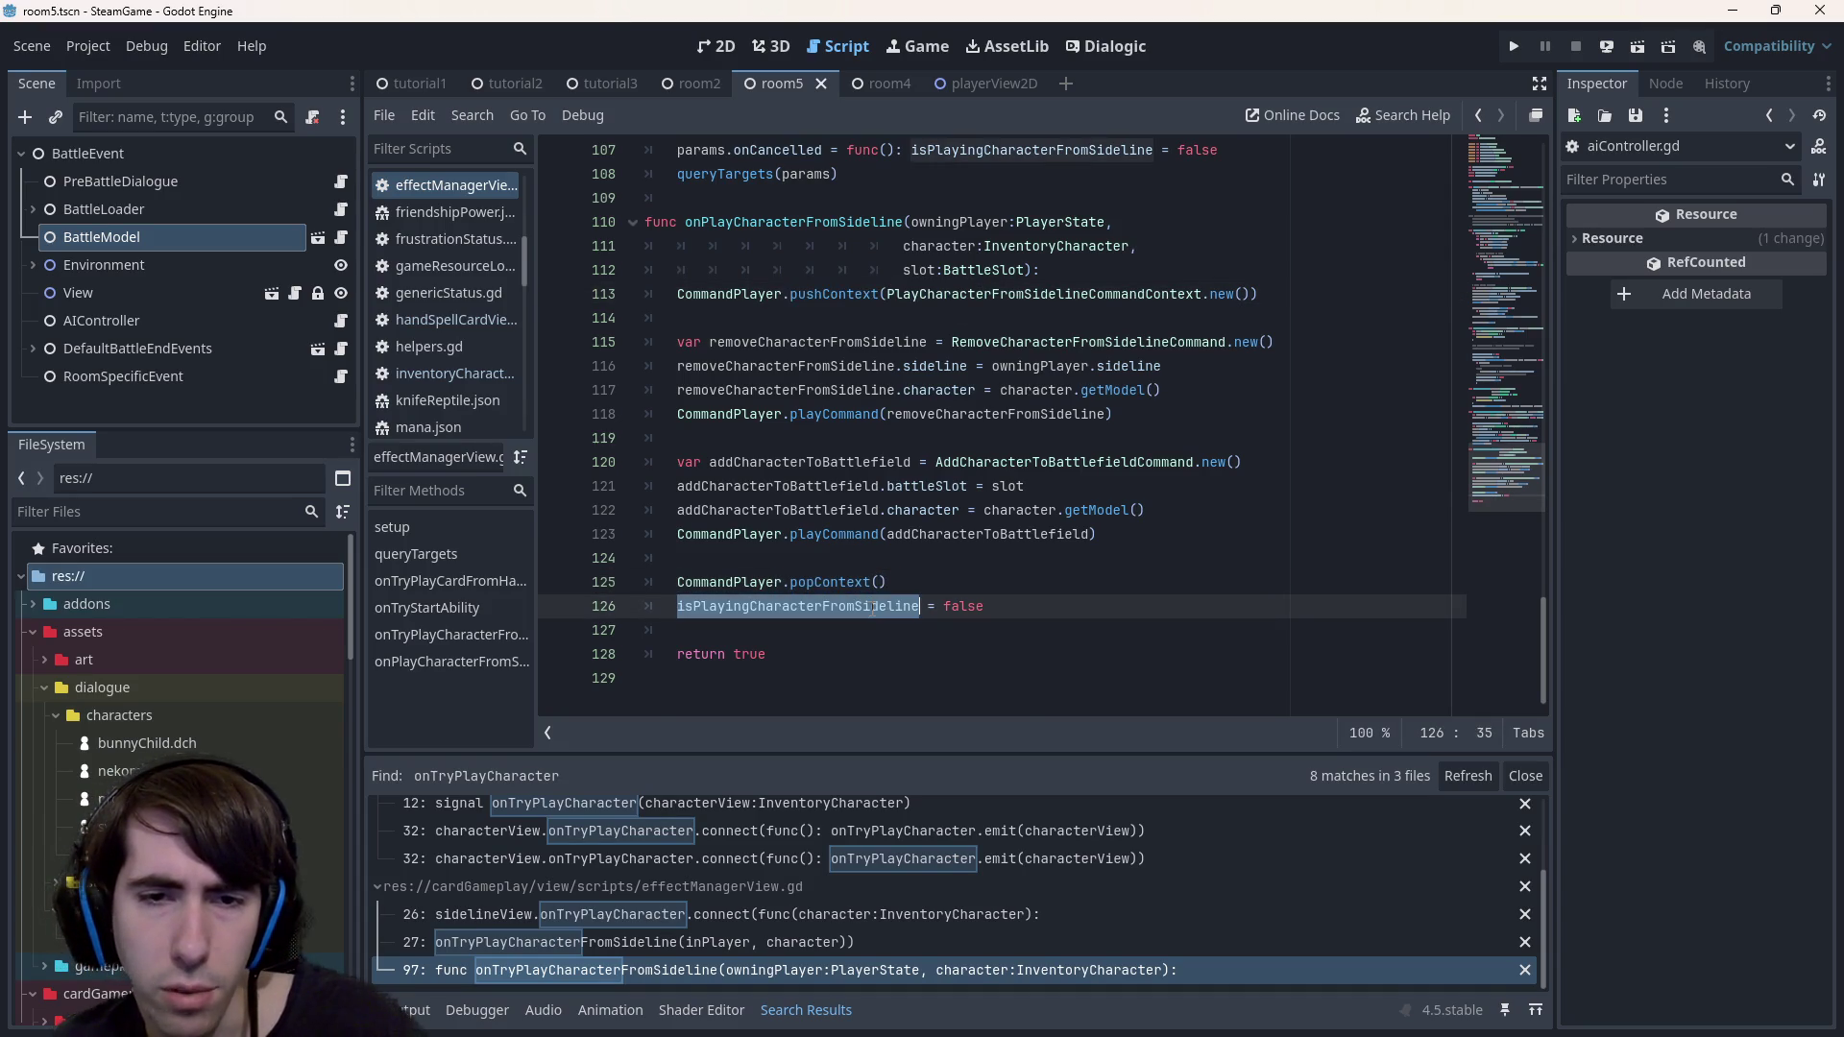
scroll(874, 589, up, 5)
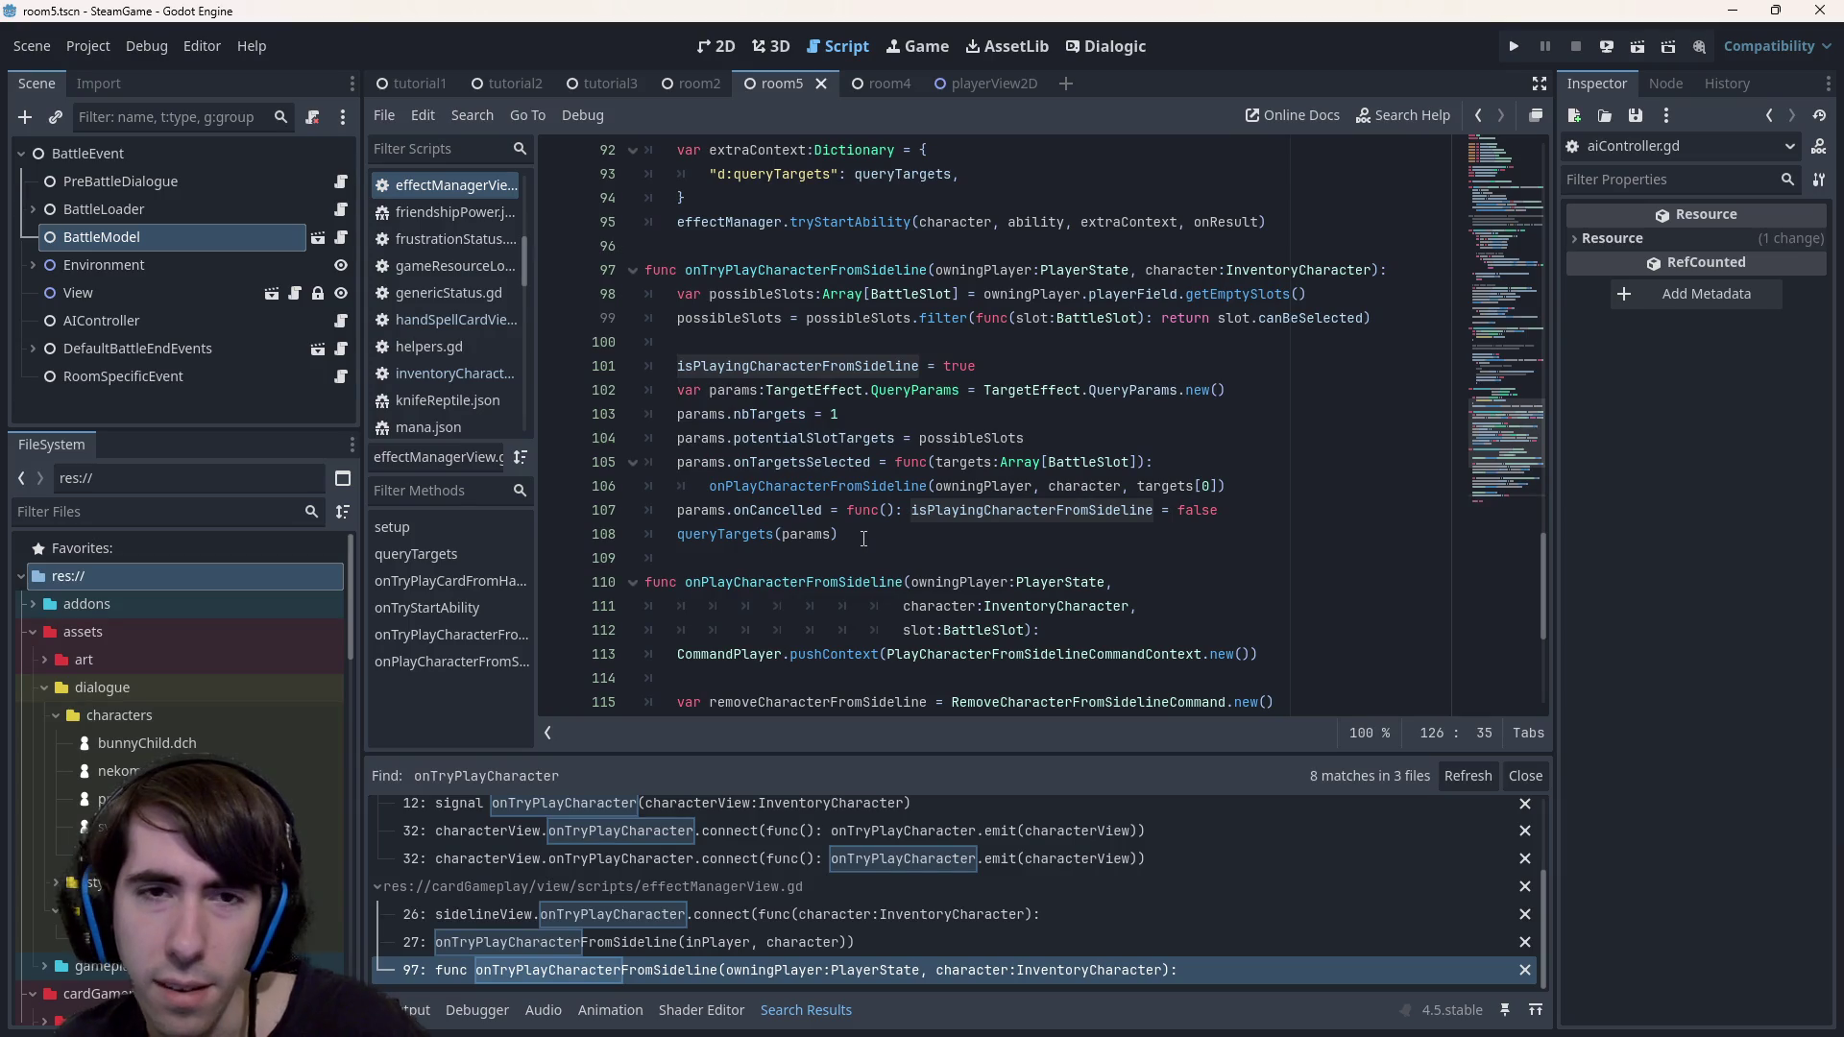
scroll(863, 538, down, 5)
drag(913, 574, 663, 341)
scroll(1039, 389, up, 12)
scroll(1039, 389, up, 20)
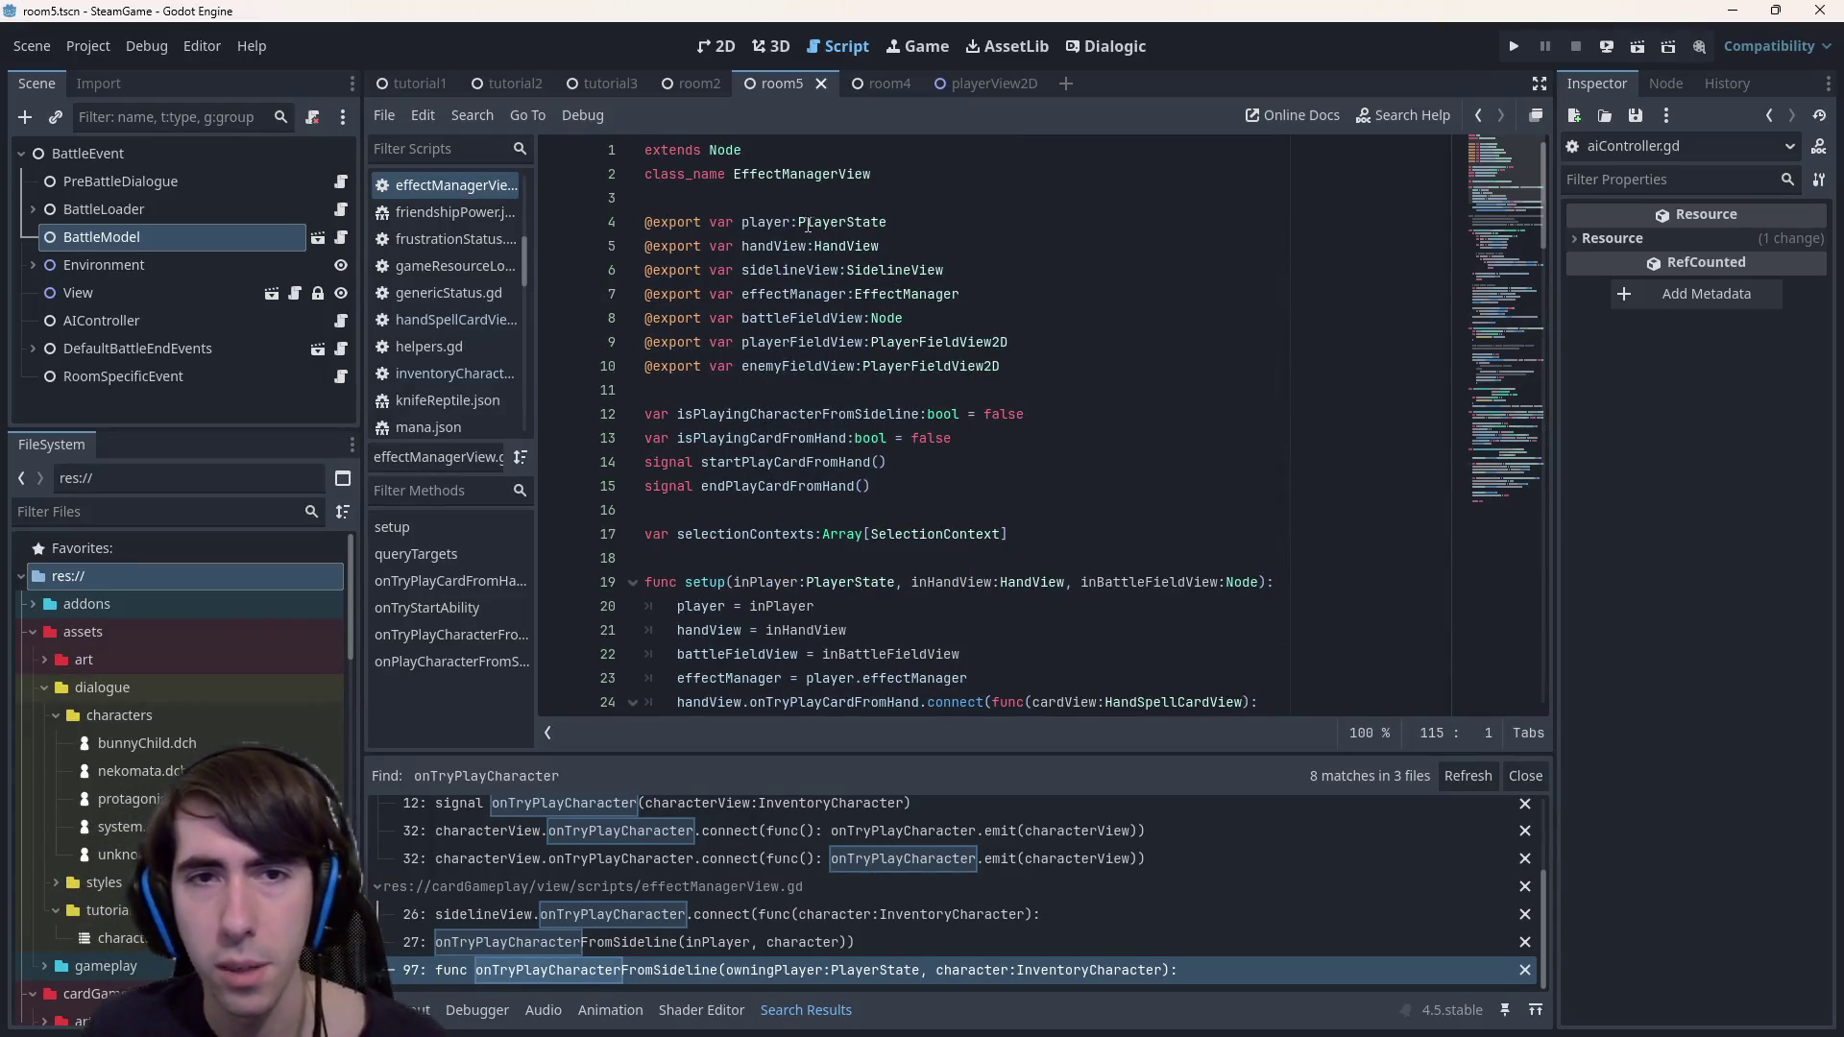
double_click(831, 295)
scroll(831, 295, down, 20)
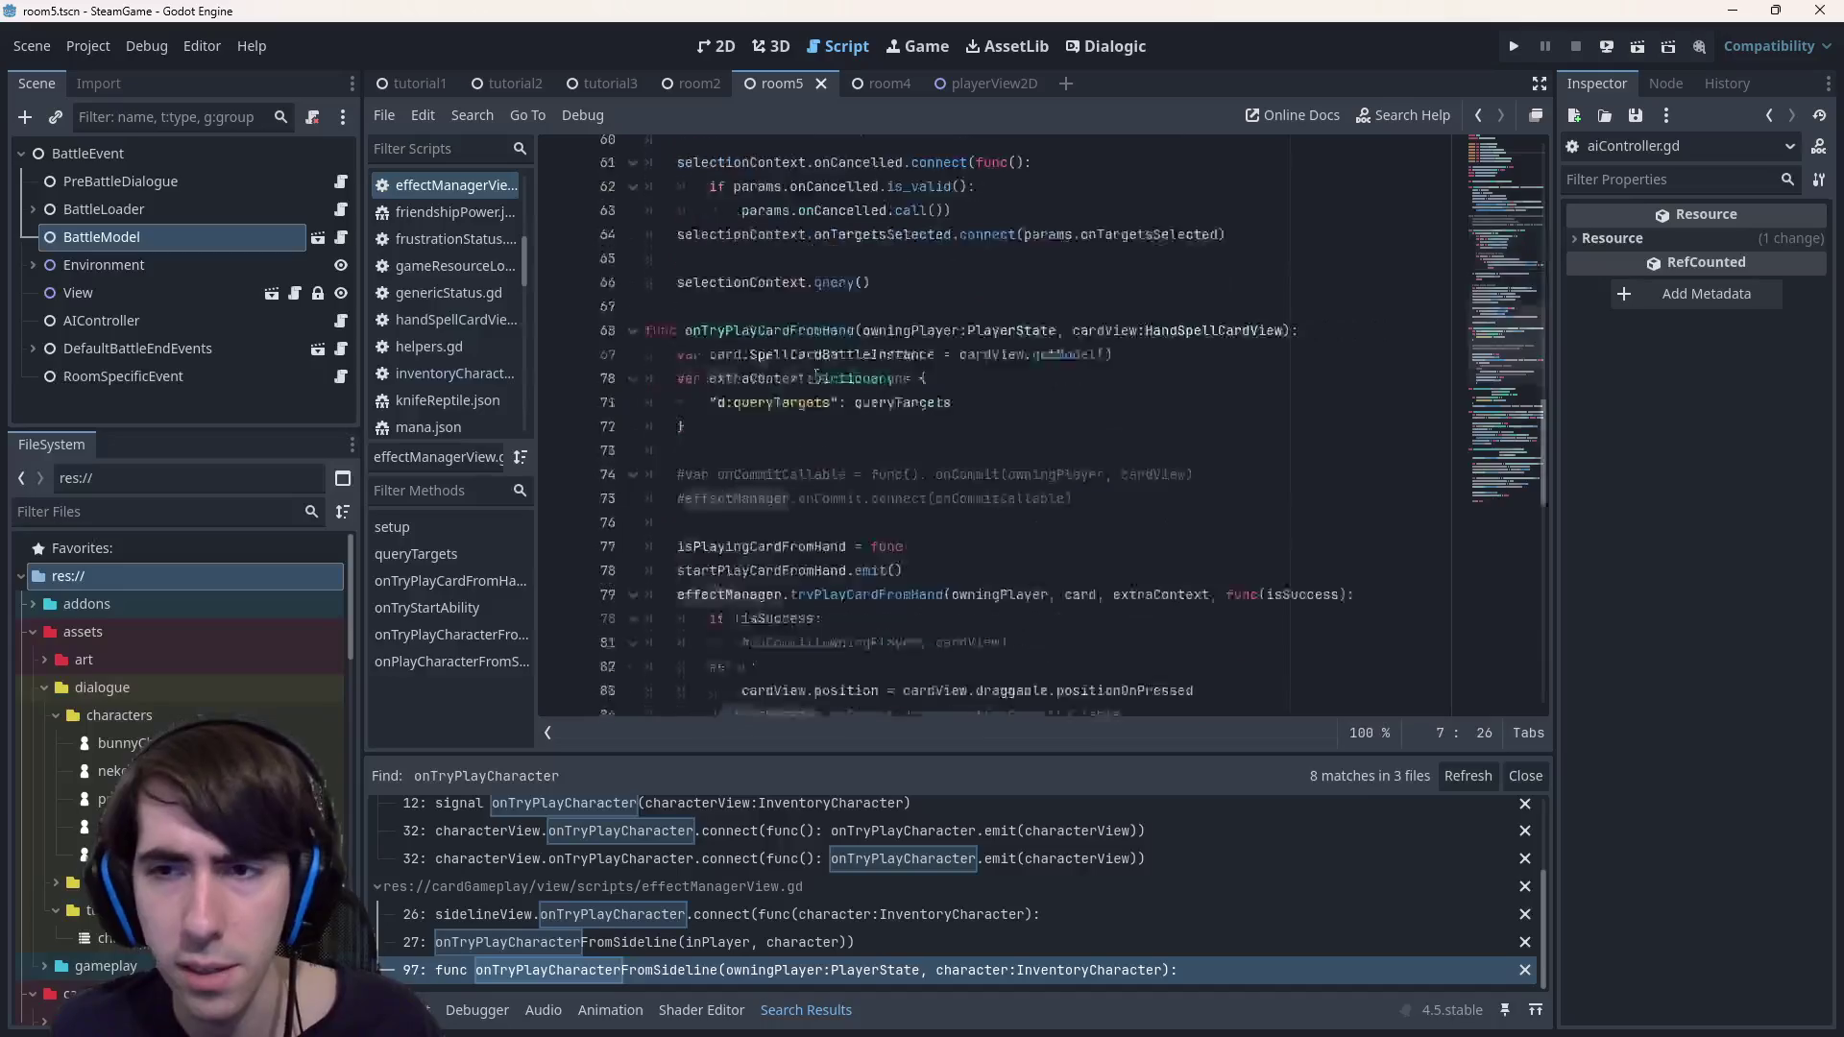
click(755, 315)
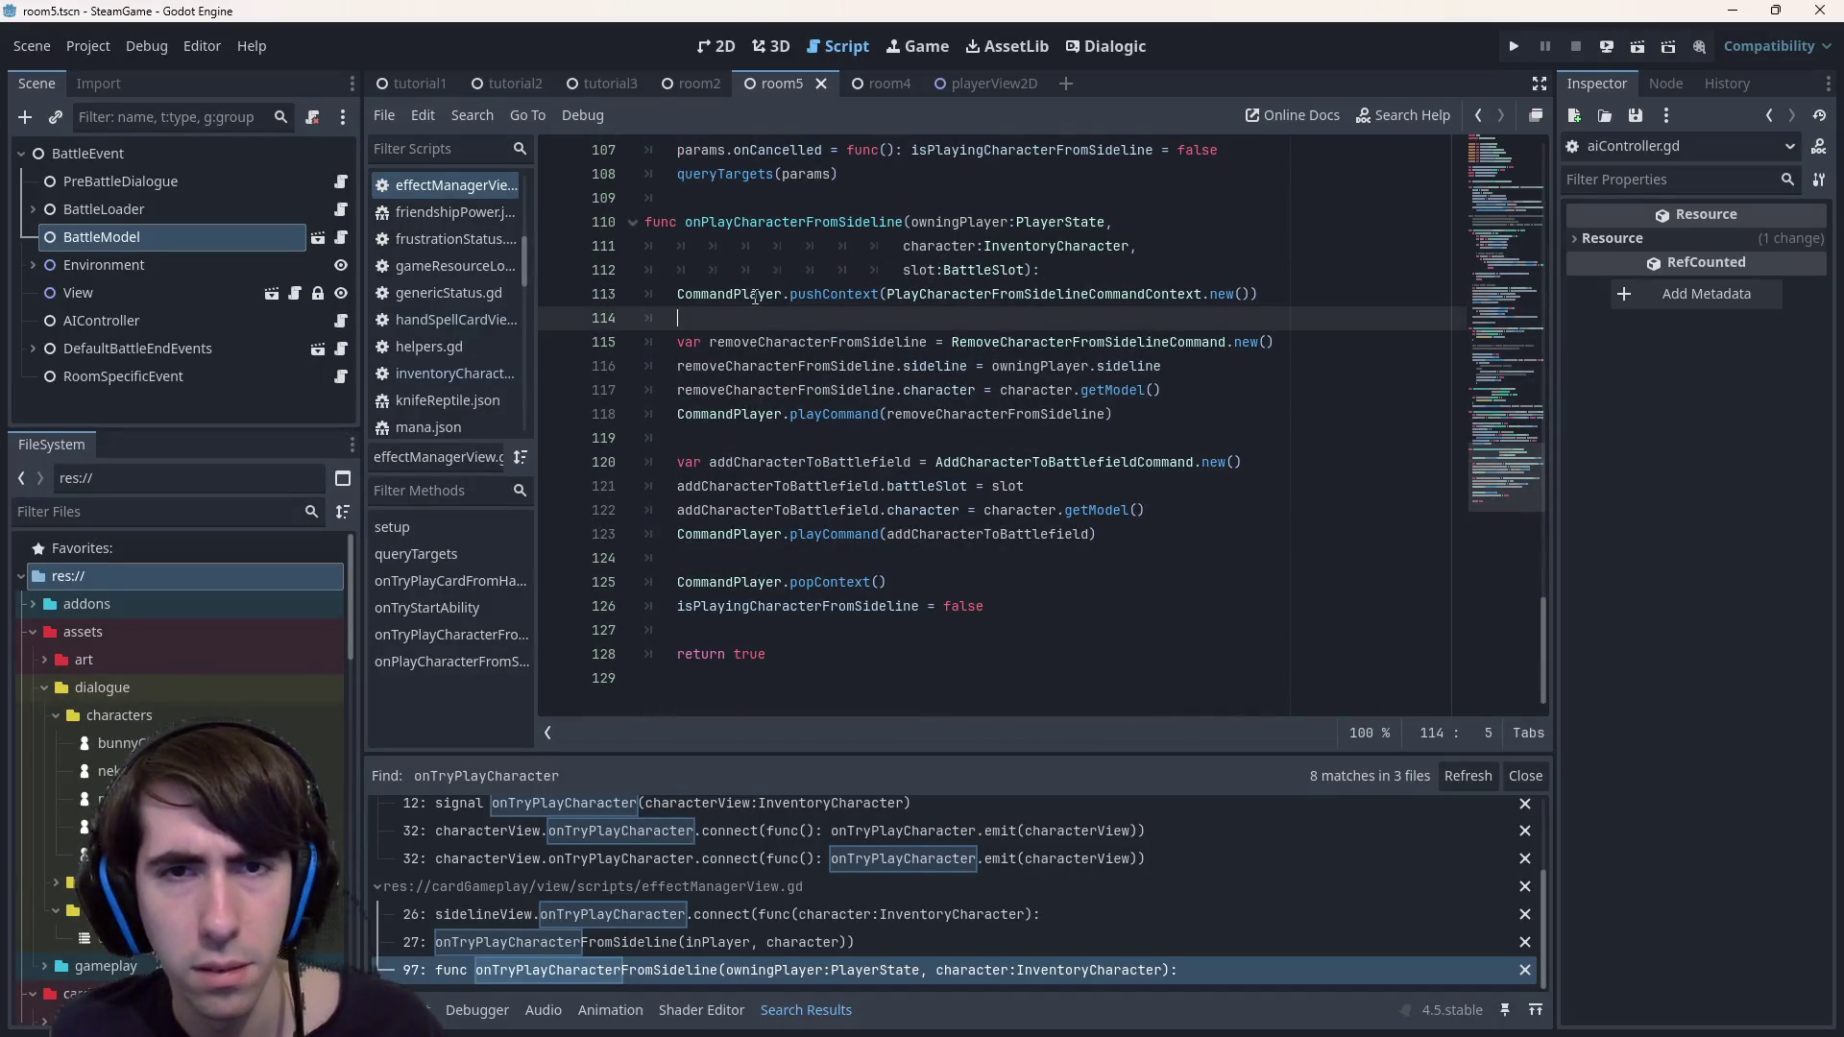
- Insert an effectManager.playCharacterFromSideline() call at the top of onPlayCharacterFromSideline
click(1128, 268)
key(Return)
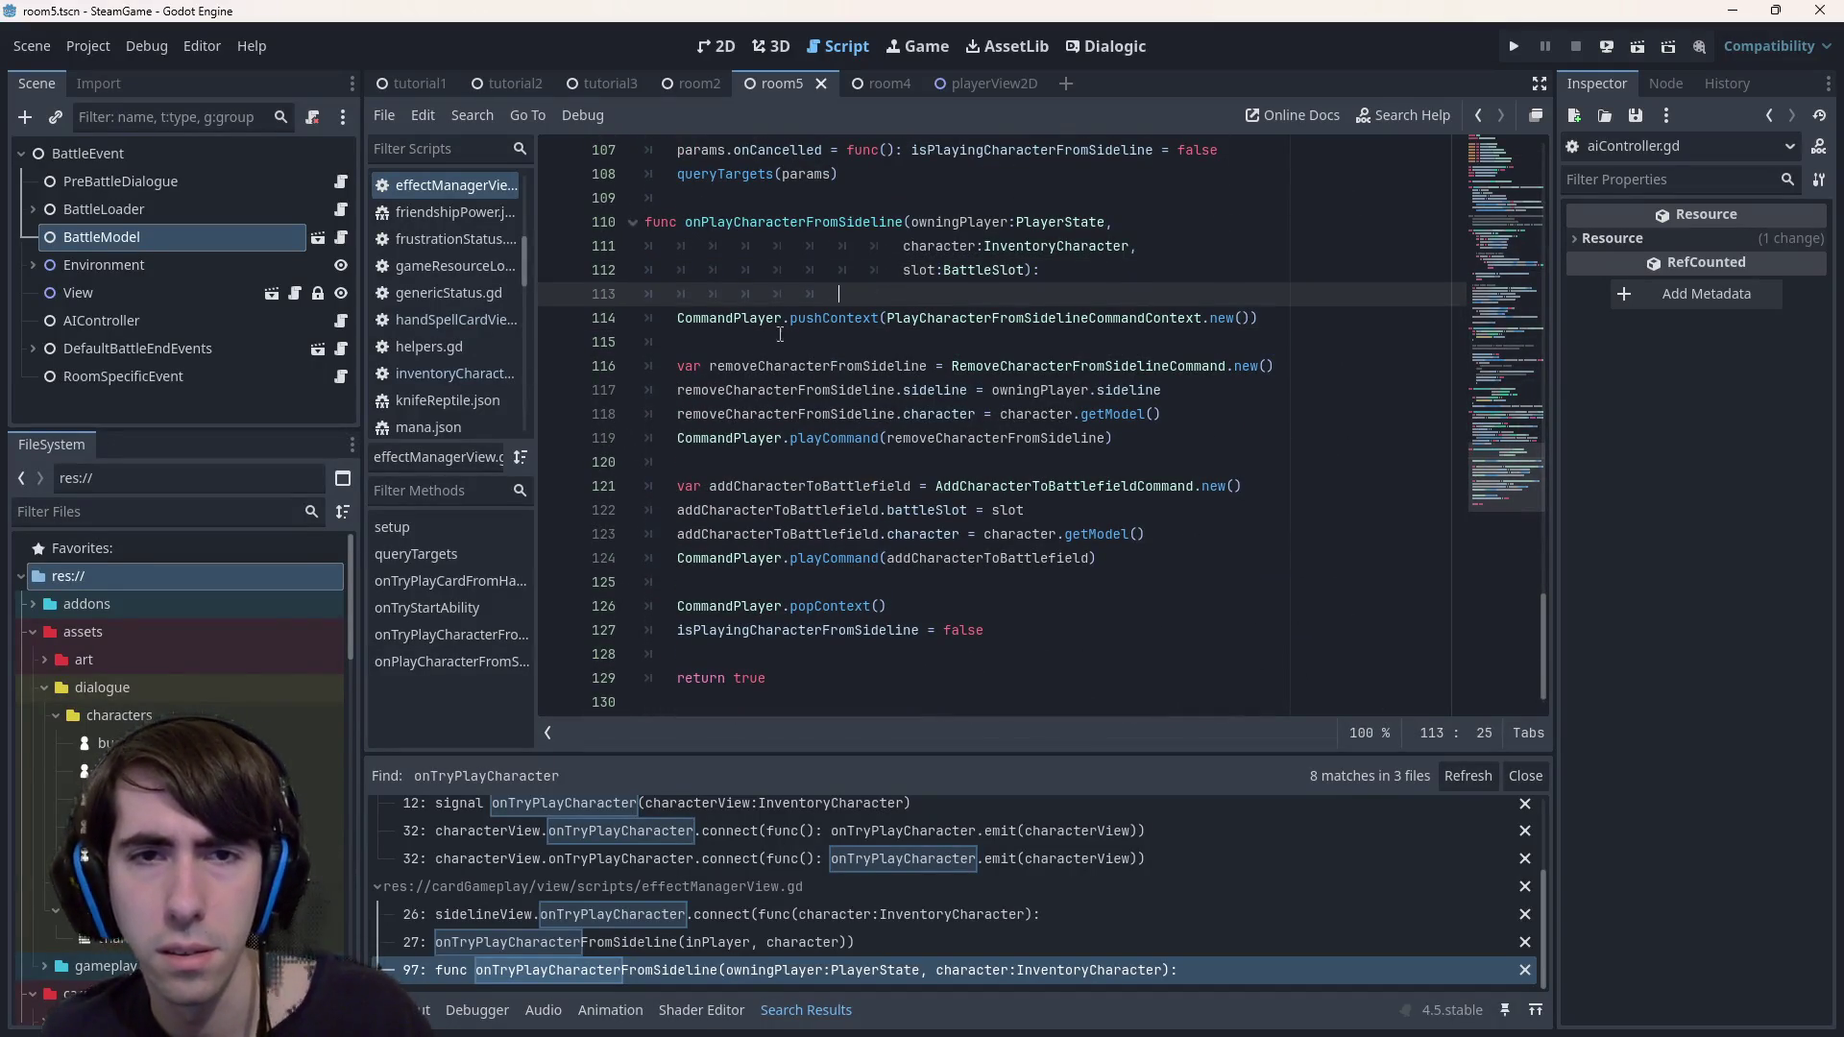
key(BackSpace)
key(BackSpace)
key(BackSpace)
key(Return)
key(Return)
key(Up)
text(effectManager.)
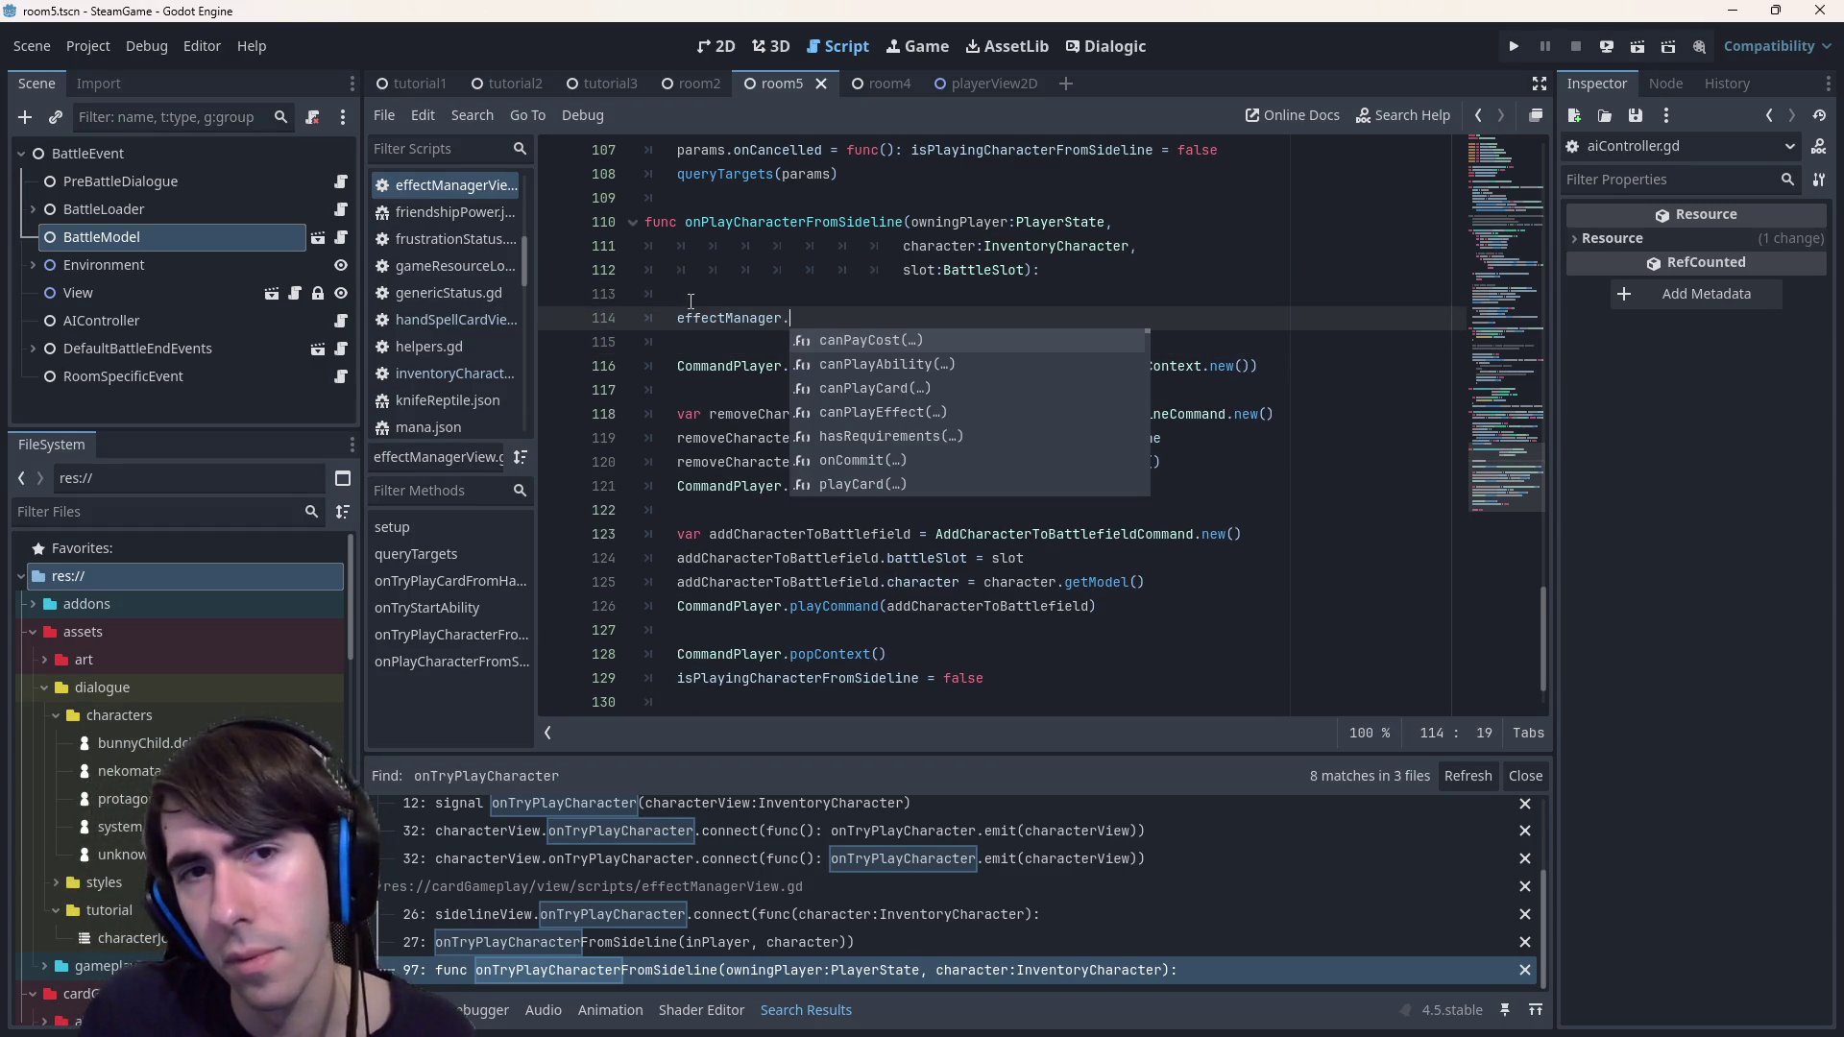
text(playCharacterFromSideline())
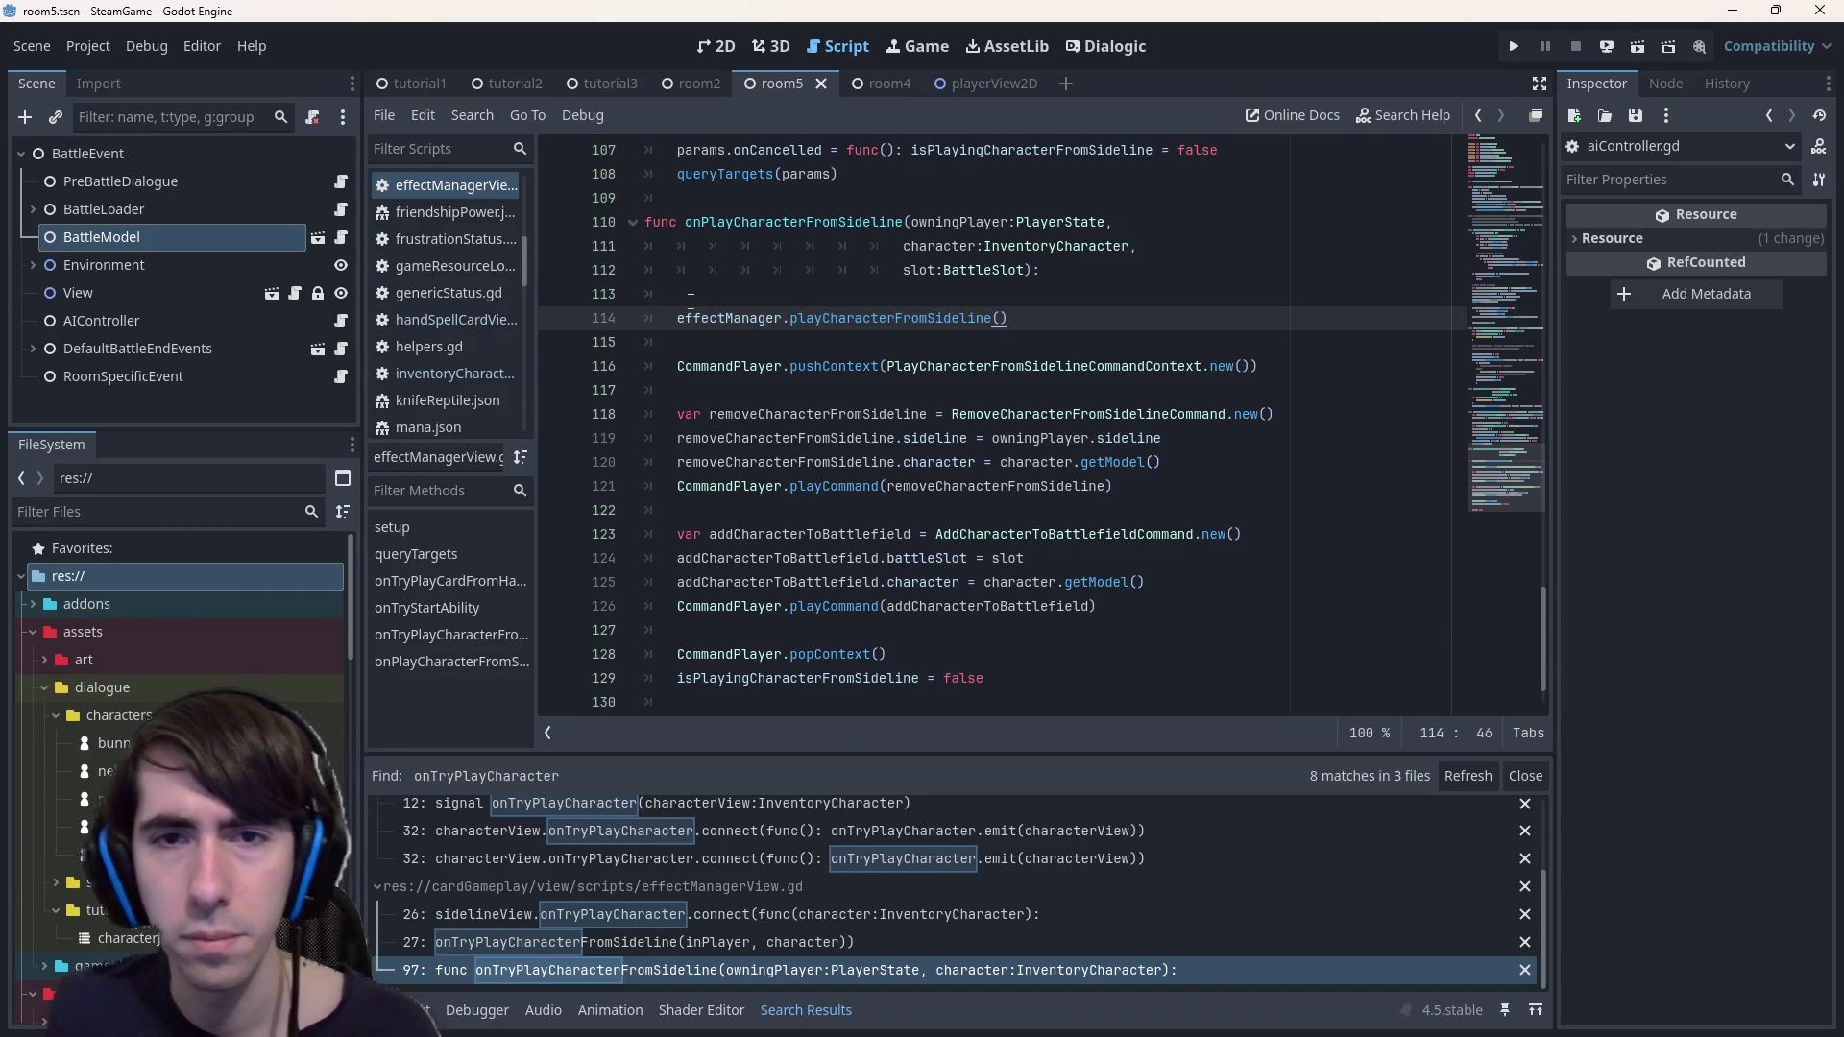
double_click(930, 438)
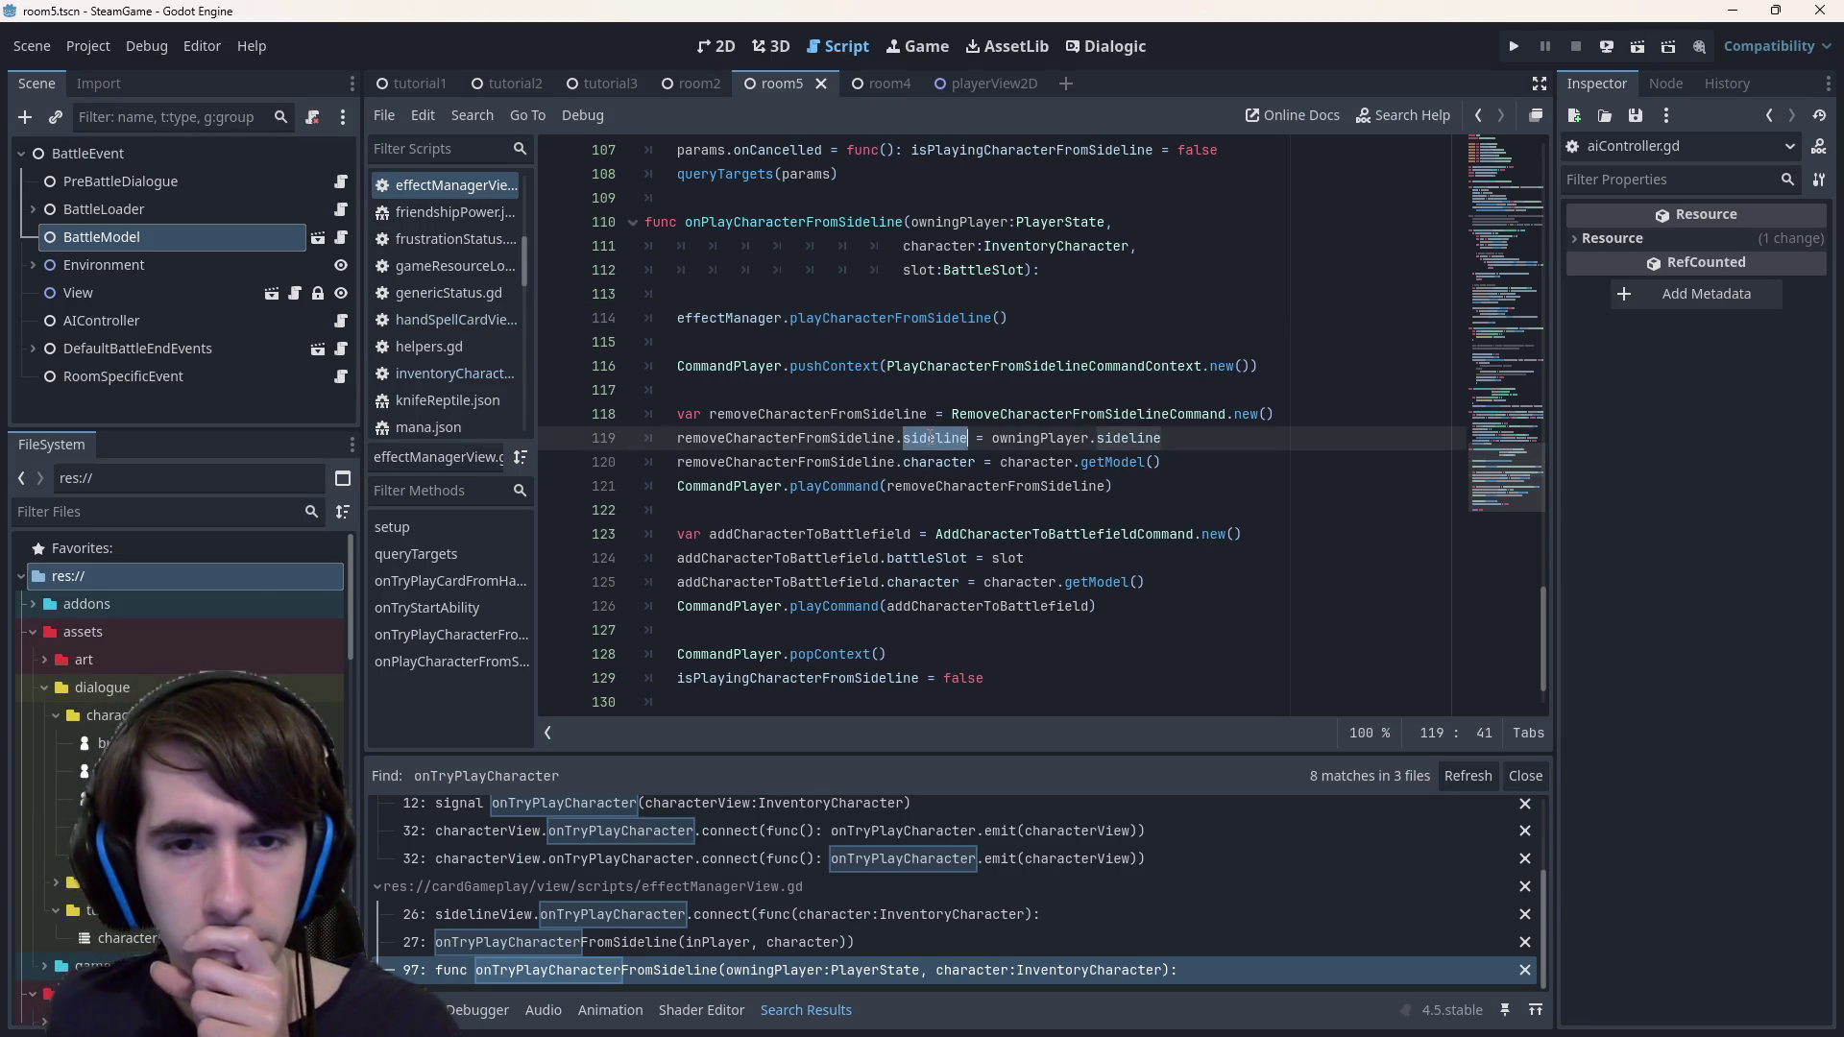
scroll(977, 524, up, 1)
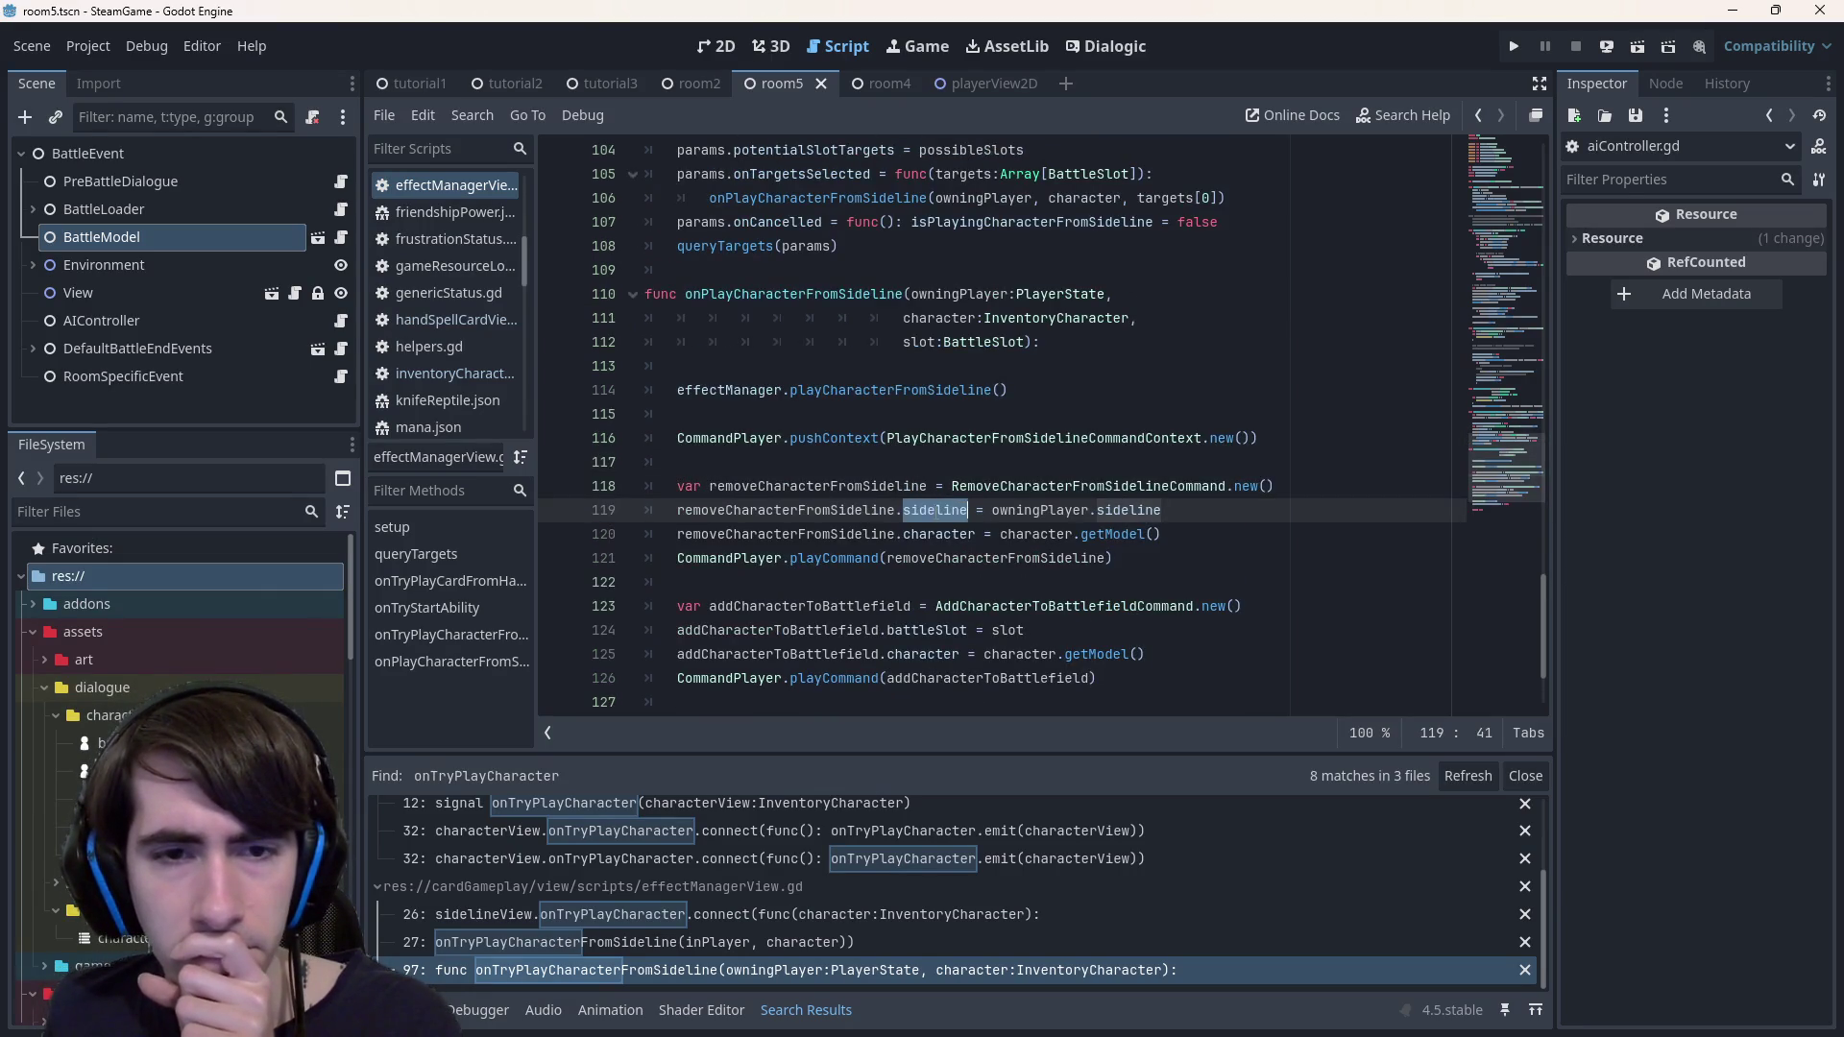
mouse_move(925, 520)
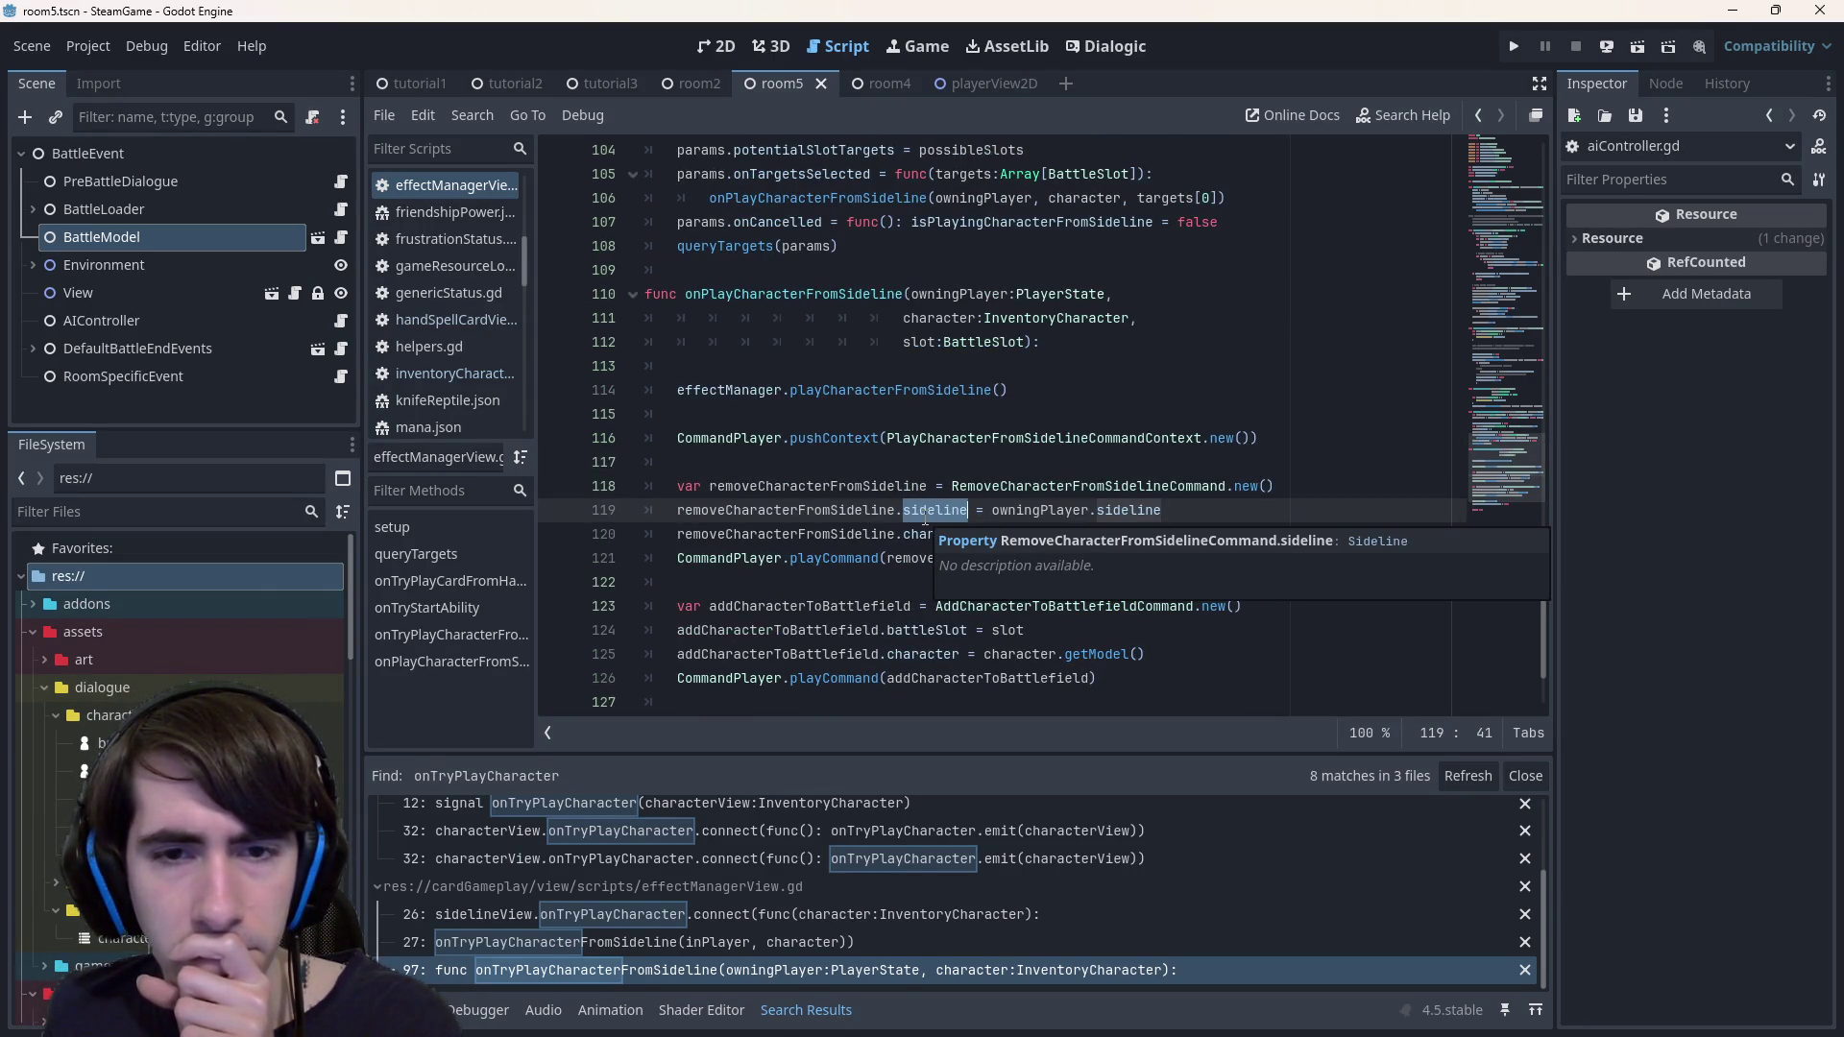
scroll(998, 432, down, 1)
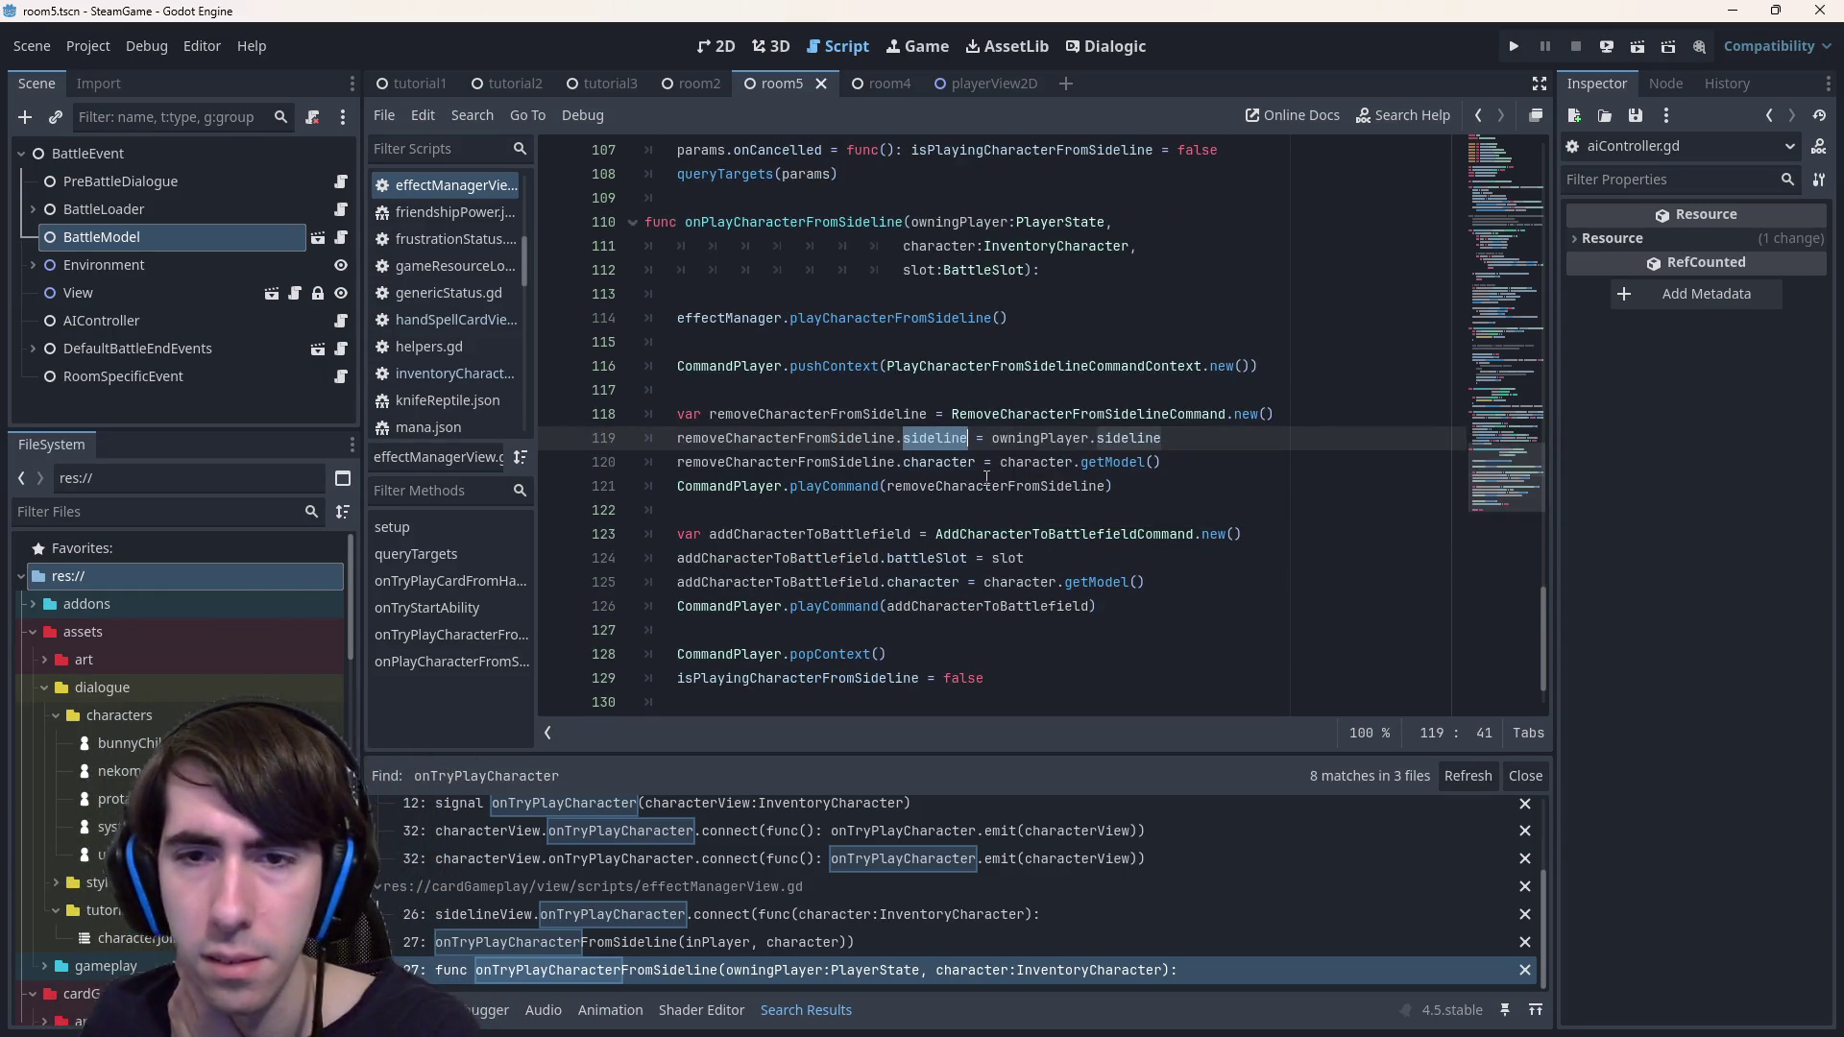
mouse_move(1104, 464)
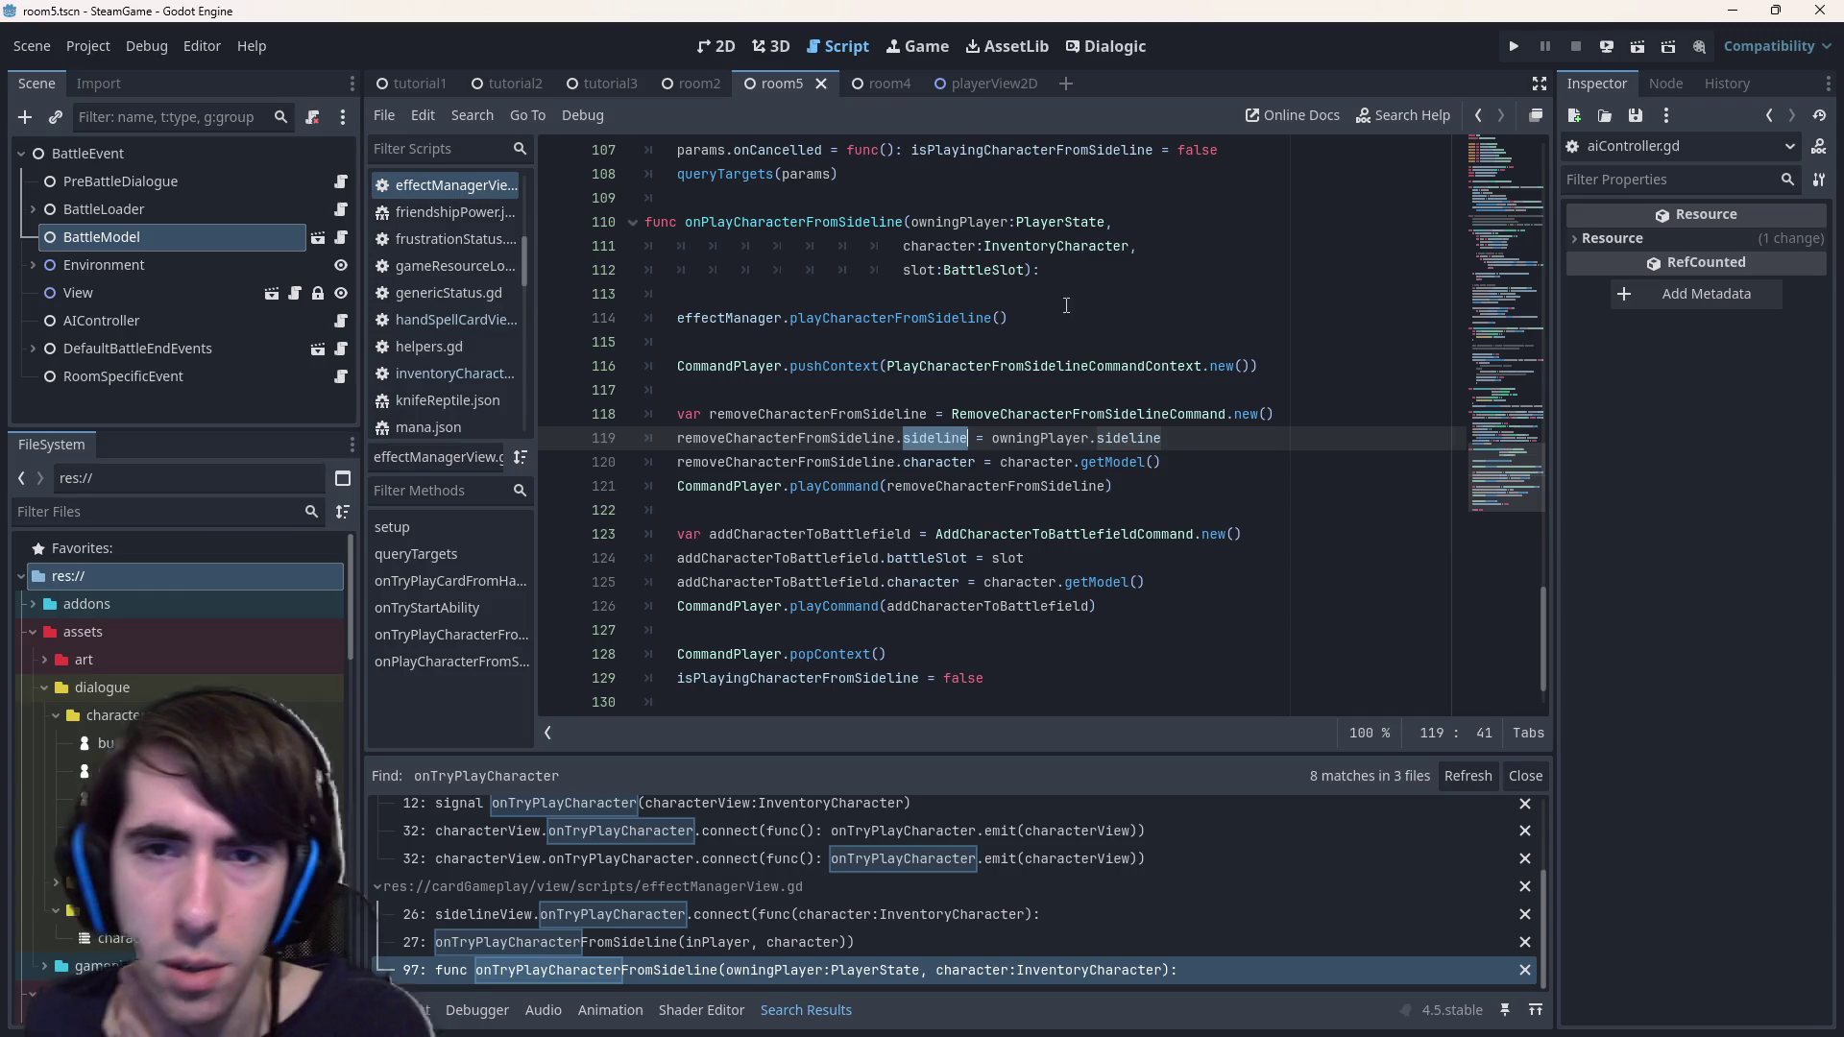
click(1005, 321)
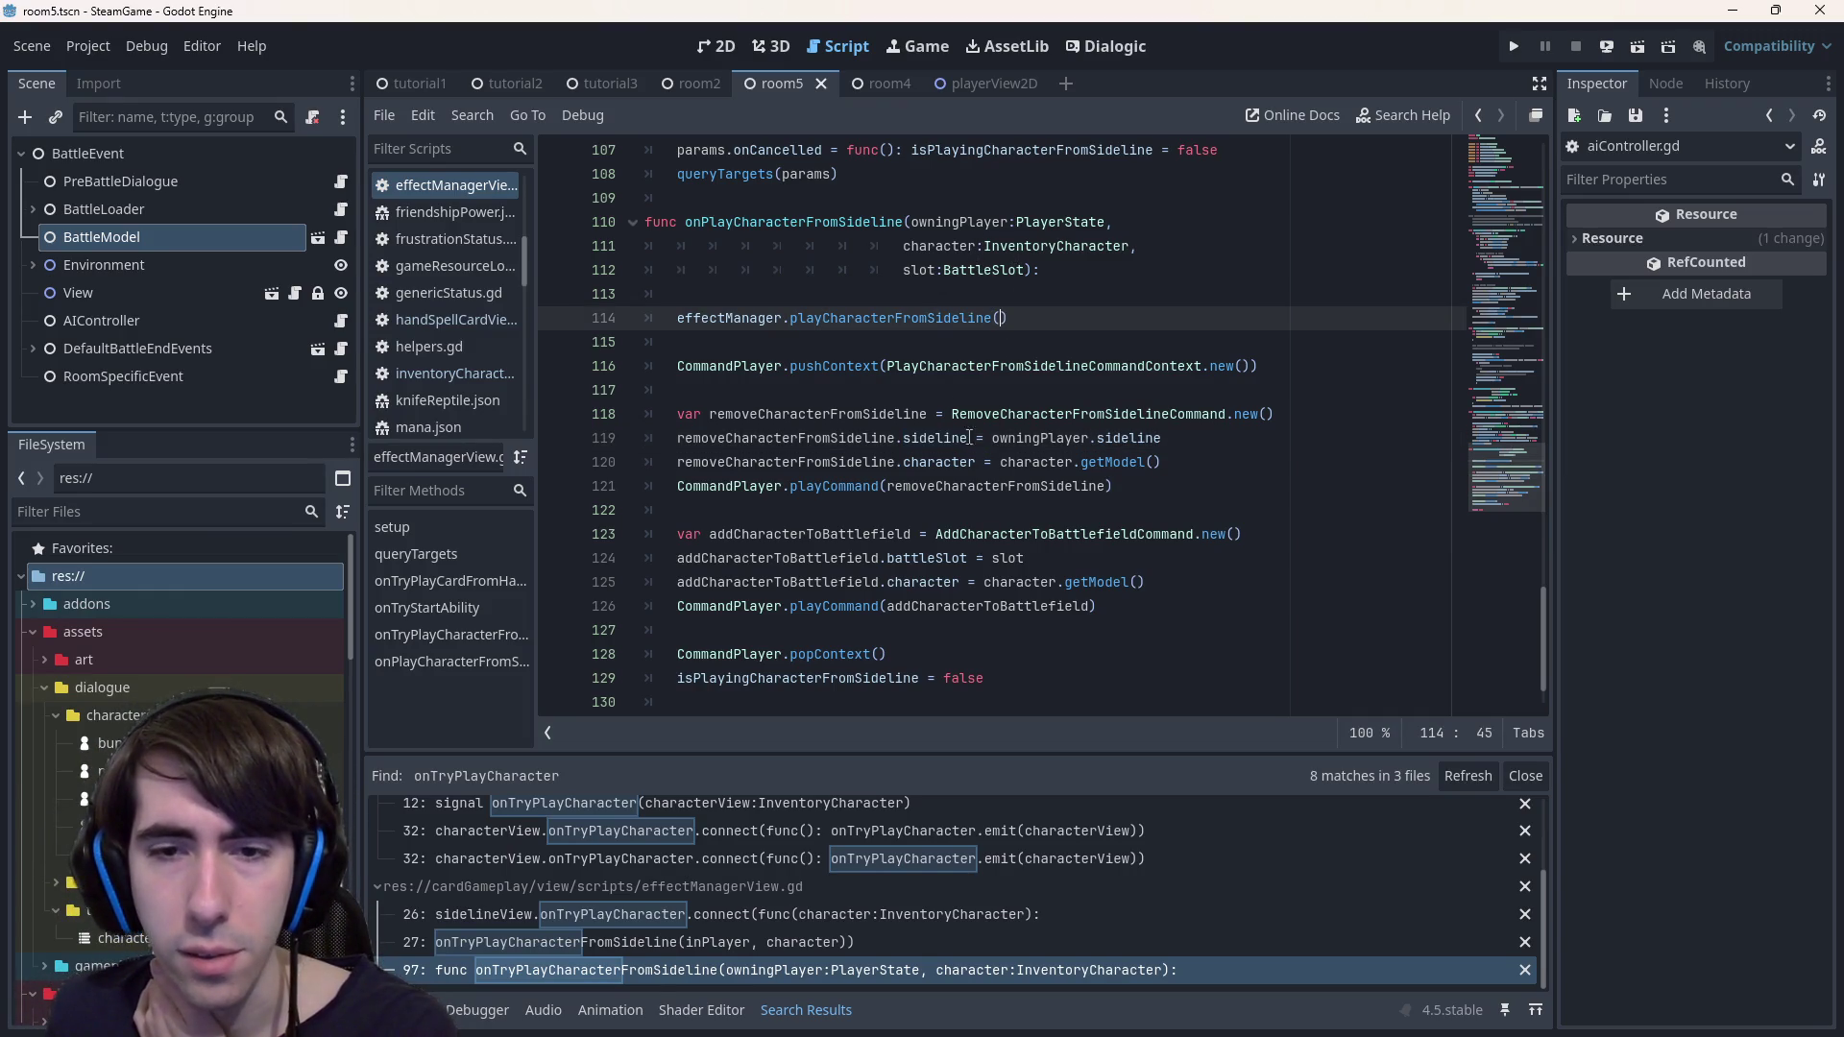
click(904, 272)
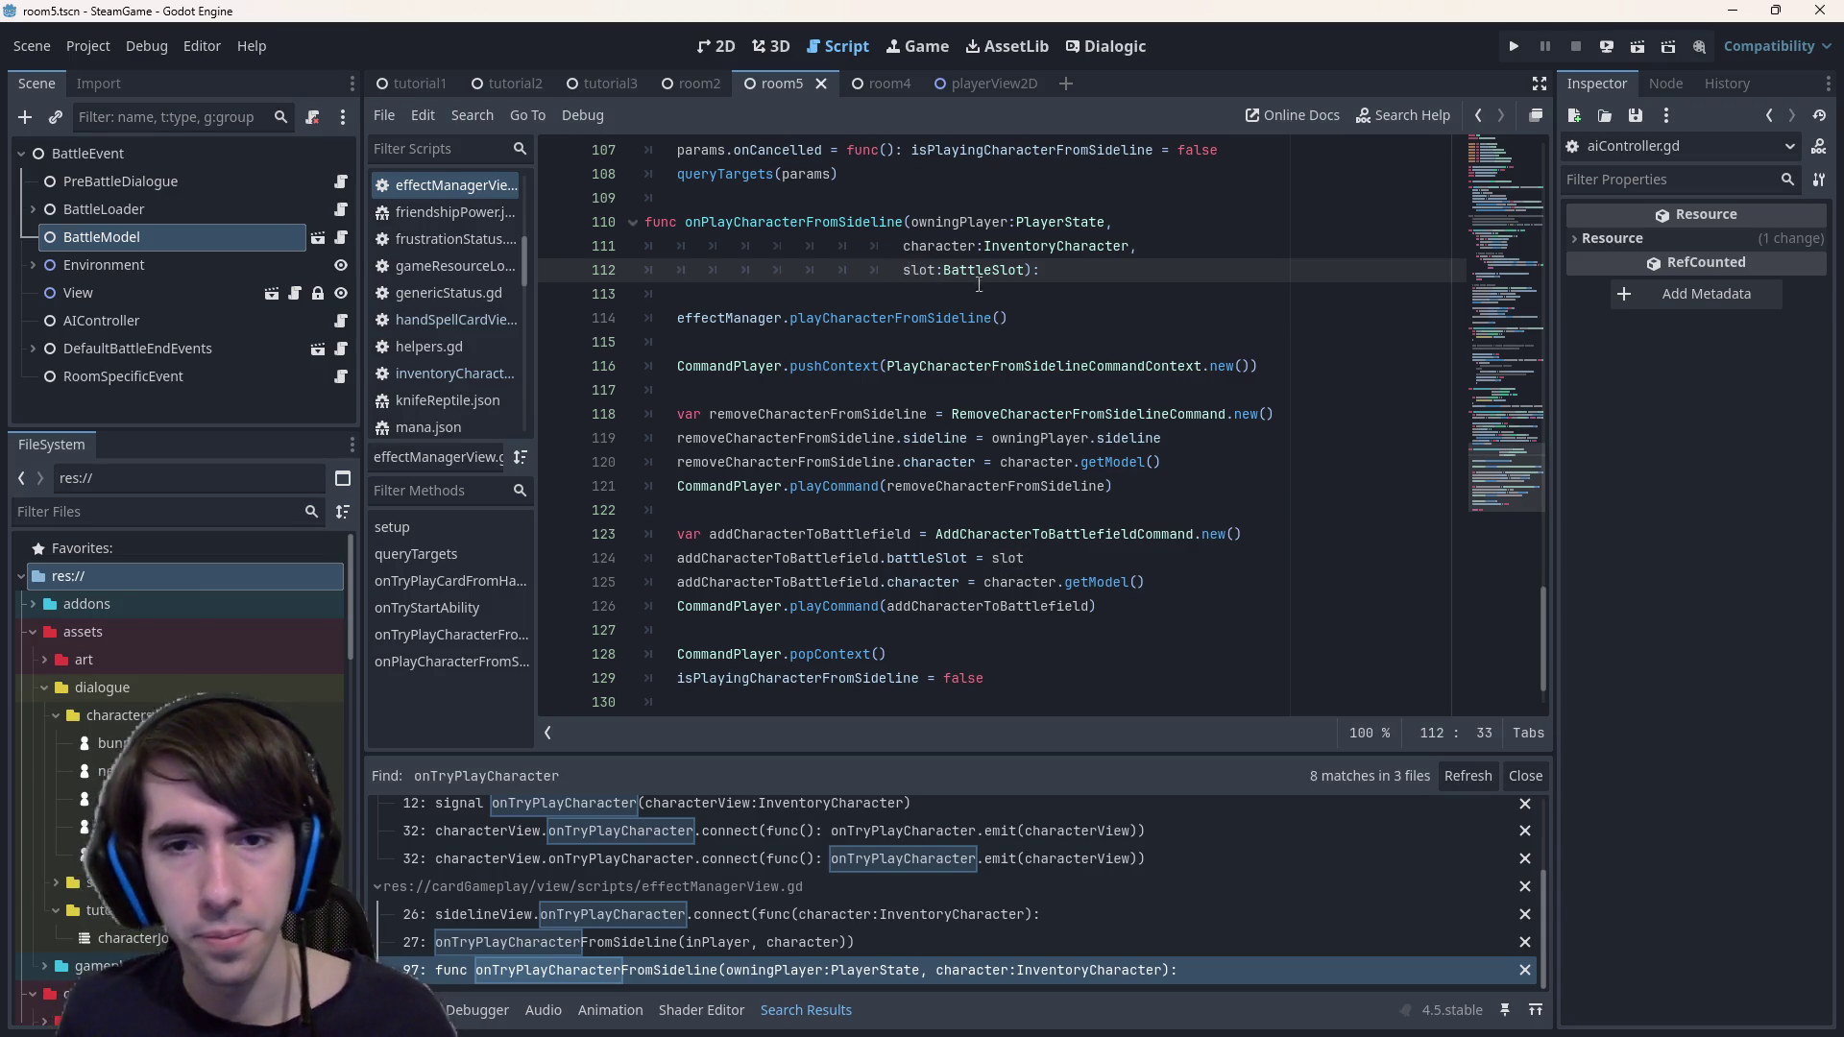
click(1002, 318)
- Pass owningPlayer.sideline, character.getModel() and slot as the call's arguments, and save
text(sideline)
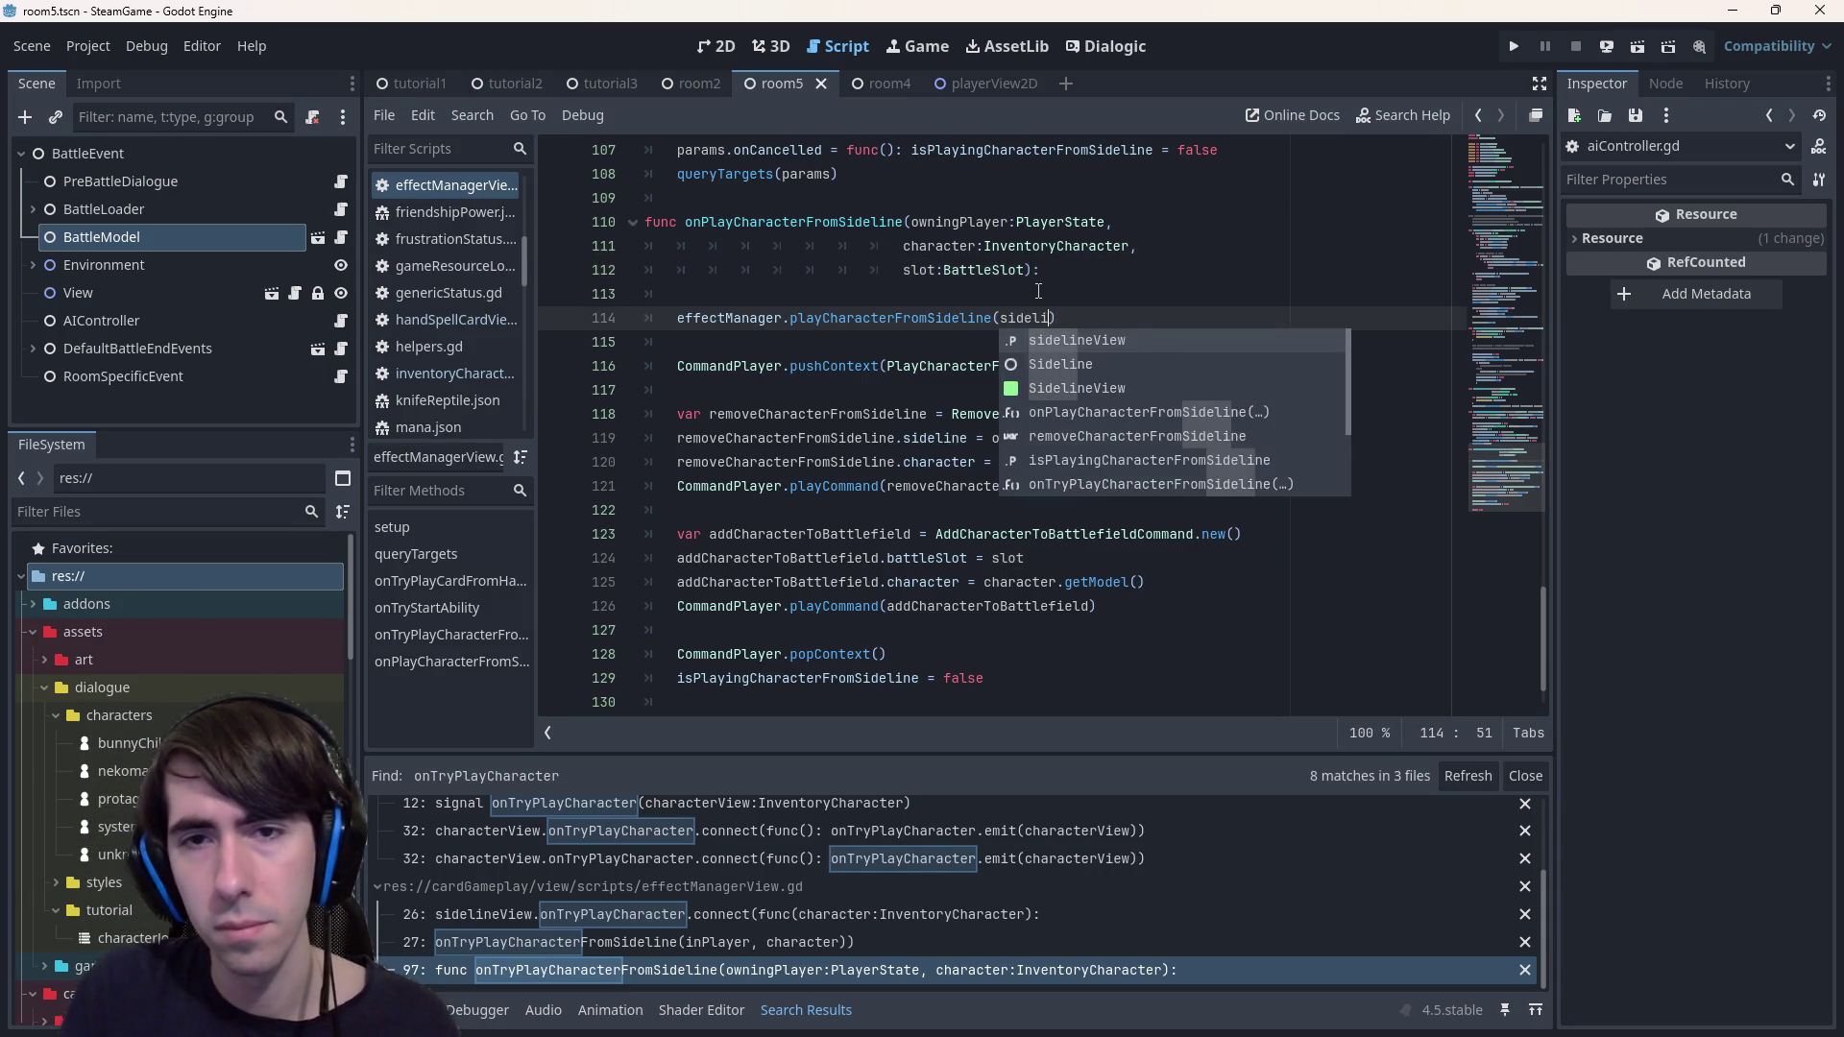
text(,)
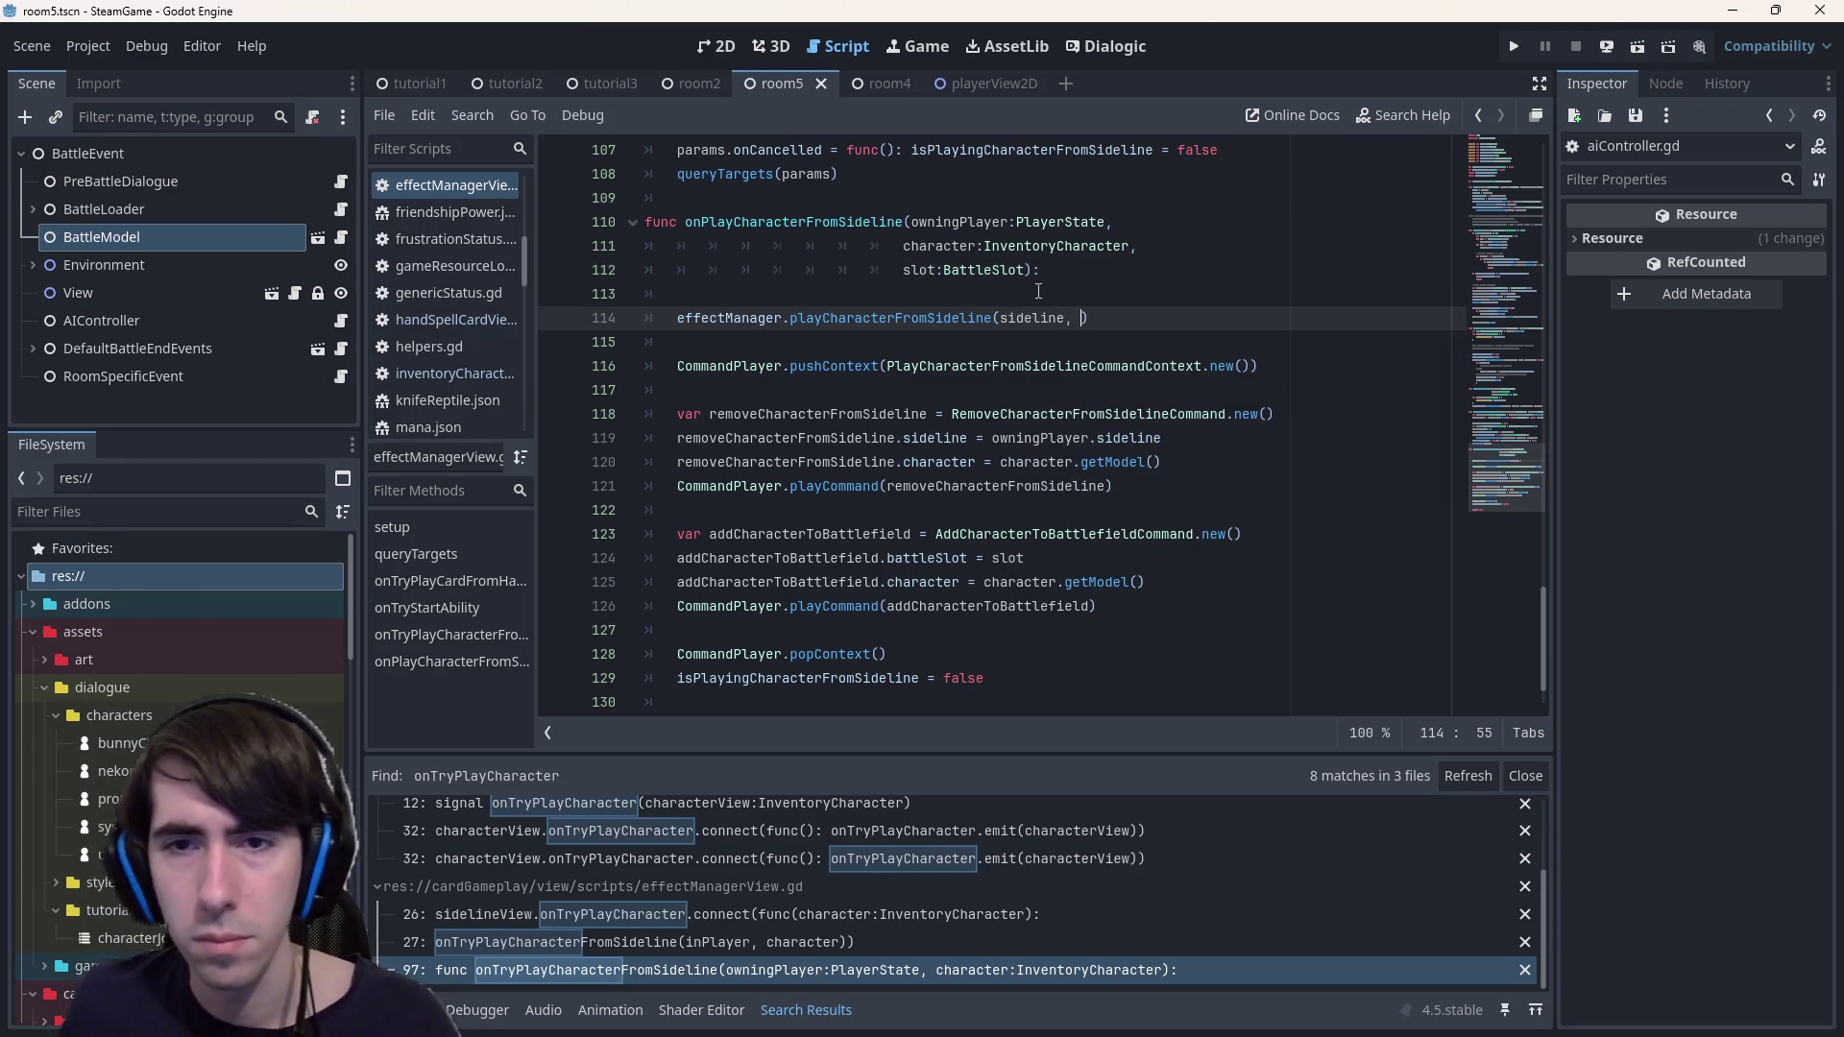
drag(992, 439, 1166, 440)
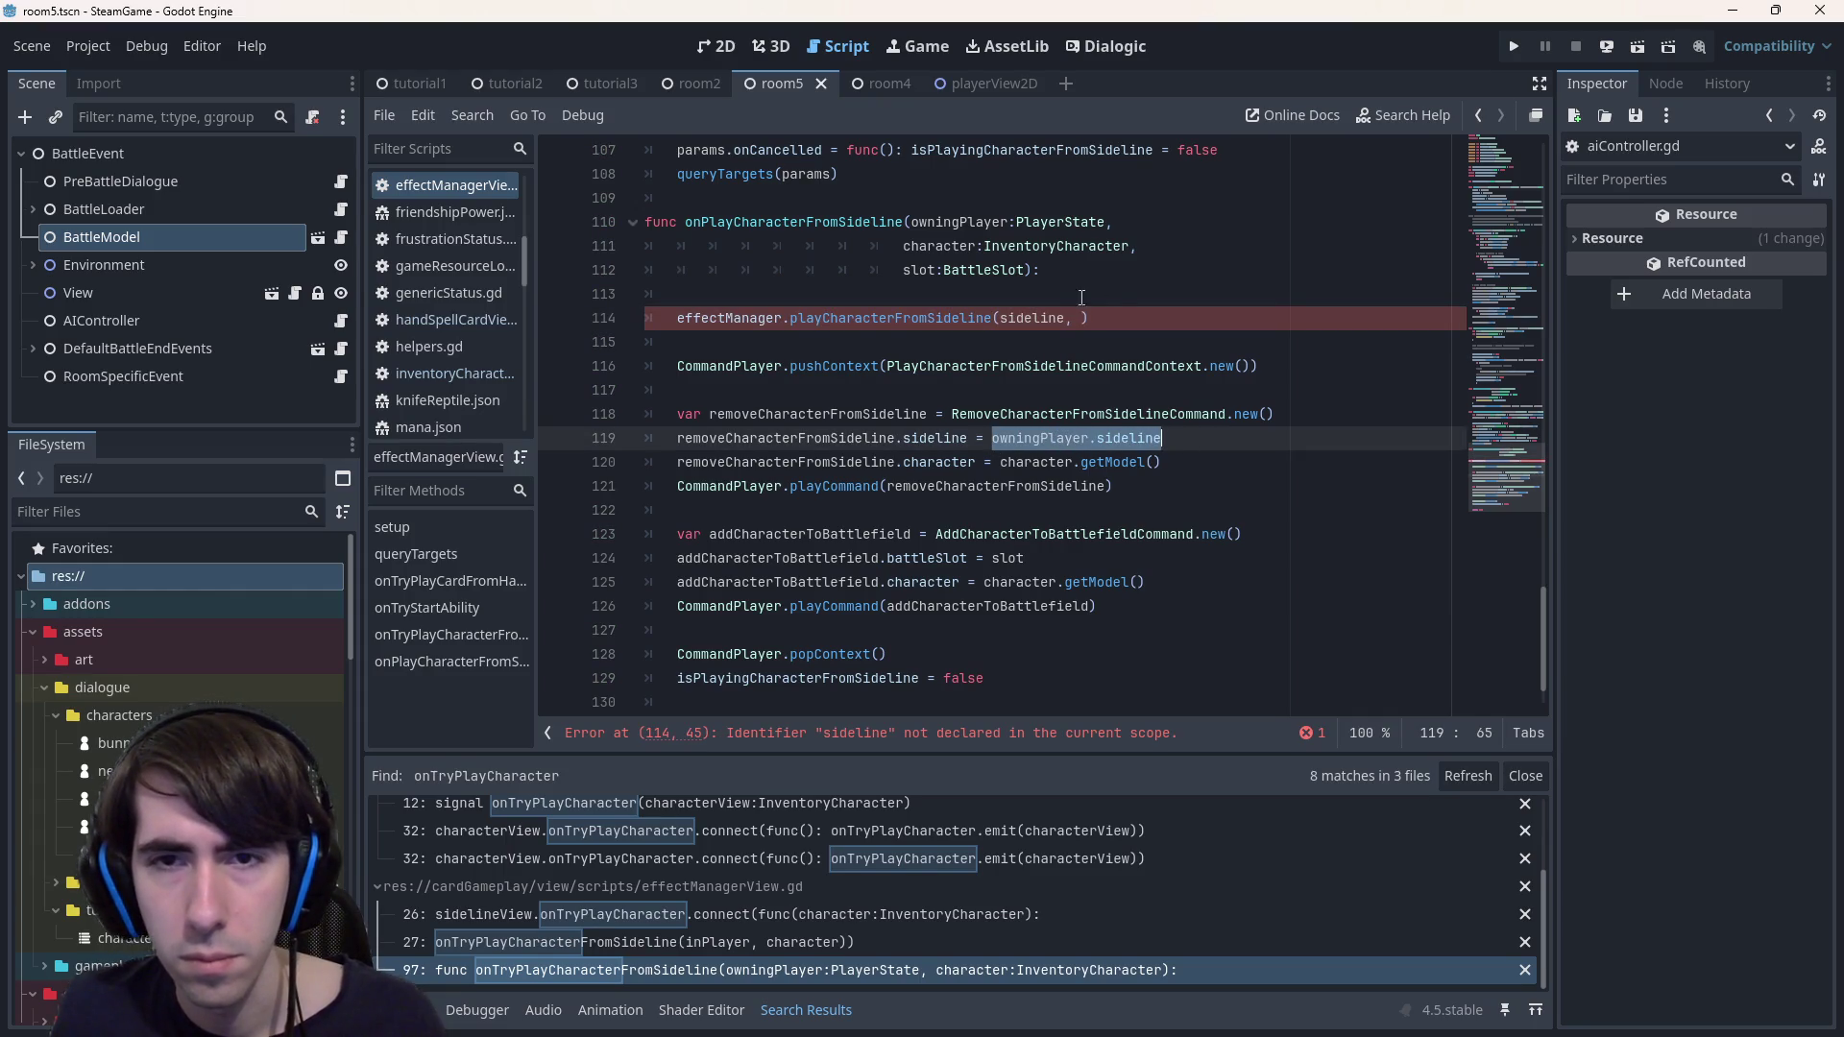
key(ctrl+c)
double_click(1030, 318)
key(ctrl+v)
key(Right)
key(Right)
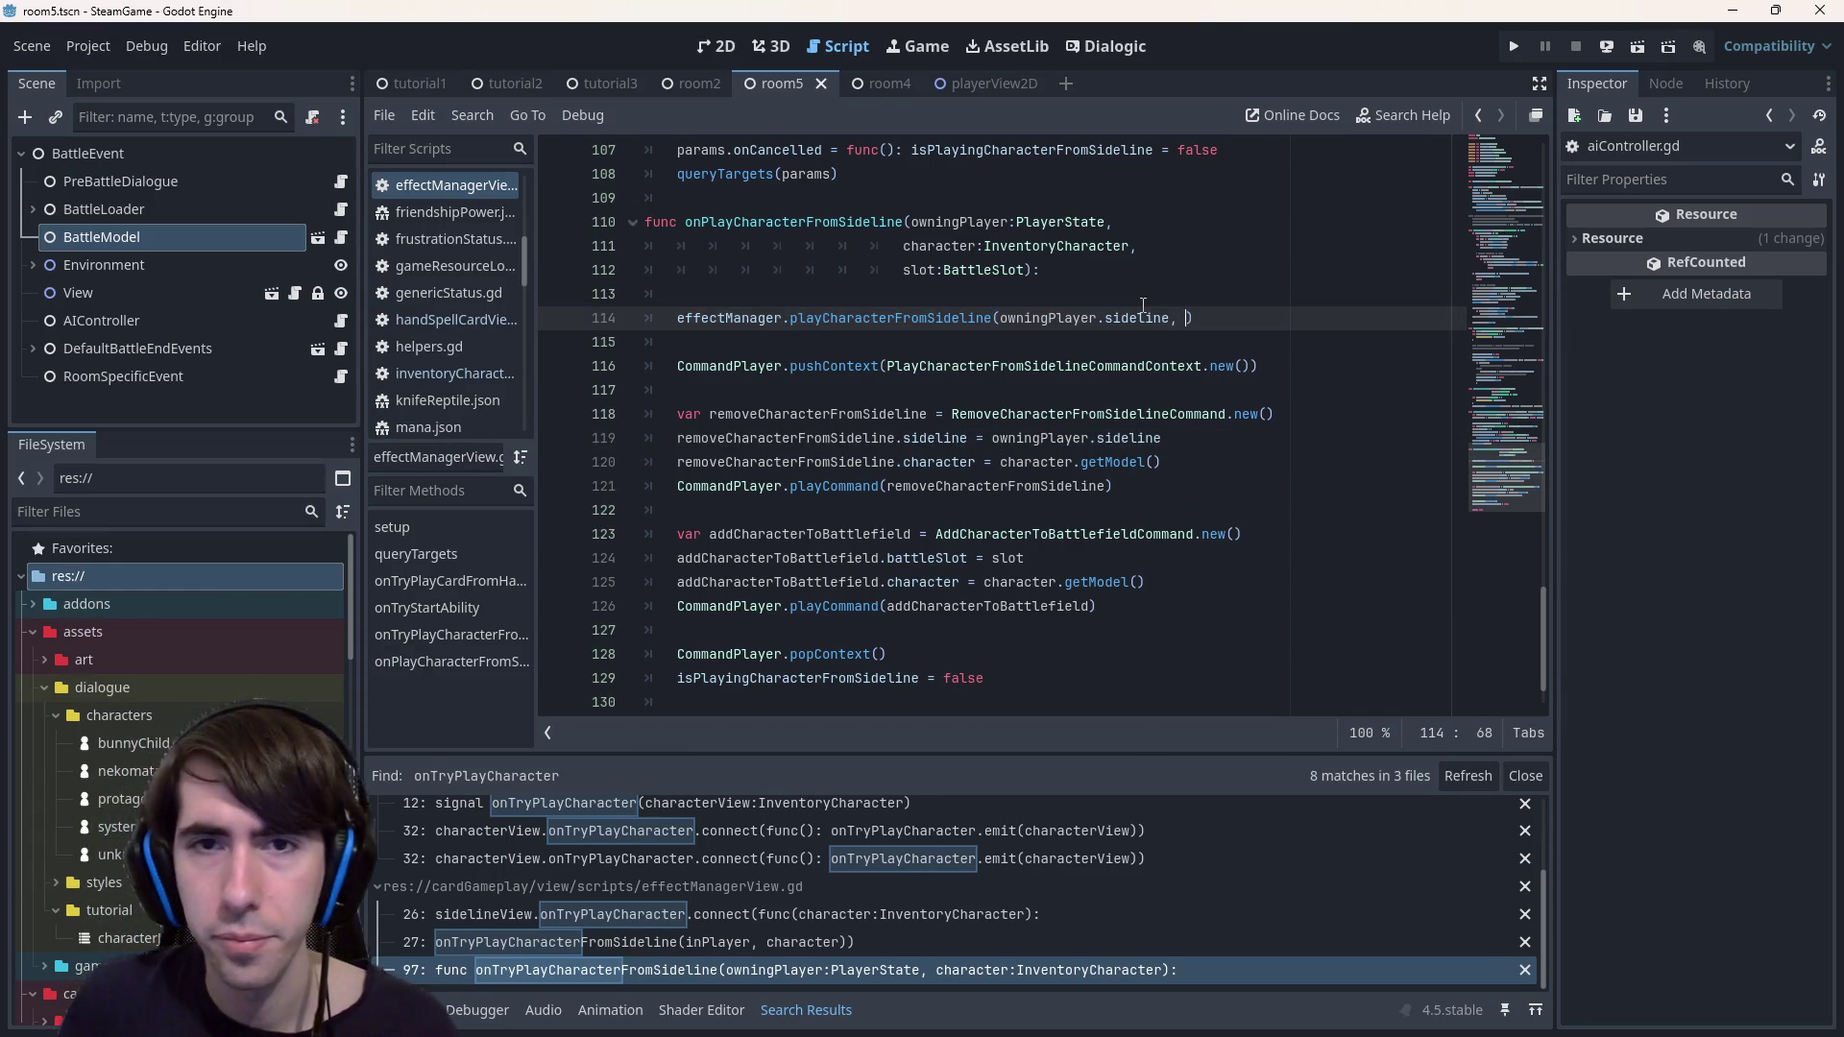
text(character.model)
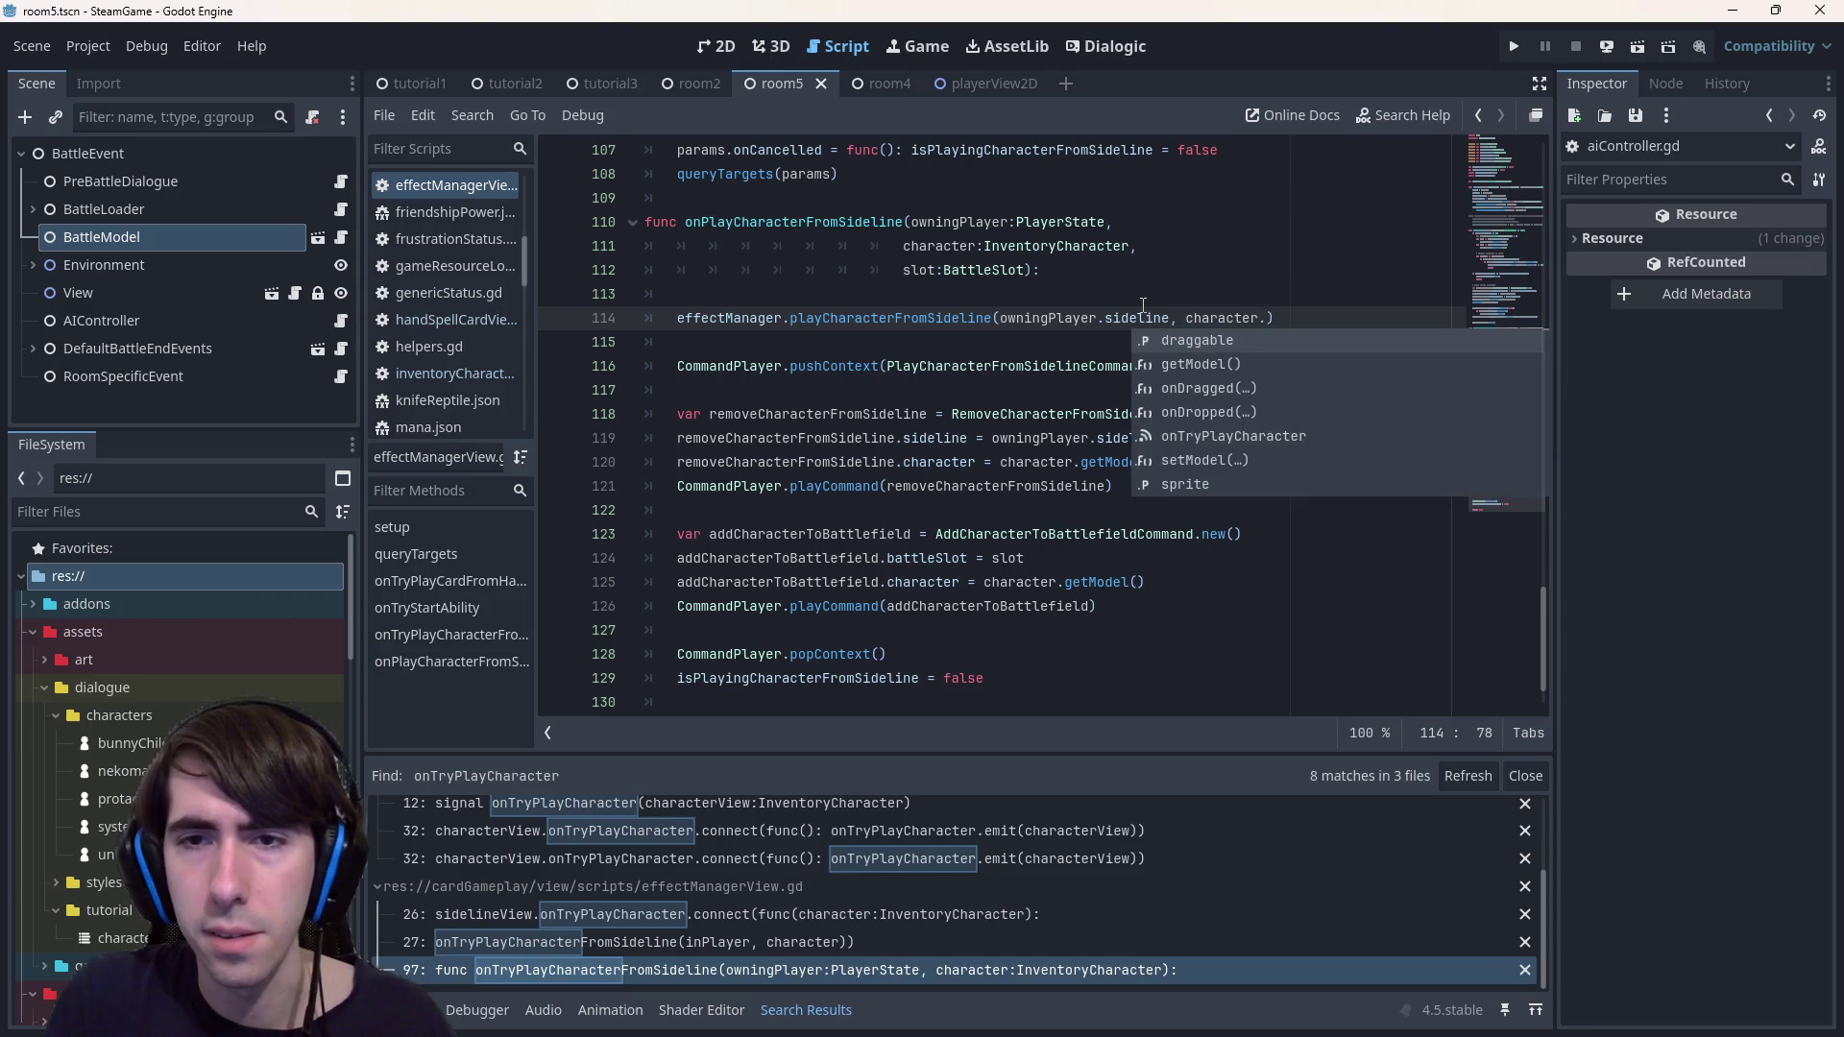
key(Down)
key(Return)
text(, )
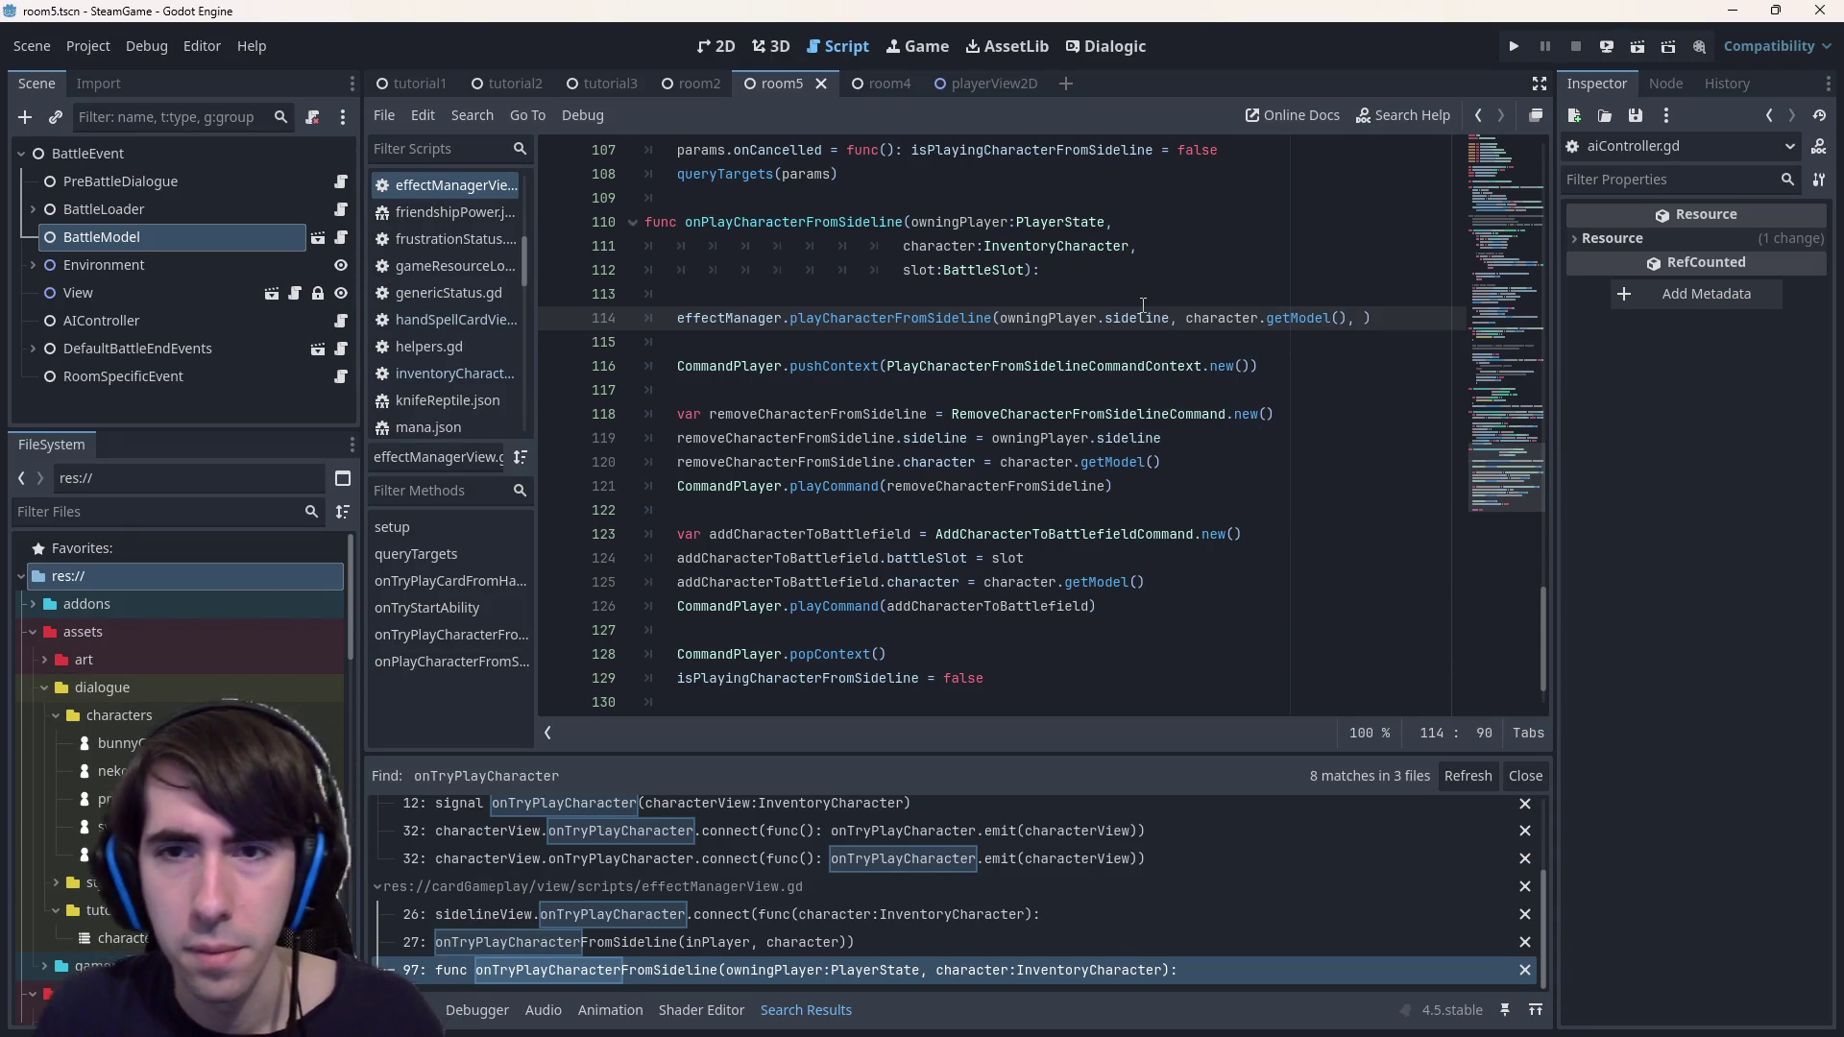
text(slot)
key(ctrl+s)
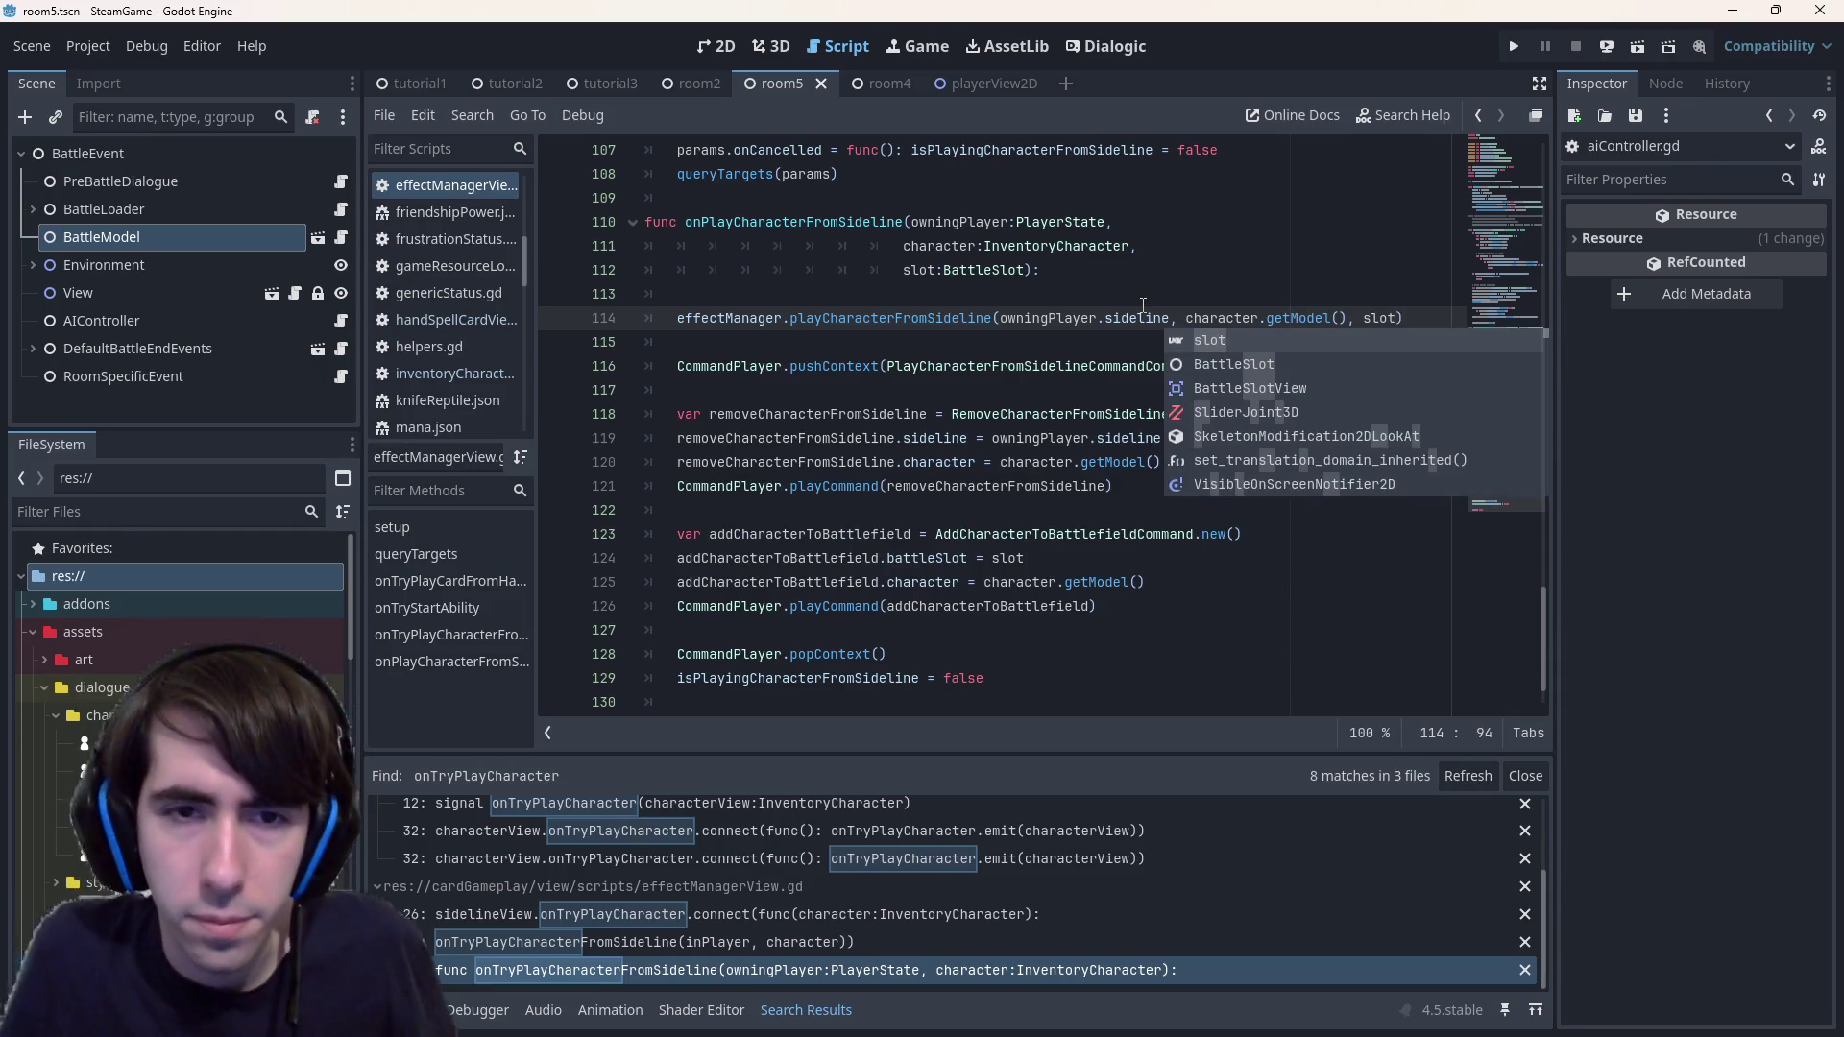
- Jump to the effectManager declaration and open the EffectManager script from its type
ctrl+click(777, 327)
ctrl+click(919, 296)
scroll(936, 426, down, 10)
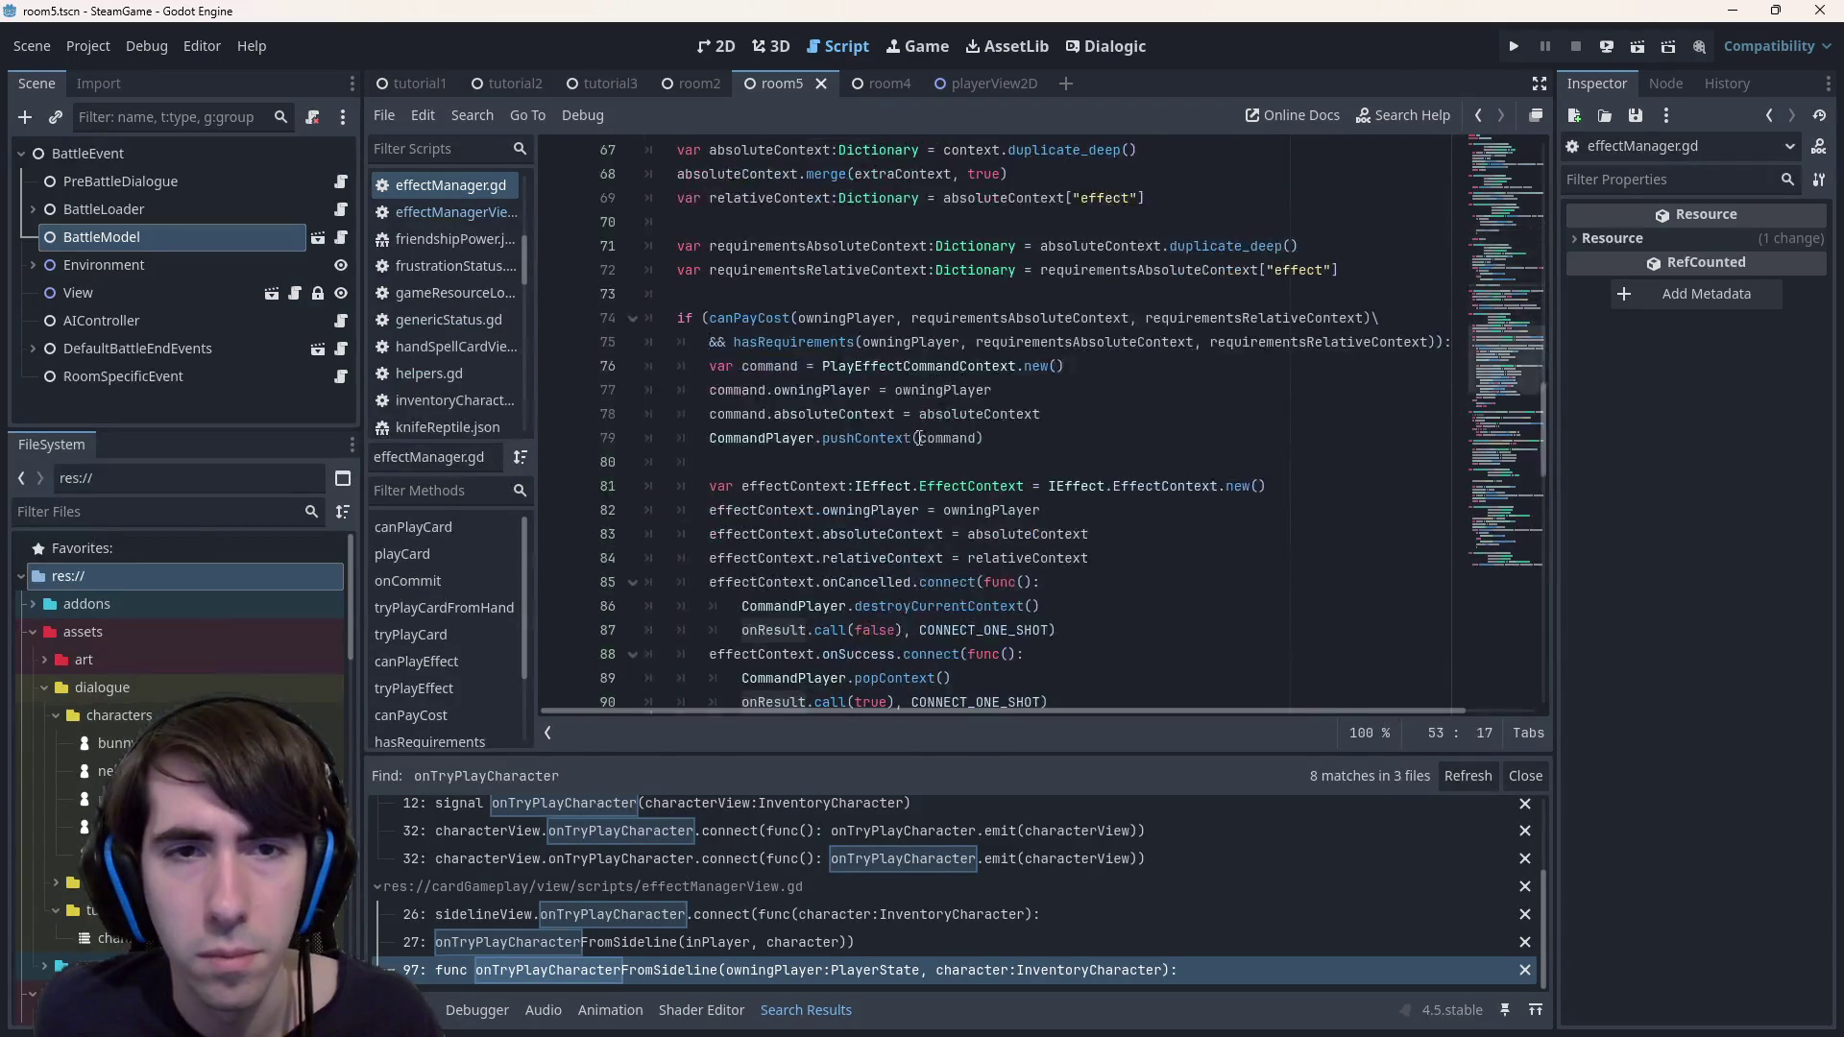
- Add an empty 'func playCharacterFromSideline(): pass' at the end of effectManager.gd
scroll(936, 426, down, 5)
click(884, 678)
key(Return)
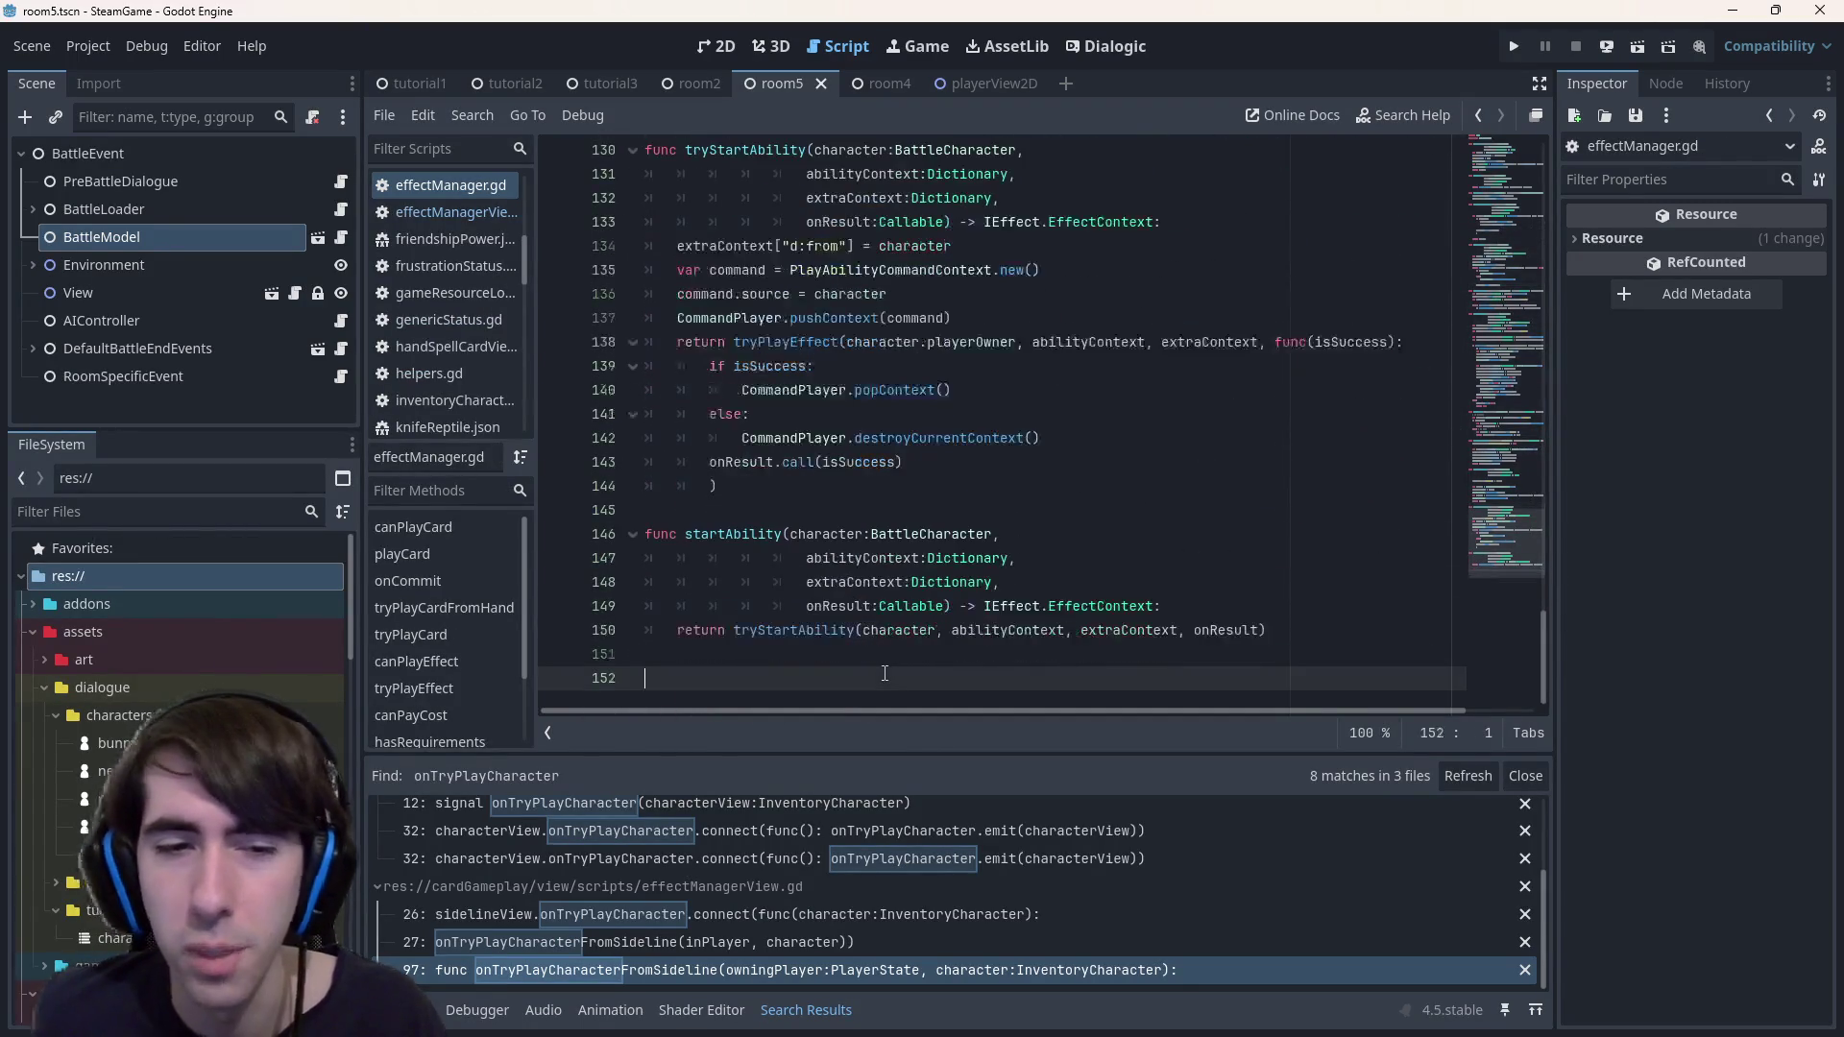
text(func playCharacterFromSideline():)
key(Return)
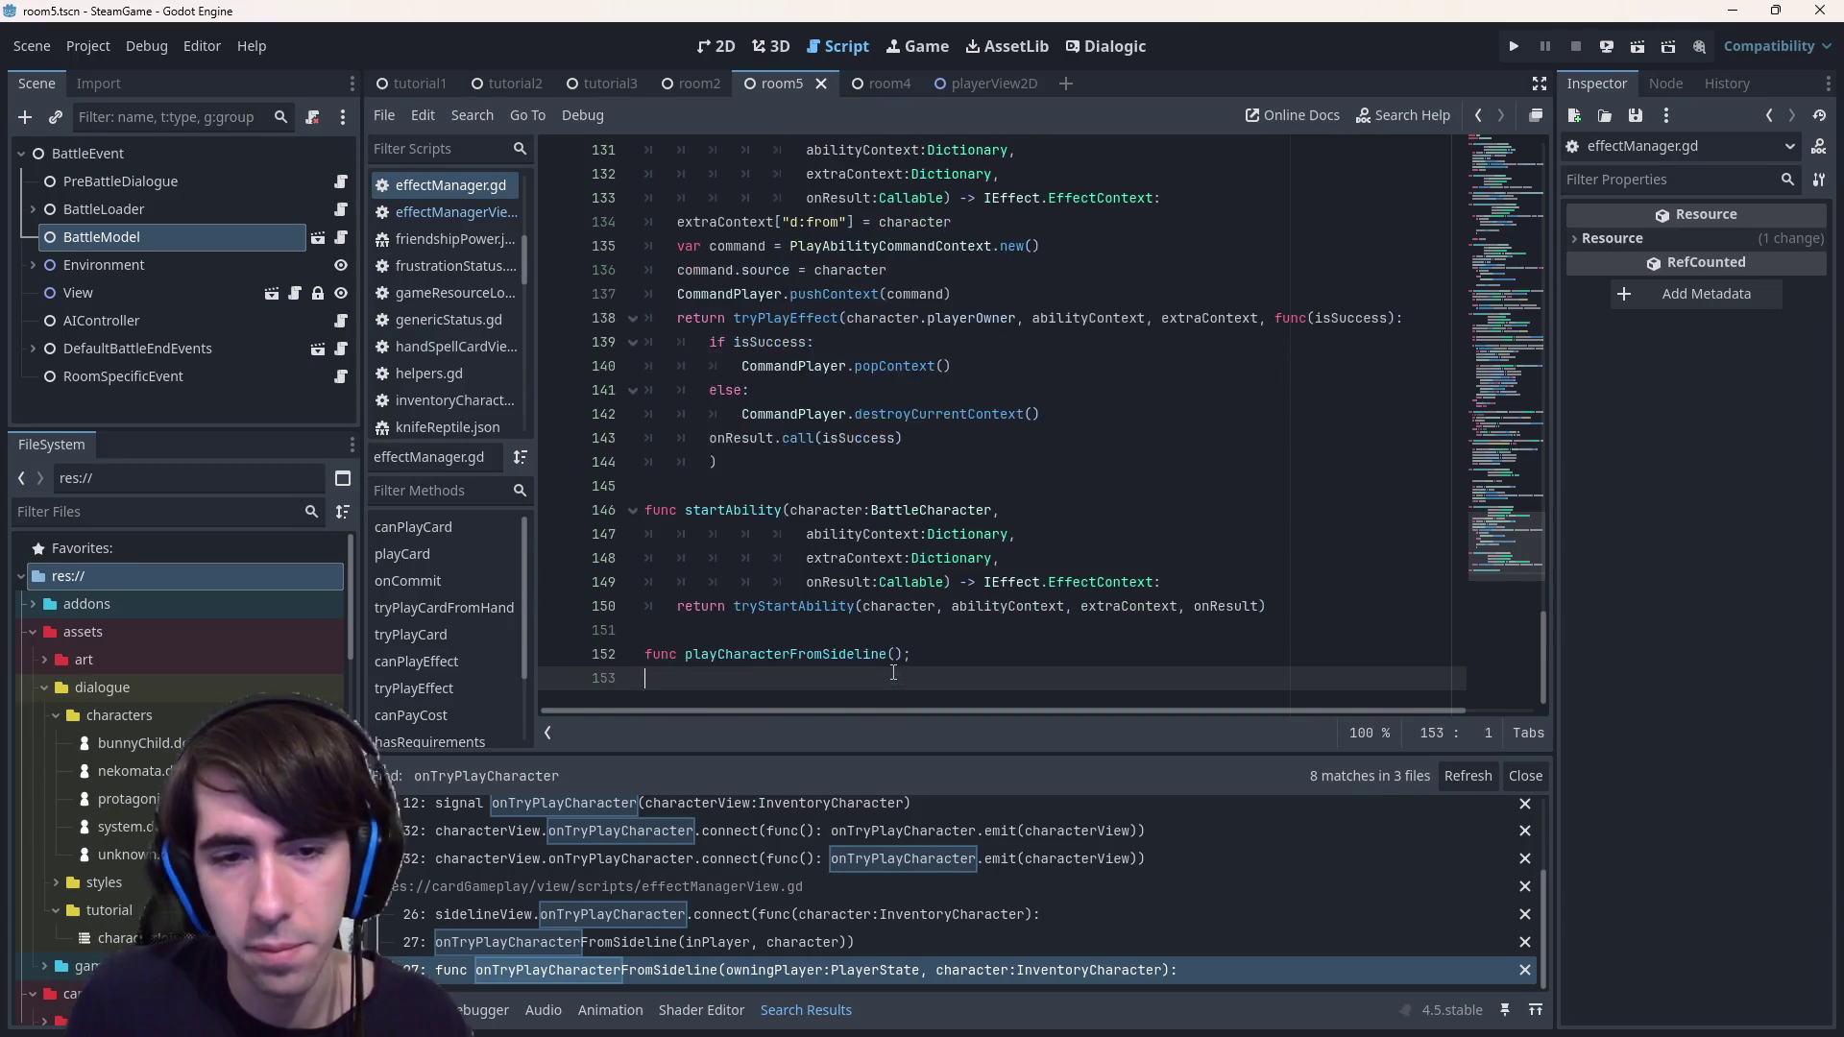
text(pass)
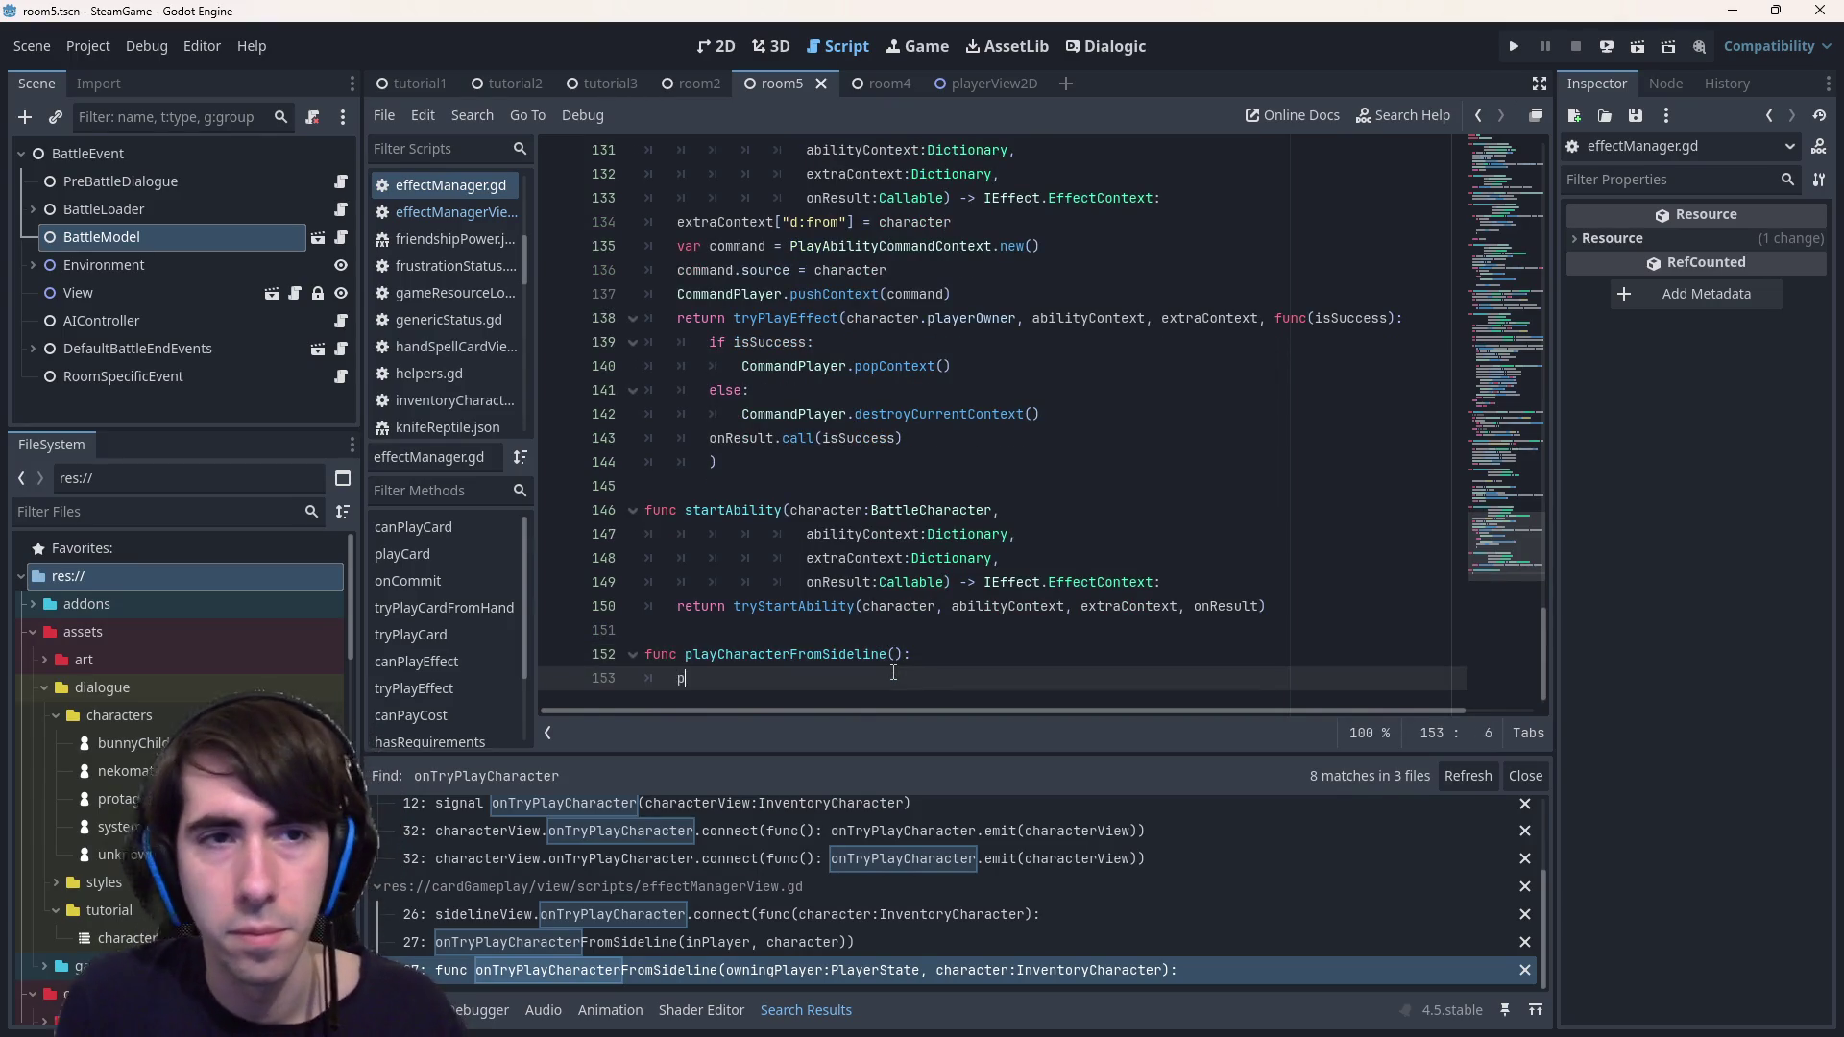
- Review the failing three-argument call on line 114 of effectManagerView.gd, then return to effectManager.gd
click(443, 212)
scroll(960, 432, down, 15)
scroll(1151, 488, down, 15)
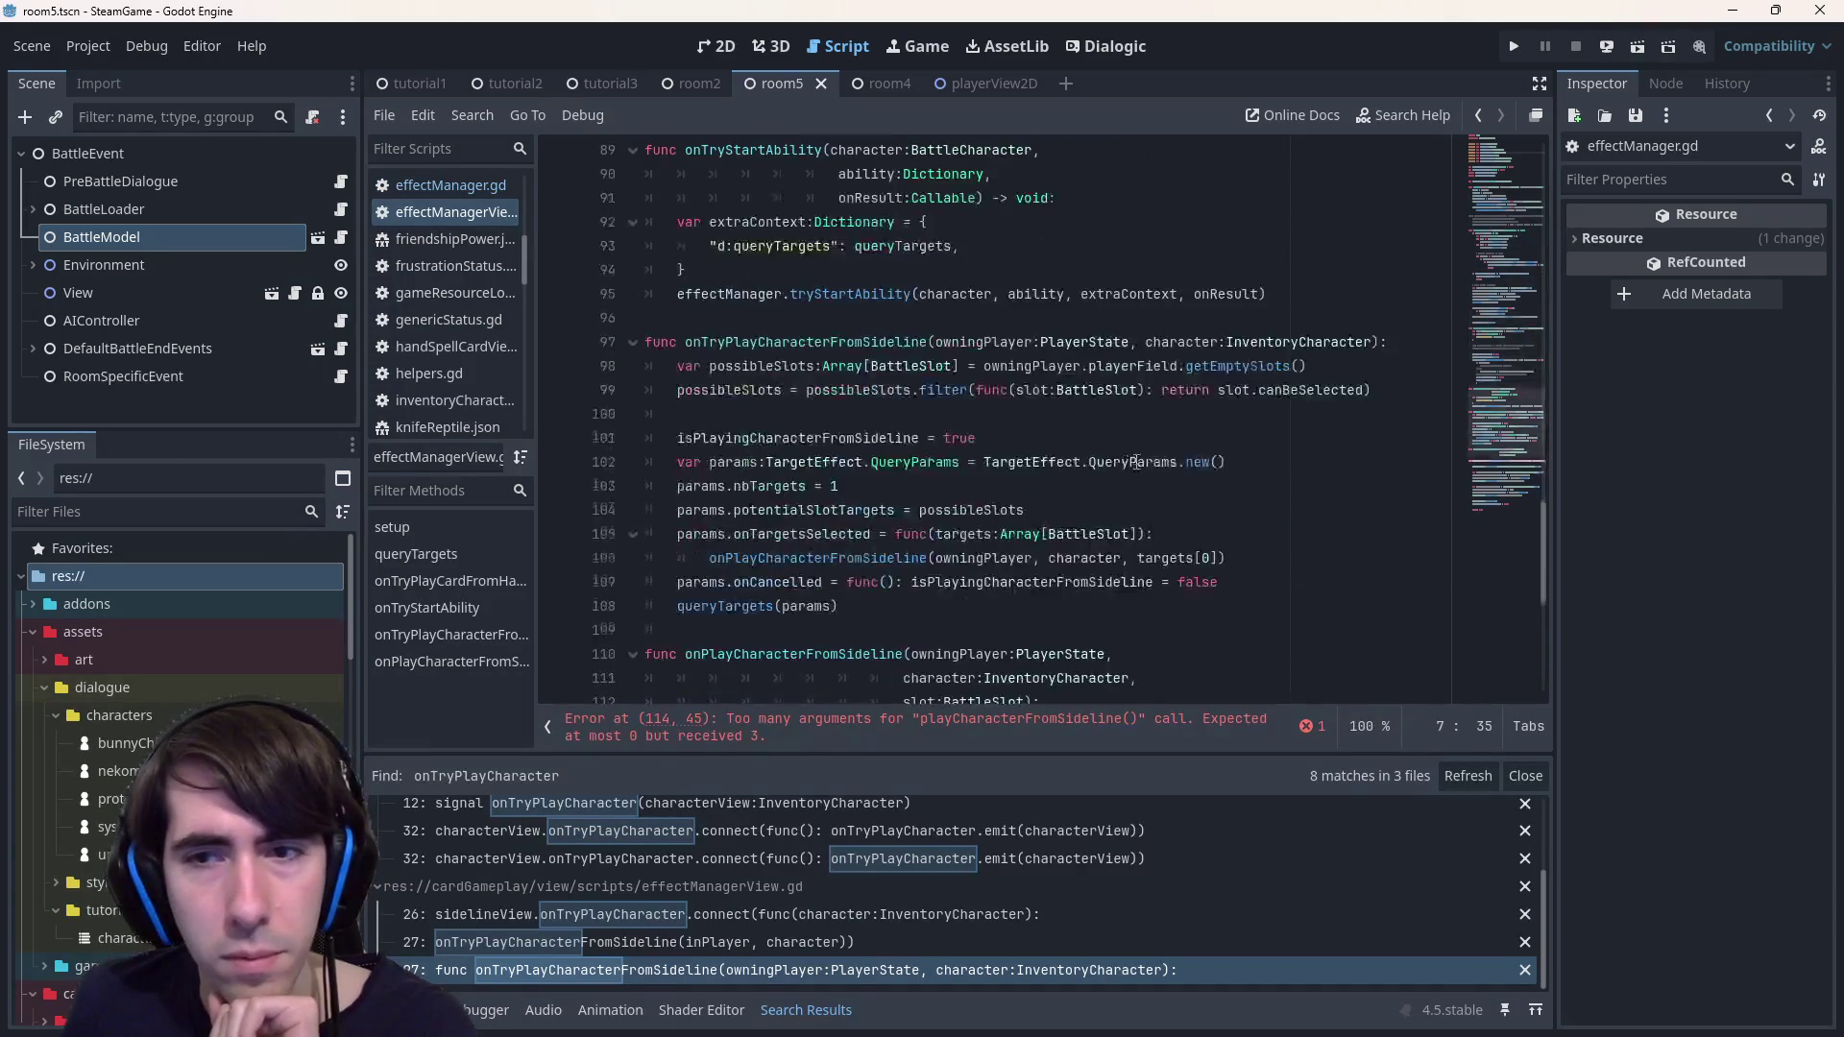
scroll(1035, 396, down, 1)
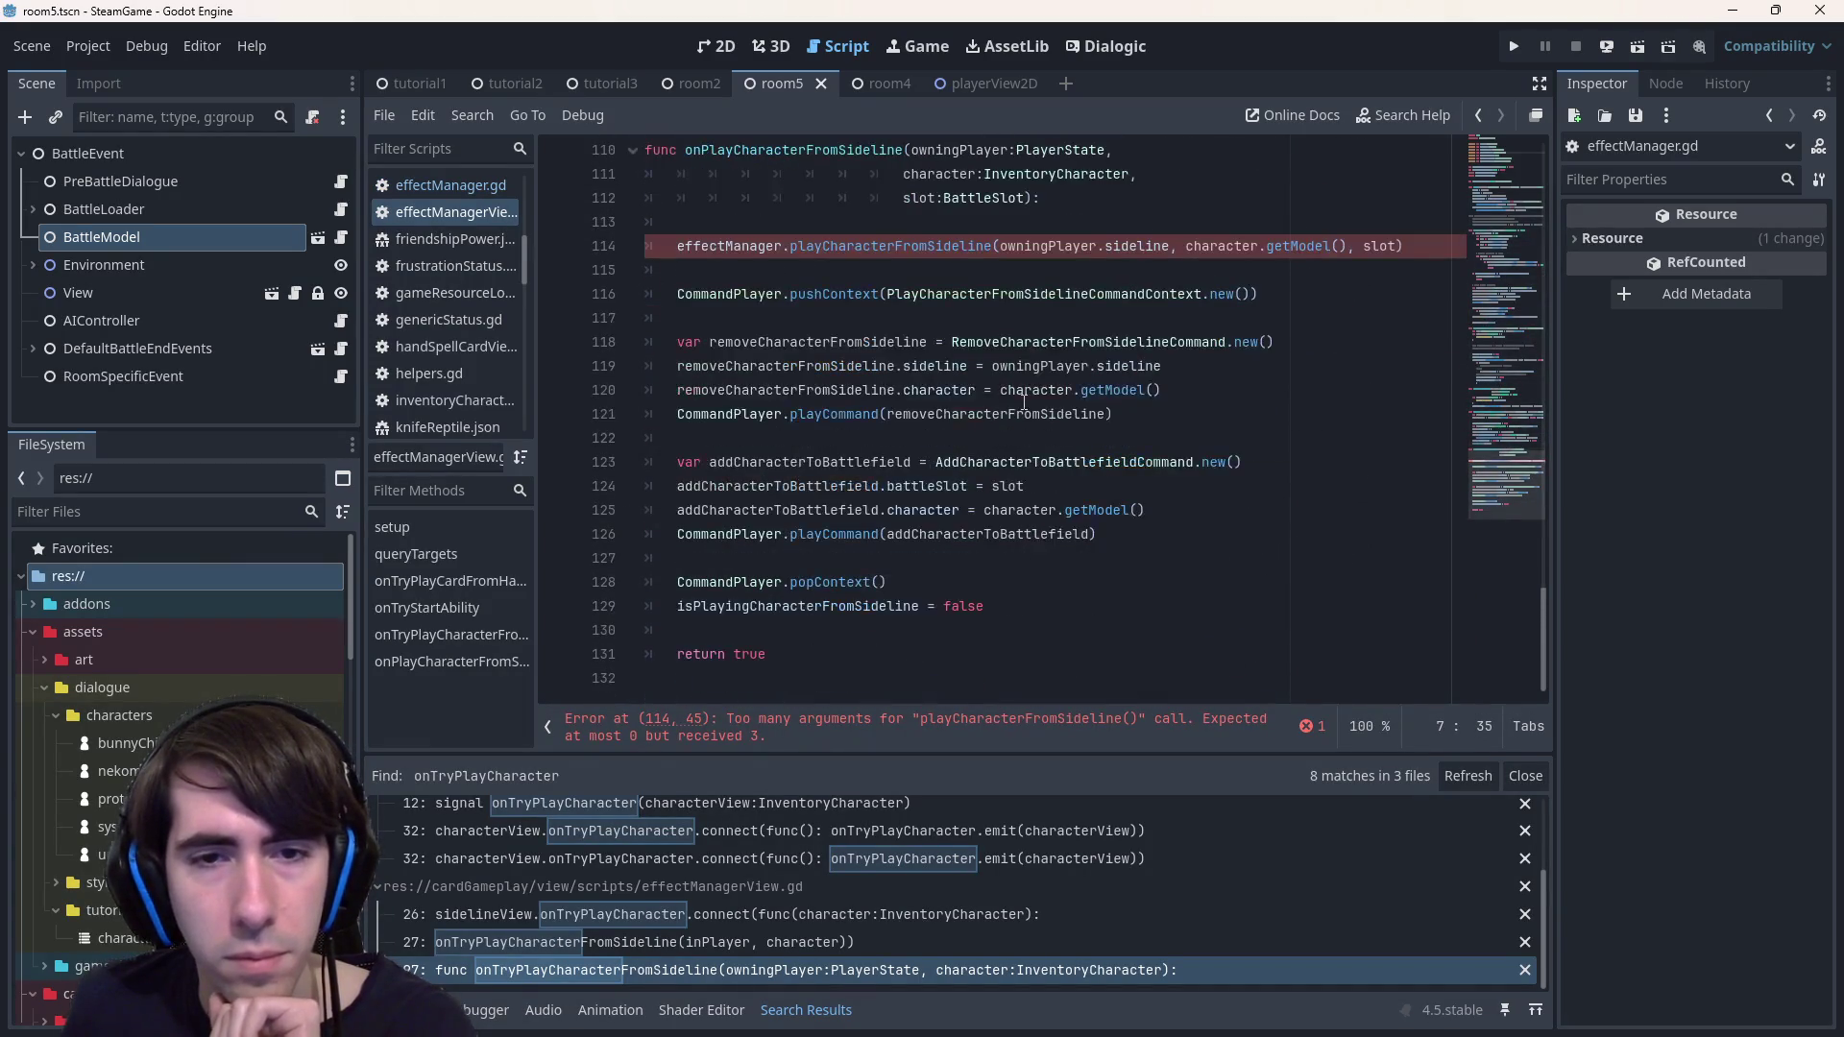
click(990, 608)
drag(1059, 601, 1068, 342)
click(1069, 342)
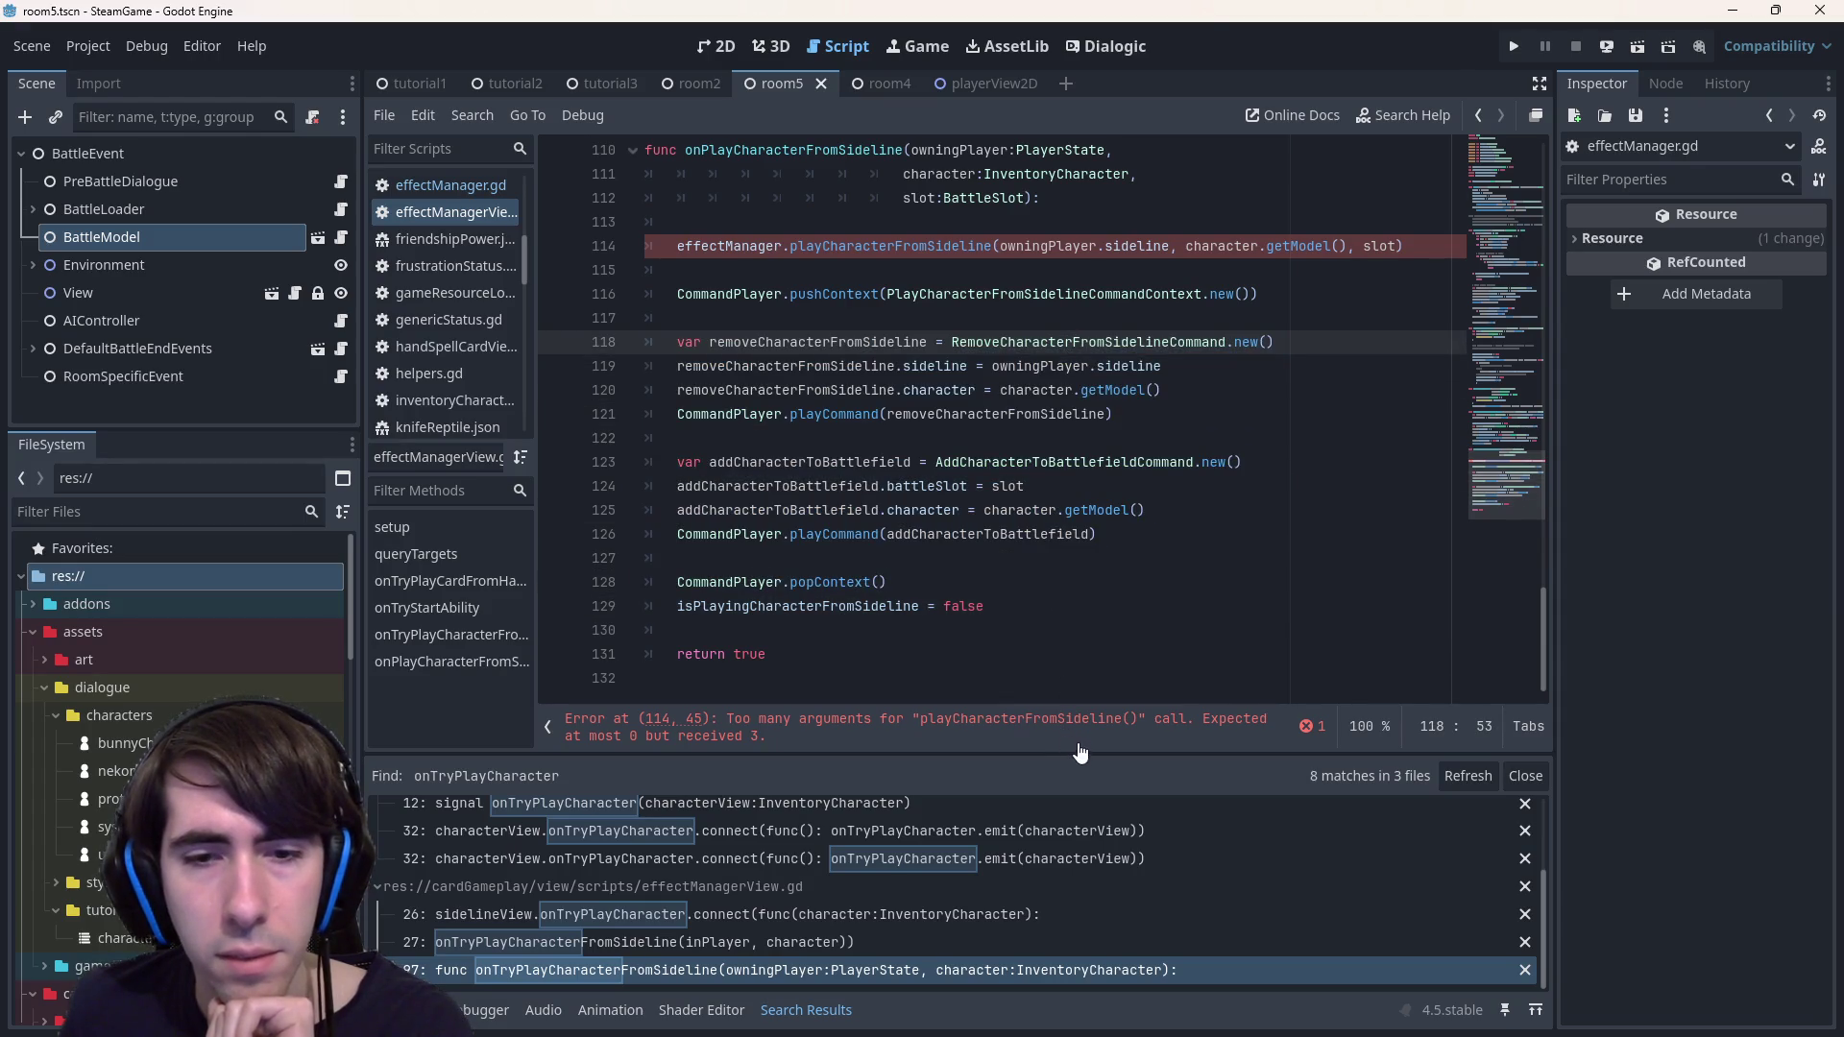
drag(1001, 245, 1394, 246)
key(ctrl+c)
drag(1501, 518, 1479, 90)
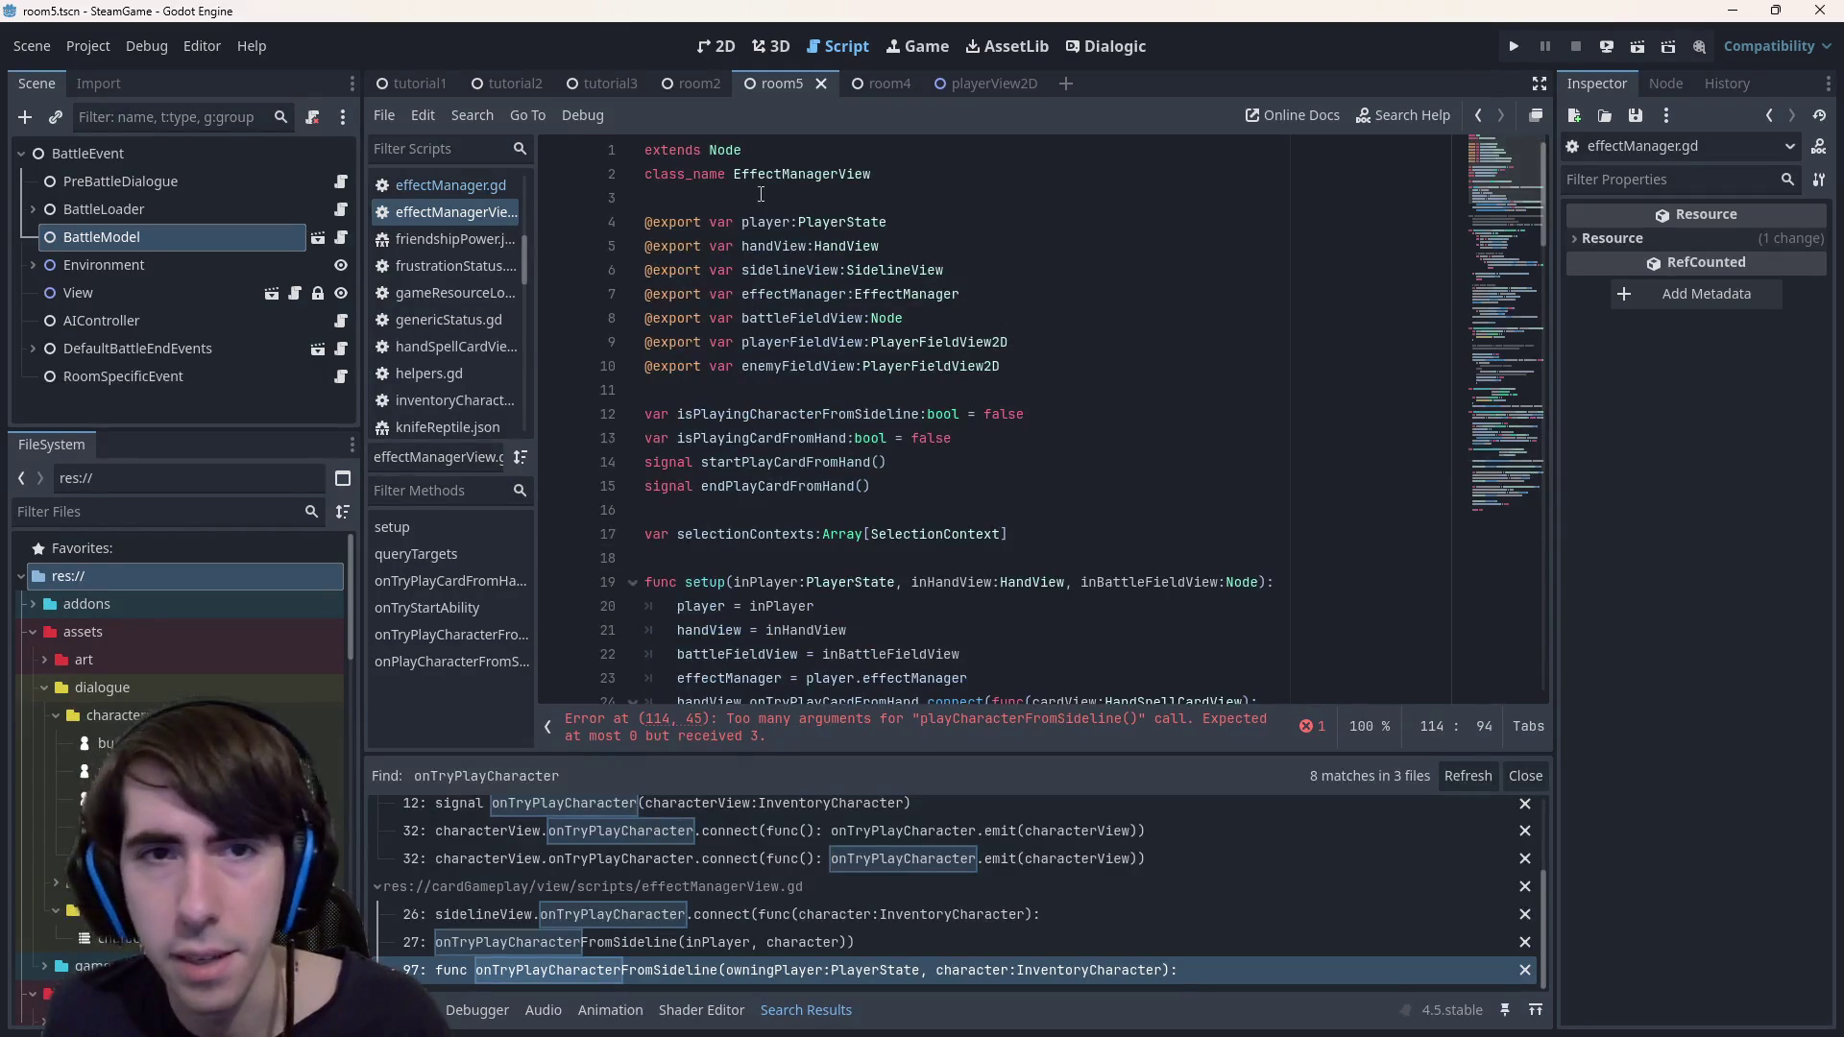
click(419, 207)
click(423, 186)
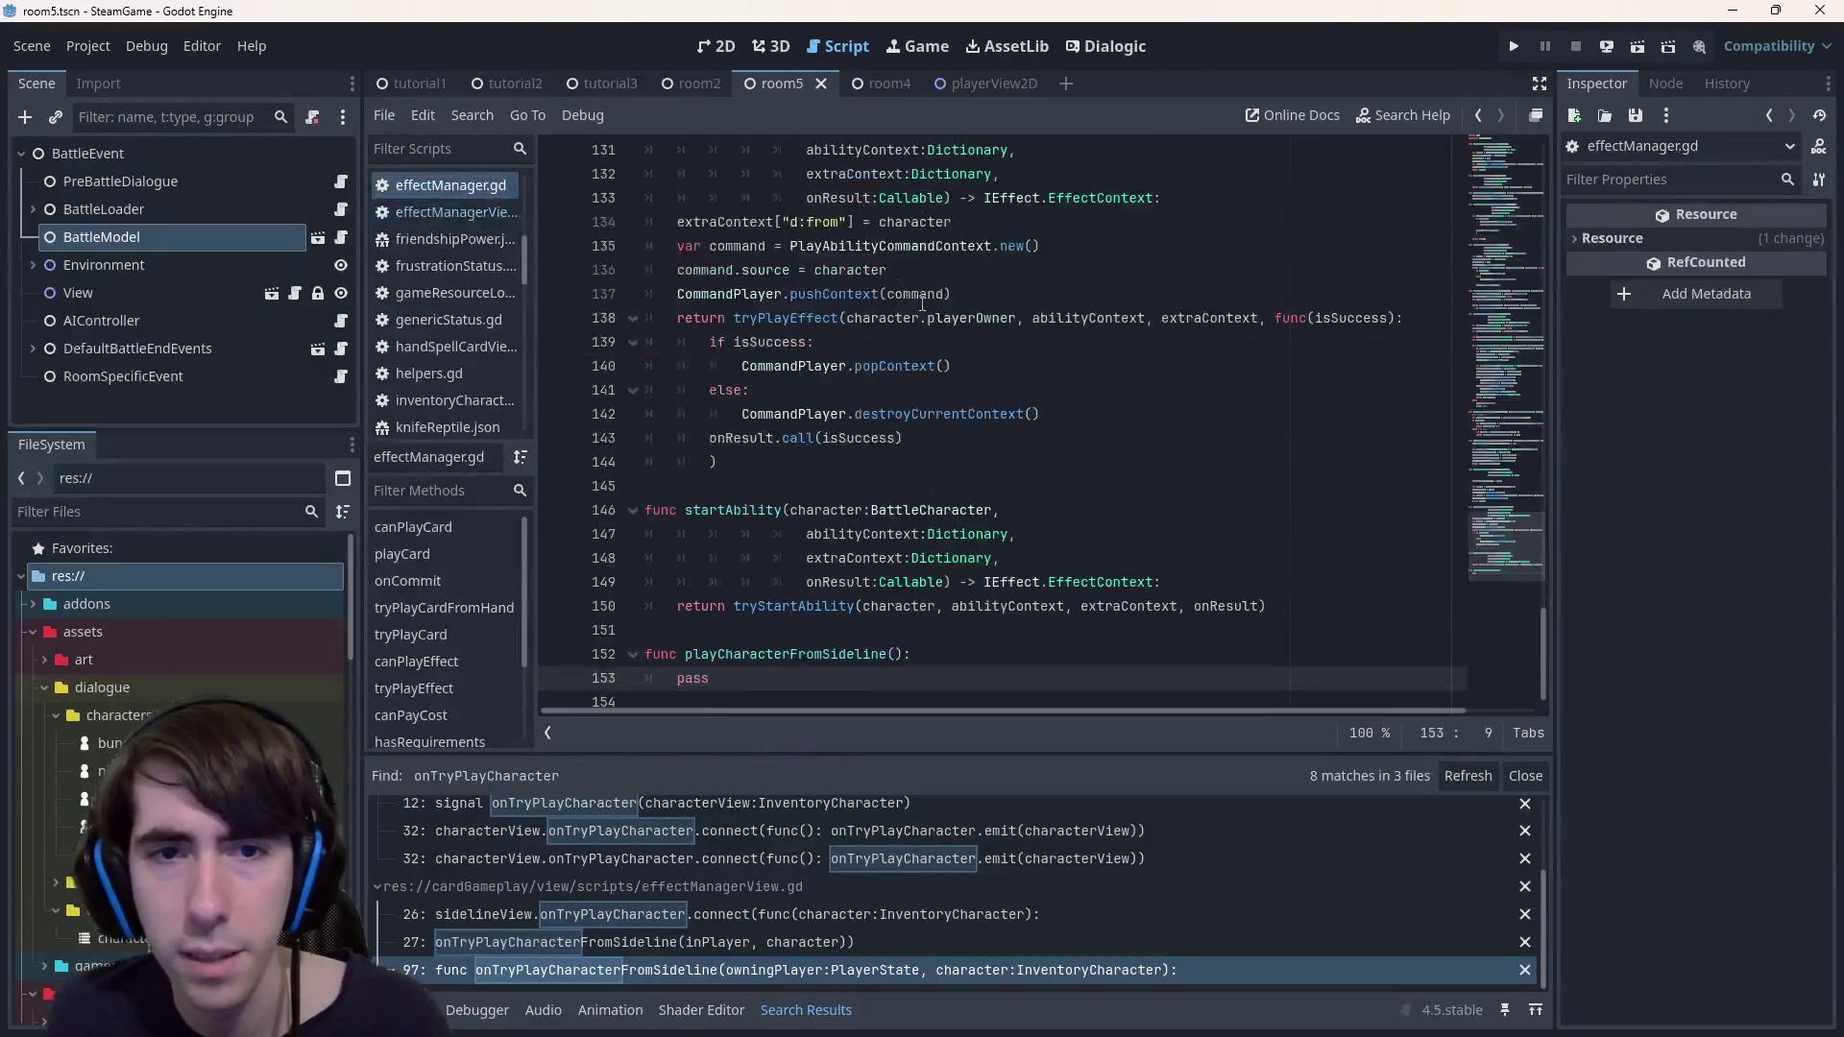
- Paste the arguments into playCharacterFromSideline's parameter list and make the first one sideline:Sideline
click(902, 654)
key(ctrl+v)
double_click(946, 654)
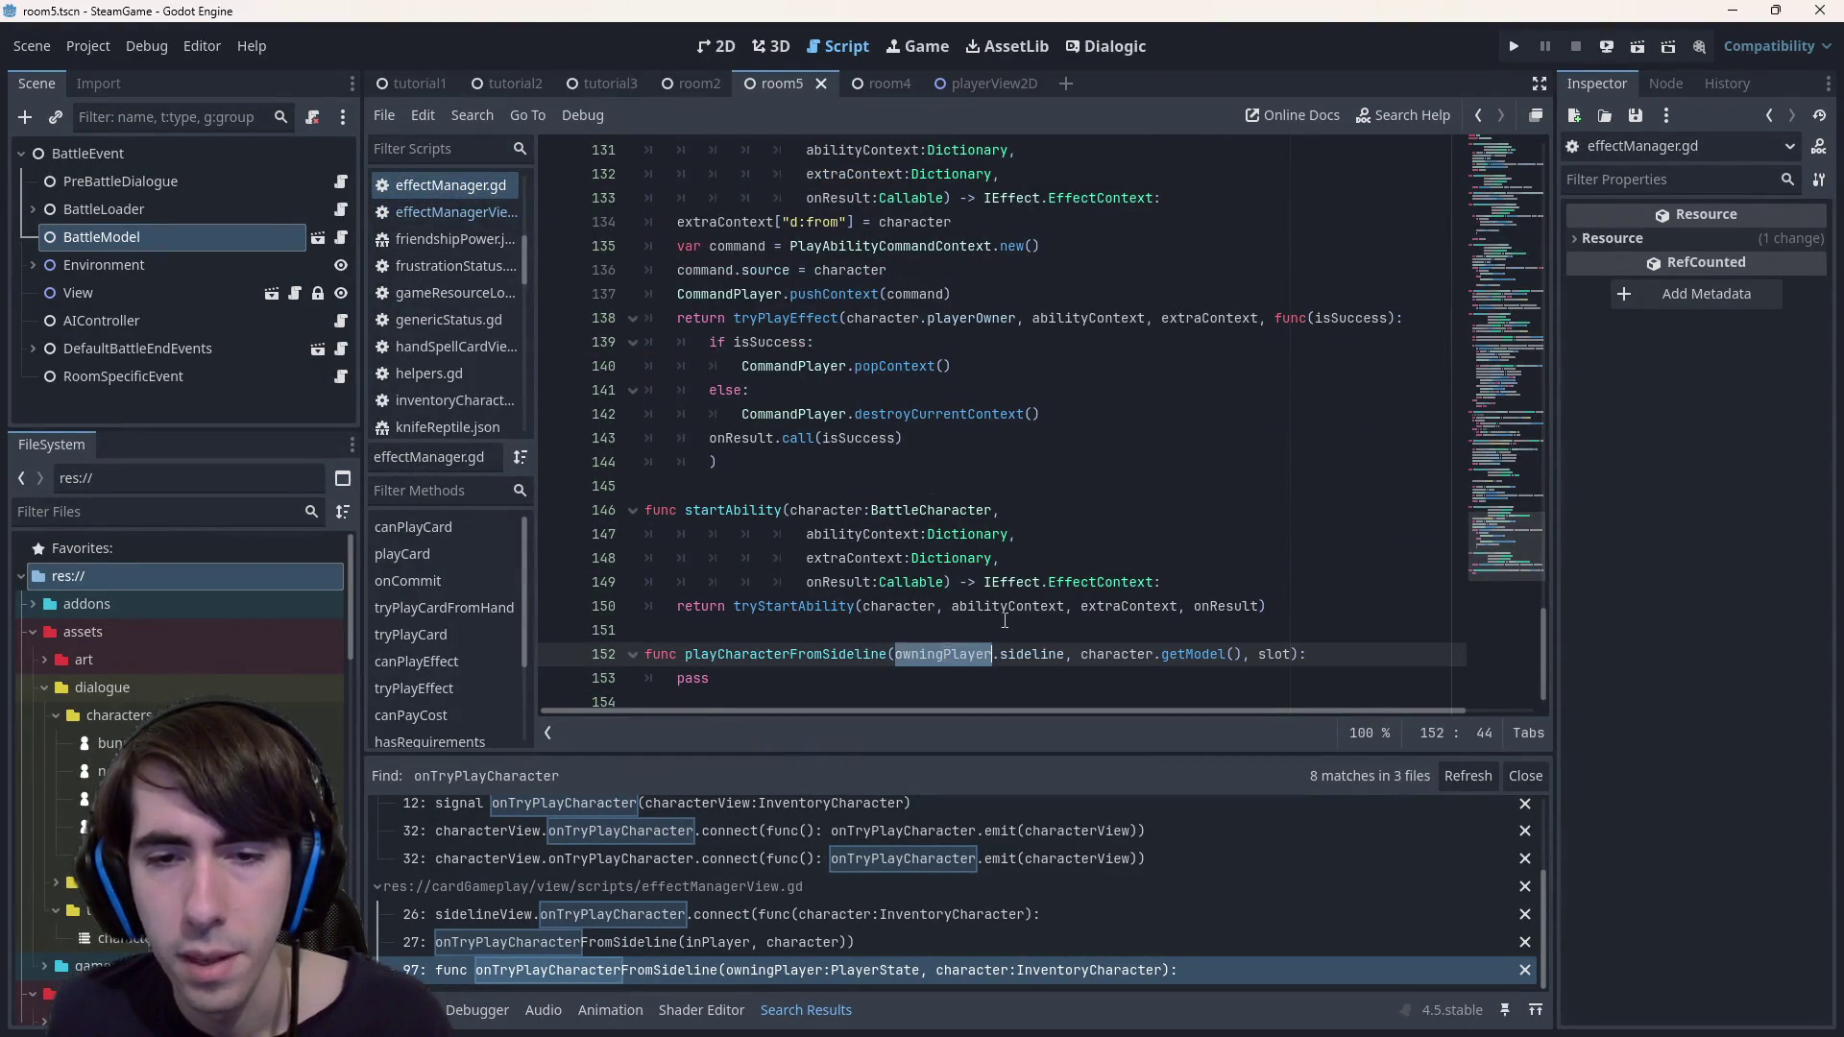
text(Sideline)
key(ctrl+shift+Left)
key(Delete)
key(Delete)
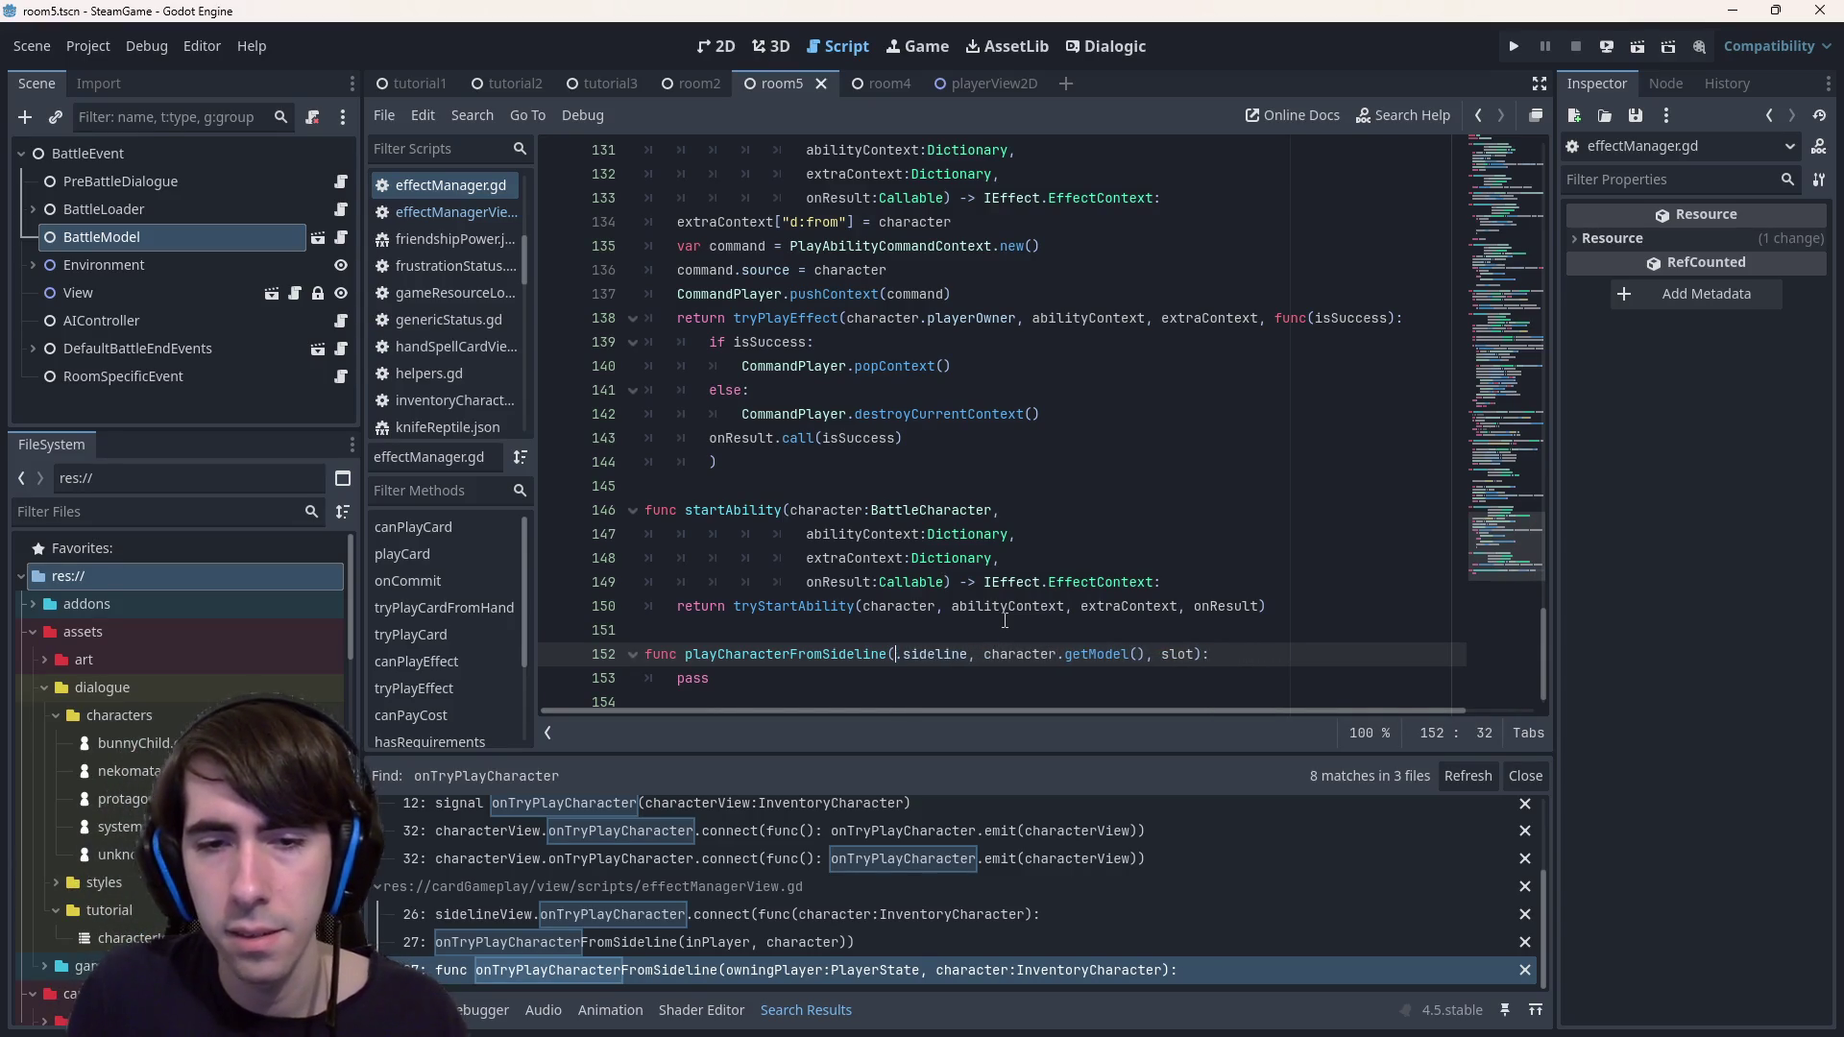
key(ctrl+Right)
text(:Sideline)
key(Right)
key(Right)
key(Escape)
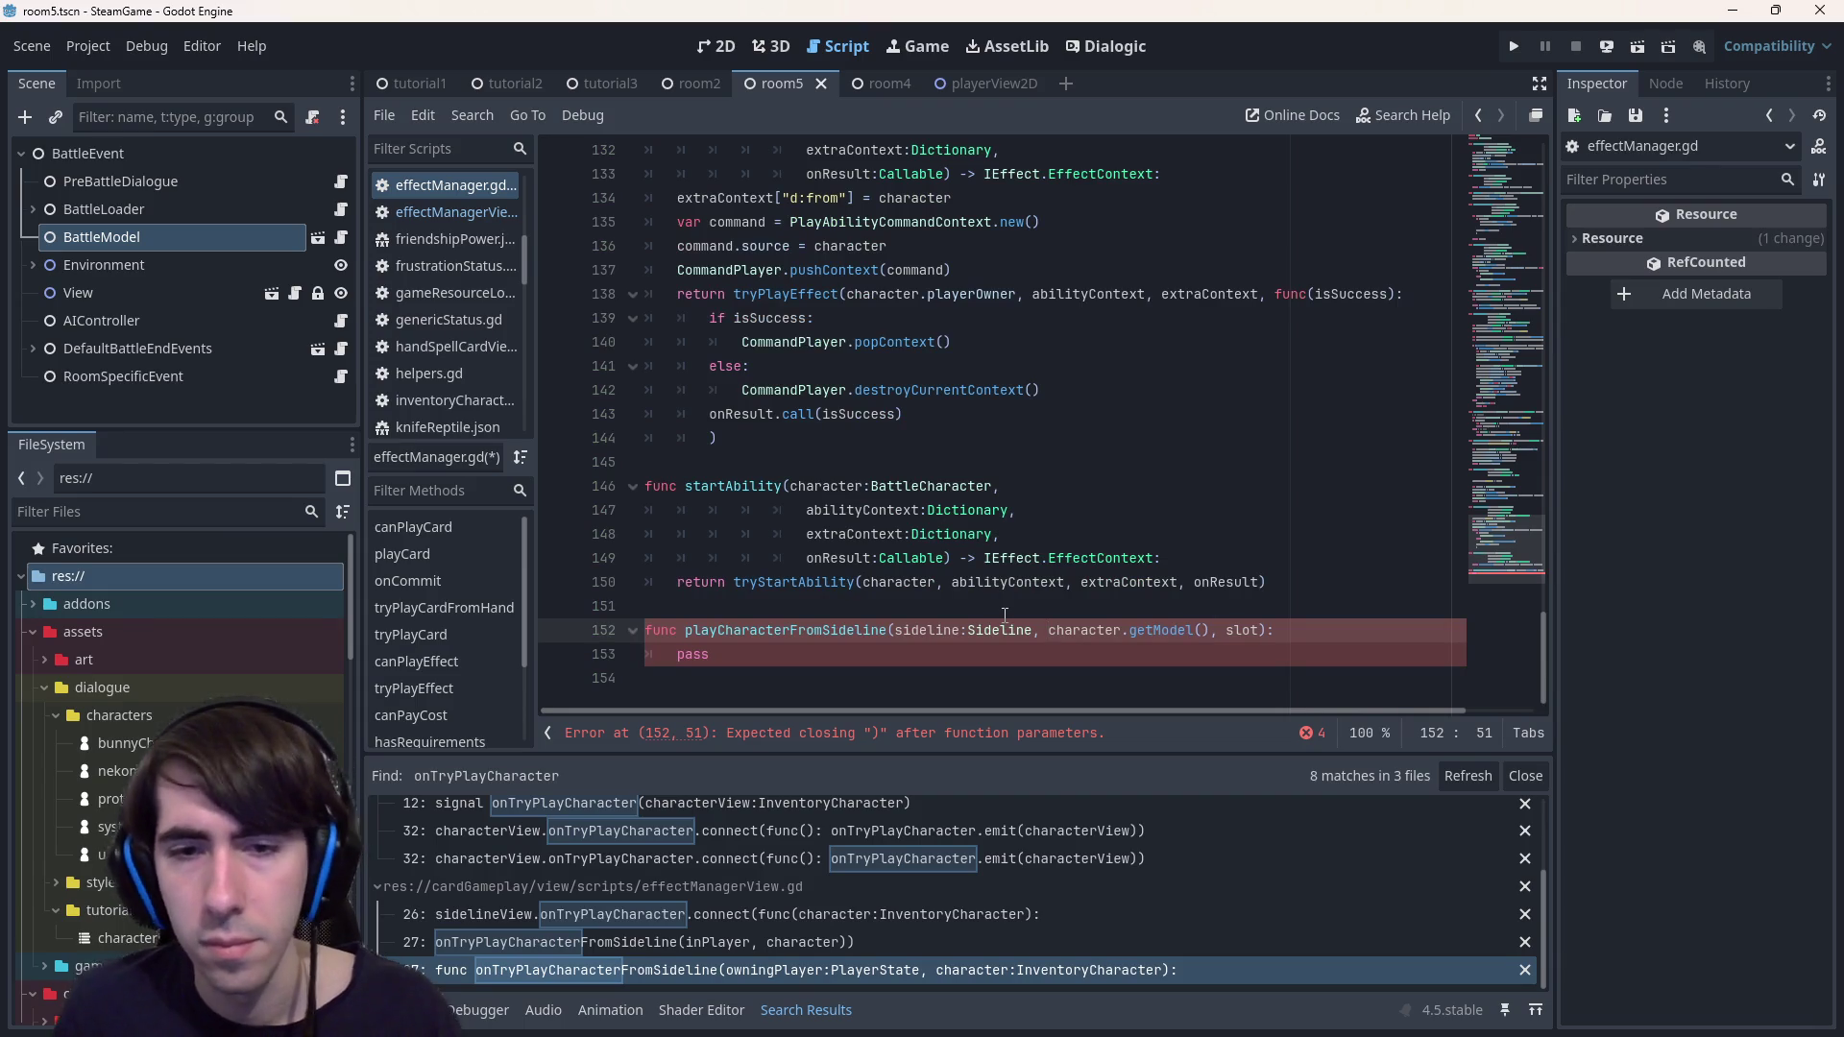
- Type the remaining parameters as character:BattleCharacter and slot:BattleSlot, save, and return to effectManagerView.gd
key(ctrl+Right)
key(ctrl+Delete)
key(ctrl+Delete)
text(:B)
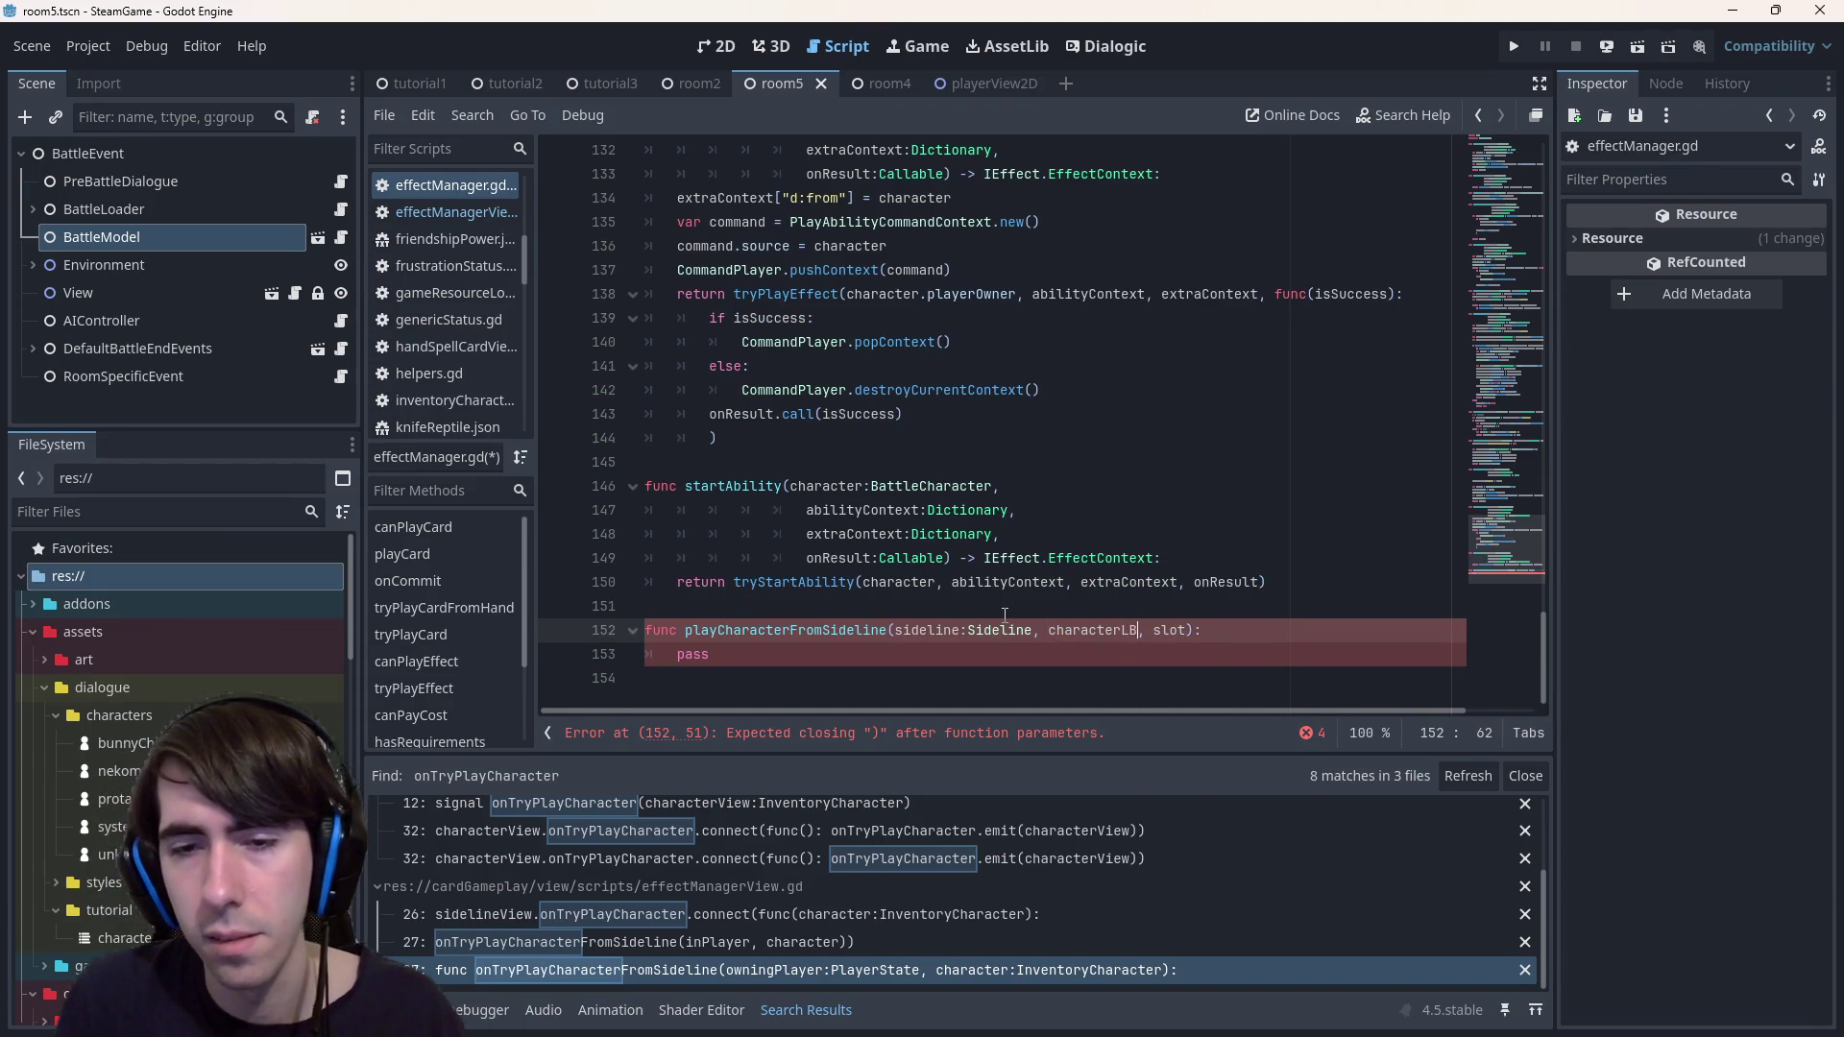
text(attleCharac)
key(Return)
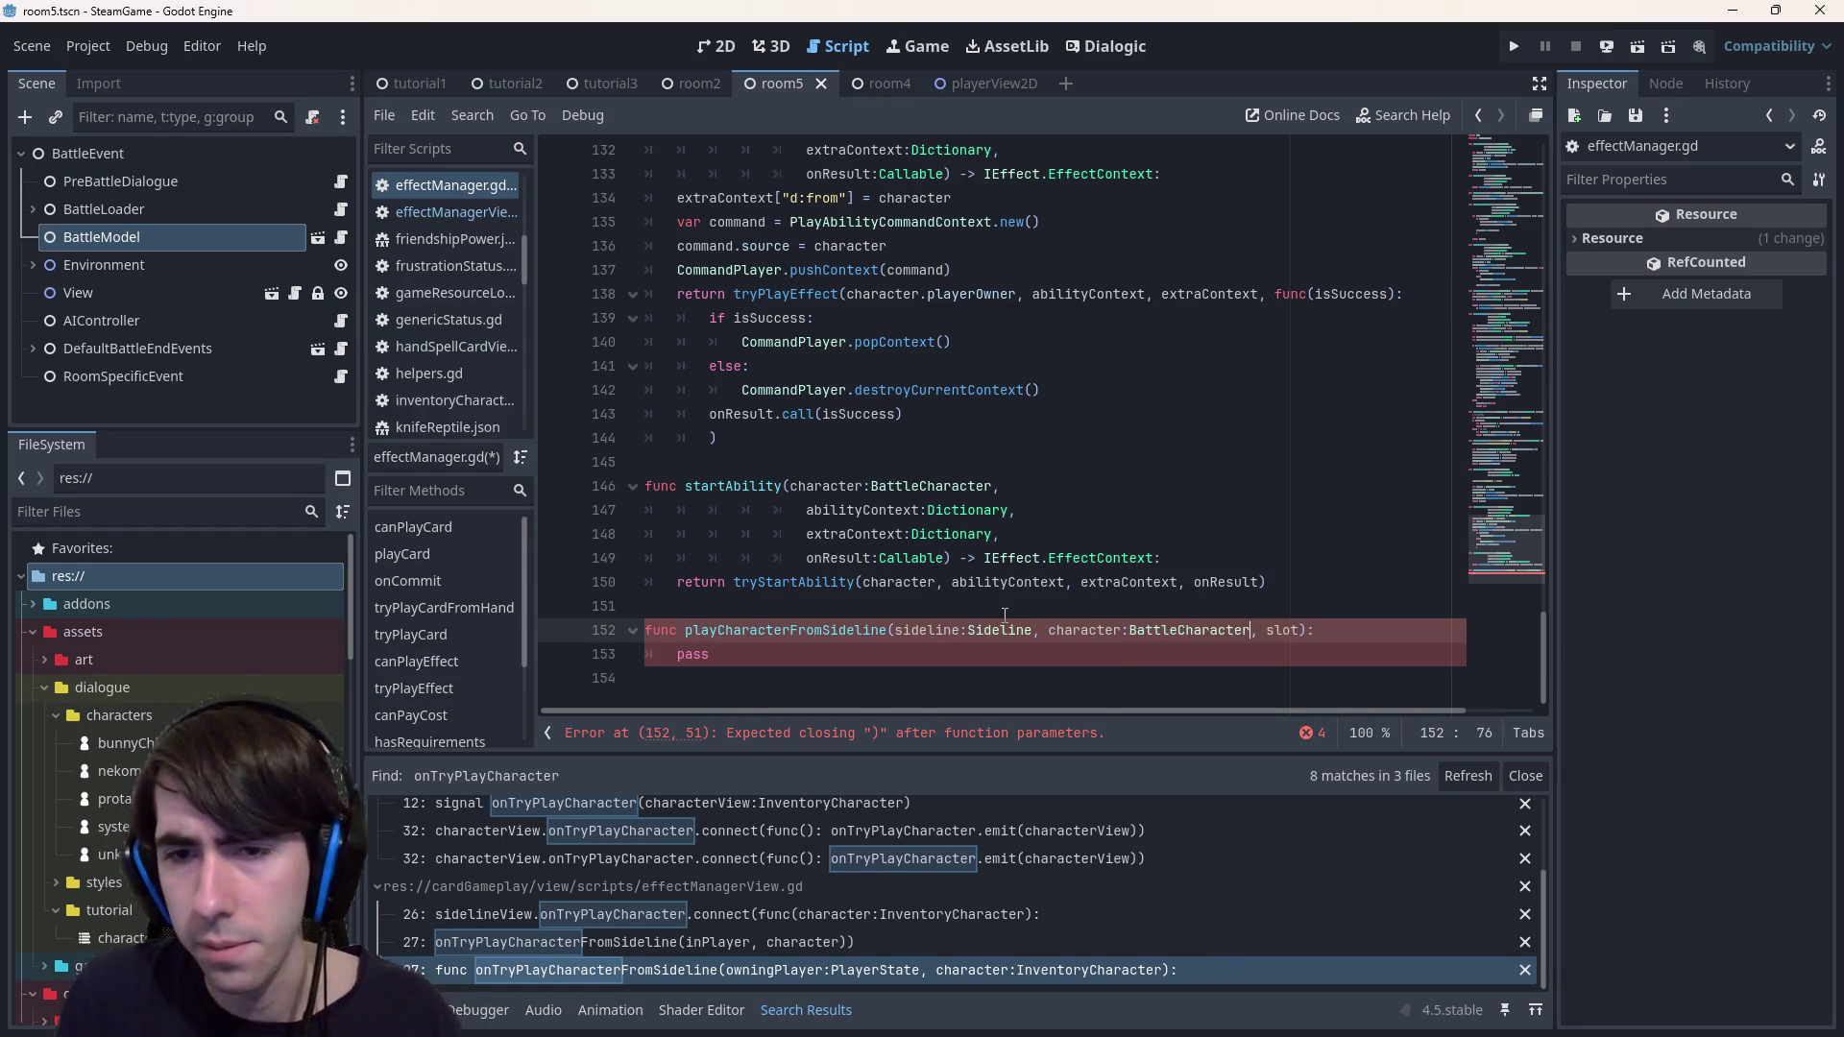
key(ctrl+Right)
key(ctrl+Right)
text(:Slot)
key(Return)
key(ctrl+s)
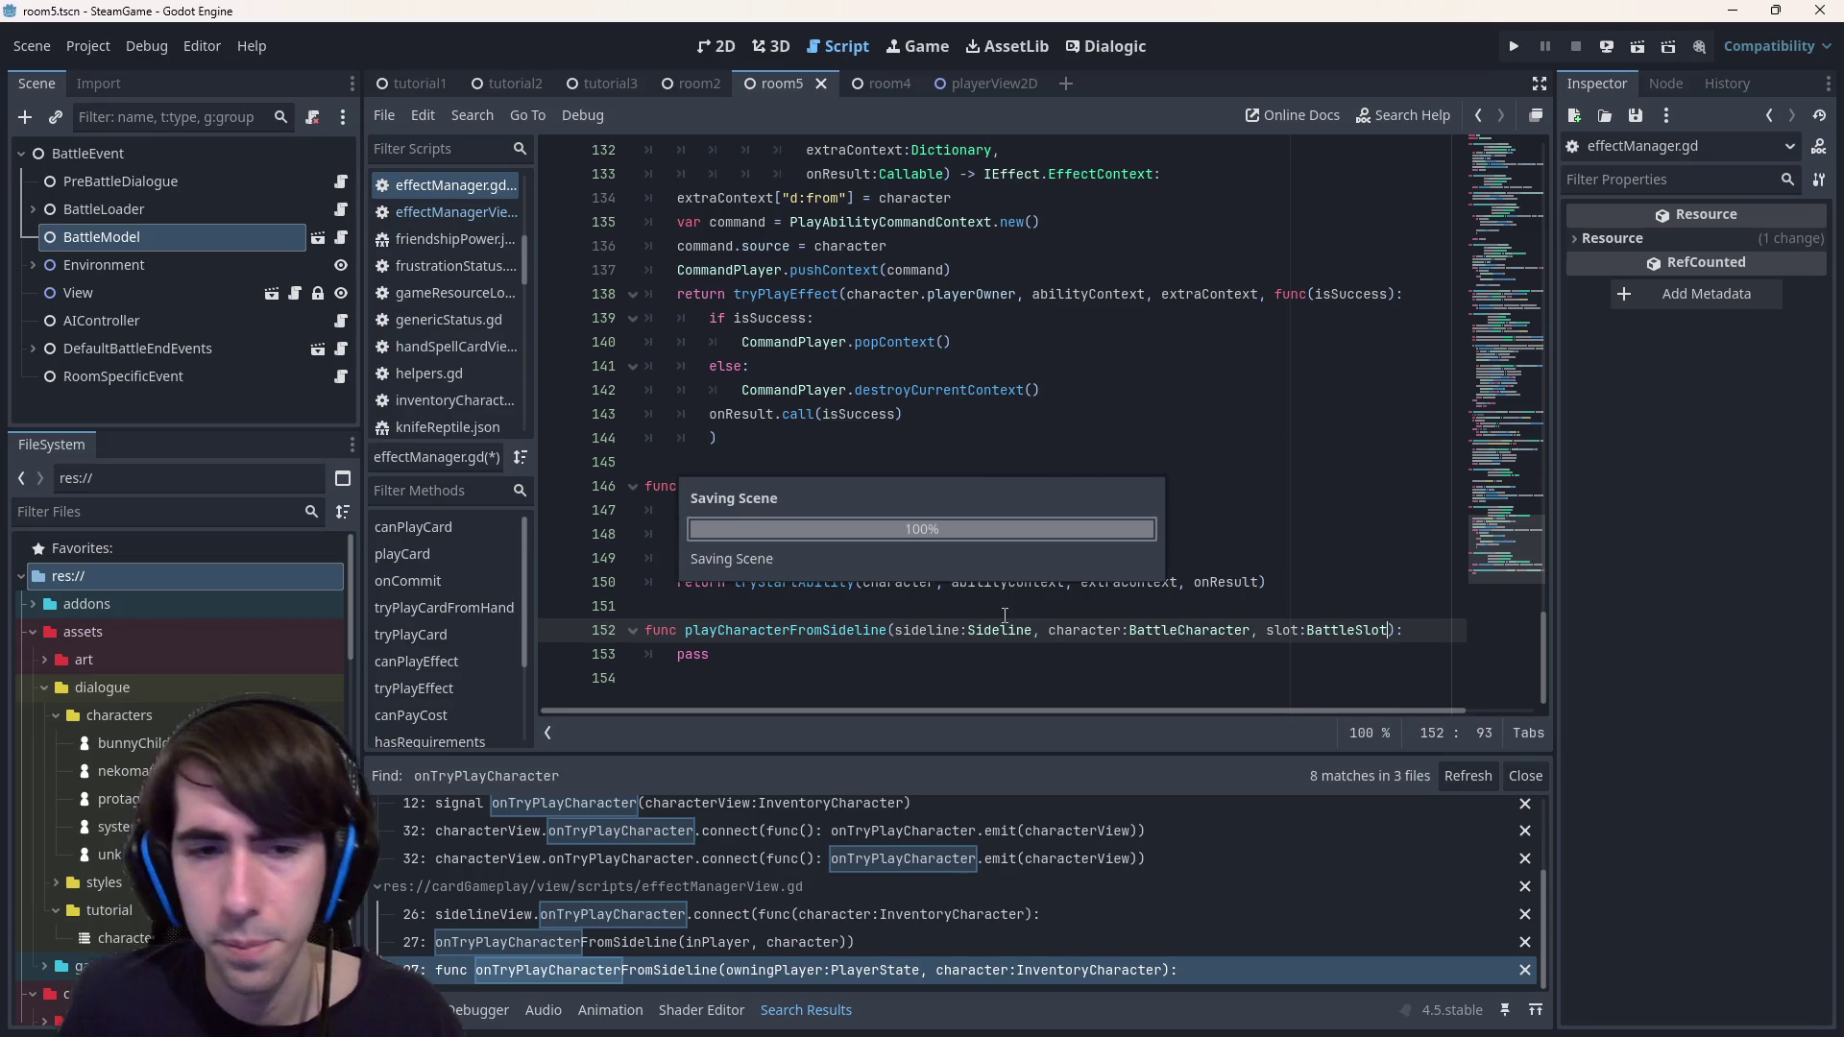
key(alt+Down)
key(ctrl+s)
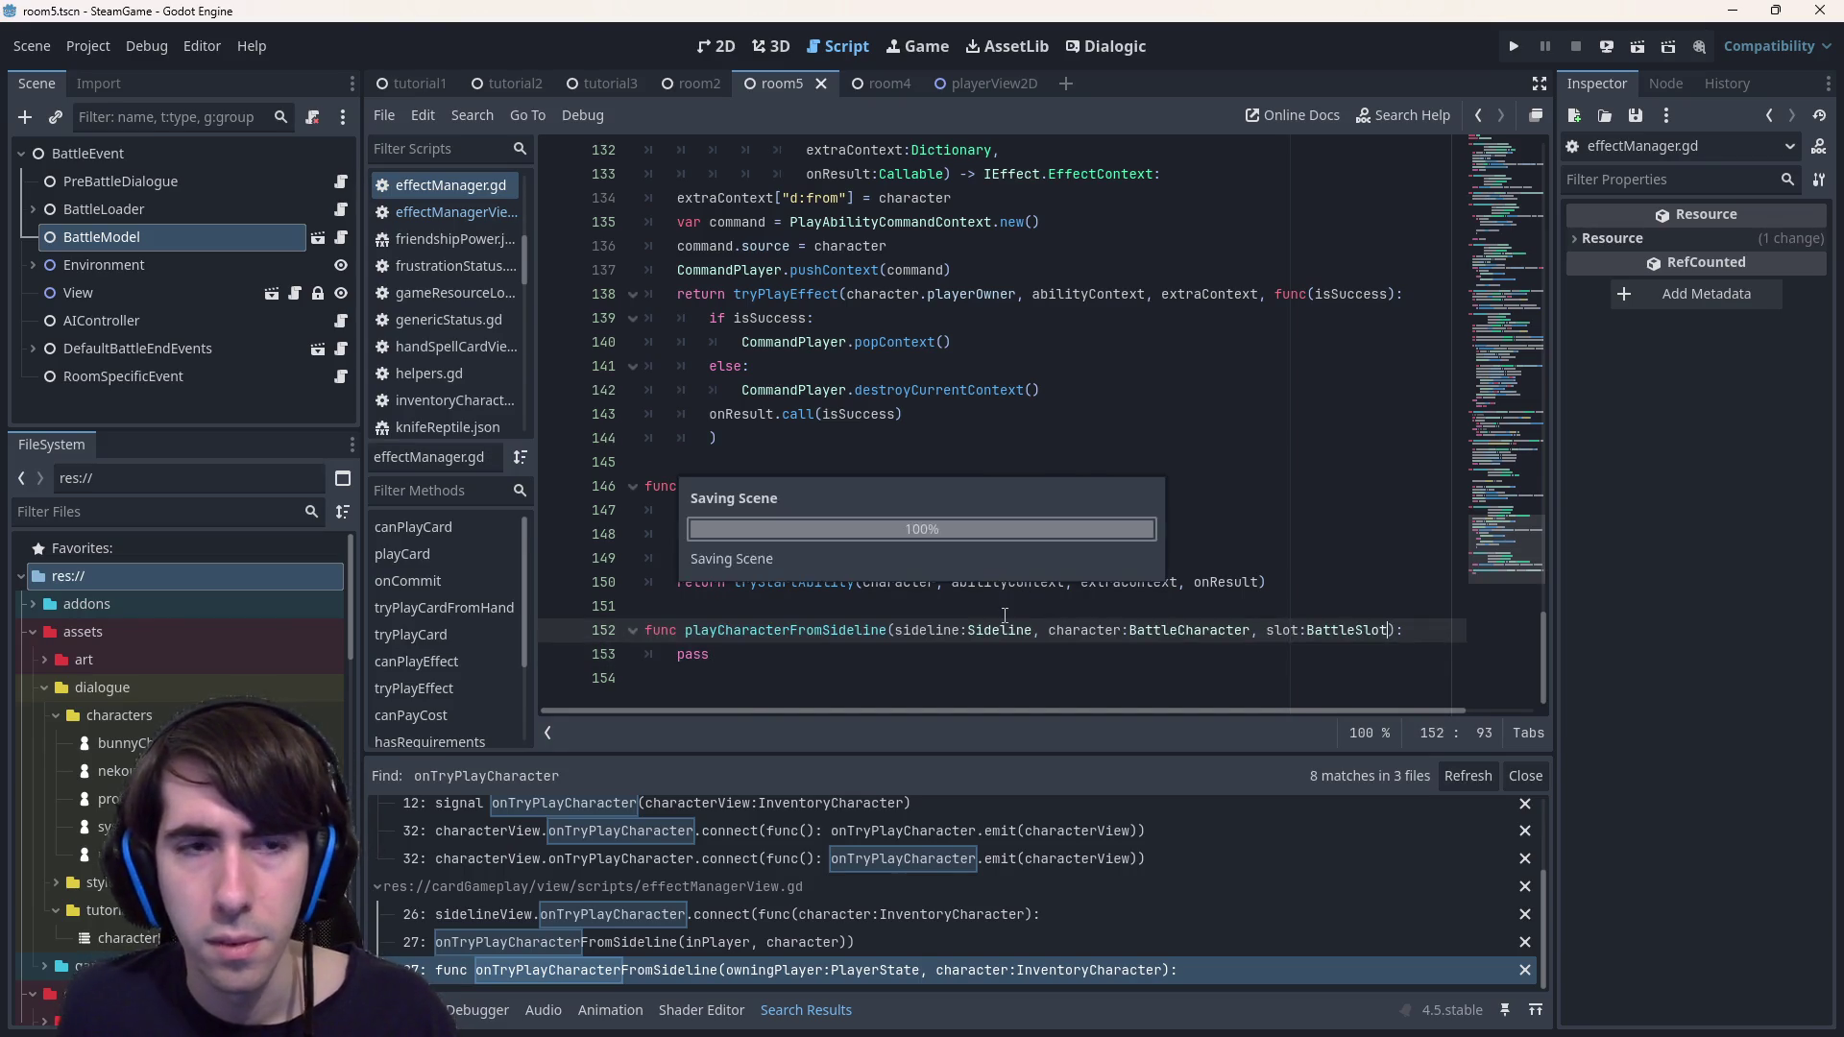
click(432, 215)
- Cut the sideline command code out of onPlayCharacterFromSideline in effectManagerView.gd
double_click(890, 342)
scroll(878, 592, down, 2)
mouse_move(978, 591)
mouse_down()
mouse_move(672, 317)
mouse_move(589, 294)
mouse_up()
key(BackSpace)
key(BackSpace)
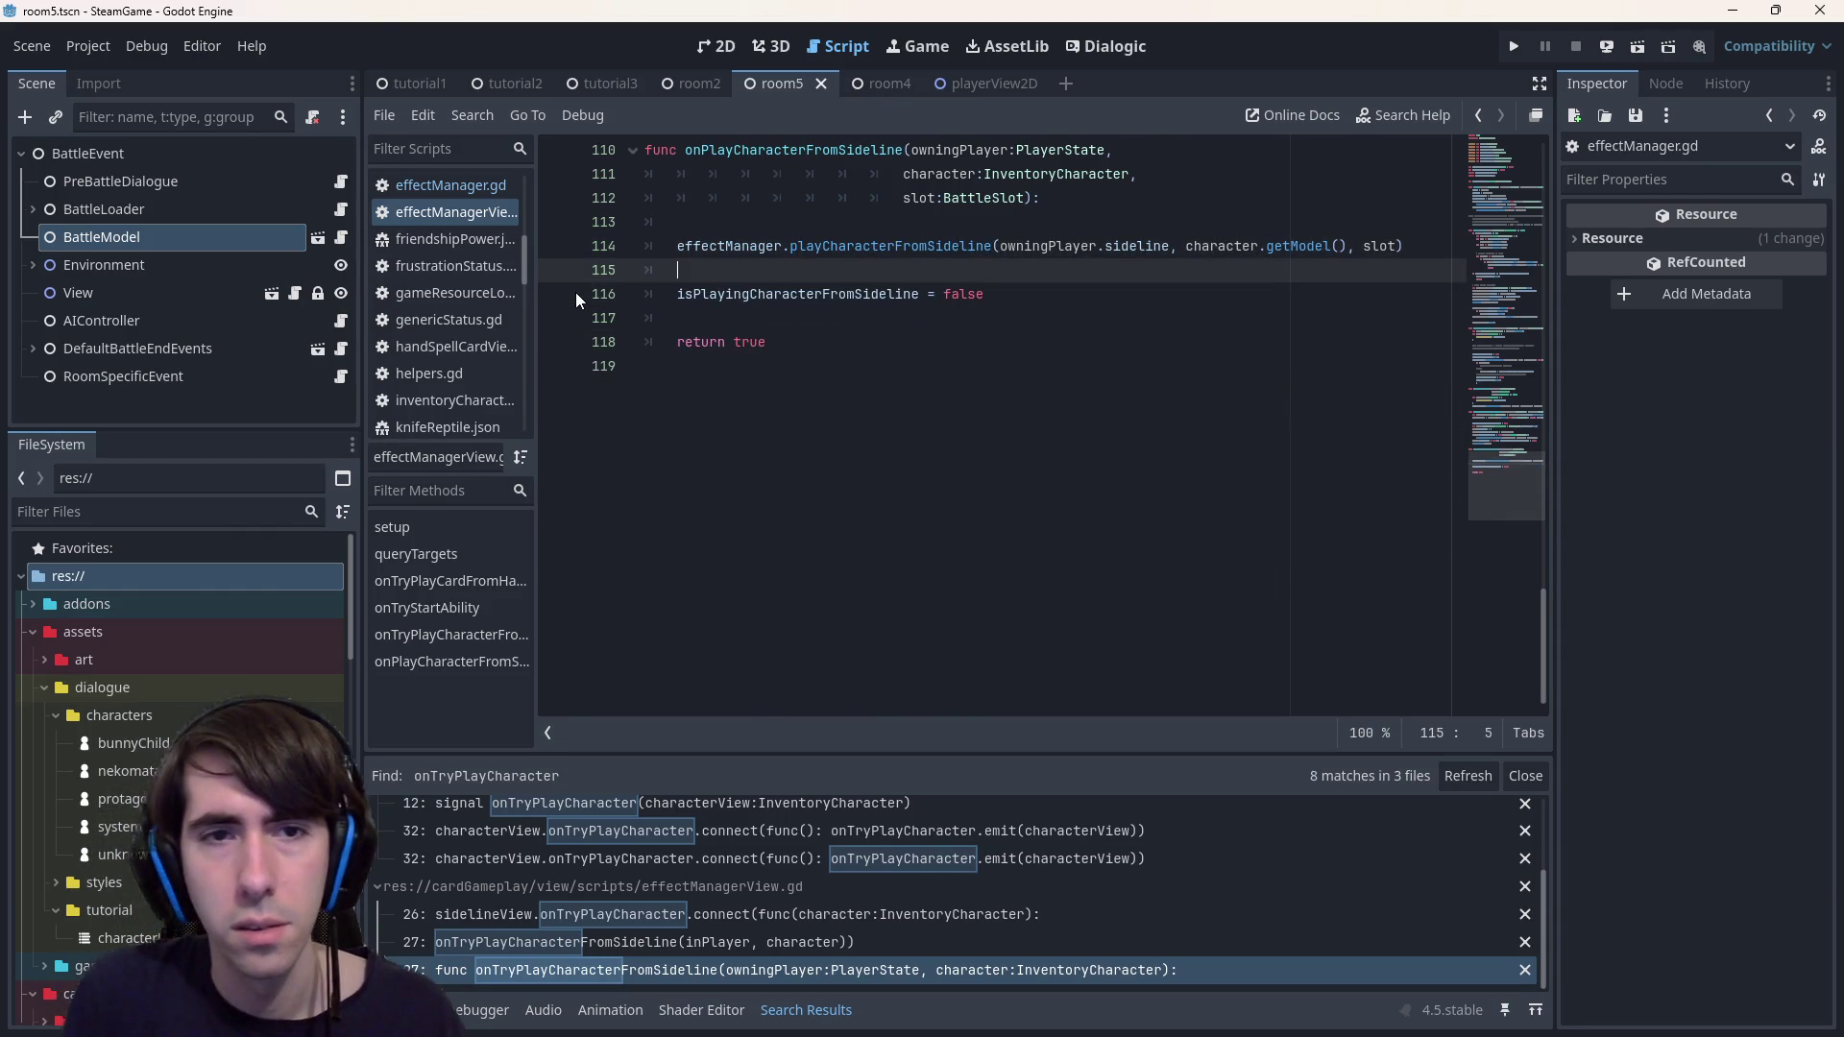
click(484, 185)
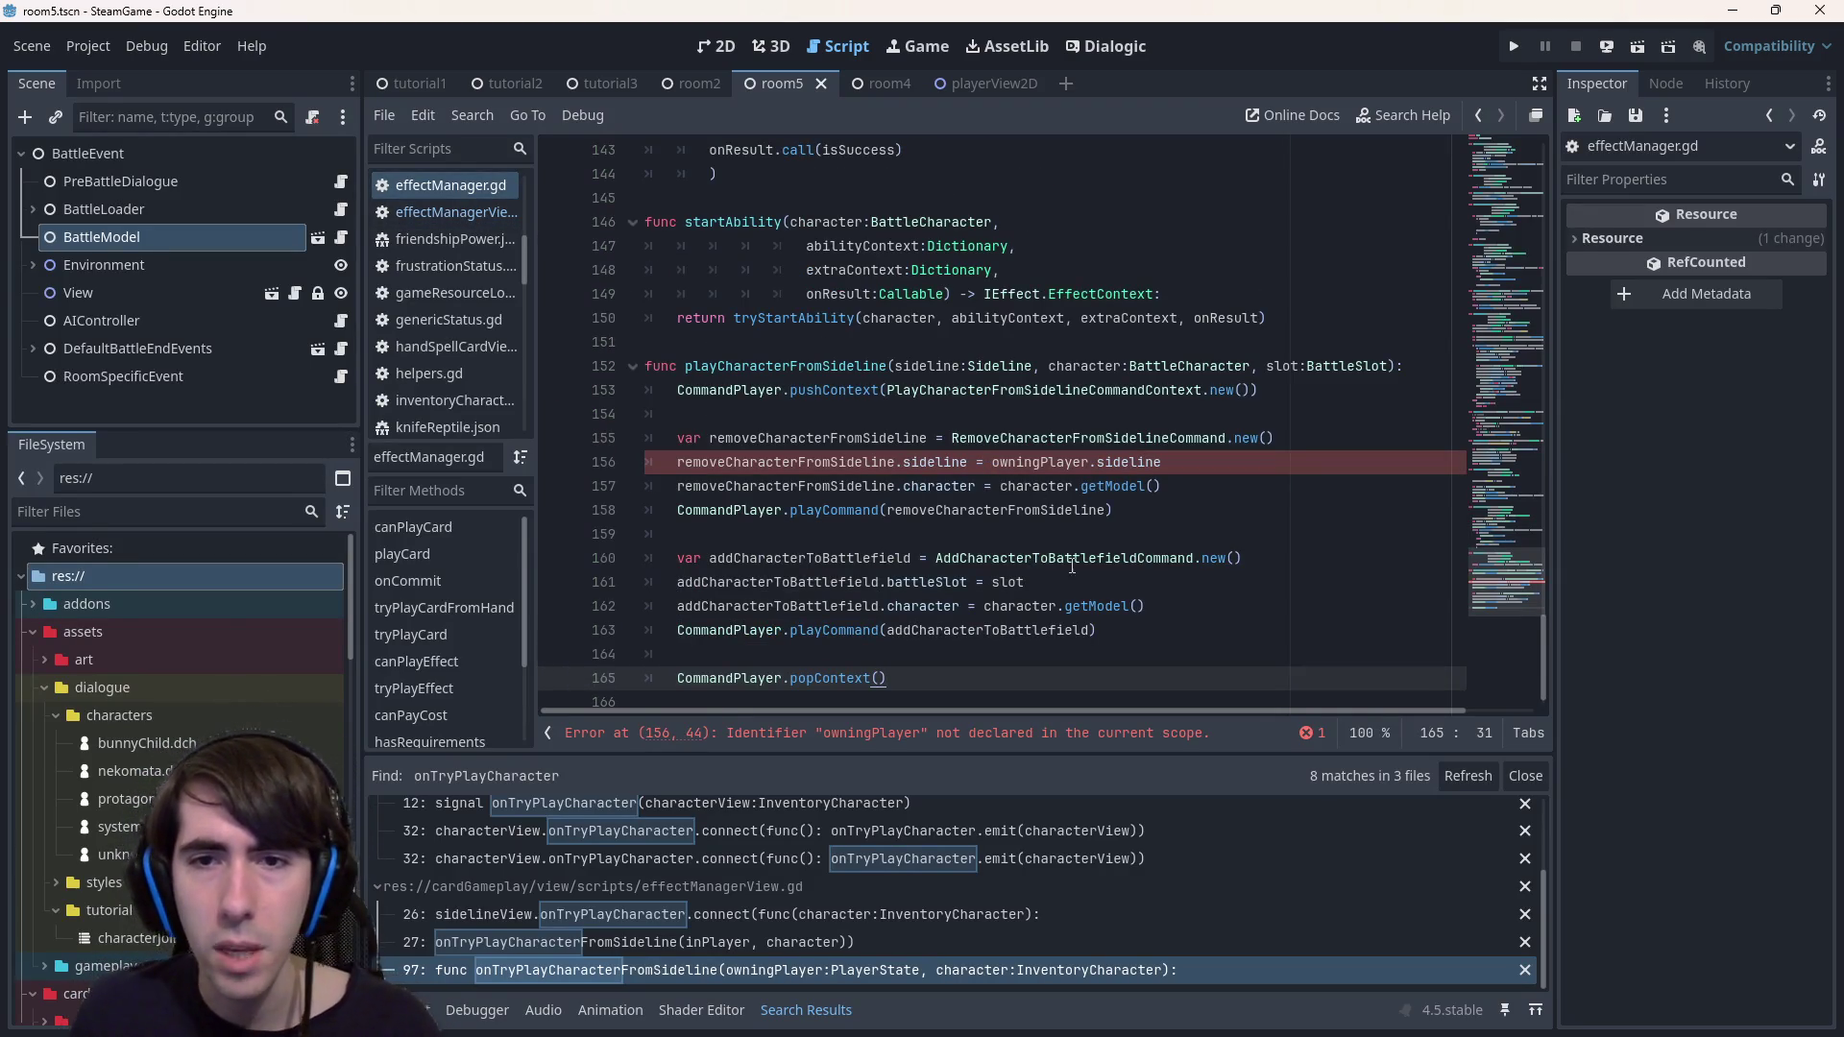
- In effectManager.gd, drop owningPlayer. and both .getModel() calls so the code uses its own parameters
double_click(1047, 462)
key(Delete)
key(Delete)
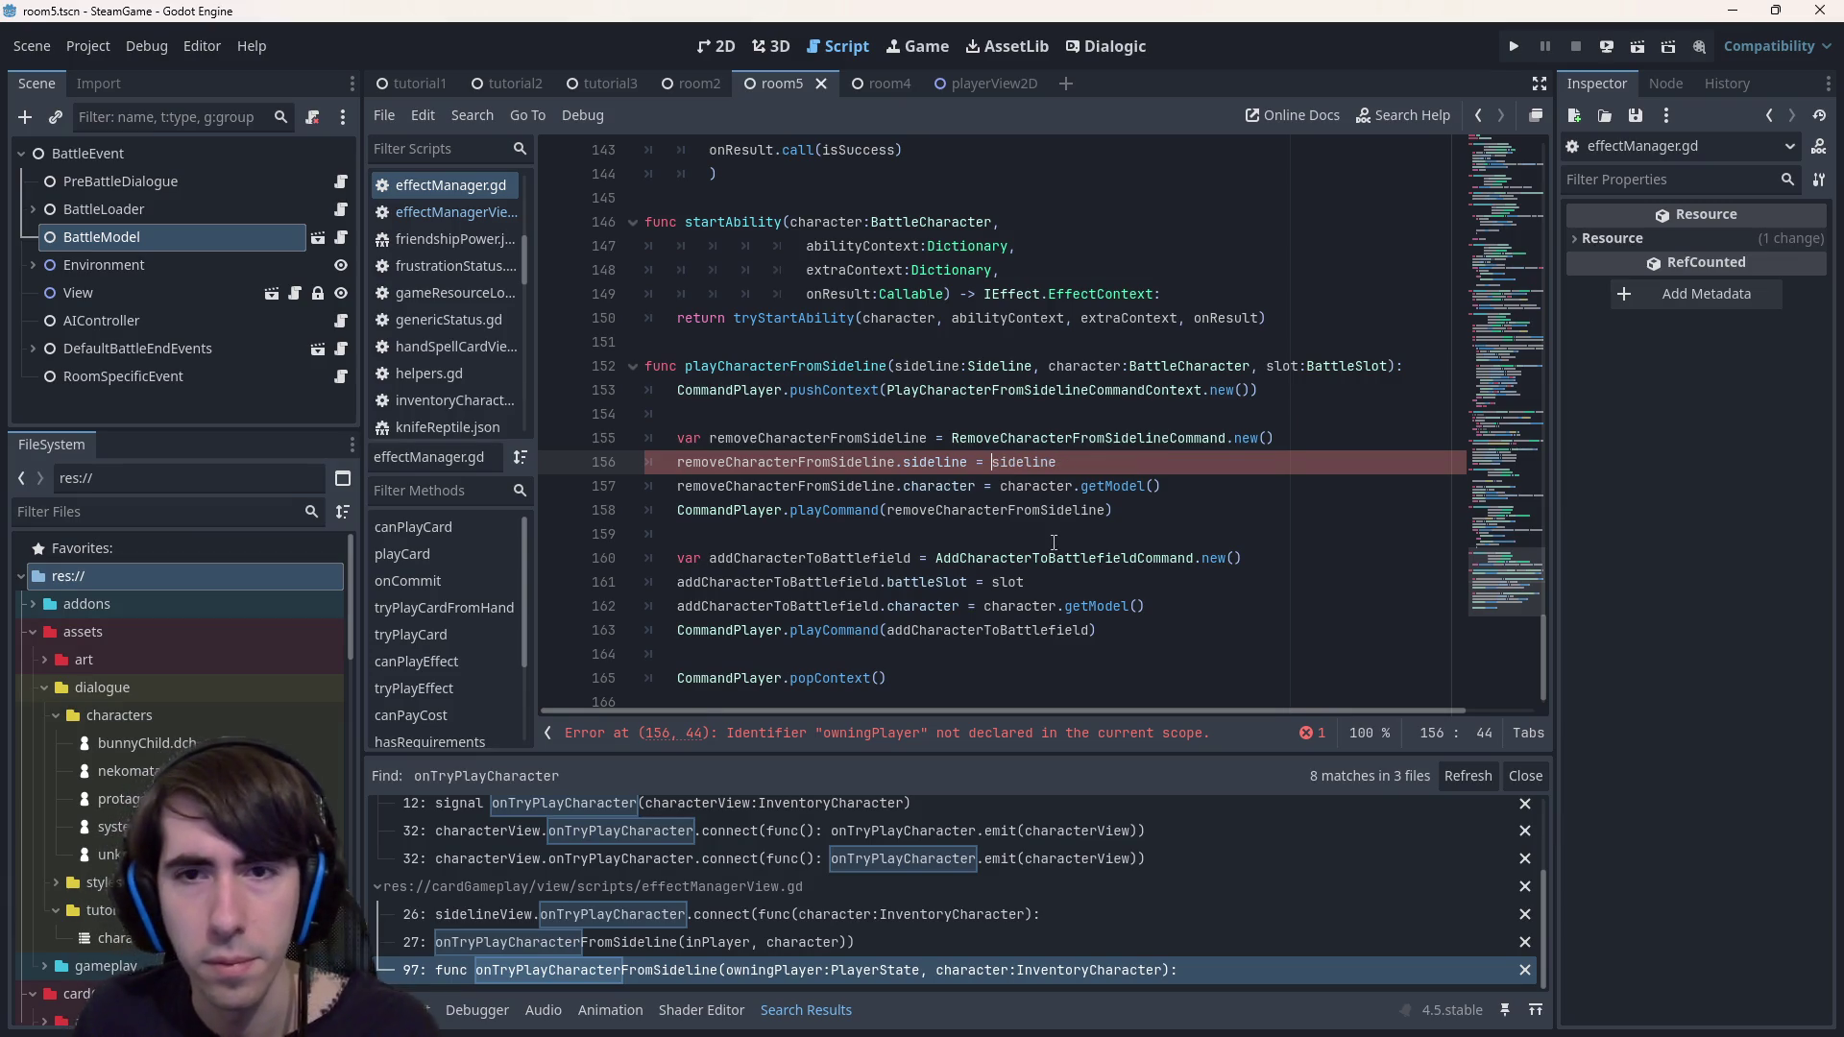
key(ctrl+s)
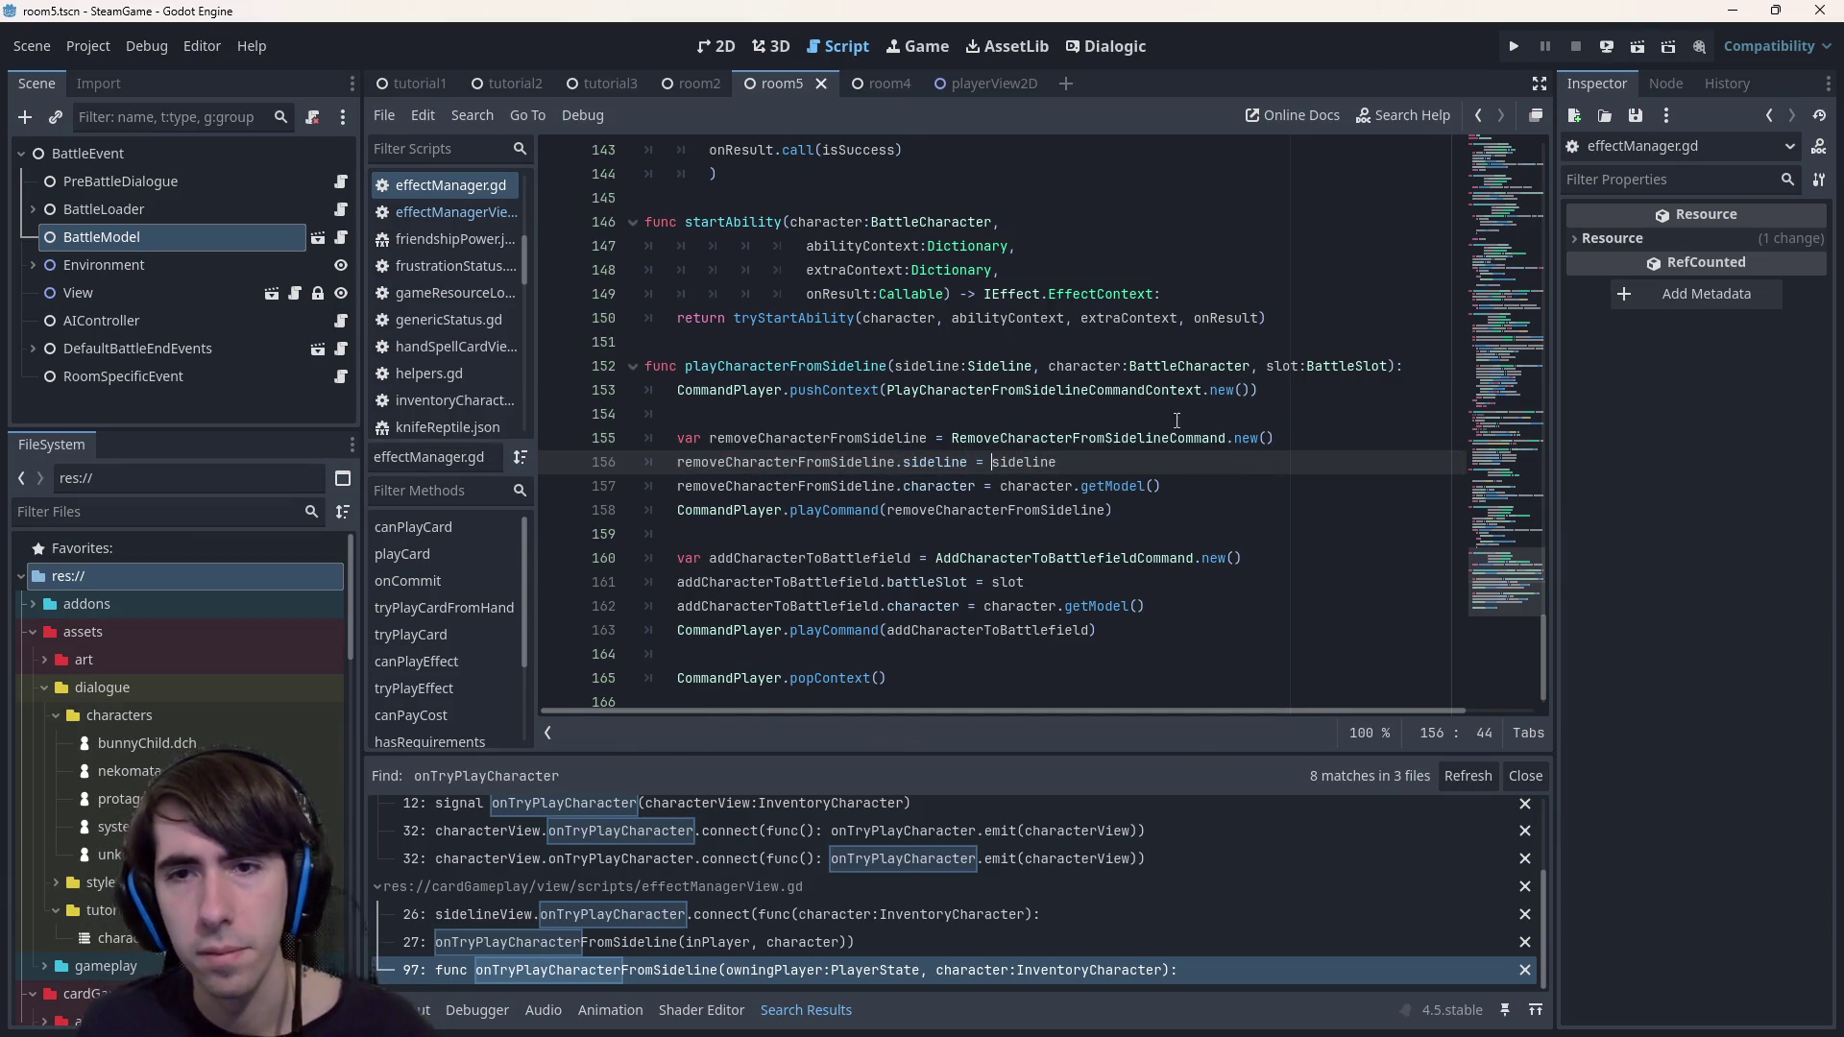
double_click(1035, 485)
drag(1146, 605, 1060, 606)
key(Delete)
click(1138, 487)
drag(1160, 487, 1077, 487)
key(Delete)
double_click(1281, 366)
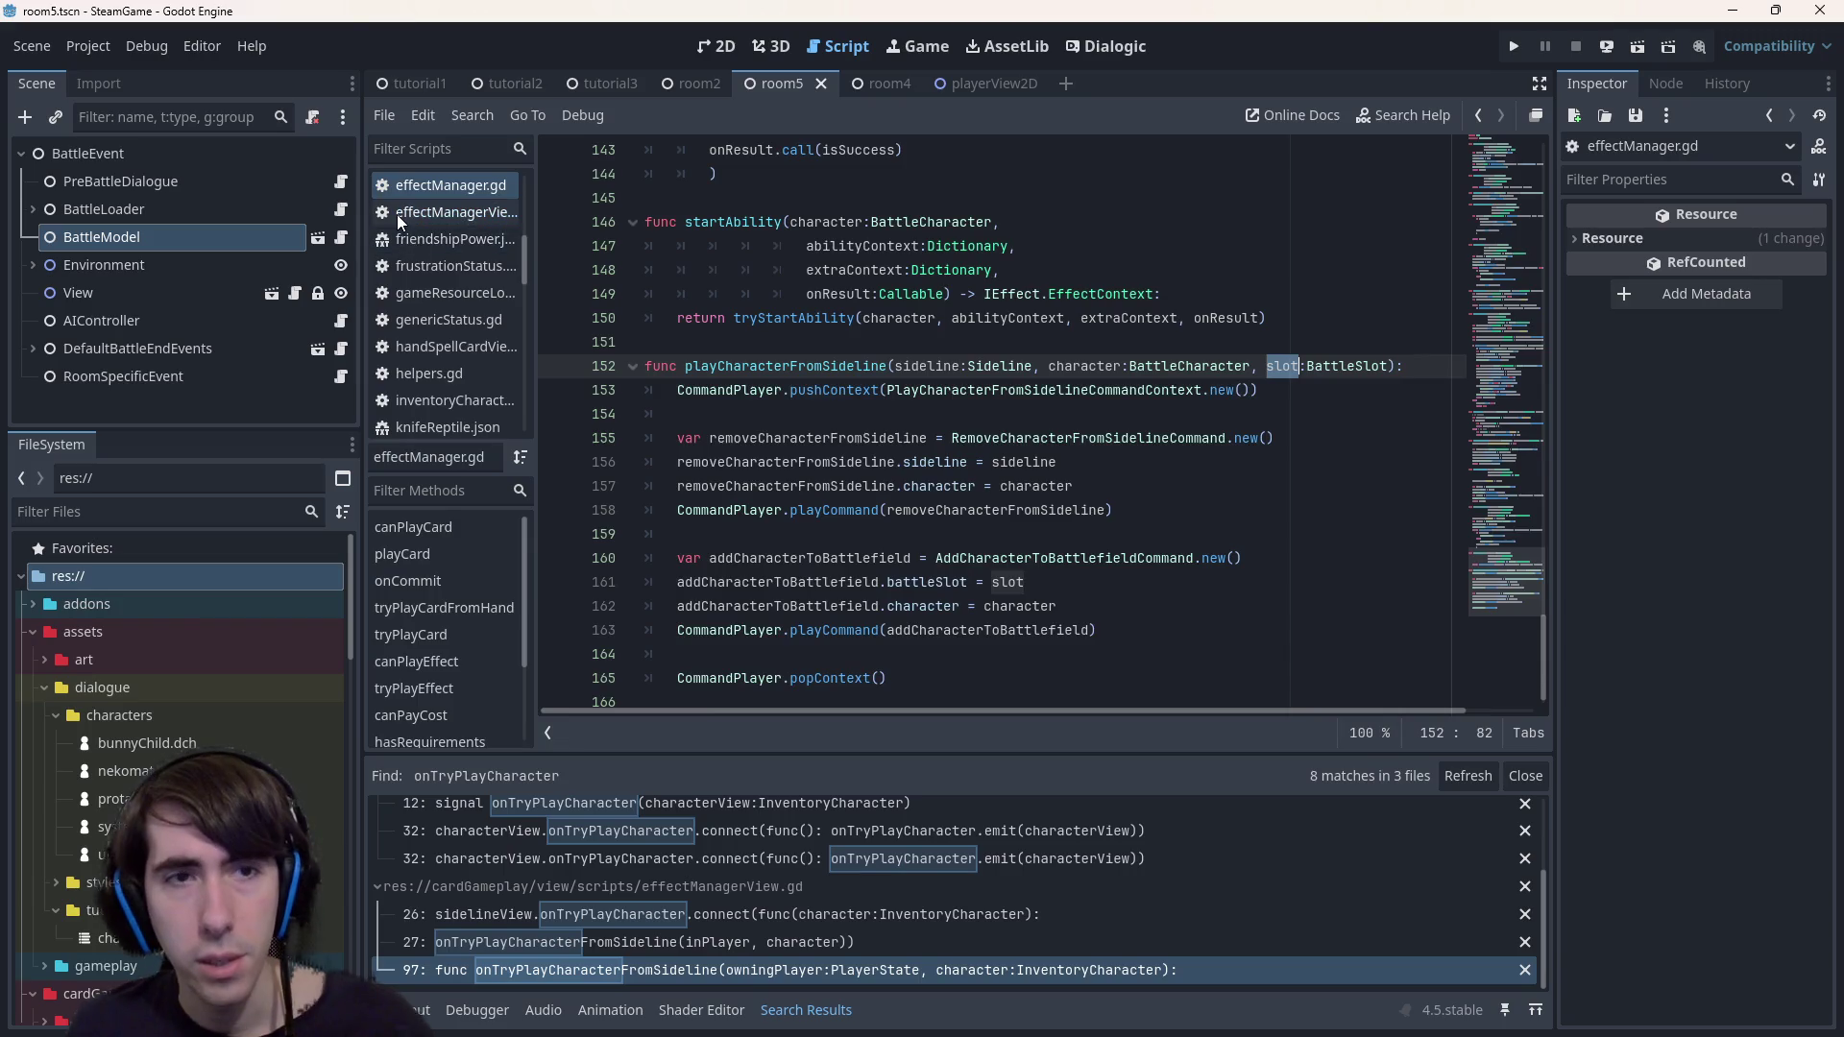
- Remove the blank line left under the playCharacterFromSideline call in effectManagerView.gd
click(451, 212)
key(Up)
key(End)
key(shift+Down)
key(BackSpace)
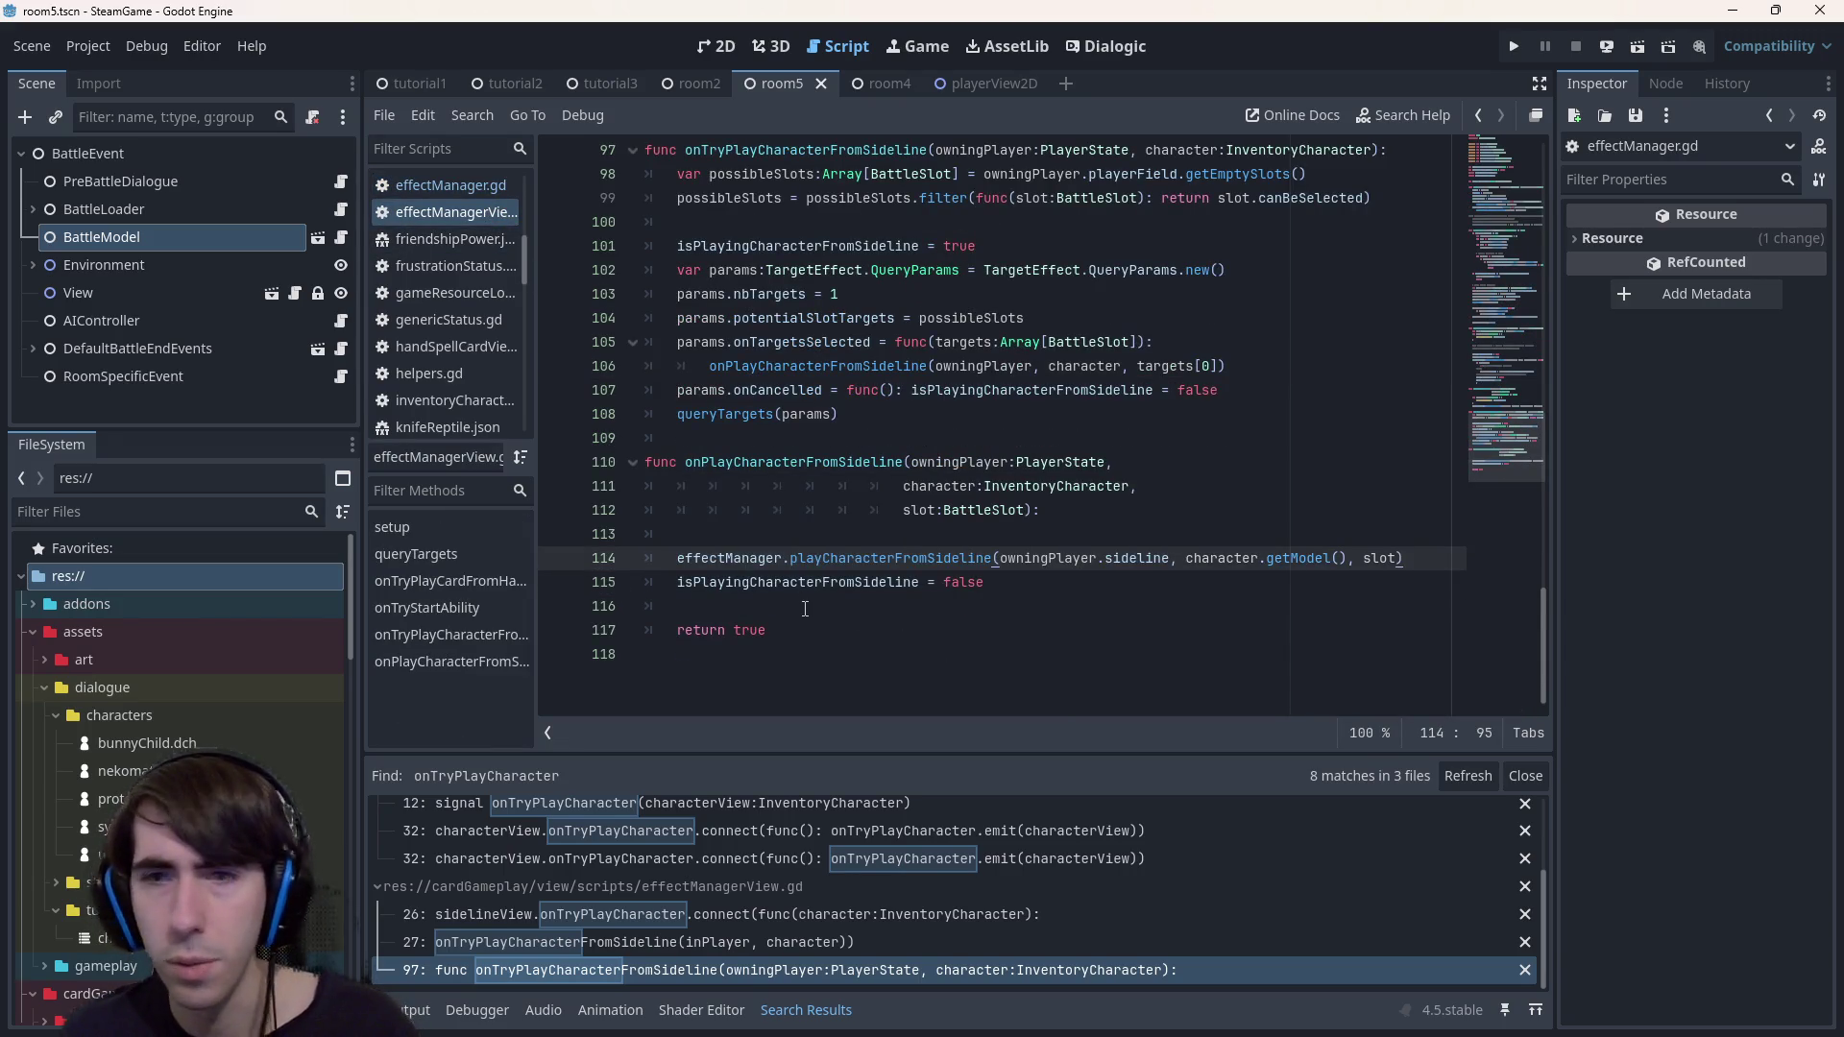
- Delete the blank line before return true and review the possibleSlots, playerField and queryTargets usages
click(804, 608)
key(BackSpace)
click(816, 558)
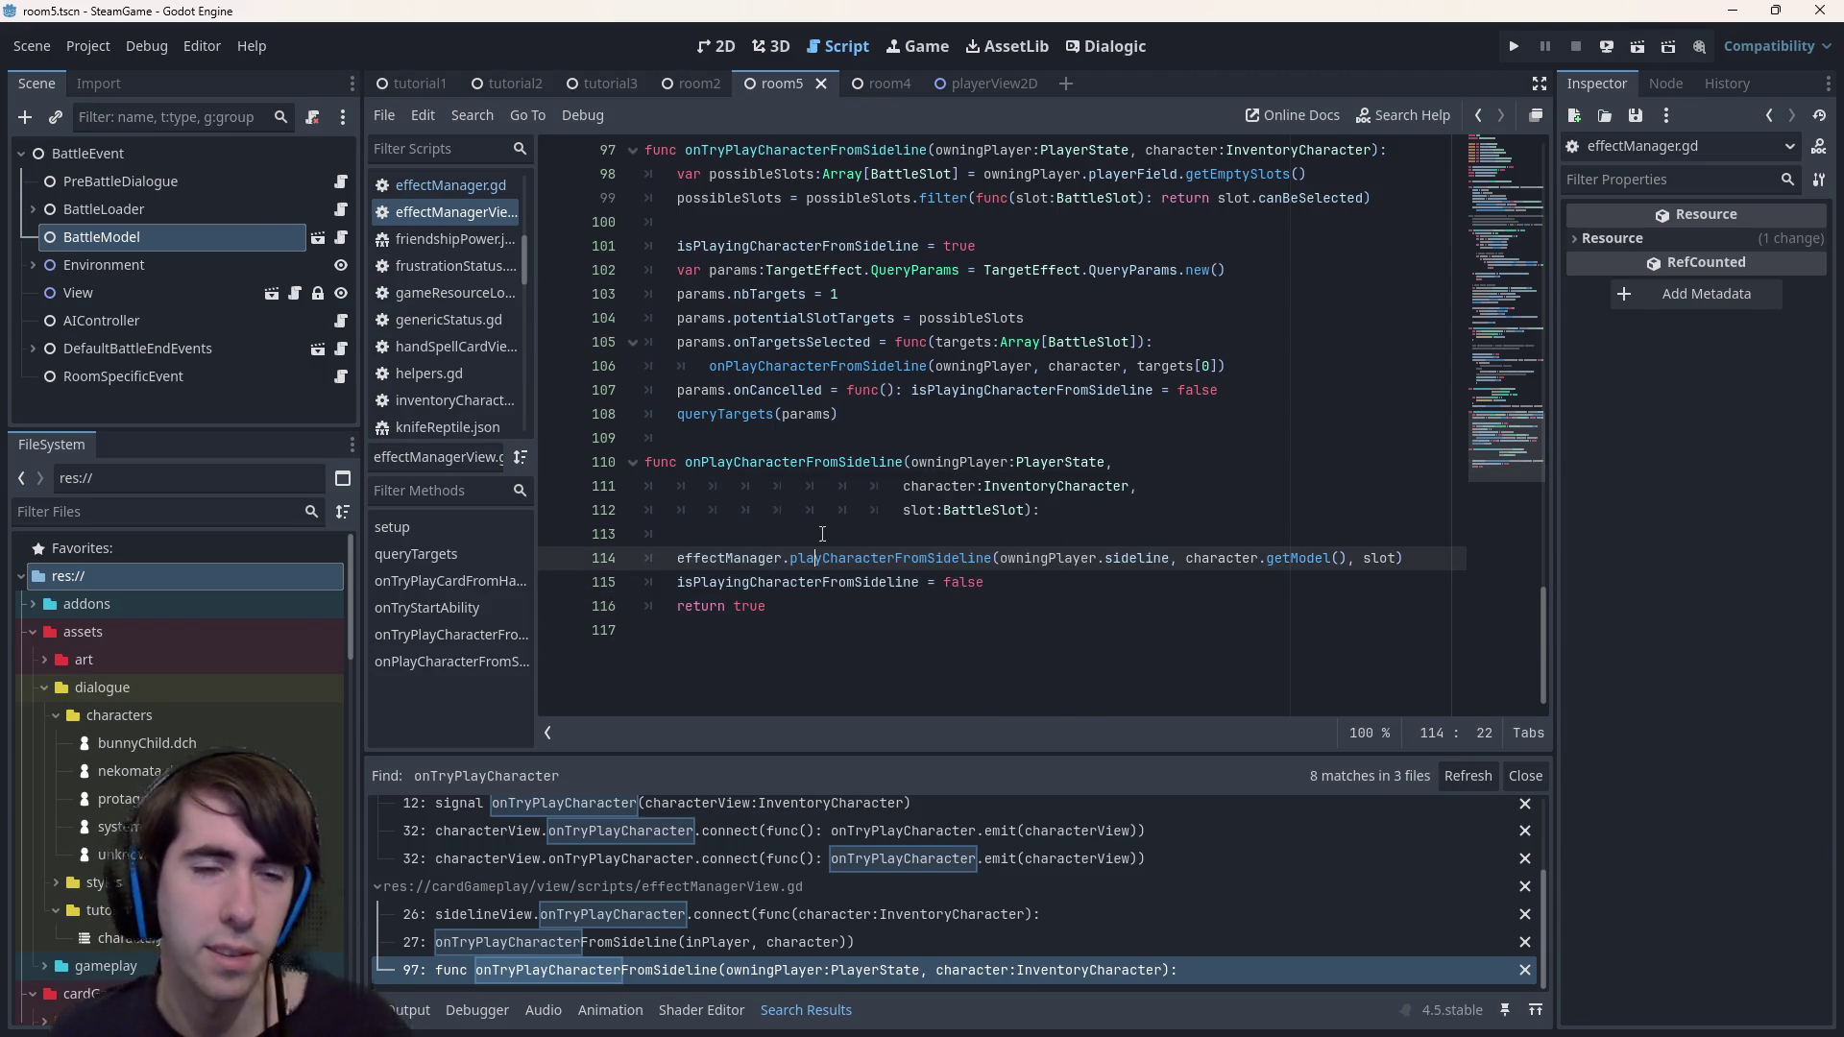
scroll(822, 534, up, 3)
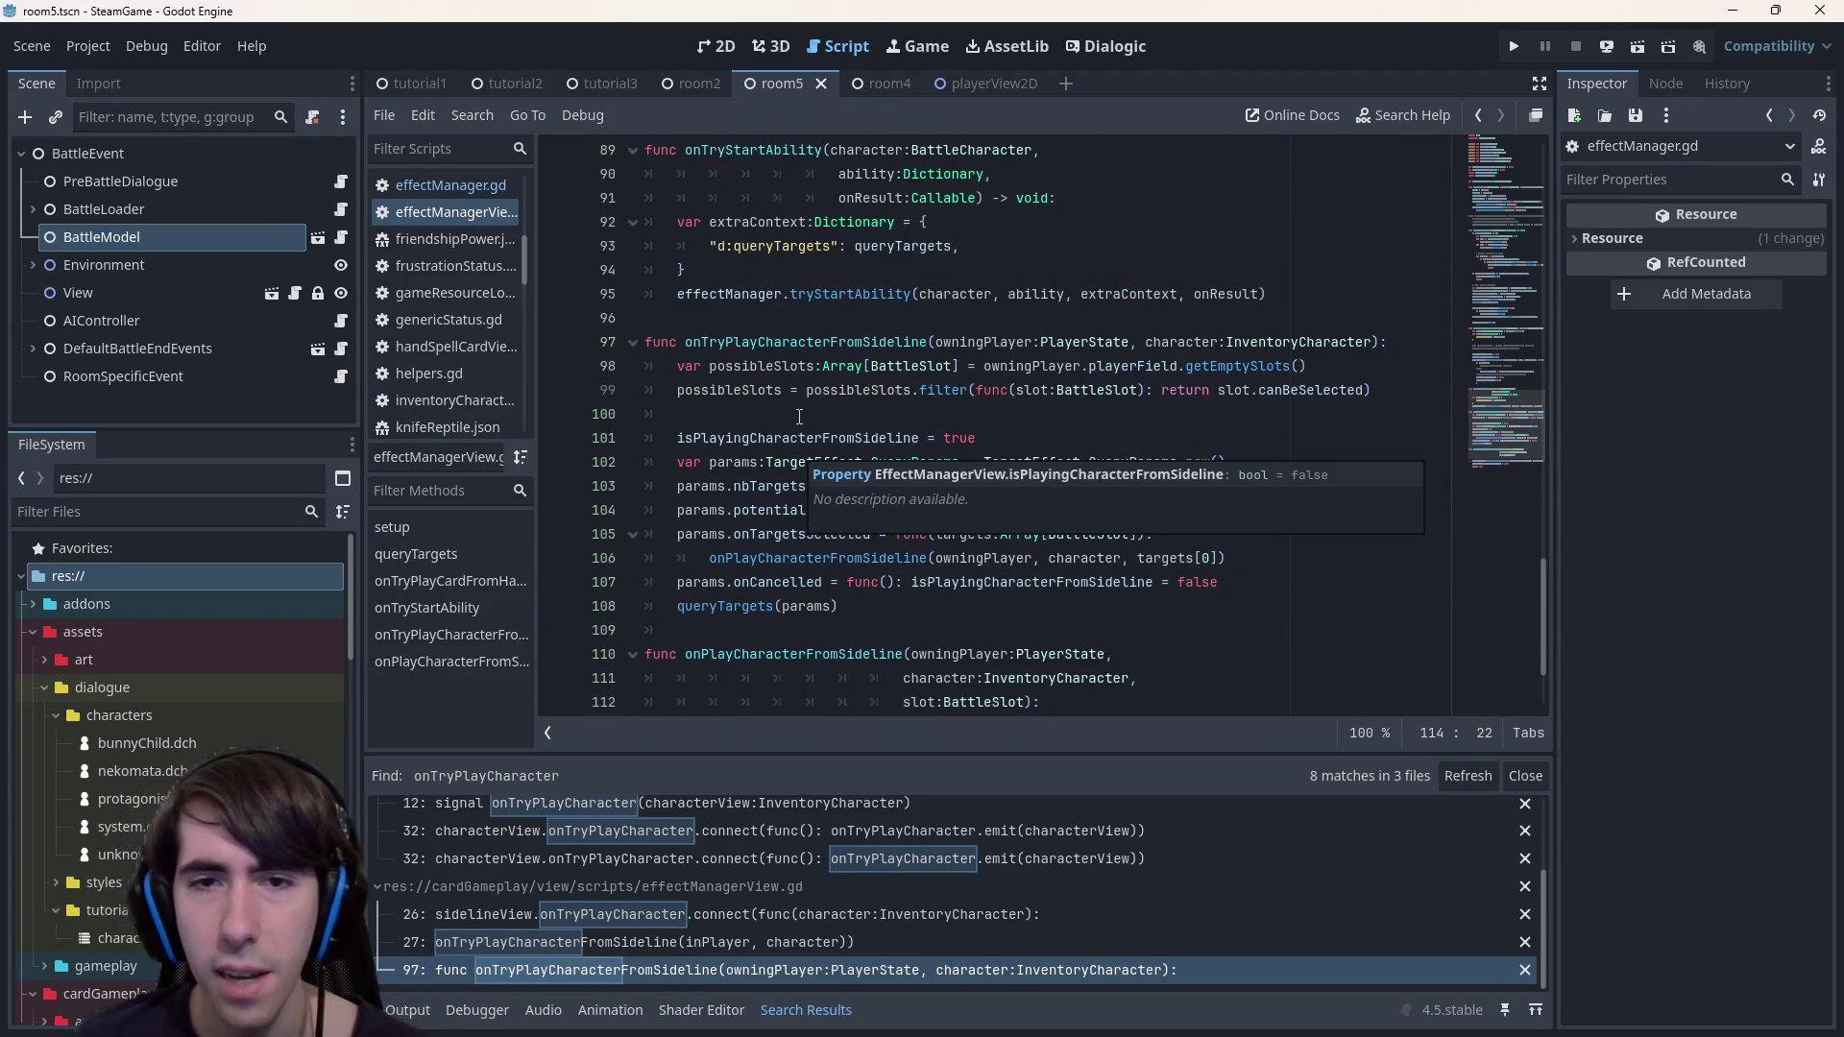
double_click(832, 387)
double_click(1104, 365)
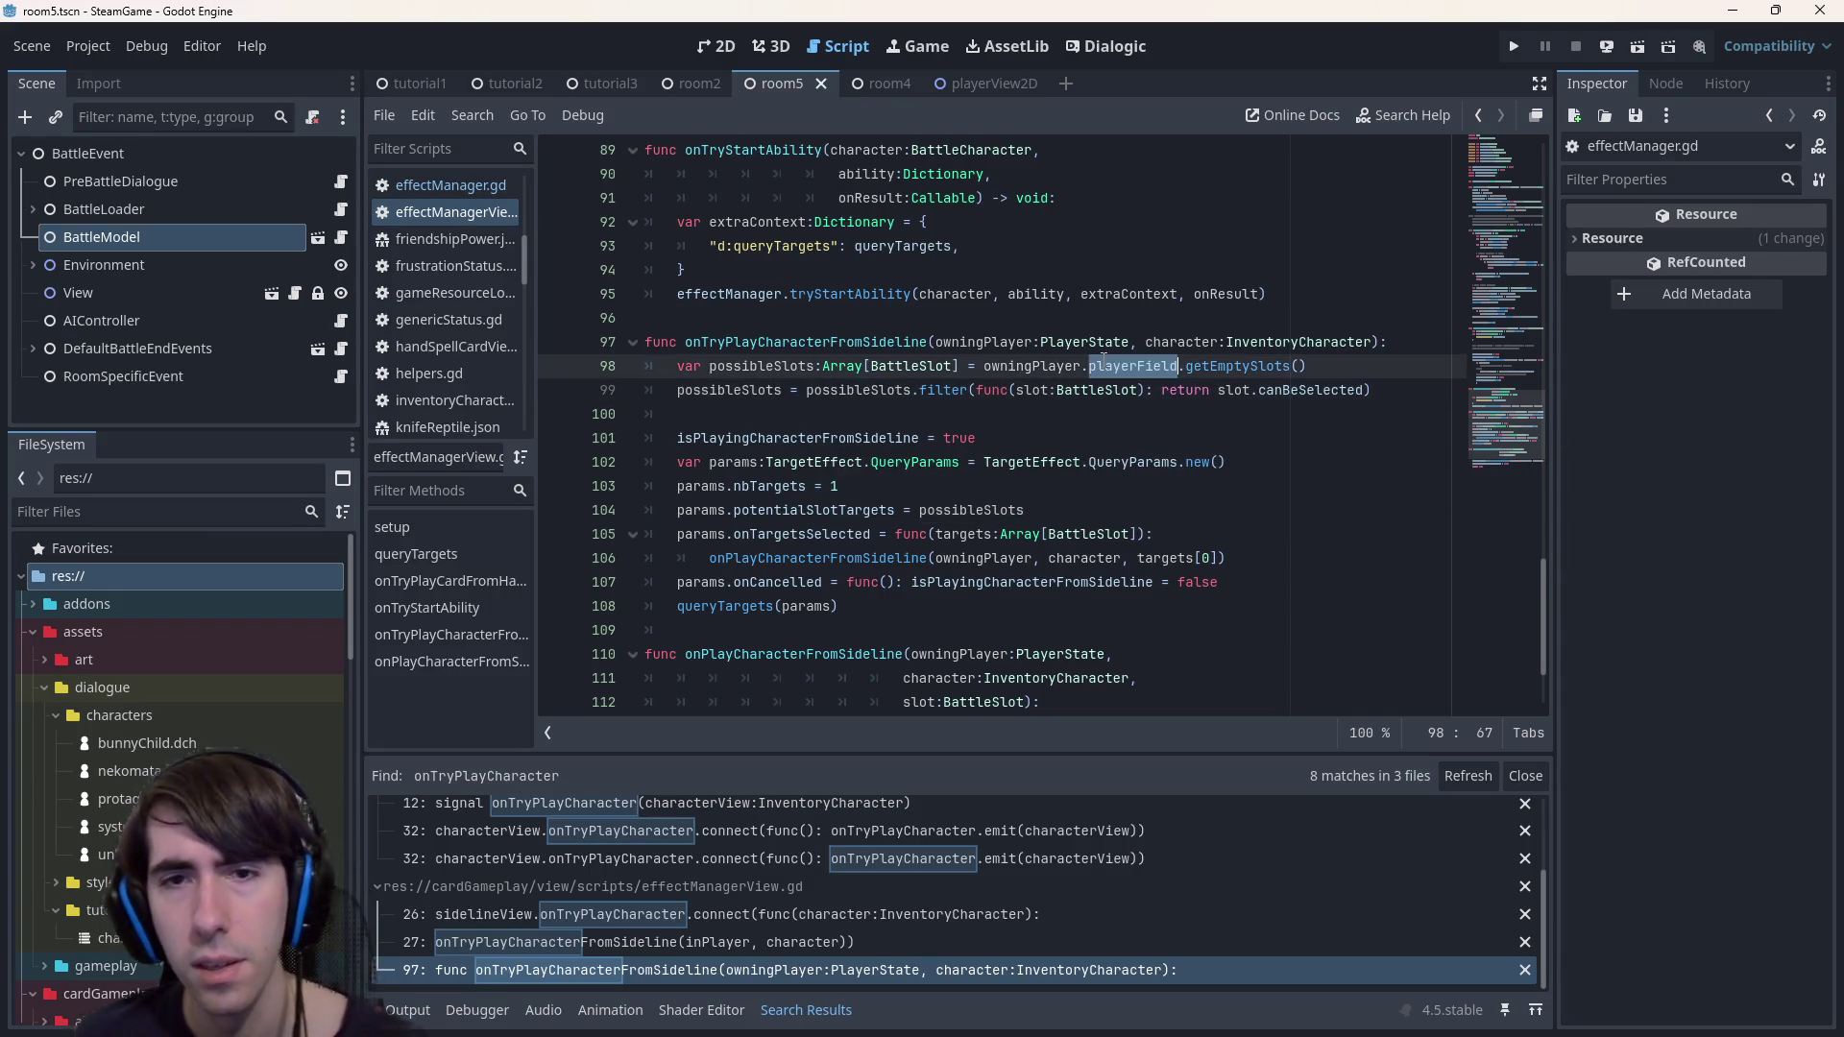
click(768, 607)
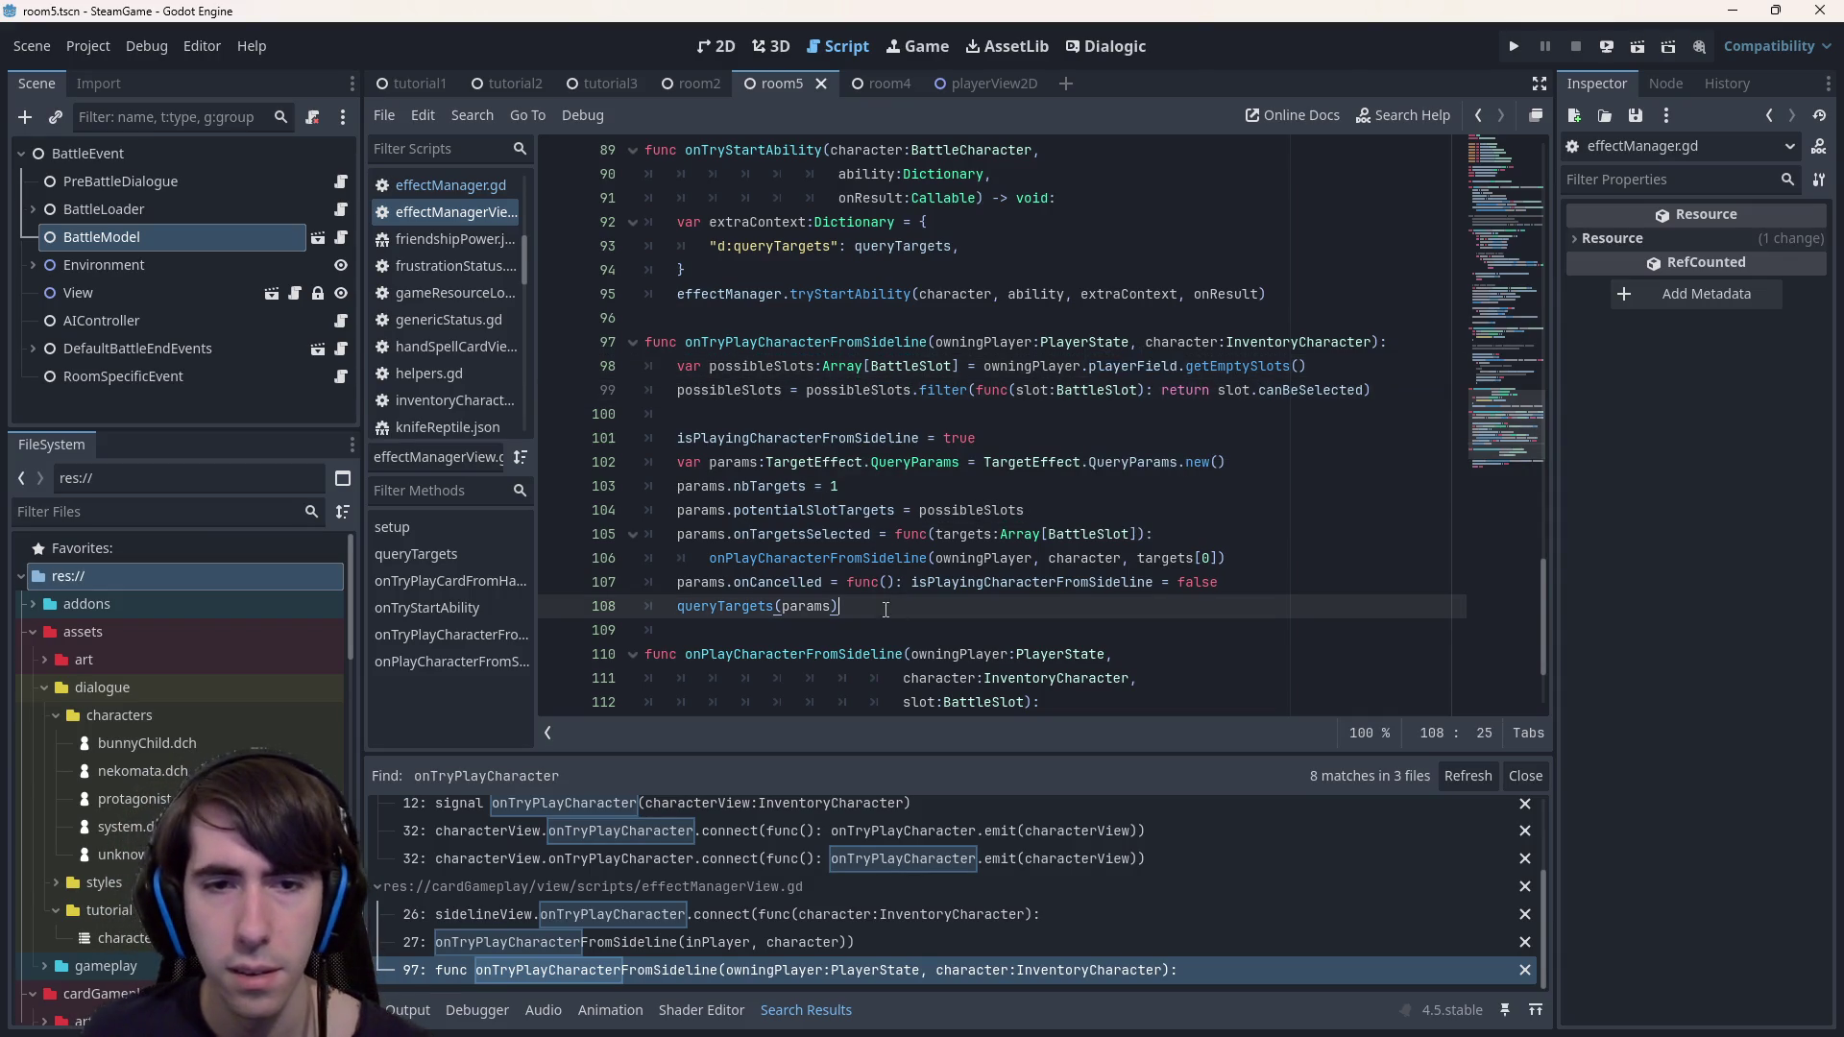
double_click(764, 606)
scroll(765, 609, up, 4)
scroll(764, 609, down, 3)
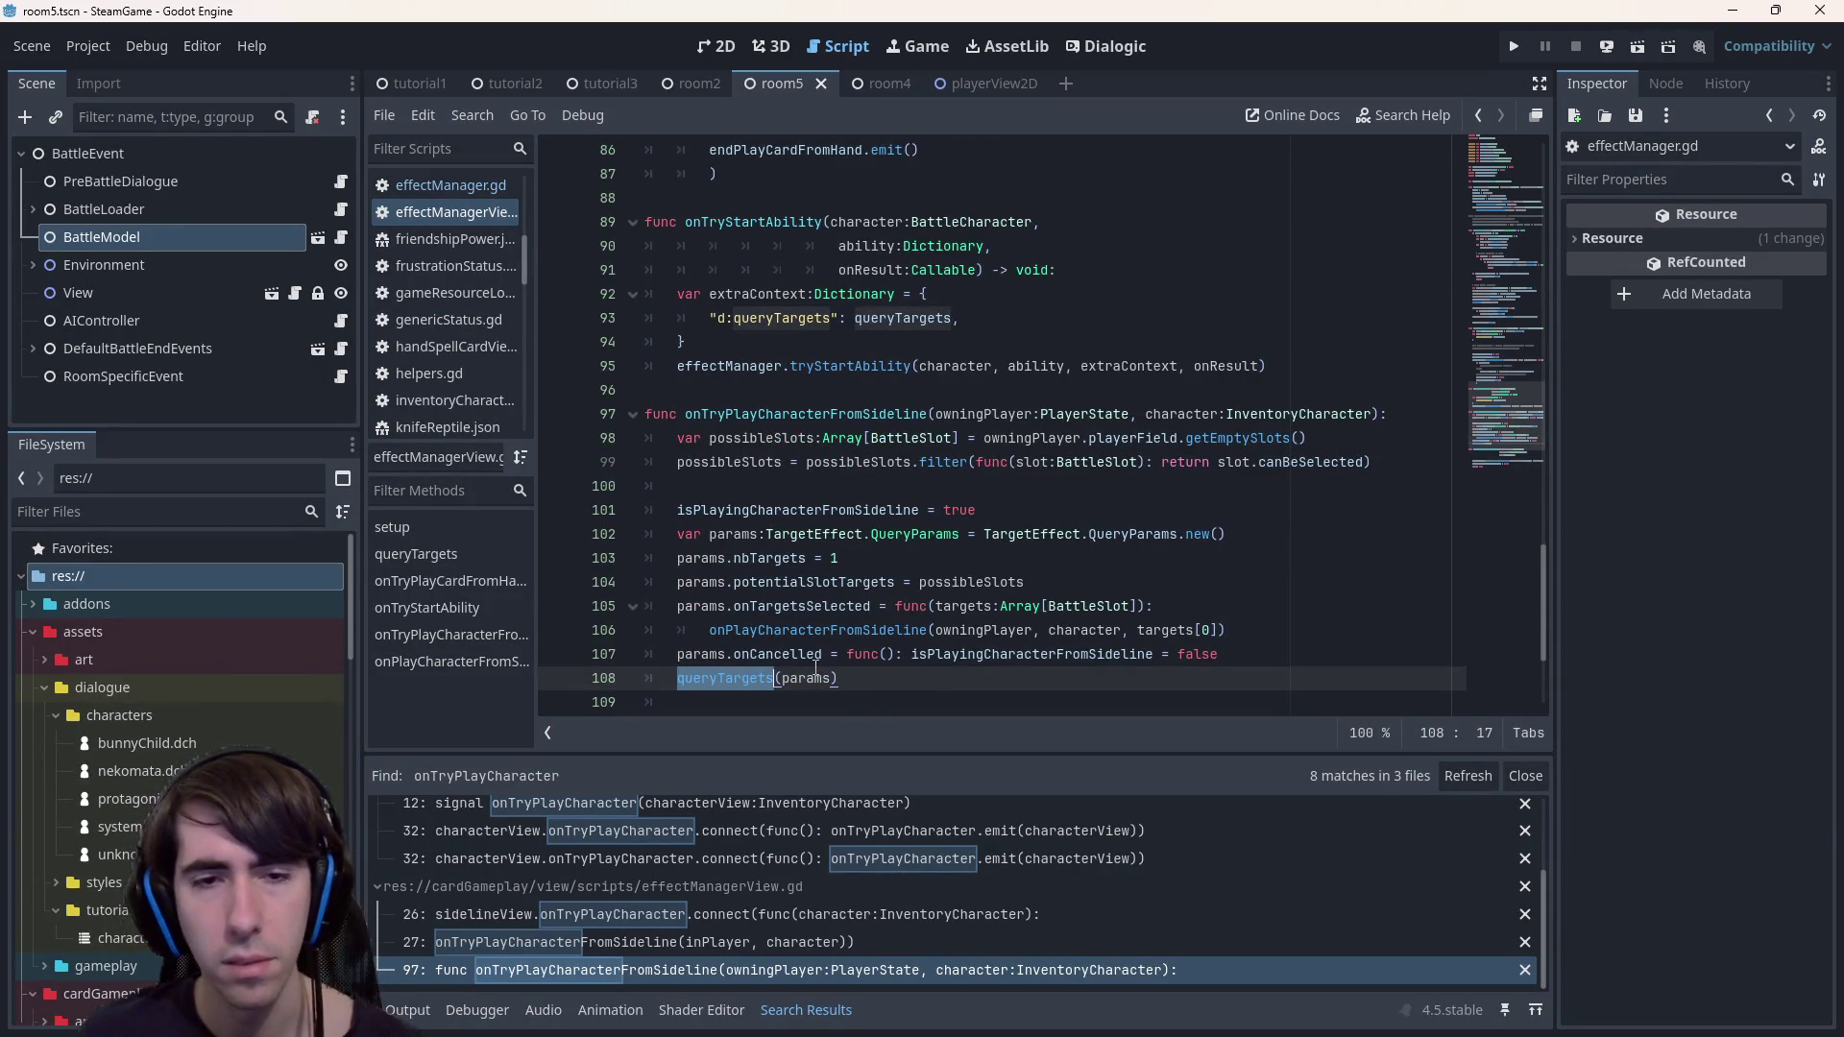
key(End)
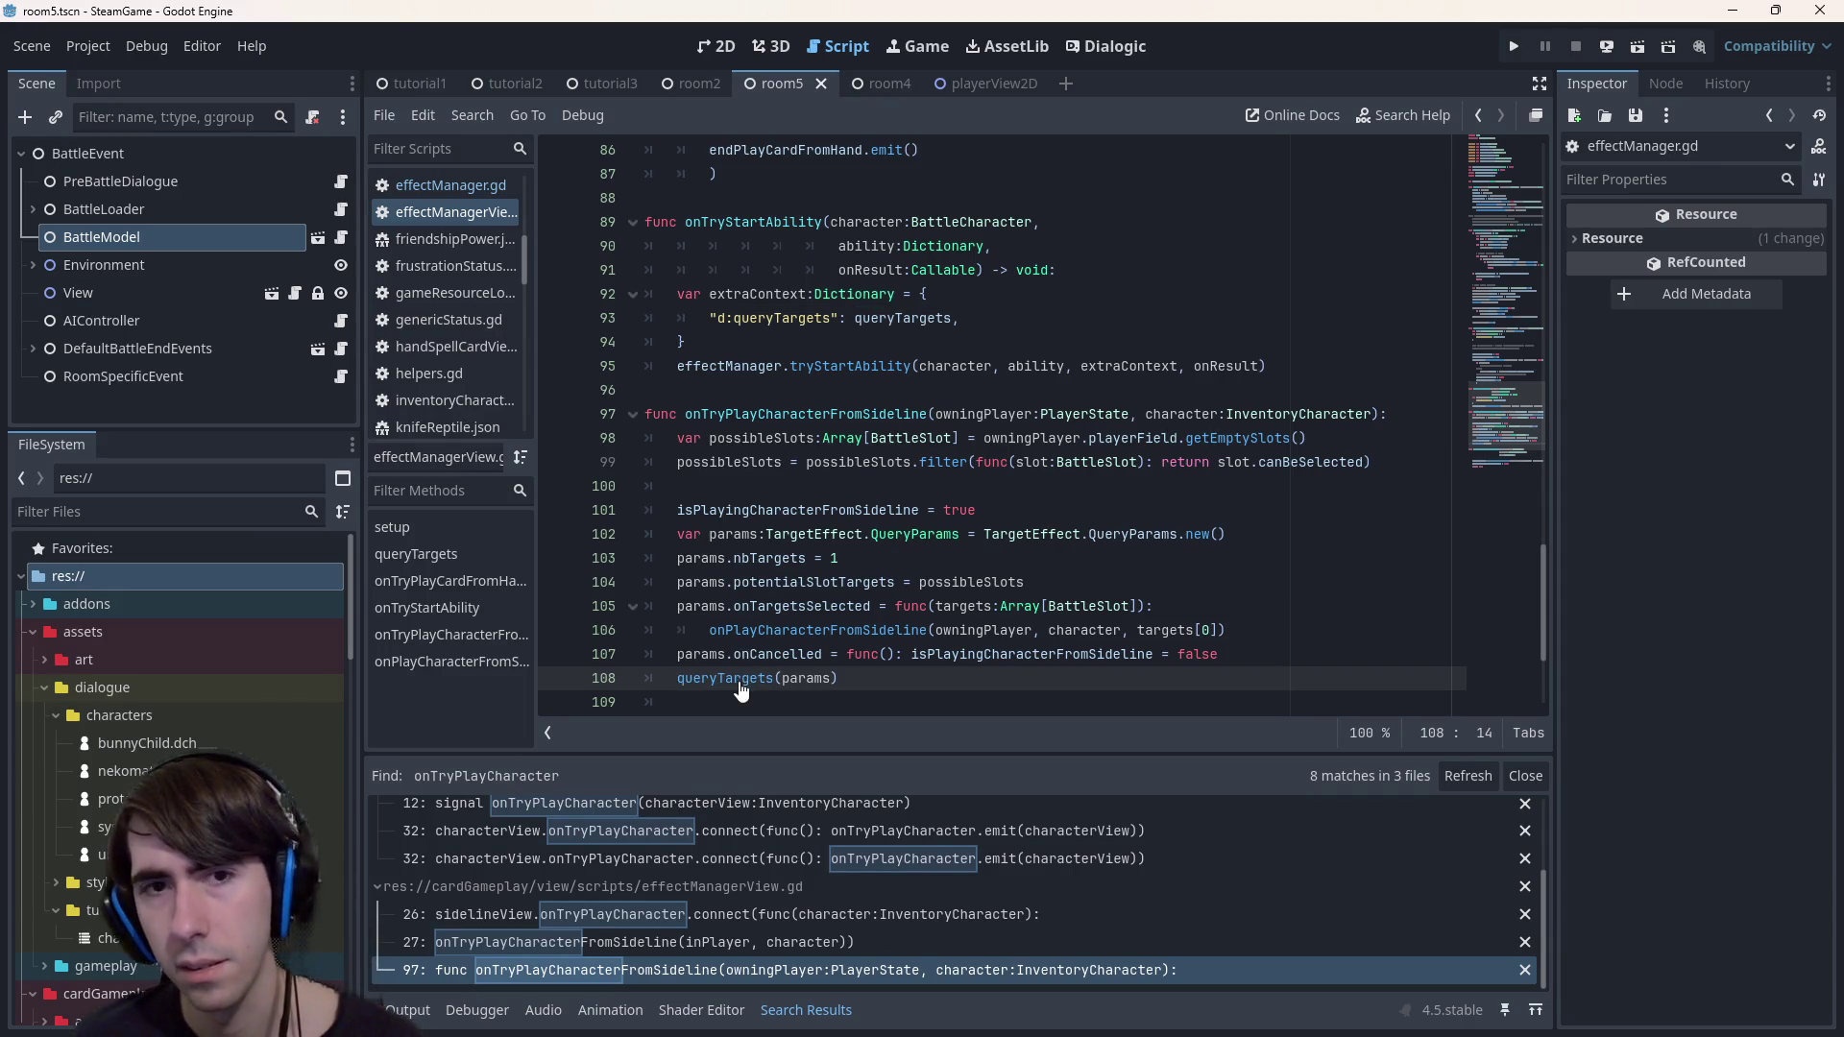
scroll(859, 664, down, 3)
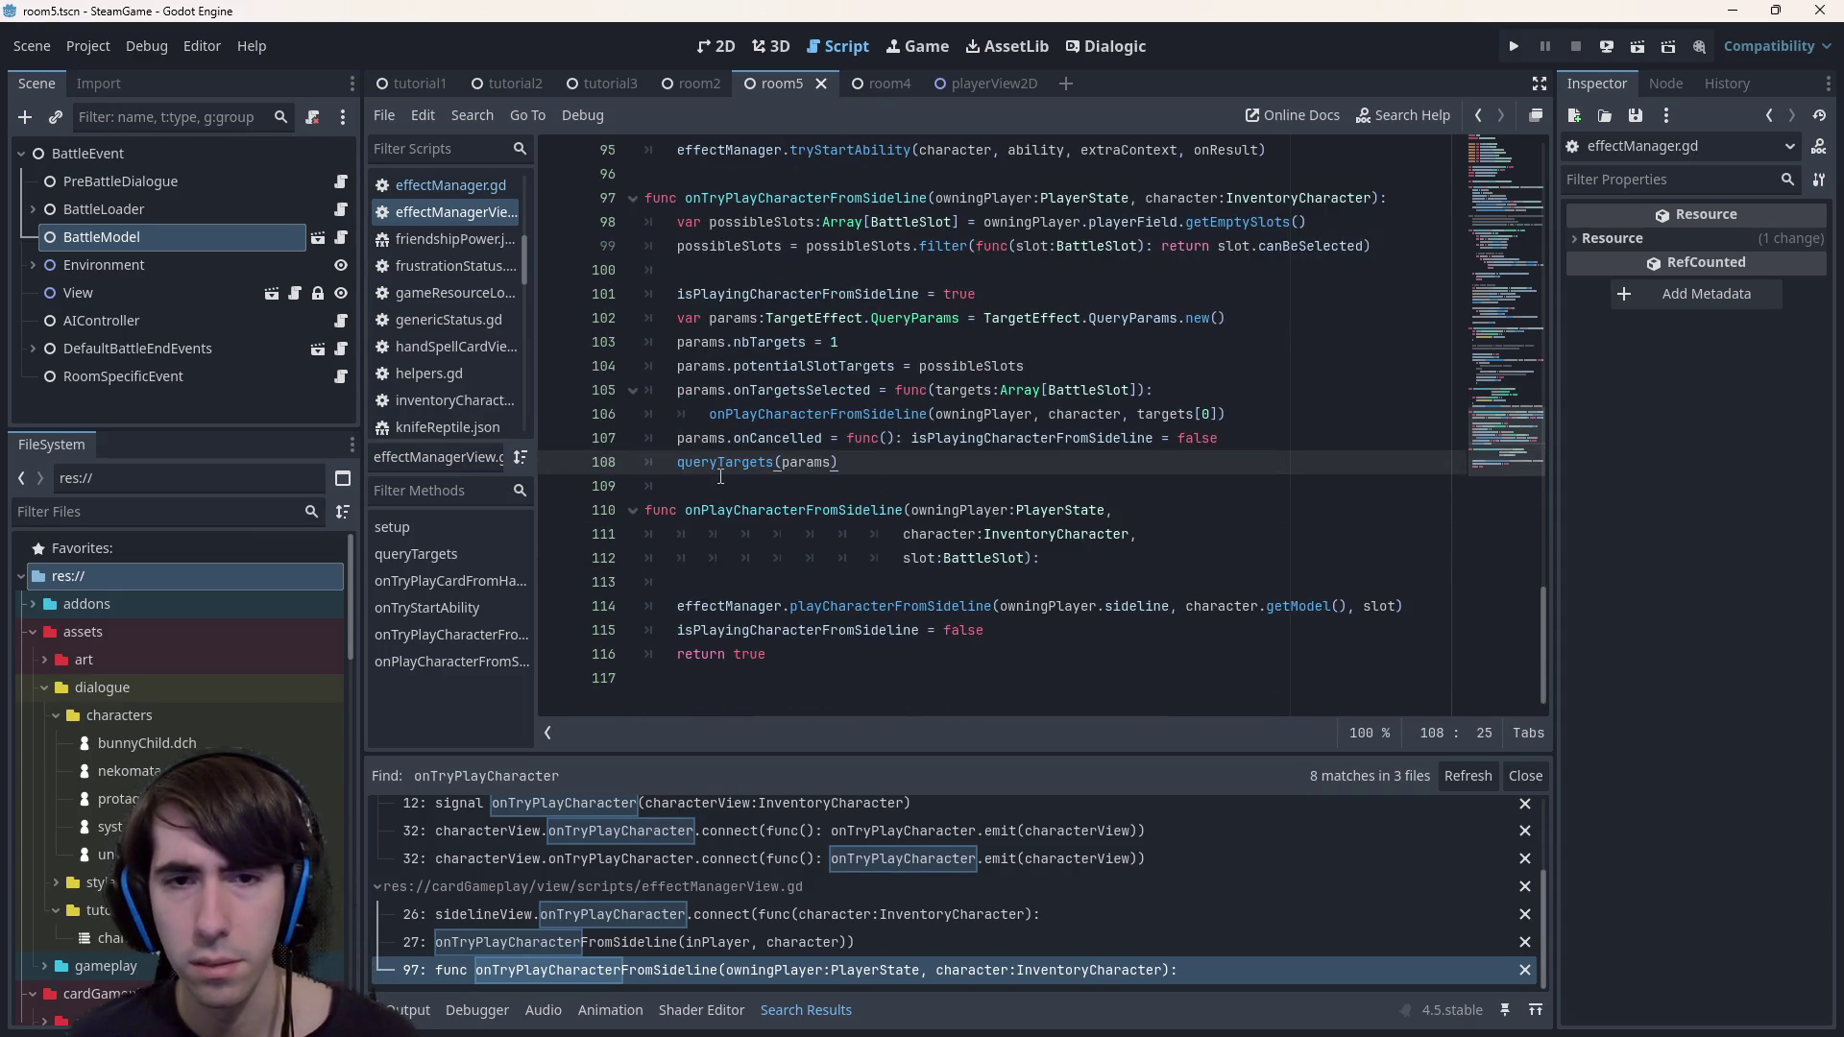
- Select onTryPlayCharacterFromSideline through onPlayCharacterFromSideline so both functions can be copied
drag(908, 466, 608, 199)
mouse_move(797, 656)
mouse_down()
mouse_move(672, 389)
mouse_move(615, 199)
mouse_up()
key(ctrl+c)
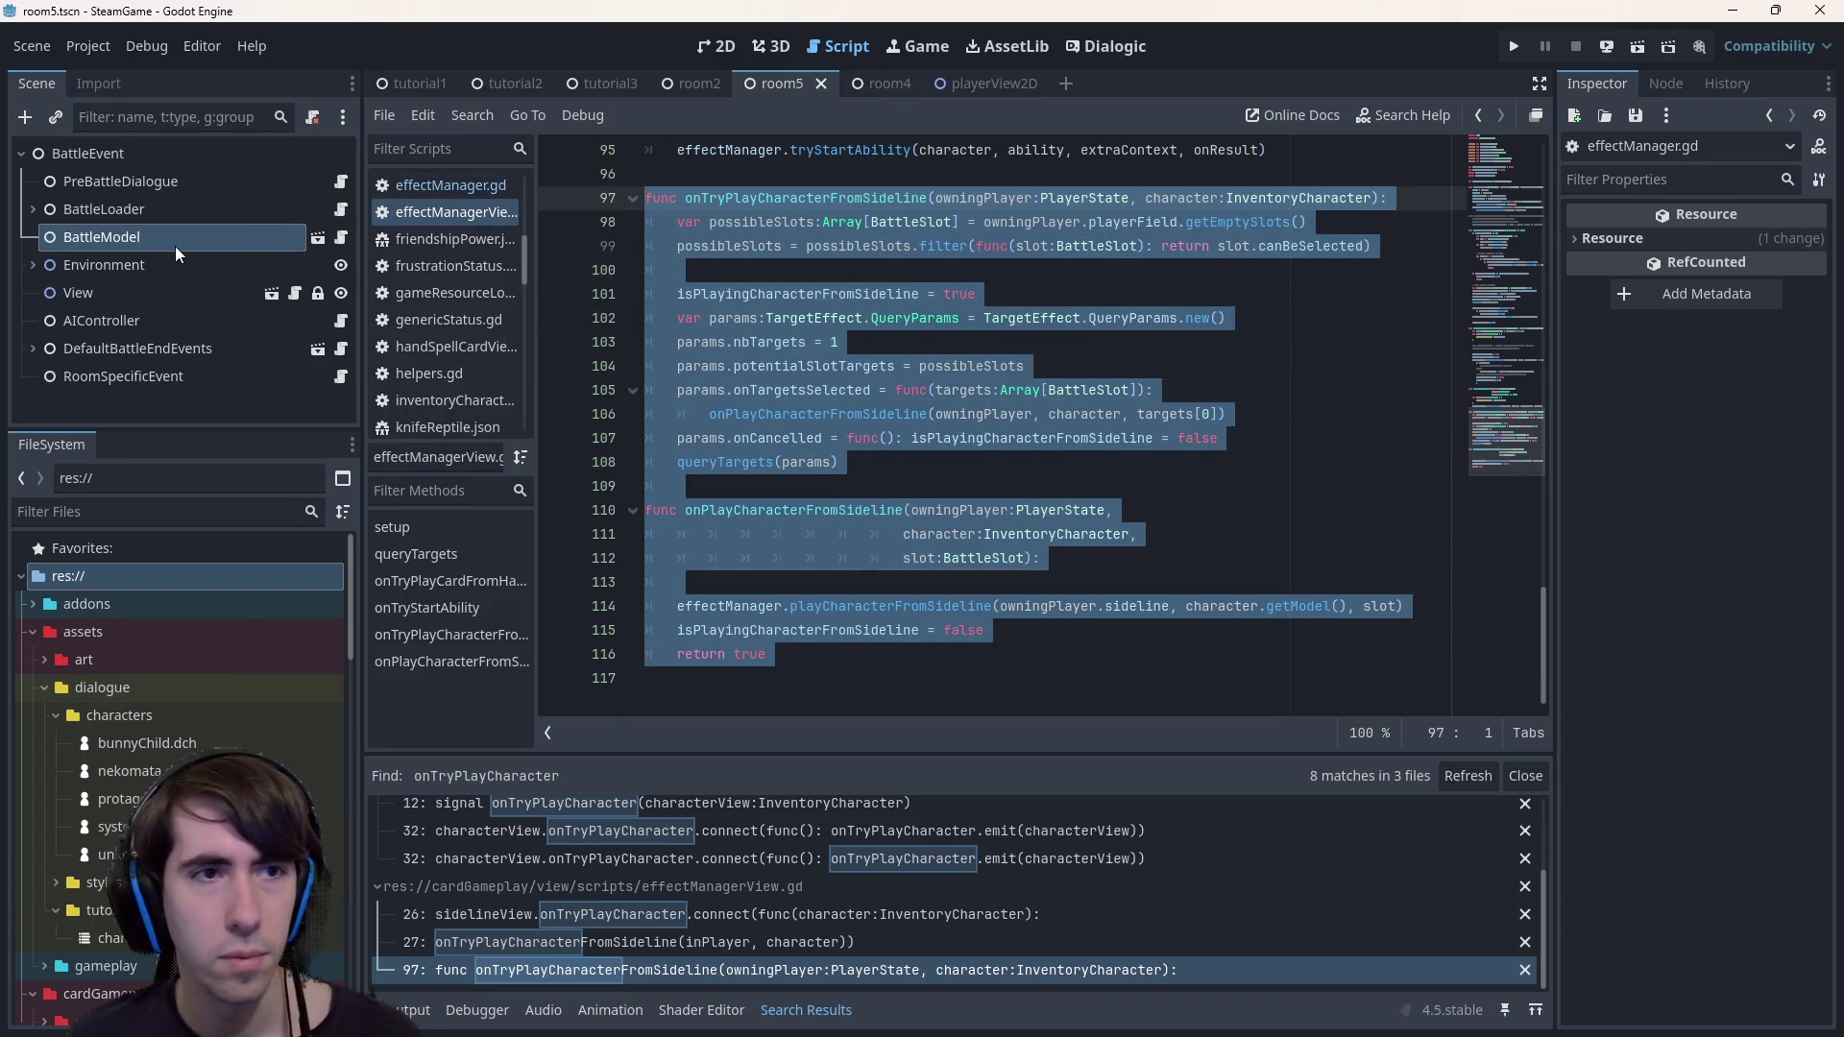
scroll(548, 260, up, 1)
scroll(475, 227, up, 5)
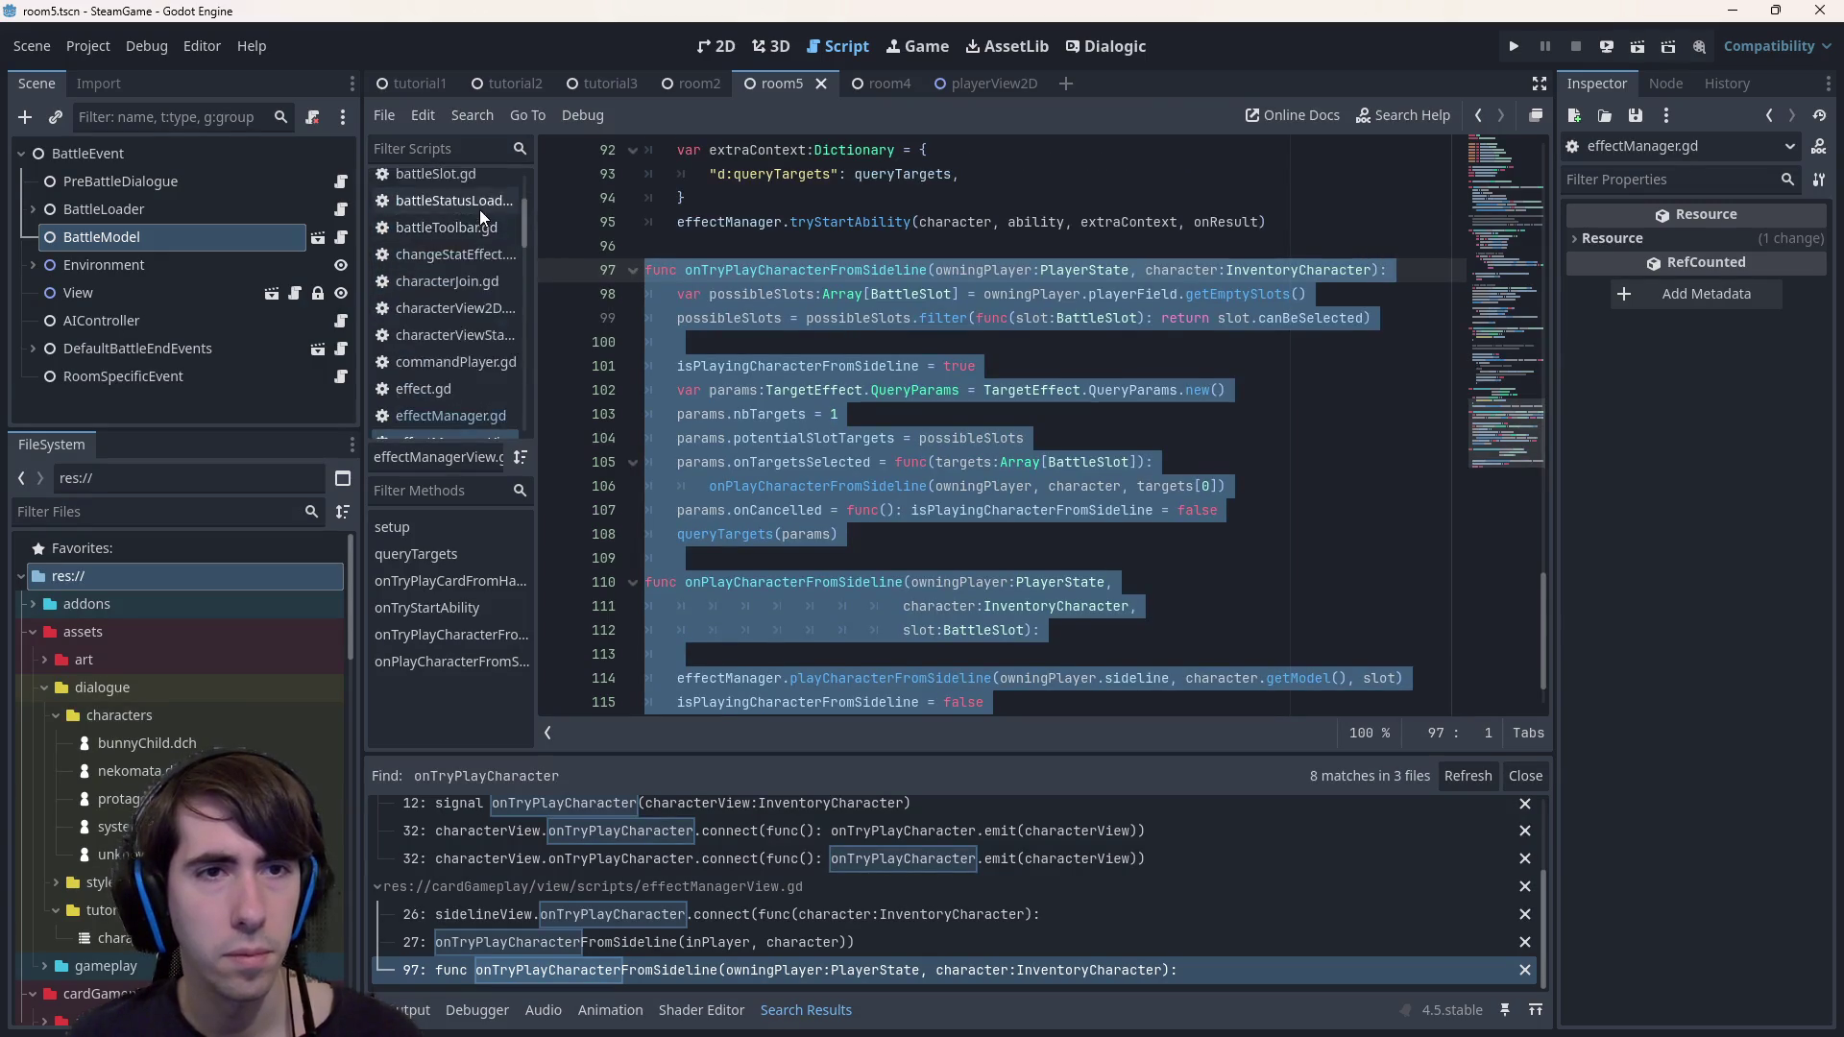
scroll(480, 209, up, 5)
click(438, 151)
- In aiController.gd, replace the trySummonCharacter stub with the copied sideline functions and save
text(aicontr)
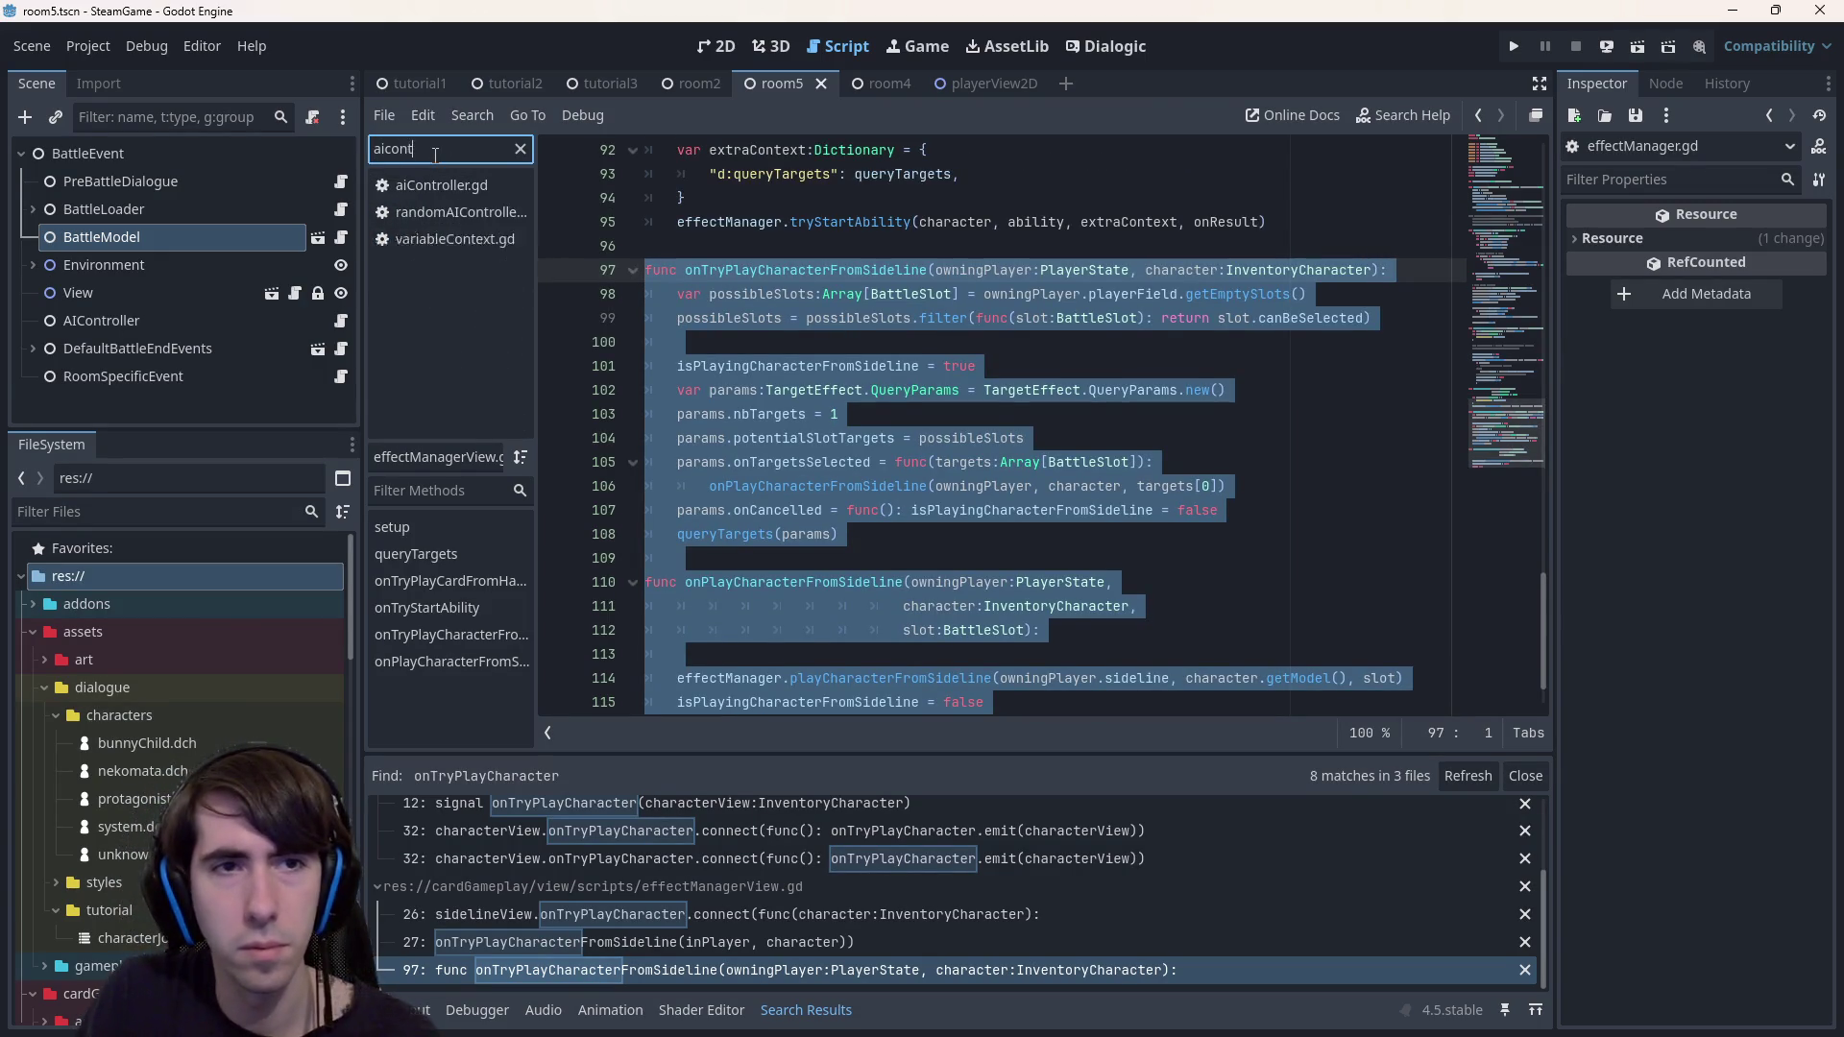
click(446, 185)
click(715, 291)
drag(715, 290, 571, 273)
key(ctrl+v)
key(ctrl+s)
- Delete then restore the isPlayingCharacterFromSideline = true line, inspect its uses, and save
double_click(825, 198)
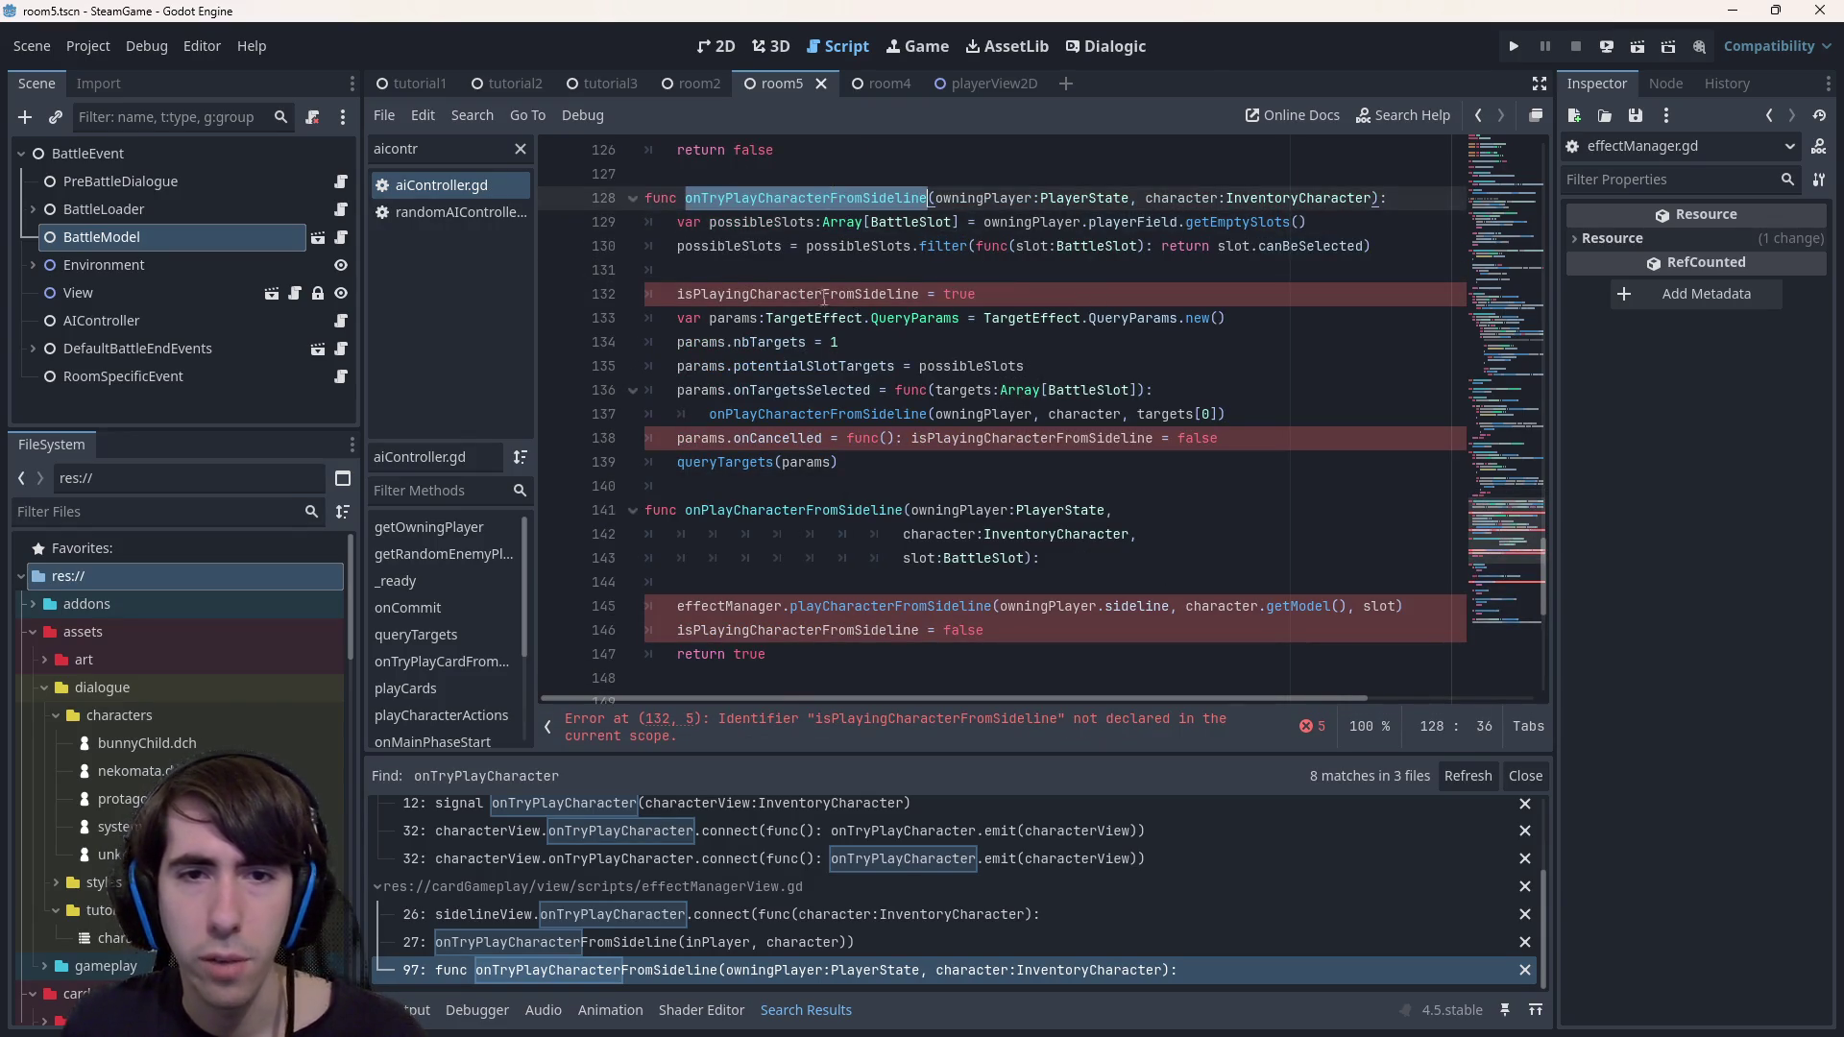
drag(999, 288, 496, 294)
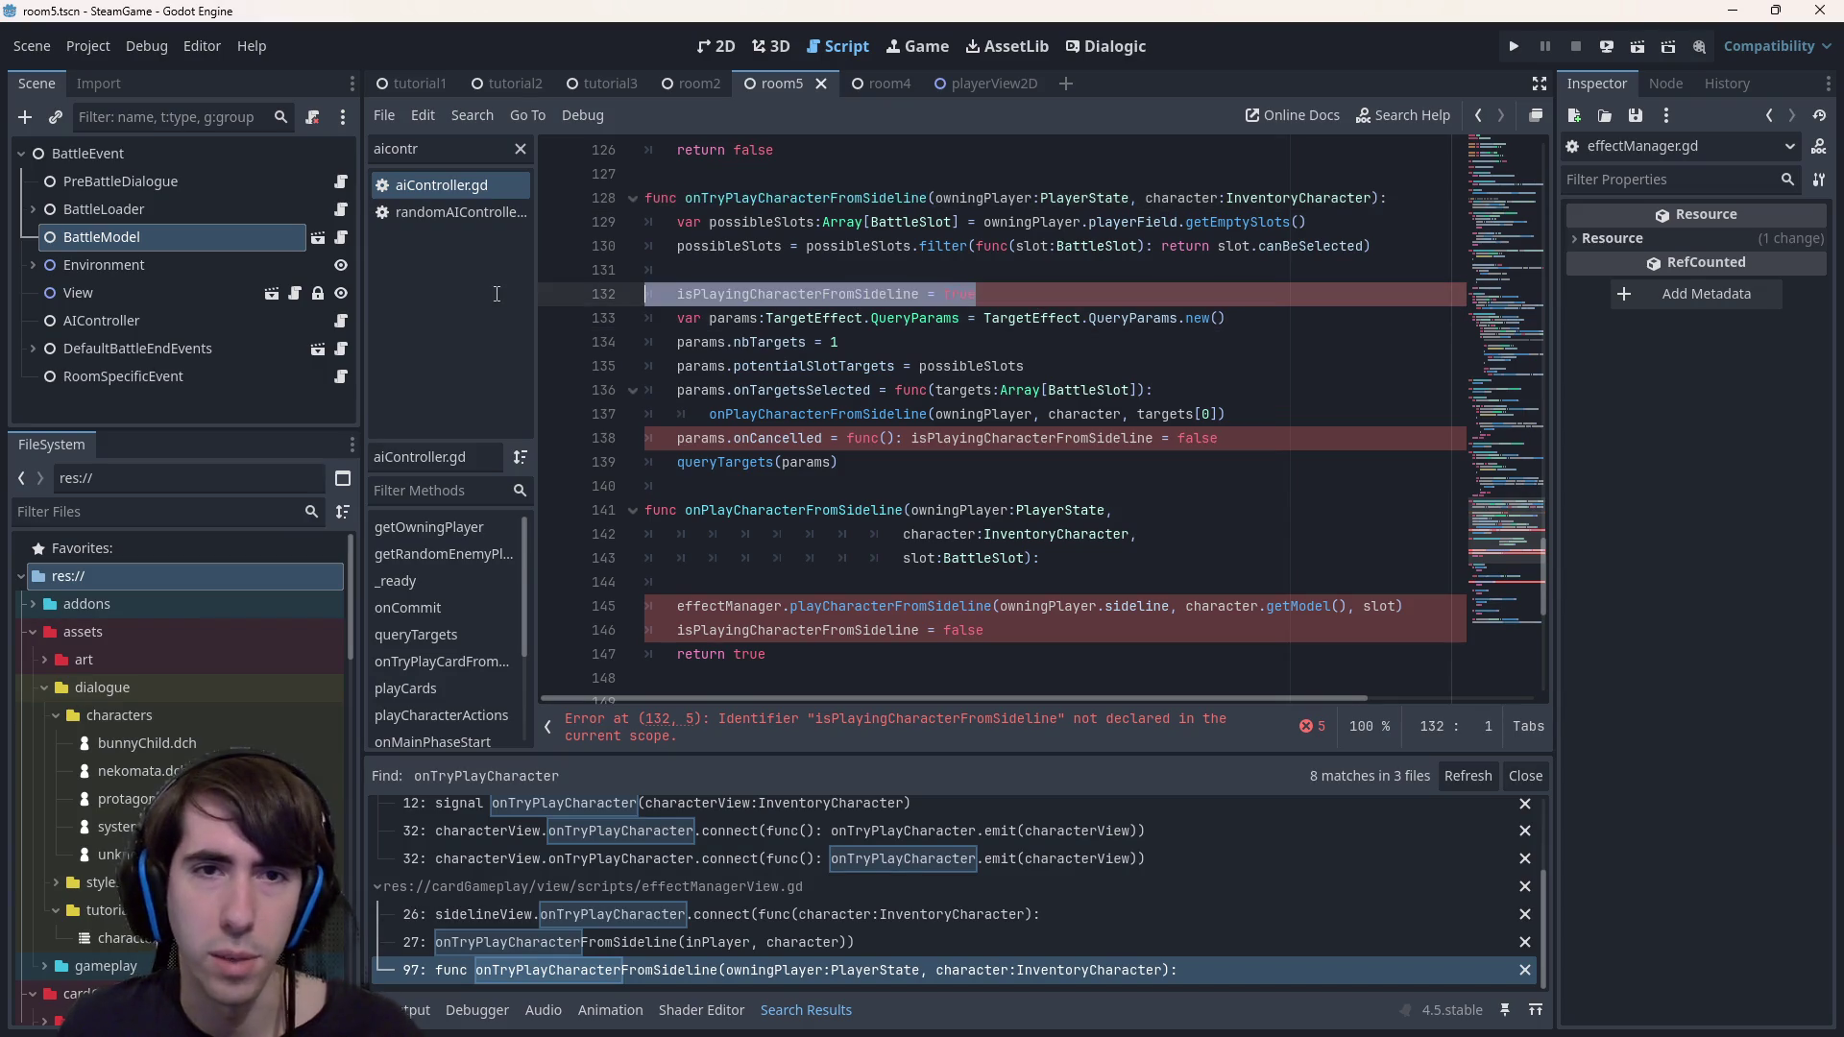
key(BackSpace)
key(BackSpace)
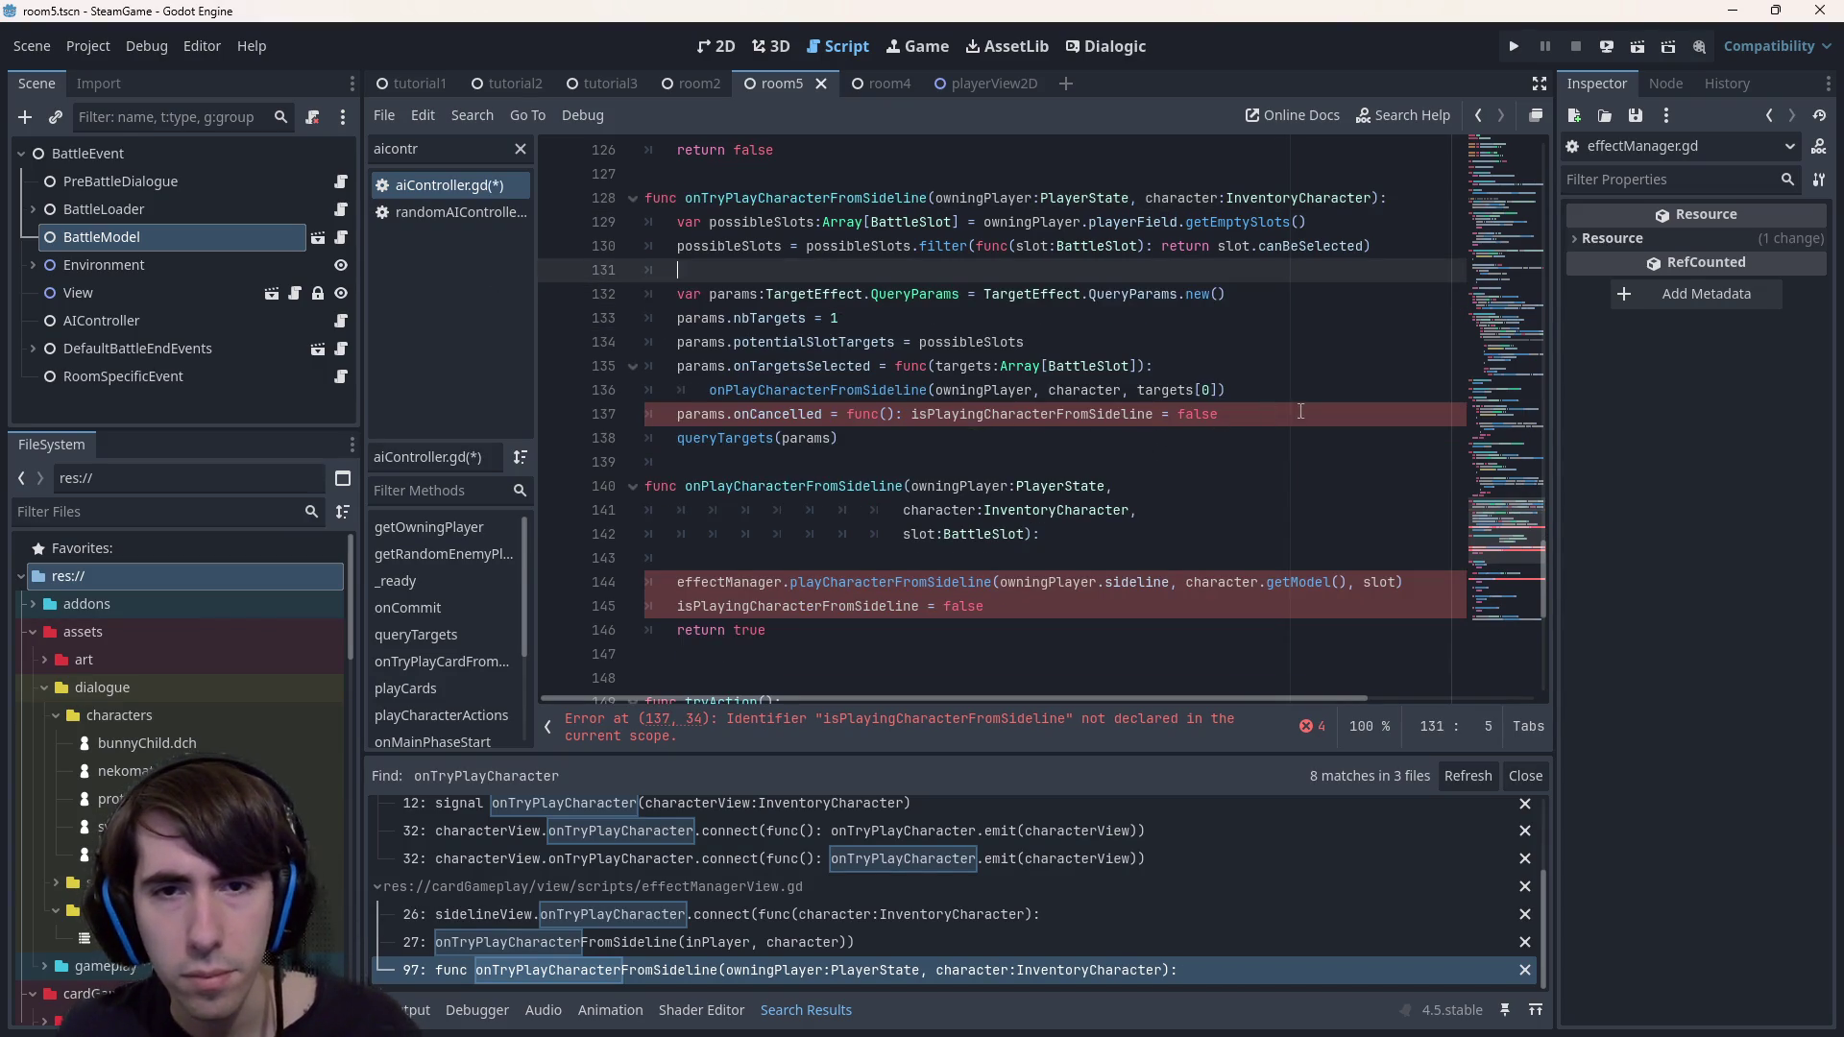
drag(1300, 411, 501, 411)
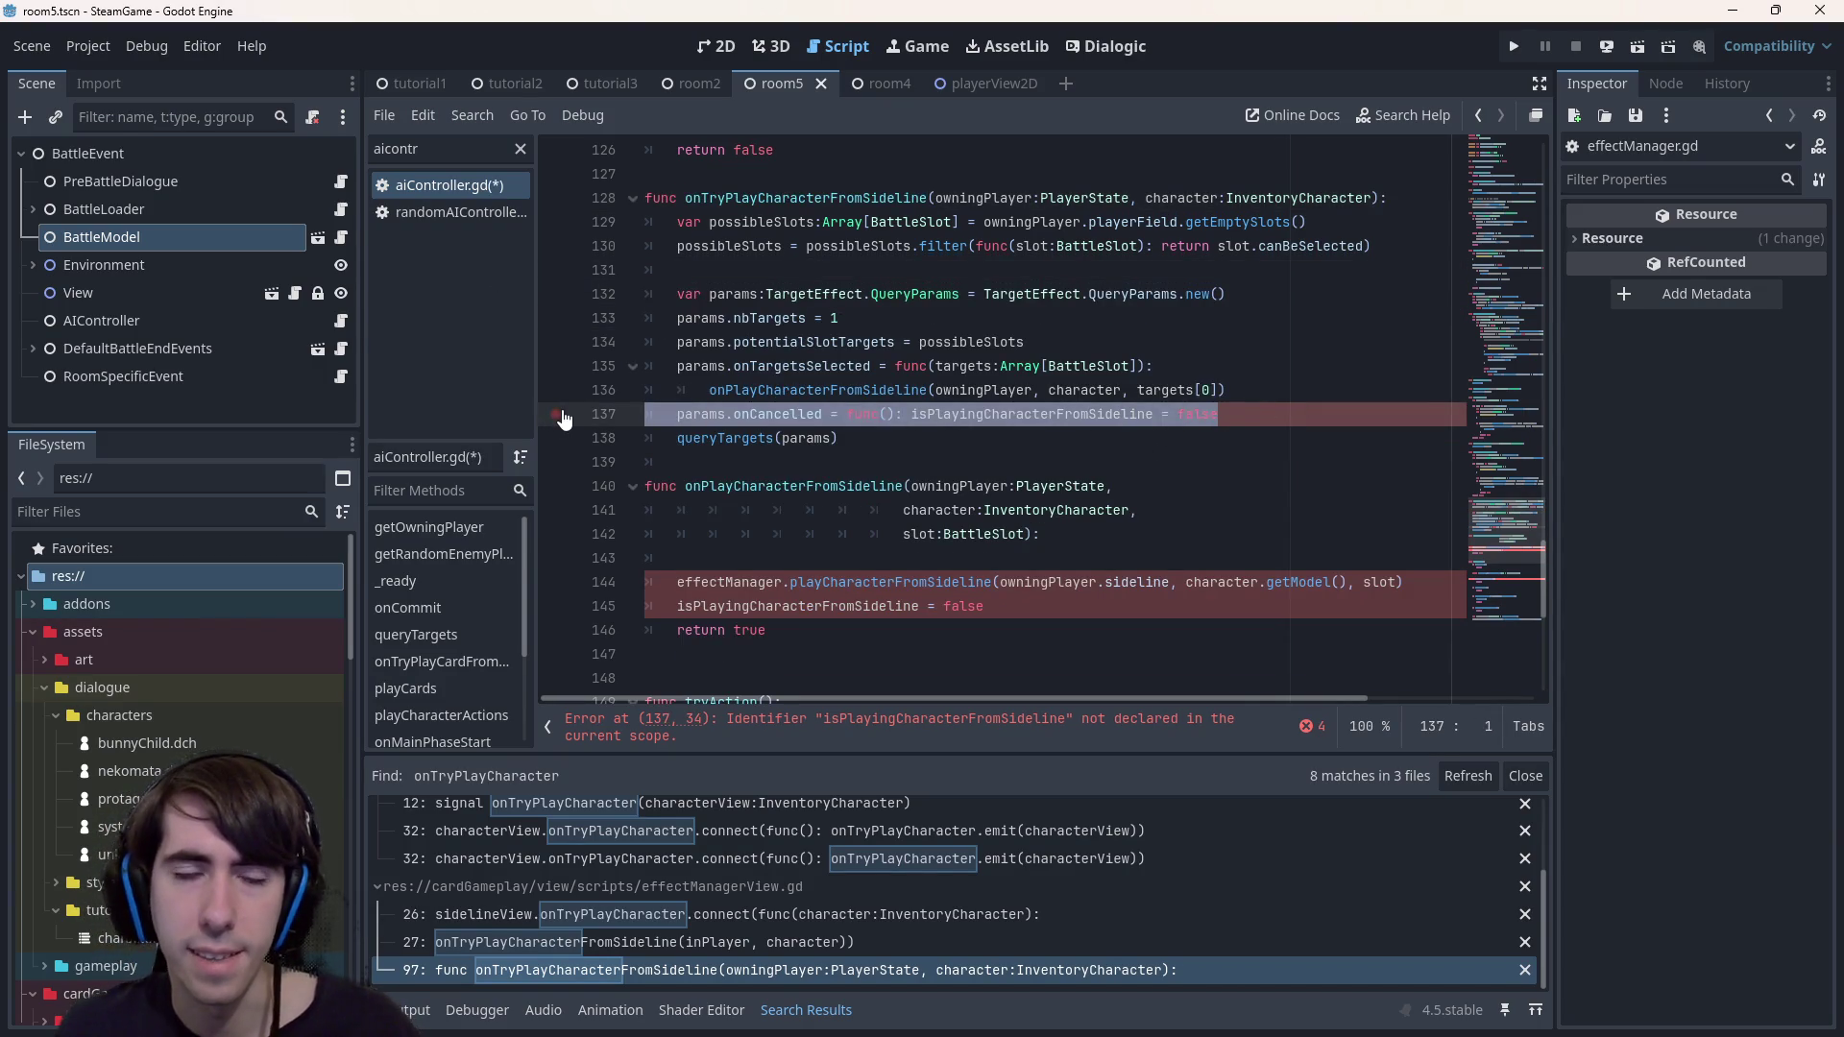
key(ctrl+z)
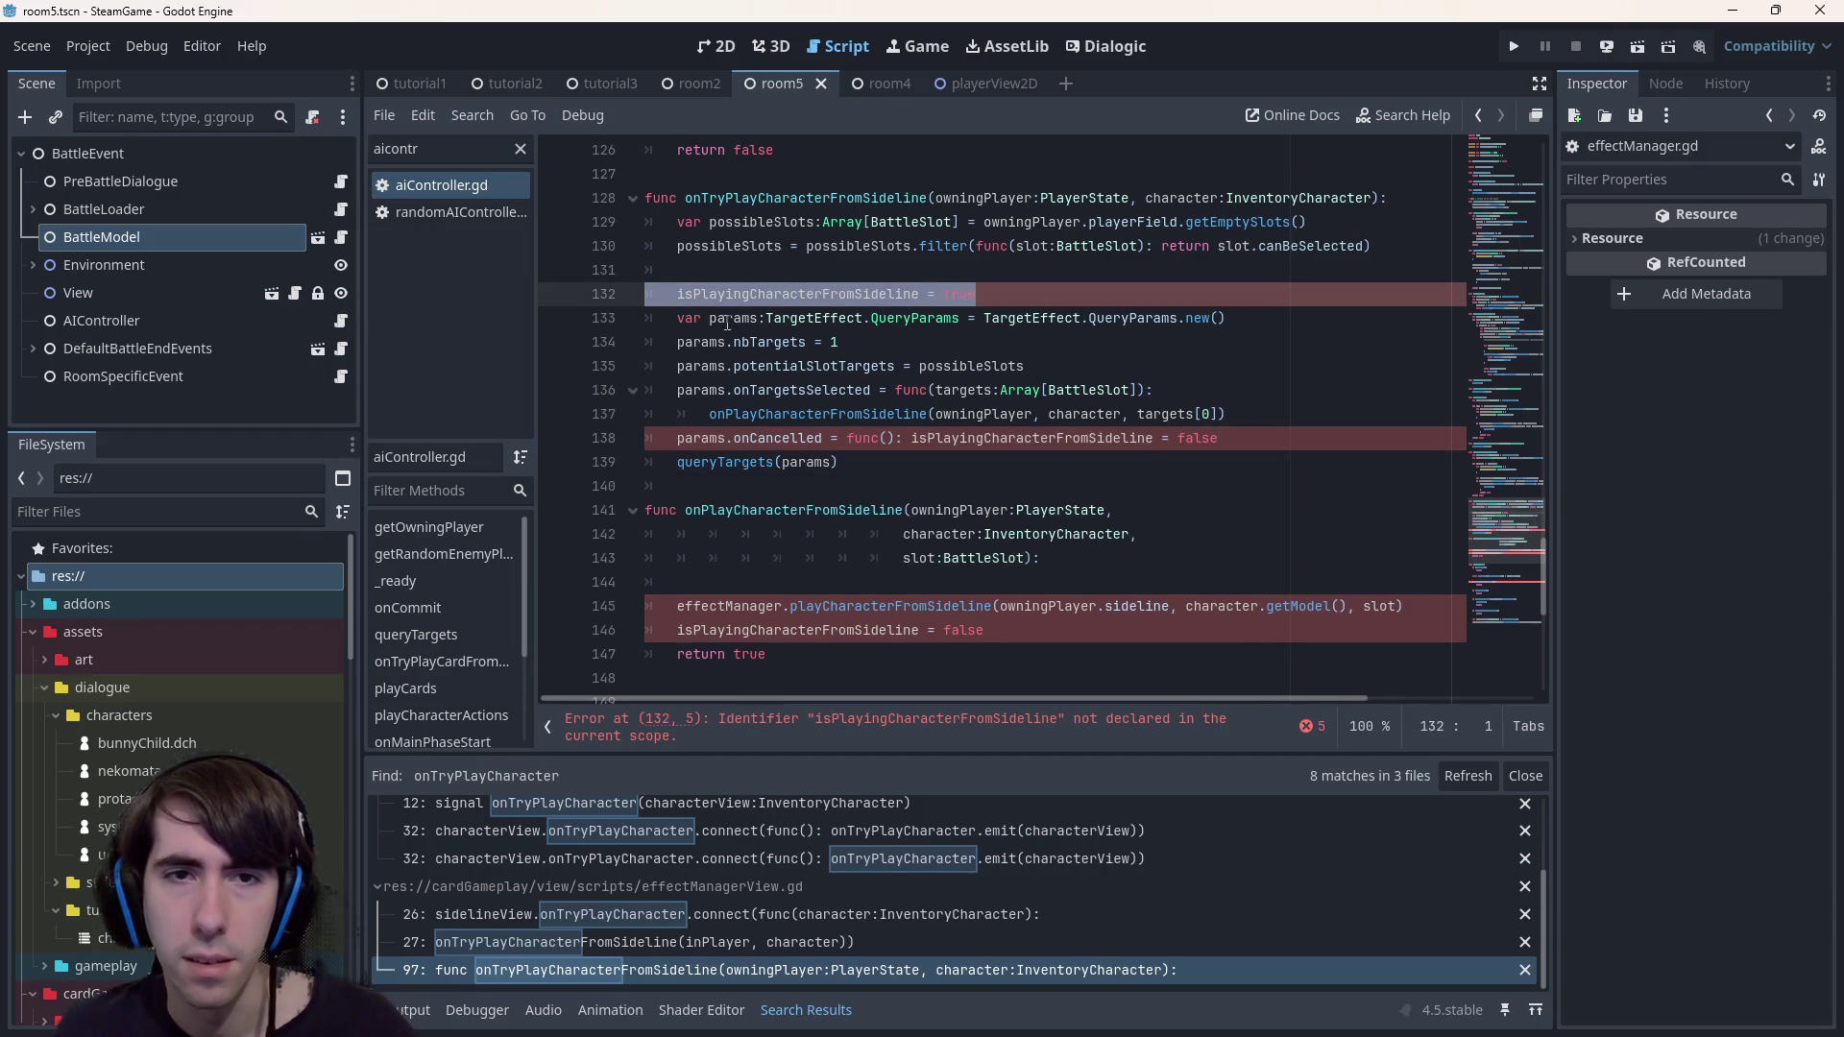
double_click(728, 296)
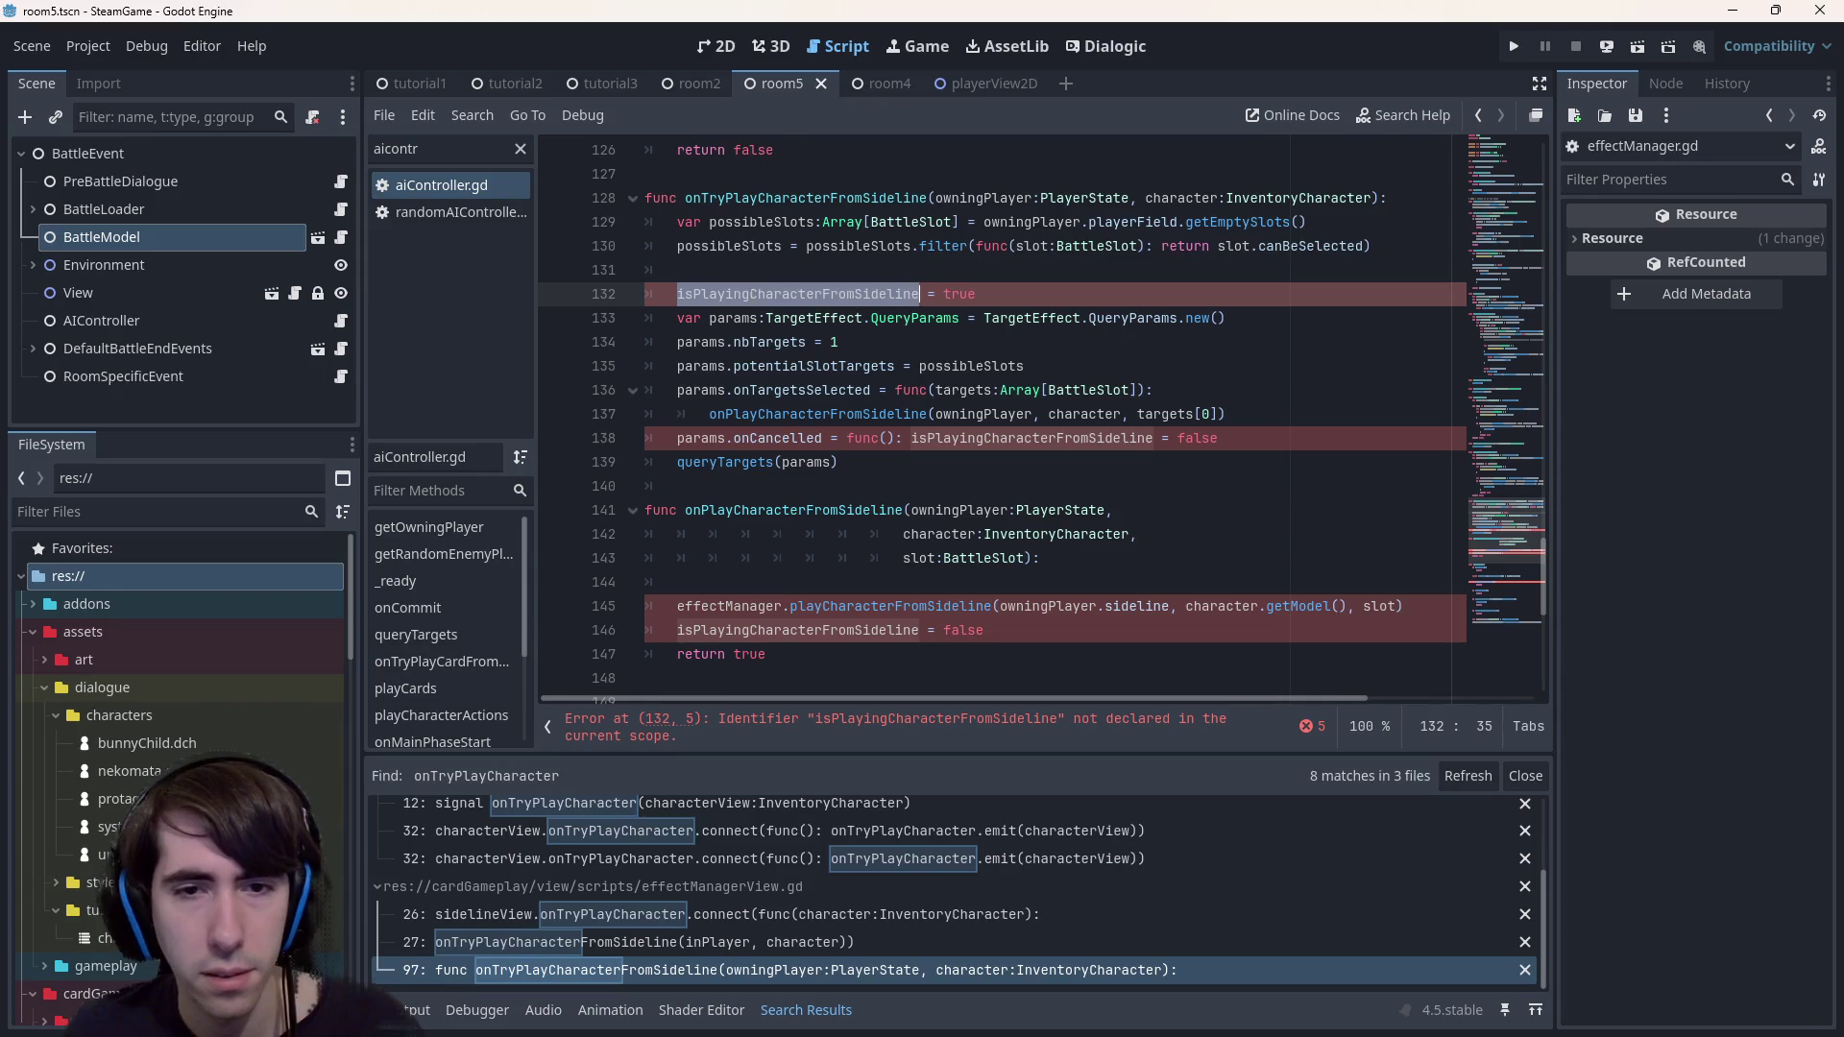
double_click(733, 606)
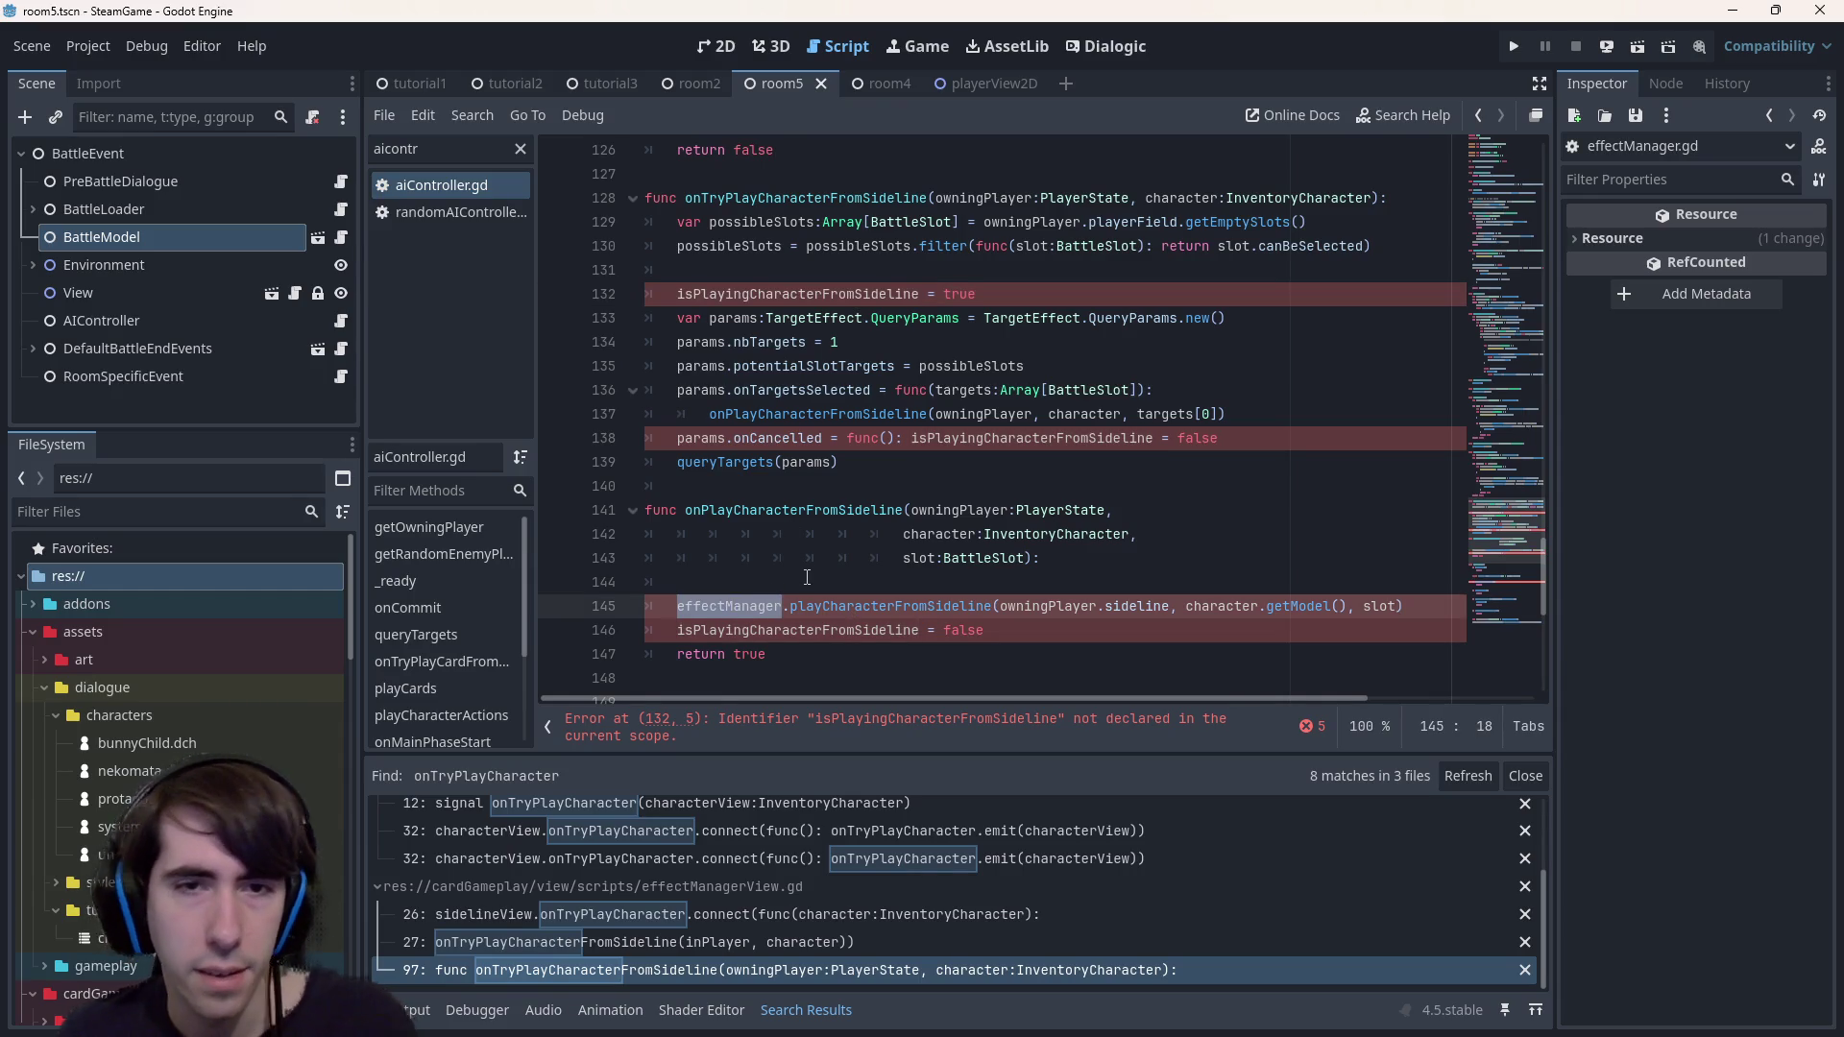
key(ctrl+v)
key(ctrl+z)
key(ctrl+s)
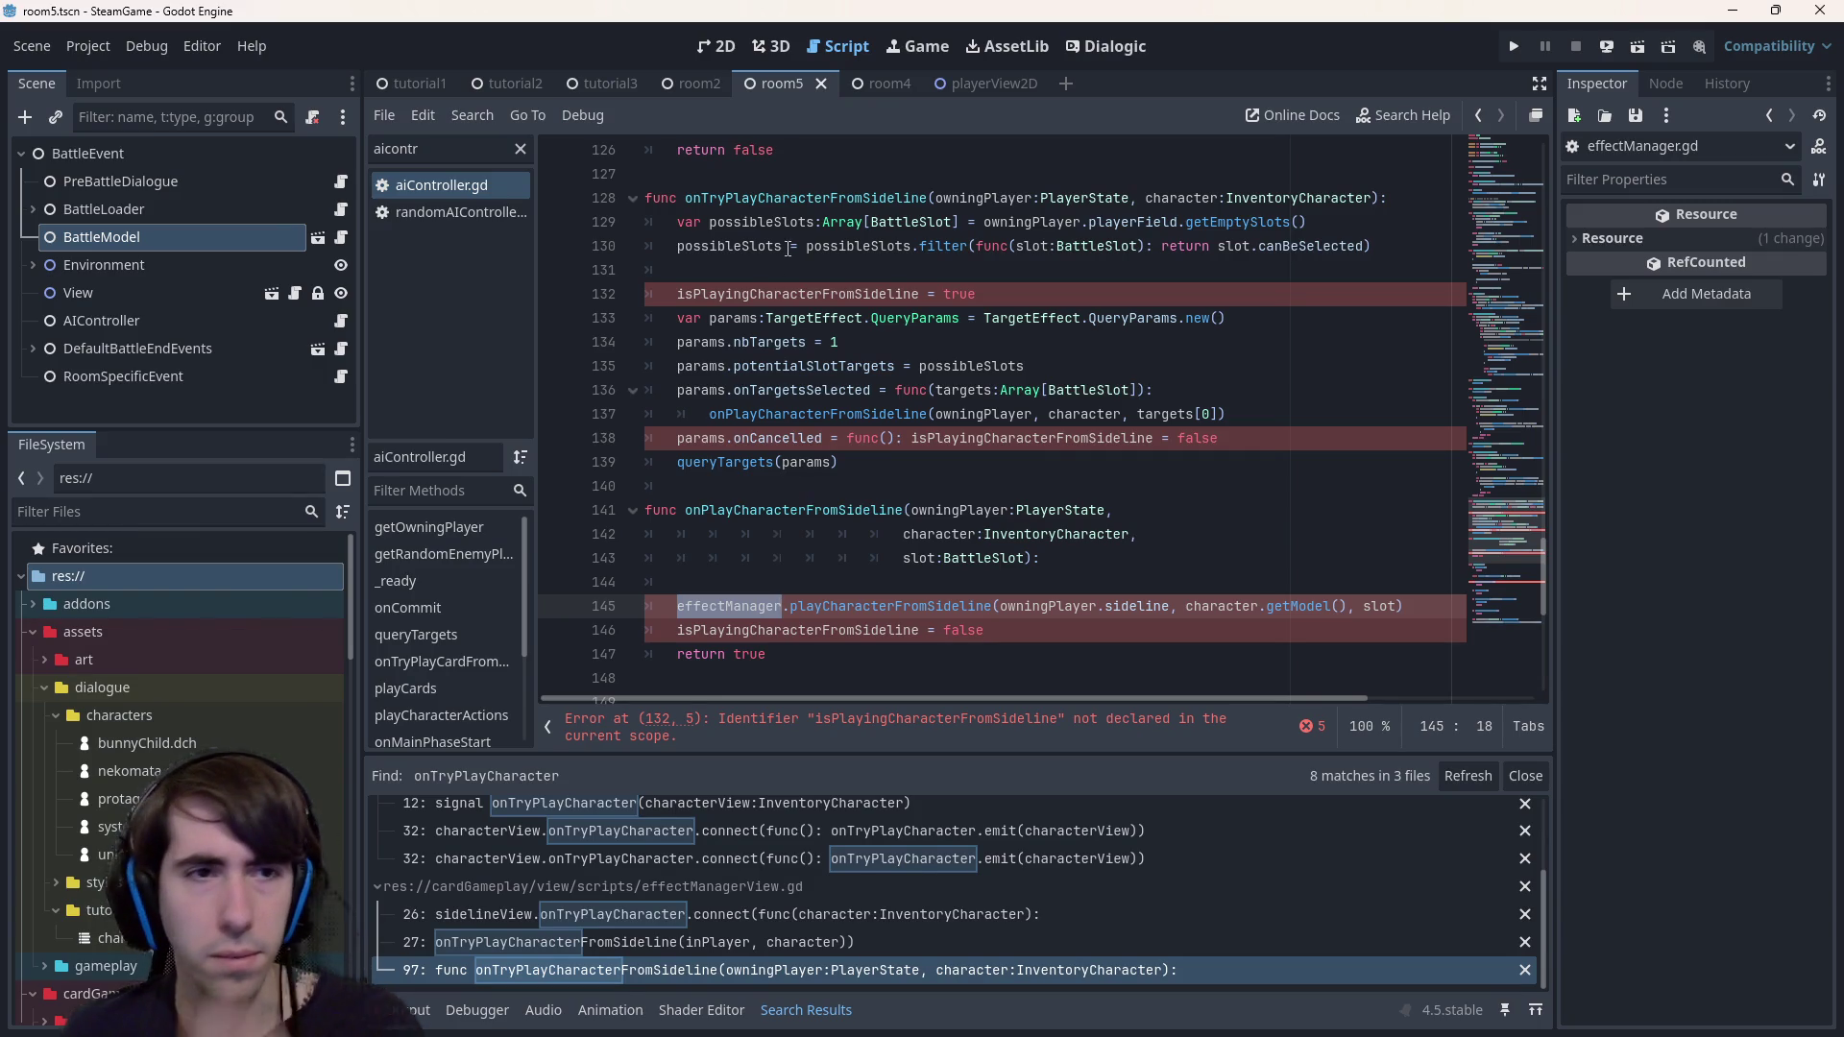
click(317, 237)
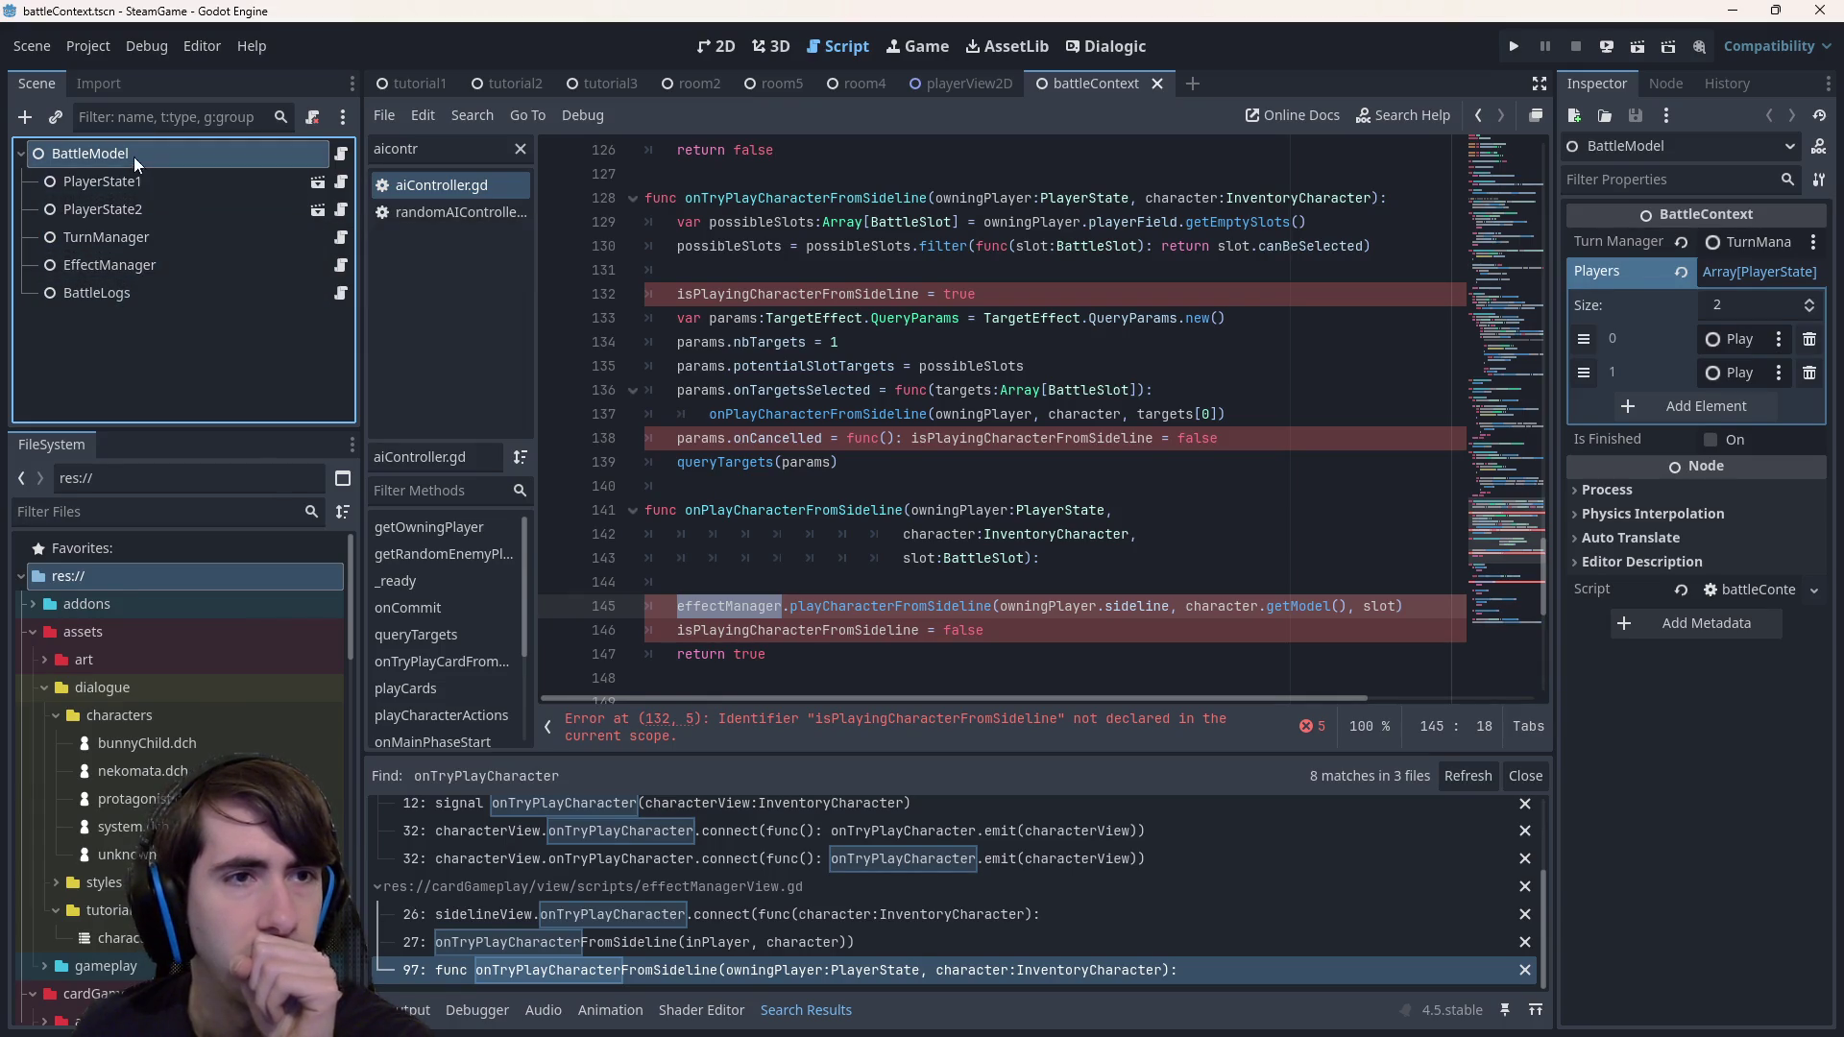
- Look through the playerView2D and room4 scenes, then return to room5 and select owningPlayer
click(918, 84)
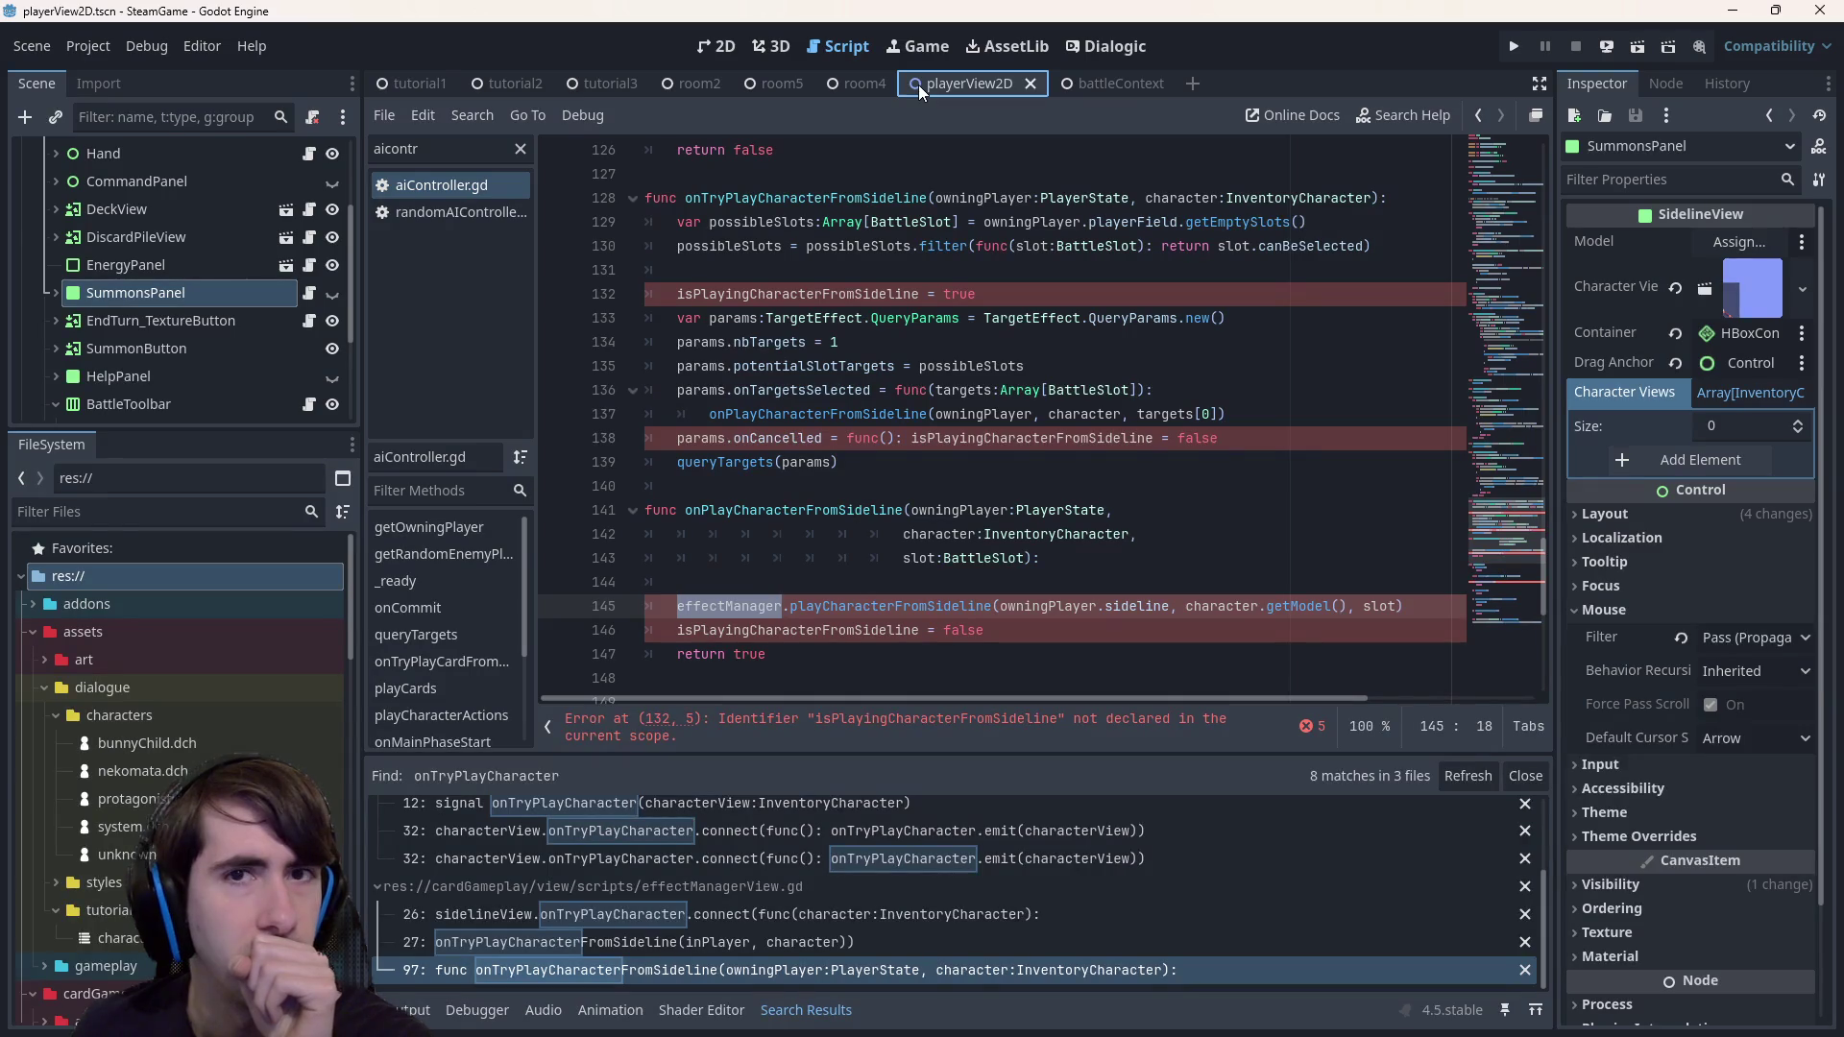
click(857, 85)
click(757, 75)
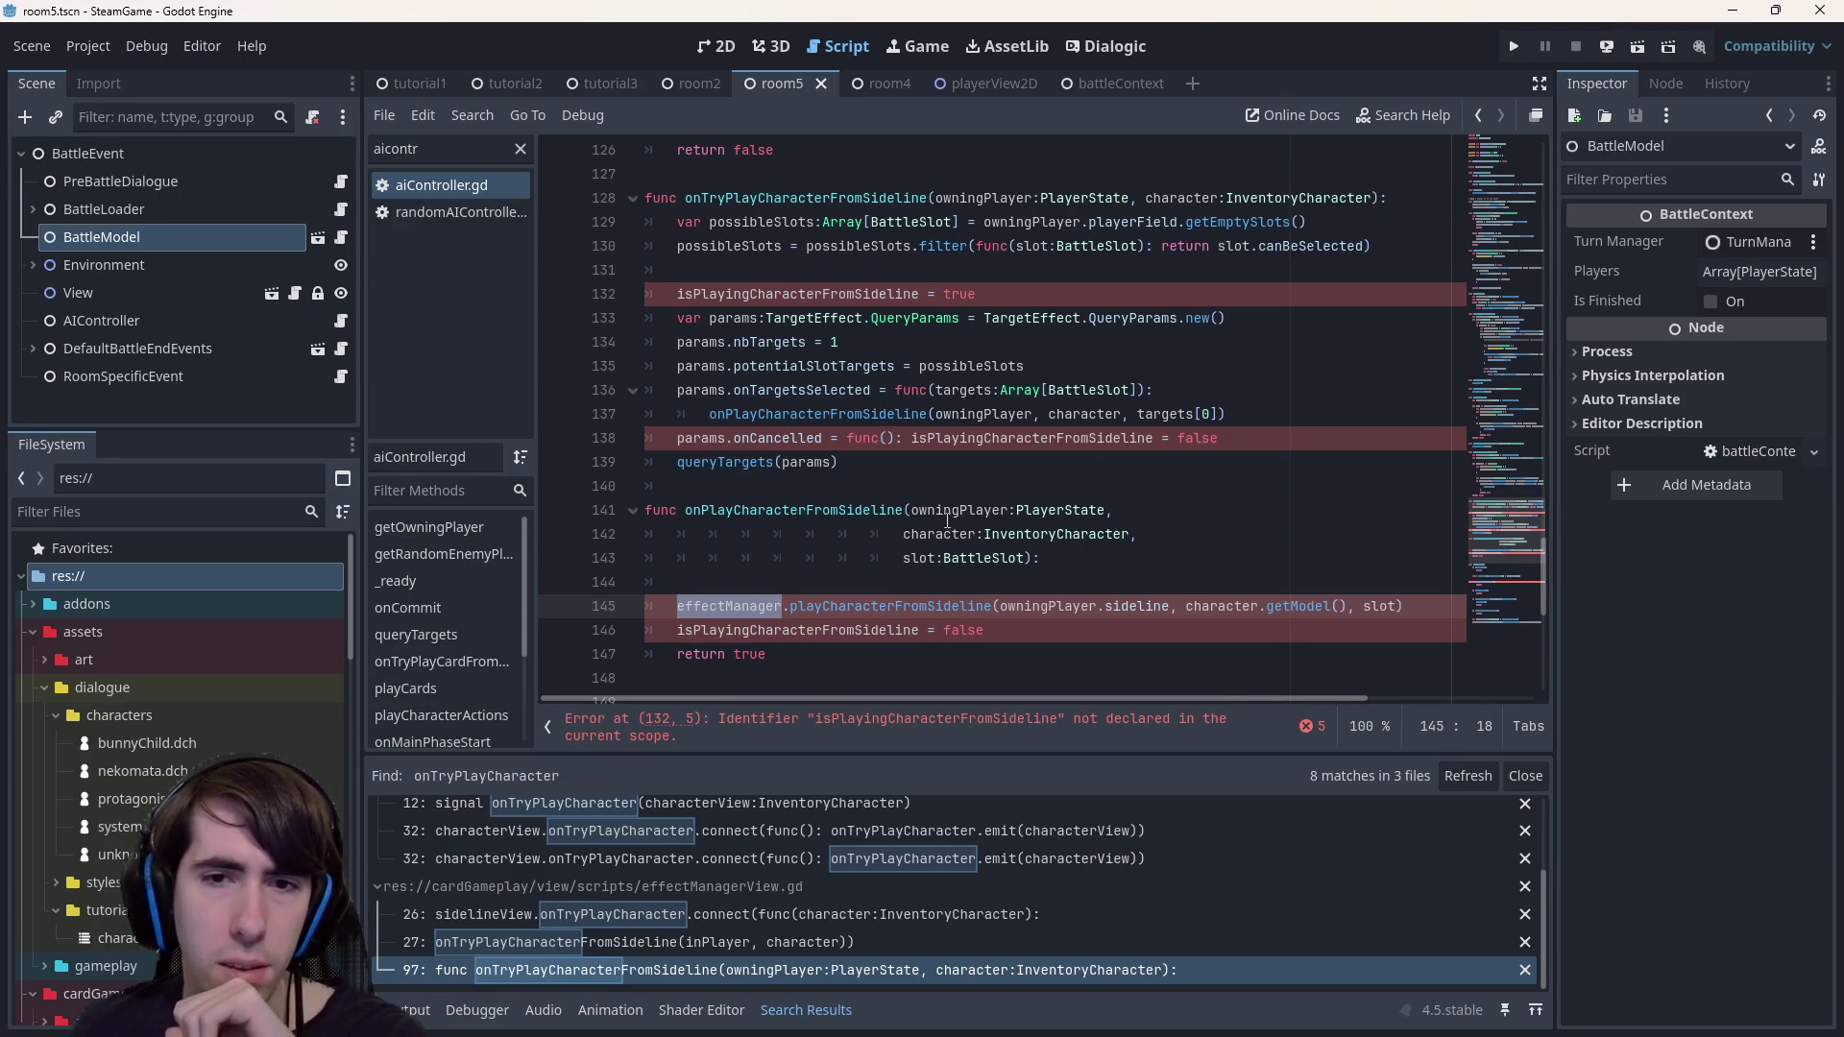
double_click(945, 510)
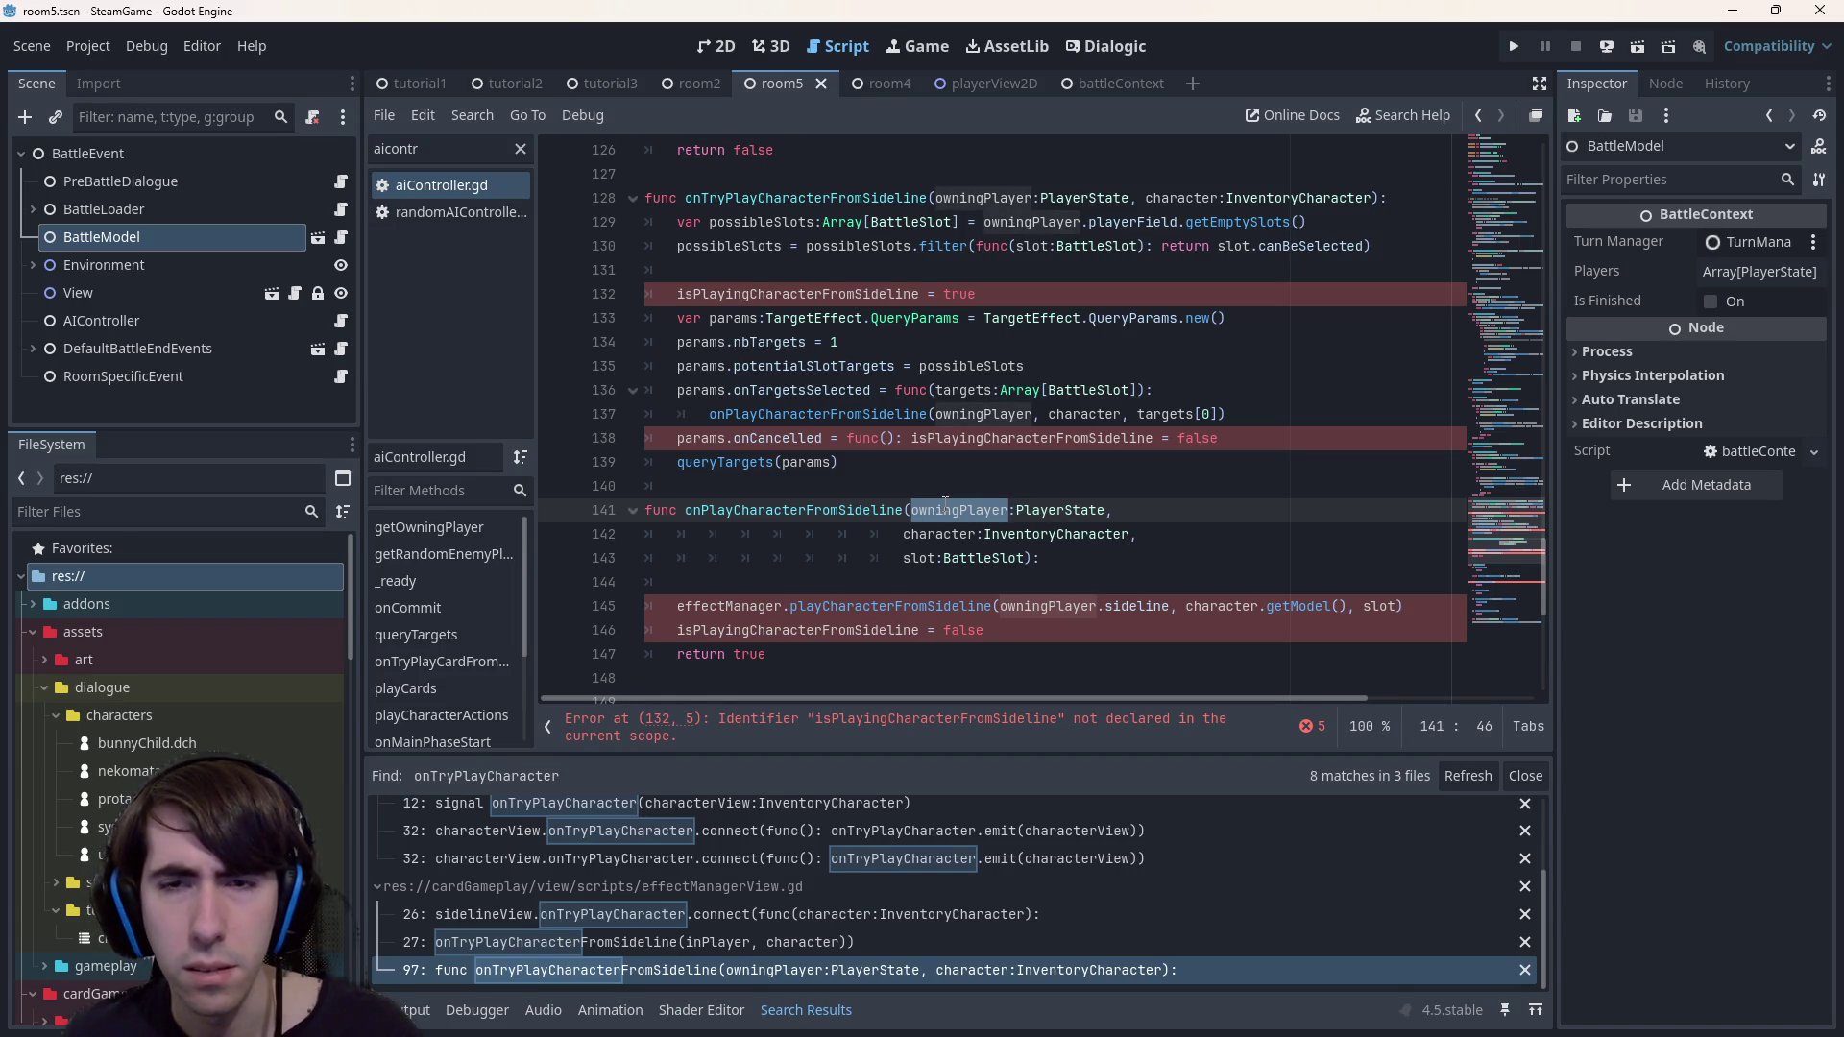
- Prefix effectManager on line 145 with owningPlayer
scroll(945, 503, up, 1)
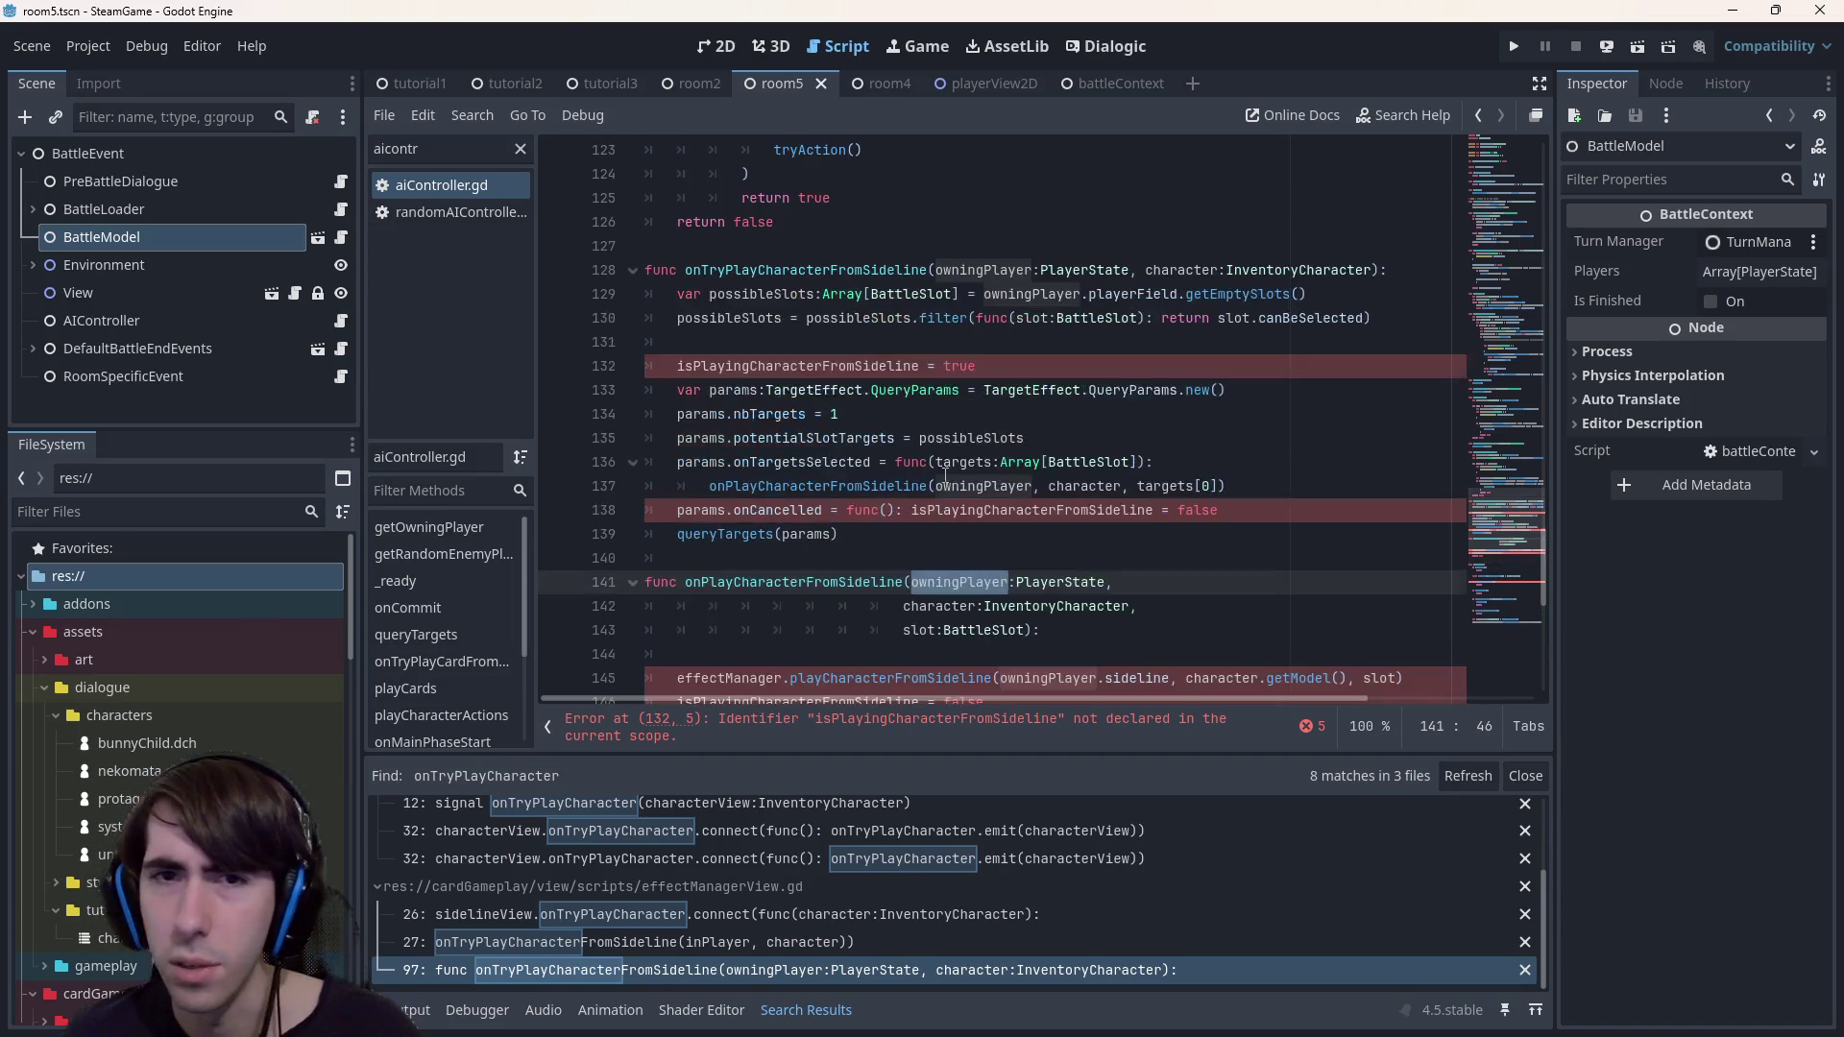
scroll(950, 299, down, 1)
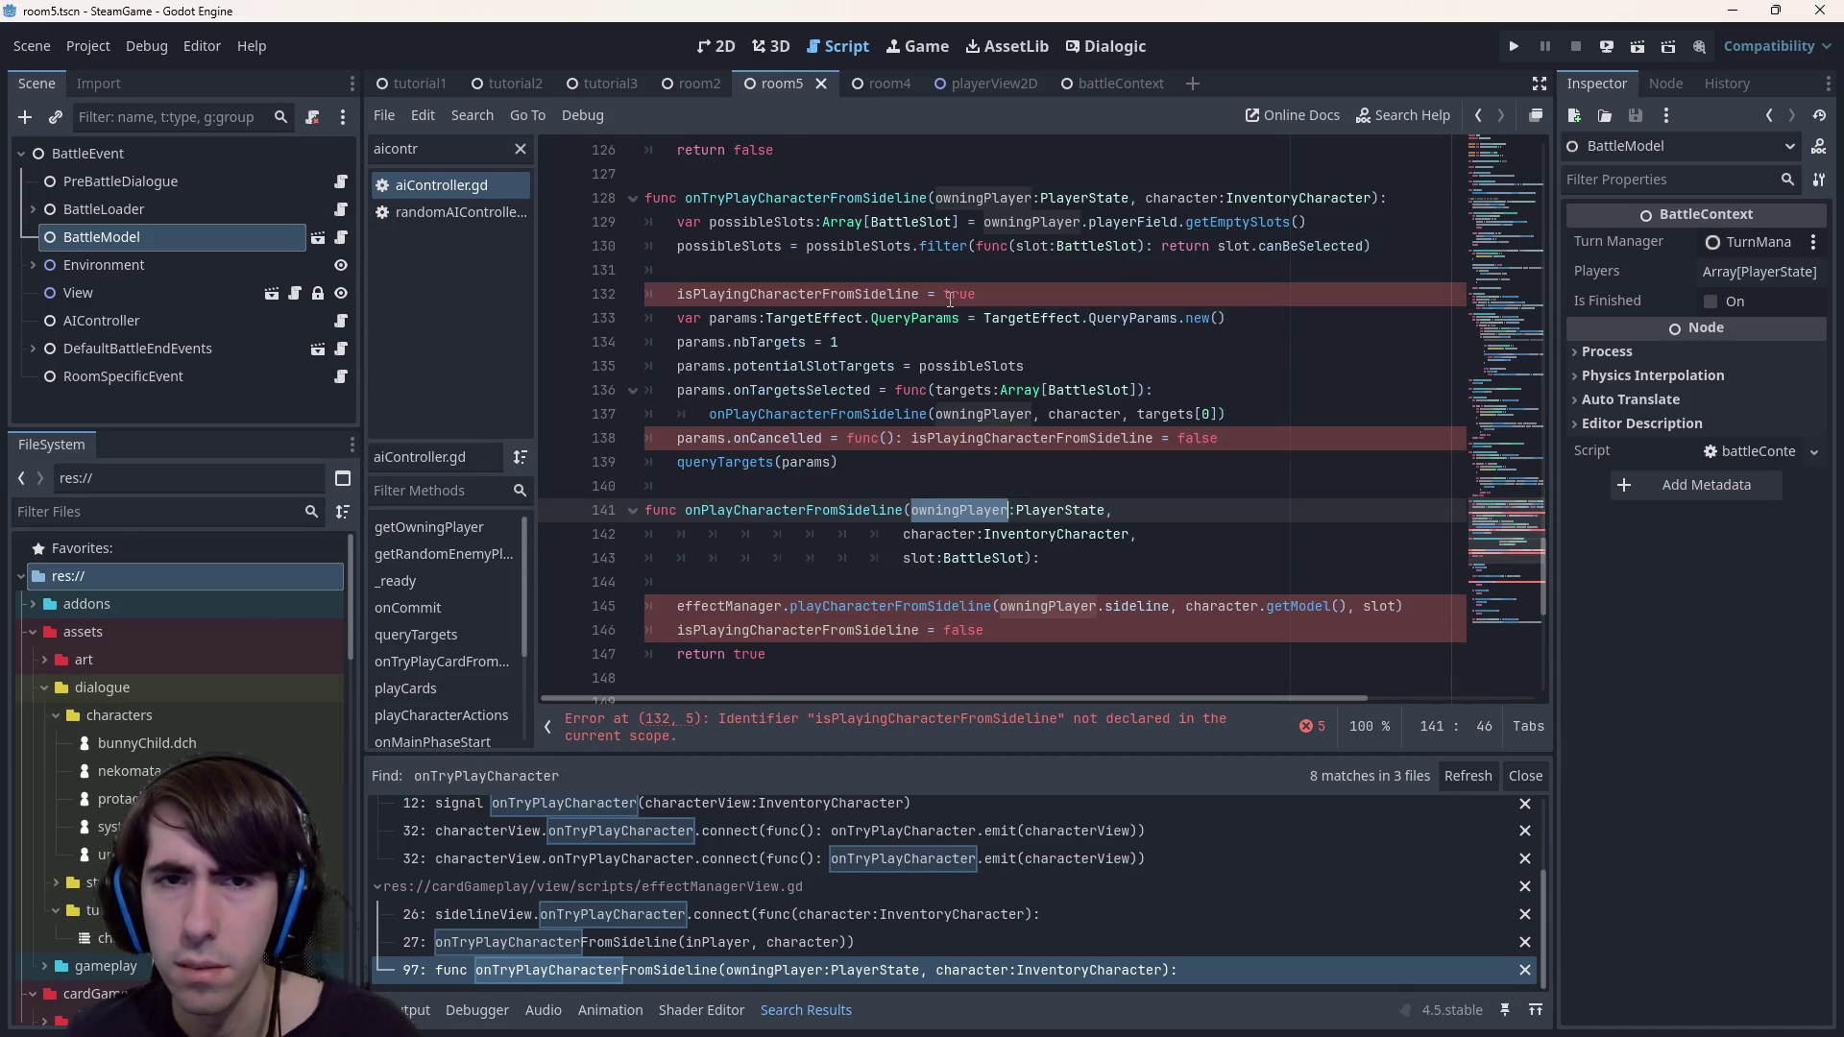
double_click(946, 198)
key(ctrl+c)
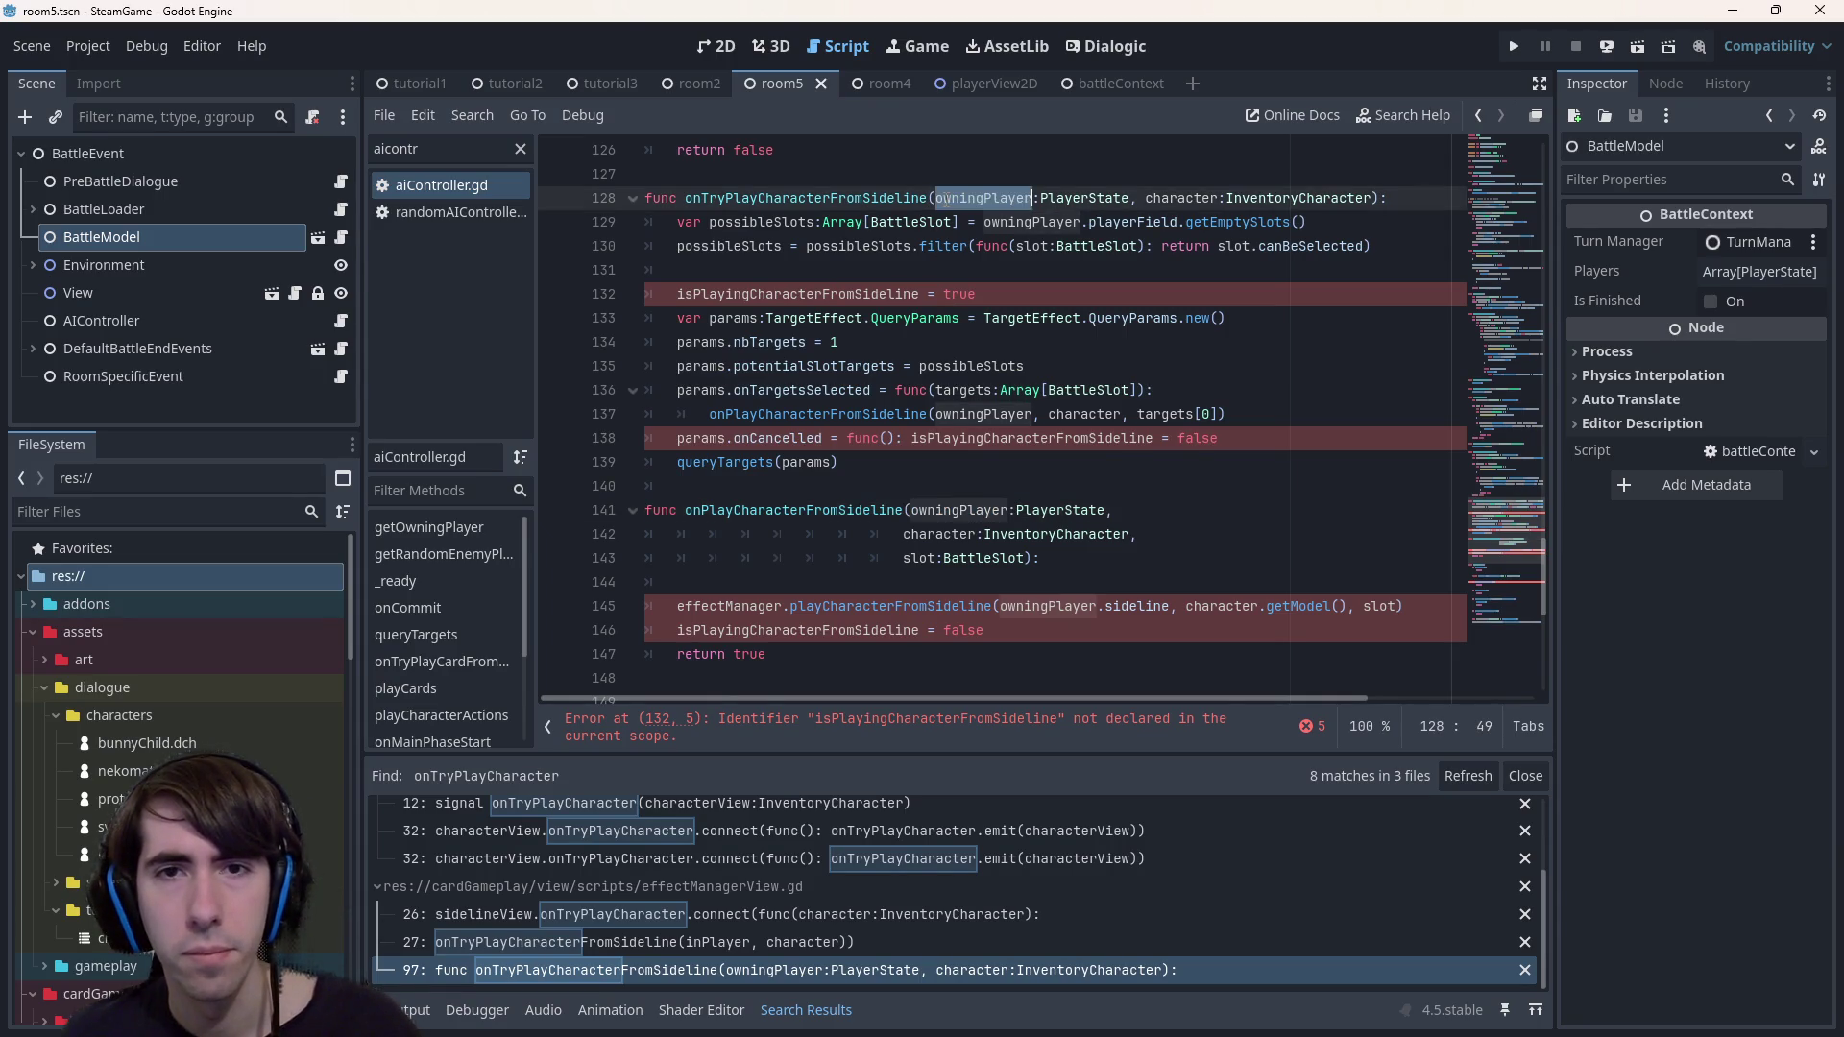
mouse_move(1151, 226)
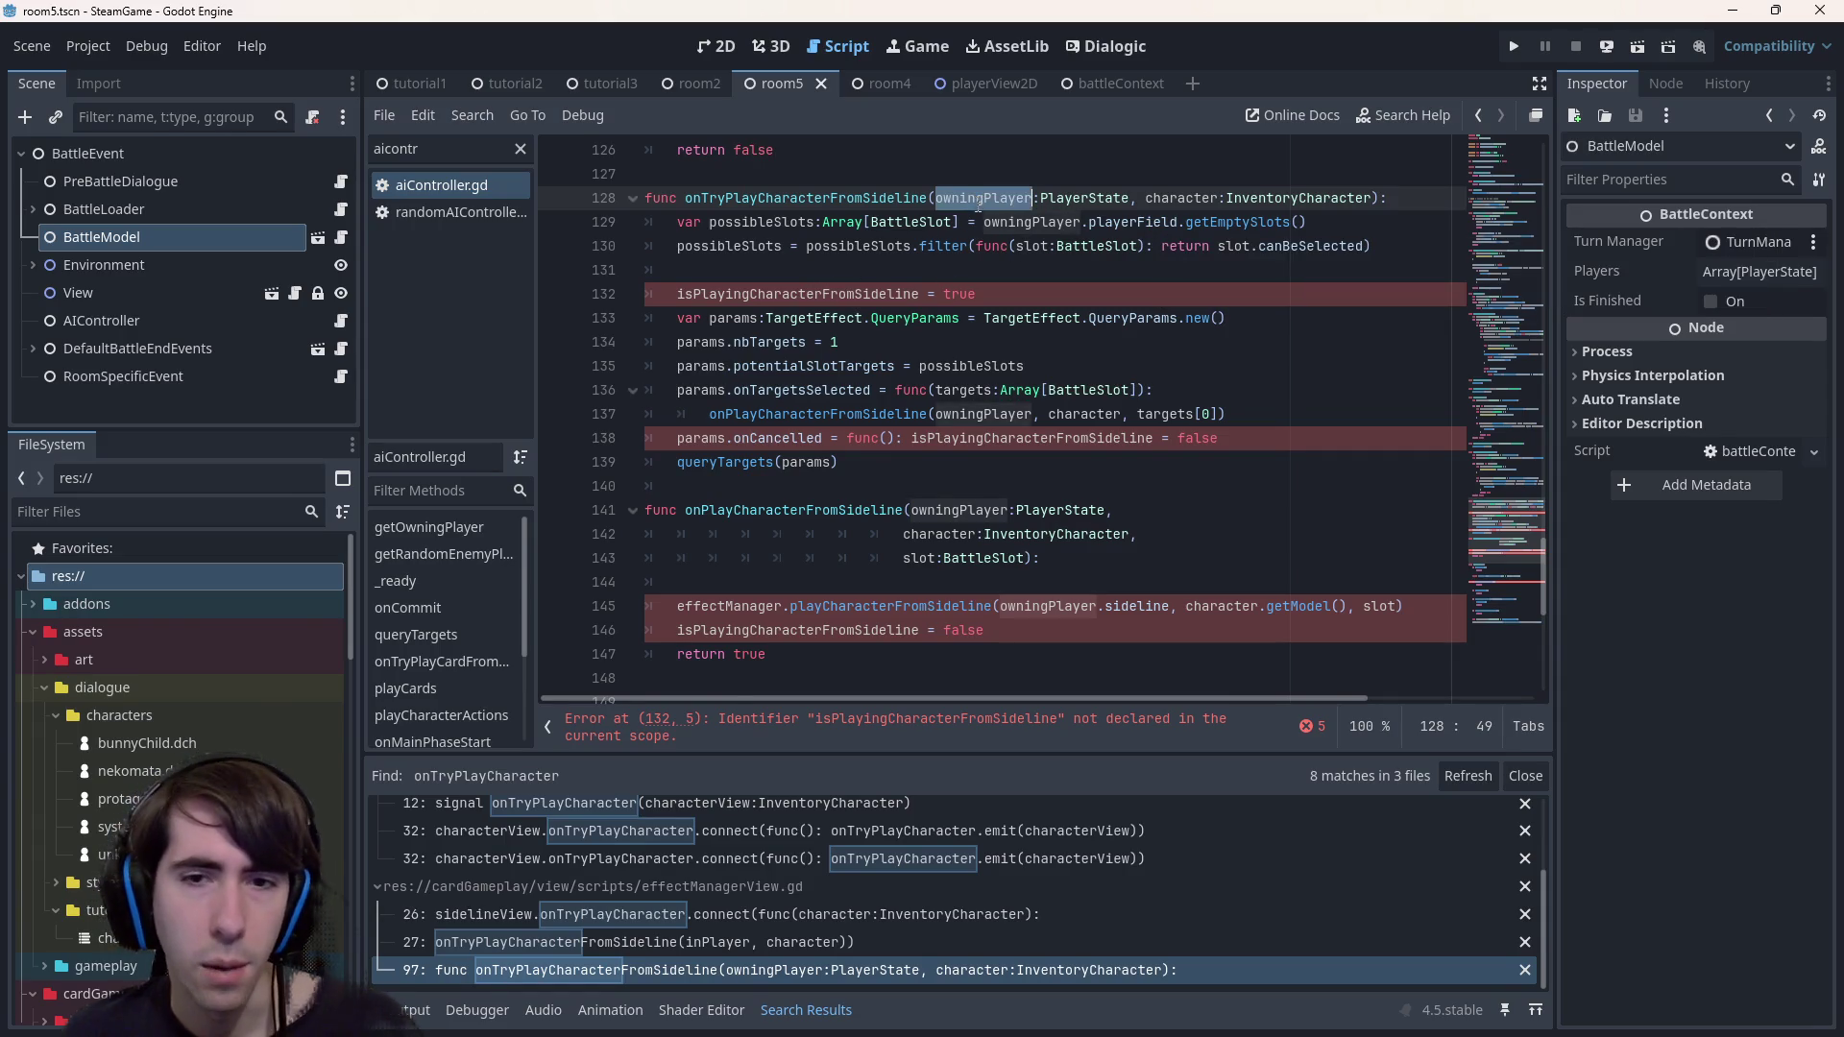
click(677, 606)
key(ctrl+v)
text(.)
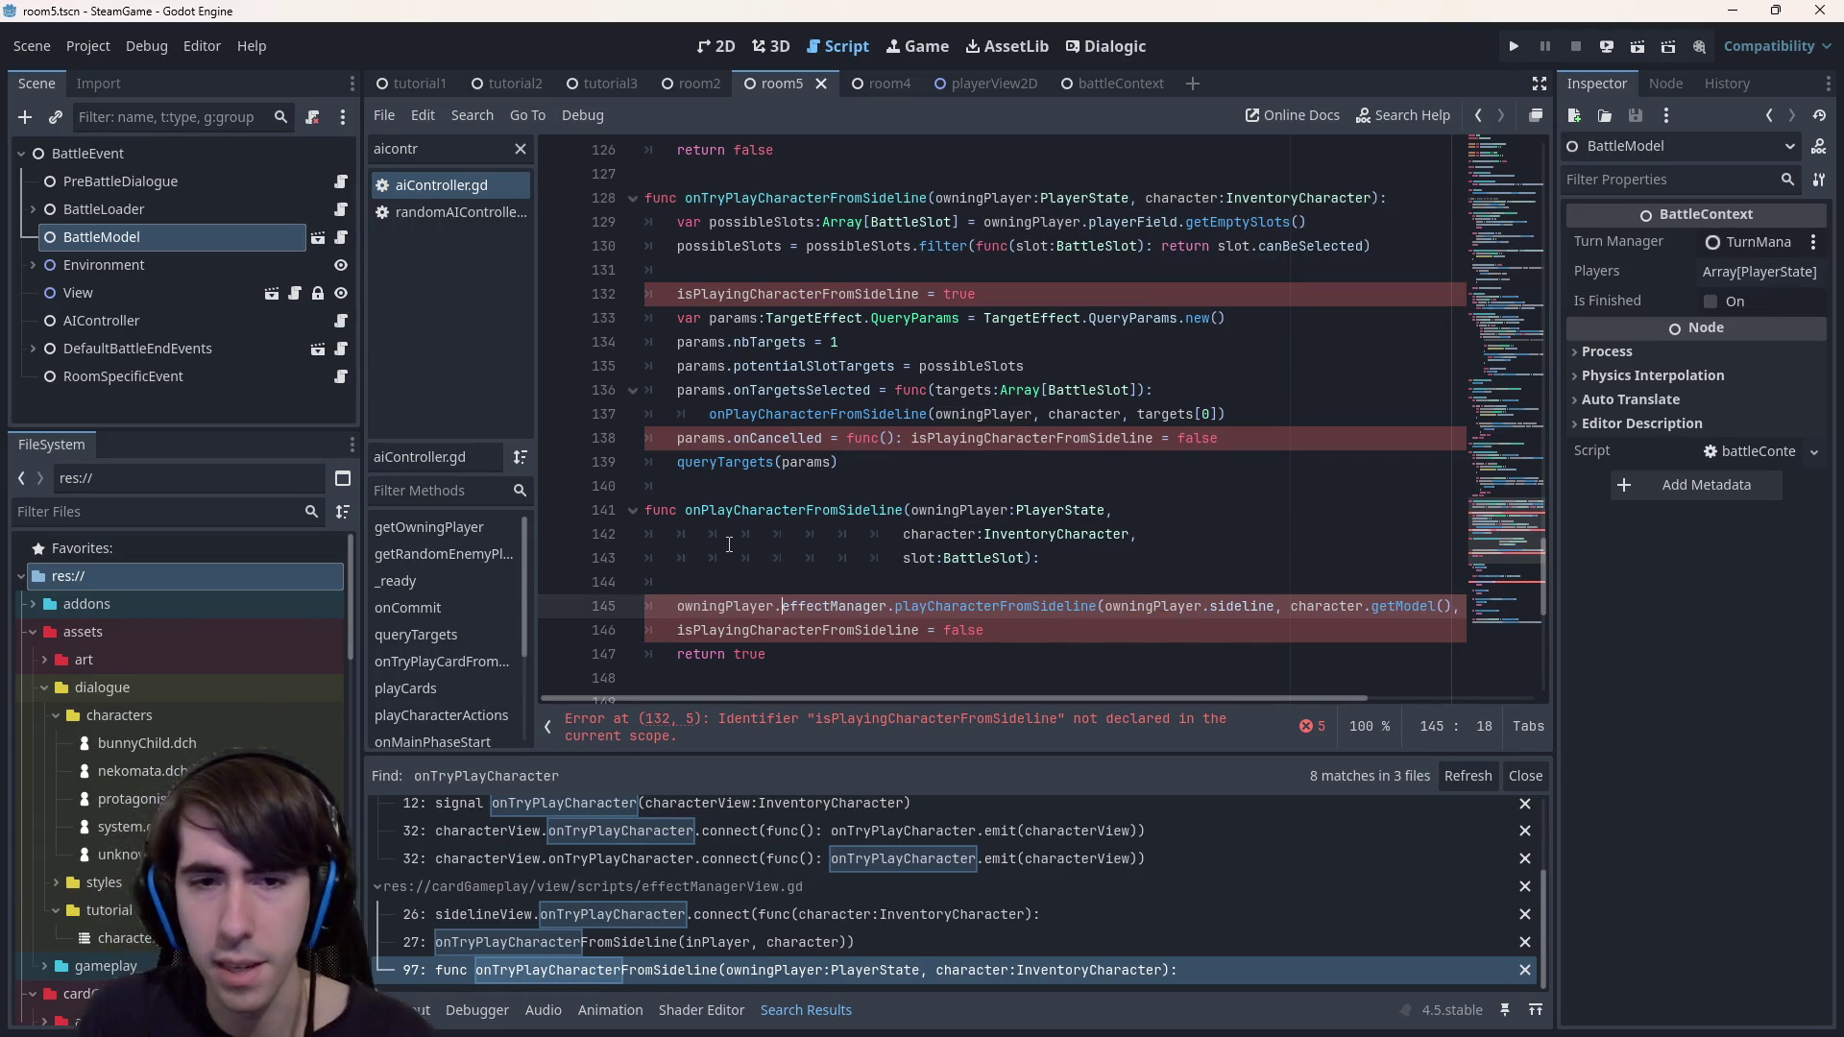
click(1099, 653)
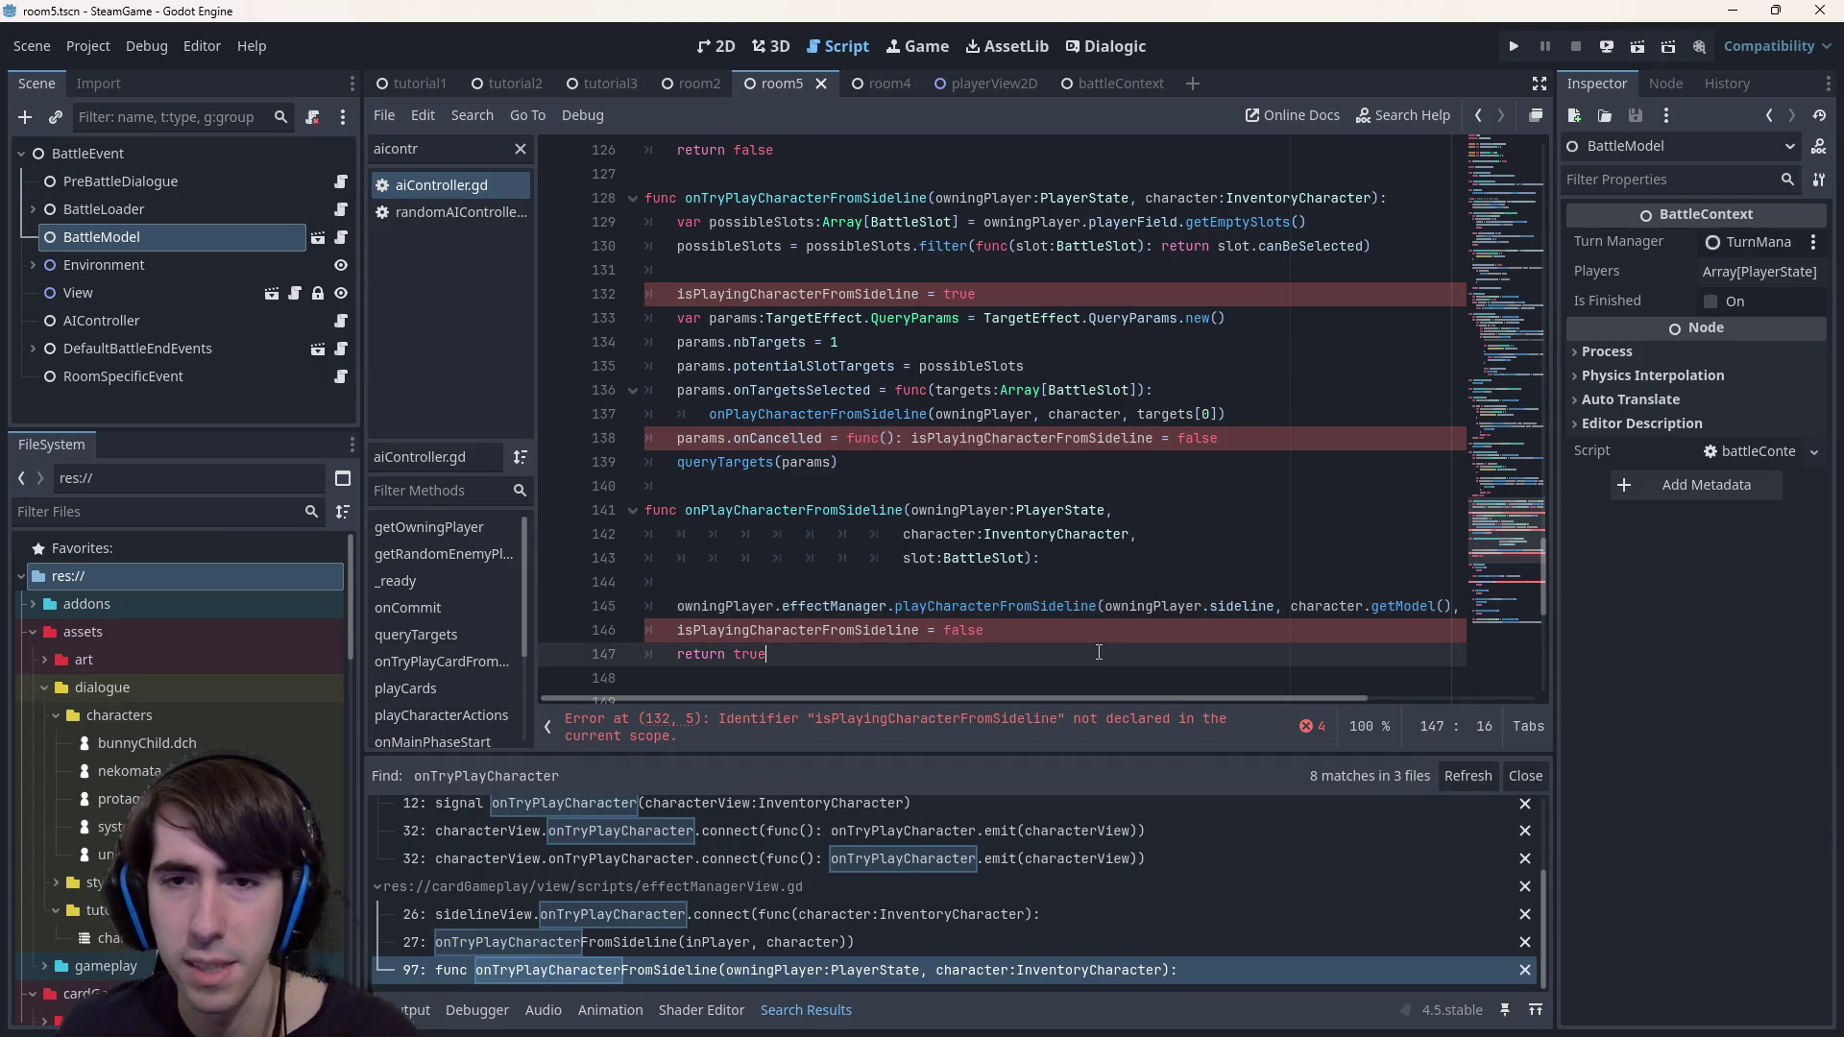
- Delete both isPlayingCharacterFromSideline = true and = false lines and save
click(853, 291)
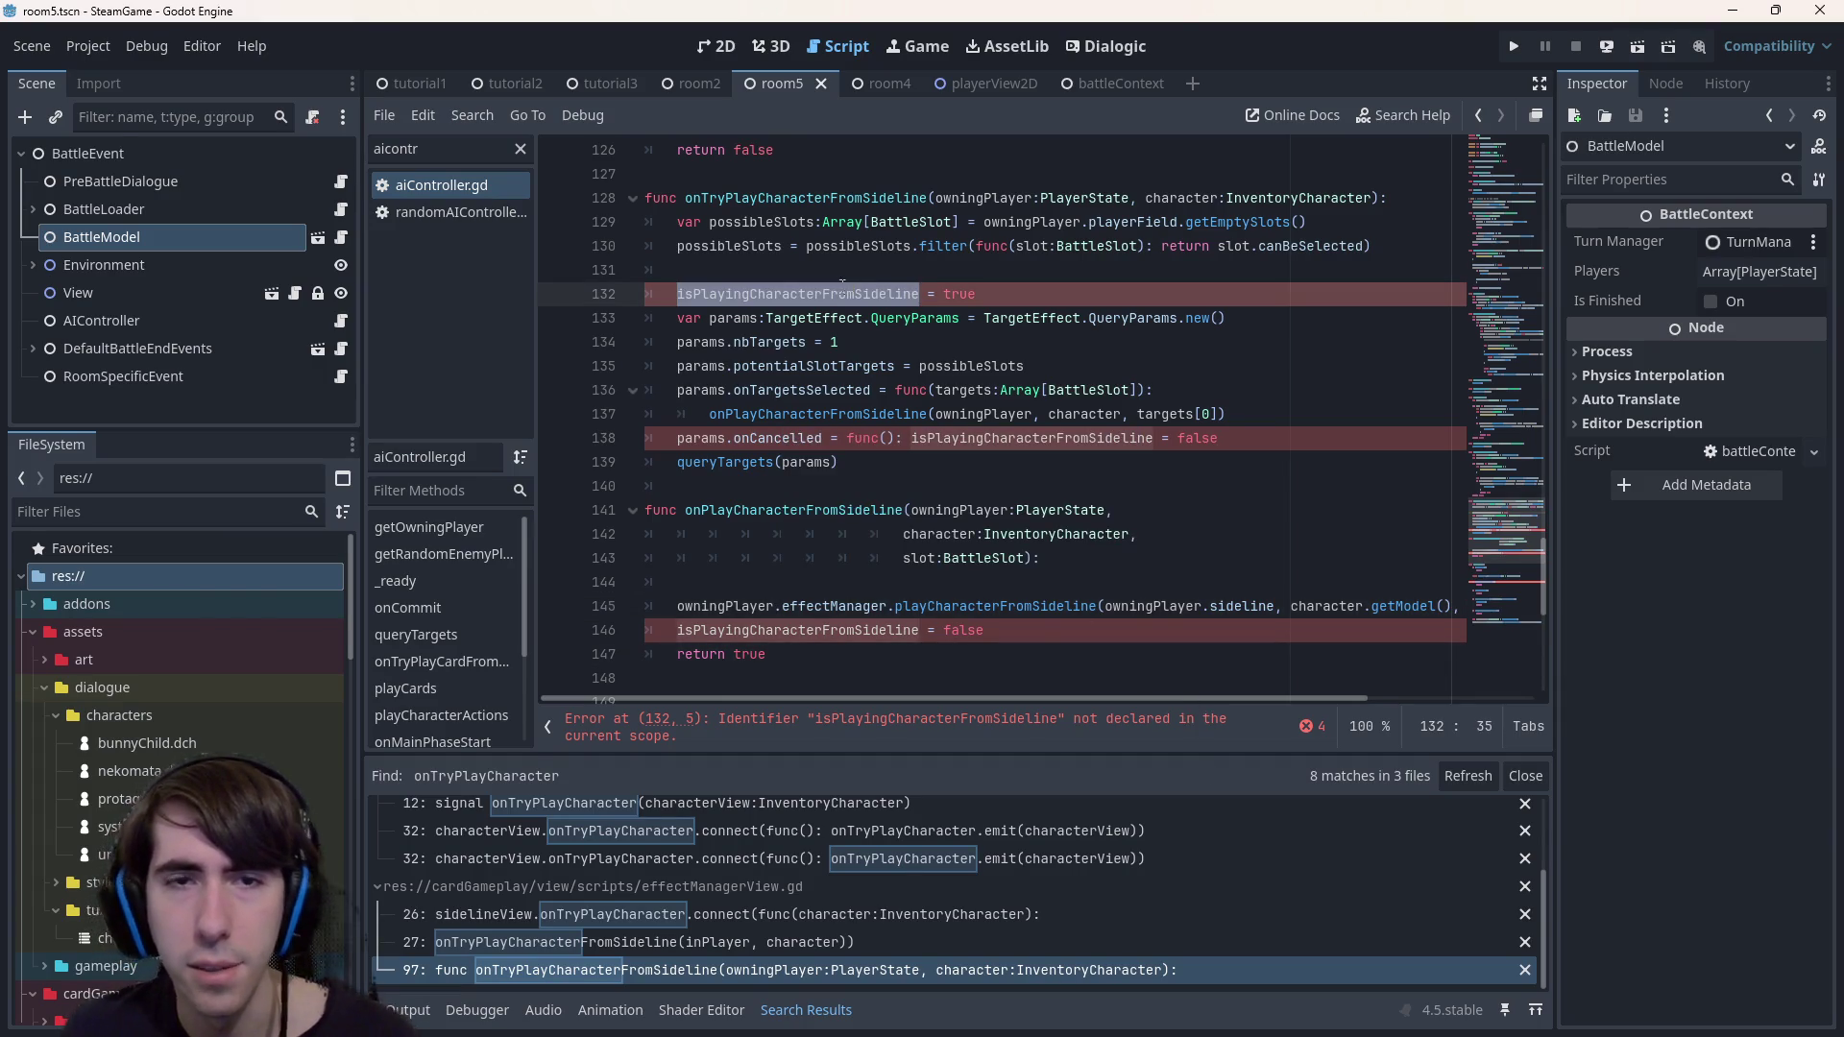
double_click(847, 291)
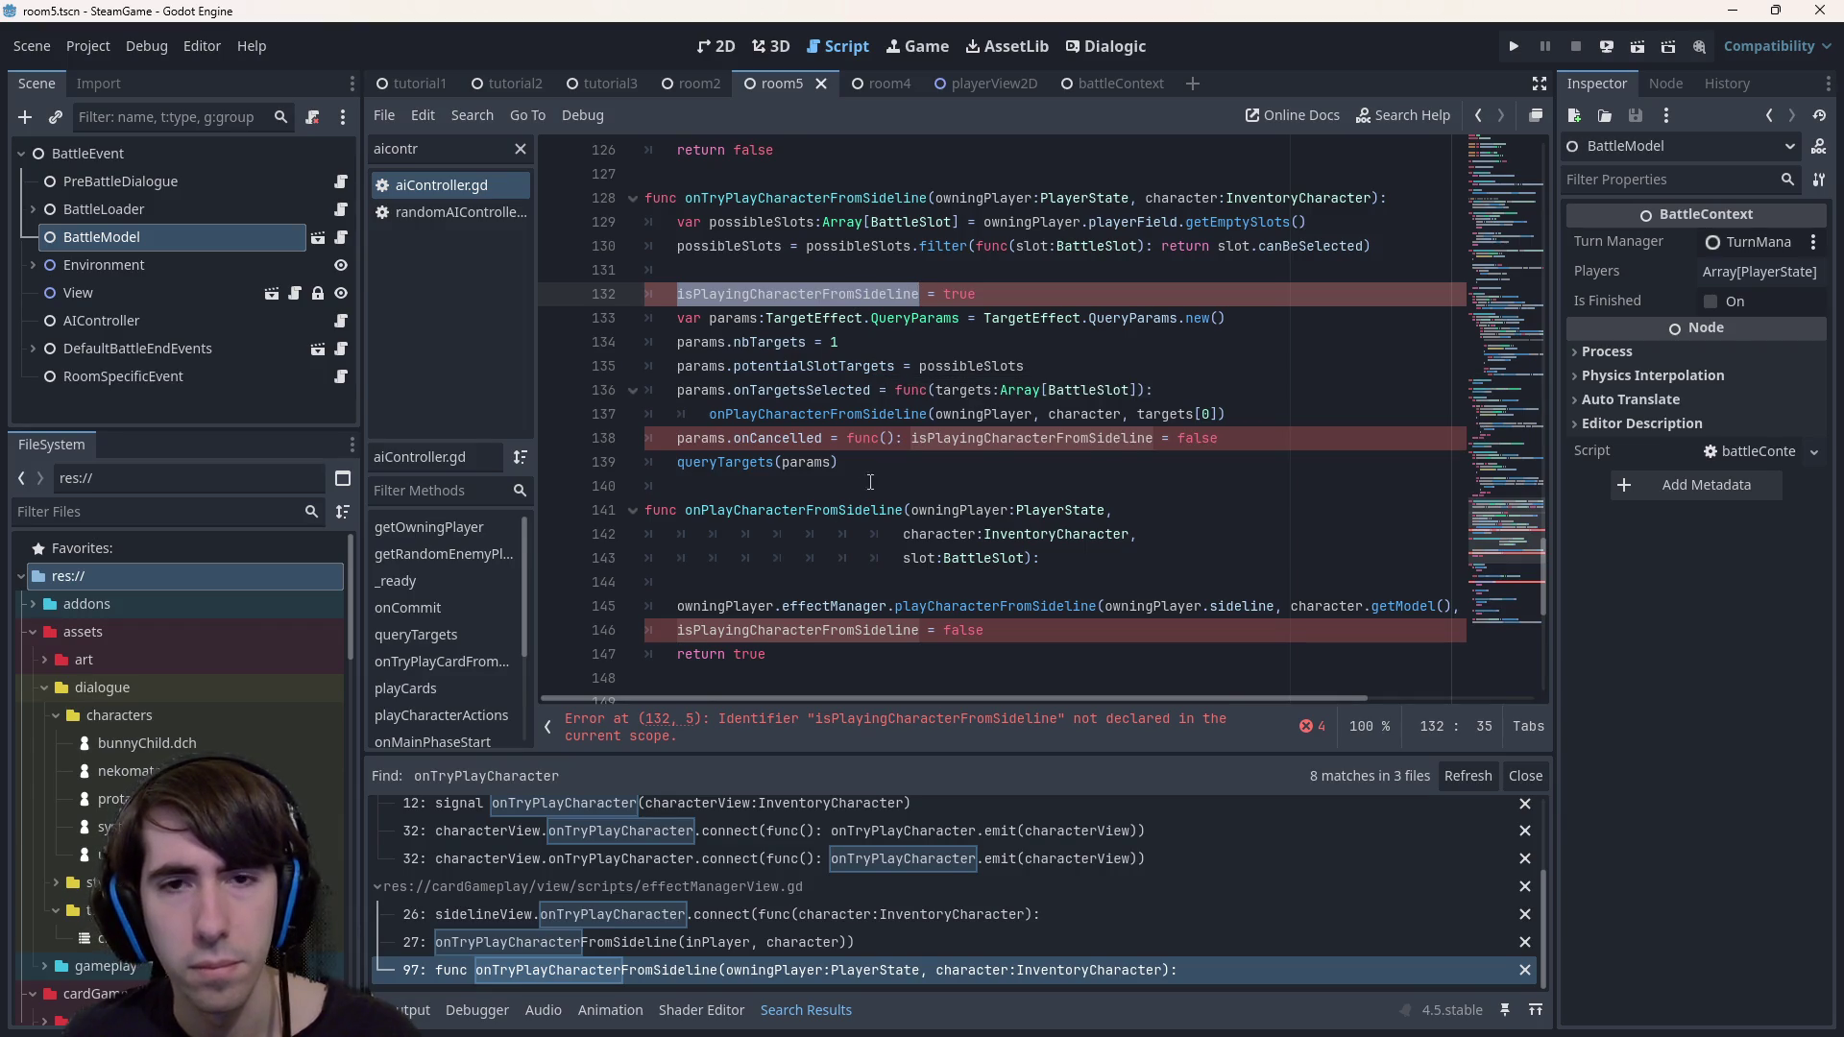
drag(980, 294, 511, 296)
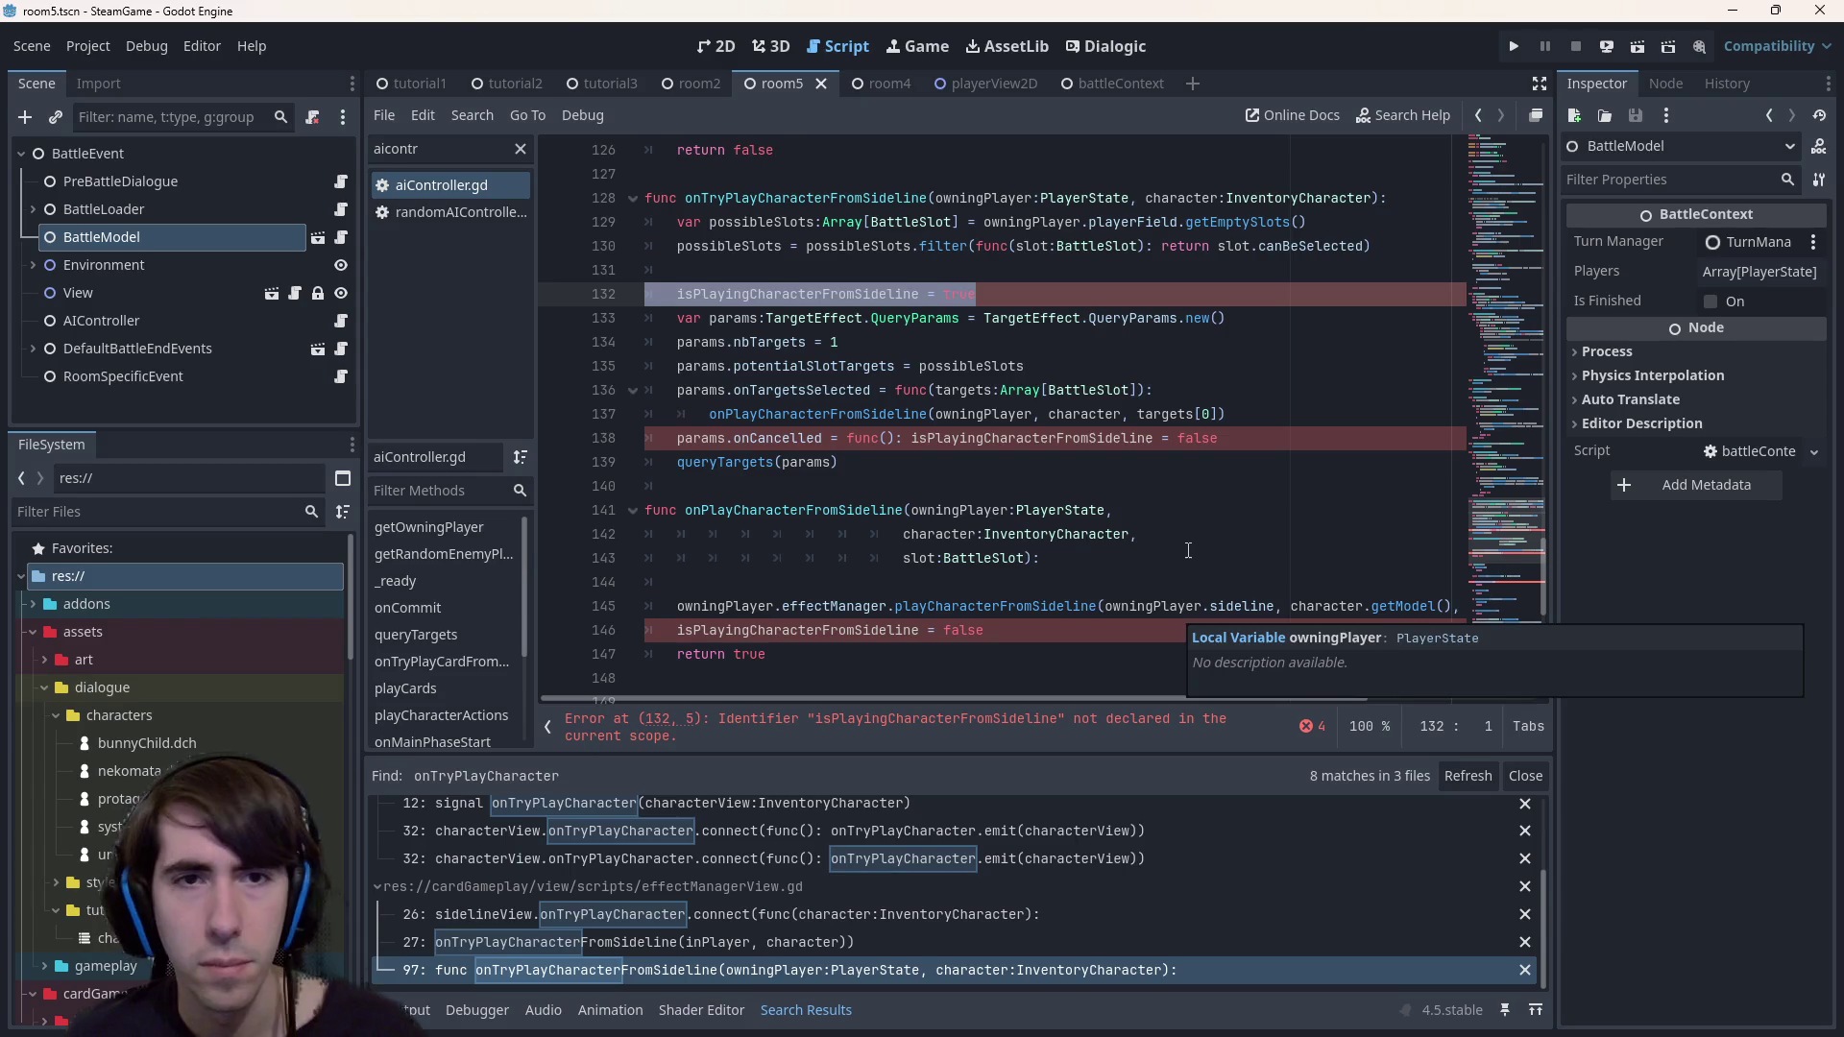
key(BackSpace)
key(BackSpace)
drag(1056, 605, 388, 606)
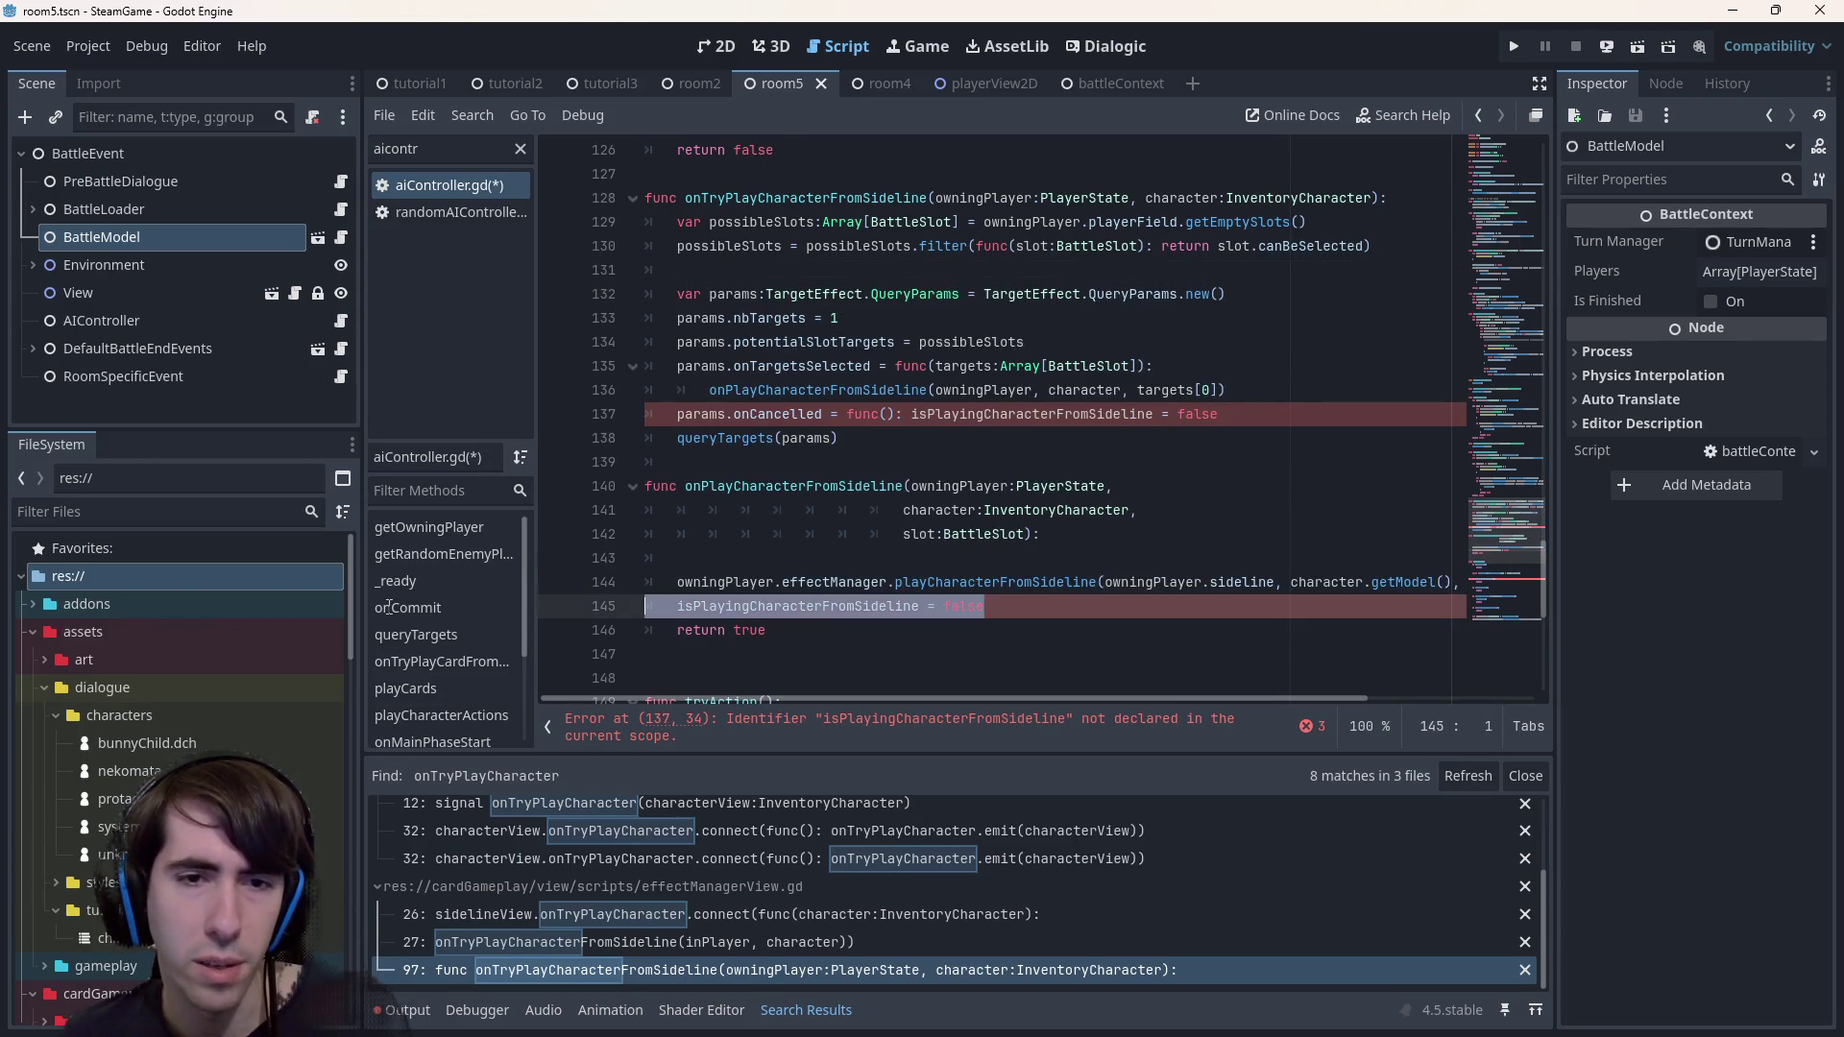
key(BackSpace)
key(BackSpace)
key(ctrl+s)
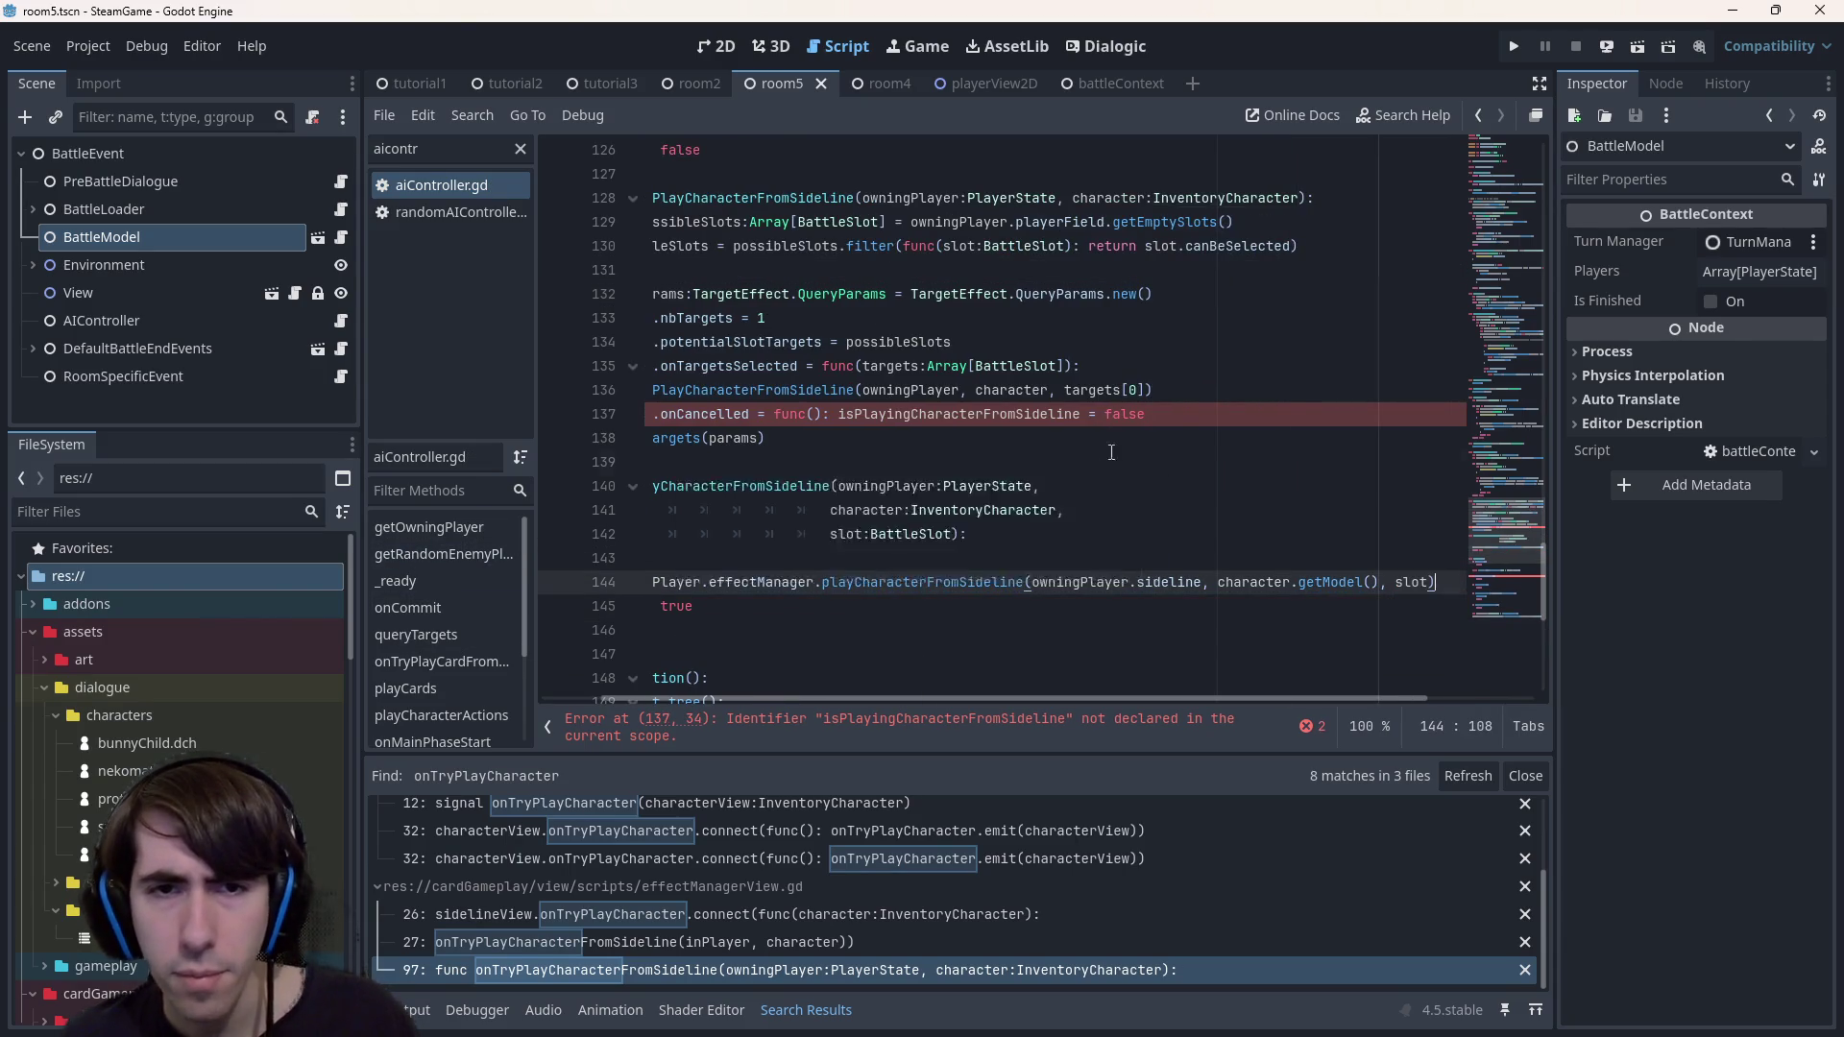
- Make cancel and completion call tryAction(), then run the current scene
click(1095, 414)
key(ctrl+z)
key(ctrl+z)
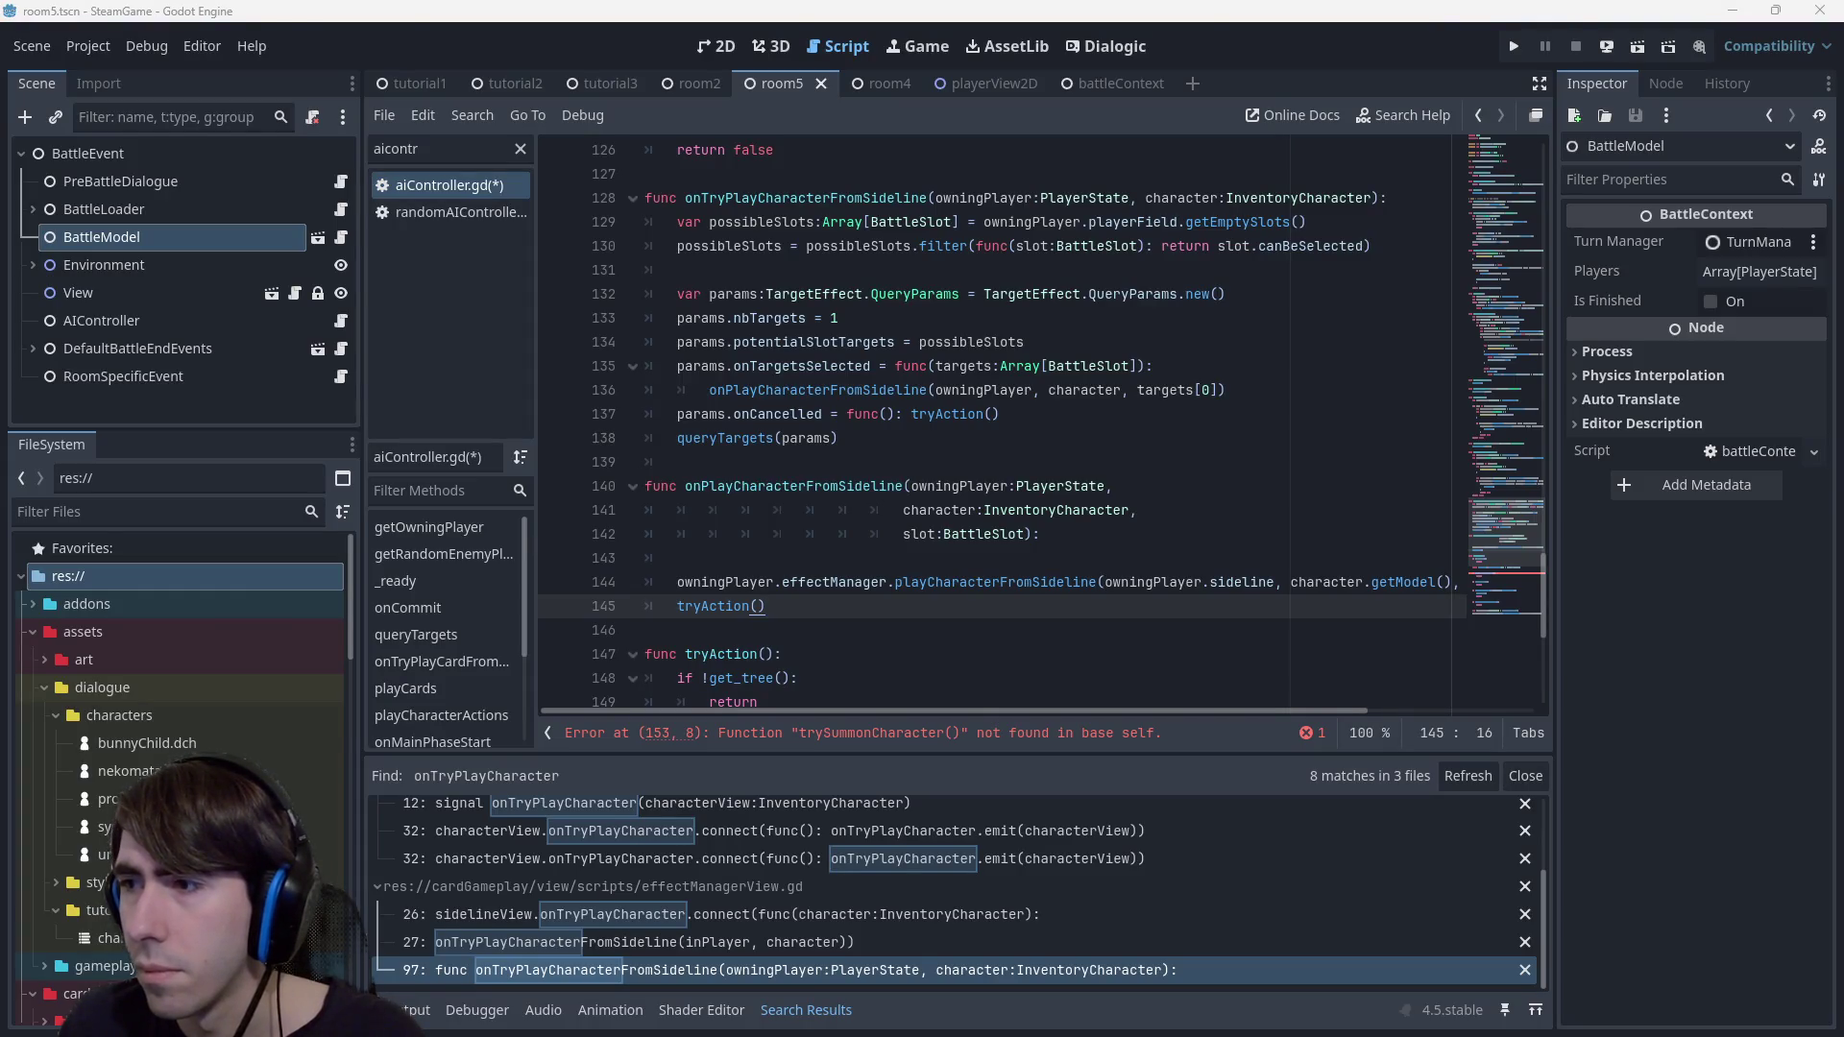
click(1051, 533)
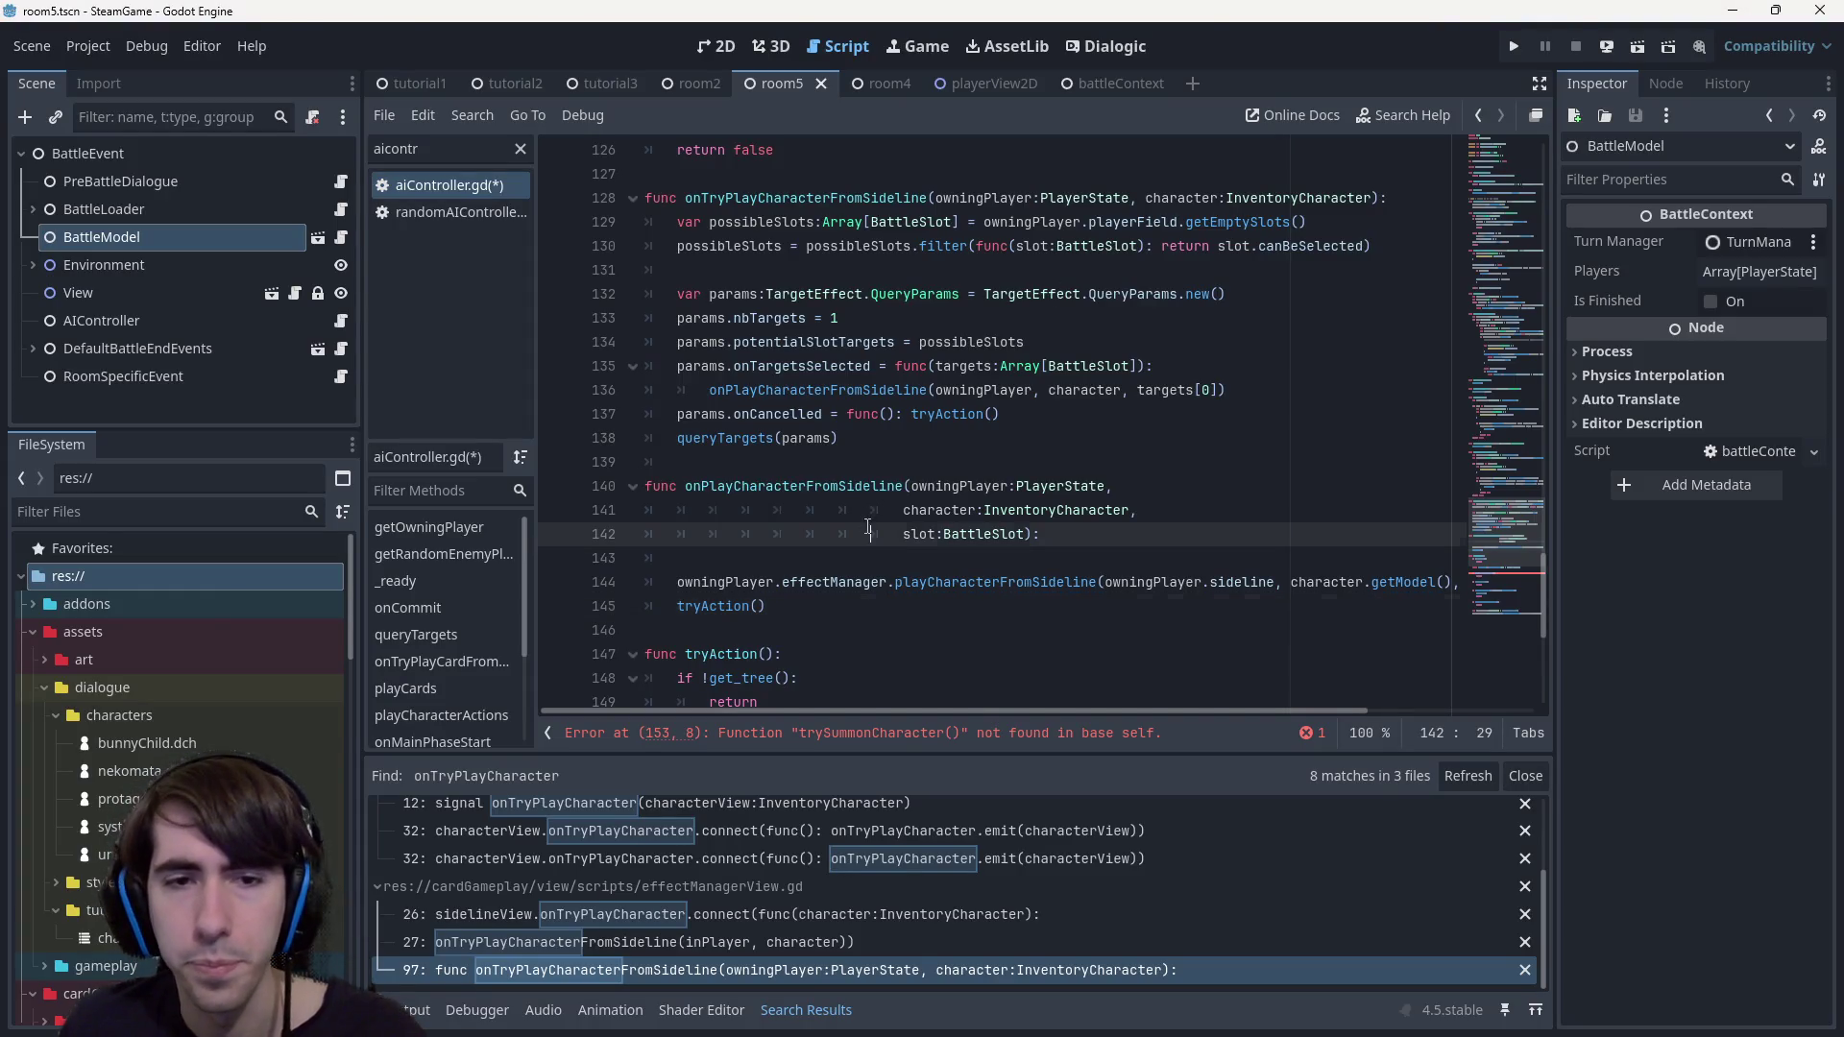
click(1639, 48)
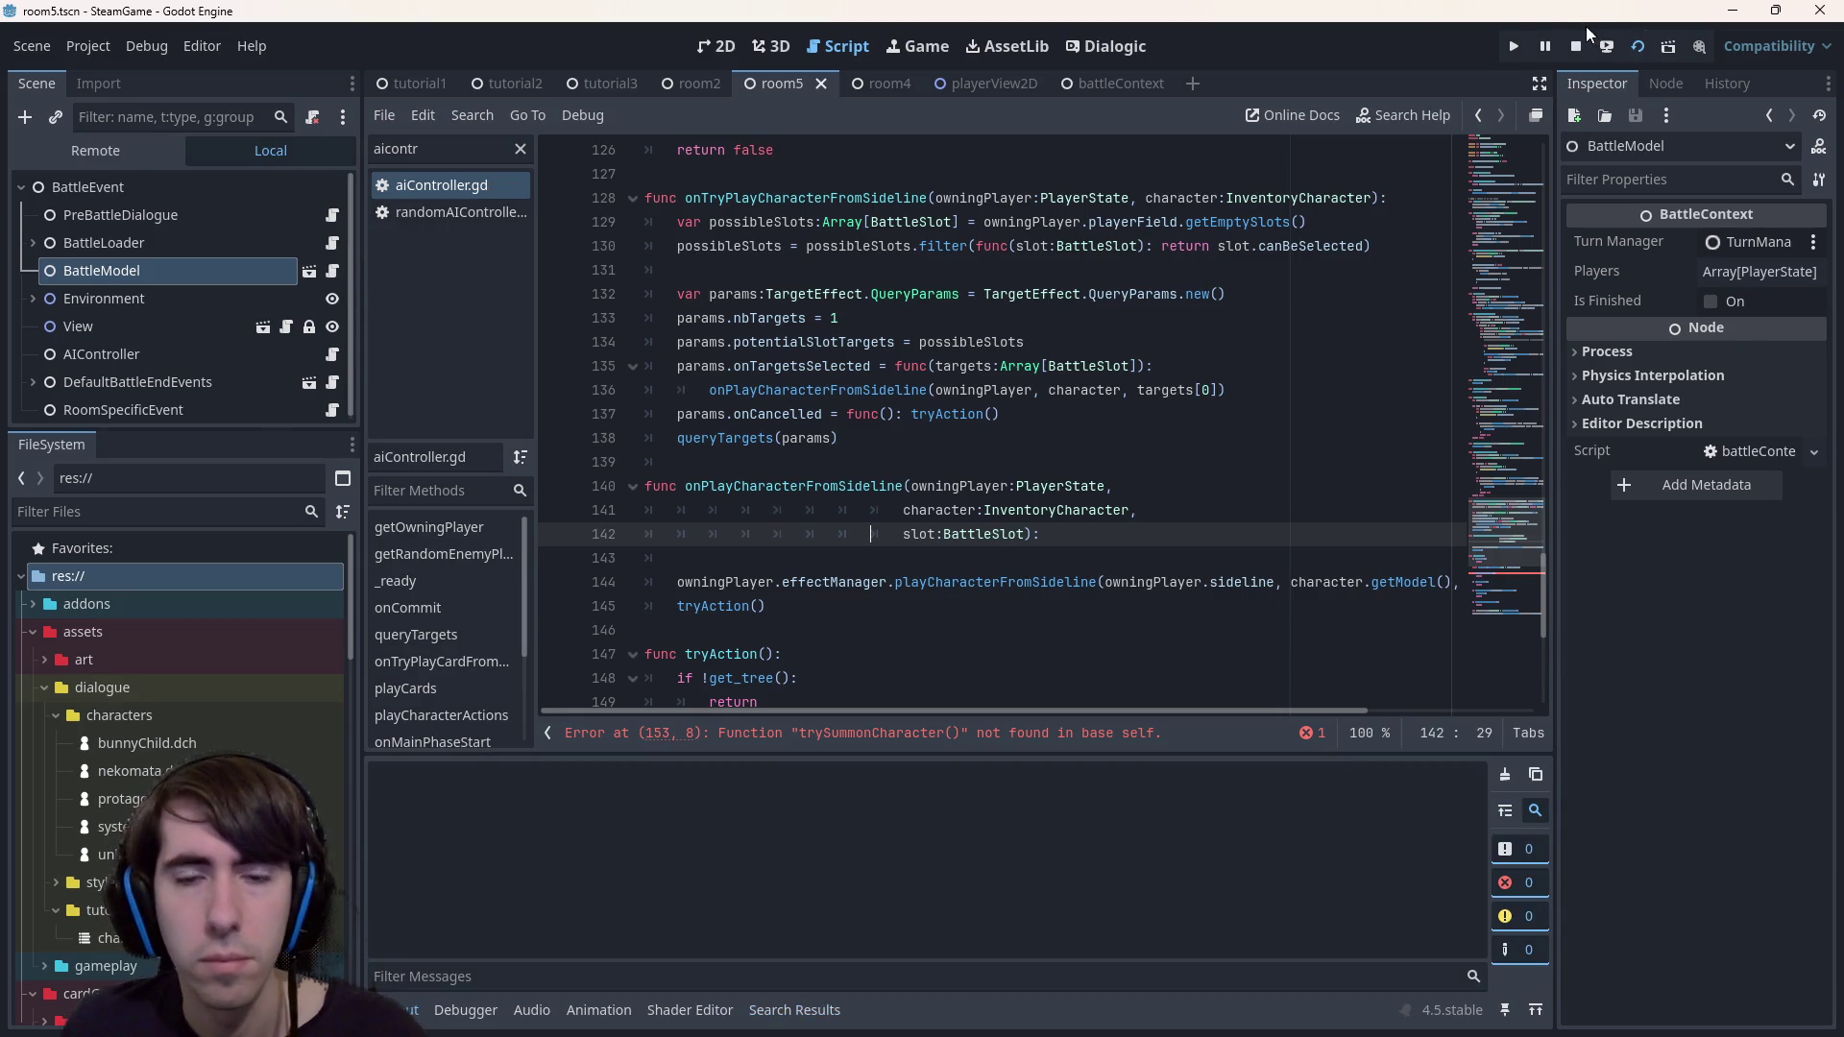
- Stop the running scene and locate the trySummonCharacter() error on line 153
click(1575, 48)
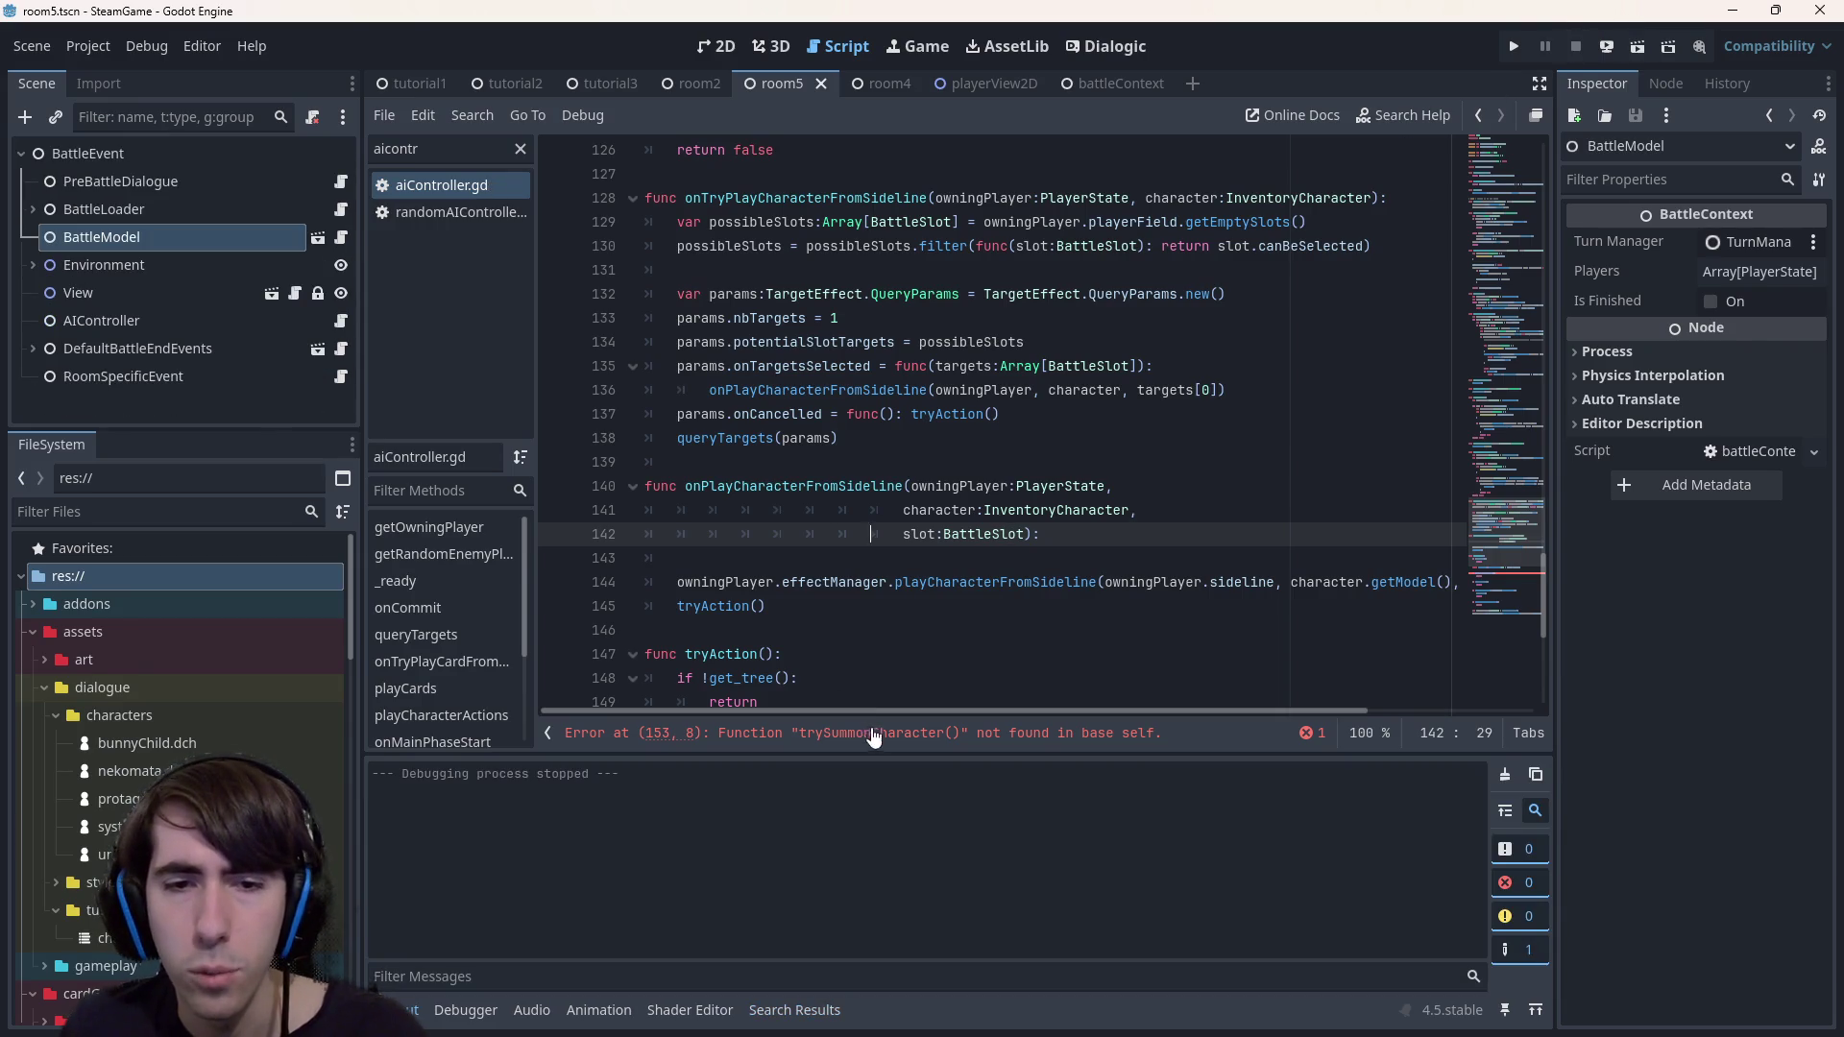
click(869, 733)
click(830, 414)
click(846, 414)
scroll(773, 303, up, 6)
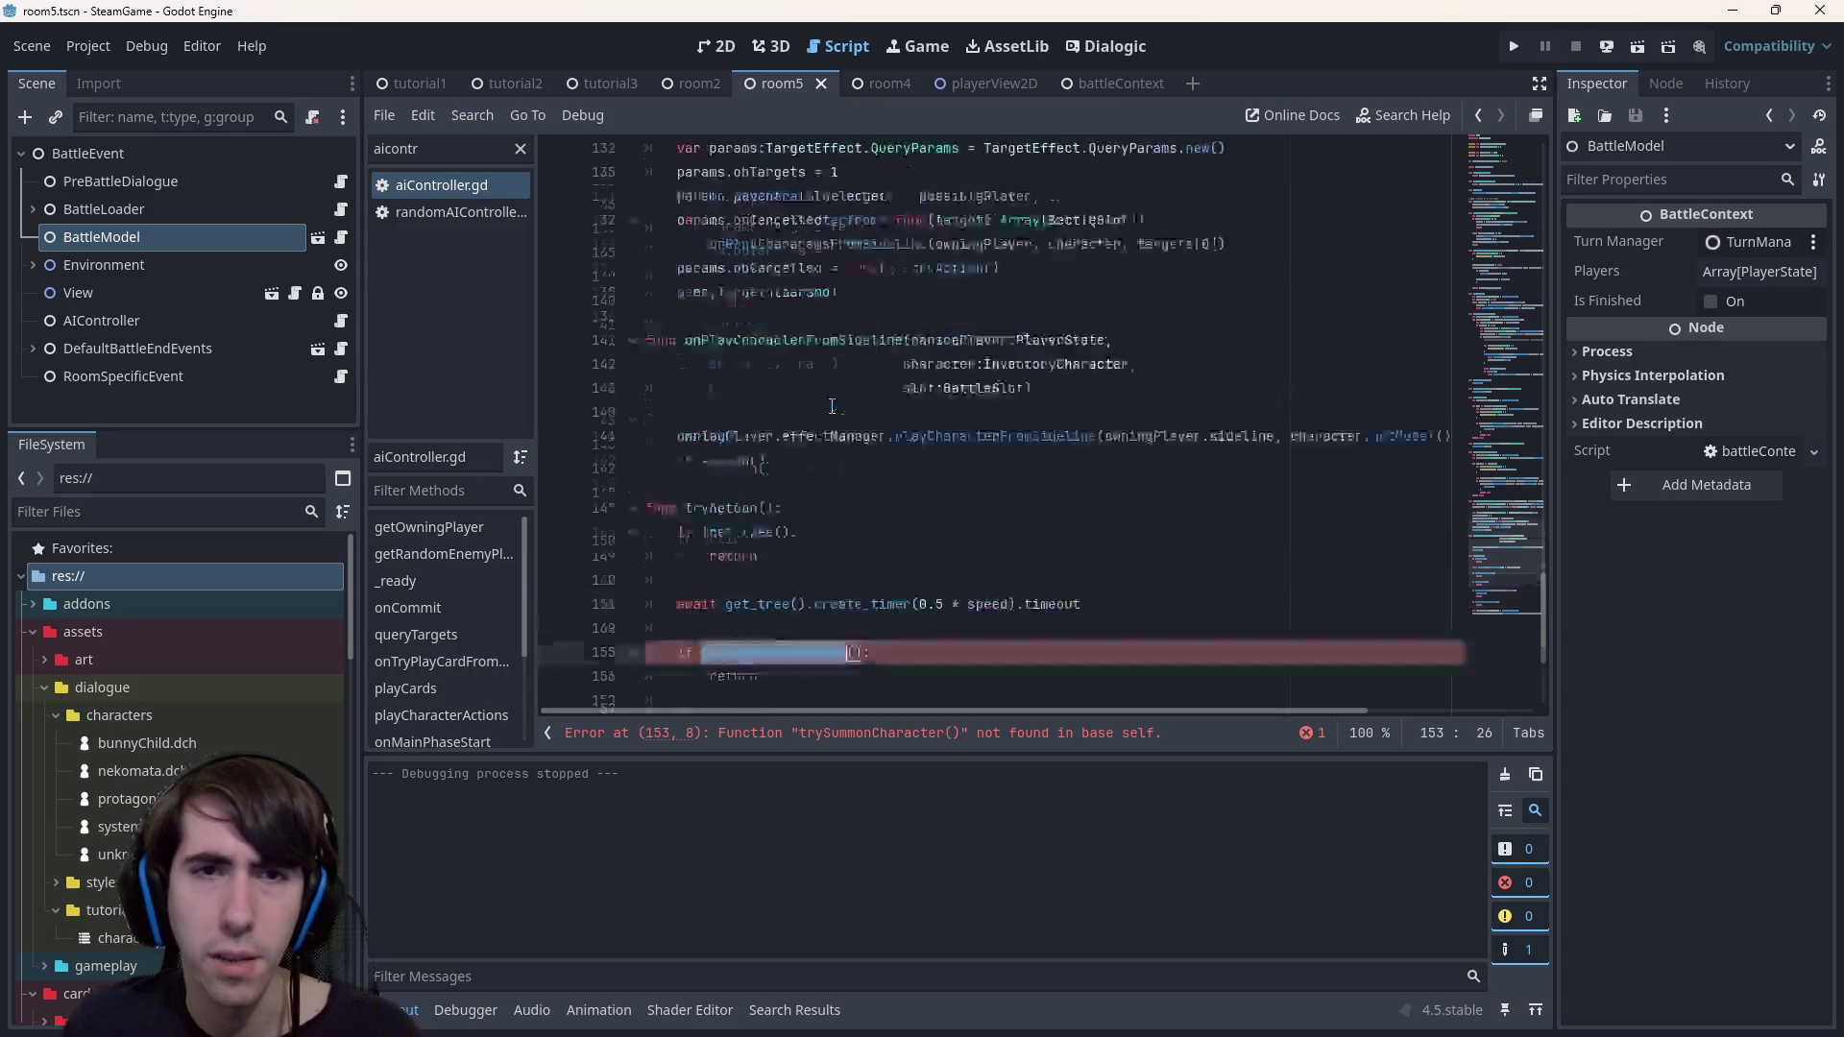
double_click(753, 246)
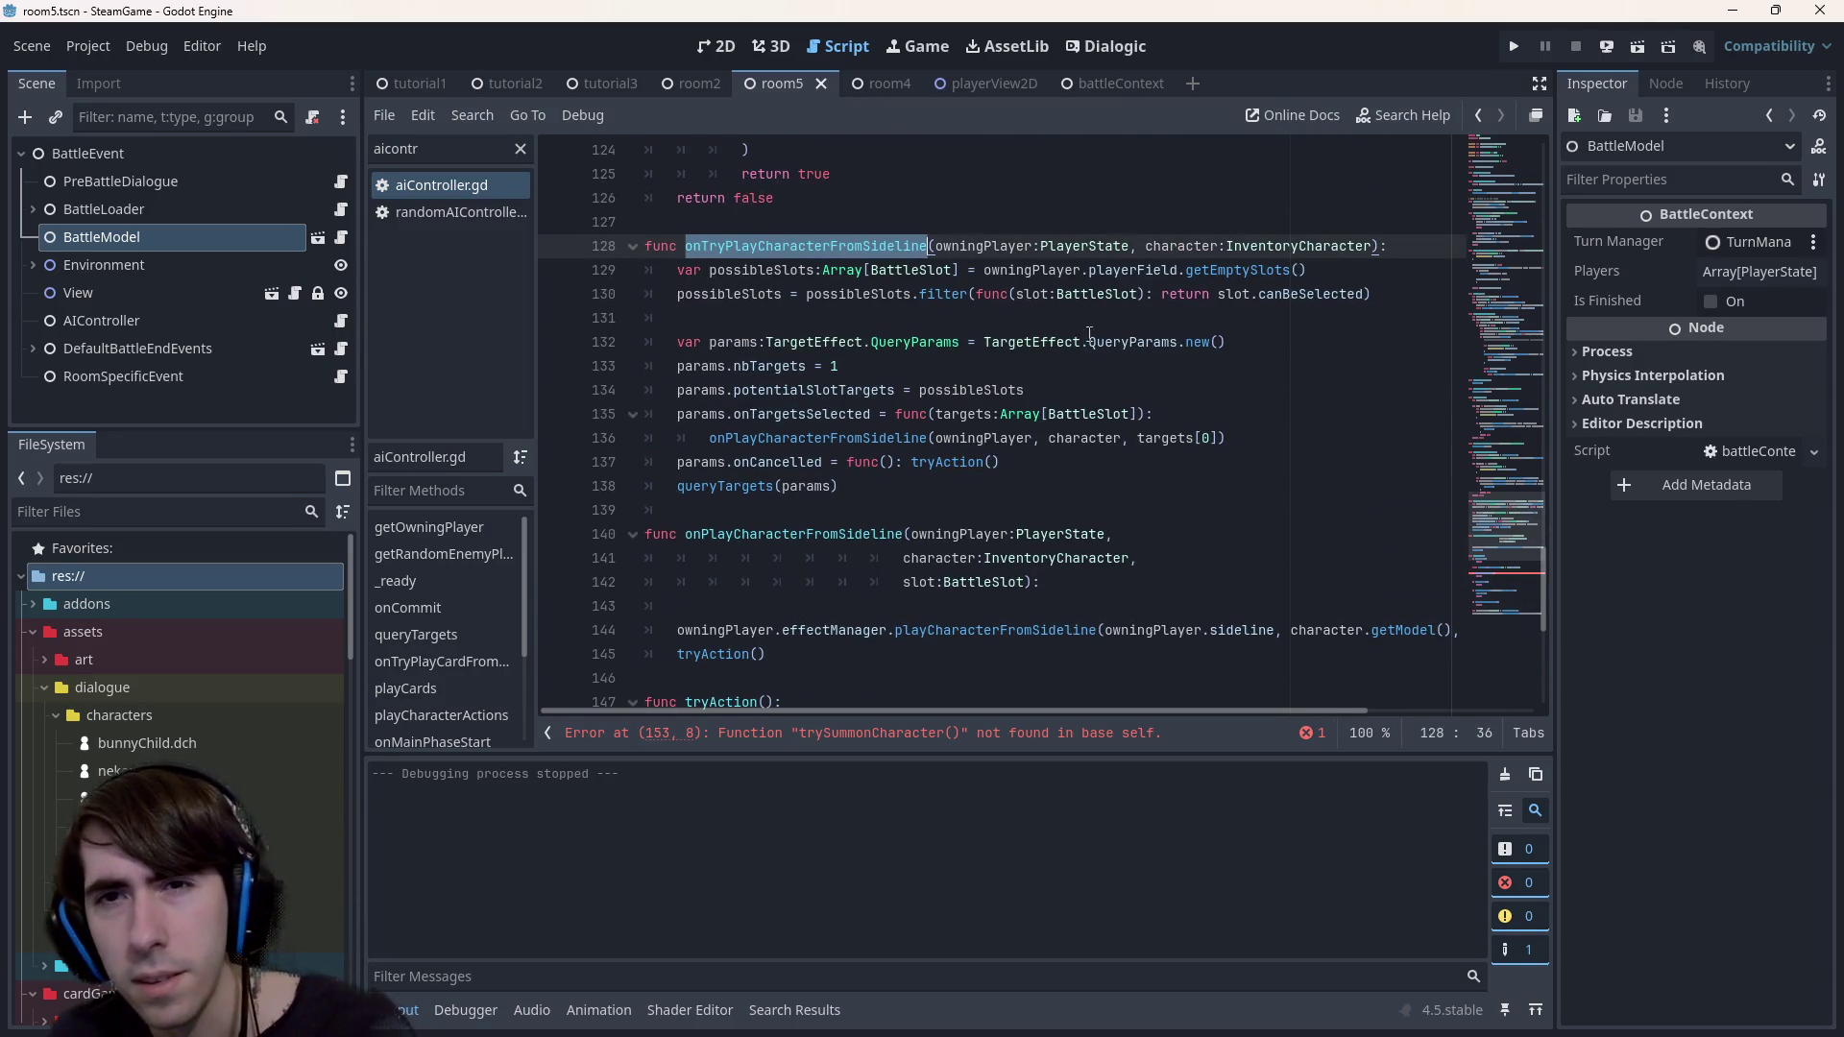
double_click(1177, 243)
scroll(1000, 407, down, 4)
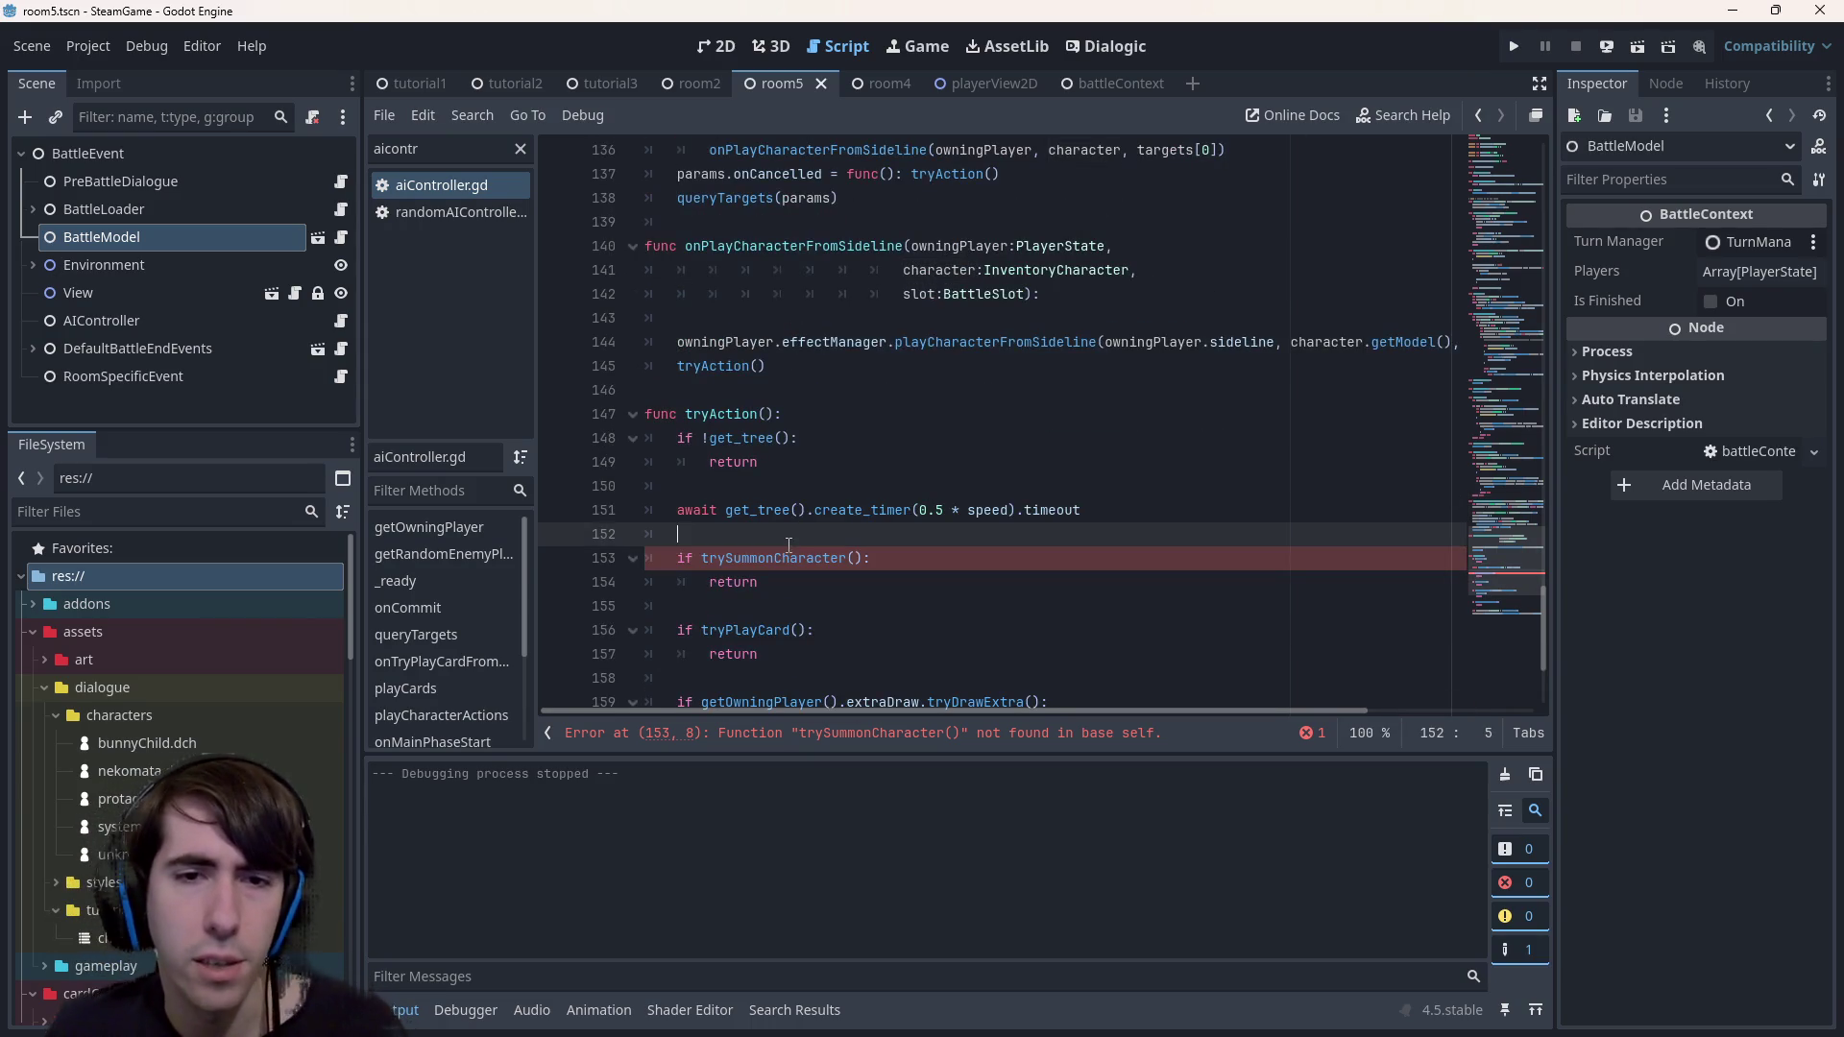
double_click(796, 557)
- Declare func trySummonCharacter() after the tryAction() call with an indented empty body, and save
click(764, 391)
key(Return)
key(Return)
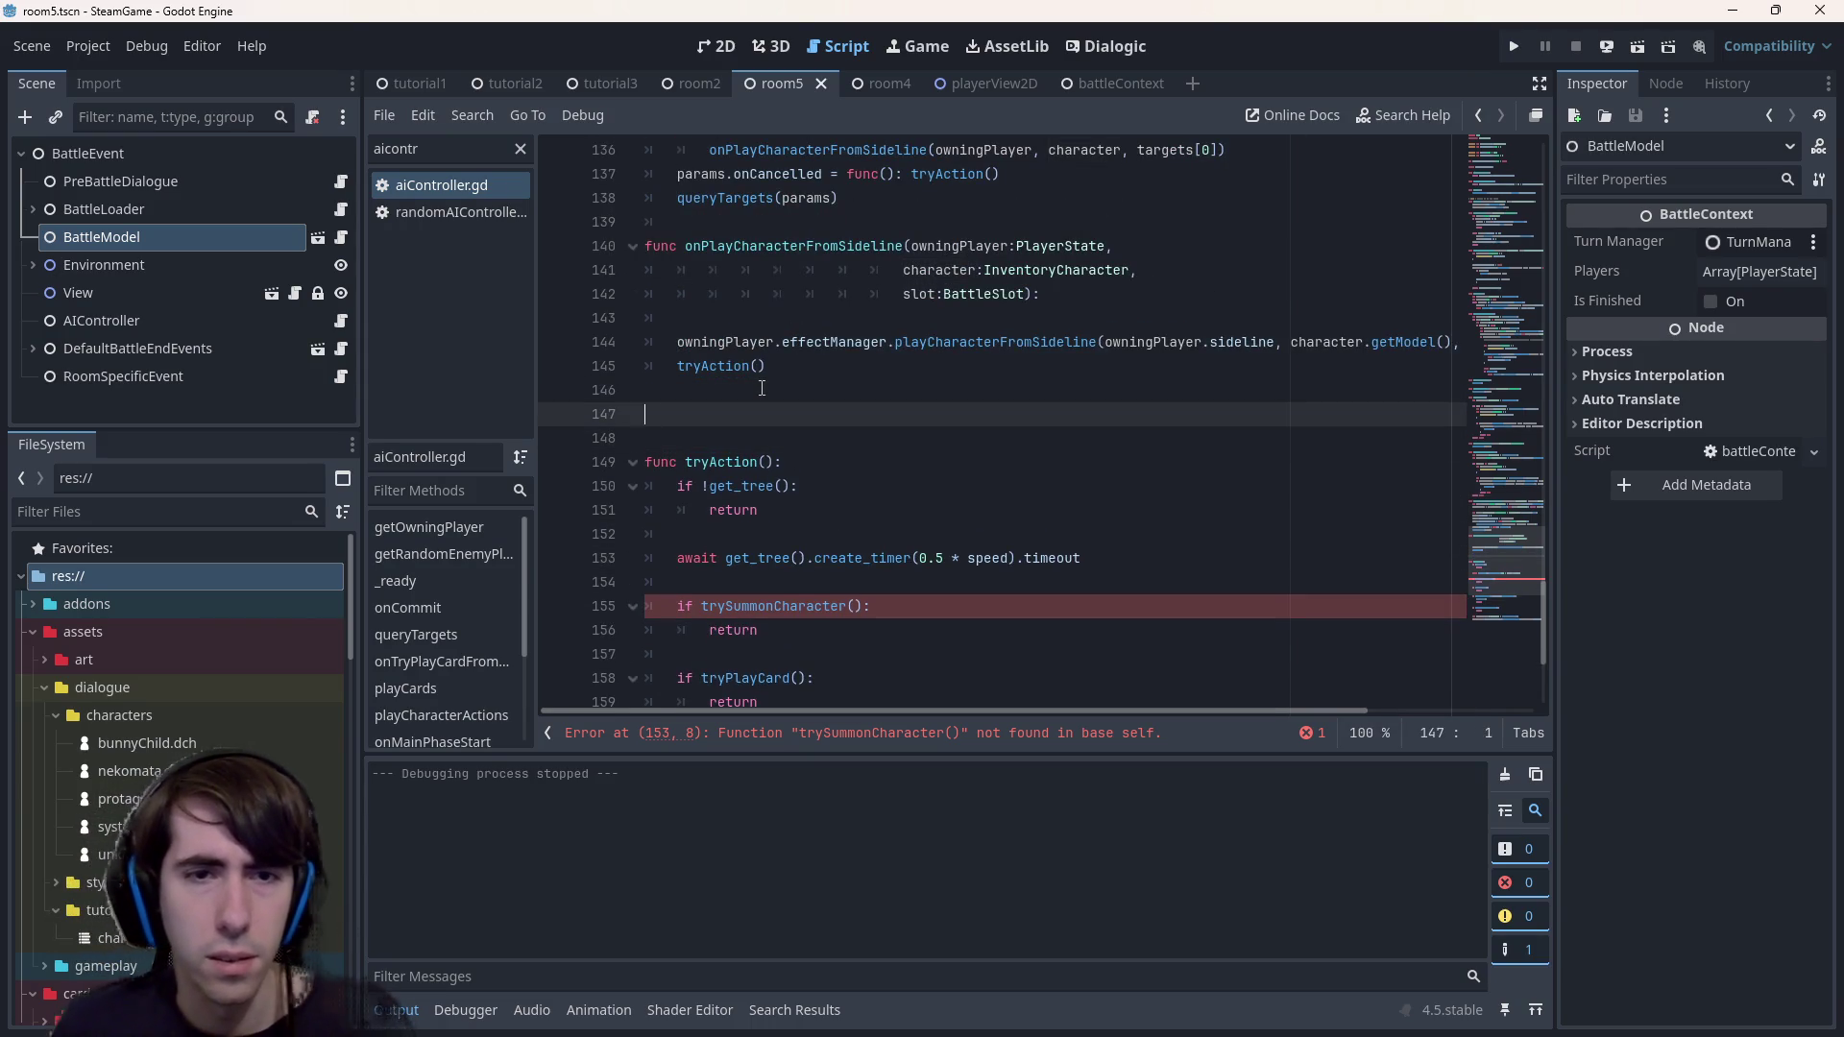
key(Up)
text(func trySummonCharacter():)
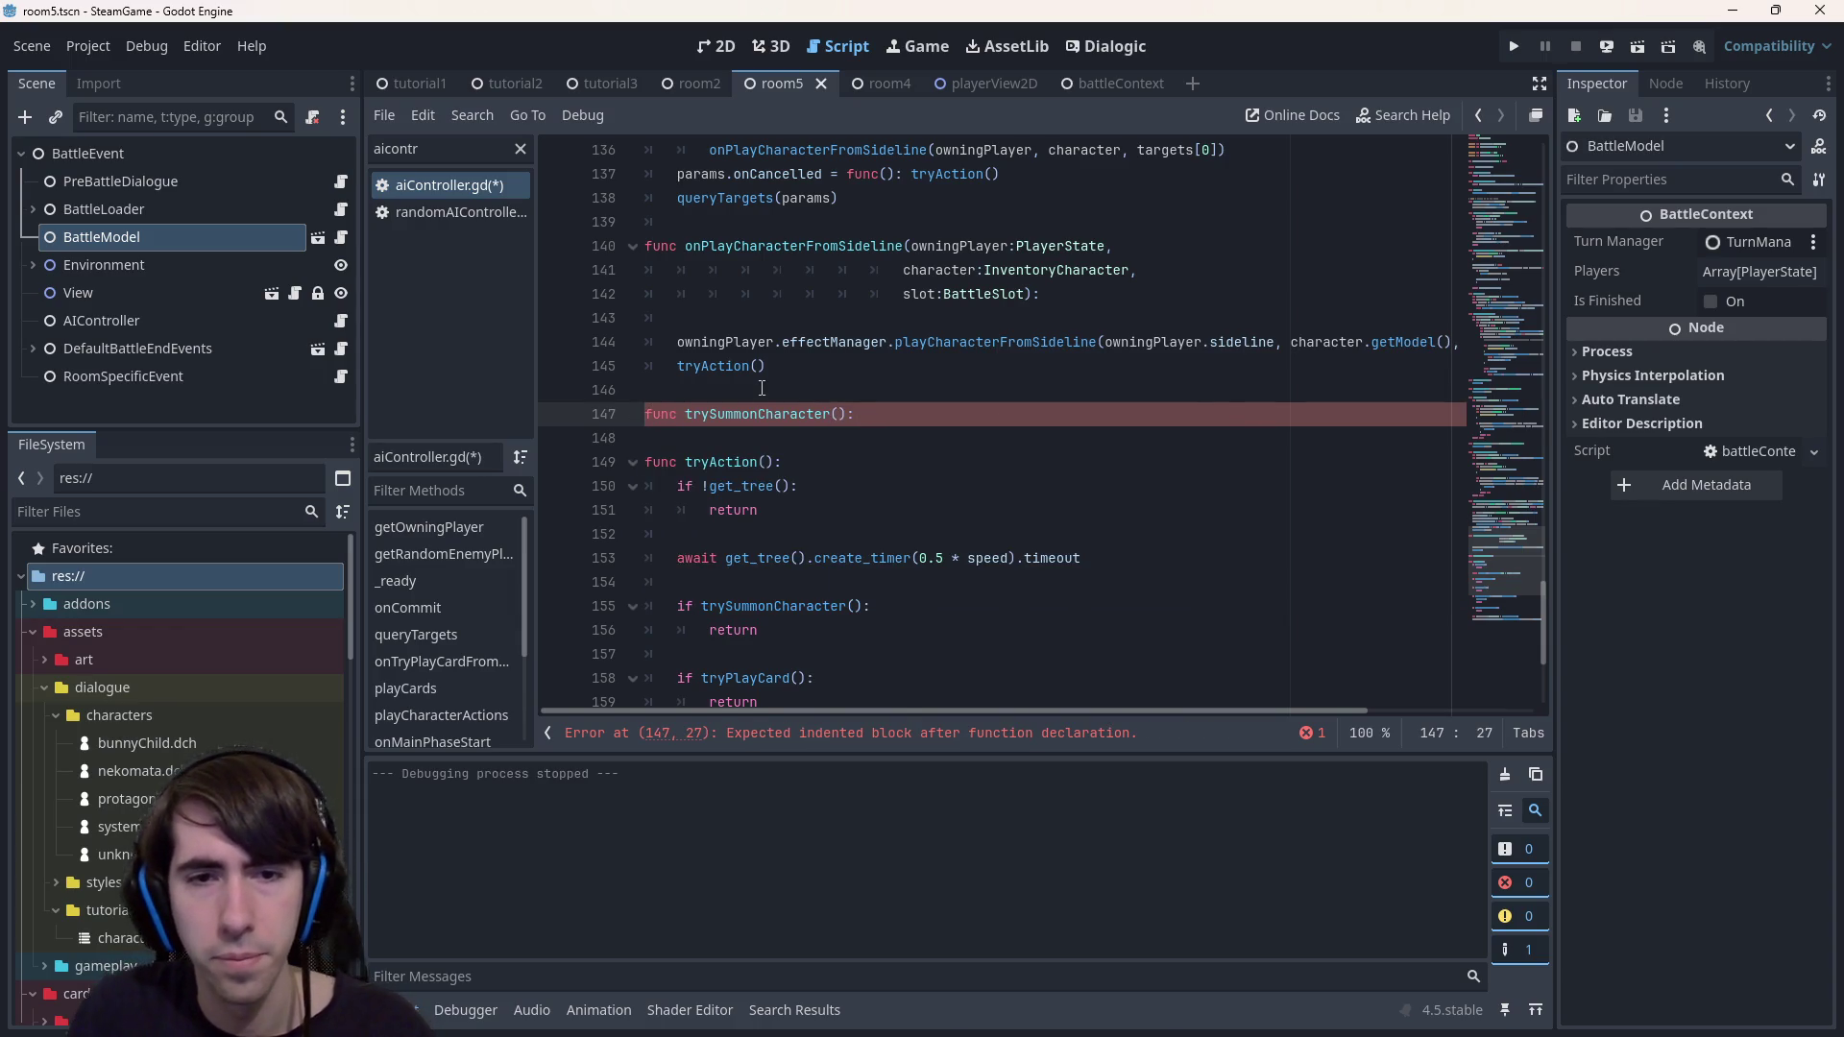
key(Return)
key(ctrl+s)
- Rename onTryPlayCharacterFromSideline to tryPlayCharacterFromSideline
scroll(789, 397, up, 3)
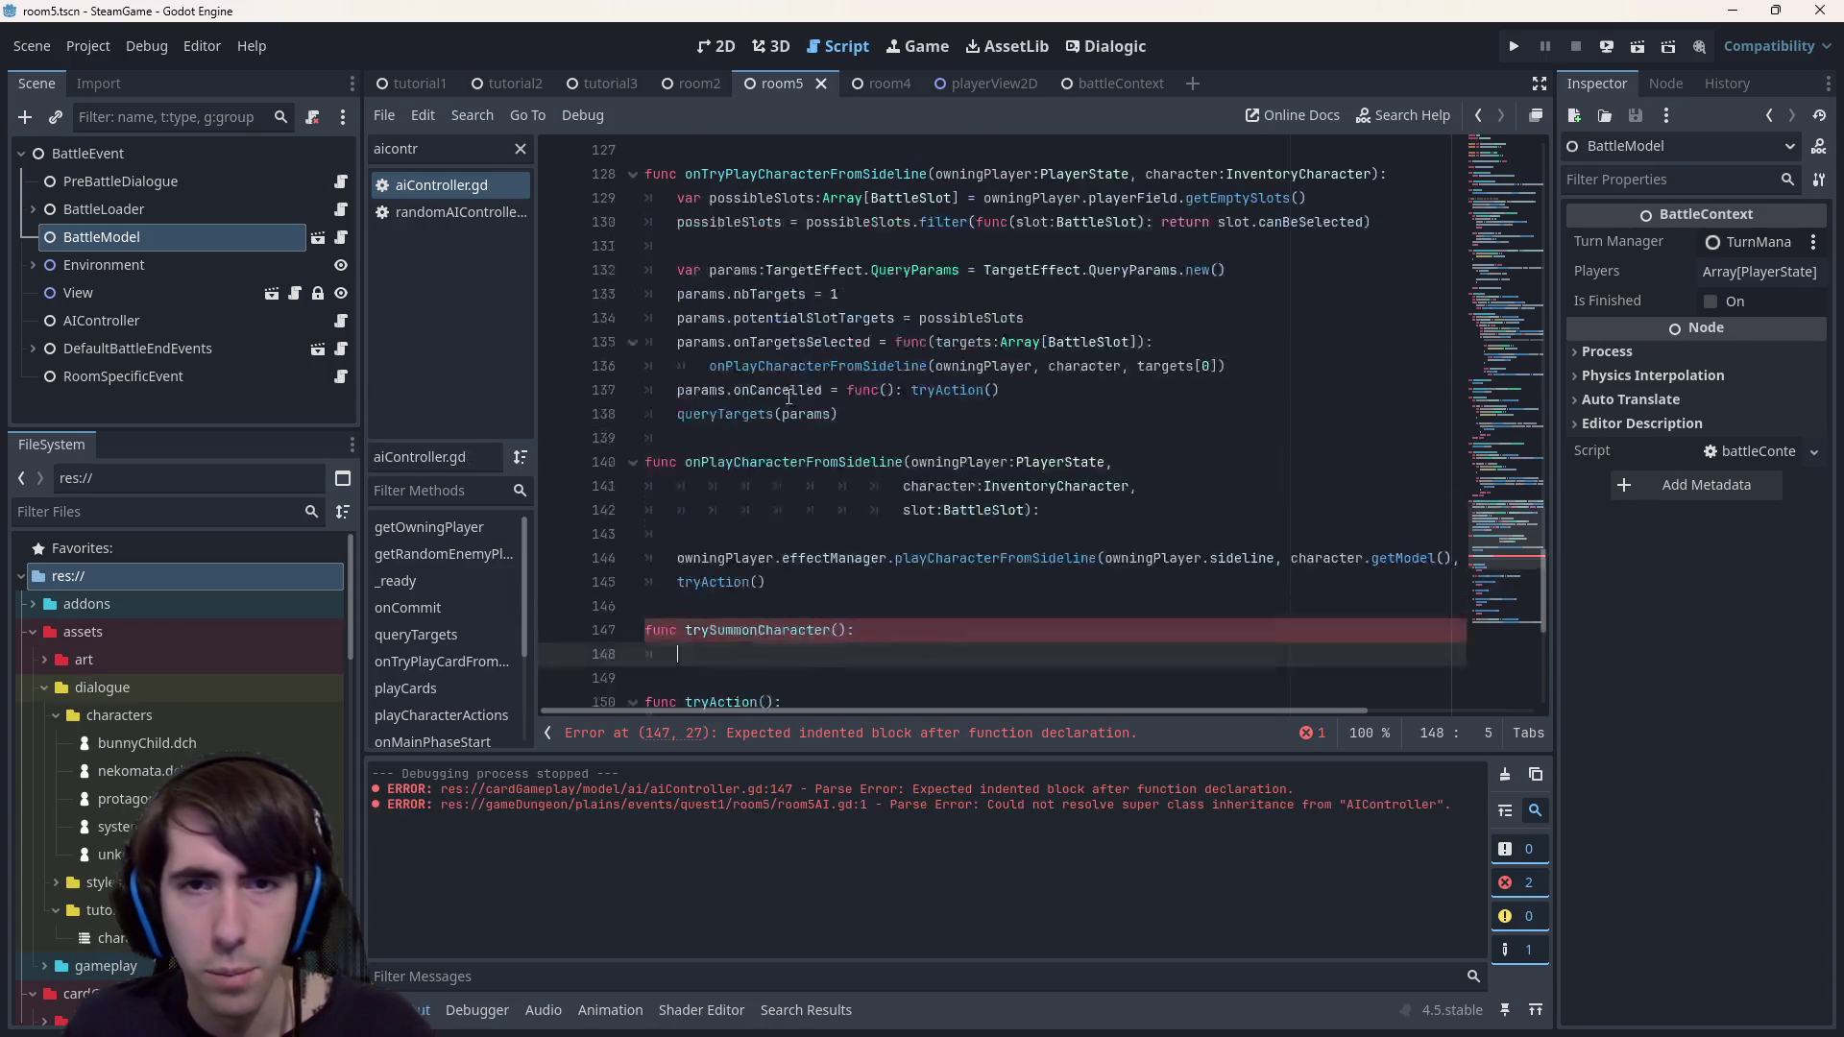
double_click(846, 171)
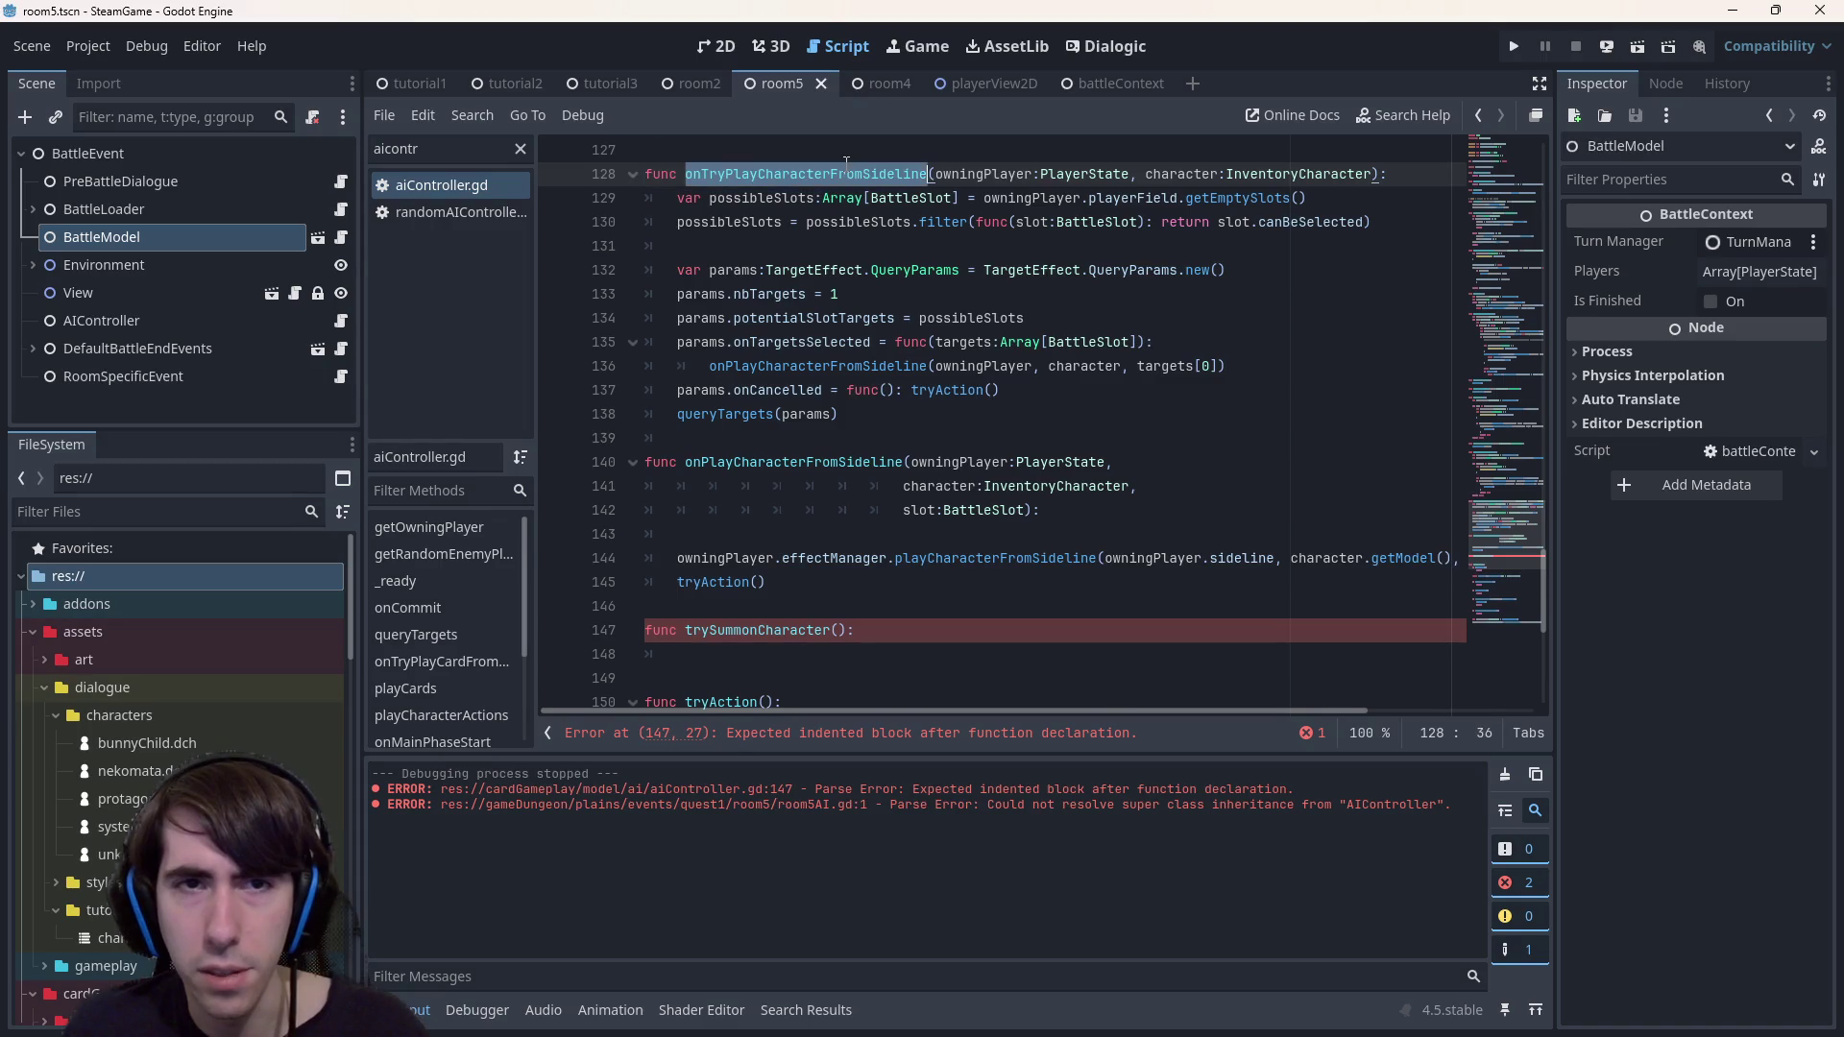
click(702, 174)
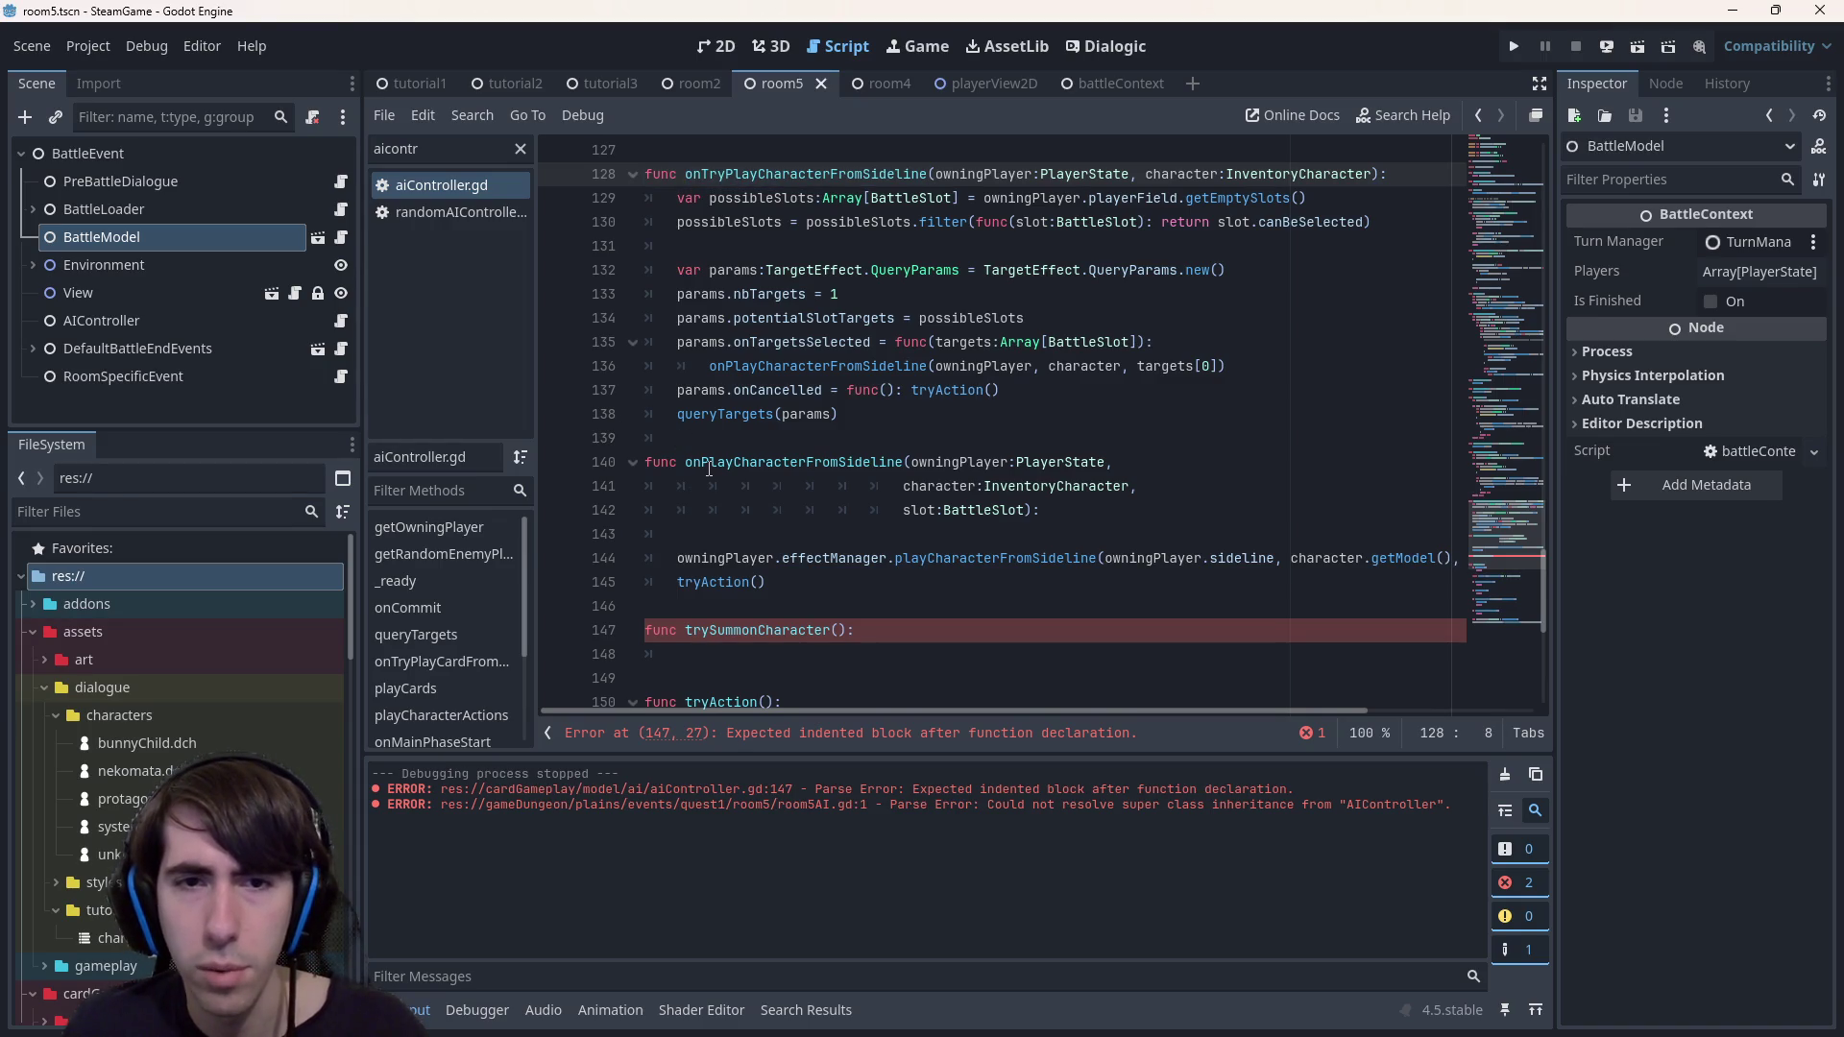
key(BackSpace)
key(BackSpace)
key(BackSpace)
- Rename the function to tryPlayCharacterFromSideline, save, and paste a tryPlayCharacterFromSideline() call onto line 148
text(try)
key(BackSpace)
key(BackSpace)
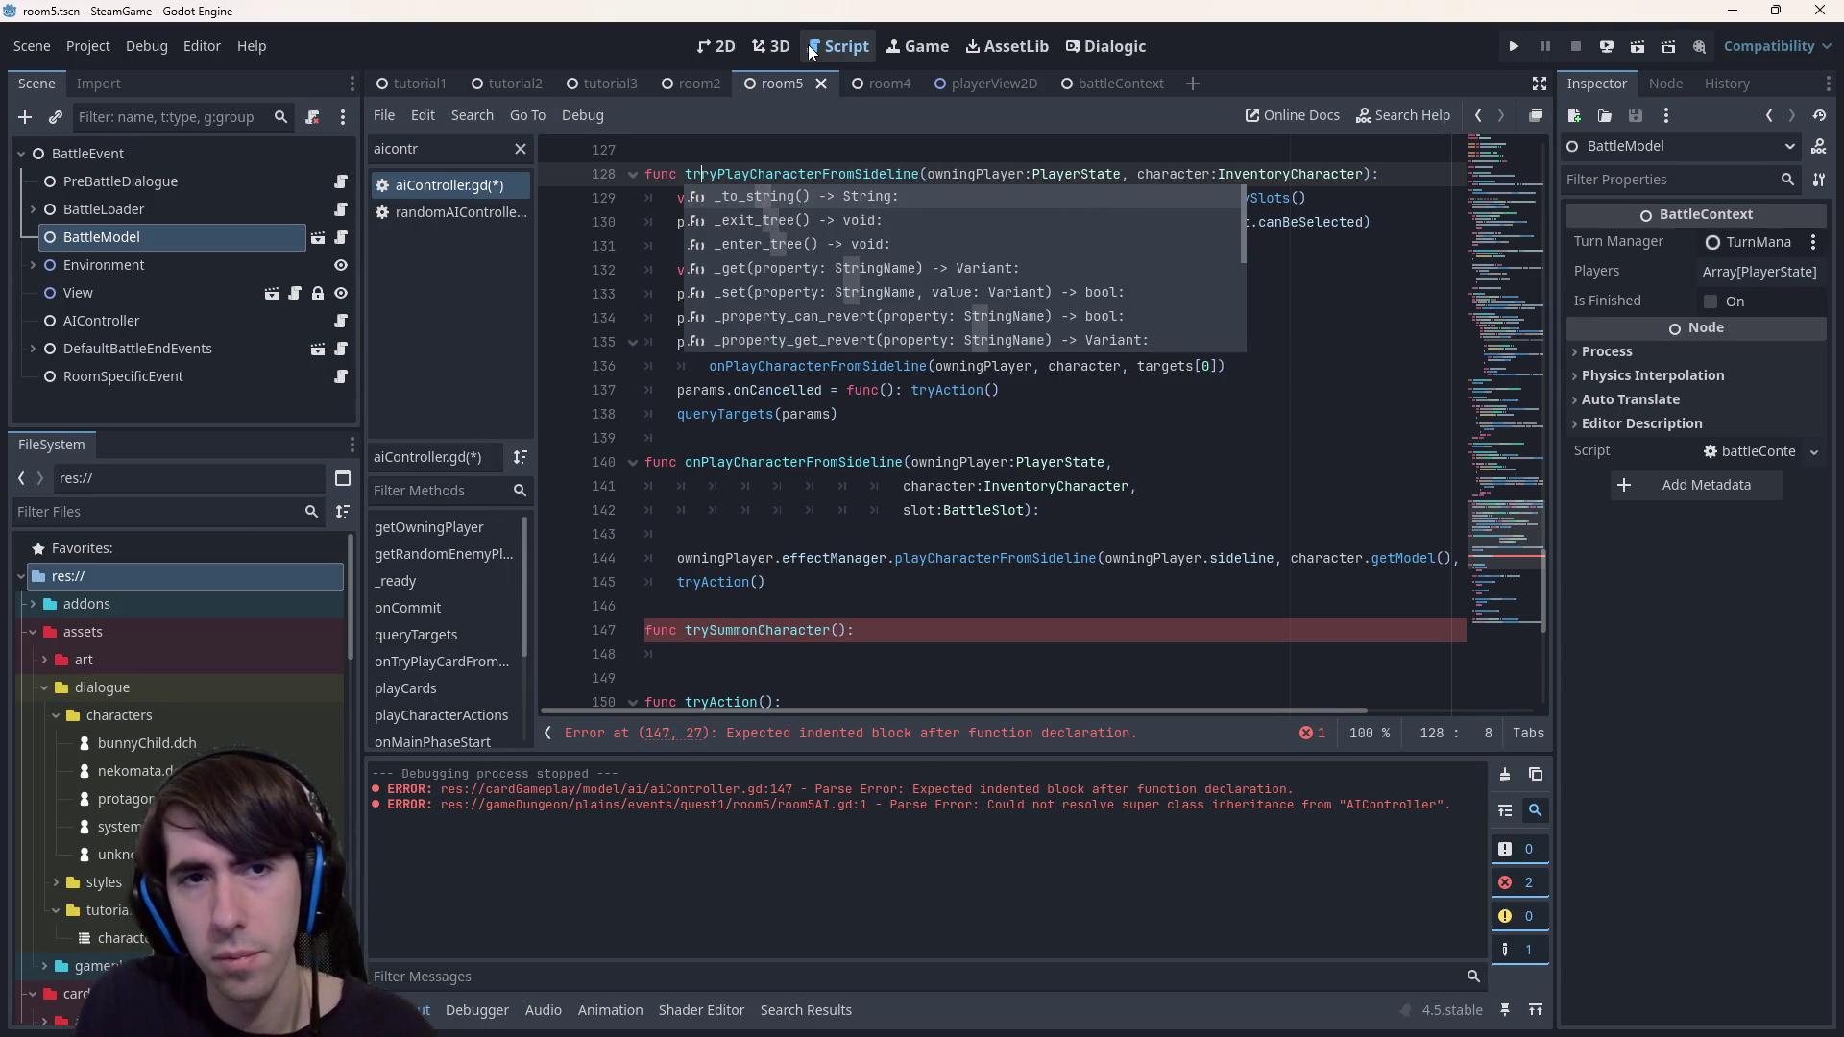
key(ctrl+s)
double_click(797, 174)
key(ctrl+c)
click(692, 654)
key(ctrl+v)
text(())
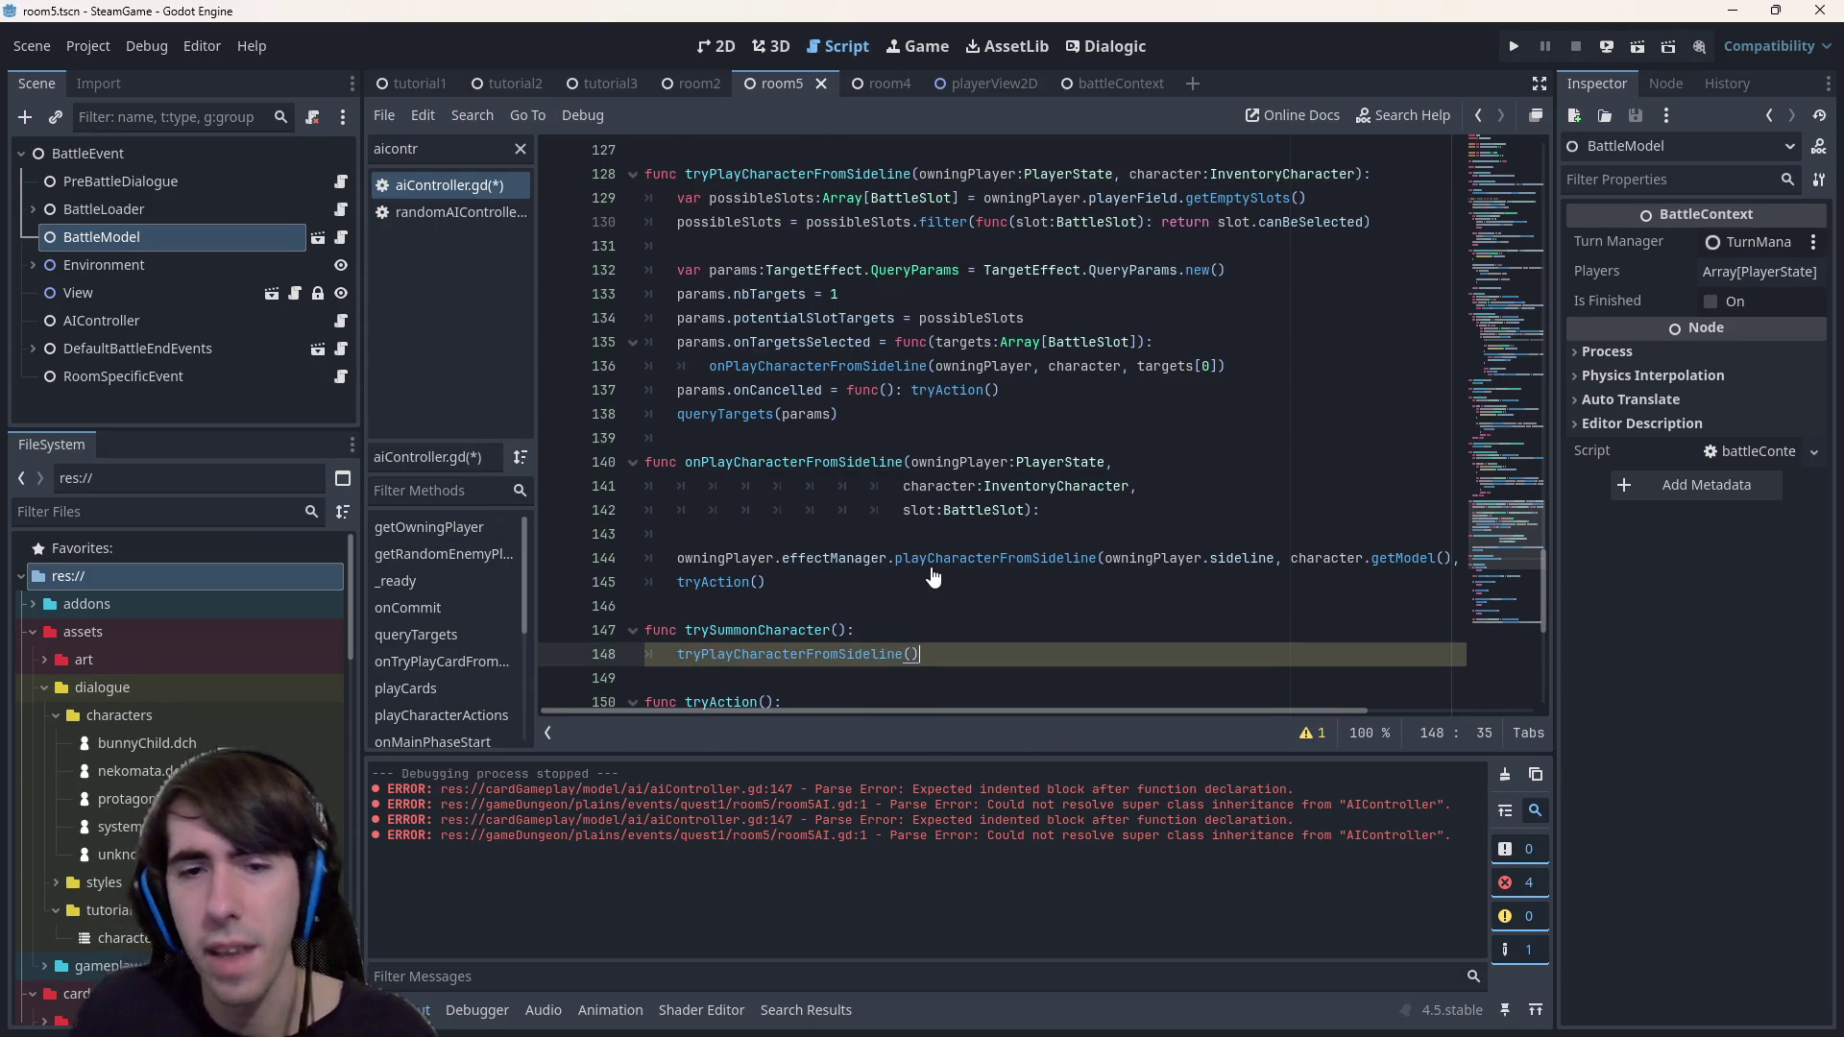
- After checking owningPlayerId and the getOwningPlayer helper, pass getOwningPlayer() as the call's first argument
double_click(1164, 175)
drag(1523, 538, 1513, 173)
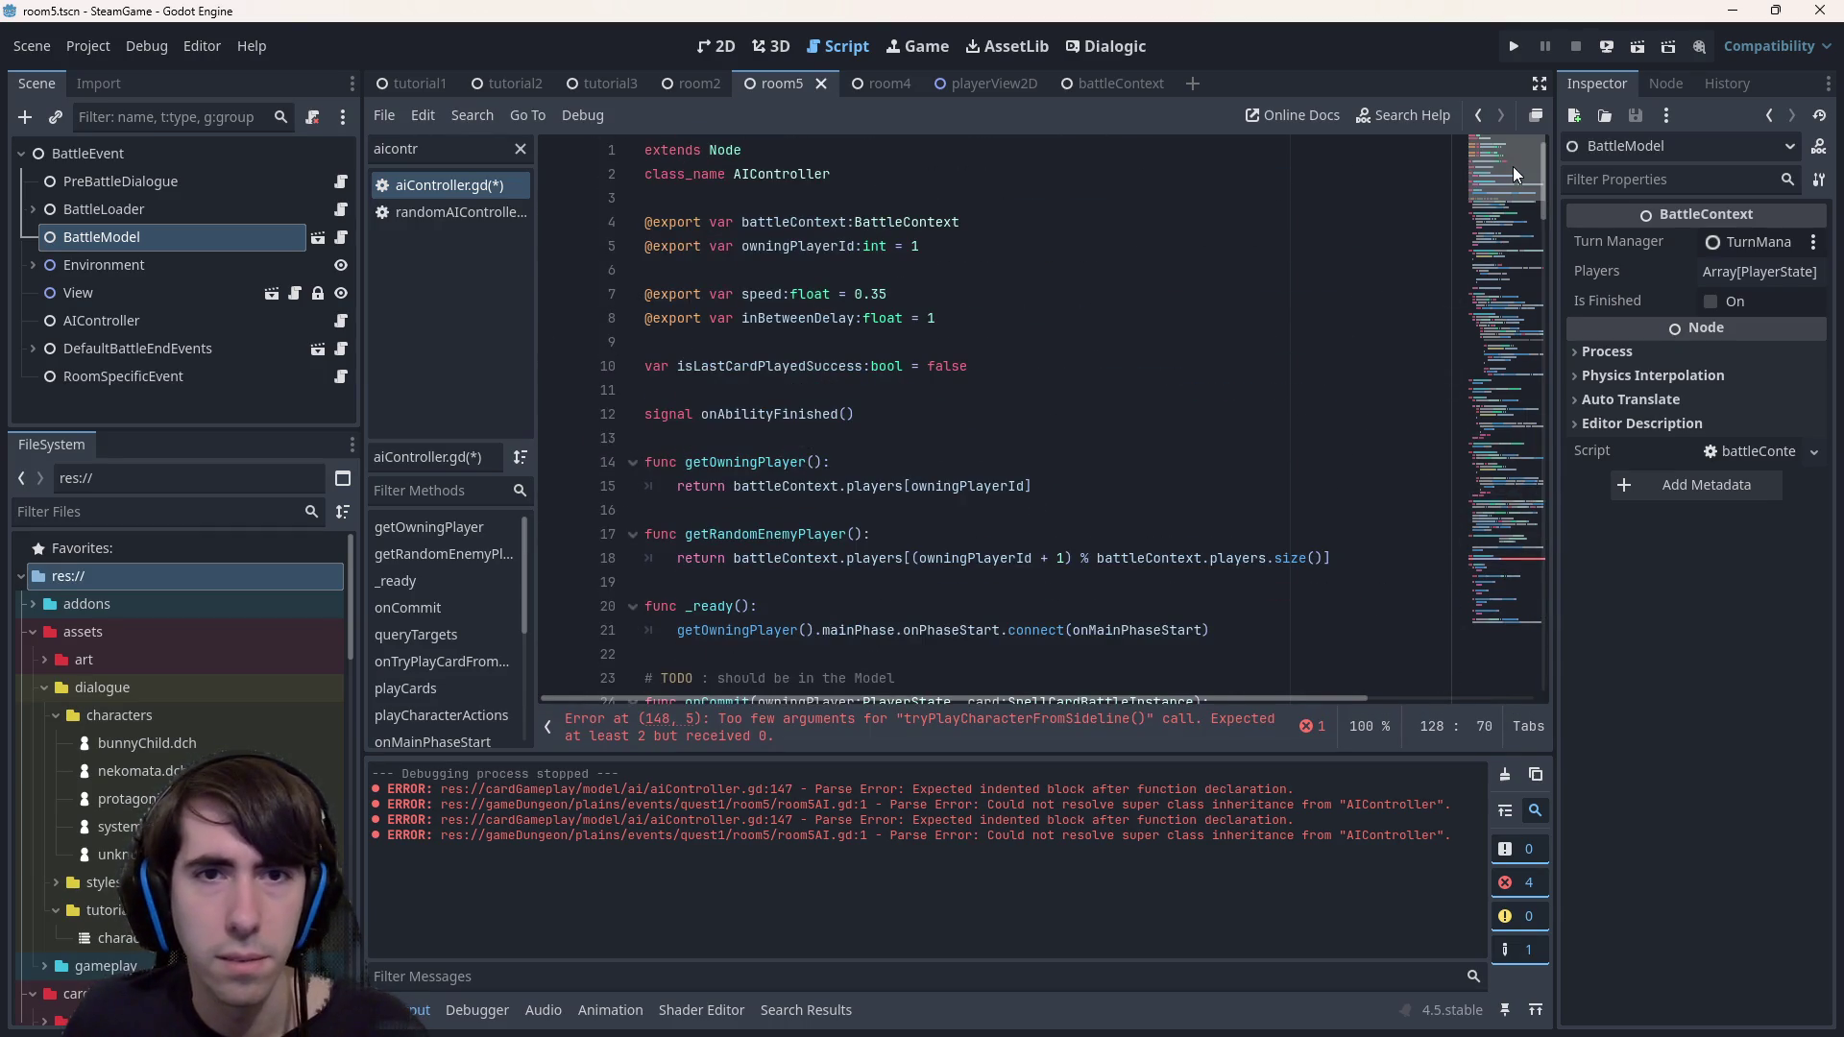
double_click(806, 244)
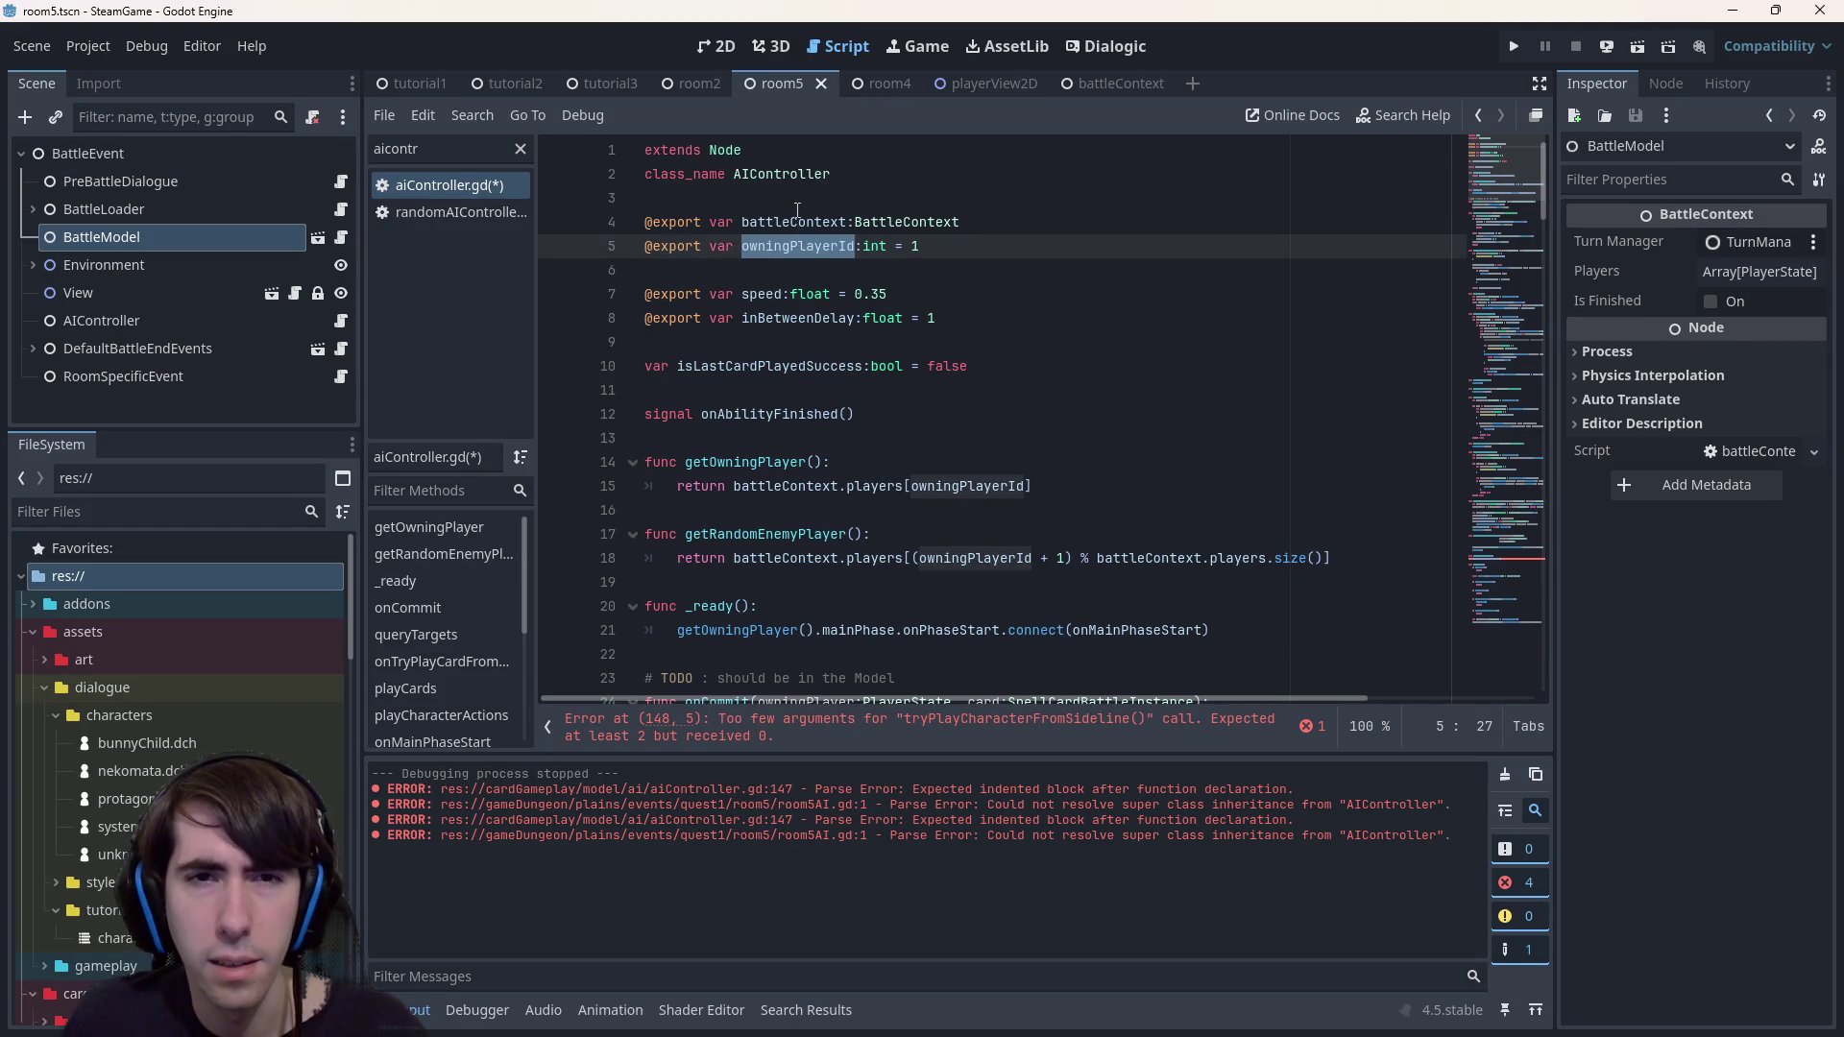
double_click(745, 462)
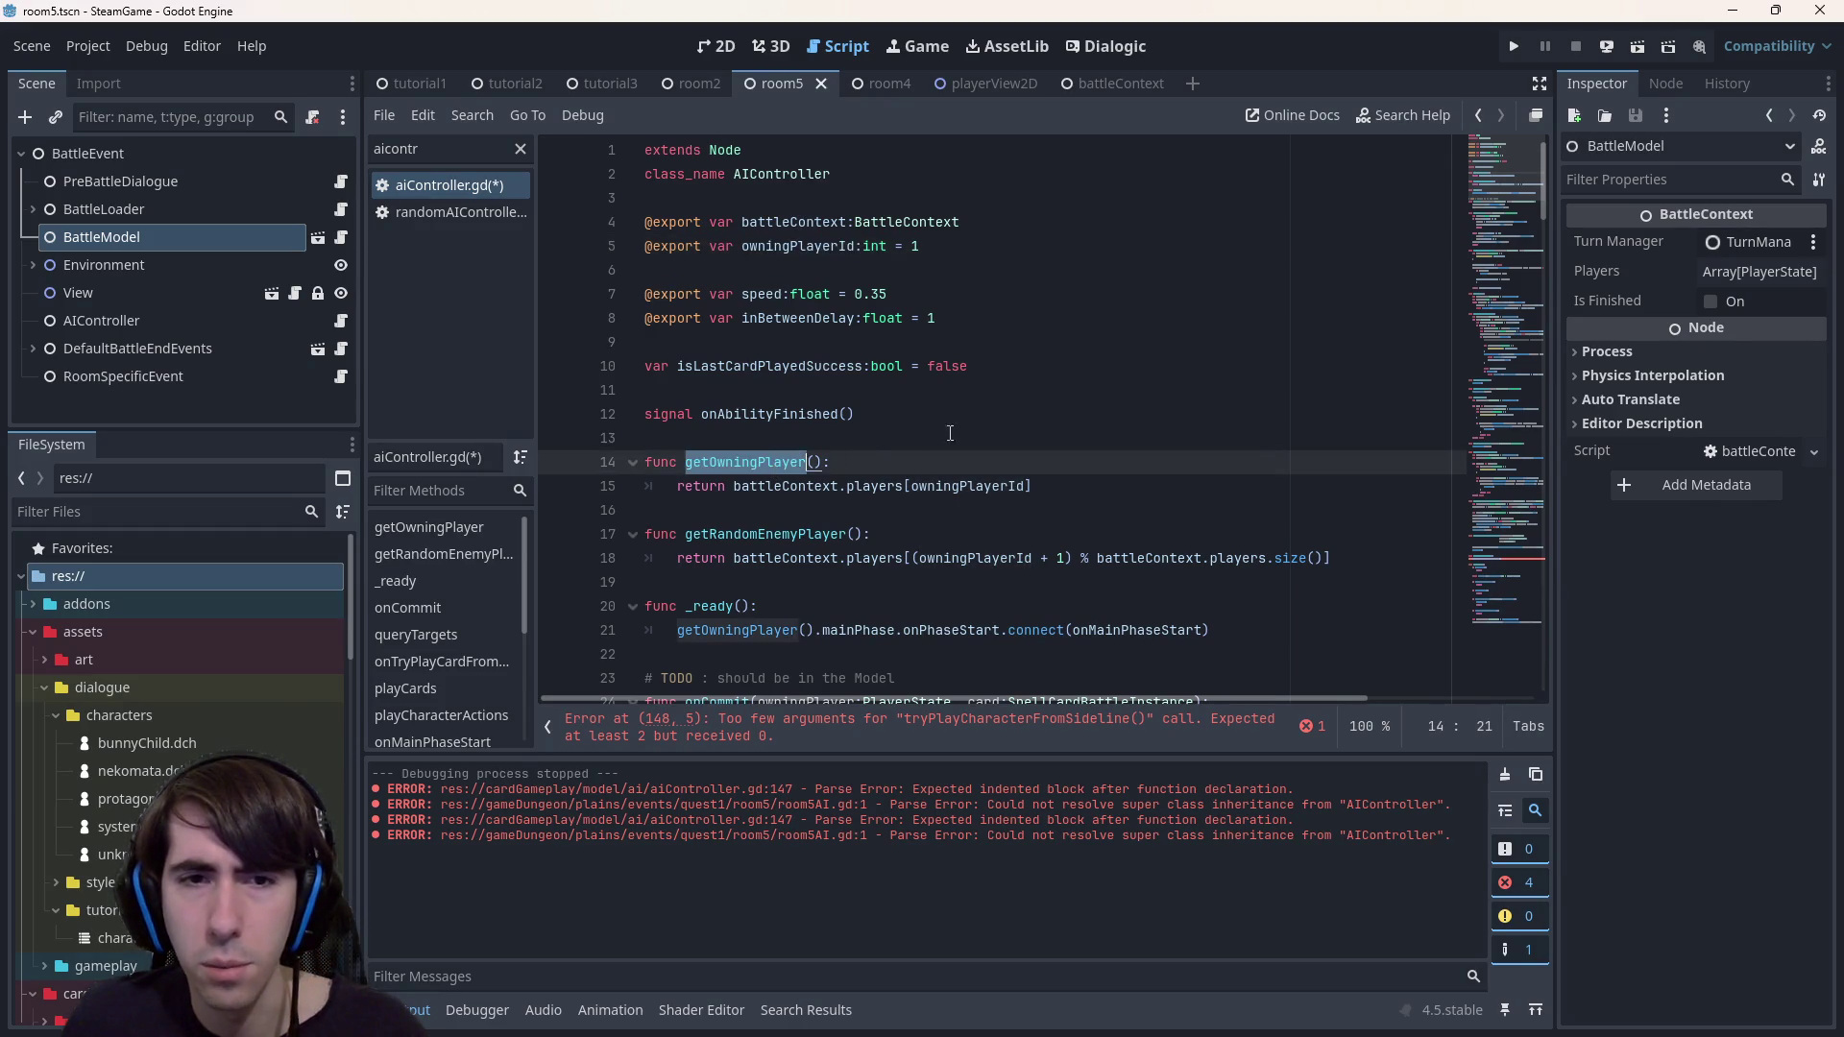
drag(1505, 169, 1510, 597)
scroll(702, 422, up, 4)
click(912, 357)
scroll(960, 432, up, 3)
text(getOwningPlayer(),)
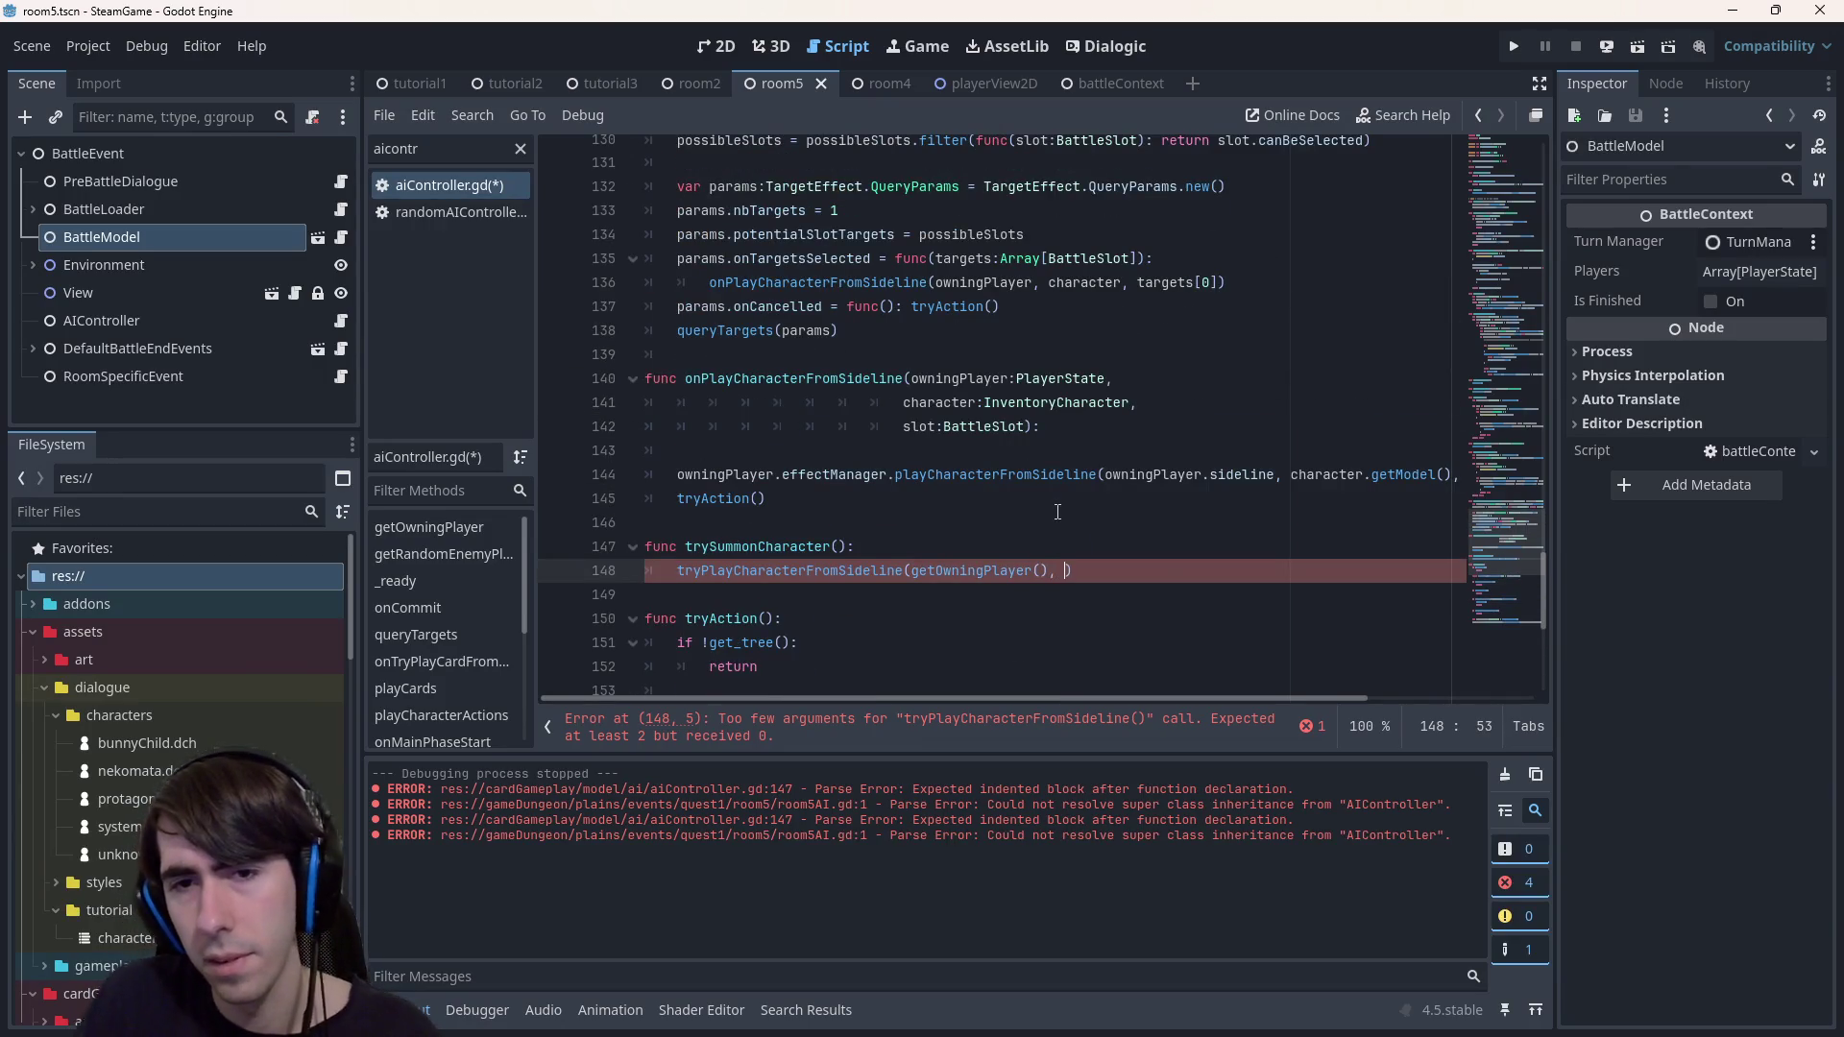
scroll(1058, 511, up, 3)
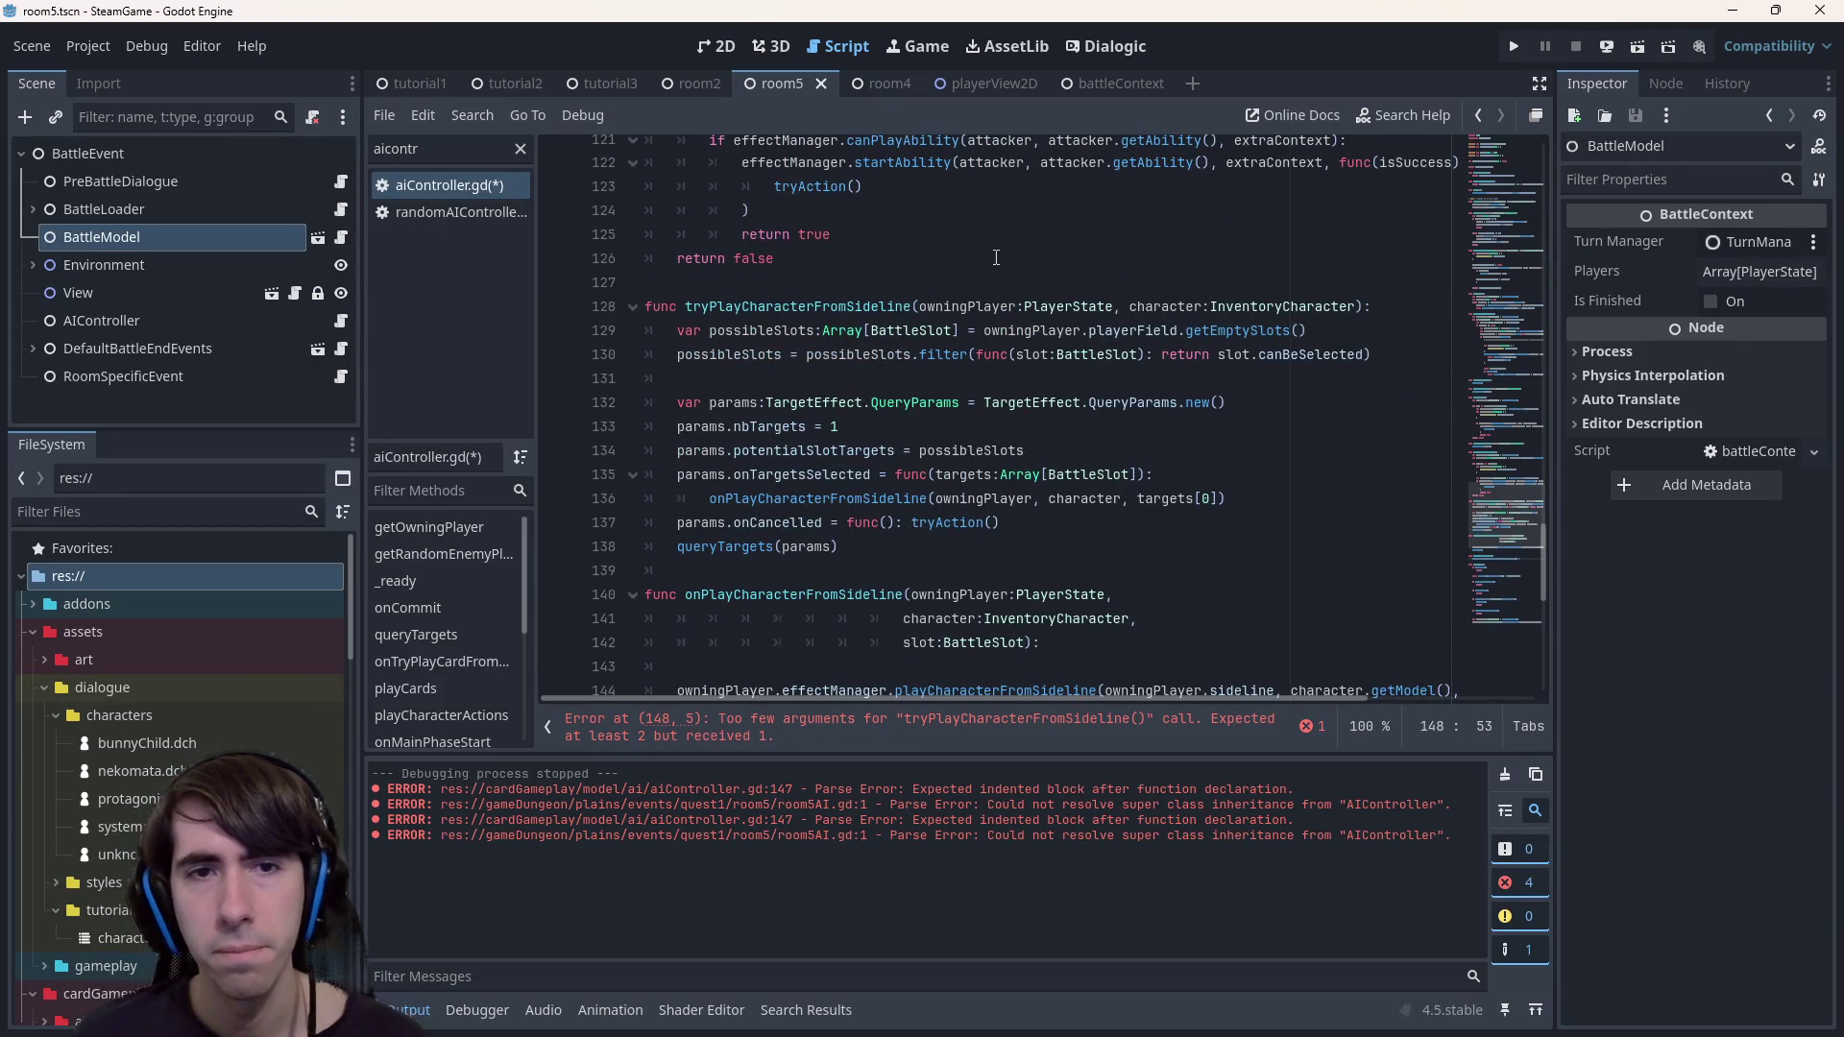
- Review the owningPlayer and playerField uses in tryPlayCharacterFromSideline, then open the InventoryCharacter script
double_click(911, 306)
double_click(950, 303)
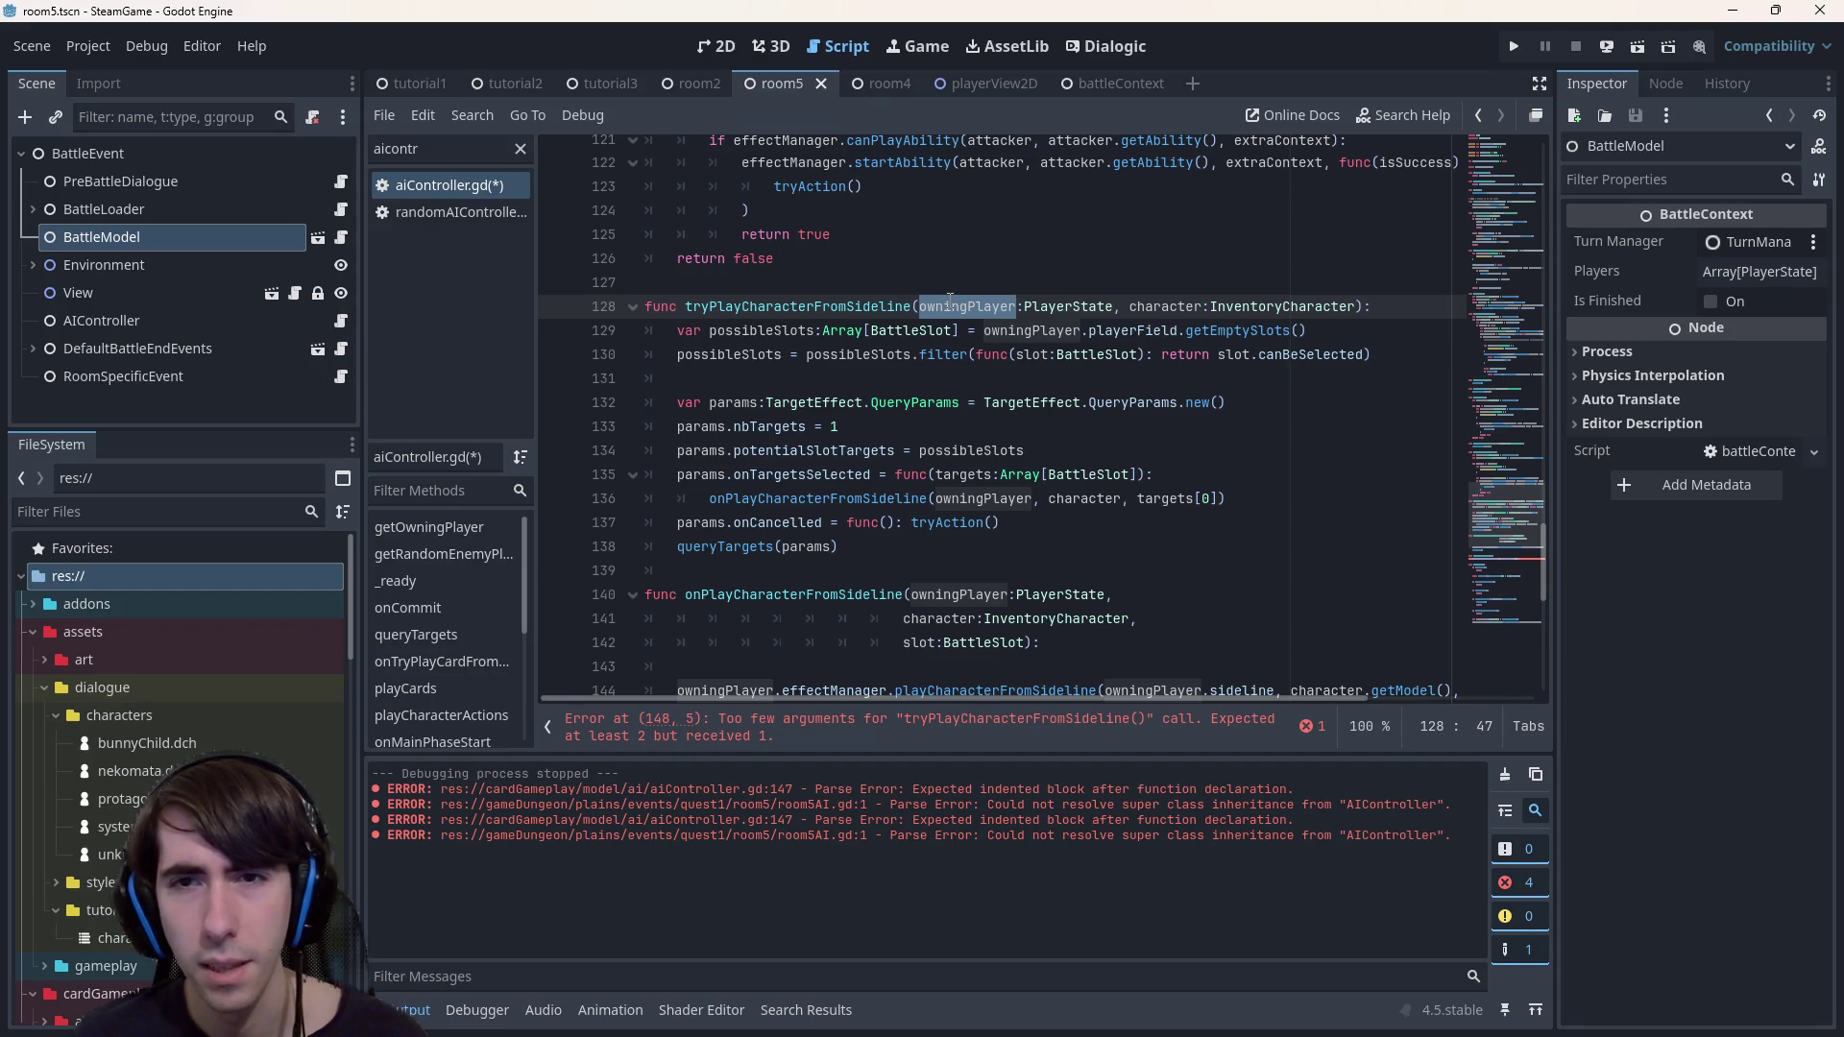
double_click(1142, 326)
scroll(1120, 363, down, 5)
click(1058, 429)
scroll(1065, 427, up, 3)
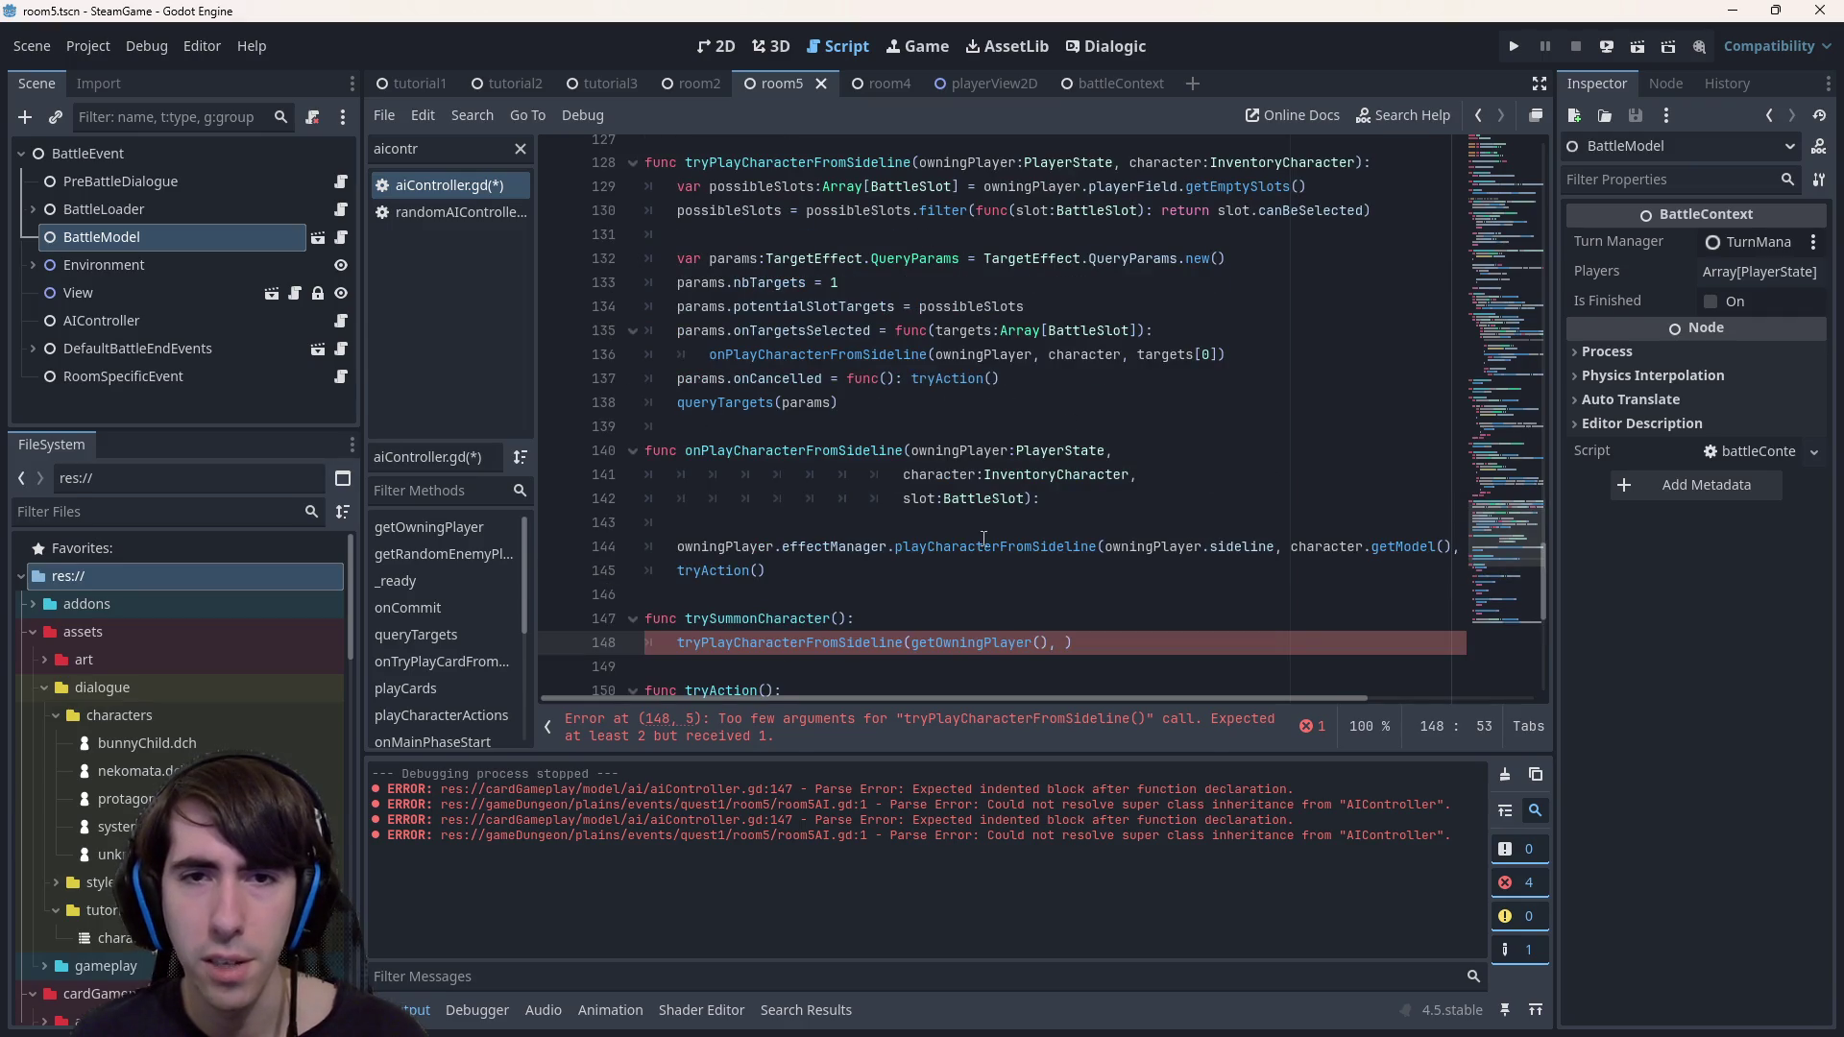
click(944, 618)
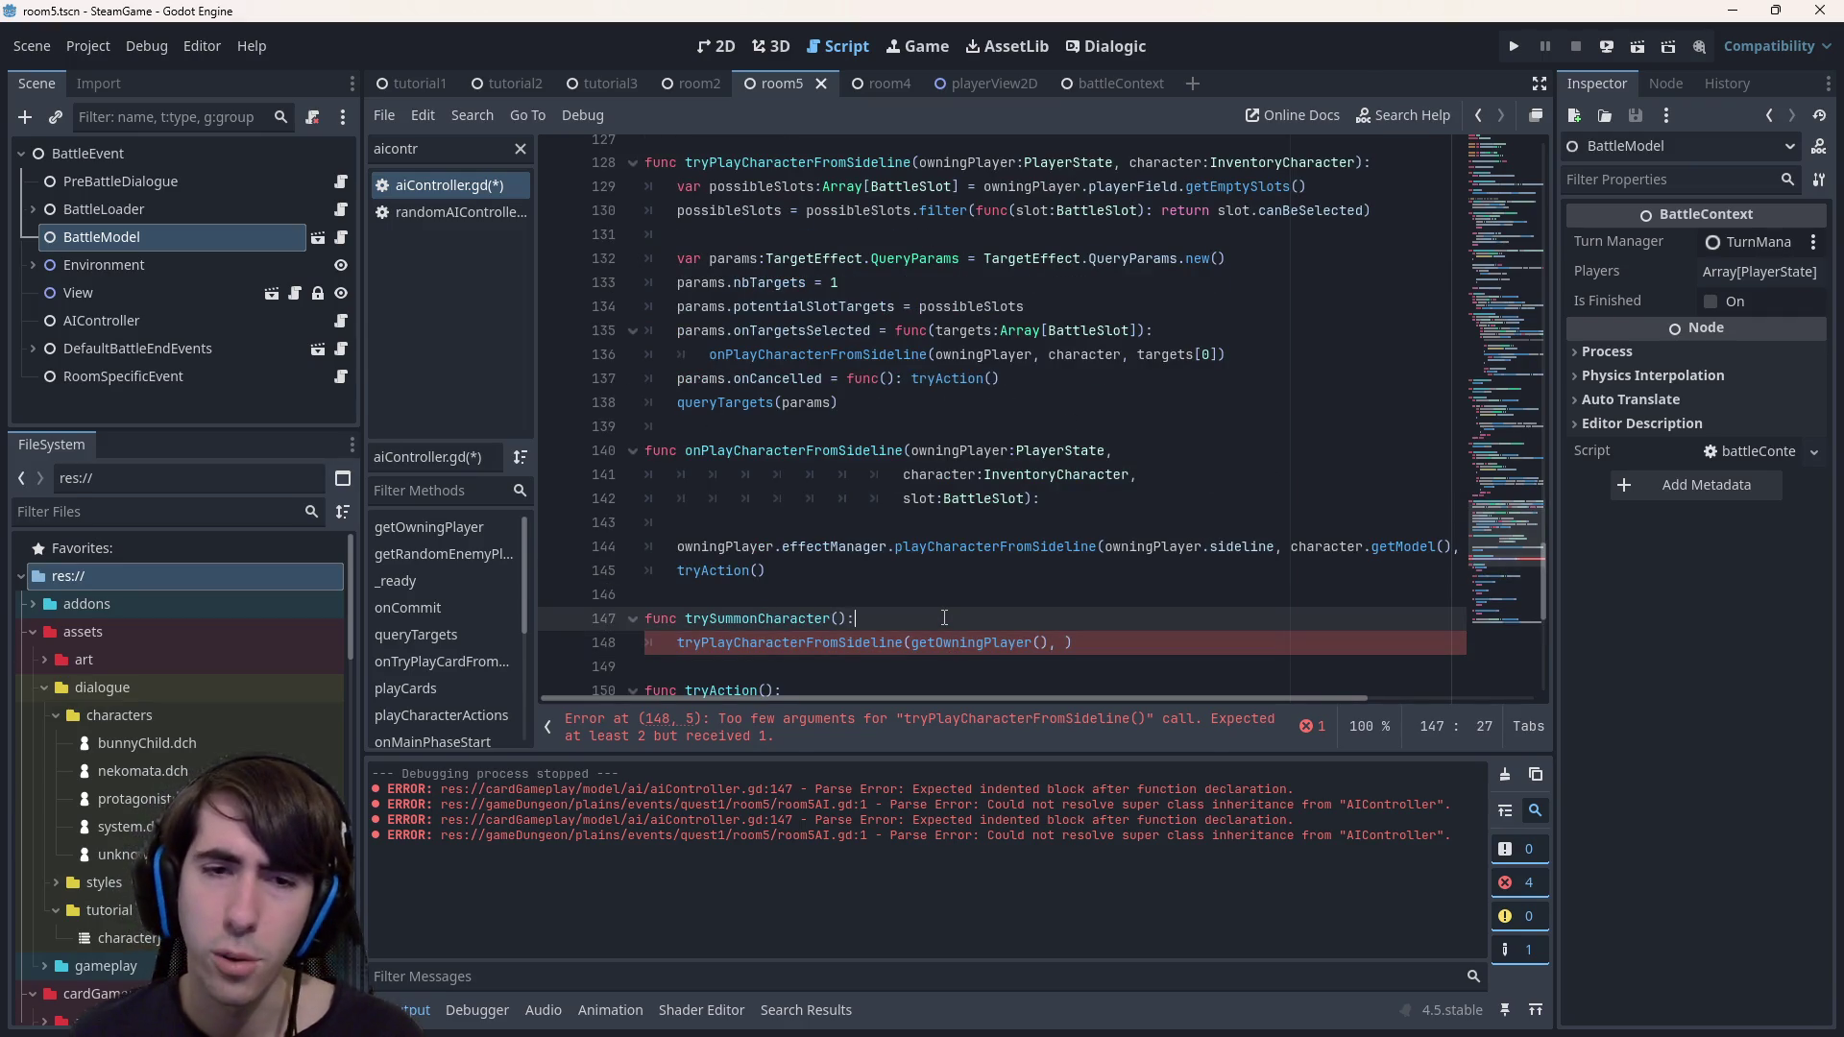
ctrl+click(1270, 168)
- Look over inventoryCharacter.gd, then return to the onPlayCharacterFromSideline call on aiController.gd line 136
scroll(849, 235, up, 4)
scroll(849, 235, down, 1)
scroll(849, 235, down, 4)
scroll(855, 279, up, 6)
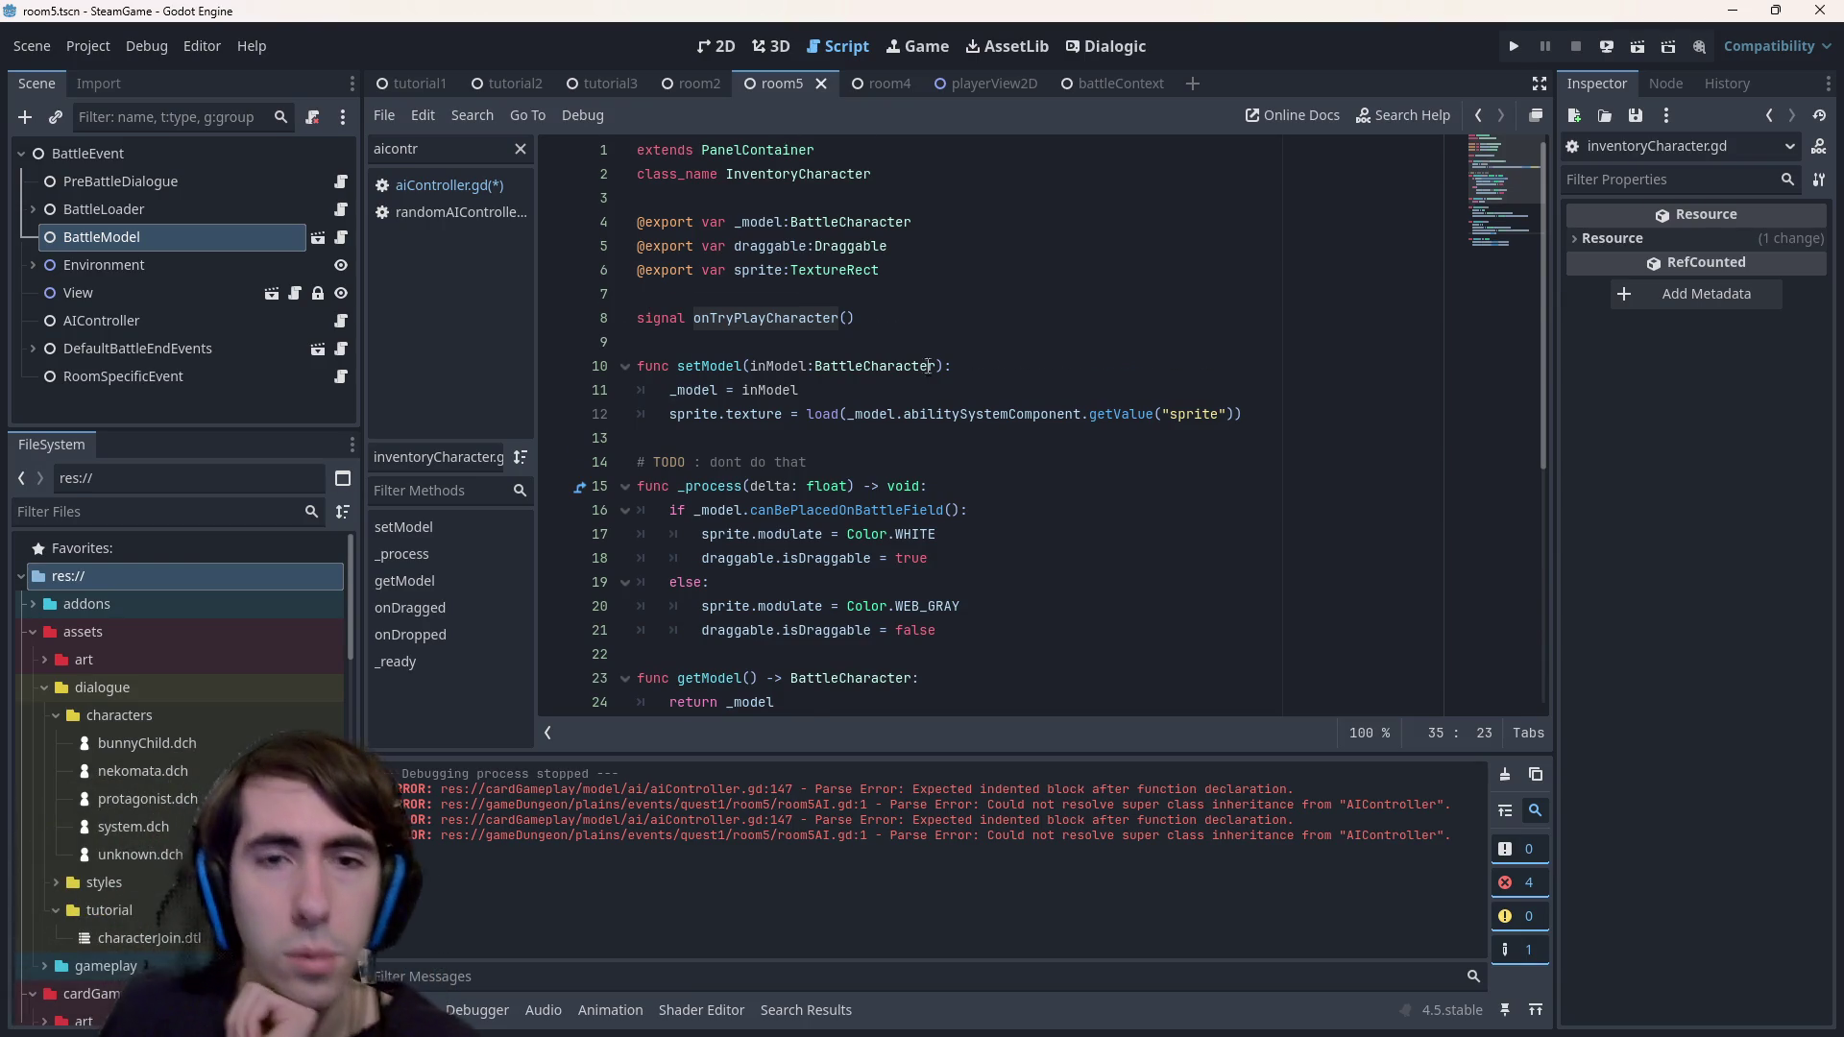
scroll(933, 340, down, 6)
click(903, 390)
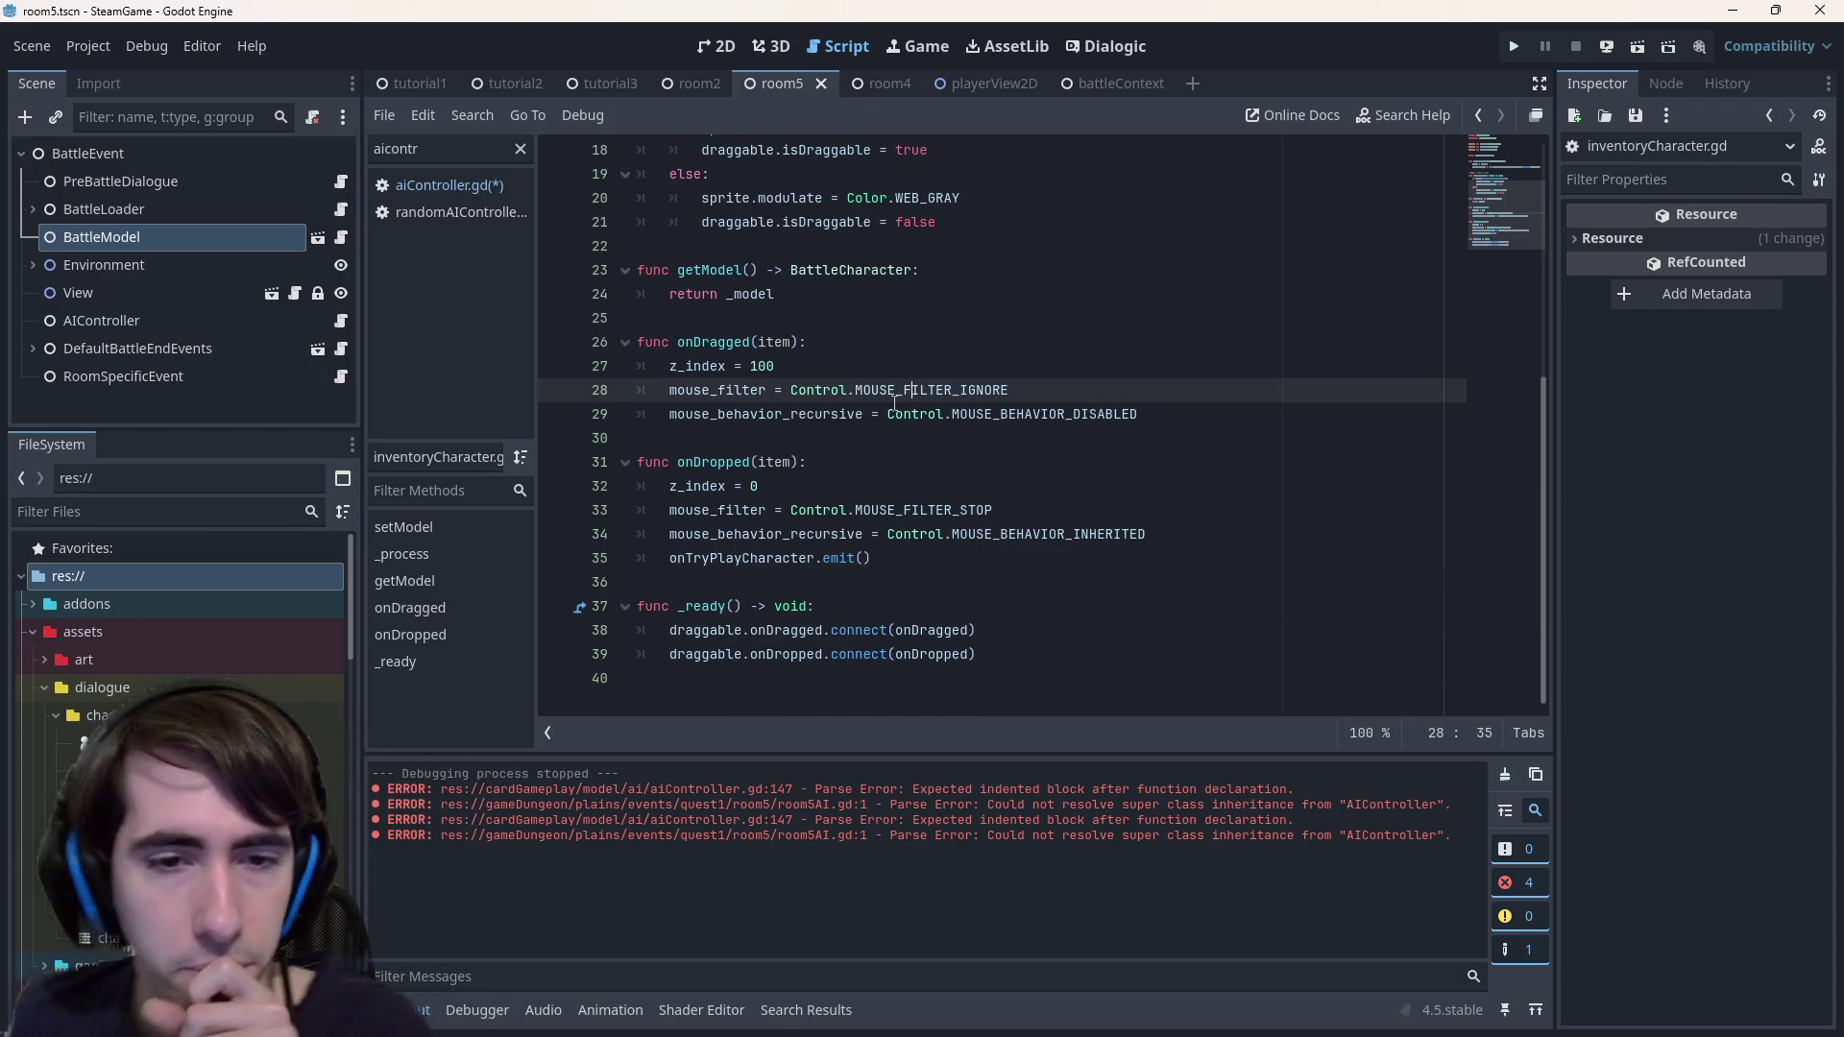
key(alt+Left)
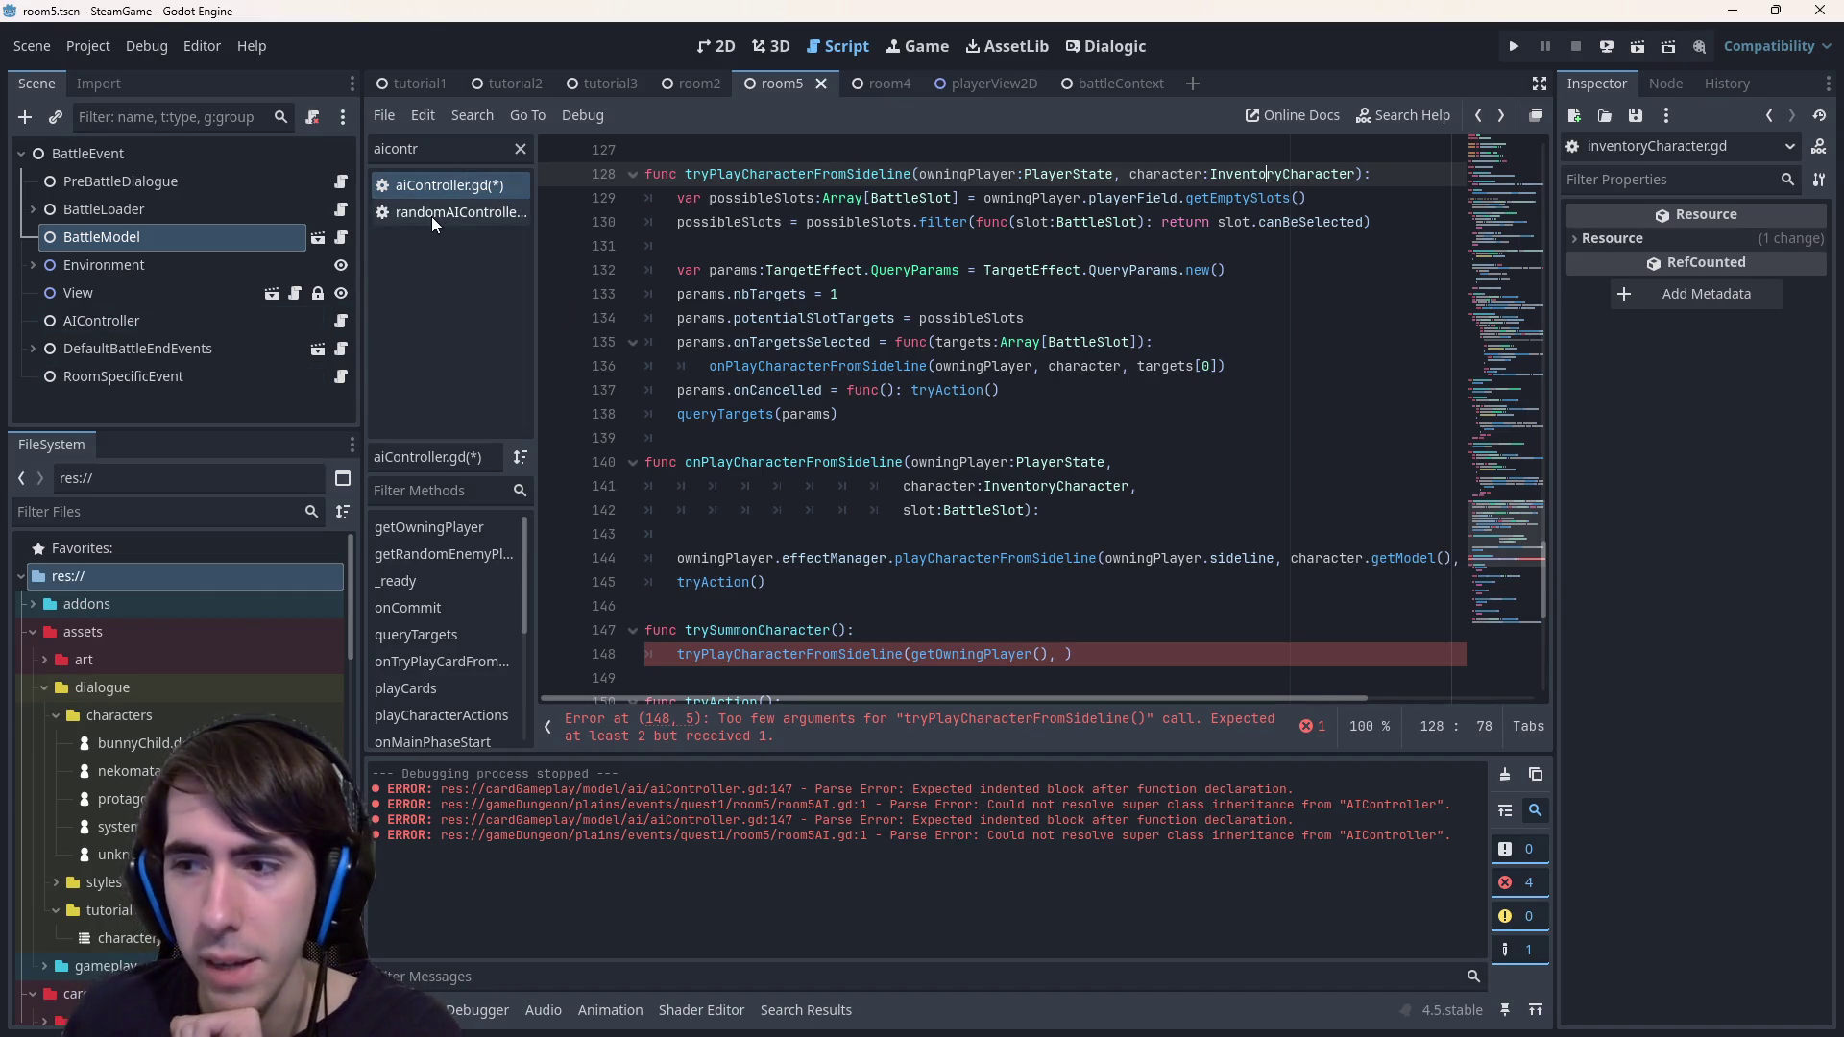
click(882, 369)
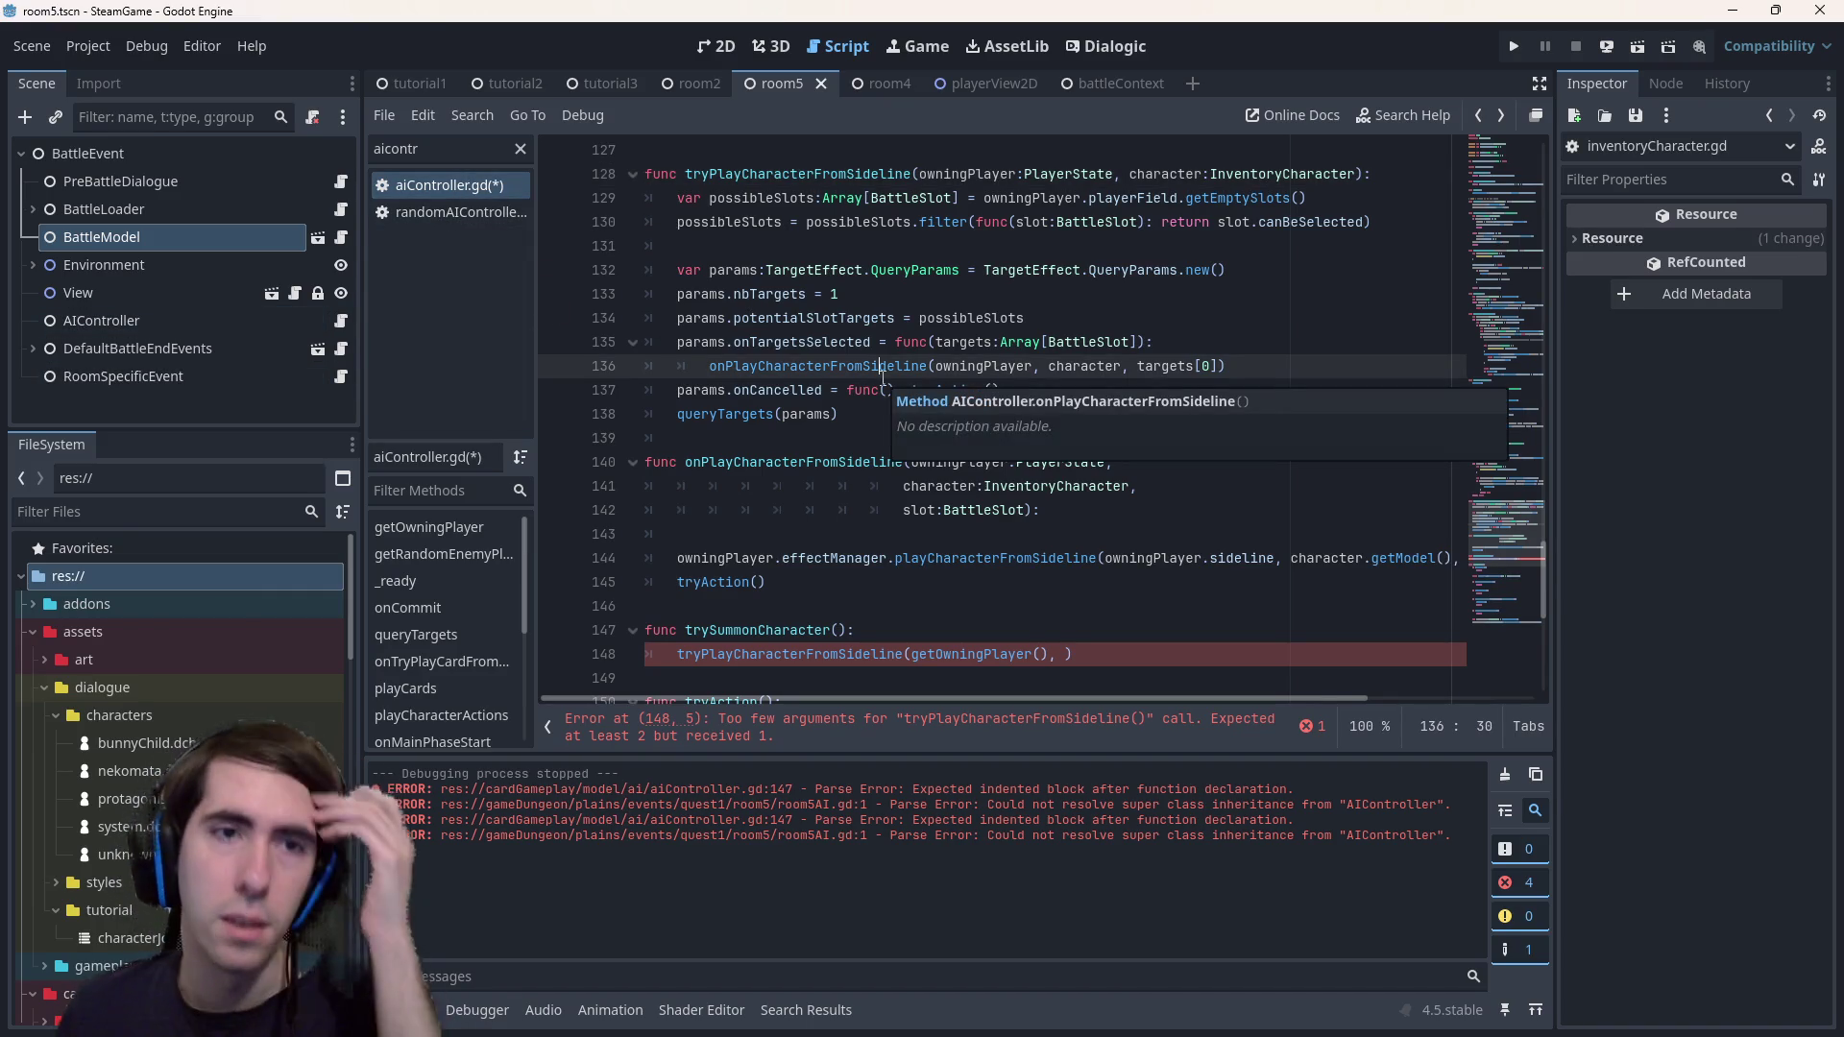
- Clear the script list filter and arrange effectManager.gd, effectManagerView.gd and aiController.gd at the top
click(518, 151)
click(521, 151)
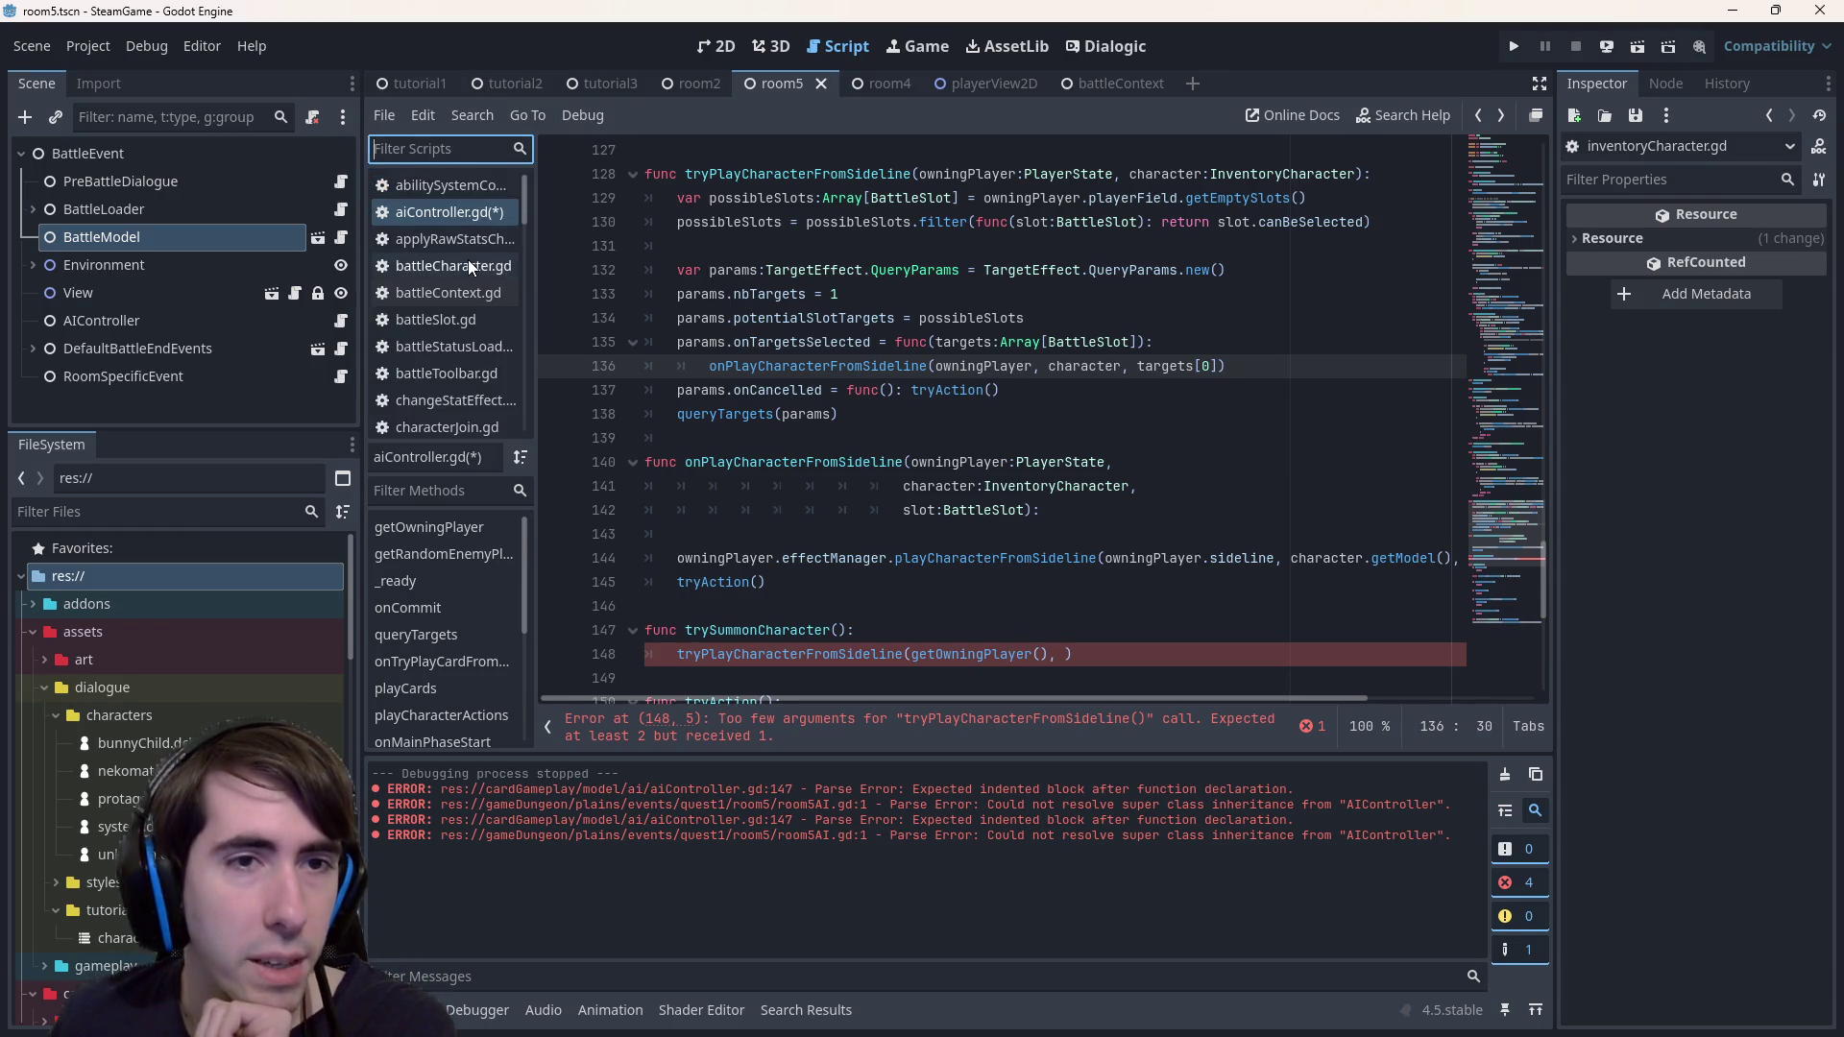
scroll(455, 254, down, 4)
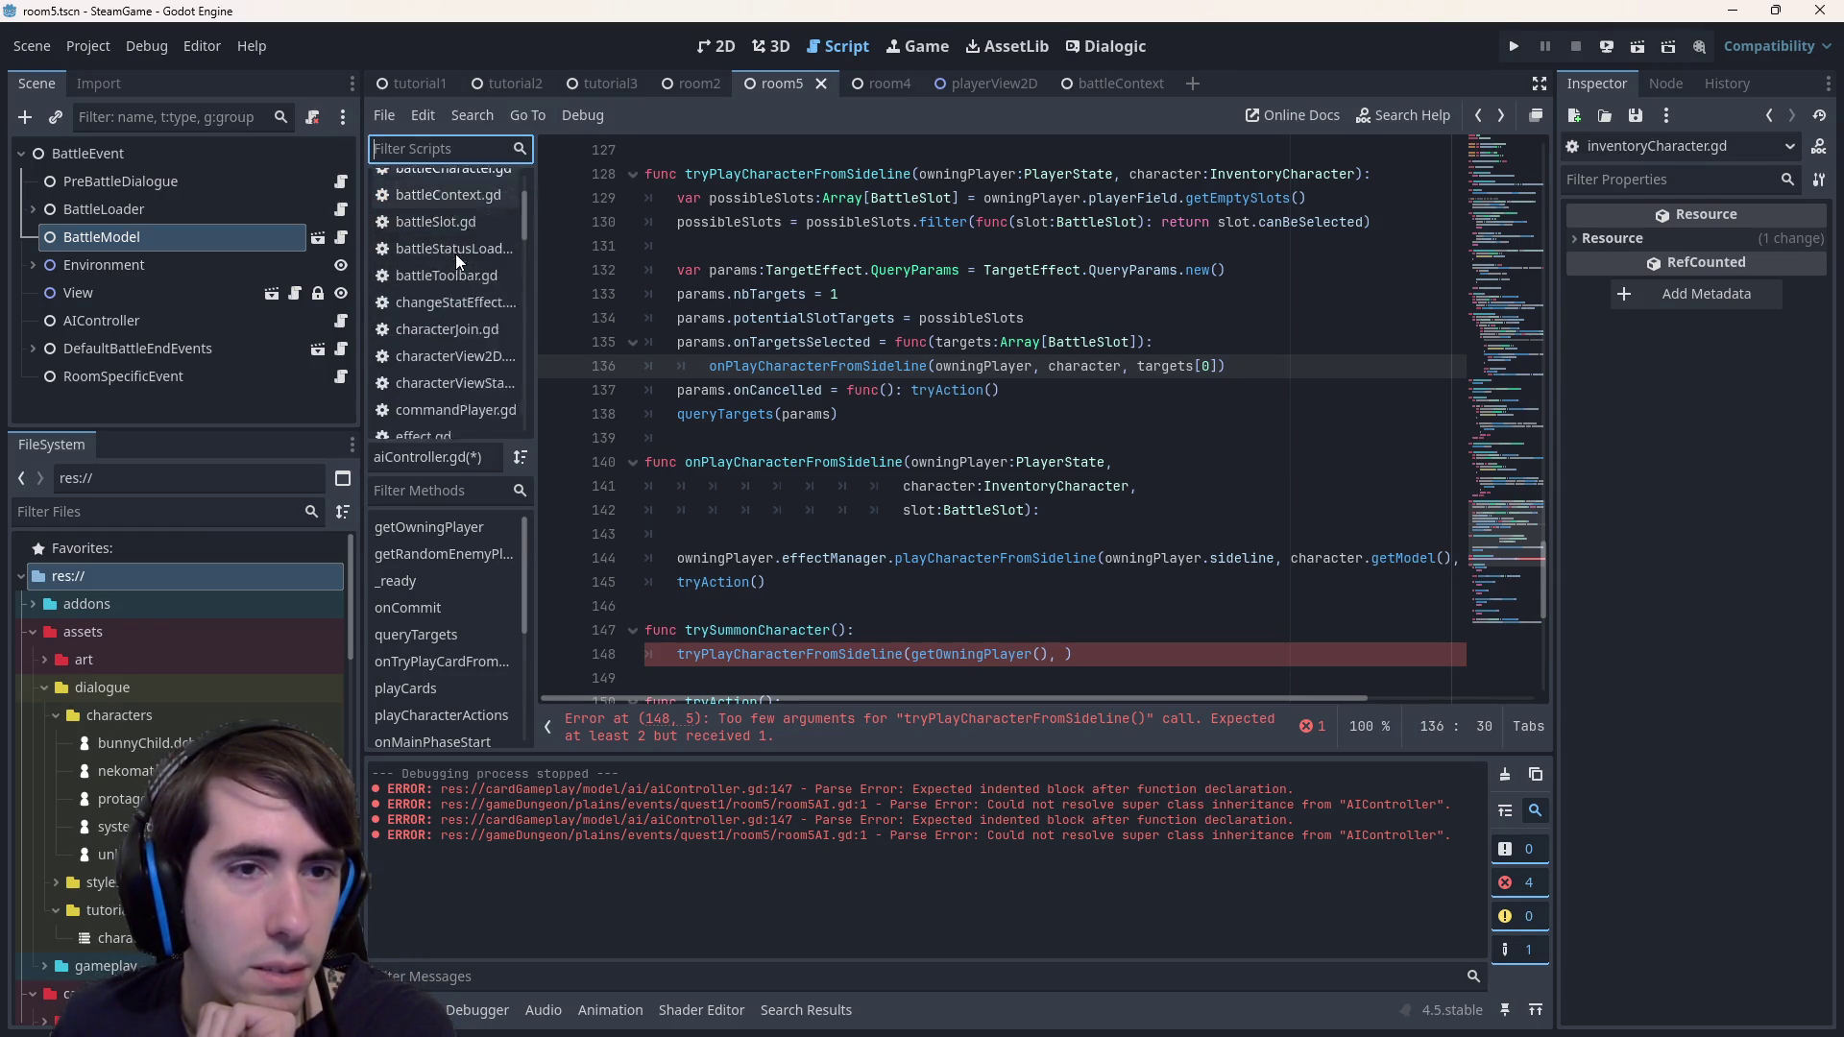
click(446, 298)
drag(438, 307, 428, 199)
click(460, 325)
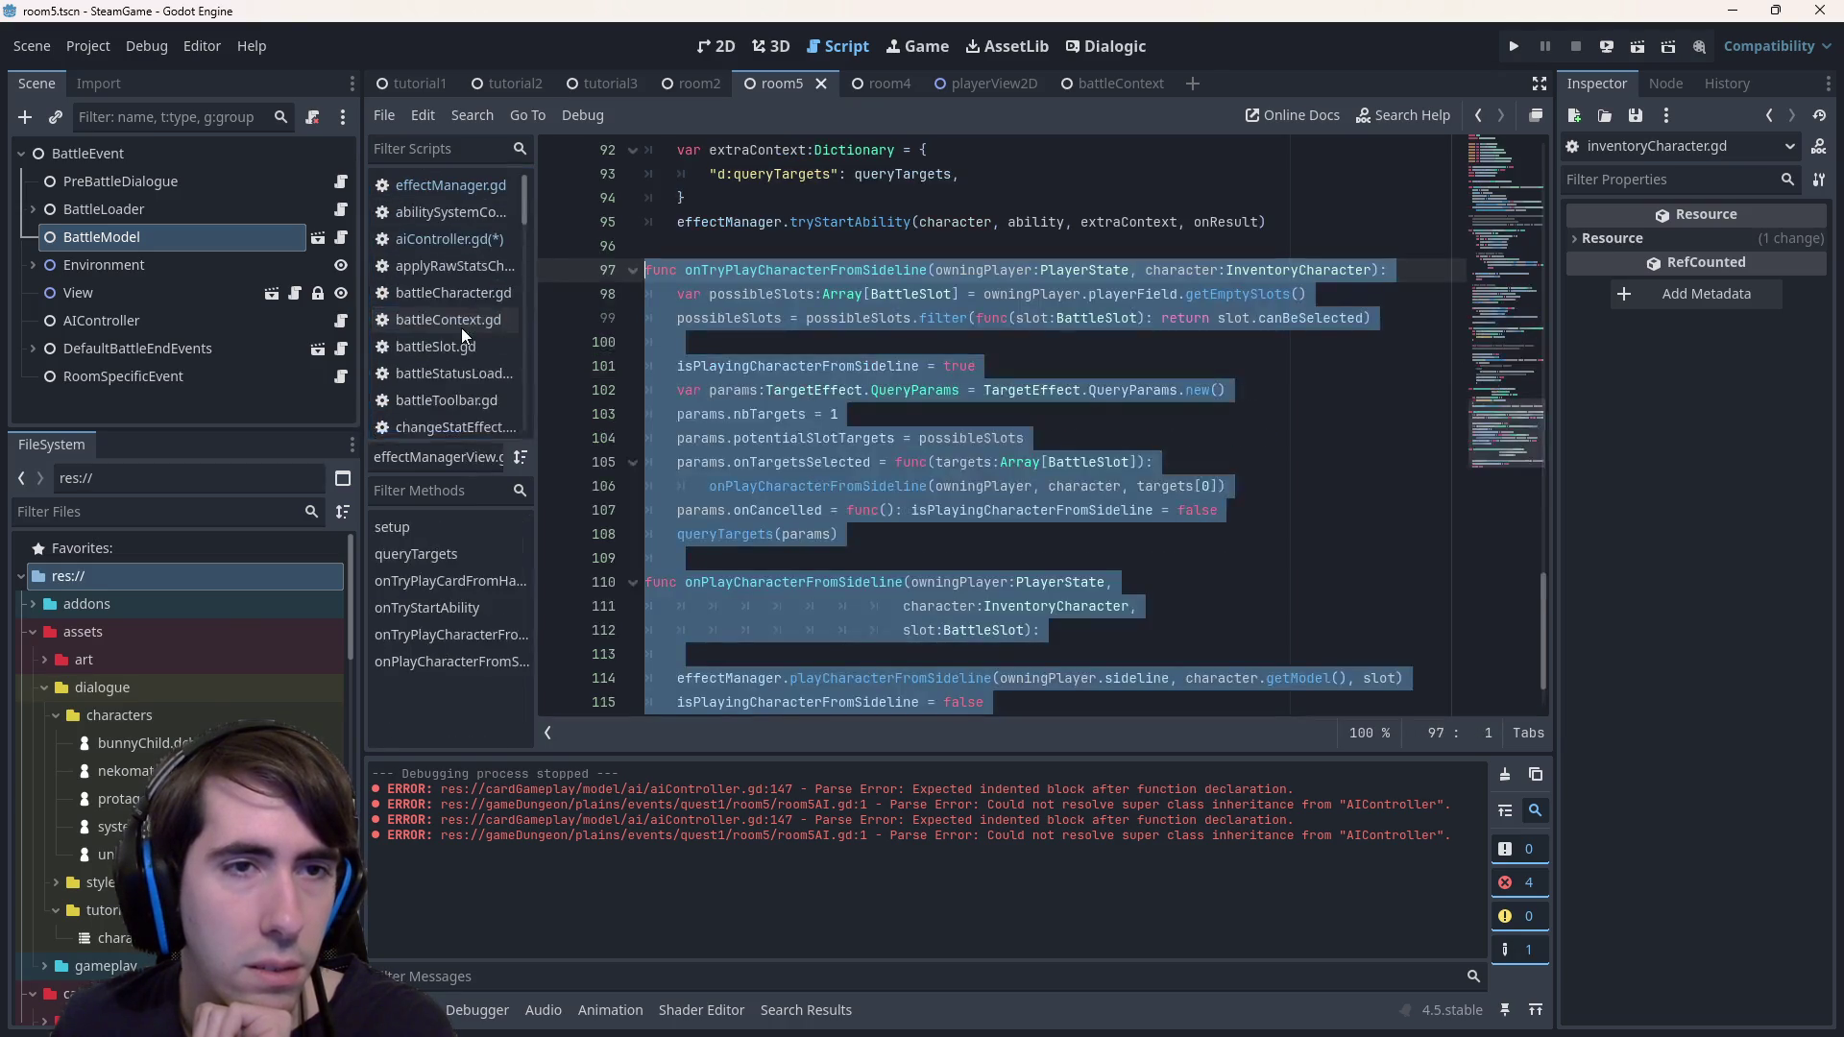
drag(442, 263, 442, 238)
click(441, 210)
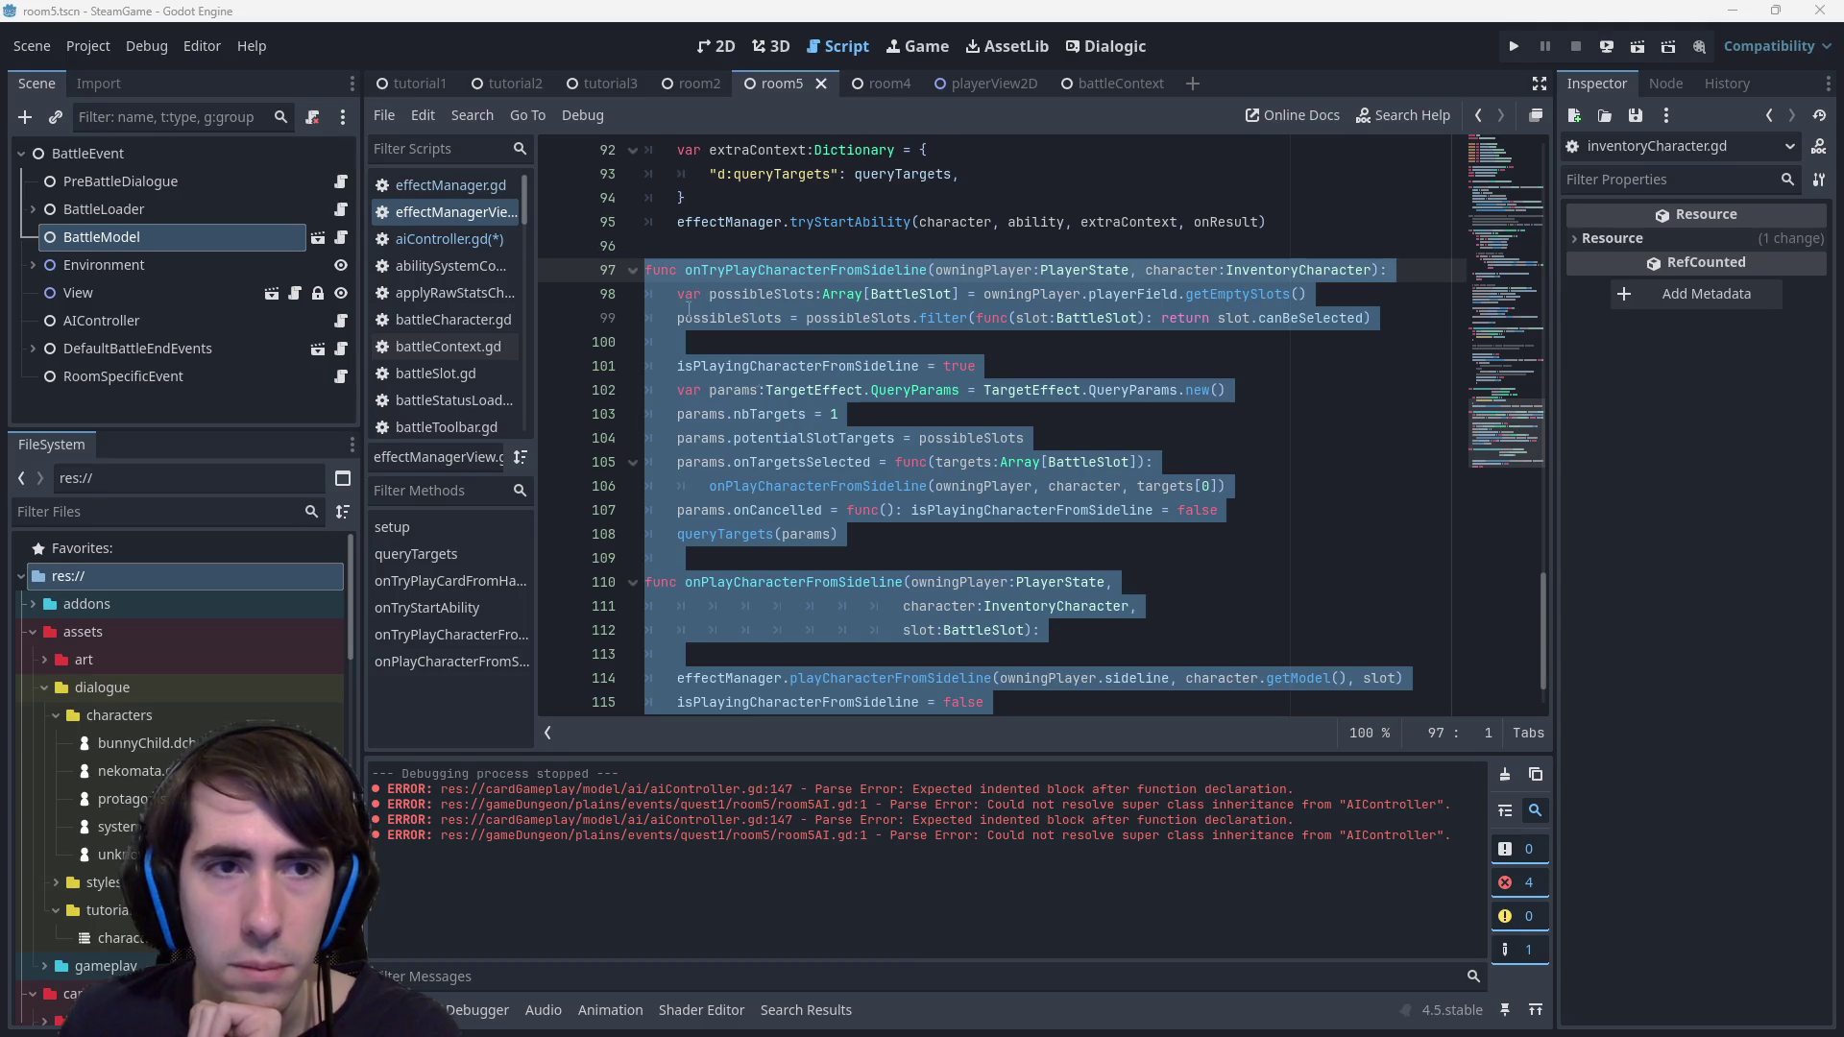
click(458, 240)
click(441, 192)
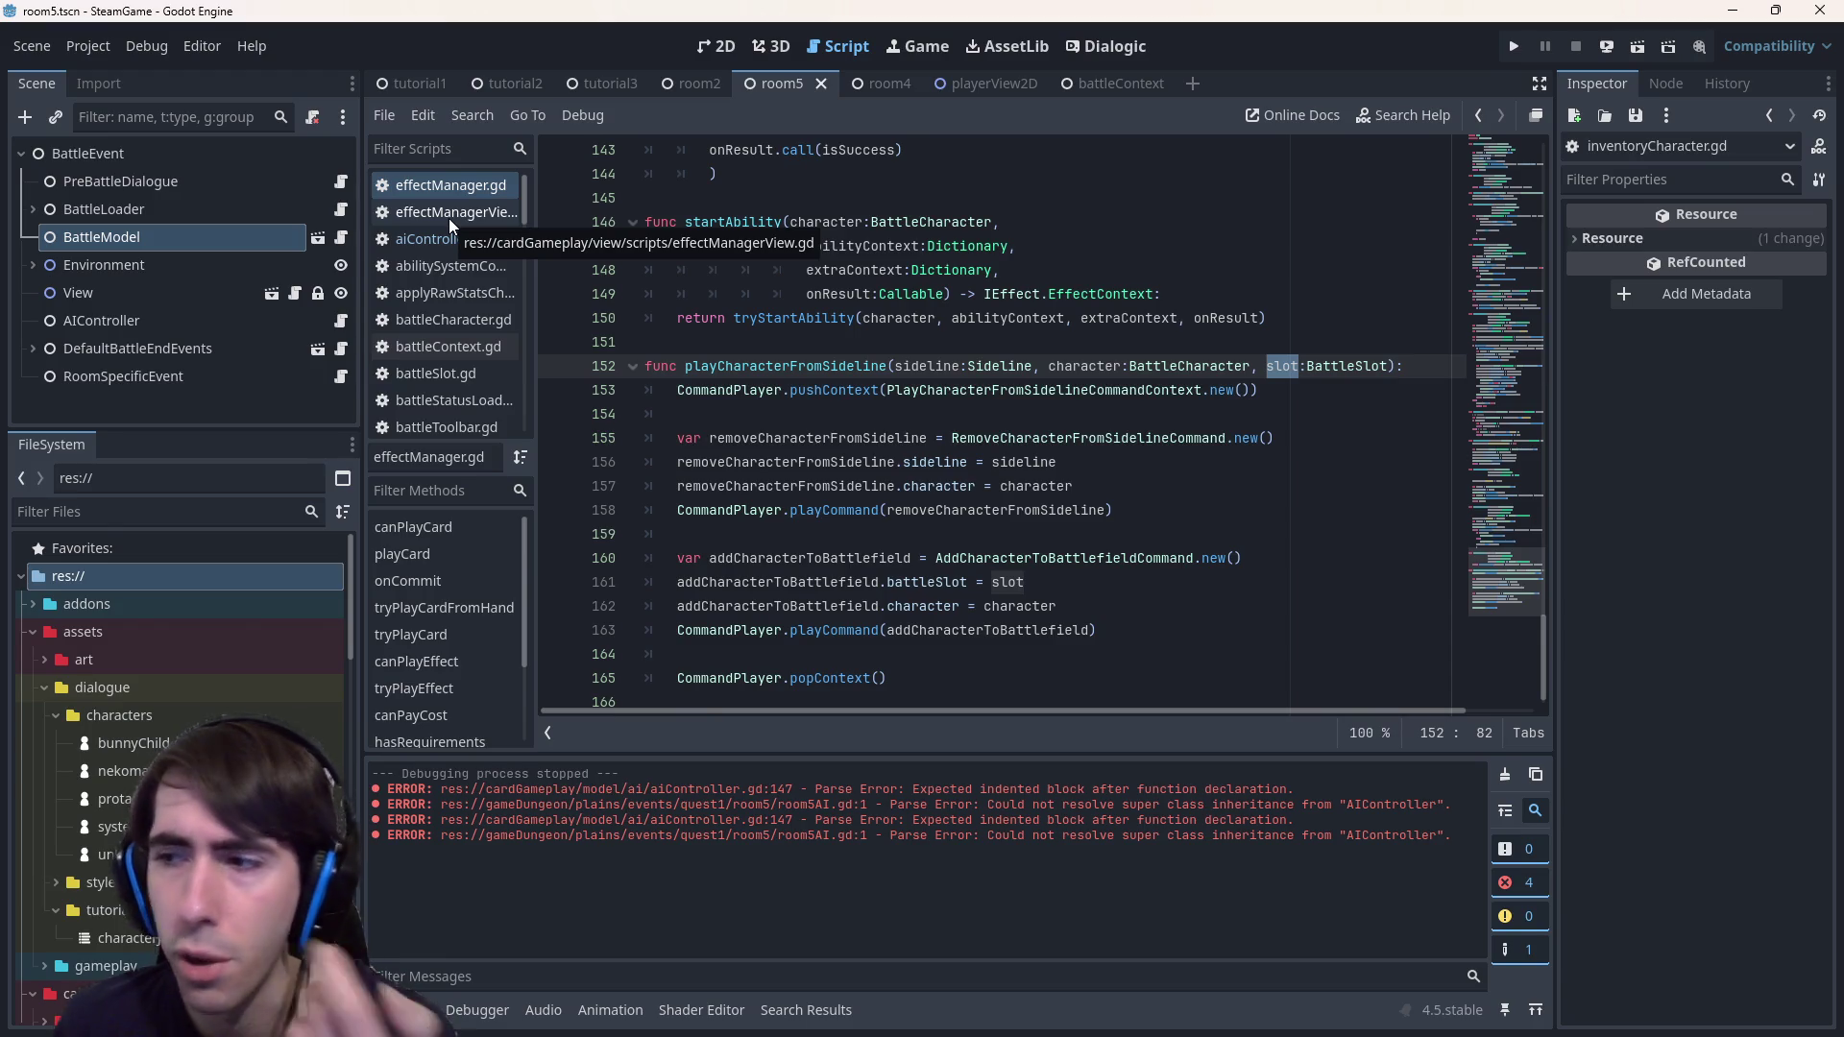
click(448, 234)
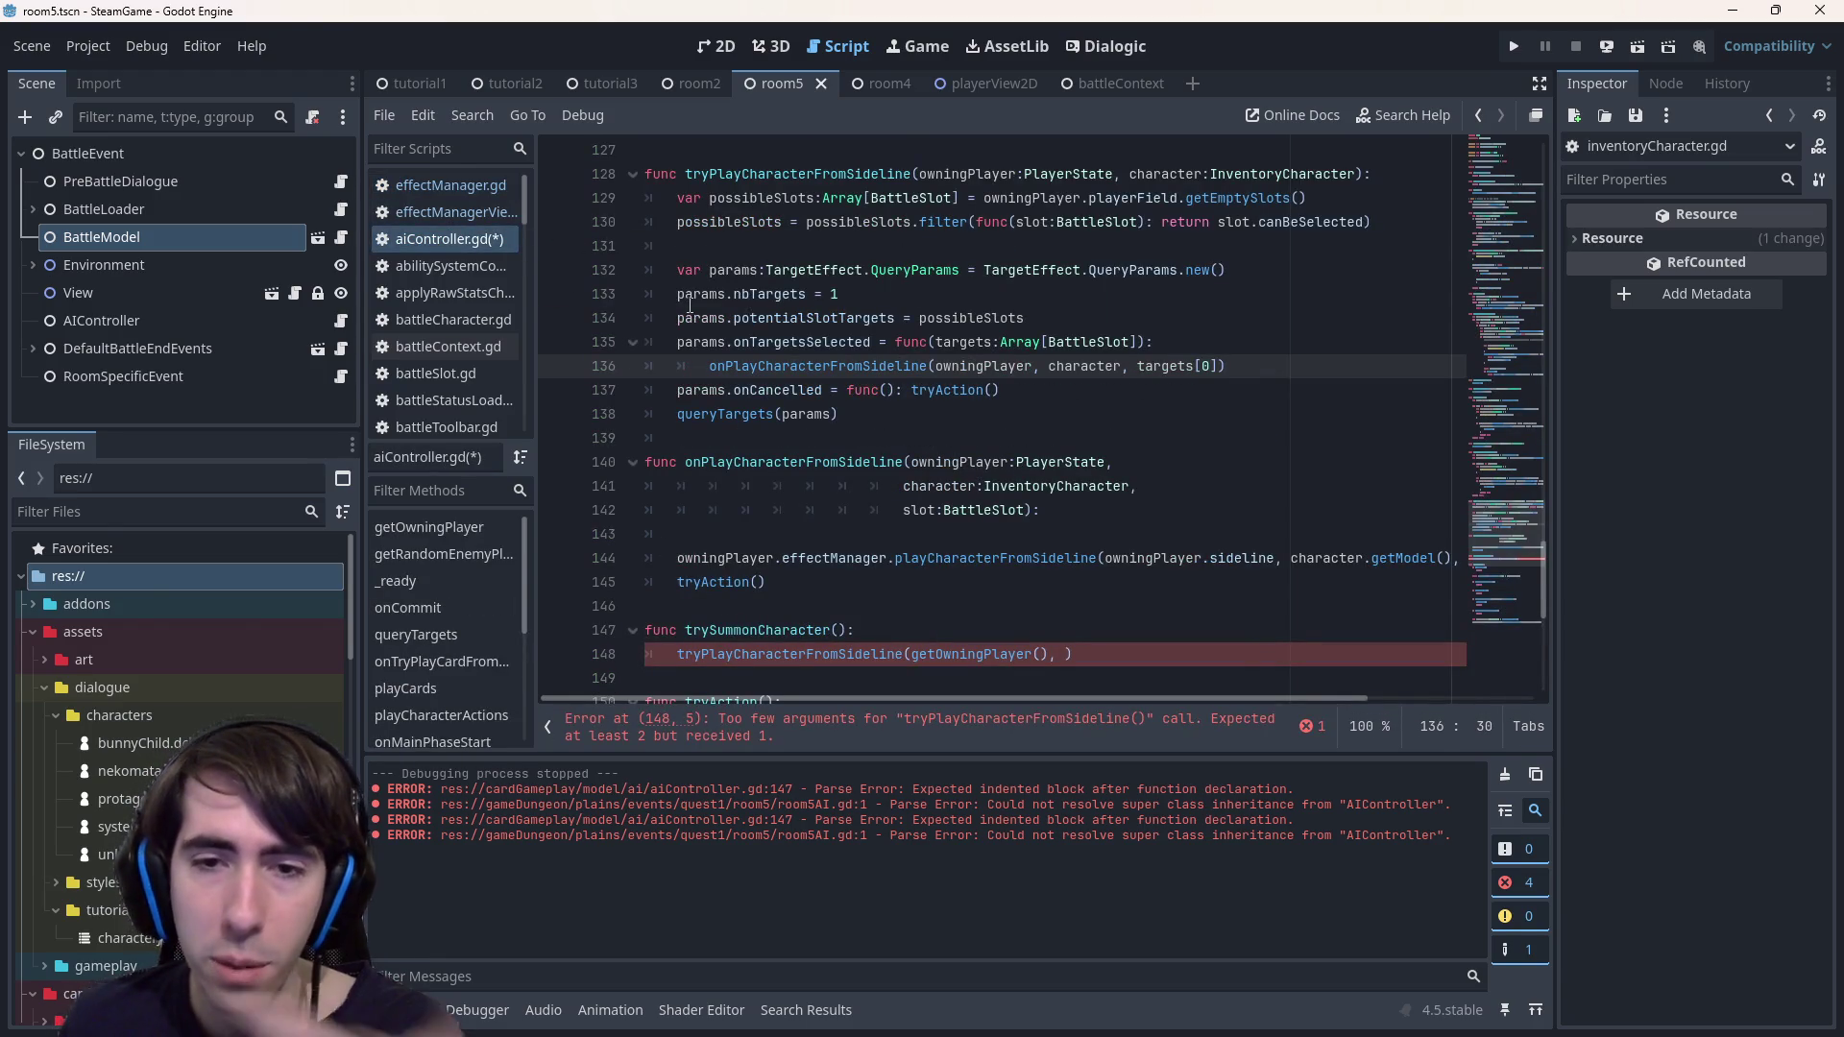
- Trace the character passed at effectManagerView.gd line 114 to the playCharacterFromSideline definition
double_click(1040, 493)
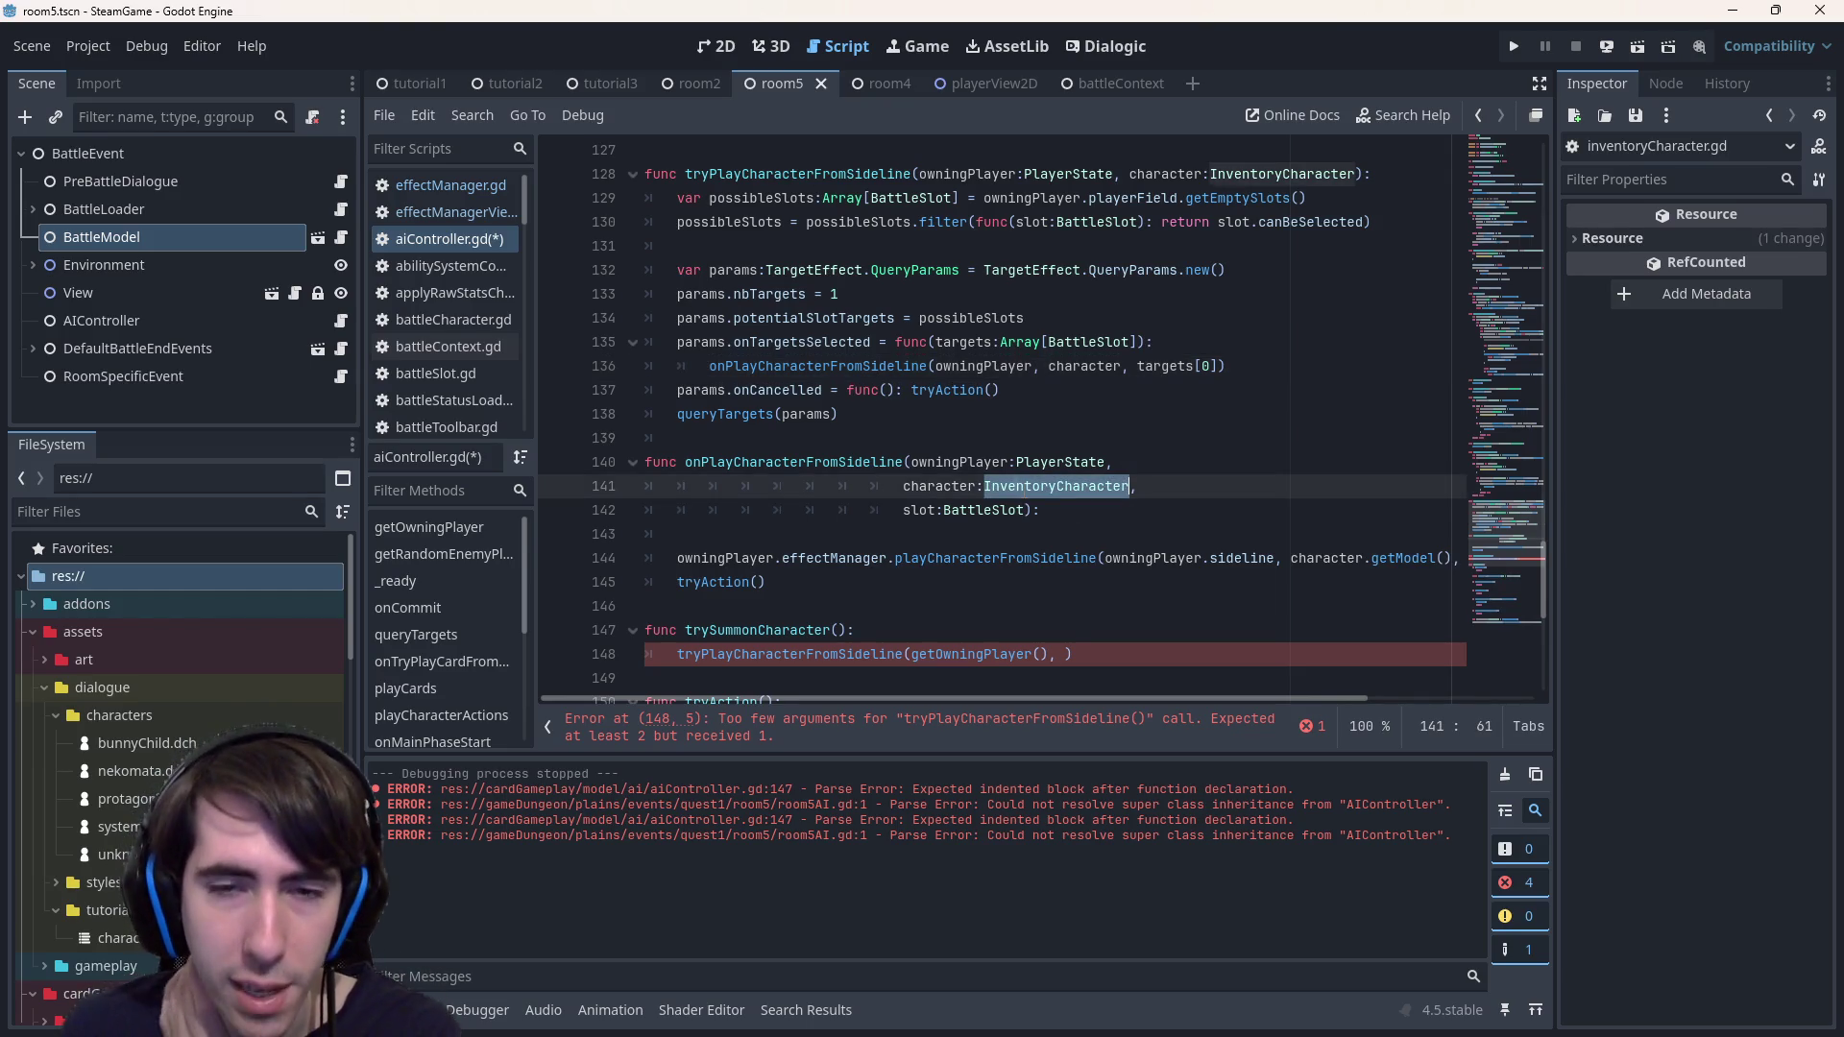
click(451, 205)
click(957, 294)
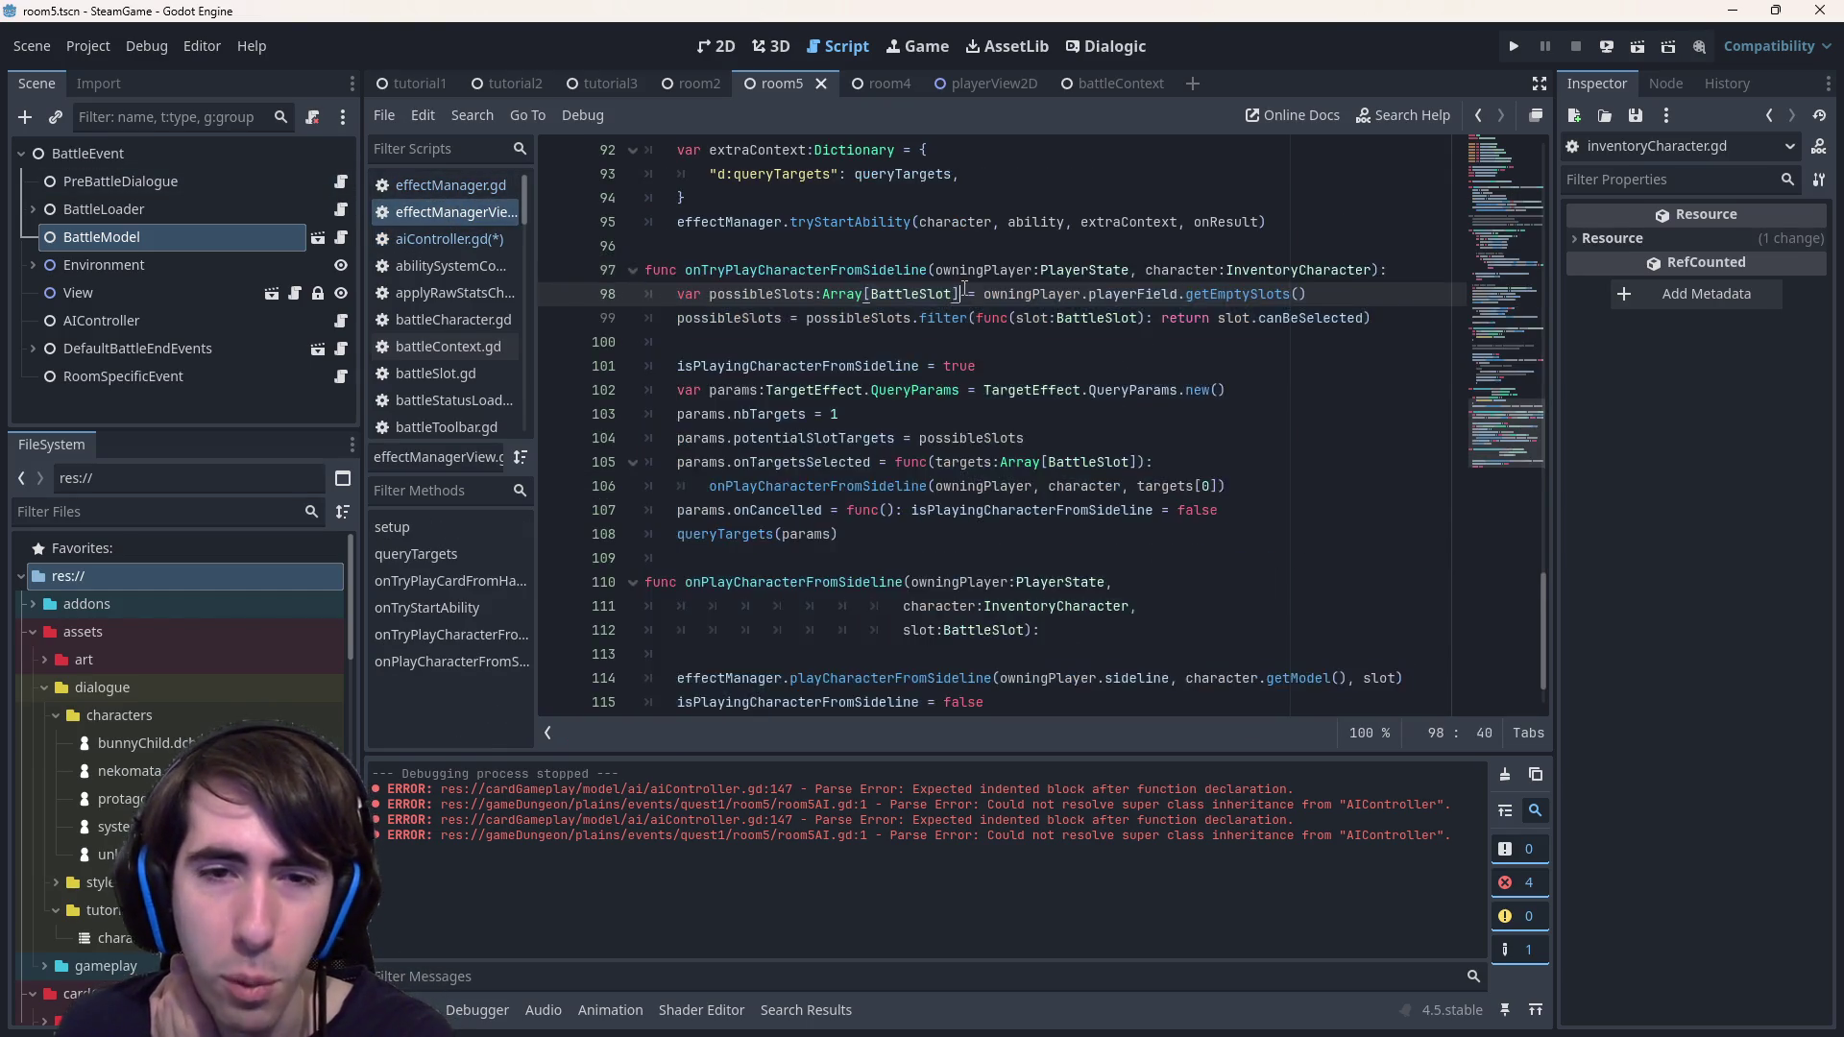
scroll(946, 348, down, 1)
click(1169, 605)
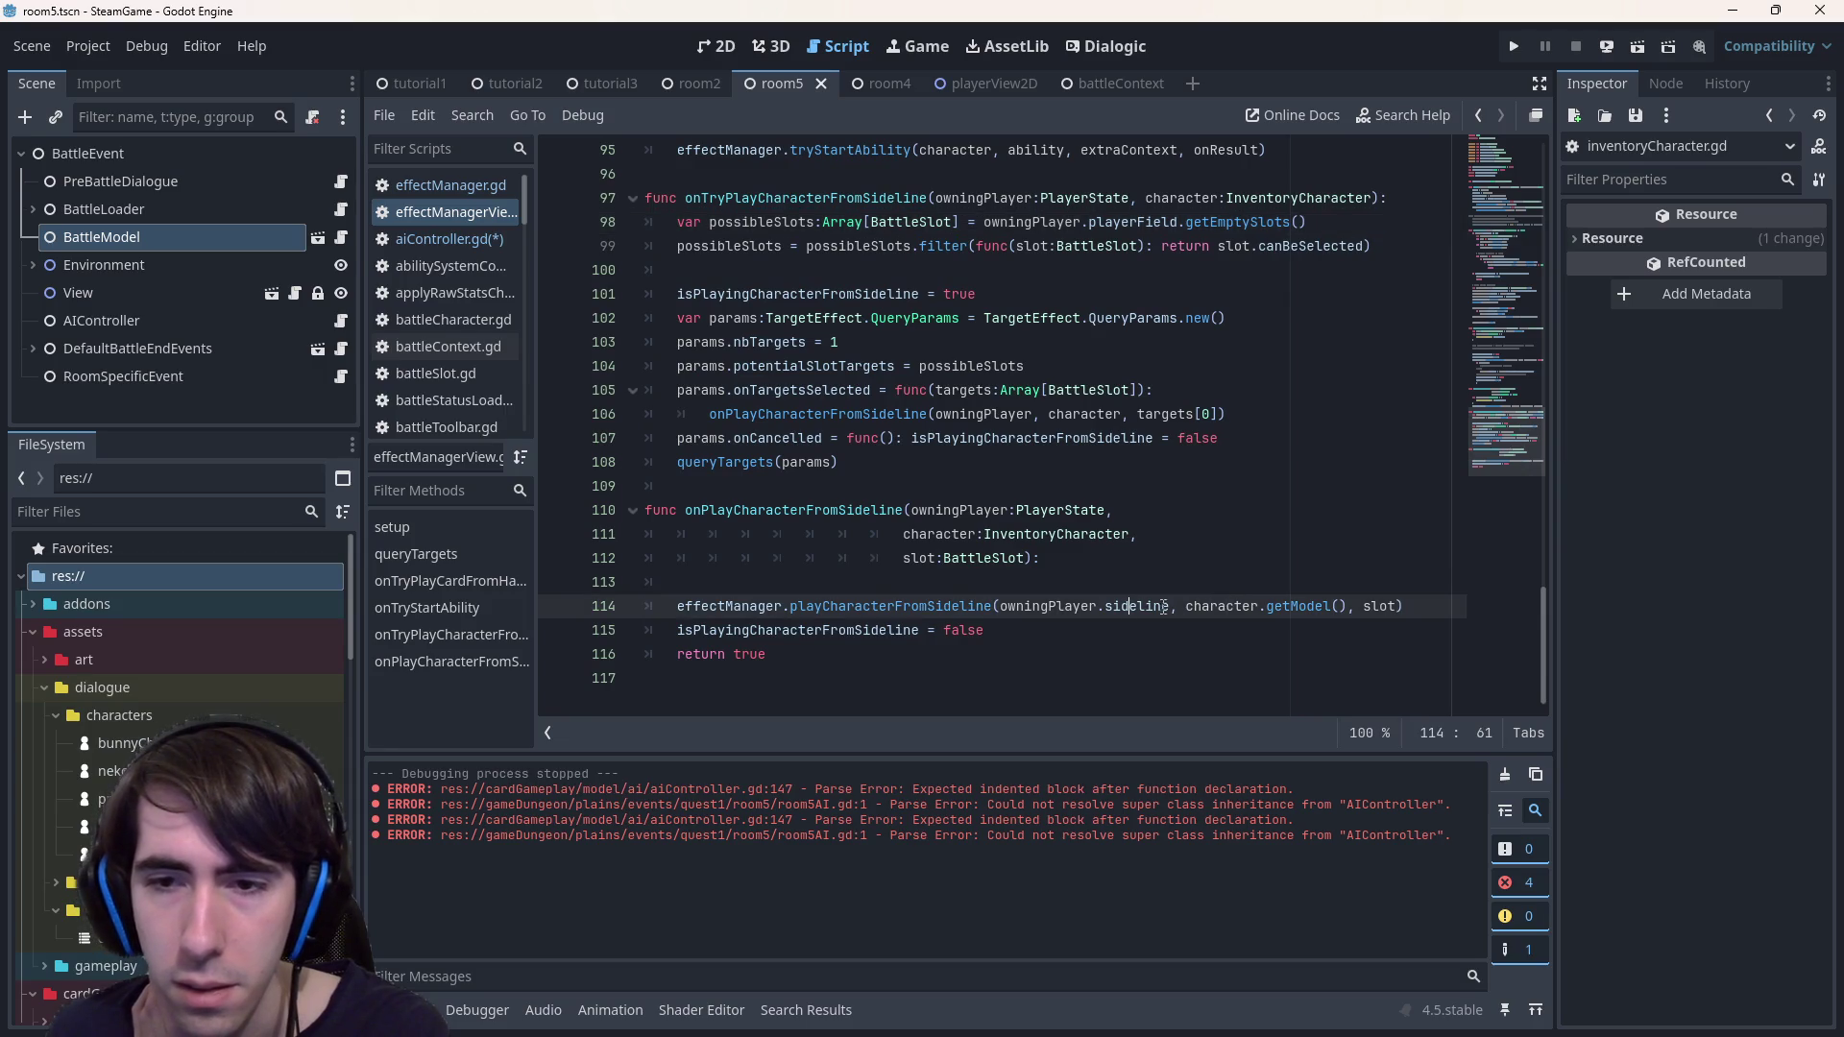
double_click(1230, 605)
mouse_move(1230, 605)
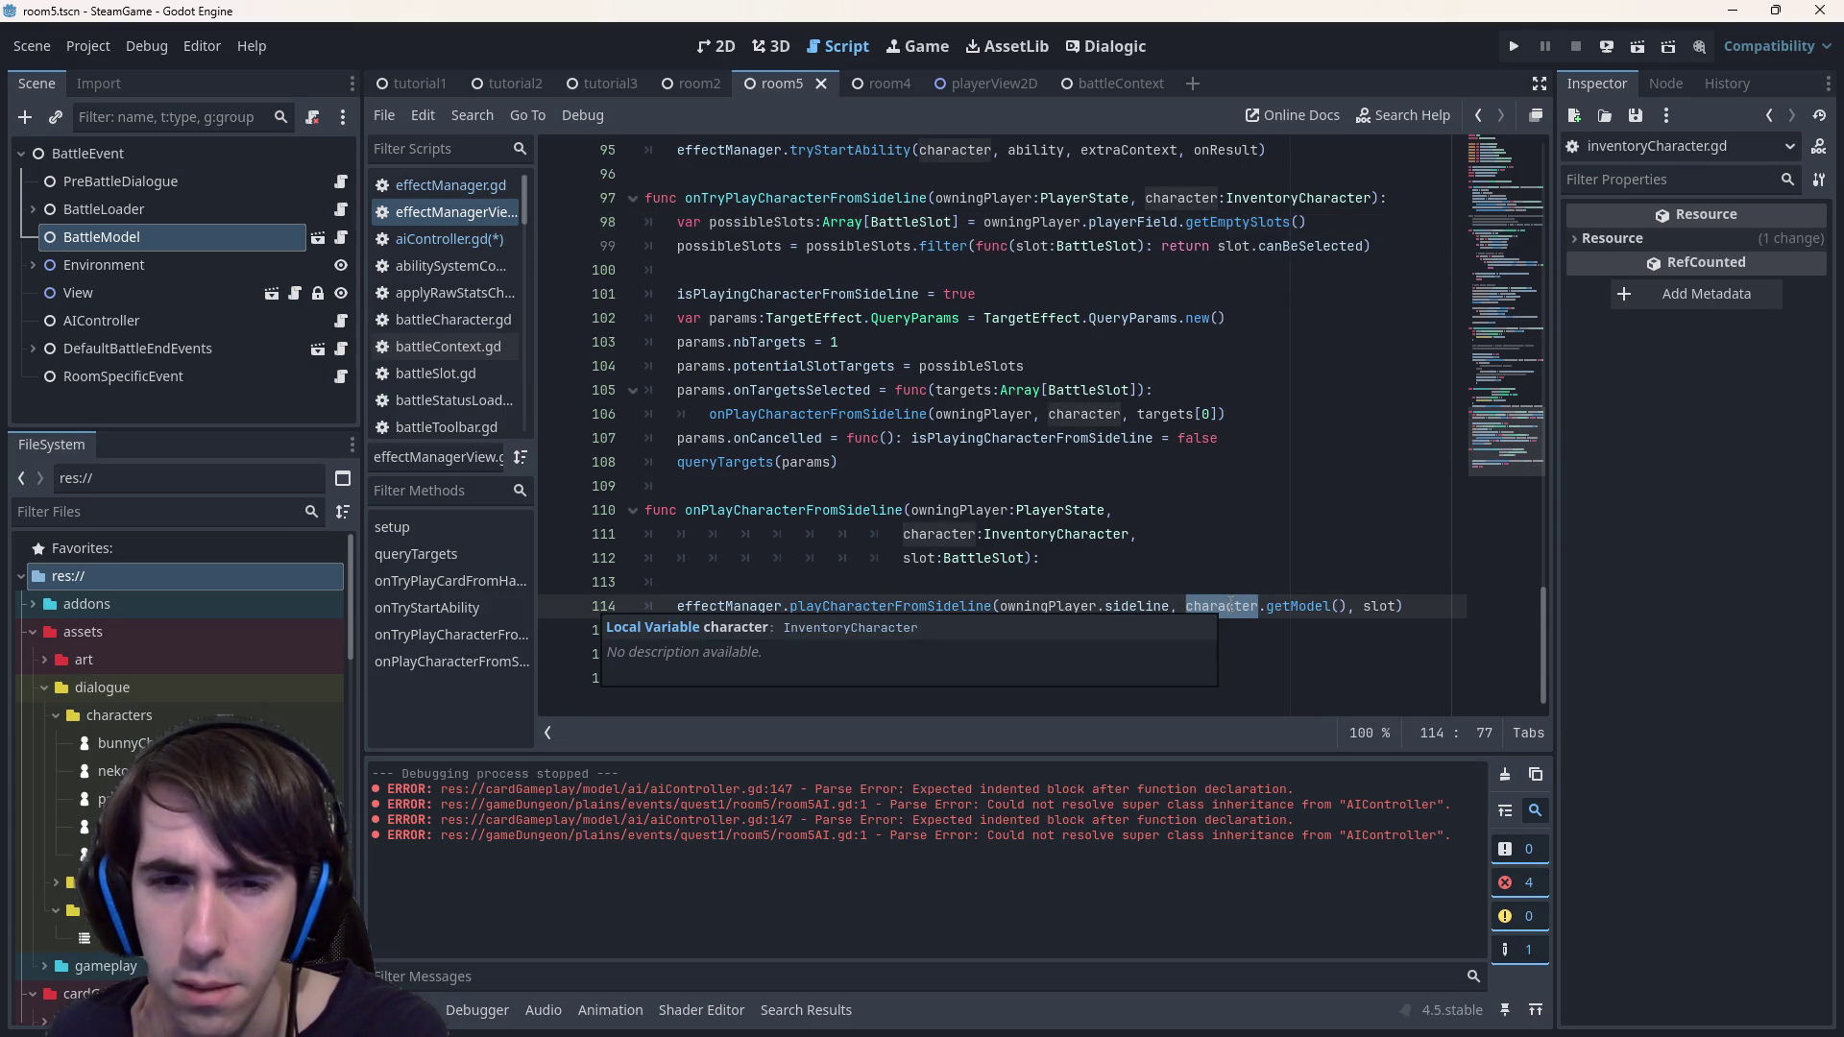
click(1304, 606)
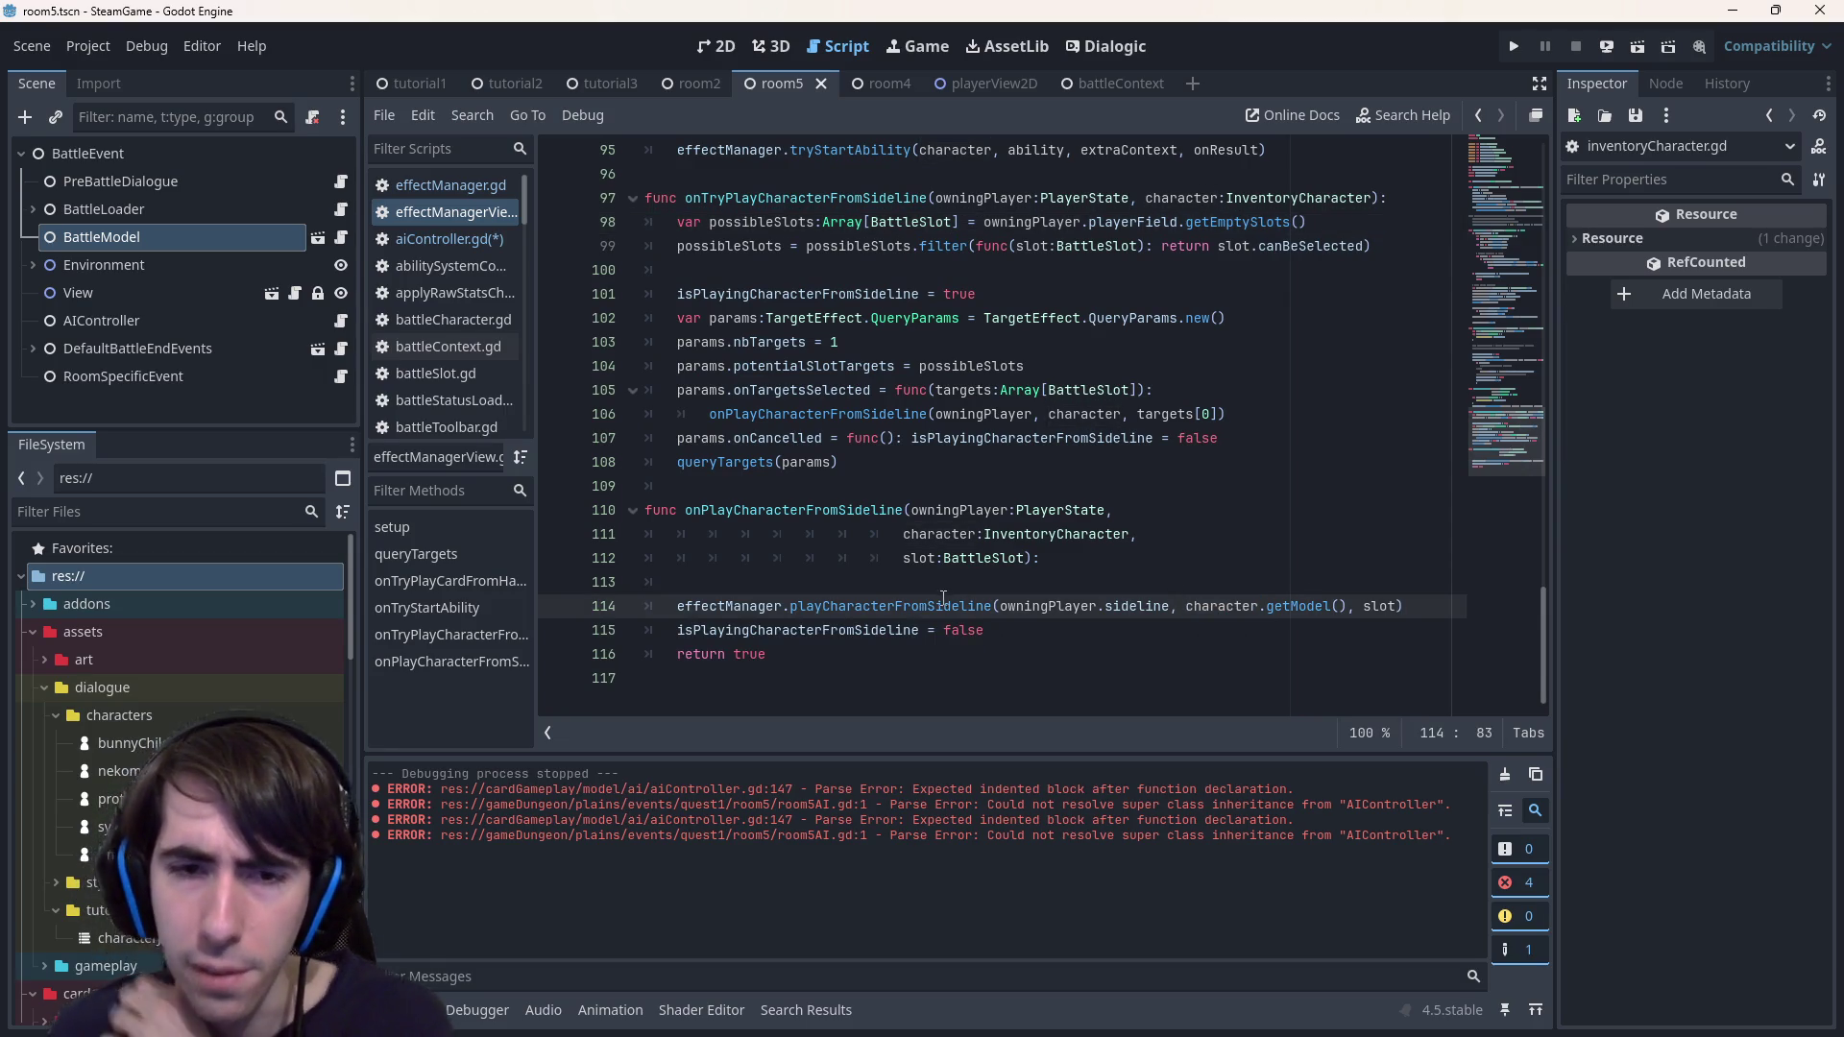
ctrl+click(907, 607)
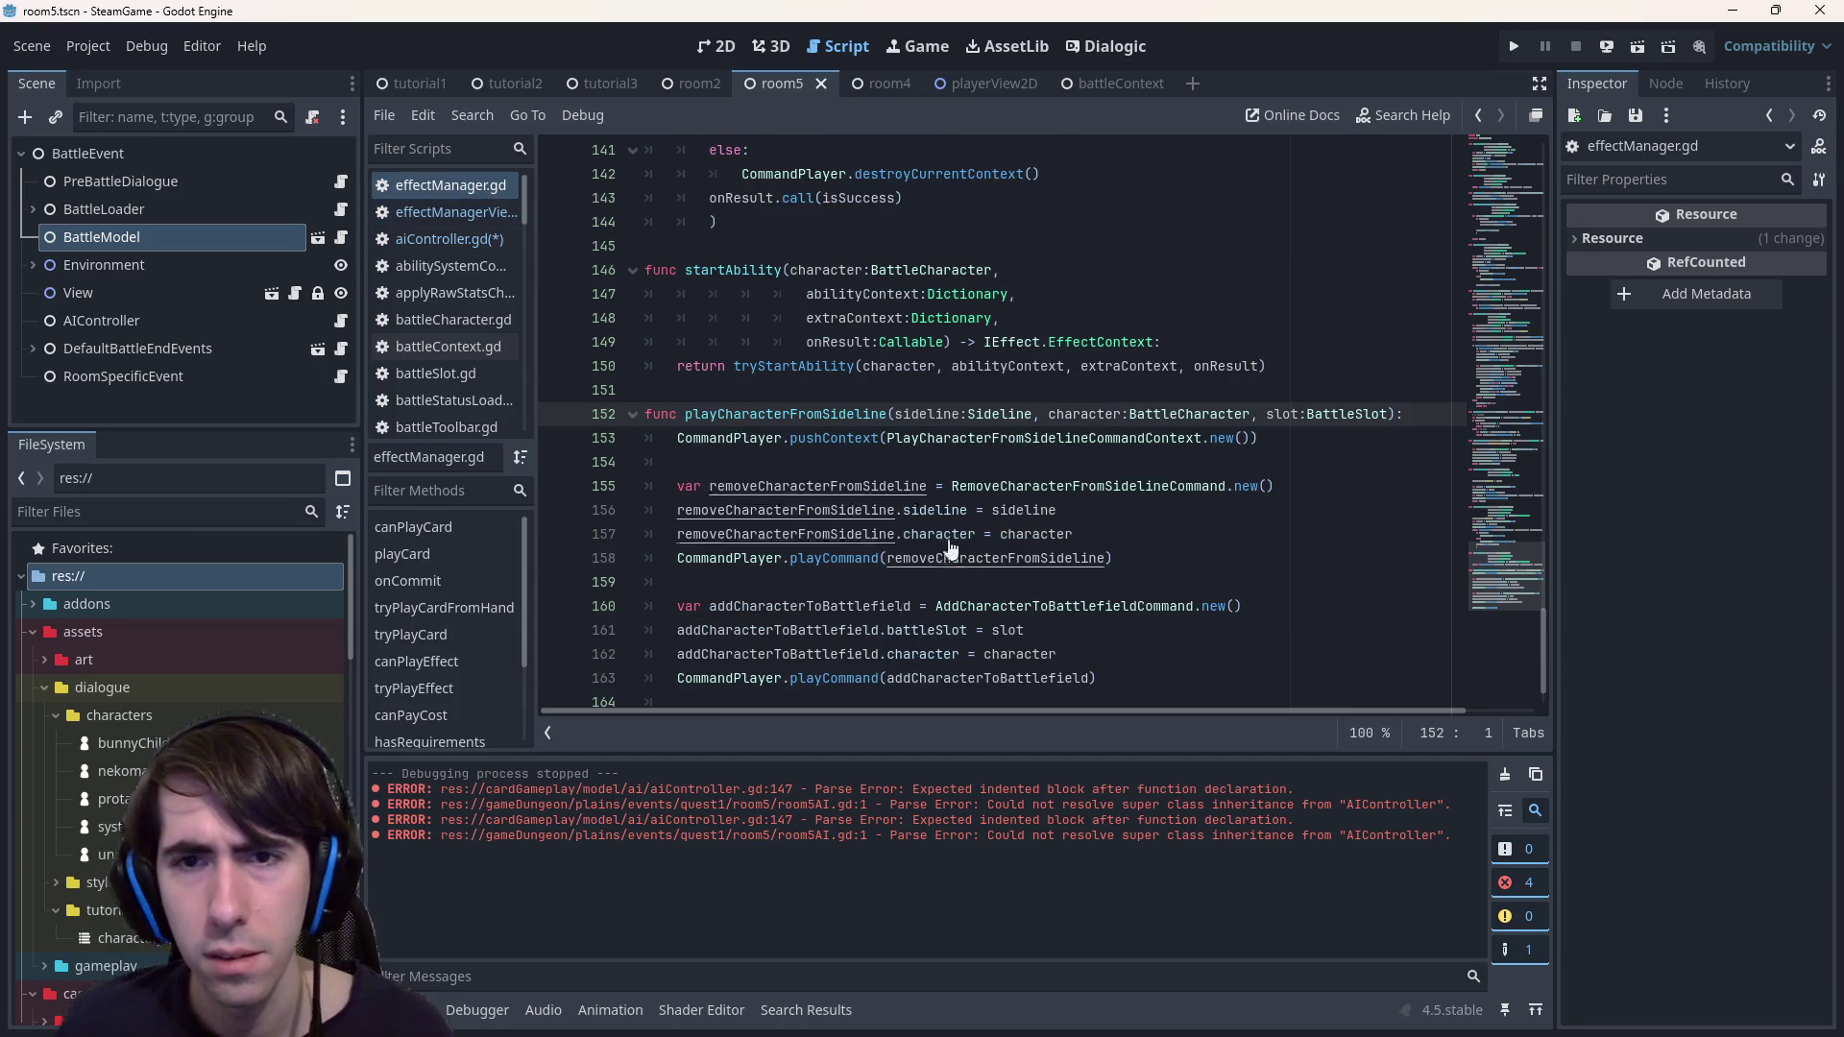
- Confirm playCharacterFromSideline takes a BattleCharacter parameter, then go back to aiController.gd
double_click(1165, 414)
scroll(1162, 403, down, 1)
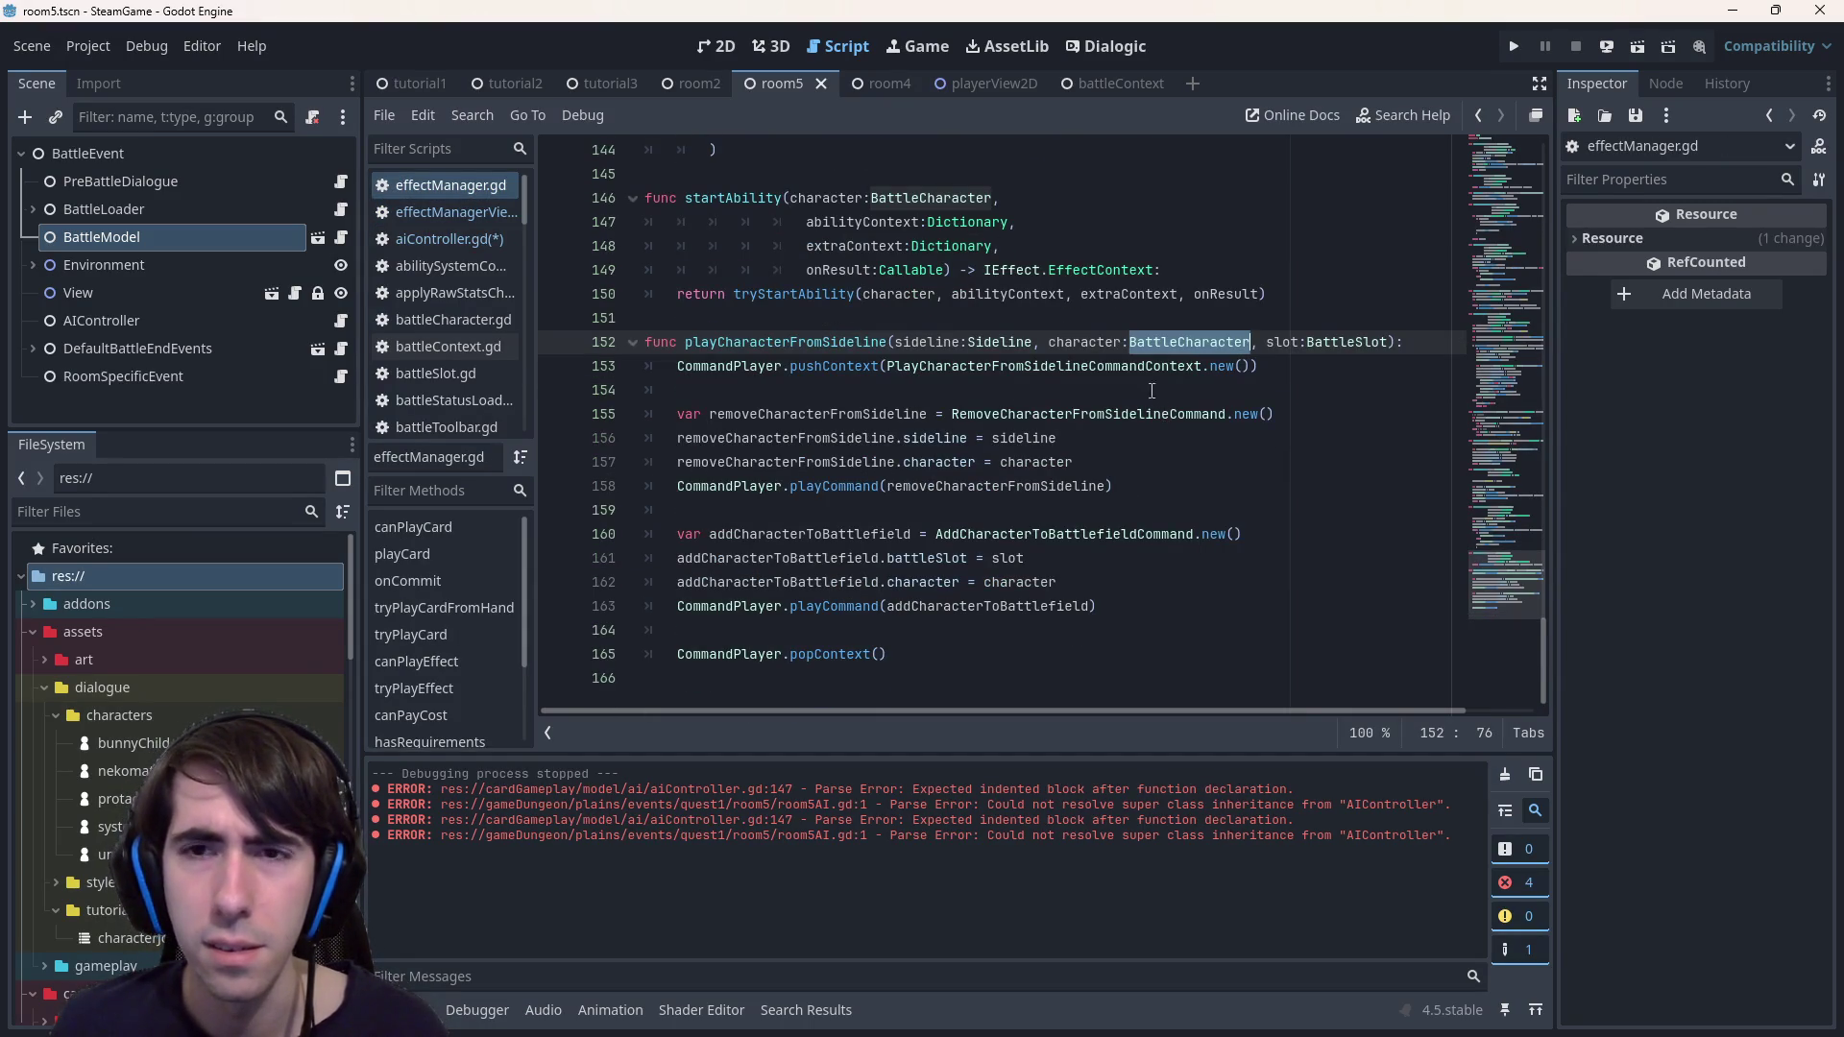
scroll(928, 354, up, 2)
scroll(927, 354, up, 2)
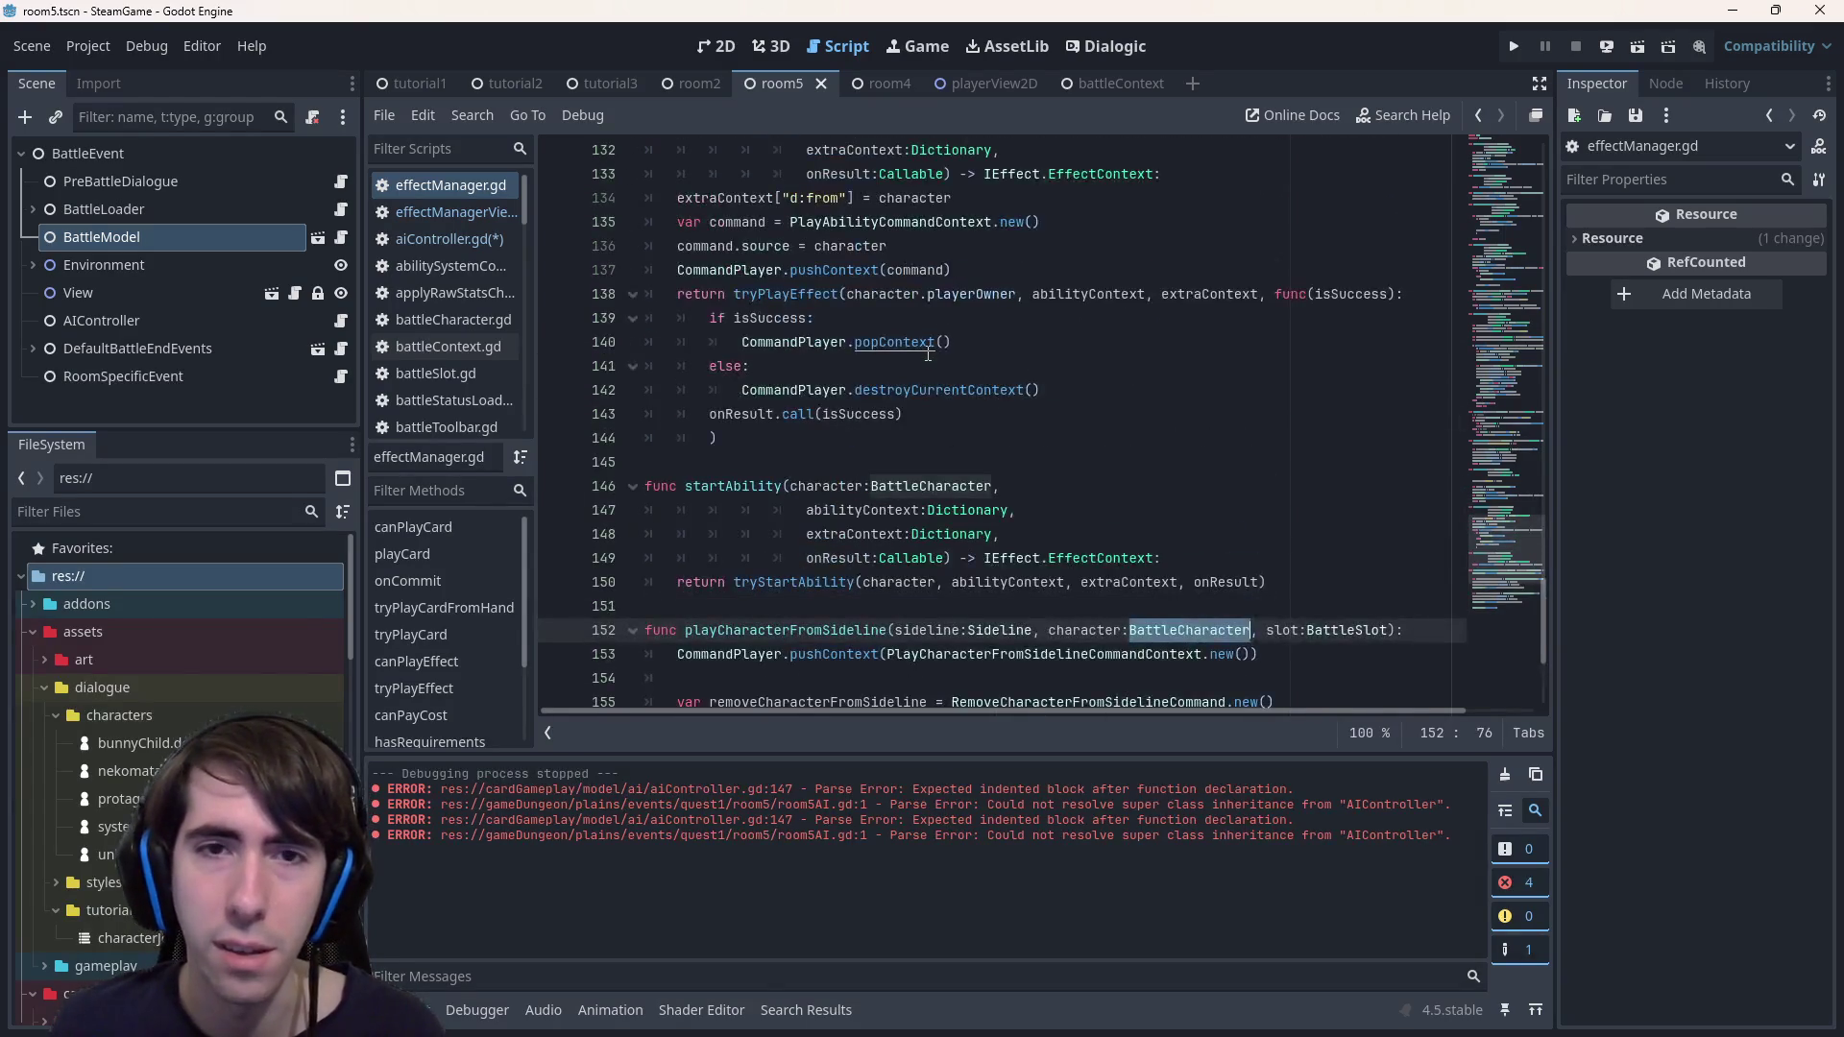
scroll(960, 375, up, 2)
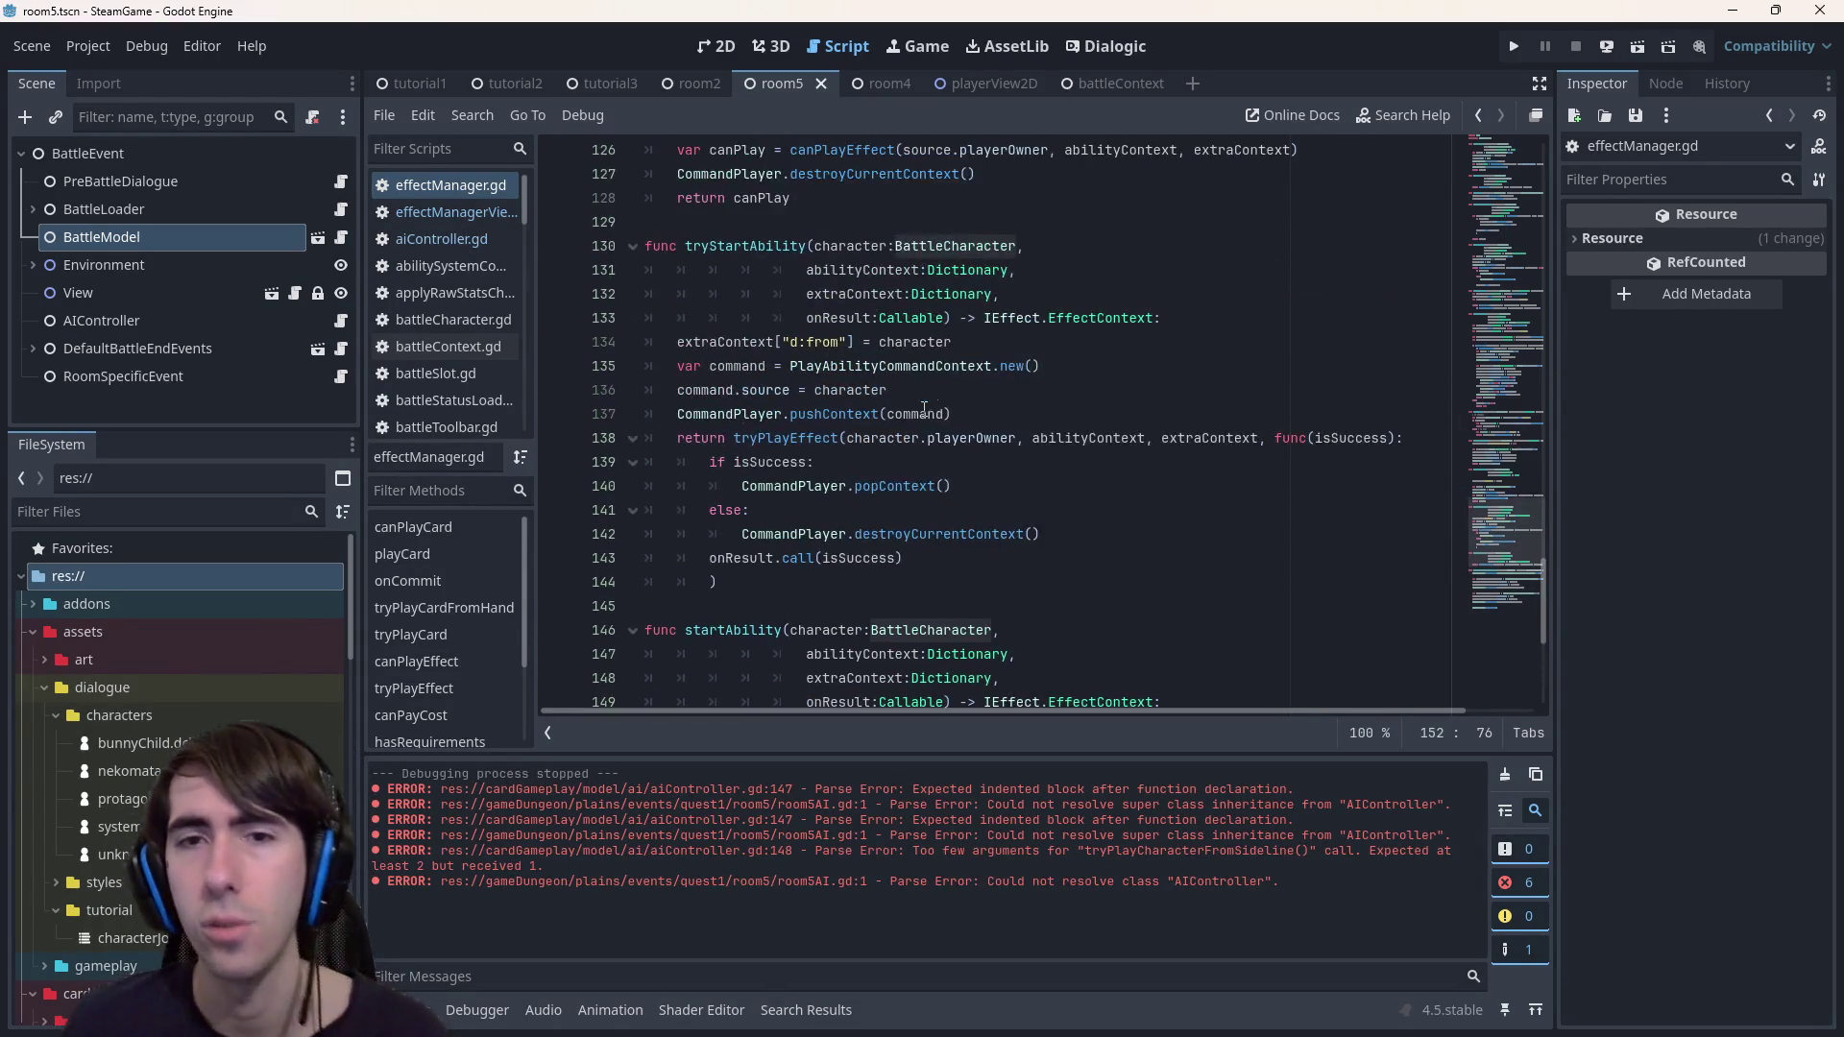
scroll(981, 384, down, 3)
scroll(989, 413, down, 2)
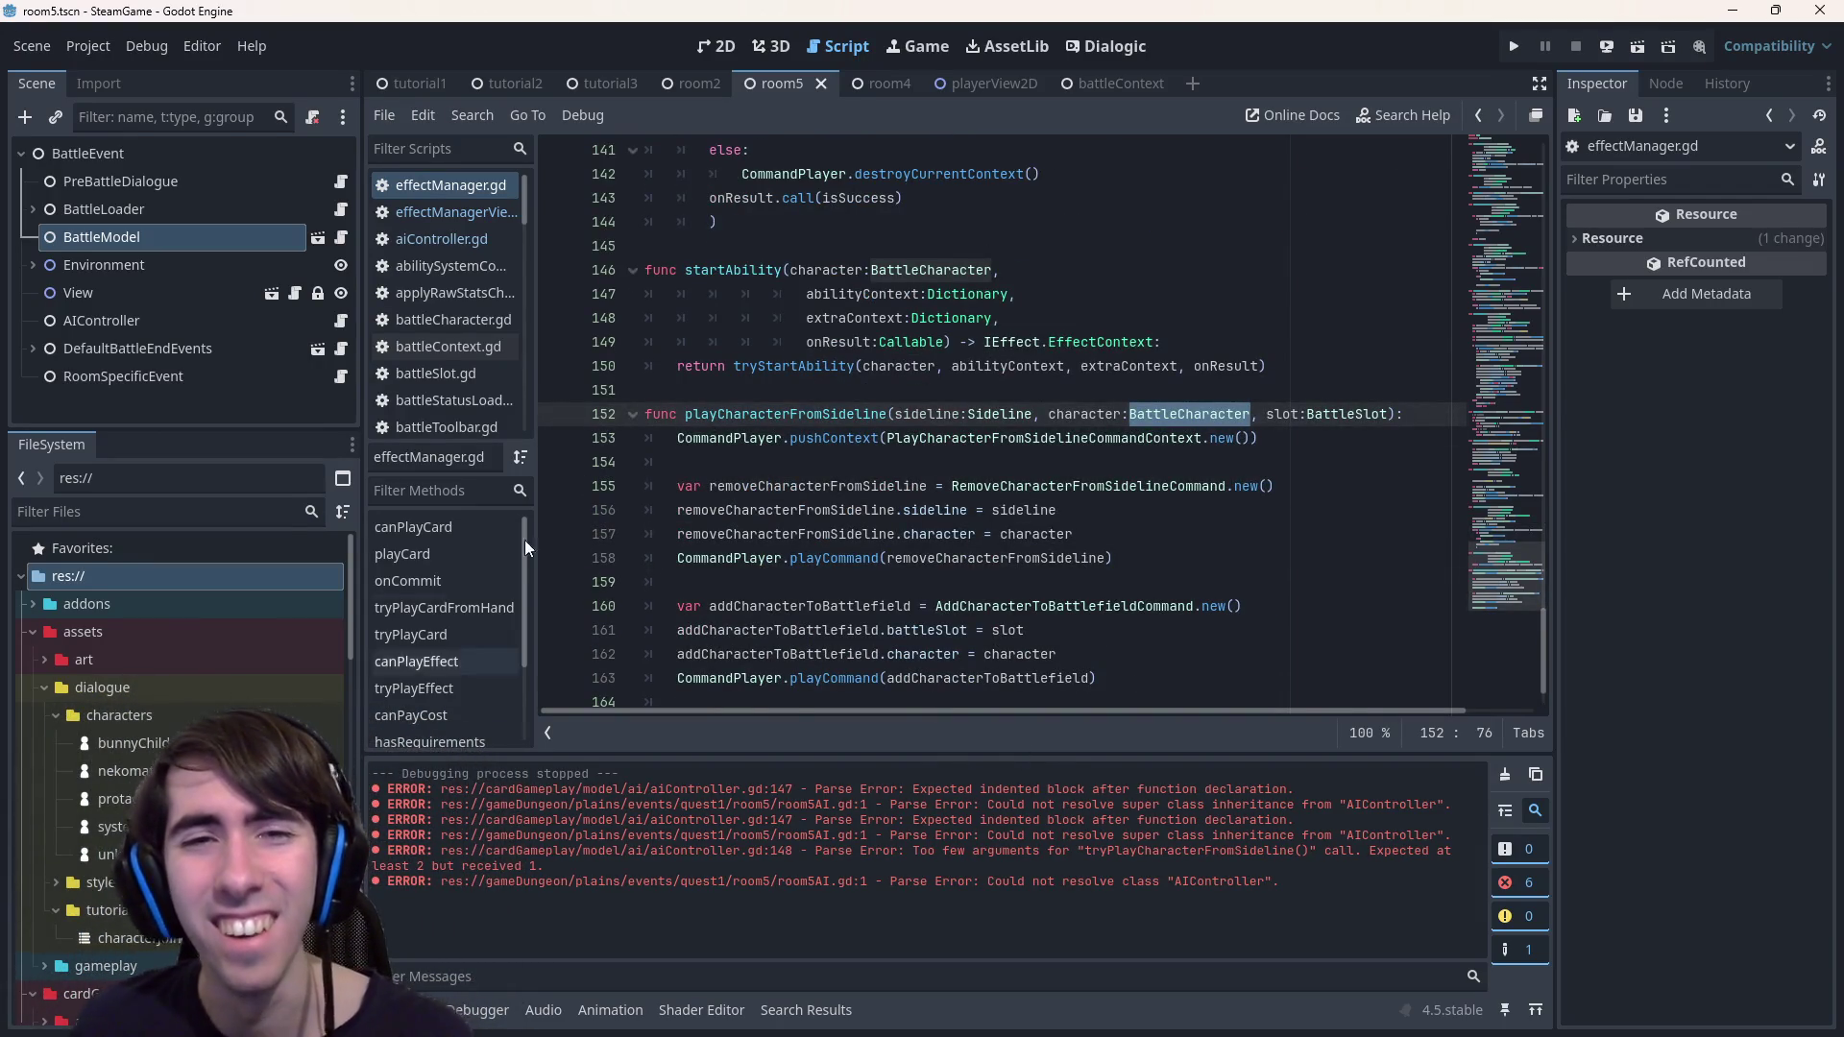
scroll(1114, 432, down, 1)
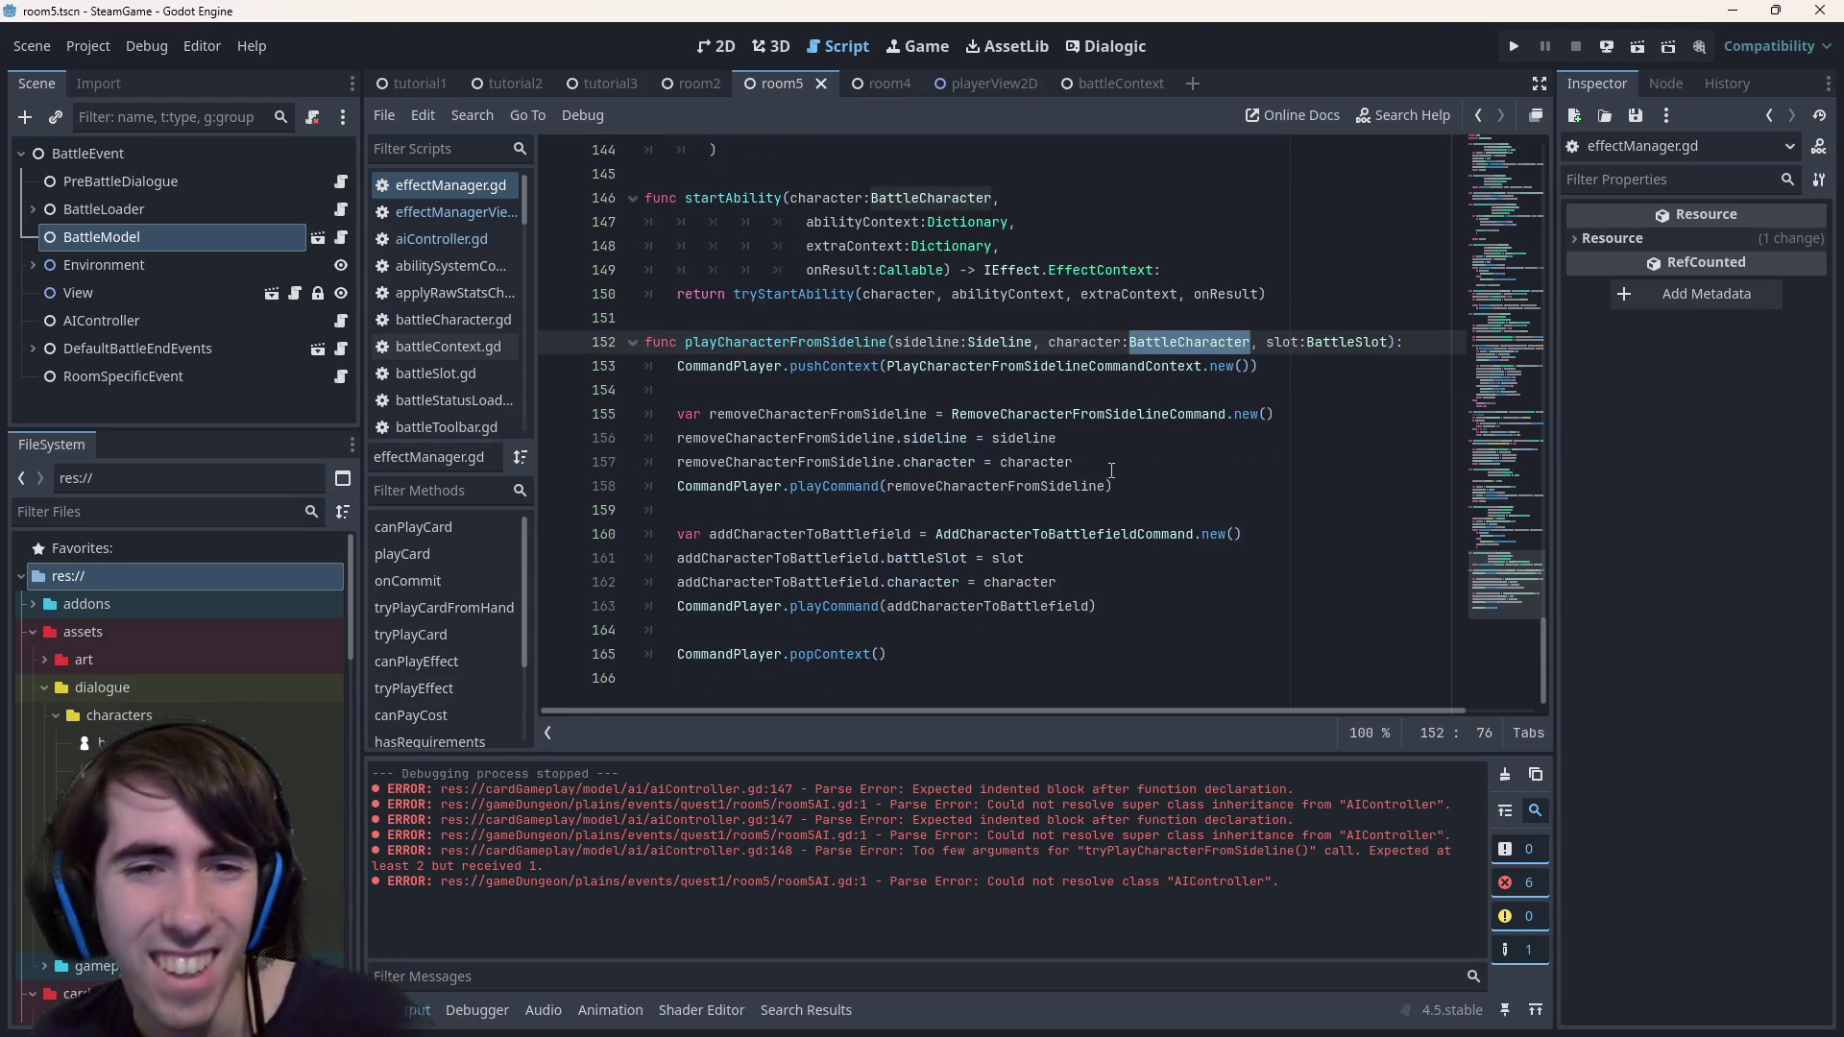
click(463, 239)
click(467, 191)
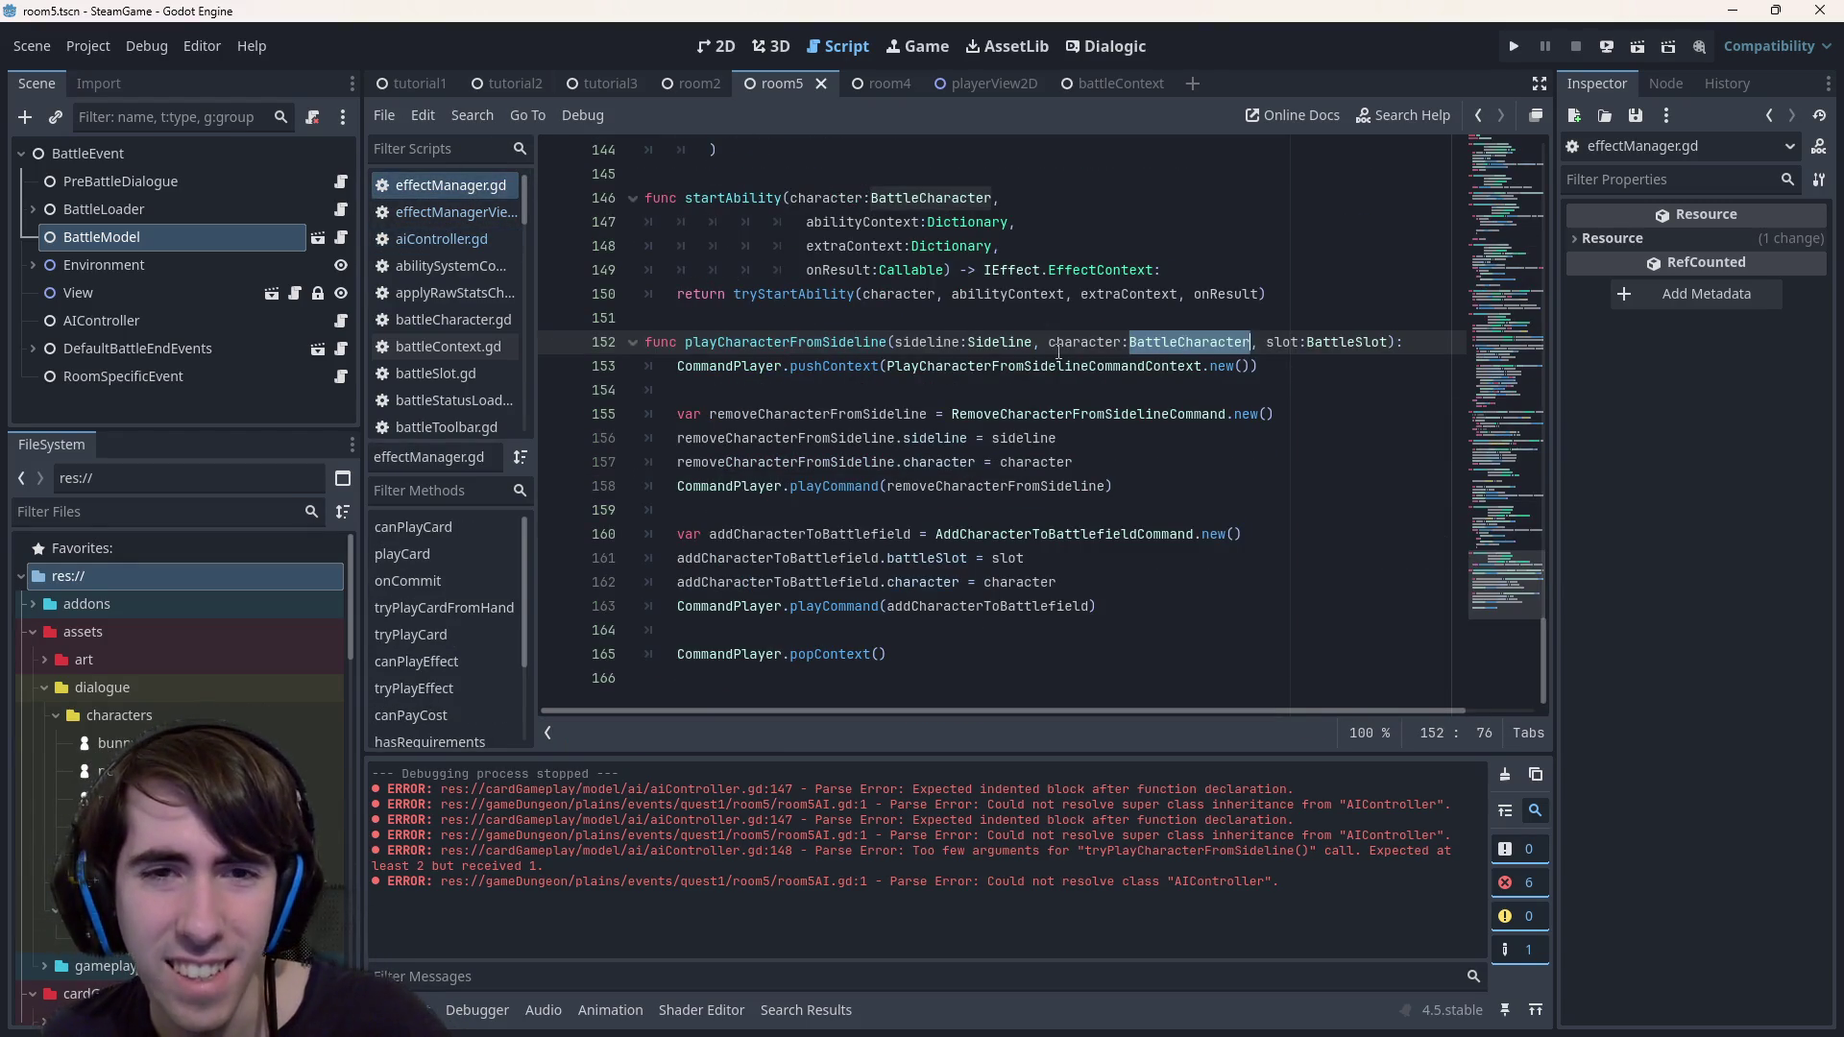
double_click(1199, 343)
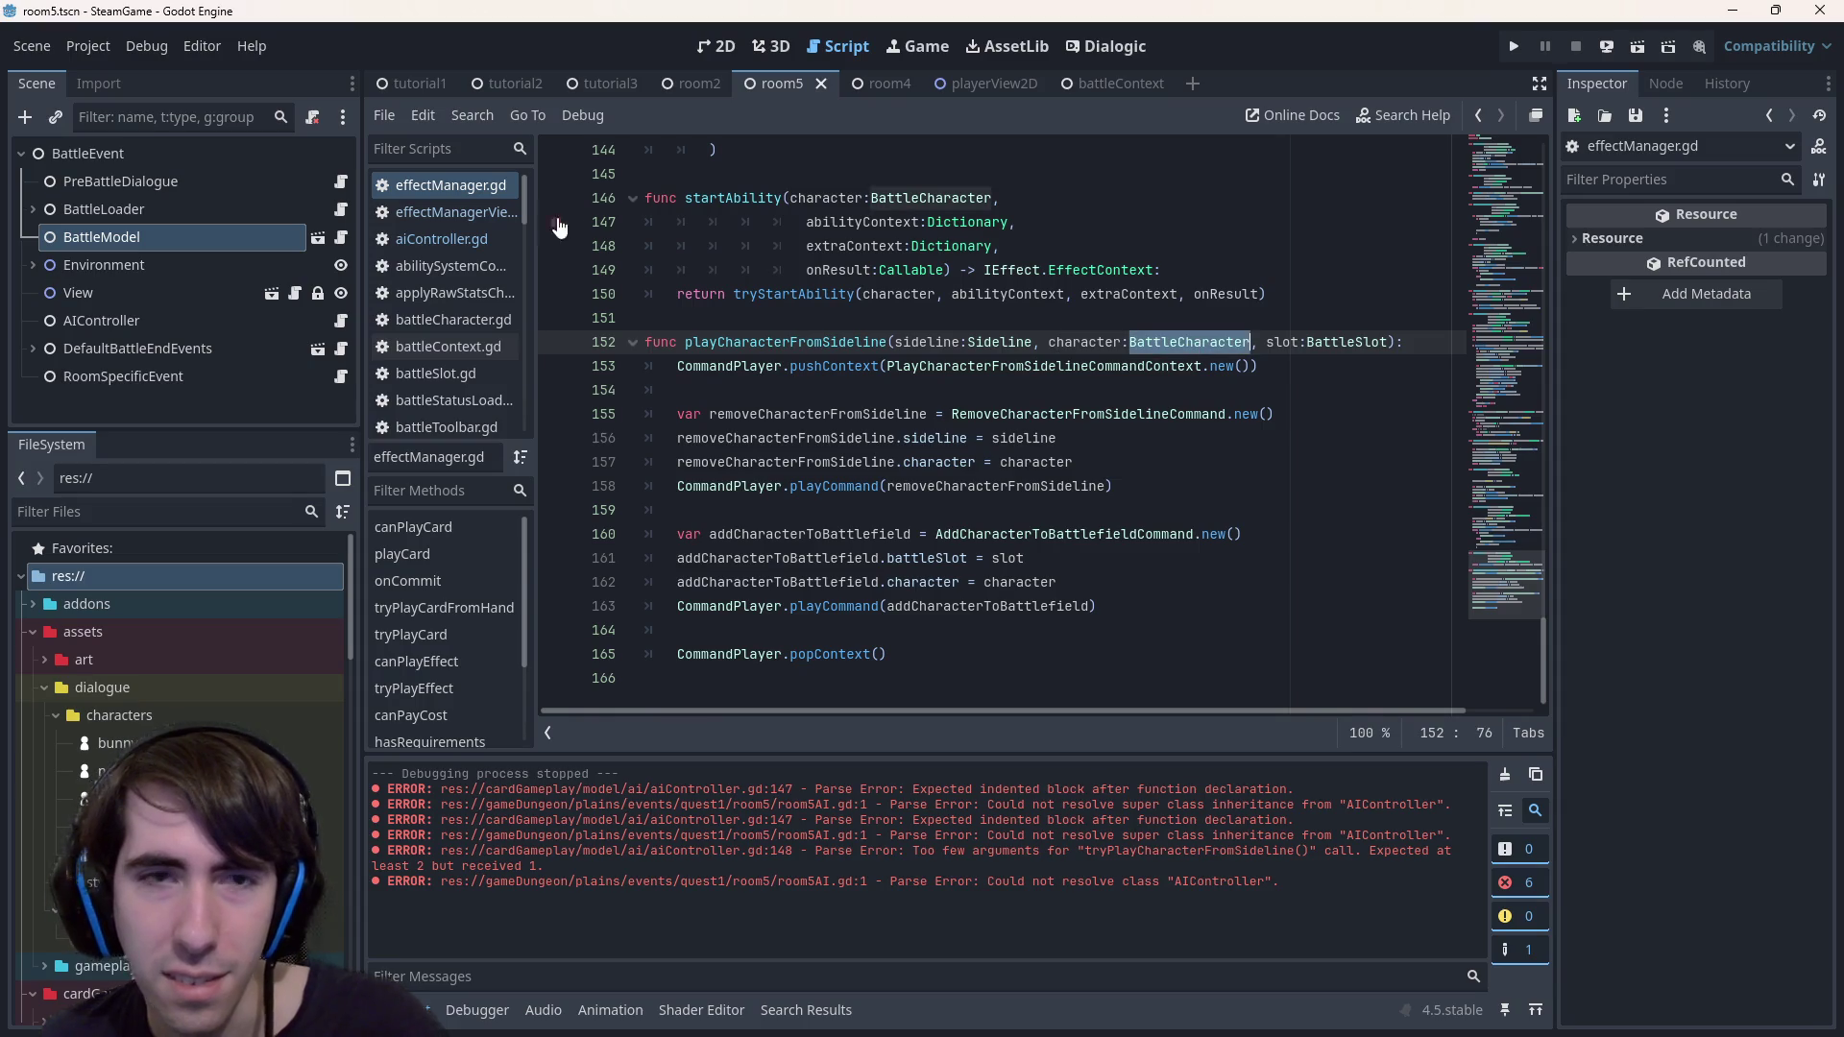
click(452, 239)
scroll(1018, 344, down, 1)
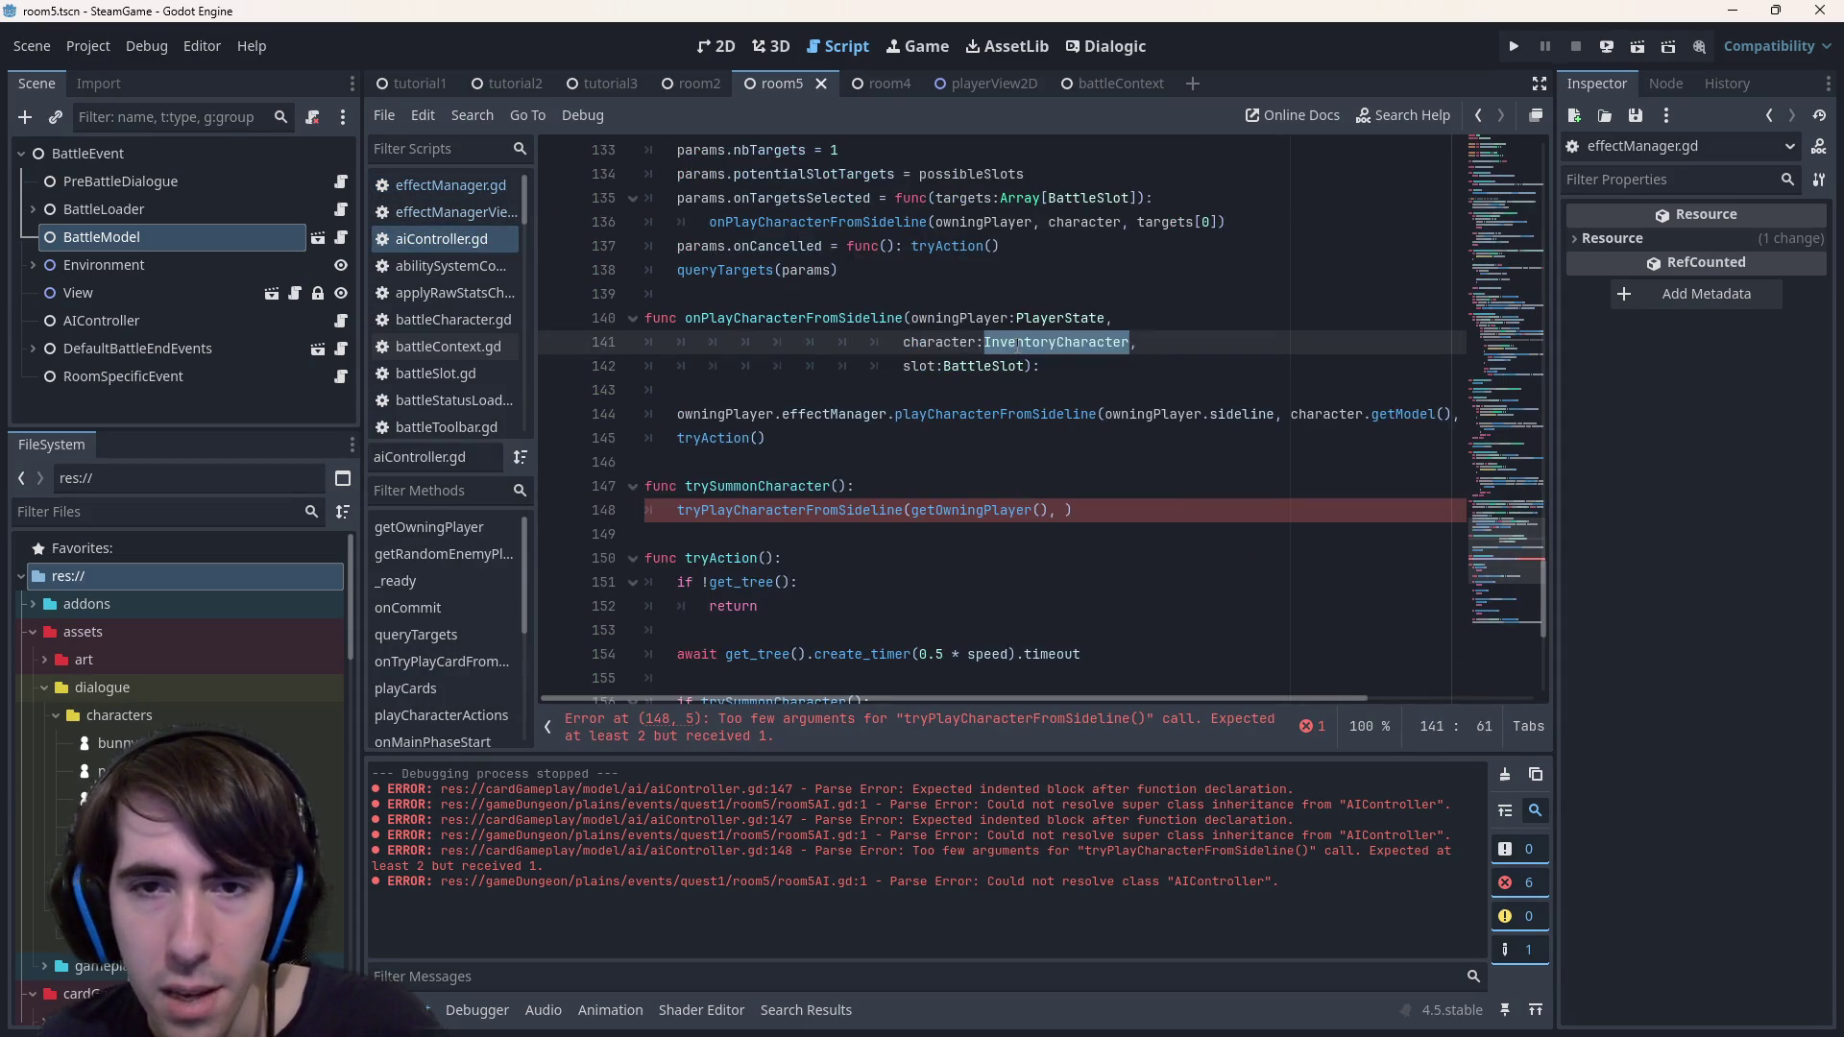
- Retype line 141's parameter as BattleCharacter, remove .getModel() on line 144, and save
scroll(1018, 344, down, 5)
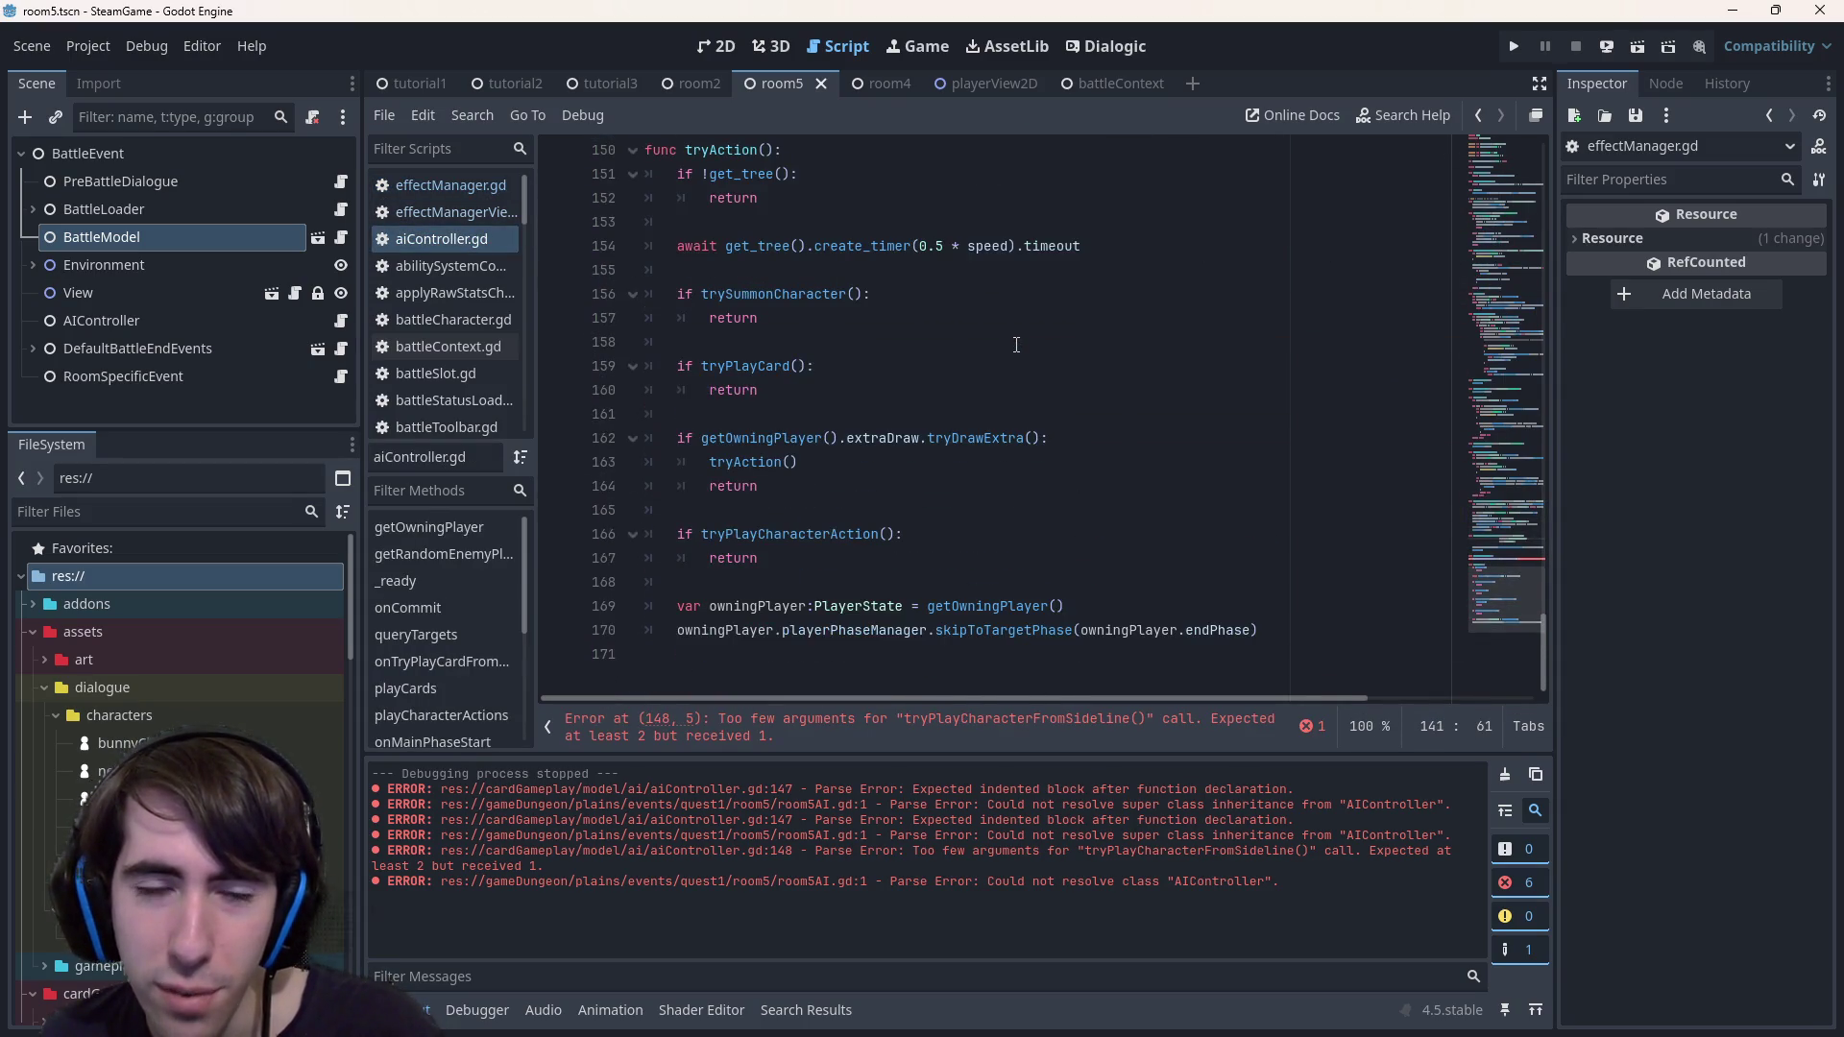
scroll(1016, 345, up, 5)
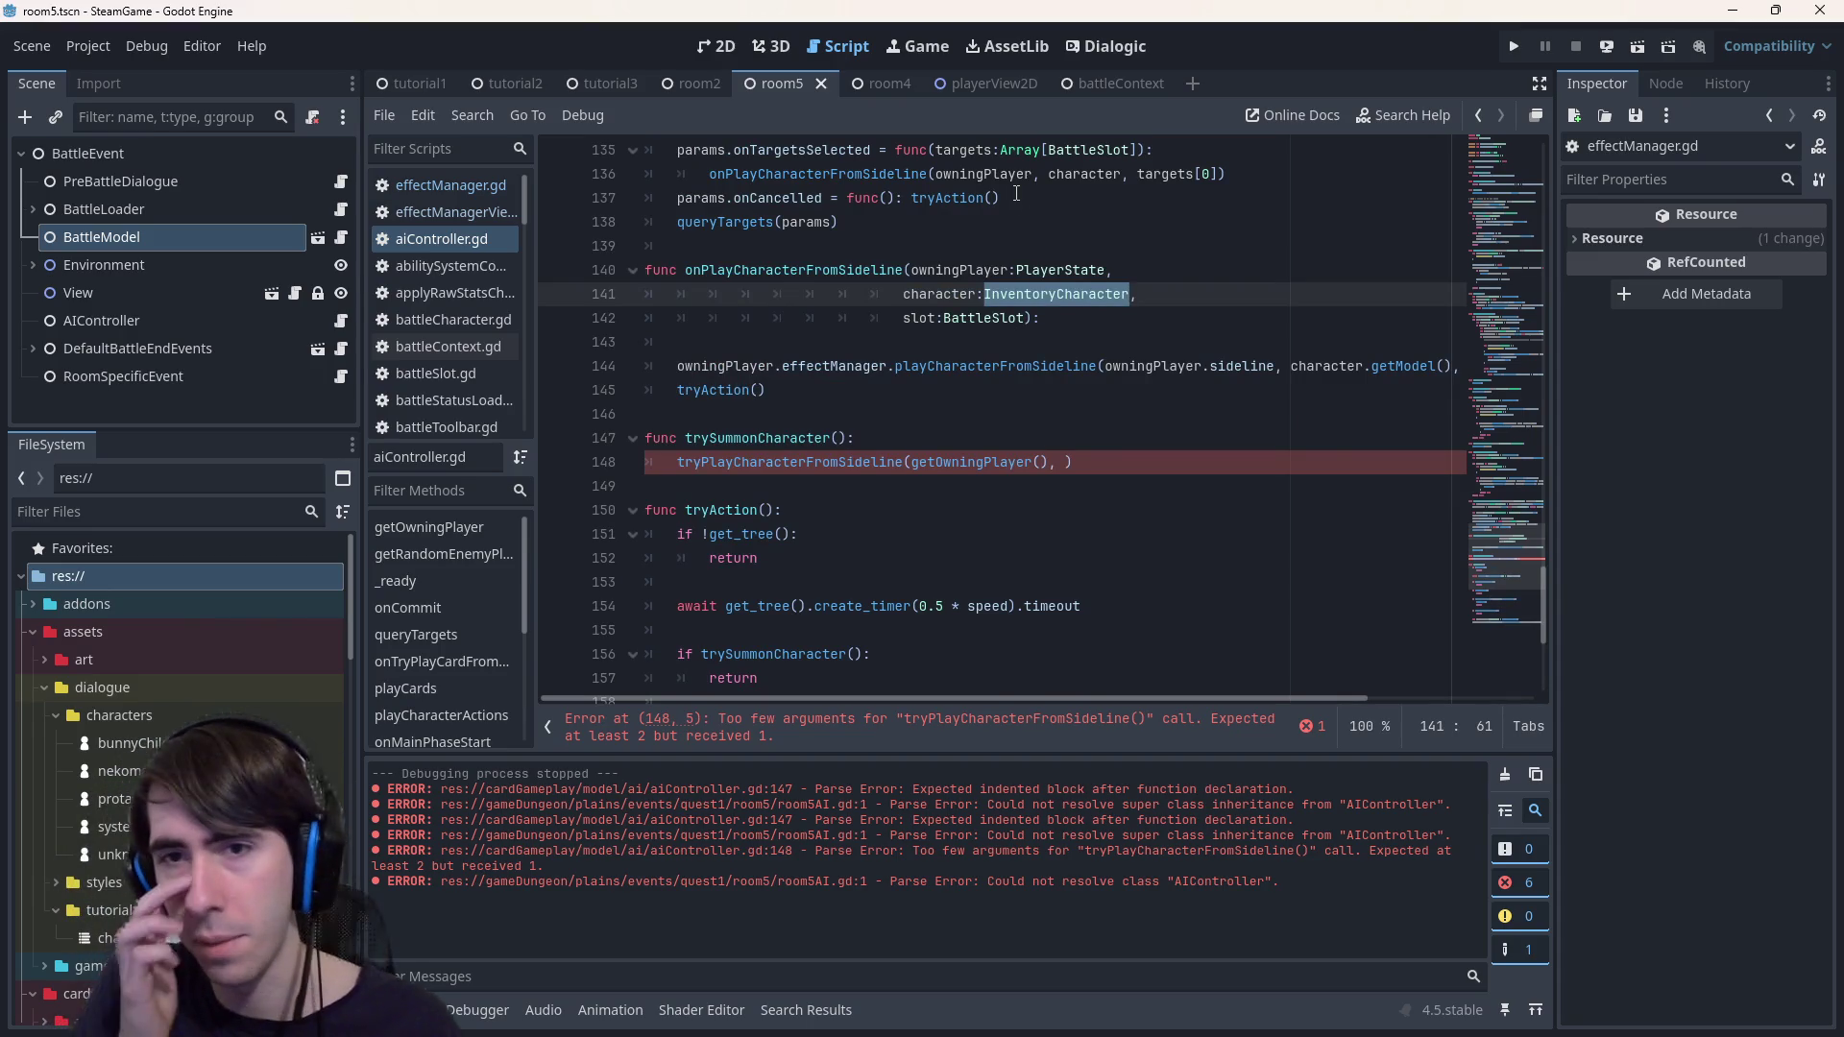
text(BattleC,)
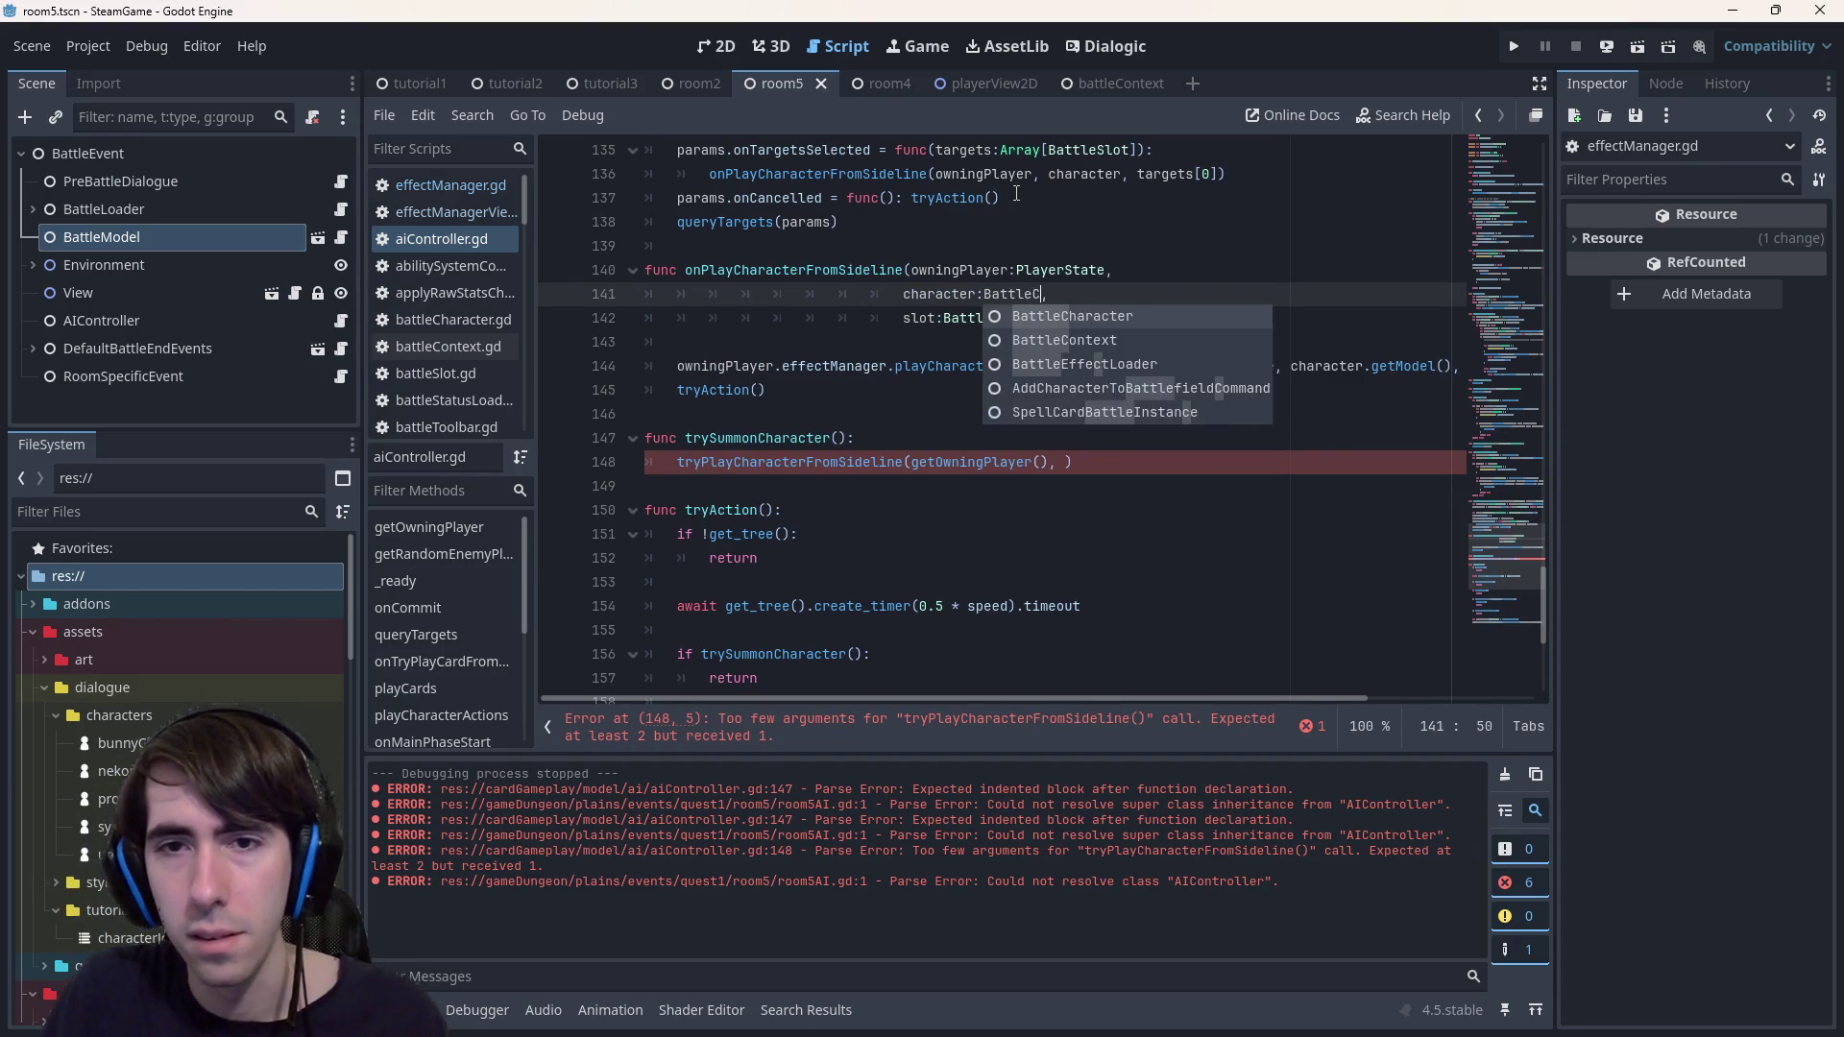
key(Return)
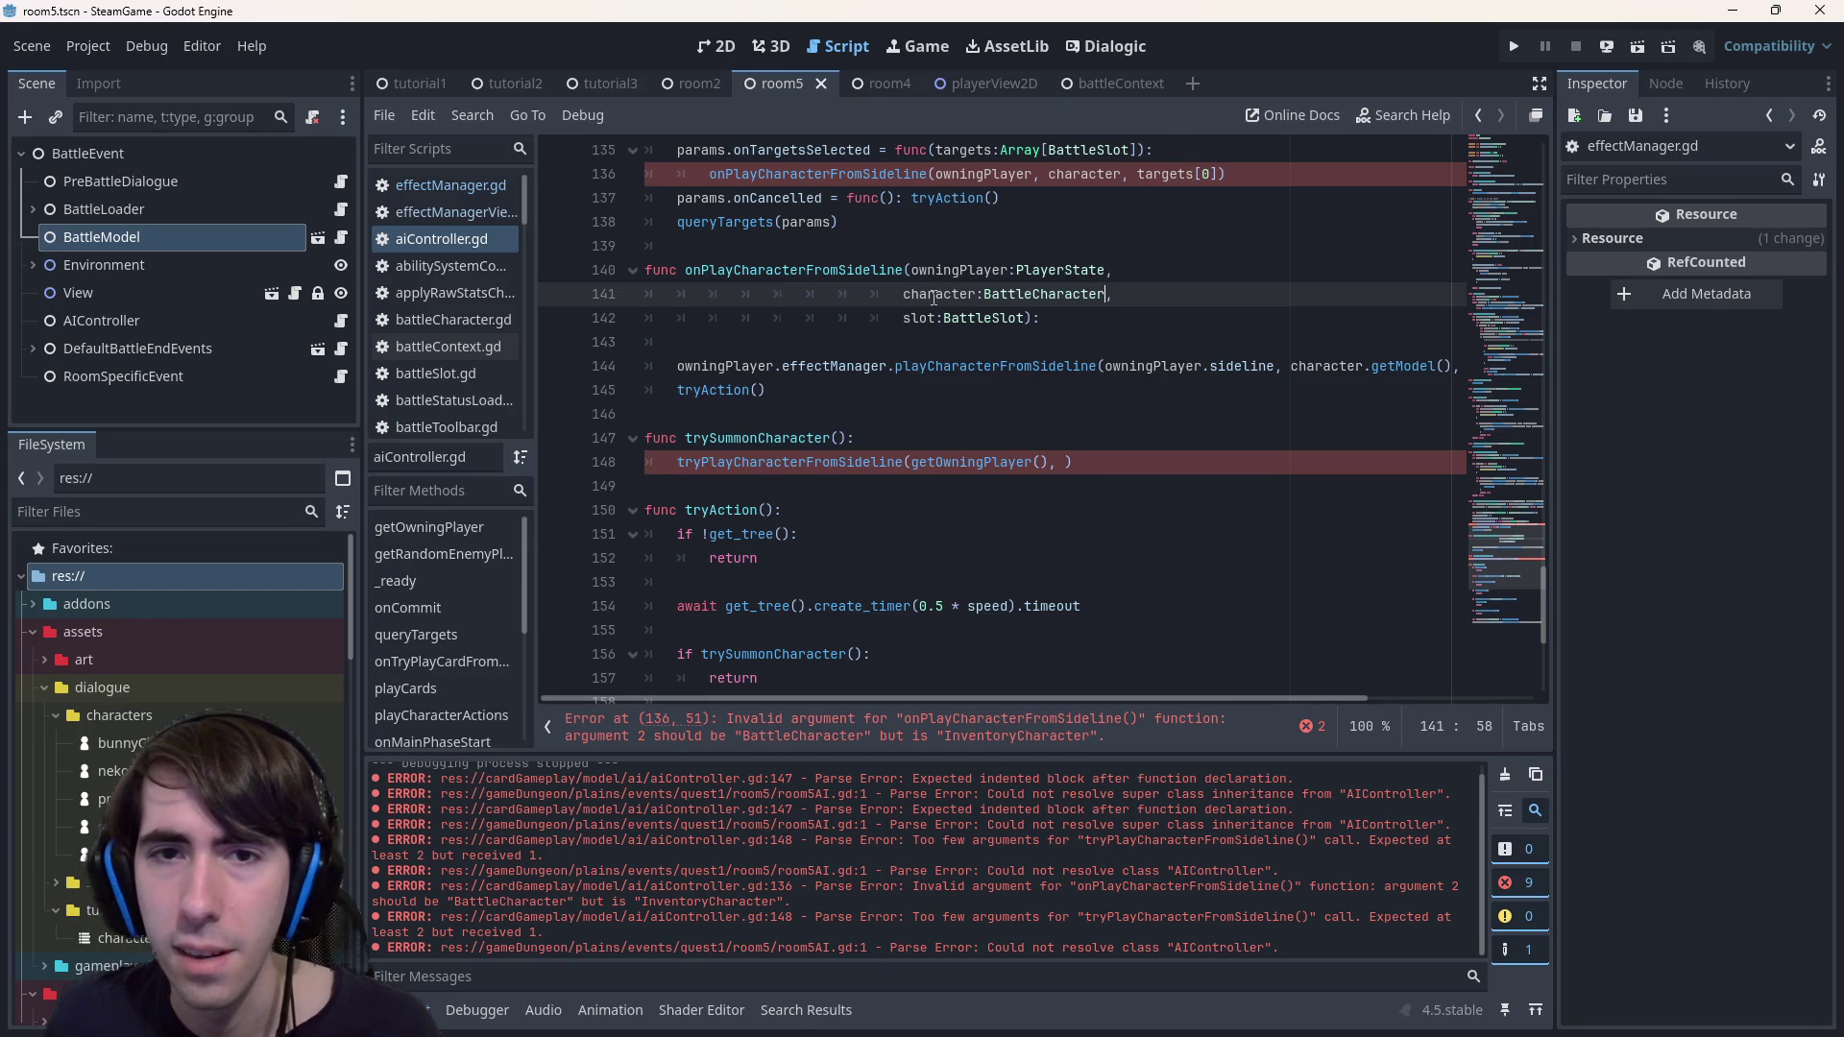
scroll(934, 298, up, 2)
double_click(1407, 509)
key(BackSpace)
key(BackSpace)
key(Delete)
key(Delete)
key(ctrl+s)
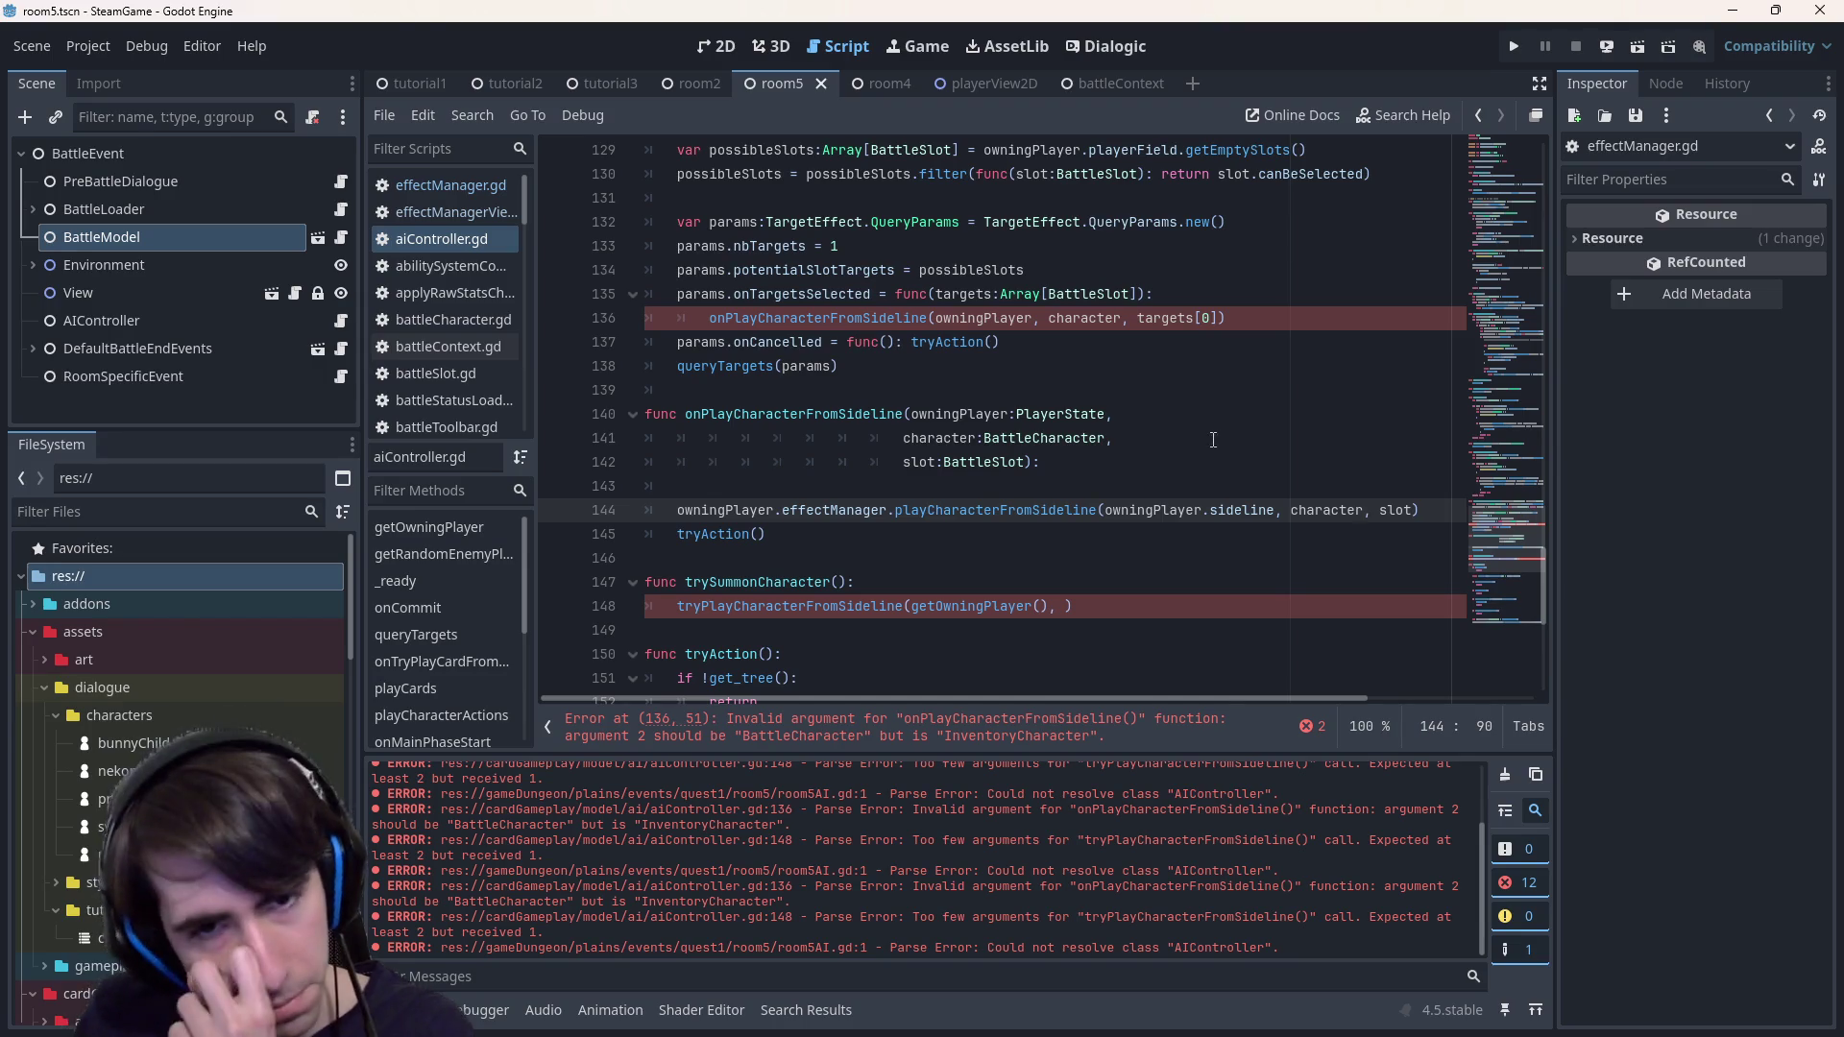
- Review the tryAction and onPlayCharacterFromSideline calls and the character type on line 136
drag(866, 531, 634, 534)
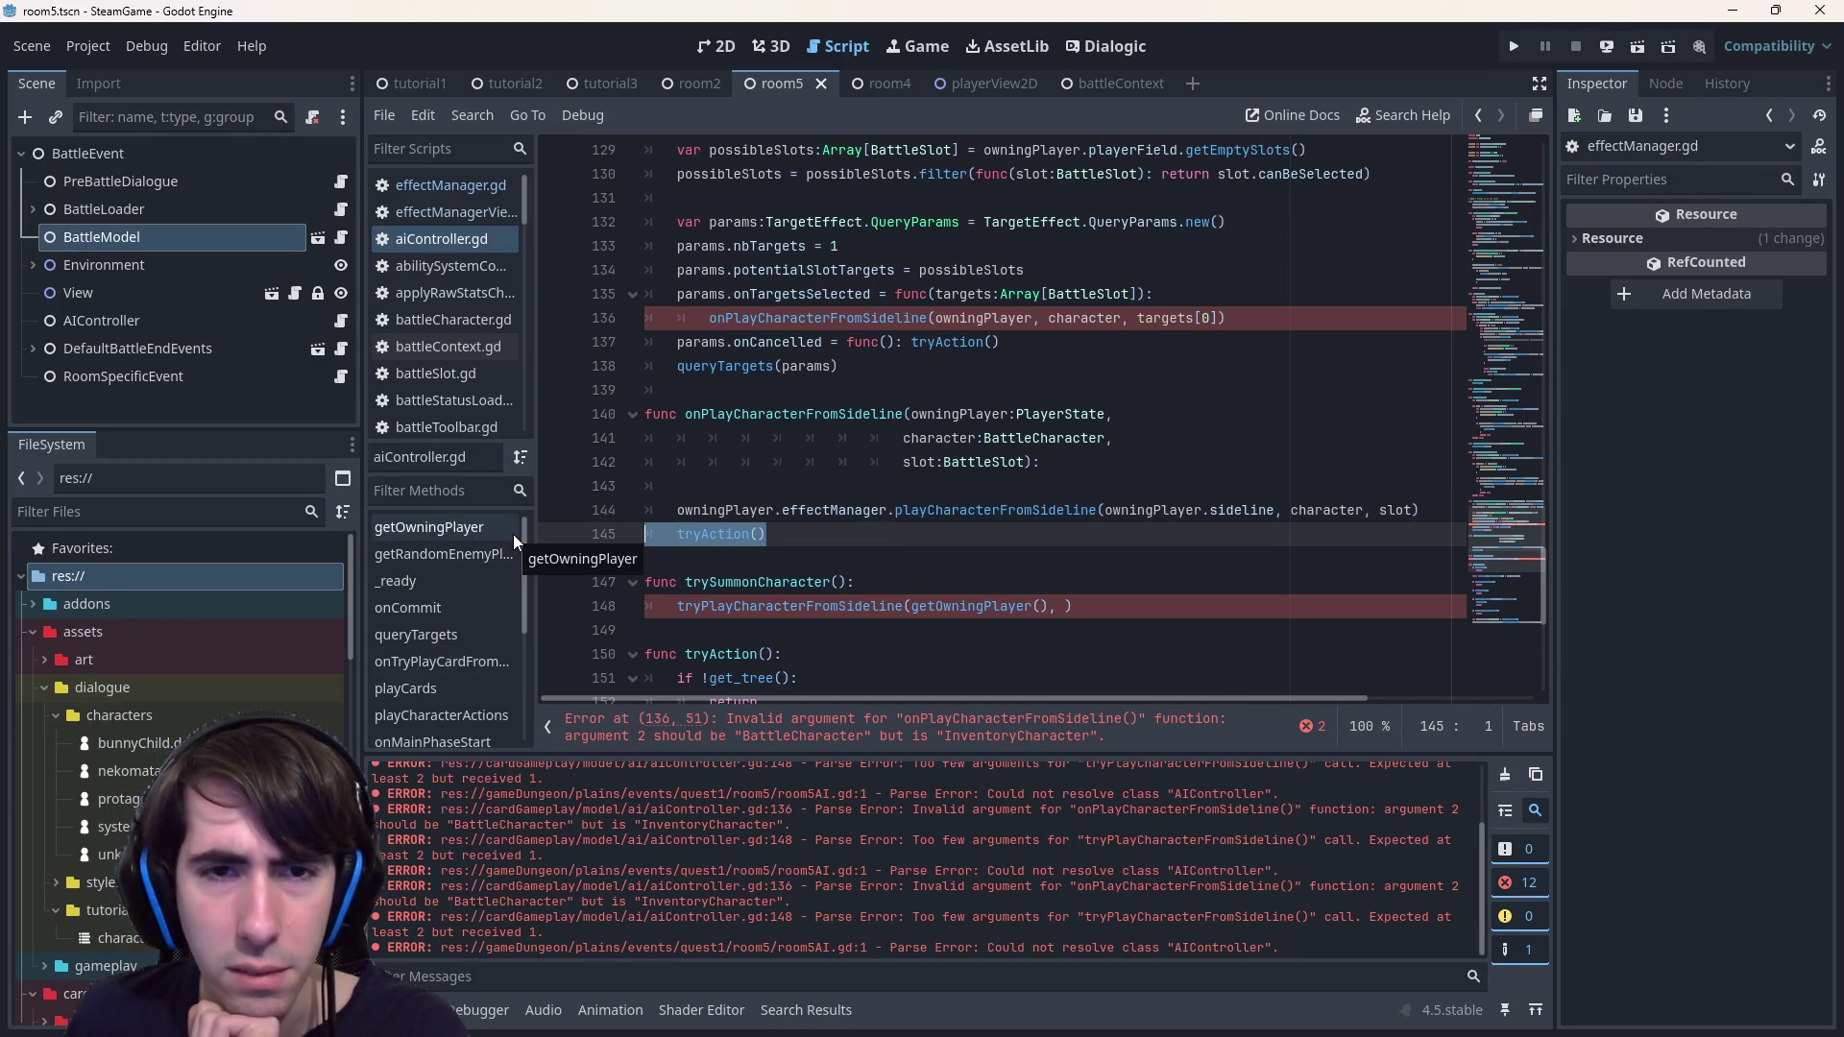
click(1090, 509)
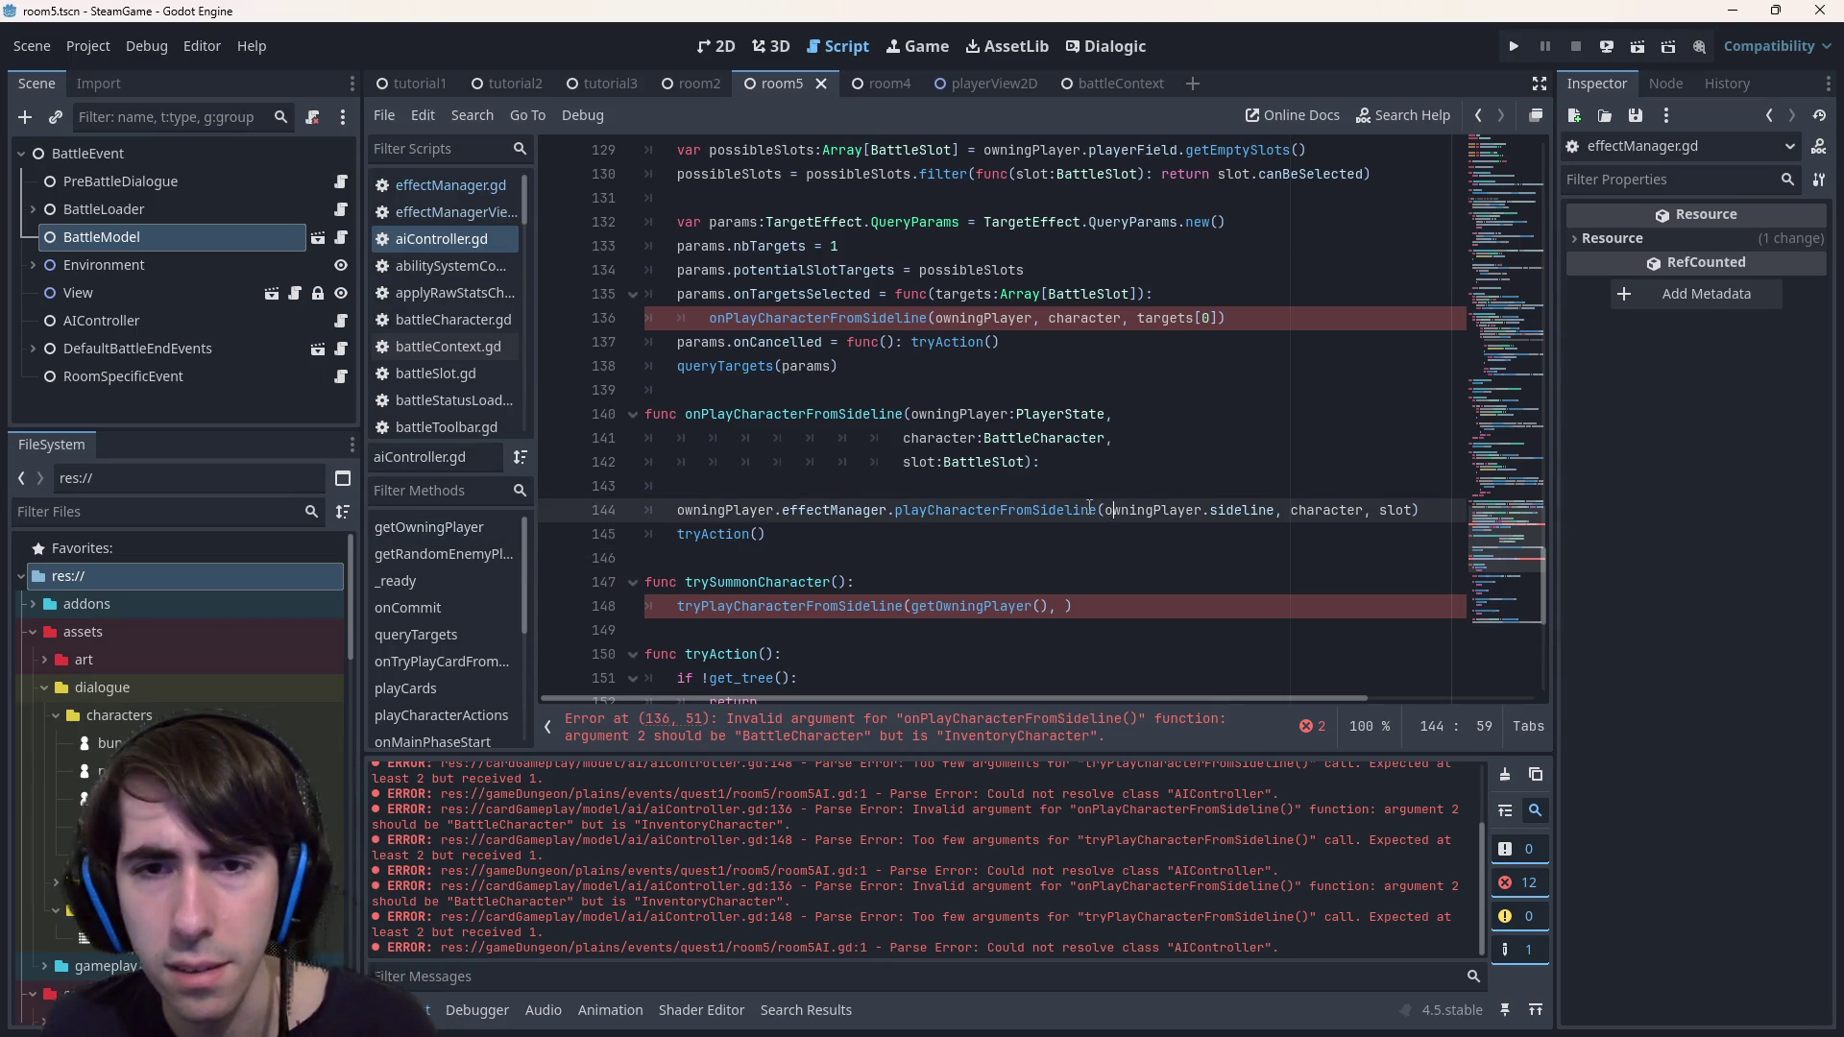
double_click(826, 416)
scroll(841, 457, up, 1)
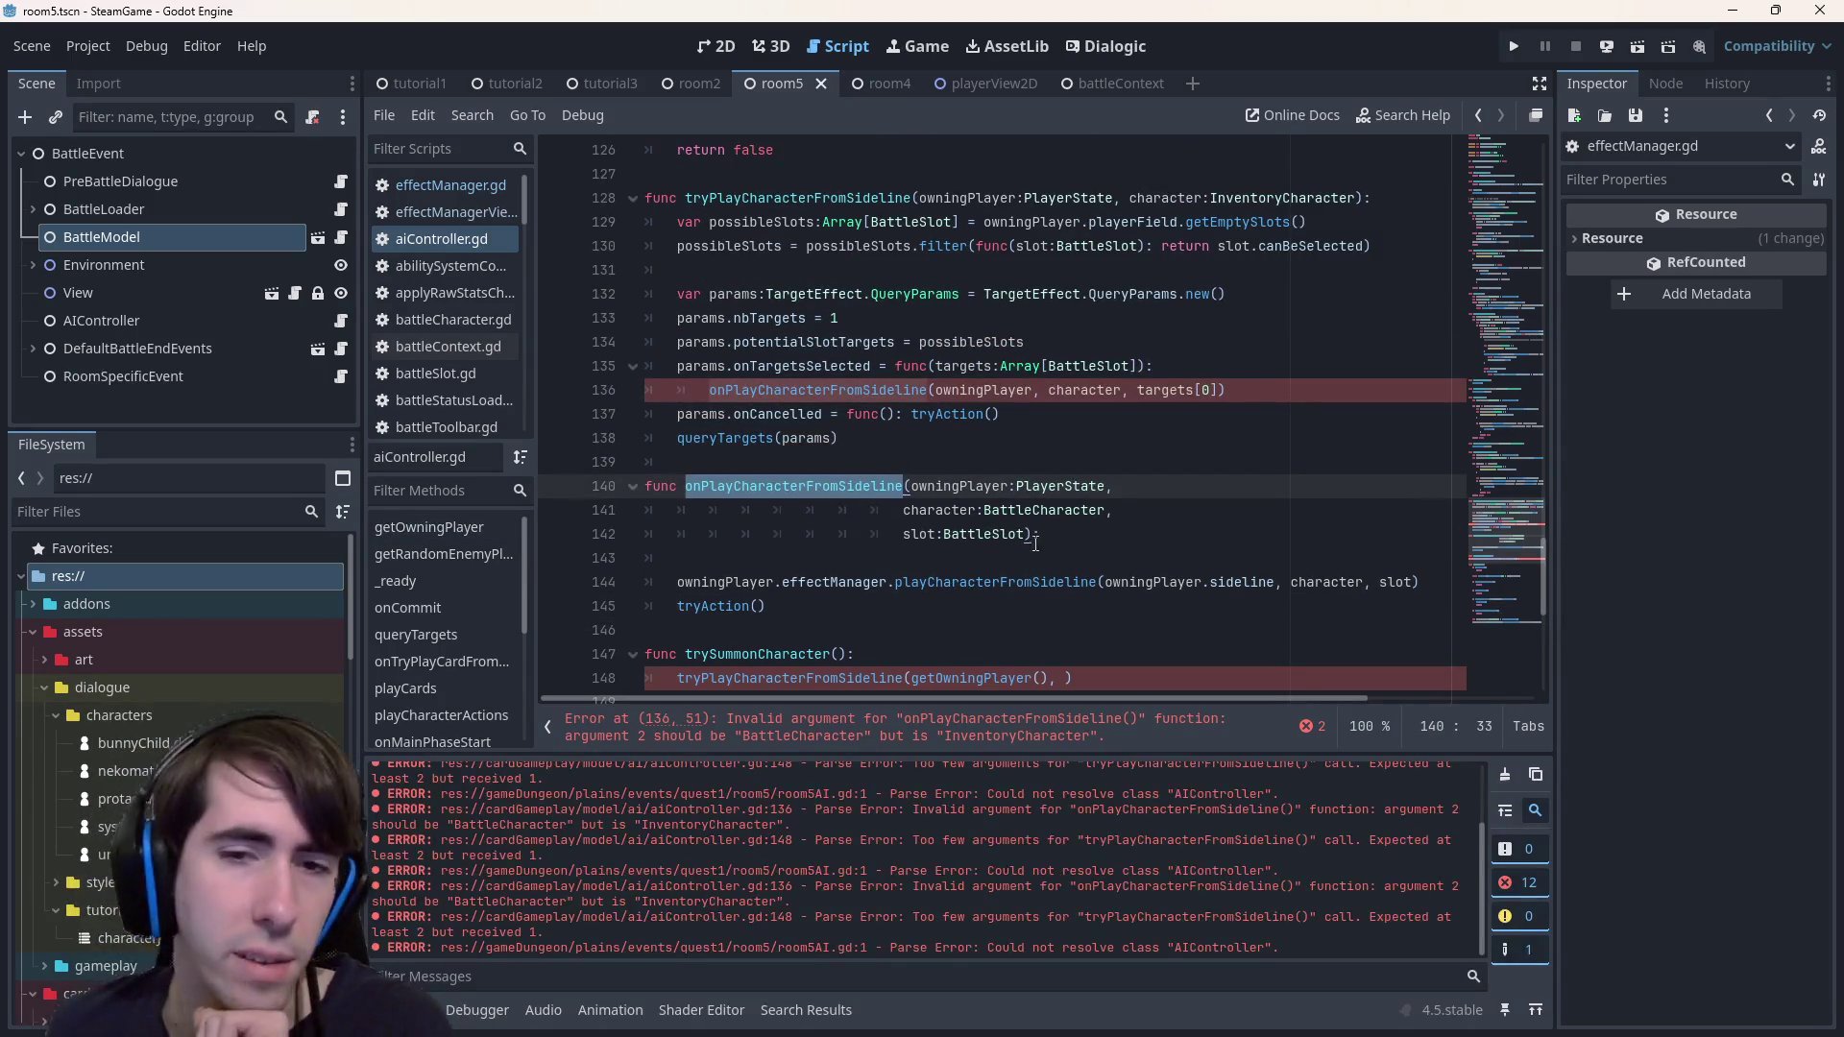
double_click(1075, 390)
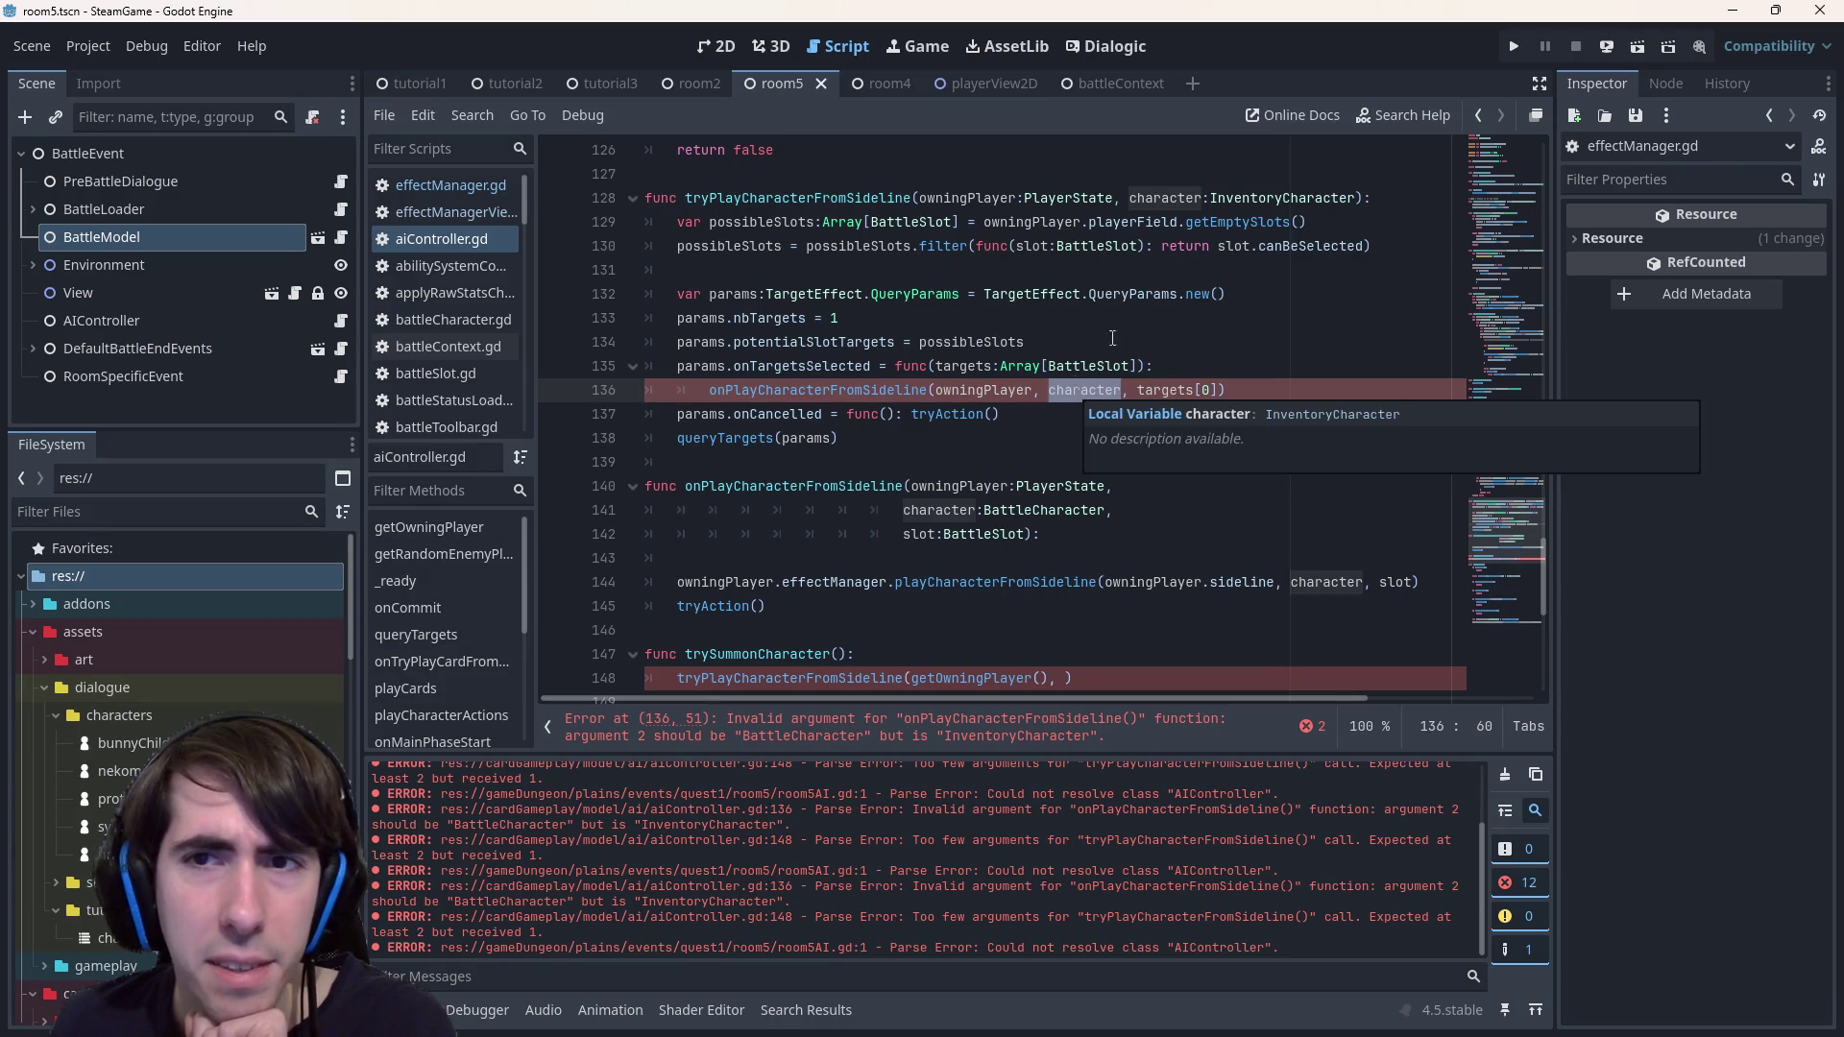
- Change the character parameter on line 128 from InventoryCharacter to BattleCharacter
double_click(1294, 200)
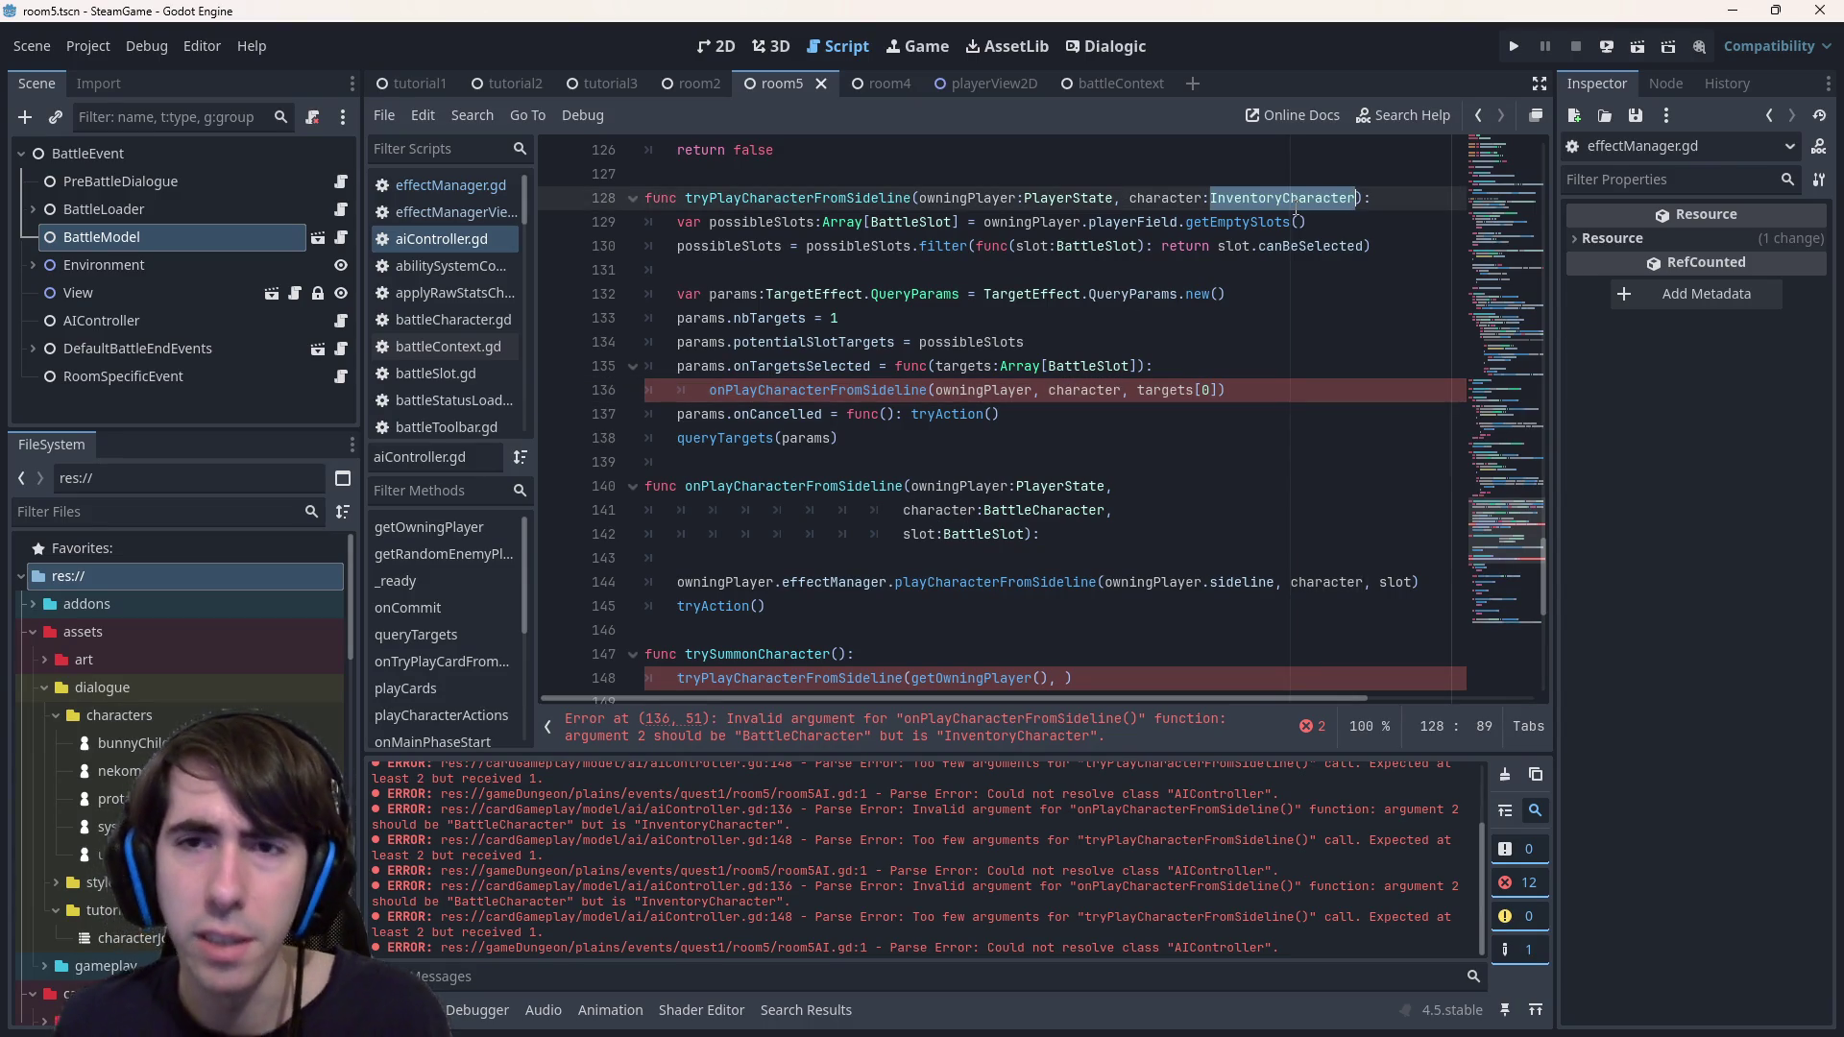
double_click(1154, 199)
double_click(1258, 197)
text(Battlecharac)
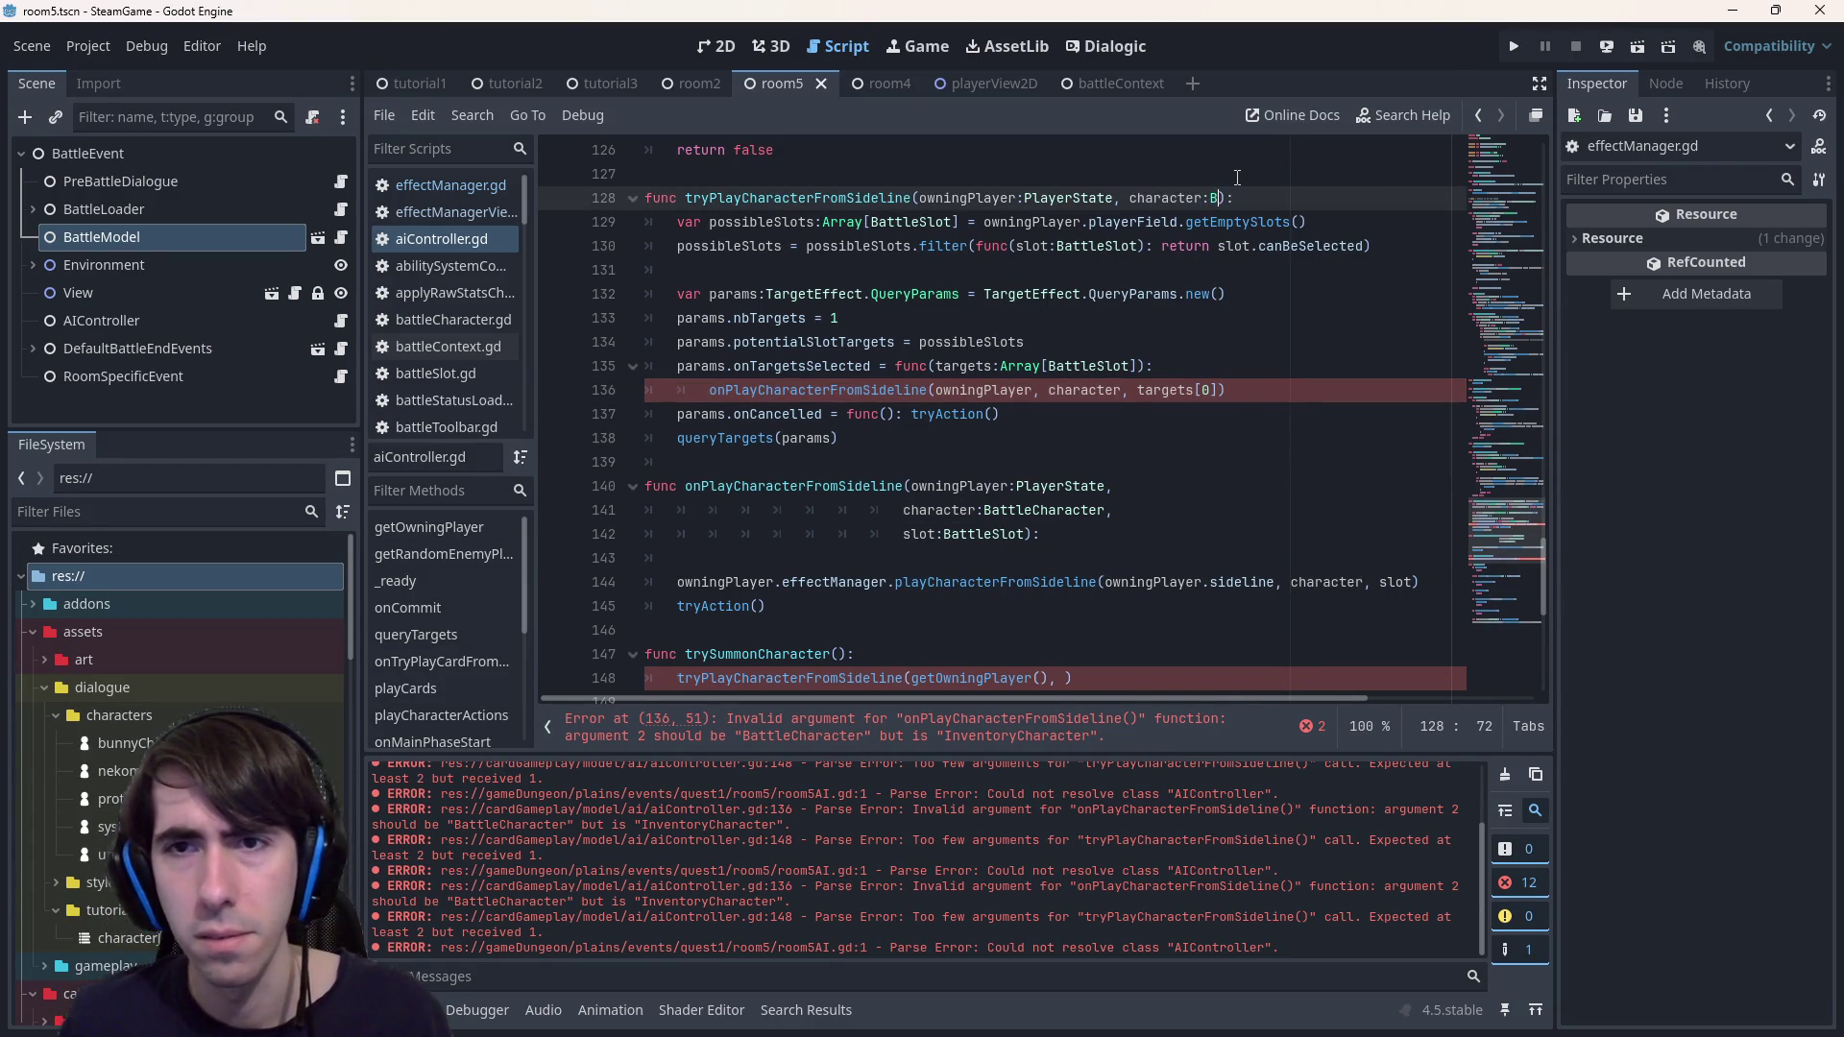
key(Return)
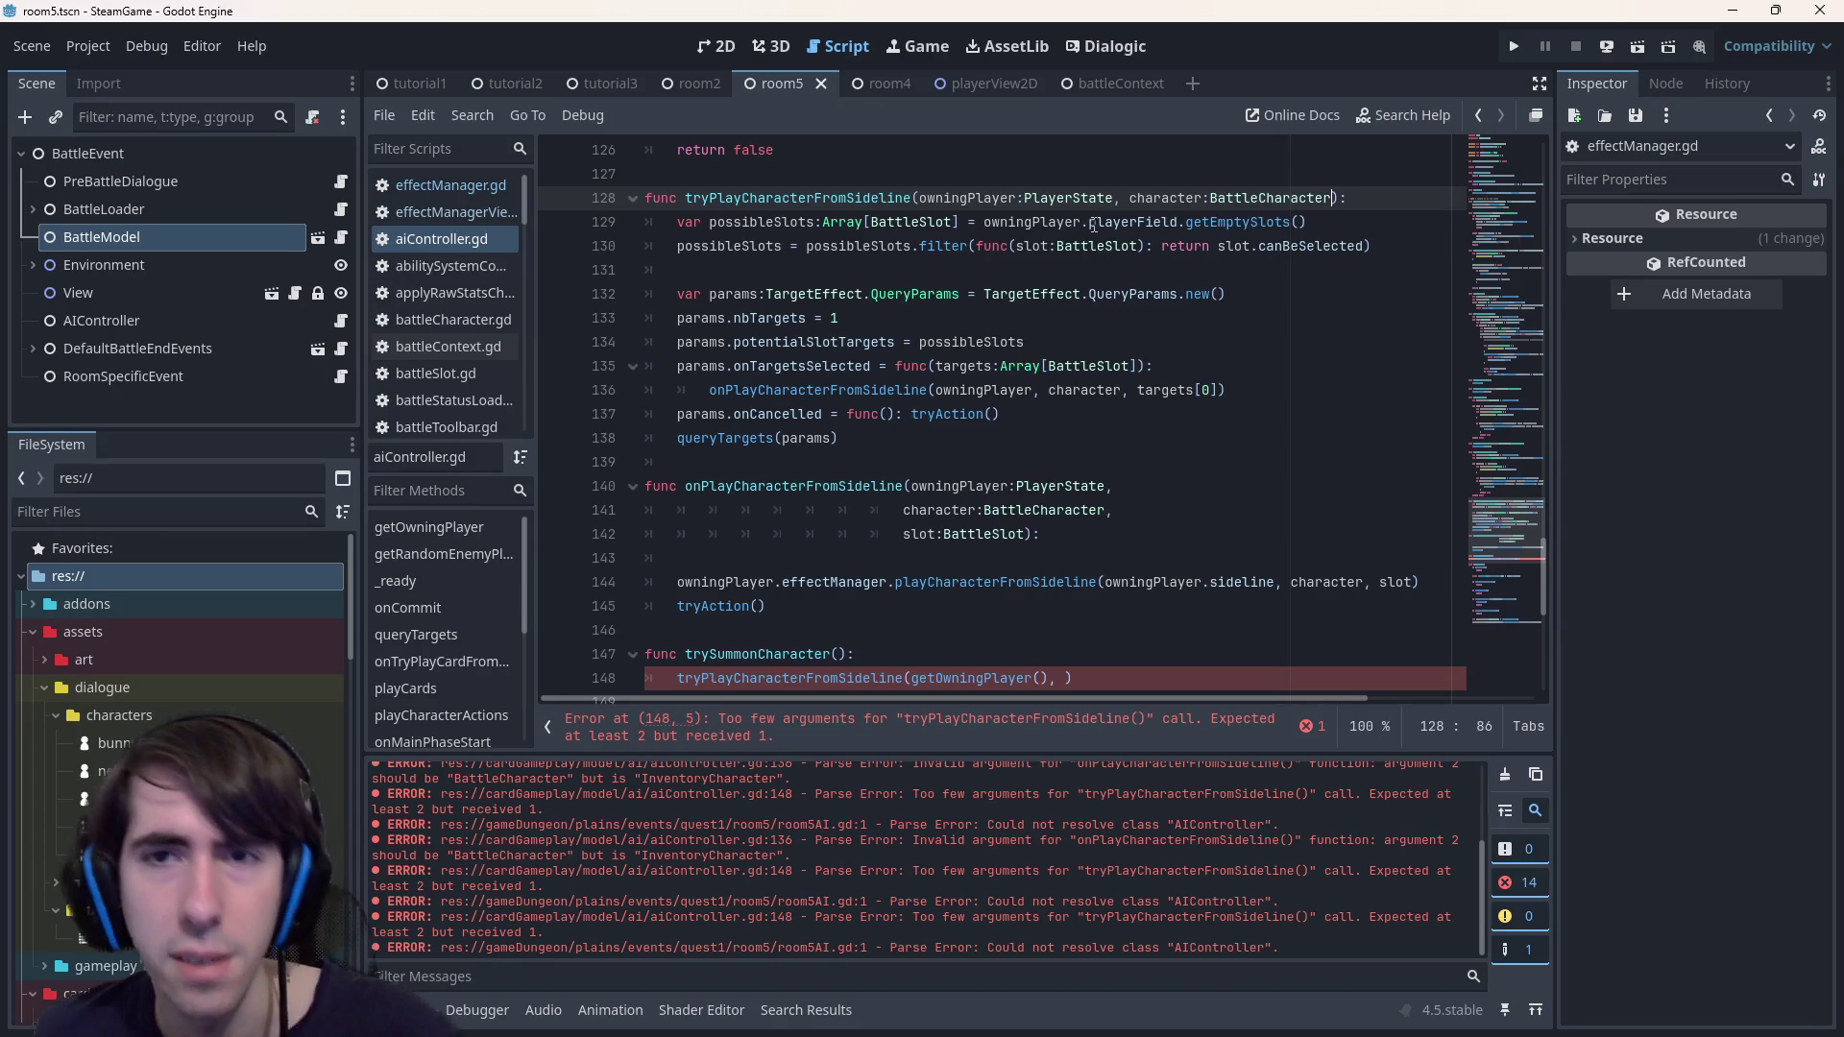
double_click(999, 197)
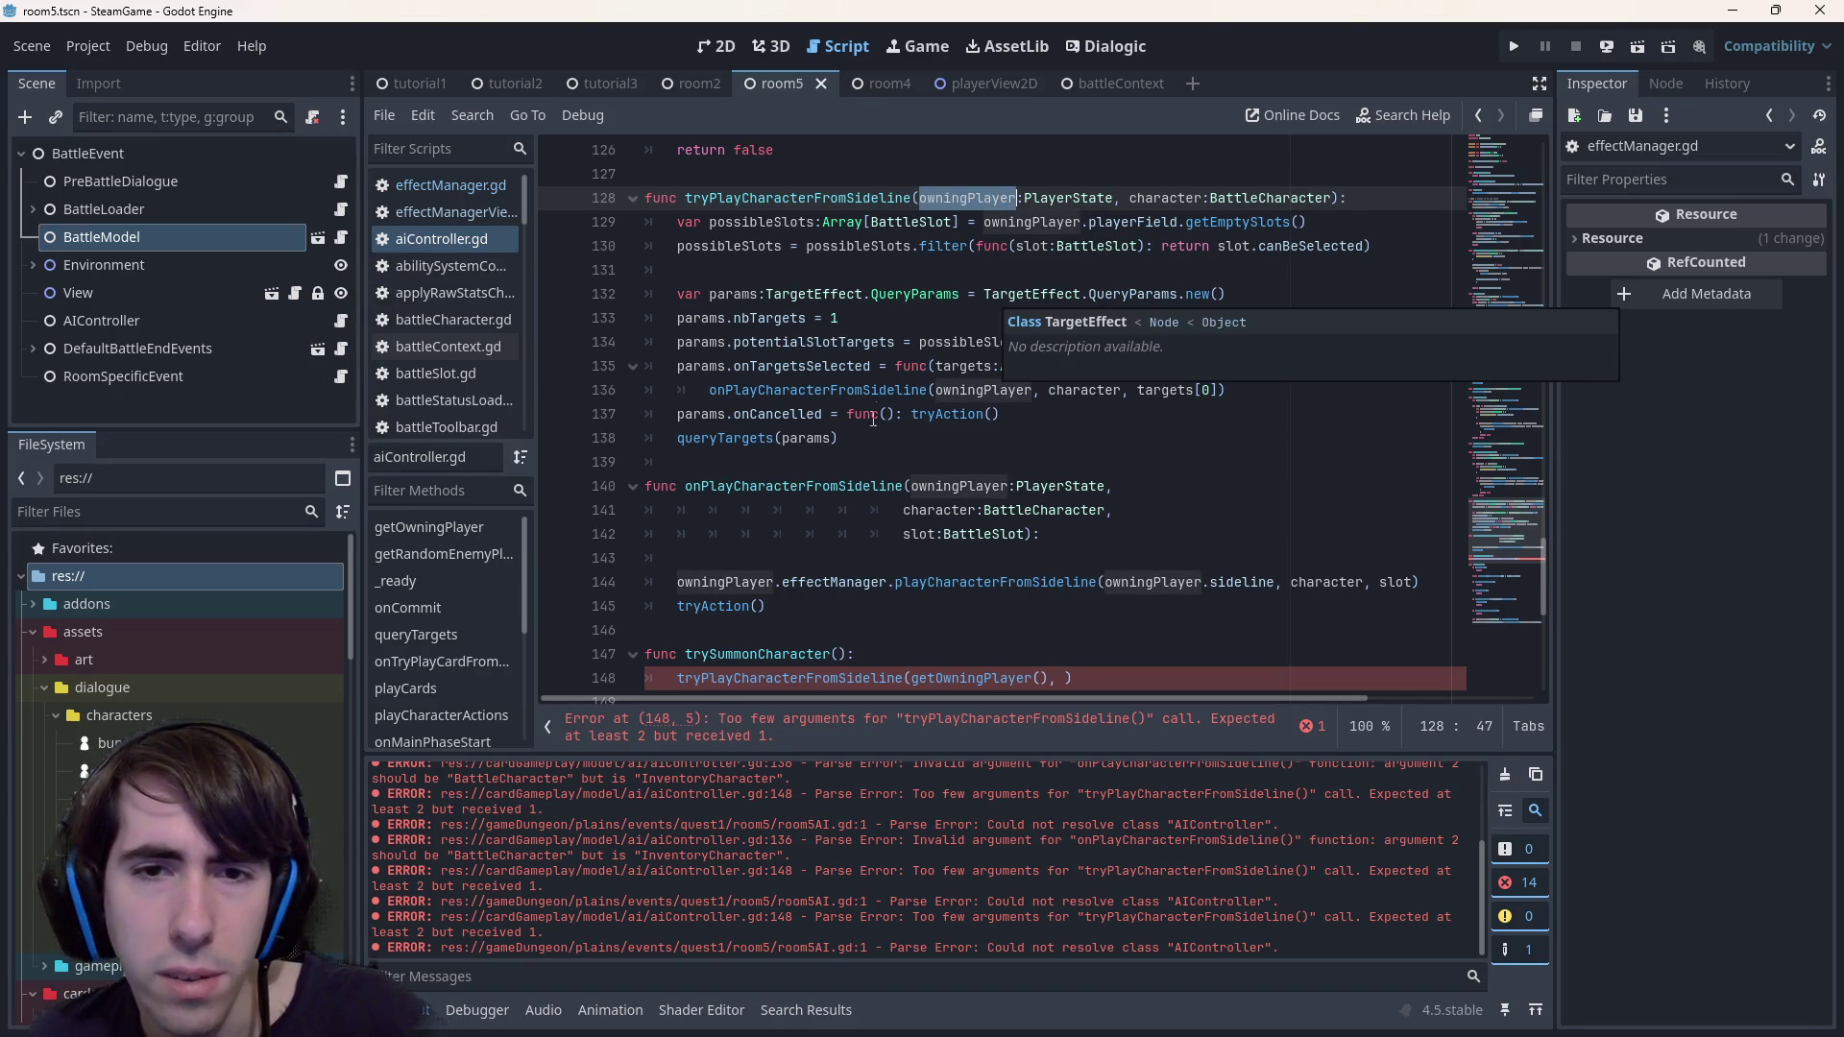
double_click(843, 392)
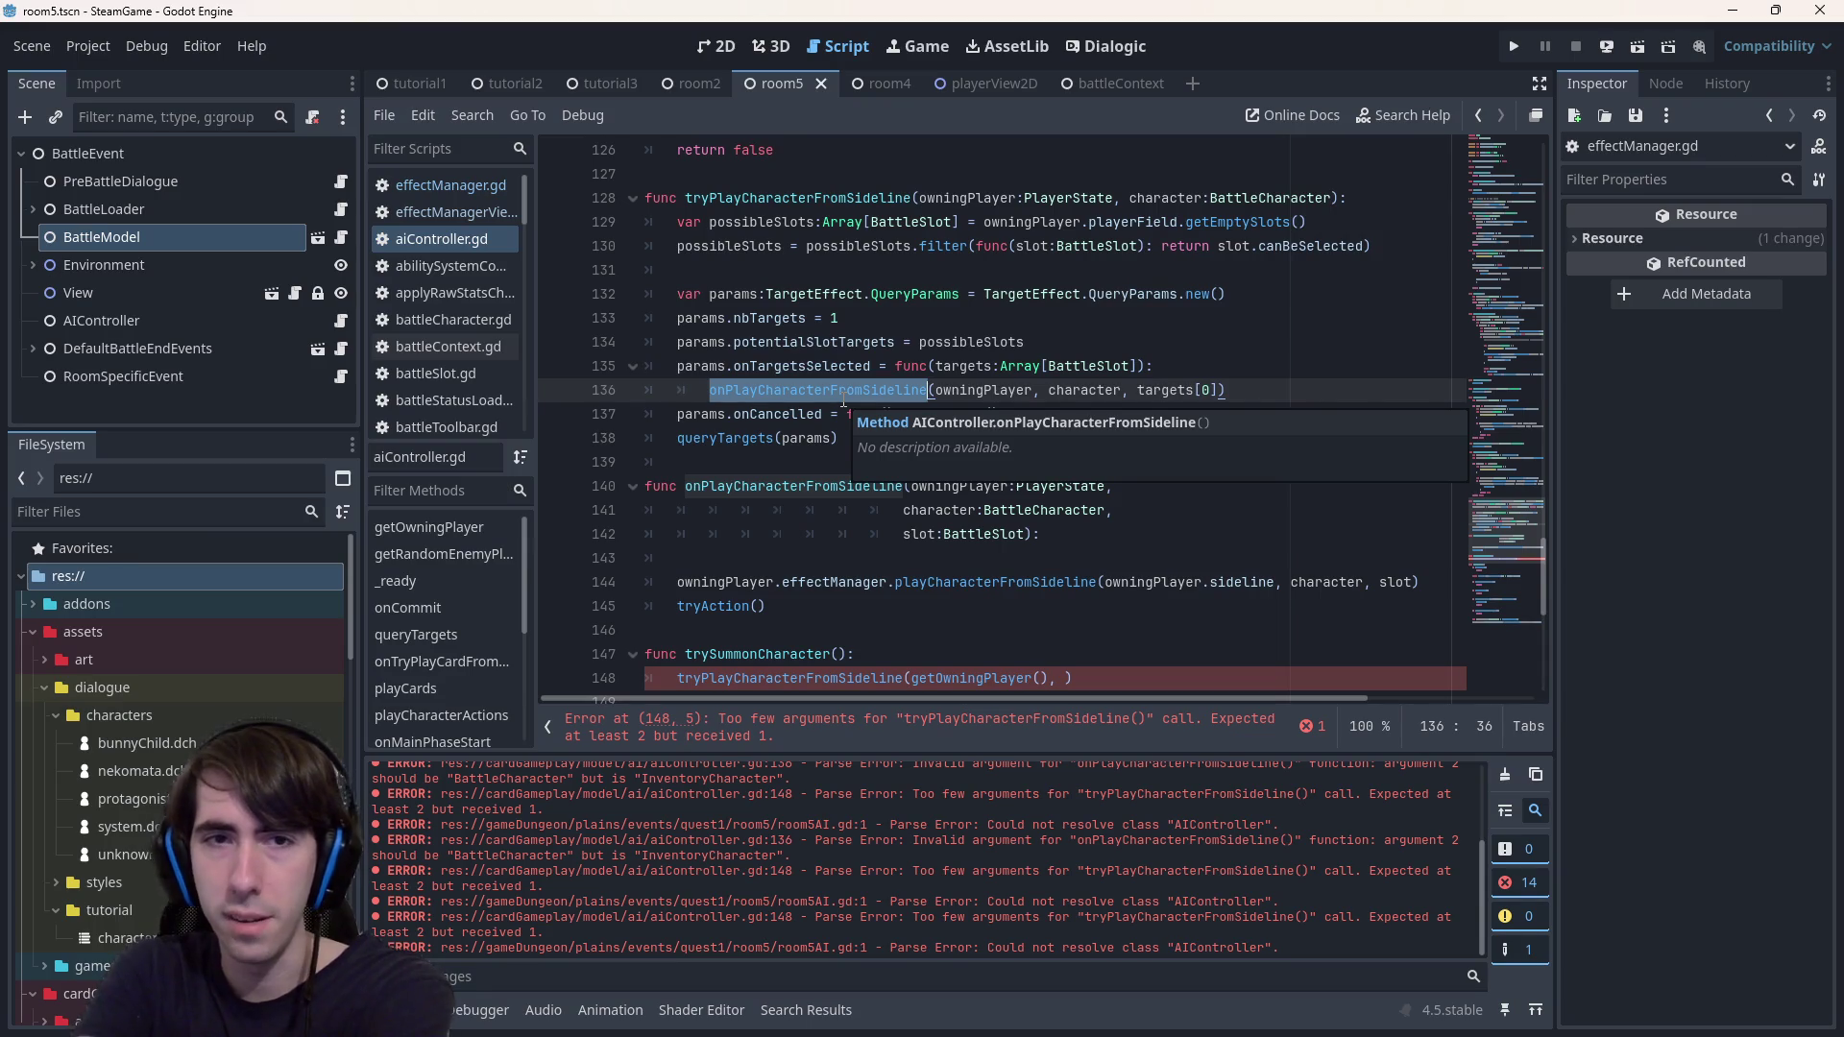
double_click(866, 198)
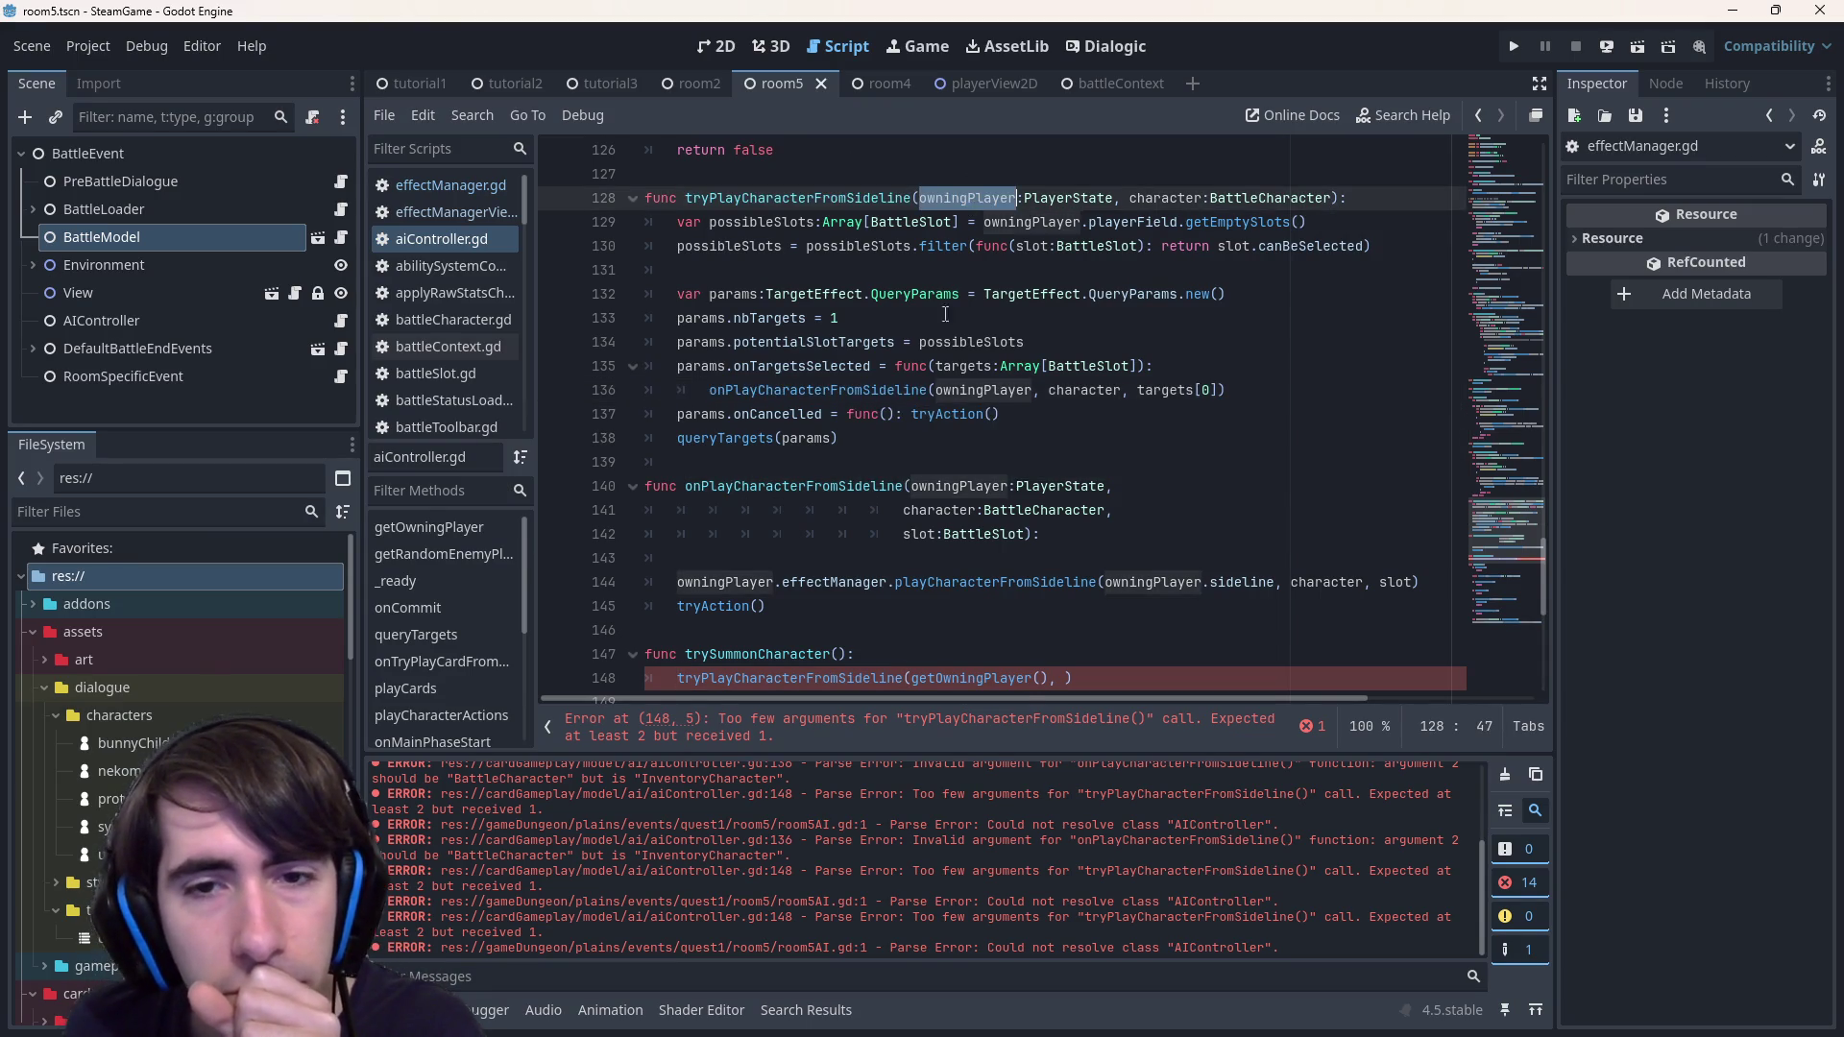
click(914, 415)
double_click(900, 390)
double_click(753, 448)
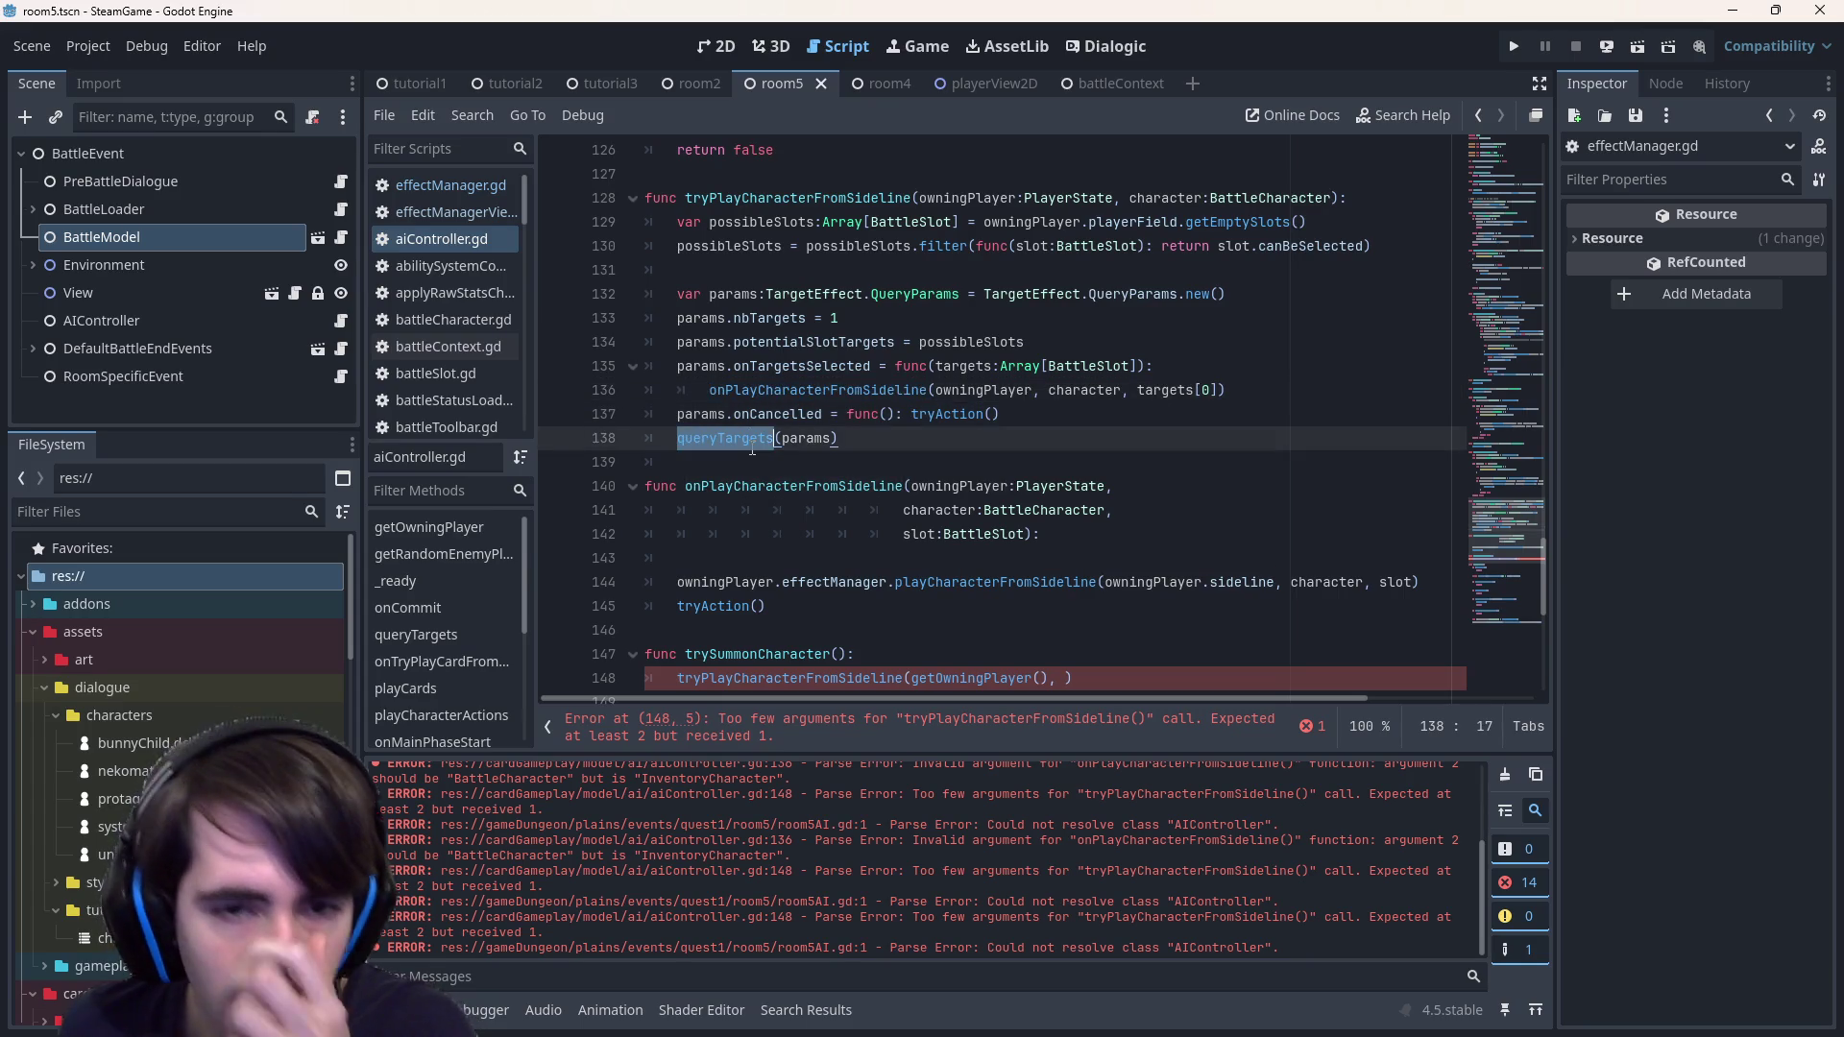
scroll(744, 442, up, 4)
scroll(740, 438, up, 3)
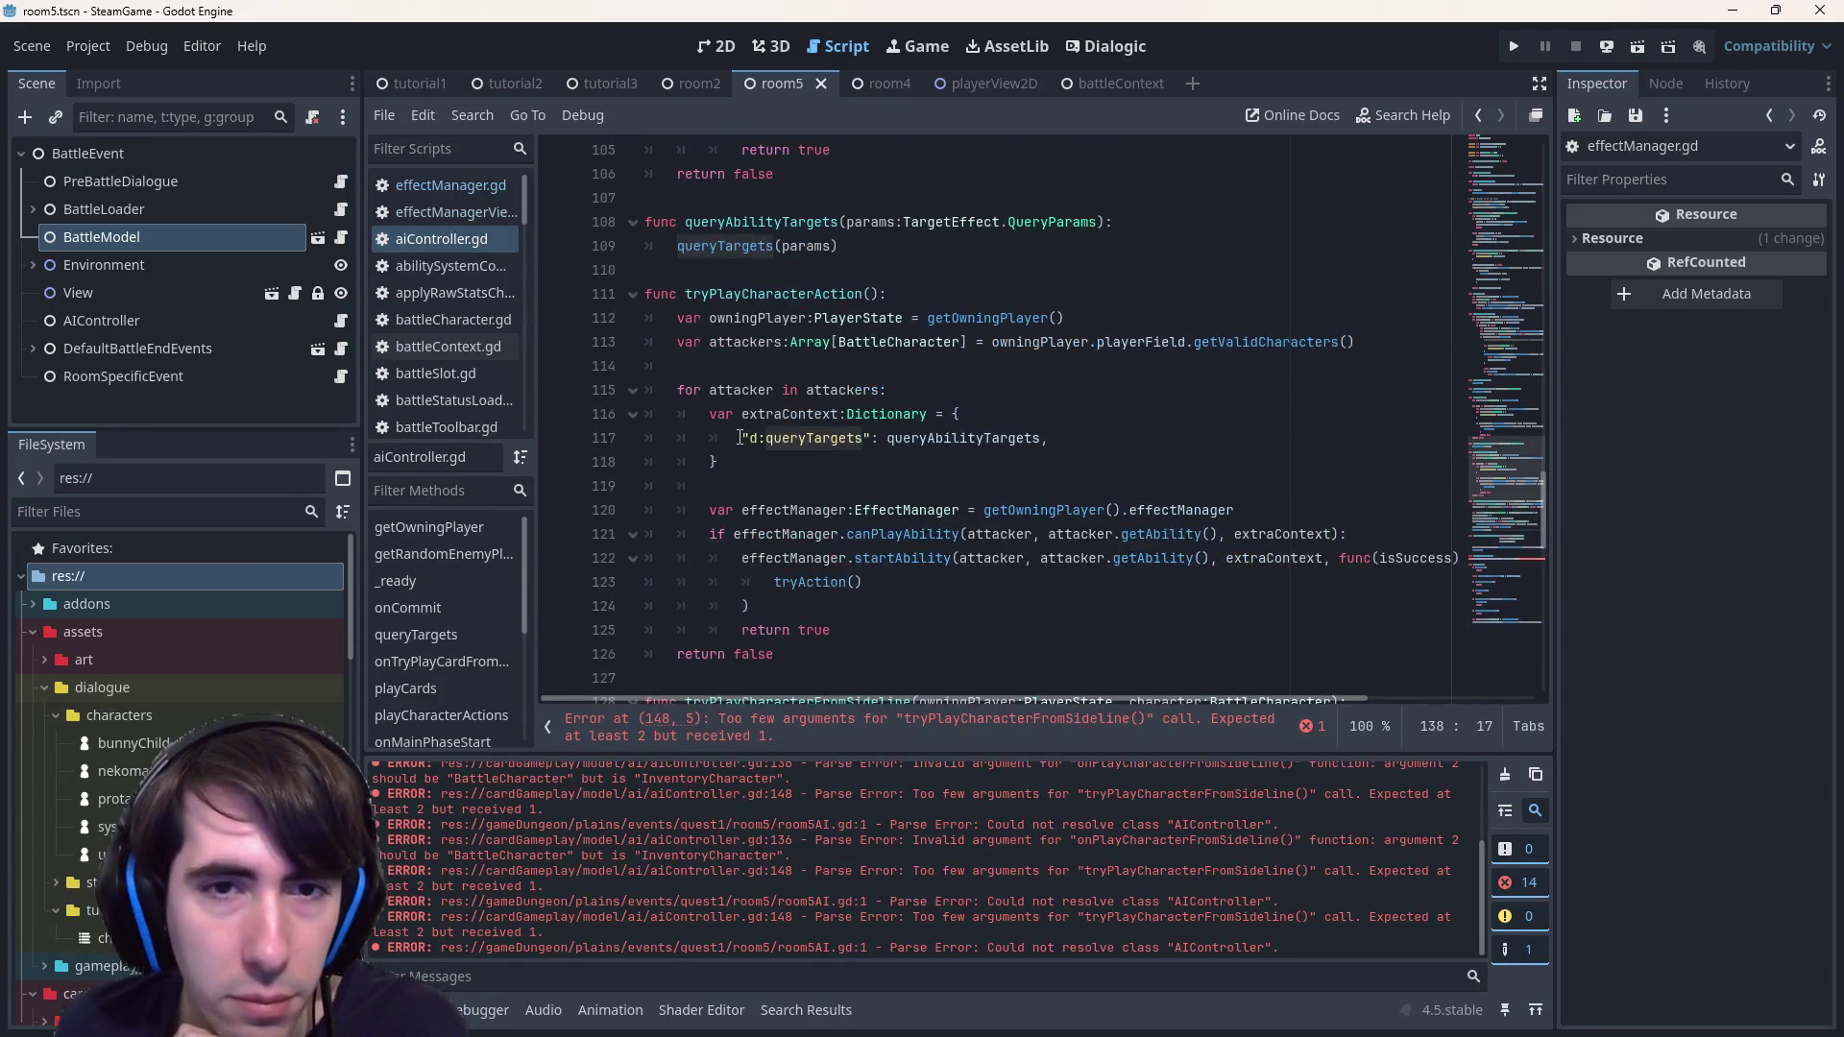
scroll(740, 438, down, 7)
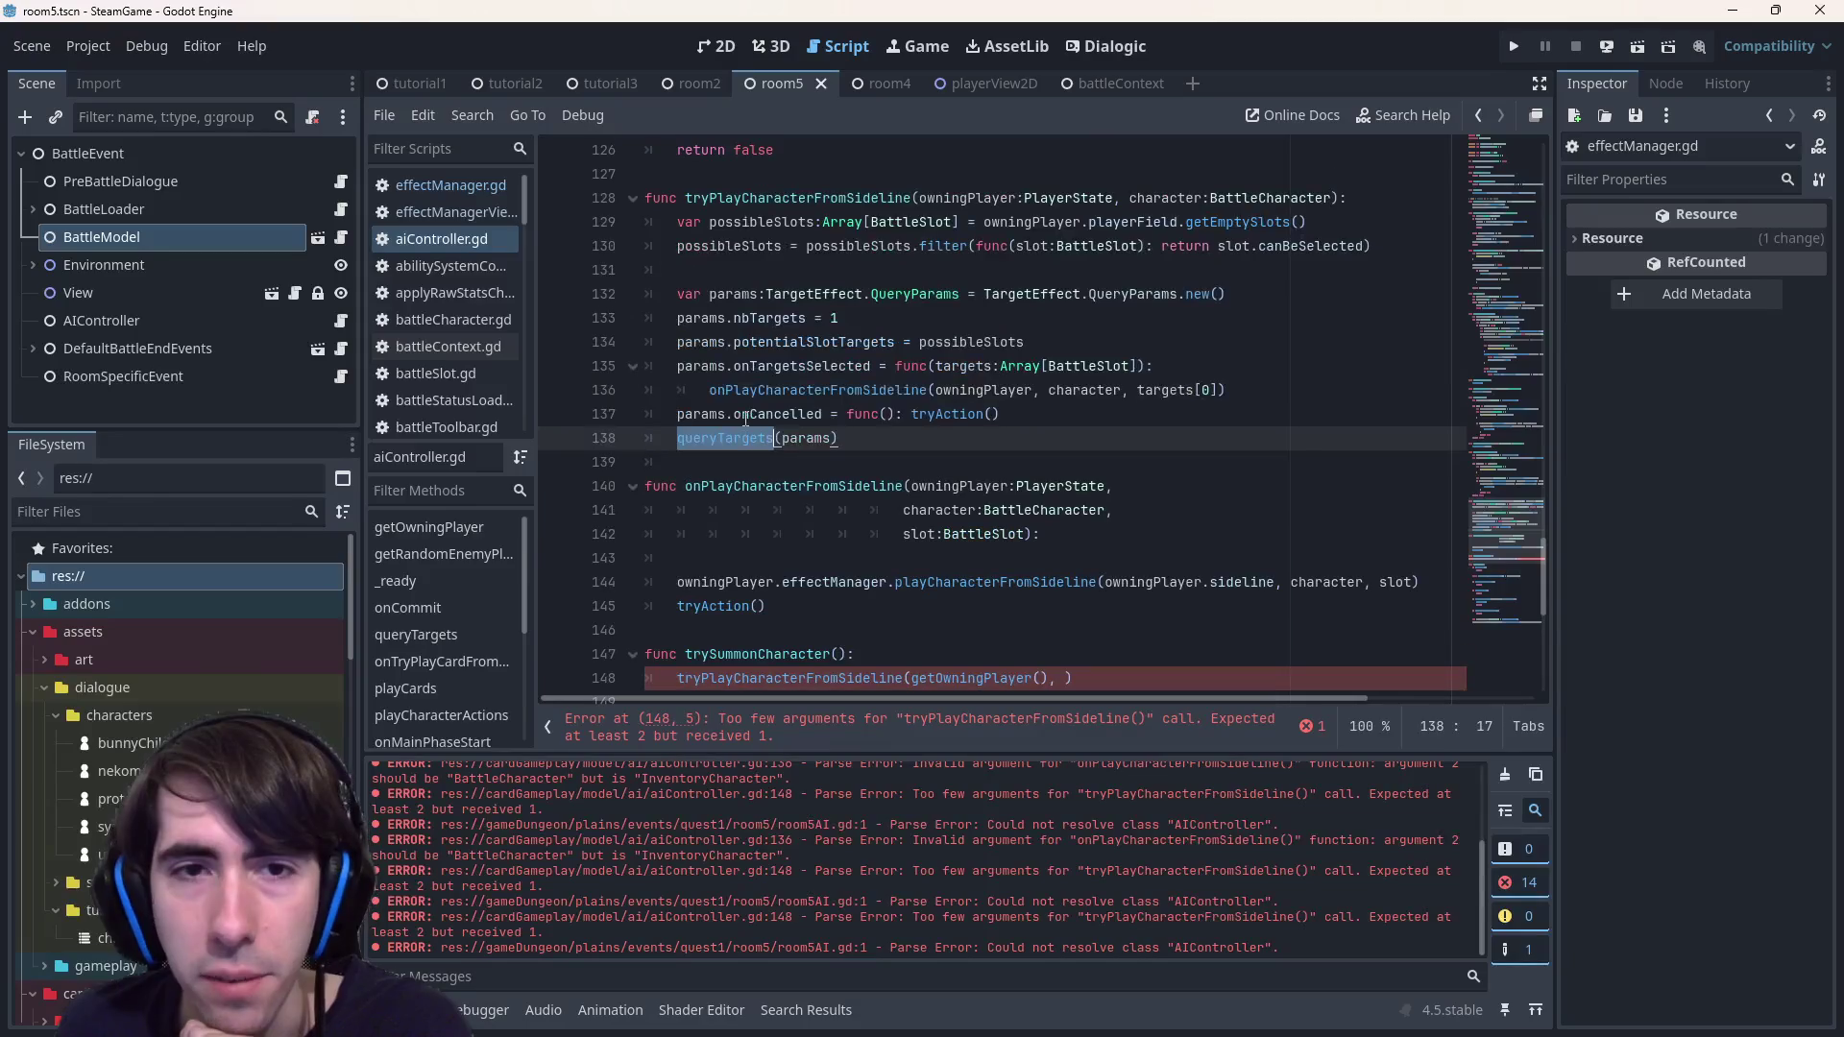
double_click(785, 199)
scroll(912, 432, down, 2)
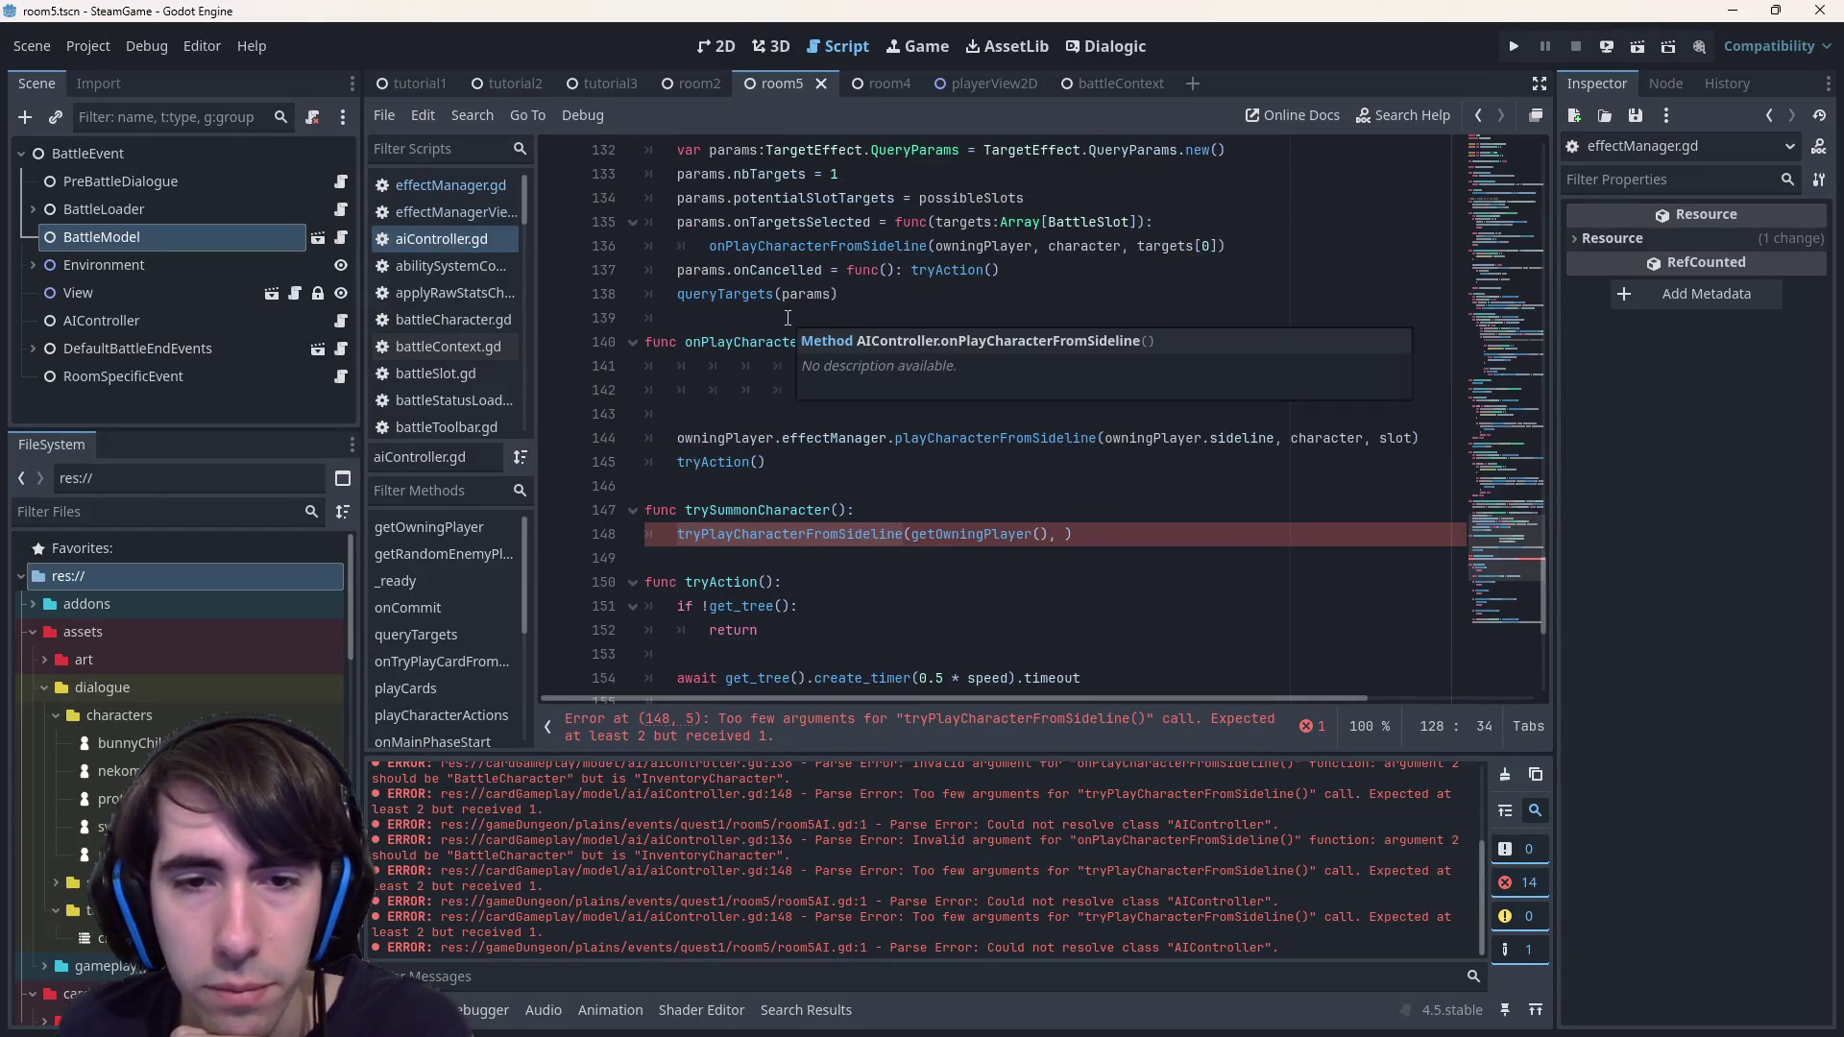
scroll(964, 510, up, 2)
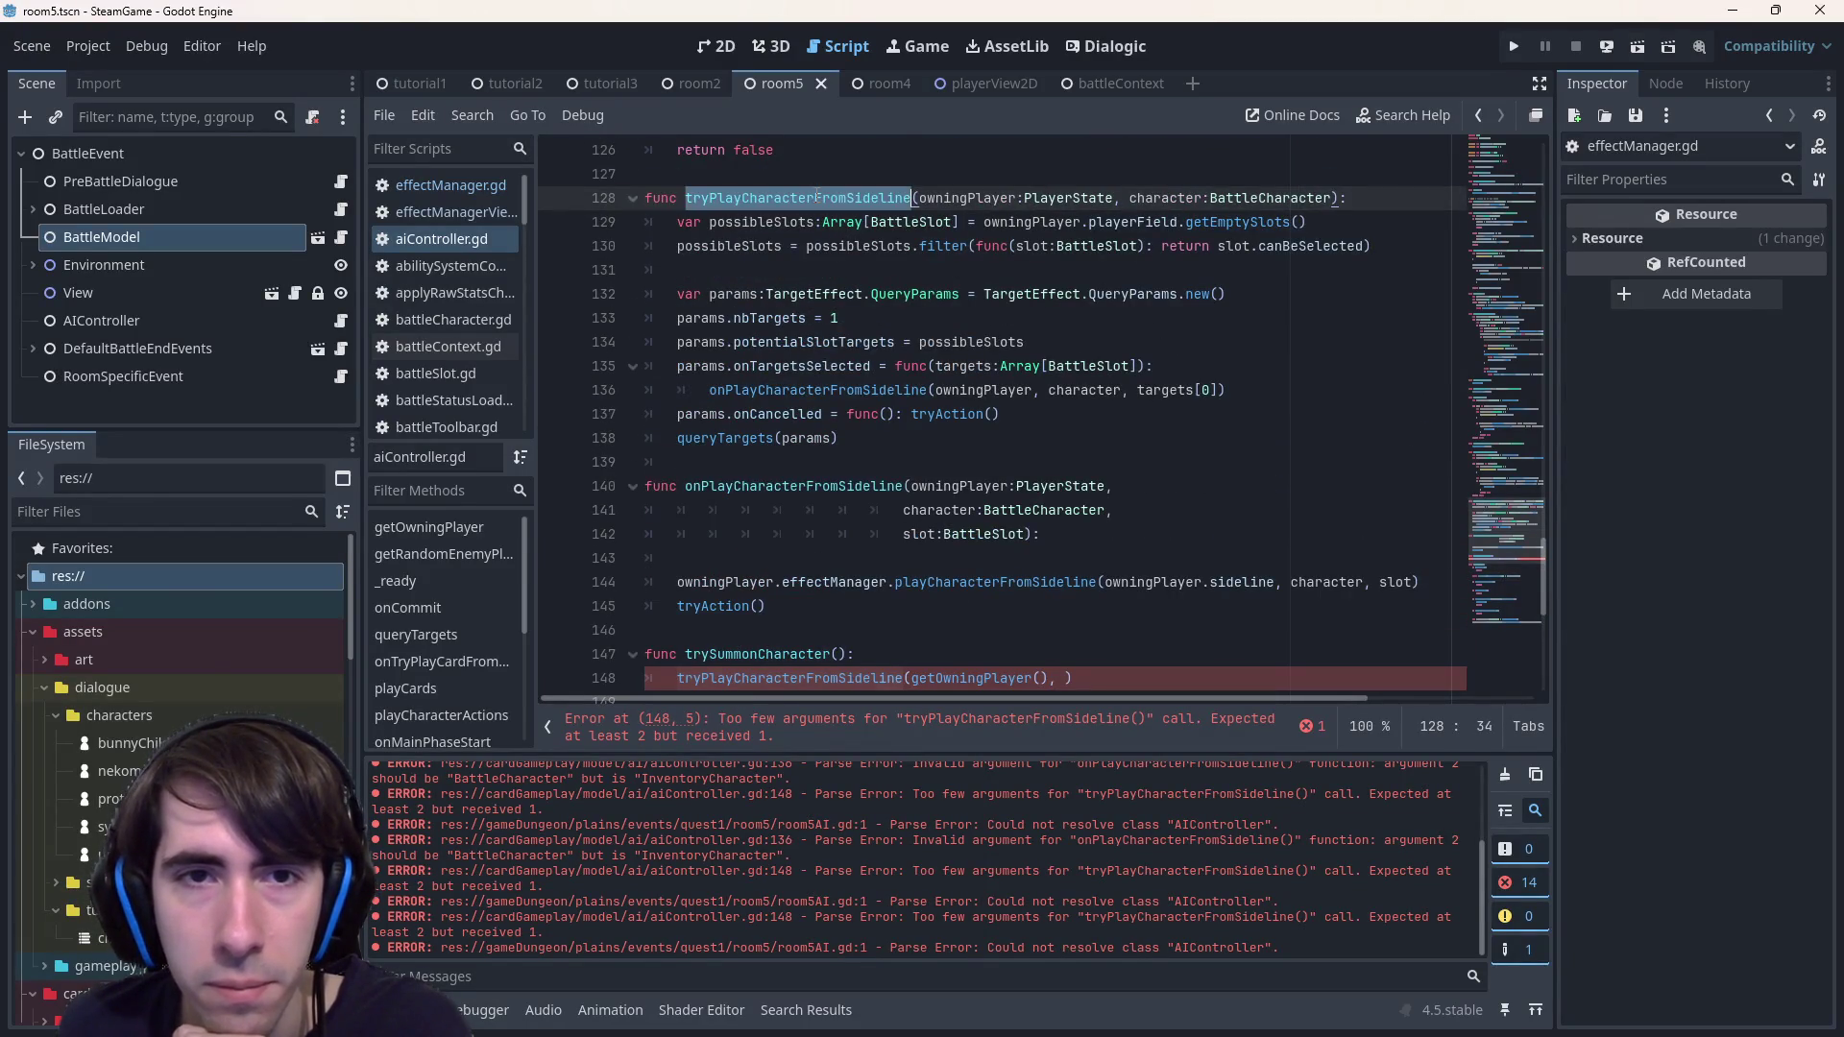
scroll(843, 293, down, 1)
scroll(843, 293, down, 1)
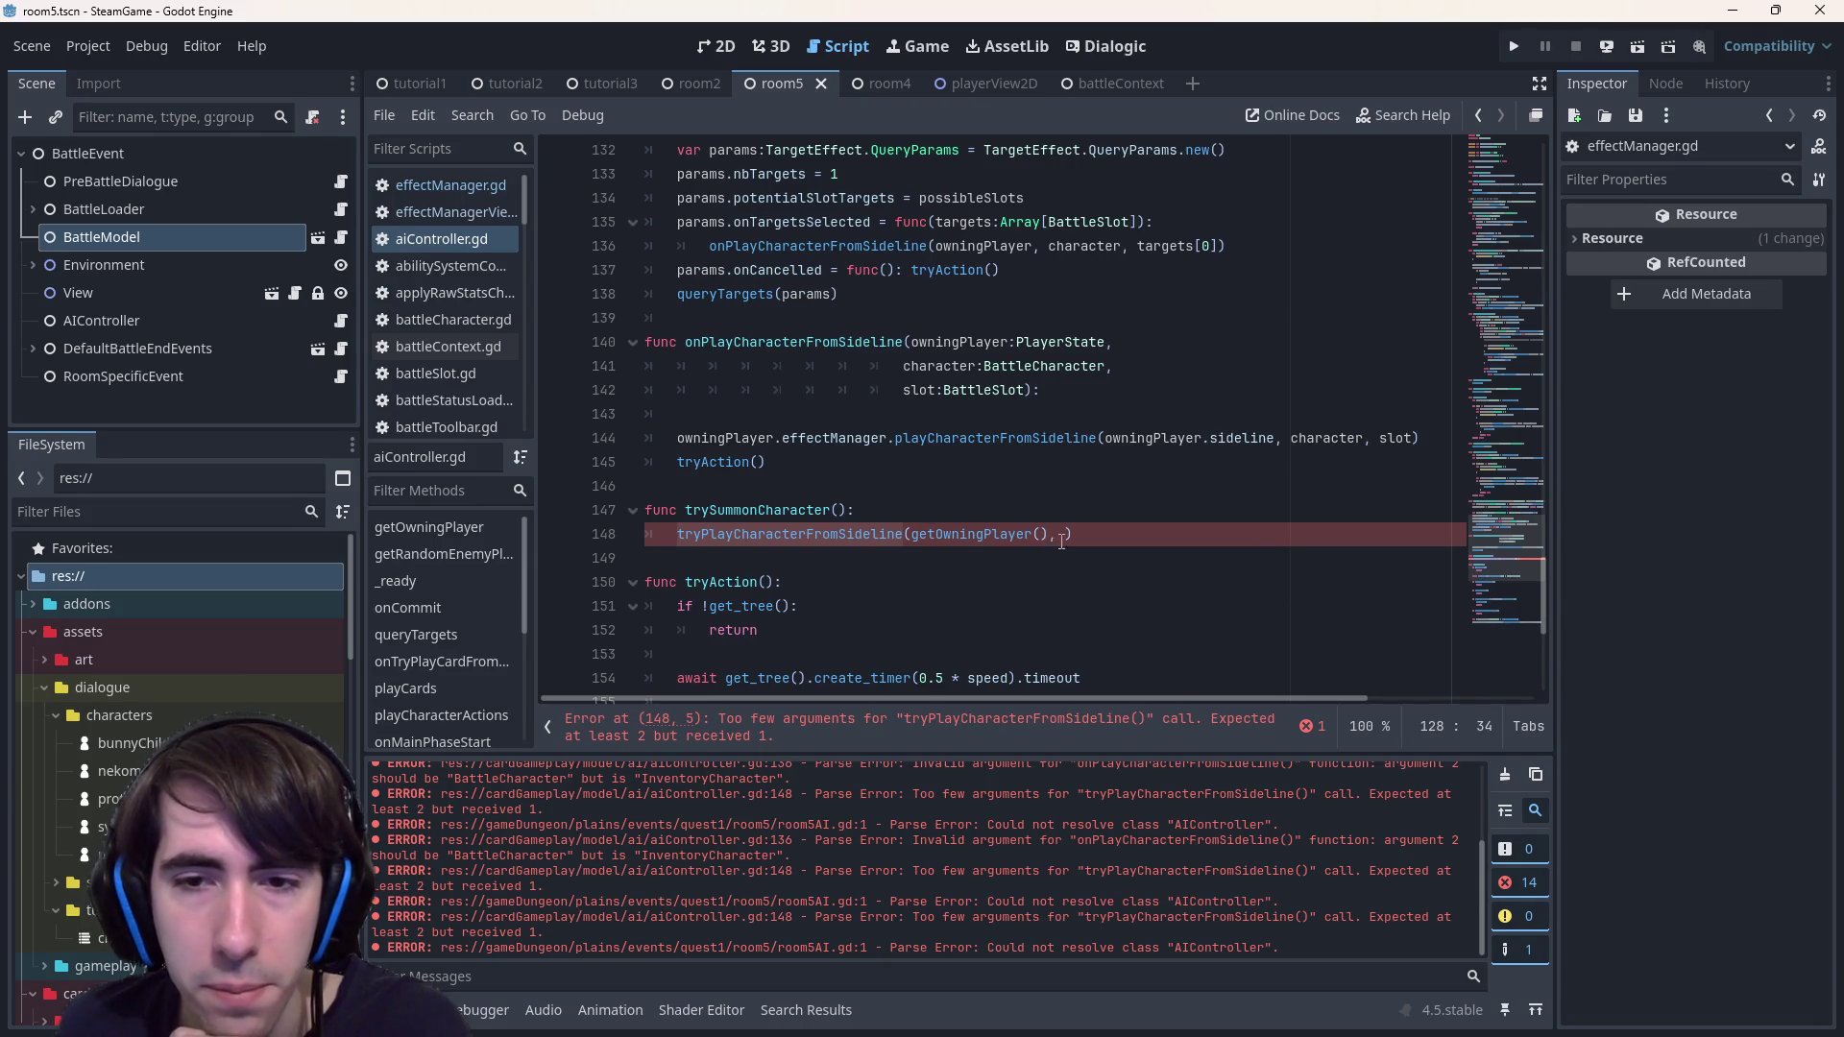
click(1030, 516)
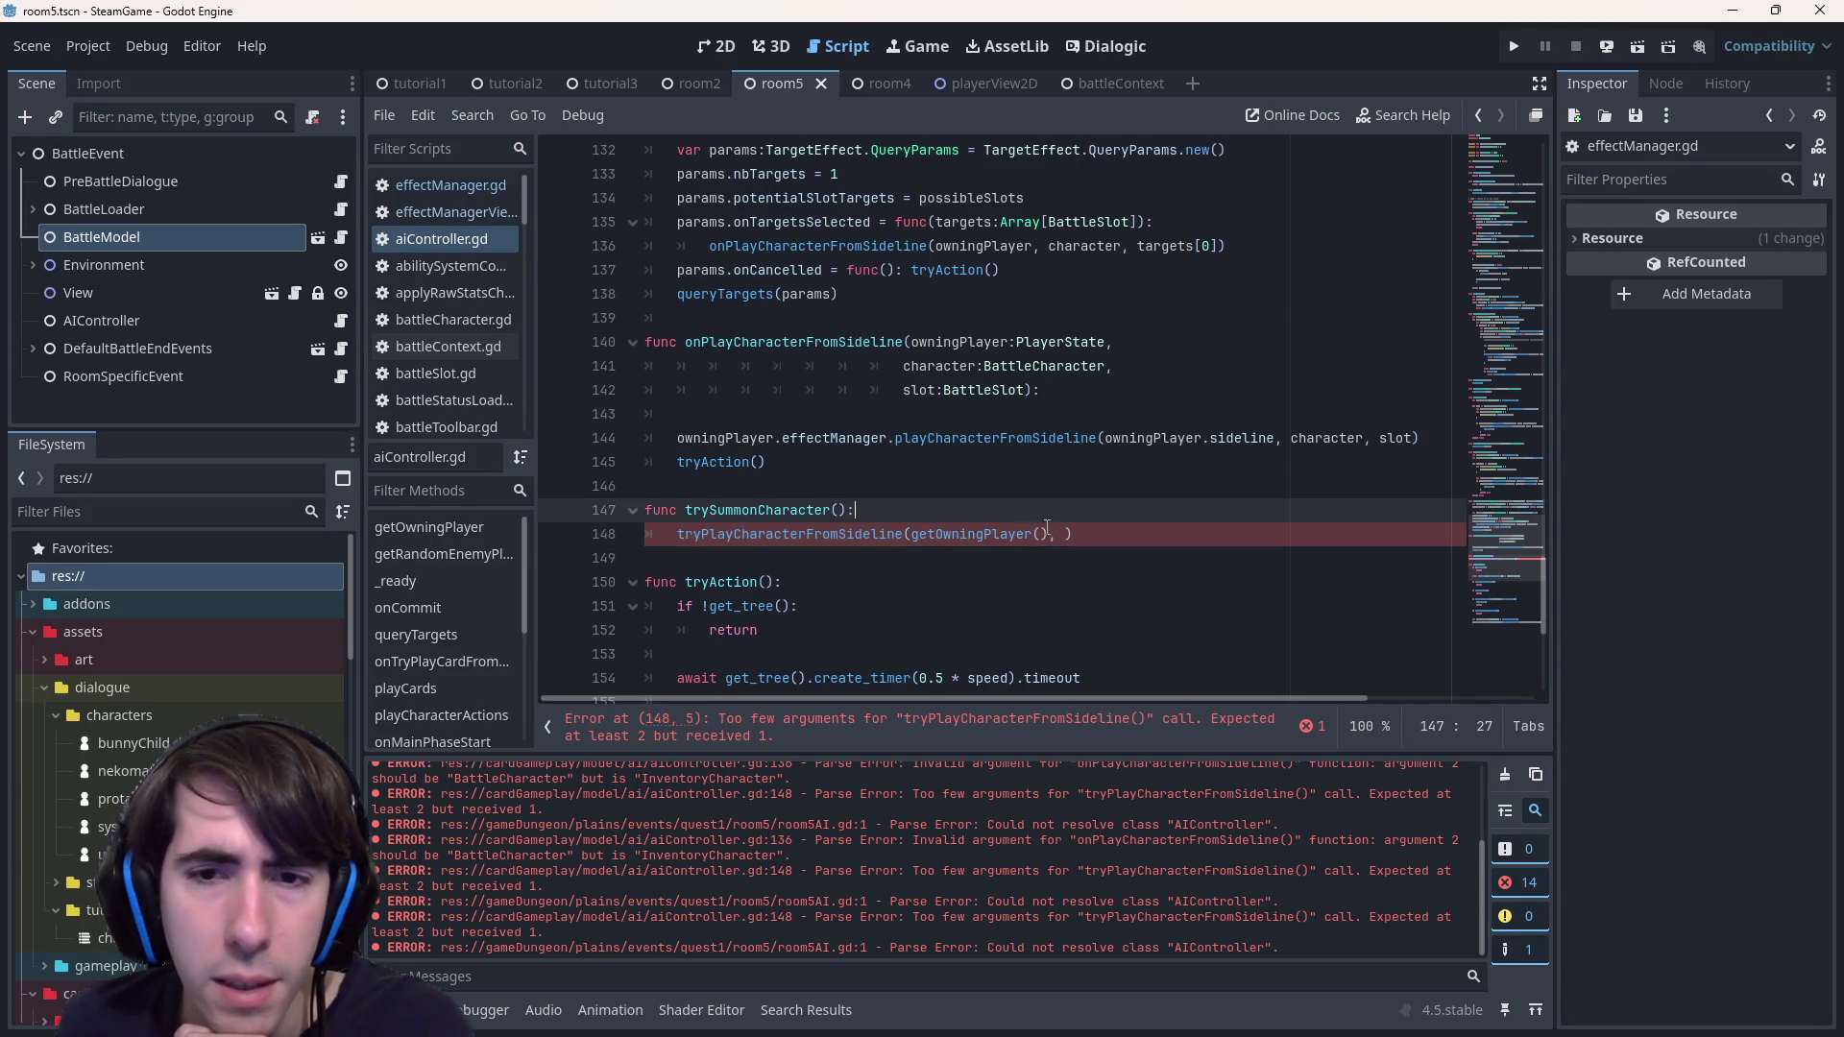
scroll(1029, 518, up, 5)
scroll(1030, 537, down, 4)
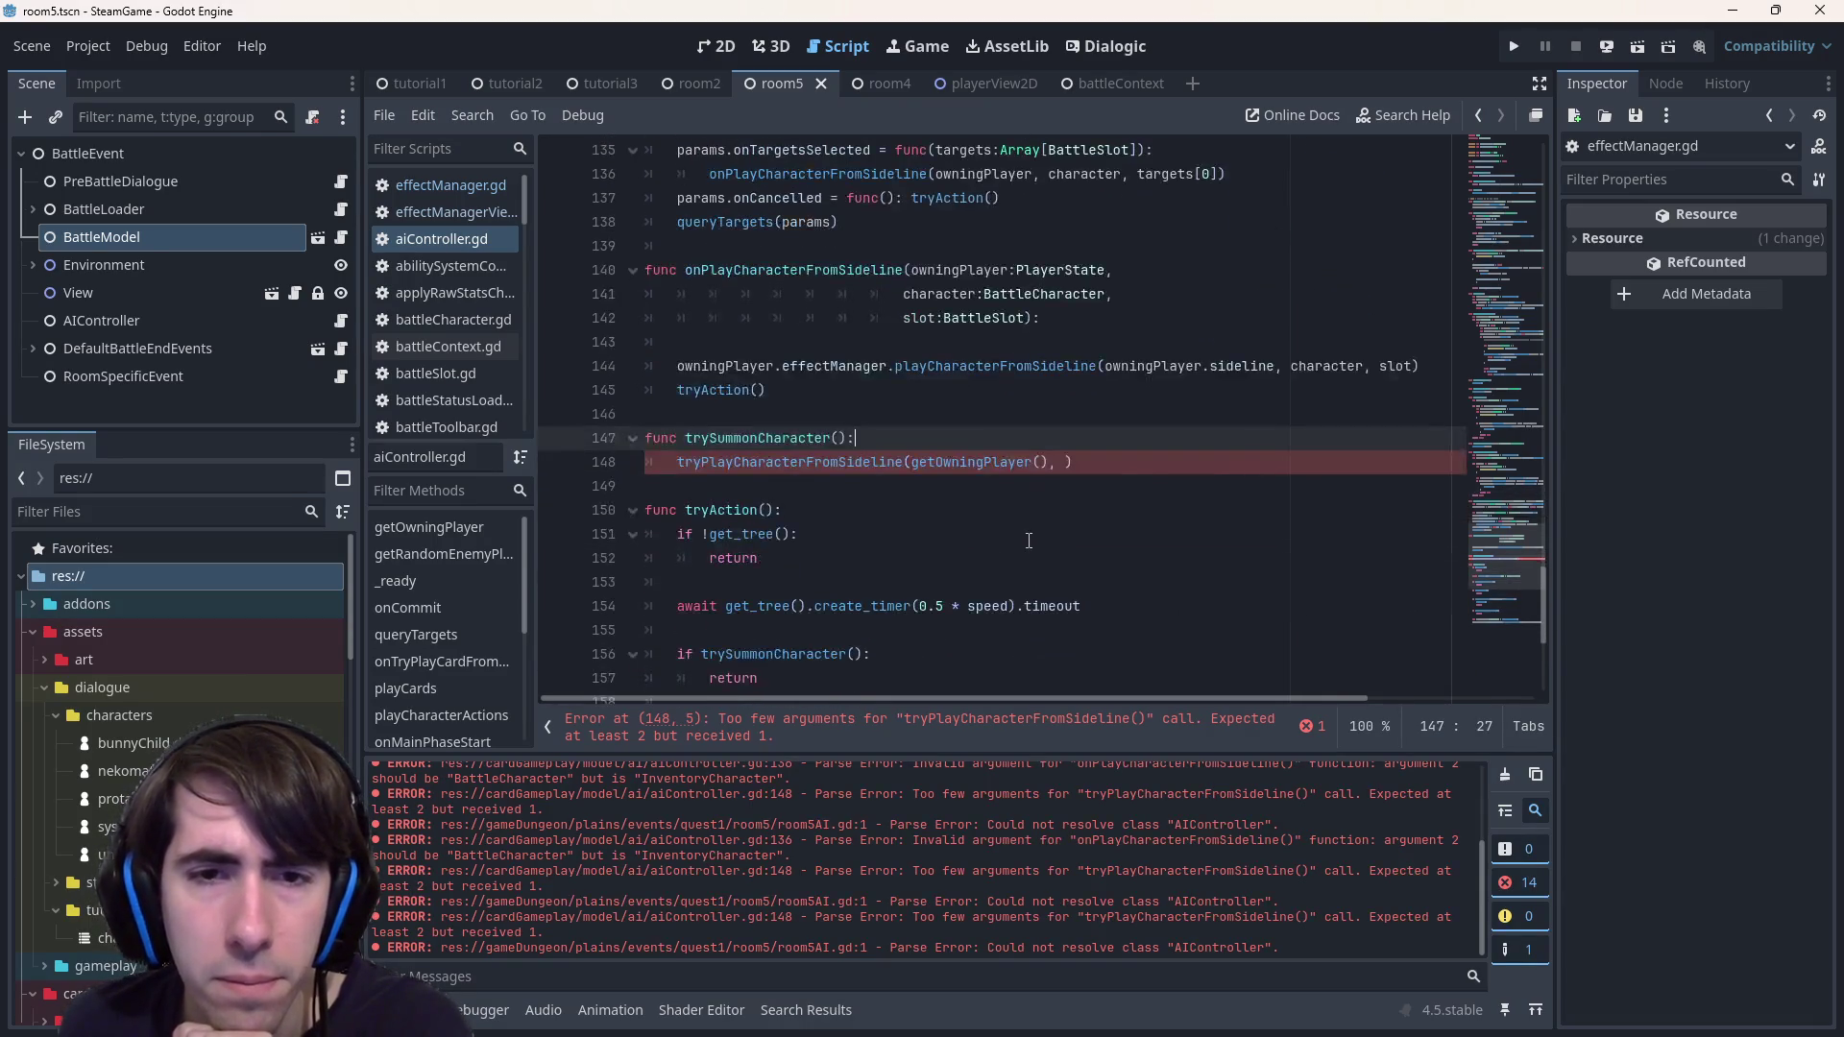
- Declare var player:PlayerState = getOwningPlayer() and pass player as the call's first argument
key(Return)
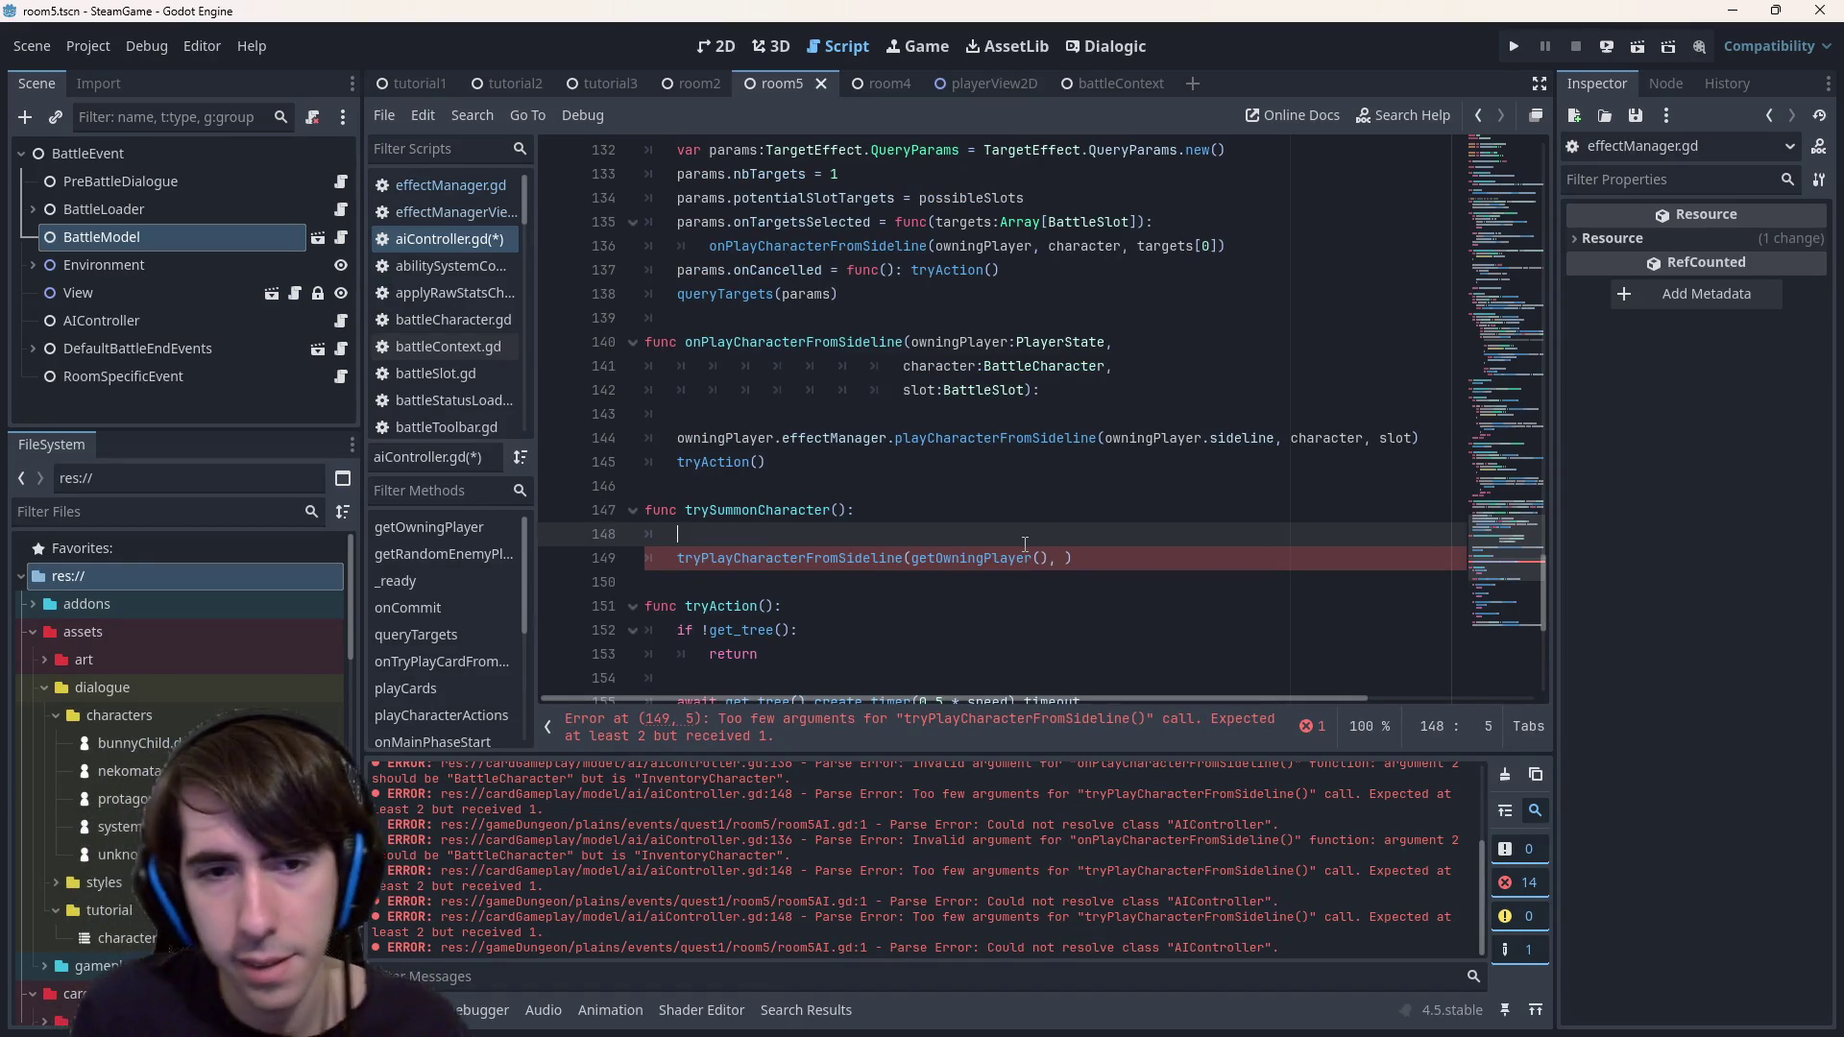
text(getOwnin)
key(Return)
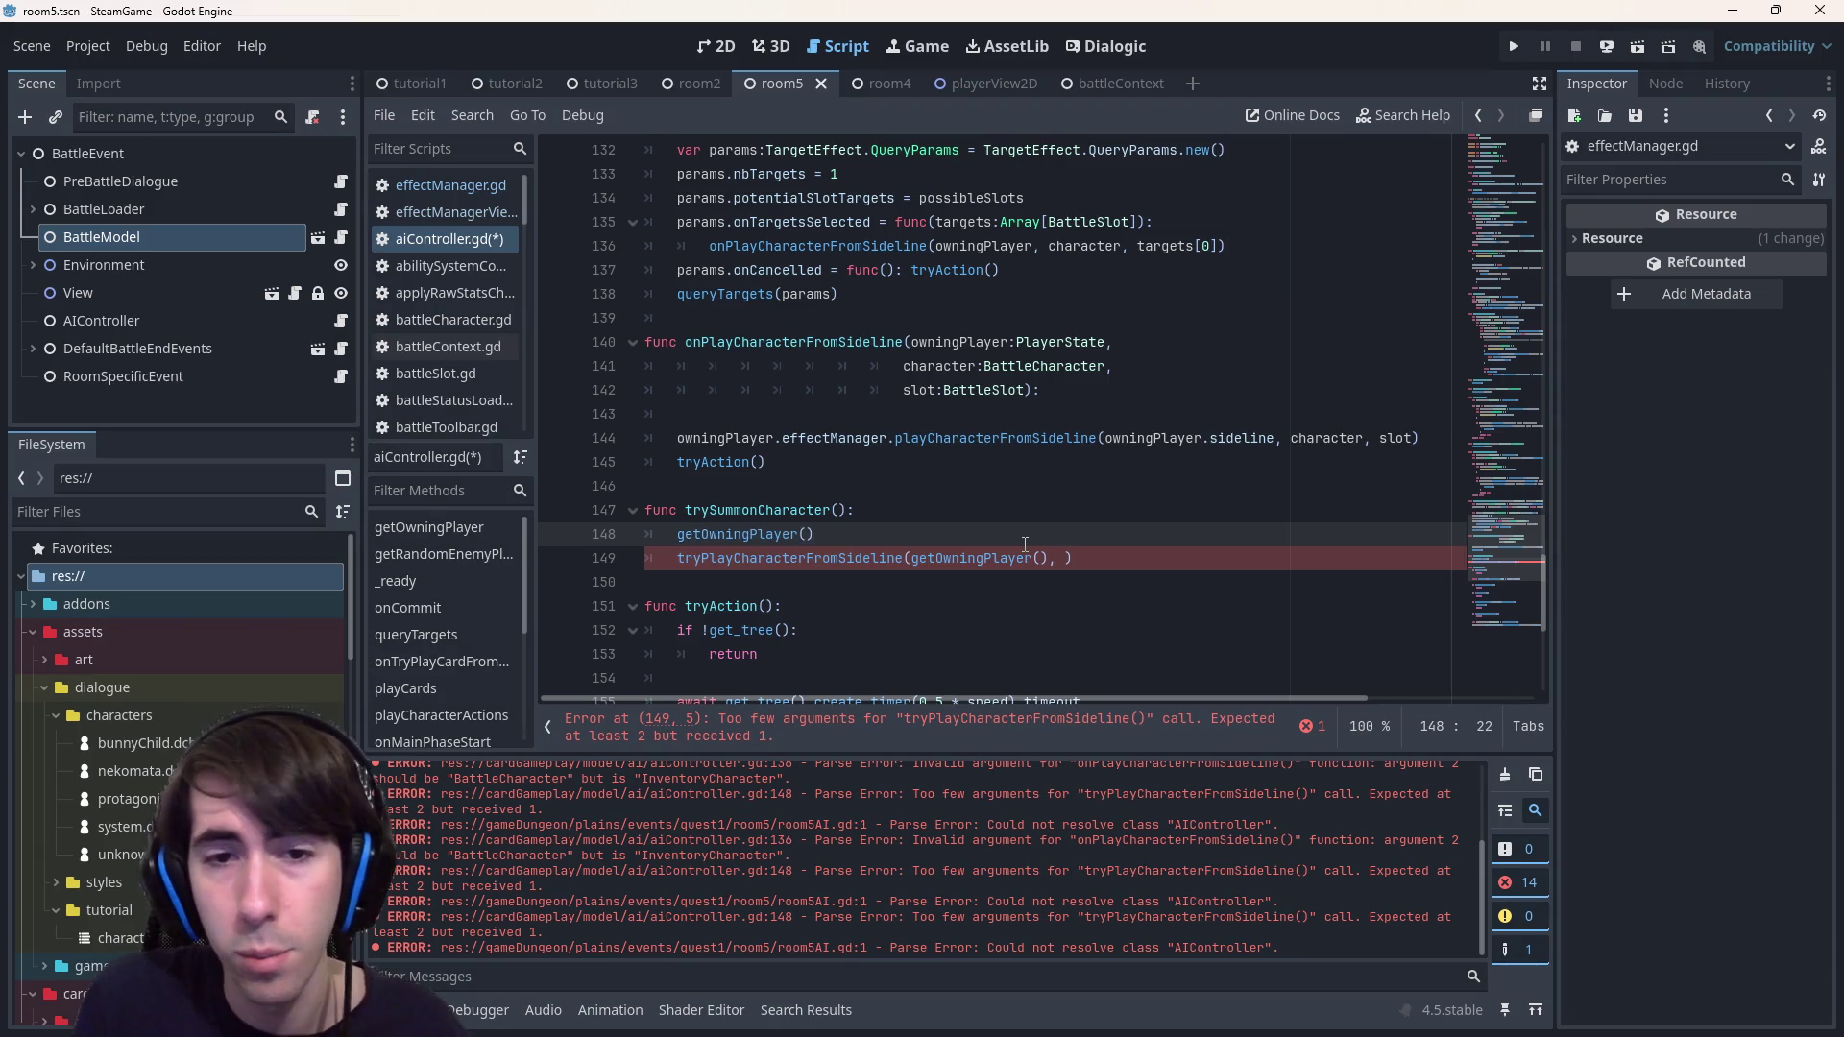
key(Escape)
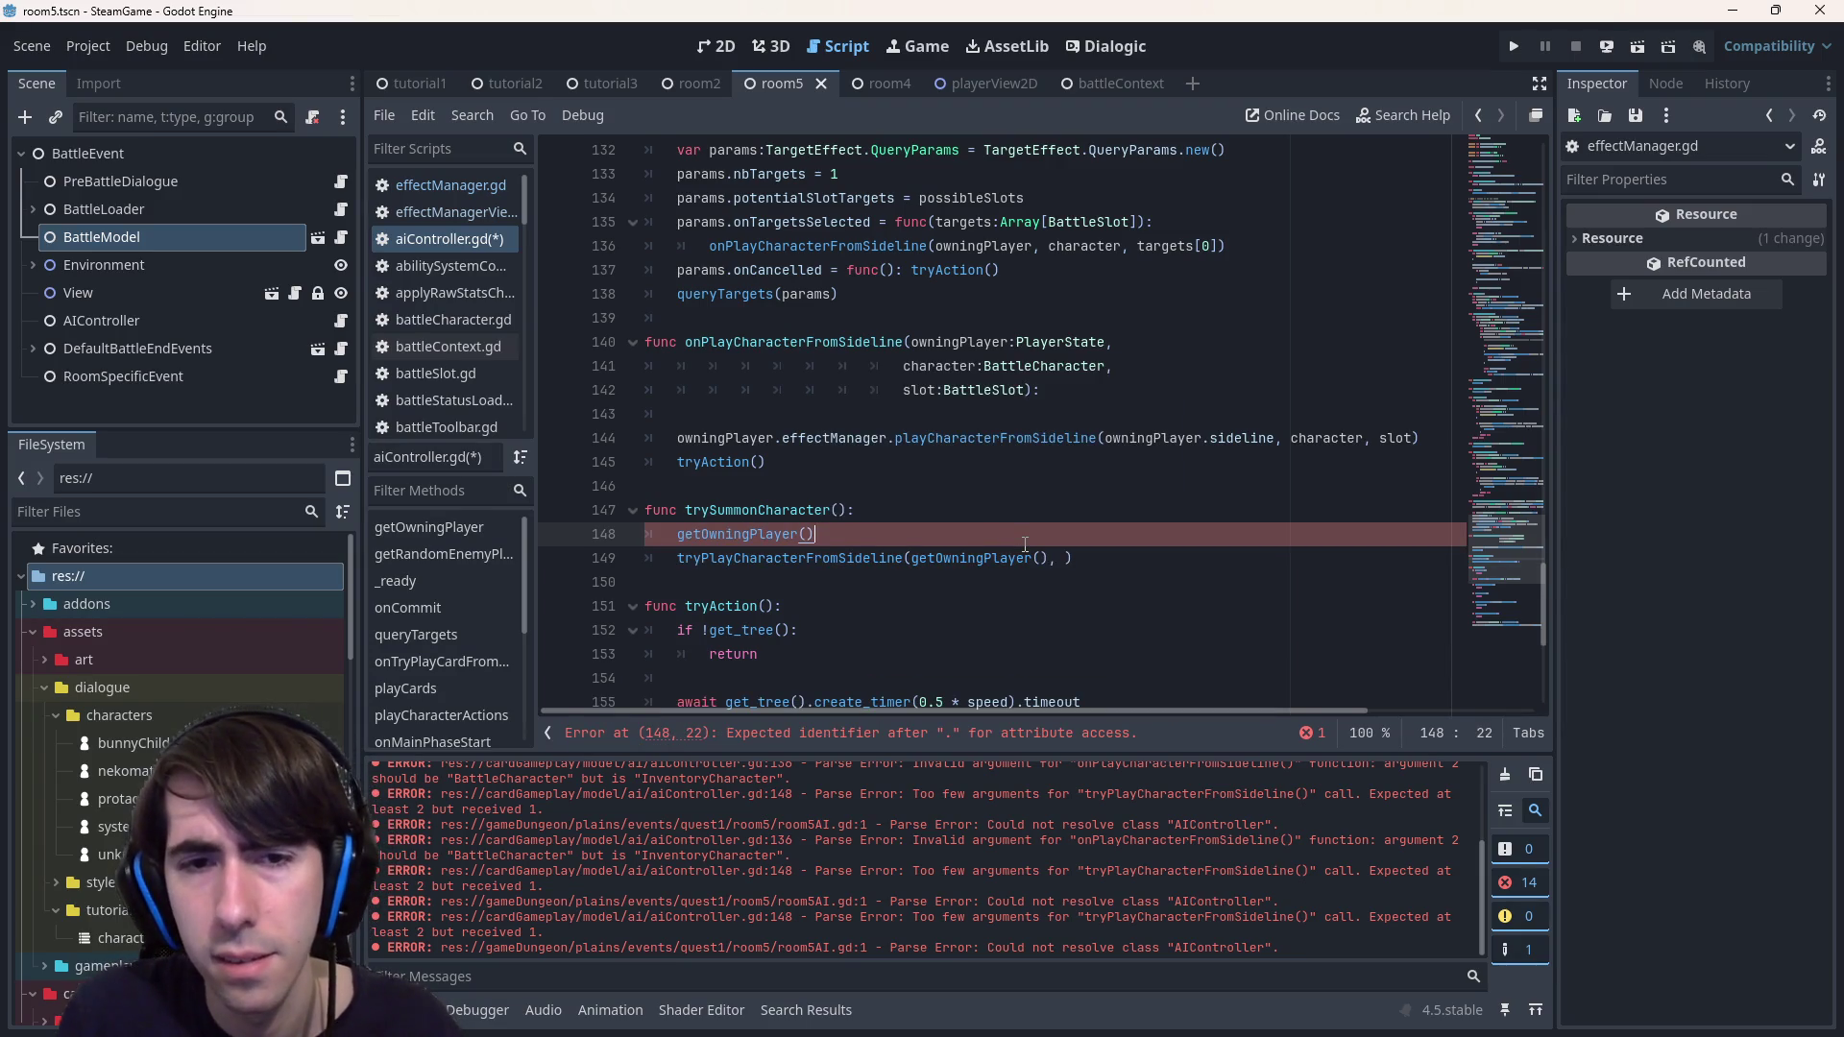
key(Home)
text(var )
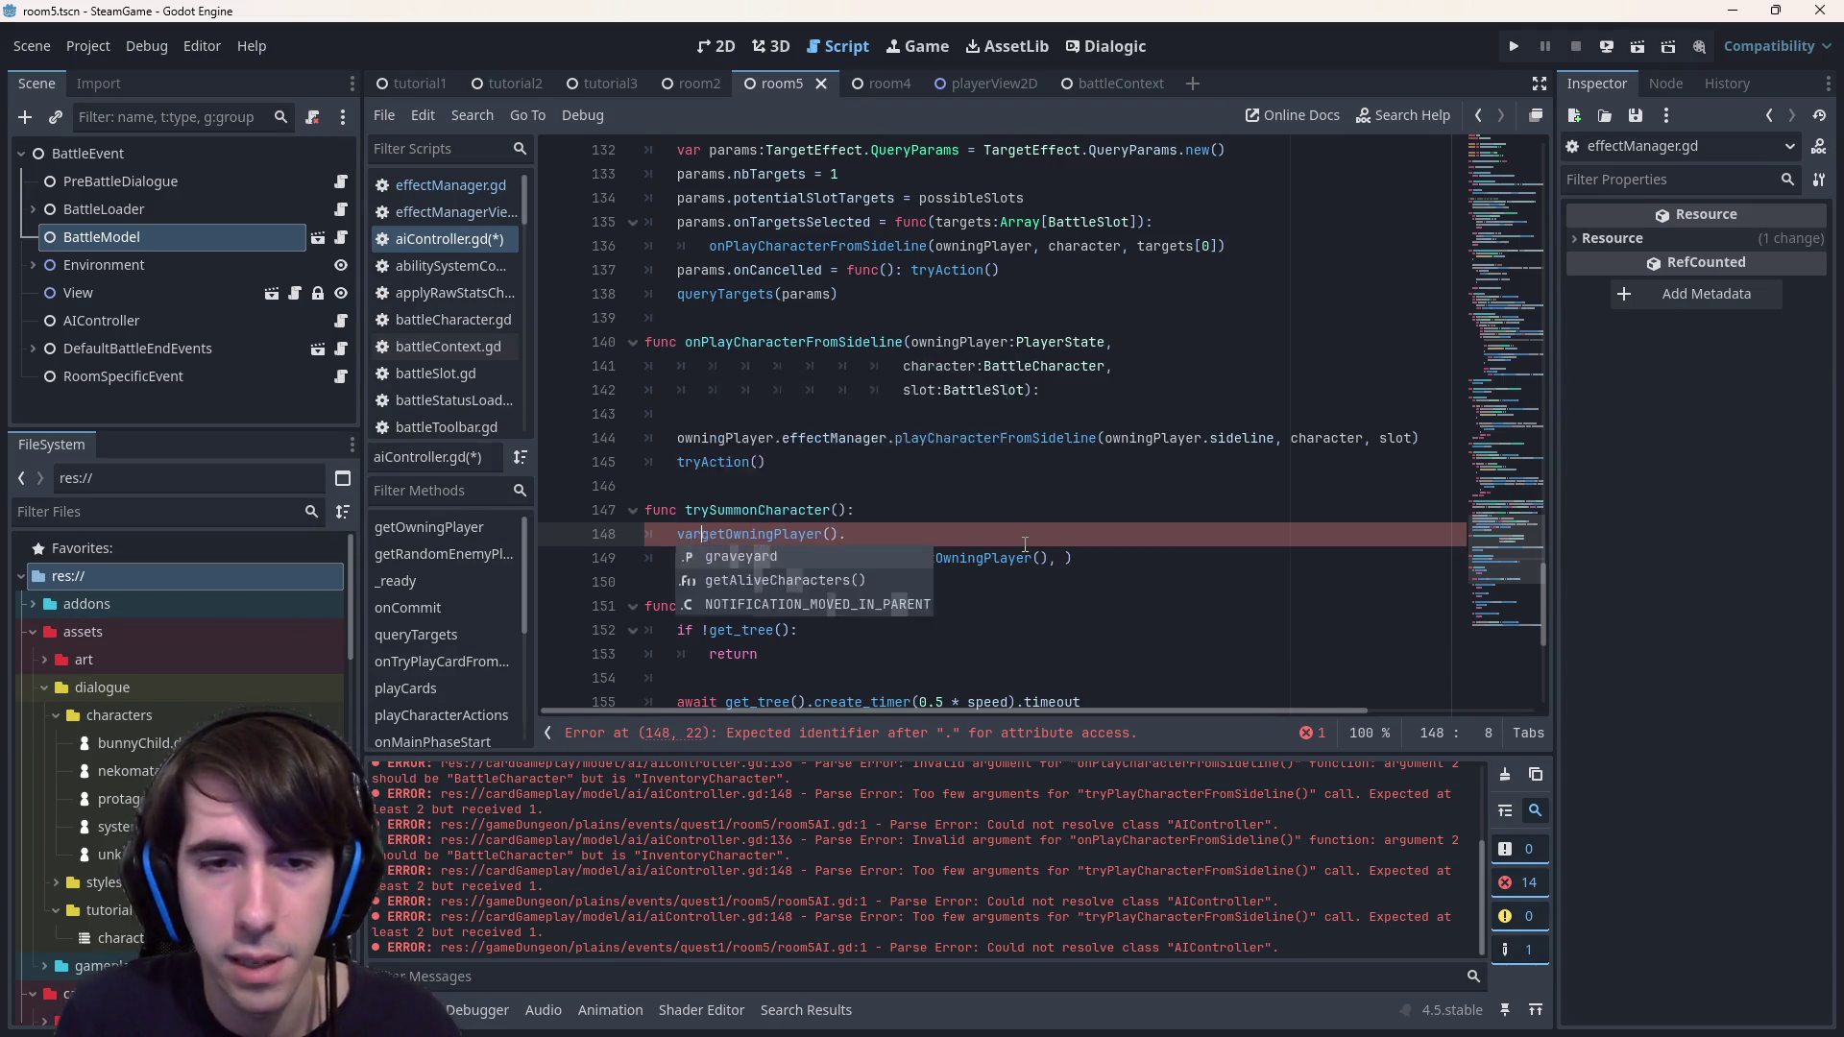
text(player: =)
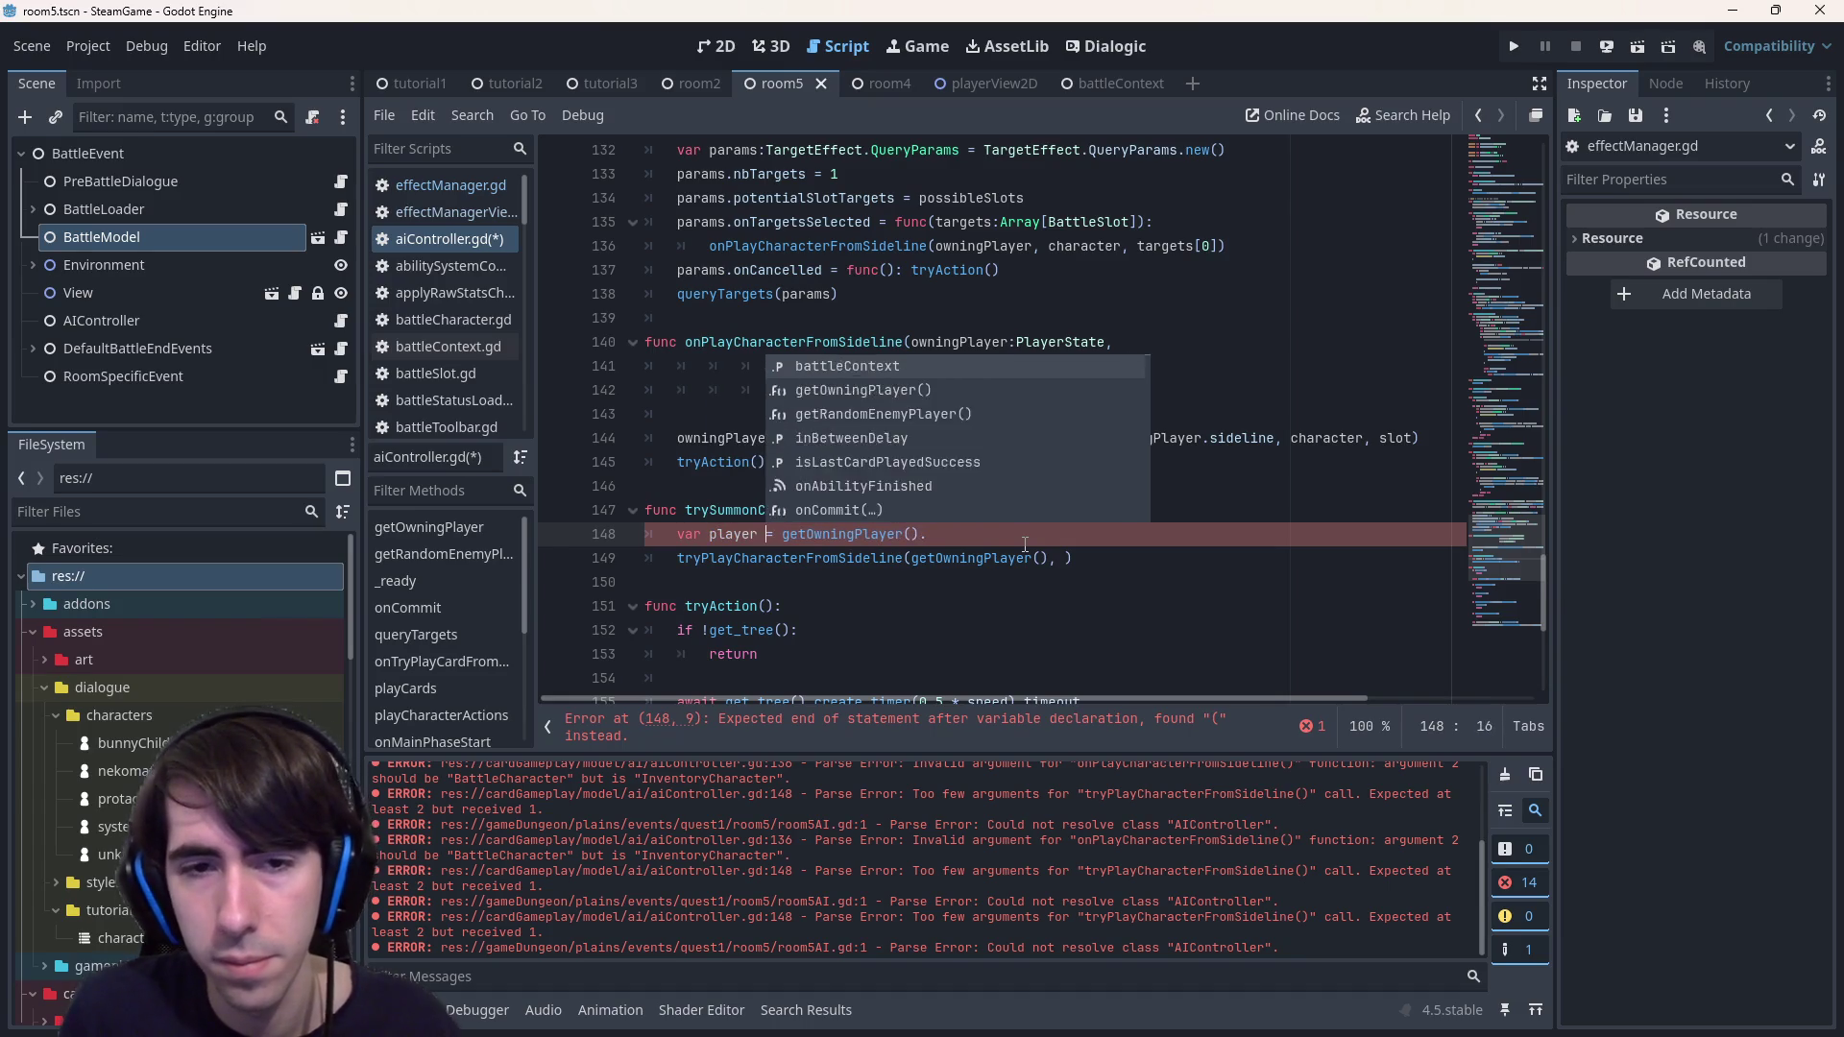
key(Left)
key(Left)
key(Left)
text(:PlayerState)
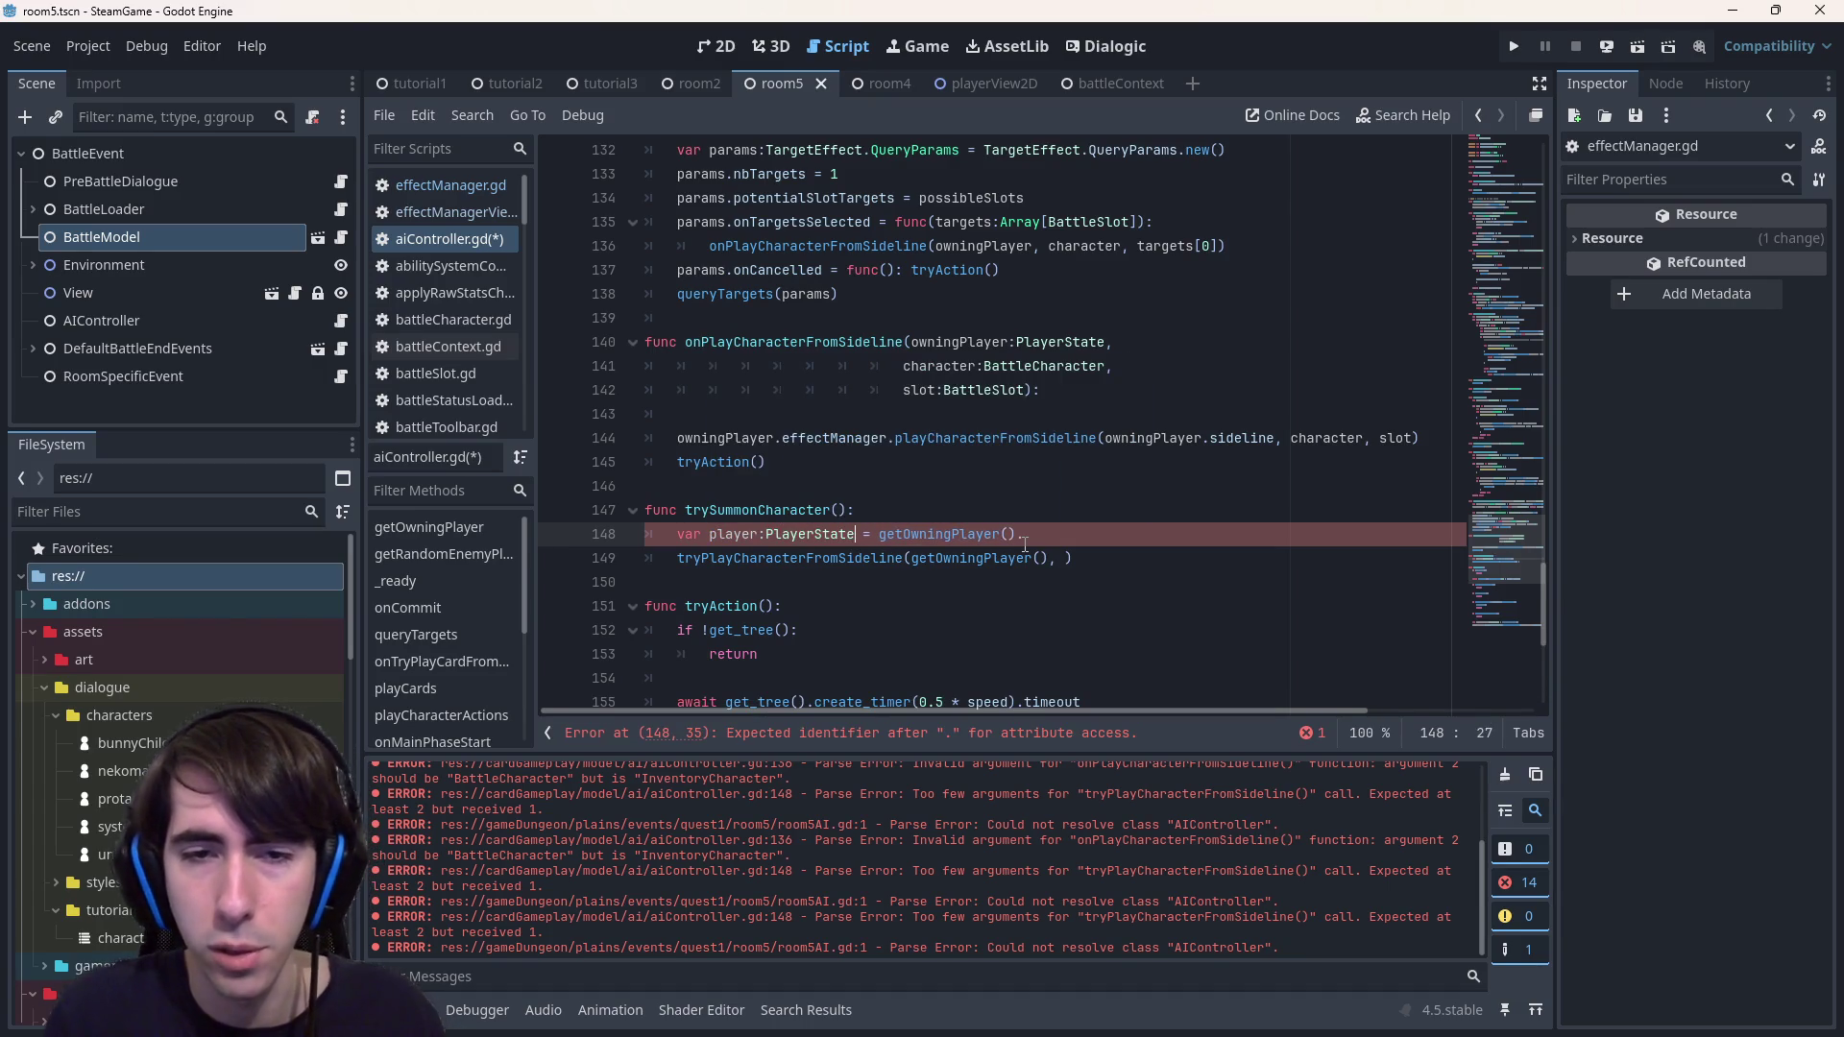
key(Down)
key(ctrl+Right)
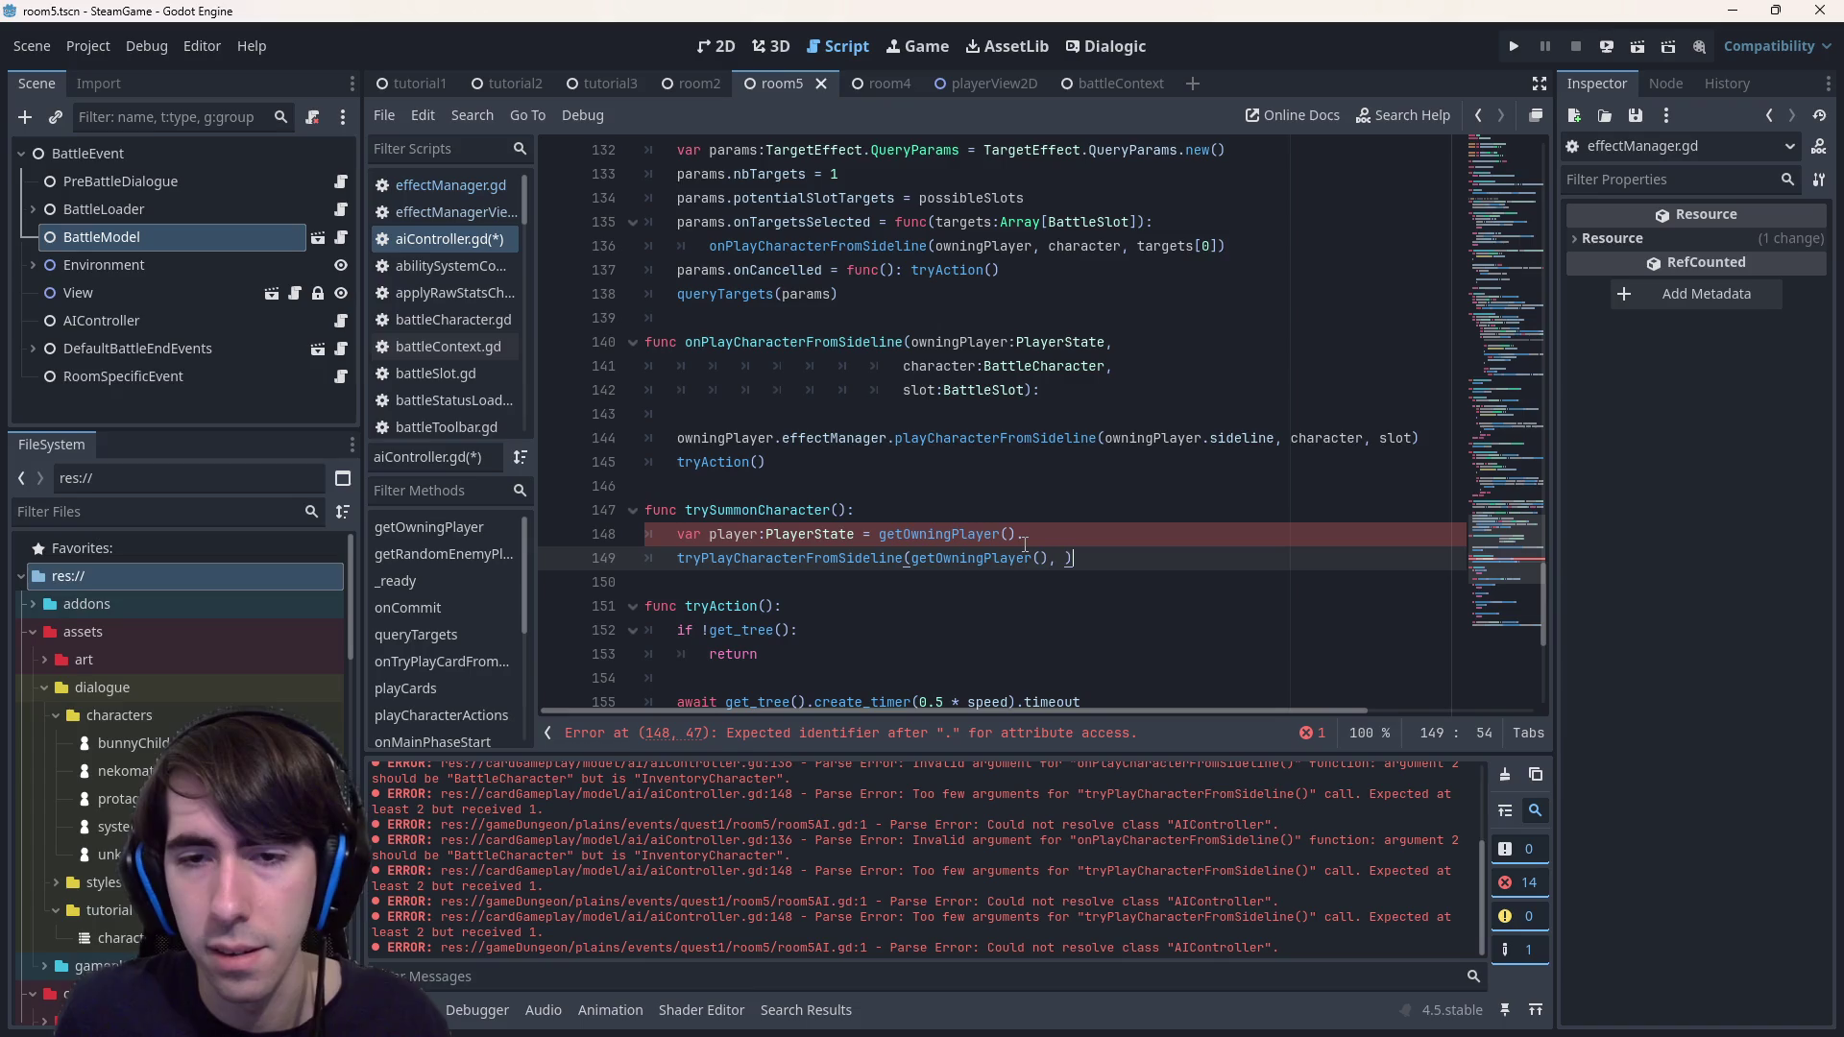
key(ctrl+shift+Right)
text(player)
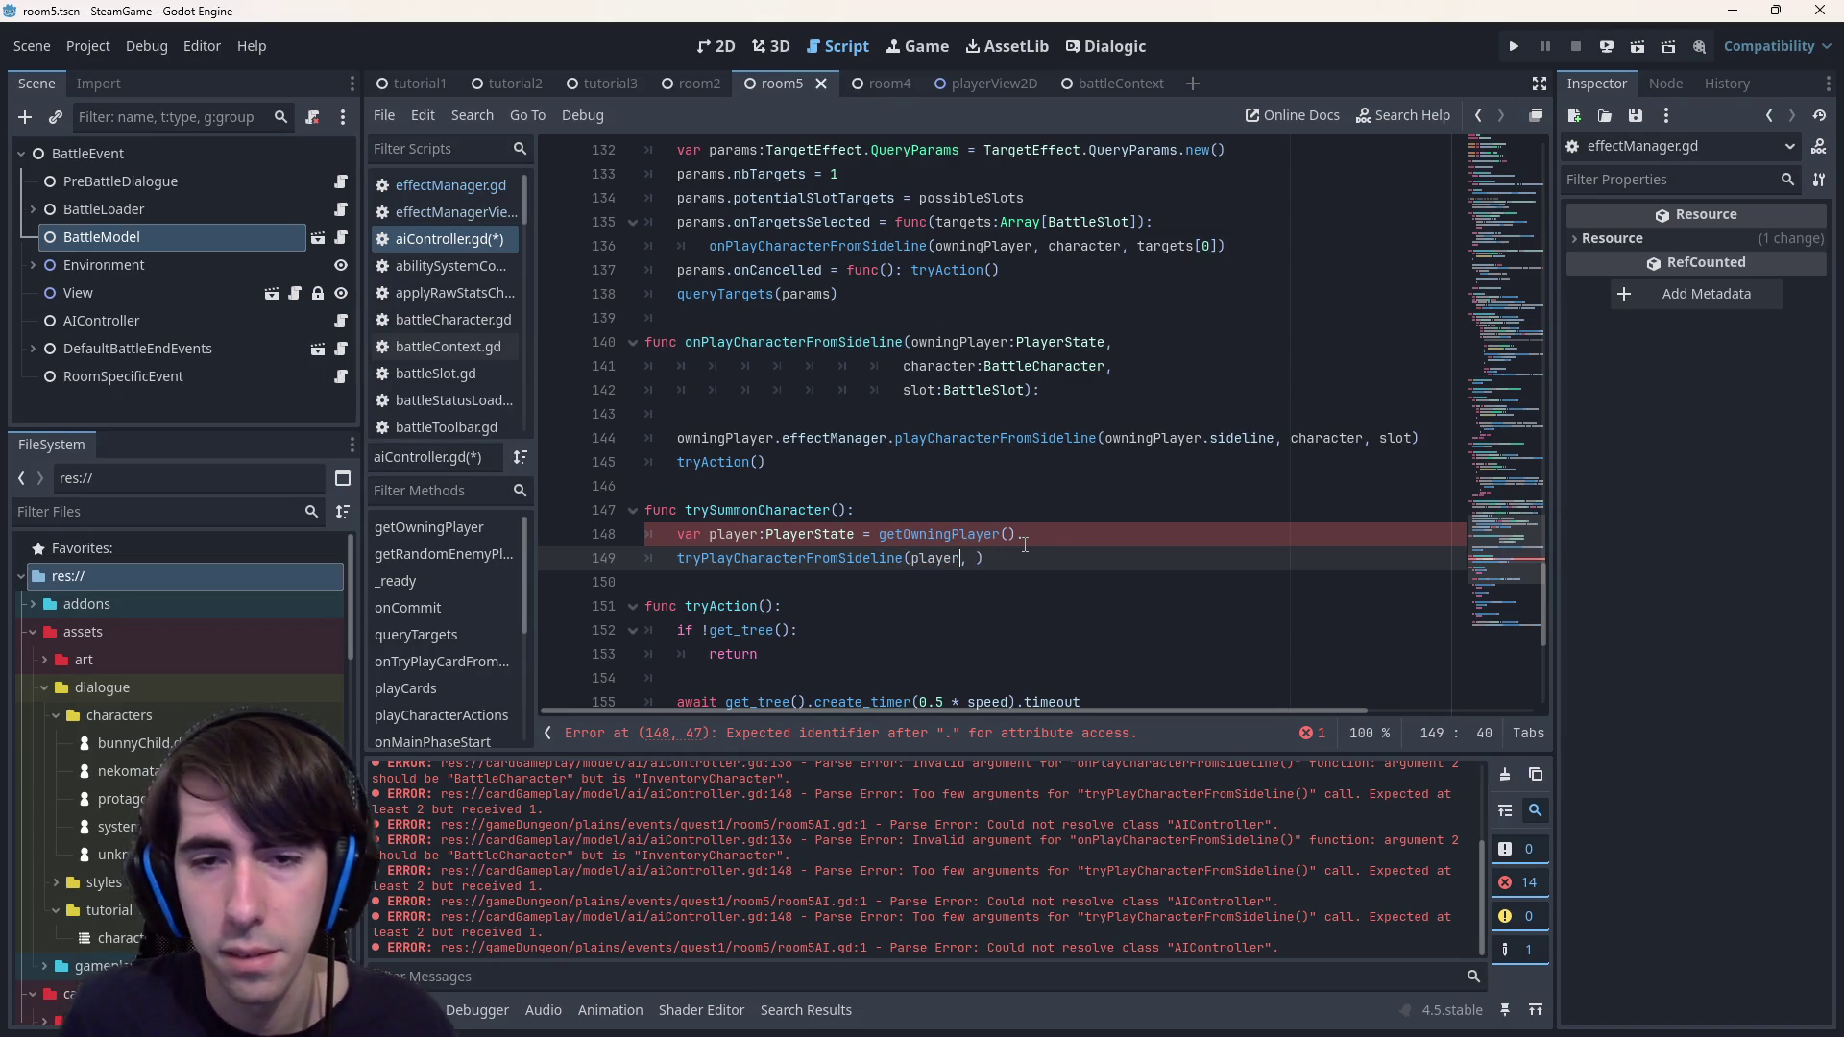
- Start a new 'player.' line and look up PlayerState's members in its script
key(Up)
key(End)
key(Return)
text(player.)
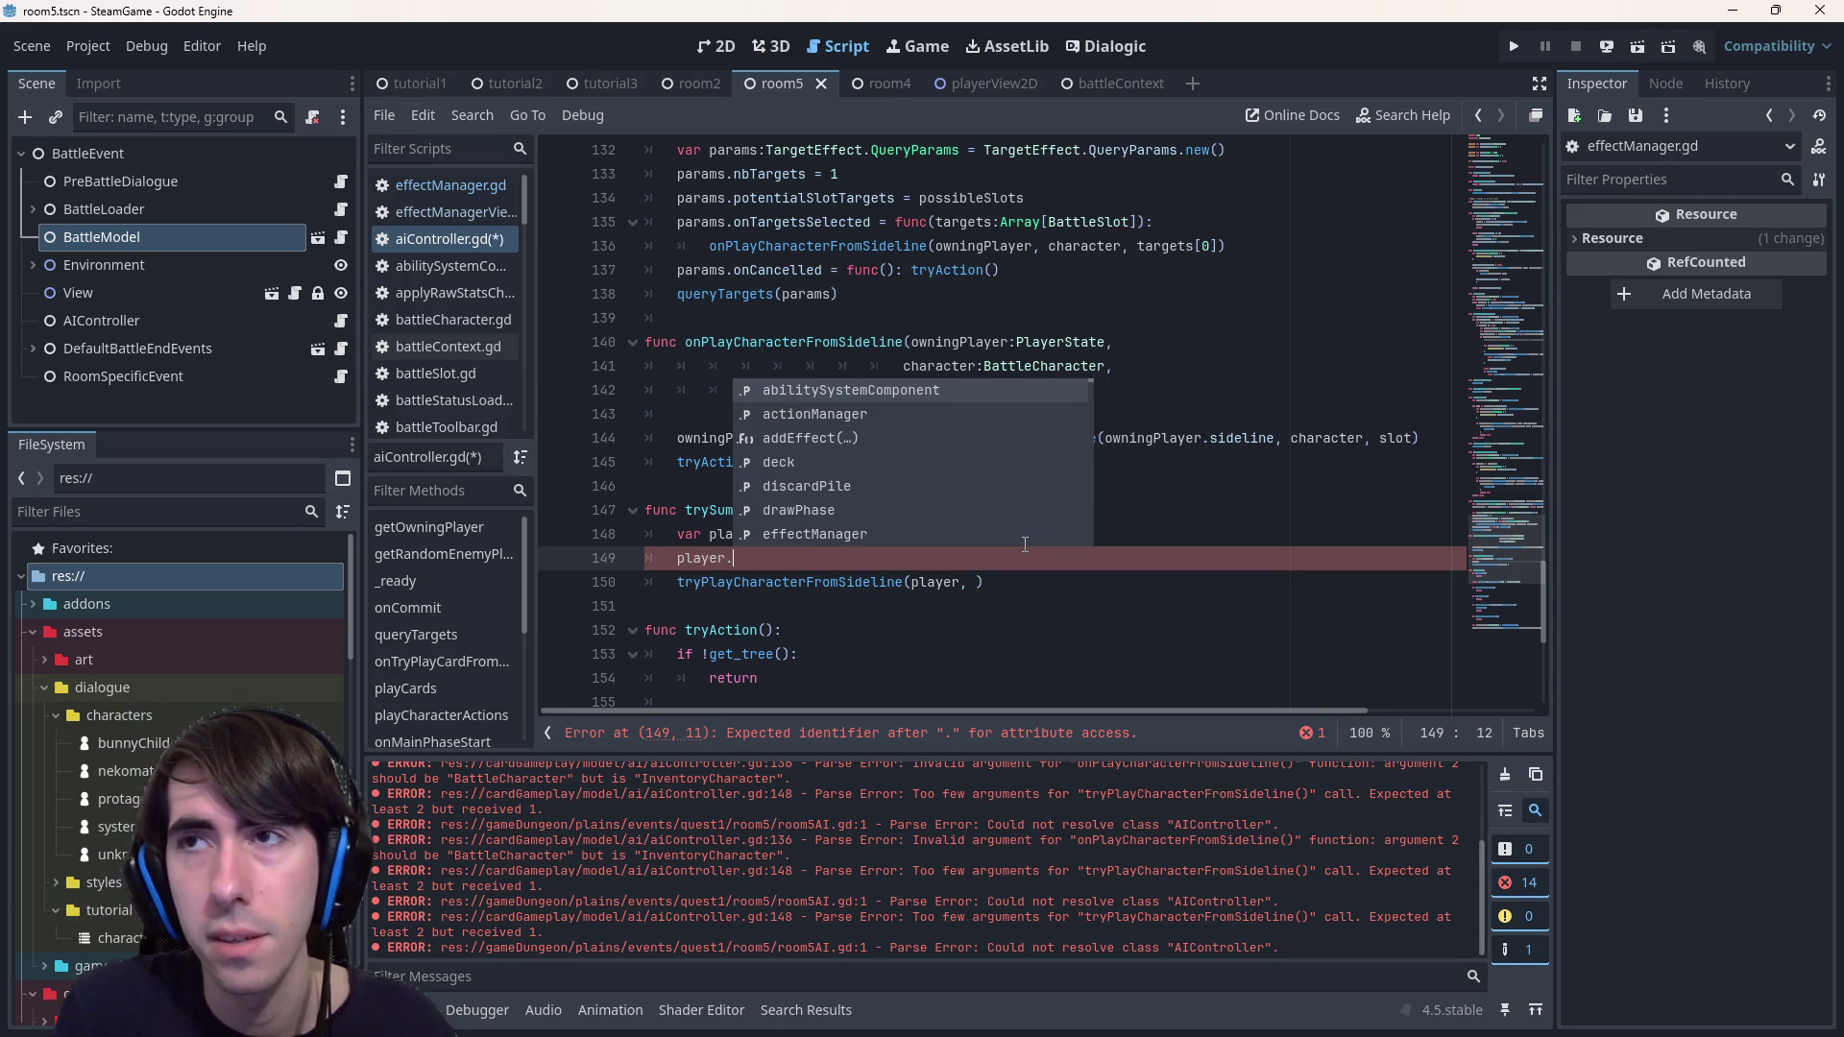
text(invent)
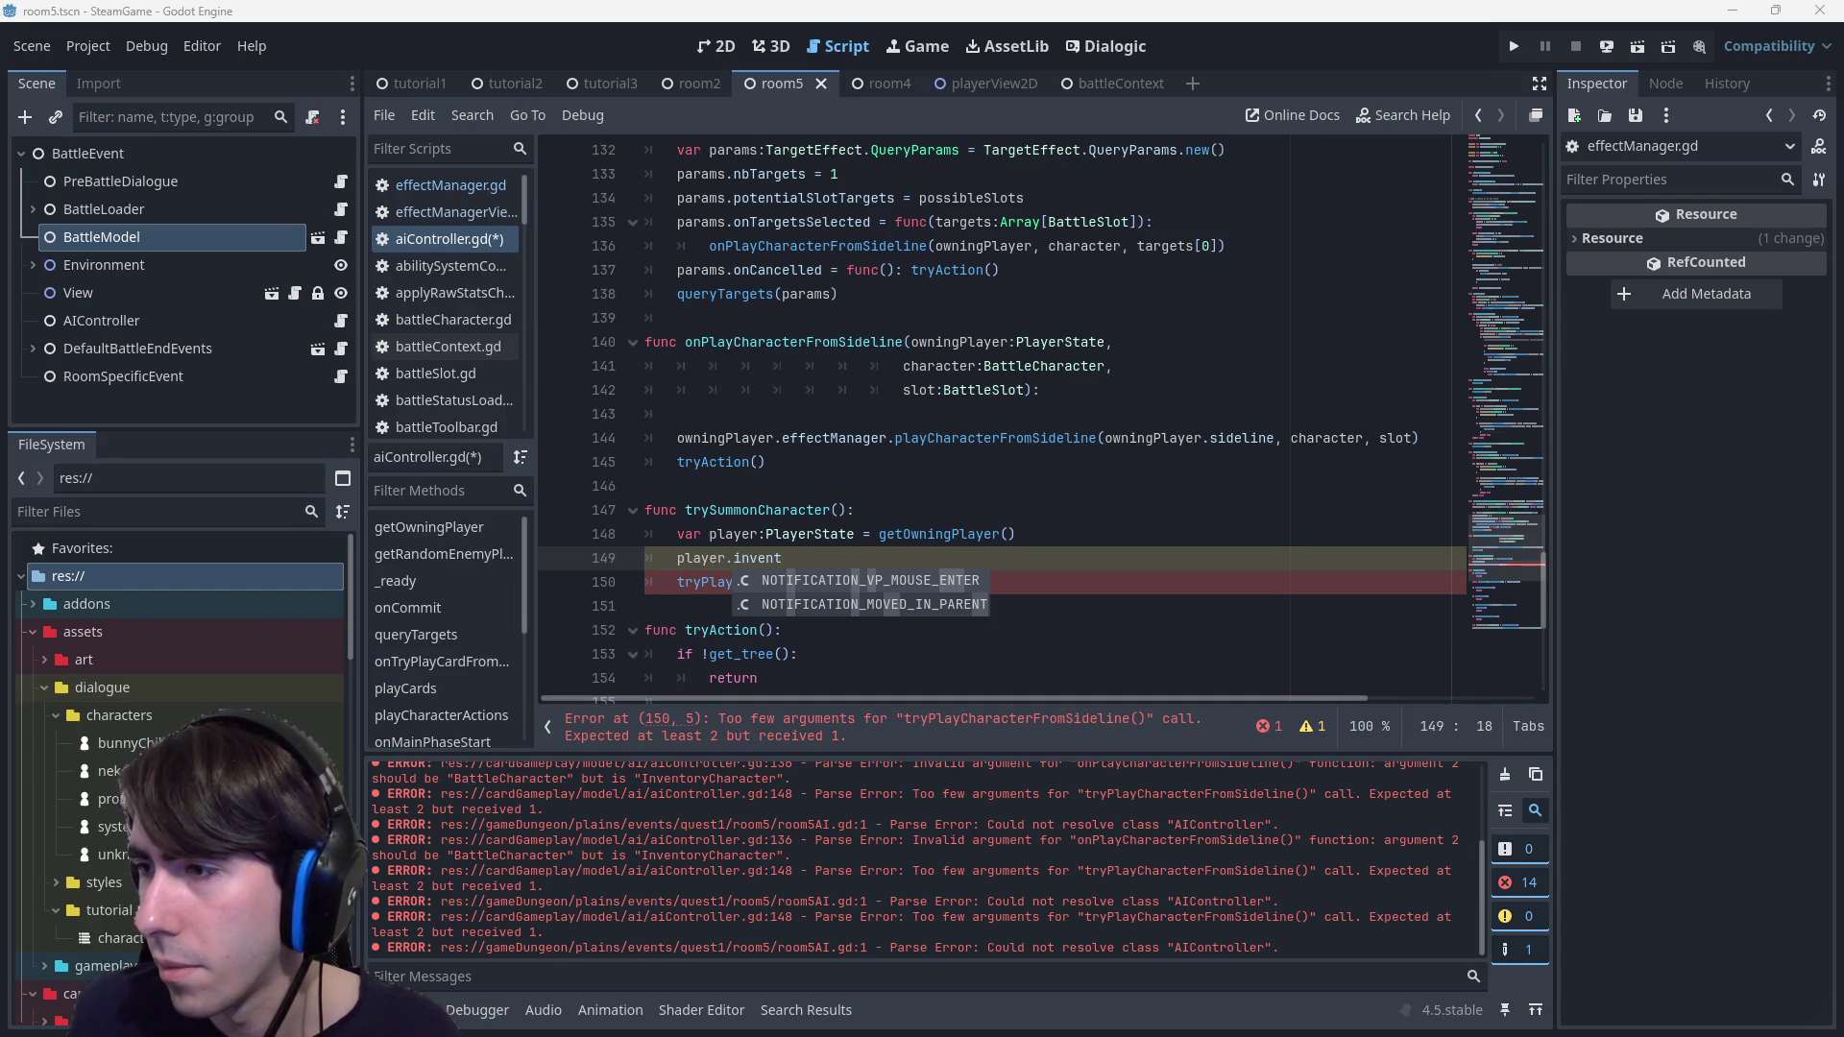
click(1147, 581)
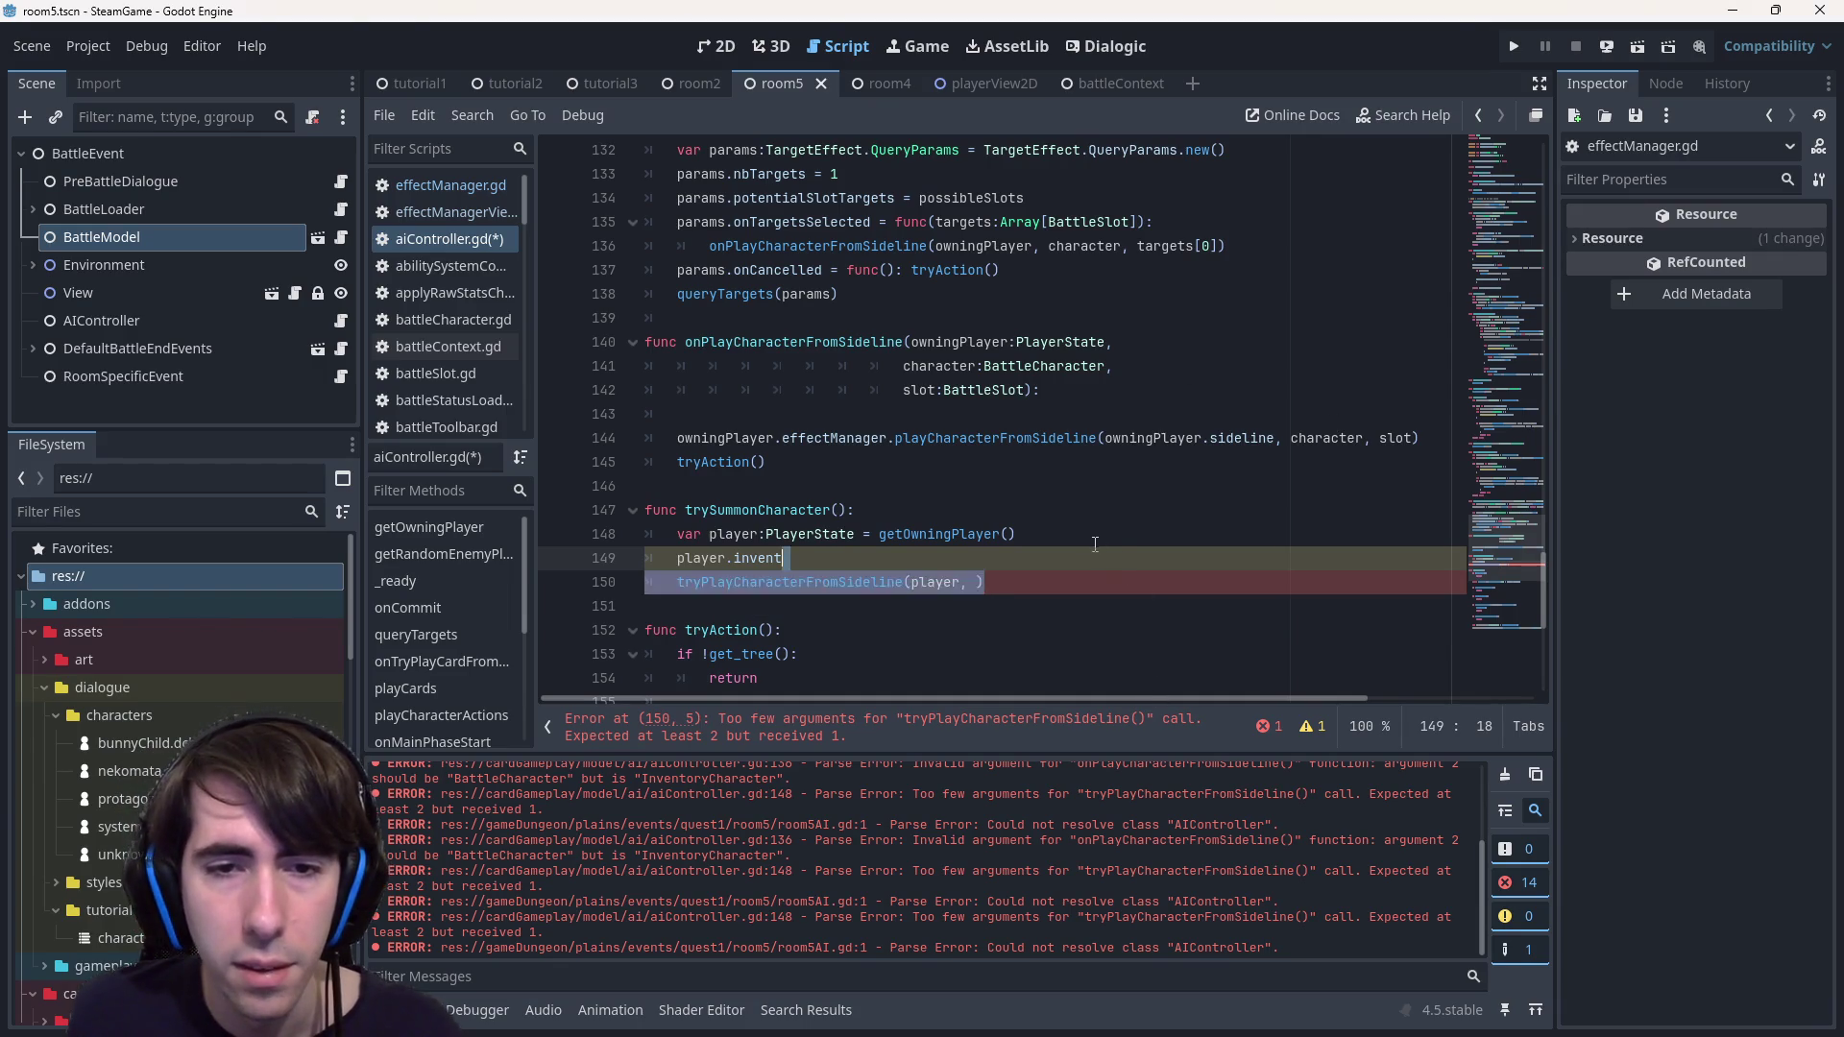
click(1146, 558)
key(BackSpace)
key(BackSpace)
key(BackSpace)
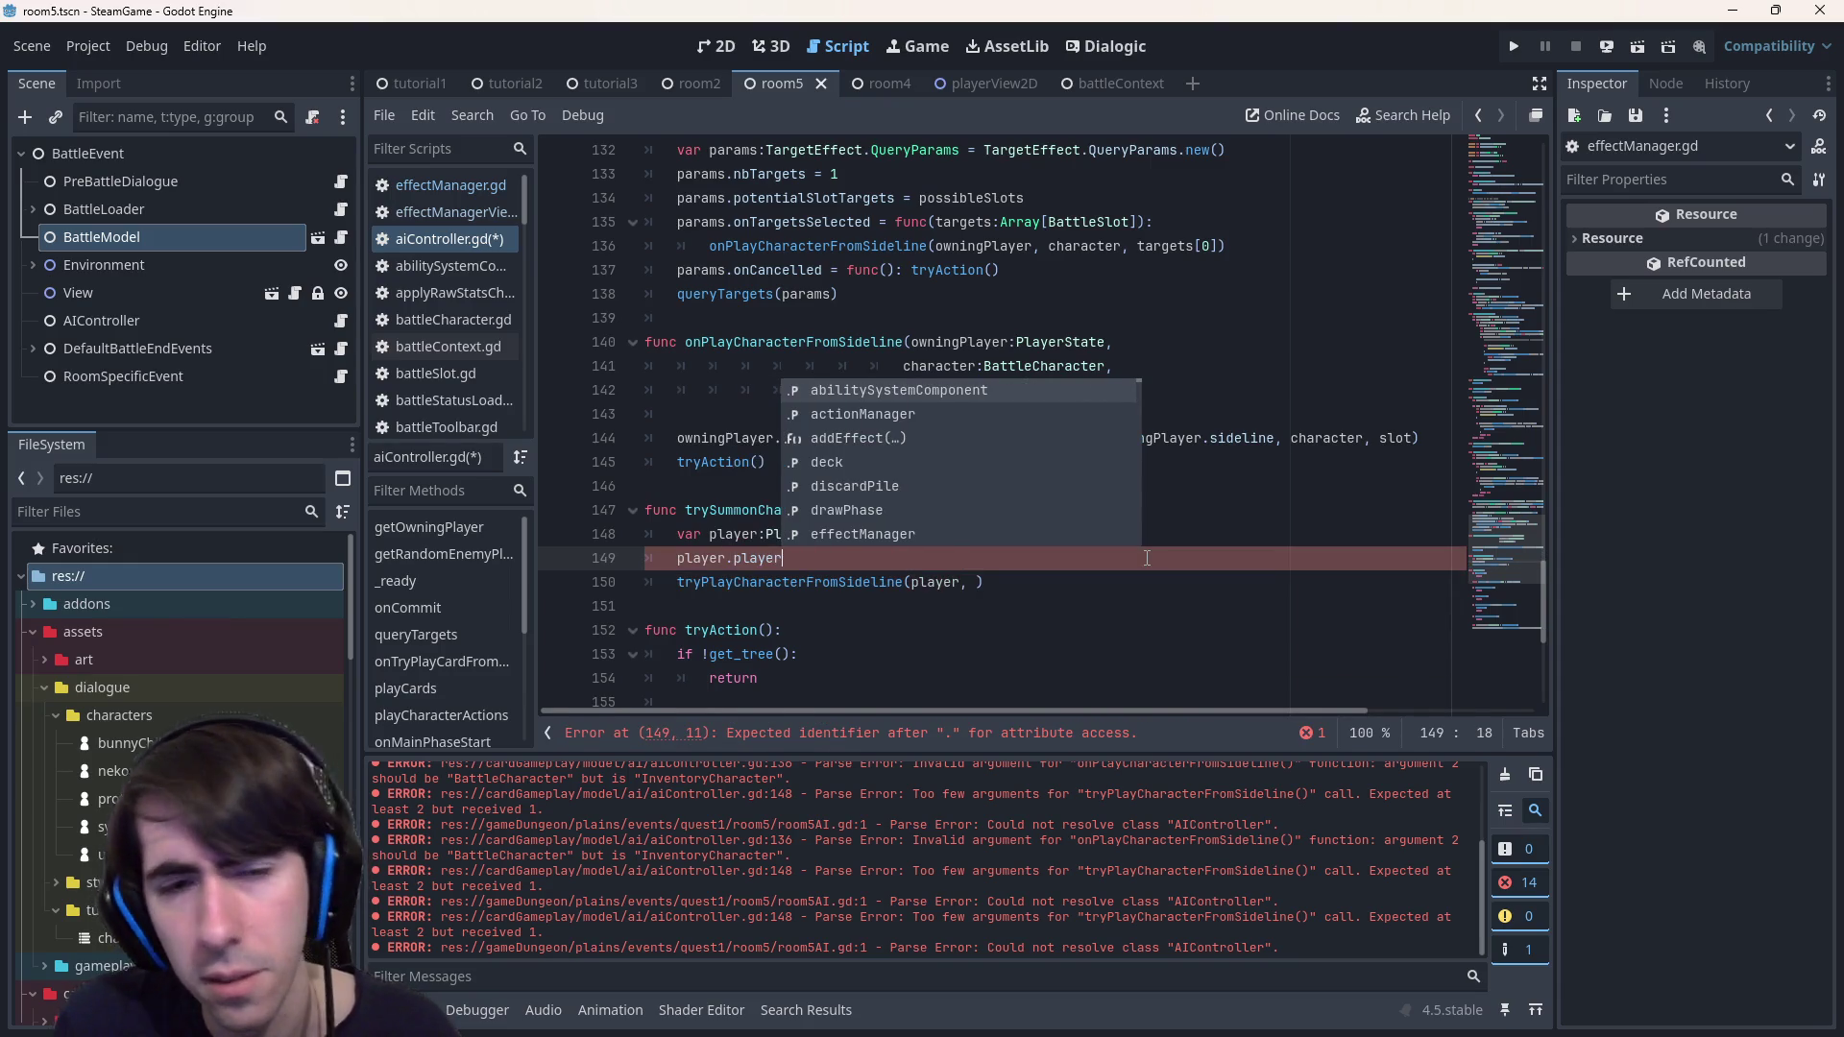
key(Escape)
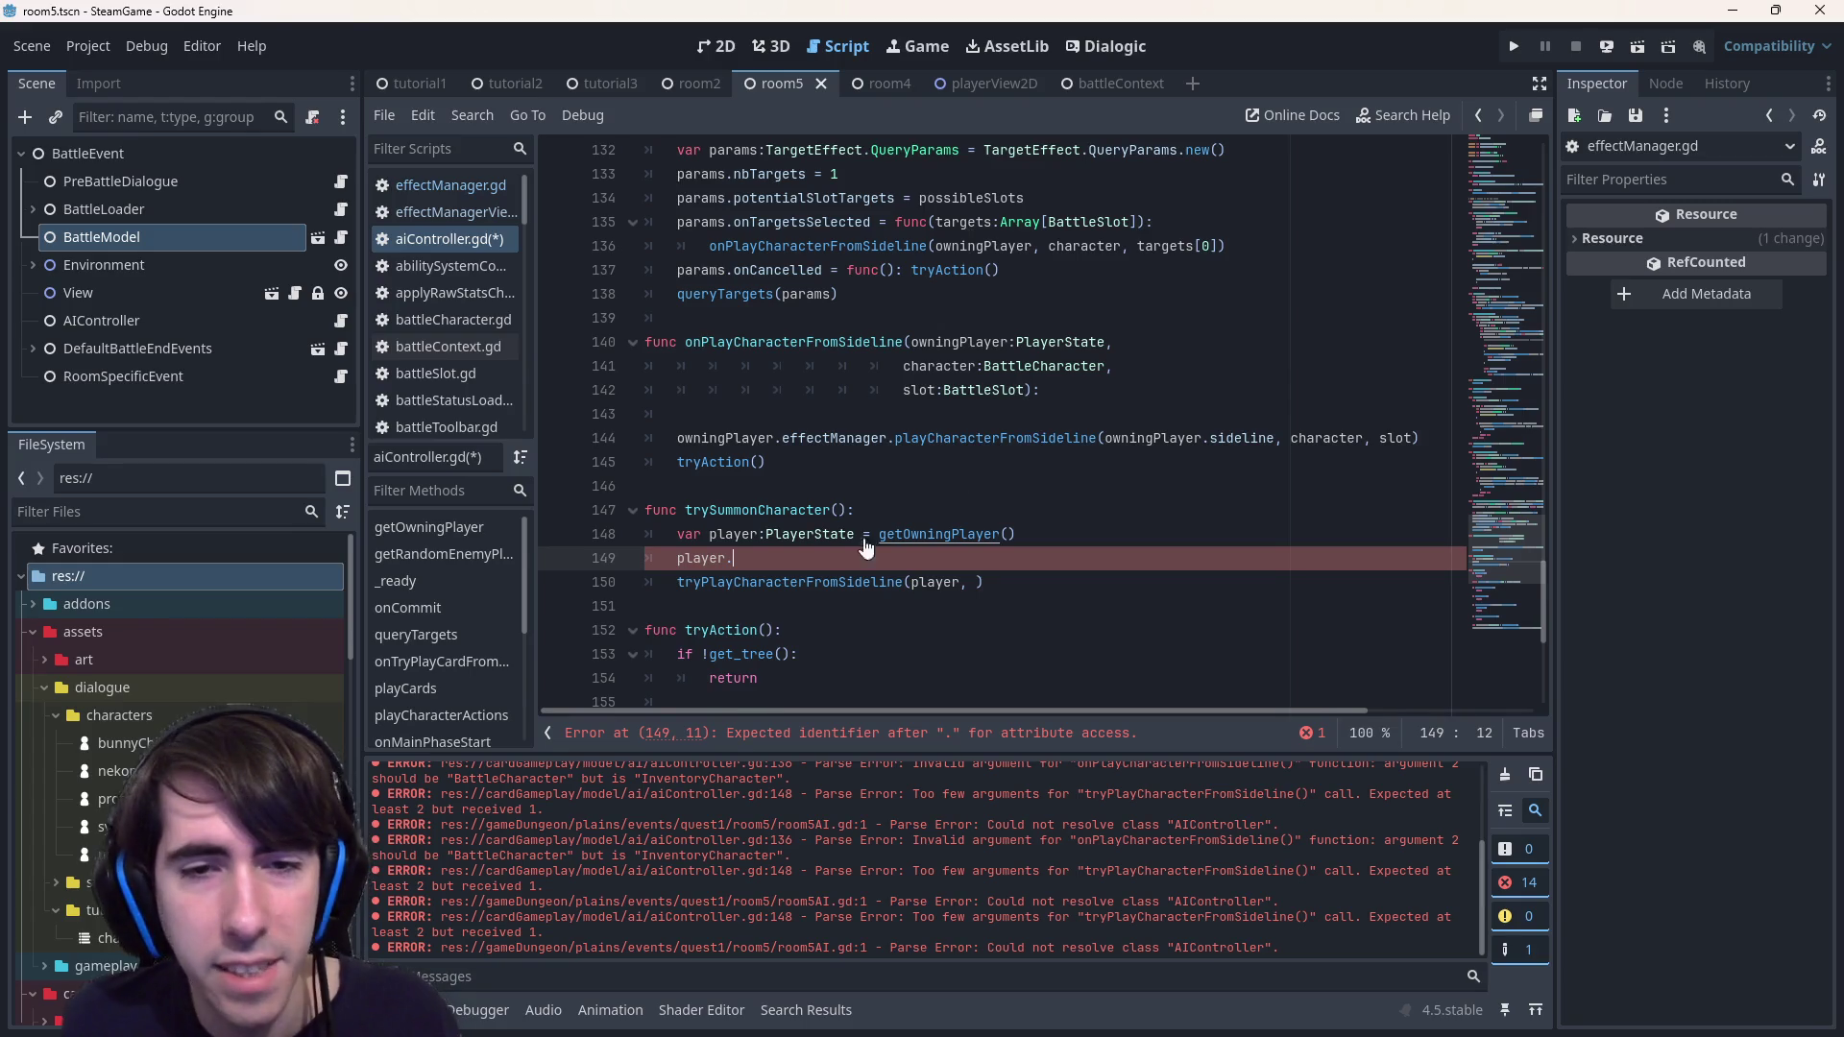
ctrl+click(811, 534)
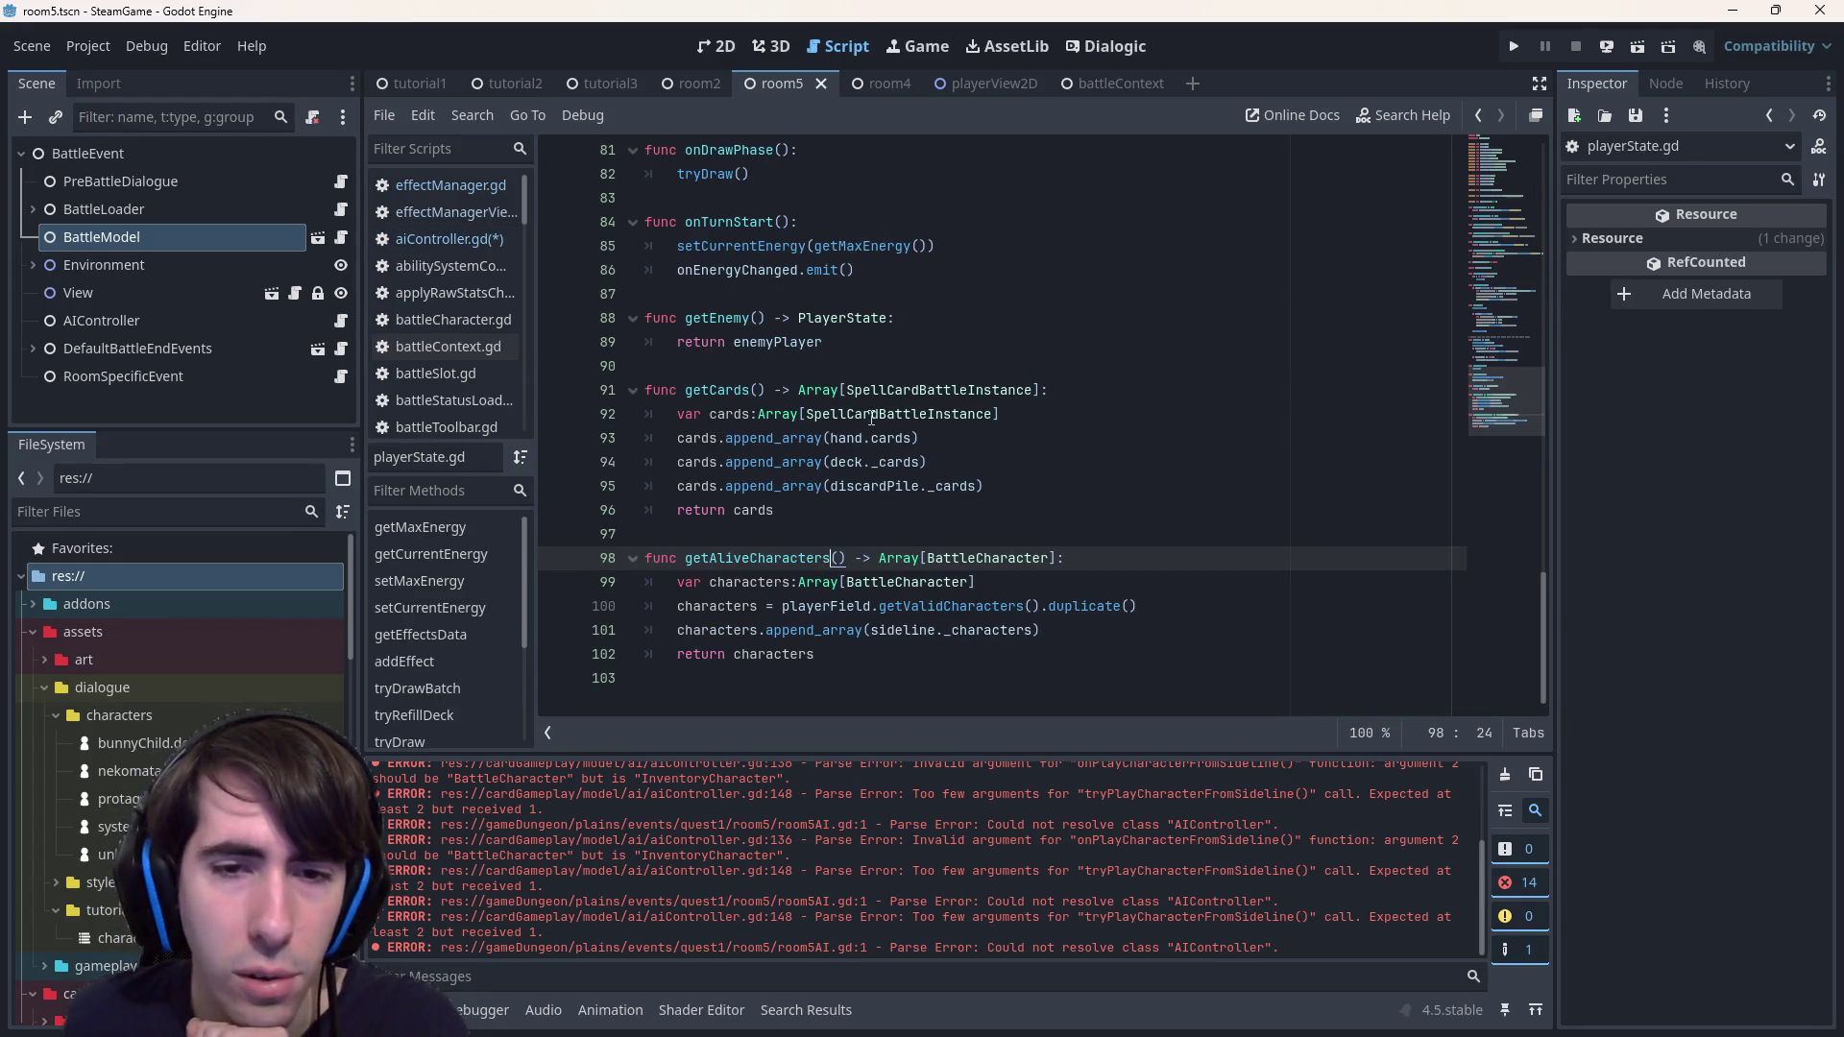
- Check PlayerState's sideline property and begin a player.sideline expression on line 149
scroll(932, 527, up, 20)
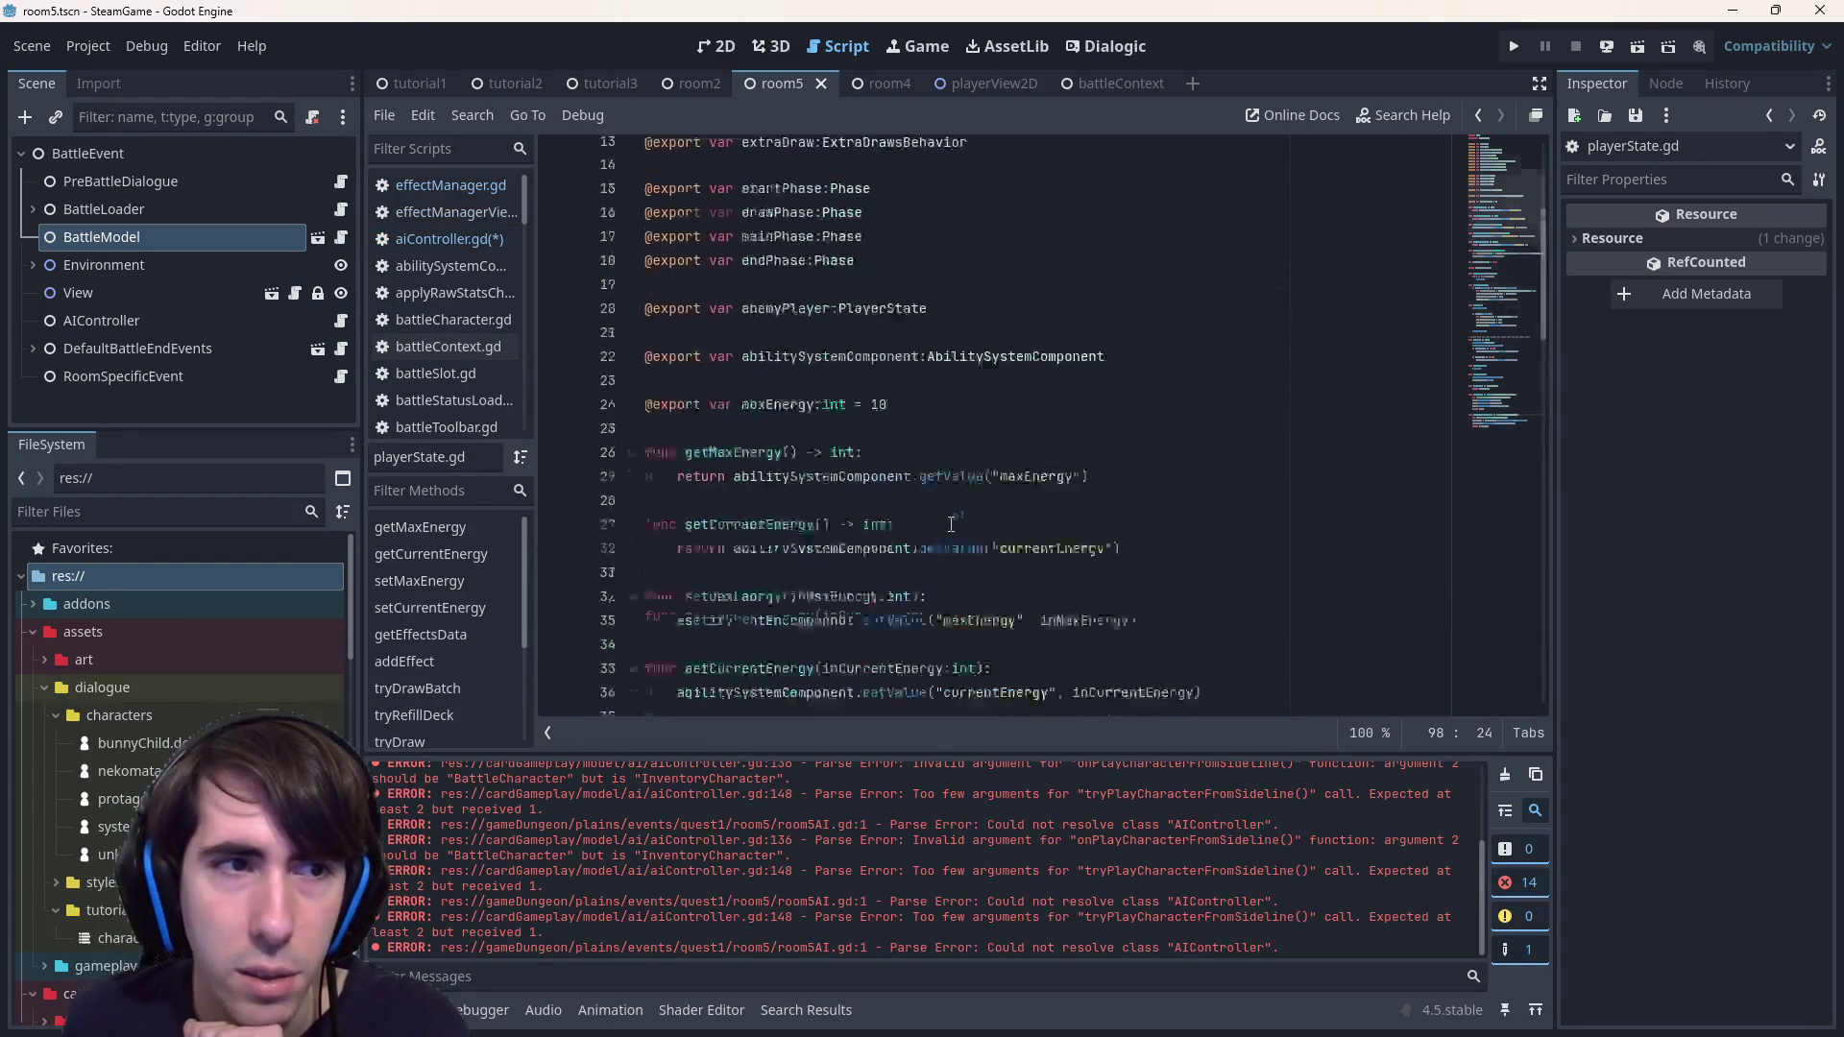
click(780, 318)
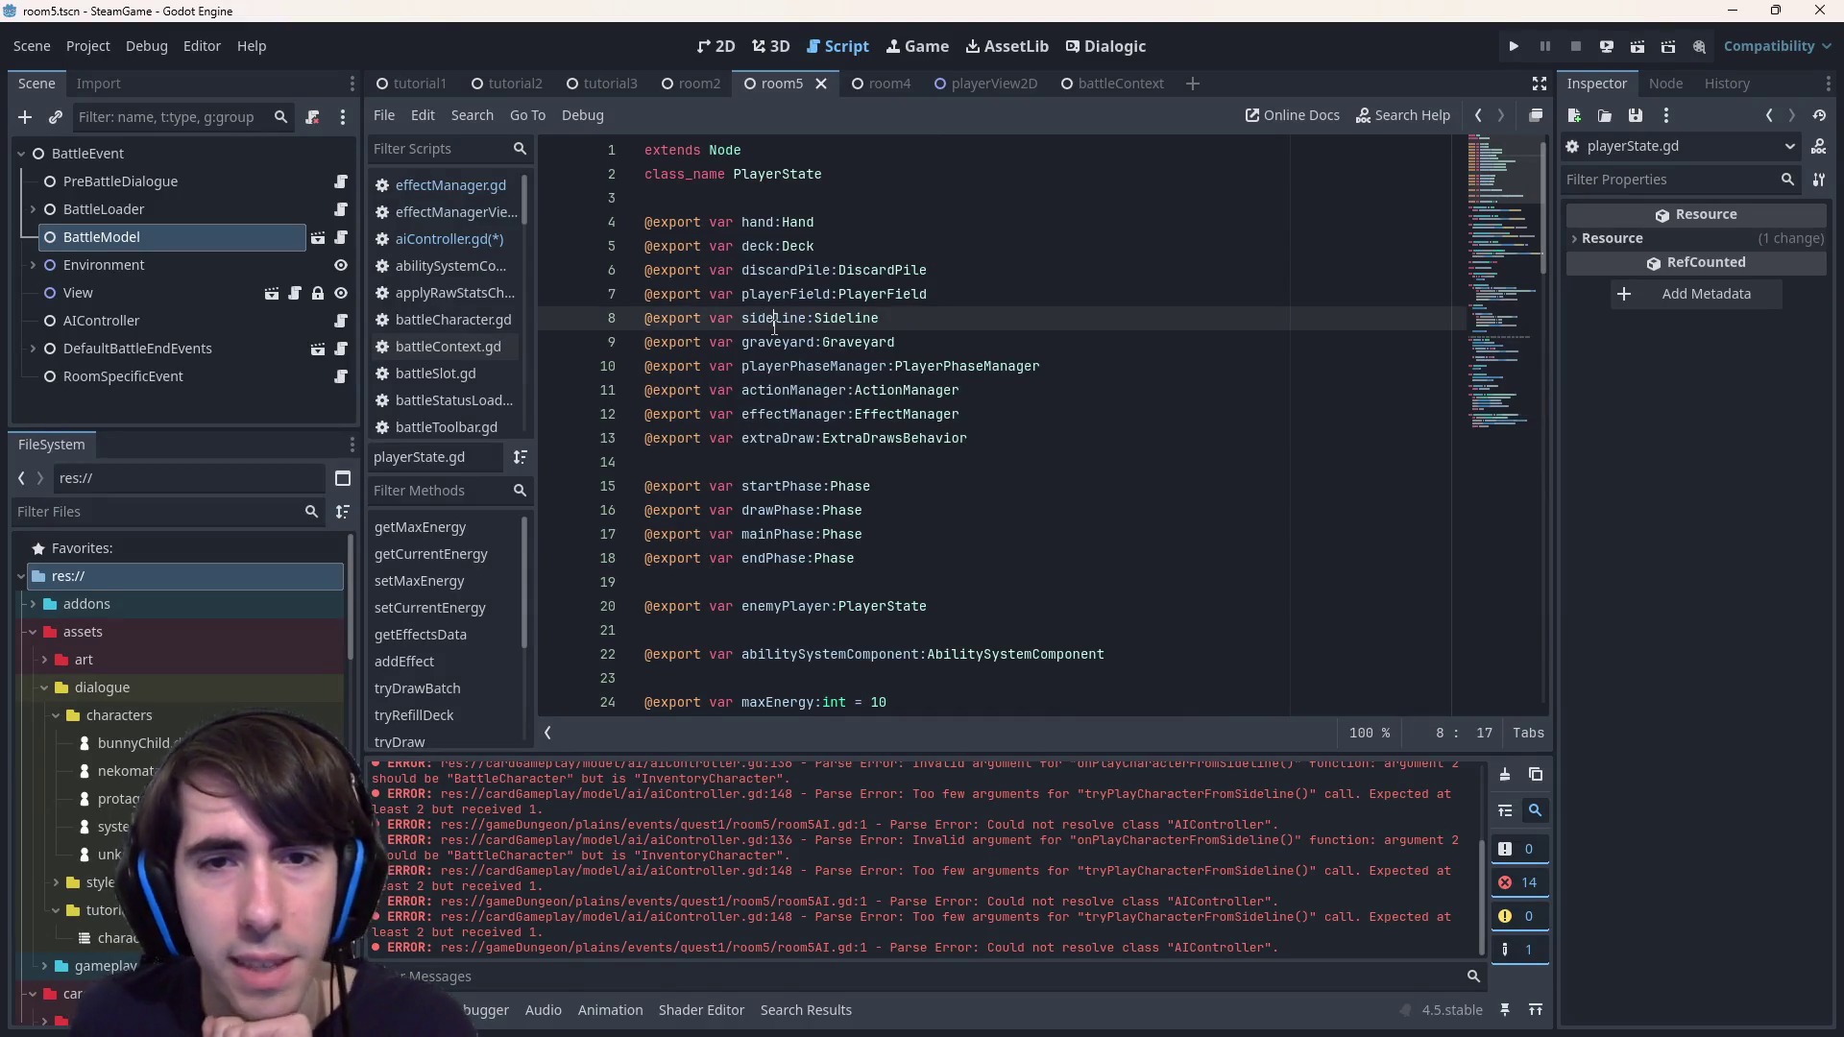
key(alt+Left)
key(alt+Left)
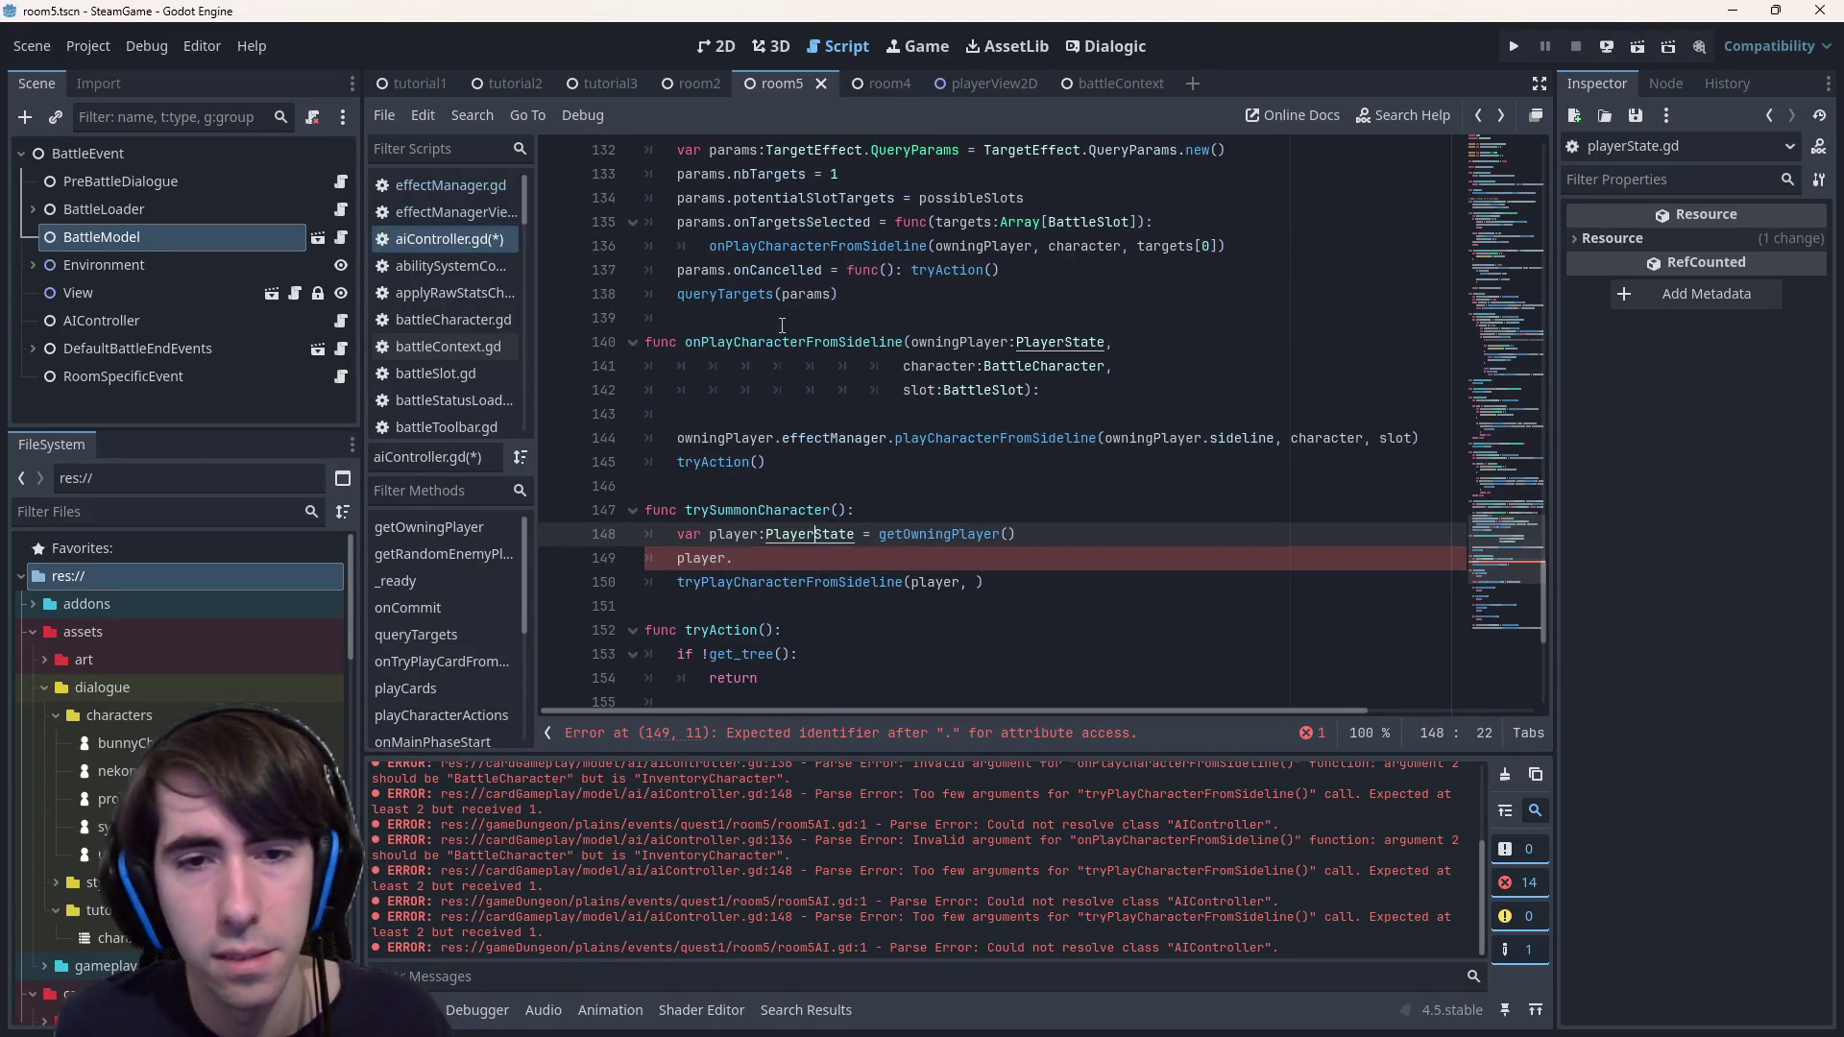
text(sidelin)
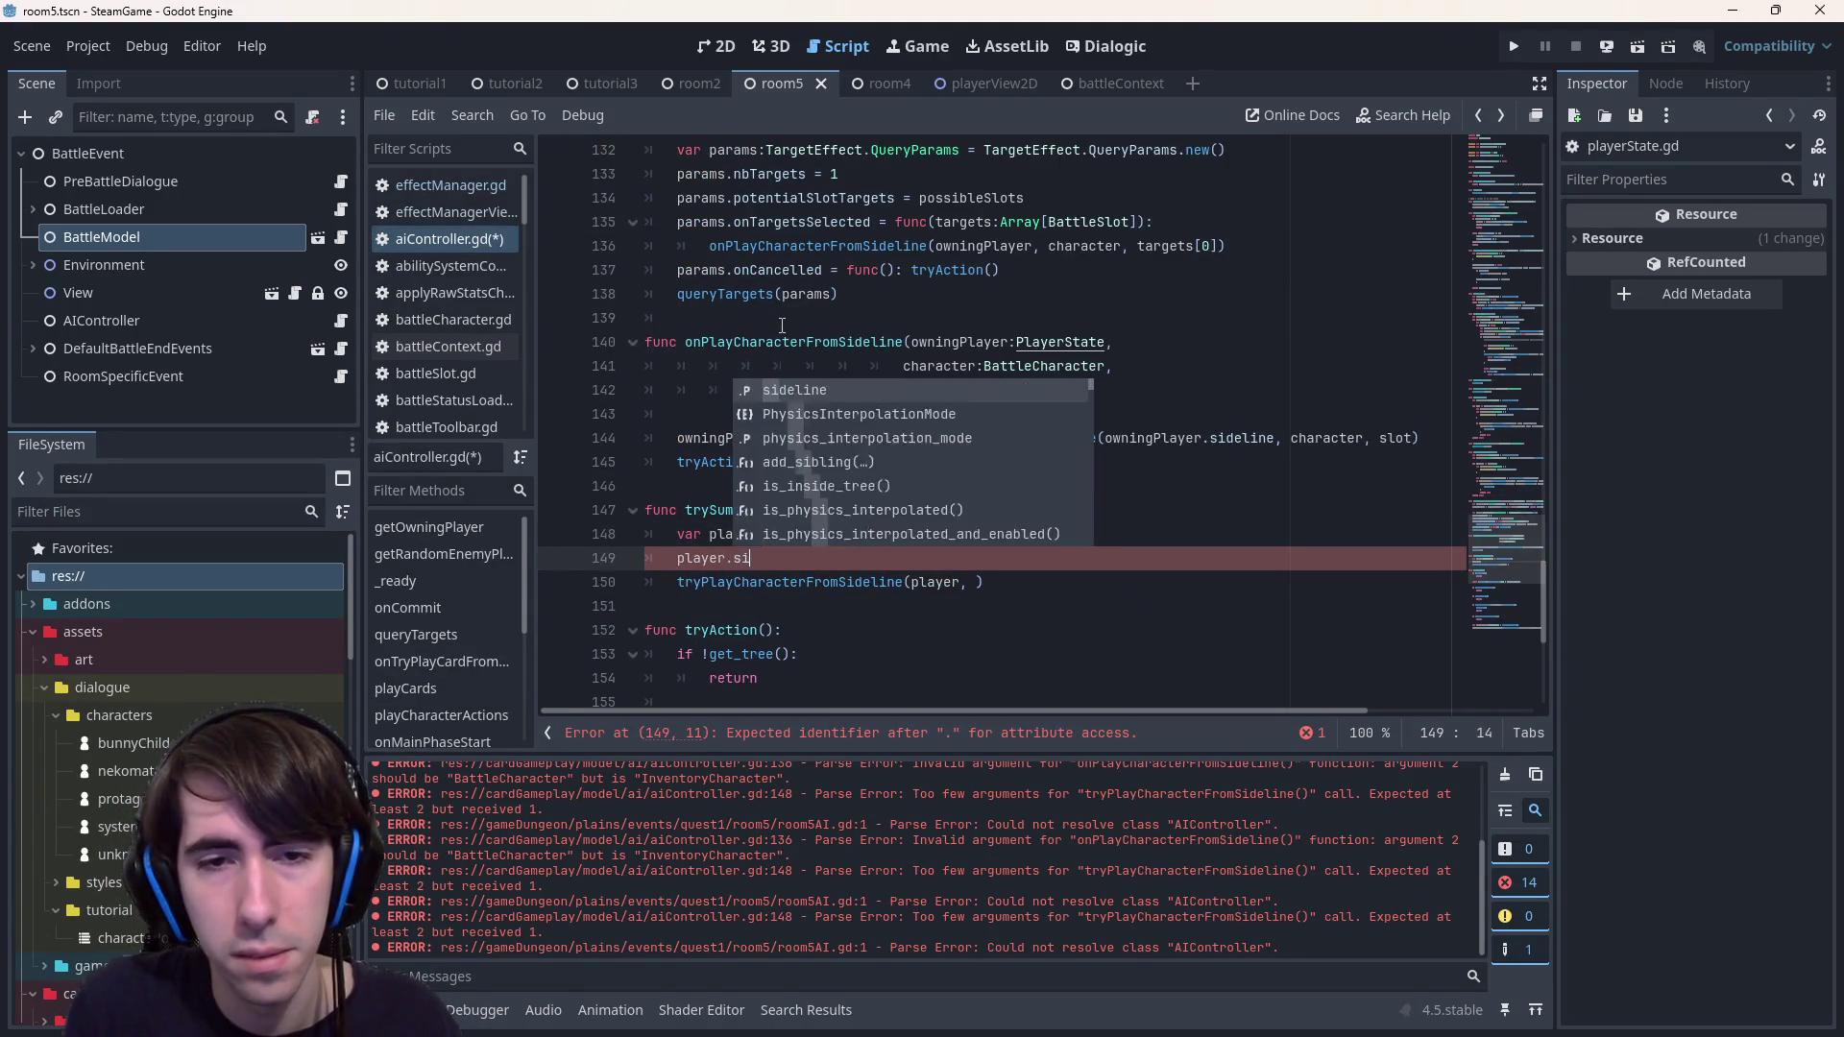
text(m)
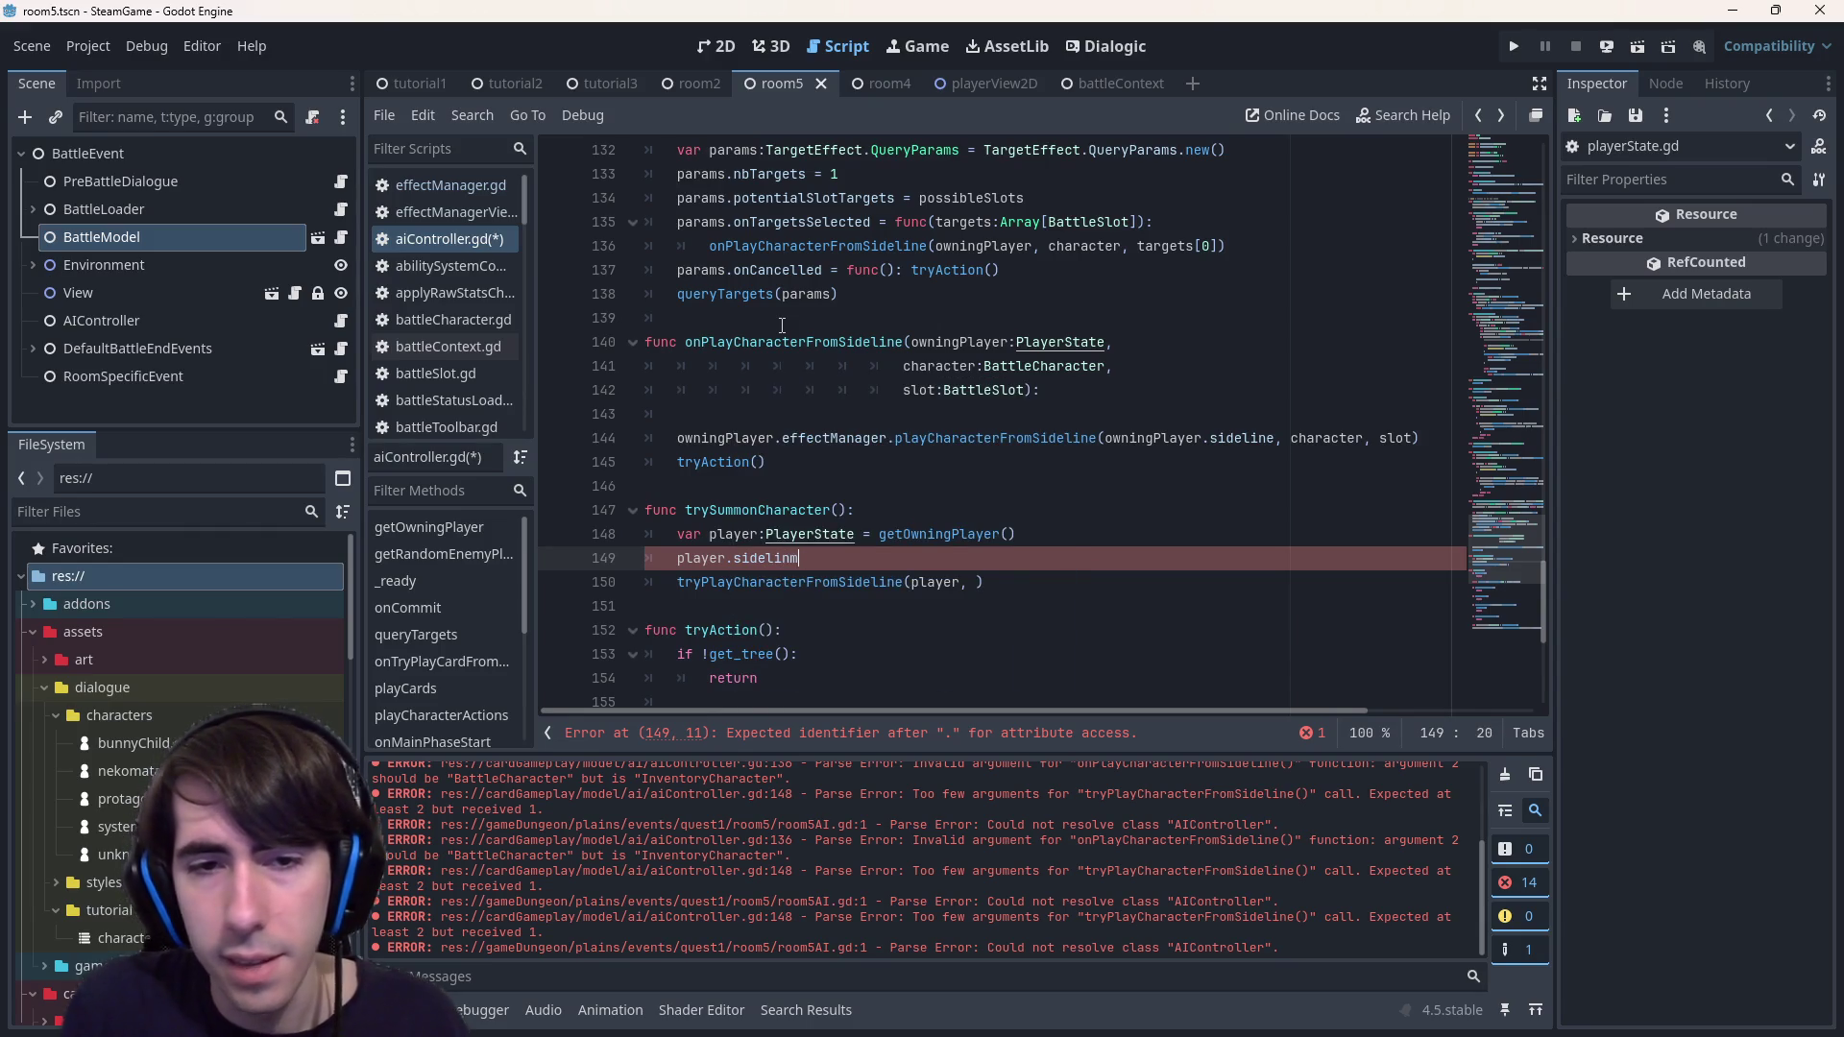
text(..)
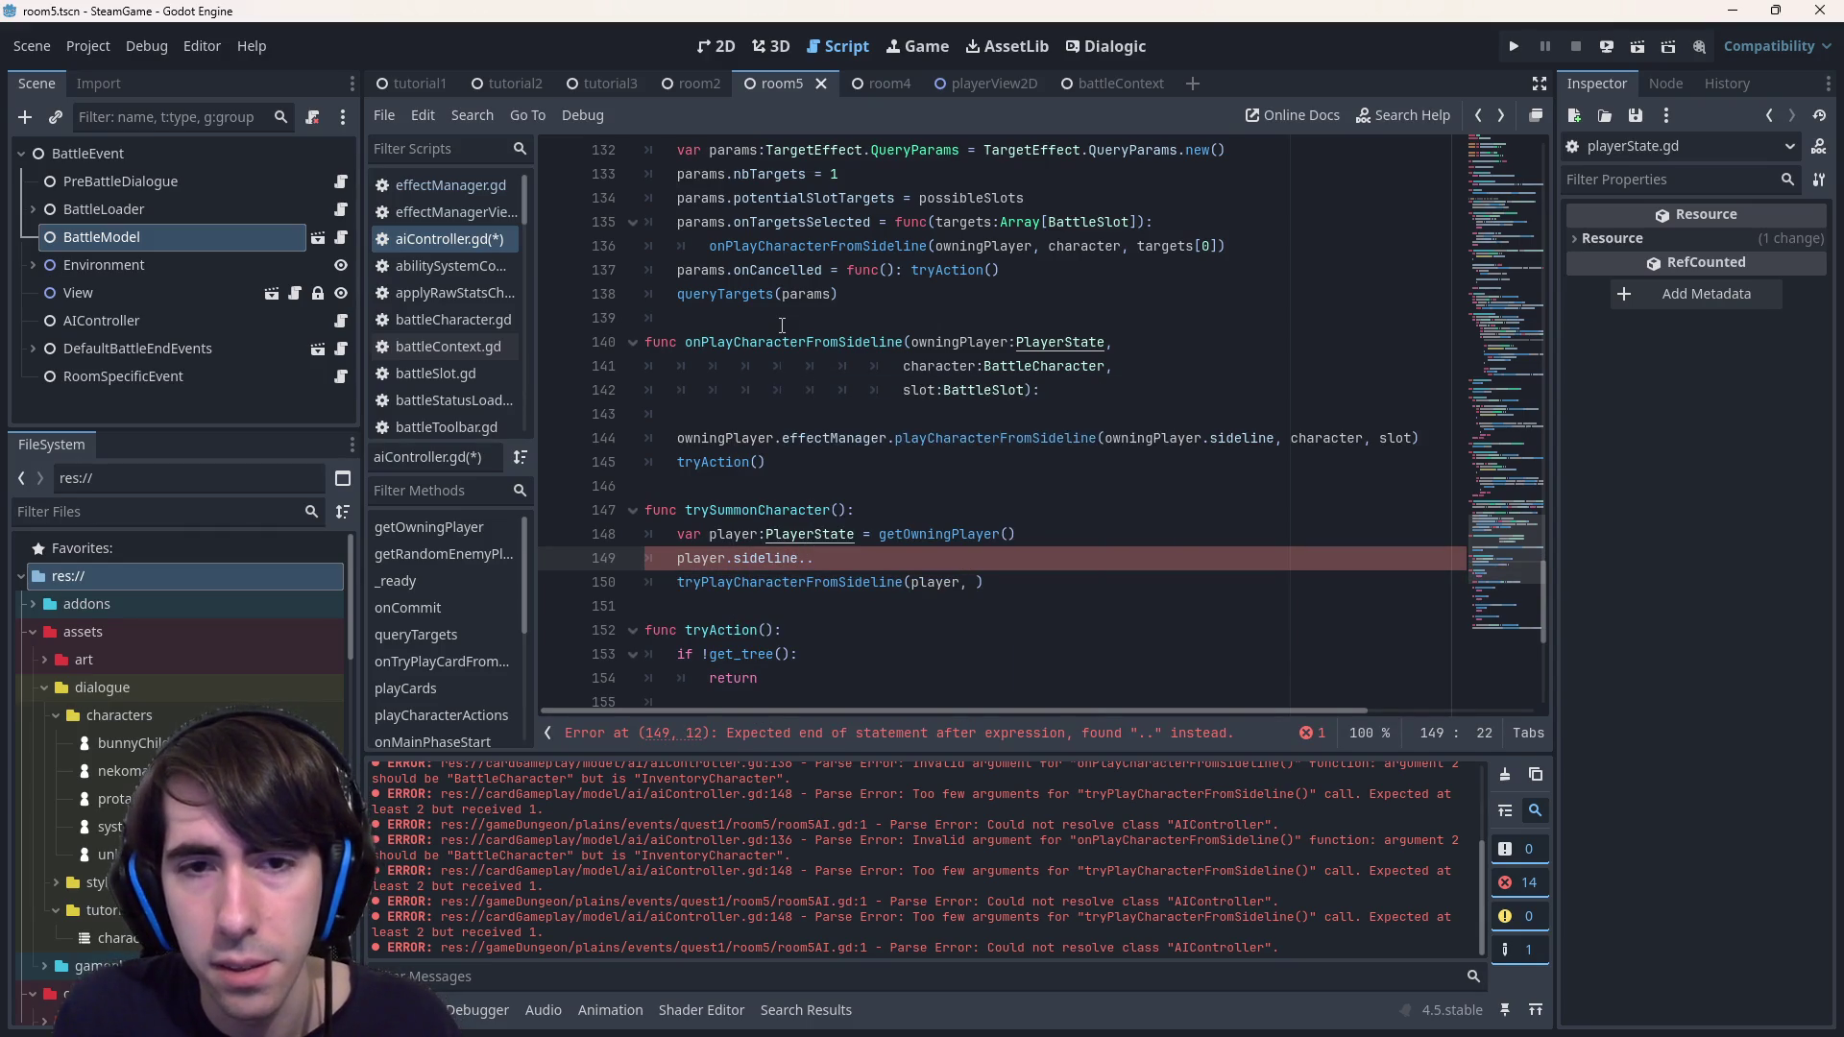
text(.)
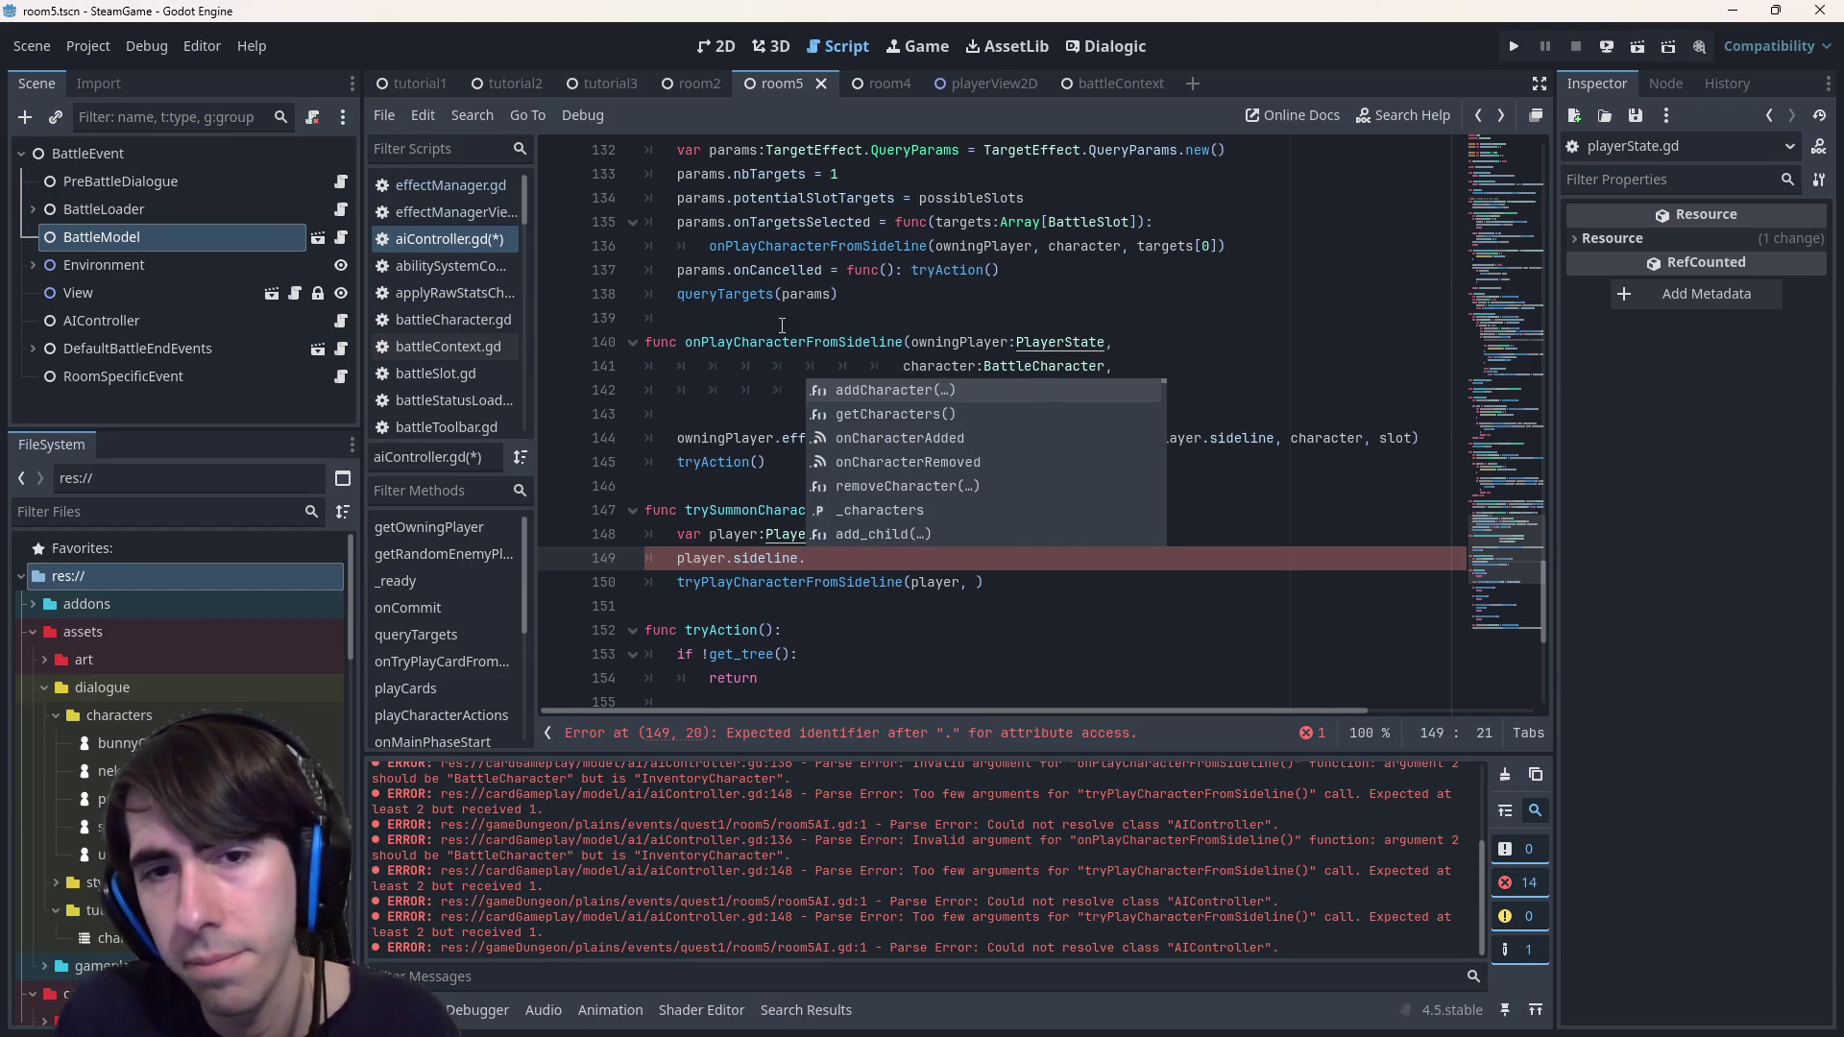
key(Escape)
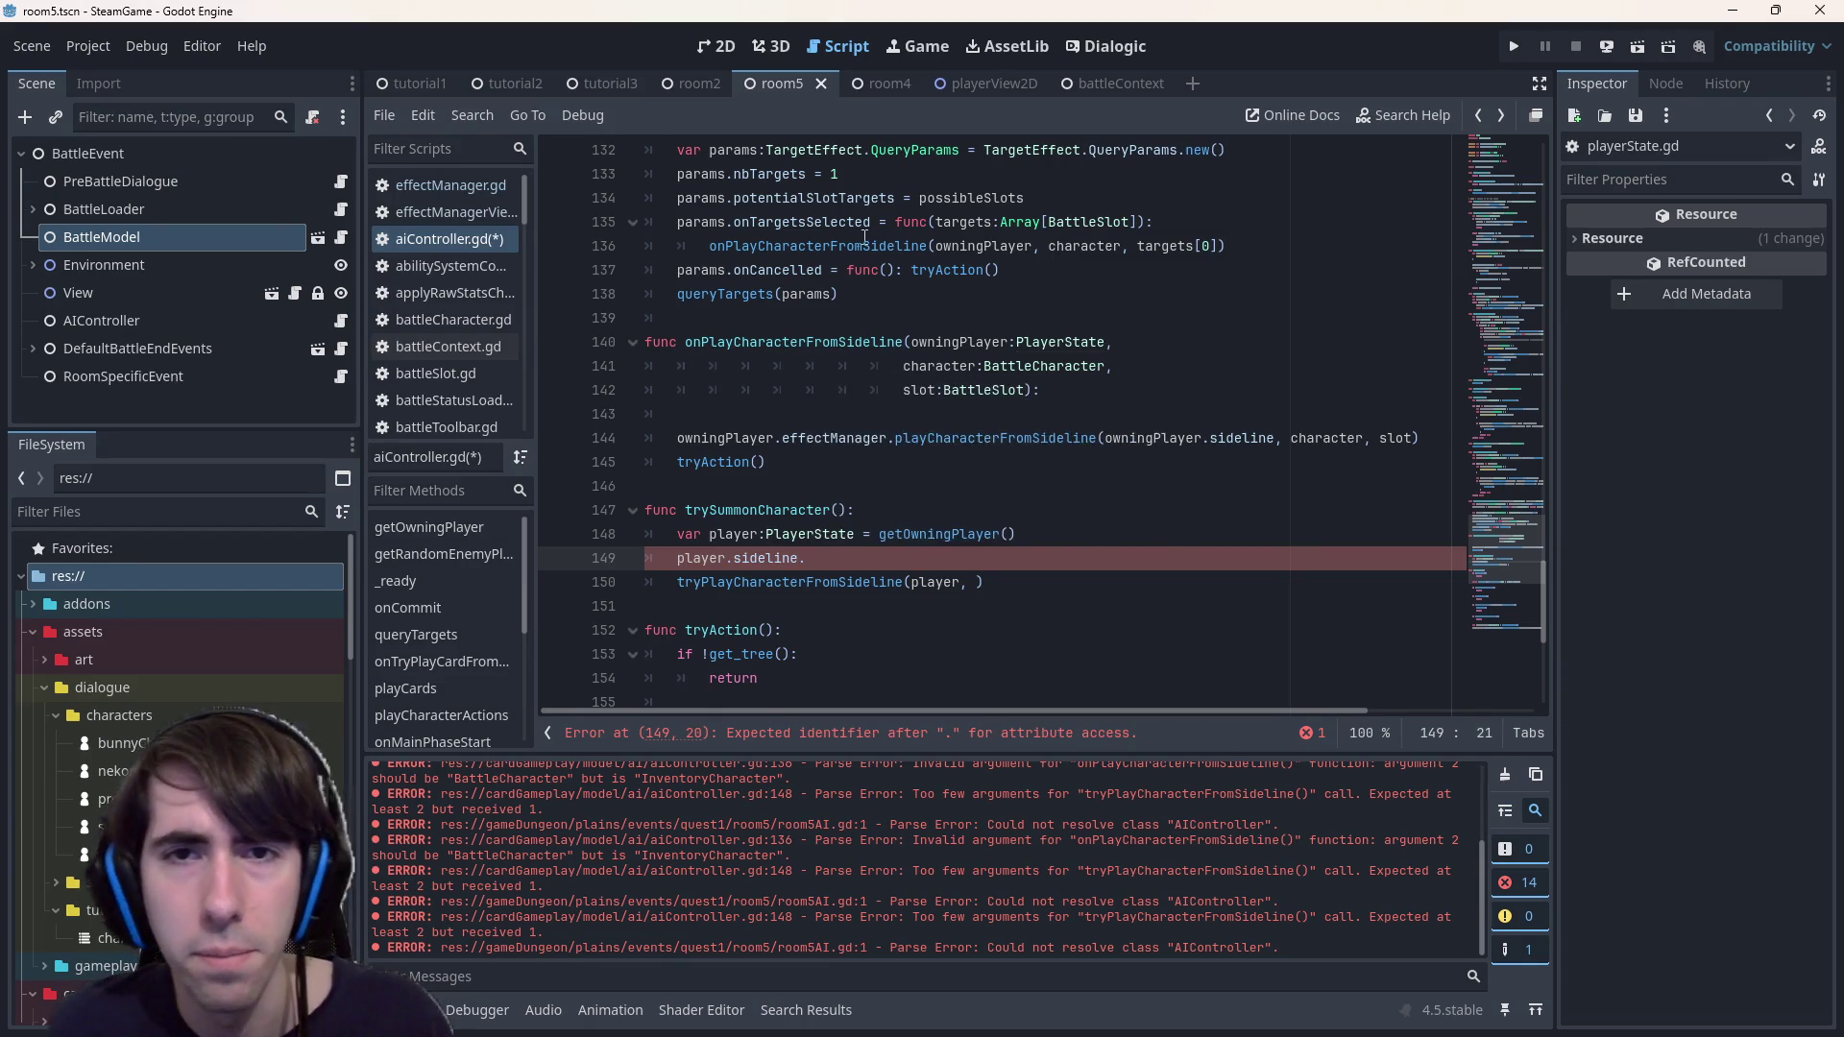
scroll(883, 353, up, 2)
scroll(884, 352, up, 1)
double_click(968, 270)
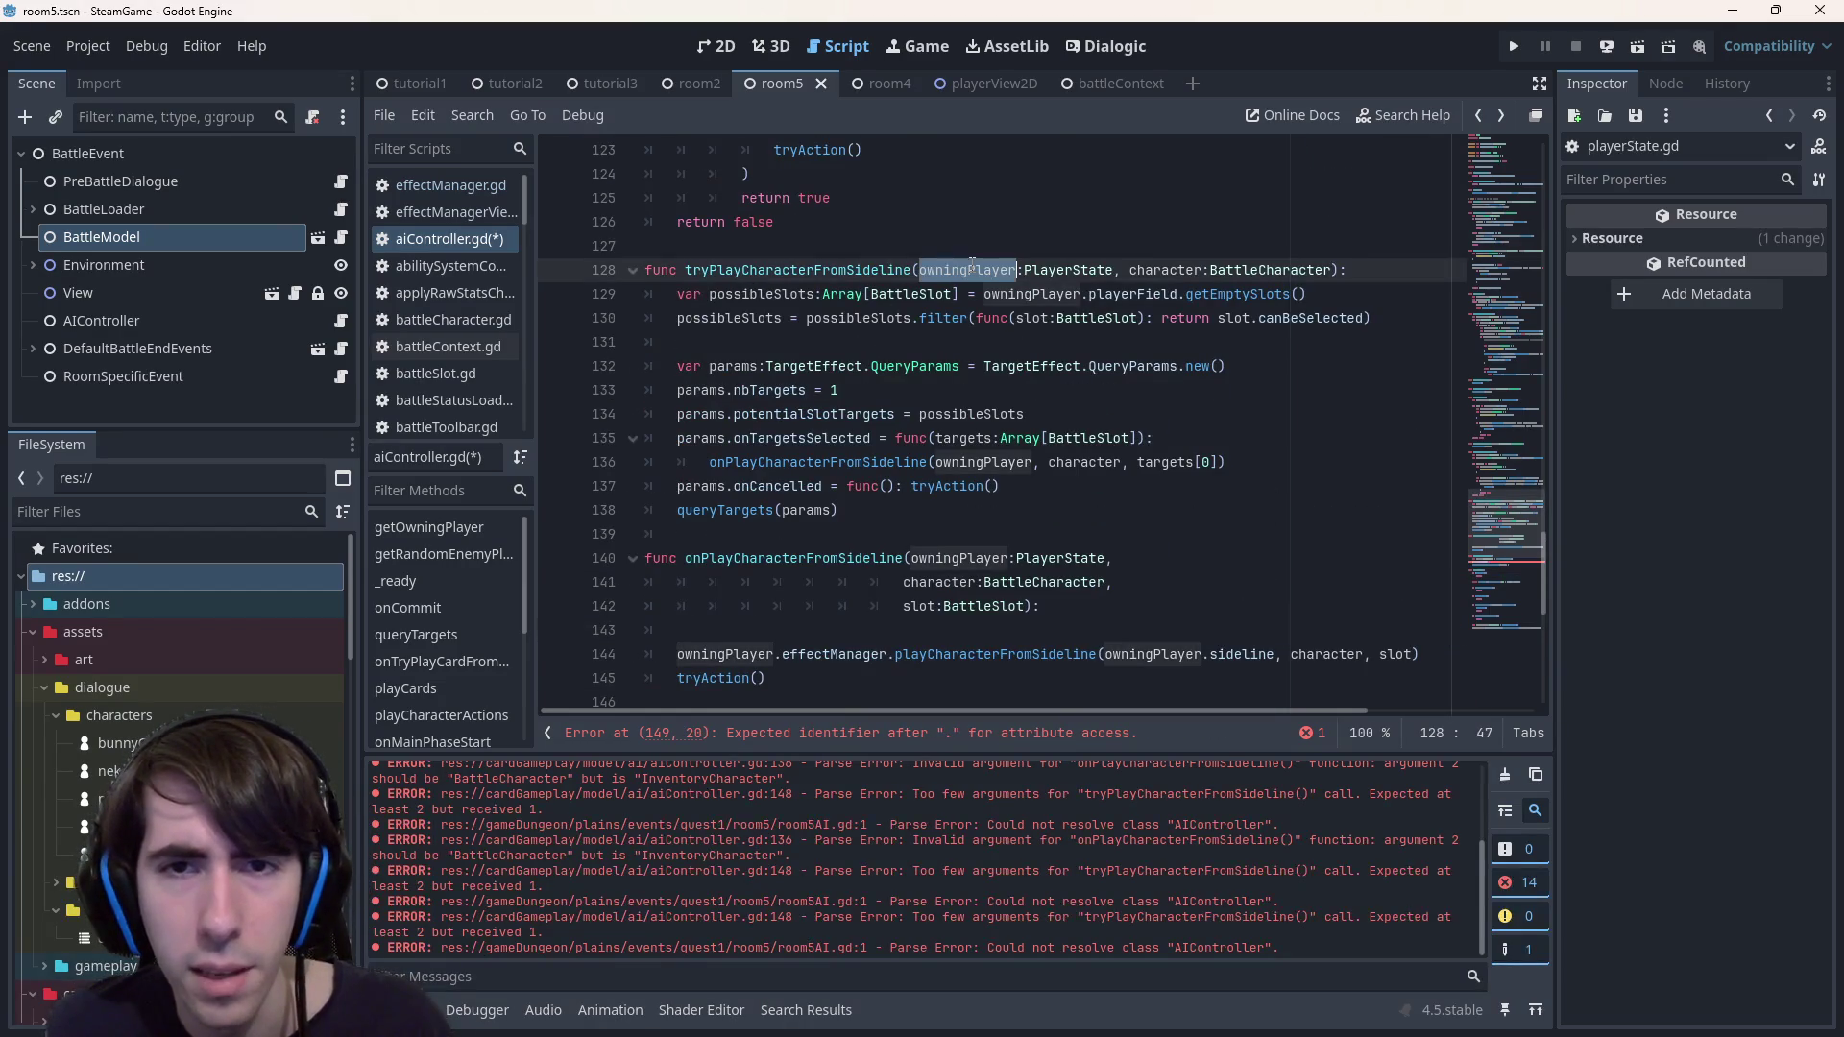
double_click(1090, 293)
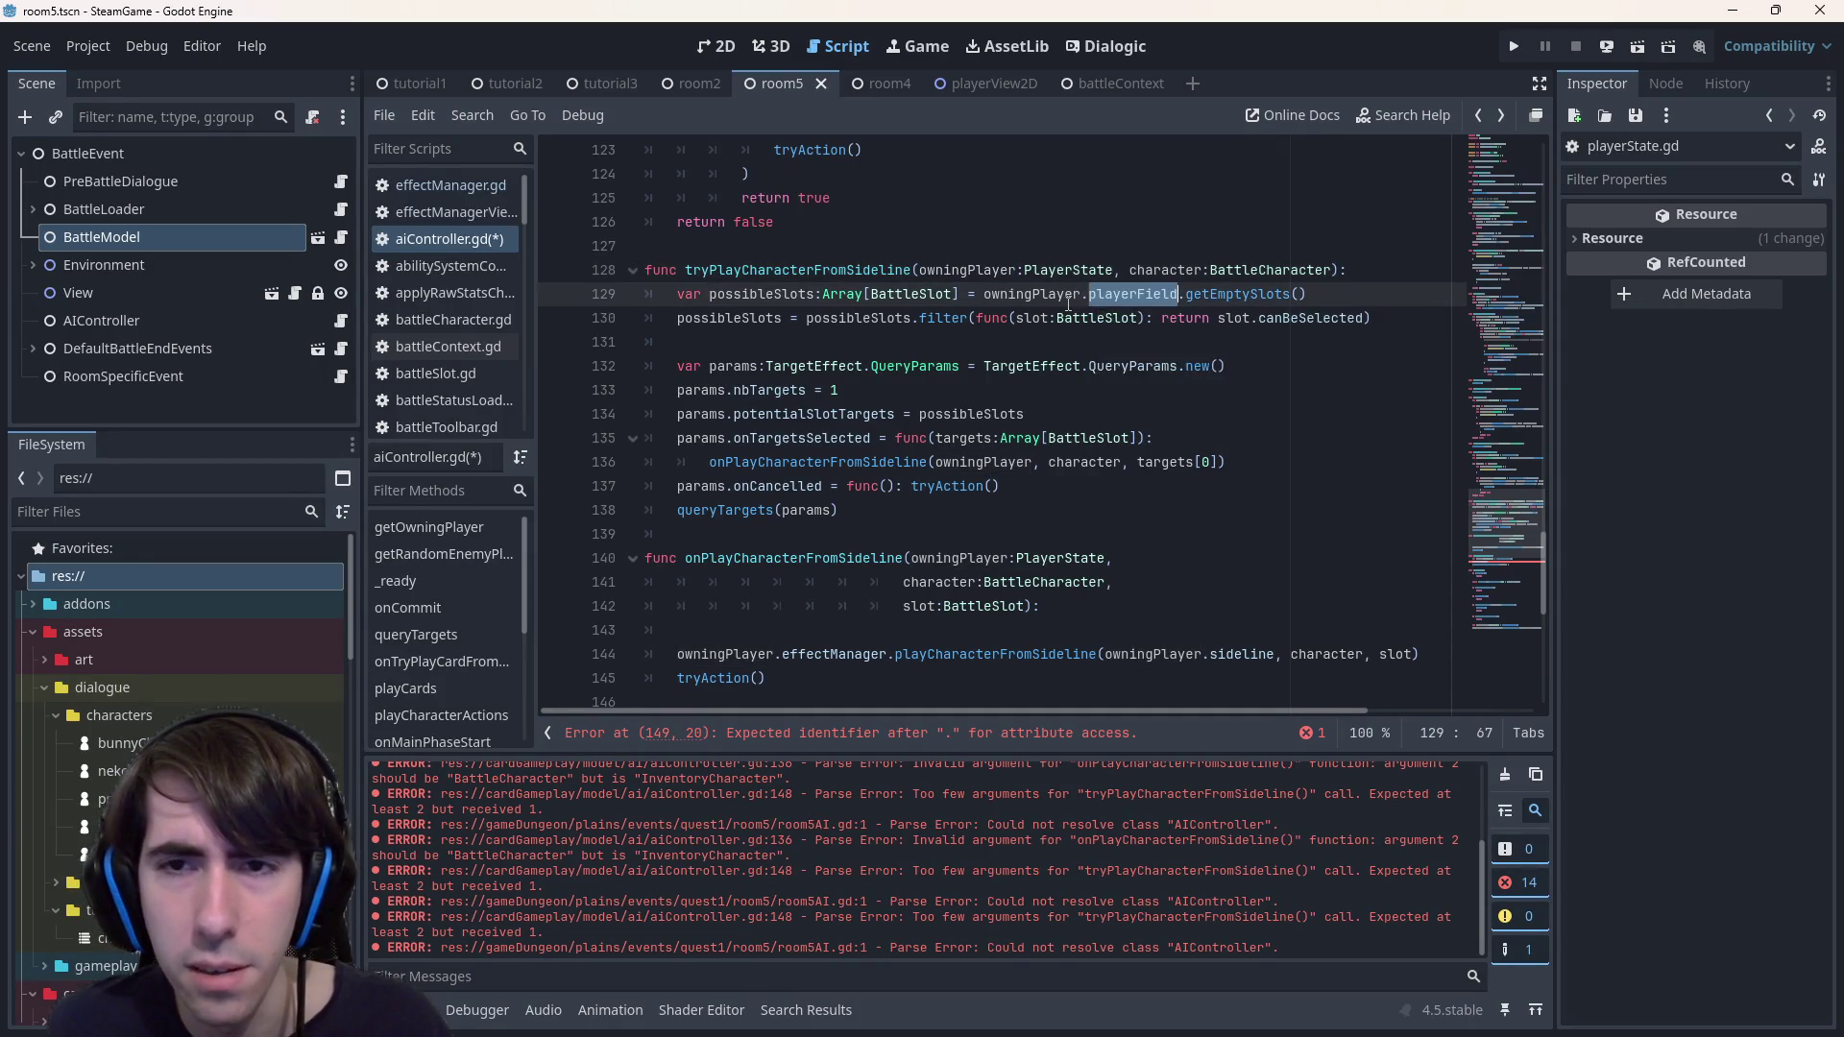
scroll(892, 562, down, 3)
- Store player.sideline.getCharacters().pick_random() in var summonedCharacer:BattleCharacter
click(892, 561)
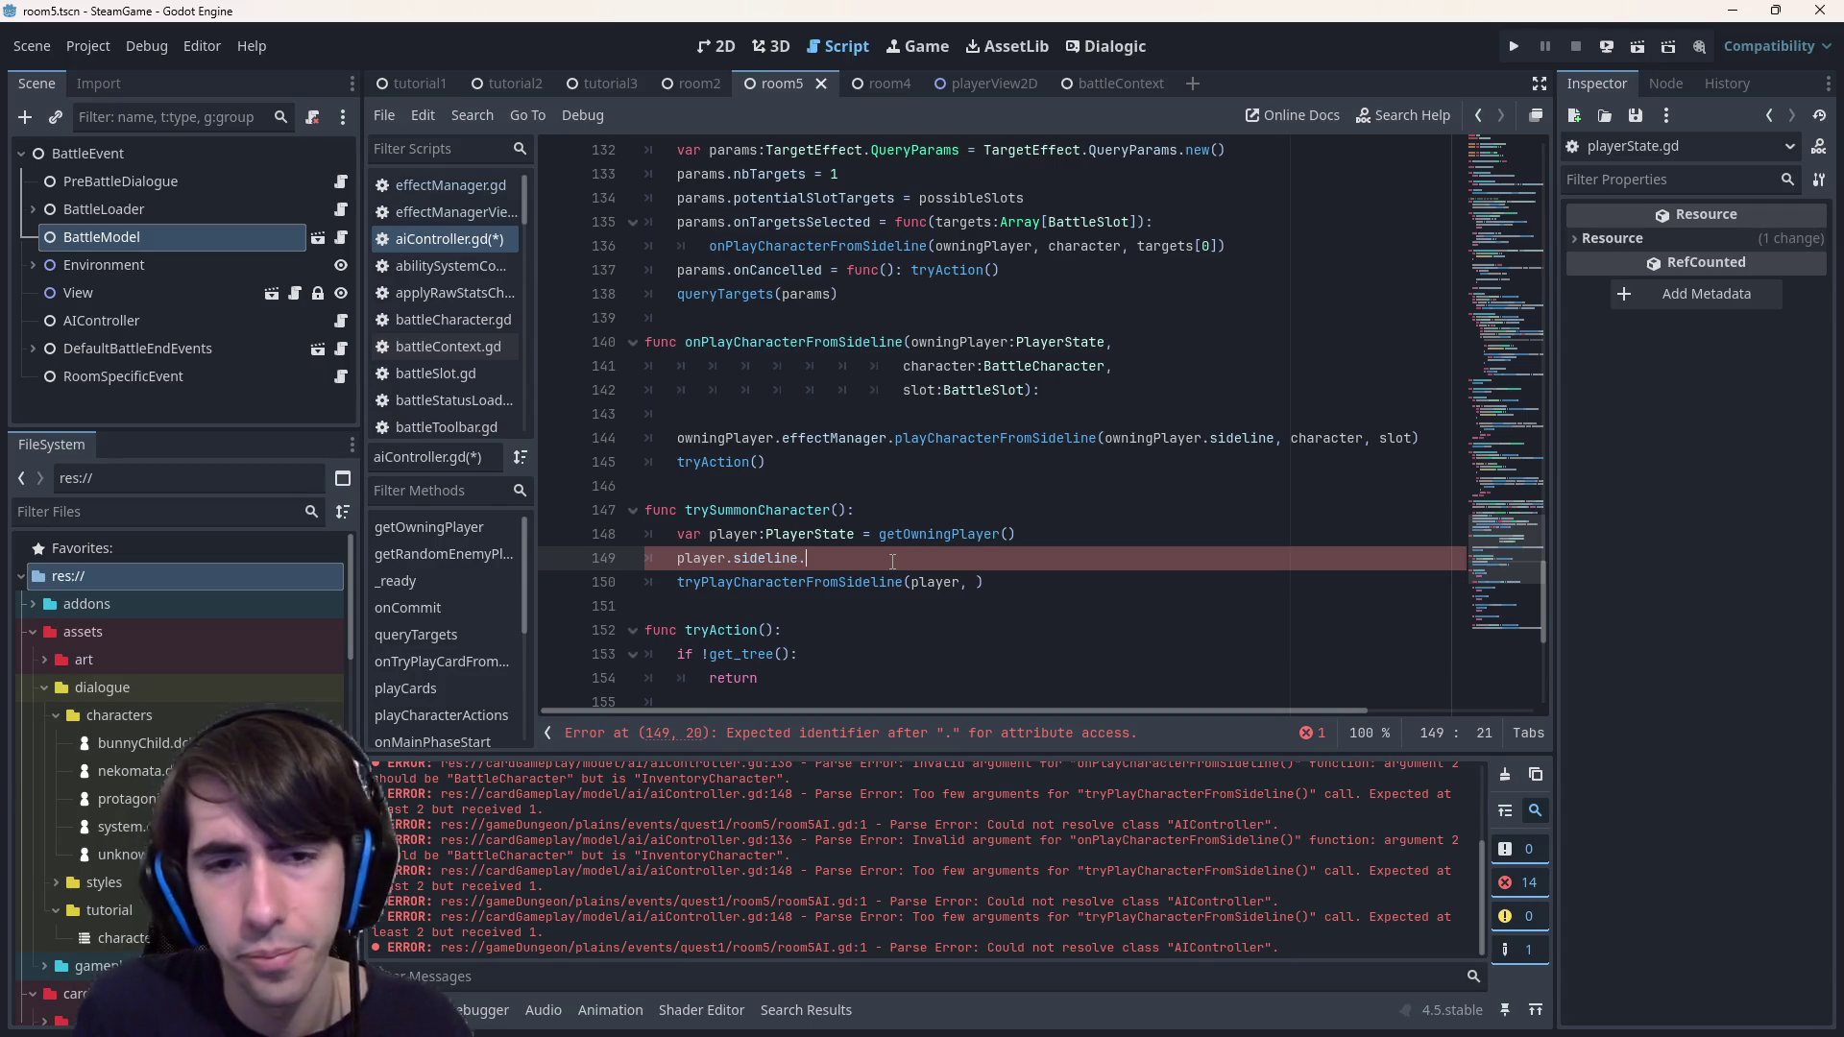
key(ctrl+space)
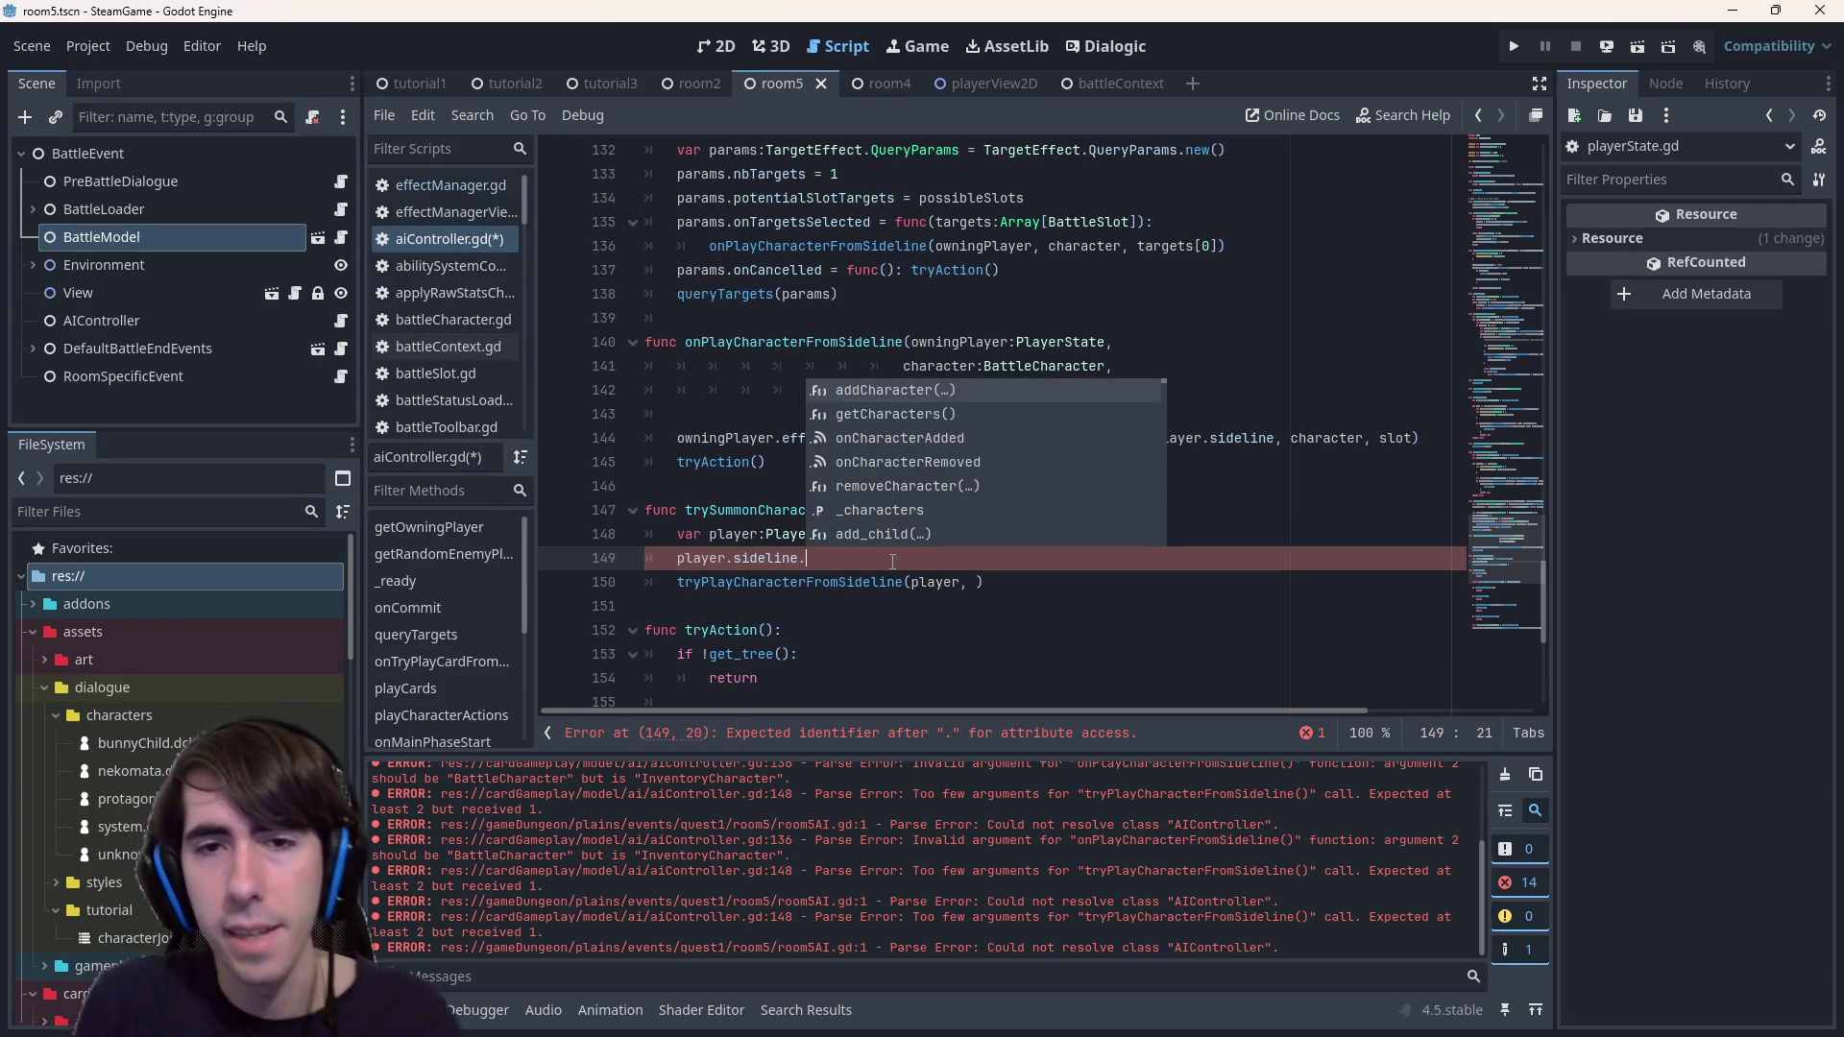
key(Down)
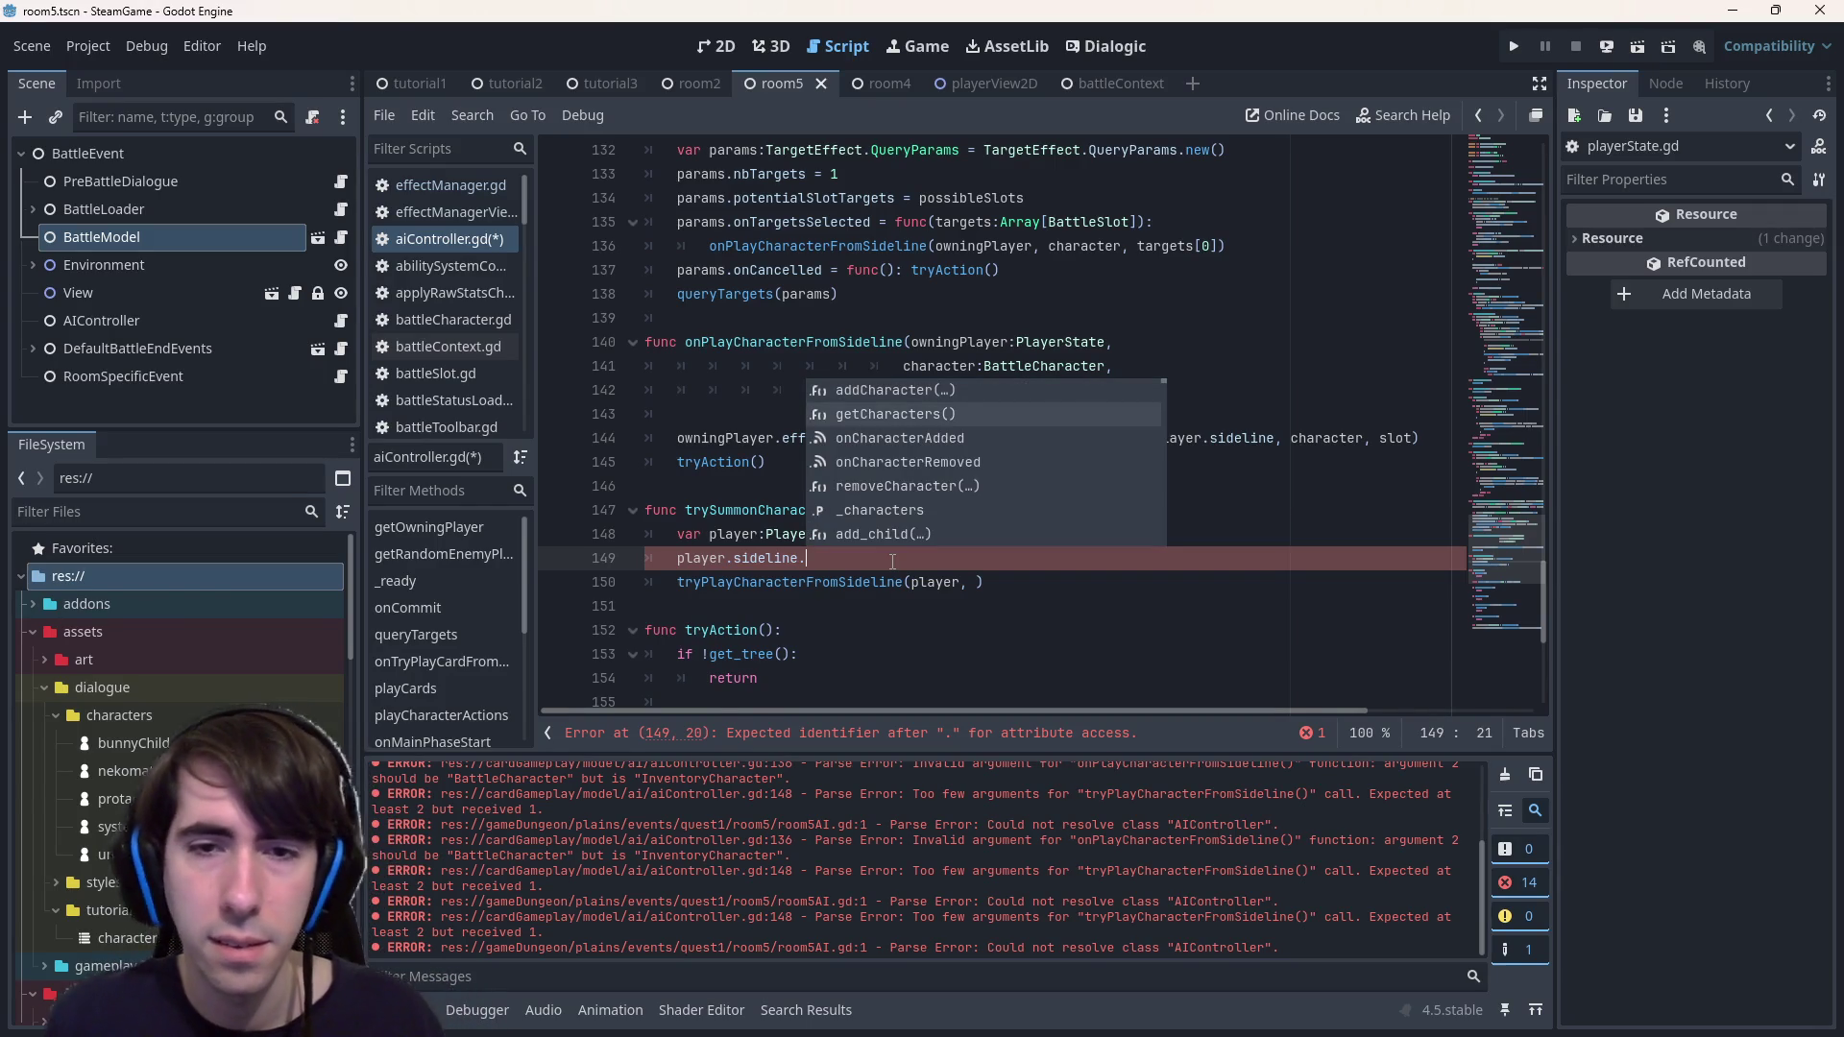
key(Return)
text(.pi)
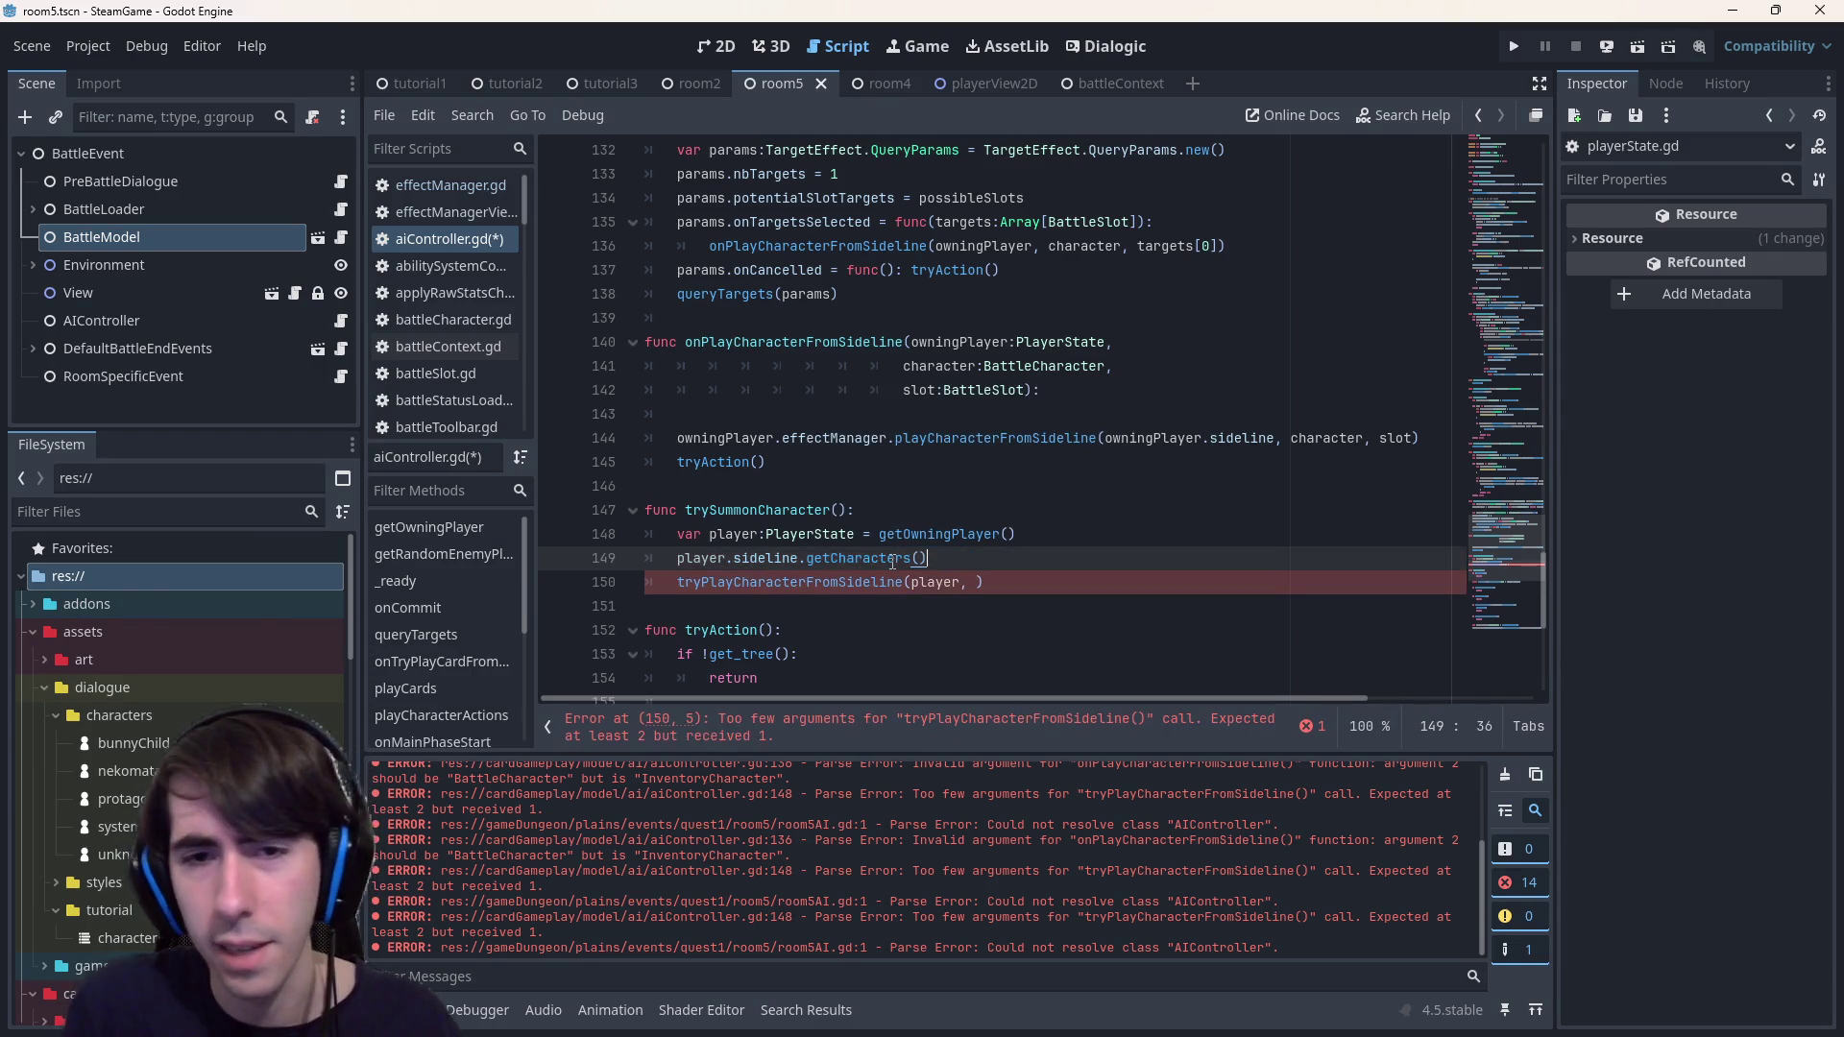
key(Return)
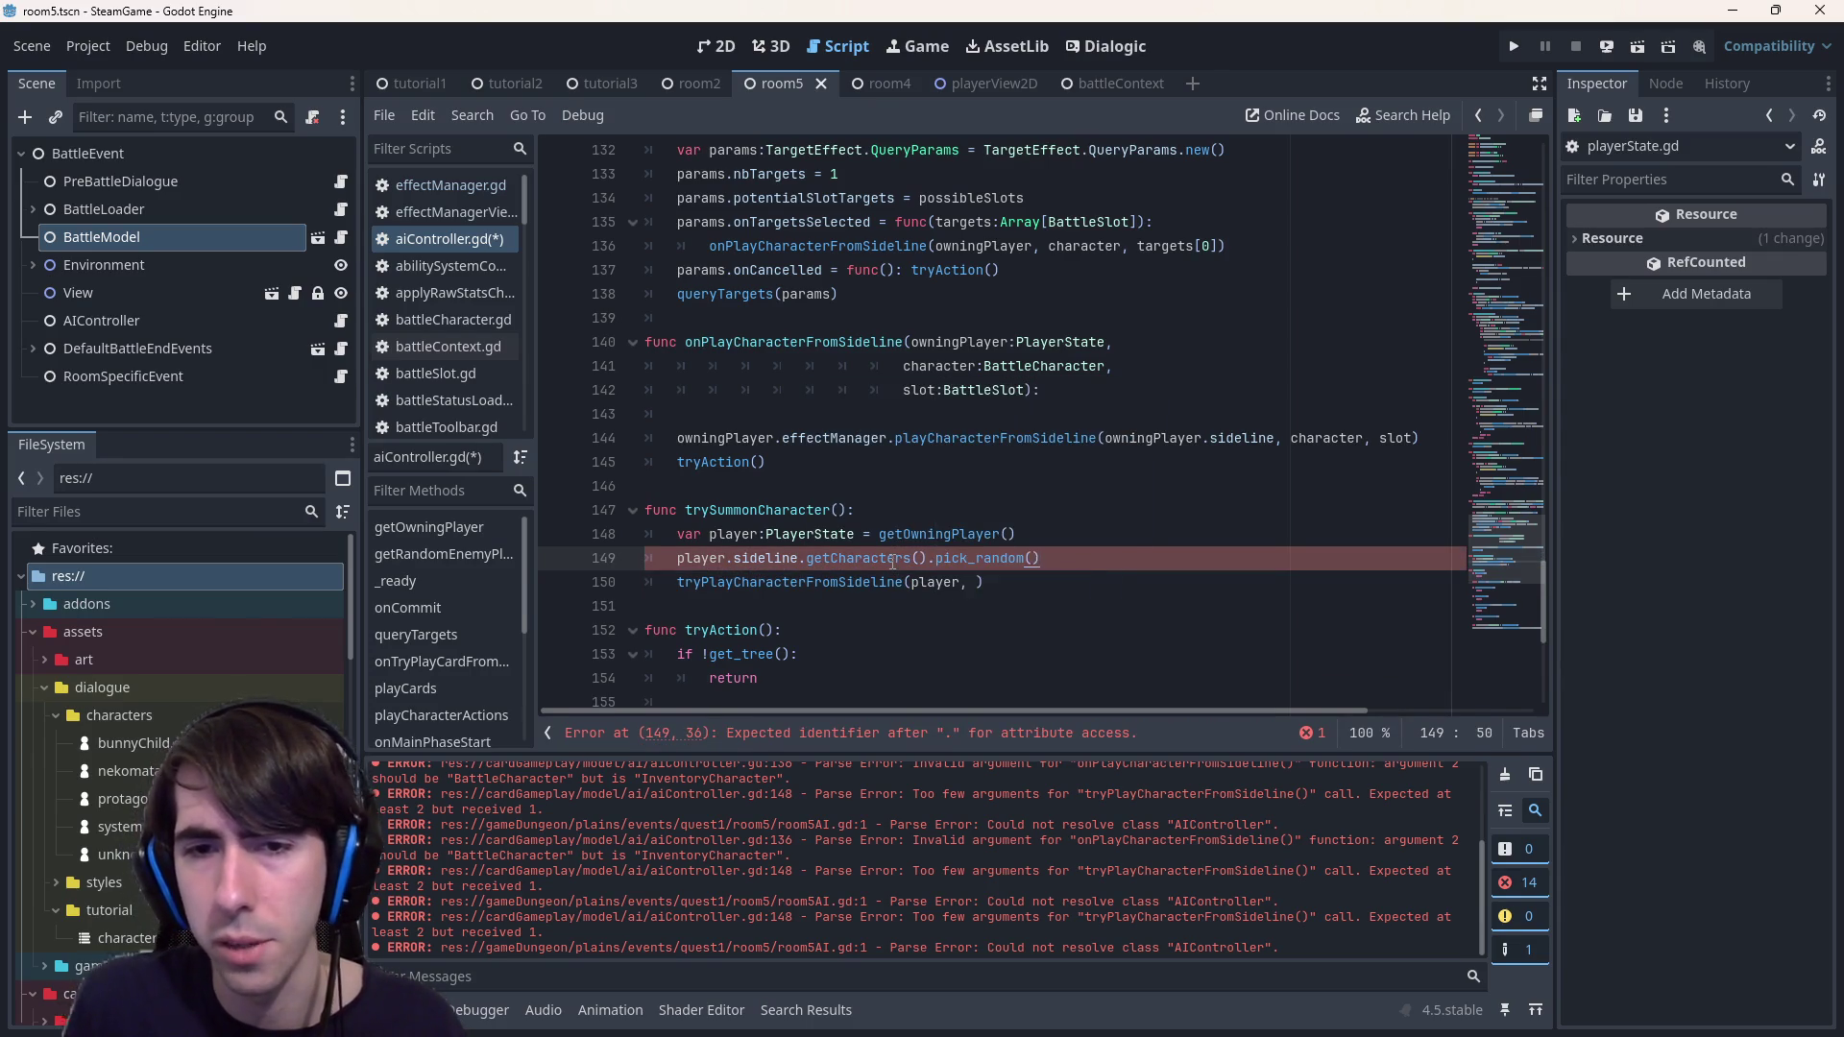
click(677, 560)
text(var  )
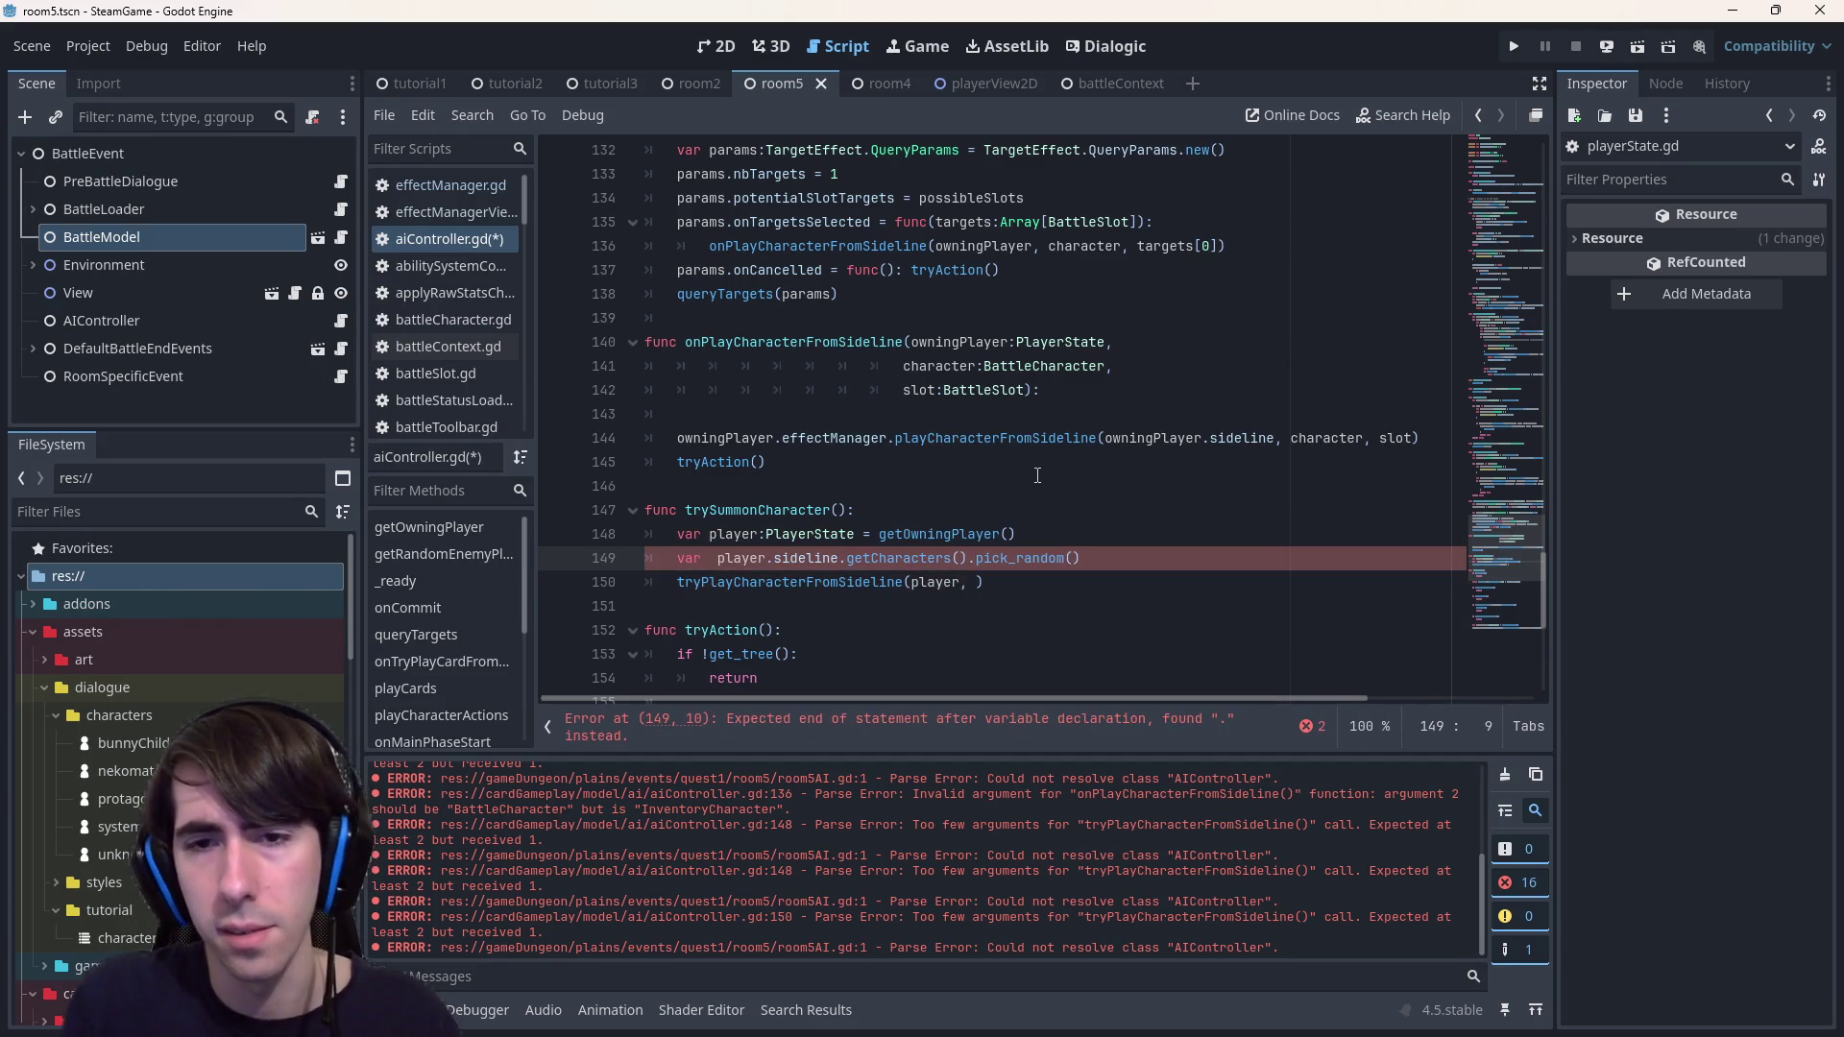
text(s)
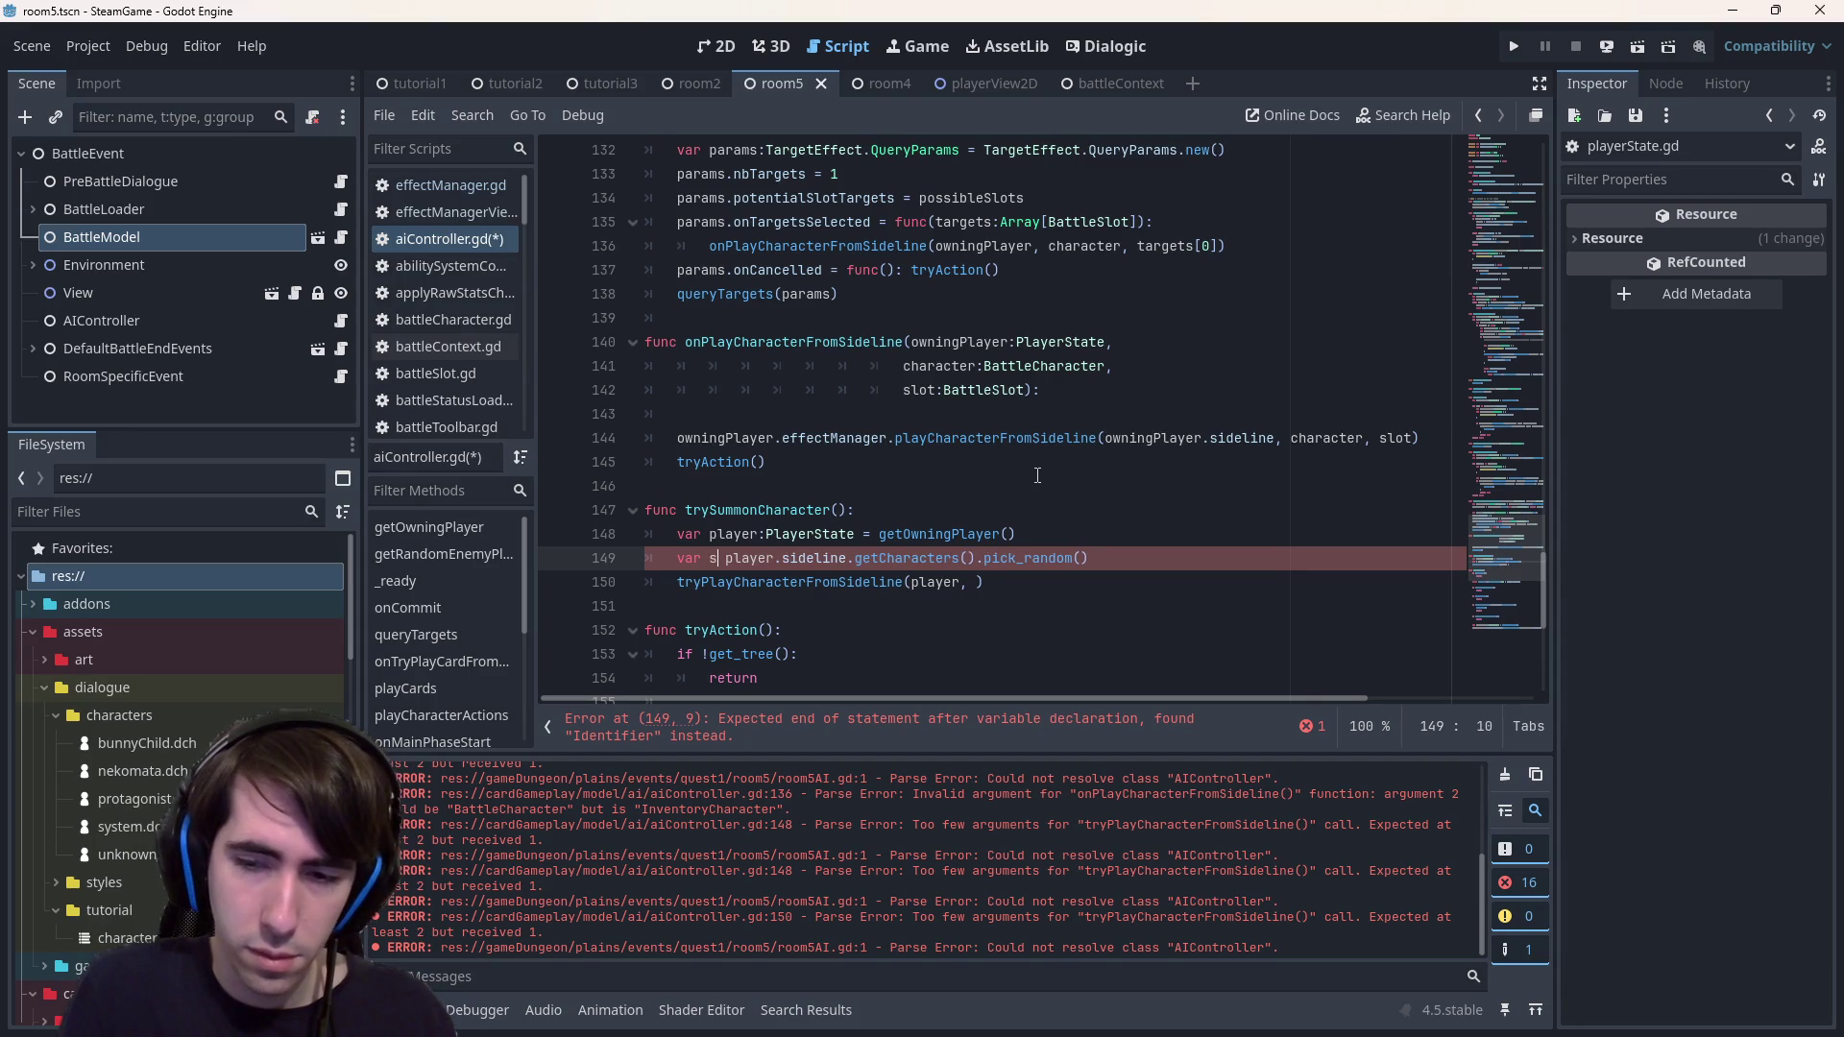
text(ummonedC)
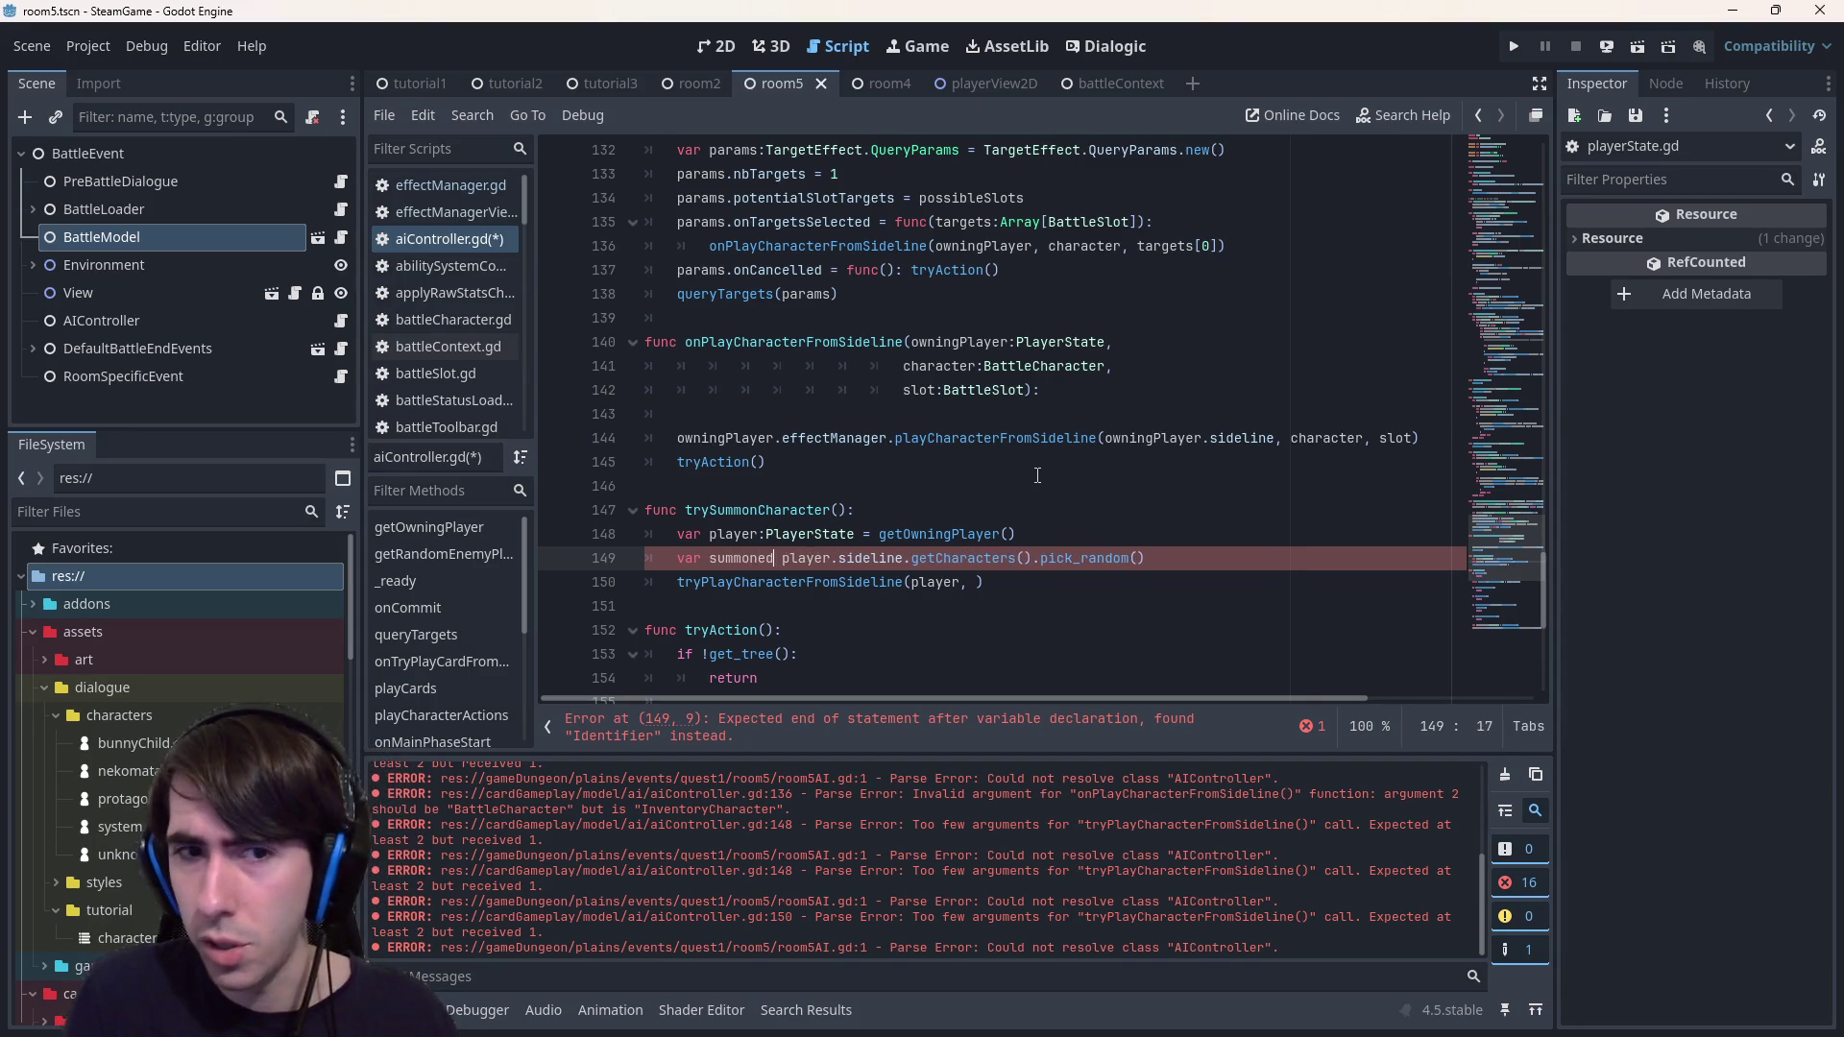
text(haracer:)
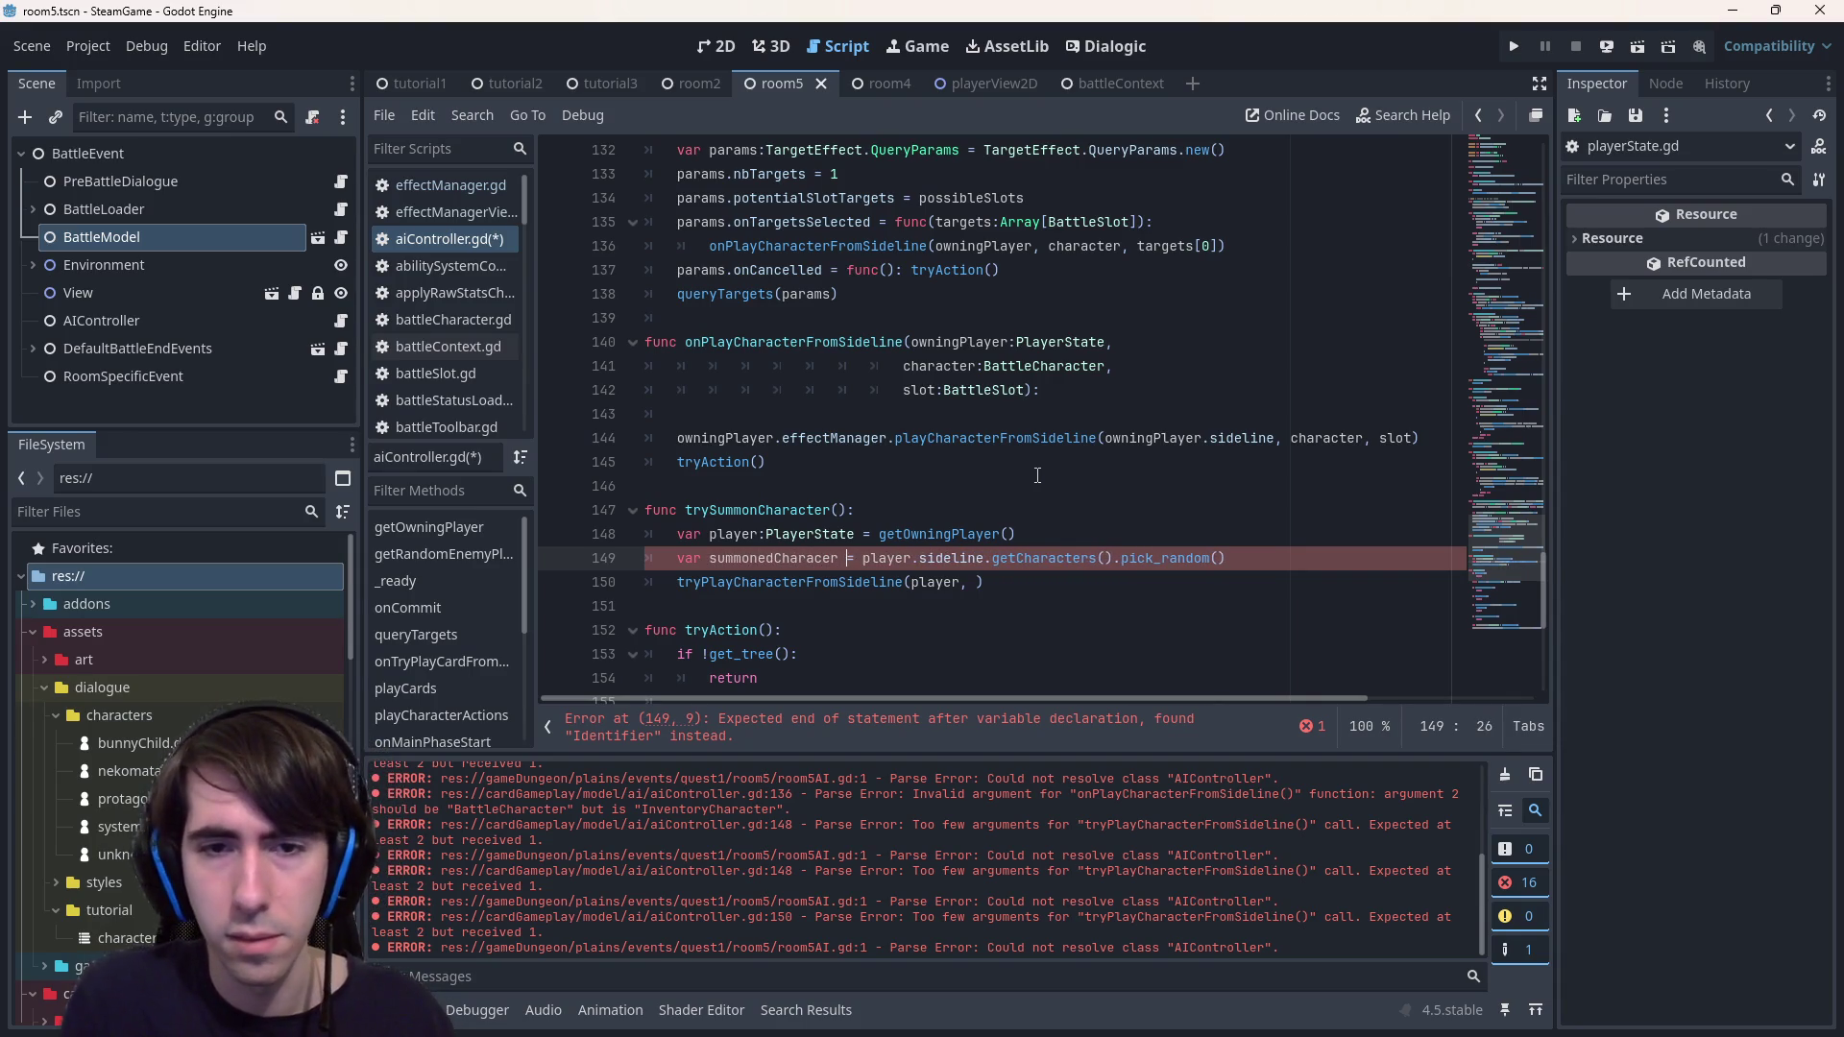
text(BattleCharacter)
key(ctrl+Left)
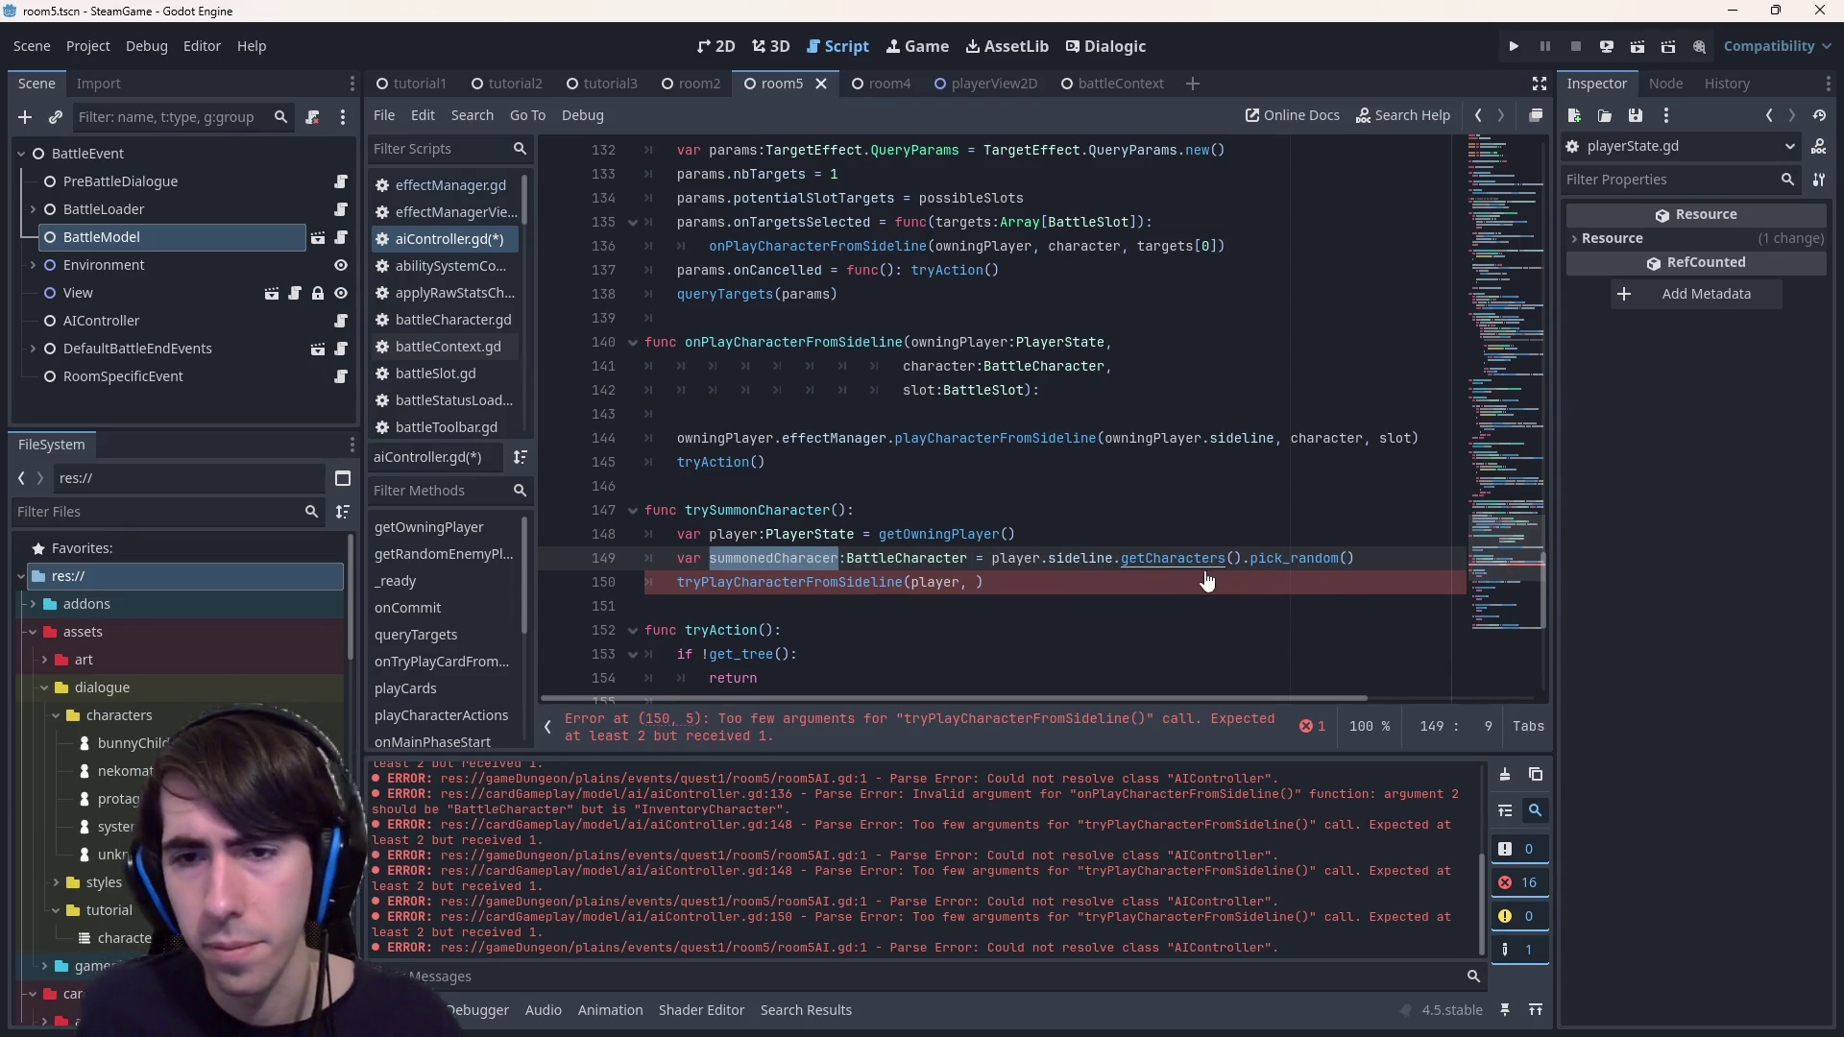
- Pass summonedCharacer as the second argument to tryPlayCharacterFromSideline and save
ctrl+click(1166, 559)
key(alt+Left)
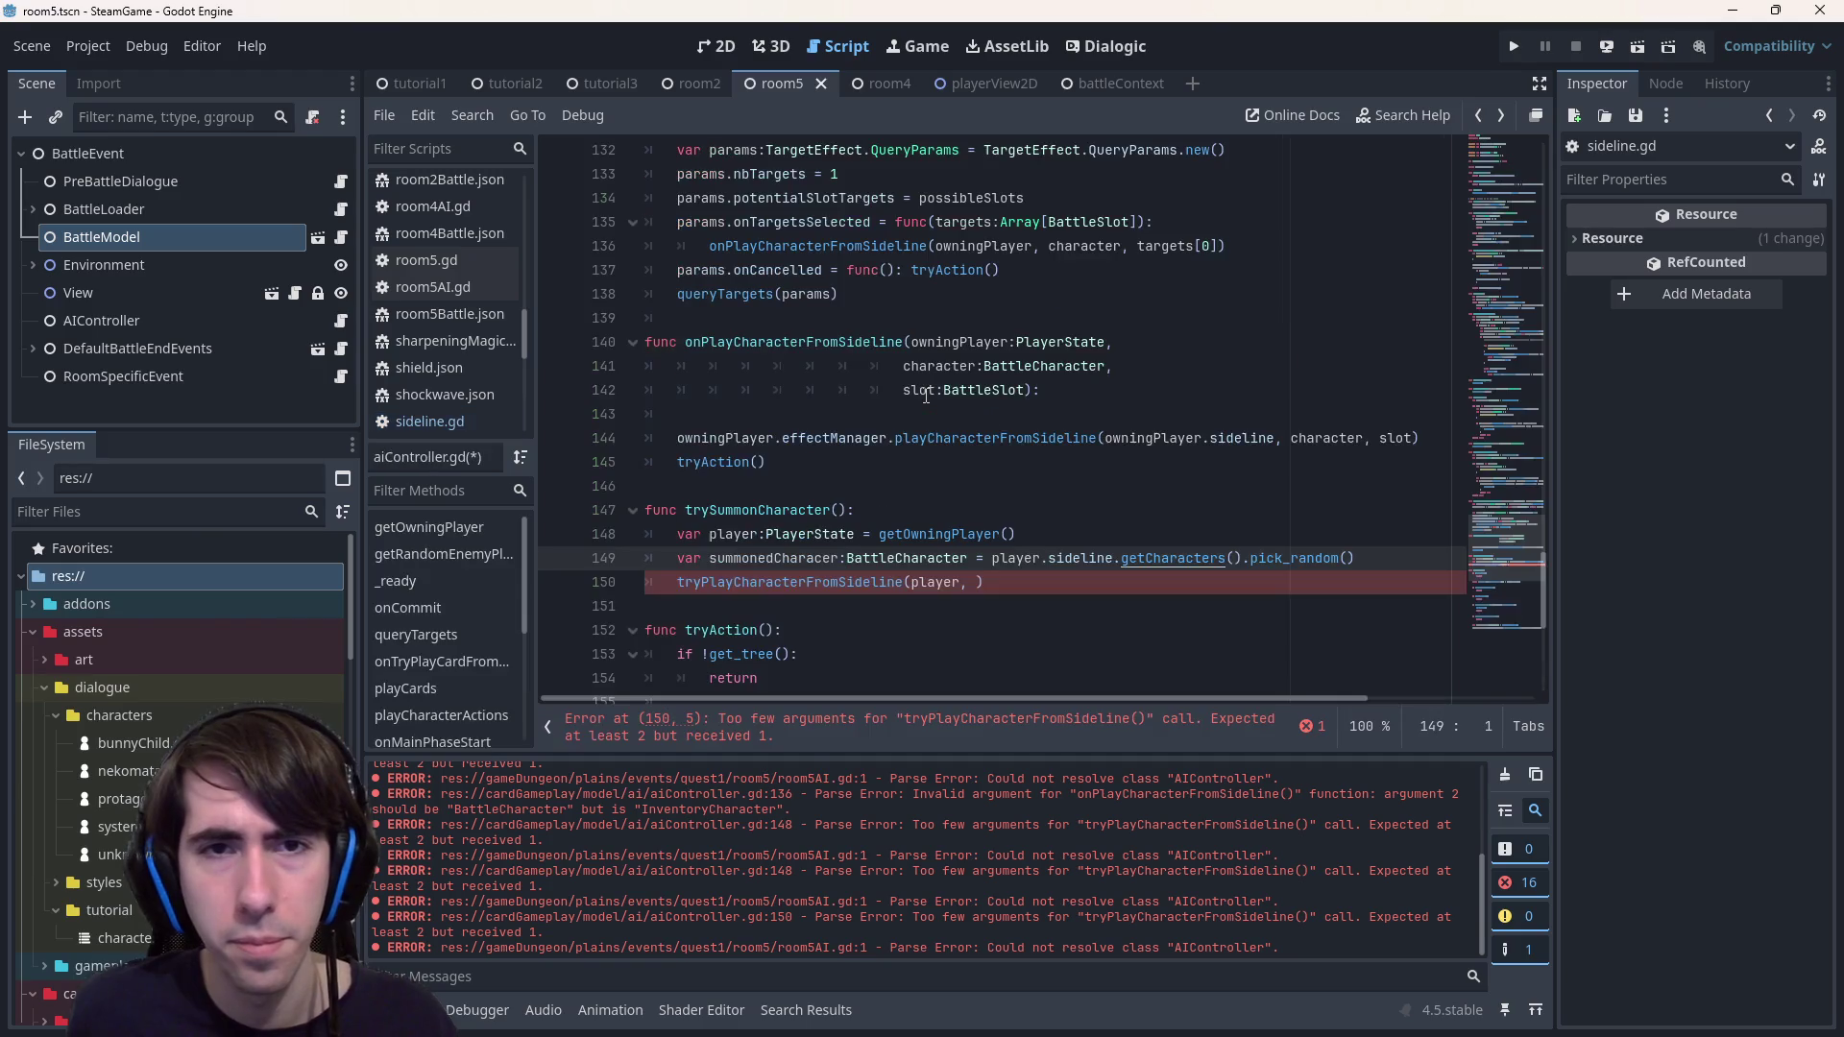
click(976, 582)
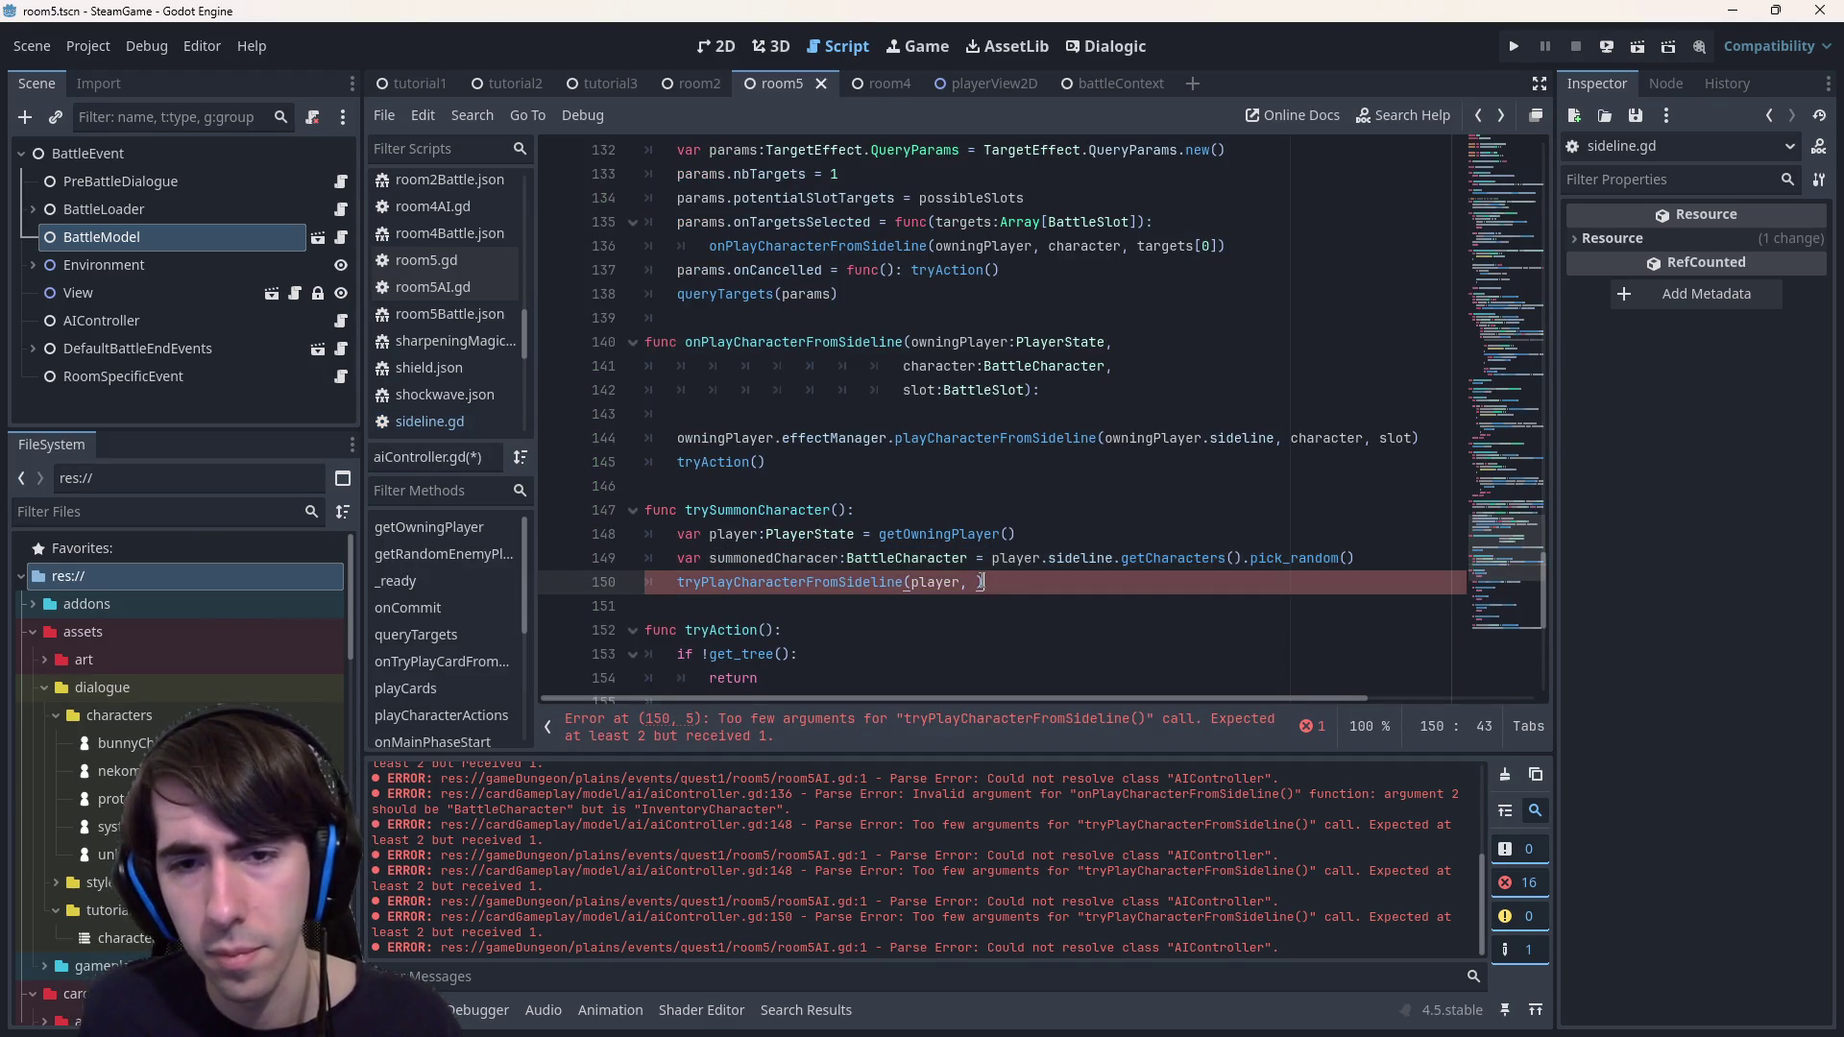
text(summonedCharacer)
key(ctrl+s)
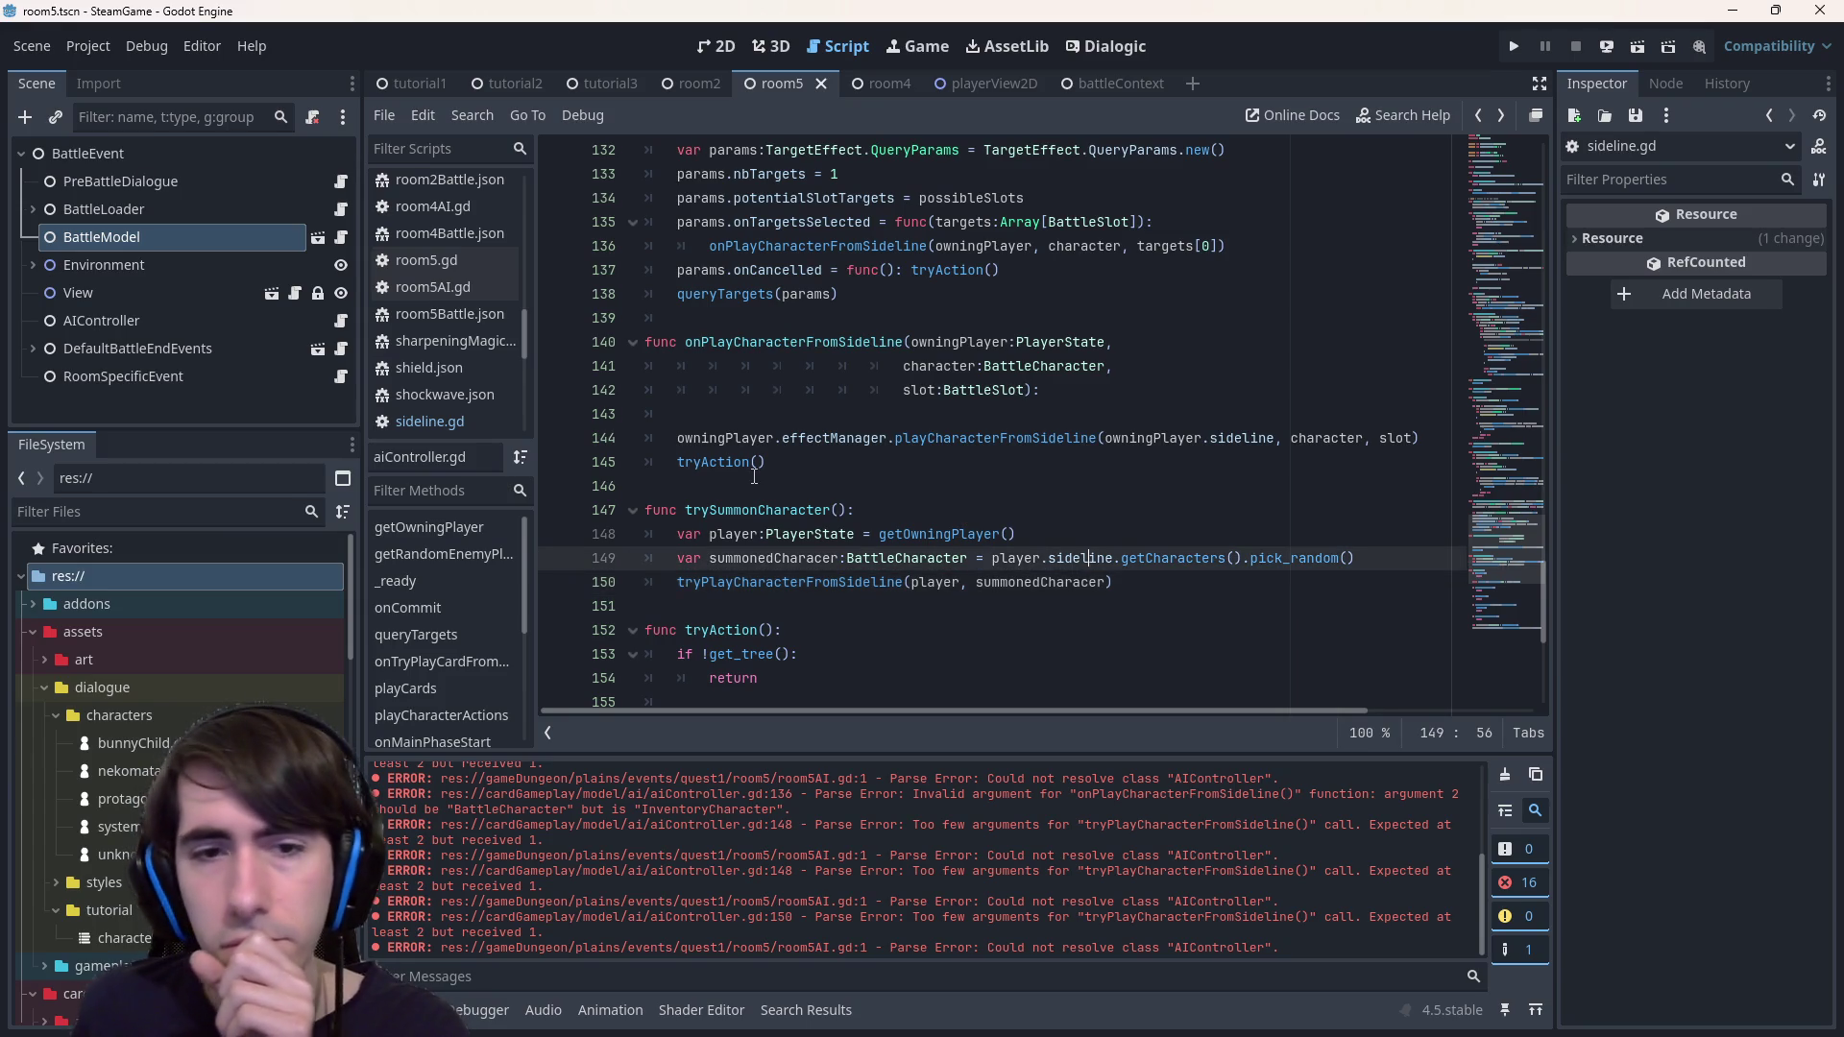
- Place the caret just above the trySummonCharacter function declaration
double_click(758, 510)
scroll(875, 547, up, 3)
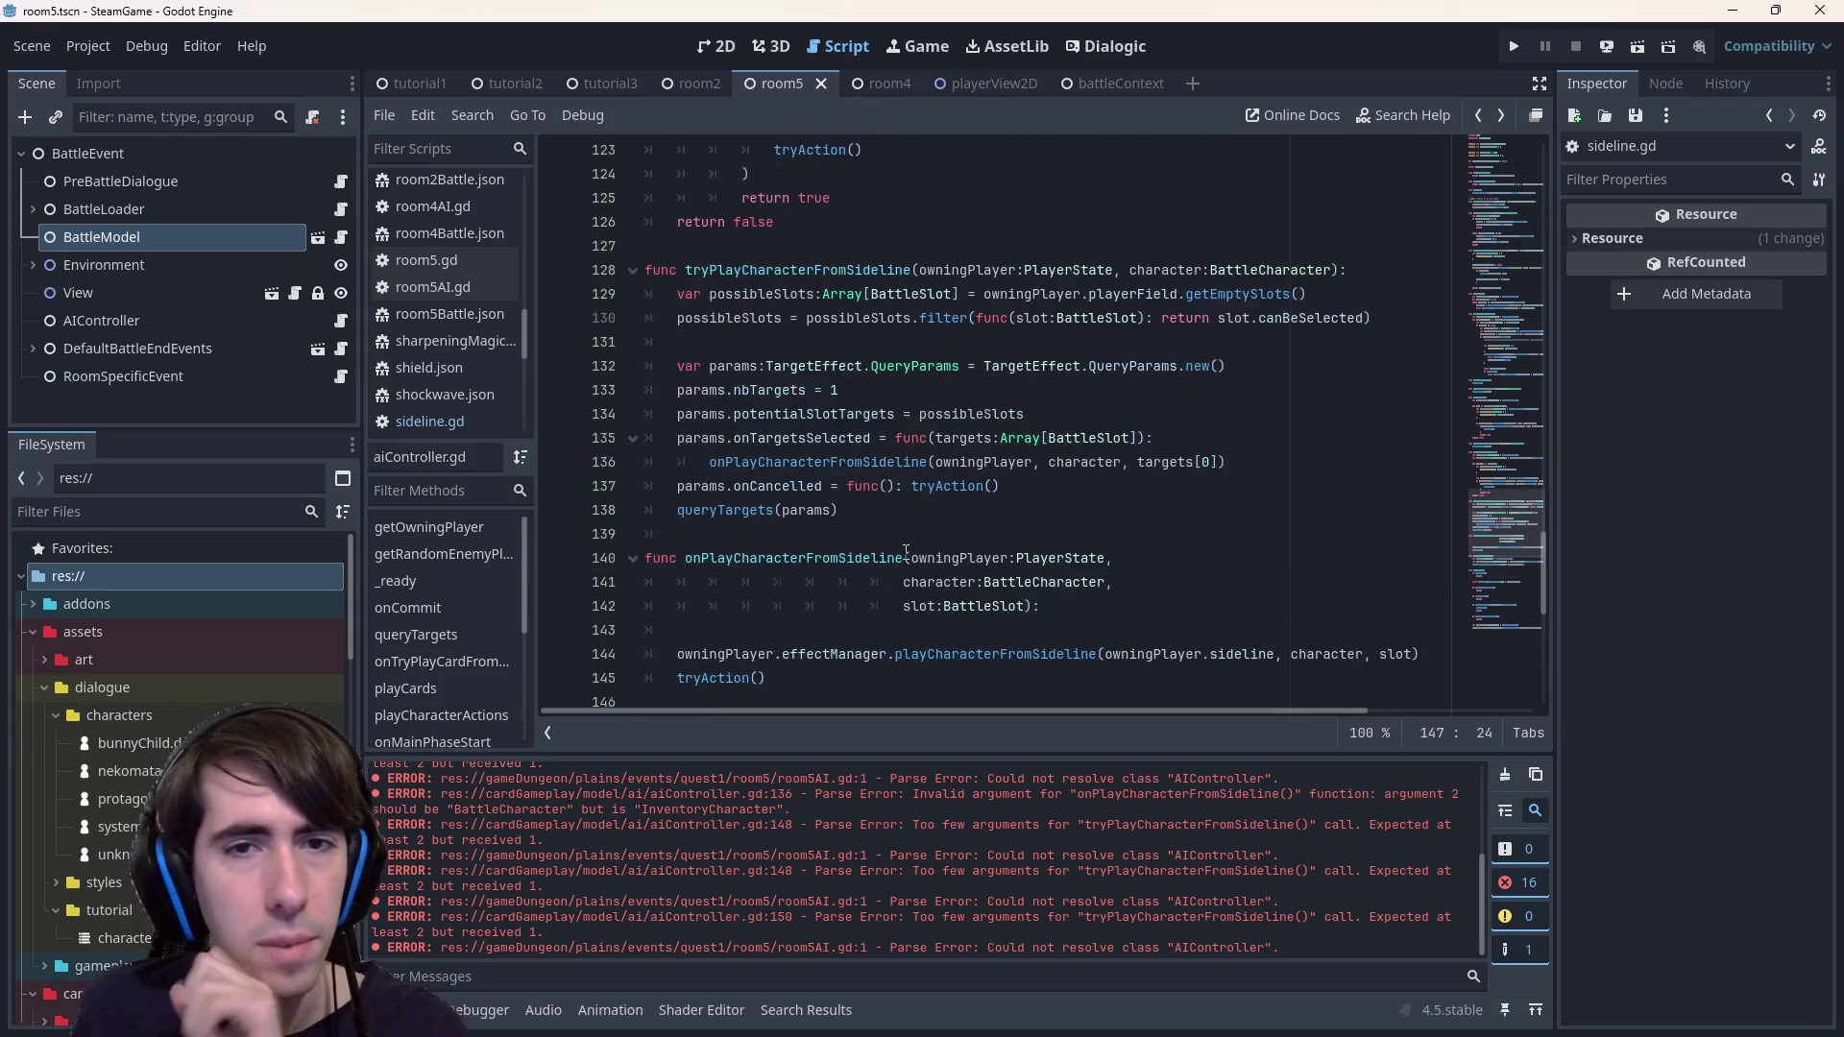
scroll(898, 526, down, 5)
scroll(888, 514, up, 2)
click(881, 507)
click(912, 486)
- Above trySummonCharacter, start a getSidelineCharacterToSpawn() function with a return line, and save
key(Return)
key(Return)
key(Up)
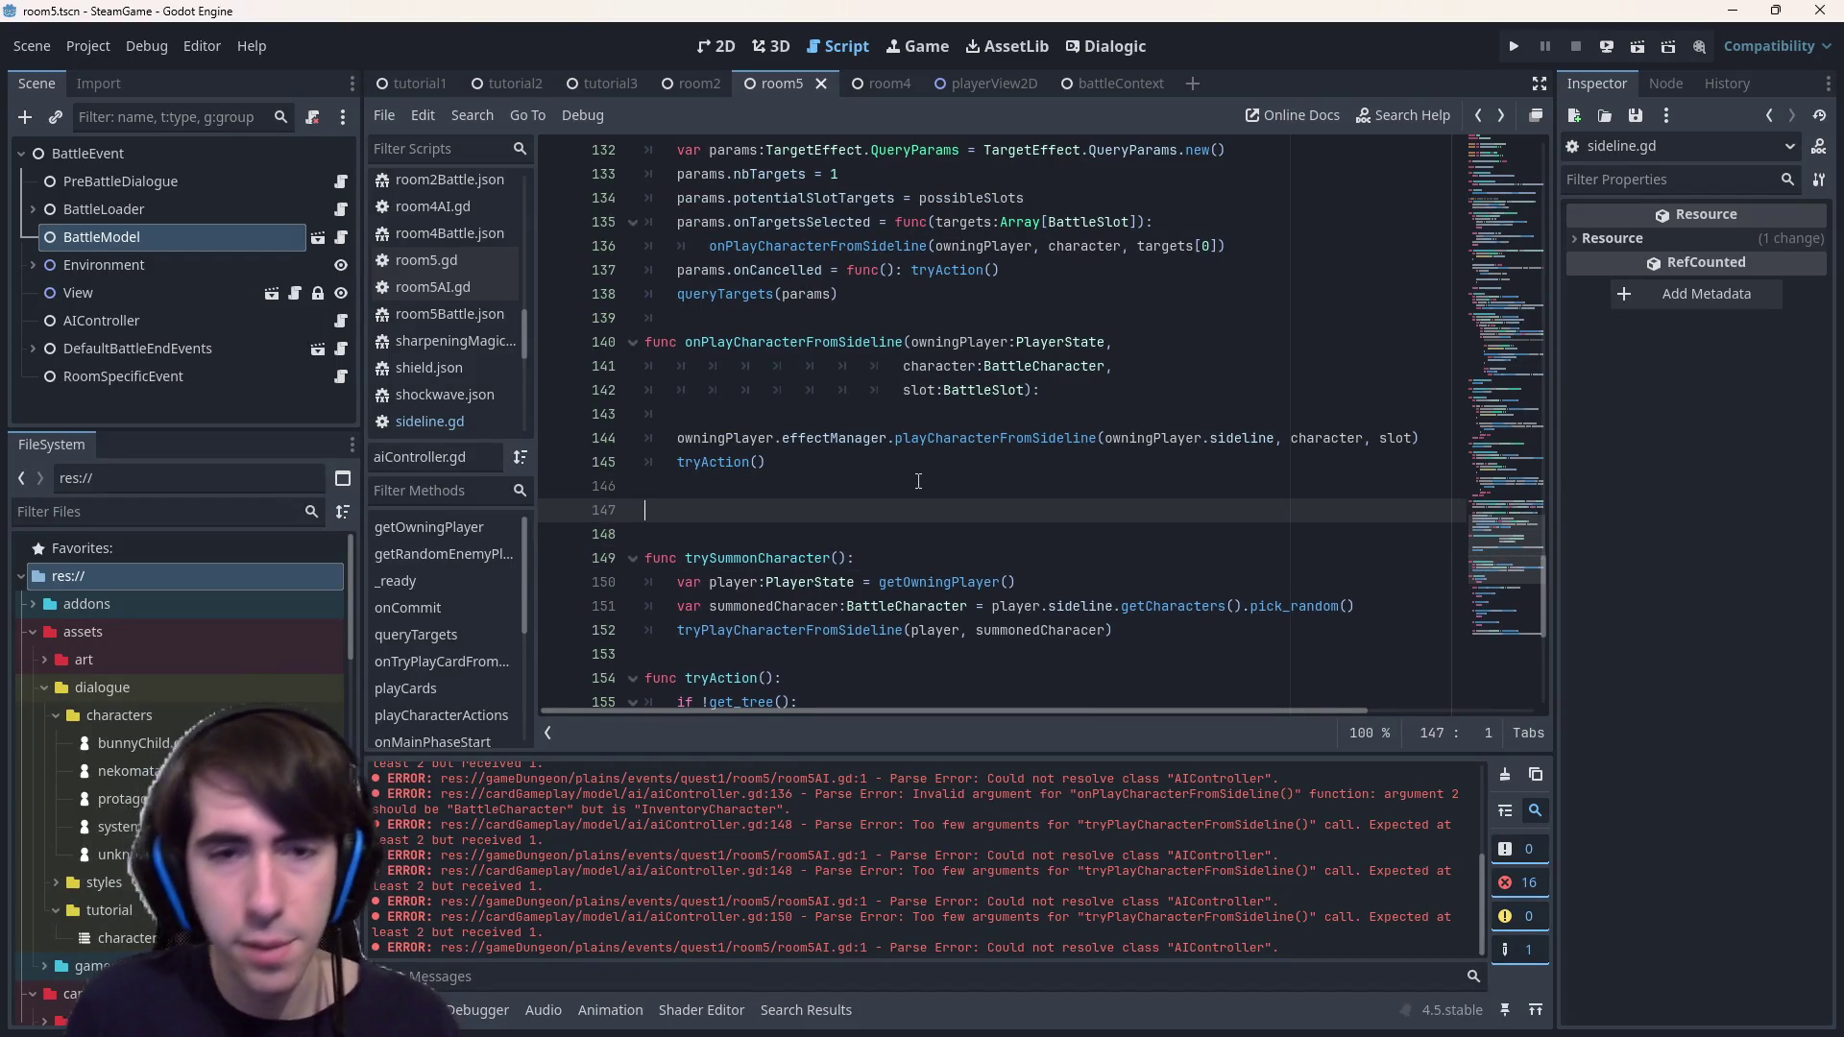
text(func get)
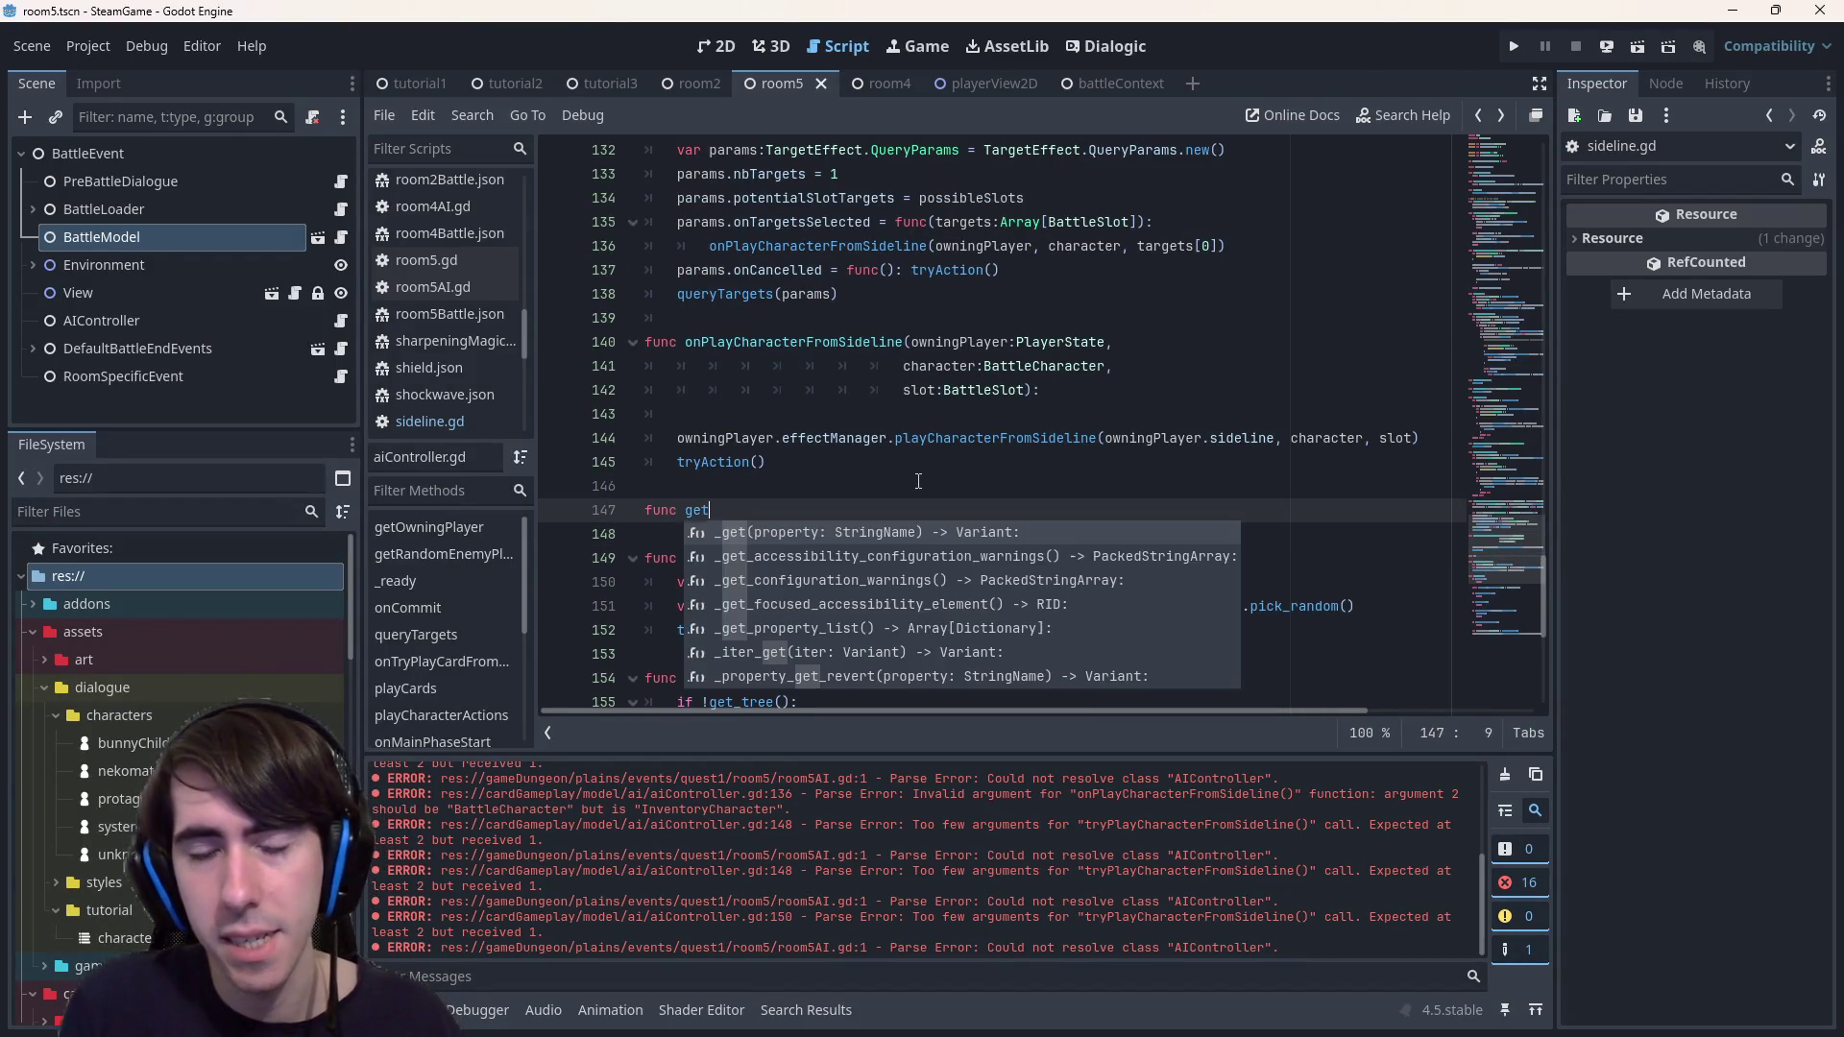
key(BackSpace)
key(BackSpace)
key(BackSpace)
text(select)
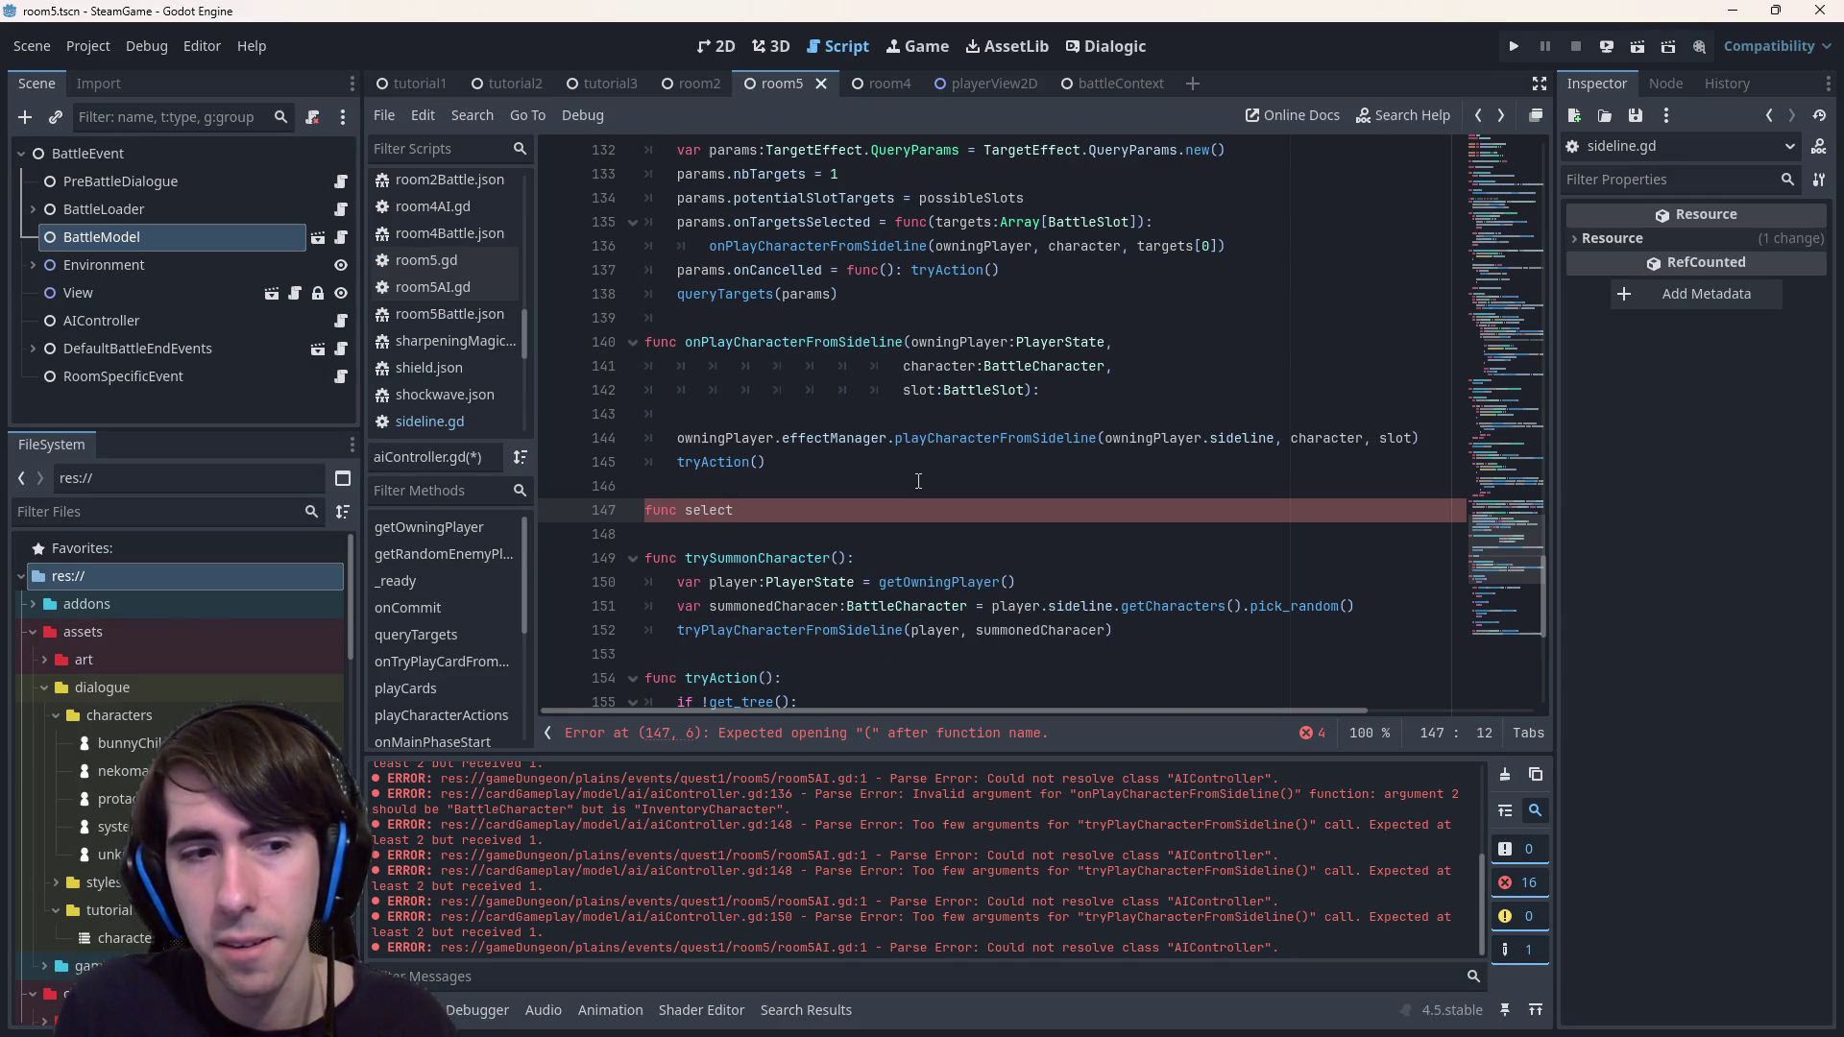
text(SidelineChar)
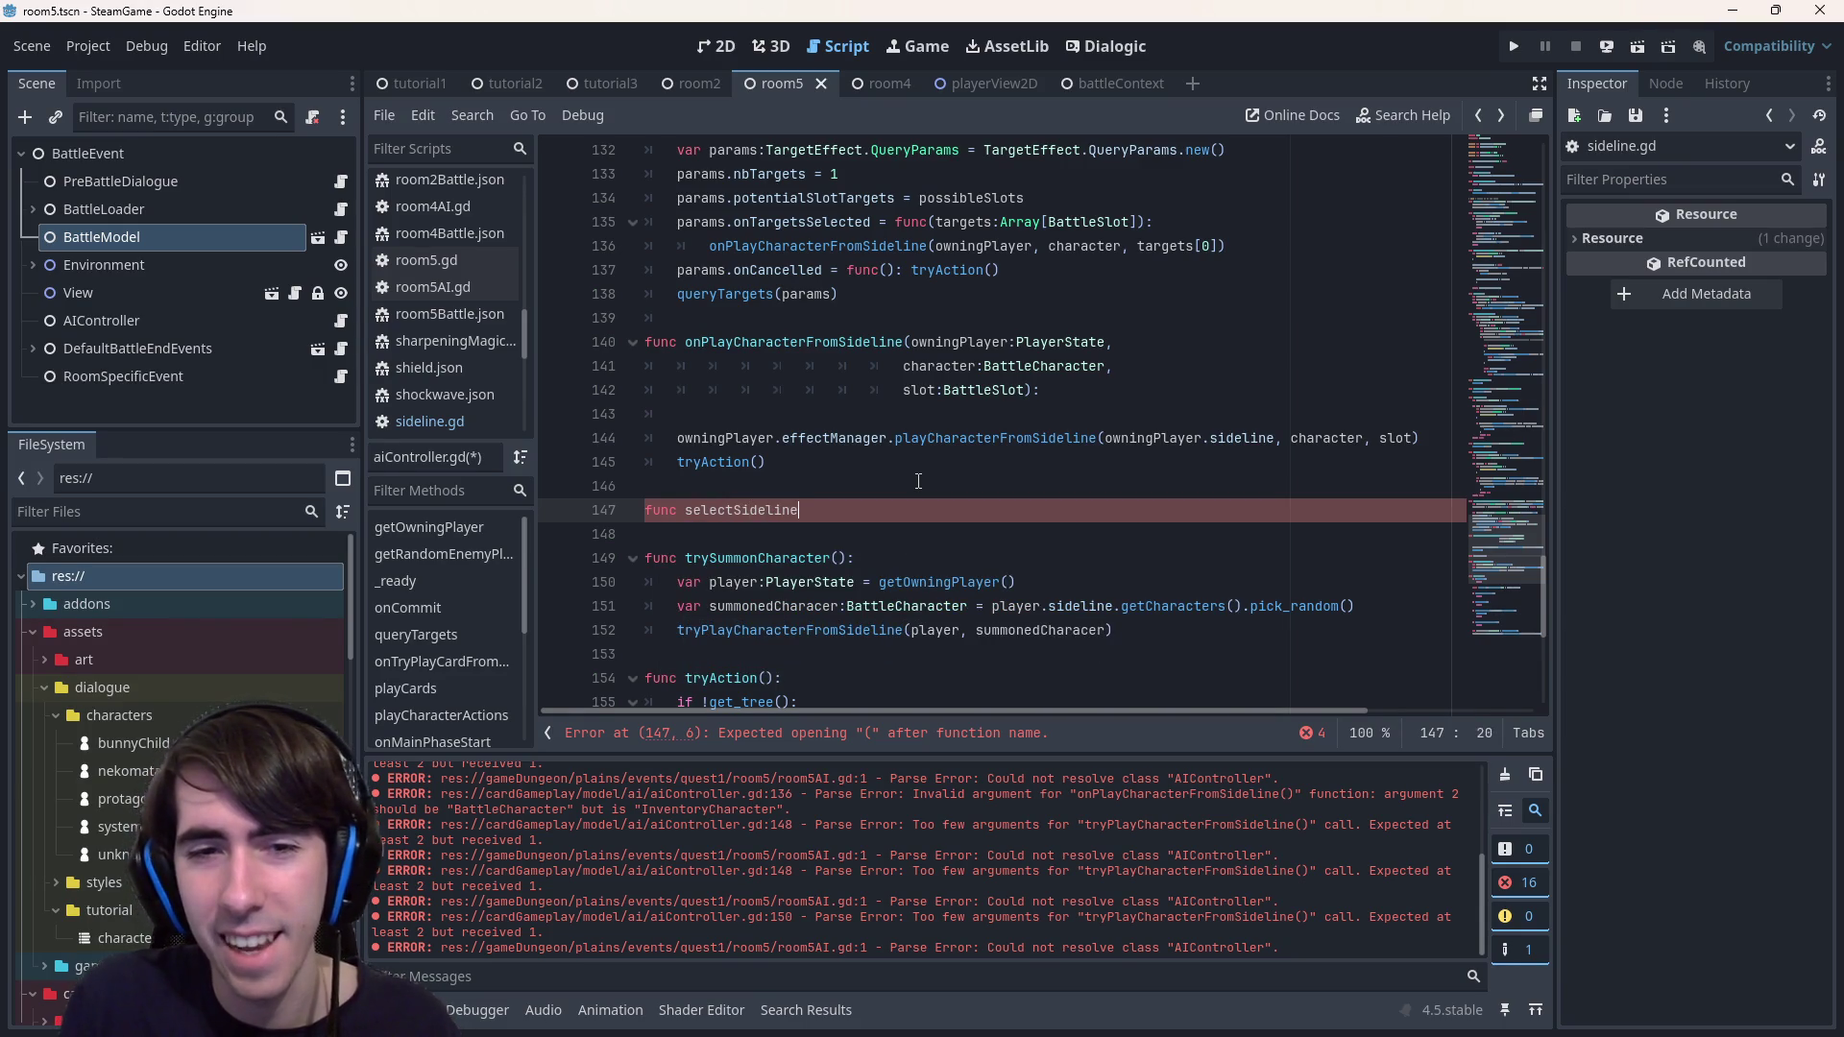
text(acter)
key(ctrl+BackSpace)
text(getSidelineCharacterToSpawn())
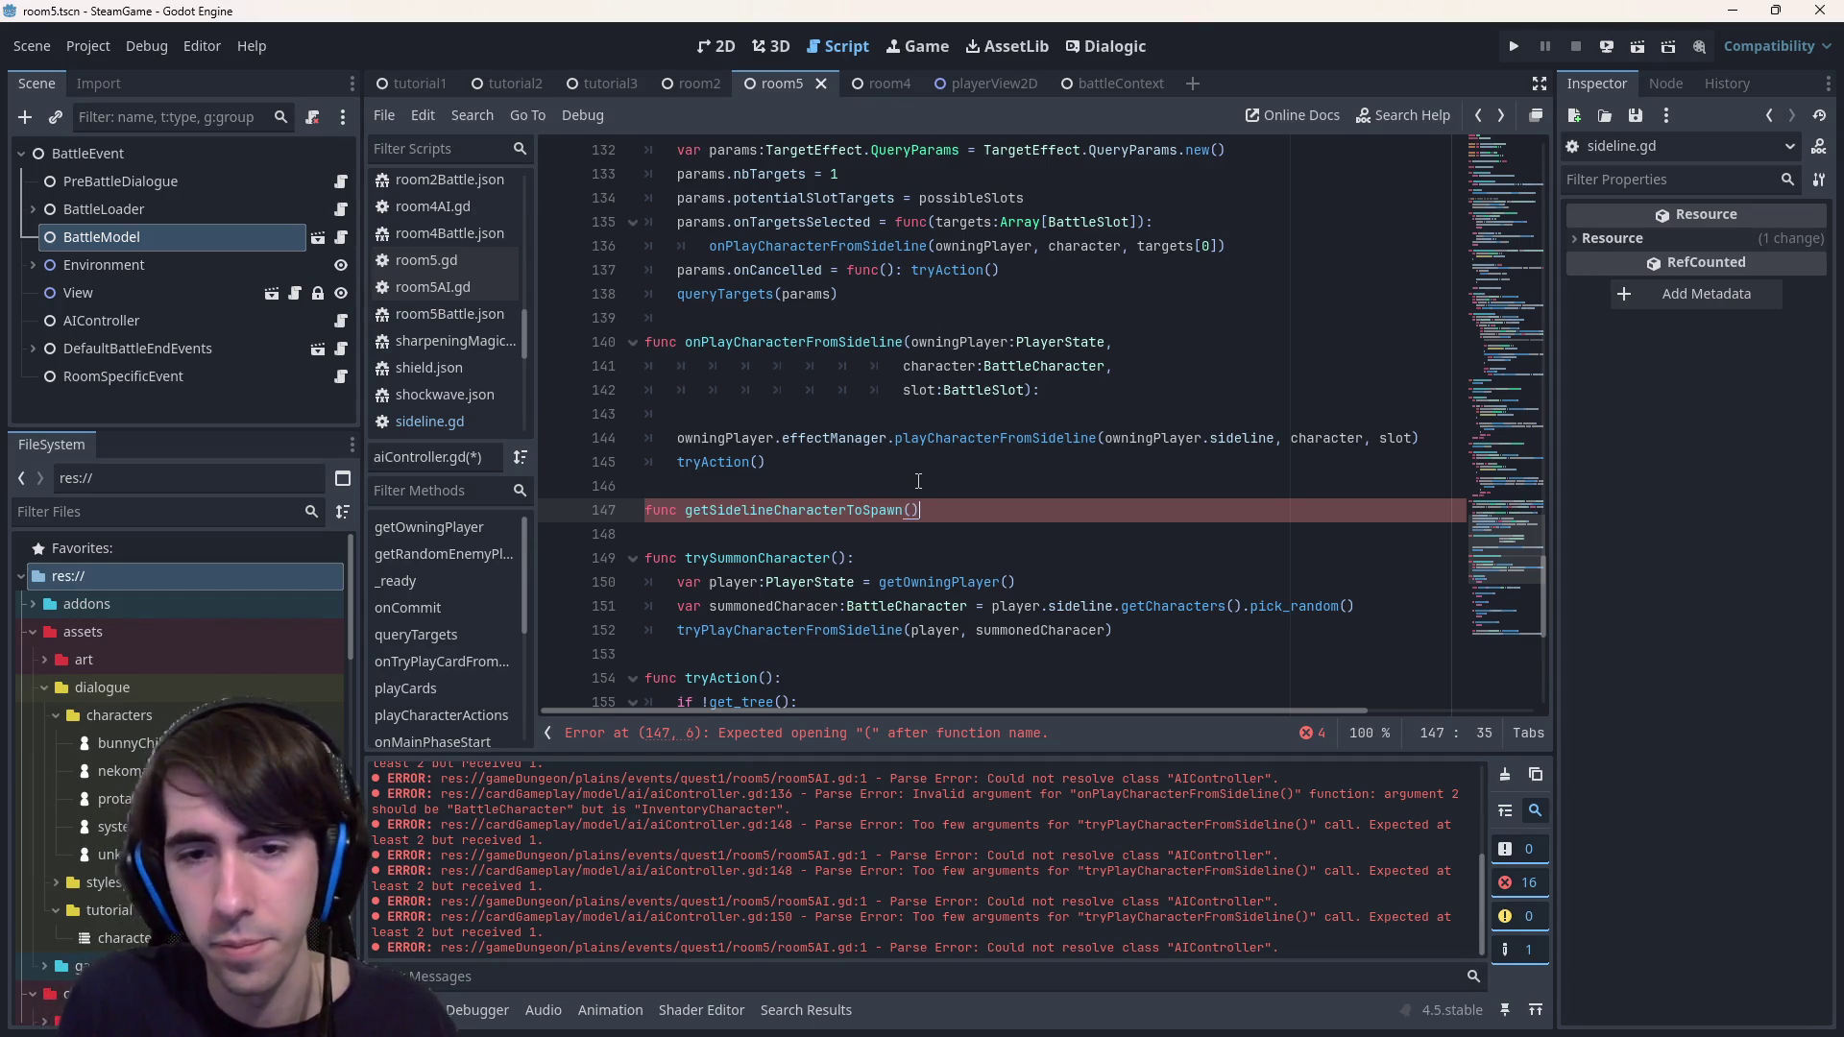
text(:)
key(Return)
text(return)
key(ctrl+s)
- Paste the random sideline pick into the helper and give it an Array[BattleCharacter] parameter type
drag(993, 631, 1376, 631)
key(ctrl+c)
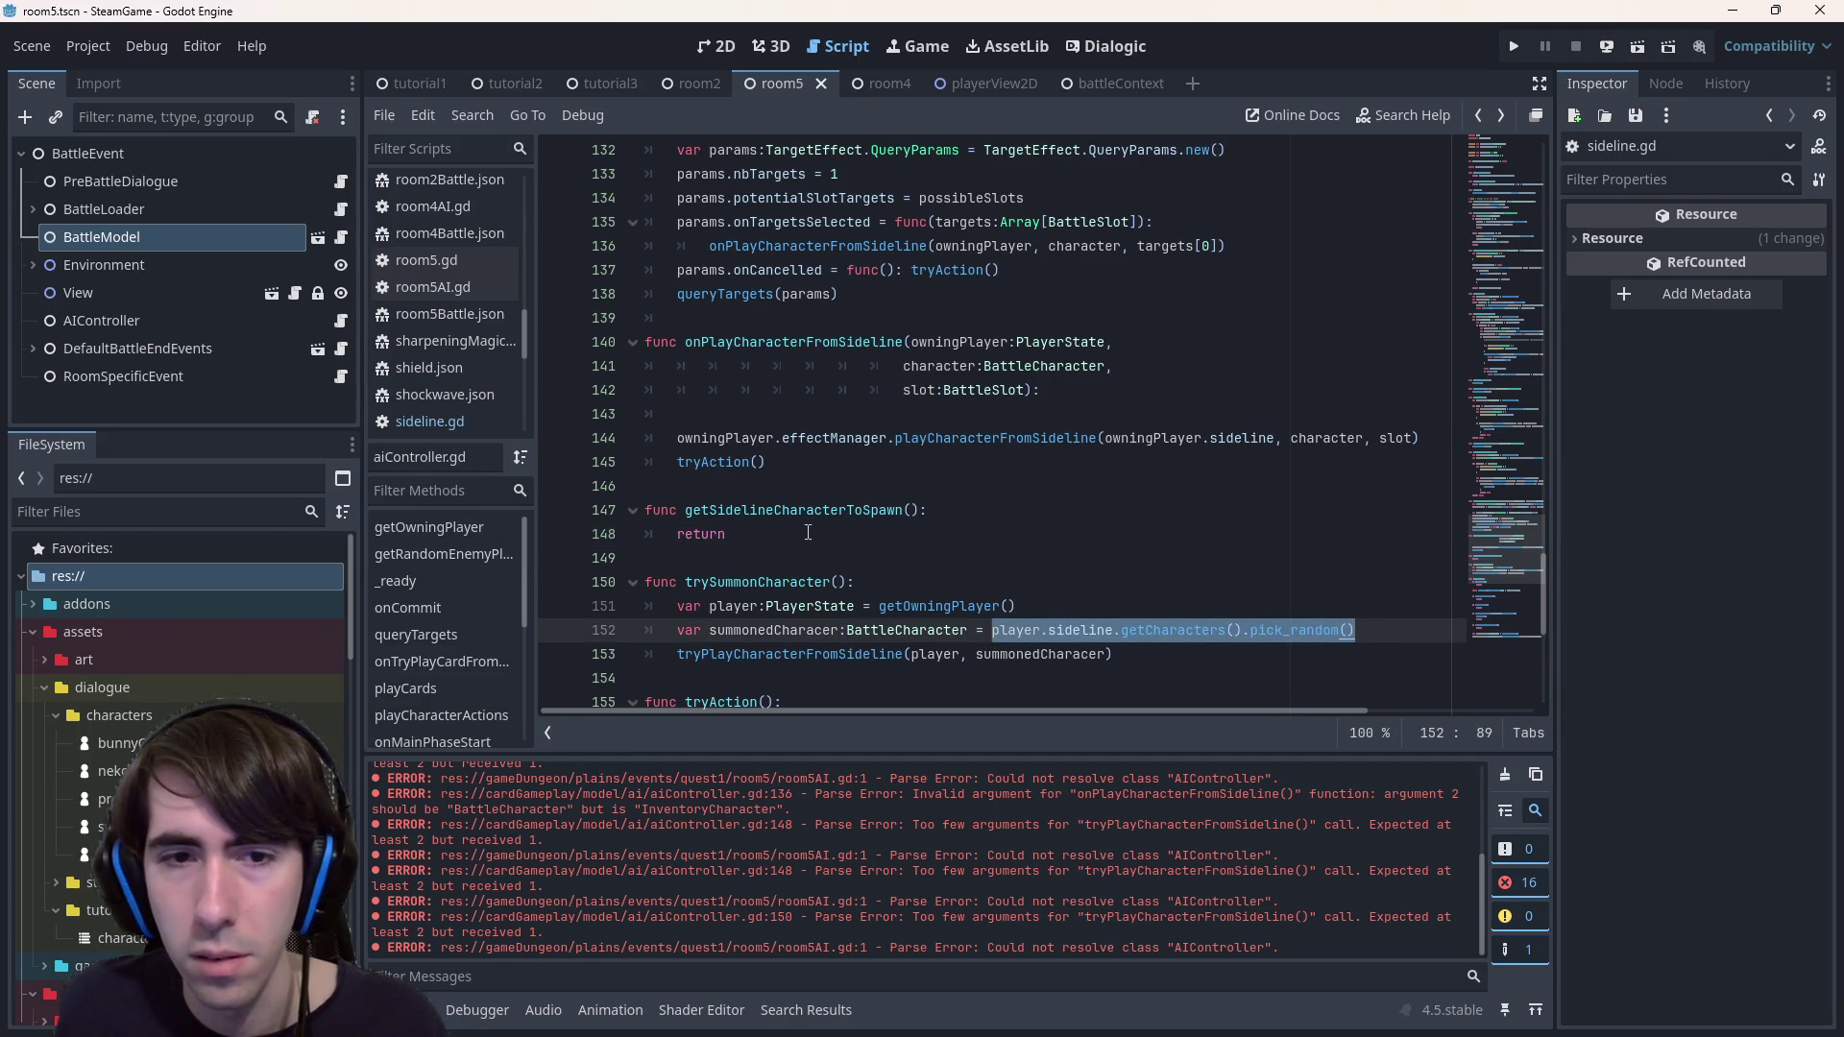
double_click(701, 534)
key(ctrl+v)
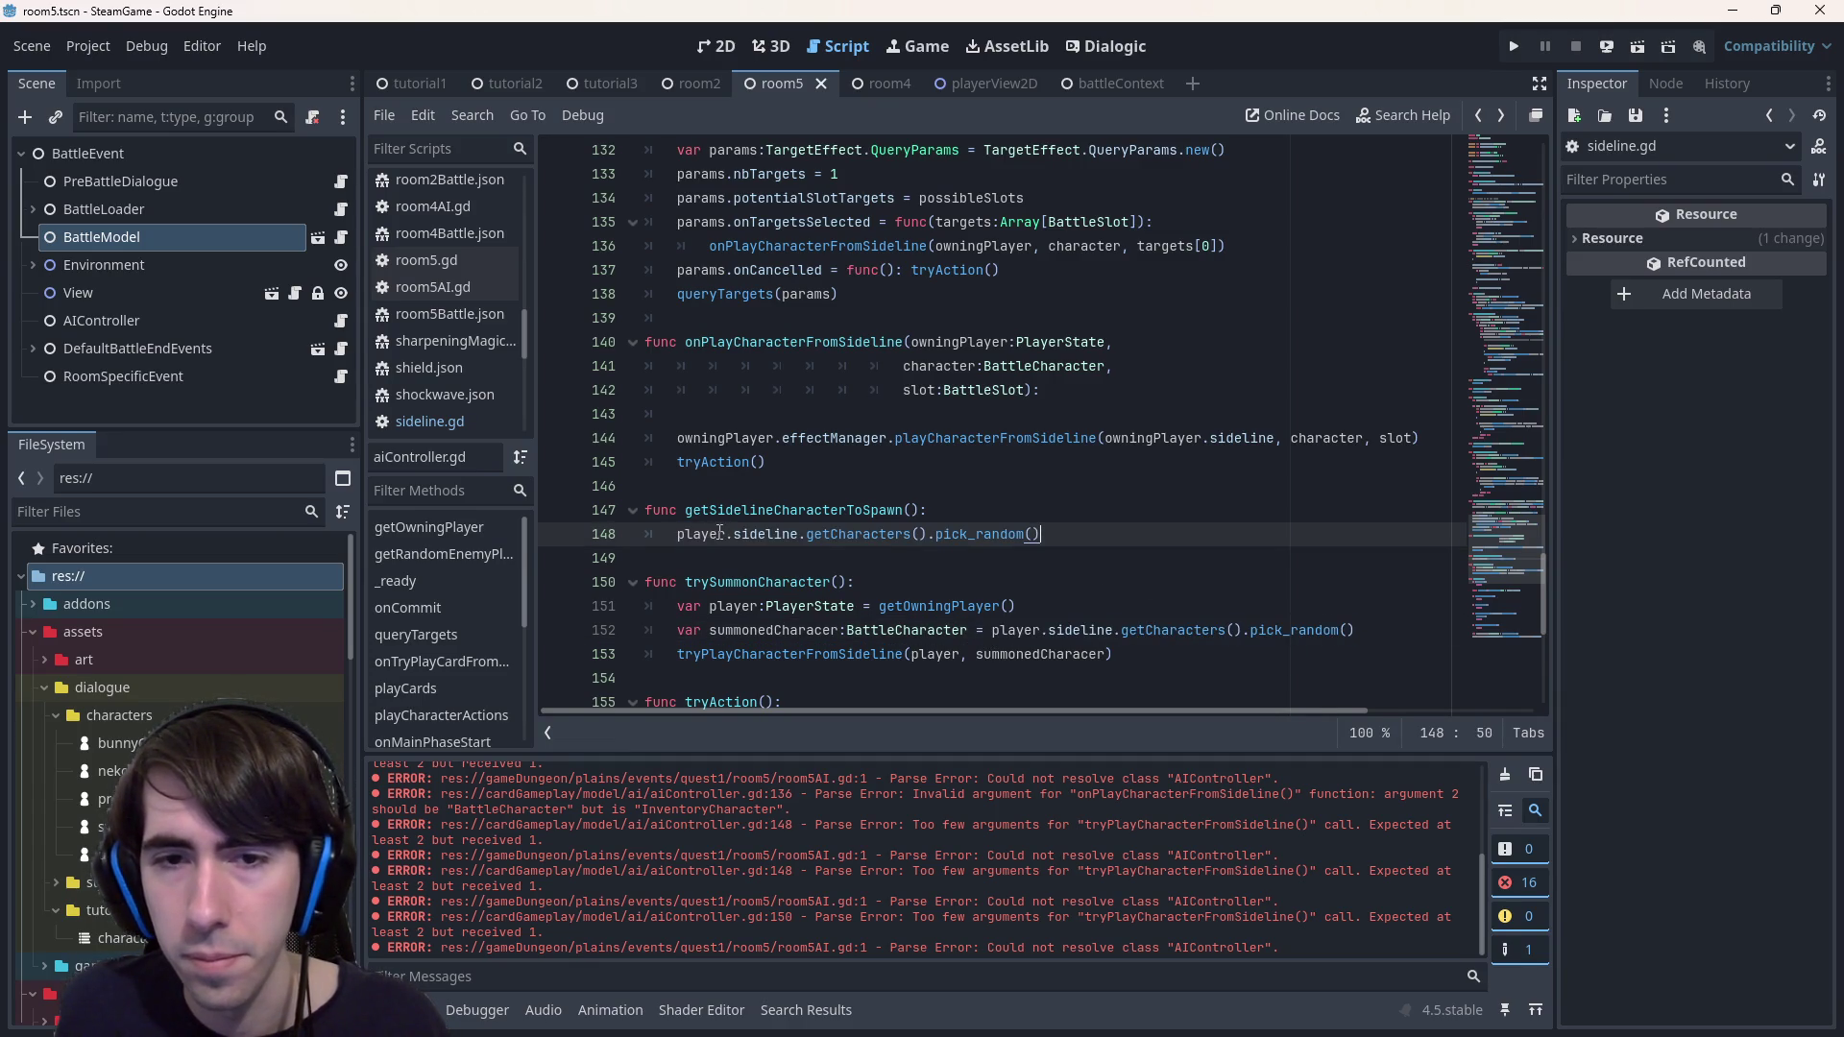
click(935, 535)
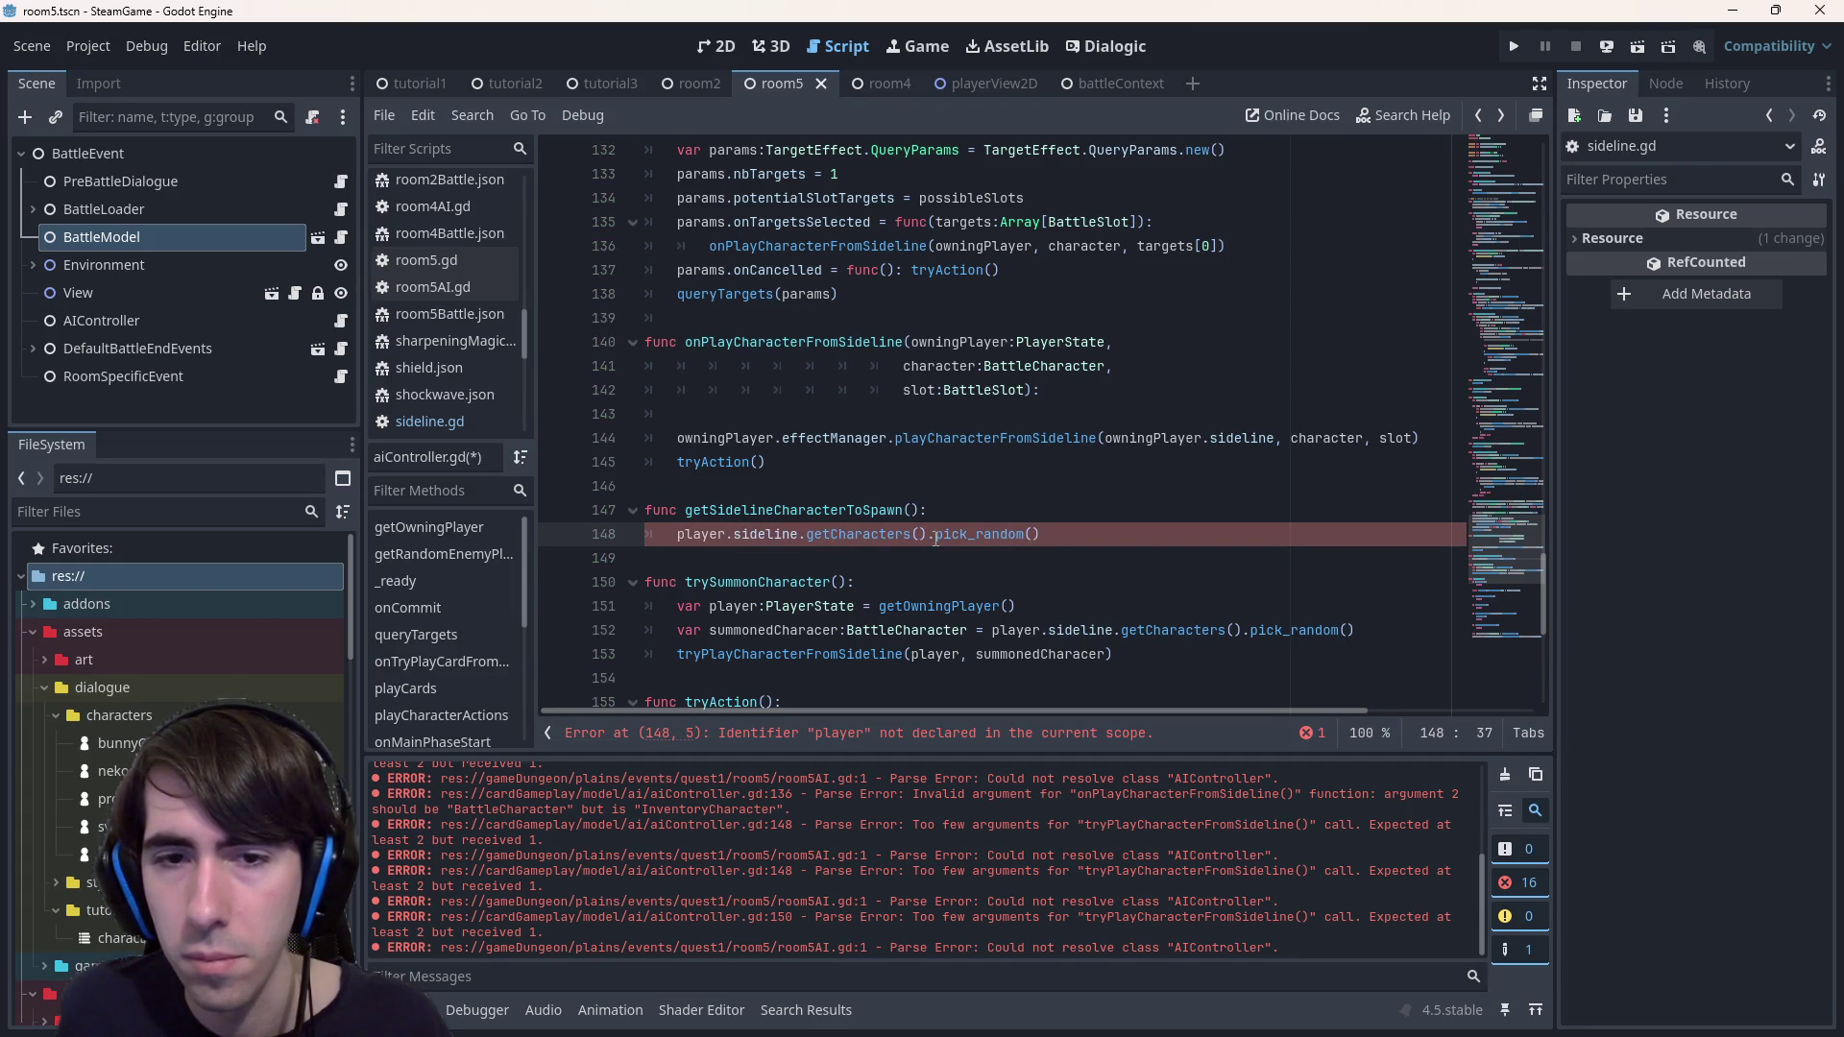
drag(928, 535, 671, 533)
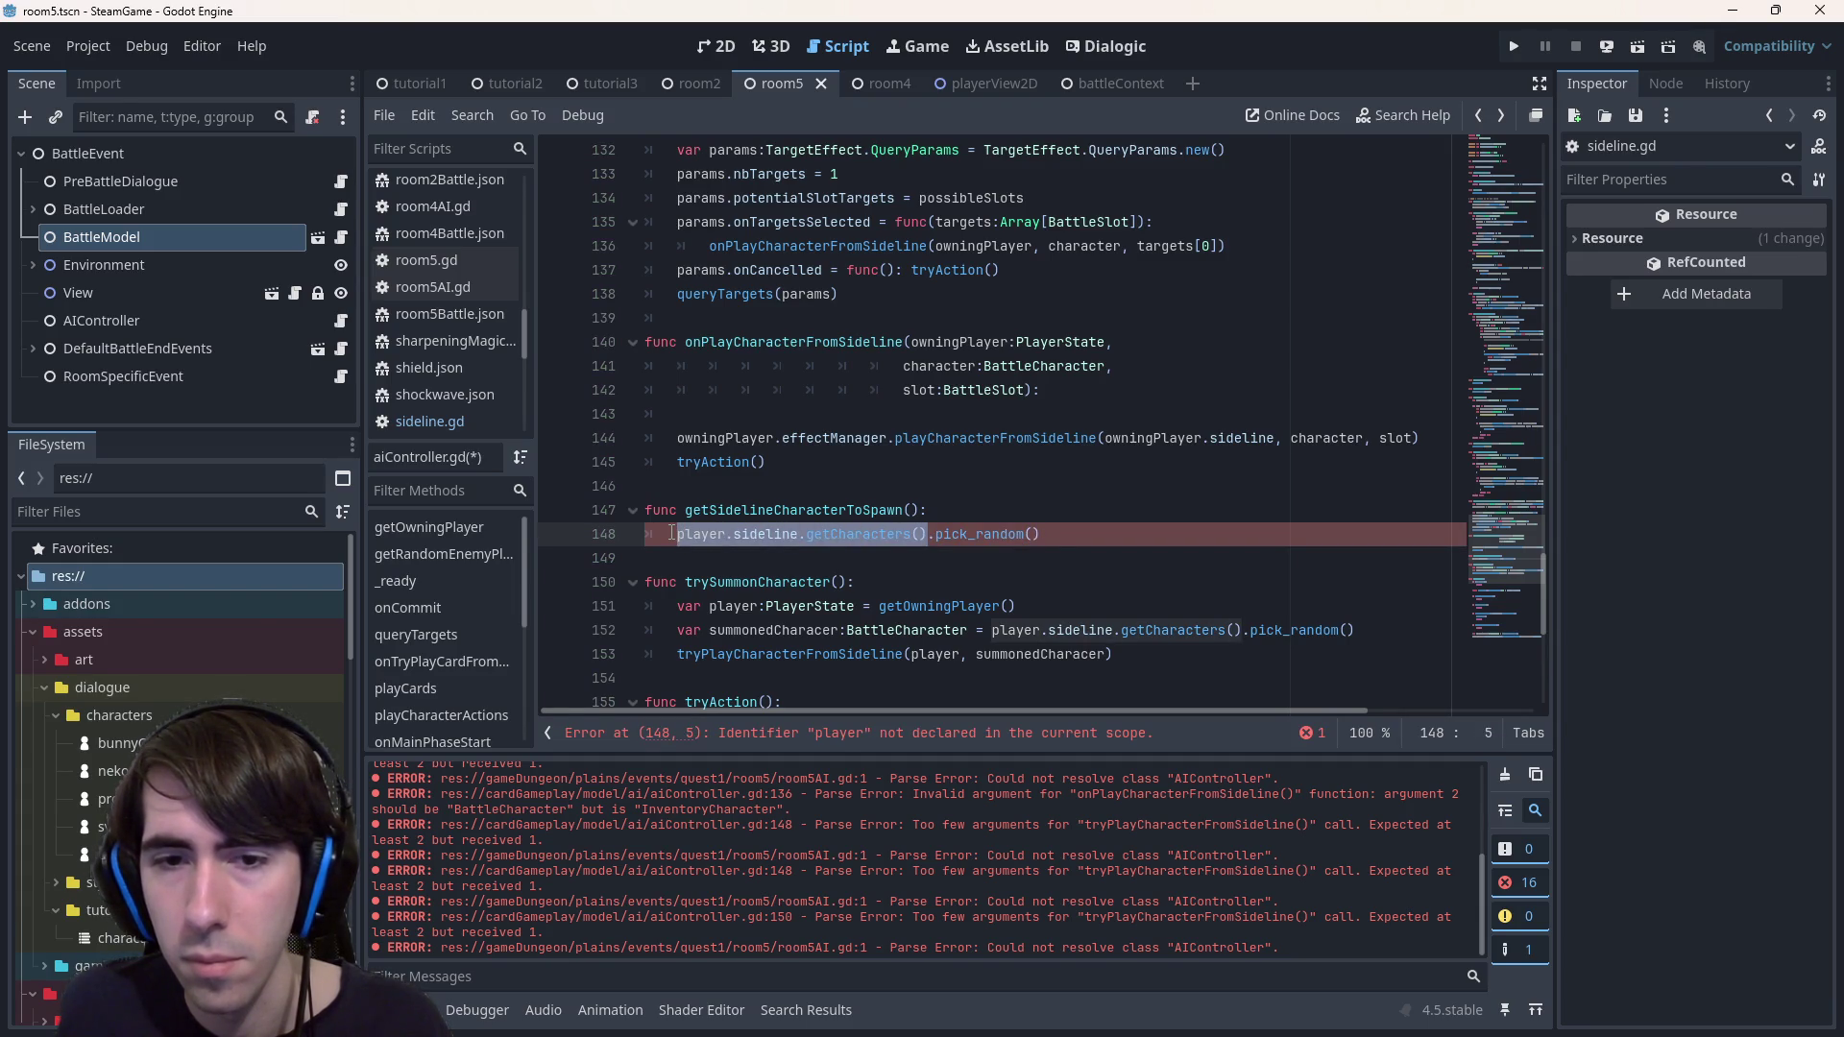
ctrl+click(1176, 631)
drag(832, 342, 1006, 343)
key(ctrl+c)
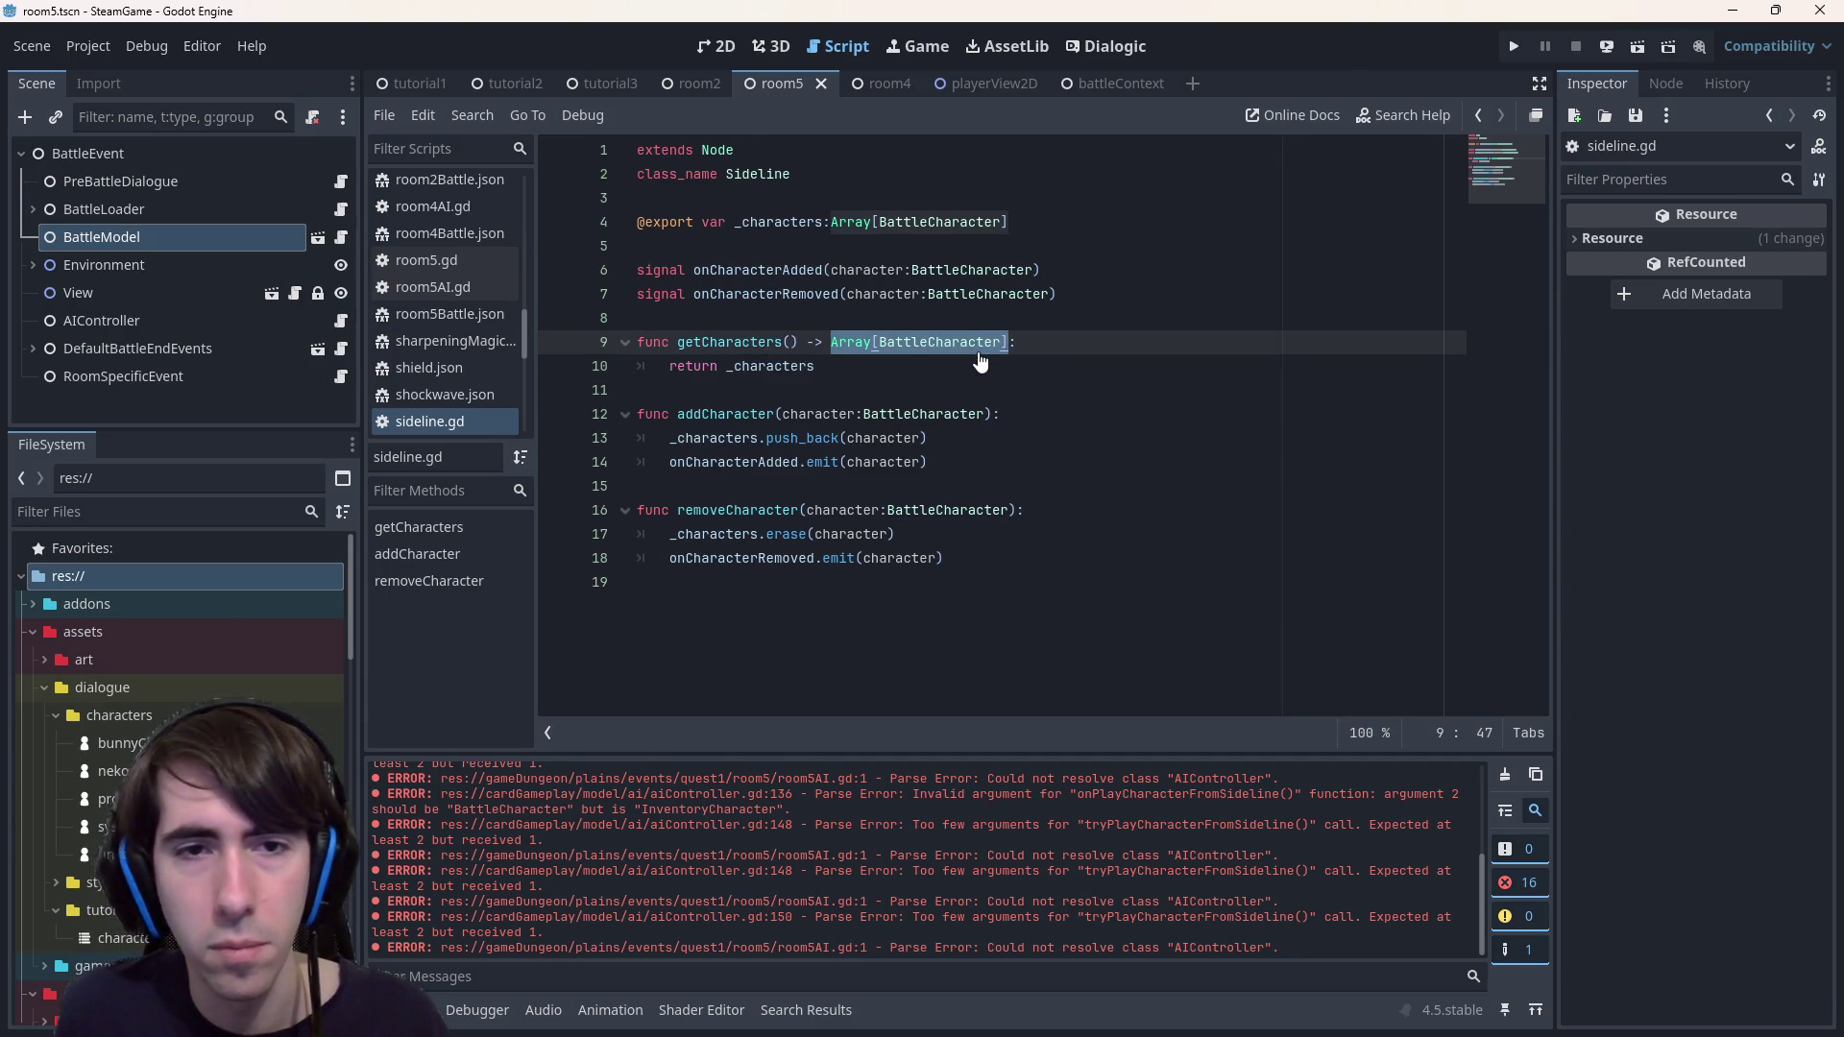
key(alt+Left)
key(Up)
key(Up)
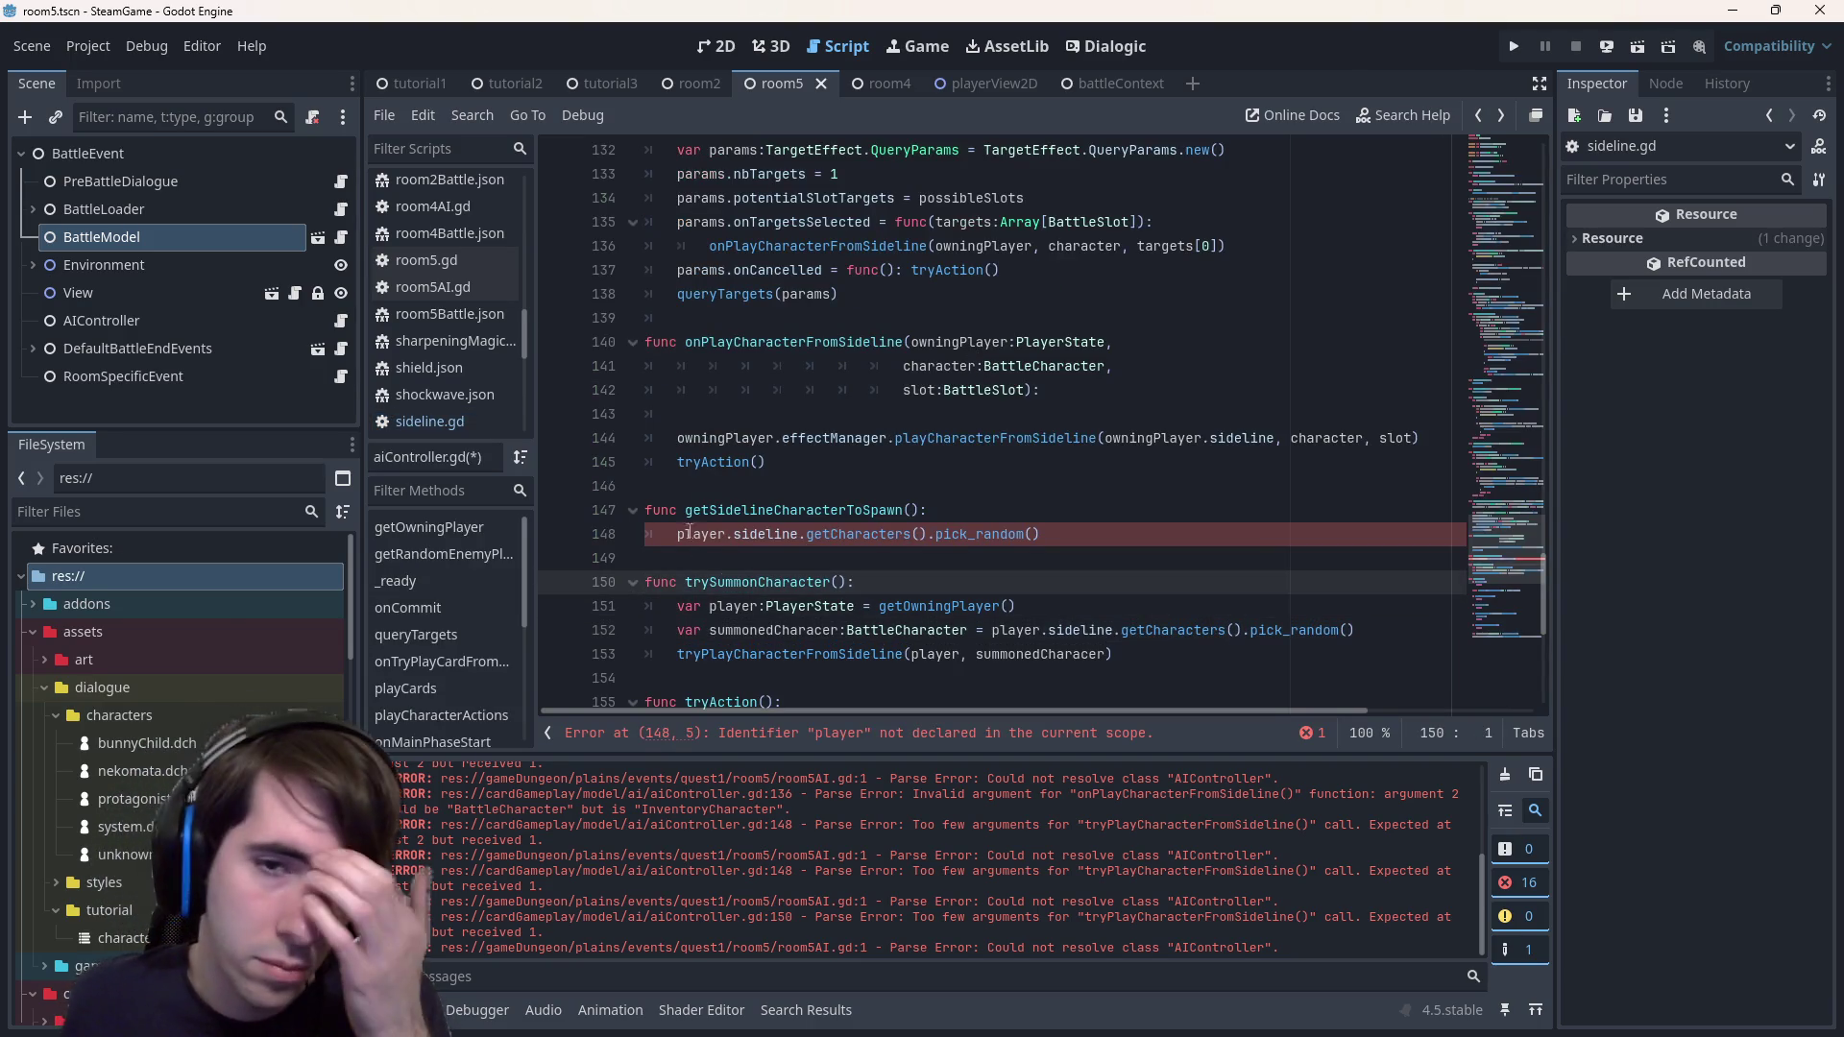
click(912, 509)
key(ctrl+v)
- Name the parameter characters, return characters.pick_random(), and declare the return type -> BattleCharacter
click(913, 510)
text(characters)
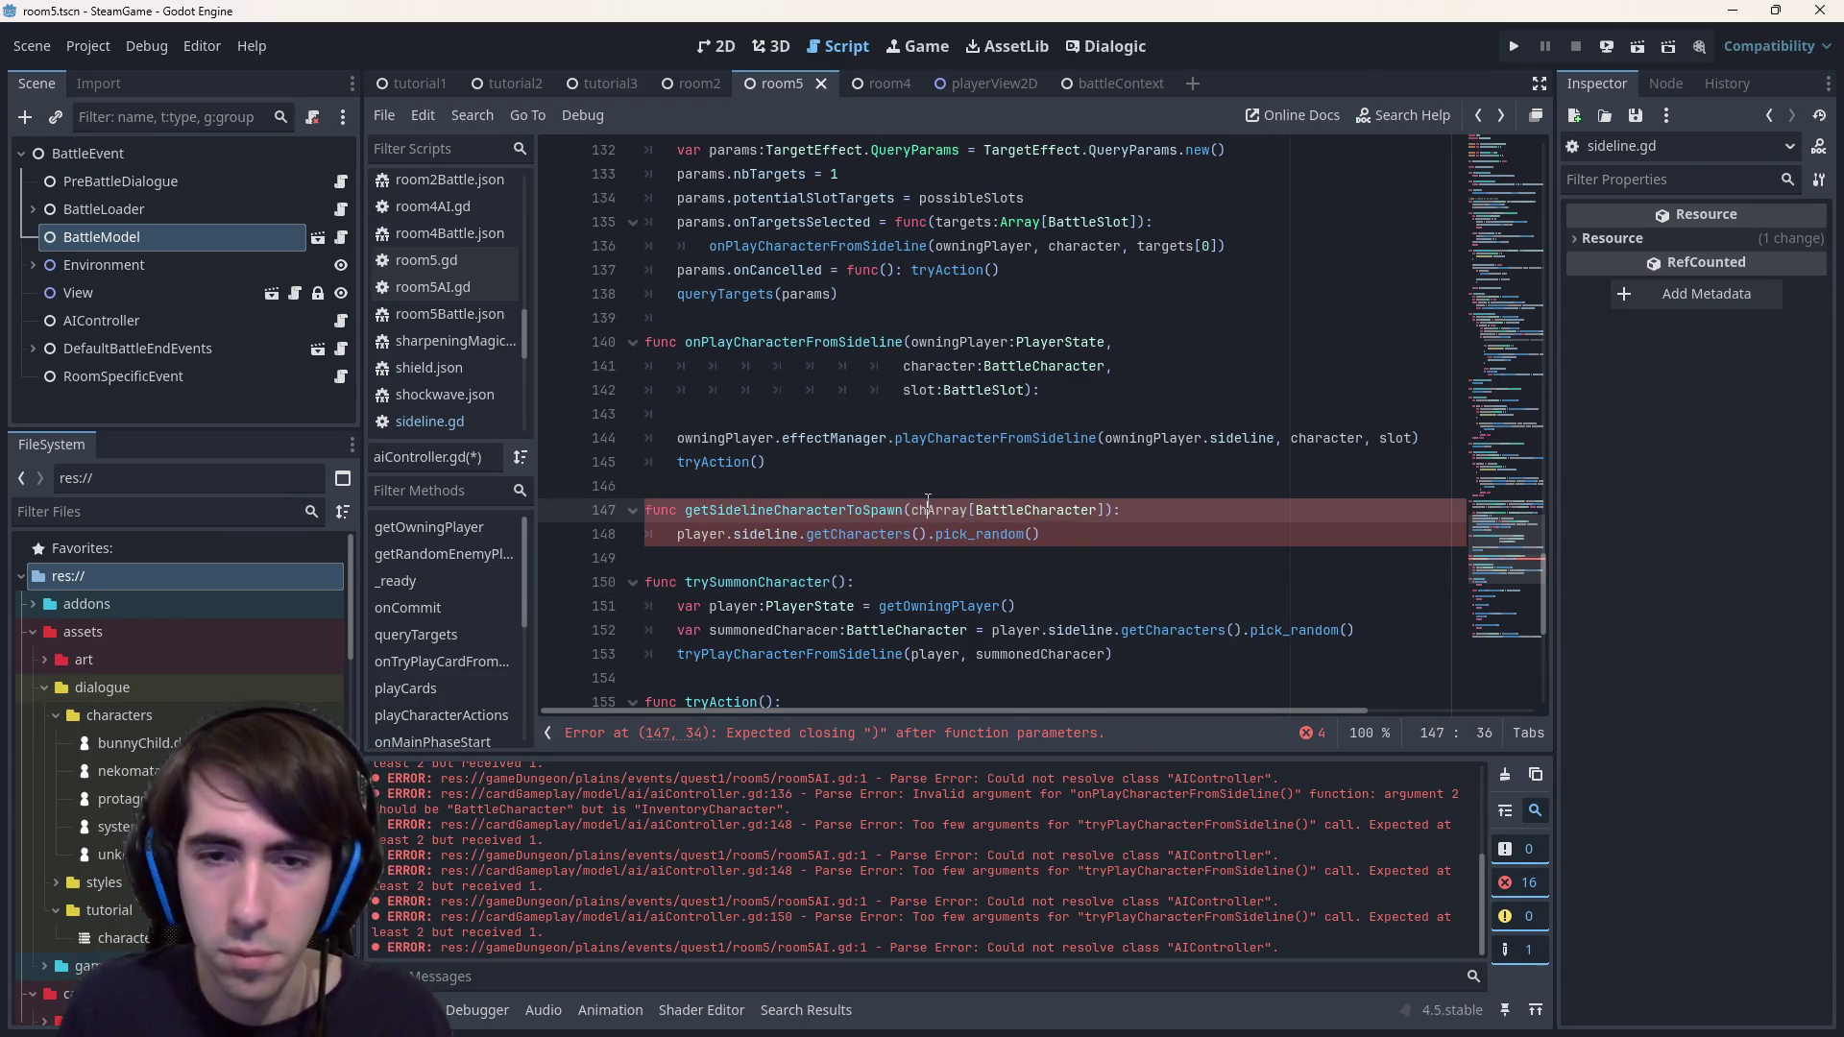
text(:)
key(Escape)
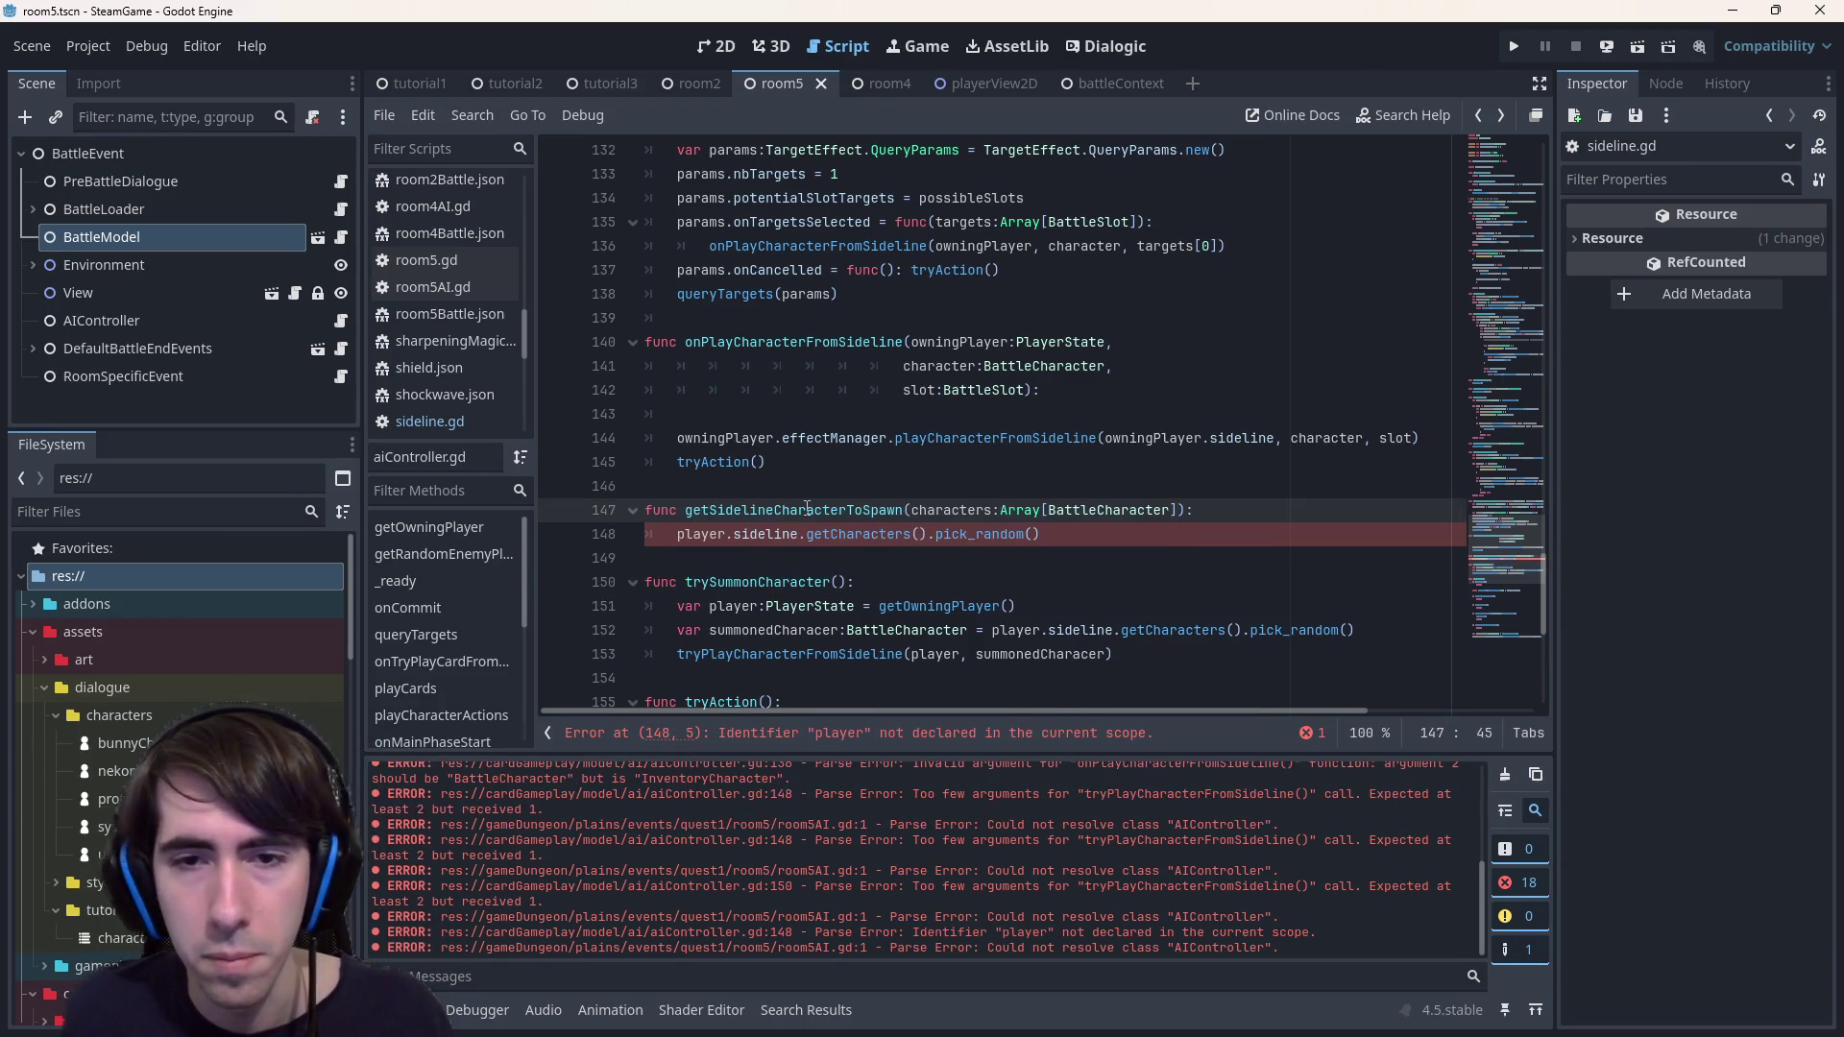
double_click(960, 509)
key(ctrl+c)
drag(924, 534, 677, 534)
key(ctrl+v)
click(678, 534)
text(return)
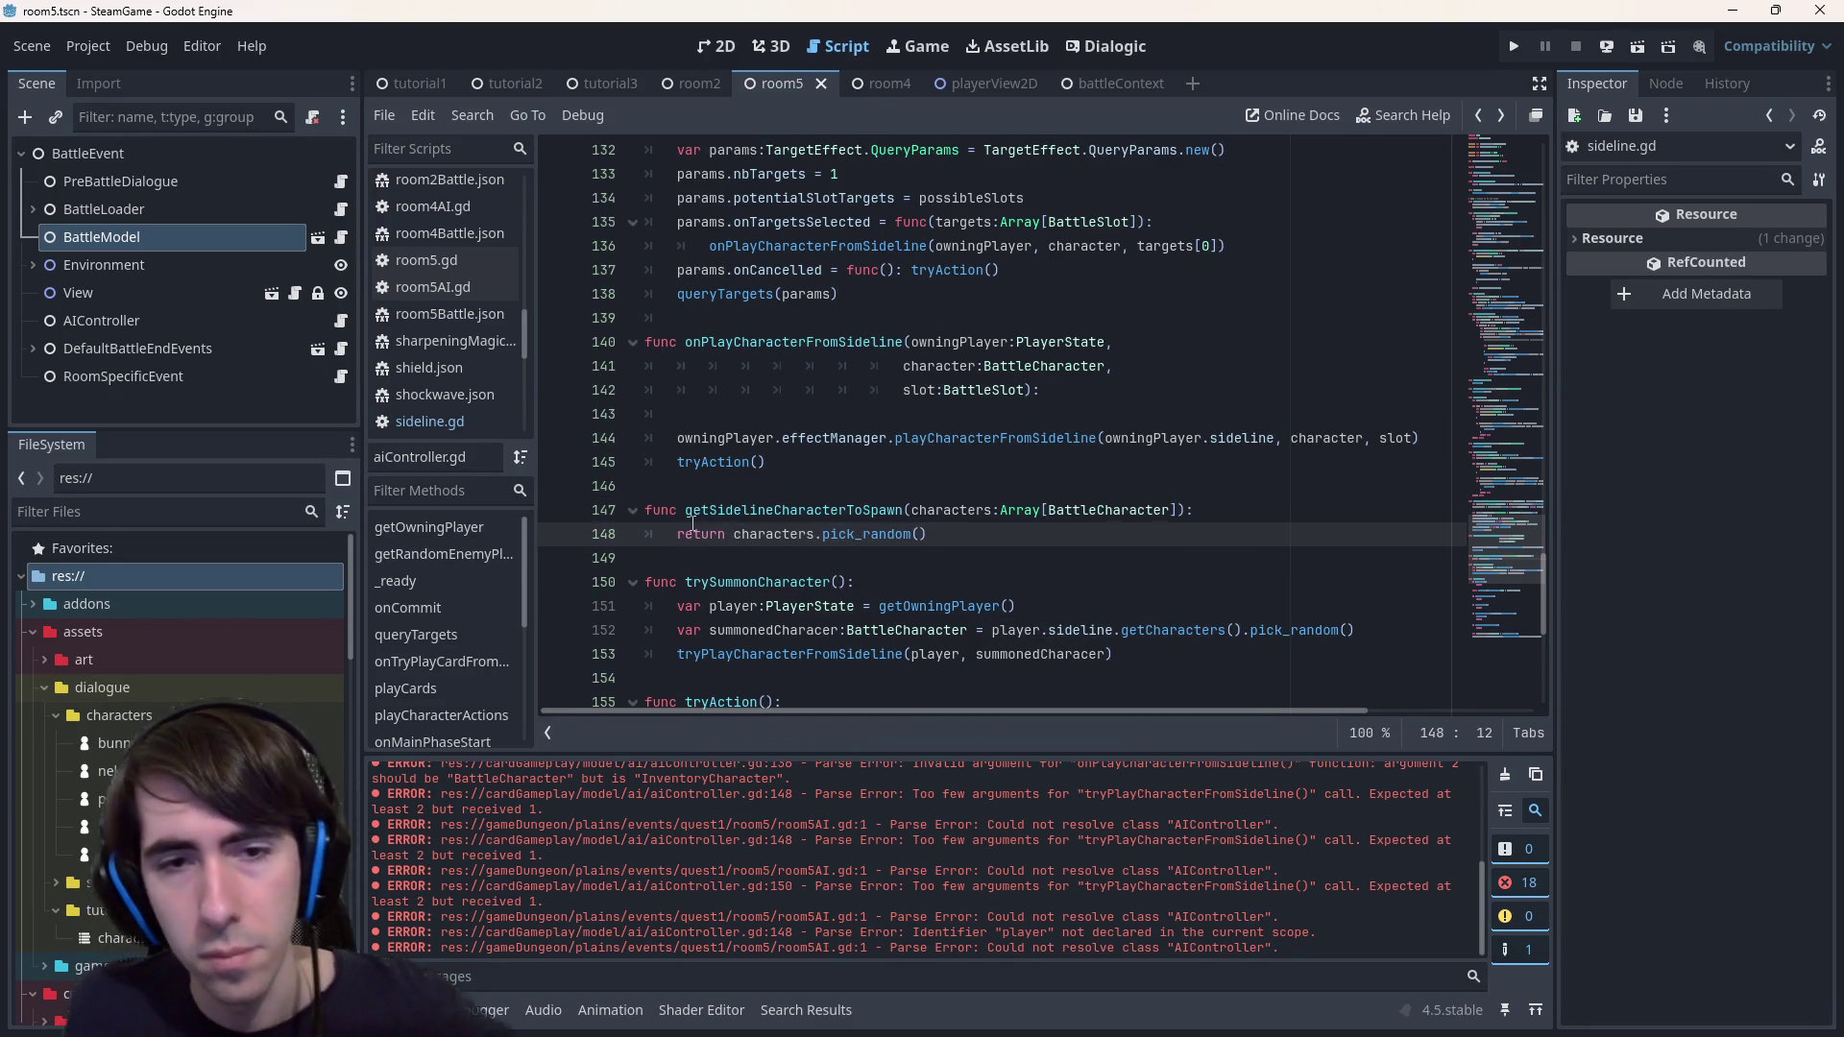
text(-> BattleChar)
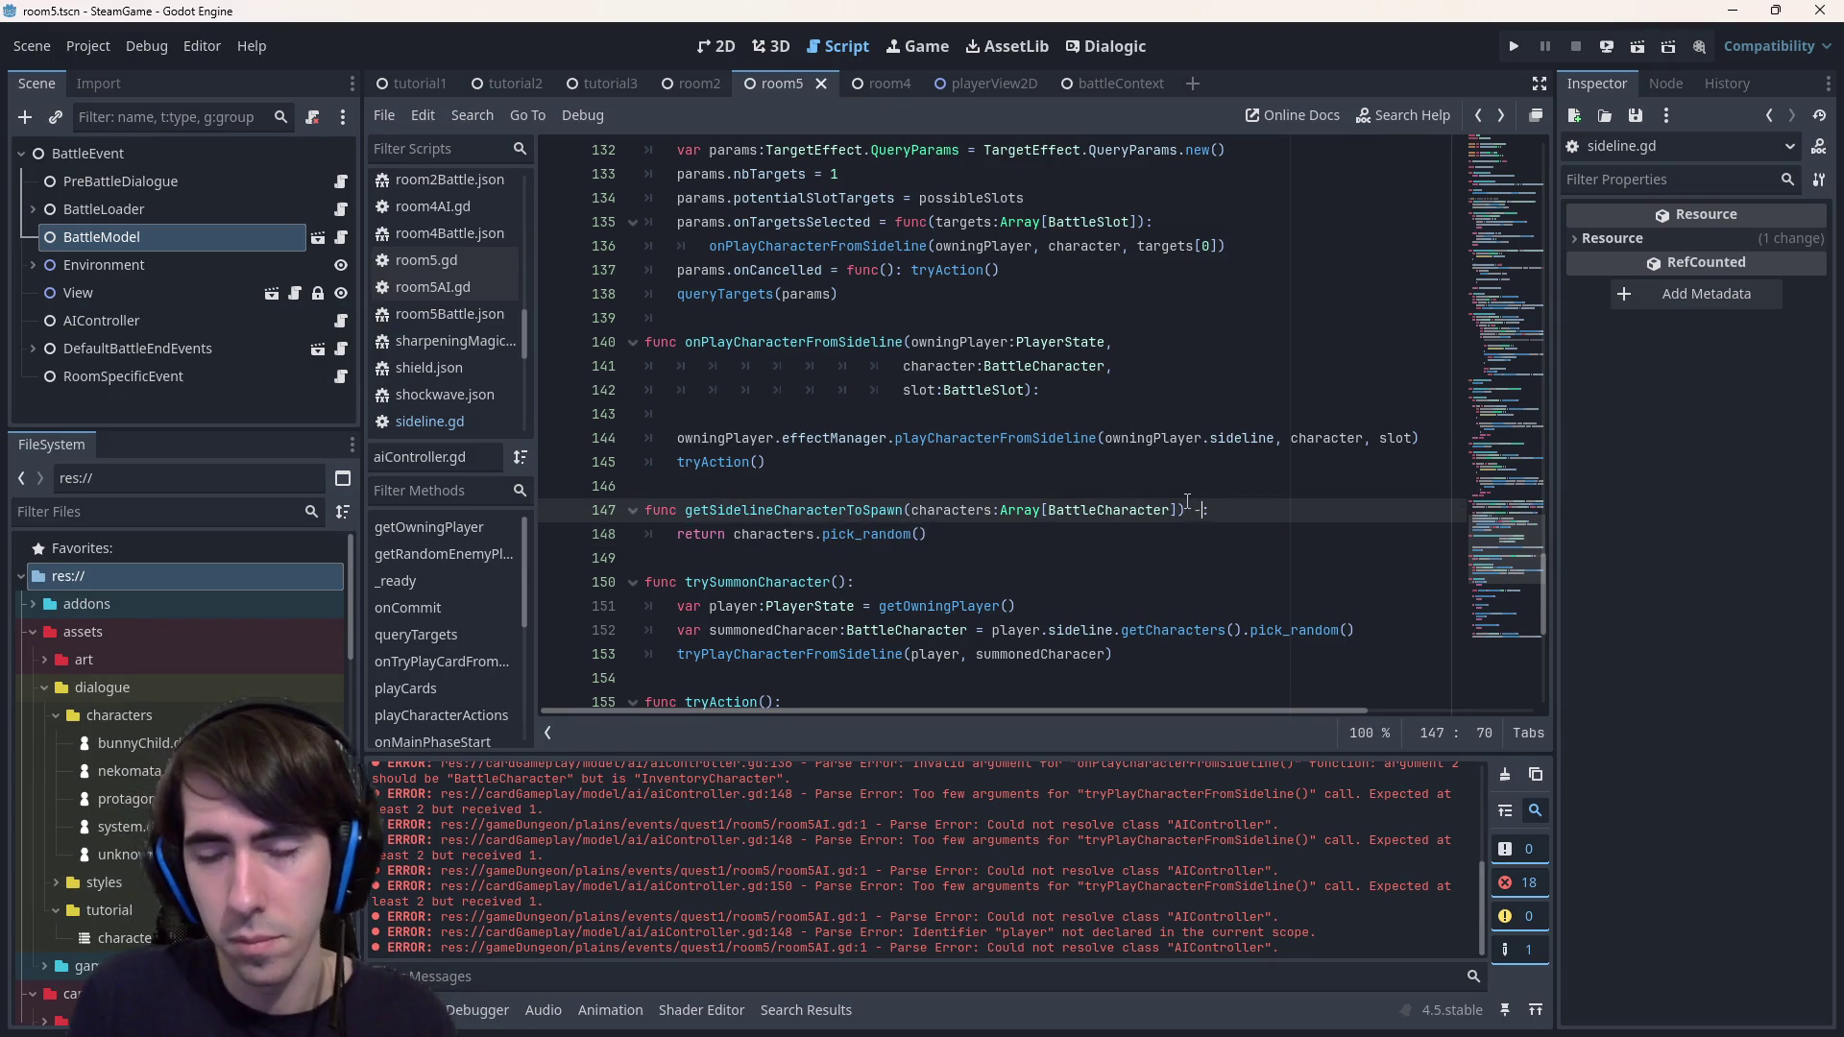
text(acter)
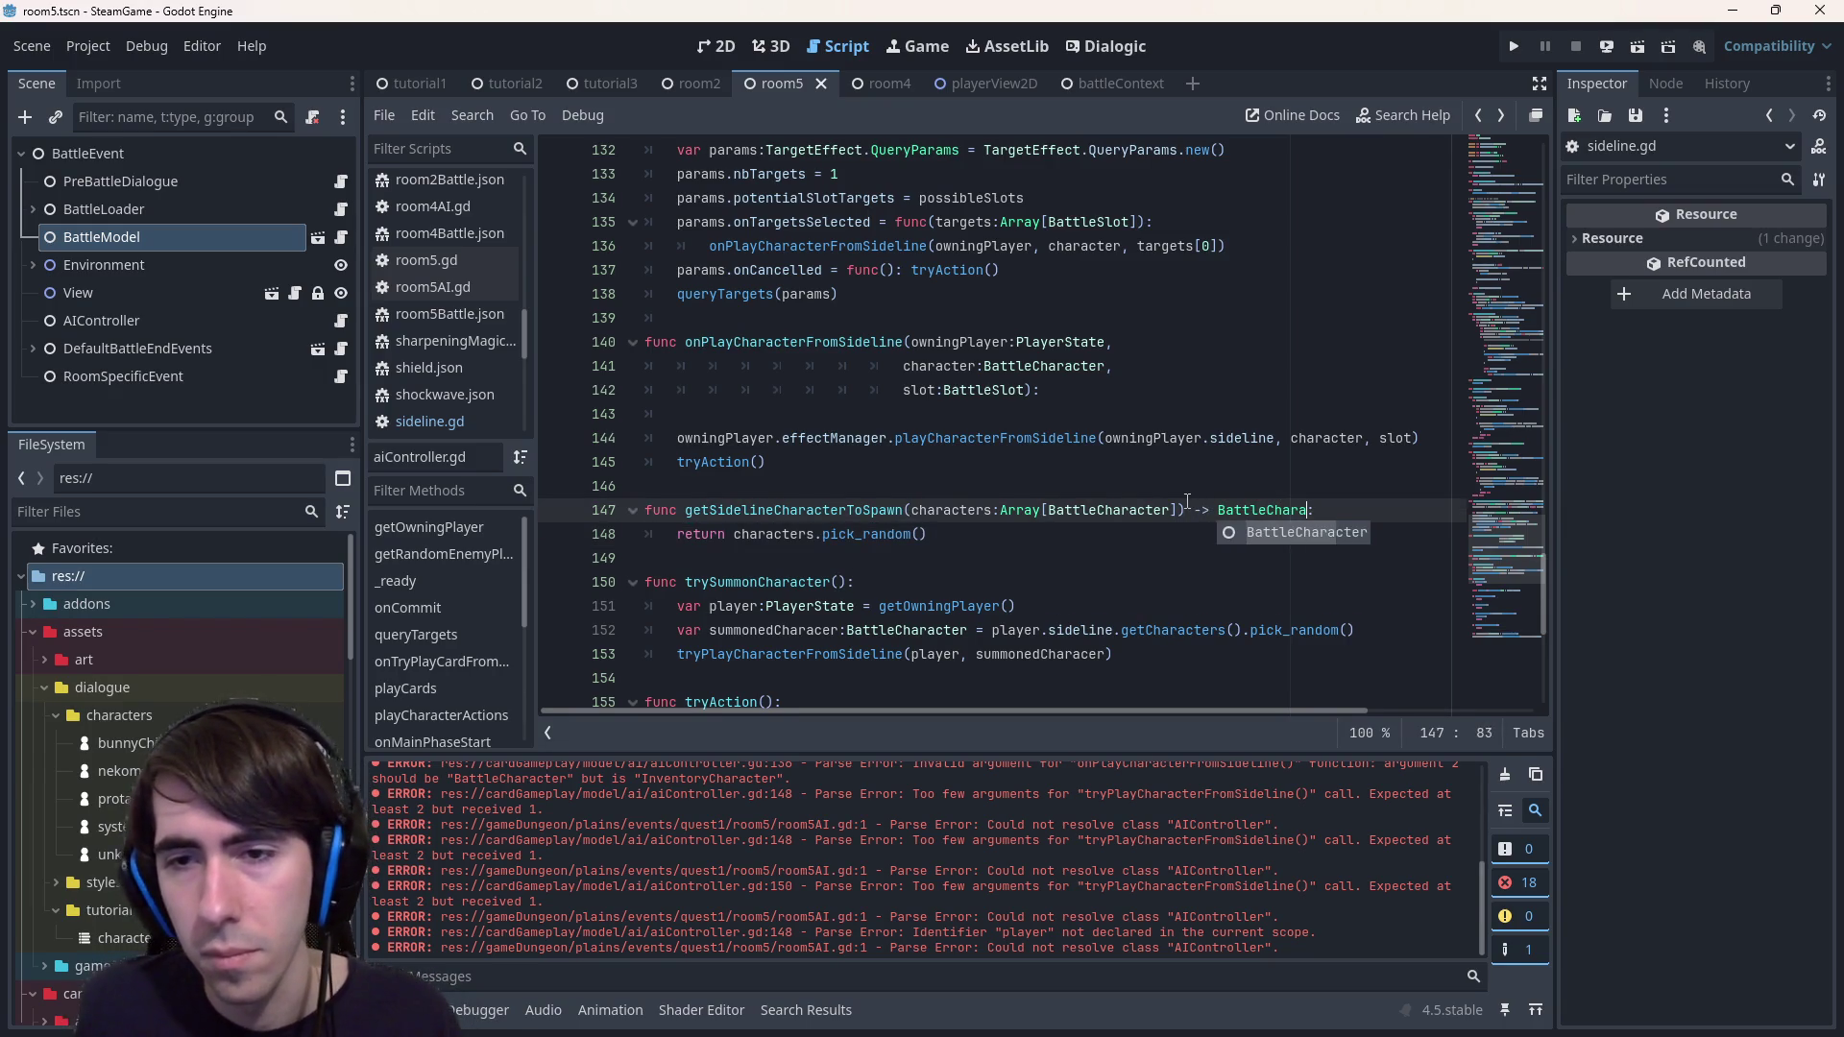
click(858, 518)
double_click(857, 518)
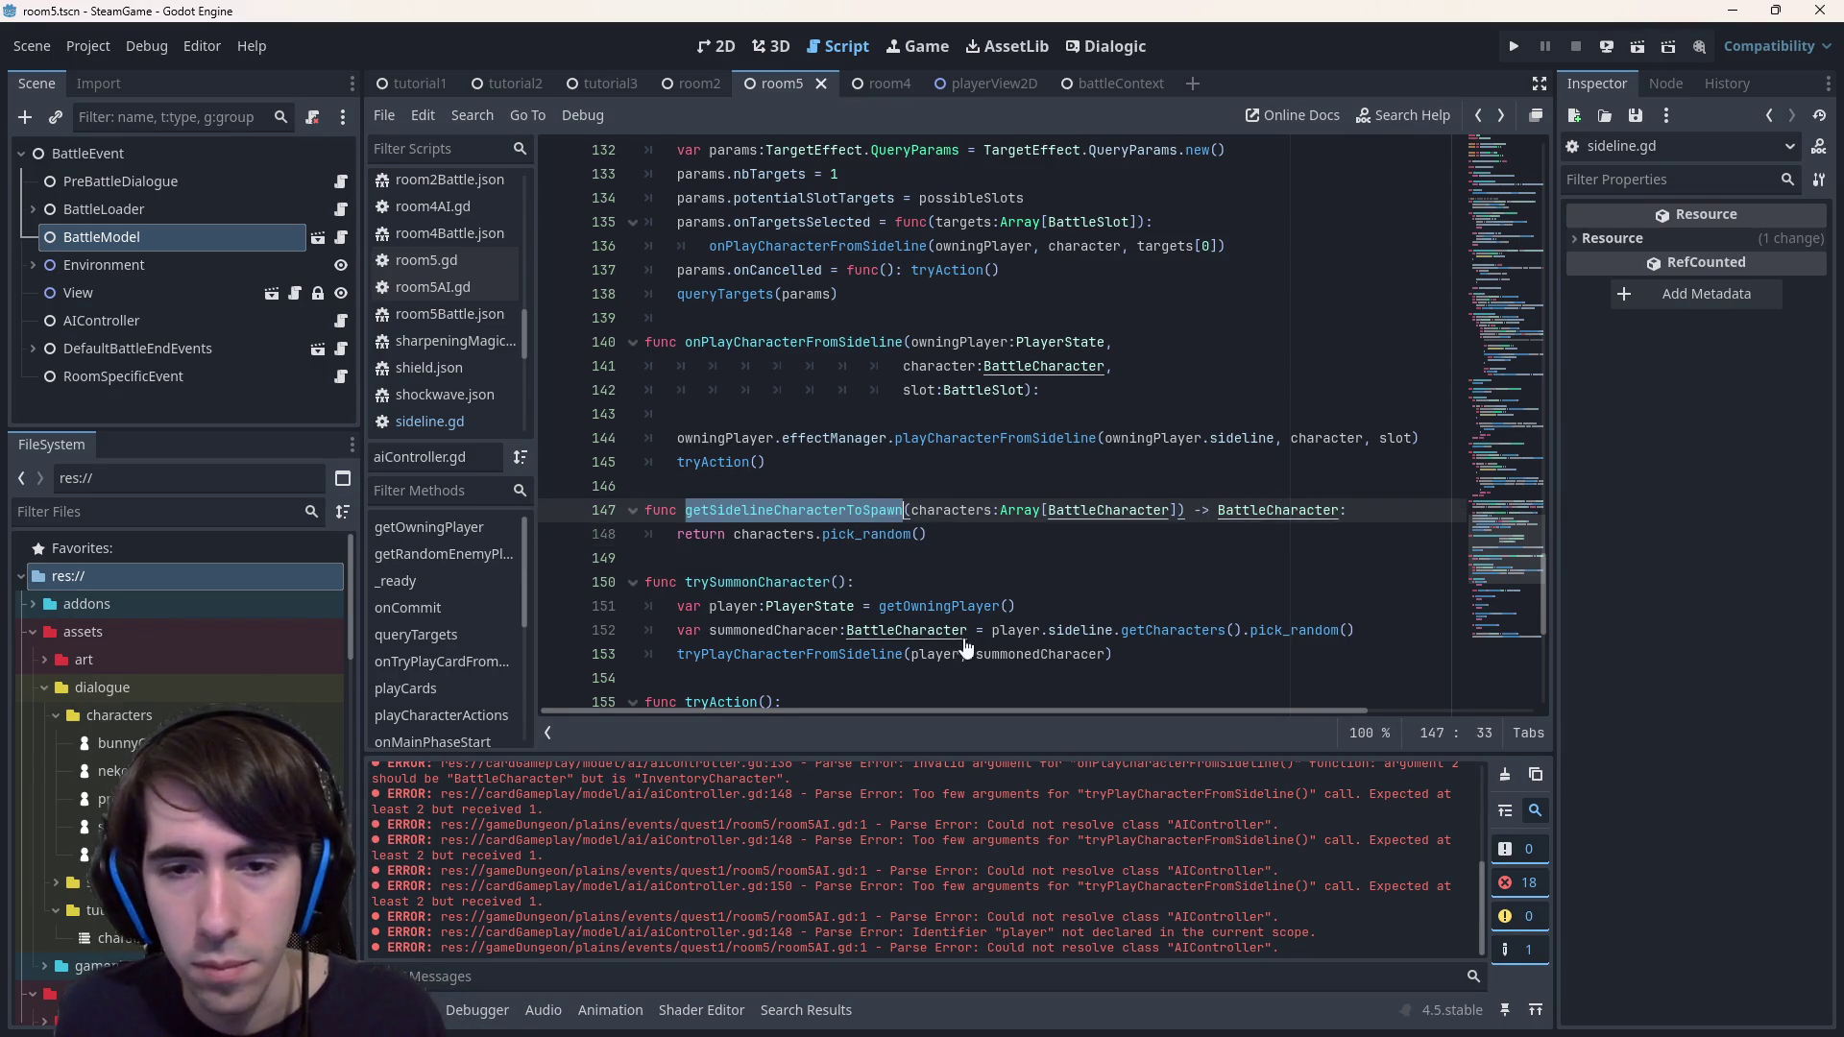
mouse_move(992, 630)
mouse_down()
mouse_move(1224, 633)
mouse_move(1118, 632)
mouse_up()
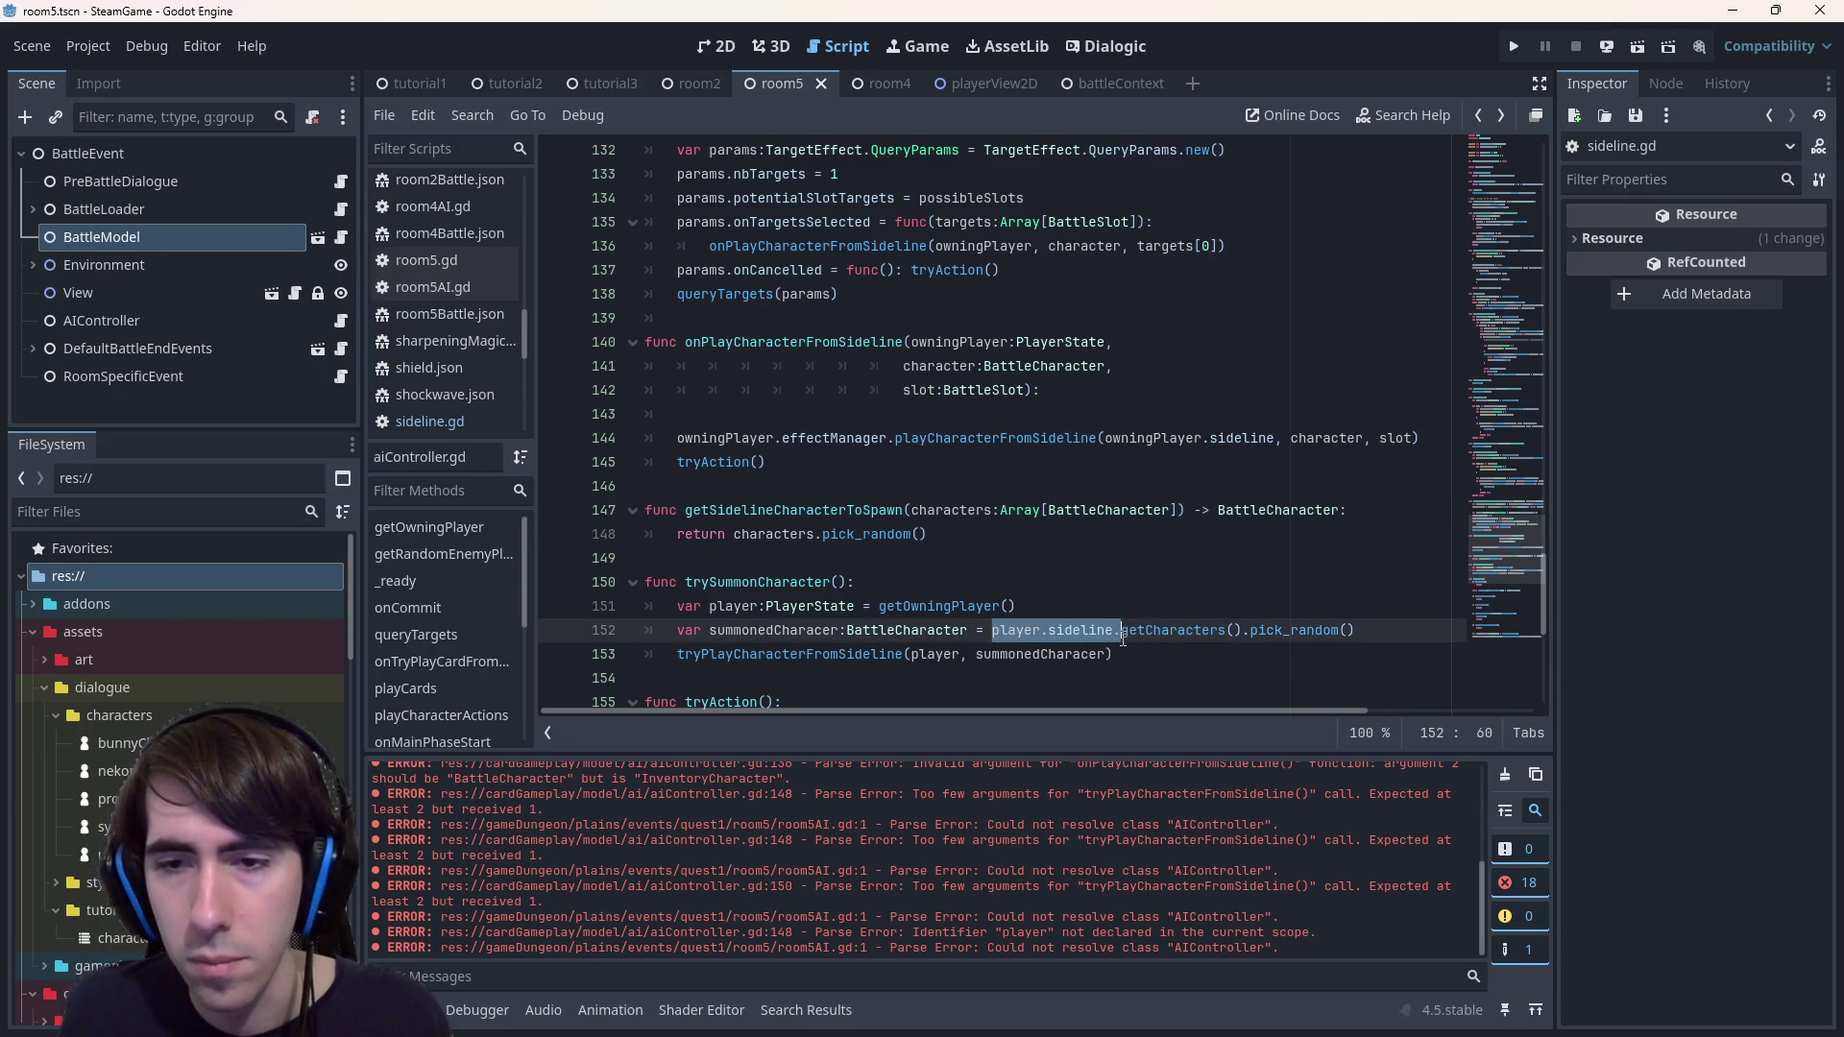
- Replace player.sideline on line 152 with a getSidelineCharacterToSpawn call, dropping pick_random, and save
key(ctrl+v)
text(()
key(ctrl+Right)
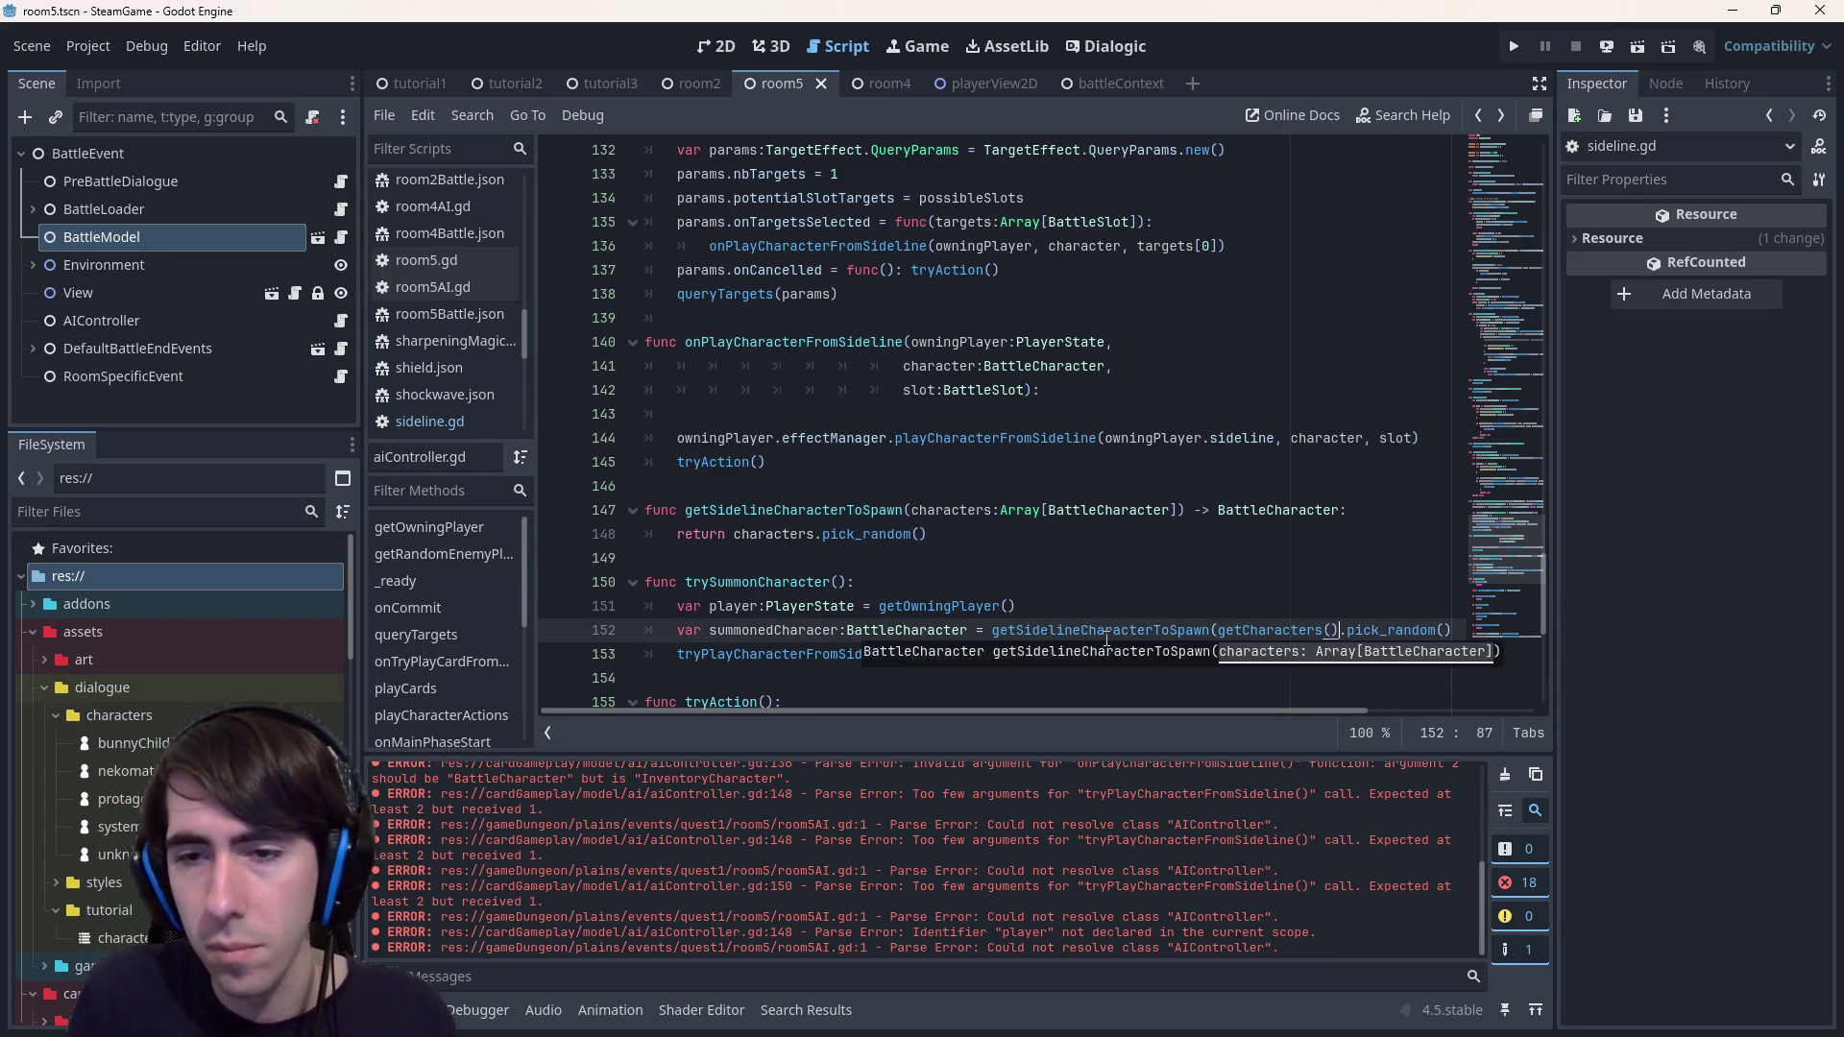
key(shift+End)
text())
key(ctrl+s)
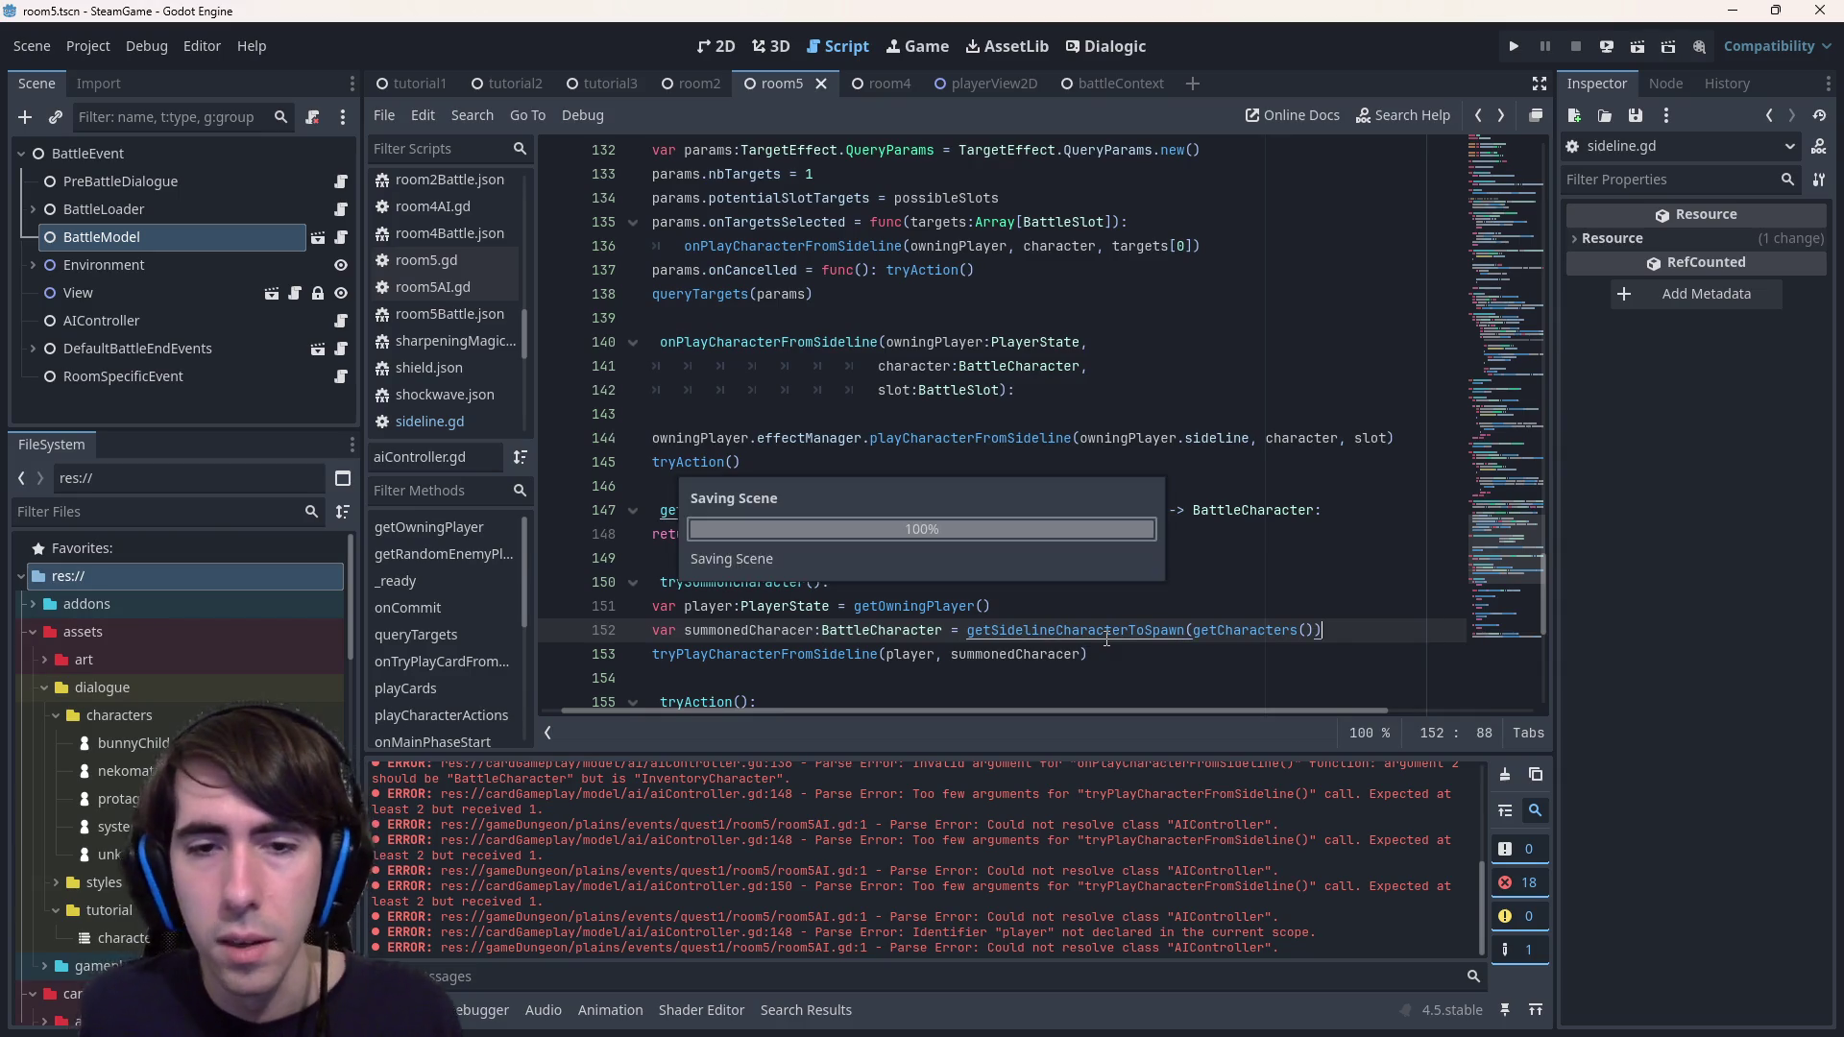
- Undo that edit and rewrite line 152 as getSidelineCharacterToSpawn(player.sideline.getCharacters()), then save
click(1016, 630)
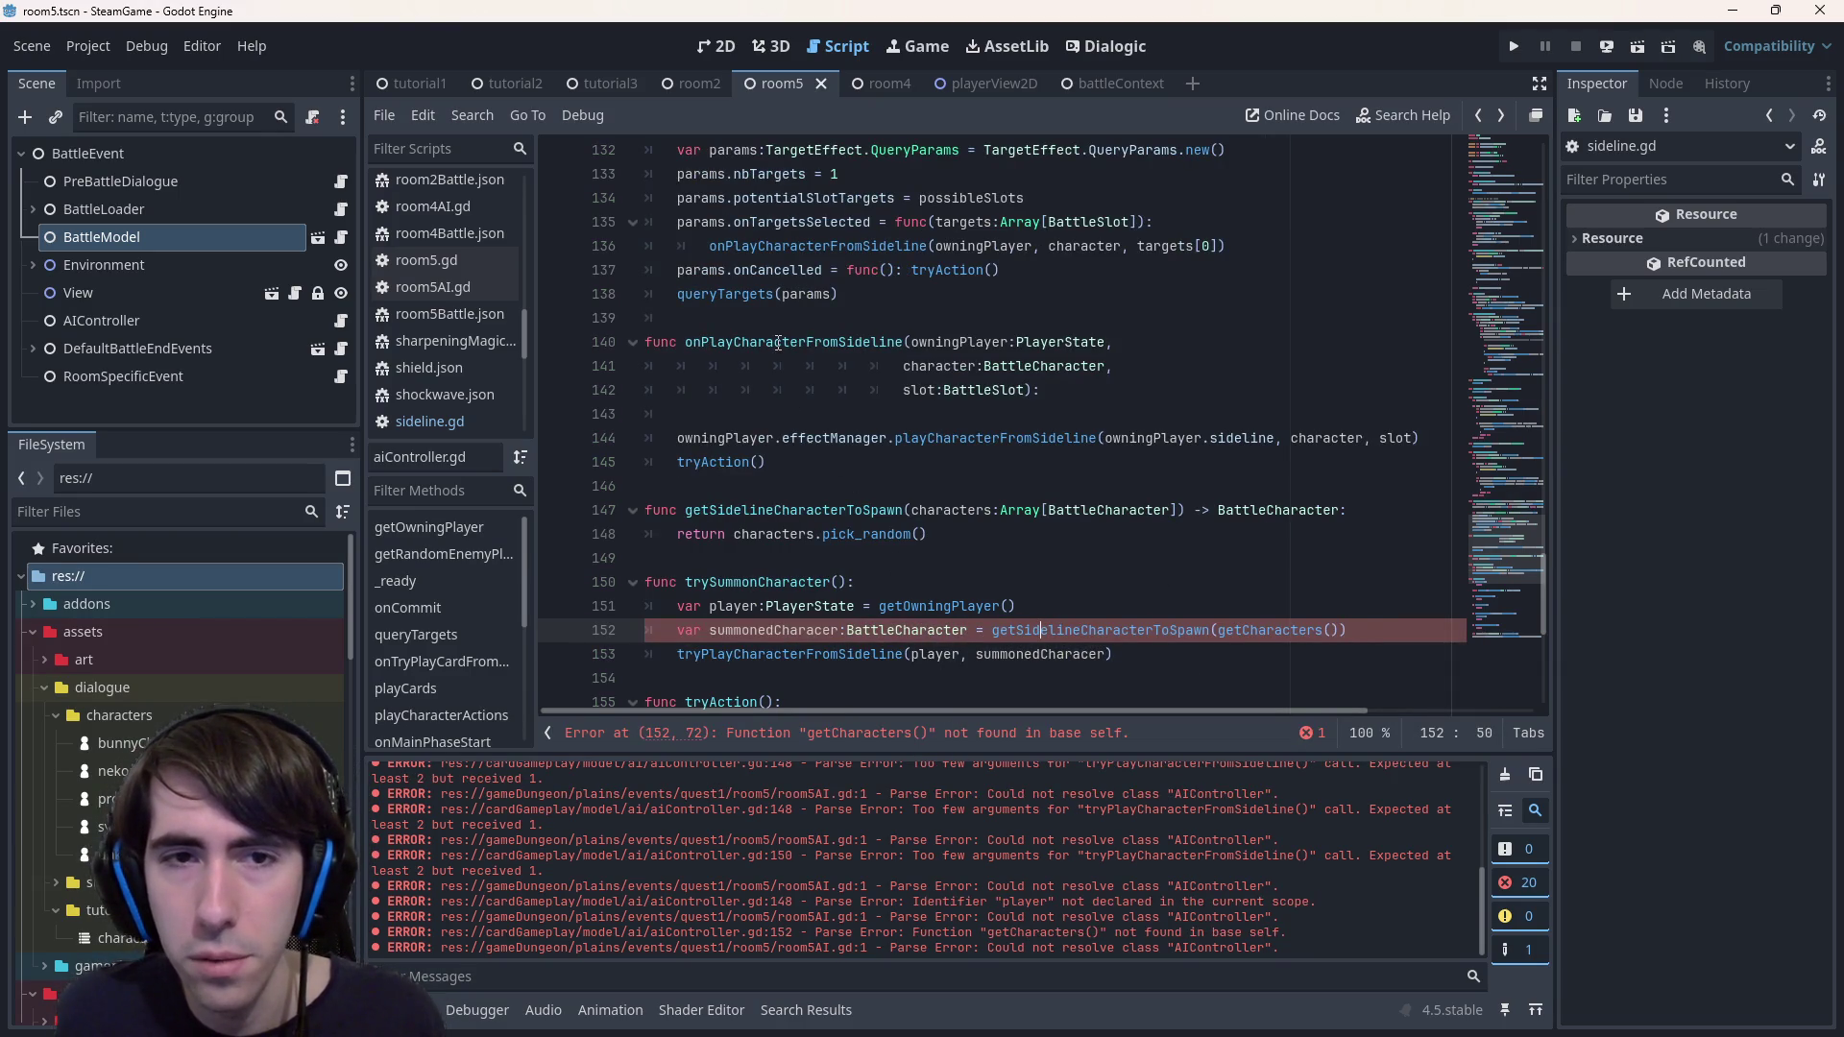
double_click(1292, 630)
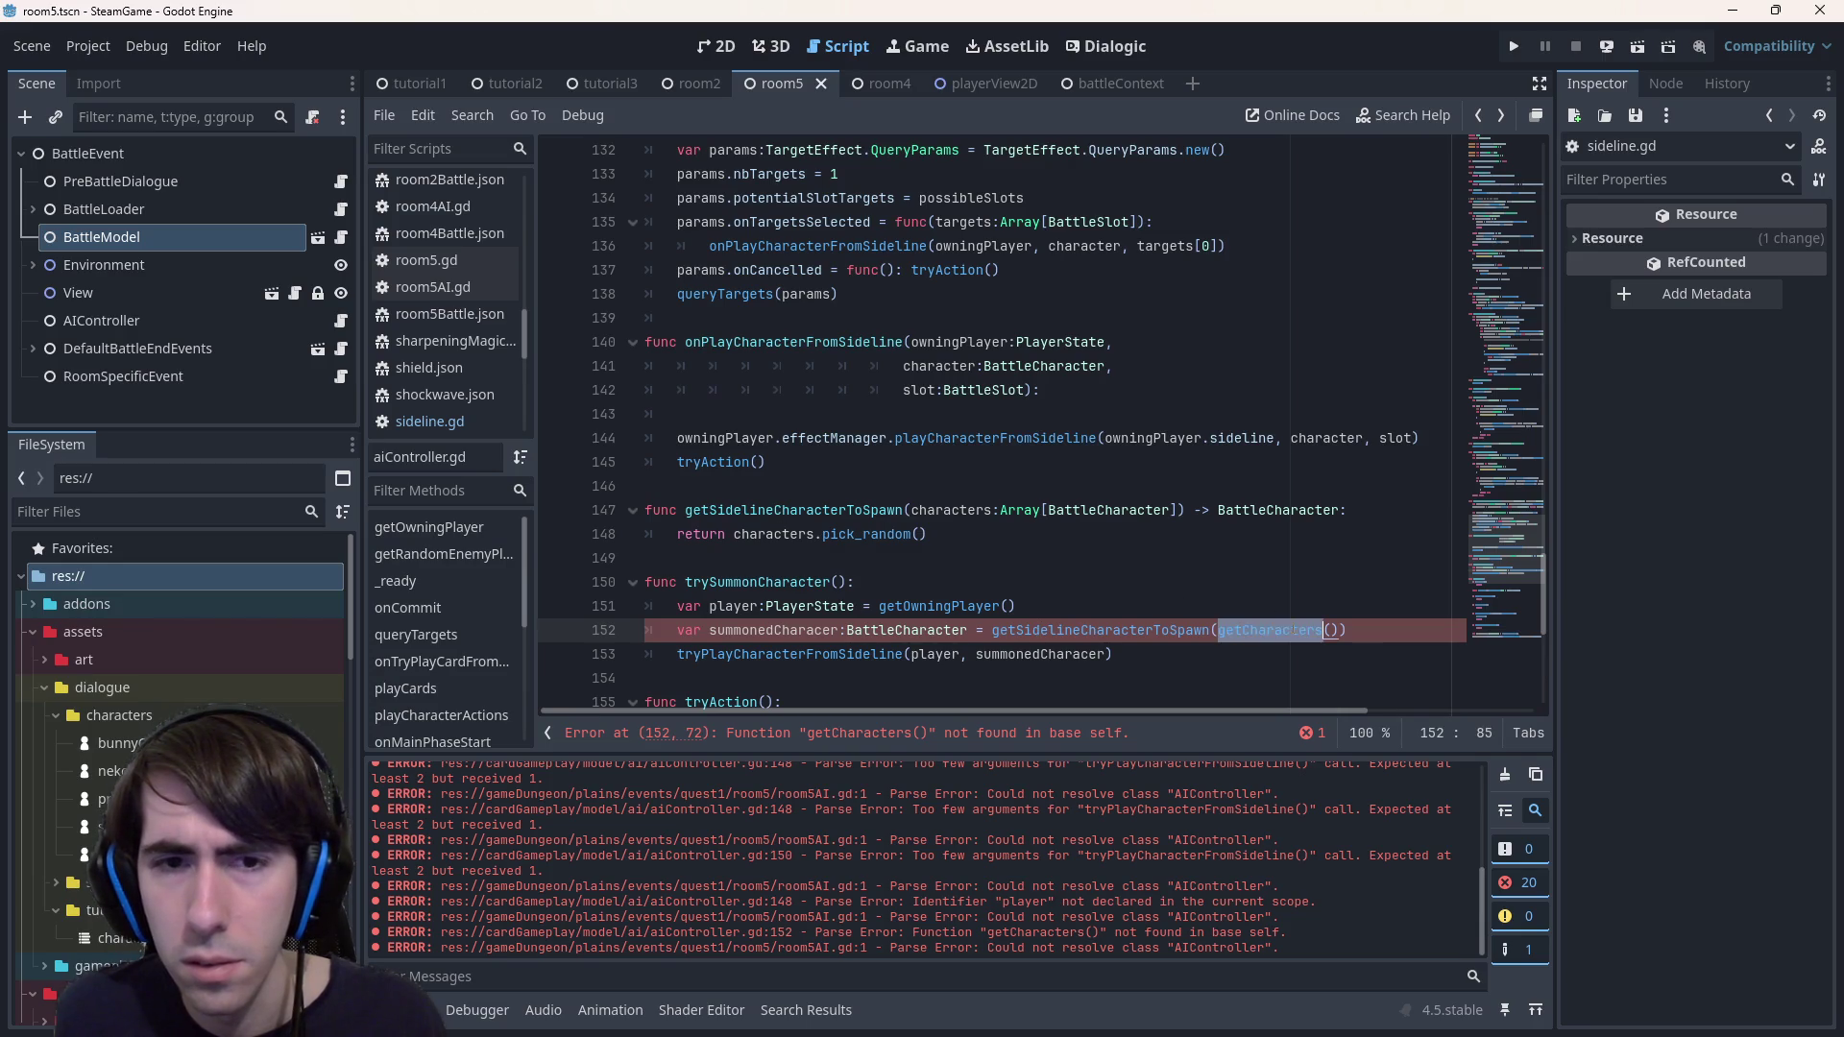
key(ctrl+z)
key(ctrl+z)
key(ctrl+z)
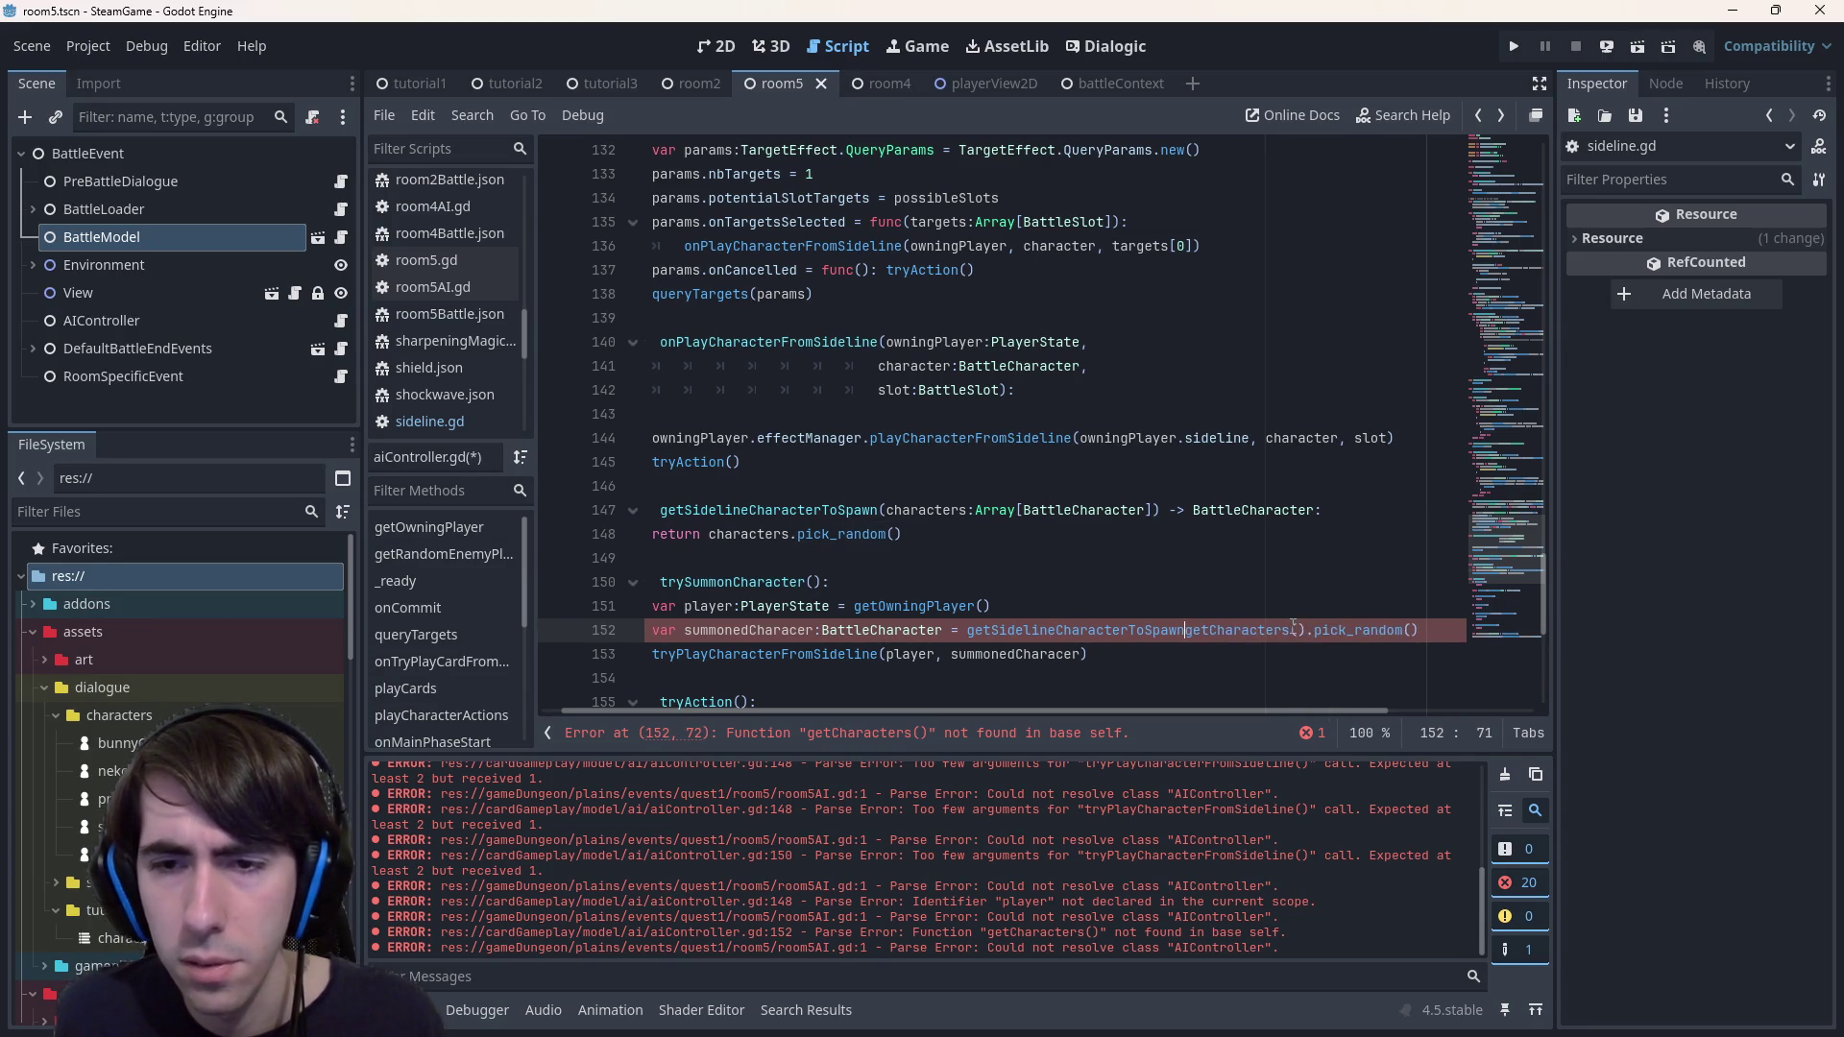
click(966, 630)
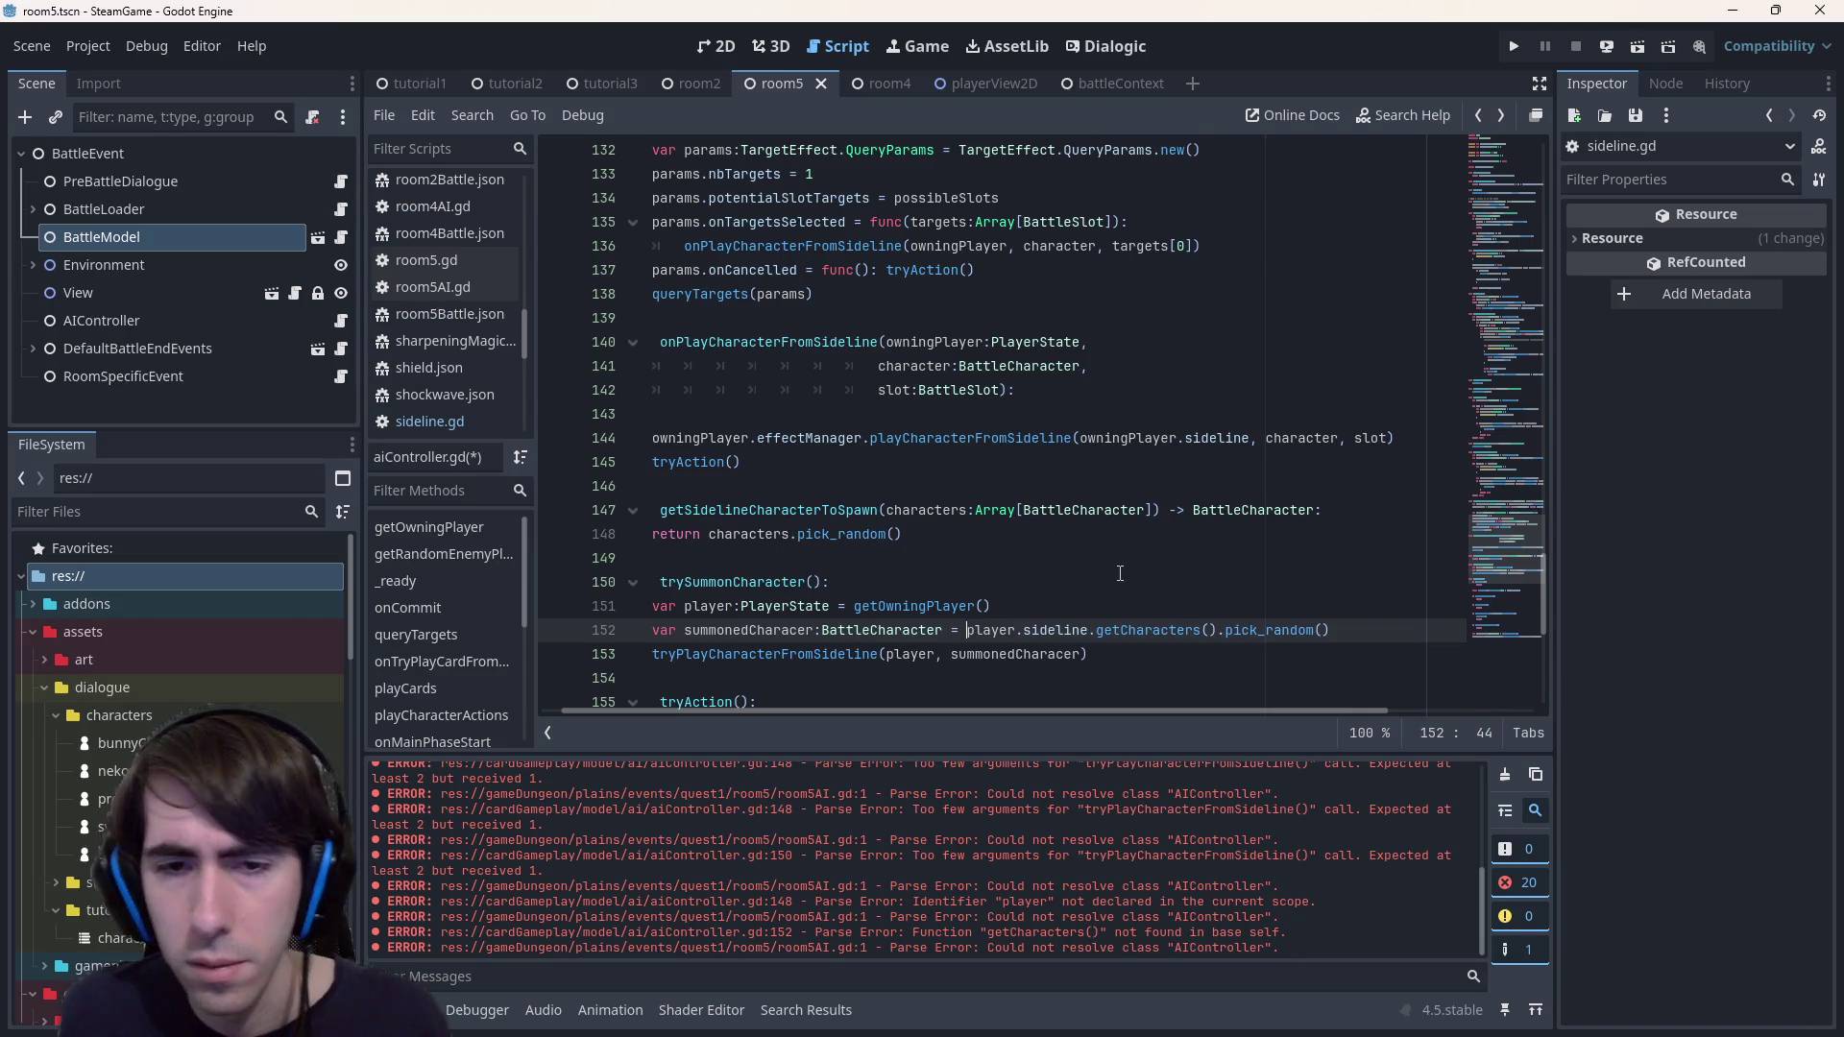
text(getSidelineCharacterToSpawn()
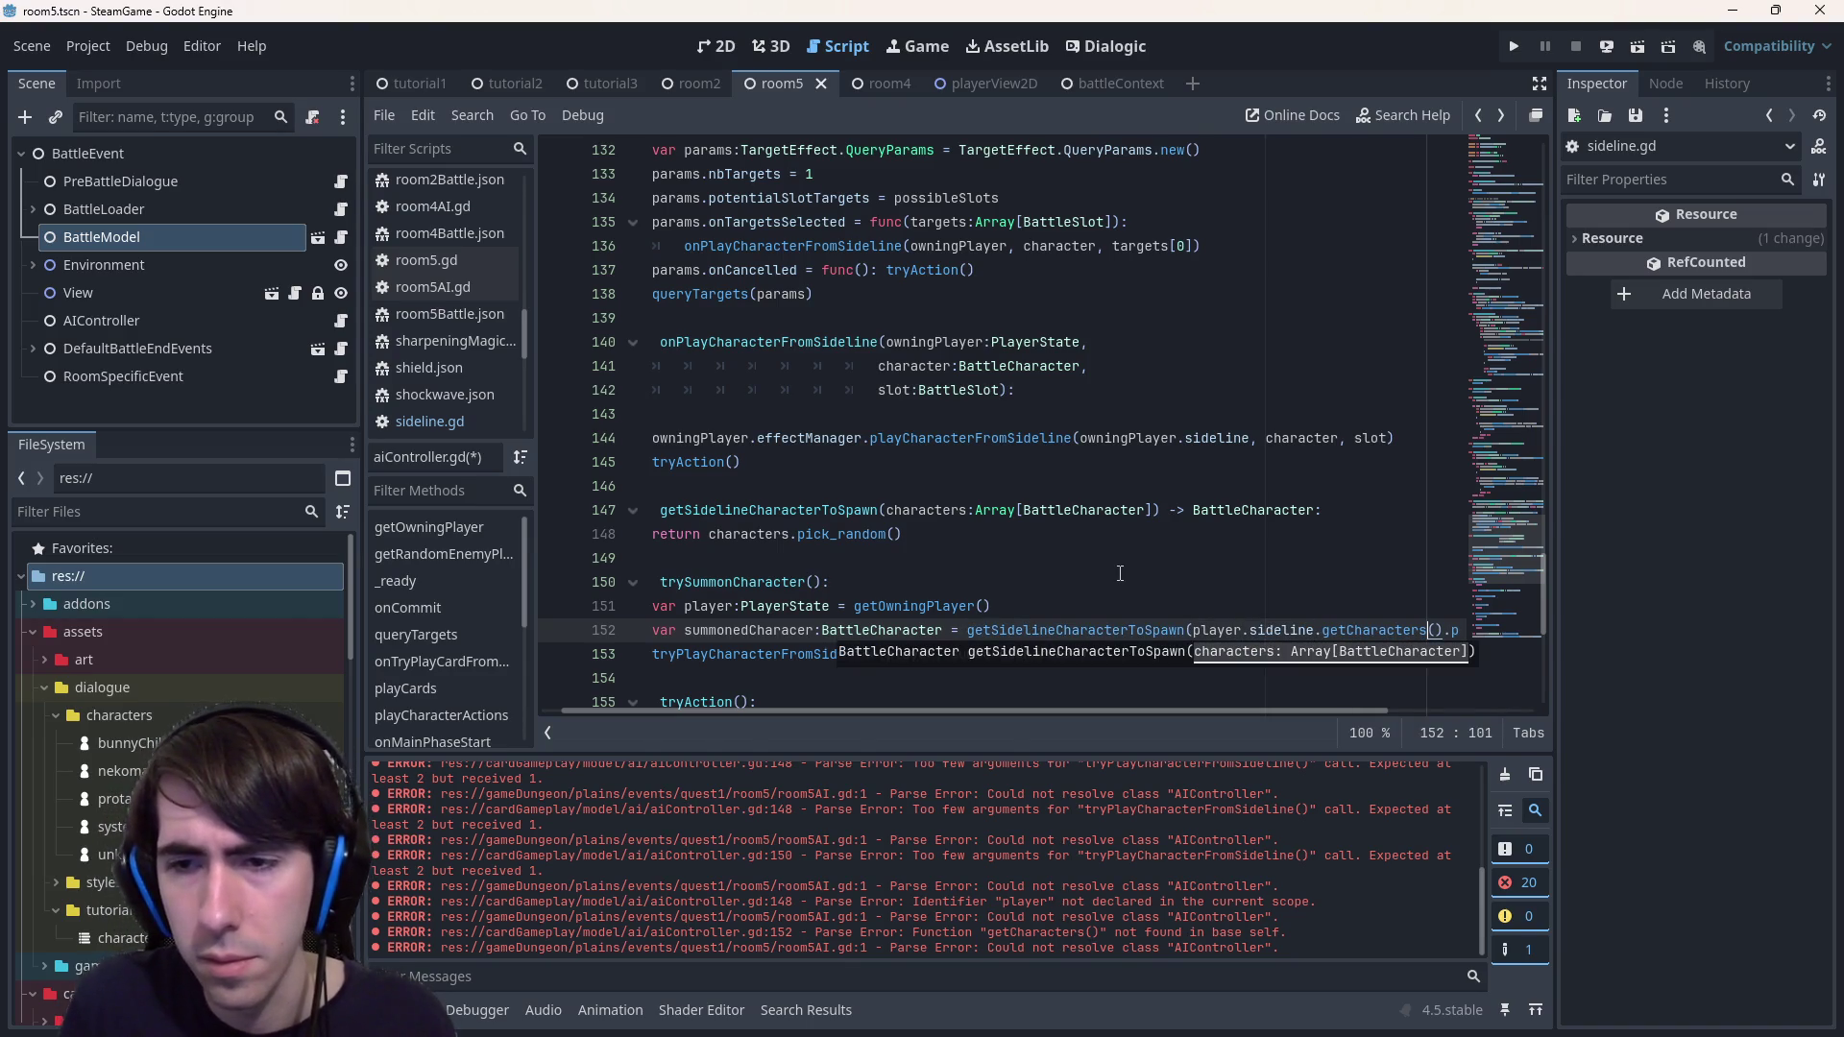
key(shift+End)
text(()))
key(ctrl+s)
mouse_move(1113, 654)
mouse_down()
mouse_move(691, 585)
mouse_move(645, 558)
mouse_up()
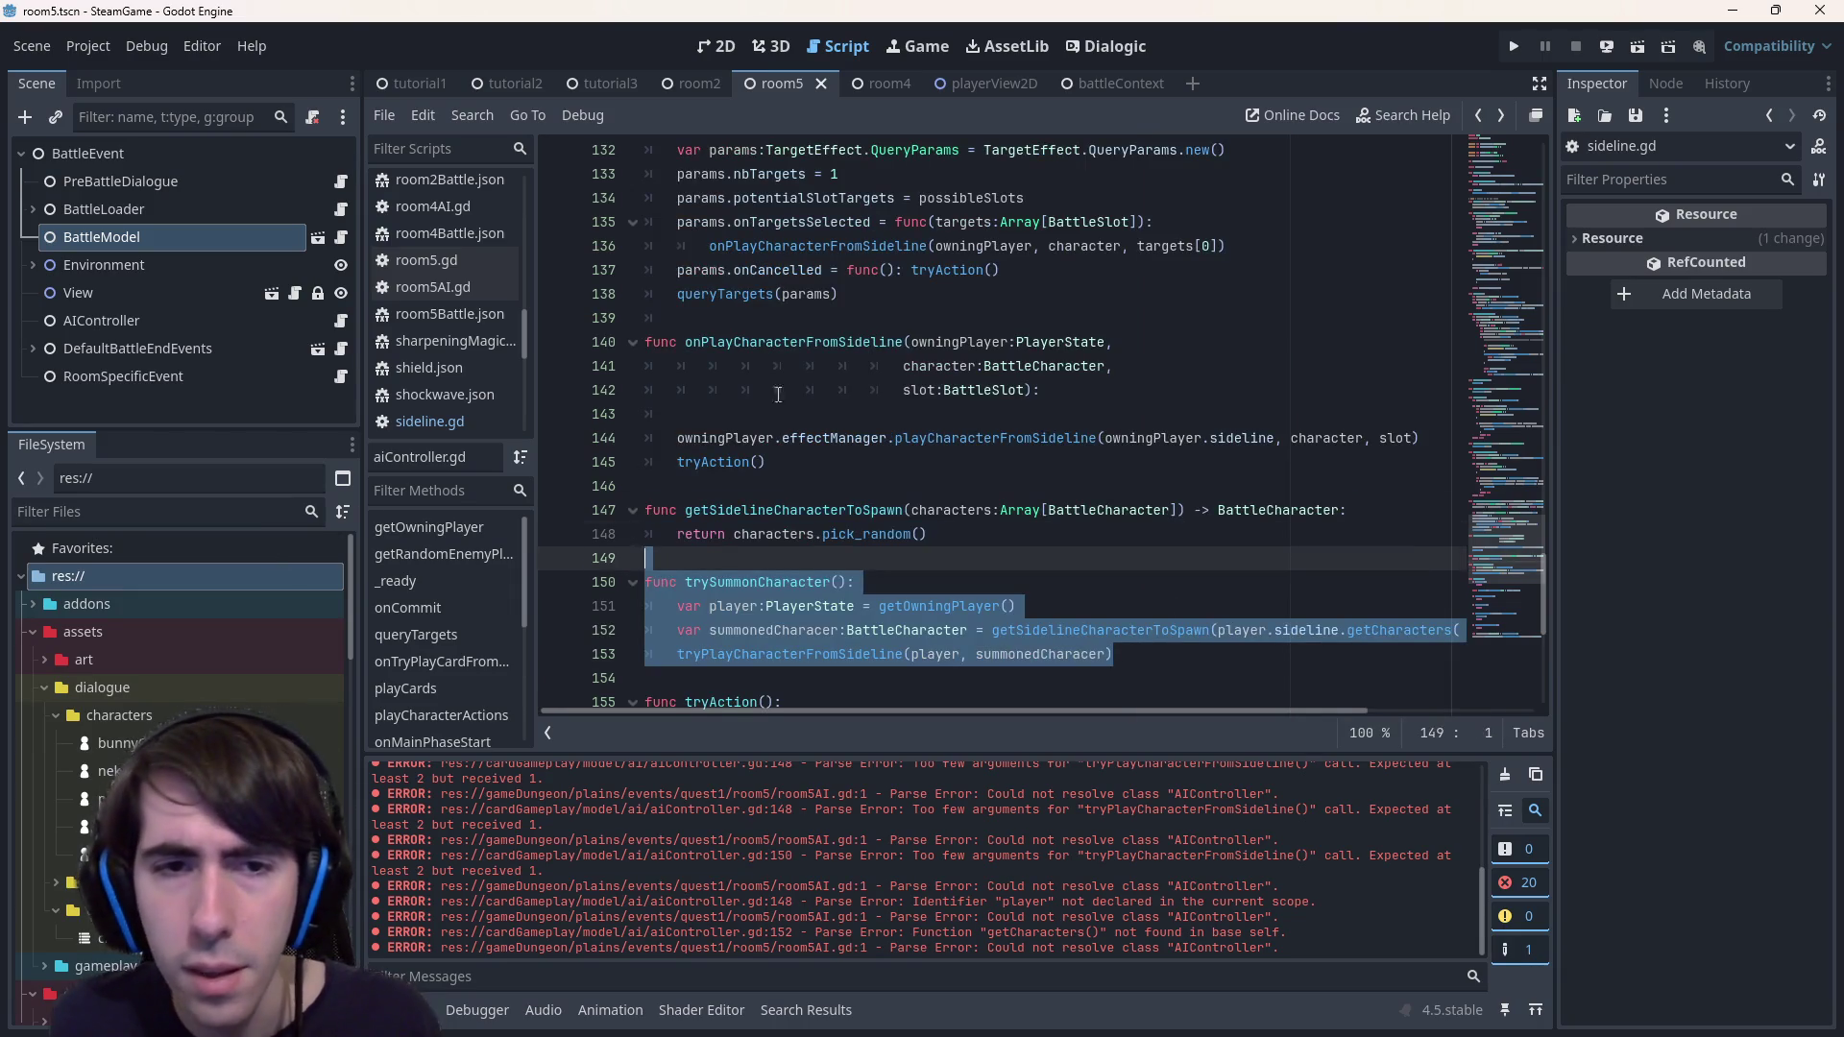
click(943, 518)
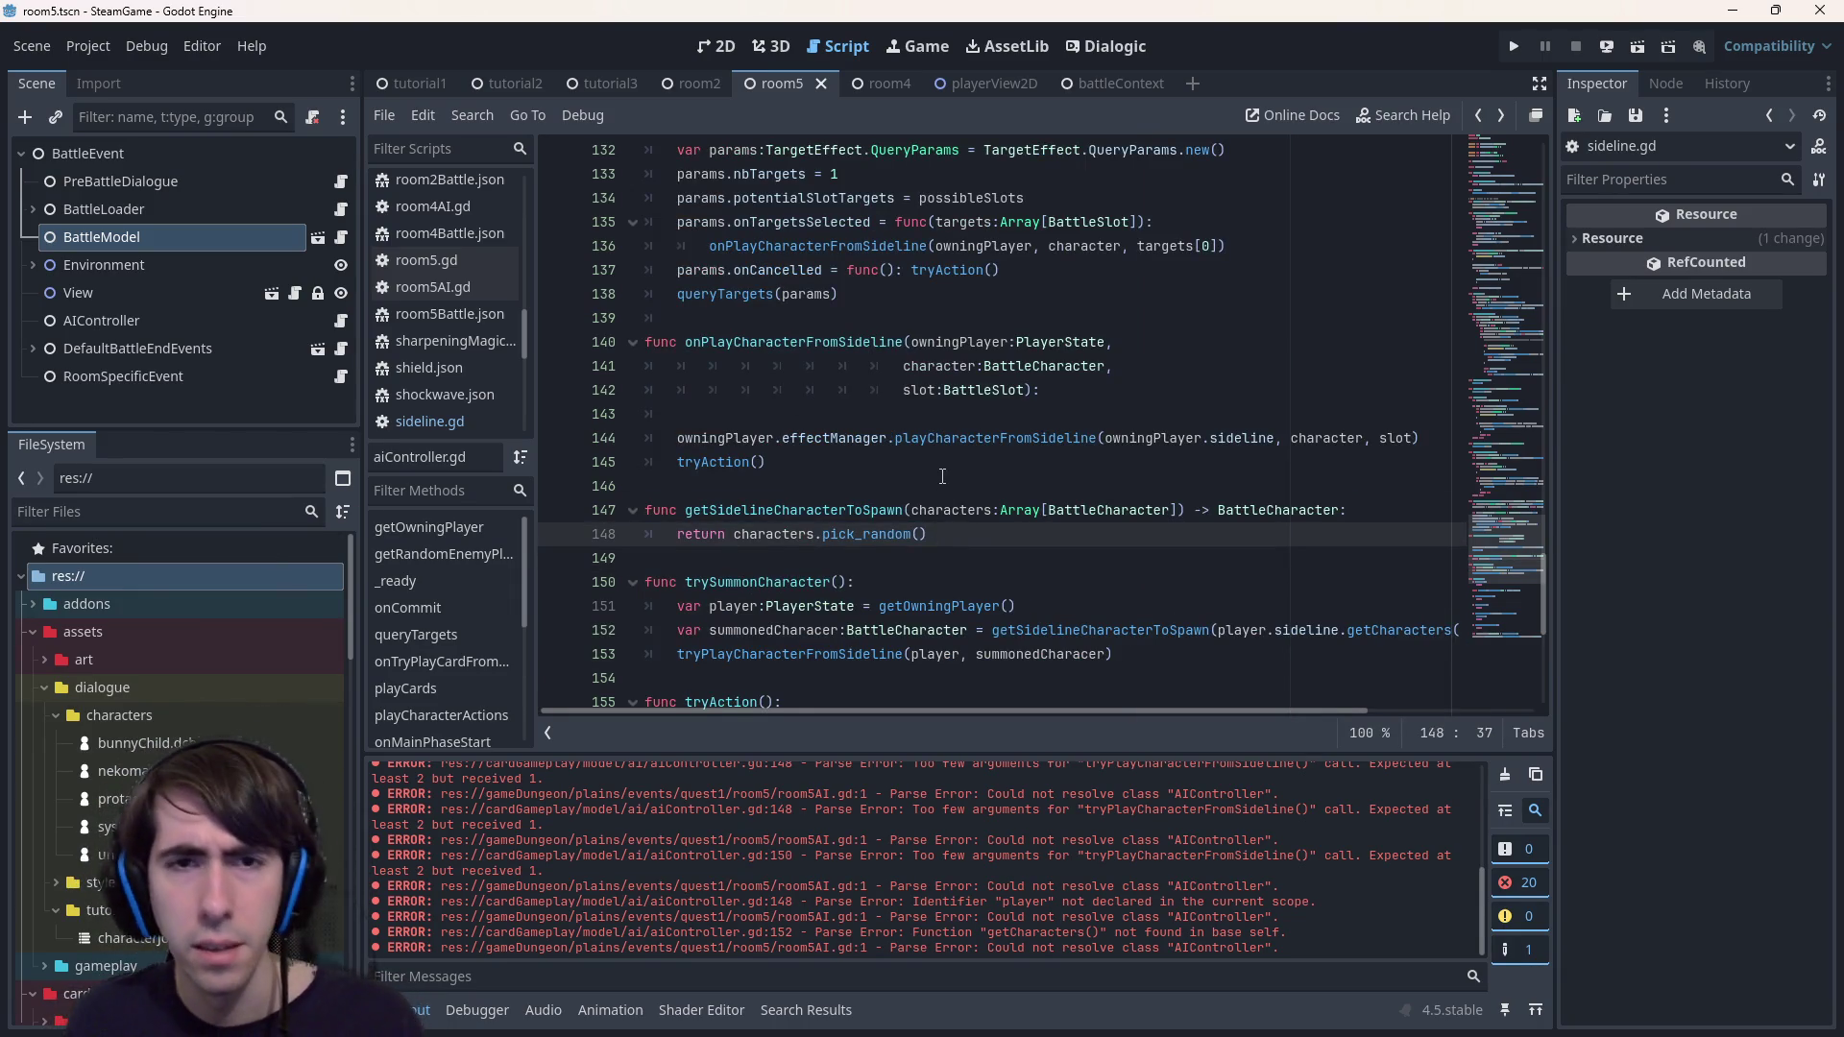
- Above the existing functions, create a new summonCharacterQueryTarget() function header
scroll(942, 498, up, 1)
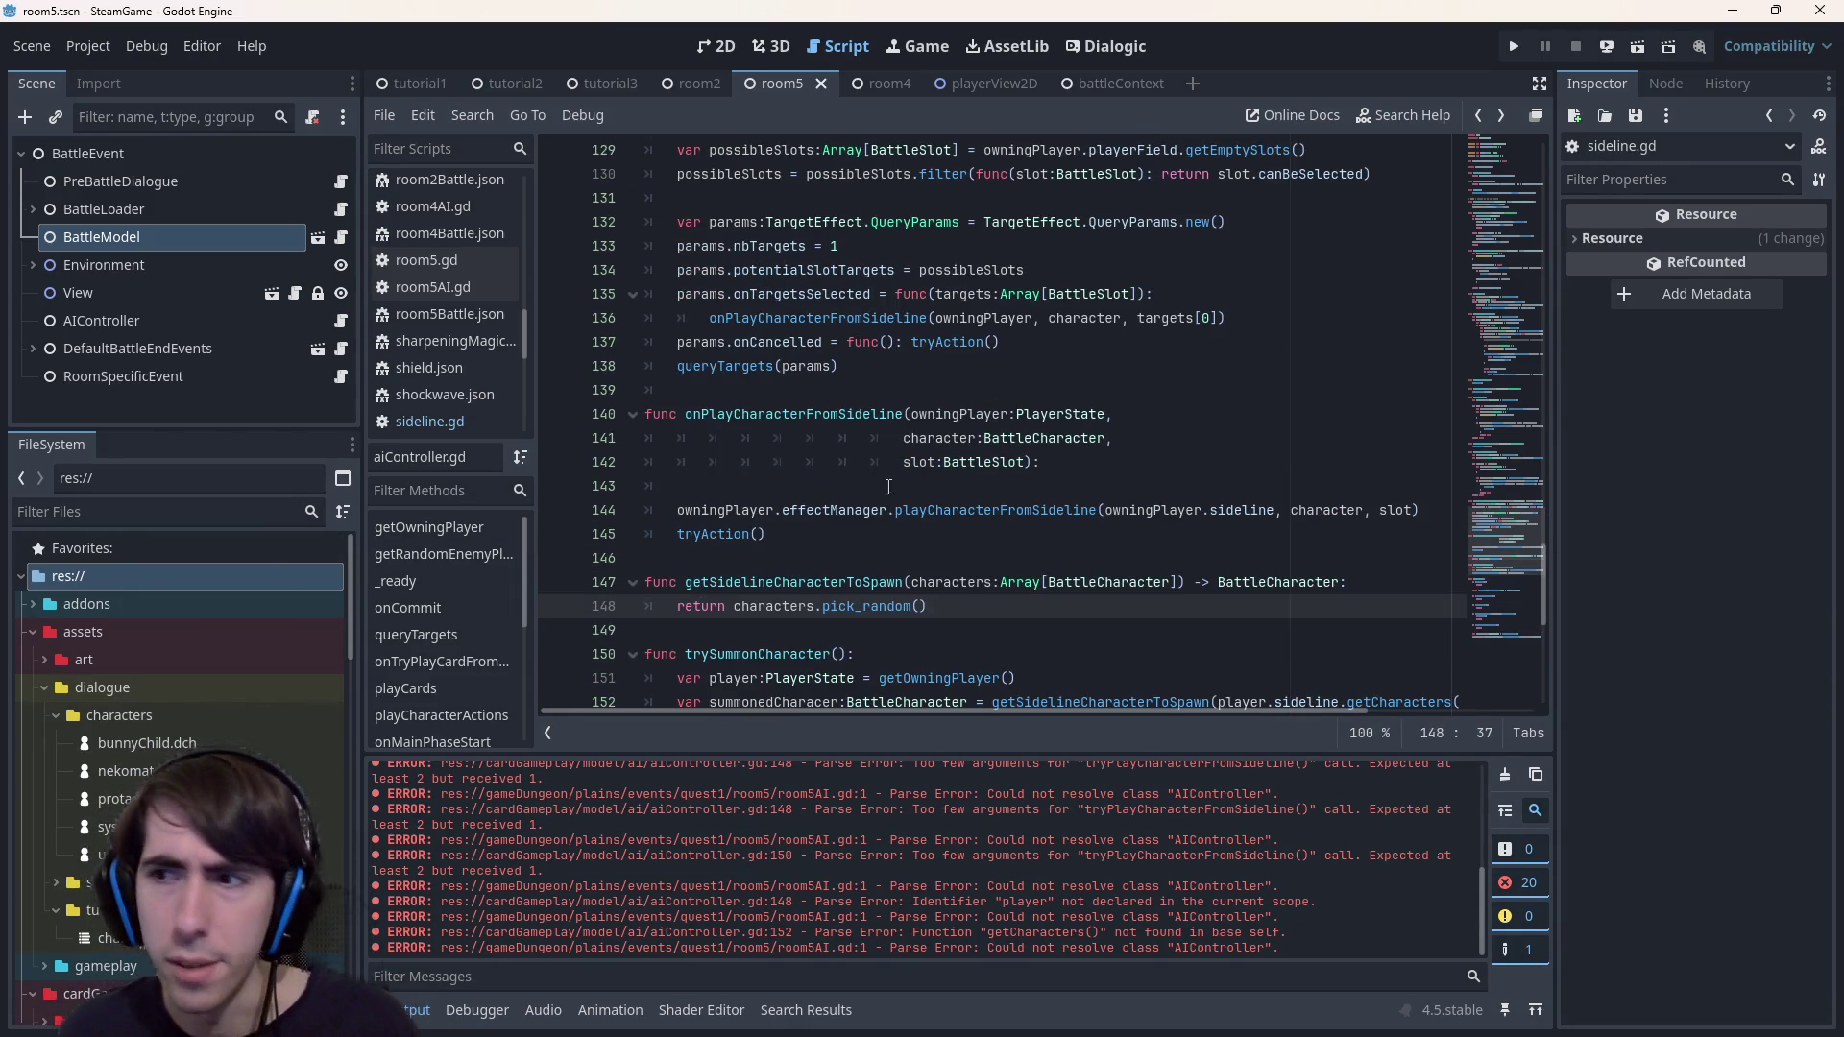
scroll(1001, 473, up, 1)
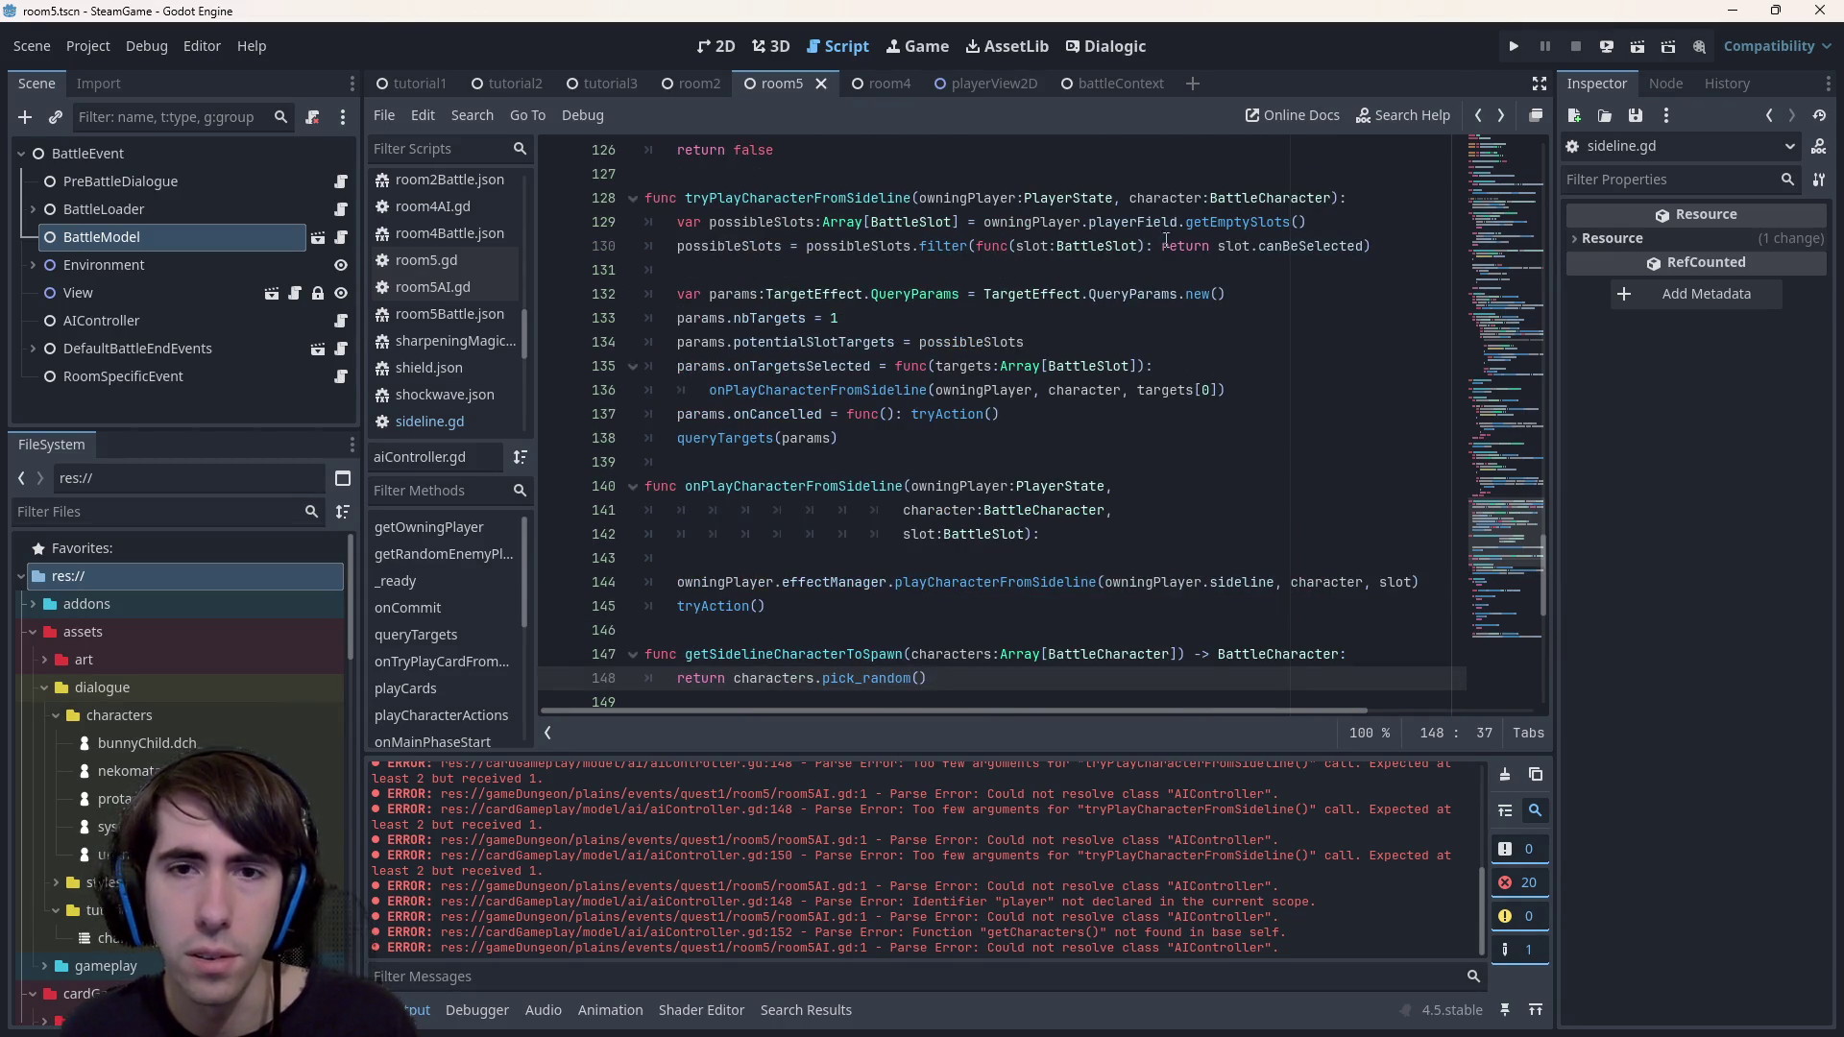
scroll(971, 402, up, 1)
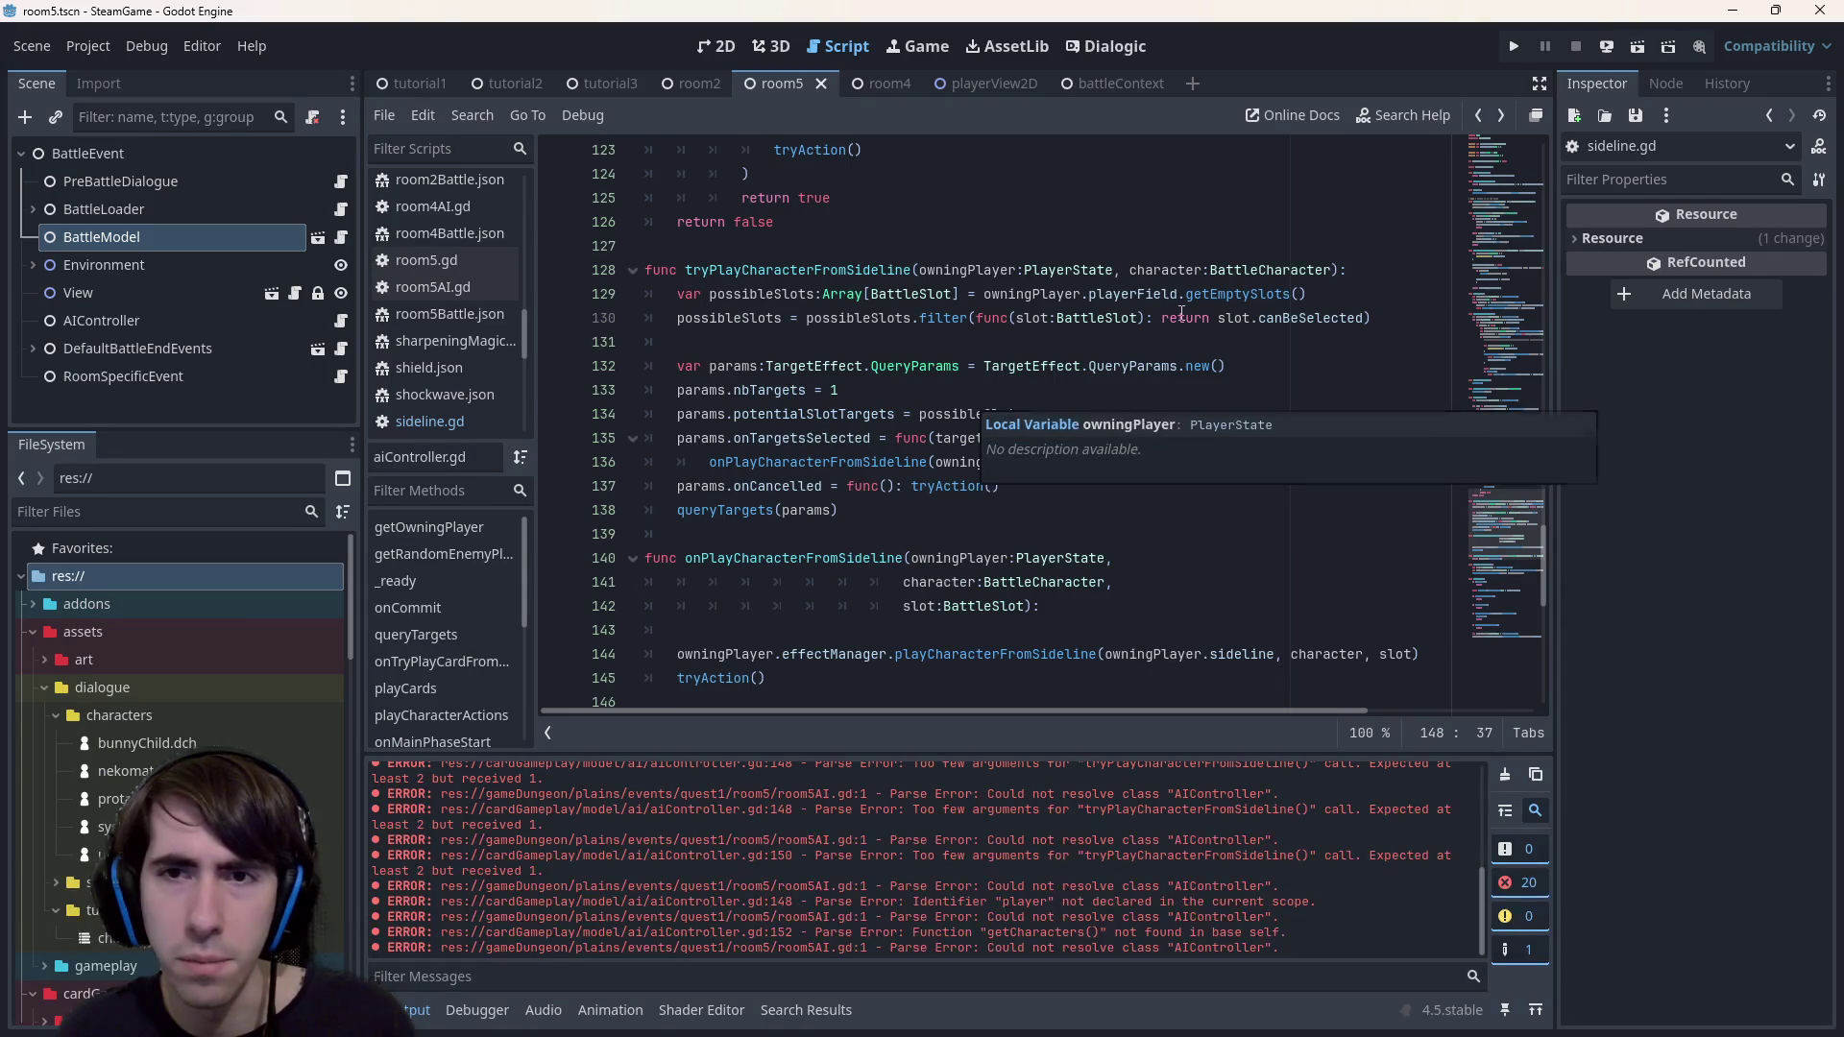
double_click(817, 462)
double_click(725, 510)
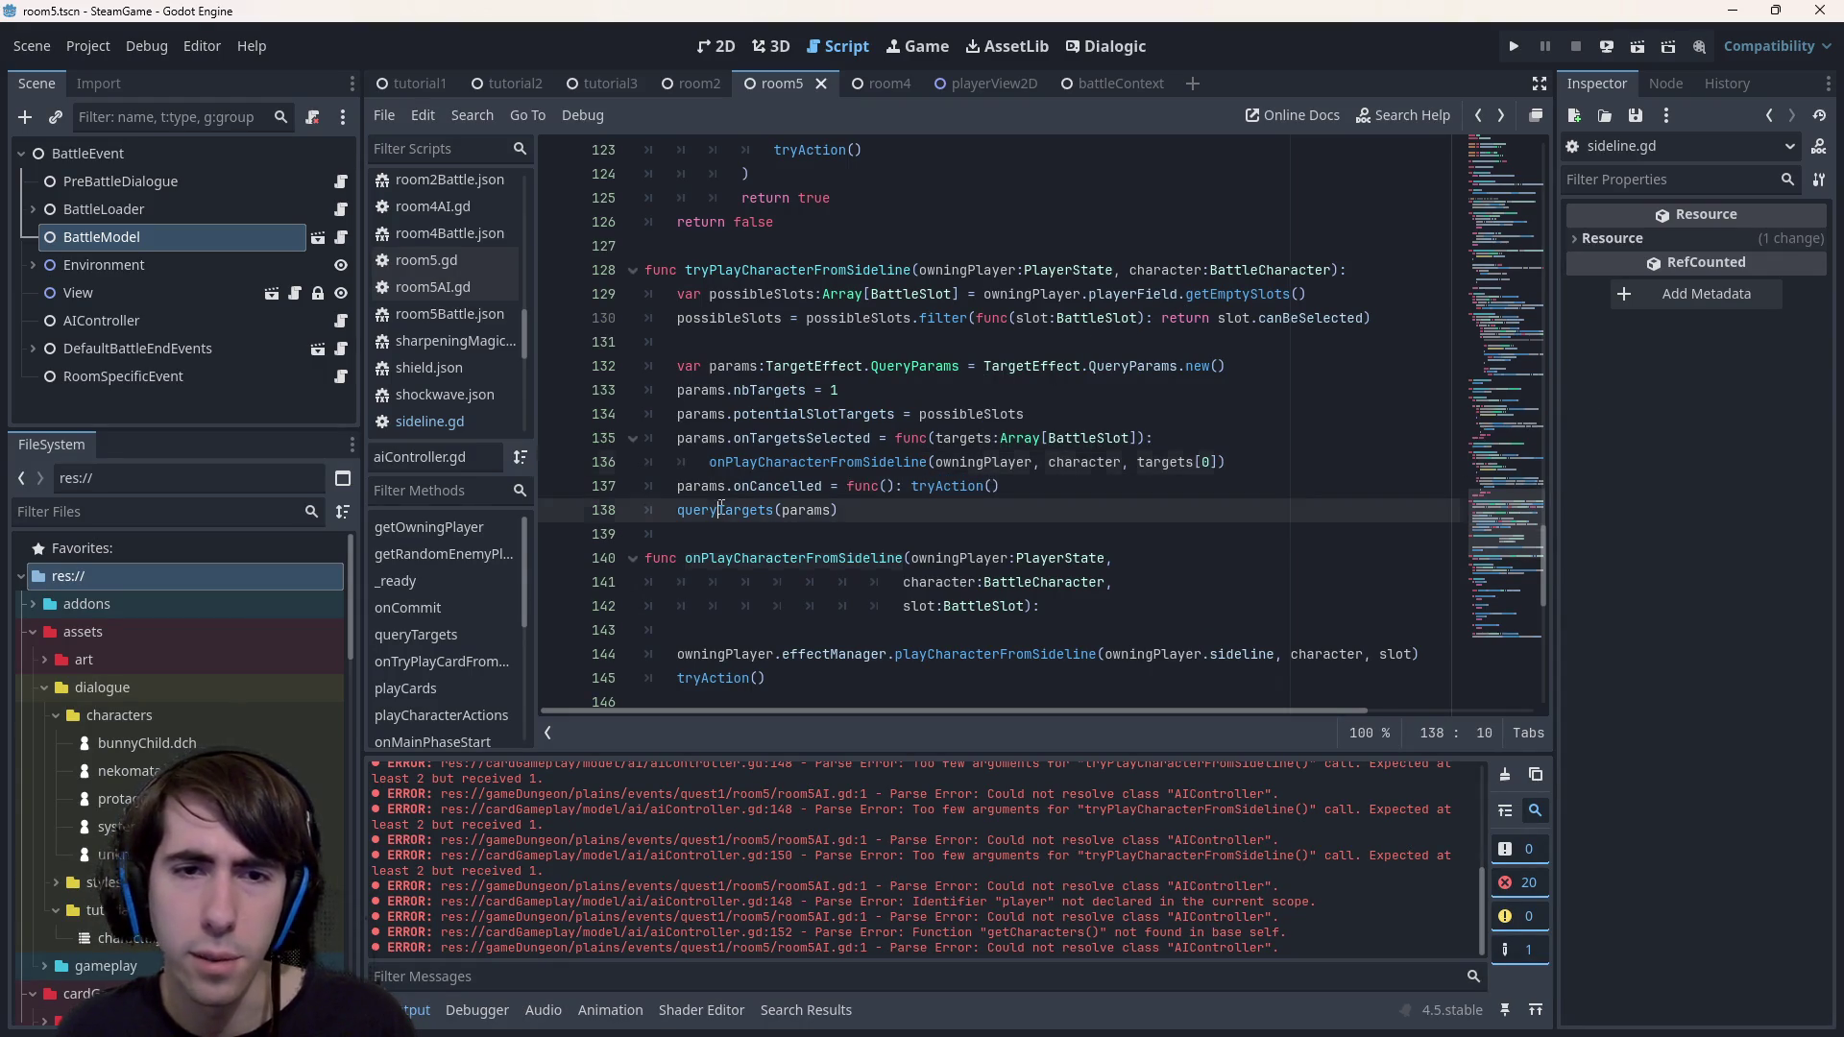
click(819, 246)
key(Return)
key(Return)
key(Up)
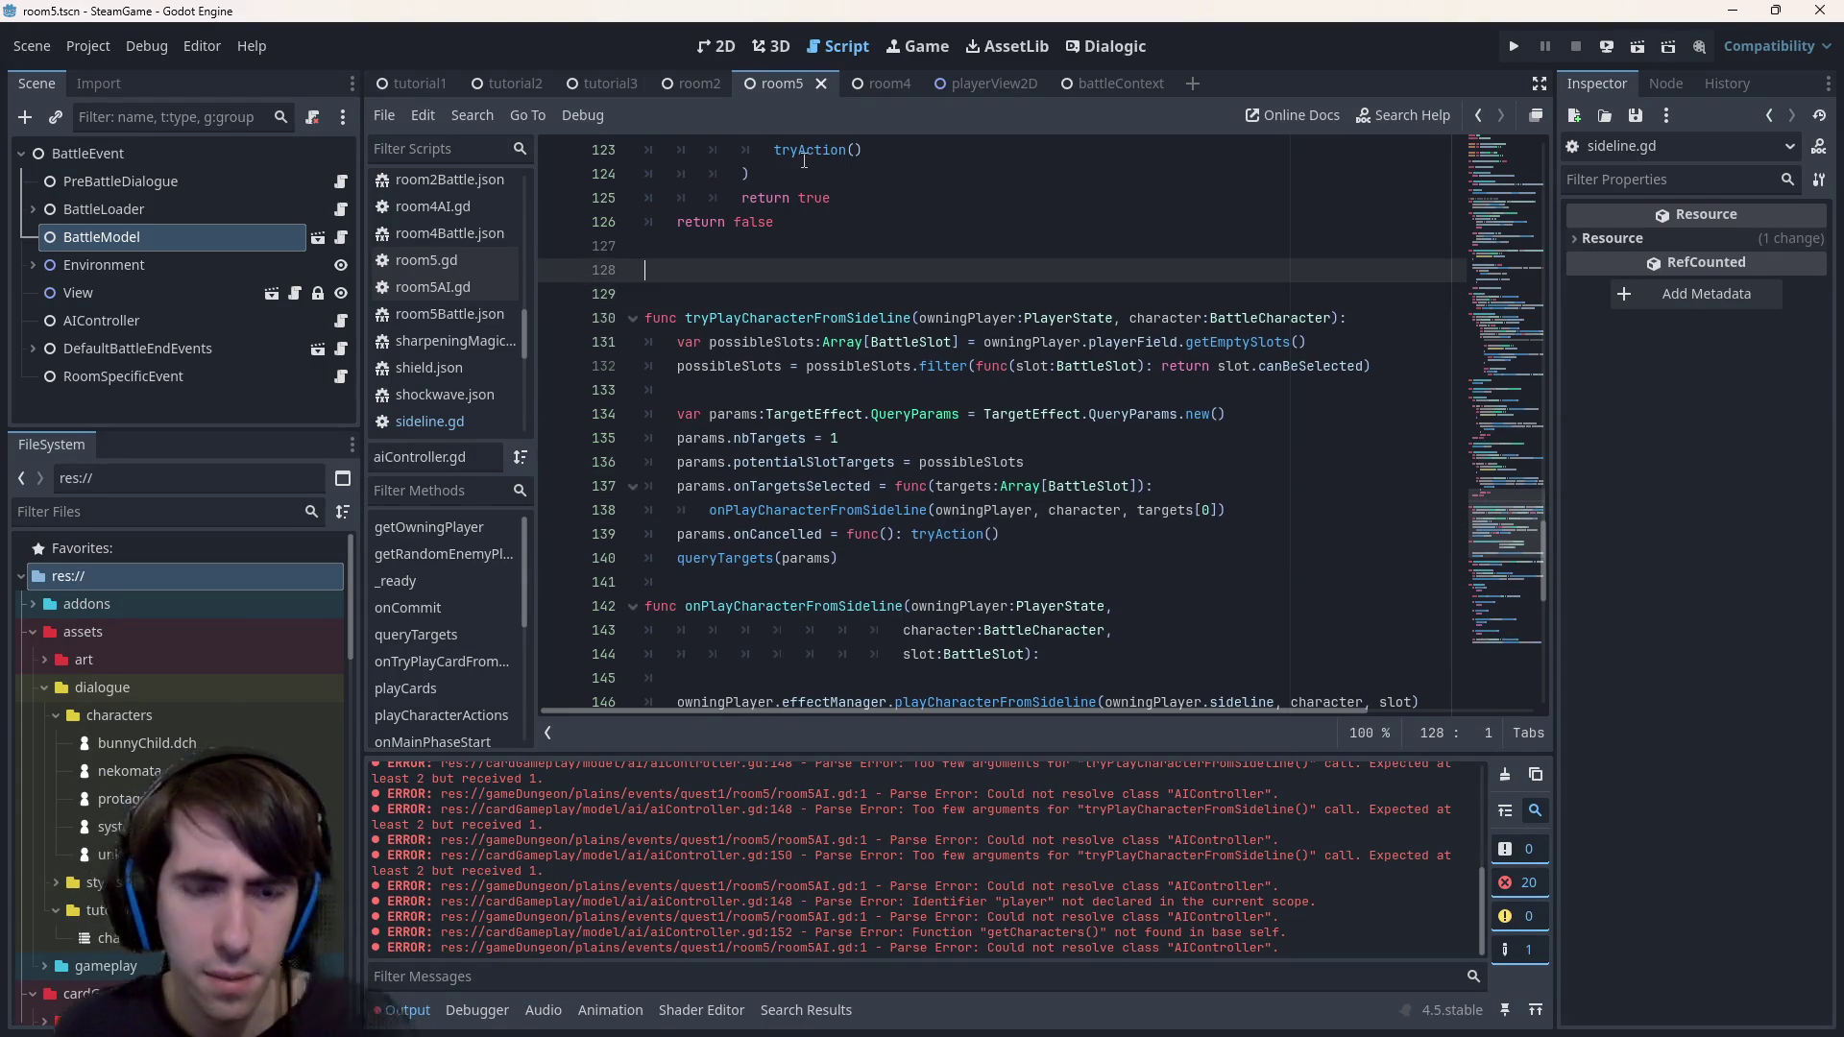
text(func q)
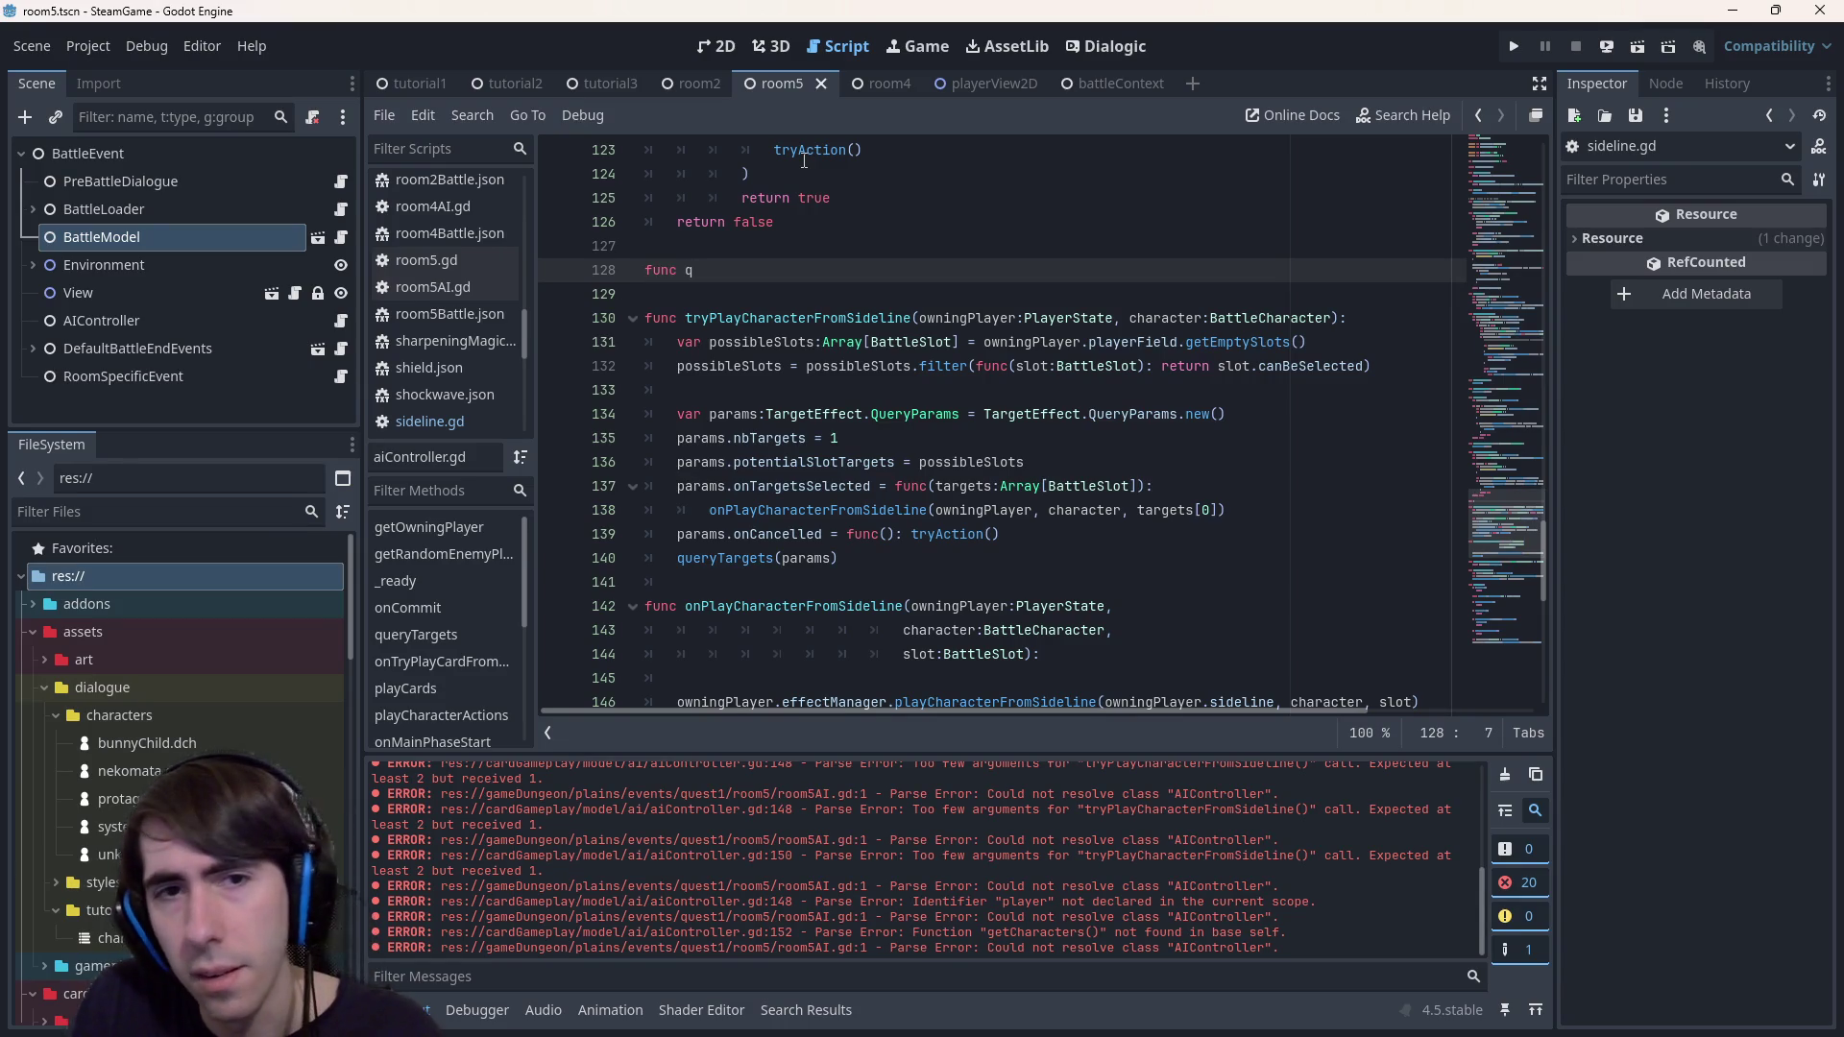
text(summonCh)
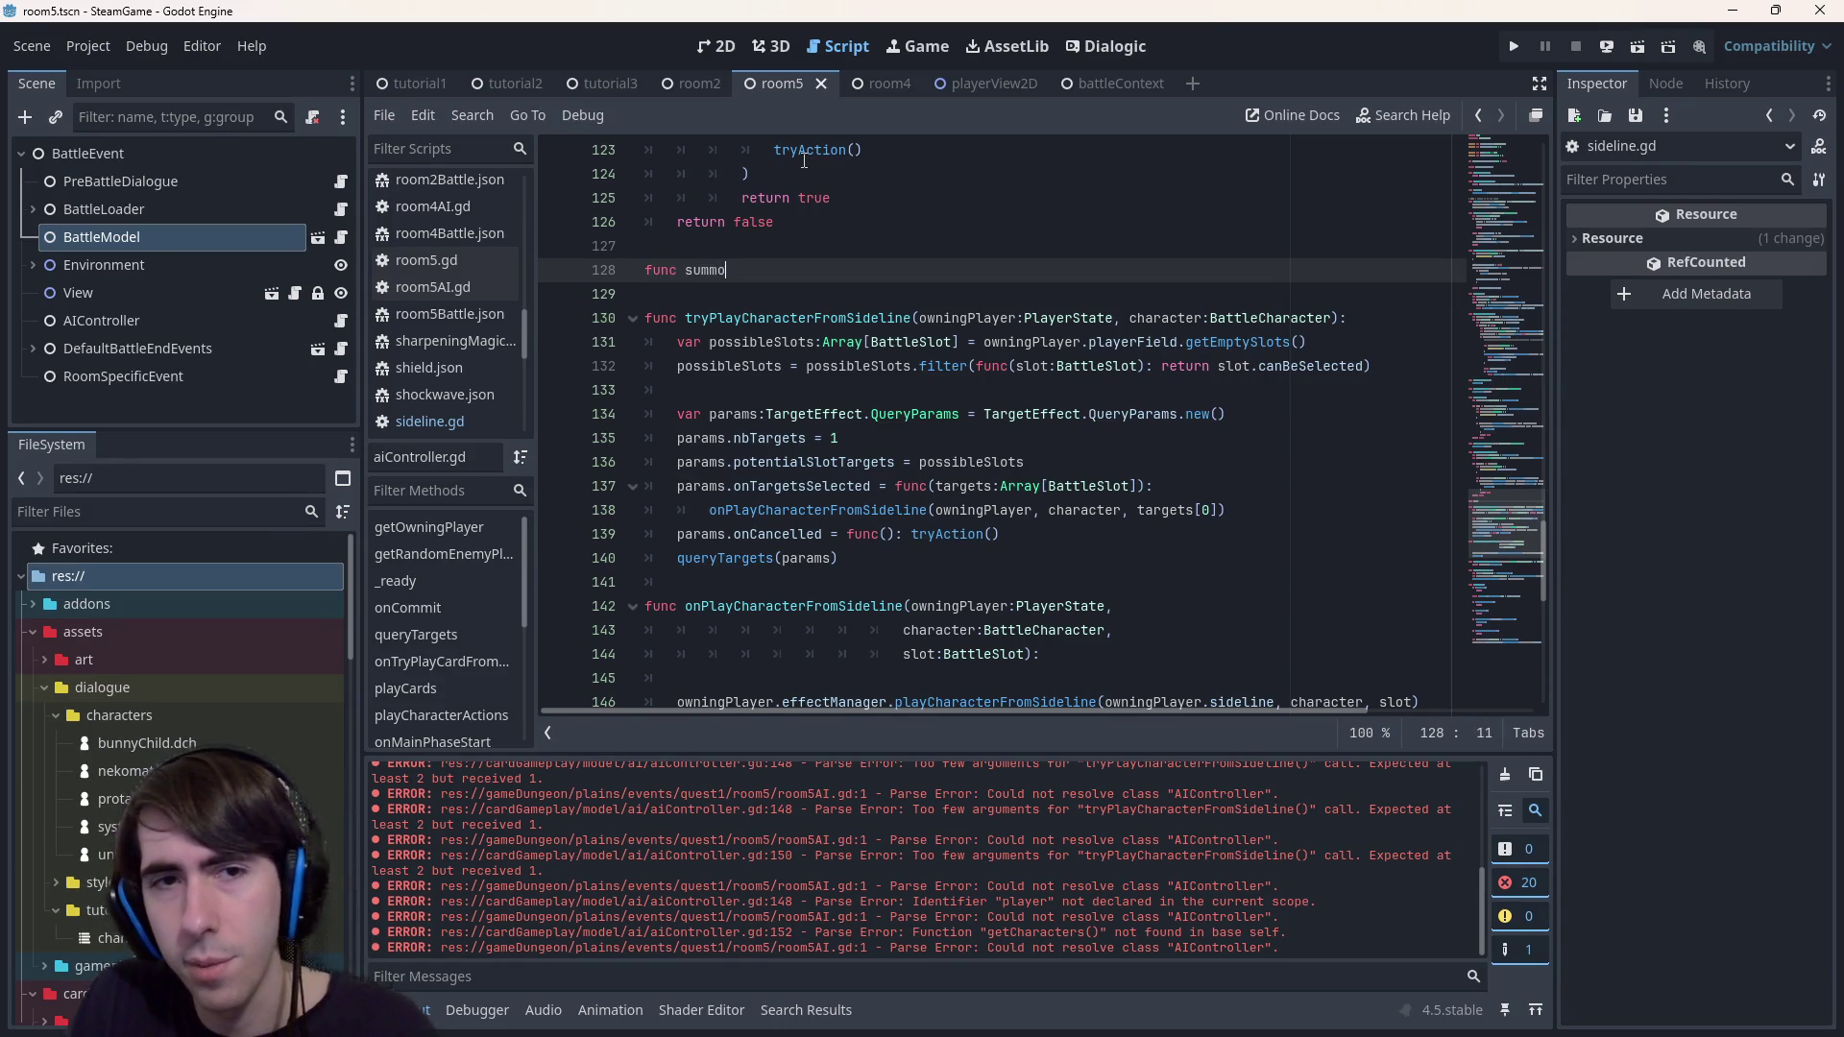
text(aracterQueryTarget)
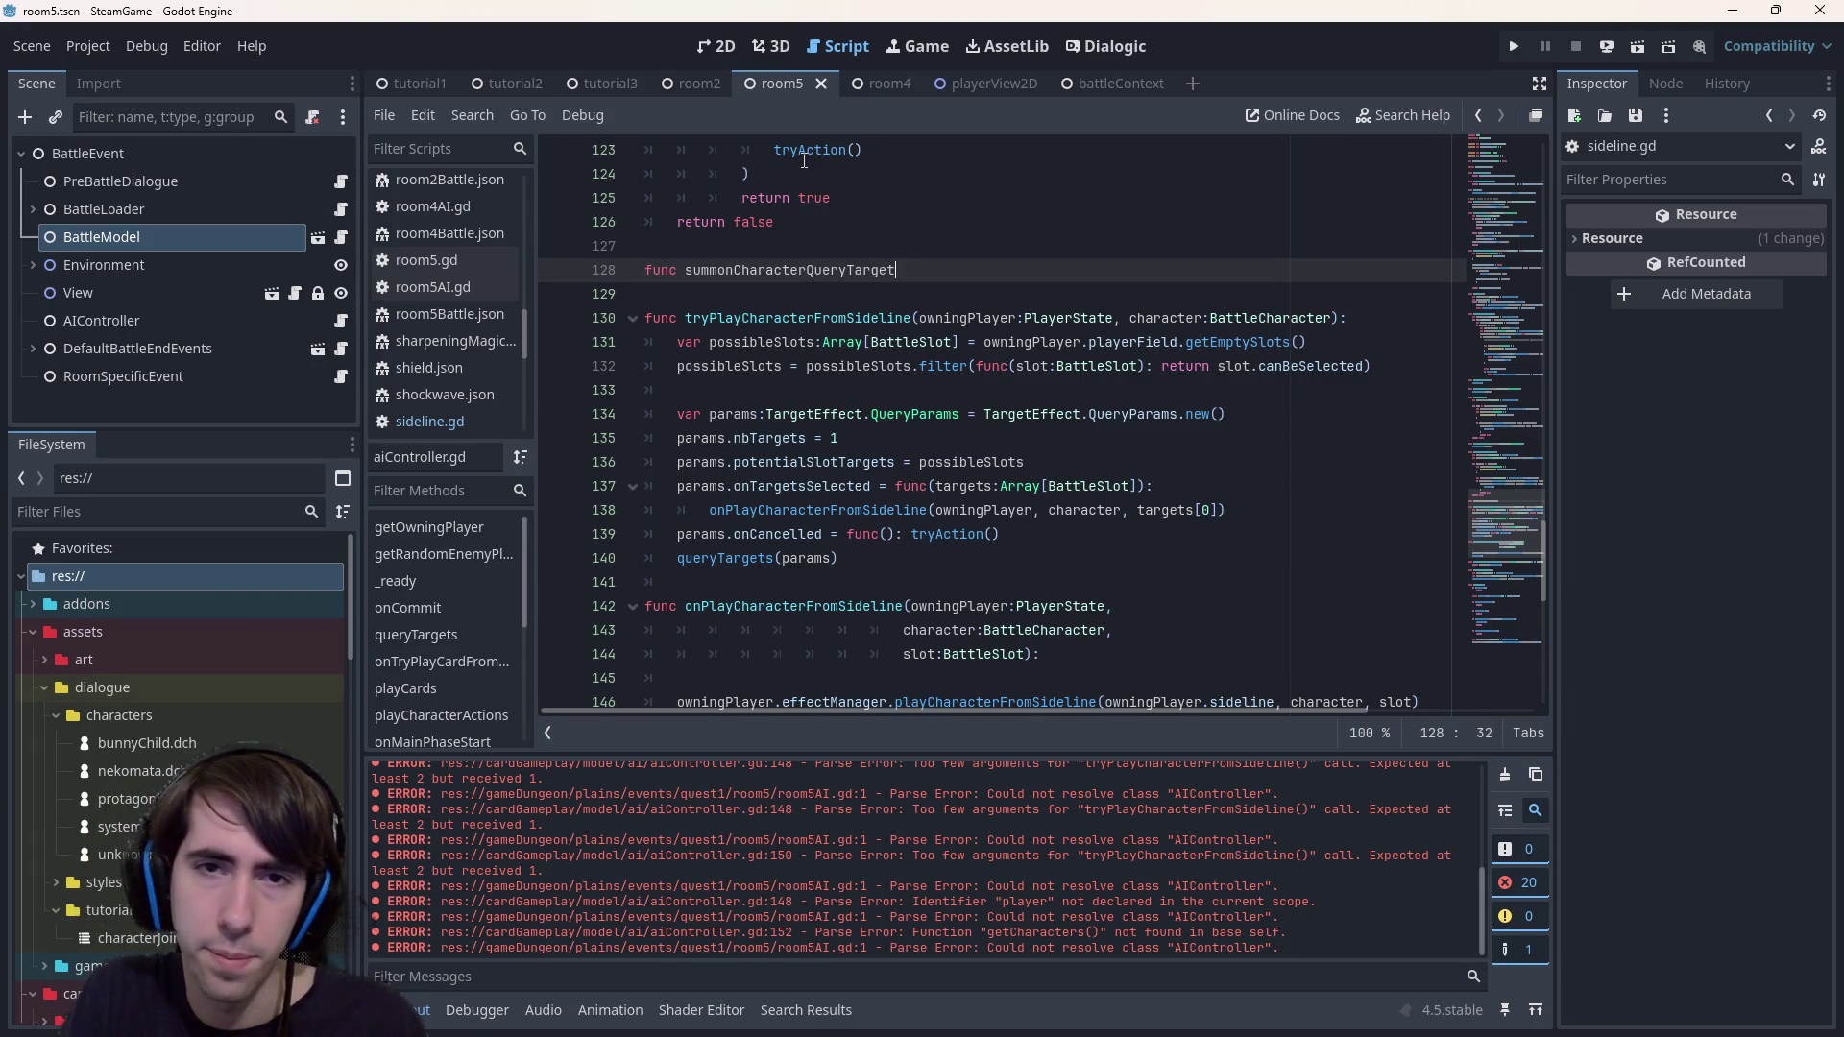
text(():)
key(Return)
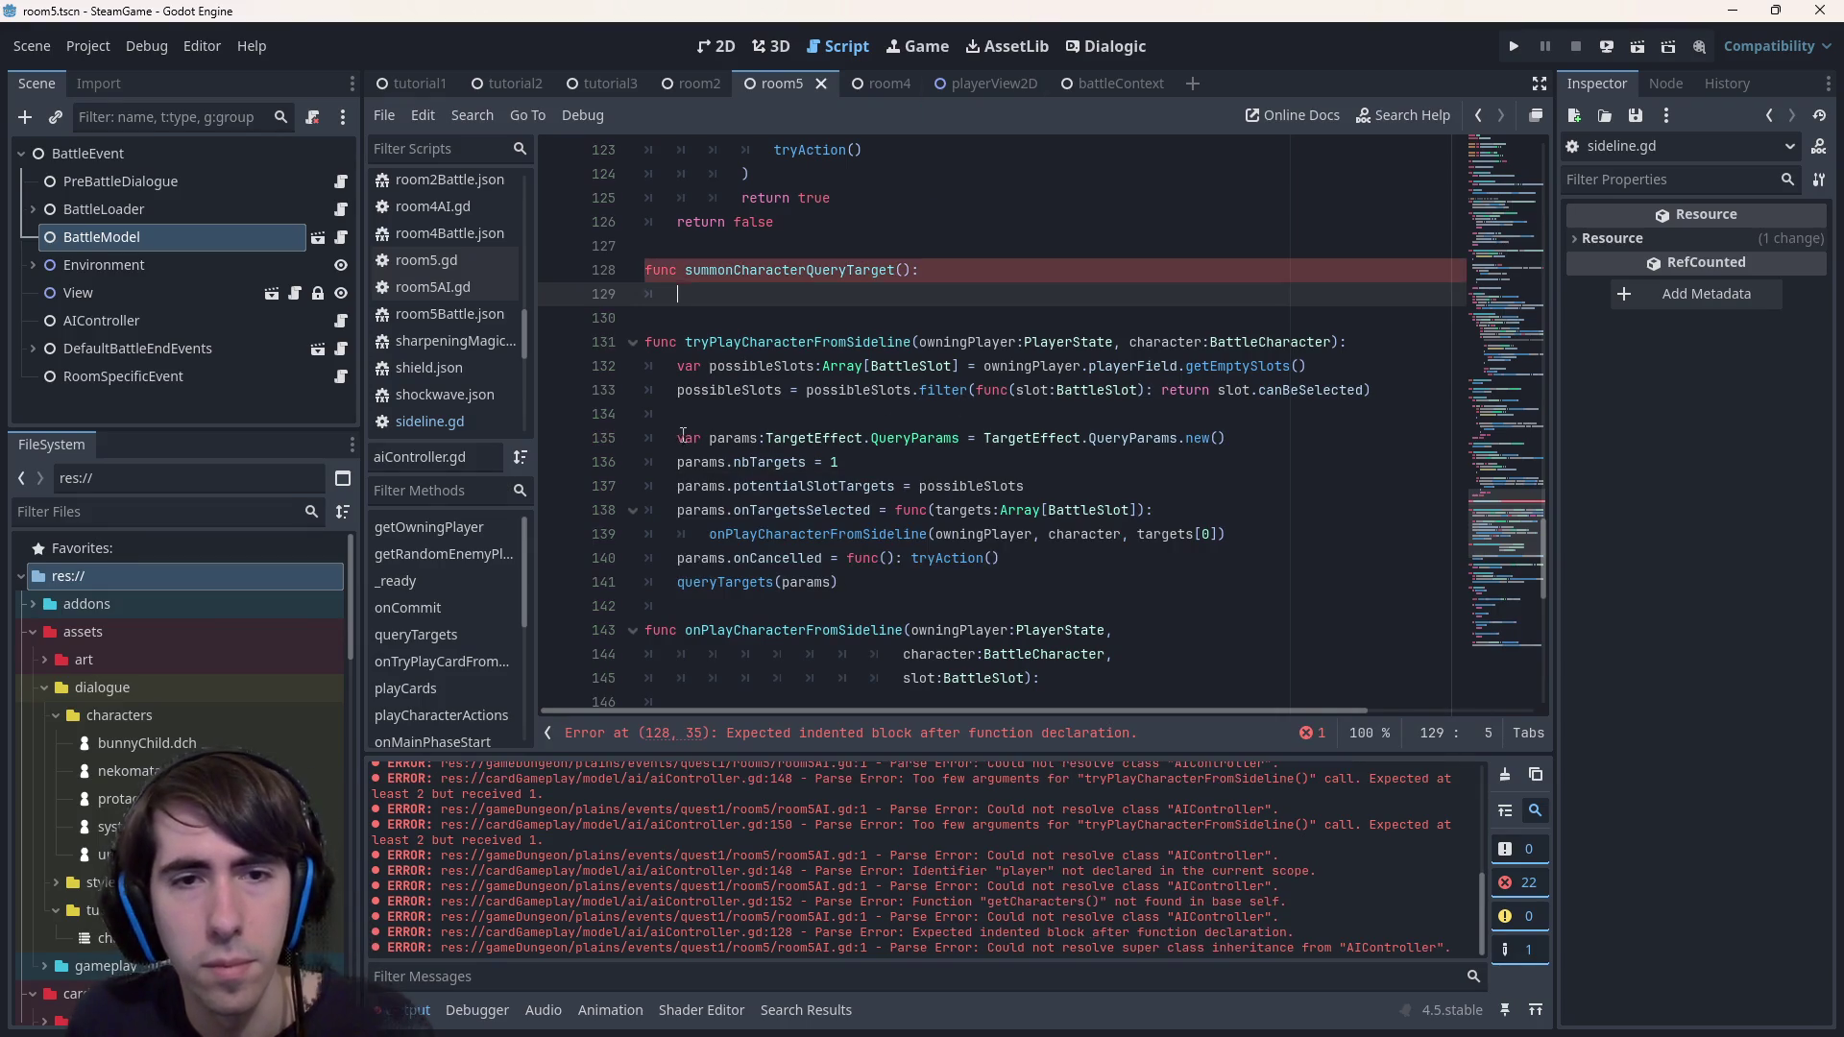
- Give it a params:TargetEffect.QueryParams parameter and the body queryTargets(params)
drag(712, 437, 967, 437)
key(ctrl+c)
click(909, 270)
key(ctrl+v)
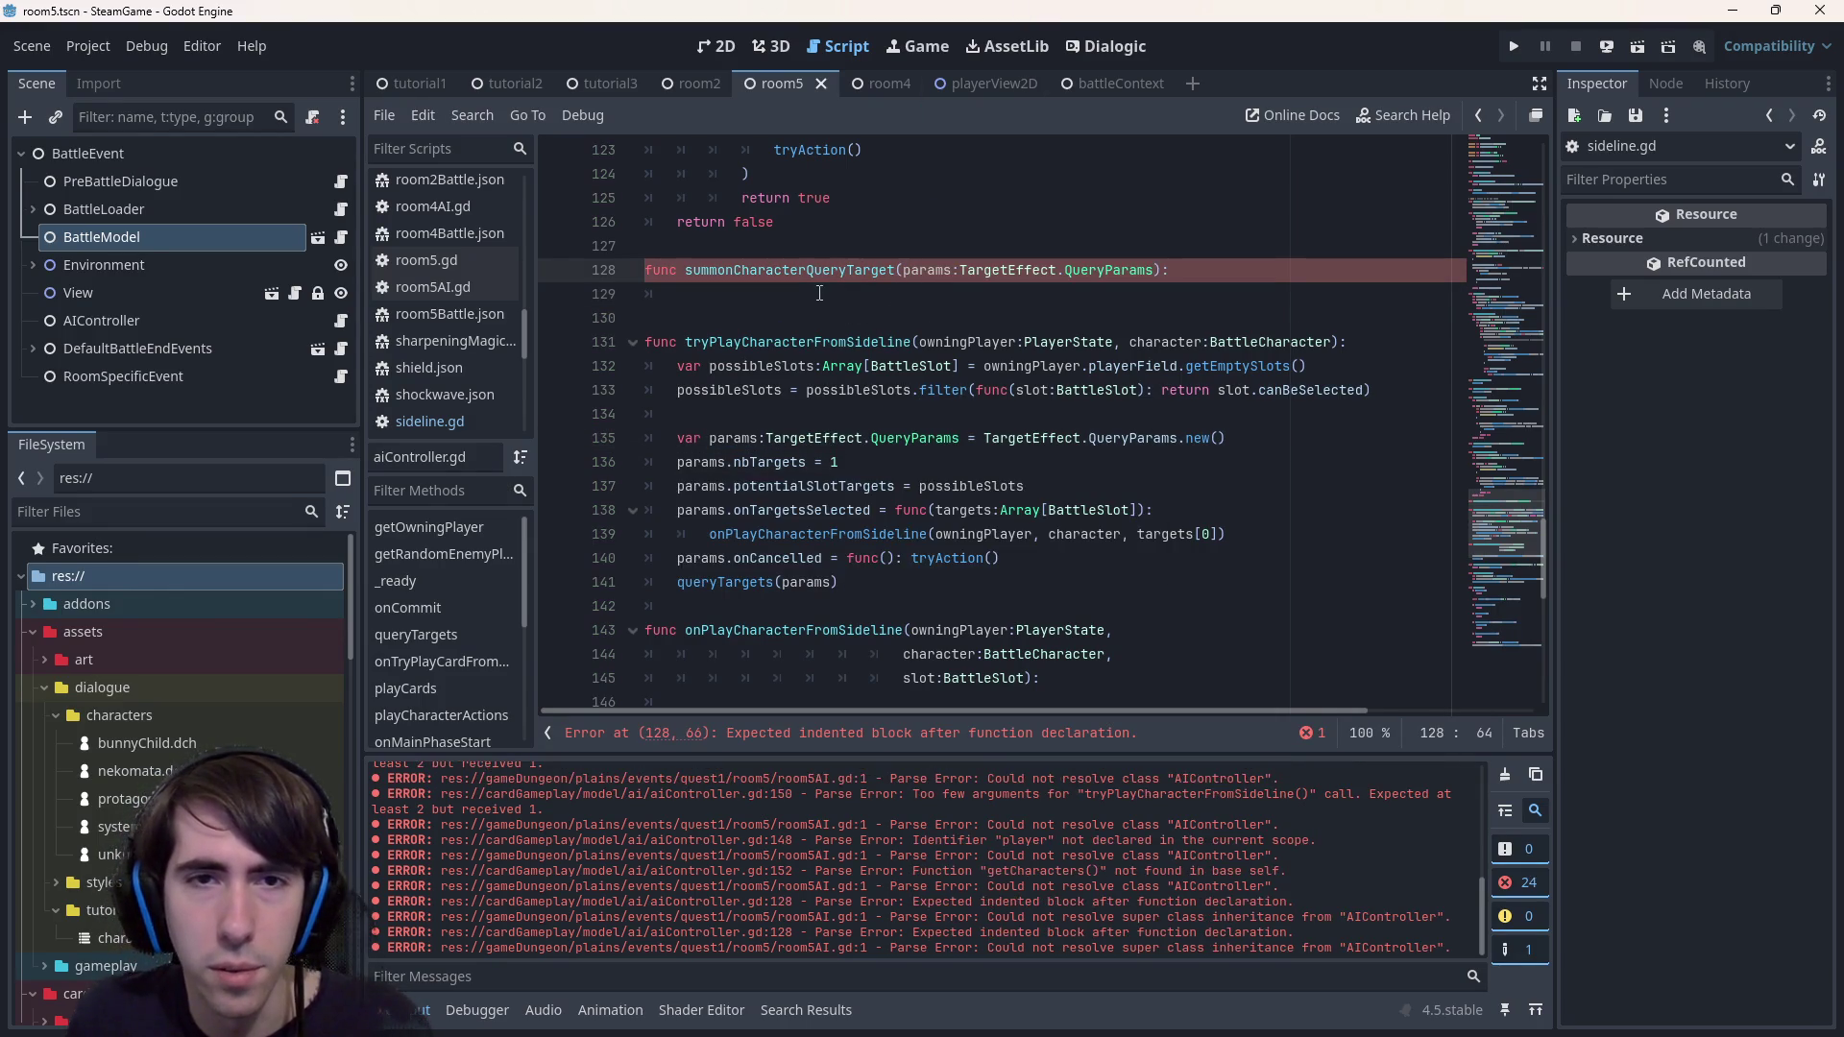
click(819, 293)
click(829, 586)
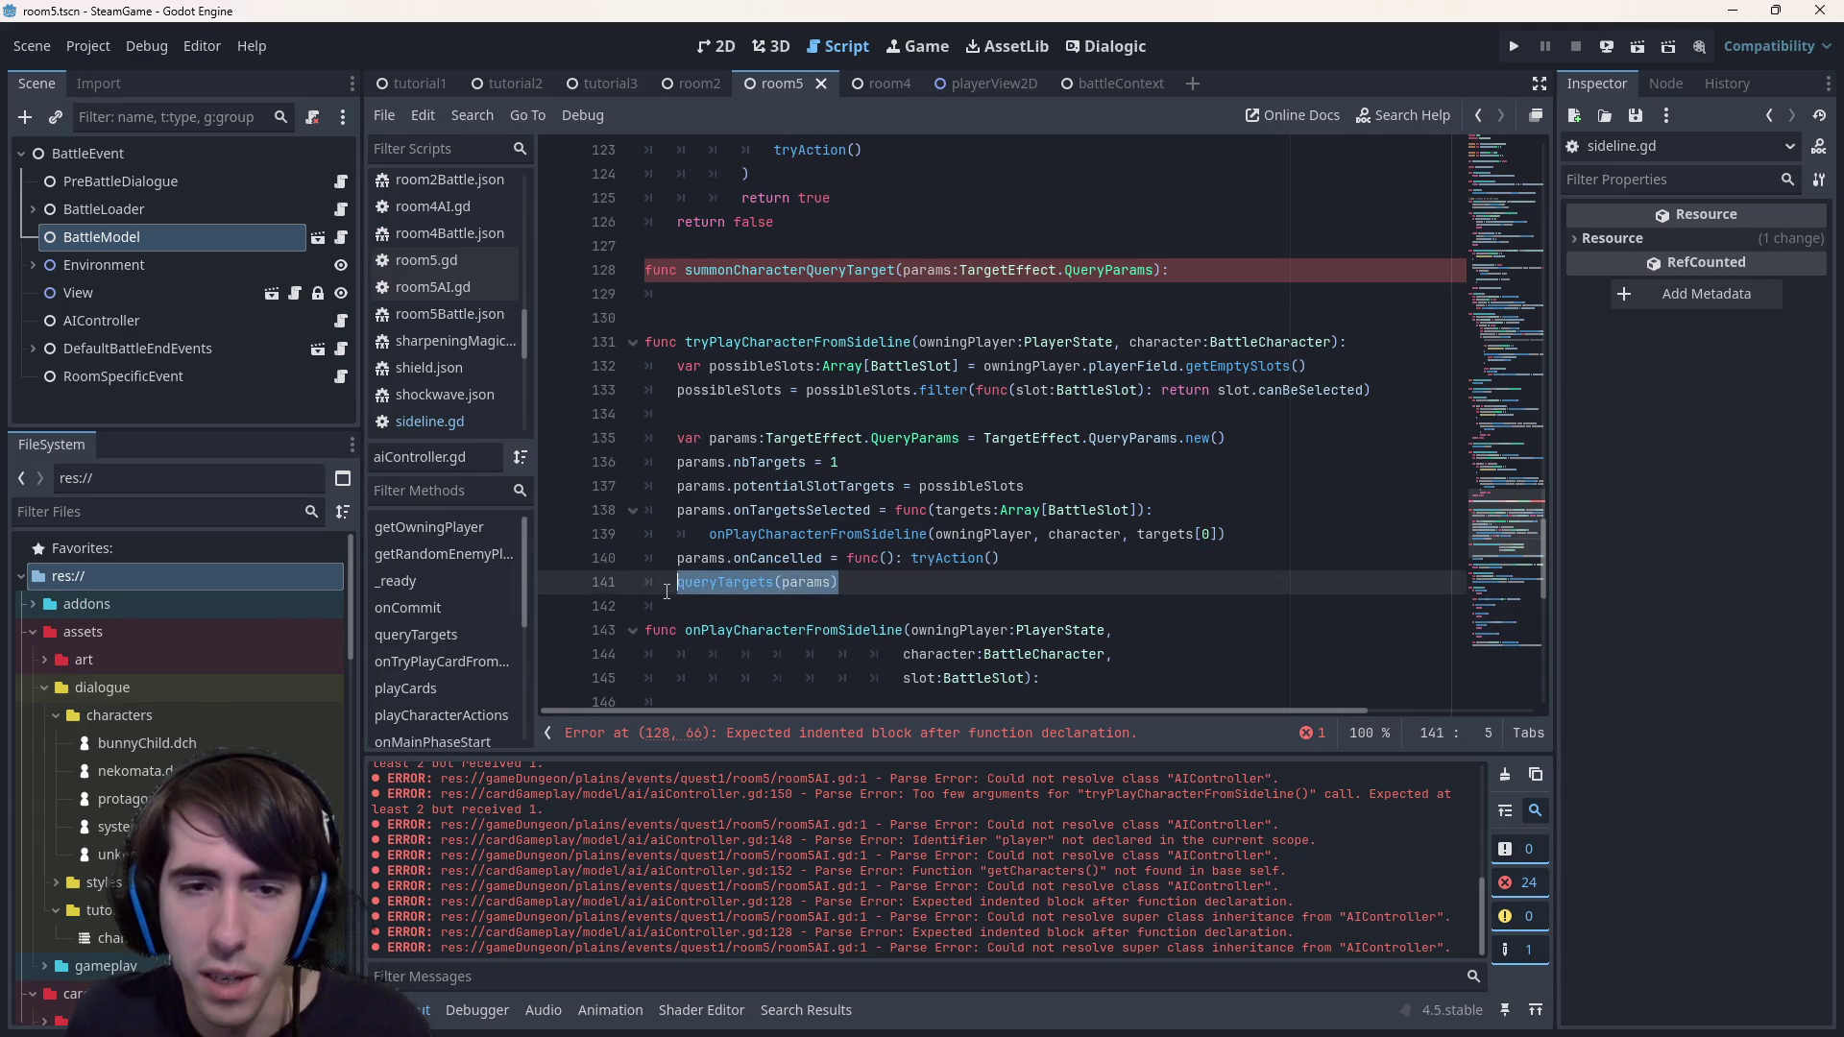
click(748, 304)
text(queryTargets(params))
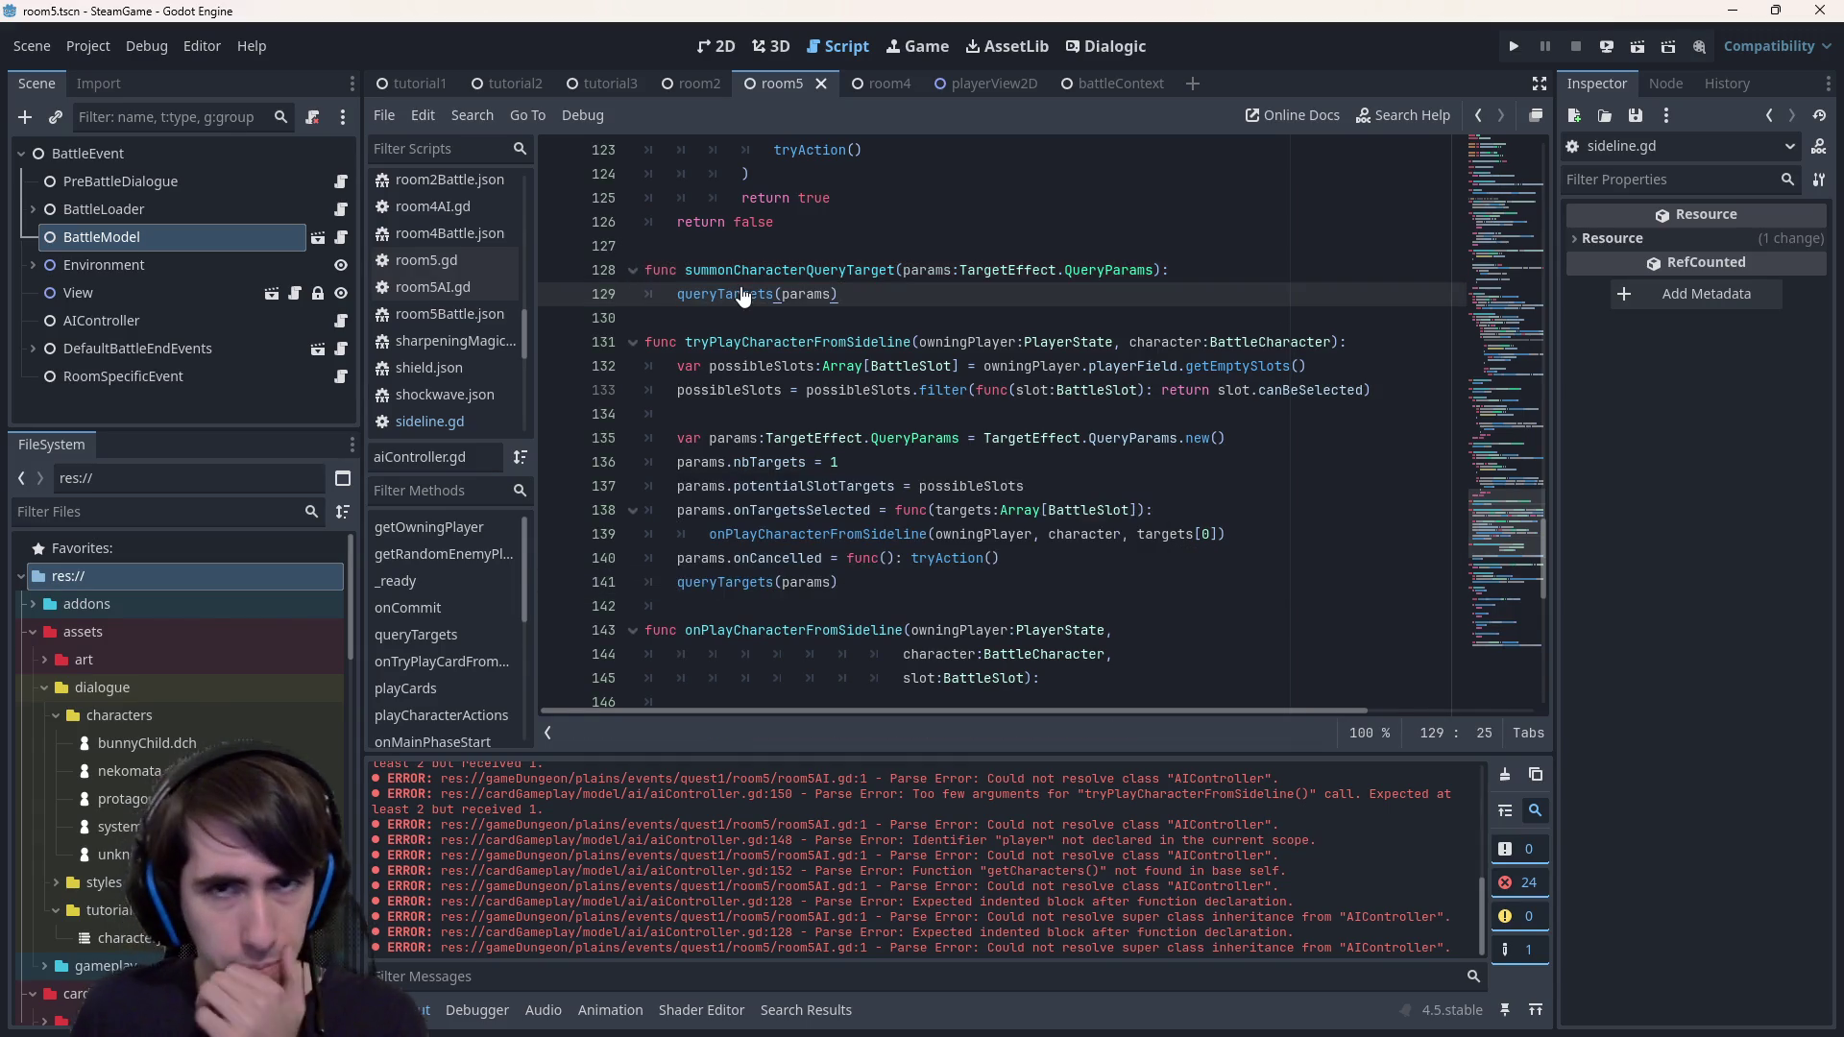
- Replace the queryTargets call on line 141 with summonCharacterQueryTarget
double_click(738, 272)
key(ctrl+c)
double_click(720, 583)
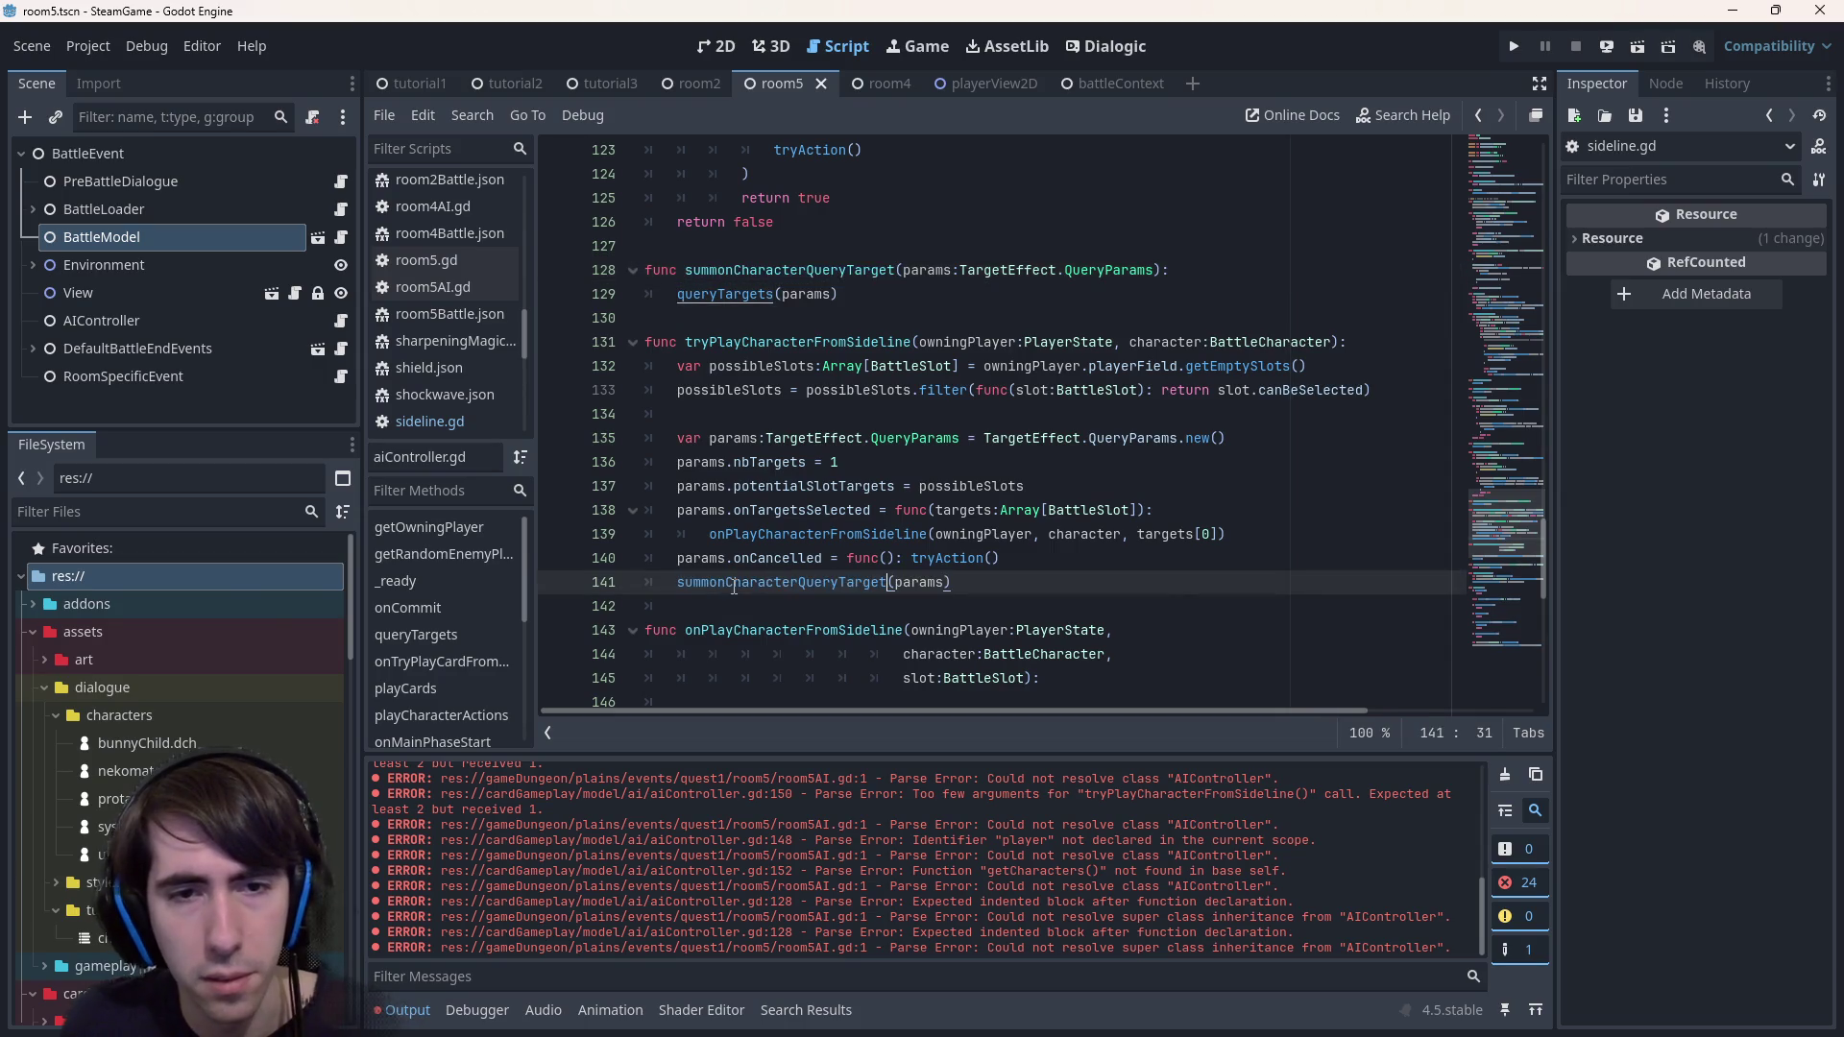
key(ctrl+v)
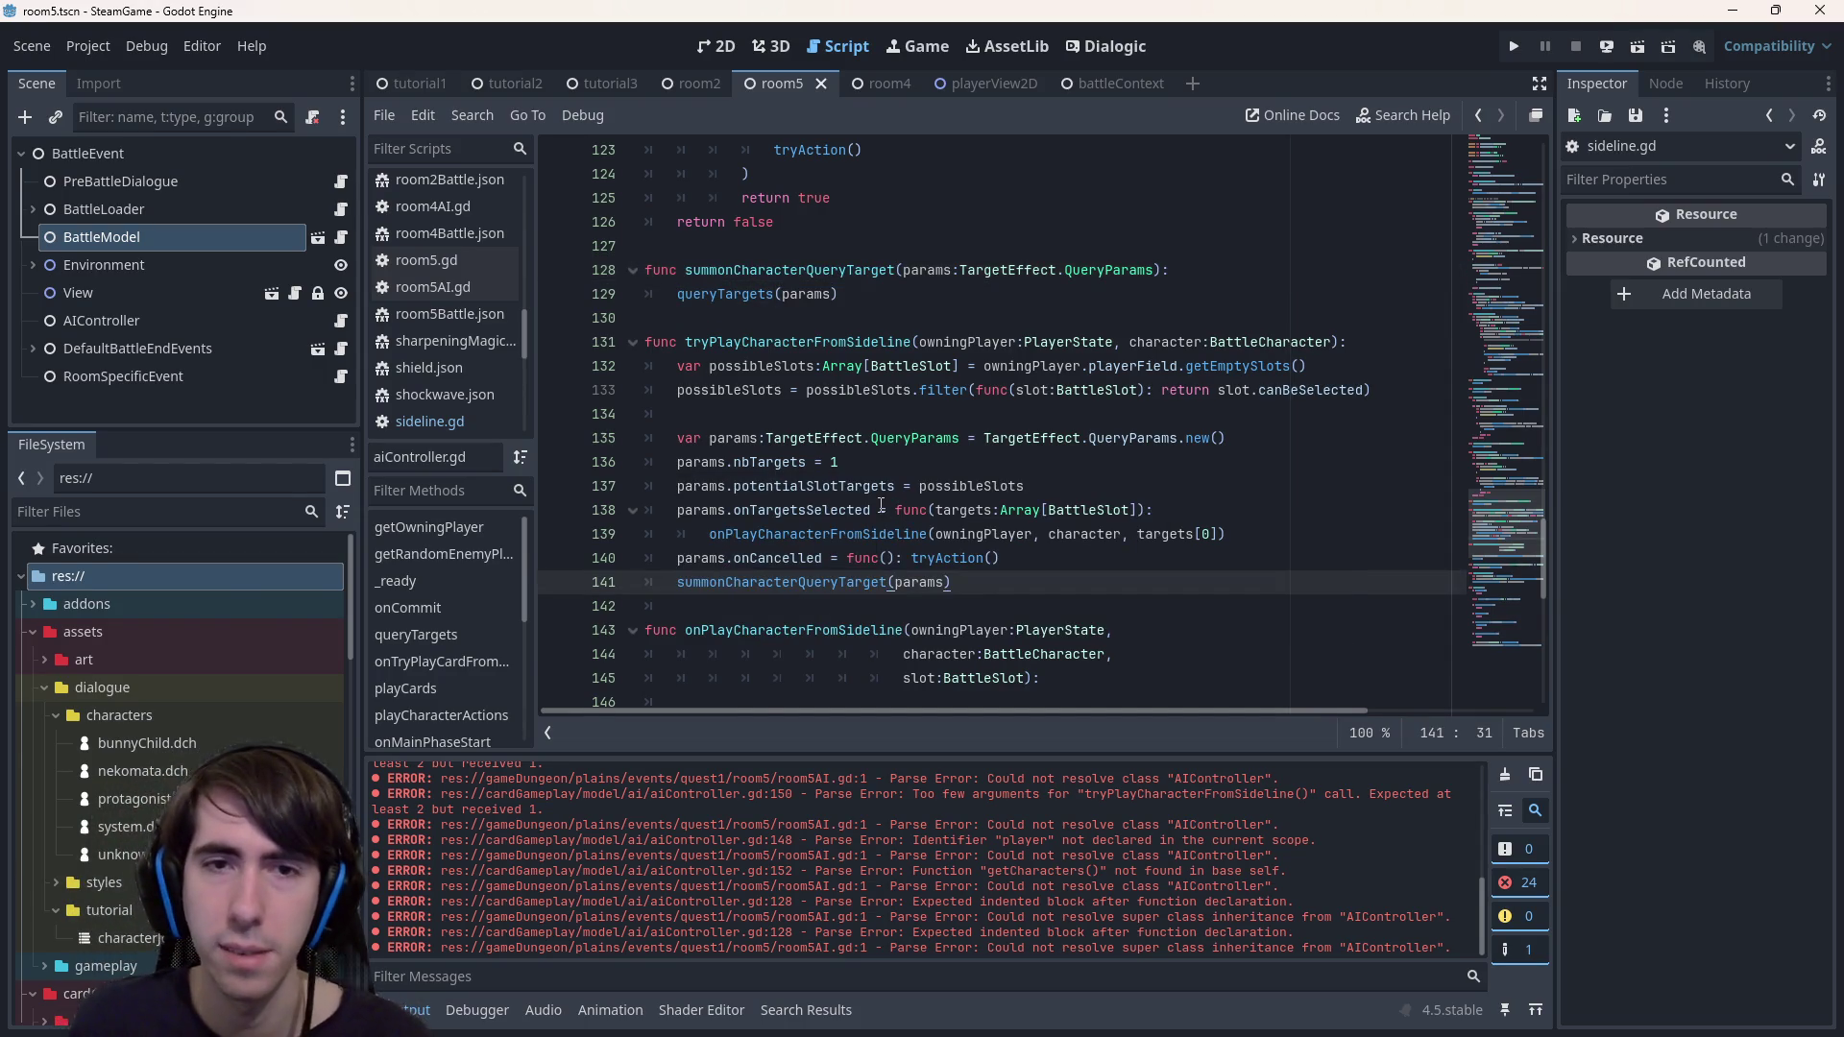
- Run the game and open stack frame 0, addCharacterToBattlefieldCommand's execute at line 8, where battleSlot is null
scroll(1015, 579, down, 4)
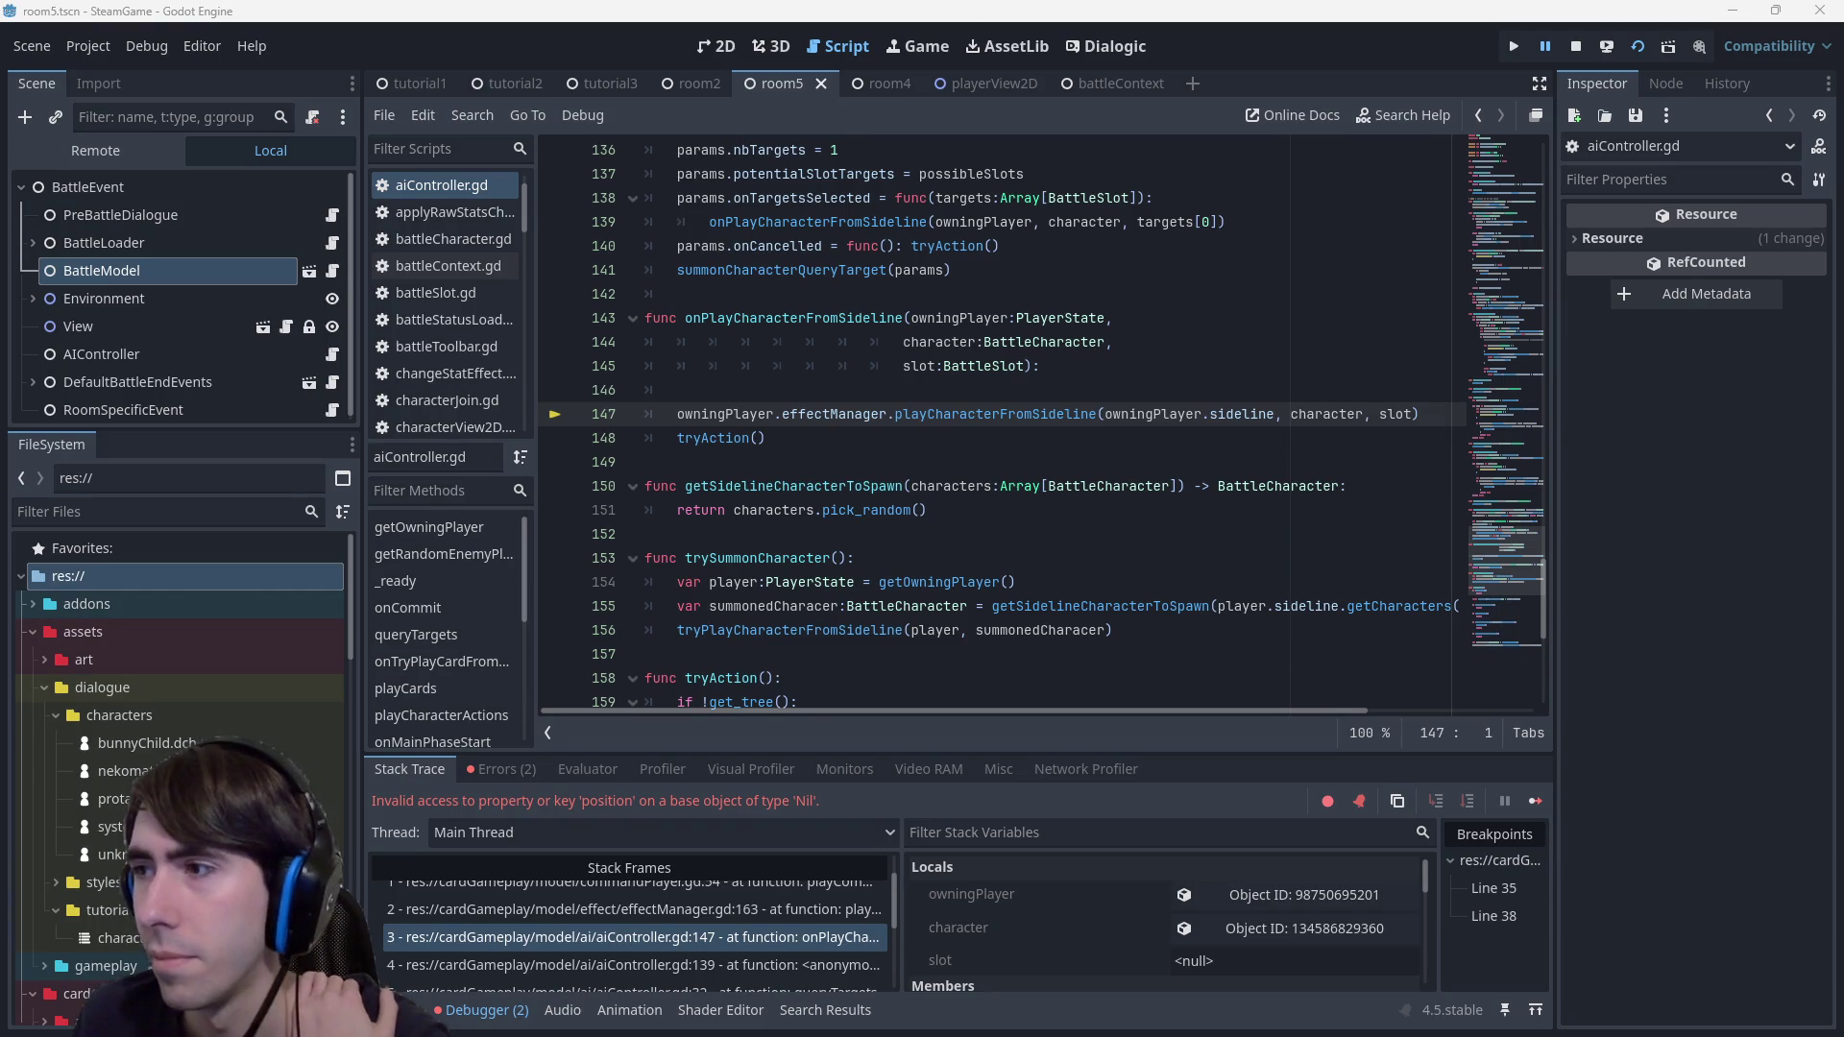
click(950, 509)
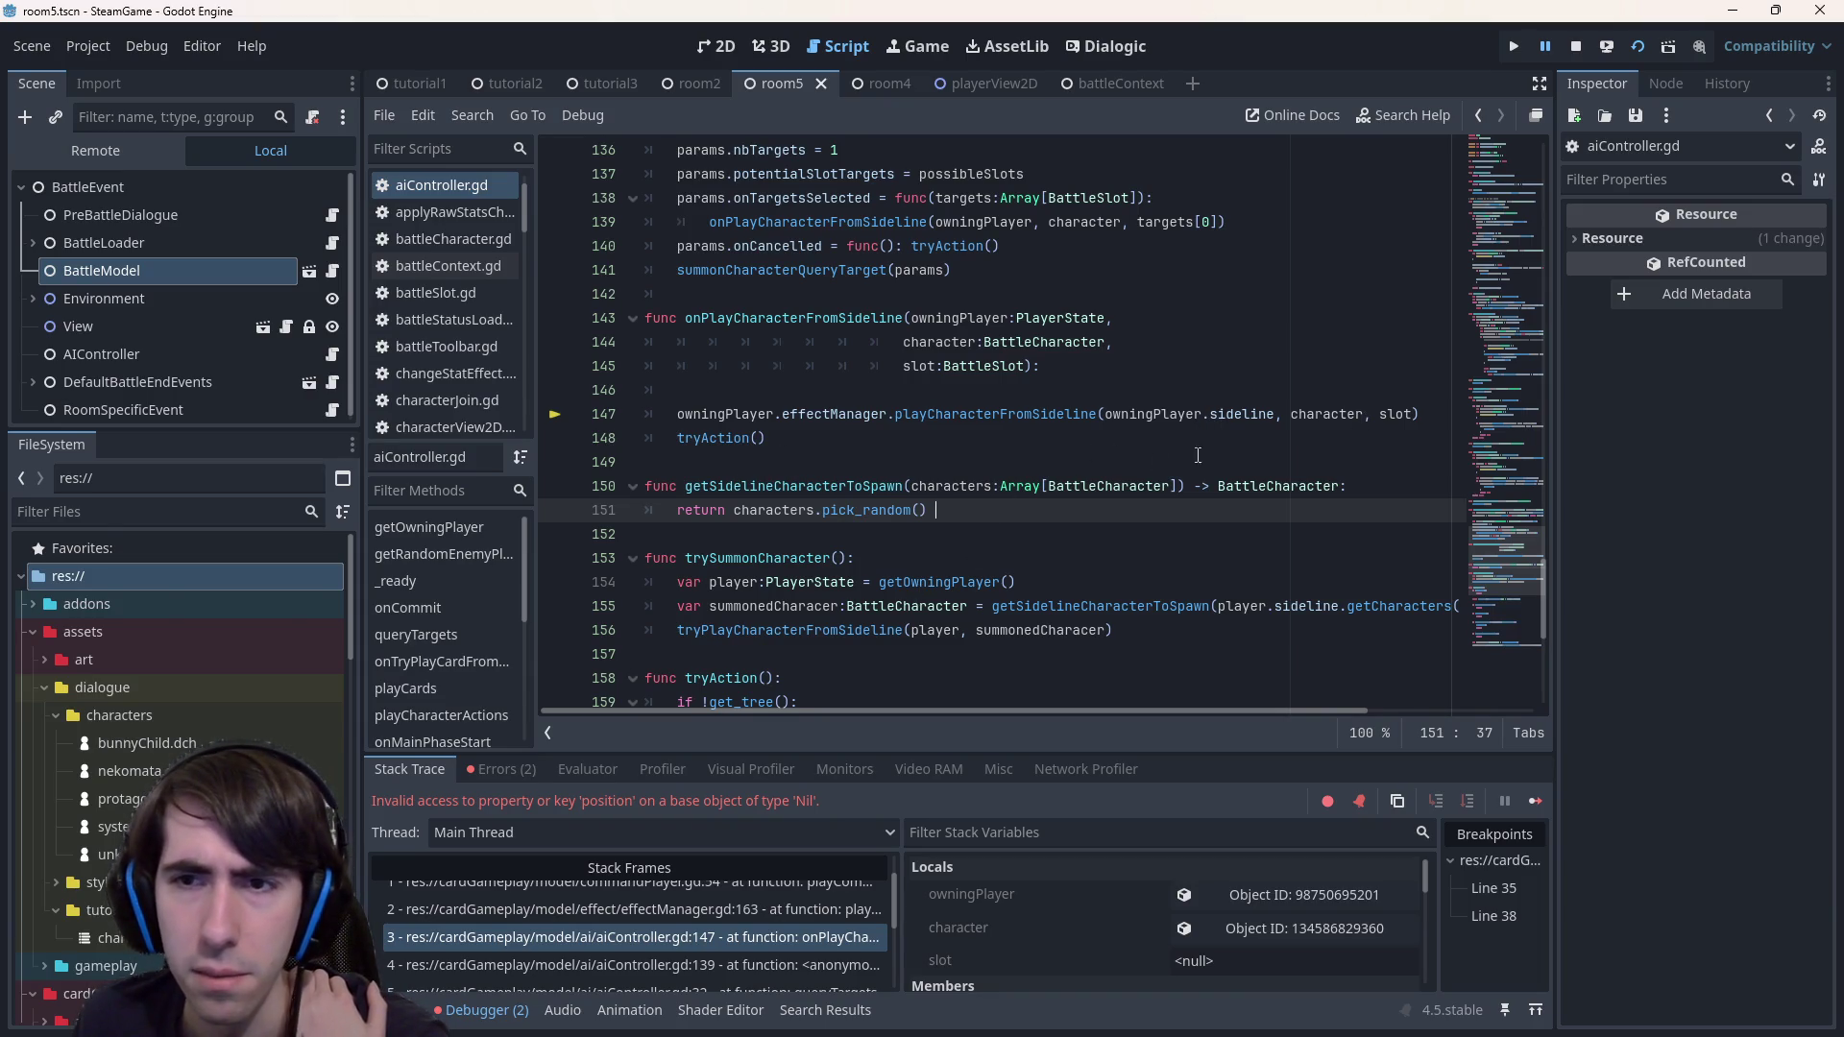
scroll(675, 911, up, 1)
click(672, 893)
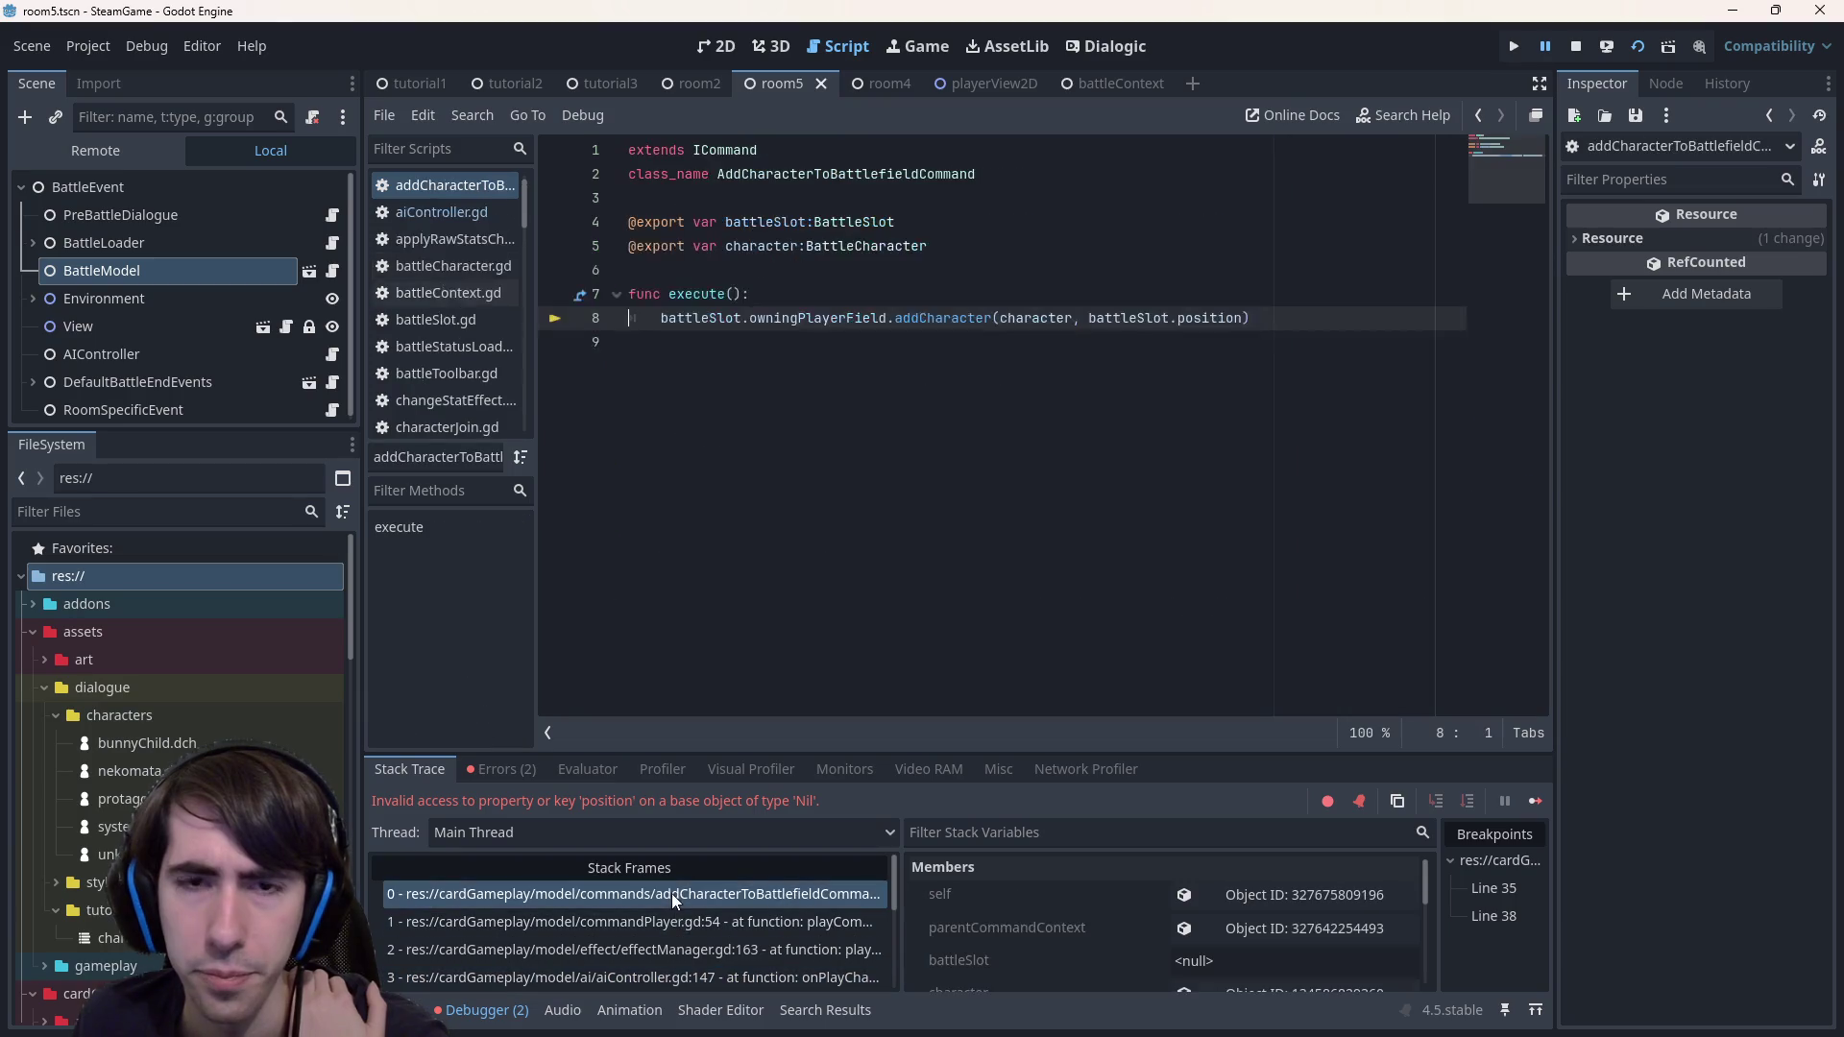
- Step through frames in commandPlayer.gd and effectManager.gd to onPlayCharacterFromSideline line 147, inspecting the values
mouse_move(1128, 320)
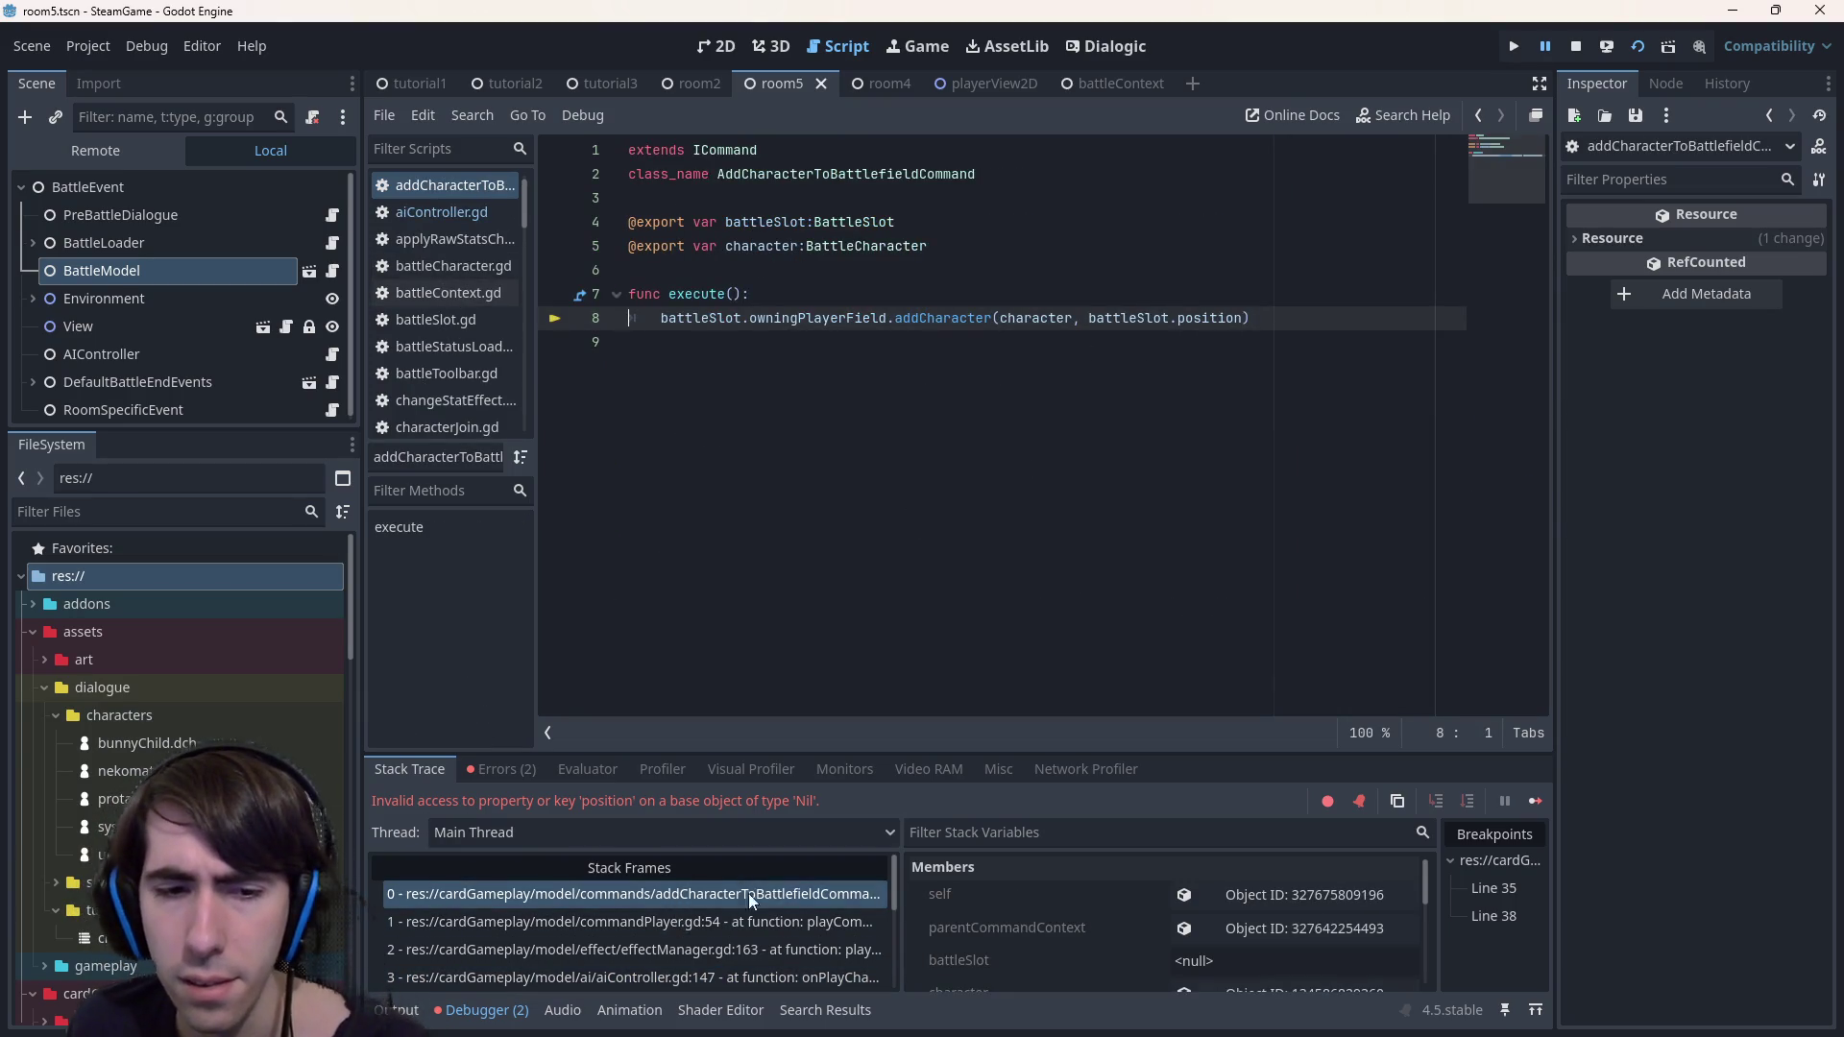
click(763, 922)
click(773, 948)
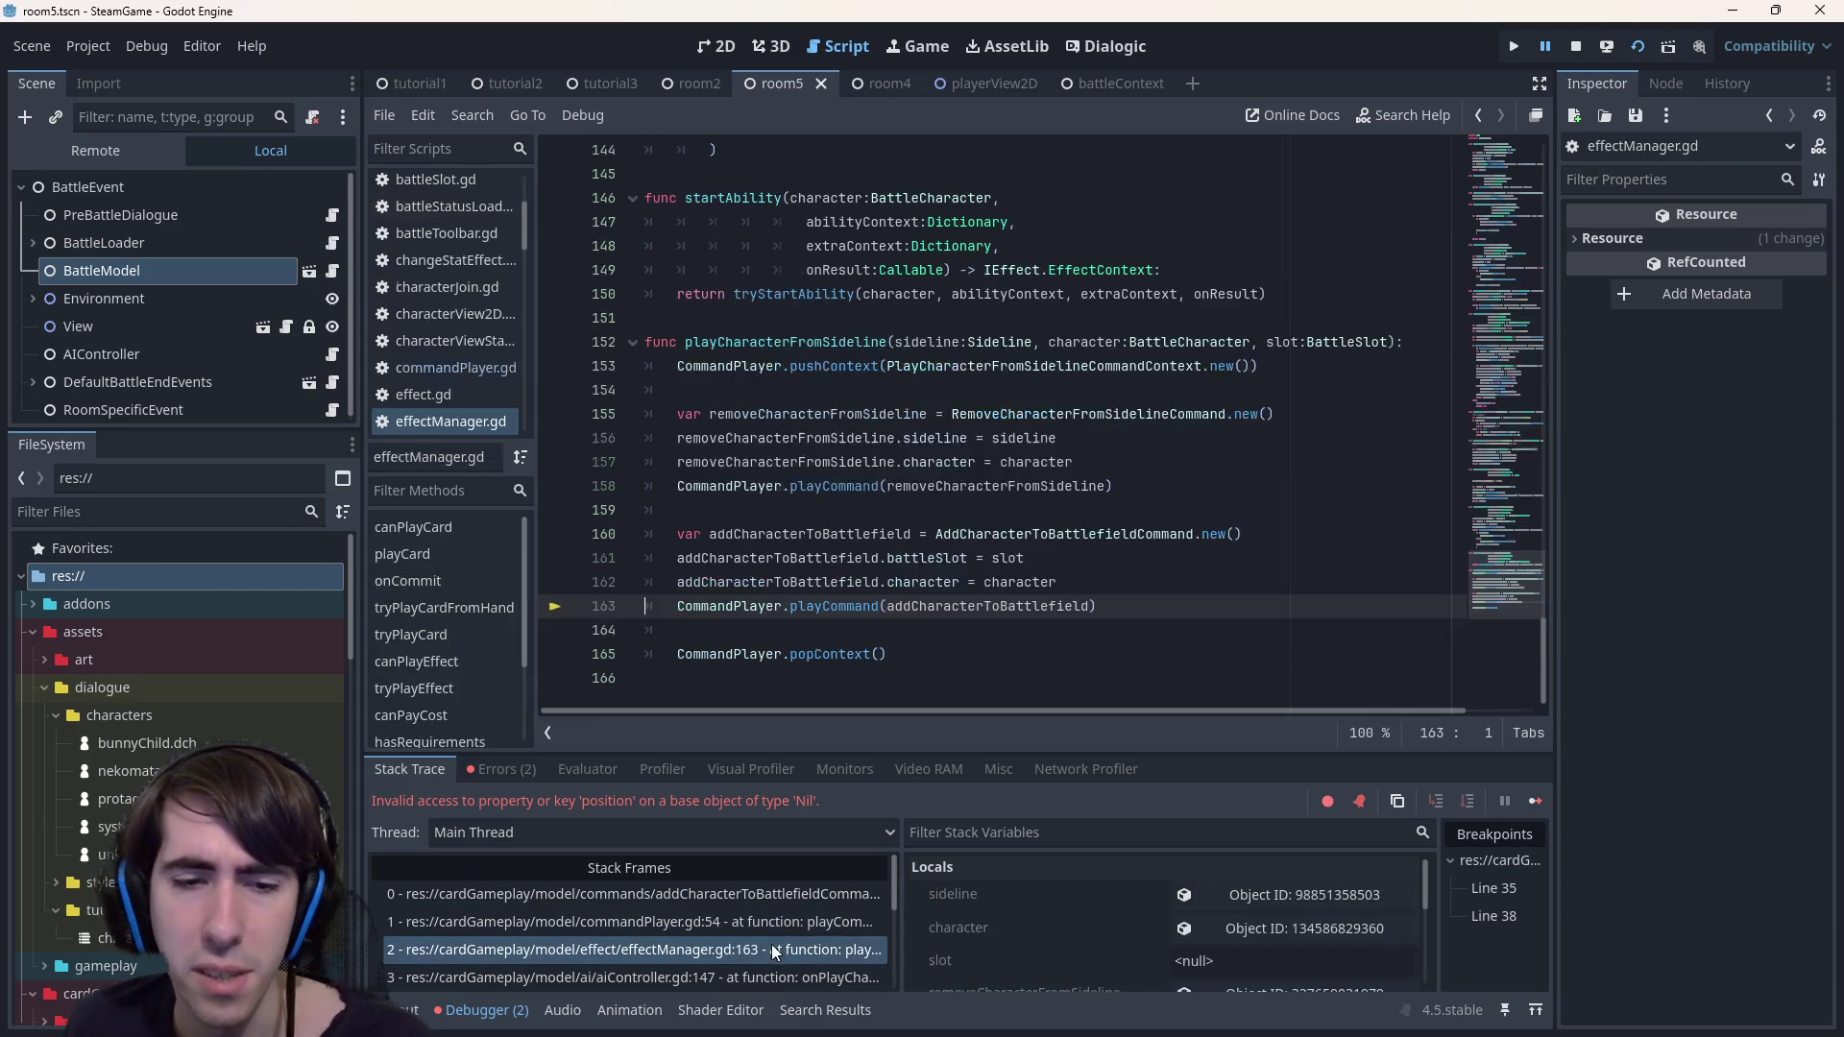
click(775, 976)
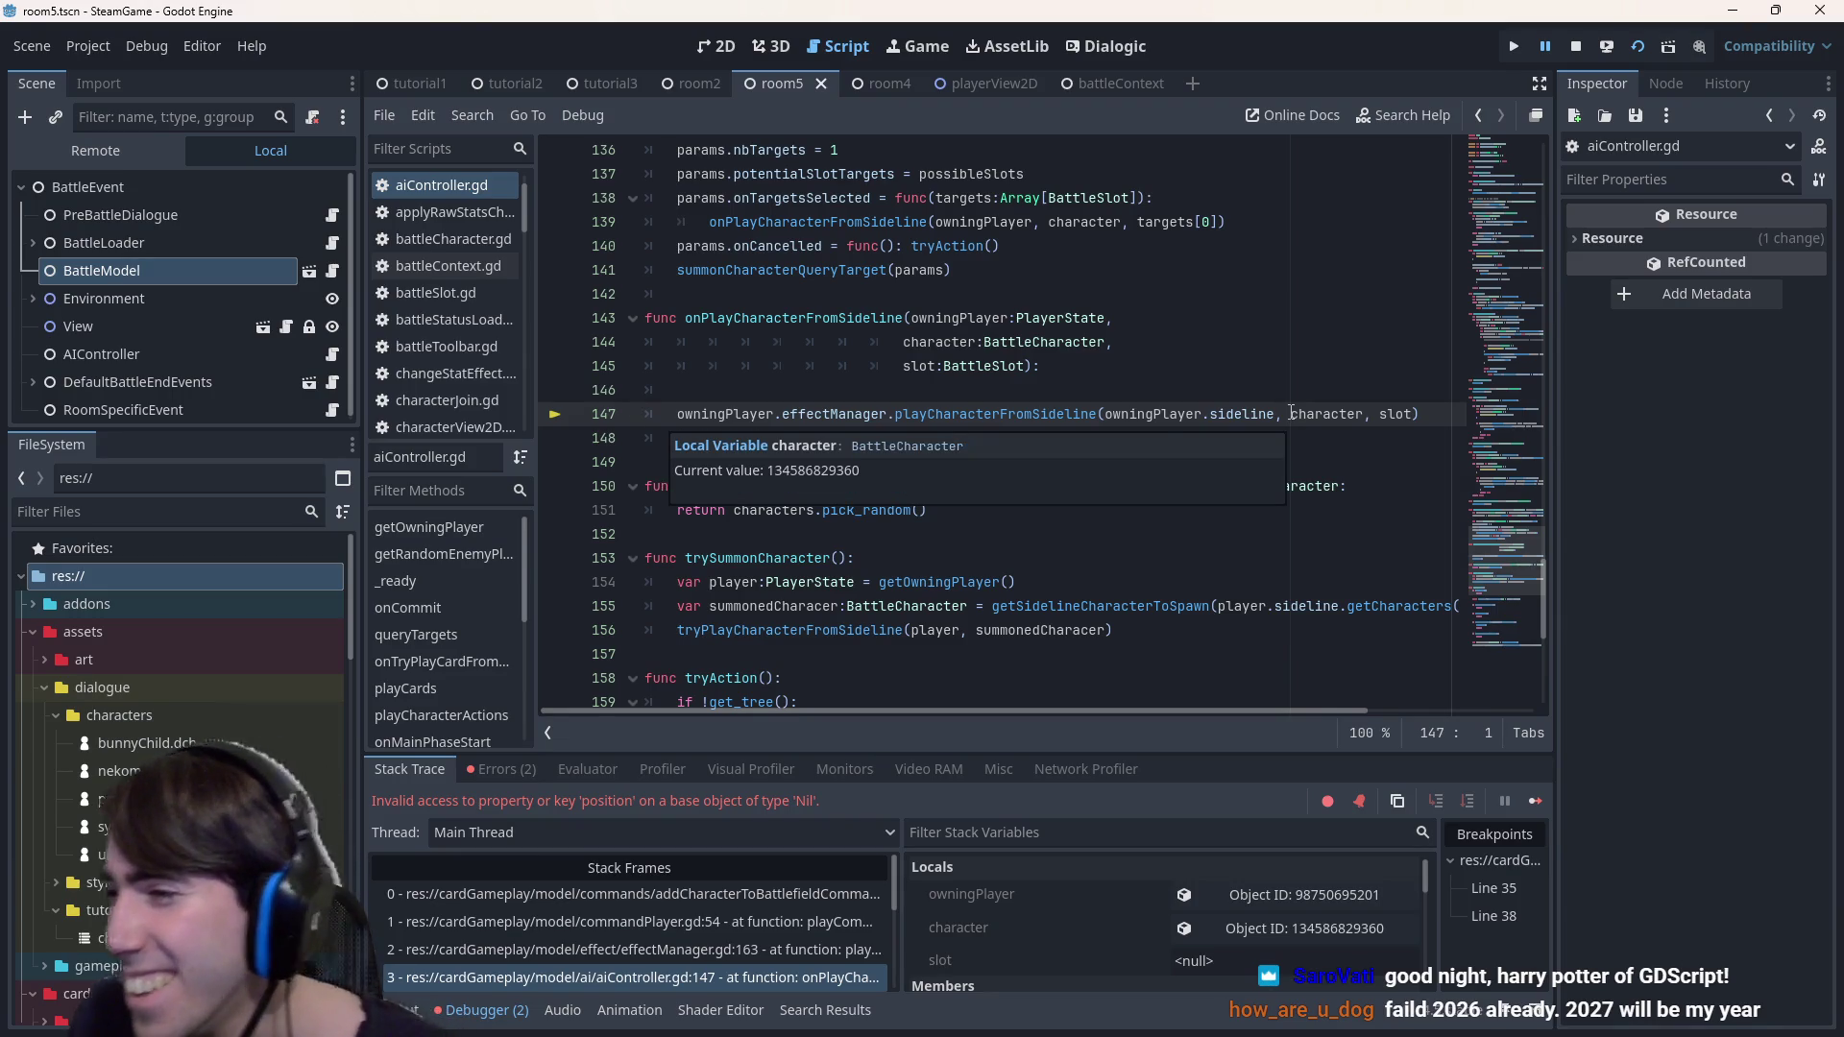
mouse_move(1285, 410)
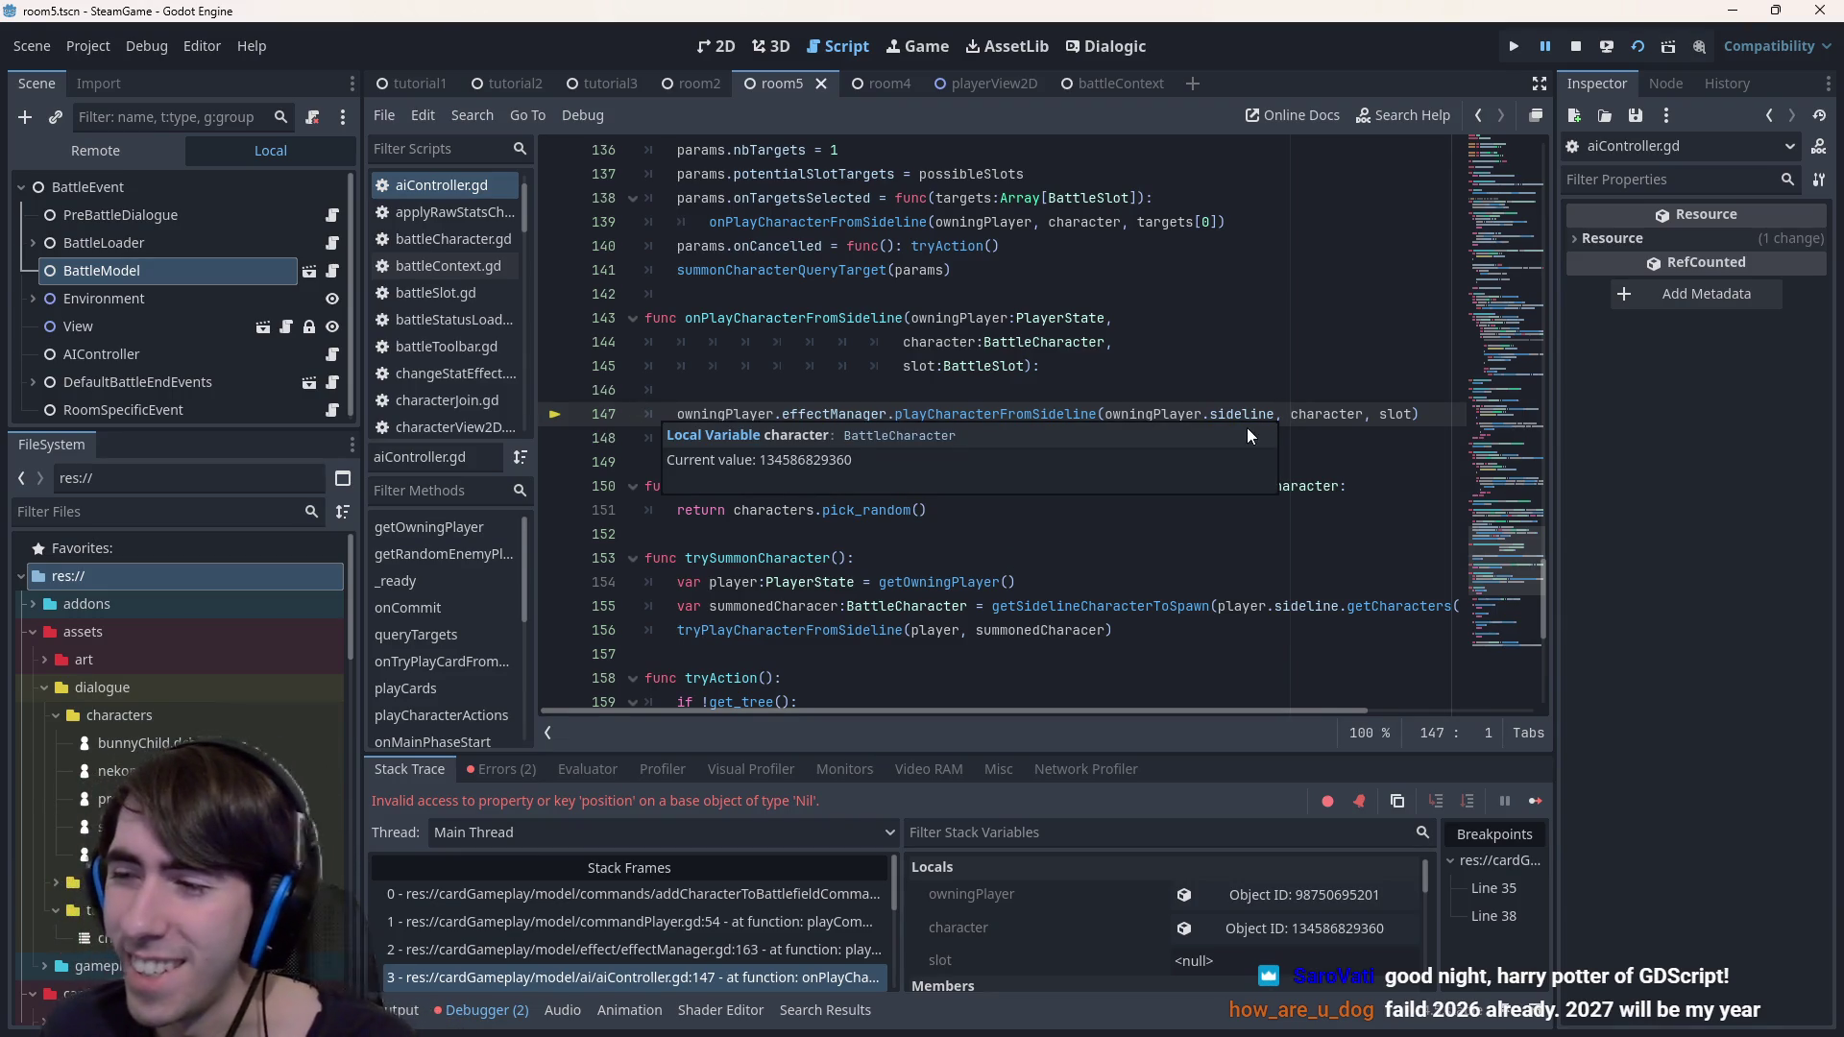
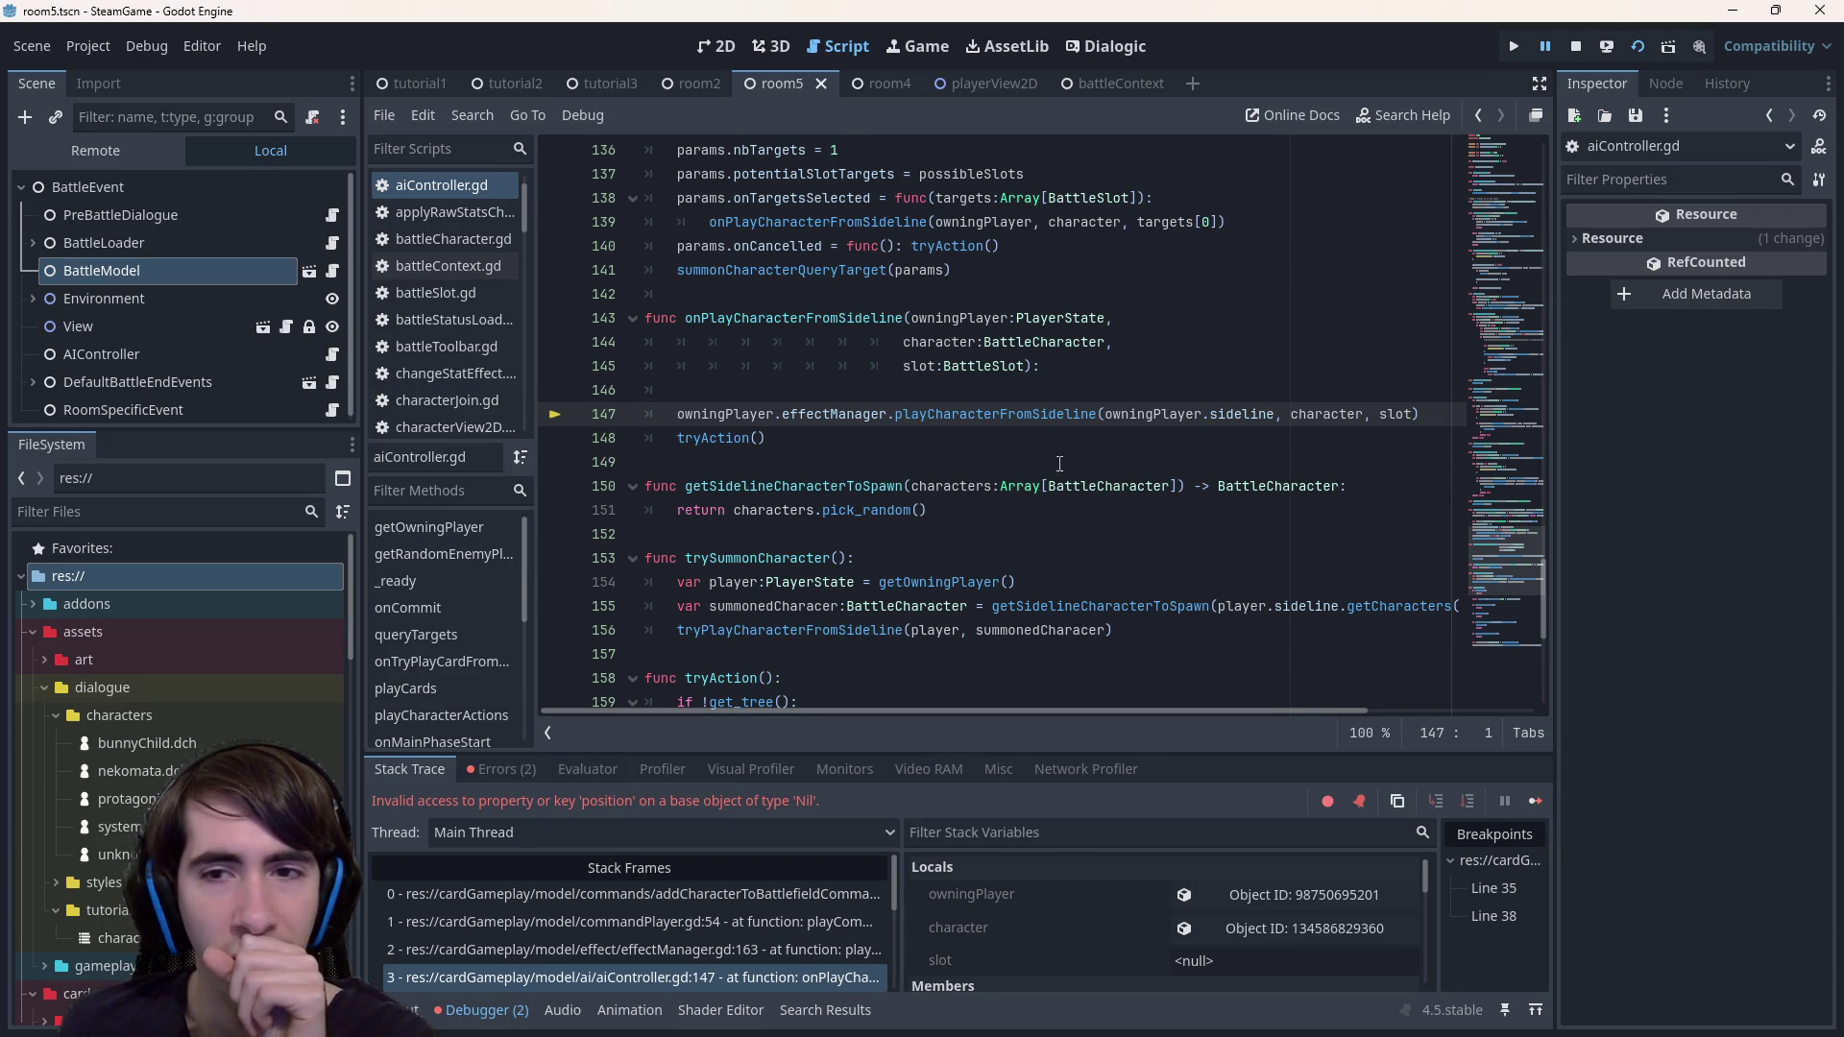
- Inspect the slot parameter, the possibleSlots declaration and where tryPlayCharacterFromSideline is used in aiController.gd
scroll(1024, 440, up, 3)
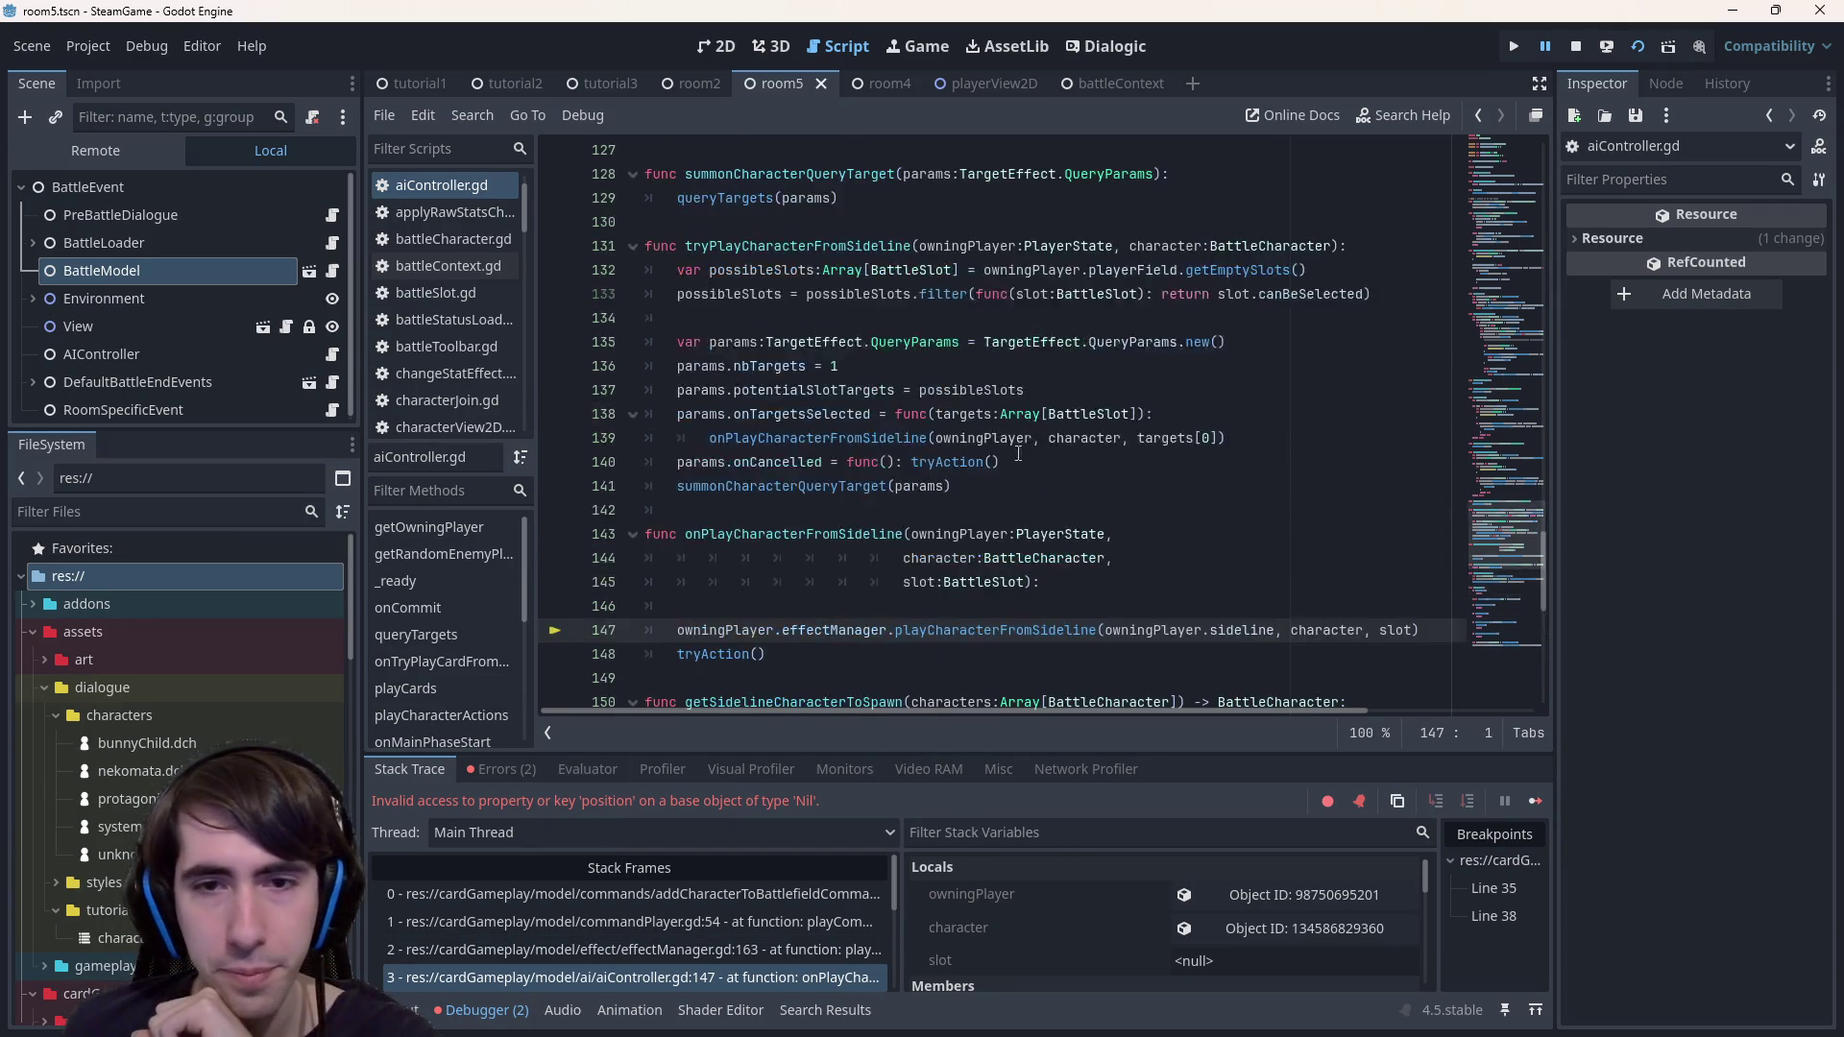
double_click(917, 583)
mouse_move(917, 583)
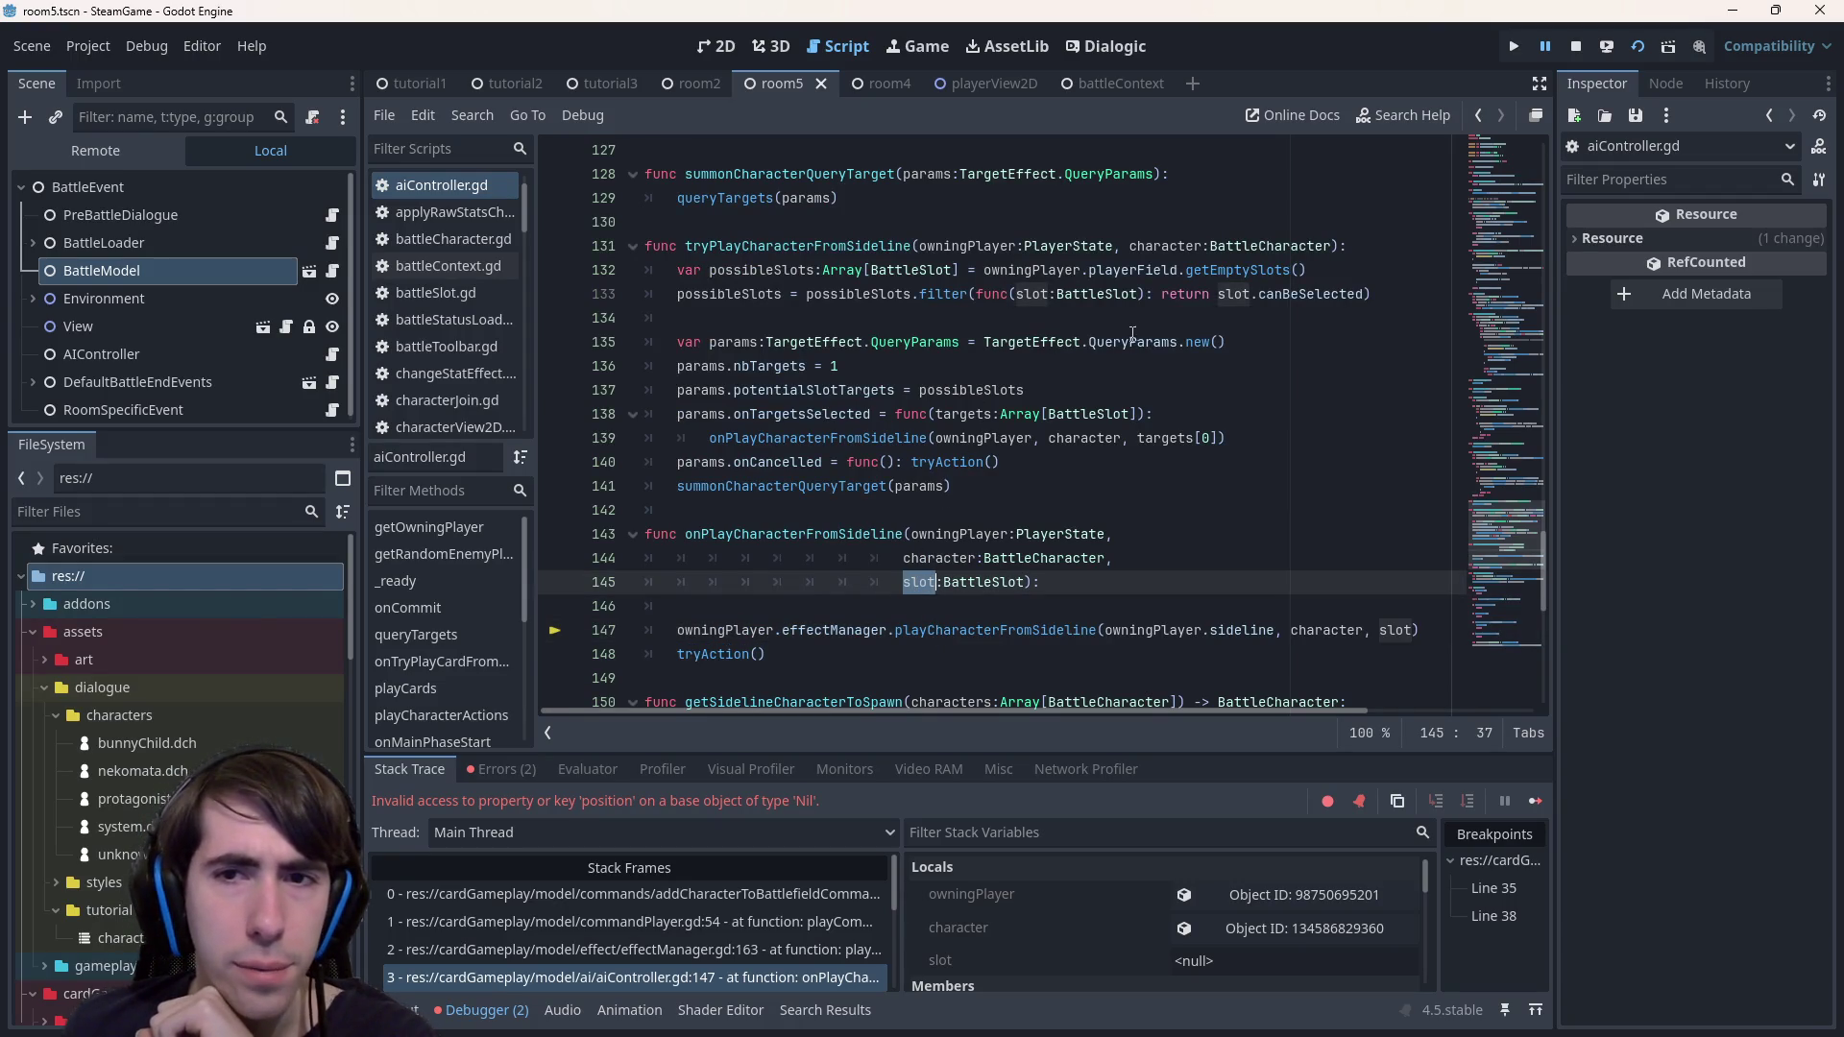
click(1124, 269)
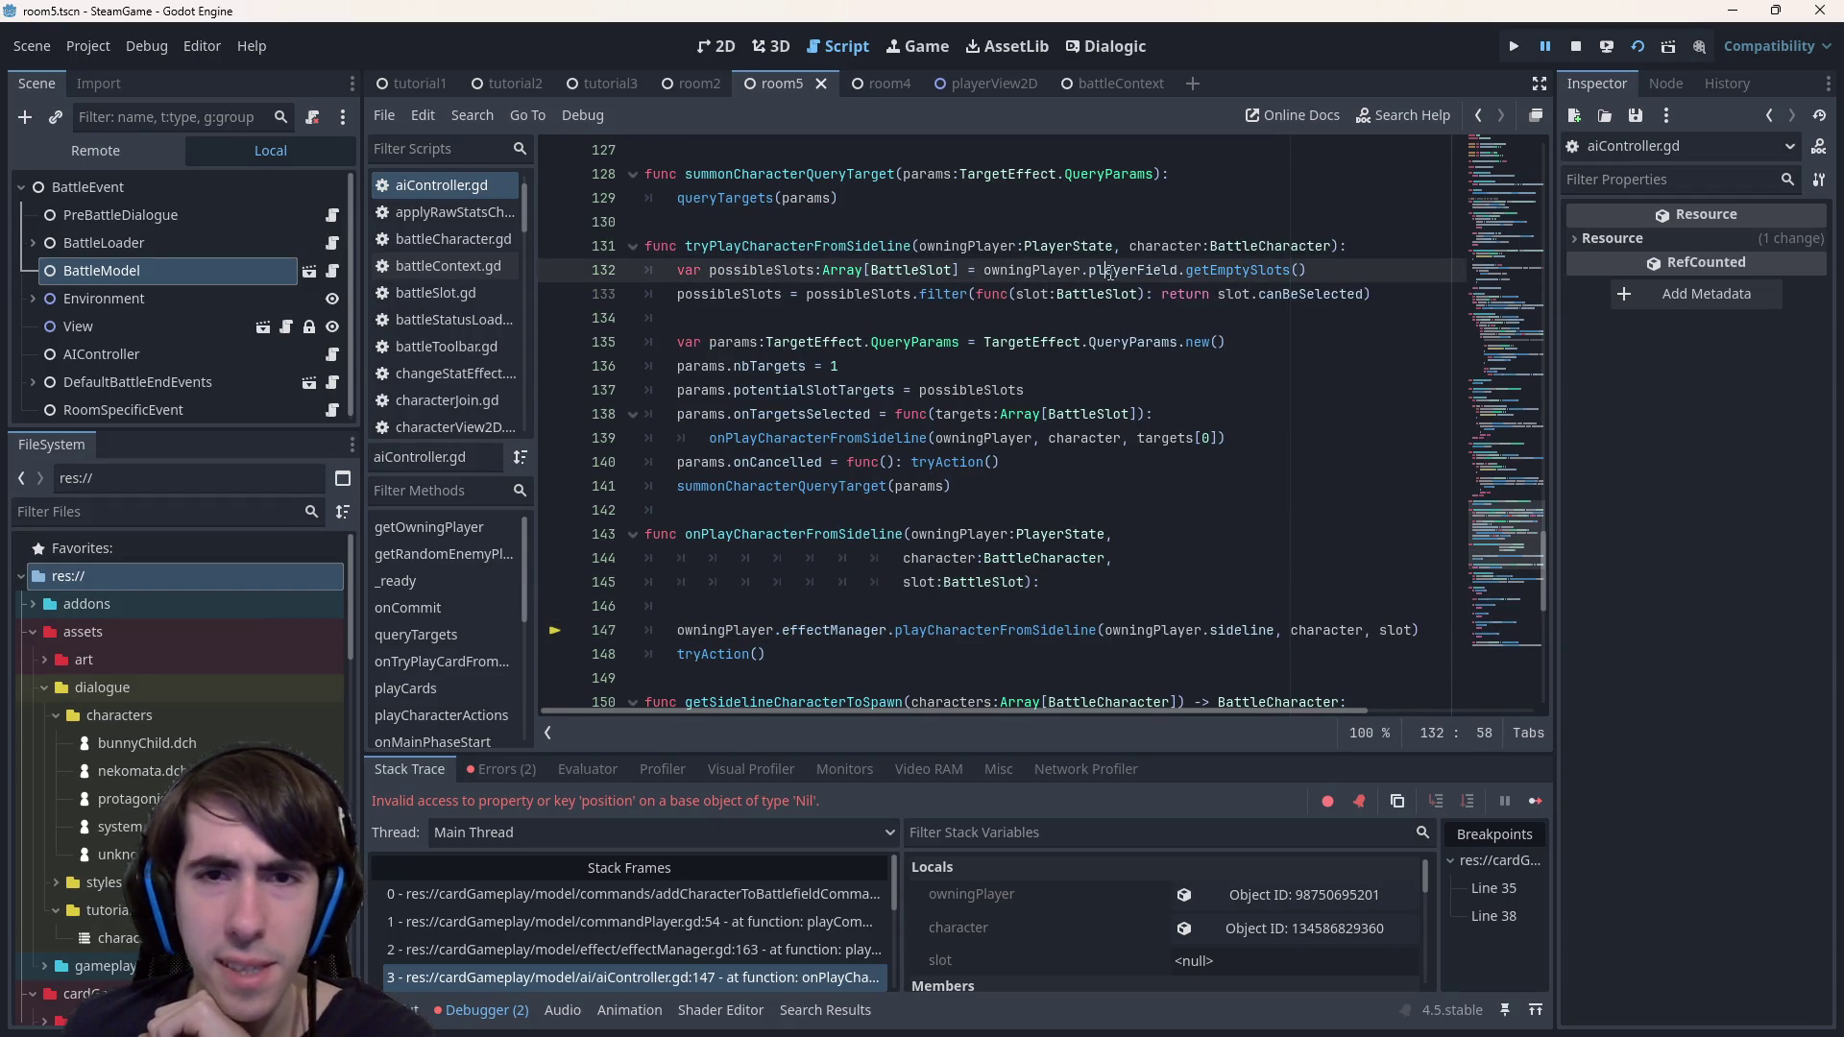
double_click(745, 270)
scroll(758, 288, down, 3)
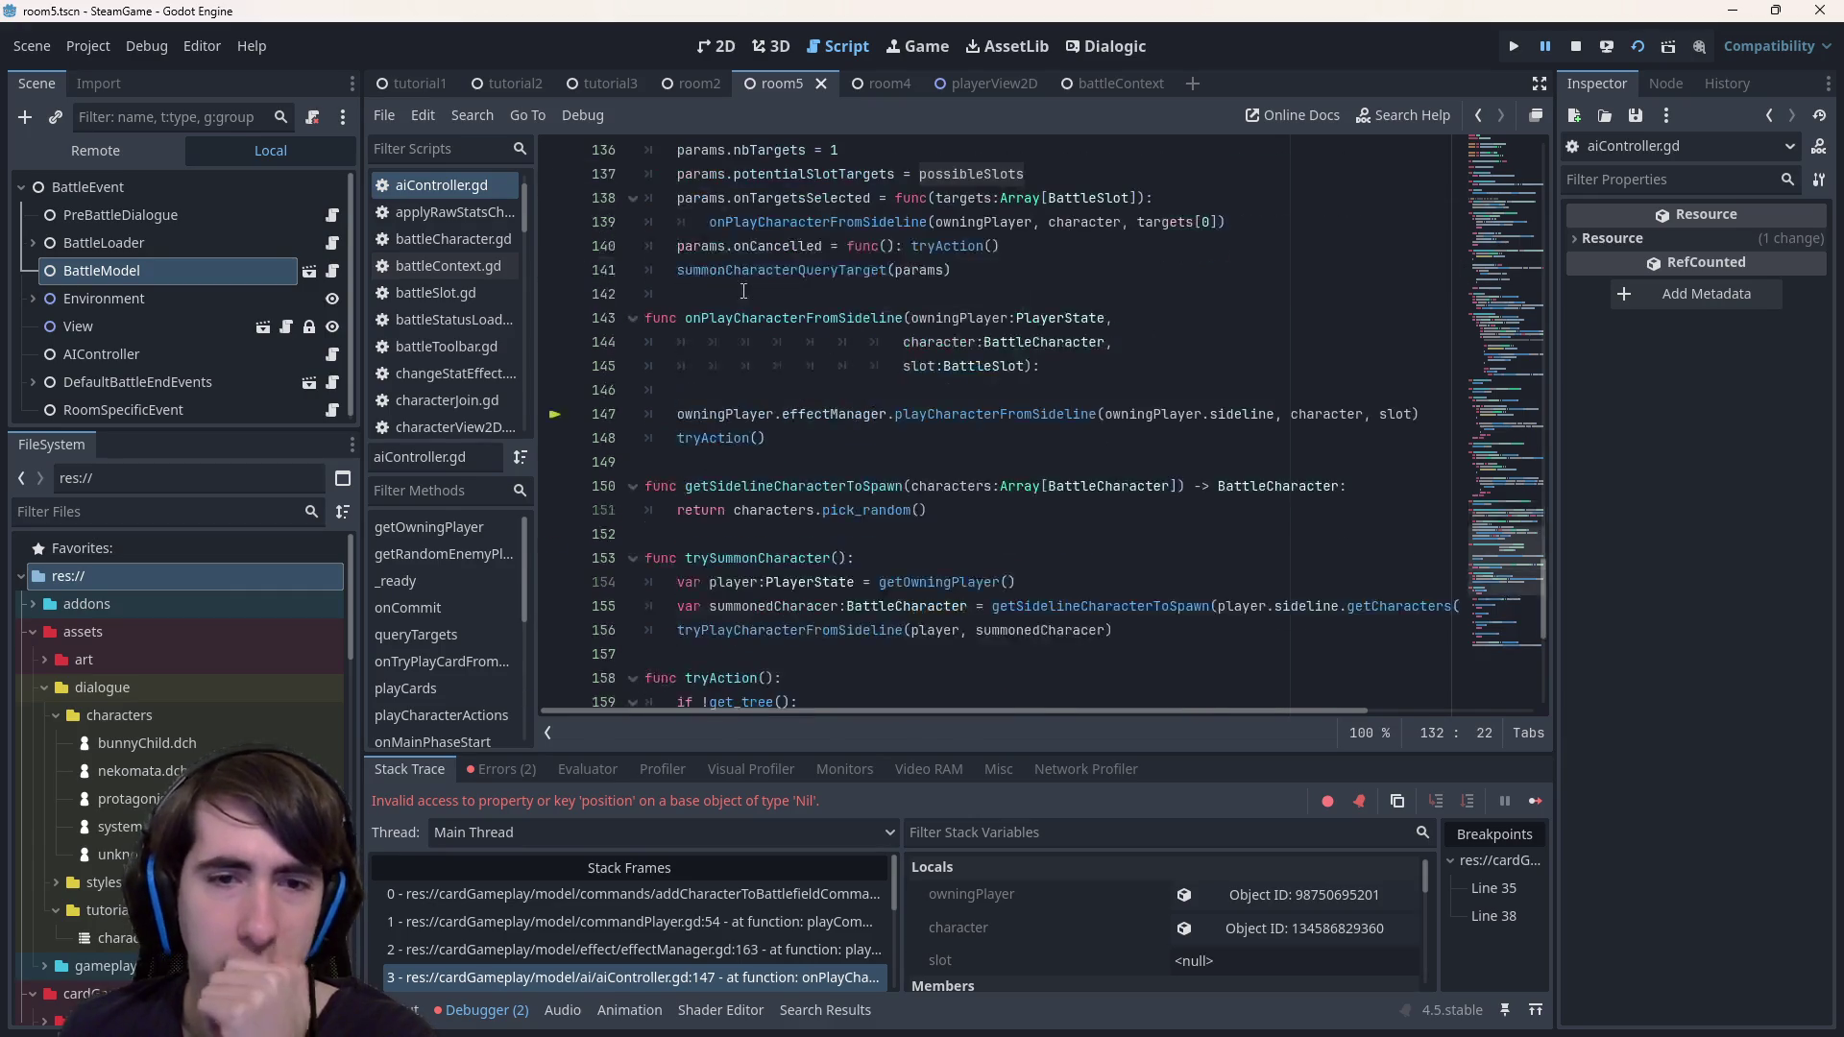
scroll(802, 298, up, 2)
double_click(778, 174)
scroll(826, 374, down, 6)
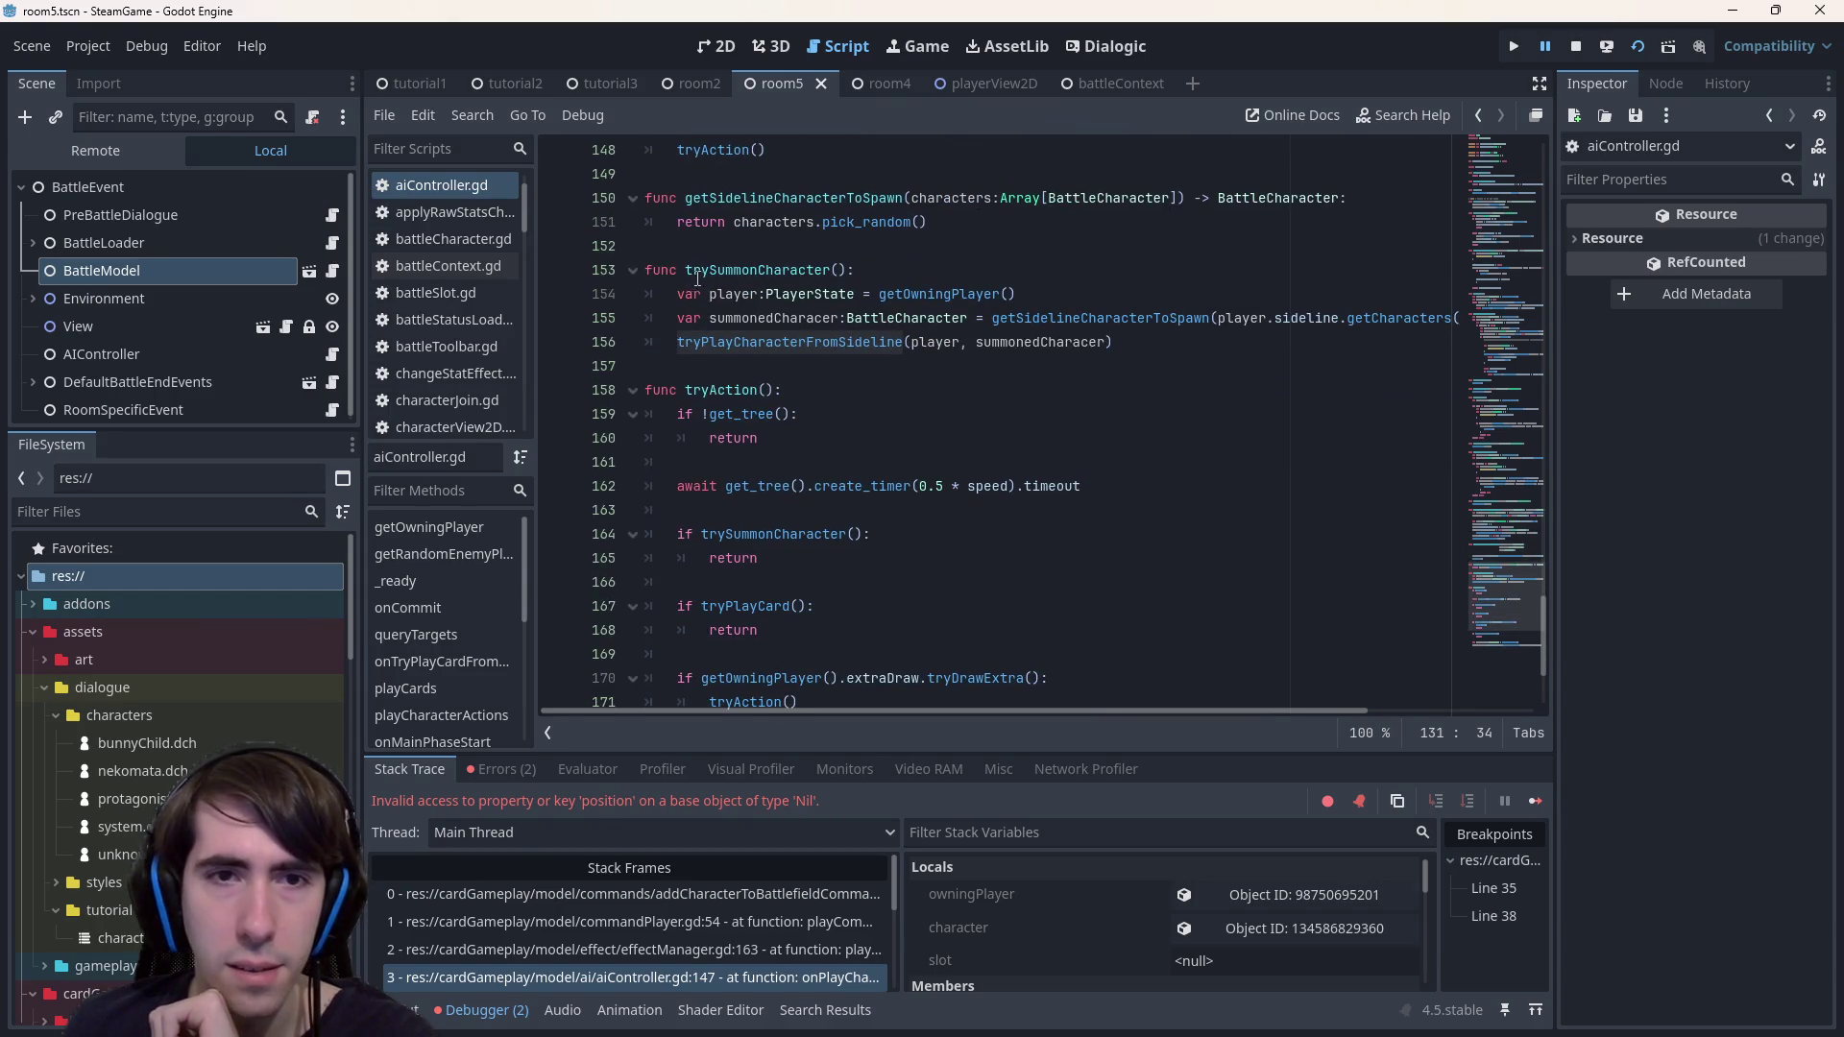
- Declare trySummonCharacter() -> bool on line 153 and save the script
click(846, 269)
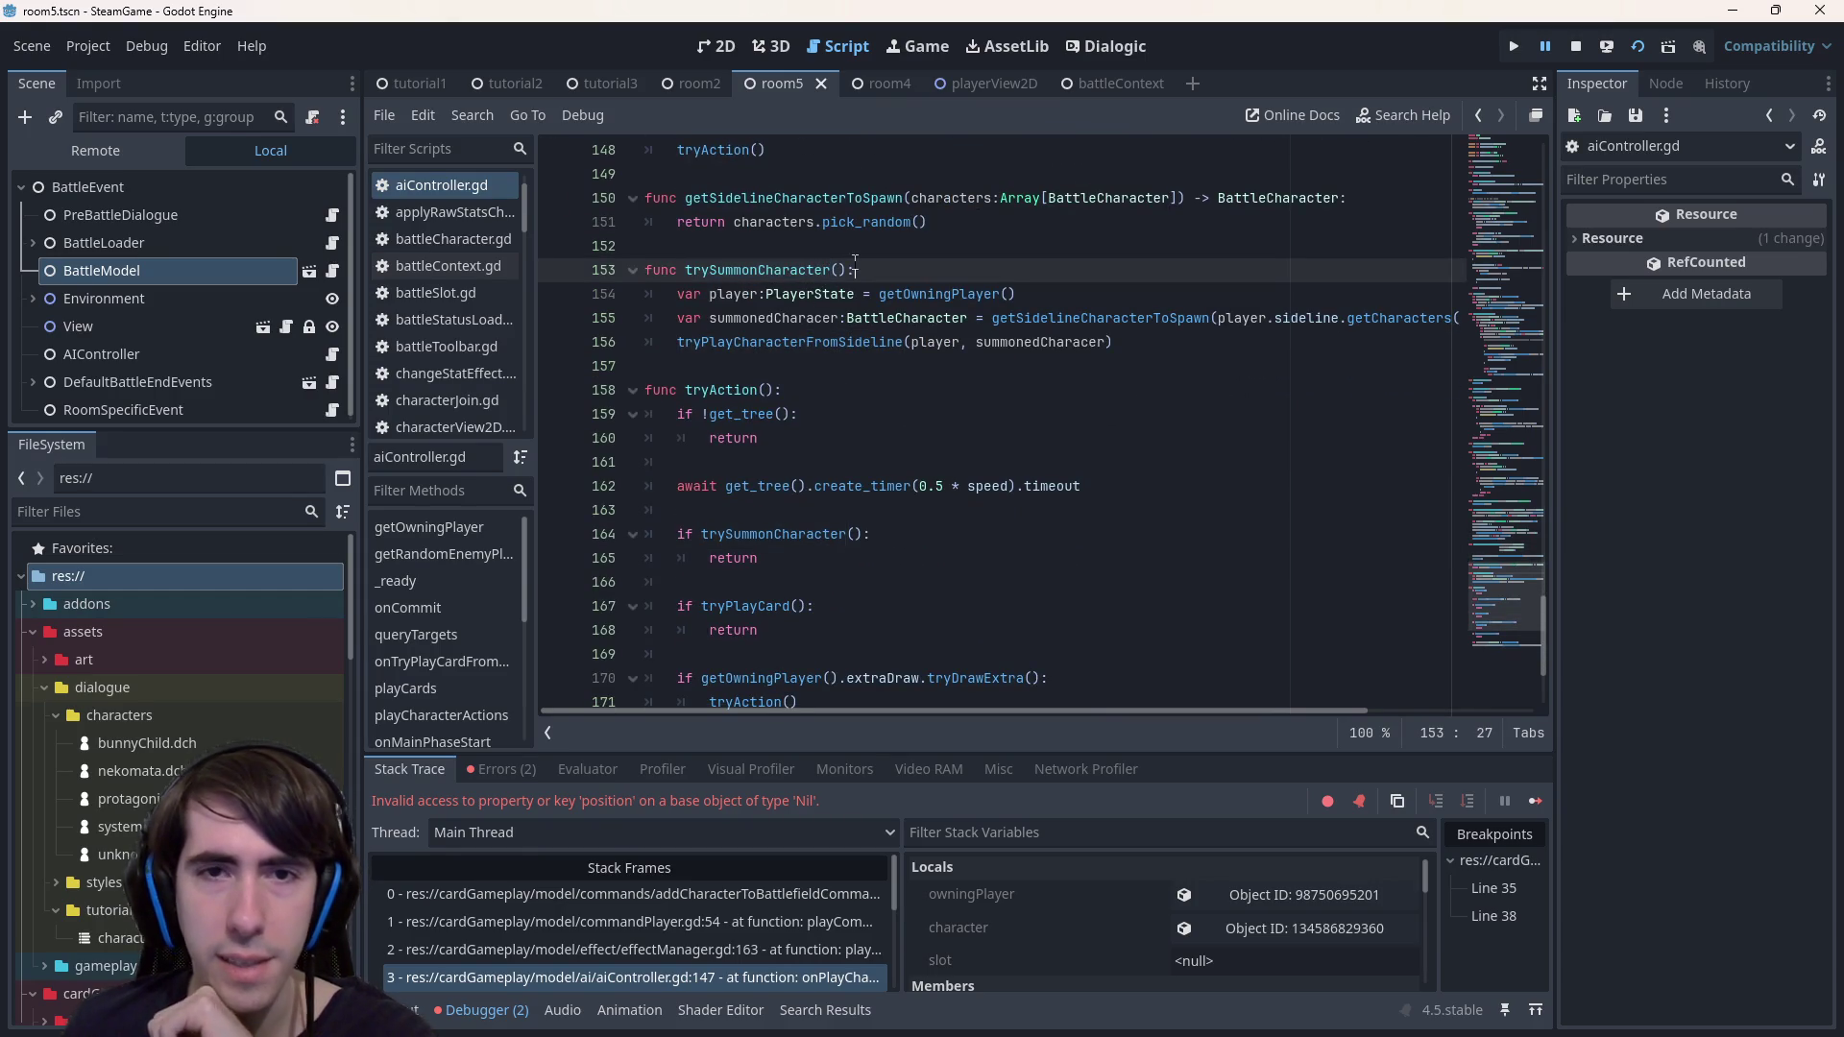
text(-> bo)
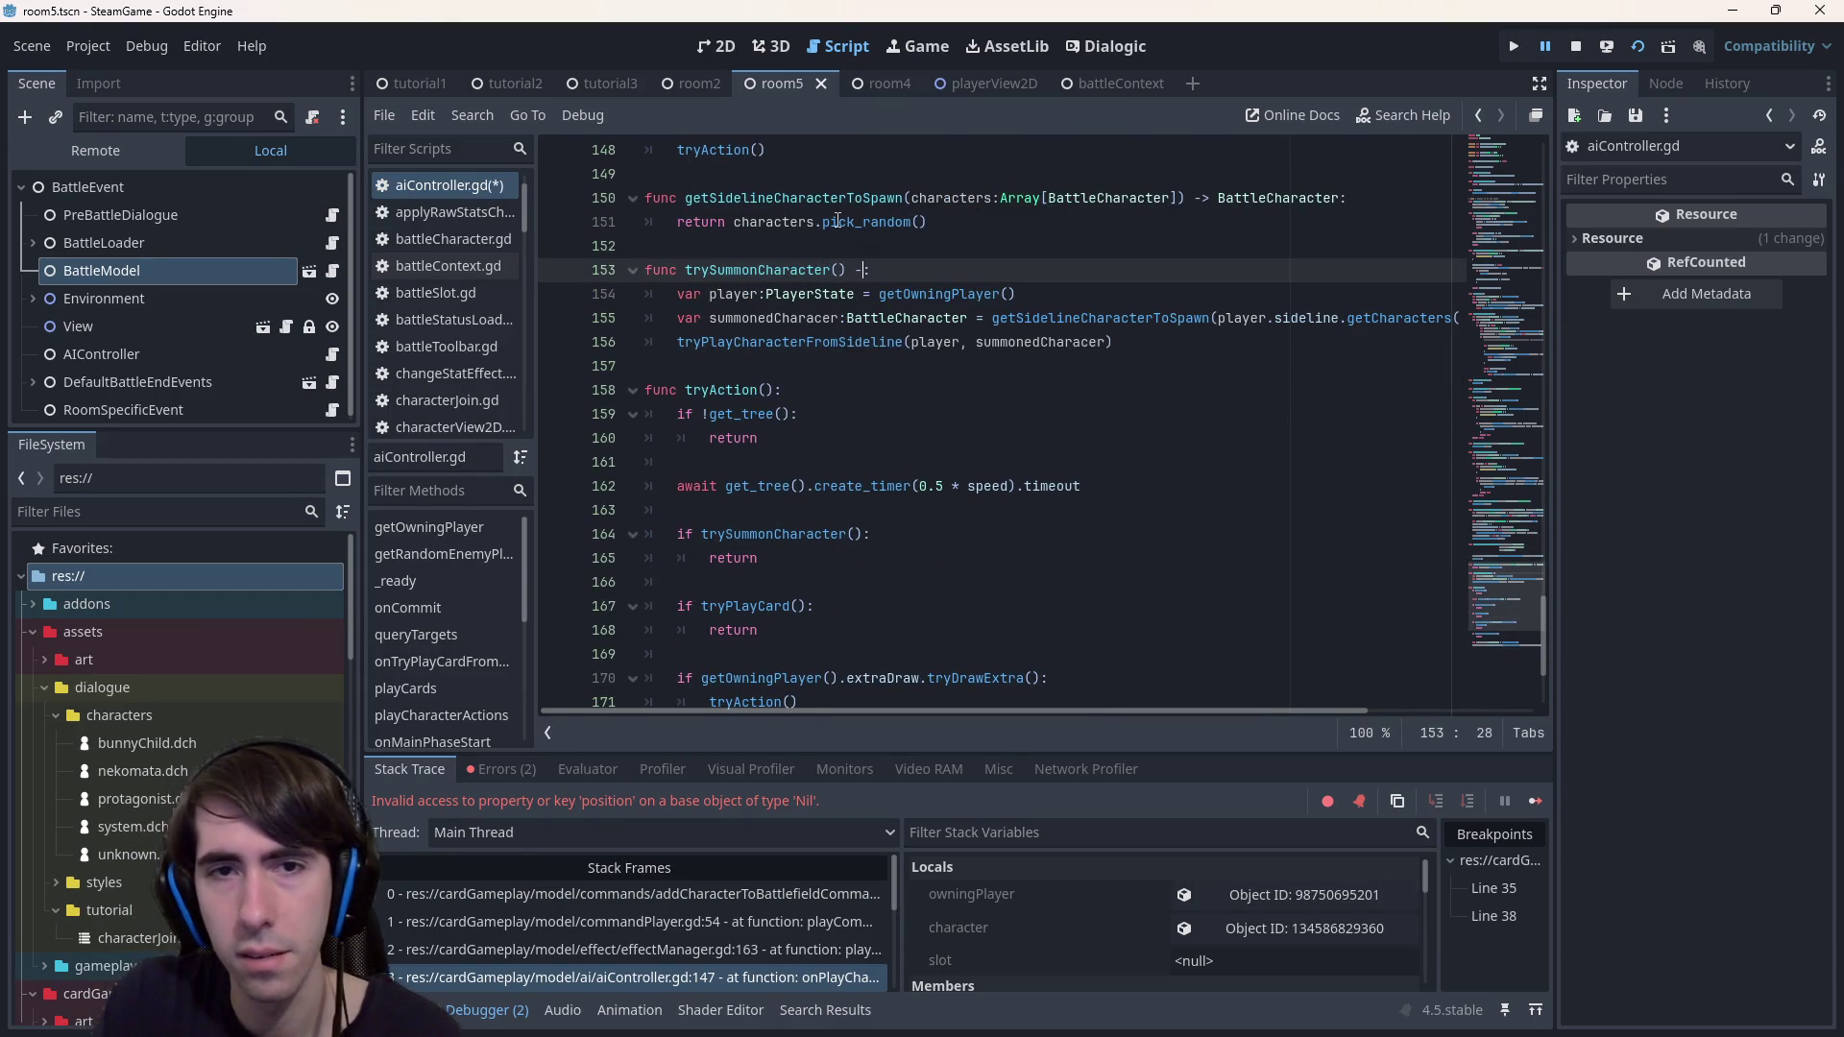
text(ol:)
click(780, 222)
key(ctrl+s)
- Return the tryPlayCharacterFromSideline(player, summonedCharacer) result on line 156 and save
click(676, 342)
text(return)
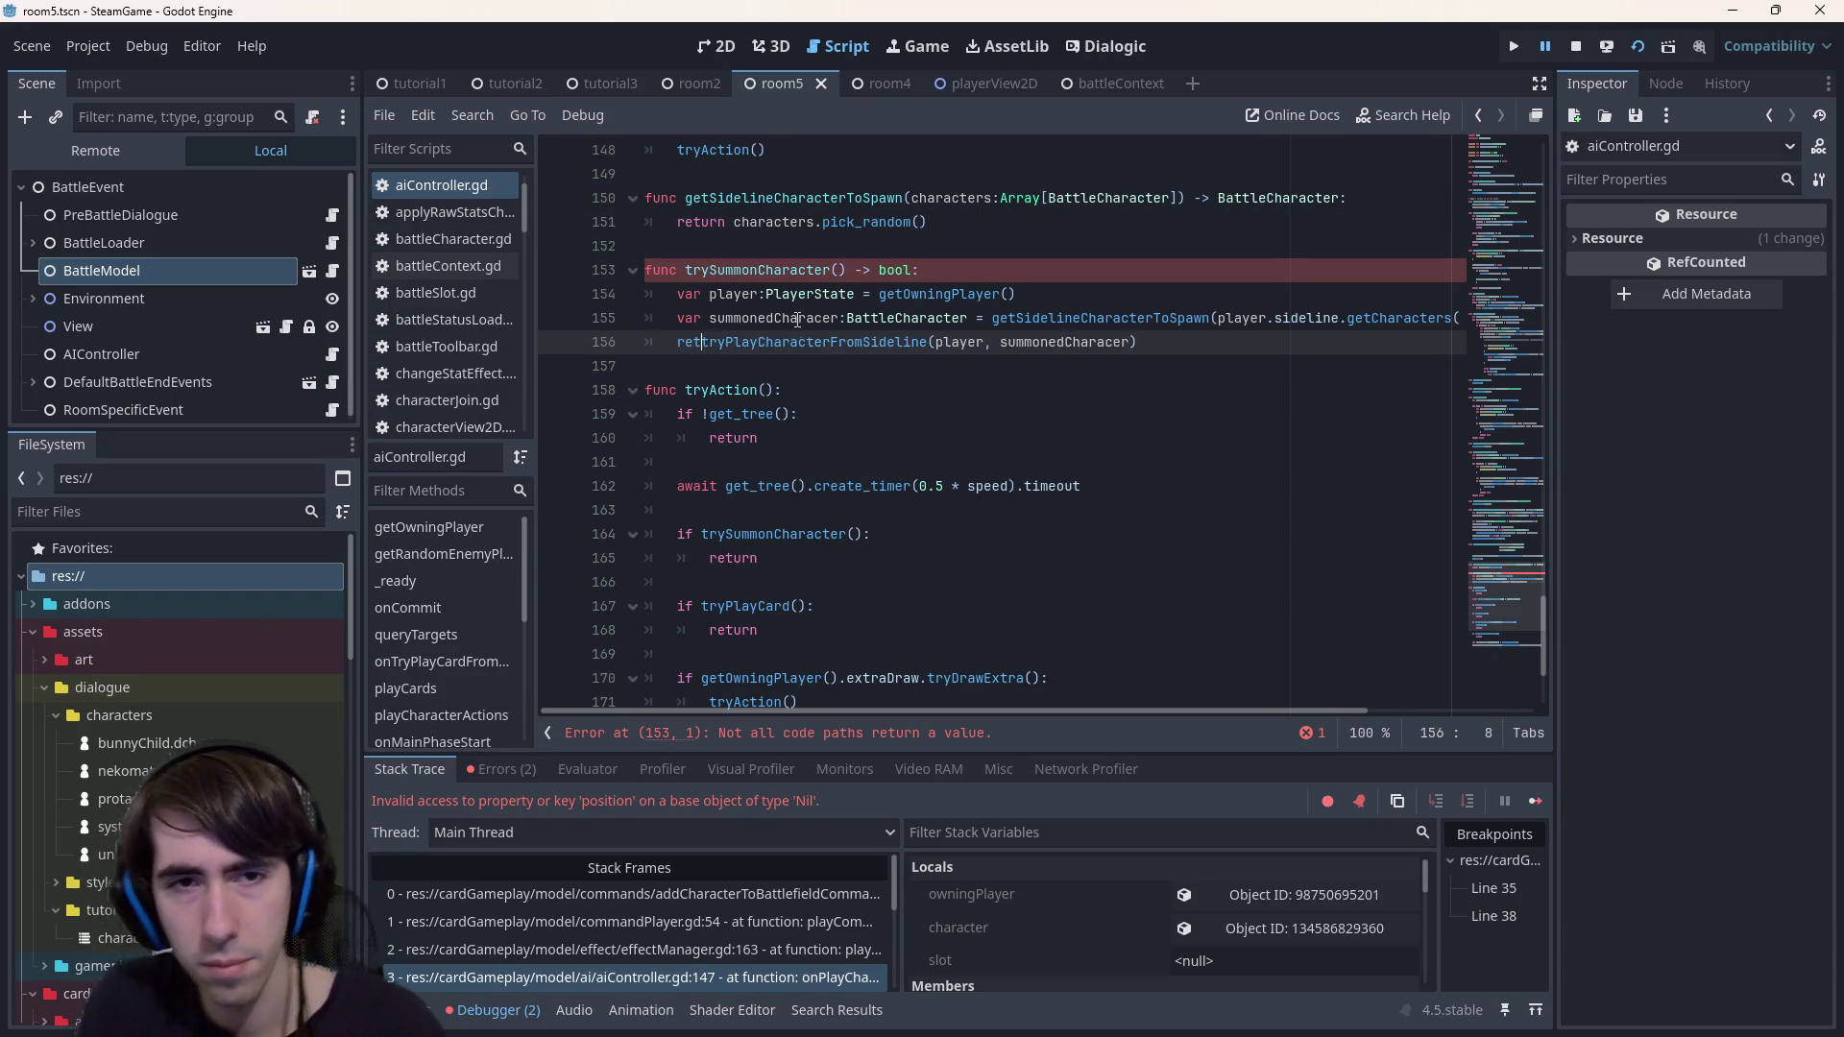
key(ctrl+s)
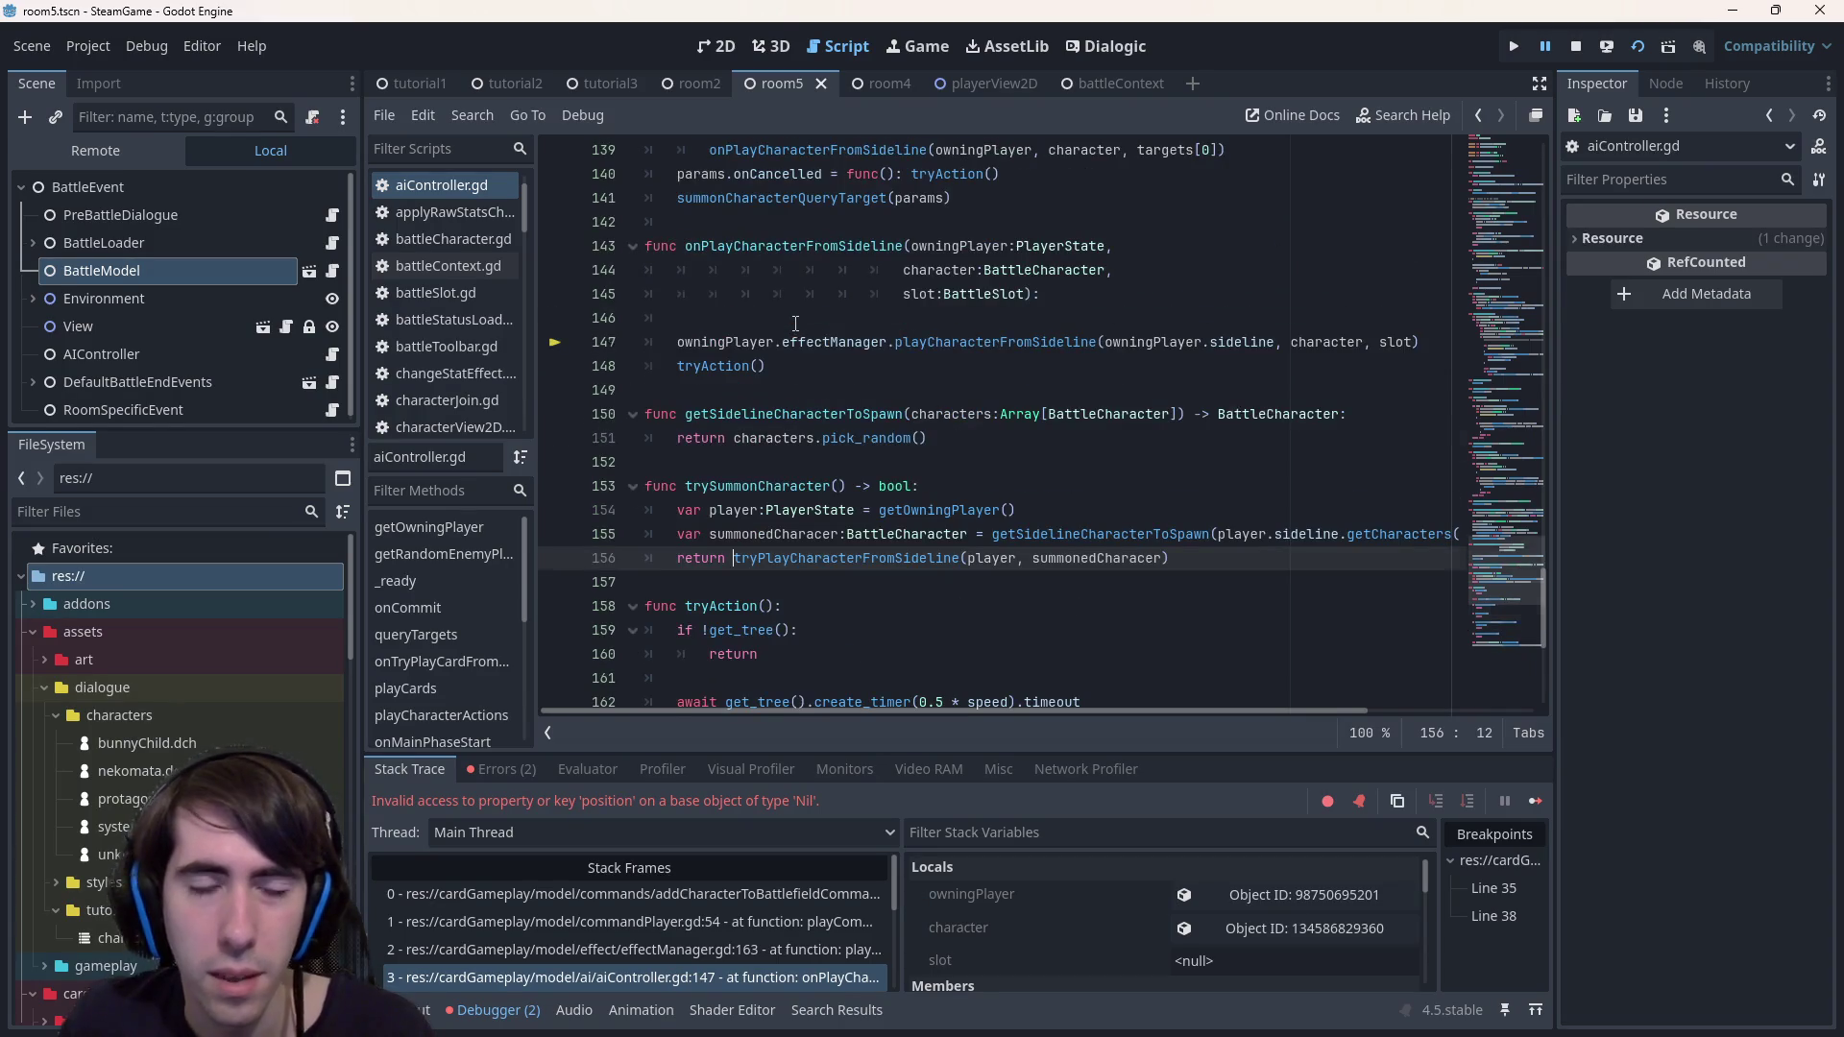
scroll(797, 319, down, 3)
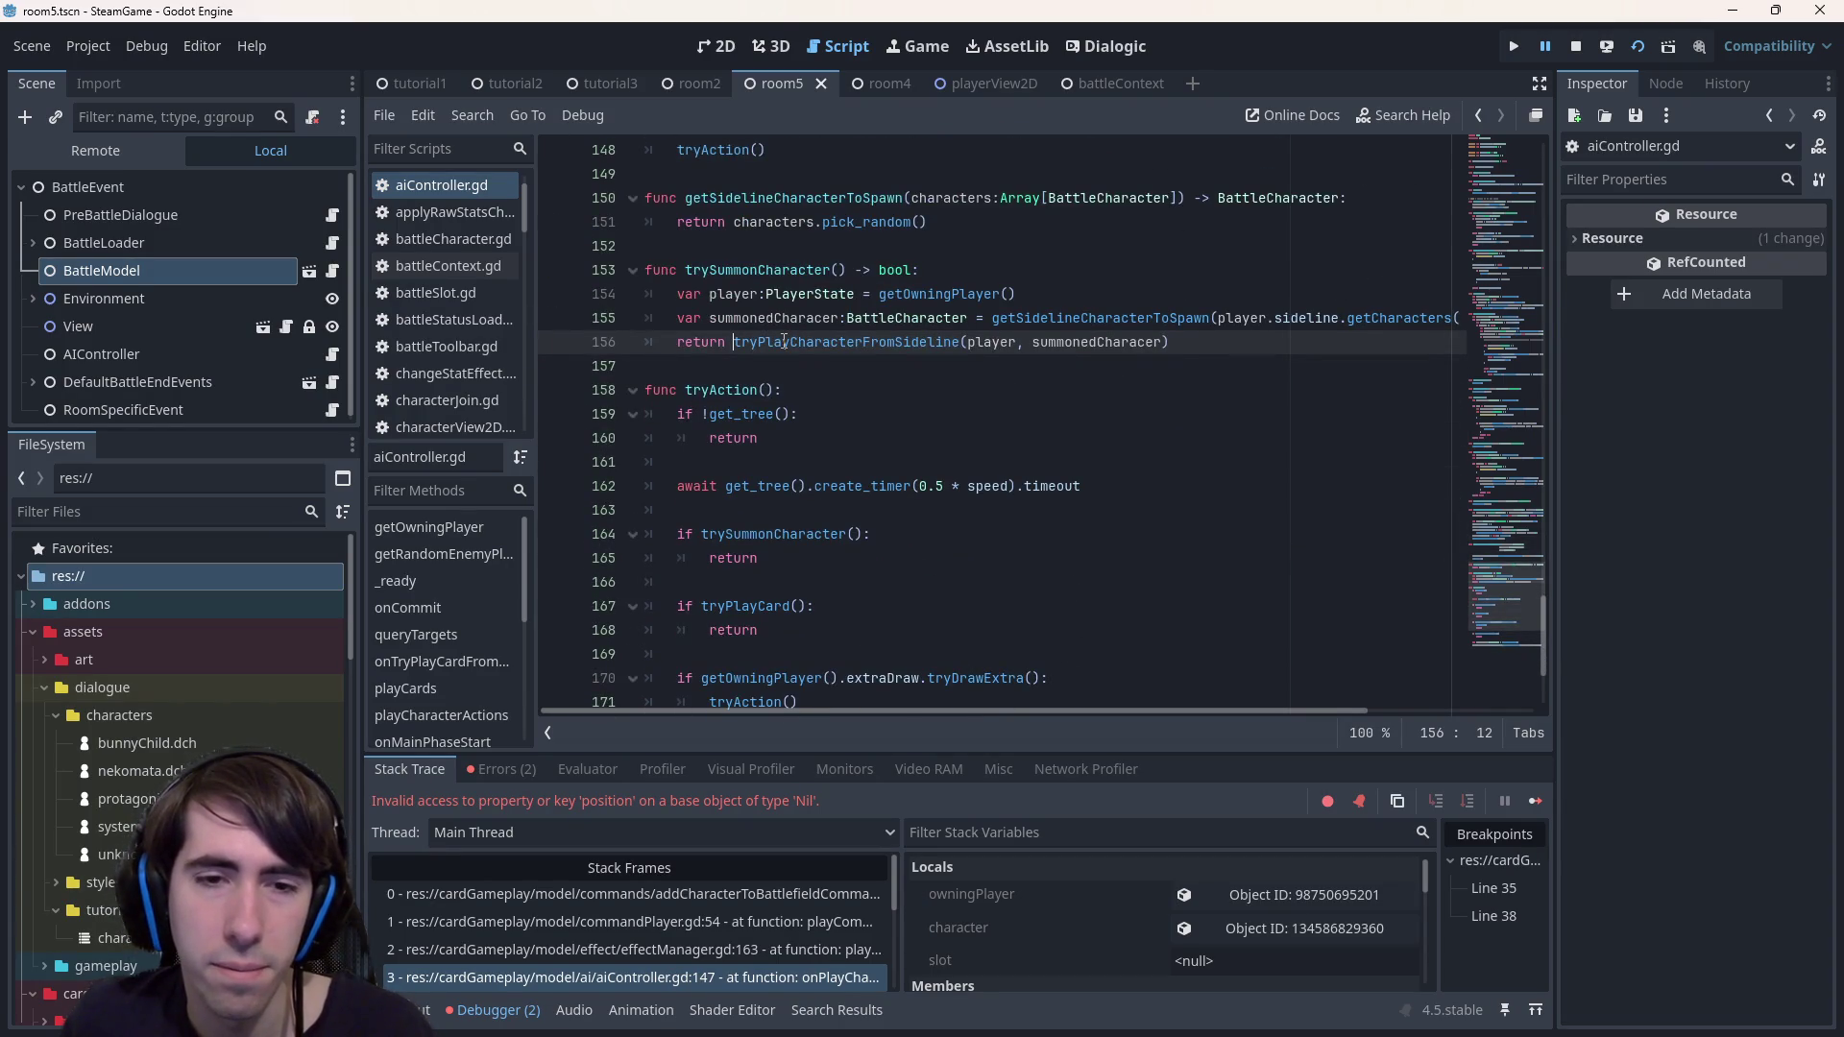
scroll(783, 342, up, 4)
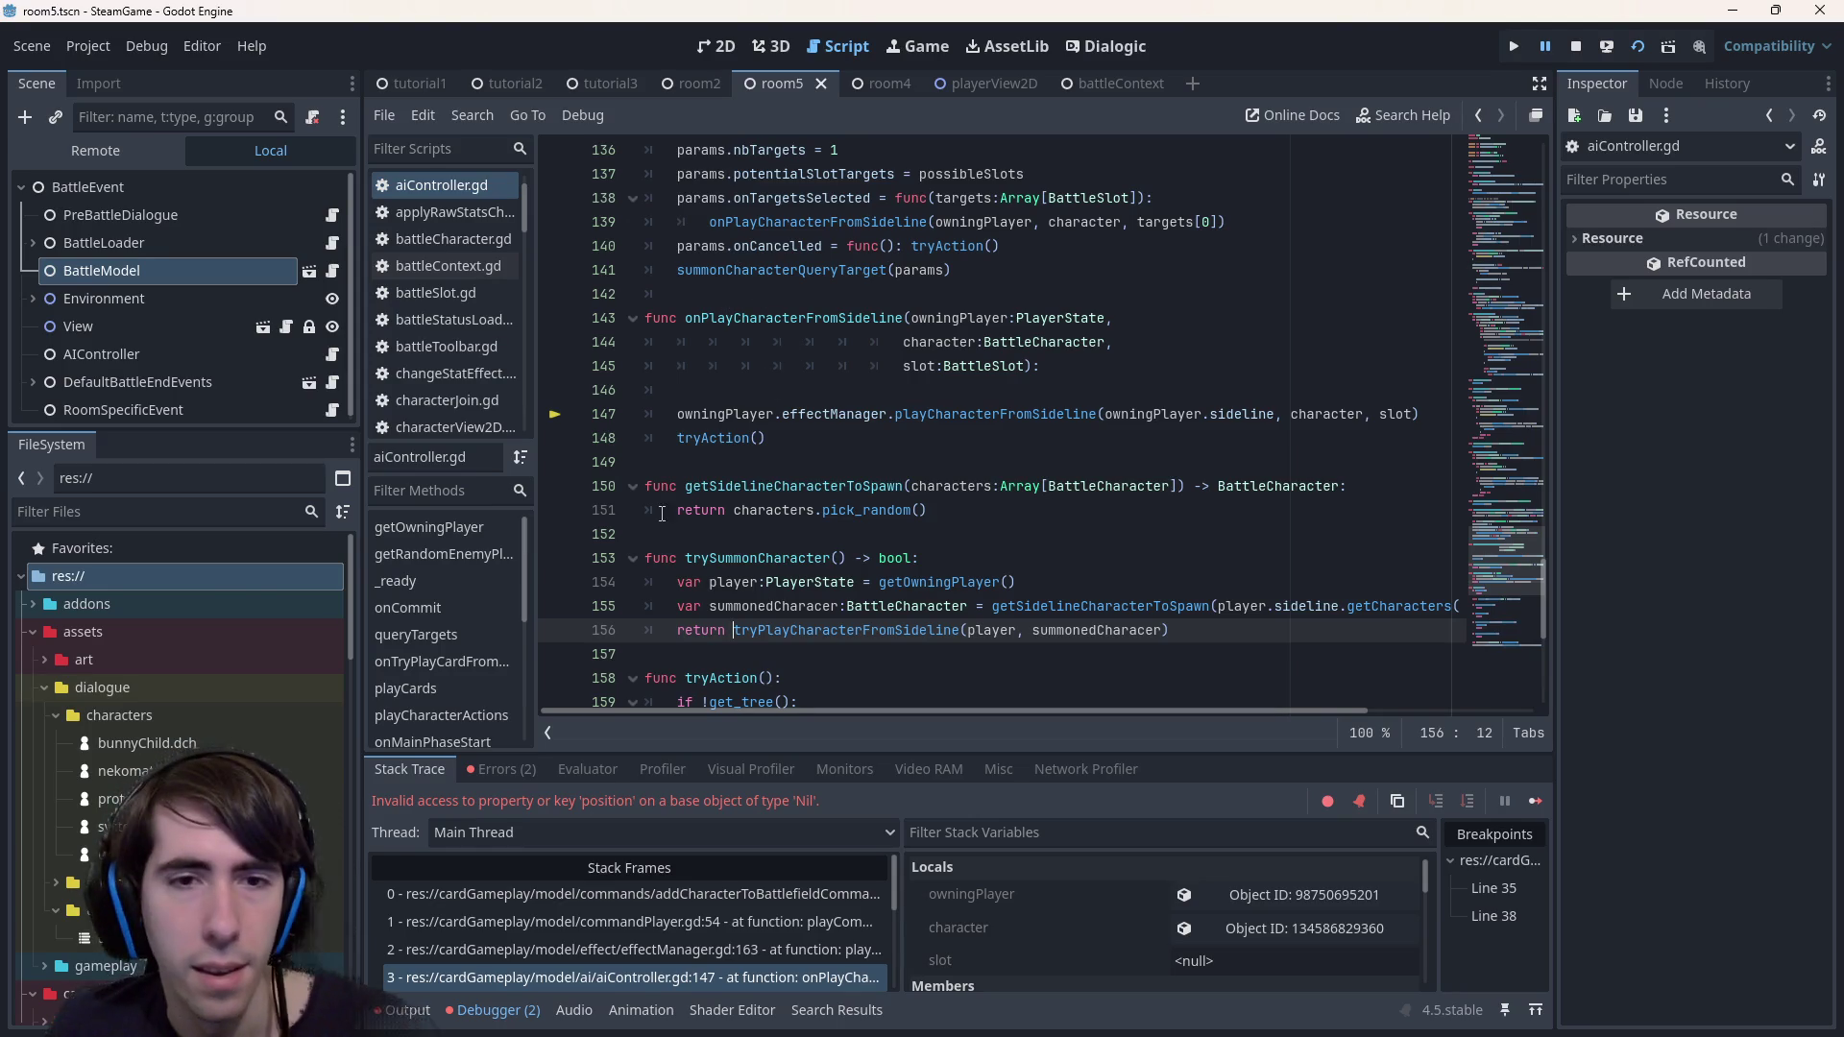
double_click(764, 557)
scroll(760, 497, up, 4)
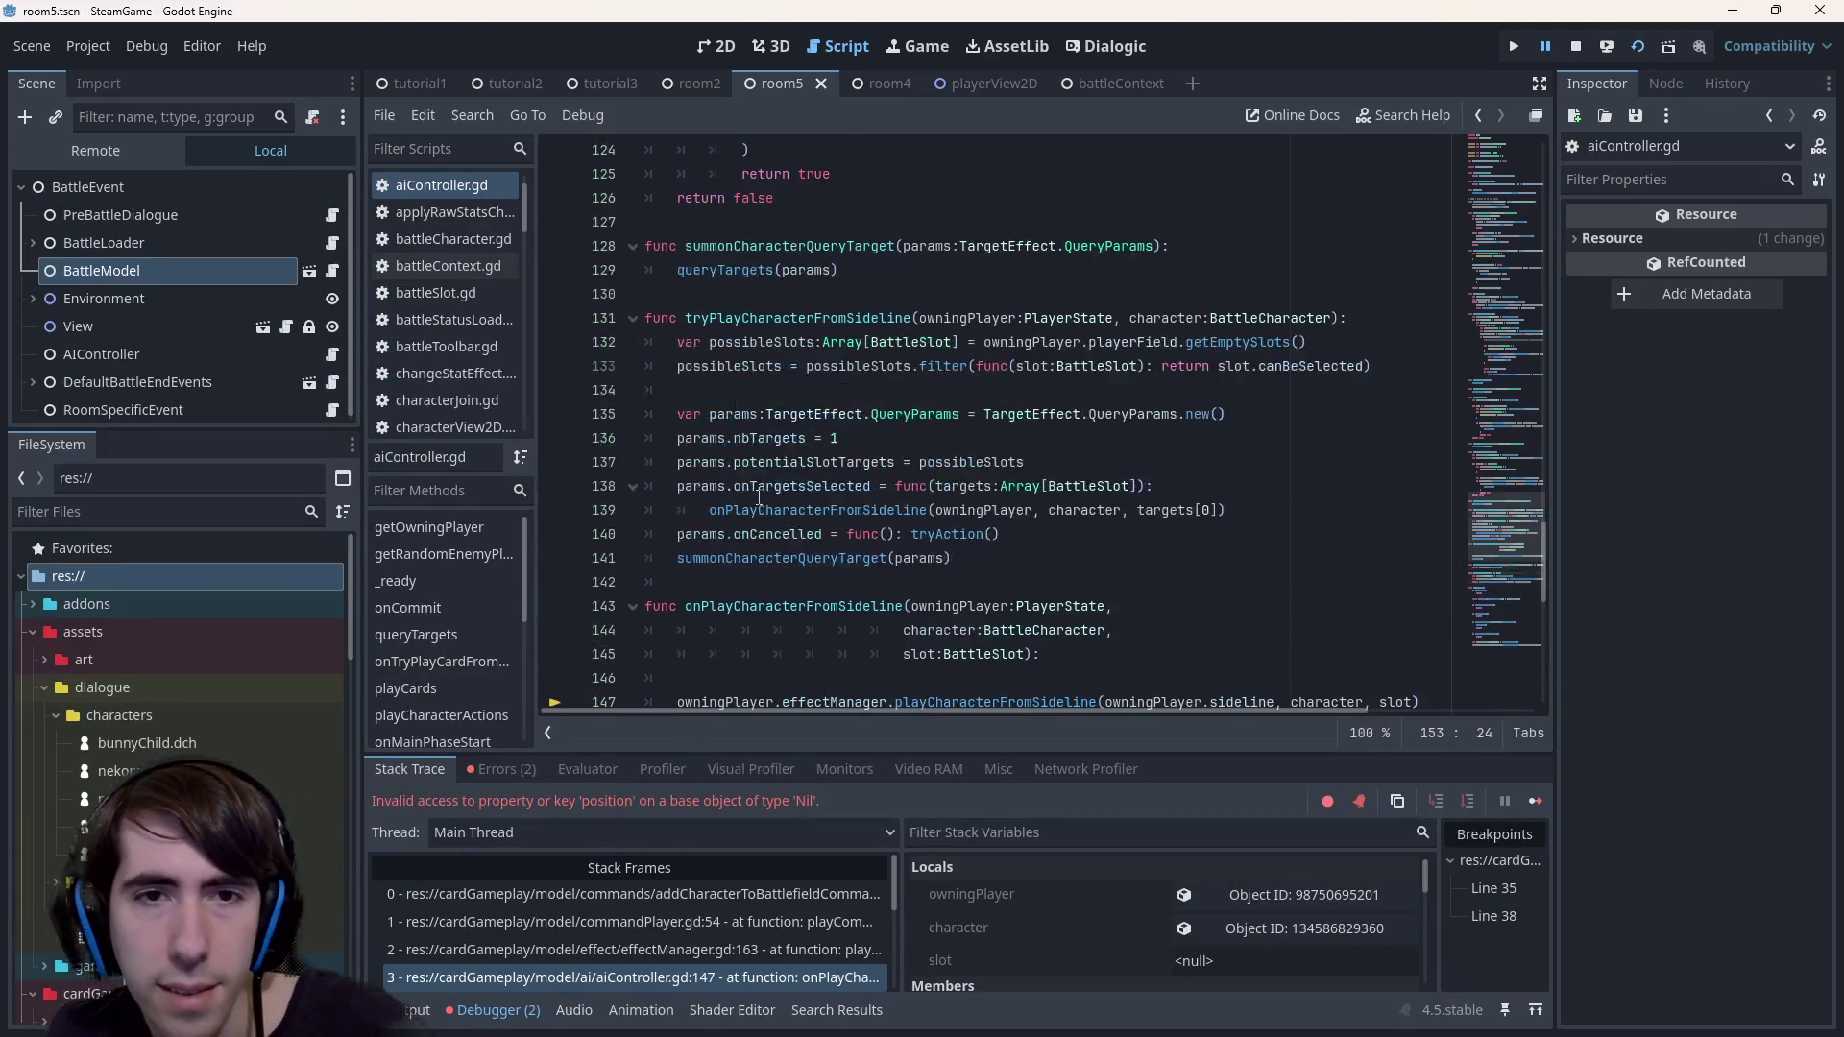
scroll(758, 485, down, 2)
scroll(729, 382, down, 1)
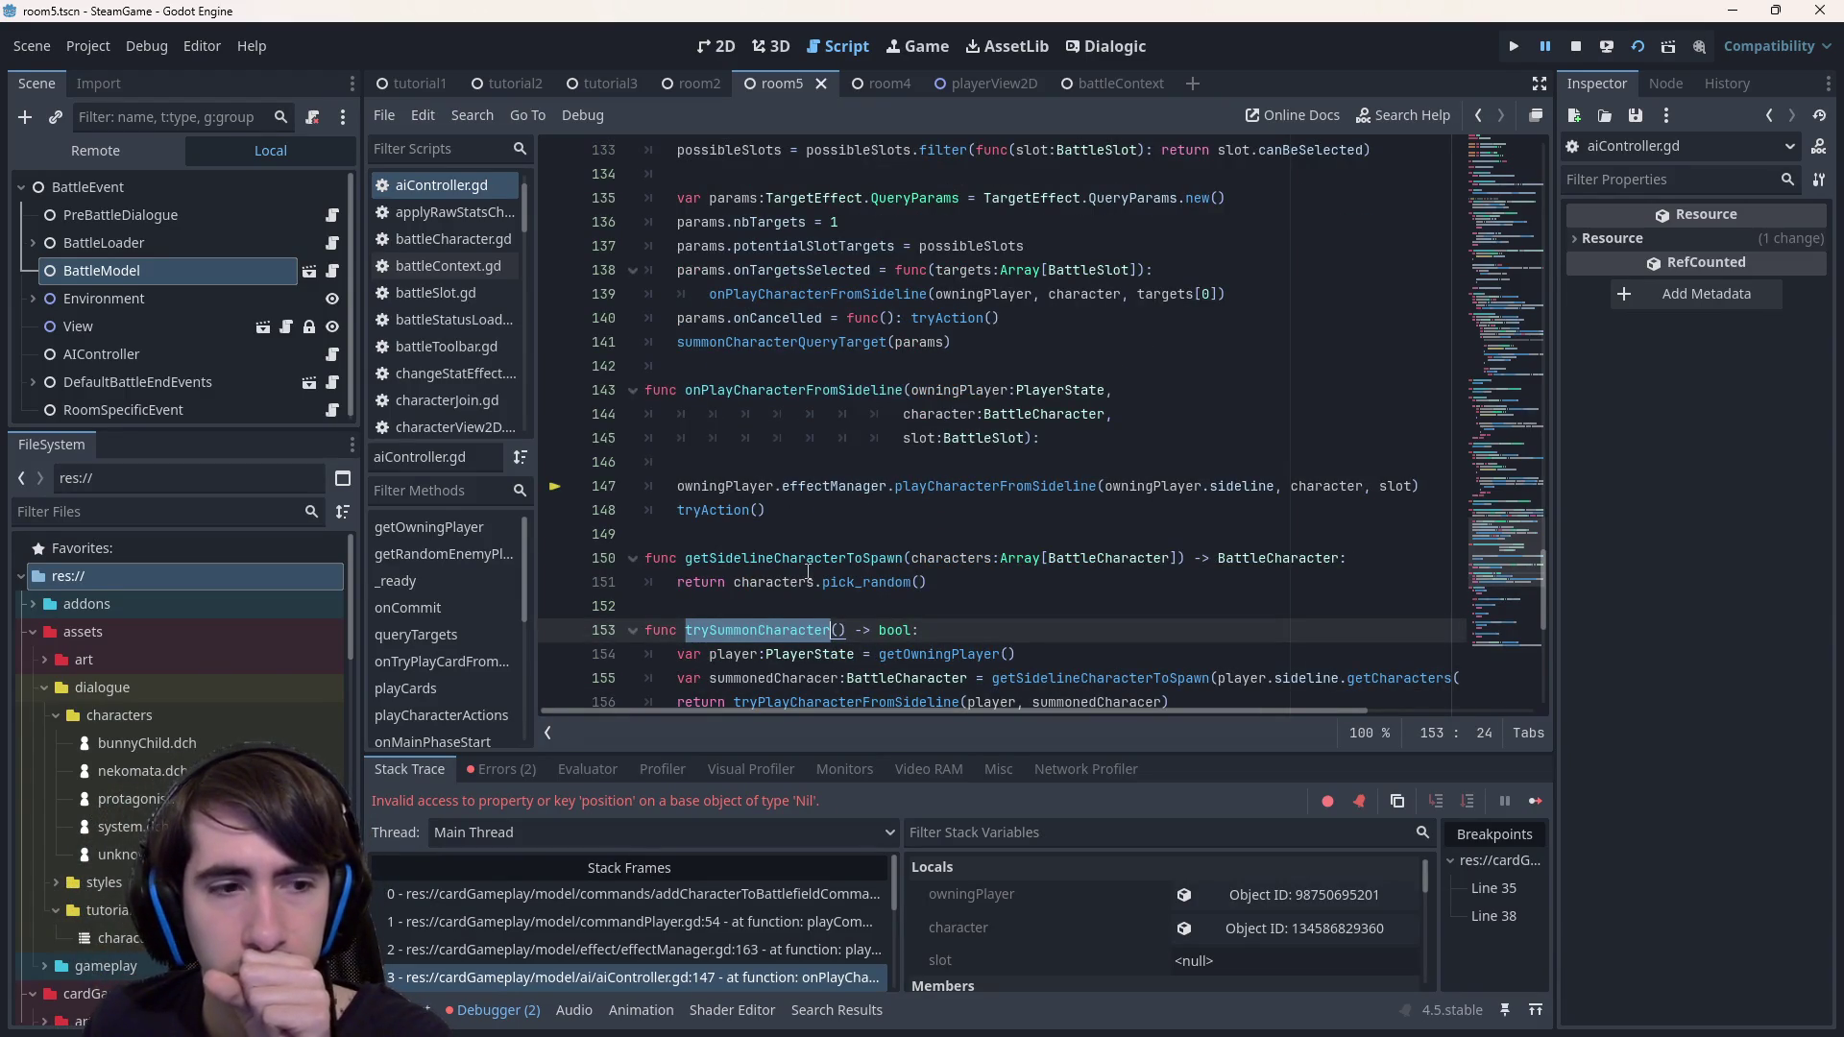
scroll(807, 573, down, 6)
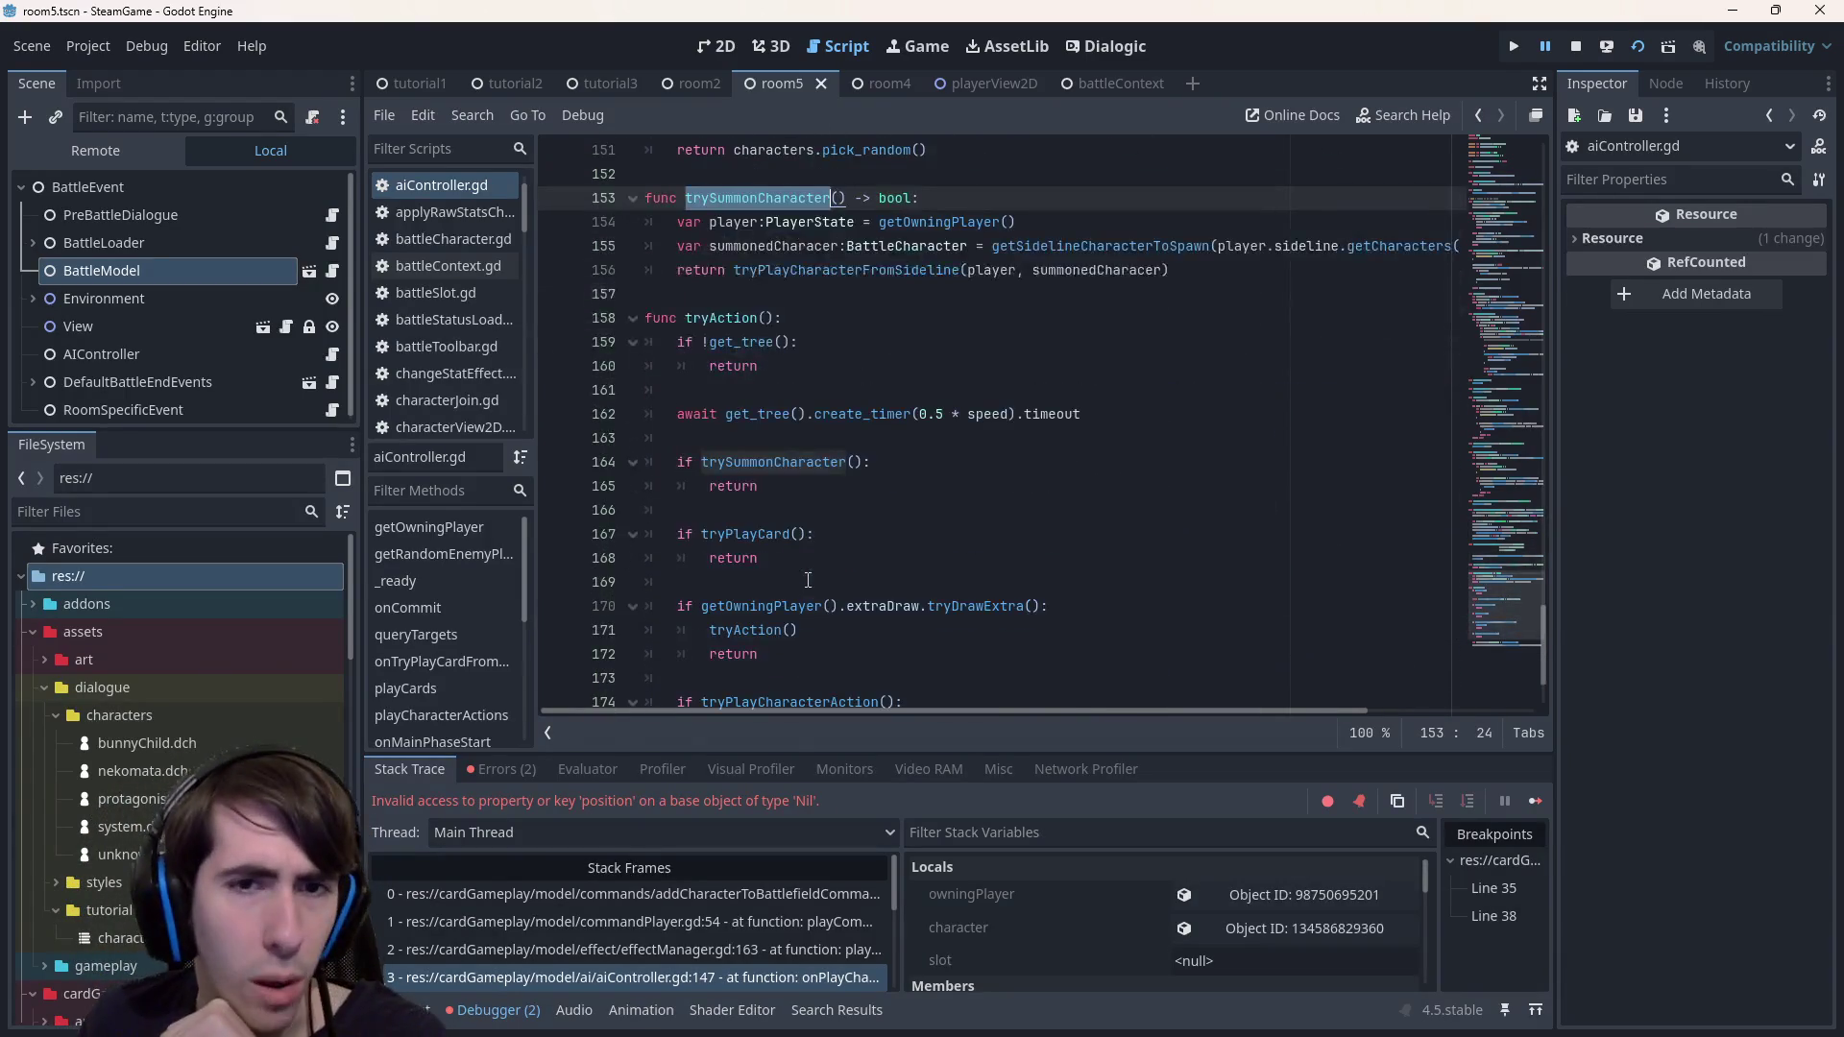
mouse_move(783, 320)
mouse_down()
mouse_move(1008, 427)
mouse_move(924, 625)
mouse_up()
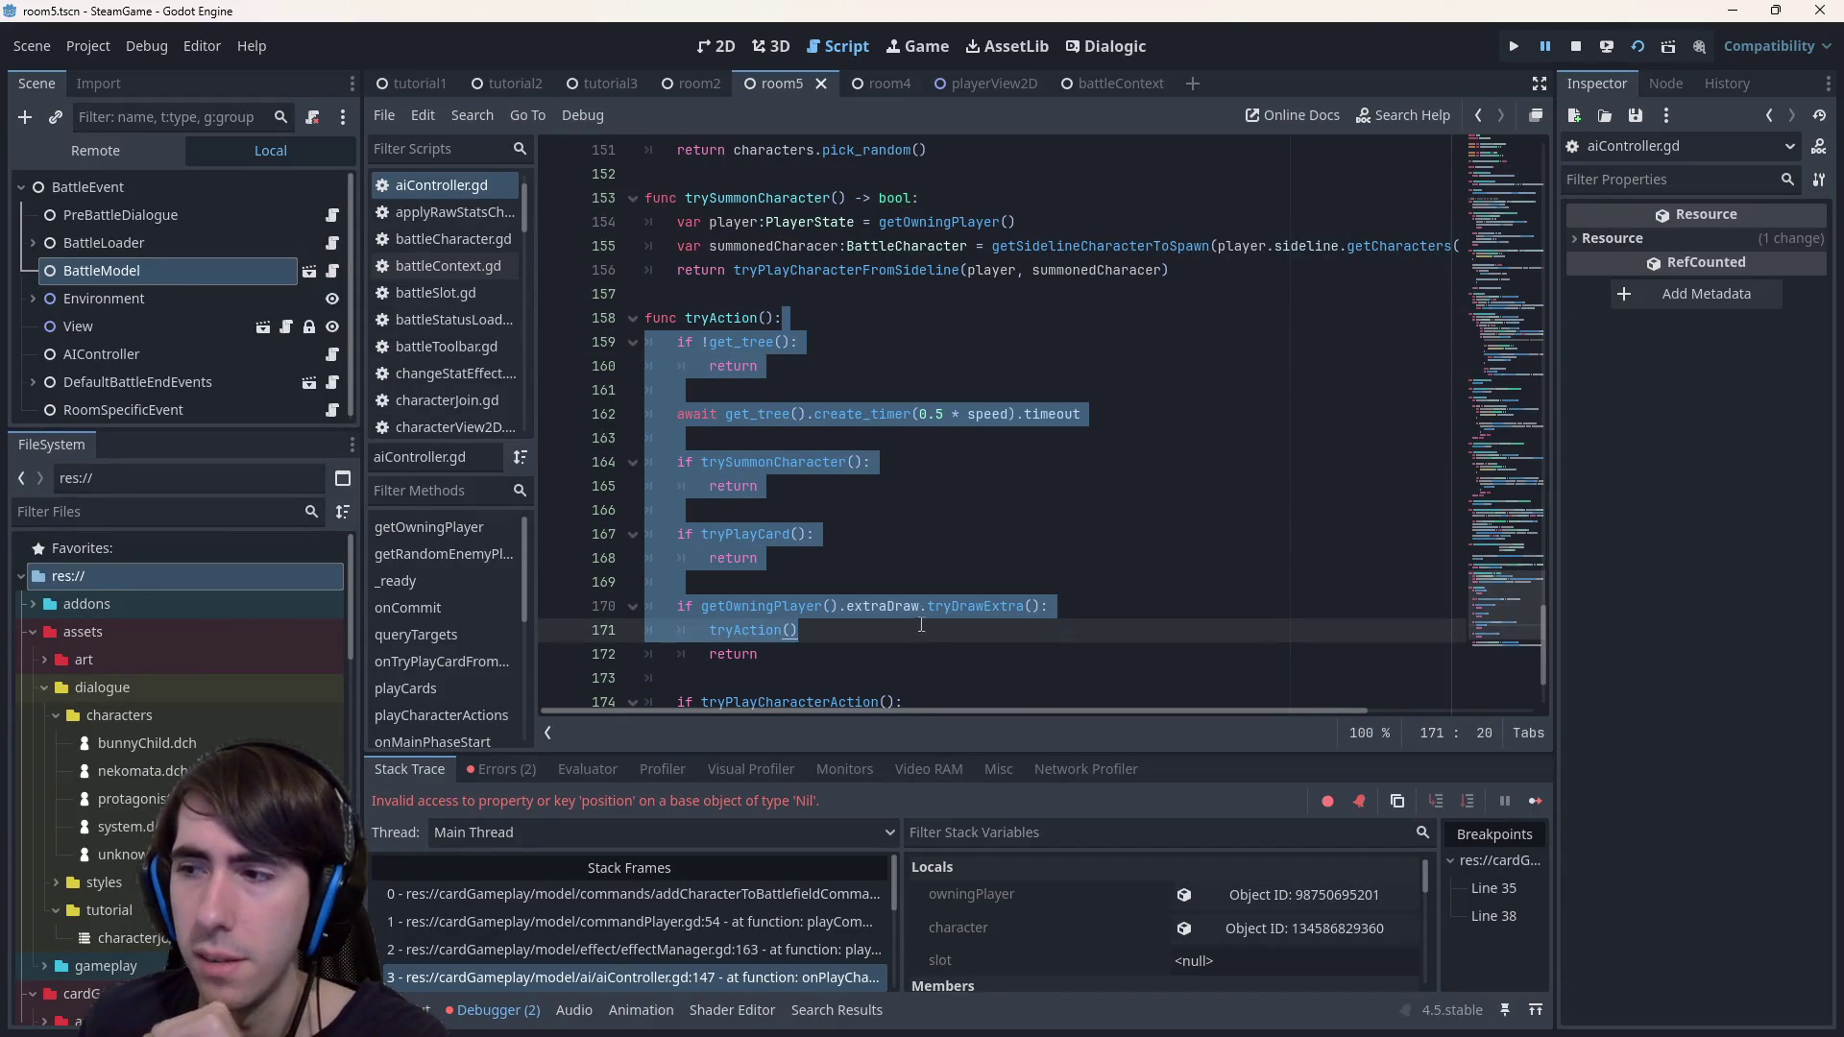
scroll(926, 605, up, 6)
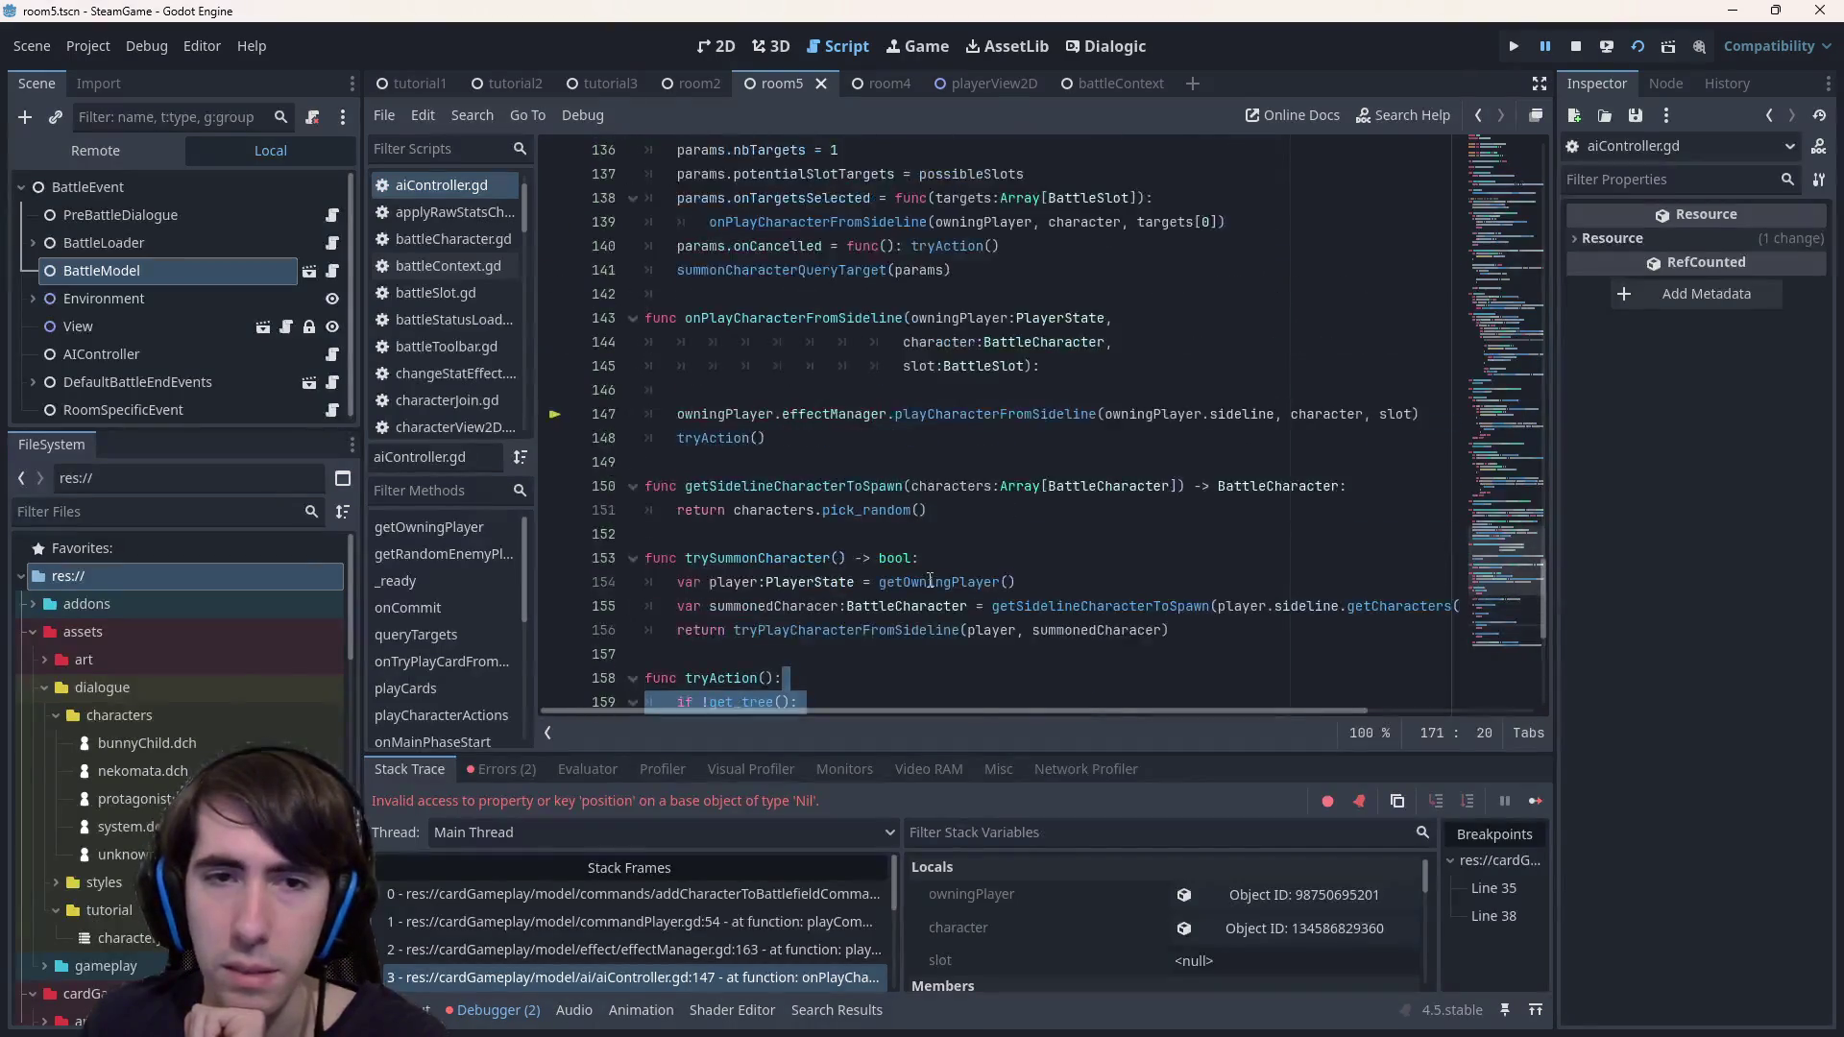
double_click(826, 396)
scroll(826, 400, up, 2)
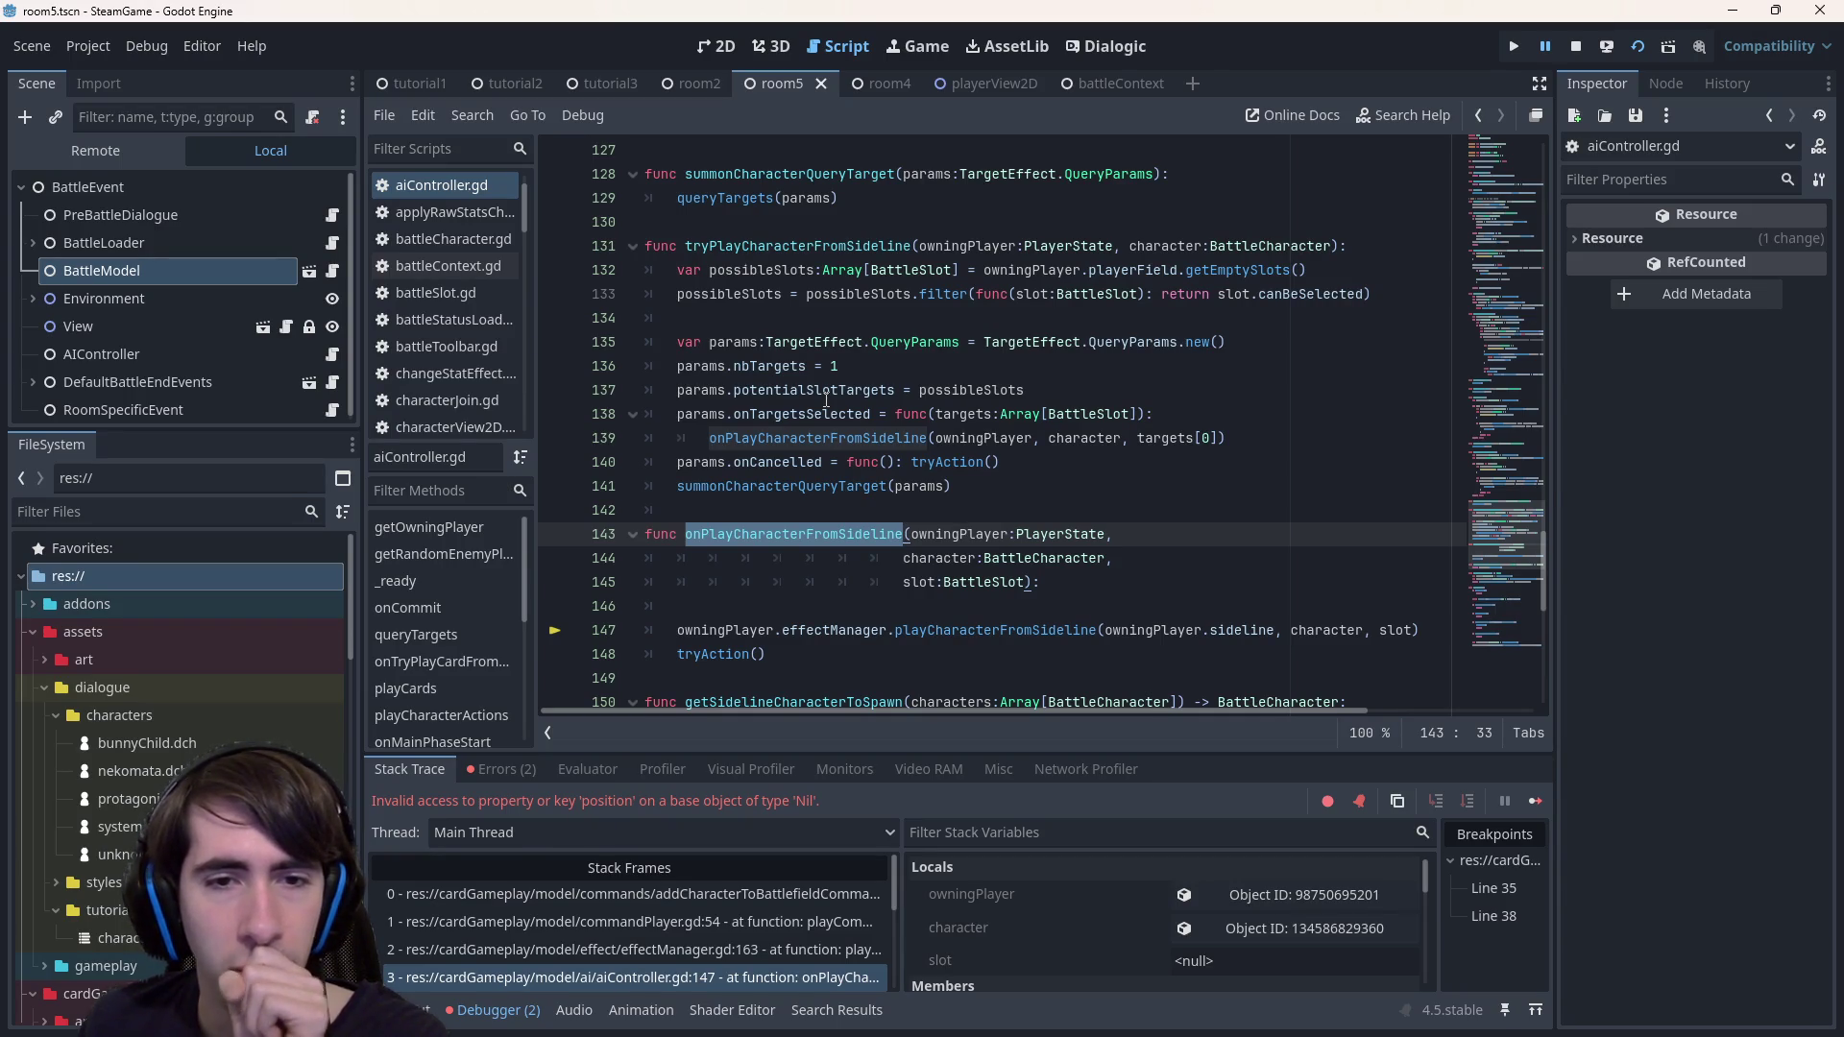
scroll(826, 400, down, 8)
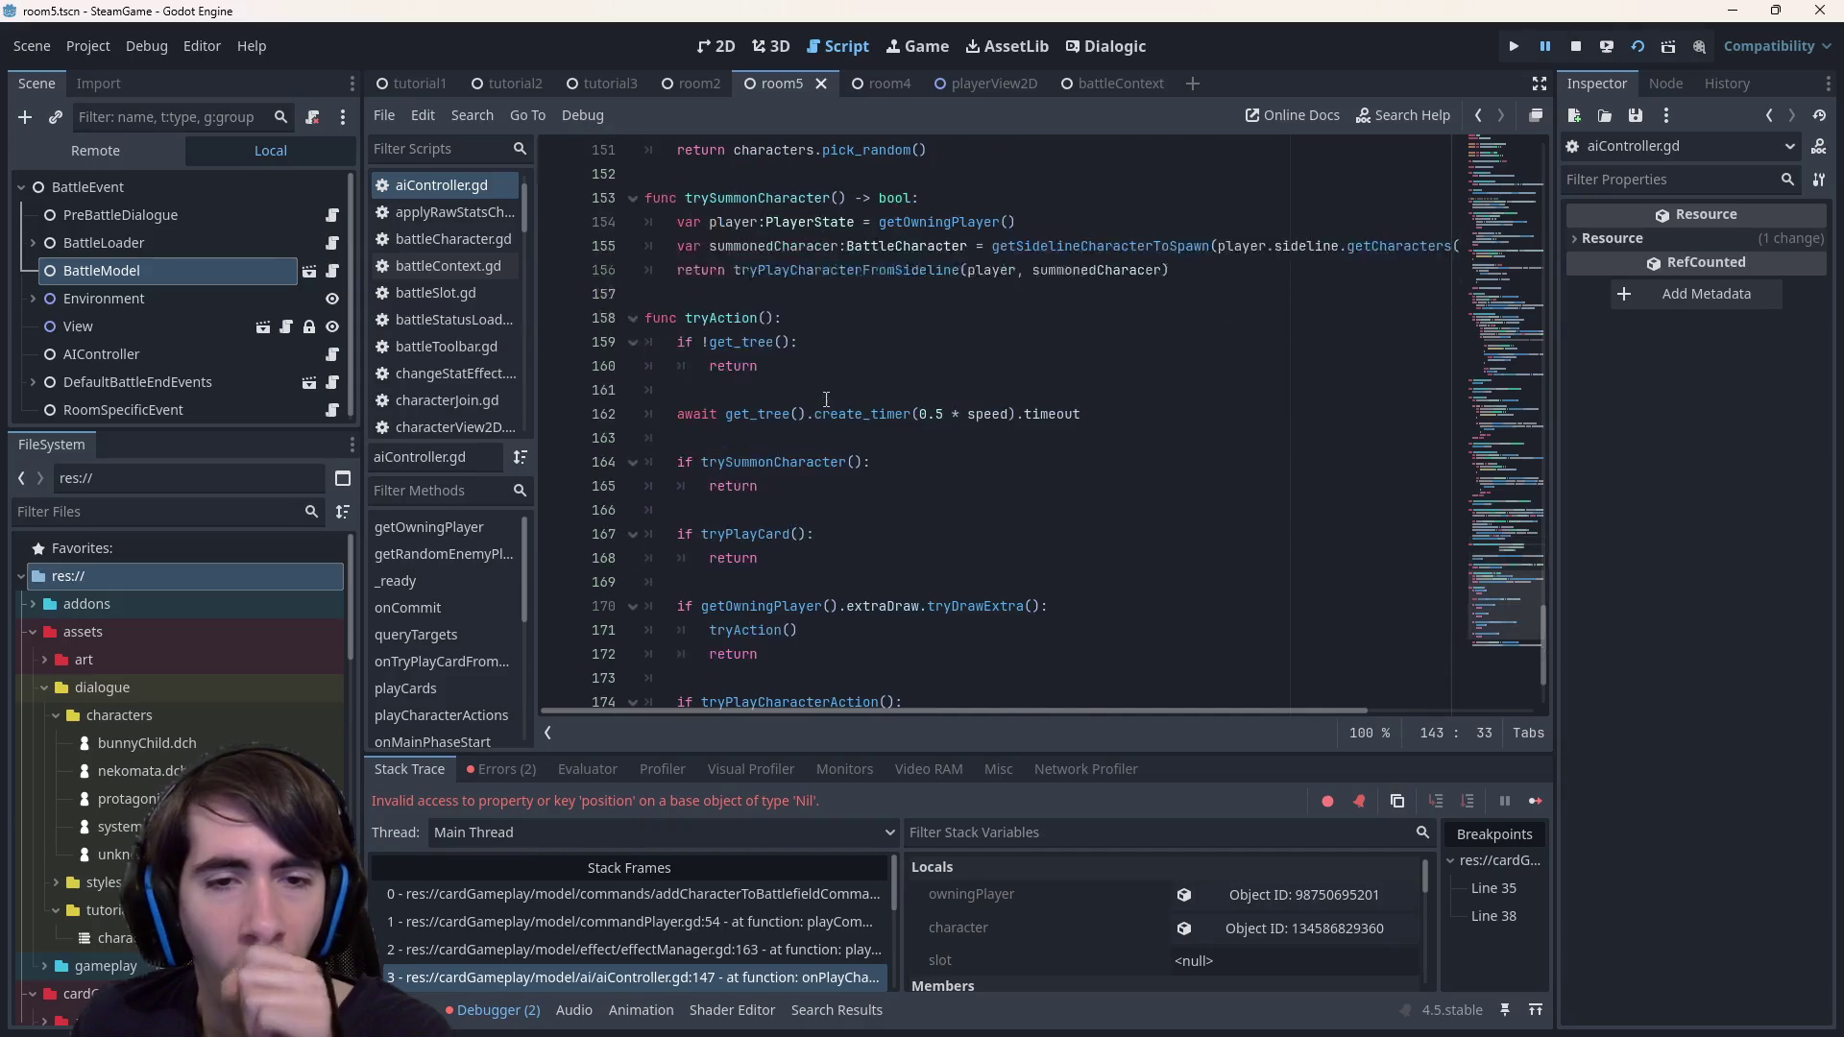
scroll(825, 399, down, 2)
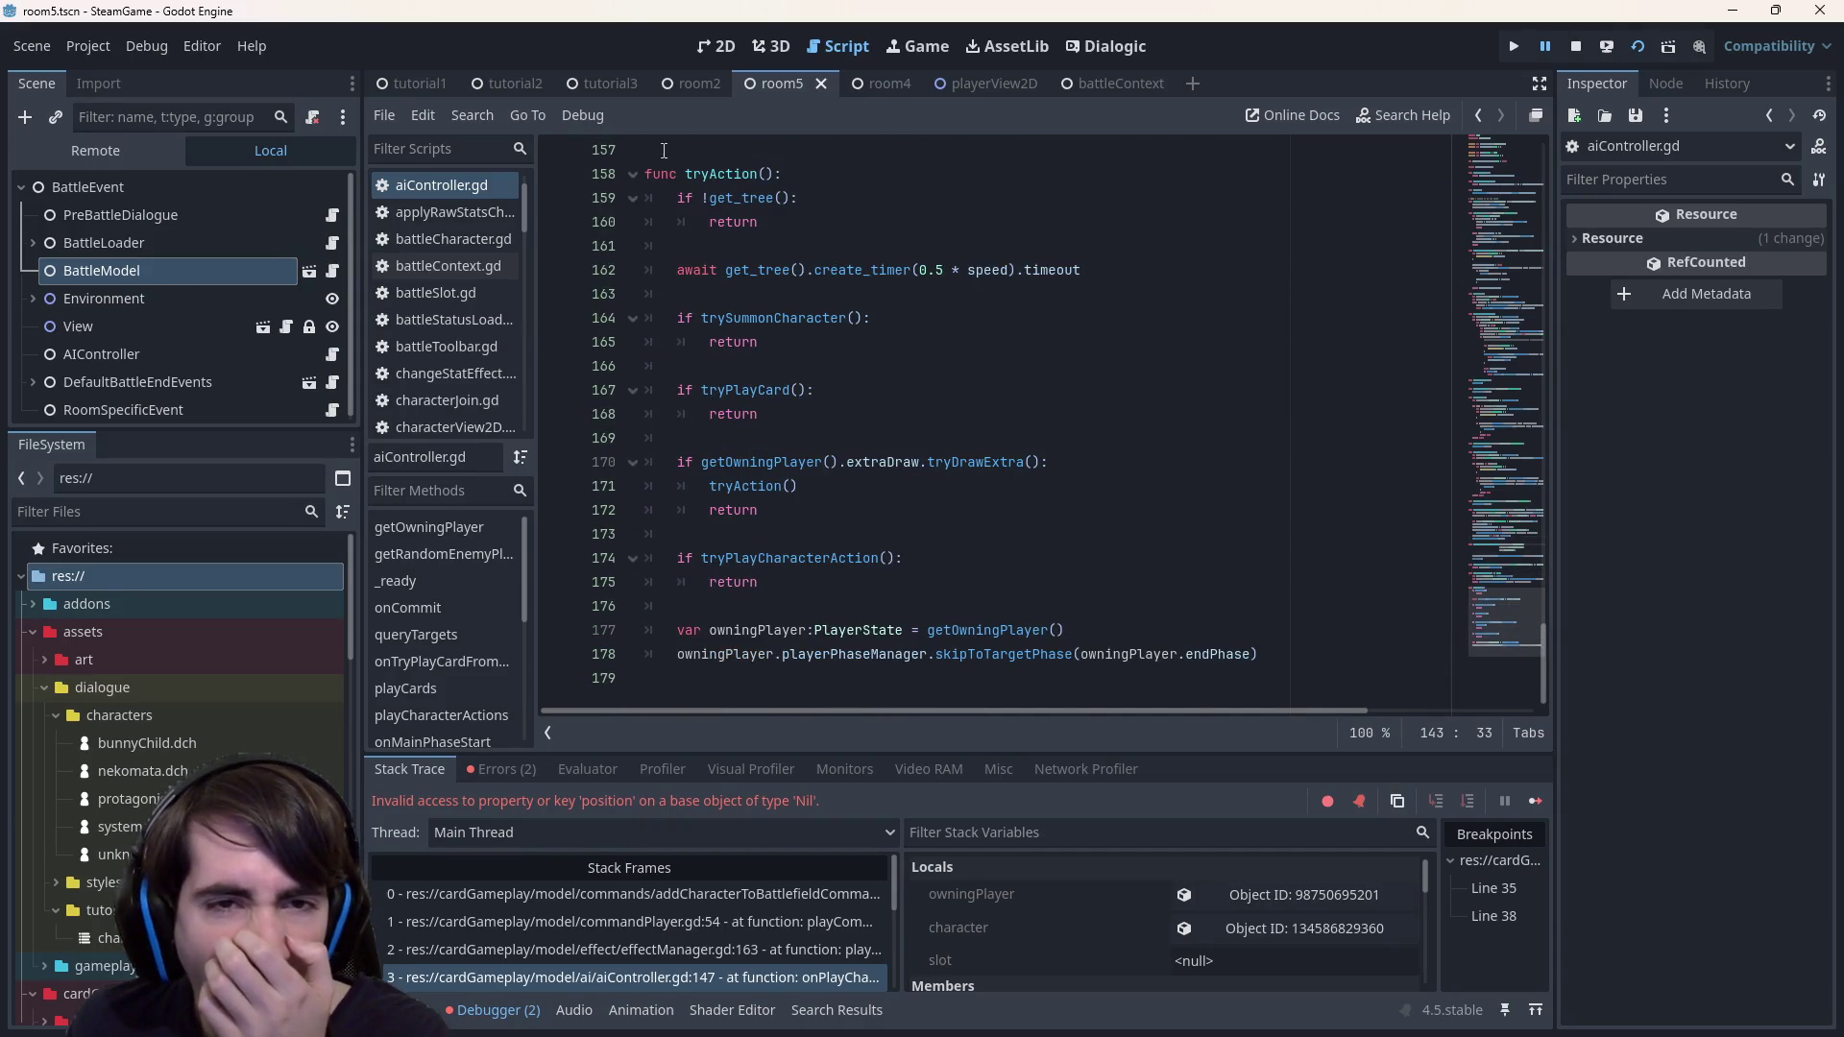
drag(663, 152, 1012, 676)
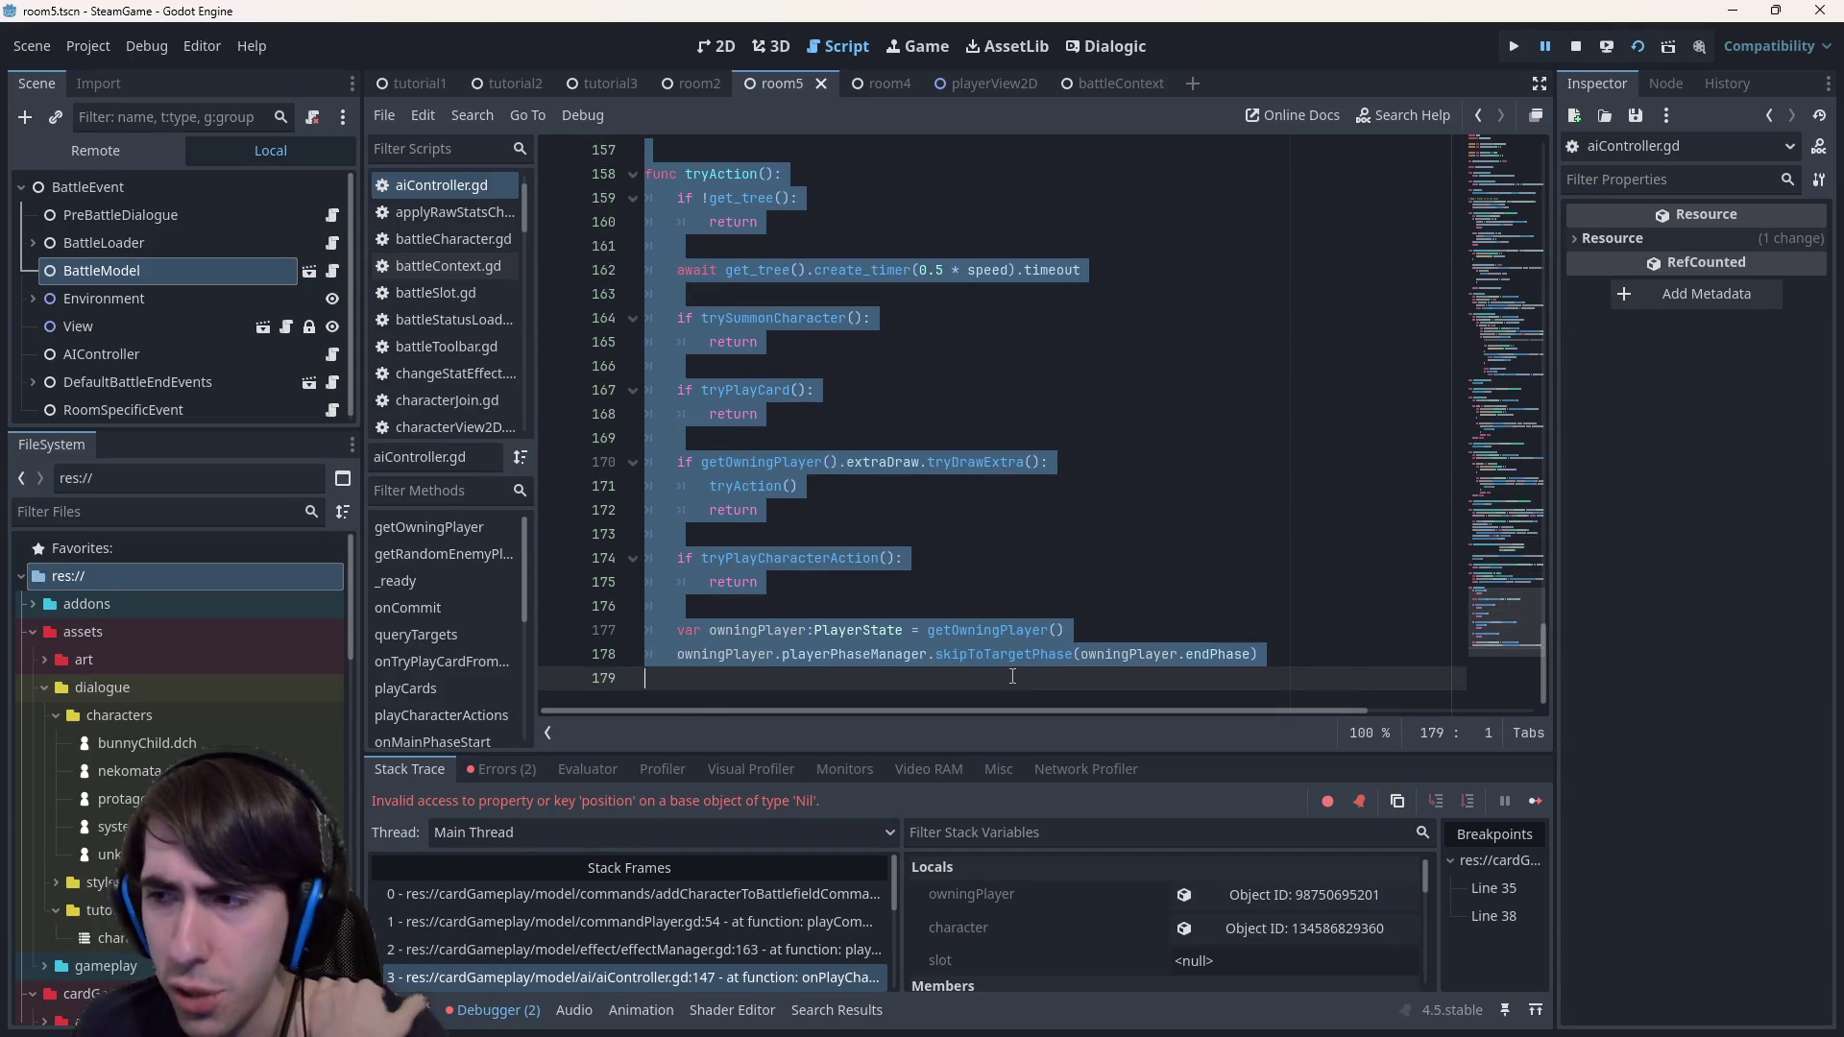
scroll(1012, 672, up, 9)
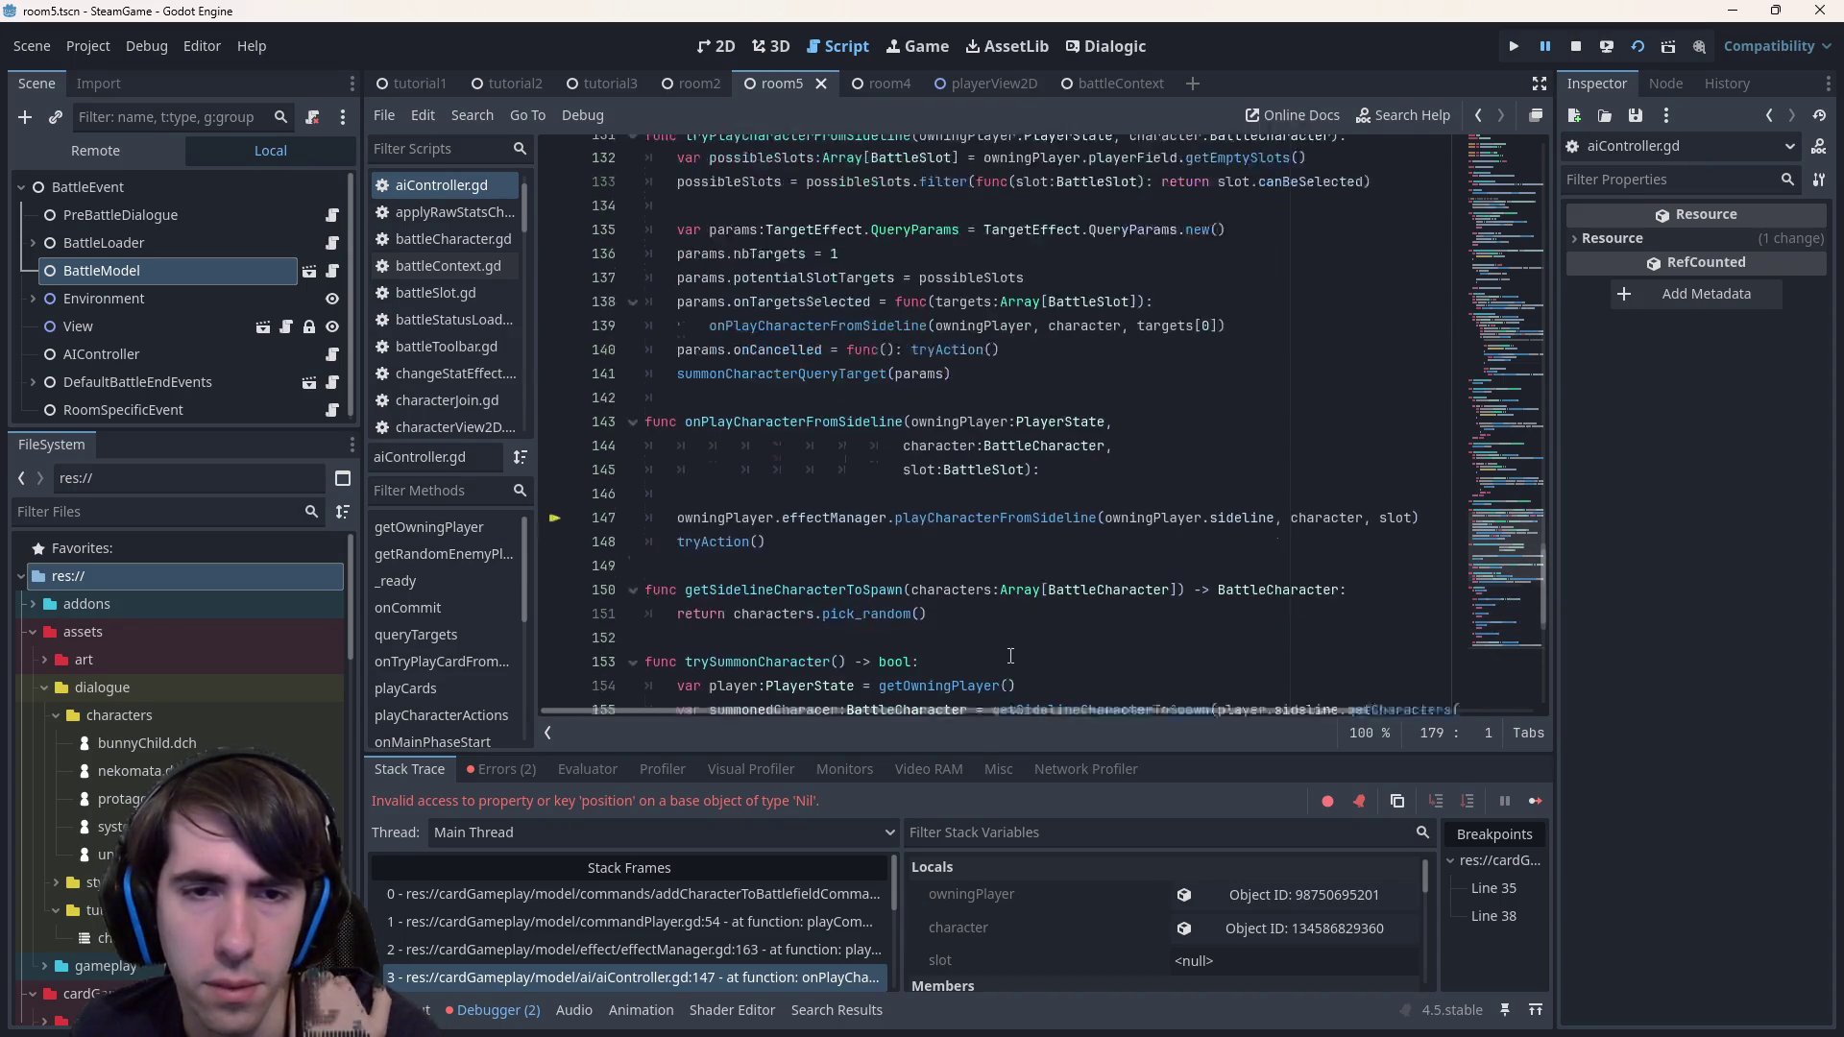
scroll(841, 440, down, 1)
double_click(770, 384)
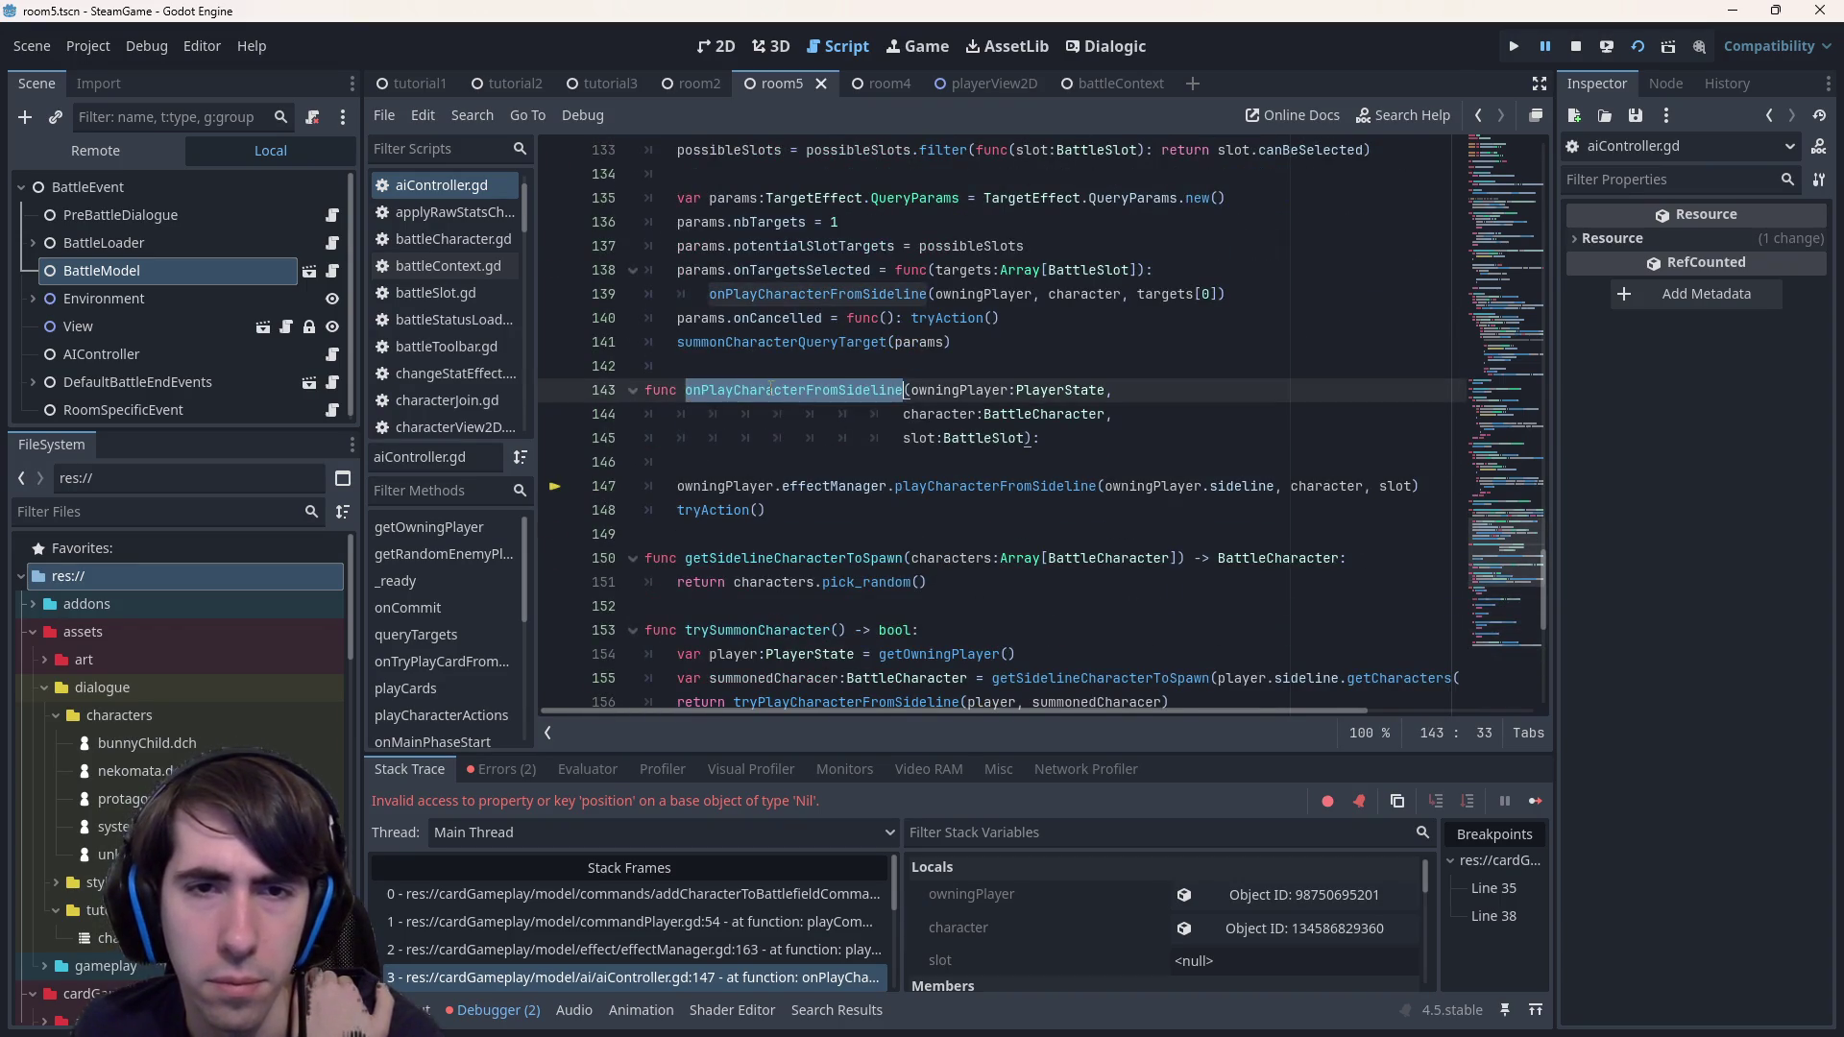
scroll(864, 380, up, 4)
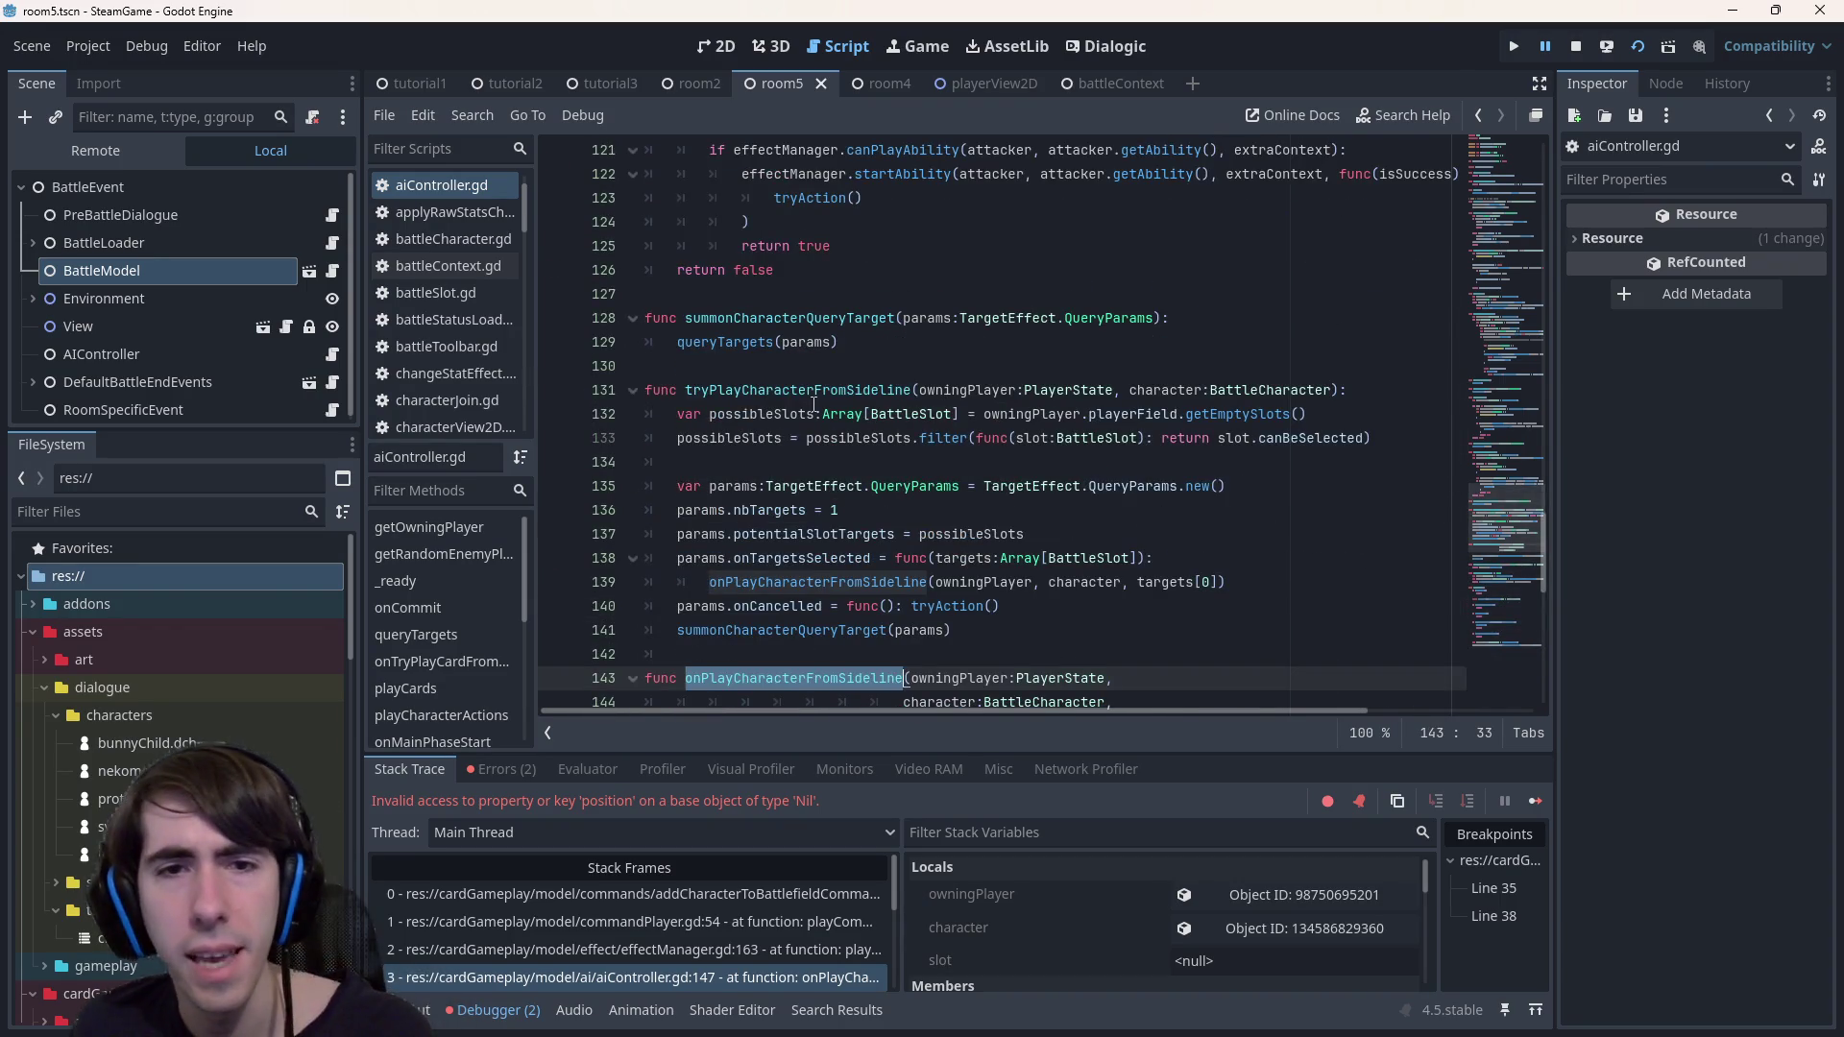
double_click(813, 413)
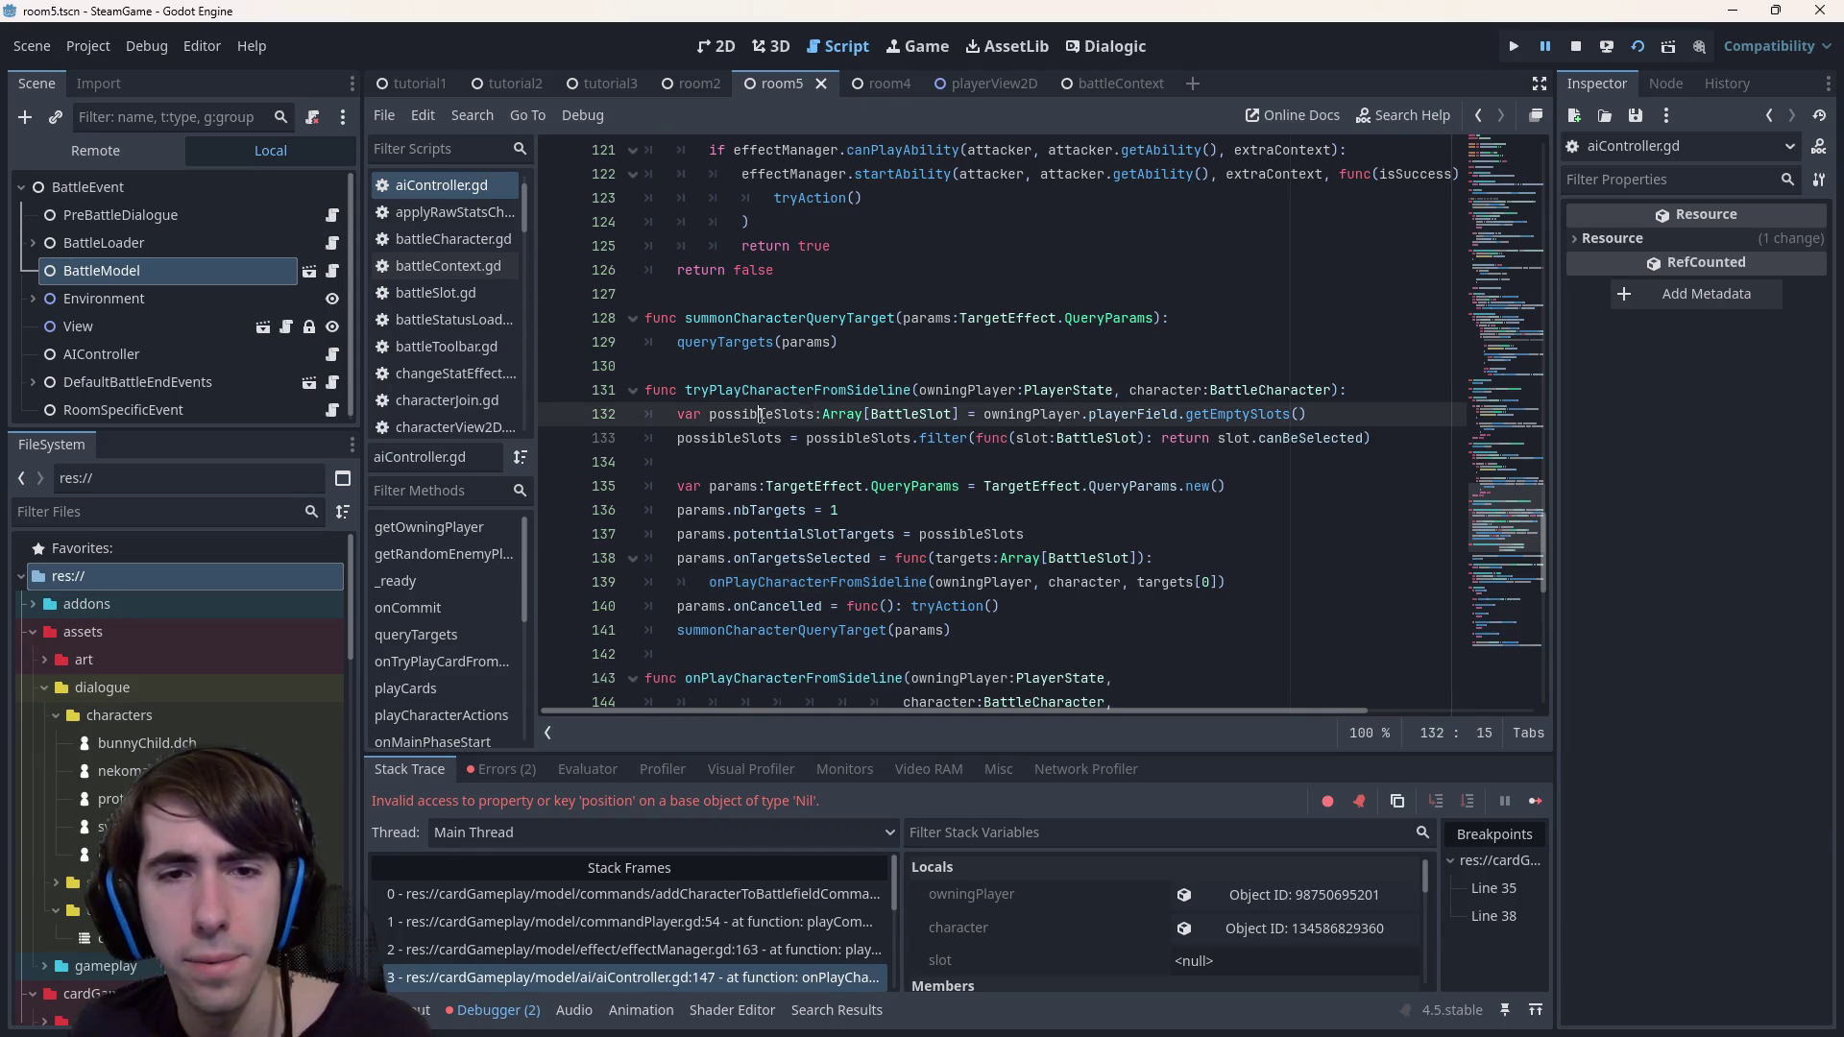
- Add a possibleSlots.is_empty() check that returns false after the slot filter, and save
click(1391, 447)
key(Return)
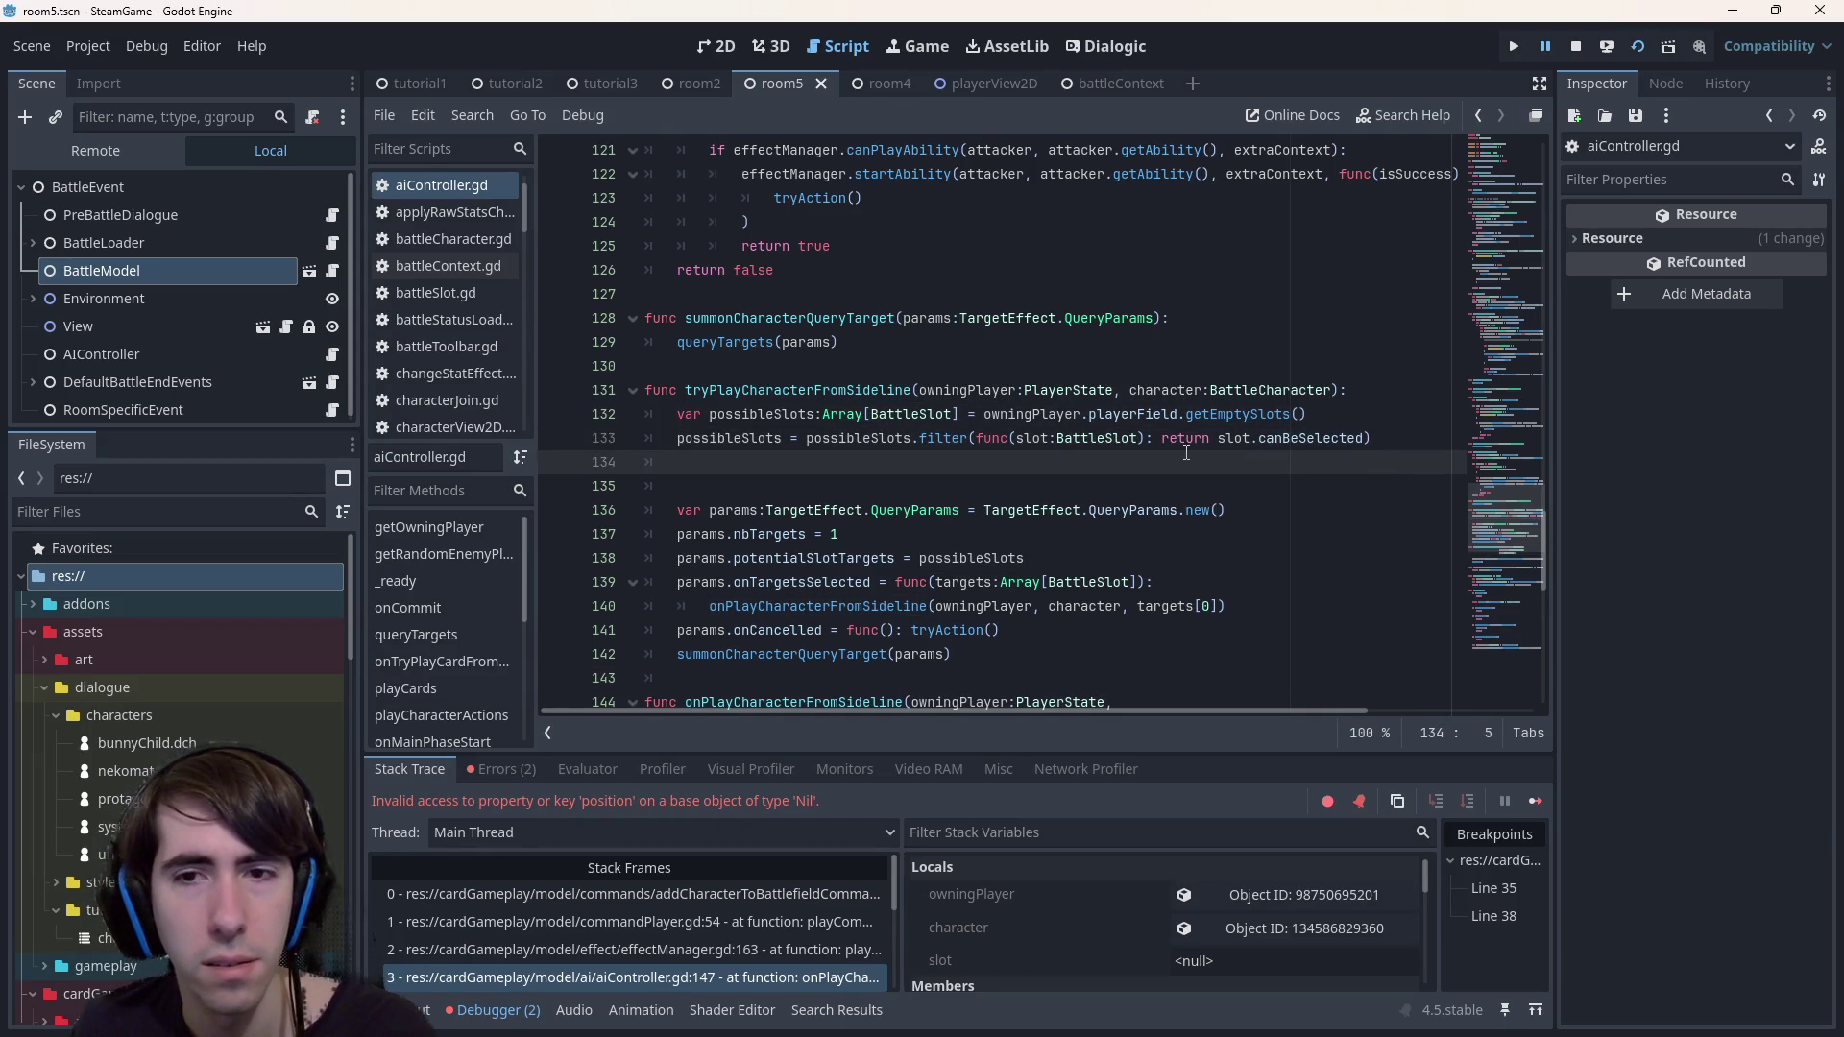
double_click(712, 438)
click(758, 463)
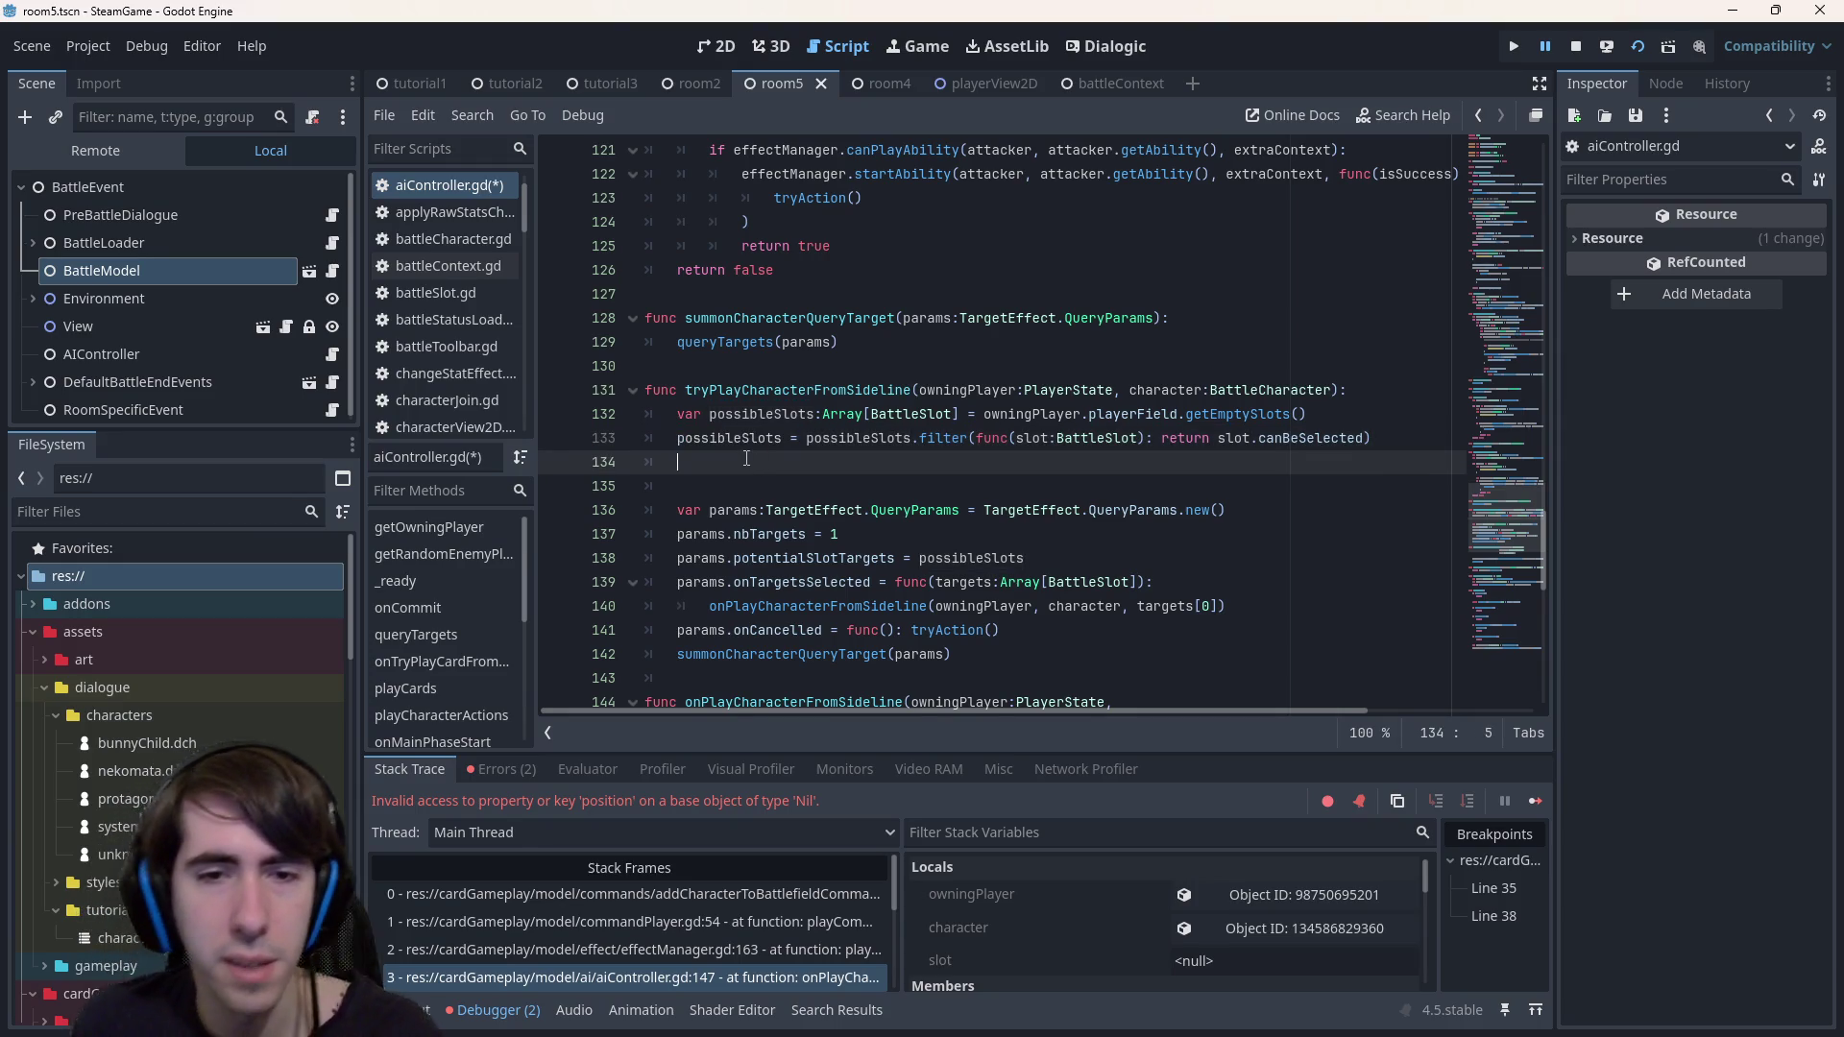
text(.is_e)
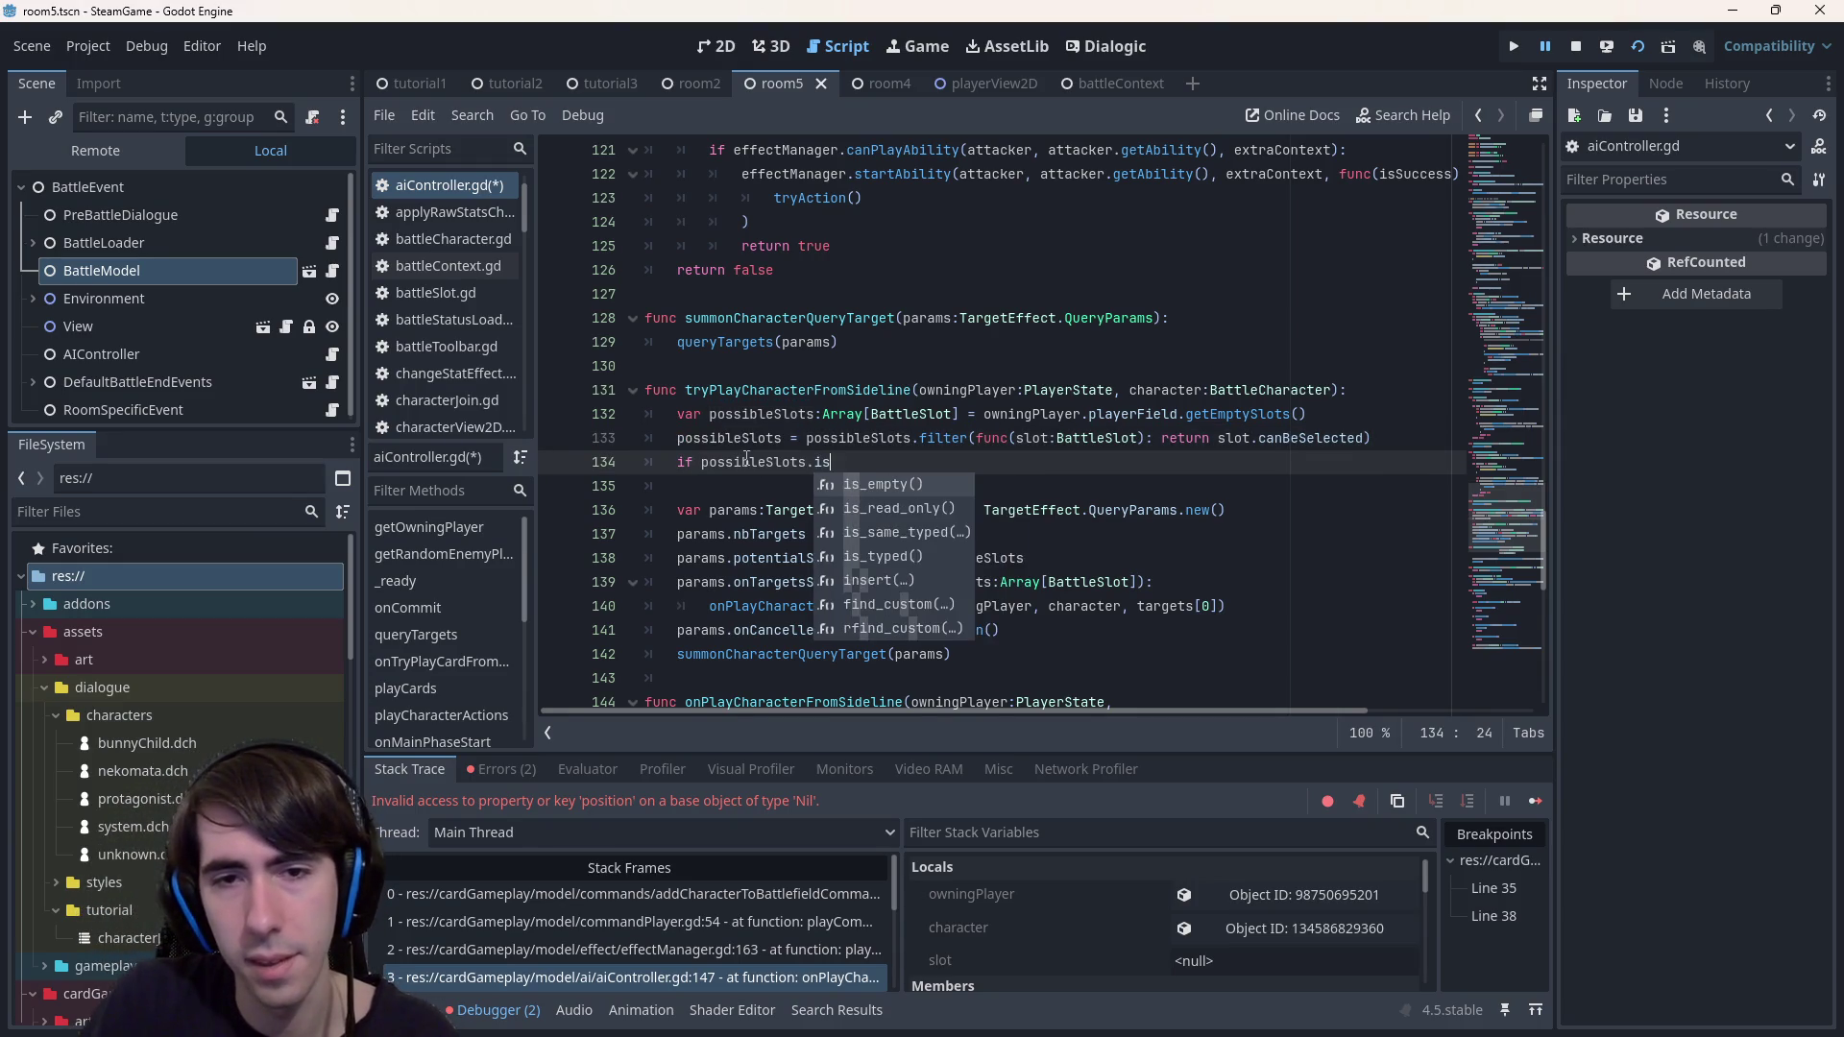
key(Return)
key(Return)
text(return fa)
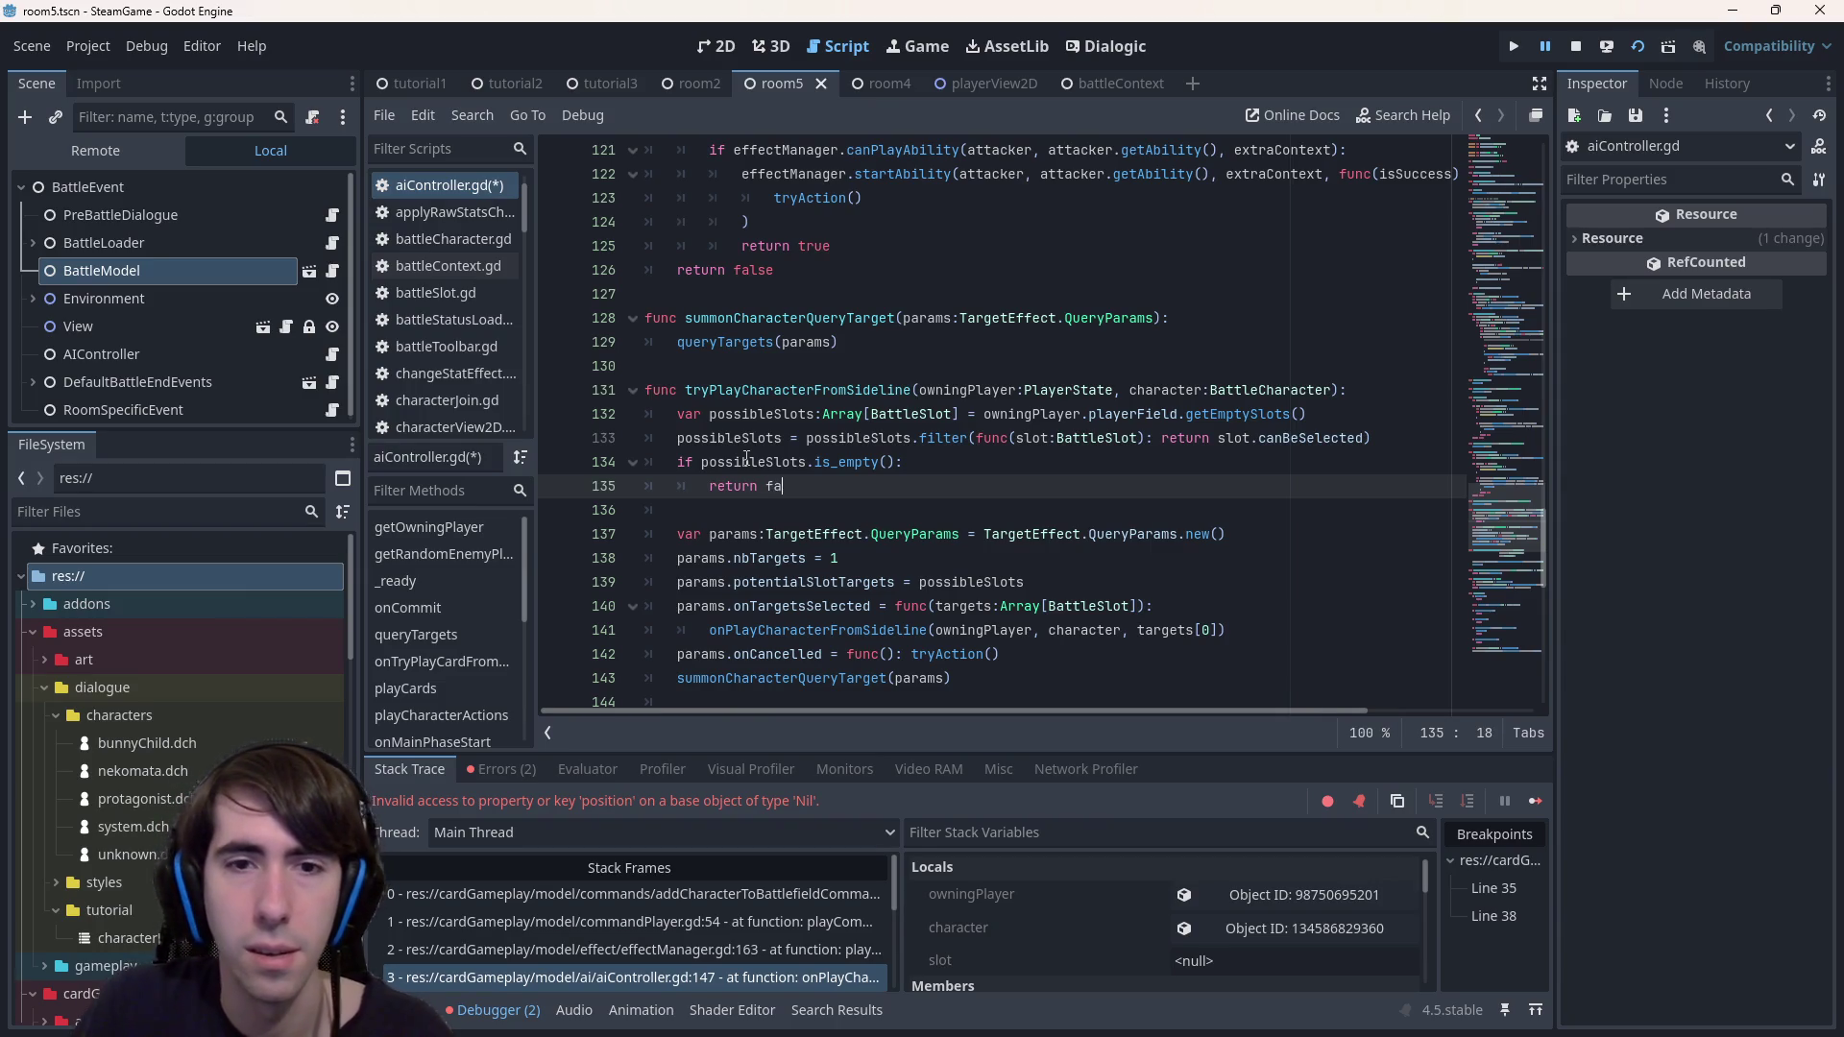
key(ctrl+s)
scroll(960, 528, down, 1)
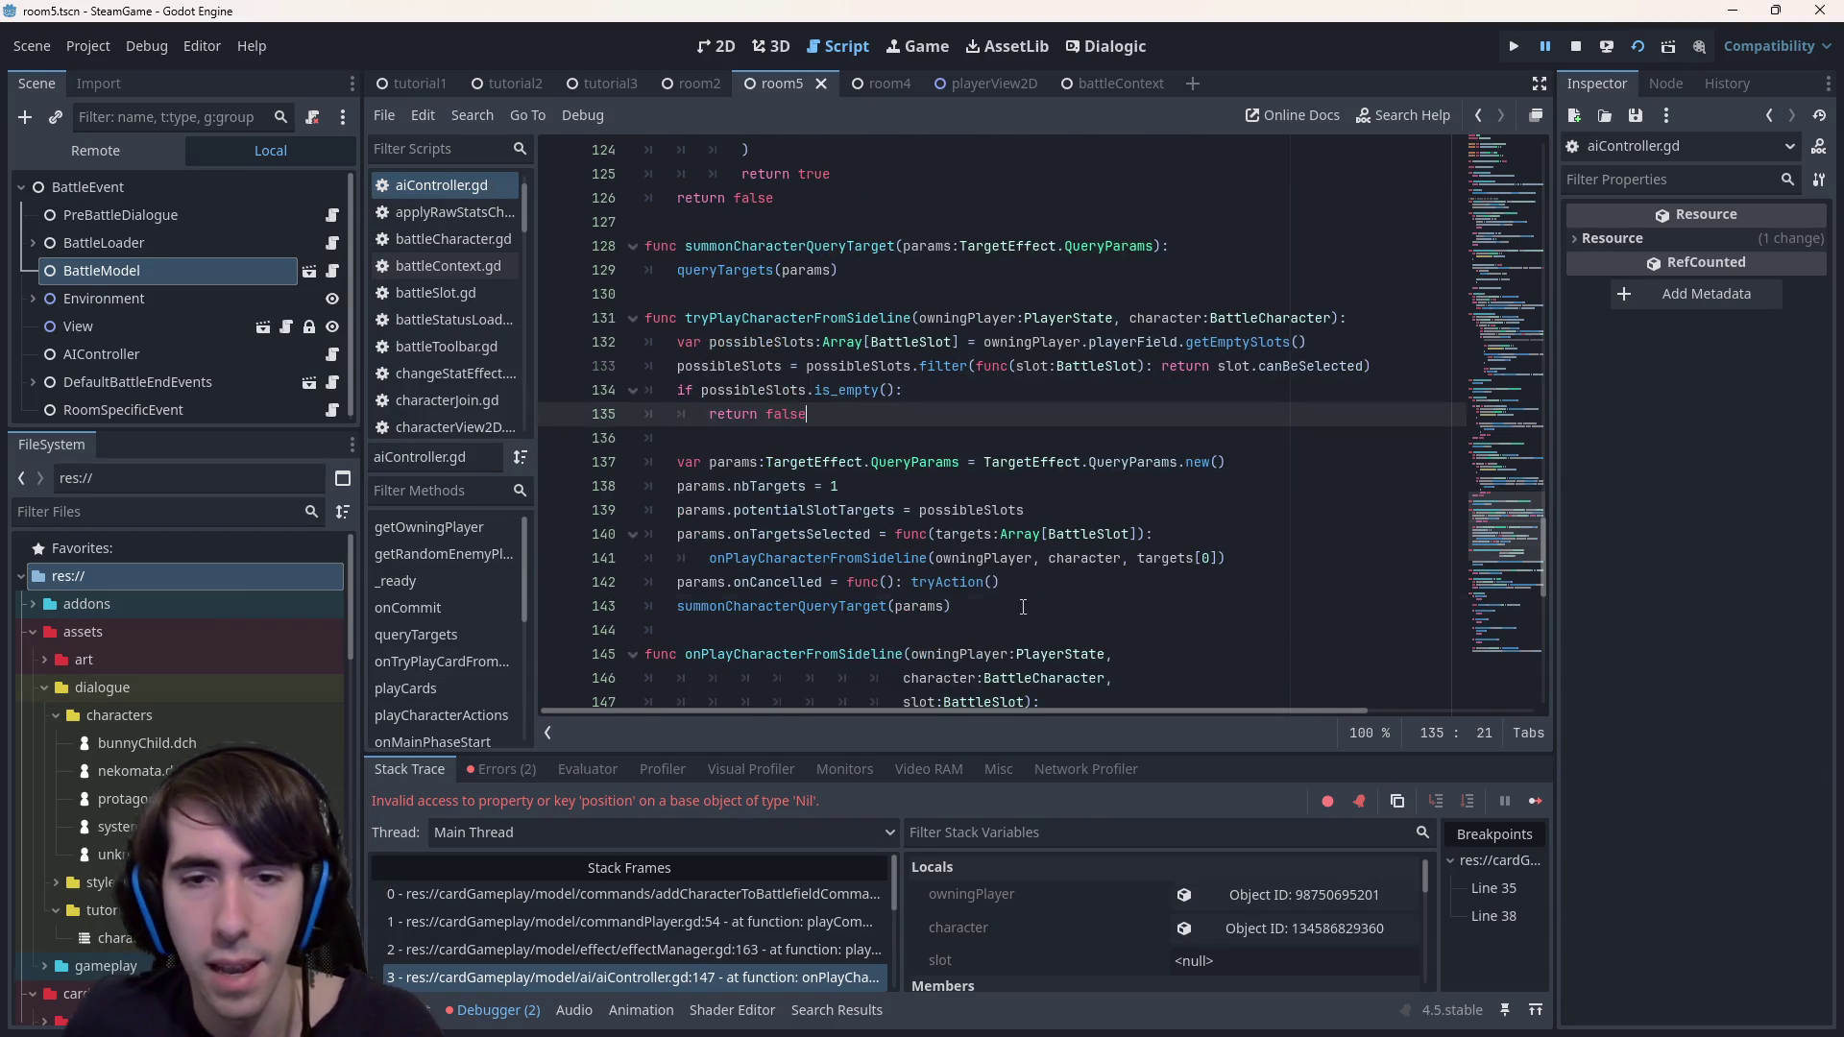
- Add a line after the summonCharacterQueryTarget call for the final return, and review trySummonCharacter in tryAction
click(1024, 604)
key(Down)
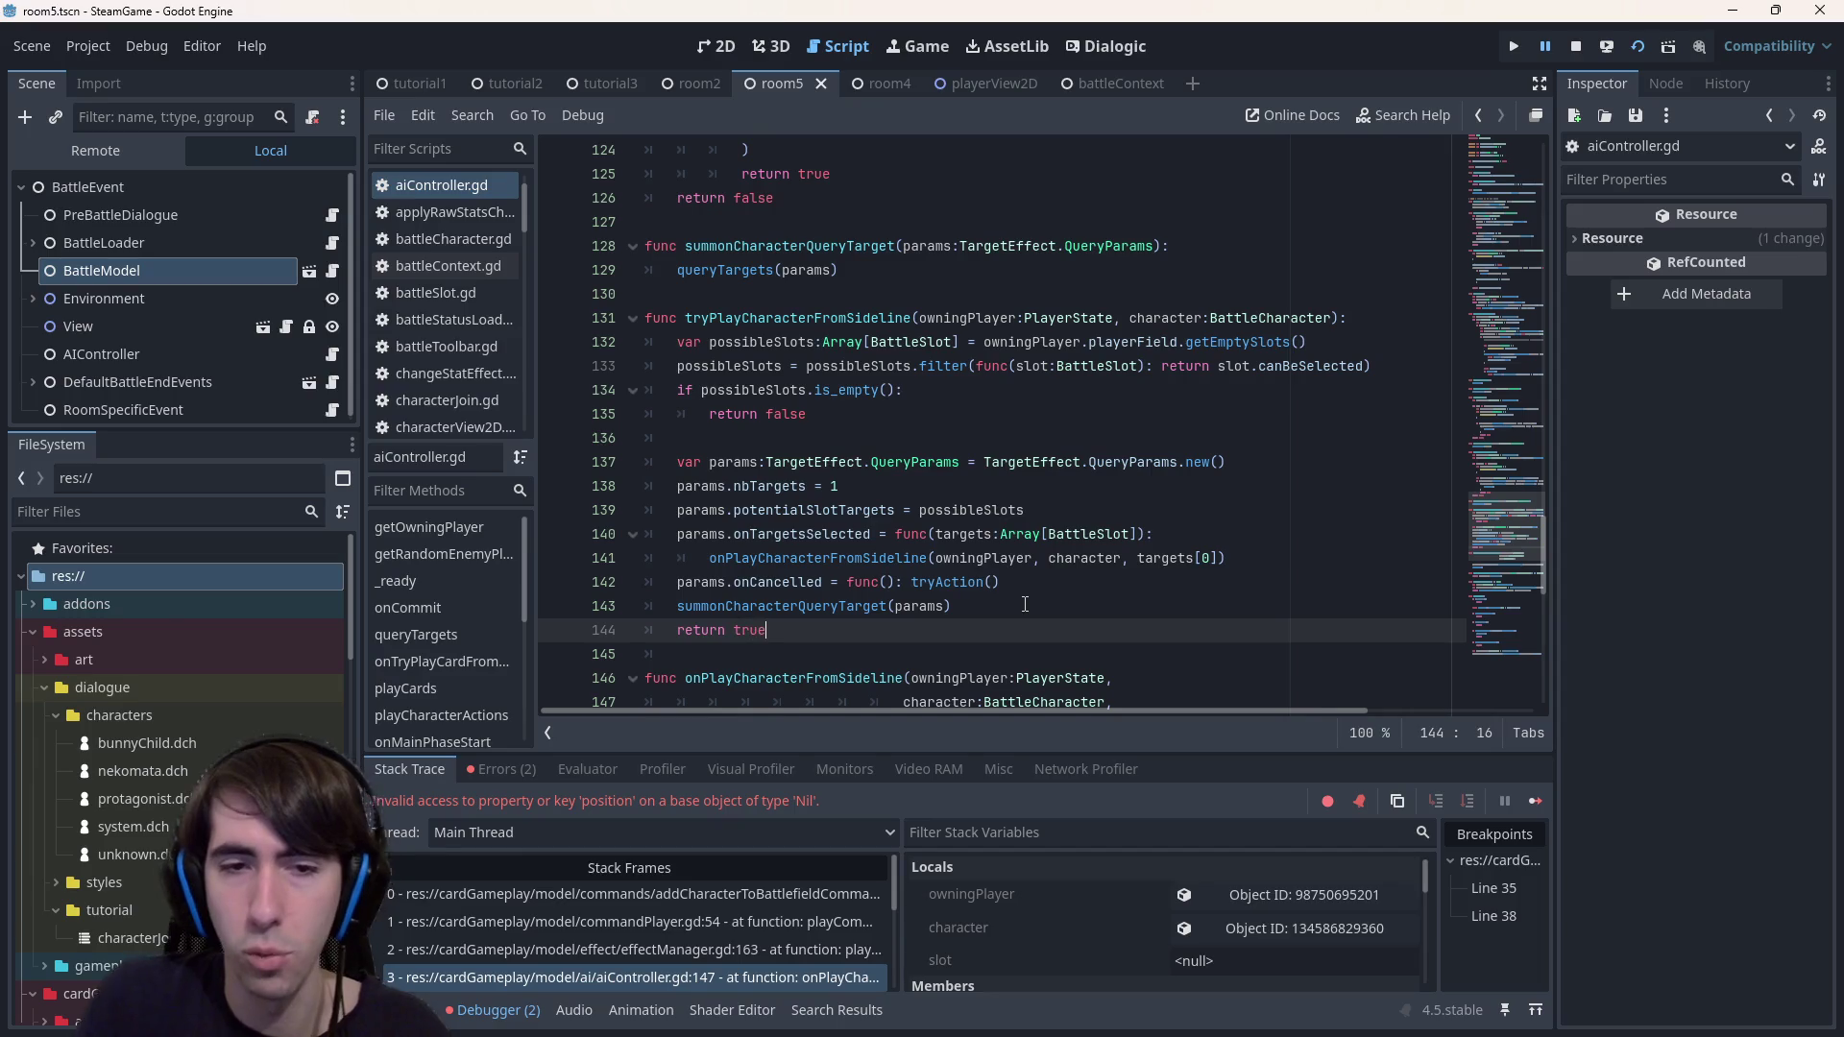
scroll(907, 554, down, 7)
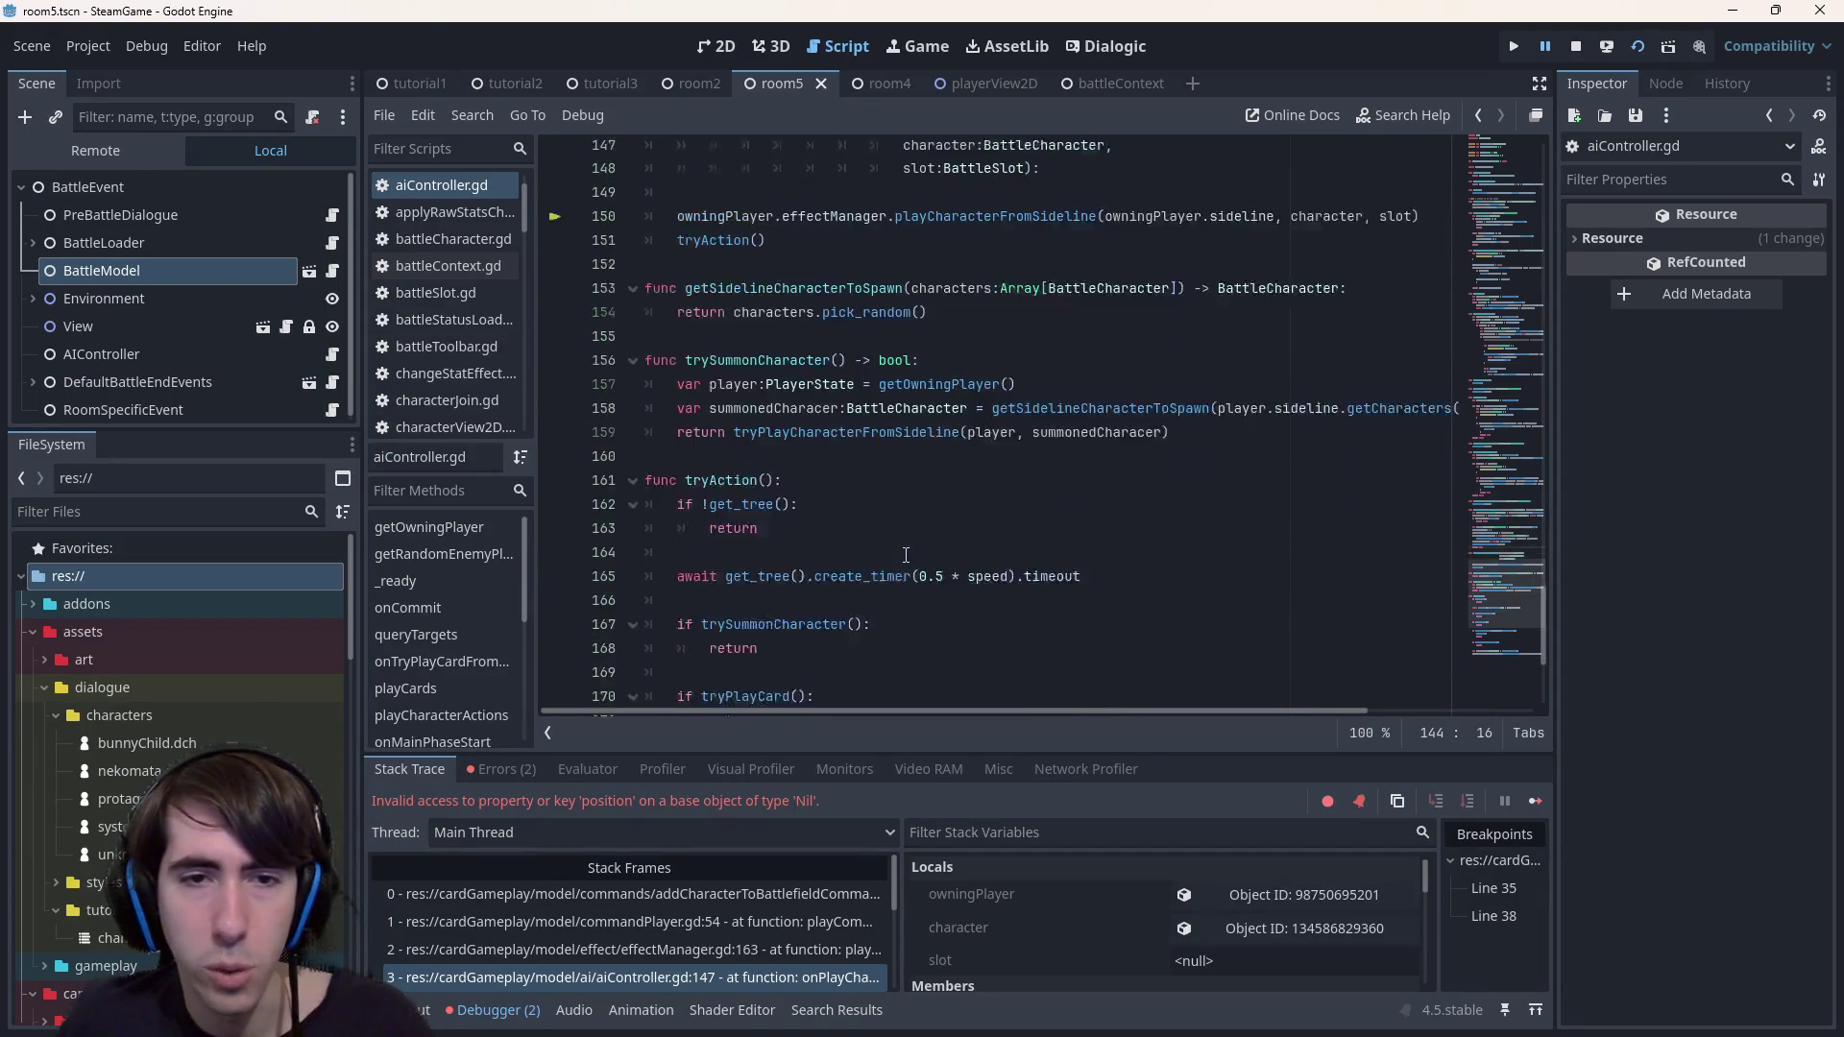
scroll(906, 554, down, 2)
drag(759, 557, 489, 541)
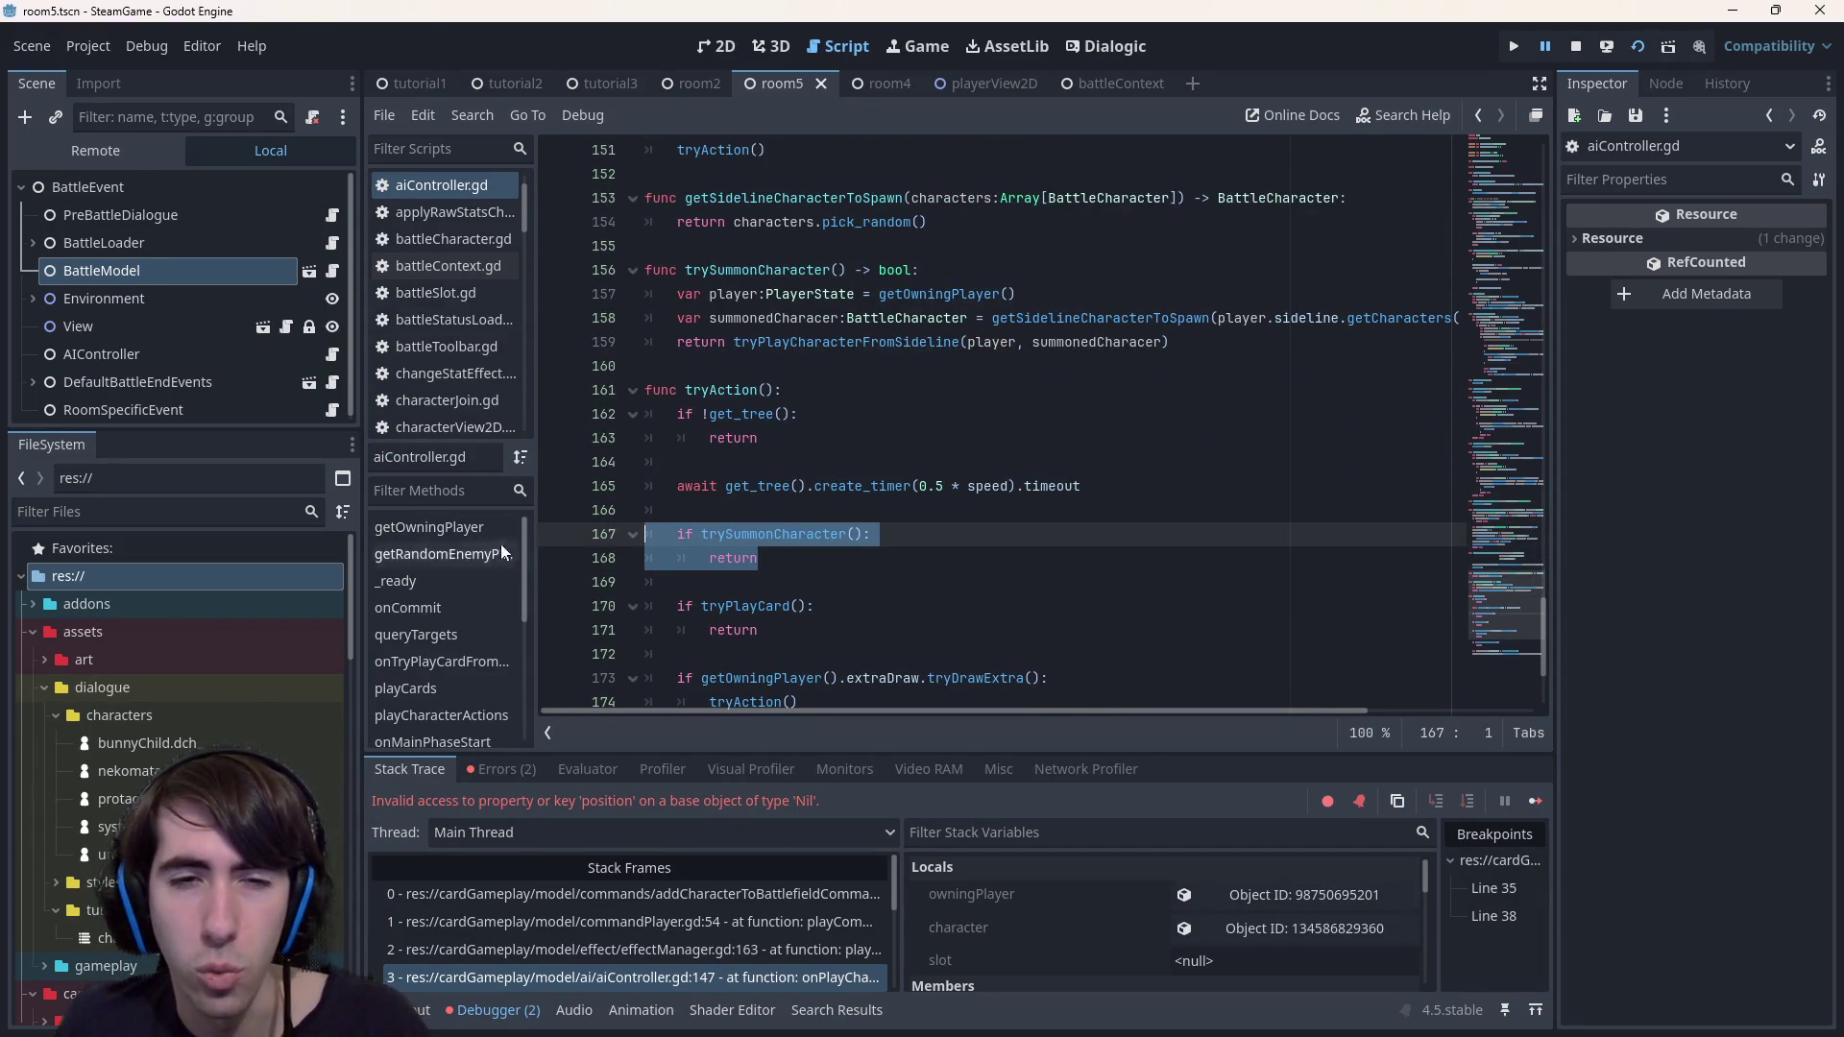
- Stop the crashed game run and launch the project again with F5
click(1575, 46)
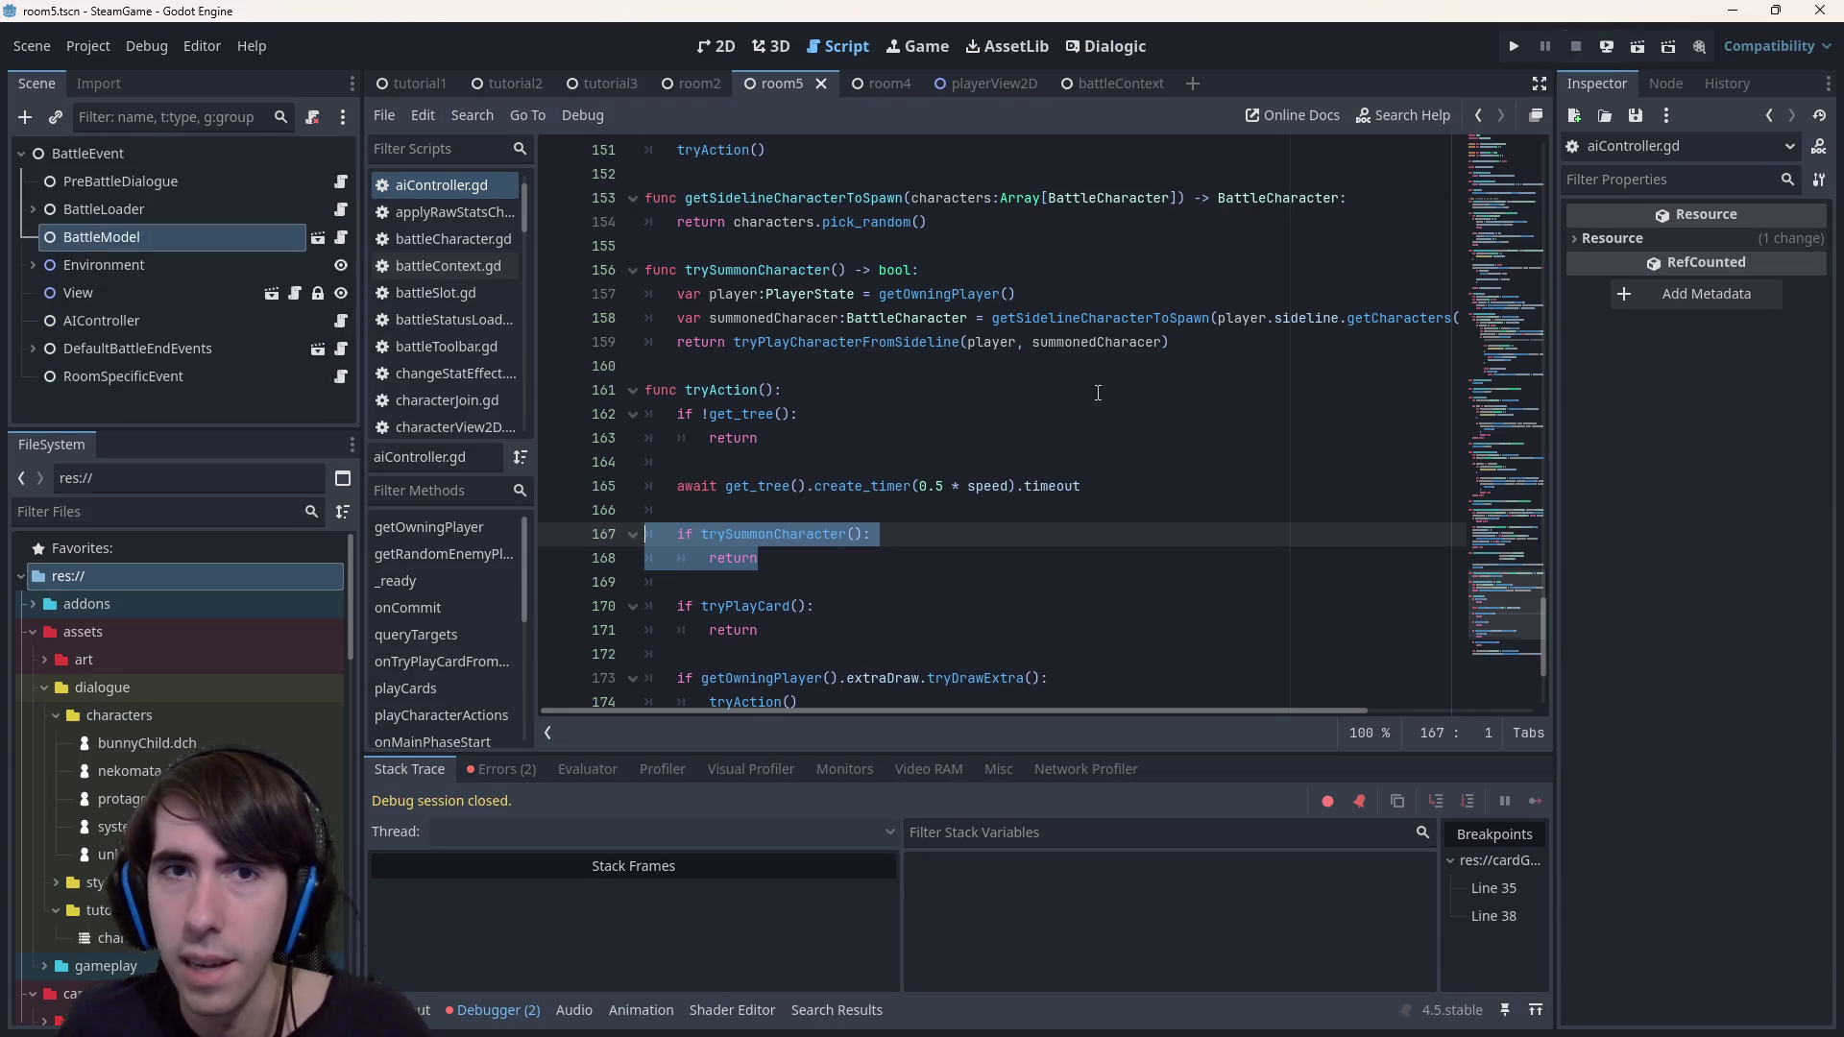
scroll(957, 641, up, 5)
scroll(958, 641, up, 2)
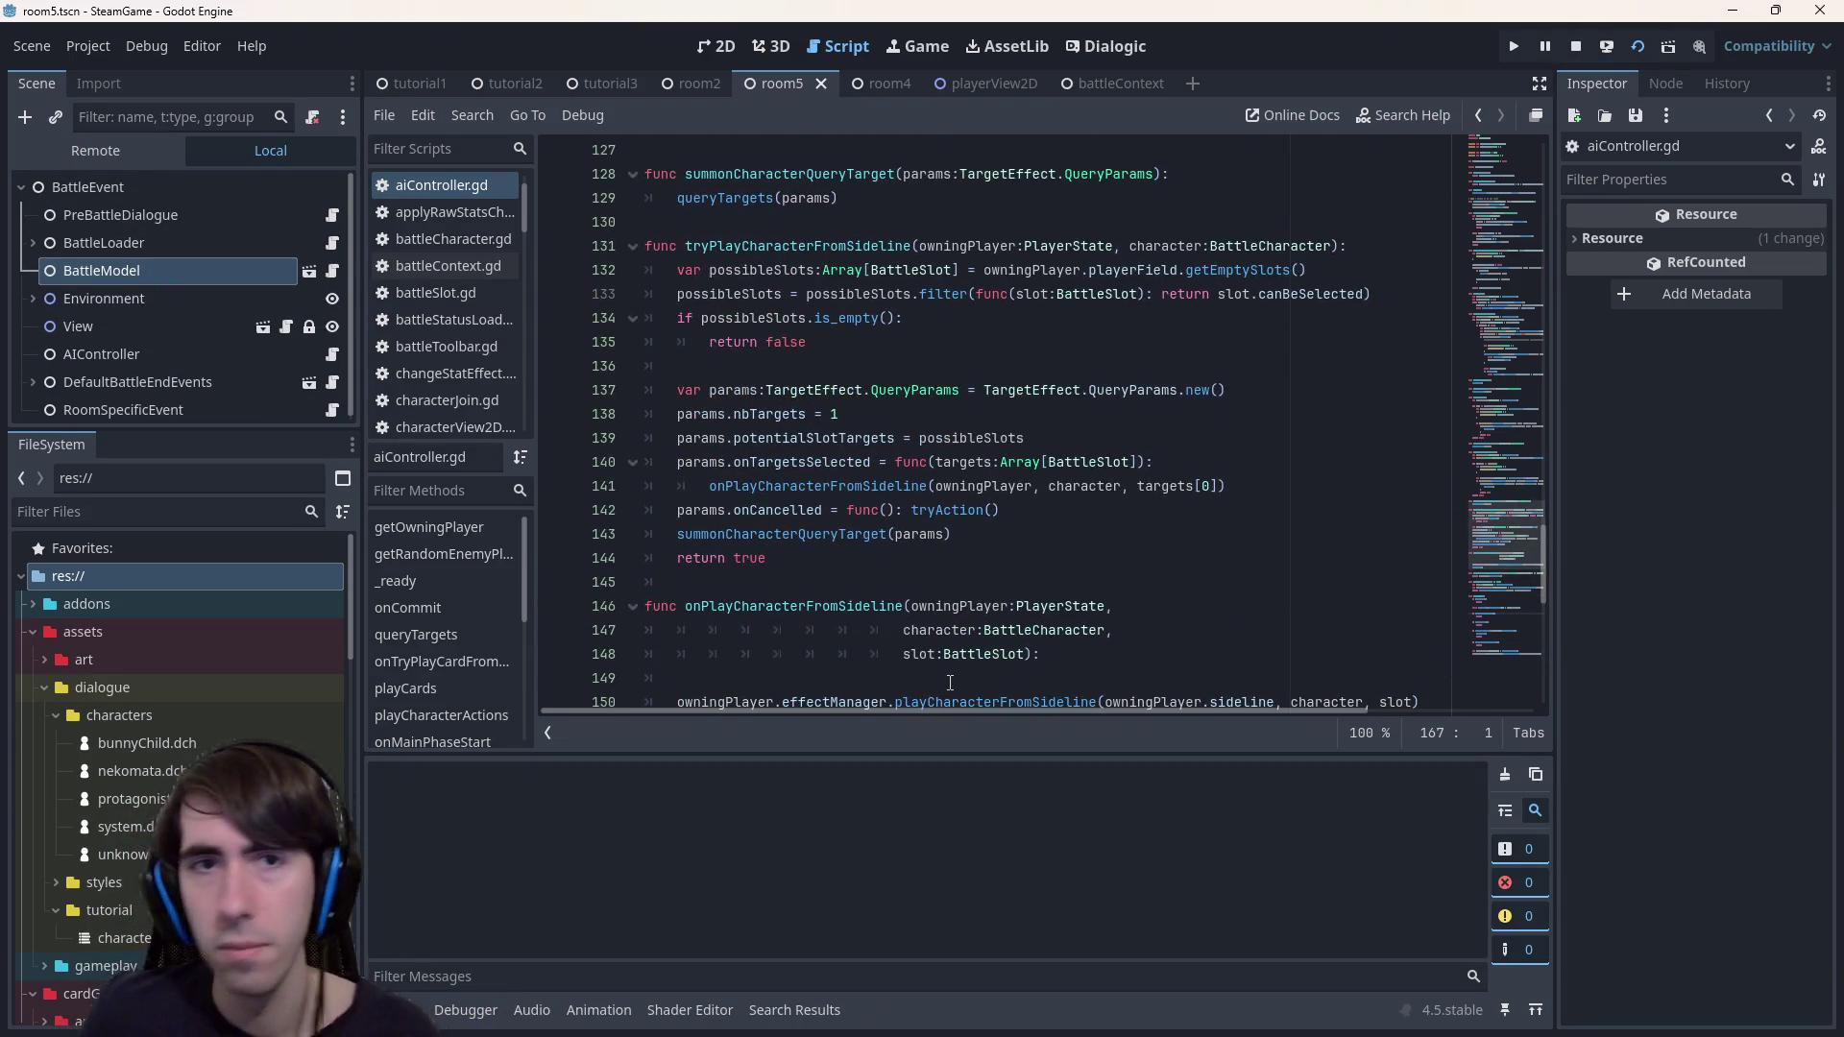
key(F5)
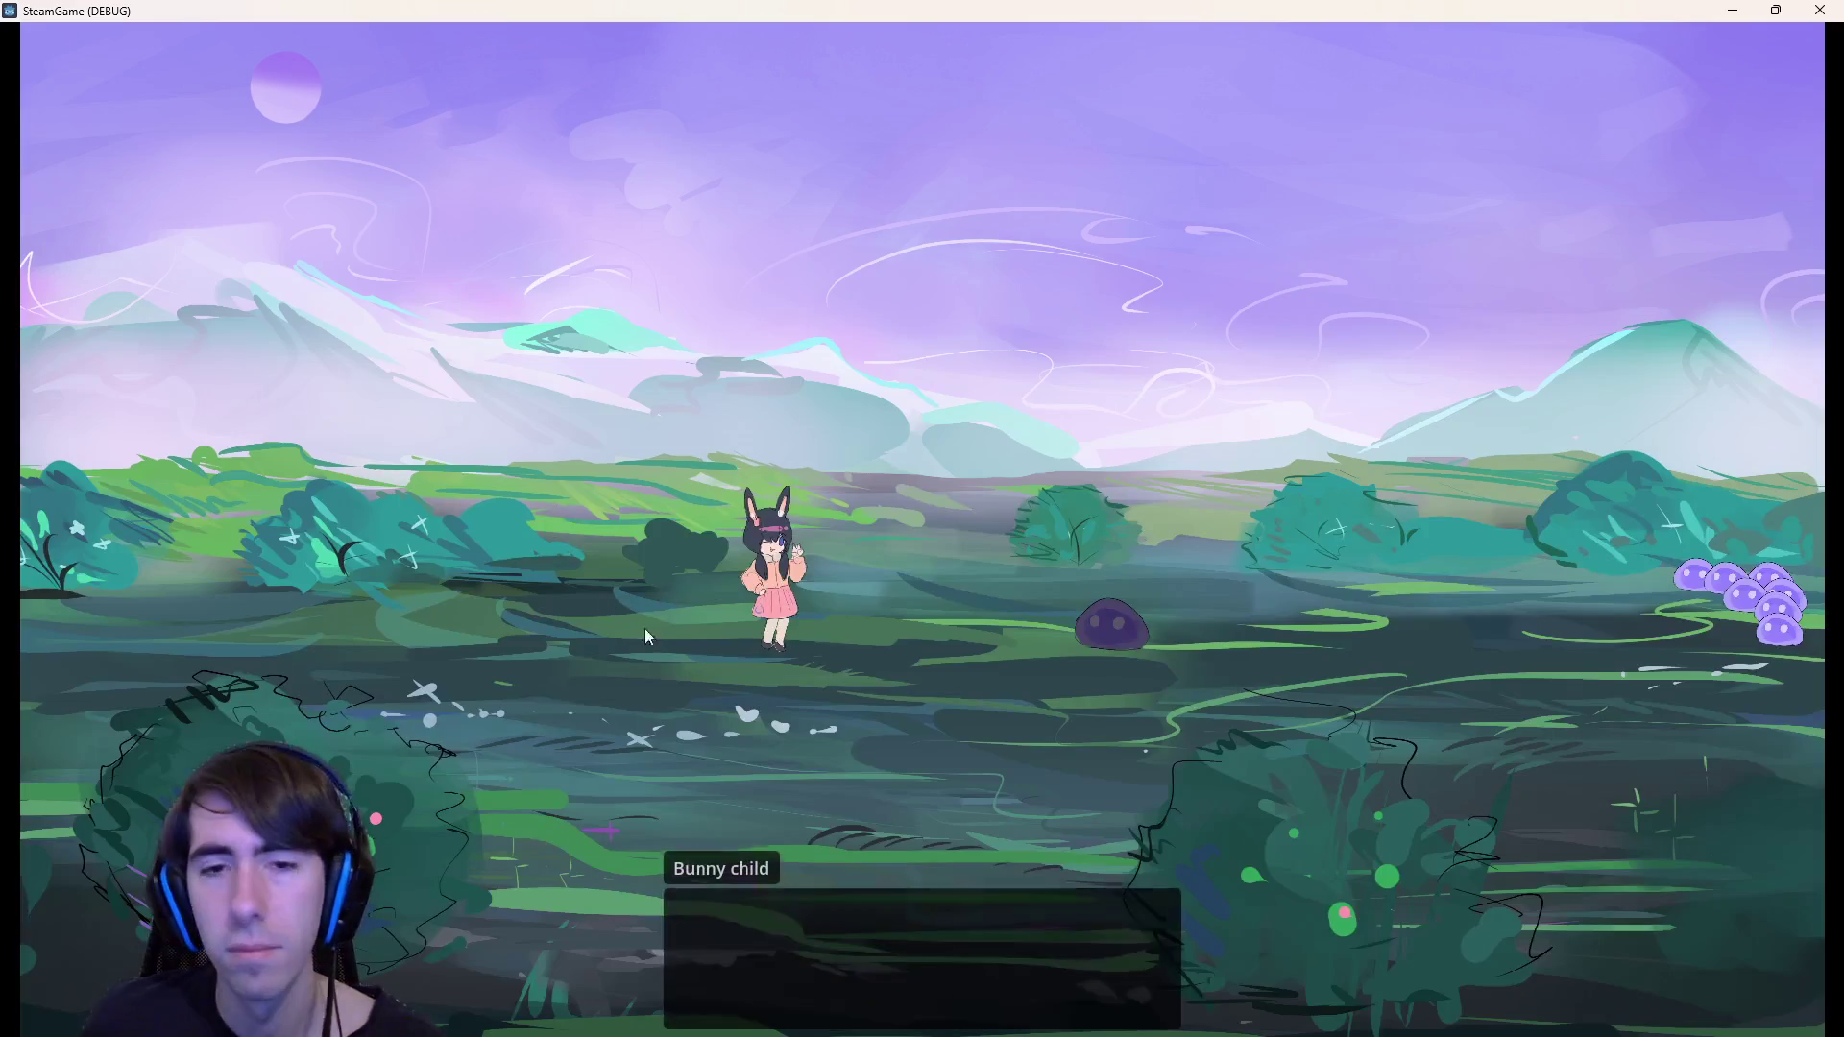
- Start the battle, play Shield Boost, Give Mana and a drawn card on the heroes, and end the turn
click(794, 603)
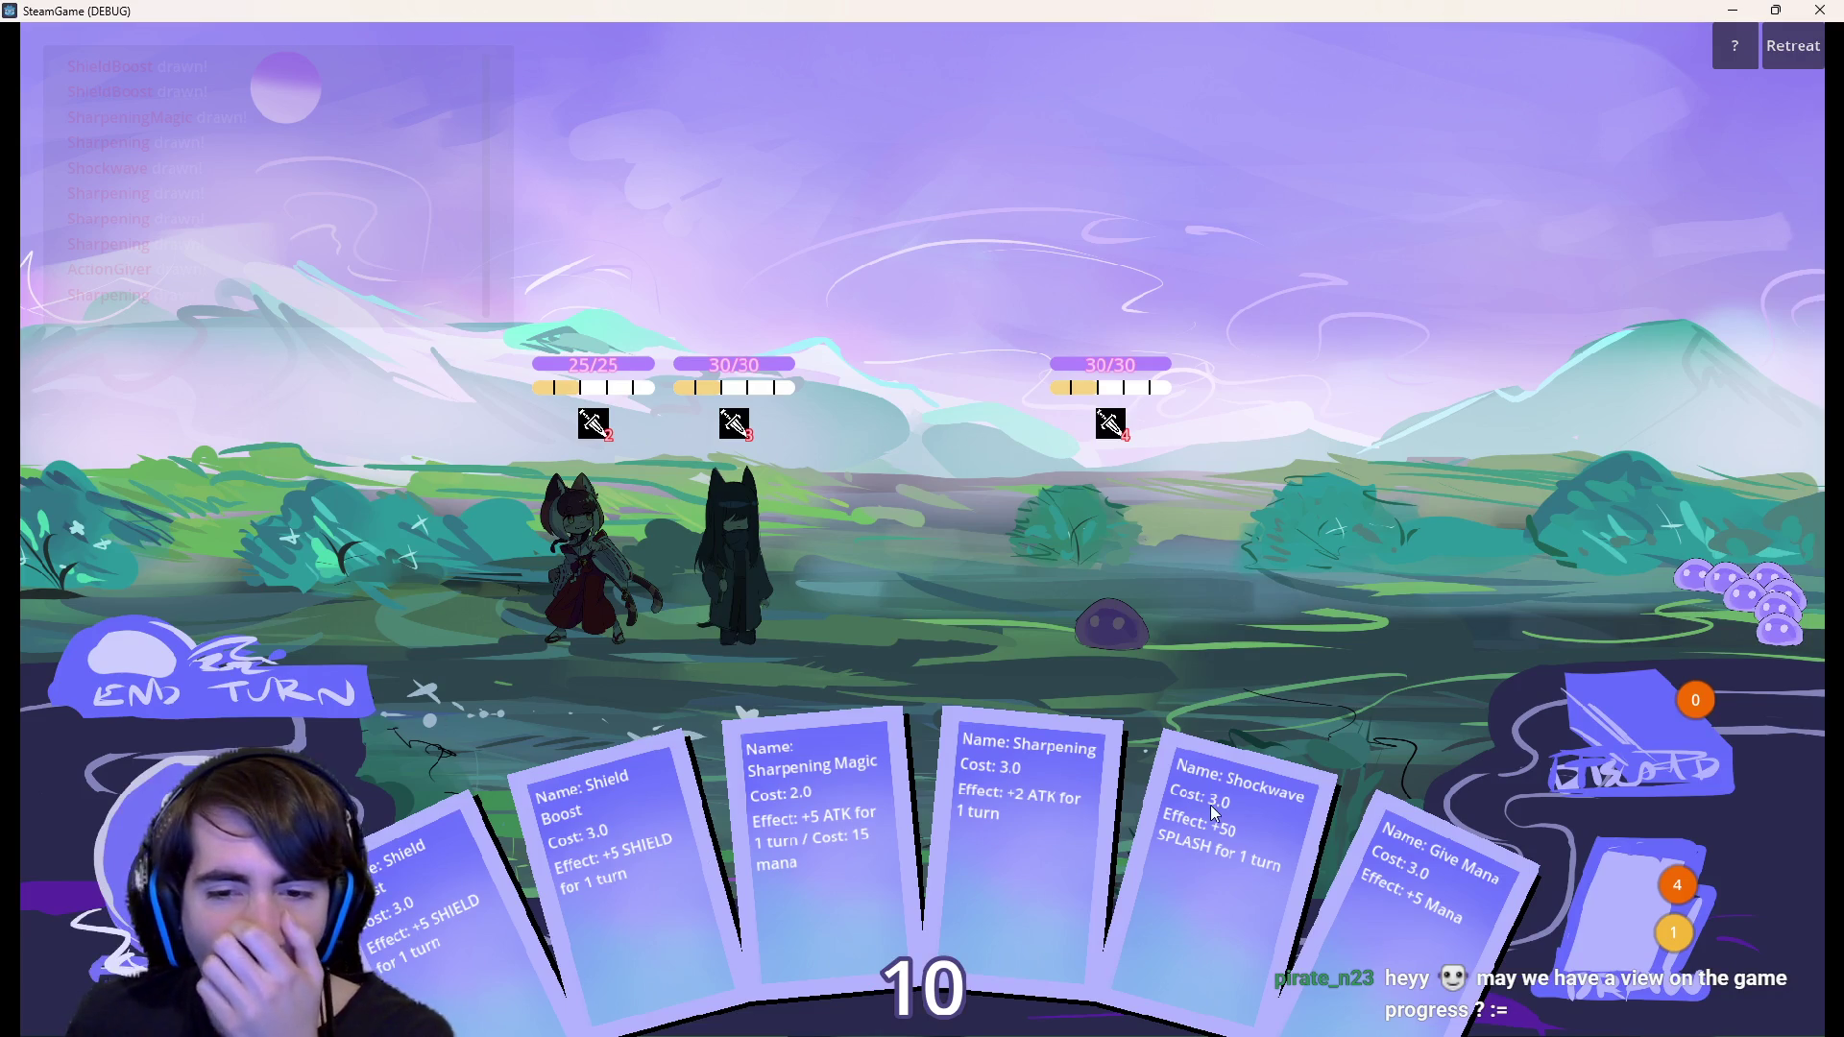
mouse_move(670, 859)
mouse_down()
mouse_move(782, 557)
mouse_move(607, 864)
mouse_up()
mouse_move(1421, 883)
mouse_down()
mouse_move(739, 538)
mouse_move(1109, 782)
mouse_move(740, 562)
mouse_up()
mouse_move(1411, 893)
mouse_down()
mouse_move(618, 513)
mouse_move(695, 520)
mouse_up()
mouse_move(663, 841)
mouse_down()
mouse_move(716, 550)
mouse_move(556, 534)
mouse_move(613, 538)
mouse_up()
click(273, 699)
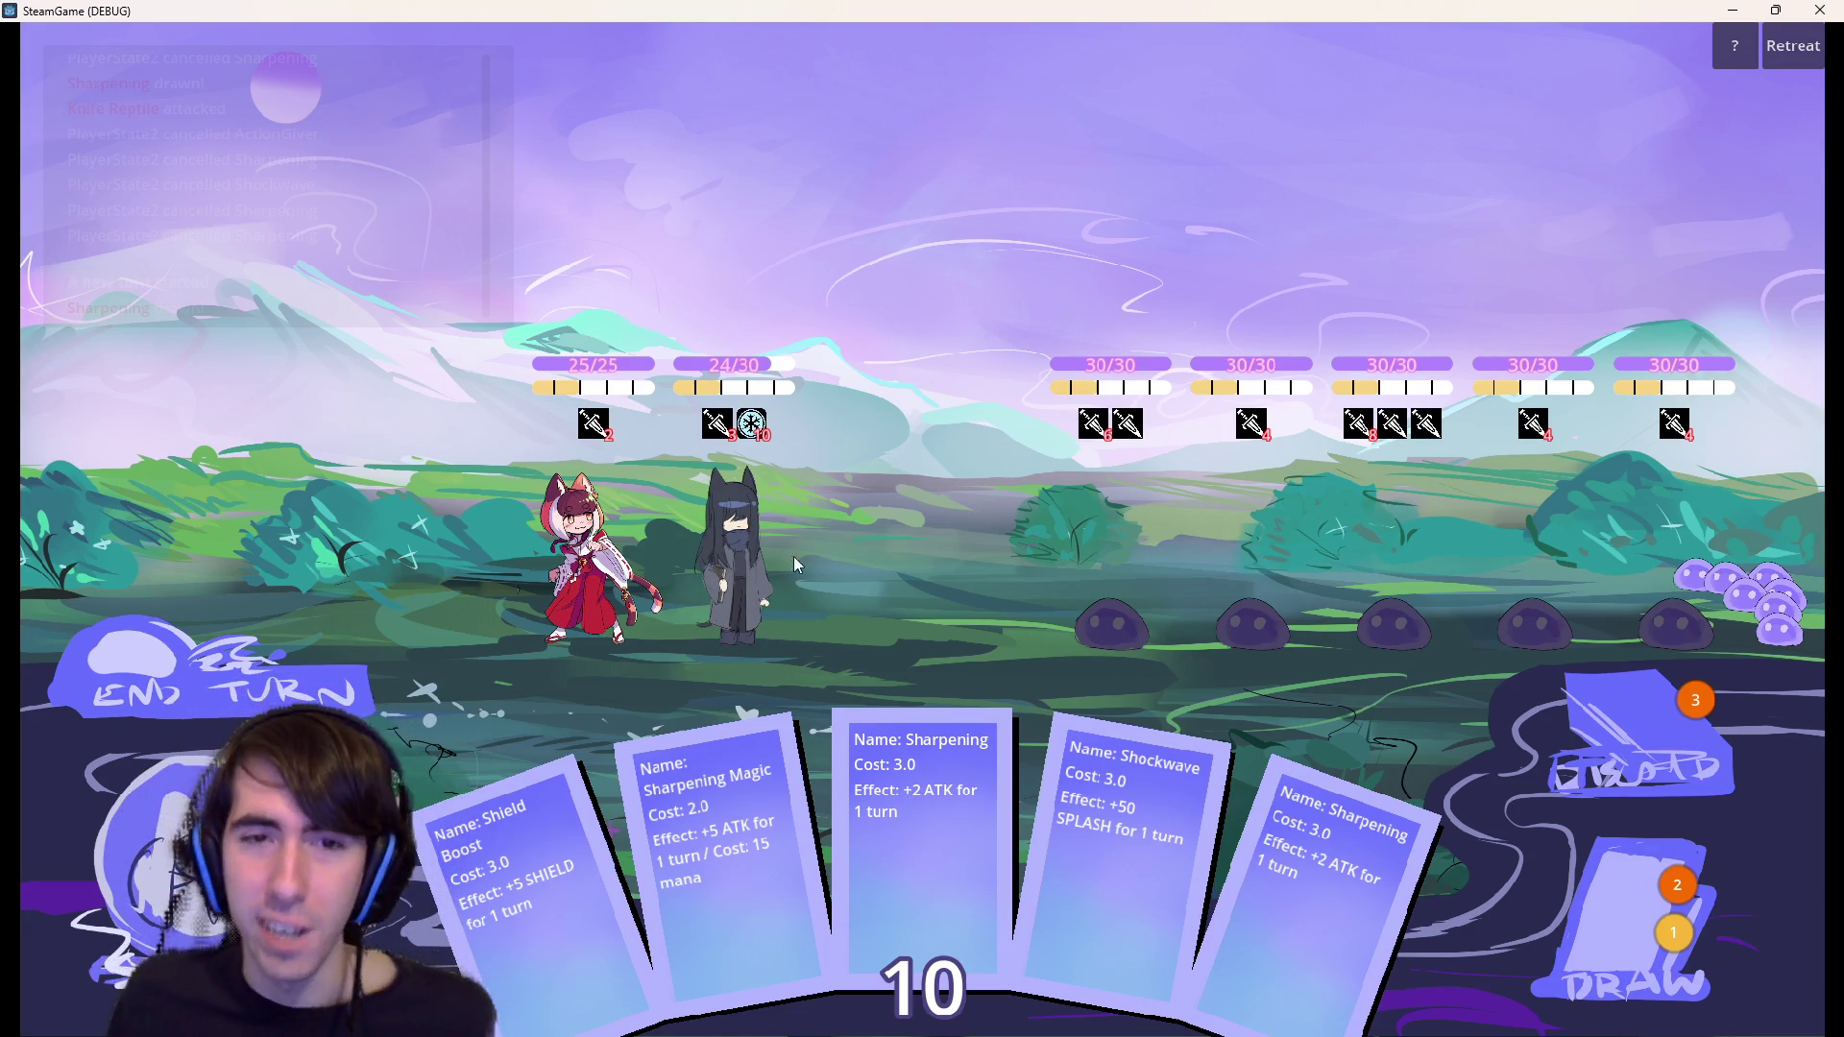
- Draw two cards, pick up a Sharpening card, end the turn, and close the game window
mouse_move(762, 428)
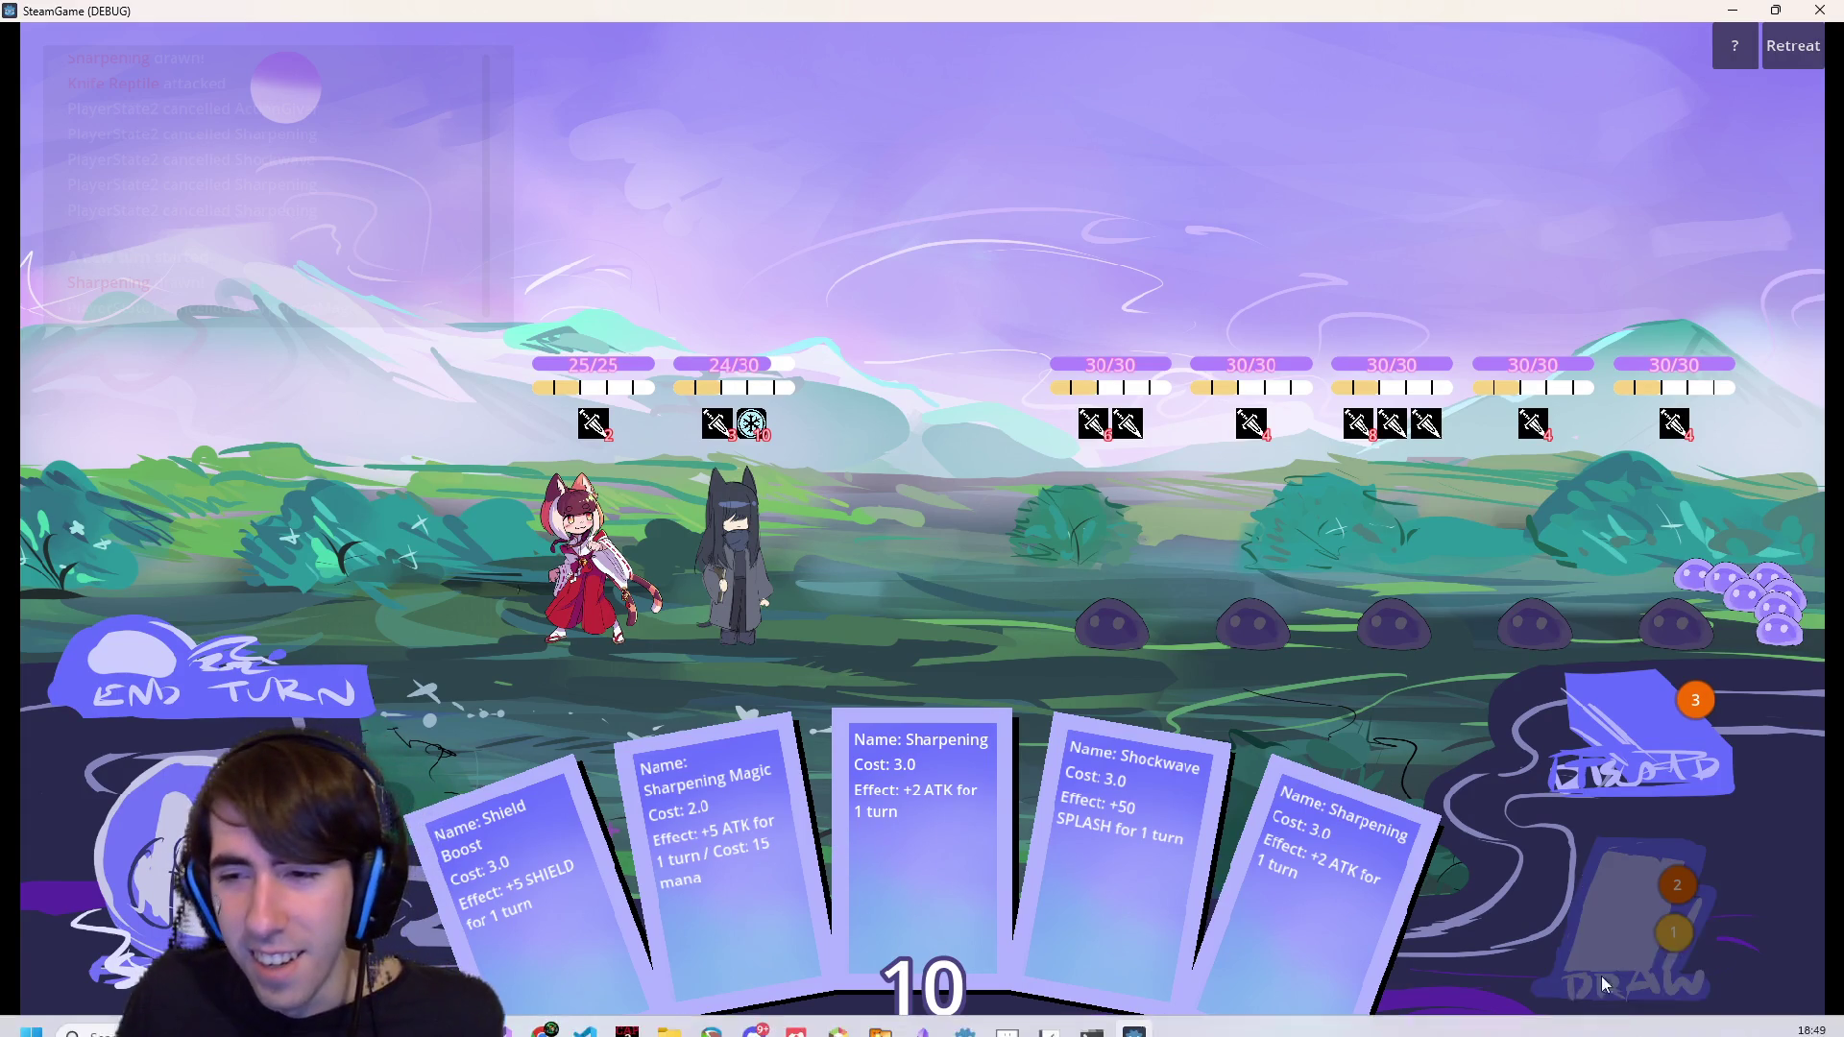
click(1639, 898)
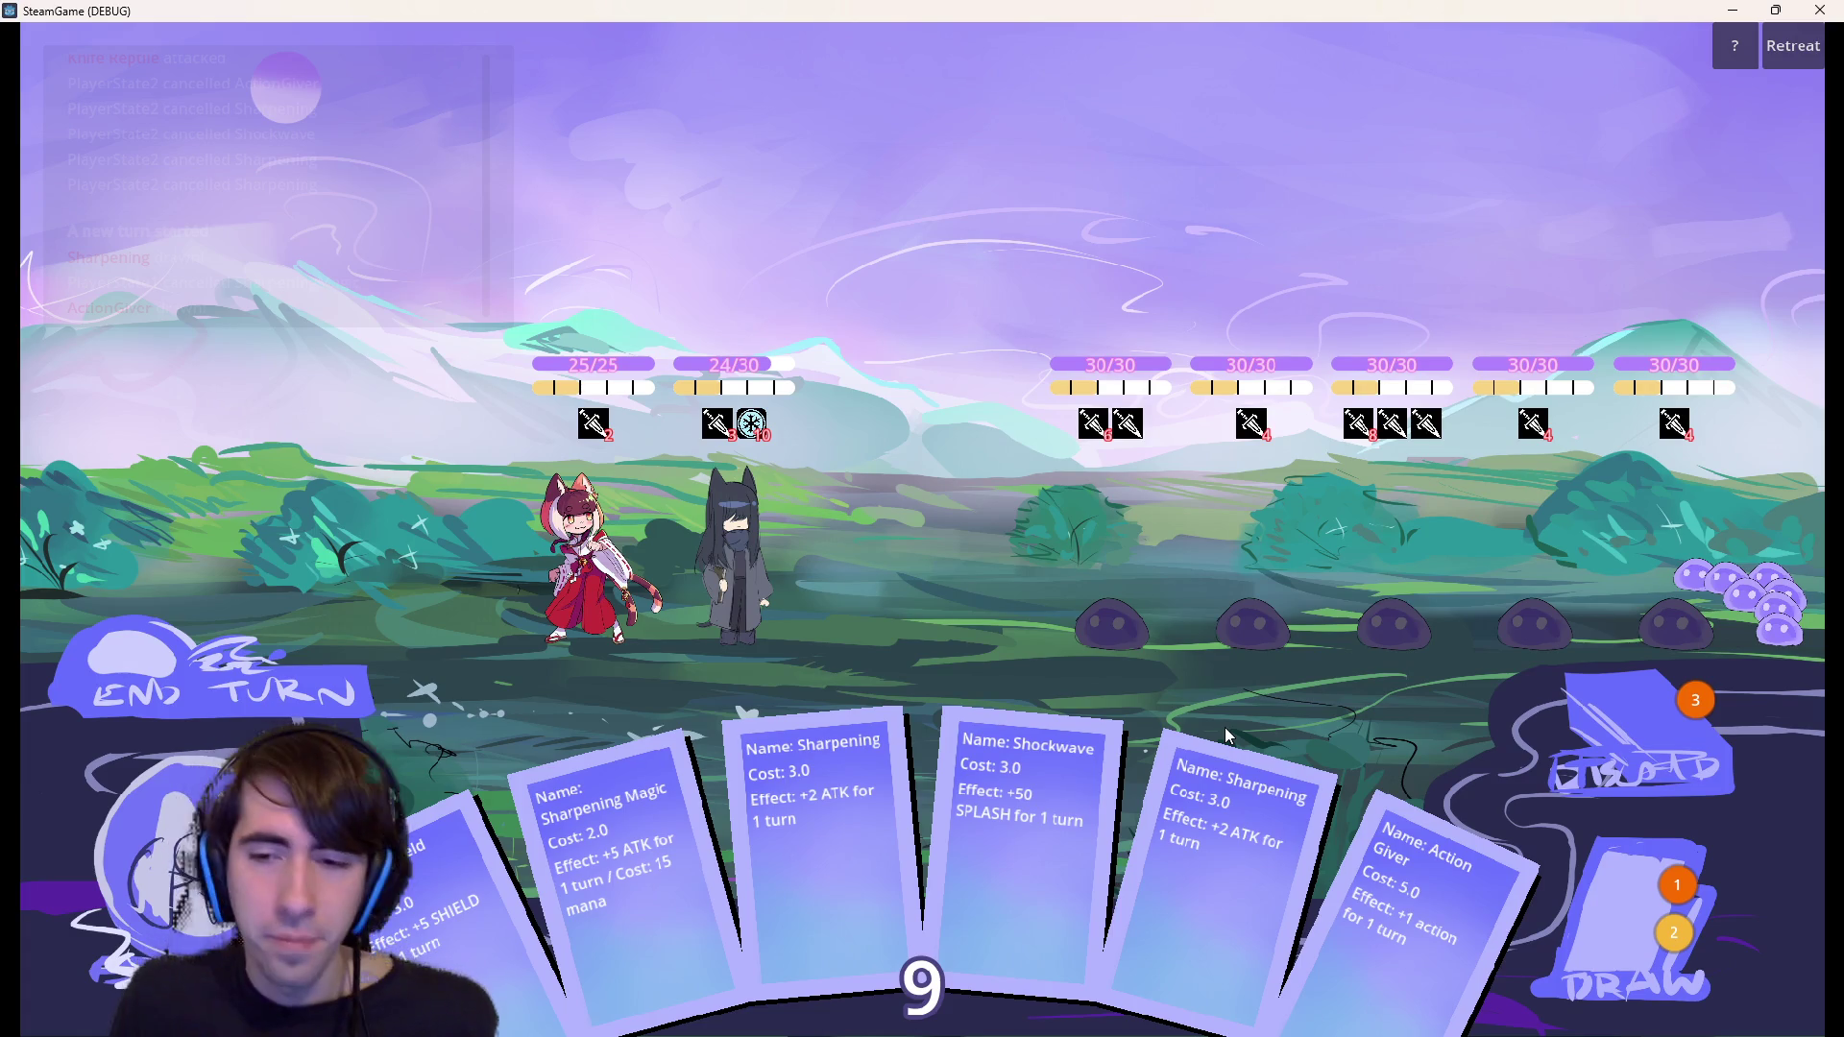
click(1555, 874)
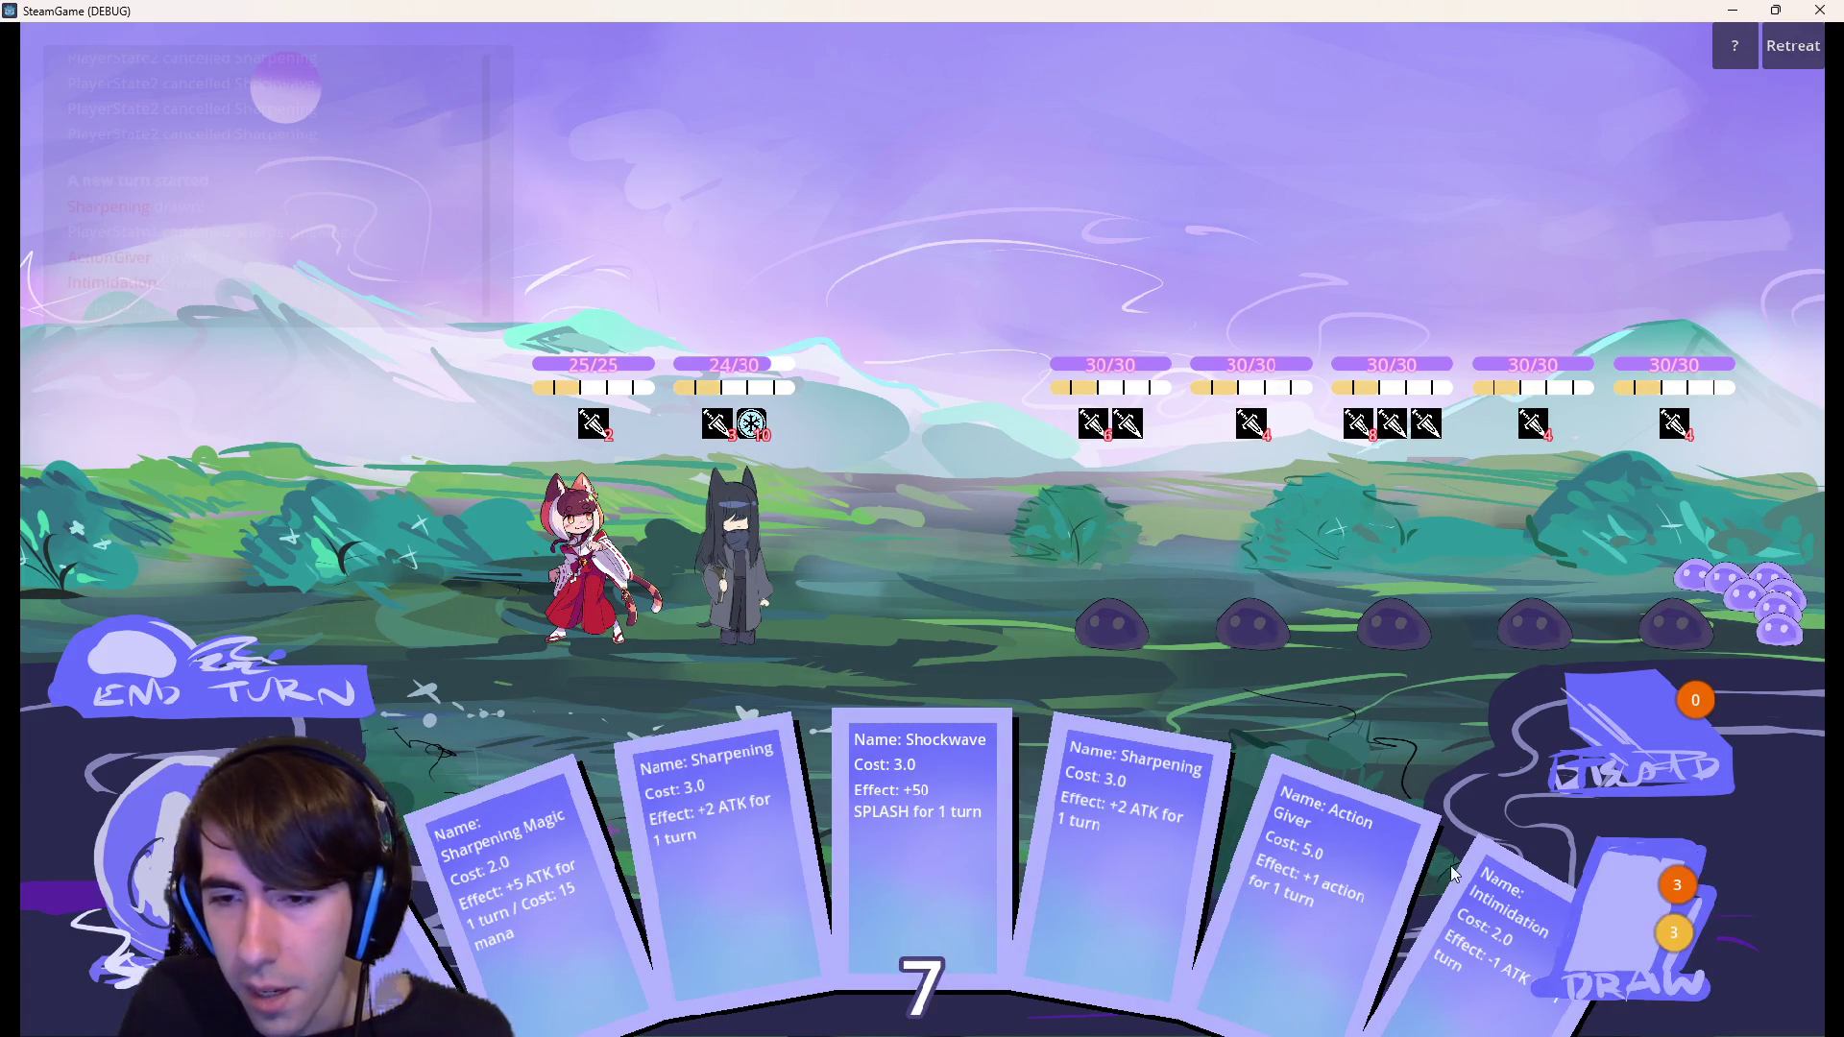
mouse_move(972, 661)
mouse_down()
mouse_move(786, 584)
mouse_move(1064, 853)
mouse_up()
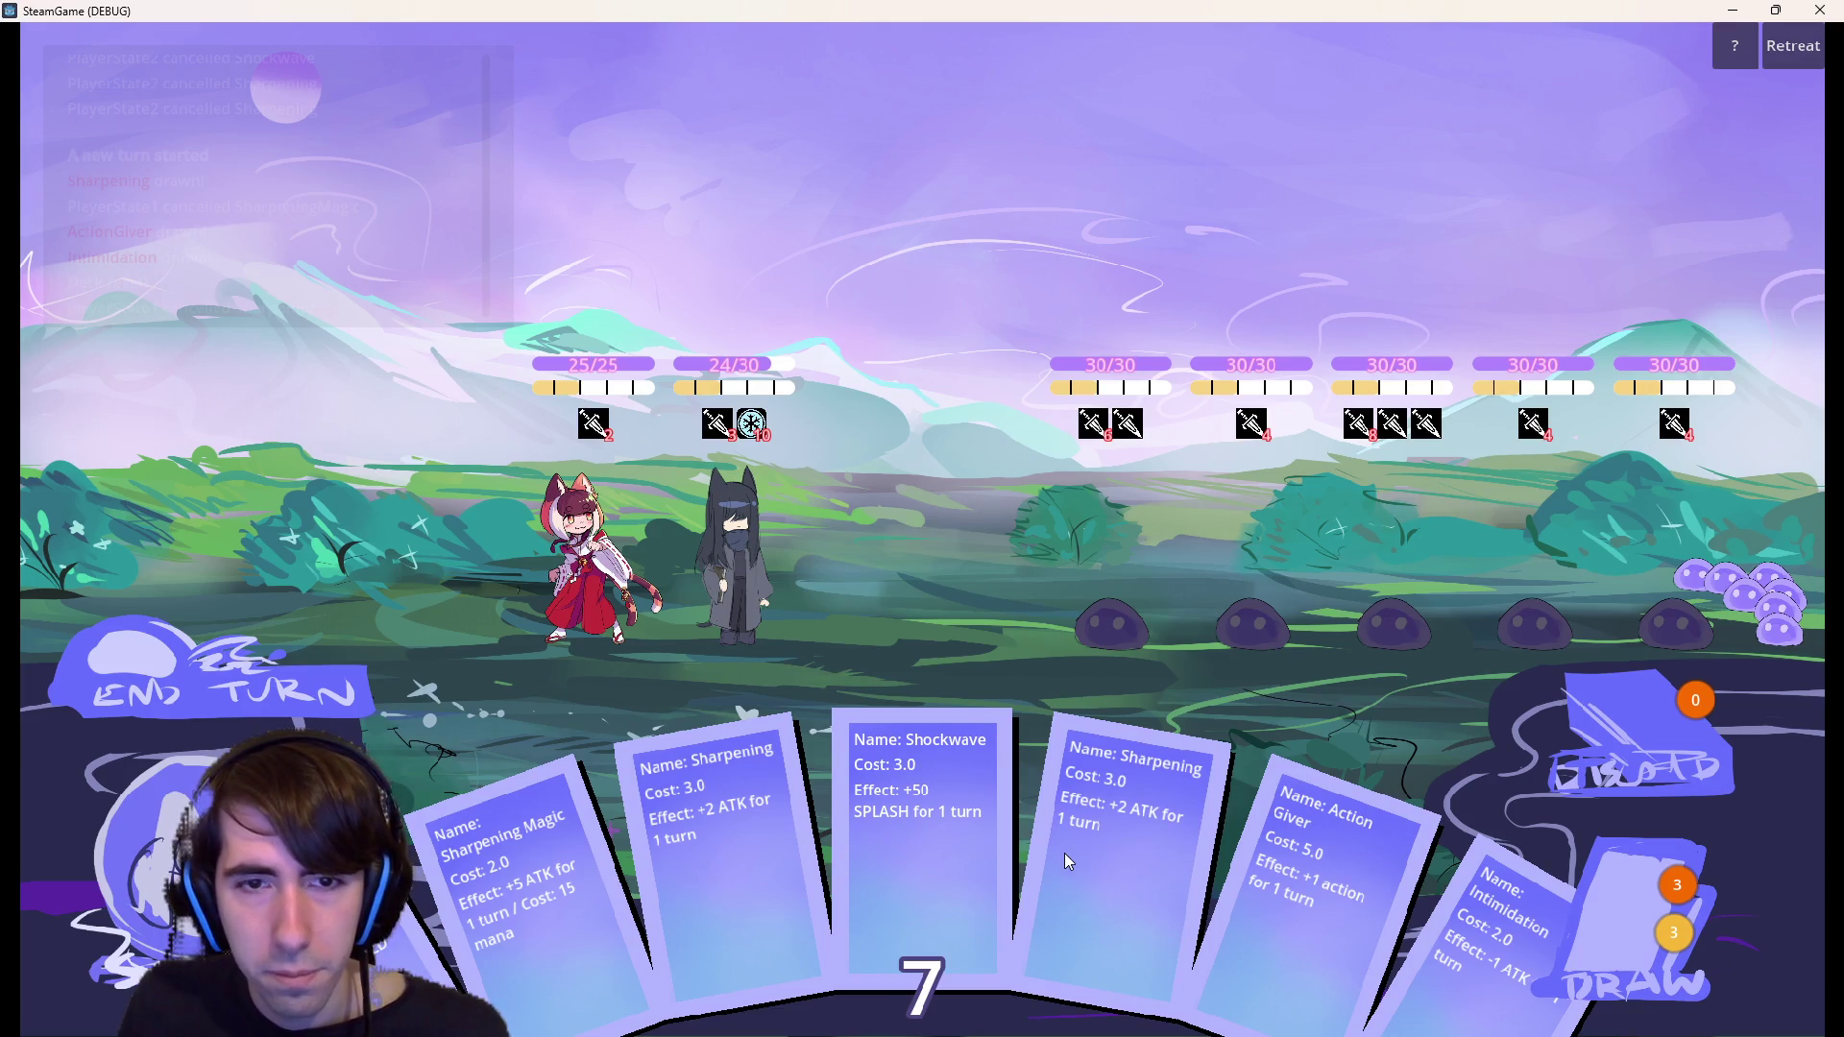
click(280, 676)
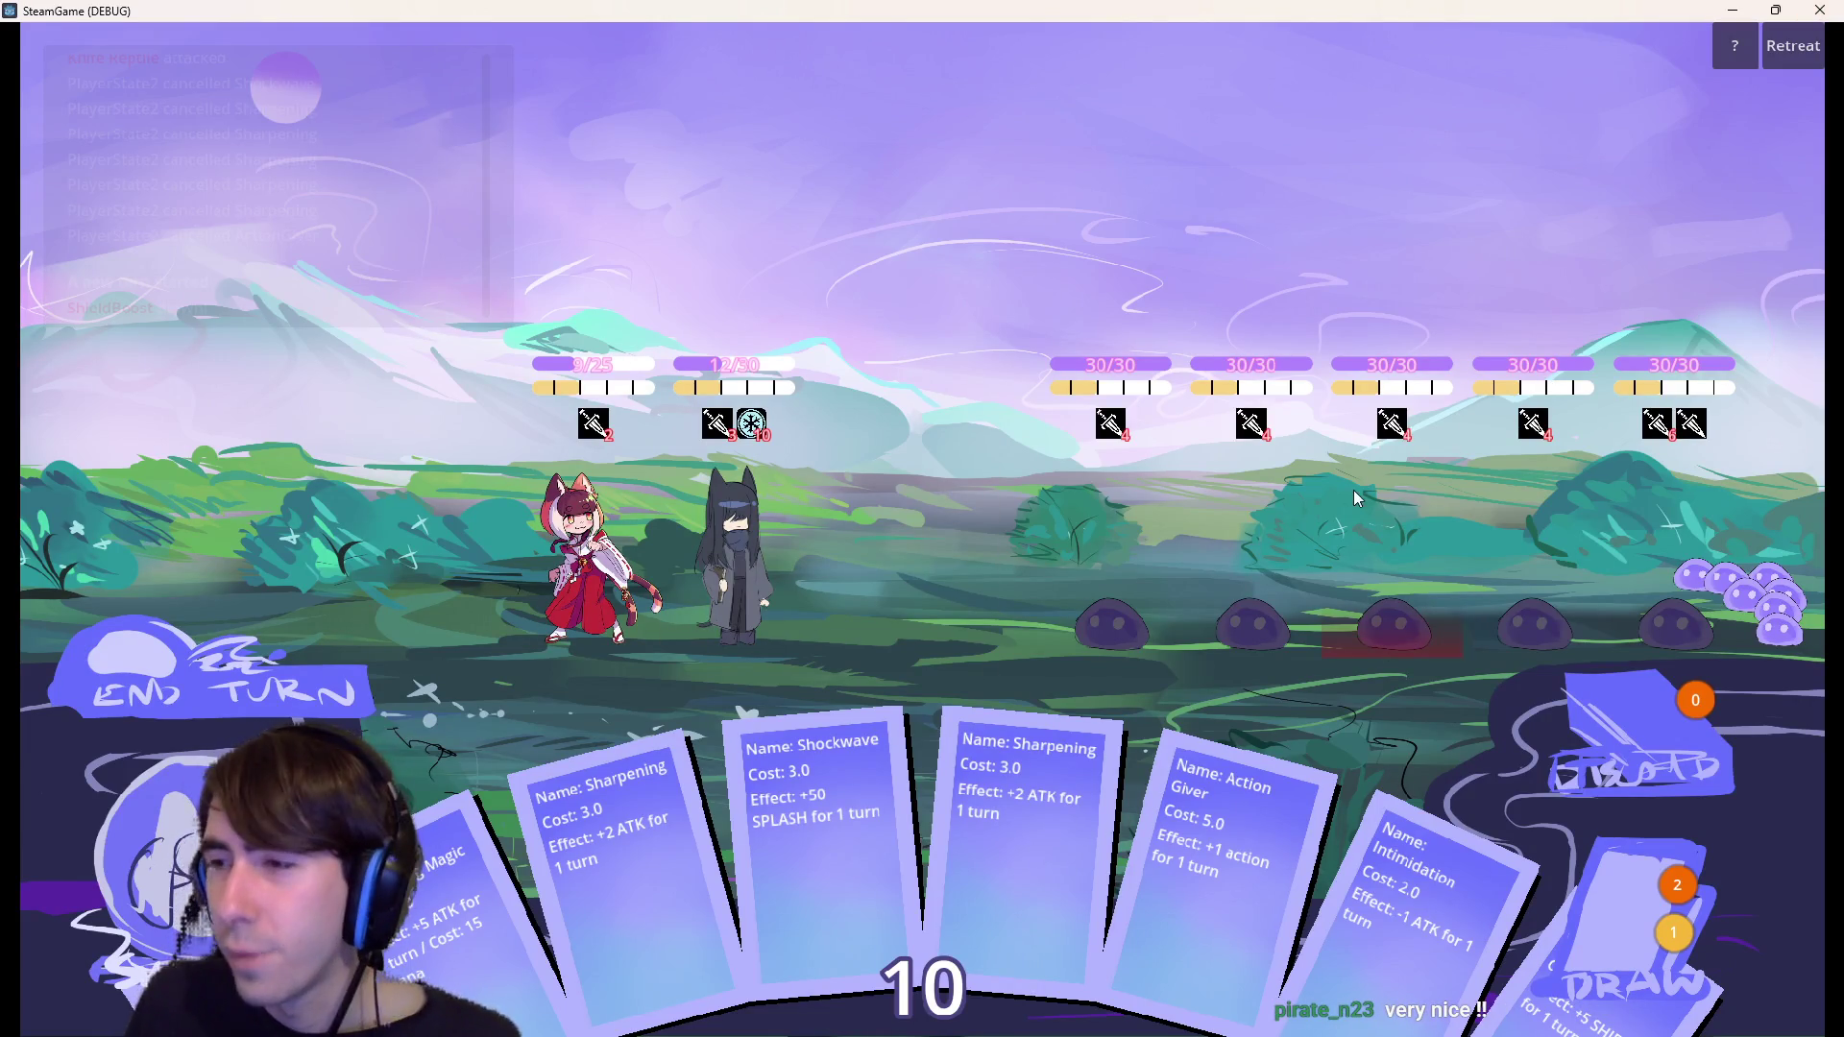
click(1822, 9)
click(706, 47)
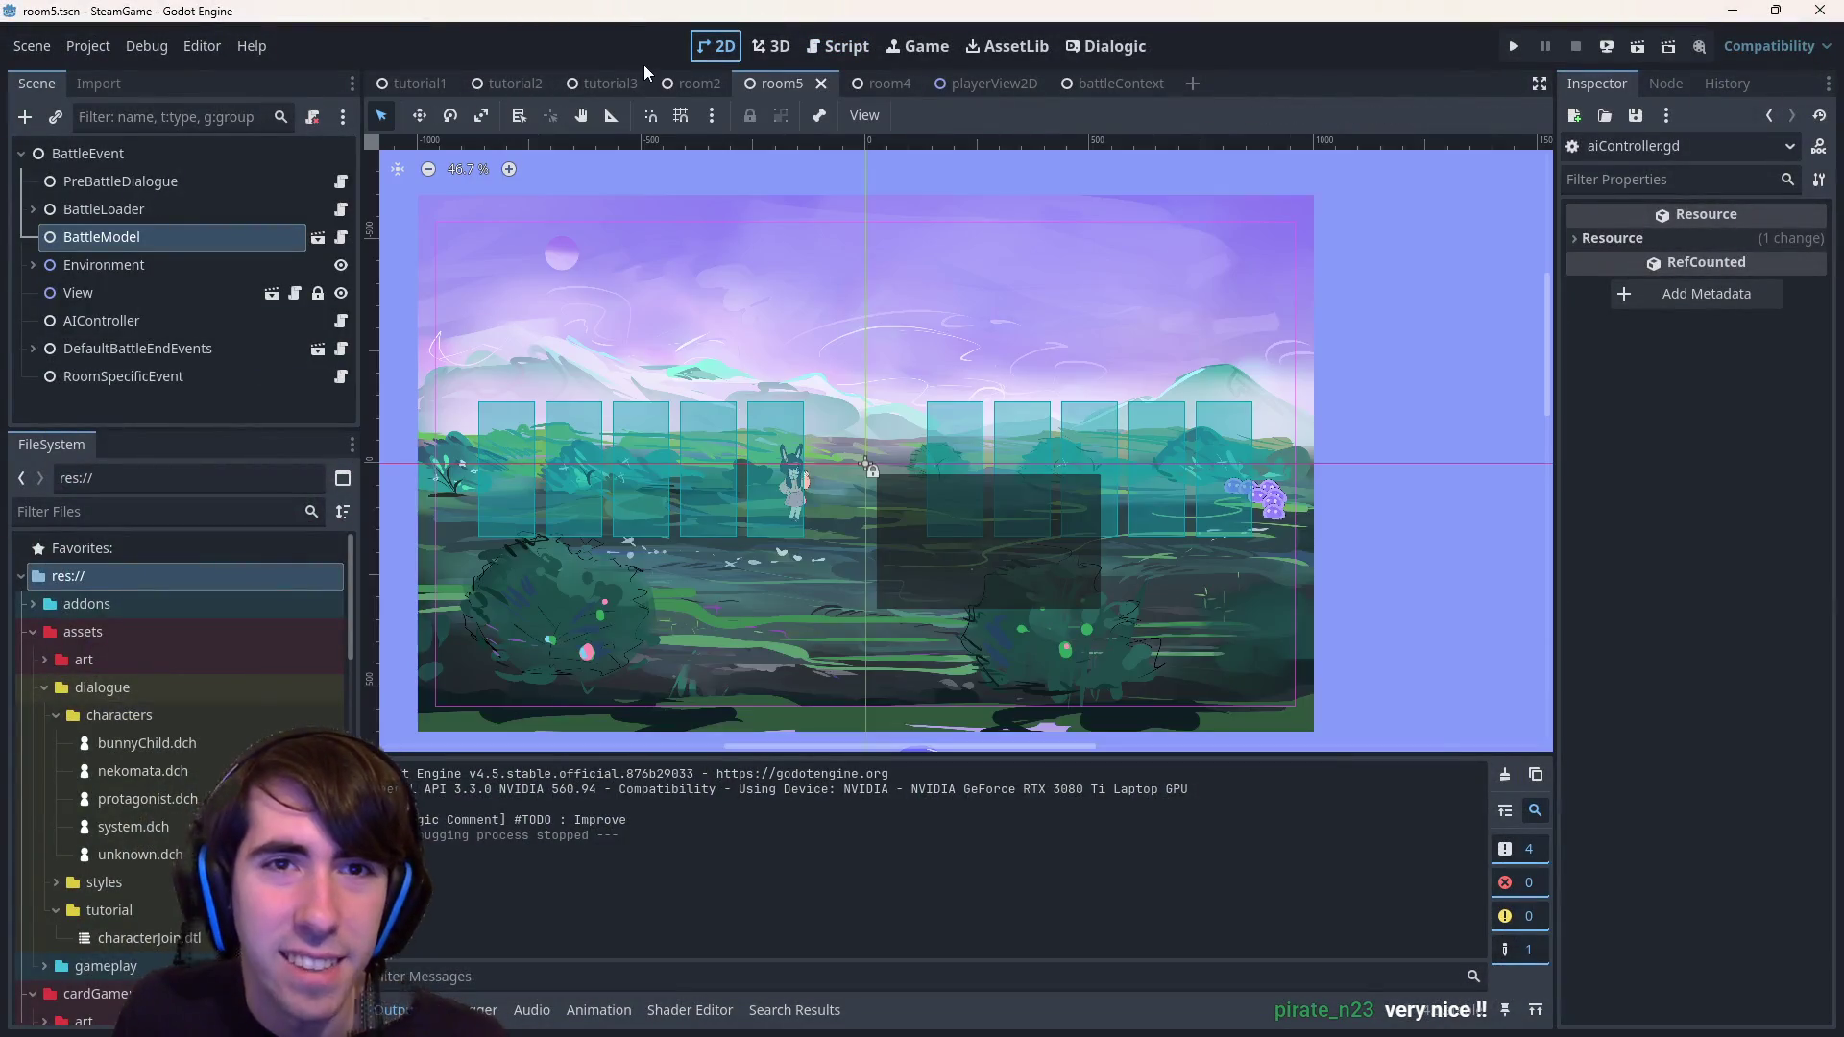
- Expand the scenes folder in the FileSystem dock and open lobby.tscn
mouse_move(662, 81)
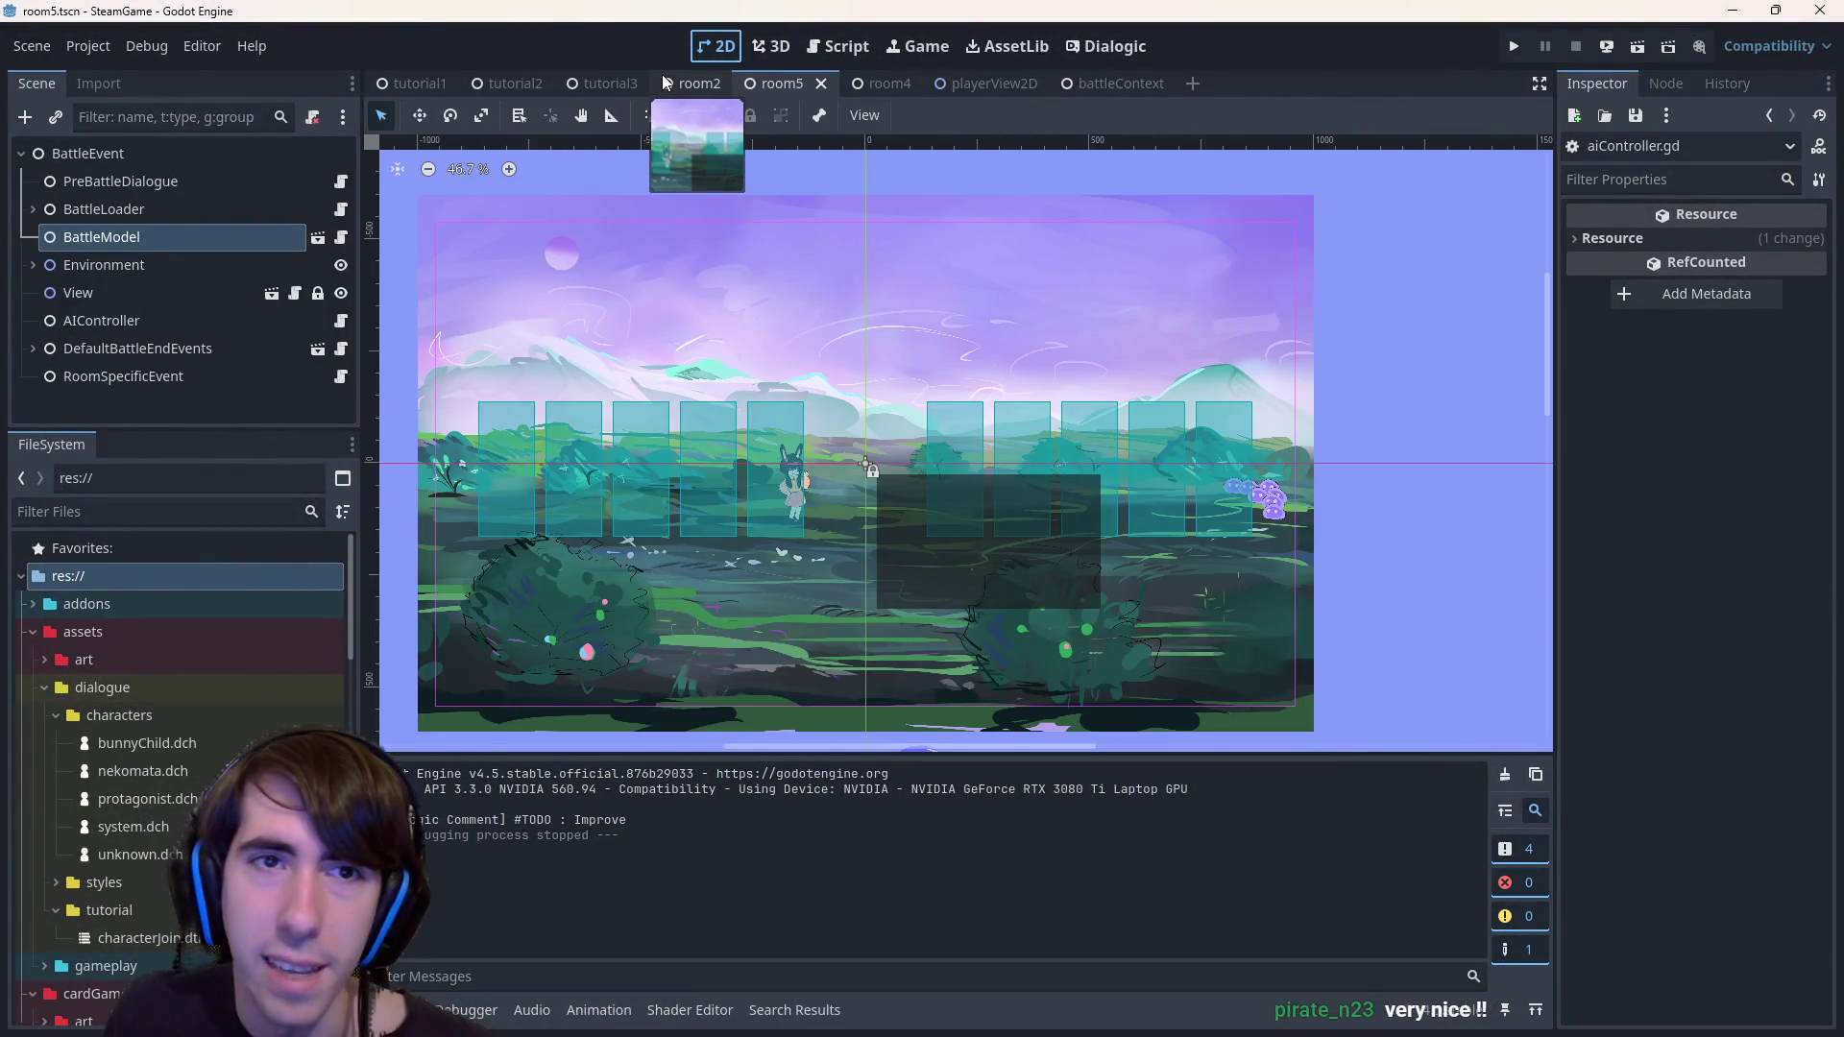
mouse_move(399, 88)
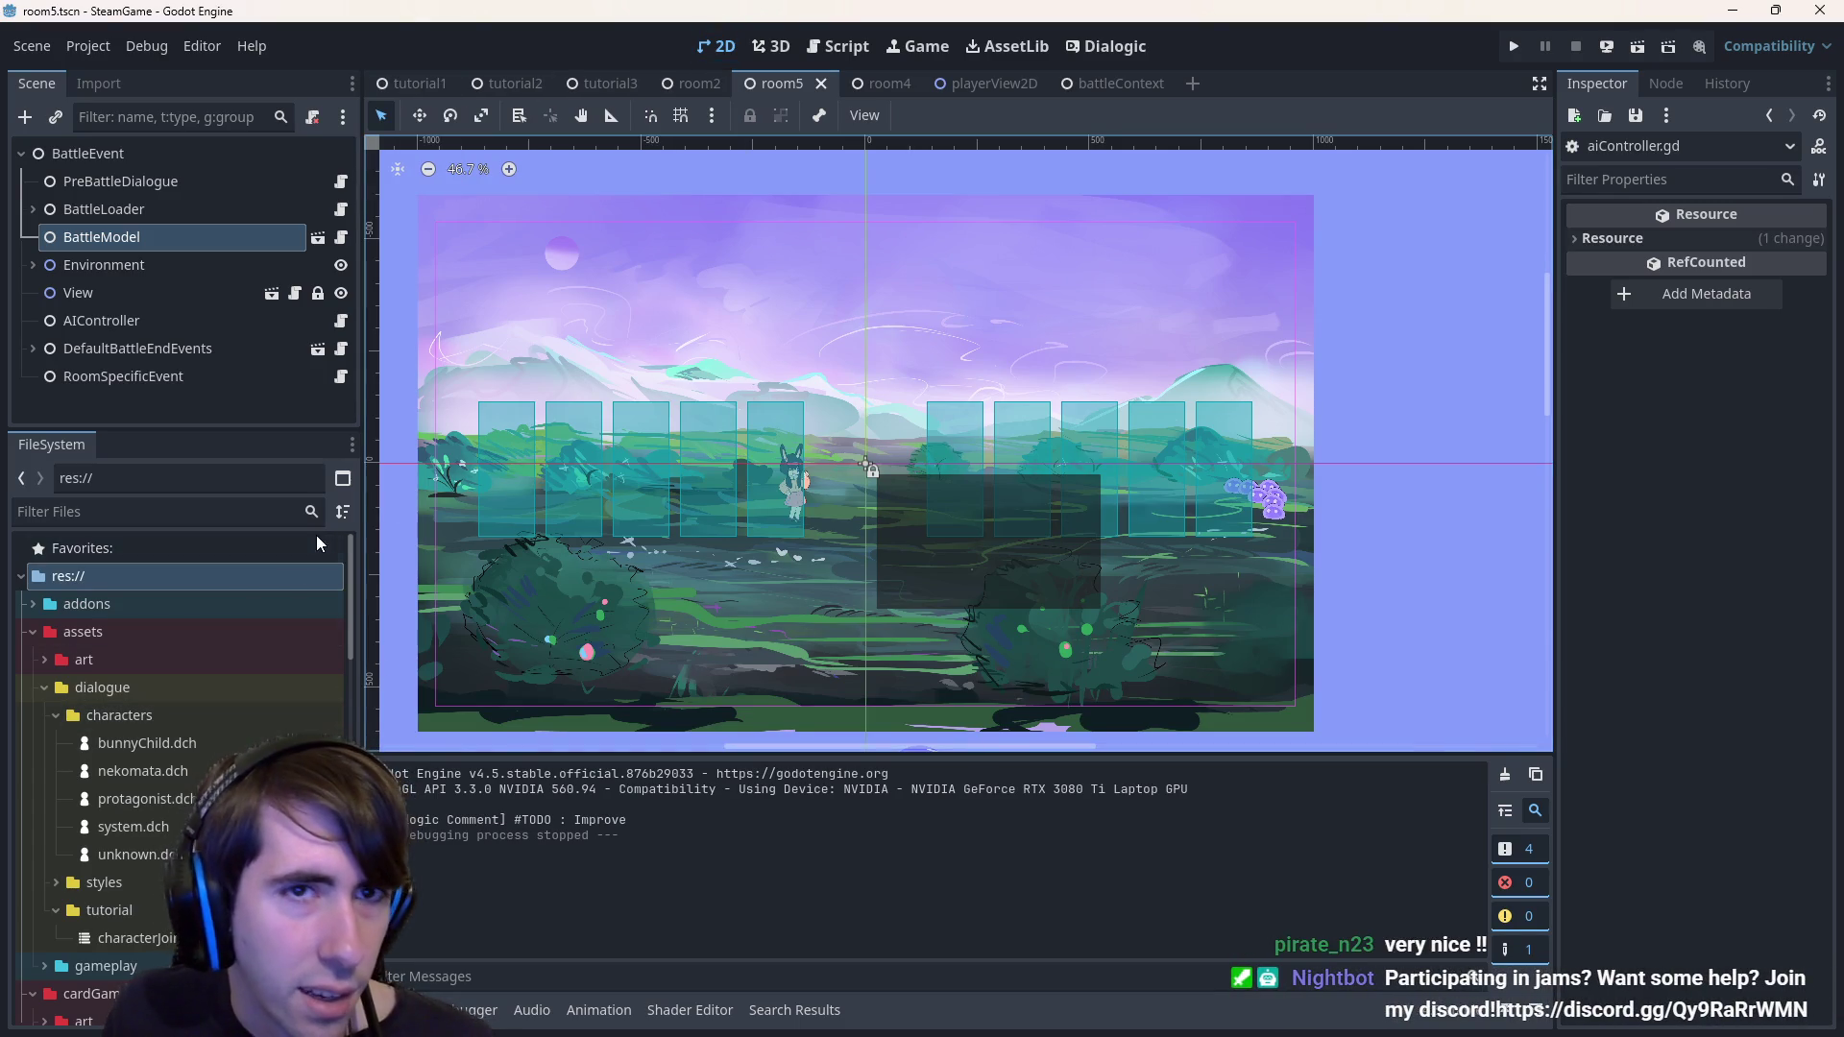
scroll(124, 807, down, 5)
scroll(125, 806, up, 2)
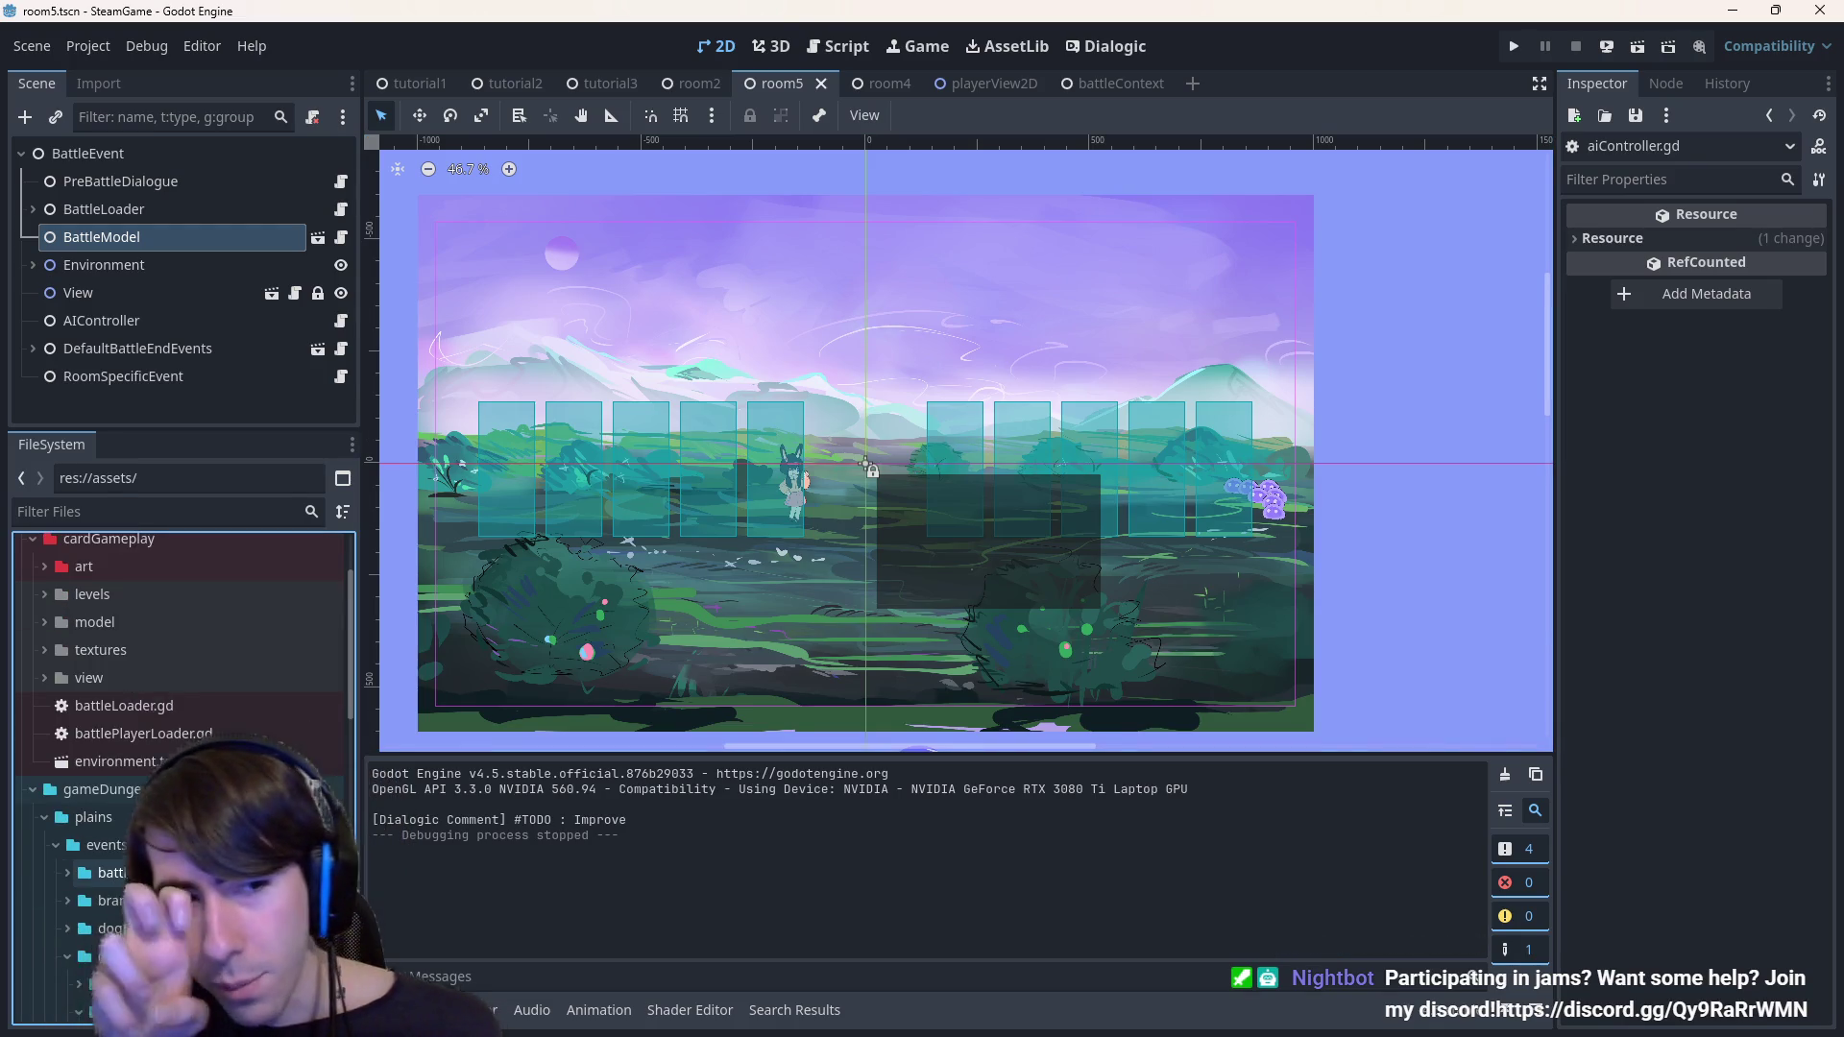
scroll(185, 806, down, 3)
scroll(185, 806, down, 8)
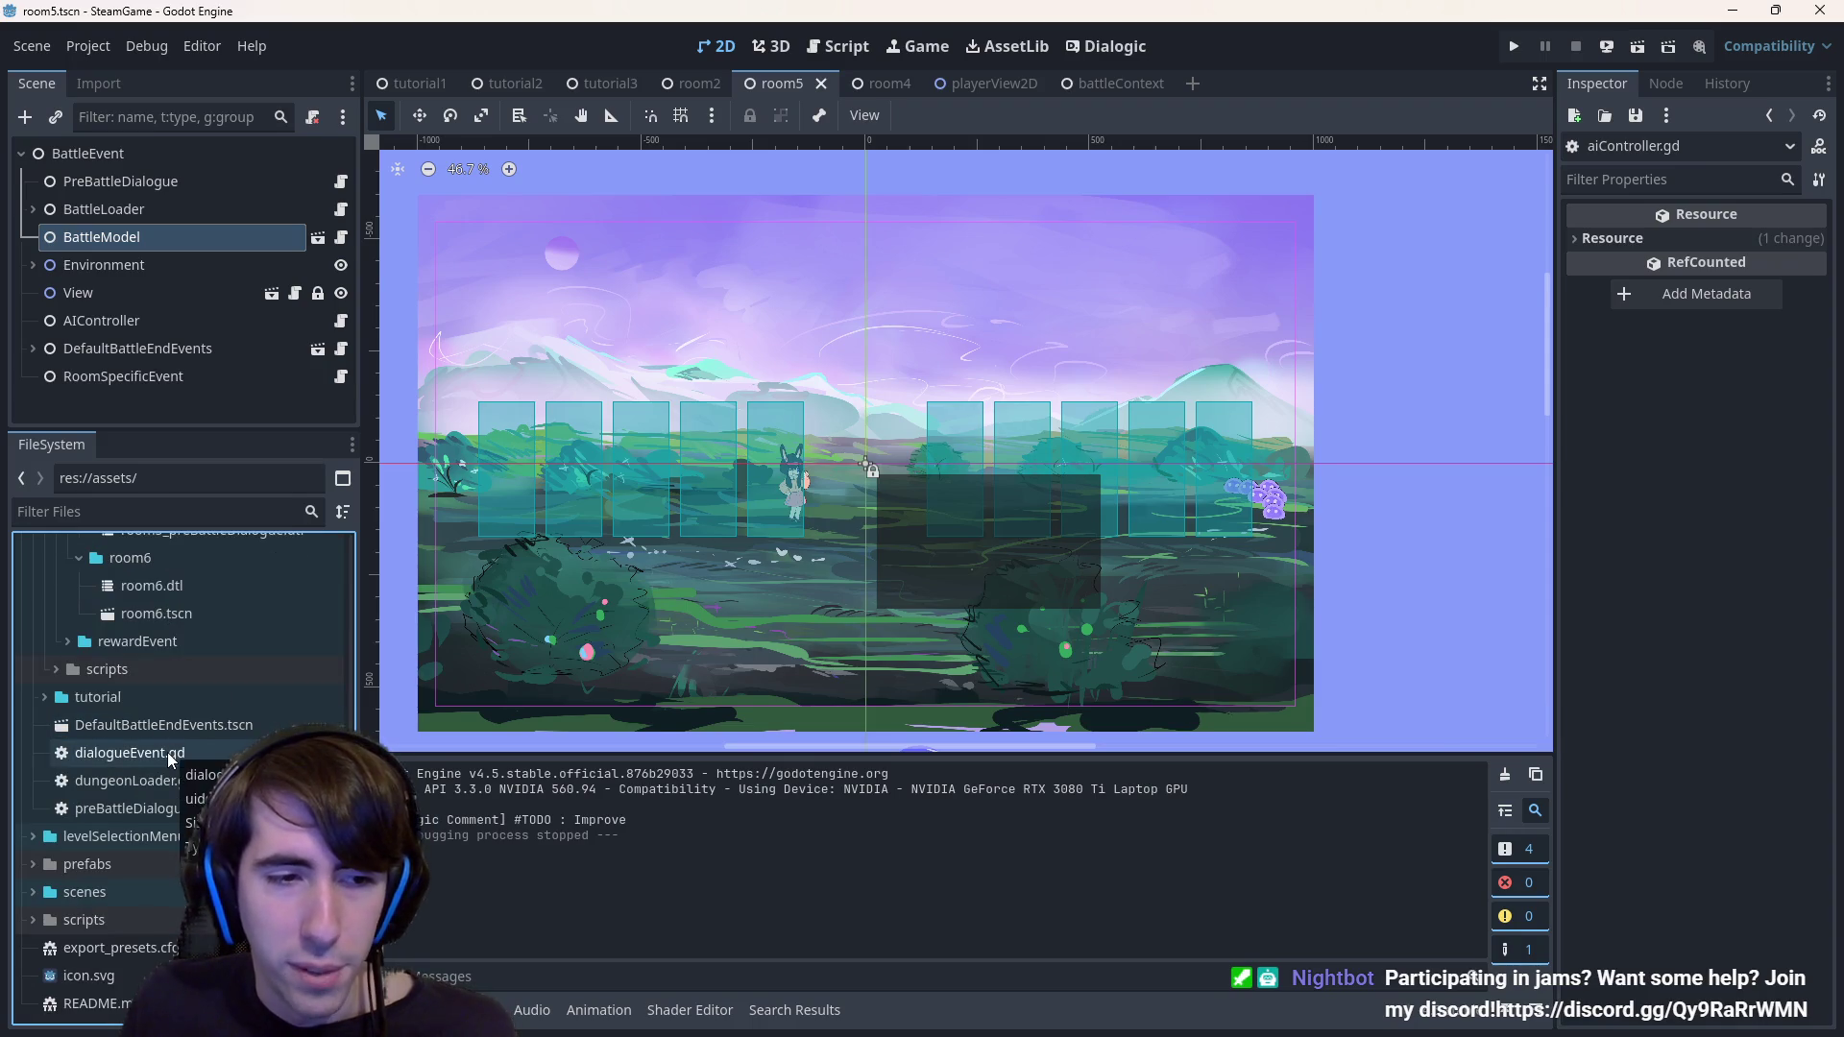
double_click(125, 891)
double_click(137, 892)
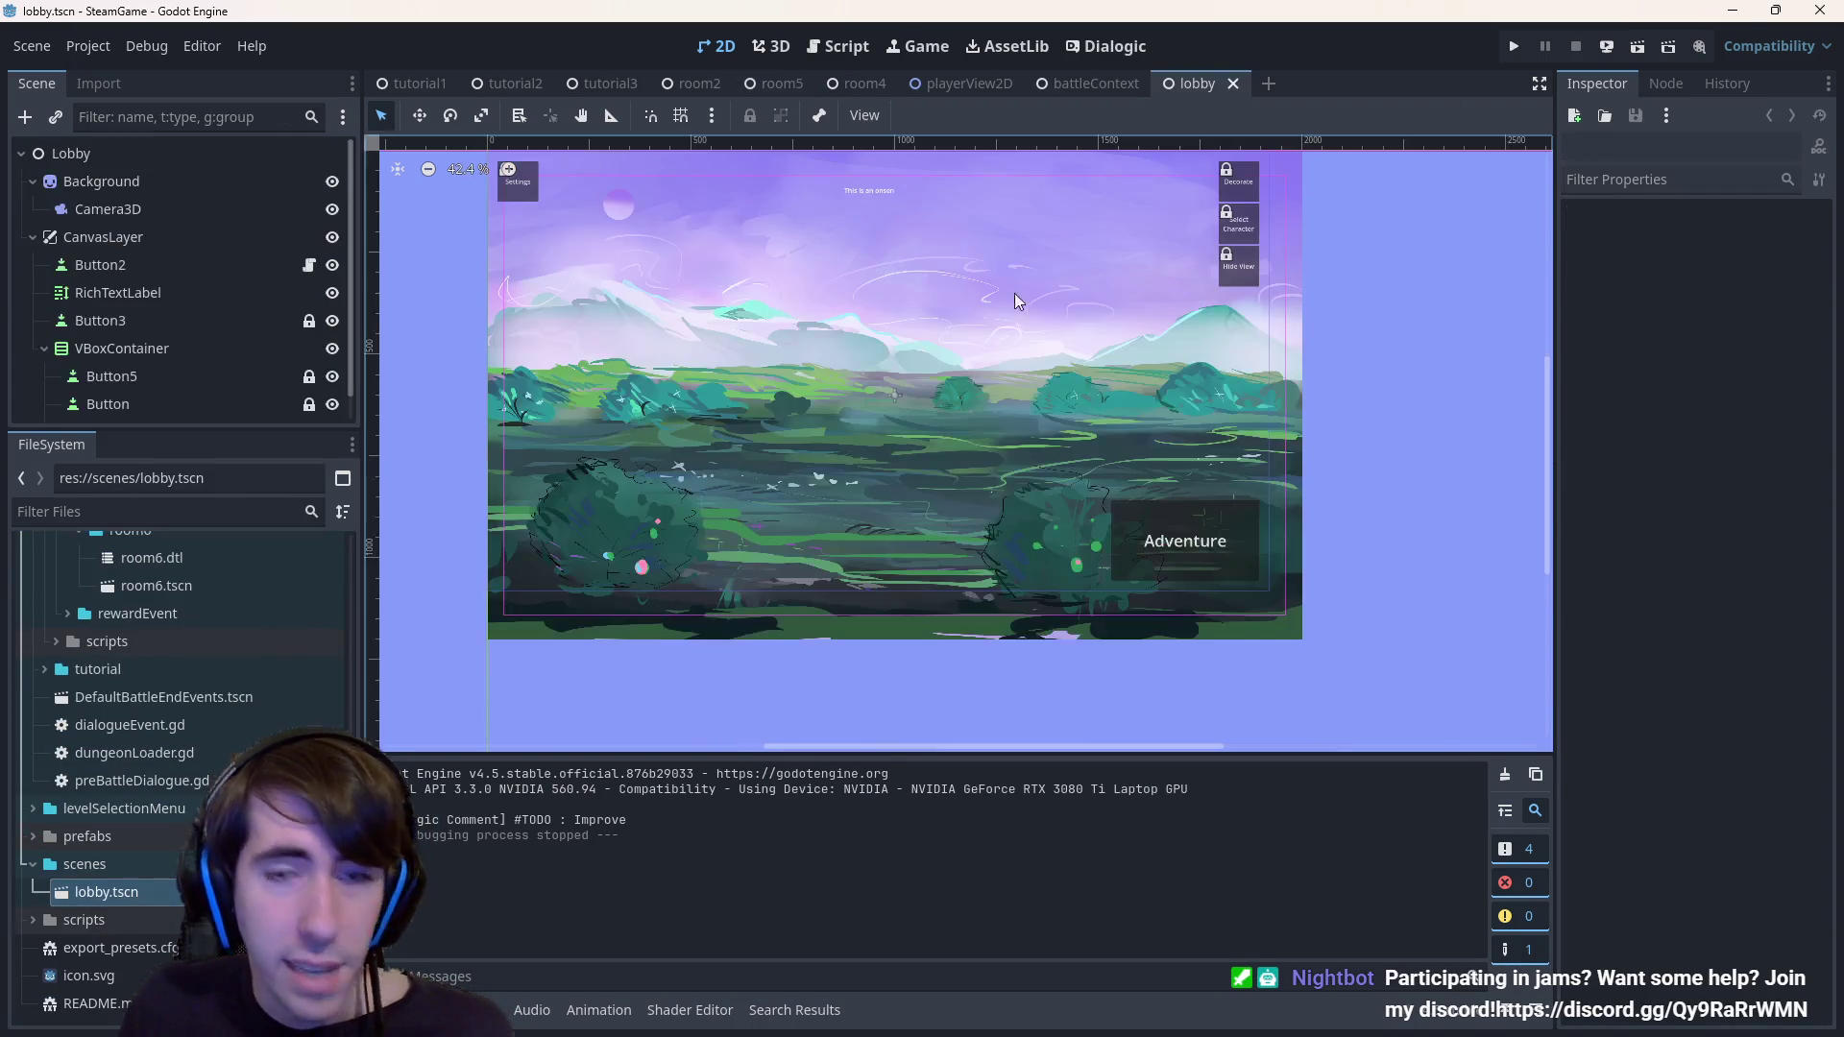
- Run the lobby scene, start the Explore your surroundings quest, skip the nekomata dialogue and deploy a character
click(1638, 54)
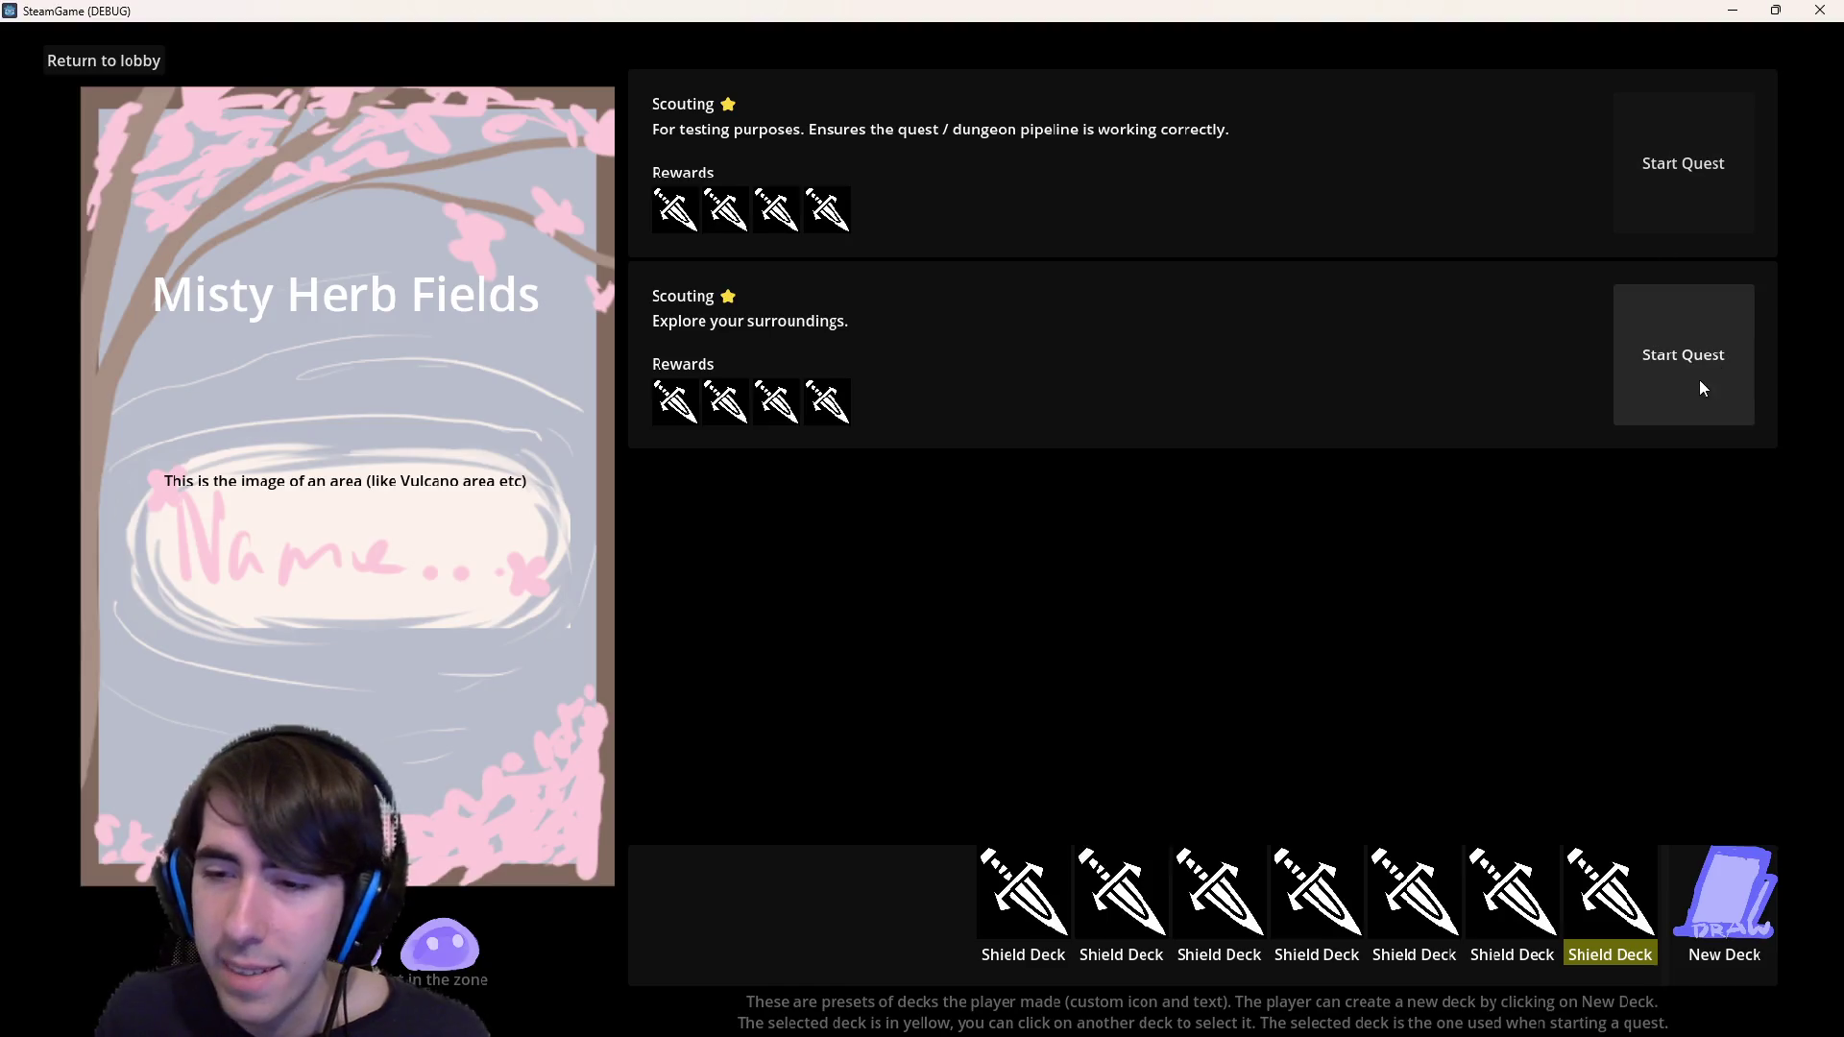
click(1619, 309)
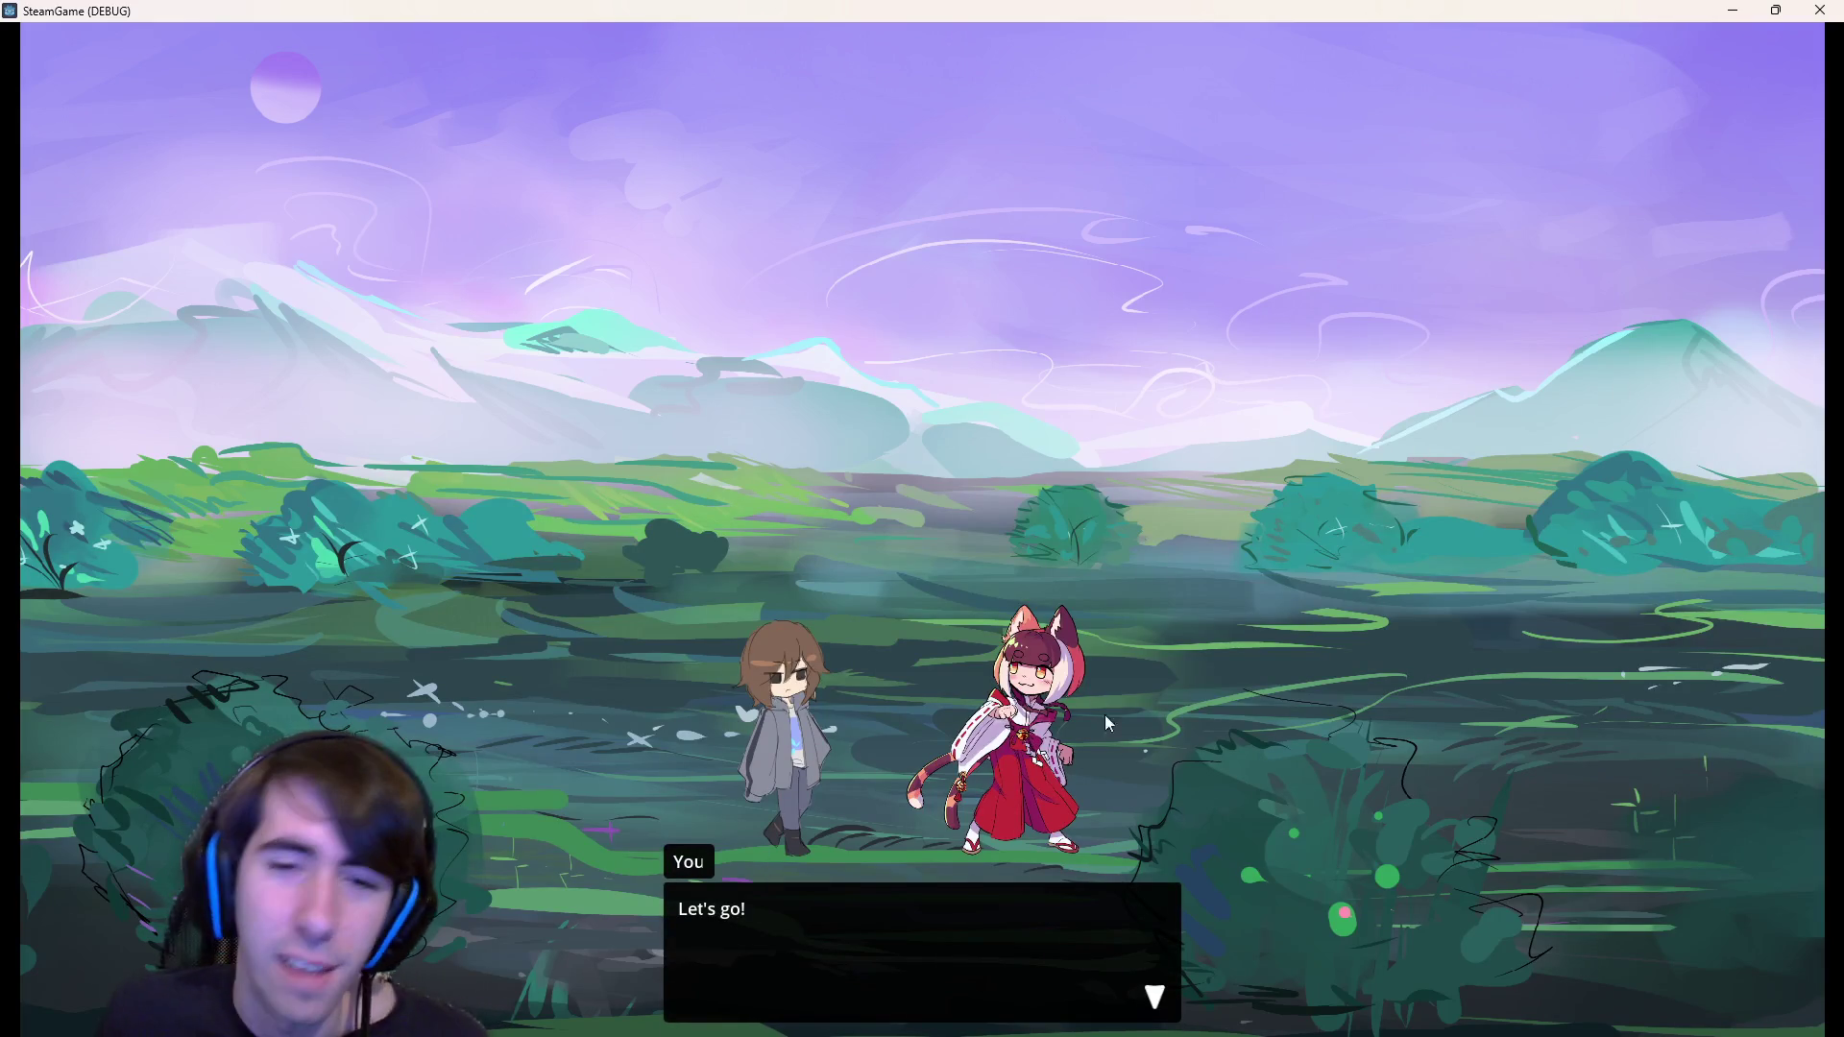
click(1114, 720)
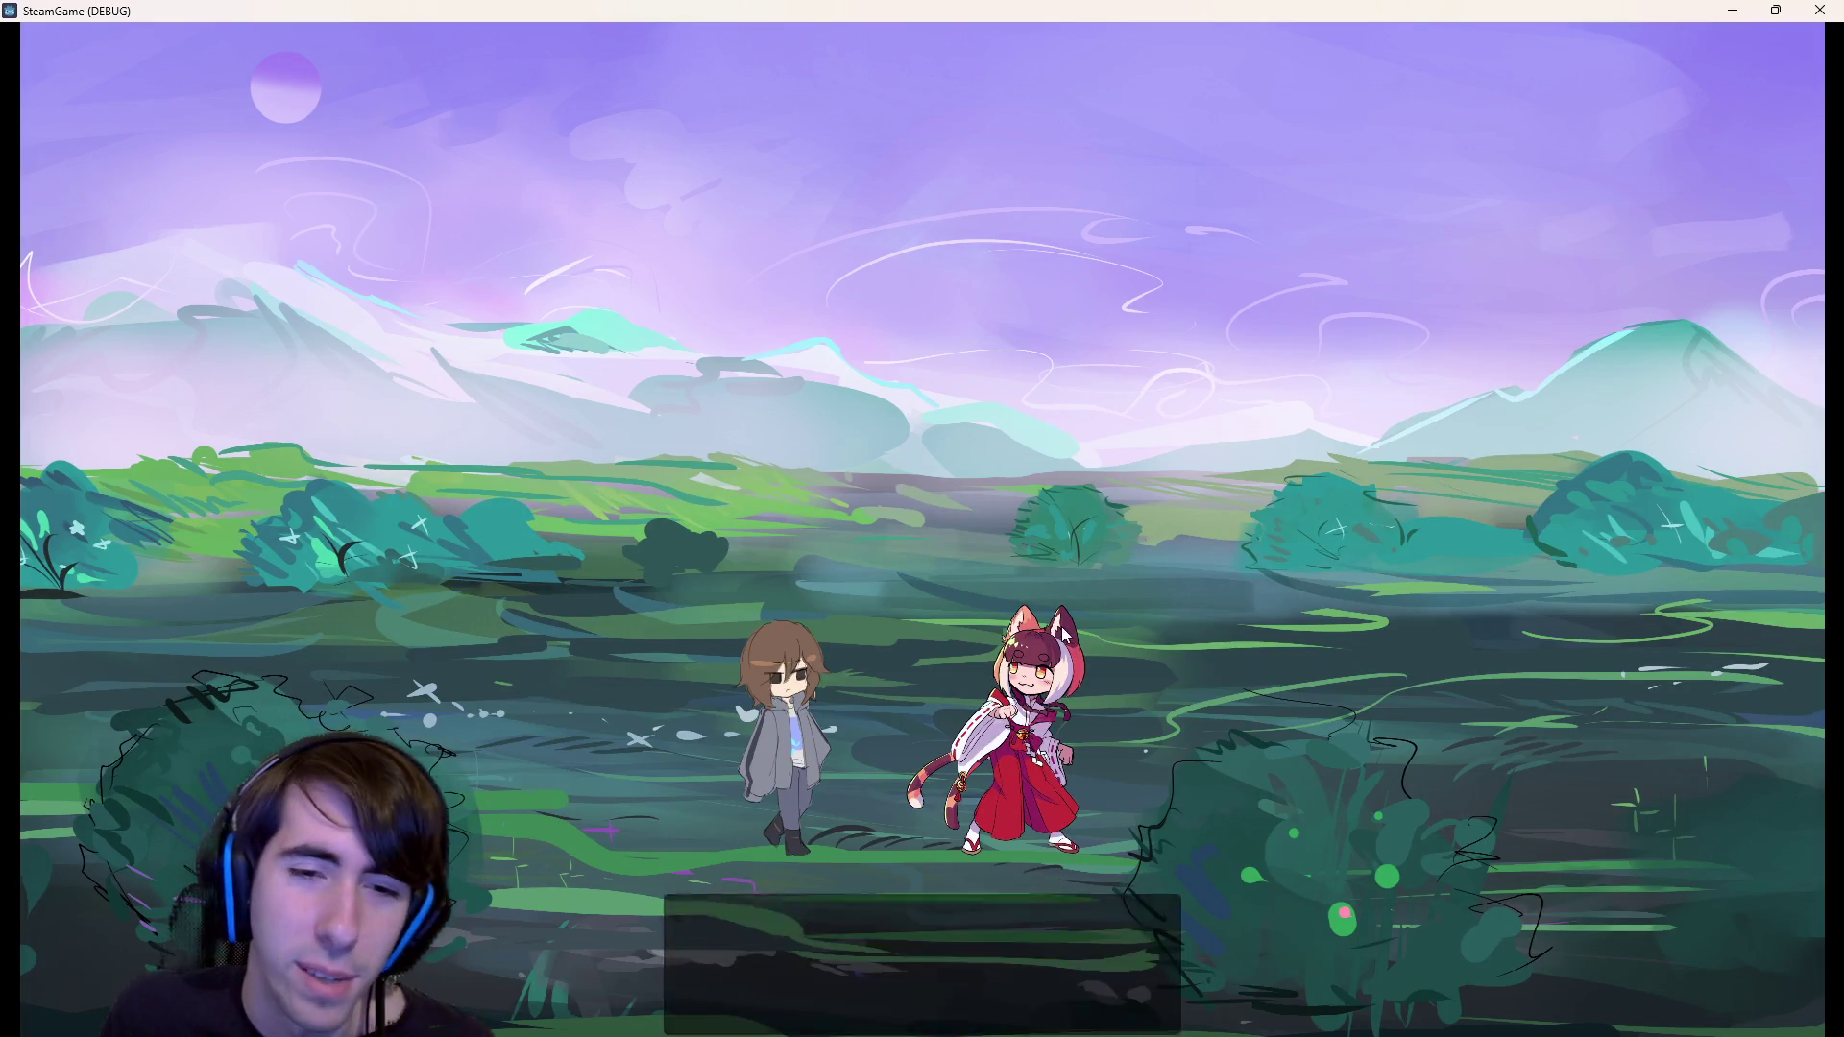
click(1010, 501)
click(1010, 501)
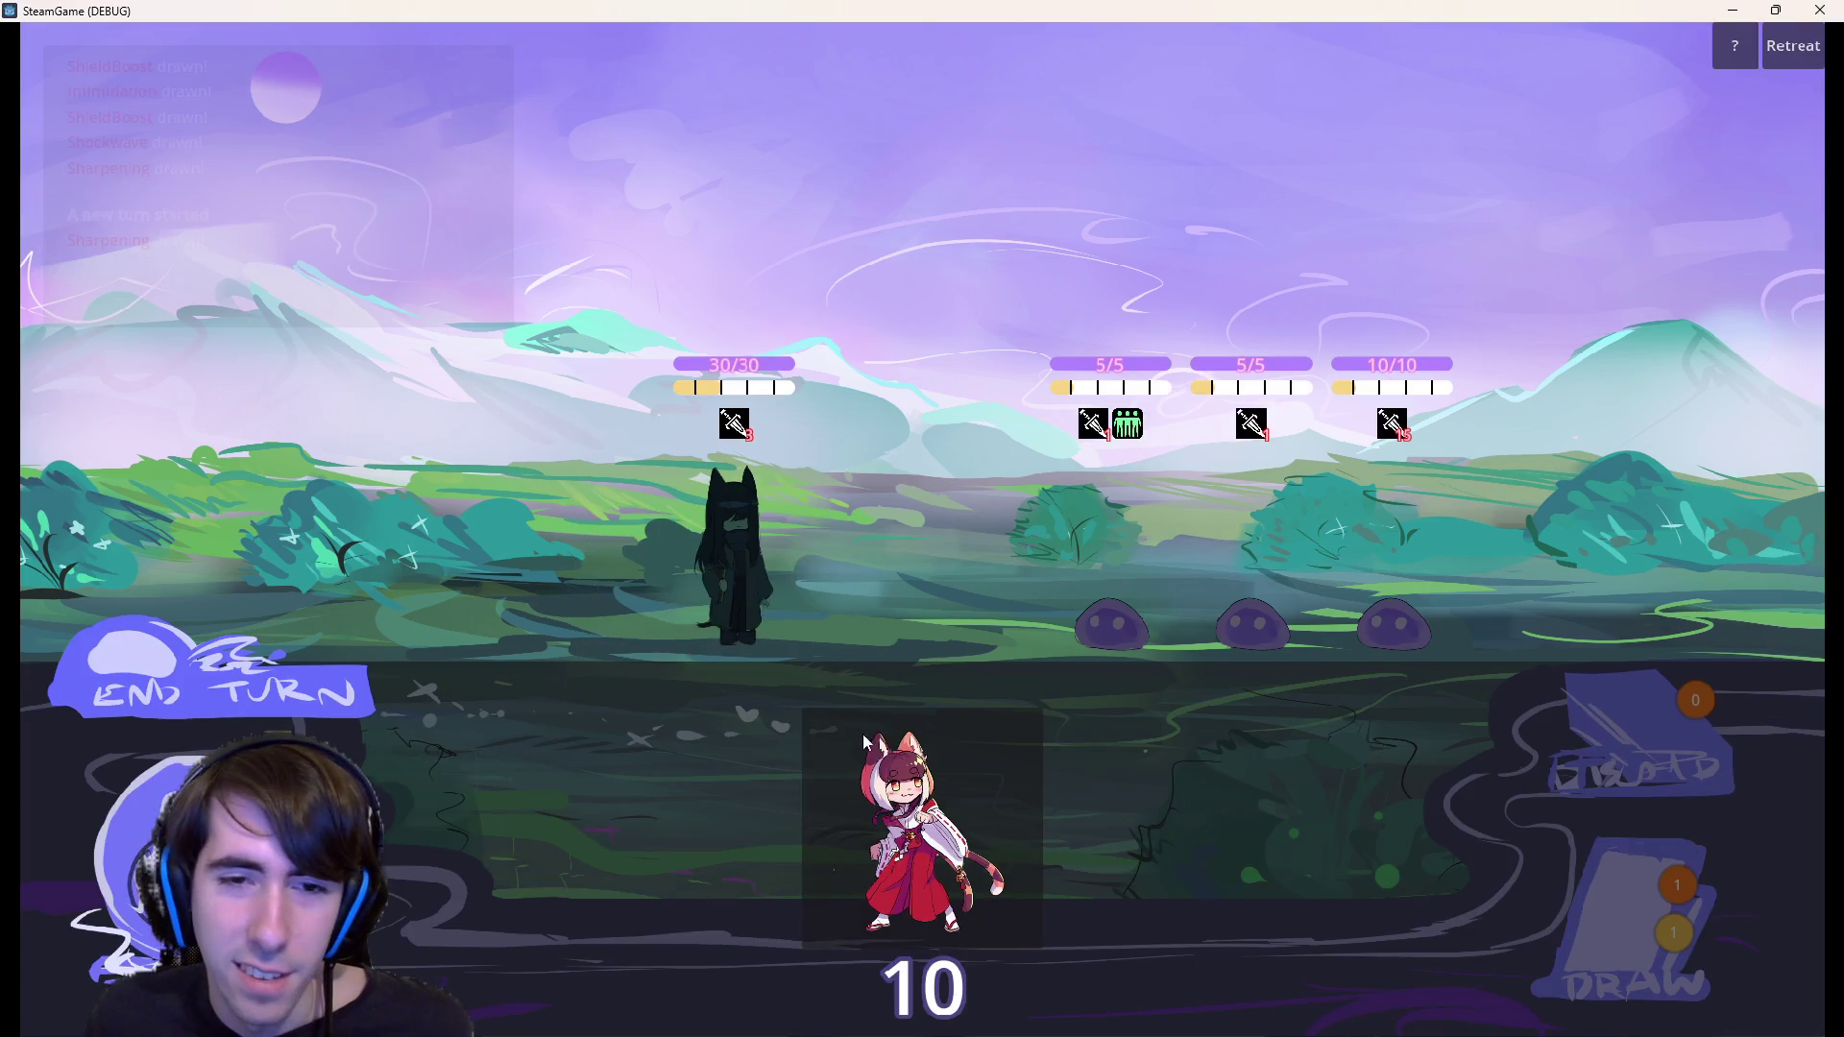
mouse_move(863, 741)
mouse_down()
mouse_move(543, 506)
mouse_move(589, 600)
mouse_up()
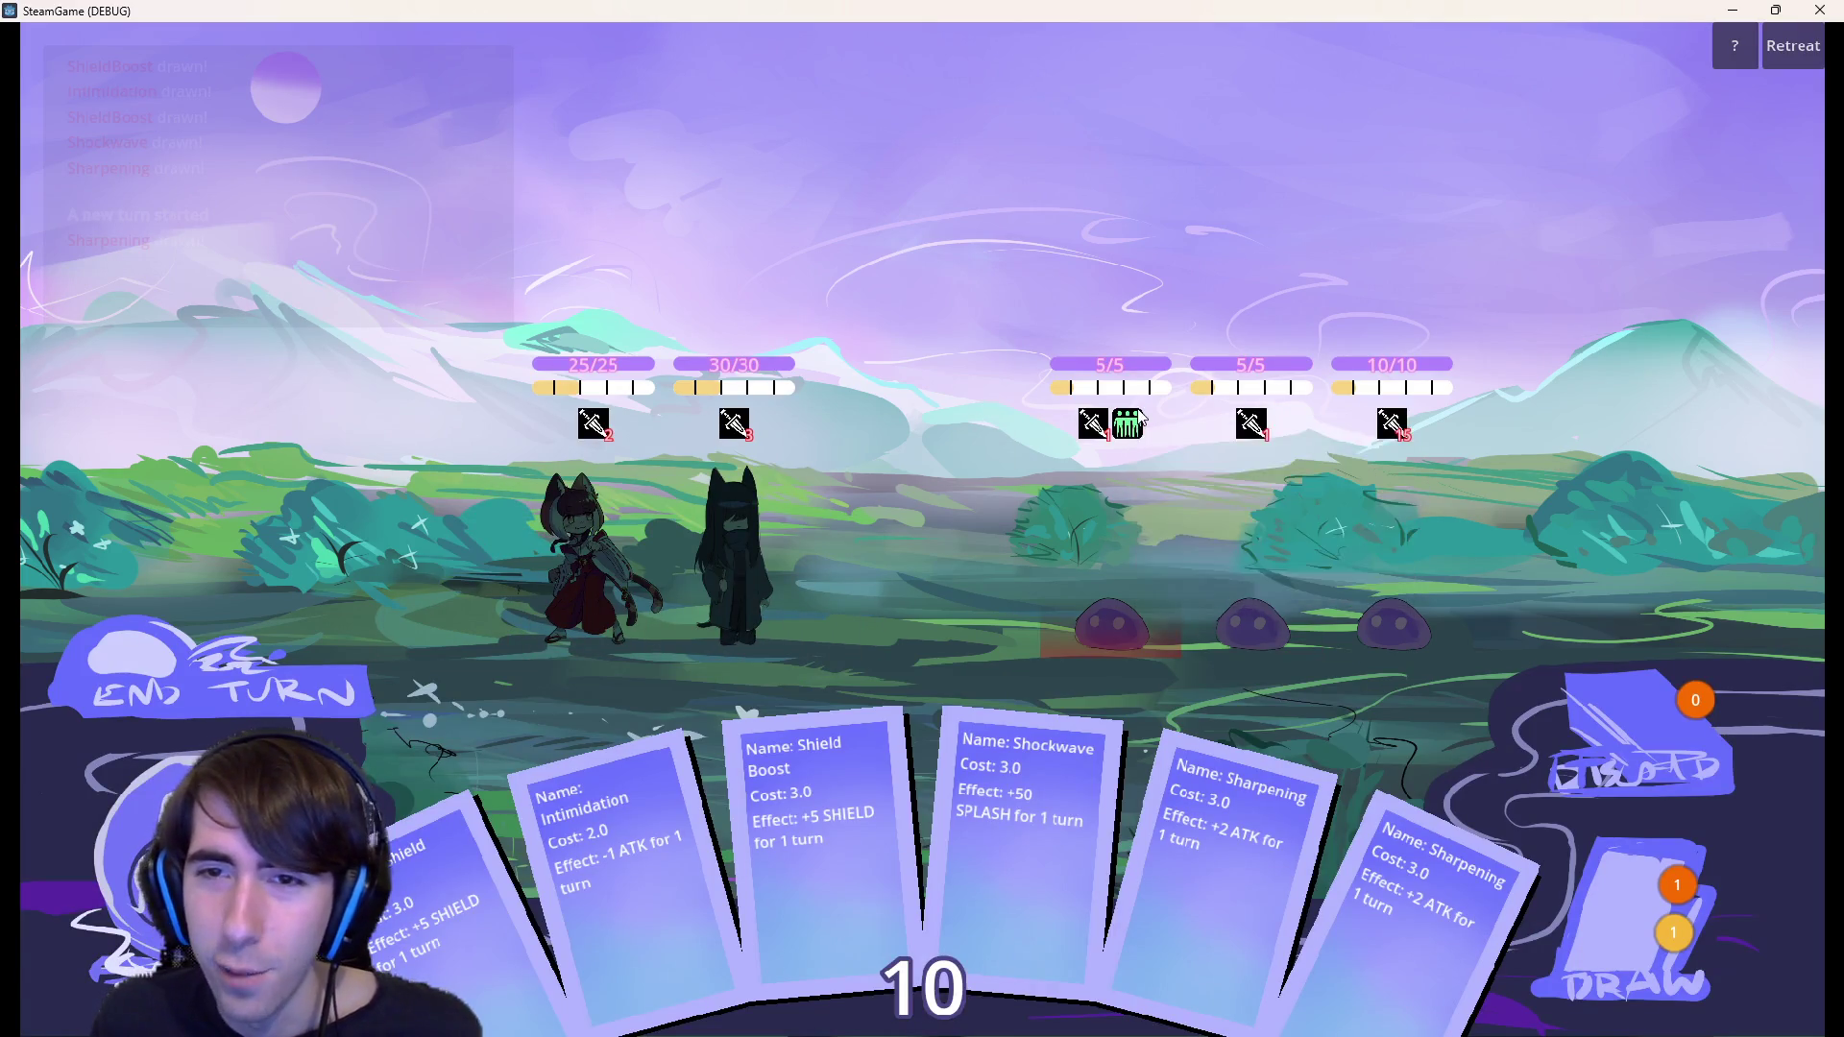
- Play two Shield Boost cards and a Sharpening card on the heroes
mouse_move(1134, 432)
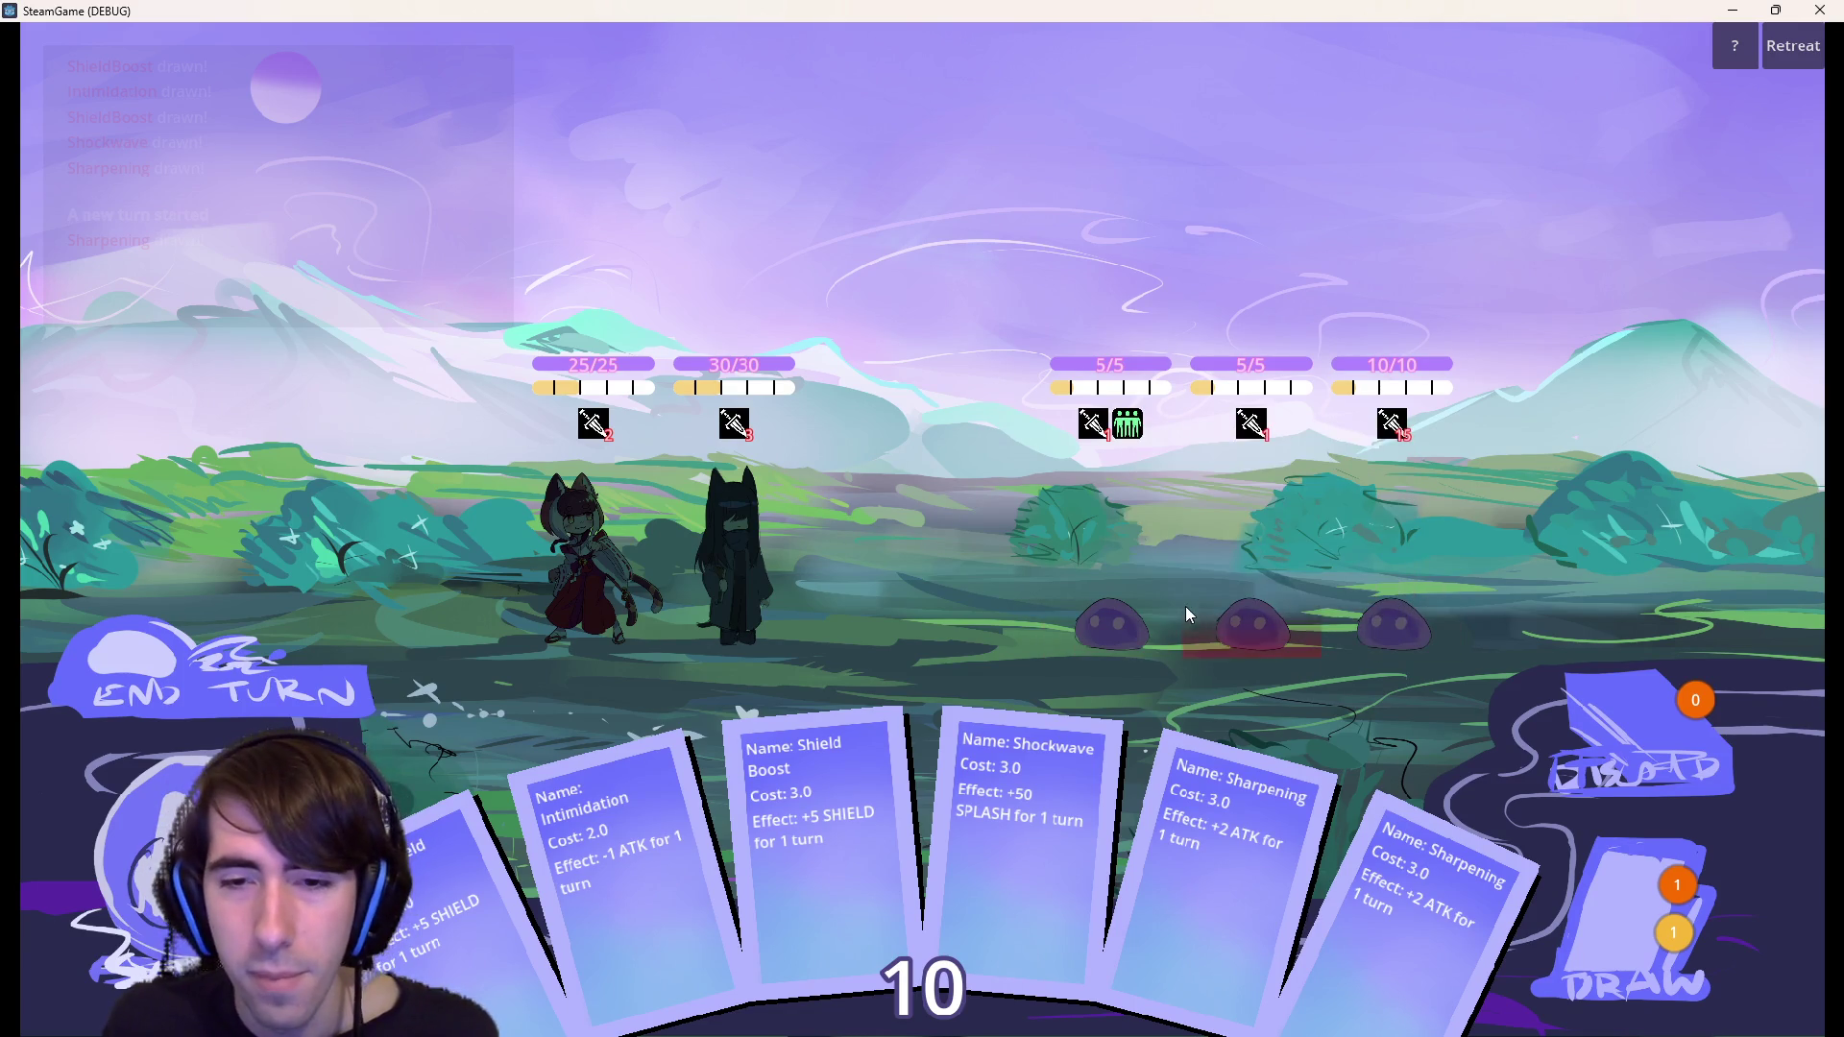
mouse_move(875, 831)
mouse_down()
mouse_move(792, 463)
mouse_move(762, 549)
mouse_up()
mouse_move(481, 826)
mouse_down()
mouse_move(509, 617)
mouse_move(768, 539)
mouse_up()
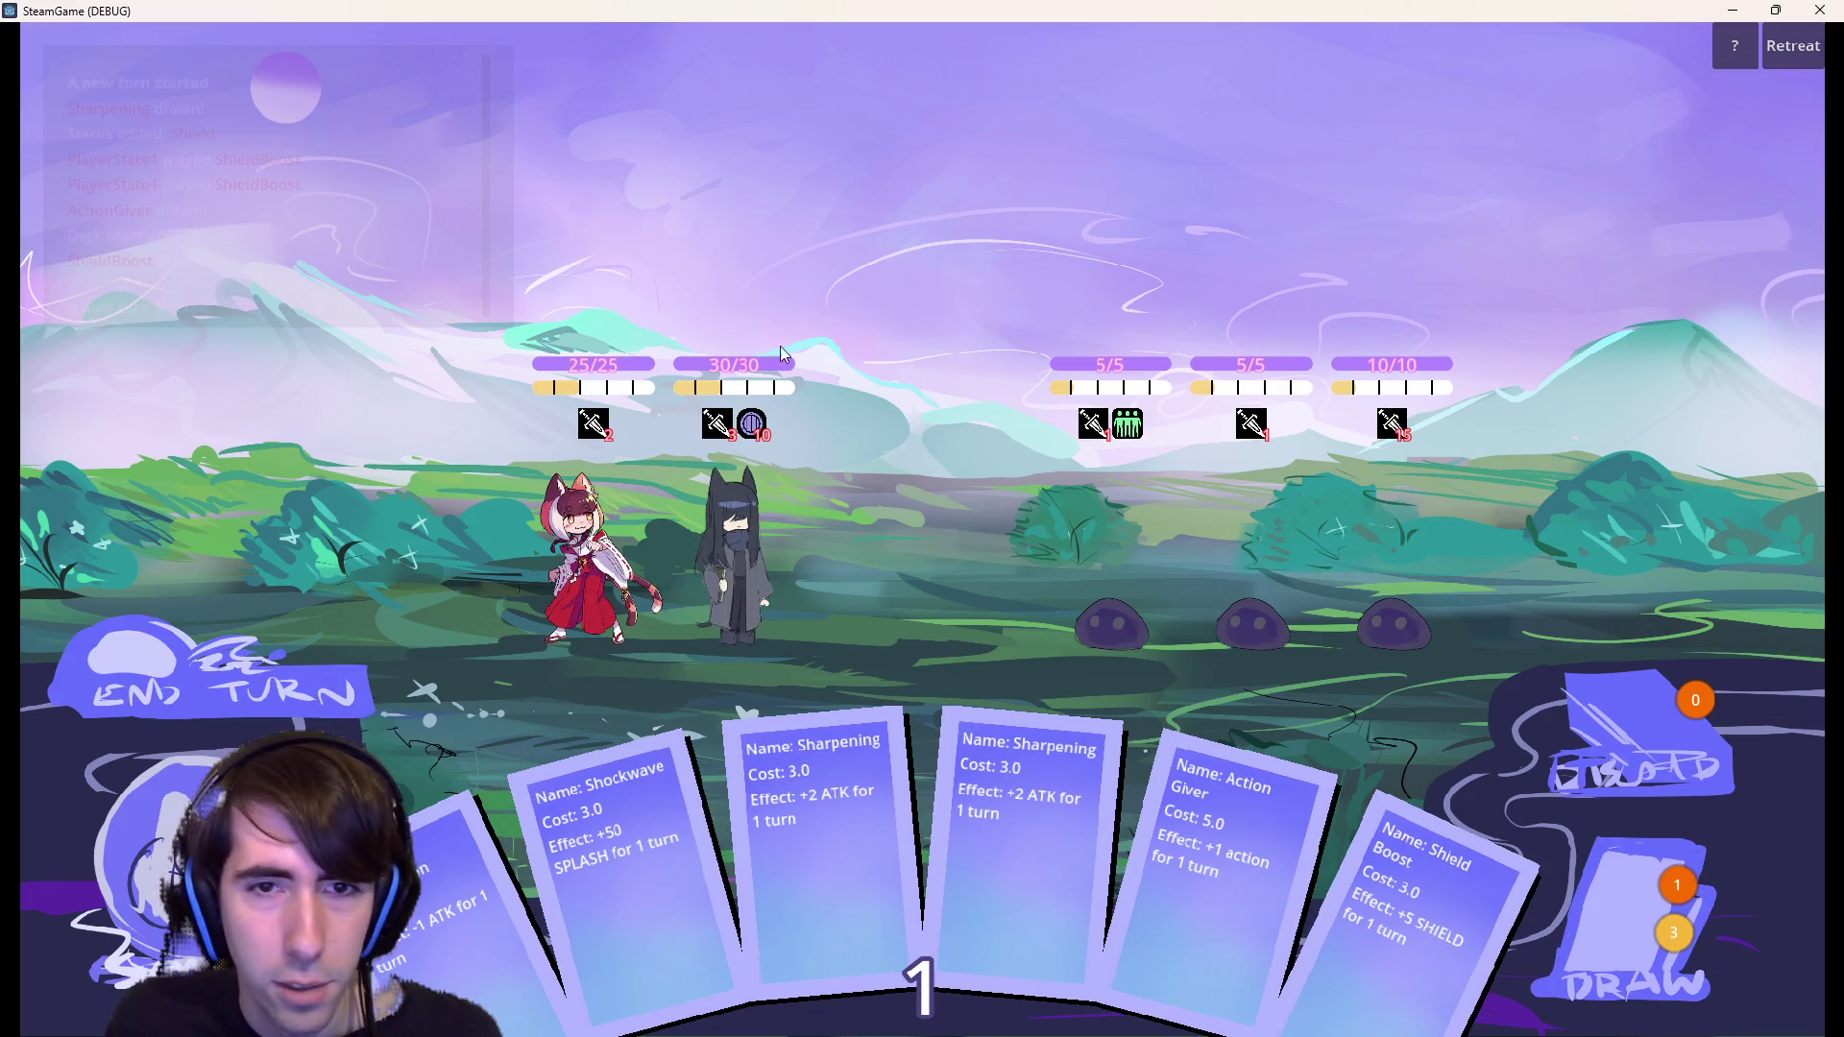
mouse_move(1259, 458)
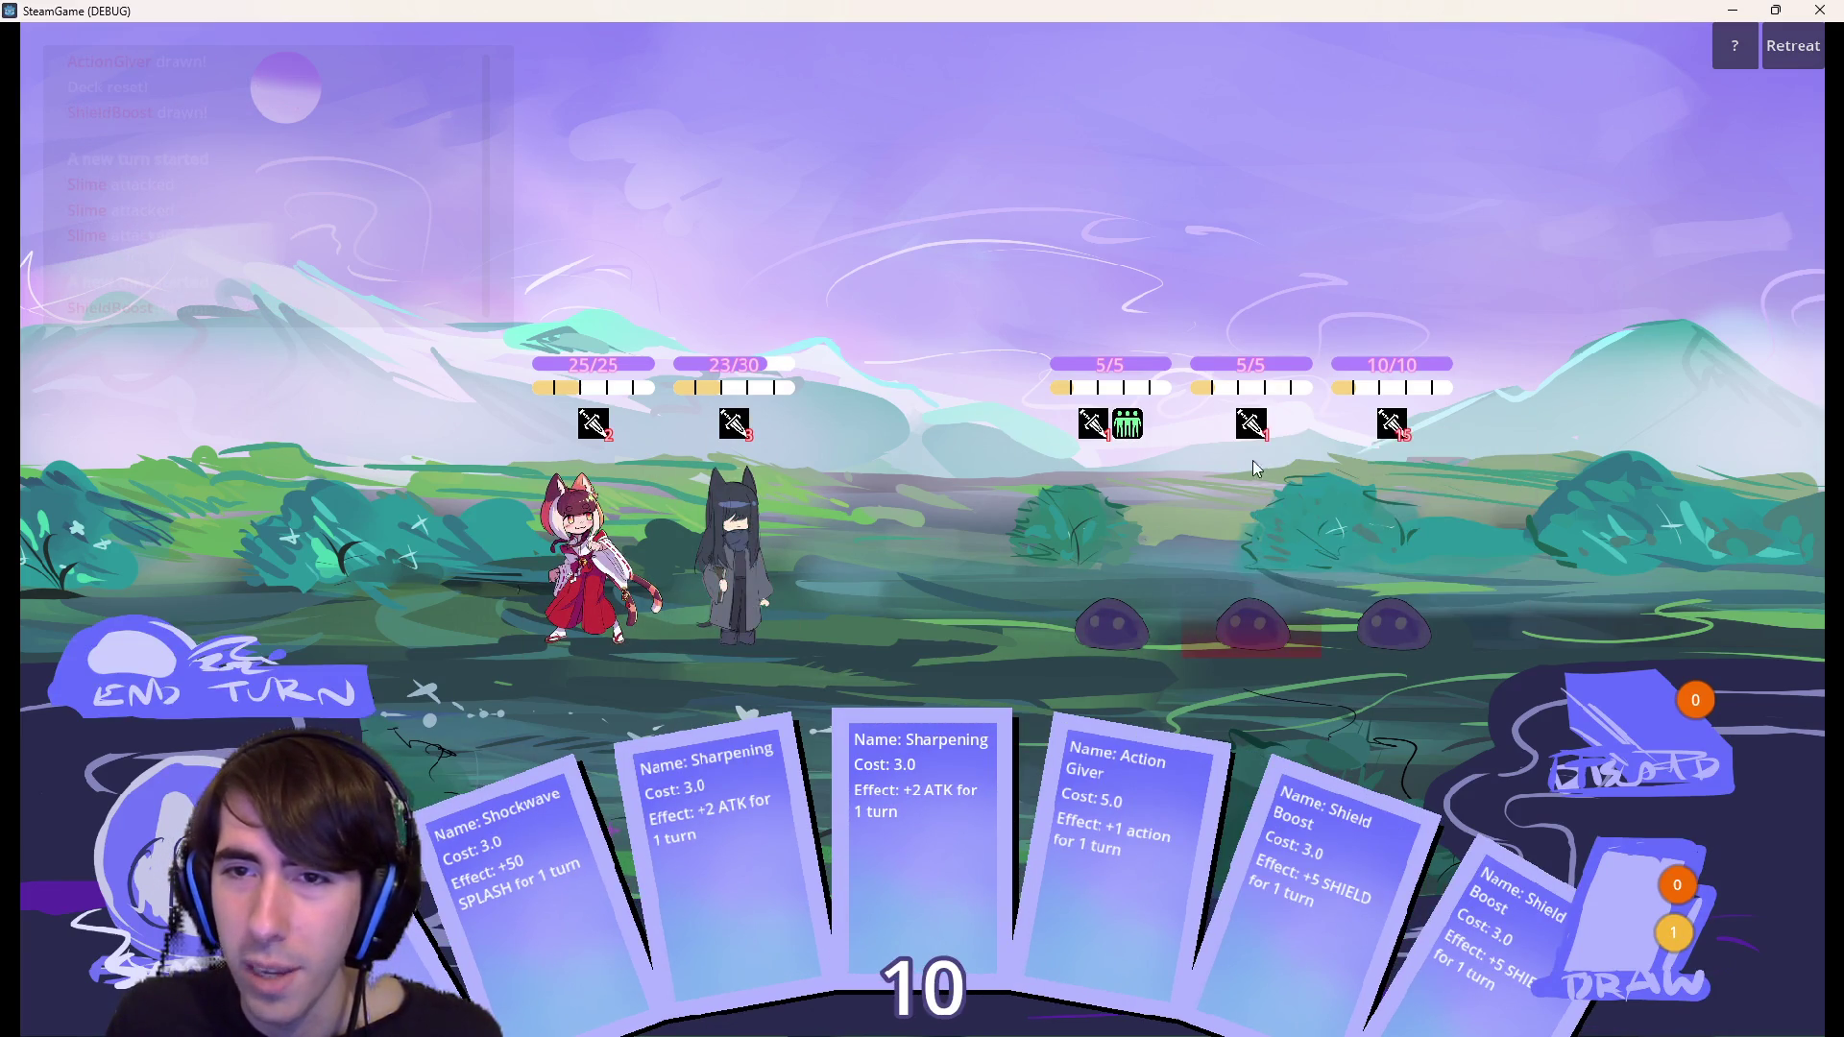
mouse_move(912, 825)
mouse_down()
mouse_move(759, 550)
mouse_move(774, 549)
mouse_move(758, 553)
mouse_up()
- Attack the middle slime with one hero and aim the other hero at the right slime
mouse_move(715, 423)
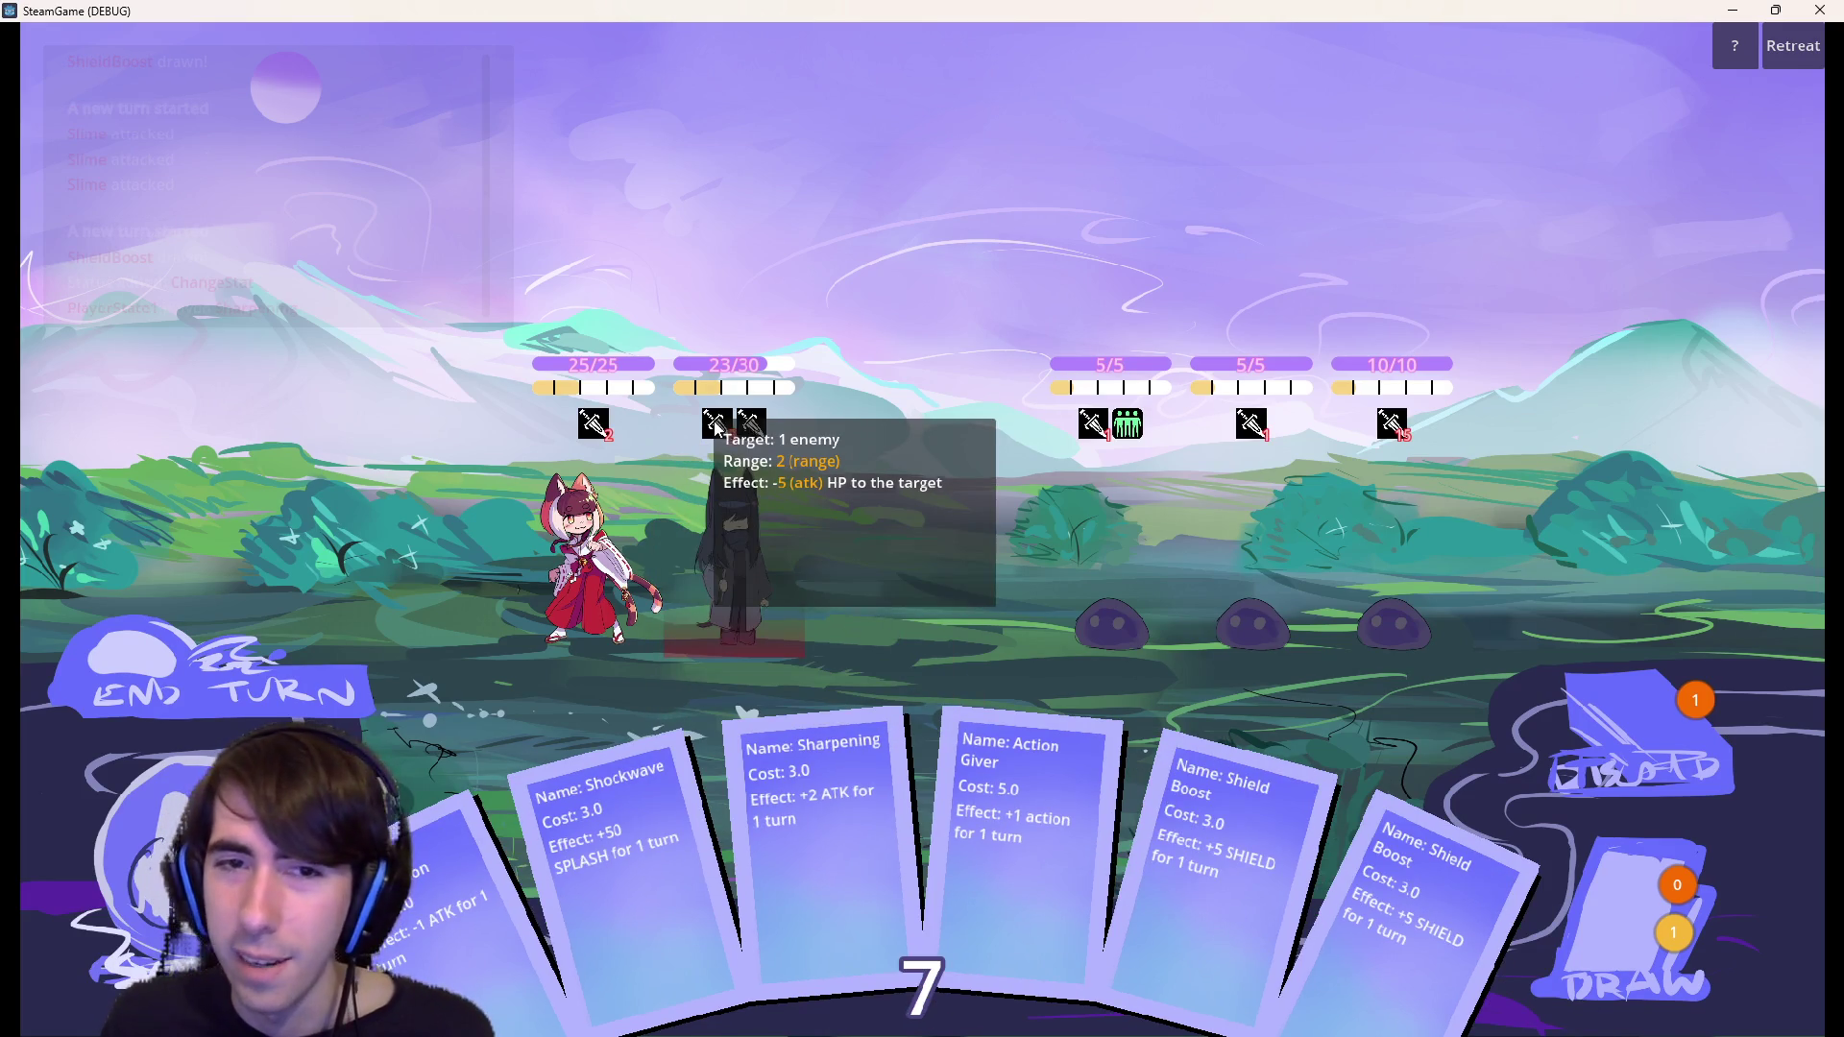
drag(715, 424, 1253, 576)
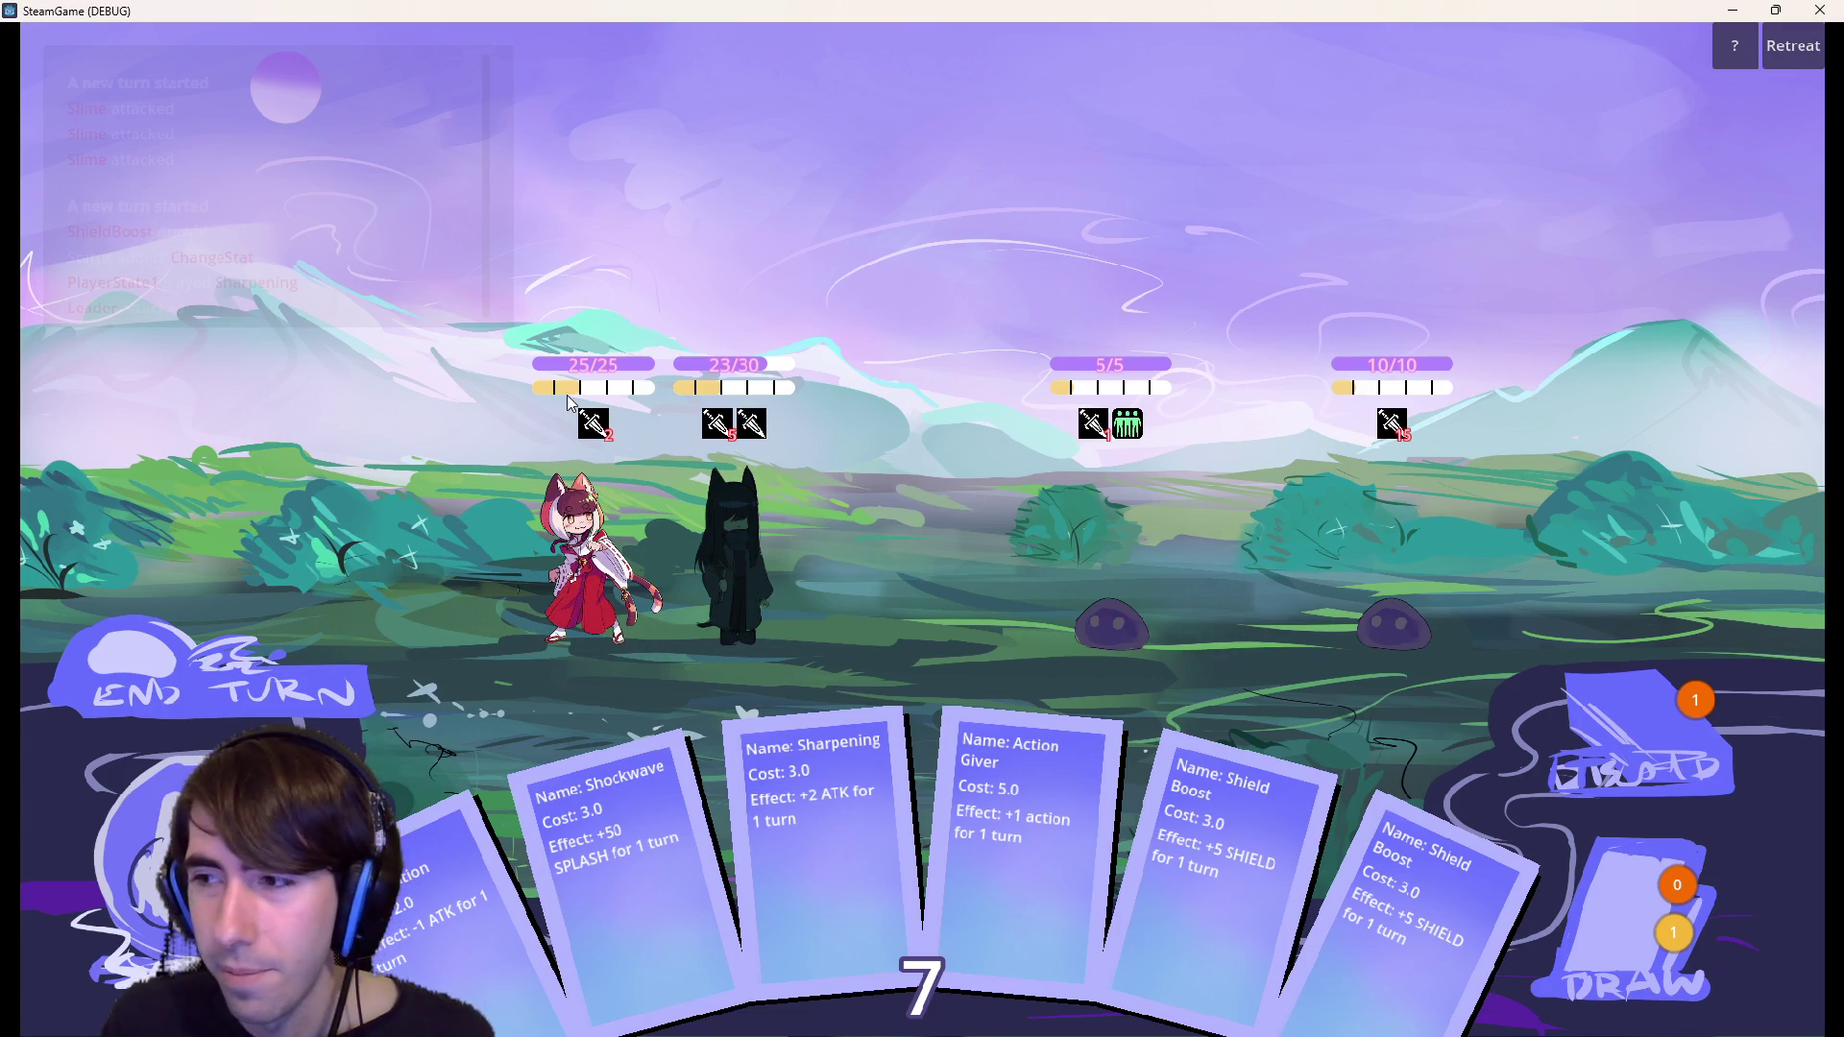
mouse_move(569, 403)
mouse_down()
mouse_move(1162, 659)
mouse_move(1381, 494)
mouse_move(1458, 549)
mouse_up()
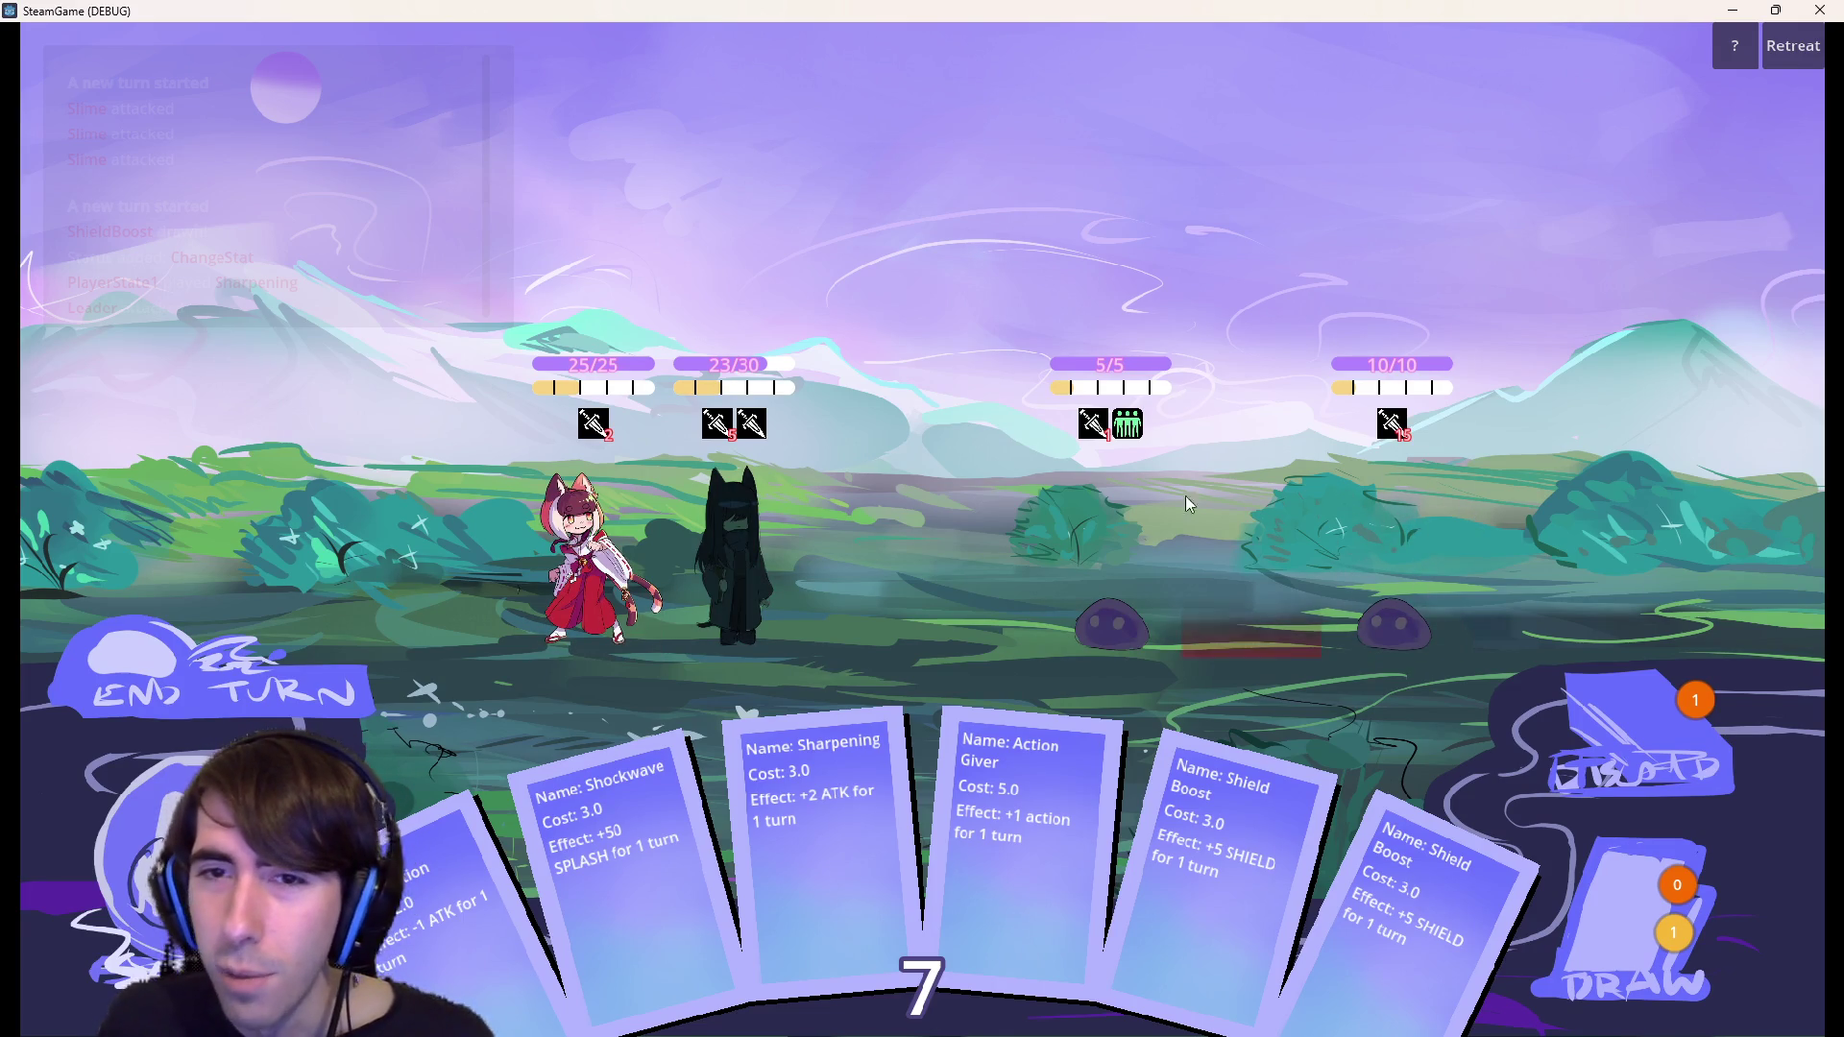
mouse_move(1126, 440)
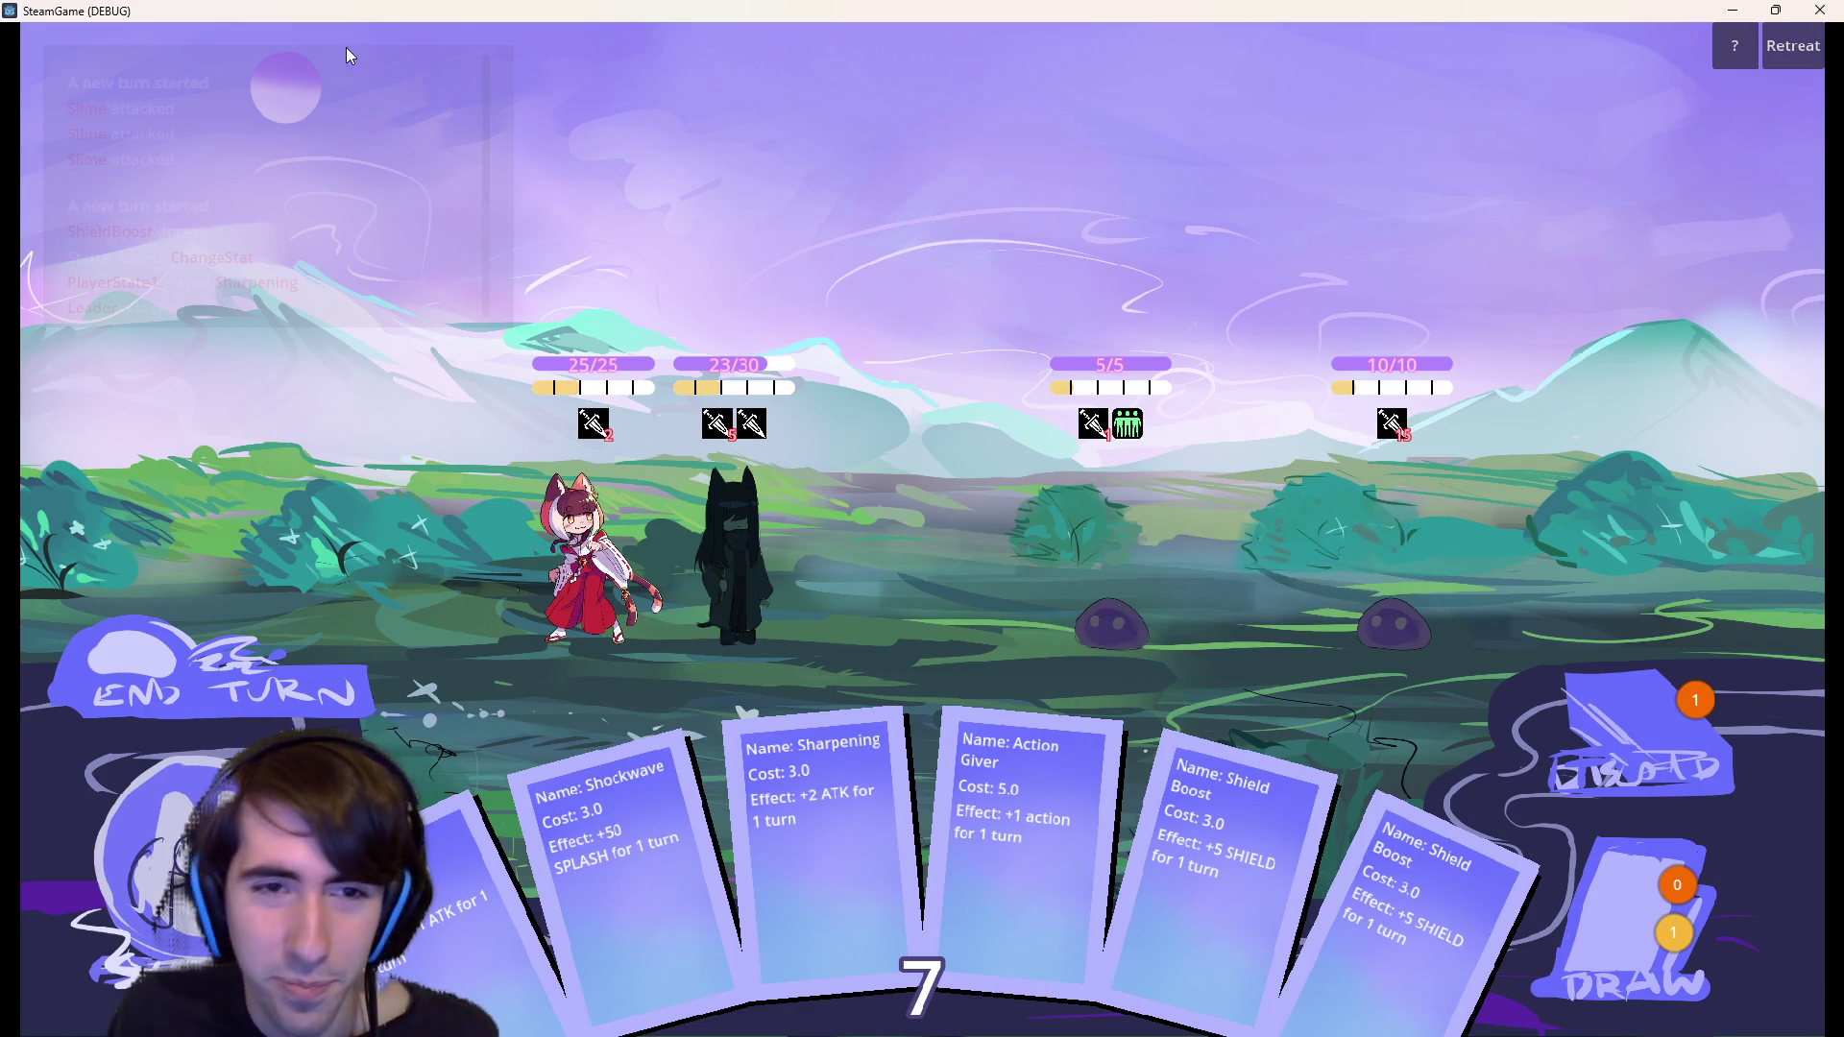
mouse_move(597, 422)
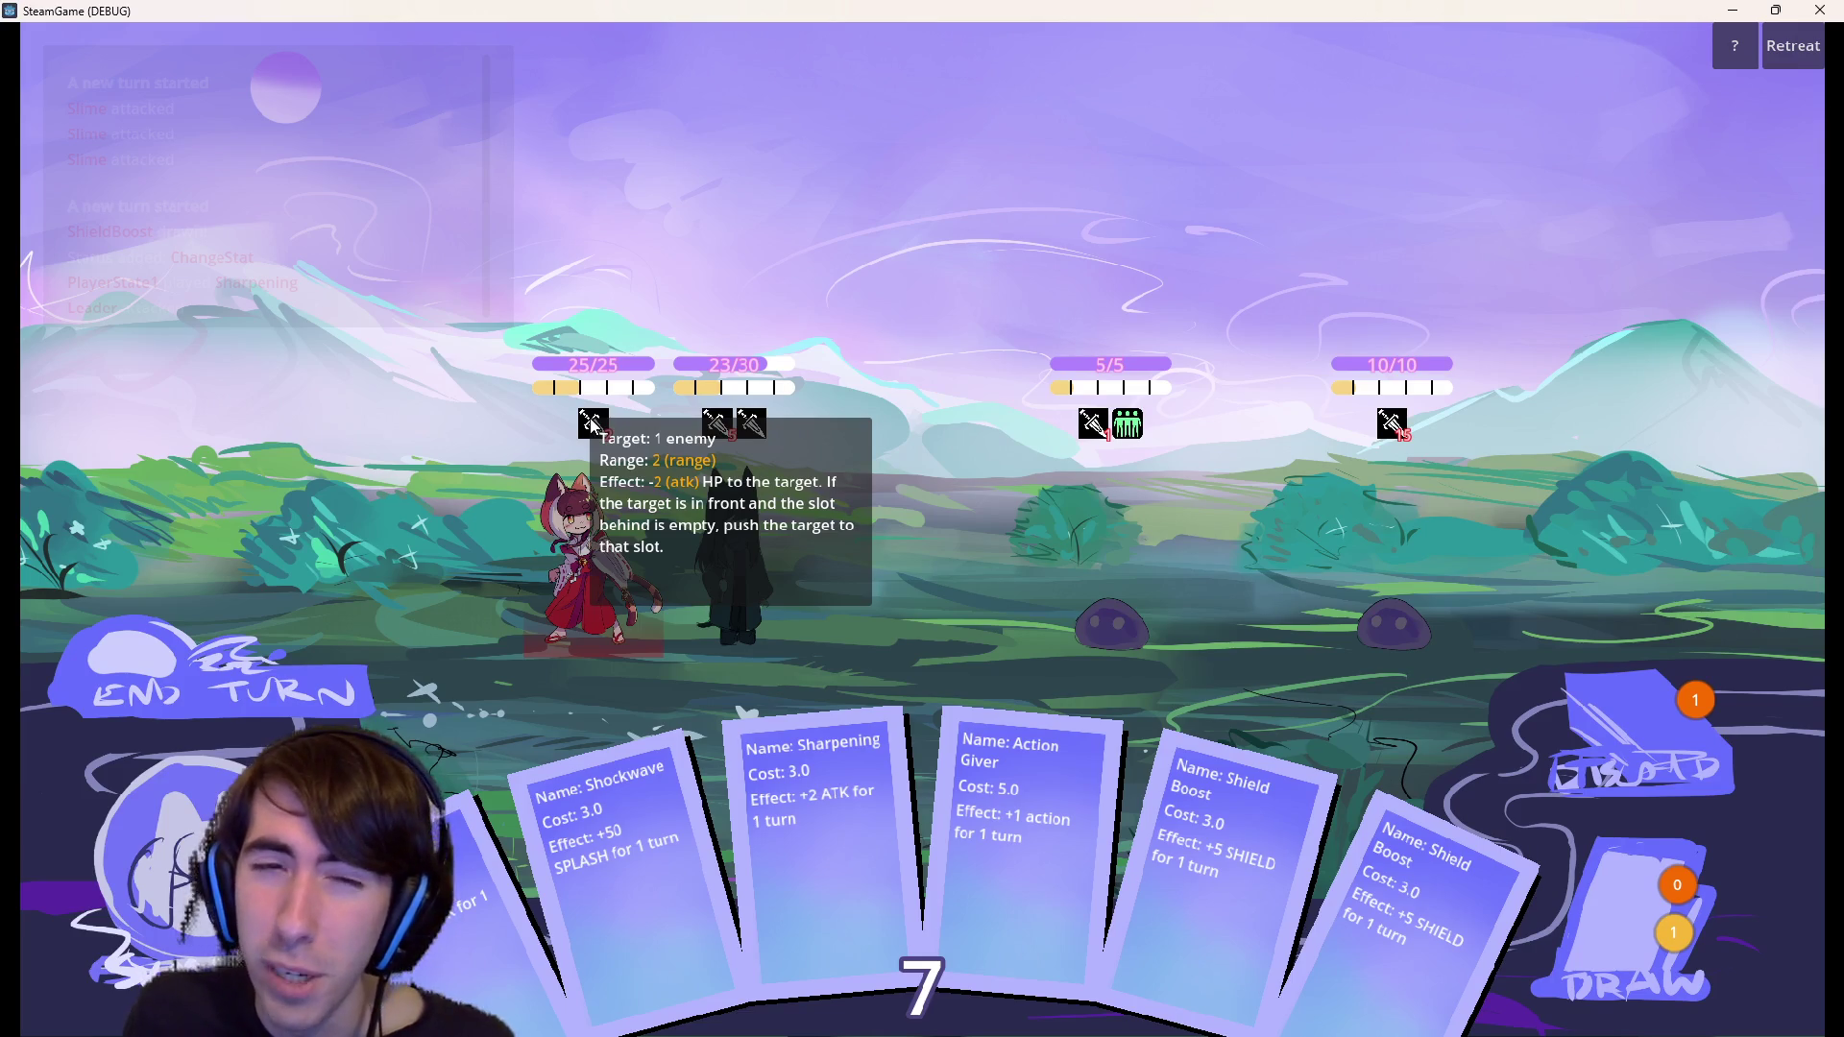
mouse_move(713, 433)
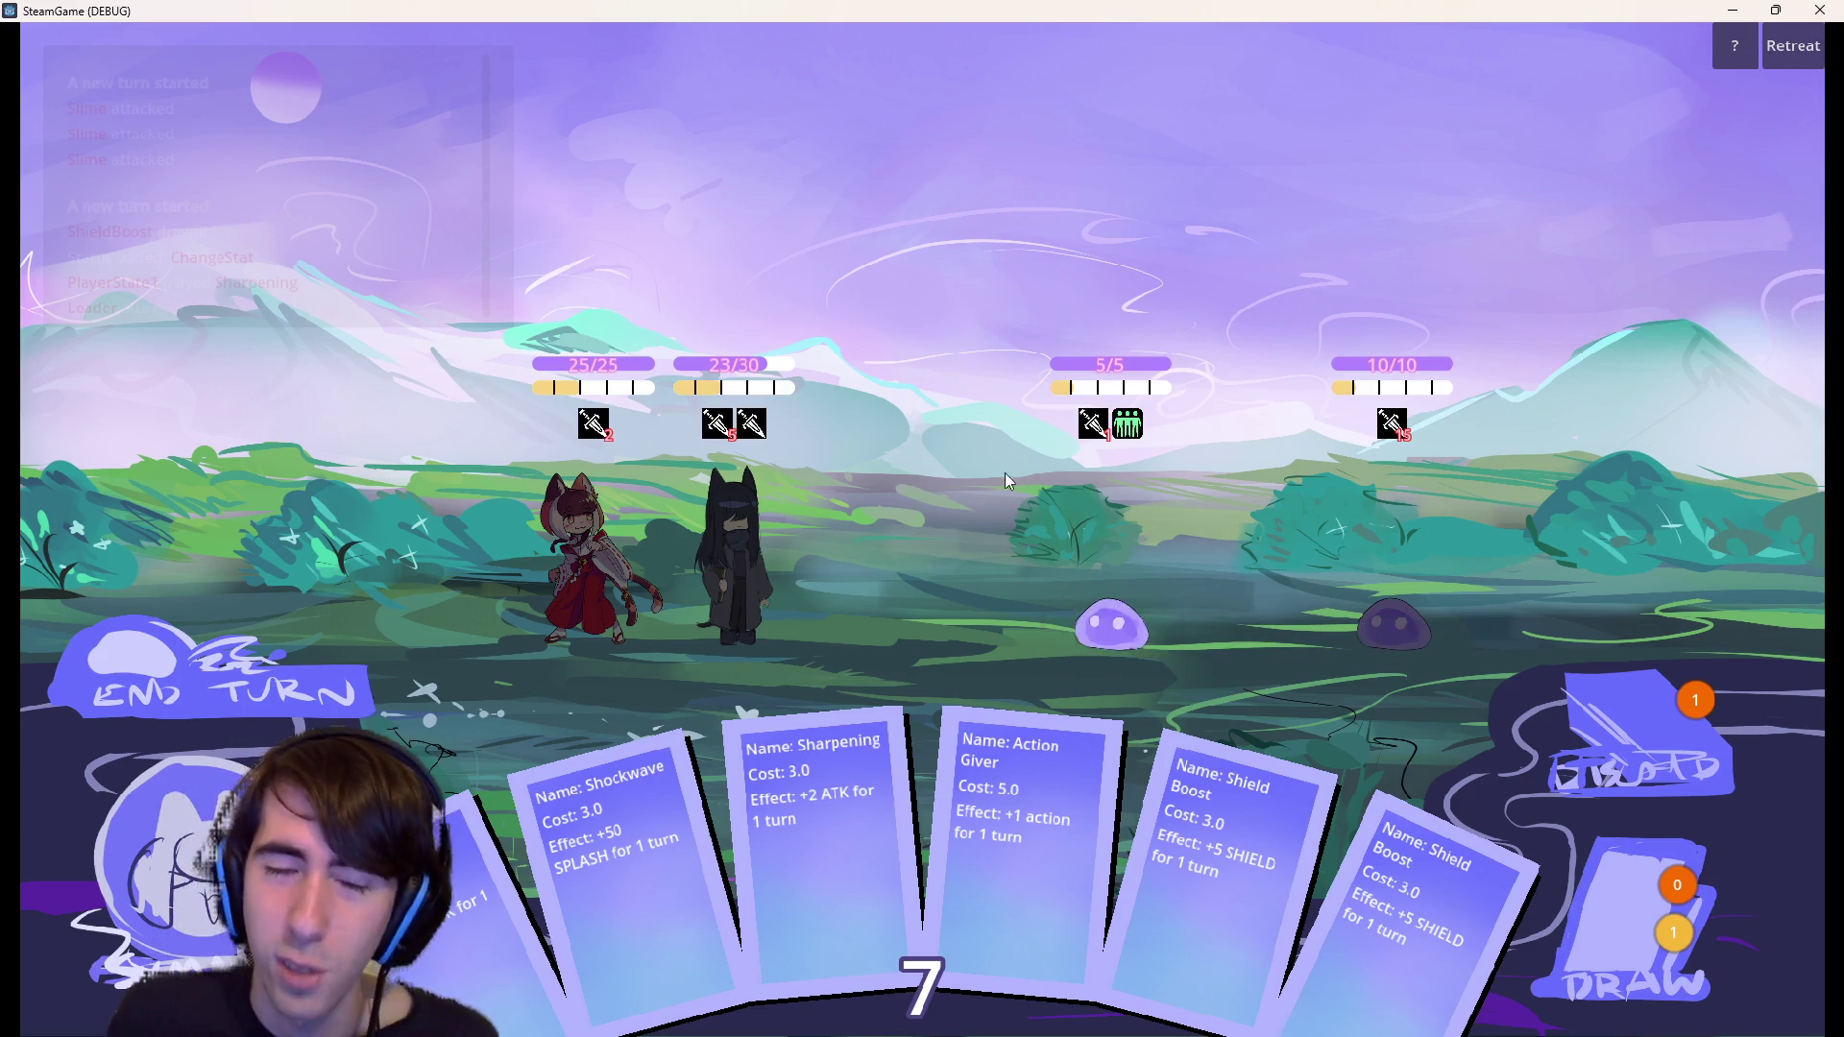
- Shield both allies with Shield Boost, give the black-haired fighter Sharpening and Action Giver, then leave the battle
click(1099, 557)
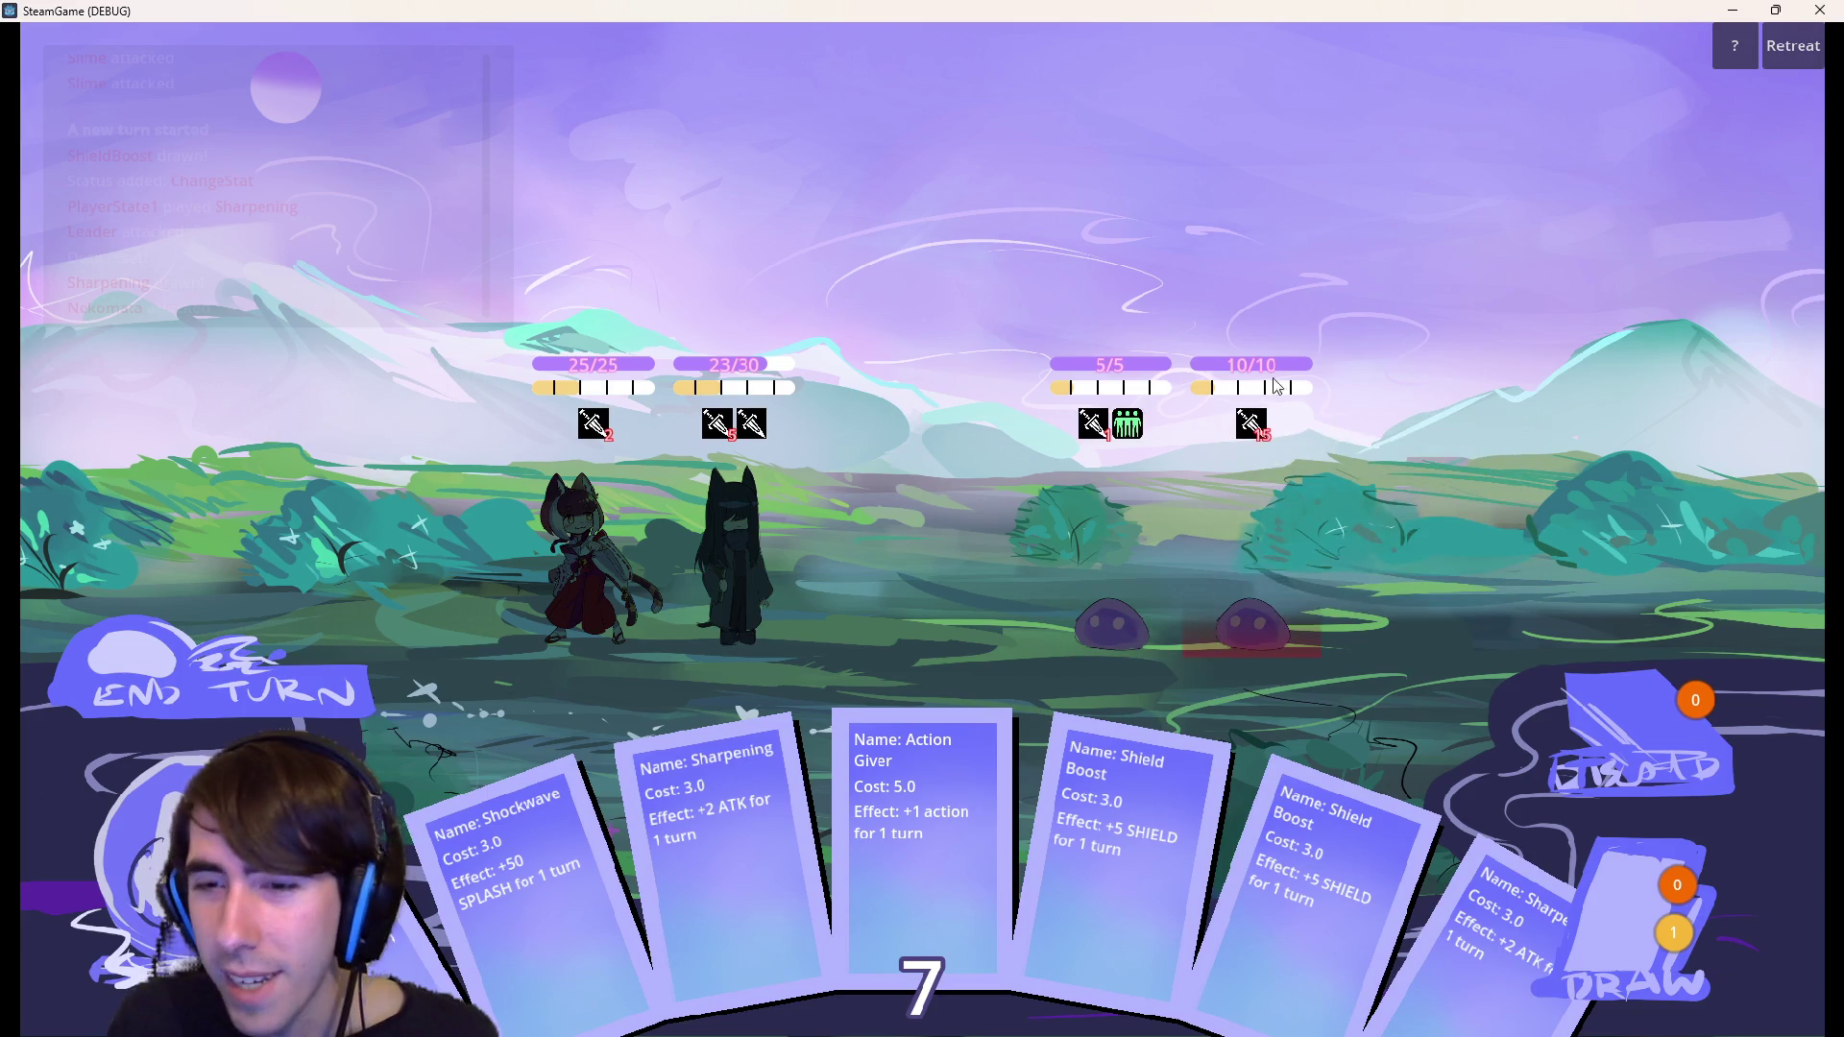
drag(1210, 782, 733, 534)
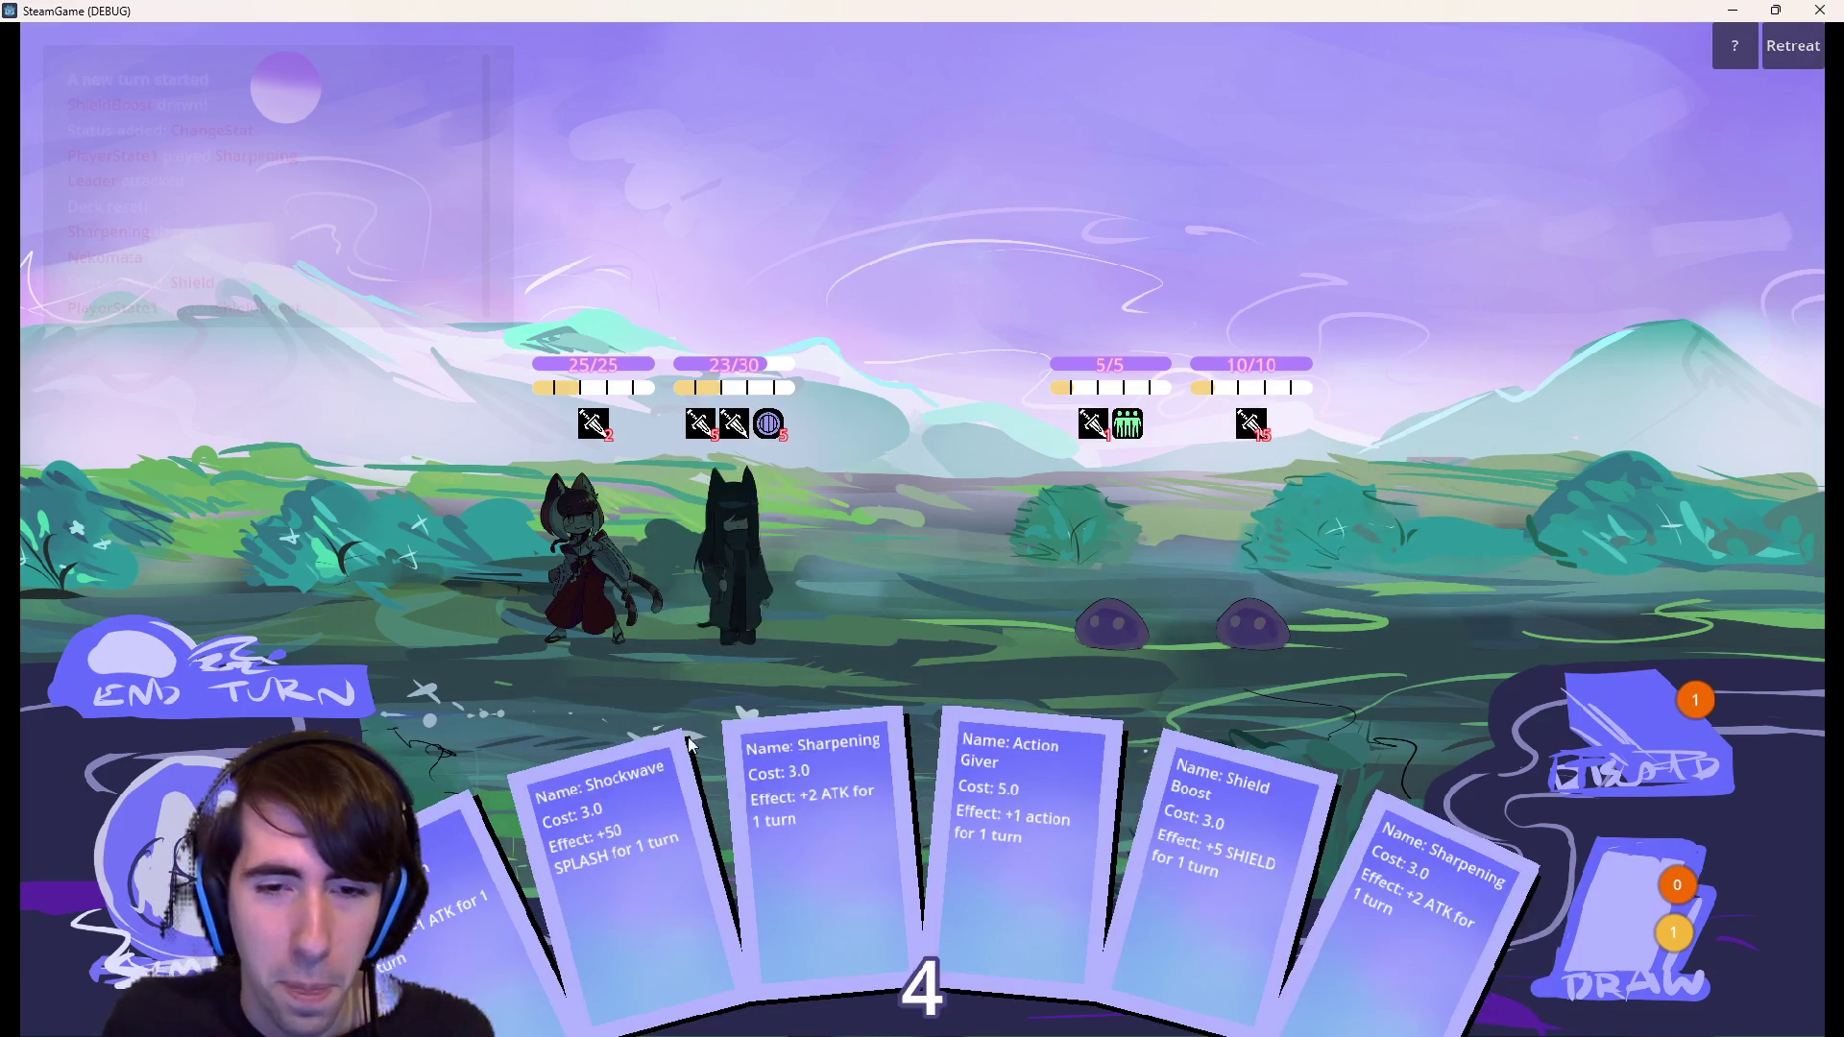
drag(1220, 826, 589, 526)
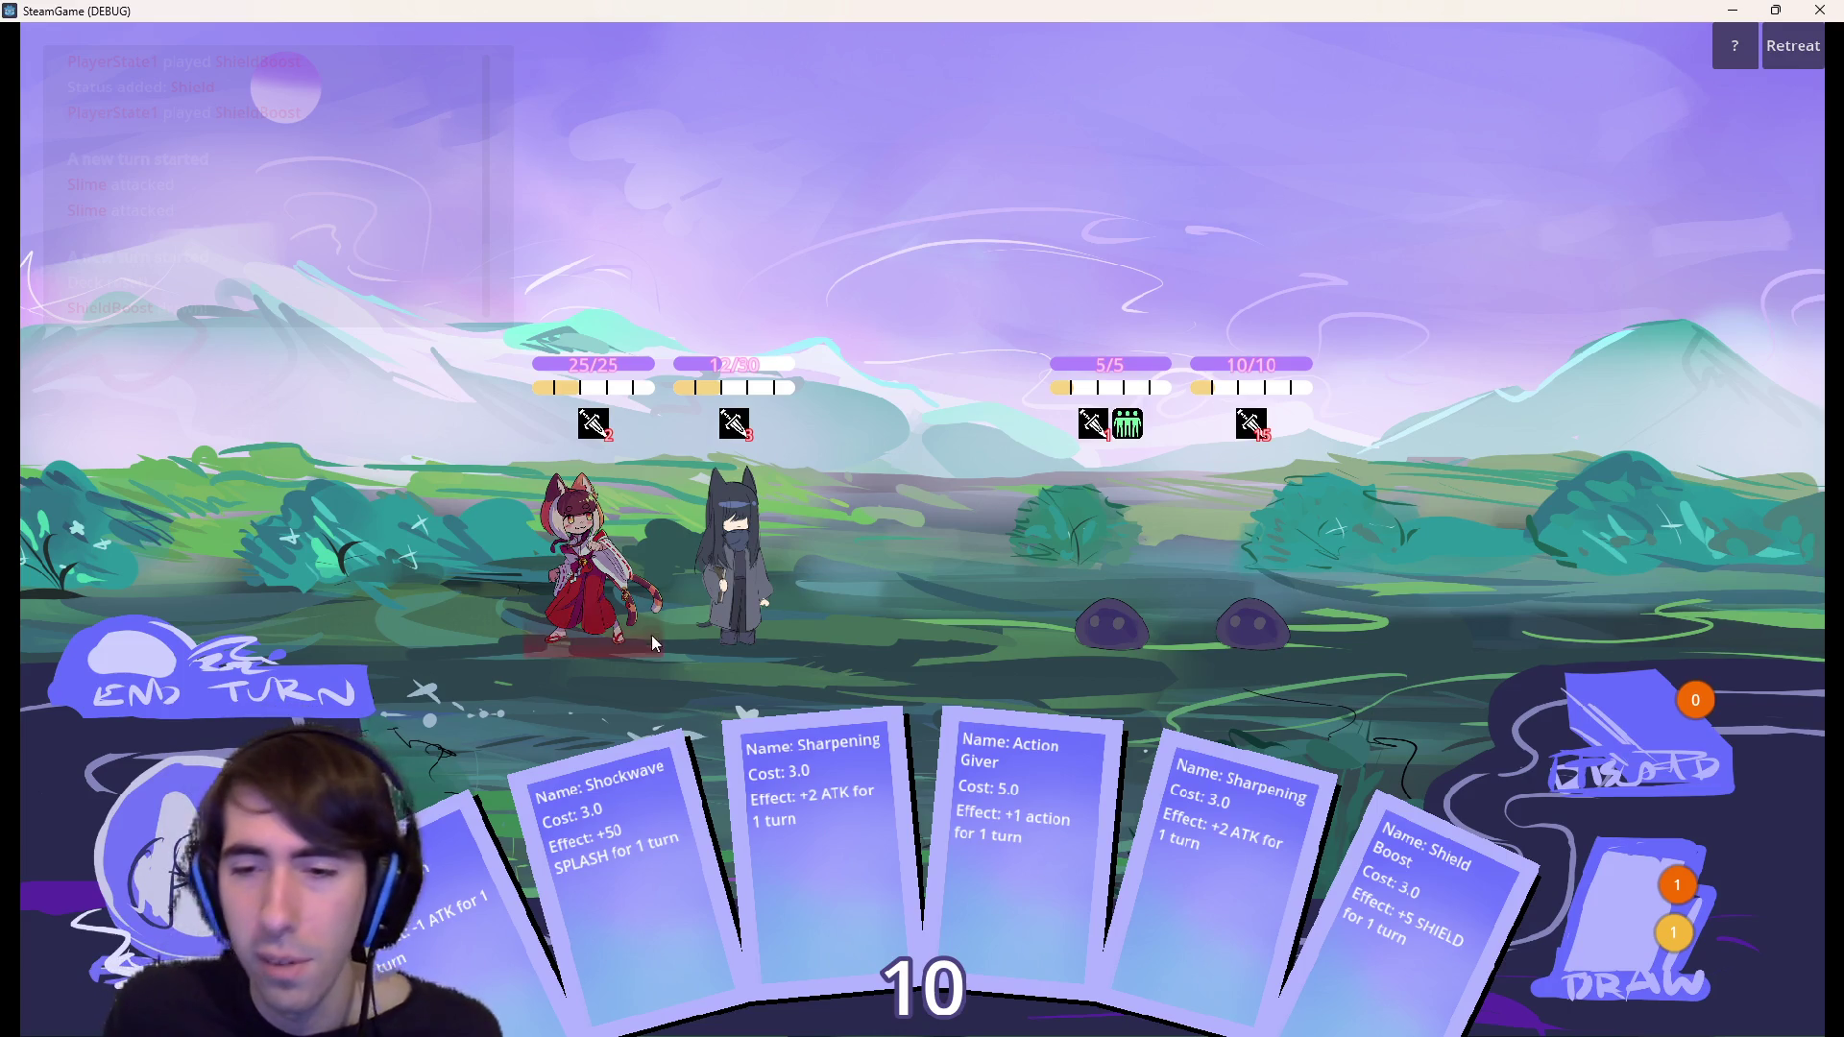
drag(1196, 828, 759, 562)
drag(1063, 822, 782, 579)
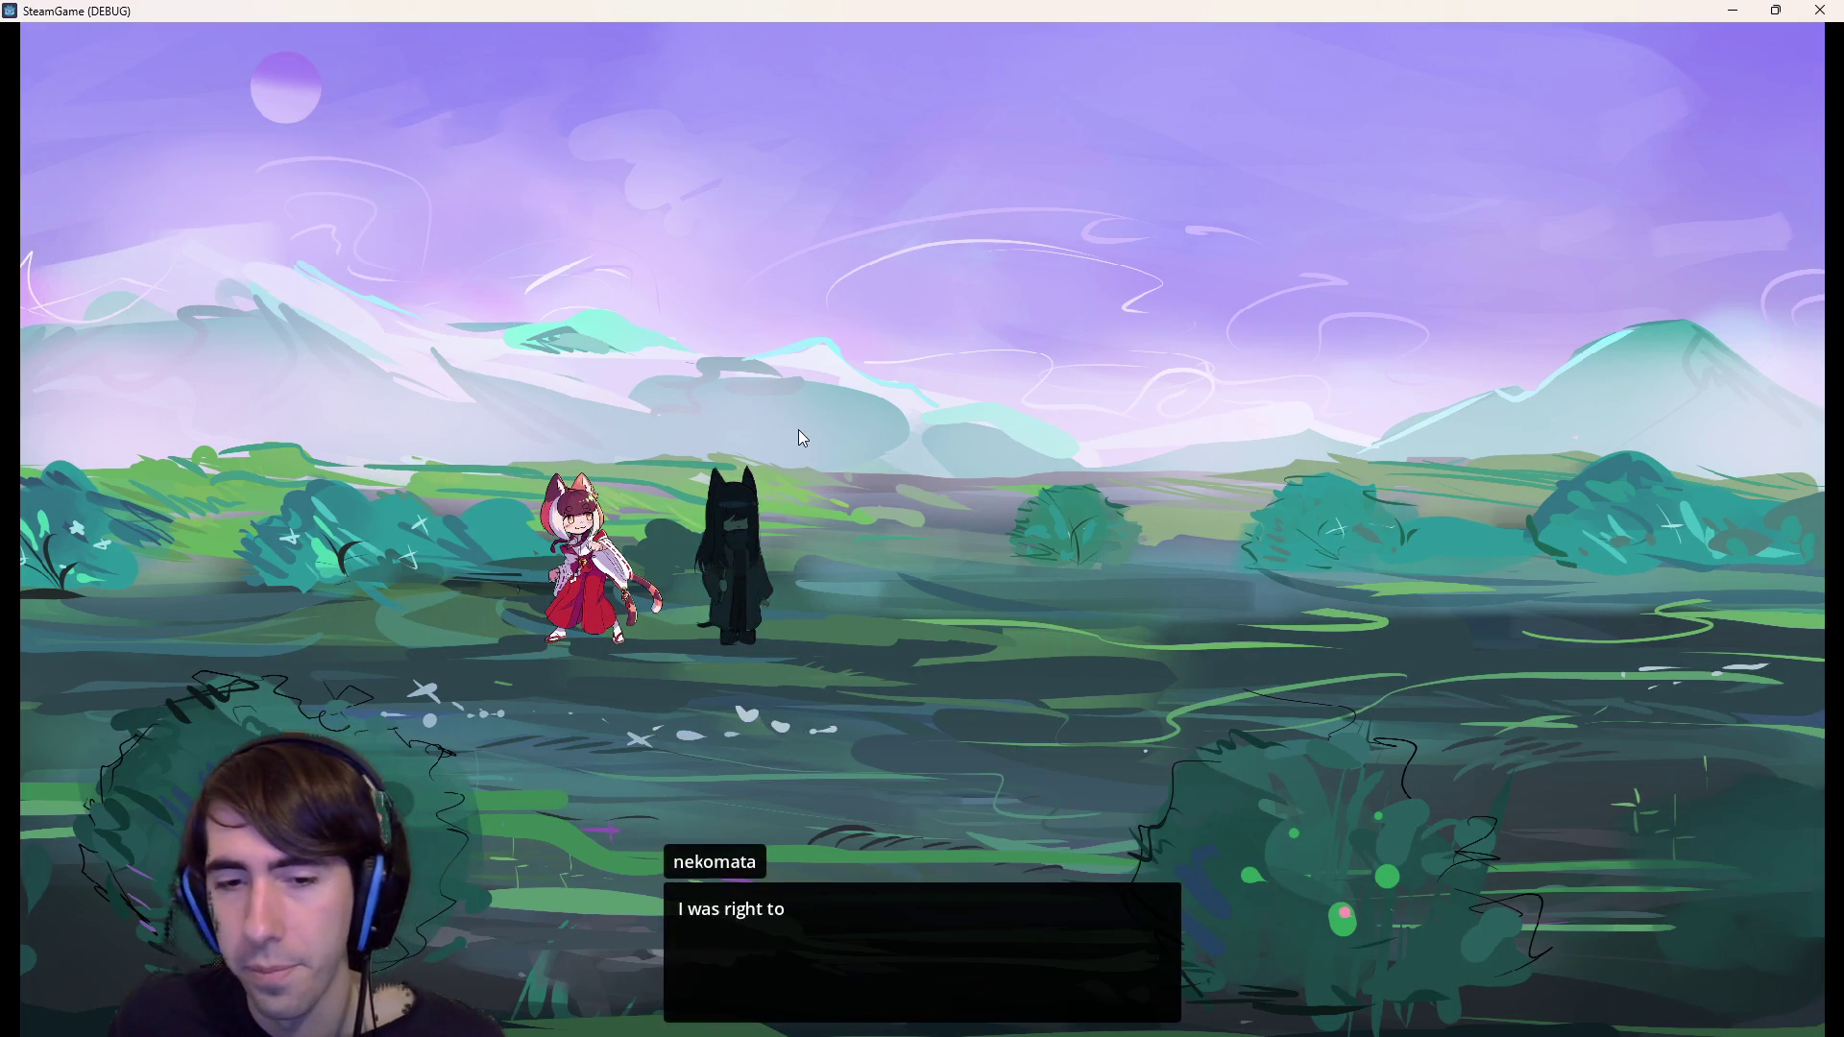
click(798, 429)
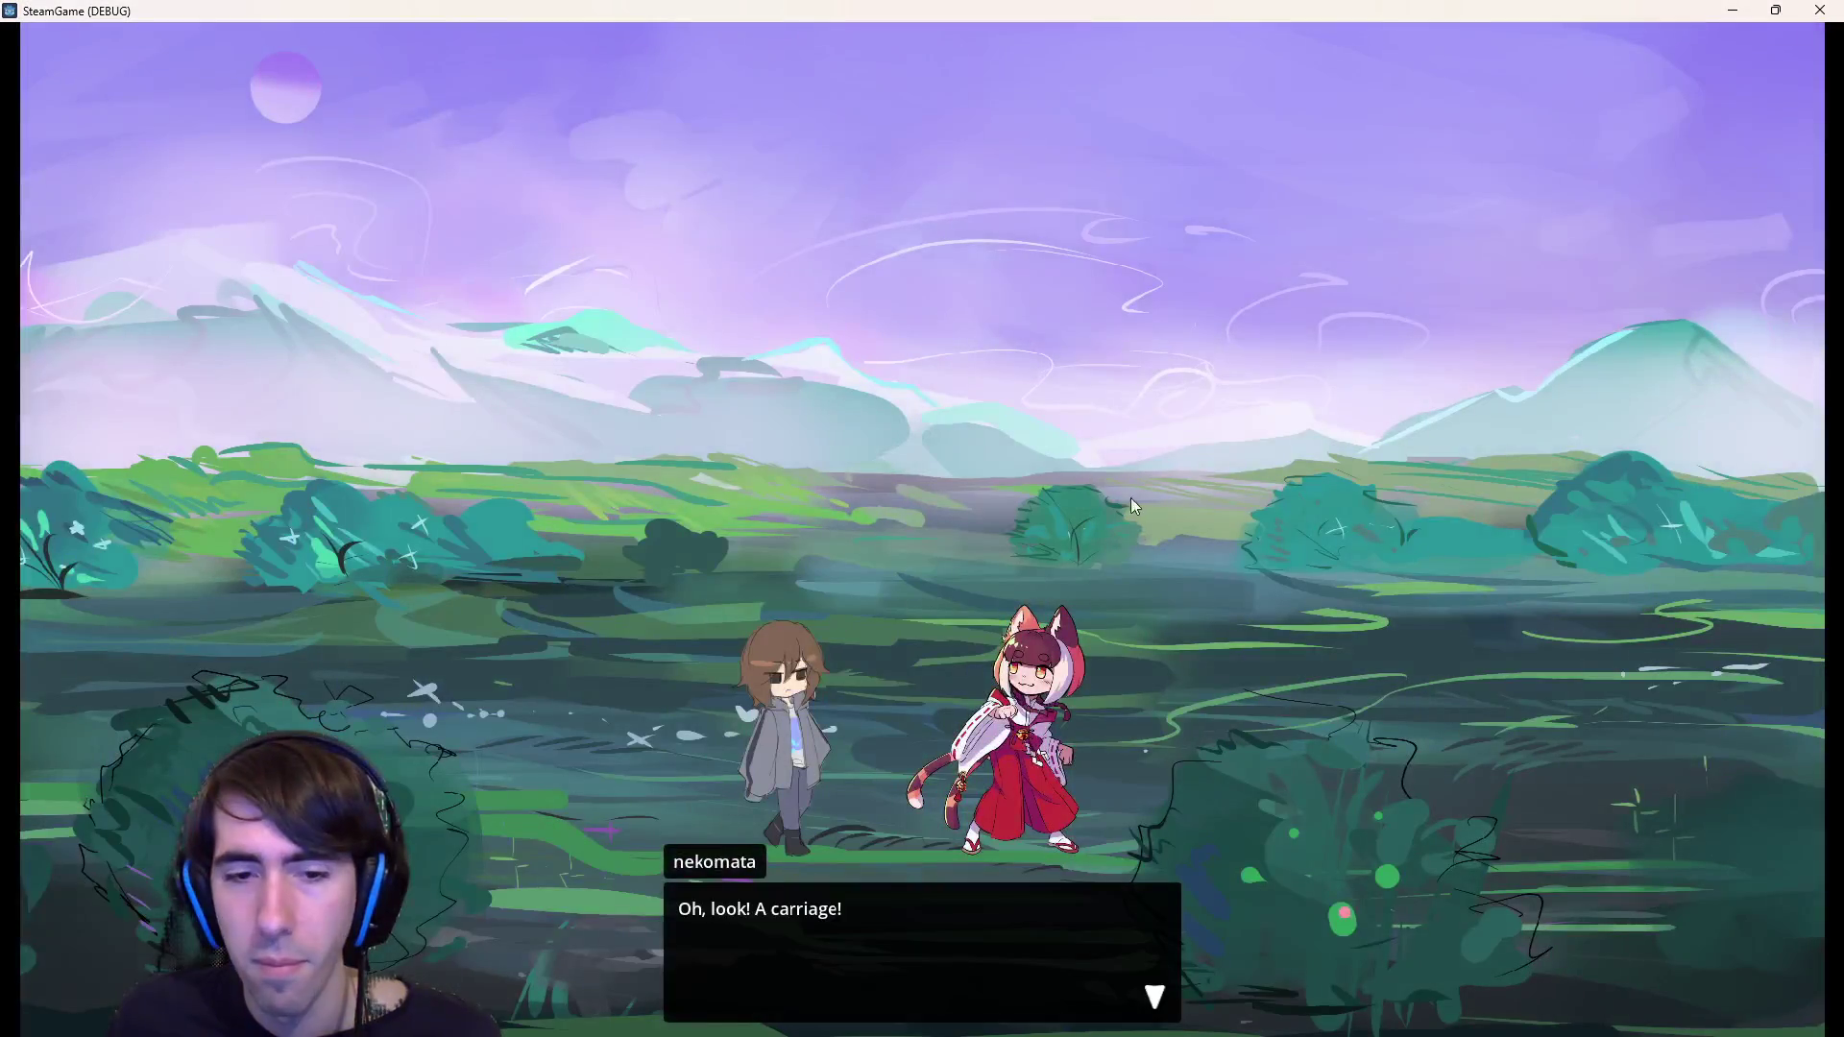
- Advance the carriage dialogue and choose 'Open it' on the mysterious box
click(1020, 490)
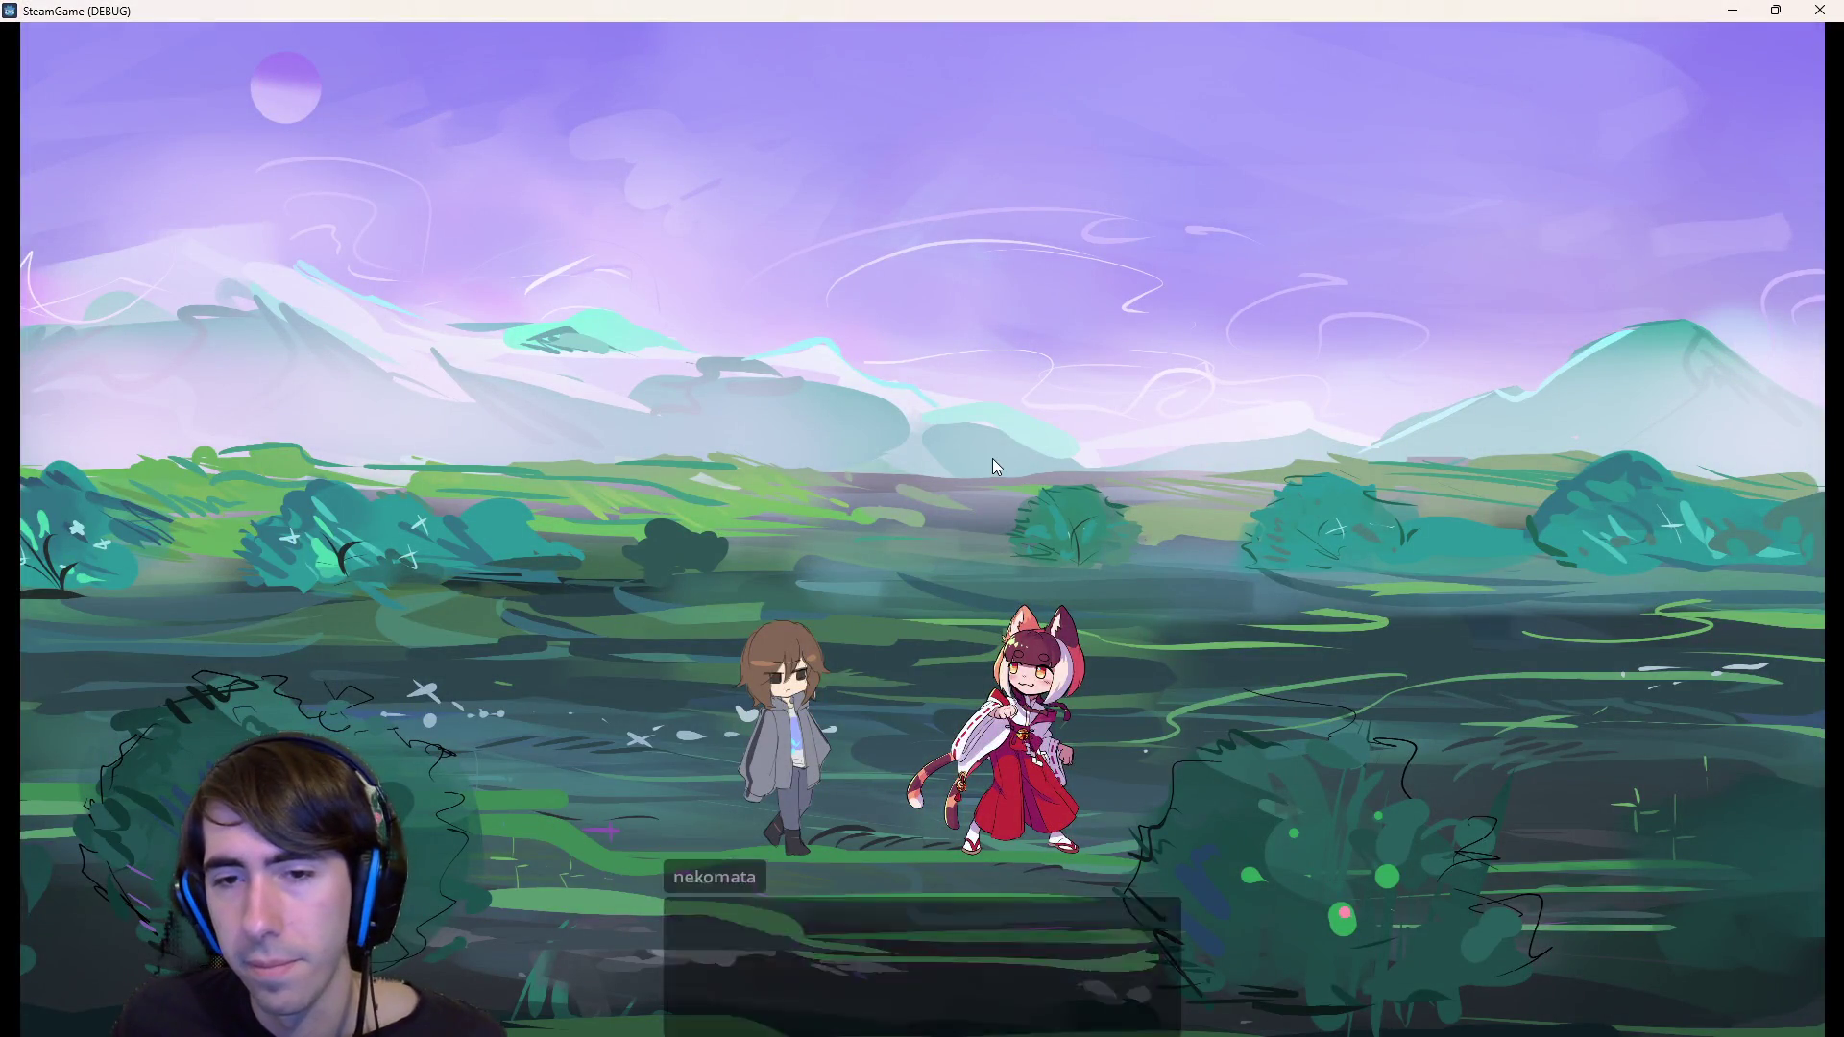
click(993, 458)
click(993, 467)
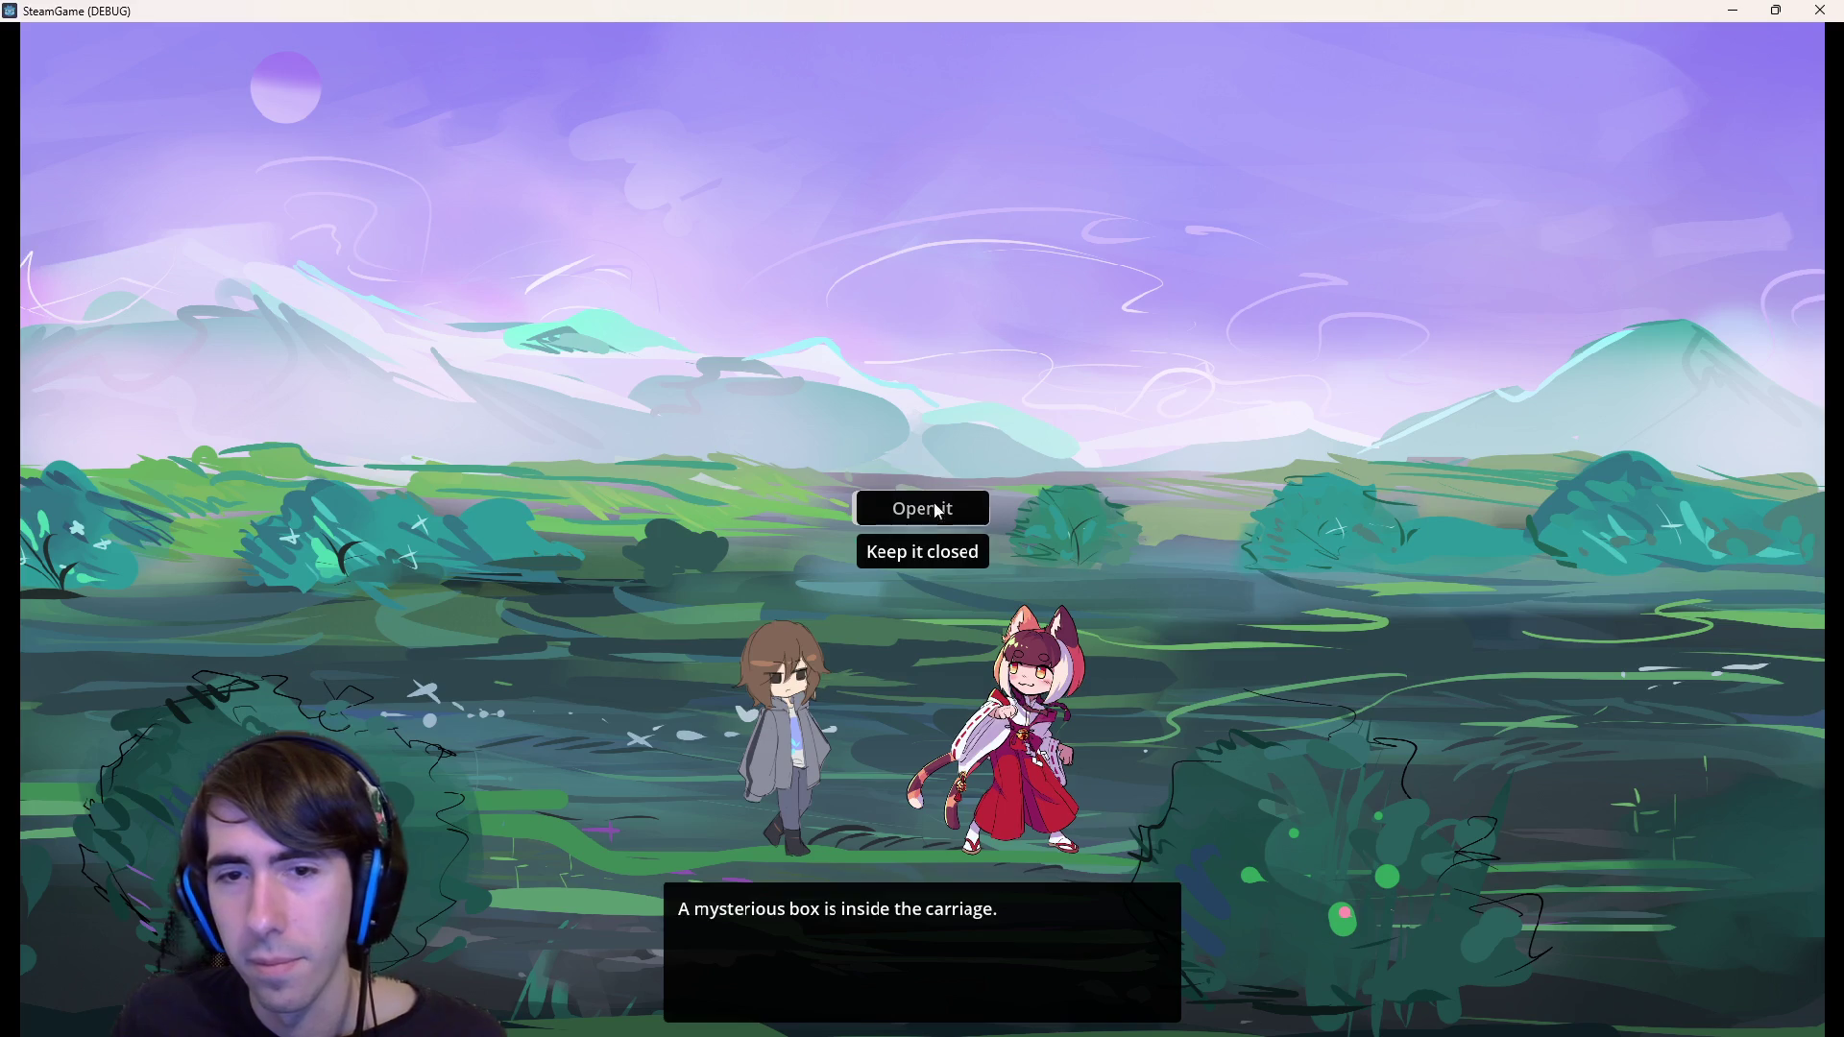
click(890, 515)
- Skip through the new-cards messages to start the battle and deploy the grey hooded character
click(873, 511)
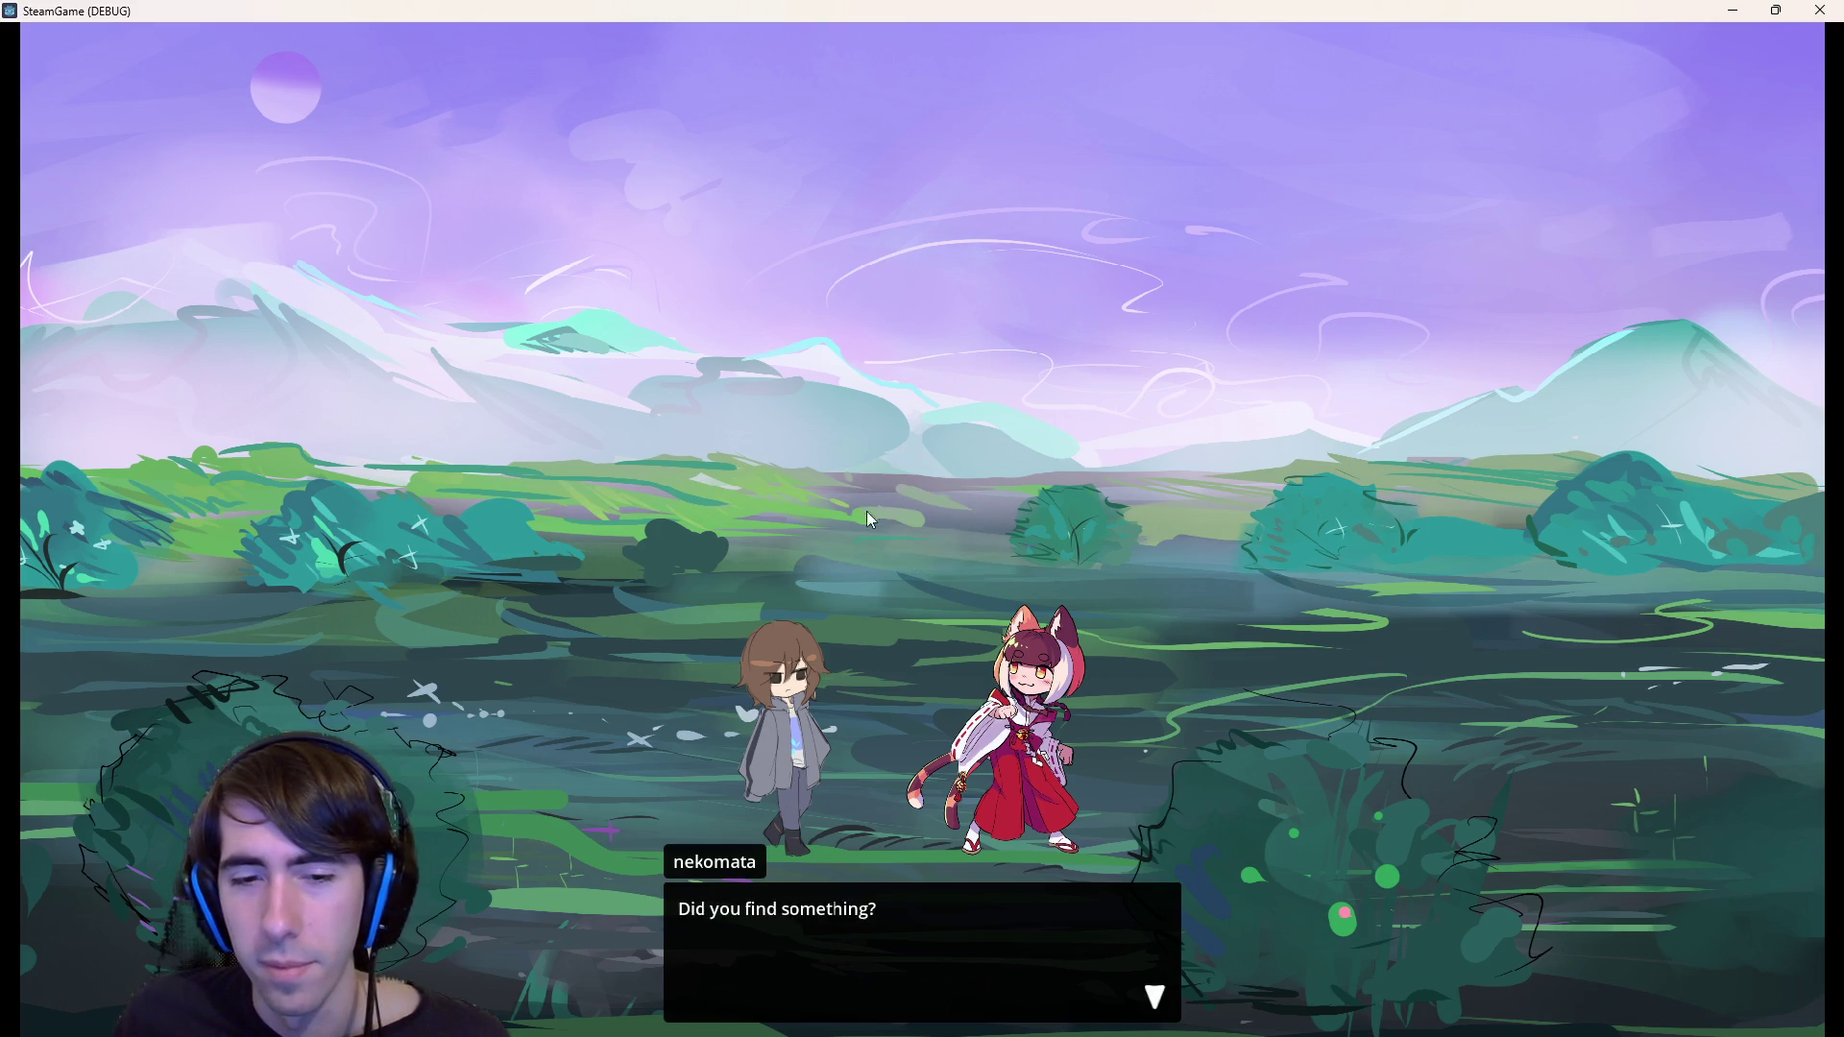
click(661, 557)
click(662, 543)
click(821, 475)
click(1008, 451)
click(1133, 471)
click(1313, 559)
click(1314, 559)
click(1314, 559)
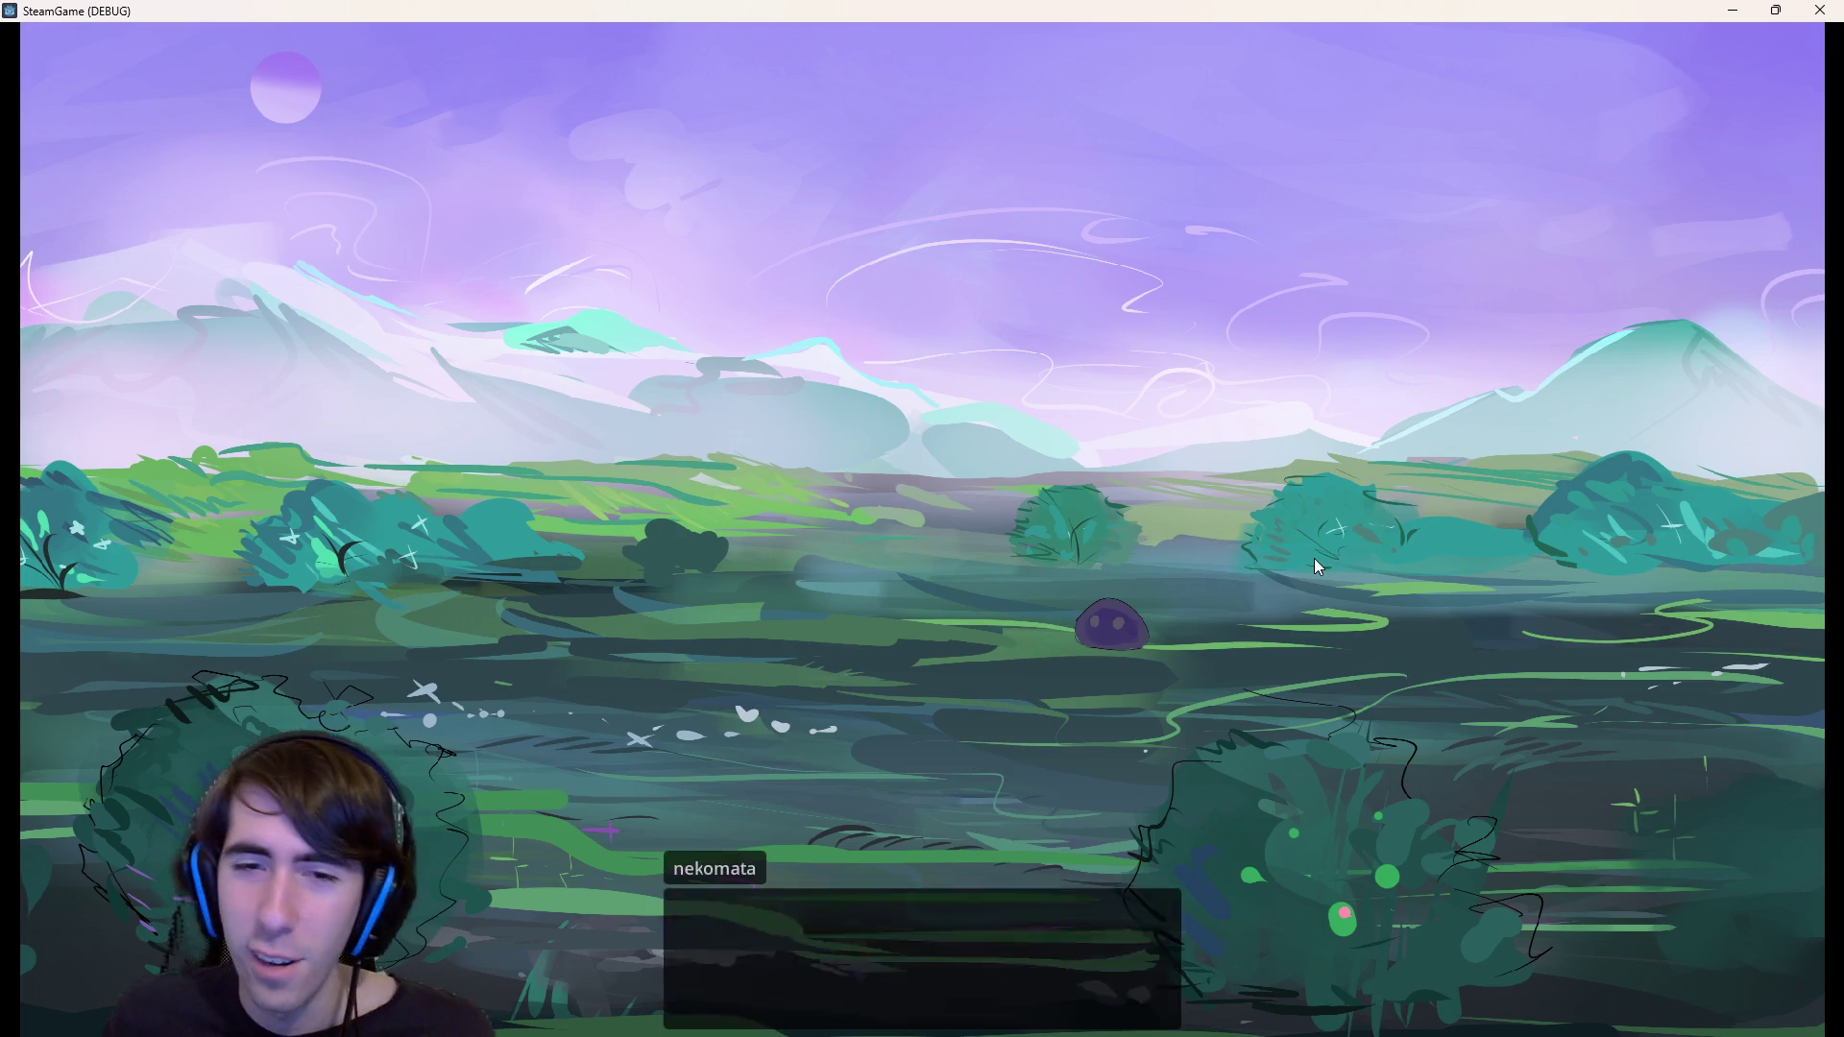
click(1314, 557)
click(1313, 557)
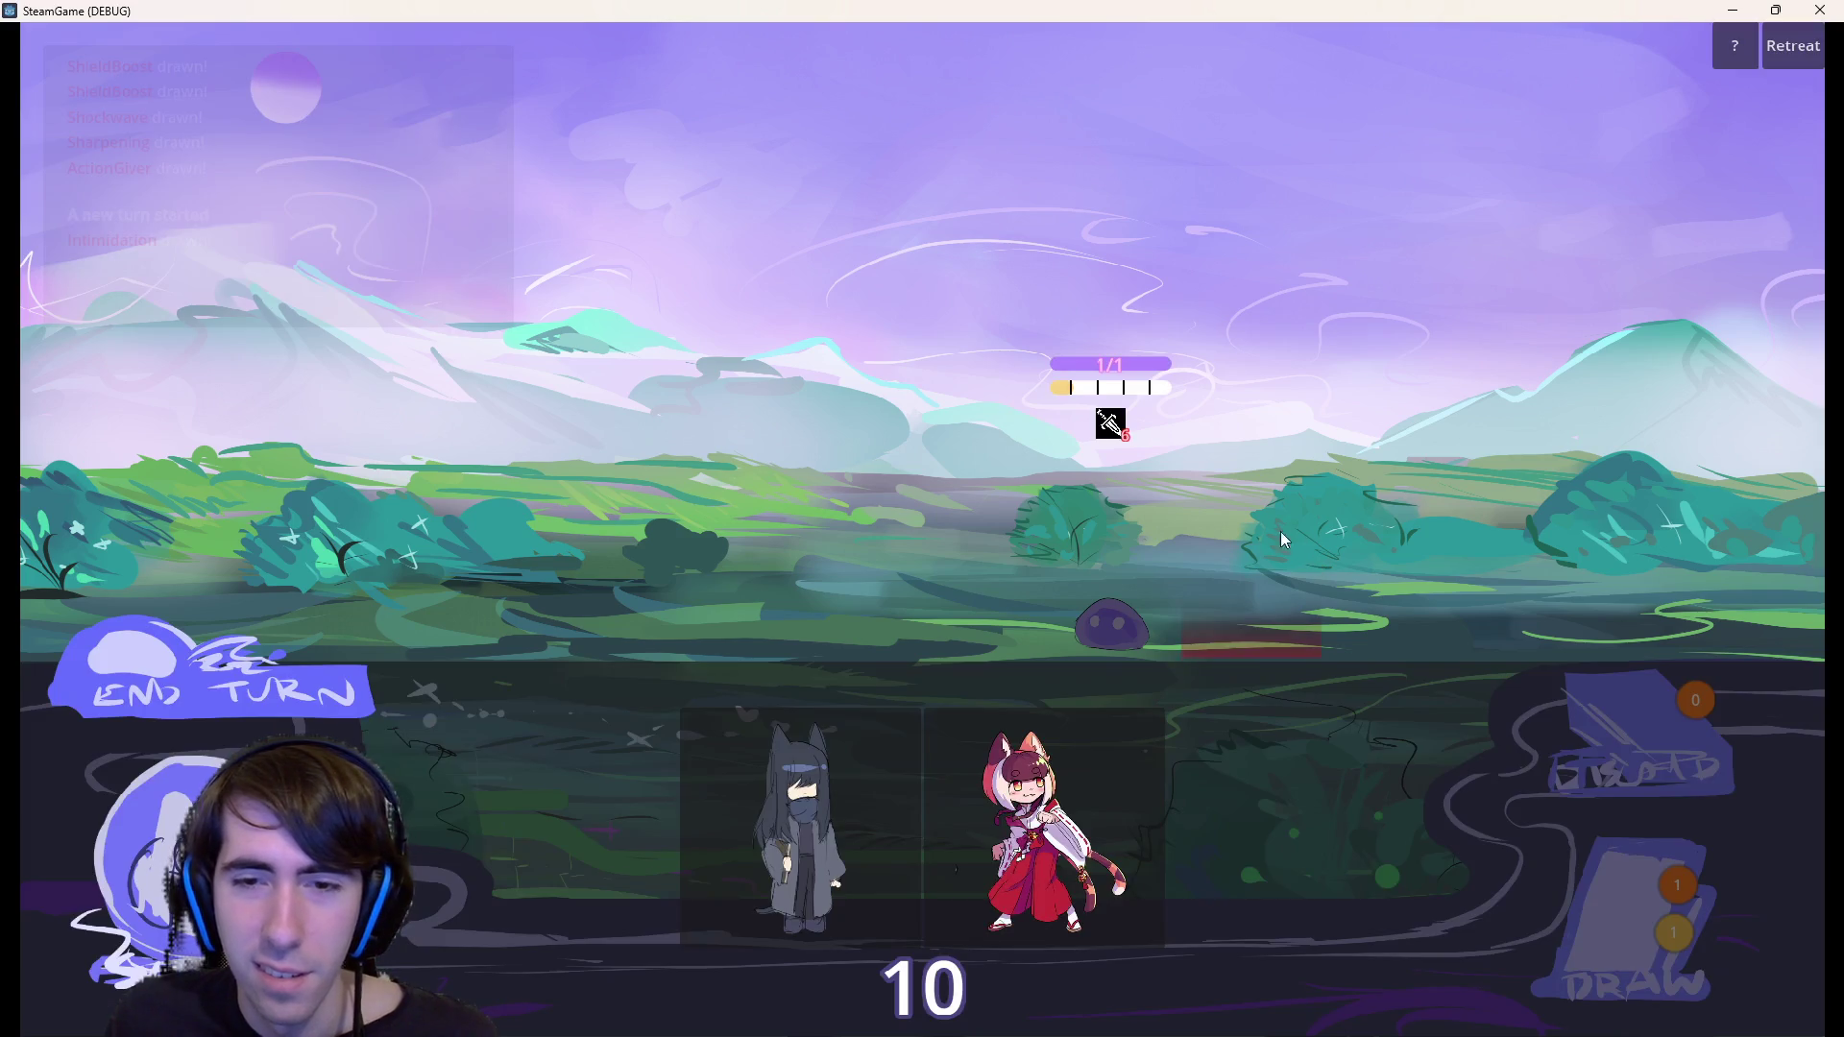
mouse_move(781, 848)
mouse_down()
mouse_move(765, 649)
mouse_move(714, 576)
mouse_up()
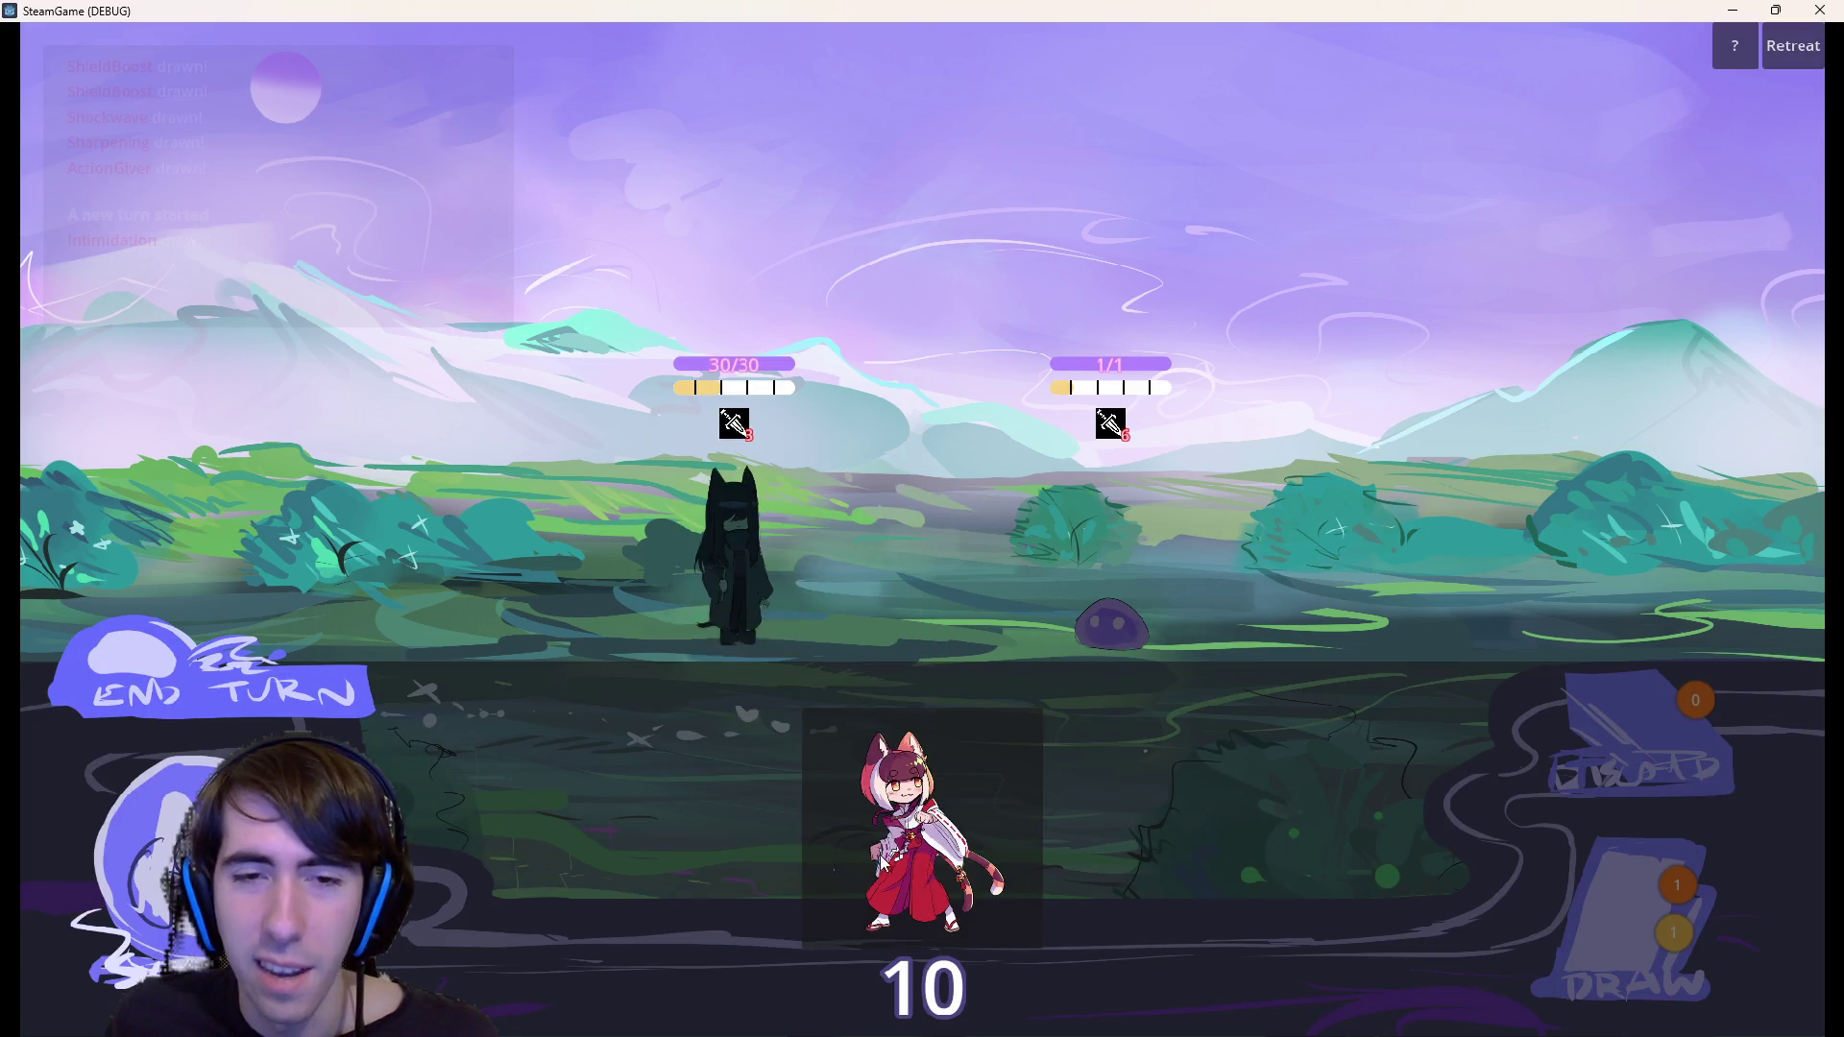
- Deploy the red fox girl, shield both fighters, and give the black-haired fighter Sharpening and Action Giver
drag(1015, 858, 565, 588)
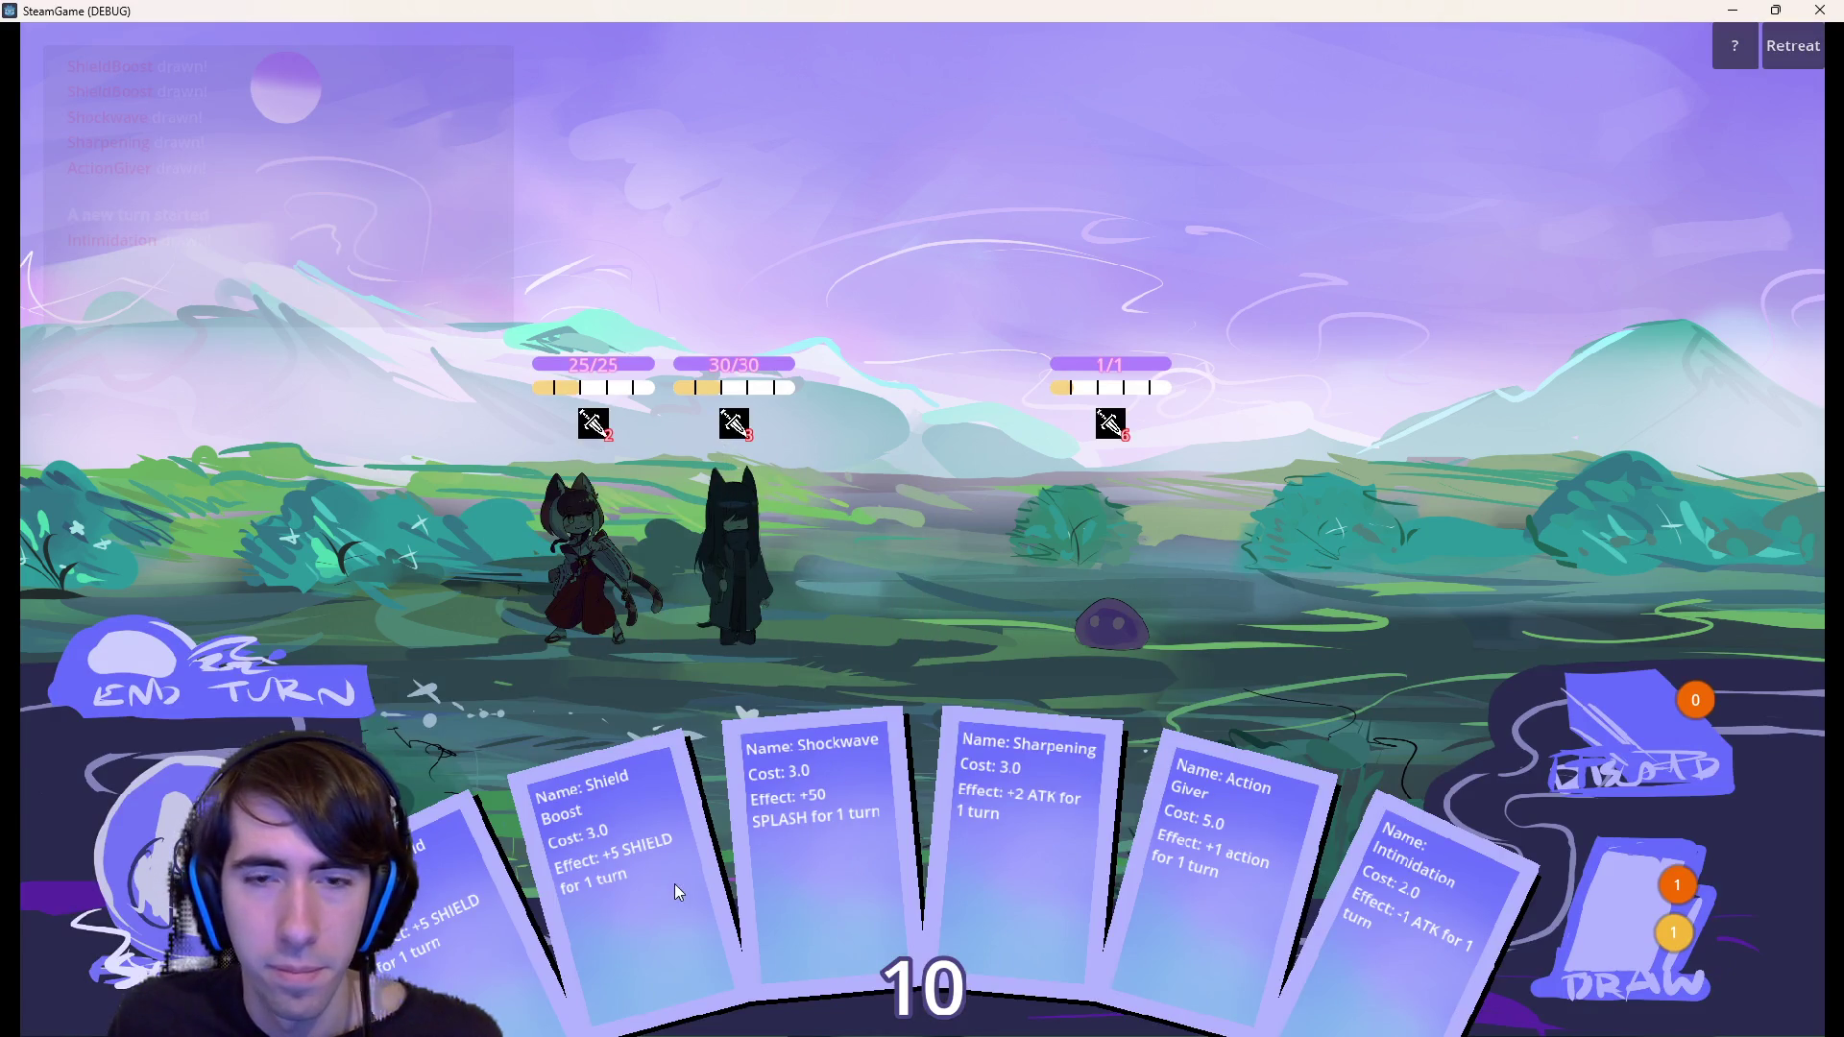
mouse_move(1111, 424)
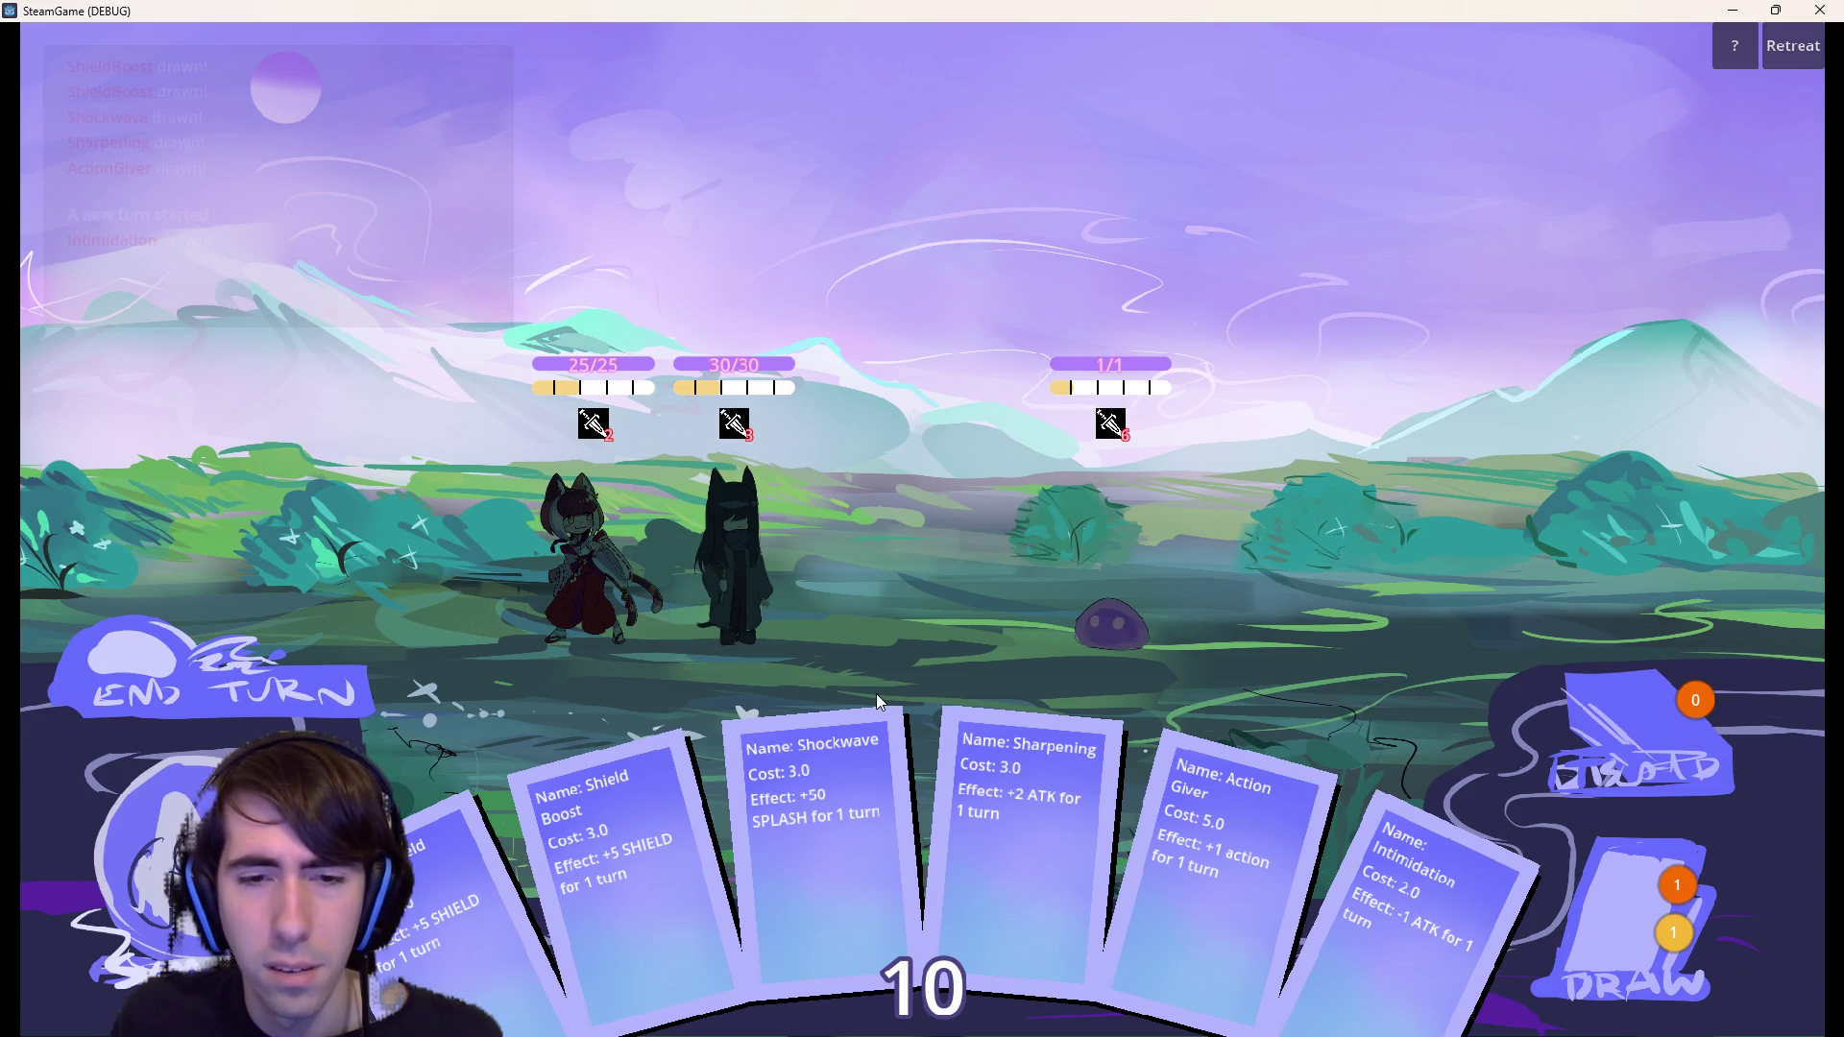
mouse_move(678, 799)
mouse_down()
mouse_move(730, 543)
mouse_move(735, 562)
mouse_up()
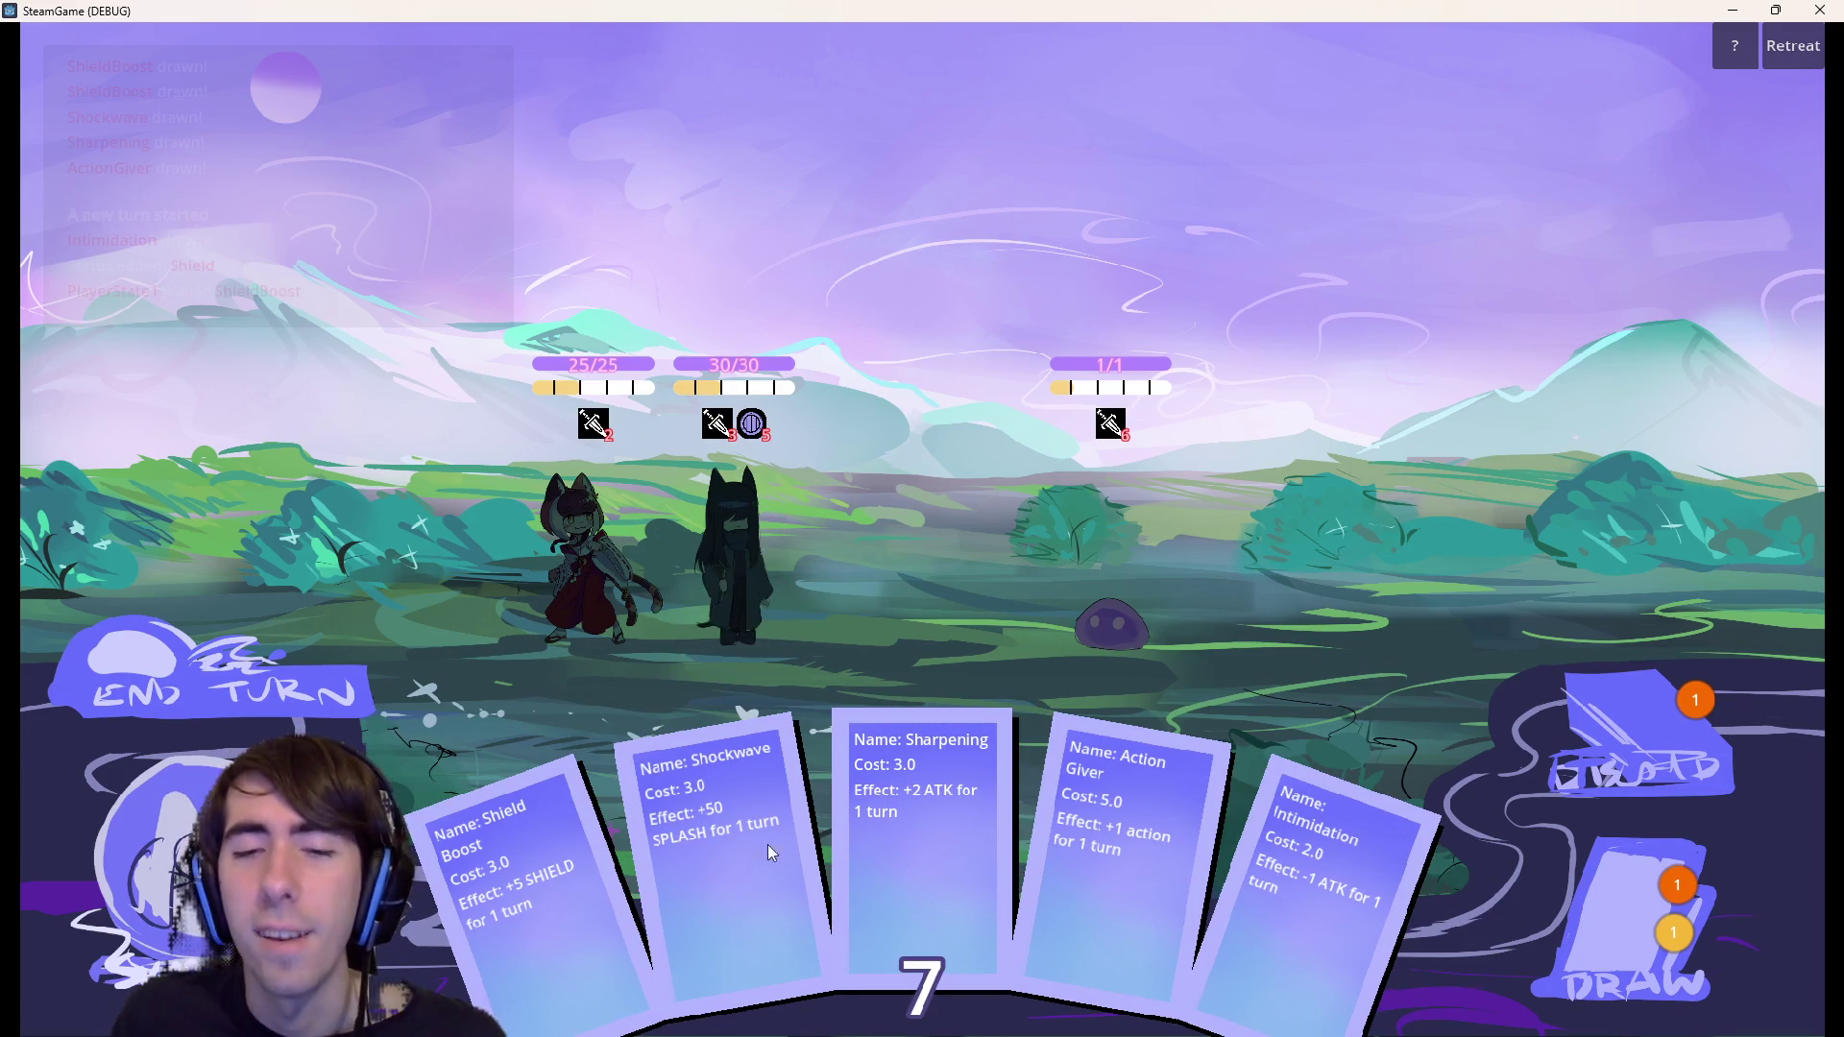
mouse_move(559, 891)
mouse_down()
mouse_move(585, 586)
mouse_move(414, 628)
mouse_up()
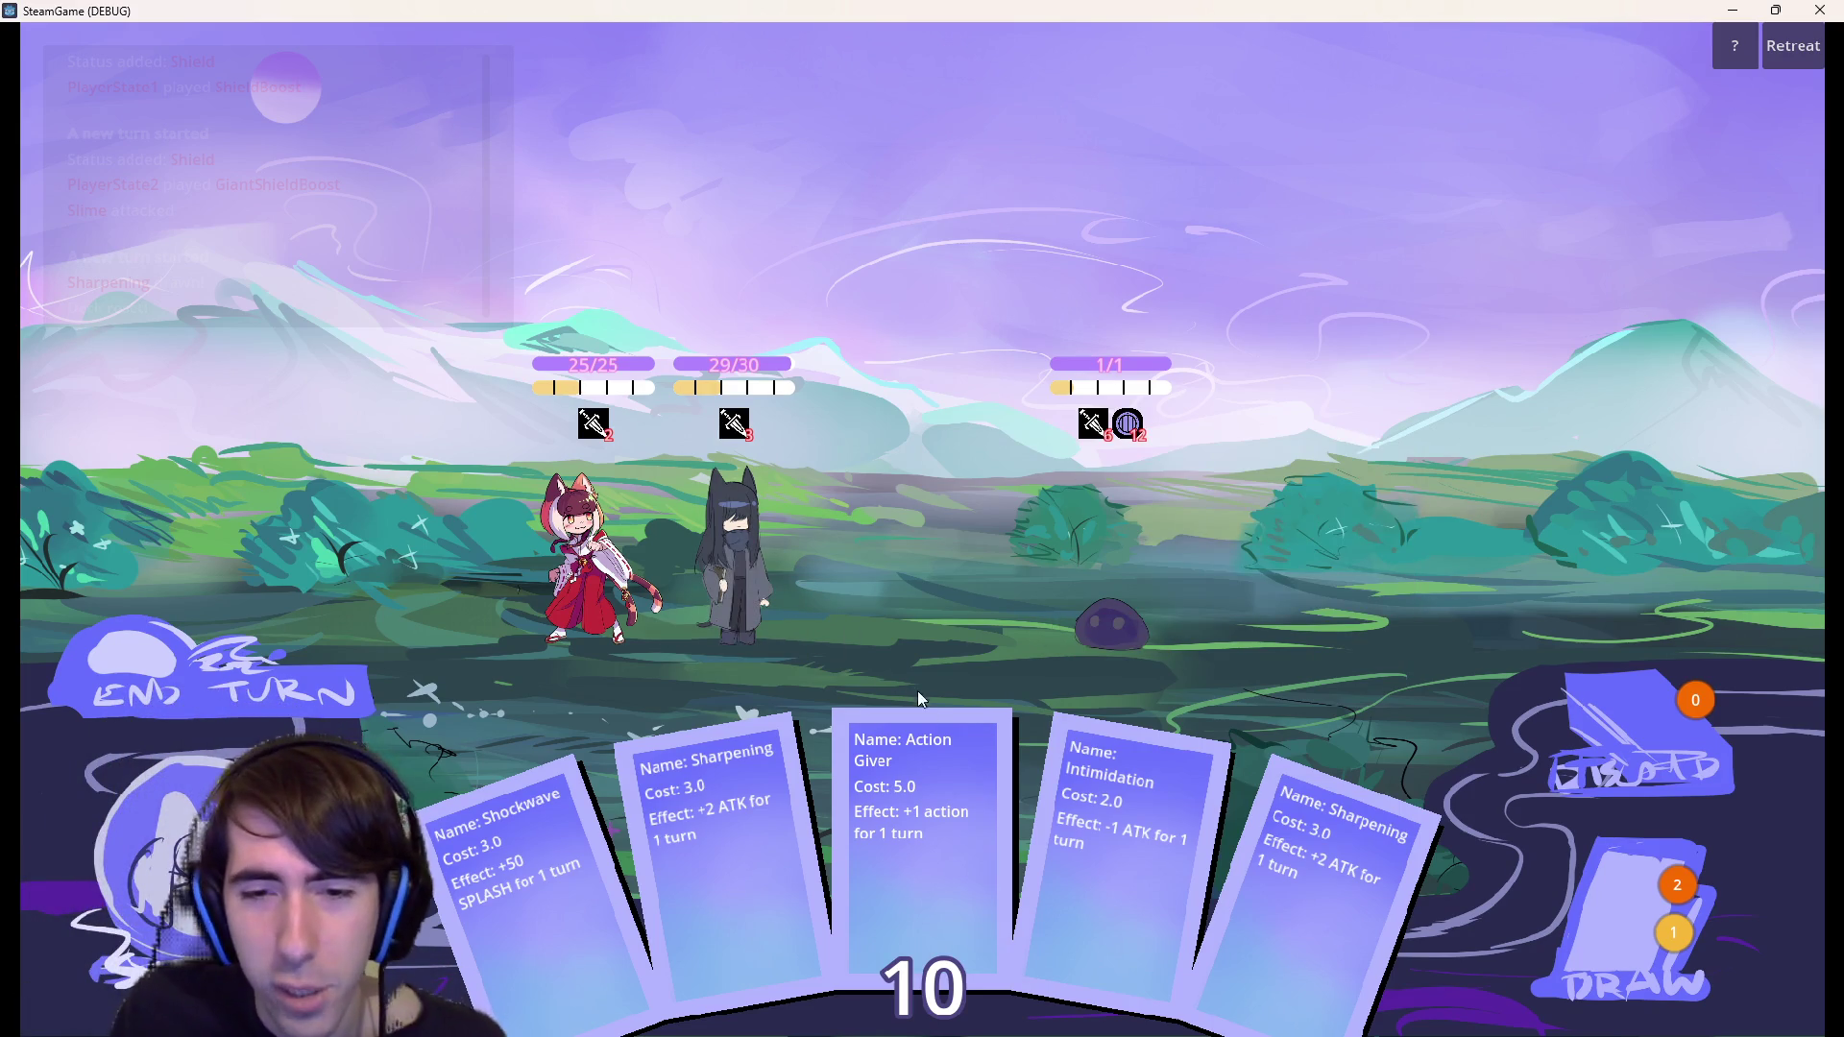
mouse_move(754, 814)
mouse_down()
mouse_move(805, 571)
mouse_move(763, 540)
mouse_up()
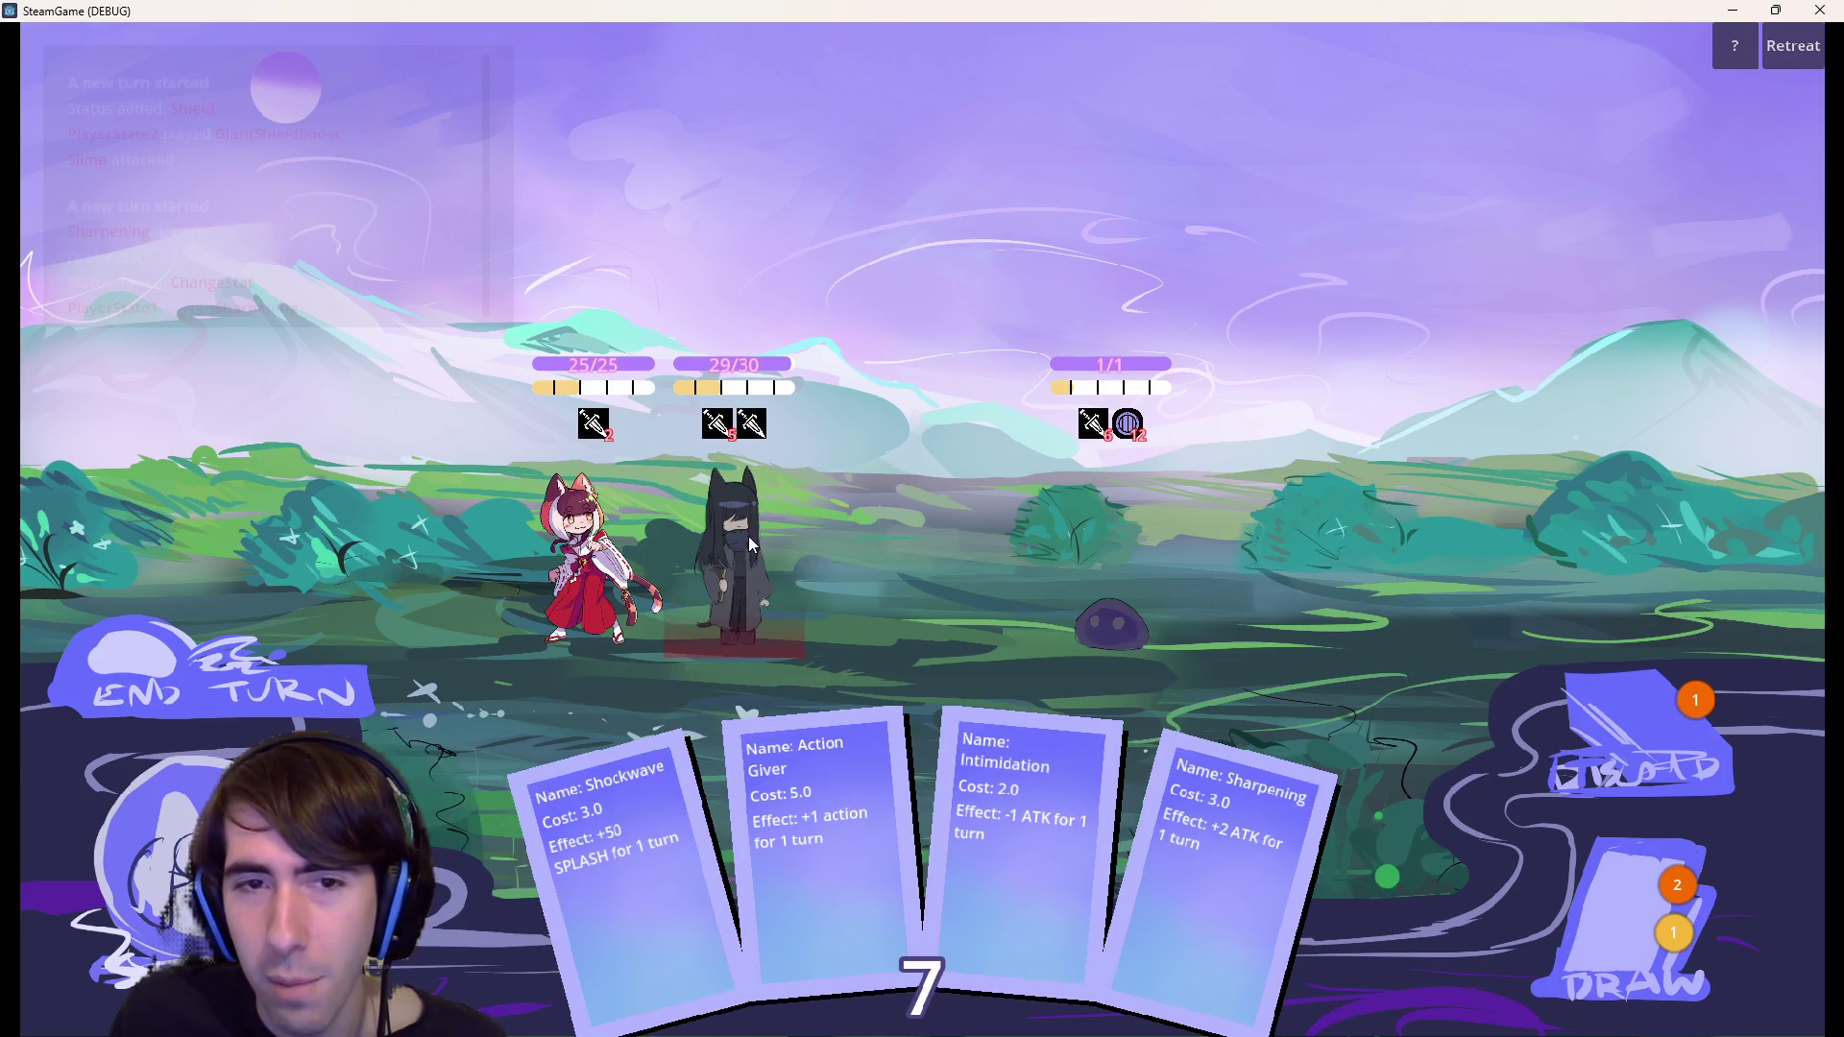
drag(839, 895, 762, 563)
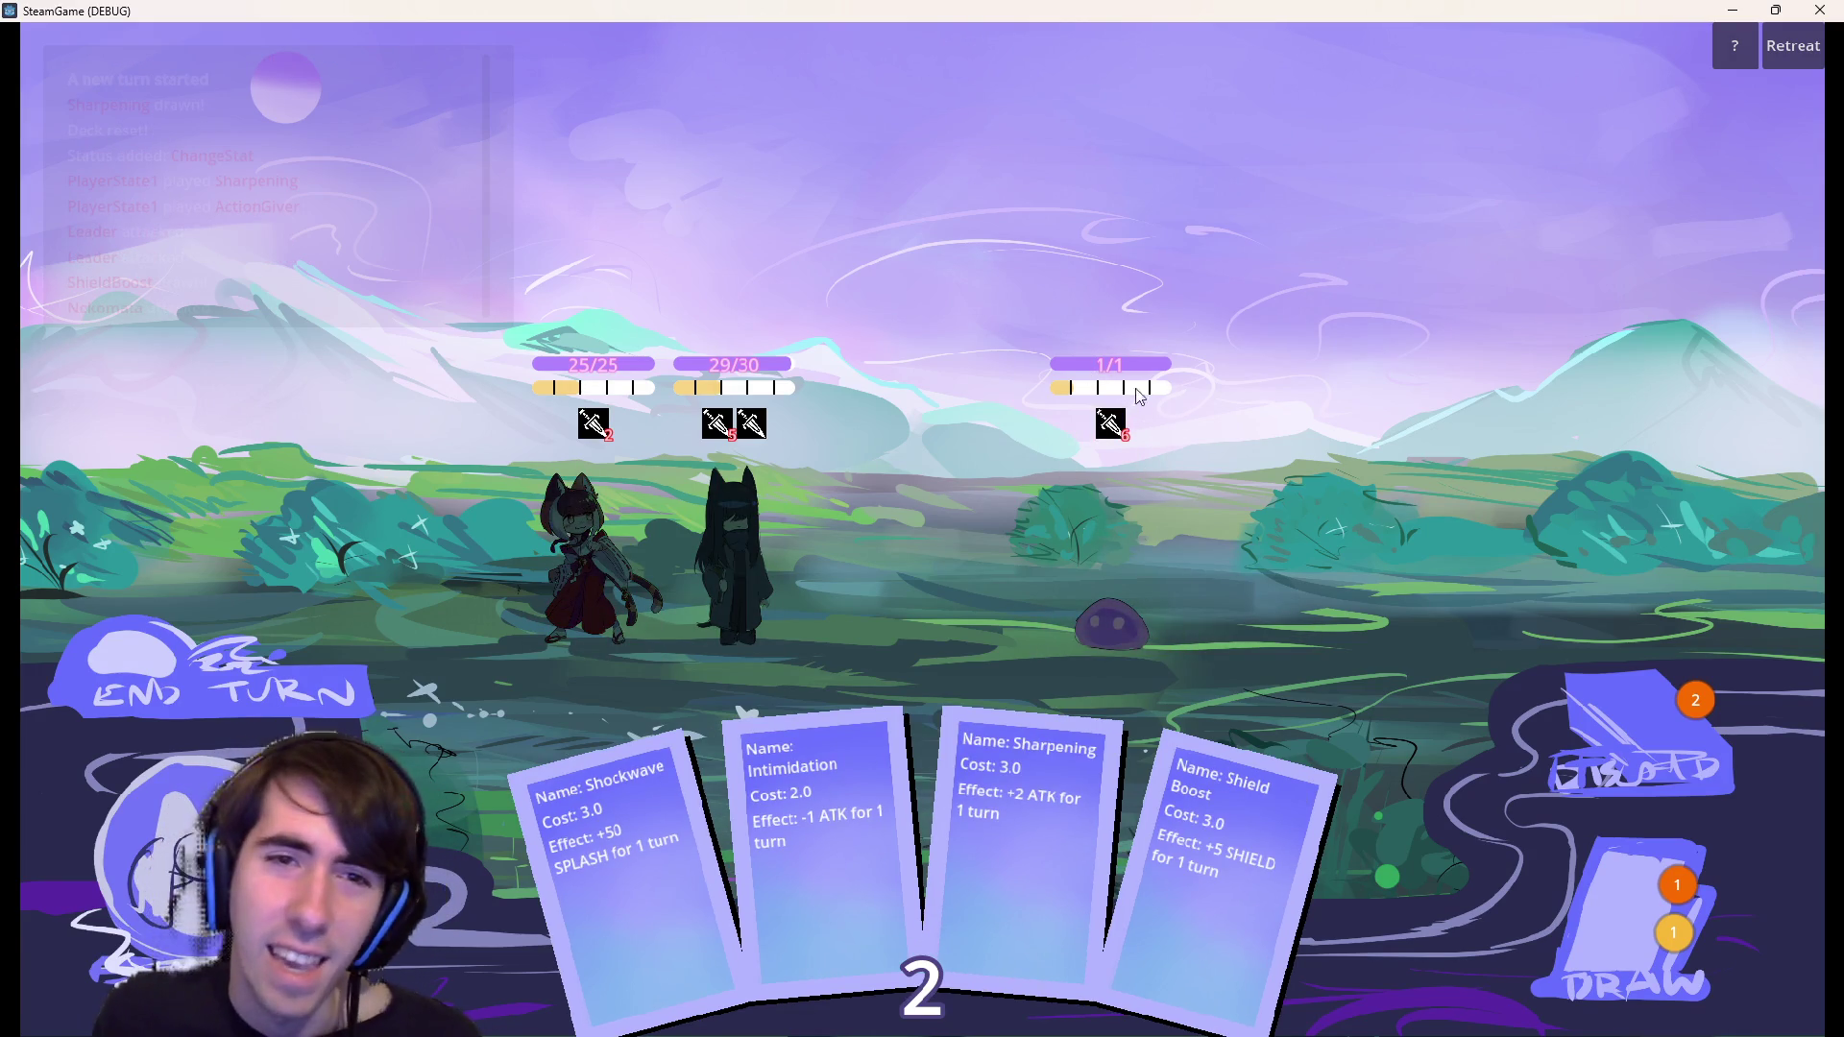
- Draw a card, end the turn, and draw an Action Giver card from the pile
click(1623, 913)
click(211, 672)
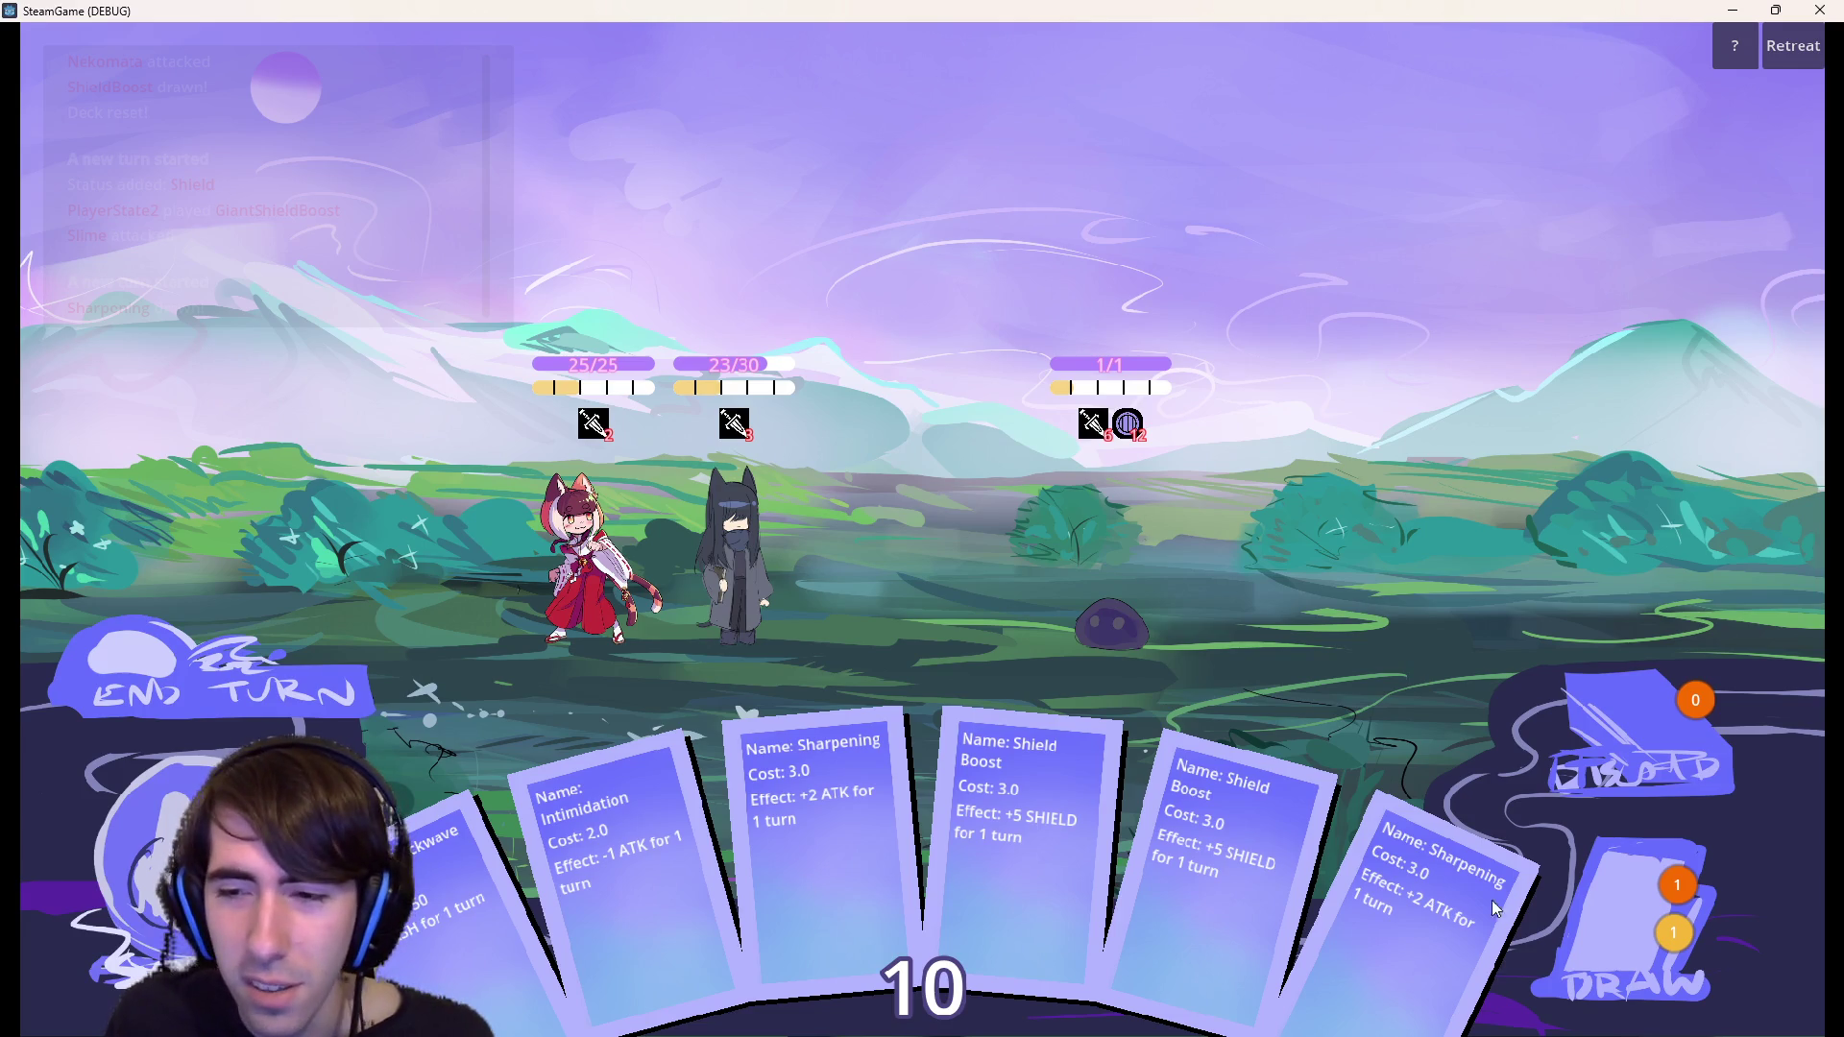
click(1604, 907)
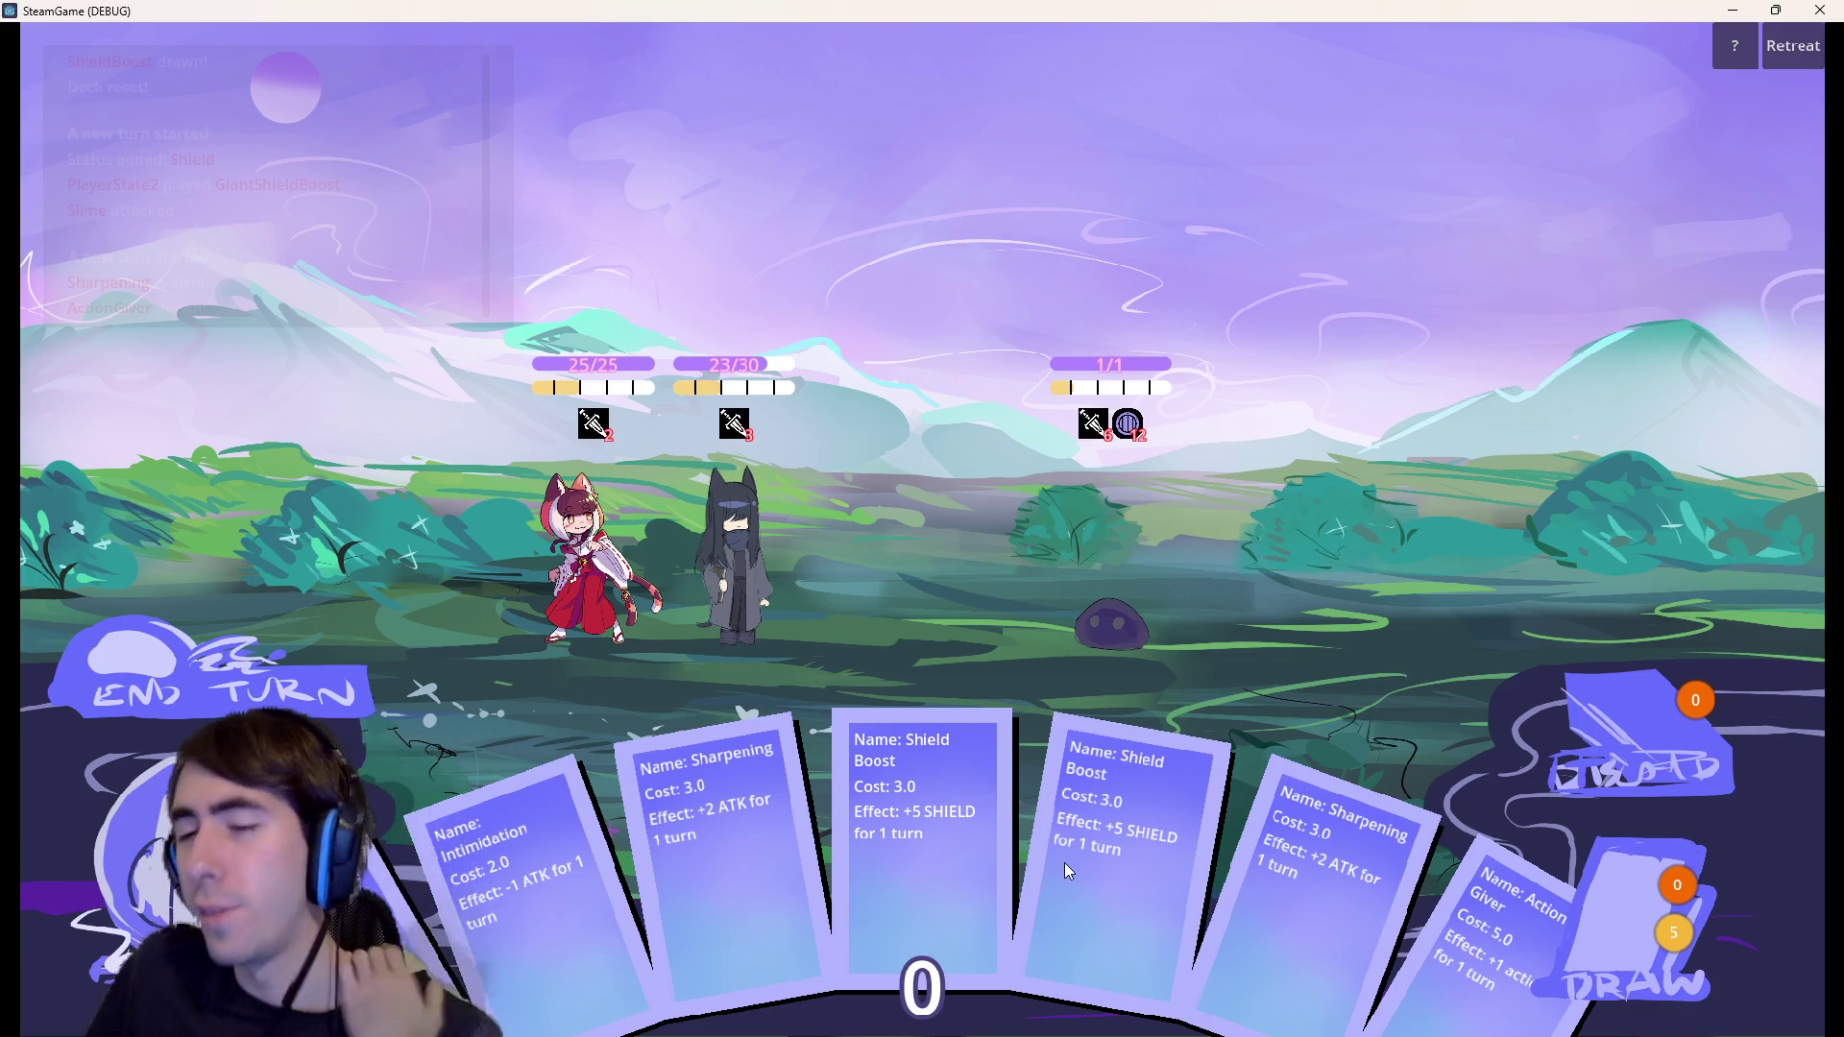
- Close the game, quick-open tutorial1.gd in the script editor, then return to the 2D view
click(1820, 10)
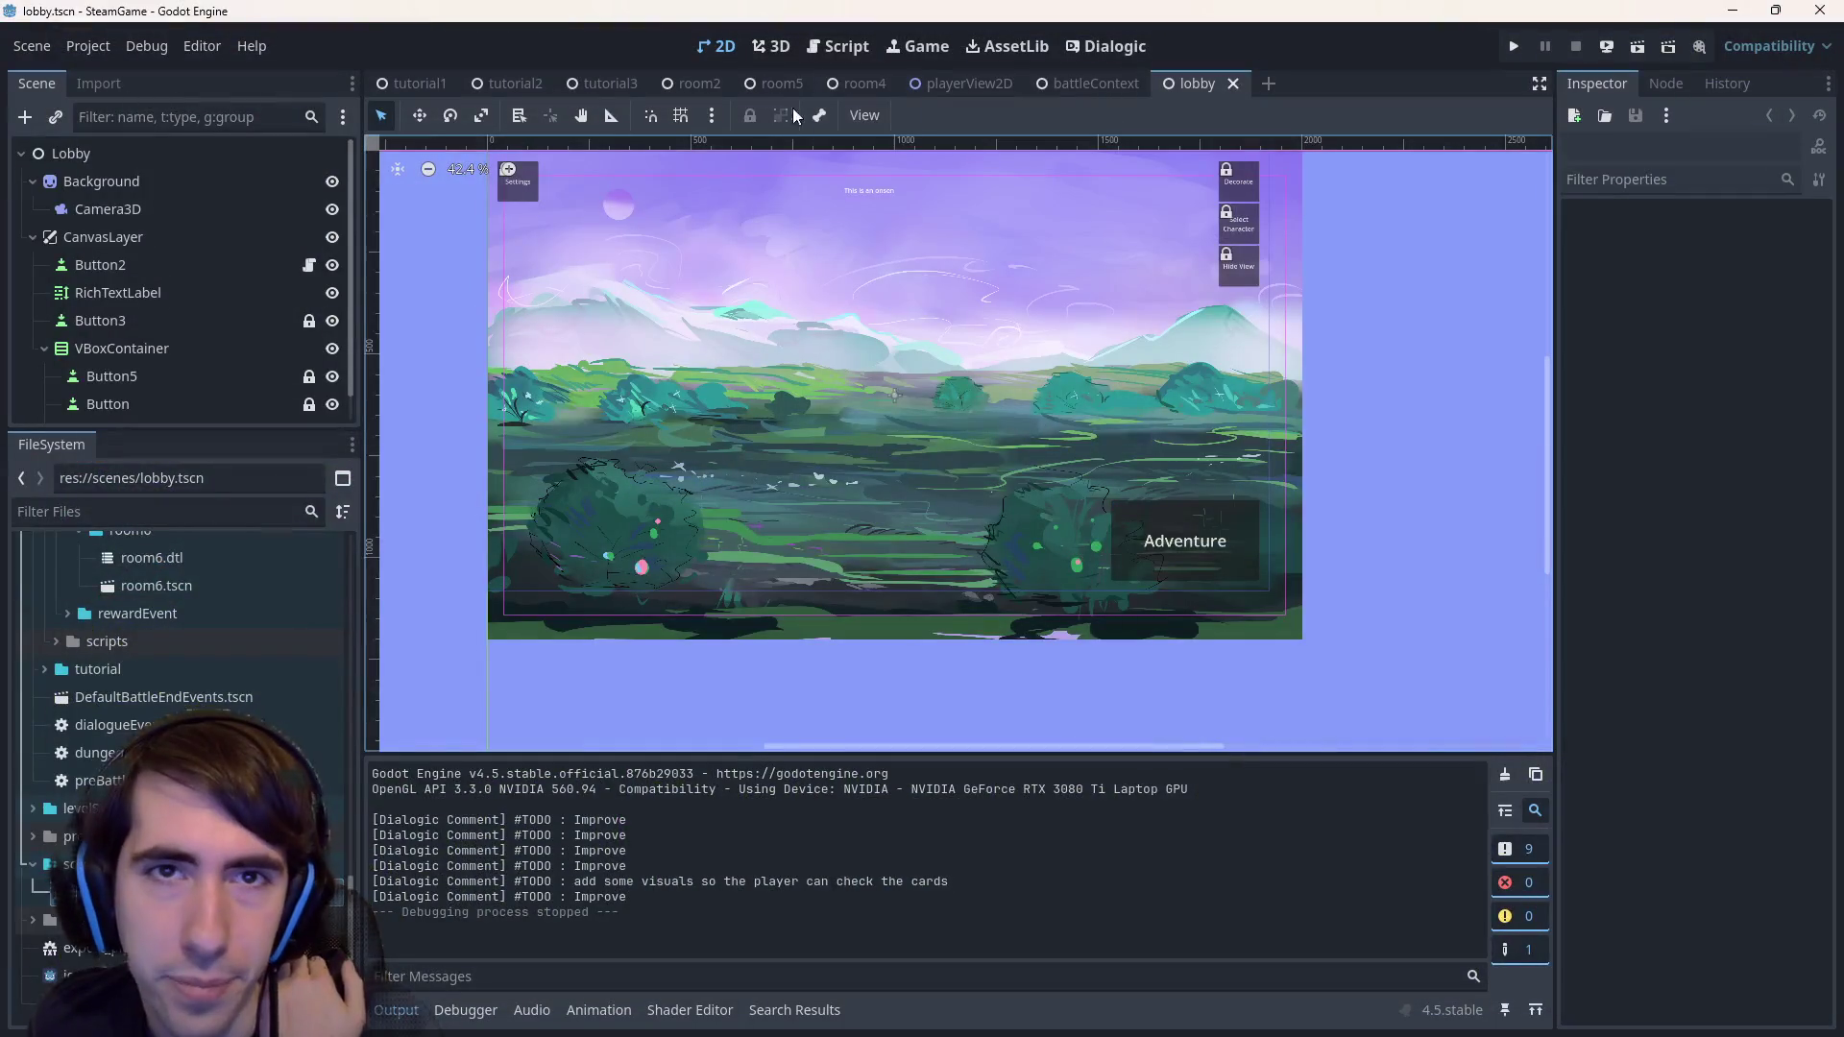
click(845, 46)
click(928, 402)
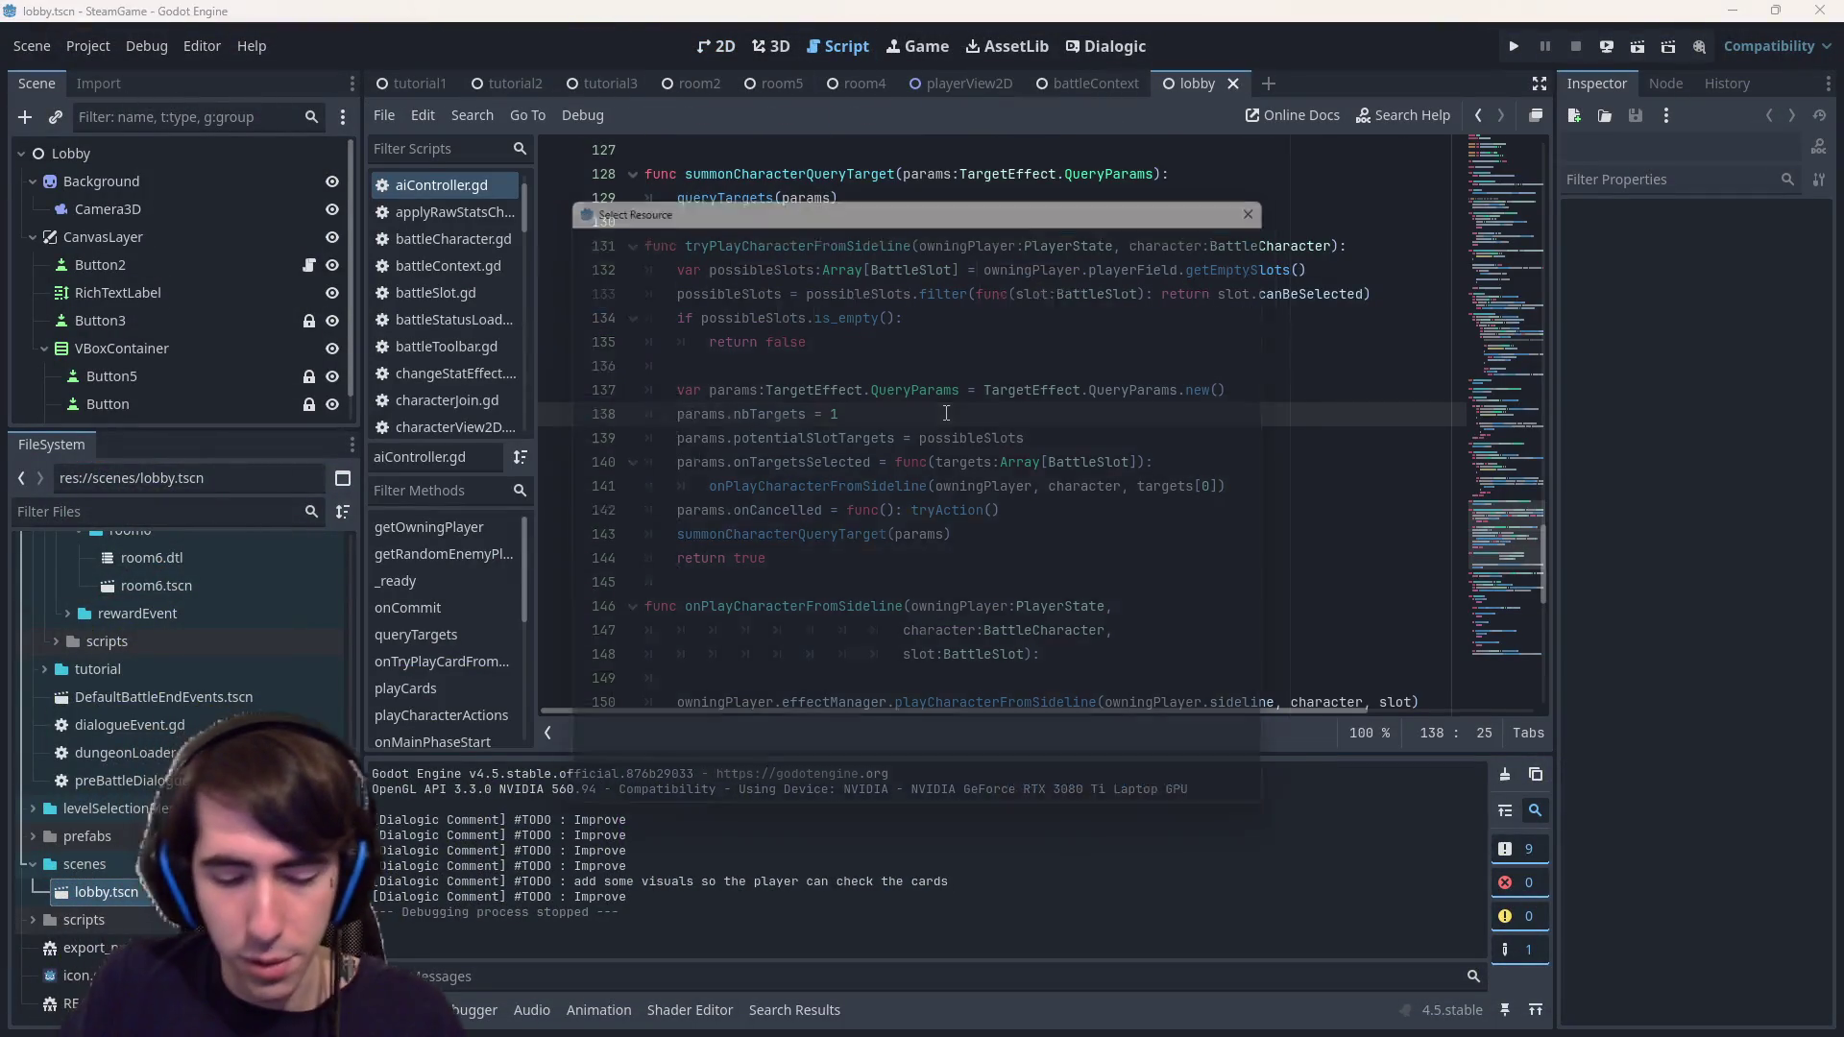
key(shift+alt+o)
text(tutopria)
key(Return)
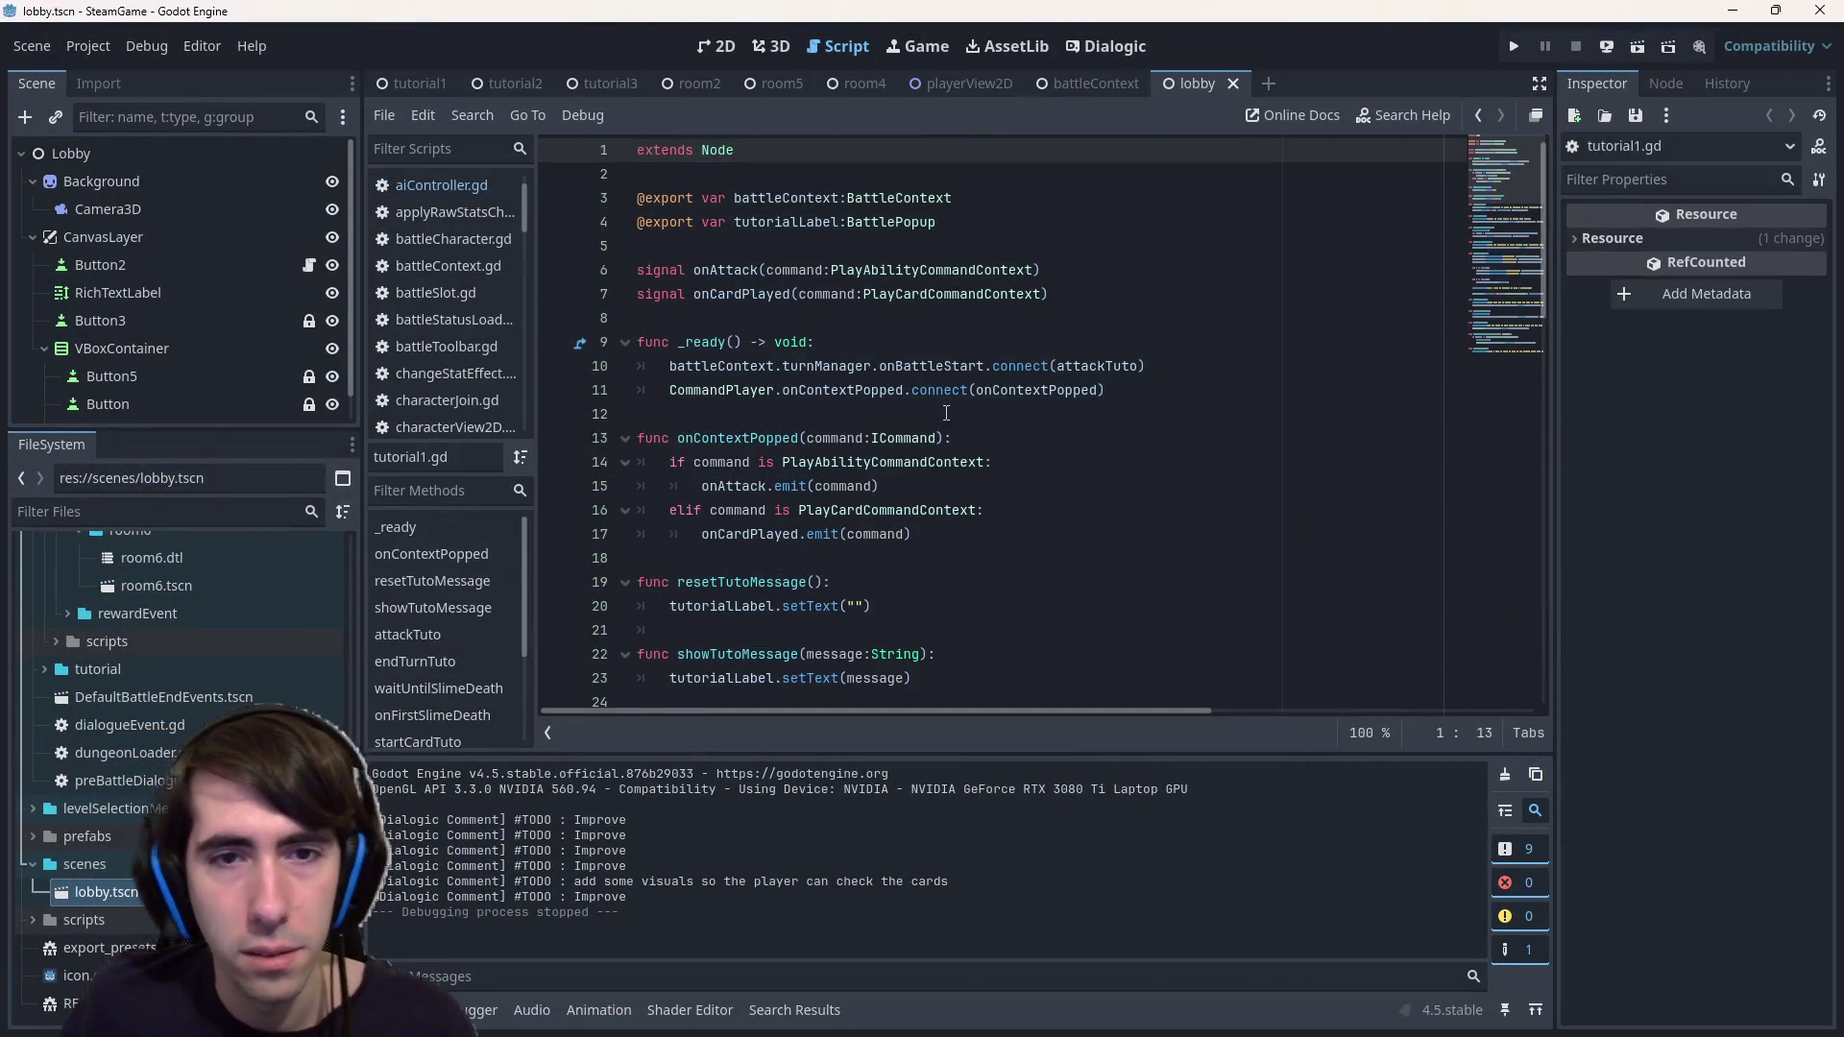
key(ctrl+F1)
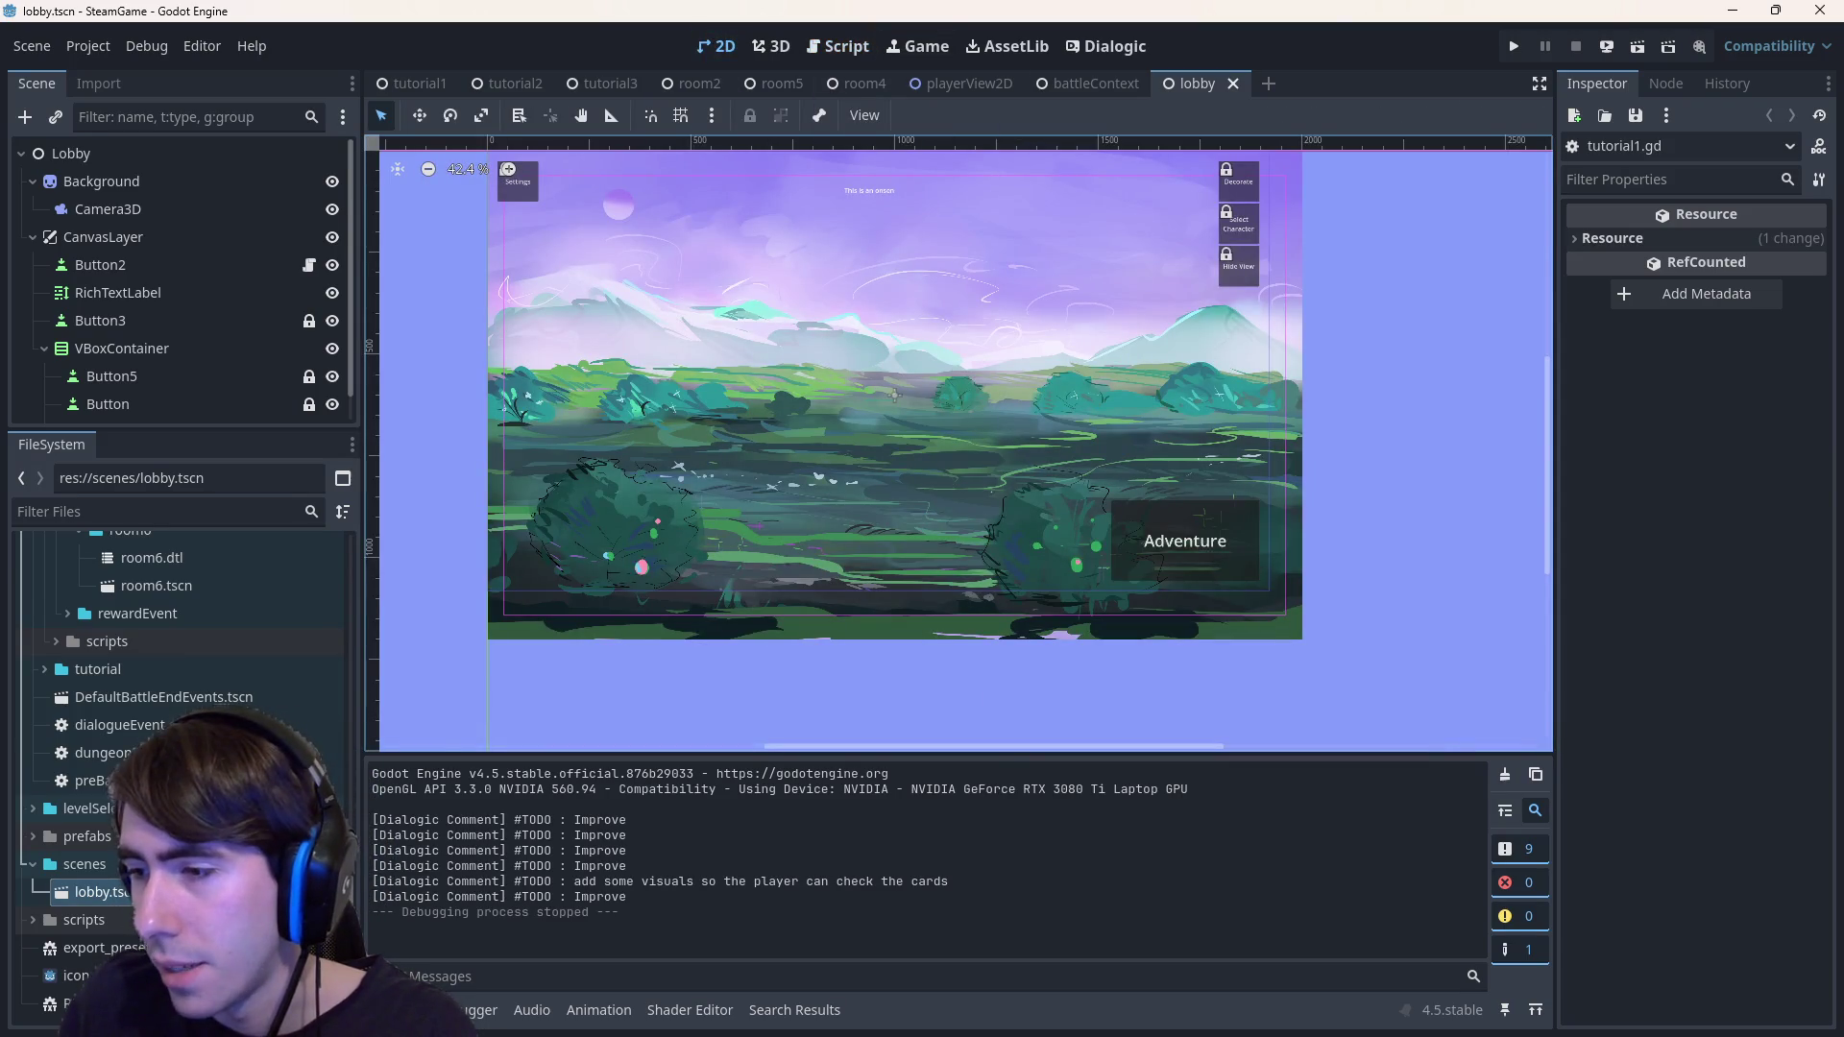
key(alt+Tab)
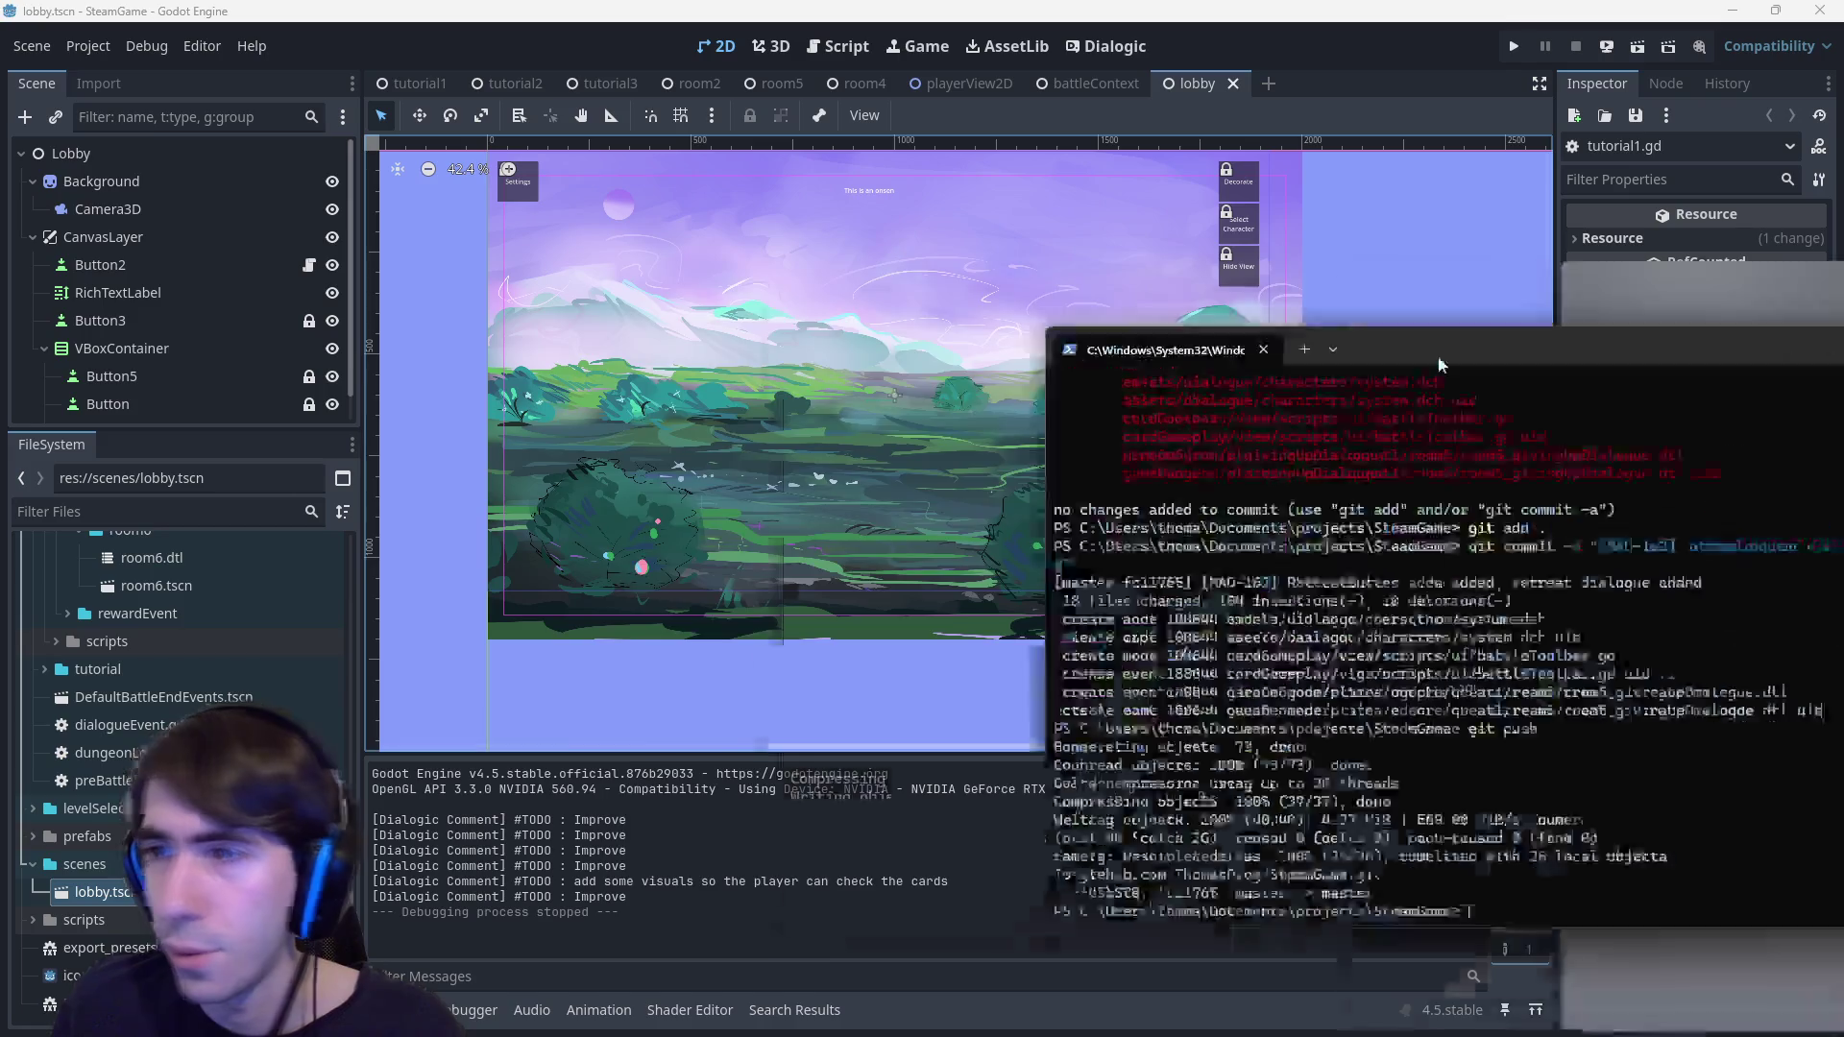
- Review the repository with git status and git diff before committing
text(tatus)
key(Return)
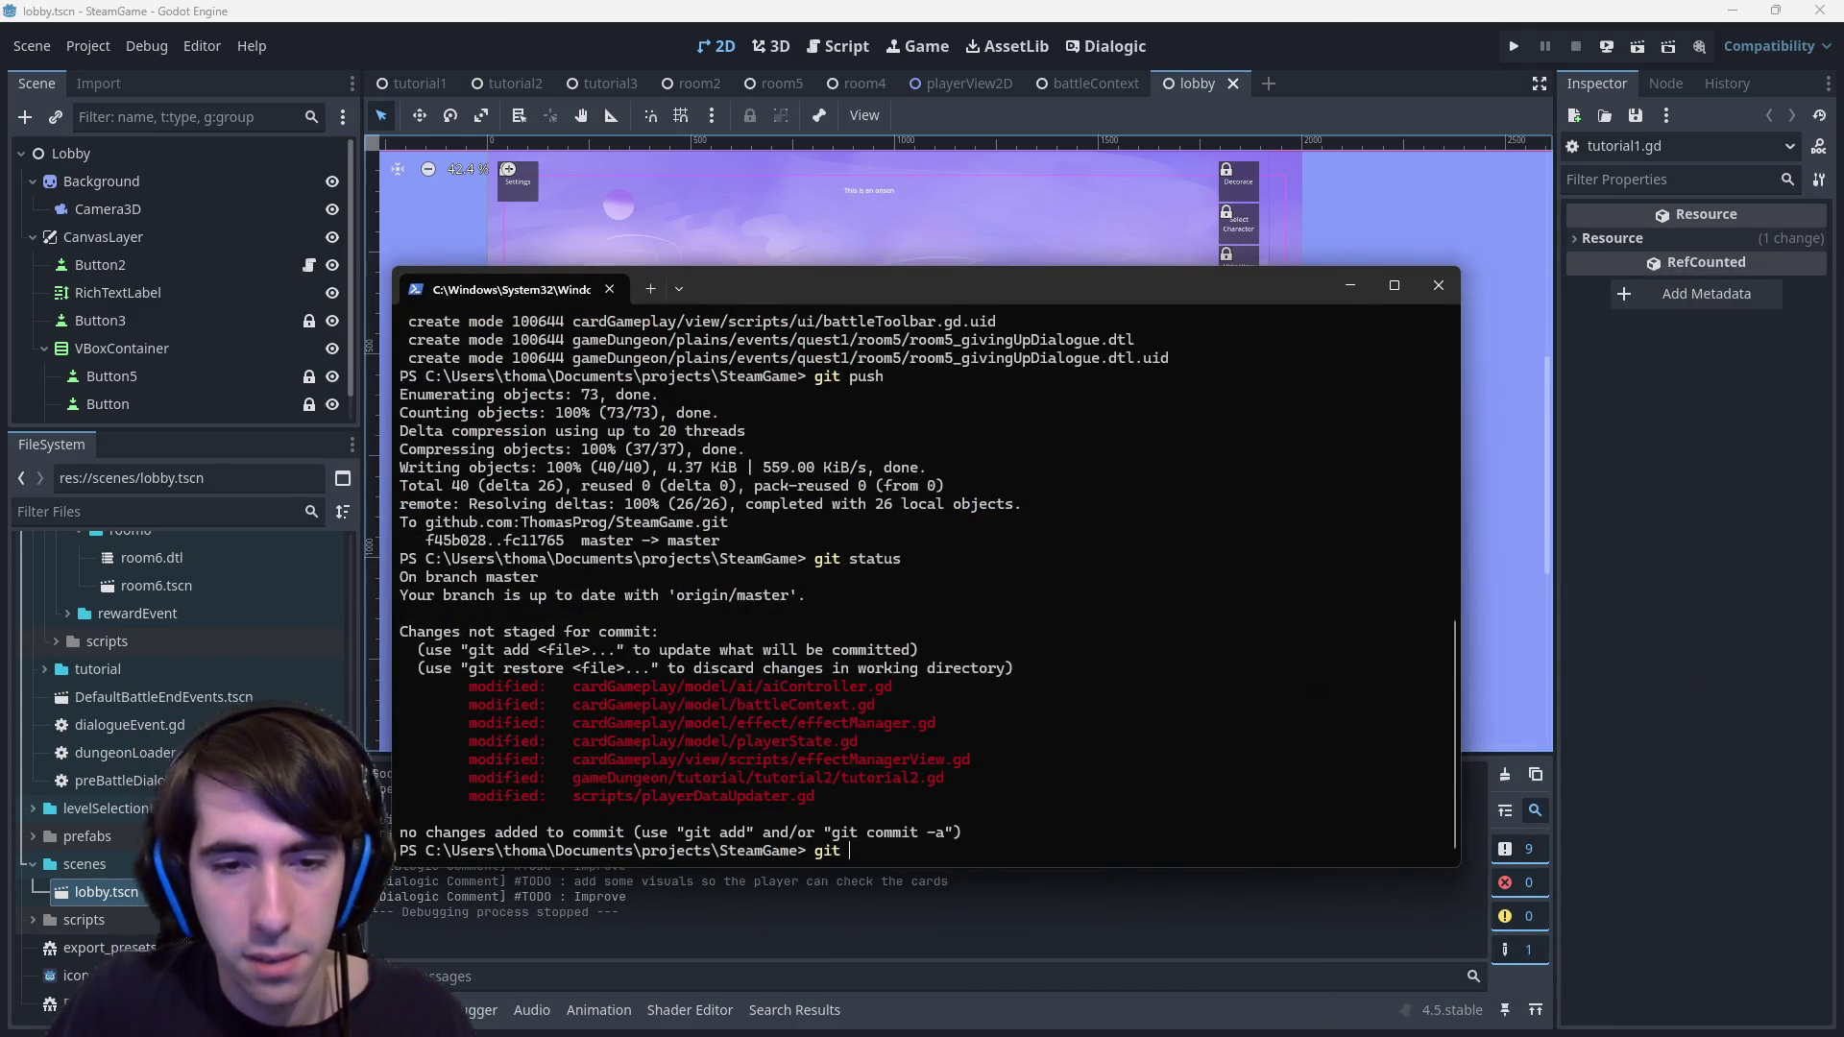
key(Return)
scroll(927, 576, down, 3)
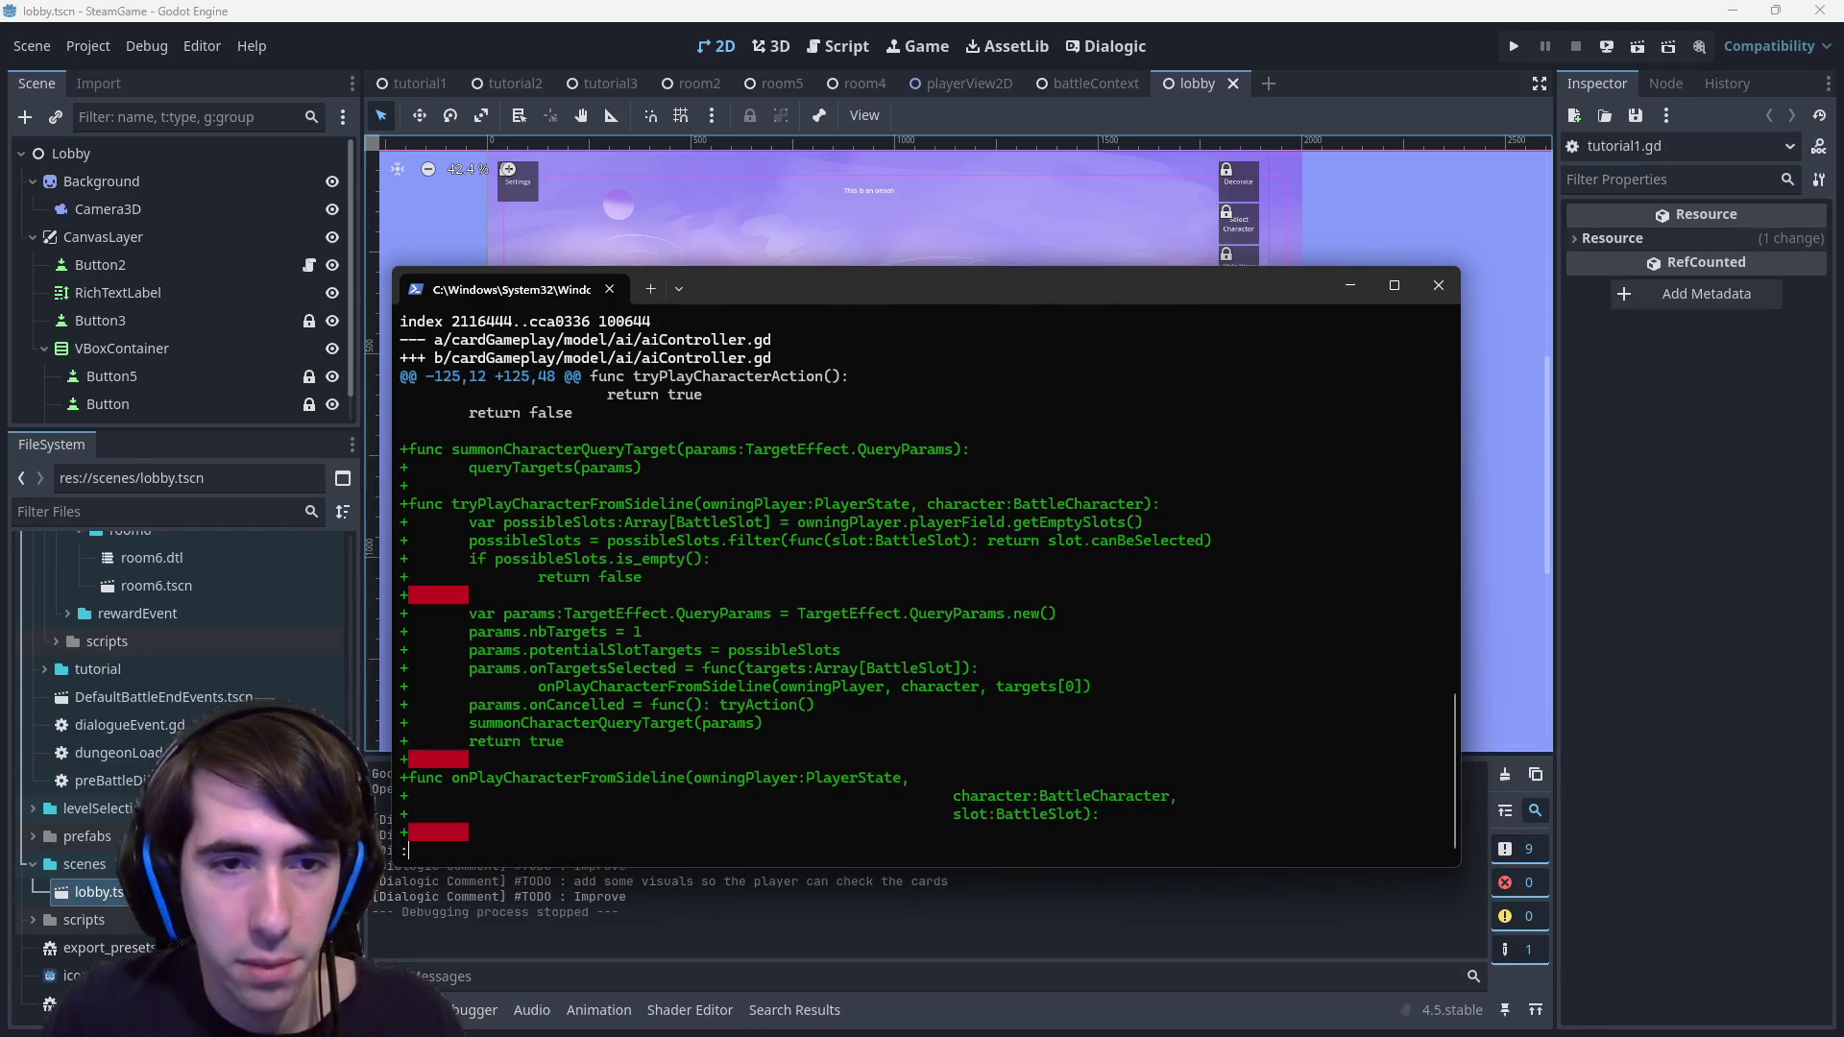
text(qgit status)
key(Return)
- Stage all changes and commit them as '[MAD-162] AI can now spawn characters from sideline'
text(git add .)
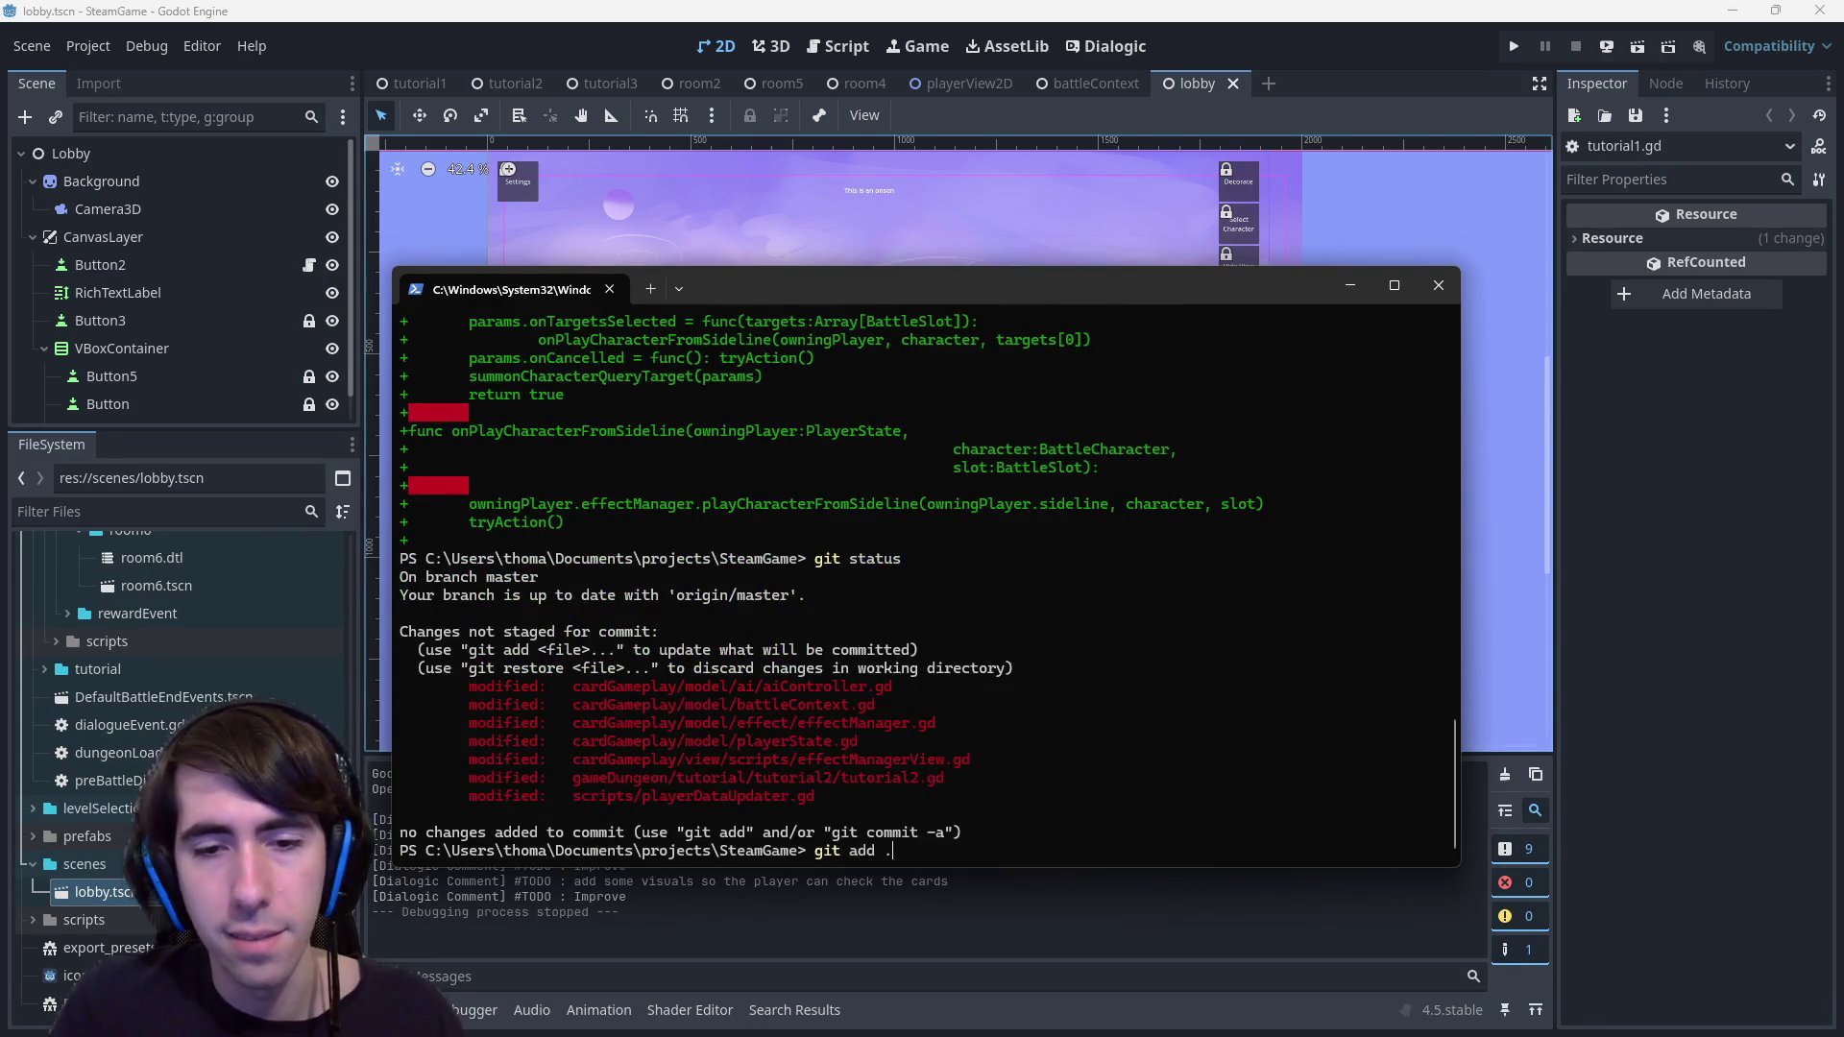
key(Return)
text(git commit)
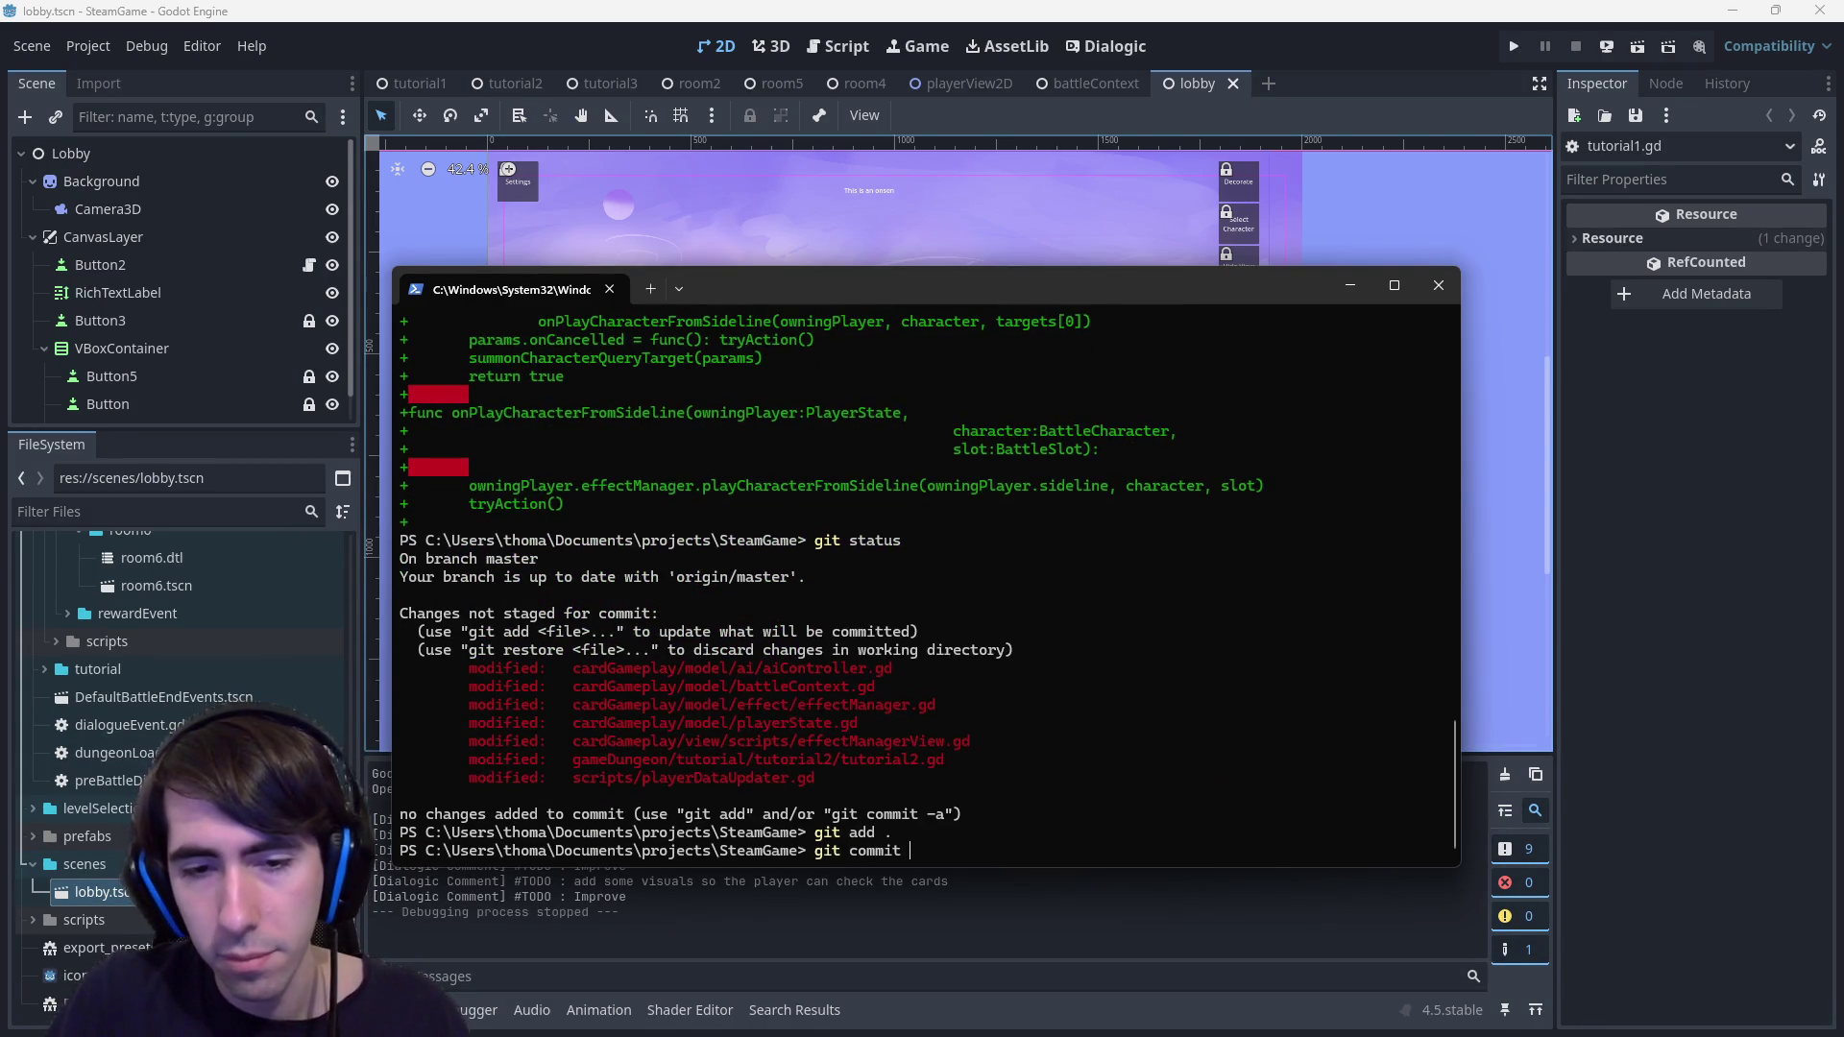
text(MAD-162] AI can now spawn h")
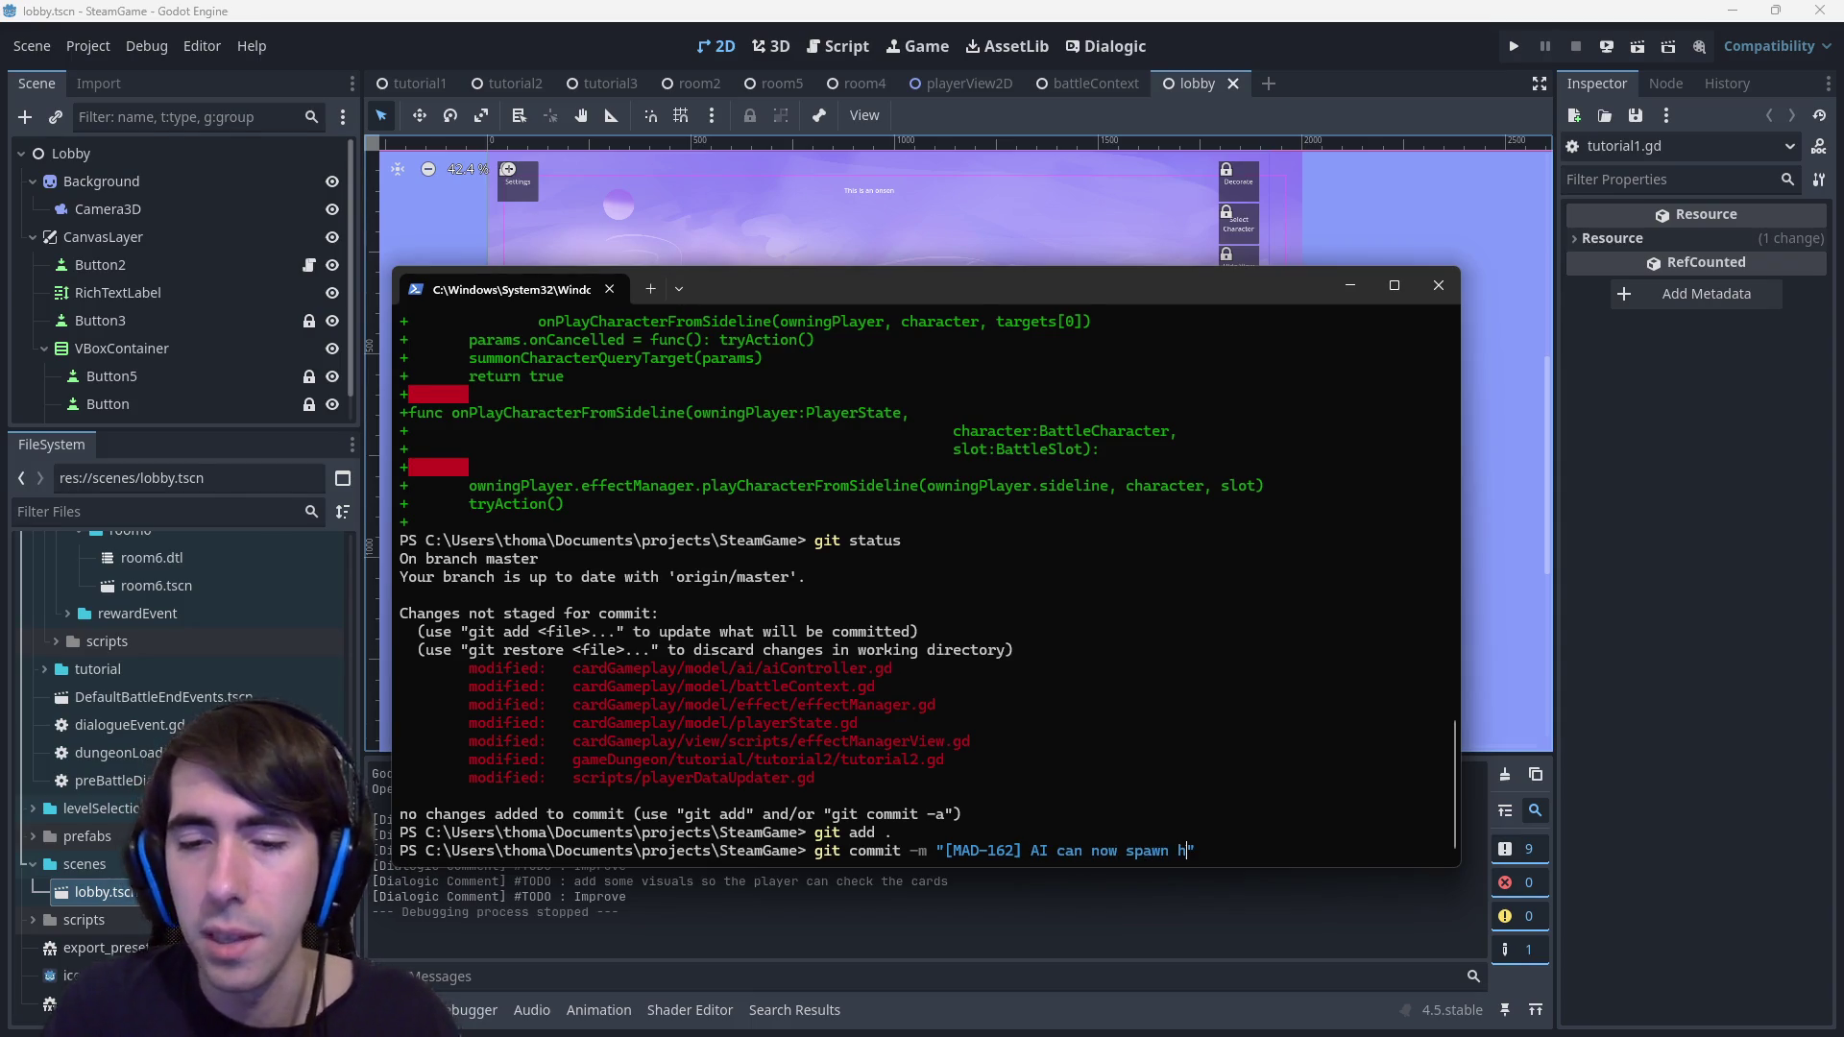
key(BackSpace)
text(characters frm sid)
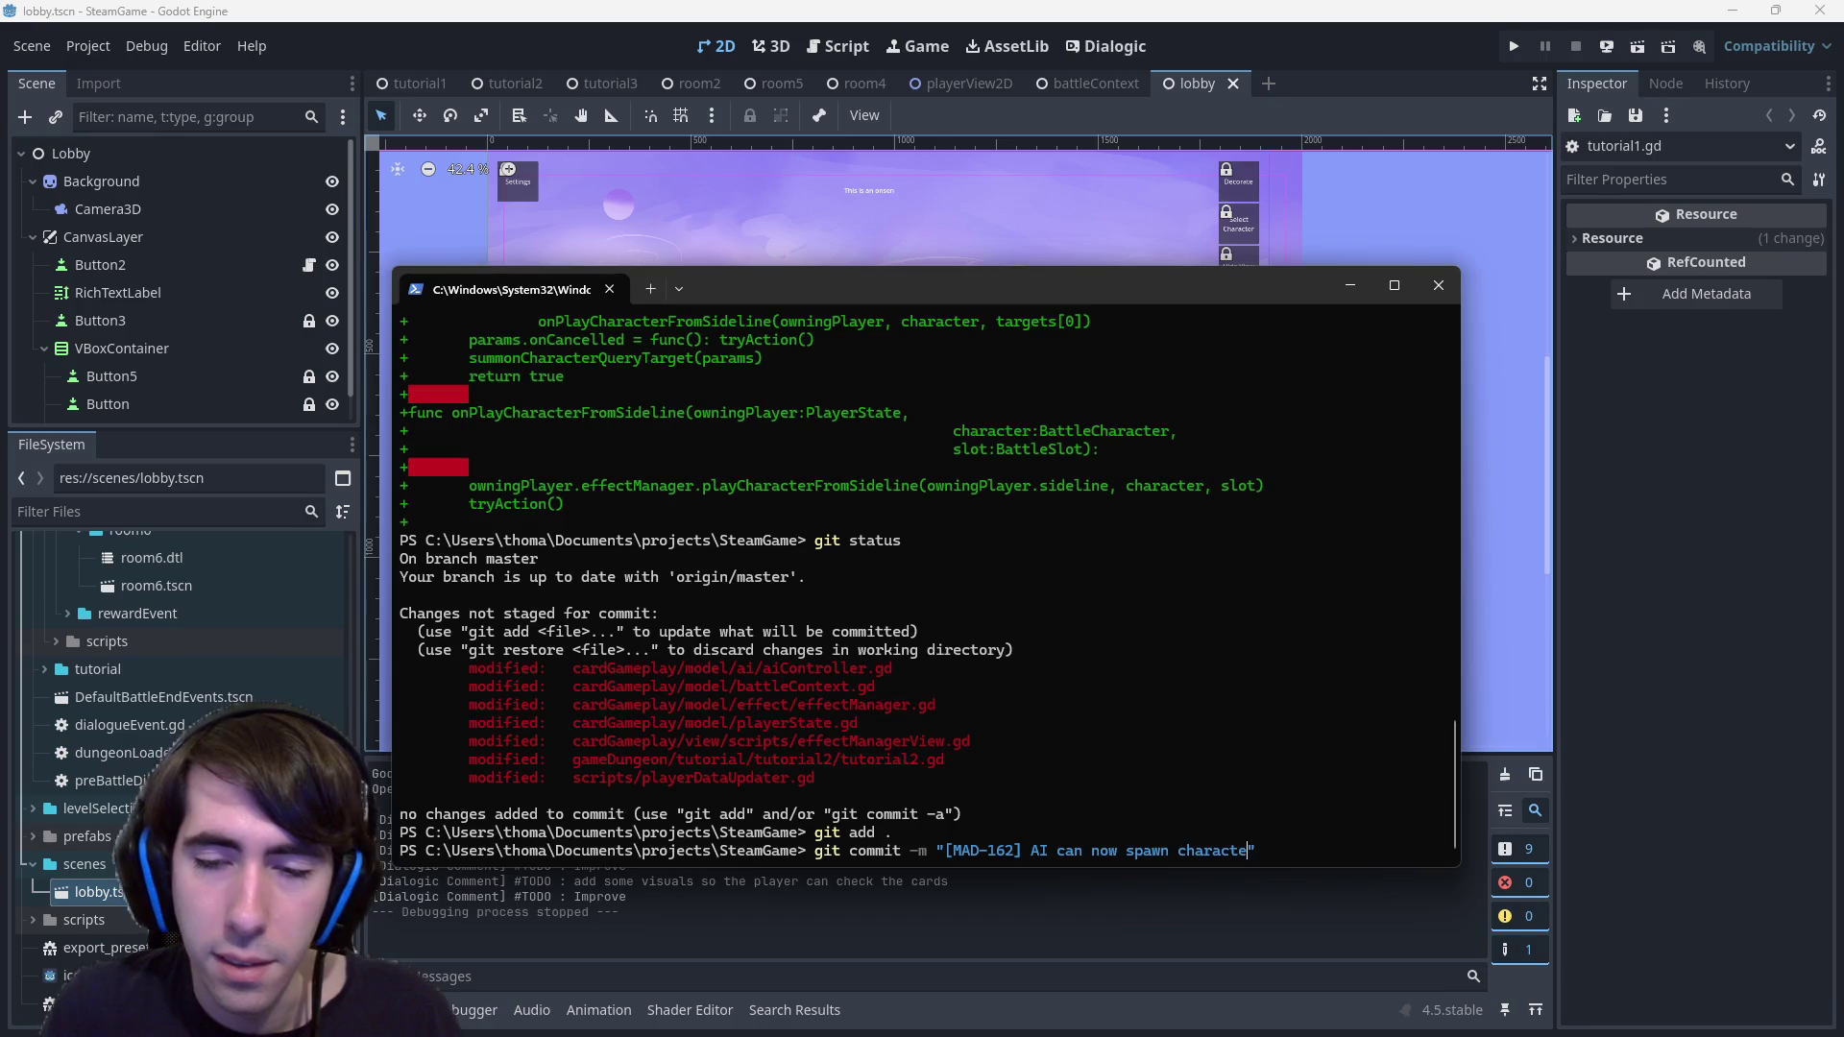
key(BackSpace)
key(BackSpace)
key(BackSpace)
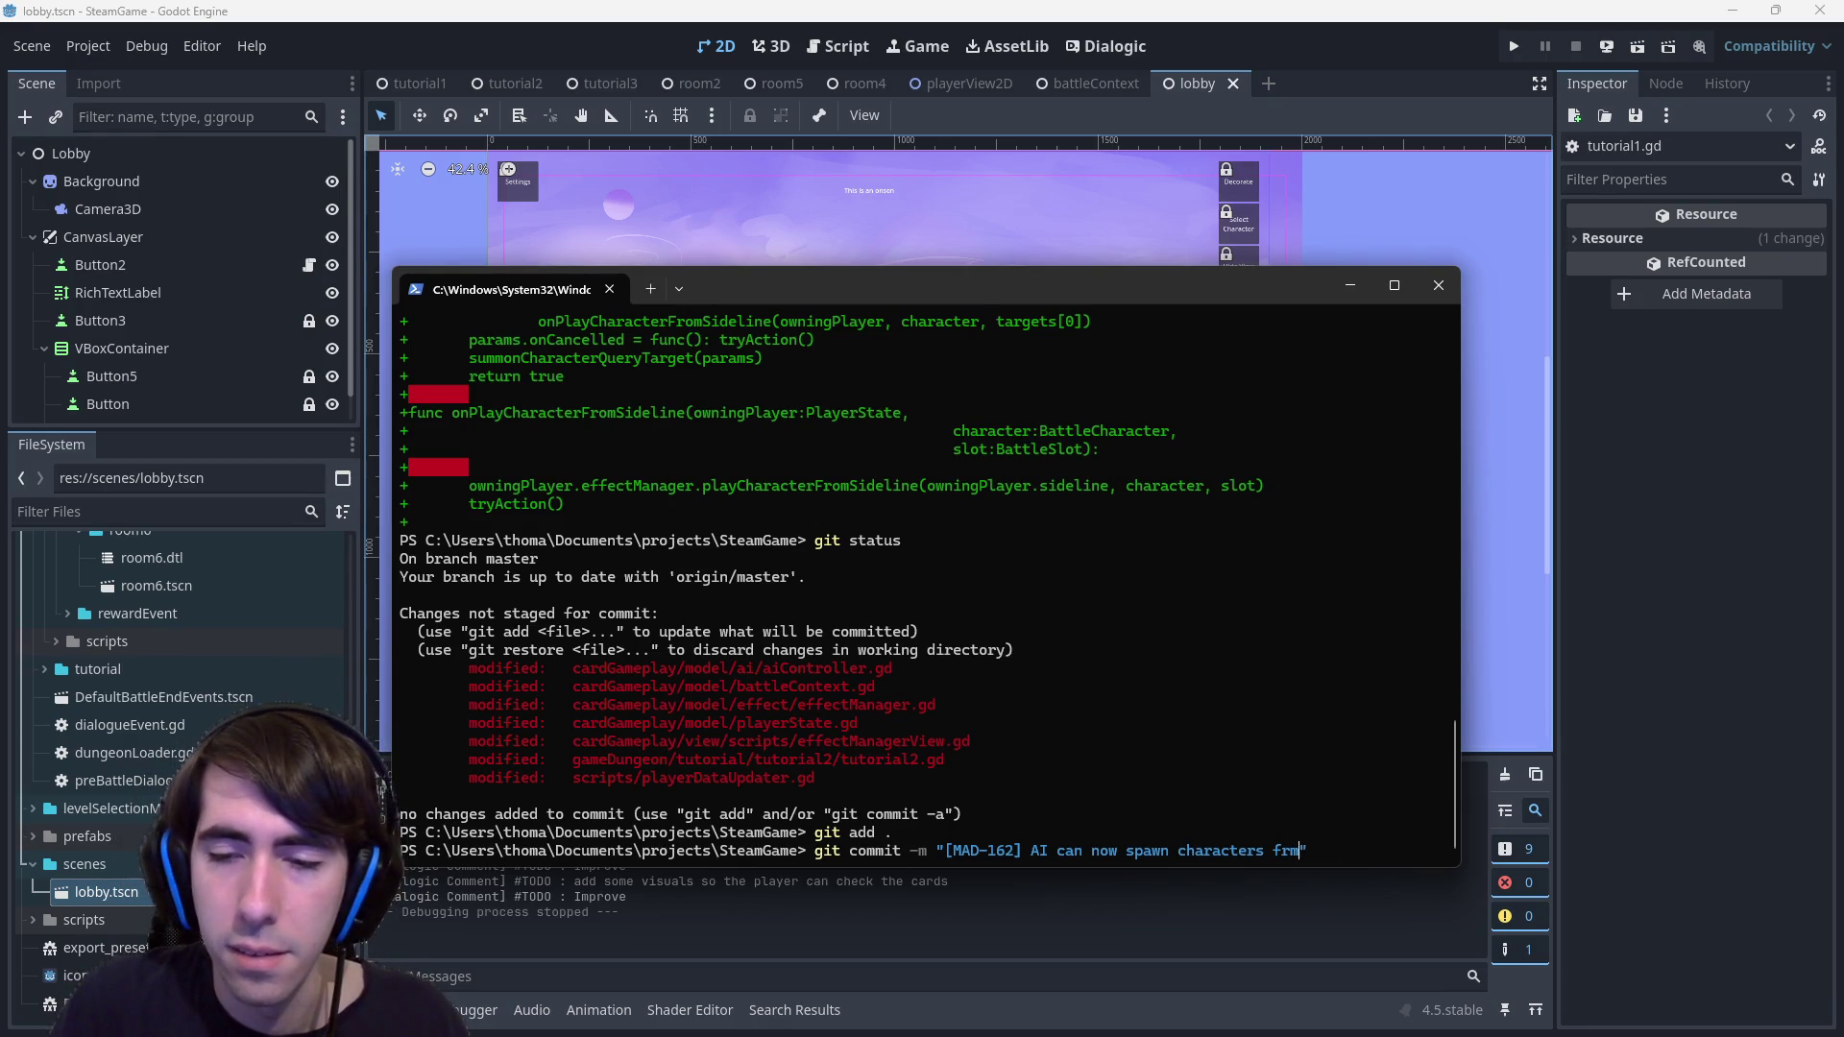
text(sideline)
key(Return)
- Push the commit to the remote and return to the Godot editor
text(git push)
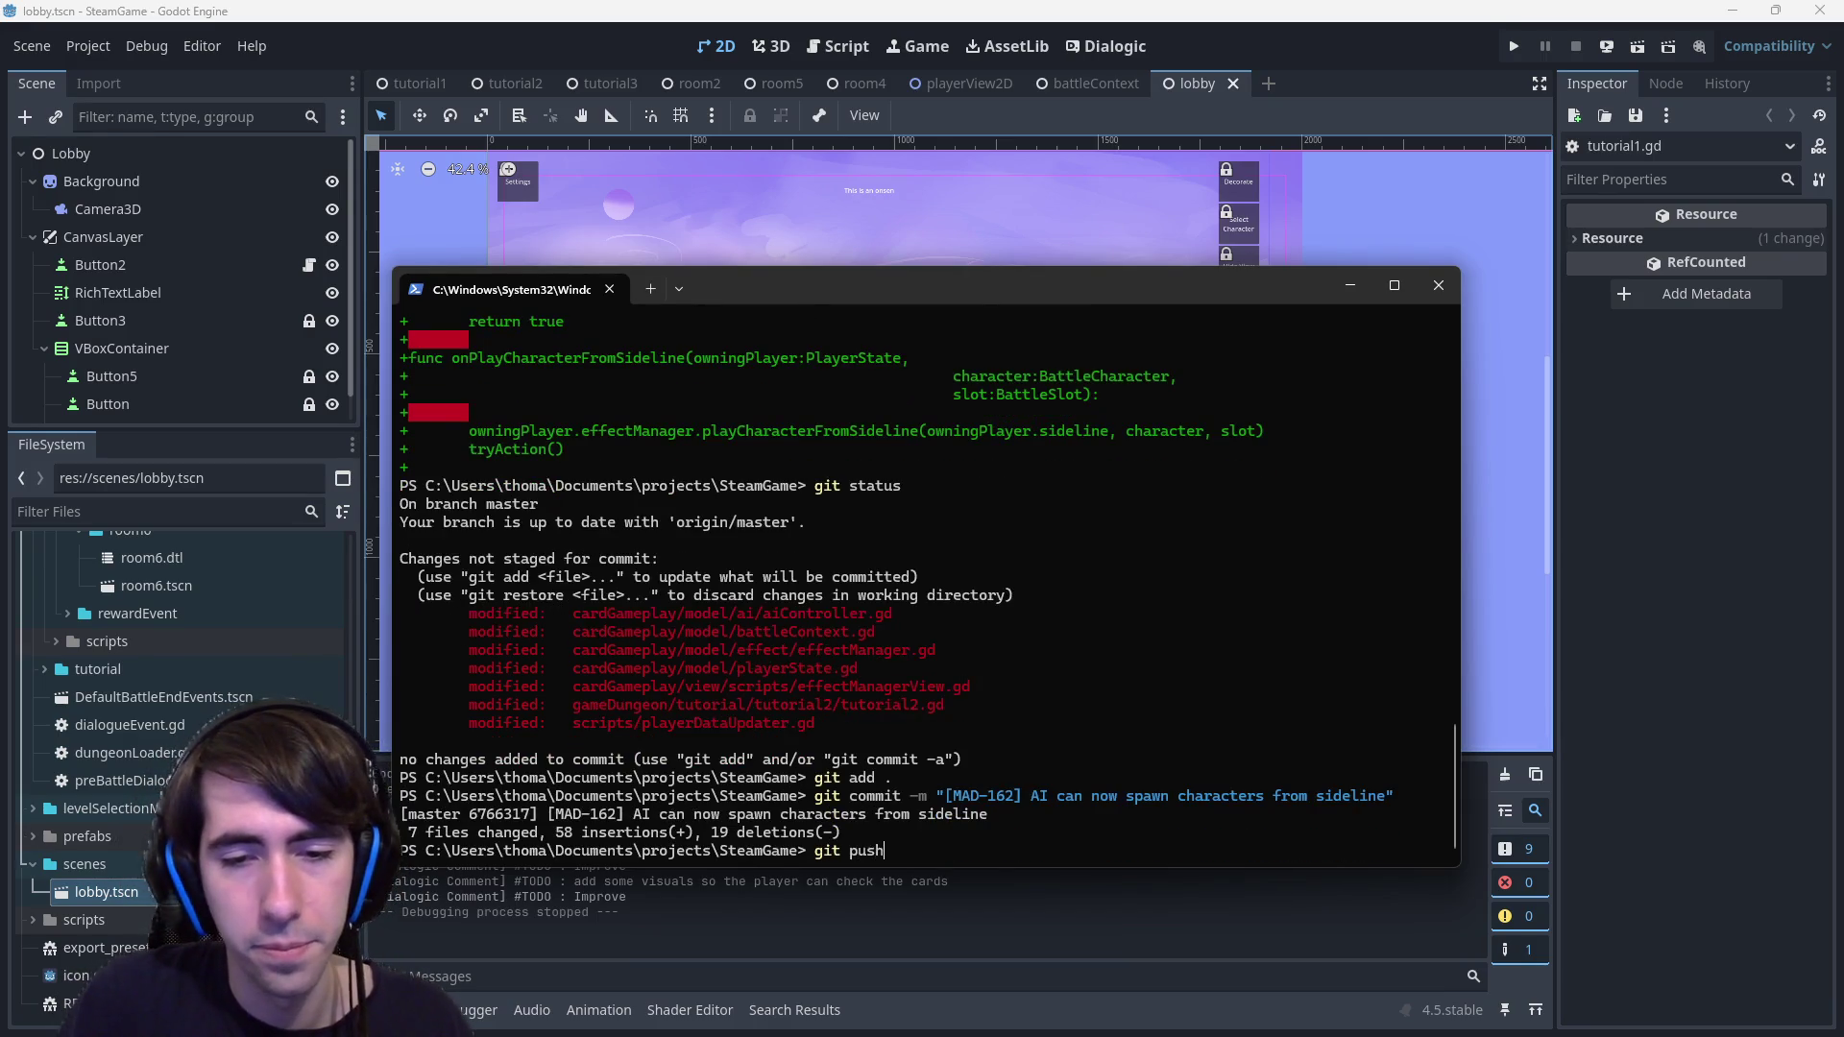
key(Return)
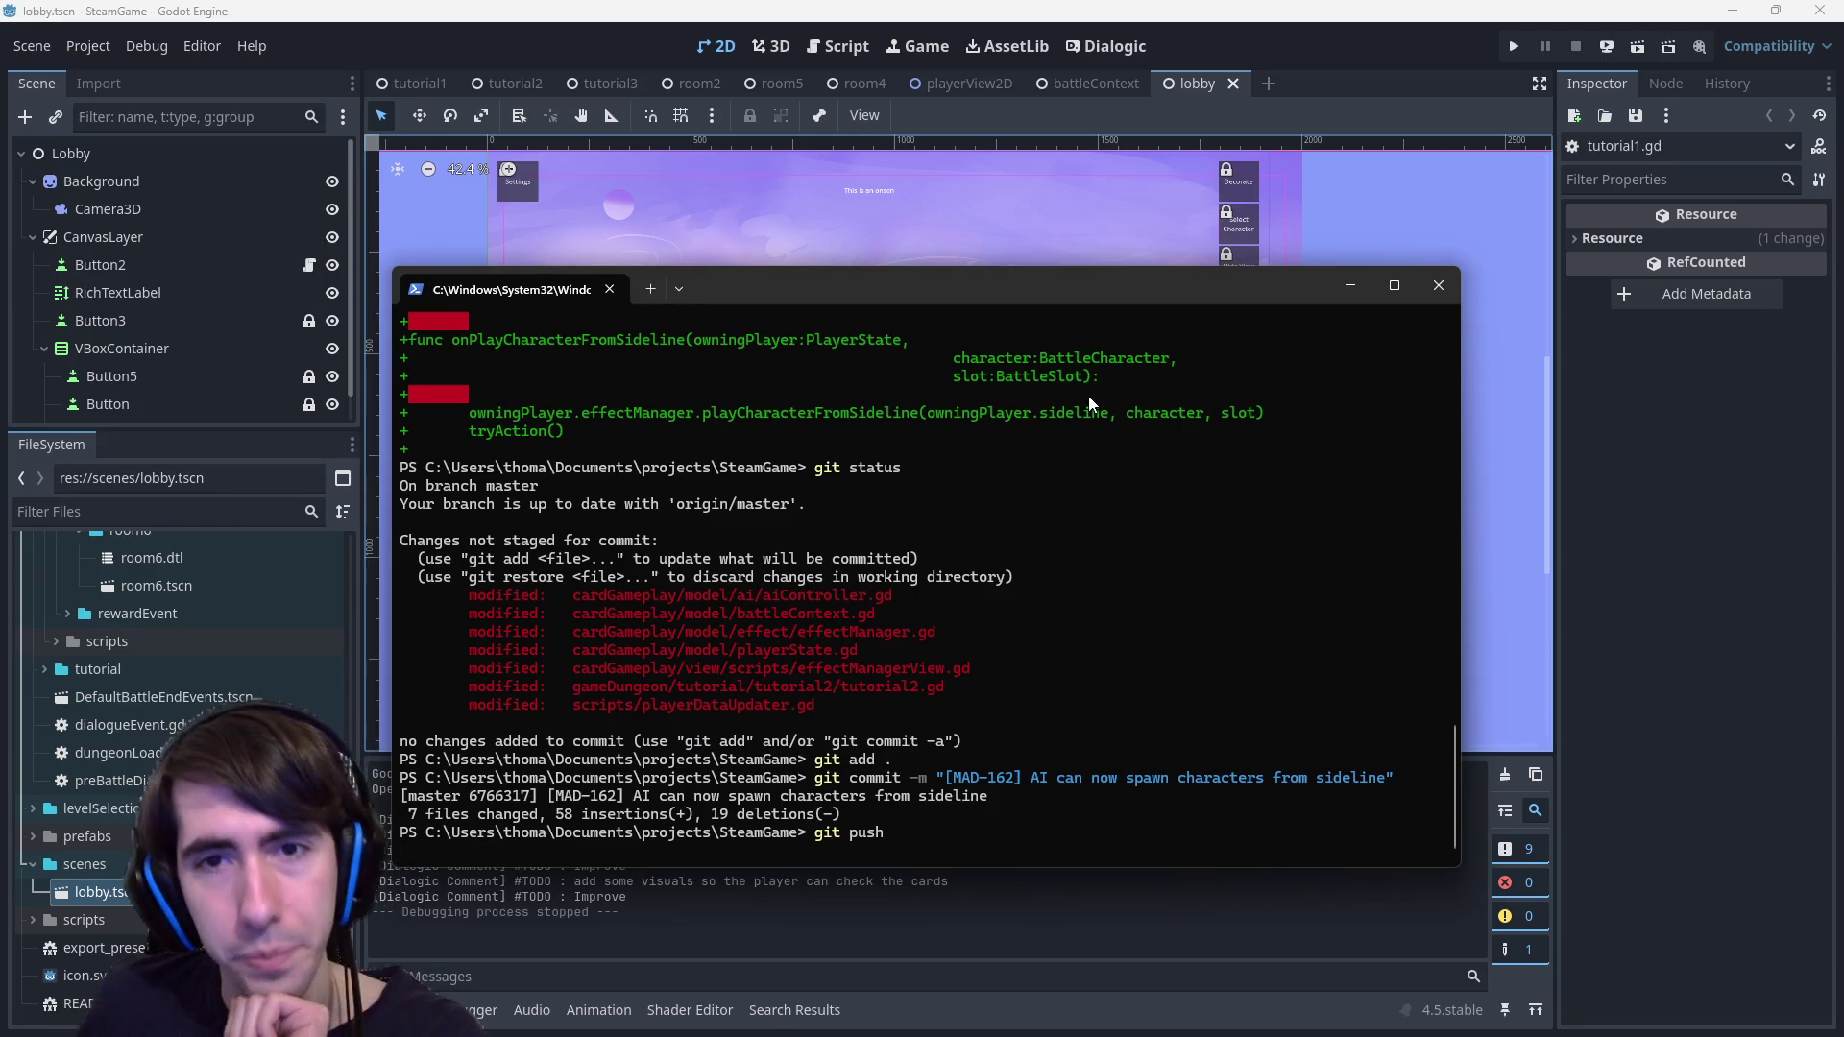
click(1349, 285)
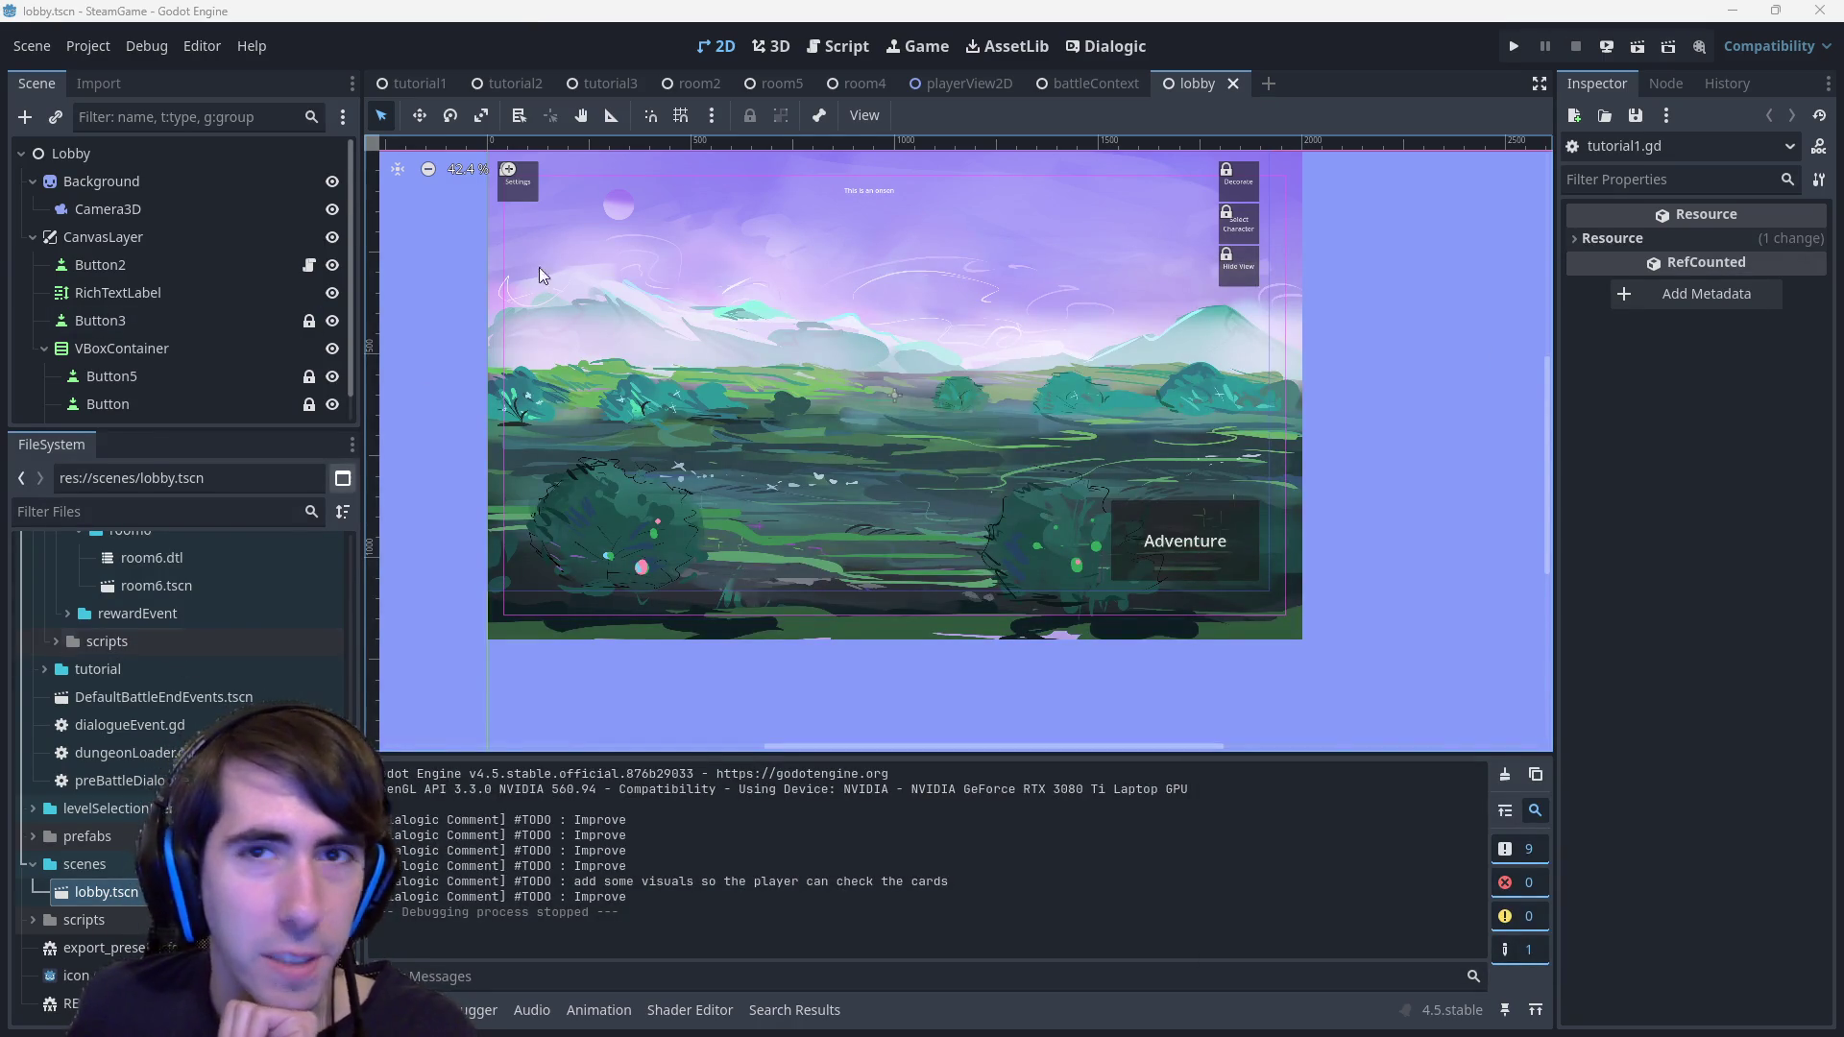
mouse_move(677, 89)
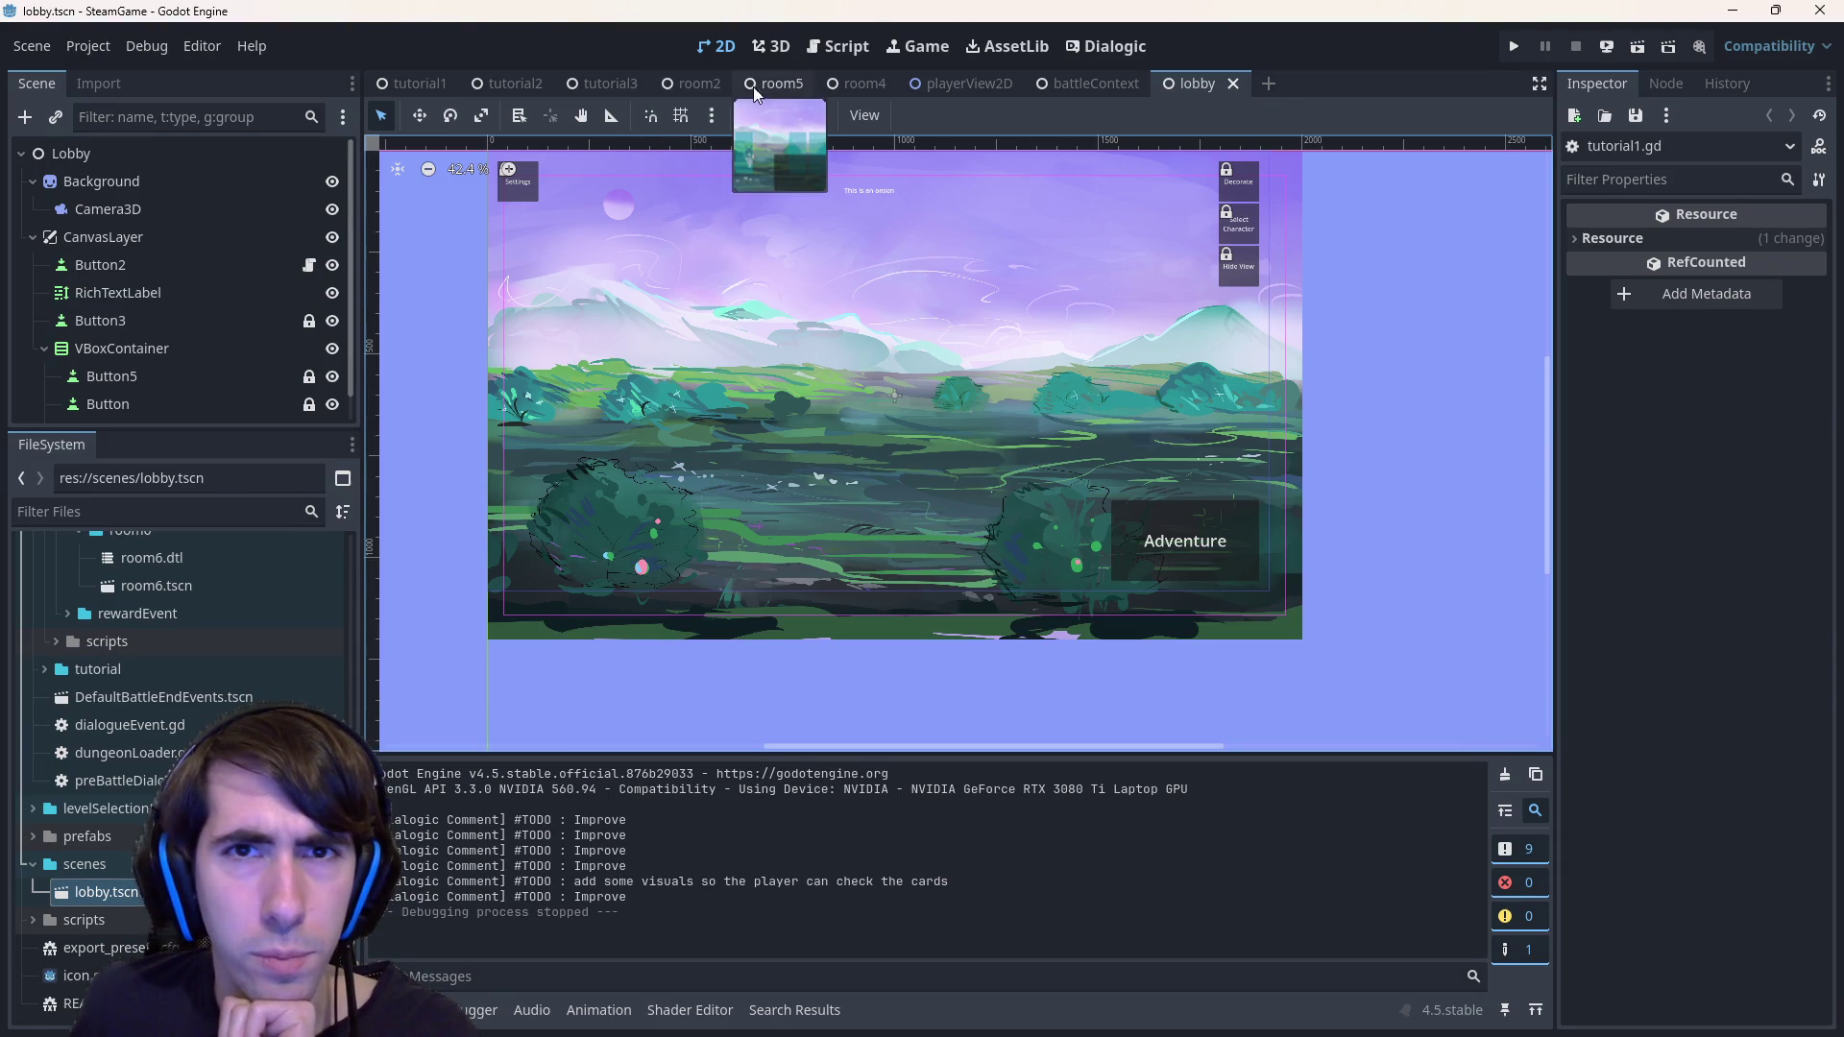
click(842, 48)
click(910, 321)
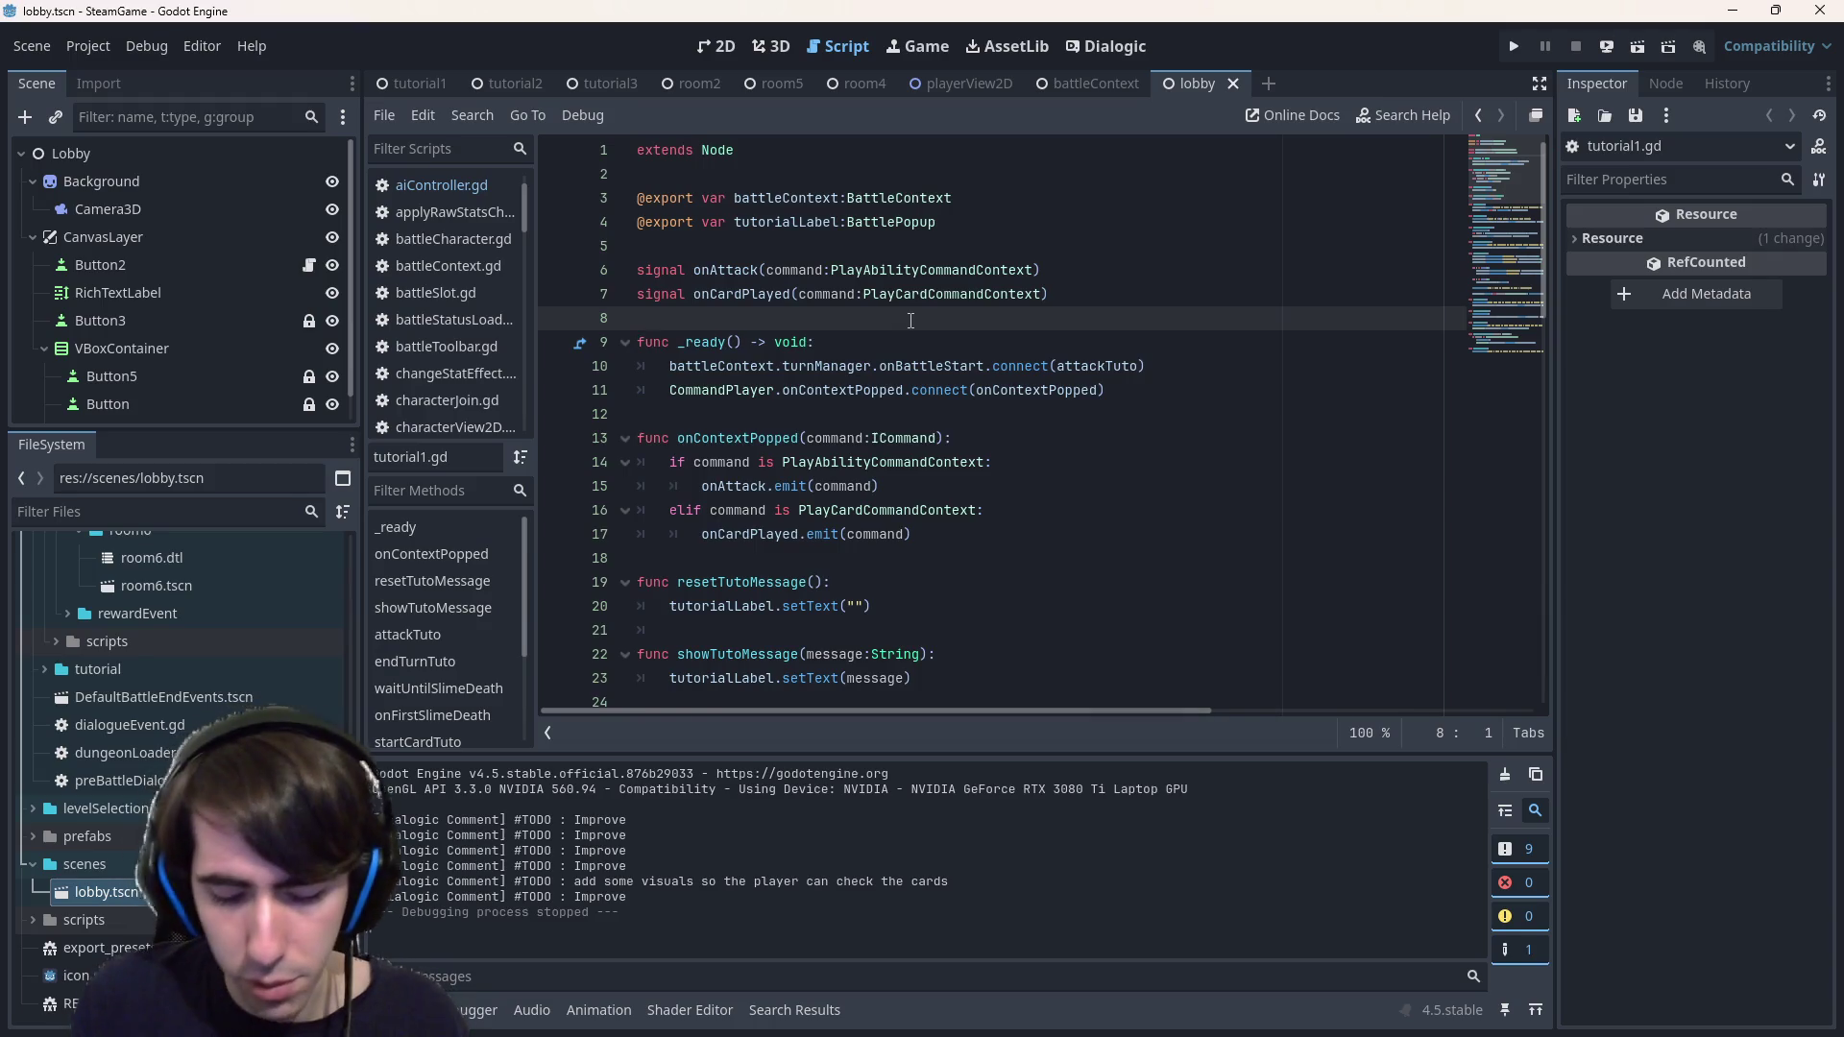
key(ctrl+alt+o)
text(tuto)
key(Return)
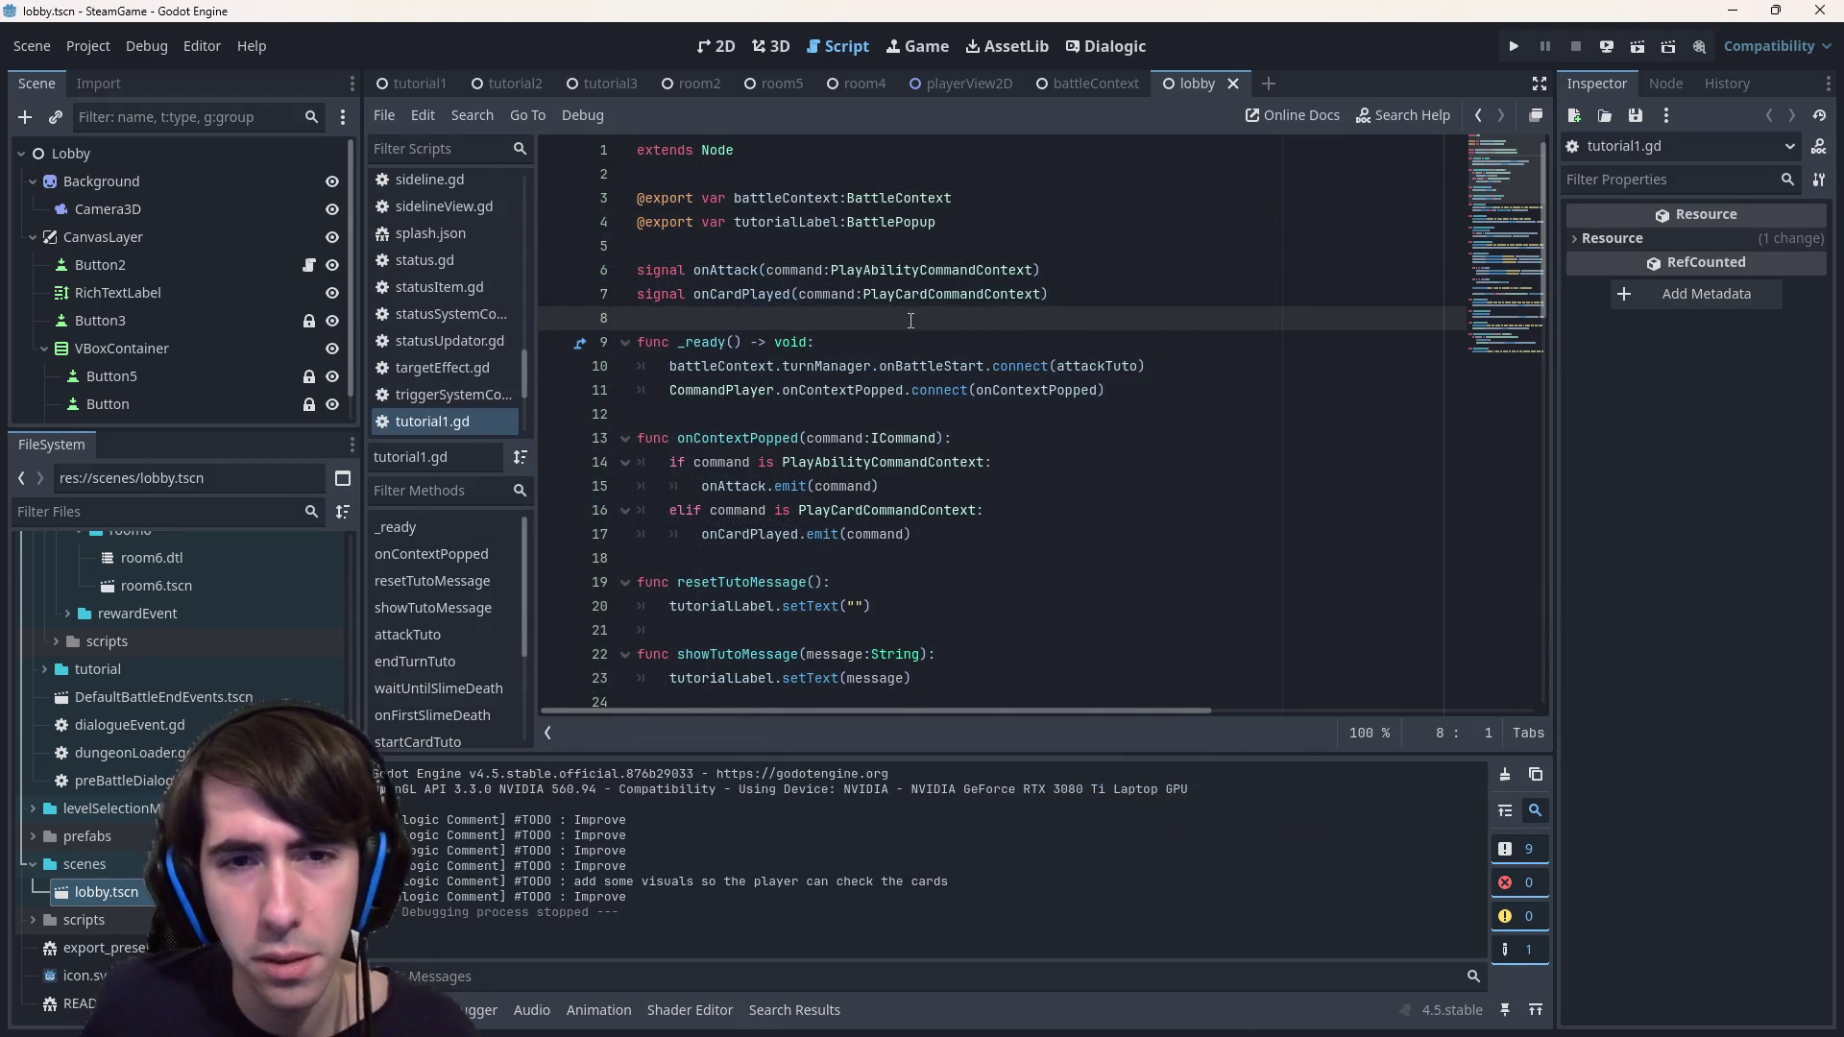
scroll(908, 365, down, 10)
scroll(906, 386, down, 3)
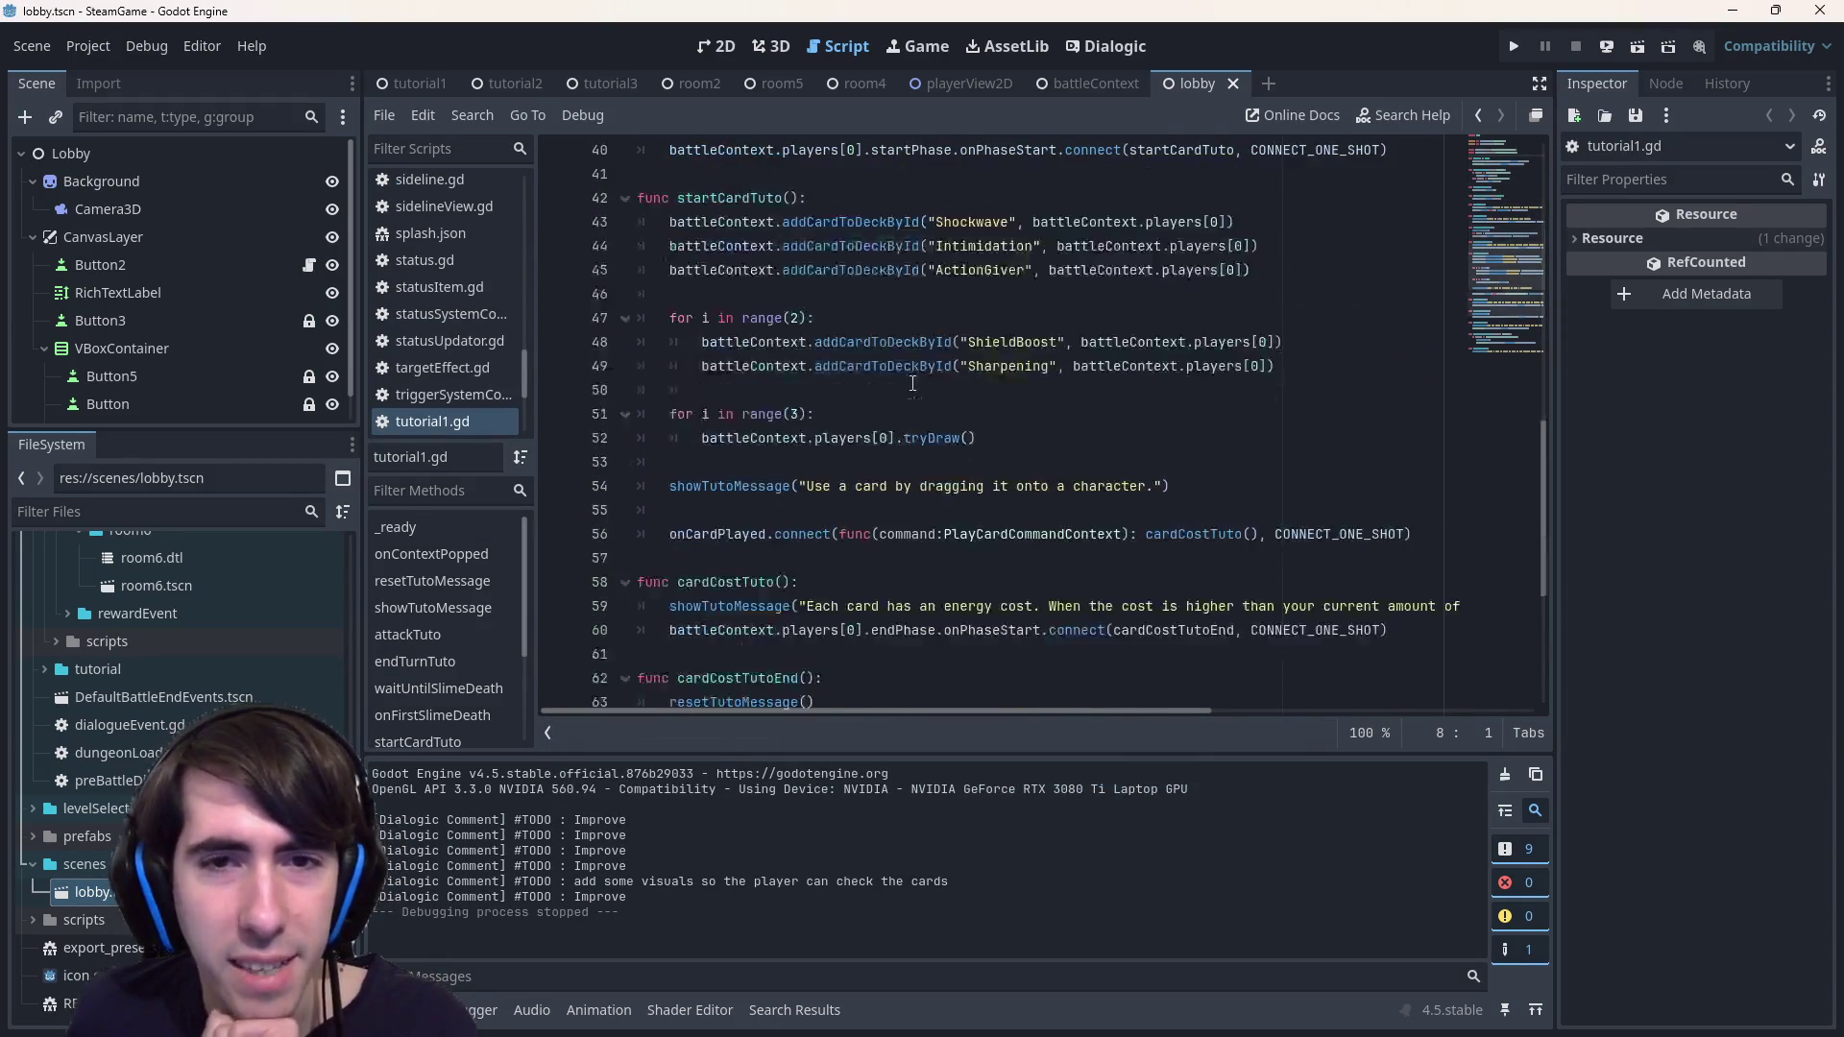
scroll(1123, 399, up, 2)
click(1258, 365)
key(shift+Home)
key(shift+Home)
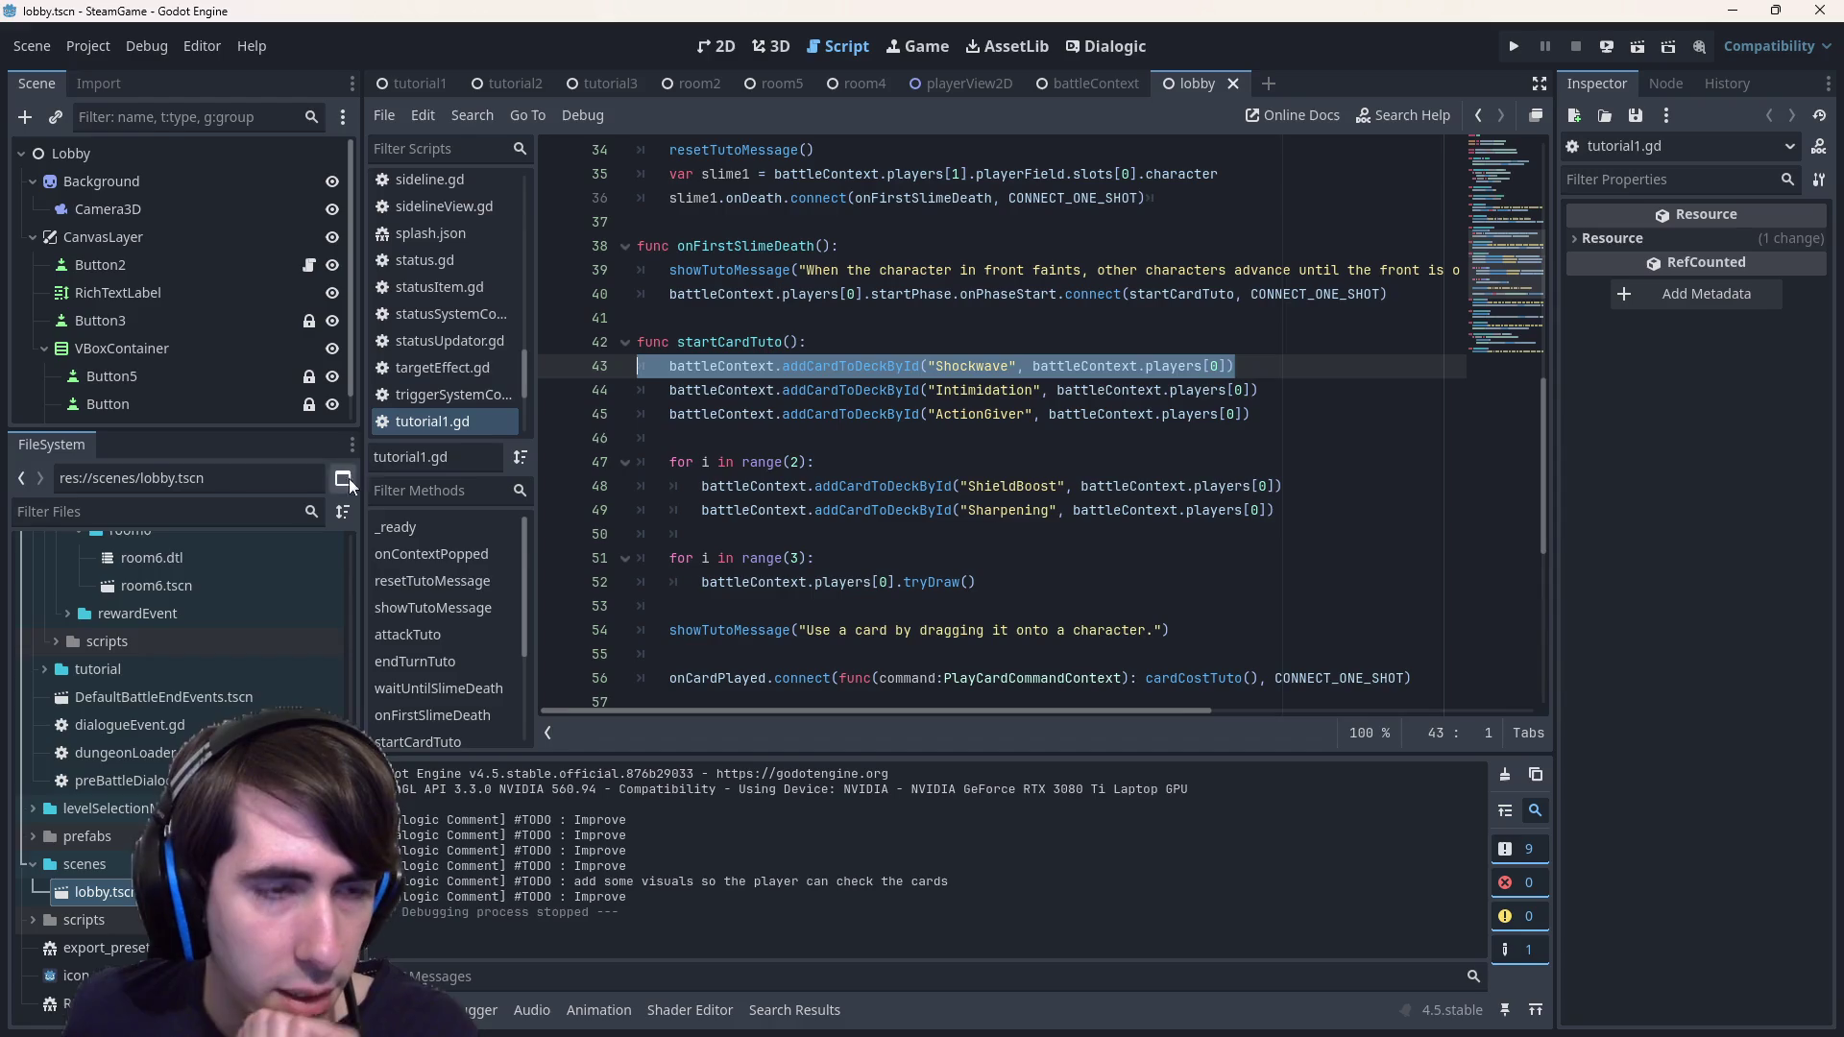
click(821, 453)
scroll(821, 450, up, 3)
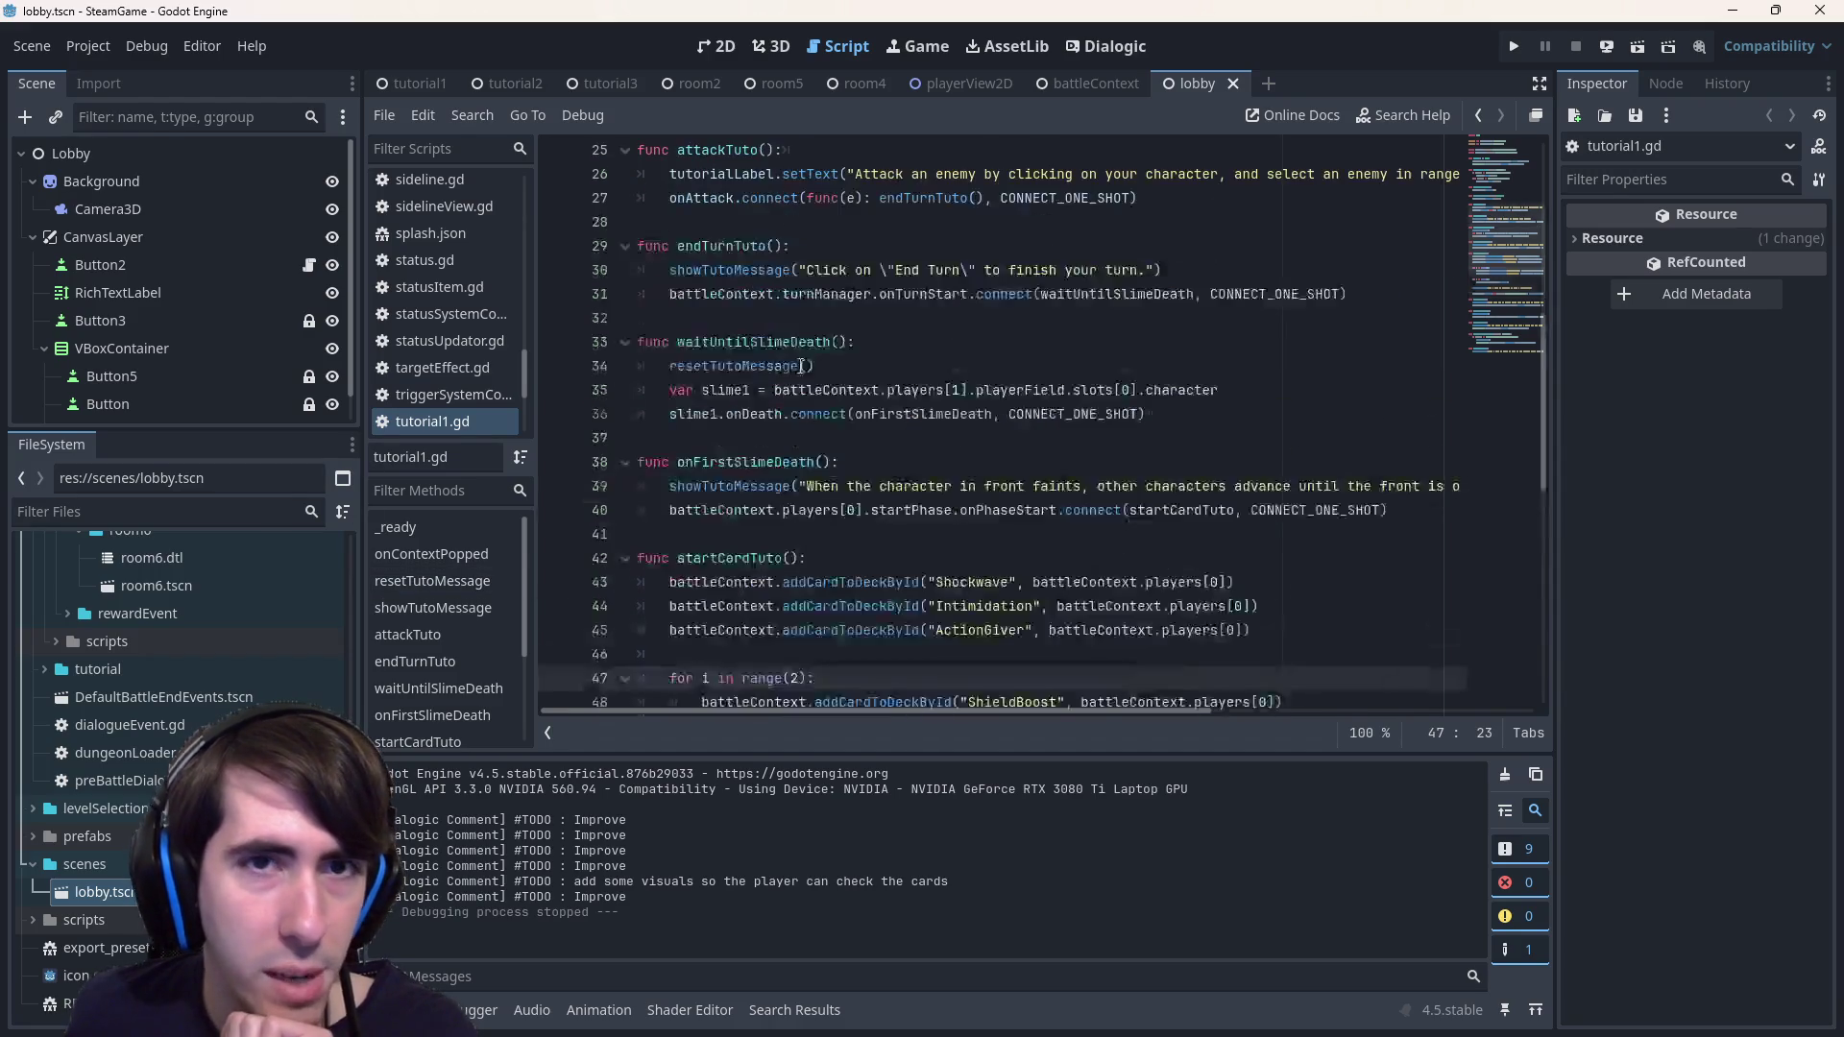
click(713, 50)
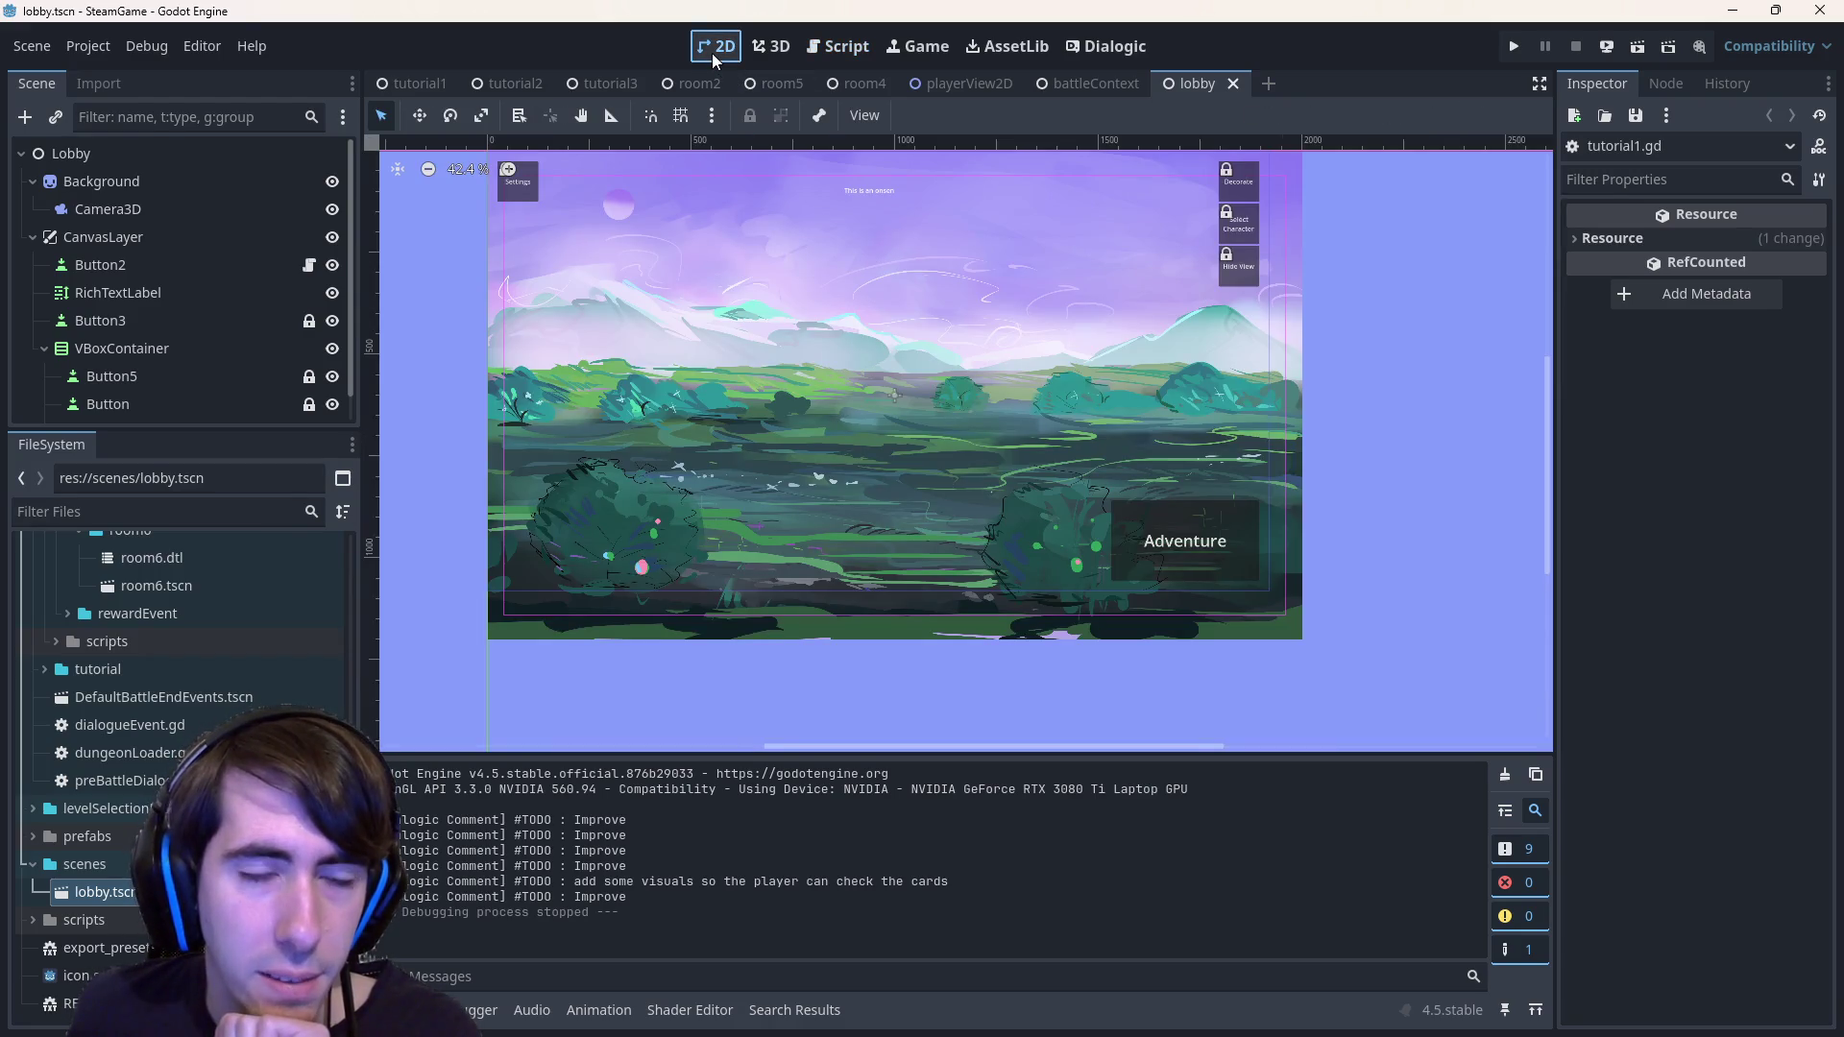
- Open the room3.tscn scene and check which timeline its Timeline property uses
key(shift+alt+o)
text(room3)
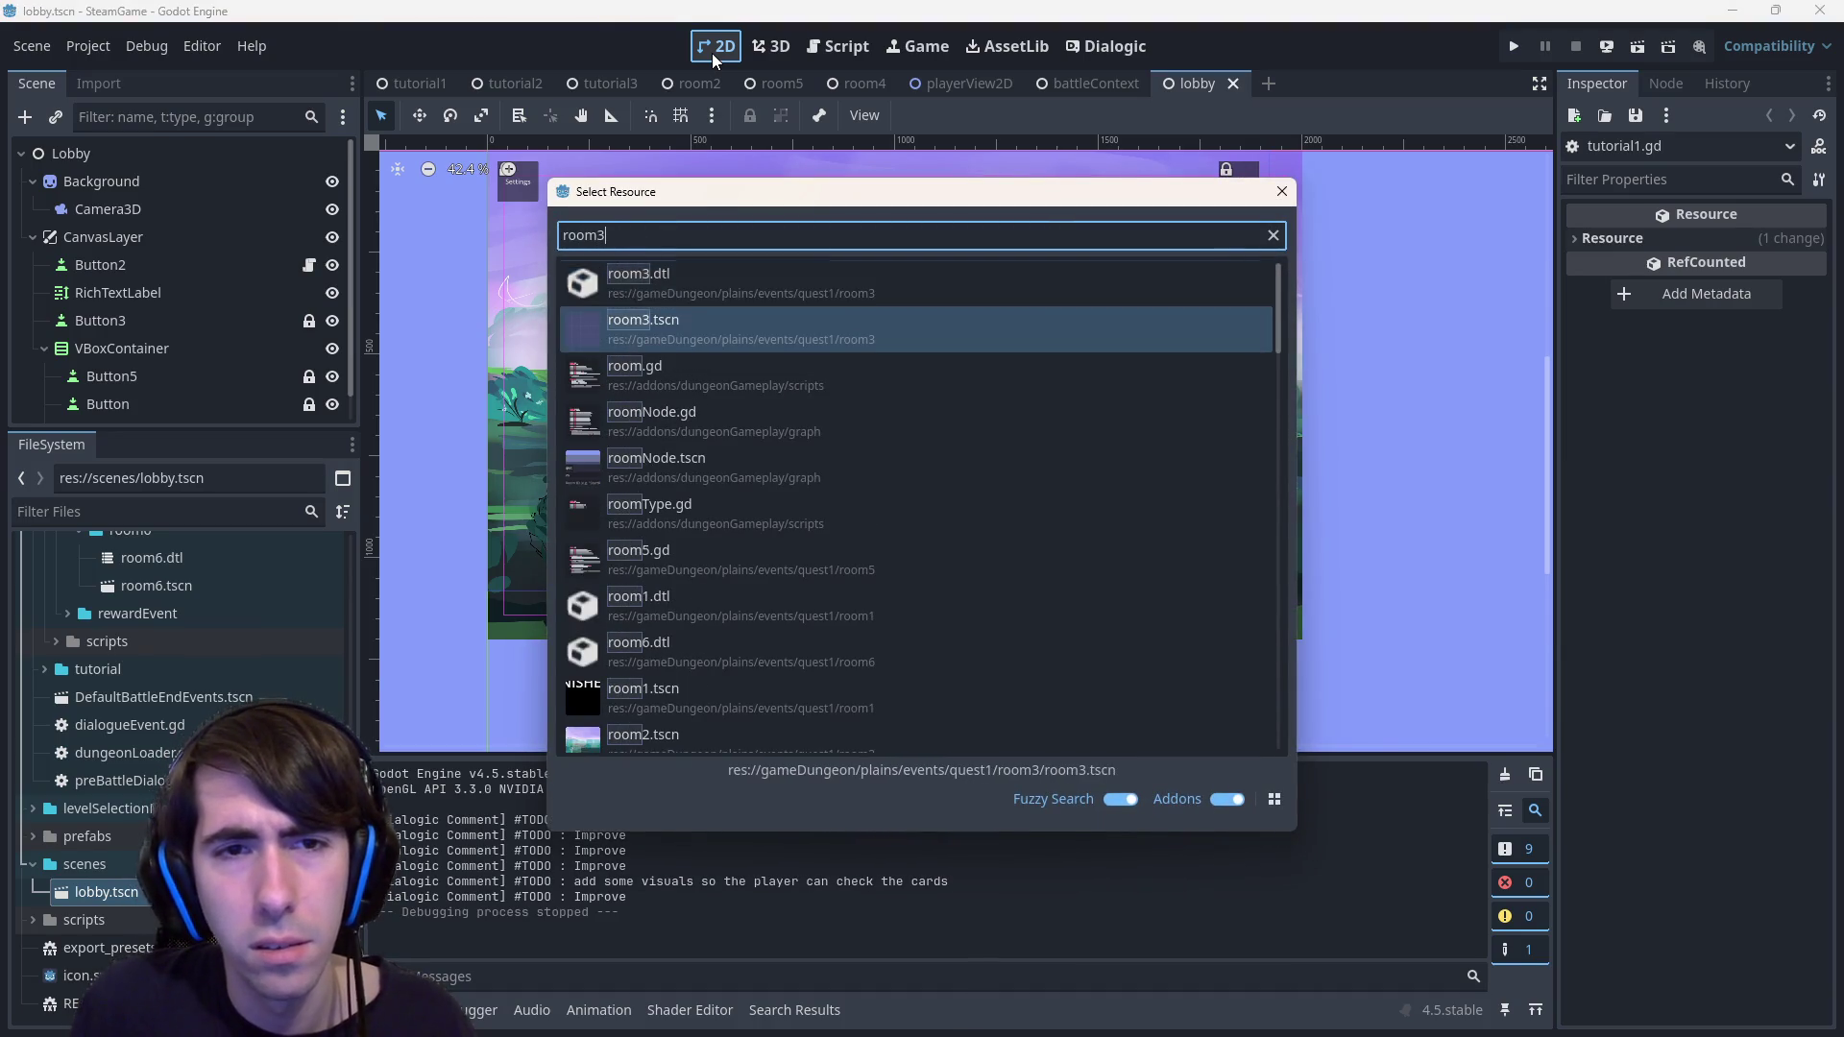
key(Down)
key(Return)
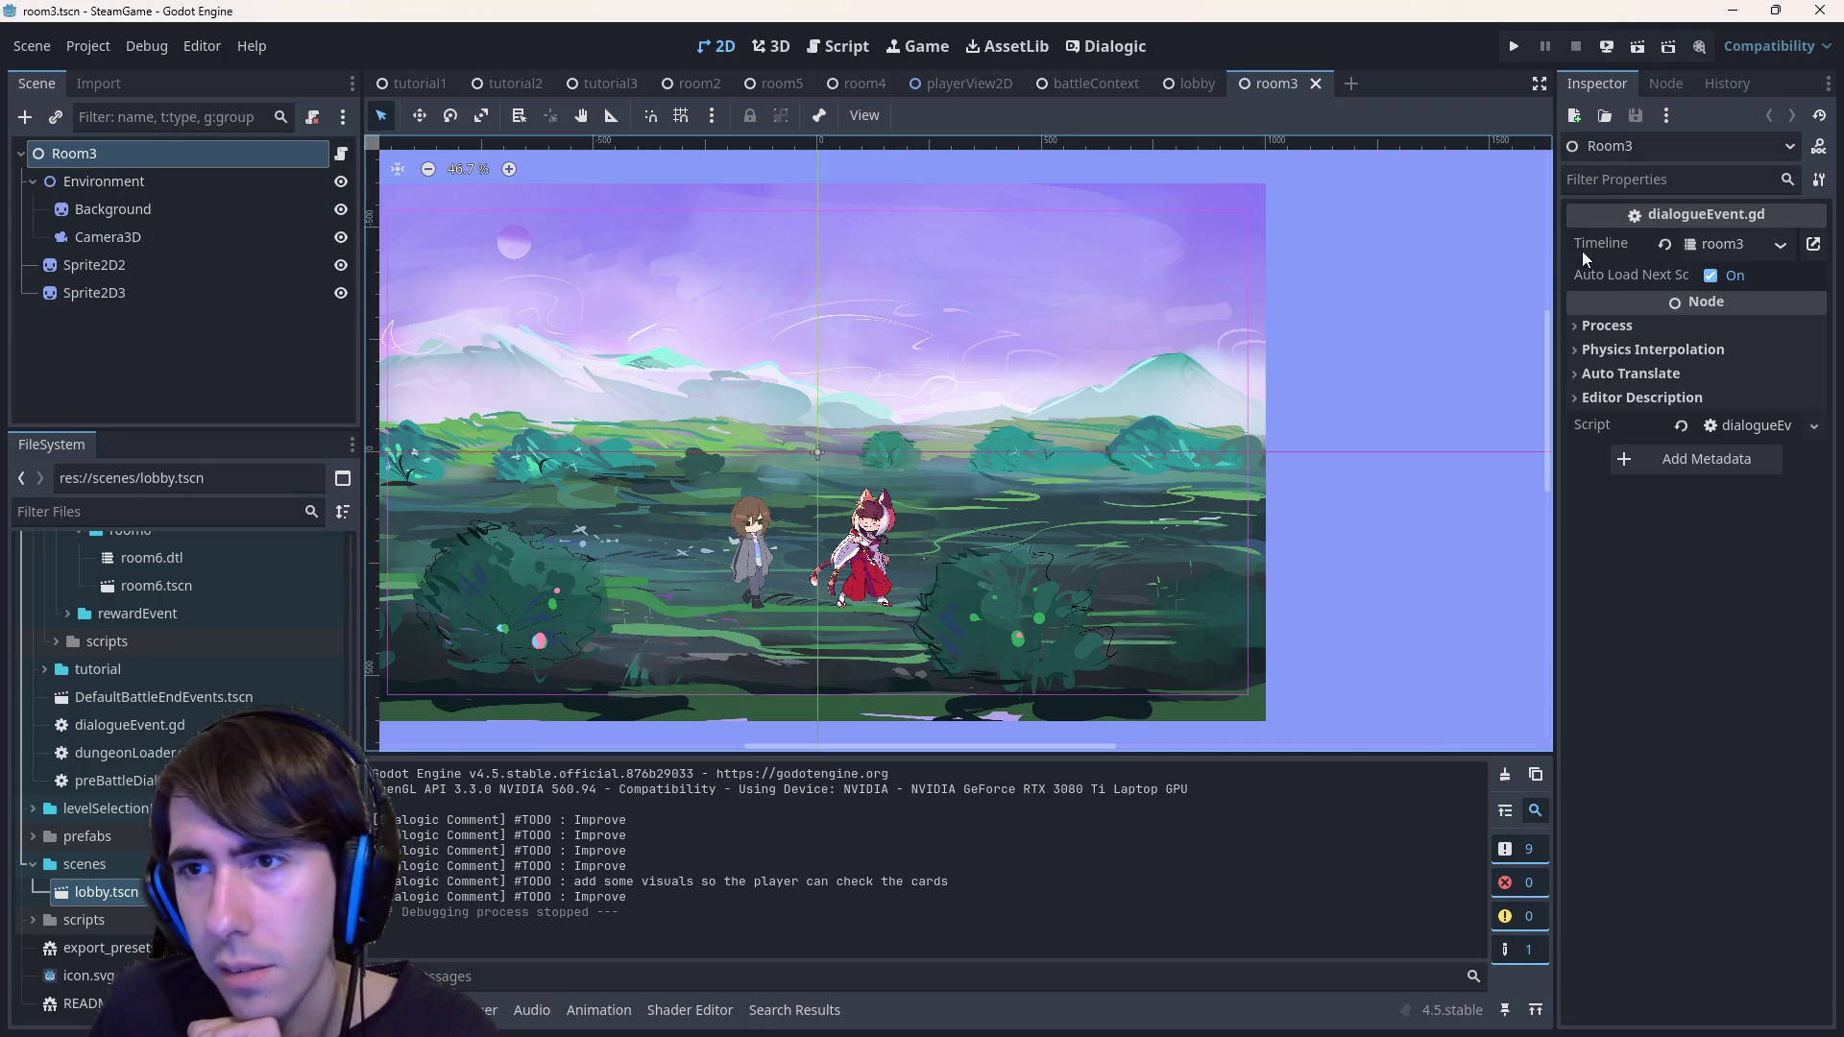
click(1728, 244)
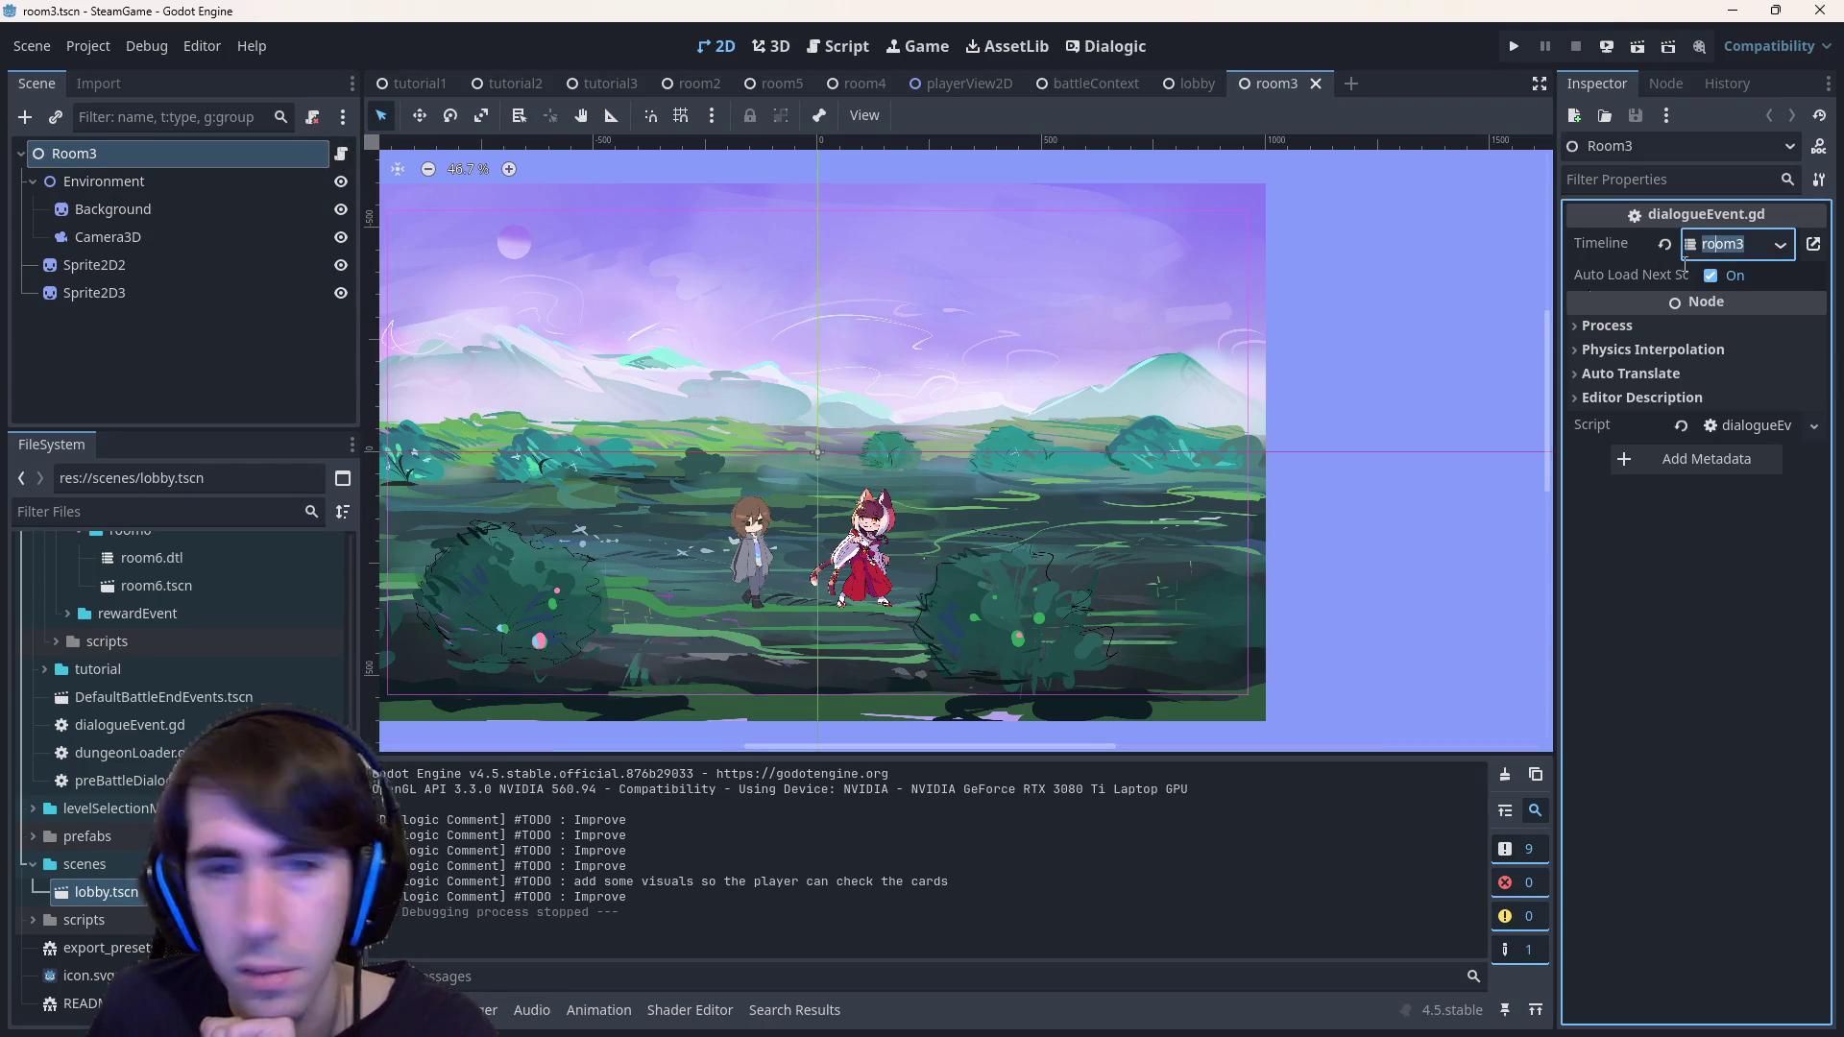
- Open room3.dtl from the room3 folder of the FileSystem dock in Dialogic
scroll(129, 880, up, 5)
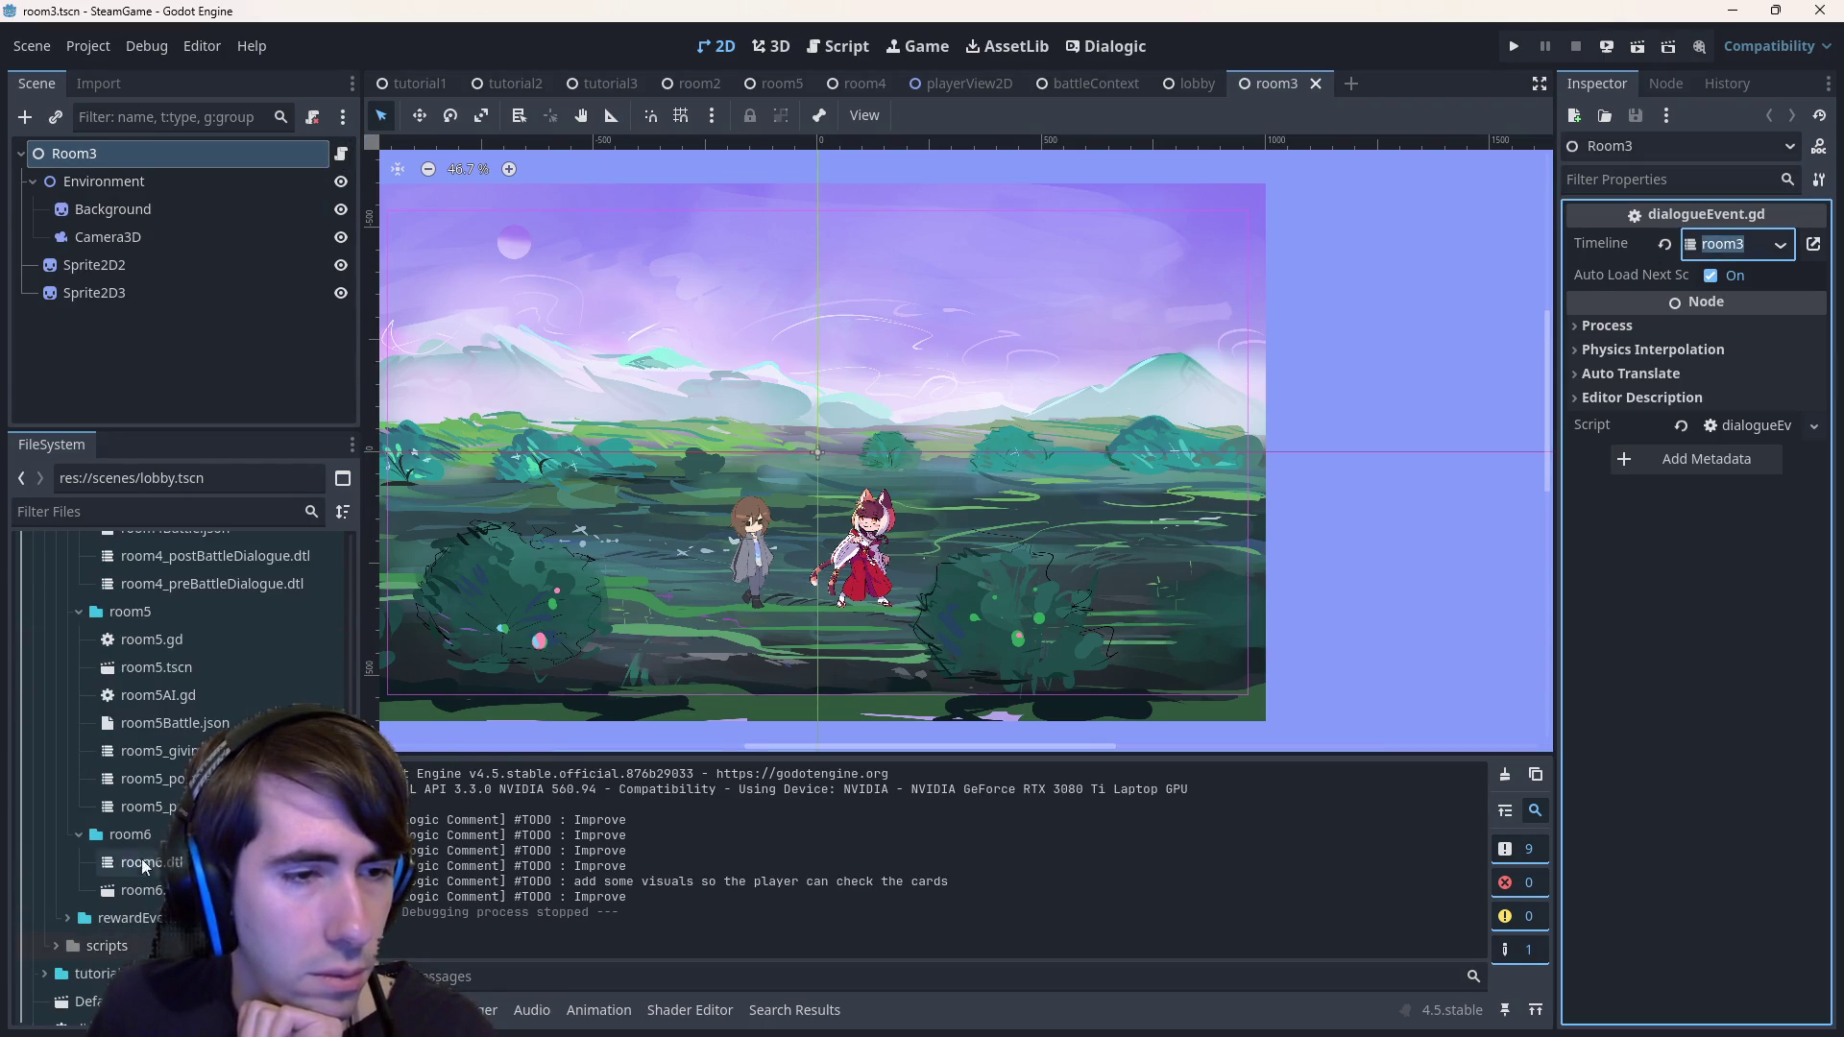
double_click(196, 666)
scroll(234, 660, up, 2)
double_click(171, 694)
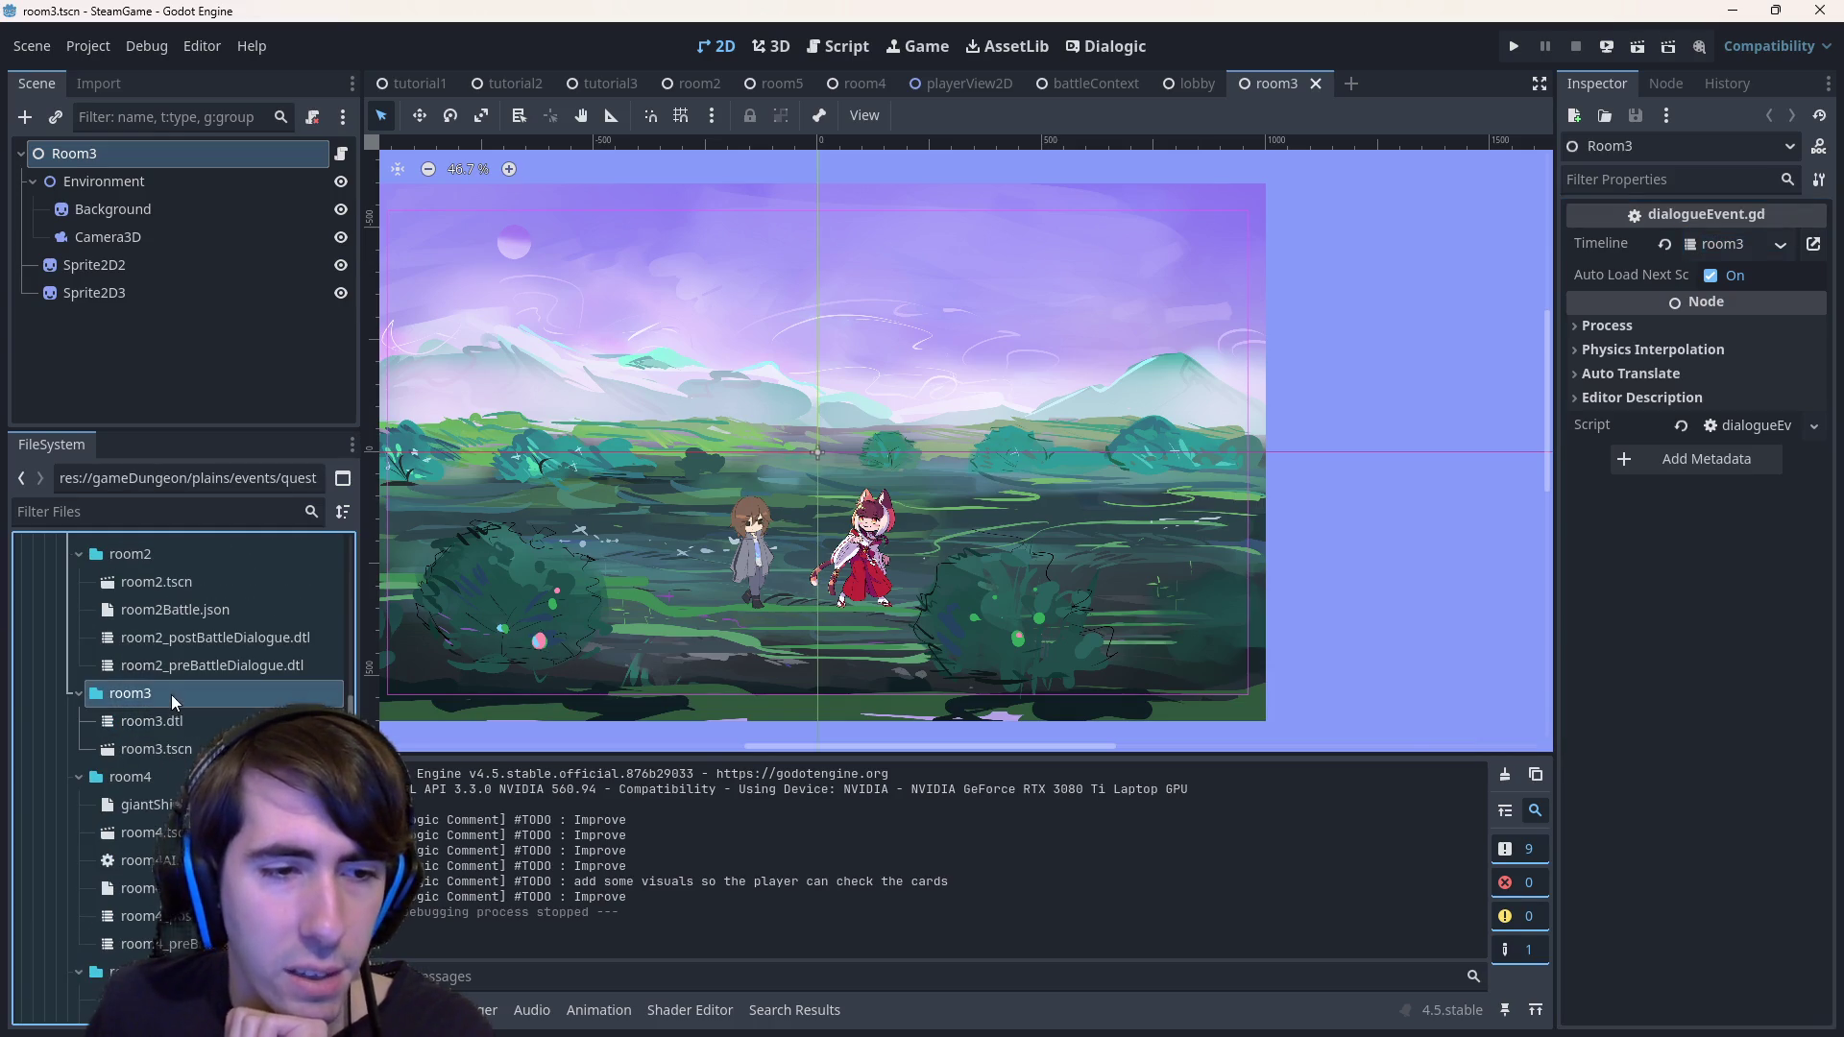
click(193, 711)
double_click(194, 713)
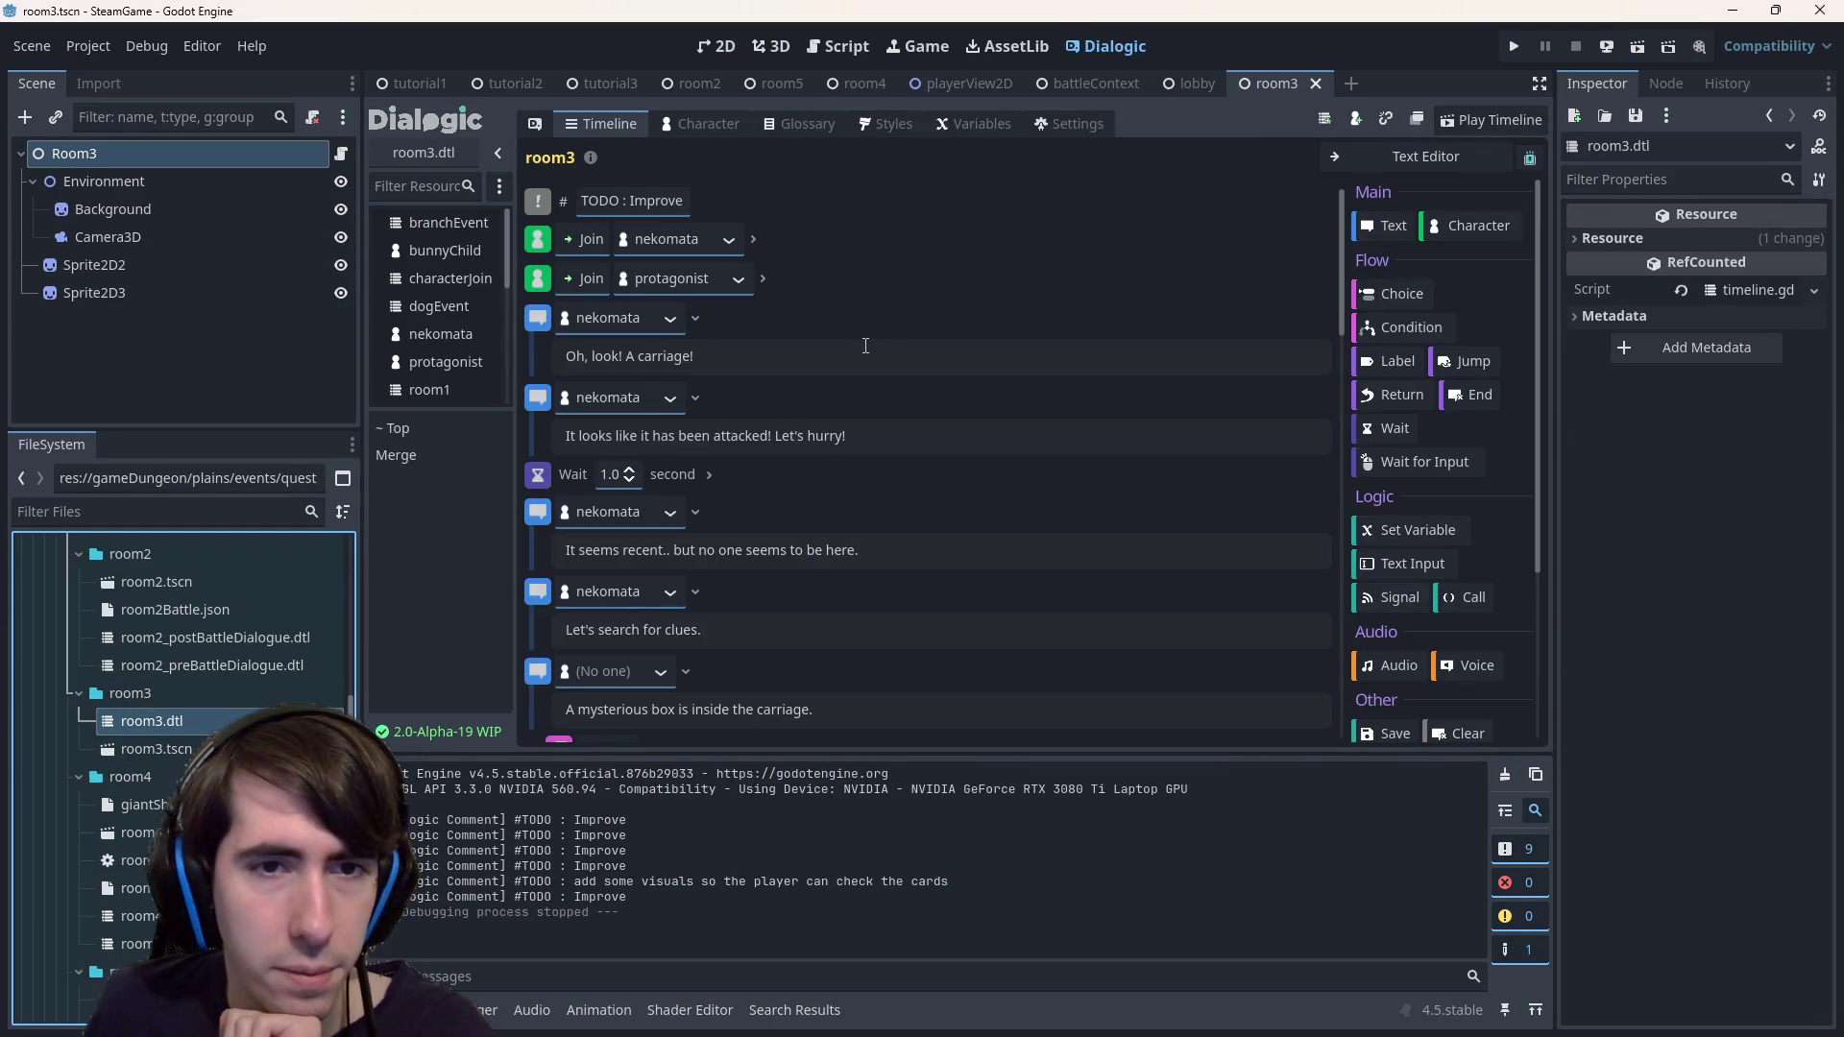
scroll(826, 363, down, 3)
scroll(826, 362, down, 15)
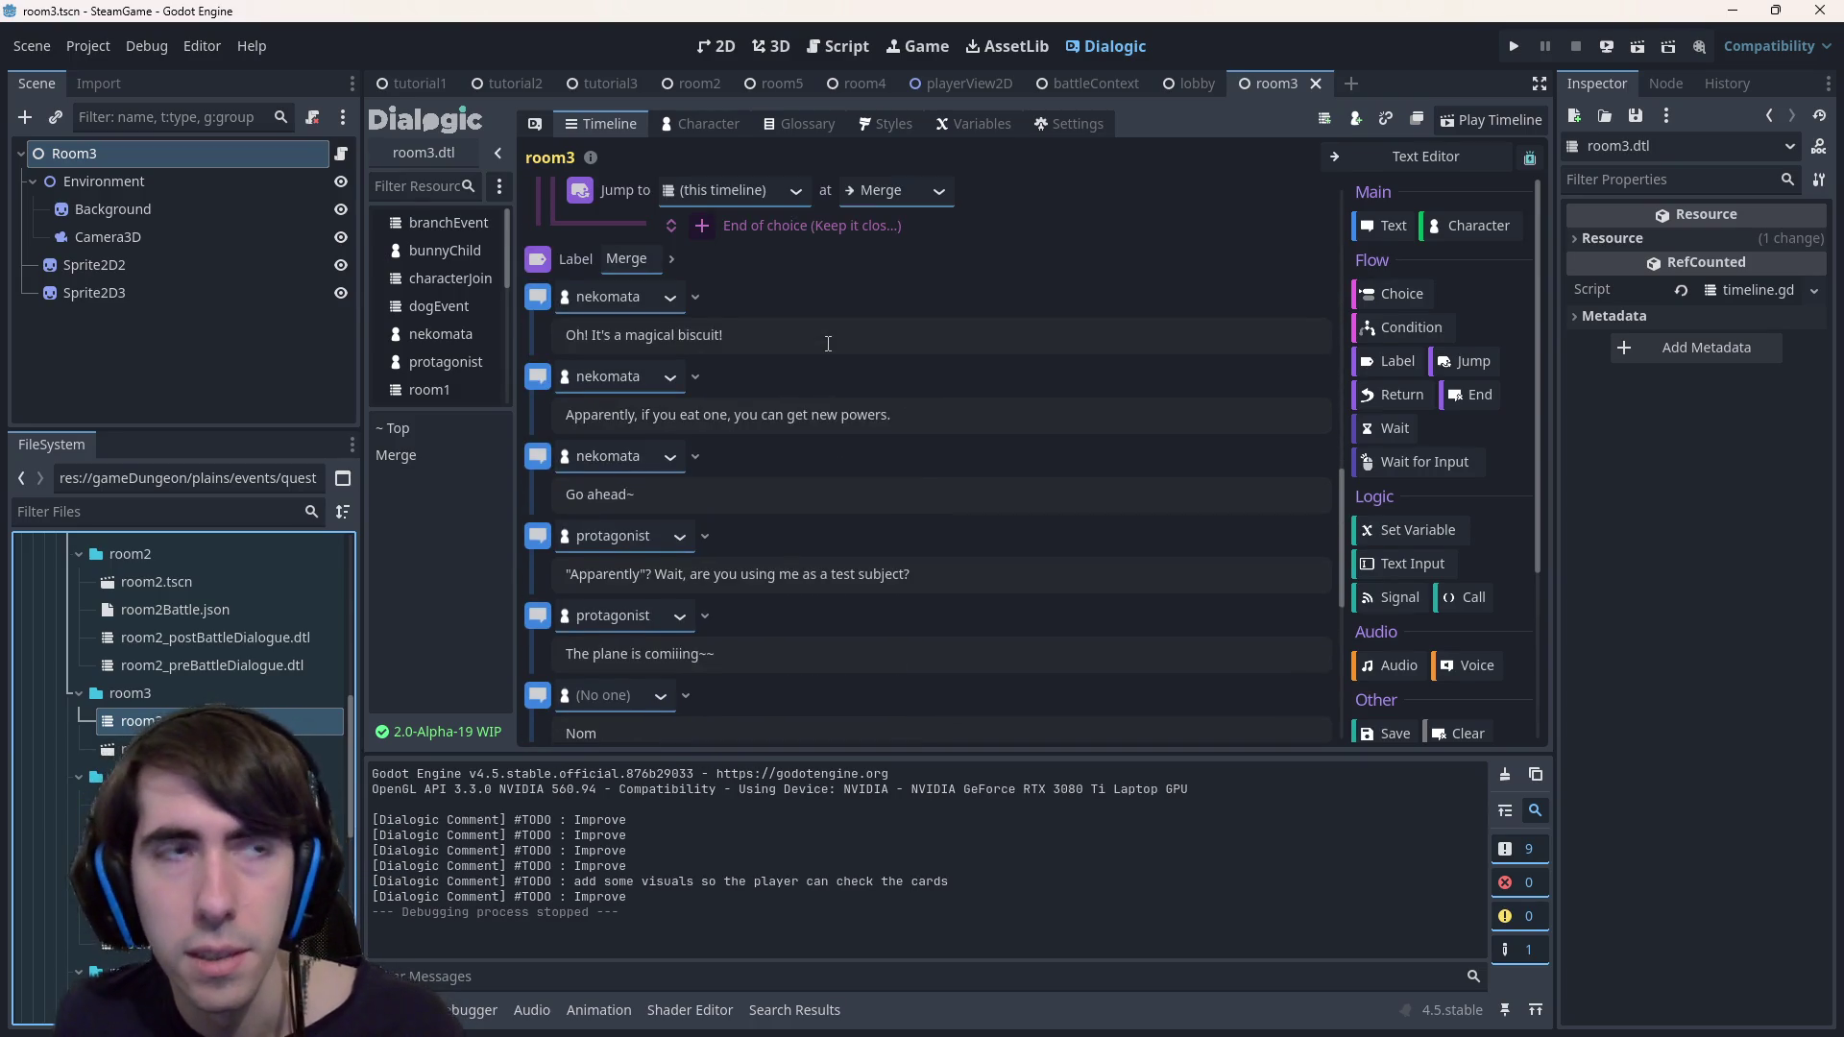
scroll(821, 302, down, 5)
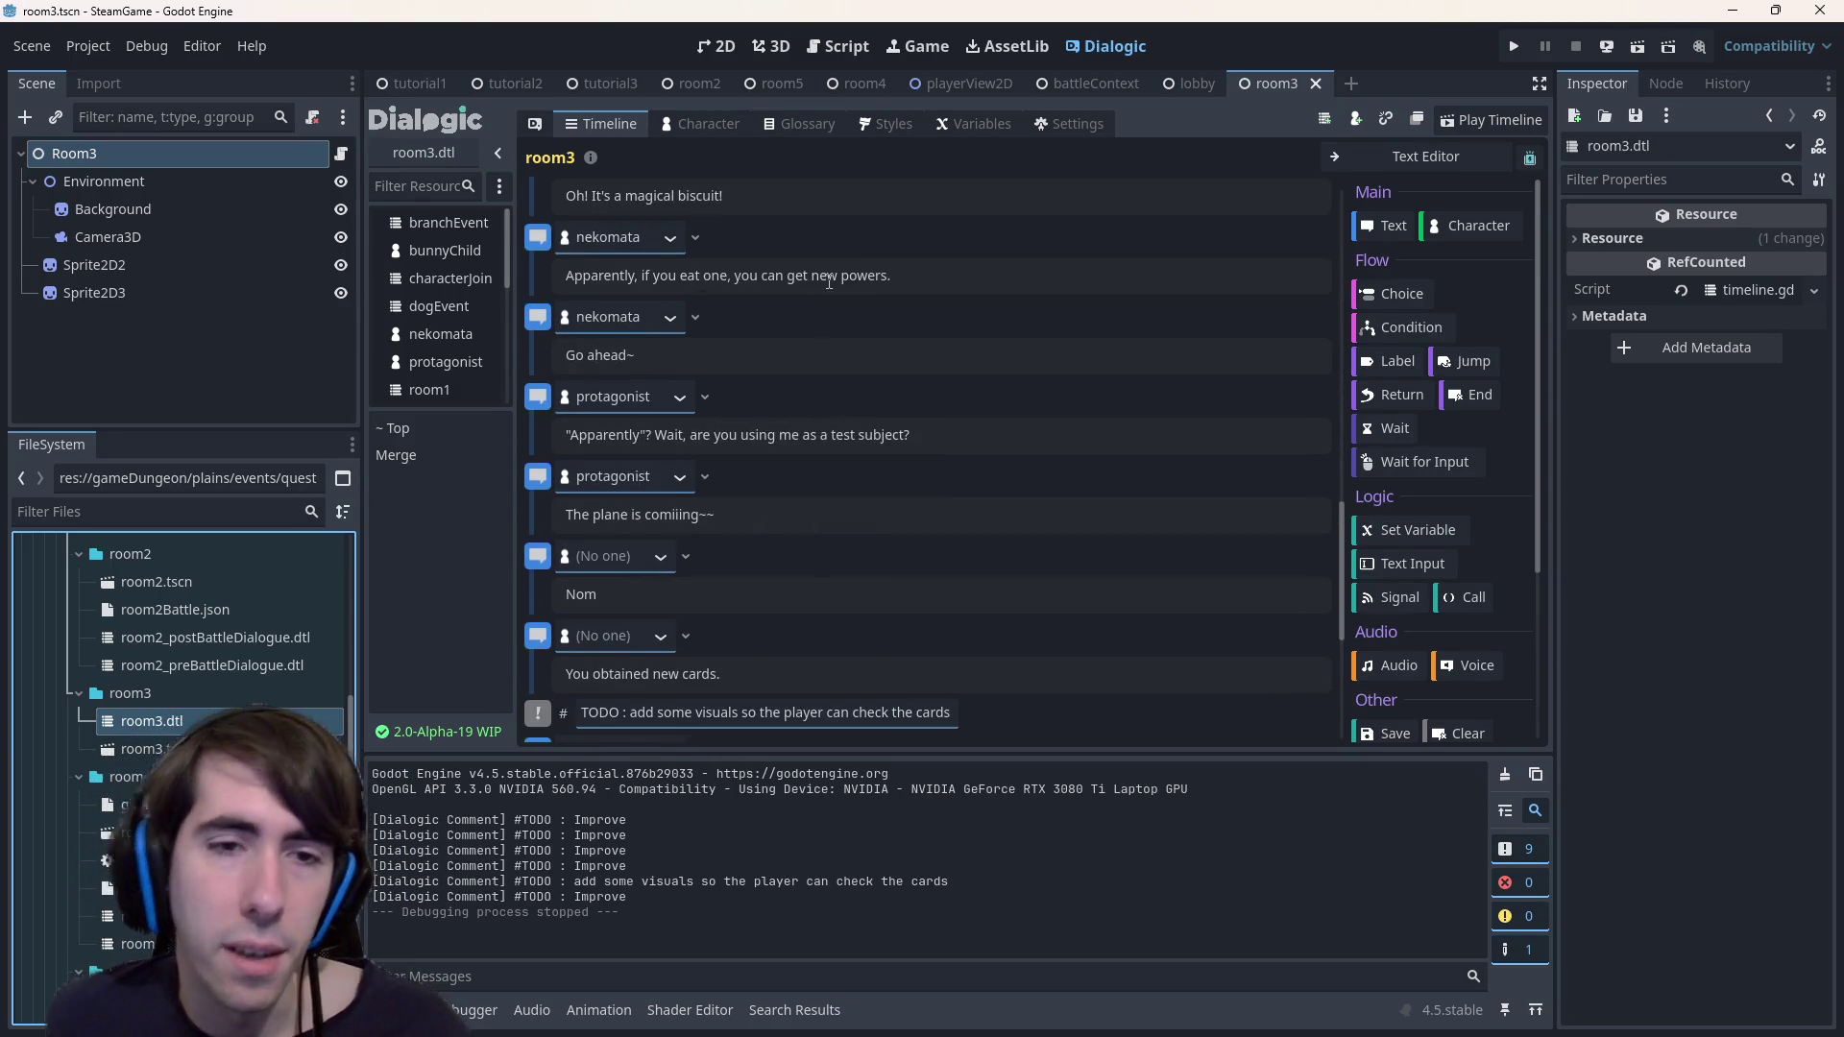
scroll(830, 279, down, 5)
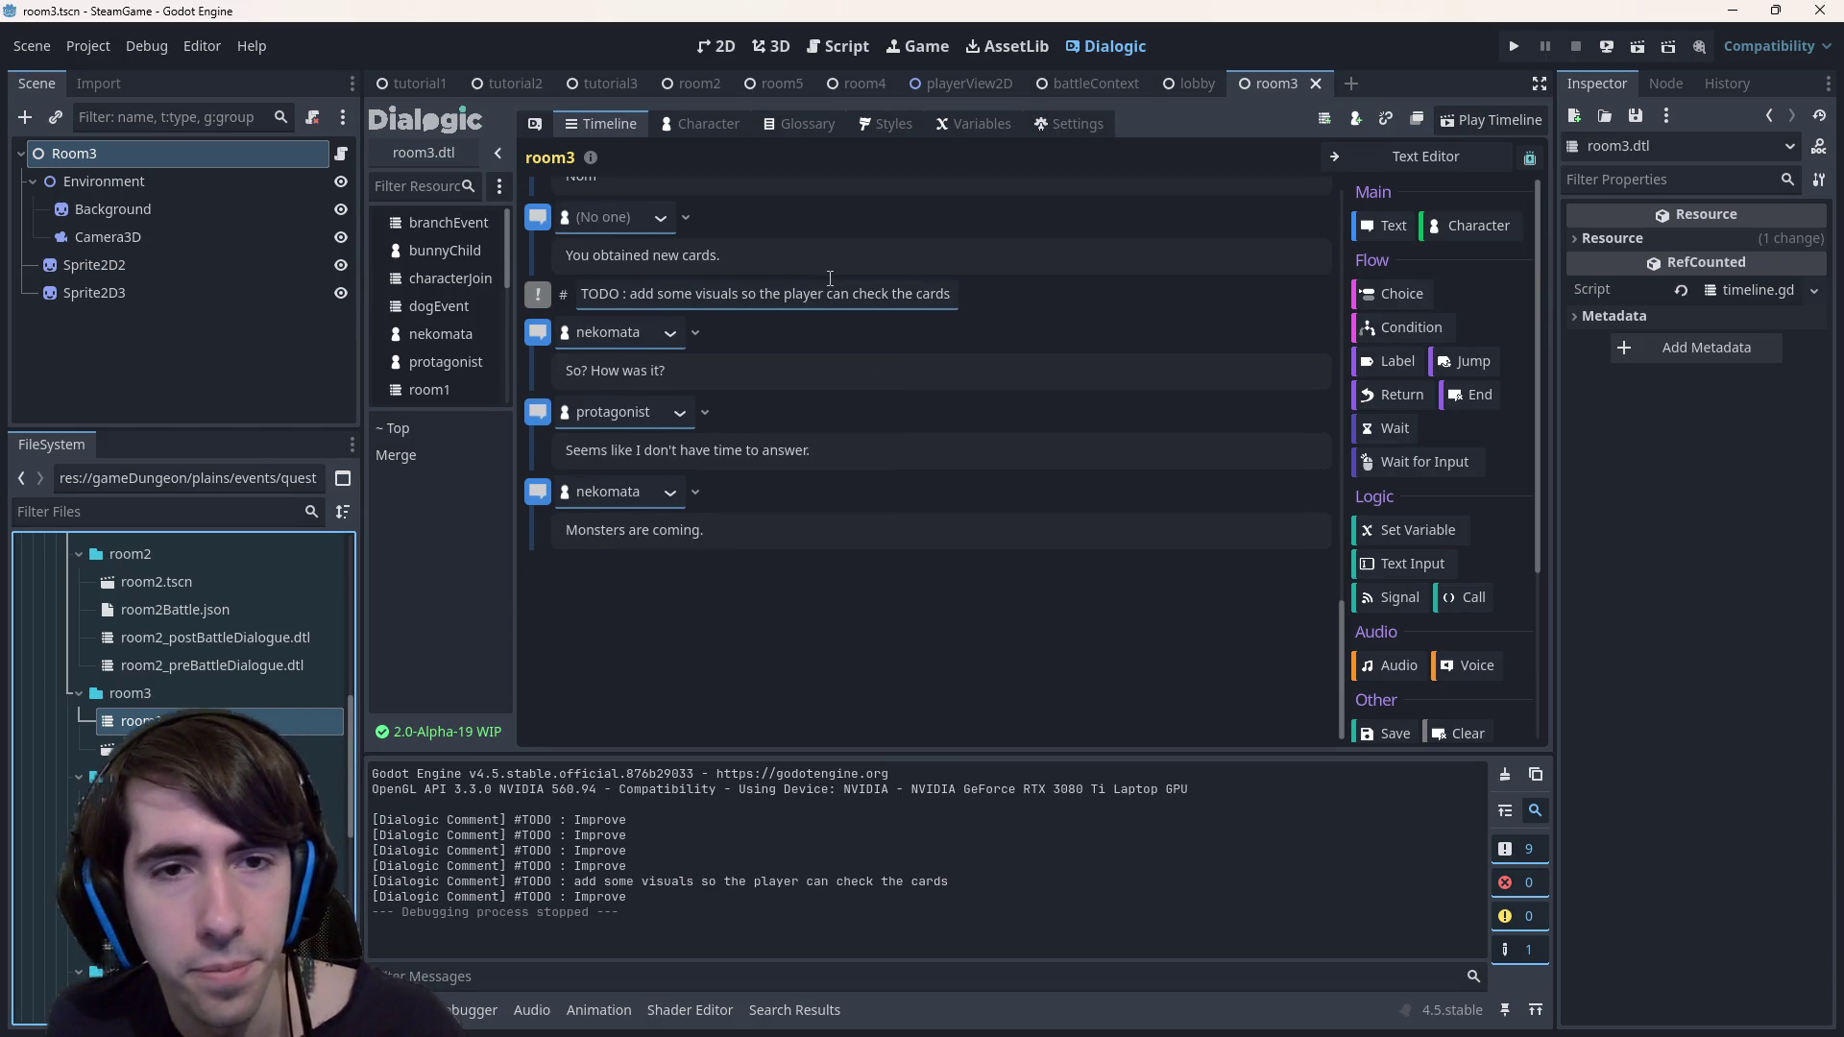
scroll(829, 274, up, 5)
scroll(832, 264, down, 4)
scroll(828, 255, up, 5)
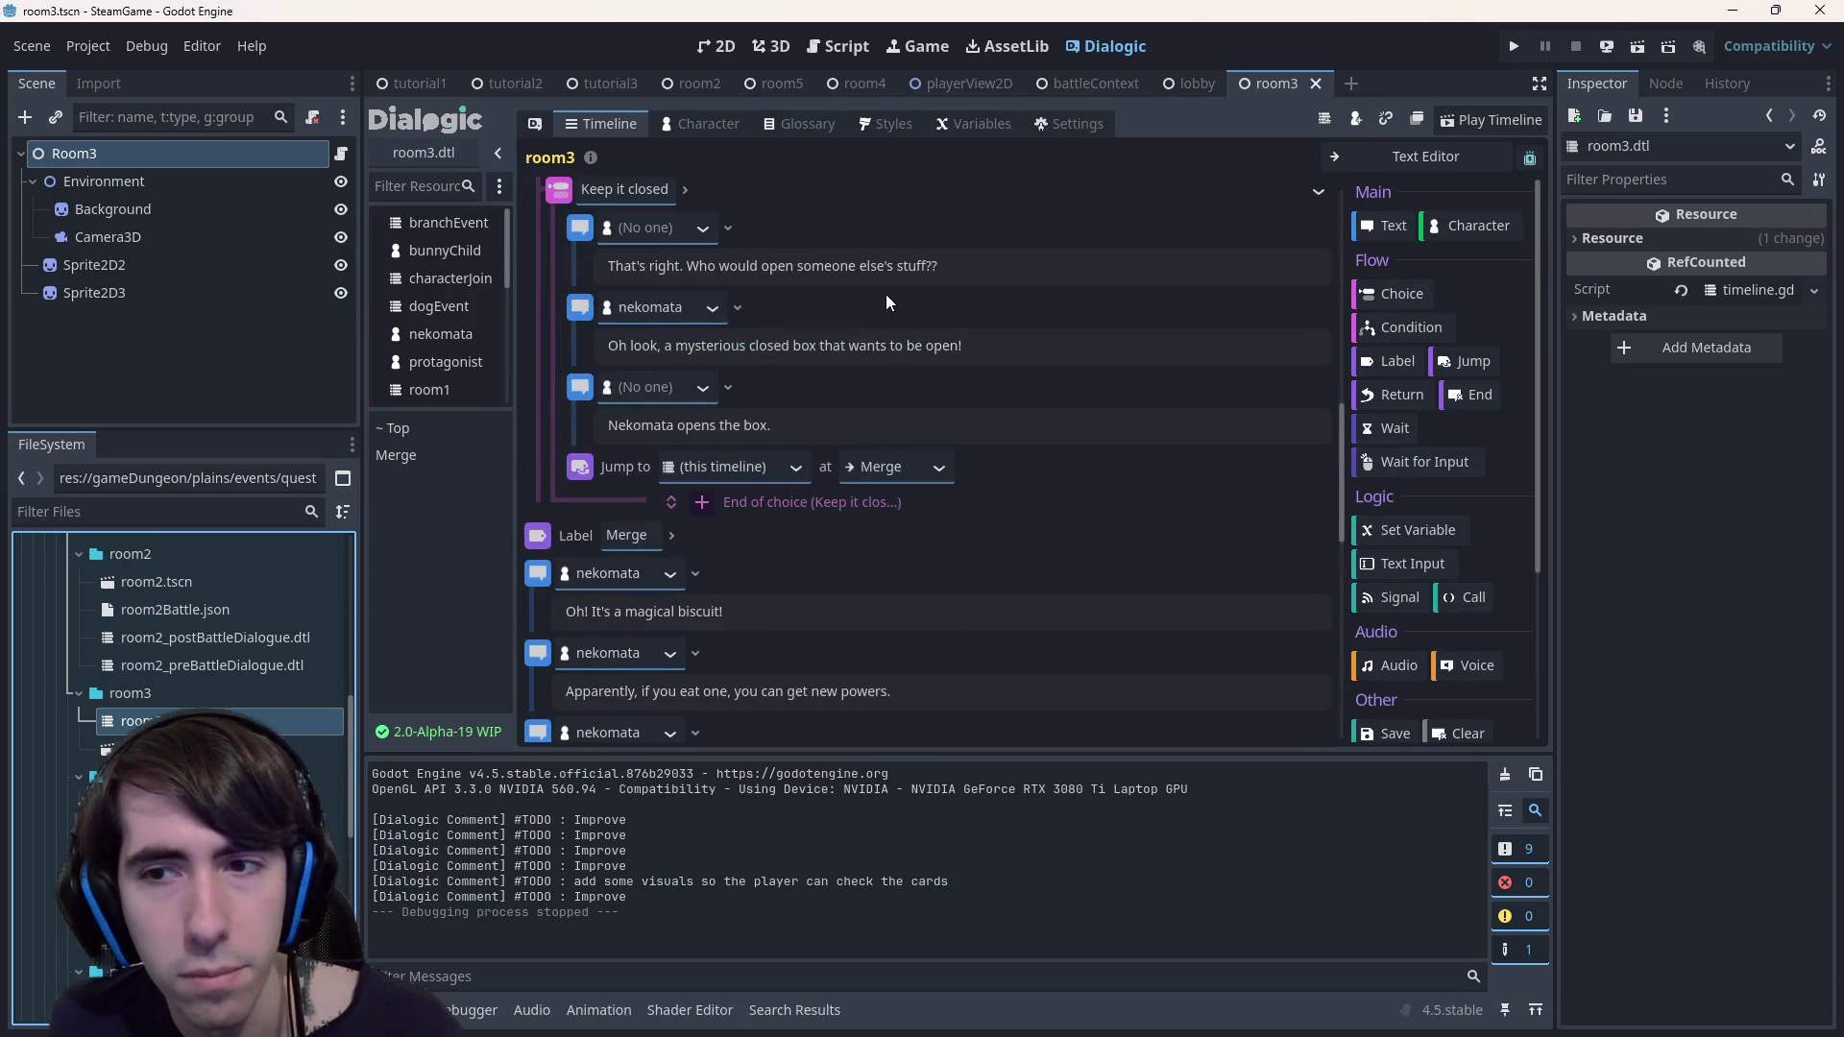
scroll(1455, 372, down, 5)
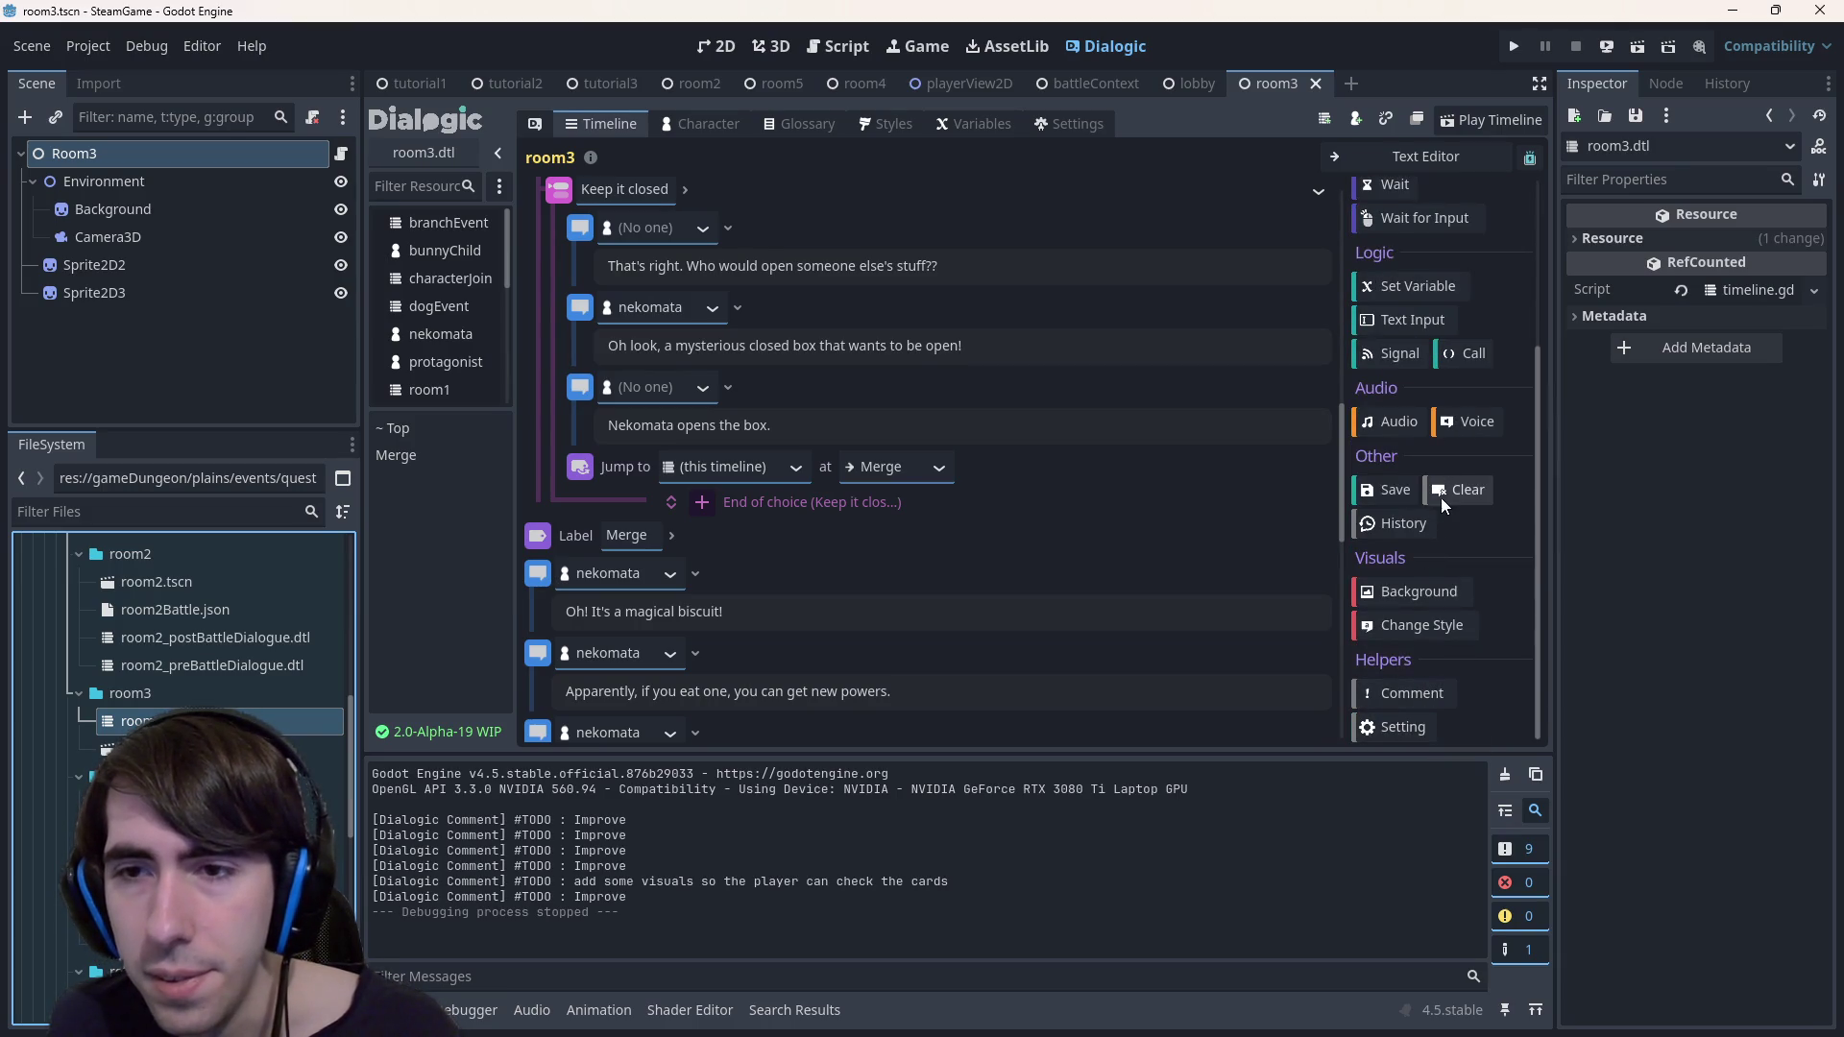
scroll(1442, 492, up, 4)
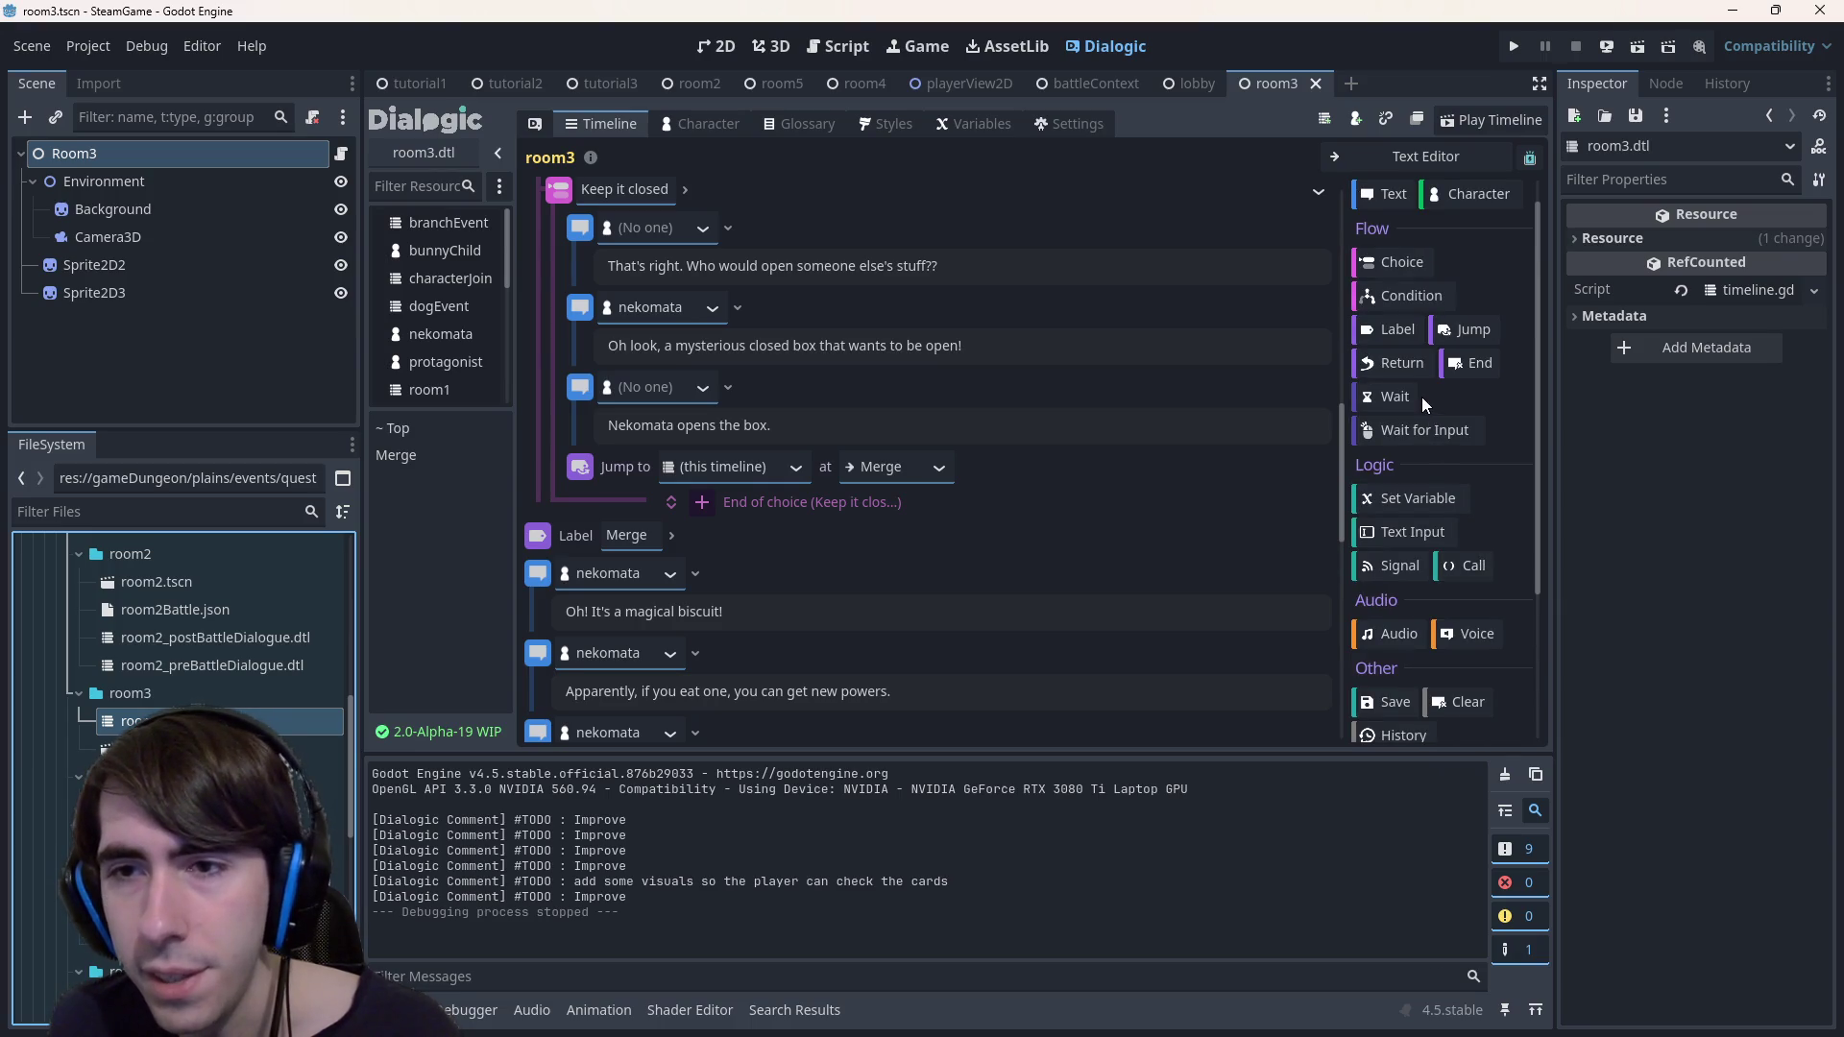
scroll(1436, 375, down, 3)
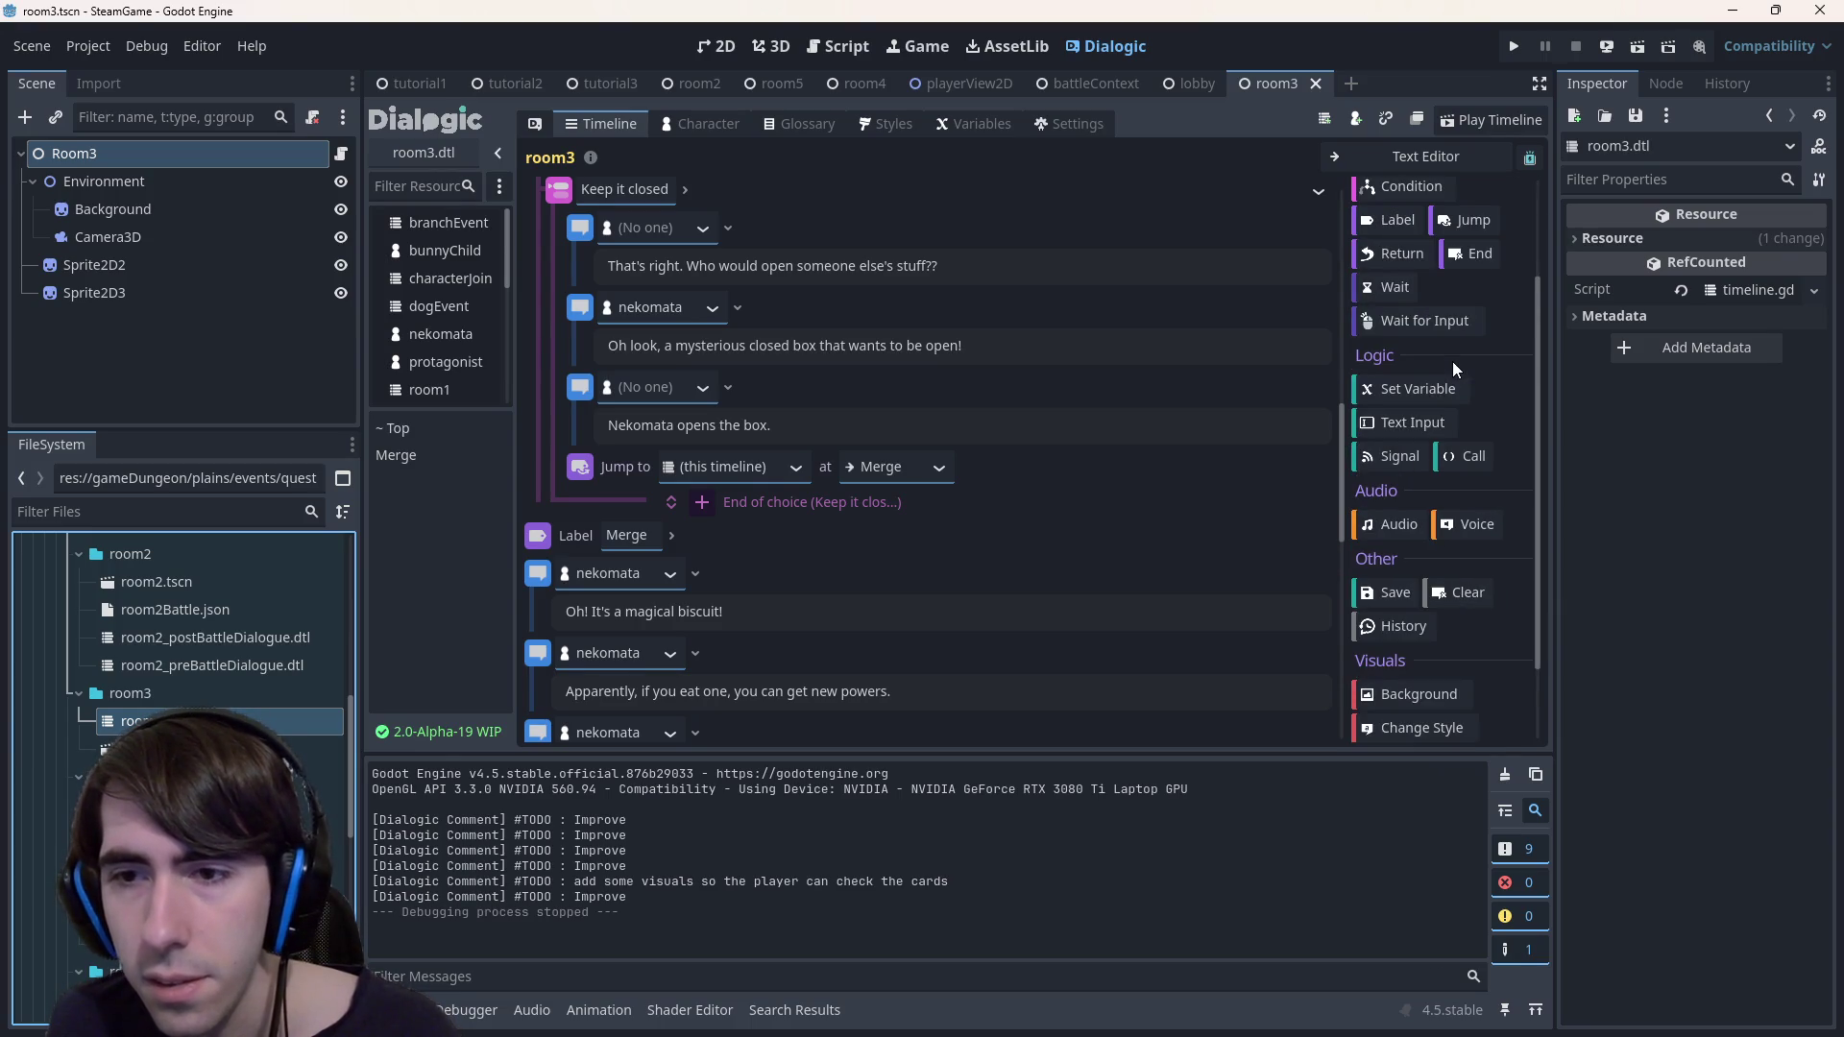
- Append a Call event targeting PlayerData's giveCards method with one argument
click(1466, 457)
click(701, 540)
click(755, 538)
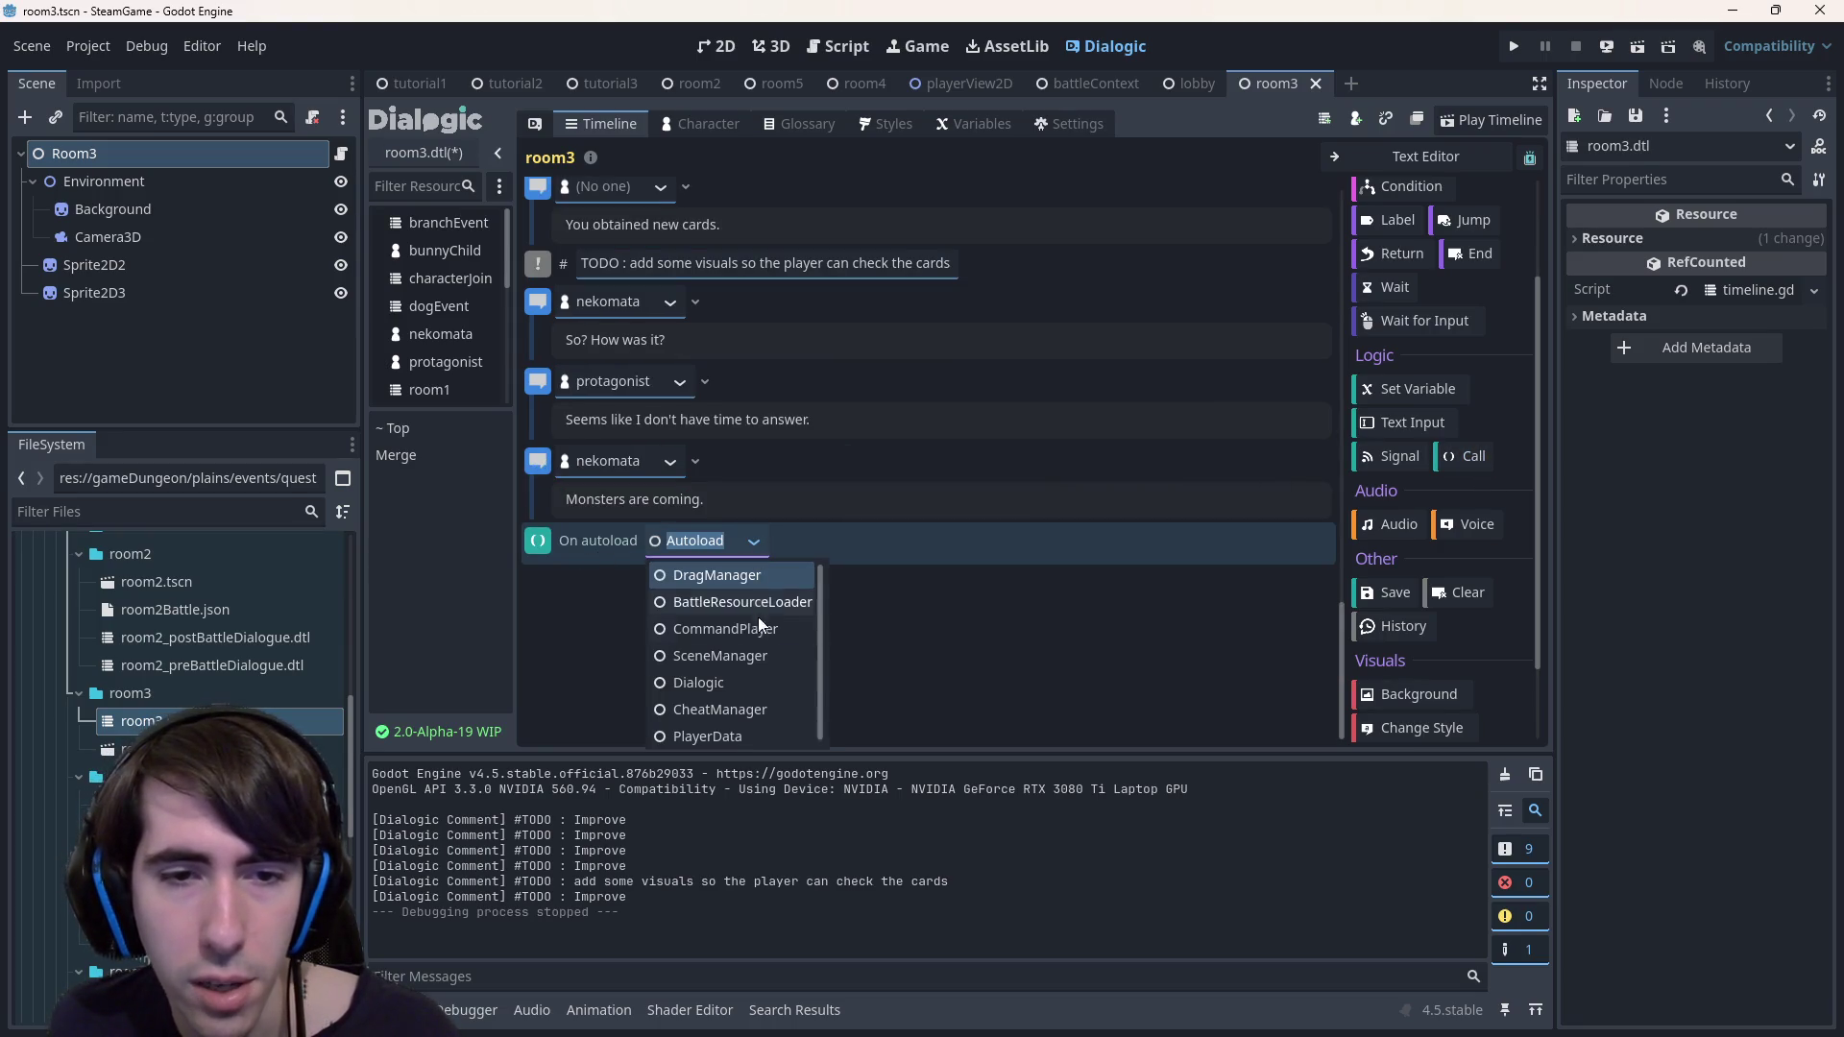
click(763, 732)
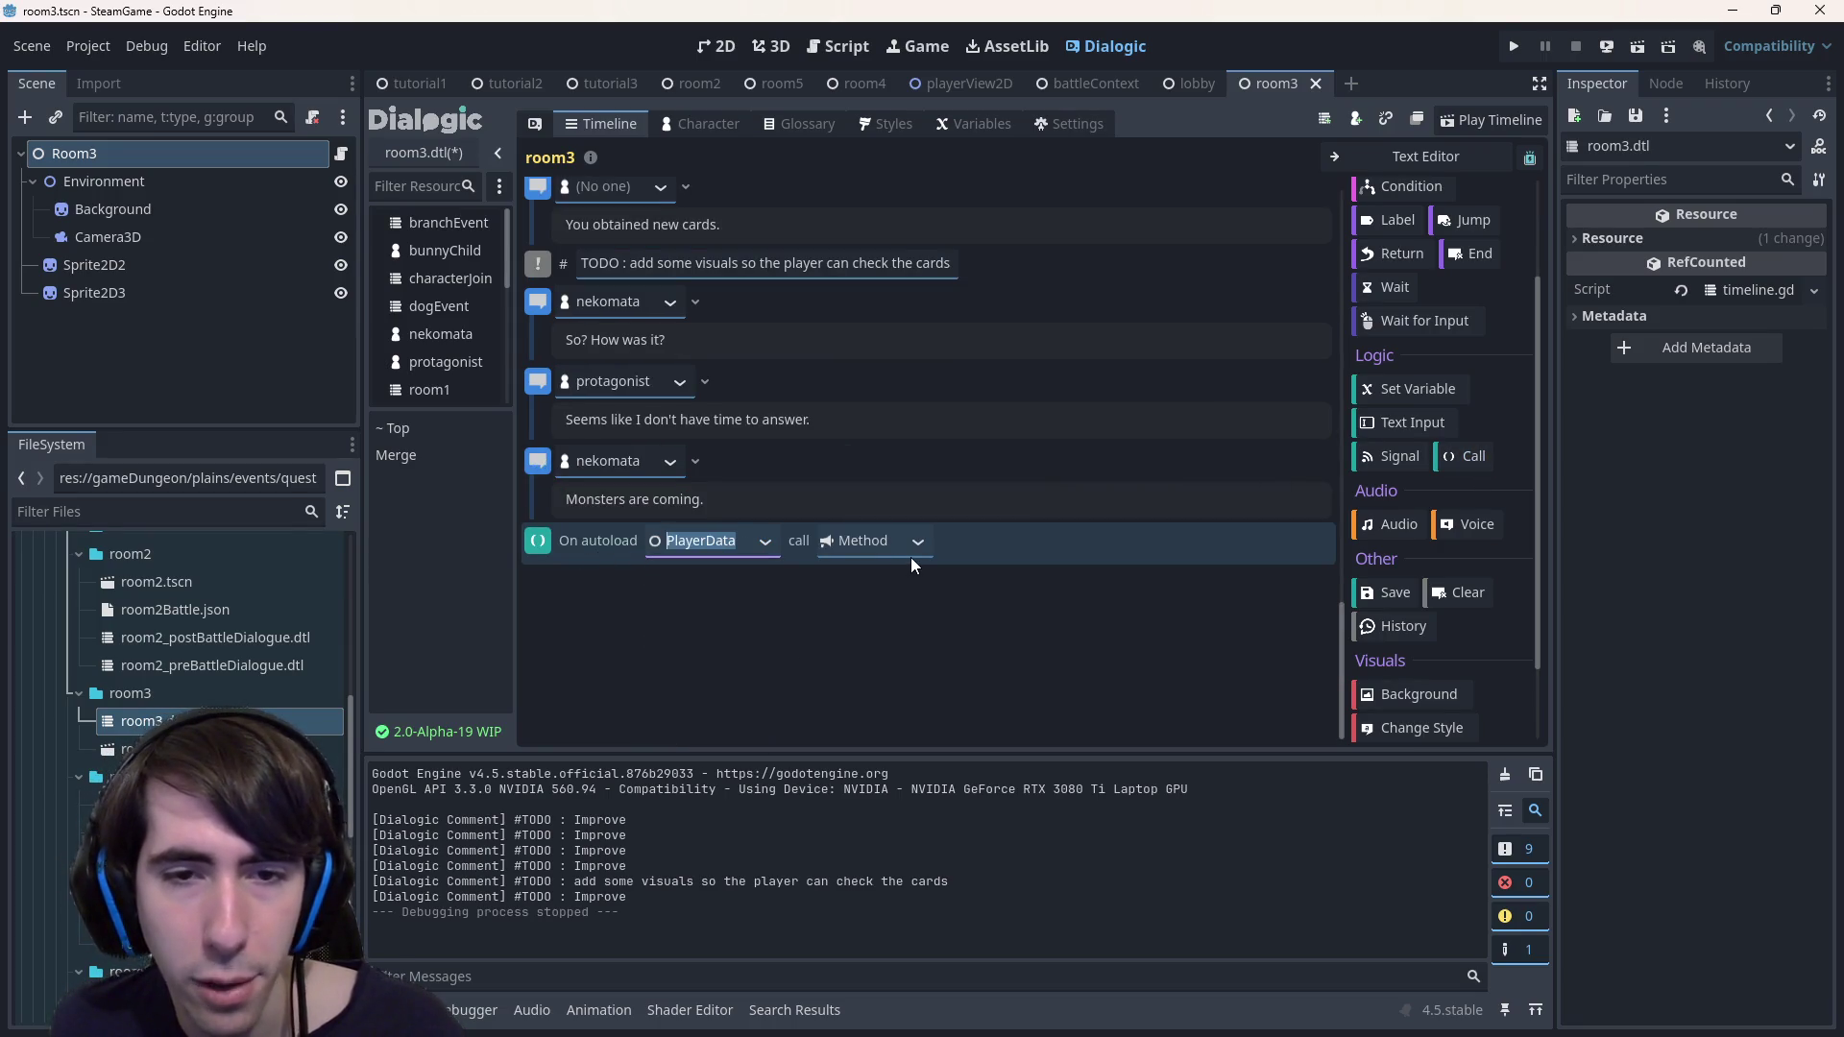
click(912, 547)
click(911, 545)
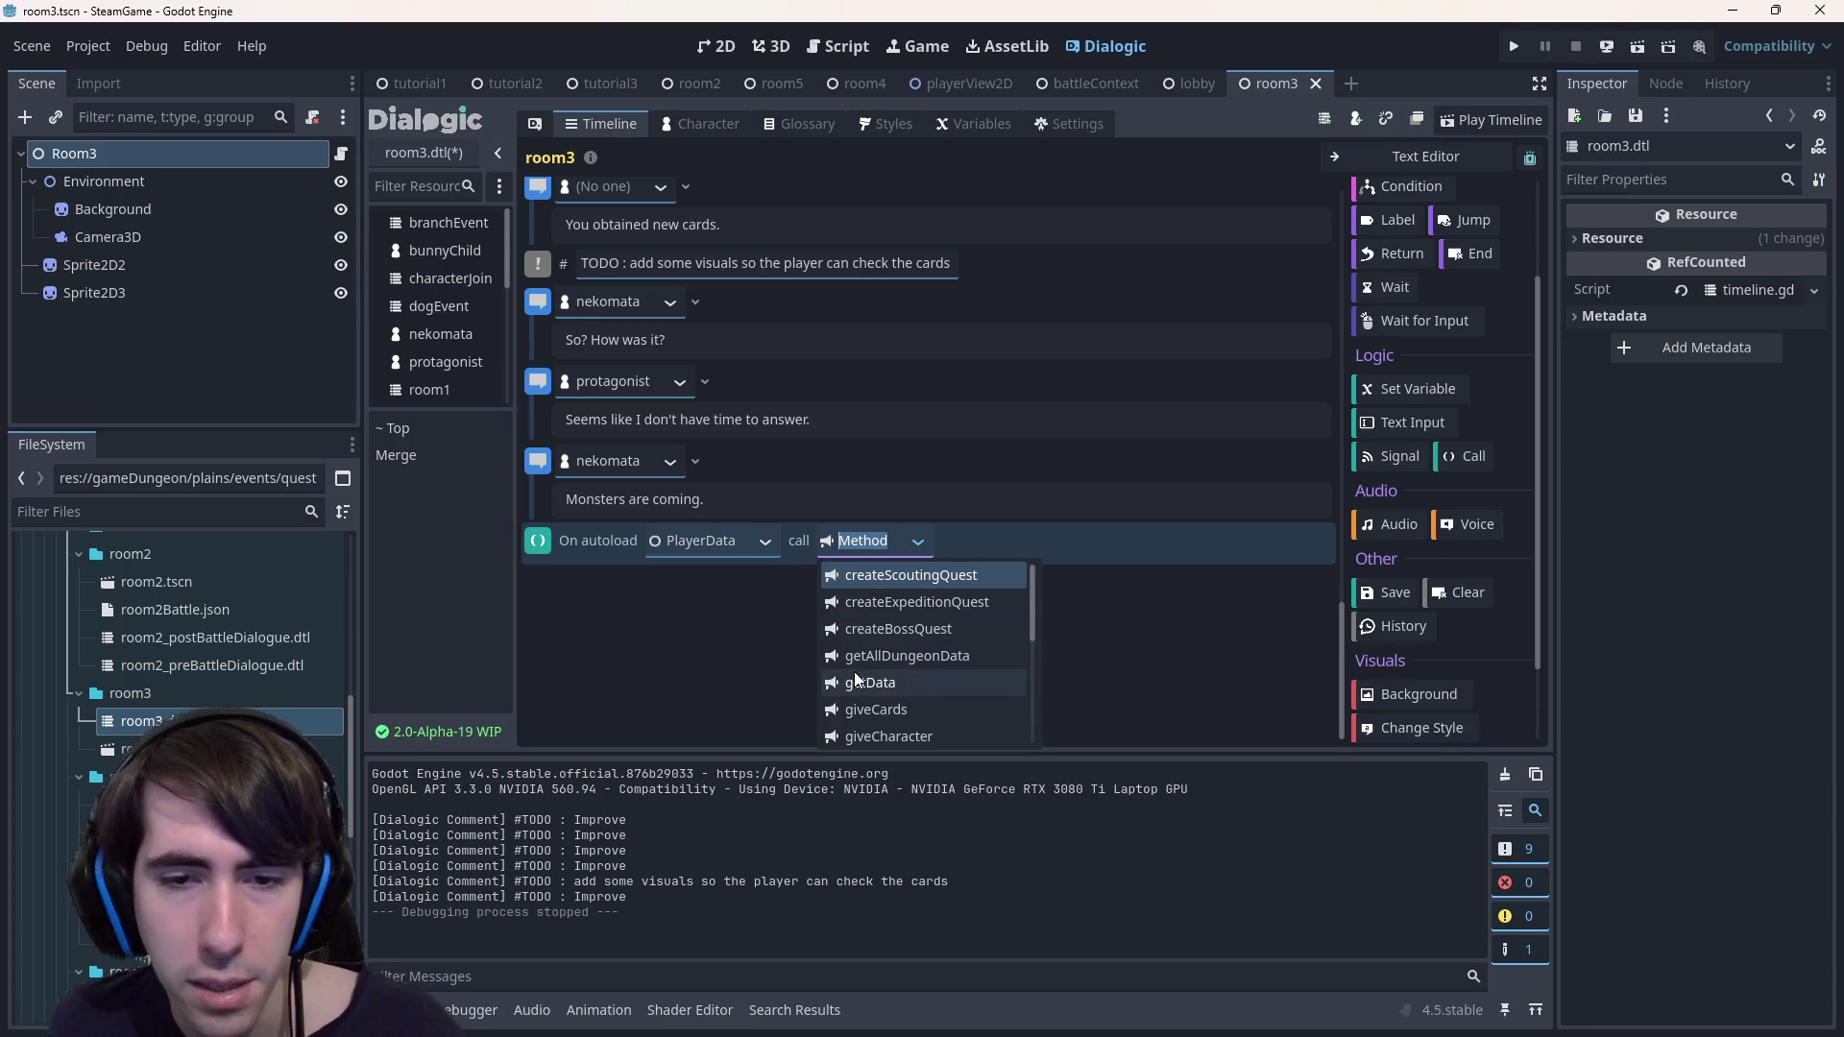
scroll(928, 666, down, 1)
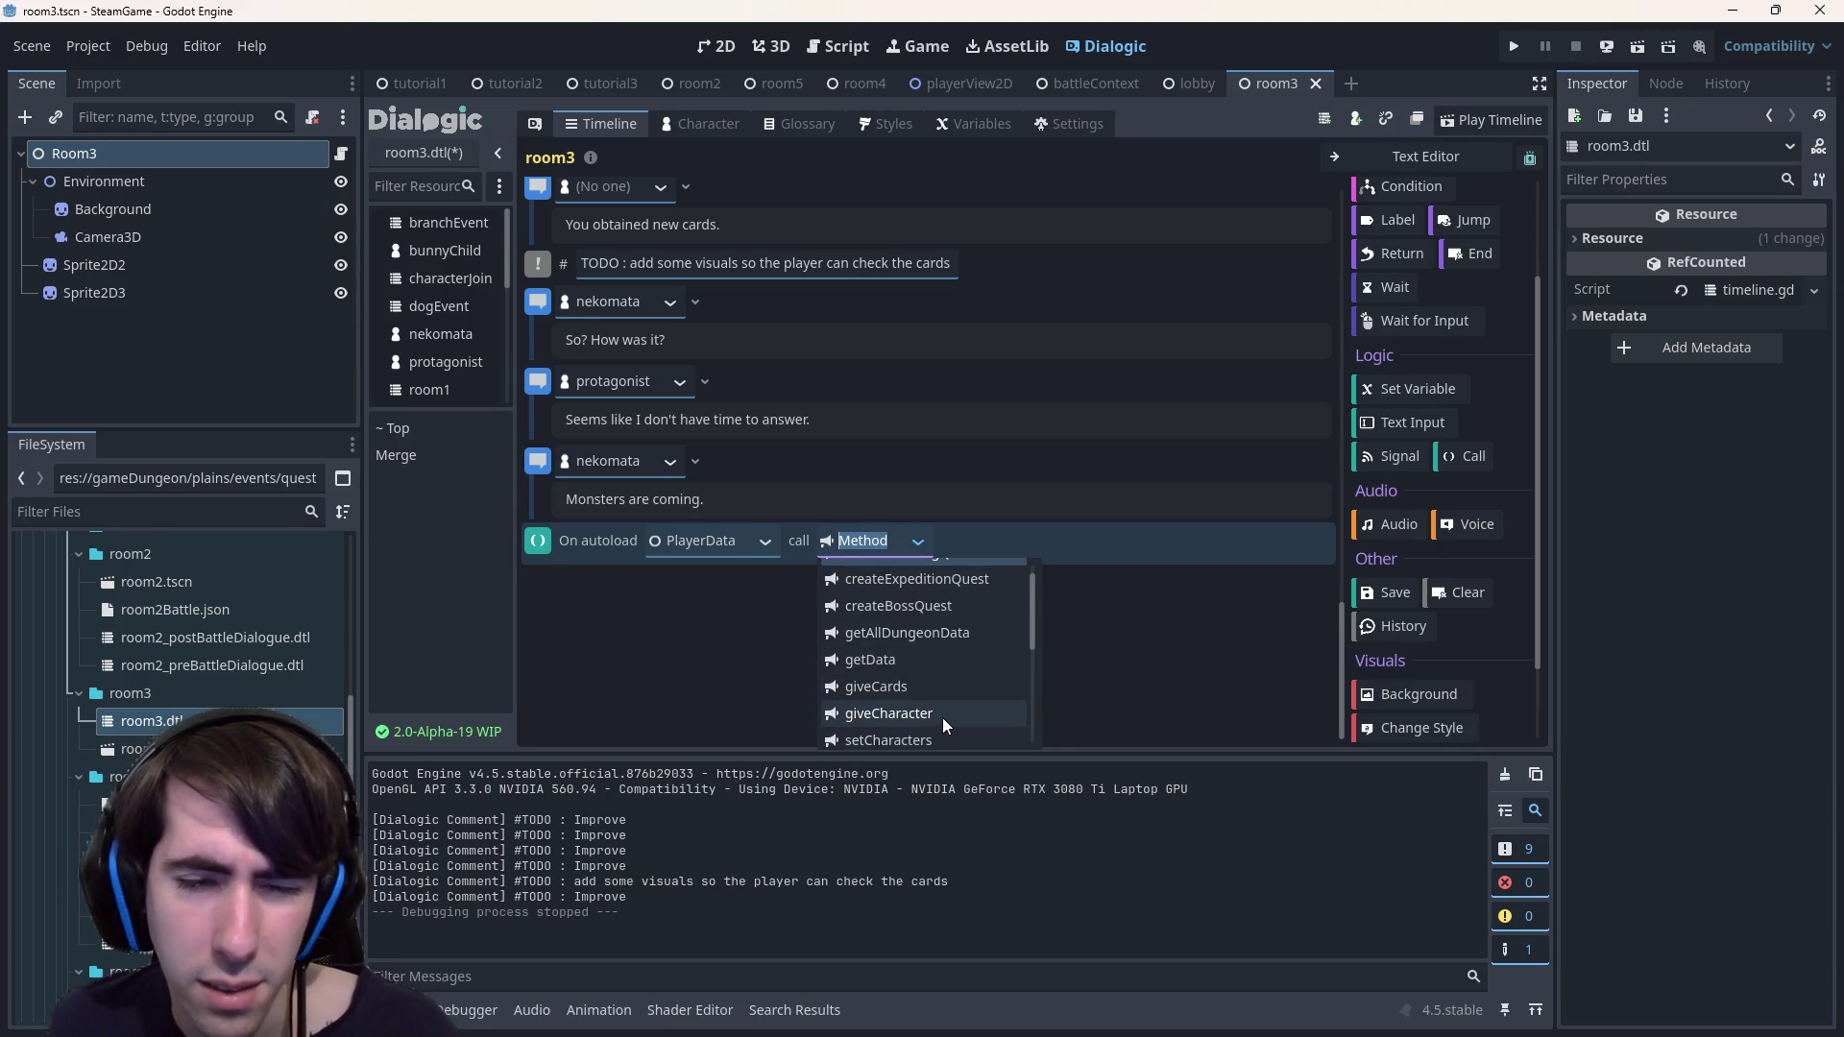
click(937, 688)
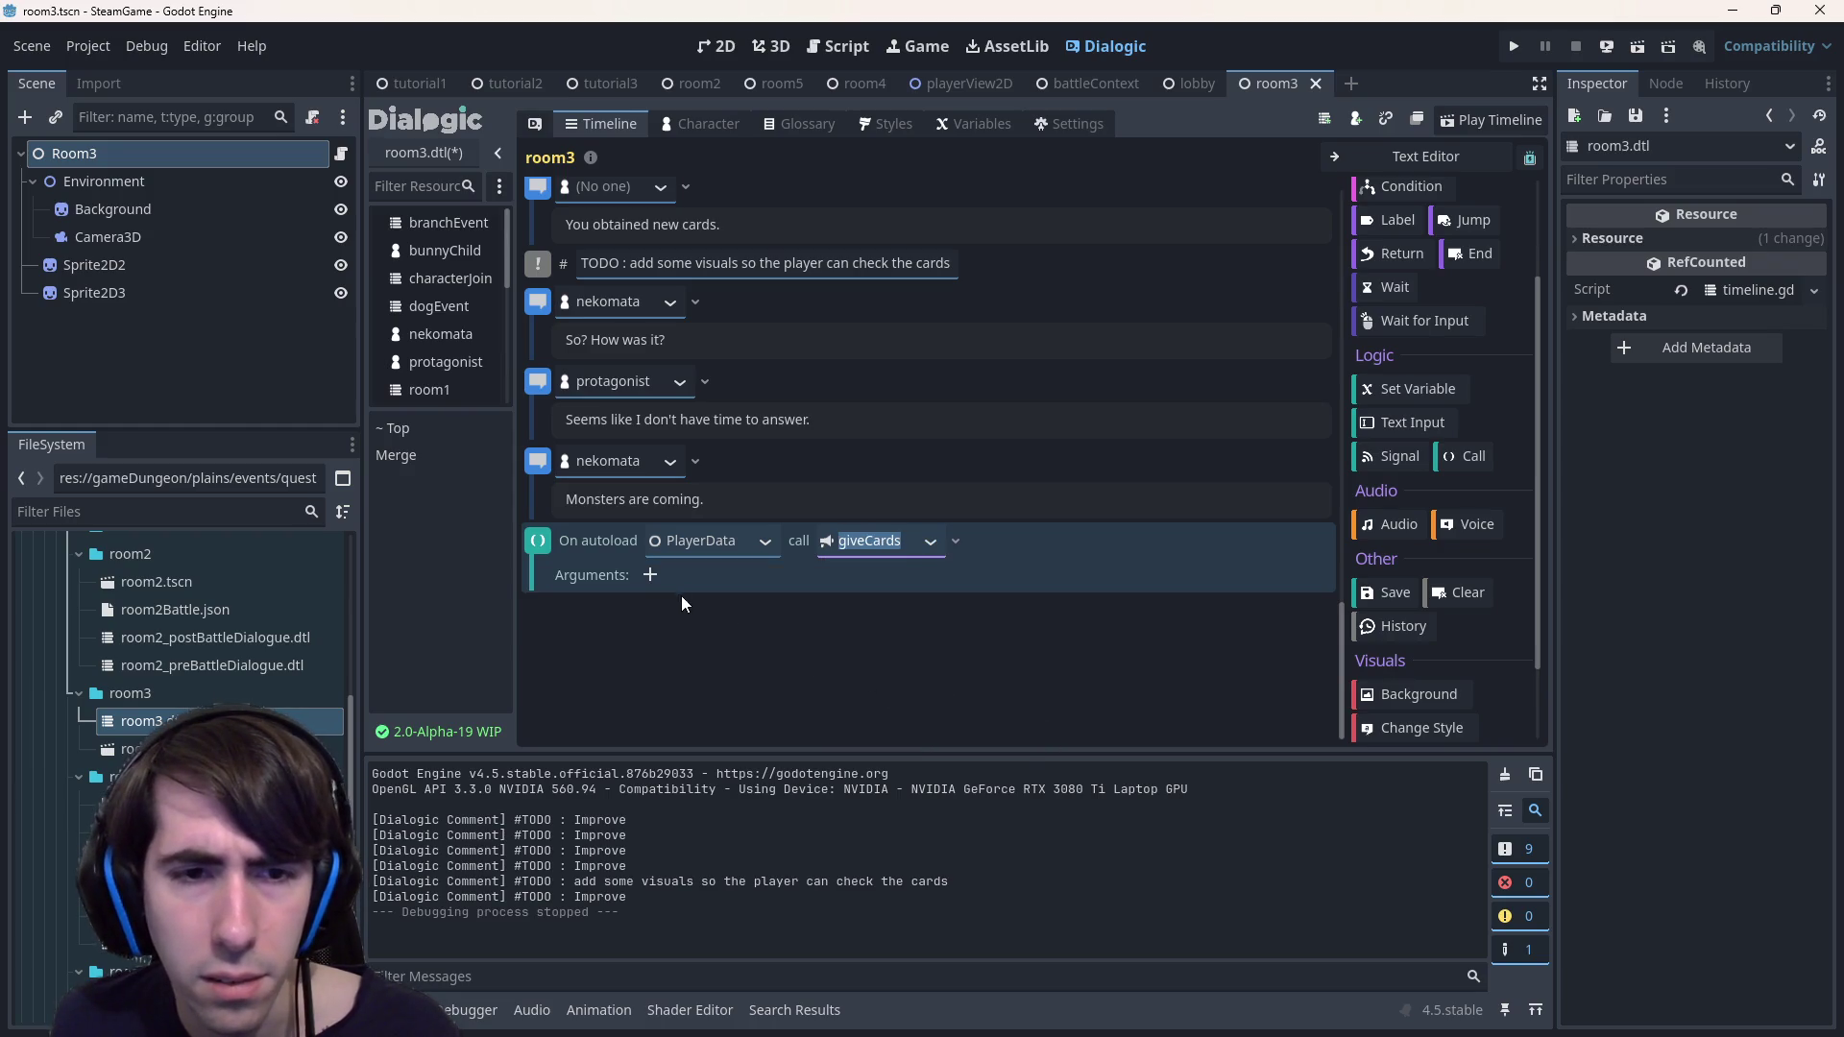
click(651, 574)
key(shift+Tab)
- Open playerState.gd, then search again for the player data script
key(alt+shift+o)
text(player)
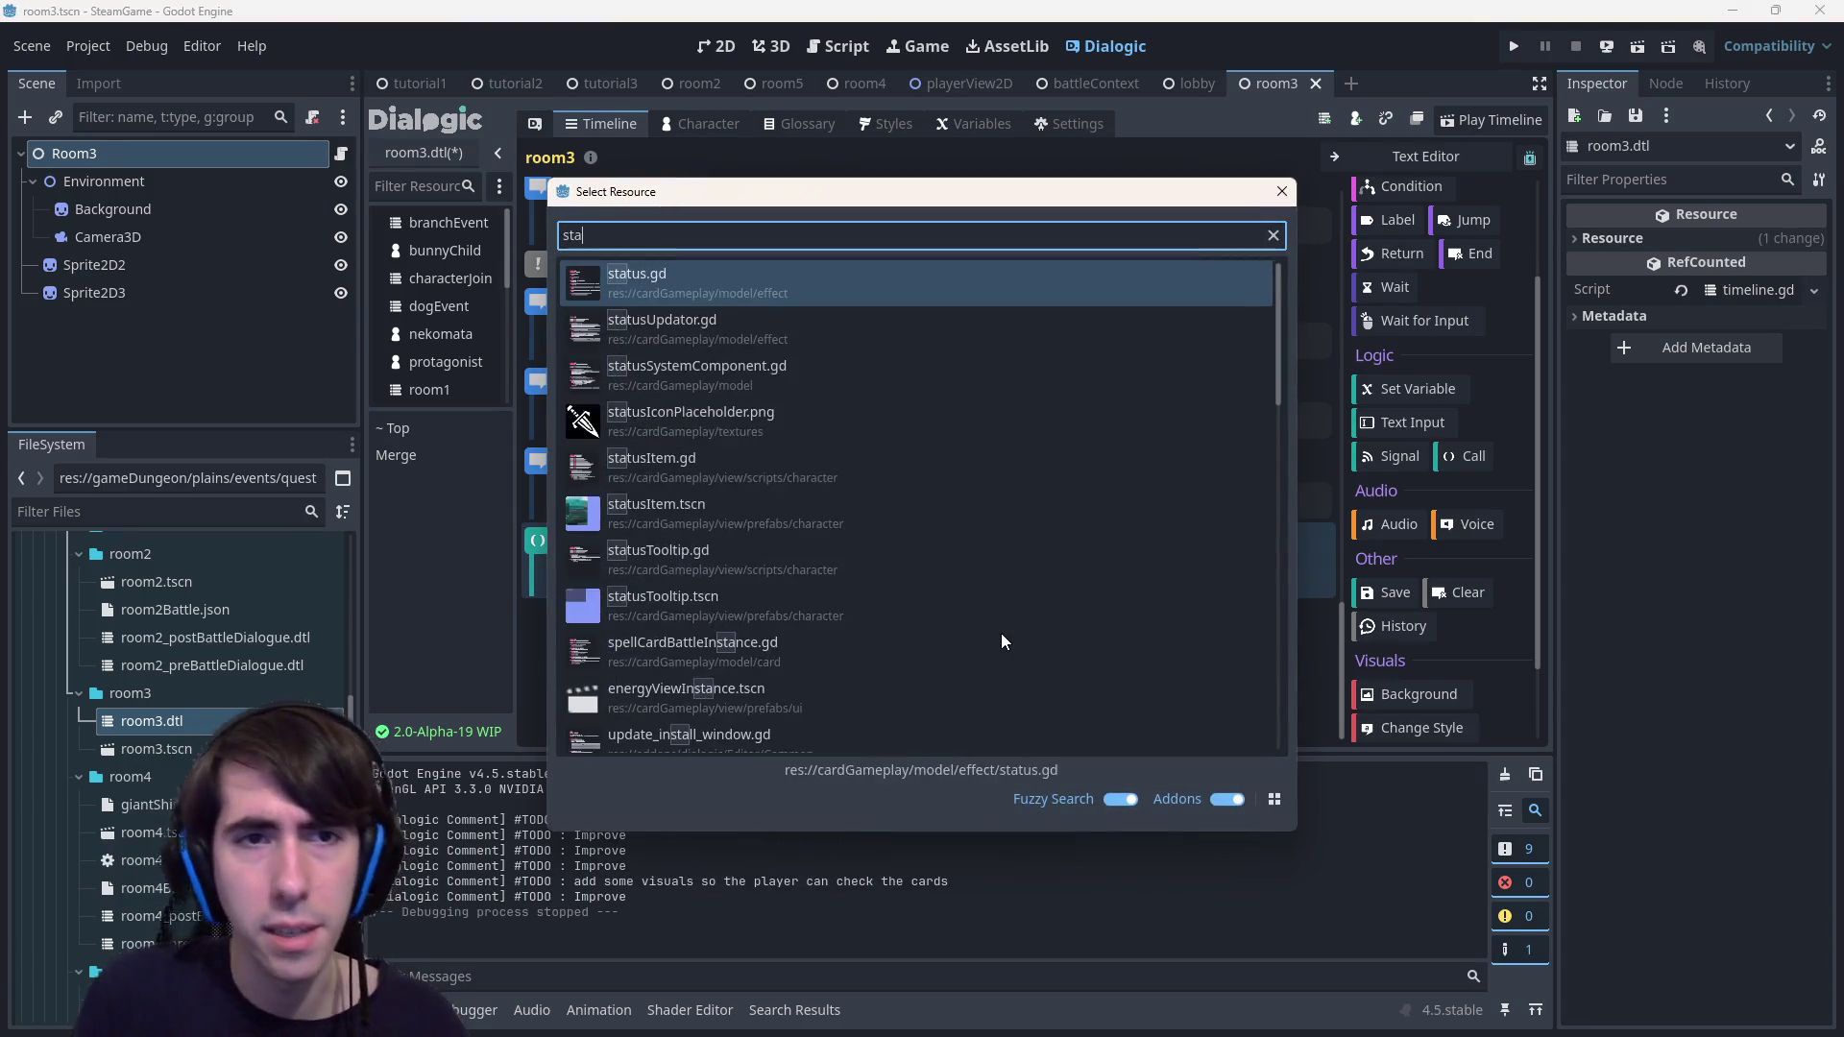
text(state)
key(Return)
key(alt+shift+o)
text(playerr)
key(BackSpace)
text(data)
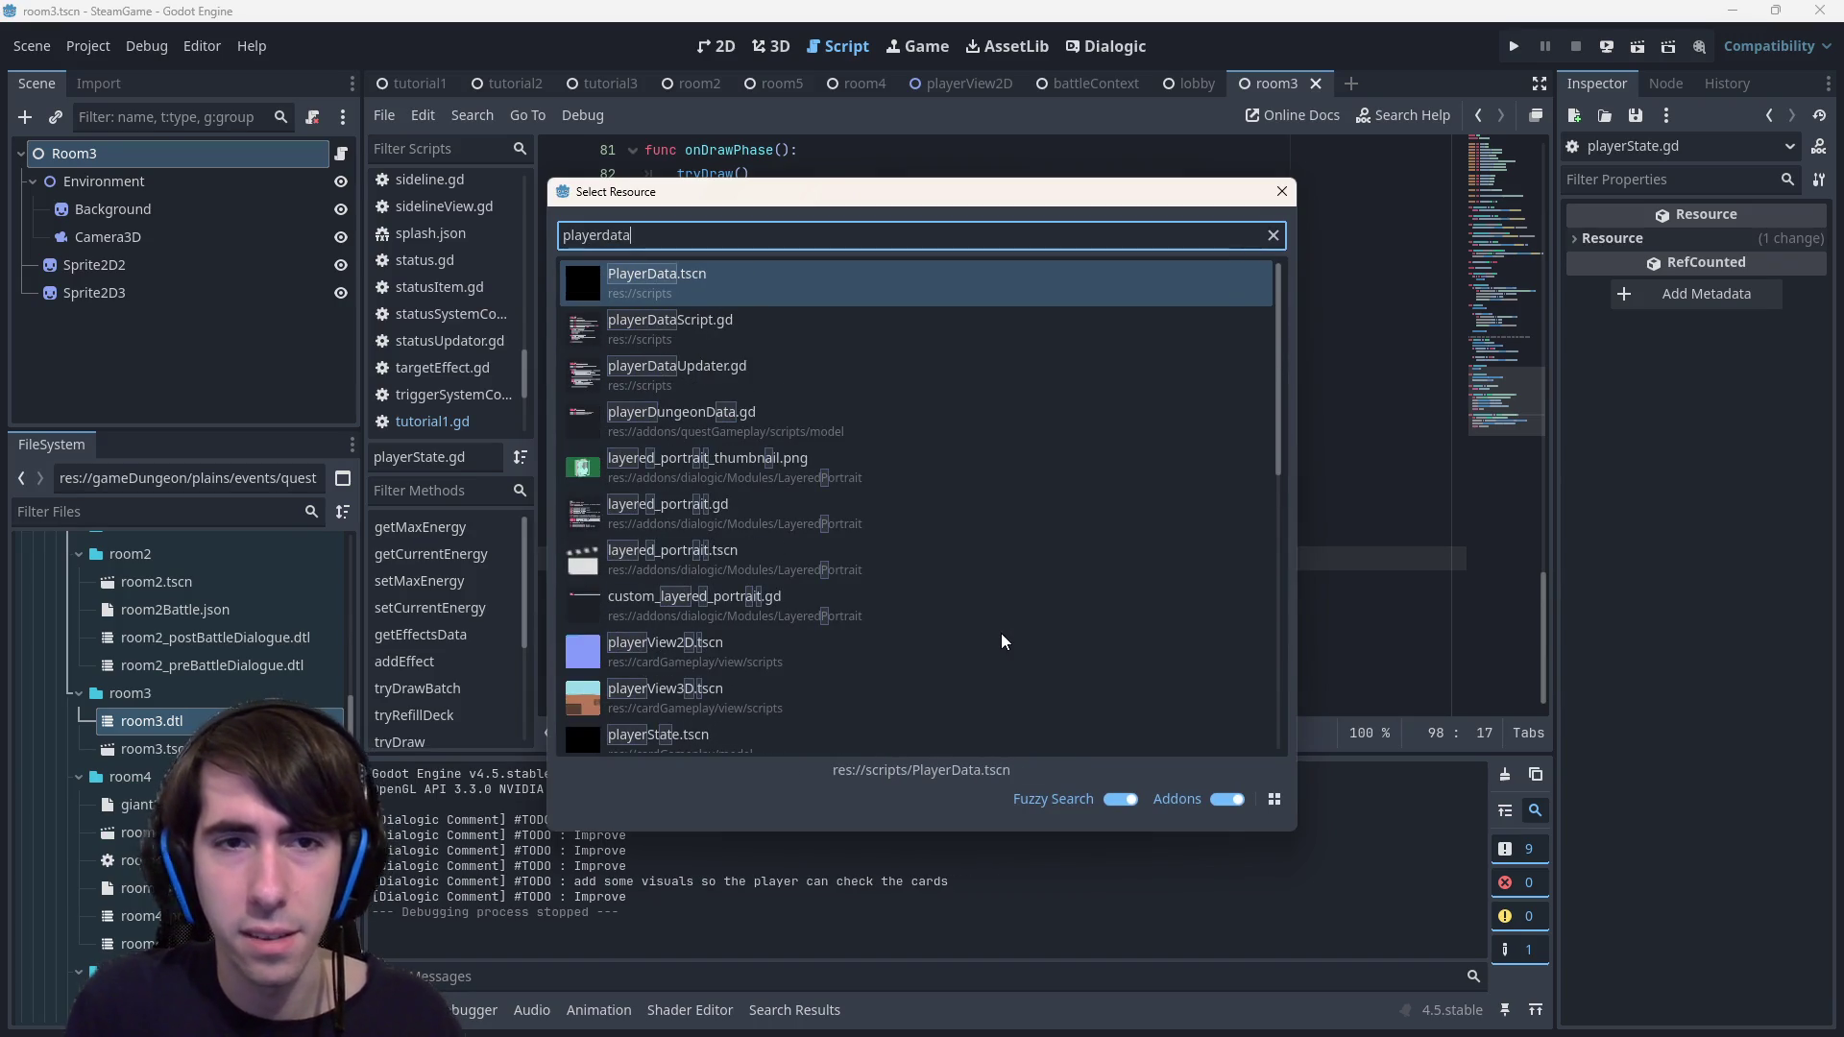
key(Down)
key(Return)
scroll(1008, 625, down, 2)
click(1003, 583)
scroll(912, 518, up, 6)
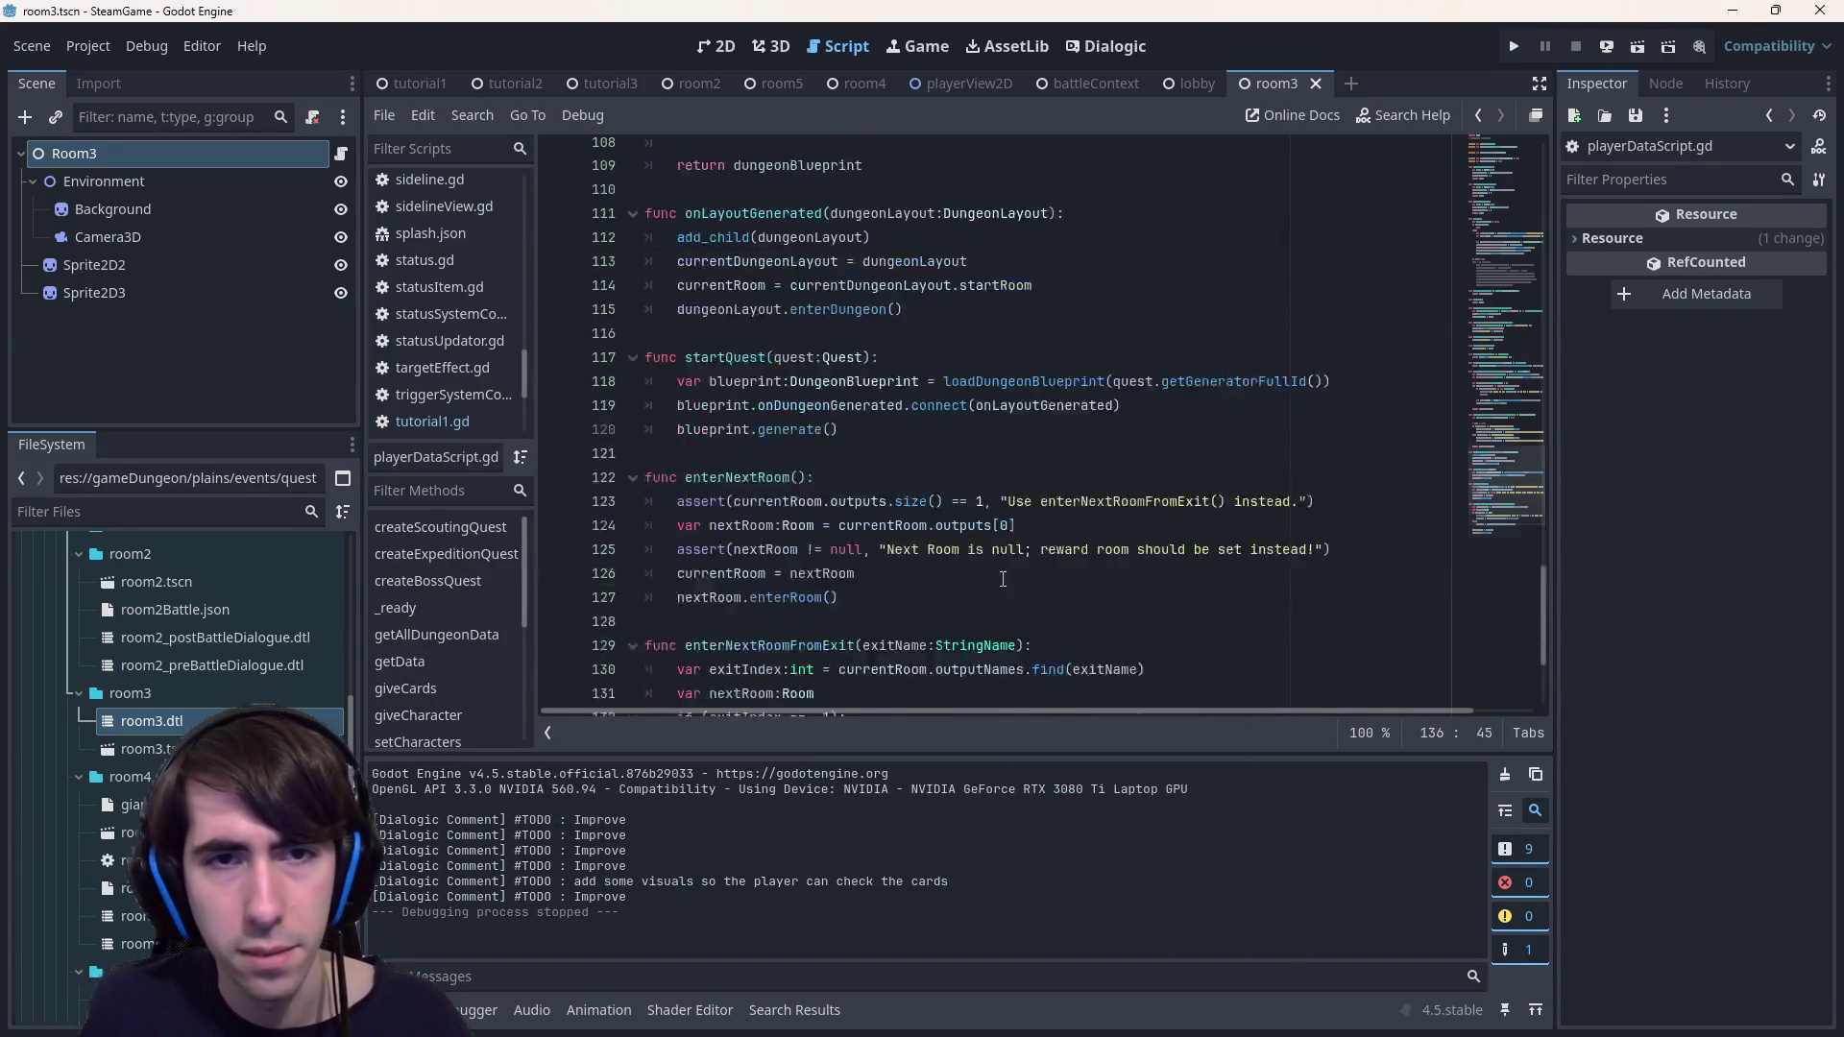
scroll(790, 439, up, 11)
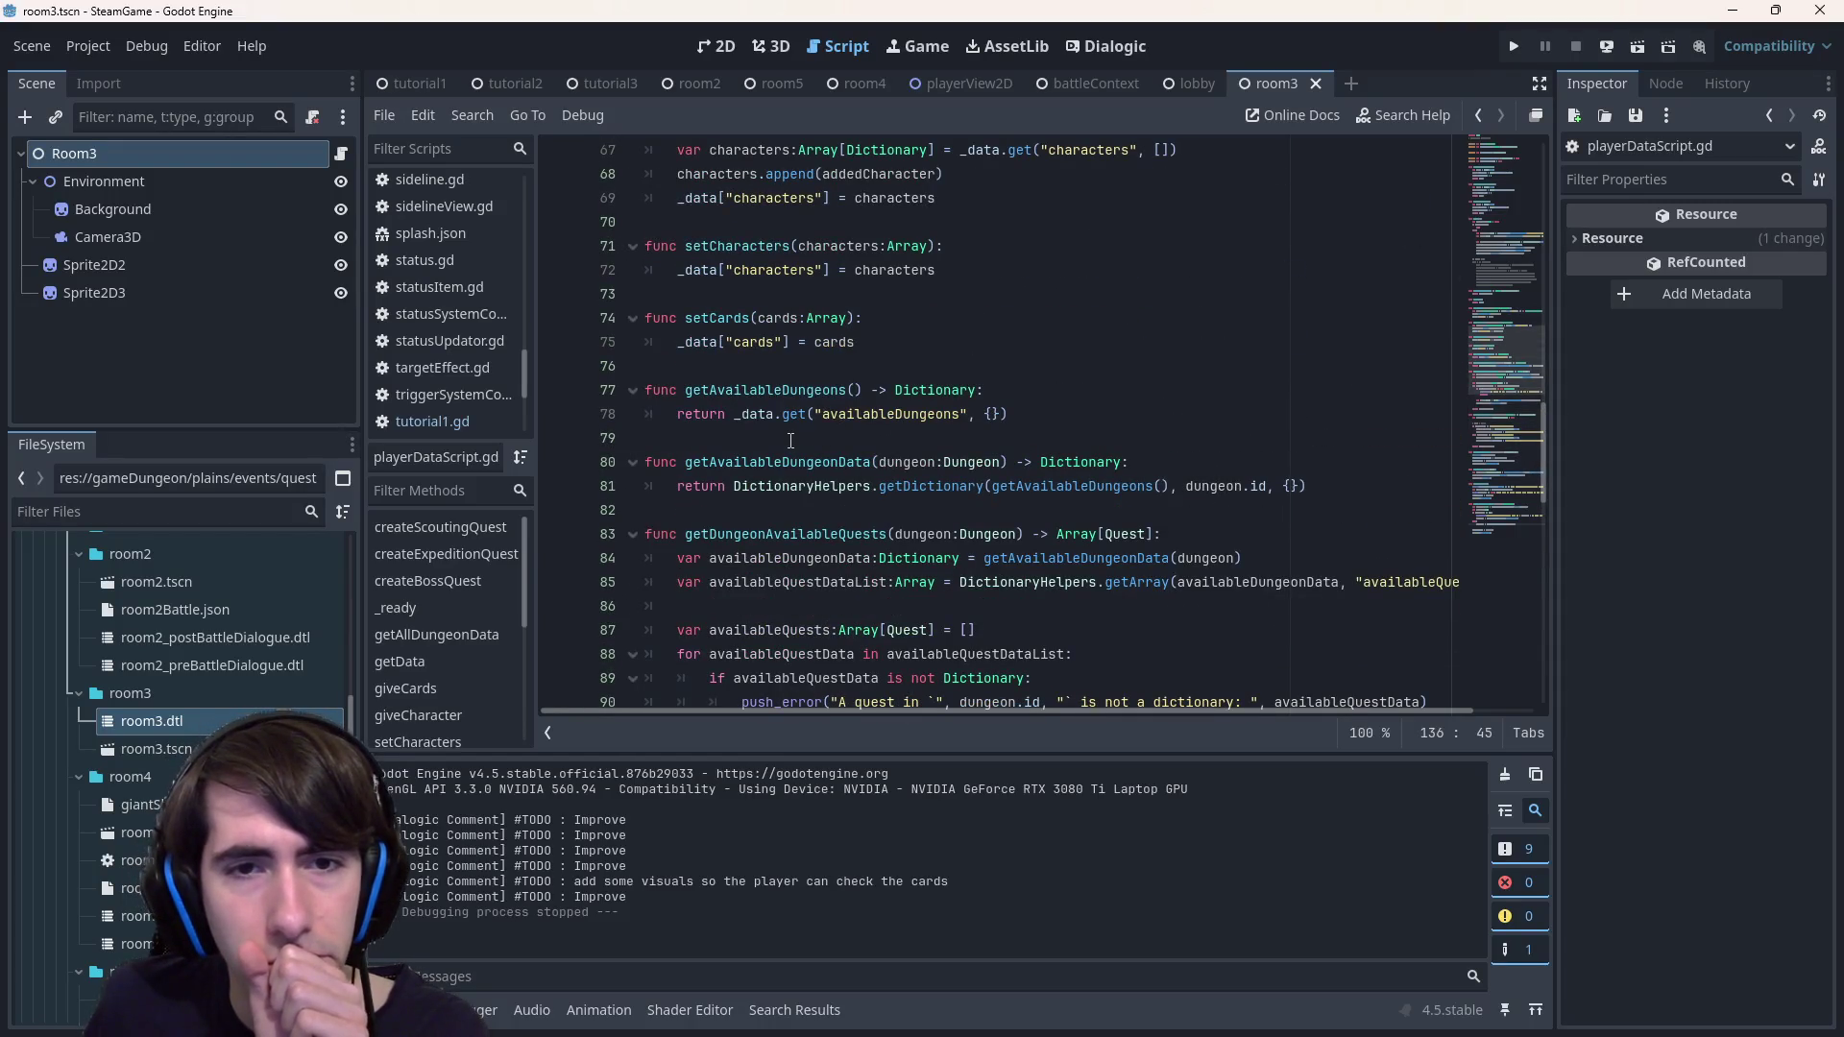
scroll(790, 440, up, 3)
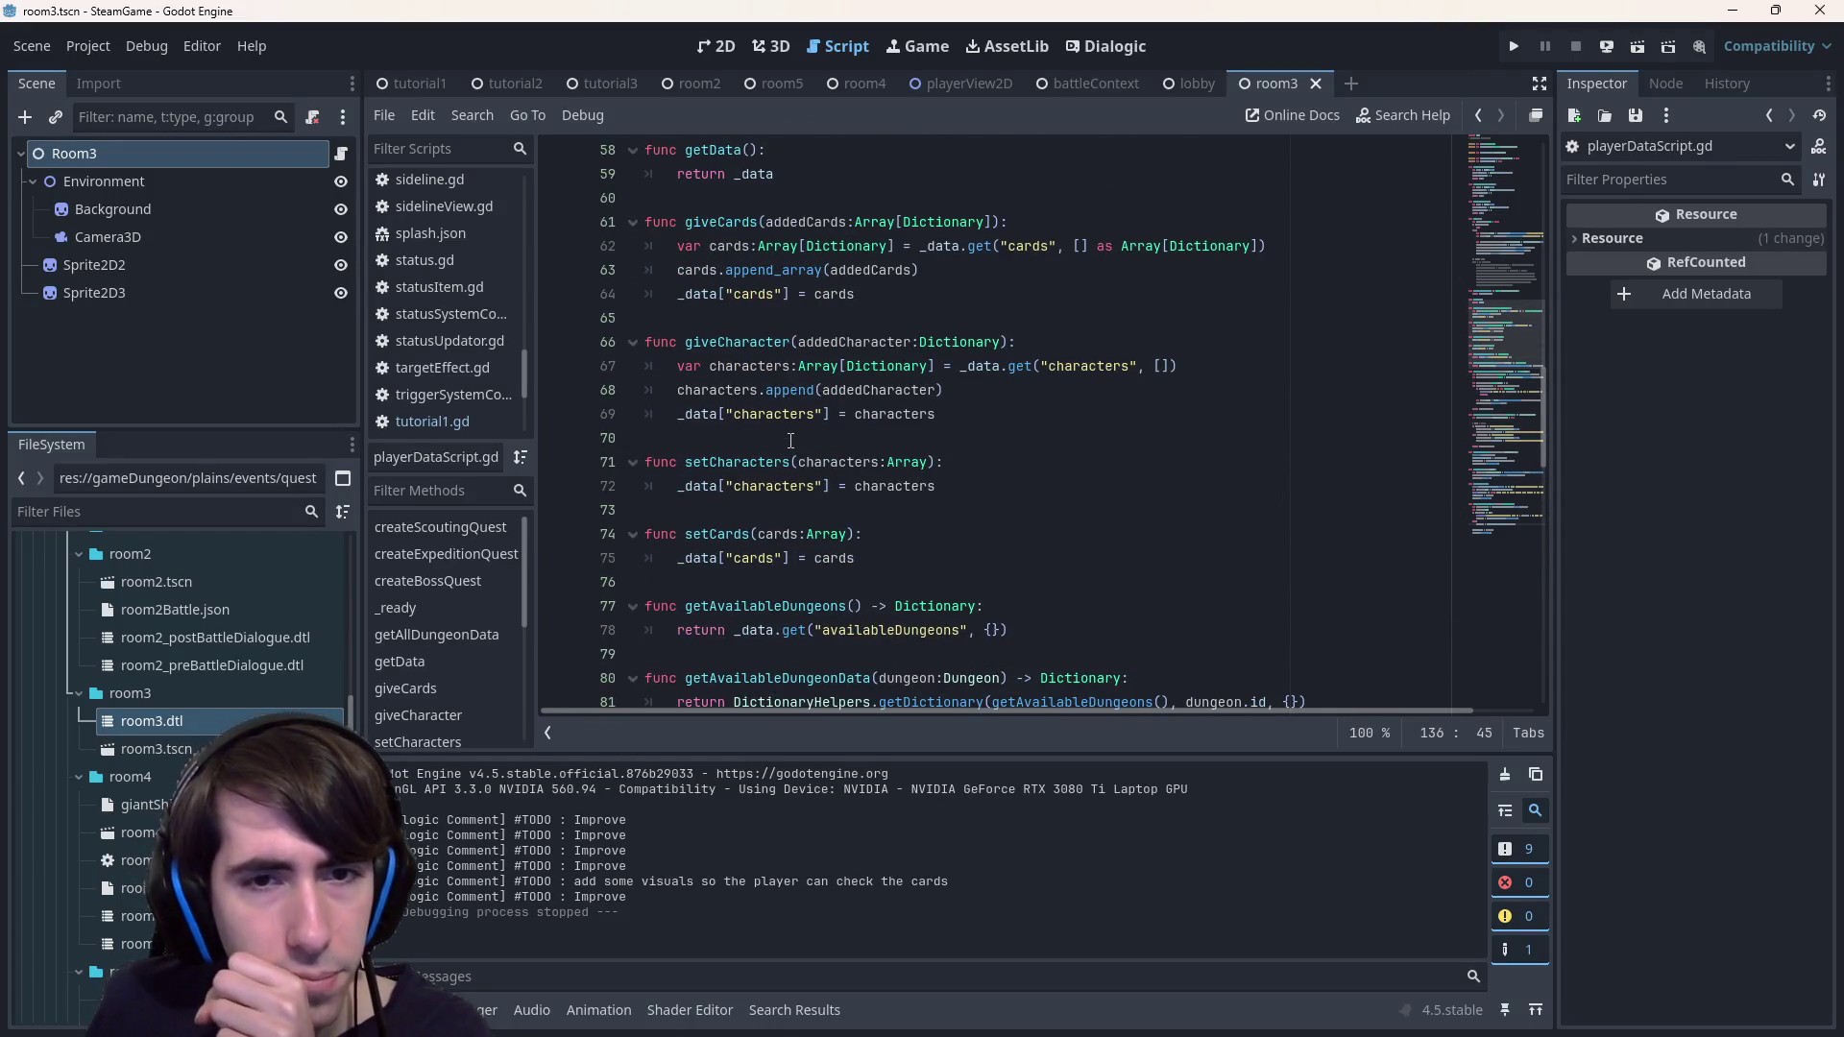
scroll(768, 335, up, 1)
double_click(725, 302)
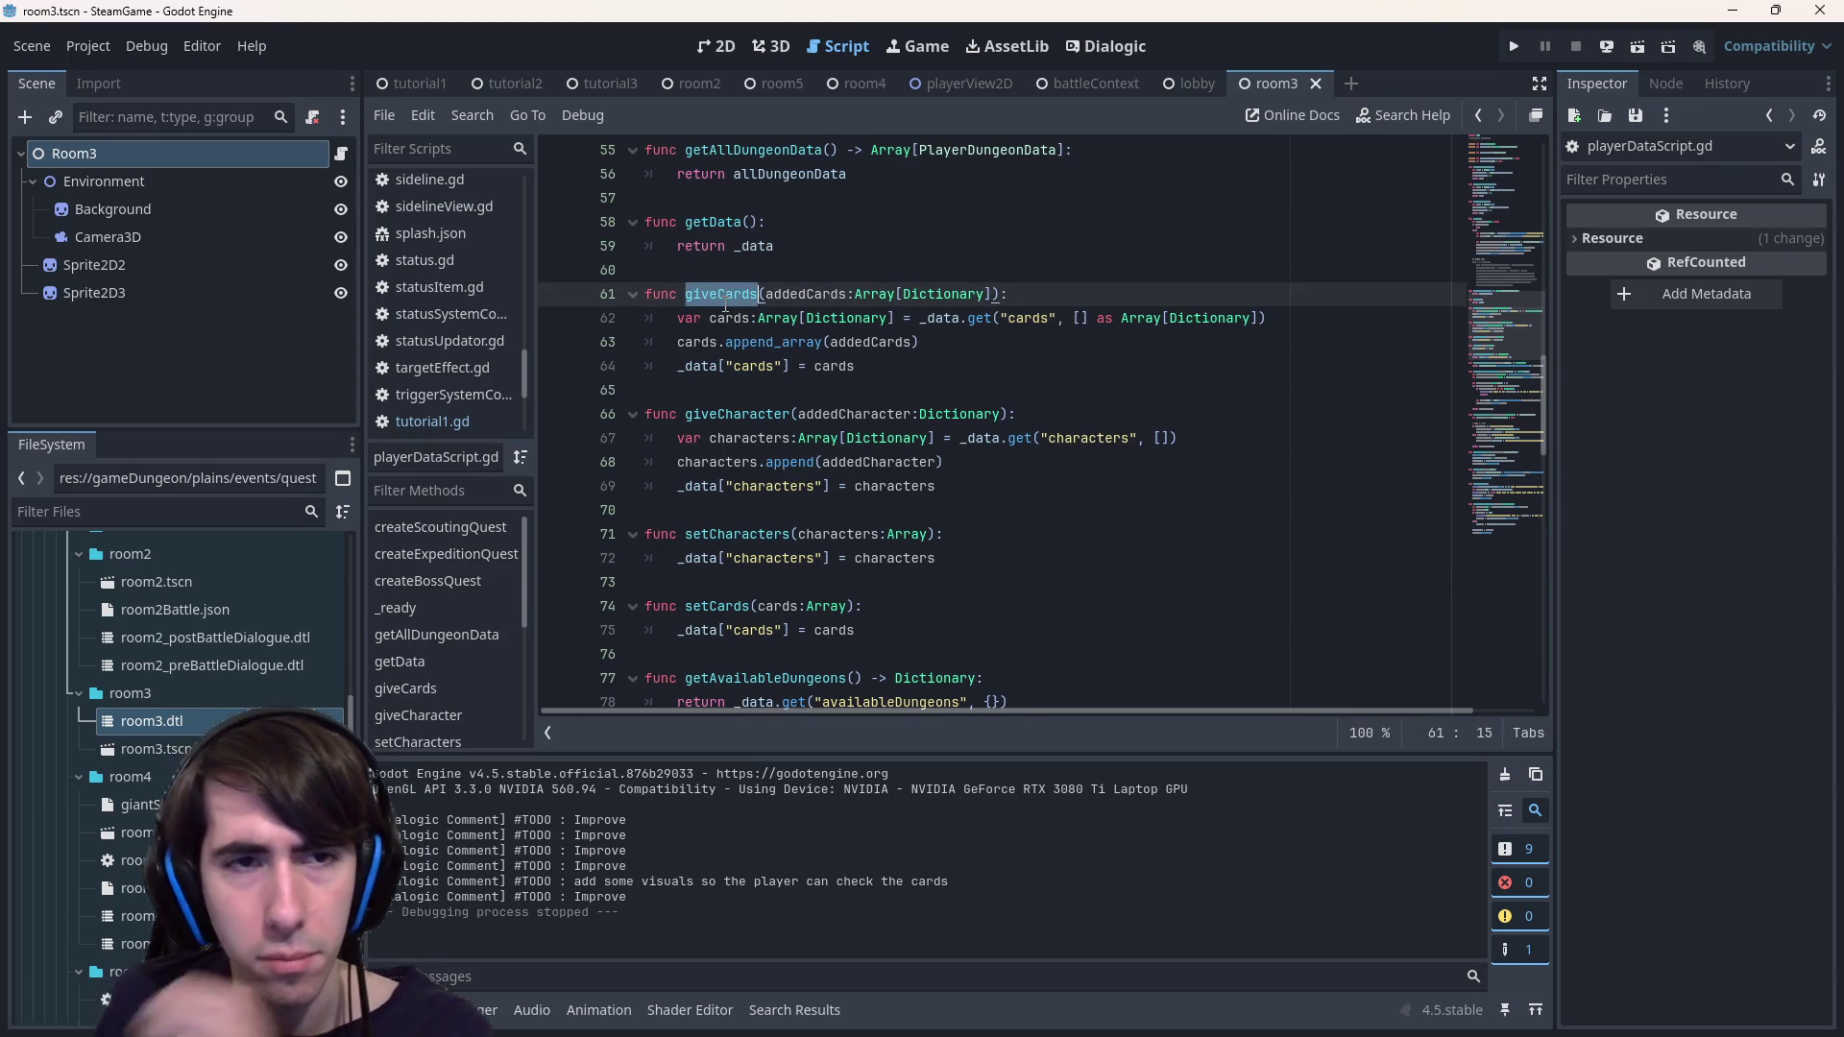
scroll(799, 351, up, 2)
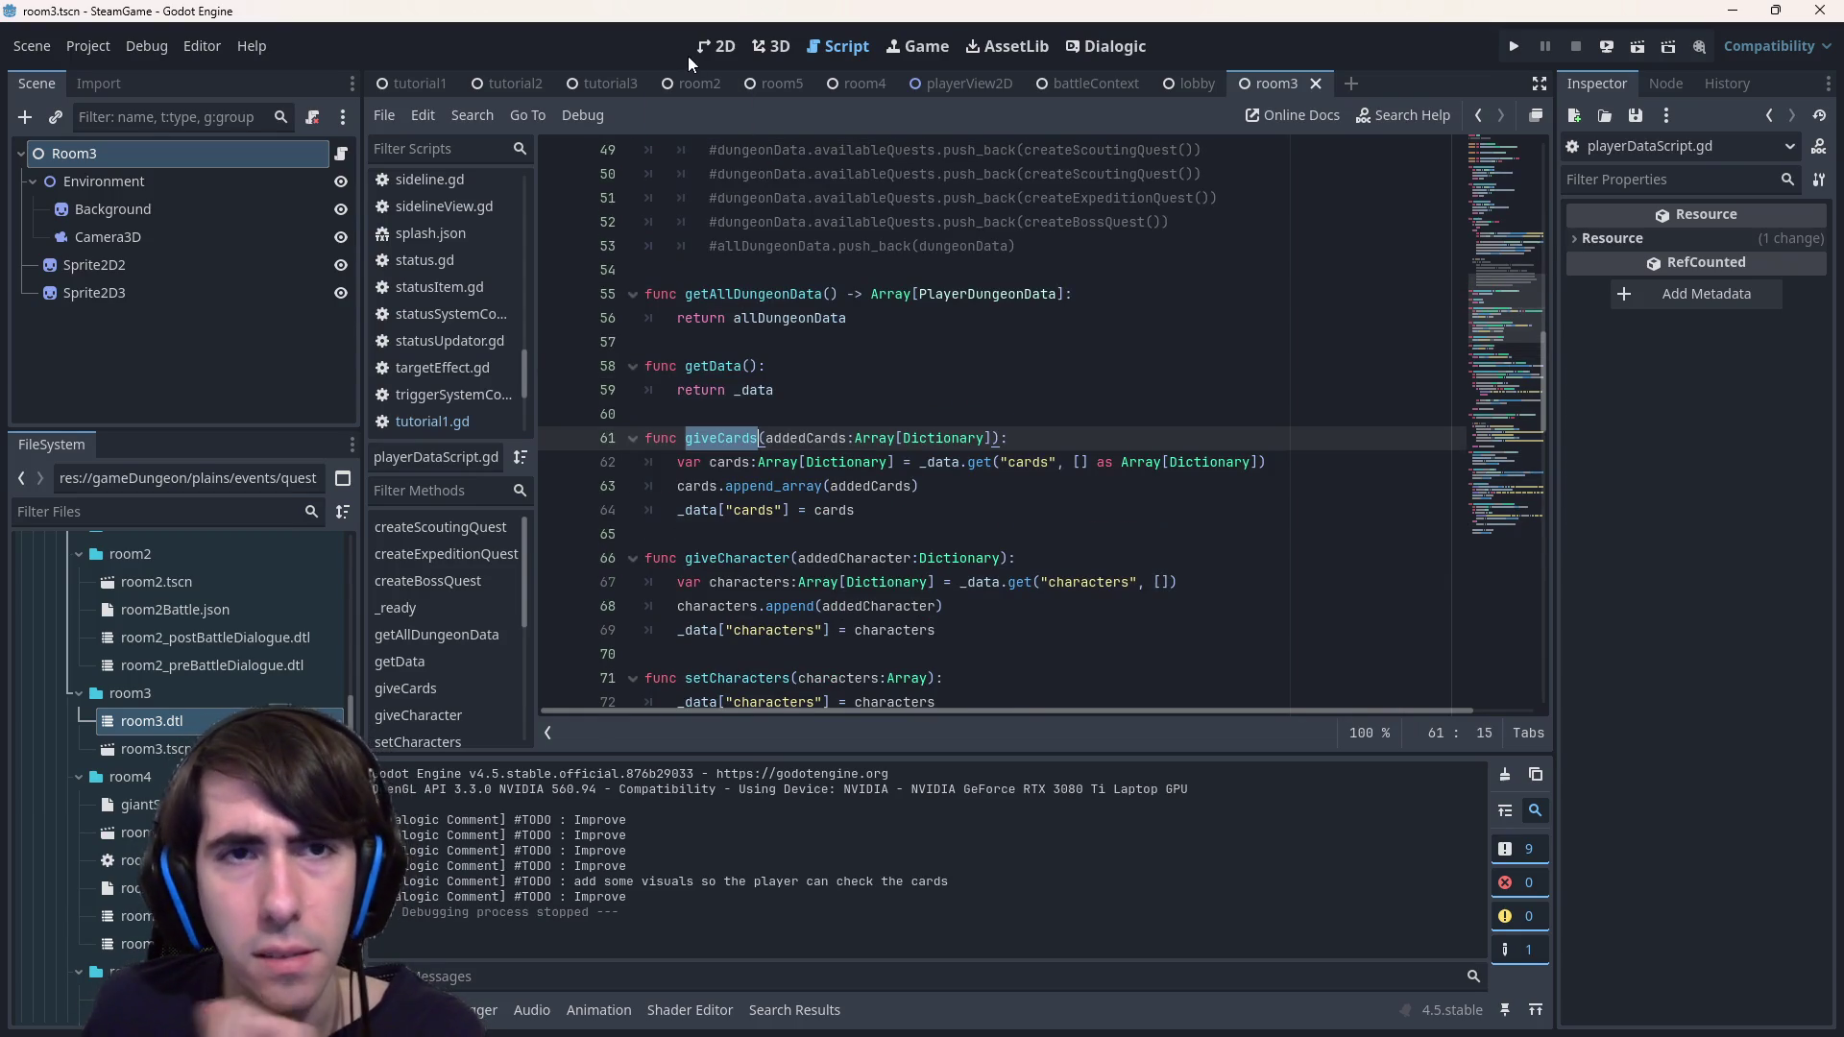
click(726, 48)
click(852, 45)
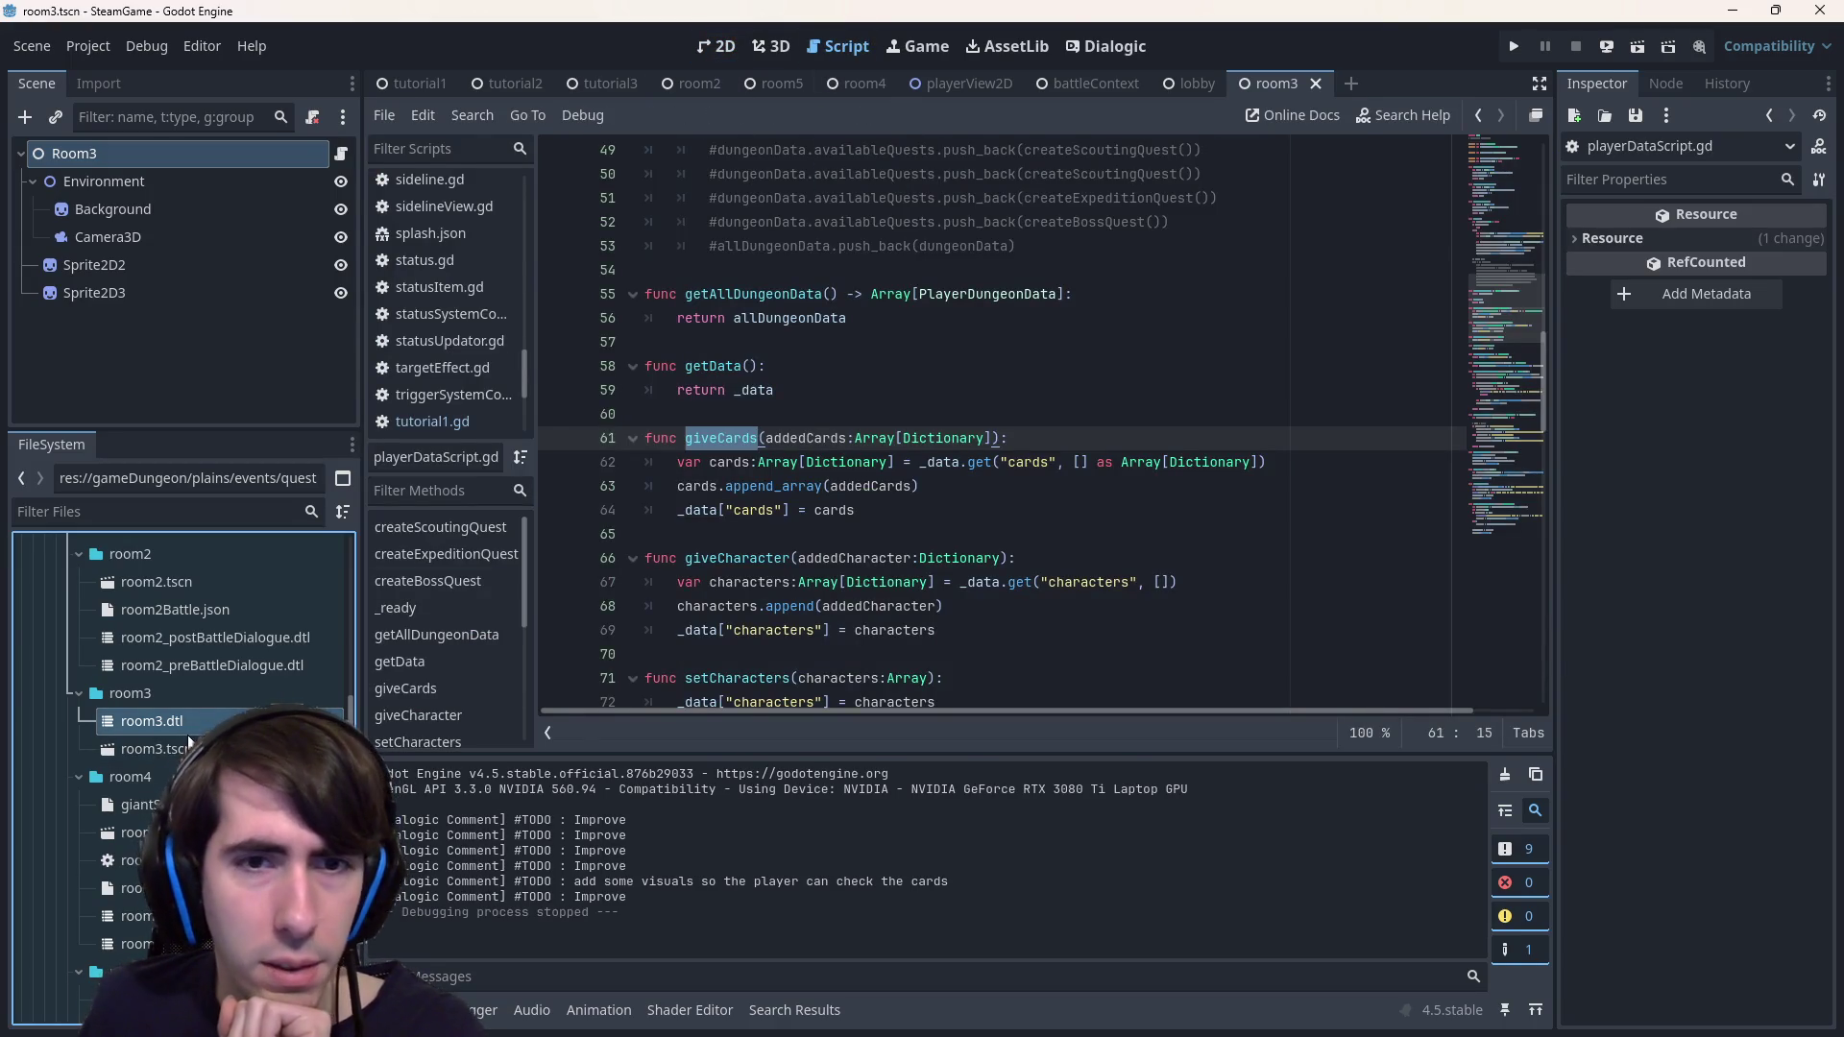
double_click(188, 732)
scroll(744, 480, down, 10)
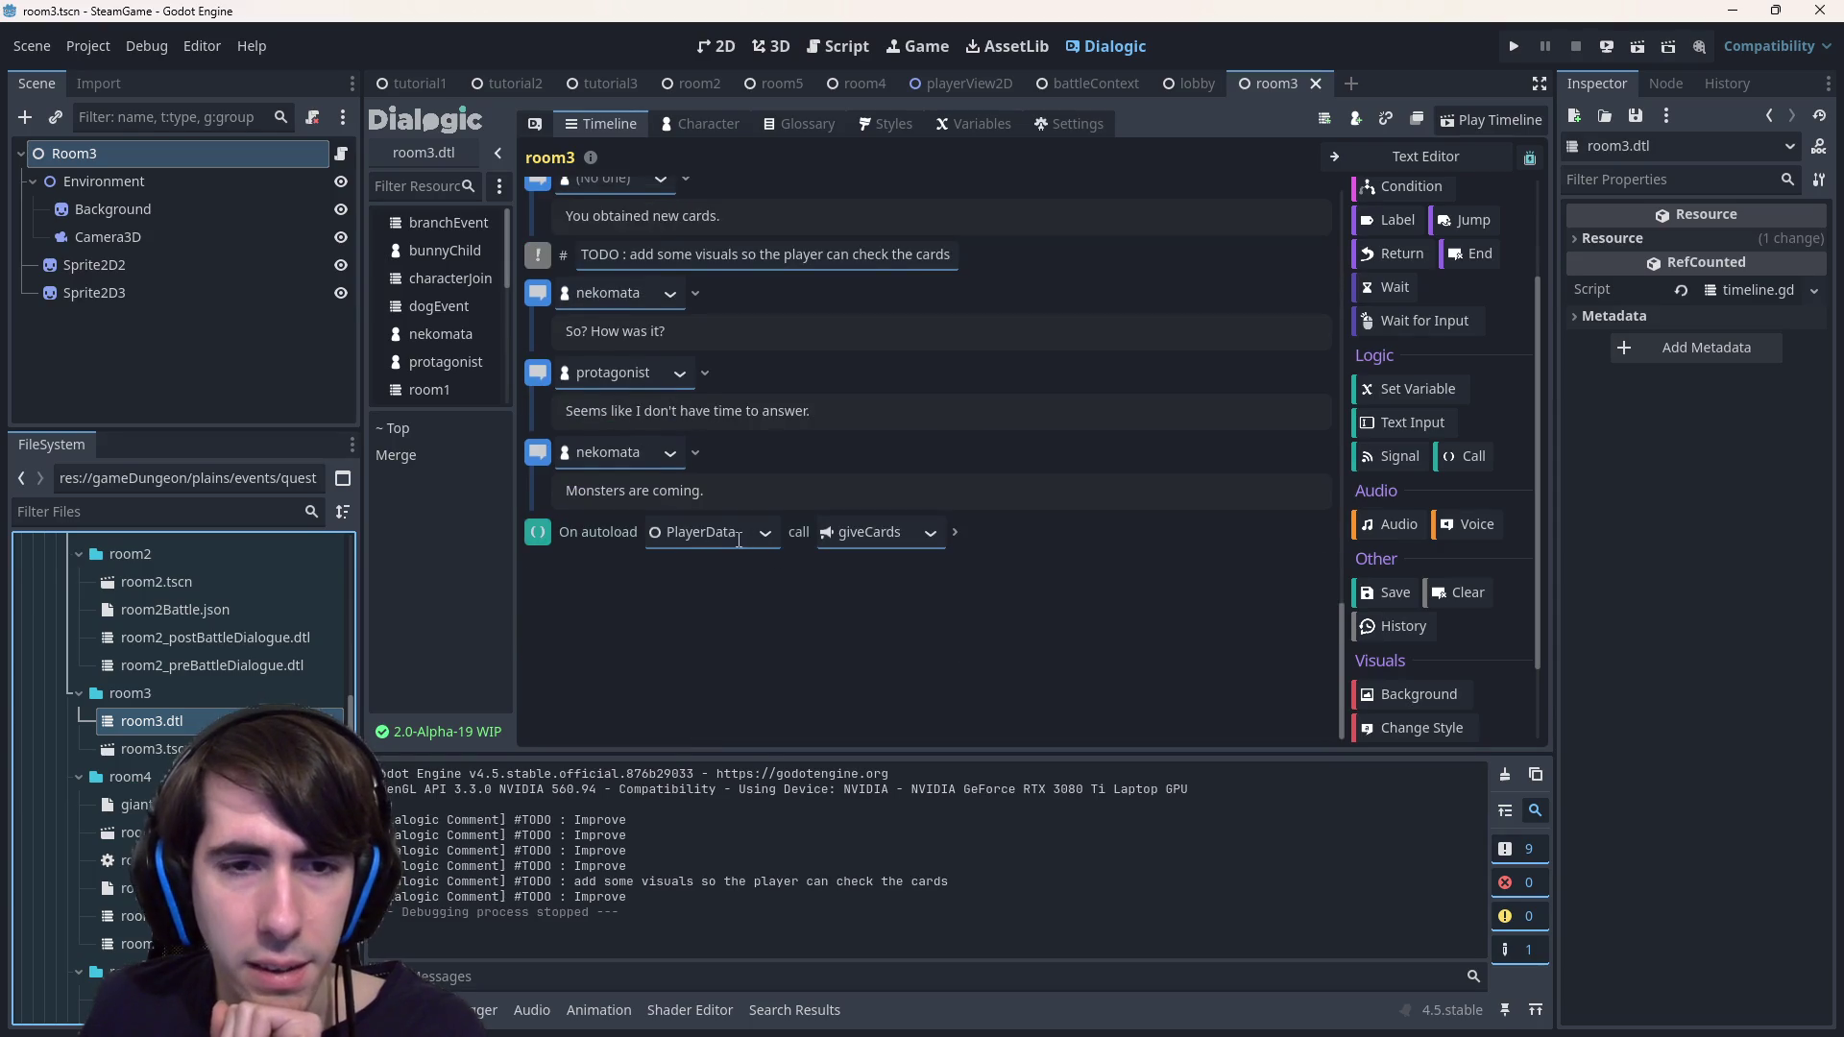
click(956, 532)
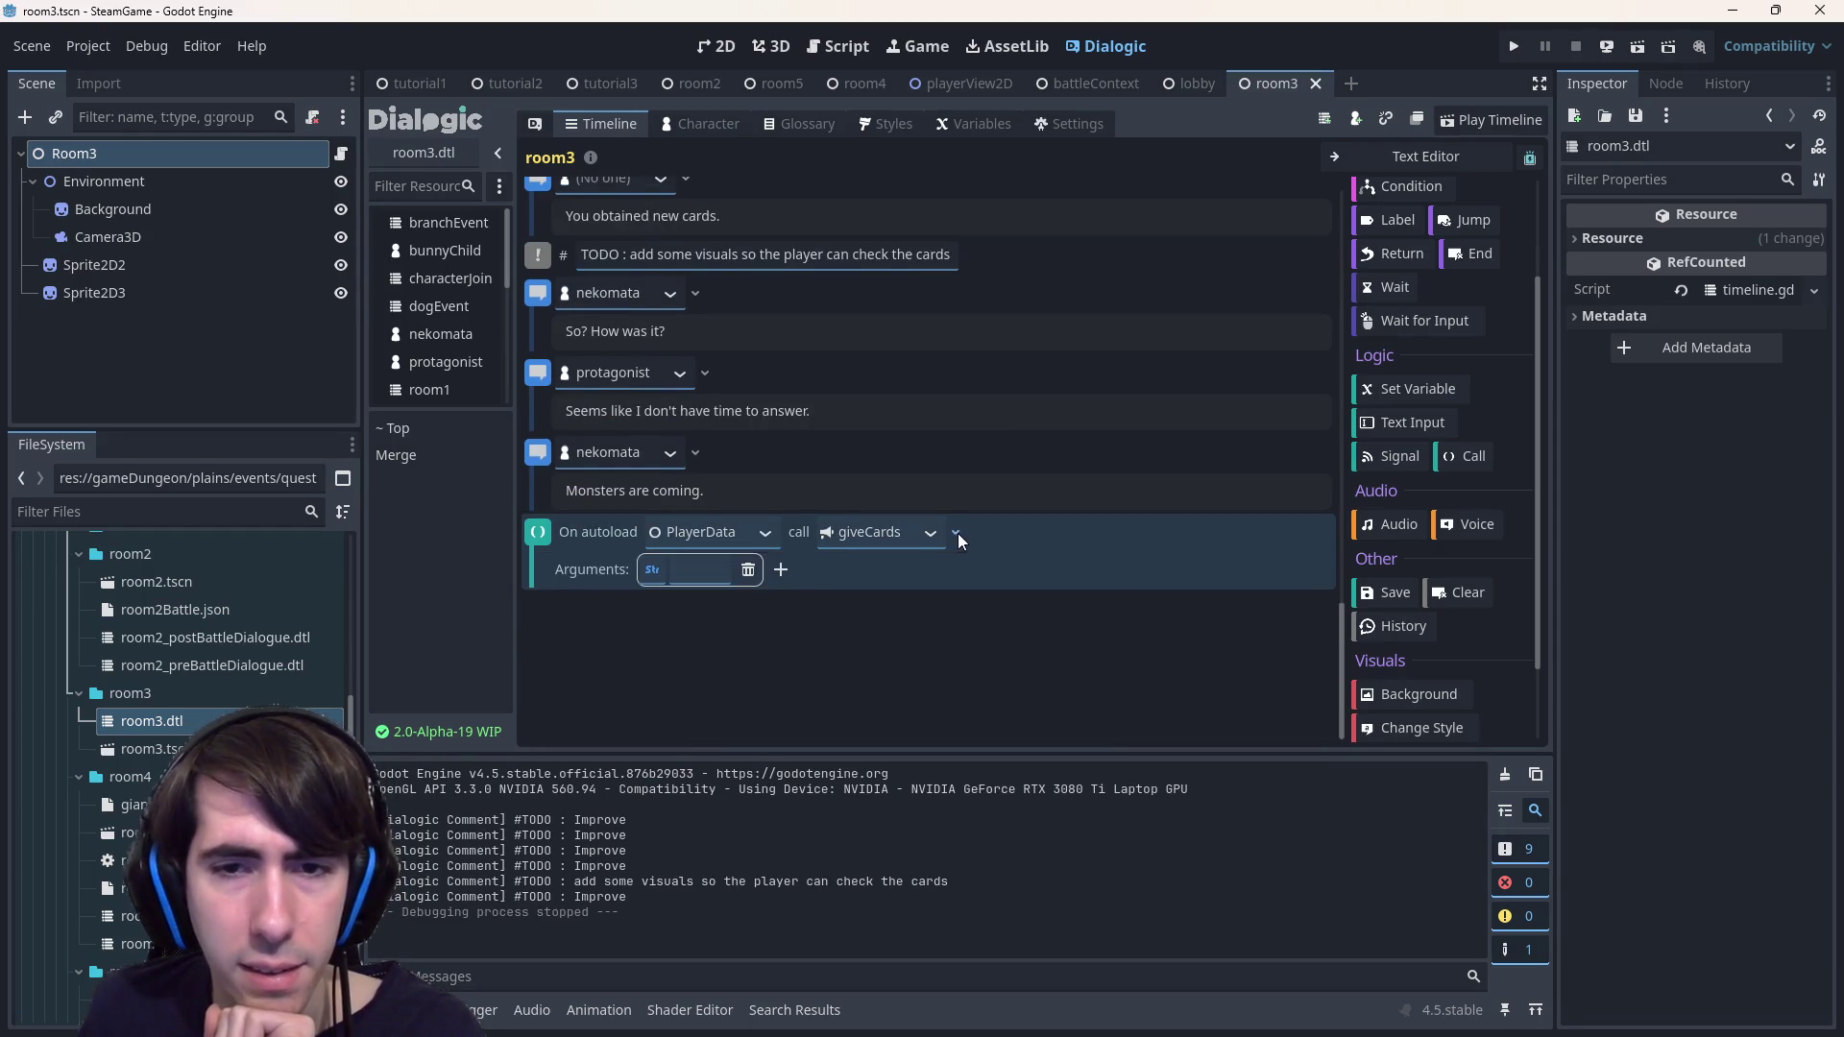
click(650, 572)
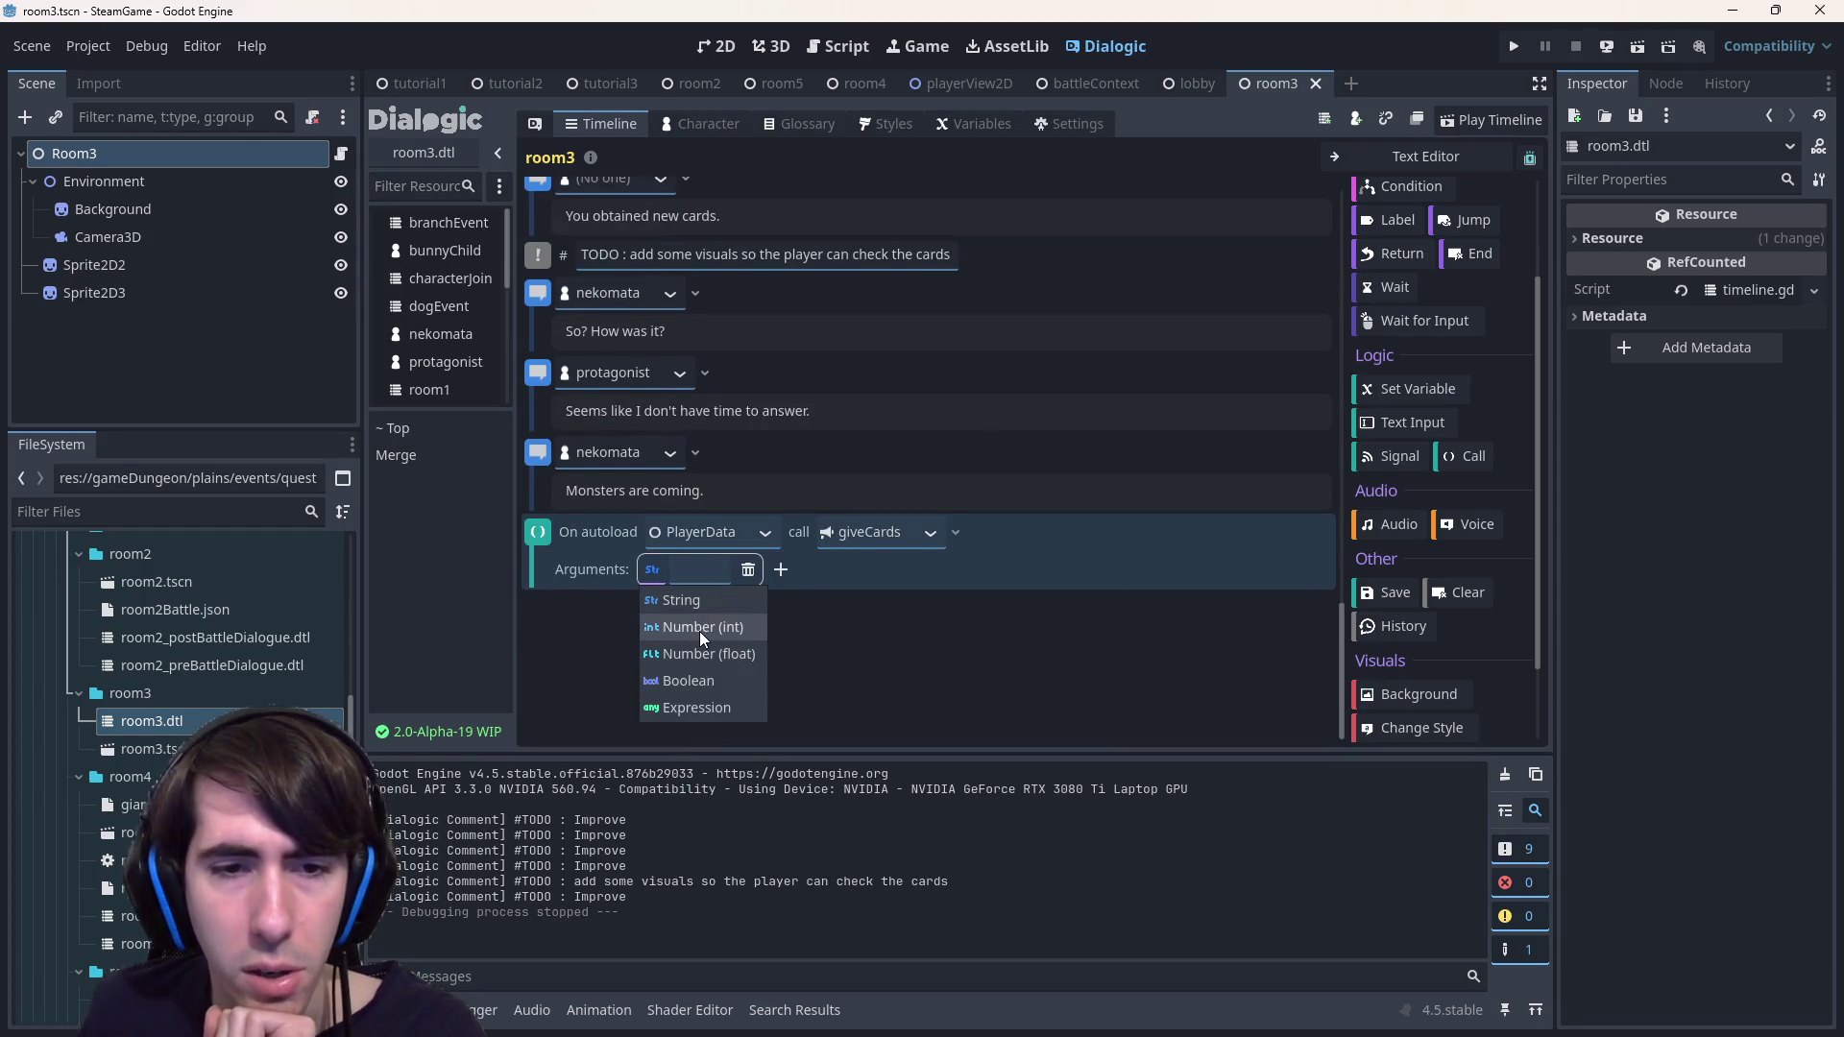
click(913, 607)
click(812, 48)
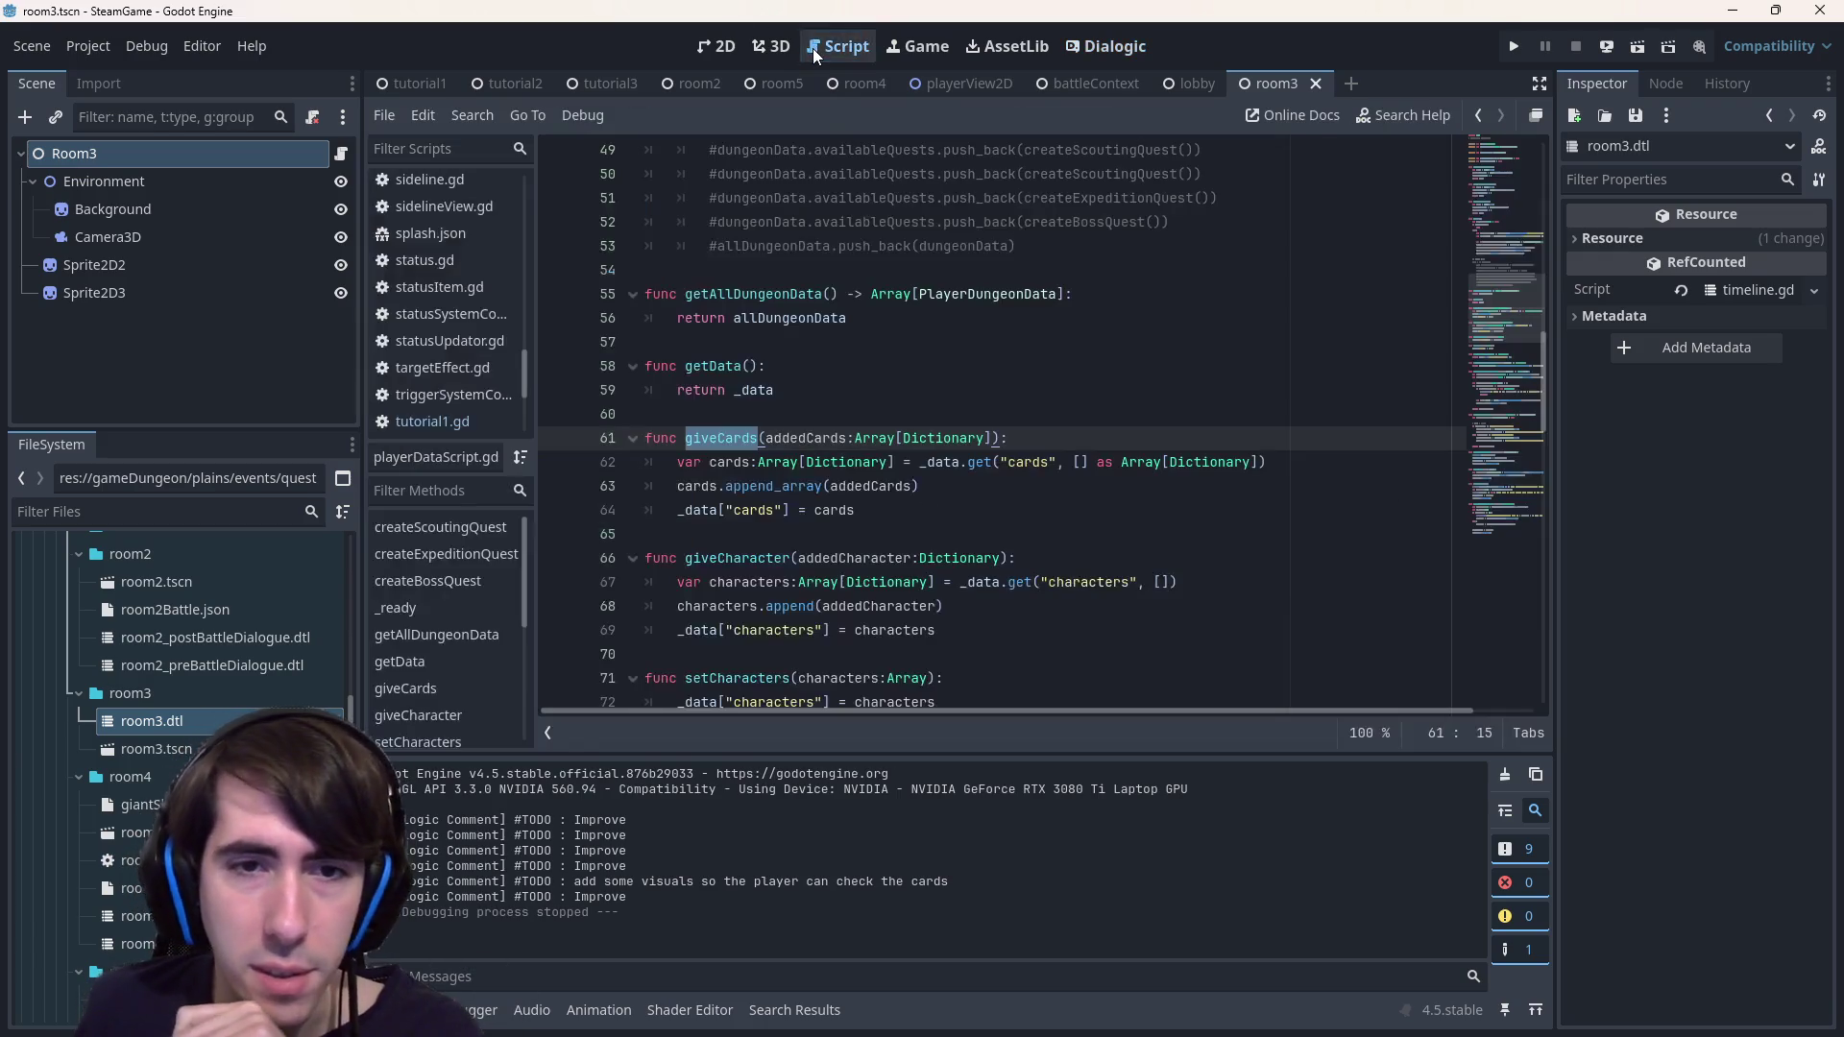
drag(856, 510, 517, 439)
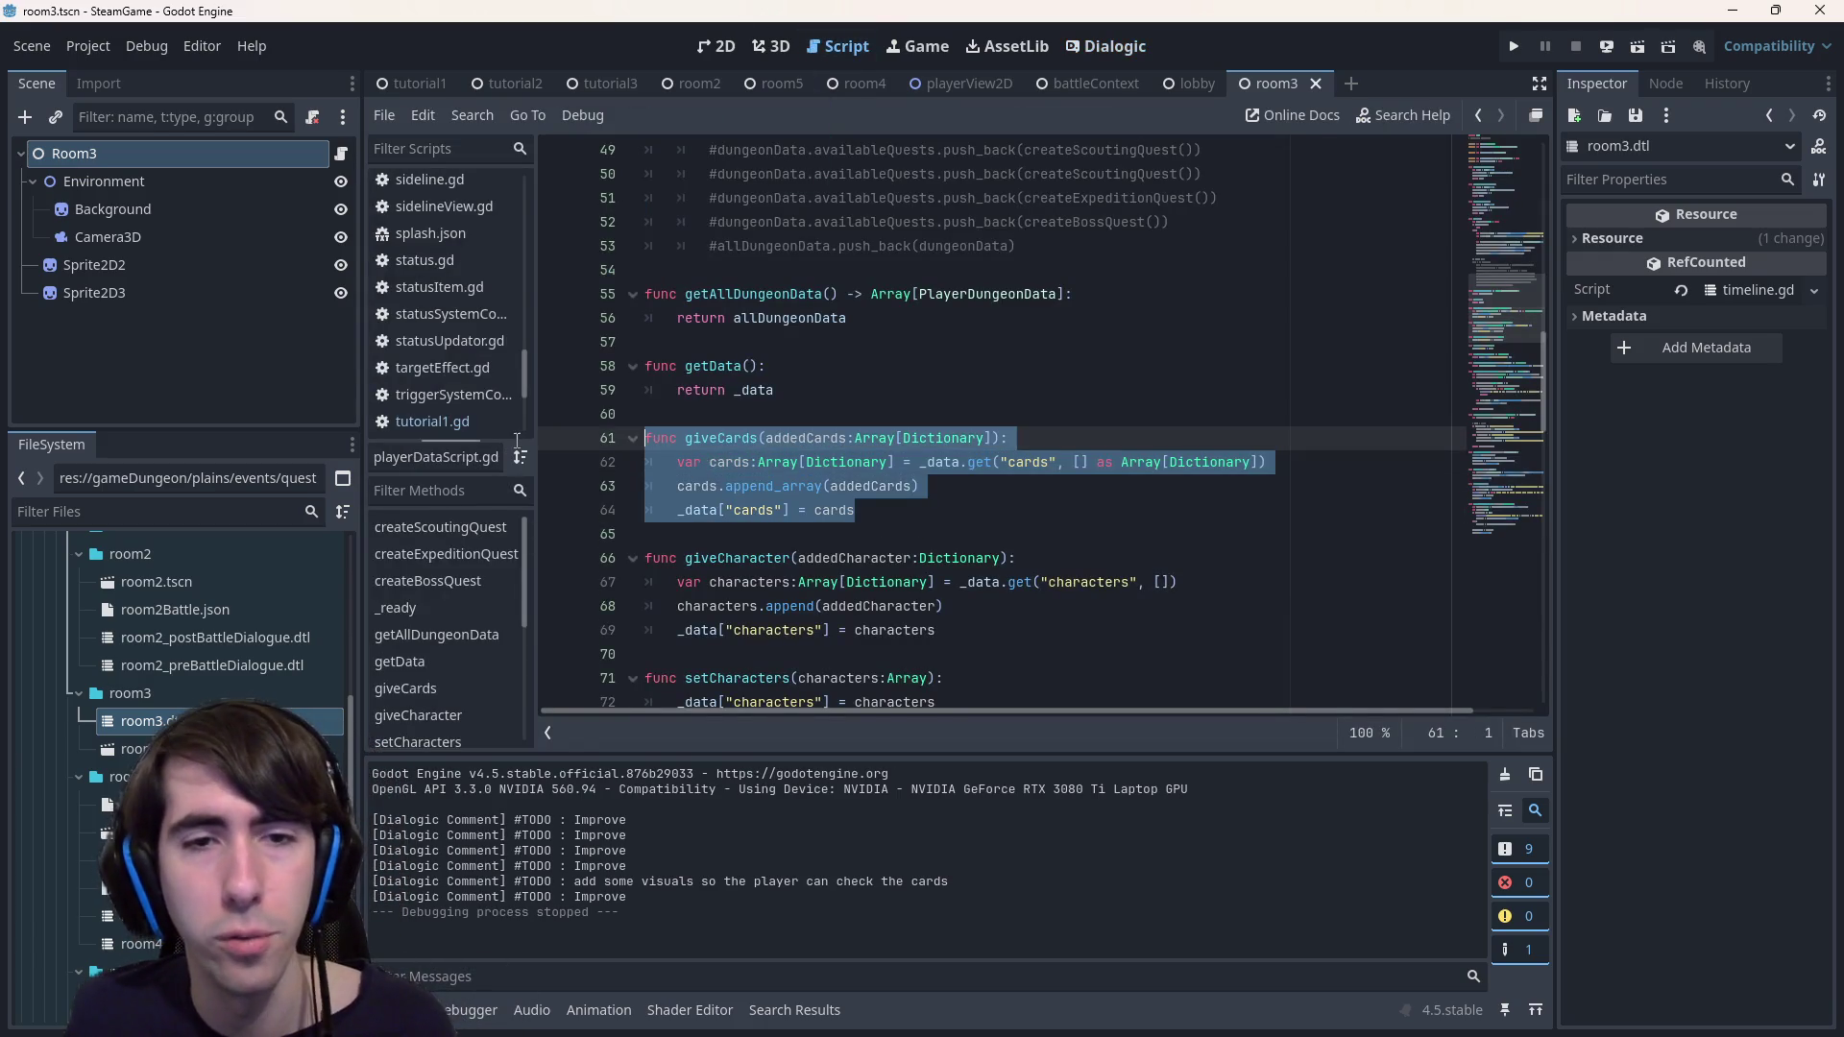
- Duplicate the giveCards function below itself and rename it giveCardFromId(cardId:StringName)
key(ctrl+c)
click(814, 534)
key(Return)
key(ctrl+v)
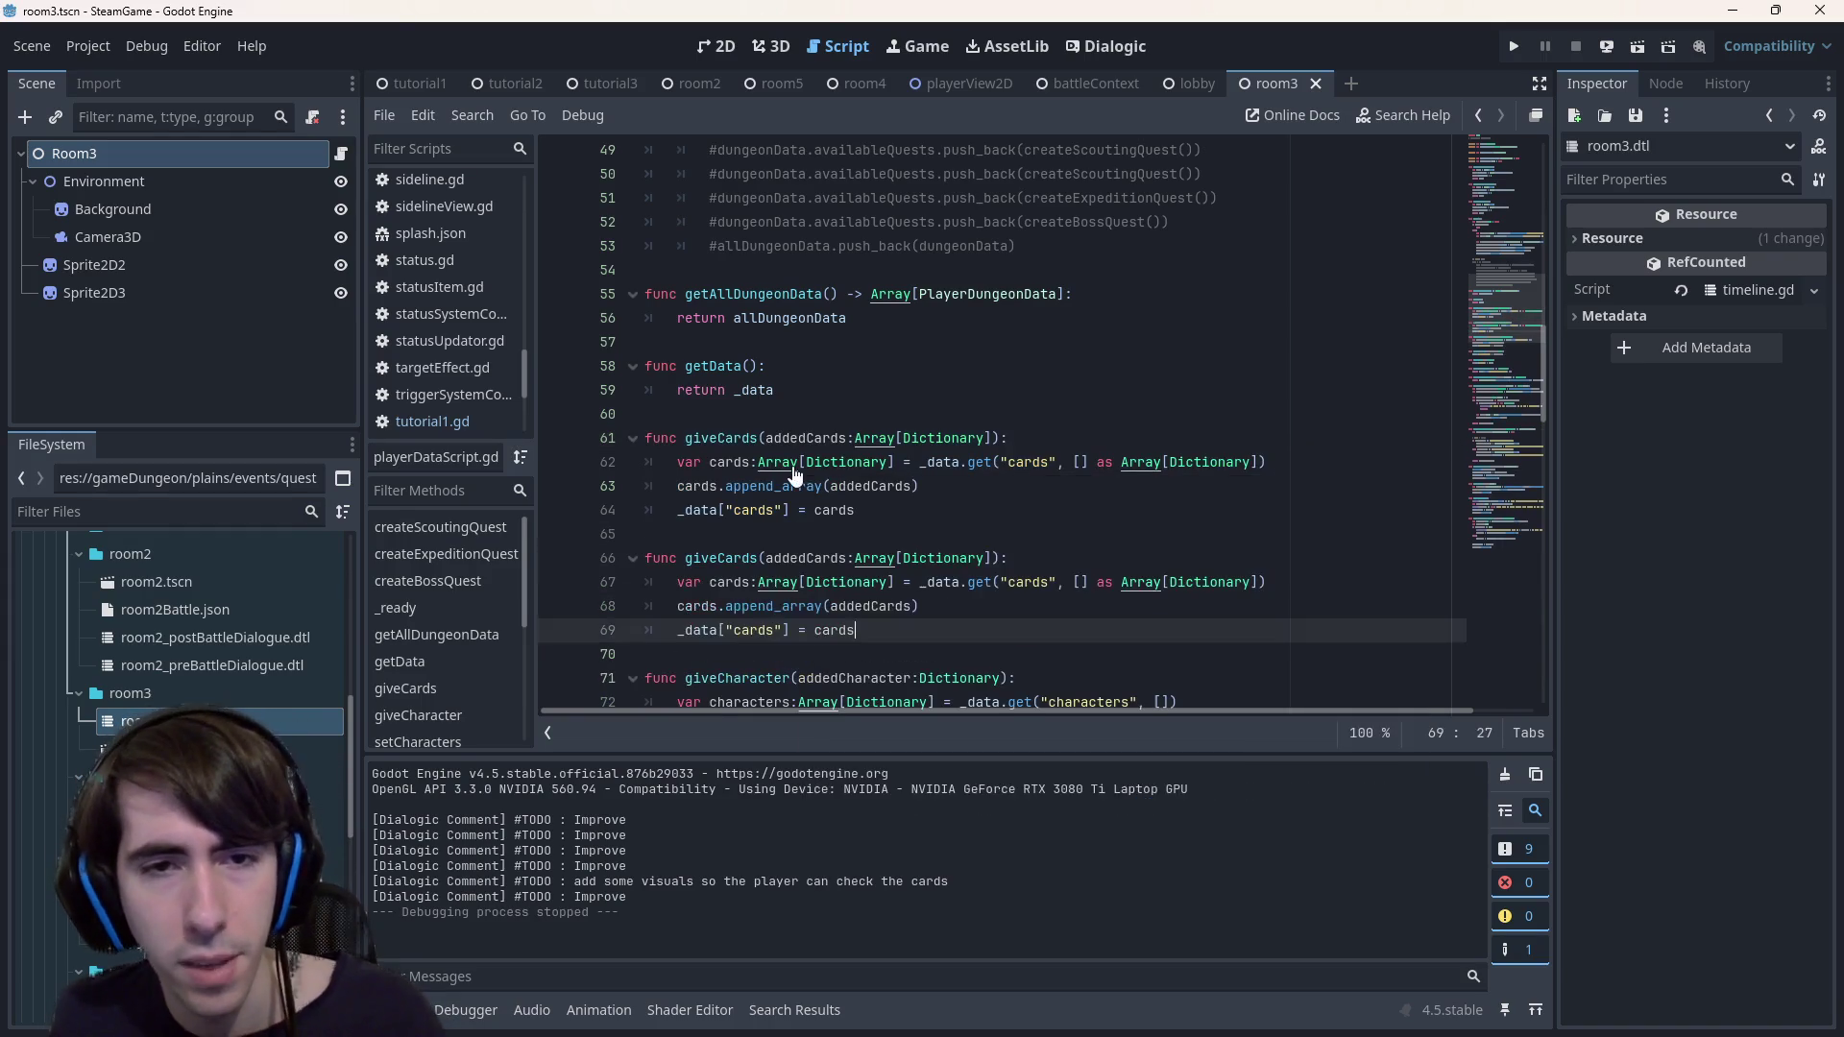
click(759, 558)
key(BackSpace)
text(From)
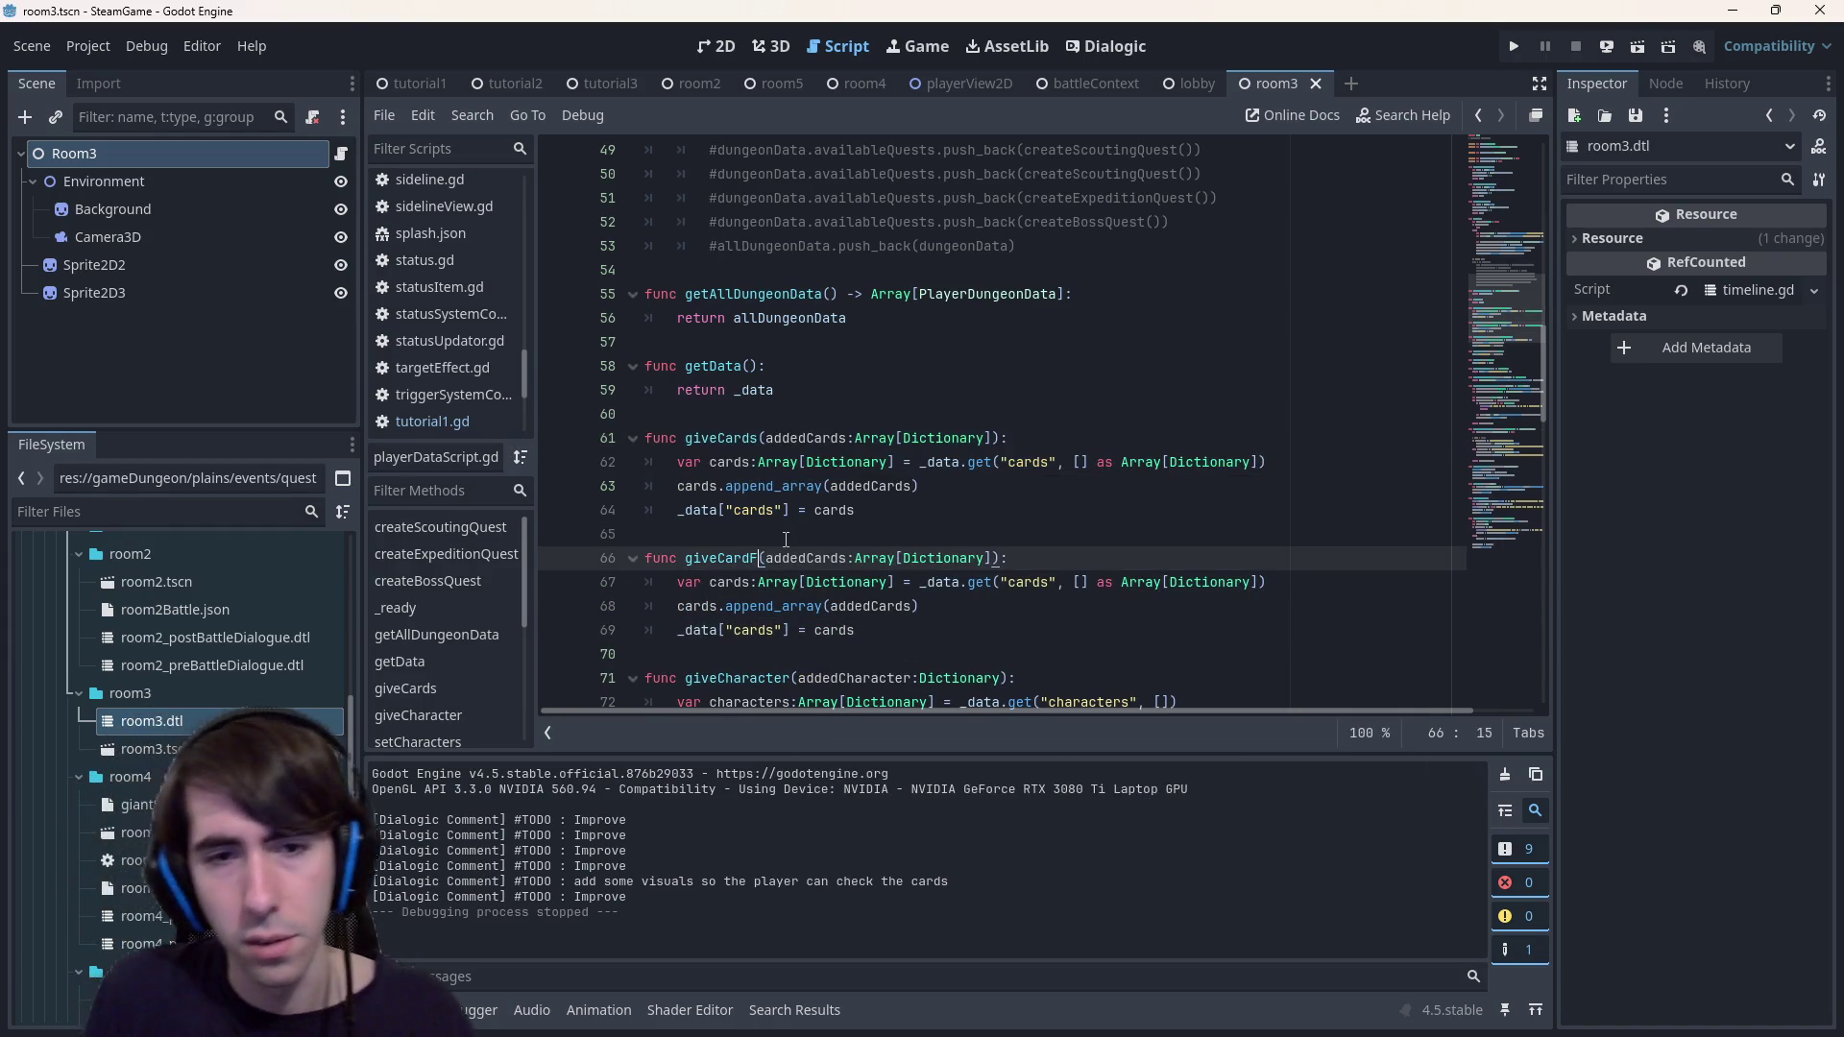
text(Id)
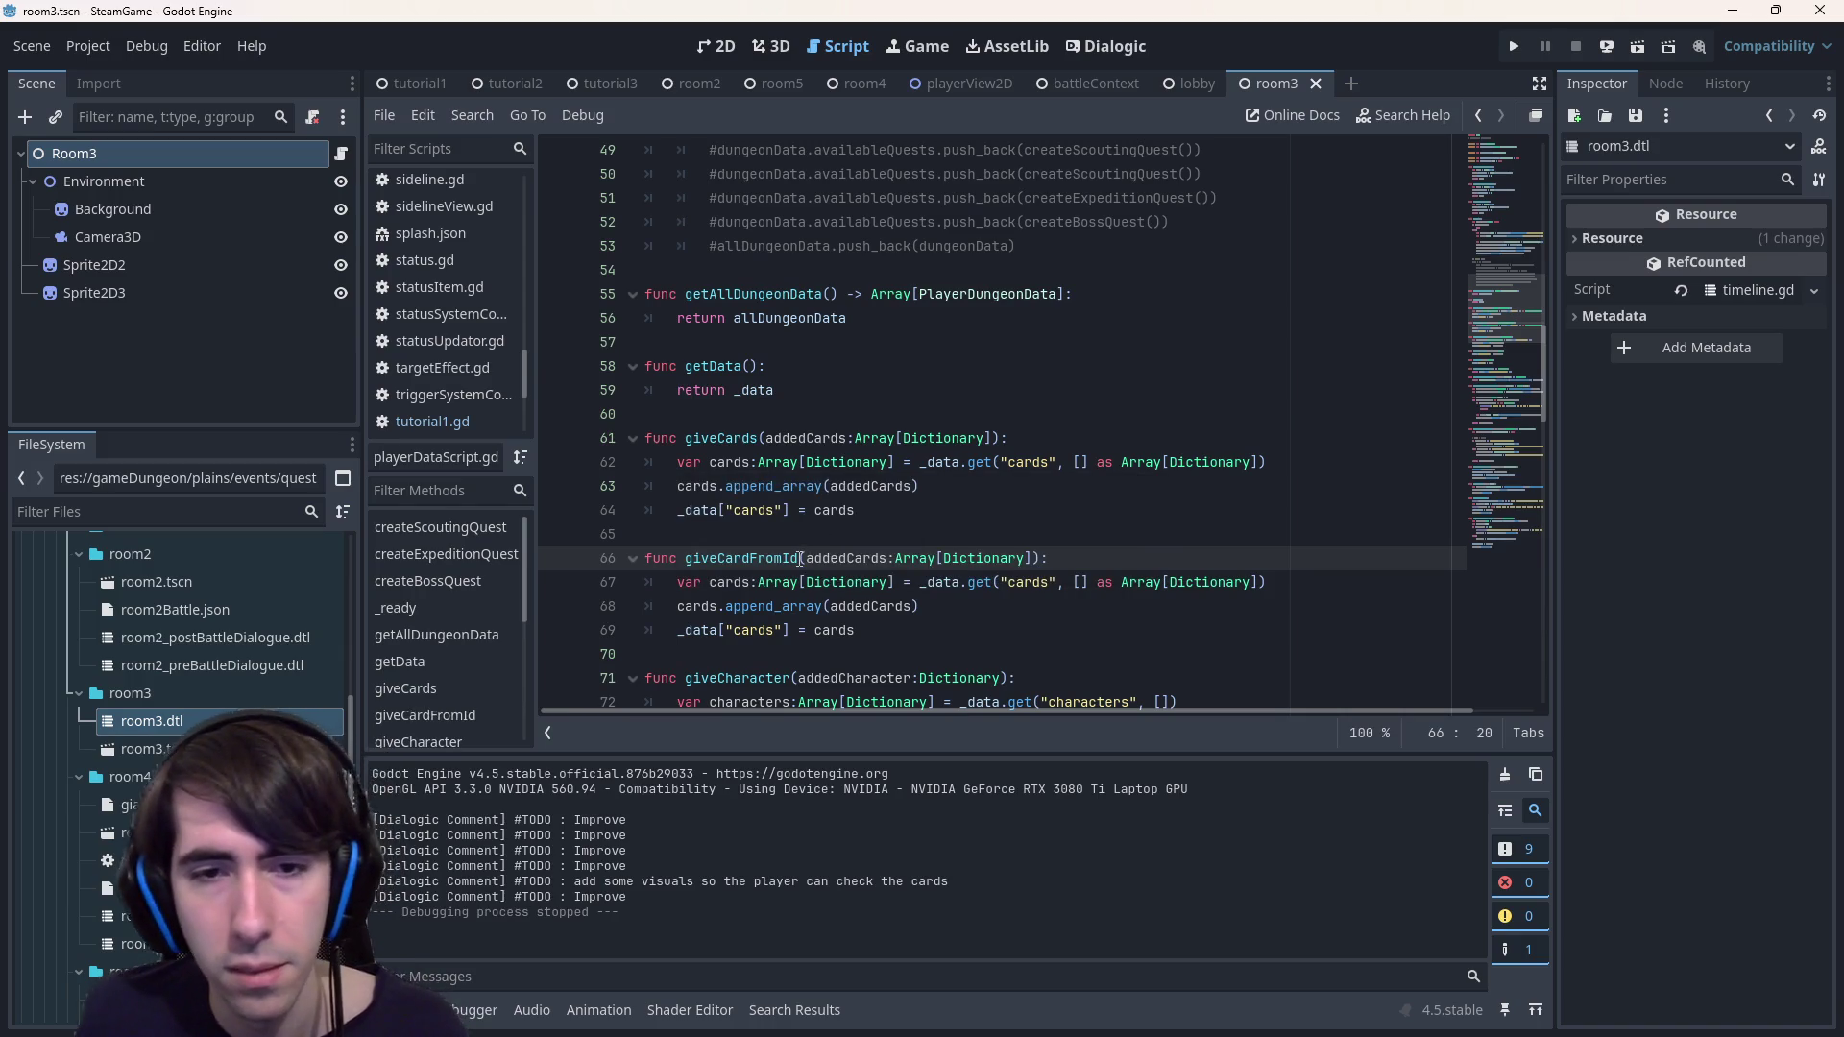
drag(808, 558, 1031, 555)
text(car)
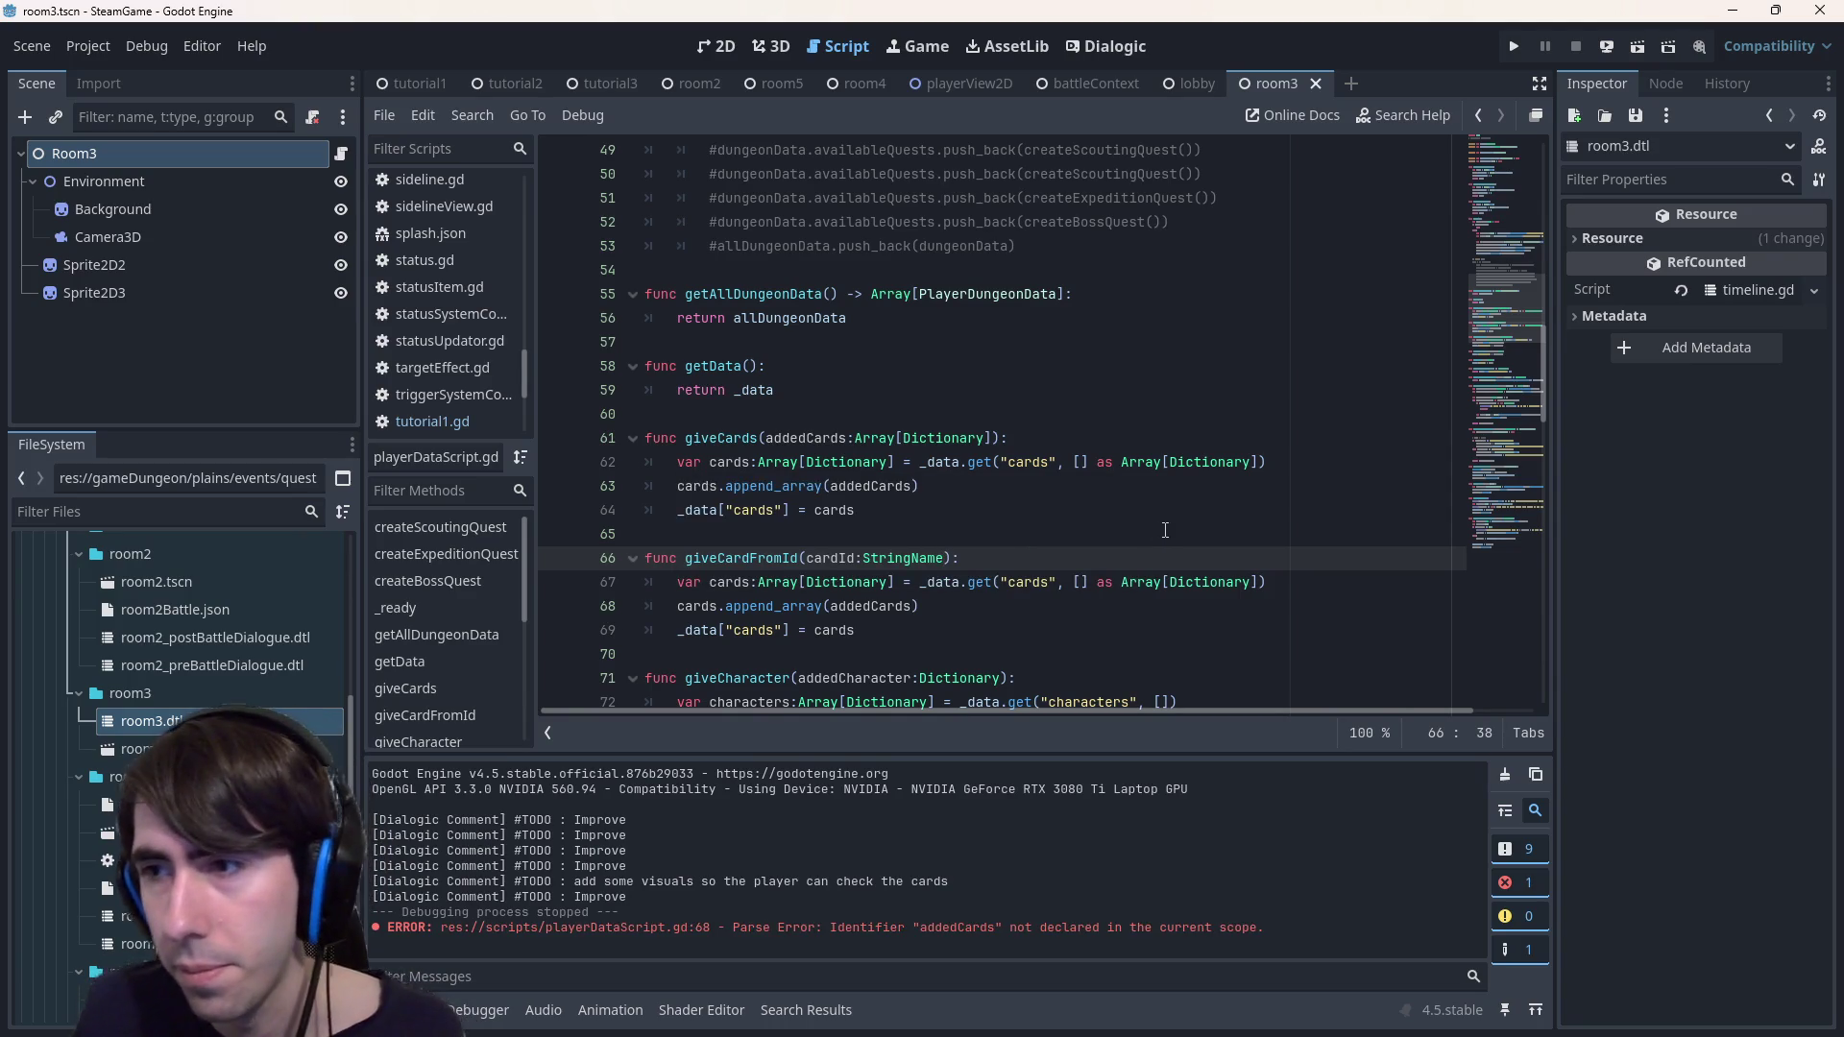
- Delete the copied body lines 67–69 from giveCardFromId
click(869, 606)
click(973, 634)
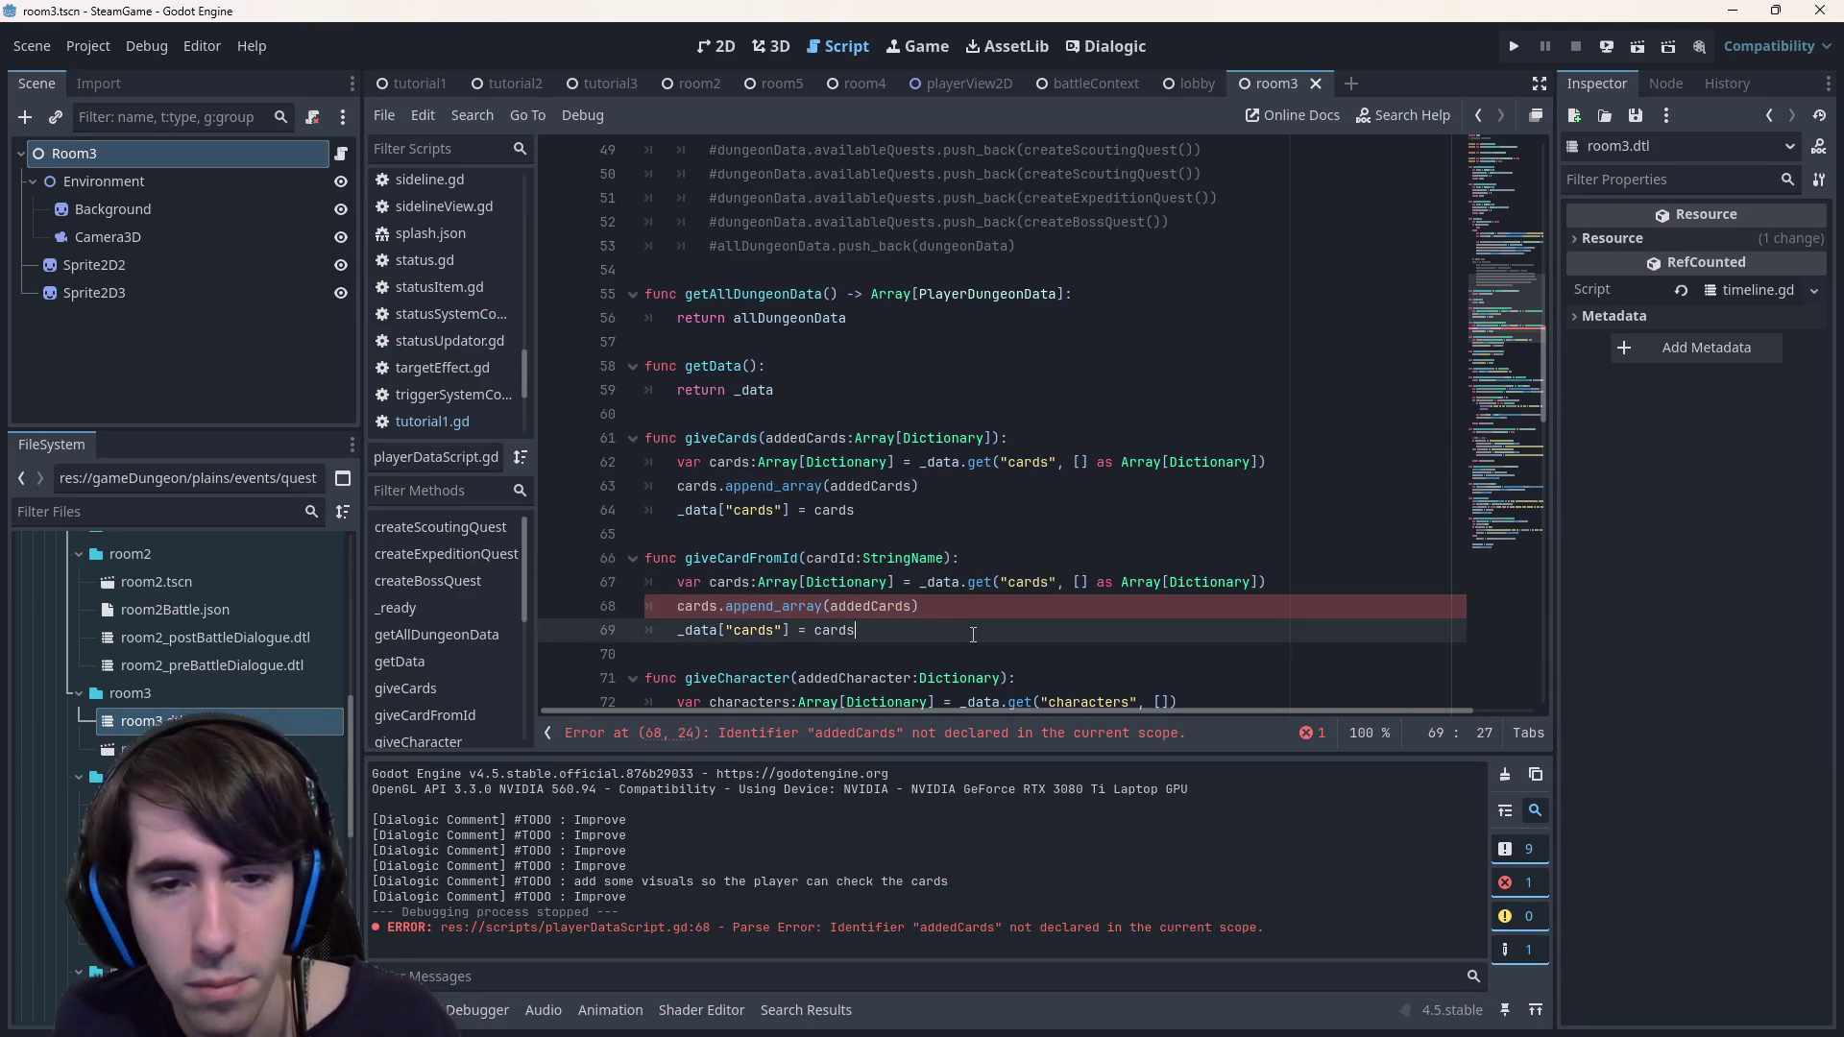
scroll(972, 635, down, 2)
double_click(802, 301)
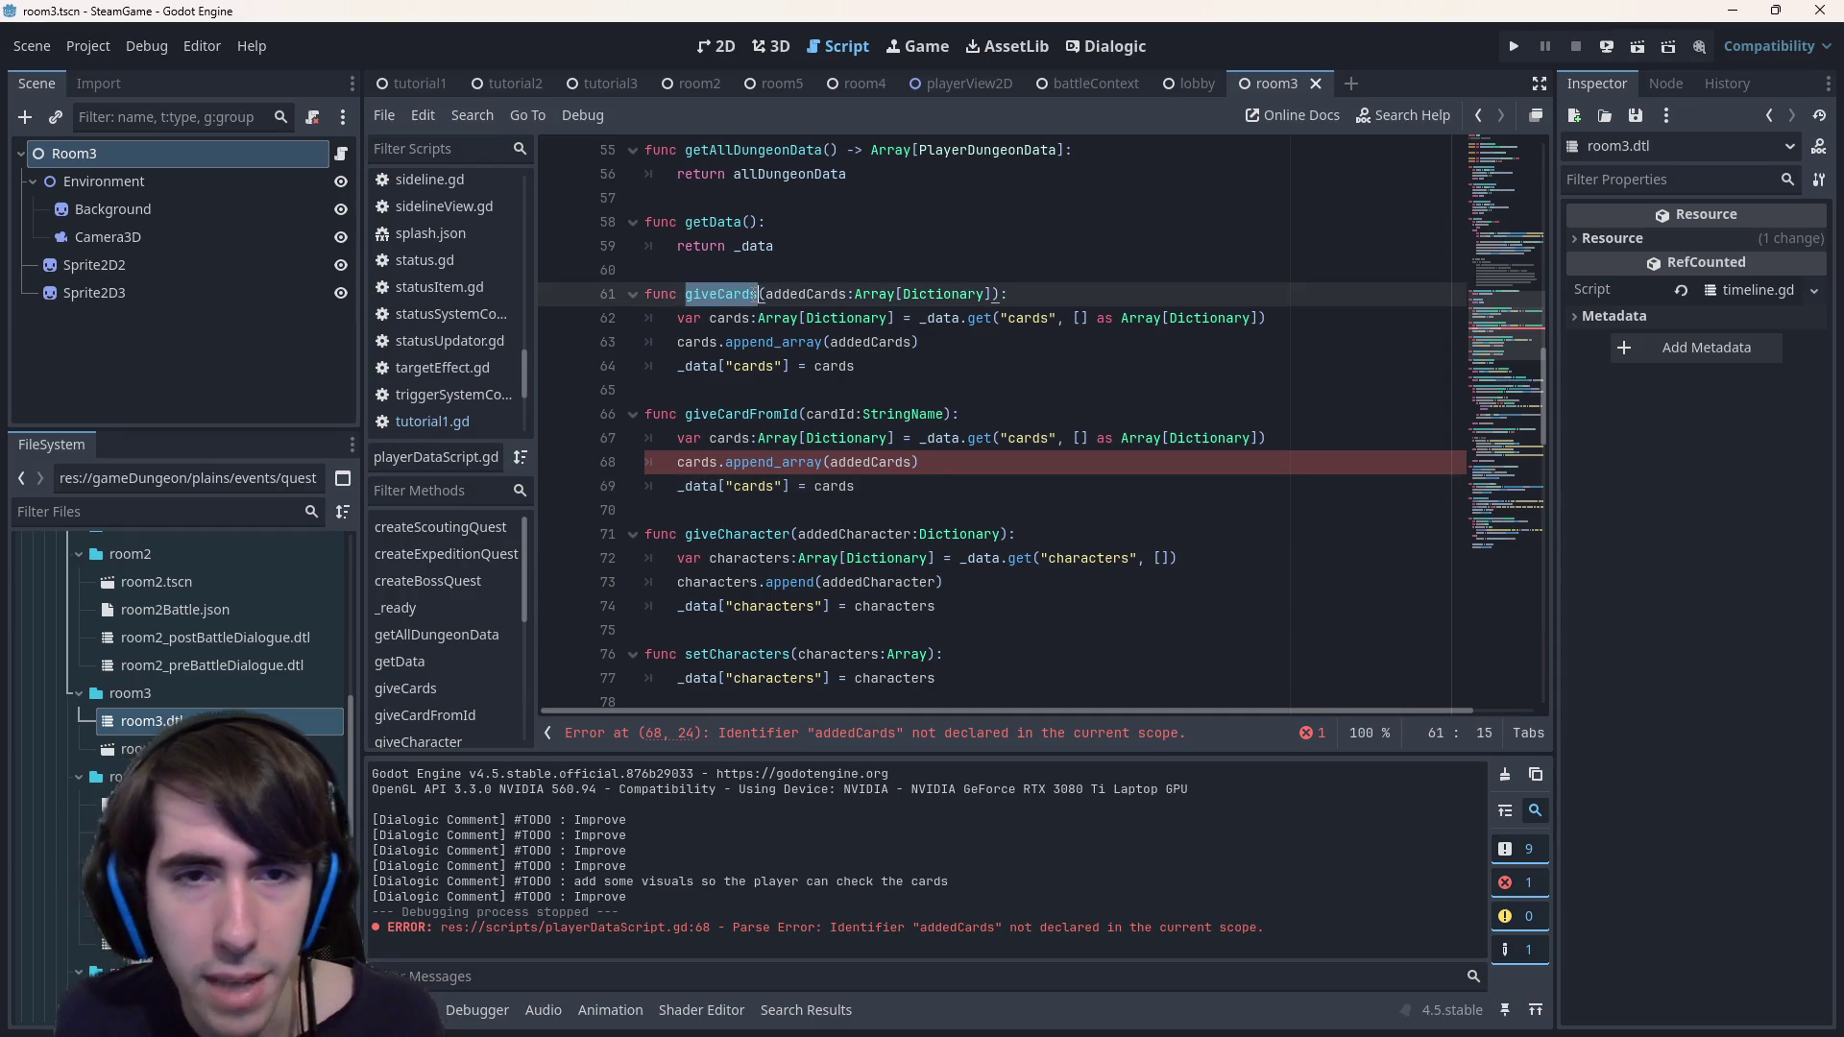
mouse_move(860, 486)
mouse_down()
mouse_move(576, 417)
mouse_move(524, 462)
mouse_up()
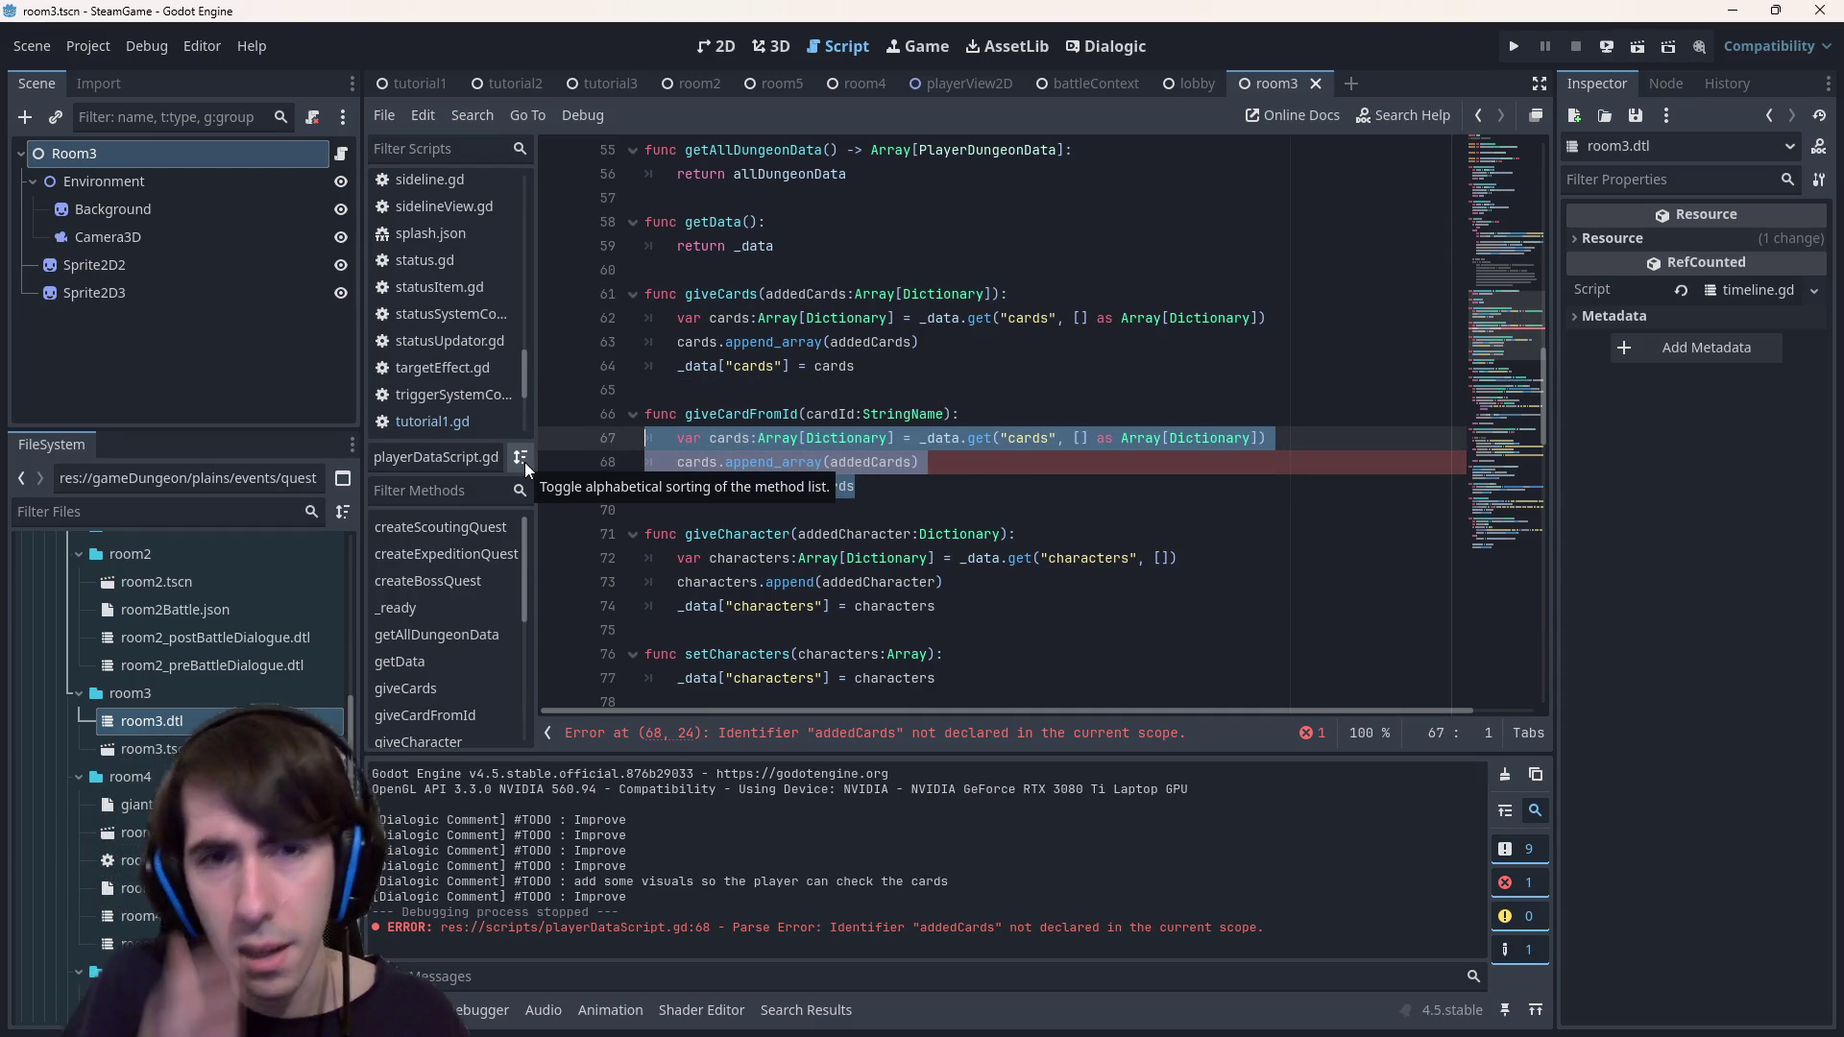
key(BackSpace)
- Write giveCards([]) as giveCardFromId's body and save playerDataScript.gd
key(Tab)
text(giveCards()
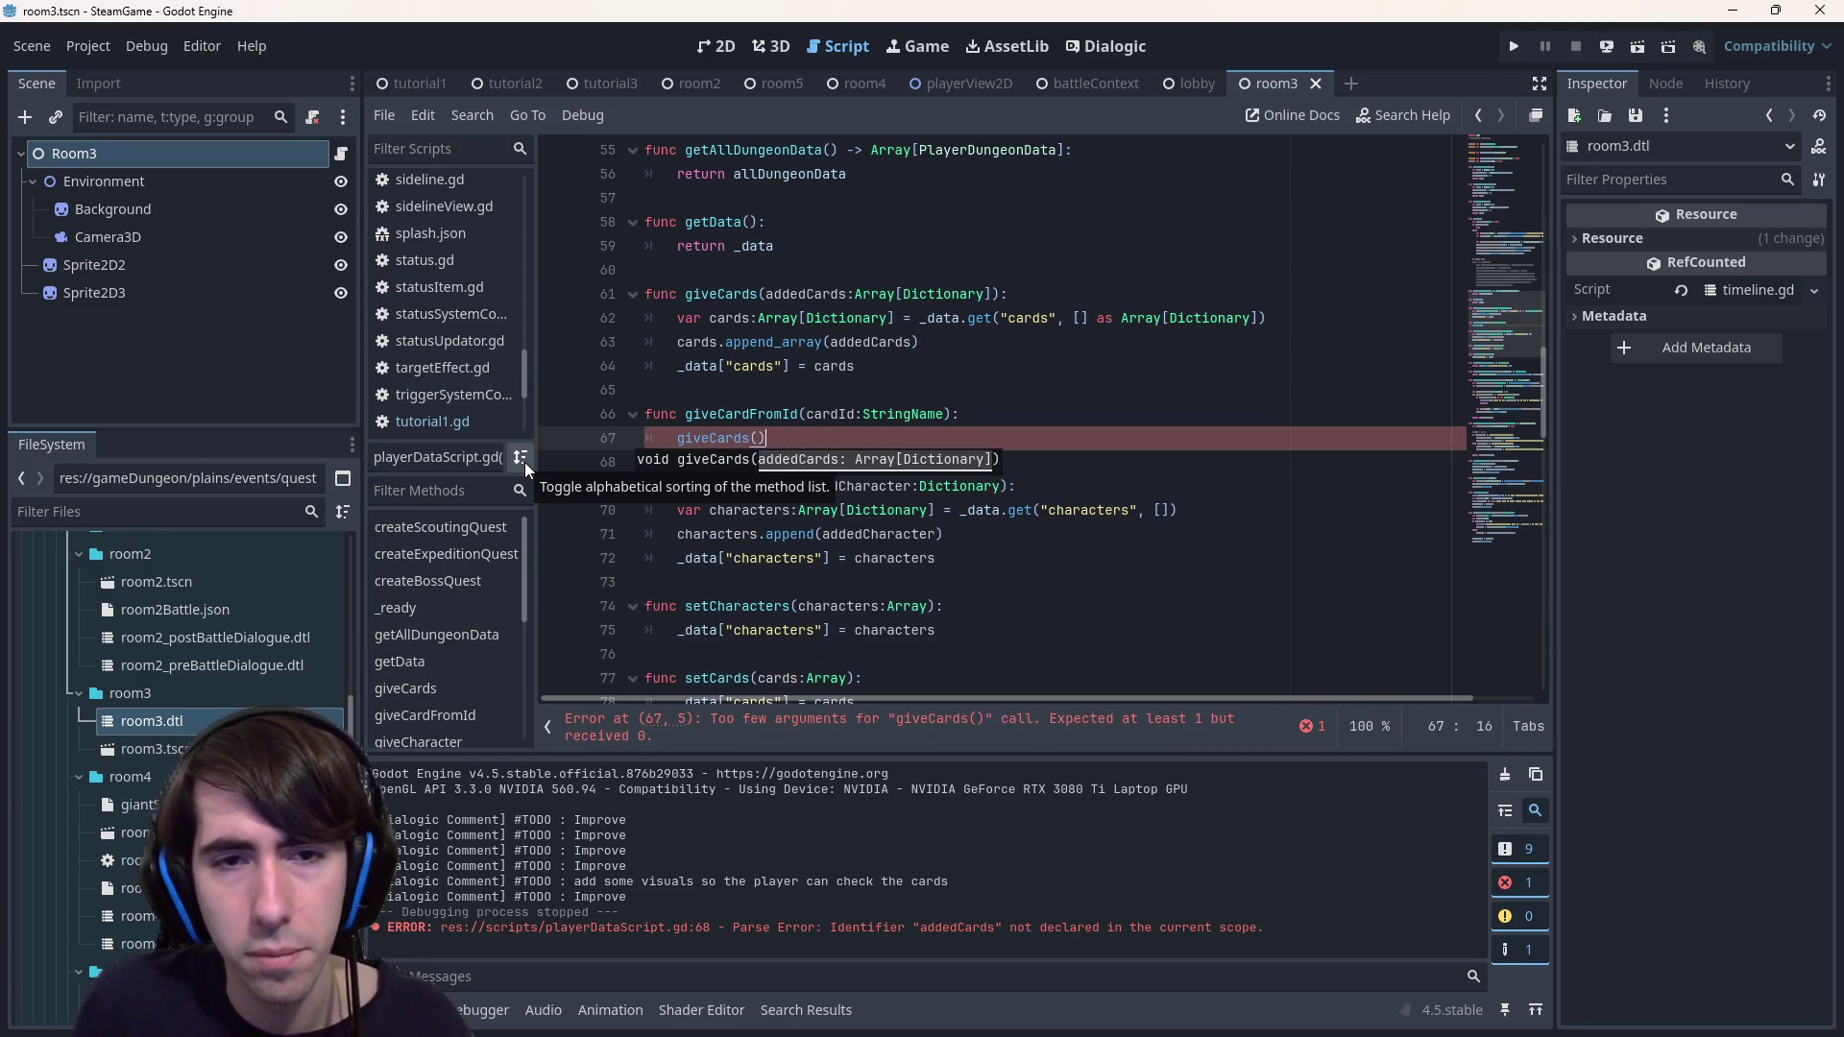
key(Down)
key(Up)
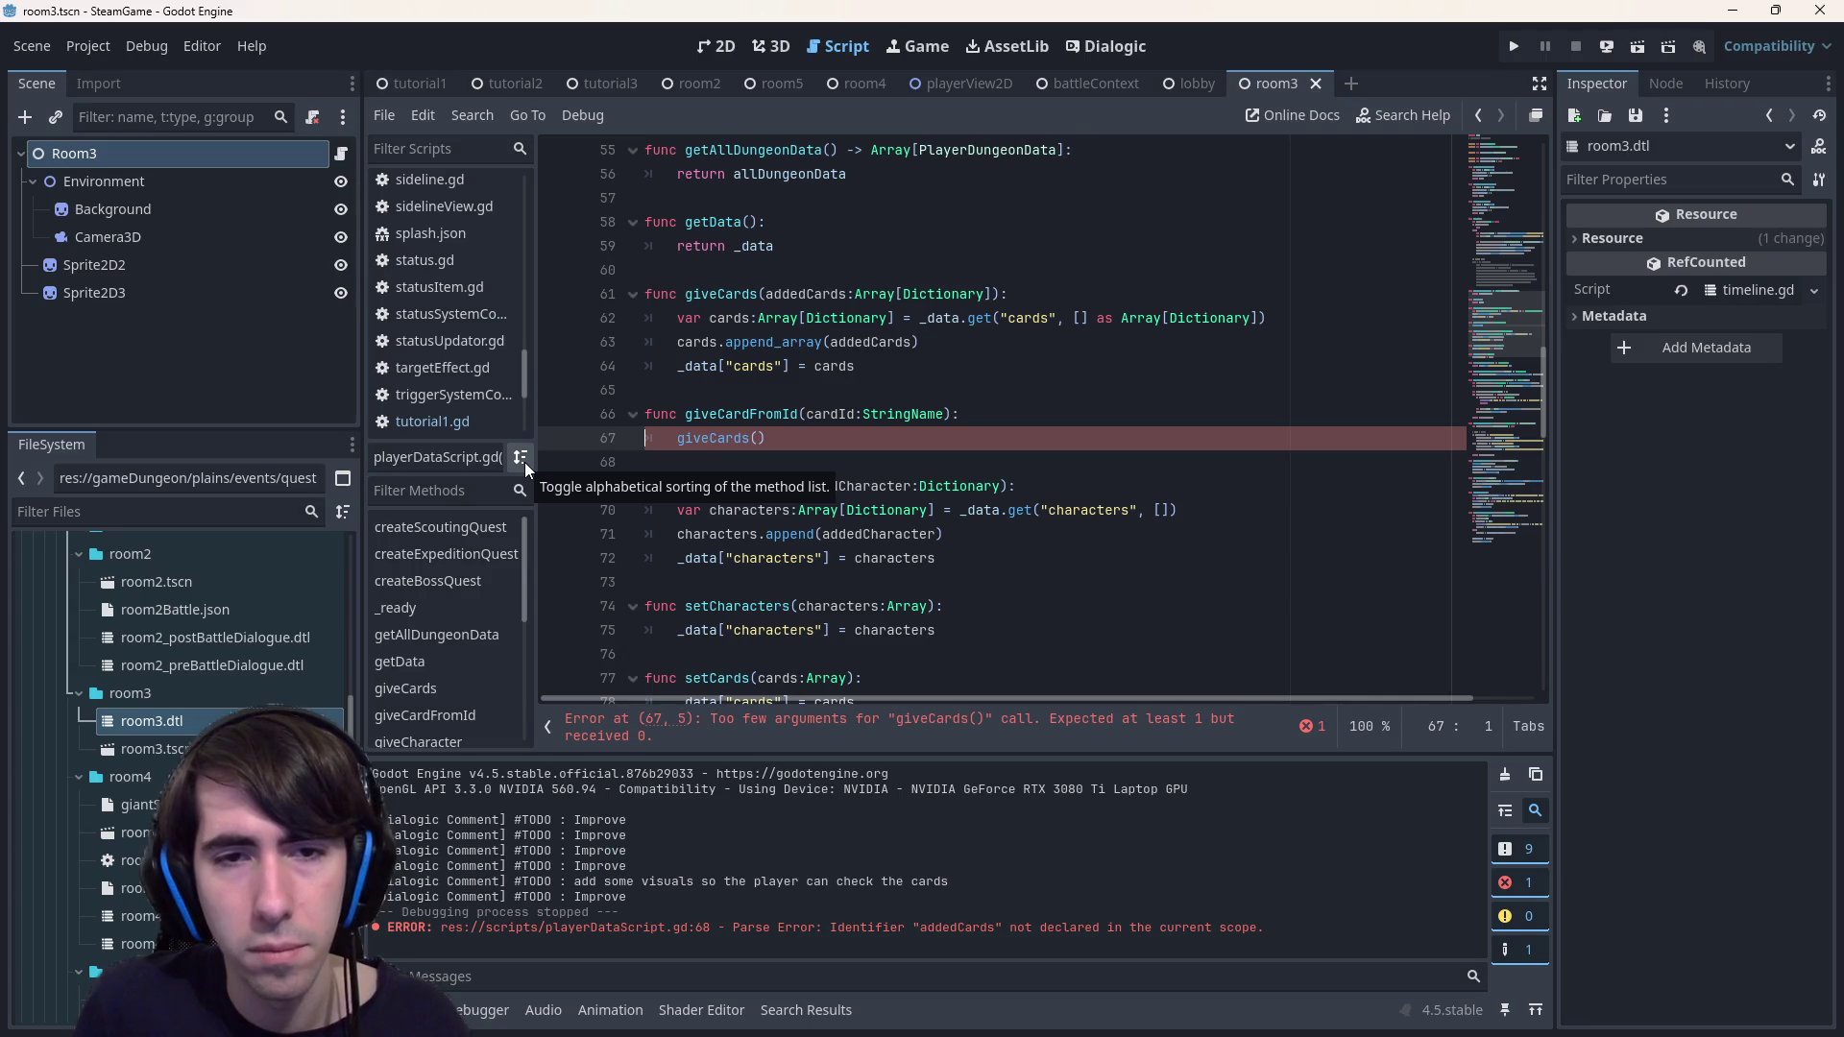
key(Left)
key(Left)
key(BackSpace)
text(s)
key(Right)
text([])
key(ctrl+s)
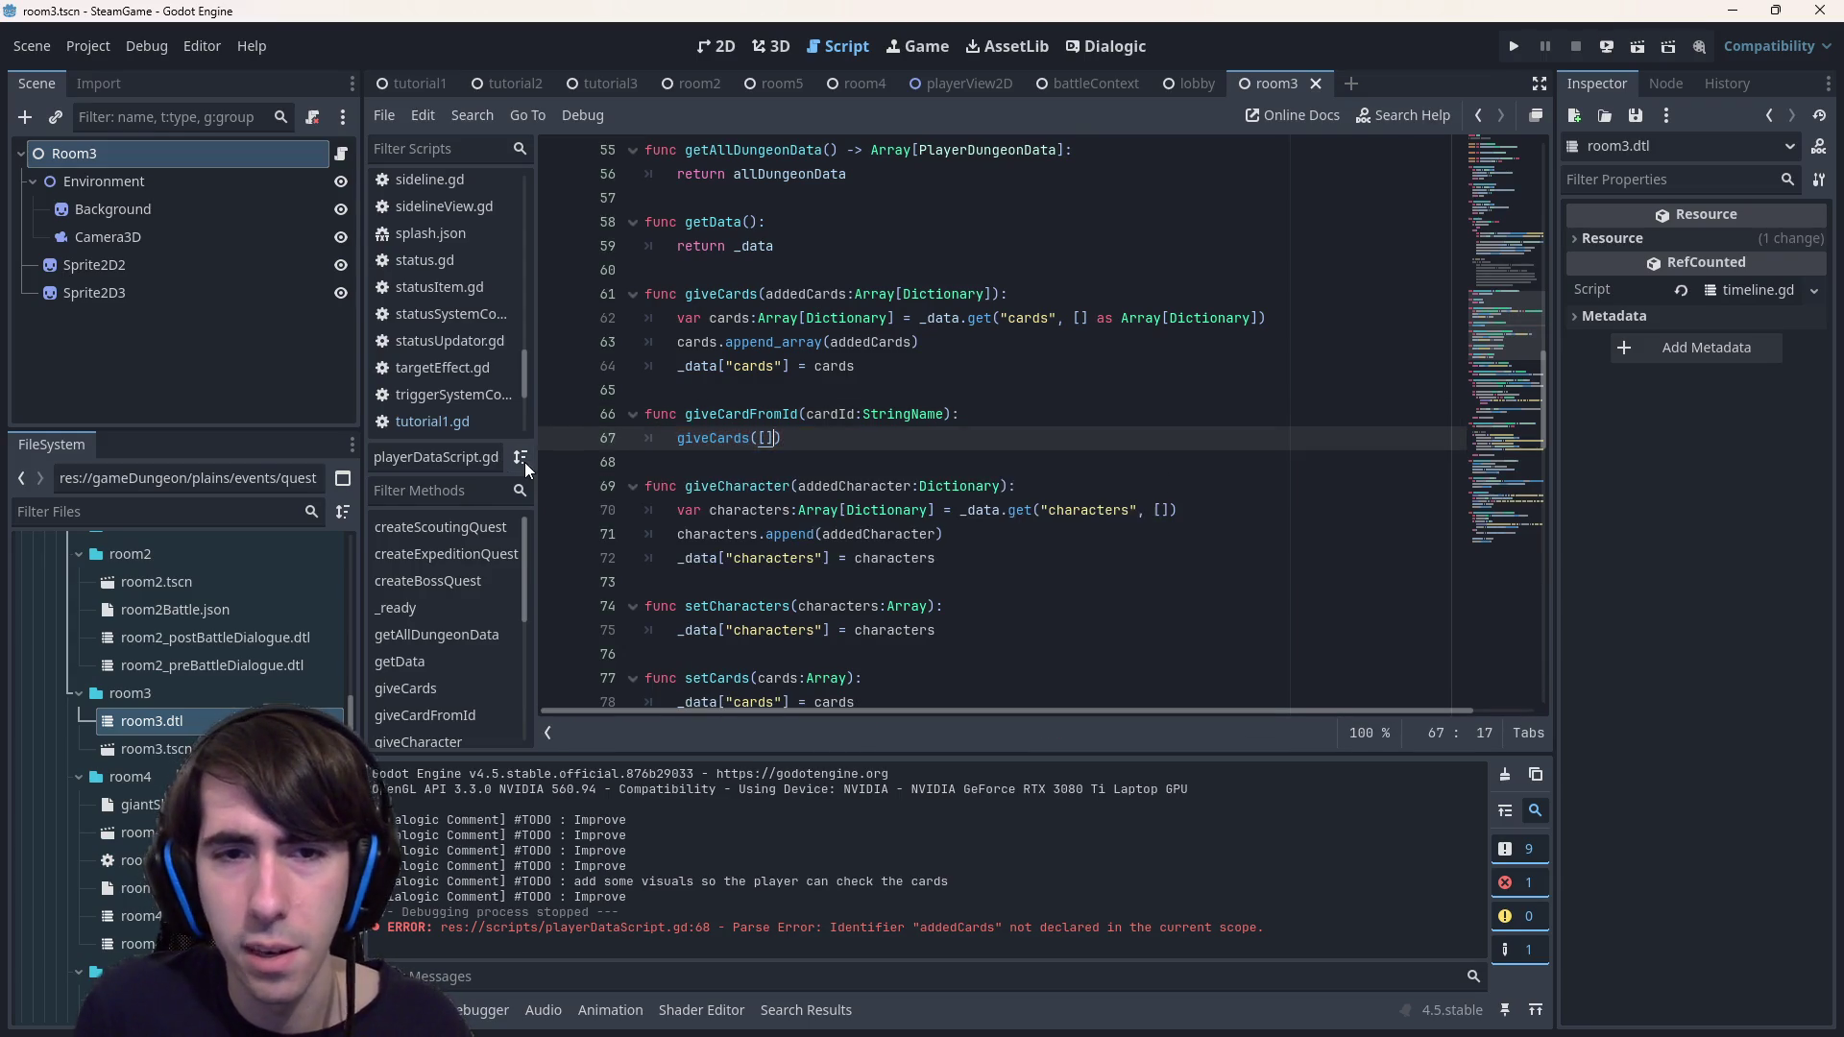
- Find every 'giveCards(' call in the project and open the one in cardReward.gd
key(Left)
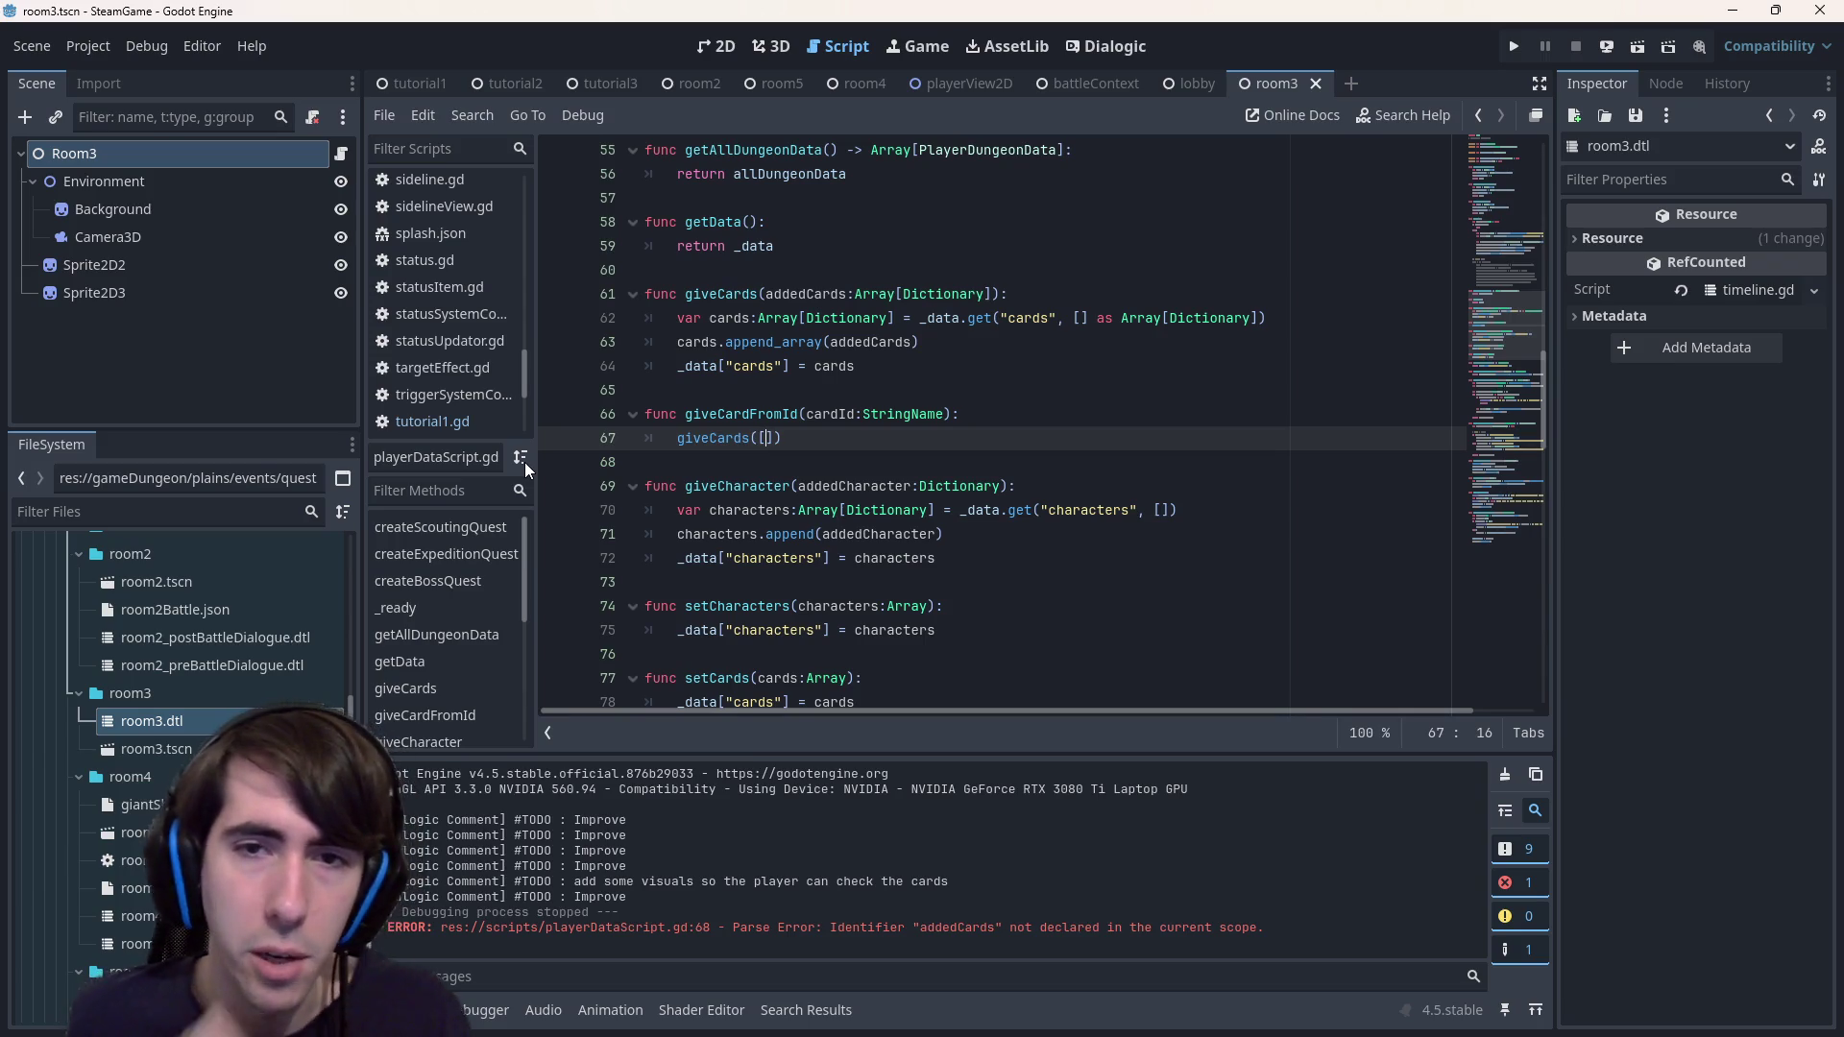
double_click(704, 304)
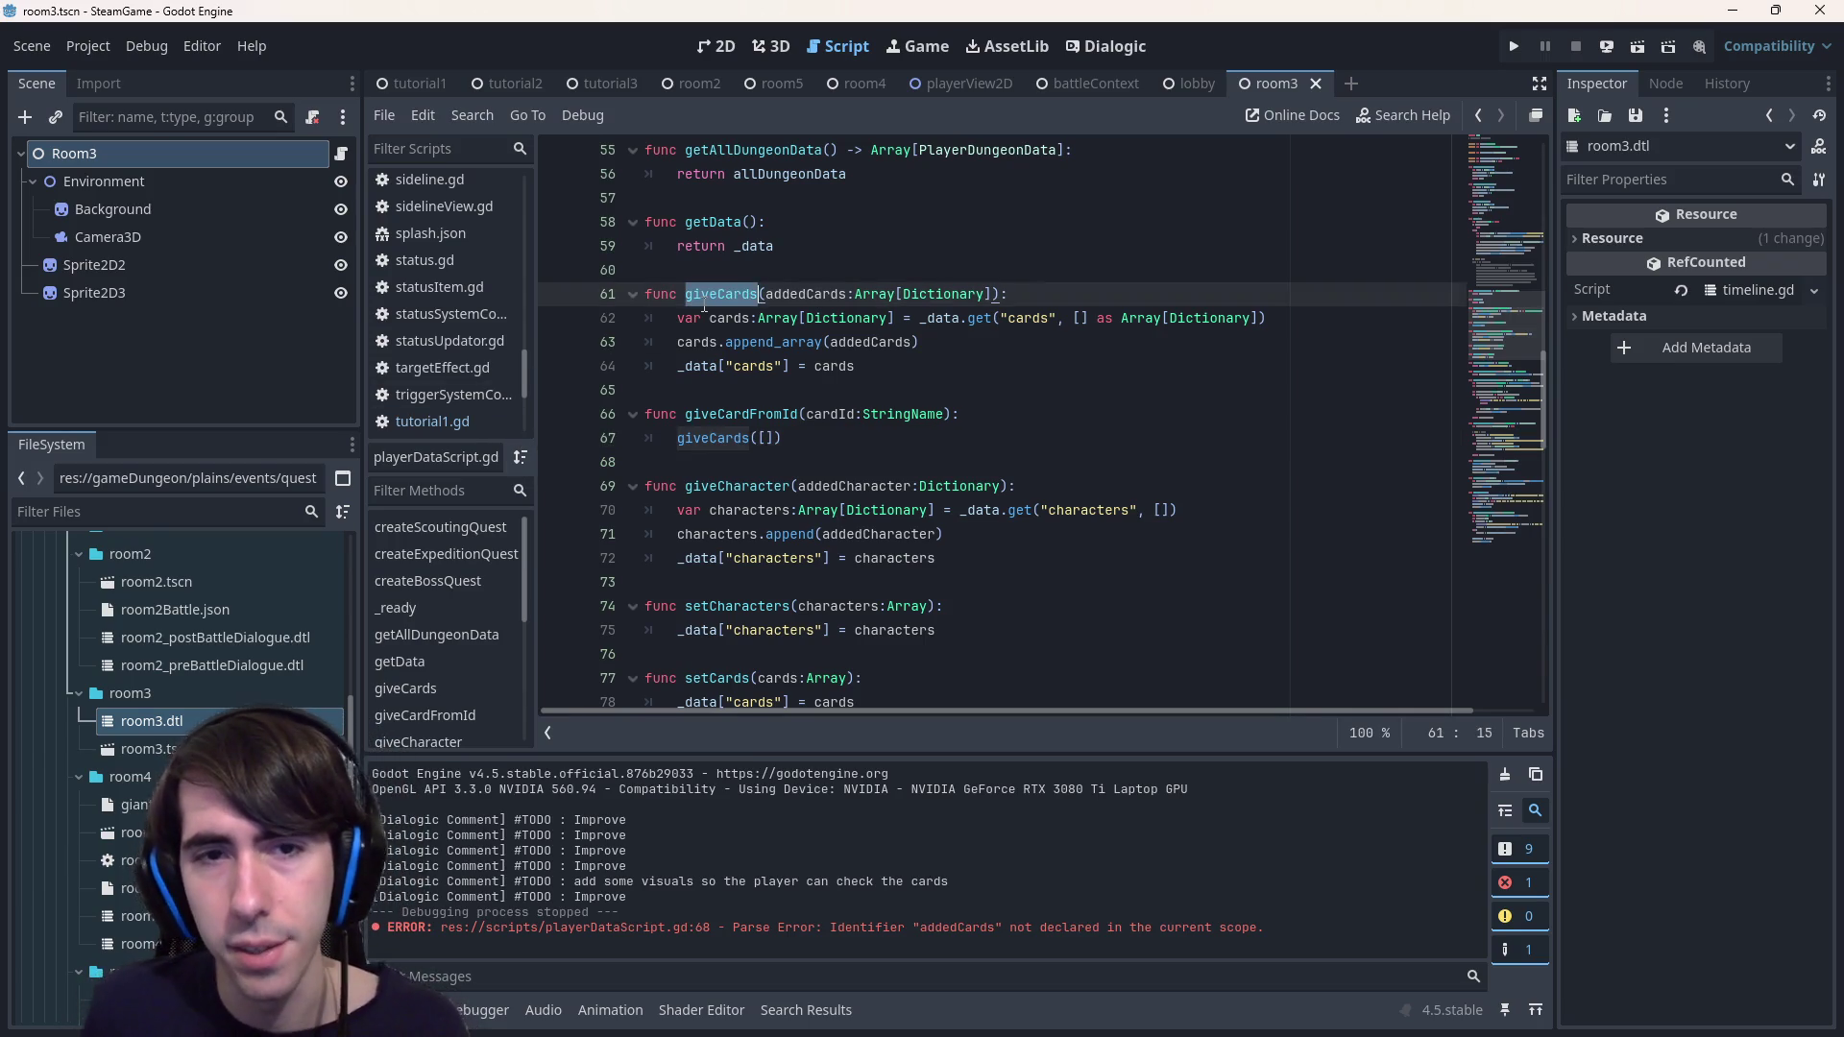
key(ctrl+shift+f)
text(()
key(Return)
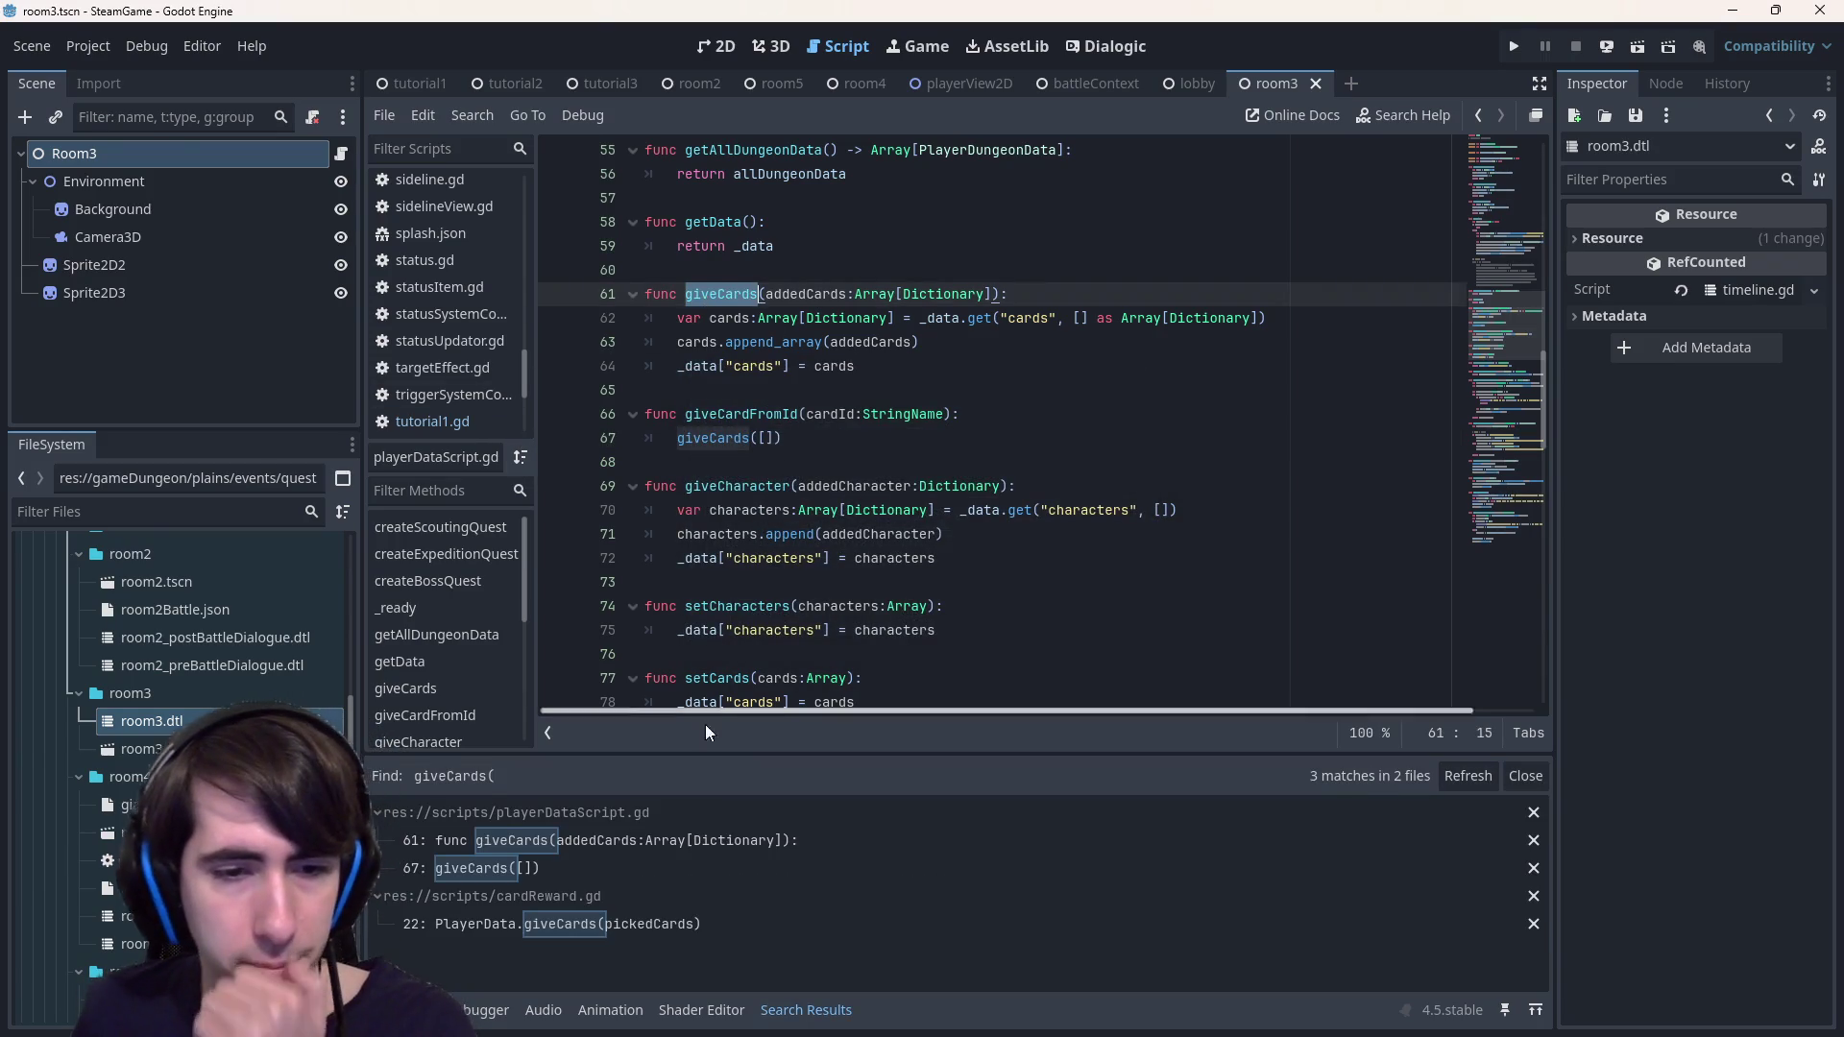
click(668, 924)
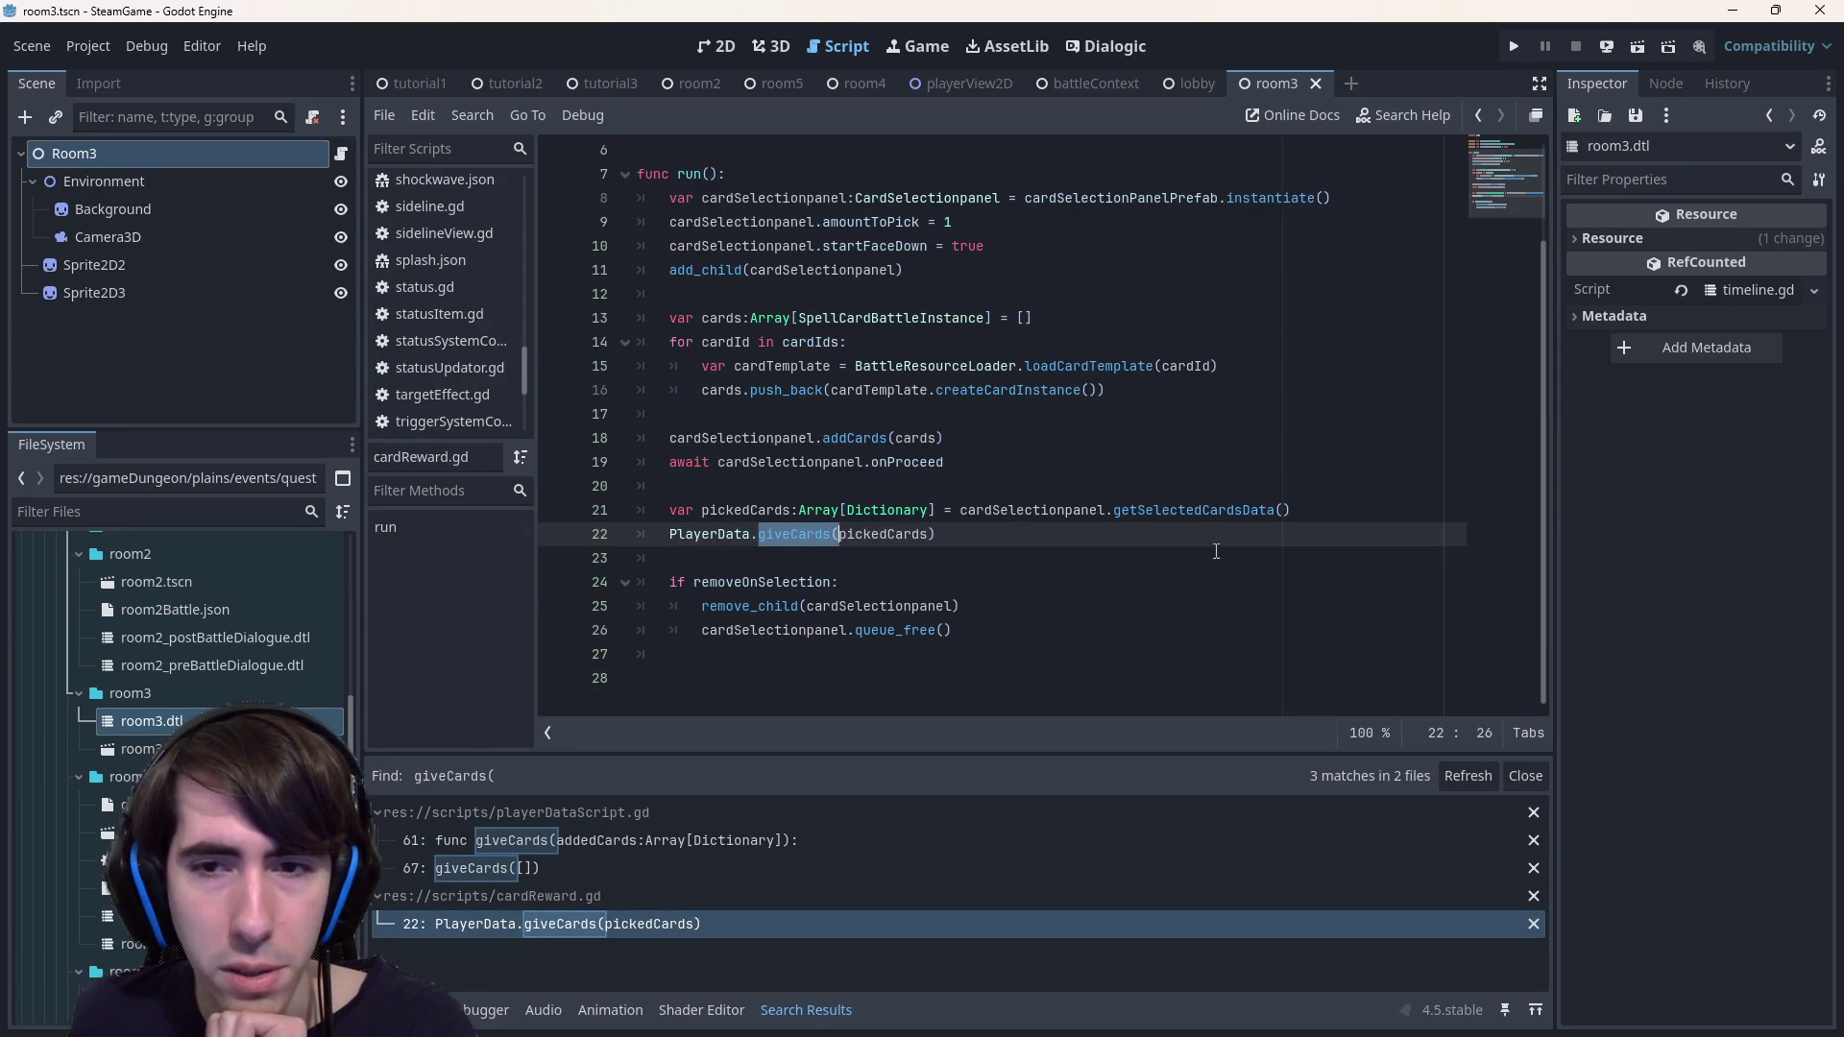
- Study cardReward.gd's run() loop, looking up cardSelectionPanelPrefab, loadCardTemplate and createCardInstance
scroll(1183, 538, up, 2)
click(1072, 318)
double_click(1072, 317)
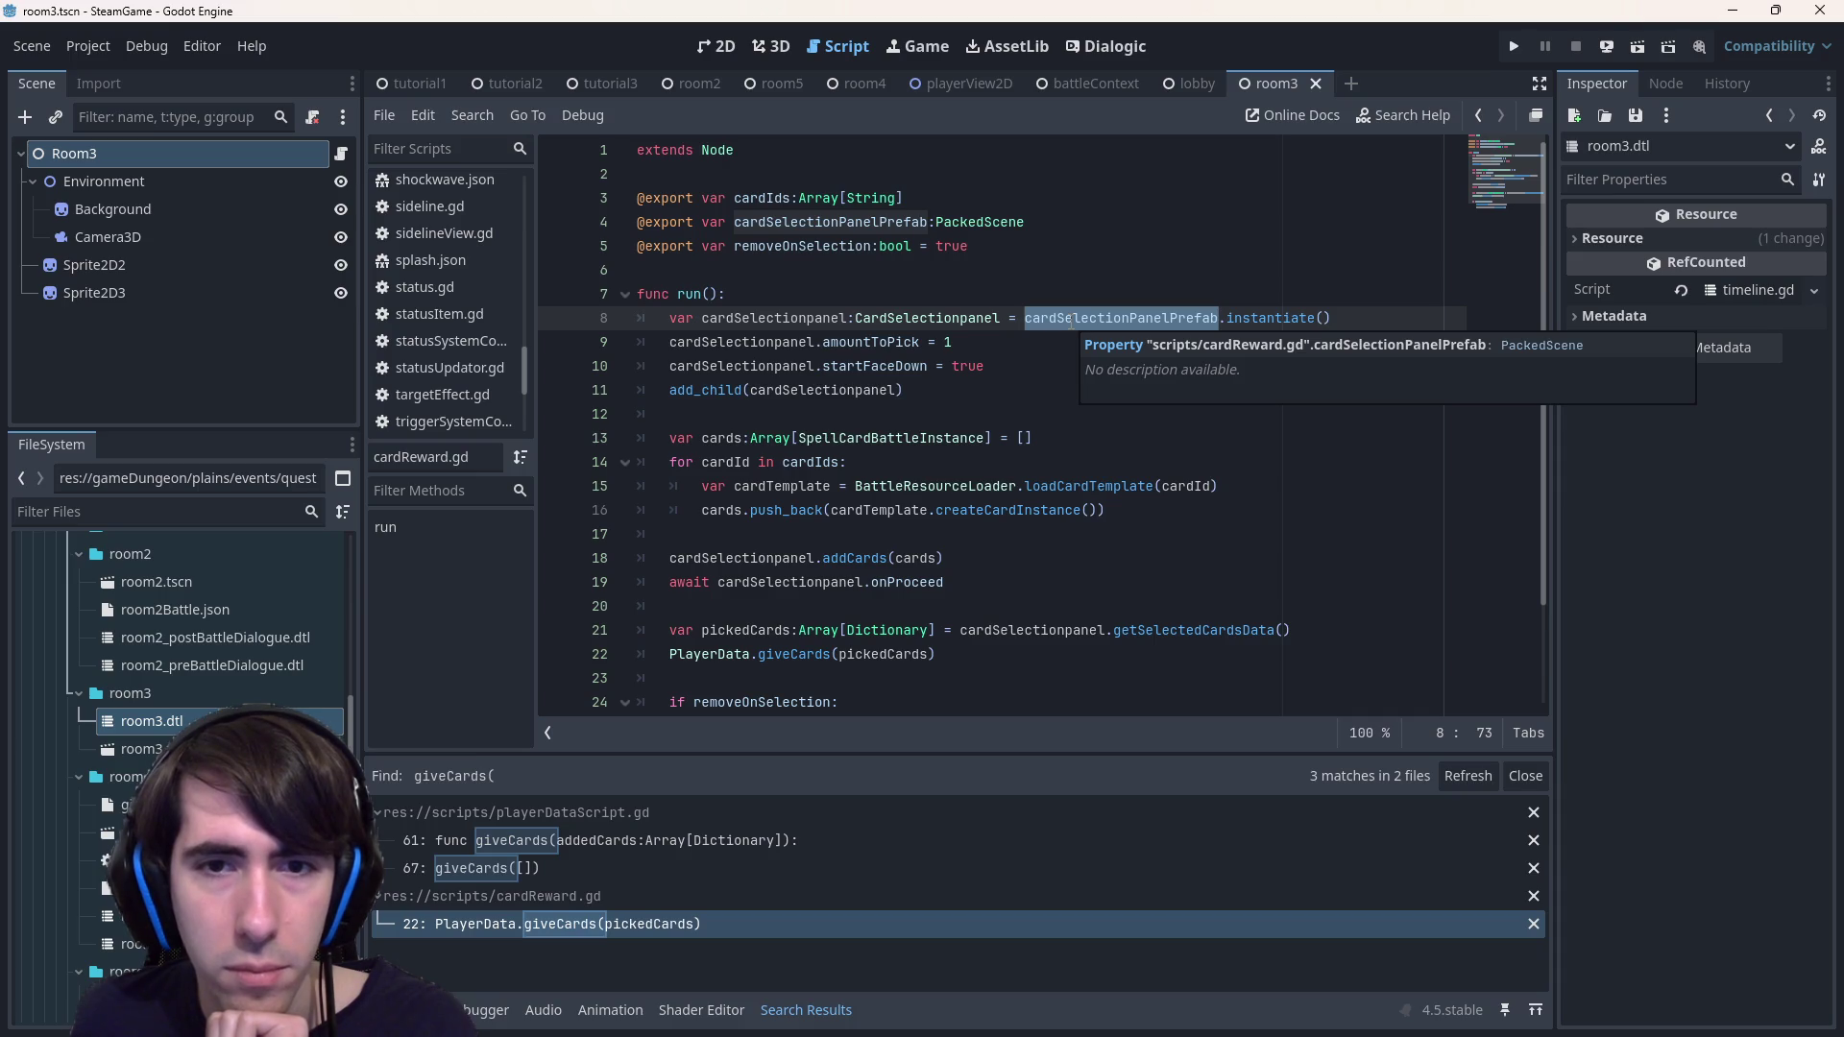
double_click(1088, 486)
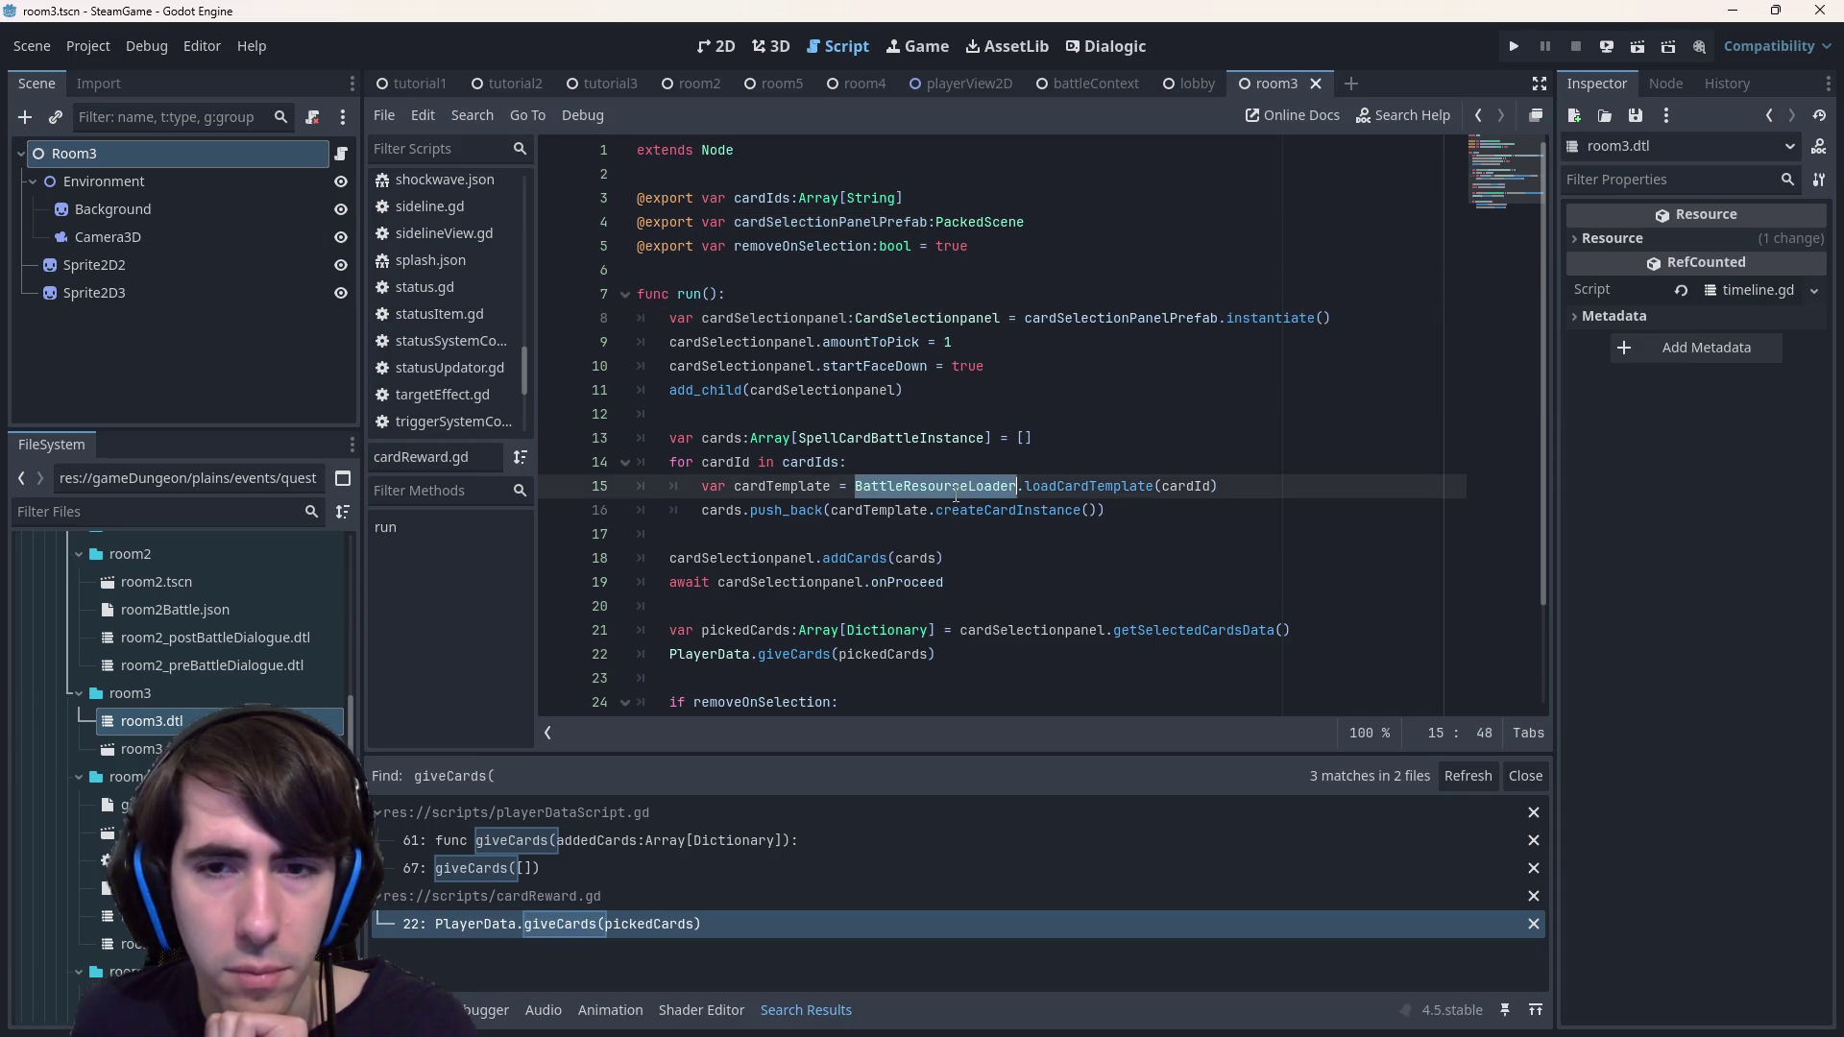
drag(1253, 487, 725, 486)
double_click(777, 486)
click(1033, 510)
double_click(1033, 510)
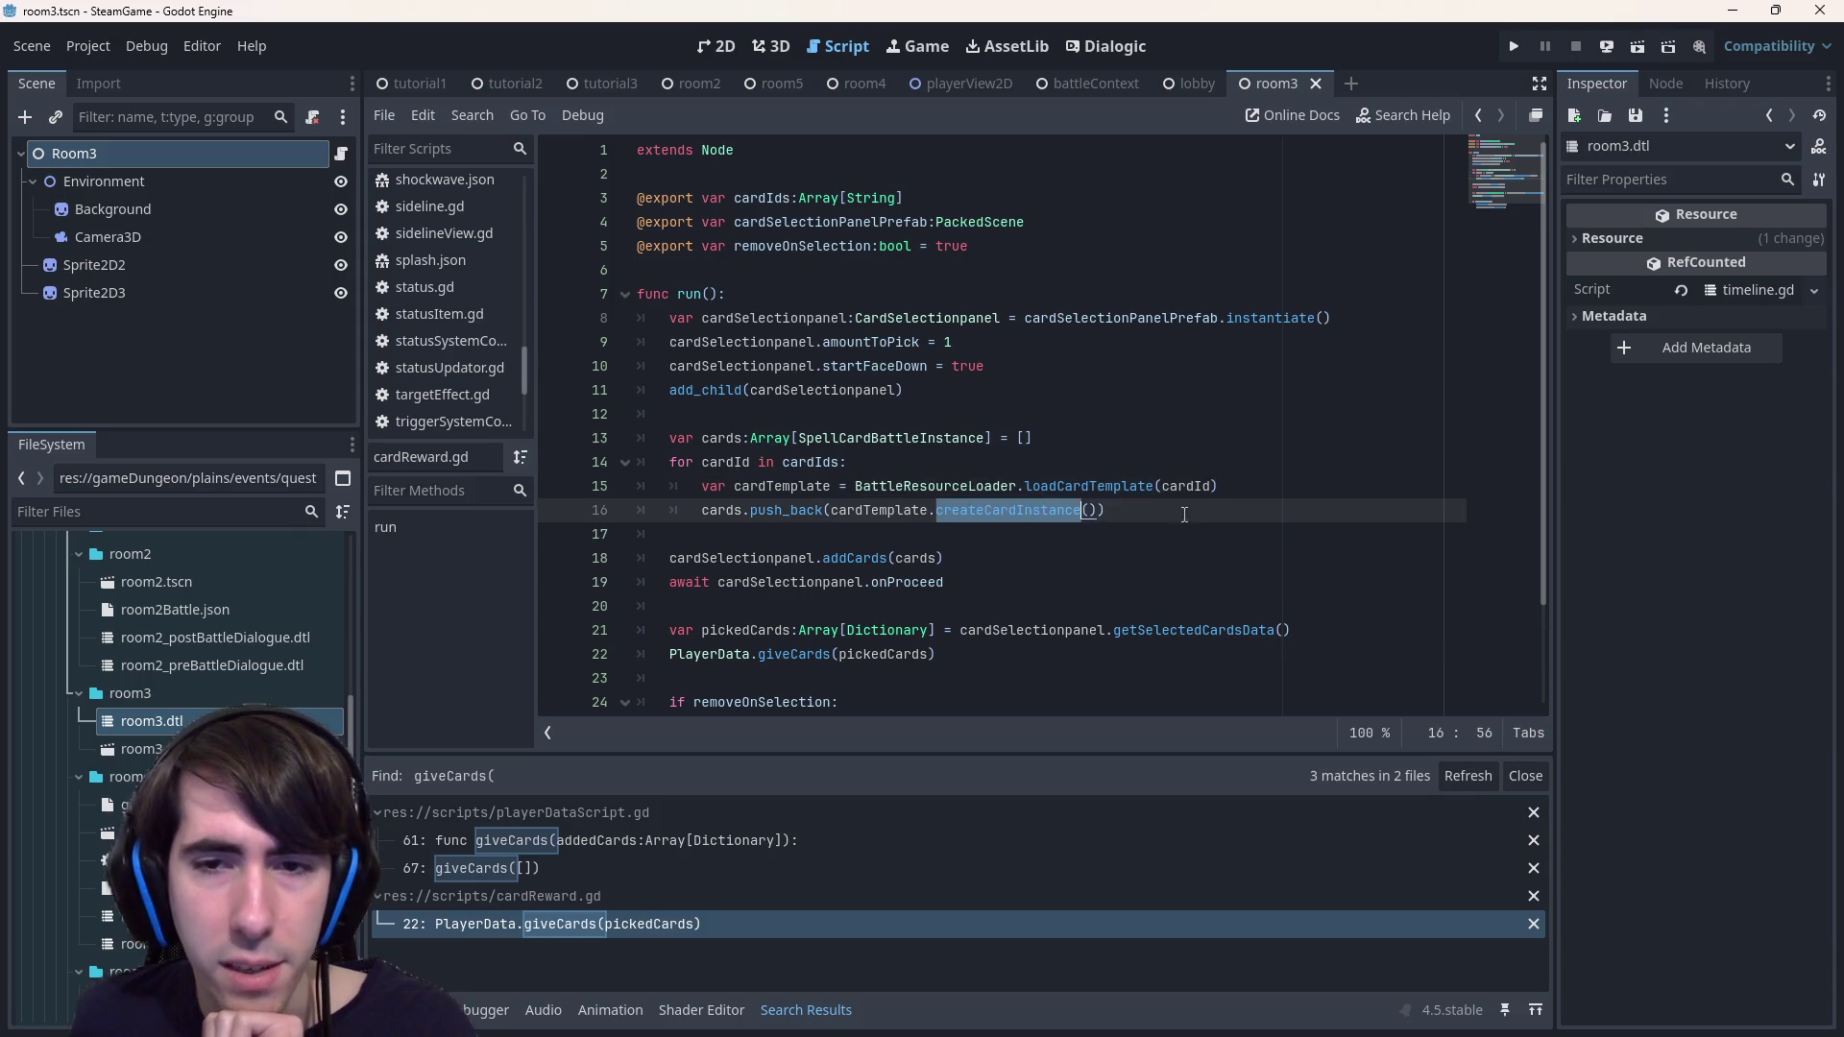
drag(1112, 510, 529, 491)
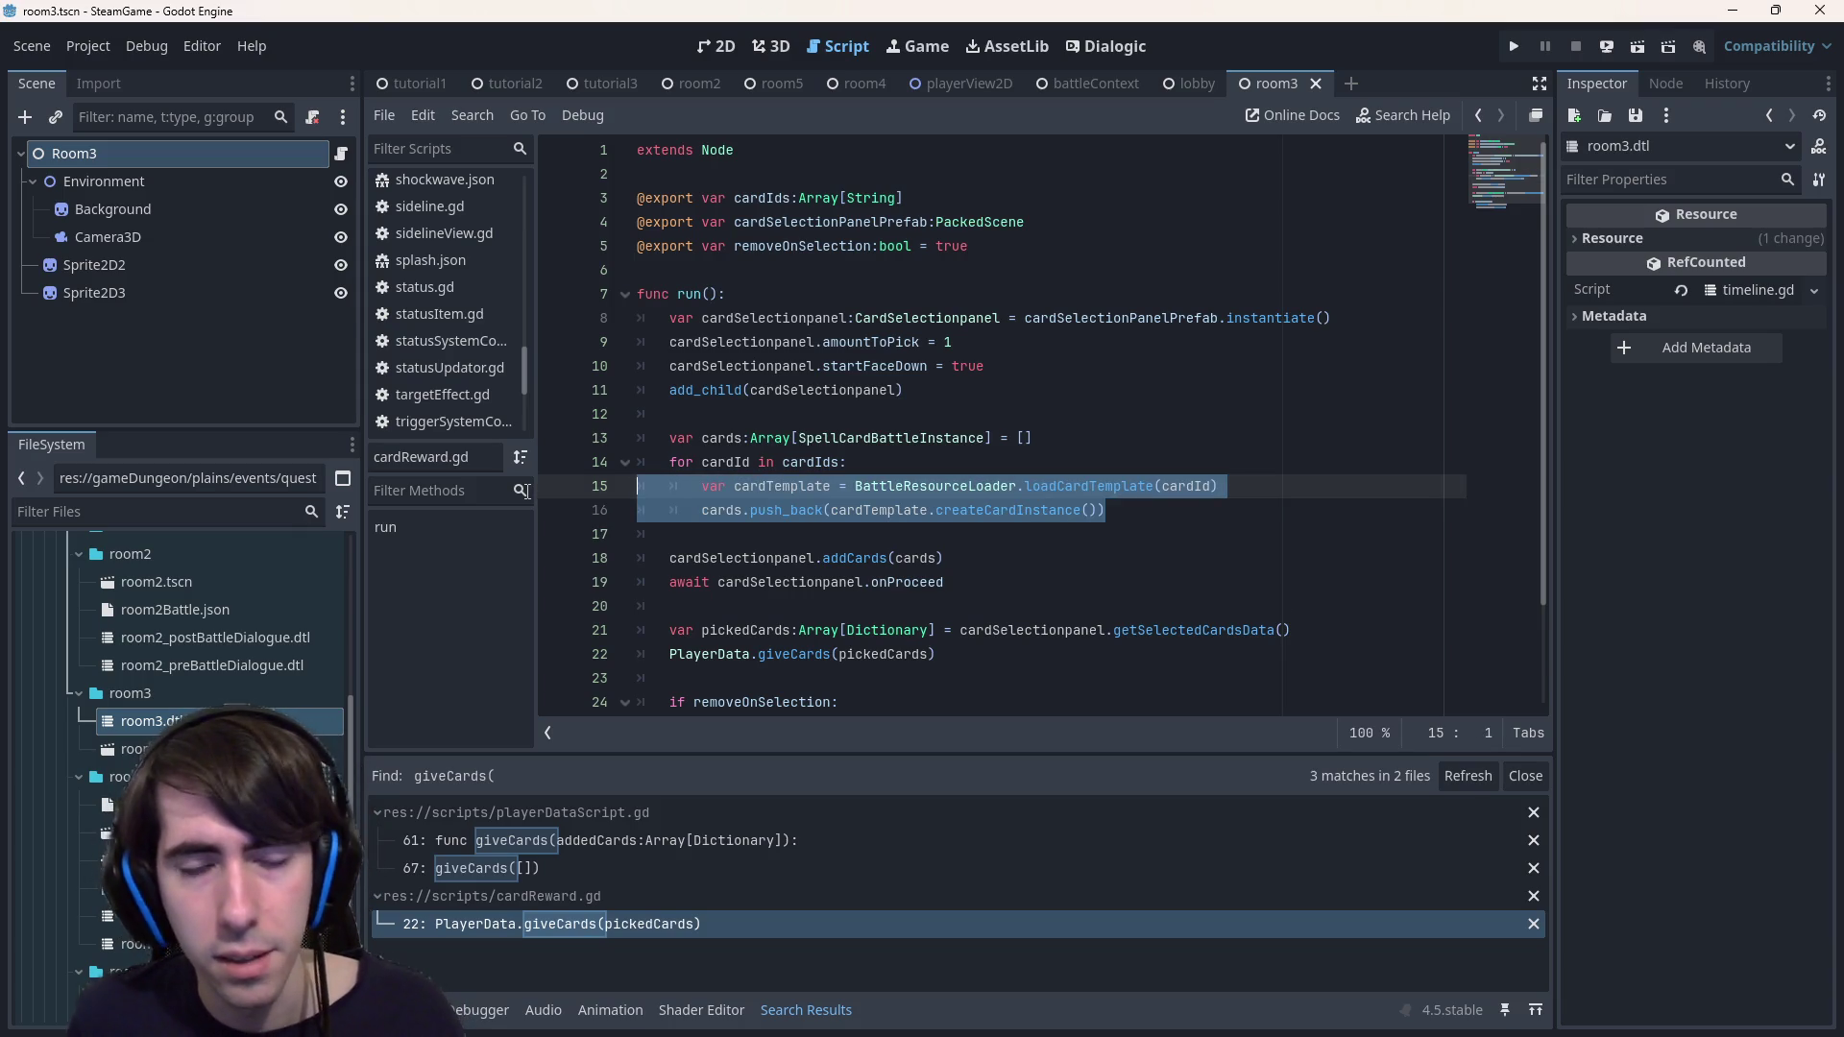
- Copy the two card-loading lines 15–16 of cardReward.gd
key(alt+Left)
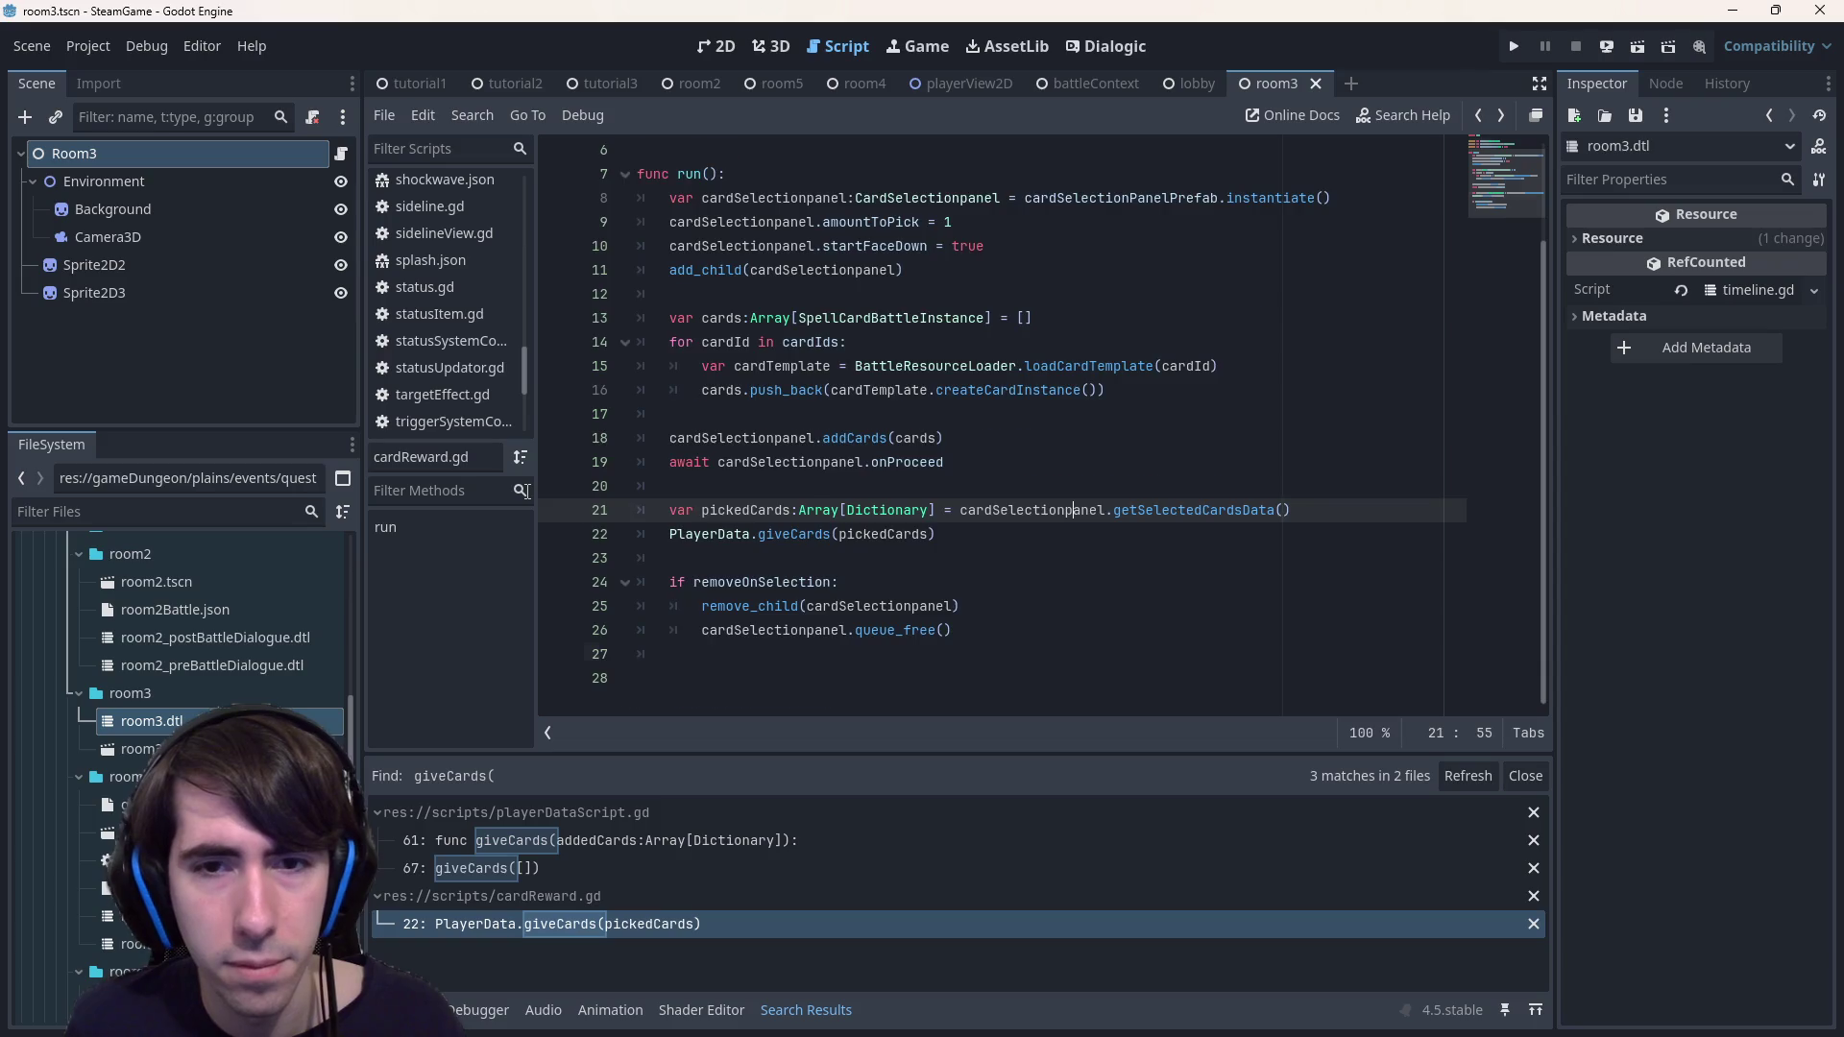
key(alt+Right)
key(Up)
key(Up)
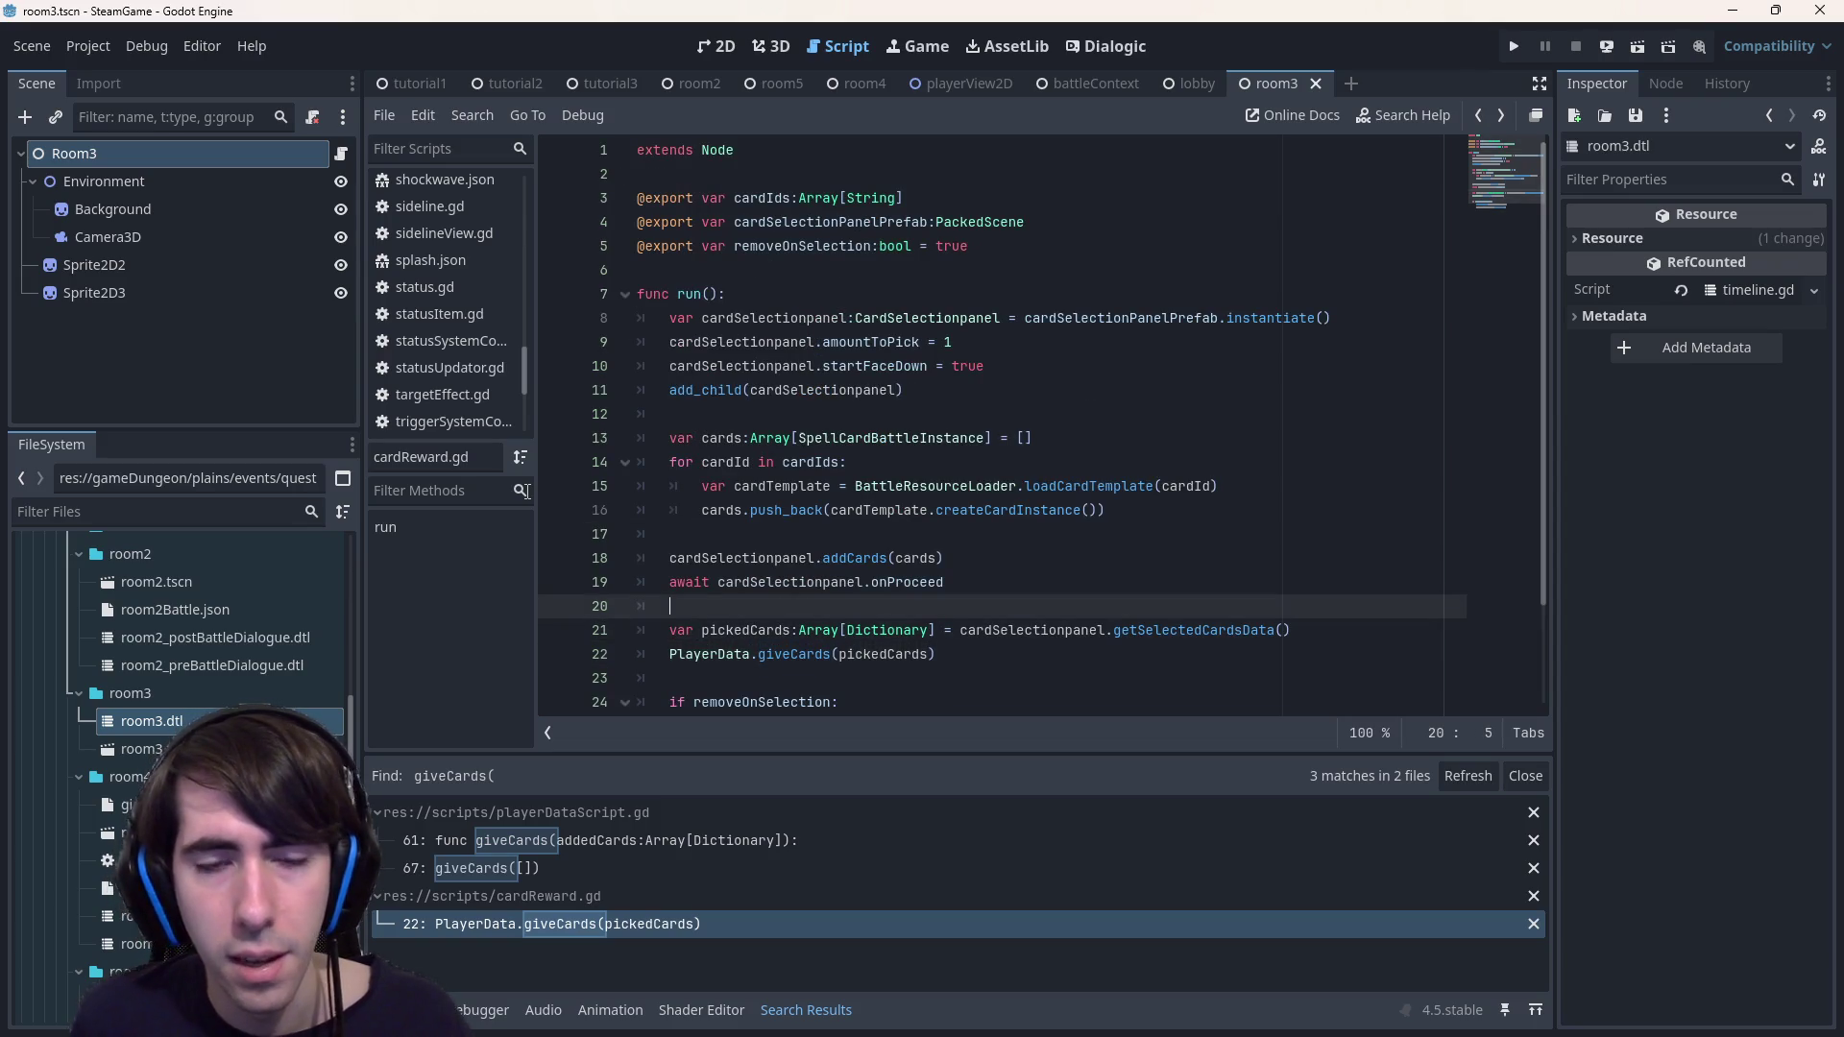
key(alt+Left)
key(alt+Right)
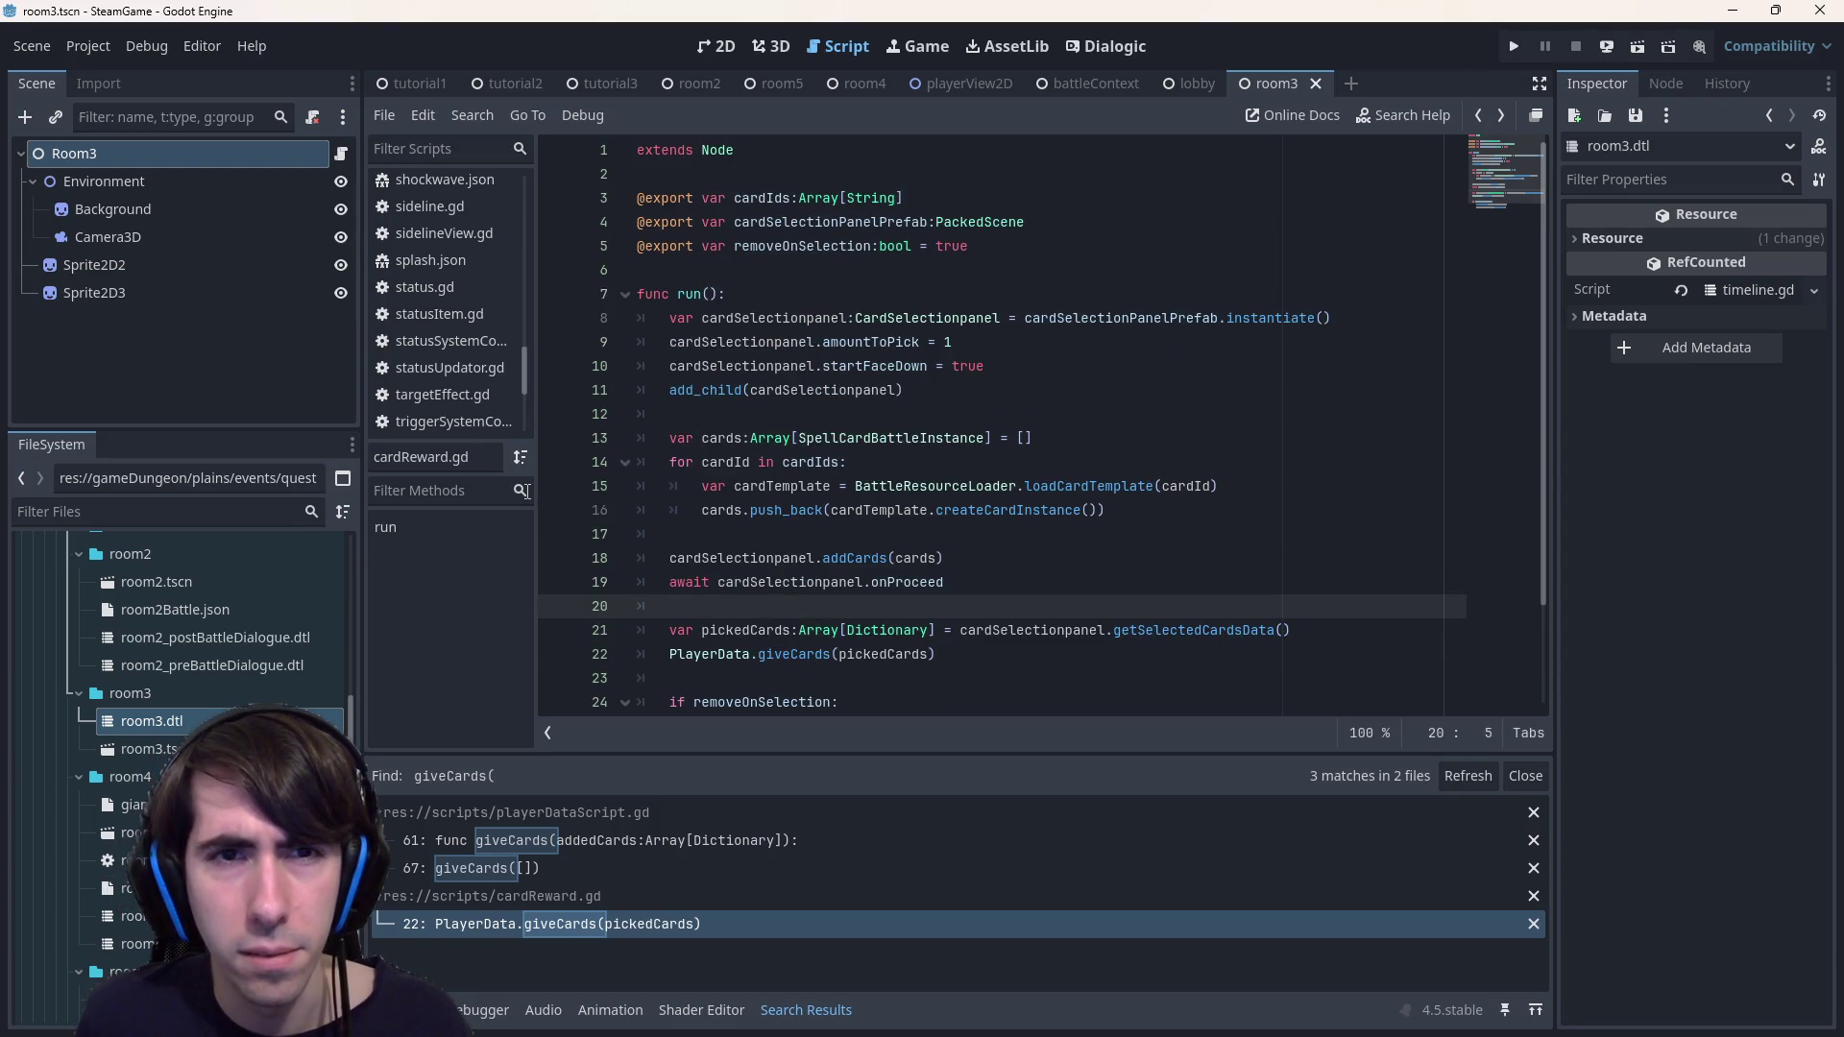
key(Up)
key(Up)
key(Up)
key(Up)
key(Home)
key(shift+Down)
key(shift+End)
key(ctrl+c)
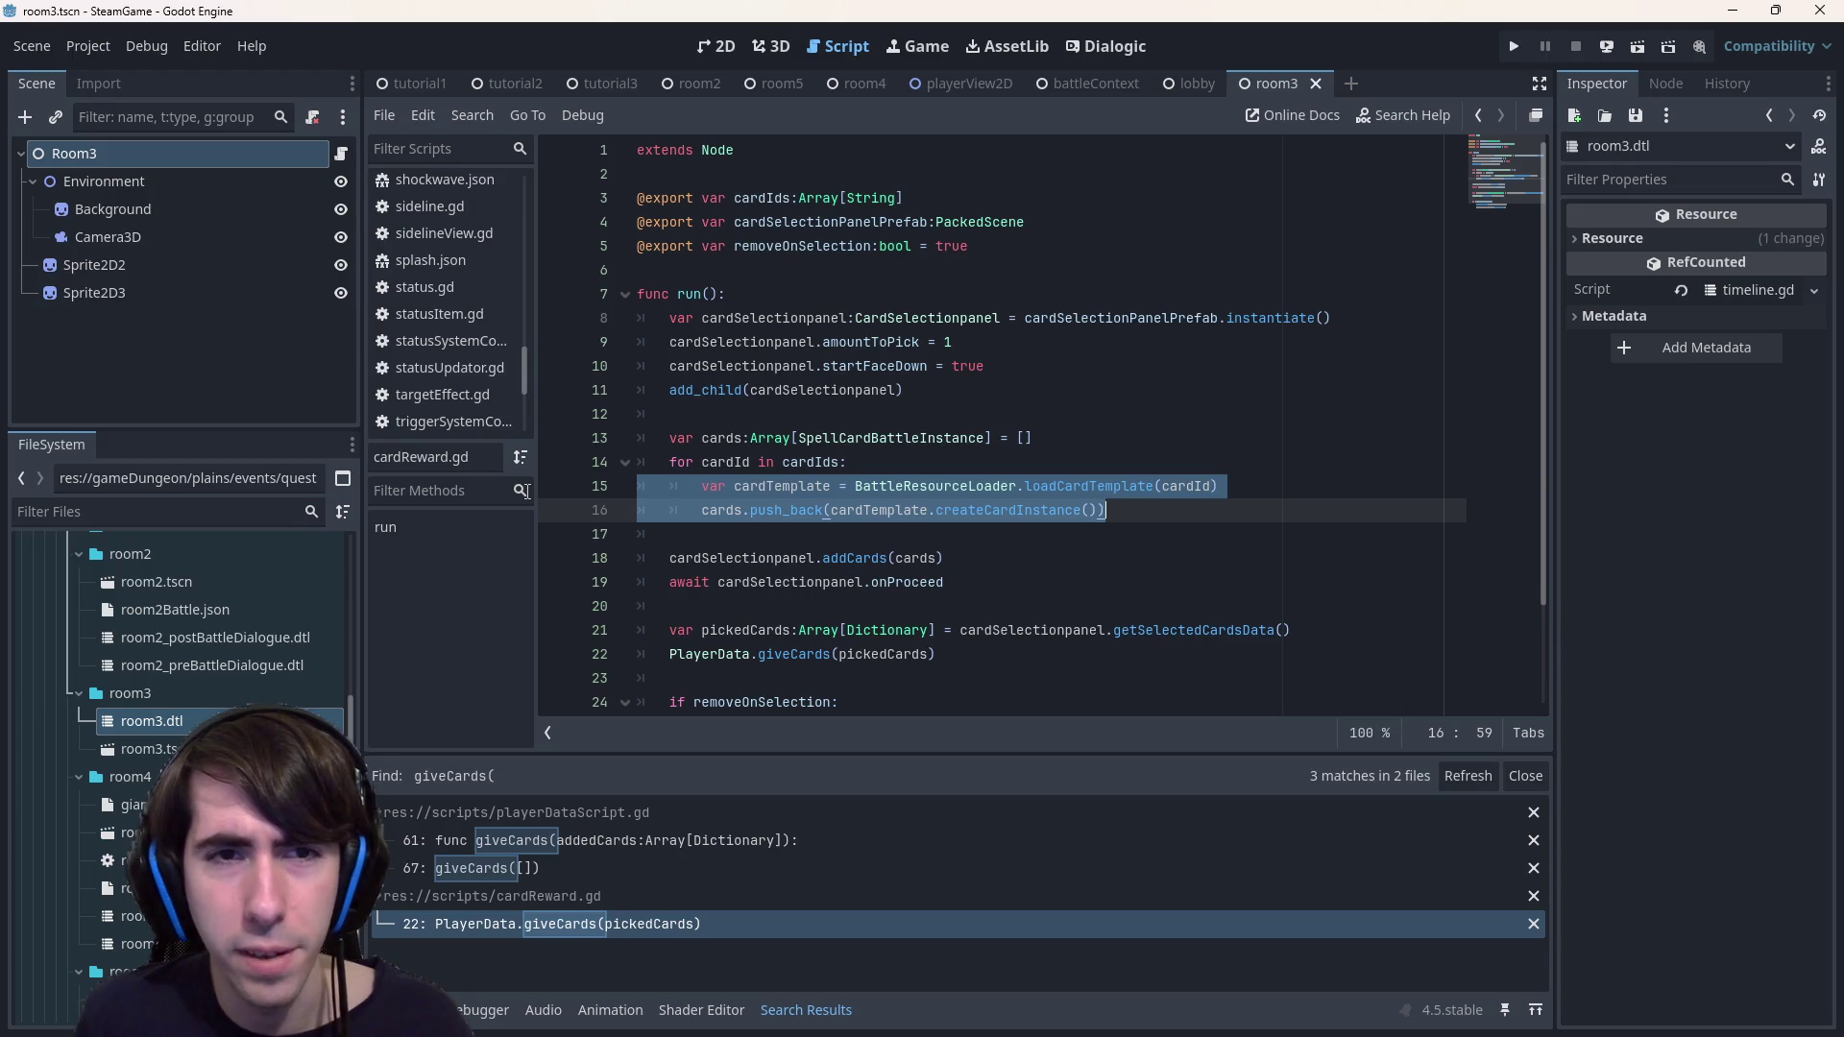
- Reopen playerDataScript.gd through the resource finder by searching 'player'
key(shift+alt+o)
text(player)
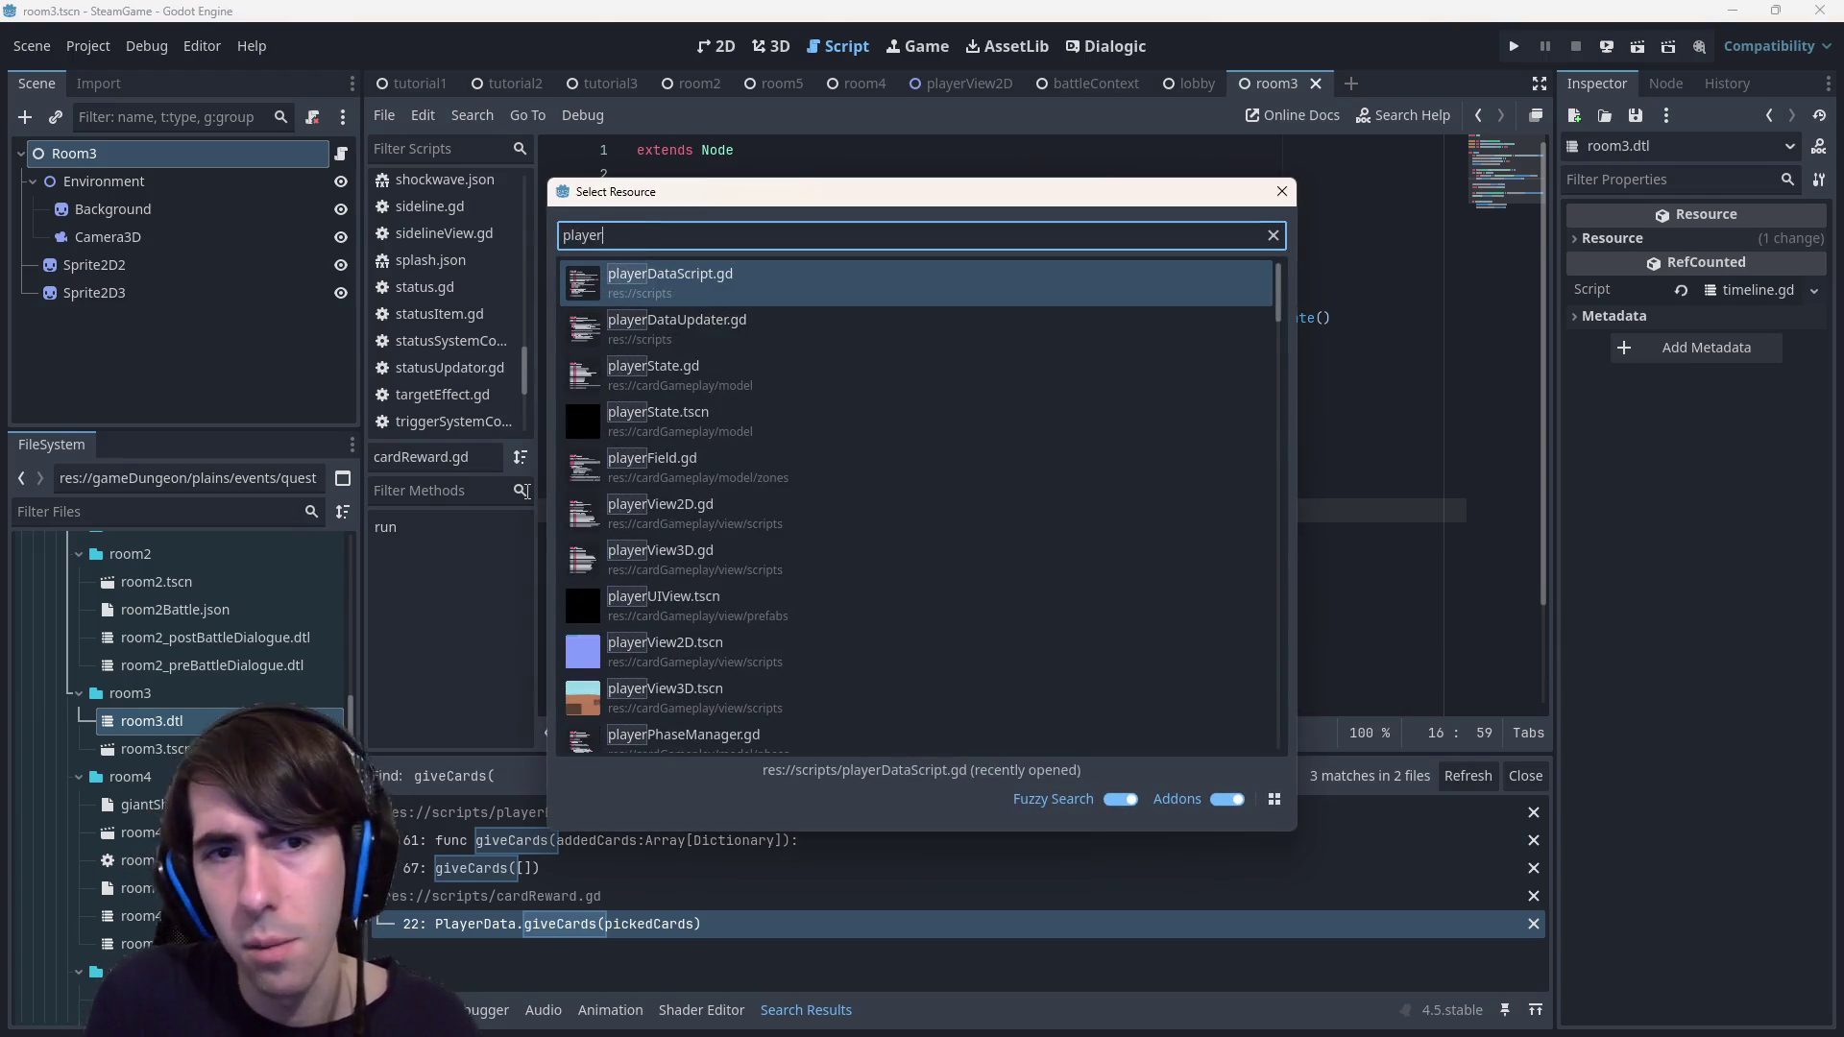
key(Return)
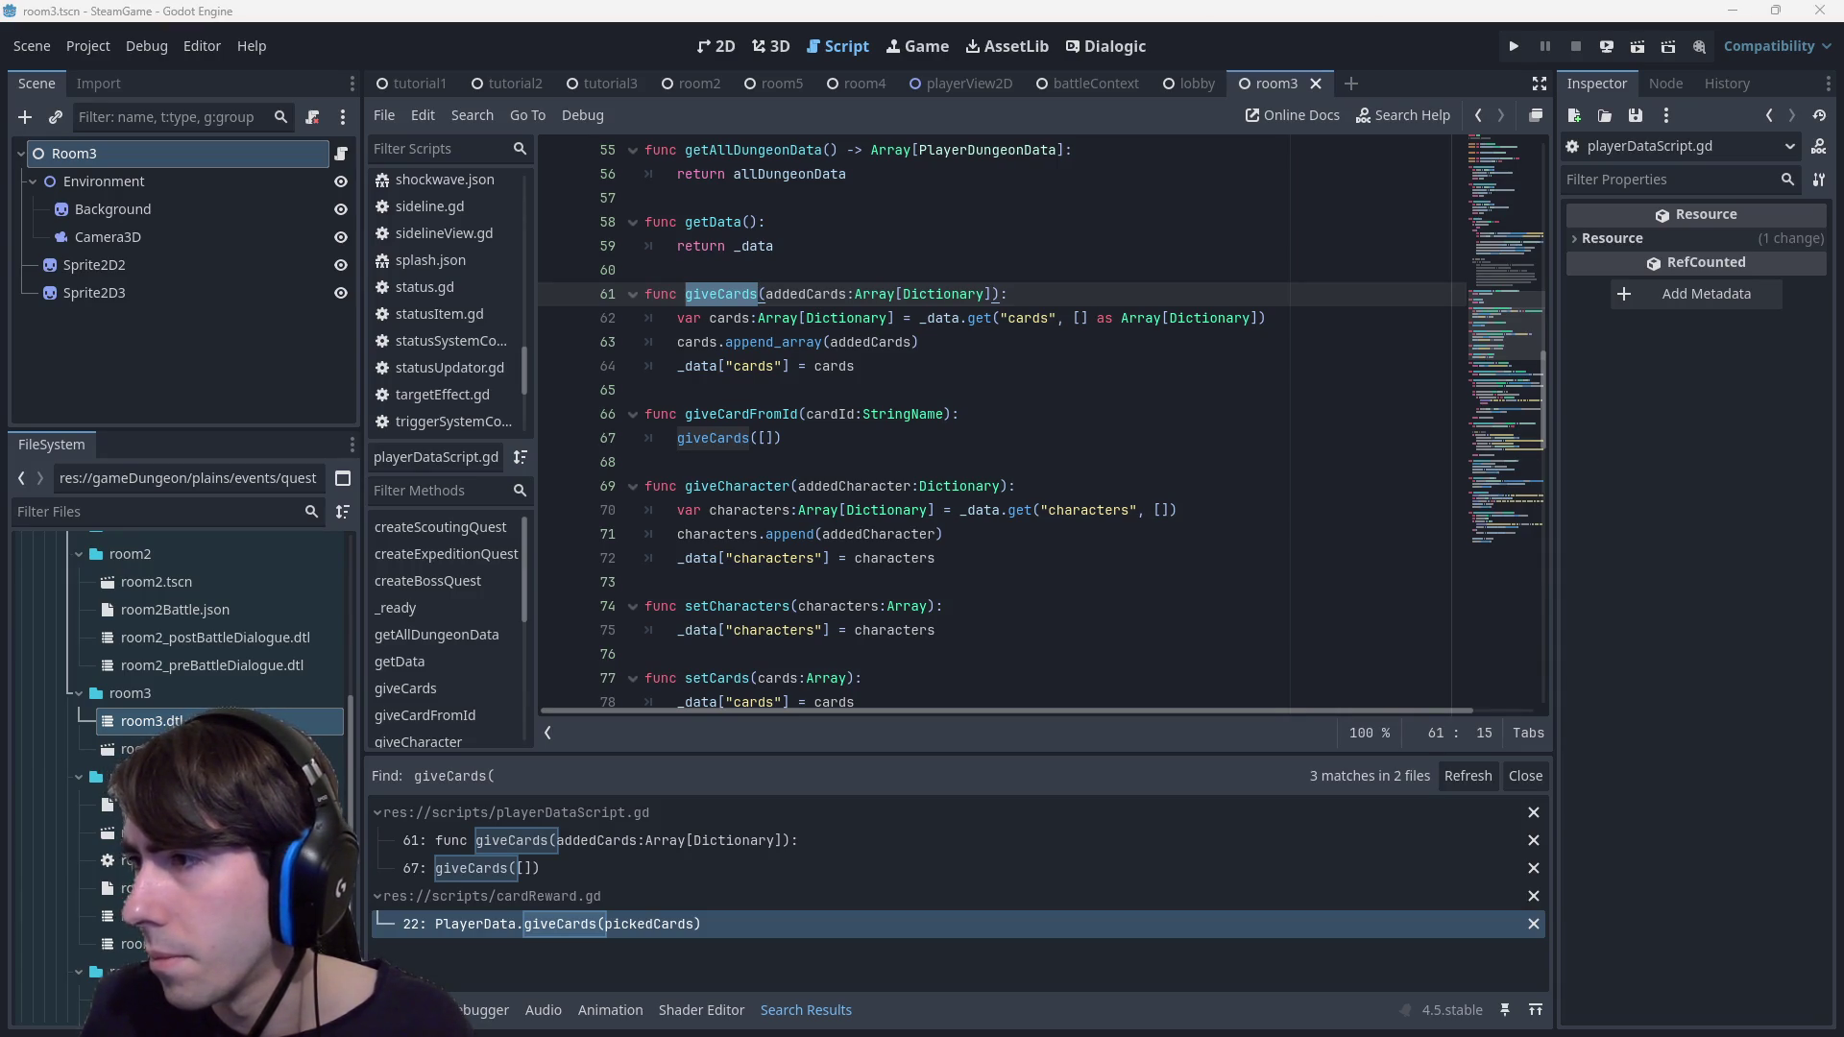
- Paste the card template lines into giveCardFromId, dedent them one level, and save
scroll(1039, 346, down, 2)
scroll(1038, 346, up, 3)
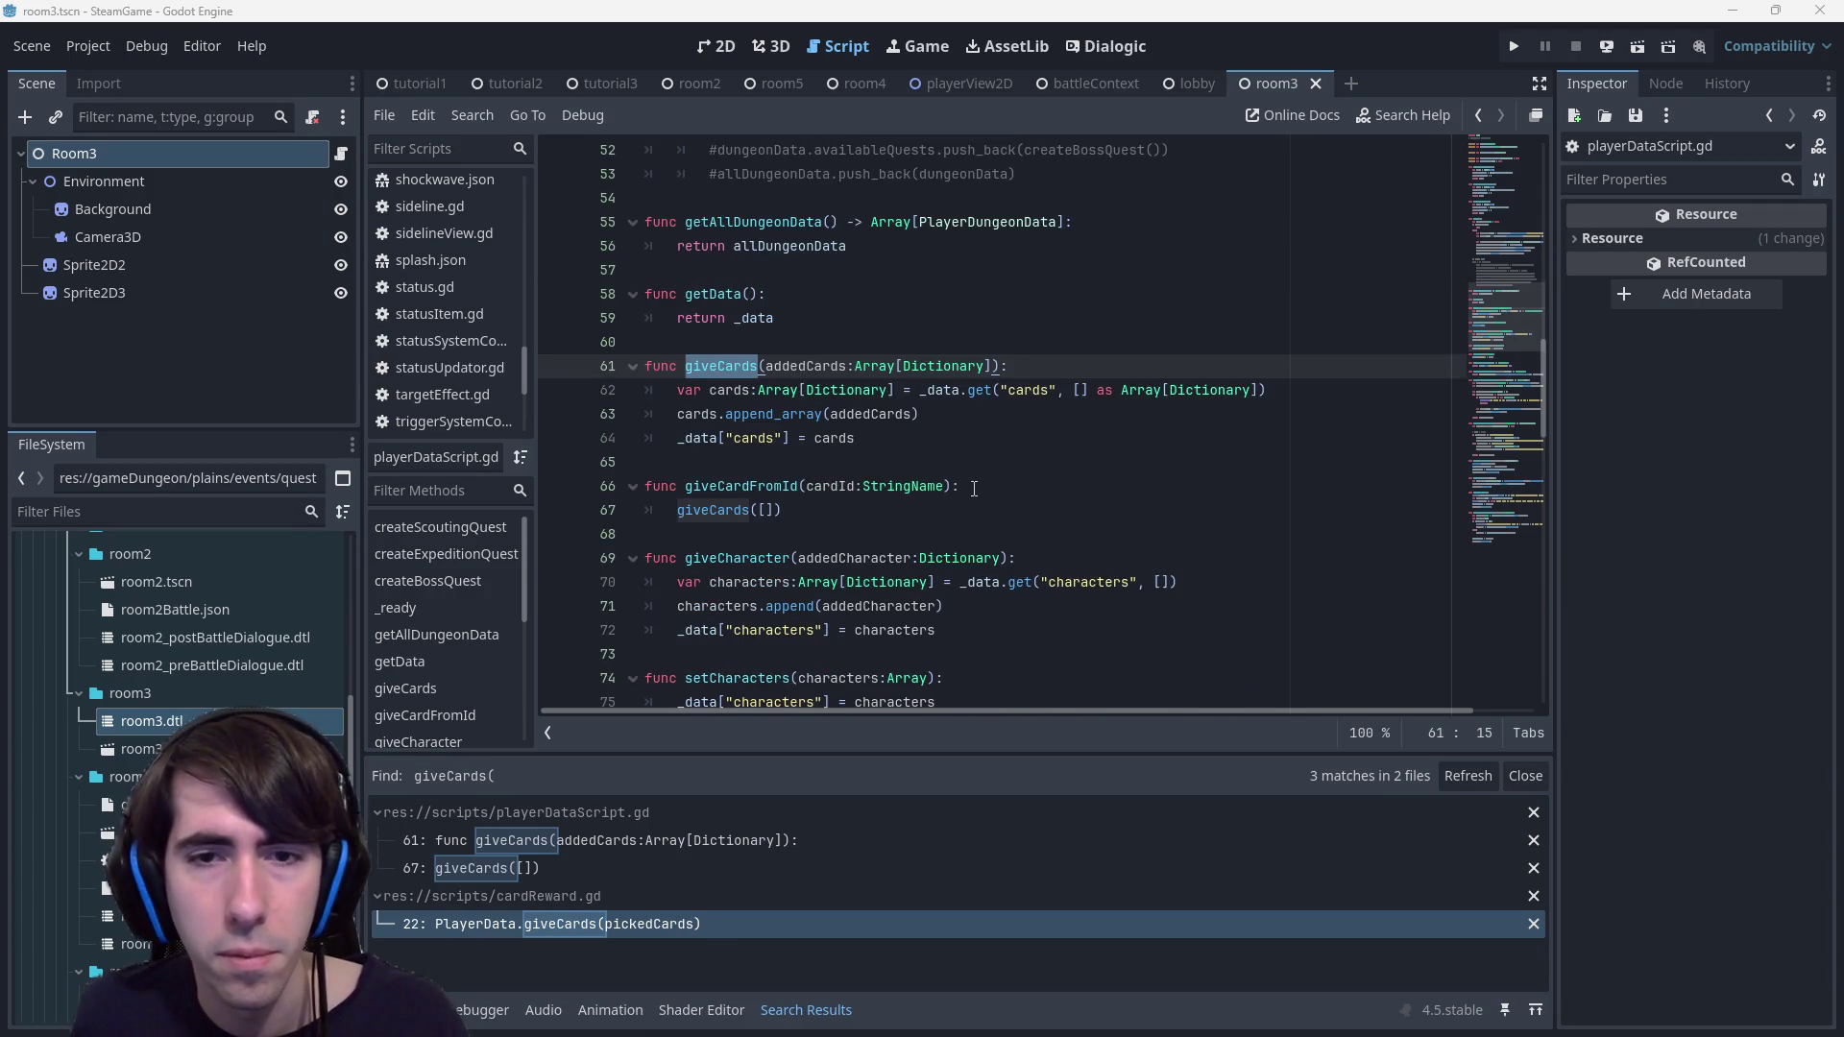
click(974, 488)
key(Return)
key(ctrl+v)
key(ctrl+s)
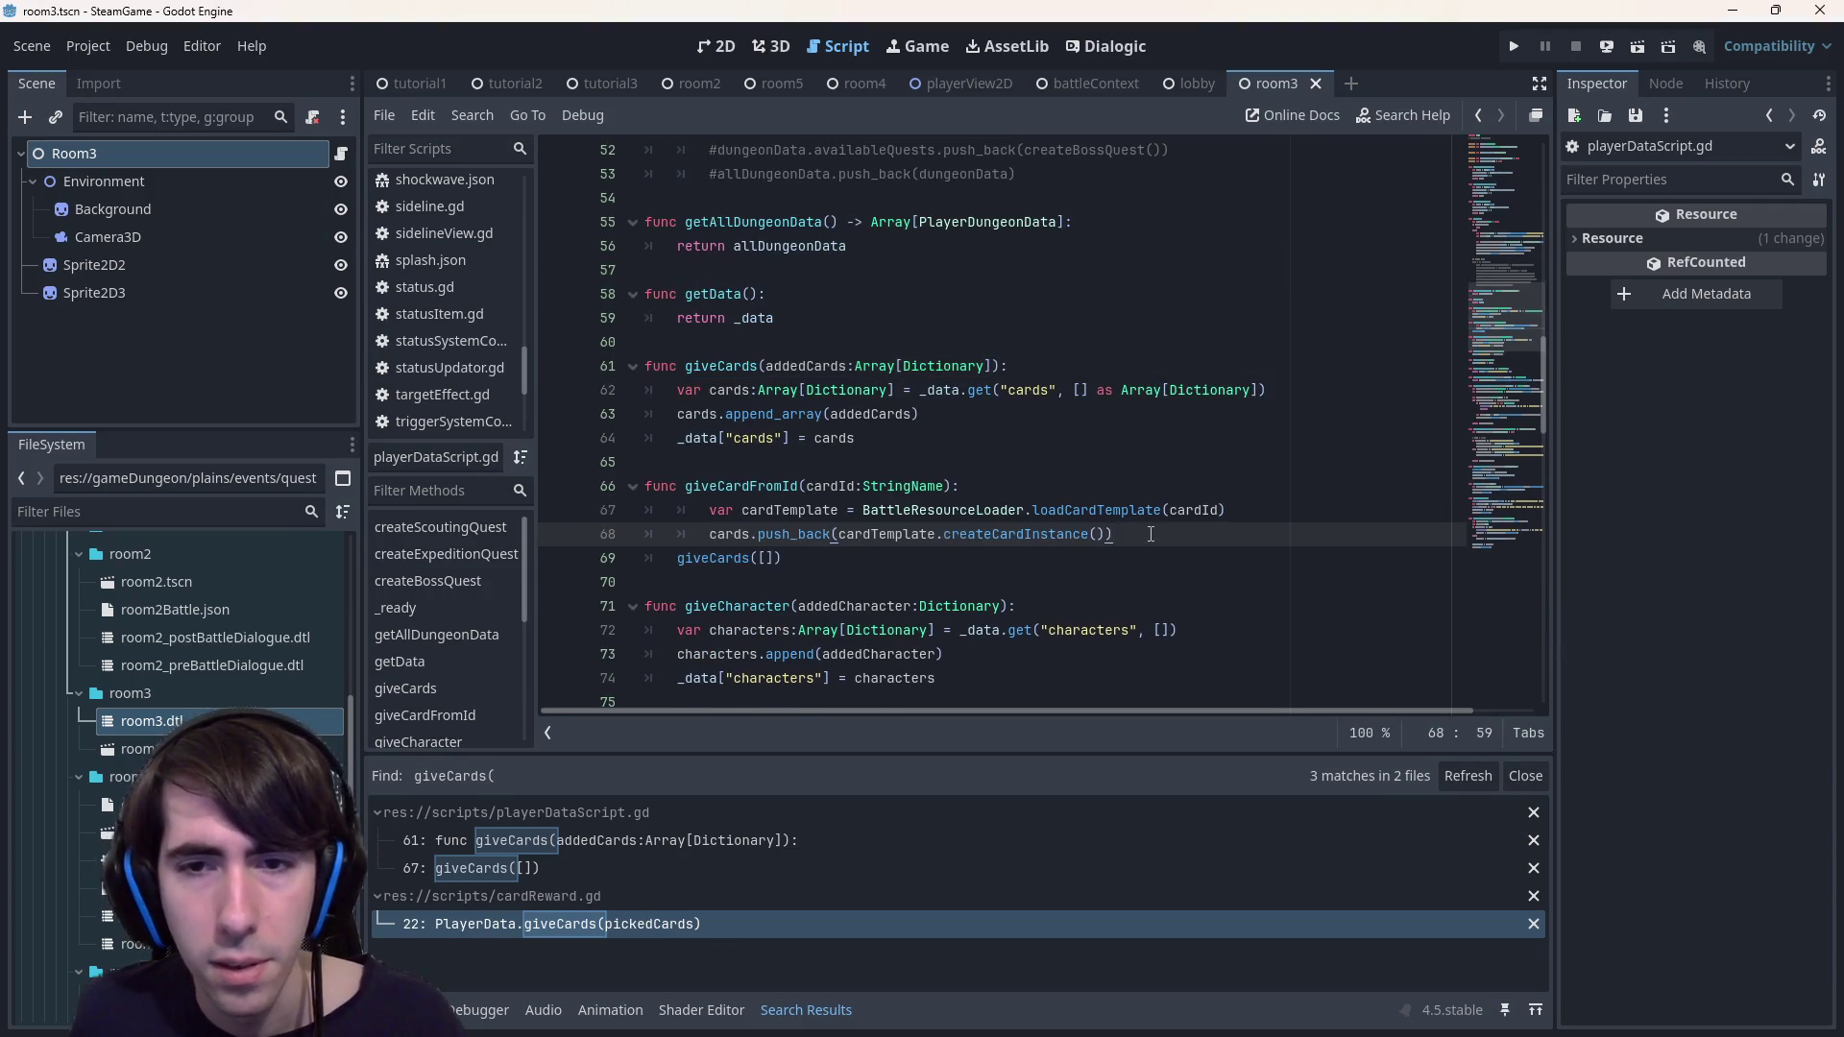
drag(1151, 534, 580, 511)
key(shift+Tab)
key(ctrl+s)
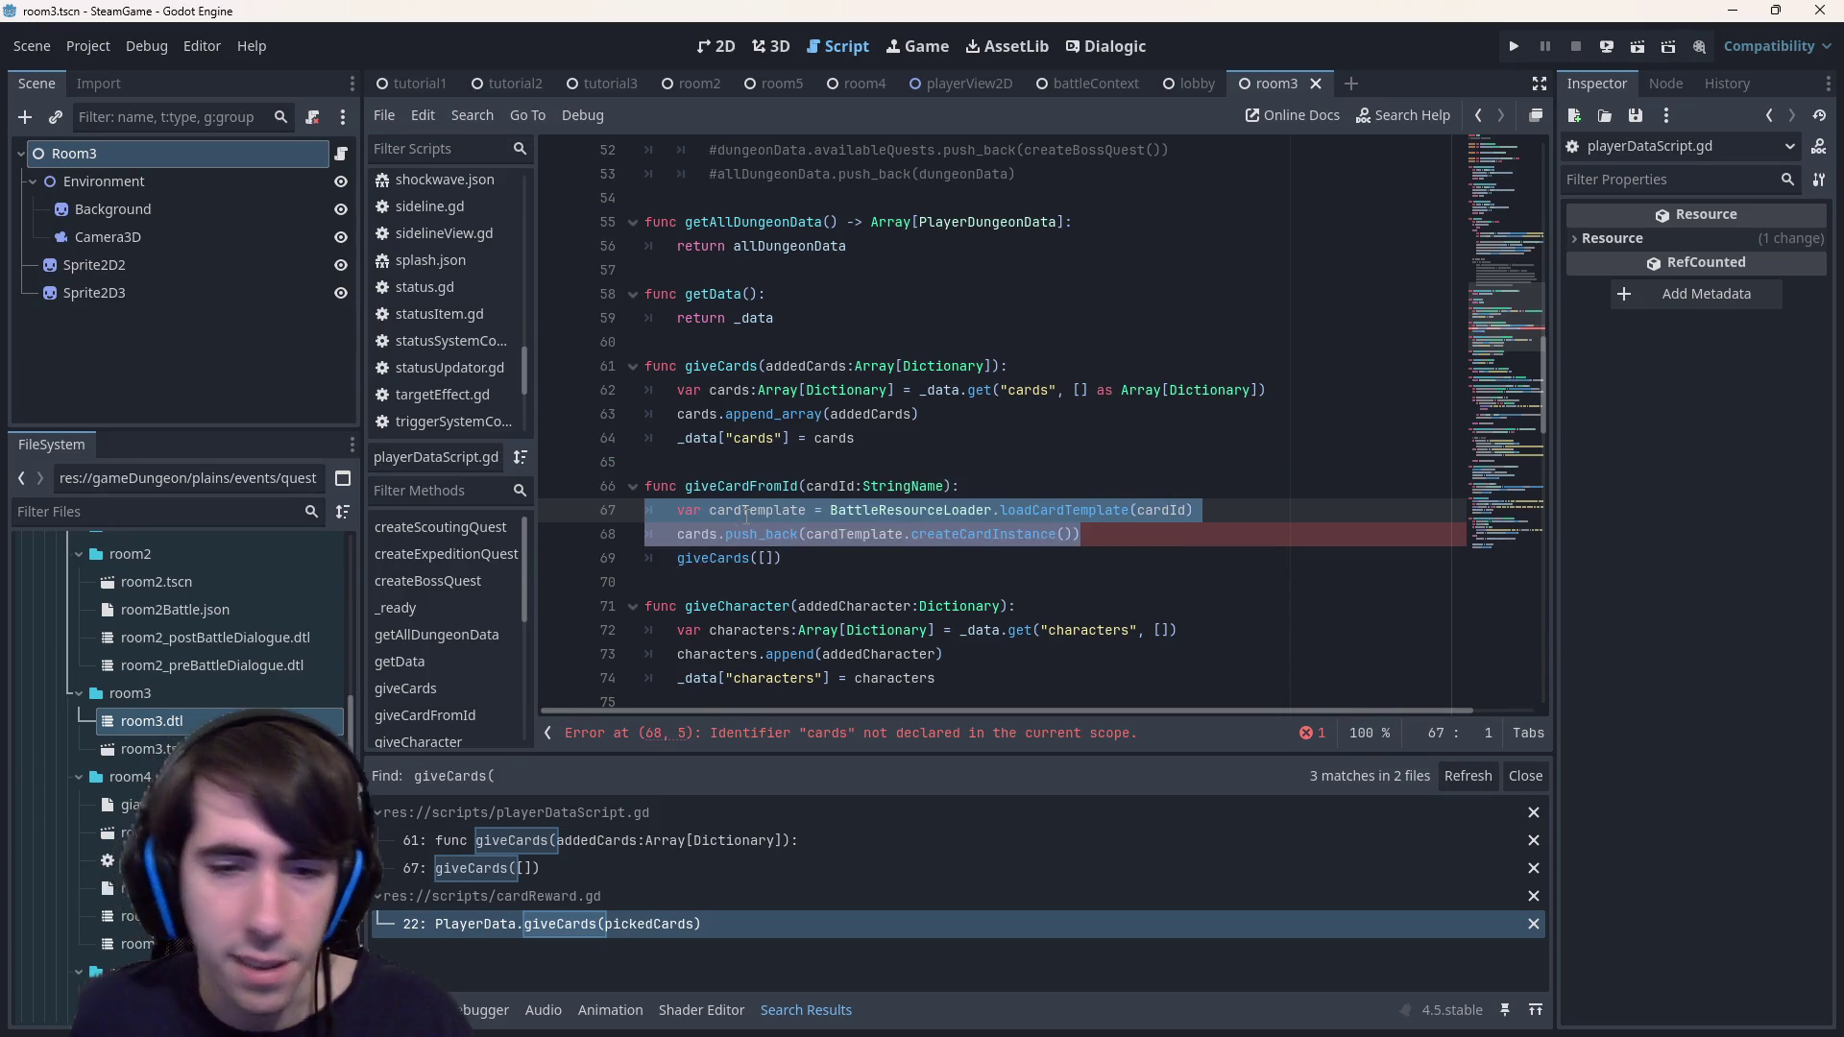
- Move cardTemplate.createCardInstance() into giveCards([...]) and delete the leftover cards.push_back line
click(802, 510)
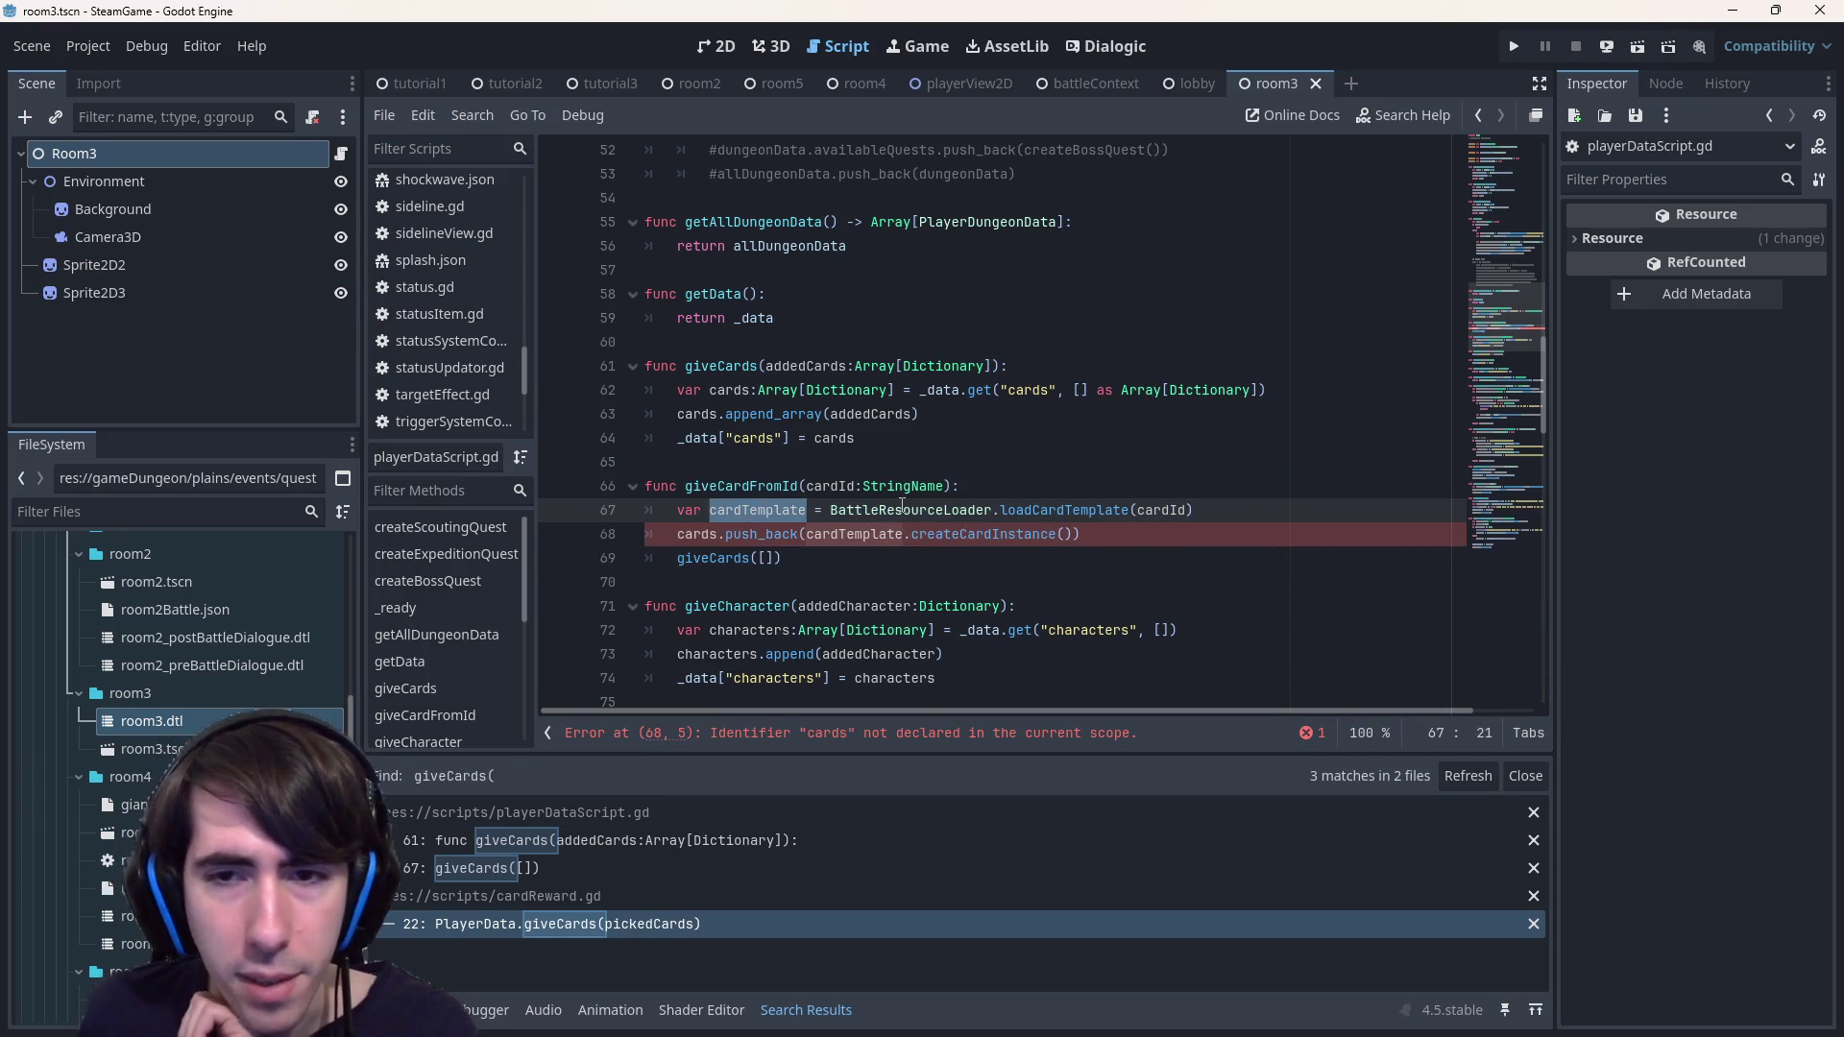
click(855, 486)
click(1106, 509)
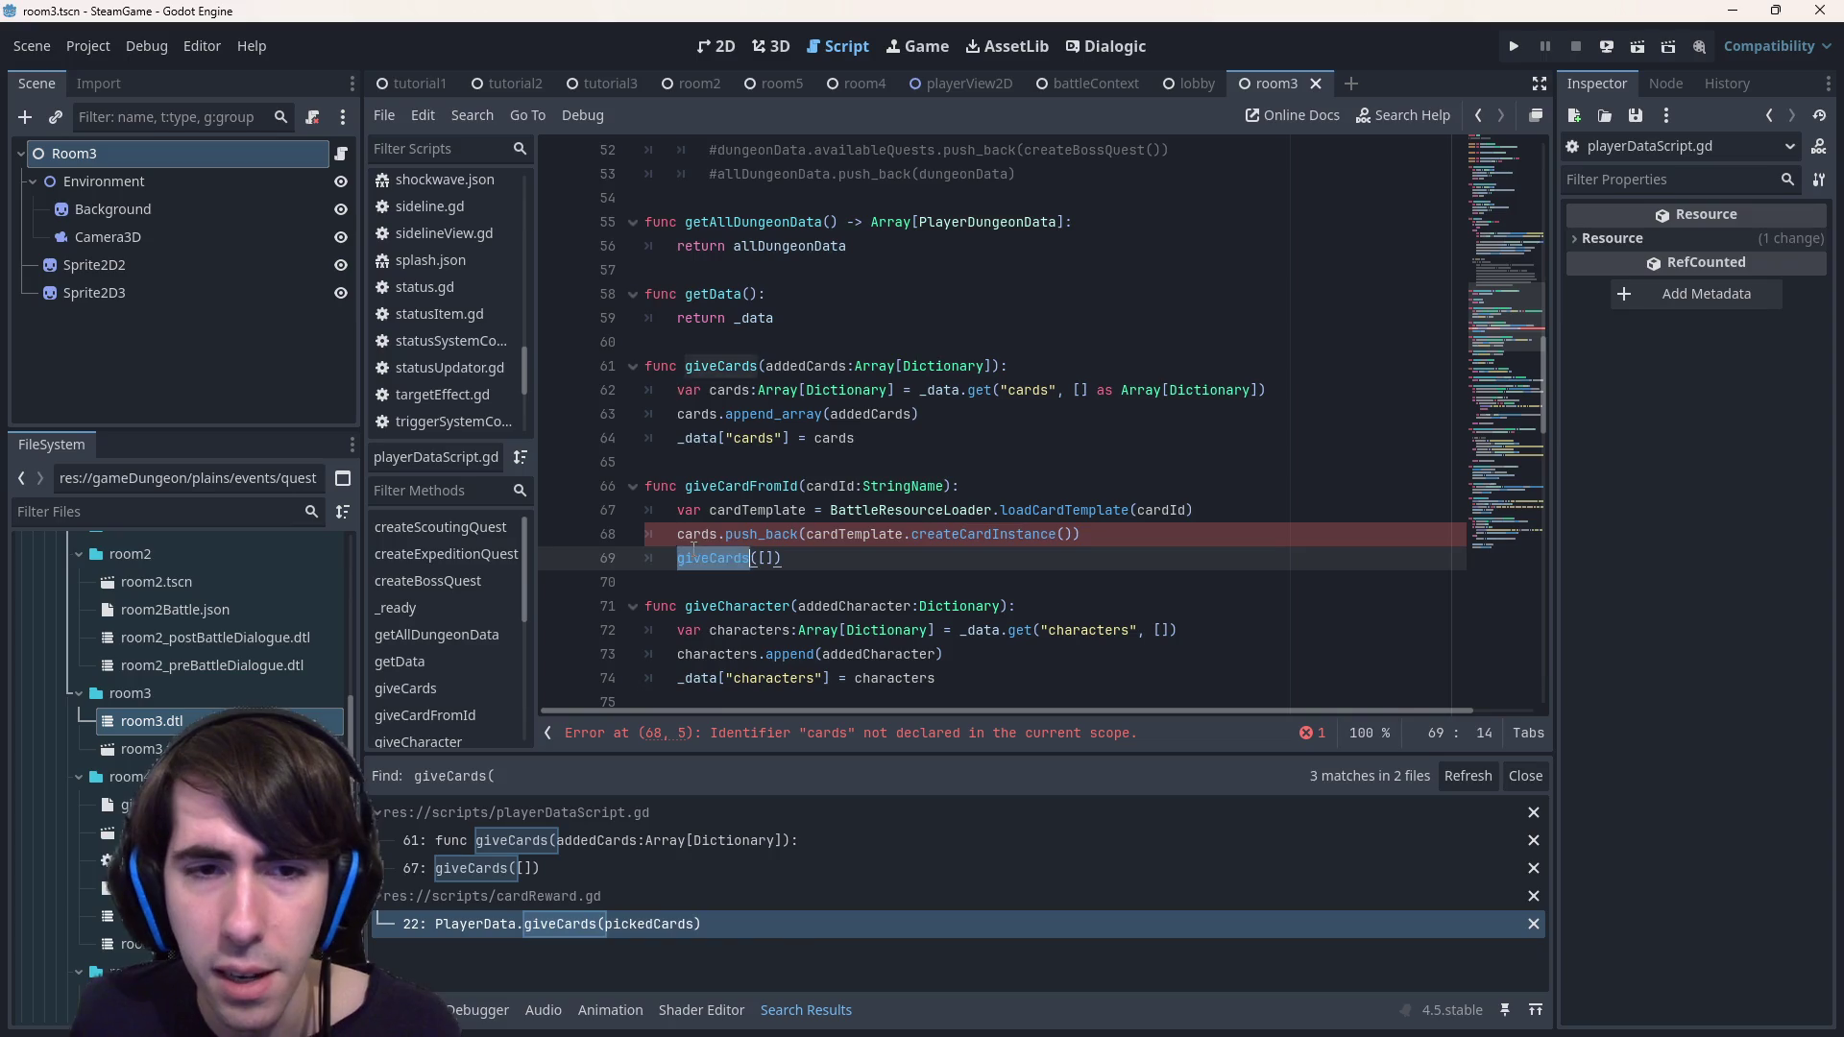
click(711, 539)
drag(801, 533, 1067, 539)
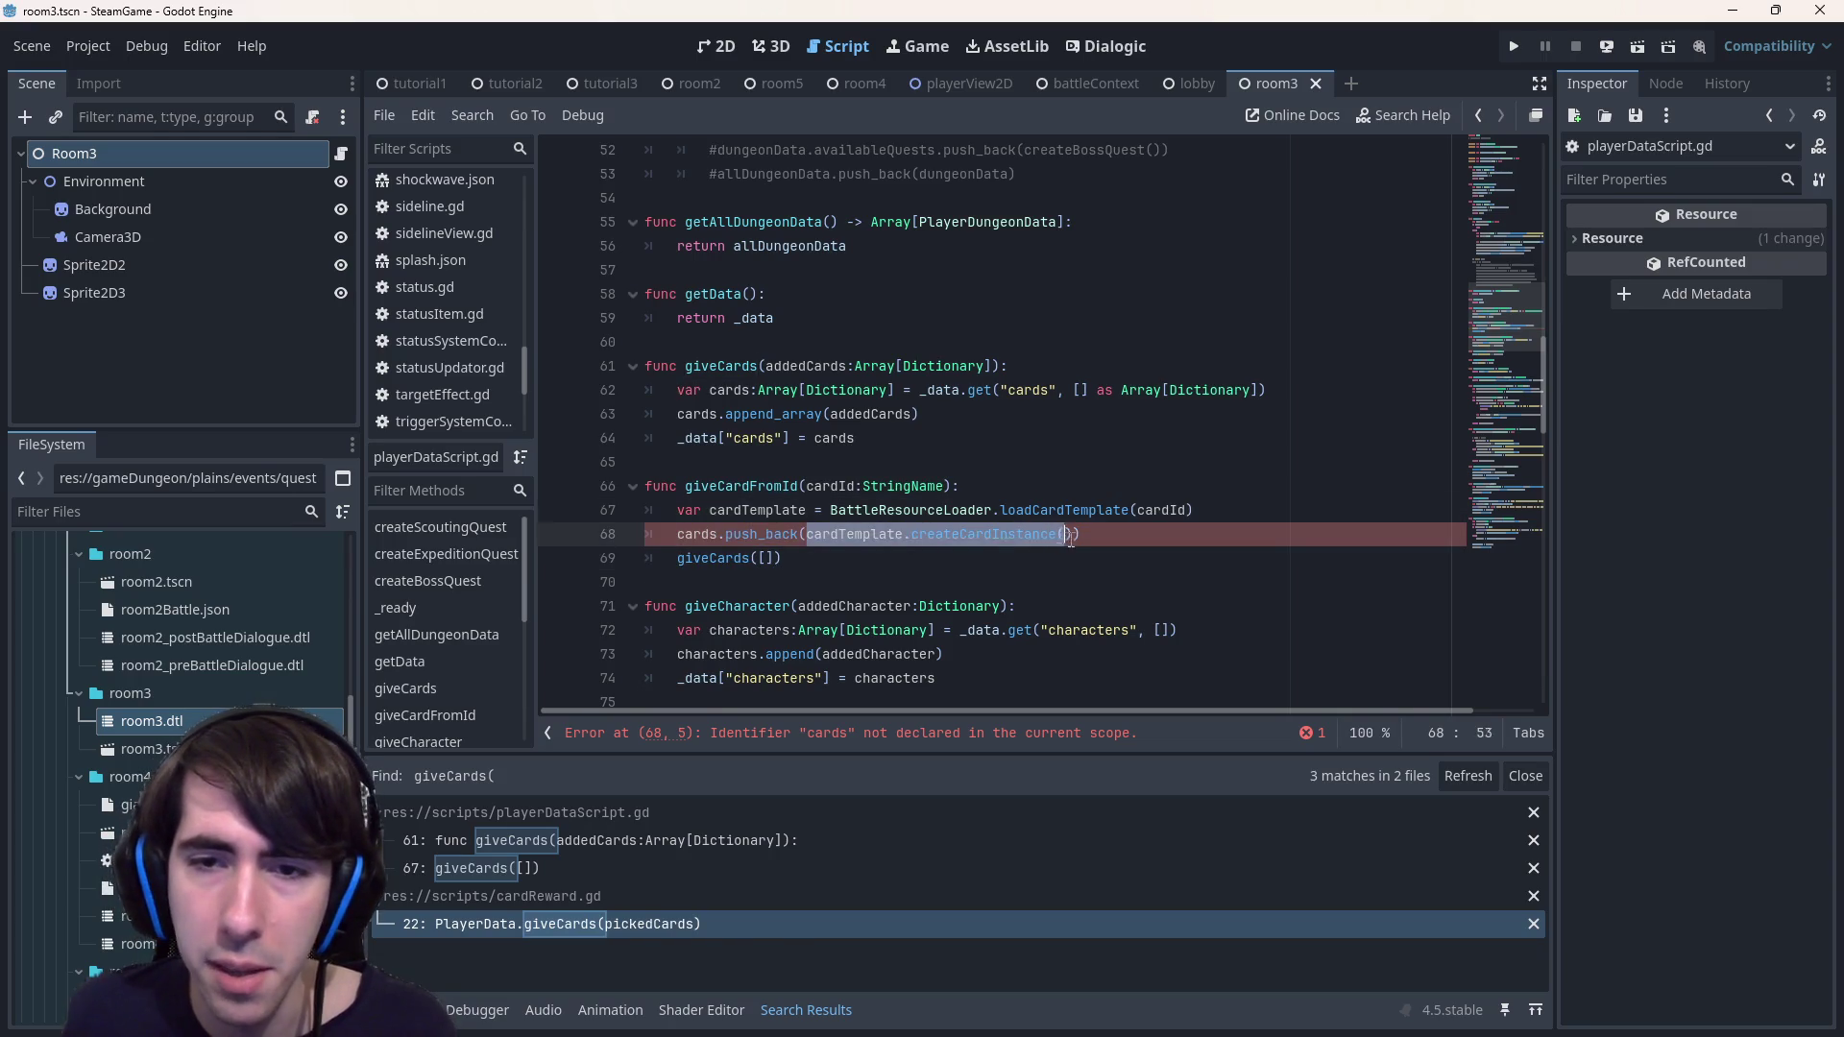
key(ctrl+c)
click(765, 558)
key(ctrl+v)
key(ctrl+s)
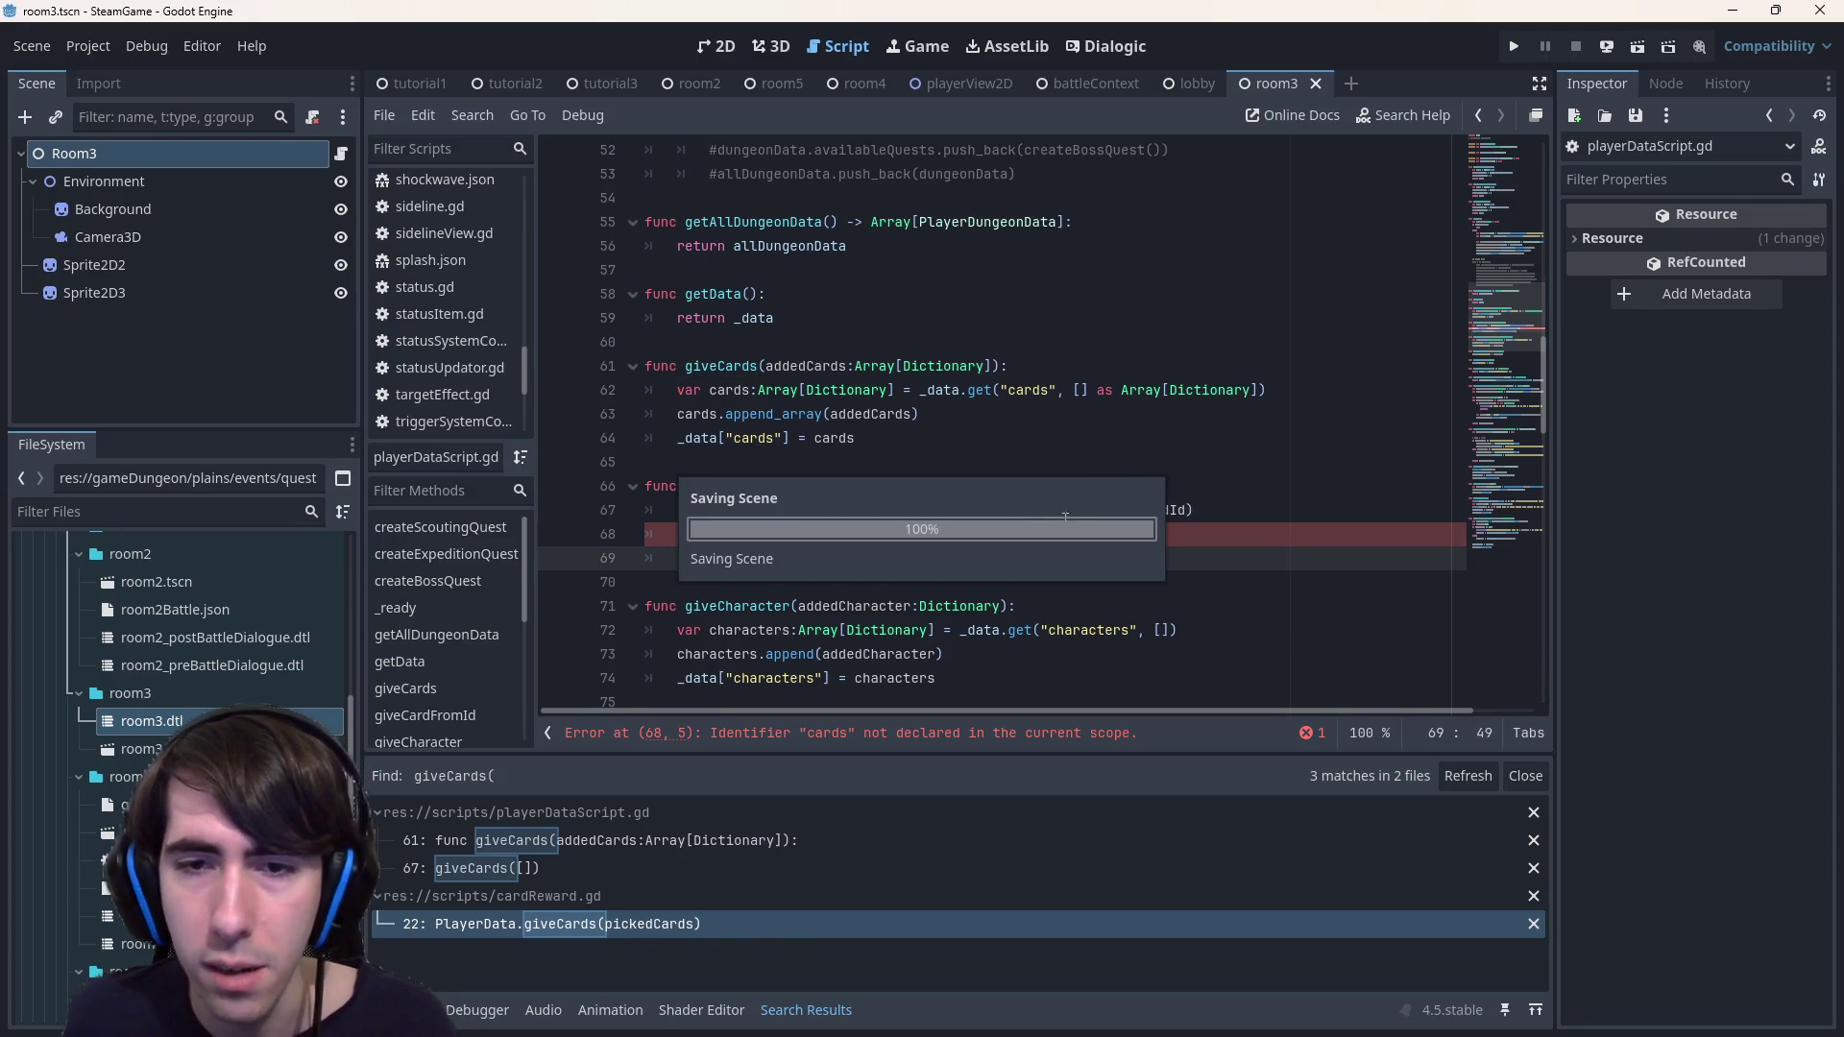
drag(1080, 534, 401, 537)
key(BackSpace)
key(BackSpace)
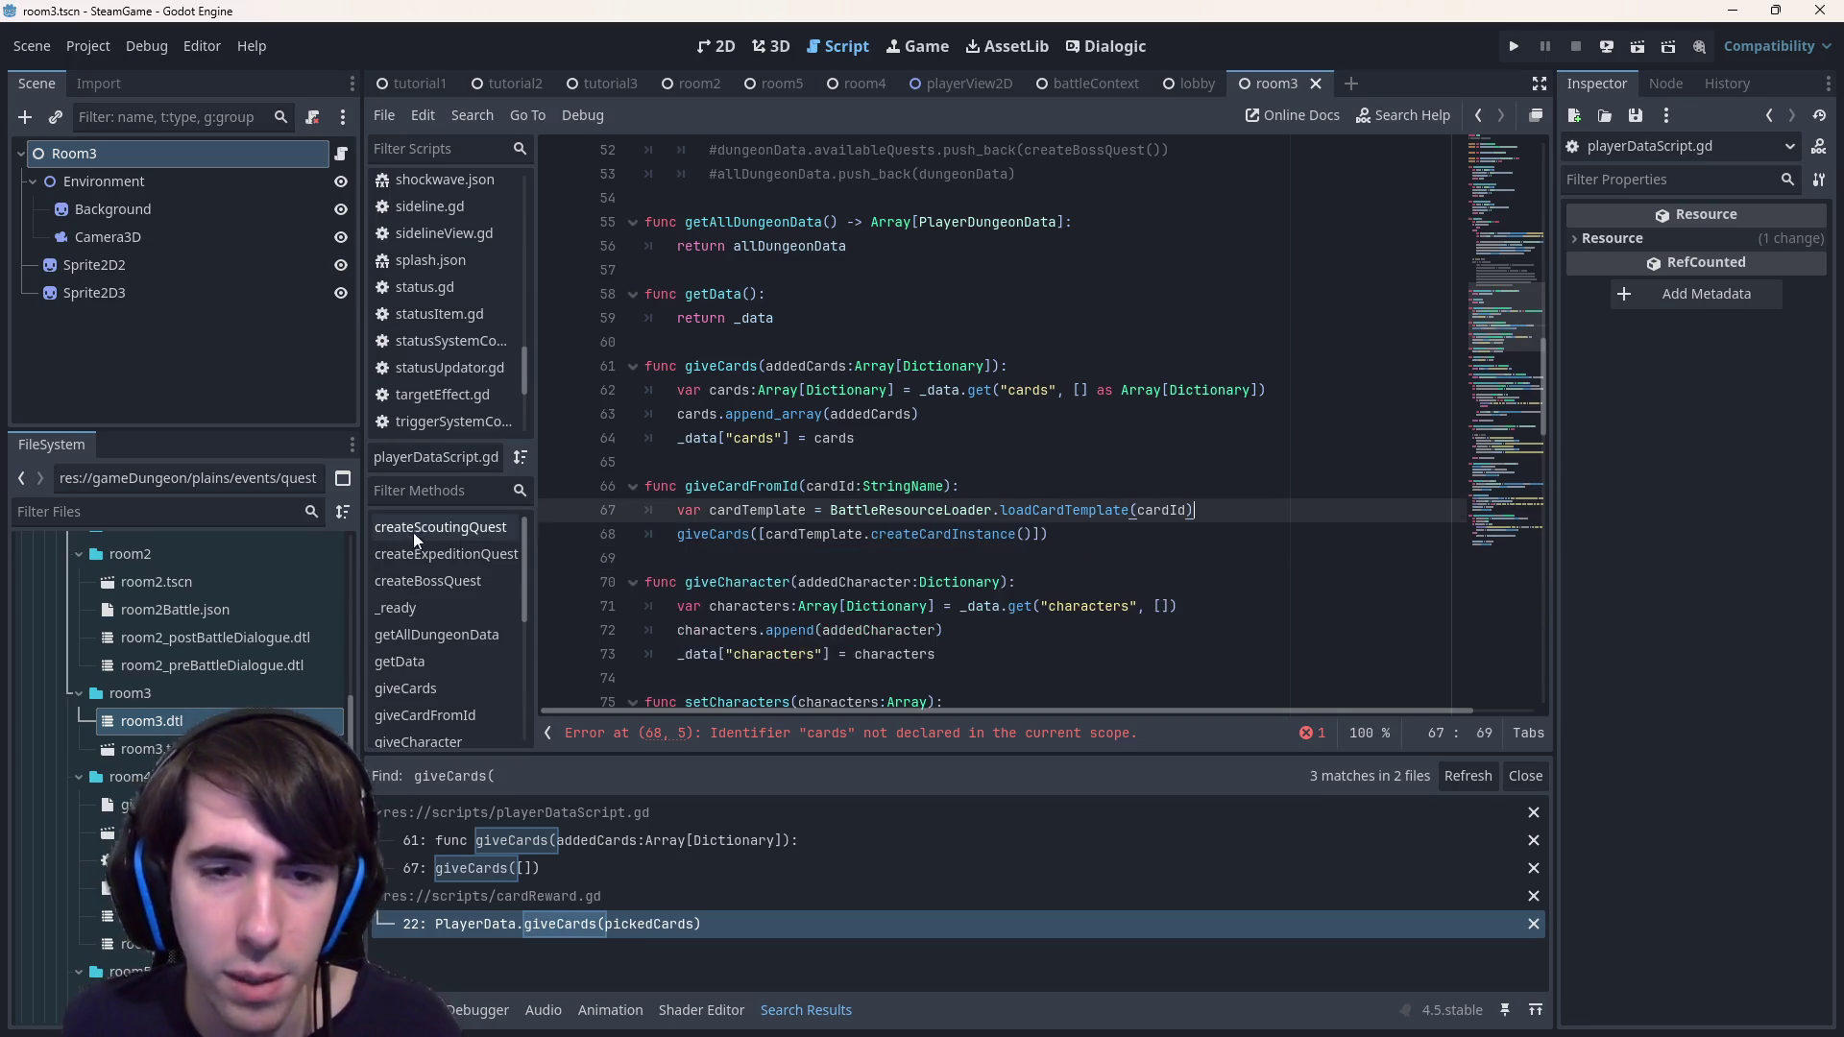
click(775, 486)
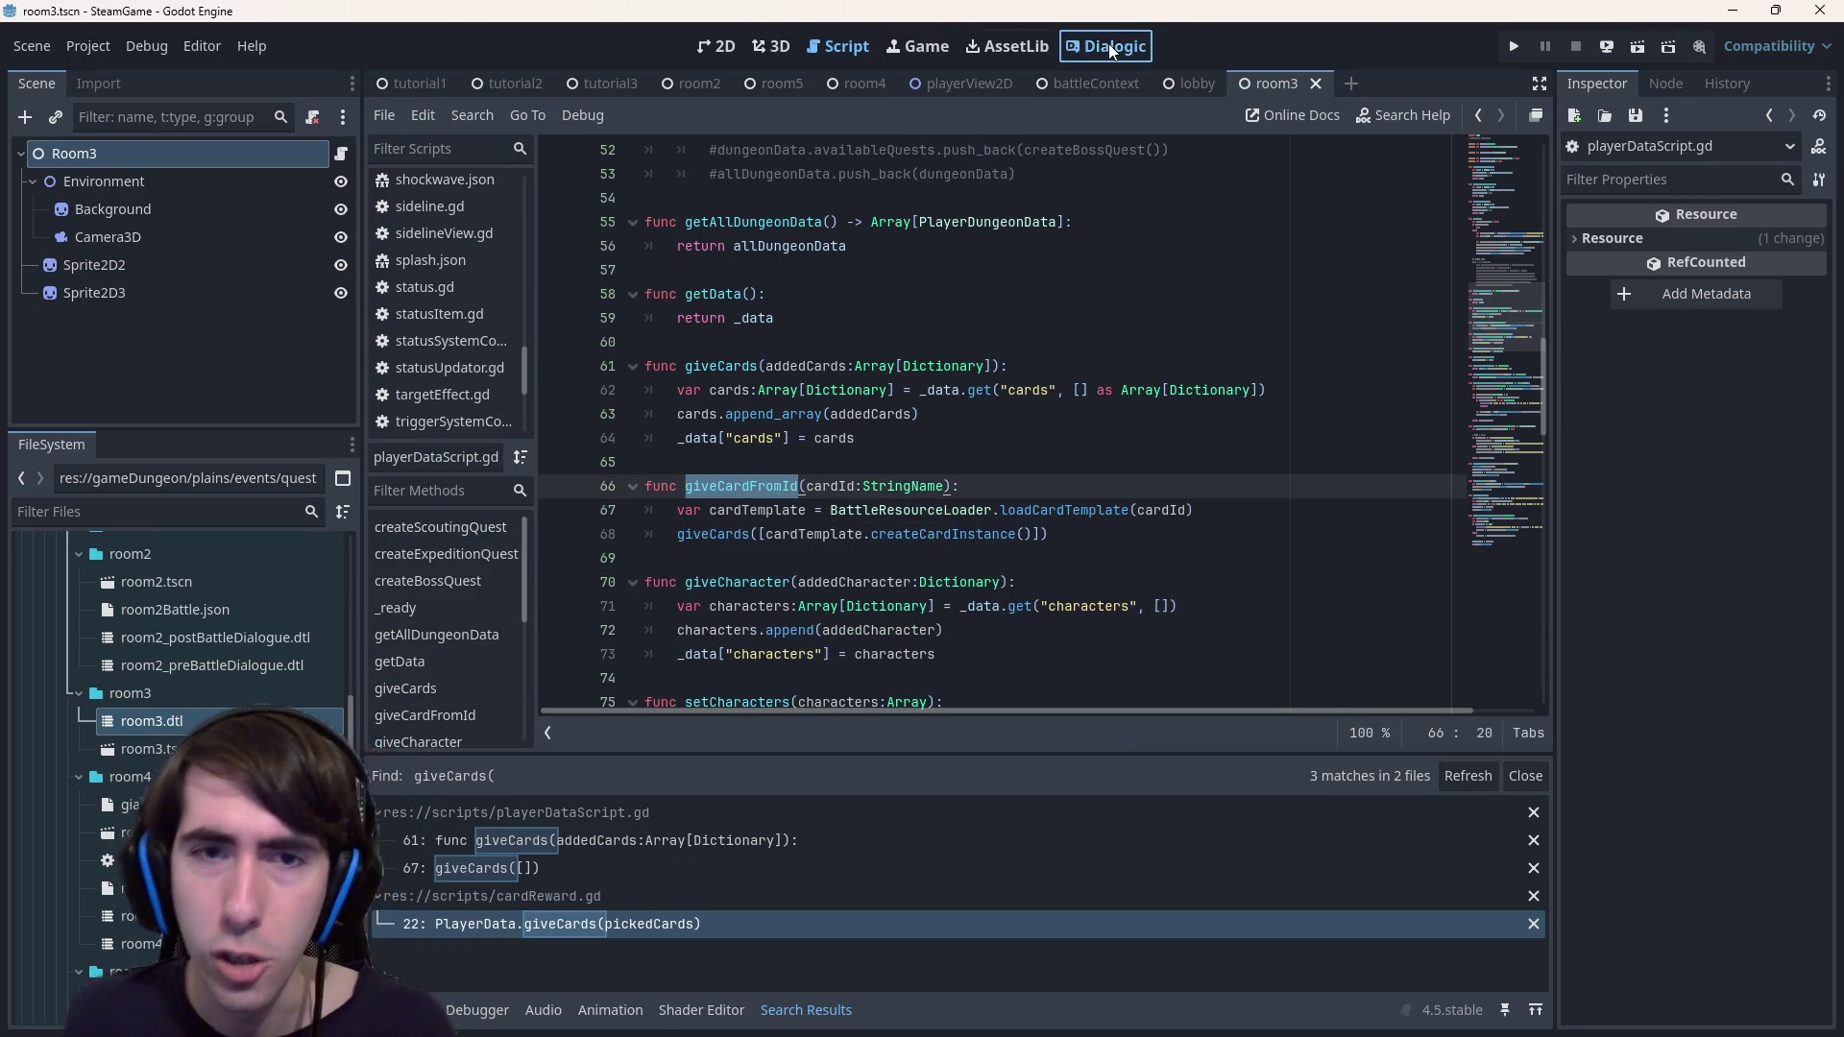
- Clear the room3 call event's argument and switch its method to PlayerData's giveCardFromId
click(1109, 45)
click(658, 571)
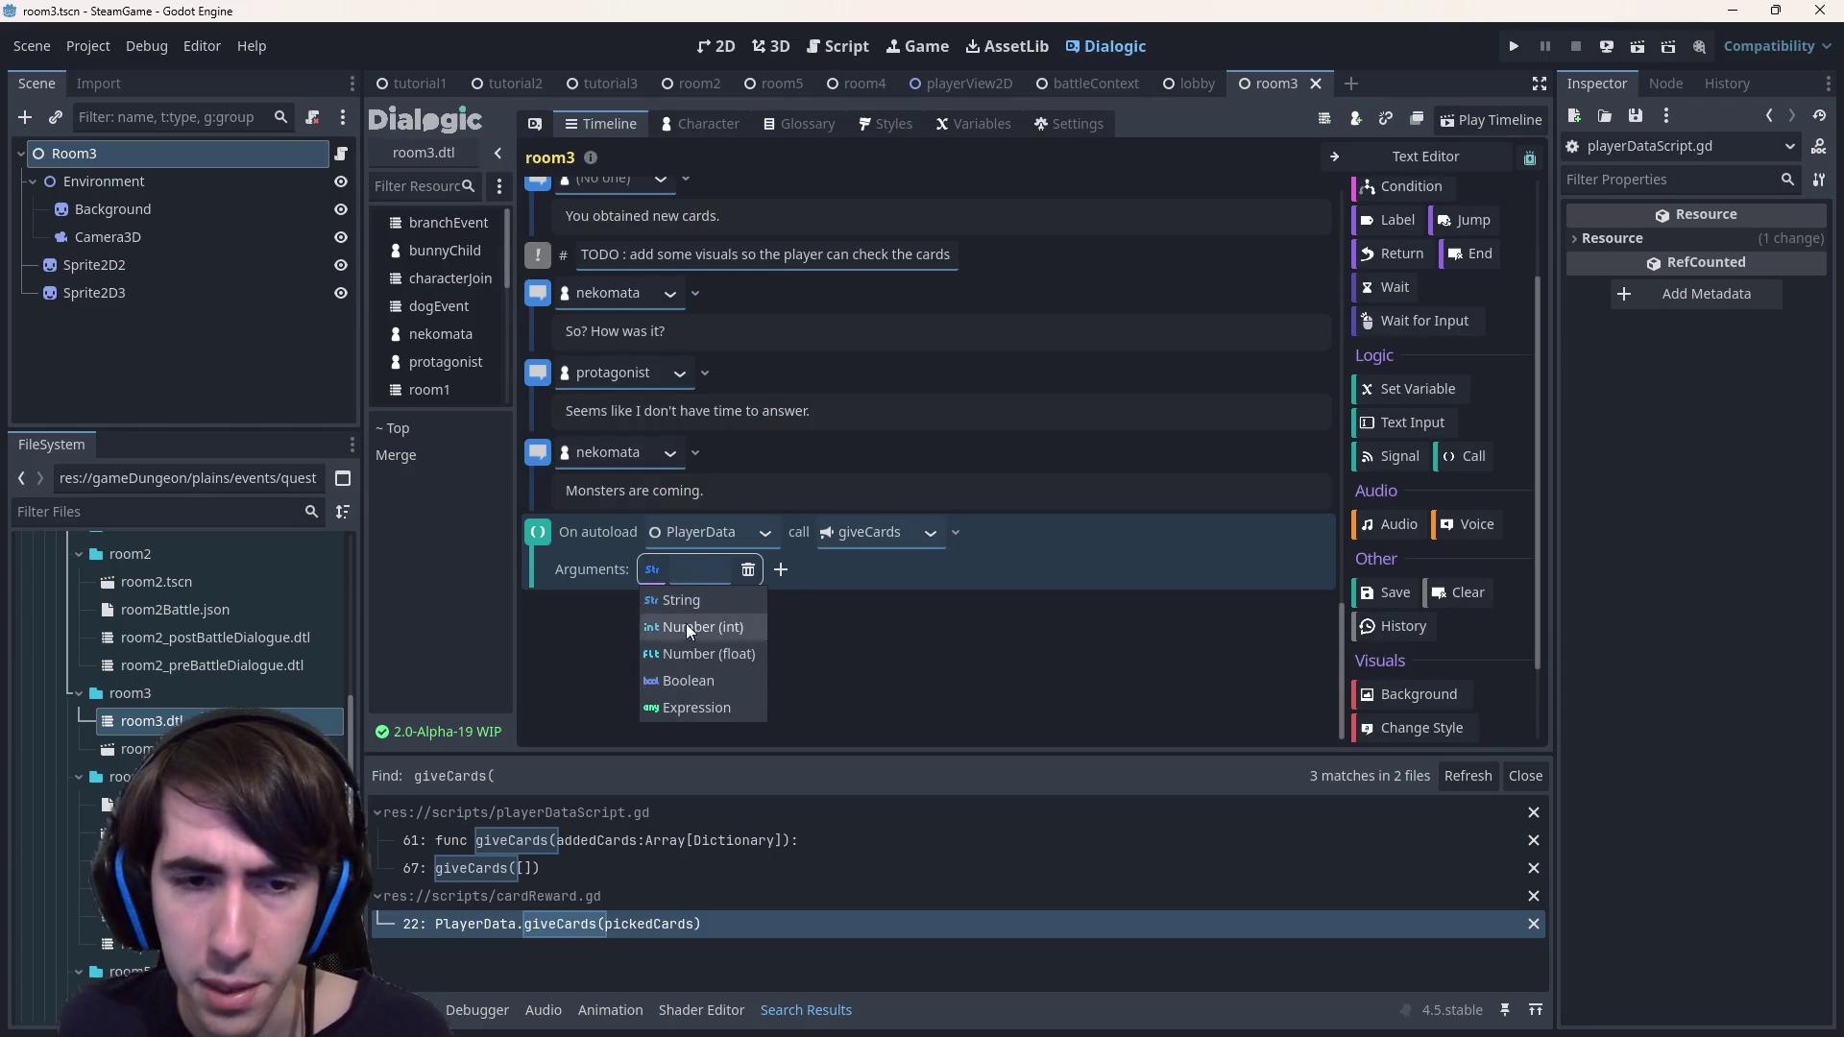
click(694, 585)
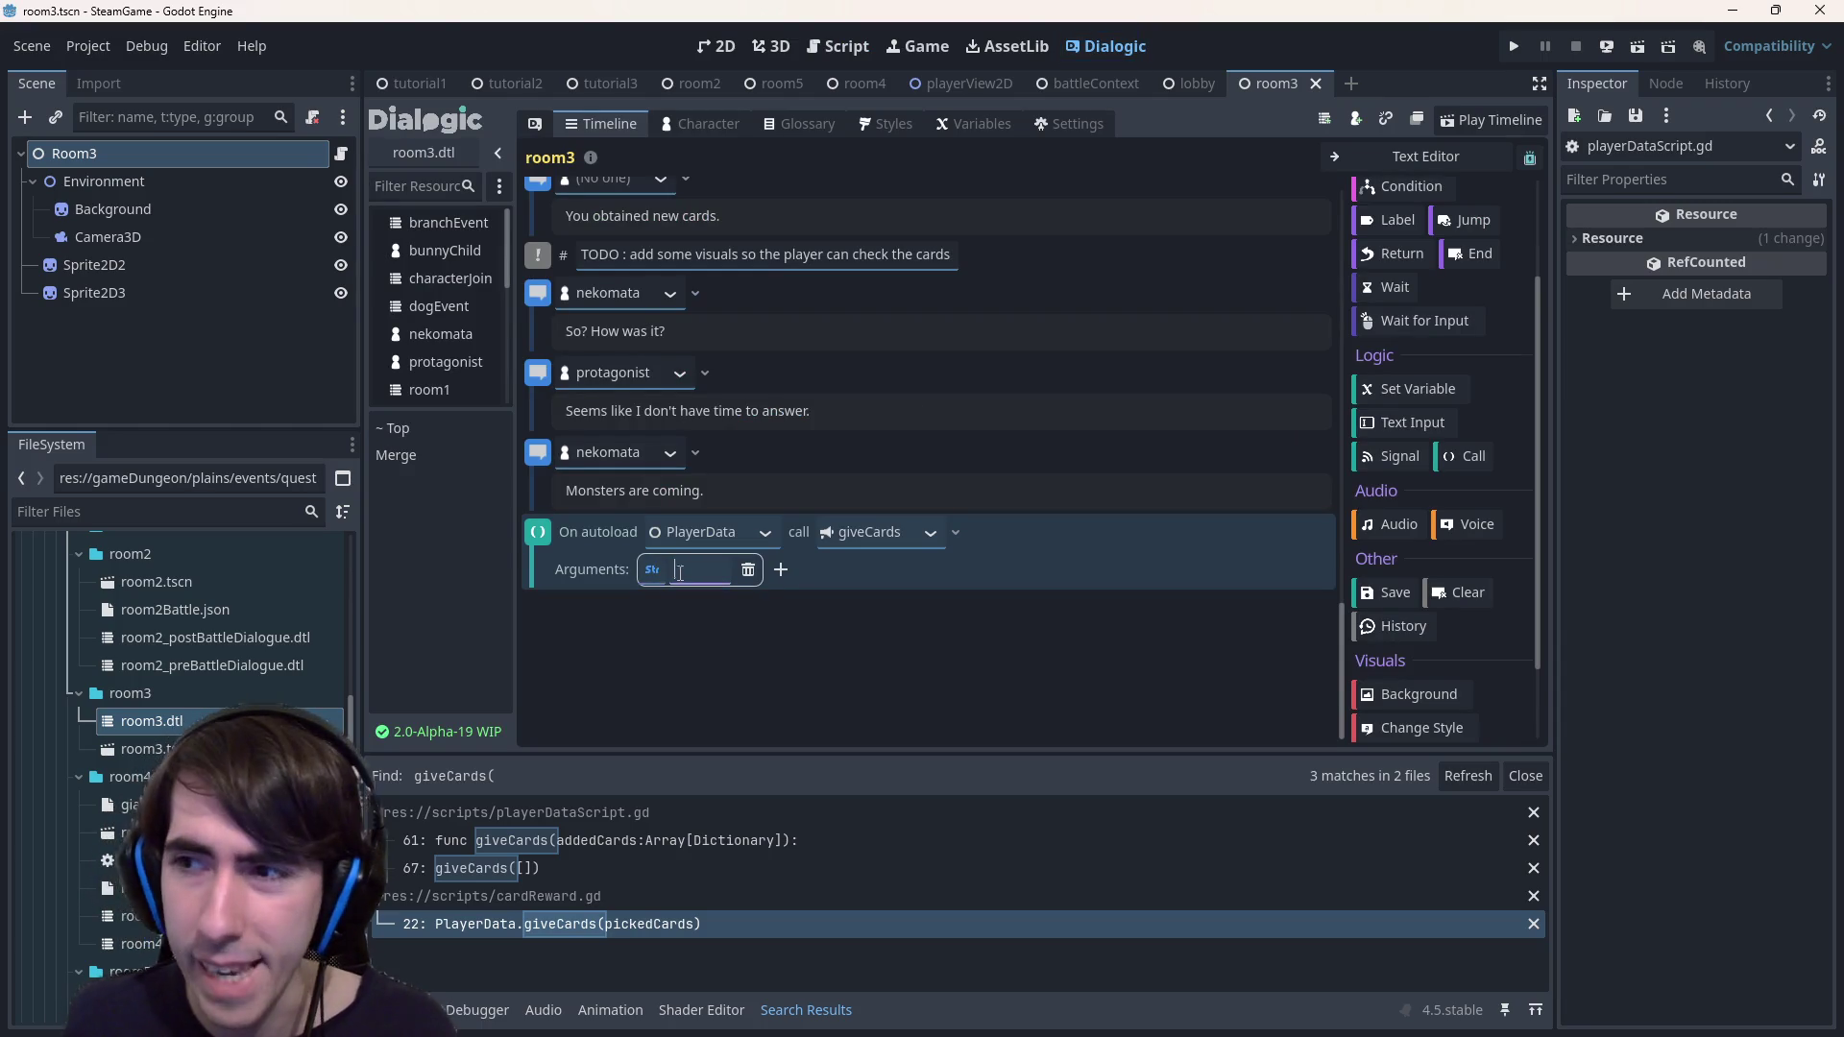
key(ctrl+v)
key(ctrl+a)
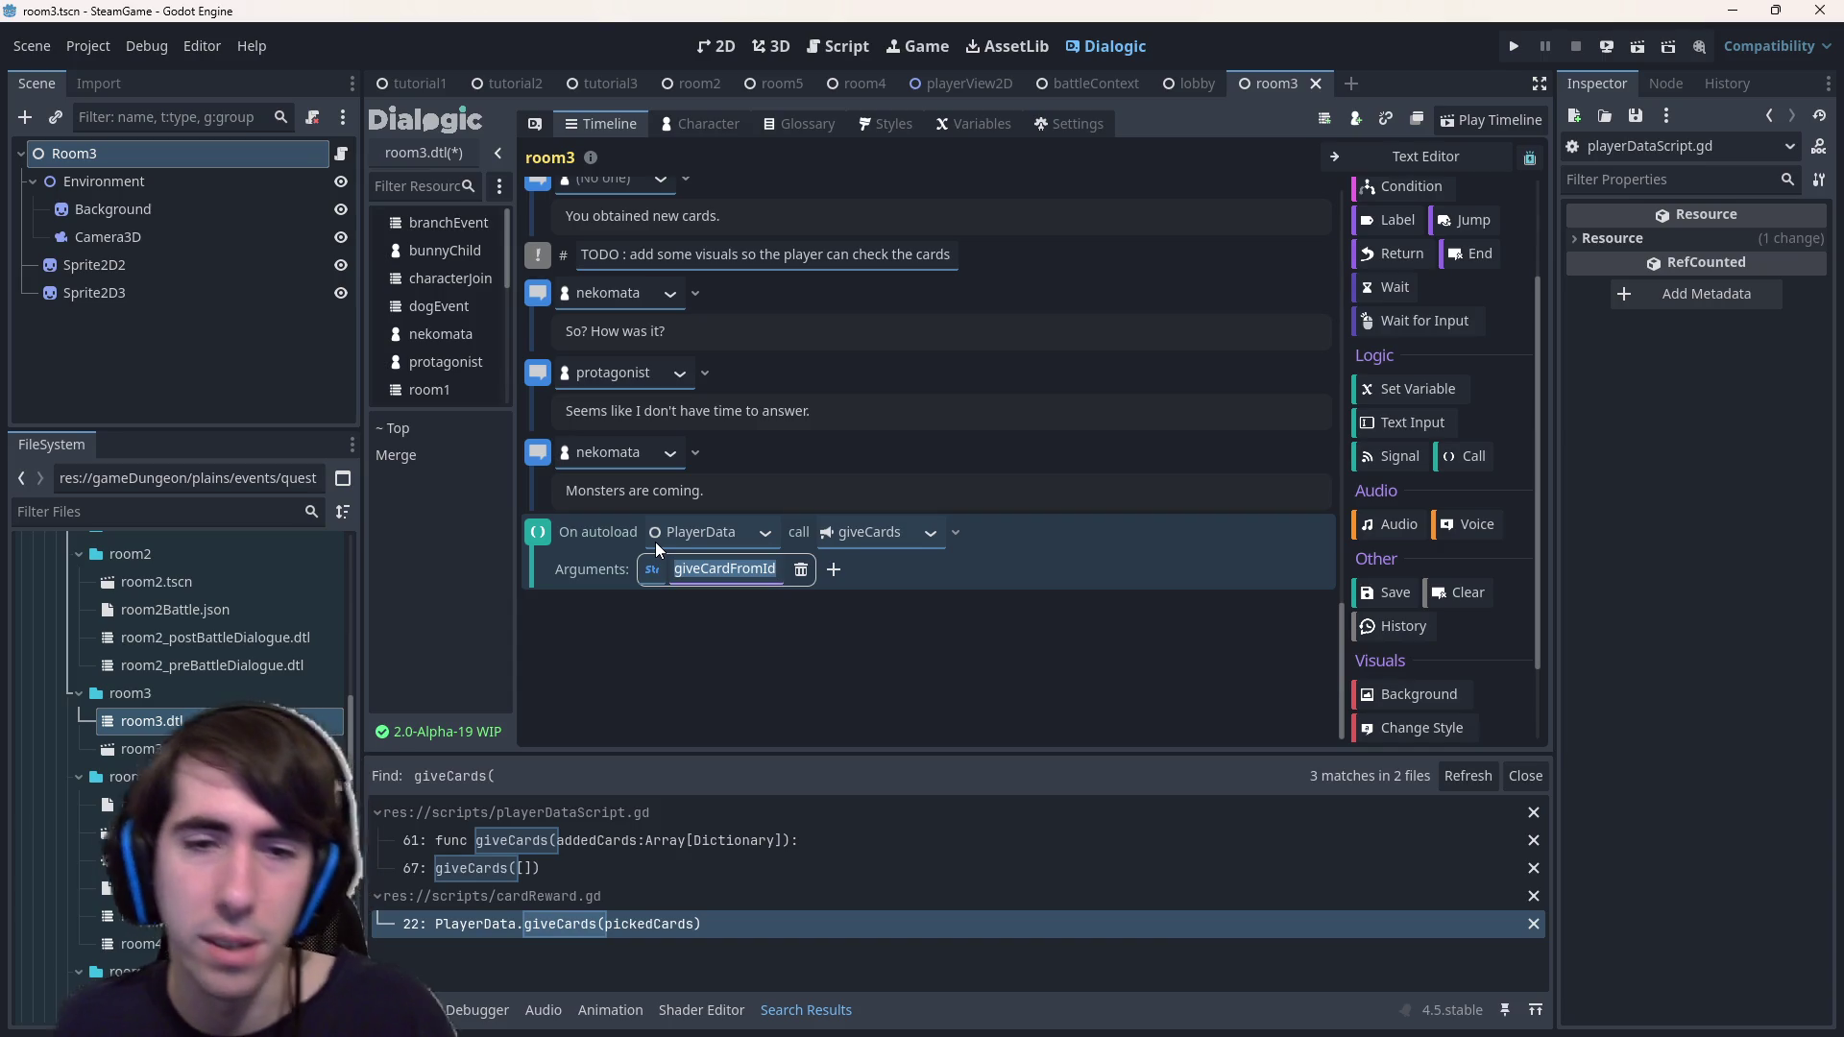
key(BackSpace)
click(920, 538)
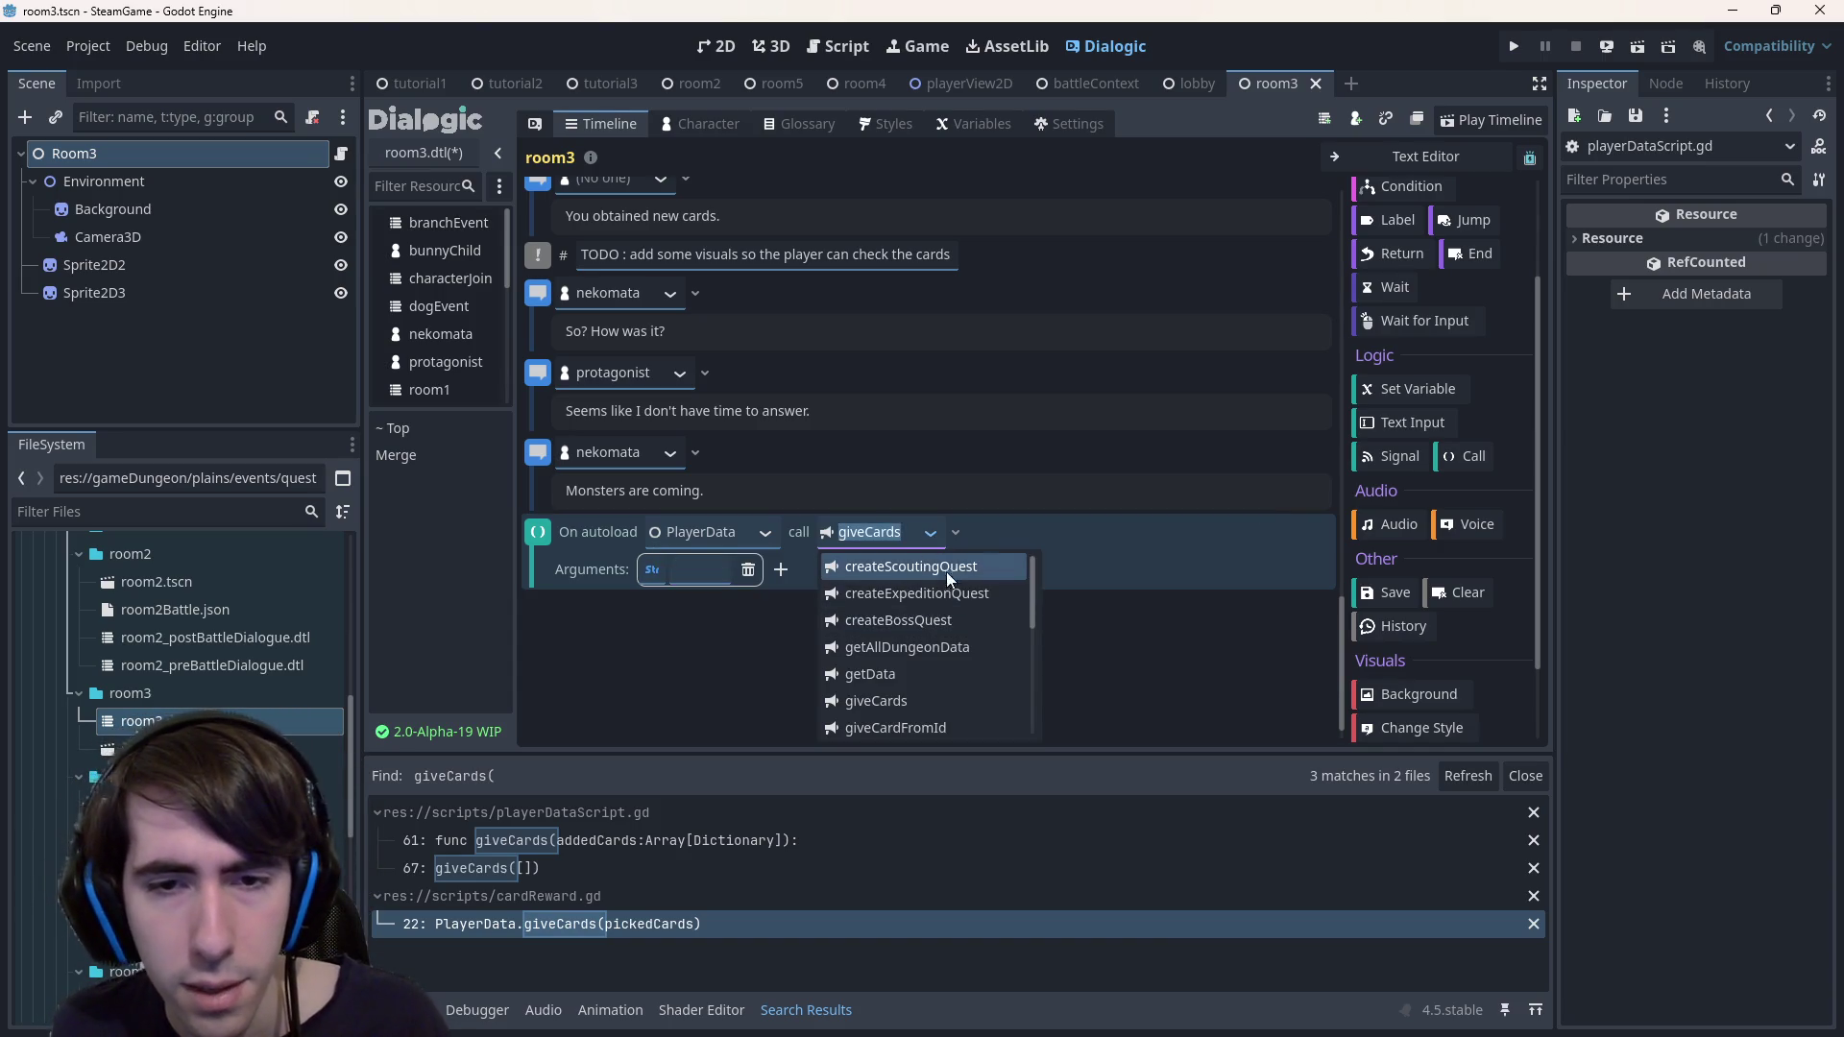
text(give)
key(Down)
key(Return)
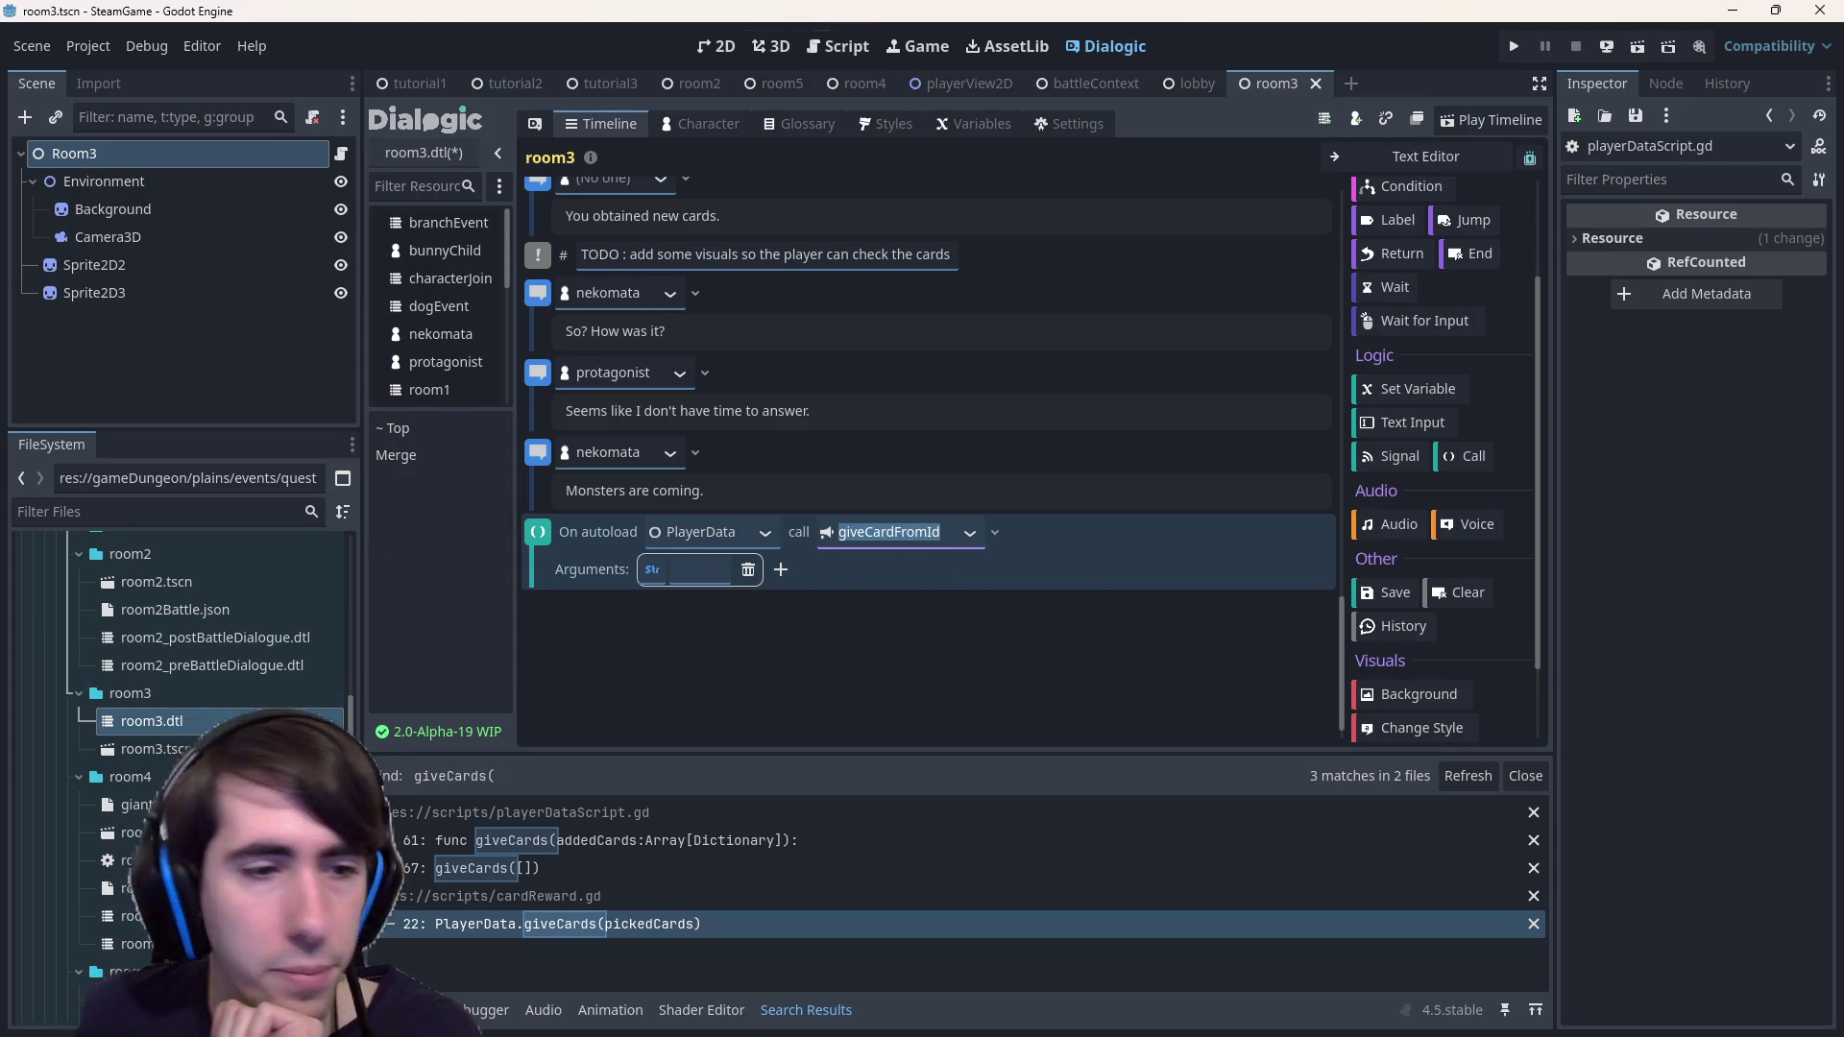
- Open room4Battle.json to check the card names
scroll(215, 673, up, 2)
scroll(215, 653, down, 2)
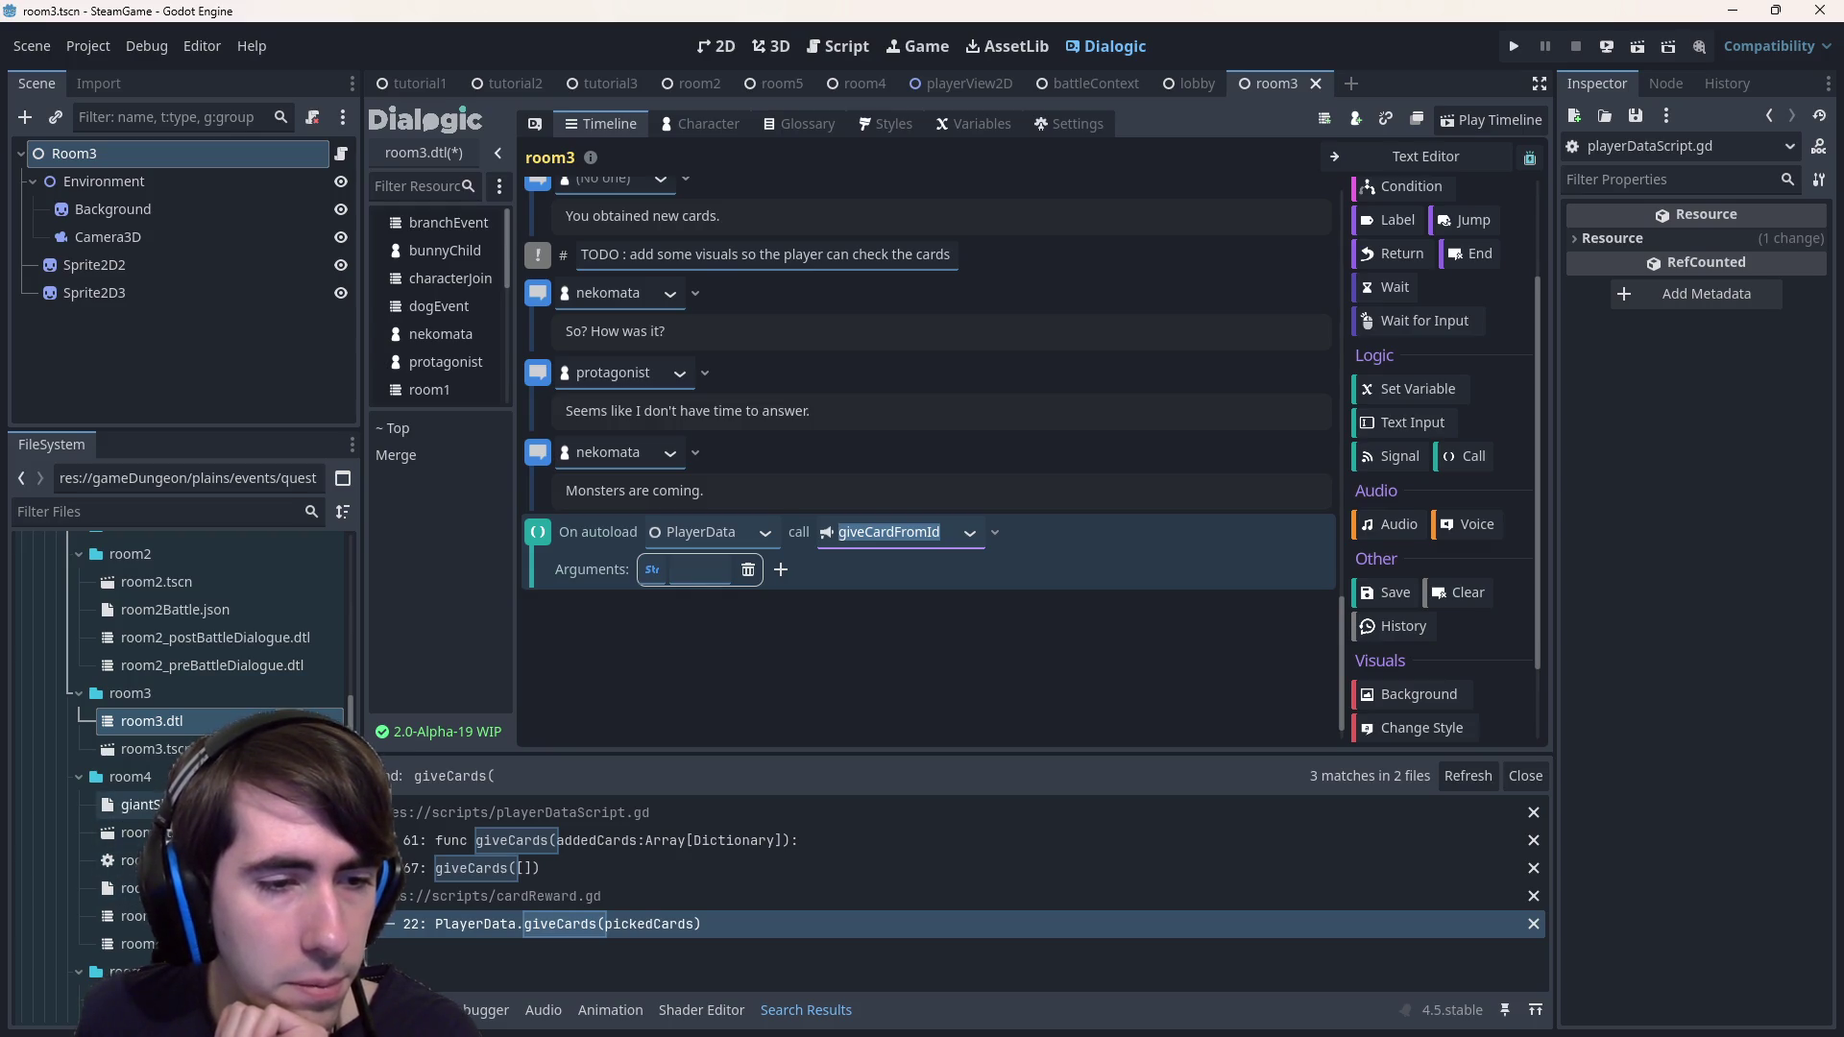
double_click(134, 888)
click(893, 516)
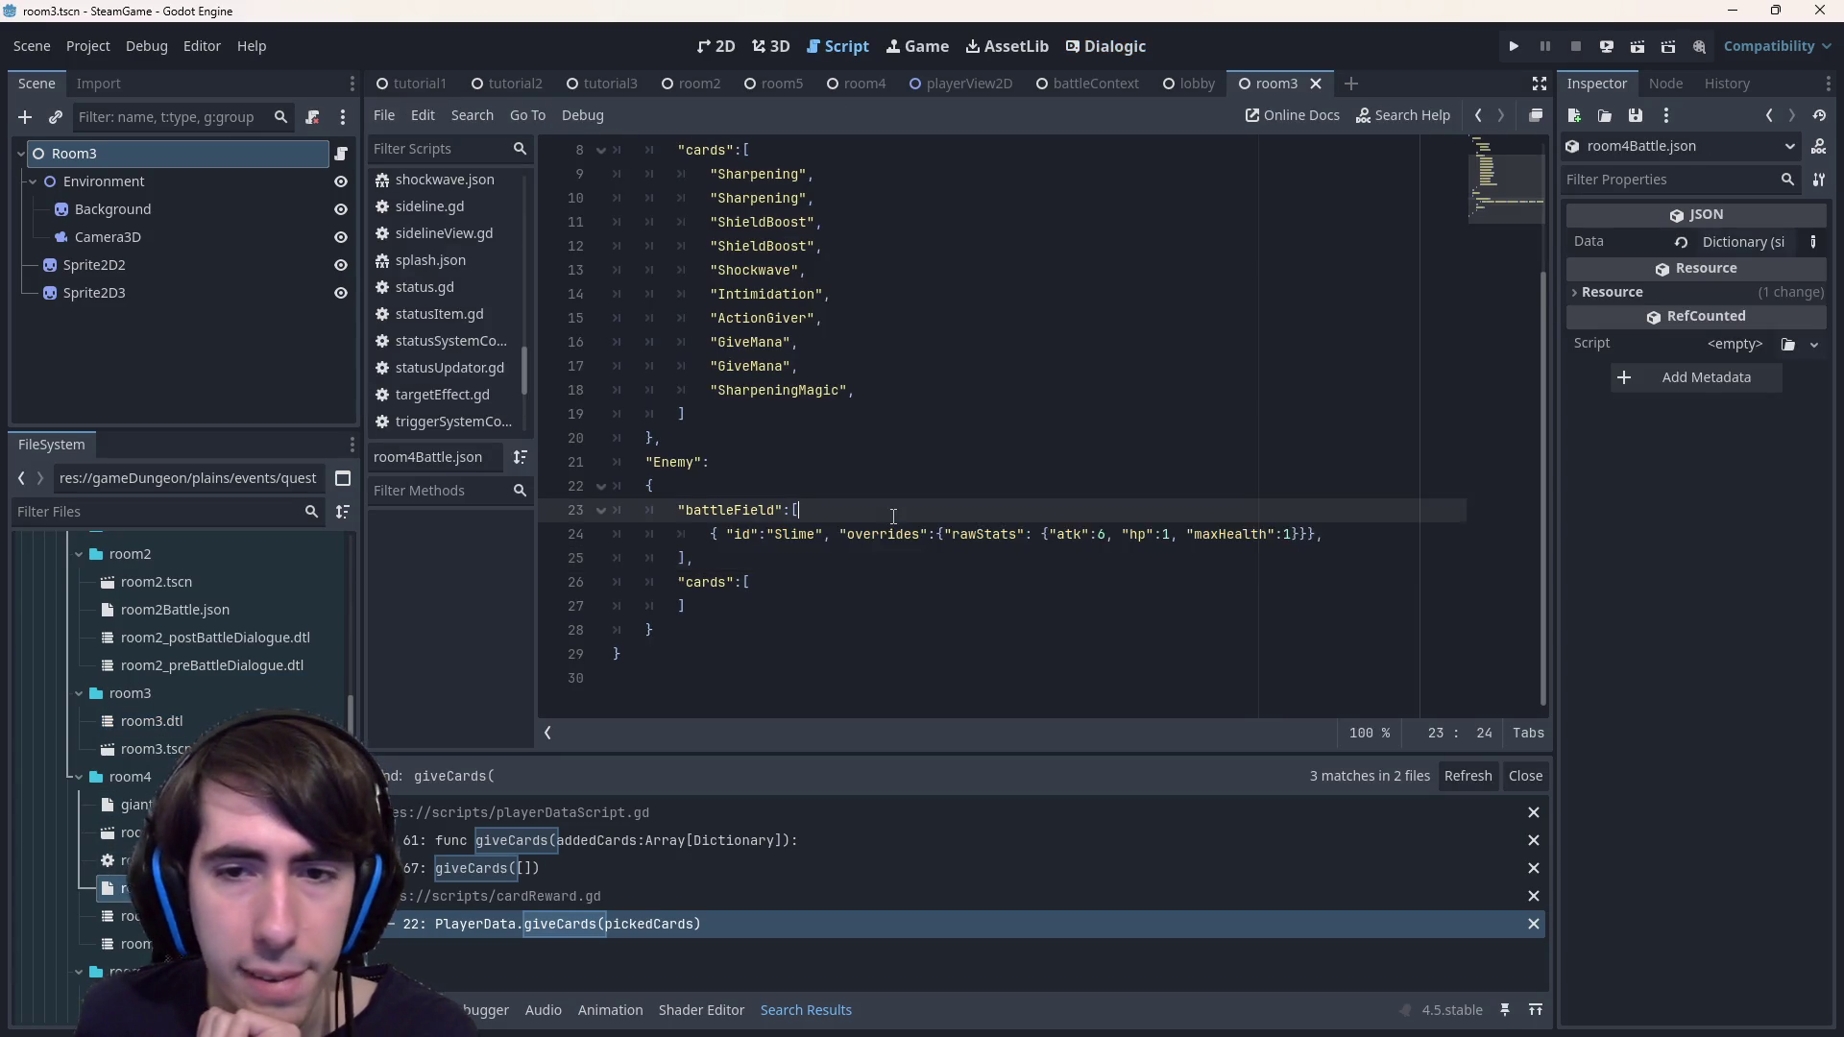
scroll(893, 516, up, 3)
mouse_move(855, 552)
mouse_down()
mouse_move(633, 484)
mouse_move(619, 510)
mouse_up()
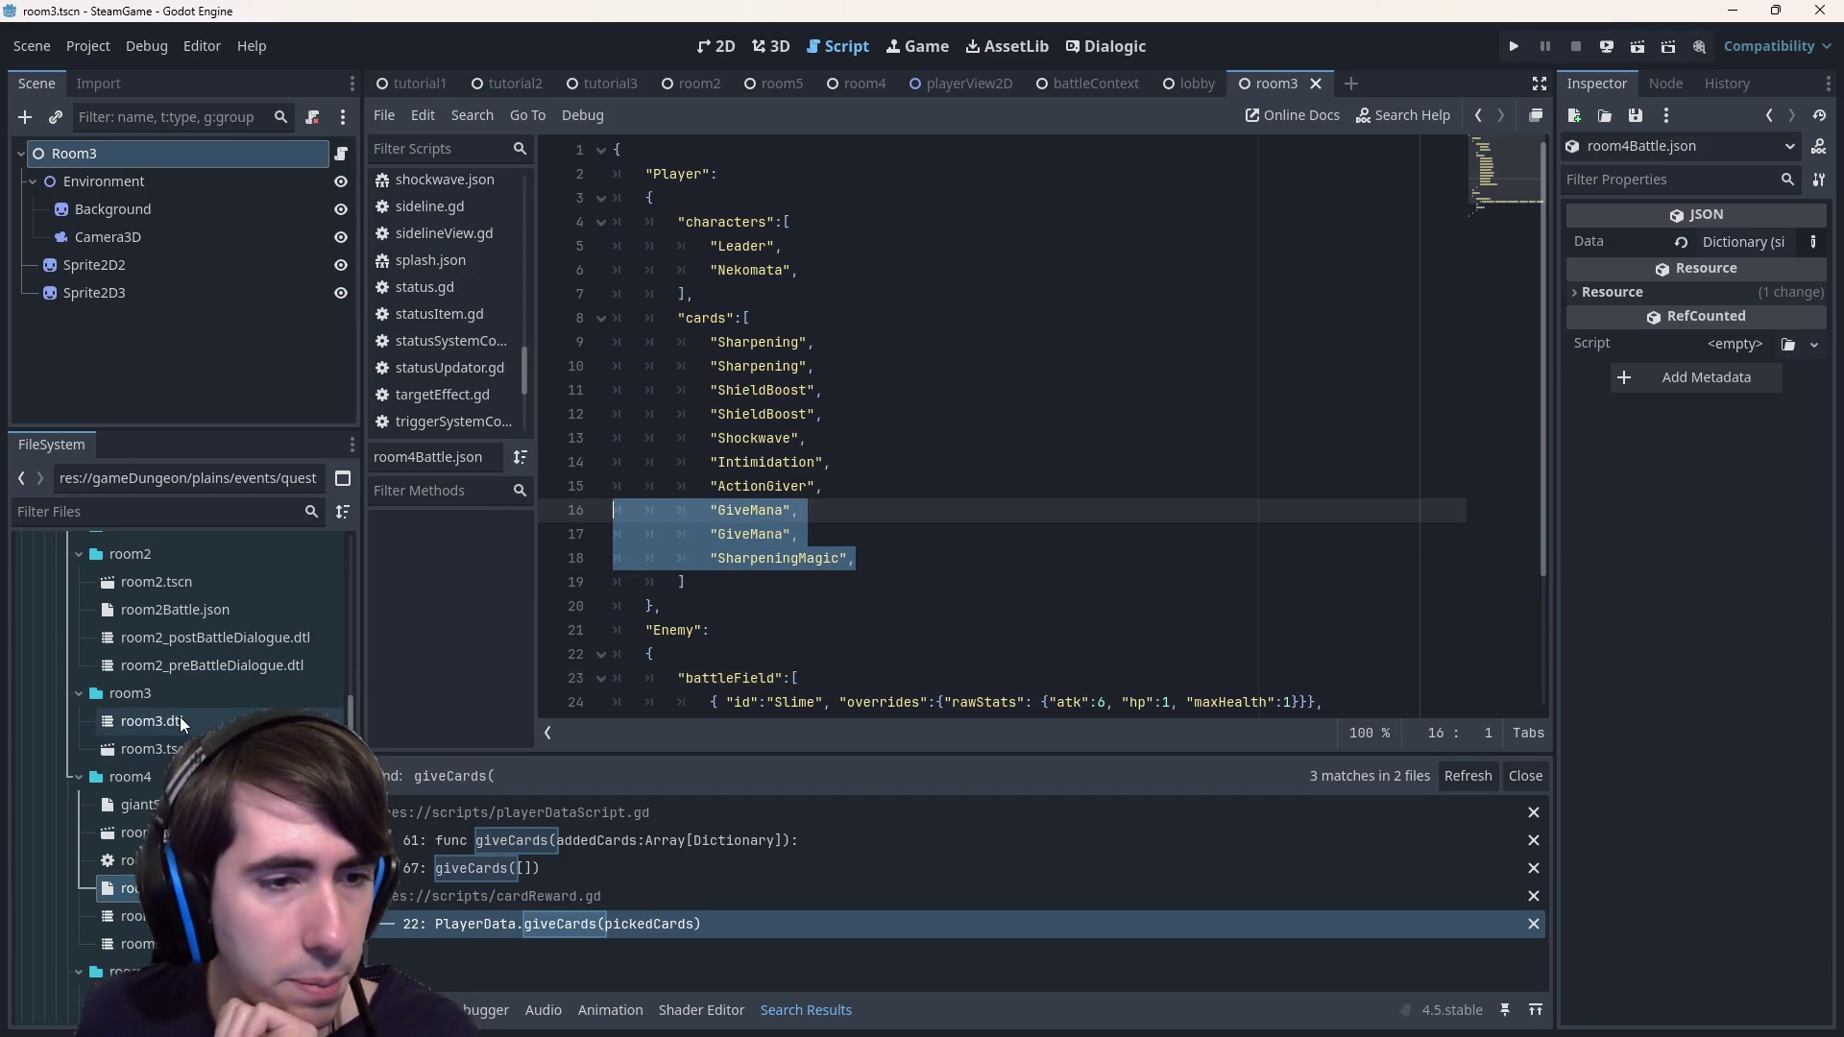
double_click(783, 560)
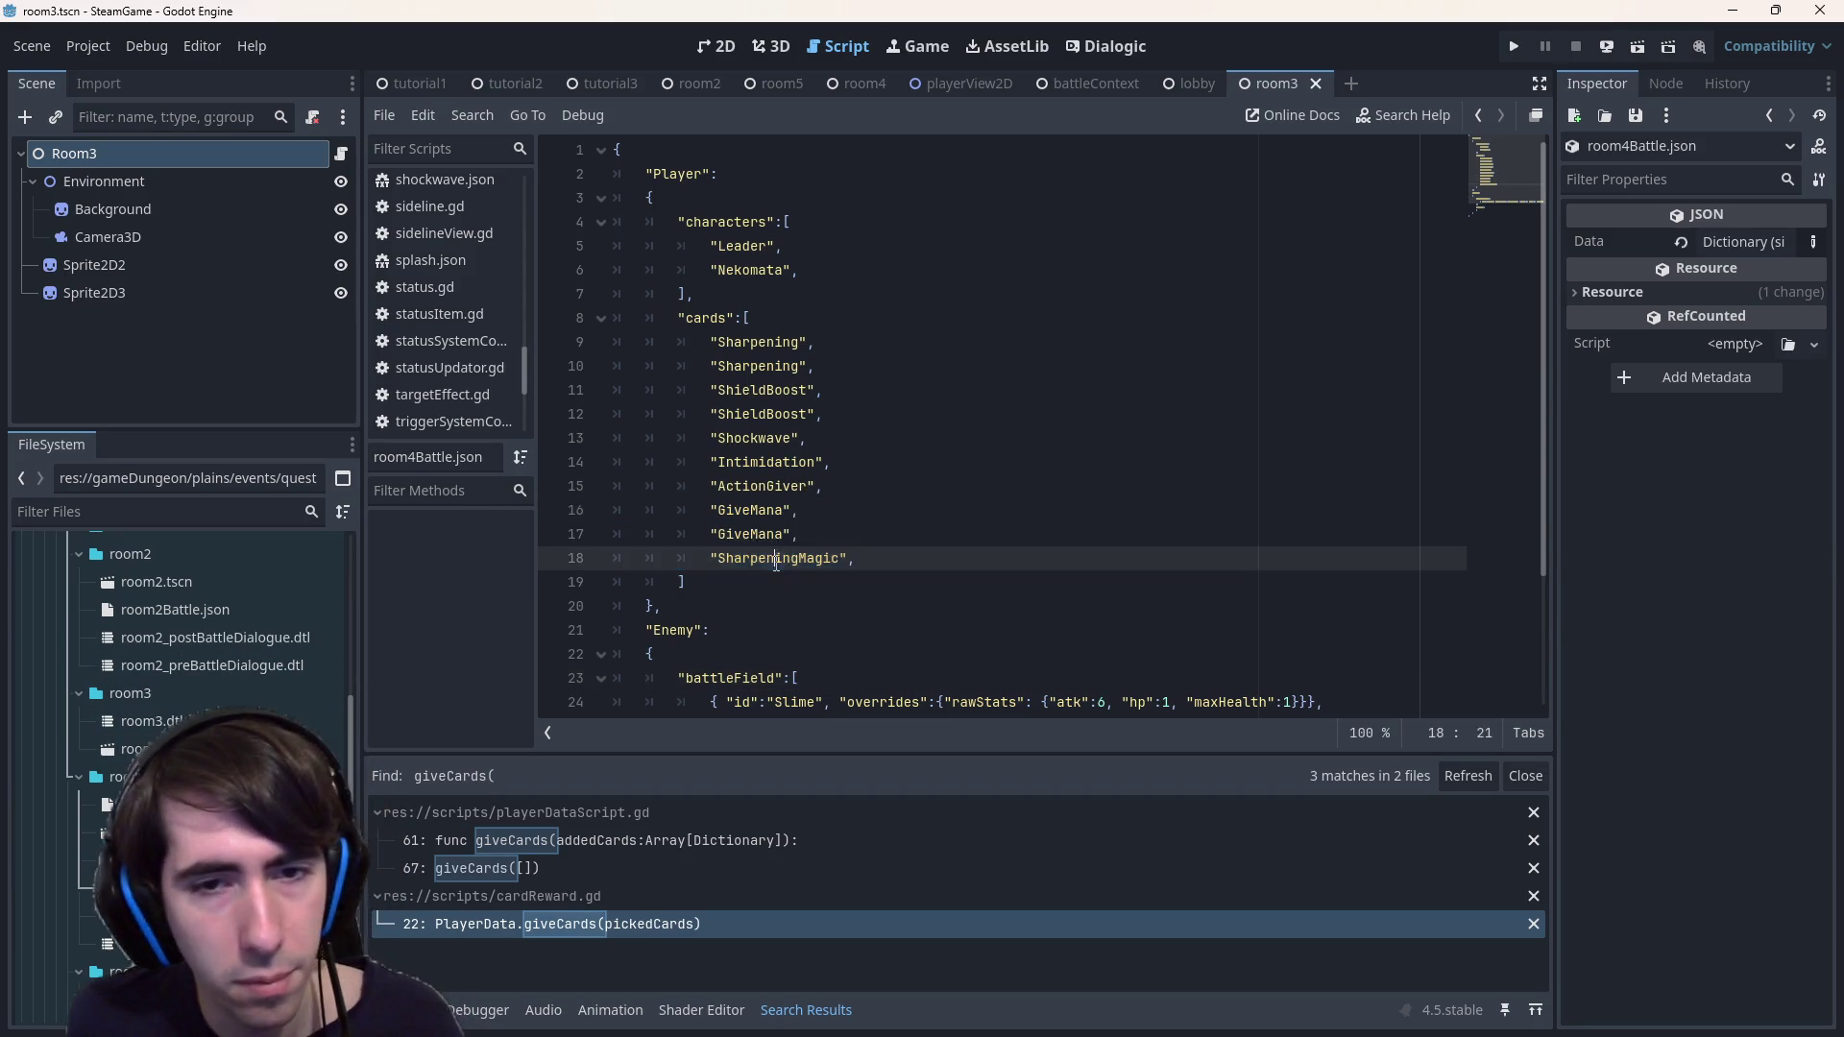
click(942, 462)
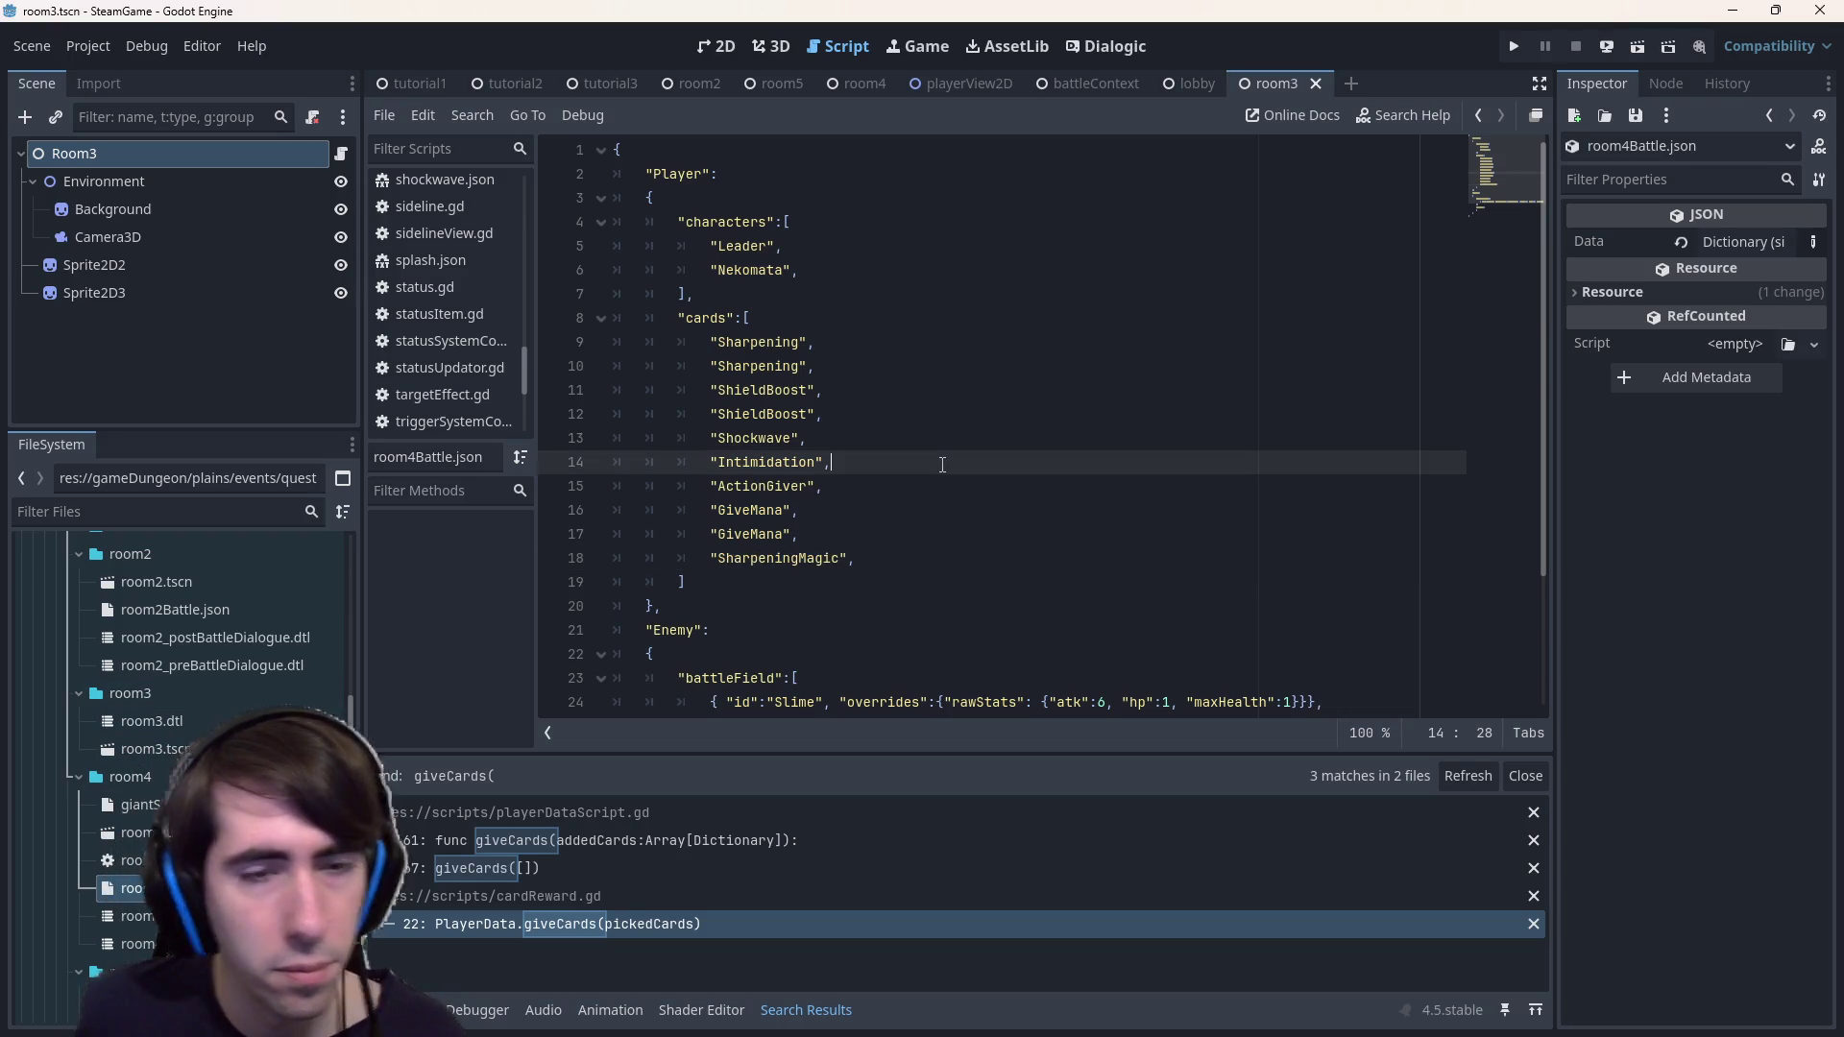
key(alt+Left)
key(Up)
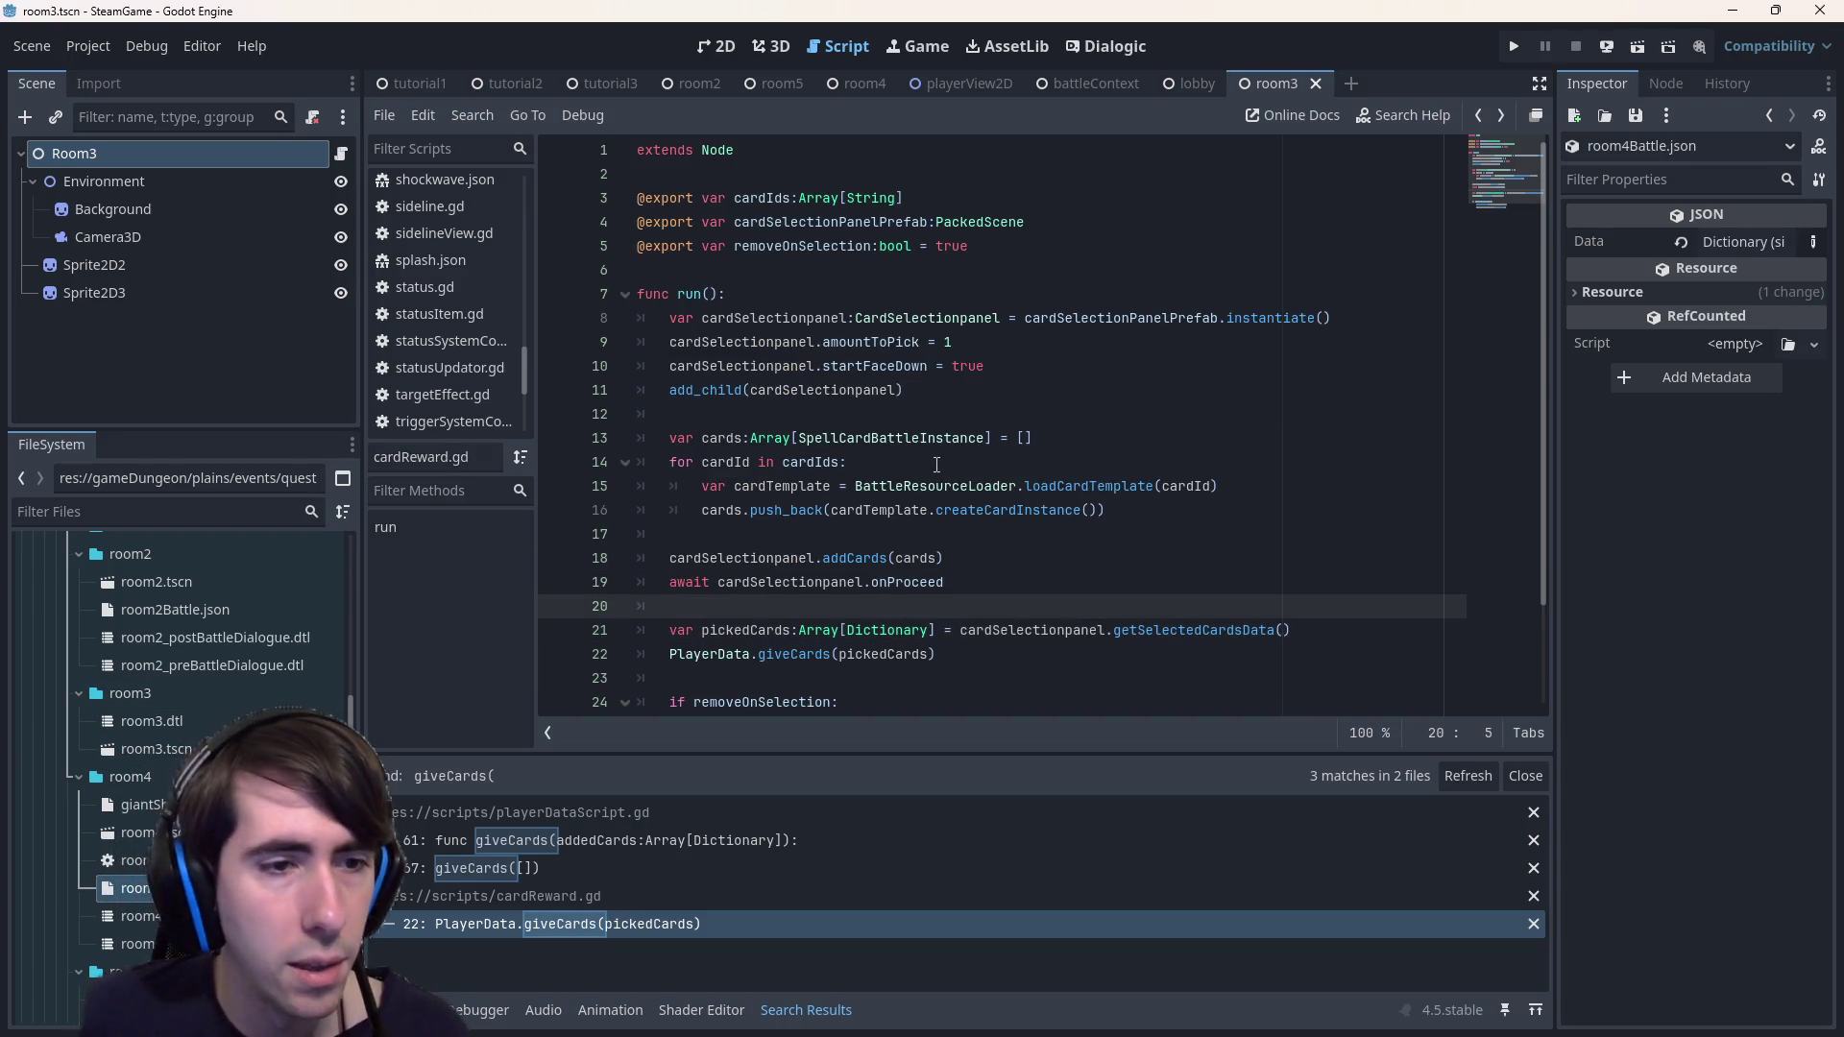
double_click(204, 721)
scroll(729, 615, down, 10)
scroll(690, 601, down, 5)
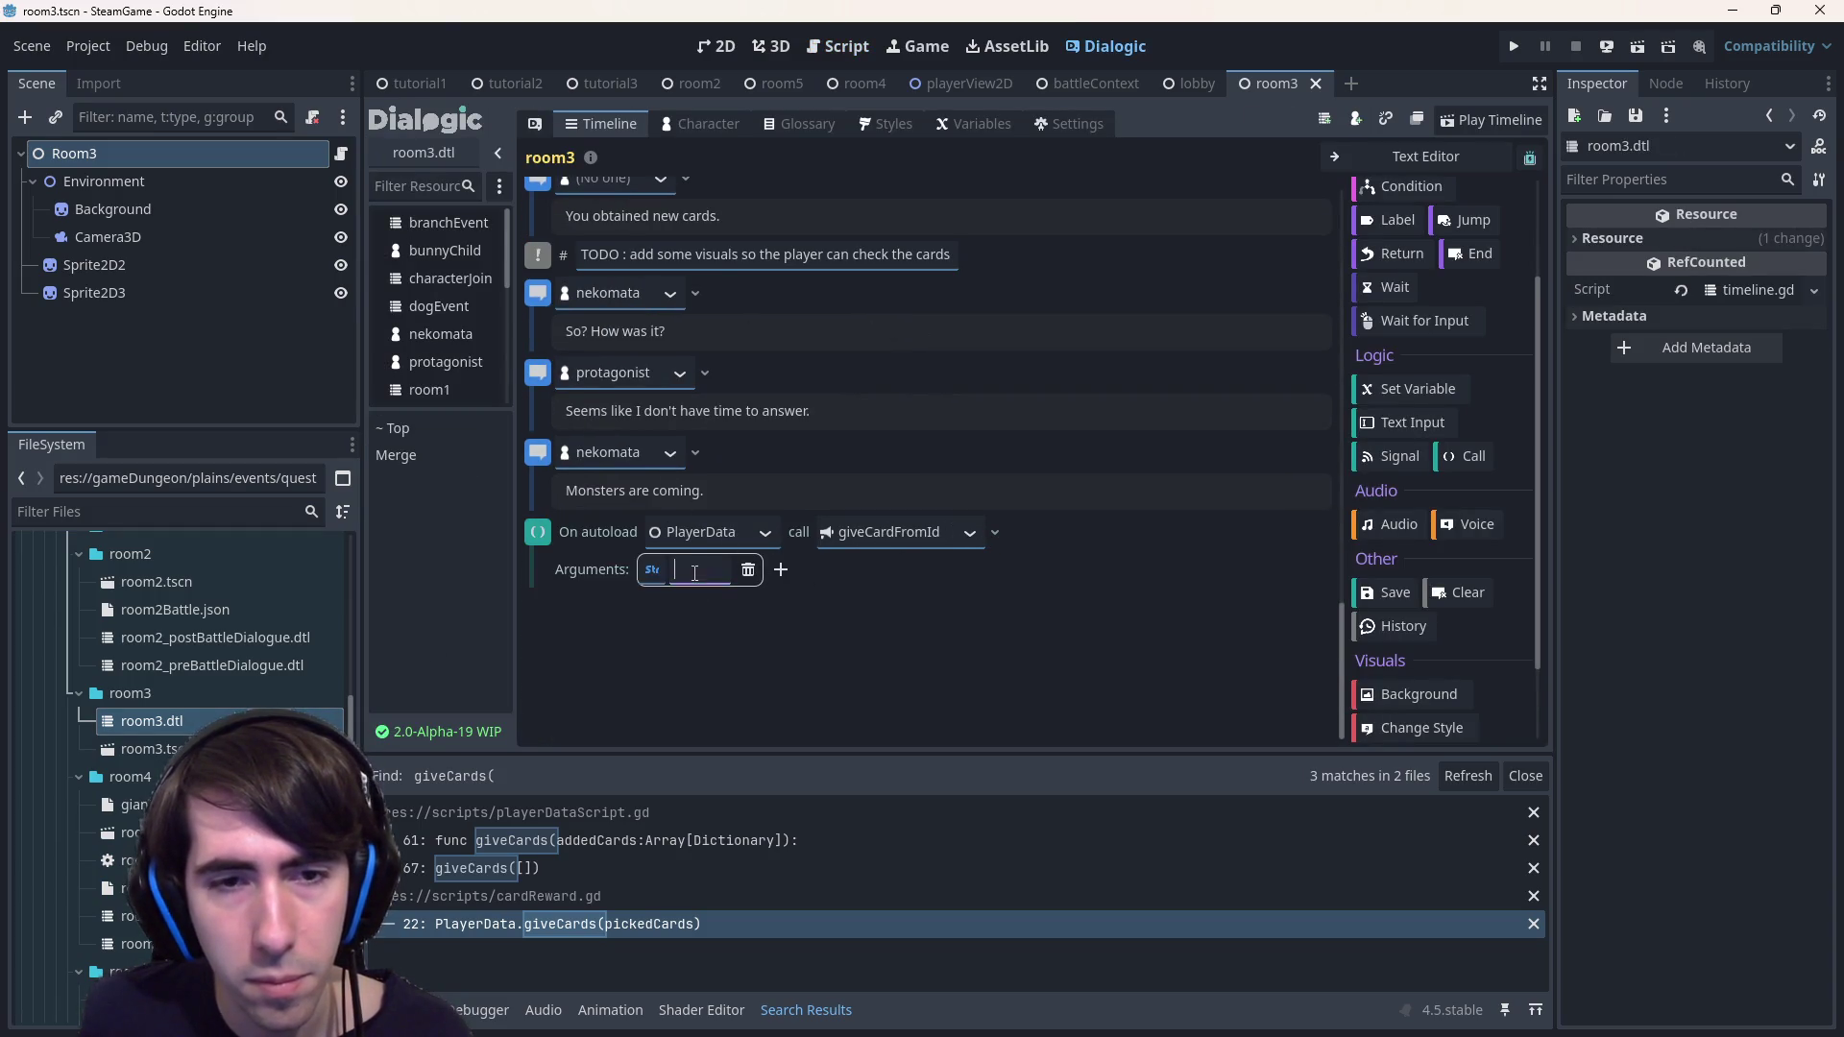
- Make three giveCardFromId calls with GiveMana, GiveMana and SharpeningMagic by duplicating the GiveMana event twice
text(GiveMana)
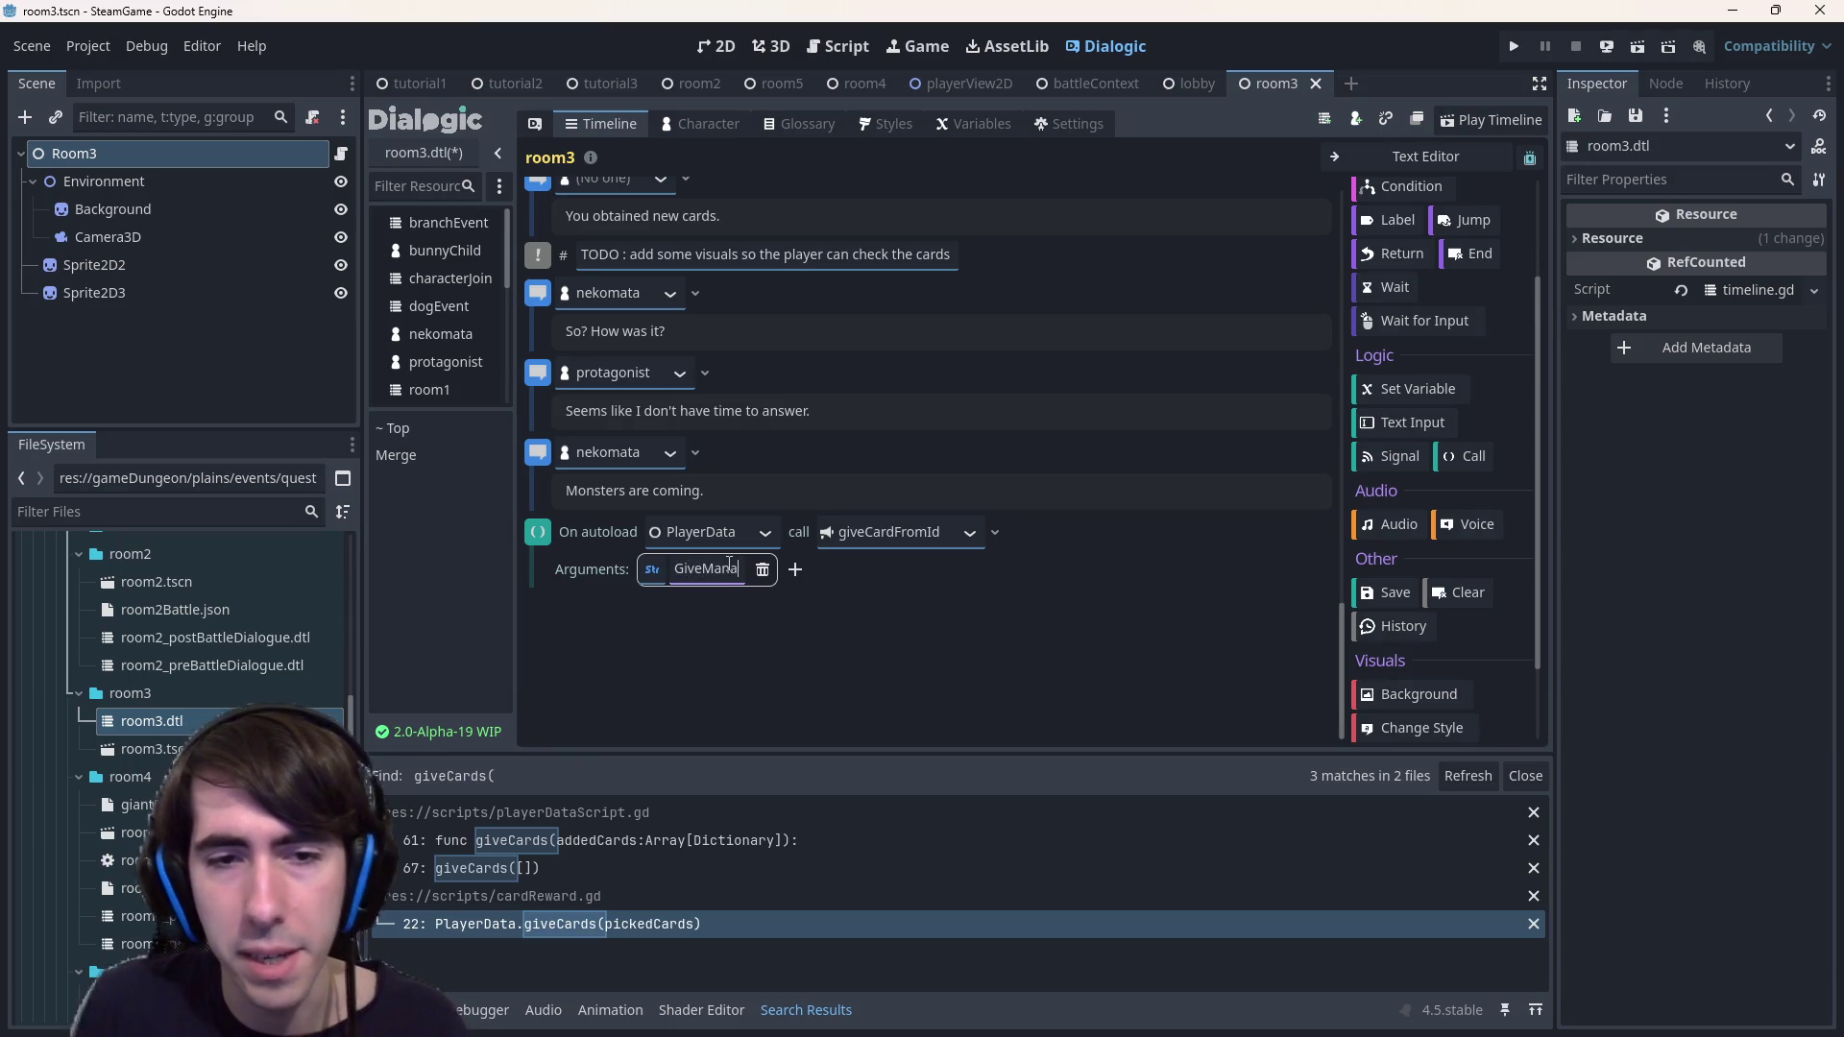
right_click(549, 544)
click(554, 553)
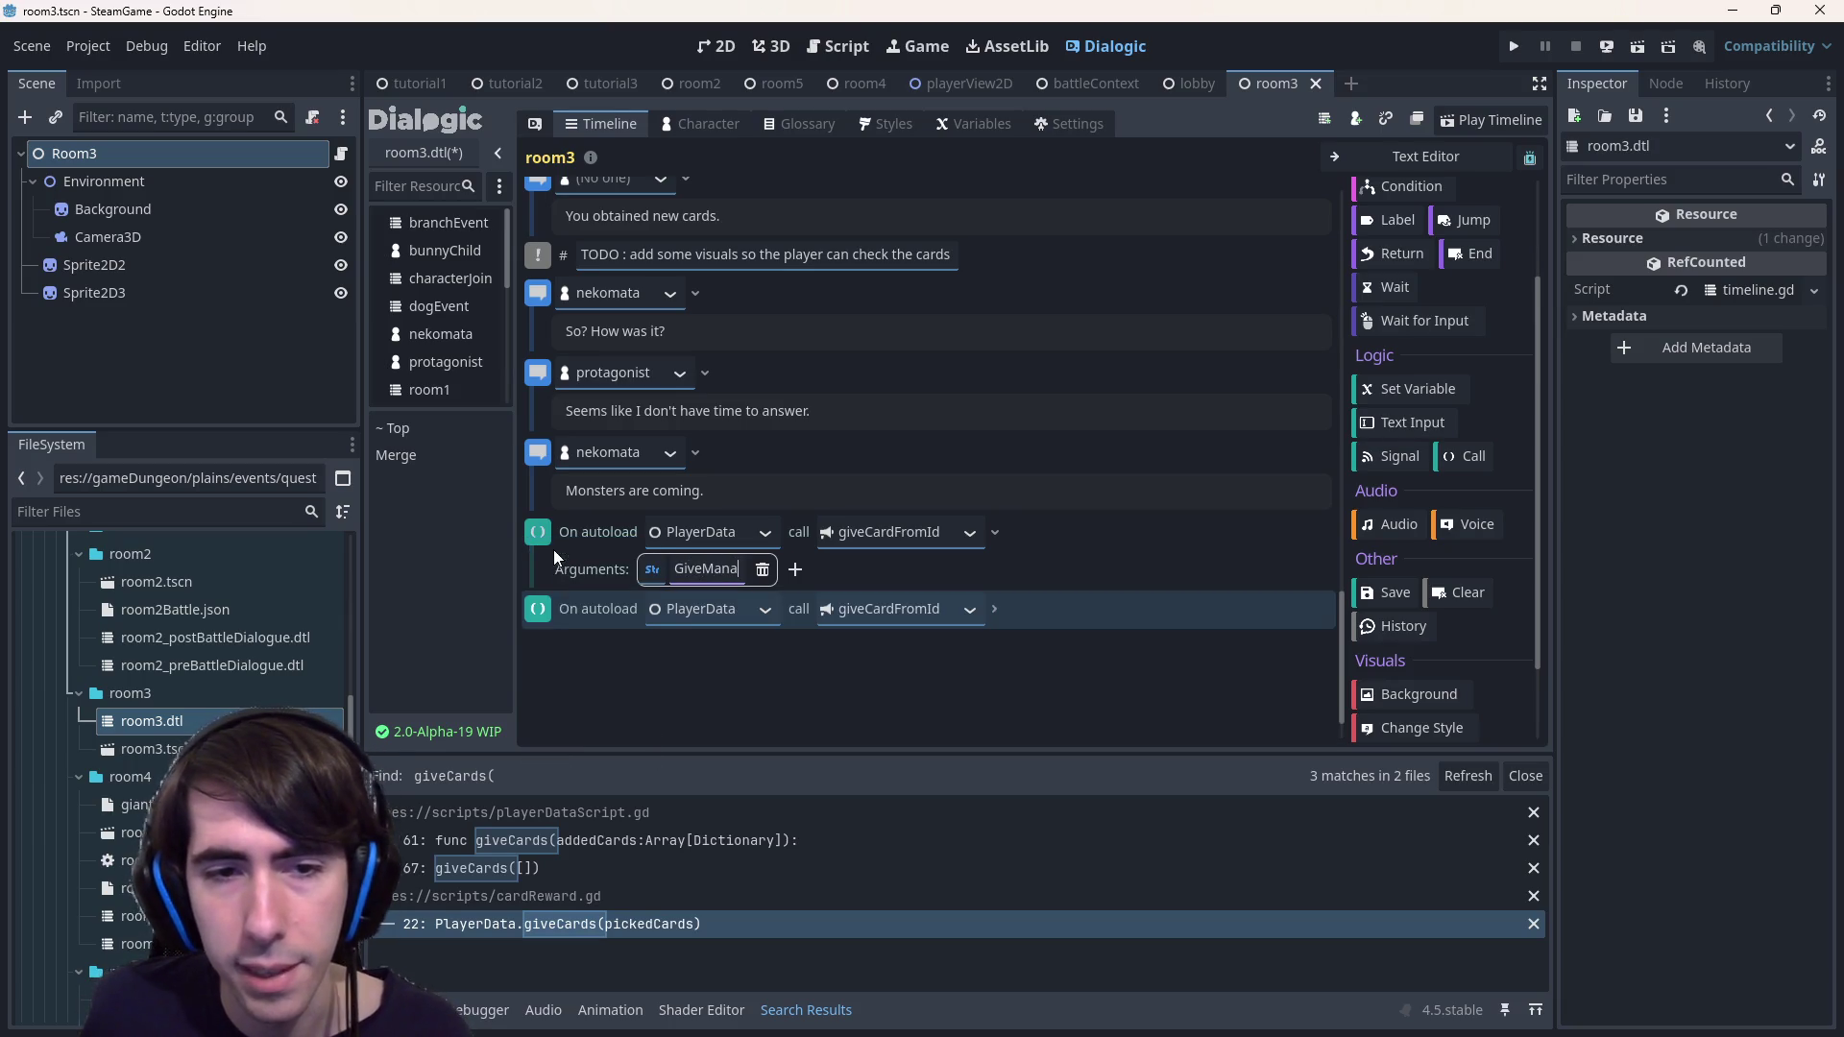
right_click(556, 609)
click(561, 629)
click(989, 611)
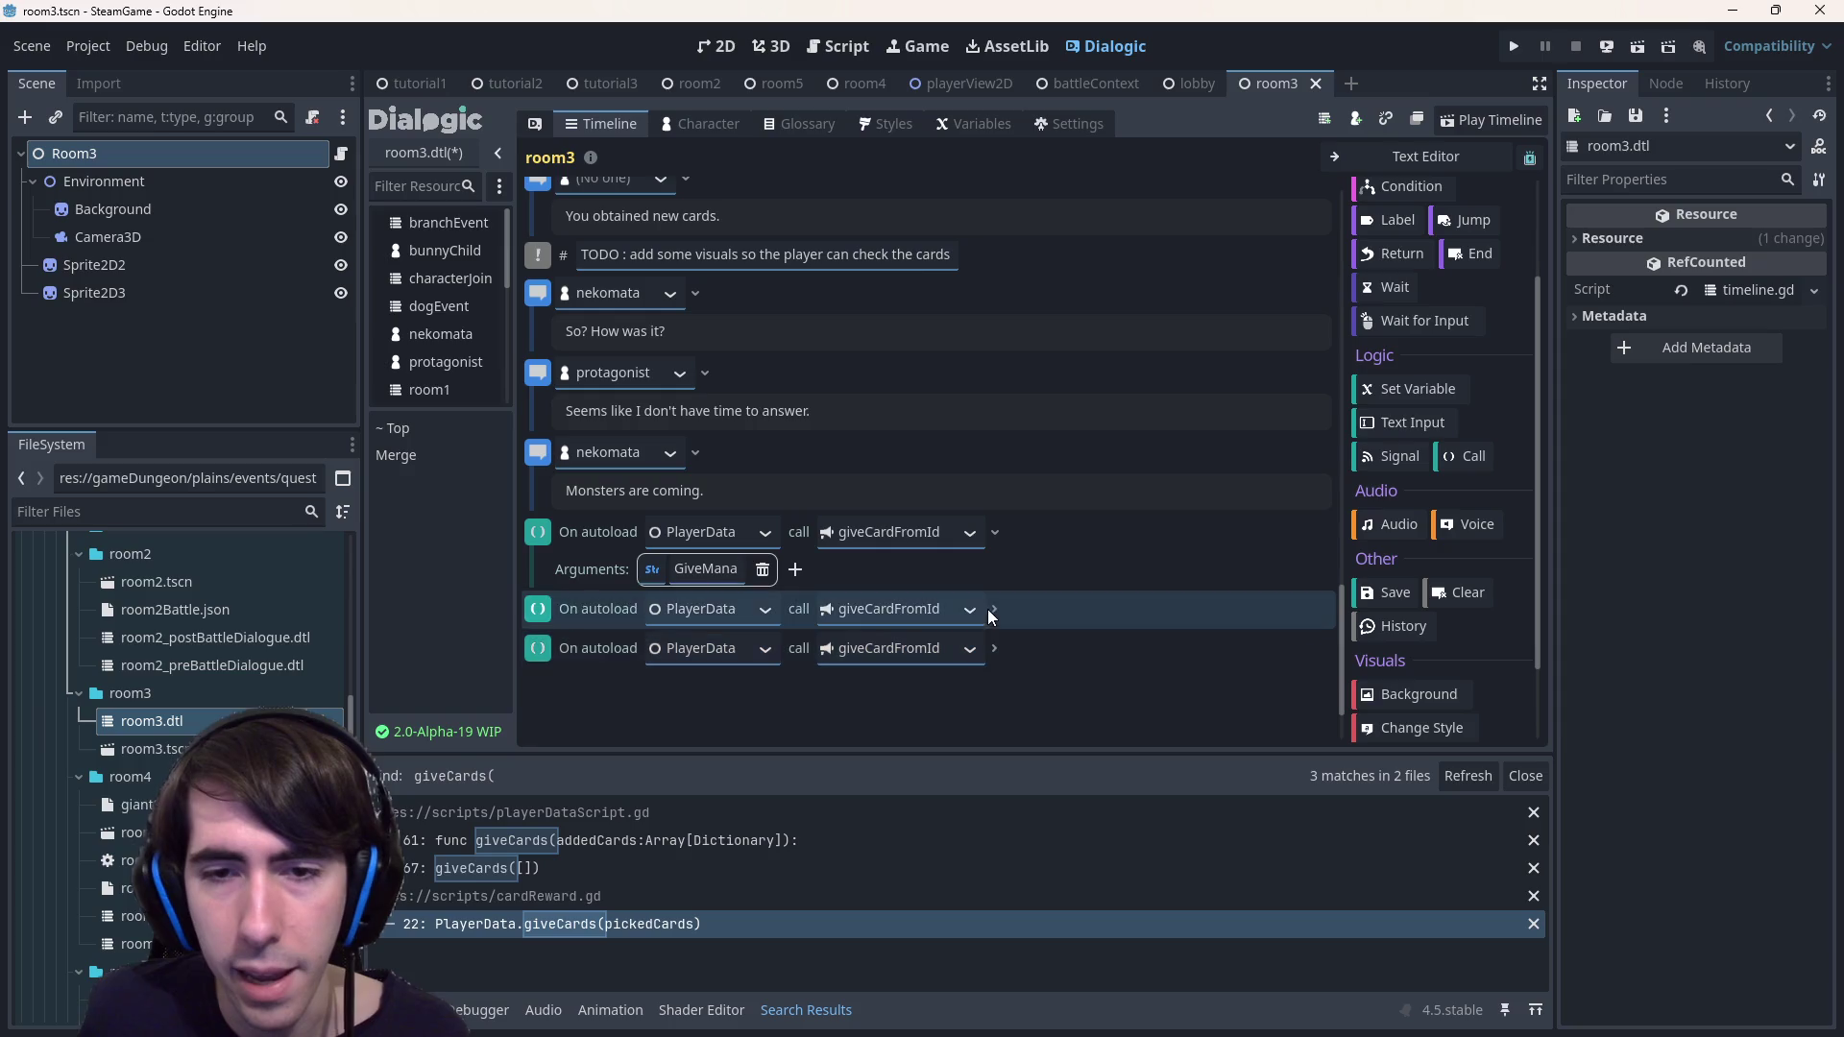
click(998, 649)
click(996, 614)
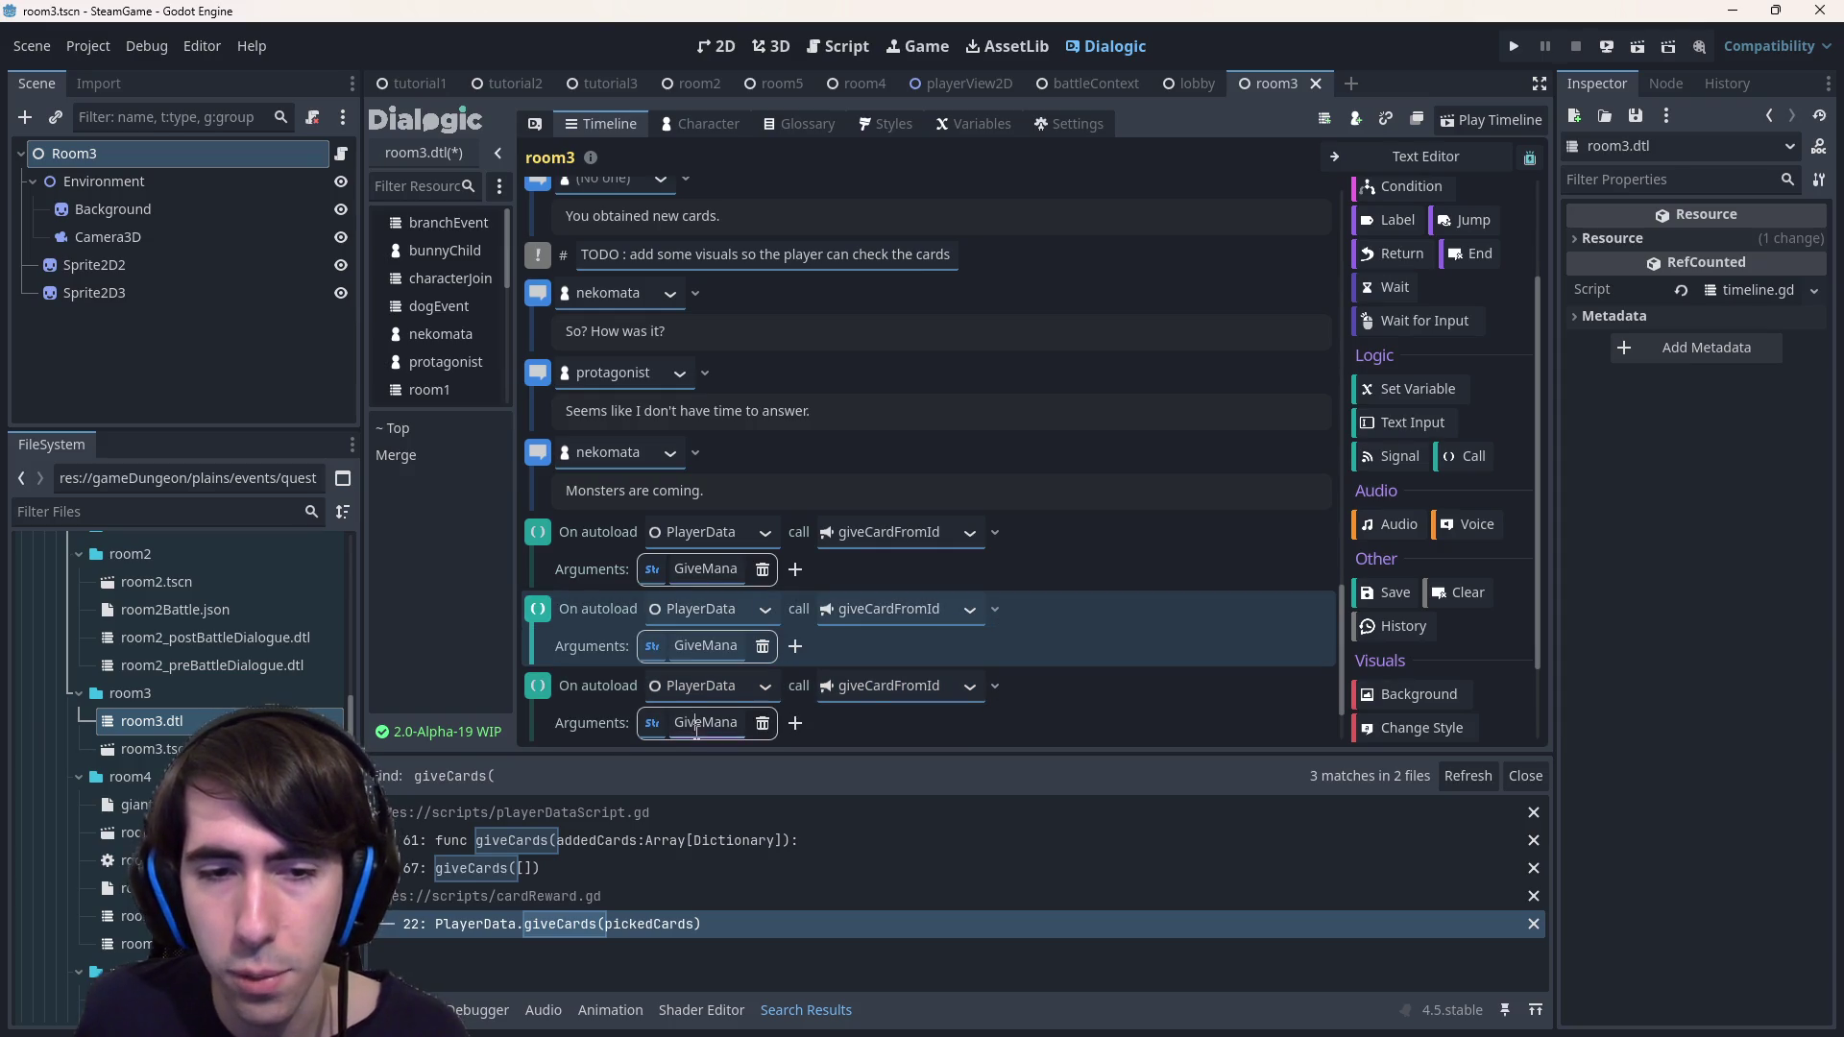
text(SharpeningMagic)
- Move the three card calls directly under 'You obtained new cards.' and save room3.dtl
scroll(802, 594, up, 1)
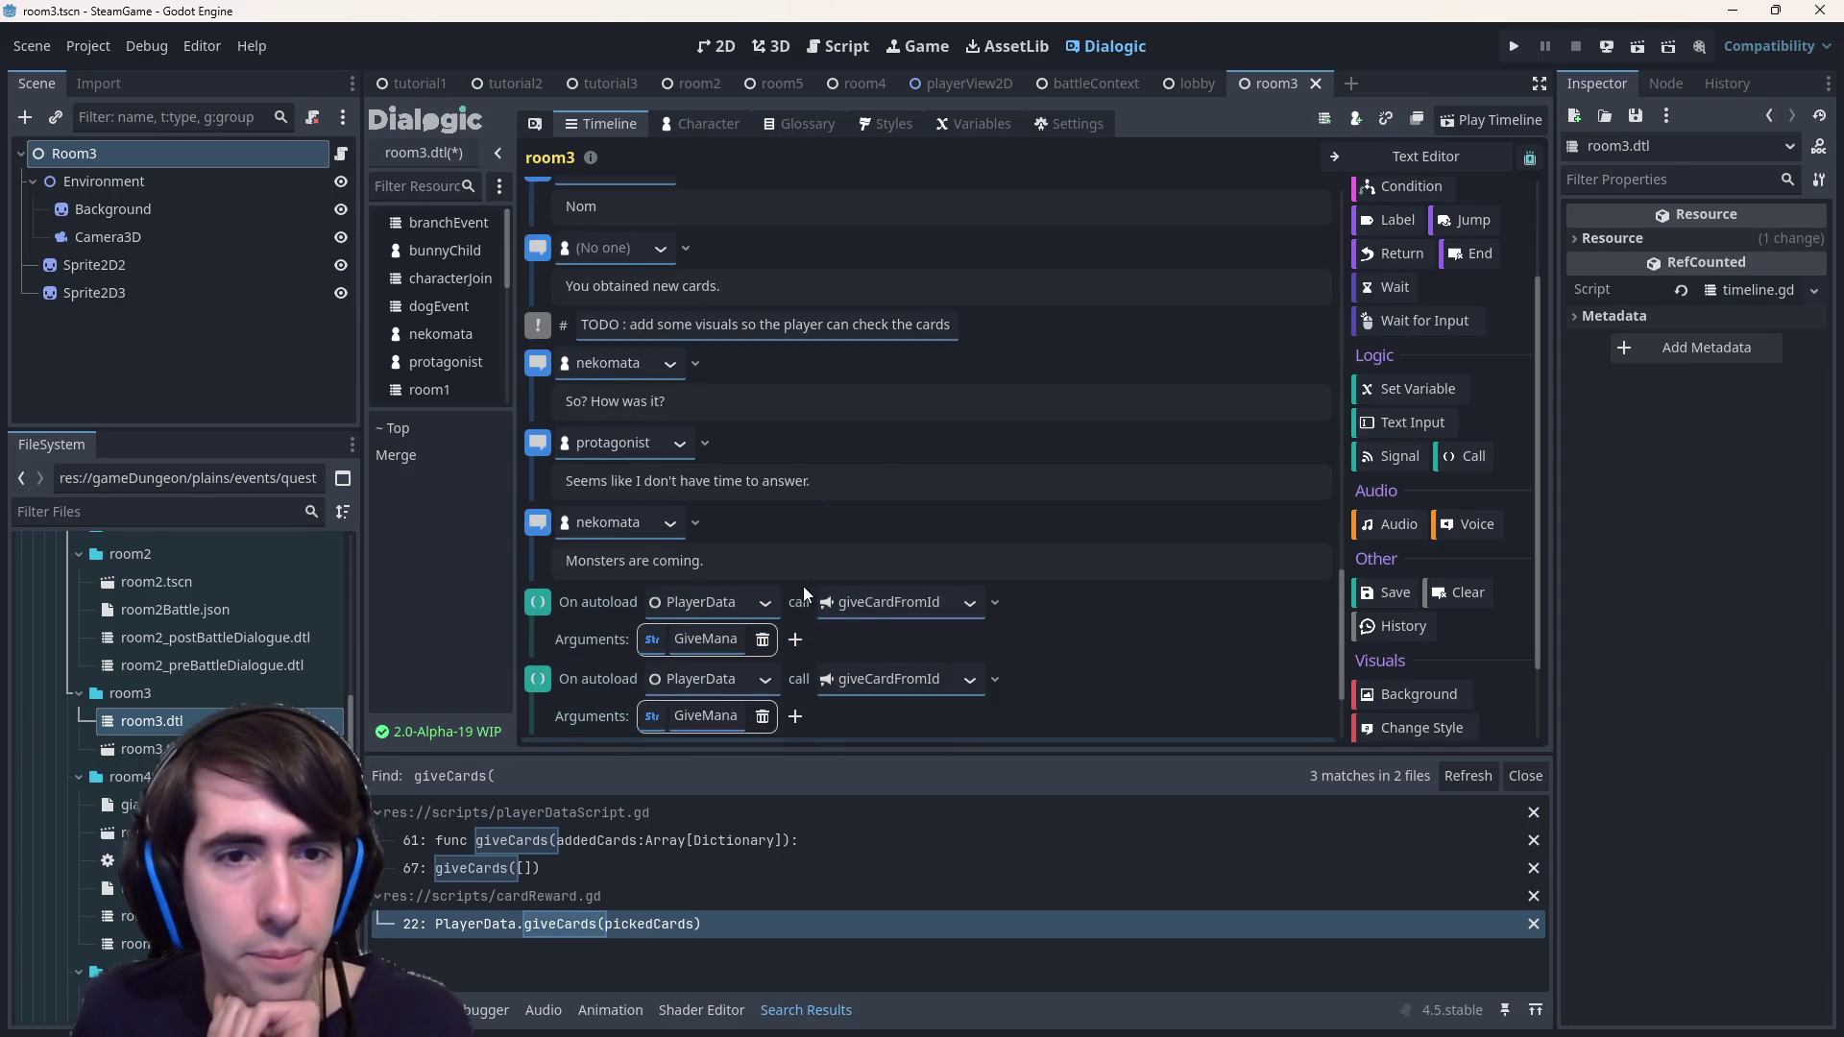
scroll(803, 593, up, 1)
drag(539, 665, 561, 350)
key(ctrl+d)
scroll(677, 501, down, 2)
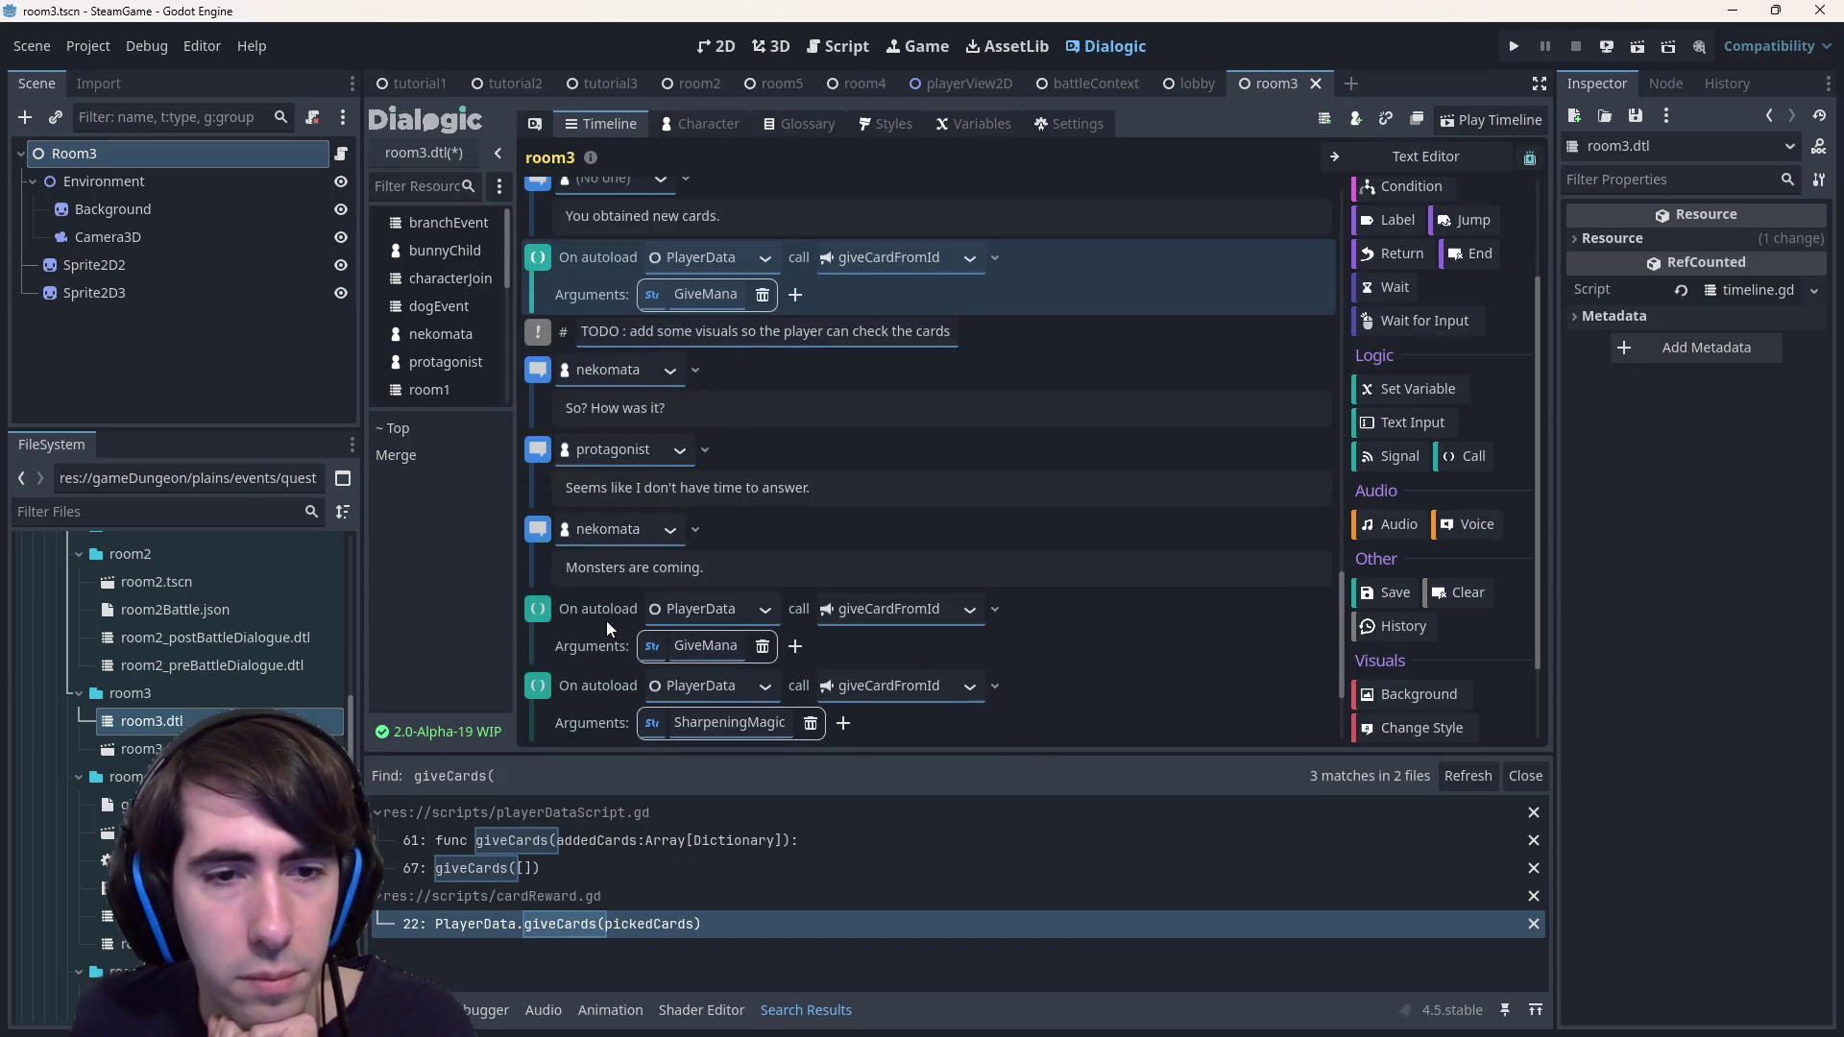
drag(544, 675, 567, 384)
scroll(1035, 525, down, 3)
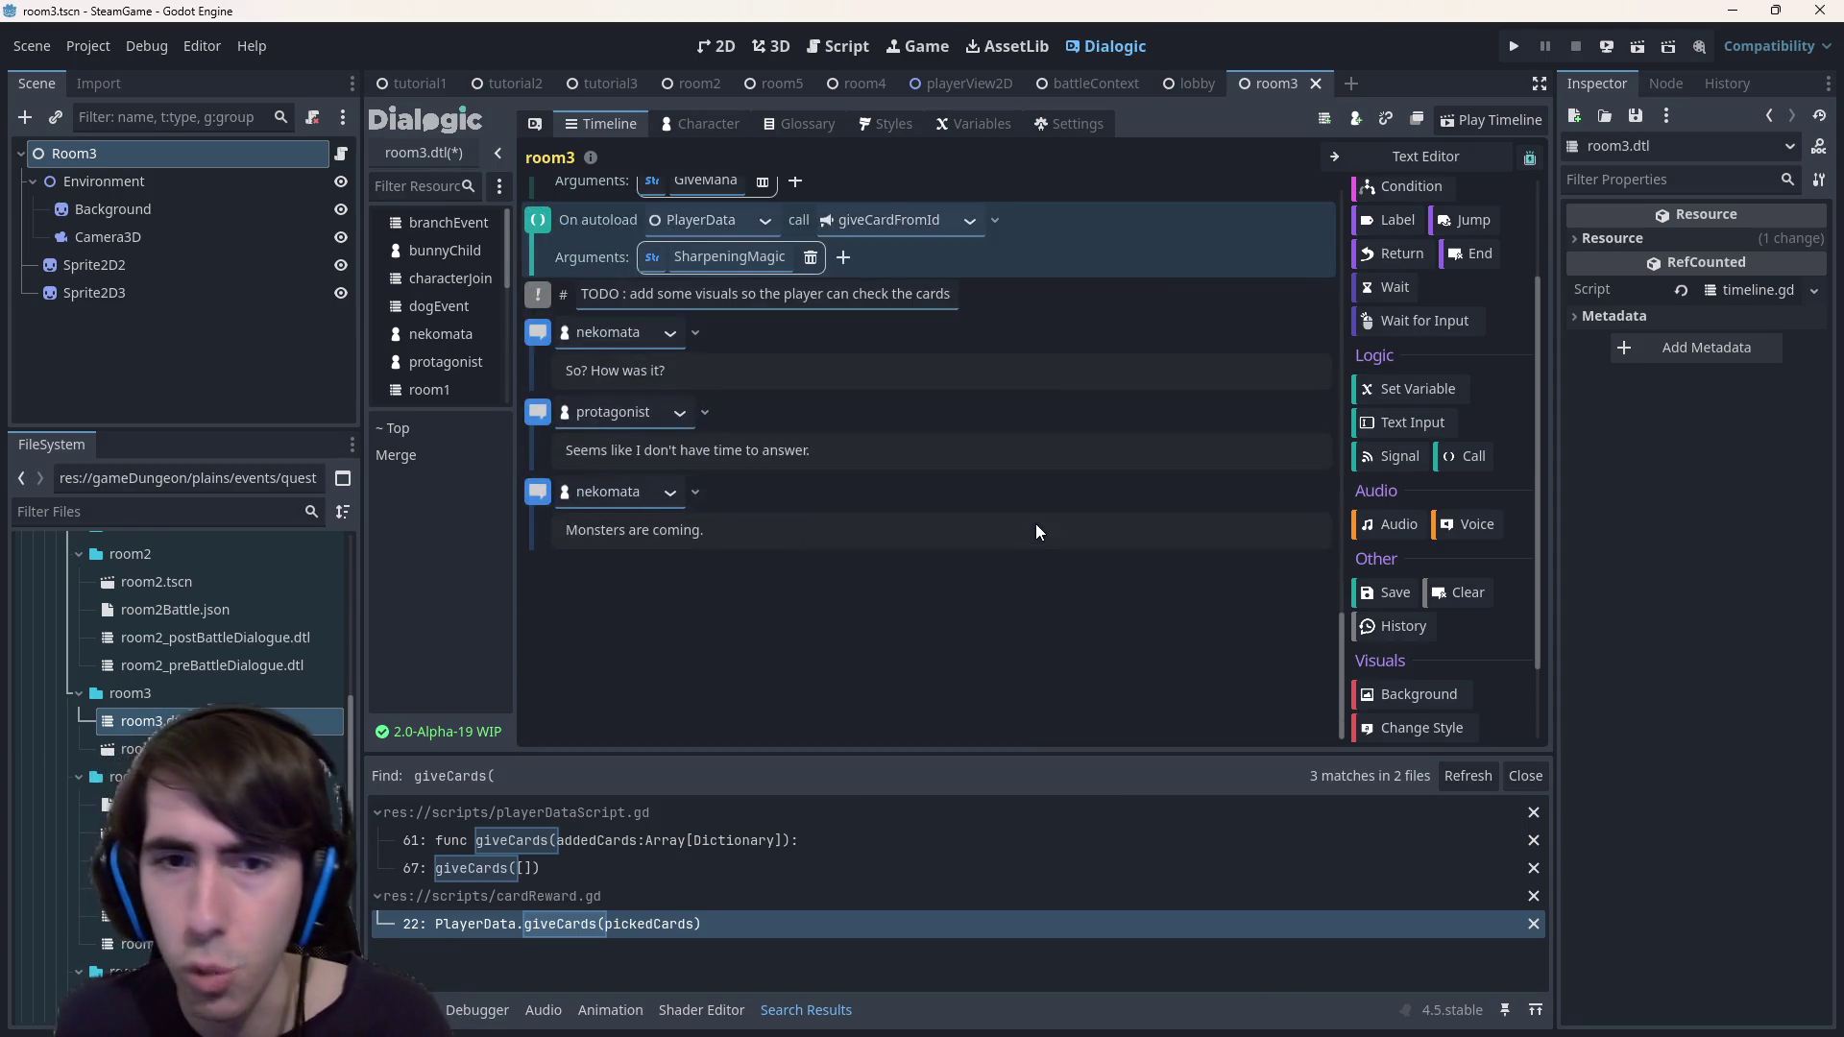
key(ctrl+s)
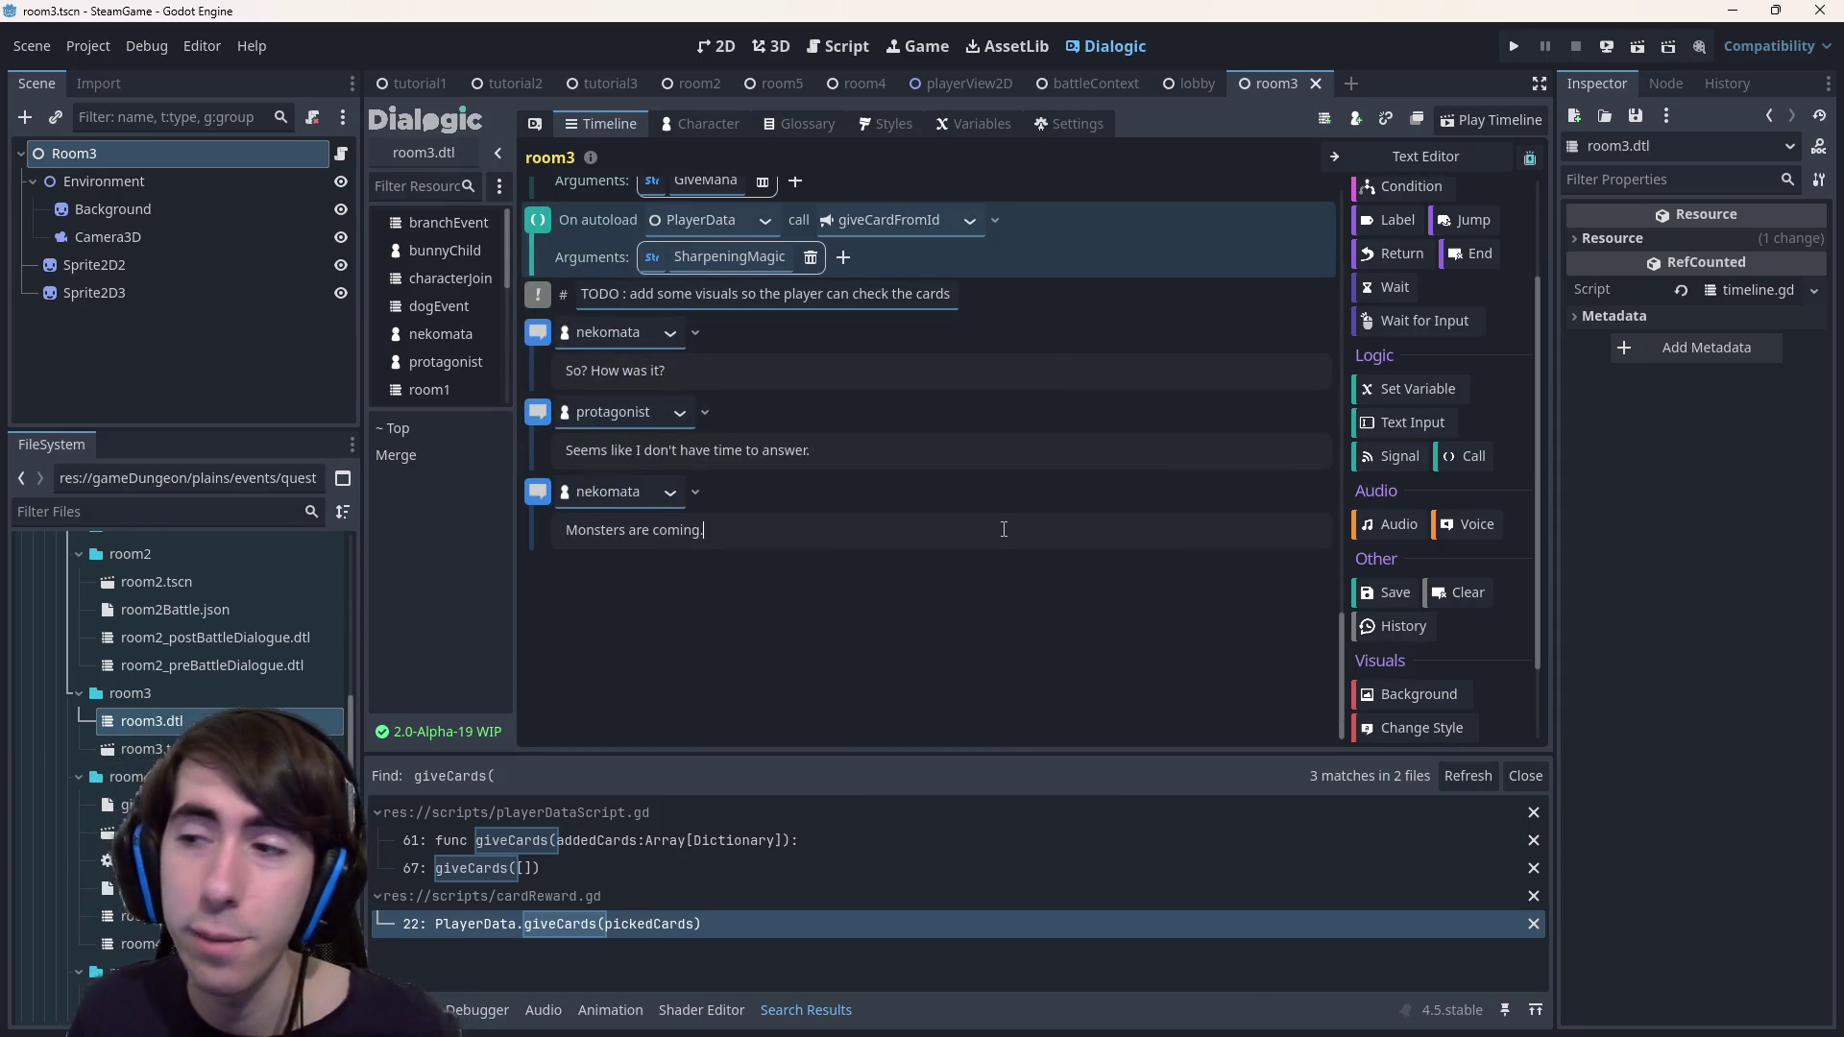
- Switch between the 2D, script and timeline views, ending on the room3 scene canvas
scroll(922, 336, up, 3)
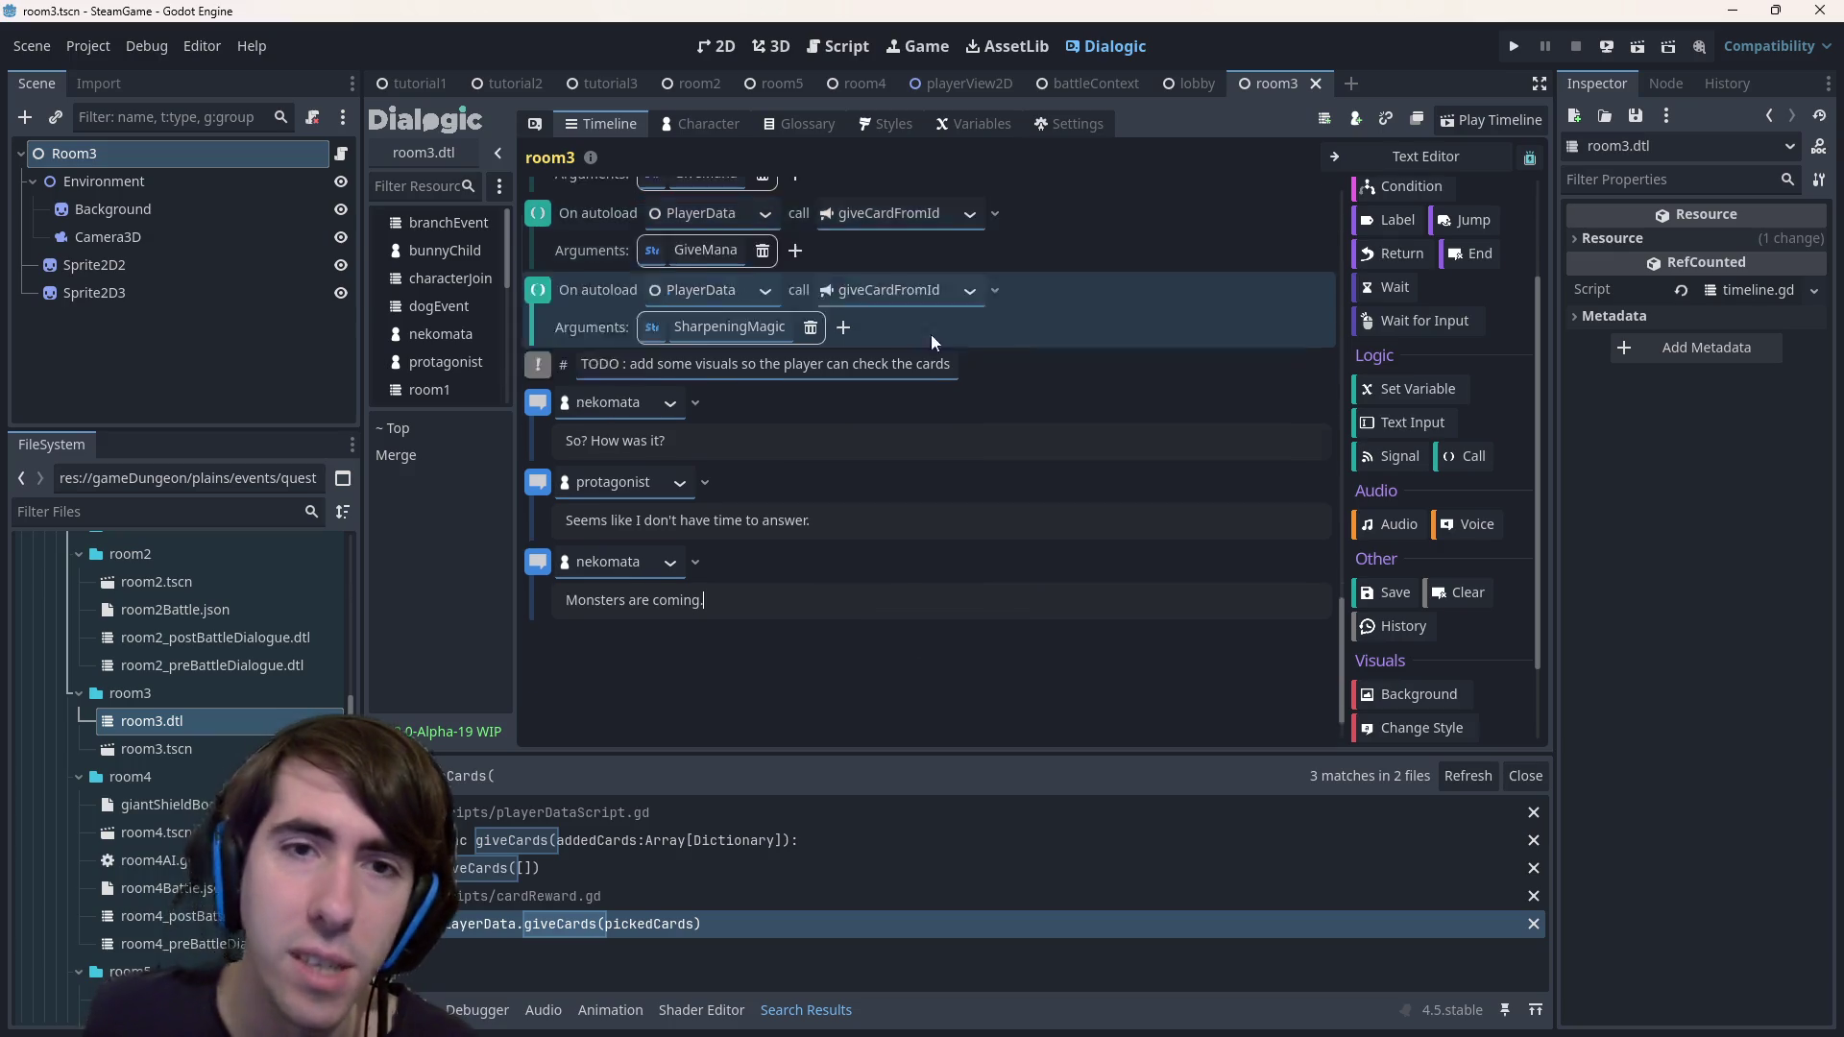
click(734, 38)
click(843, 50)
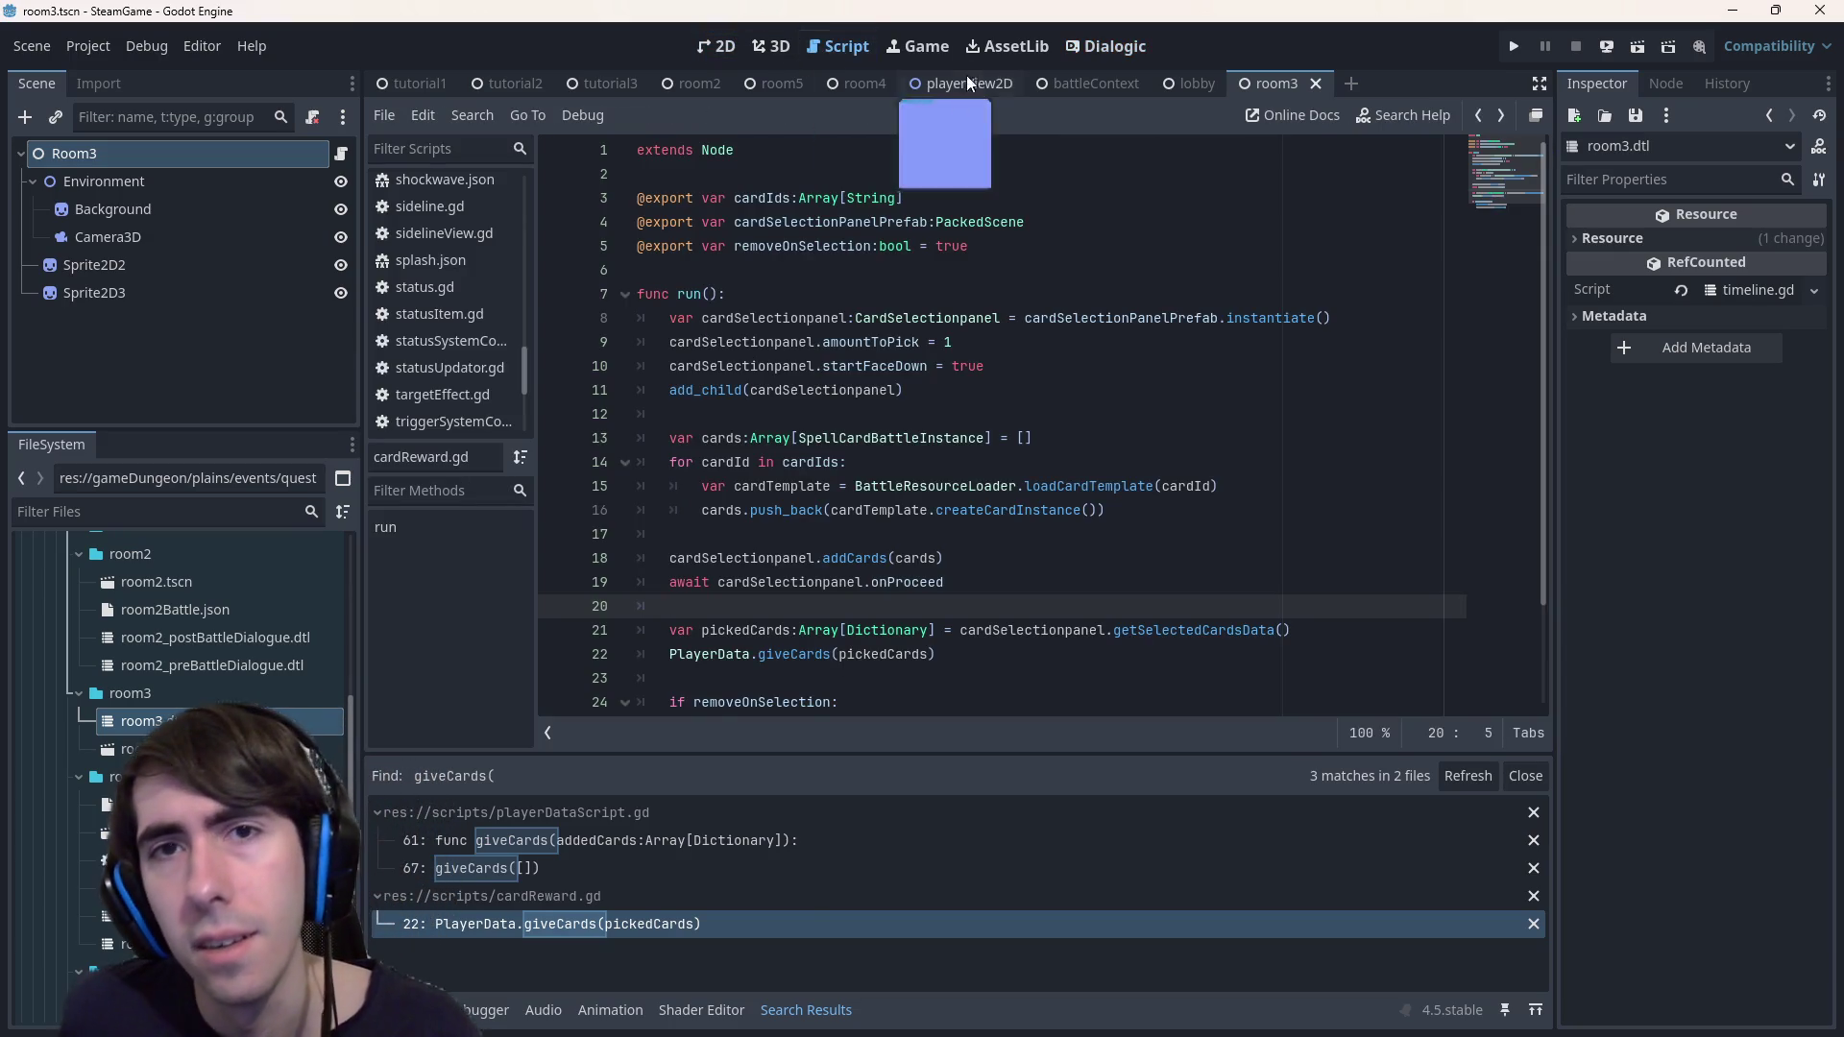
click(712, 49)
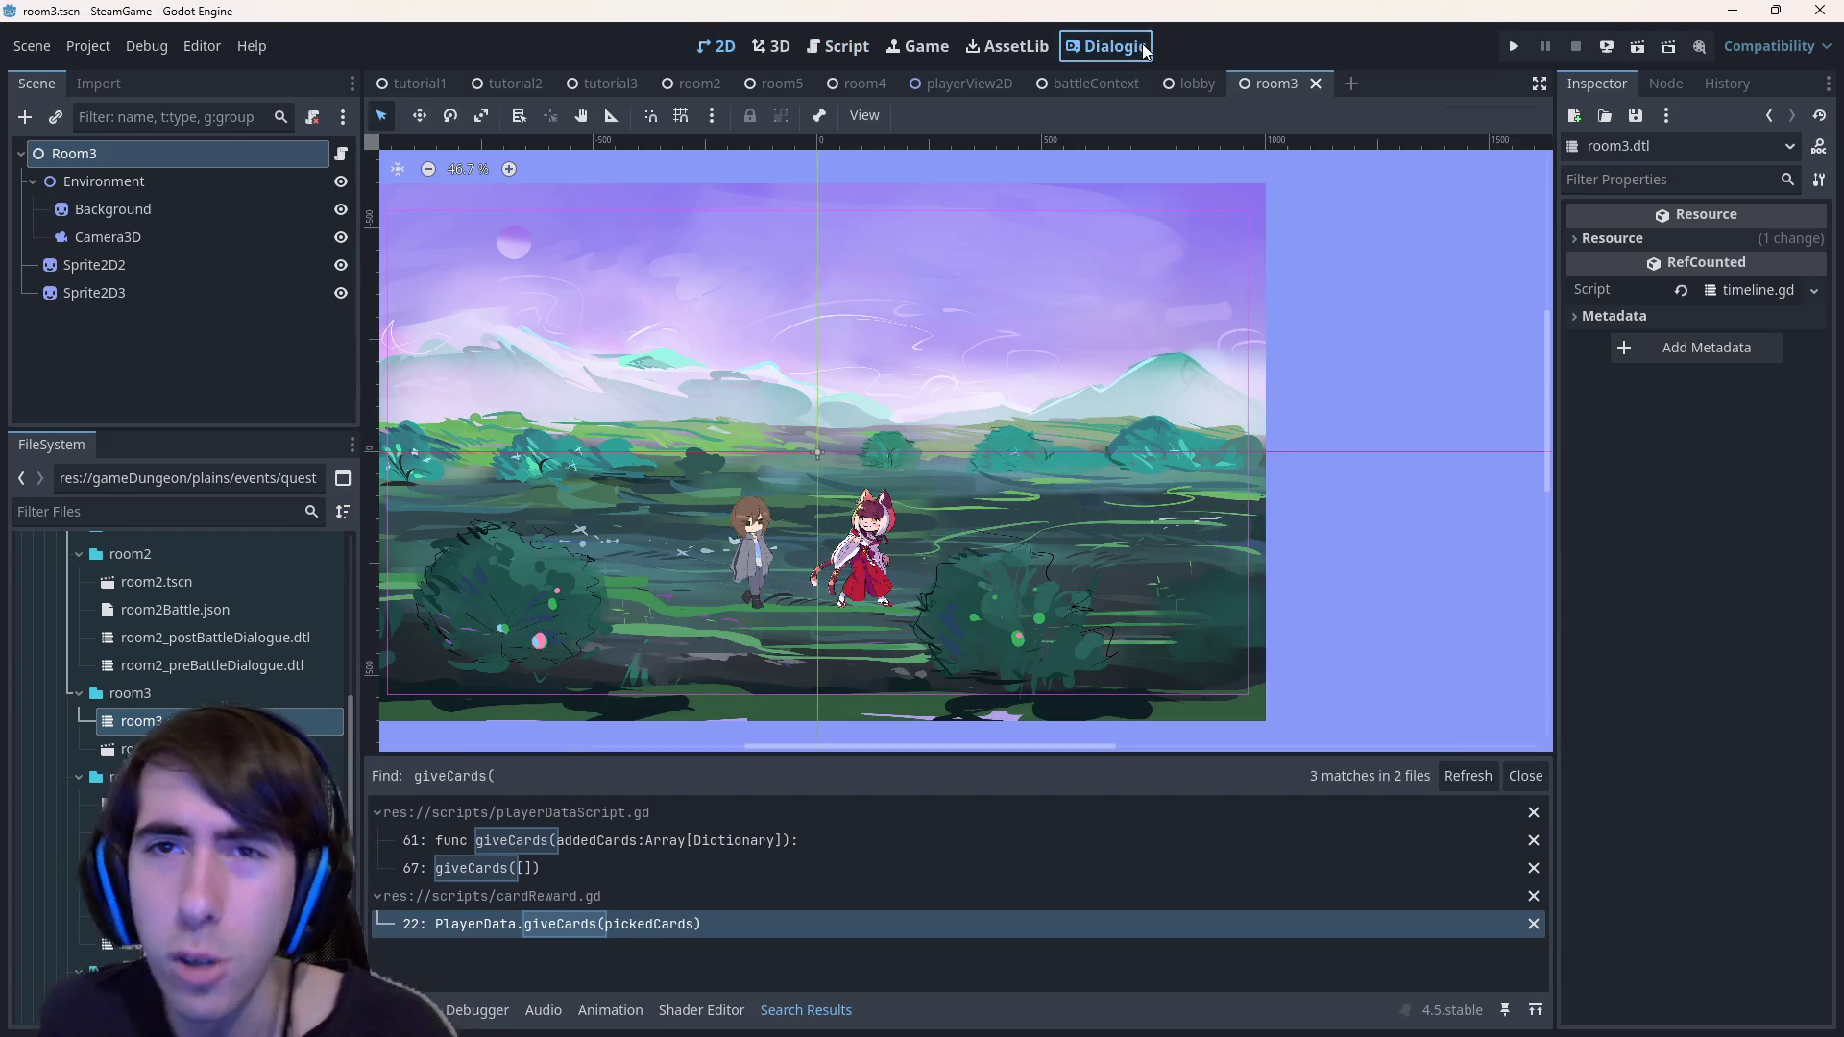
click(1145, 51)
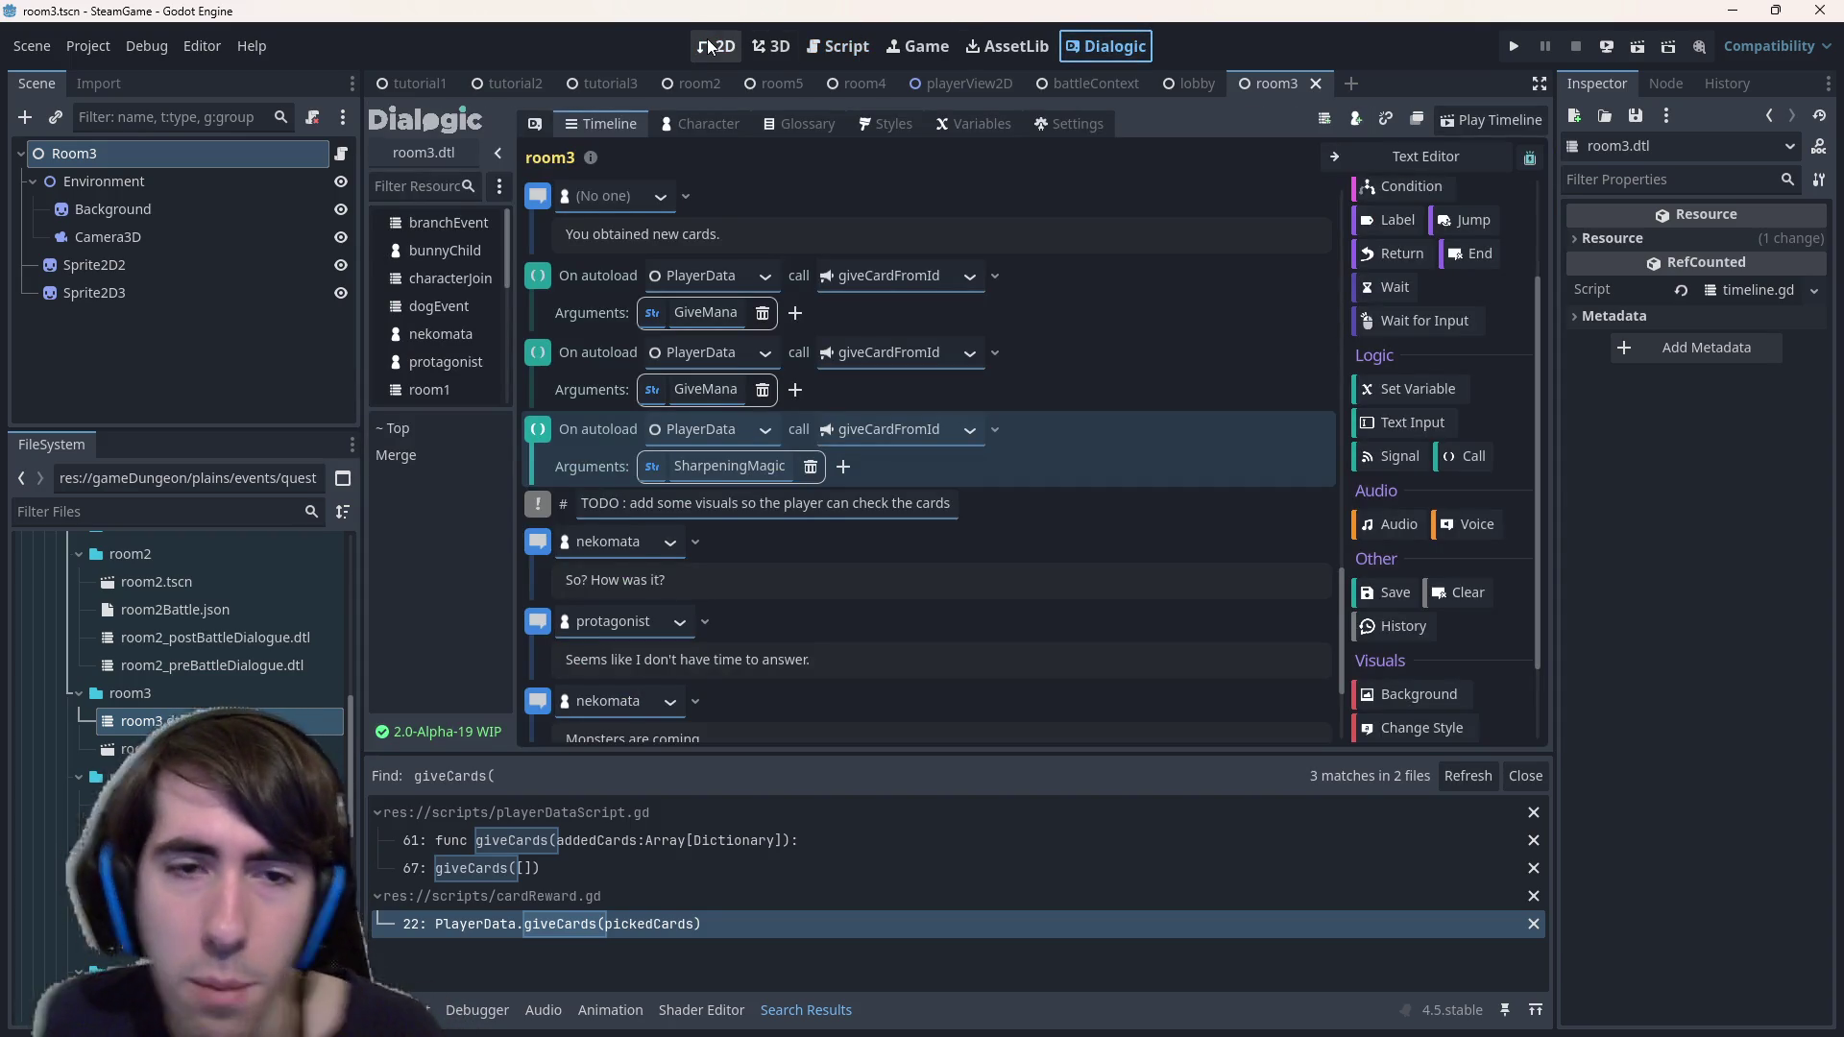
click(711, 48)
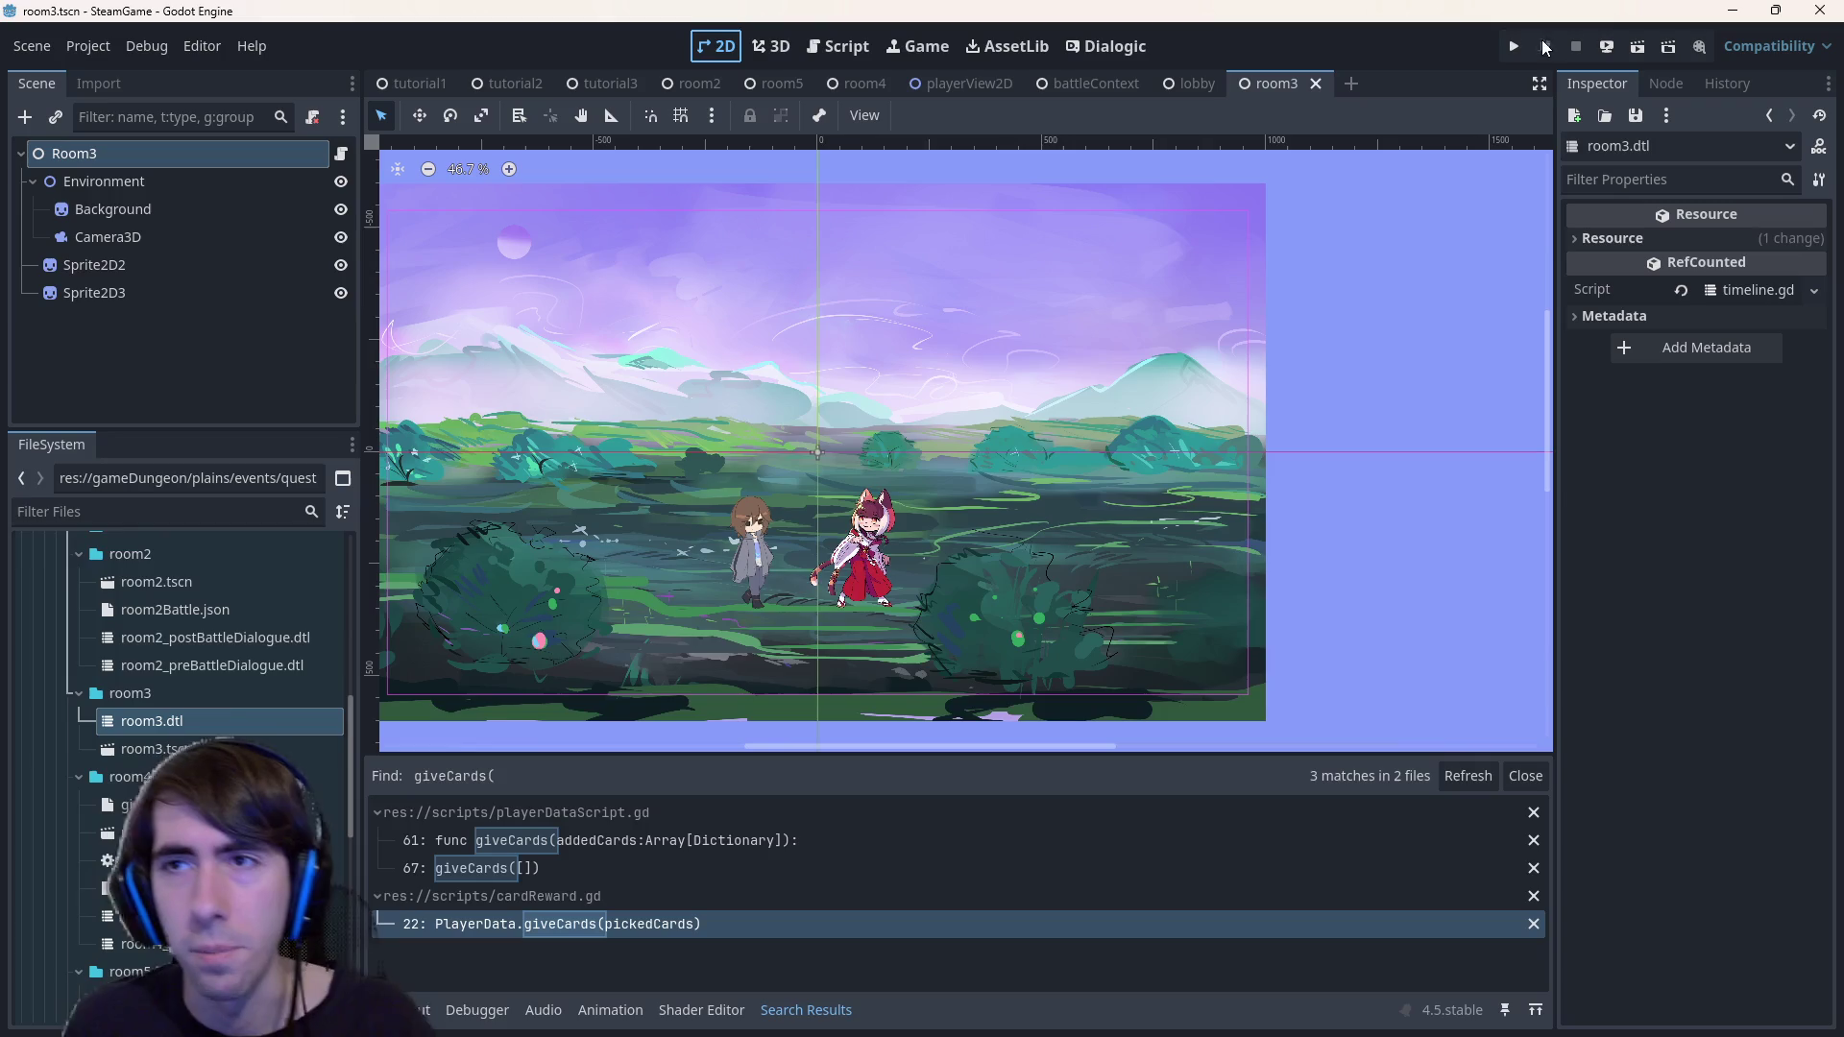
- Go from the tutorial1 scene tab to the lobby scene tab and run the game
click(420, 84)
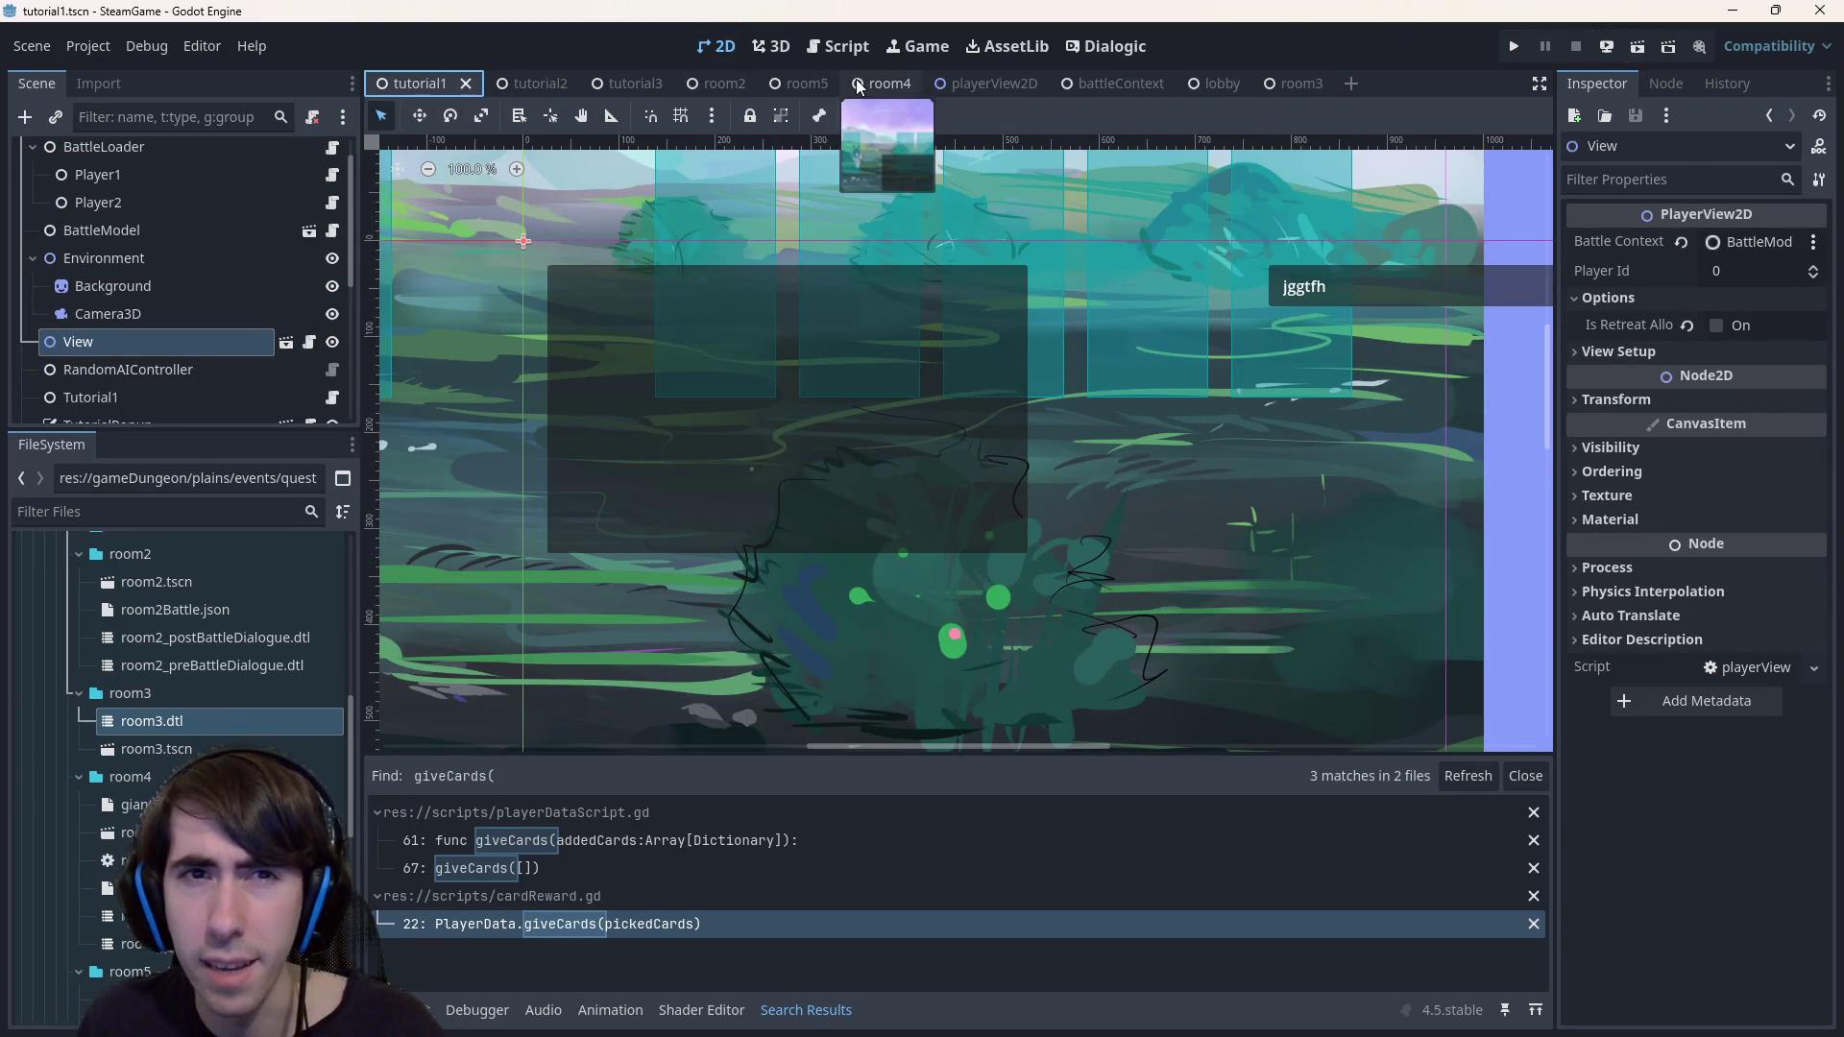
click(1212, 84)
click(1642, 50)
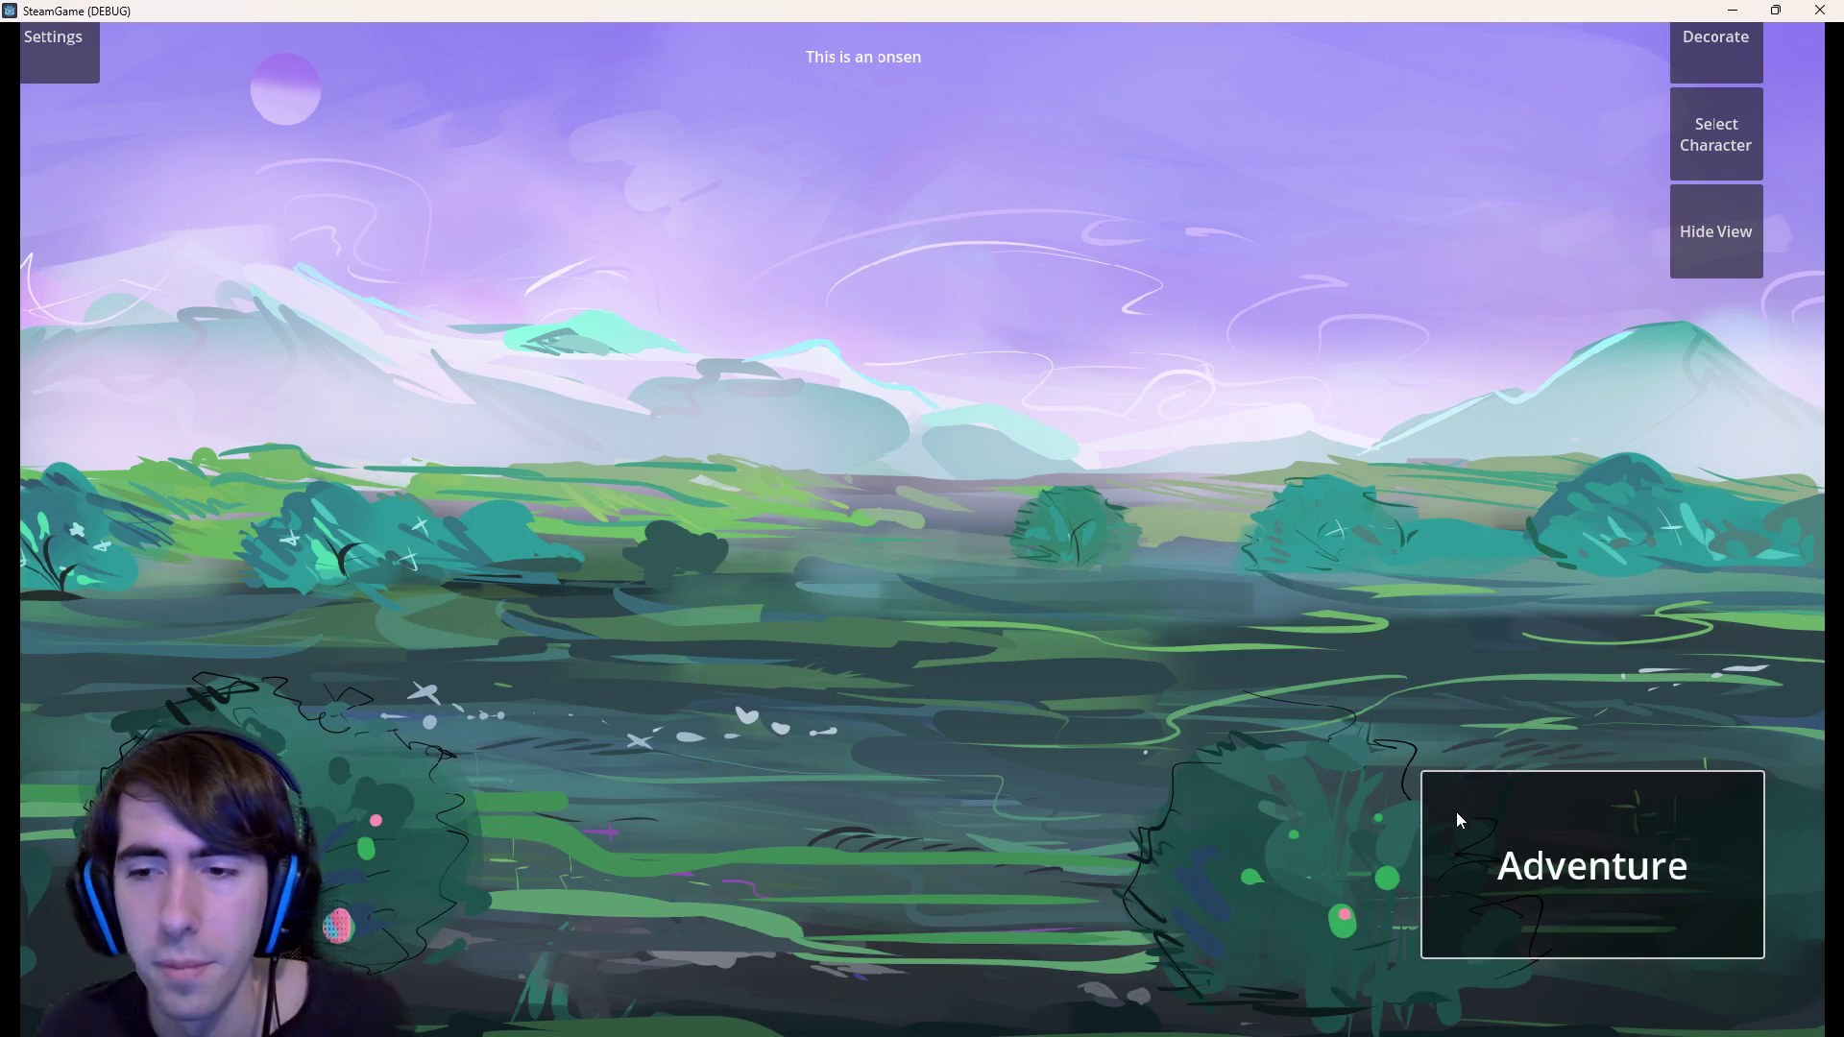
- Start the Explore your surroundings quest from Adventure and get through the opening dialogue
click(1455, 812)
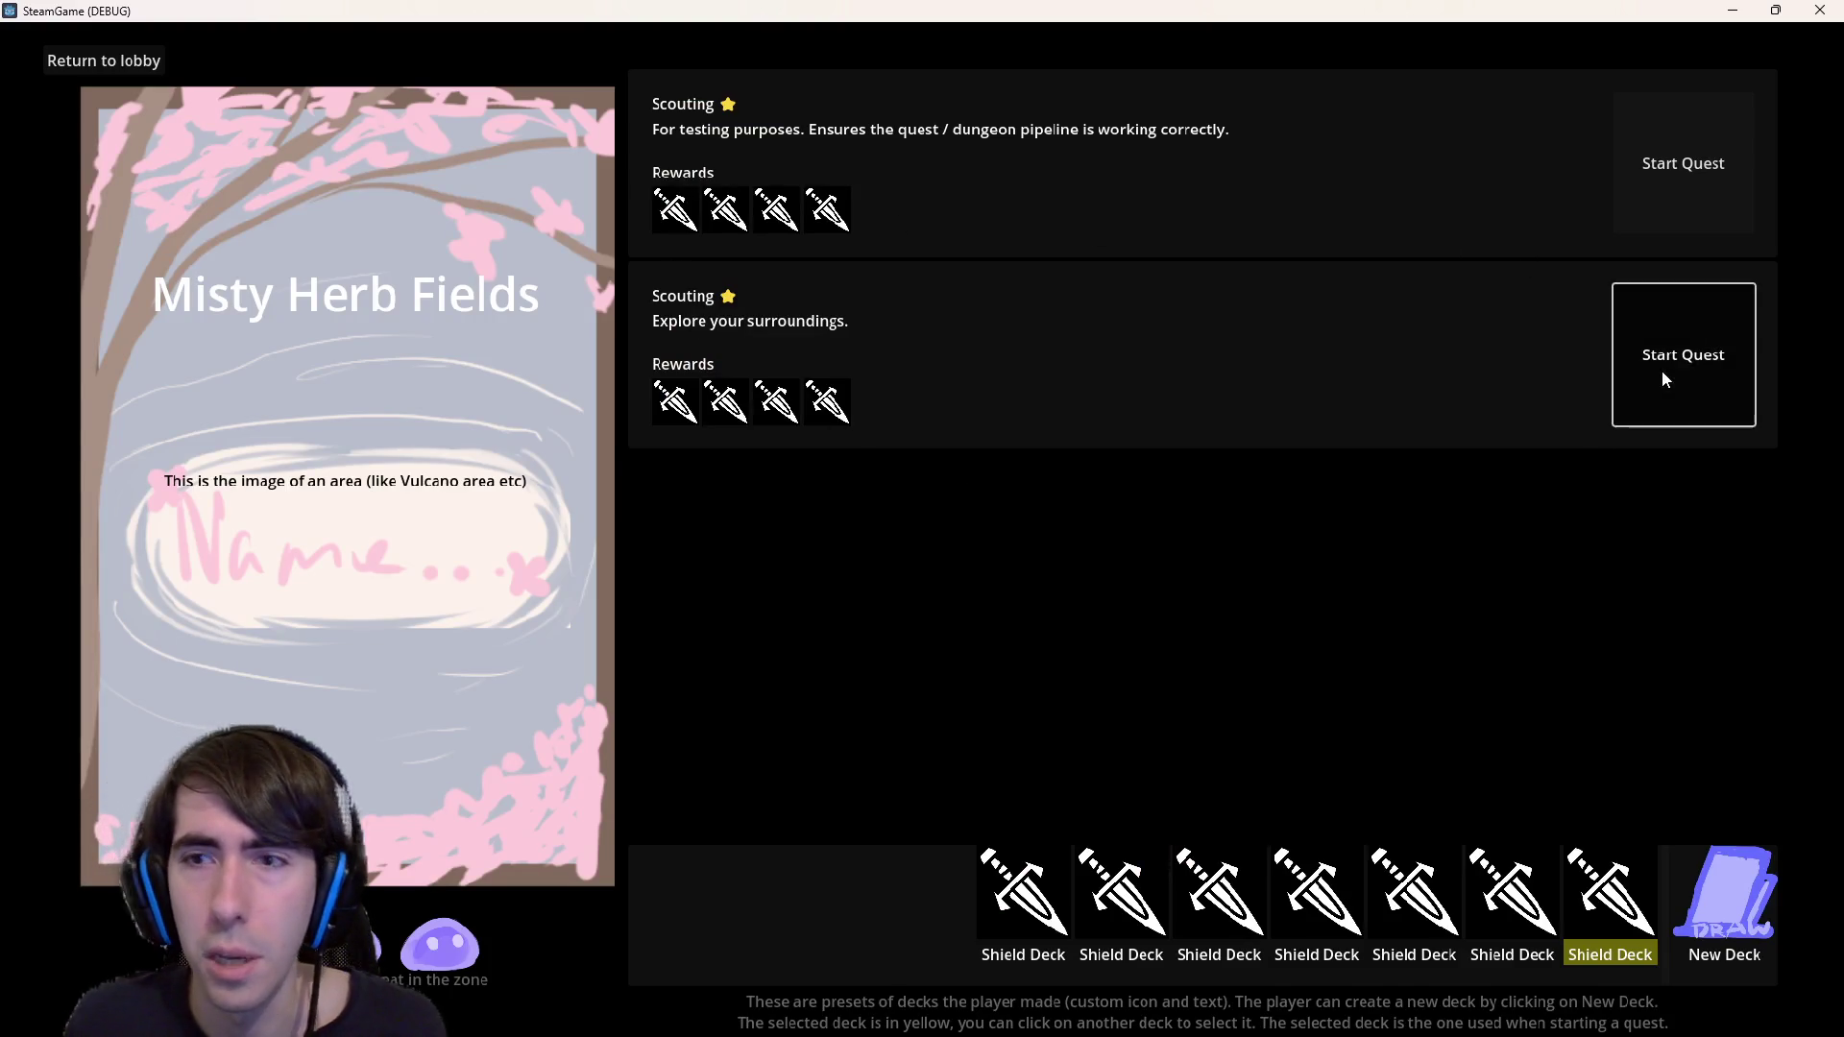
click(1662, 371)
click(857, 558)
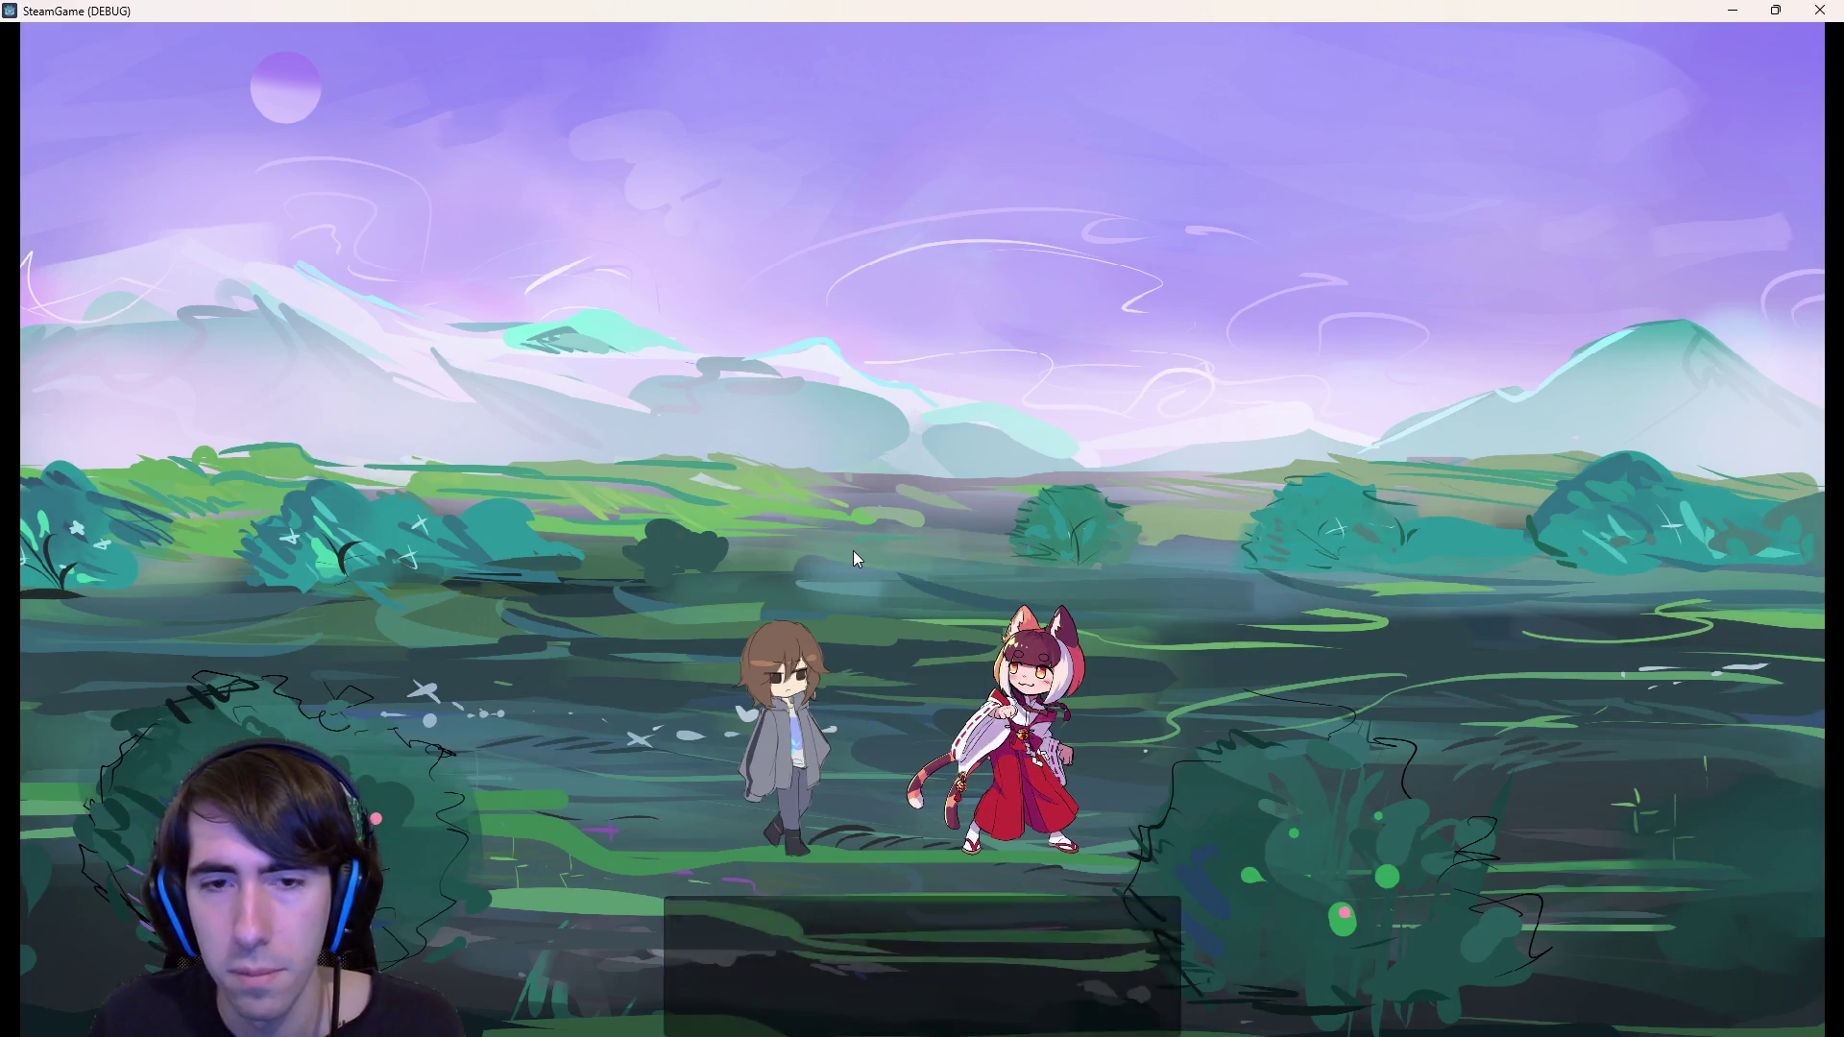
click(724, 662)
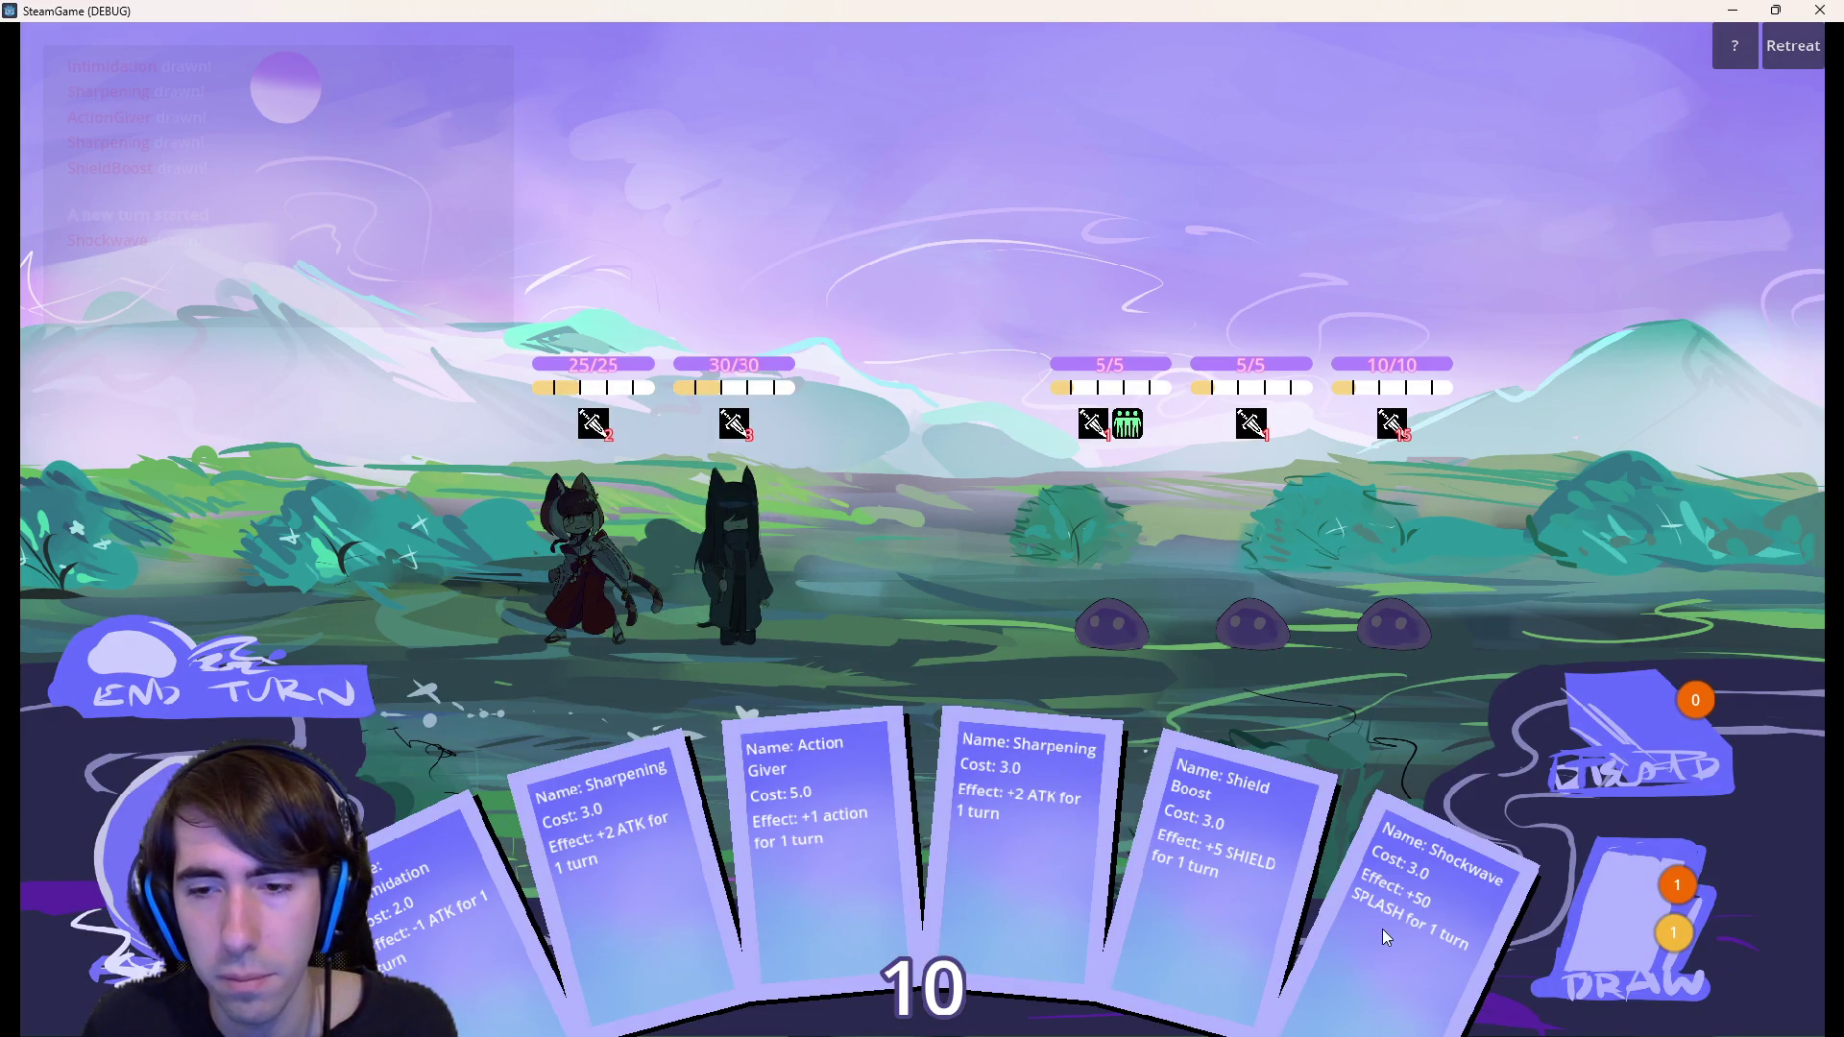
- Shield both characters with Shield Boost cards over two turns, drawing cards and ending each turn
mouse_move(1253, 907)
mouse_down()
mouse_move(753, 538)
mouse_move(813, 574)
mouse_up()
click(1548, 900)
mouse_move(1392, 893)
mouse_down()
mouse_move(555, 520)
mouse_move(580, 547)
mouse_up()
key(space)
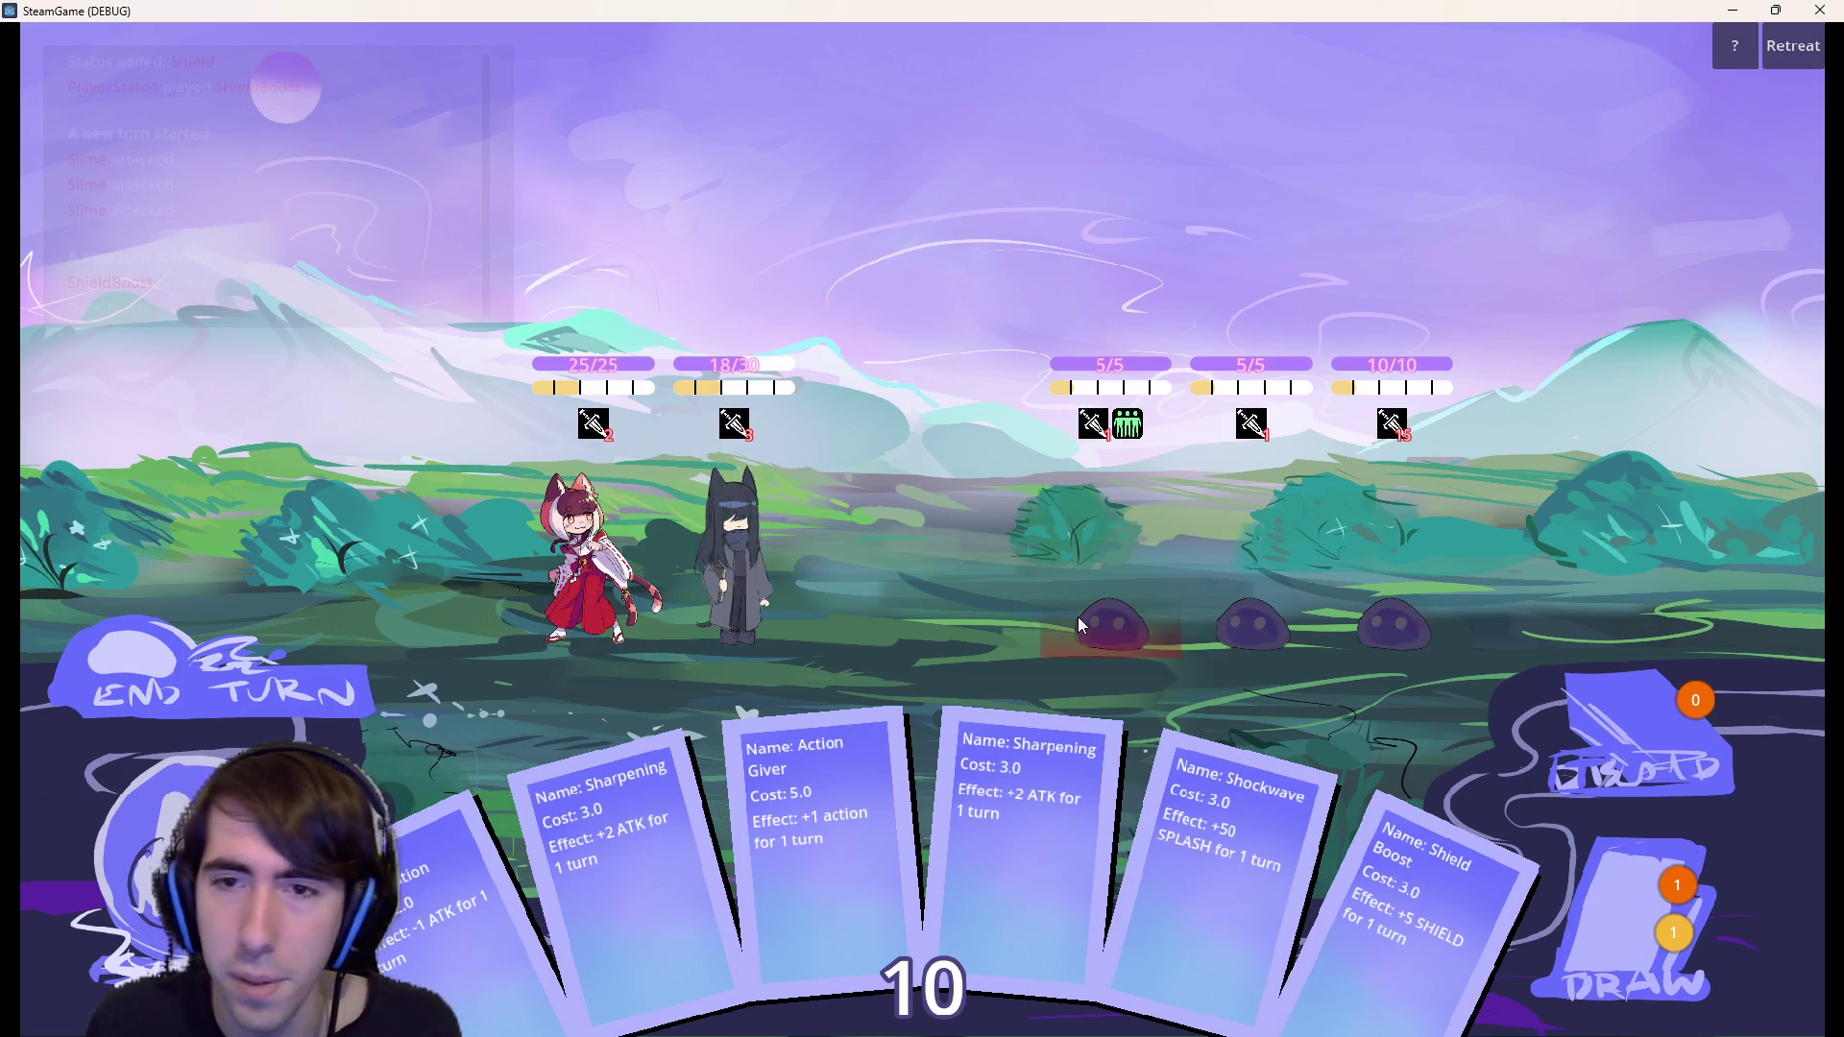
mouse_move(1057, 874)
mouse_down()
mouse_move(725, 557)
mouse_move(752, 576)
mouse_up()
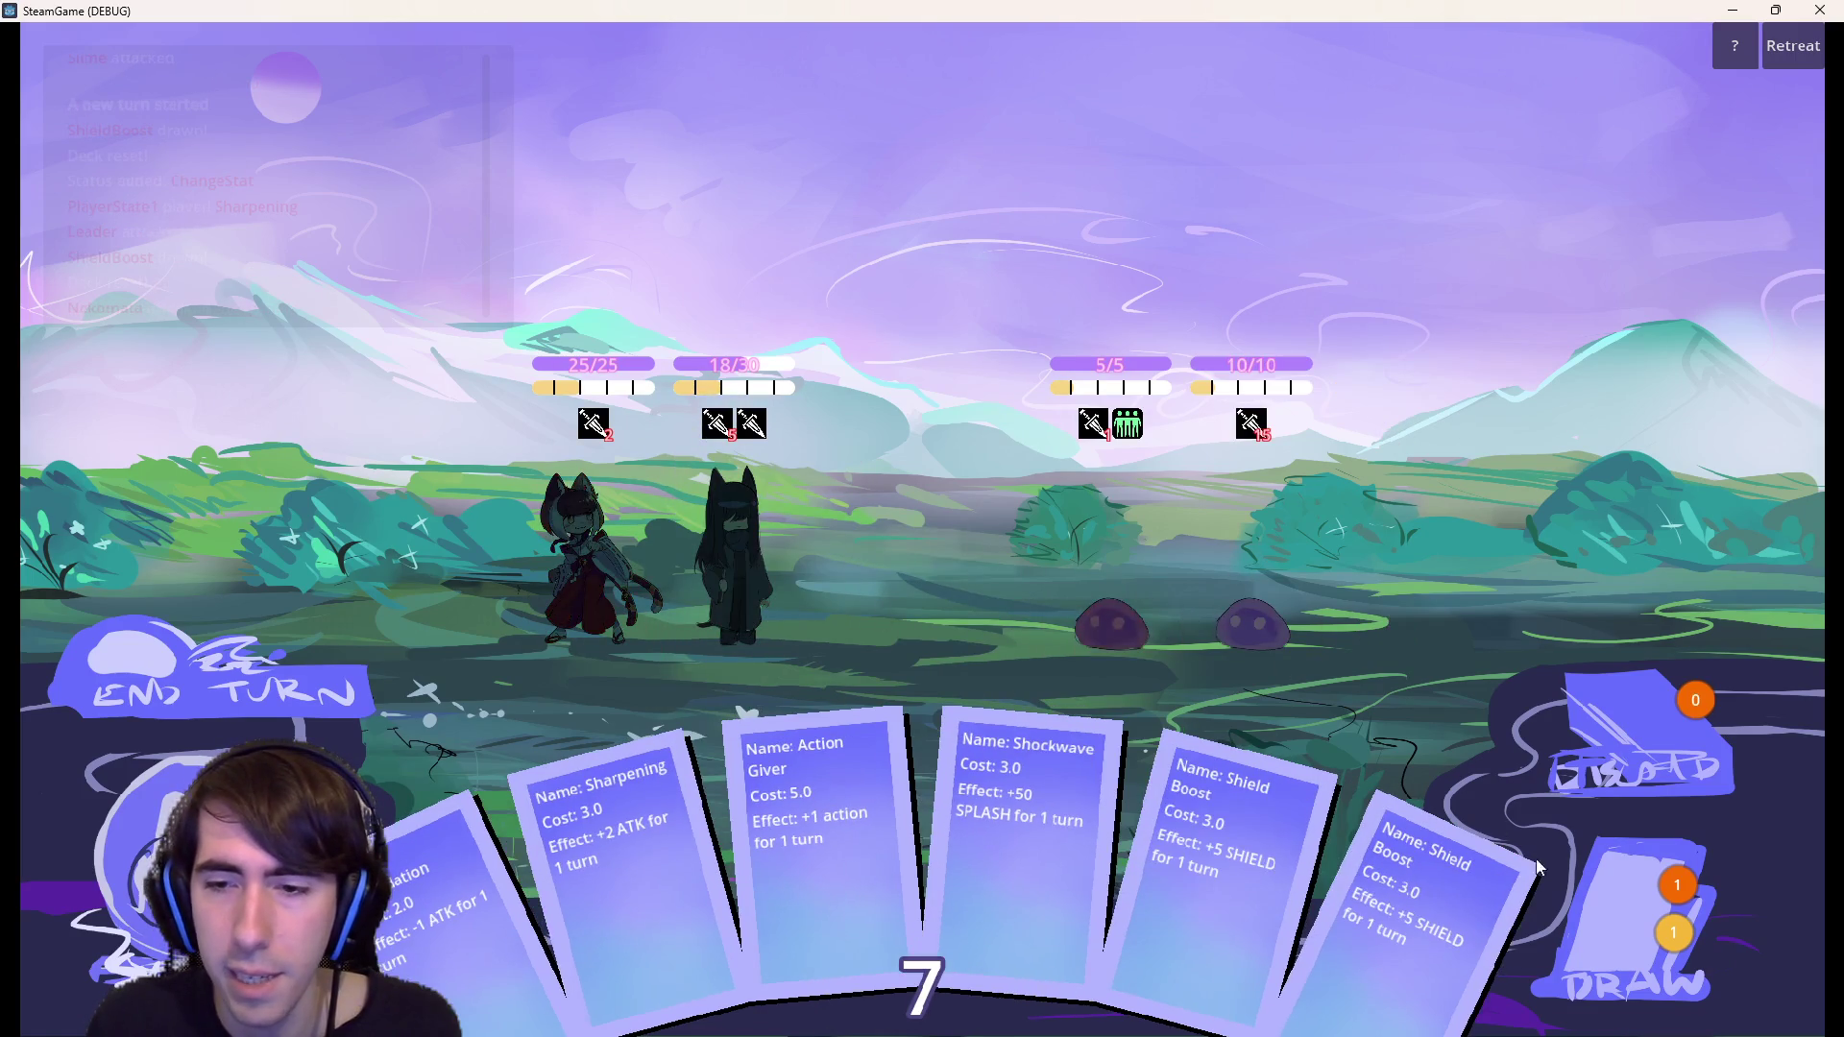
click(1632, 913)
drag(1248, 864, 745, 603)
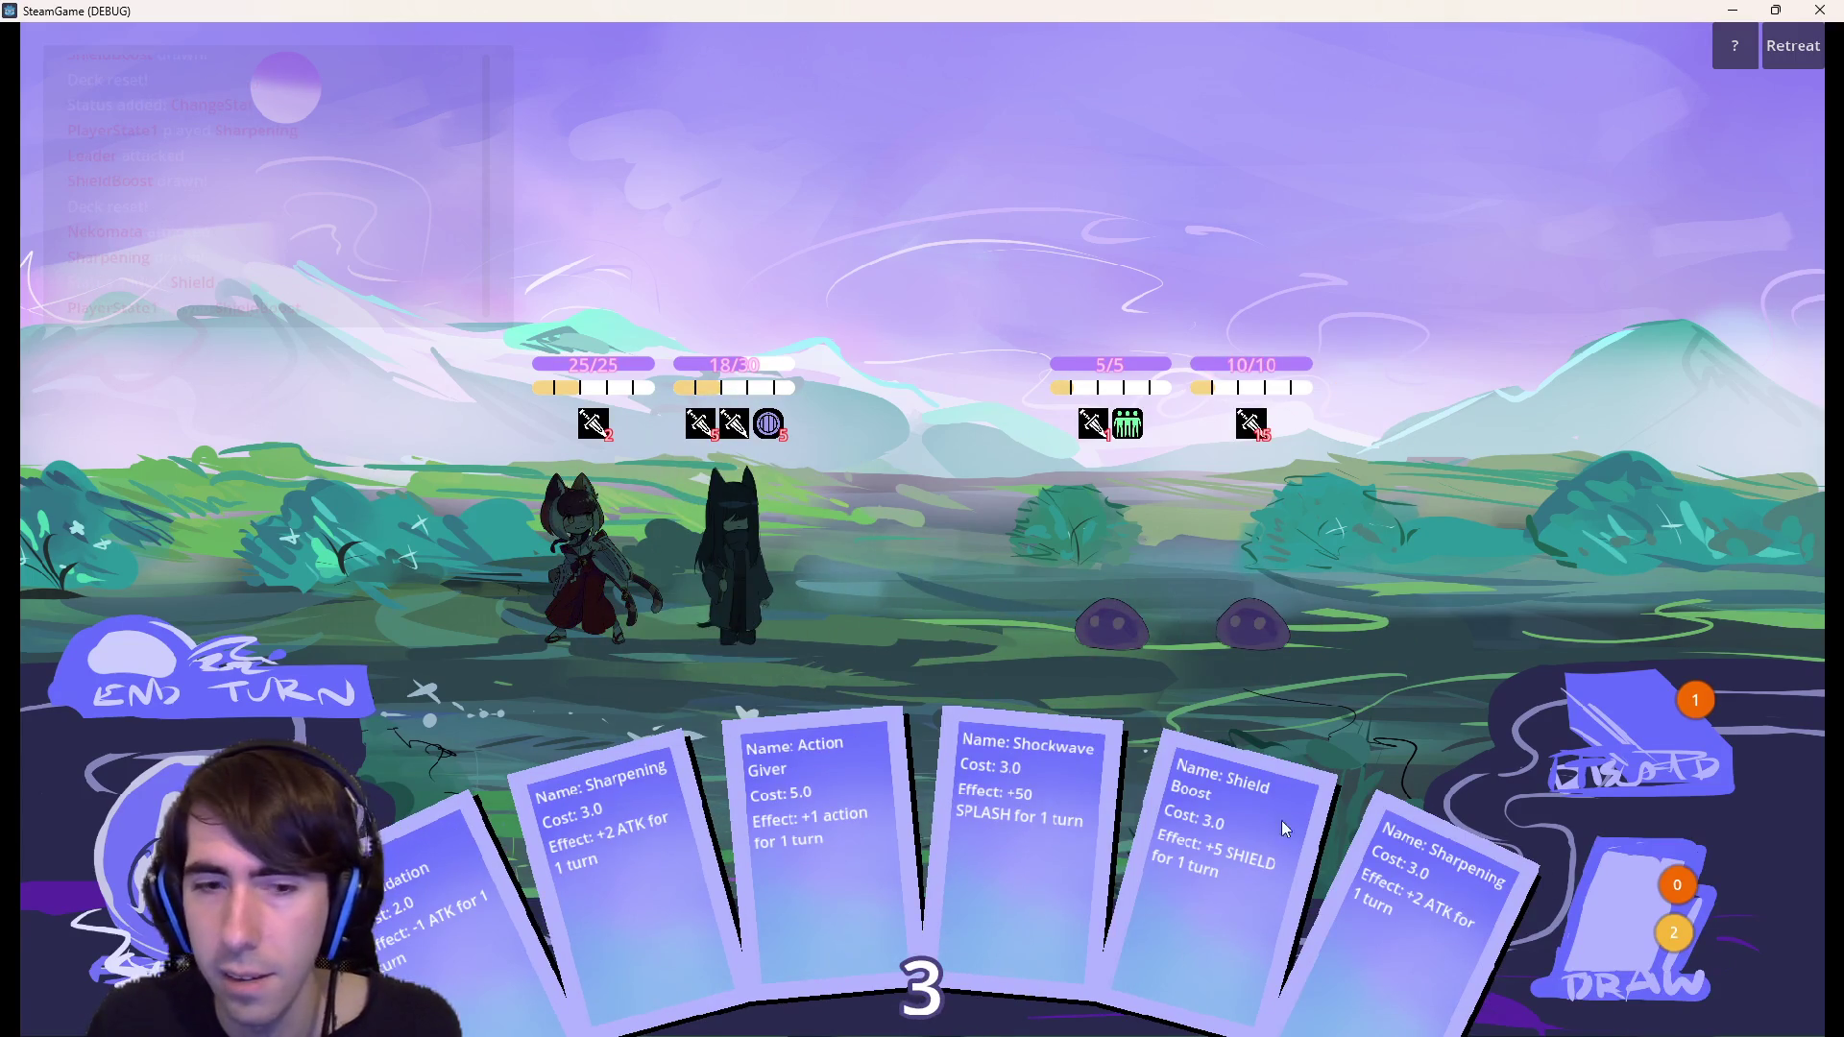
click(307, 649)
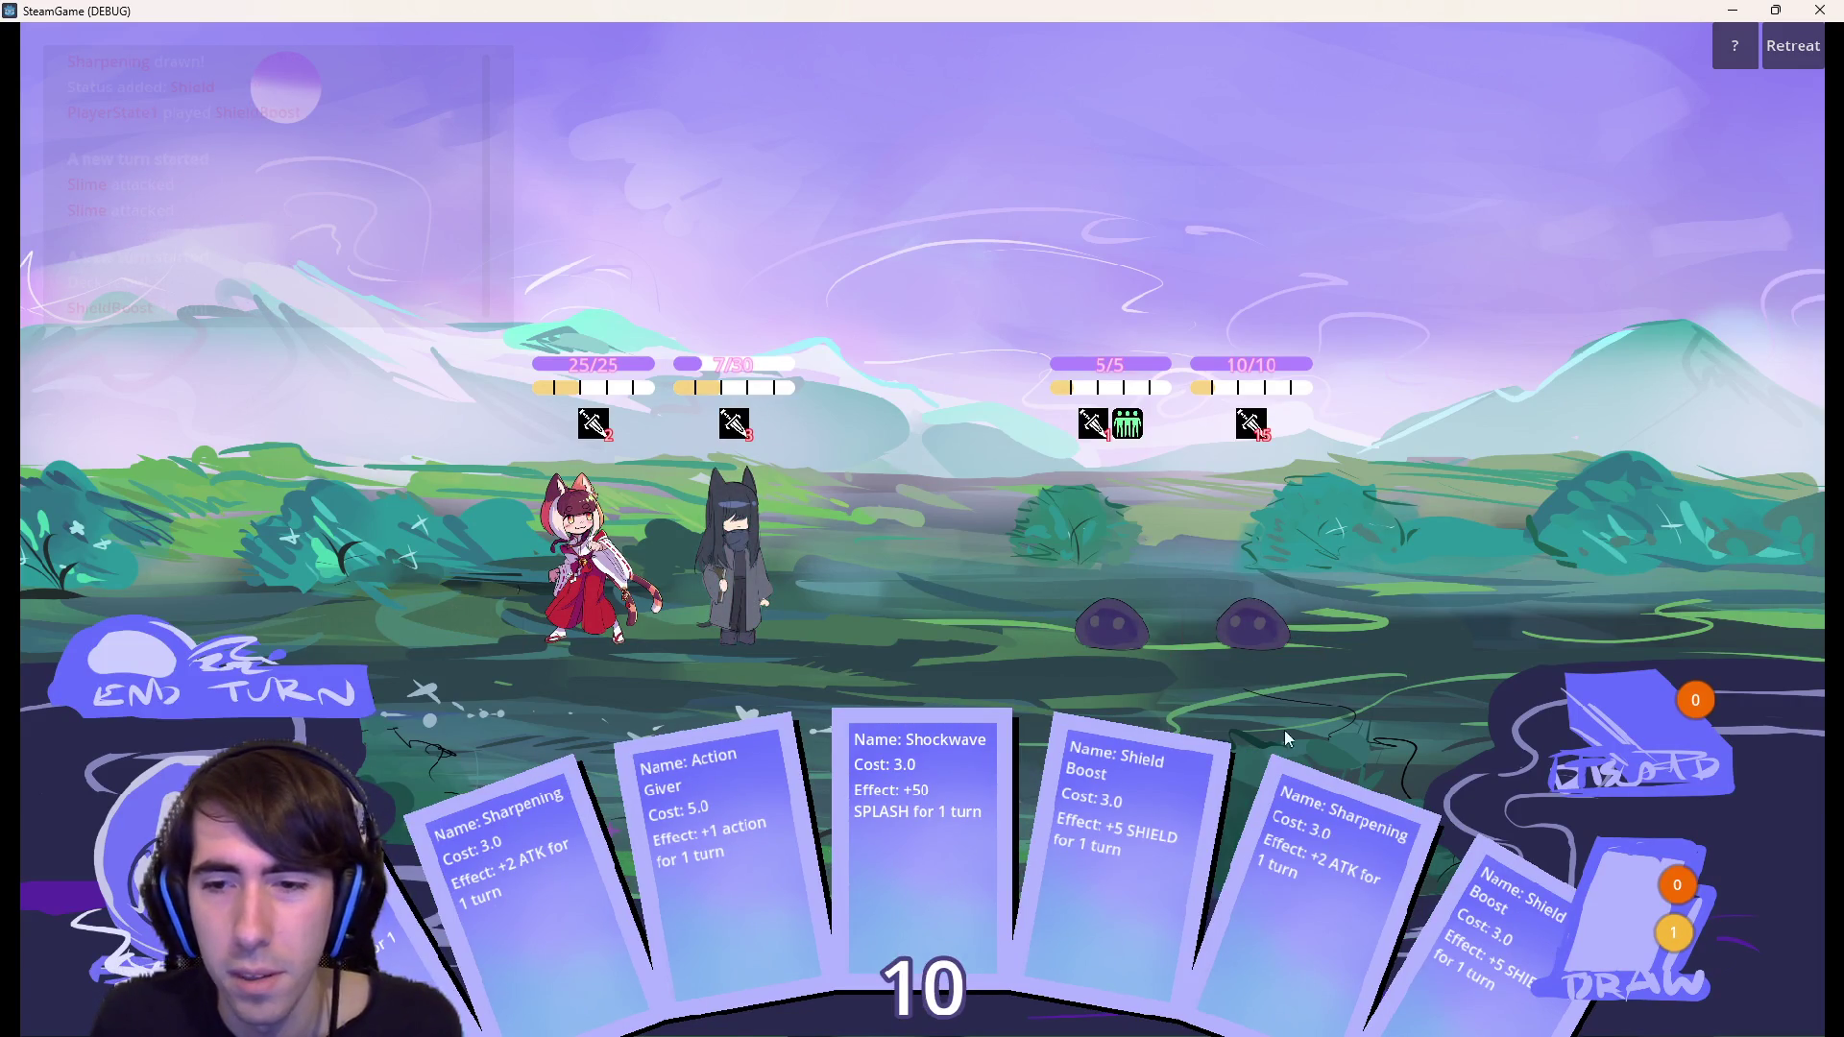
- Buff the second character with Sharpening and Action Giver, then defeat the wounded slime and attack the last one
drag(1296, 909, 745, 581)
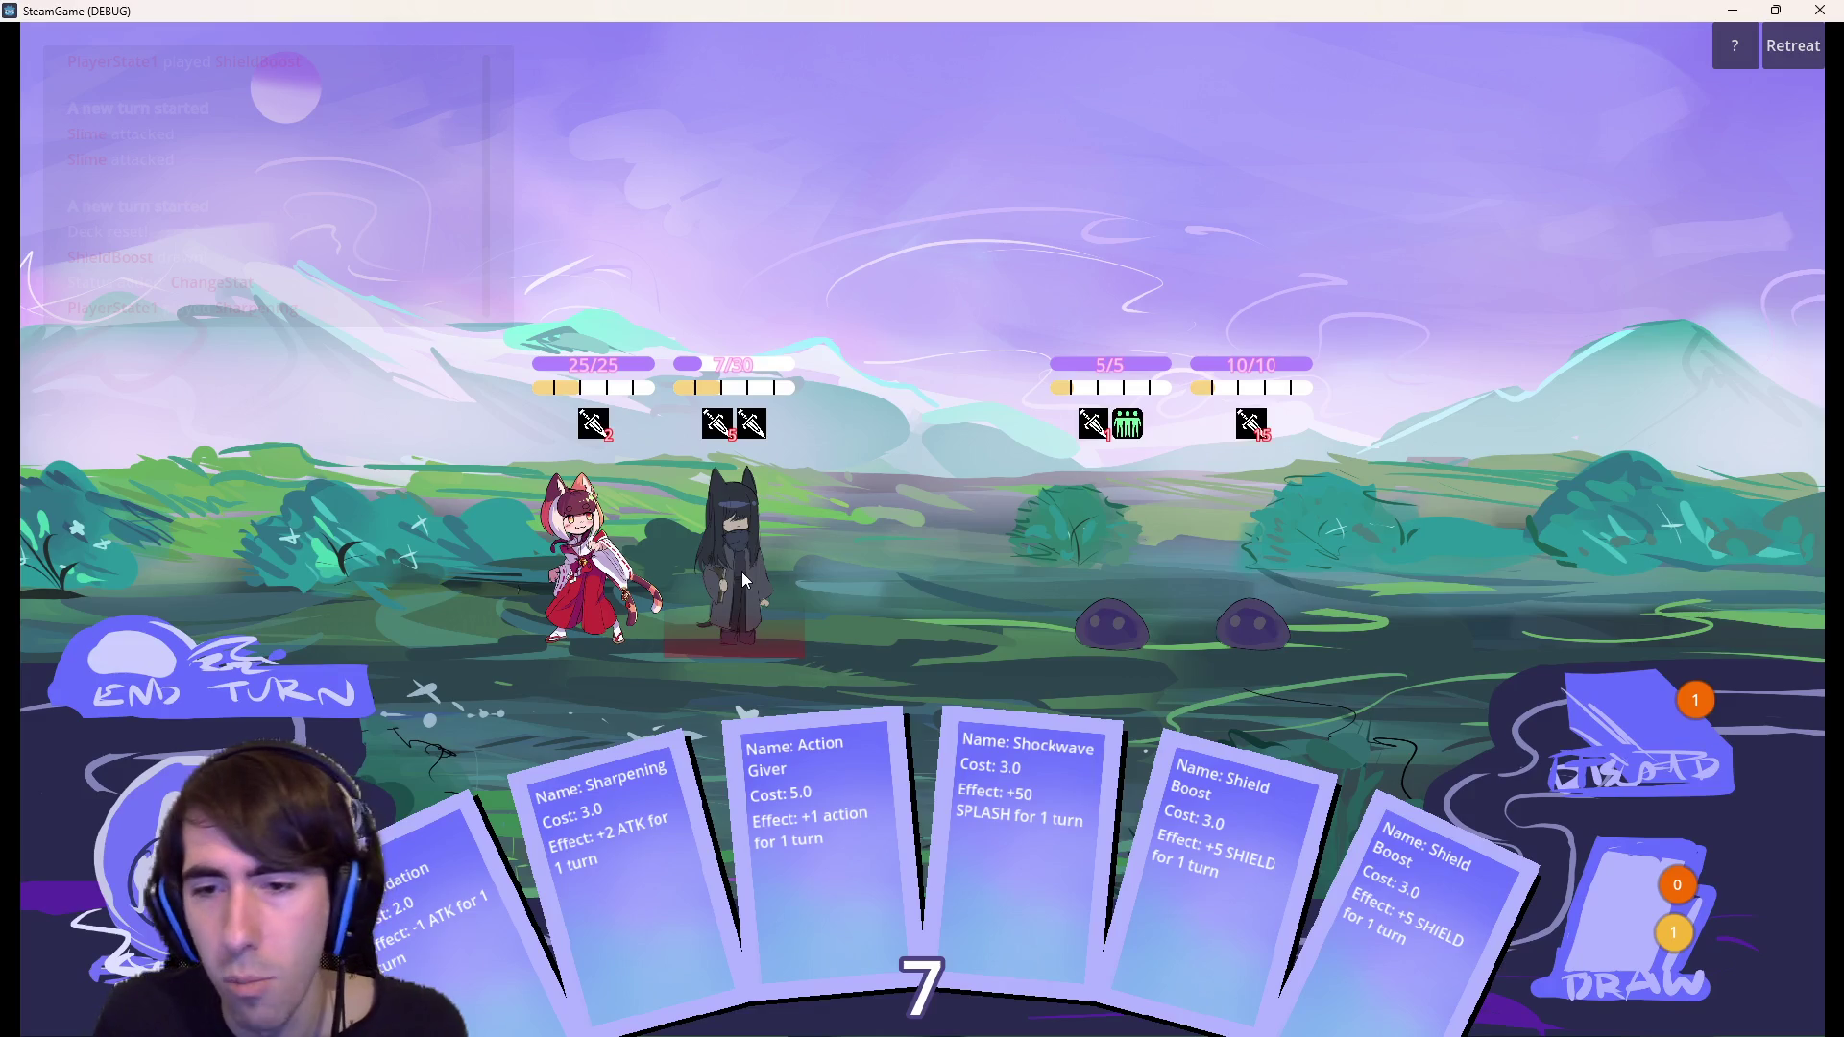
mouse_move(1259, 437)
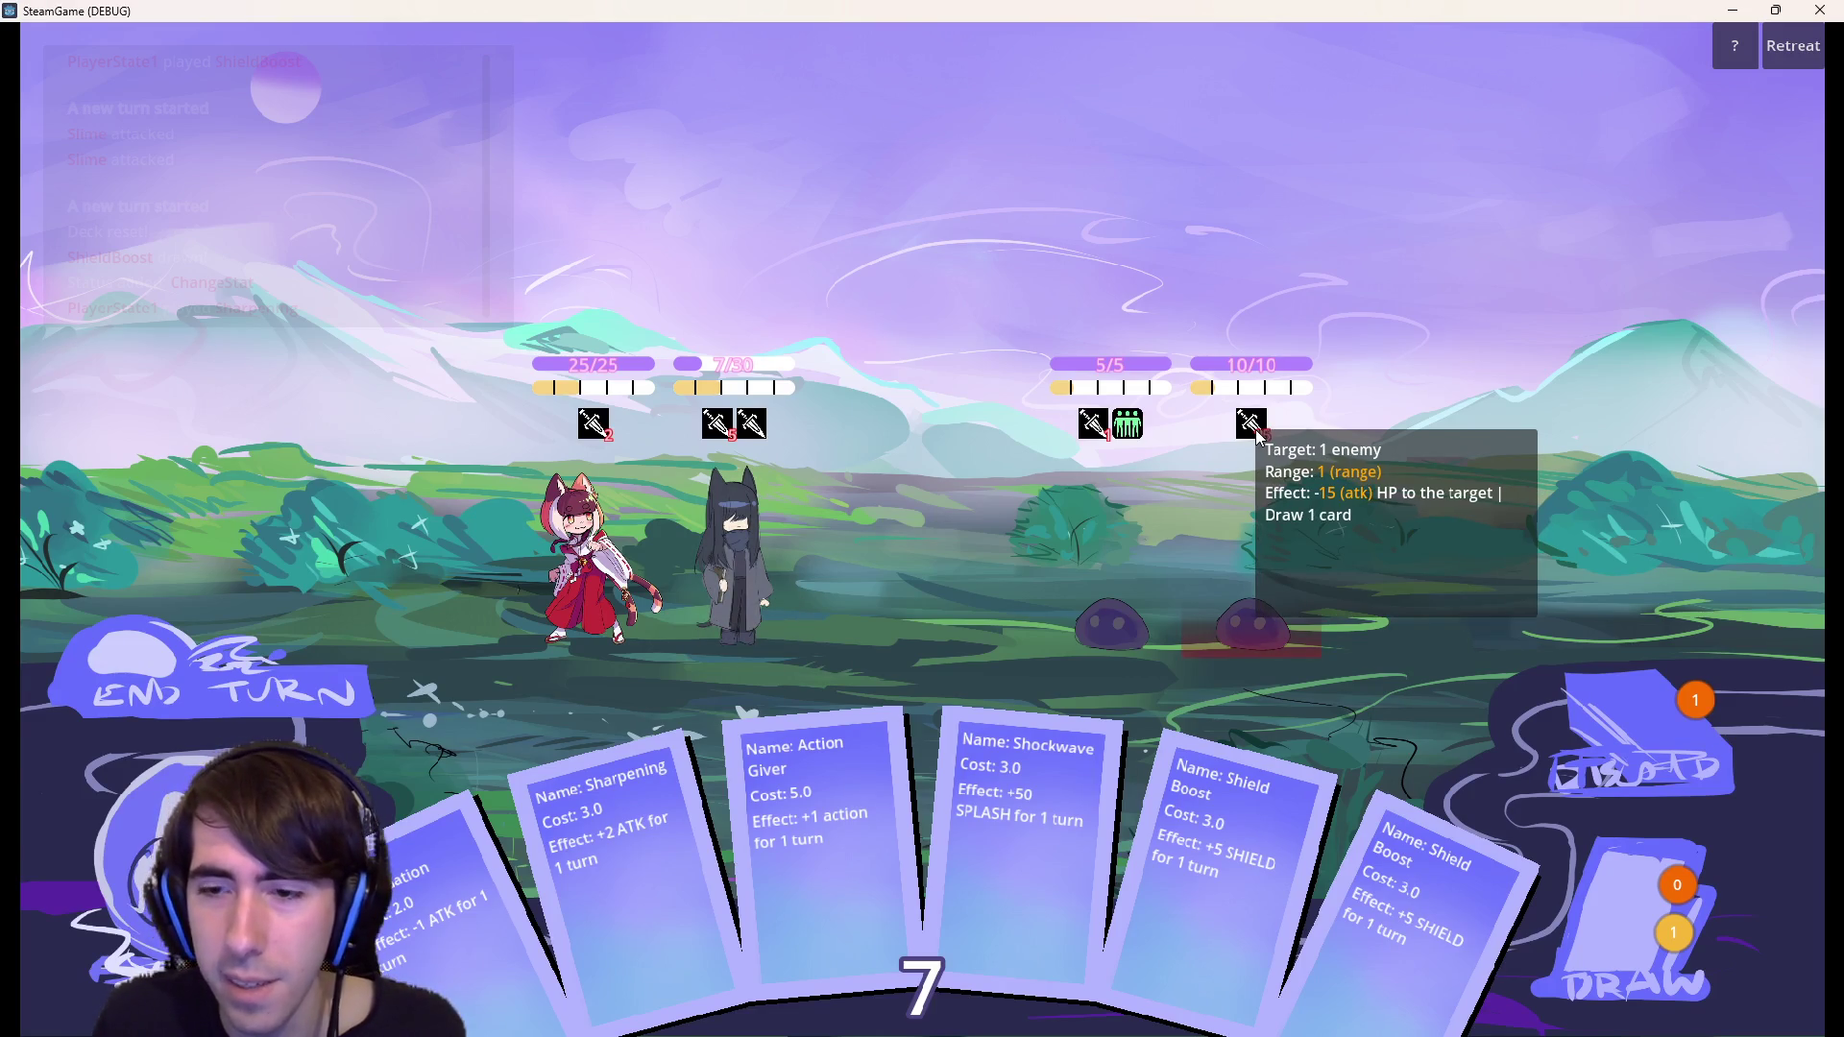
mouse_move(864, 889)
mouse_down()
mouse_move(793, 584)
mouse_move(736, 578)
mouse_up()
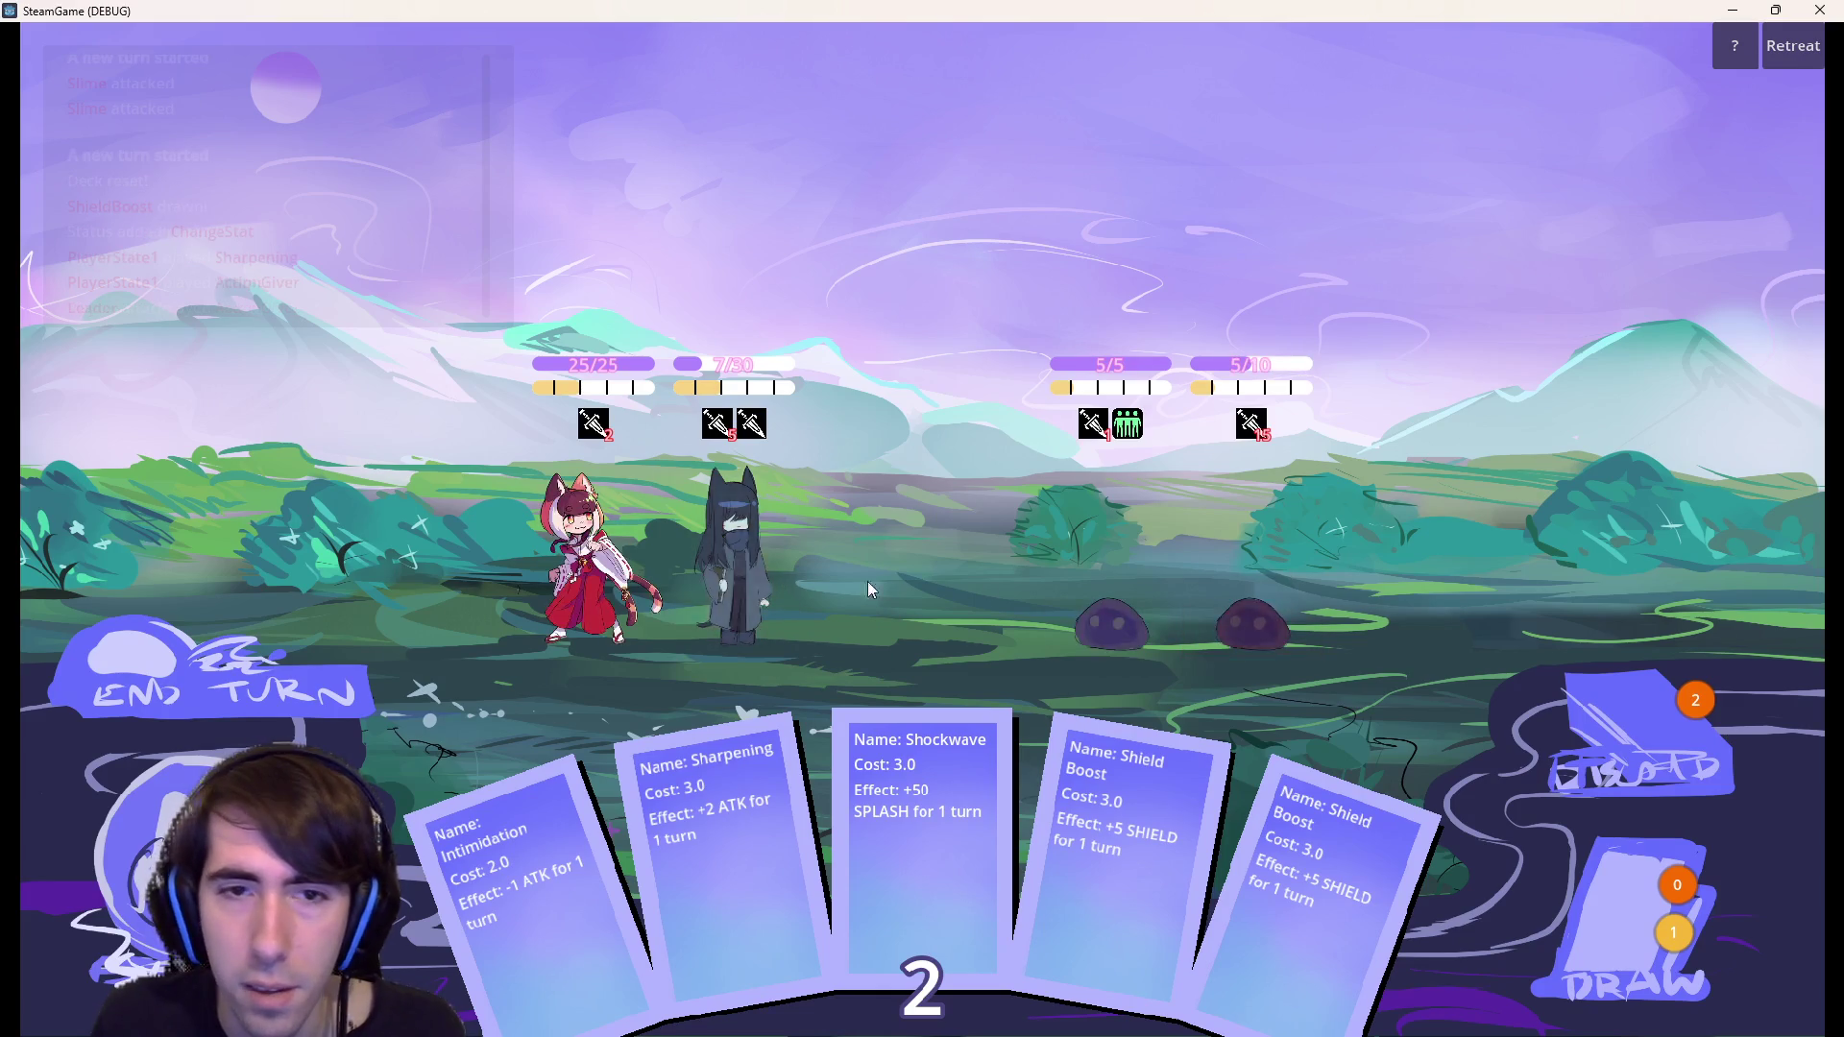
click(1246, 575)
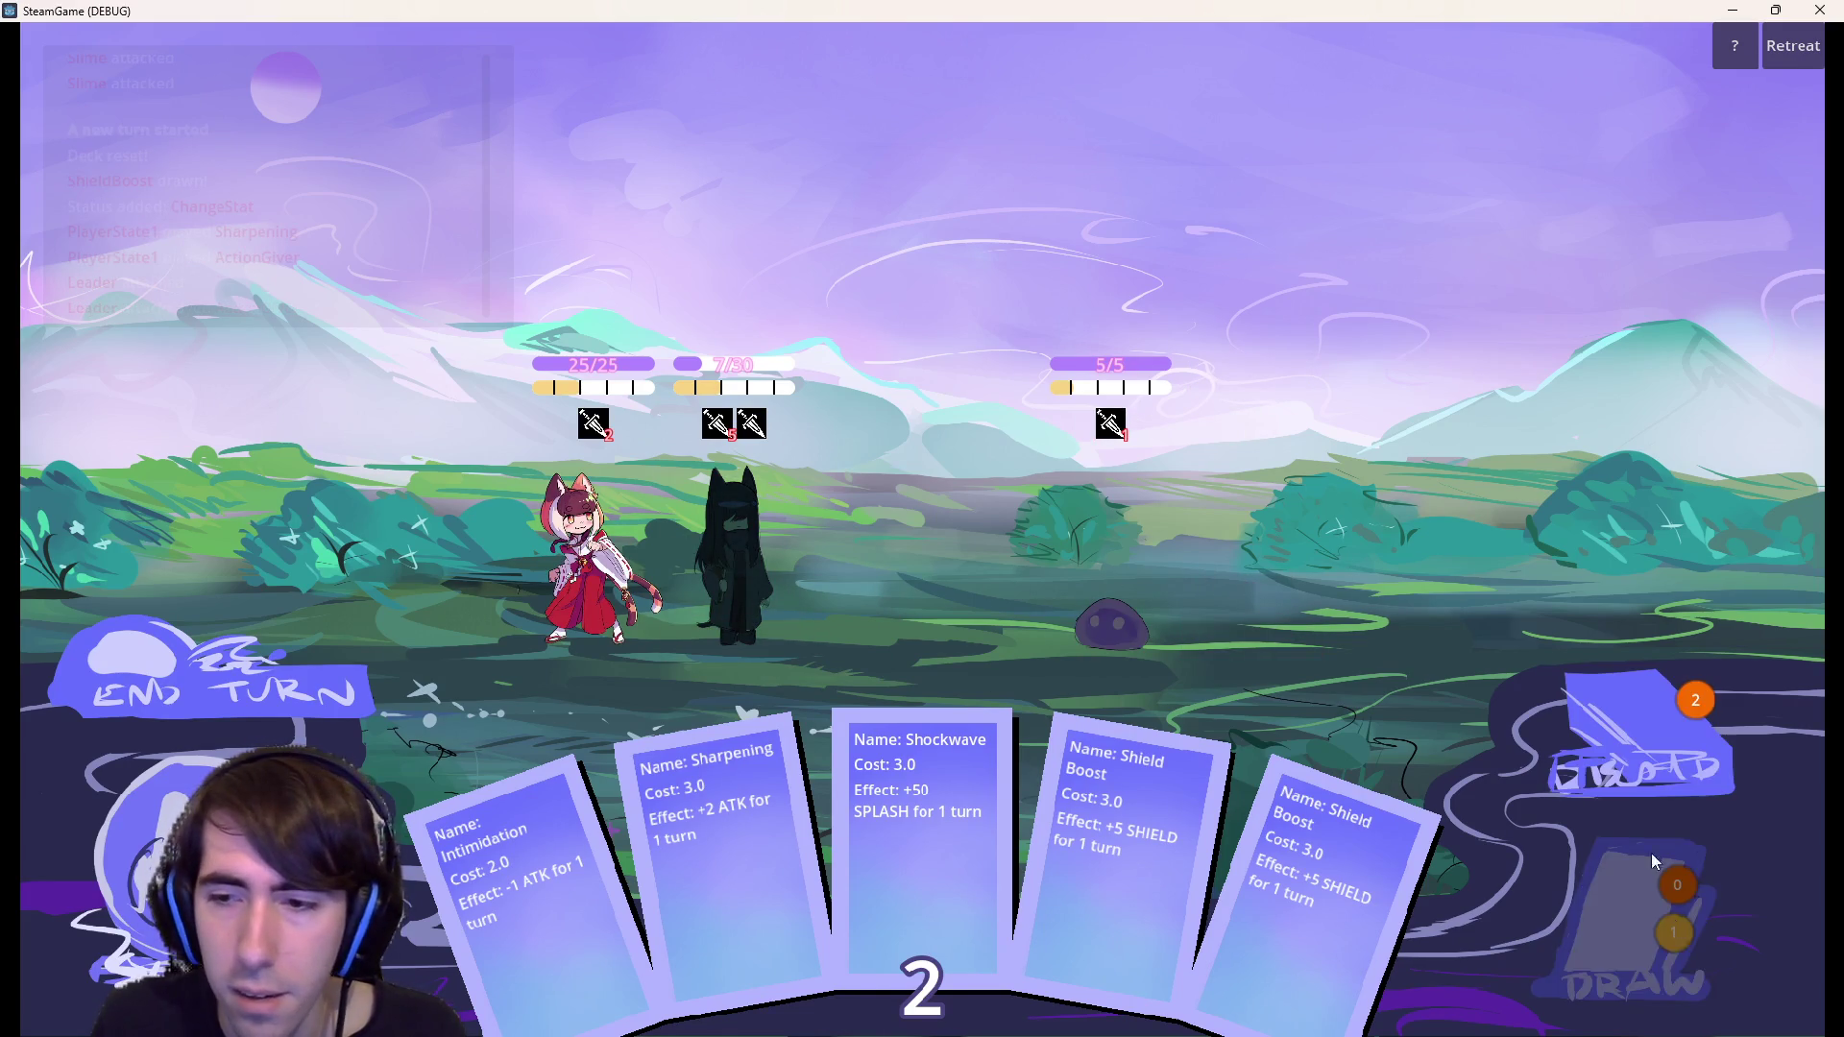
click(1647, 844)
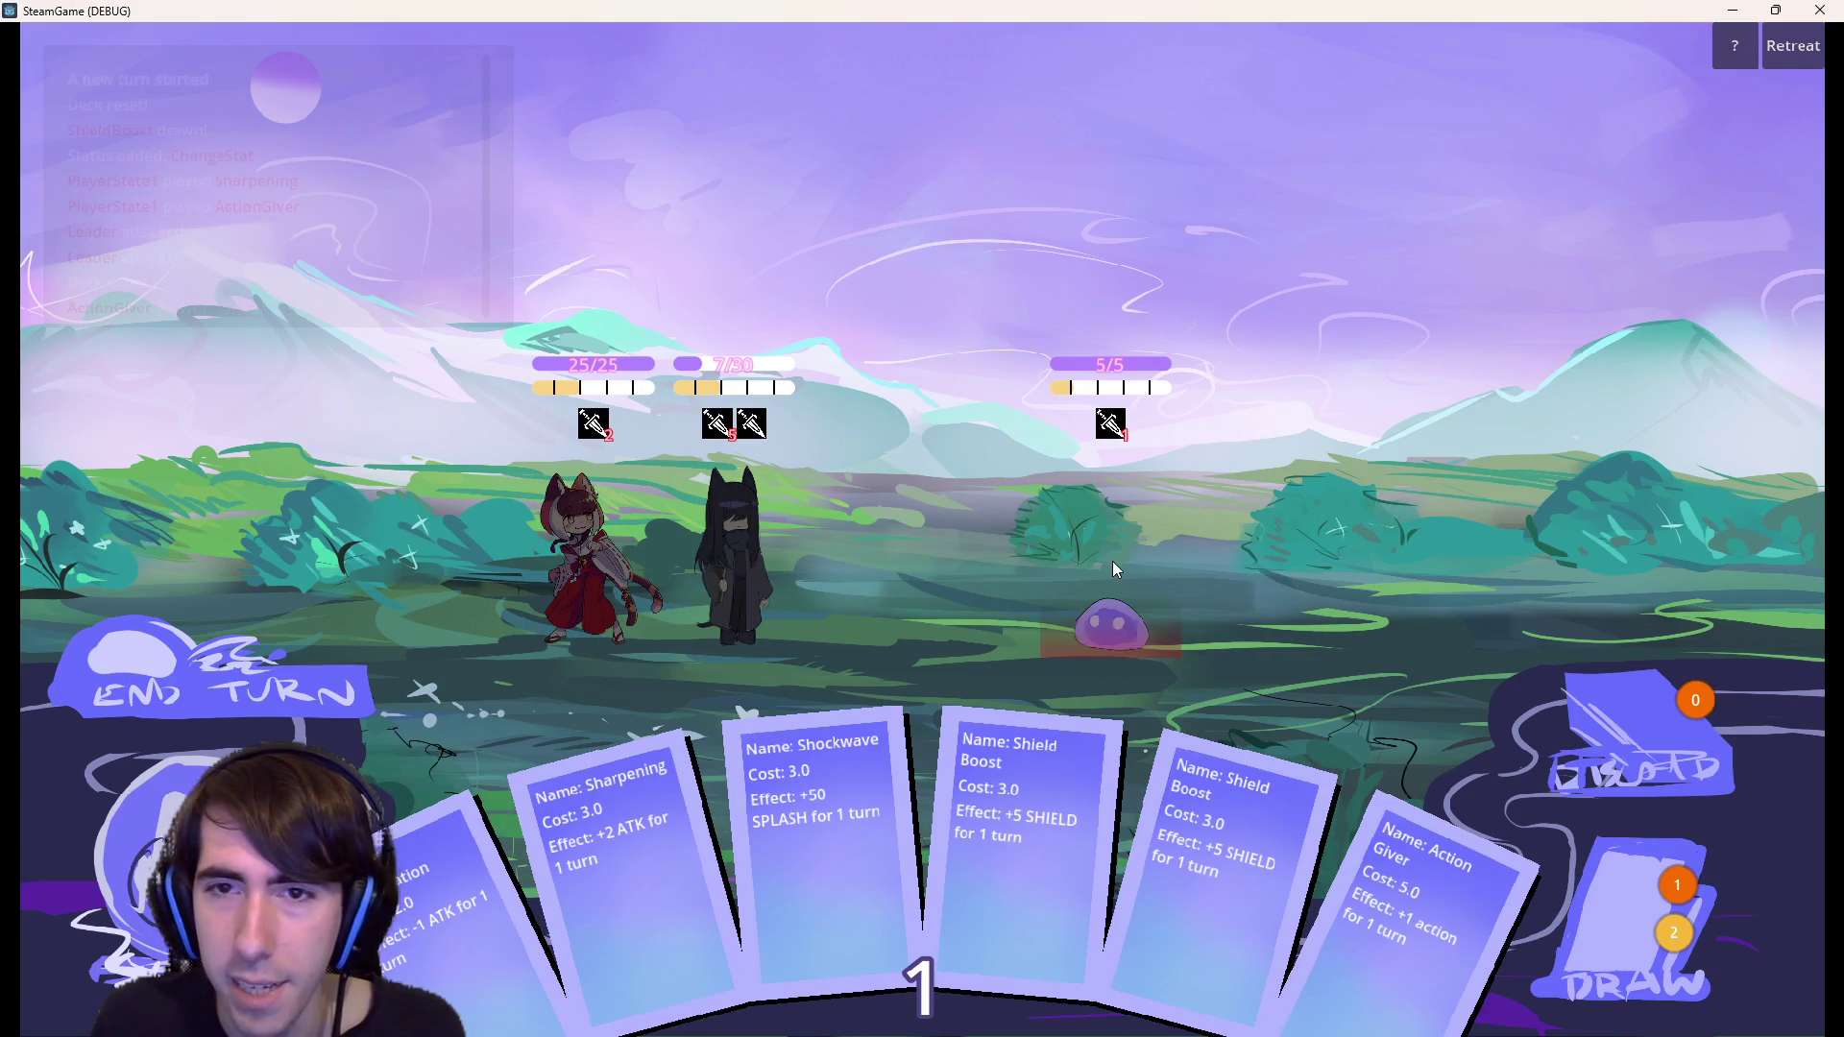
click(1114, 570)
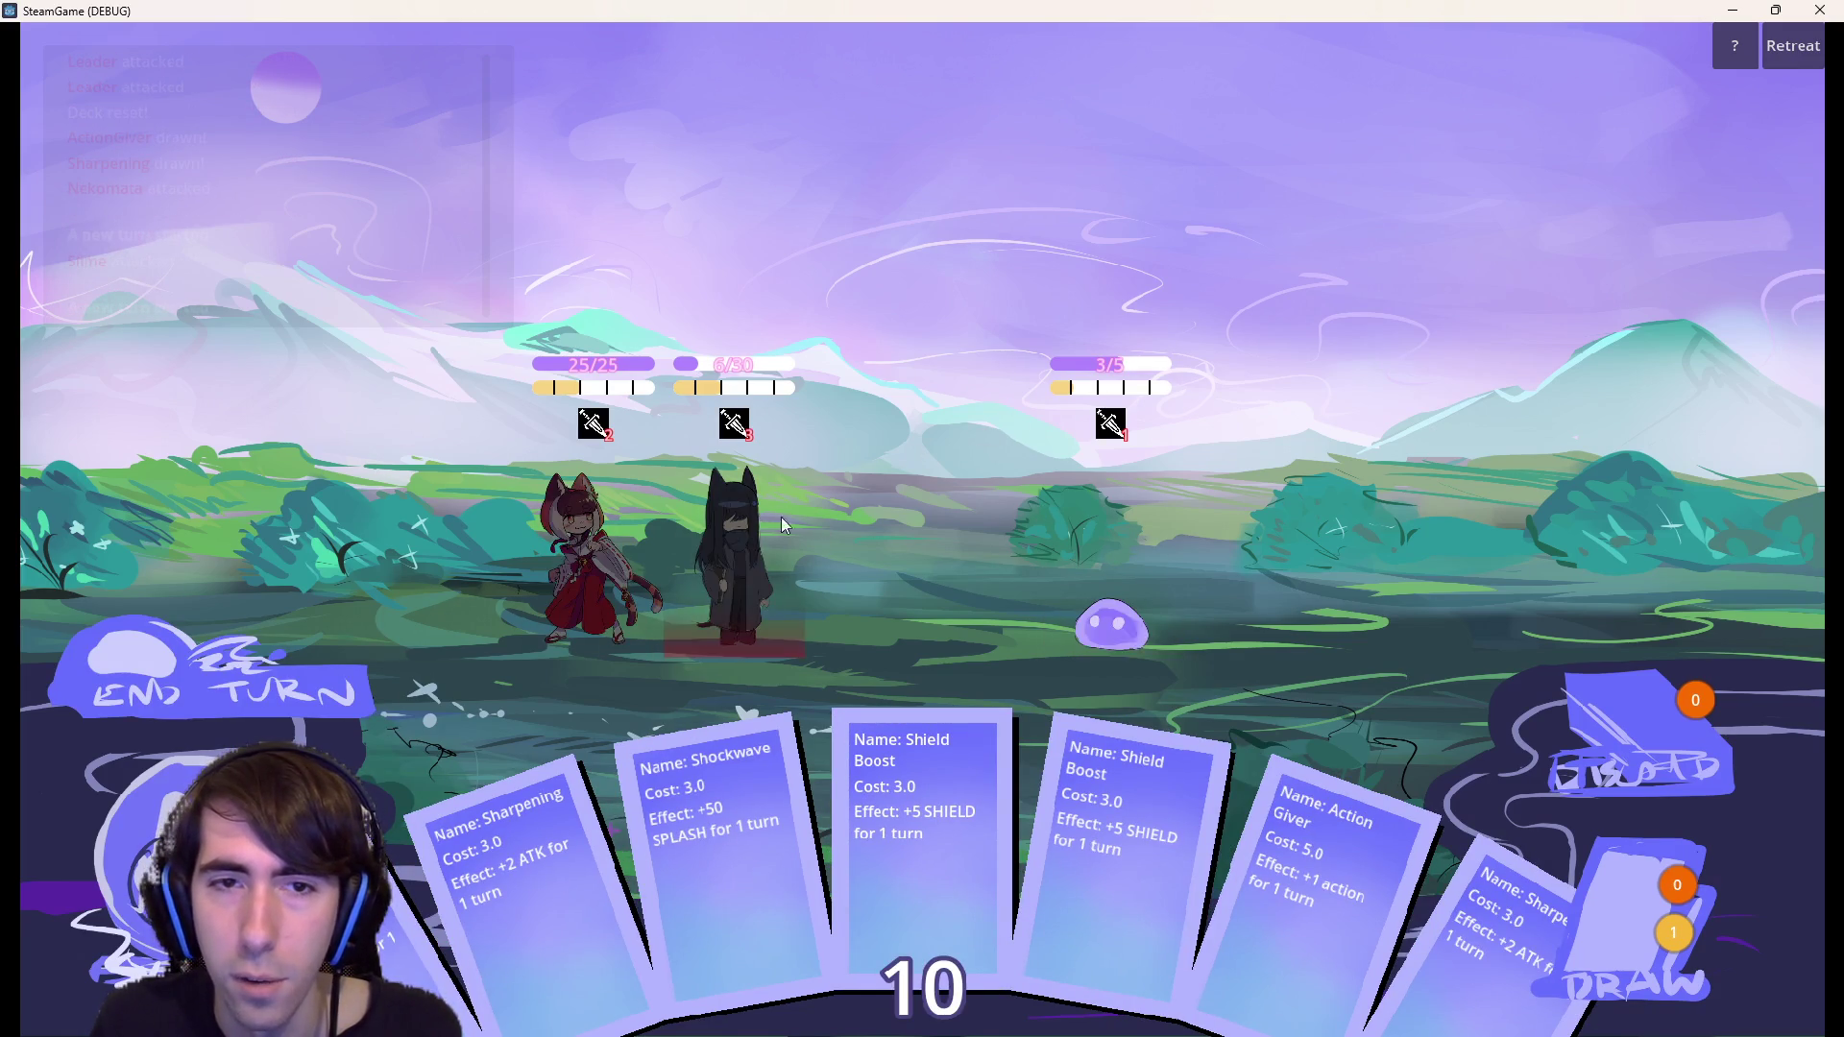
click(1109, 538)
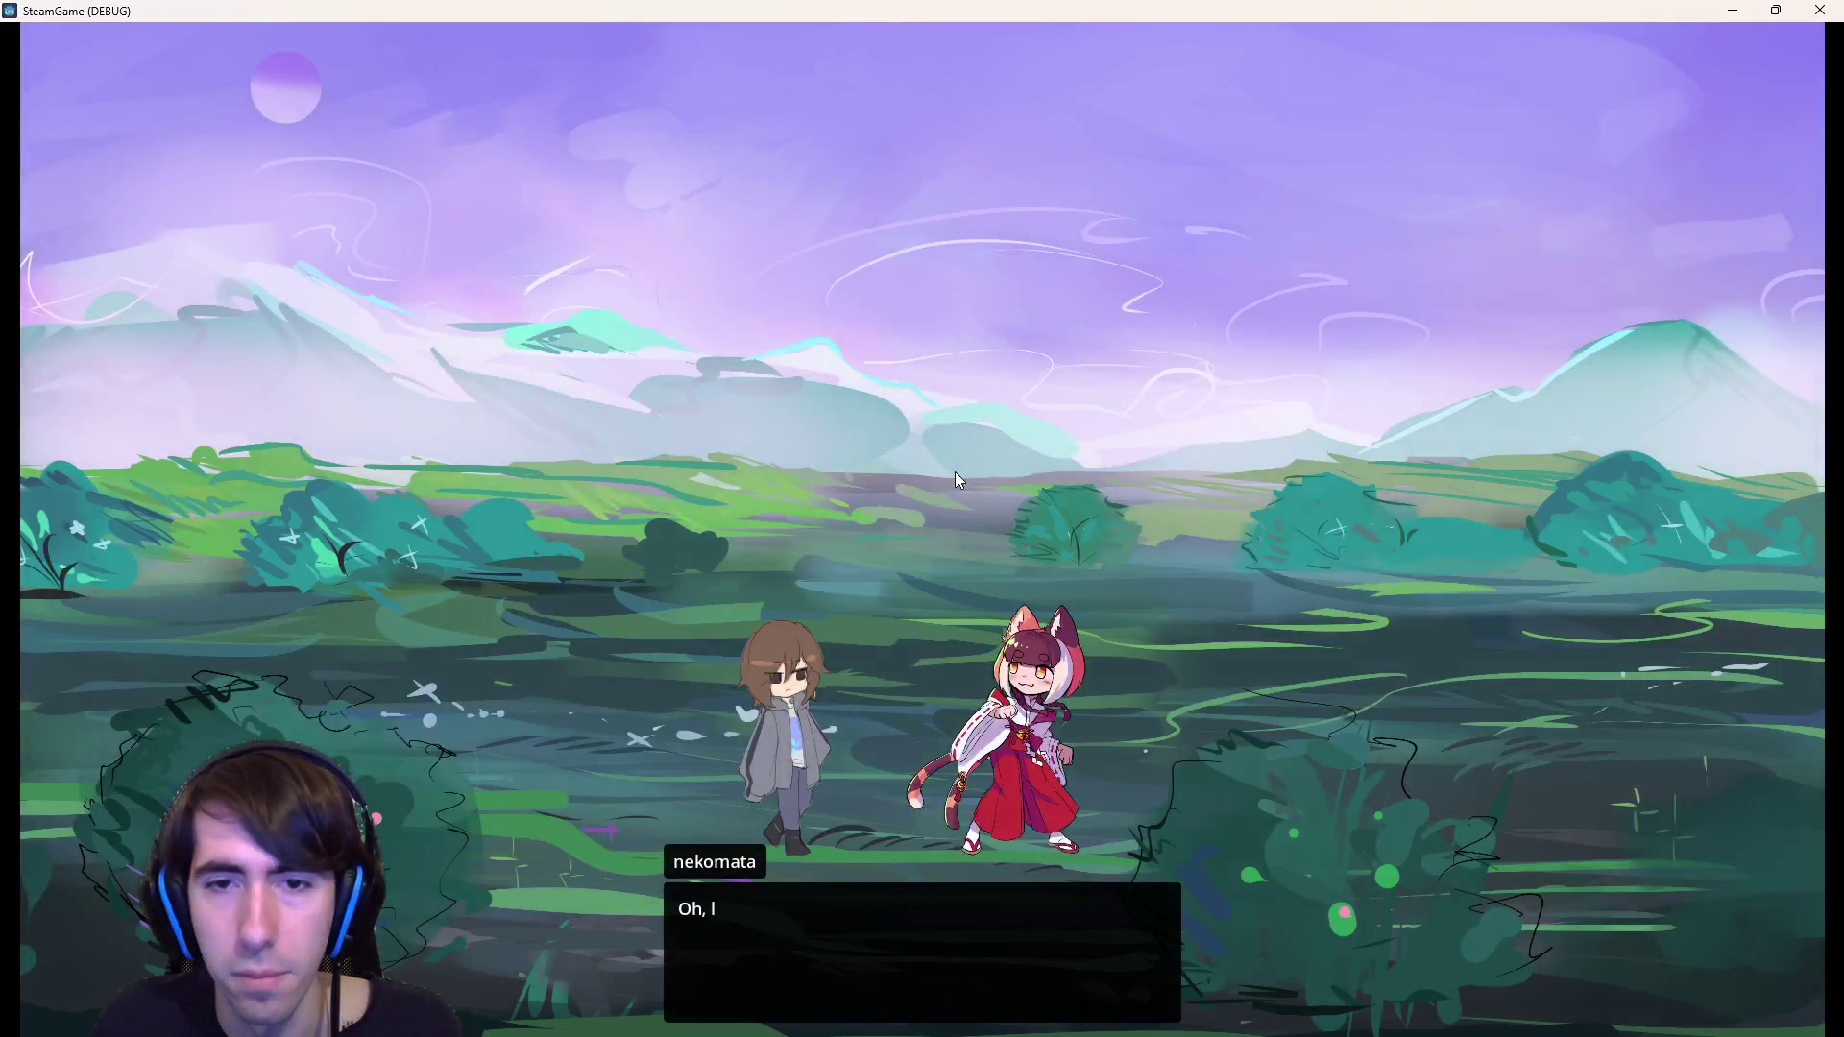
- Choose Open it for the mysterious box and advance the dialogue into the next battle
click(955, 471)
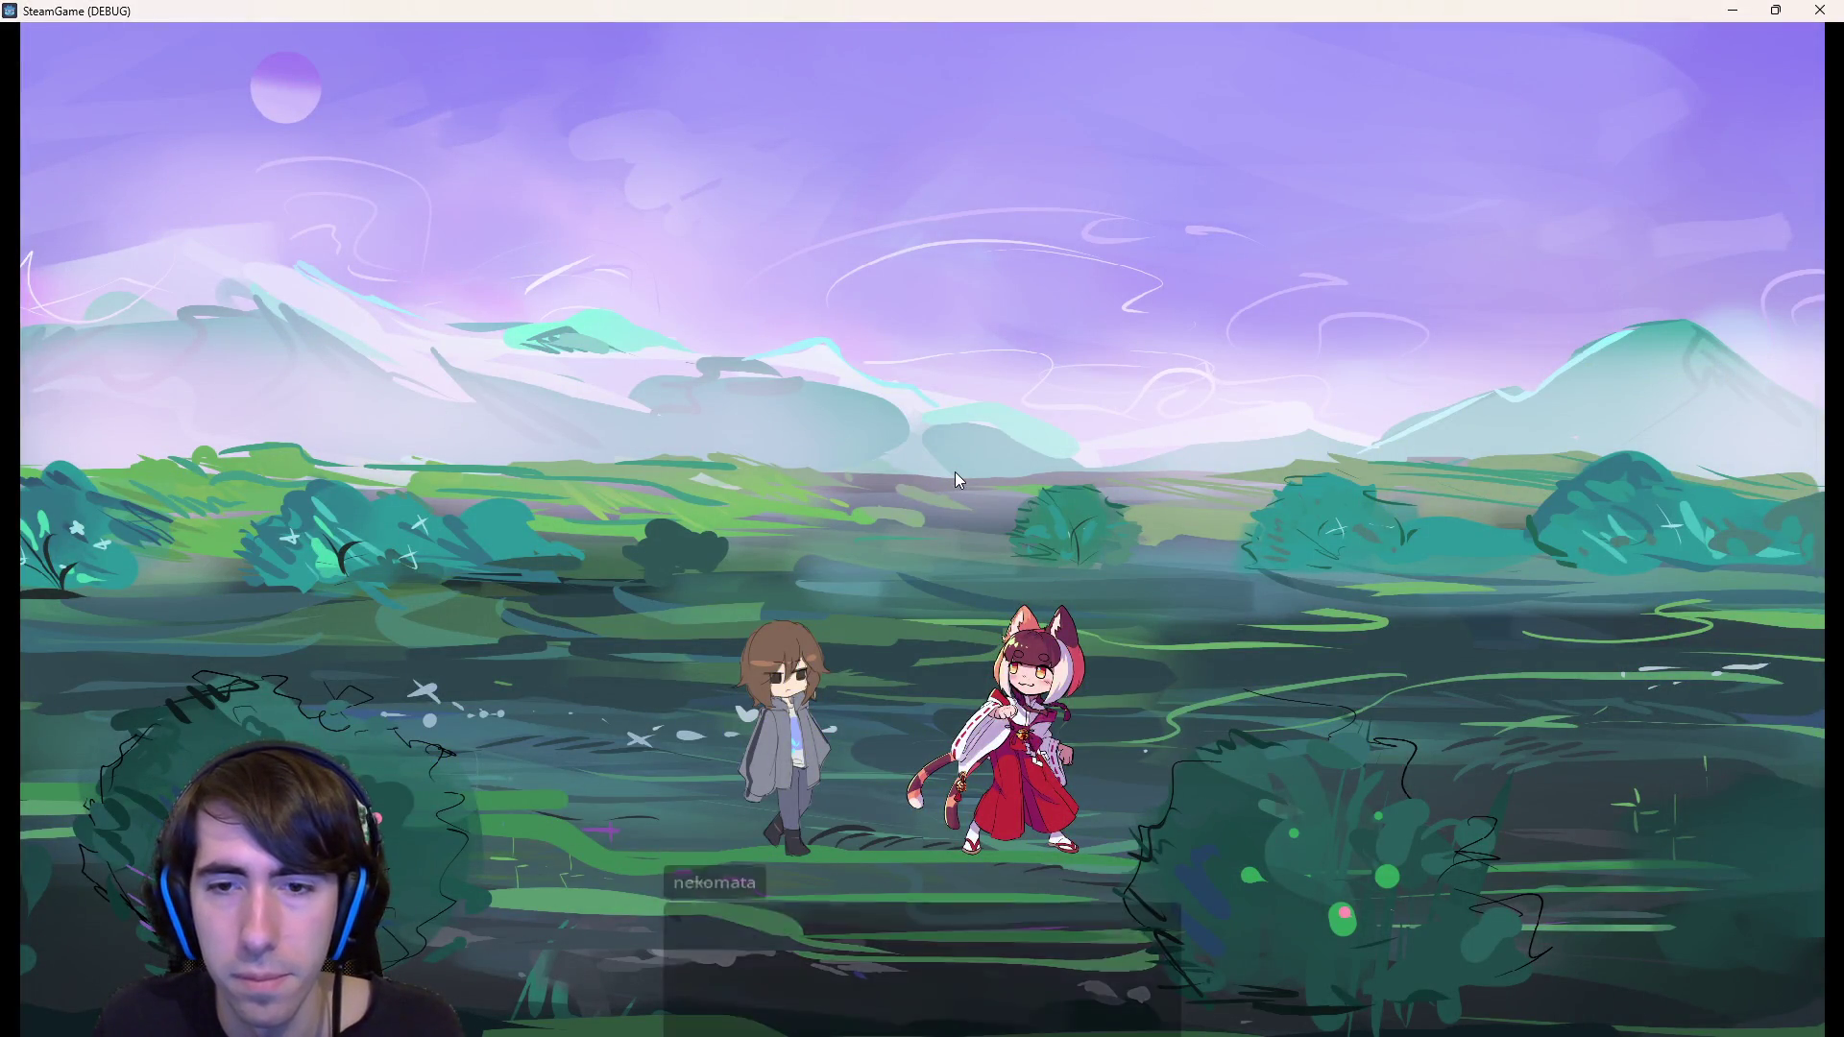
click(955, 474)
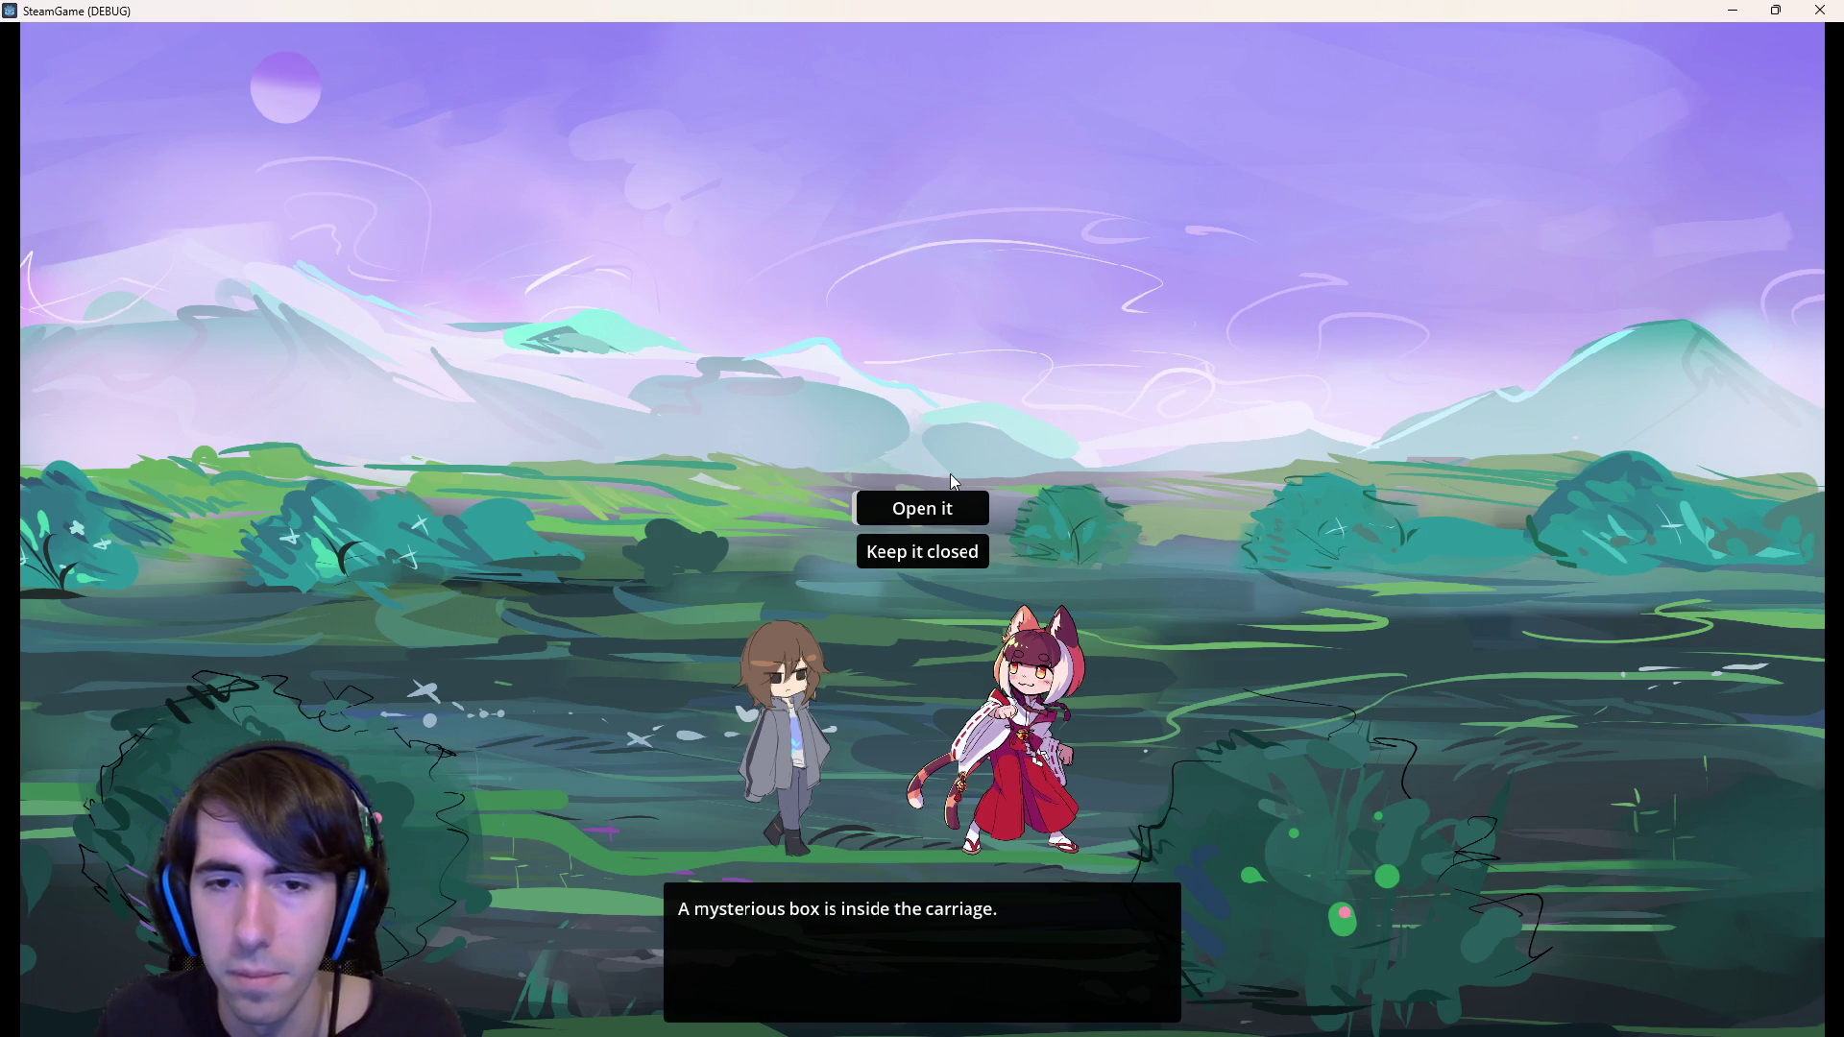
click(930, 498)
click(932, 500)
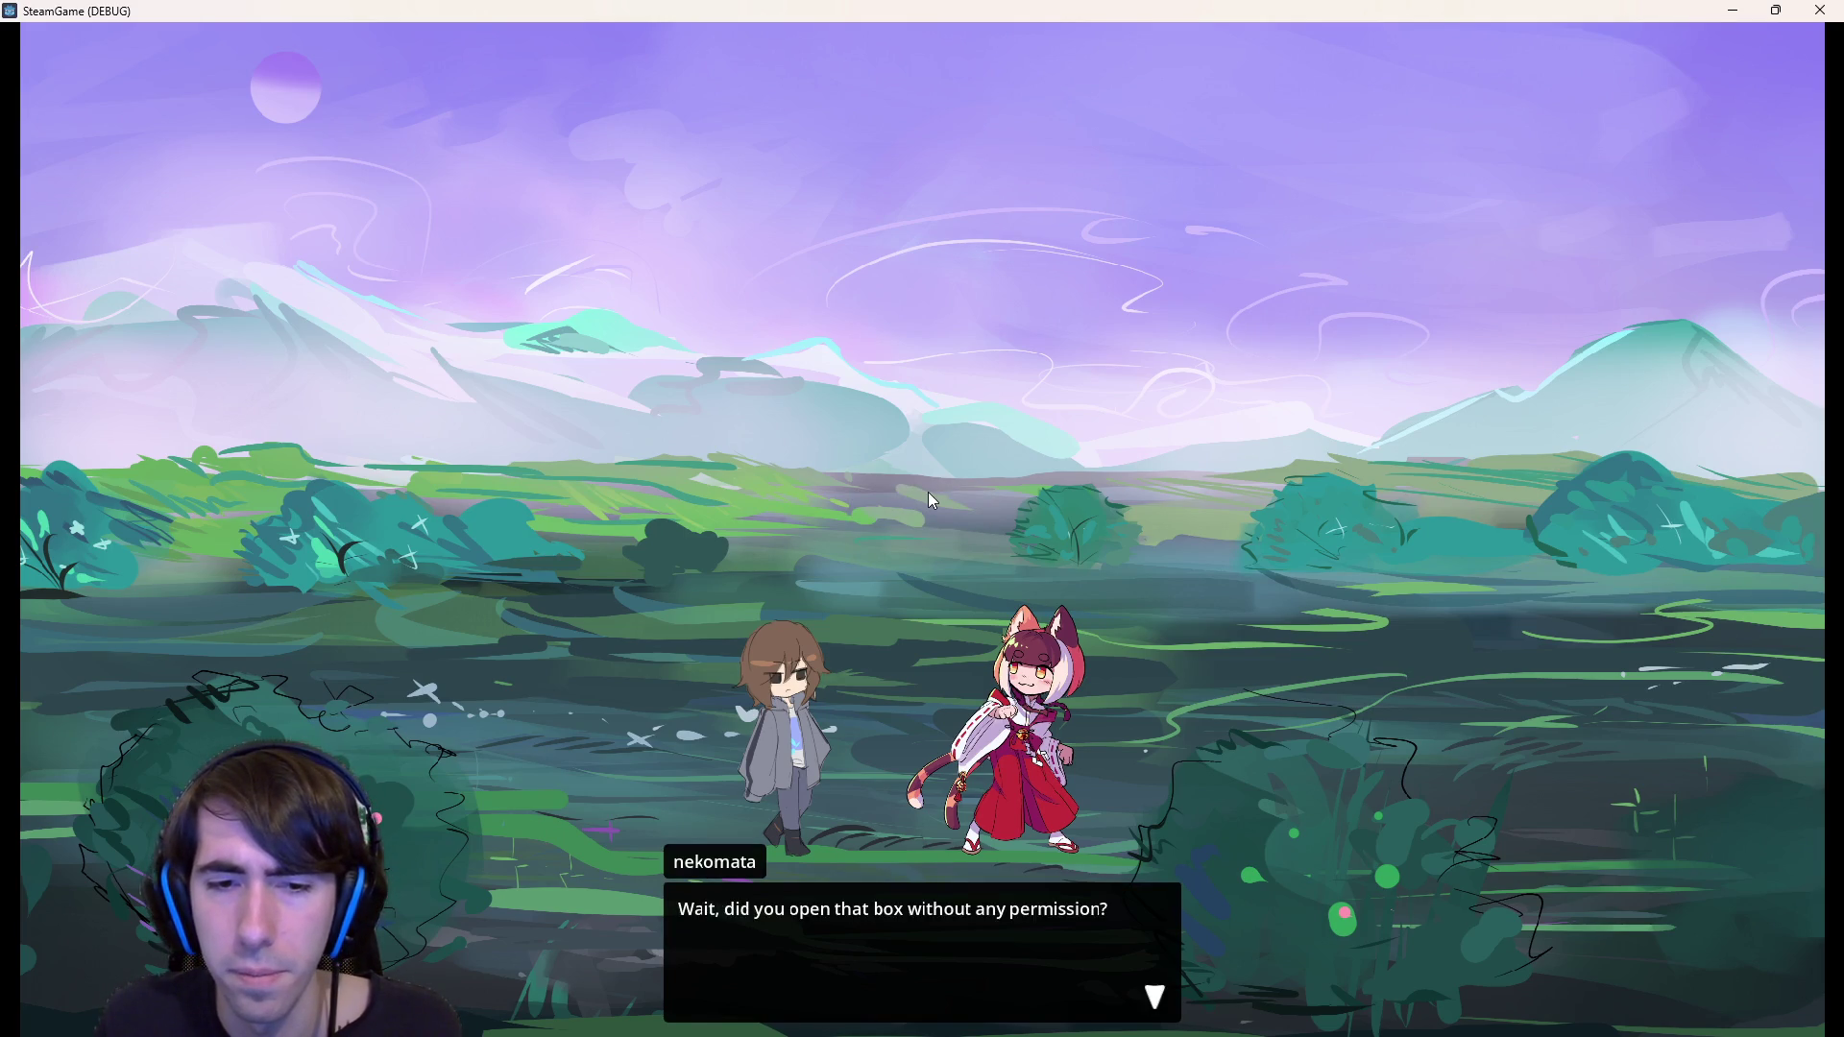
click(1008, 404)
click(1006, 399)
click(1007, 399)
click(1006, 400)
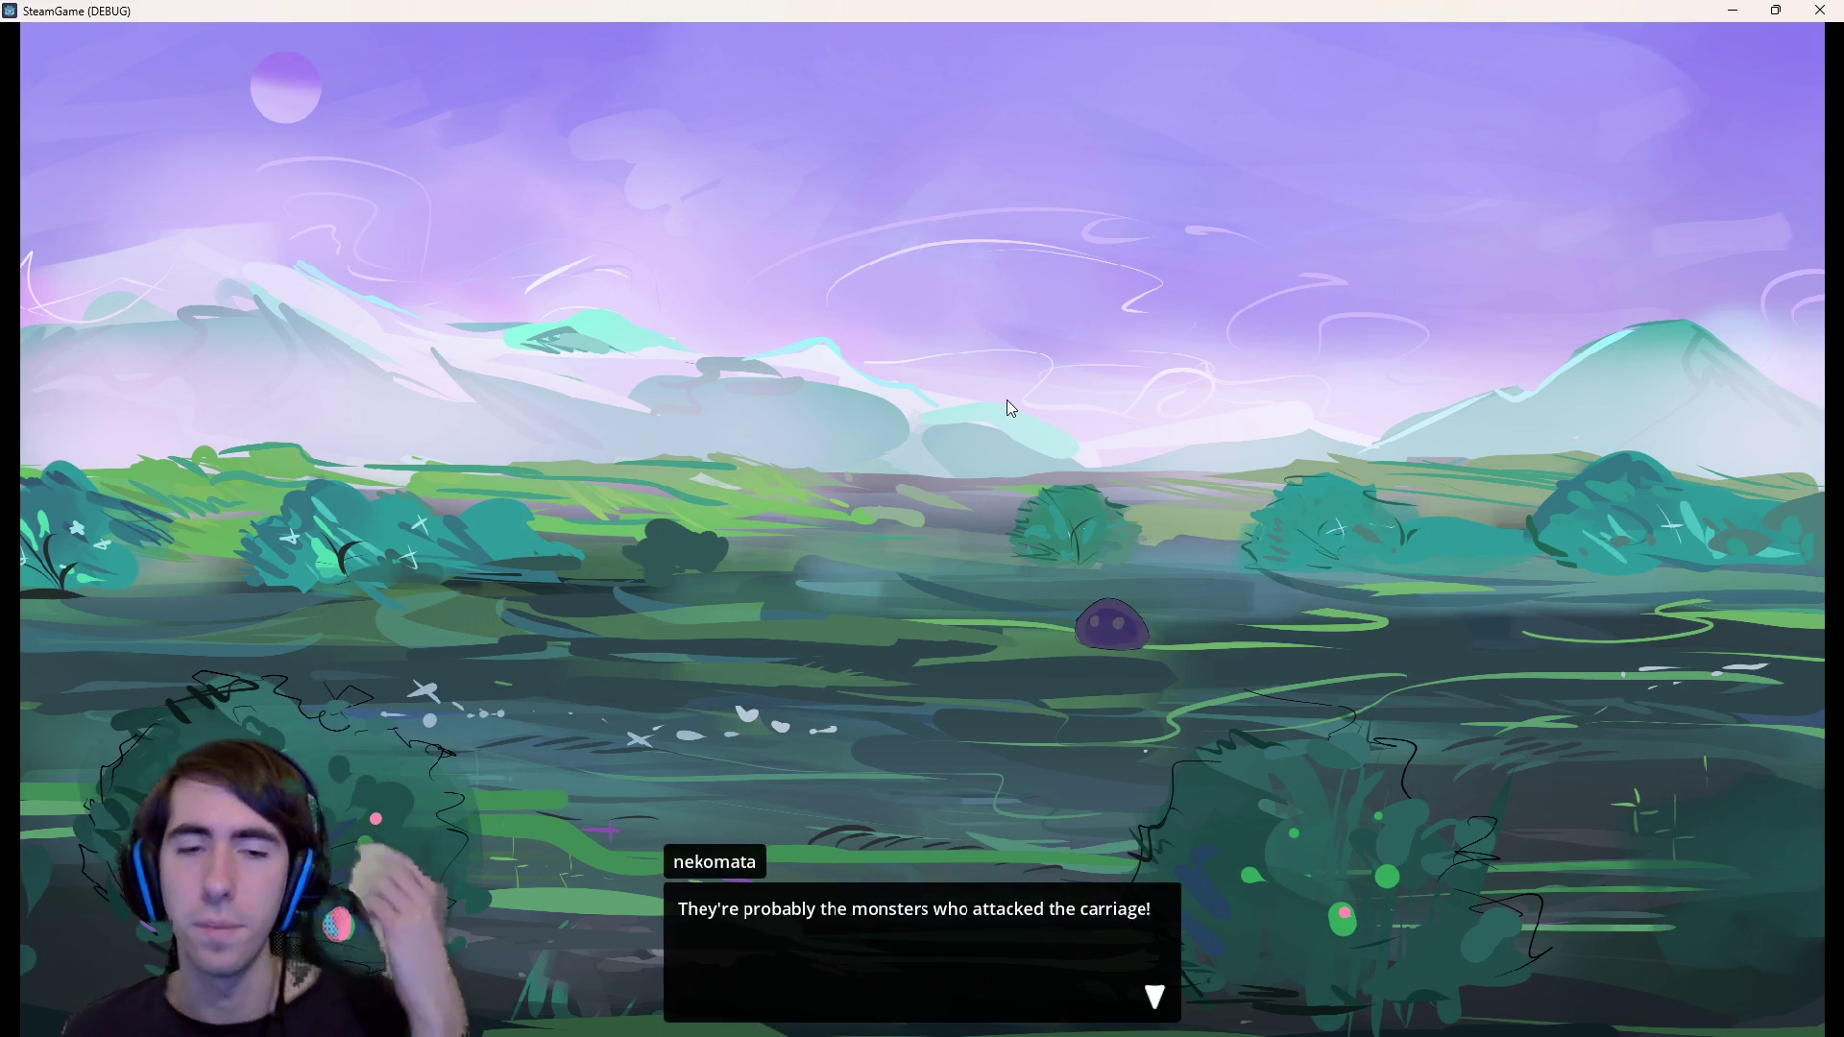
click(1007, 400)
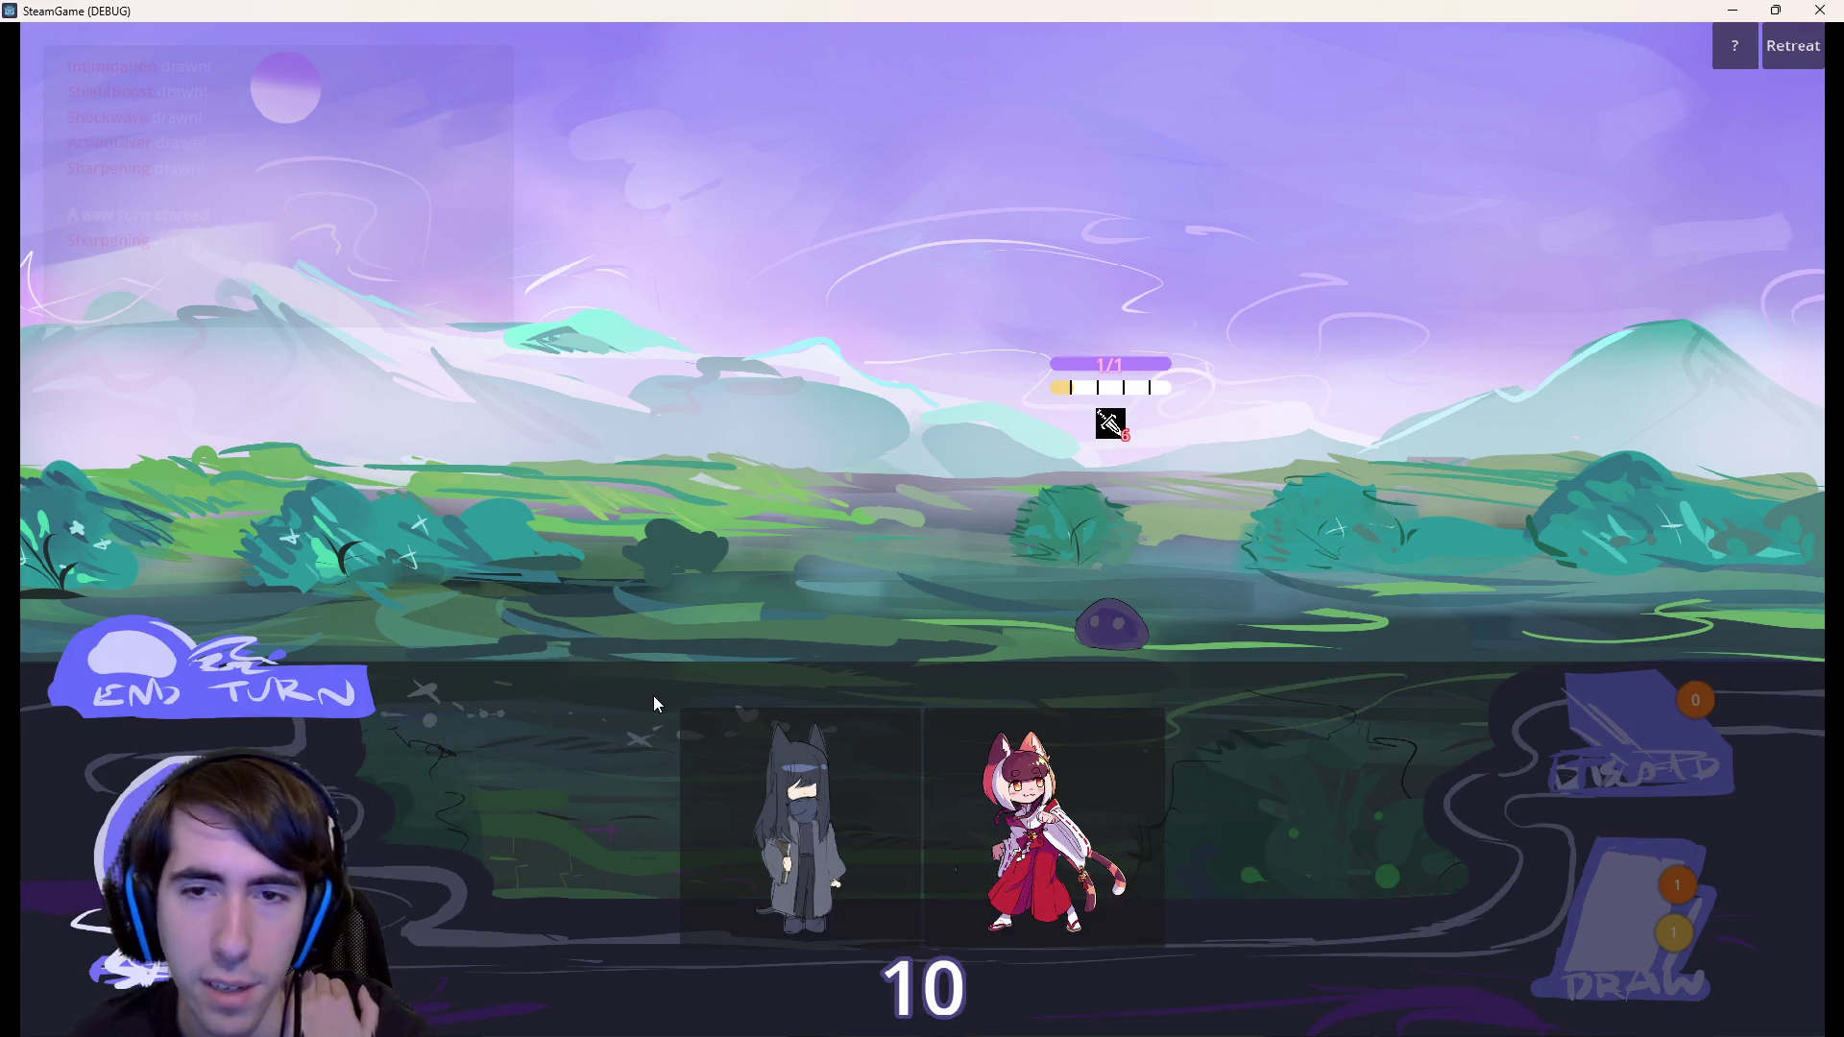
- Deploy the grey and red cats, play two Shield Boosts, end the turn, draw, then return to Godot
drag(778, 810, 755, 547)
mouse_move(926, 825)
mouse_down()
mouse_move(682, 615)
mouse_move(555, 544)
mouse_up()
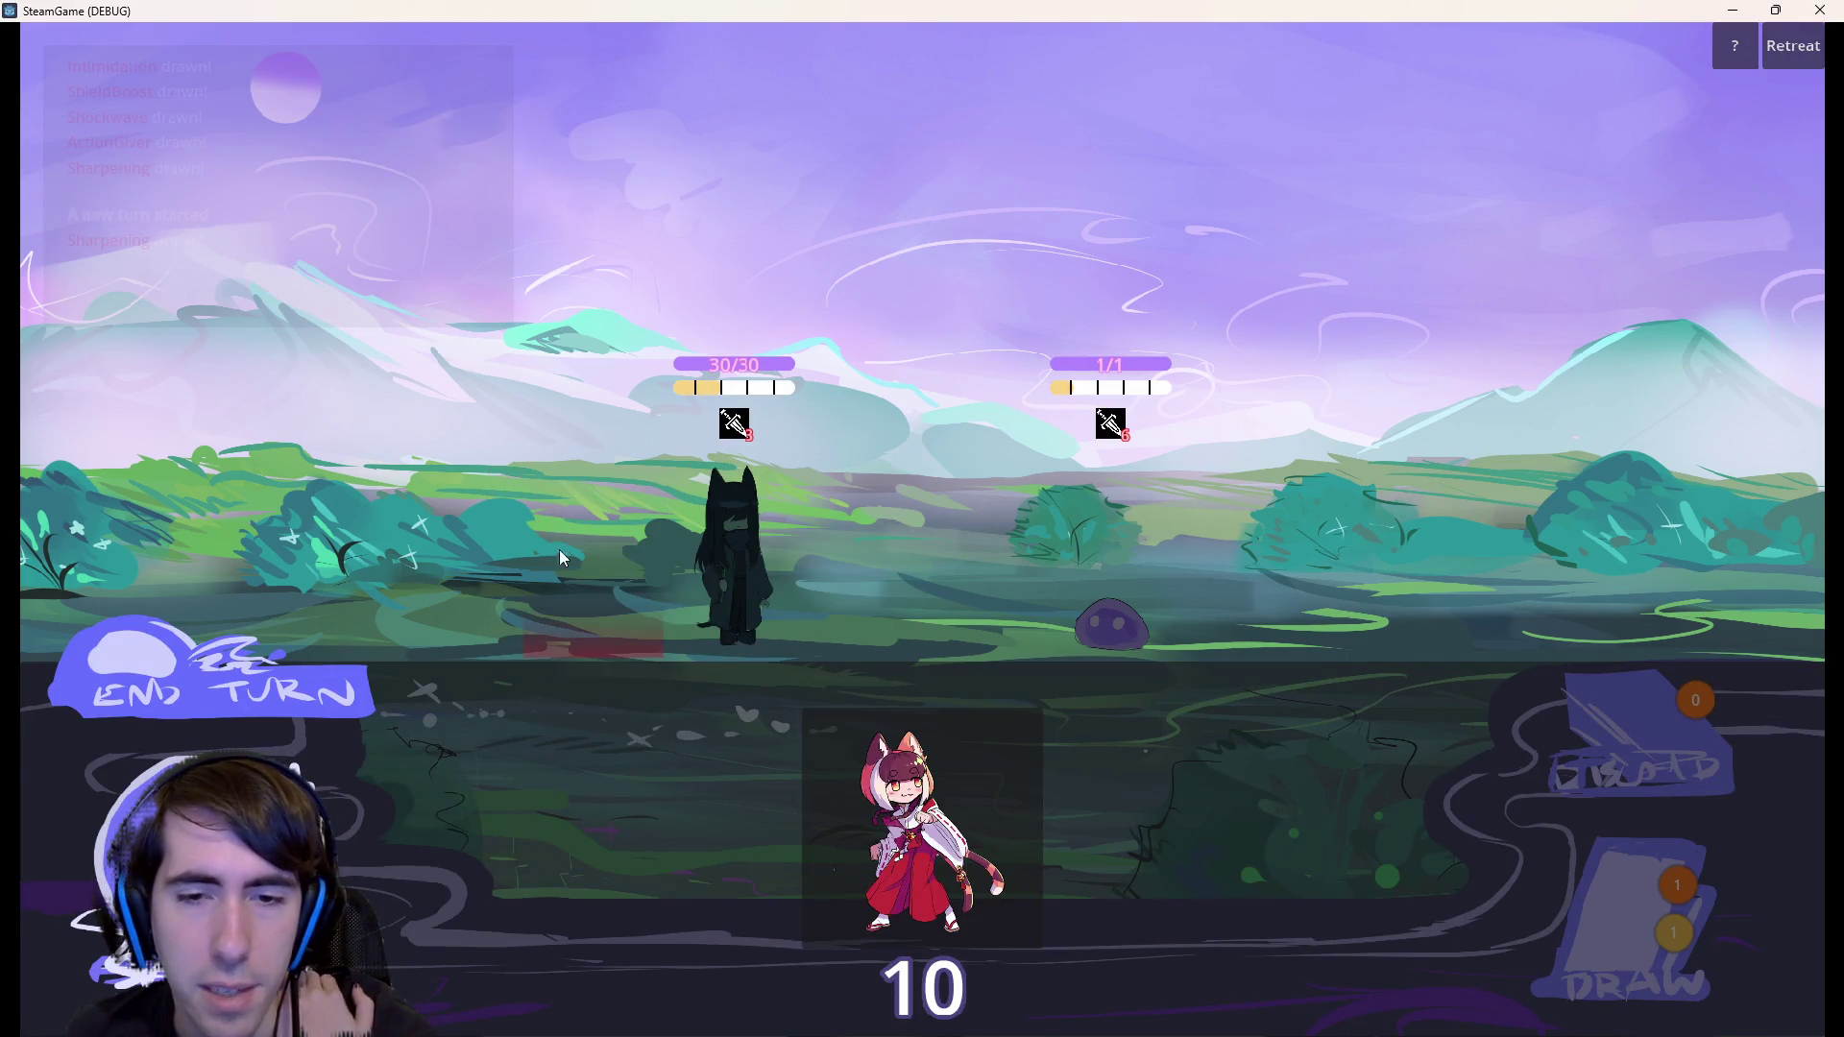
drag(821, 810, 624, 585)
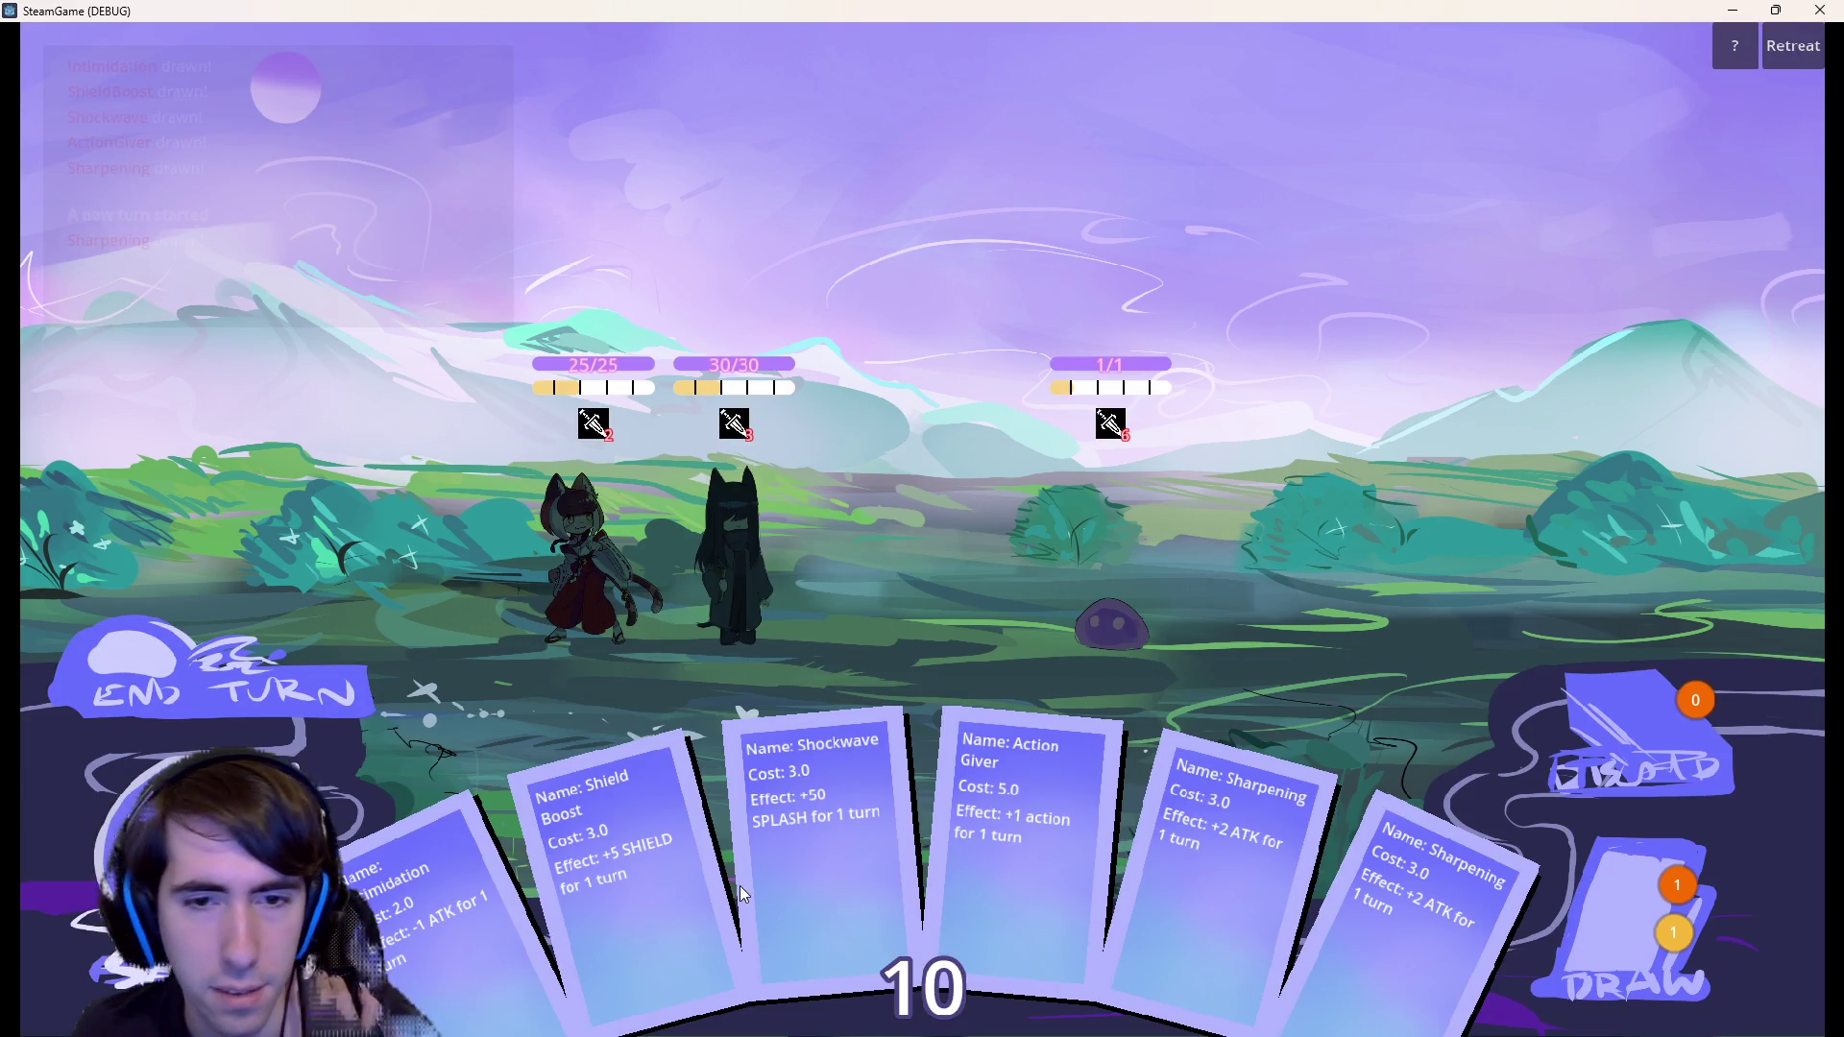
drag(661, 883, 764, 568)
click(1541, 930)
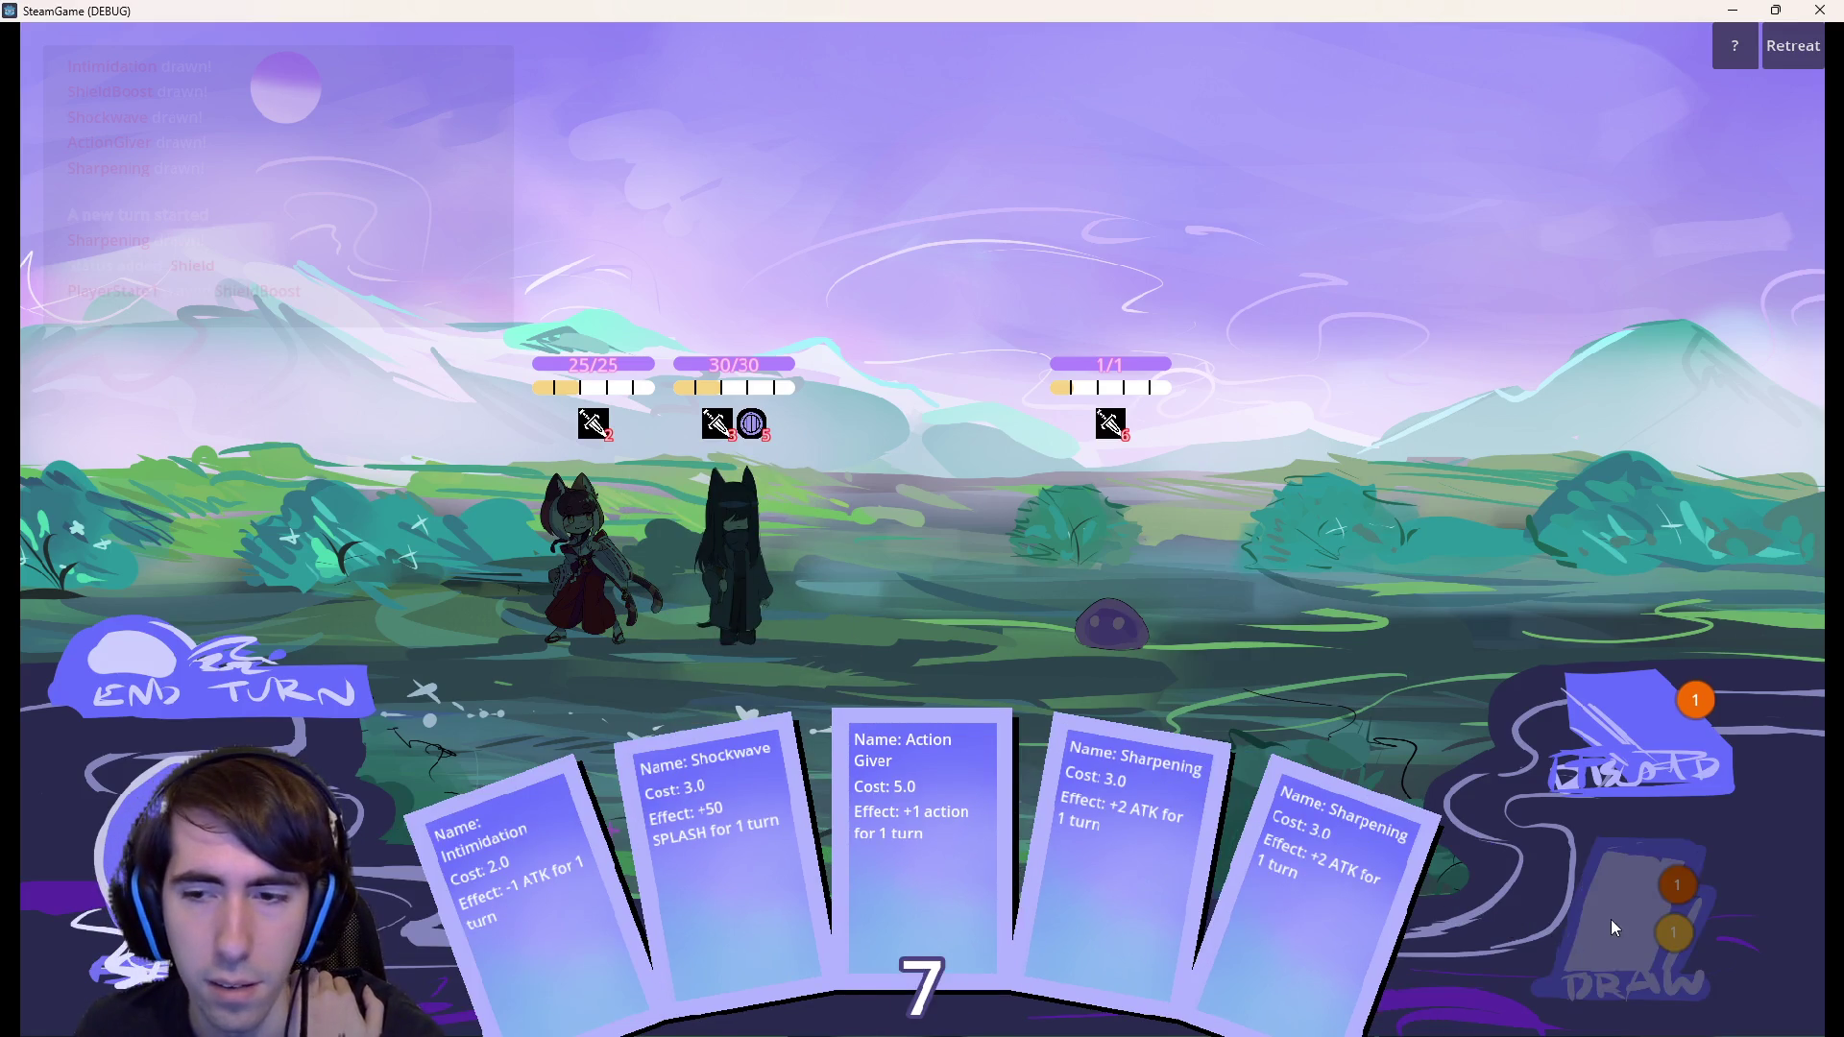
drag(1495, 923, 775, 556)
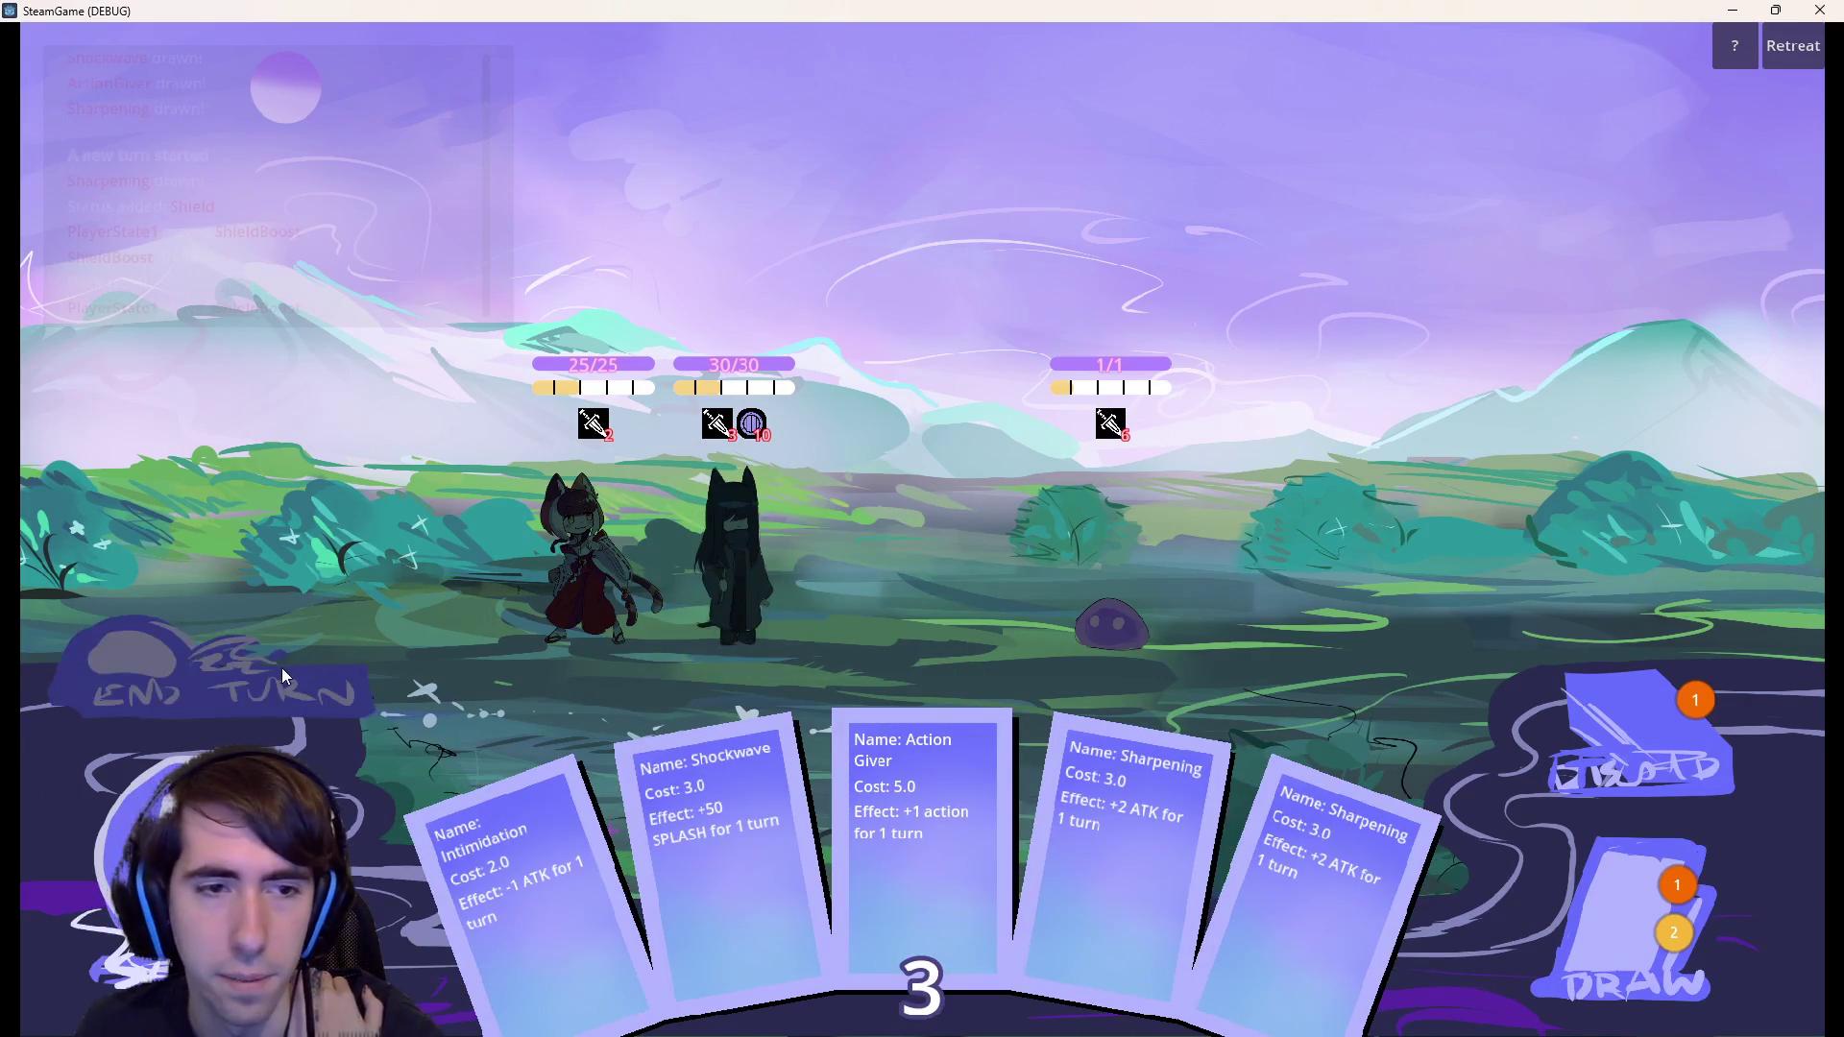
click(211, 683)
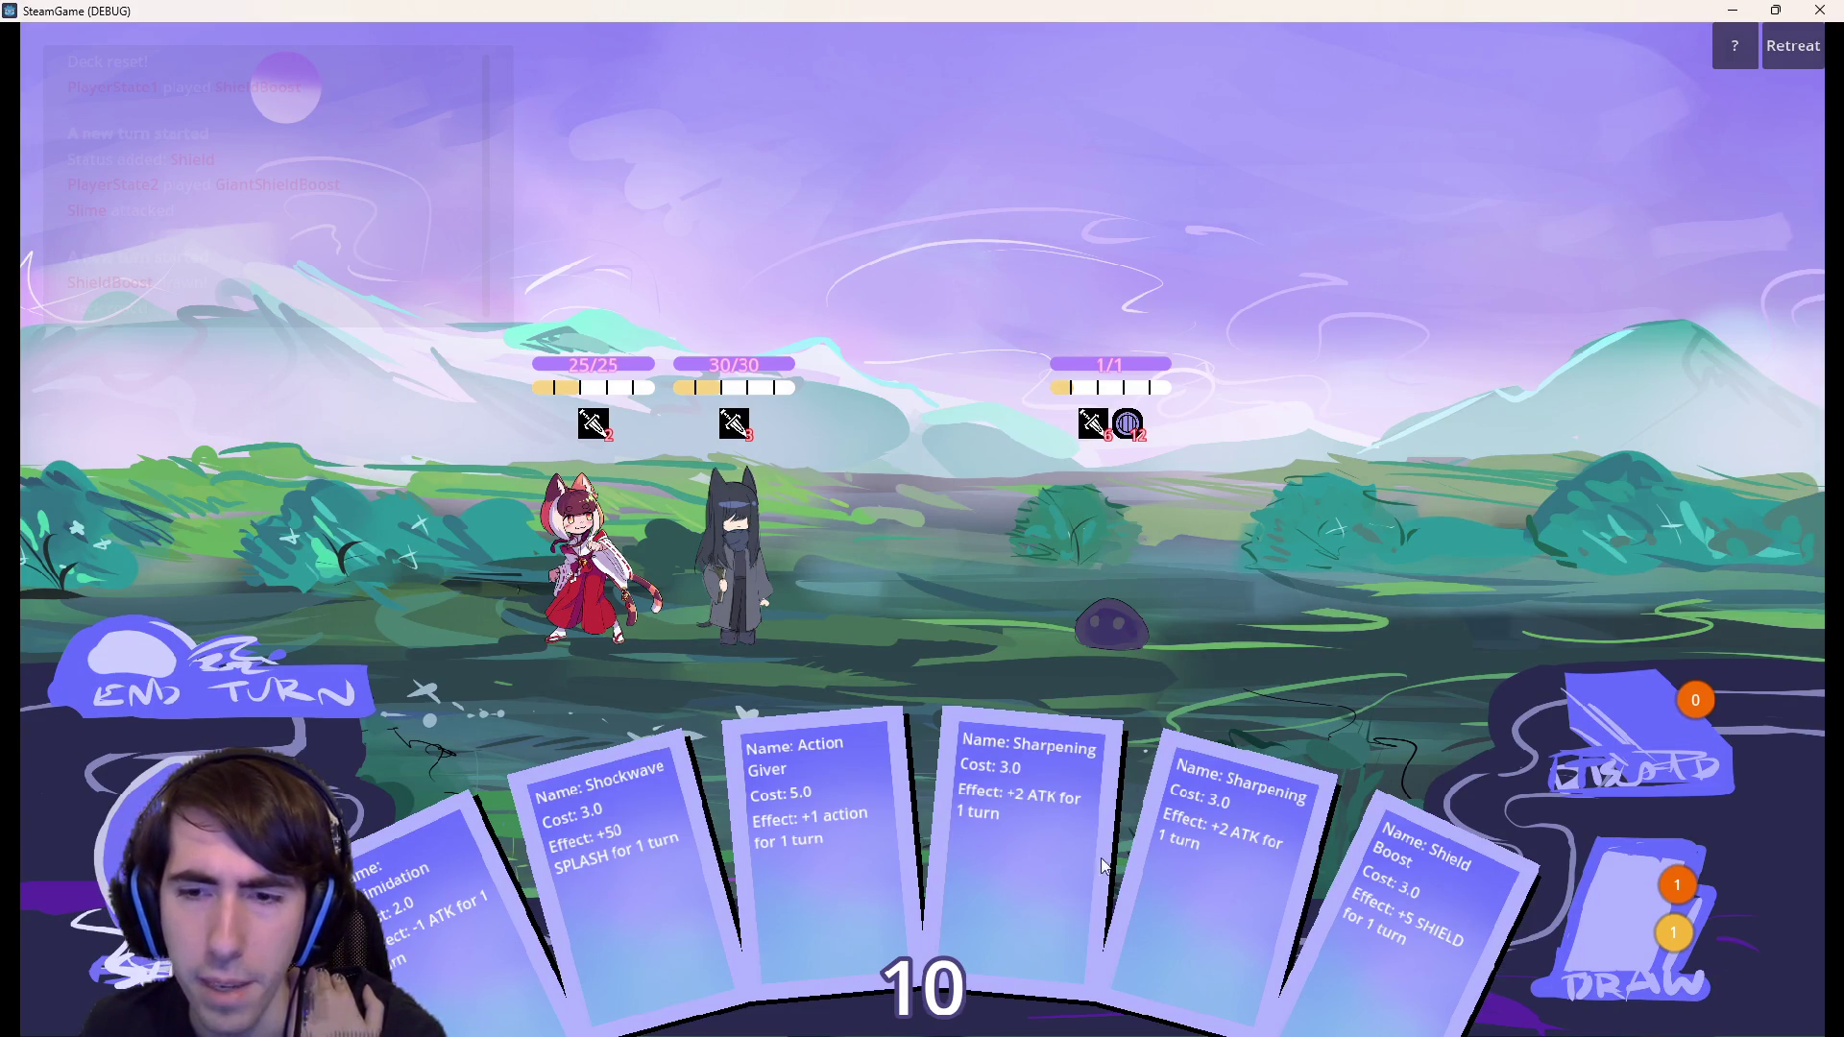
click(1627, 917)
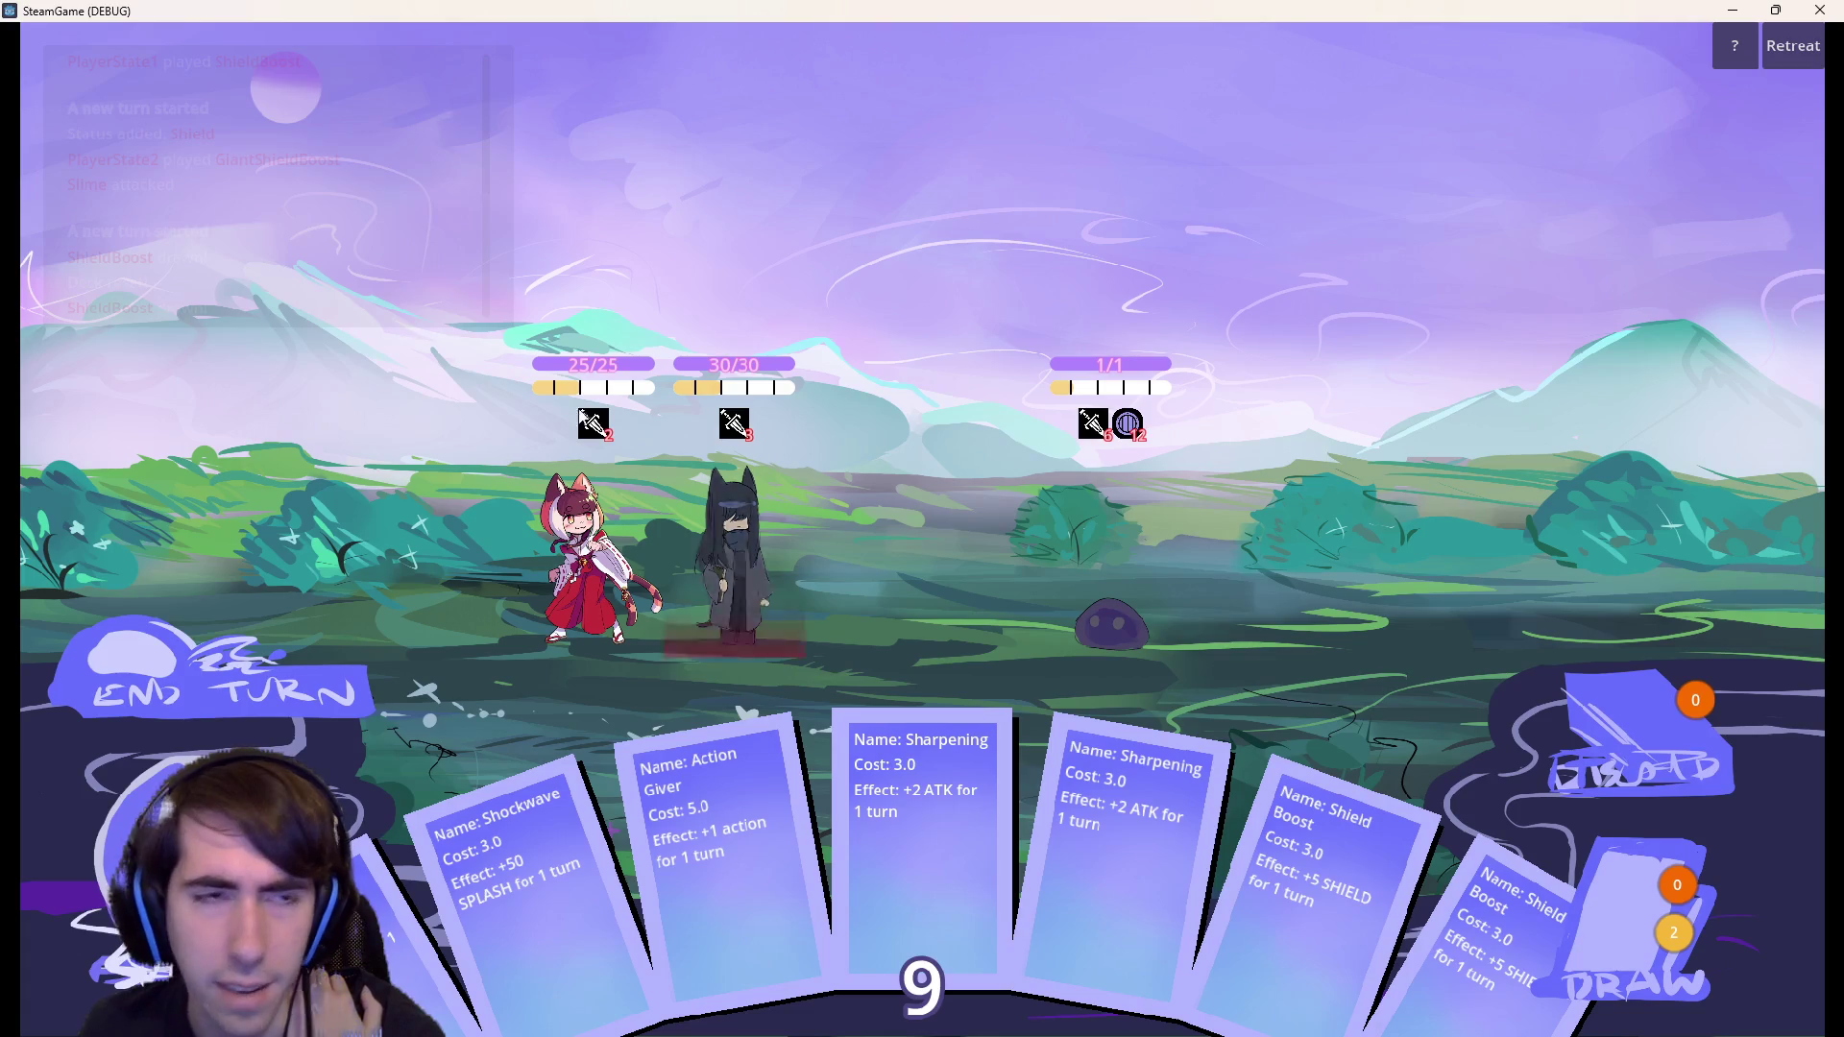
click(1773, 10)
click(1746, 9)
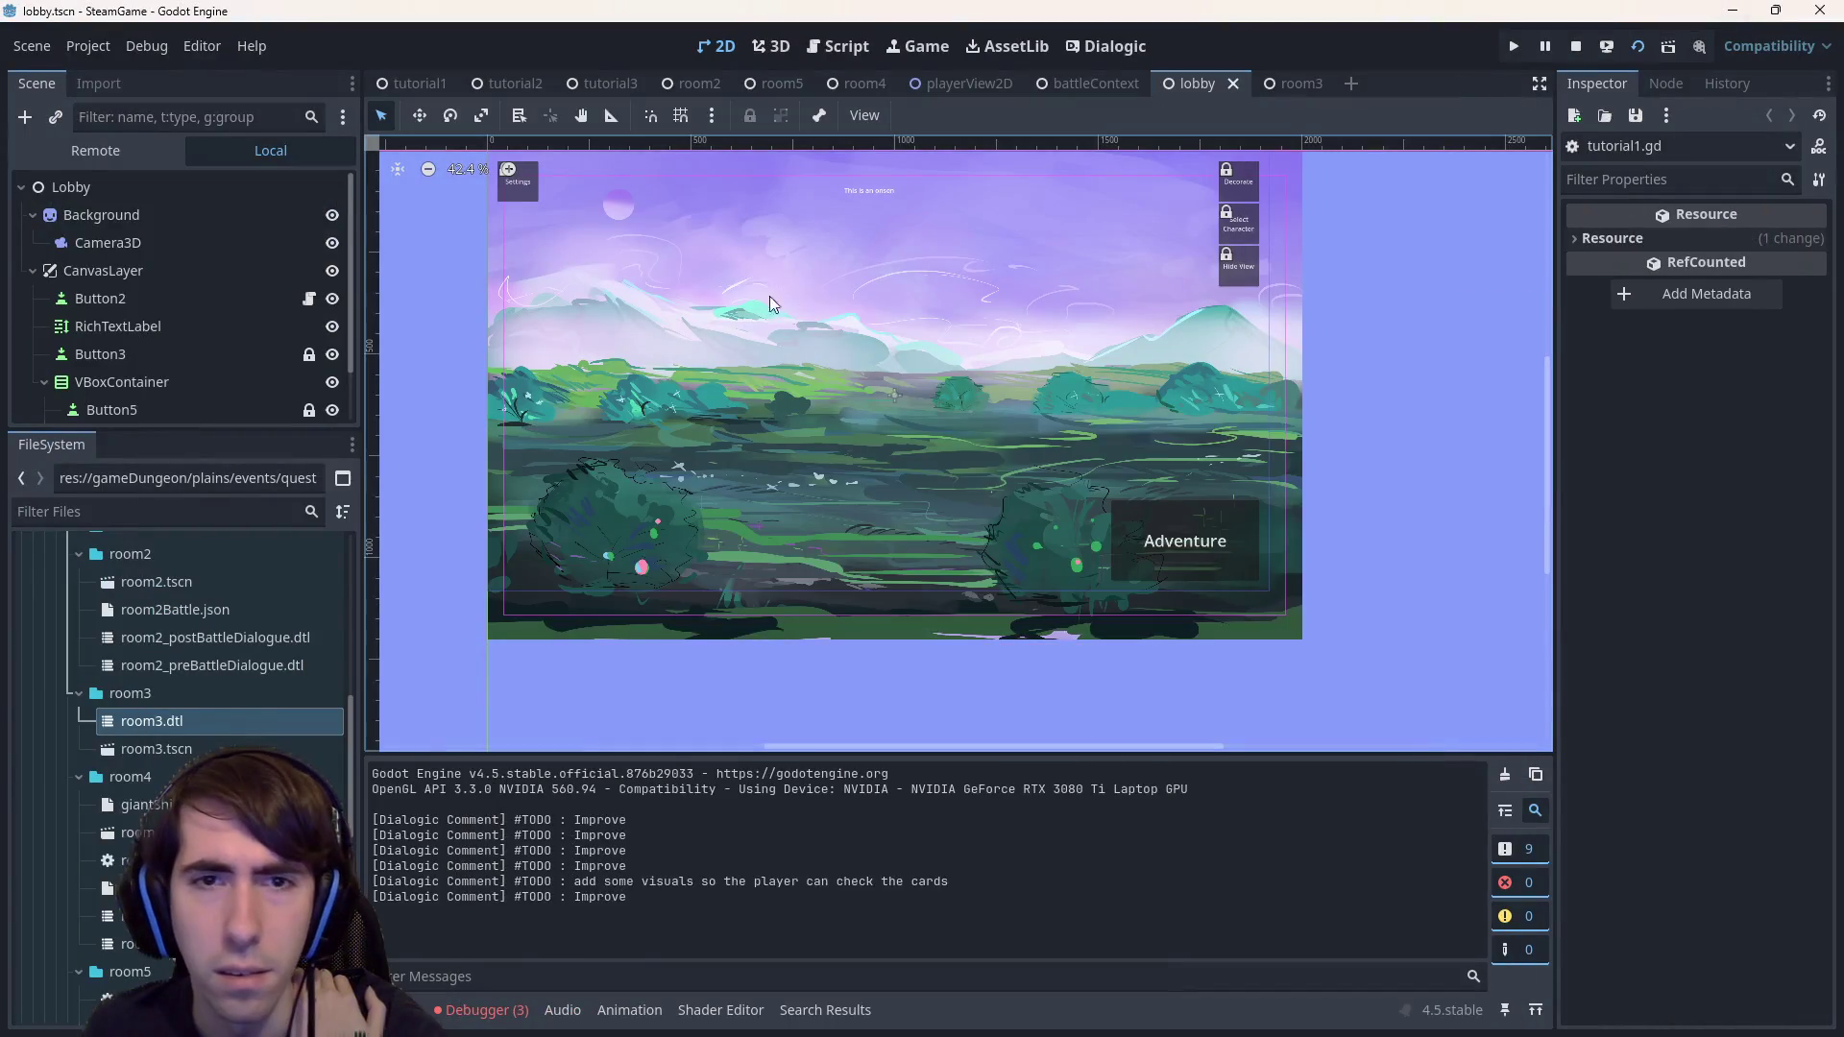
- Move through the script and 2D views to reach the room3 Dialogic timeline
click(838, 46)
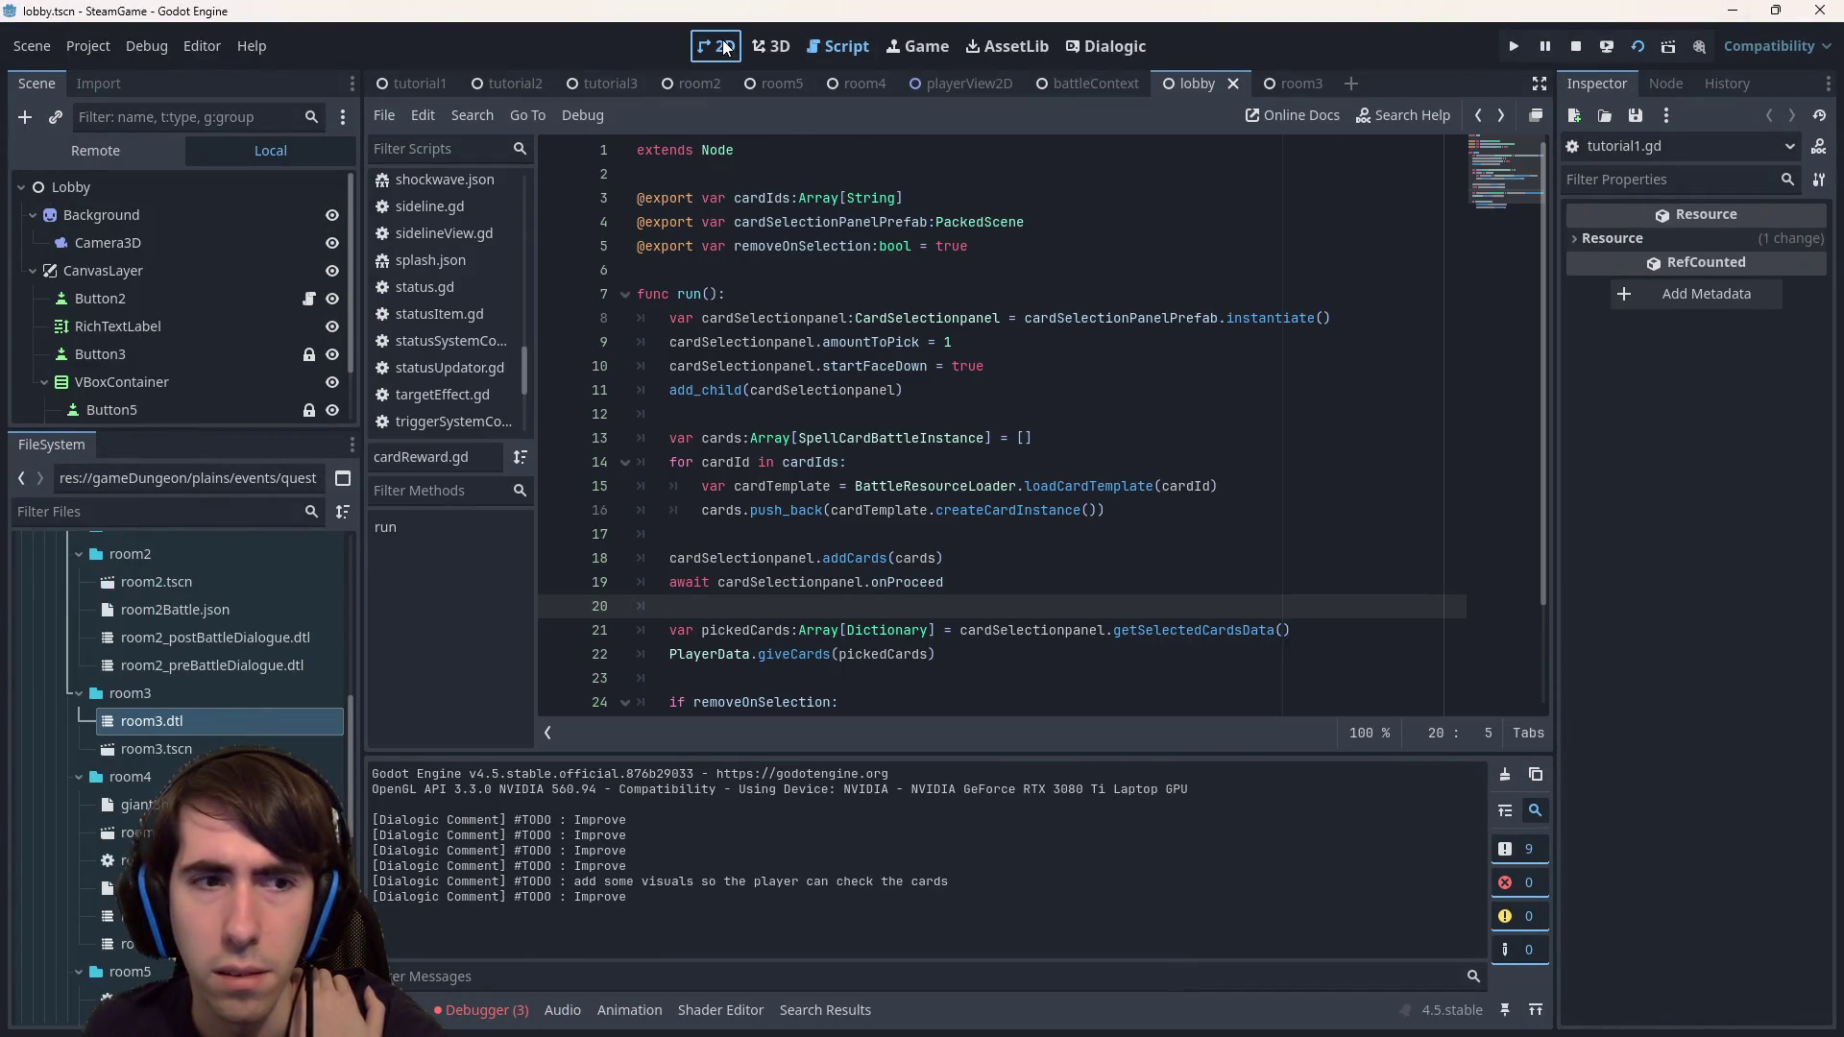
click(722, 46)
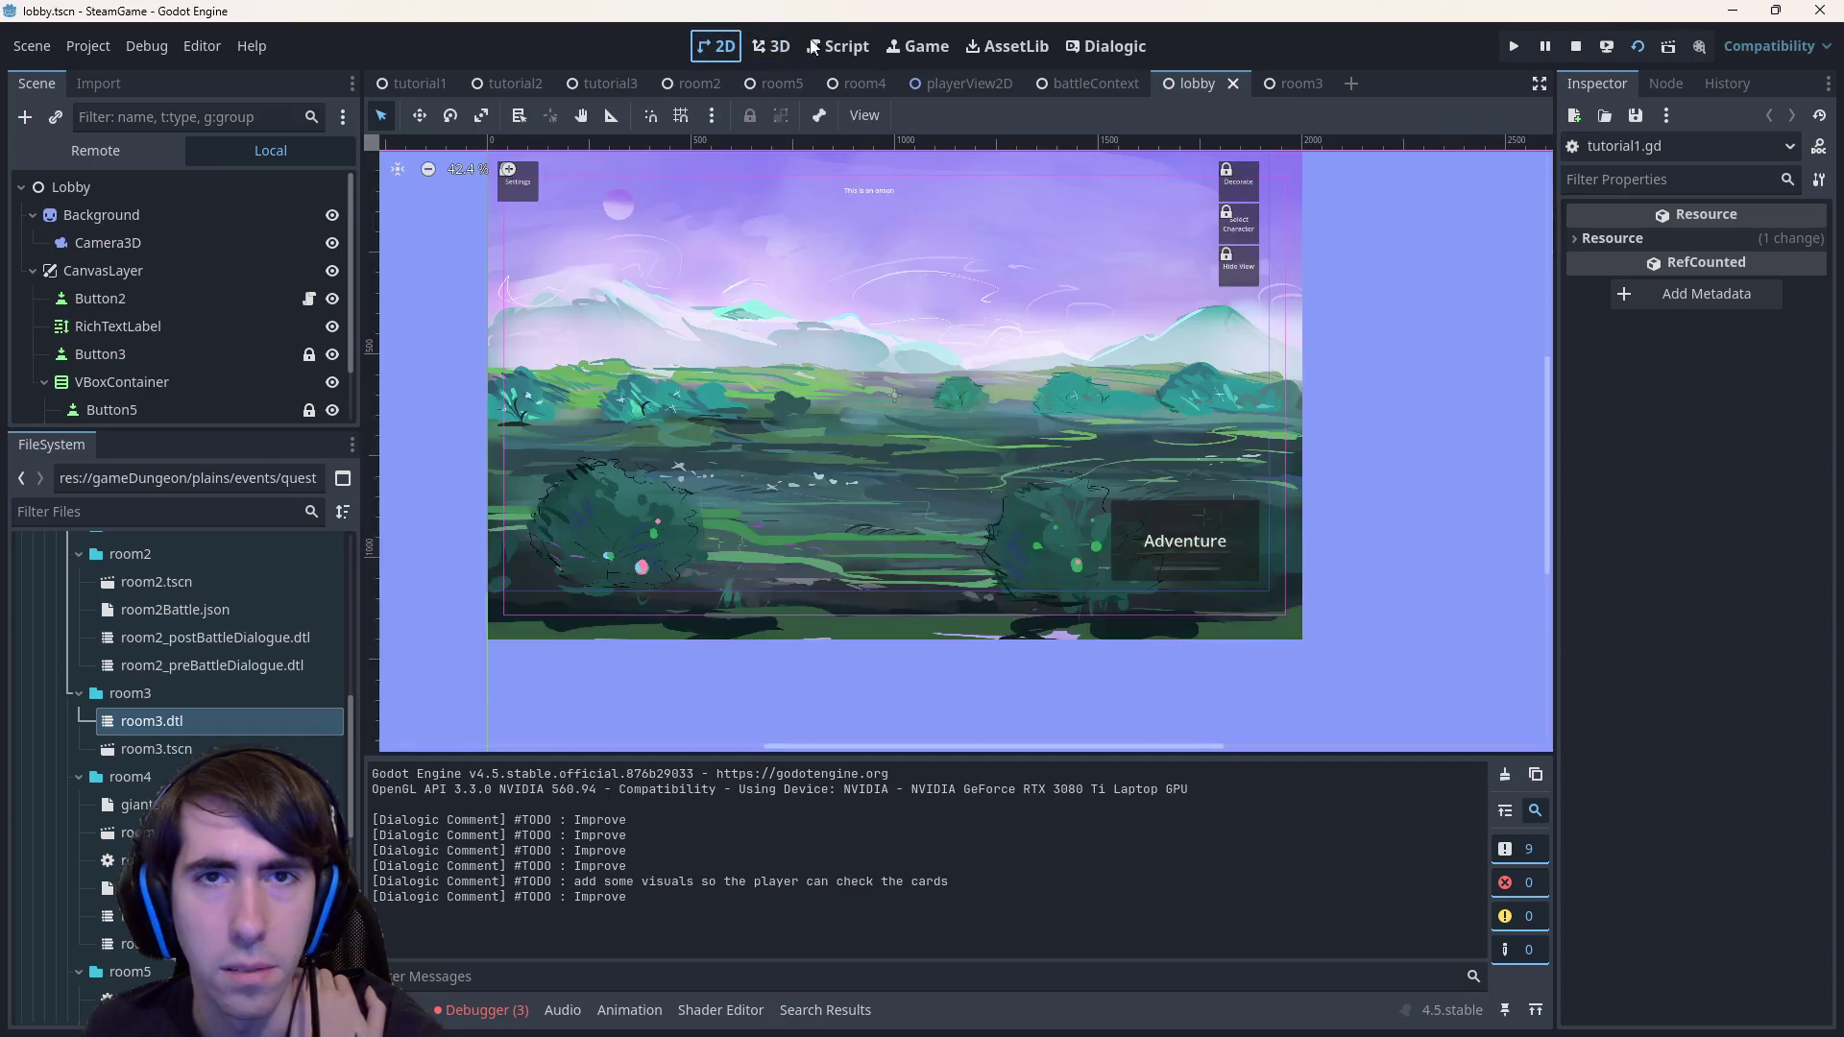
click(838, 46)
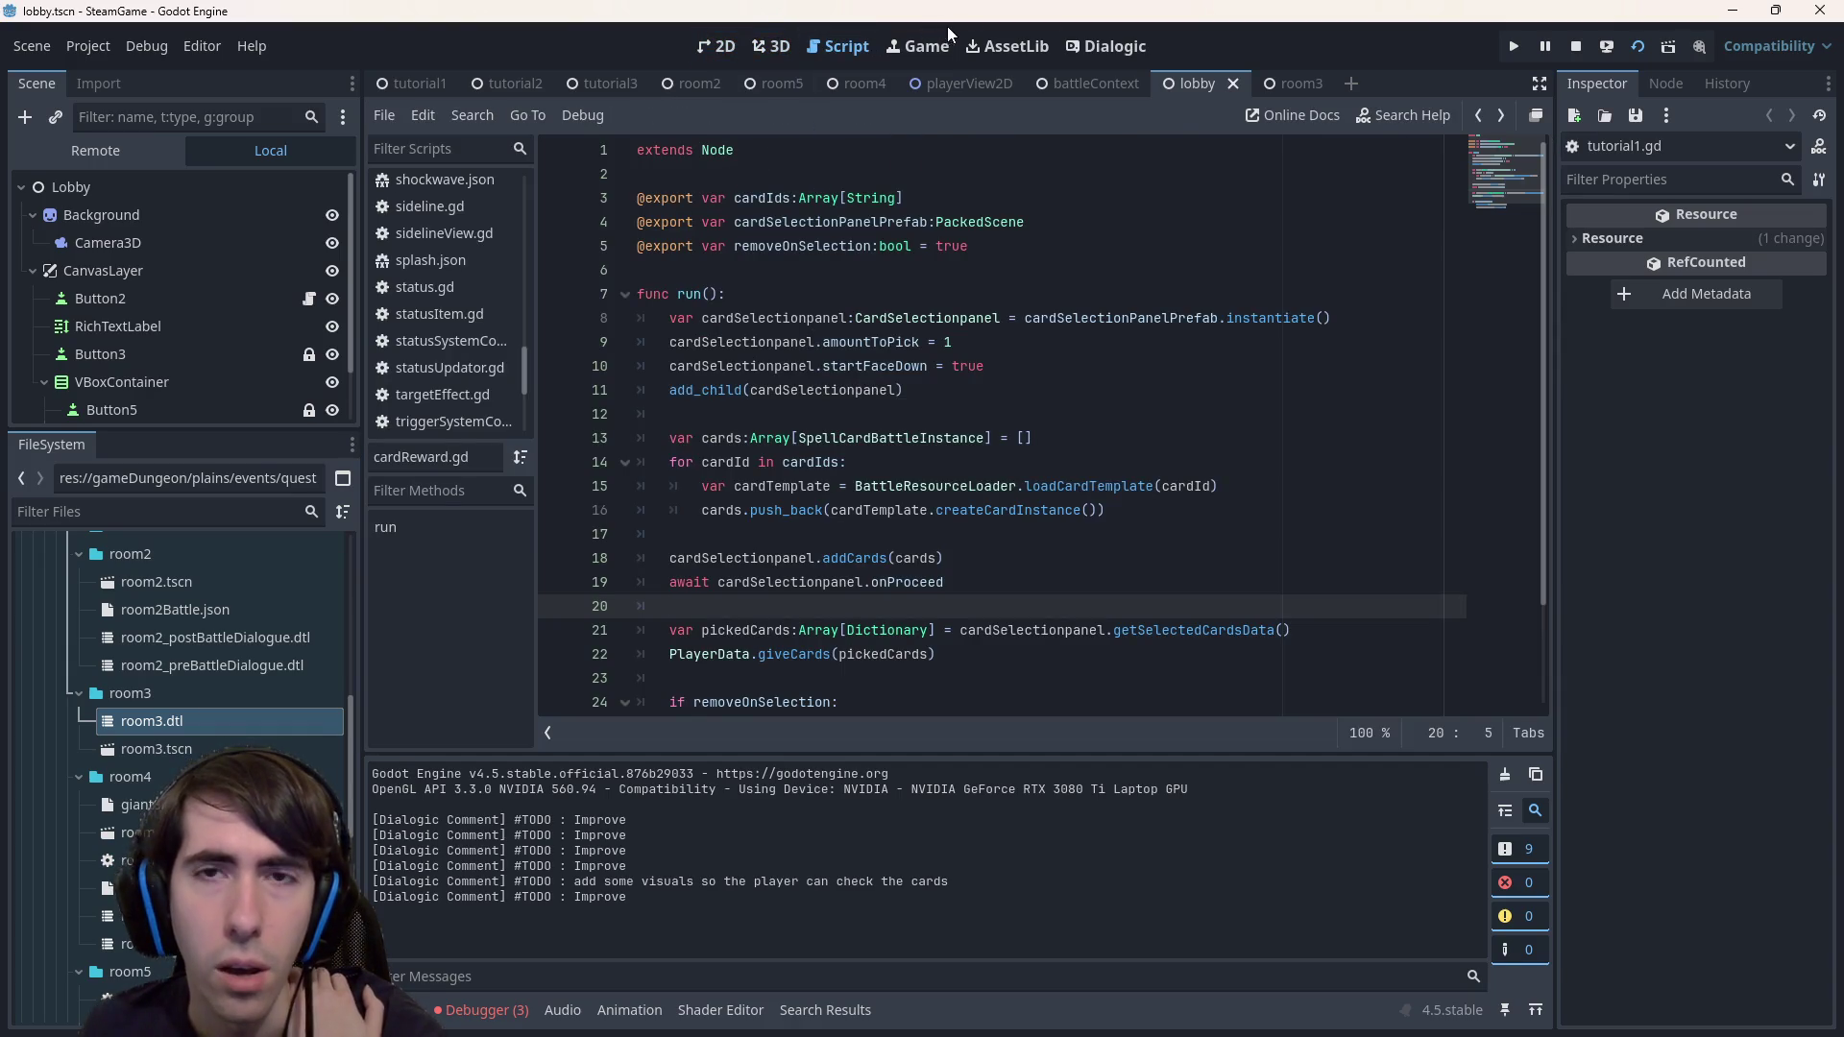
click(1105, 47)
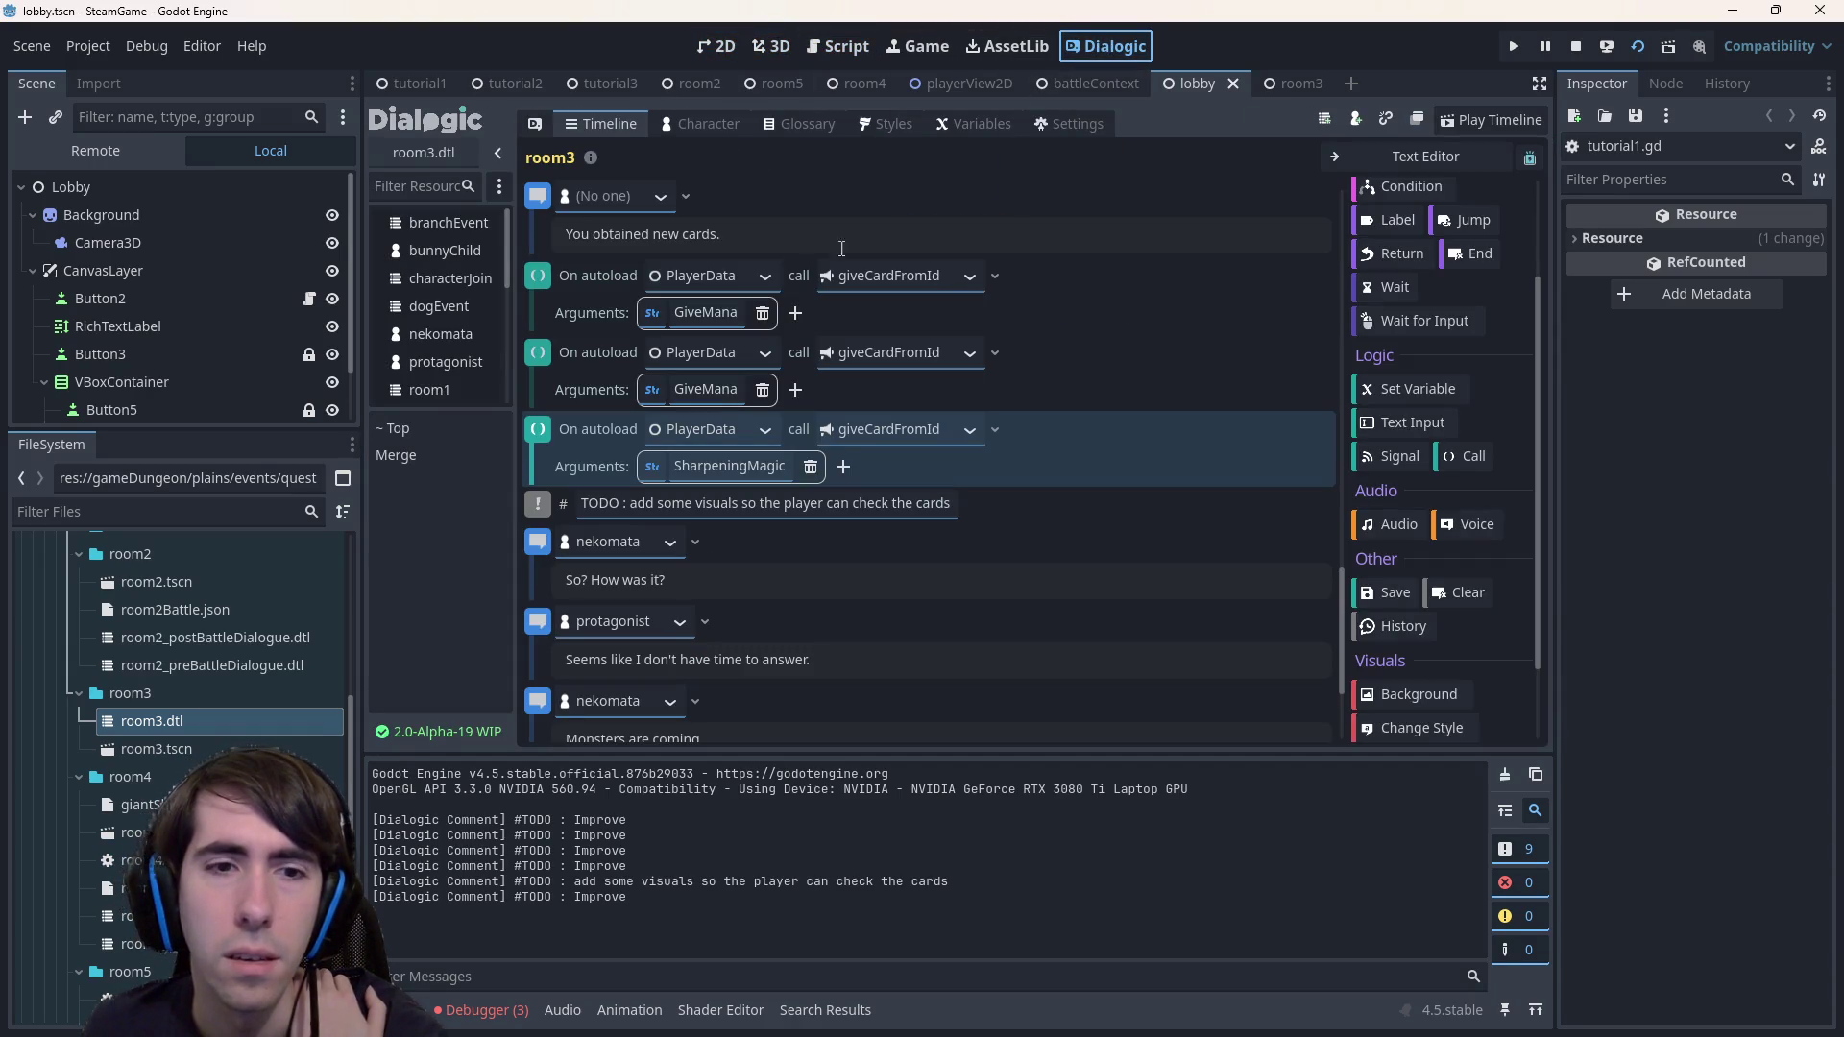
- Scroll through the three giveCardFromId calls, then open the Errors (3) list showing the Object-to-Dictionary conversion error
scroll(726, 459, up, 5)
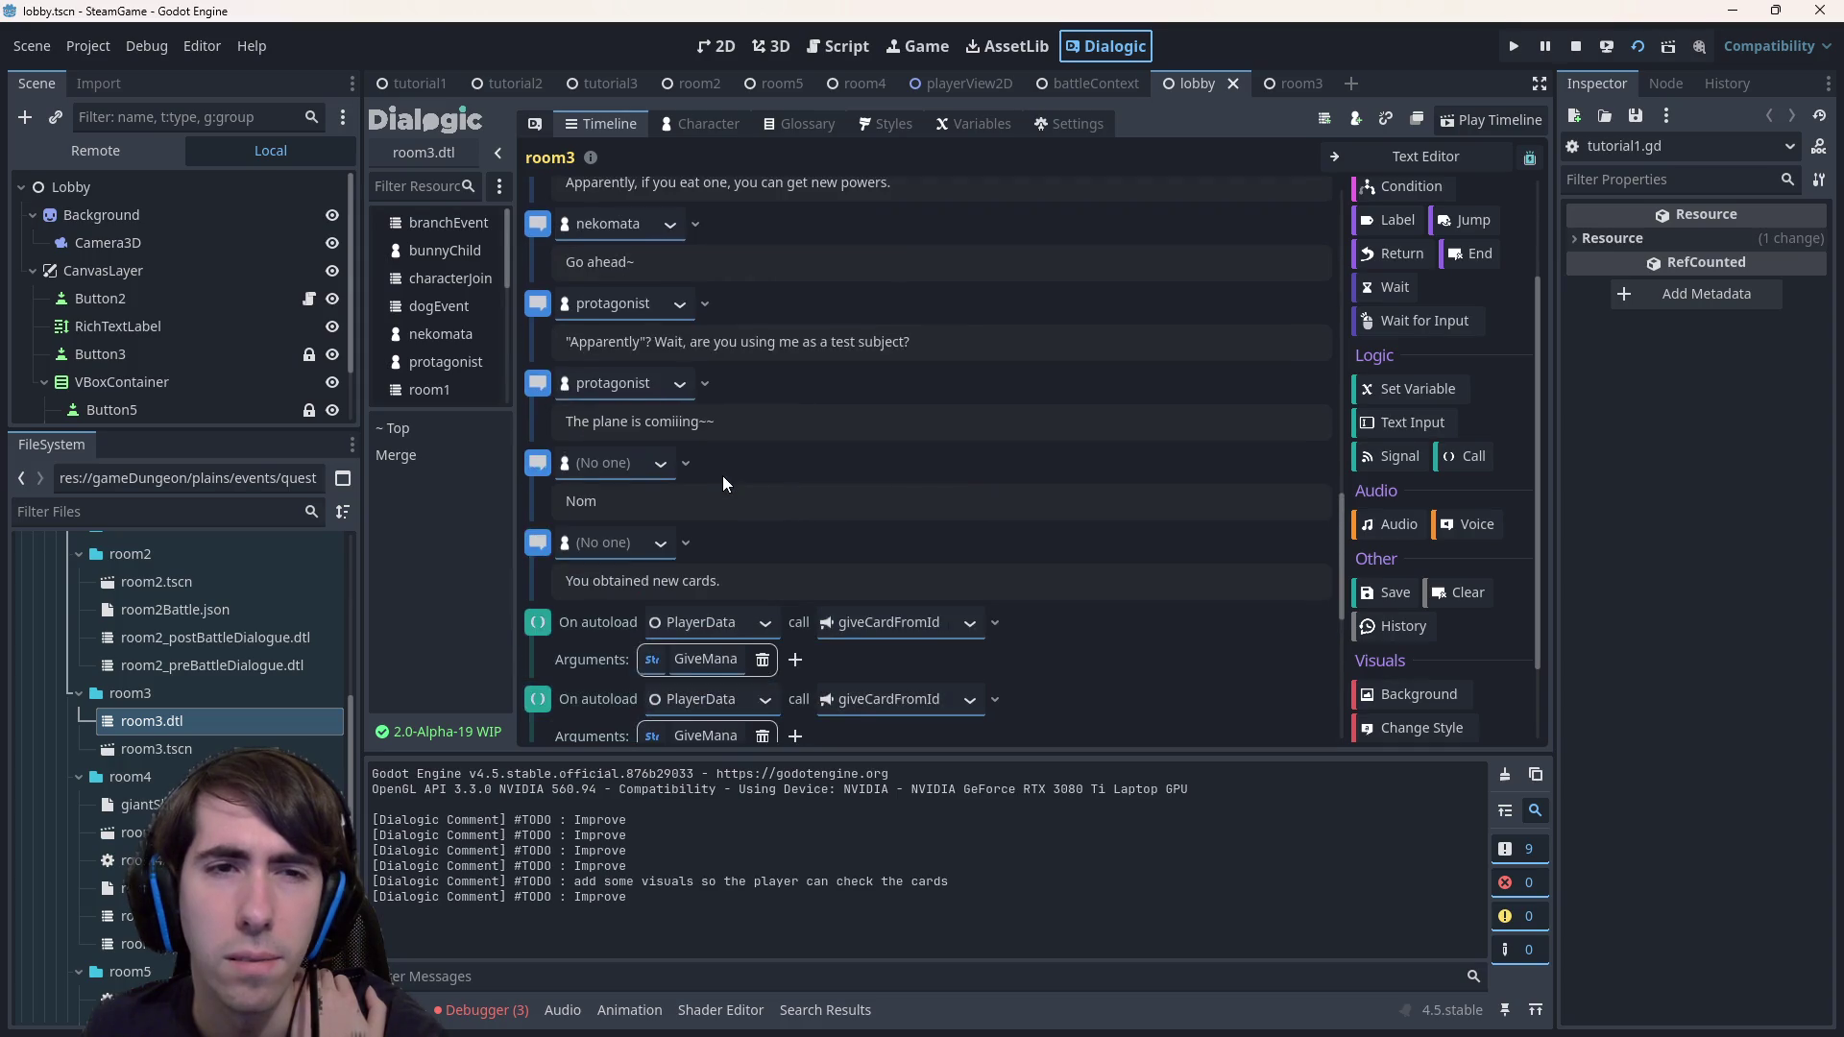
scroll(722, 475, up, 3)
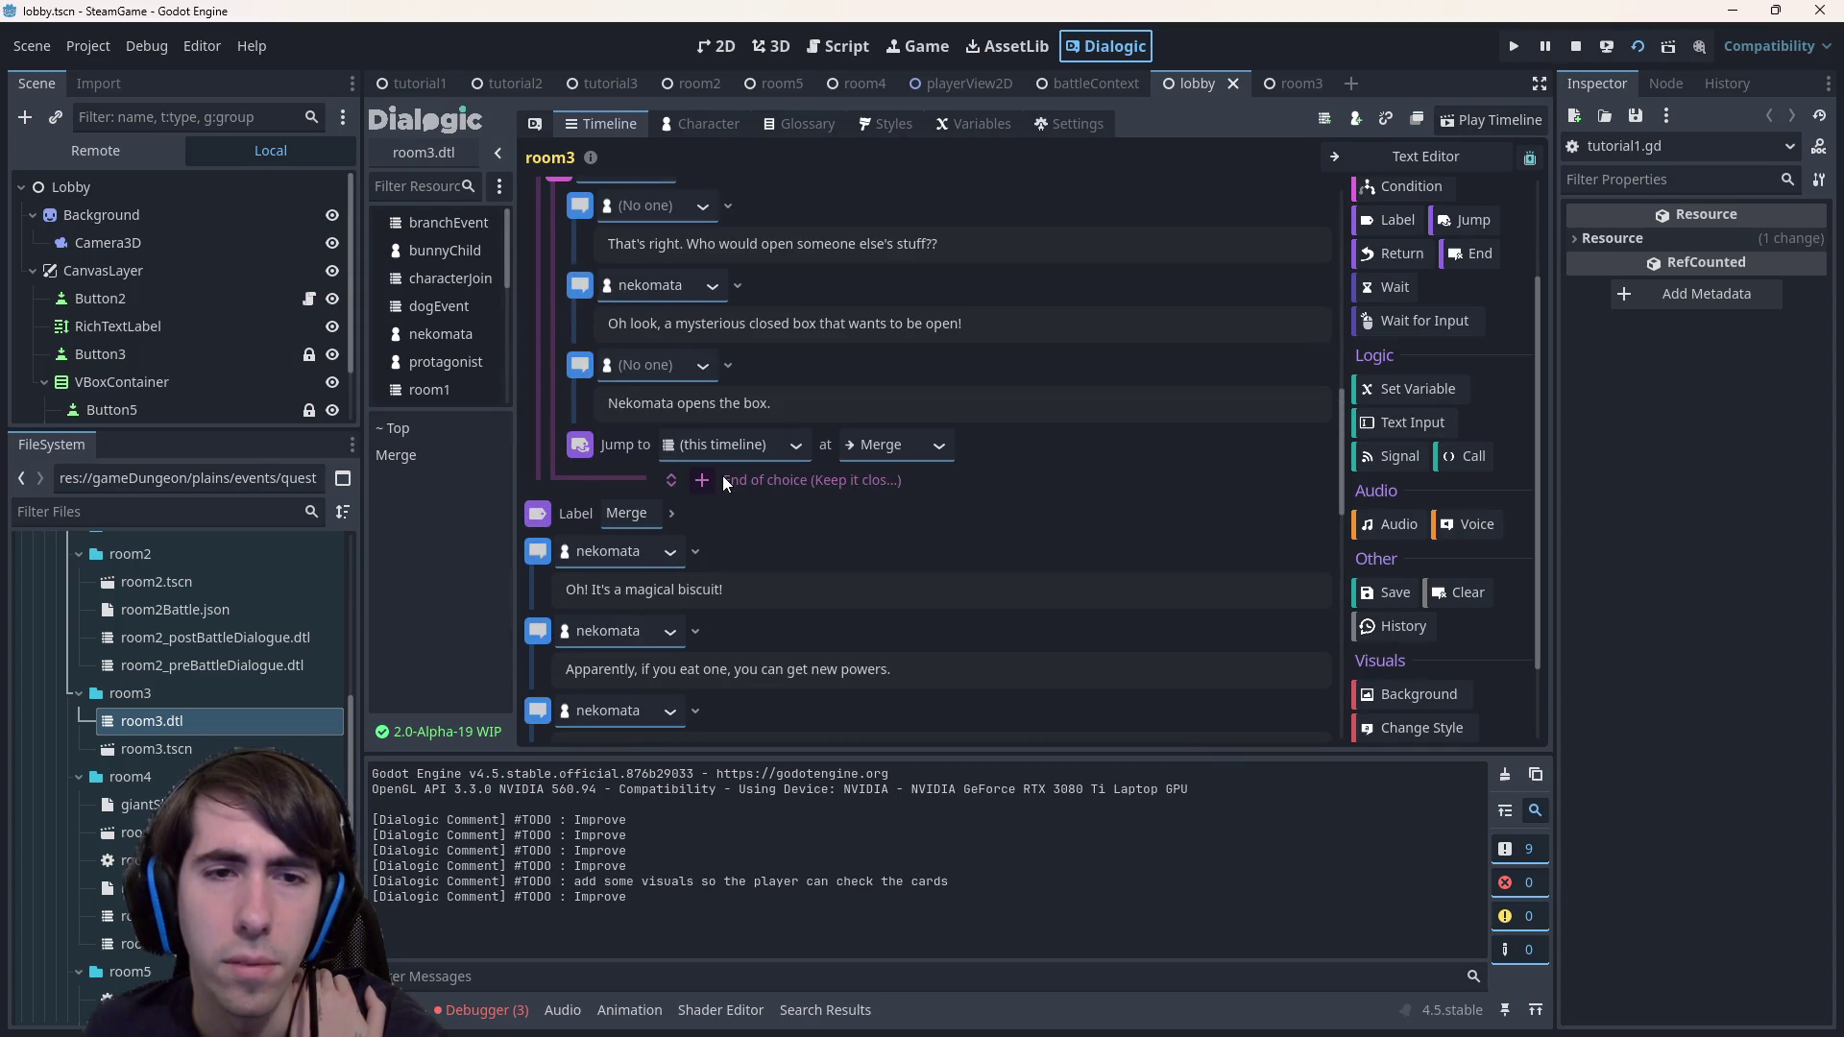
scroll(723, 475, down, 3)
scroll(722, 487, down, 4)
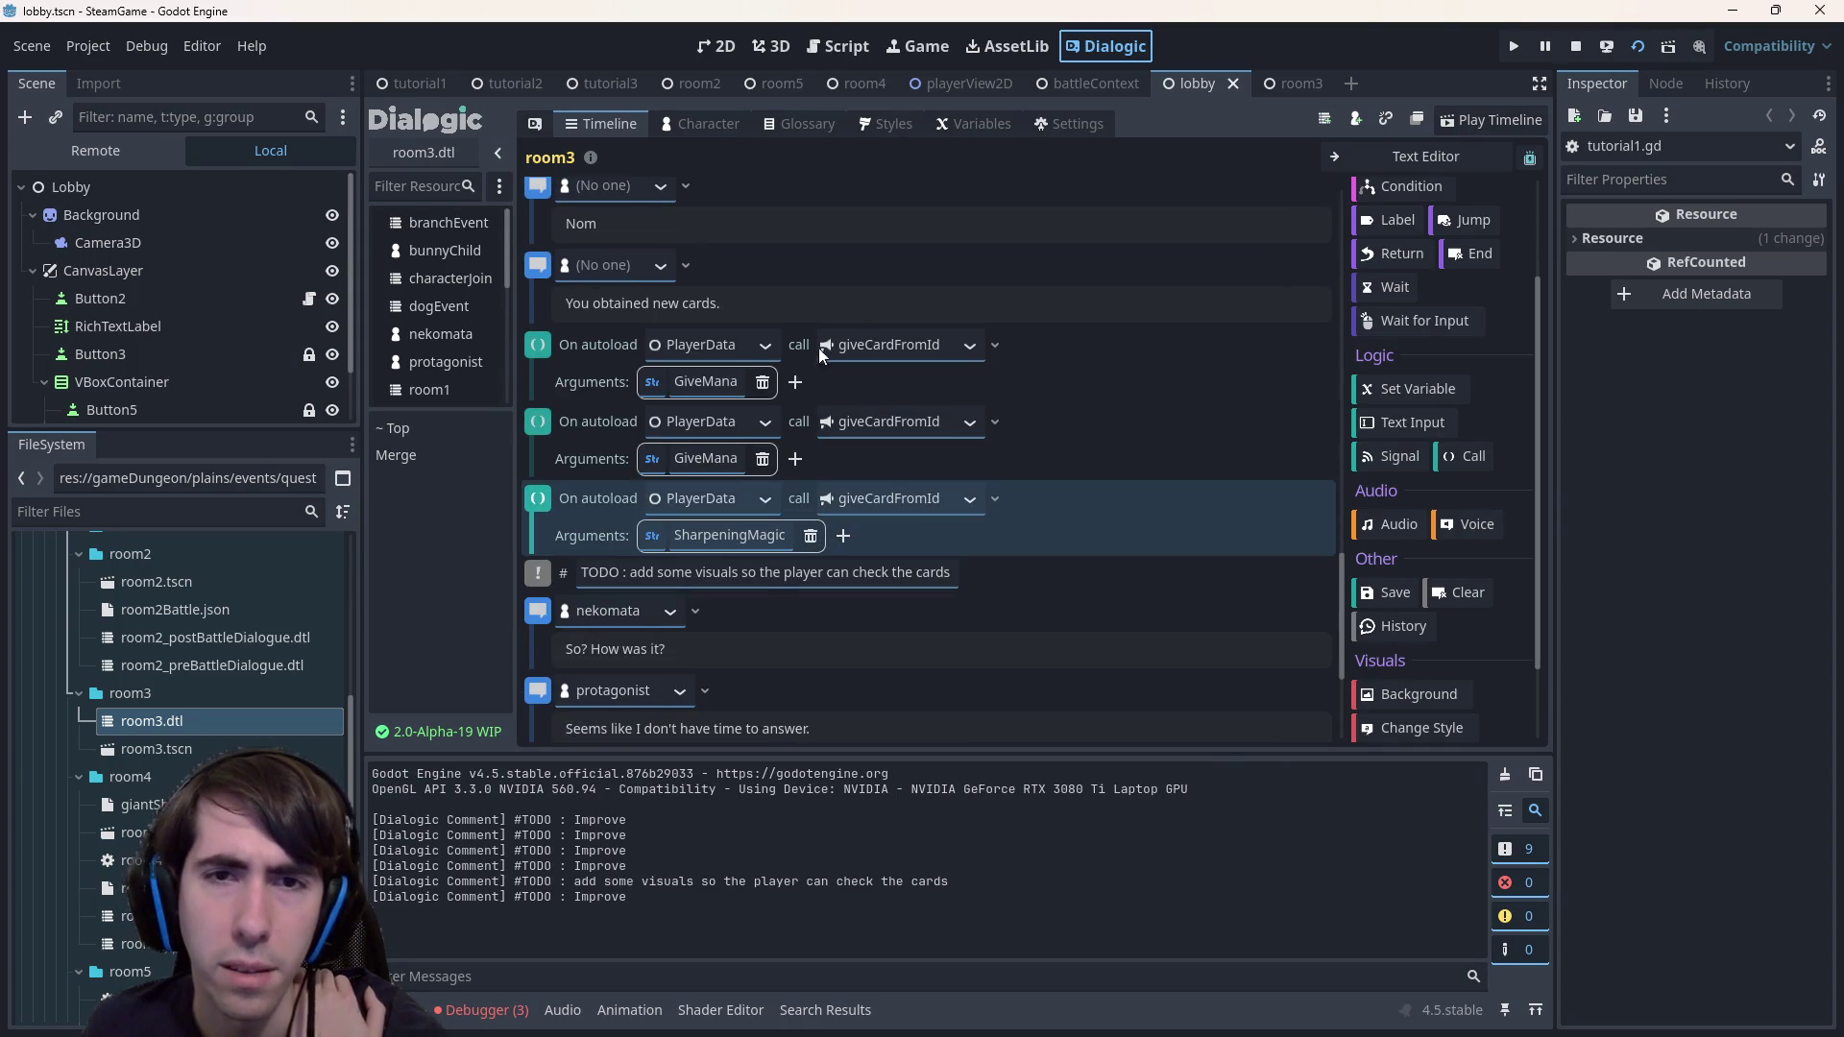
click(503, 1015)
click(500, 769)
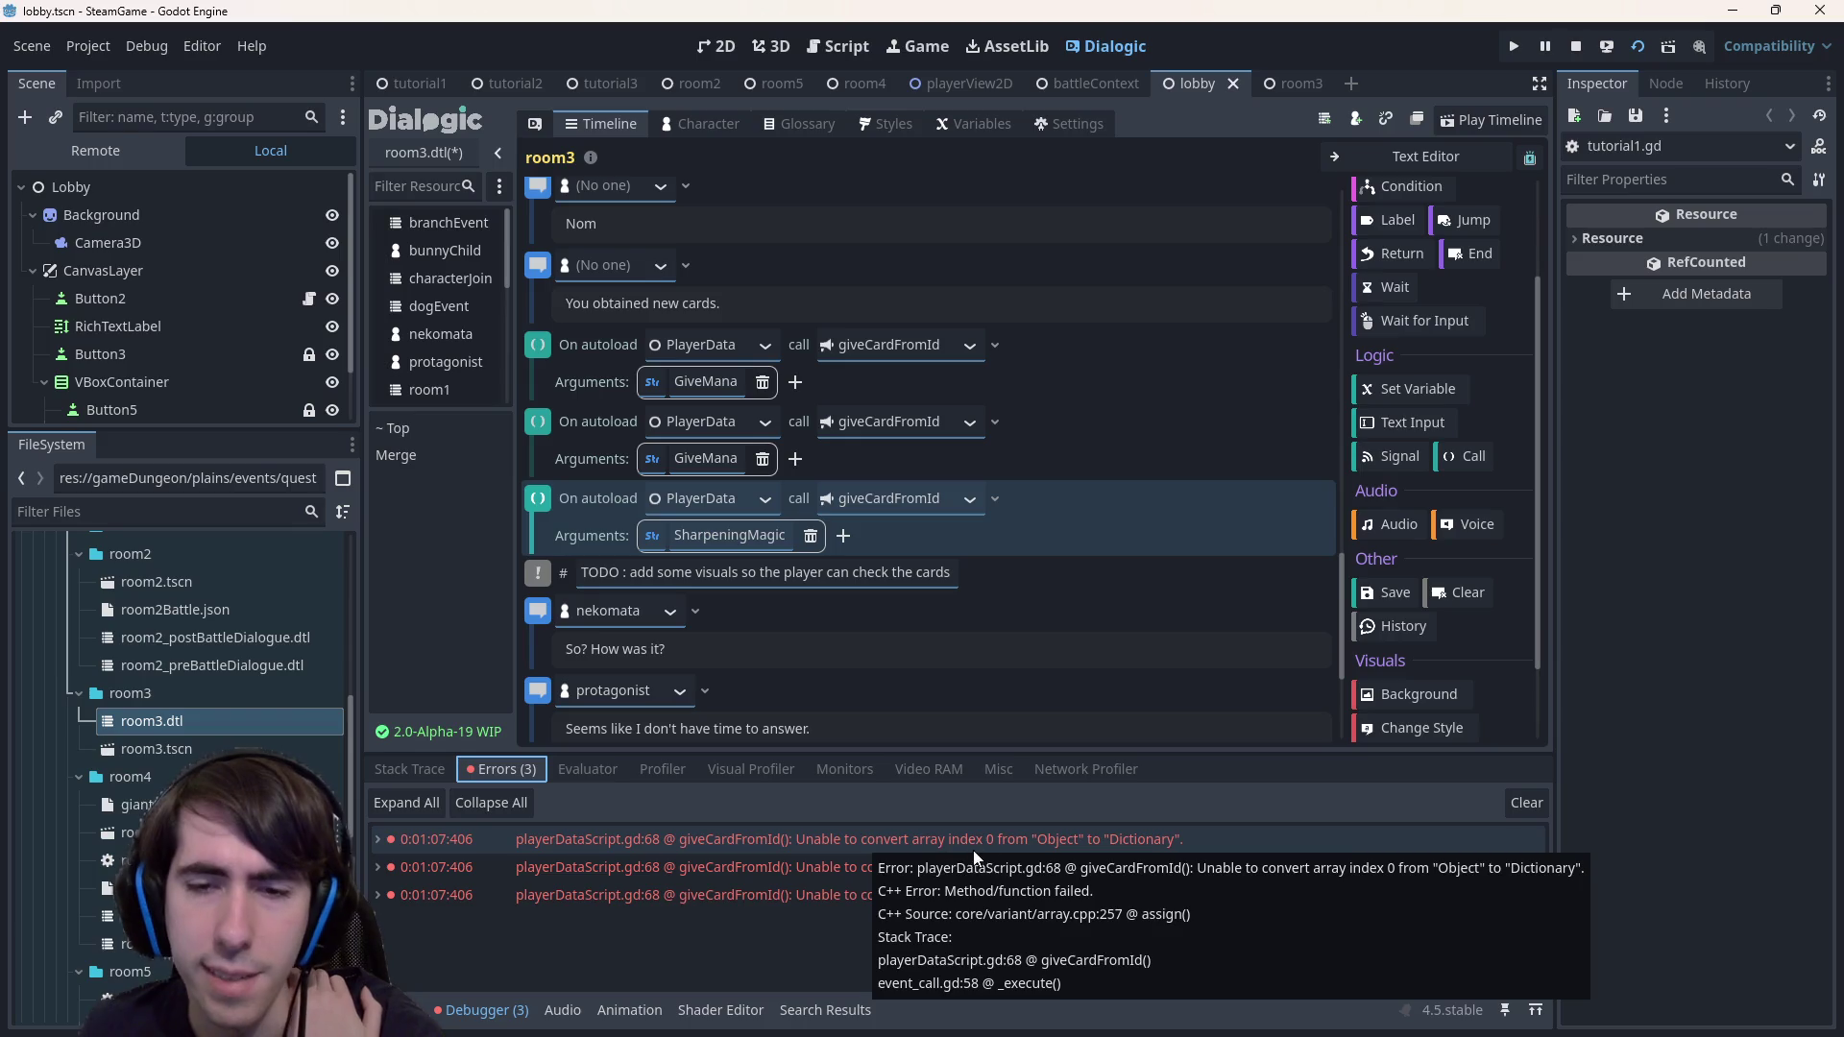
- Open playerDataScript.gd line 68 from the error and inspect the createCardInstance definition
double_click(1067, 843)
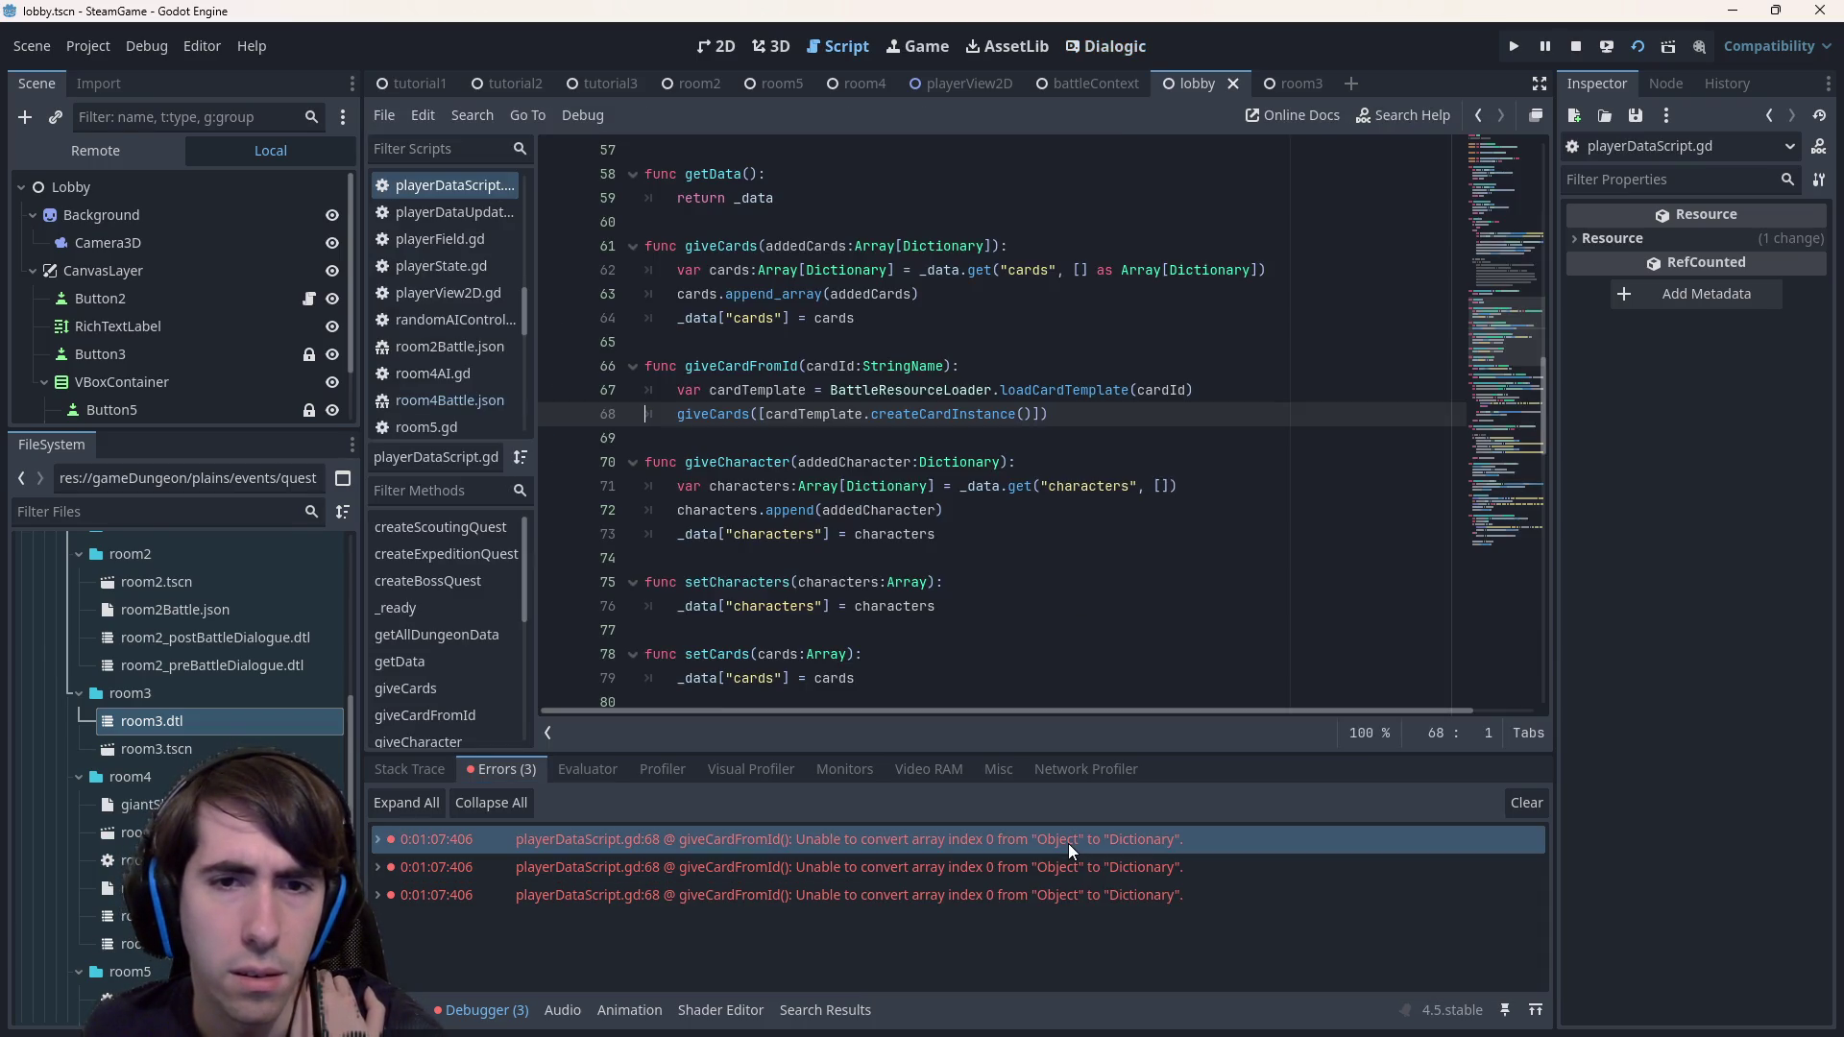
click(987, 872)
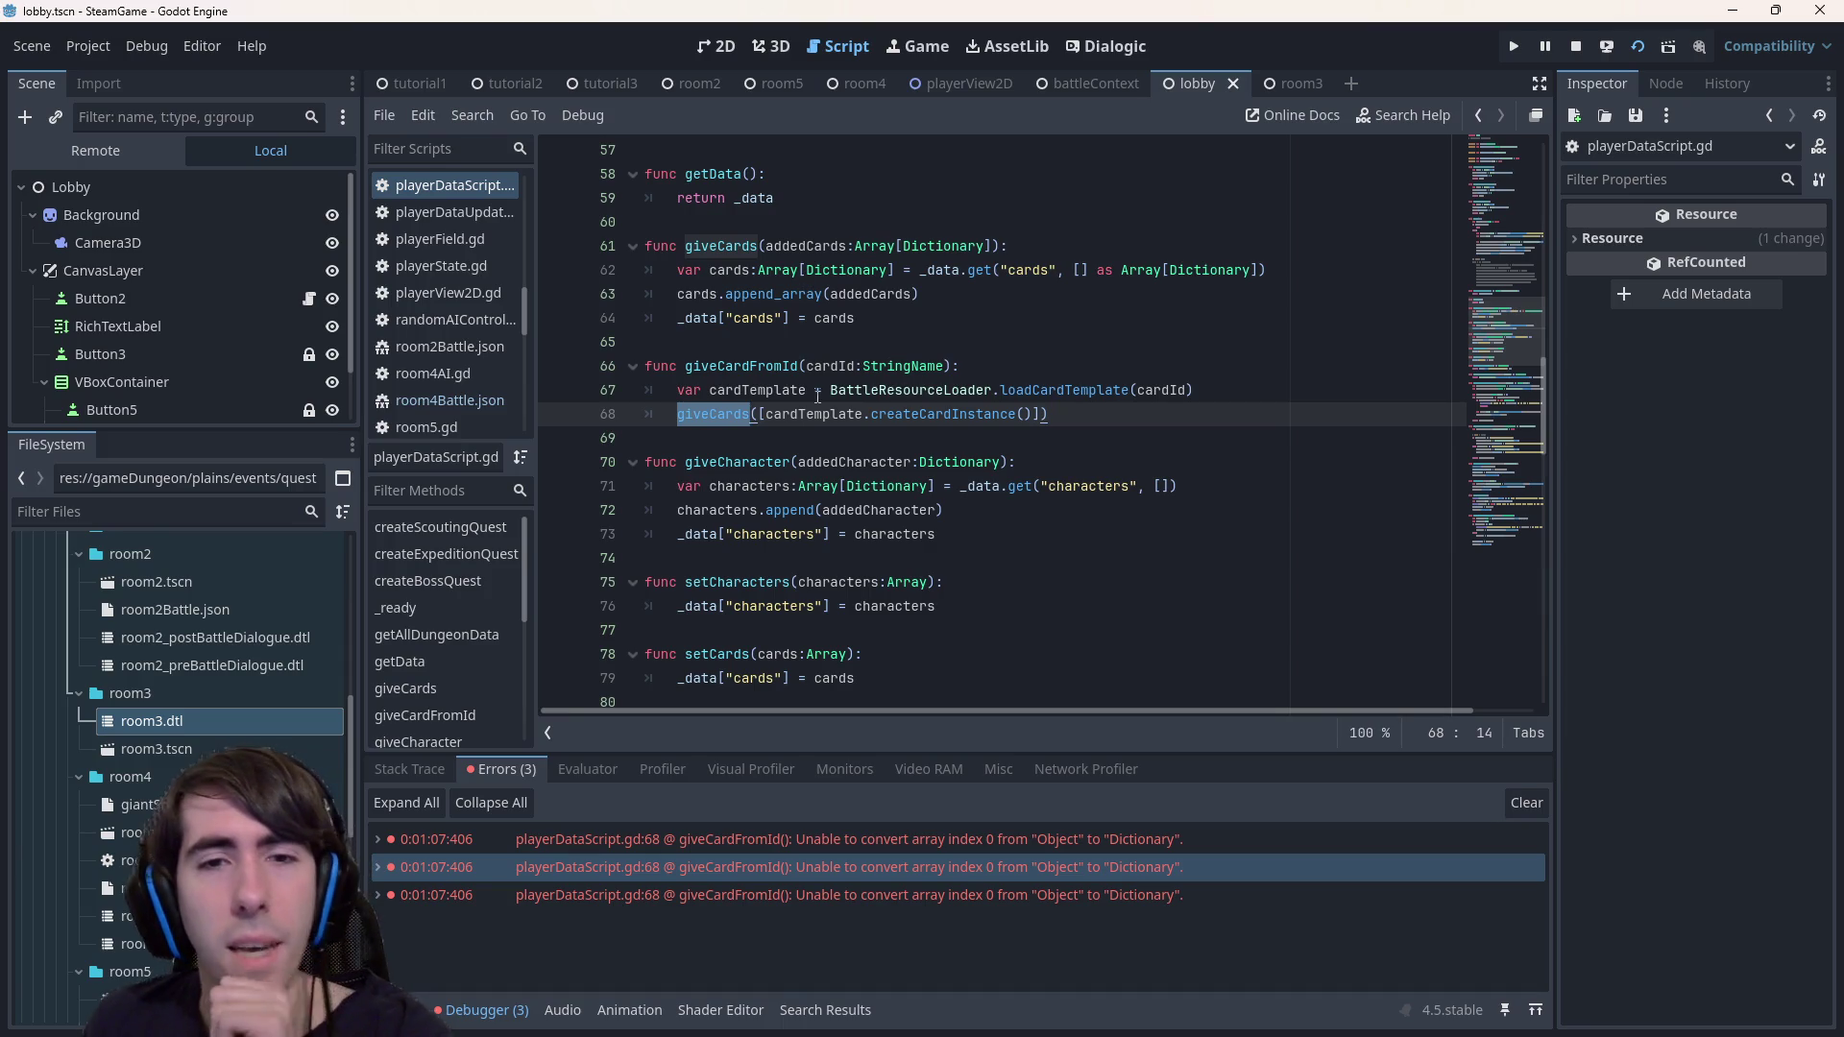
click(785, 392)
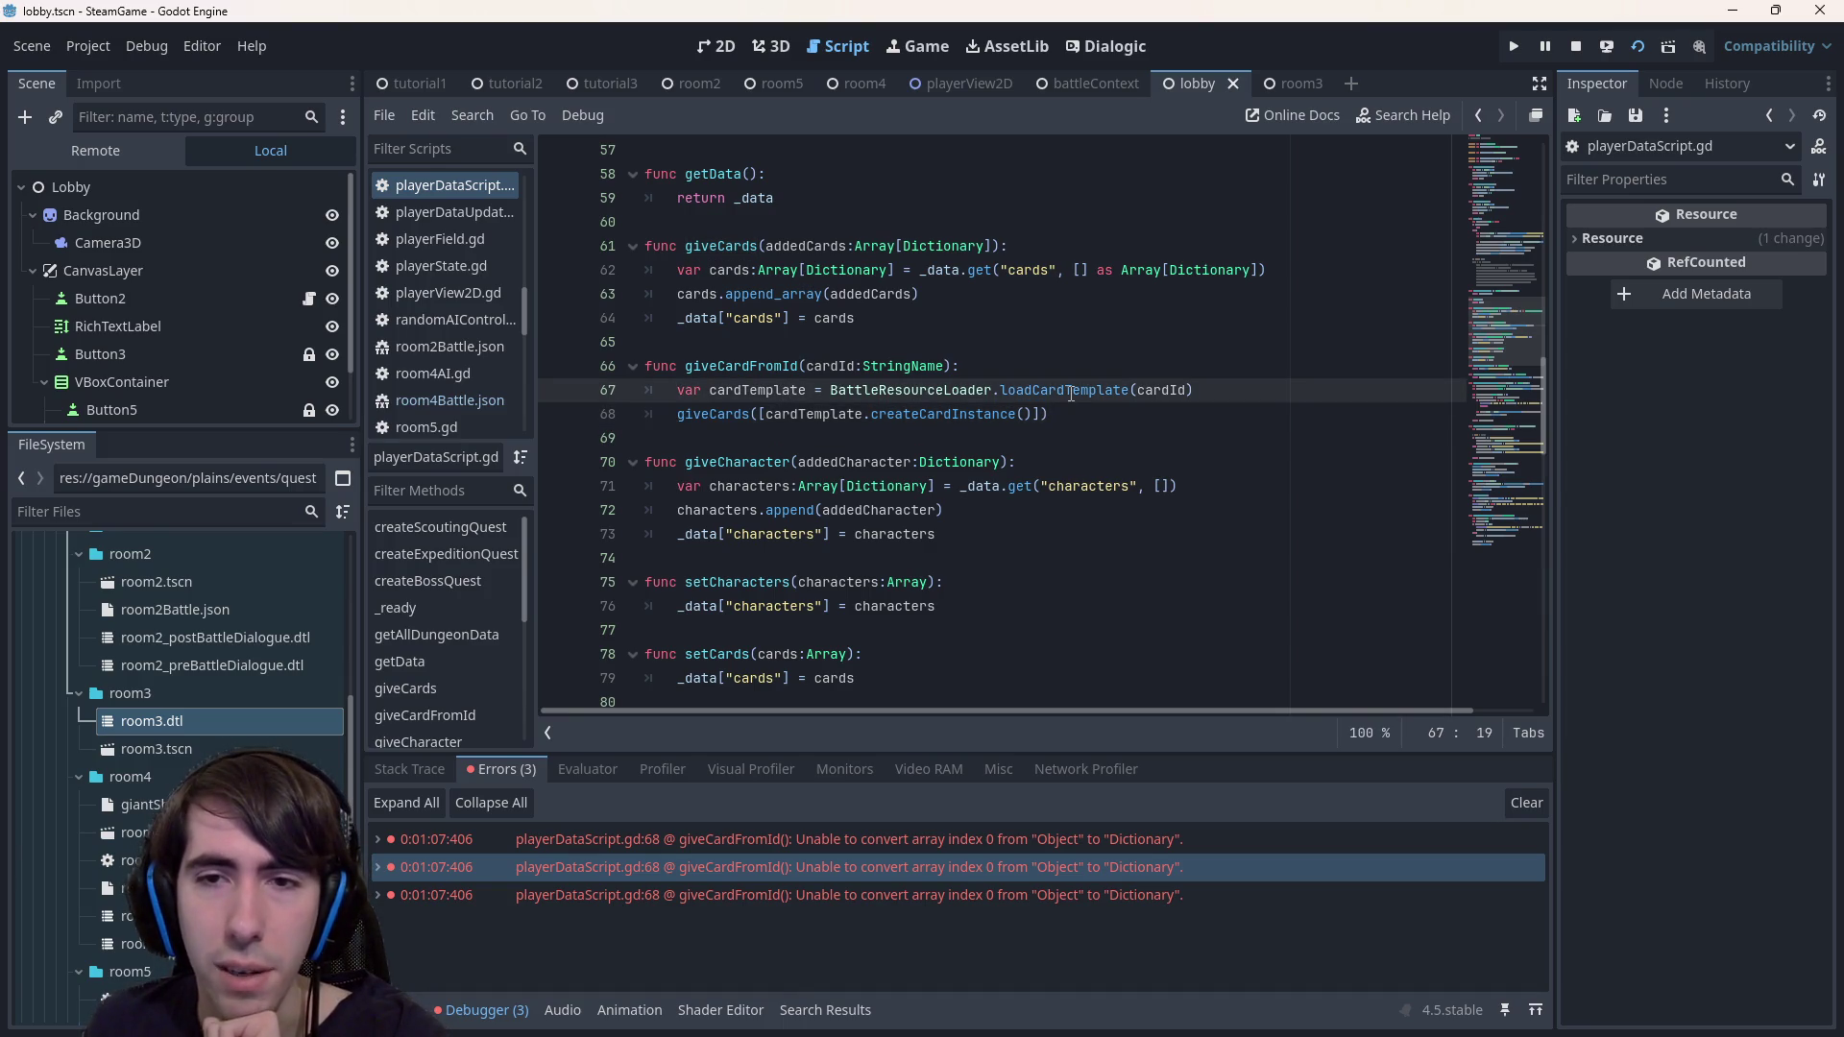
mouse_move(1070, 394)
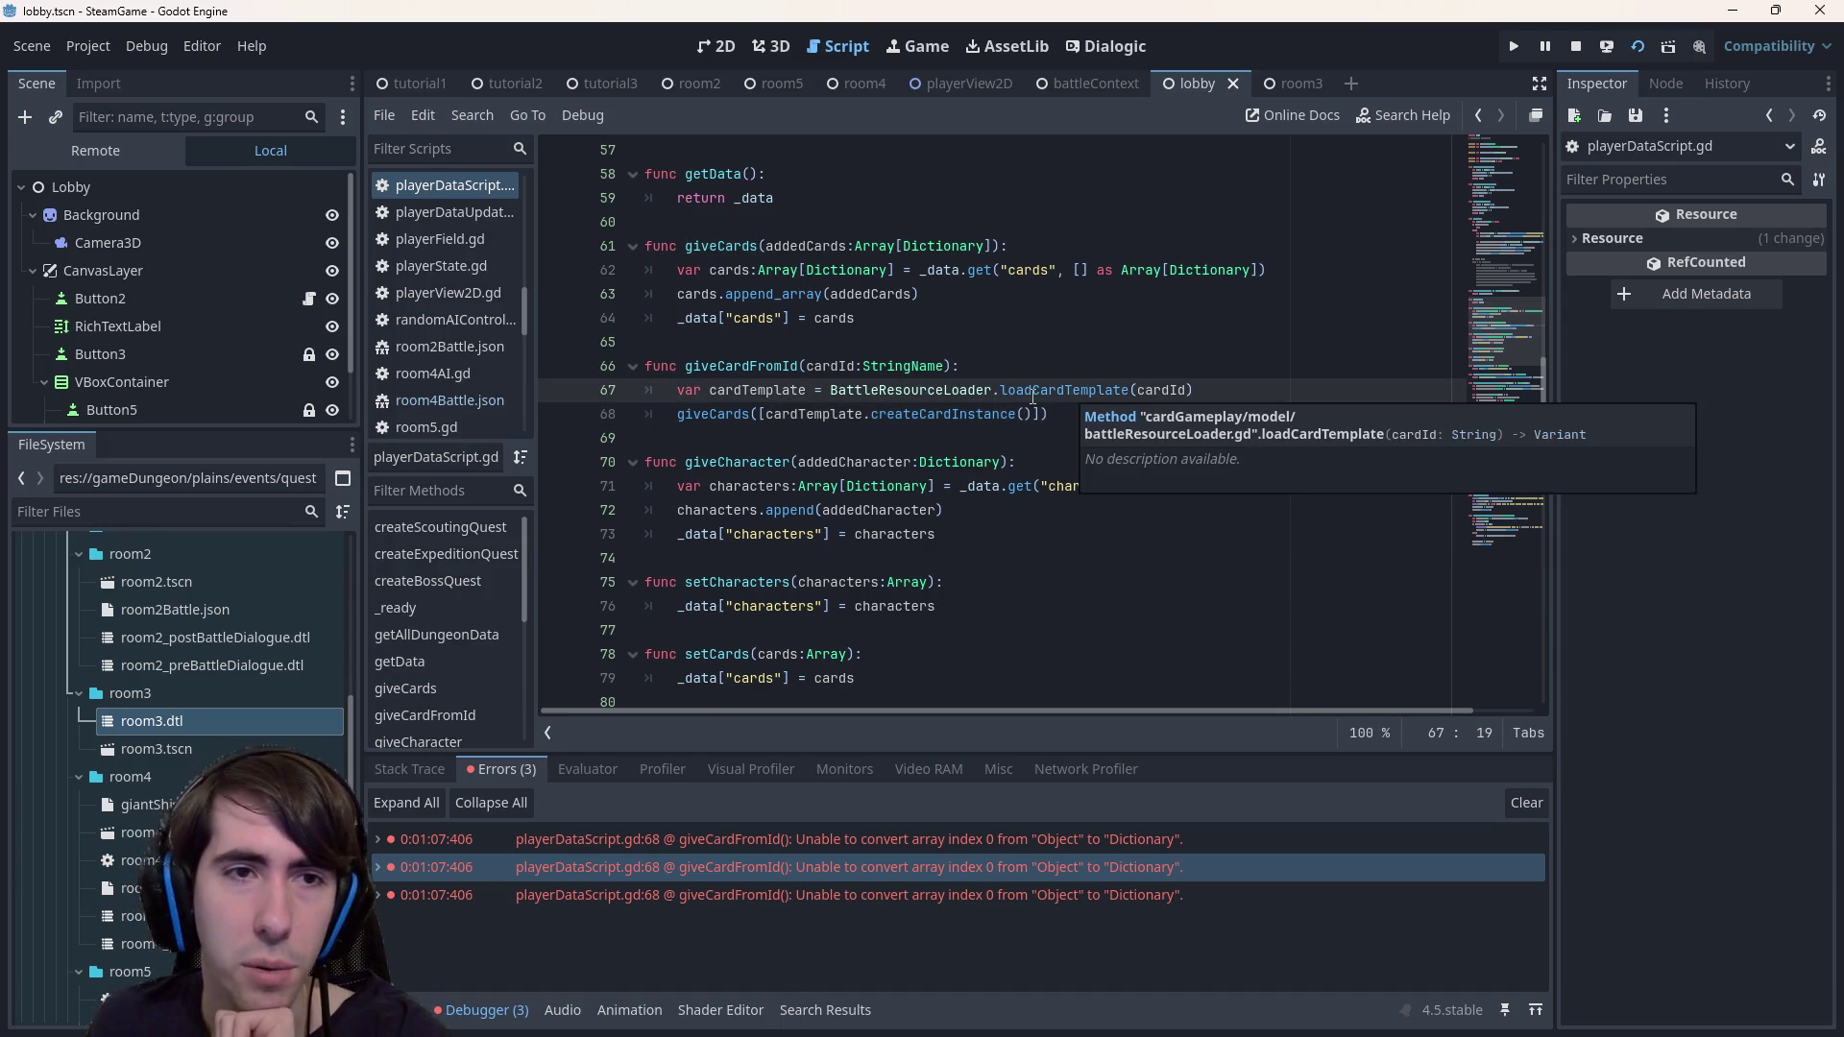
mouse_move(710, 414)
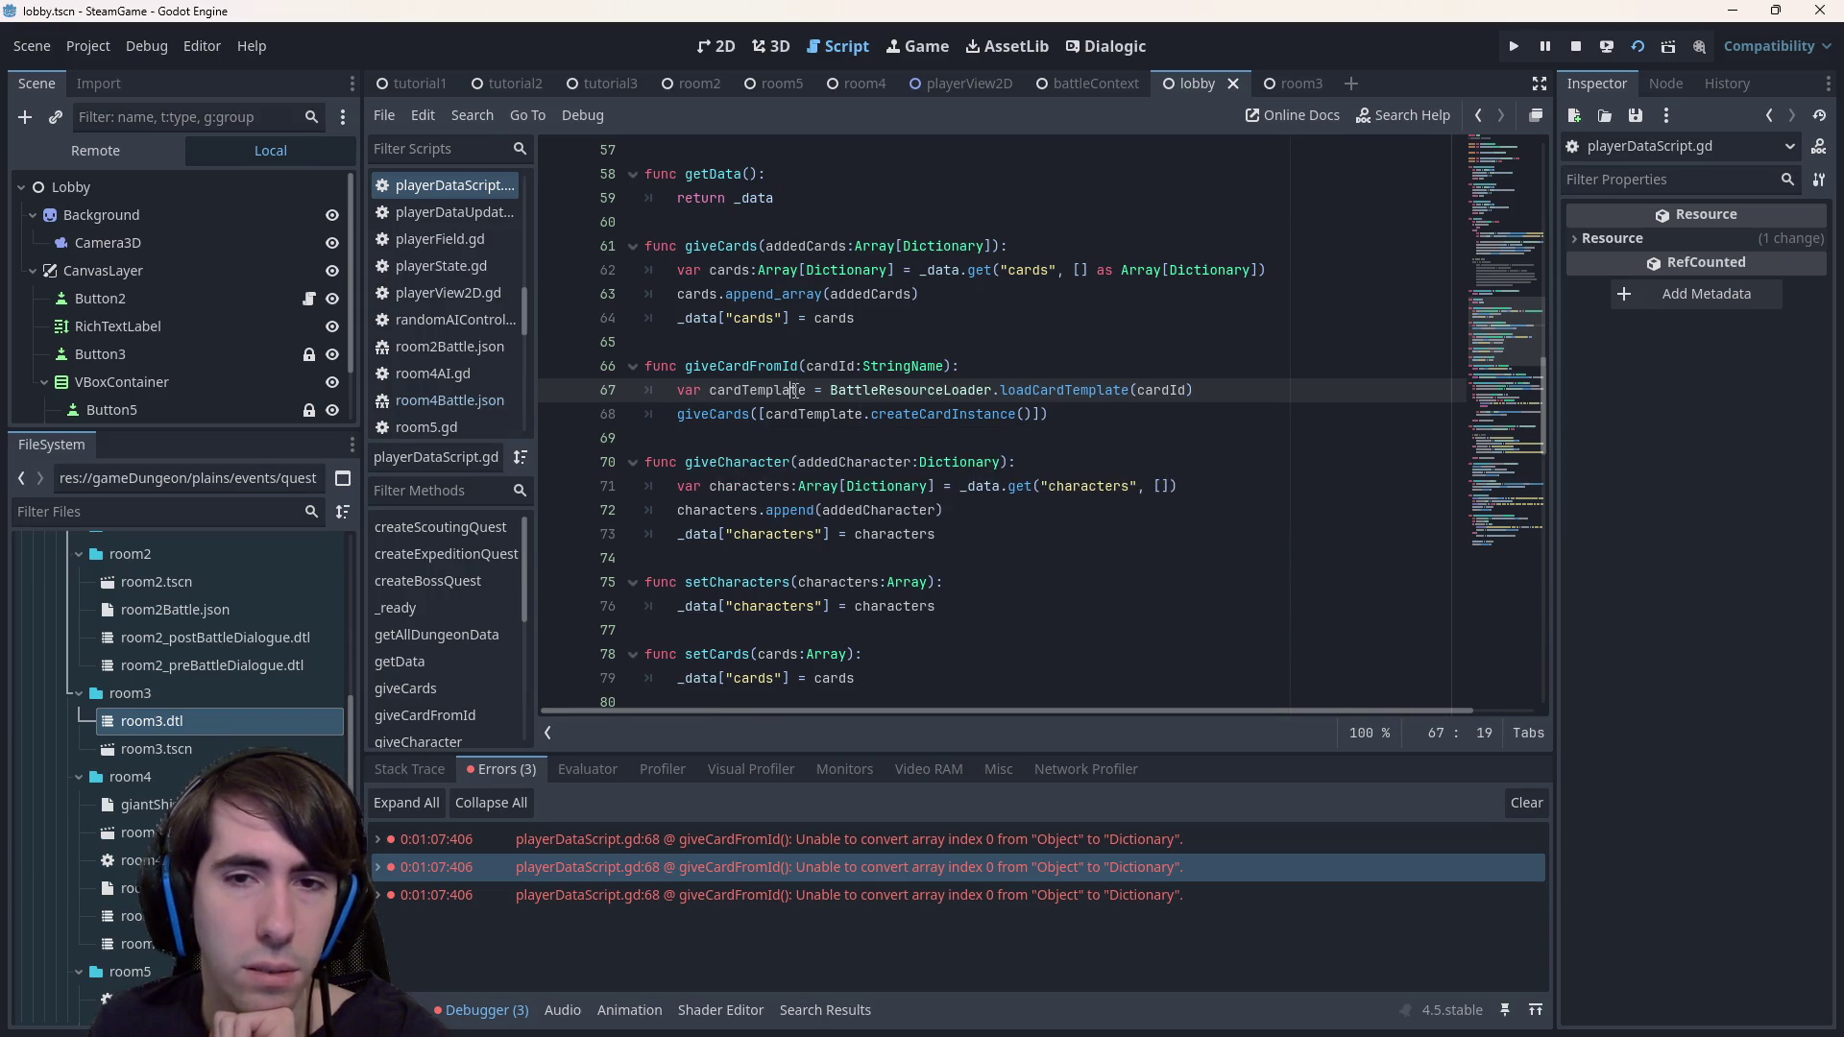
click(960, 414)
double_click(963, 414)
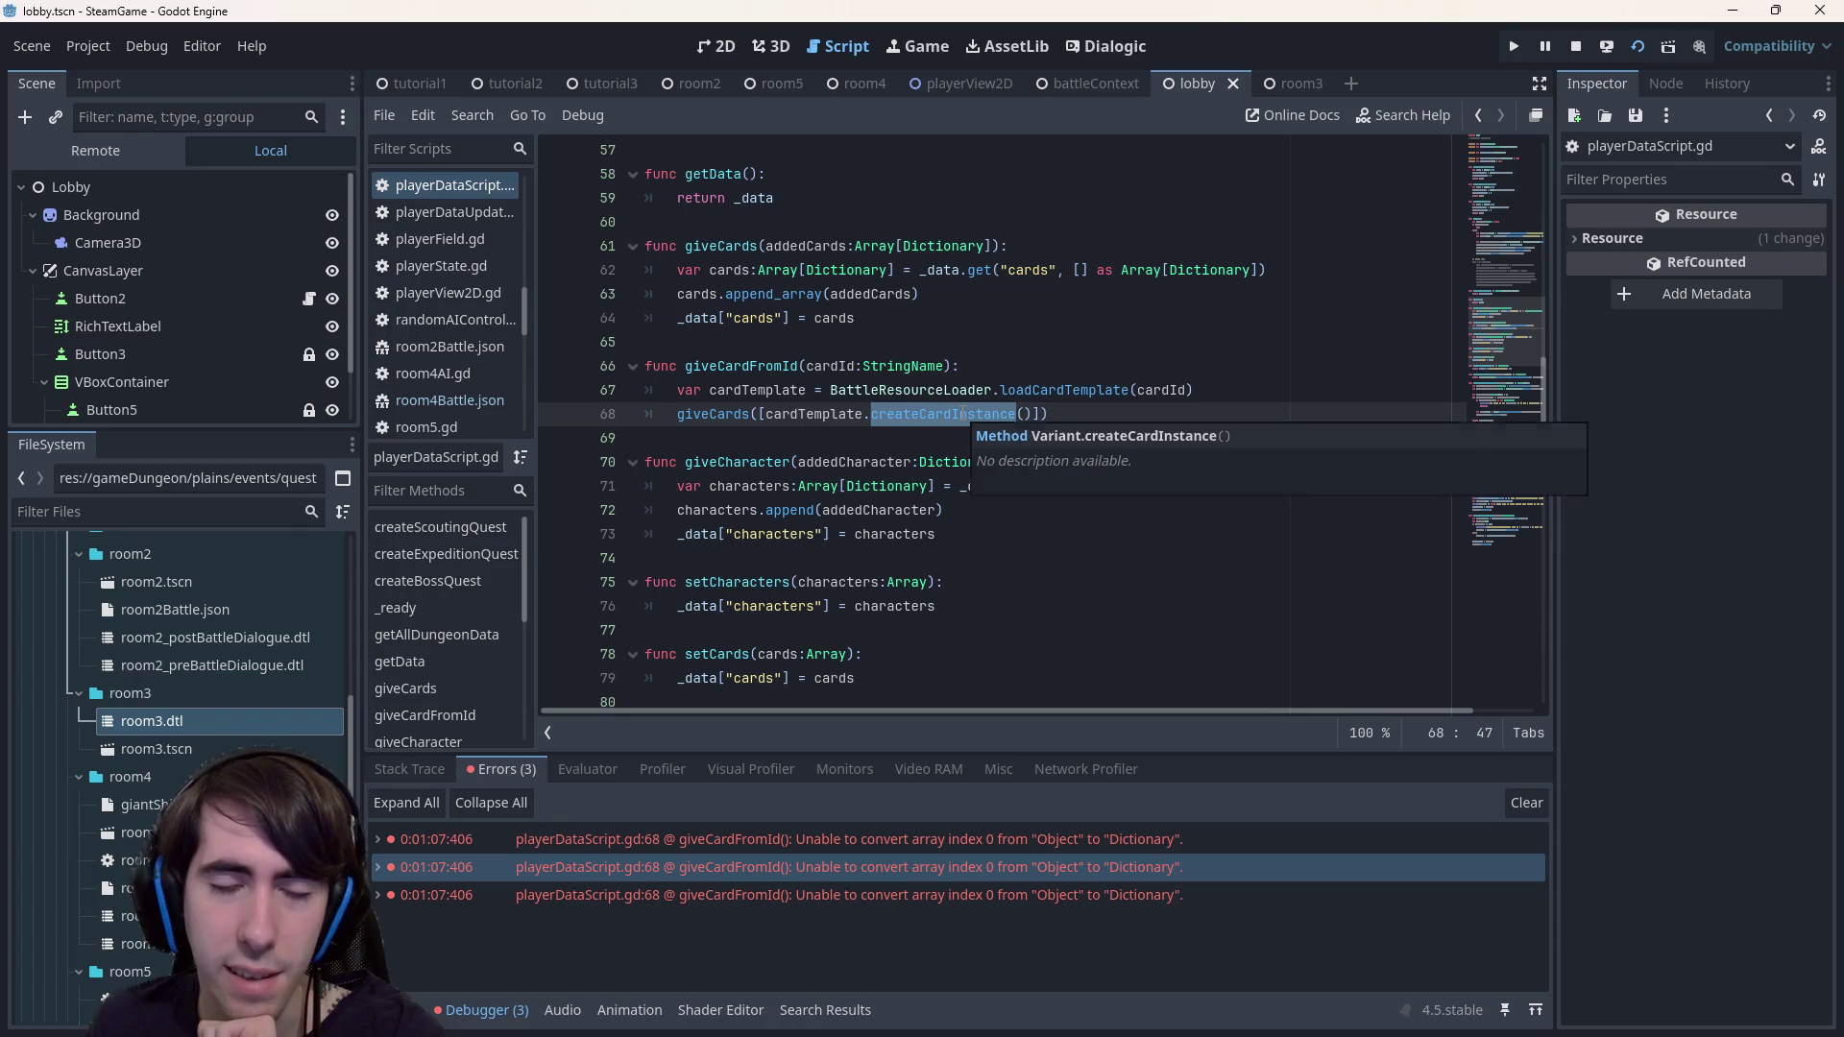
mouse_move(717, 413)
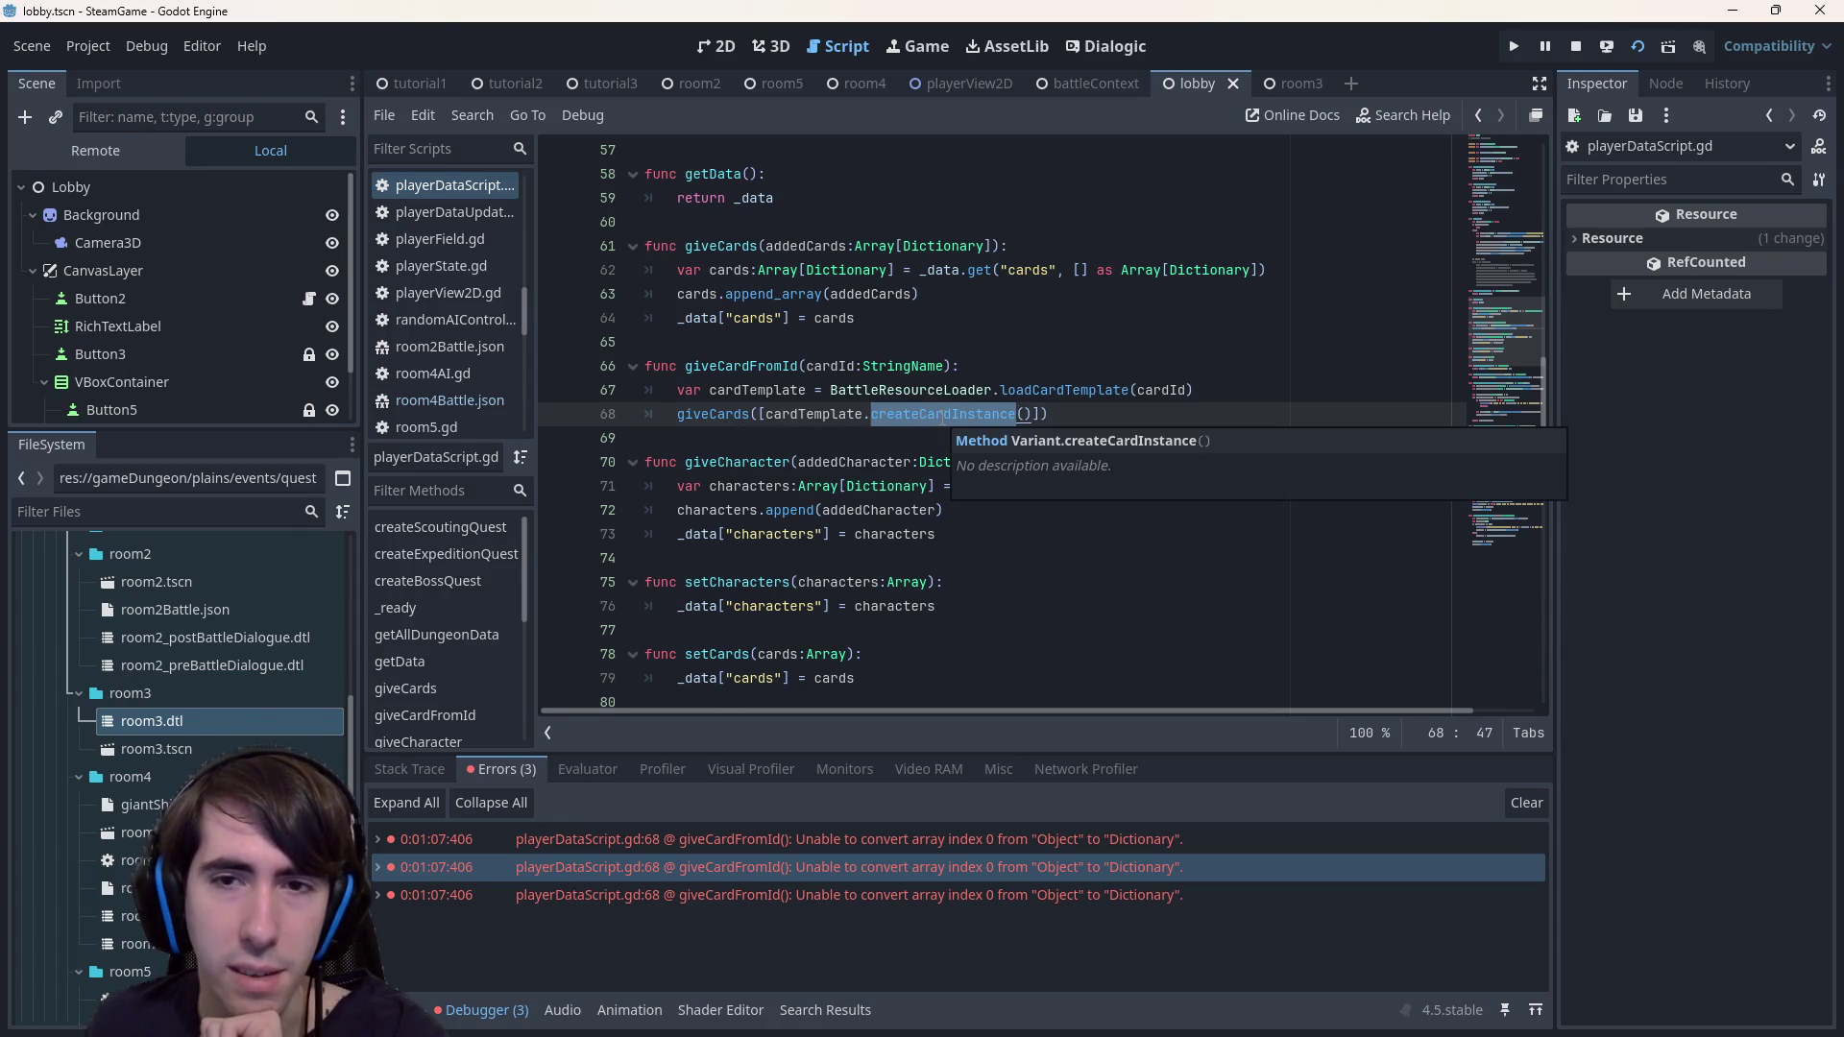
ctrl+click(931, 415)
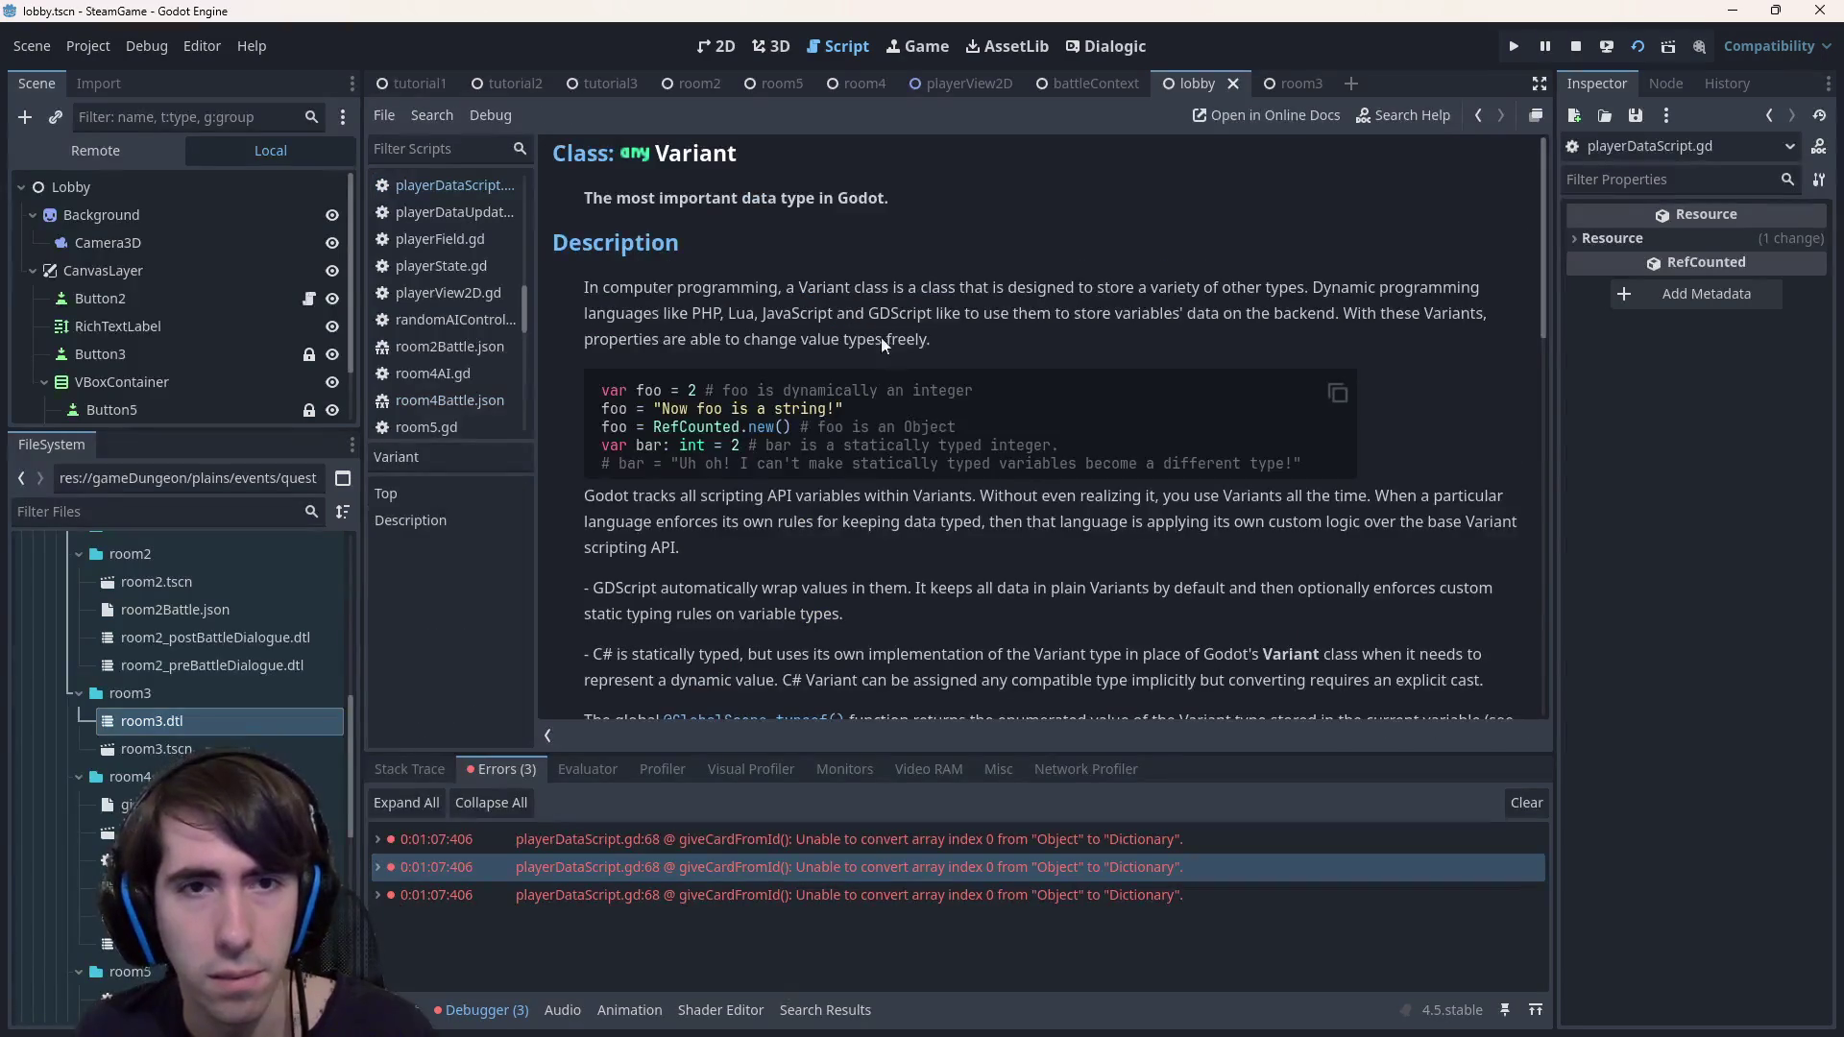
key(alt+Left)
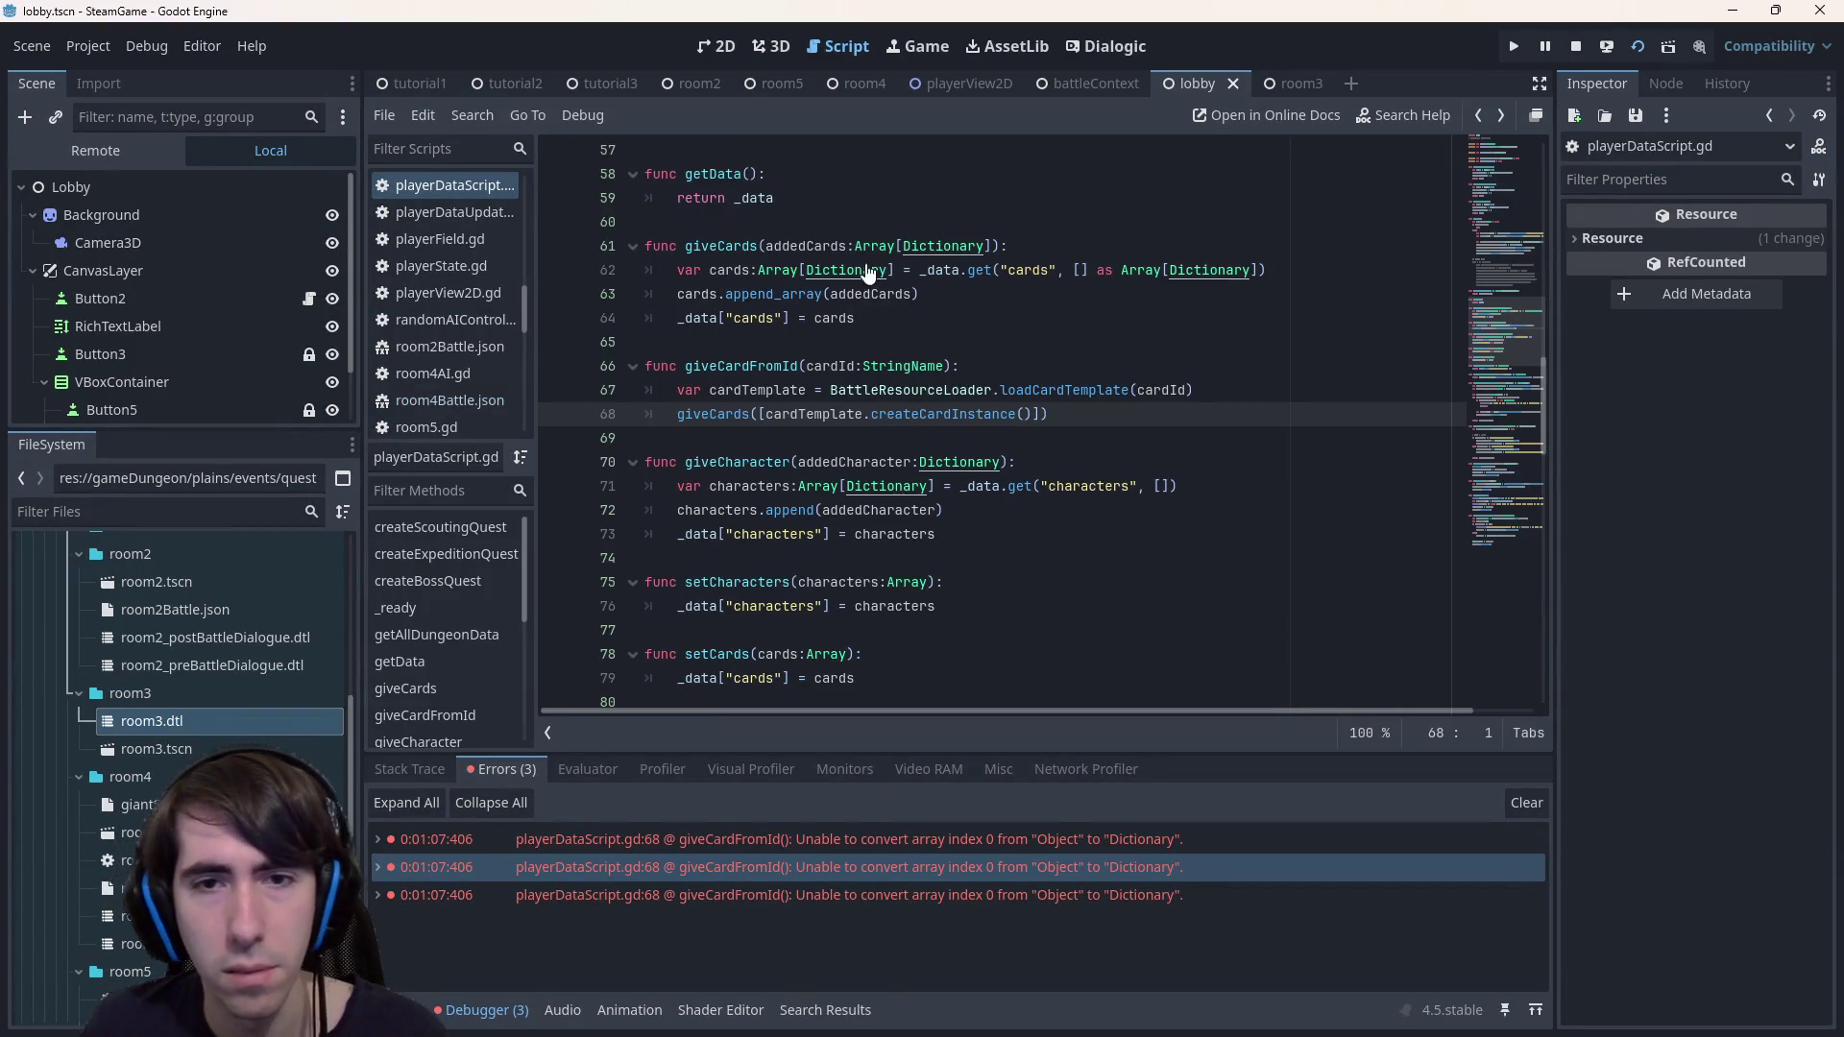
ctrl+click(1003, 416)
- Back in cardReward.gd, select loadCardTemplate and start a Find in Files search for it
key(alt+Left)
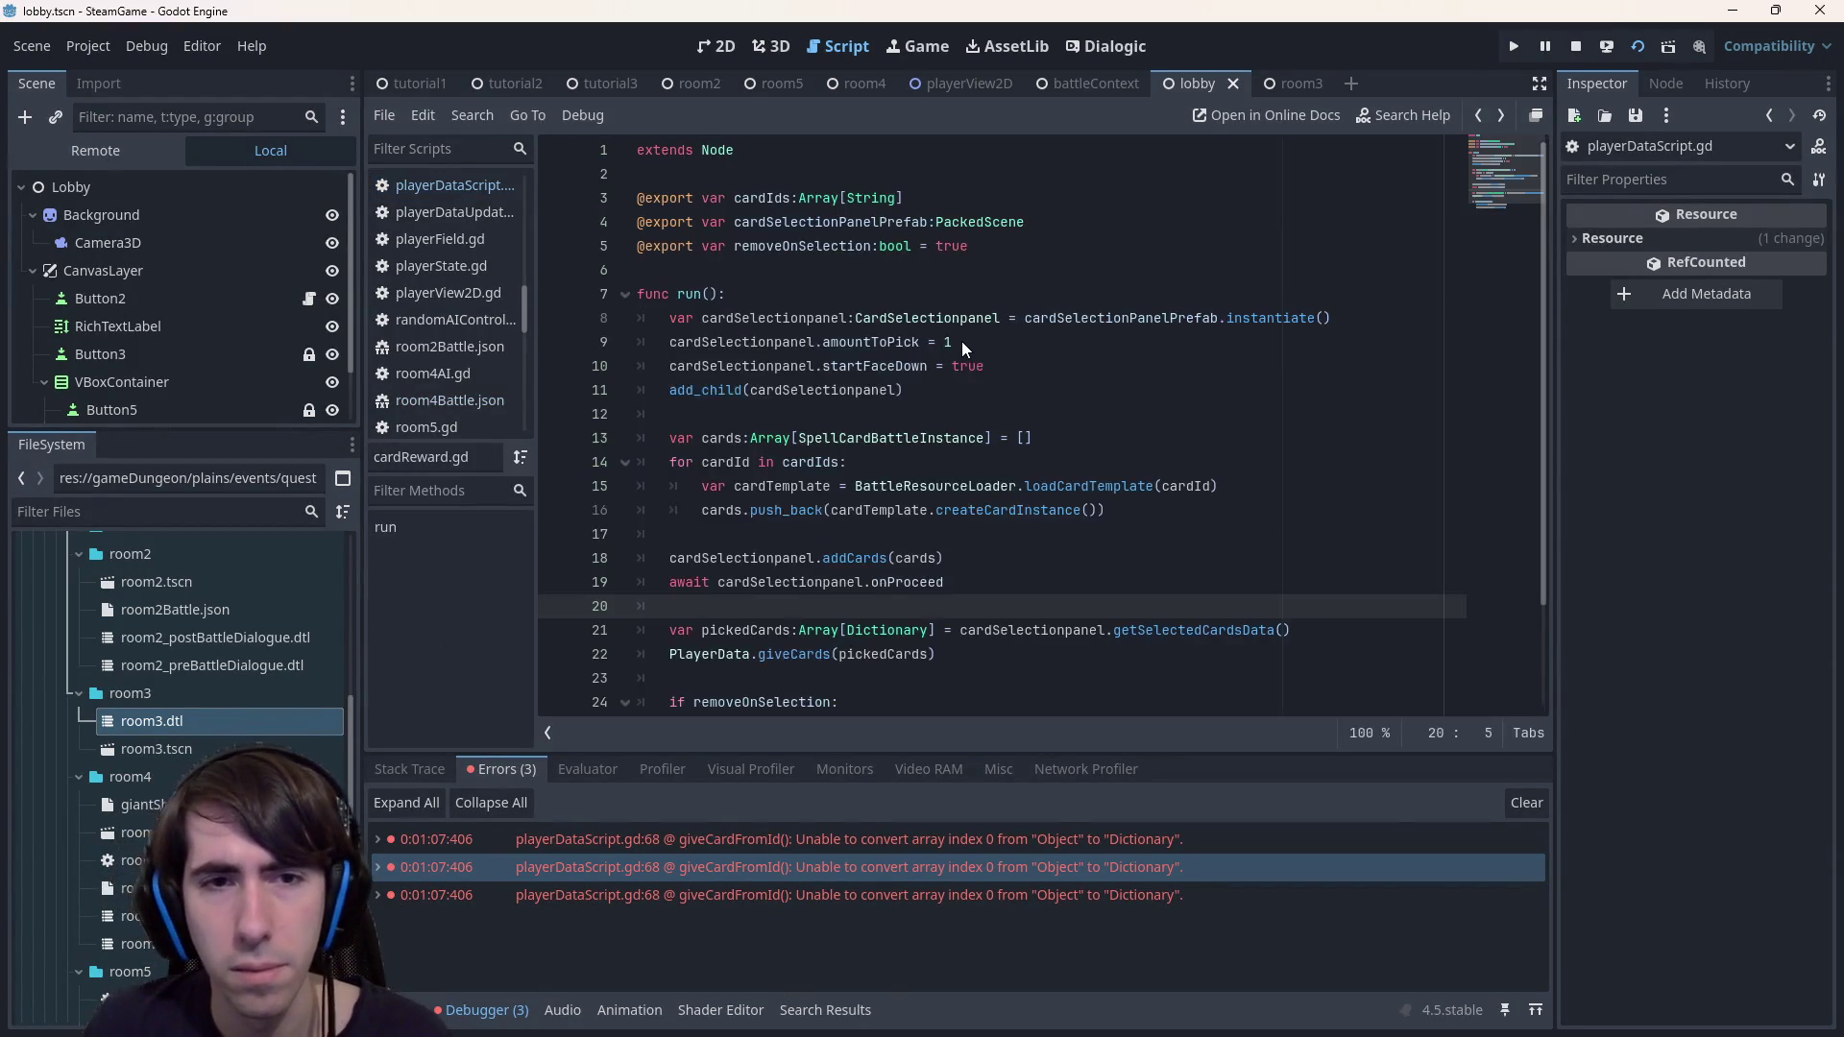
scroll(492, 192, up, 5)
scroll(1154, 631, down, 1)
scroll(1155, 631, down, 1)
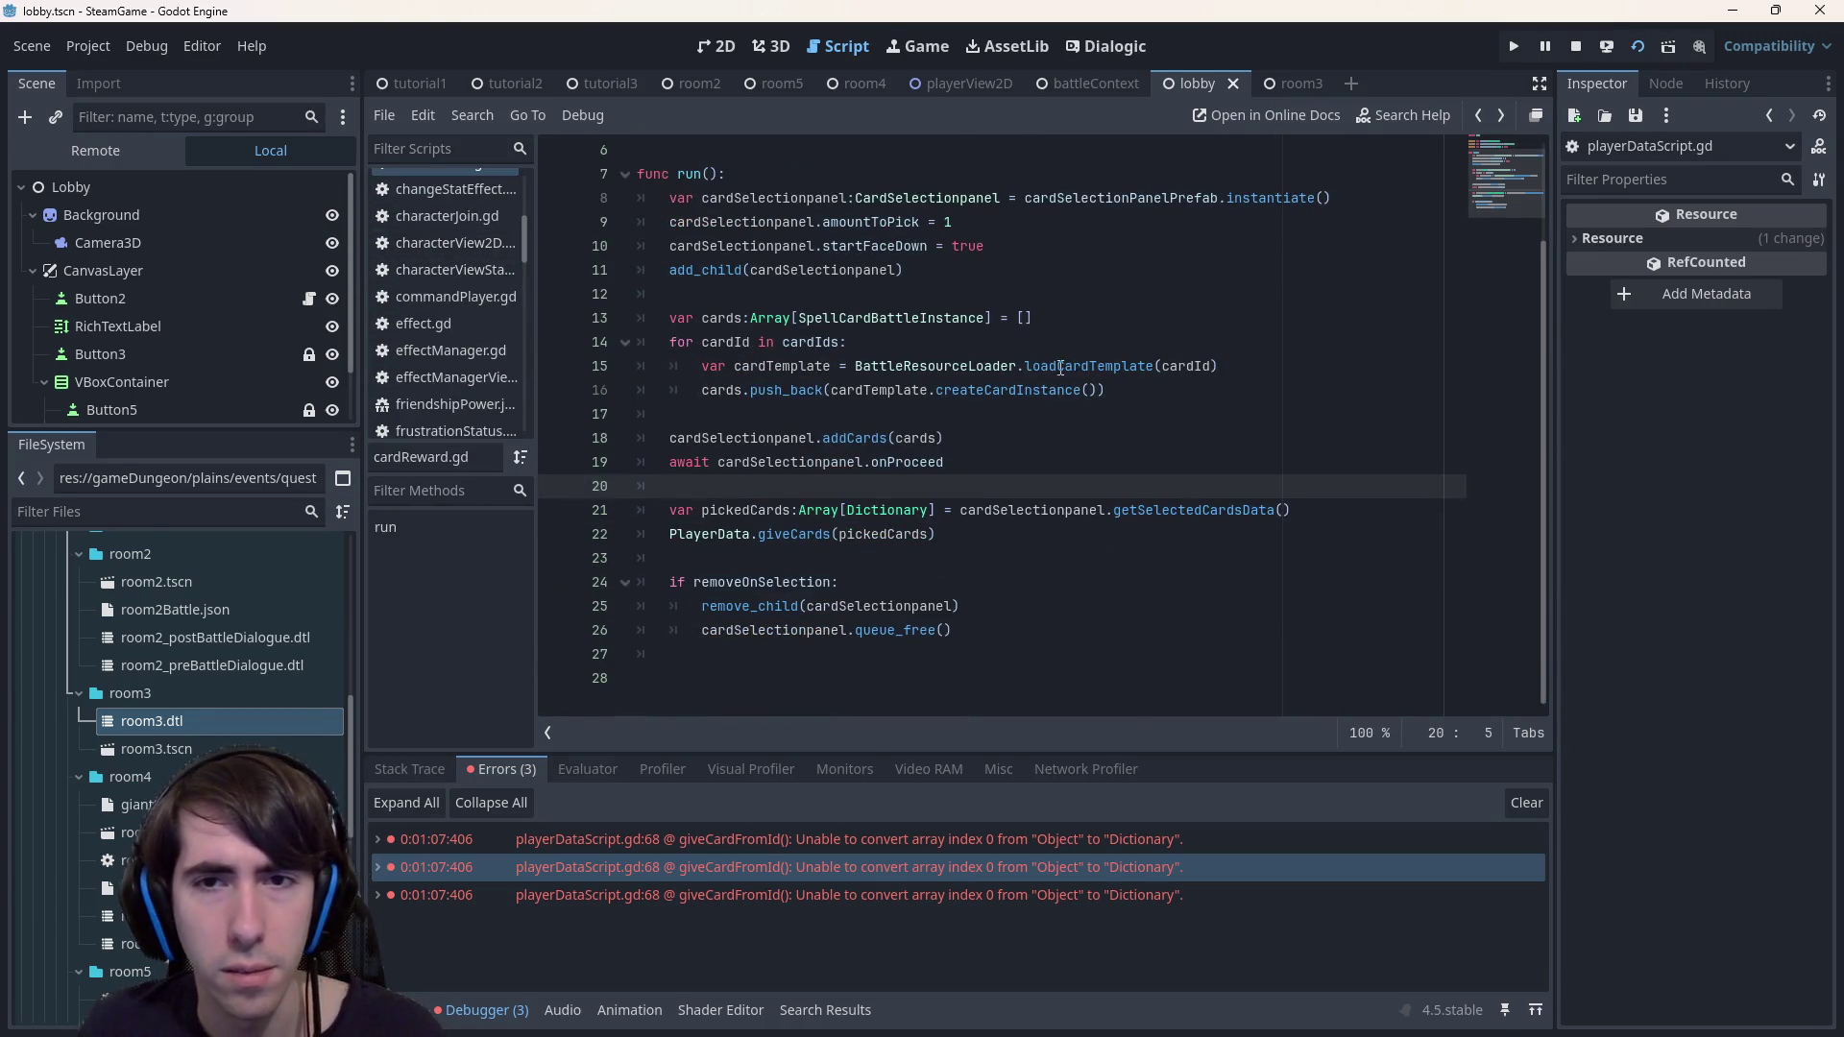
double_click(1088, 368)
key(ctrl+shift+f)
- Search for 'loadCardTemplate(' and open the battleResourceLoader.gd and battleContext.gd matches
text(()
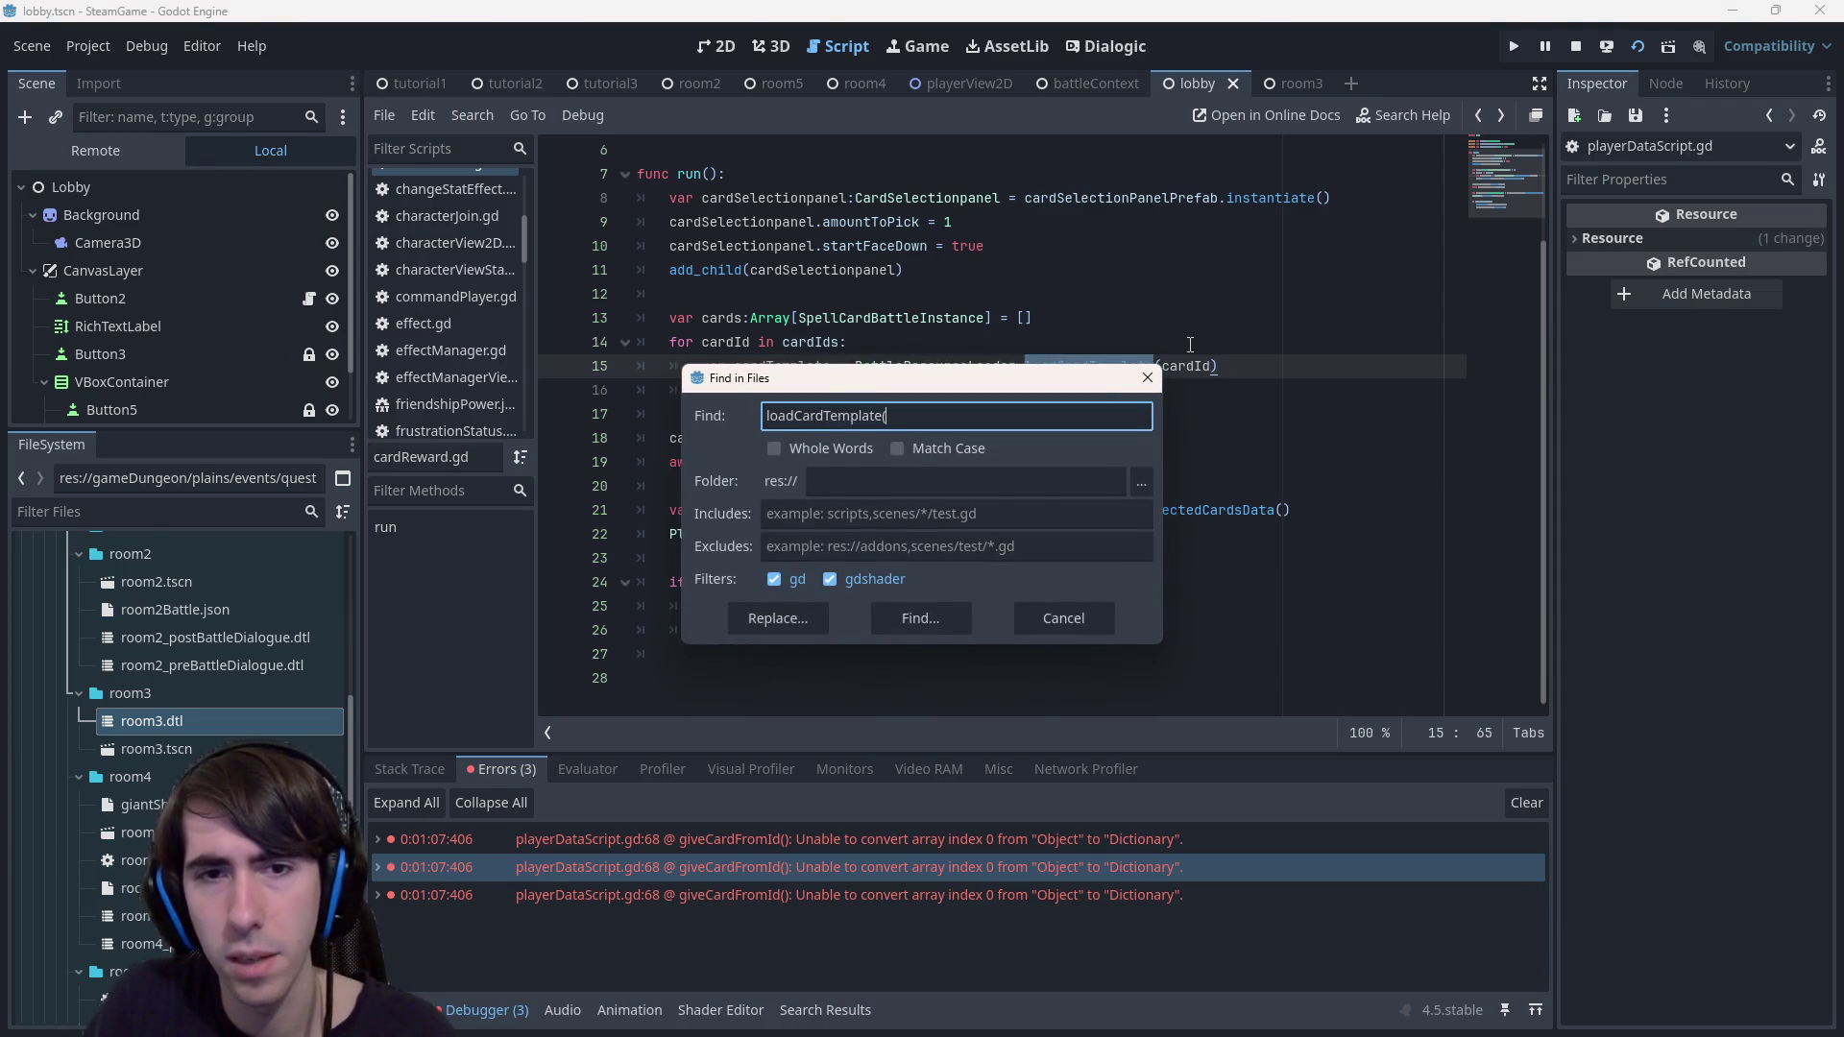
key(Return)
scroll(793, 832, up, 1)
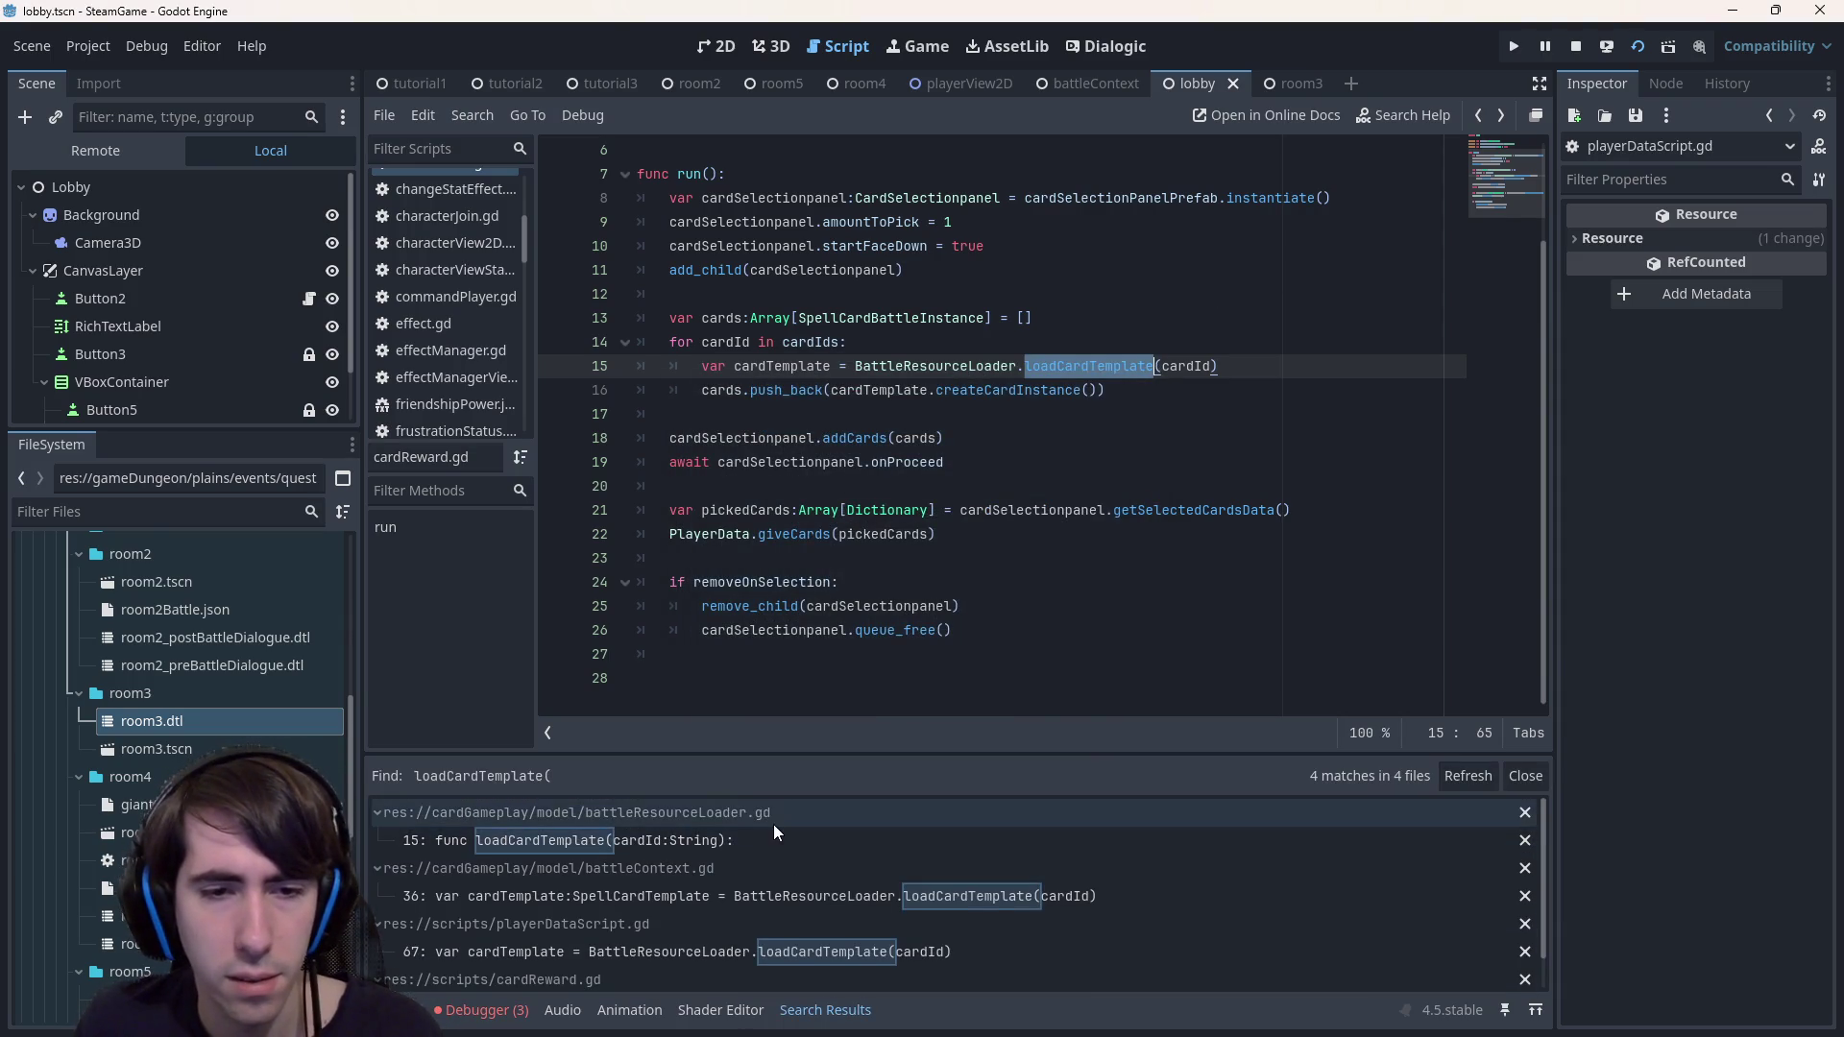
click(793, 839)
scroll(851, 592, up, 2)
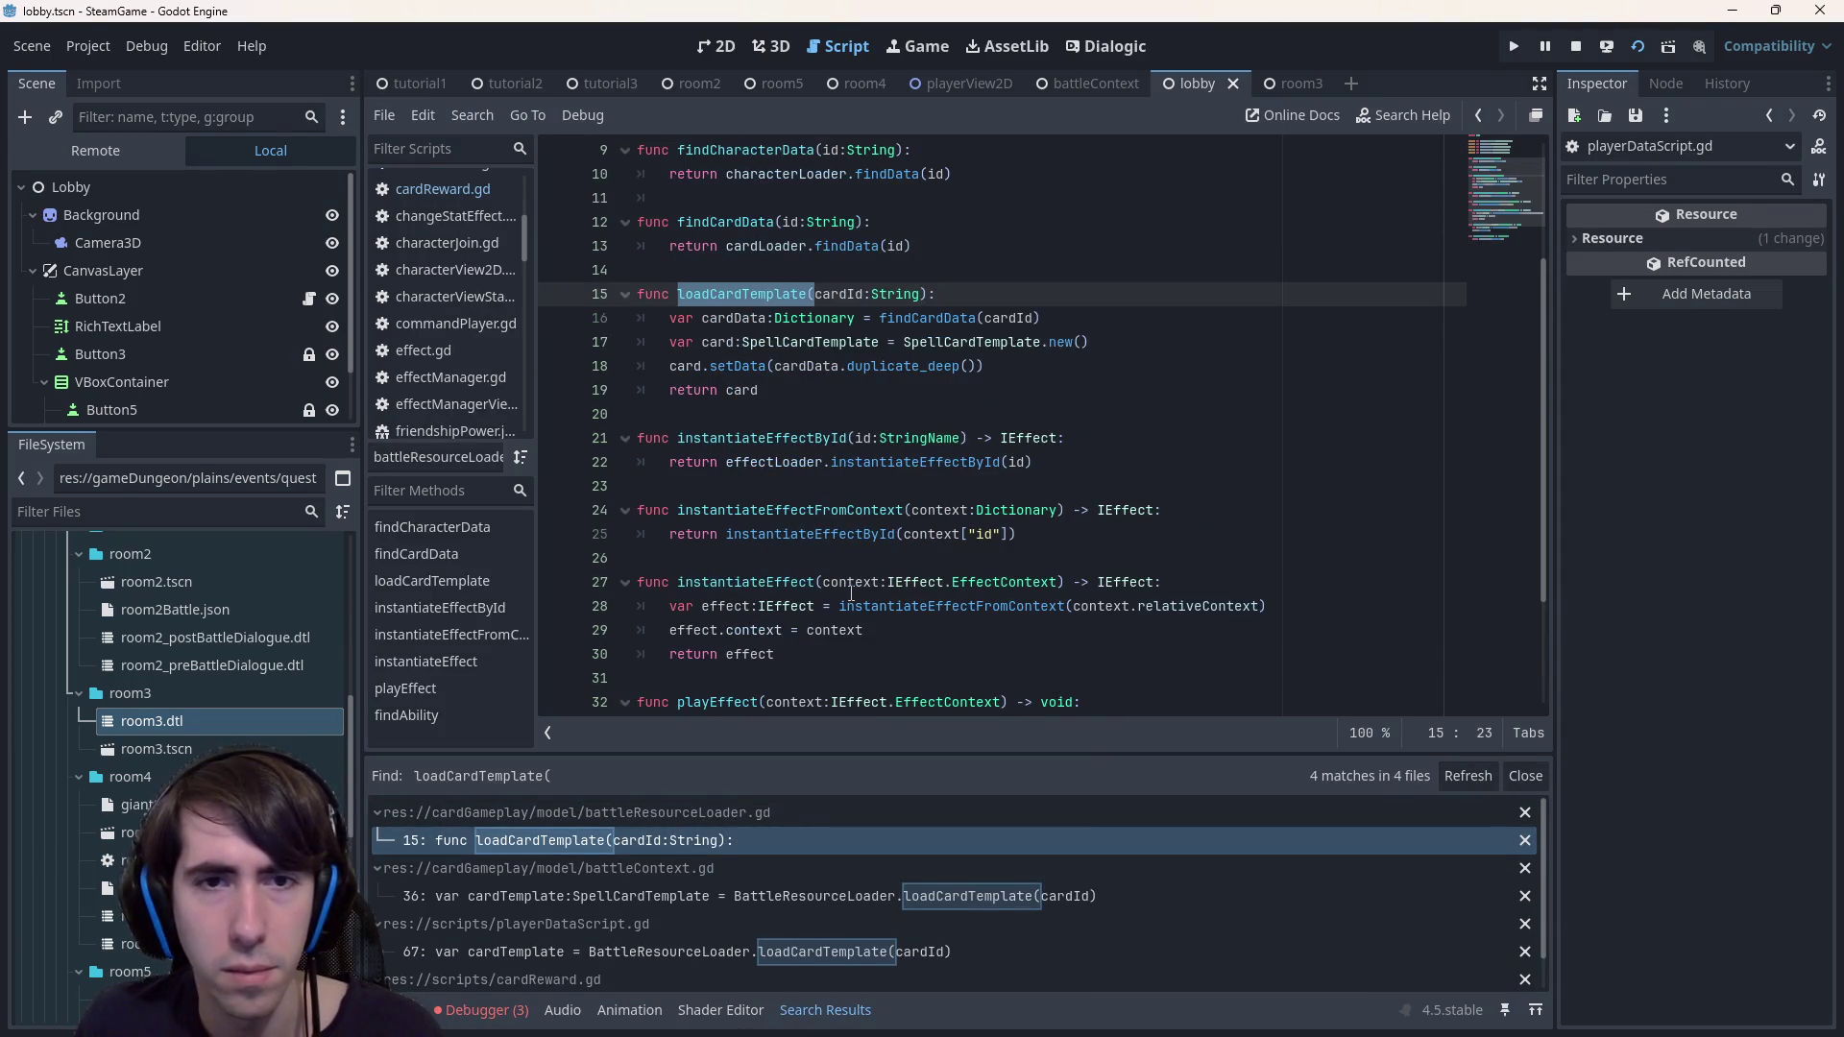
click(818, 895)
scroll(1027, 306, up, 2)
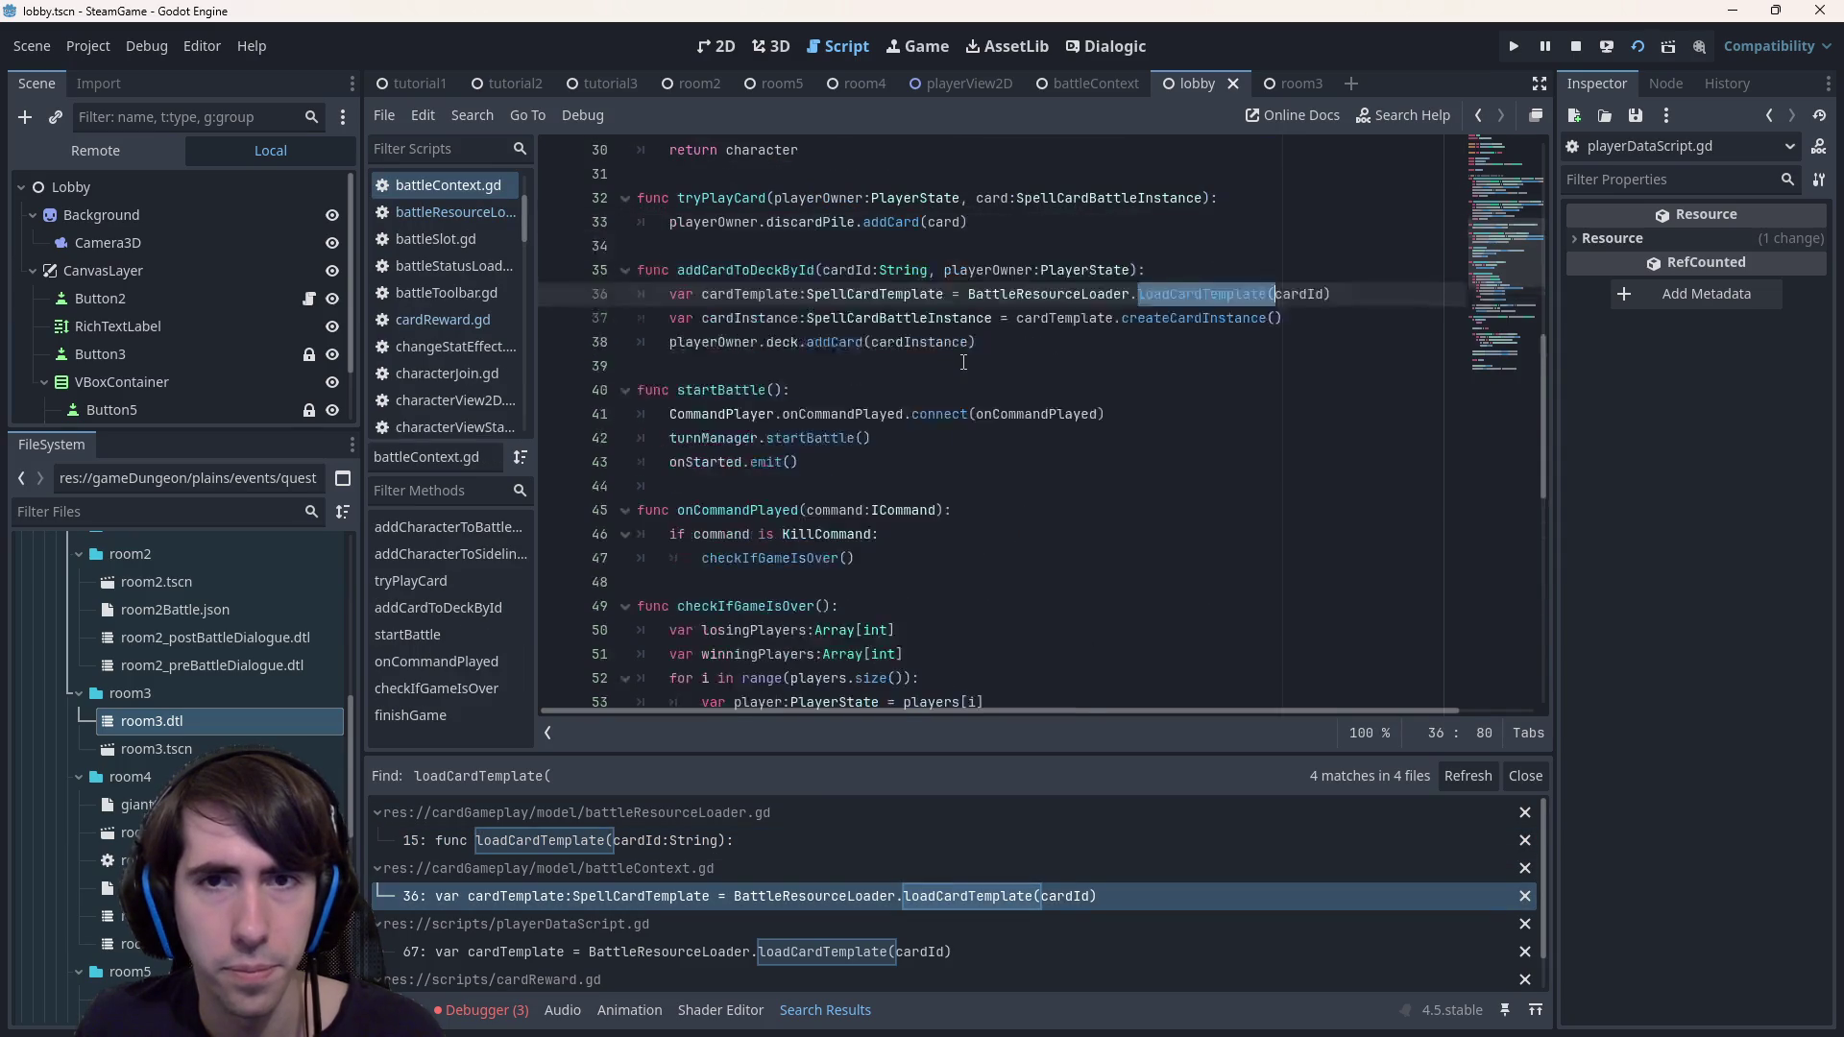
- Examine how battleContext.gd builds cardInstance on lines 37-38
double_click(749, 318)
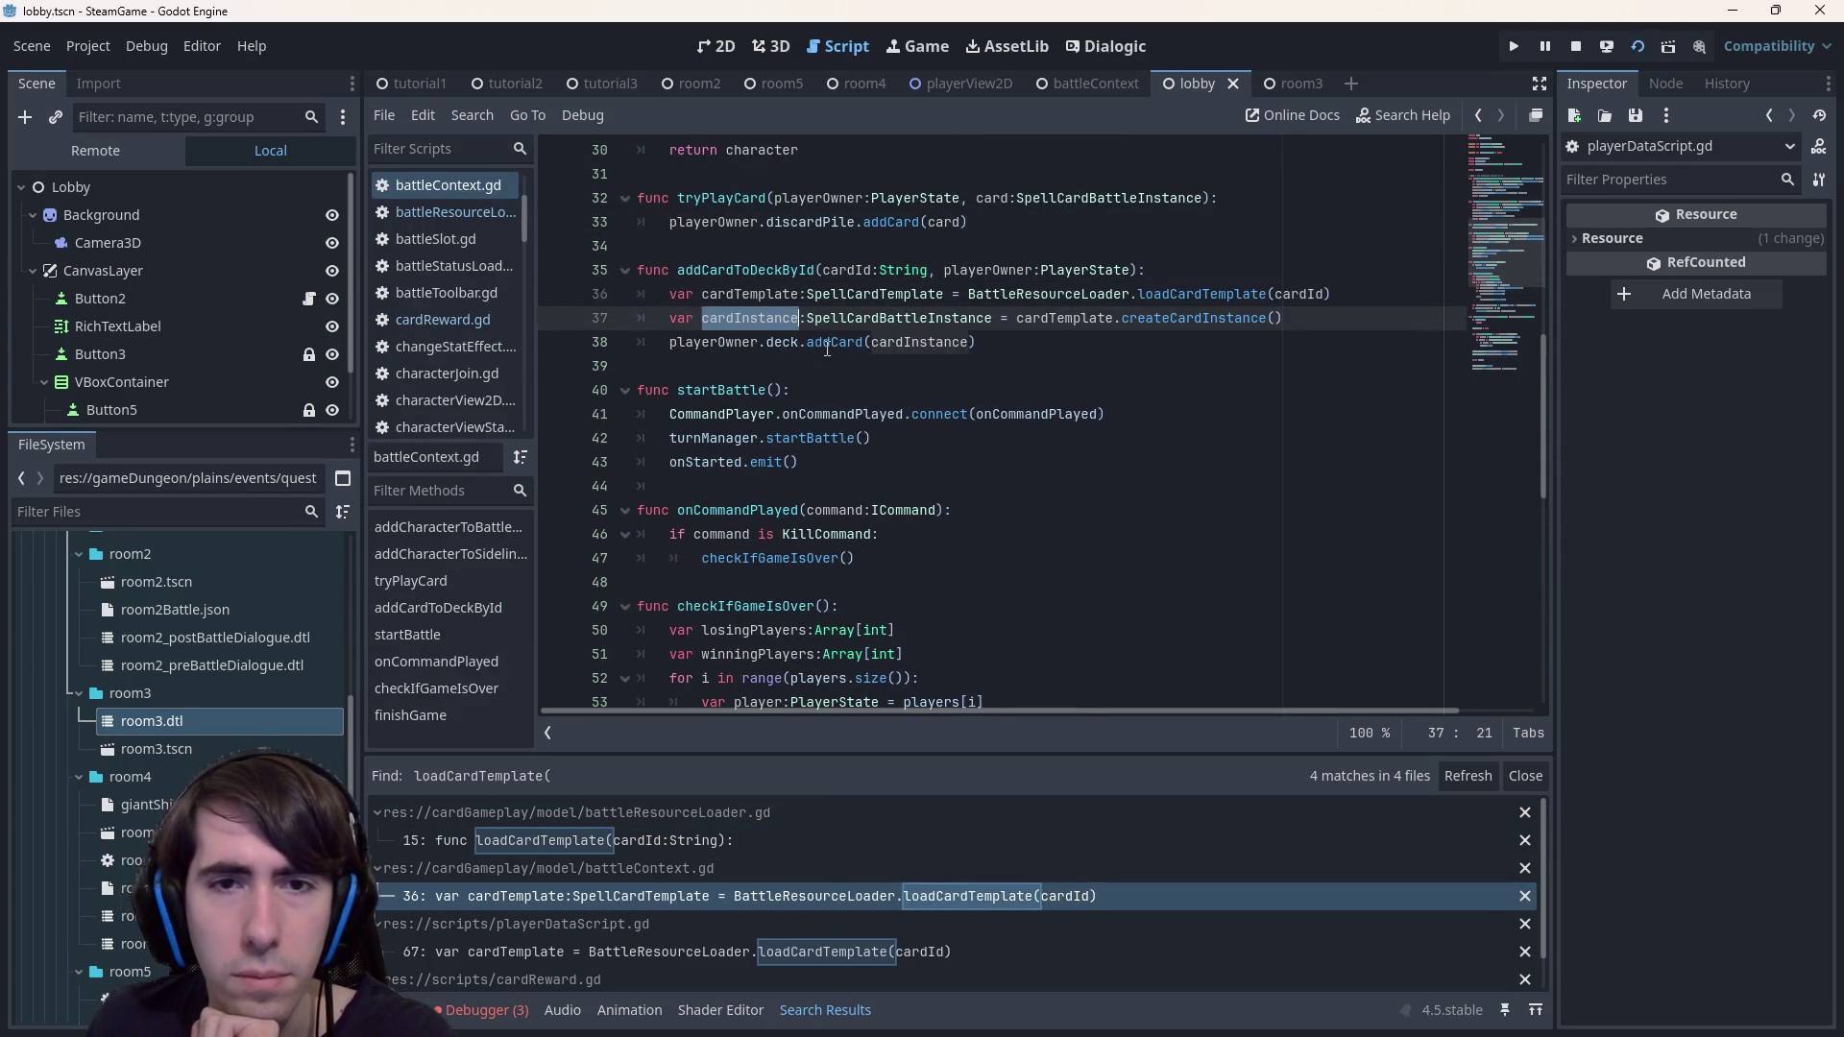
mouse_move(909, 343)
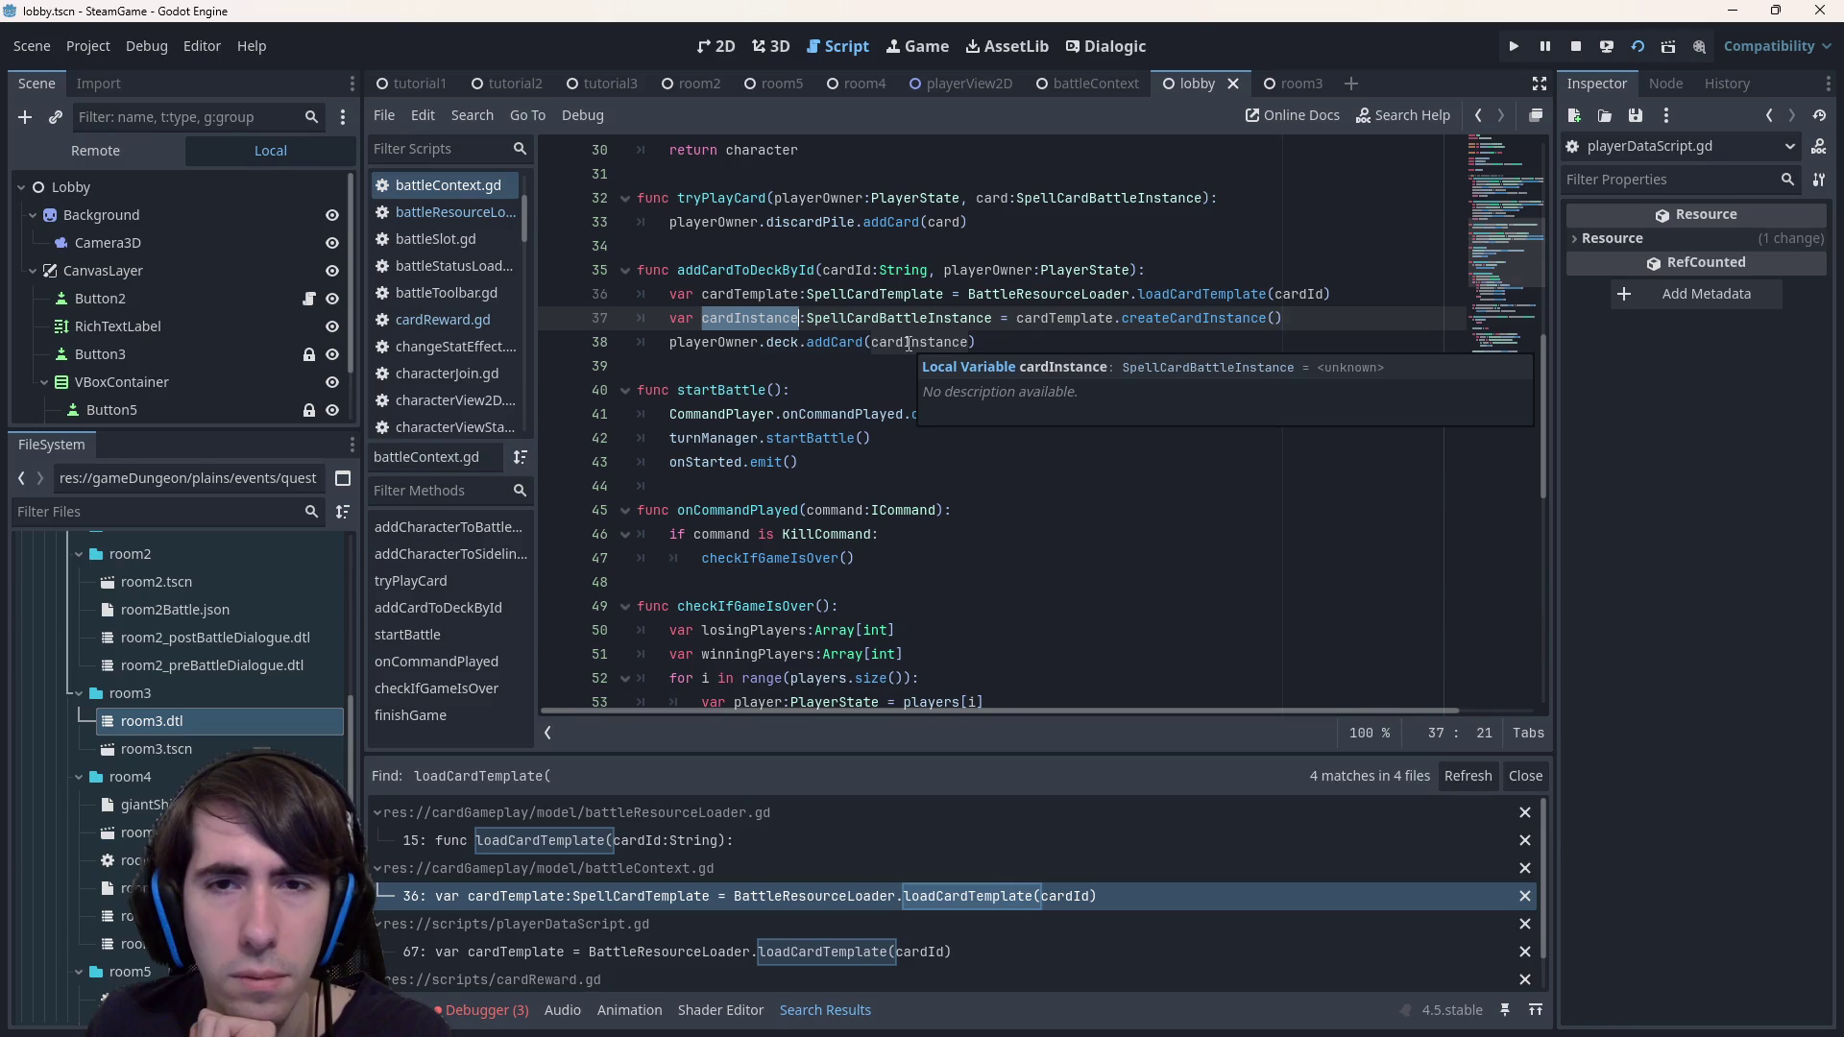
click(1078, 341)
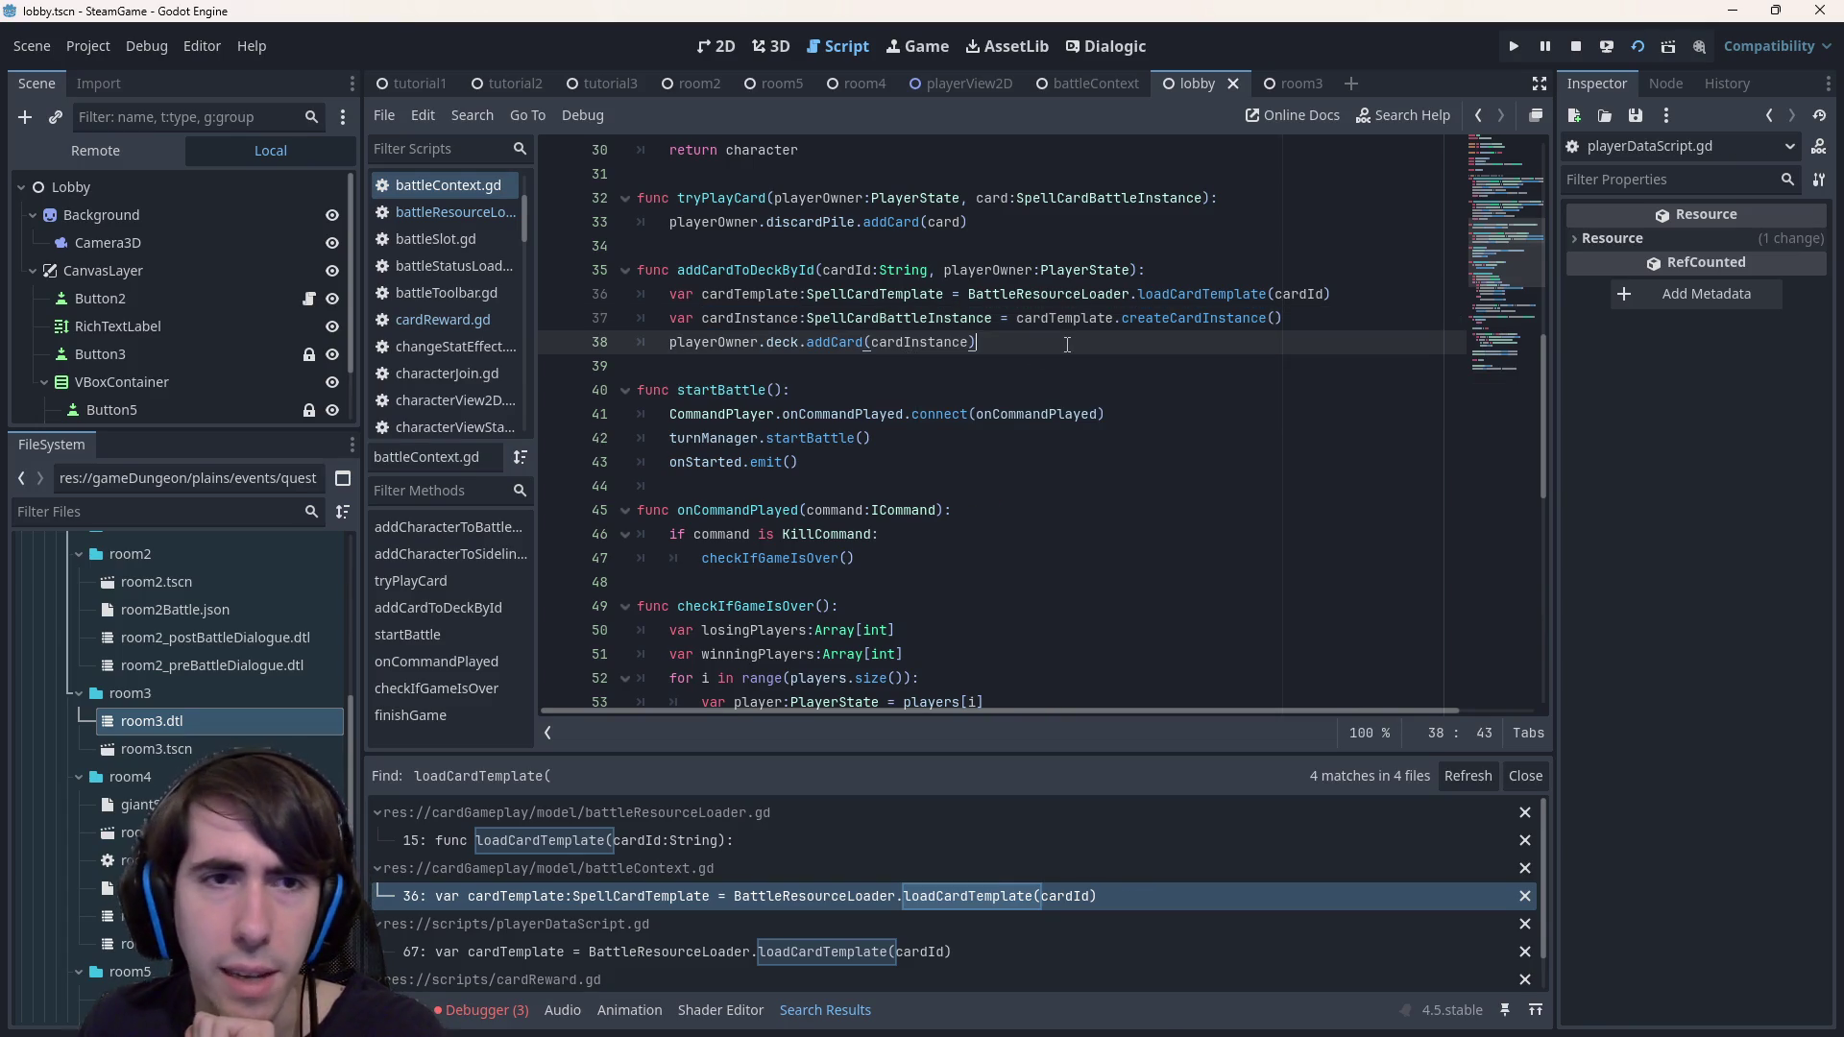
scroll(440, 227, up, 2)
scroll(472, 314, down, 2)
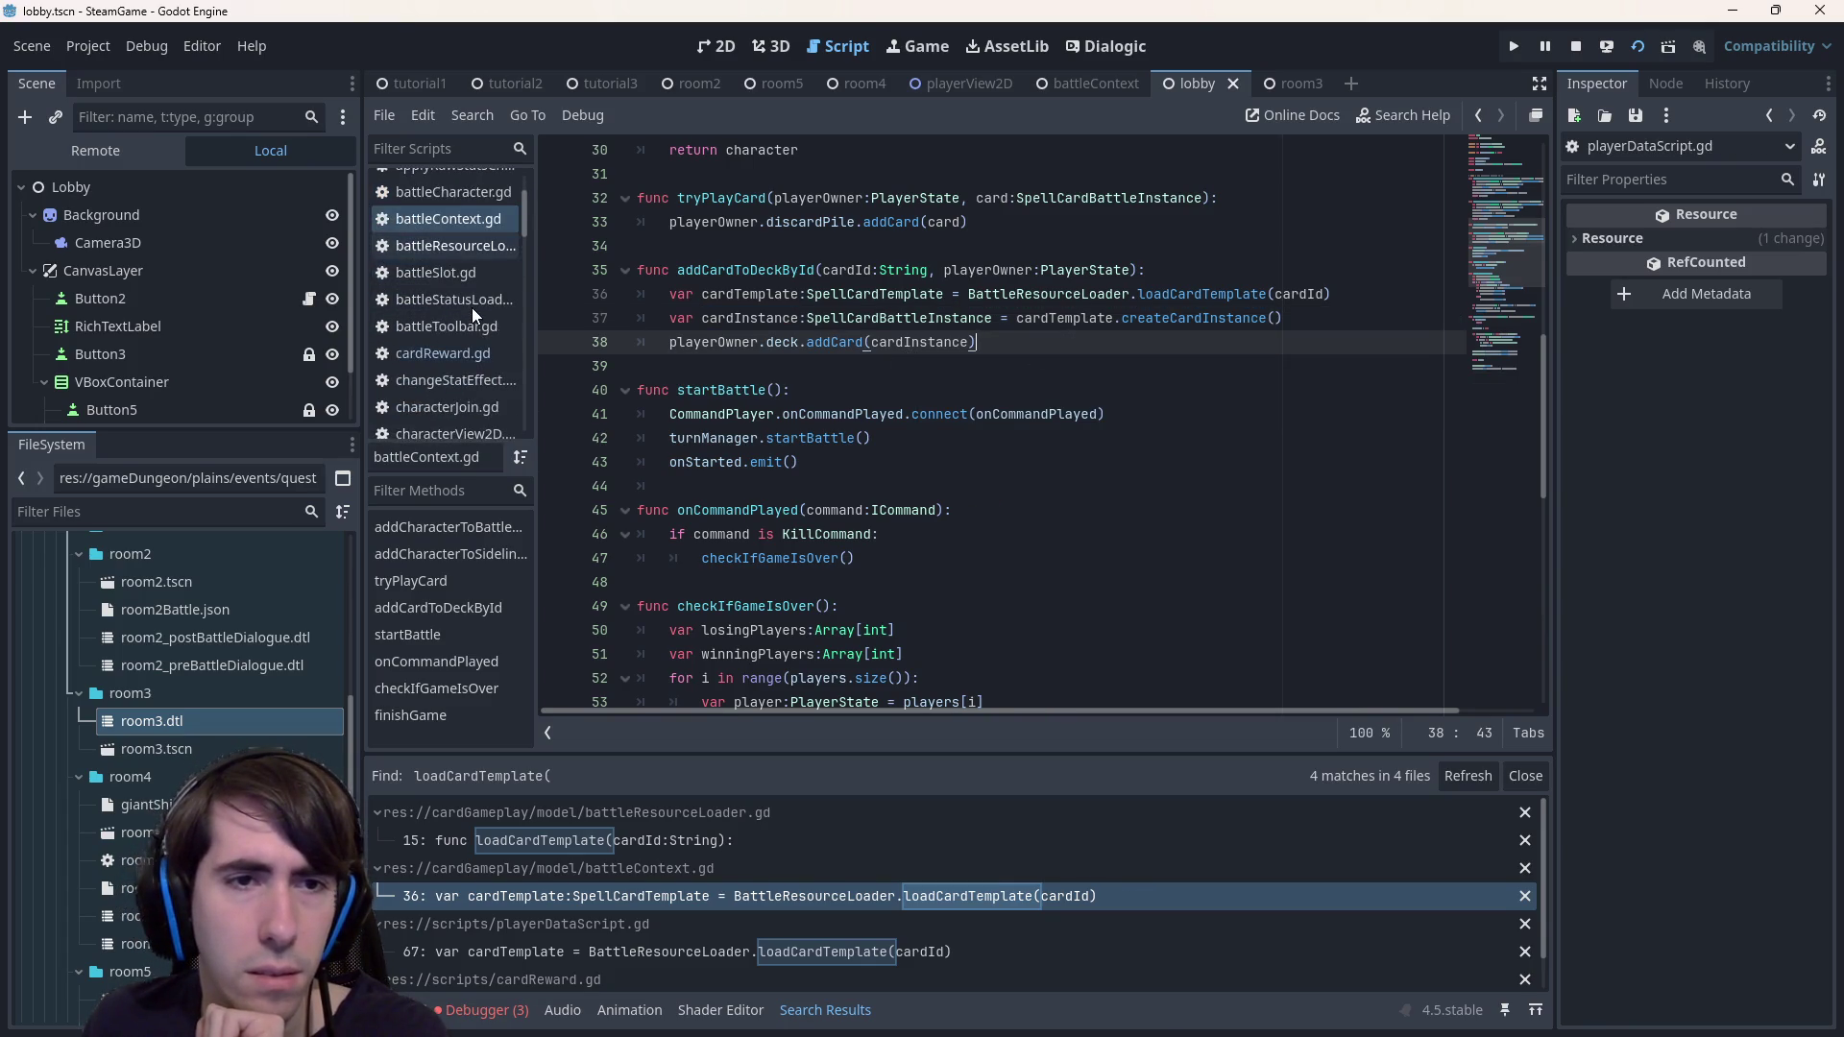
- Examine giveCards and pickedCards in cardReward.gd line 22, then jump to addCards in cardSelectionPanel.gd
click(472, 358)
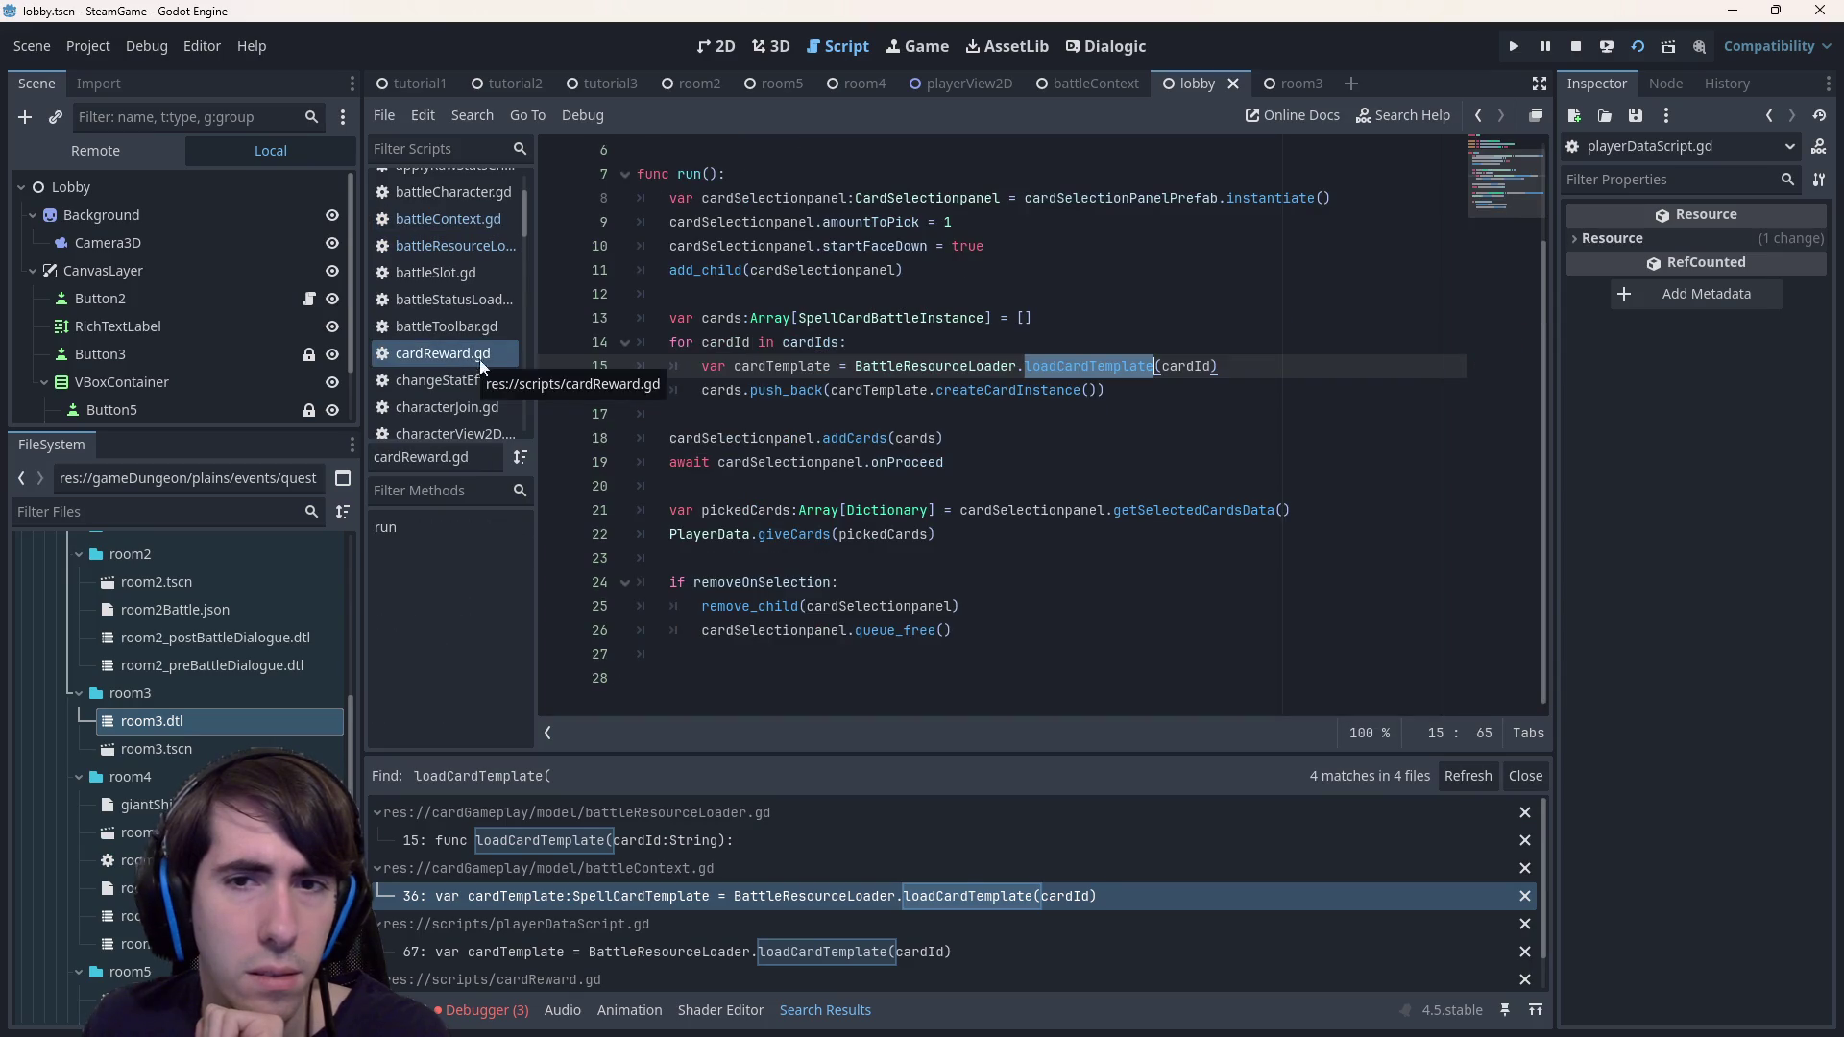
click(1049, 534)
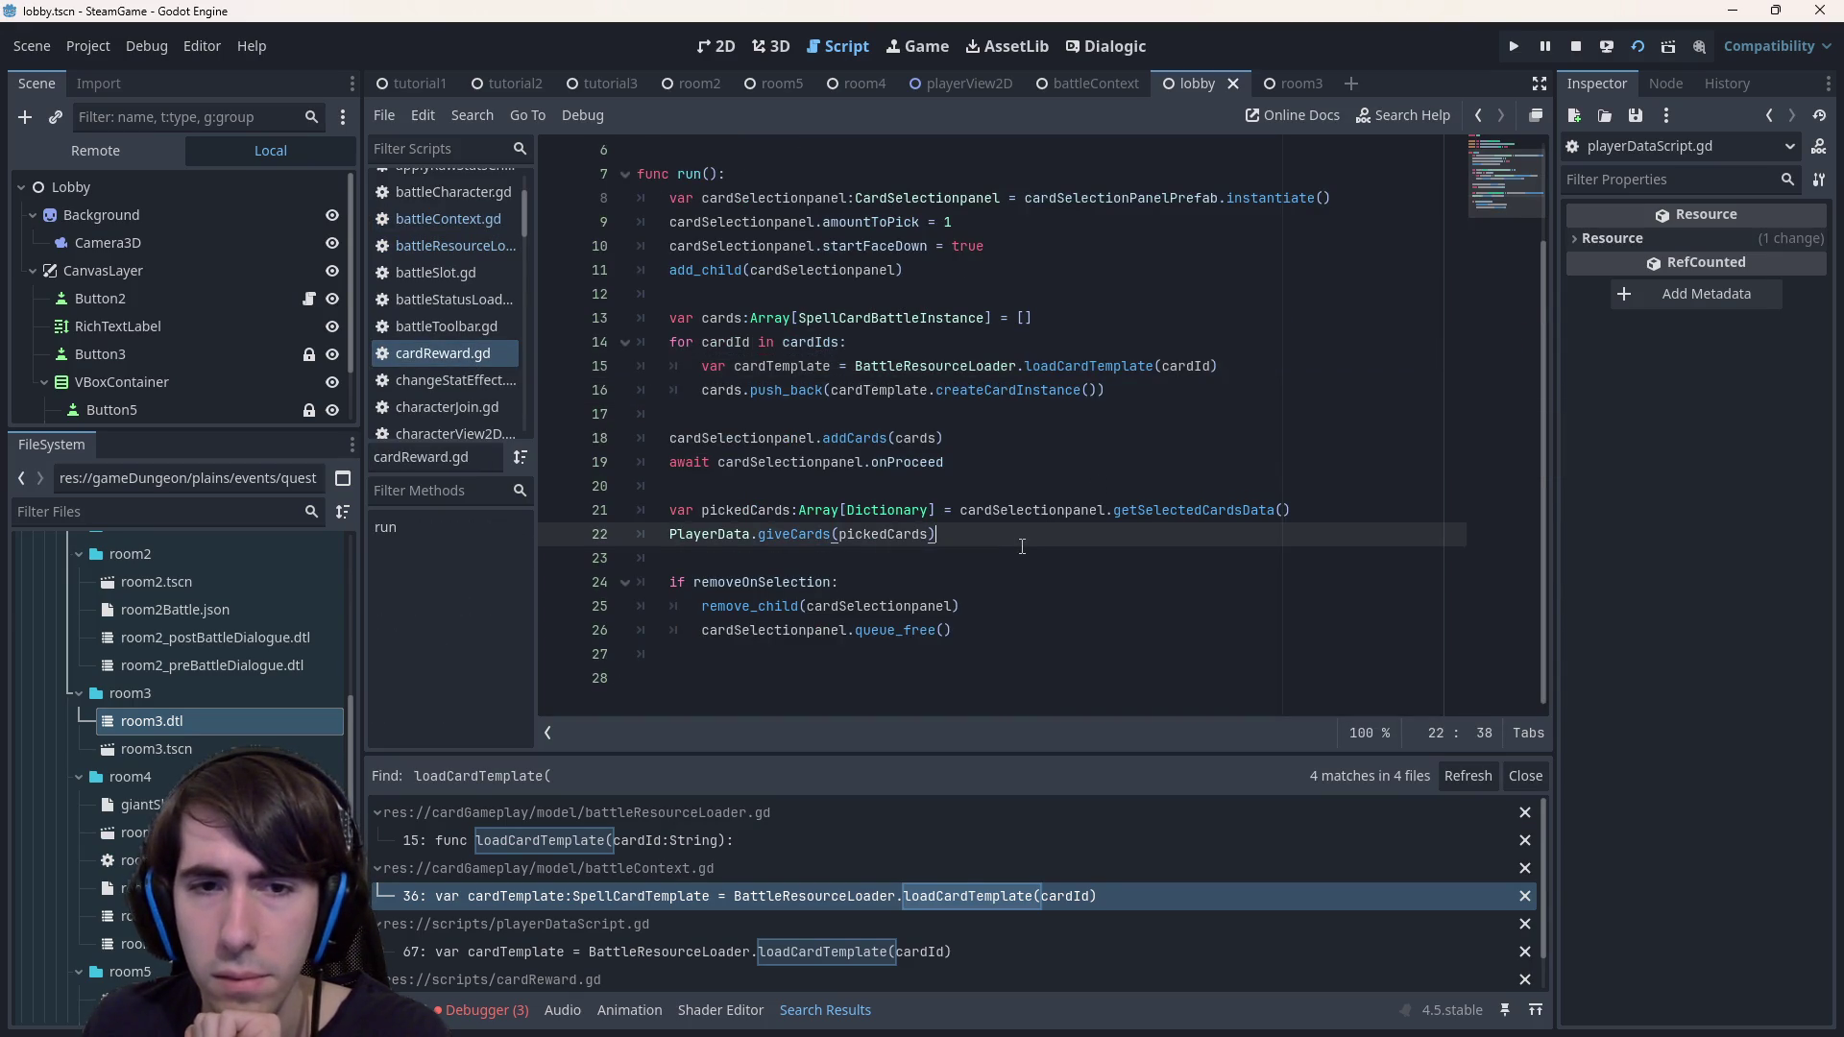
double_click(814, 534)
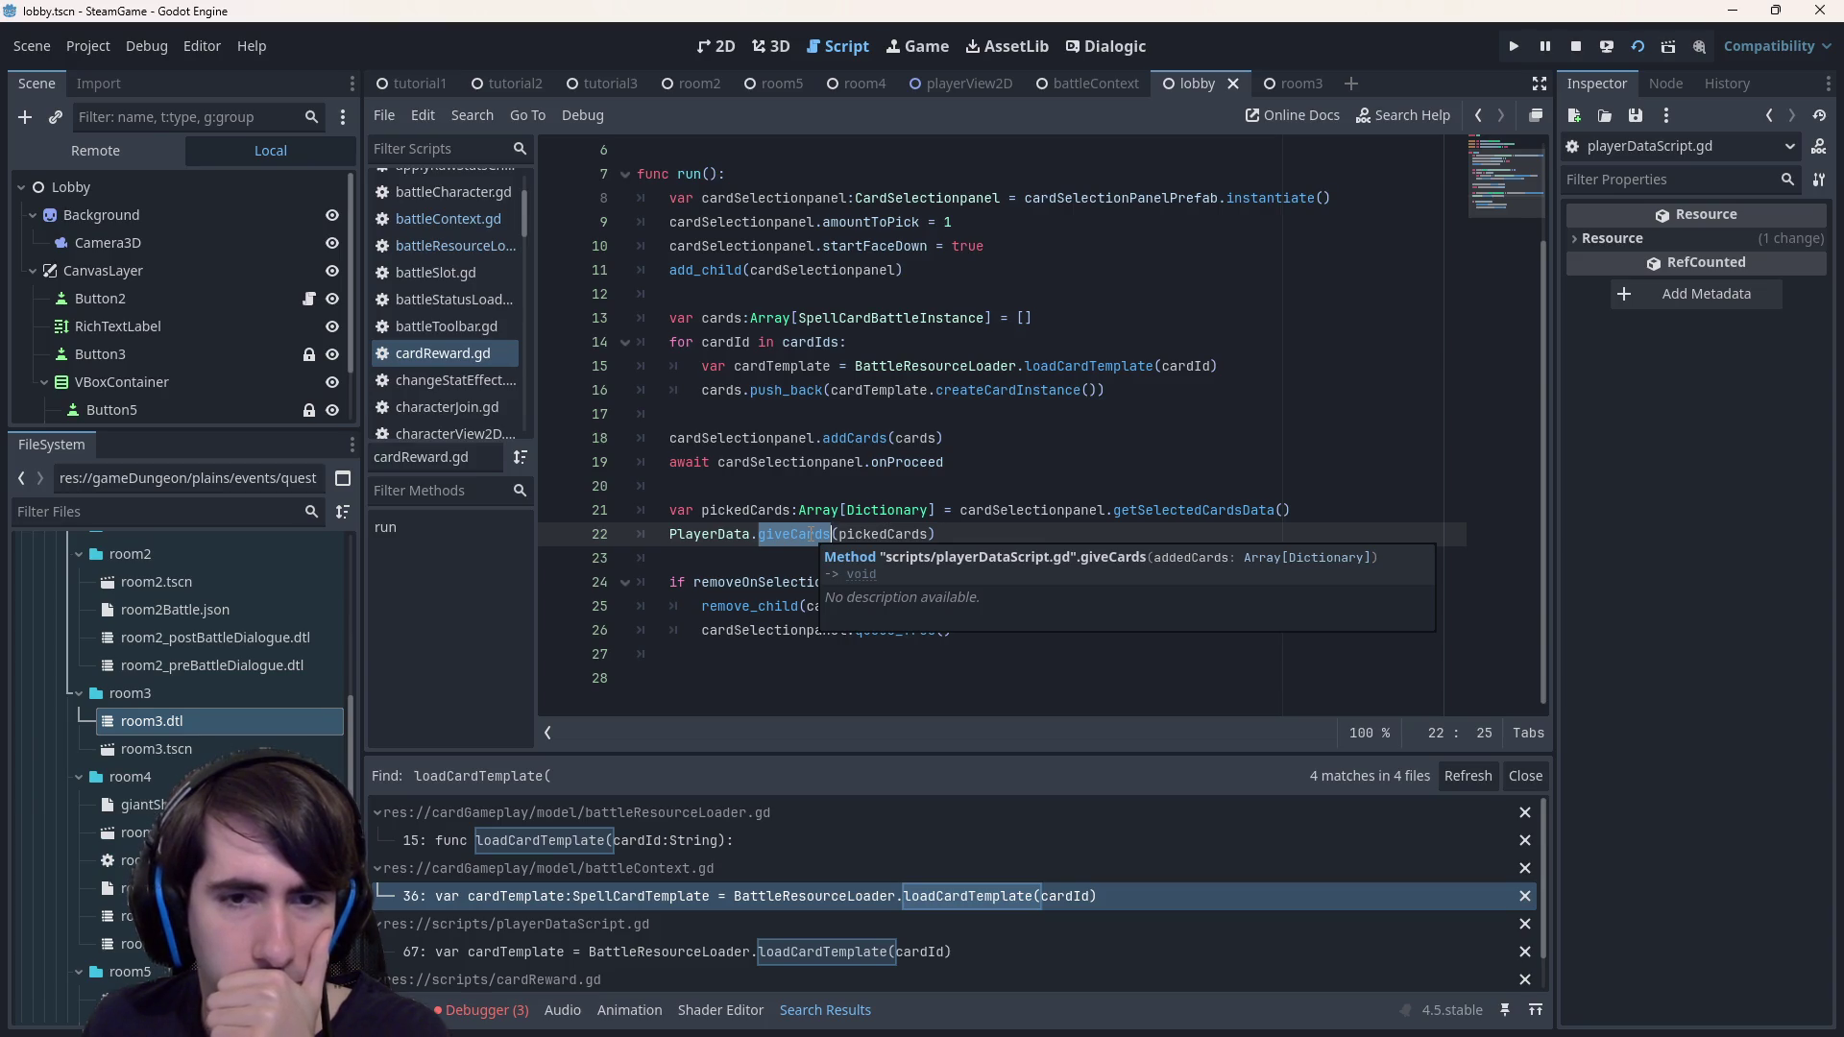
double_click(866, 534)
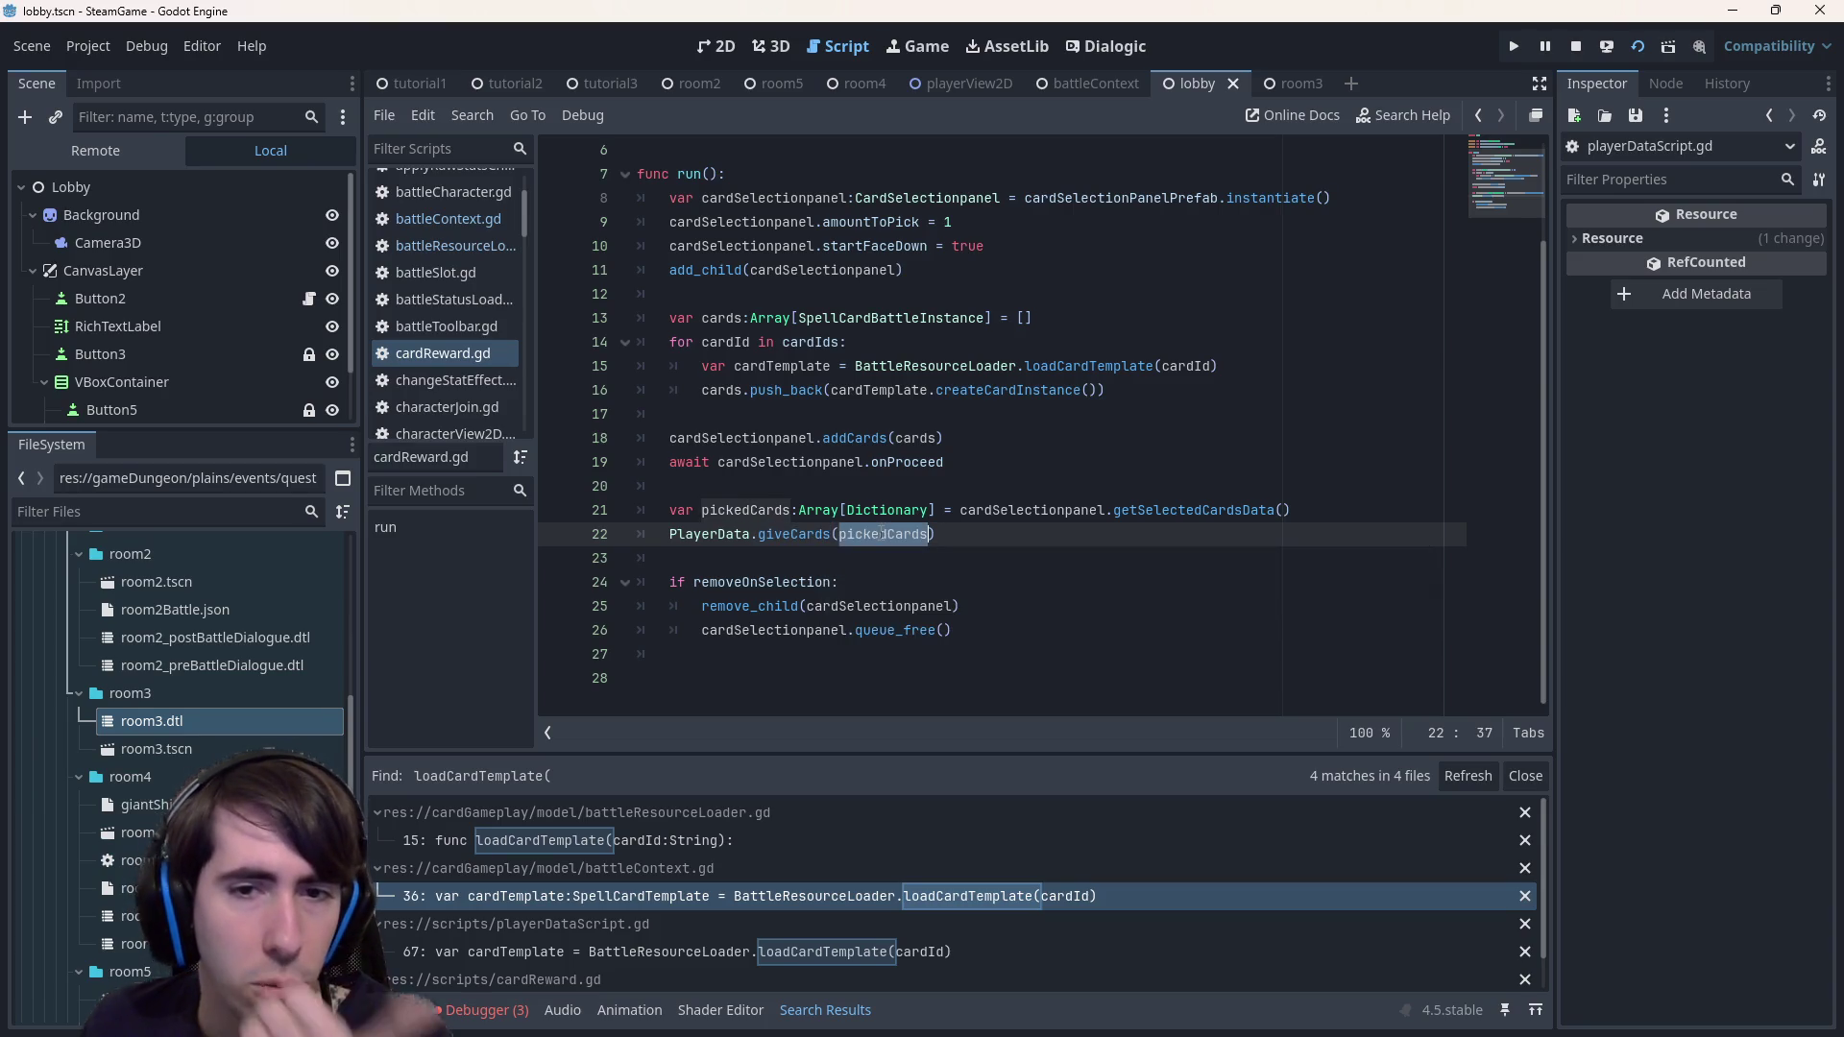
double_click(1073, 509)
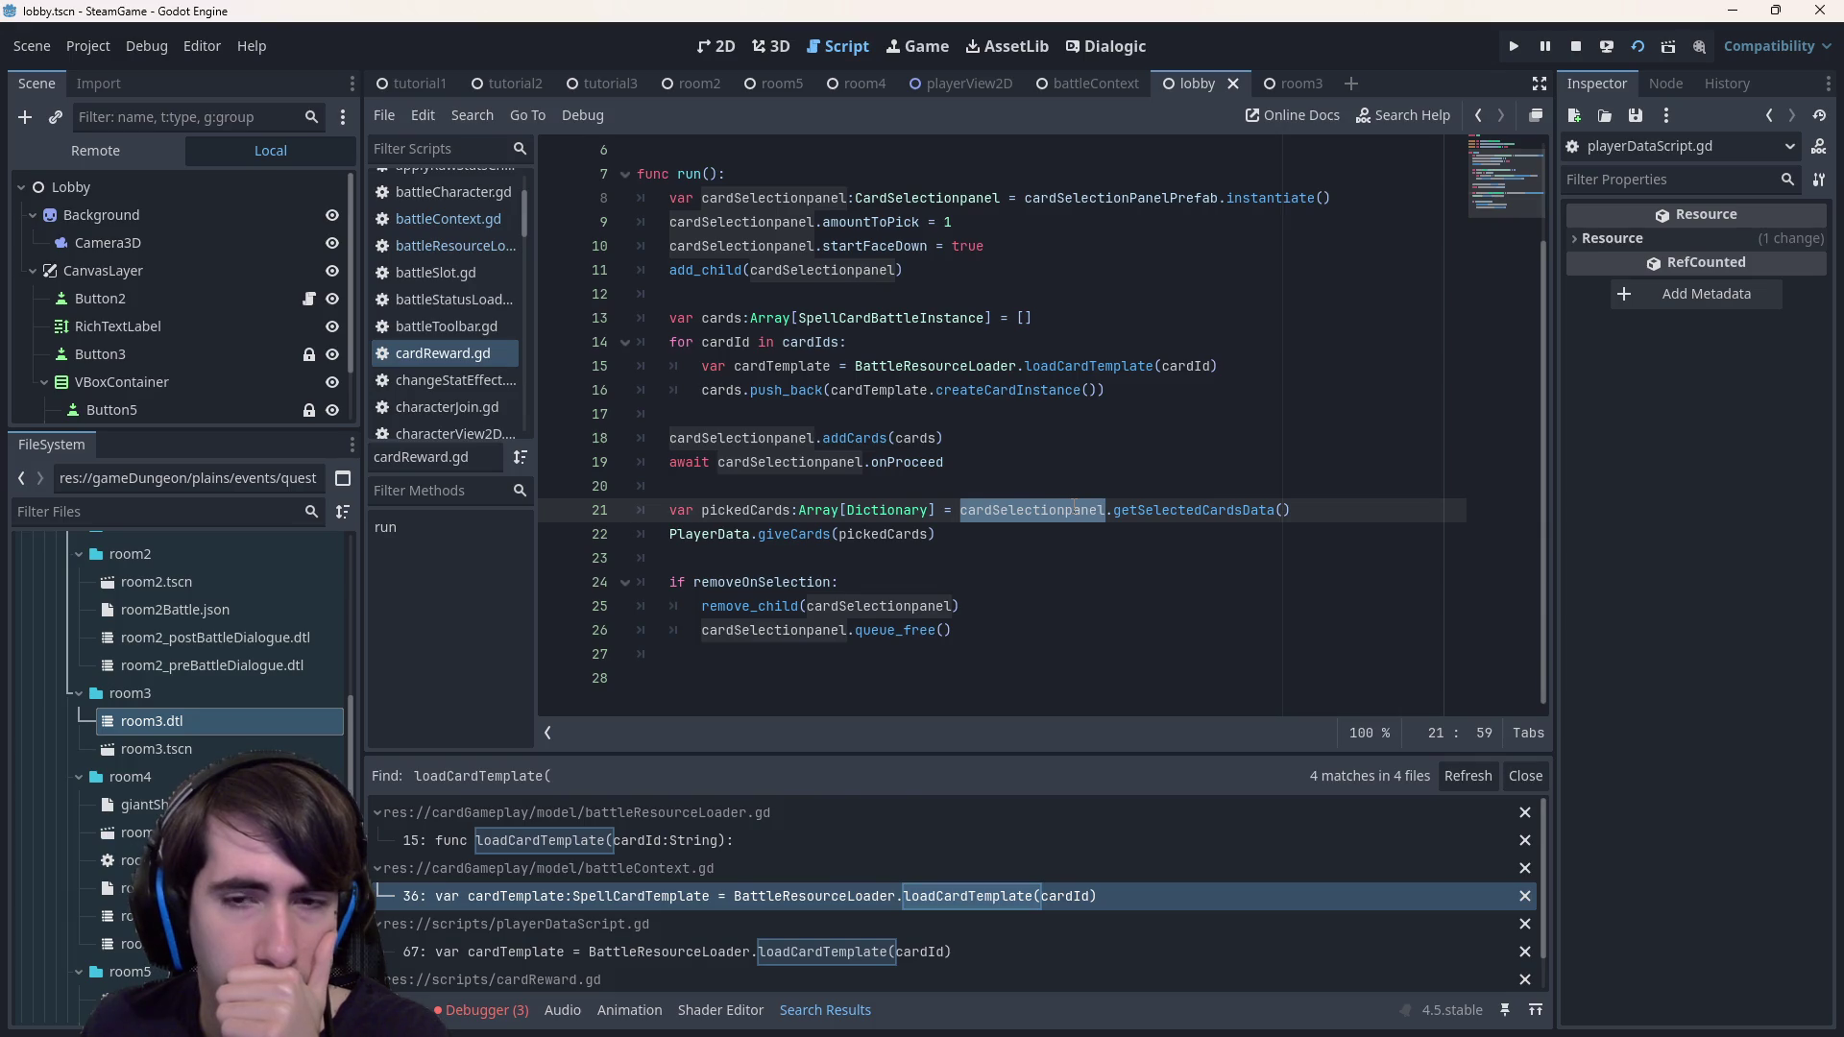
click(908, 432)
ctrl+click(865, 441)
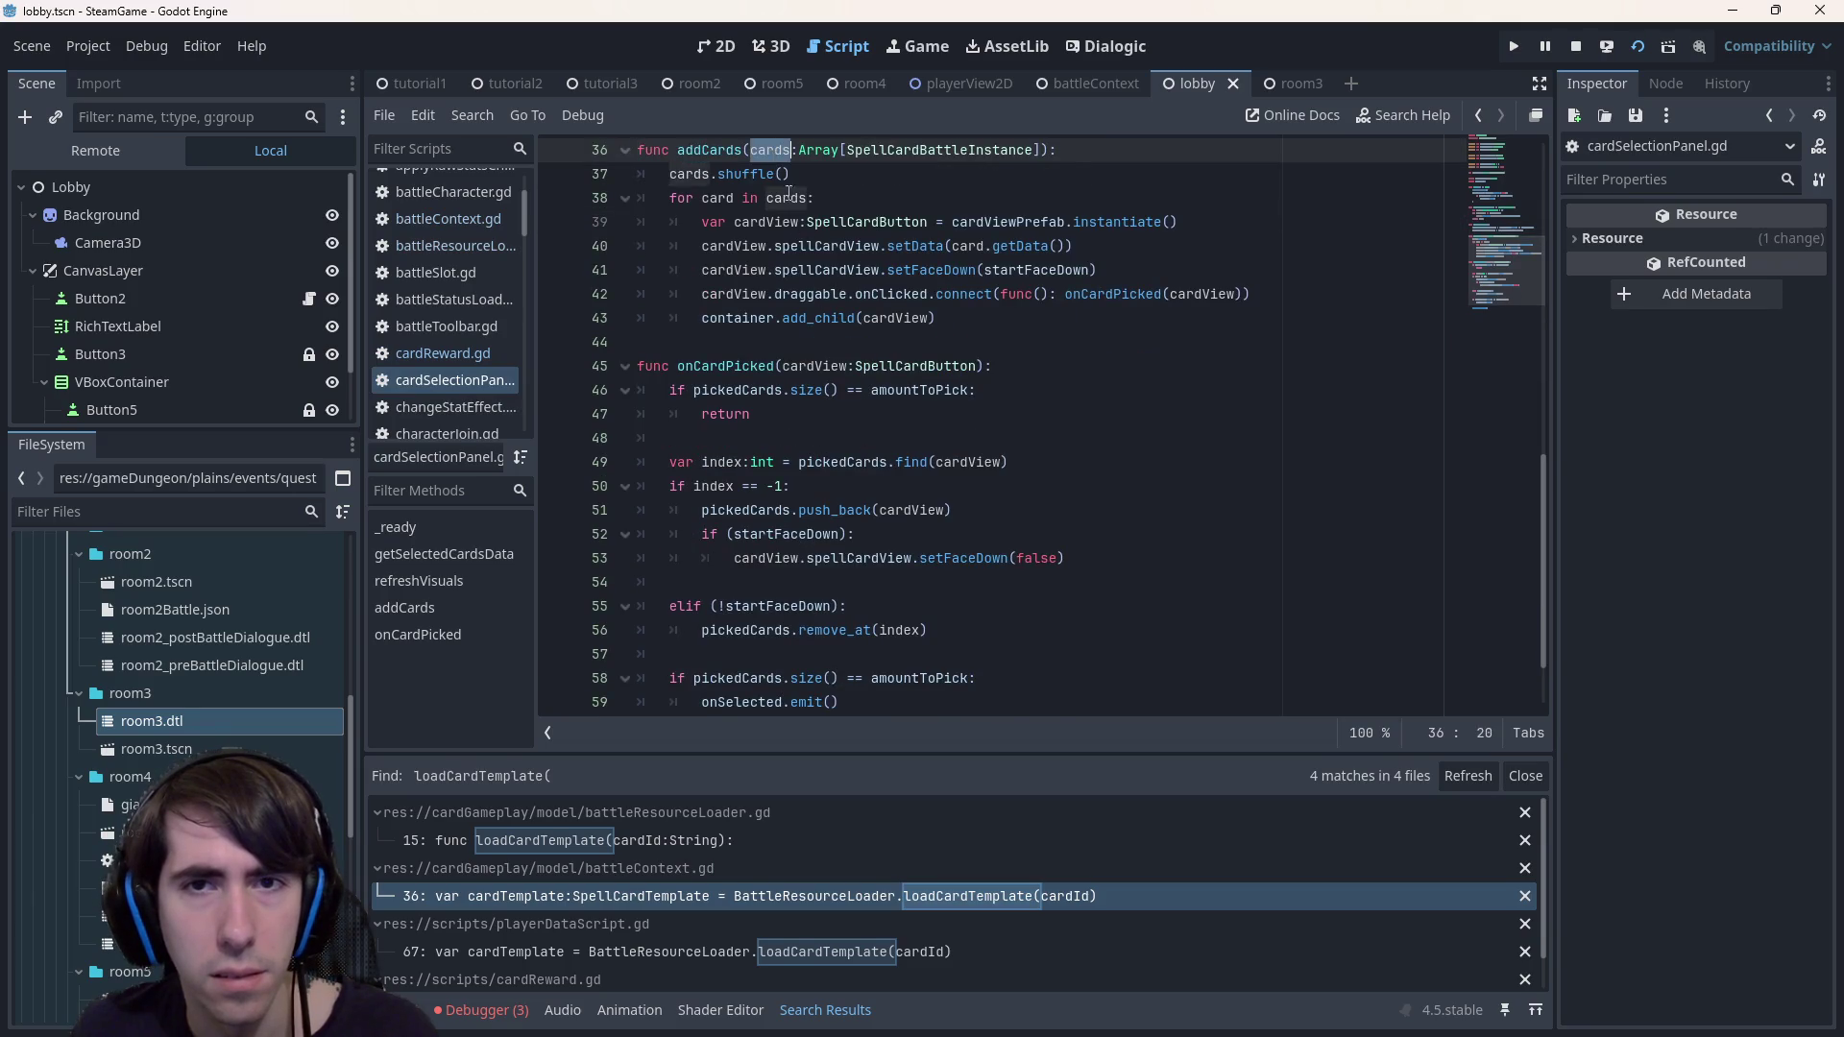
- Check how the addCards loop uses card.getData() on line 40, then navigate back toward giveCardFromId
scroll(759, 249, up, 2)
double_click(718, 342)
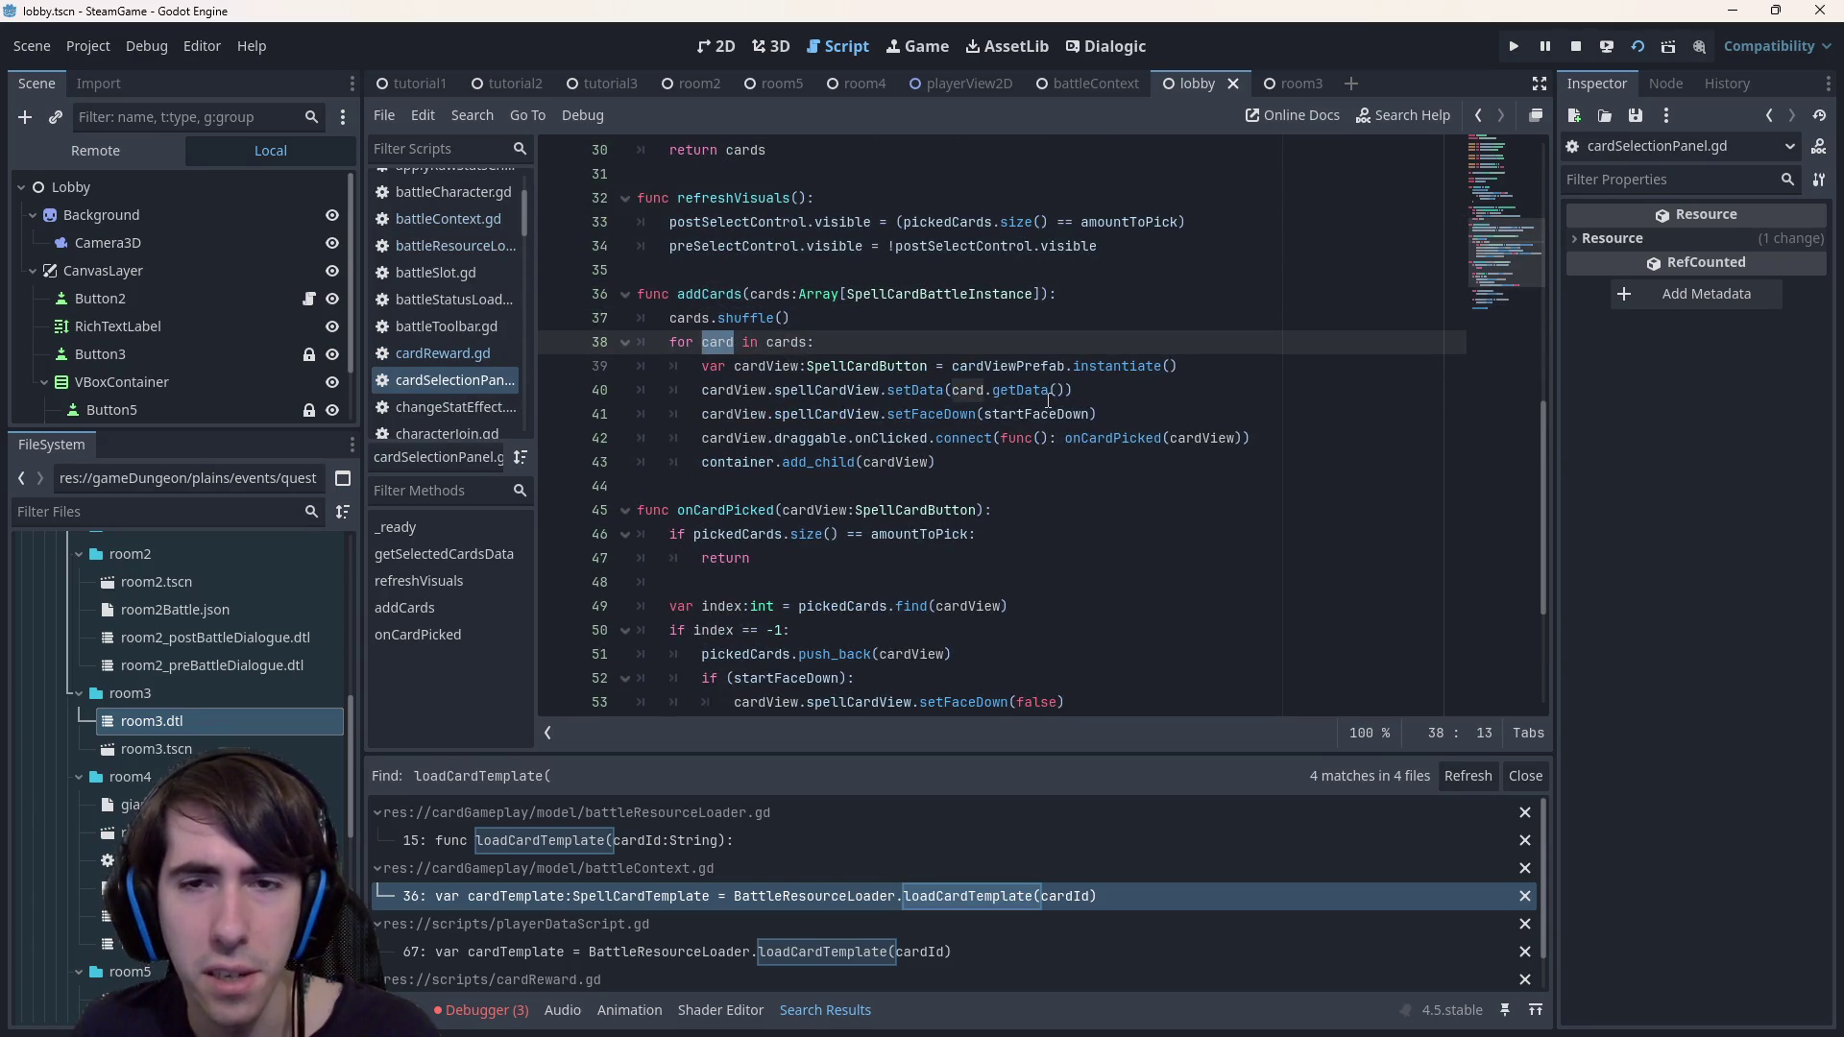
mouse_move(1015, 391)
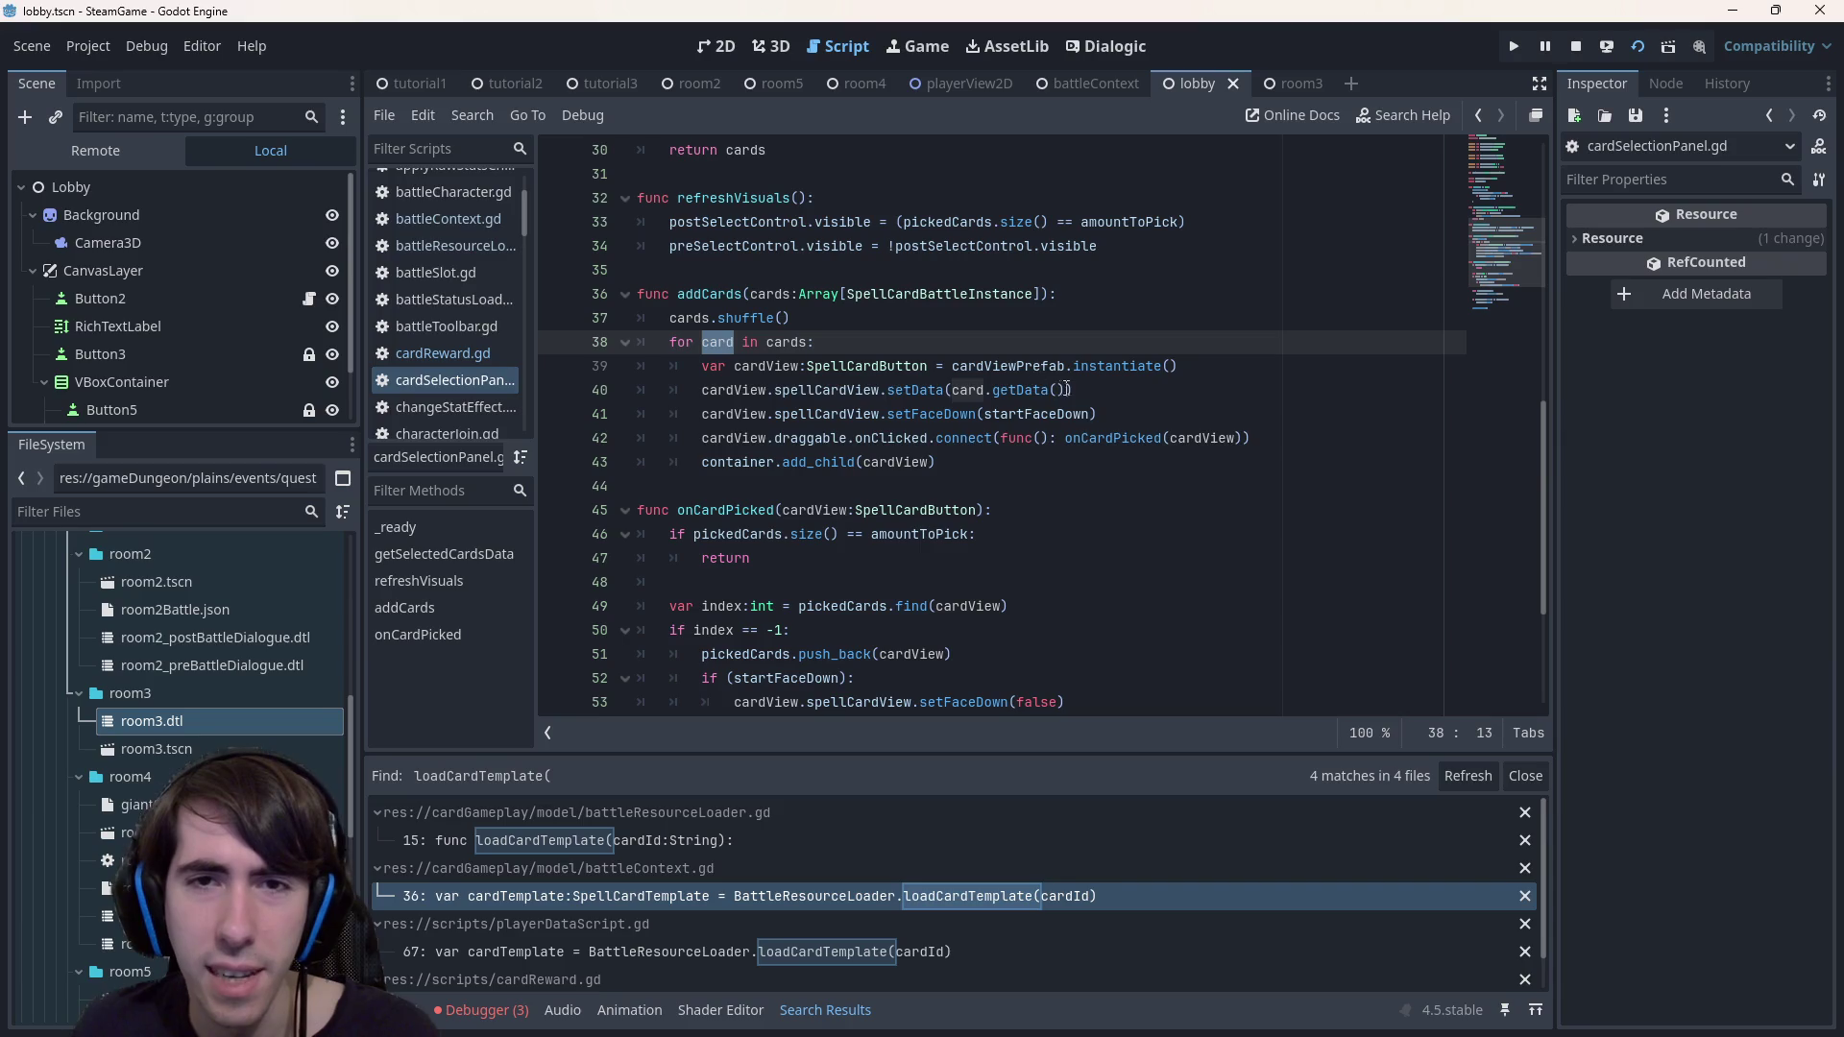
click(1071, 389)
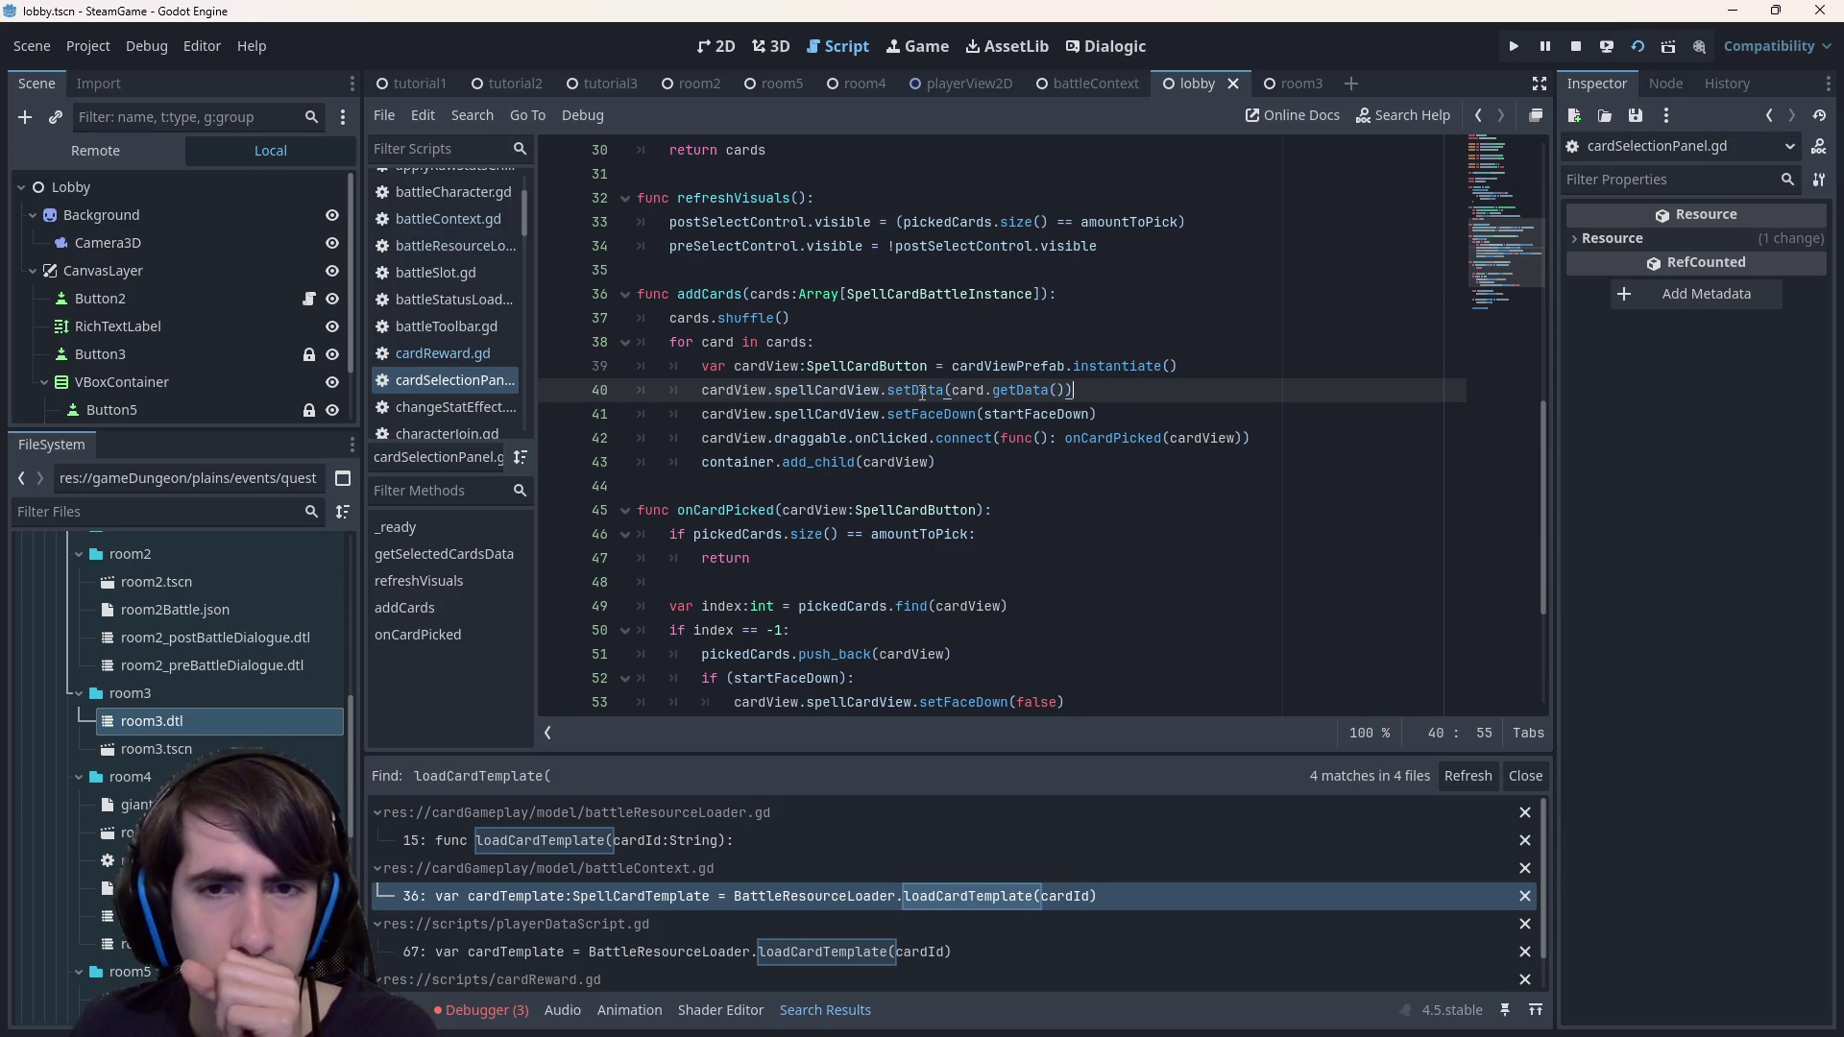
double_click(984, 391)
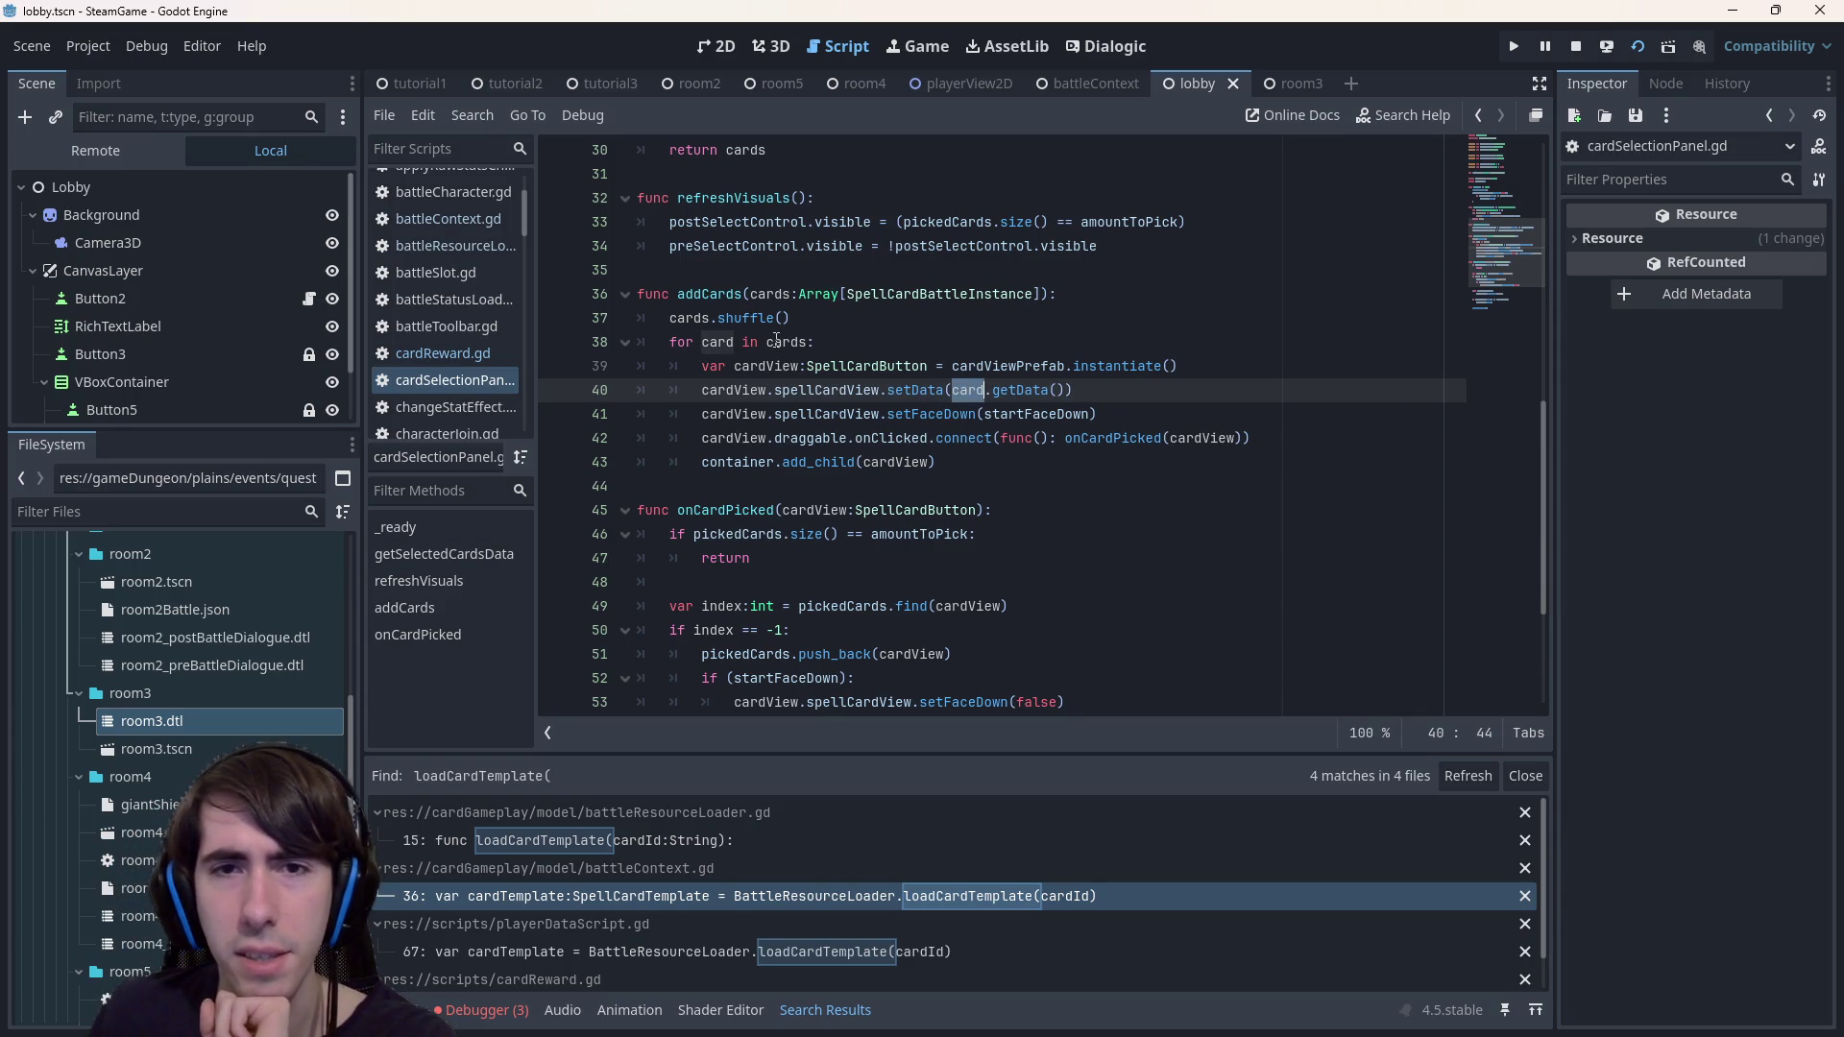
click(941, 294)
click(1081, 366)
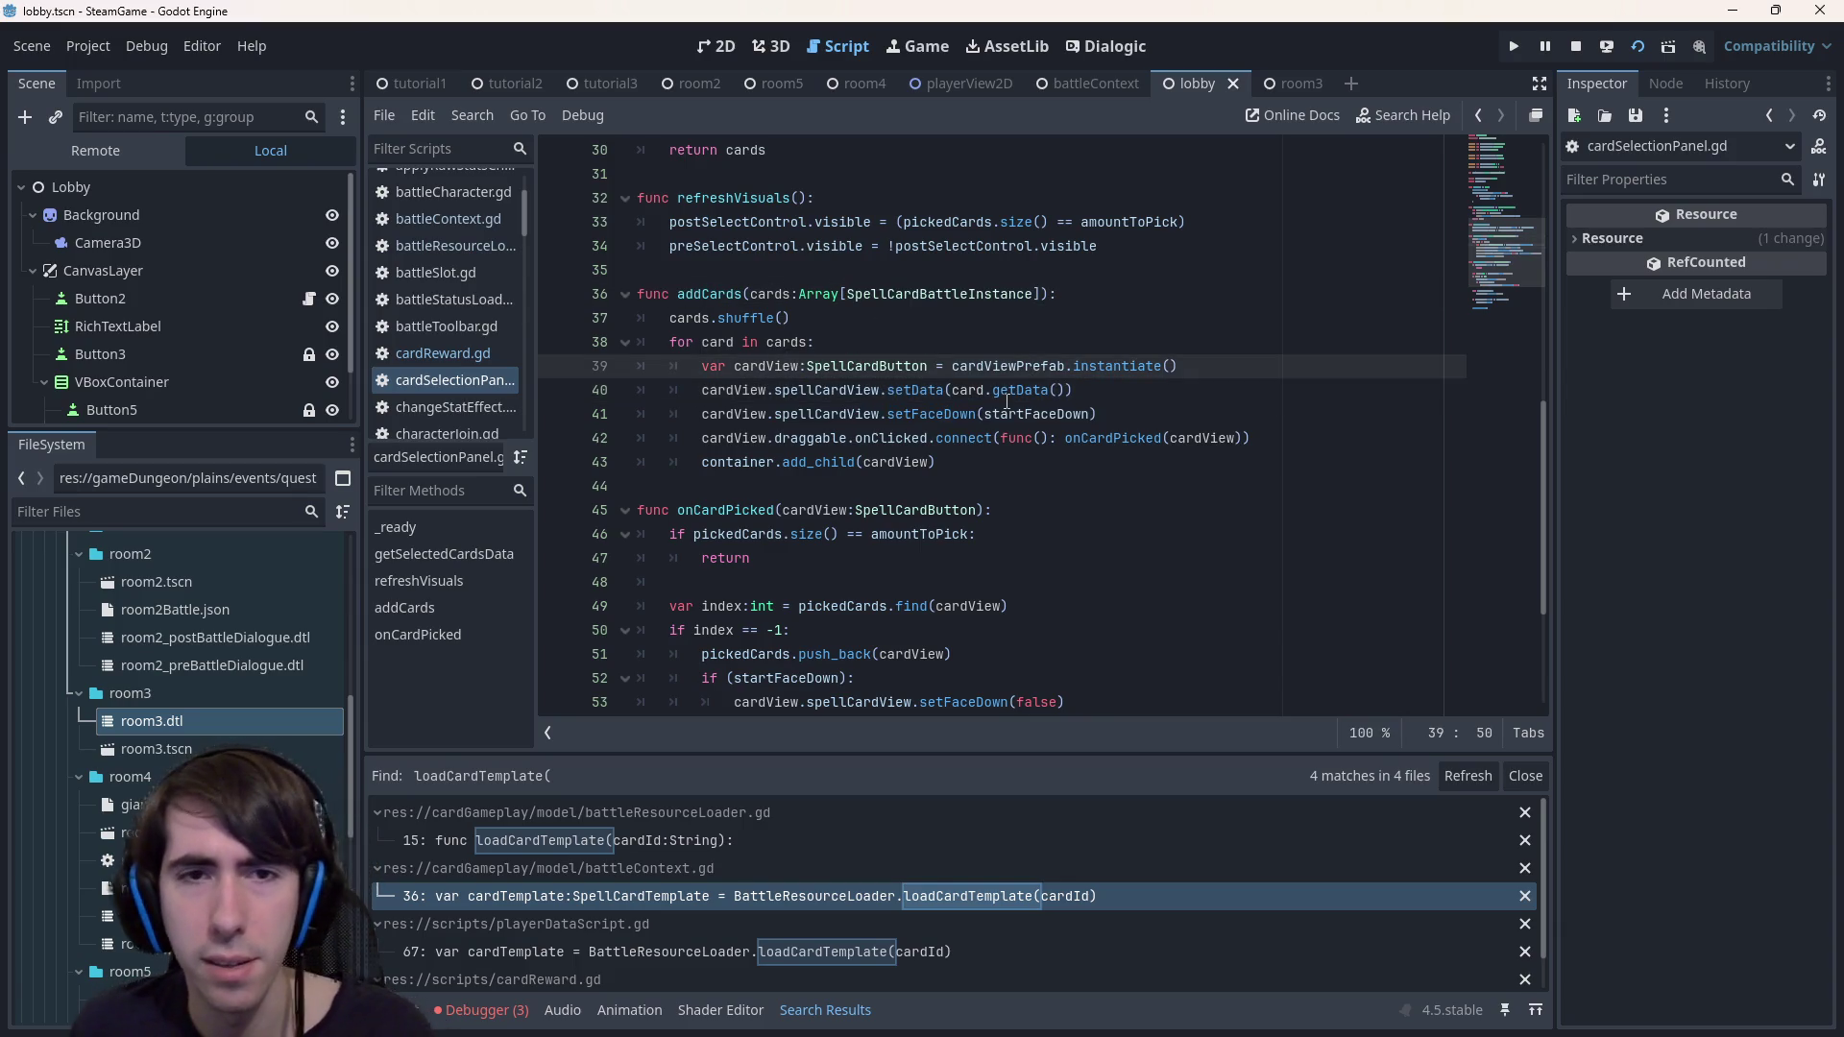
key(alt+Left)
key(alt+Left)
key(alt+Left)
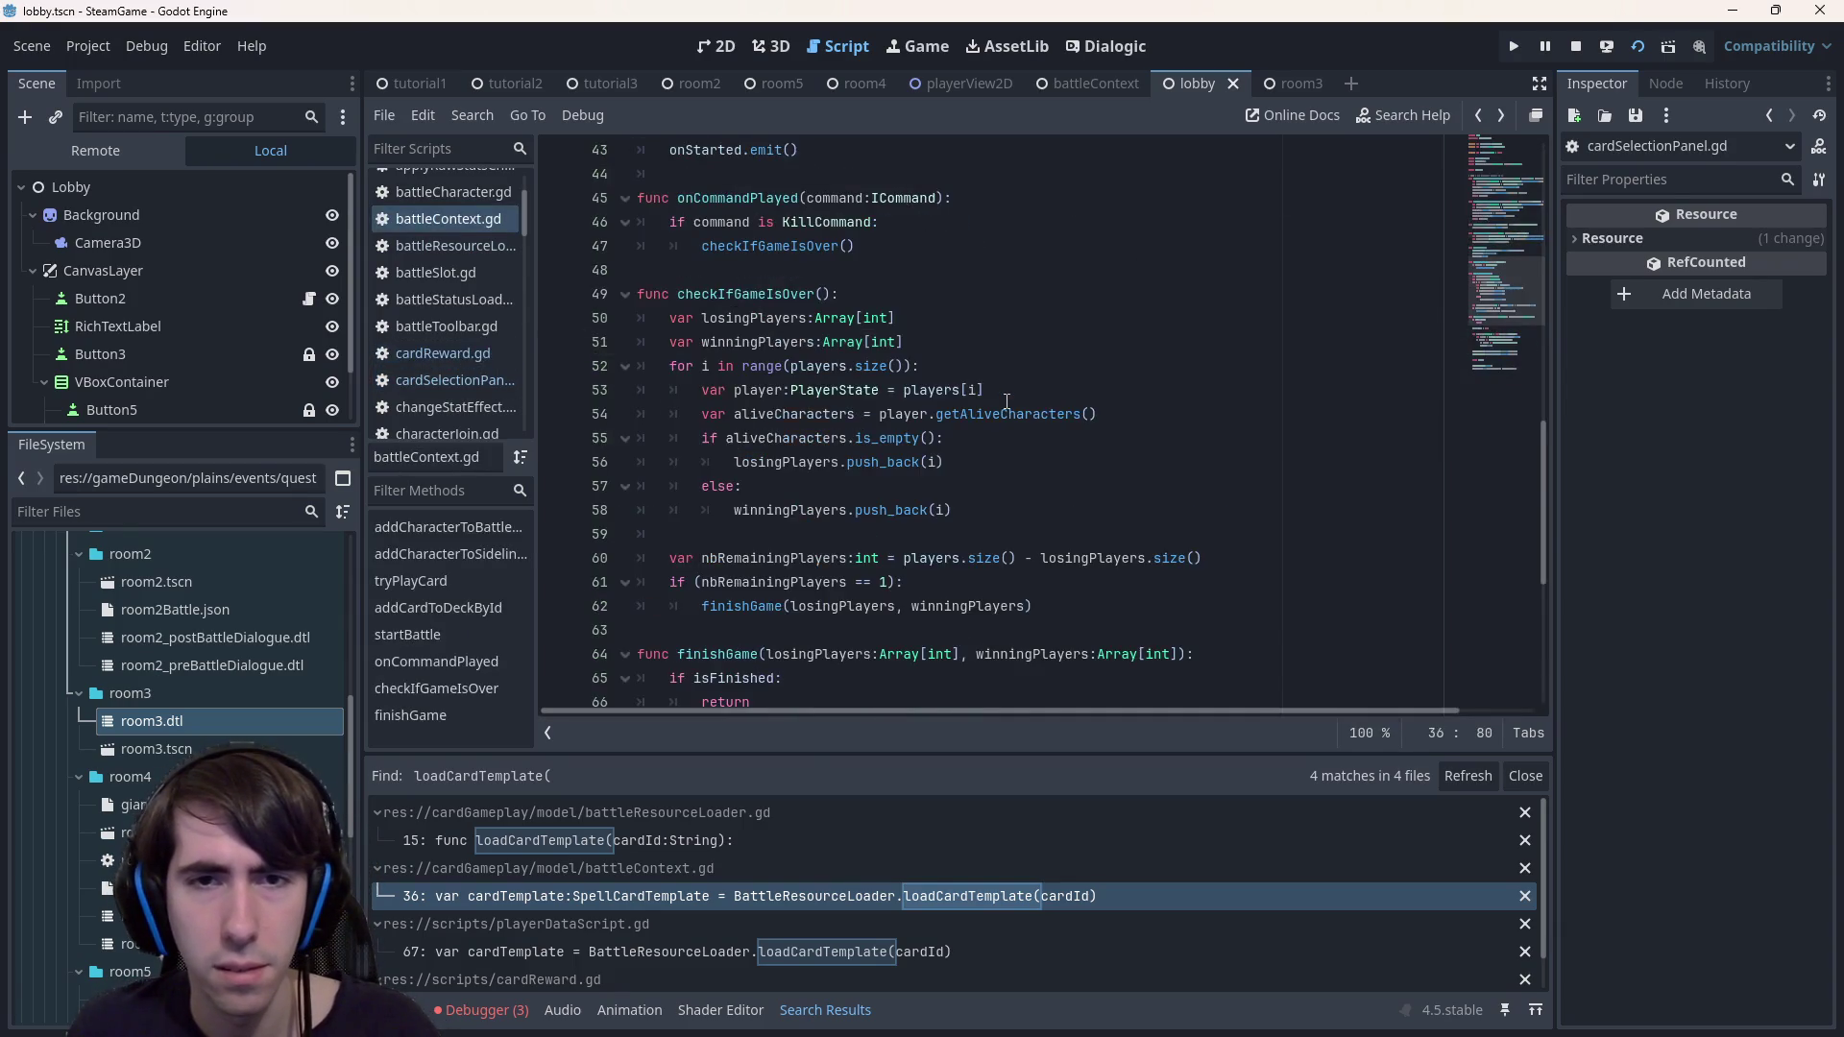
key(alt+Left)
key(alt+Left)
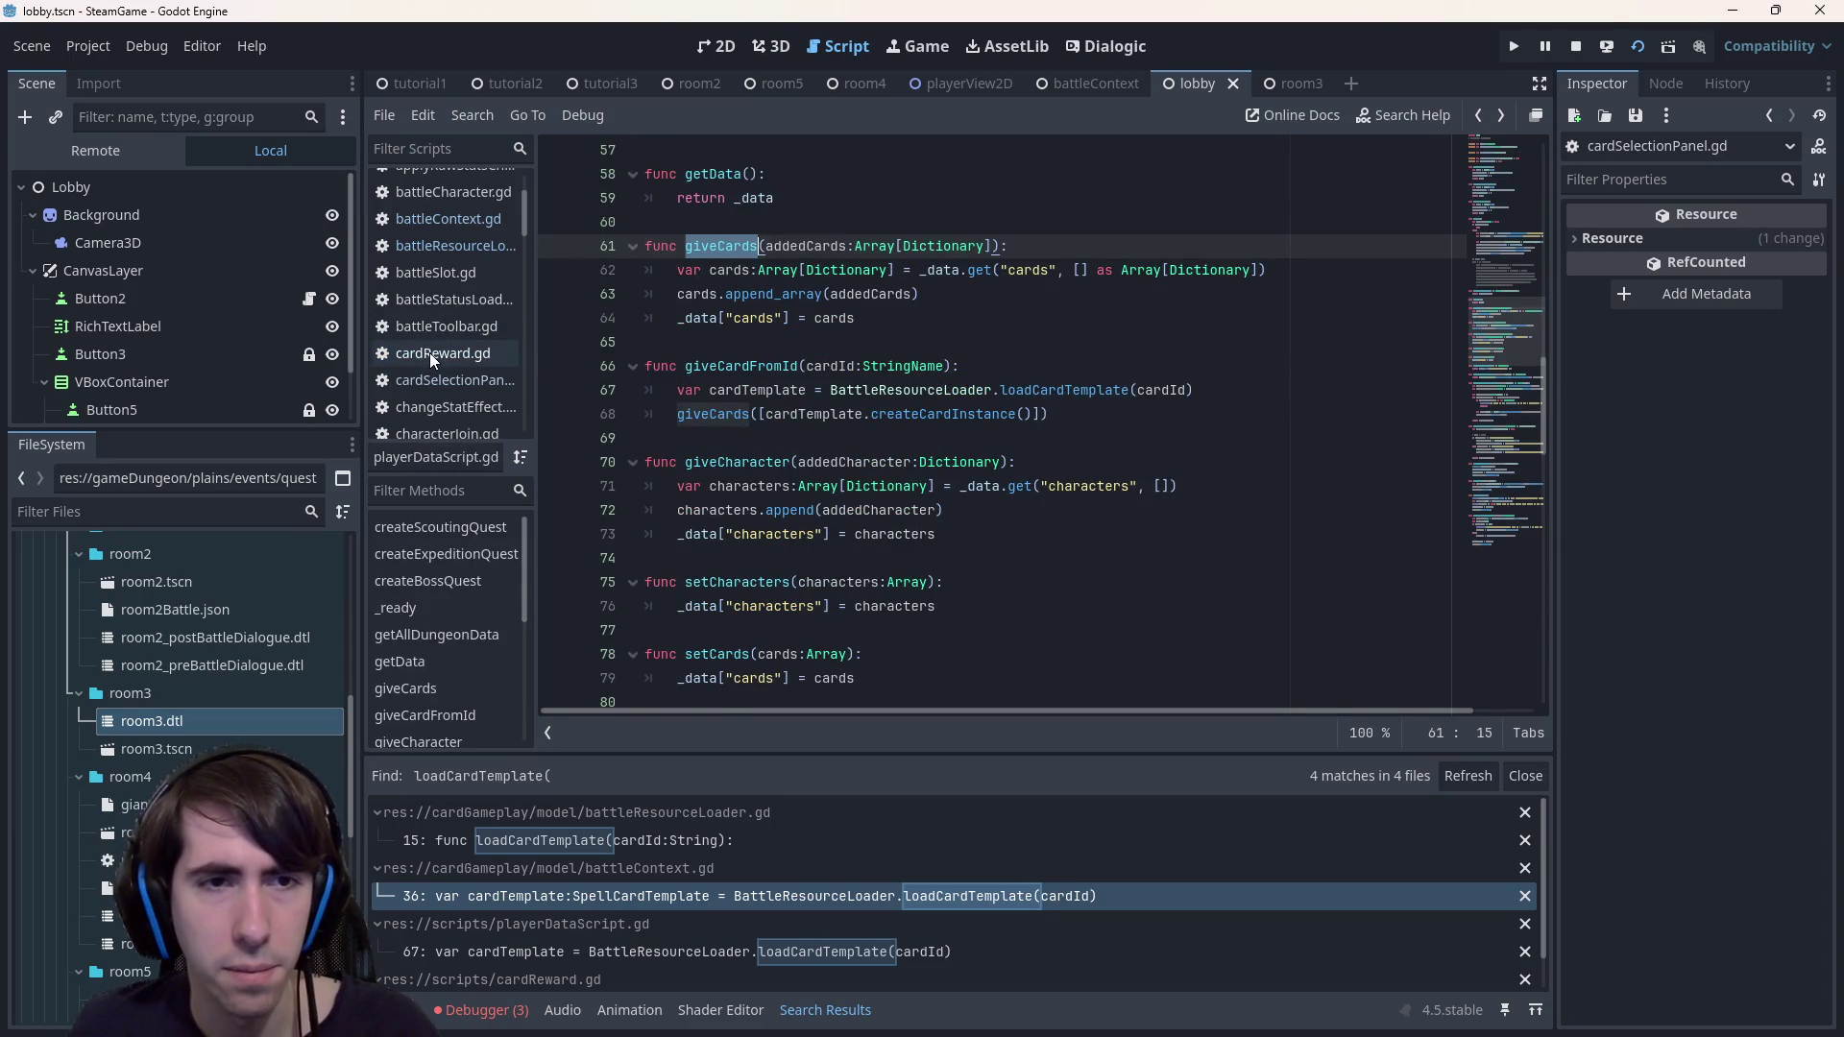
- Append .getData() after createCardInstance() on playerDataScript.gd line 68, save, and stop the running game
key(shift+alt+o)
text(players)
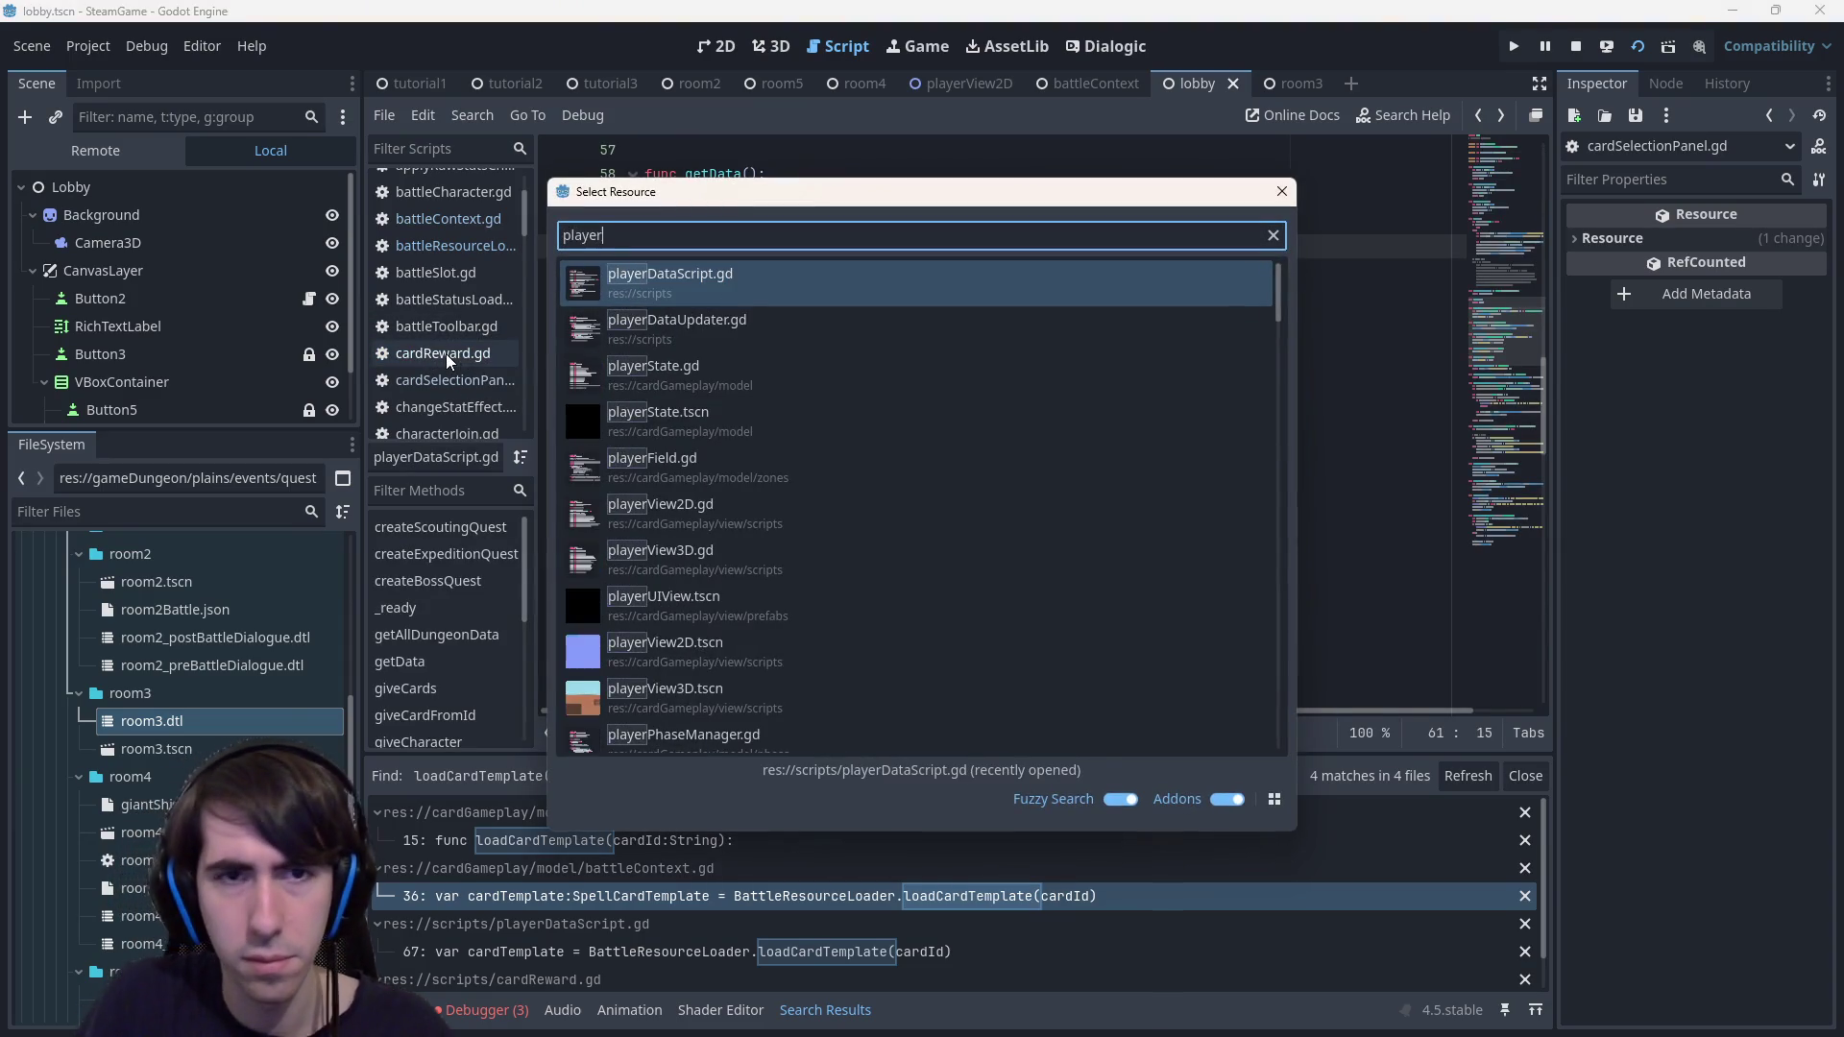
key(Return)
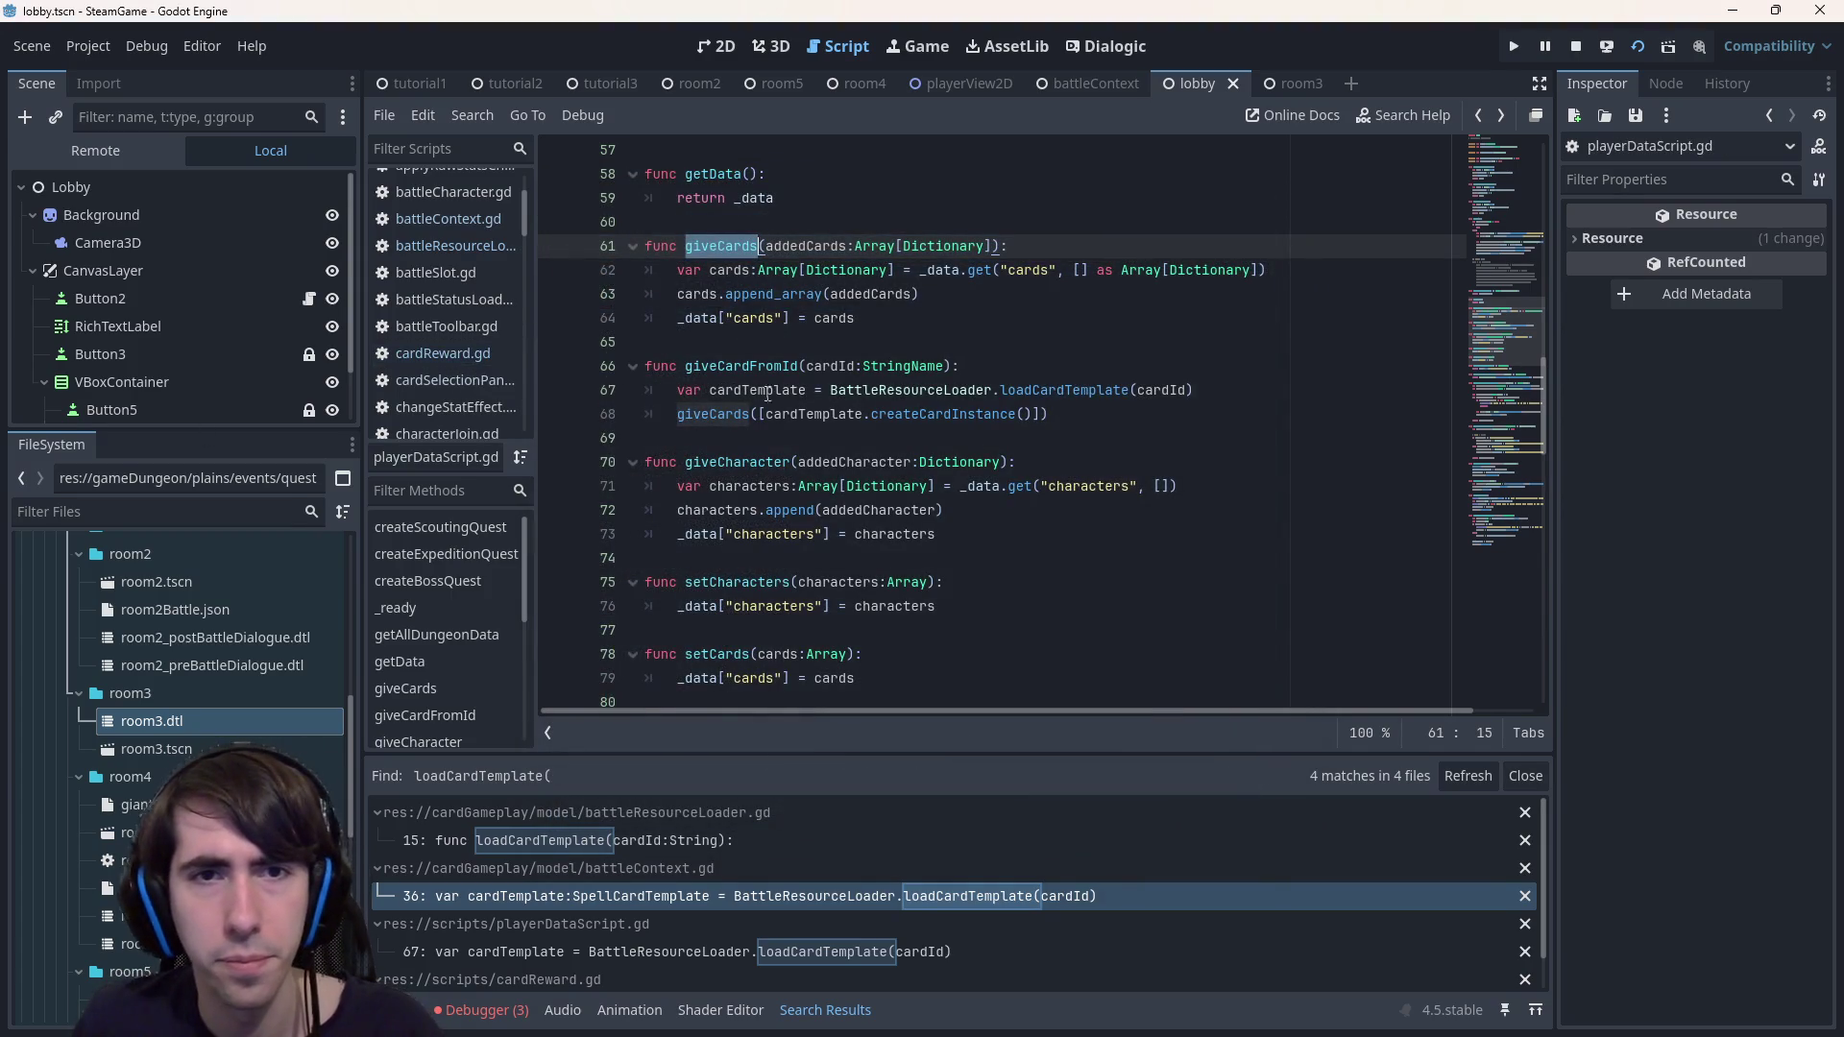
click(1029, 414)
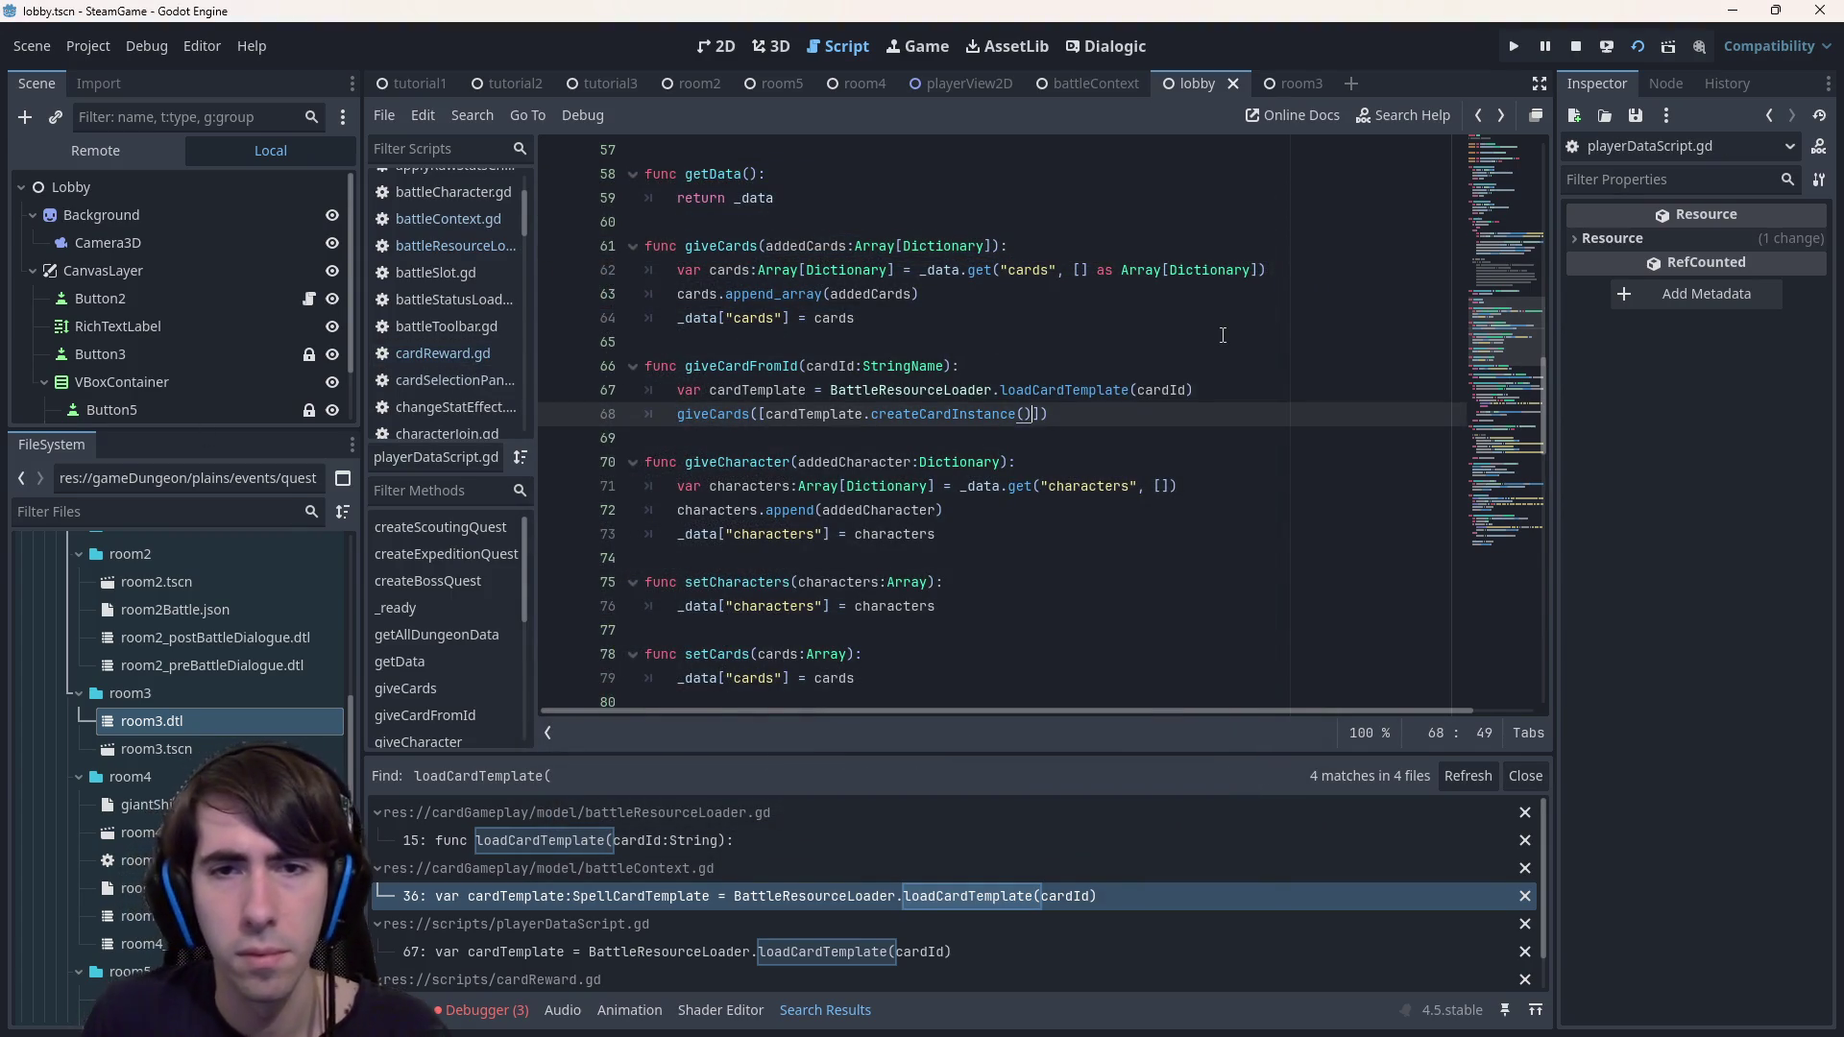
text(get)
key(Down)
key(Return)
key(ctrl+s)
click(1580, 45)
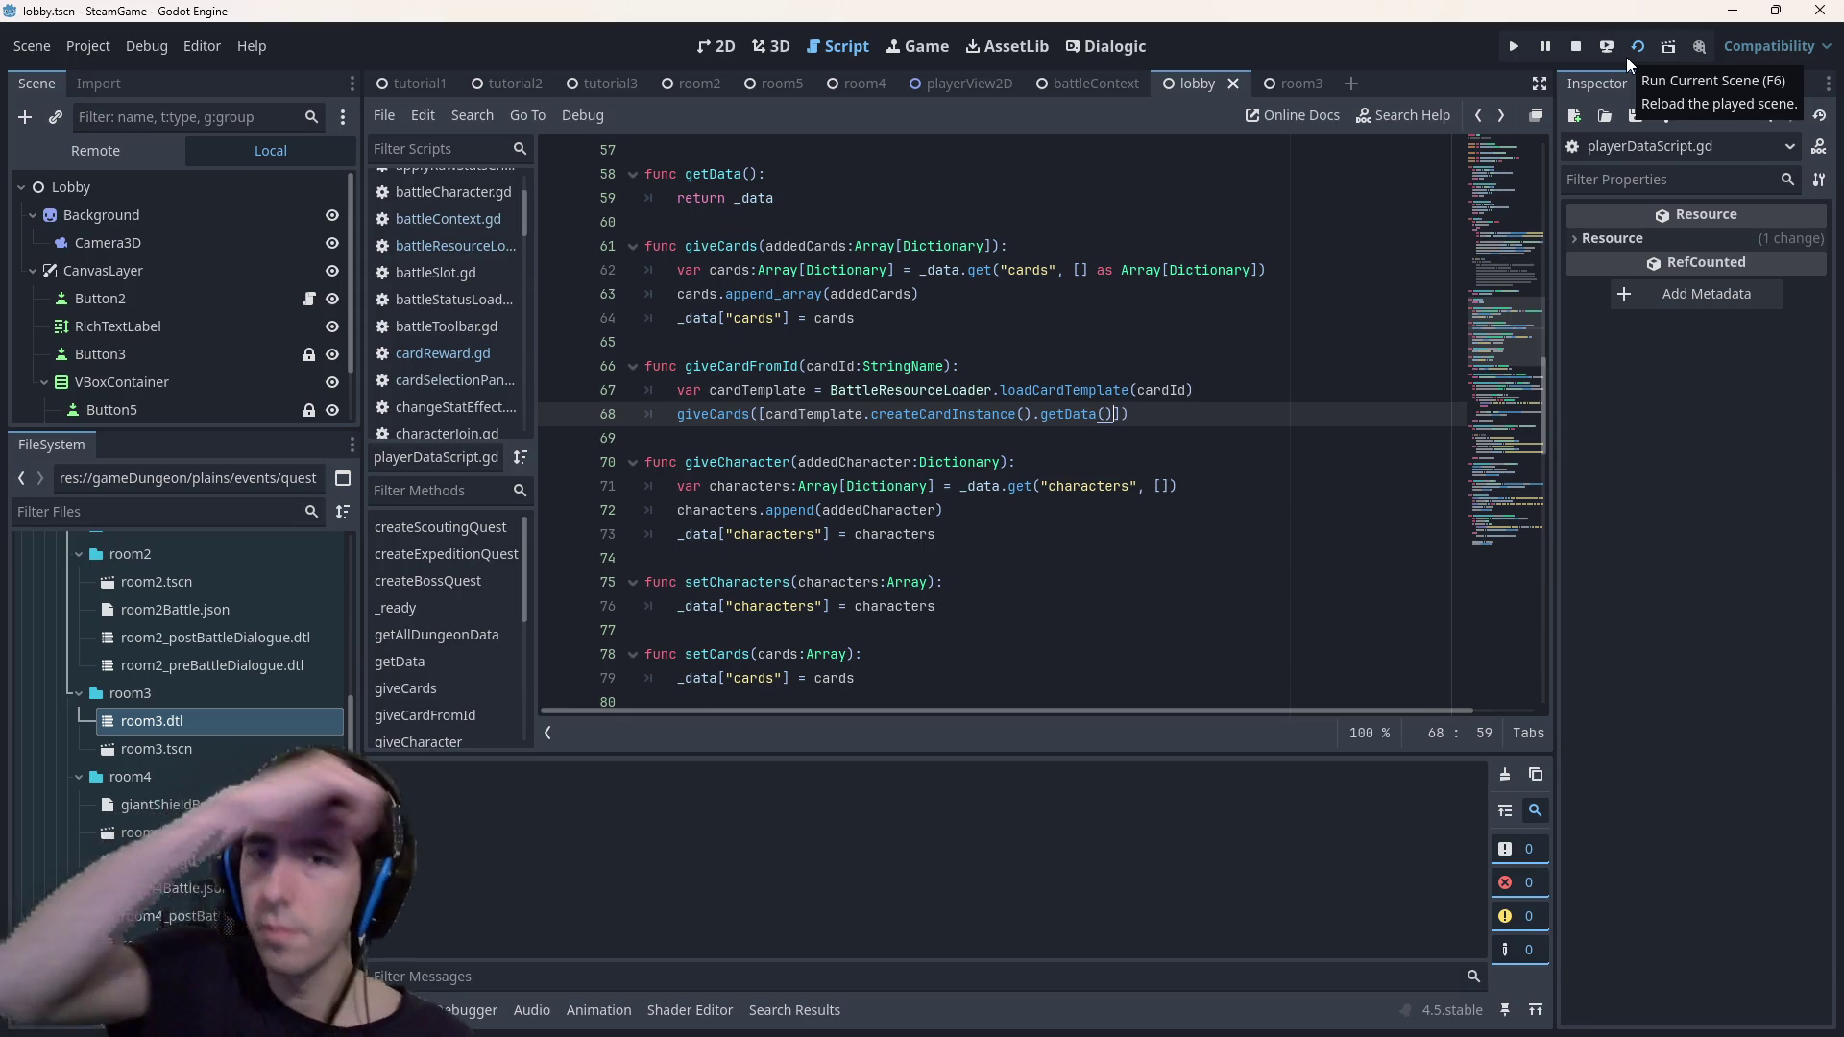
- Relaunch the game and start the Misty Herb Fields 'Explore your surroundings' quest
click(1626, 56)
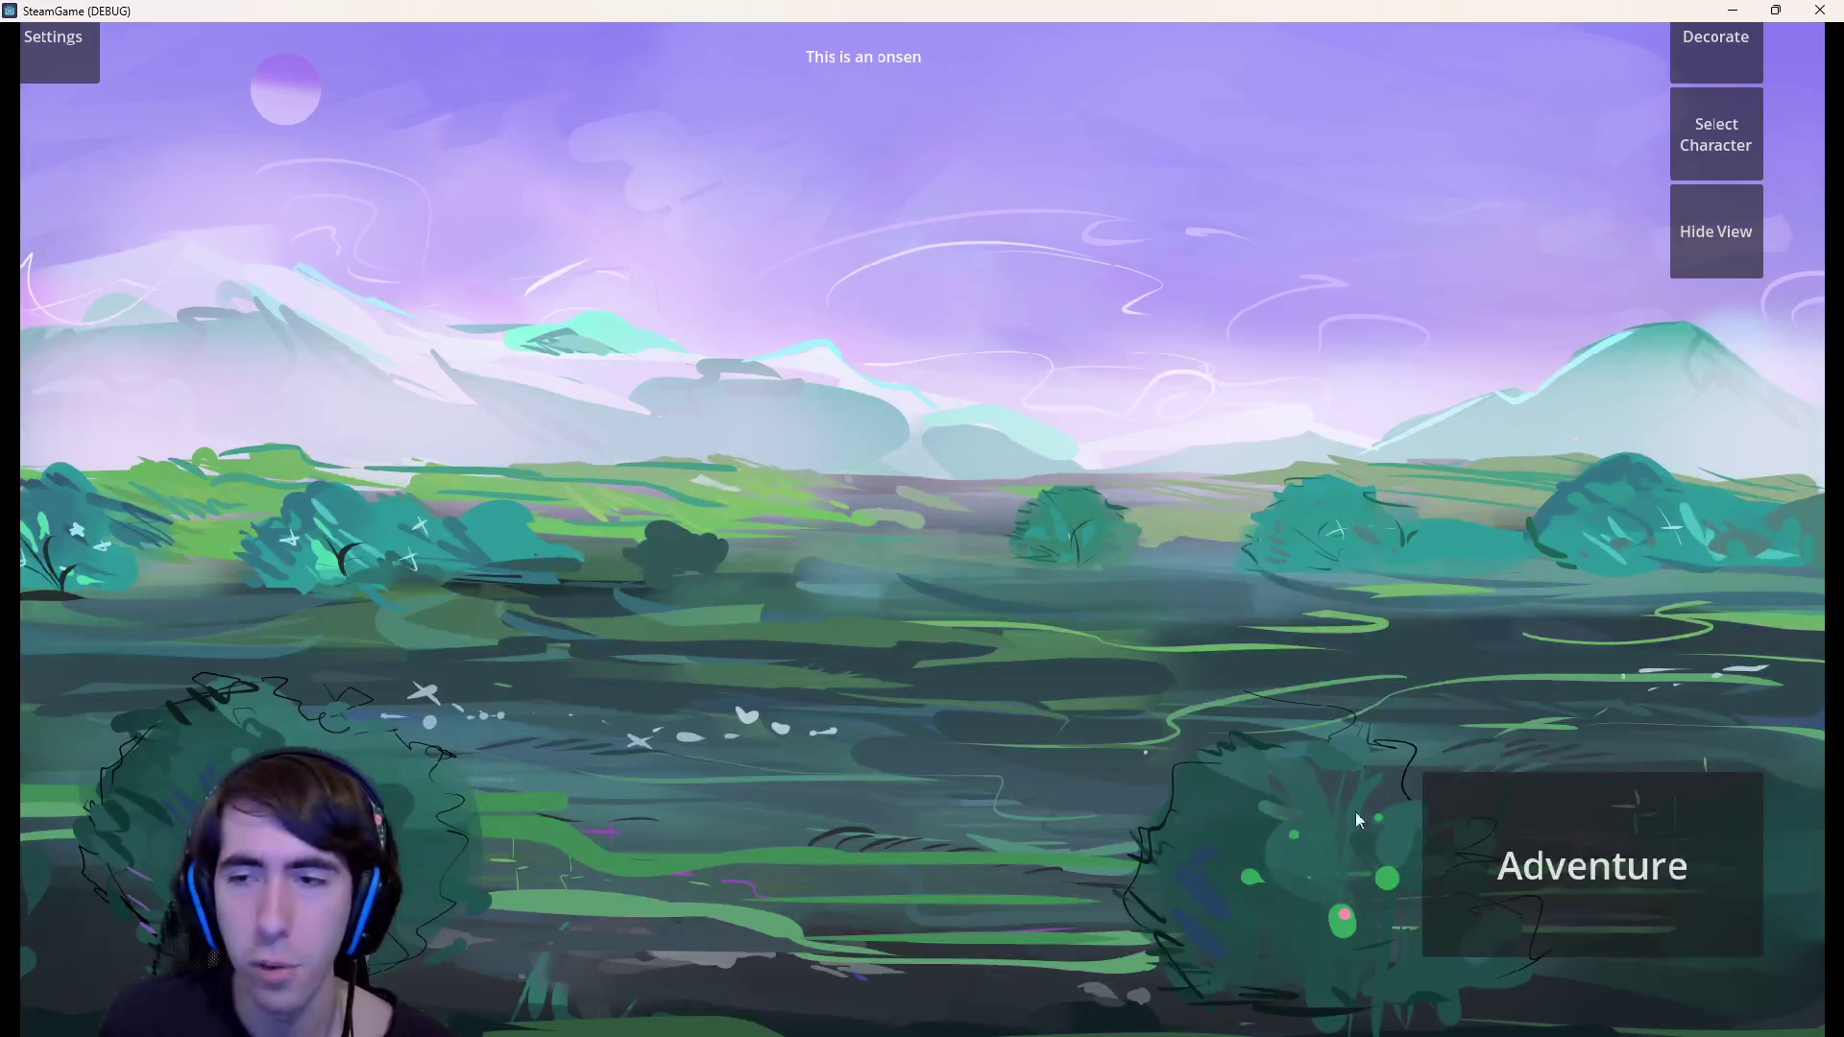
click(1431, 826)
click(1086, 776)
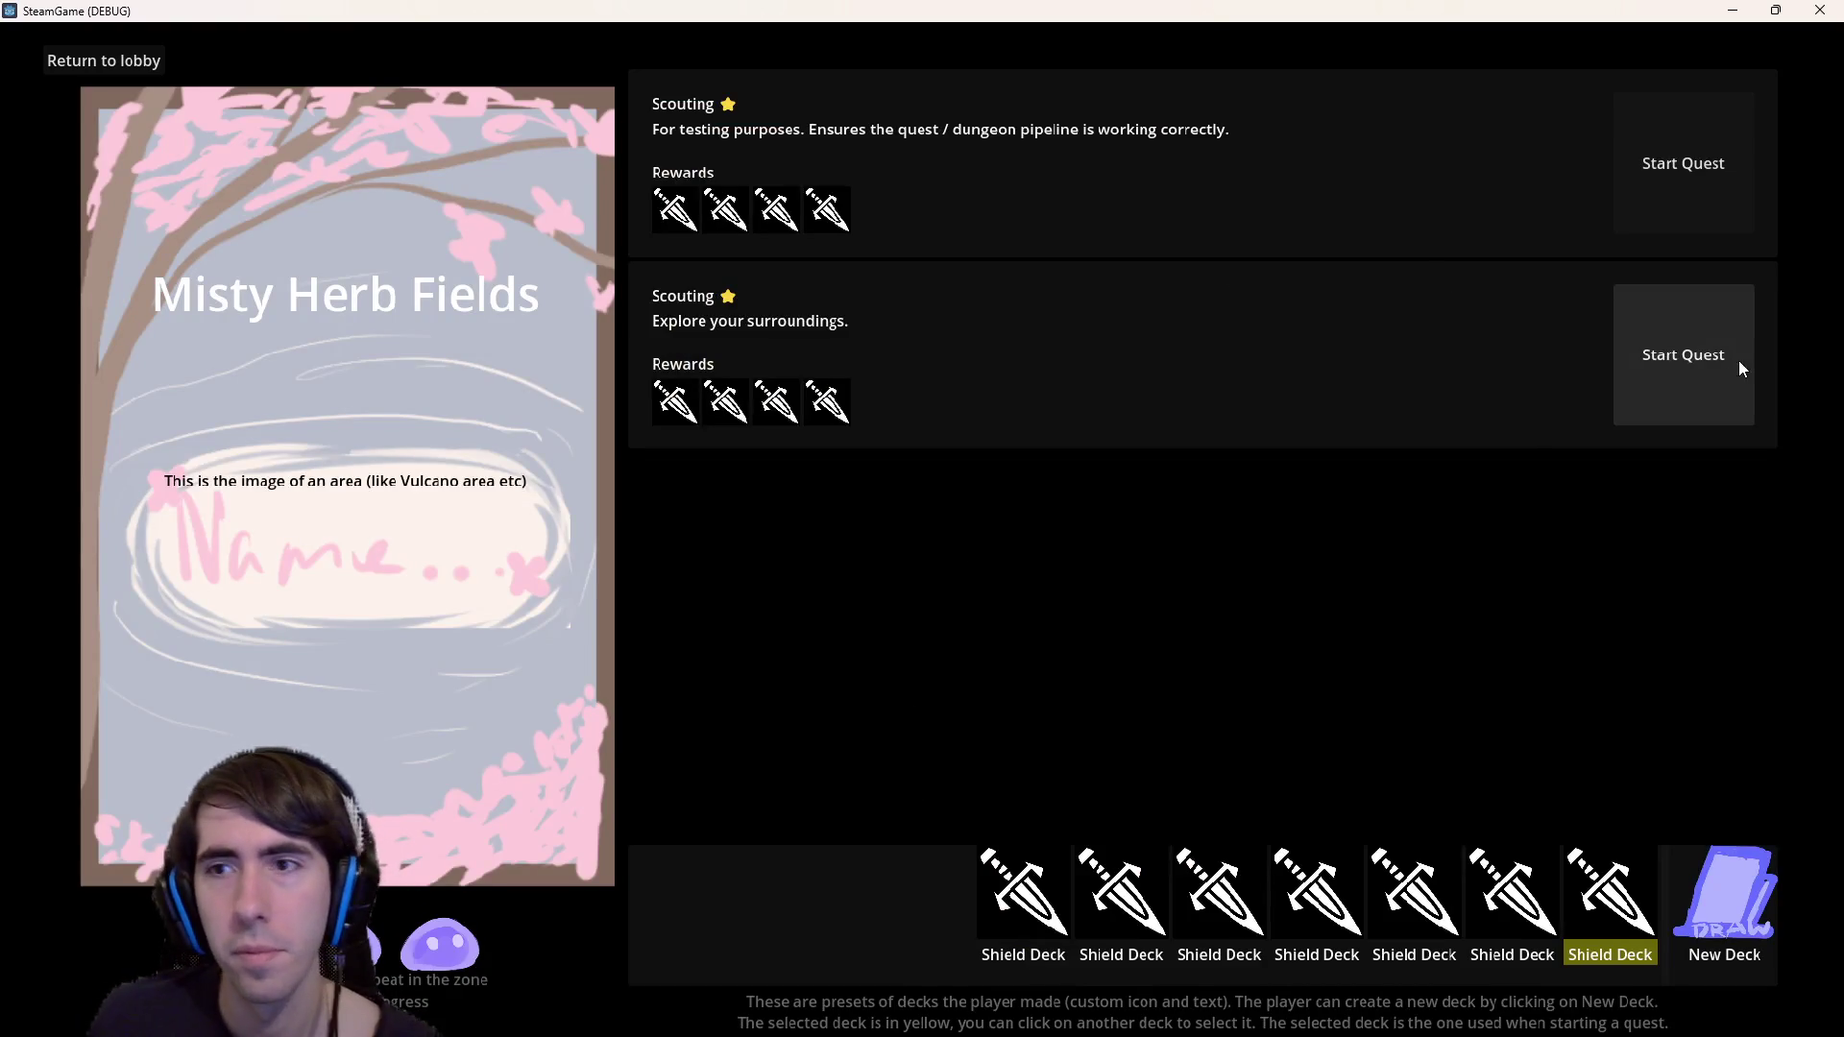
click(1741, 368)
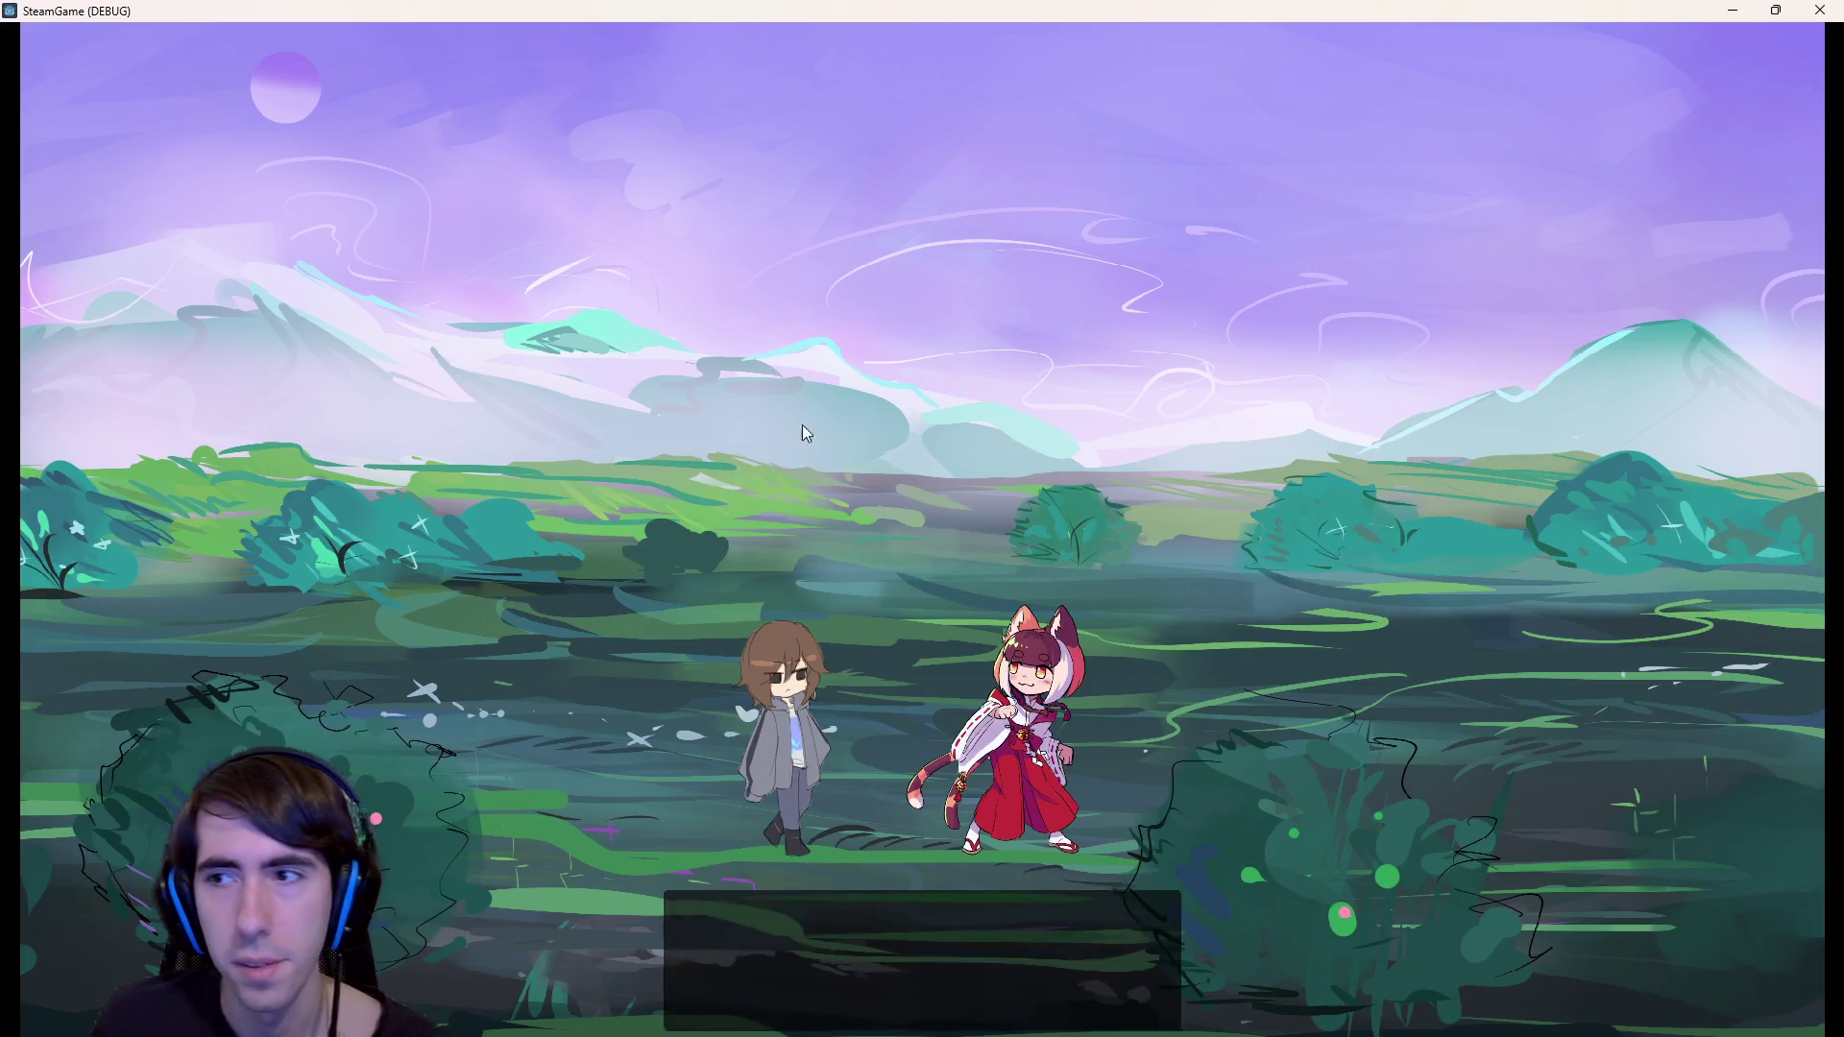
click(865, 651)
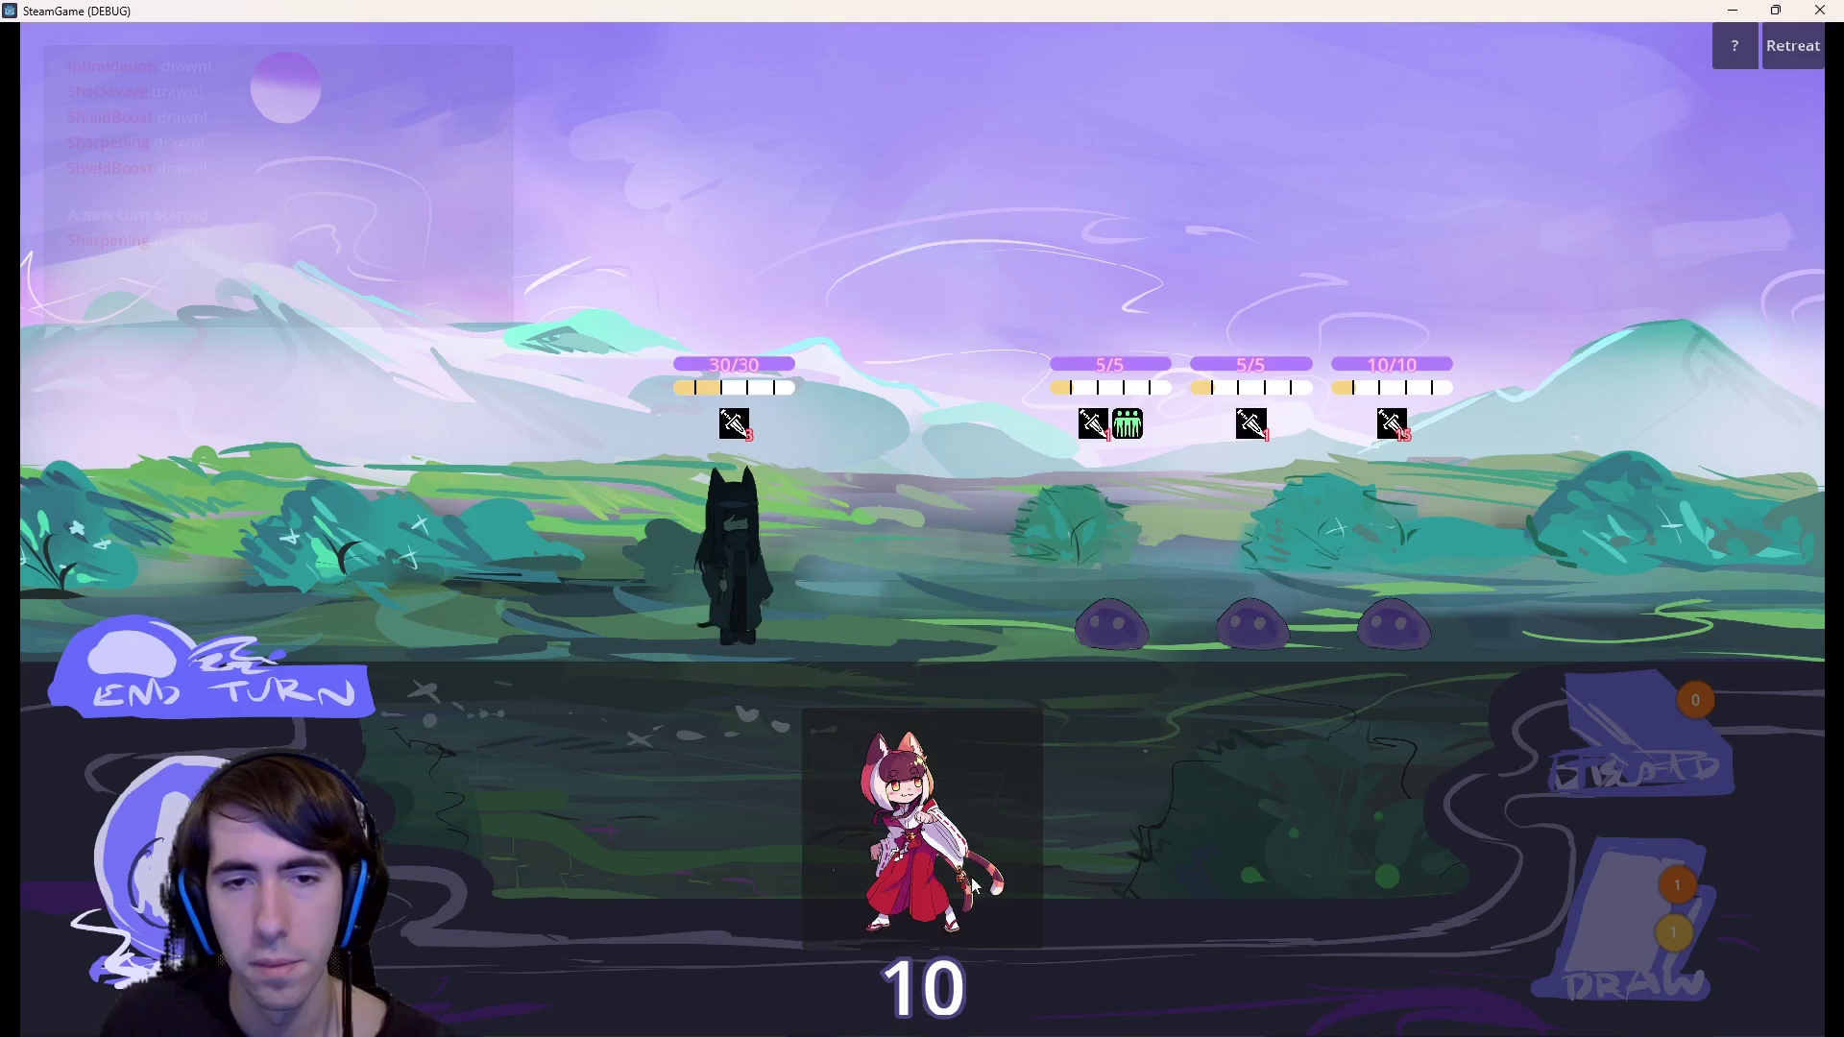
- Play the first battle: place the nekomata, then play Shield Boost, Sharpening and Action Giver
click(973, 884)
mouse_move(885, 817)
mouse_down()
mouse_move(826, 574)
mouse_move(780, 561)
mouse_up()
click(1565, 882)
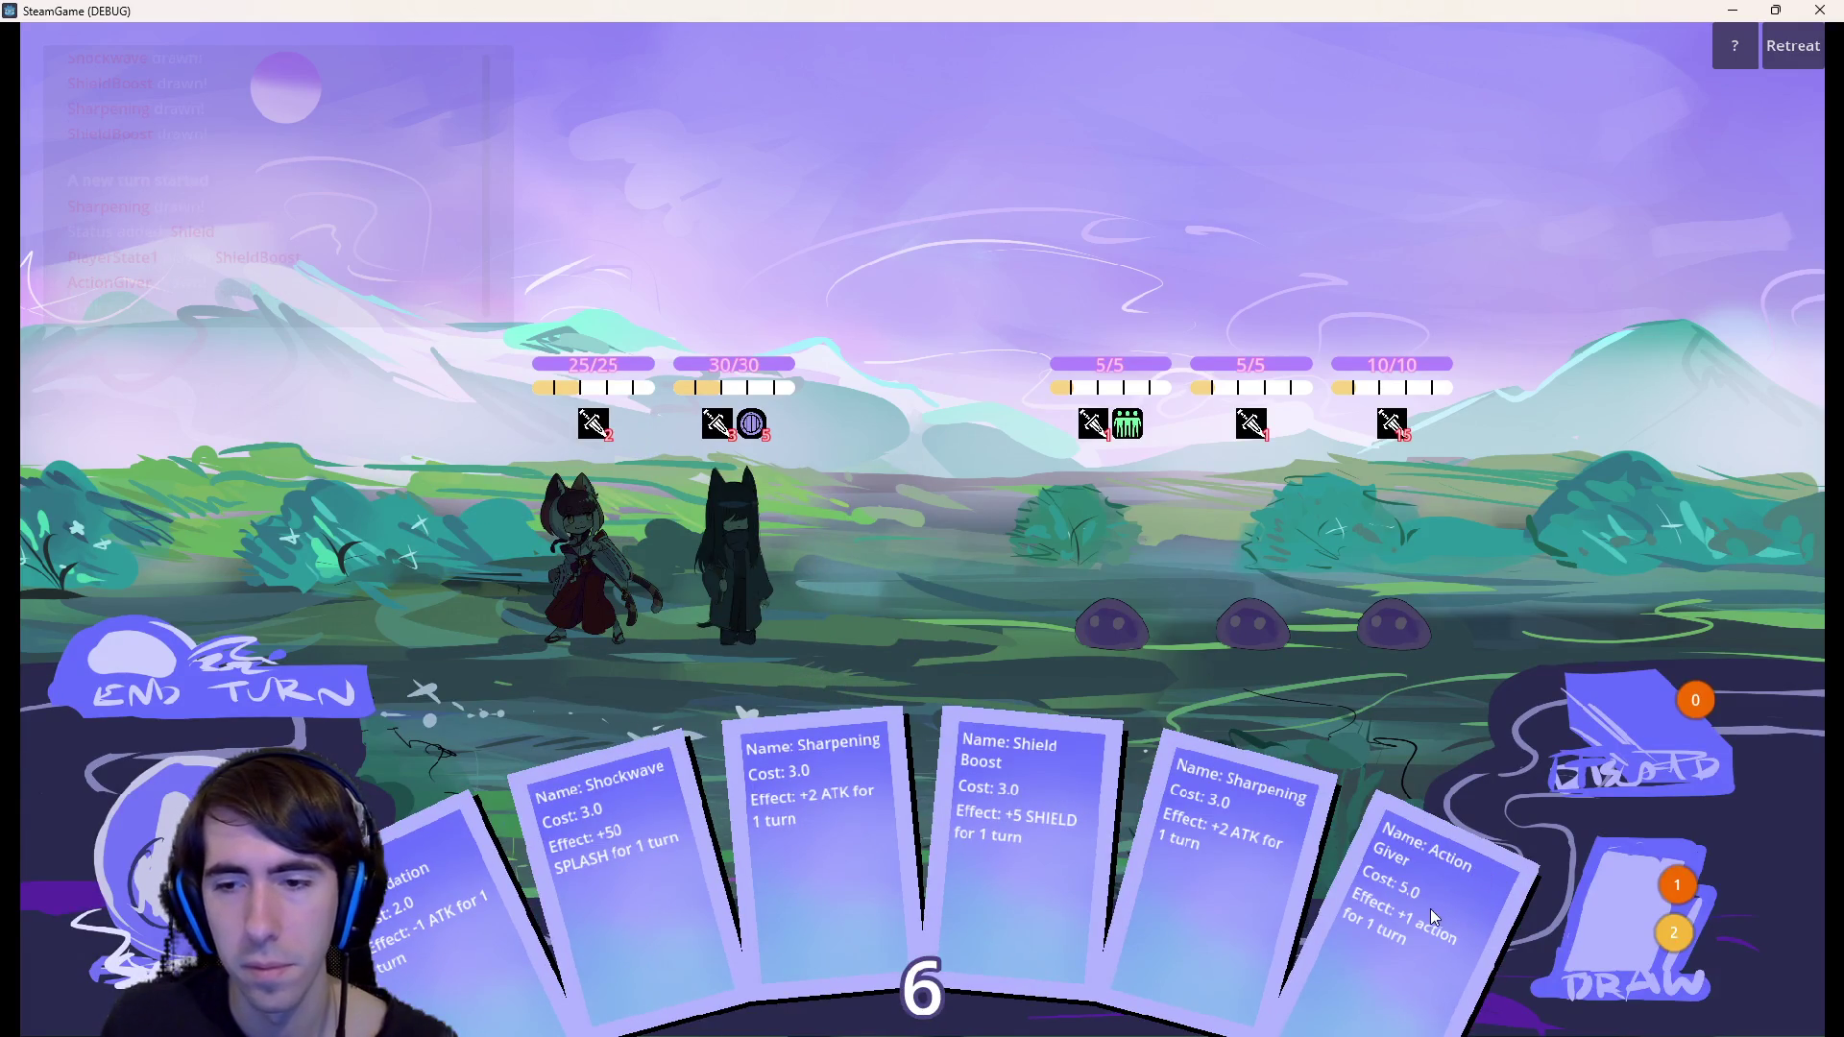
click(1632, 921)
drag(922, 825, 738, 530)
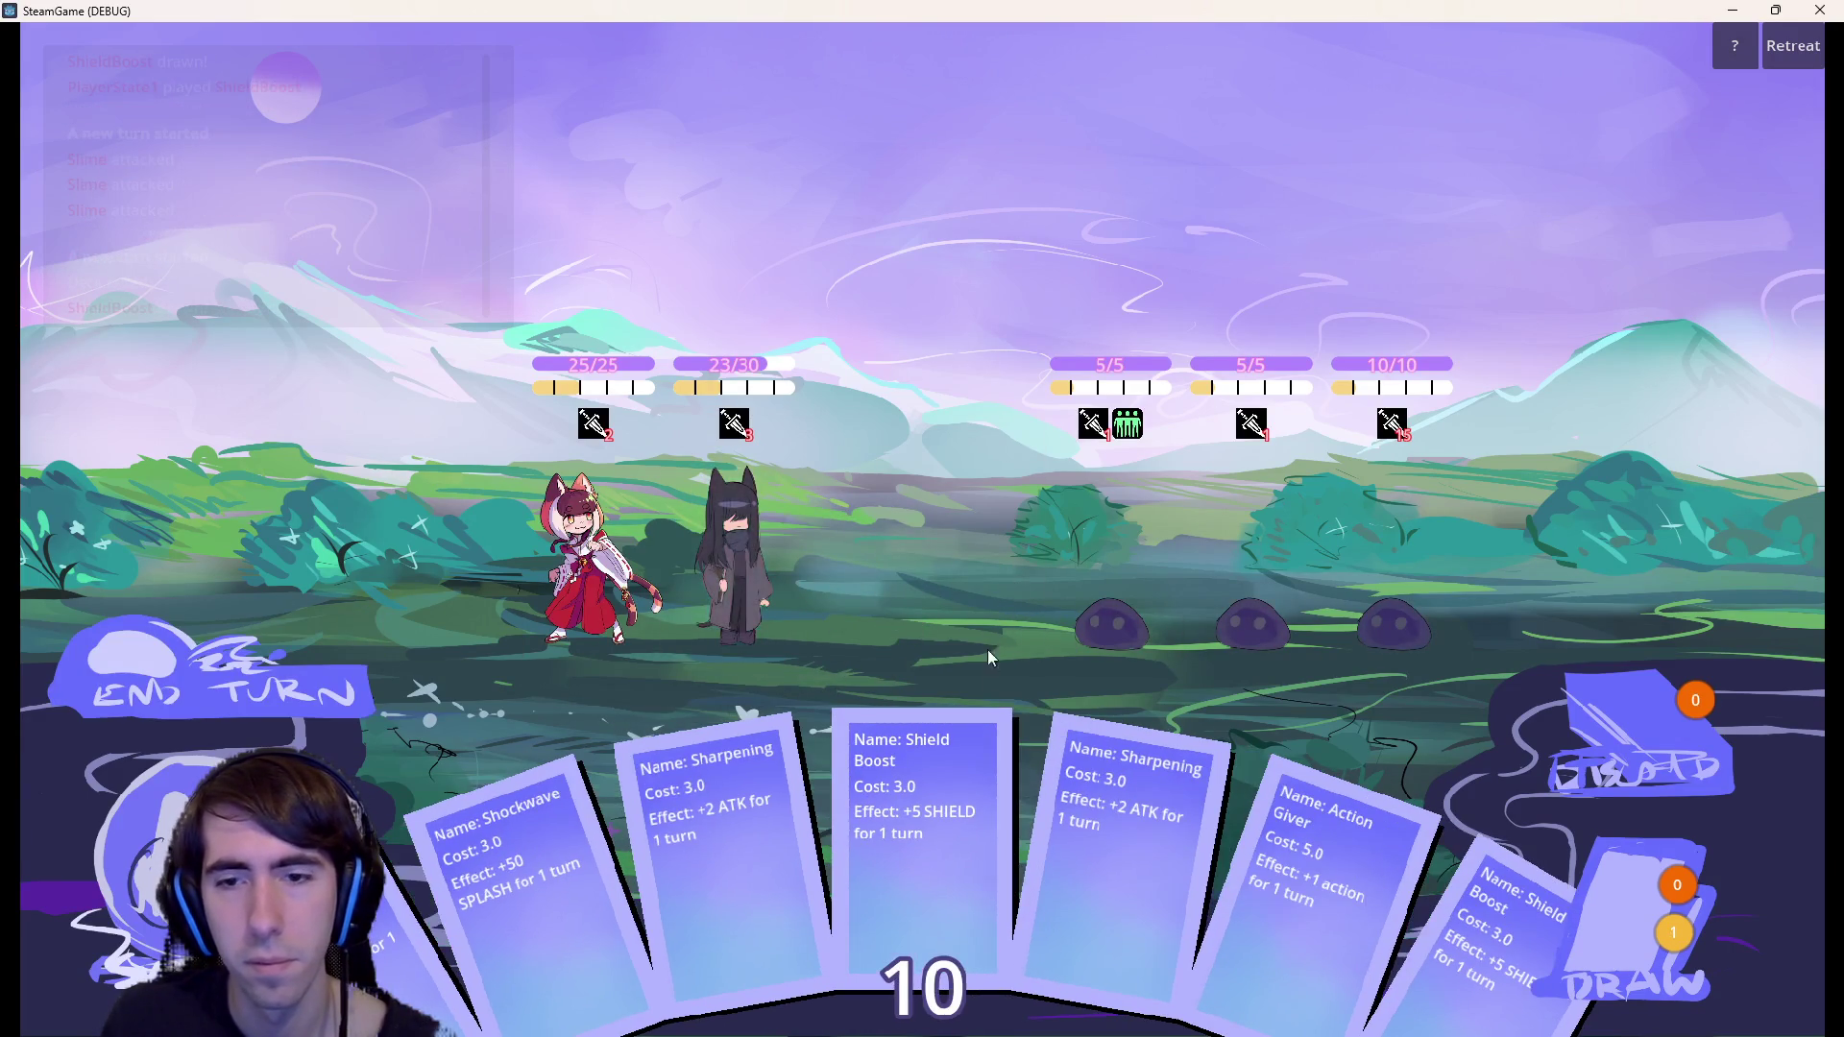
mouse_move(1229, 836)
mouse_down()
mouse_move(710, 480)
mouse_move(734, 547)
mouse_up()
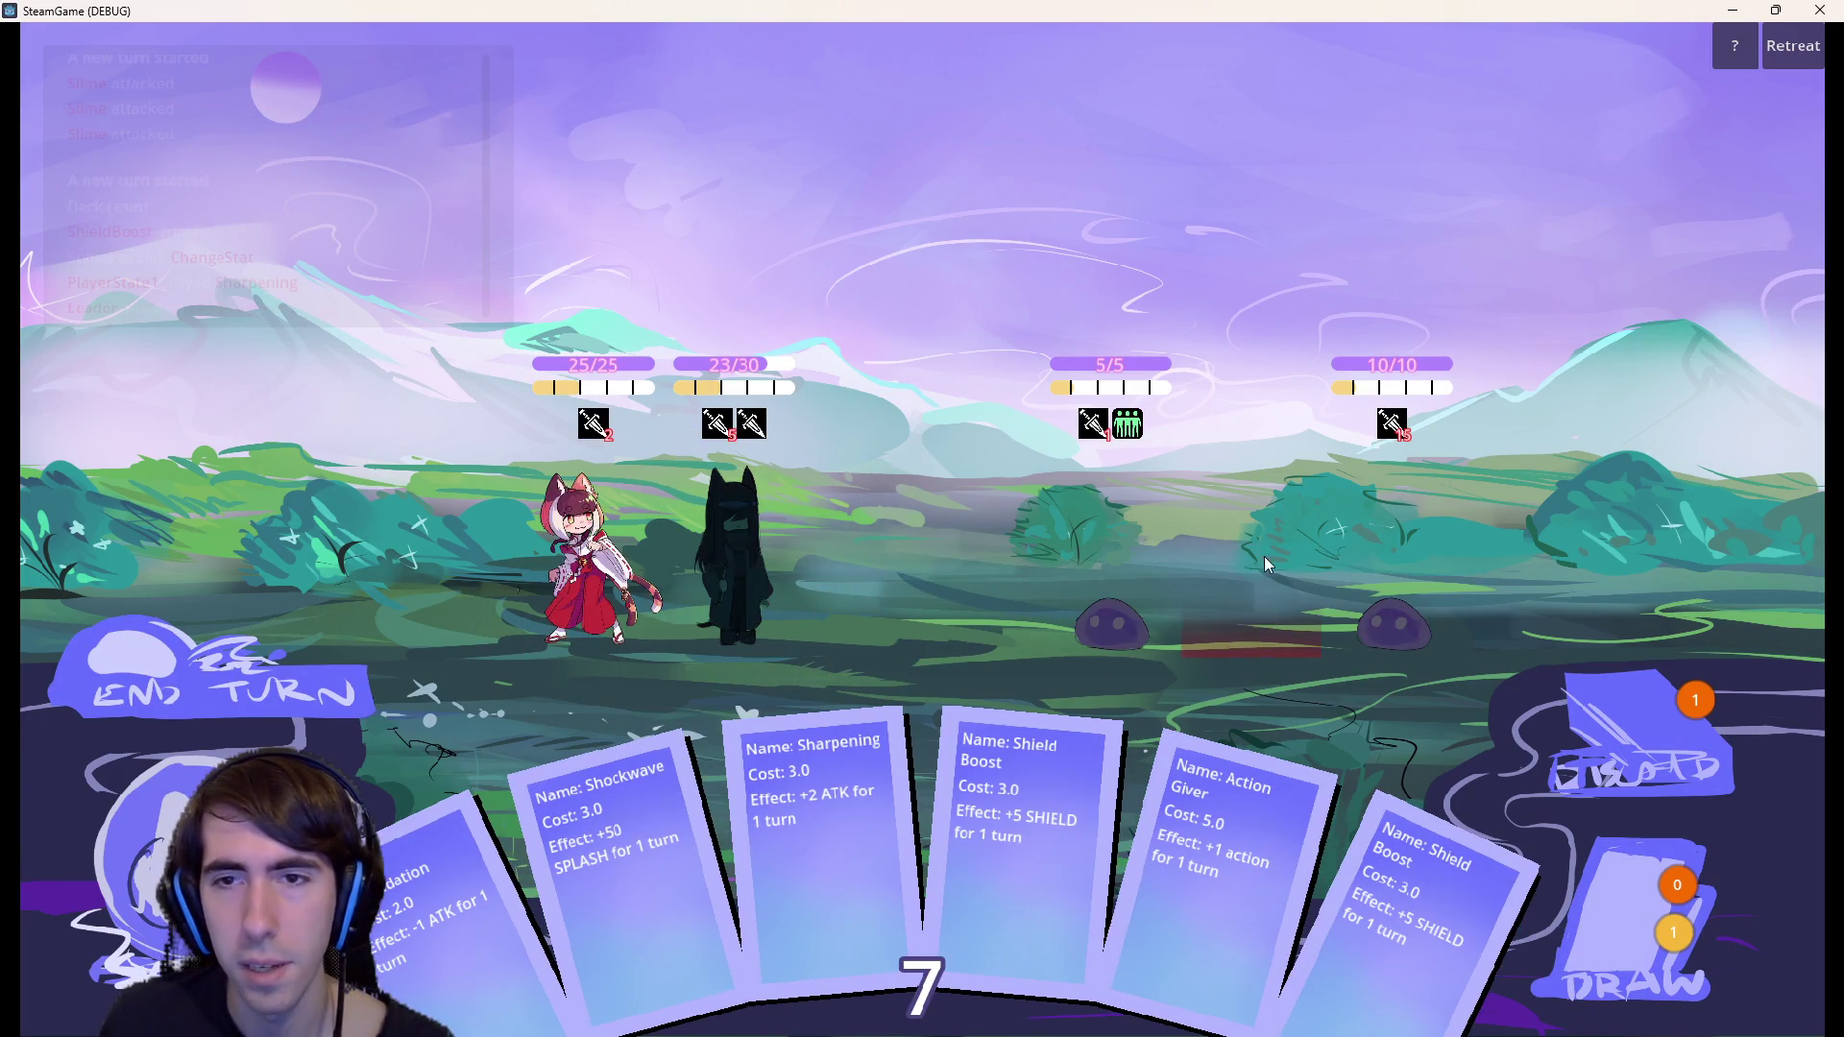
click(1633, 912)
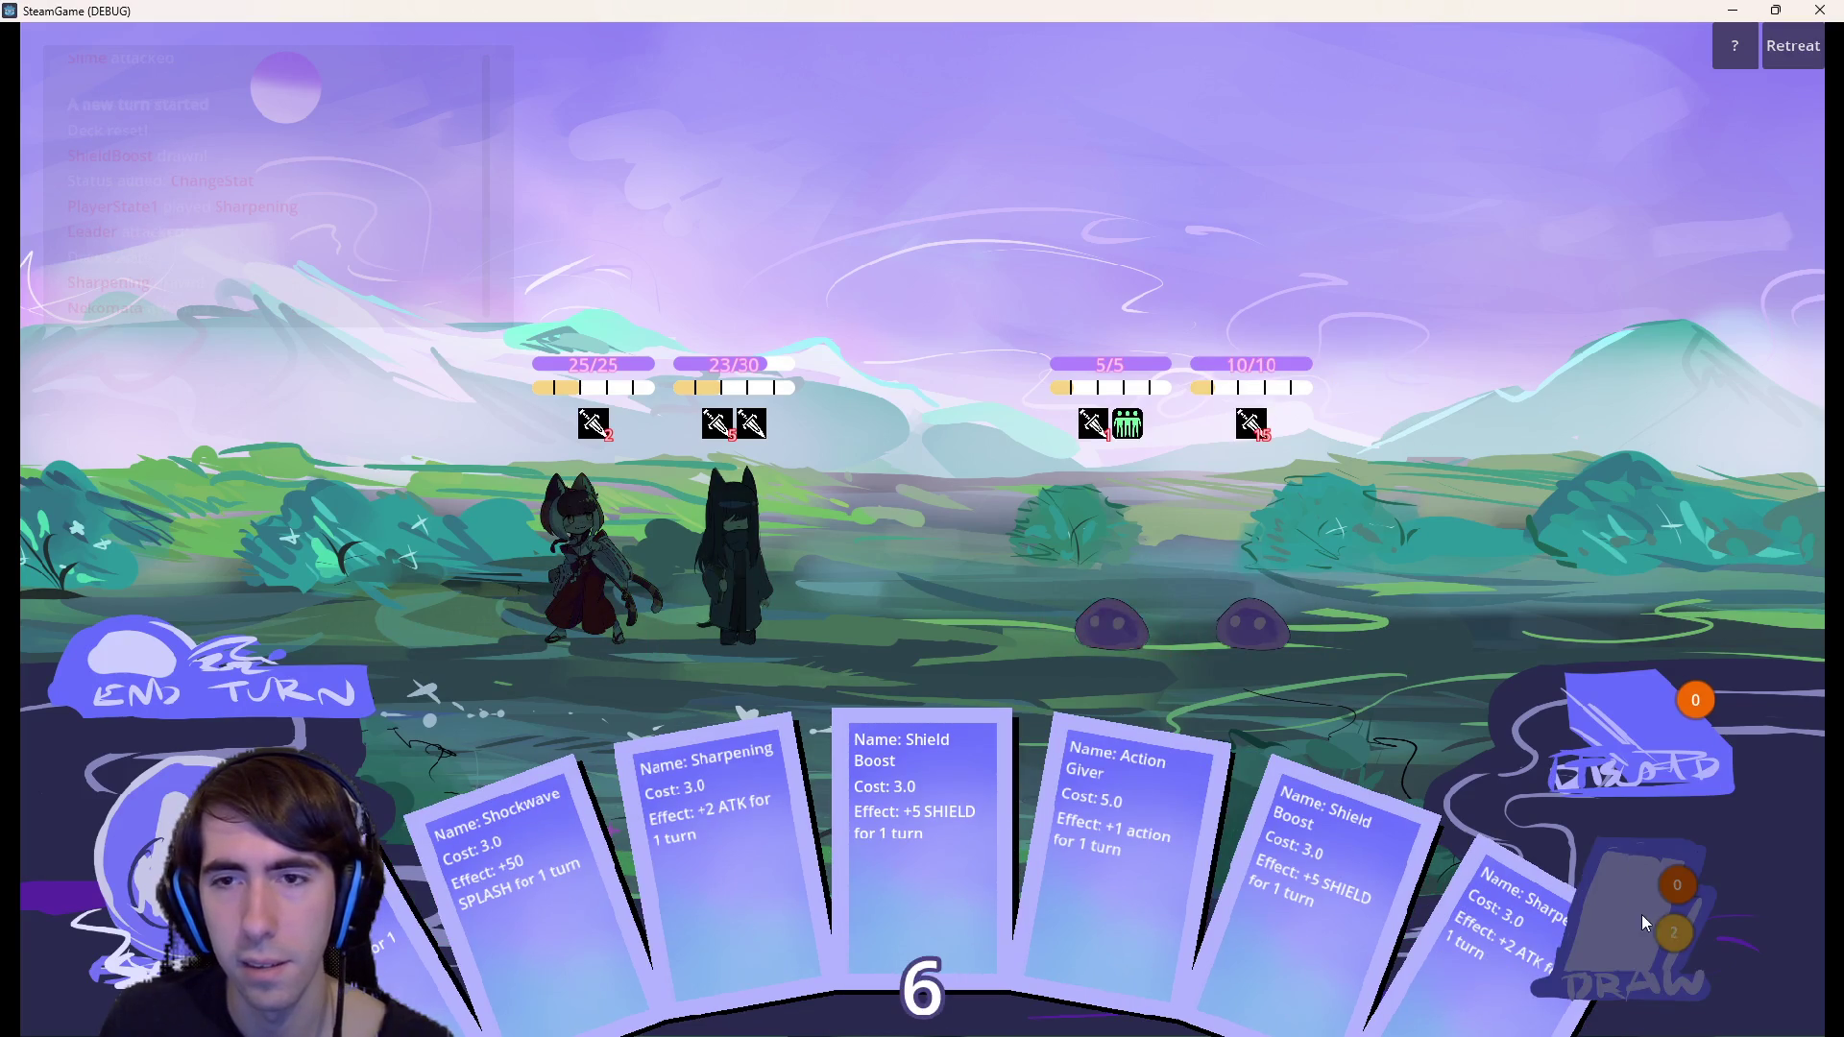
mouse_move(913, 848)
mouse_down()
mouse_move(774, 589)
mouse_move(700, 532)
mouse_up()
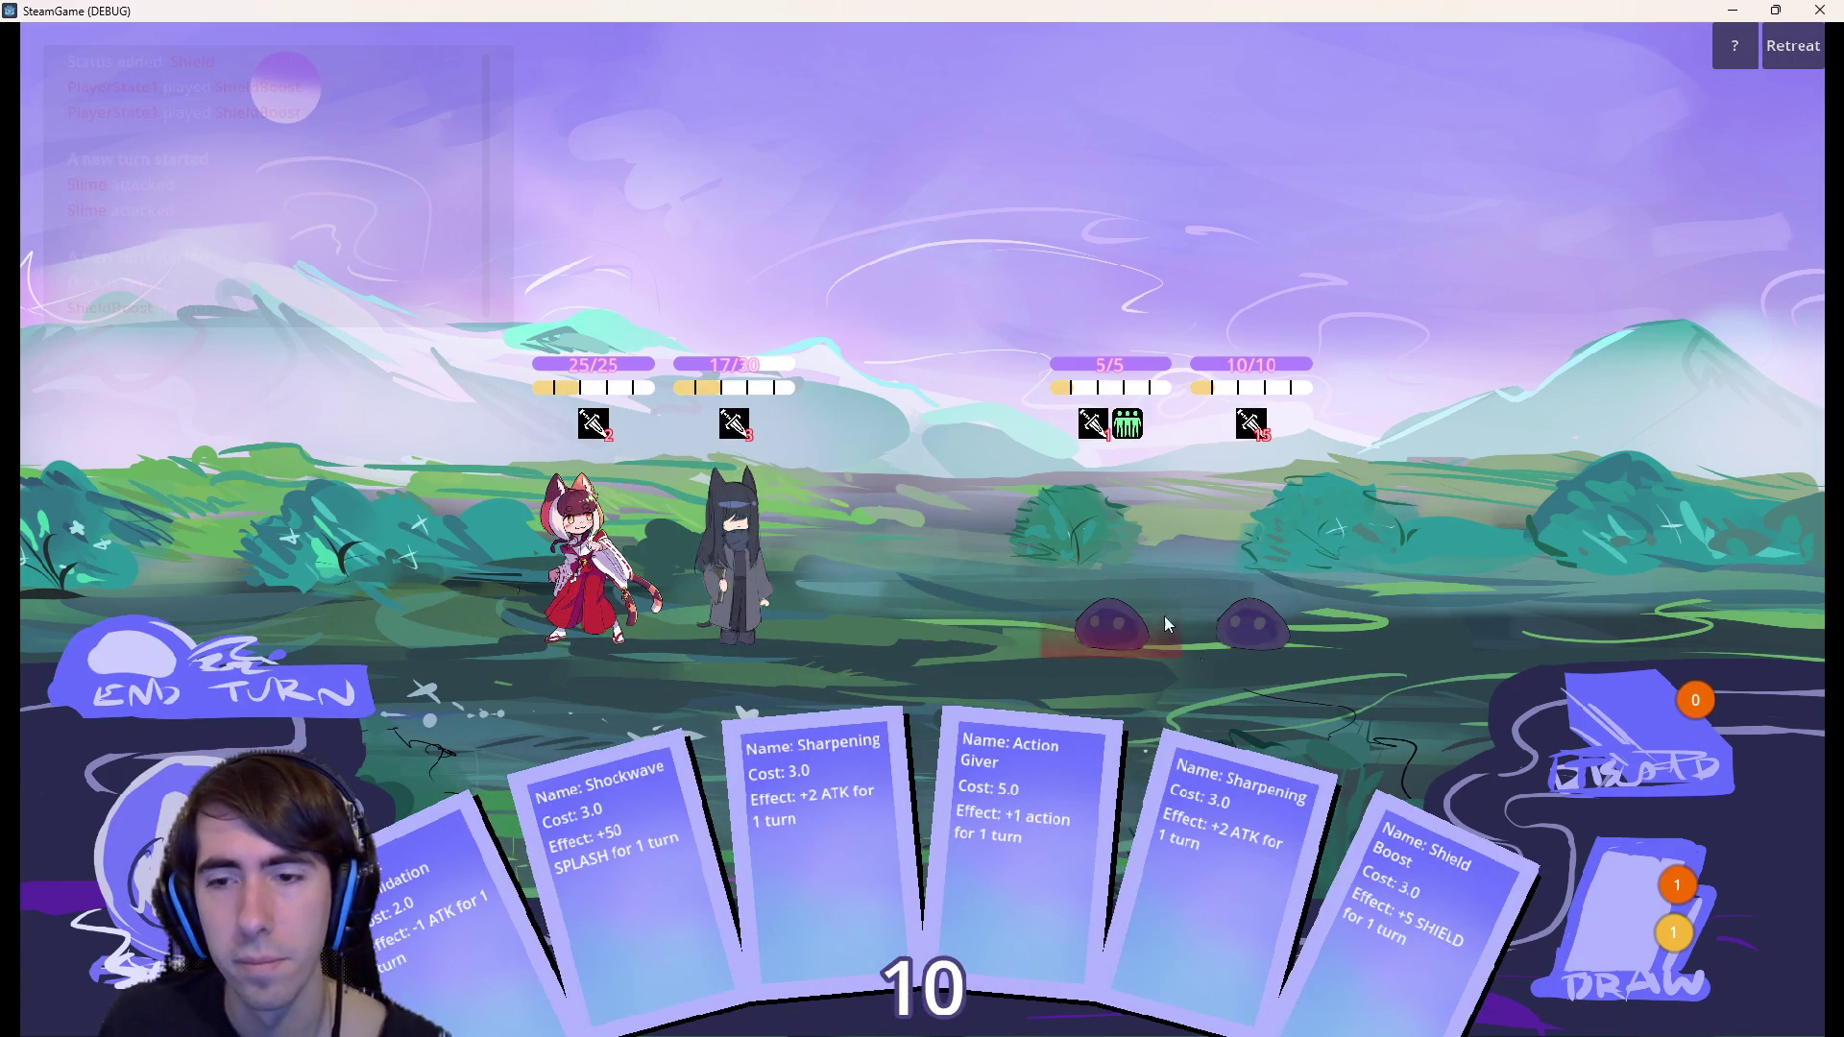
drag(1259, 864, 753, 532)
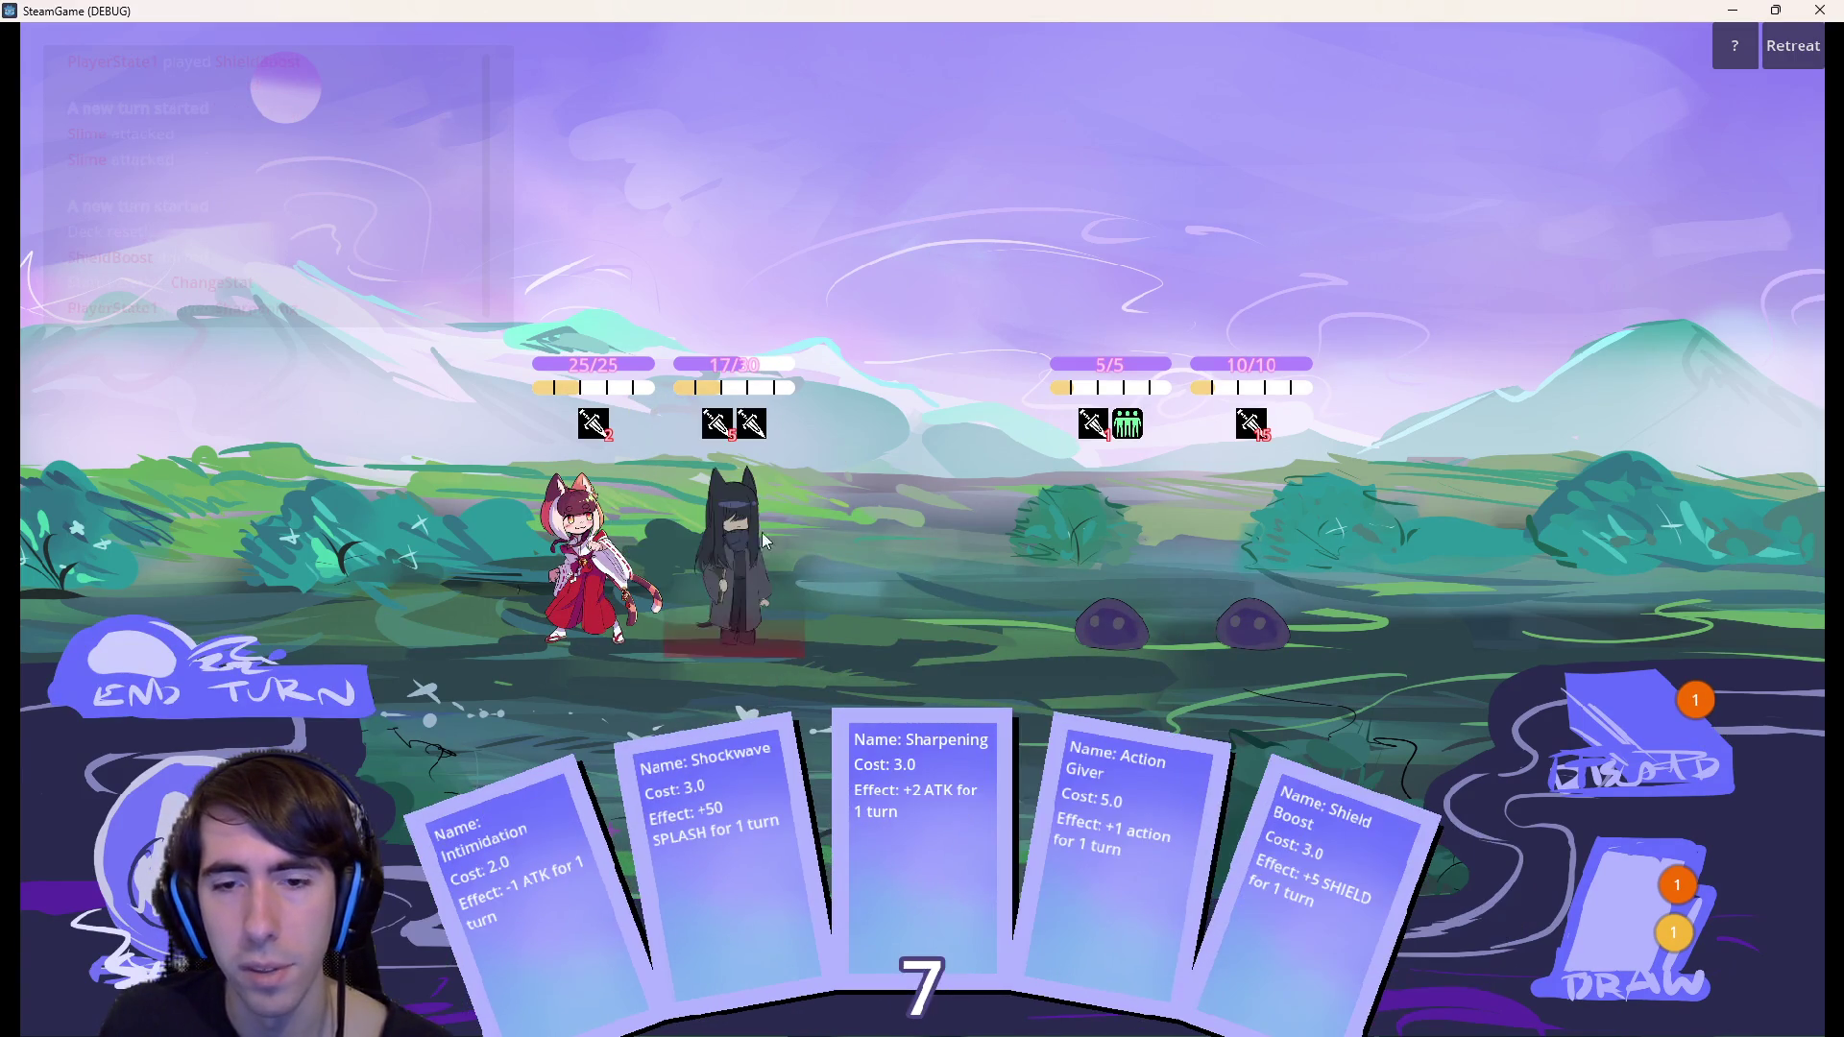
drag(1095, 835, 729, 523)
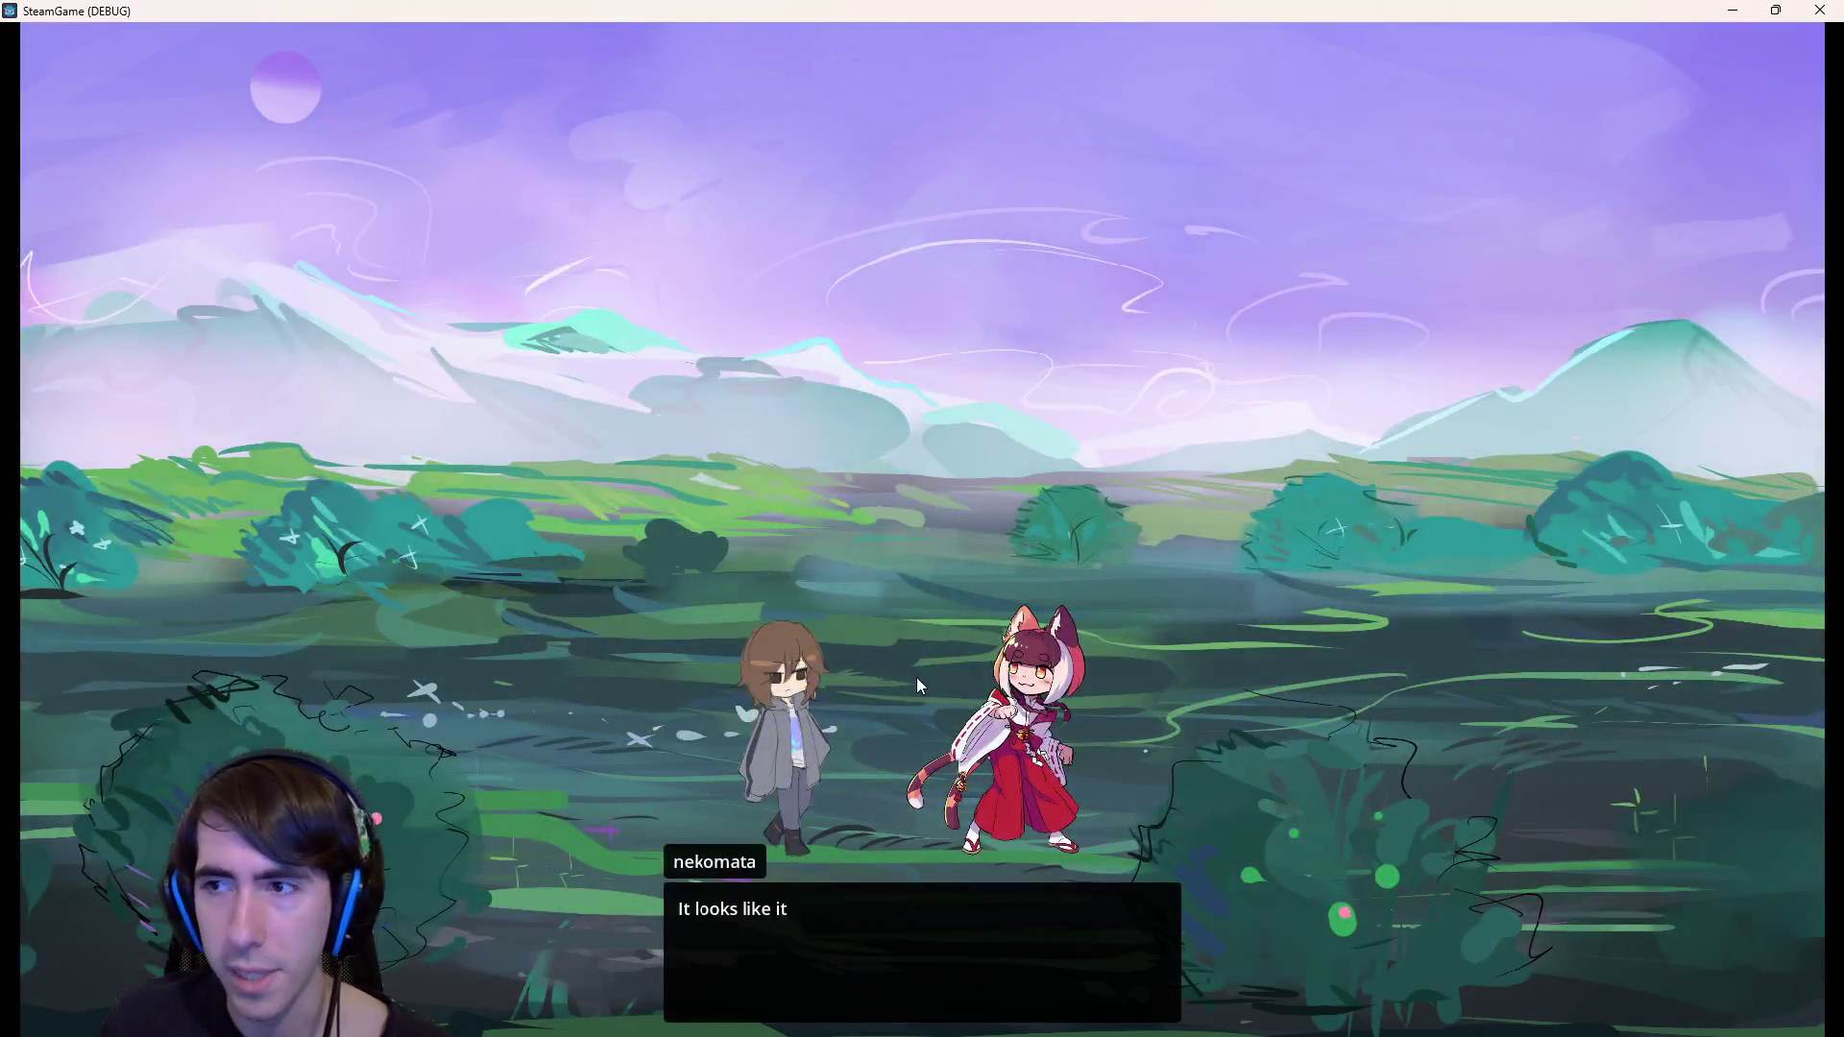
- Advance through the post-battle dialogue, choosing to leave the box closed
click(916, 677)
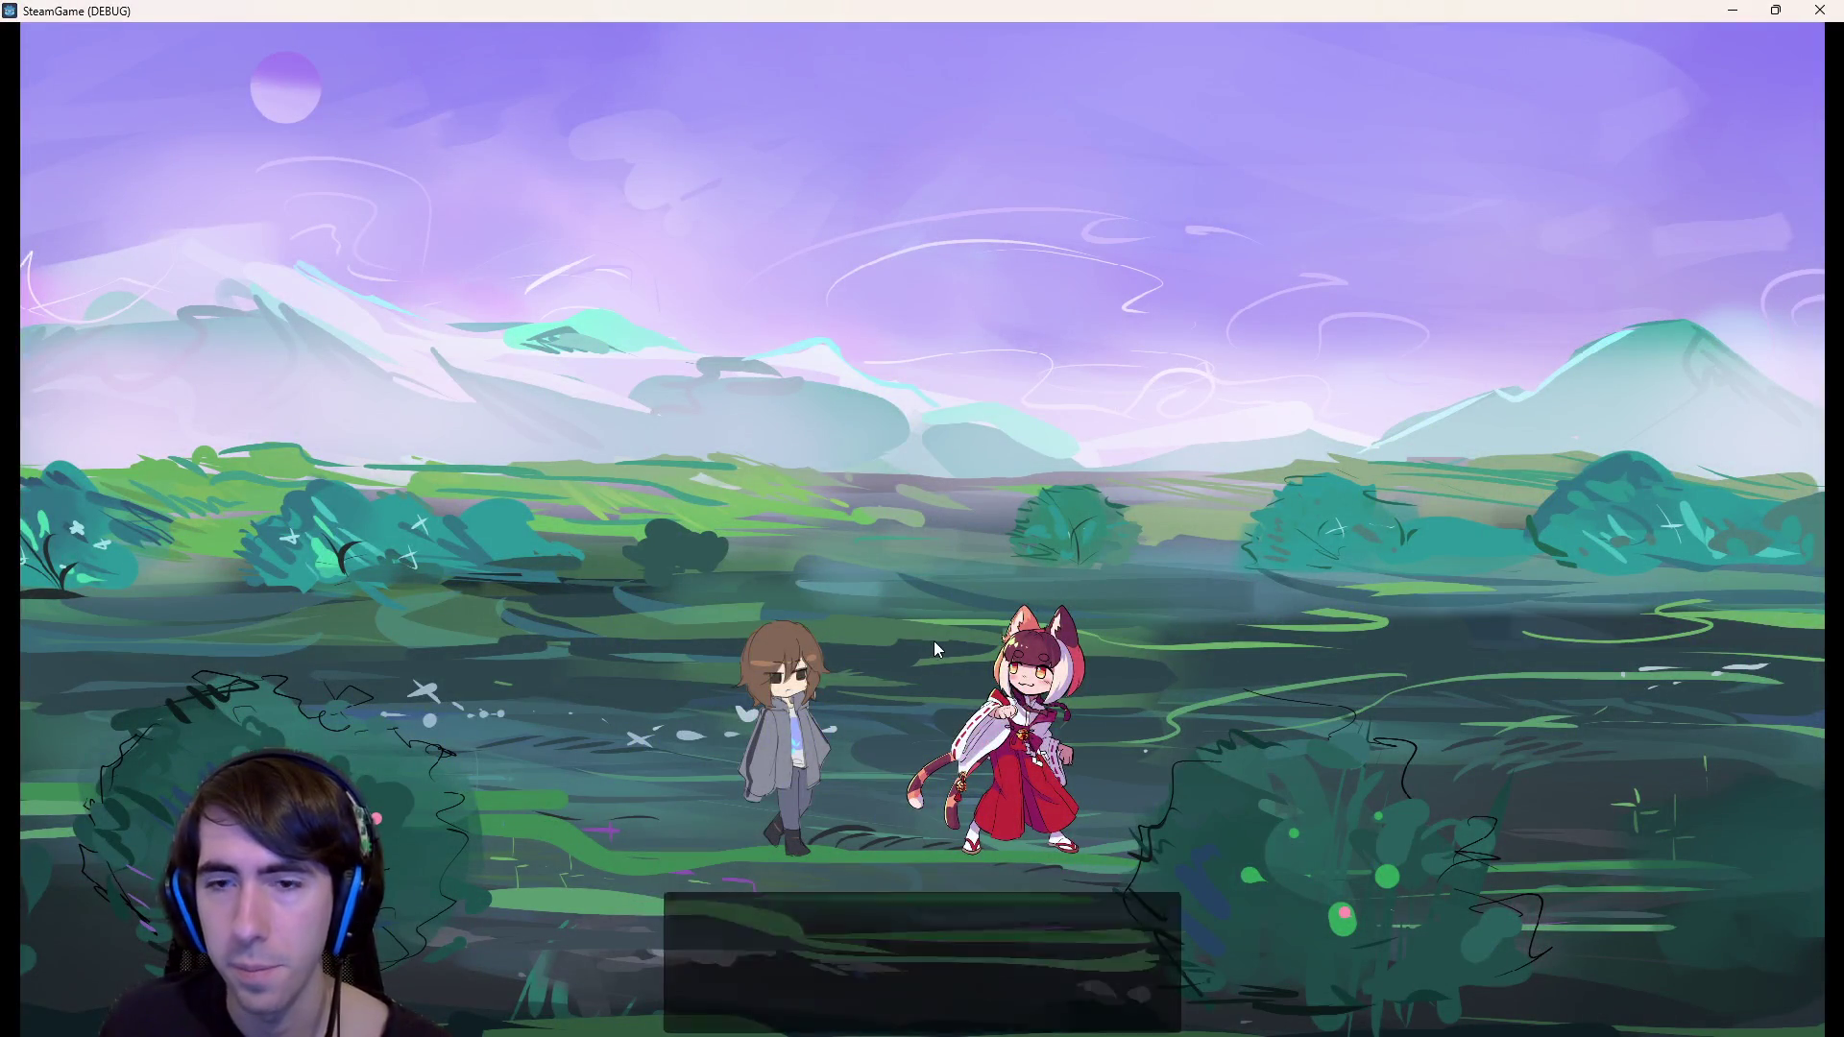
click(895, 524)
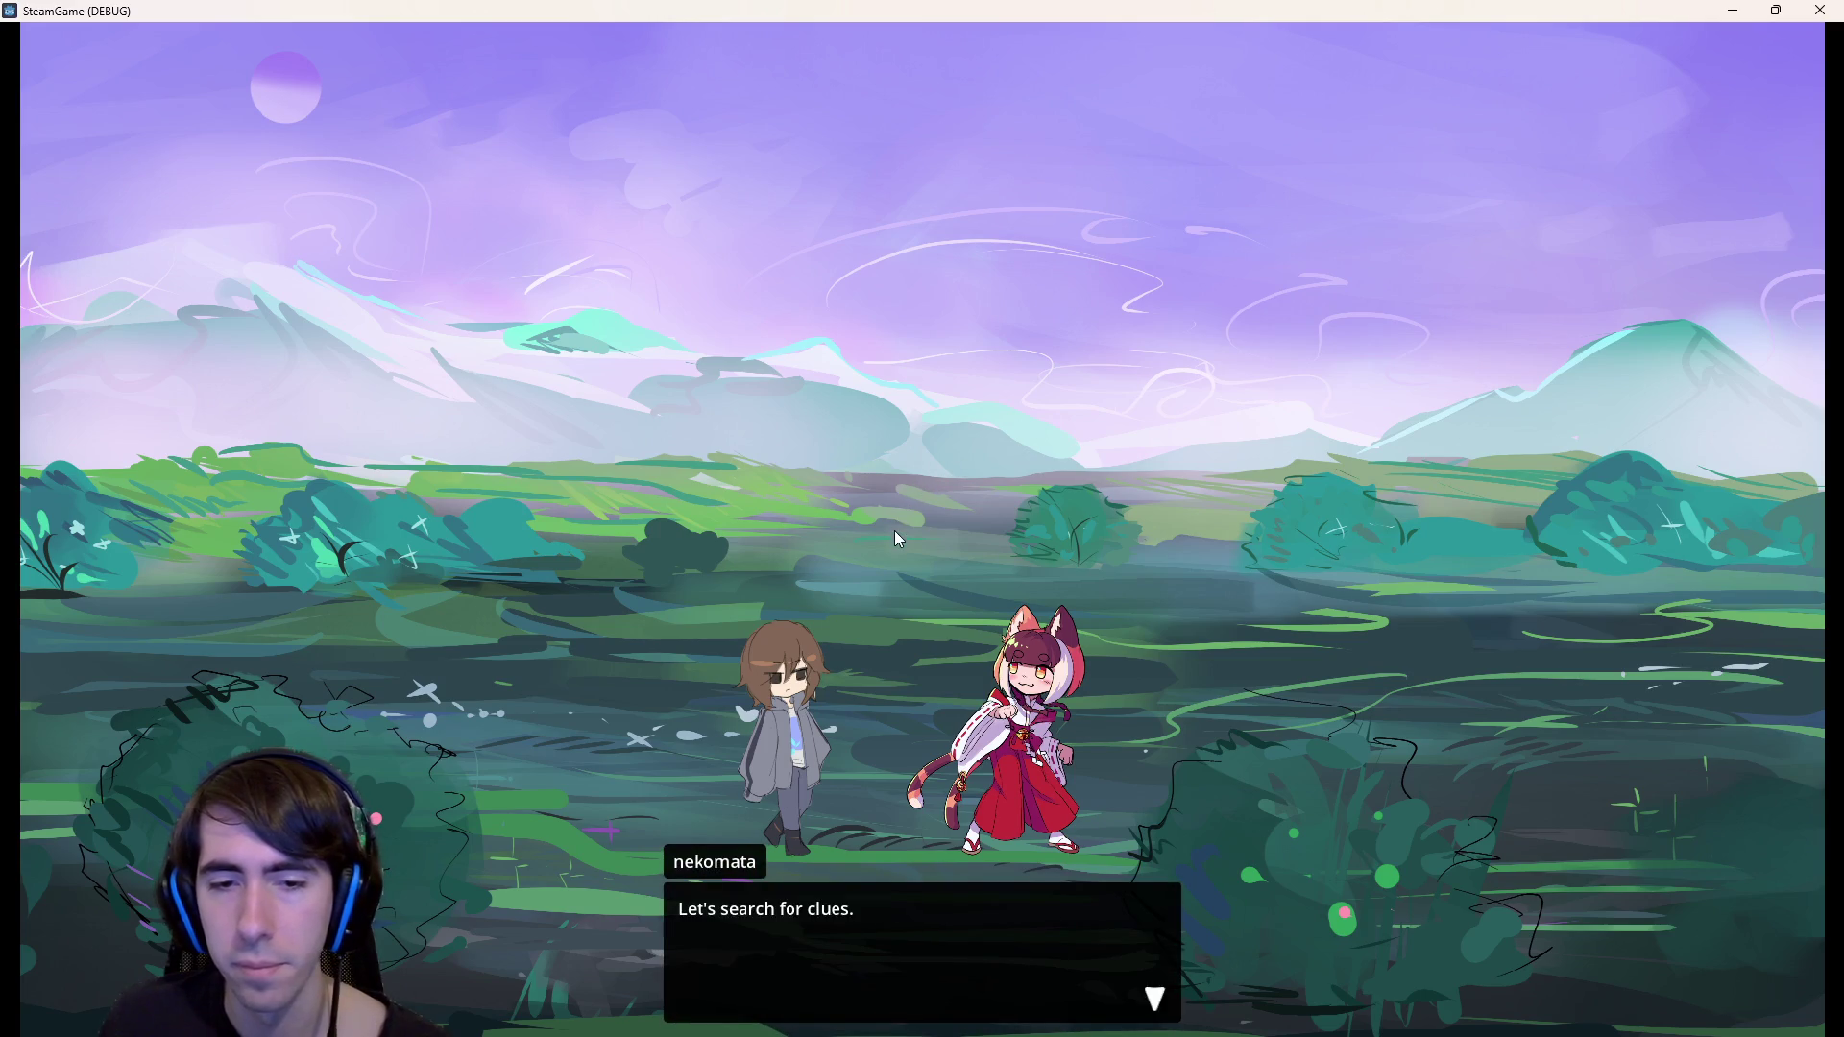
click(895, 528)
click(895, 538)
click(893, 514)
click(883, 492)
click(855, 453)
click(824, 442)
click(824, 441)
click(796, 406)
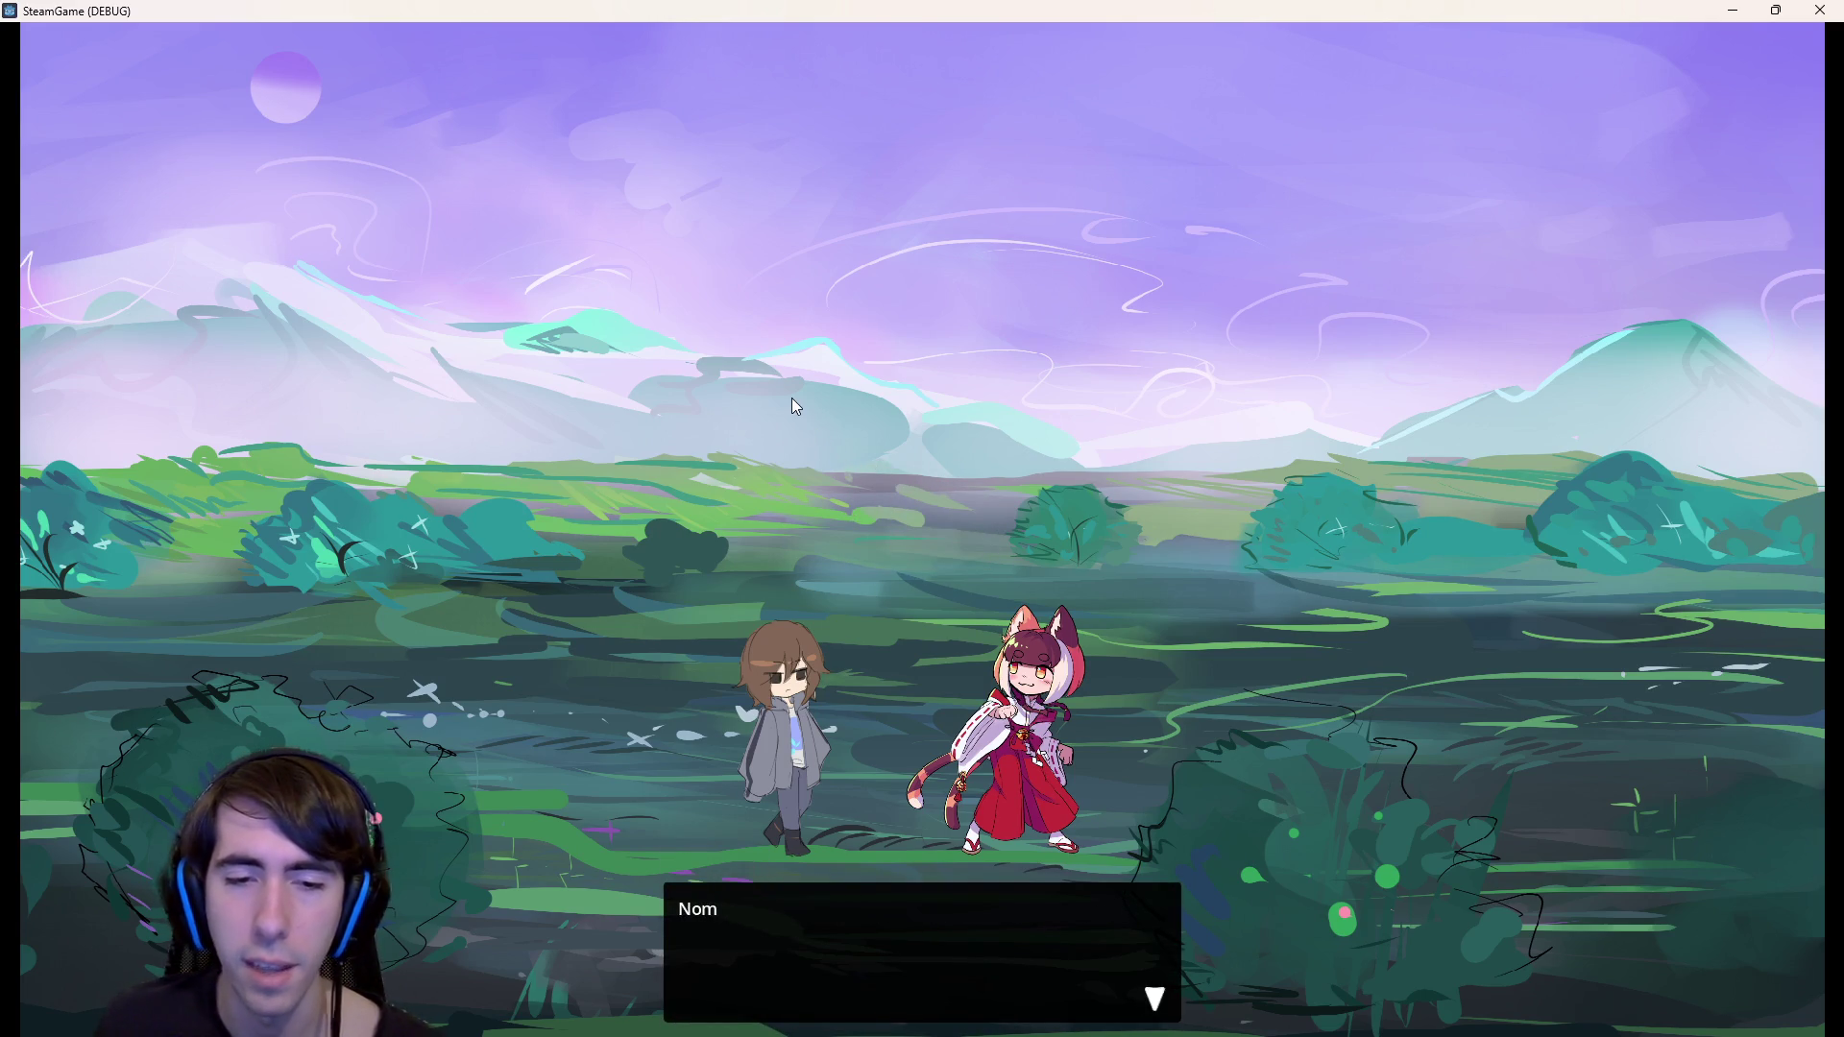
click(796, 406)
click(796, 406)
click(796, 406)
click(822, 338)
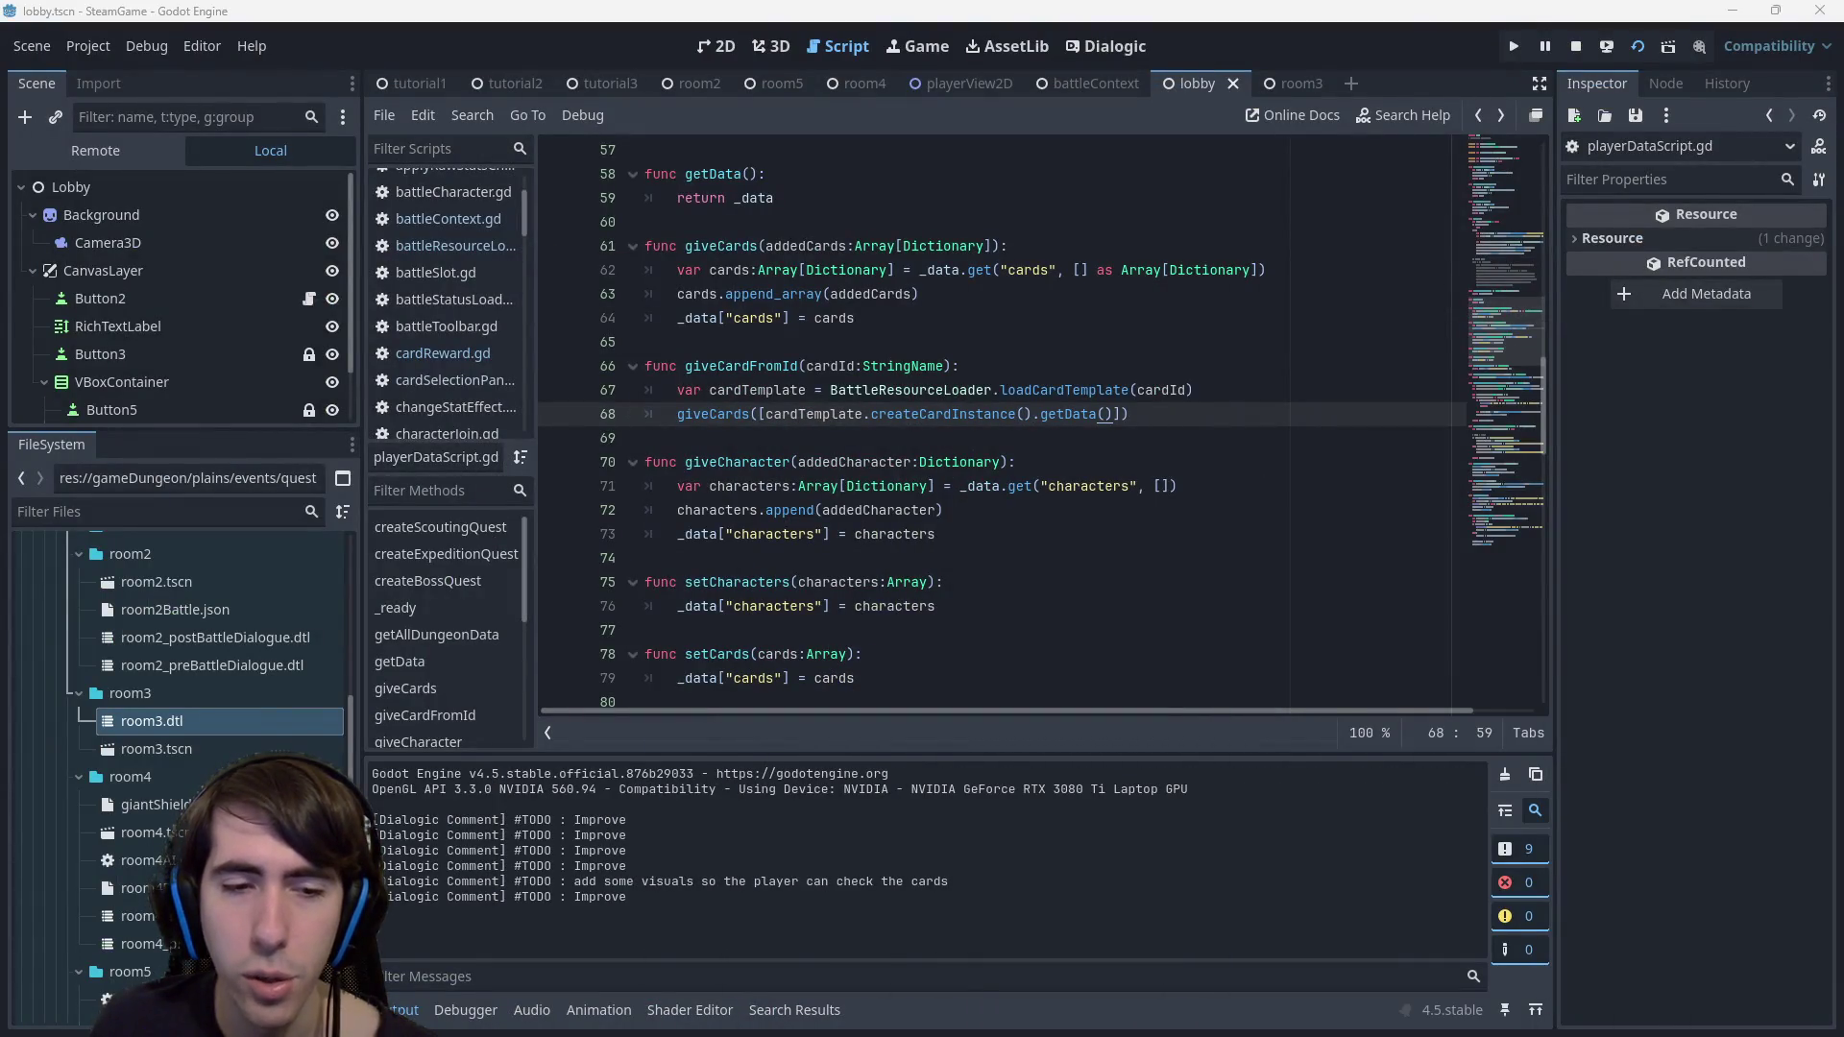
- In the next battle, place the dark character and nekomata, draw Give Mana, then close the game
key(F5)
click(1111, 417)
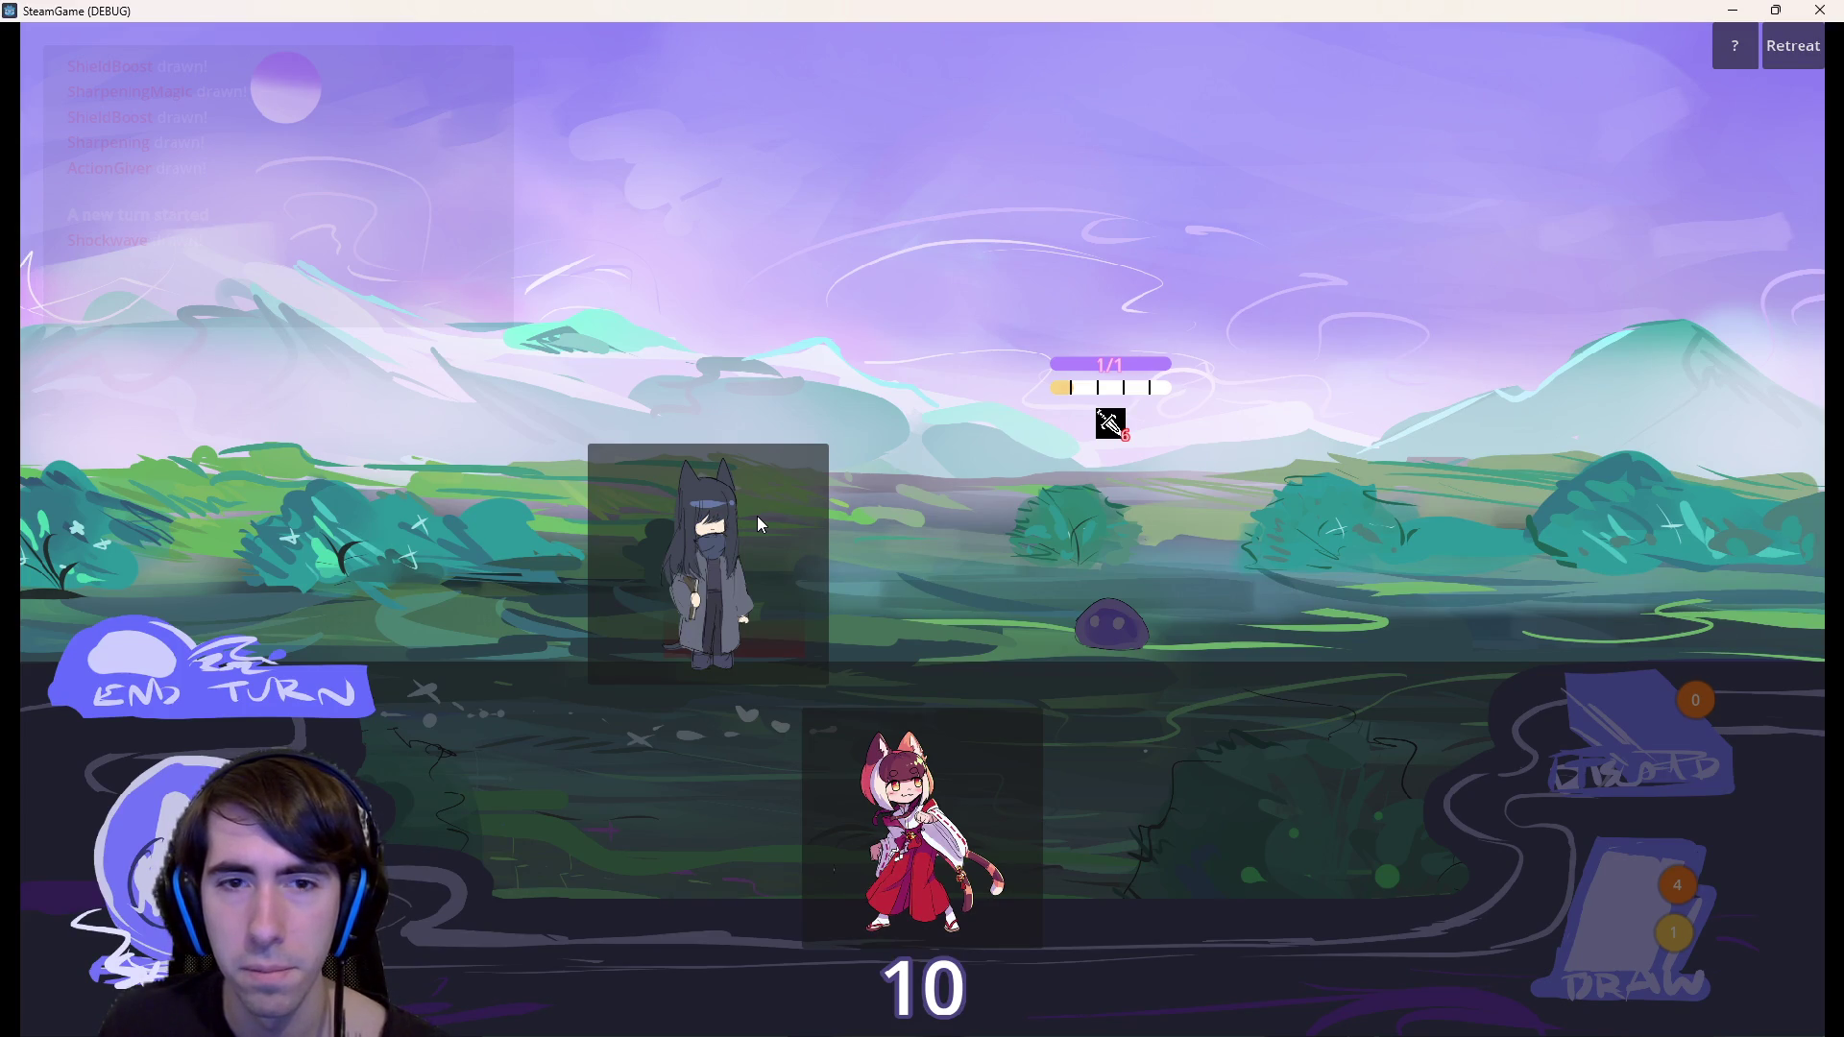
click(757, 516)
mouse_move(921, 826)
mouse_down()
mouse_move(614, 630)
mouse_move(538, 663)
mouse_up()
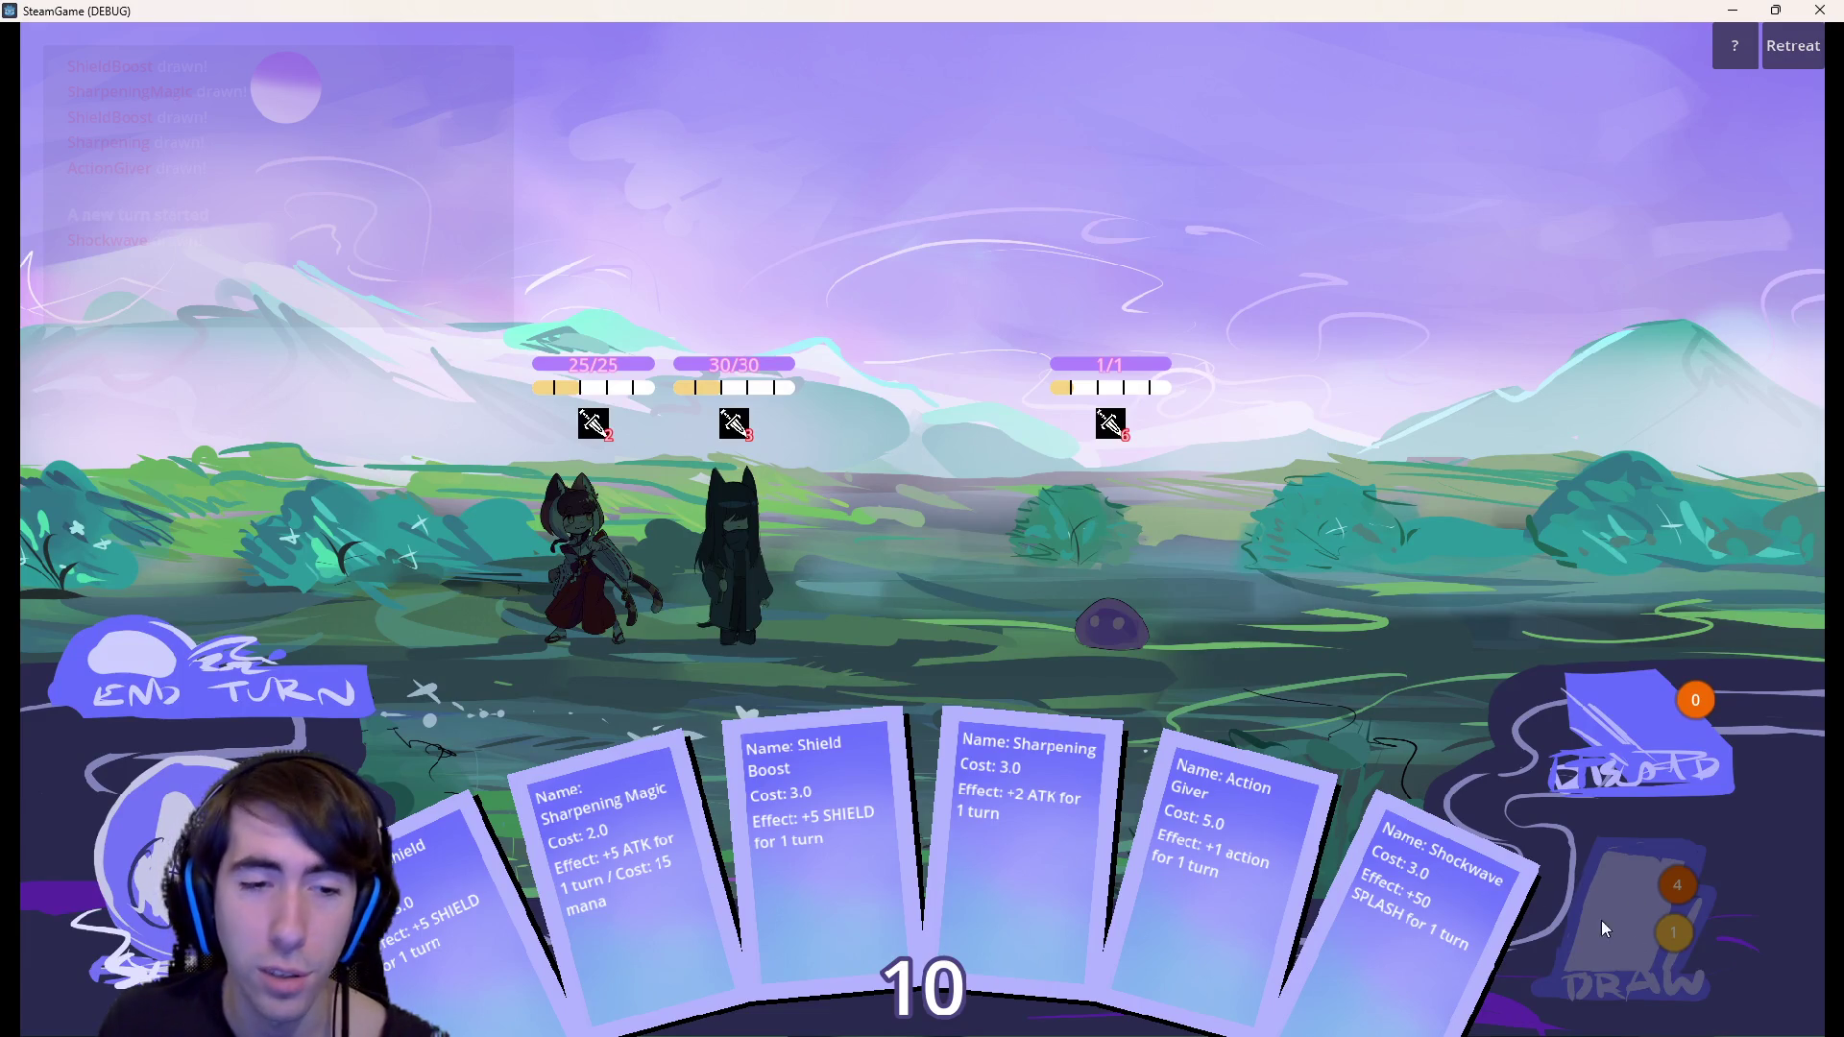
click(1662, 924)
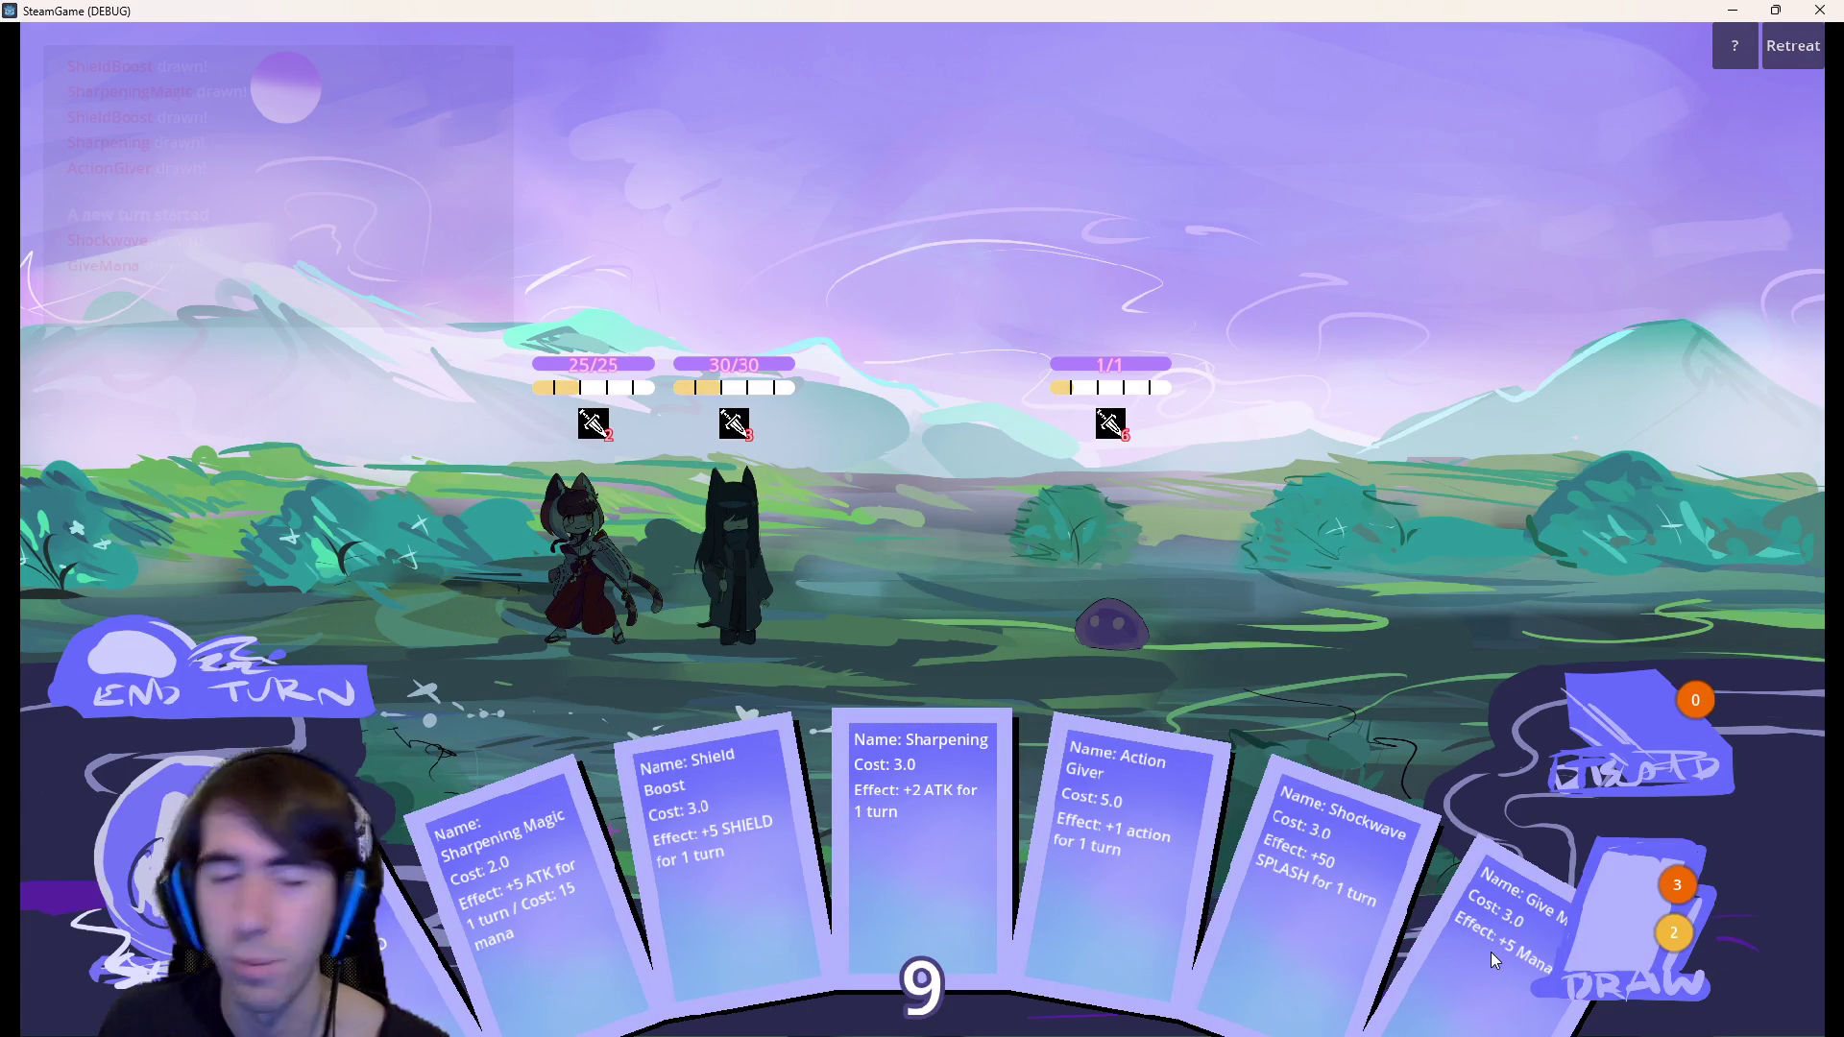
click(1820, 9)
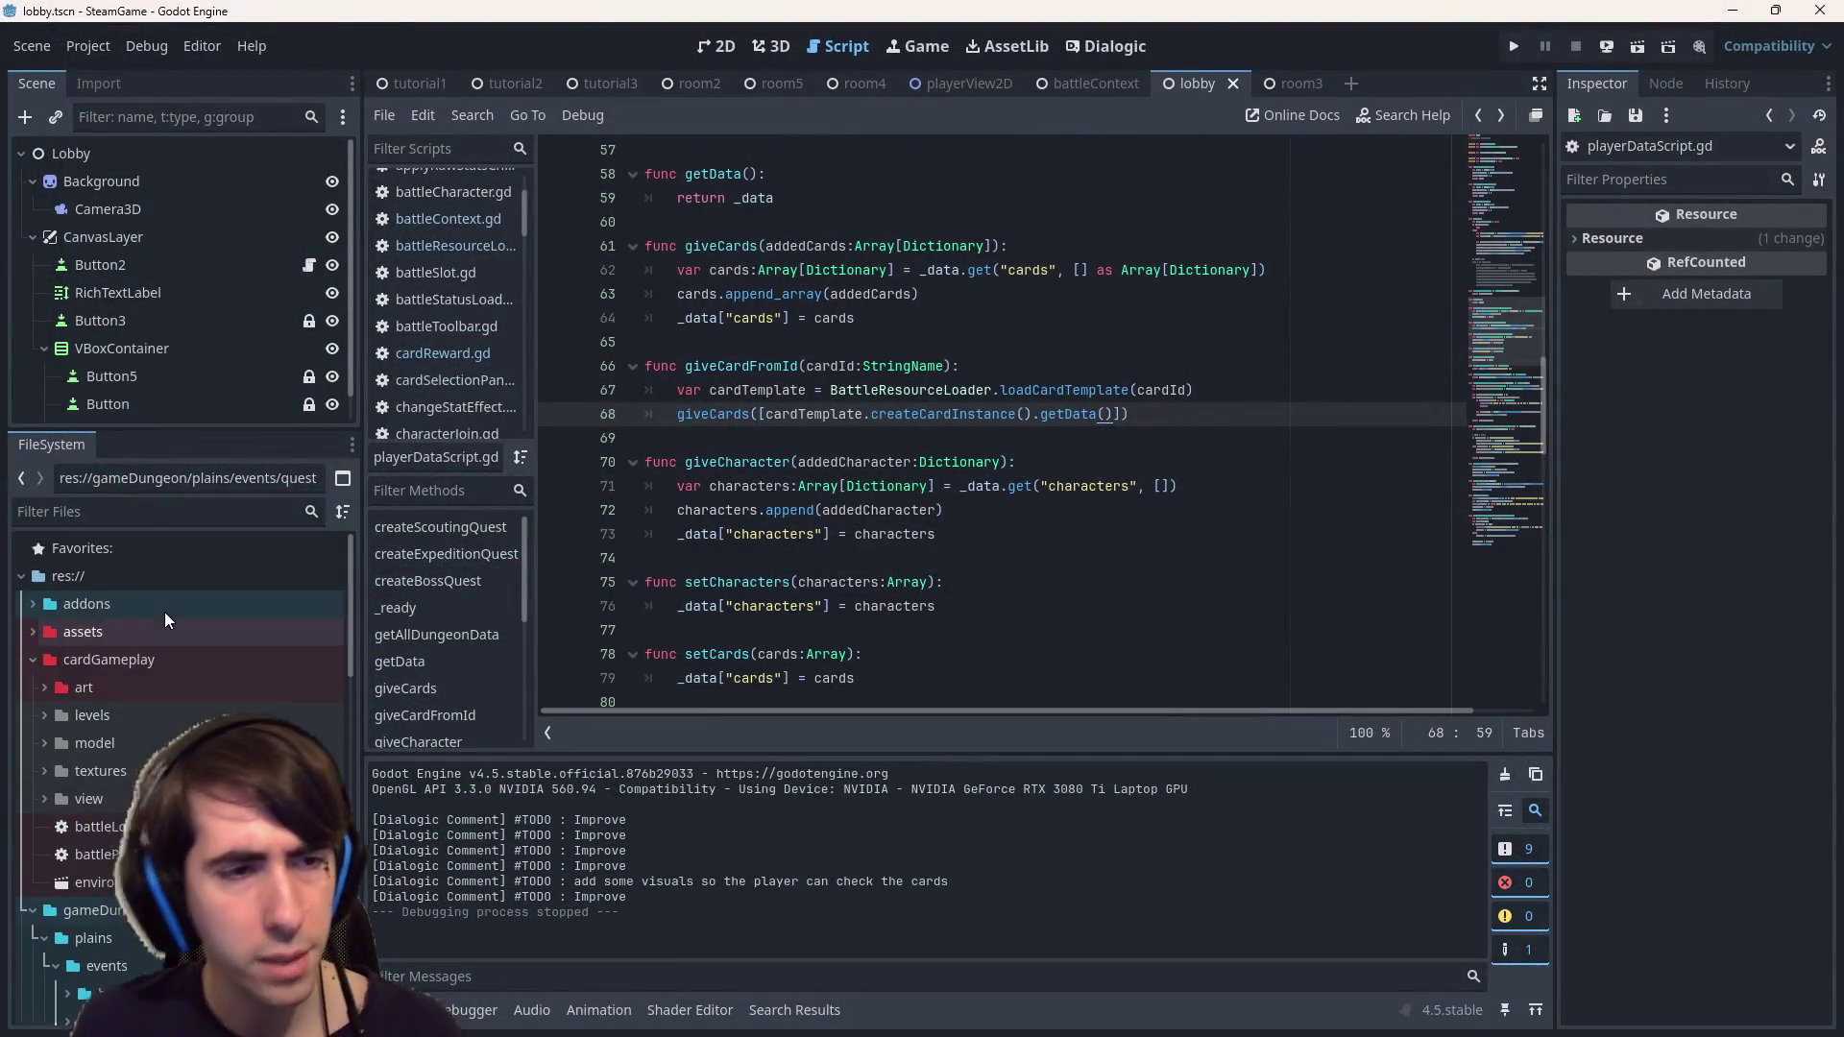
click(67, 576)
- Open a terminal at the res:// project folder and run git status
right_click(53, 576)
key(Escape)
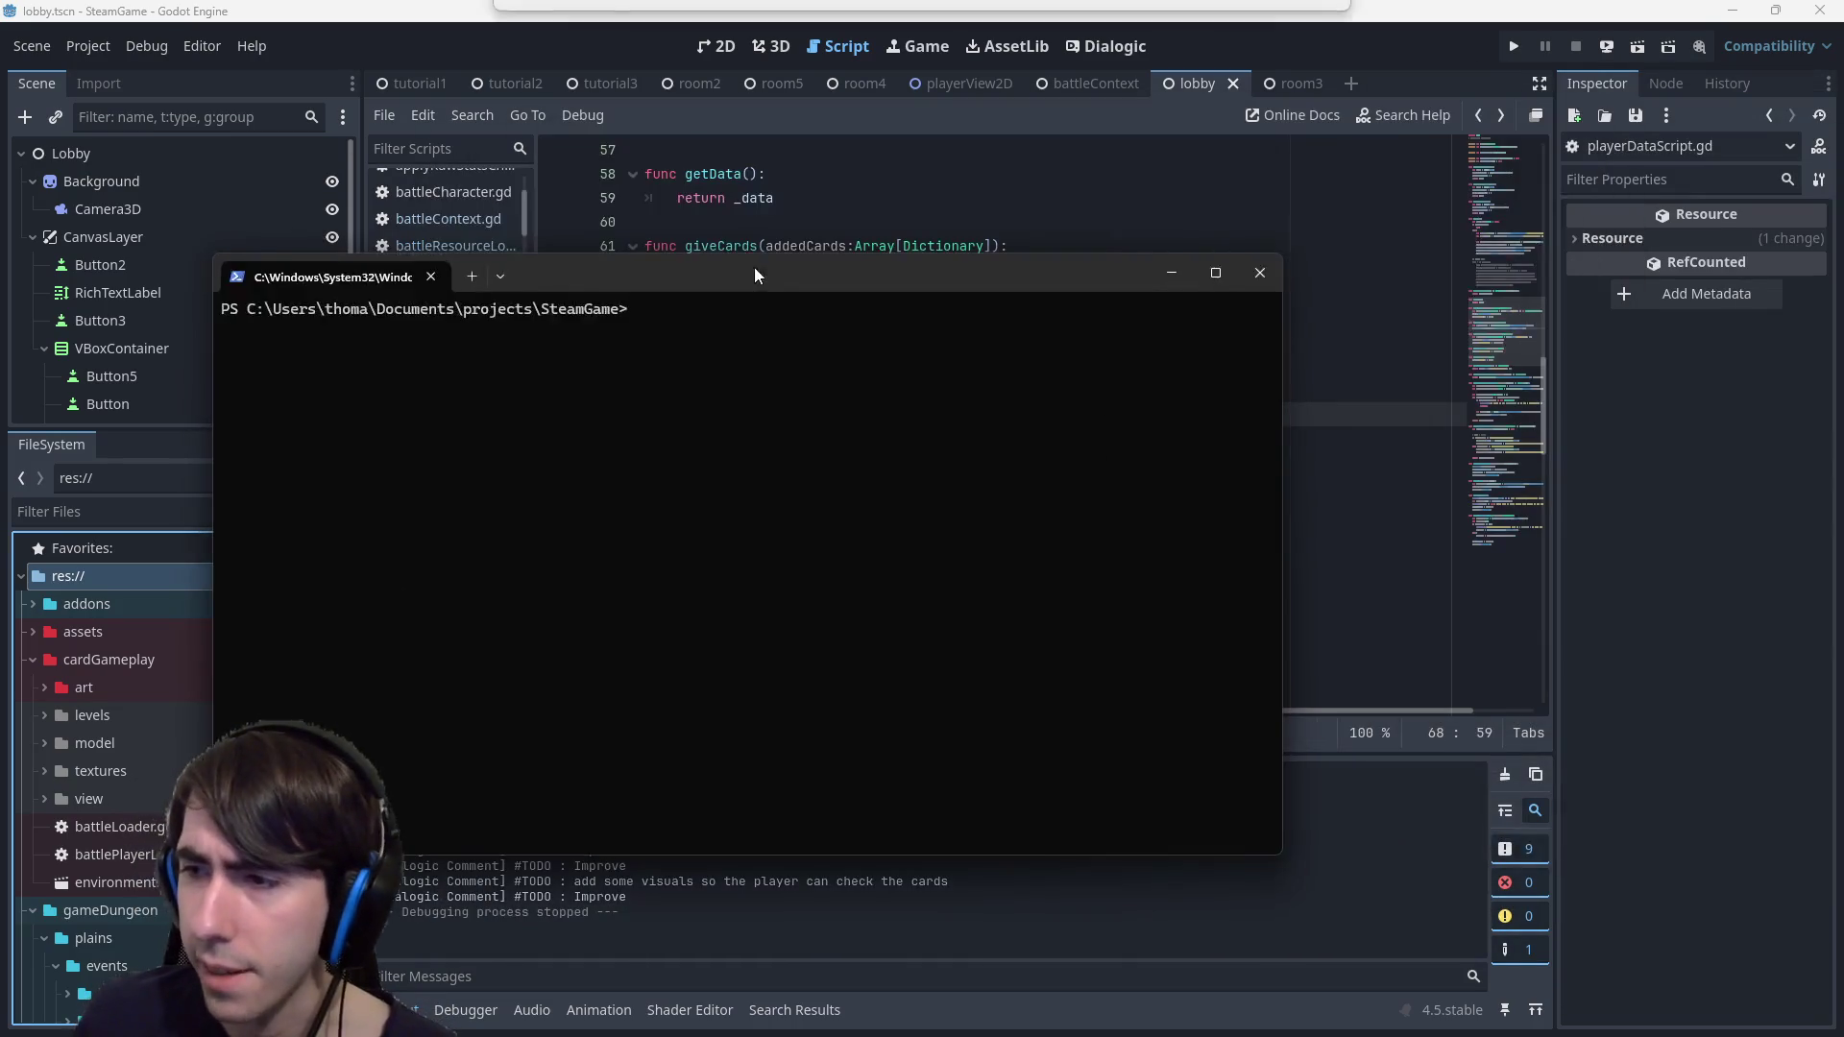
text(git statu)
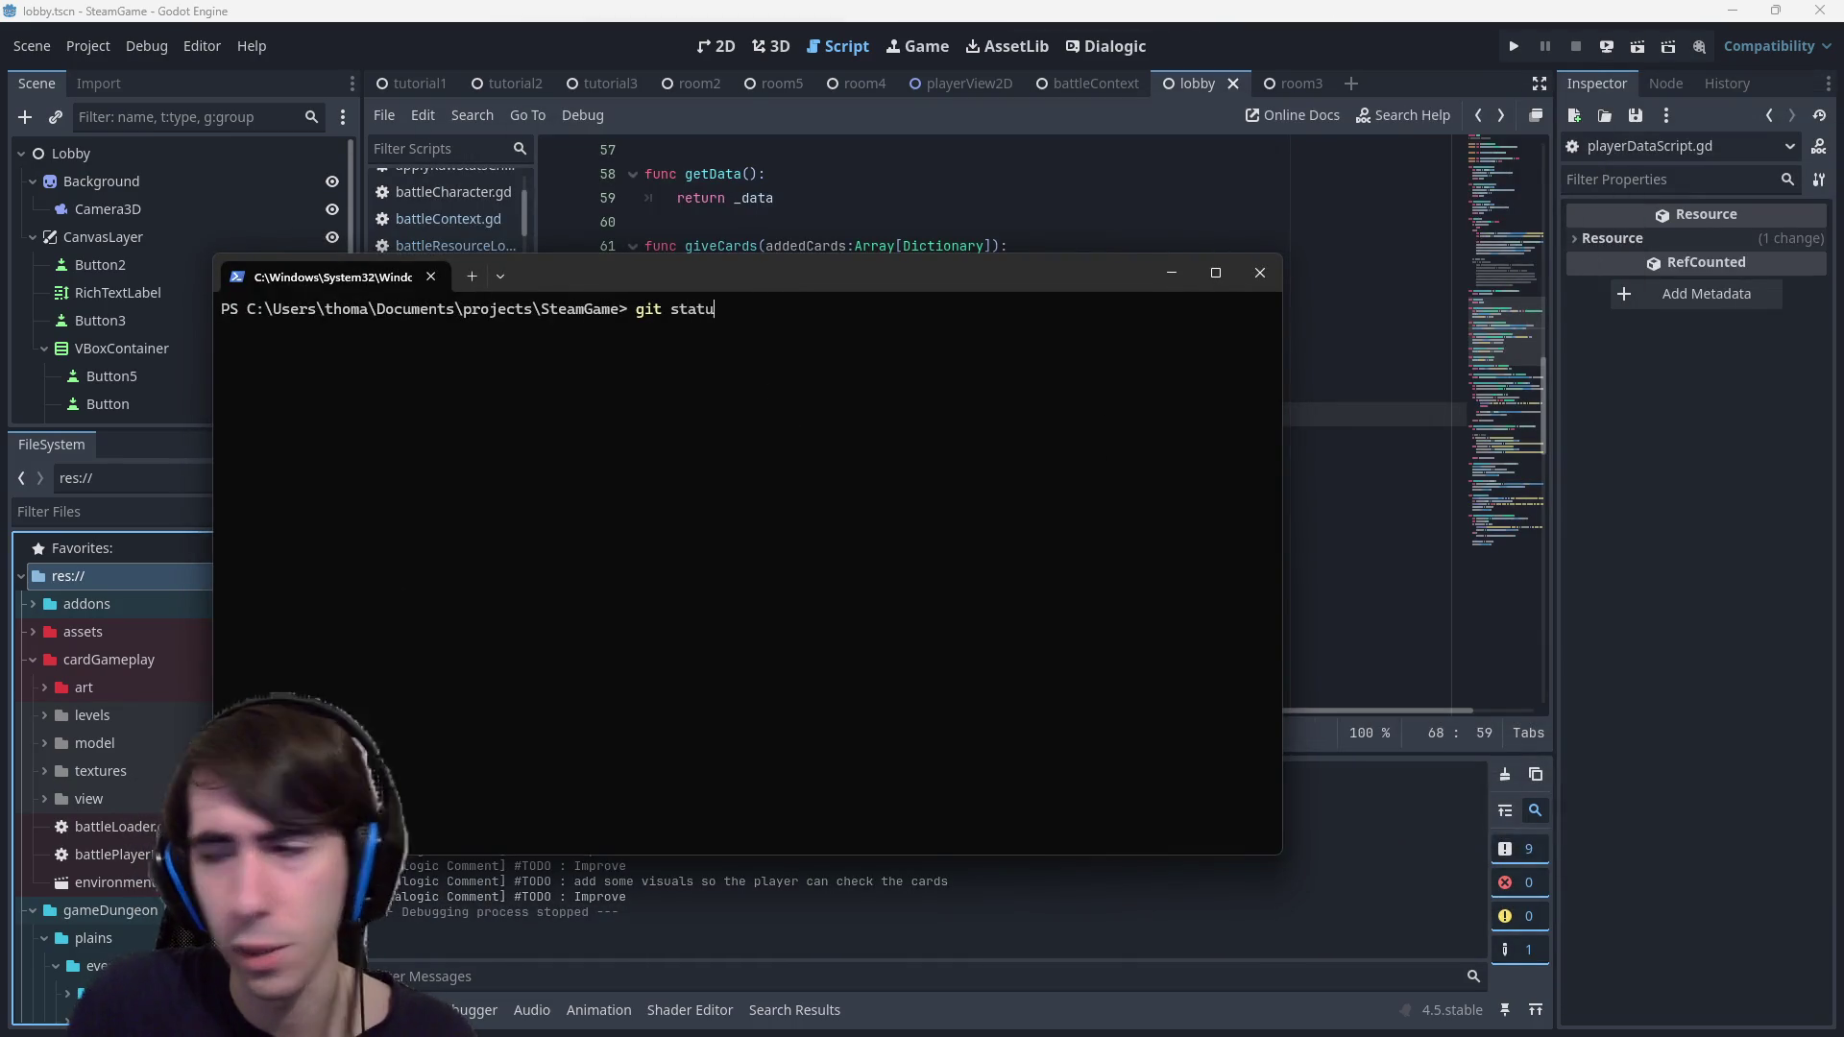
text(s)
key(Return)
- Stage all changes with 'git add .' and begin a 'git commit -m' command
text(git add .)
key(Return)
text(git omm)
key(BackSpace)
key(BackSpace)
key(BackSpace)
text(commit -m :)
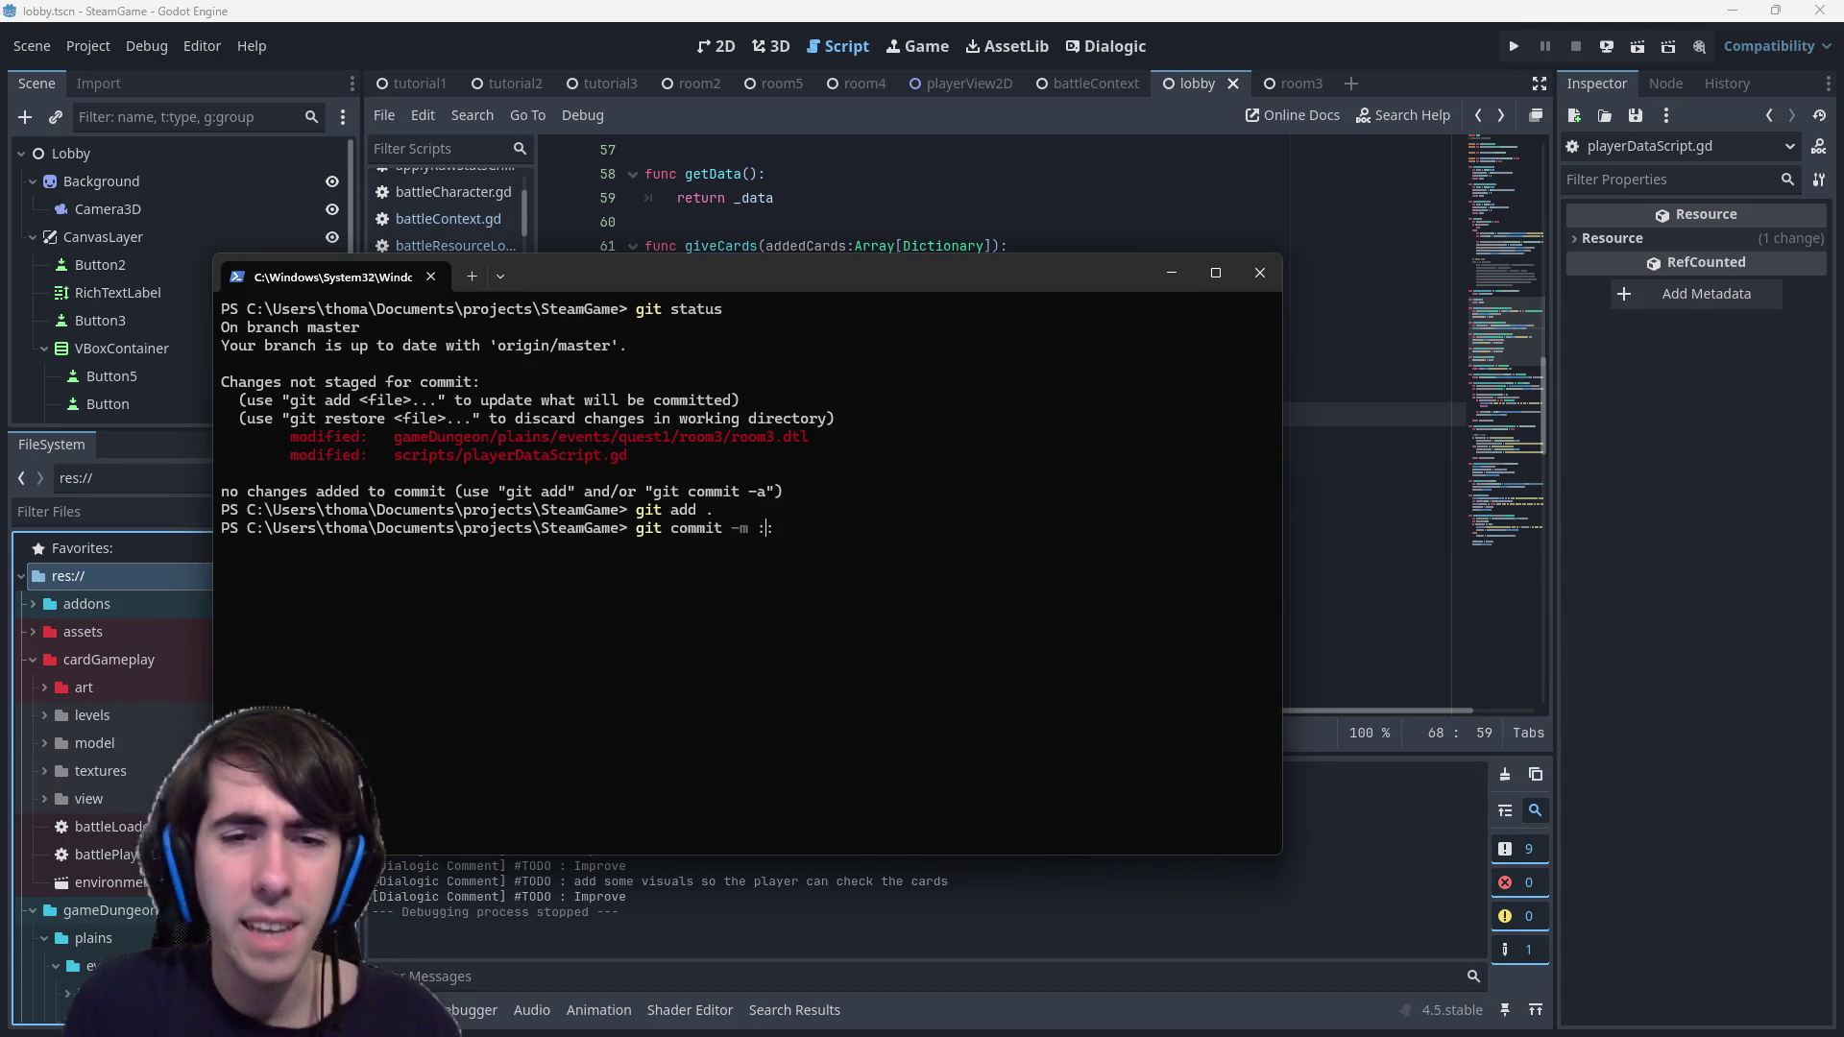